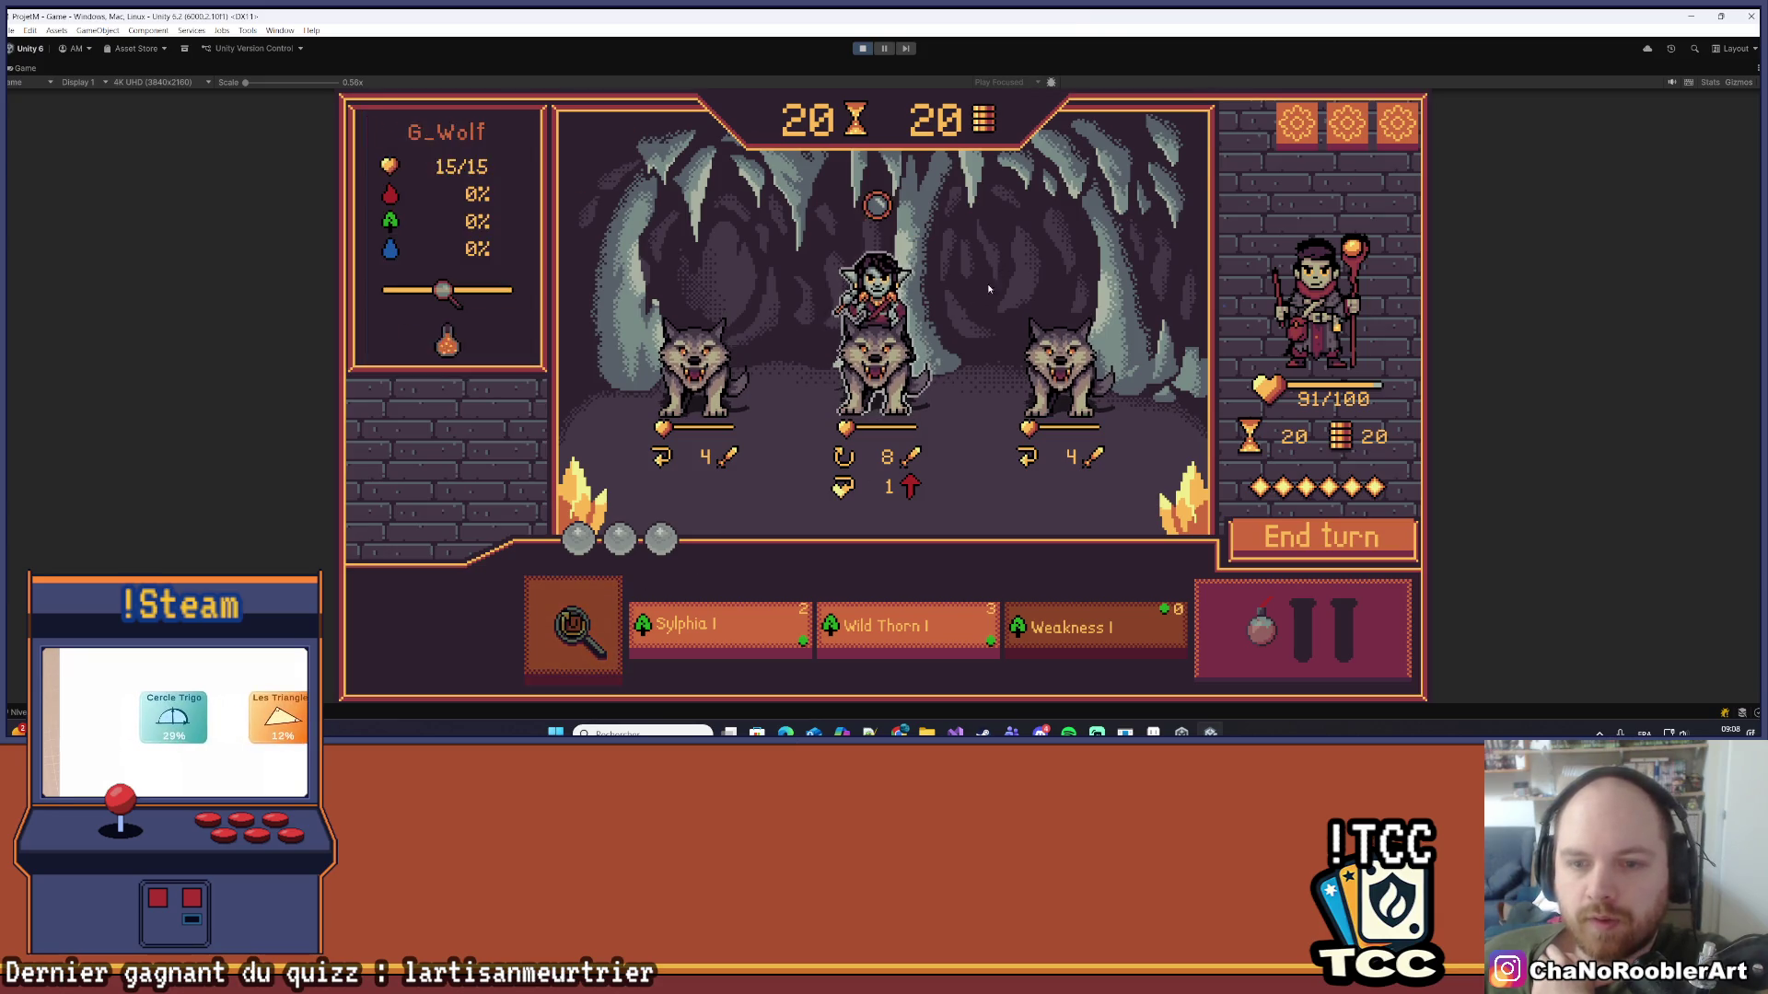
Step: Cast Sylphia I on the middle wolf rider and Weakness I on the Wolf Tamer
mouse_move(1031, 459)
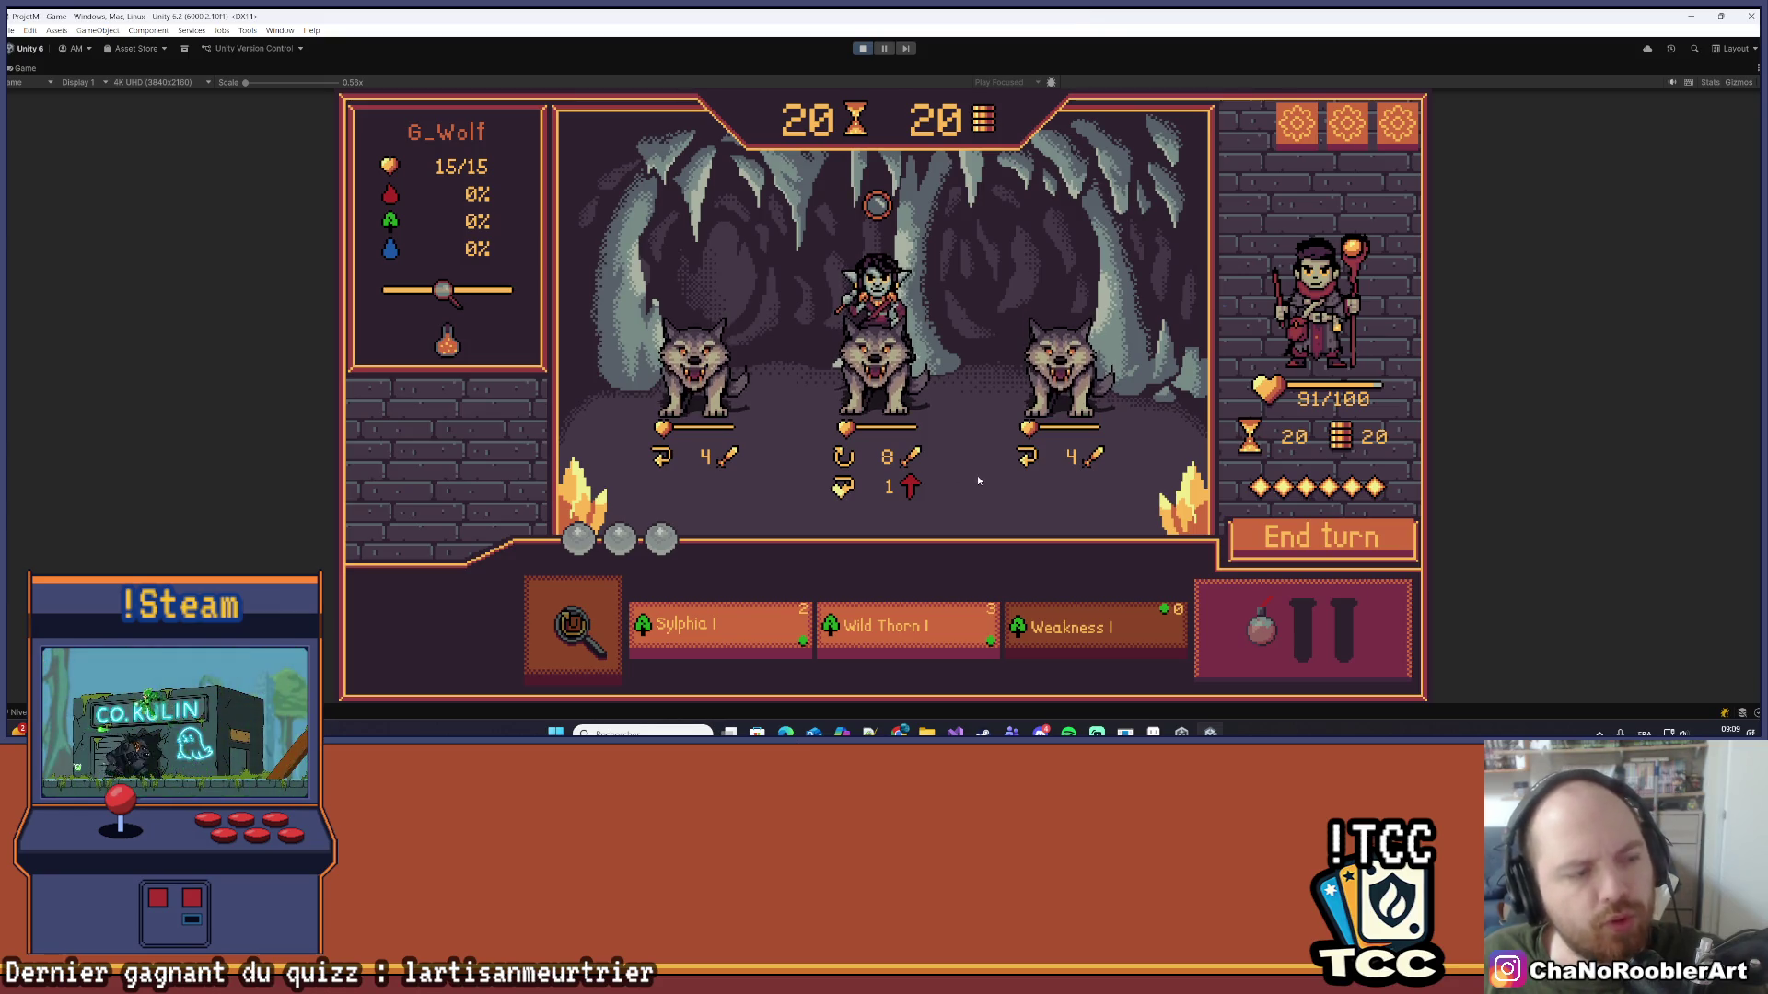
mouse_move(790, 627)
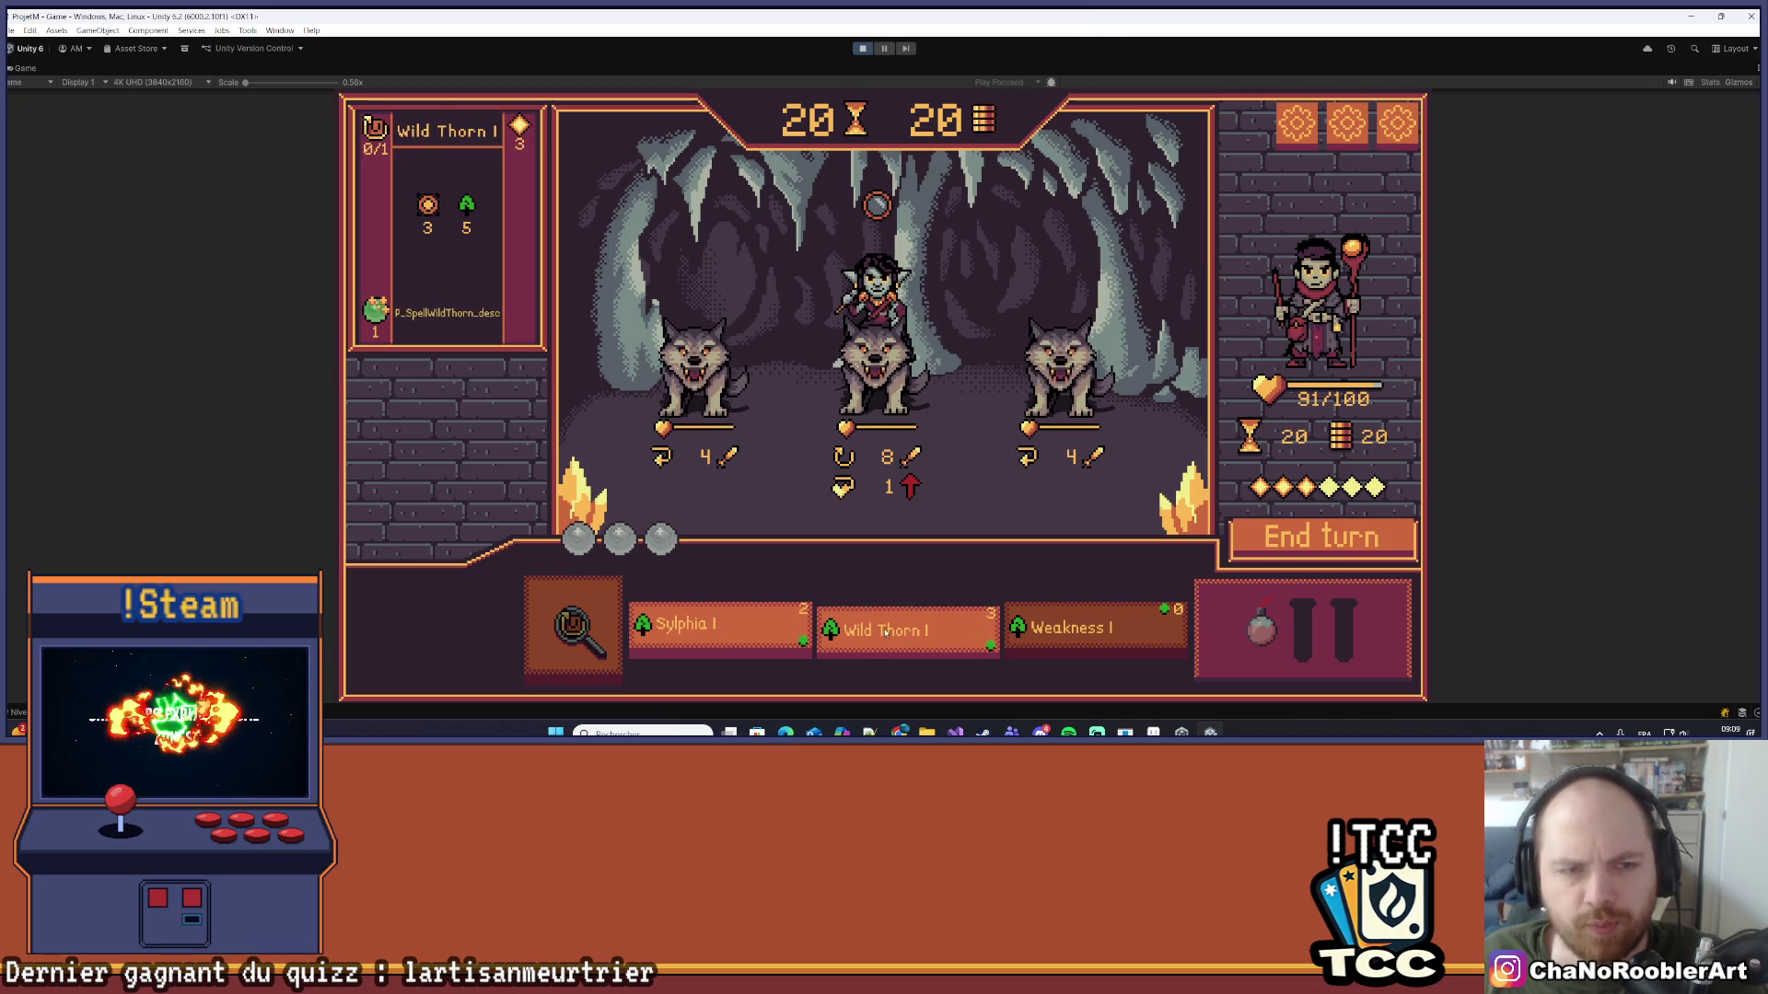
left_click(755, 630)
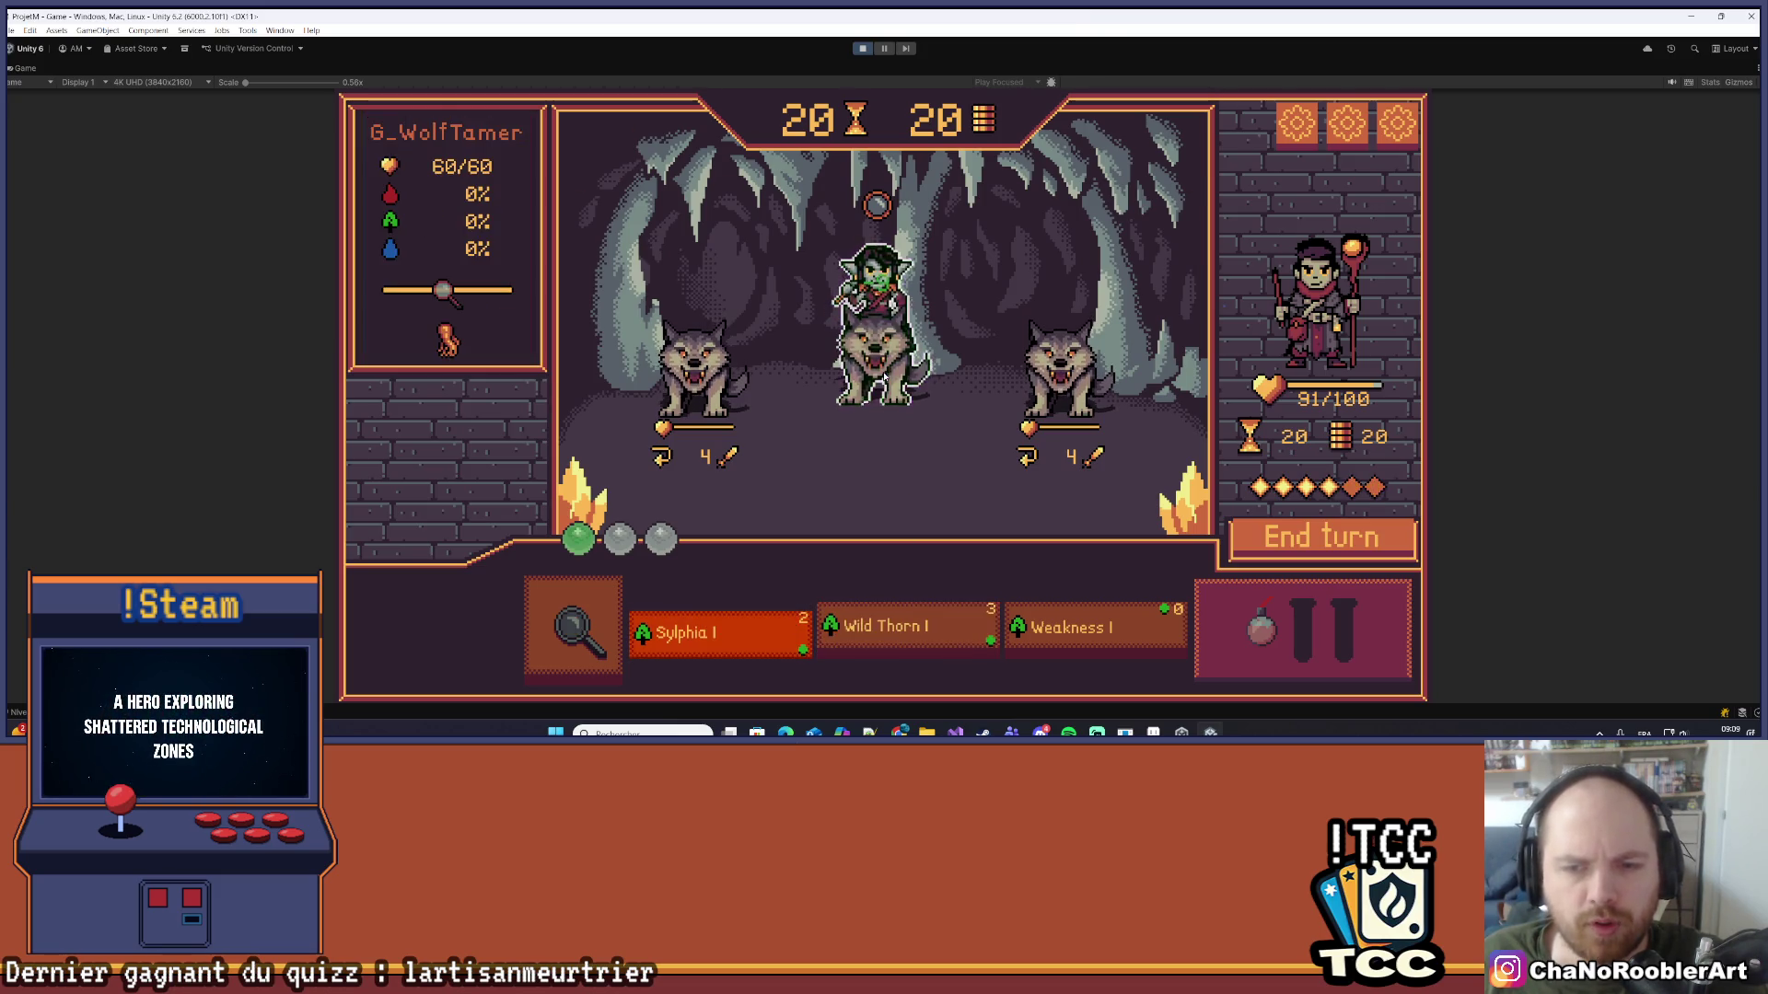
left_click(882, 372)
left_click(1063, 608)
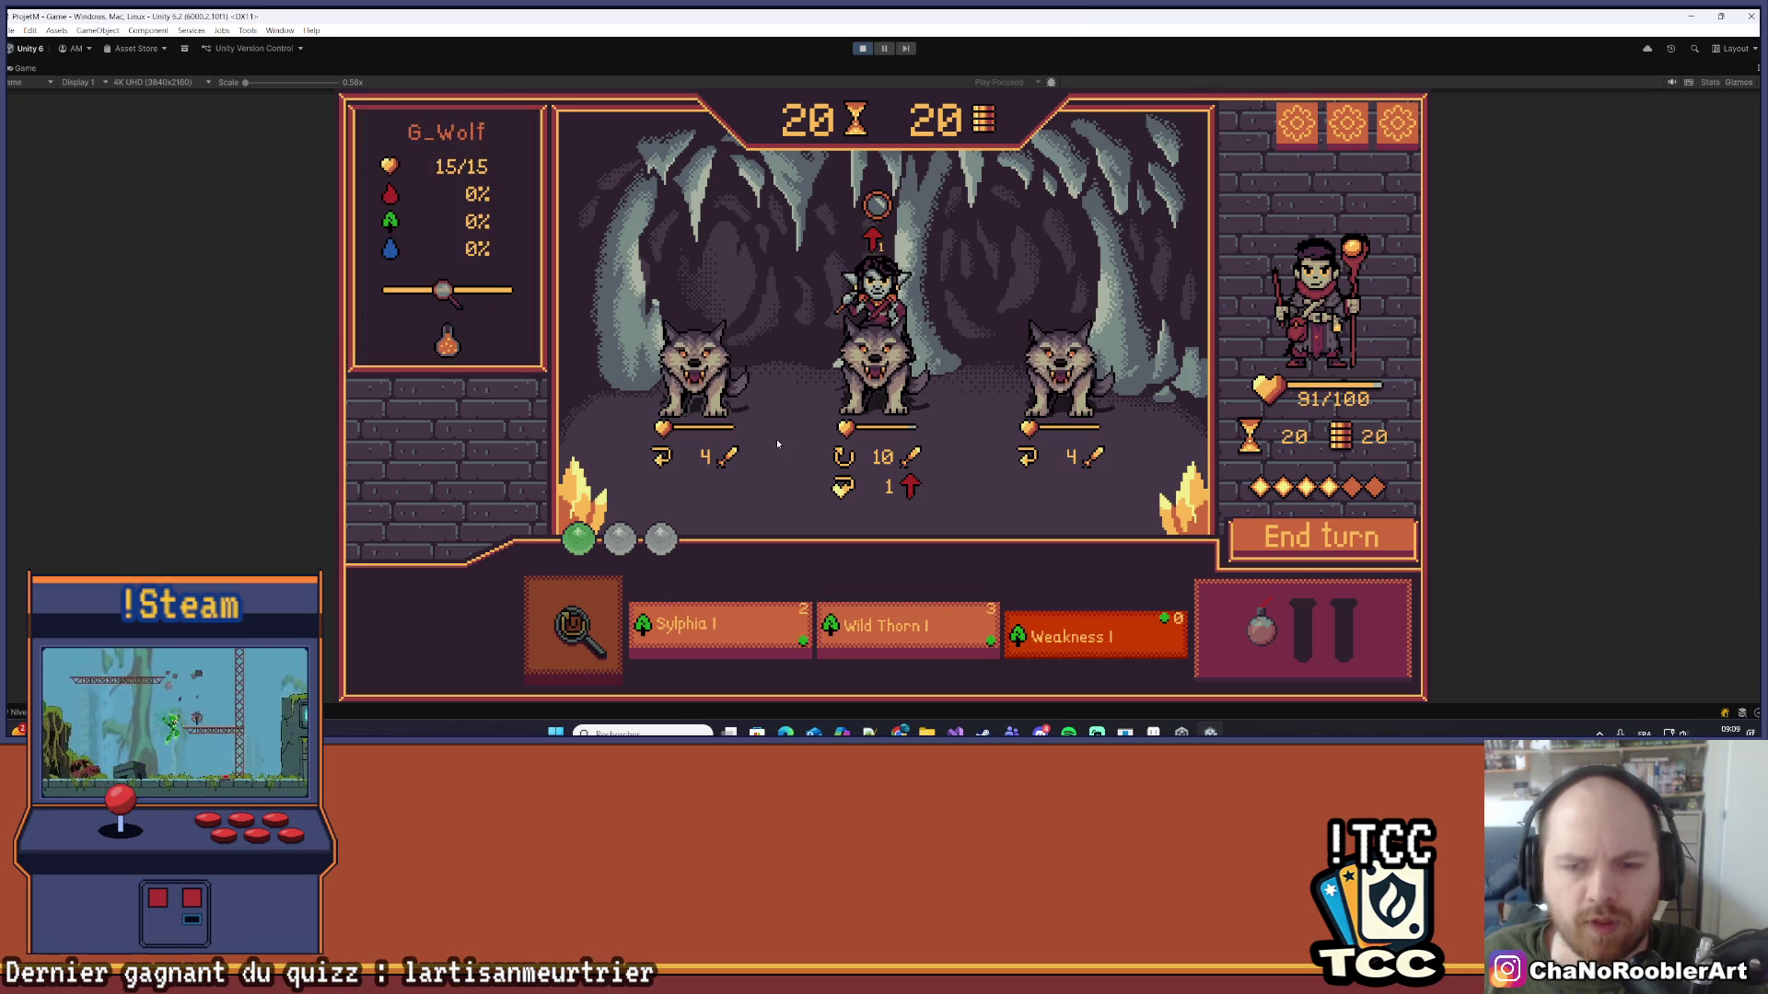
left_click(890, 332)
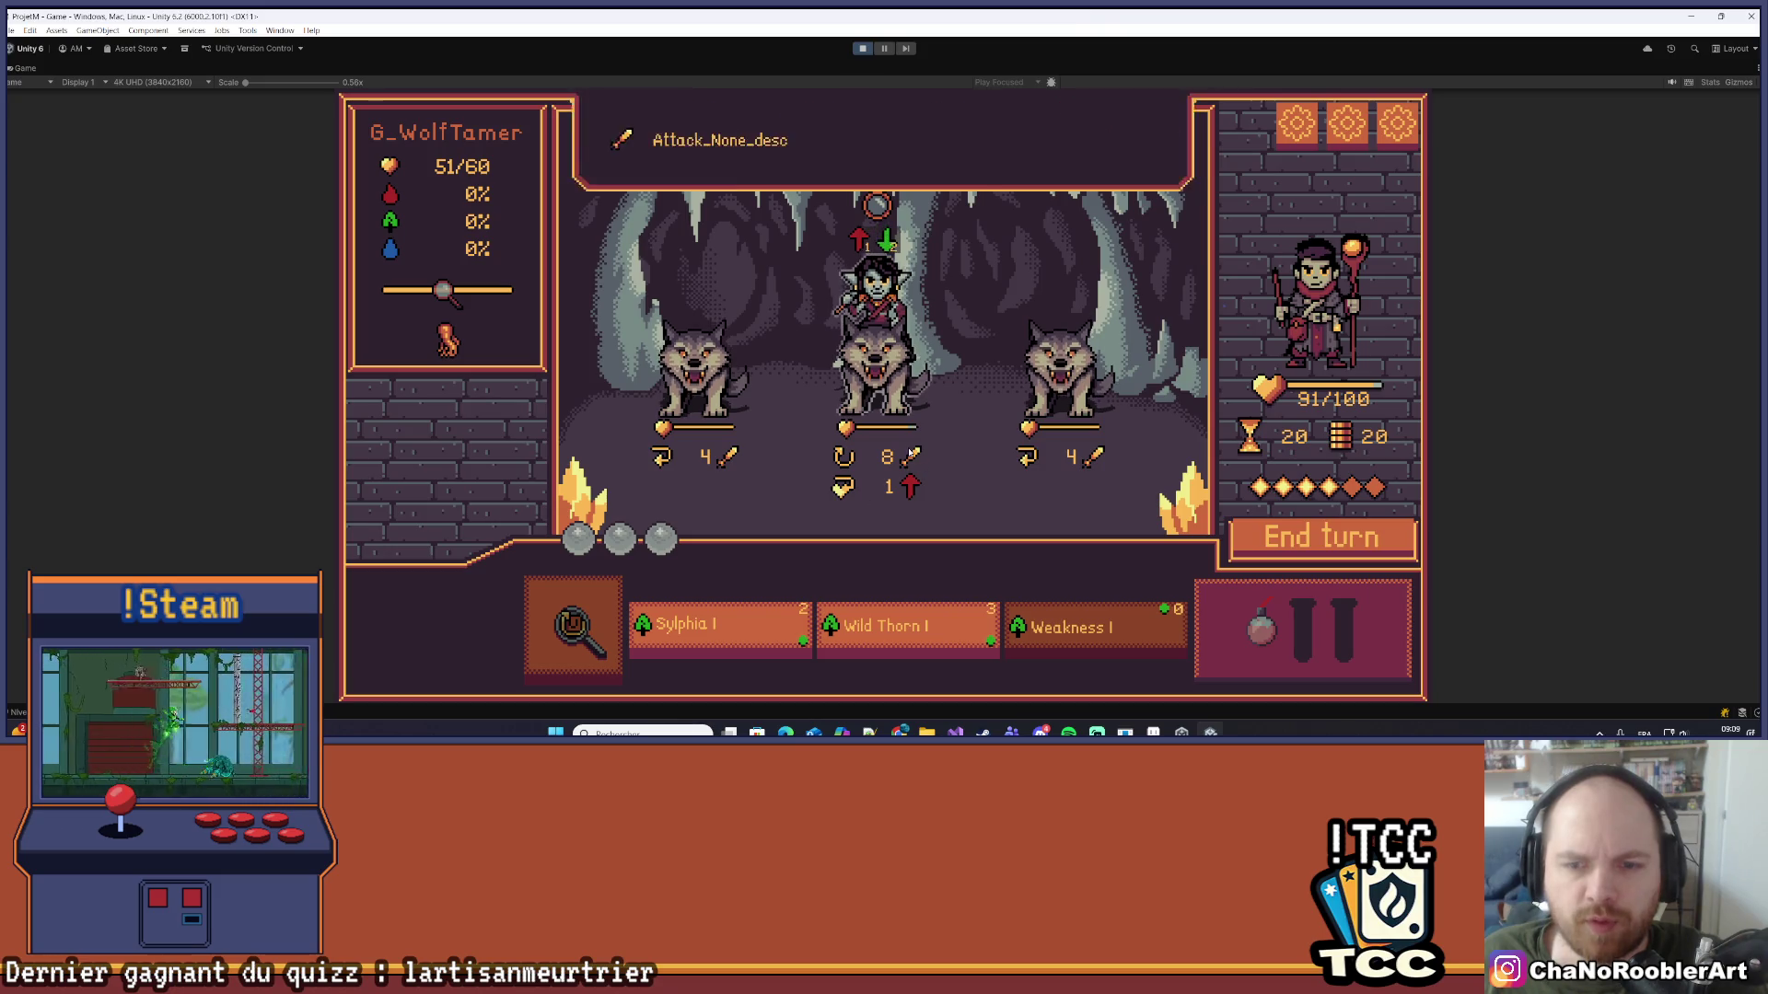
Step: Aim Wild Thorn I at the right wolf and cast Sylphia I on the left wolf
mouse_move(858, 235)
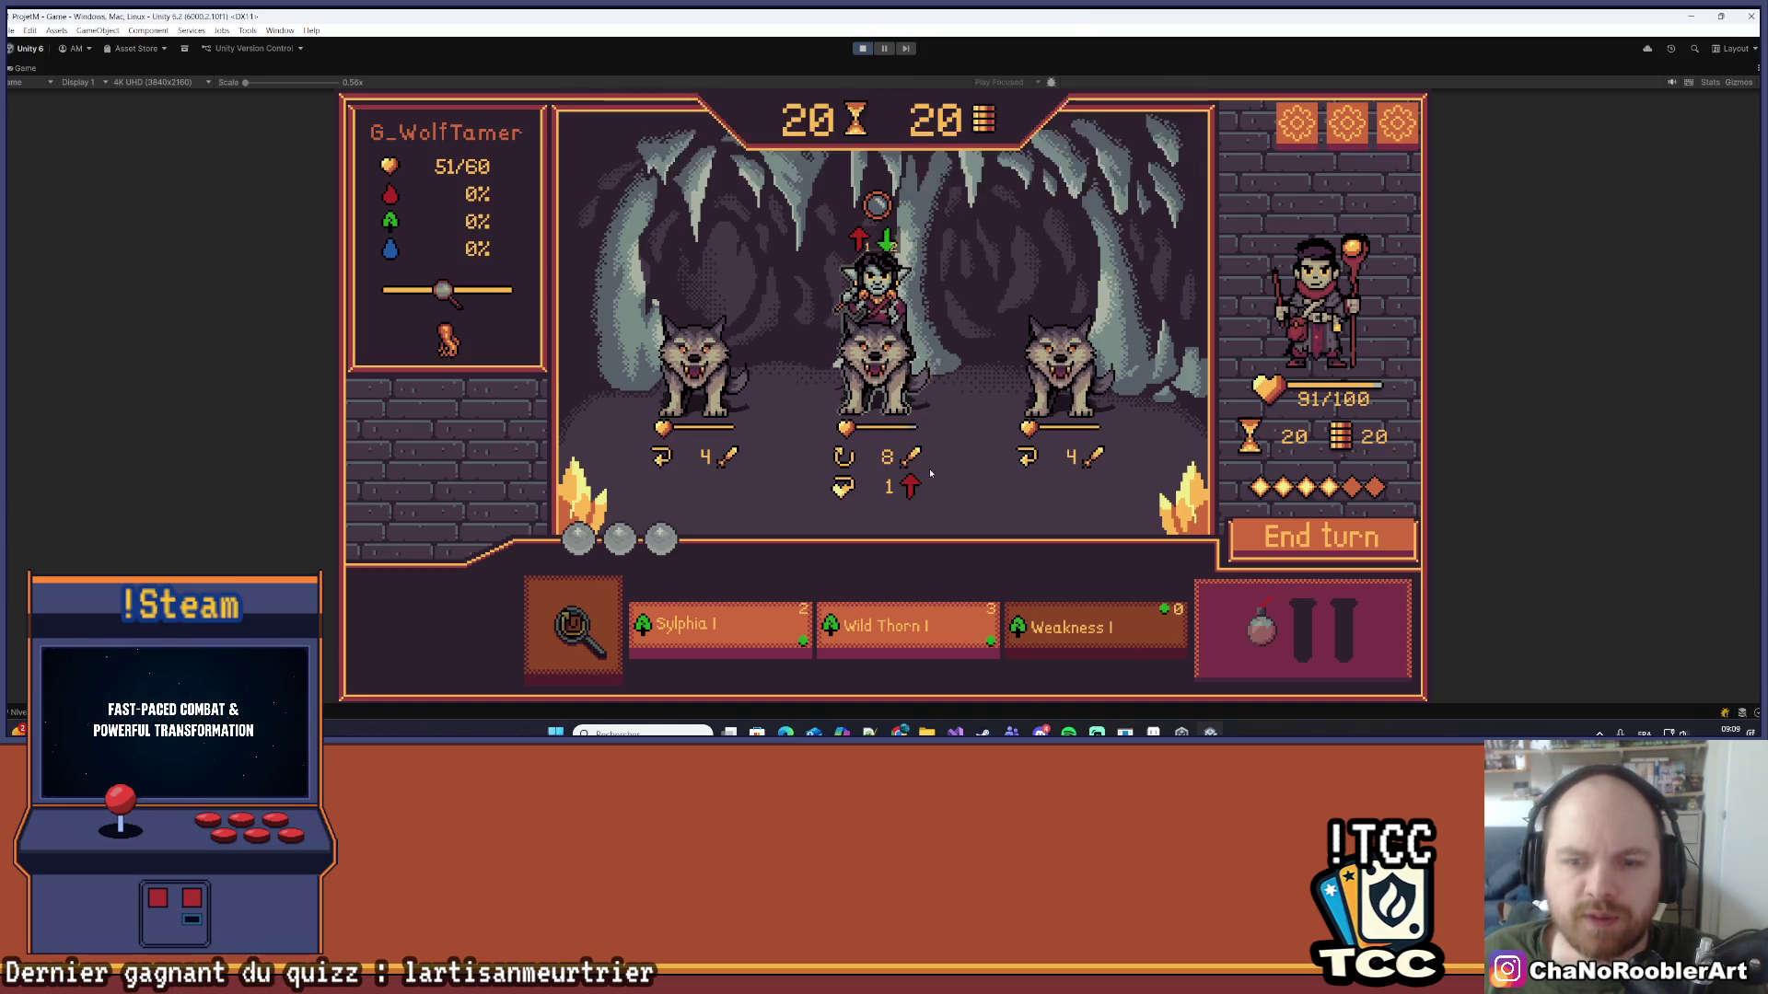
mouse_move(1103, 461)
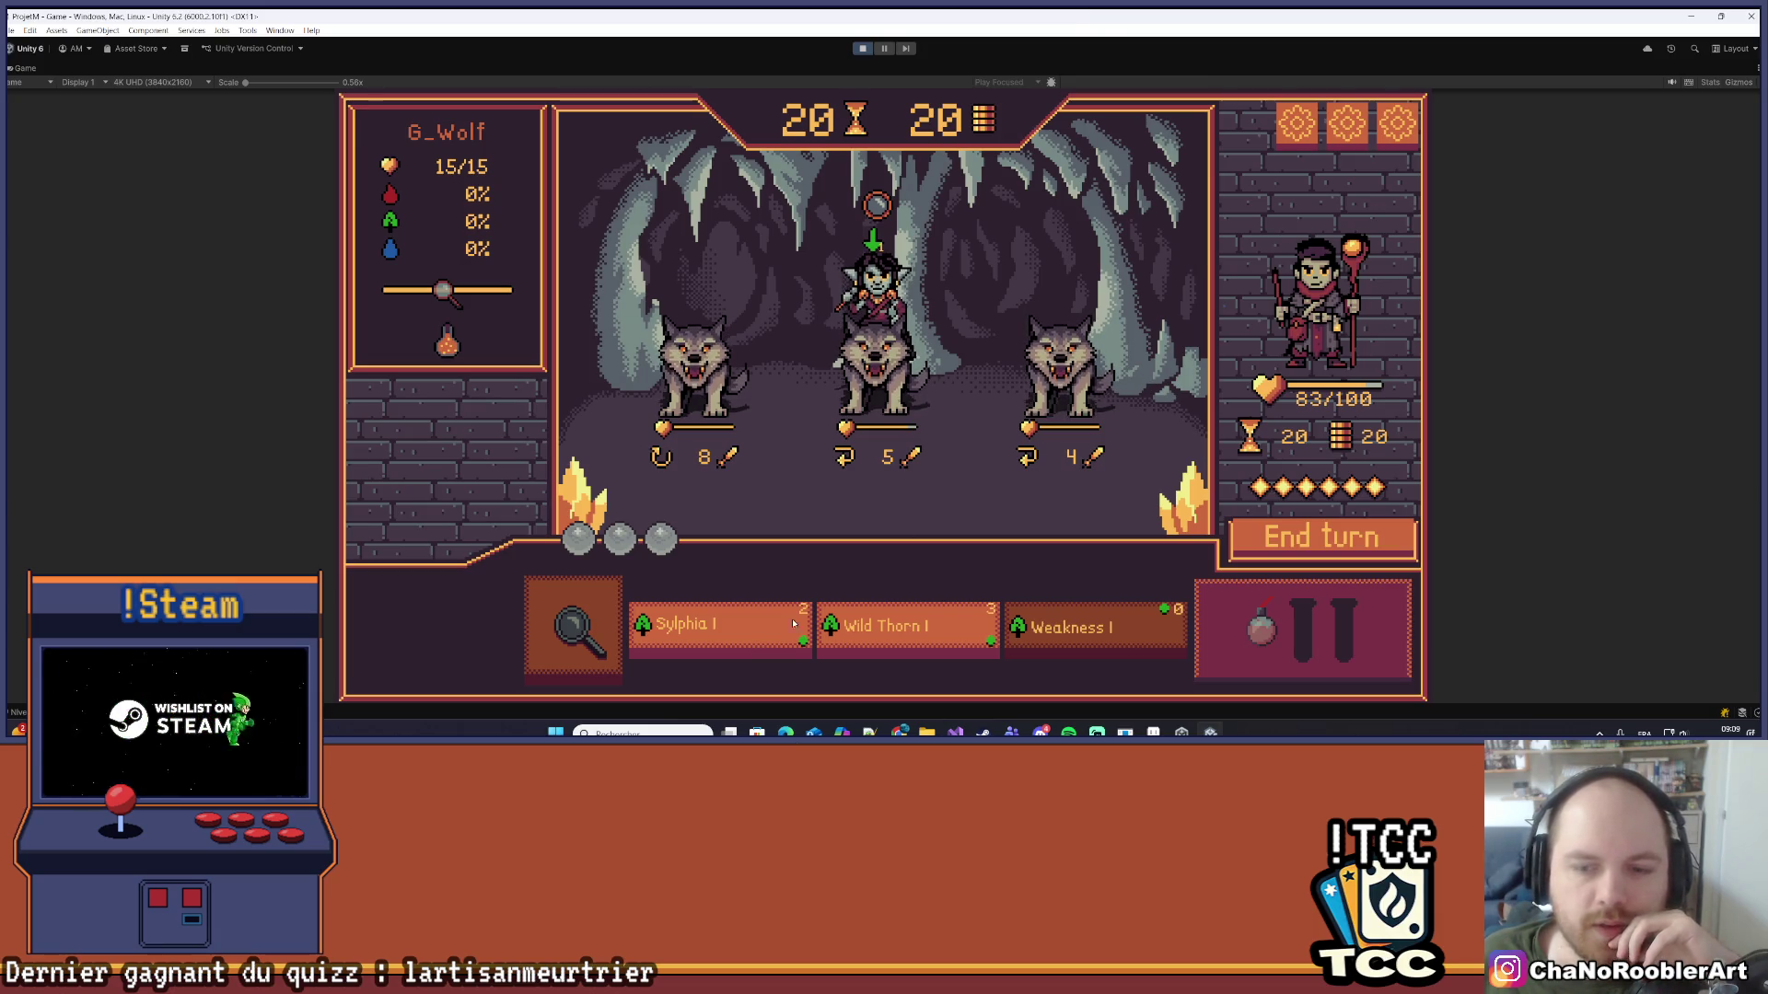
left_click(898, 633)
left_click(1064, 368)
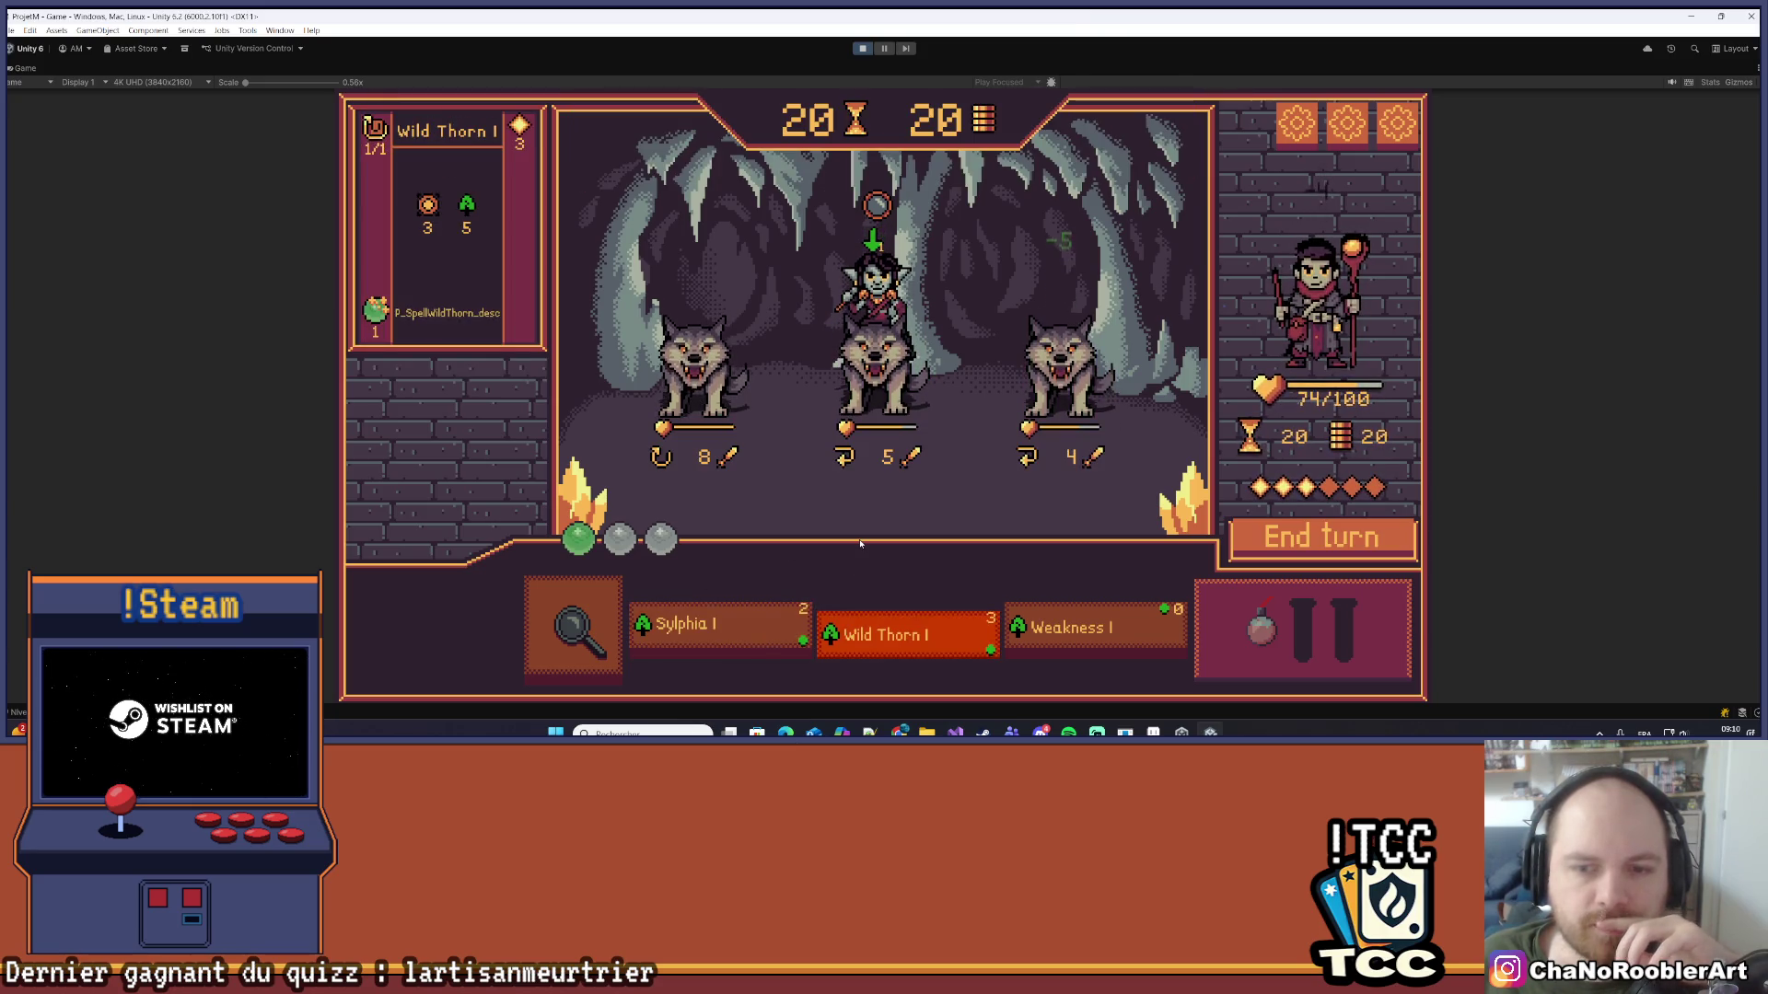
left_click(748, 626)
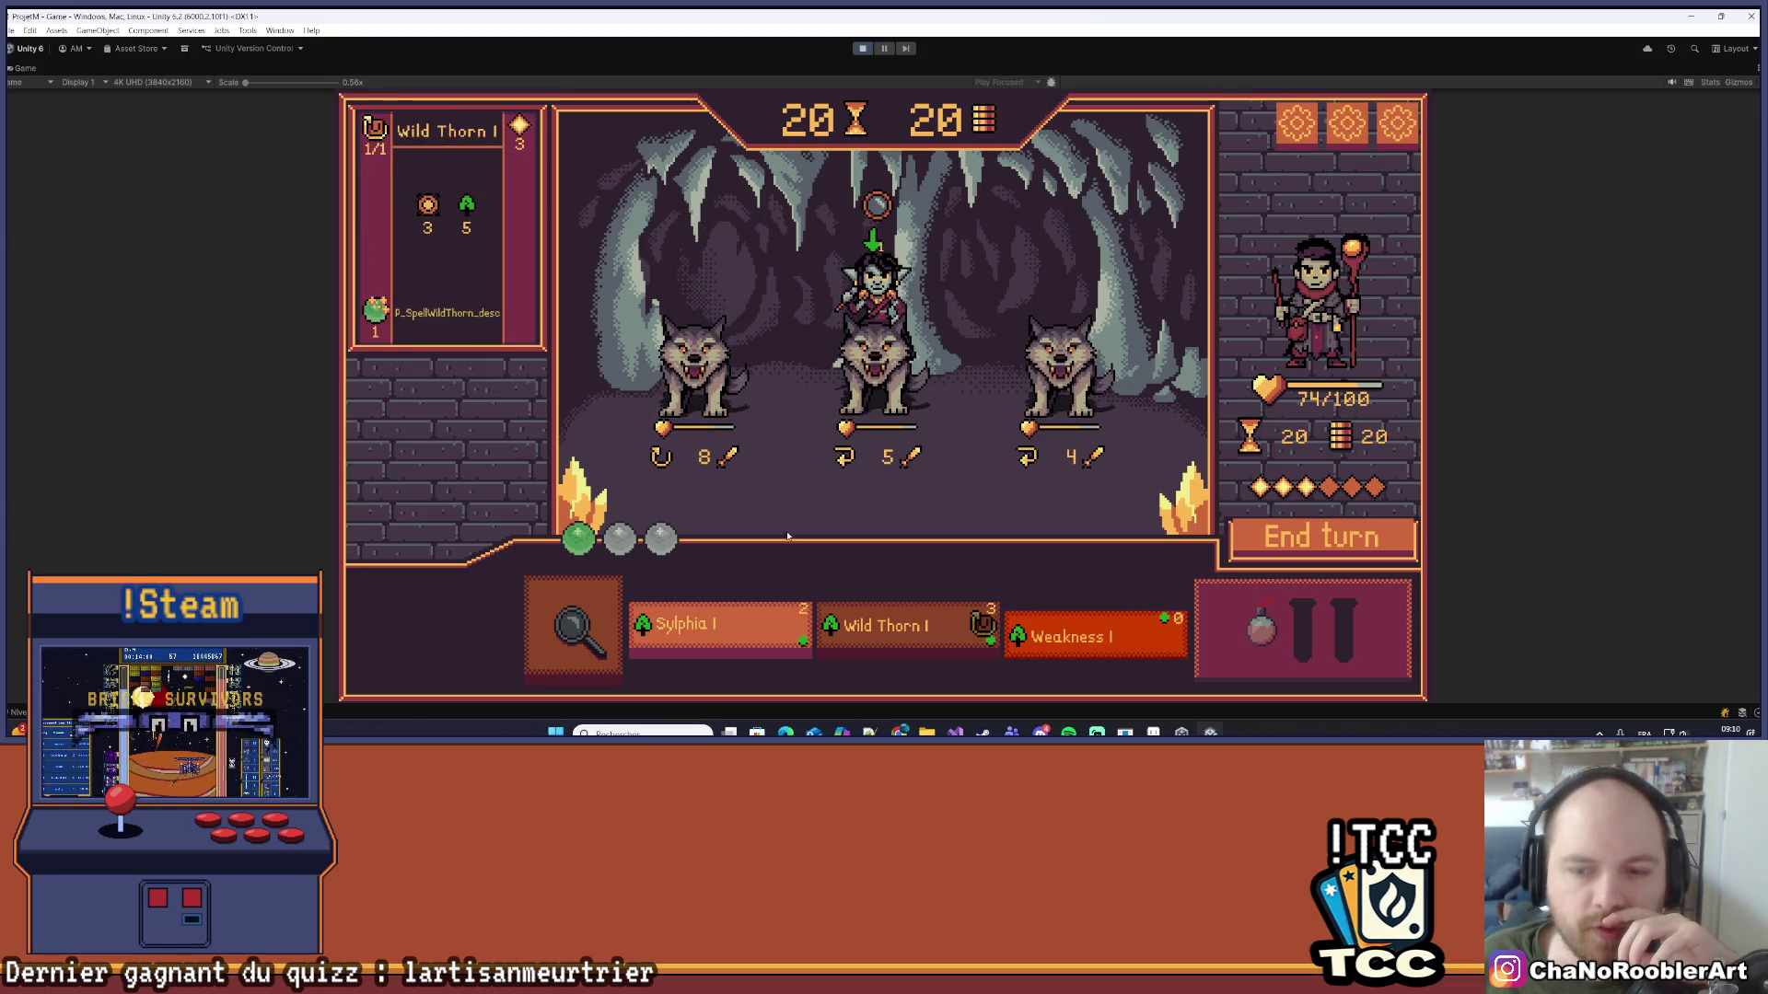
left_click(693, 359)
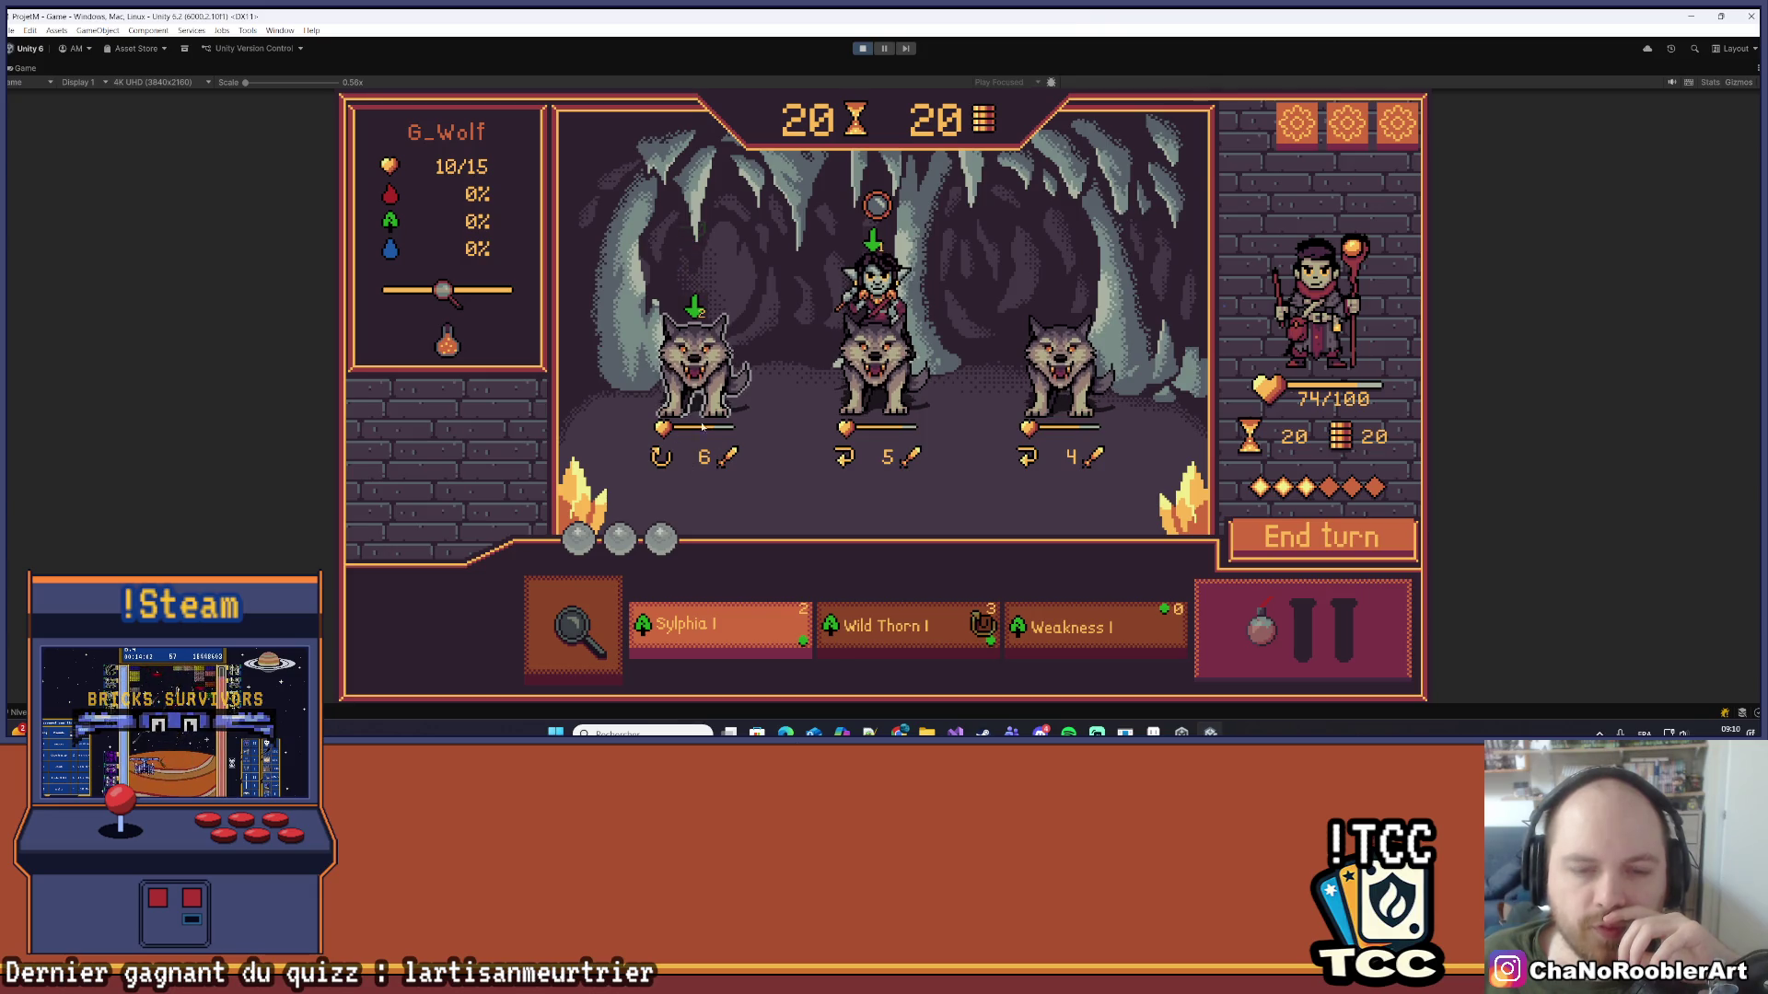
Step: Cast Weakness I on the right wolf and Sylphia I on the middle wolf rider
left_click(718, 631)
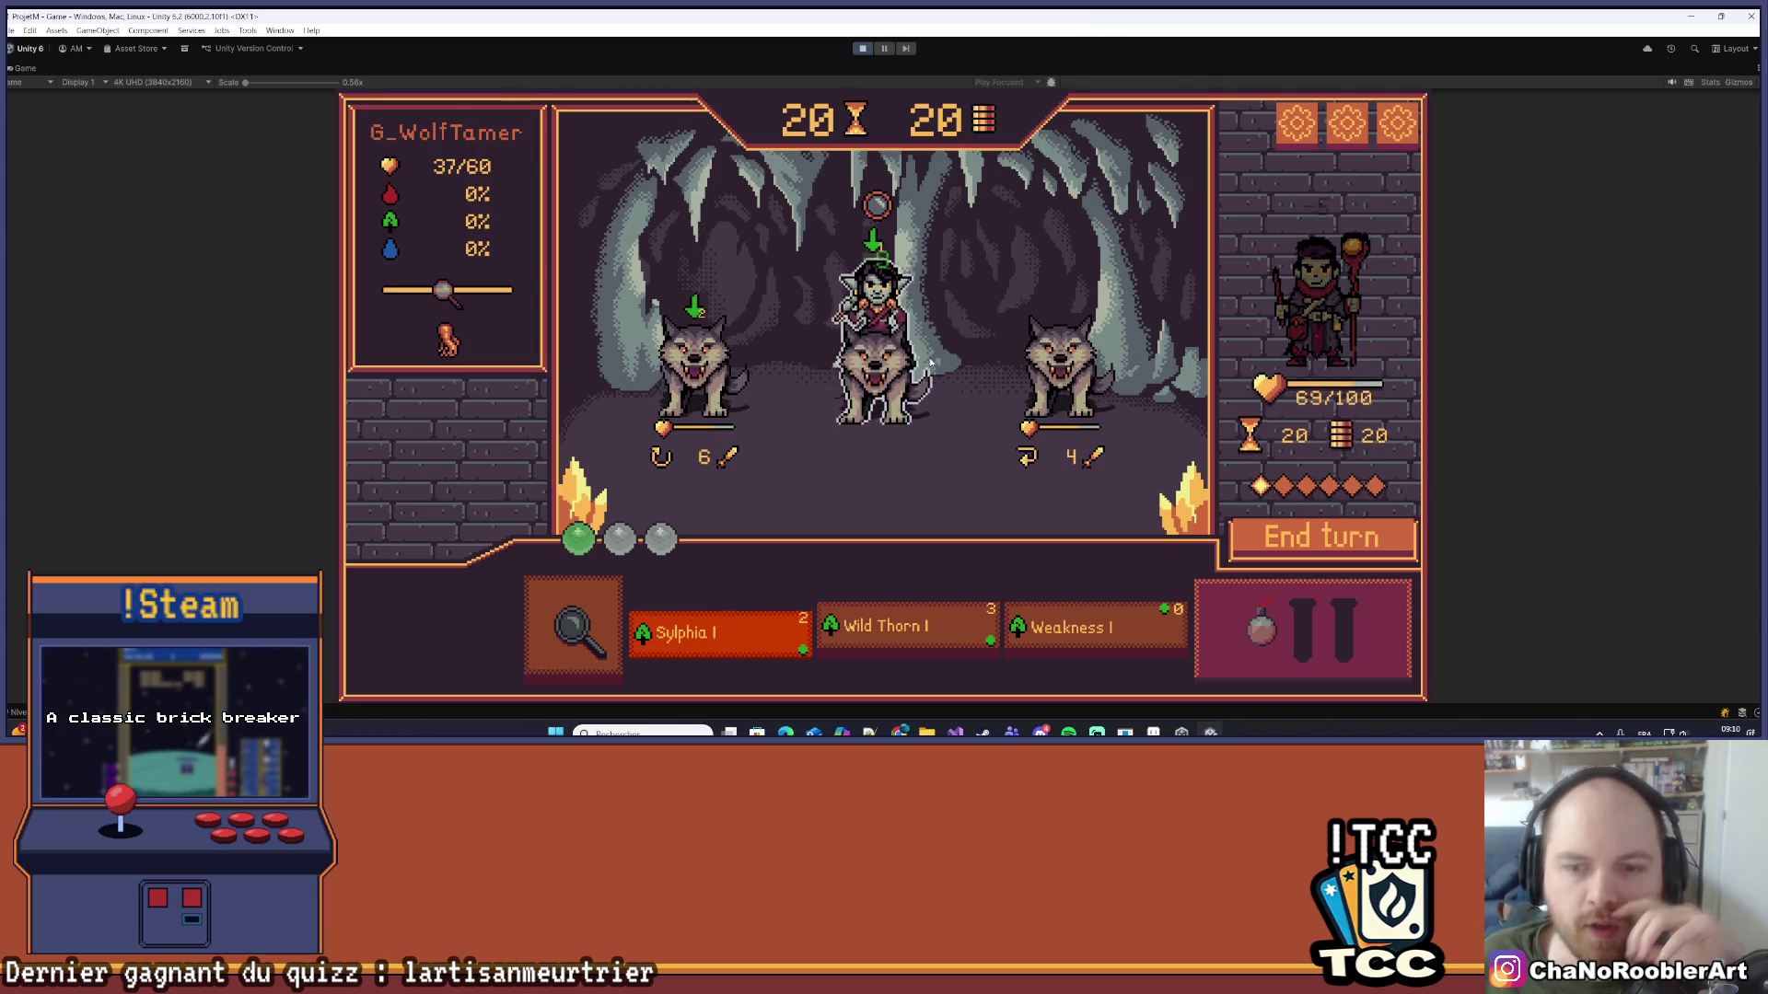
left_click(1087, 631)
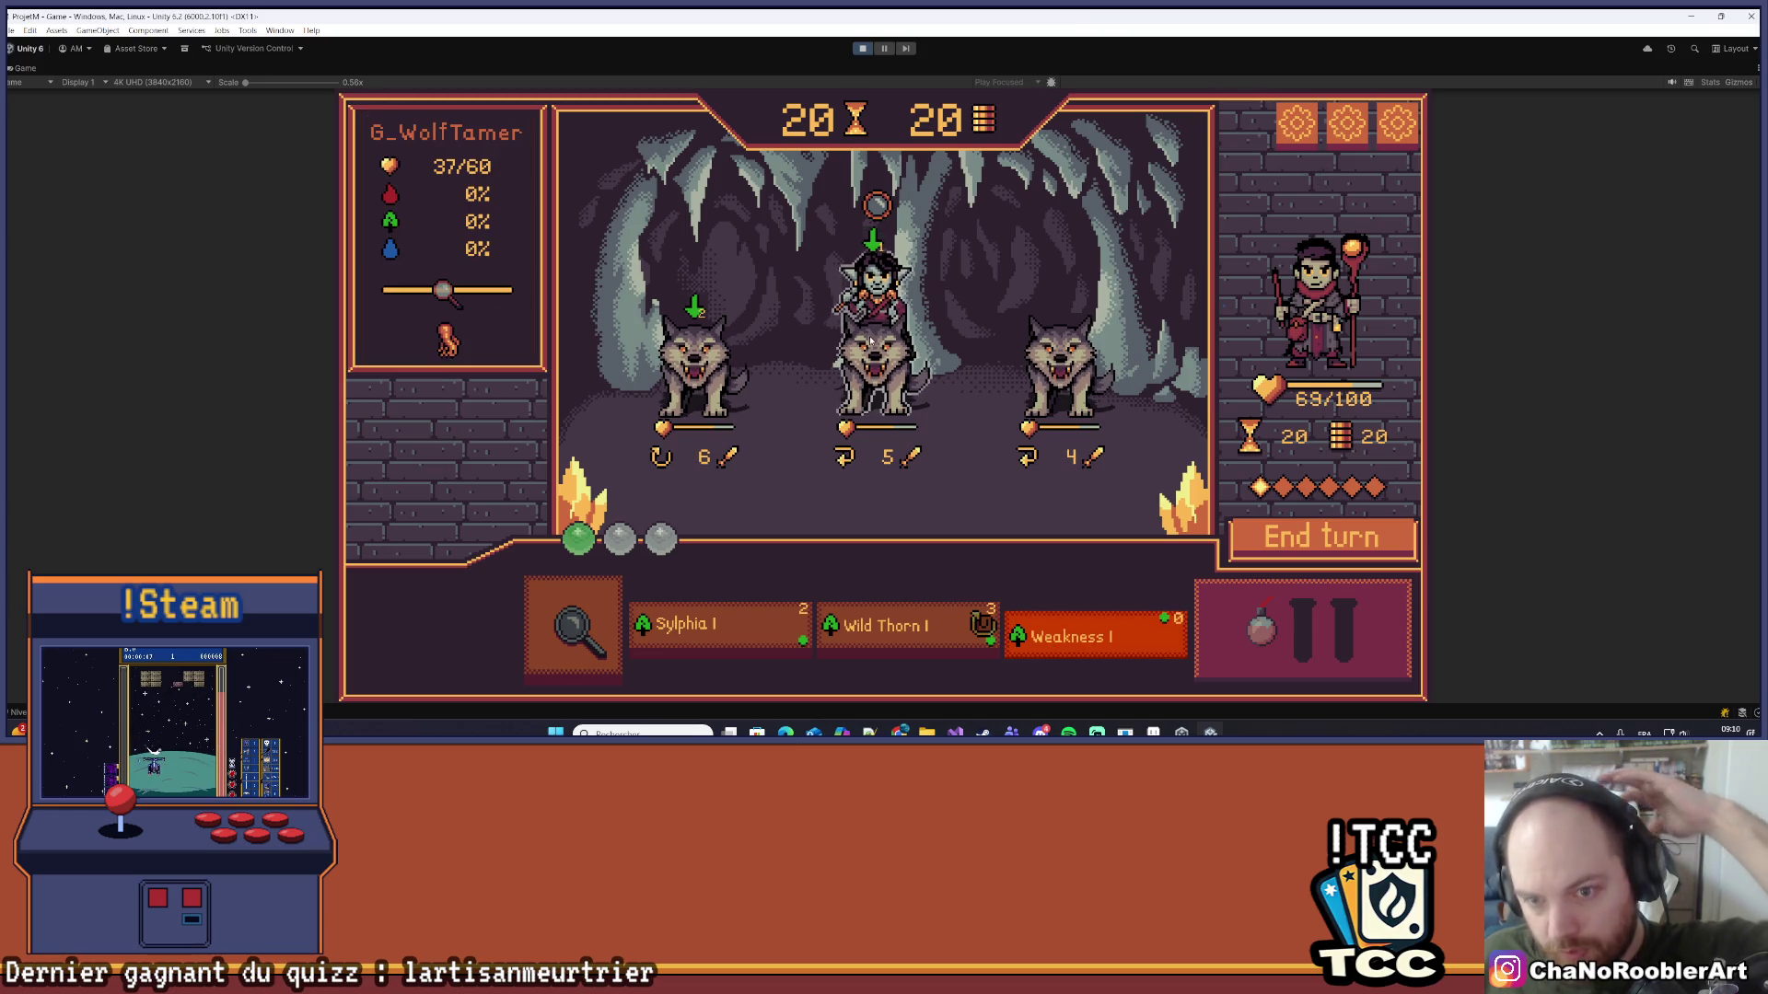
left_click(1007, 381)
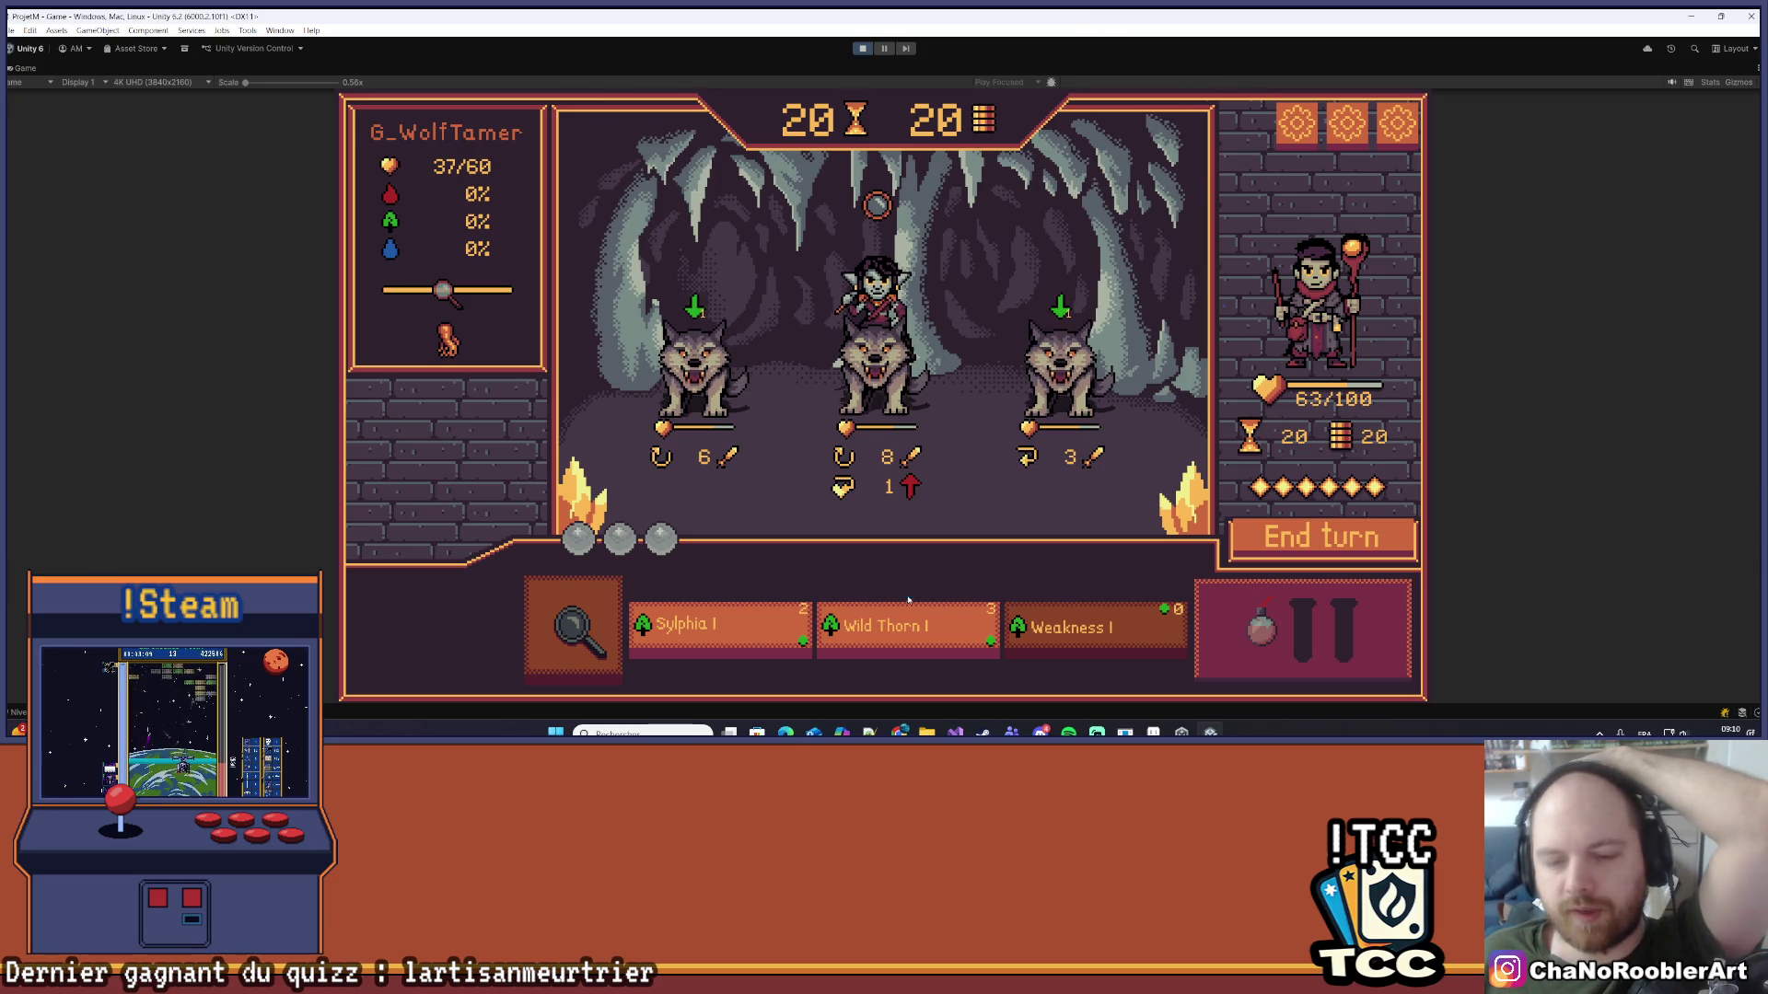
left_click(719, 628)
left_click(874, 304)
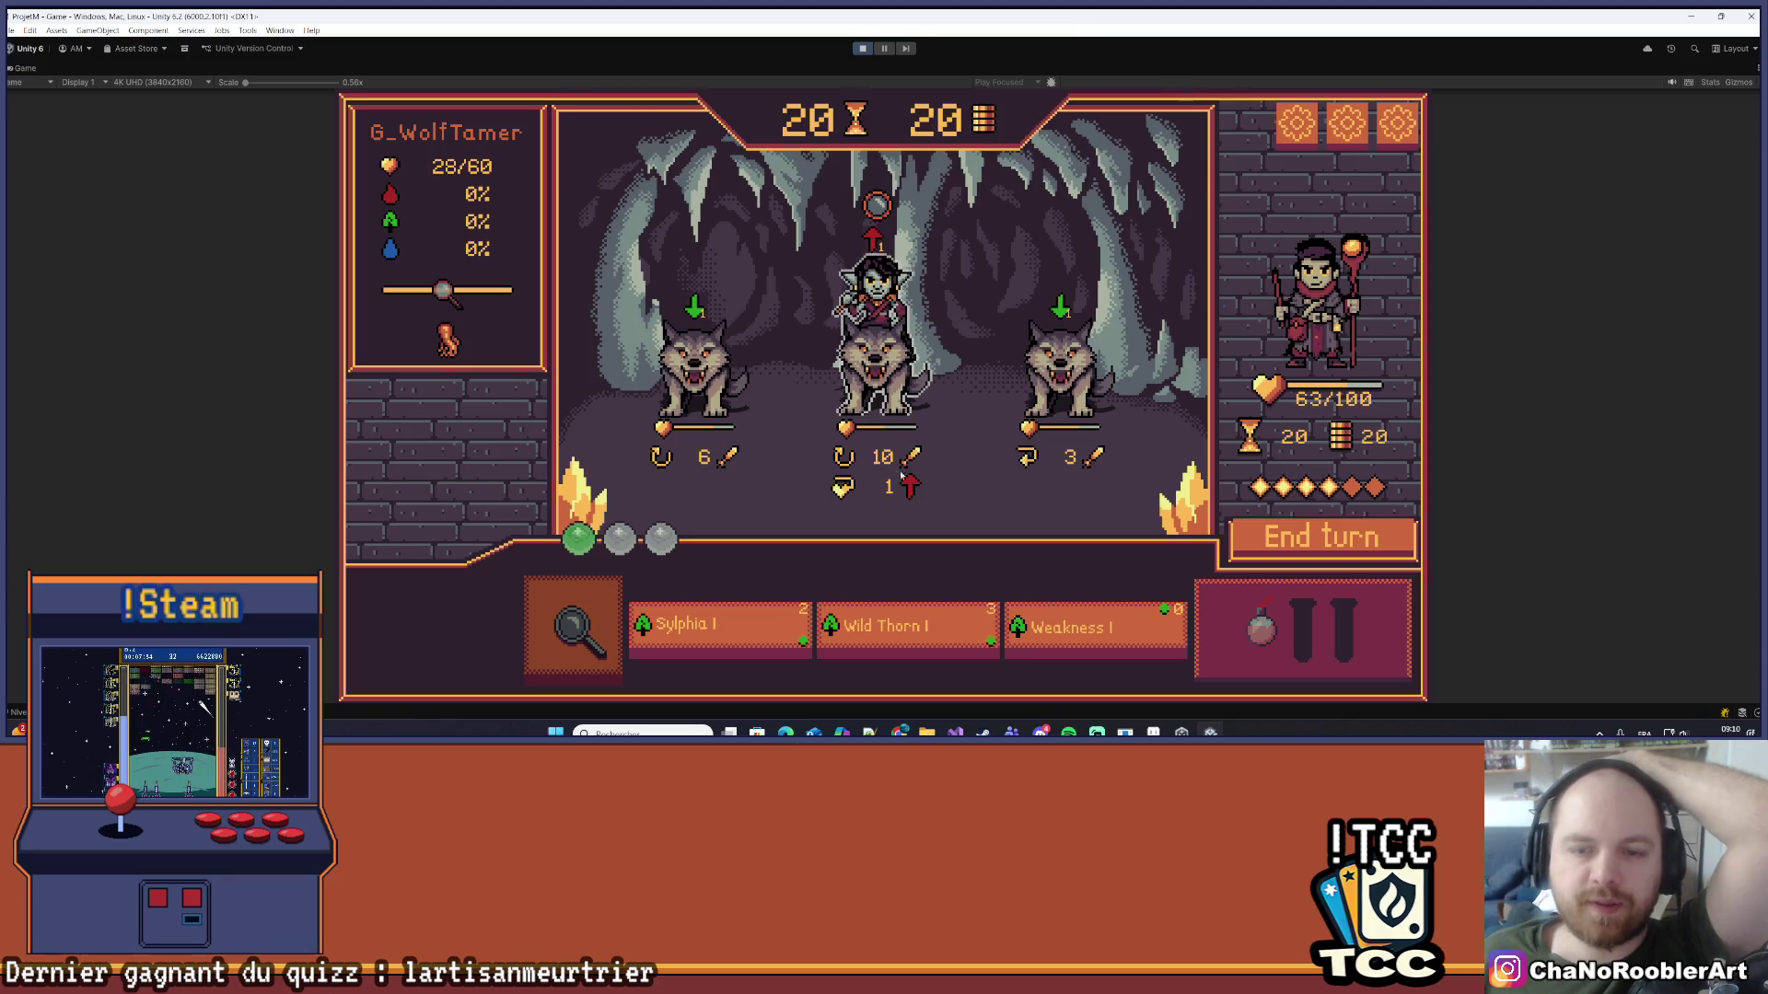
Step: Cast Weakness I on the middle wolf rider and Sylphia I on the left wolf
mouse_move(879, 241)
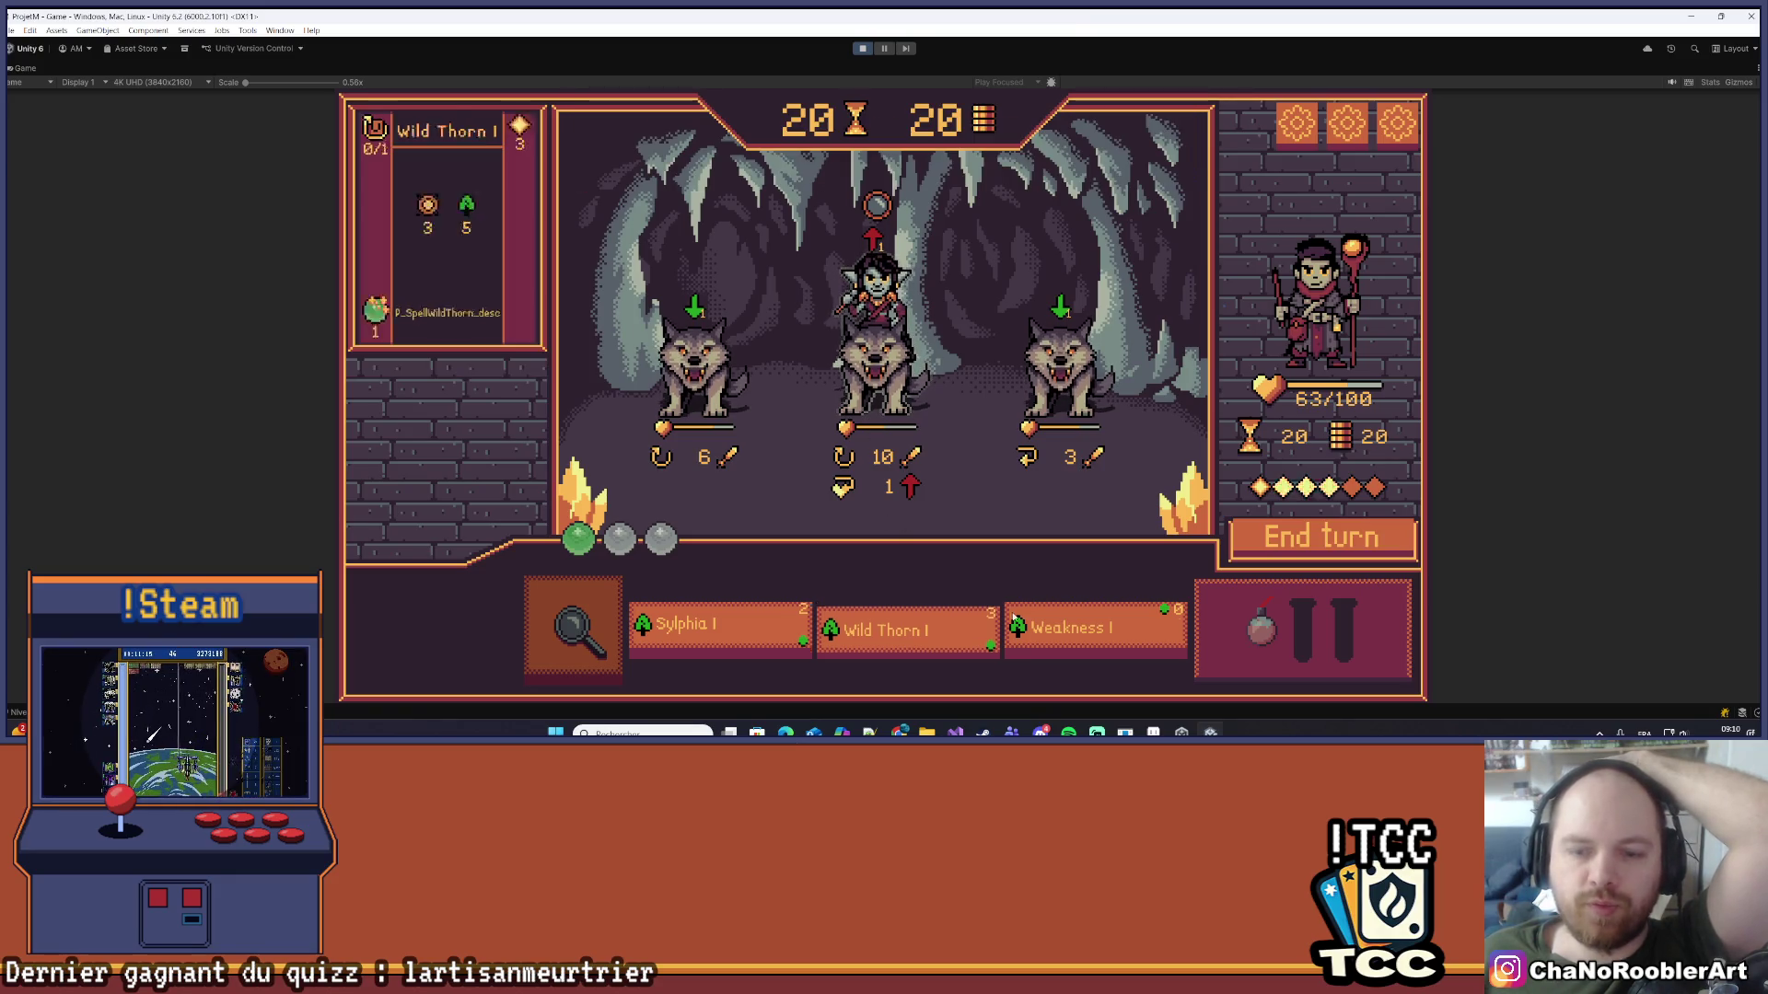
left_click(1095, 635)
left_click(888, 365)
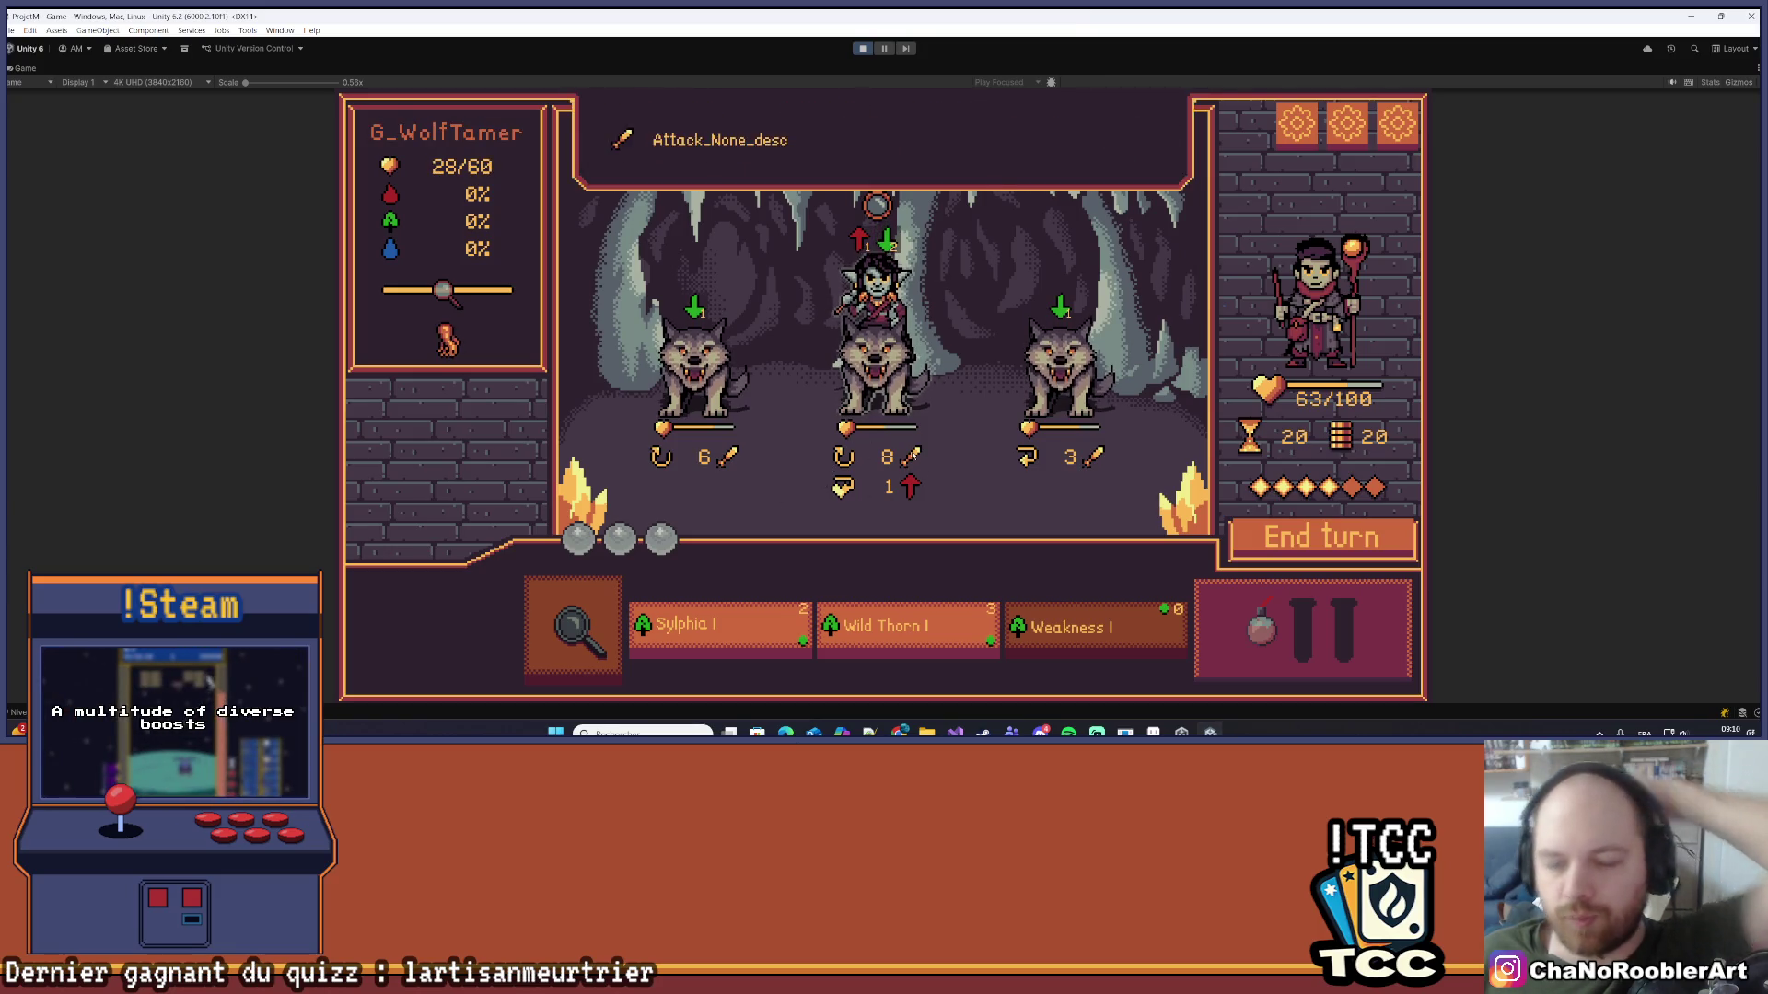
left_click(709, 628)
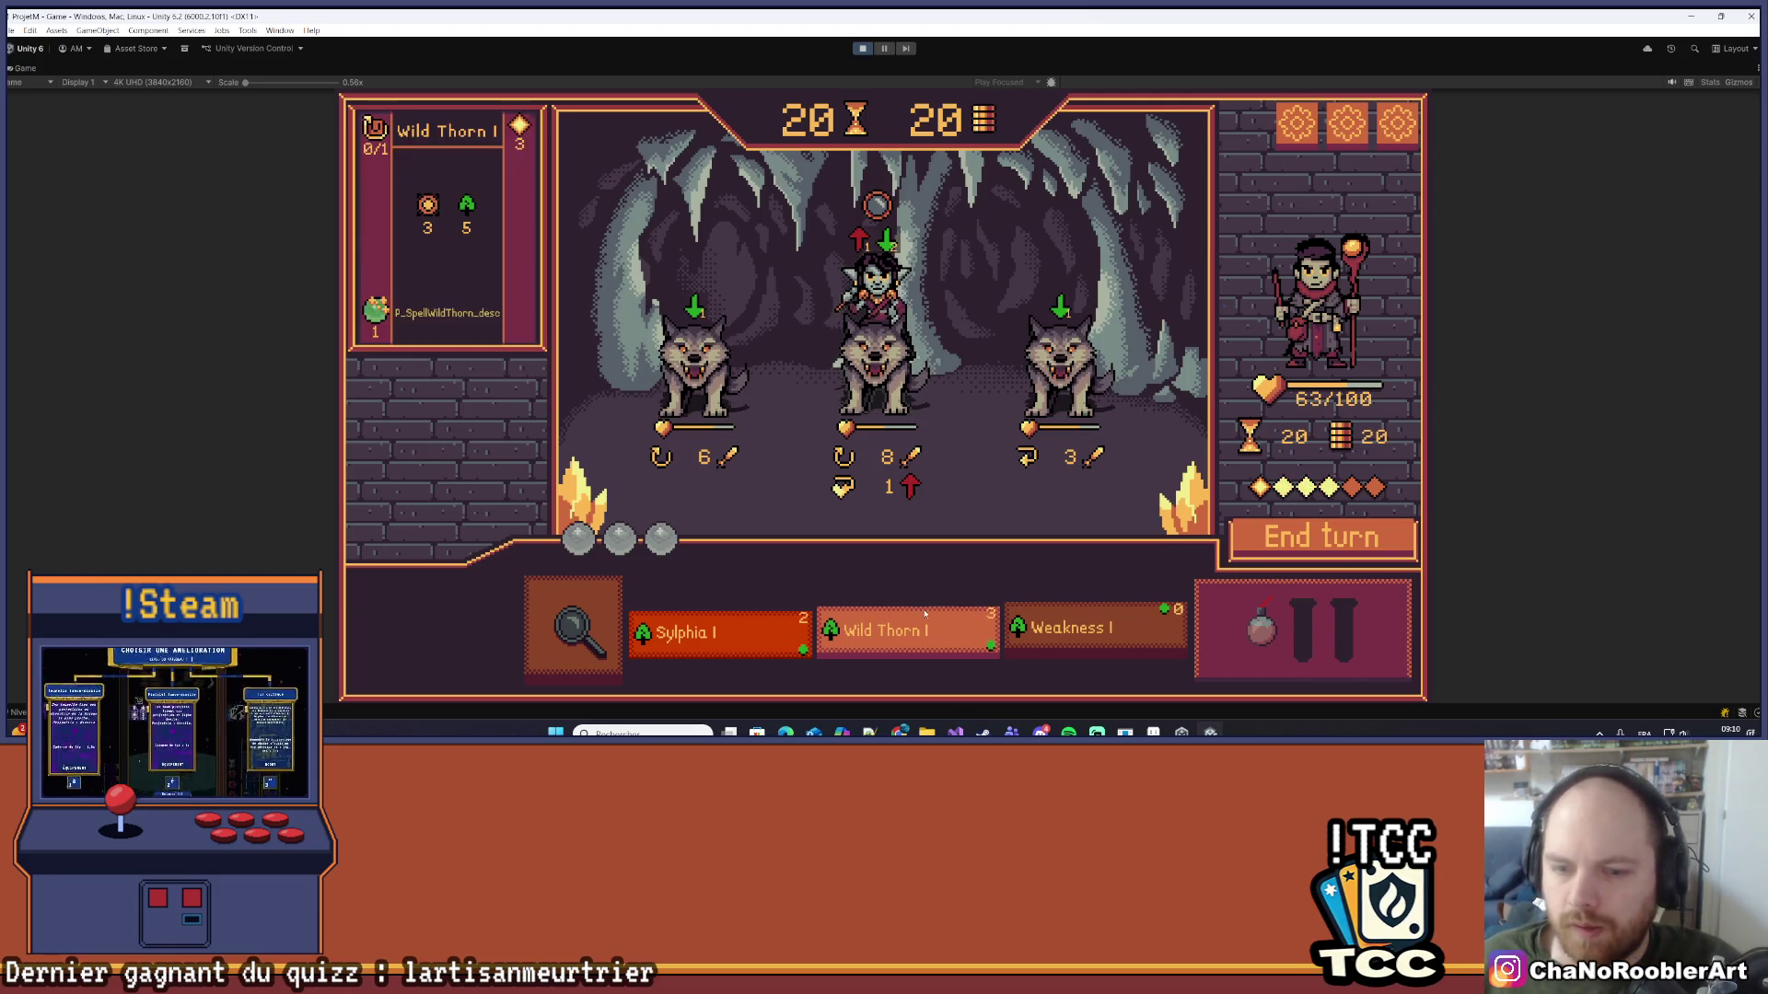
left_click(692, 361)
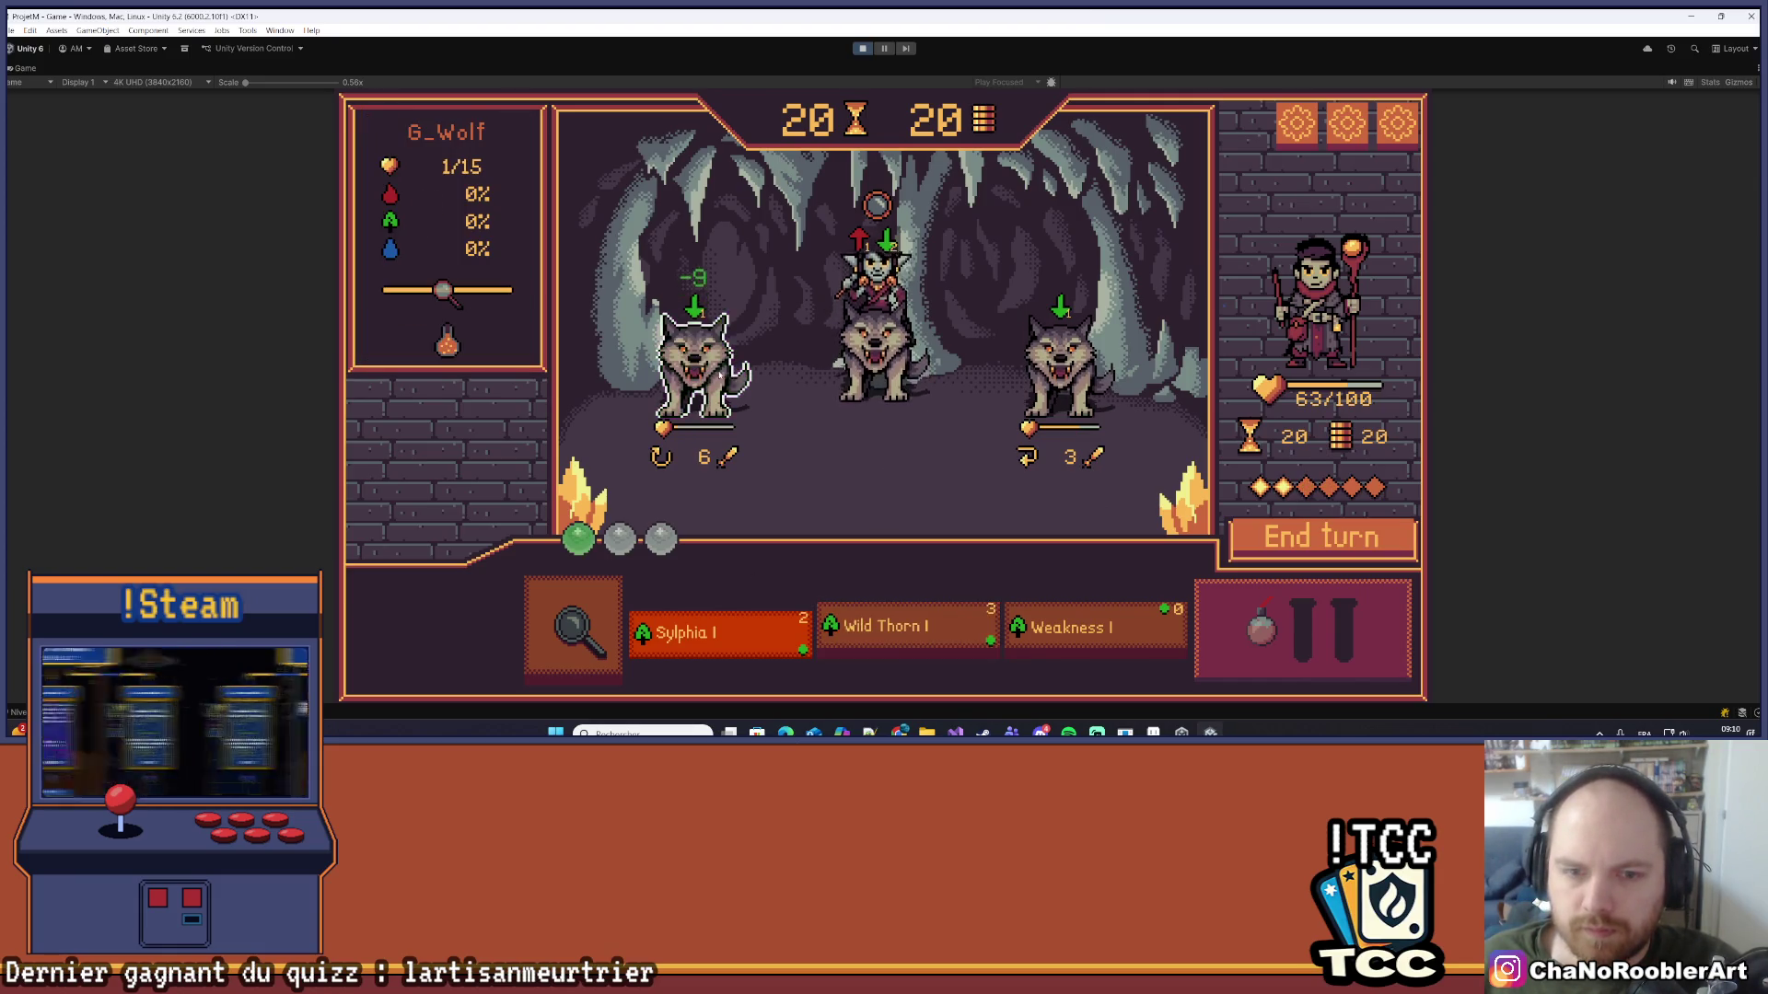
Step: Weaken the left wolf with Weakness I, then kill it with the potion
left_click(1062, 634)
left_click(748, 373)
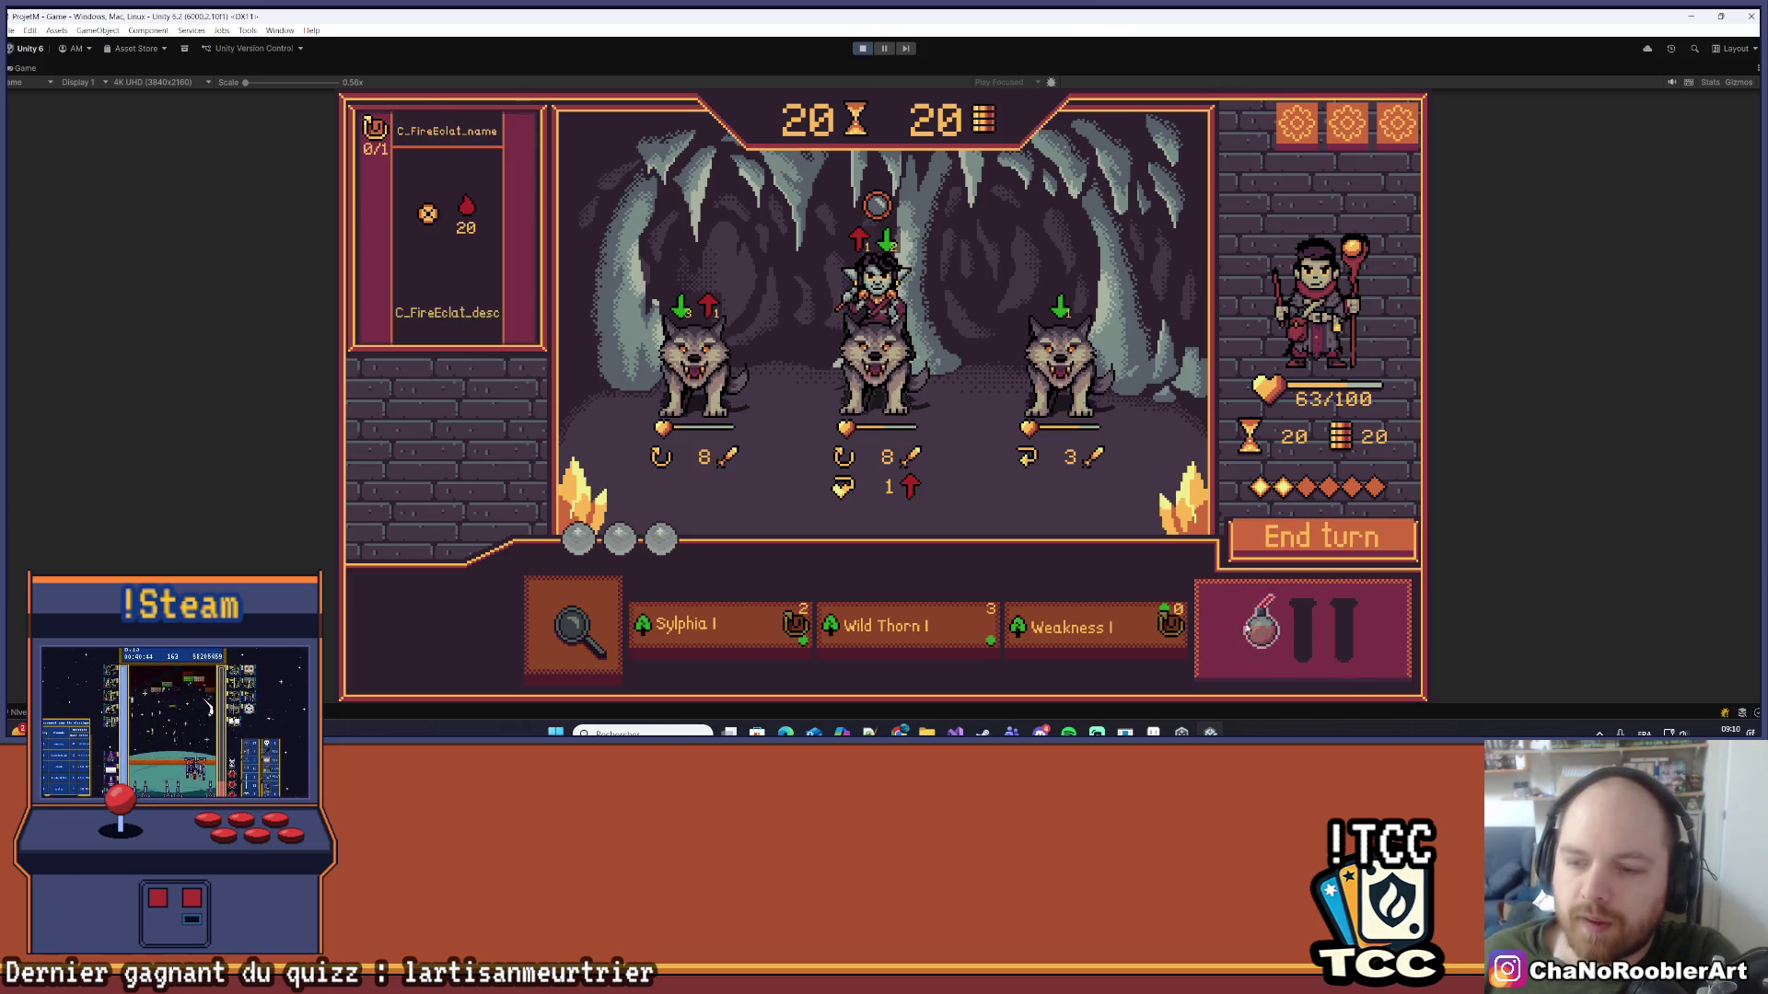
mouse_move(1066, 382)
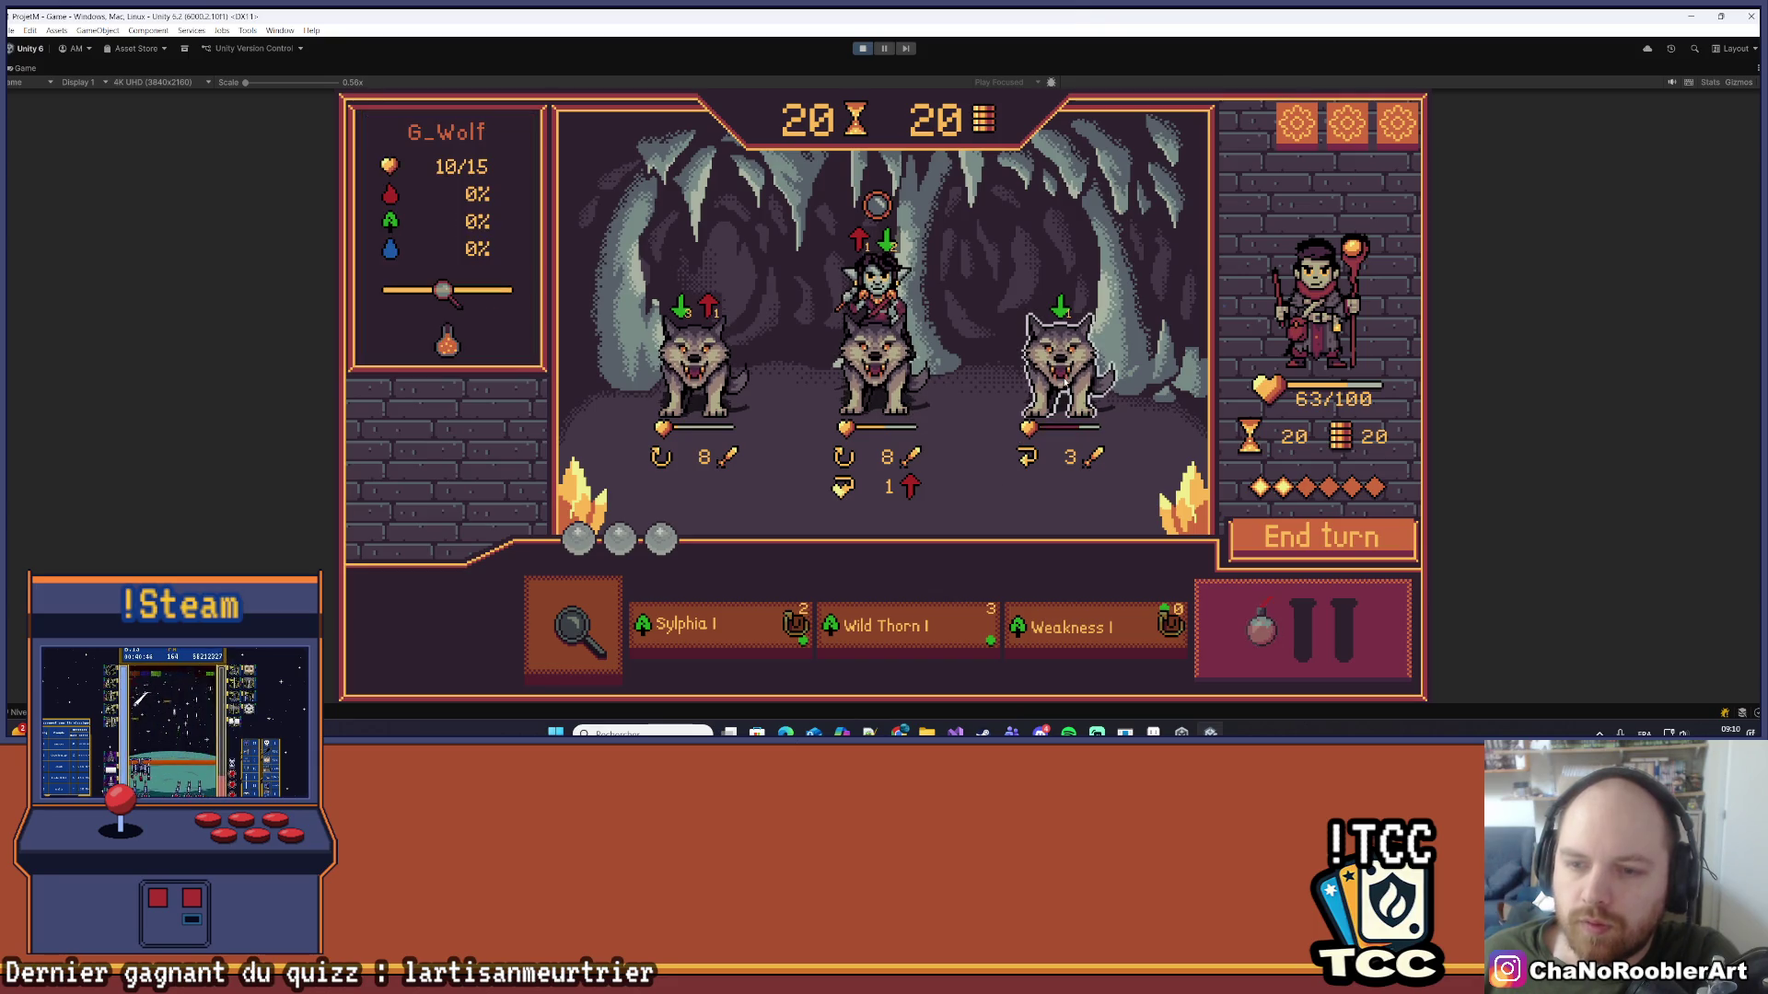
left_click(701, 359)
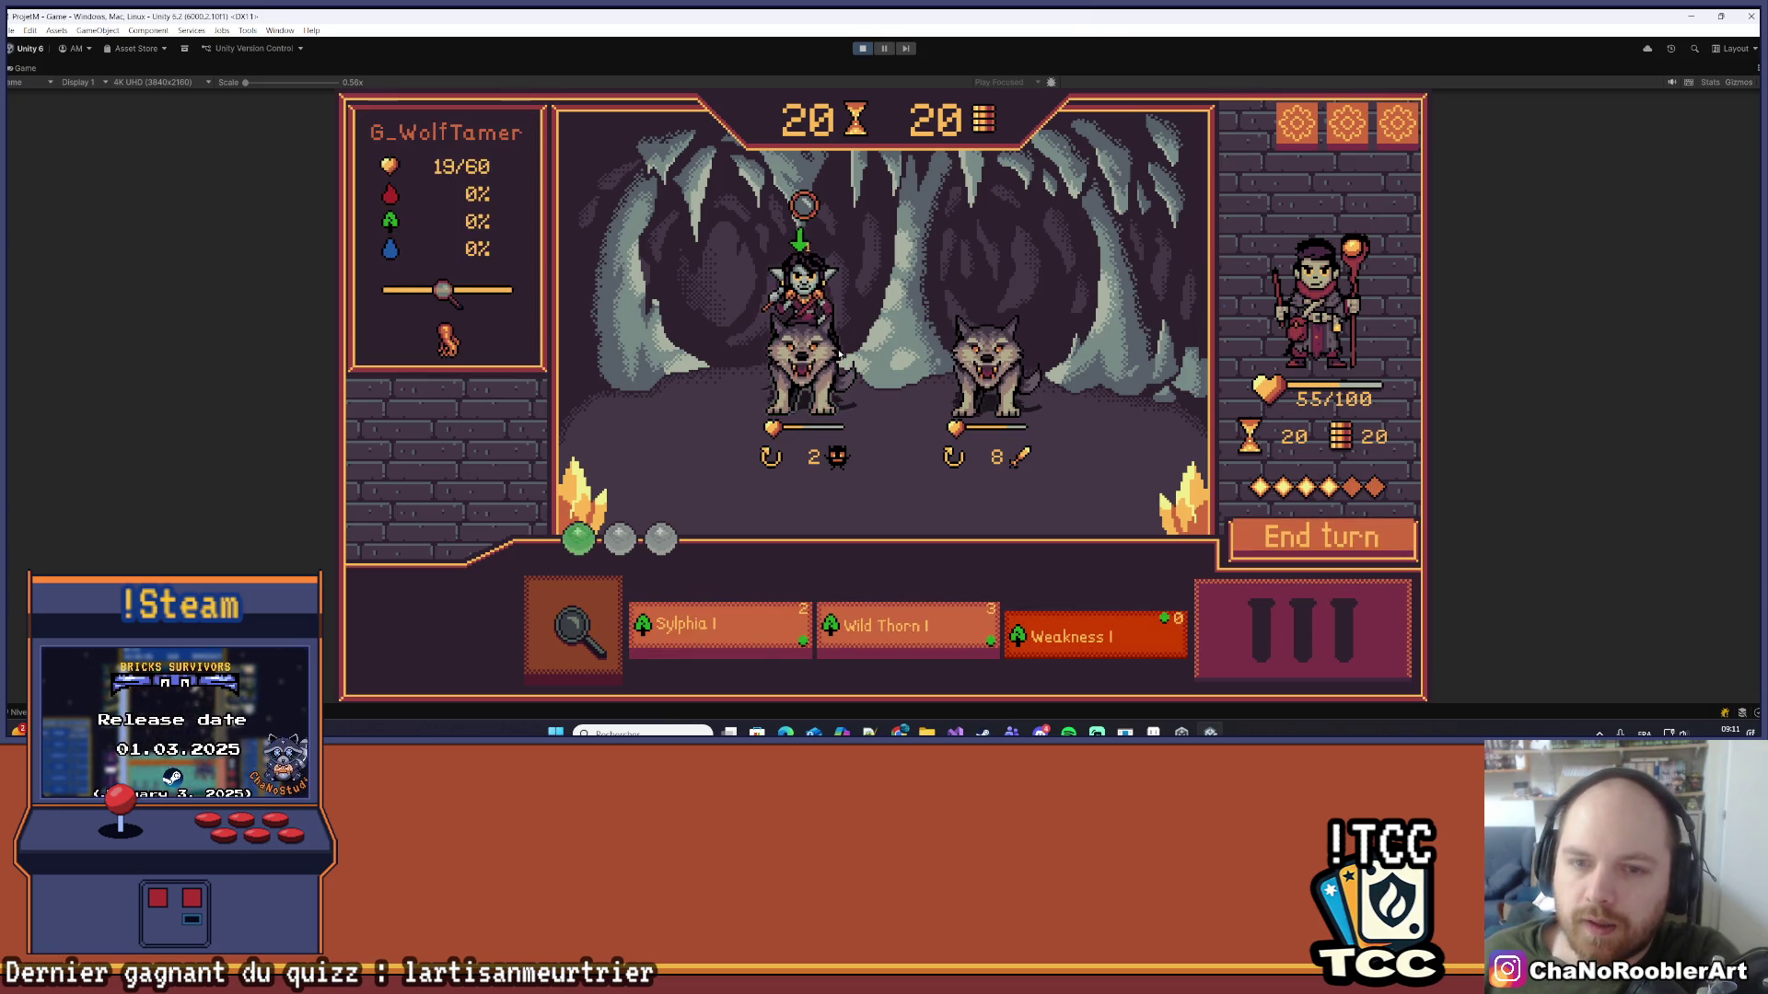
Step: Hit the right wolf with Wild Thorn I and cast Sylphia I on the Wolf Tamer
left_click(958, 617)
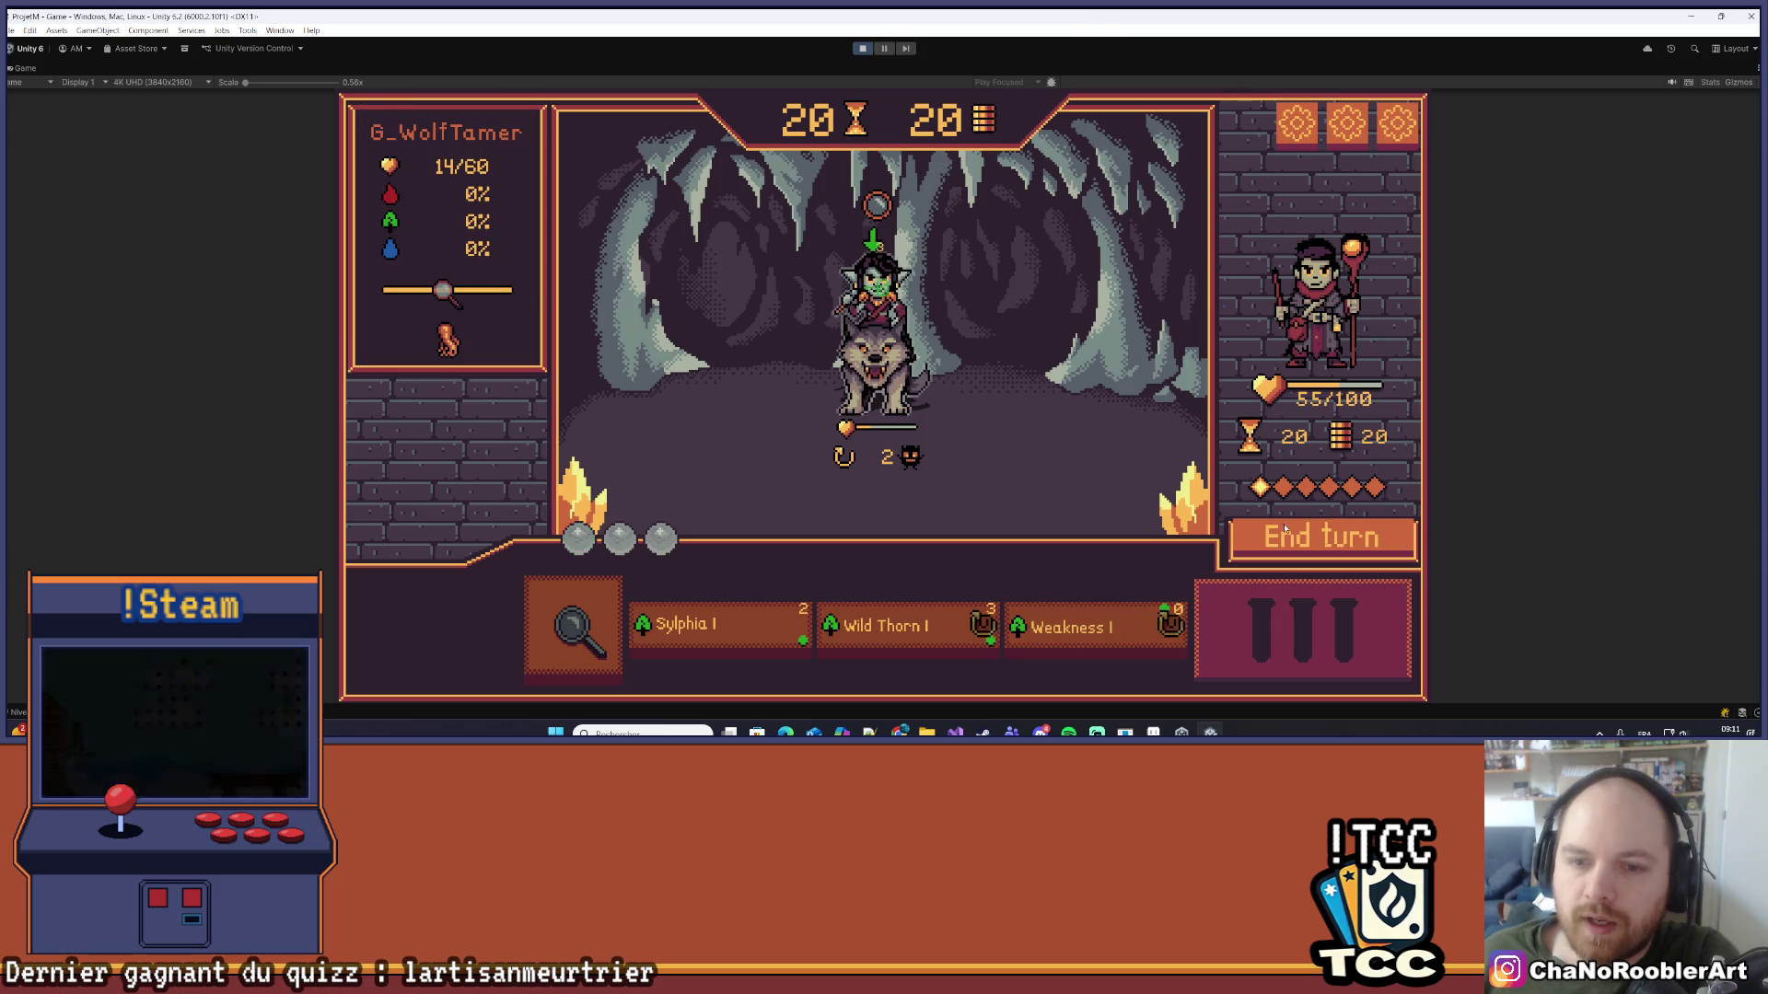
left_click(1340, 550)
left_click(727, 633)
left_click(864, 381)
left_click(874, 384)
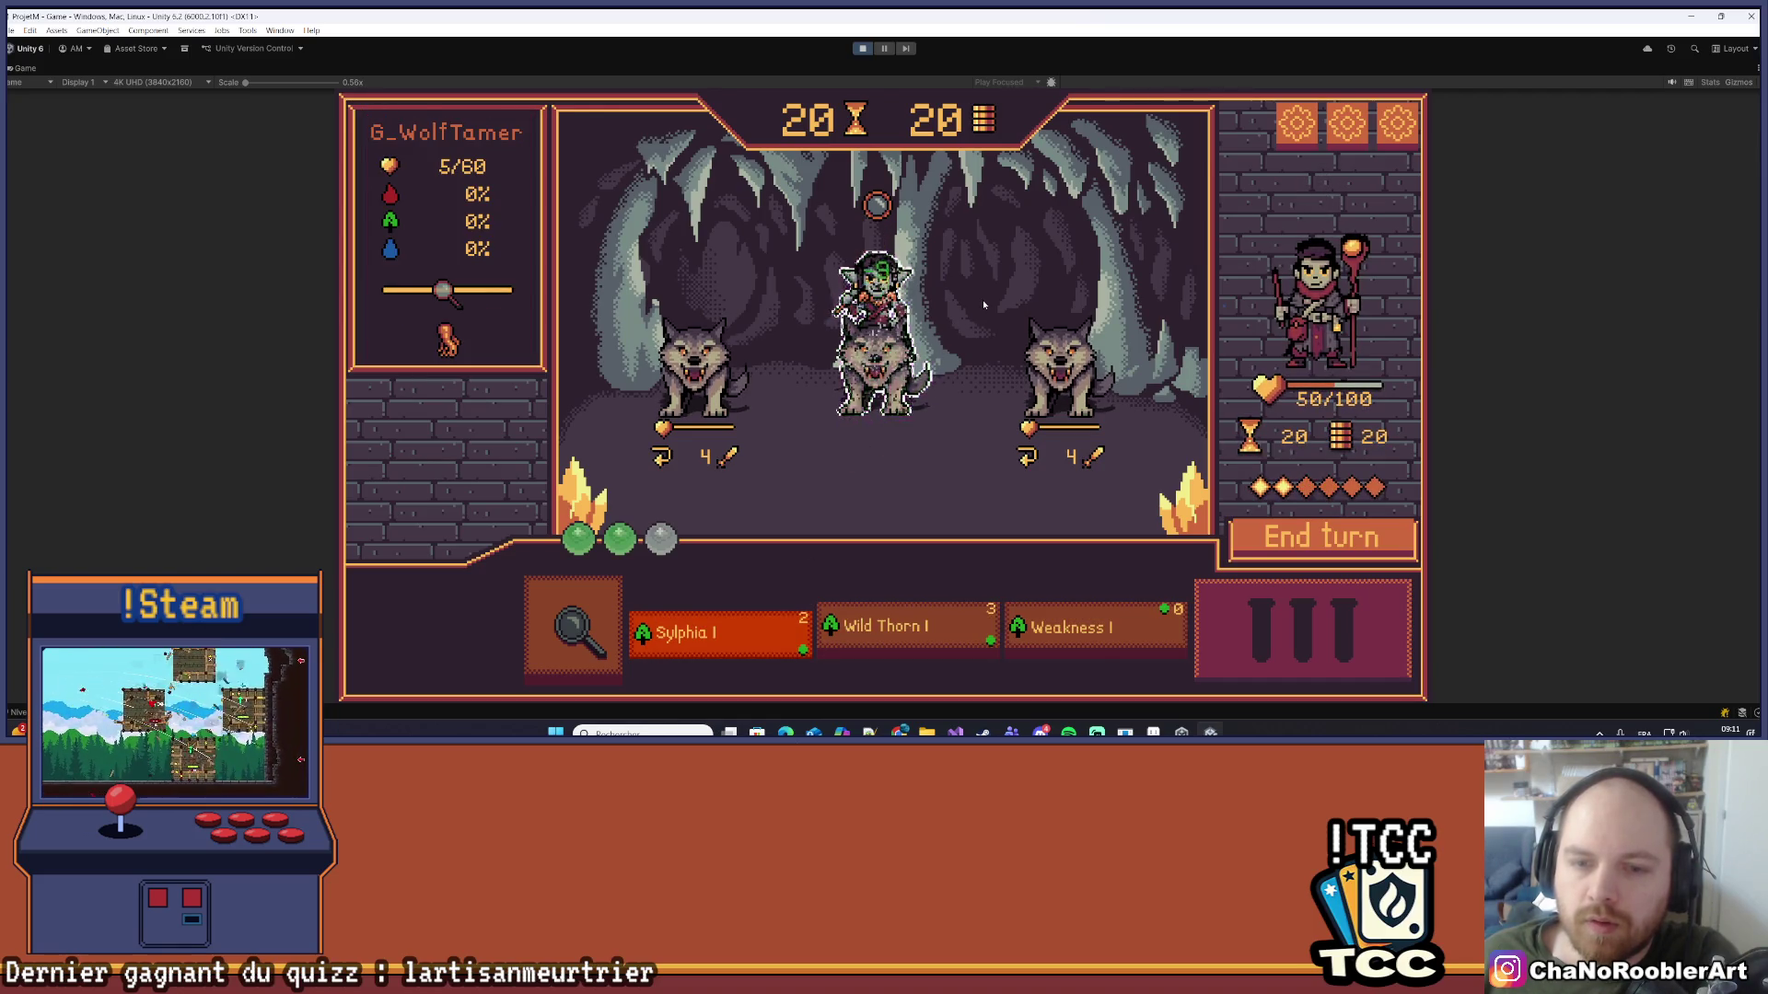
Step: Cast Weakness I on the right wolf, finish the left wolf, then Wild Thorn I the last wolf
left_click(1059, 627)
left_click(953, 368)
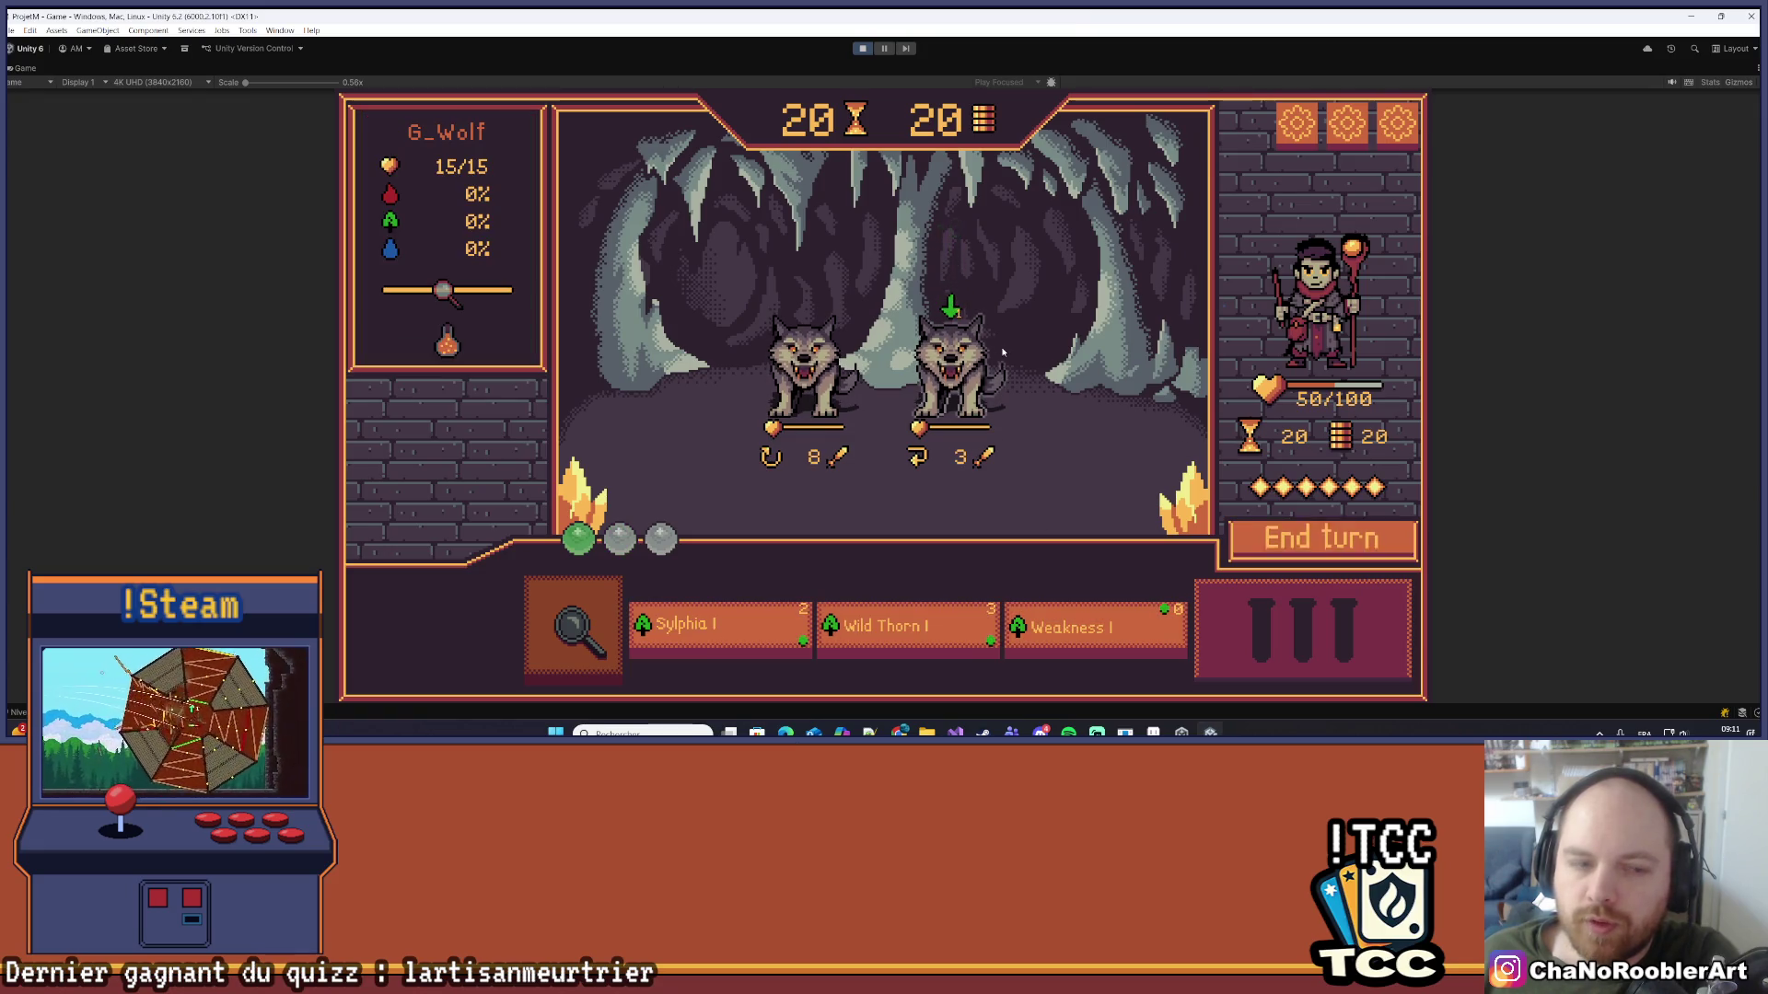
left_click(907, 631)
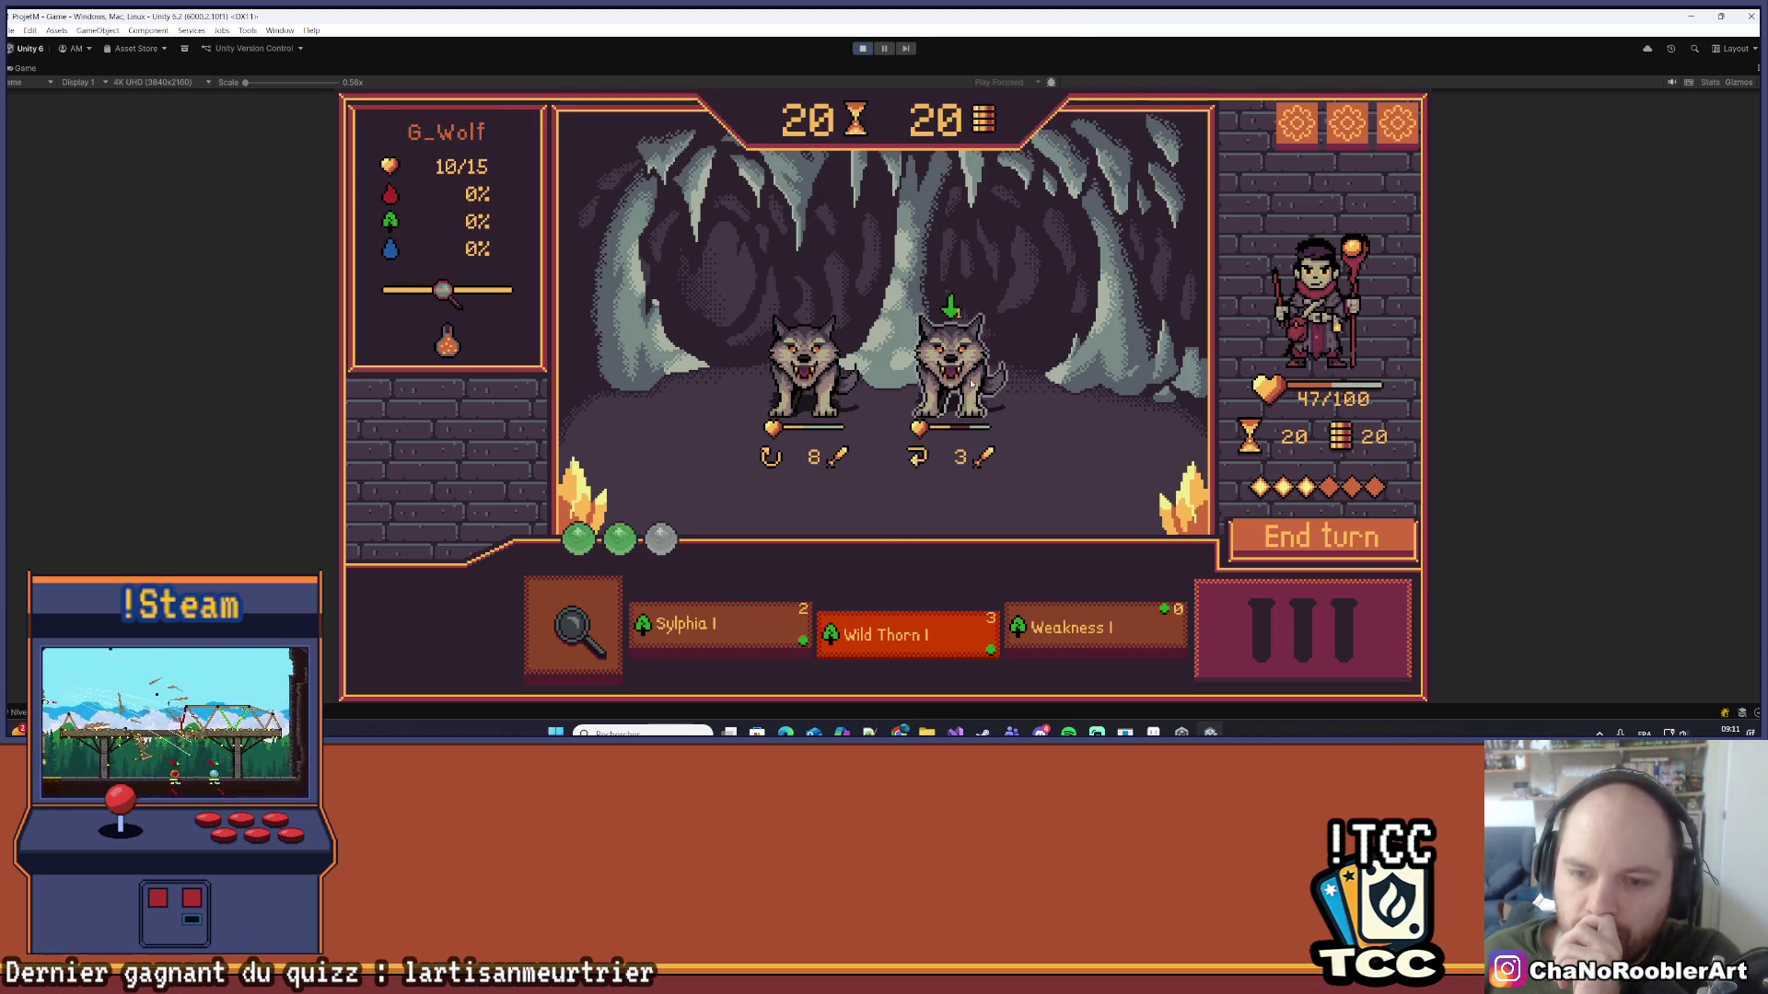
mouse_move(917, 458)
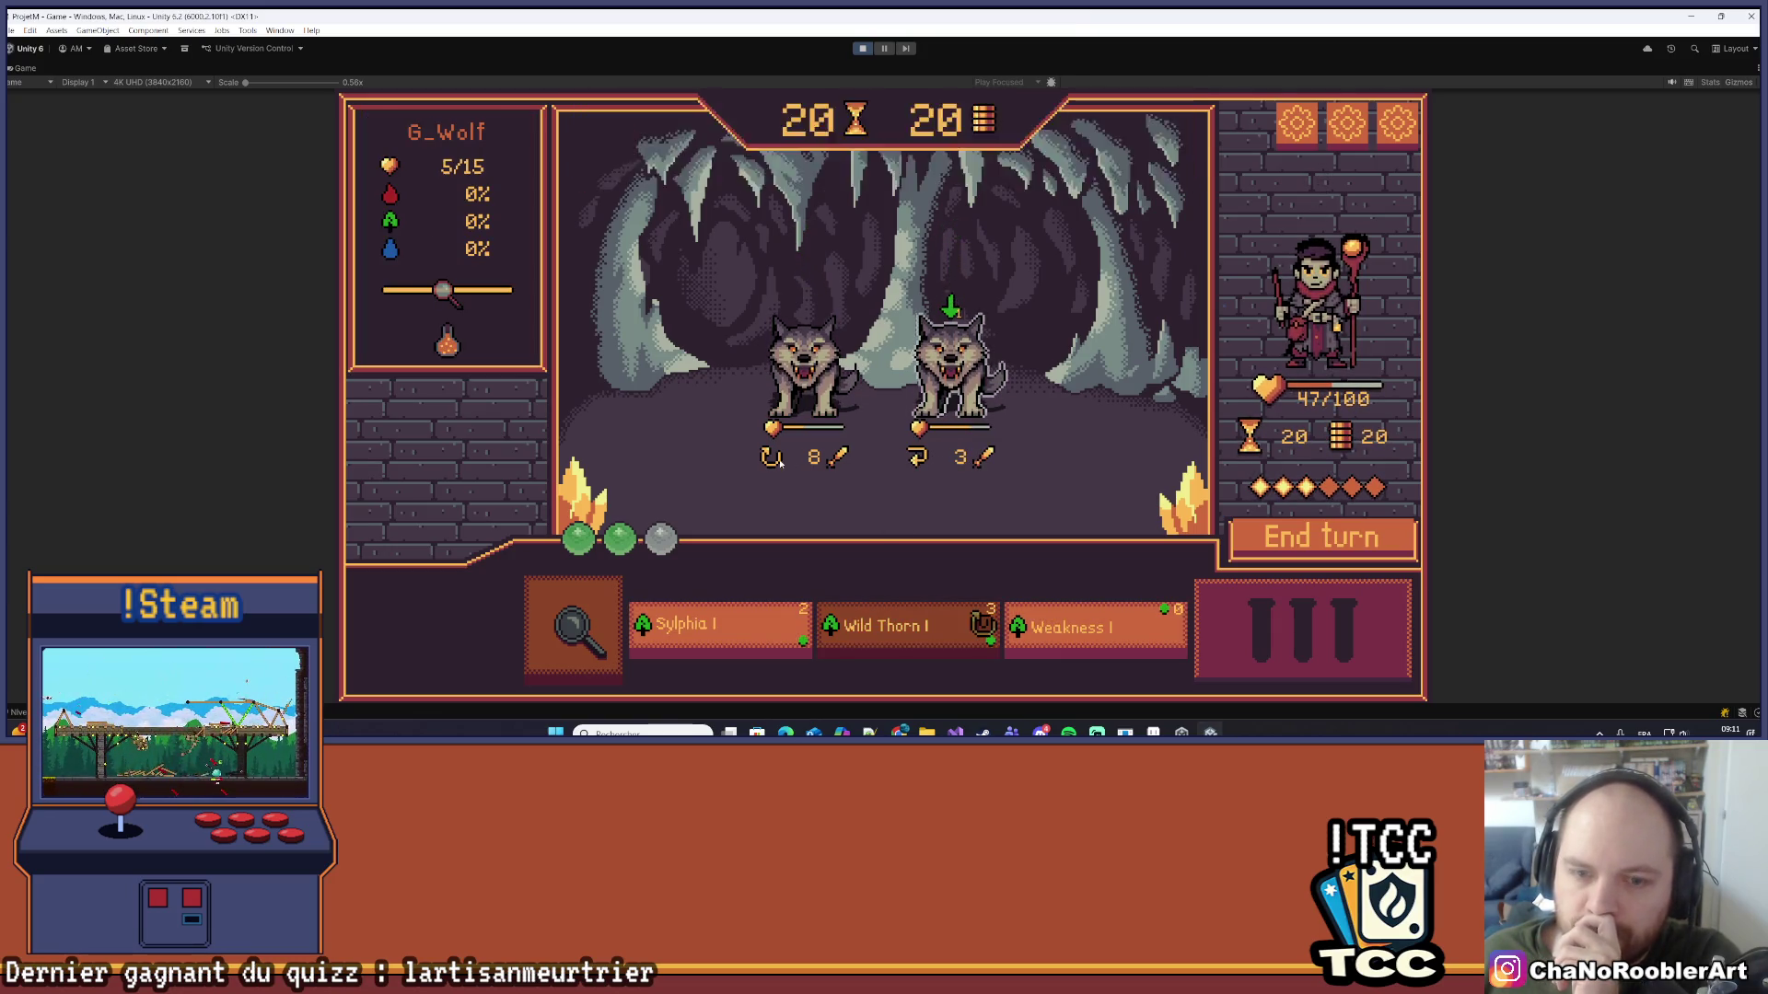
left_click(806, 368)
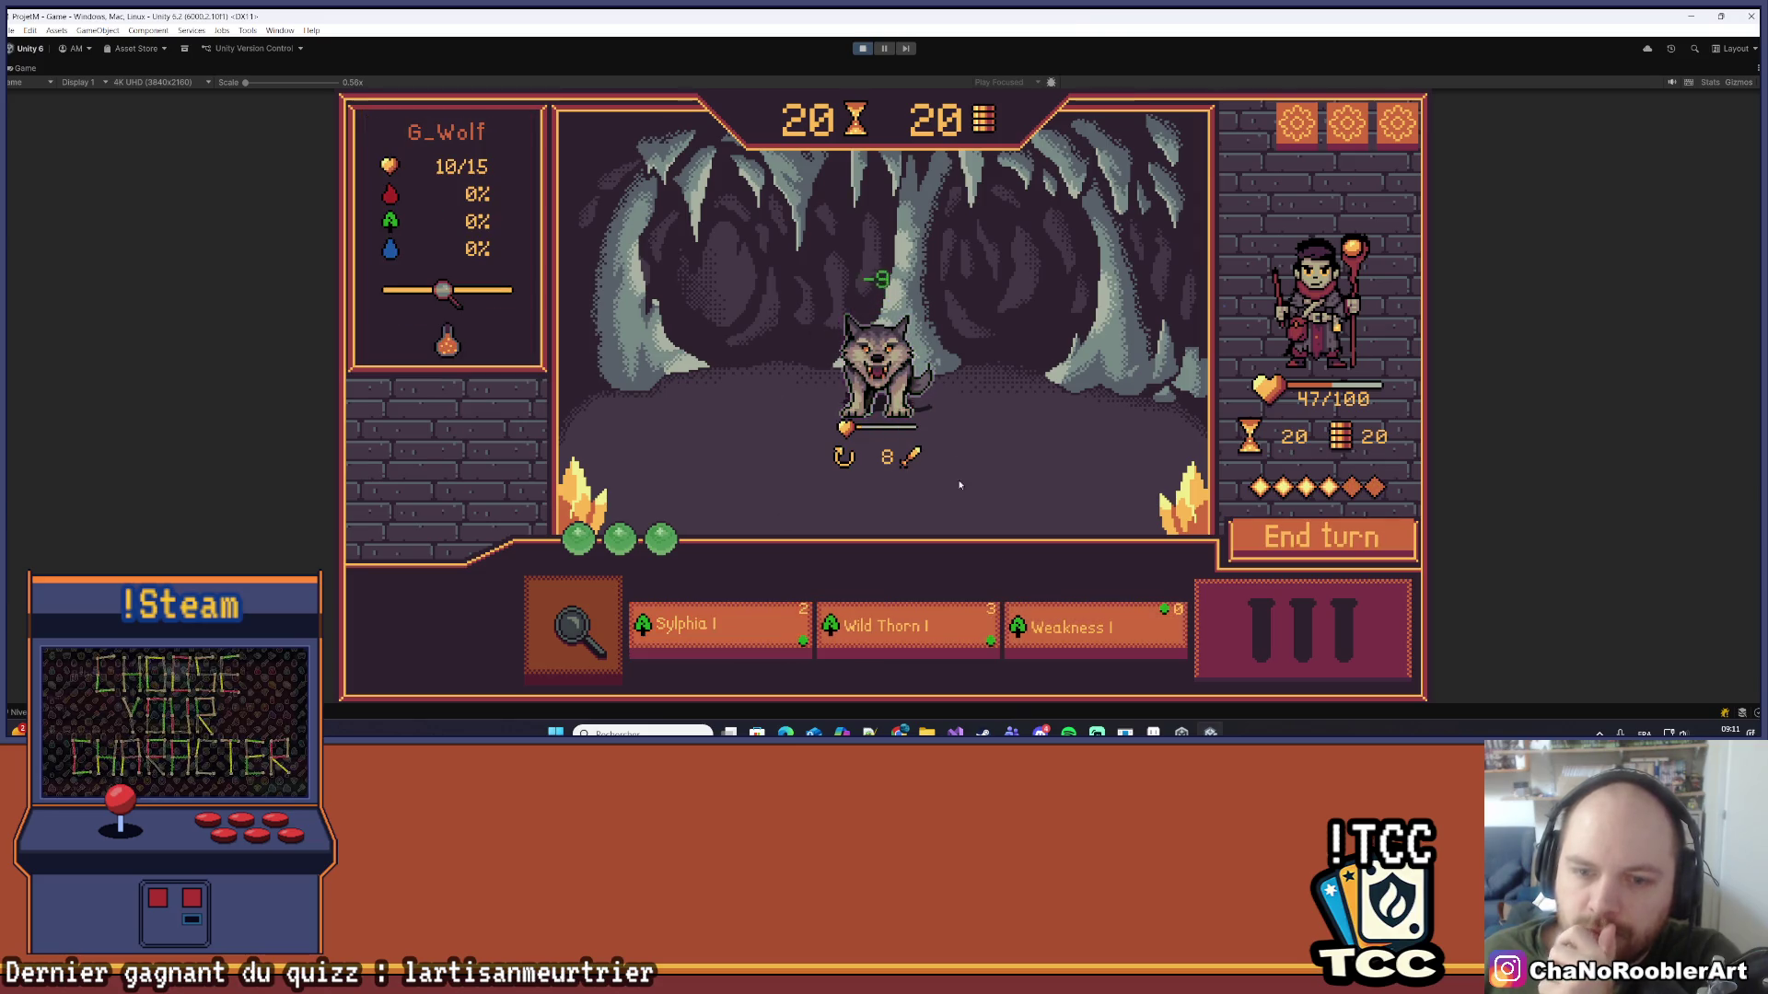
left_click(882, 369)
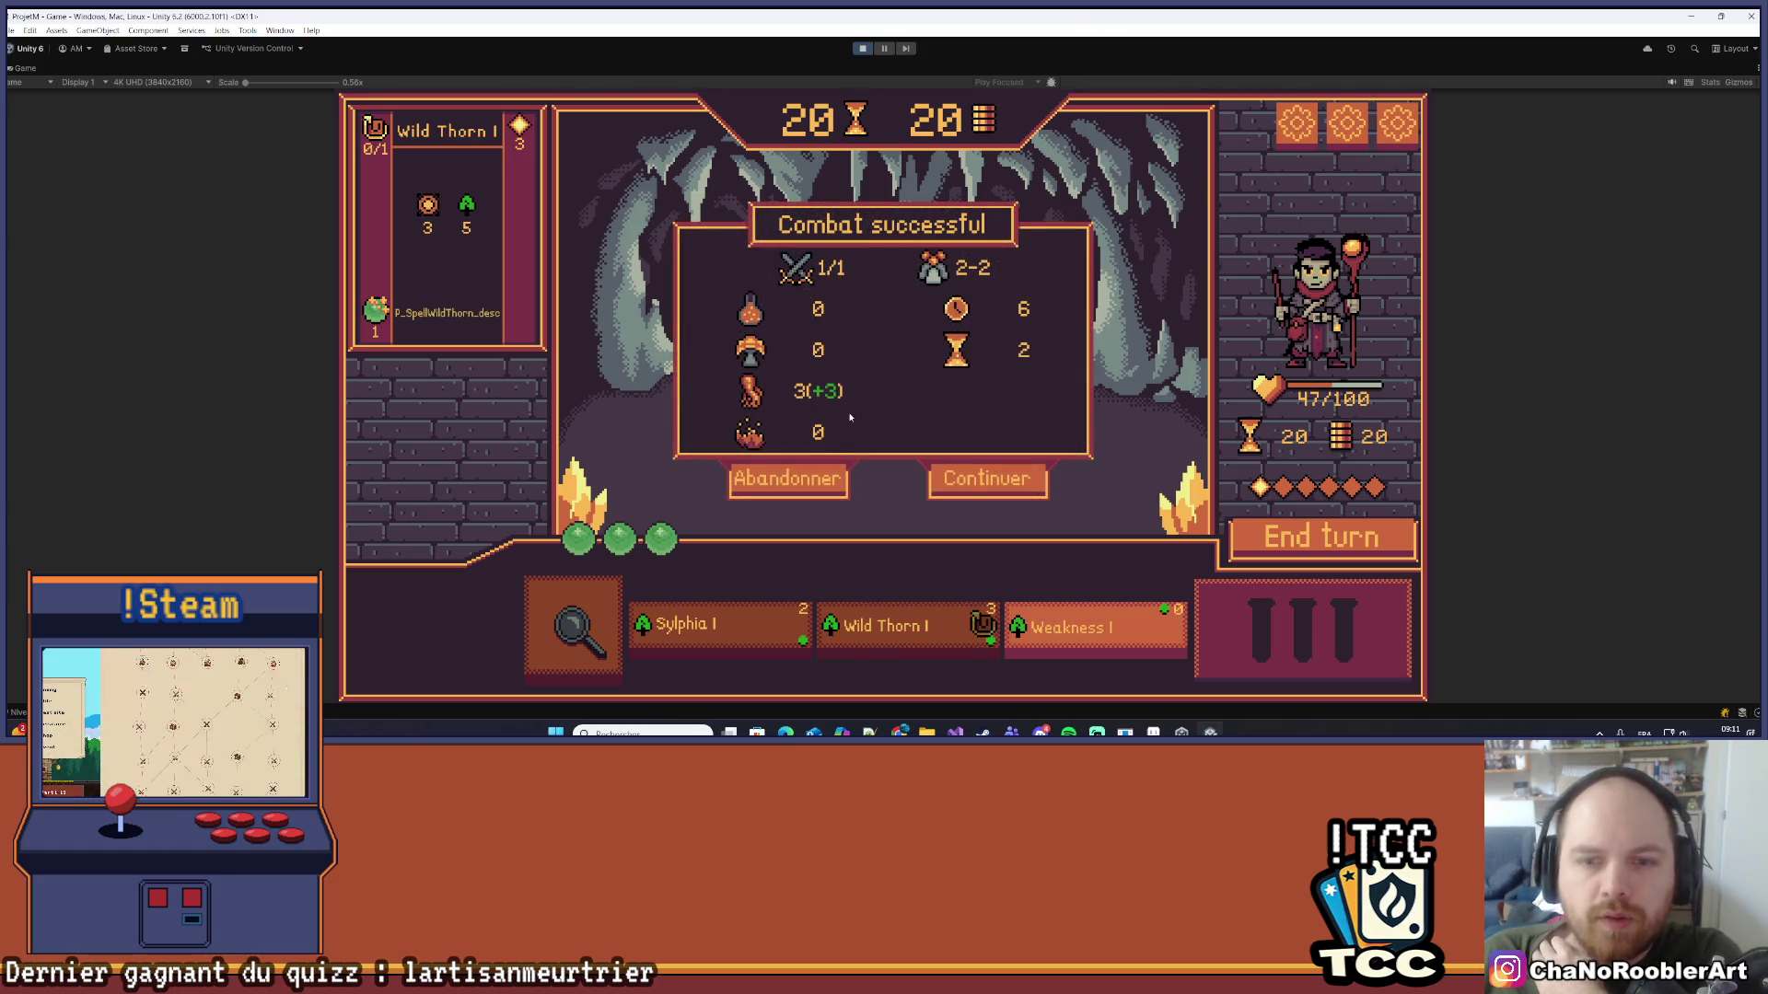
Step: Advance past the combat and mission results, then exit the crafting screen back to the node map
mouse_move(752, 402)
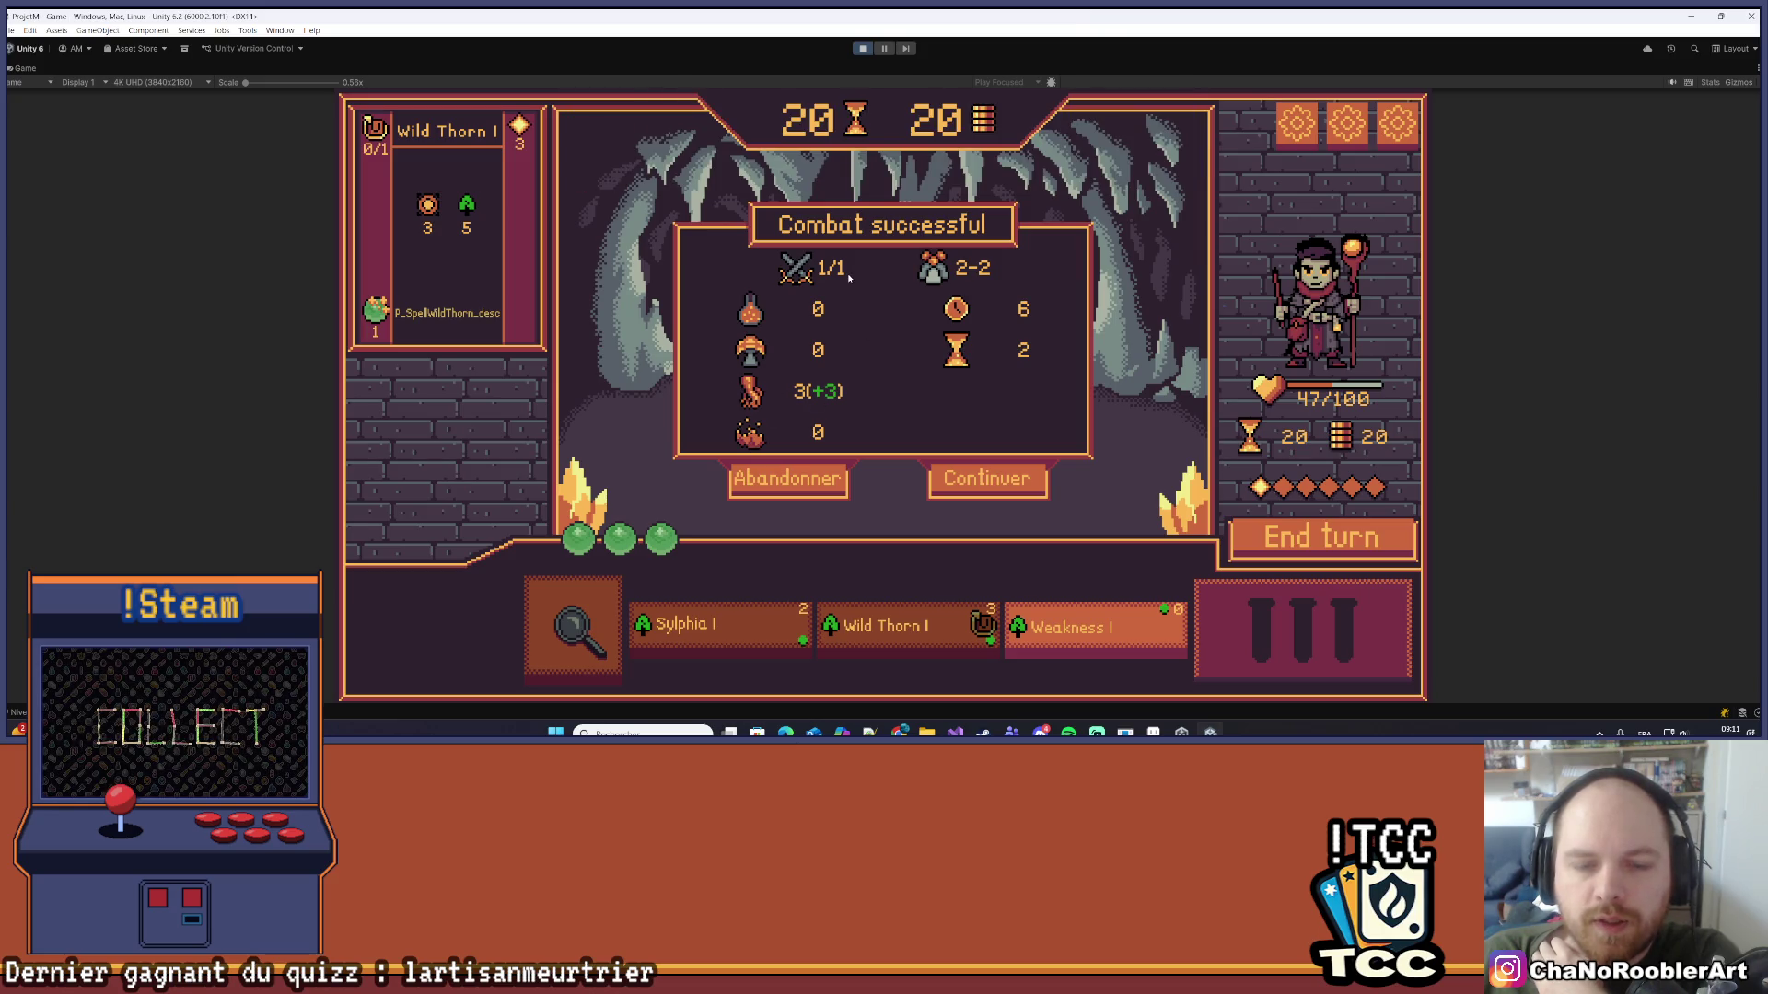
left_click(987, 484)
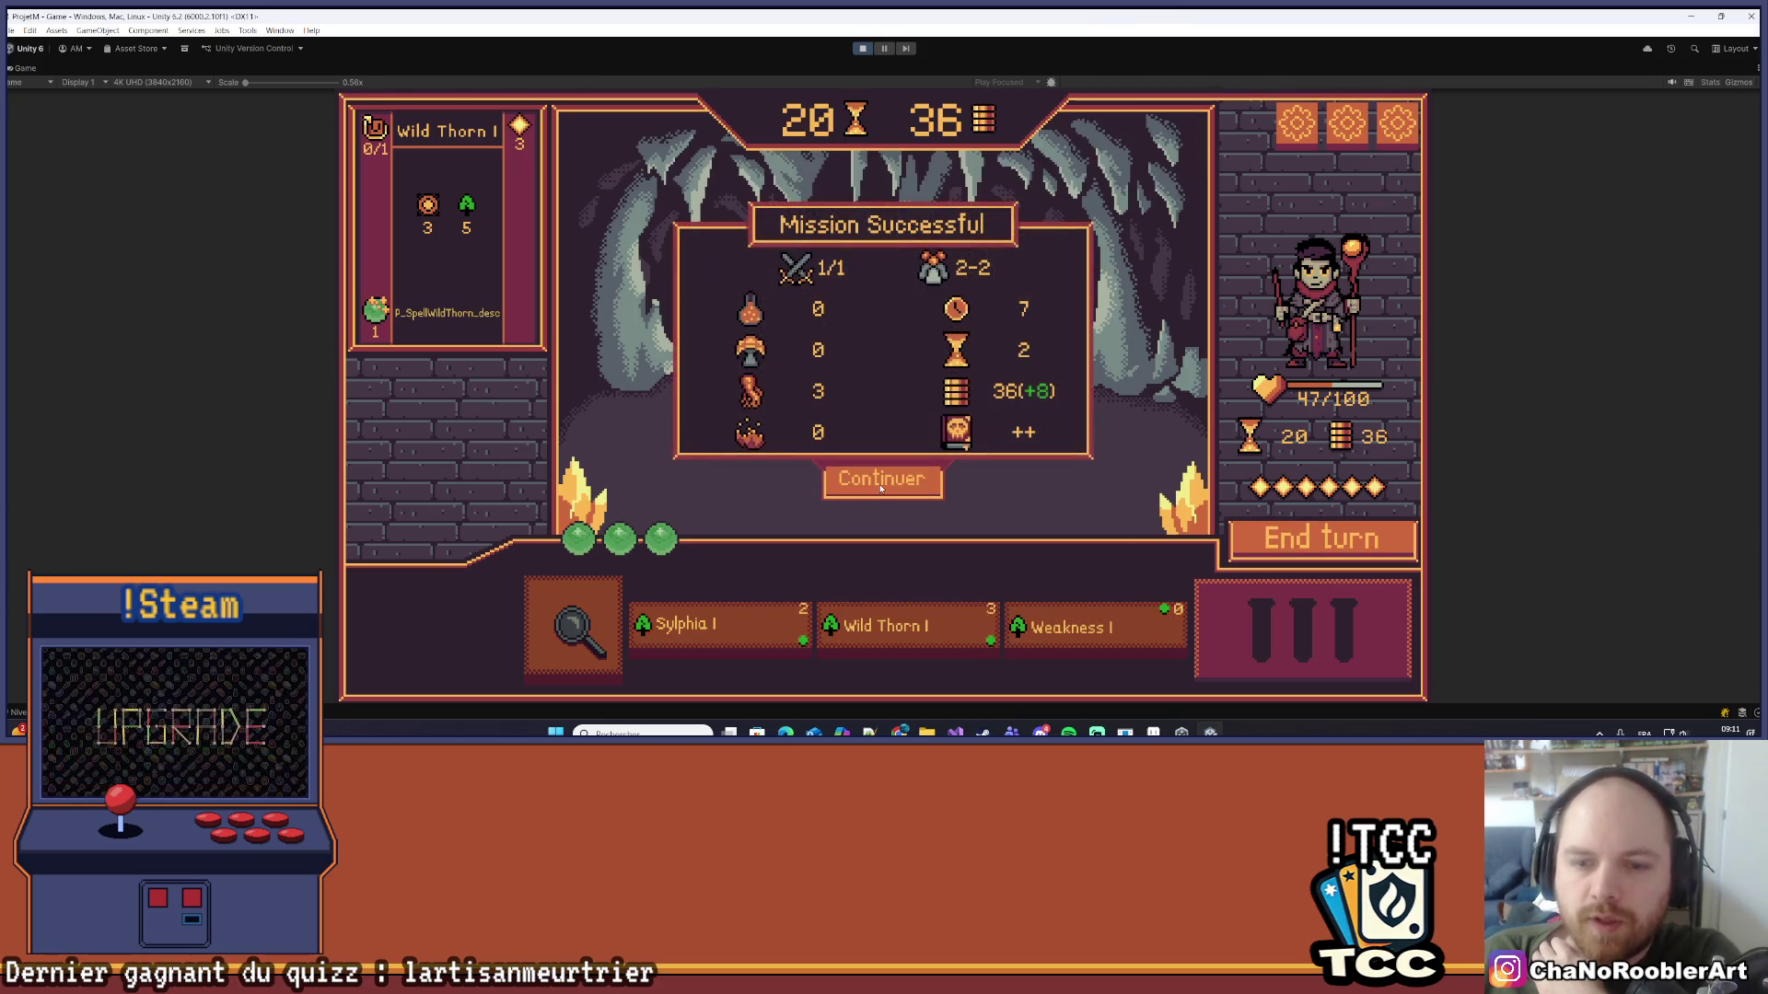
left_click(884, 478)
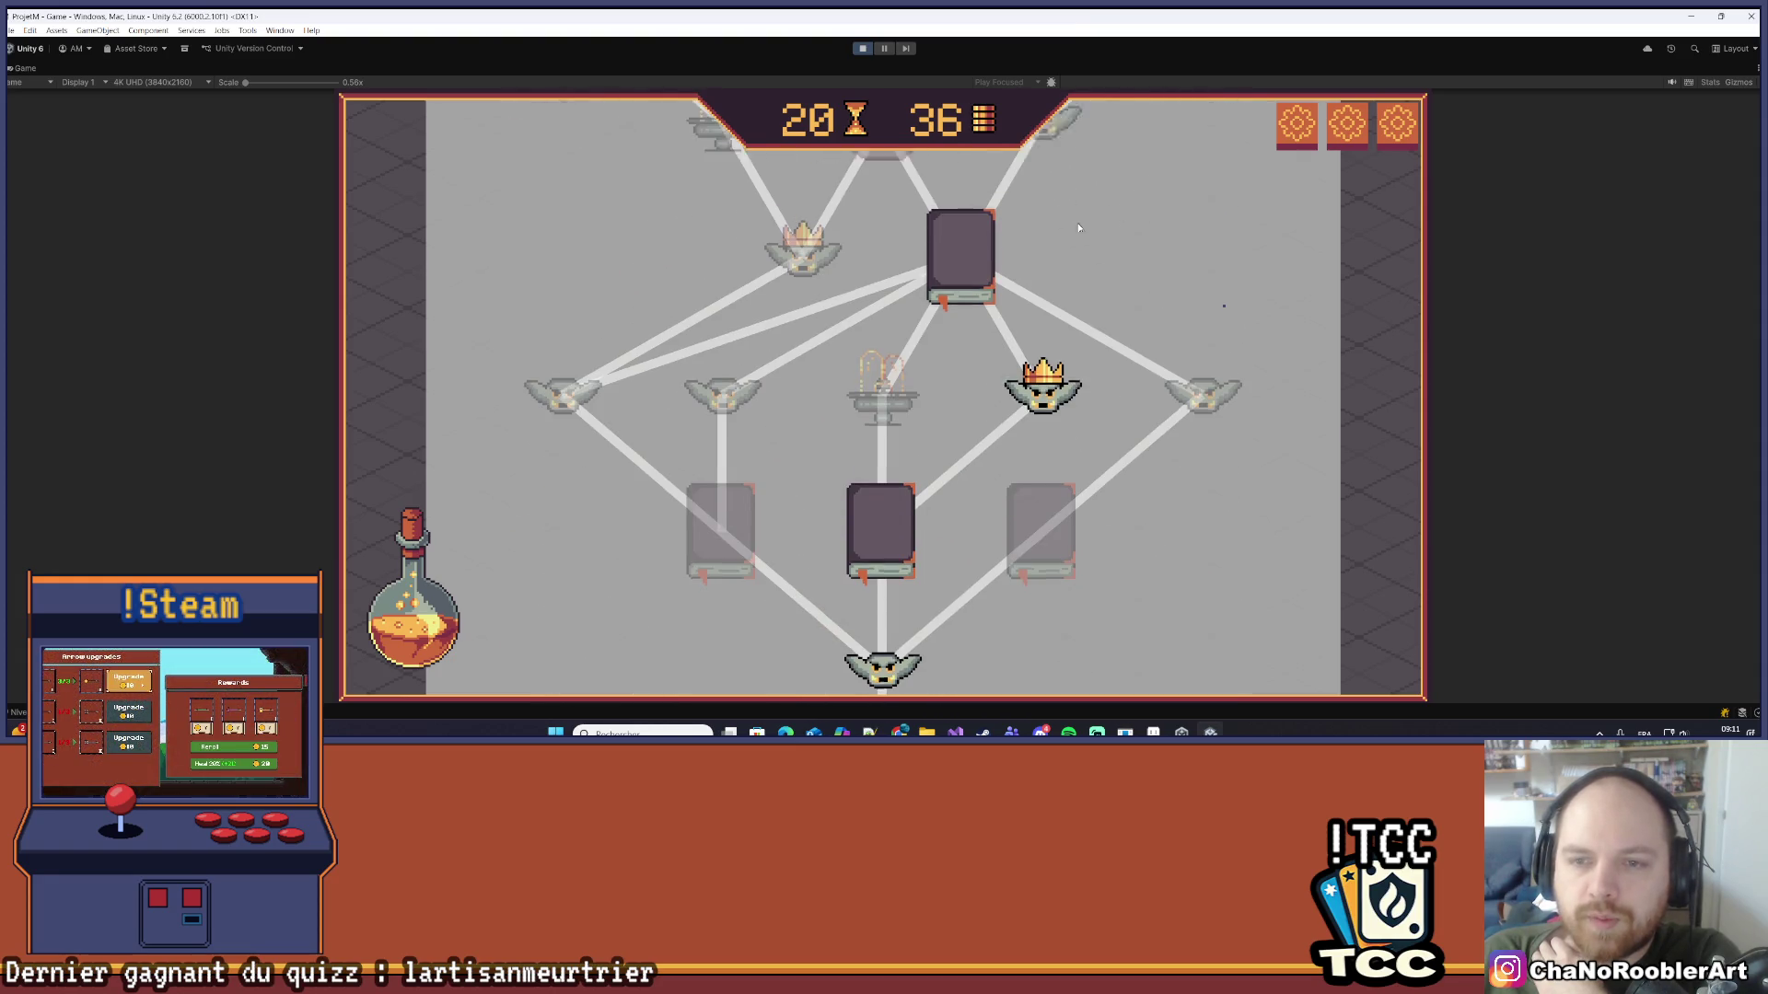
left_click(419, 567)
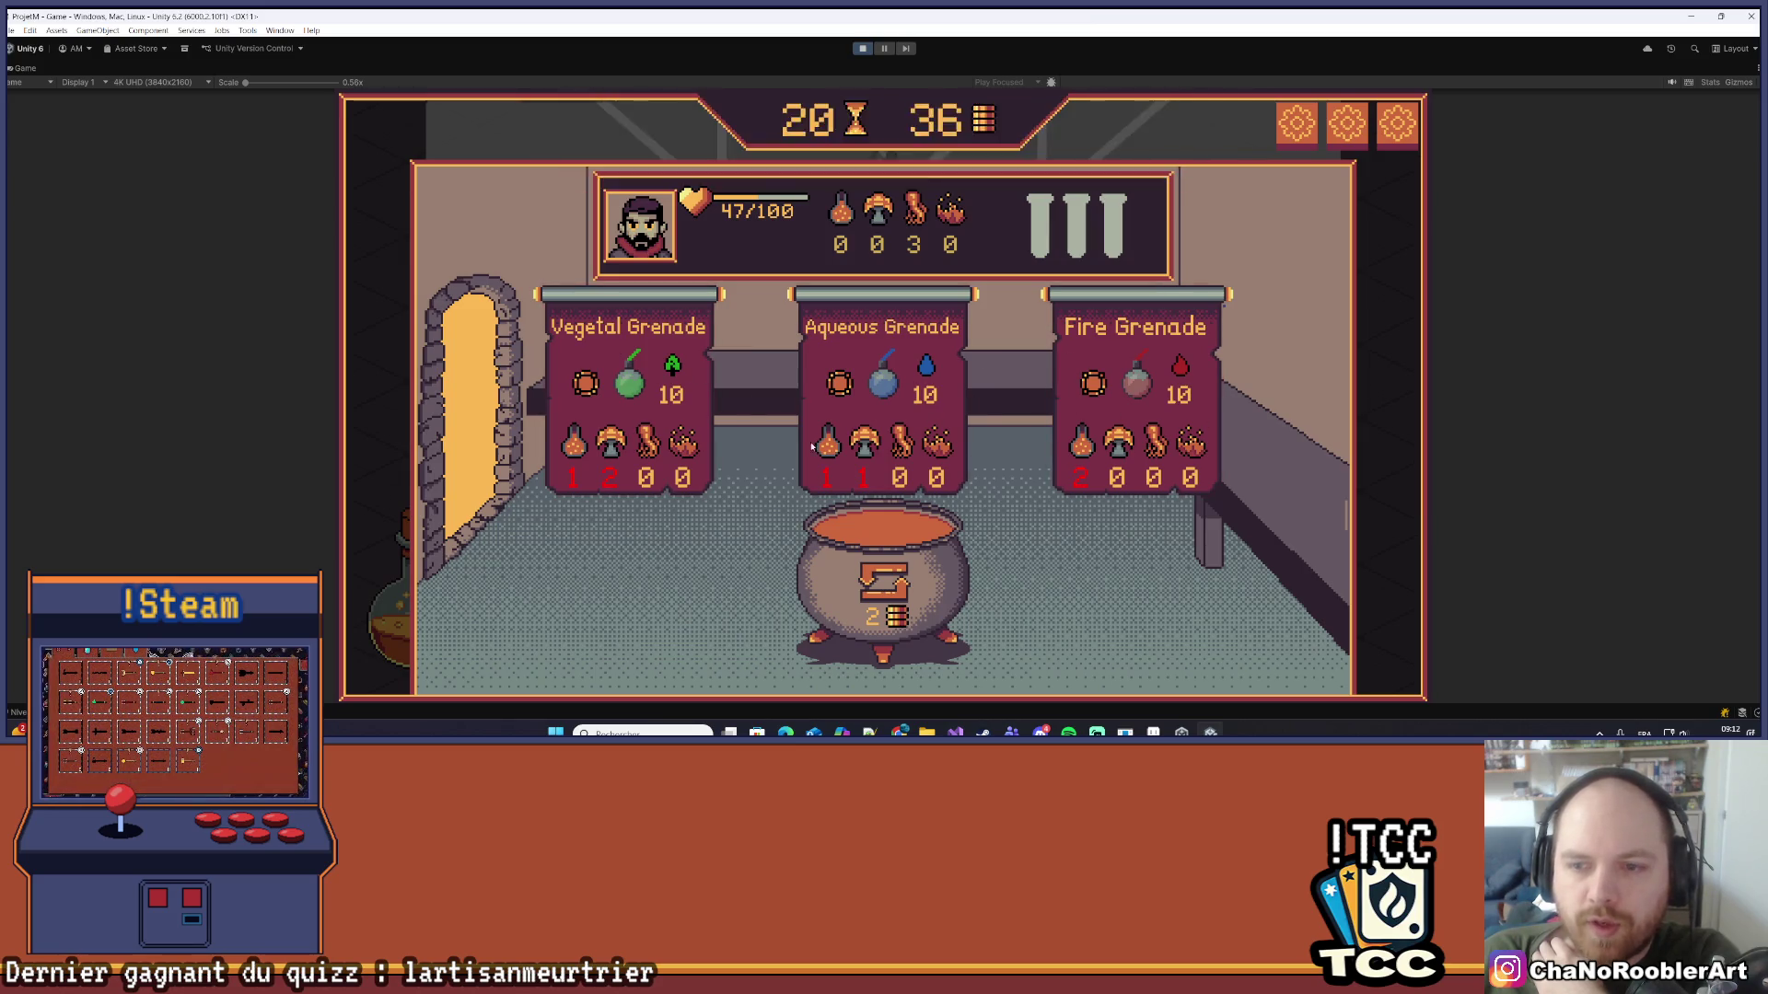
left_click(956, 328)
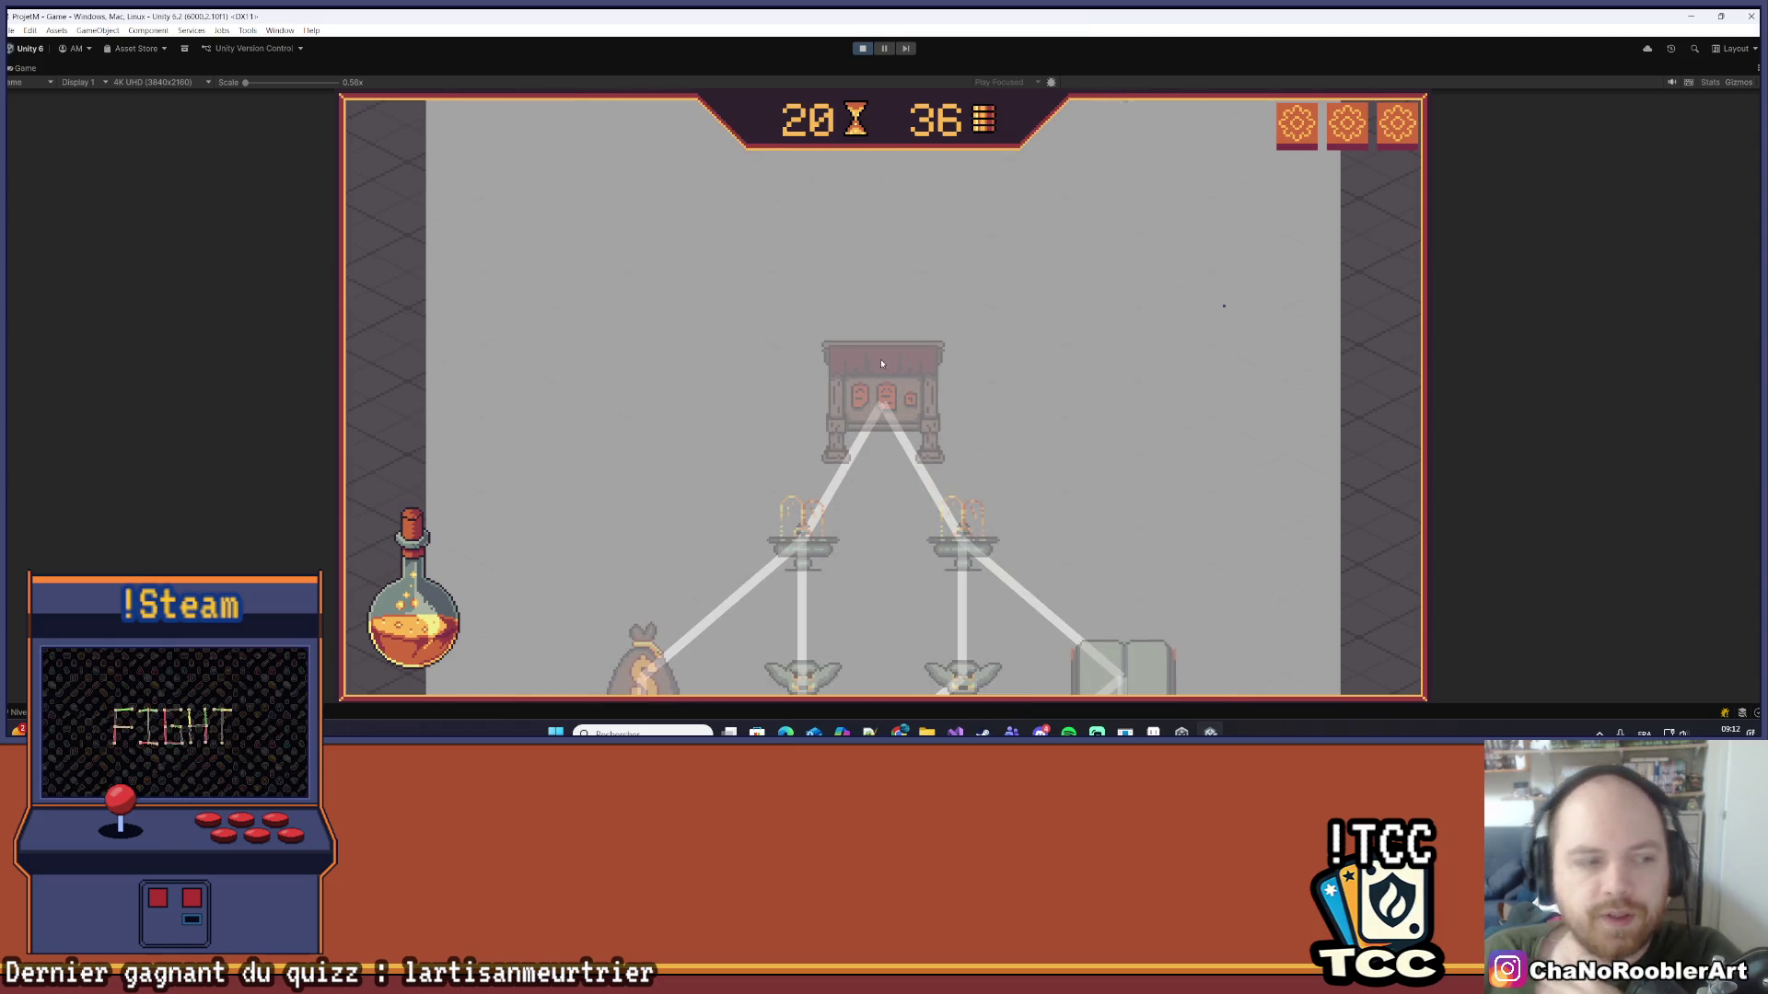
scroll(1021, 470, "down", 3)
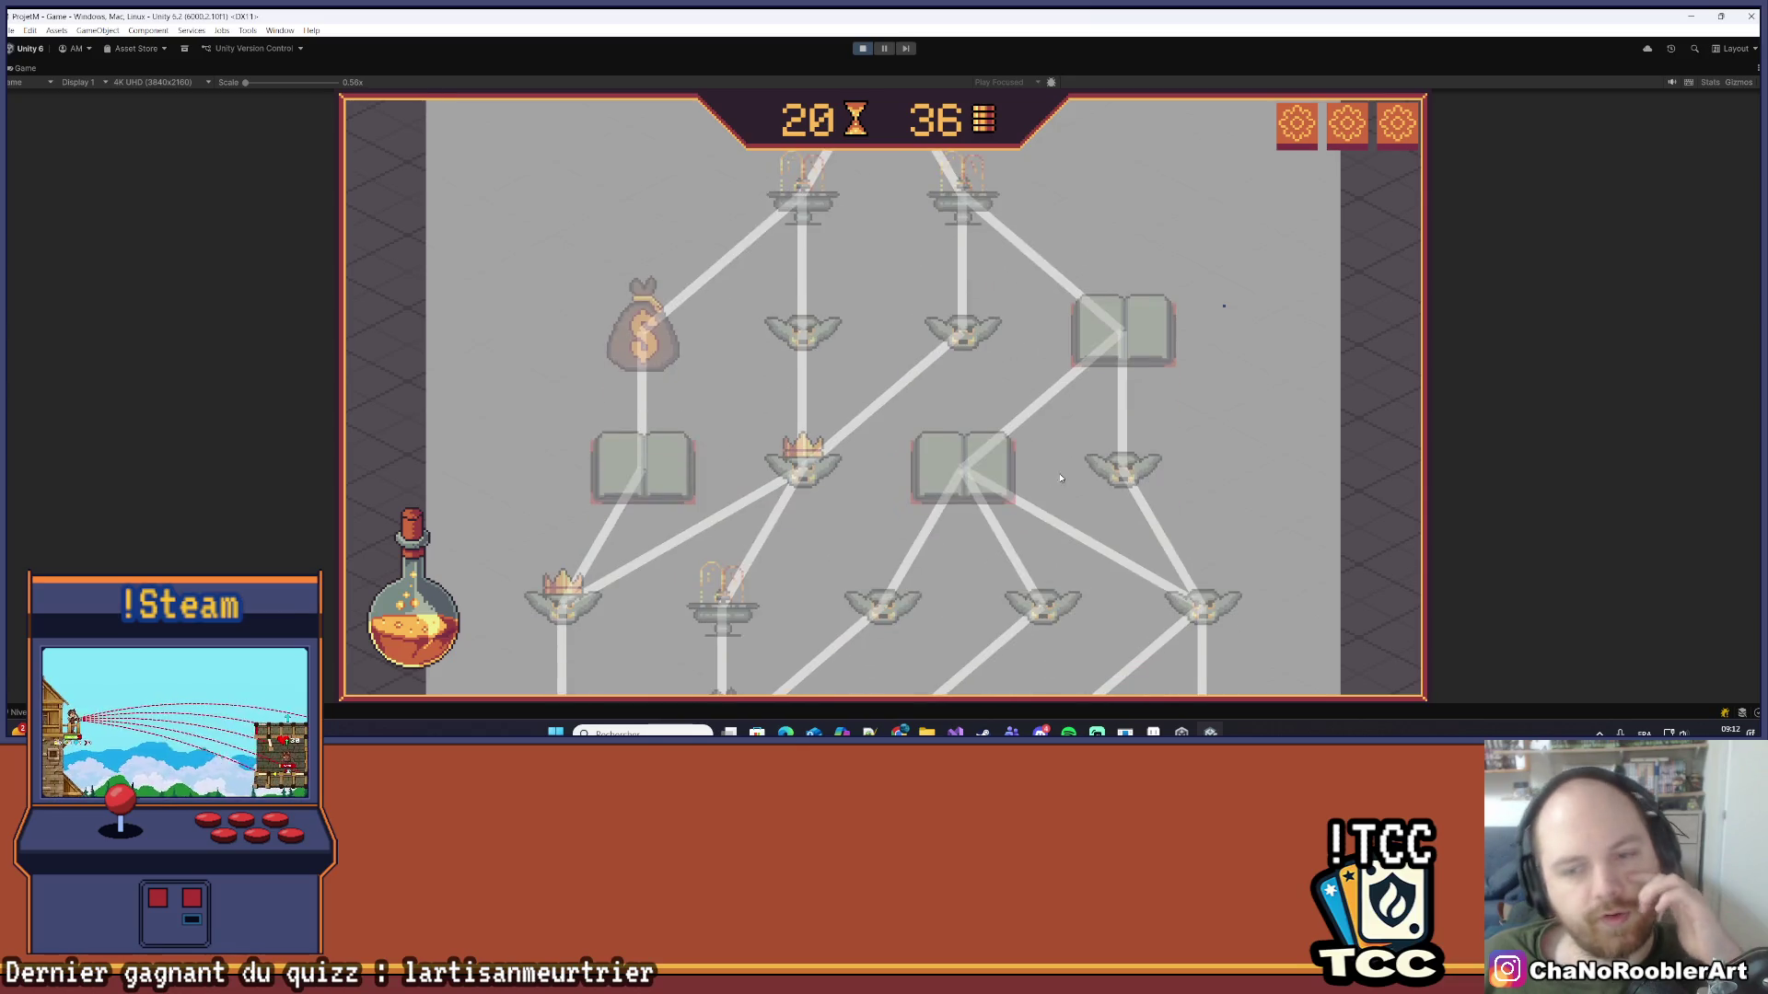
scroll(899, 277, "up", 1)
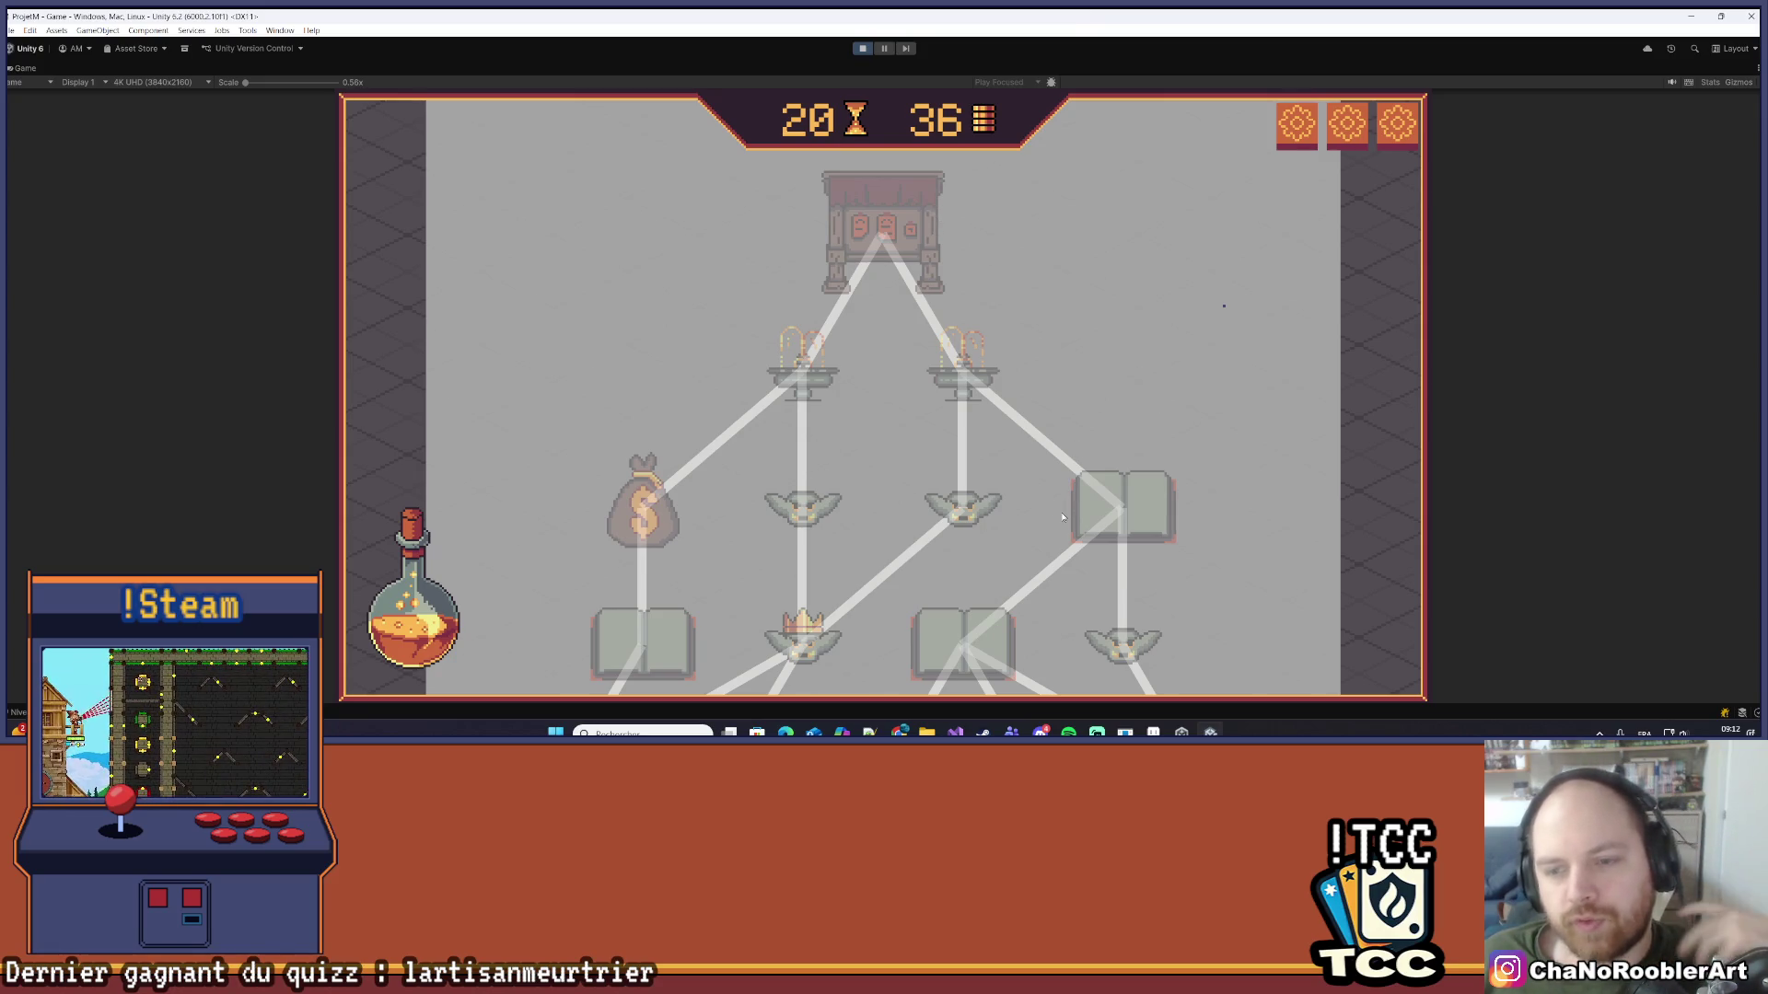
scroll(1062, 517, "down", 5)
scroll(1209, 255, "down", 5)
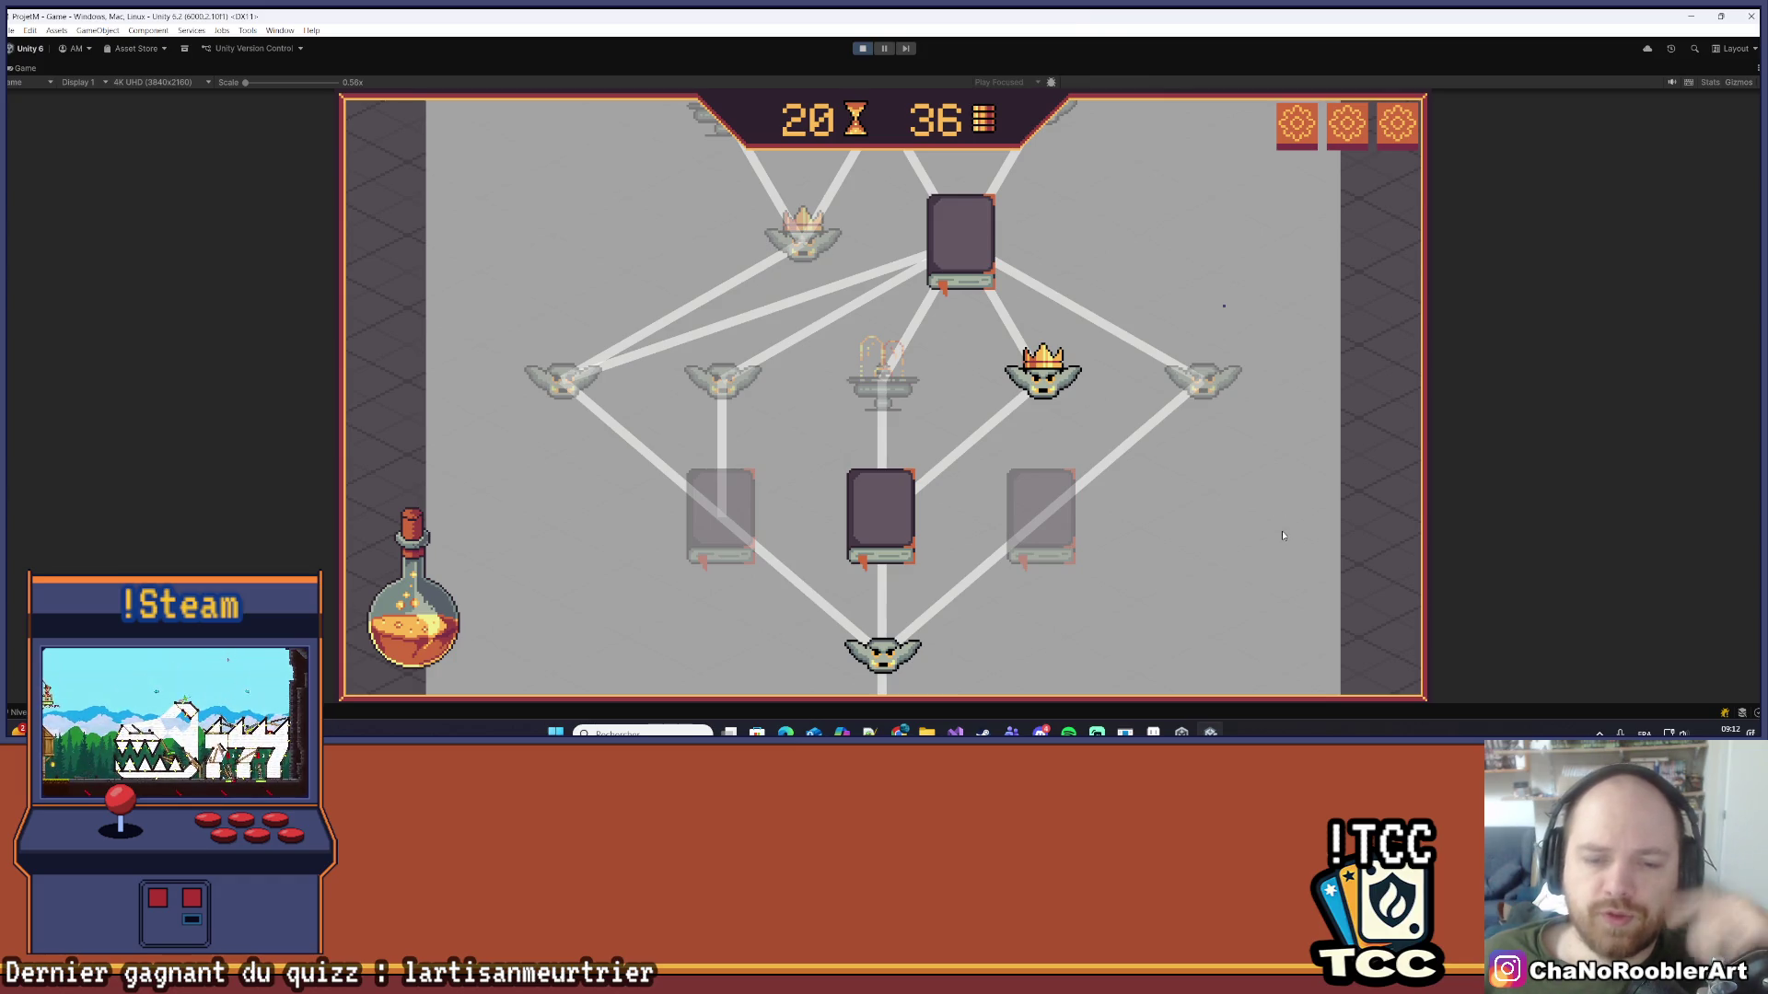
scroll(1288, 580, "down", 1)
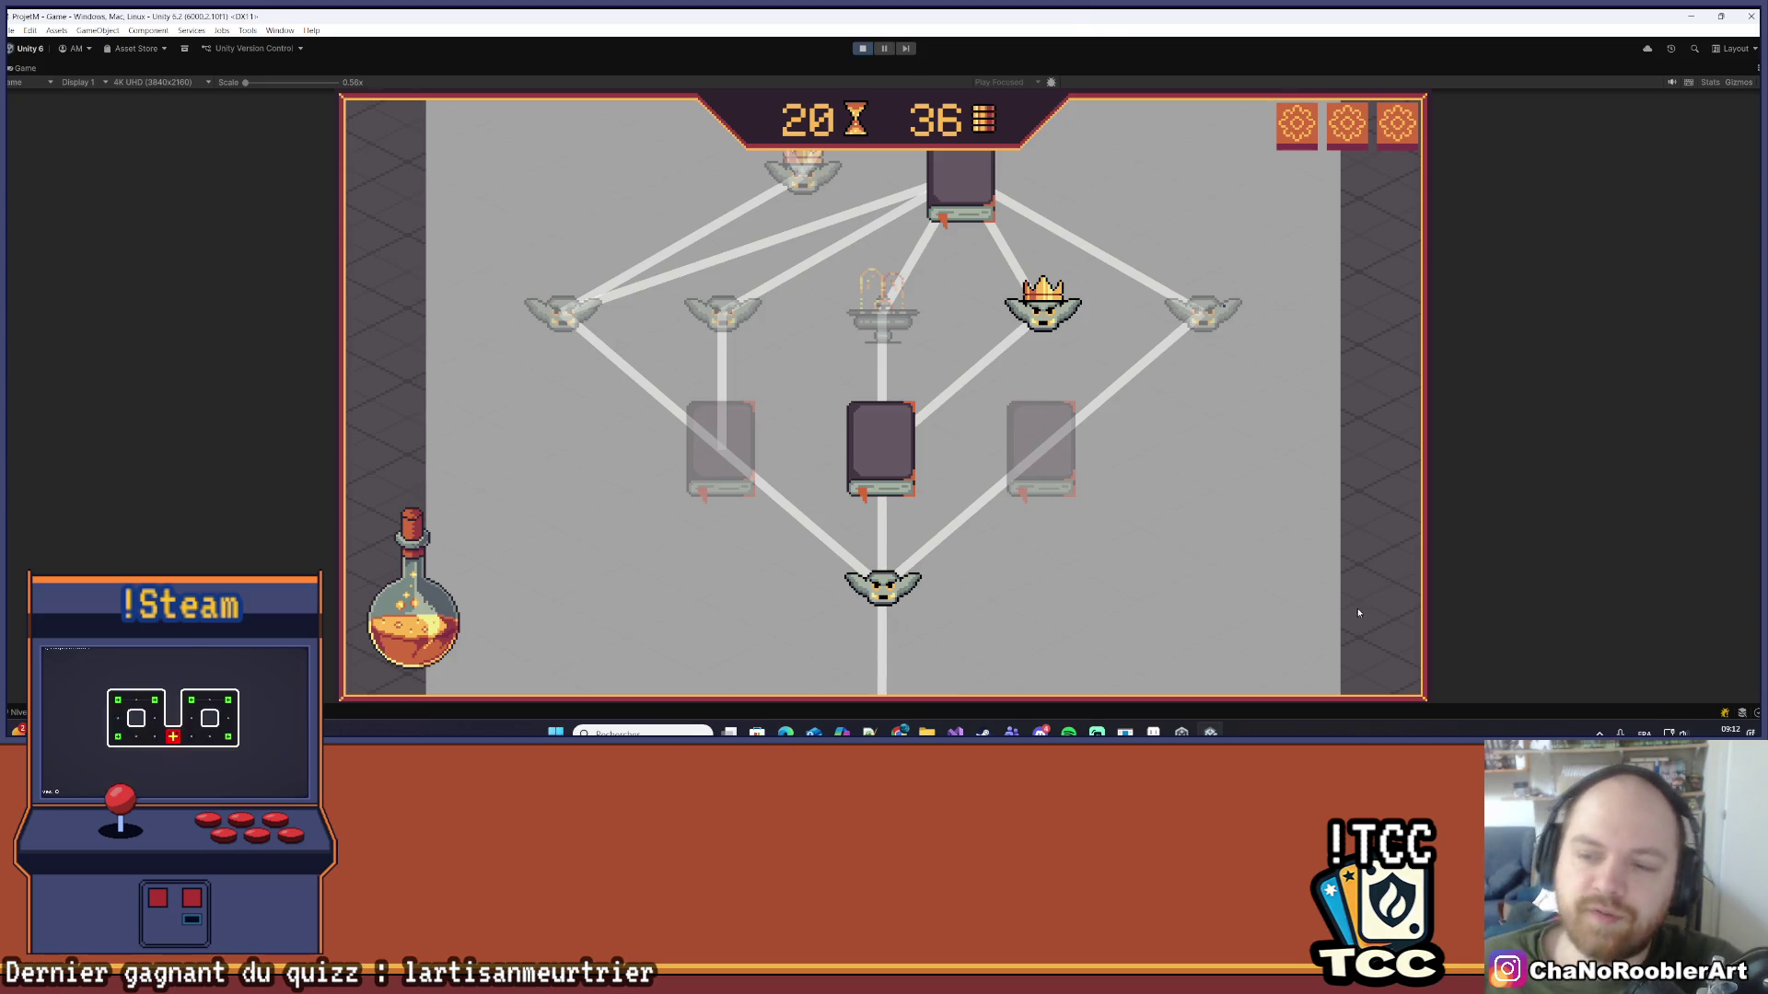
scroll(1112, 209, "up", 3)
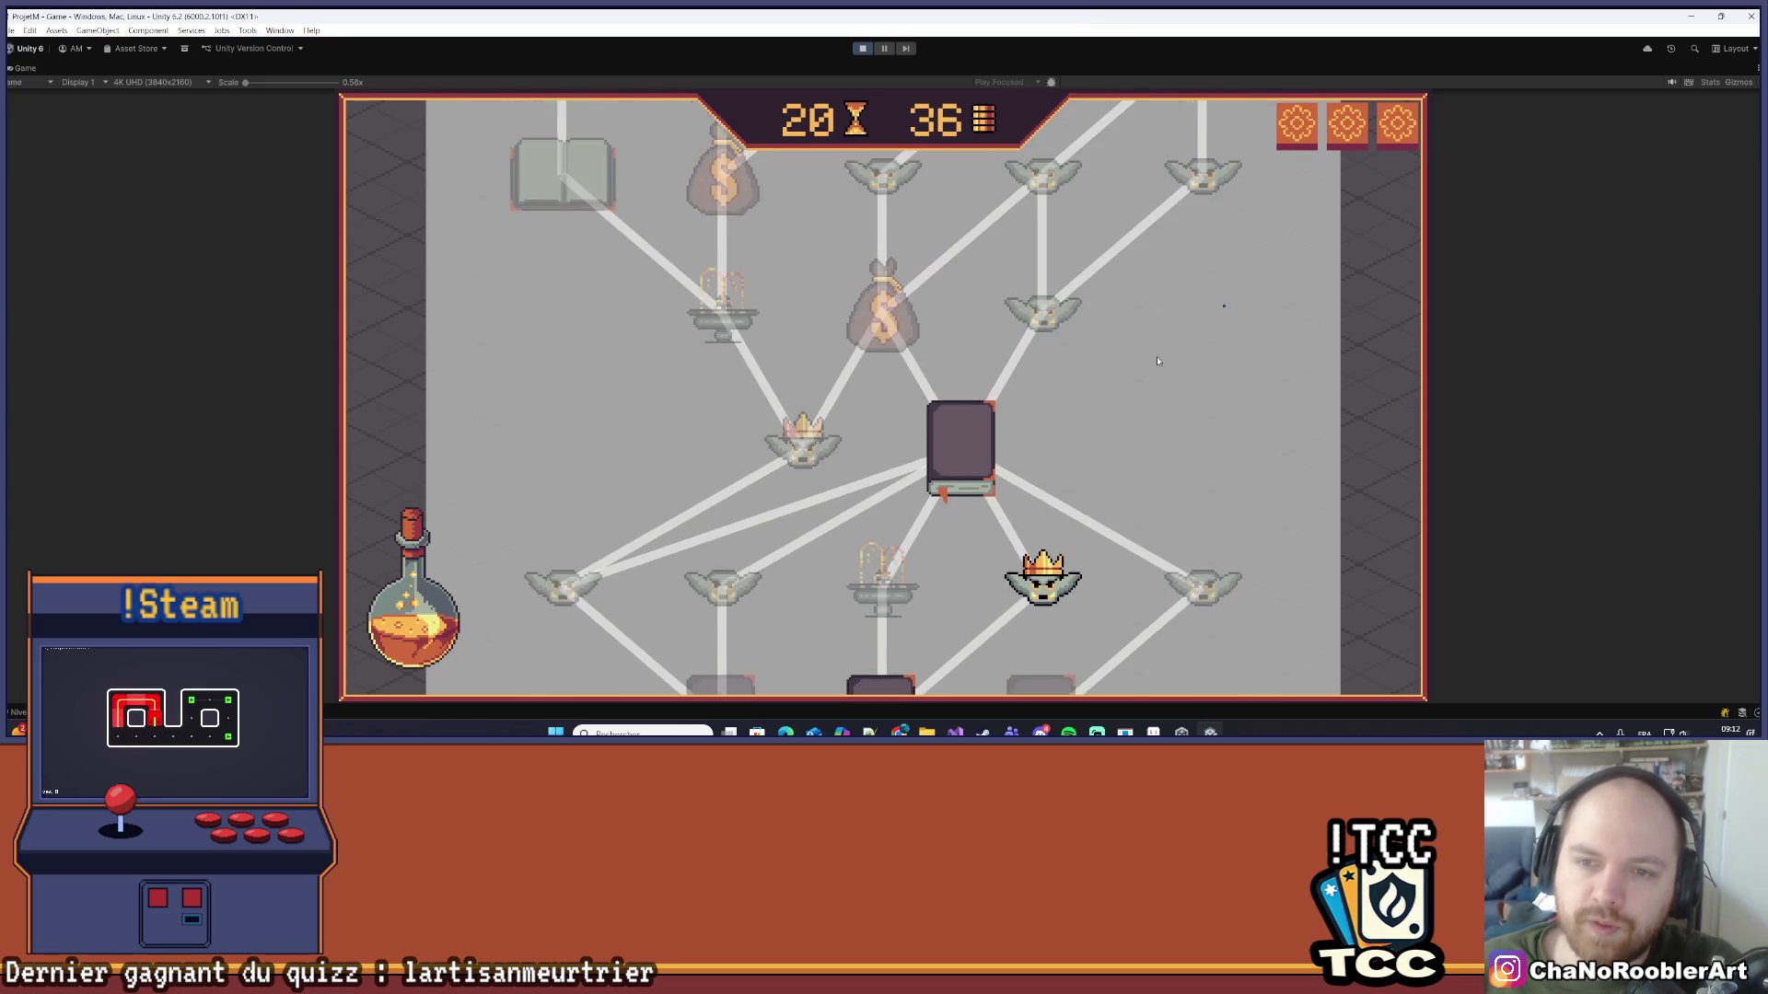
scroll(1222, 458, "up", 3)
scroll(1222, 459, "up", 2)
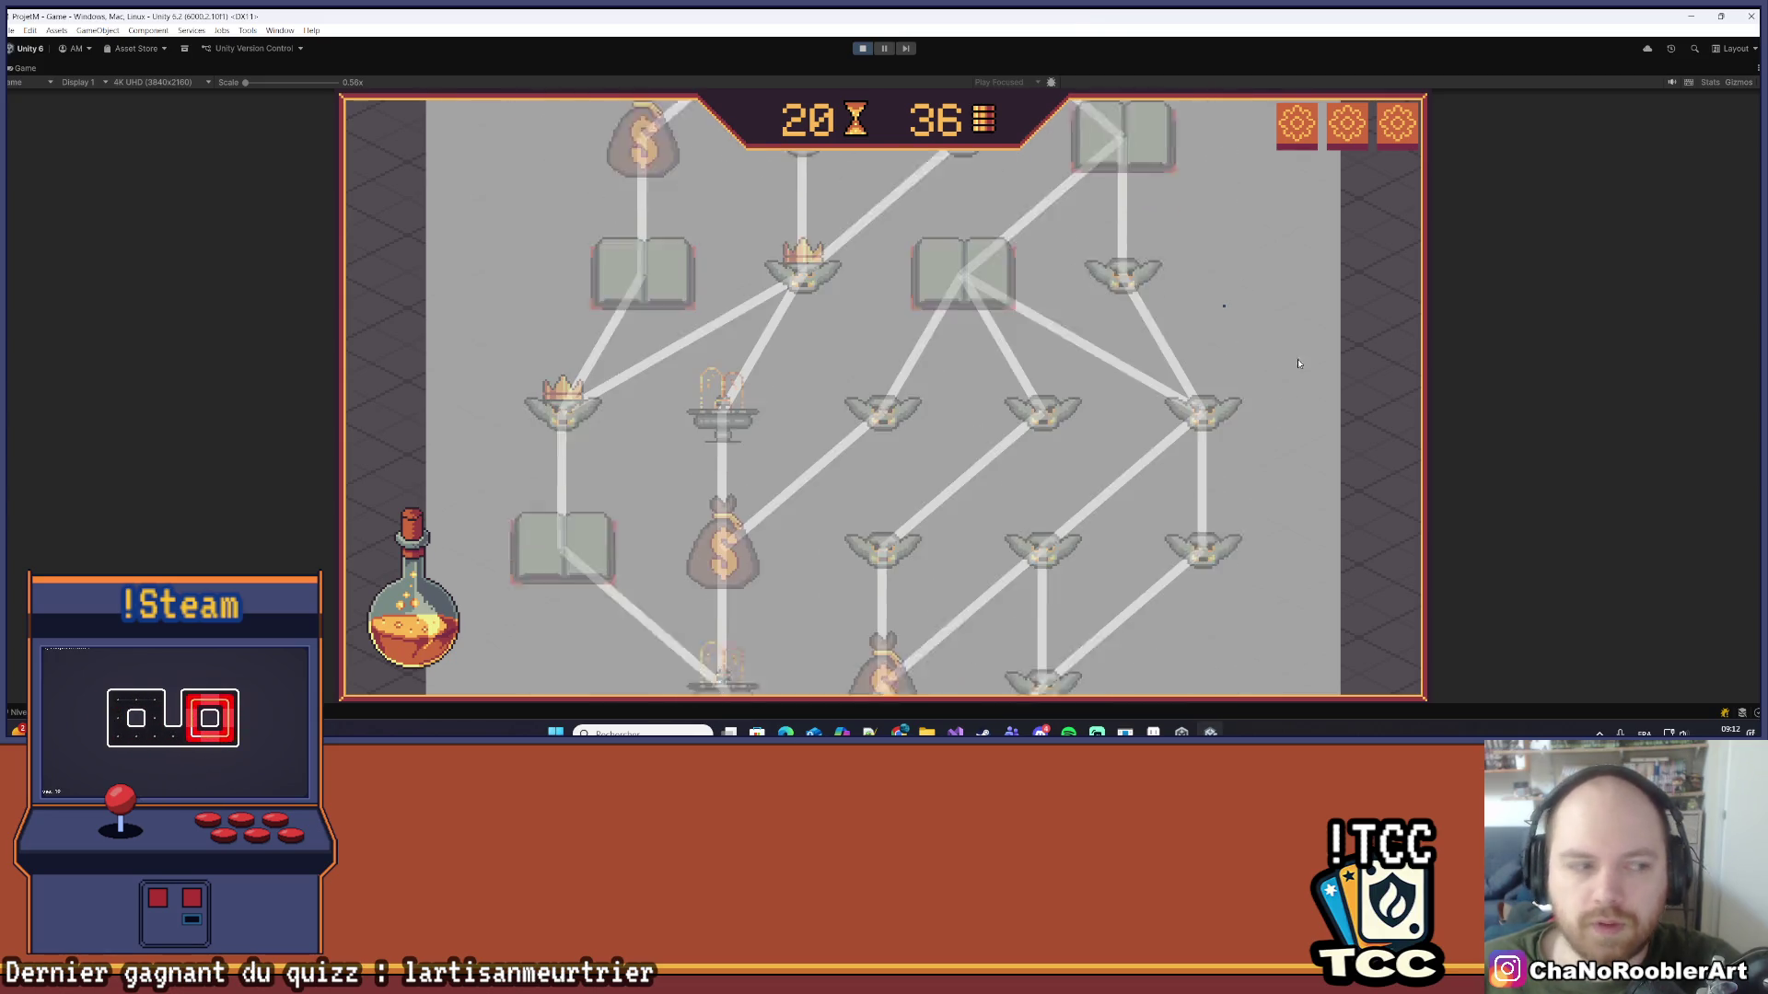
scroll(1273, 477, "down", 3)
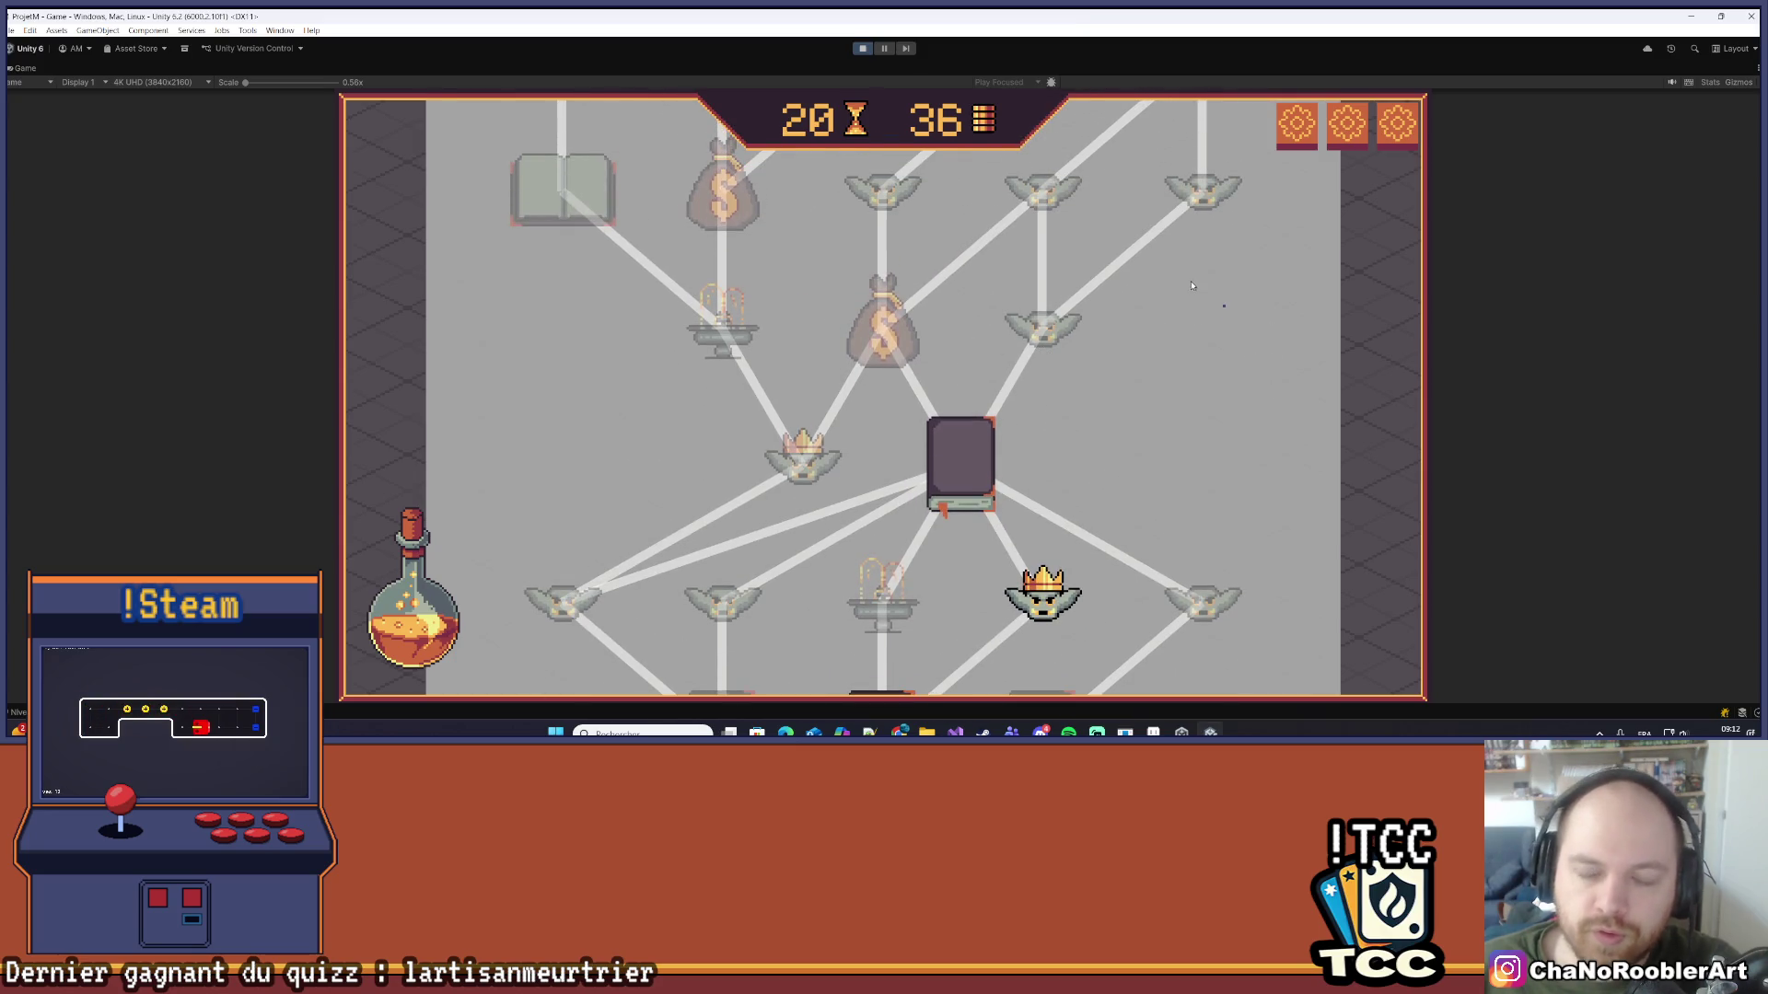
scroll(1150, 400, "up", 3)
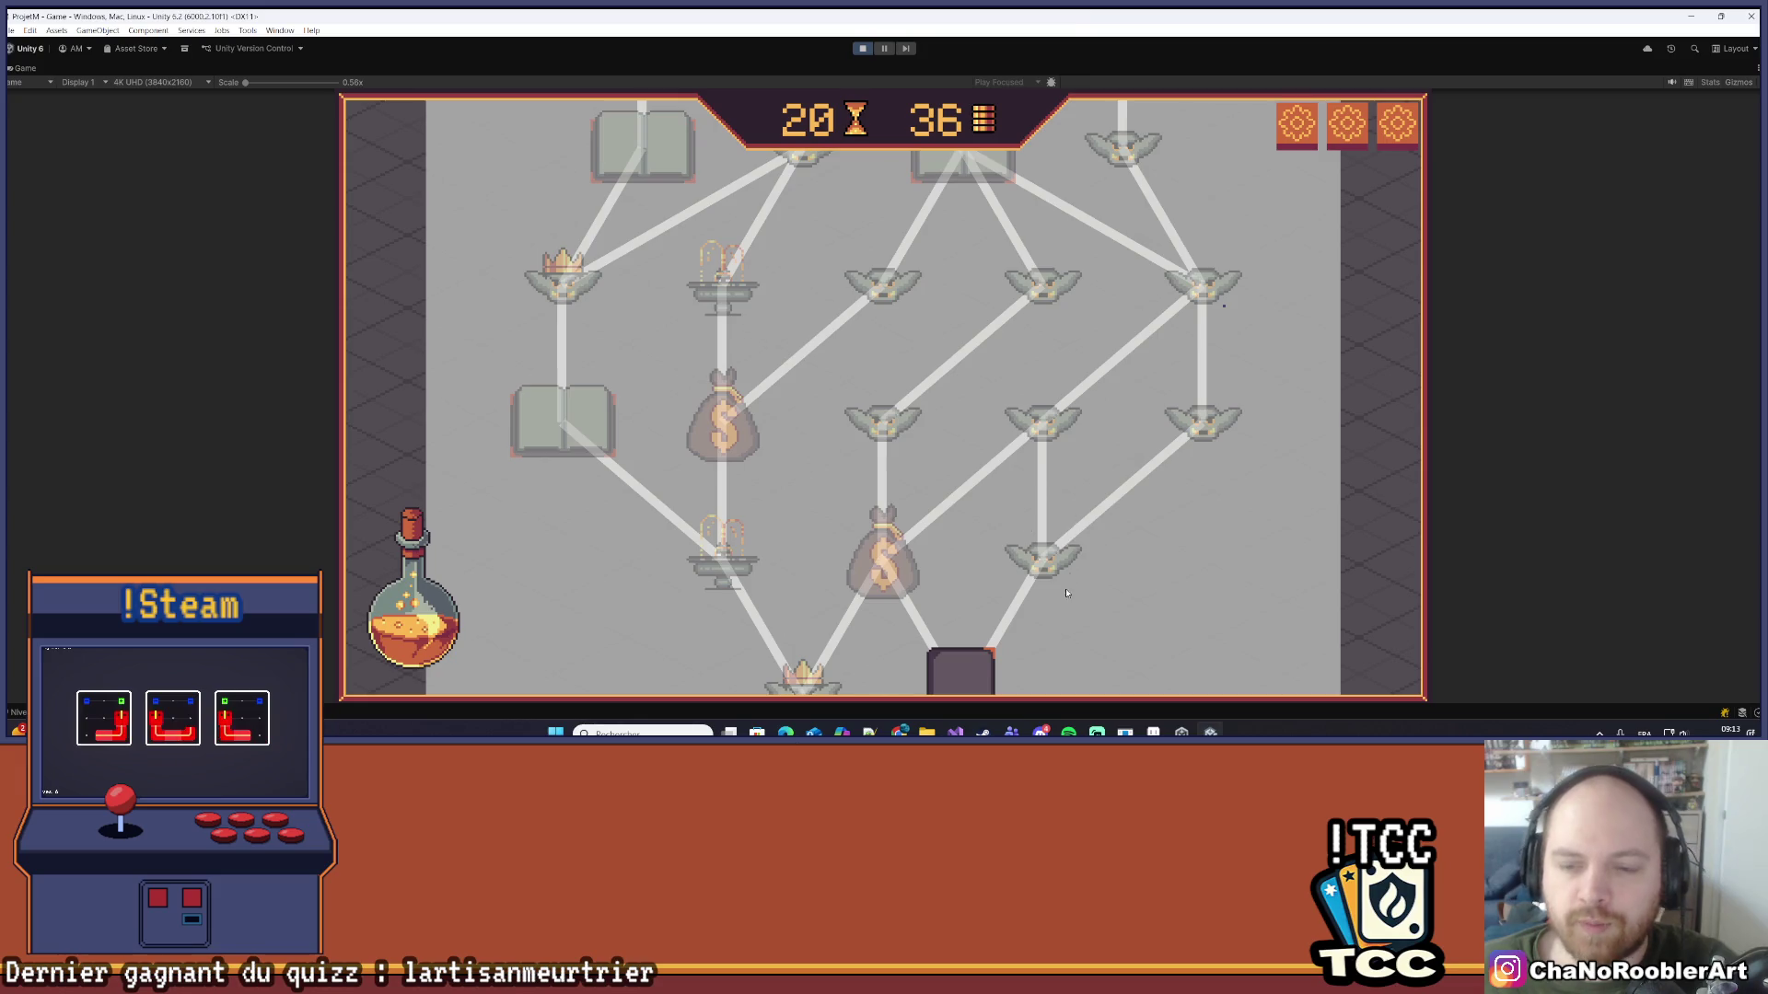
scroll(1050, 442, "down", 5)
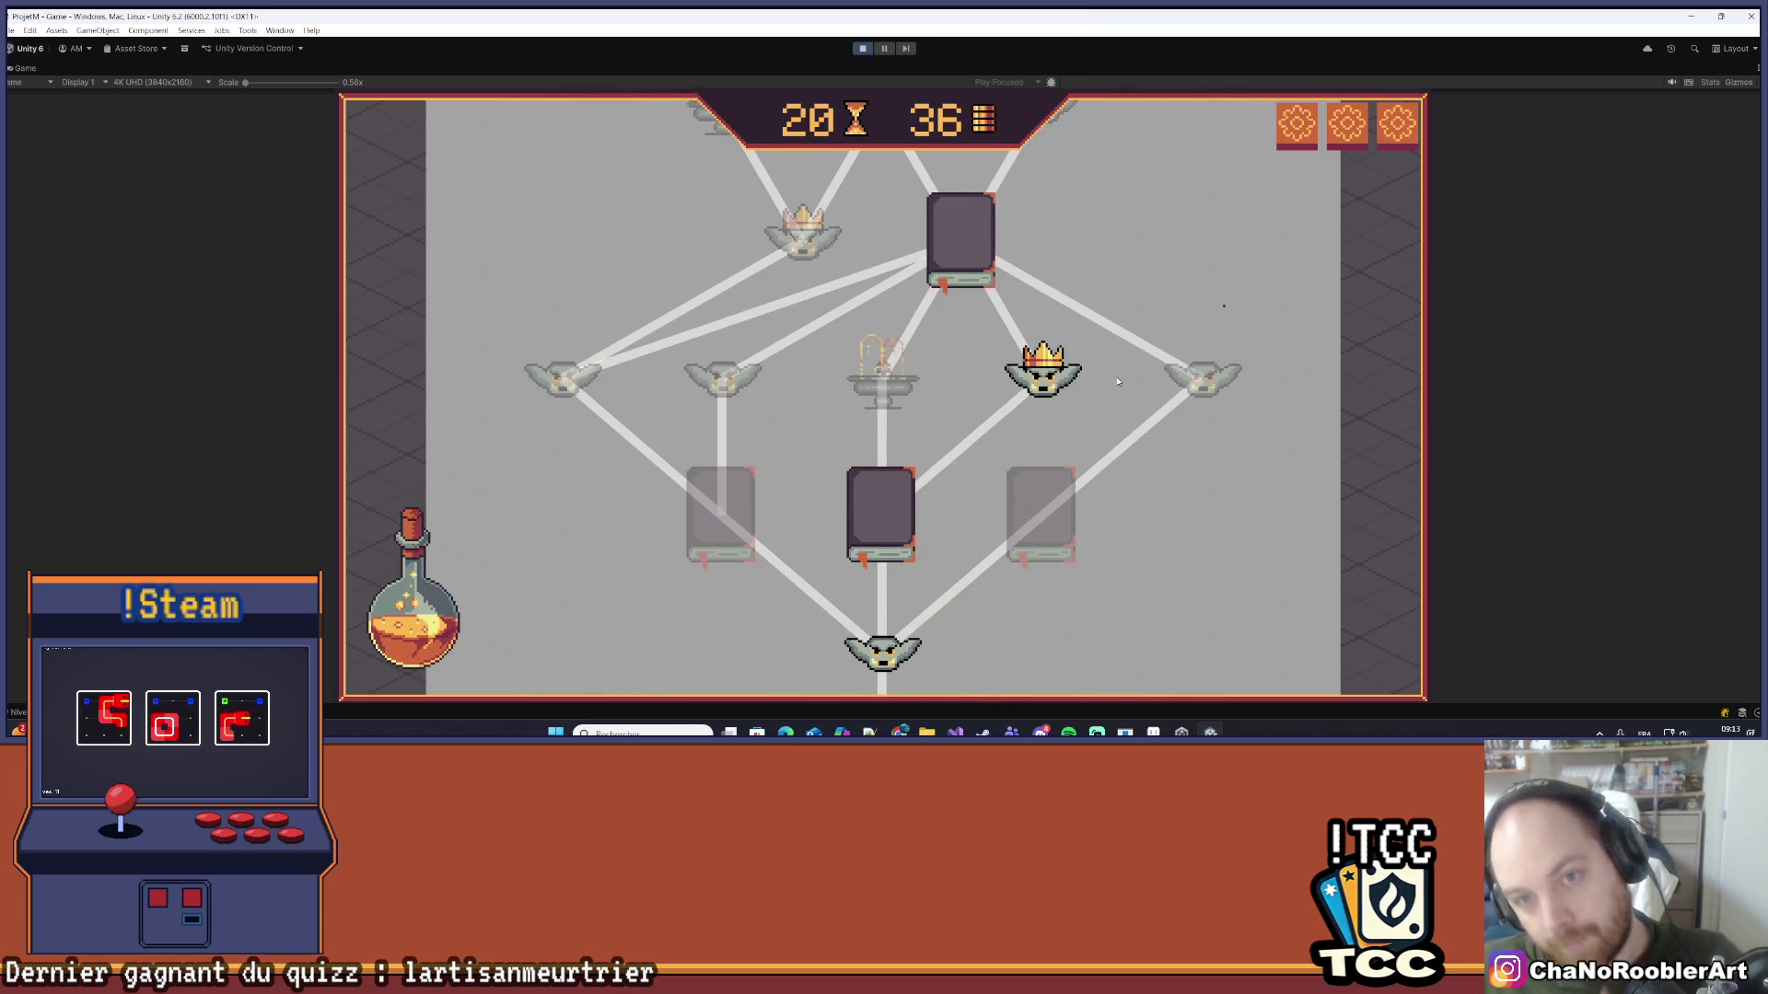
scroll(1145, 280, "up", 10)
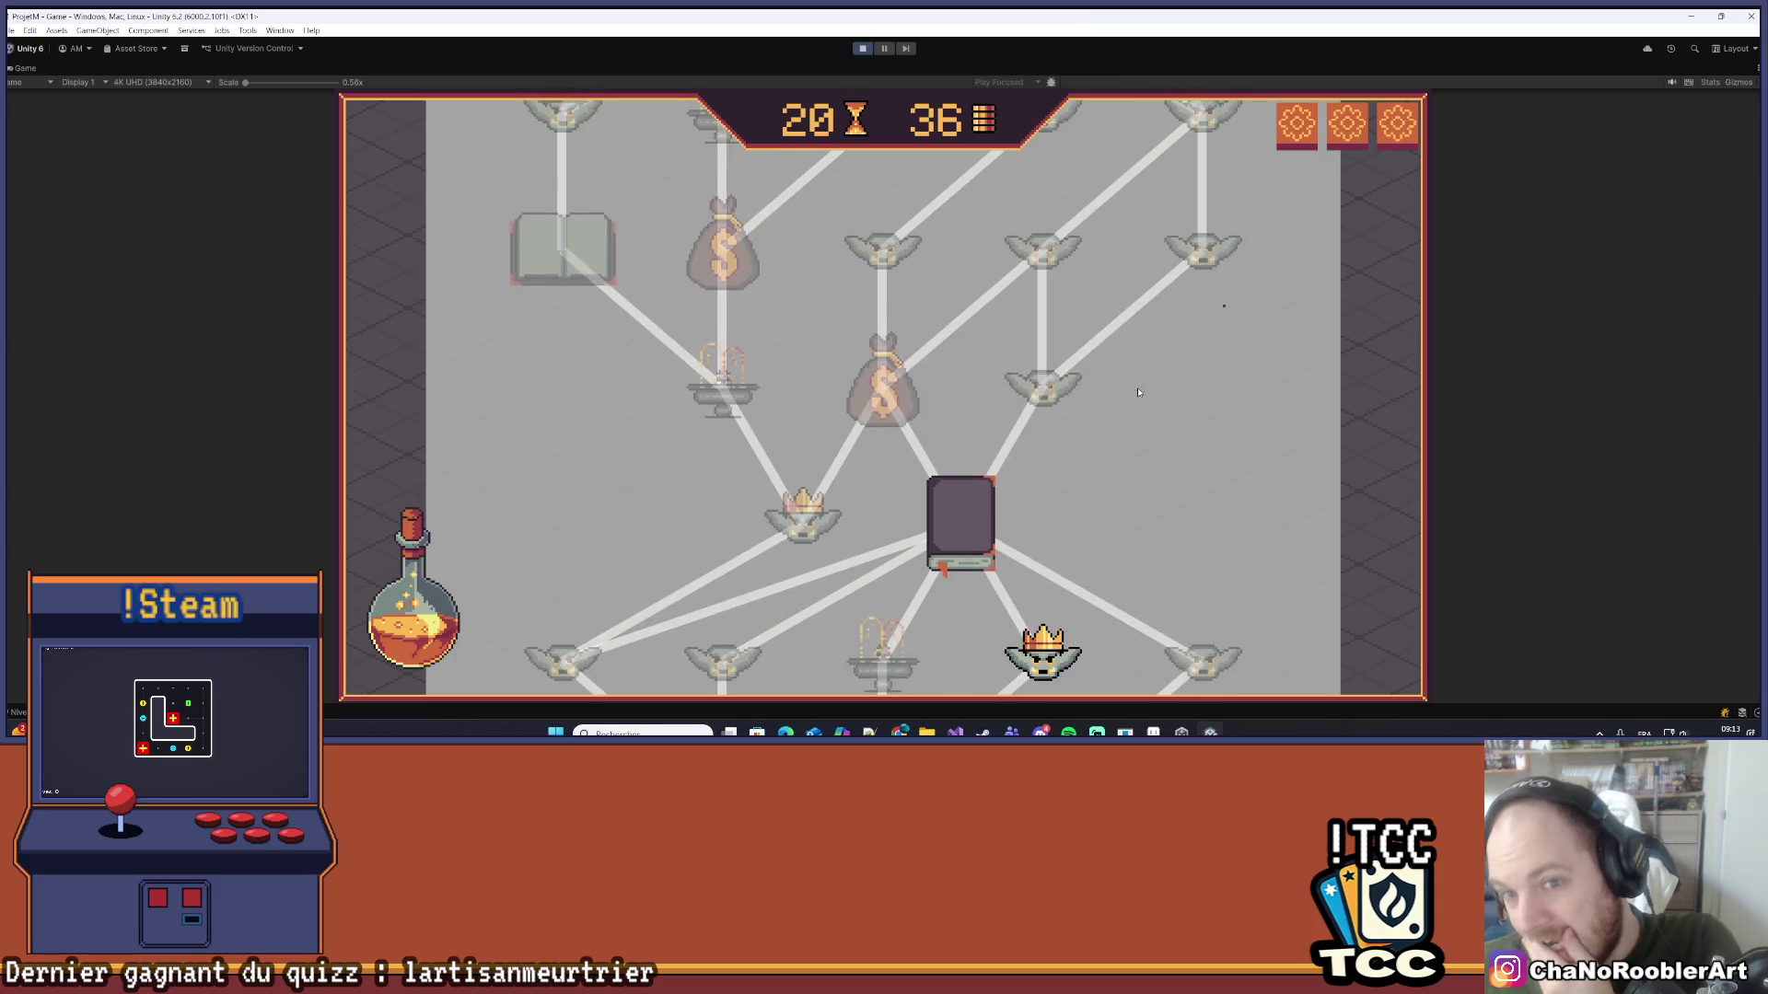
scroll(1197, 331, "up", 3)
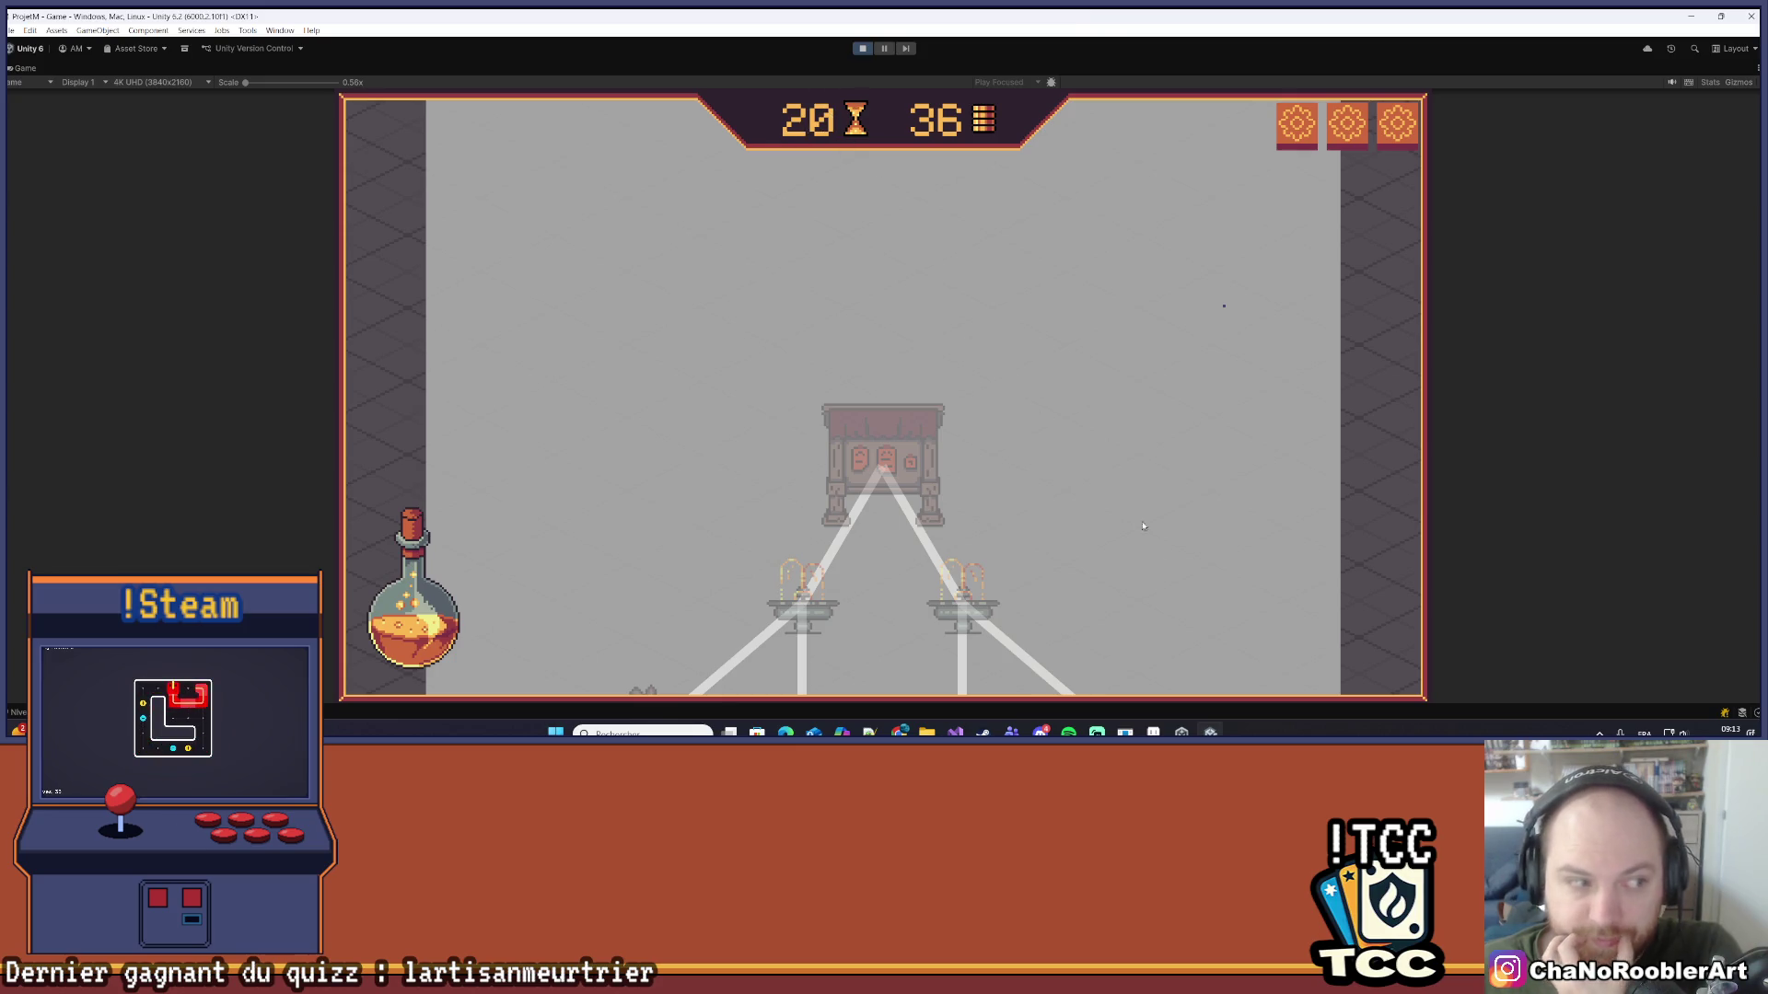
scroll(1143, 526, "down", 10)
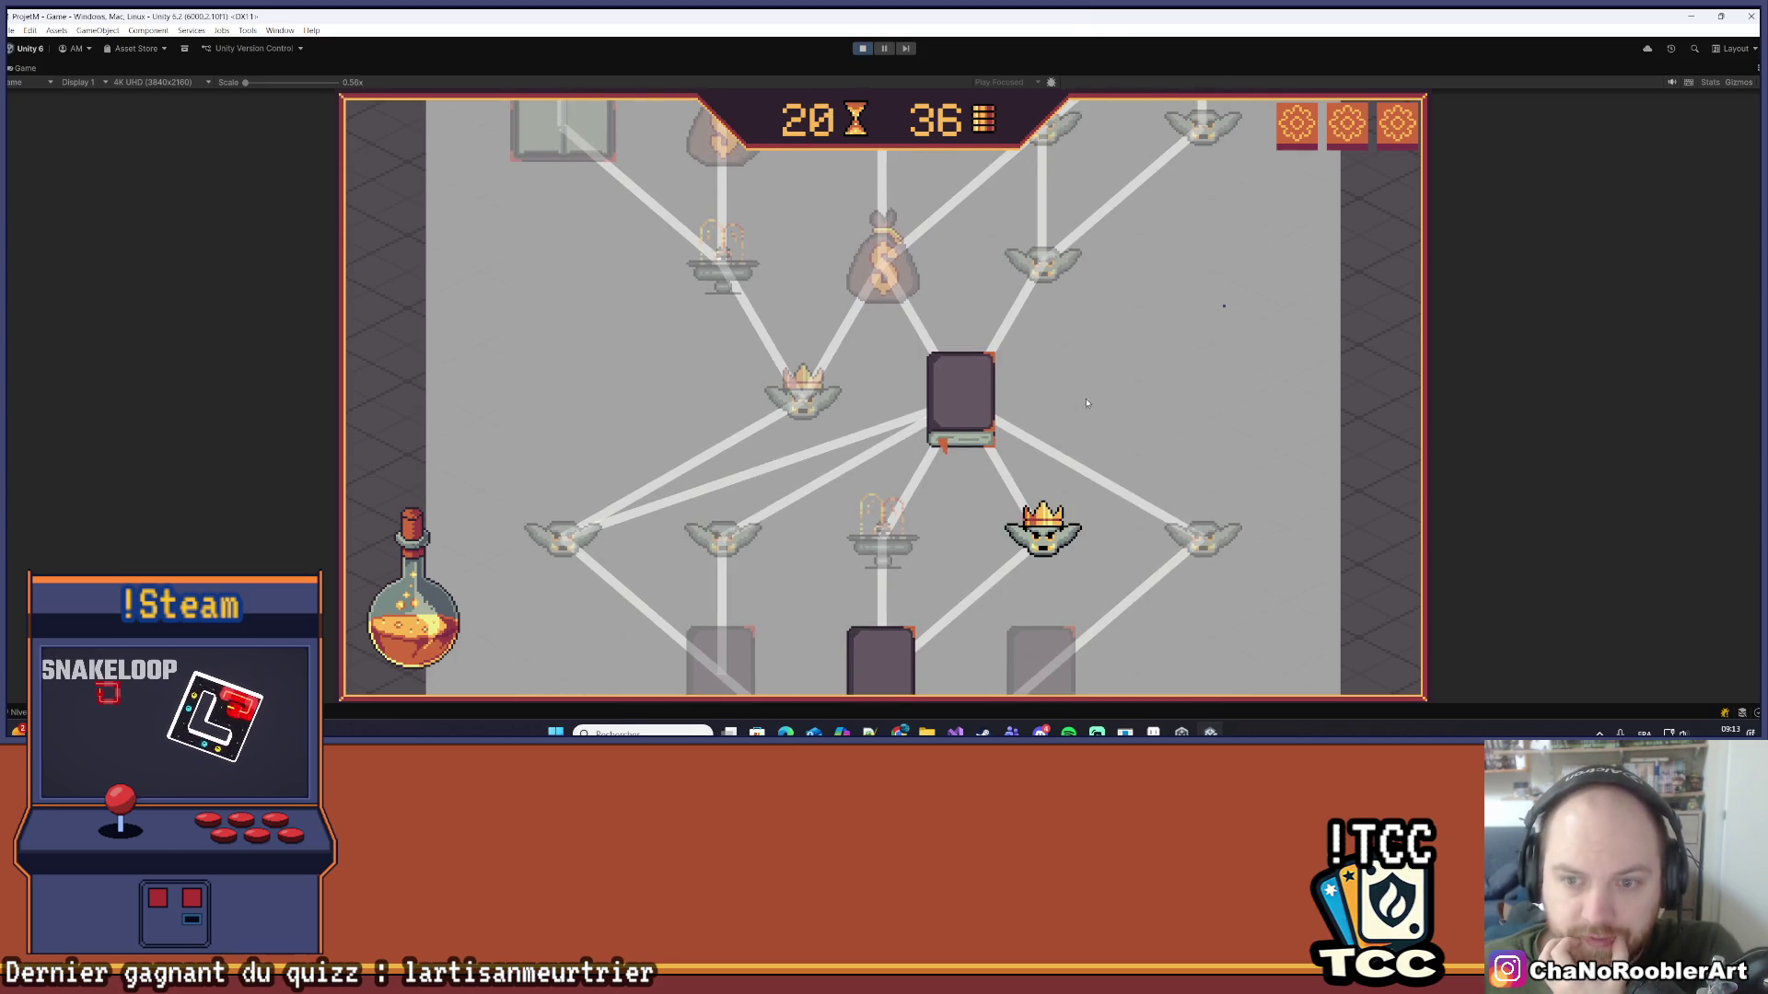
scroll(1077, 322, "down", 2)
scroll(1064, 227, "up", 1)
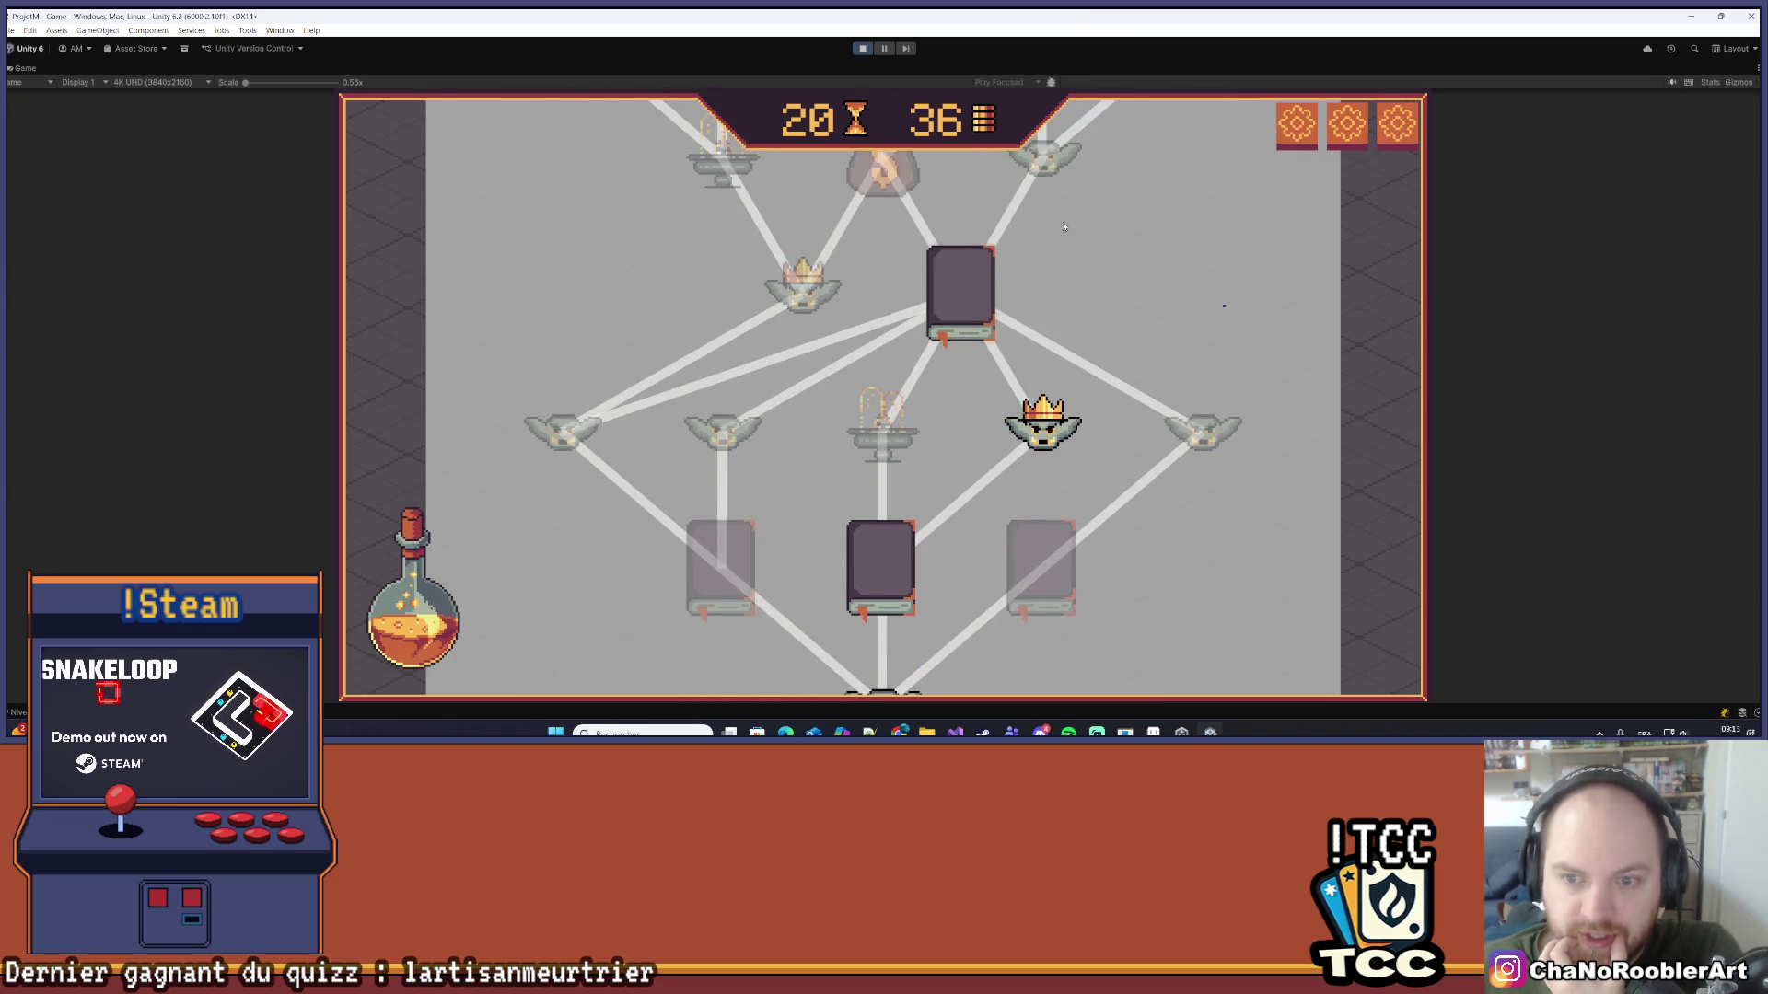
scroll(1063, 226, "up", 1)
left_click(957, 354)
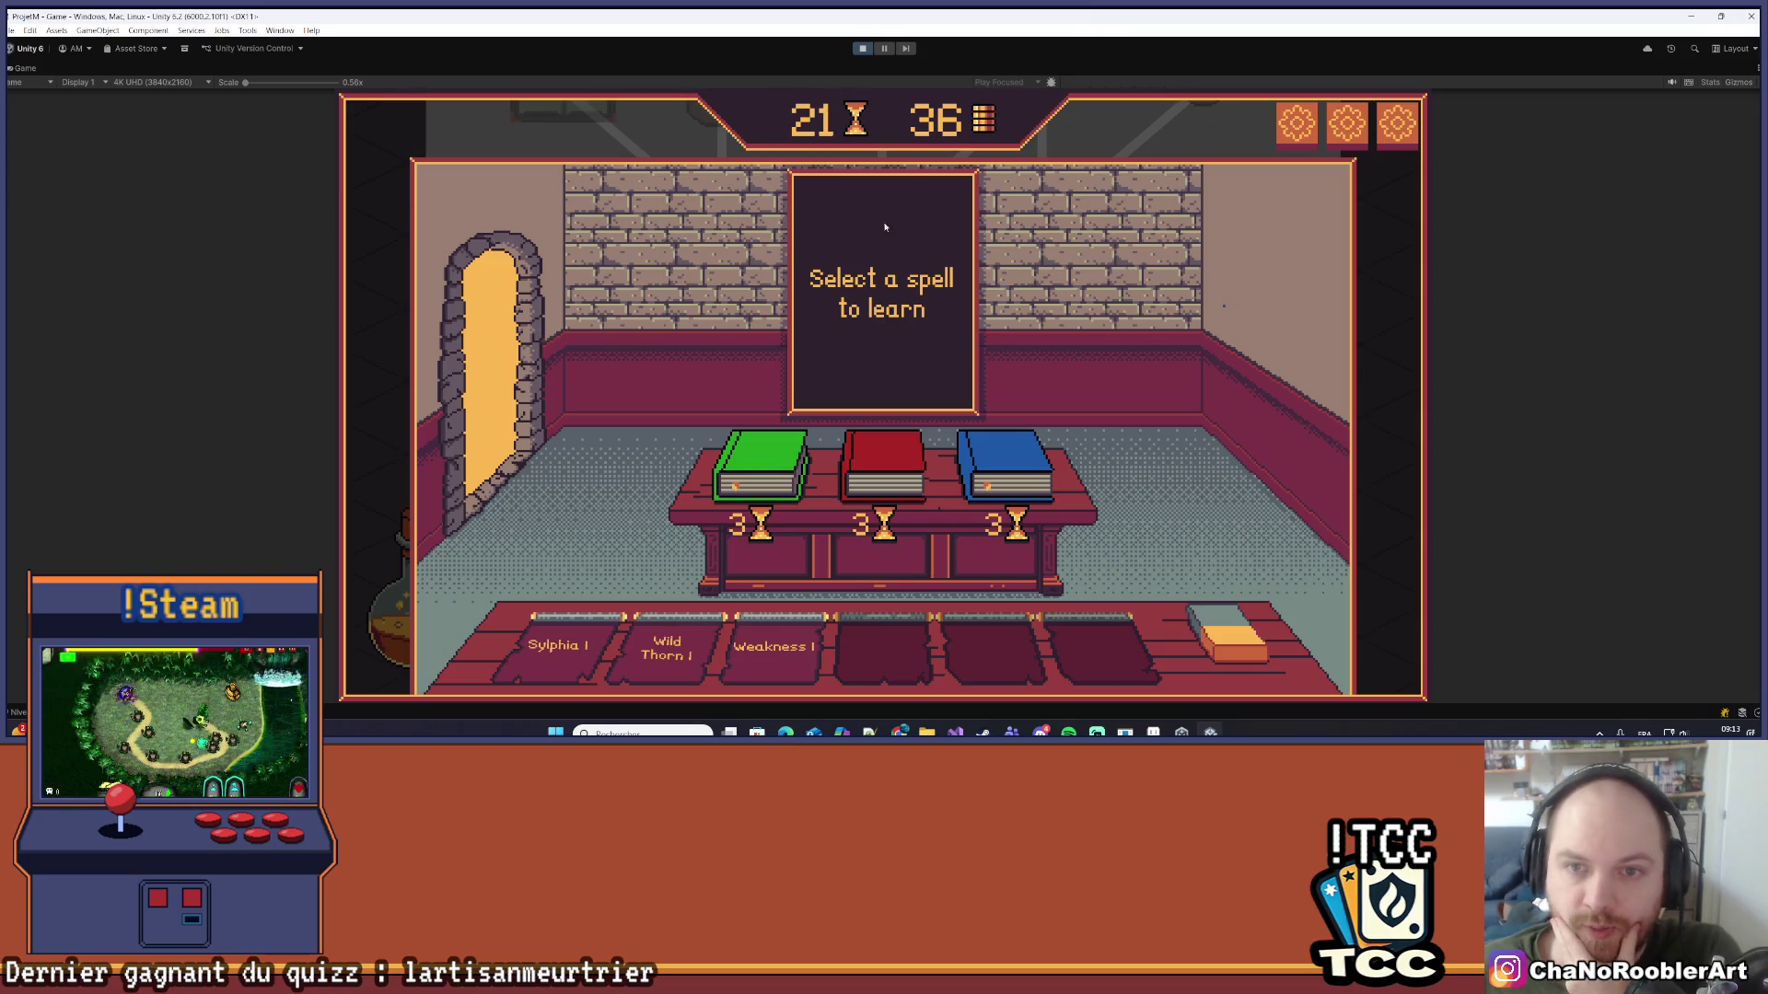
Step: Learn the spell from the green book in the spell room
mouse_move(903, 448)
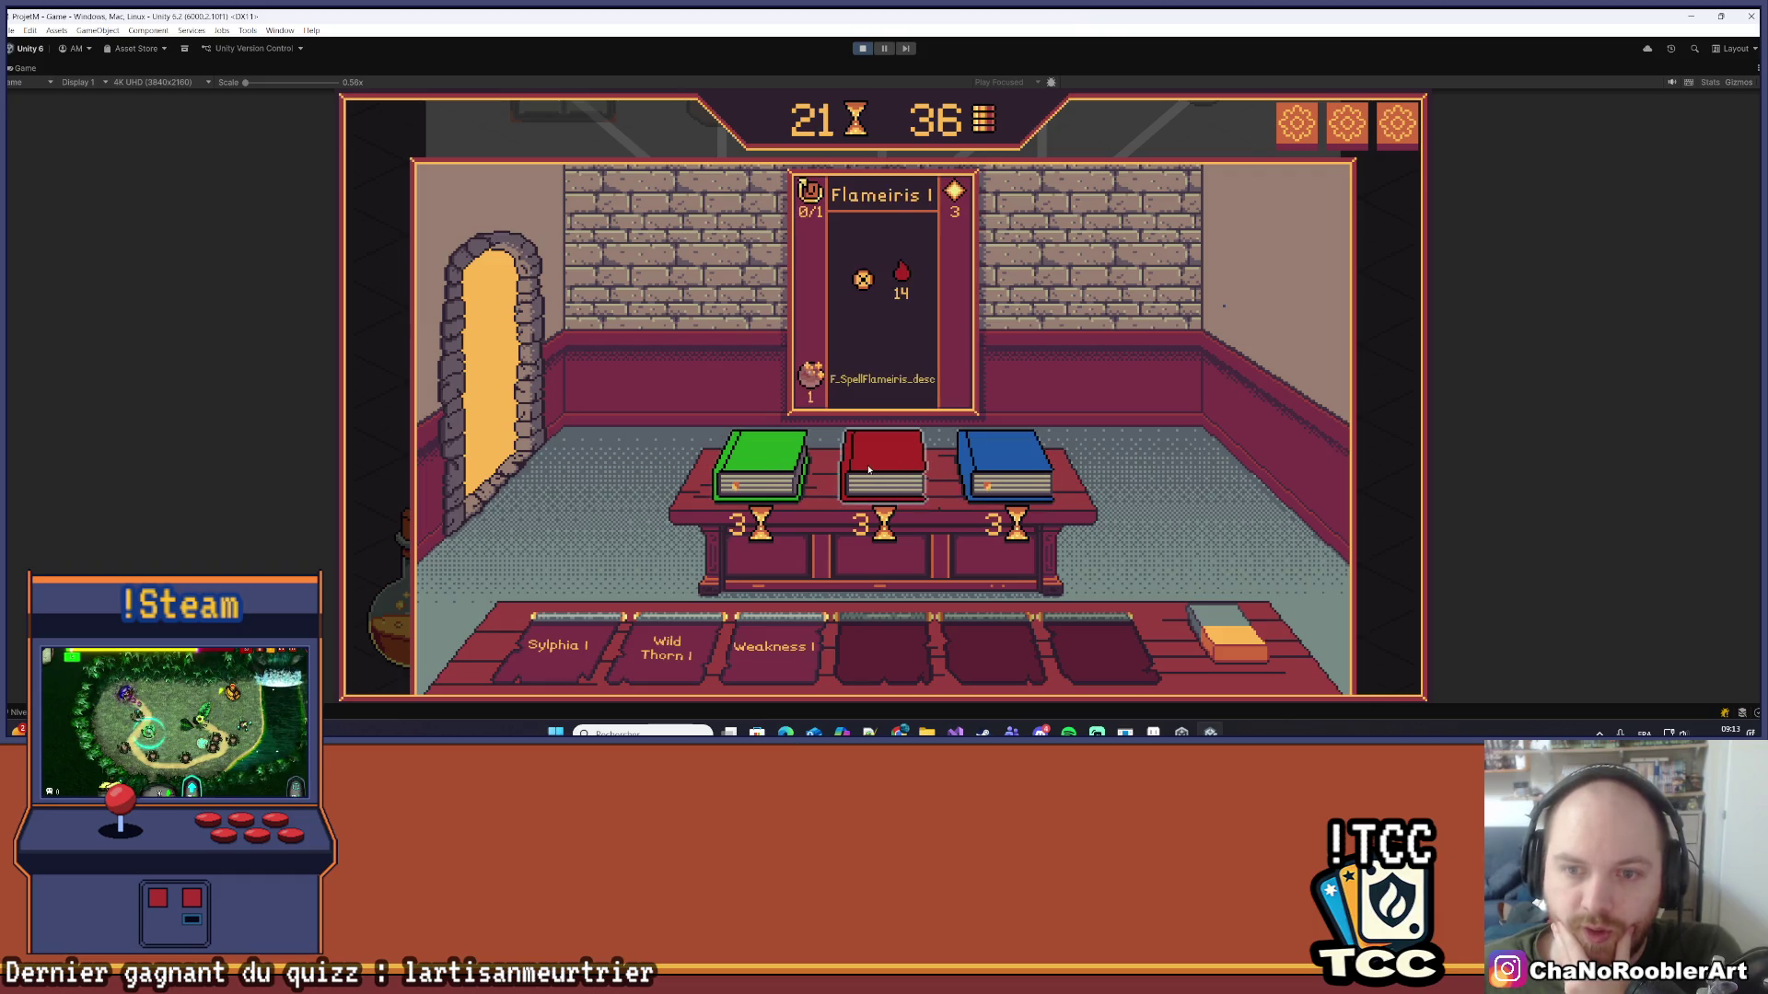
left_click(774, 470)
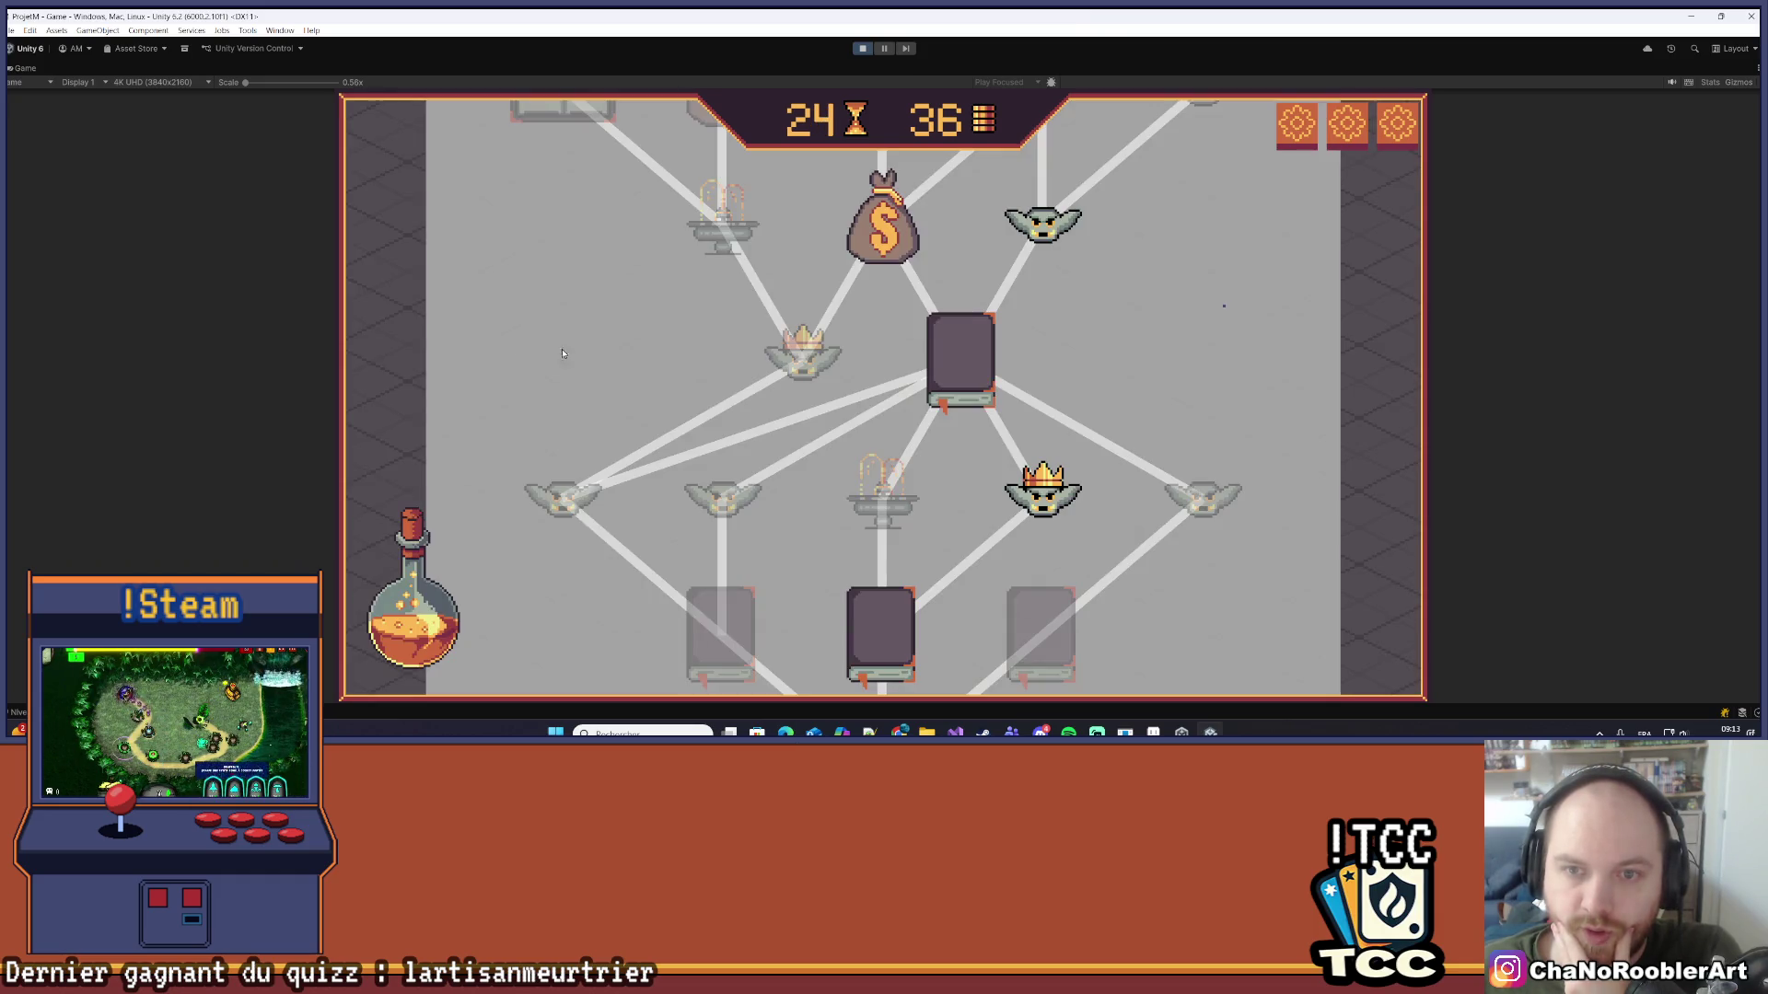
left_click_drag(992, 369, 981, 544)
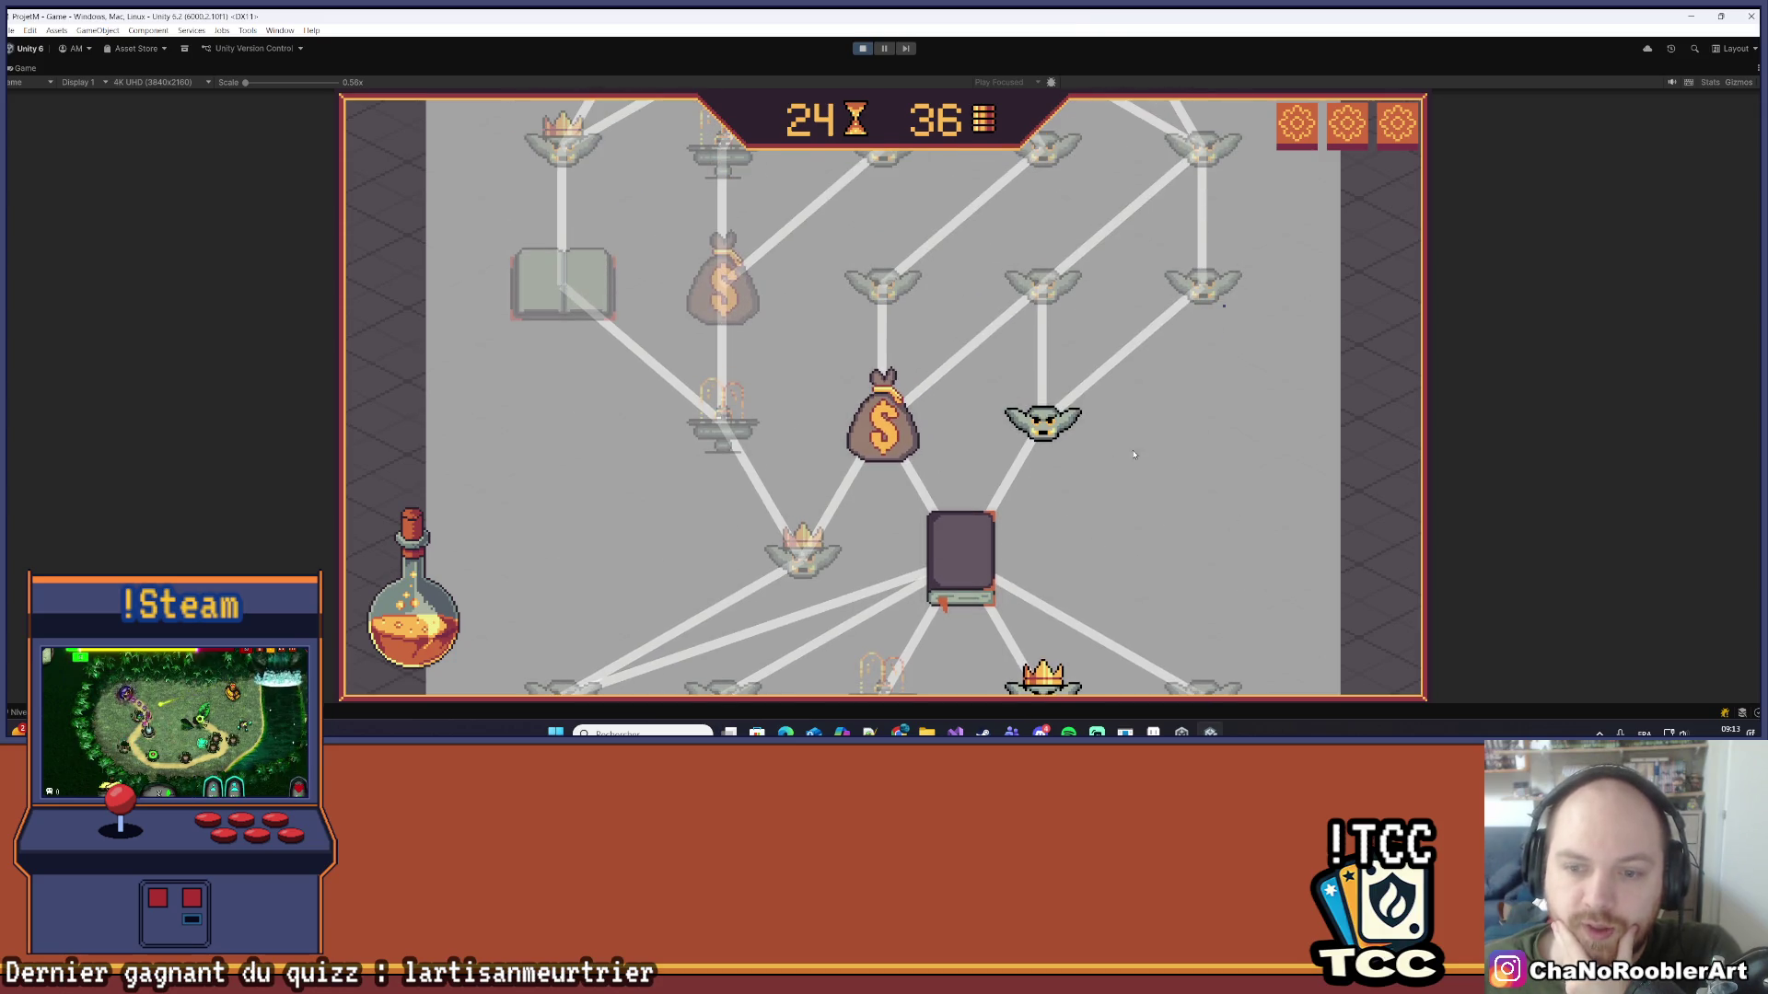
left_click(1043, 424)
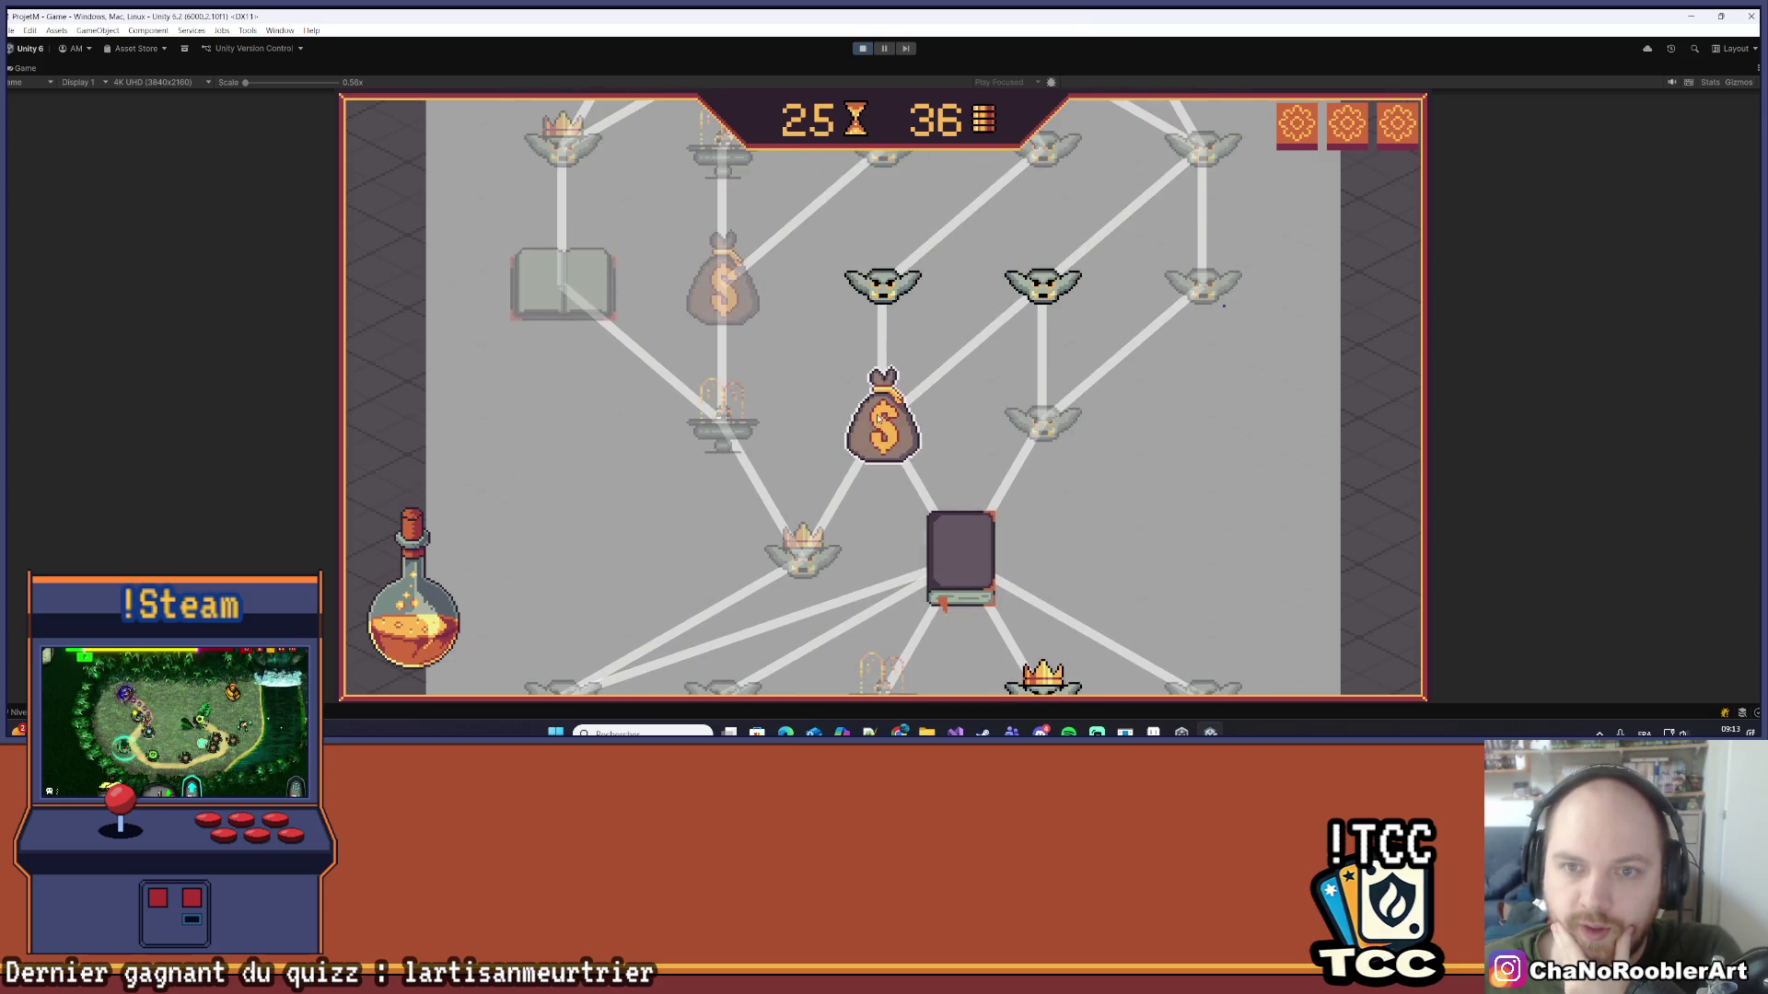
left_click_drag(1019, 348, 1018, 258)
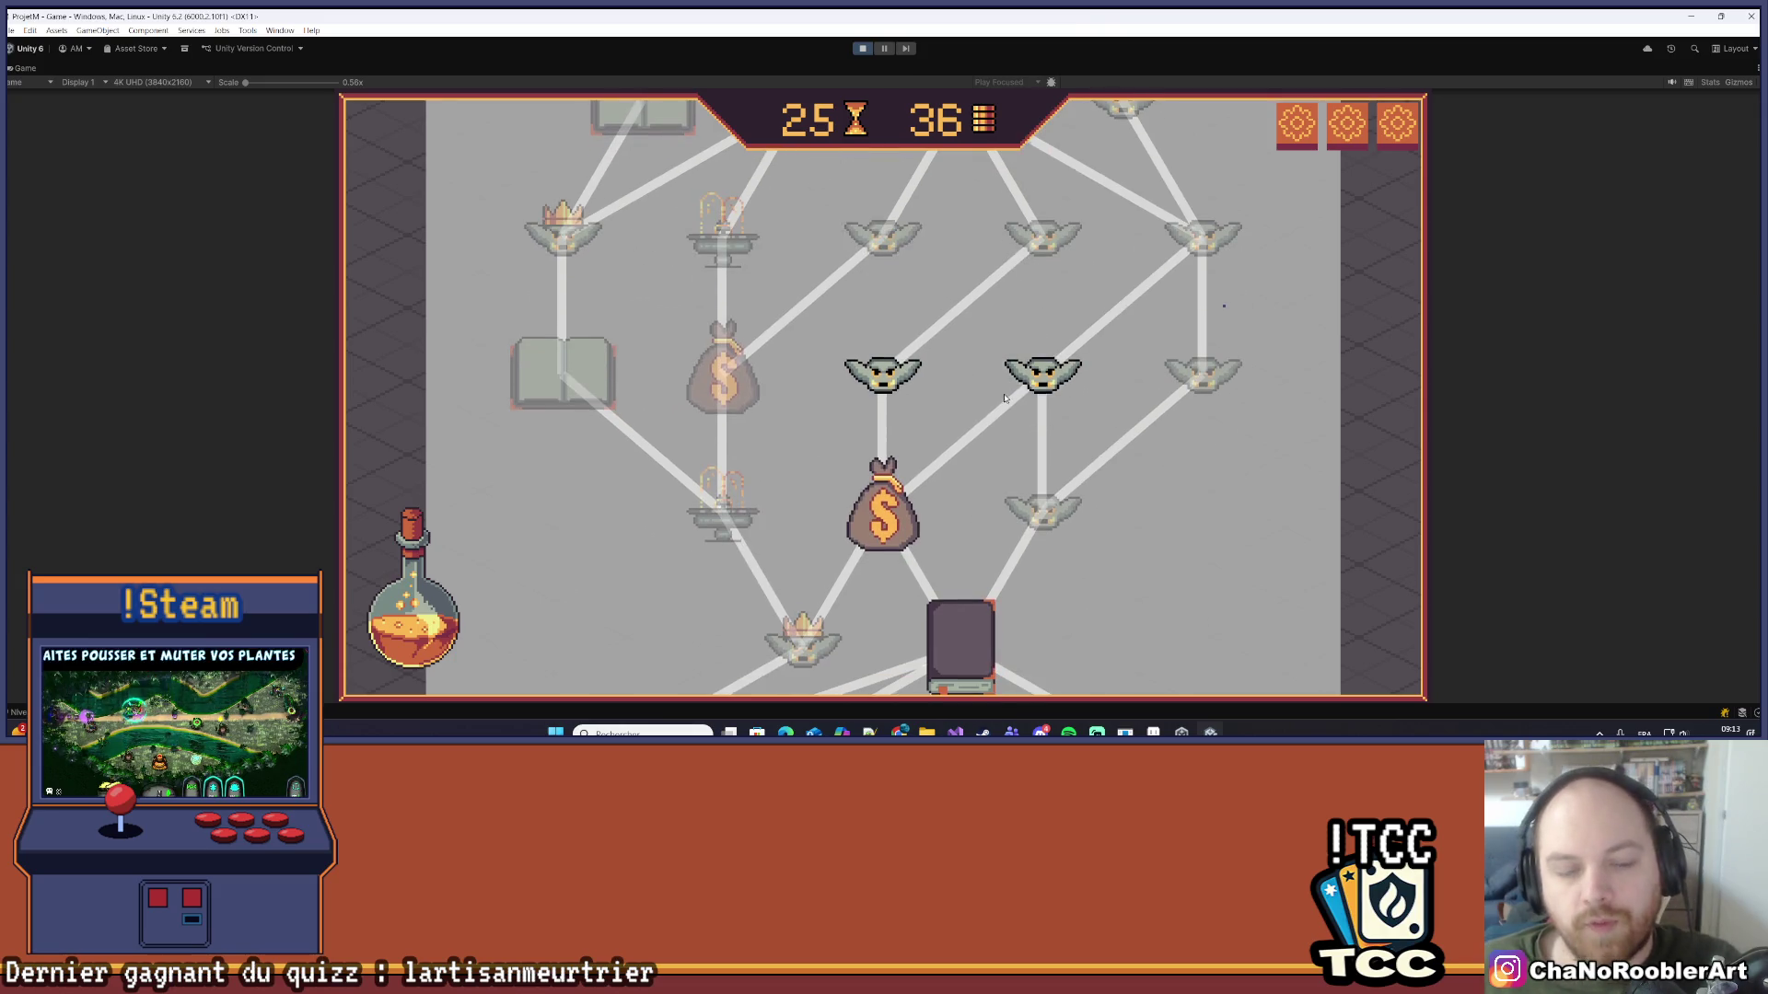
scroll(1005, 398, "down", 5)
scroll(1144, 489, "up", 4)
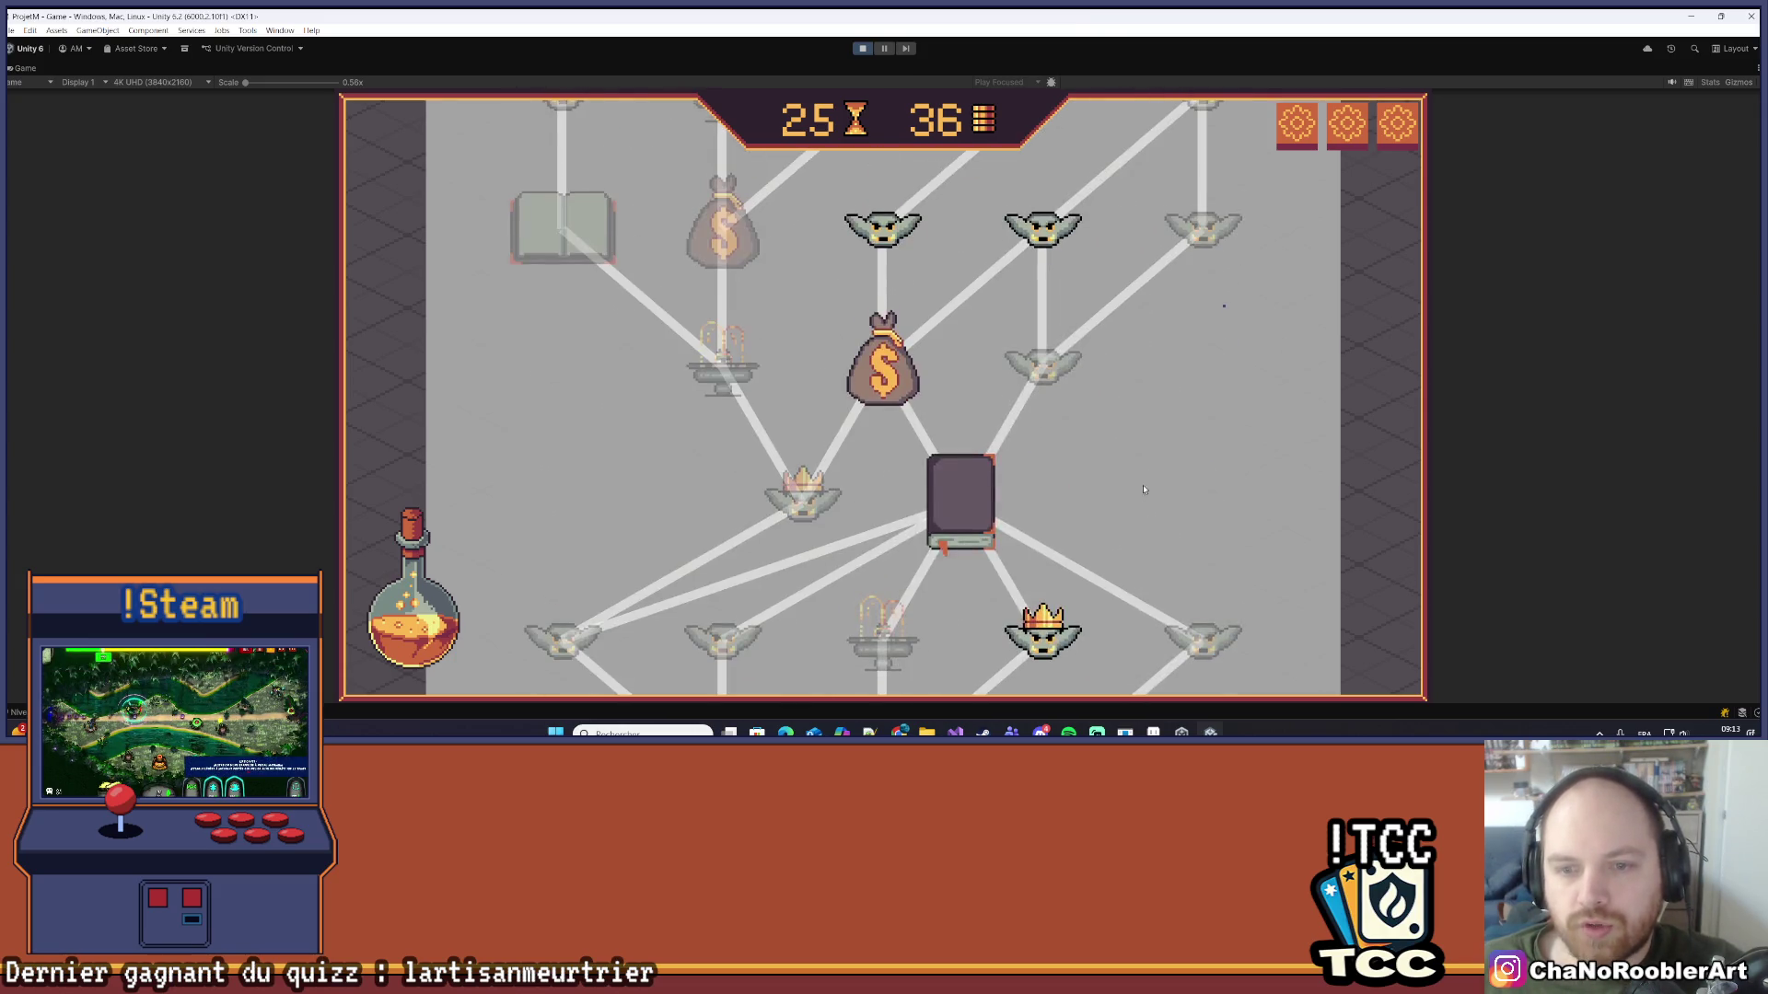
scroll(1144, 488, "down", 3)
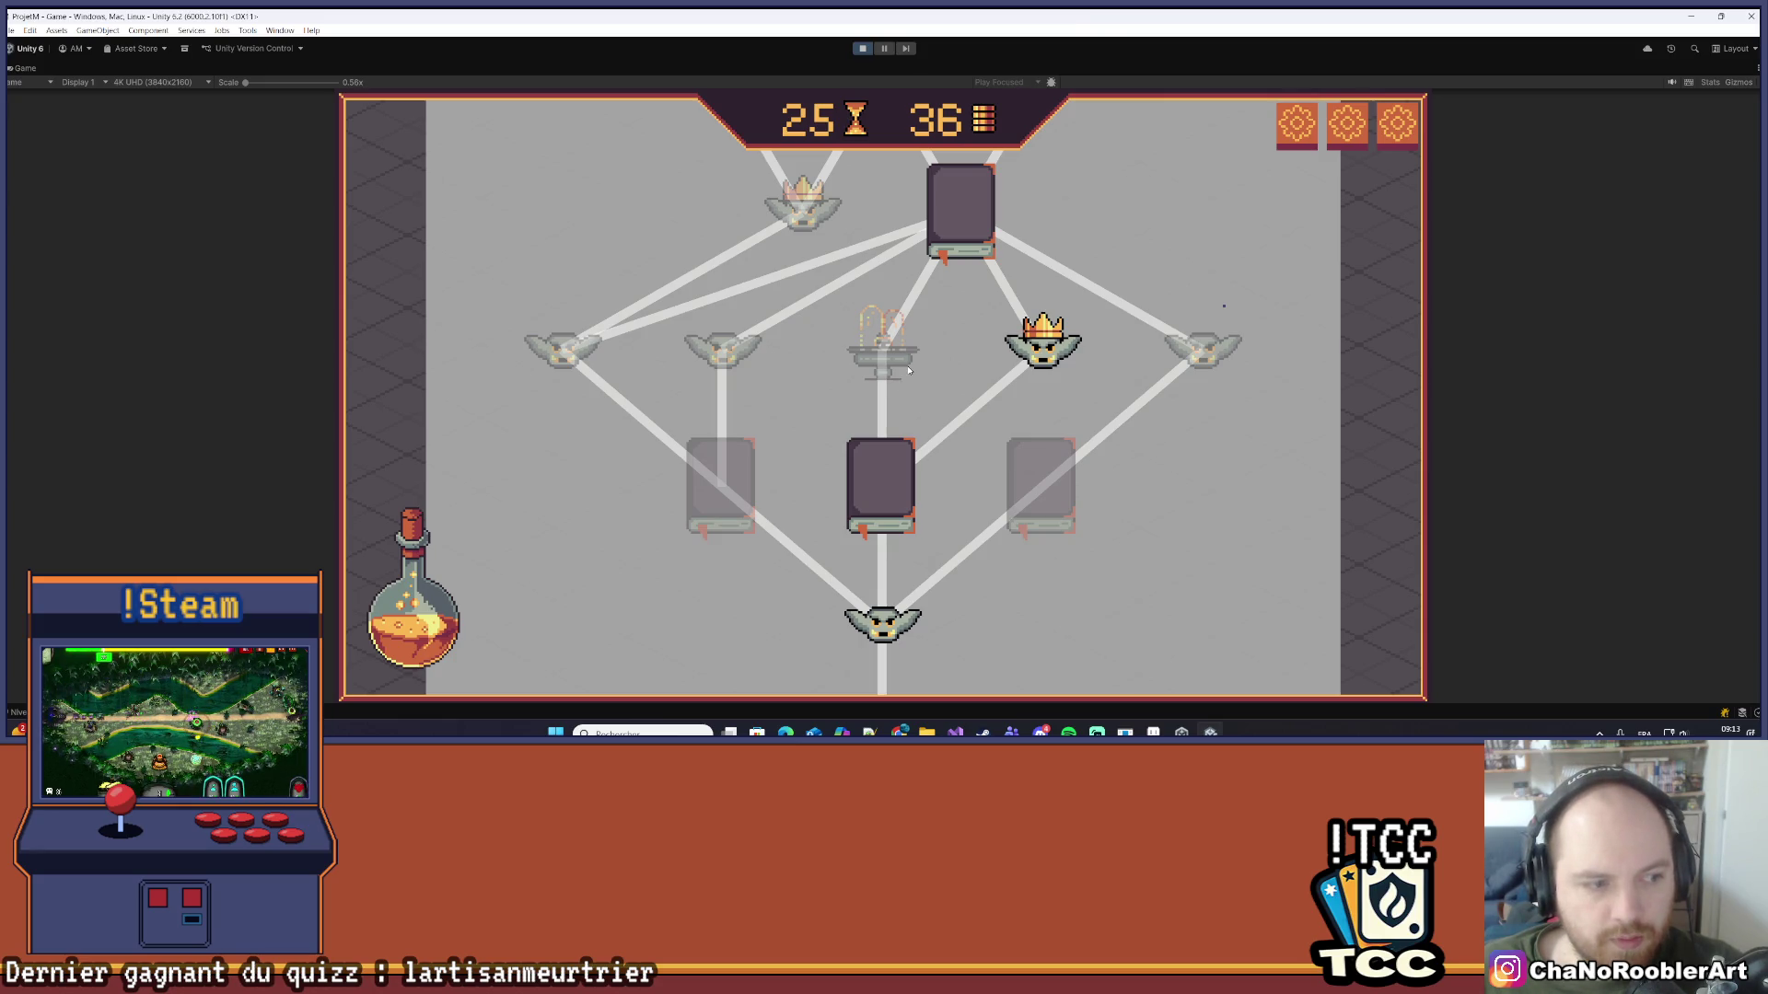
scroll(919, 361, "up", 7)
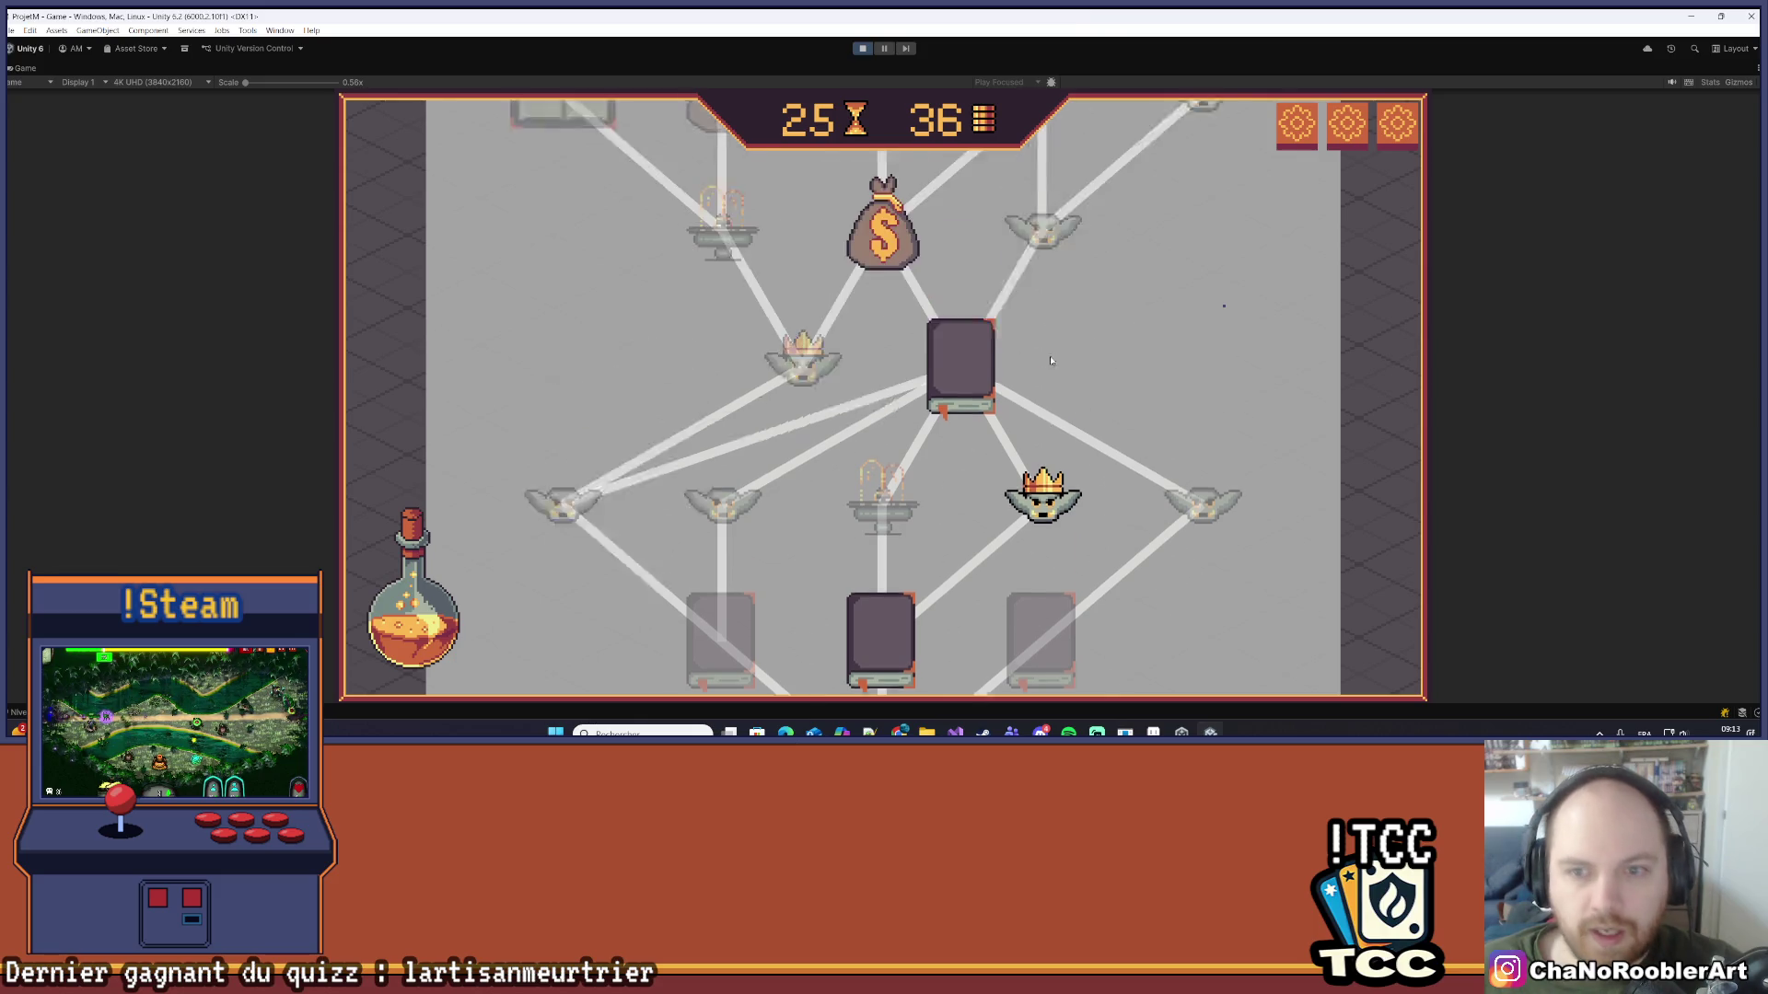
scroll(981, 292, "up", 3)
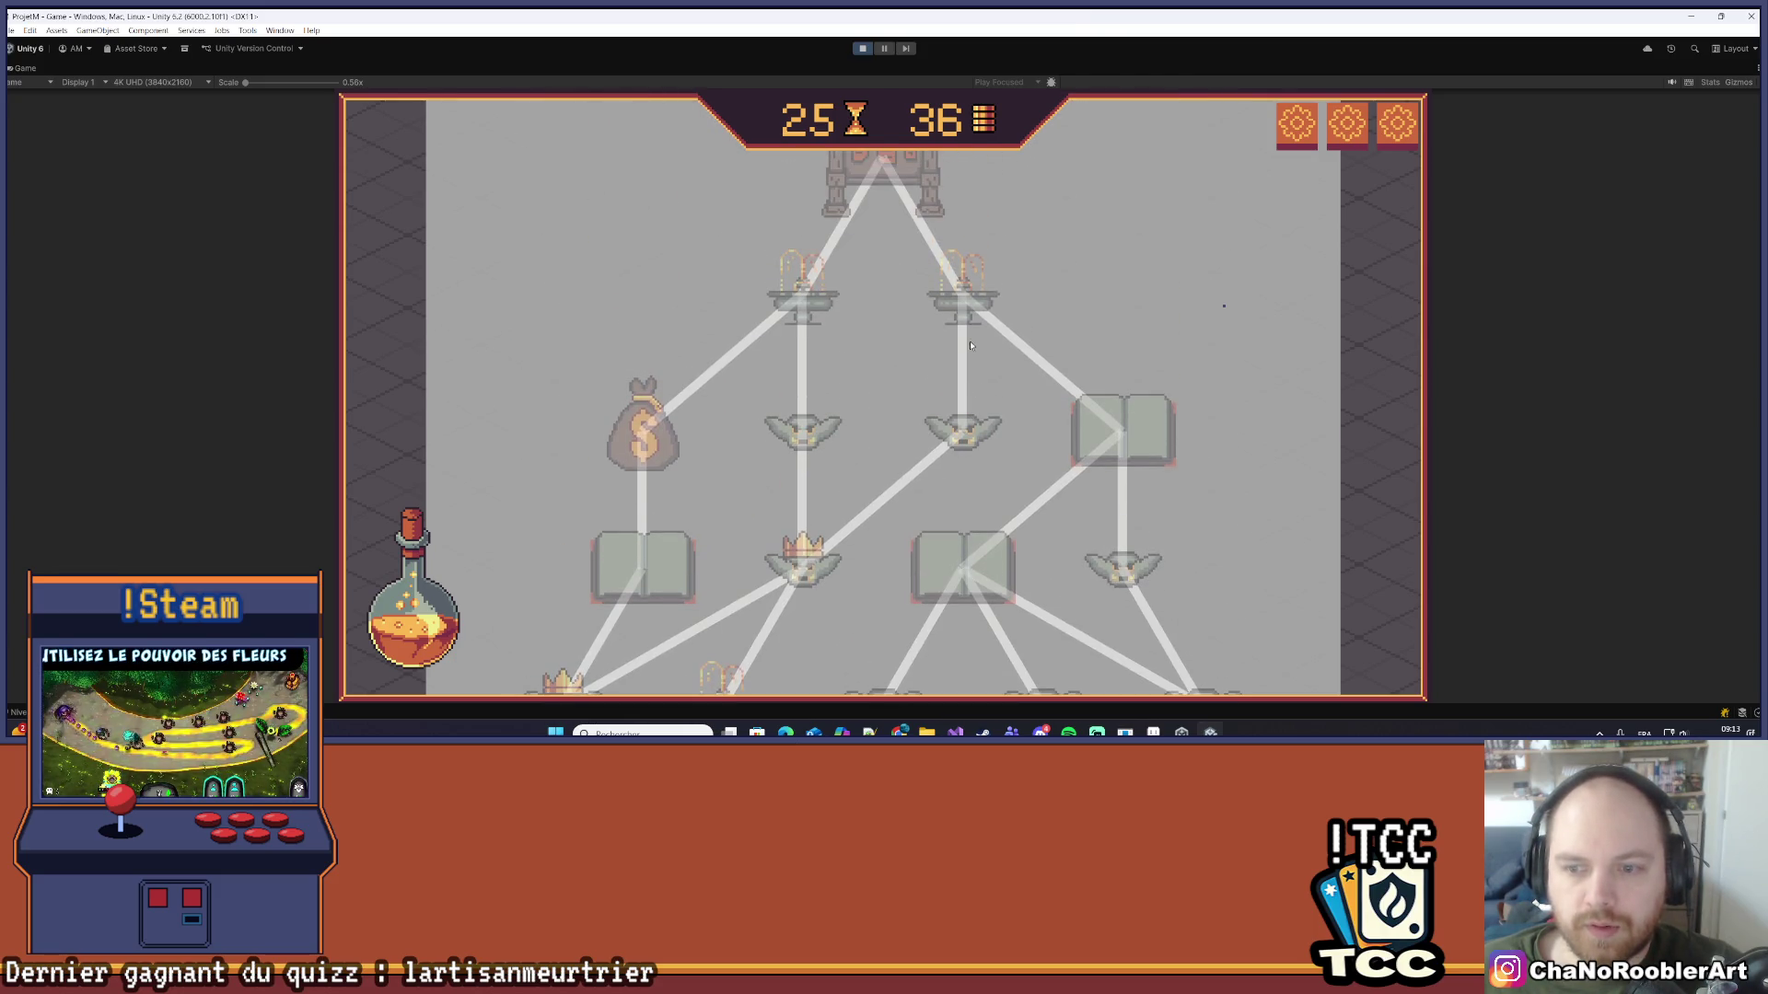
scroll(876, 340, "up", 1)
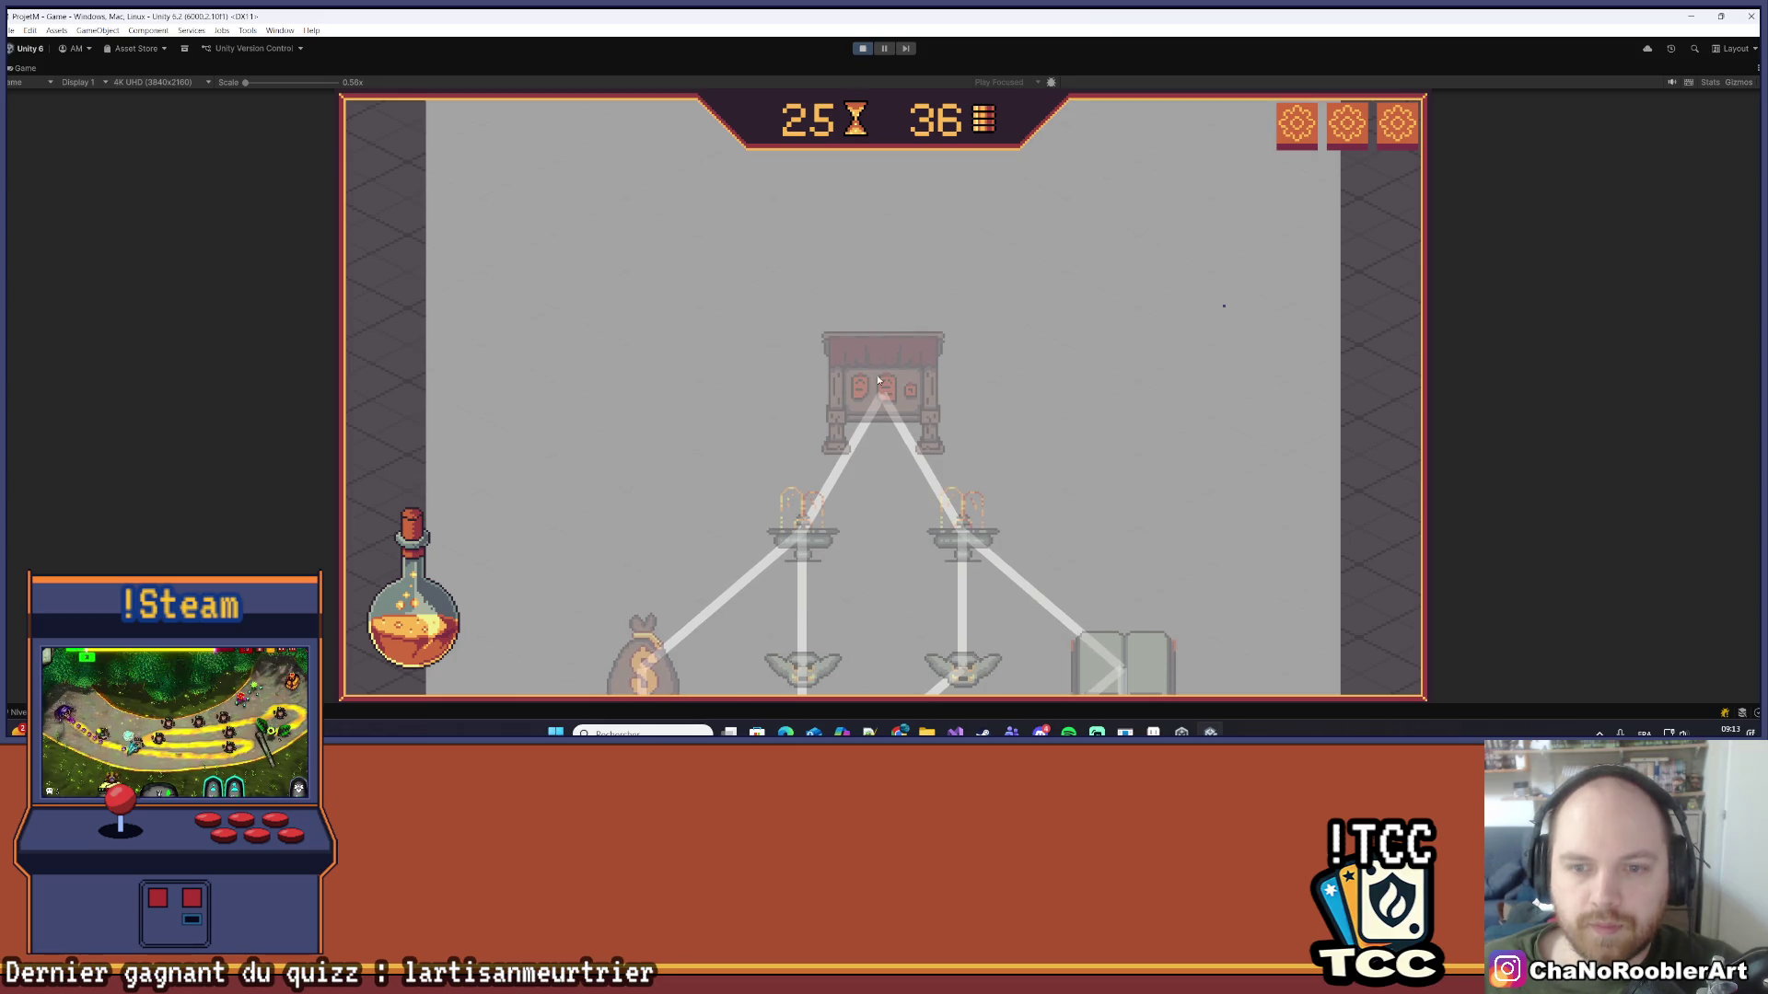
scroll(846, 424, "up", 2)
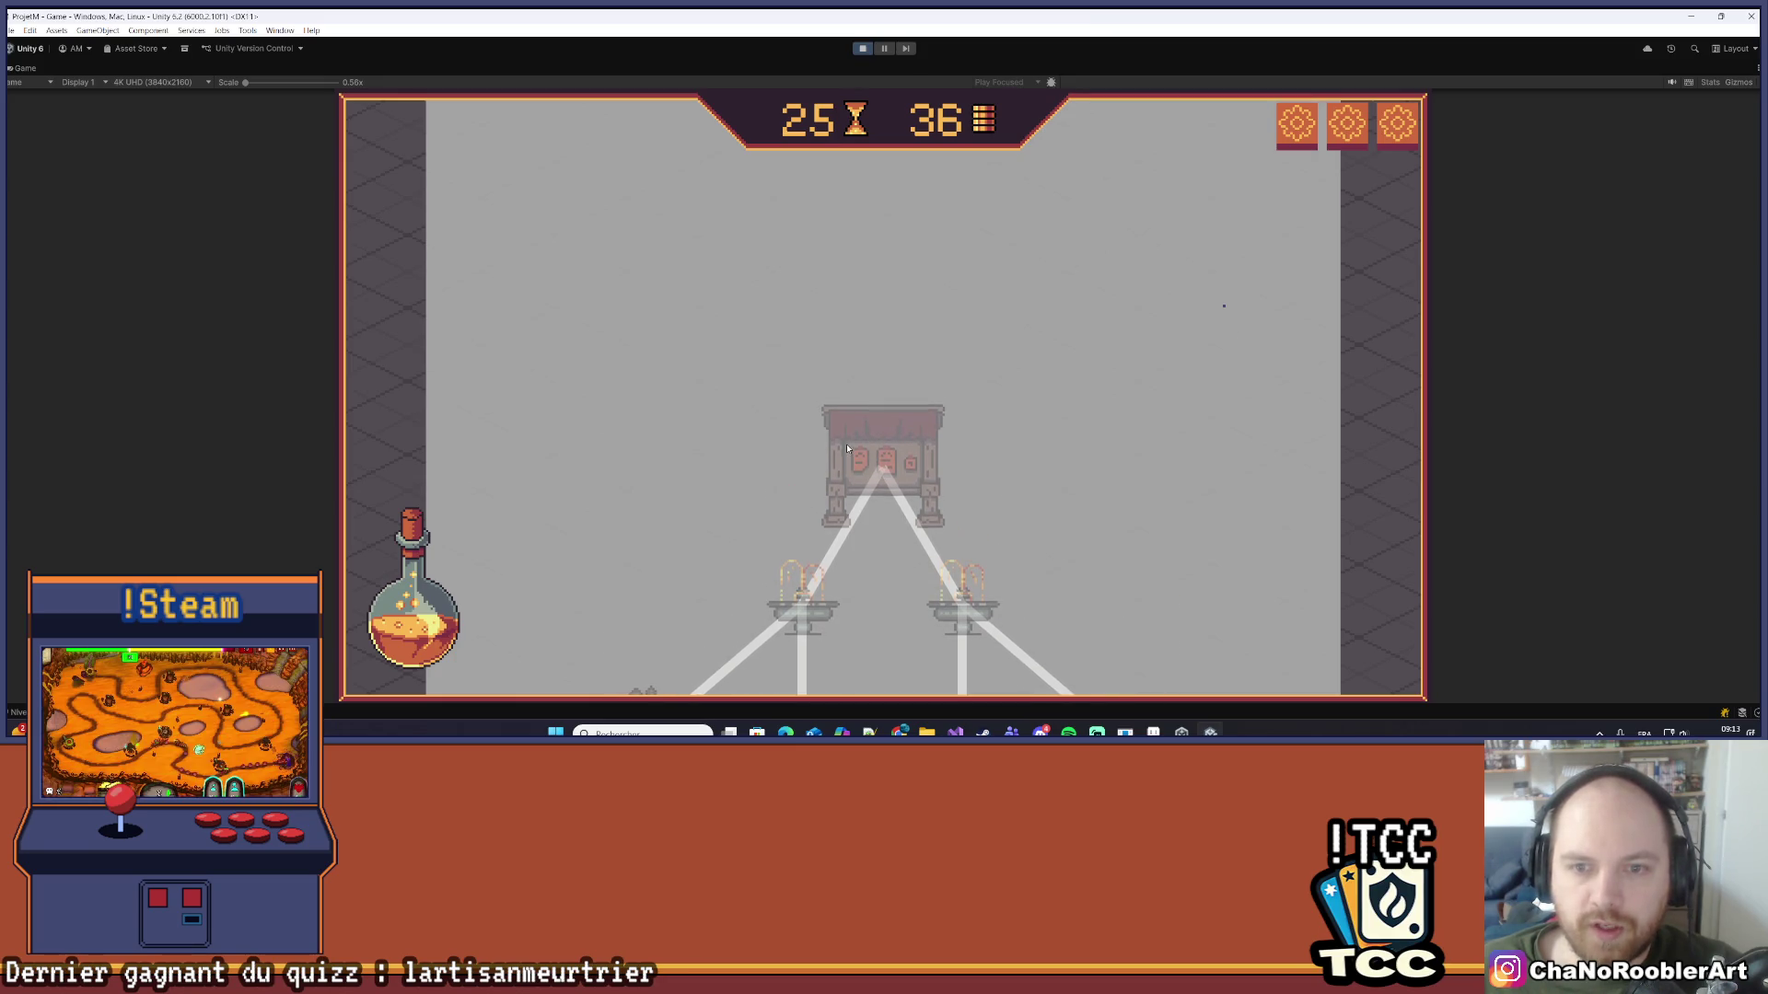
scroll(929, 301, "down", 12)
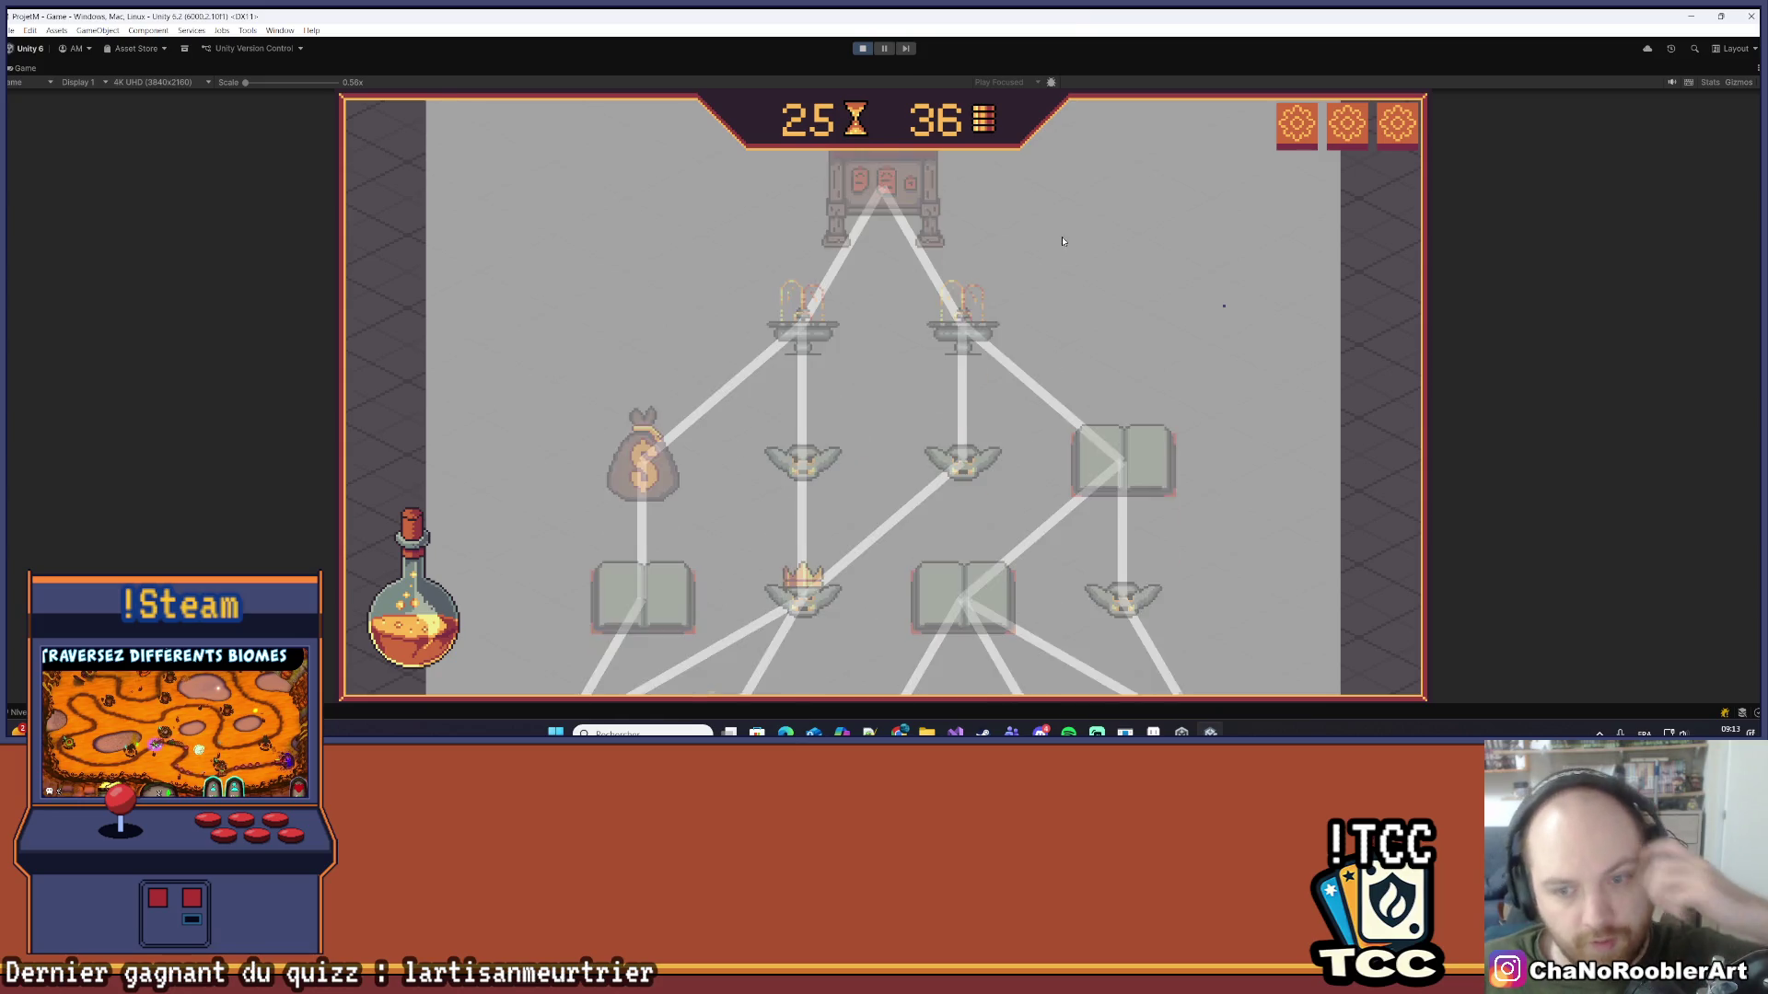
scroll(1174, 357, "down", 6)
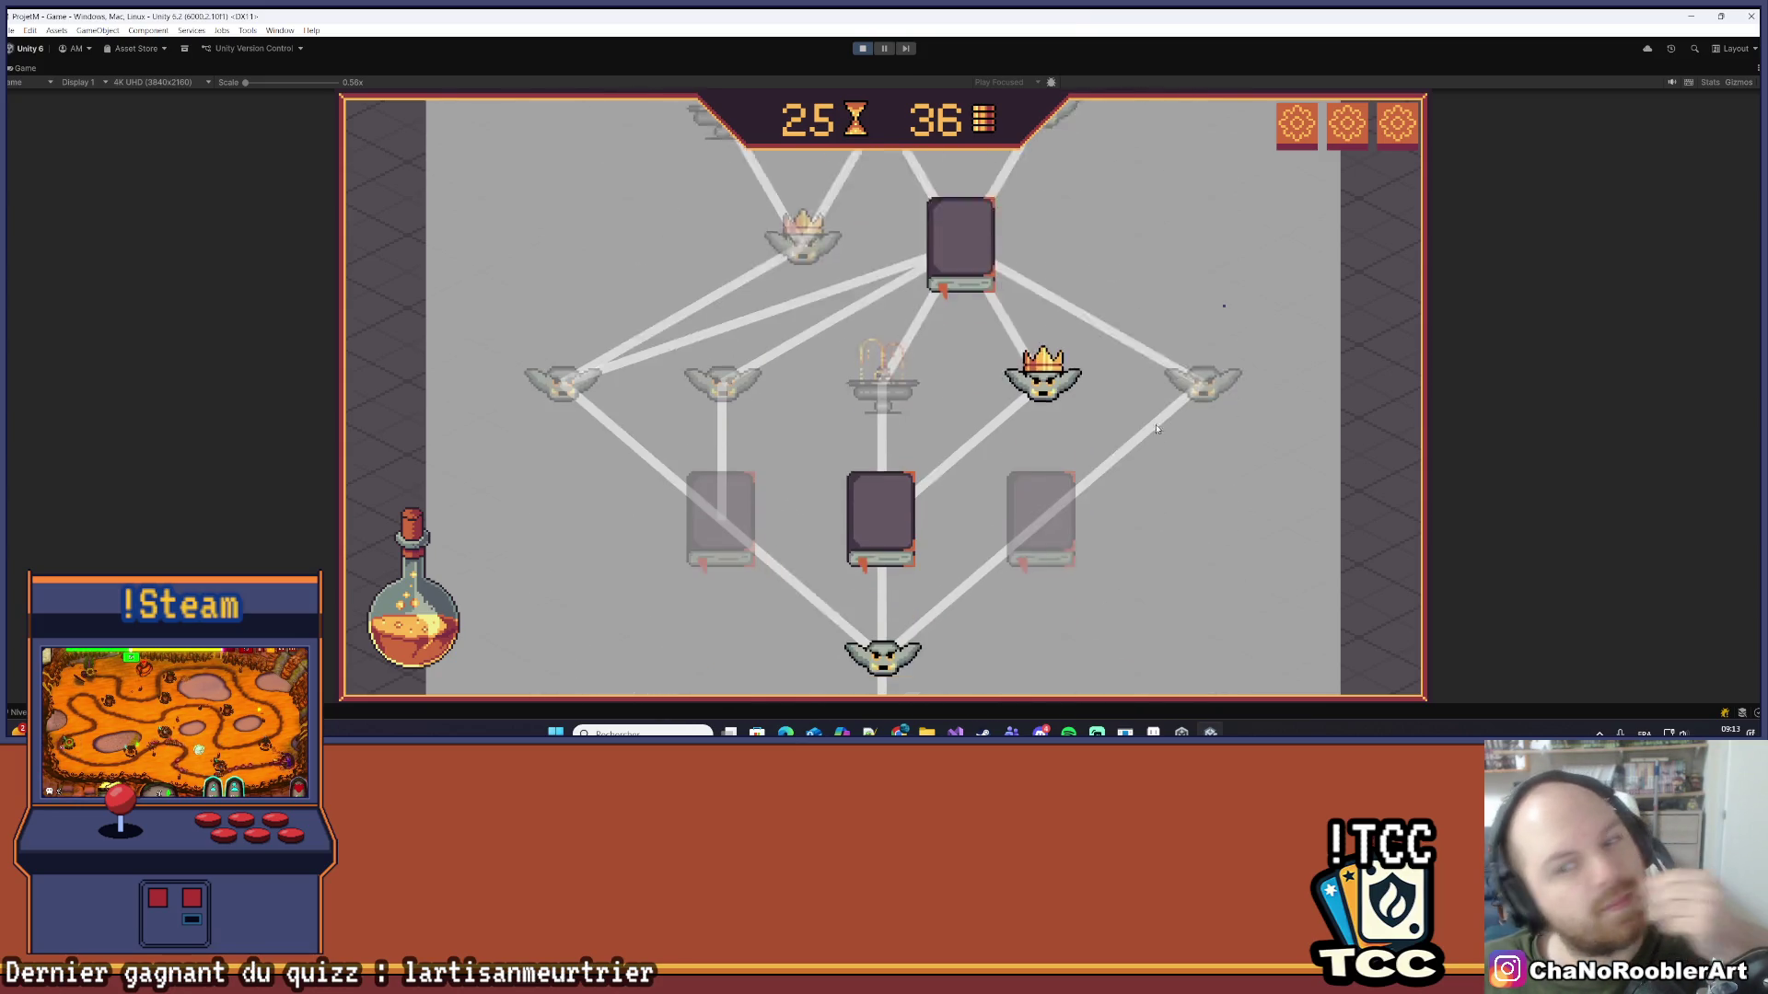
scroll(1176, 318, "up", 14)
scroll(1175, 311, "up", 12)
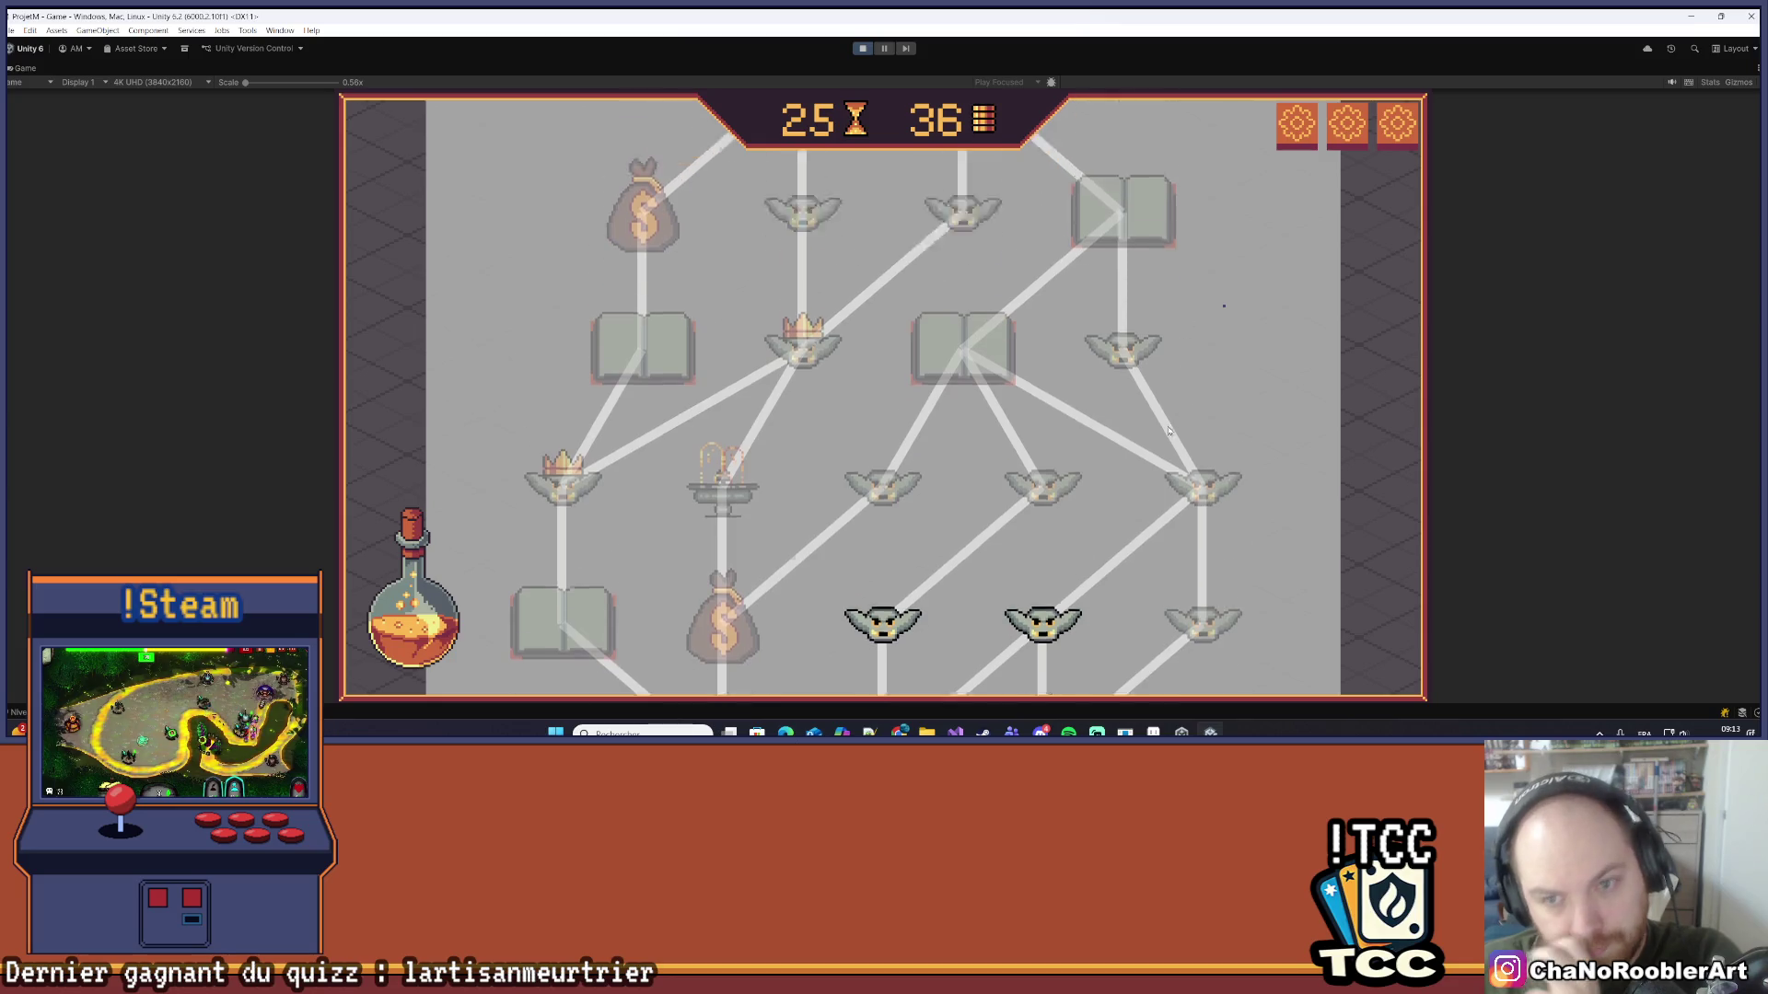
scroll(1233, 433, "down", 8)
scroll(1240, 454, "down", 12)
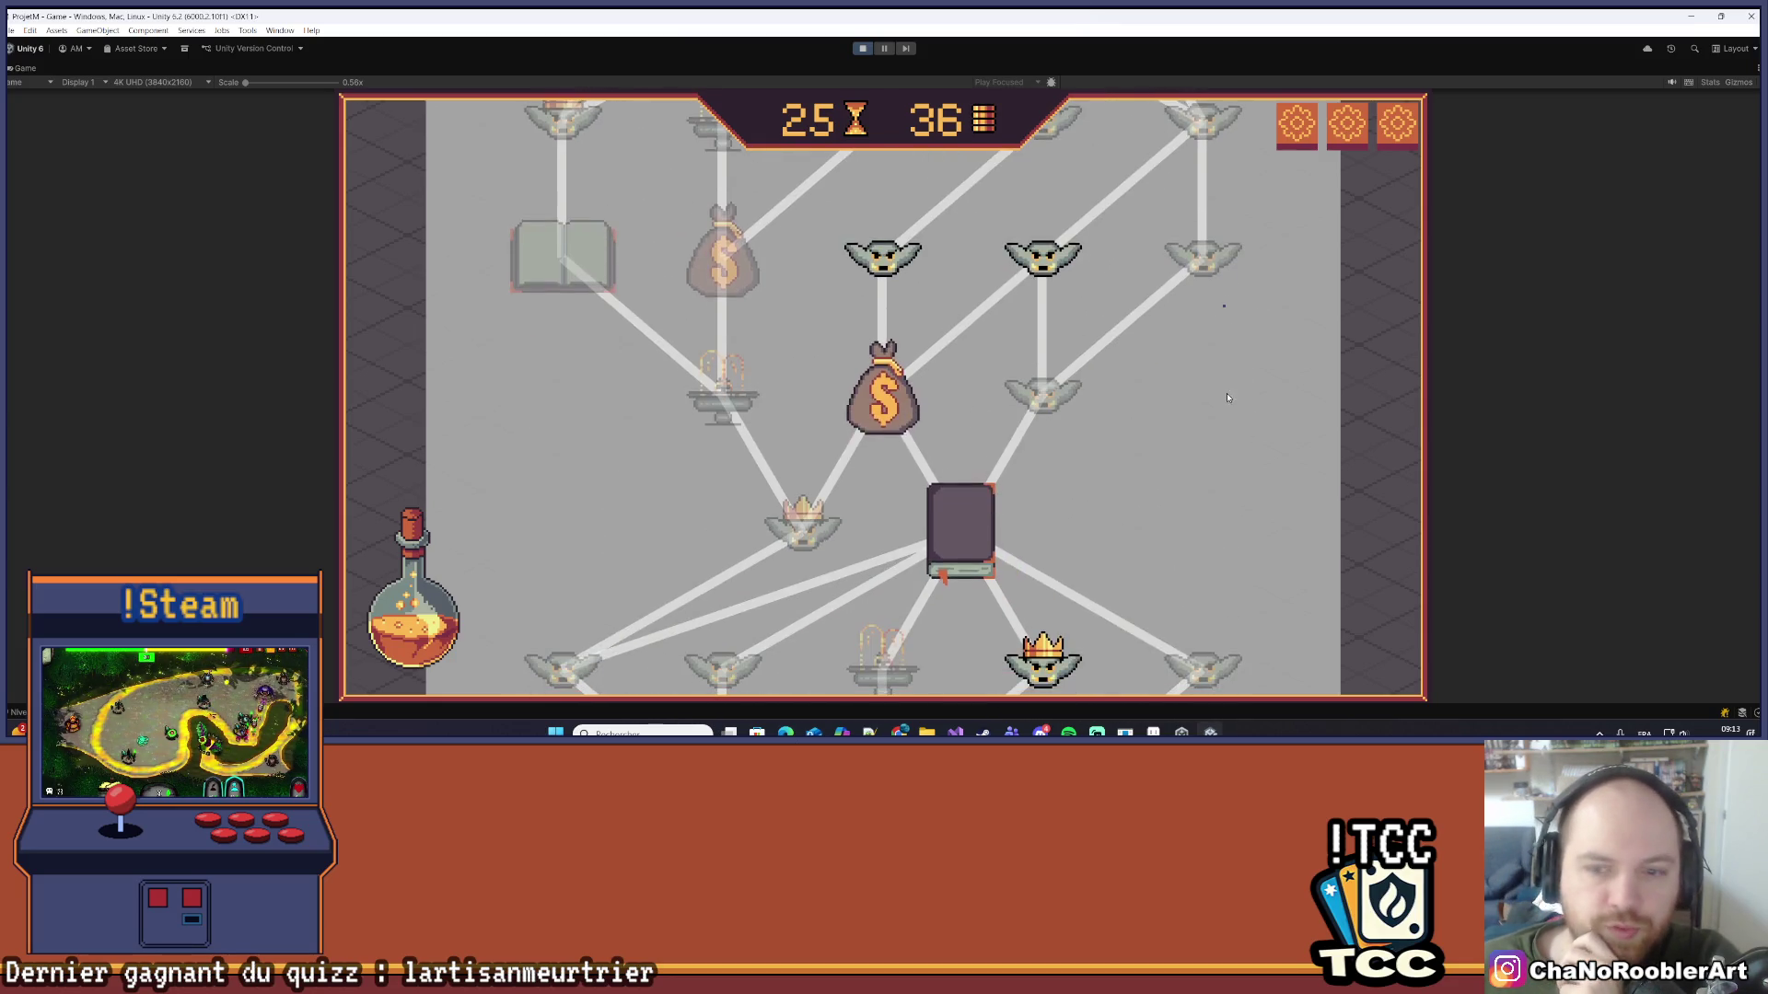
scroll(1094, 407, "up", 12)
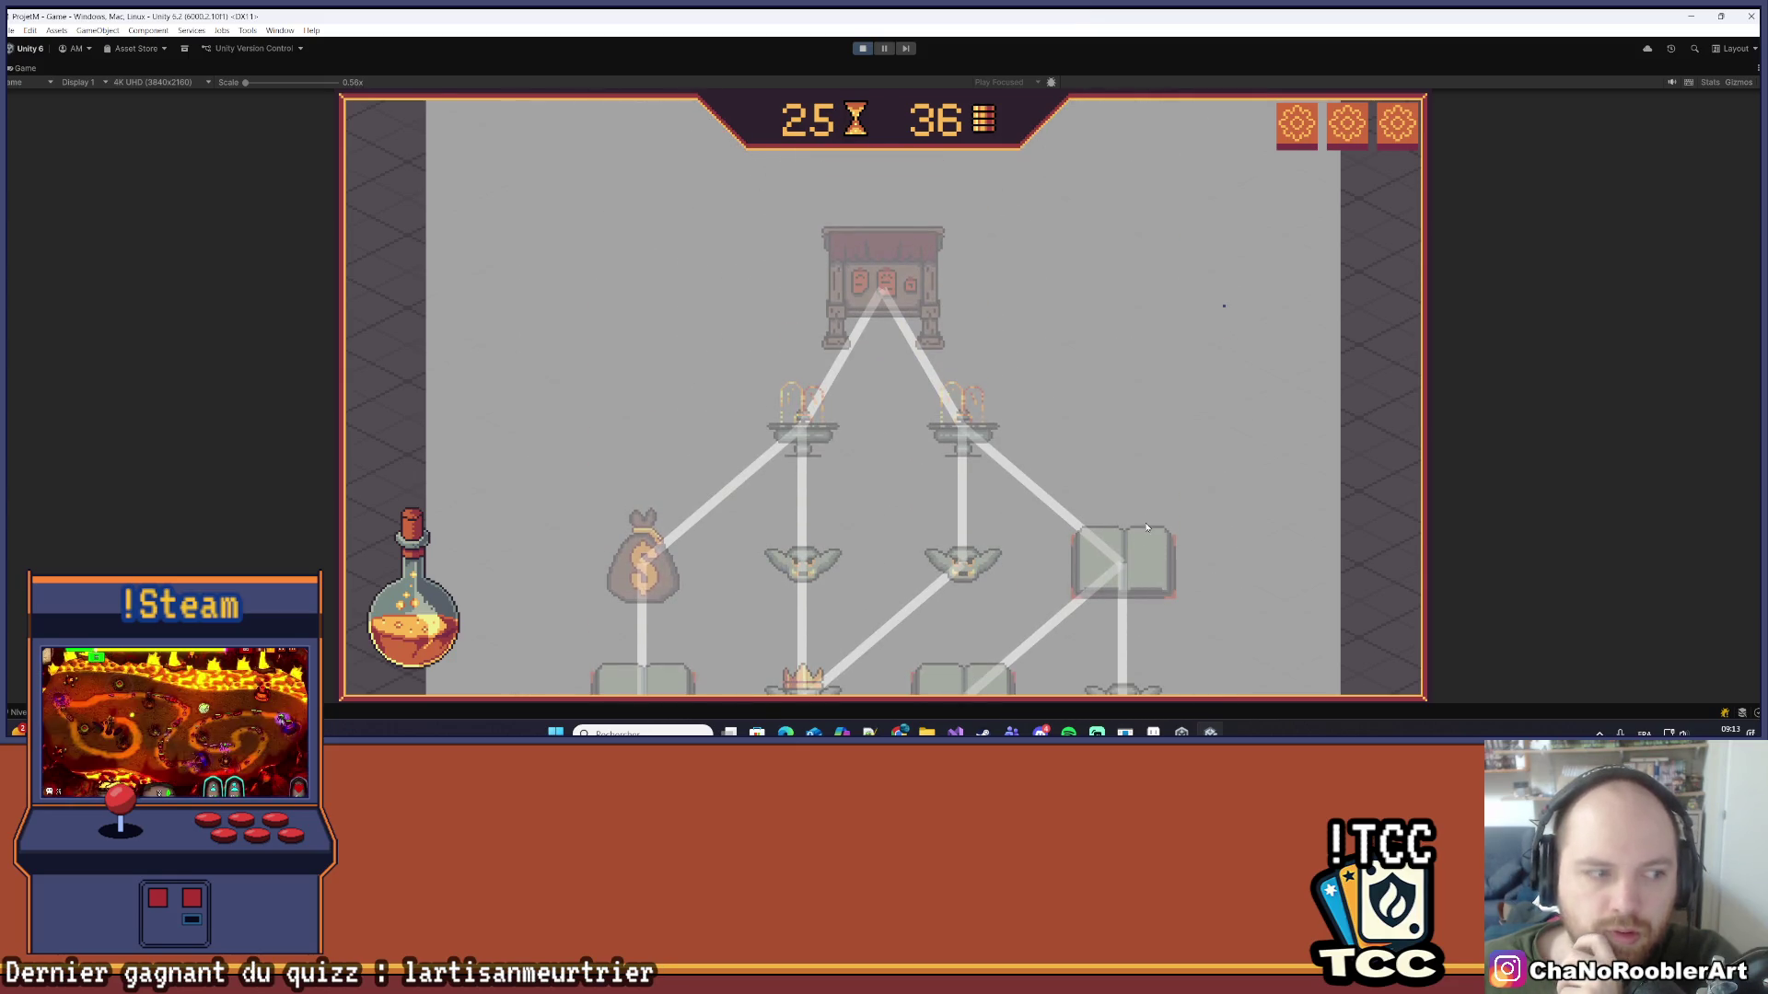
scroll(1146, 504, "down", 12)
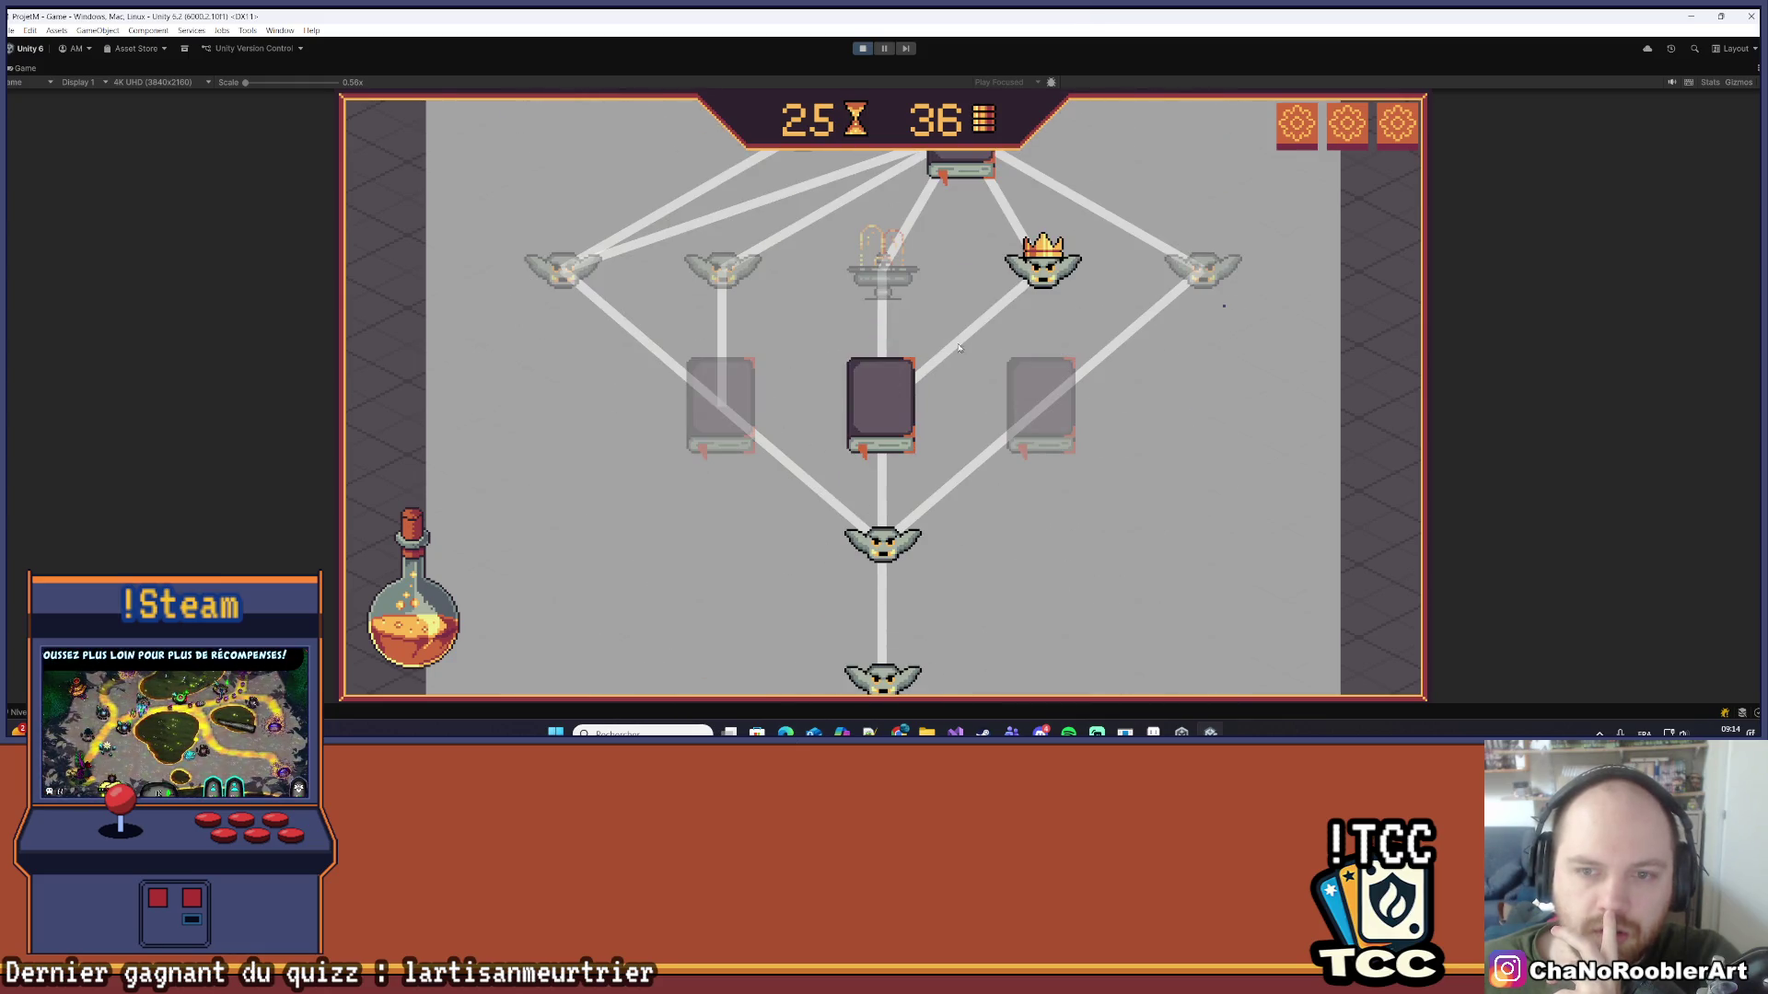
scroll(1059, 322, "up", 10)
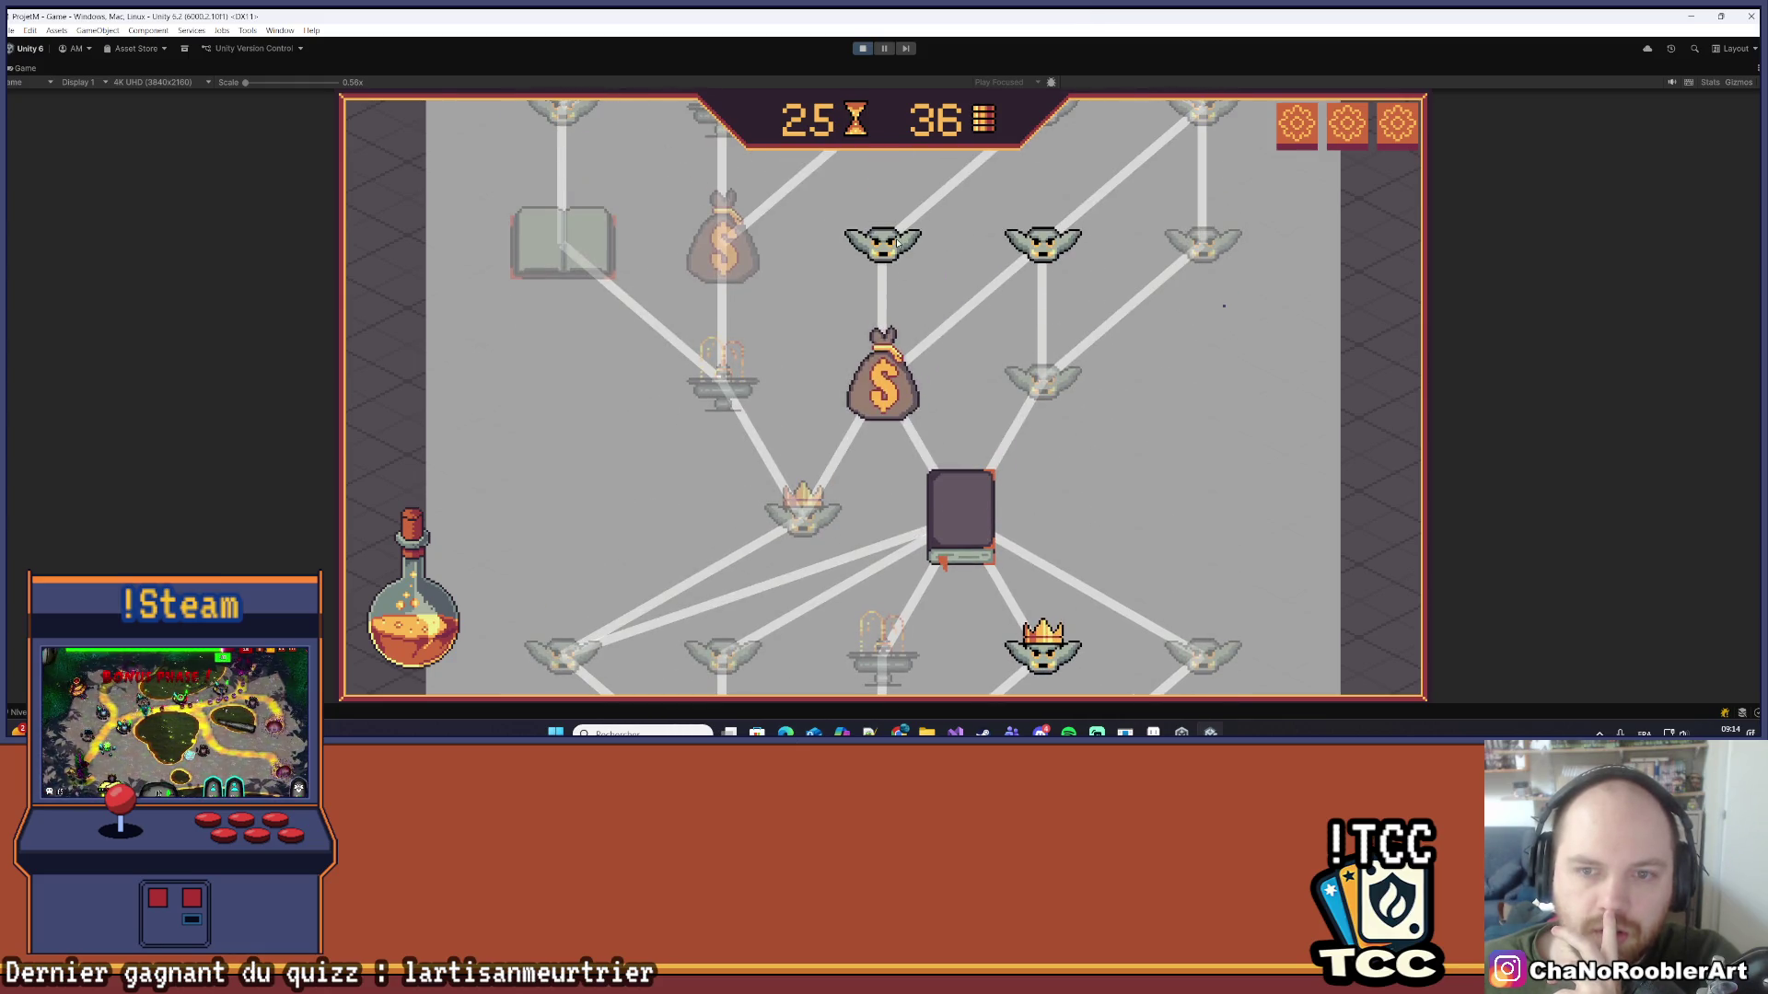
scroll(982, 490, "up", 1)
scroll(978, 428, "up", 5)
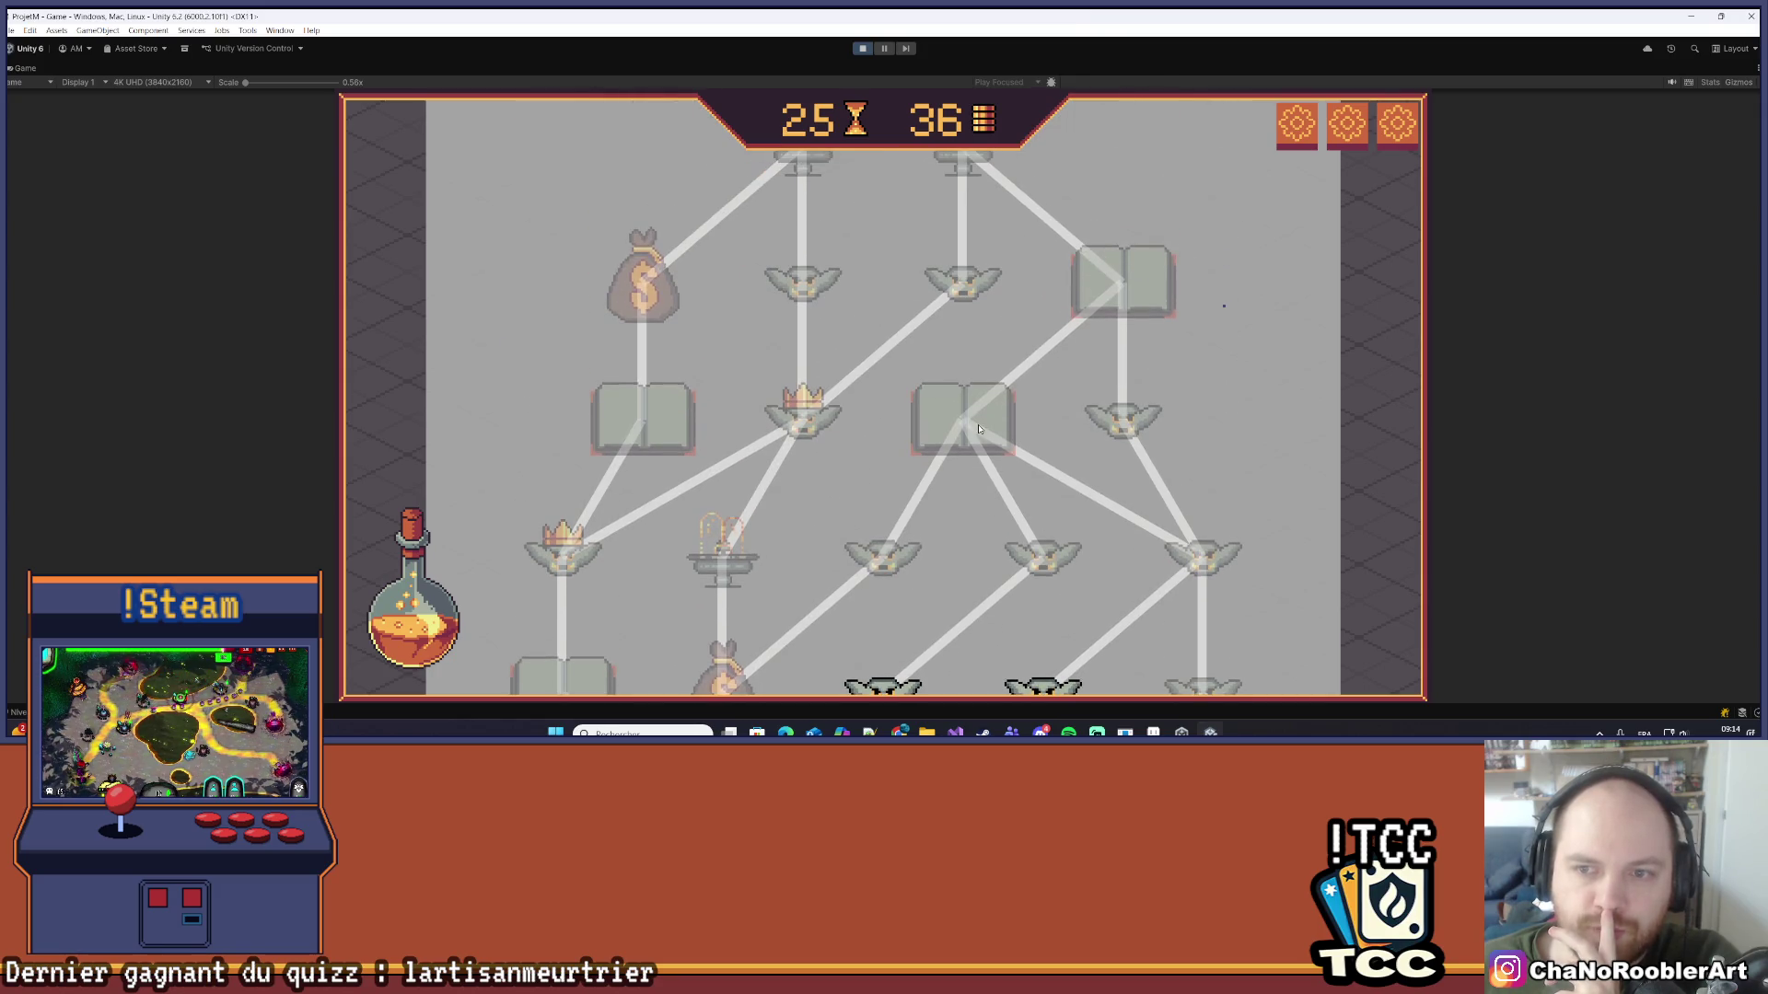
scroll(1110, 275, "up", 6)
scroll(1083, 352, "down", 9)
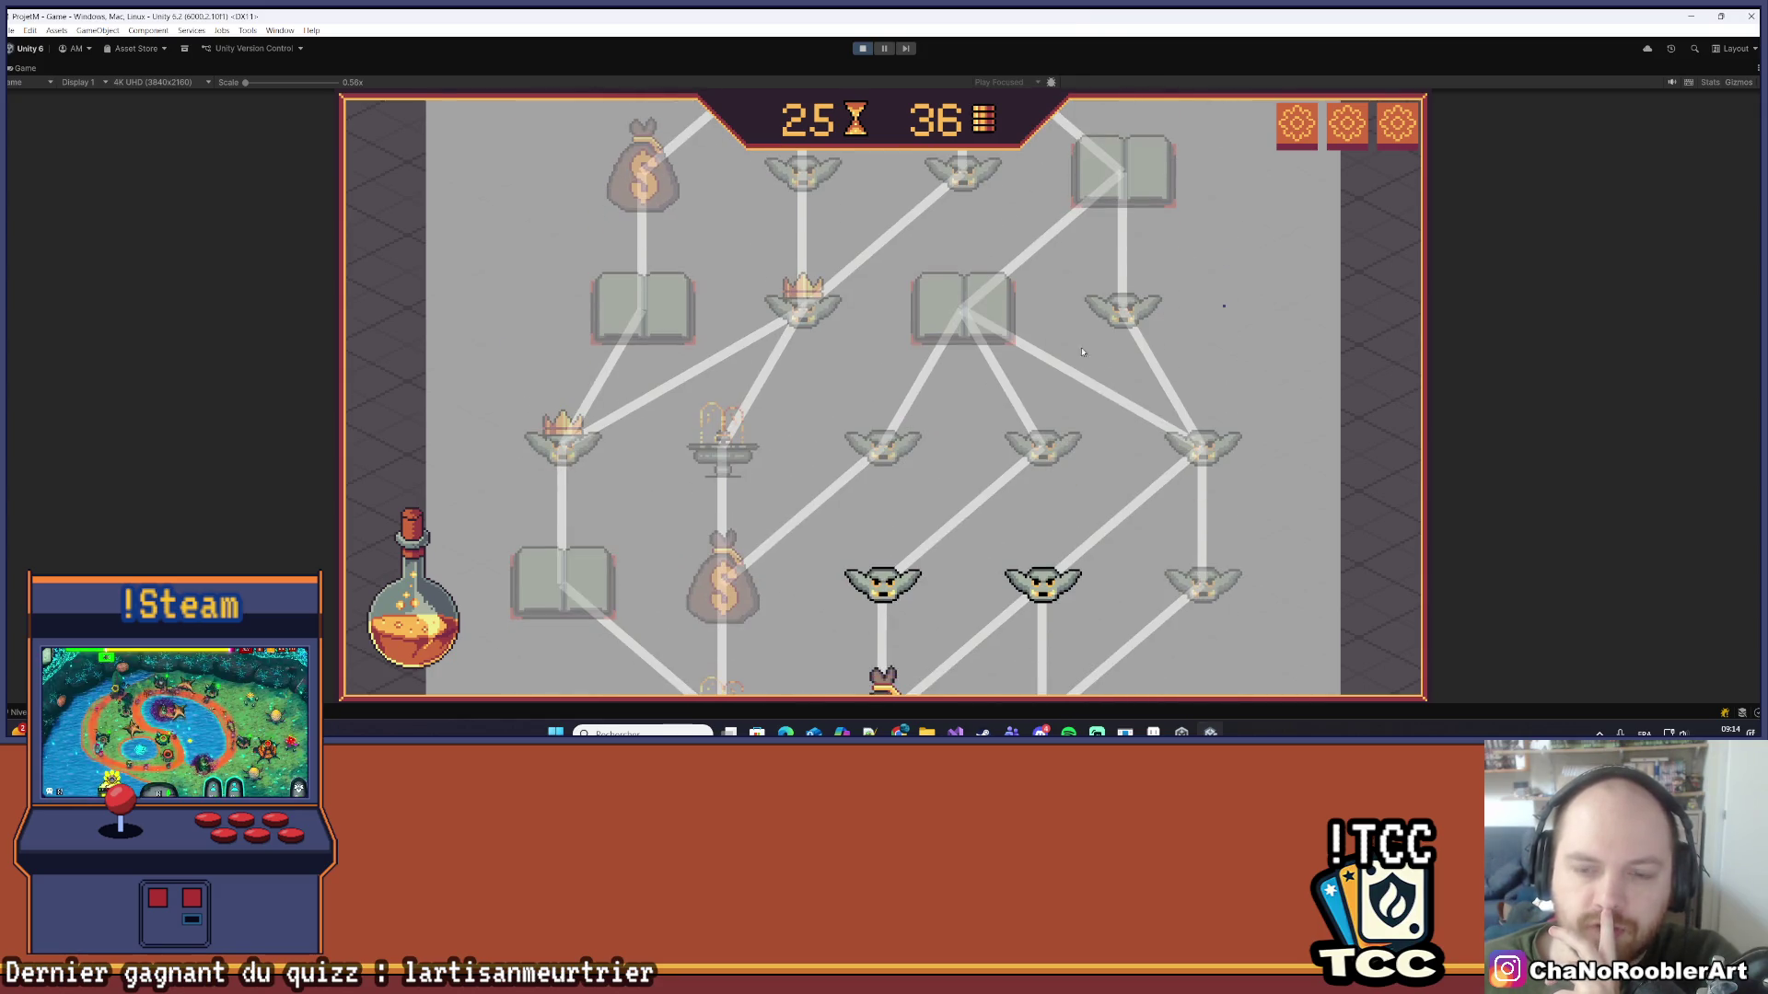
scroll(1121, 467, "up", 10)
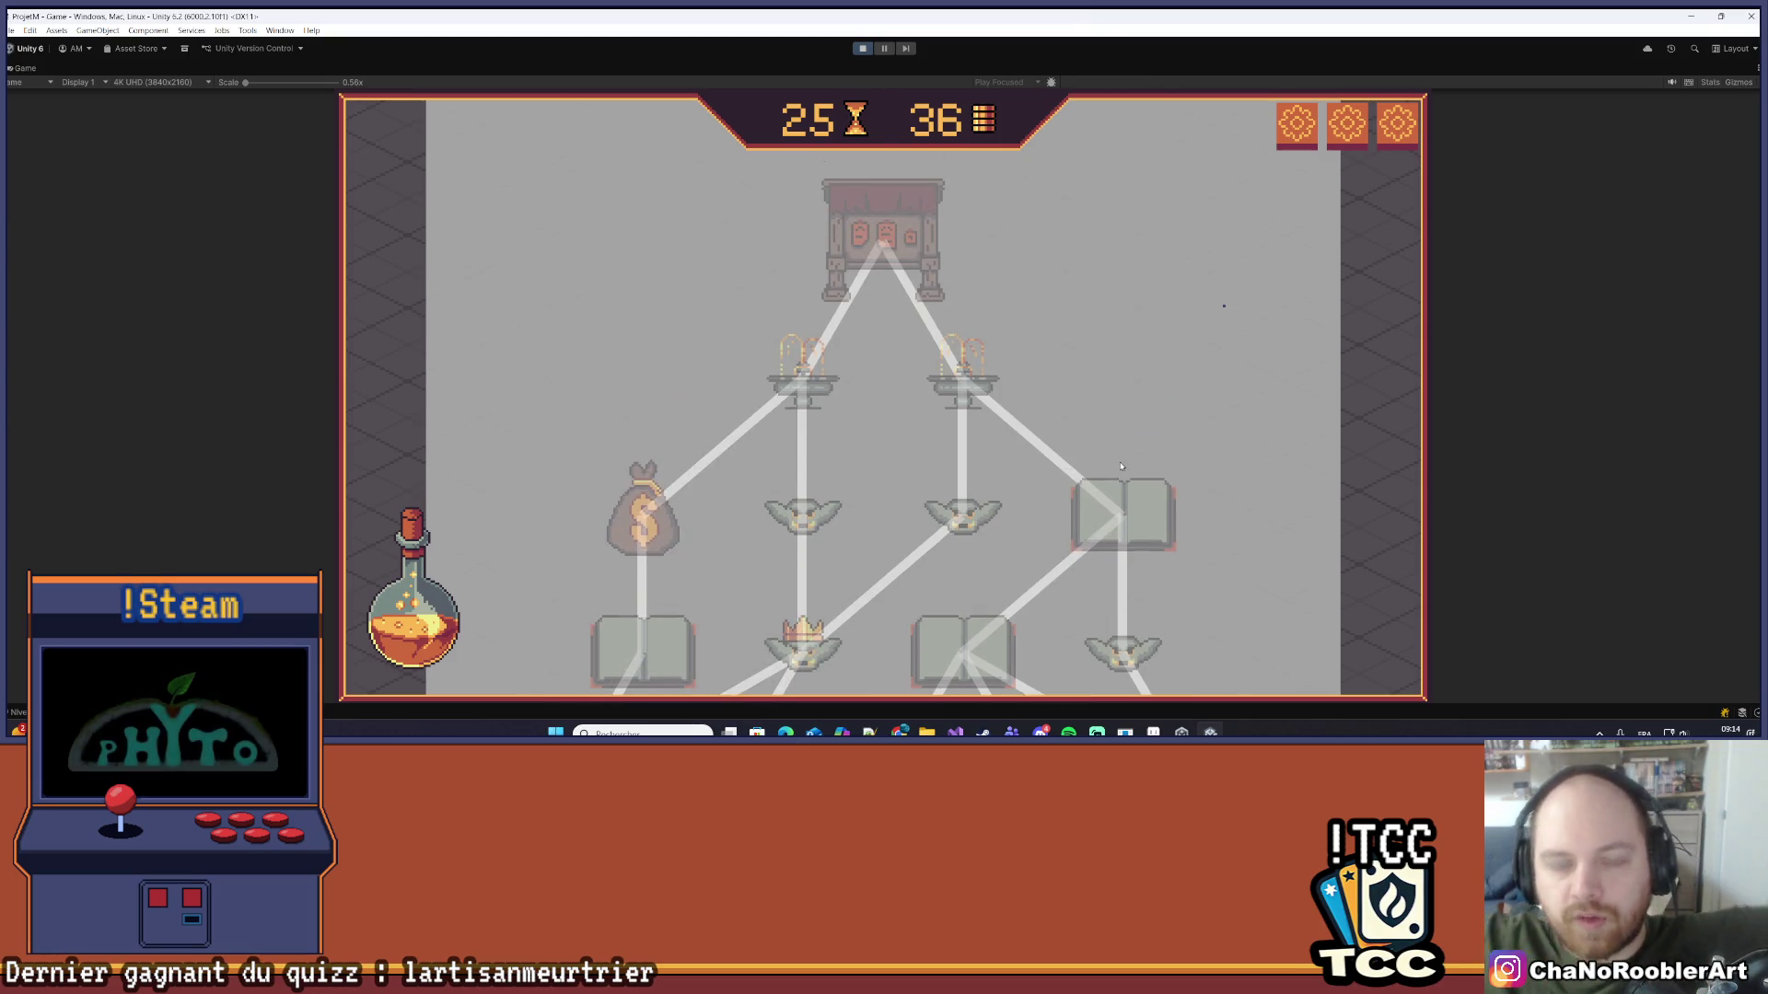
scroll(1093, 364, "up", 5)
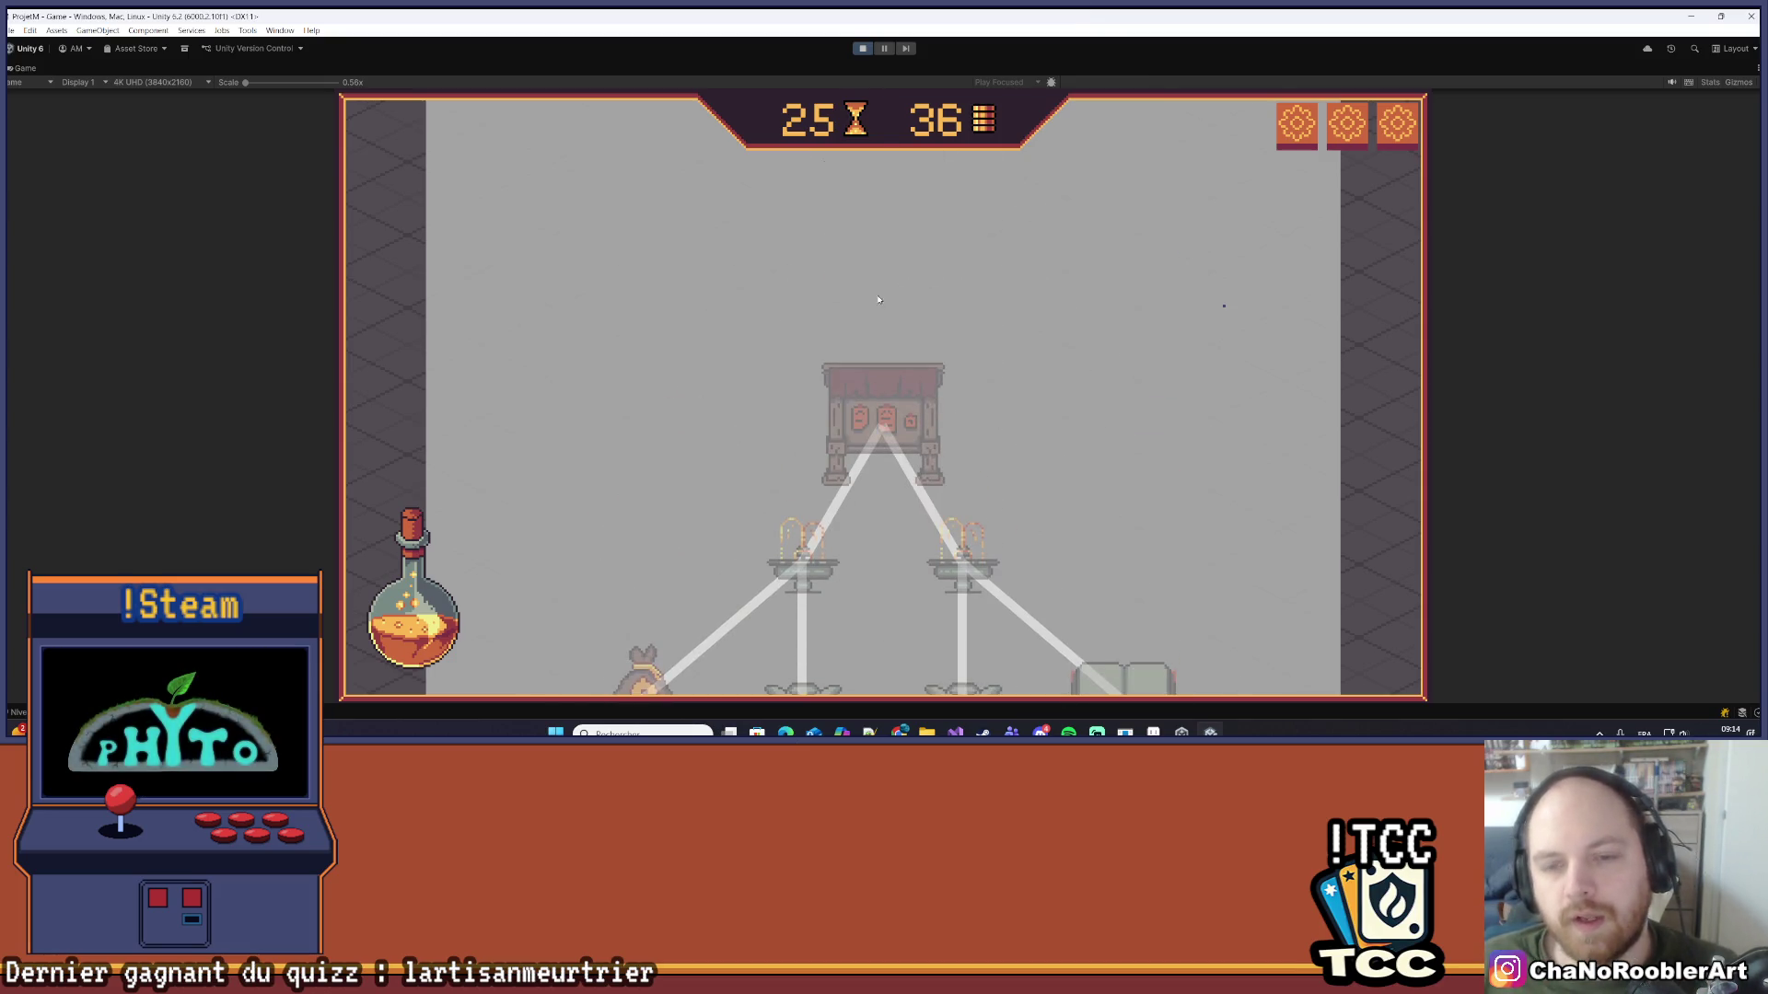
scroll(849, 432, "up", 1)
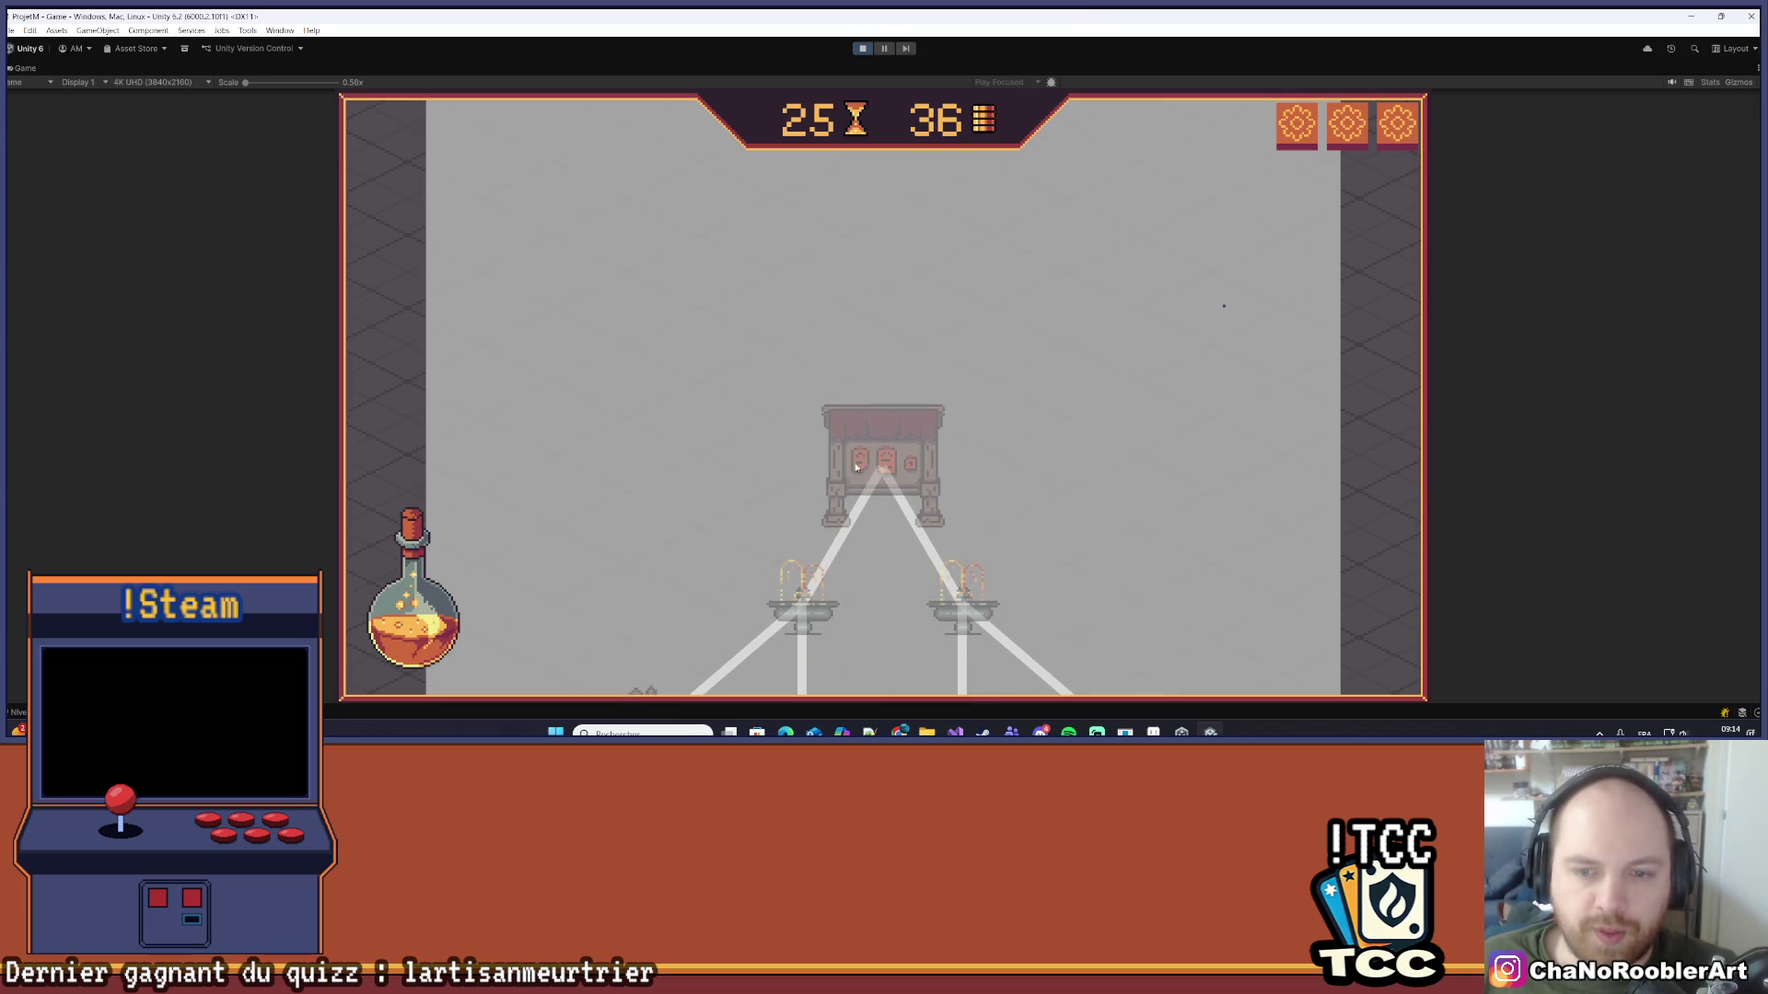
scroll(1031, 288, "down", 10)
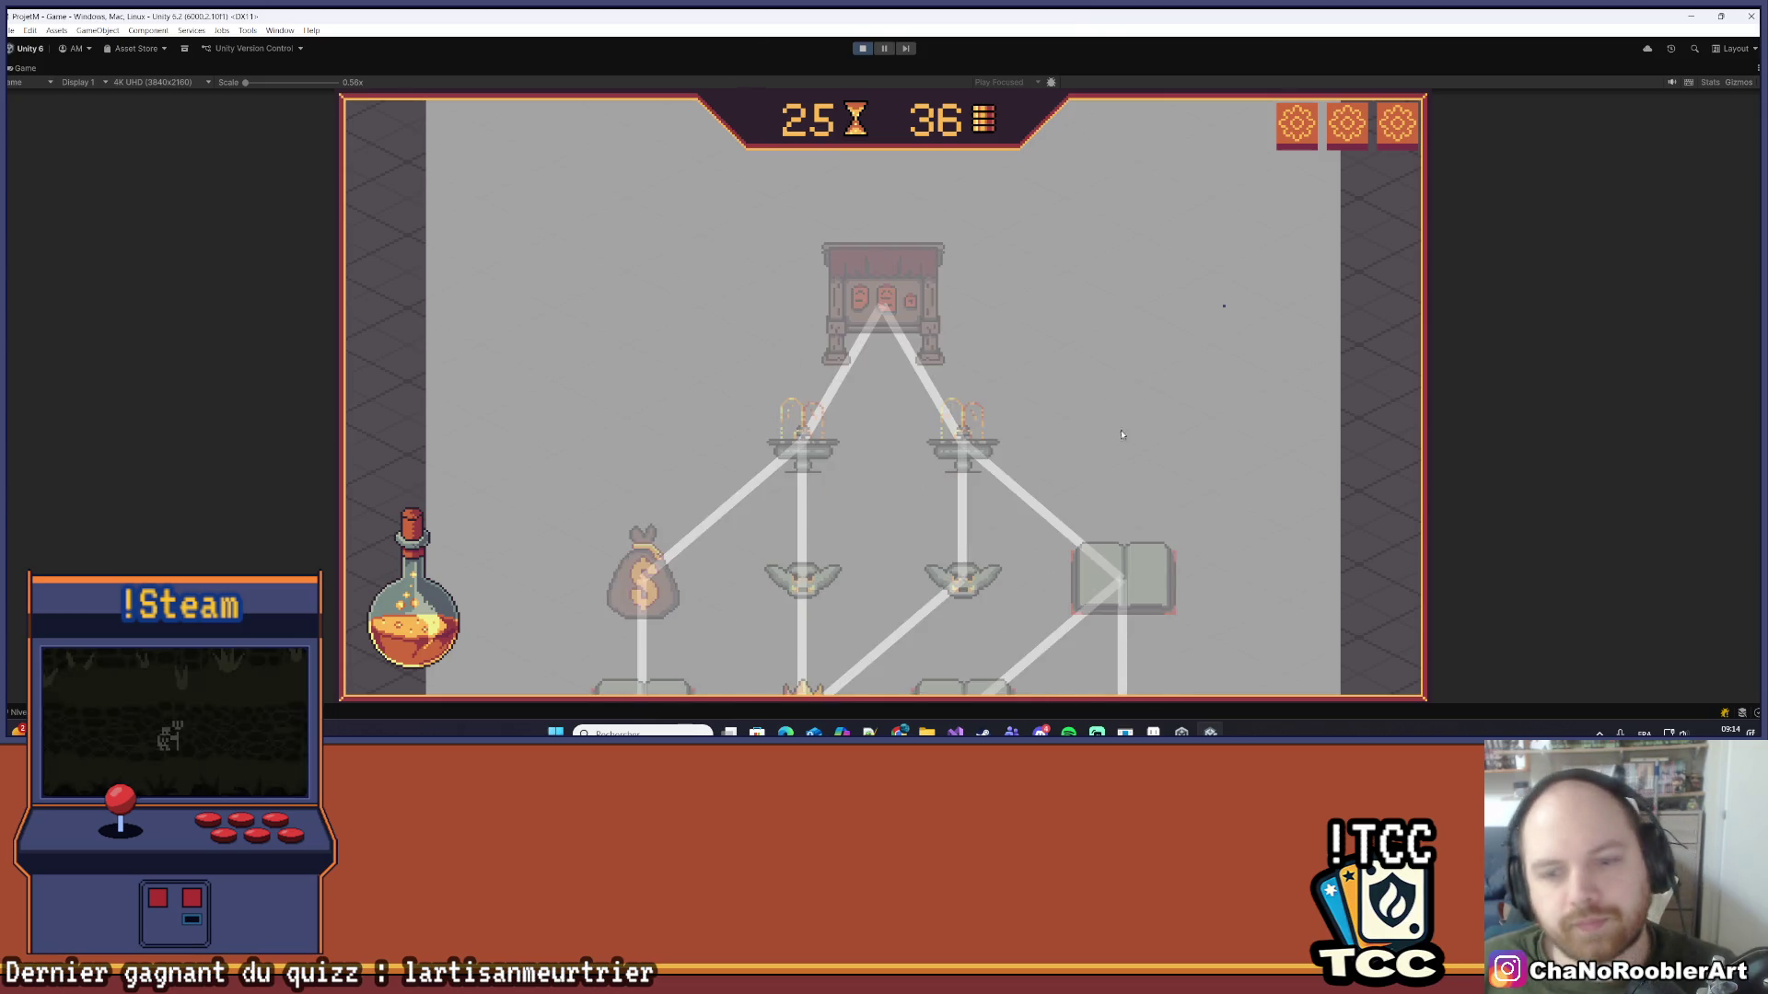
scroll(1160, 322, "down", 6)
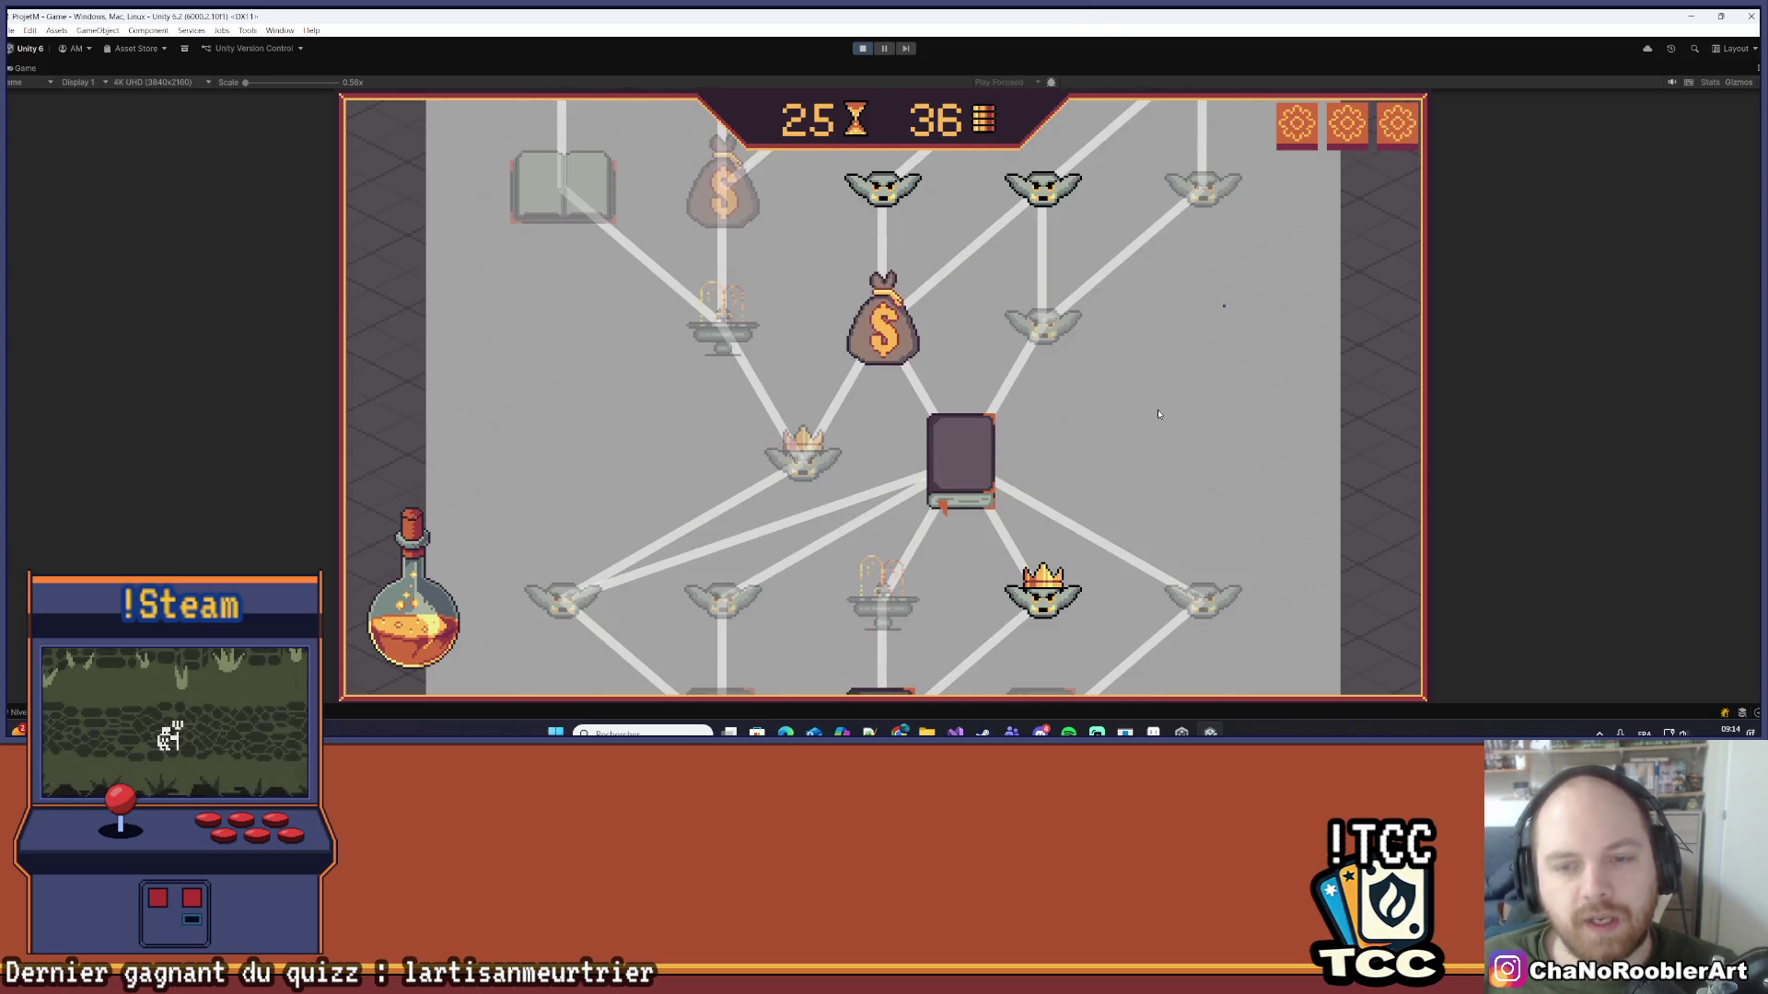
scroll(1109, 525, "down", 1)
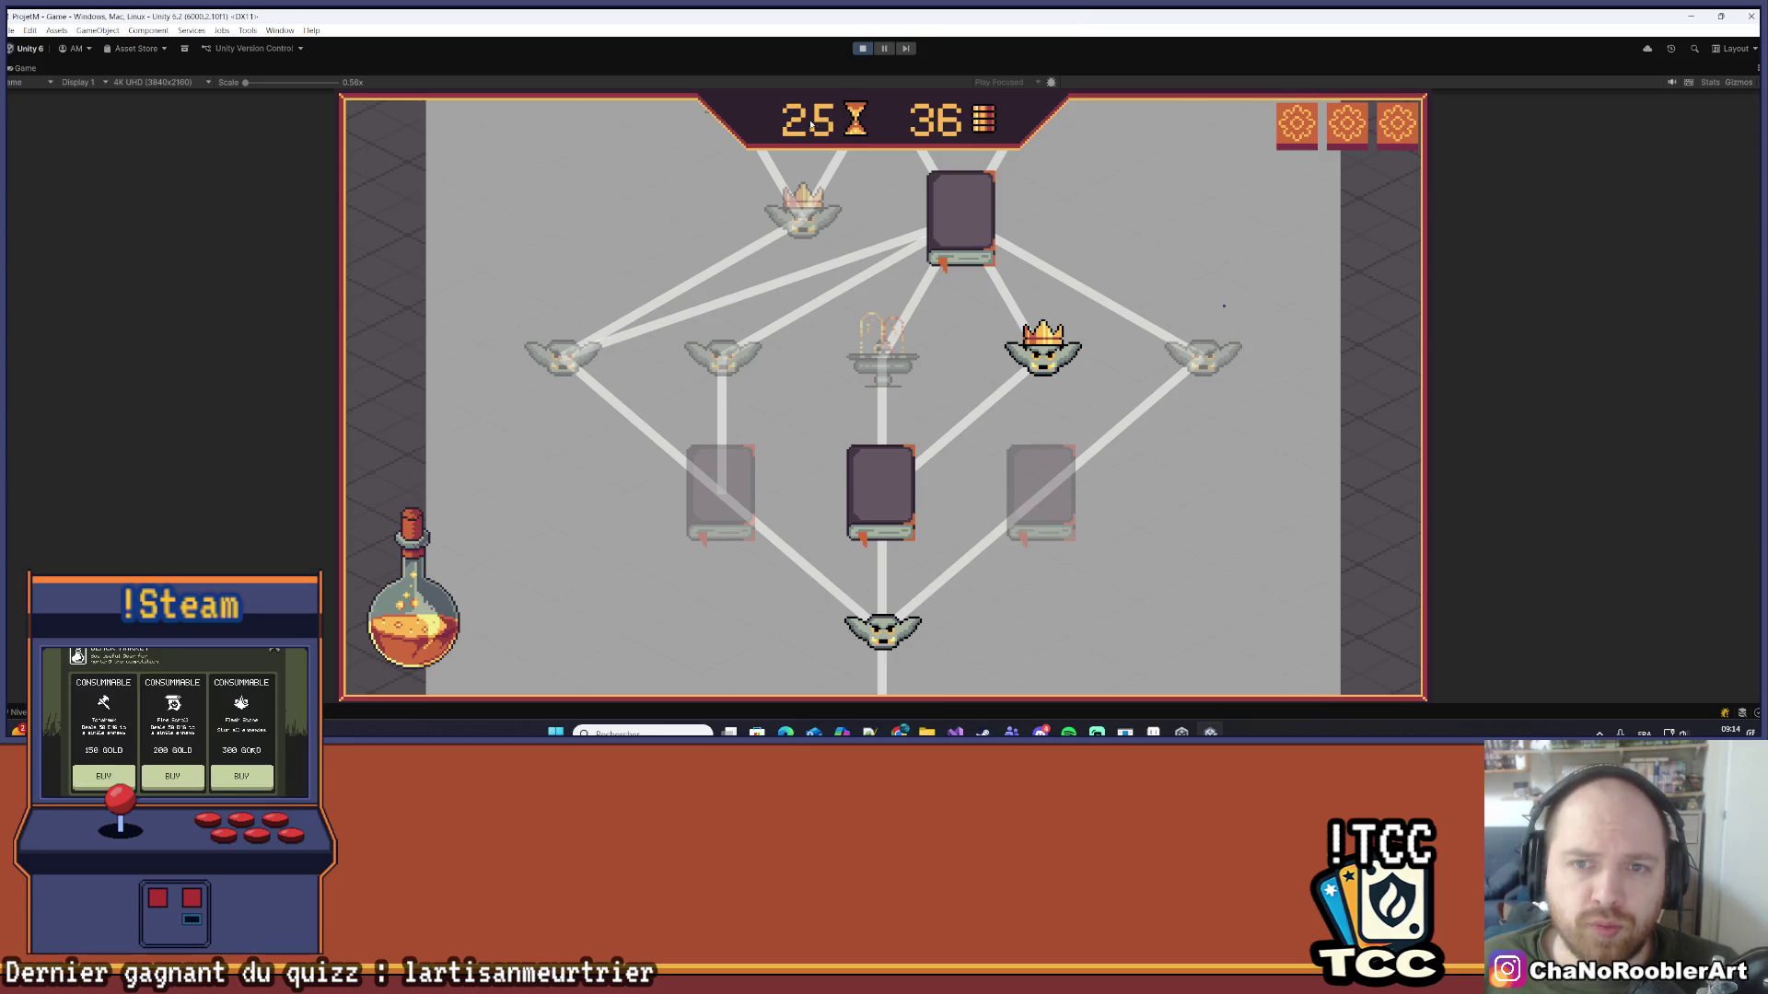
Step: Scroll the node map, switch between Unity and Aseprite, and finish with the fountain sprite in front
scroll(926, 218, "up", 2)
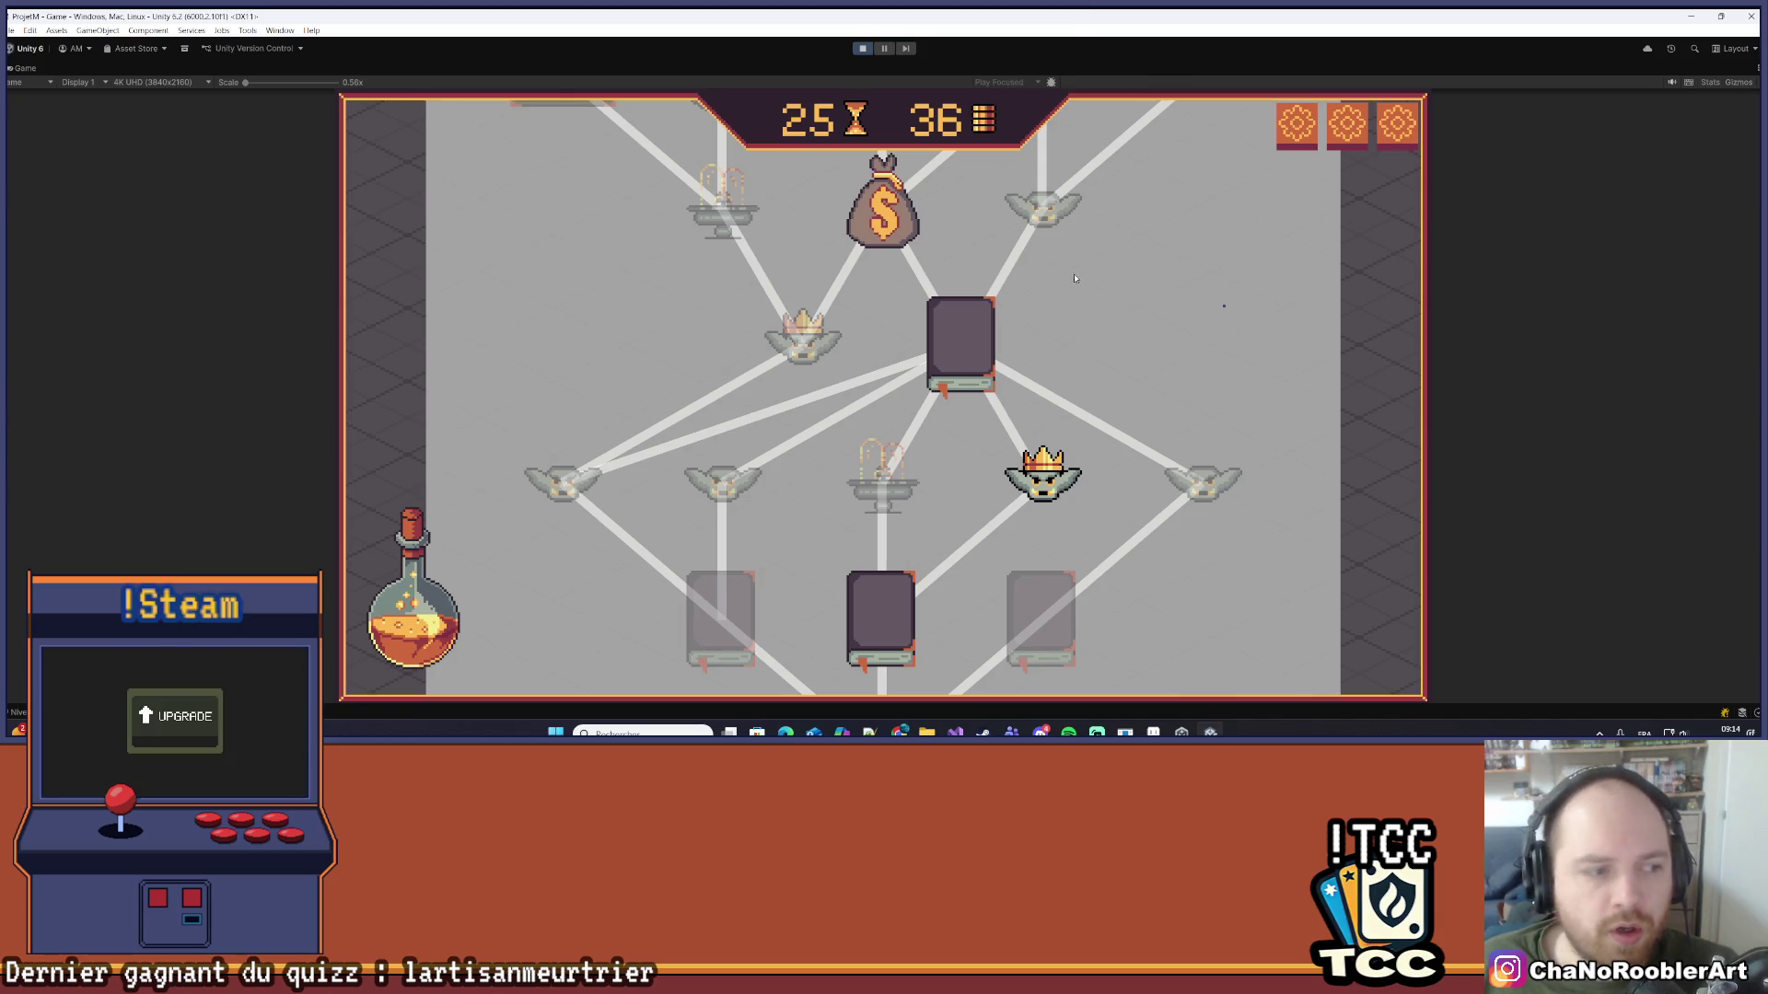
scroll(1102, 287, "up", 2)
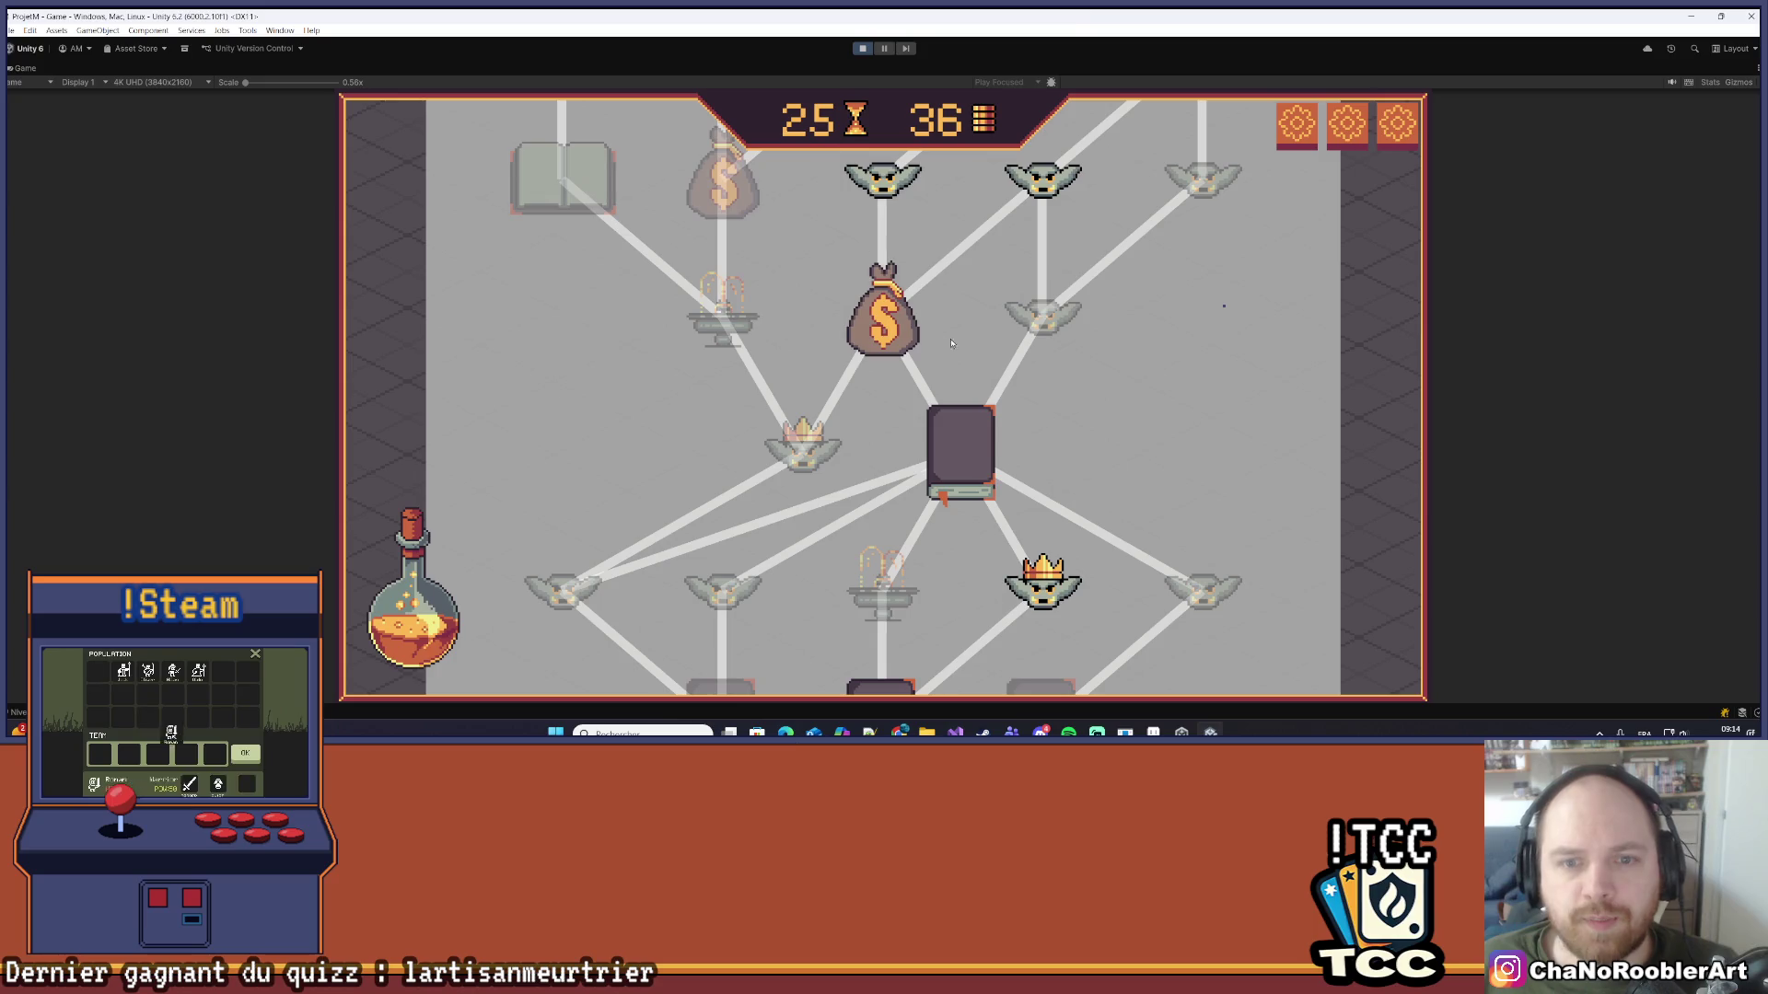
scroll(952, 344, "down", 3)
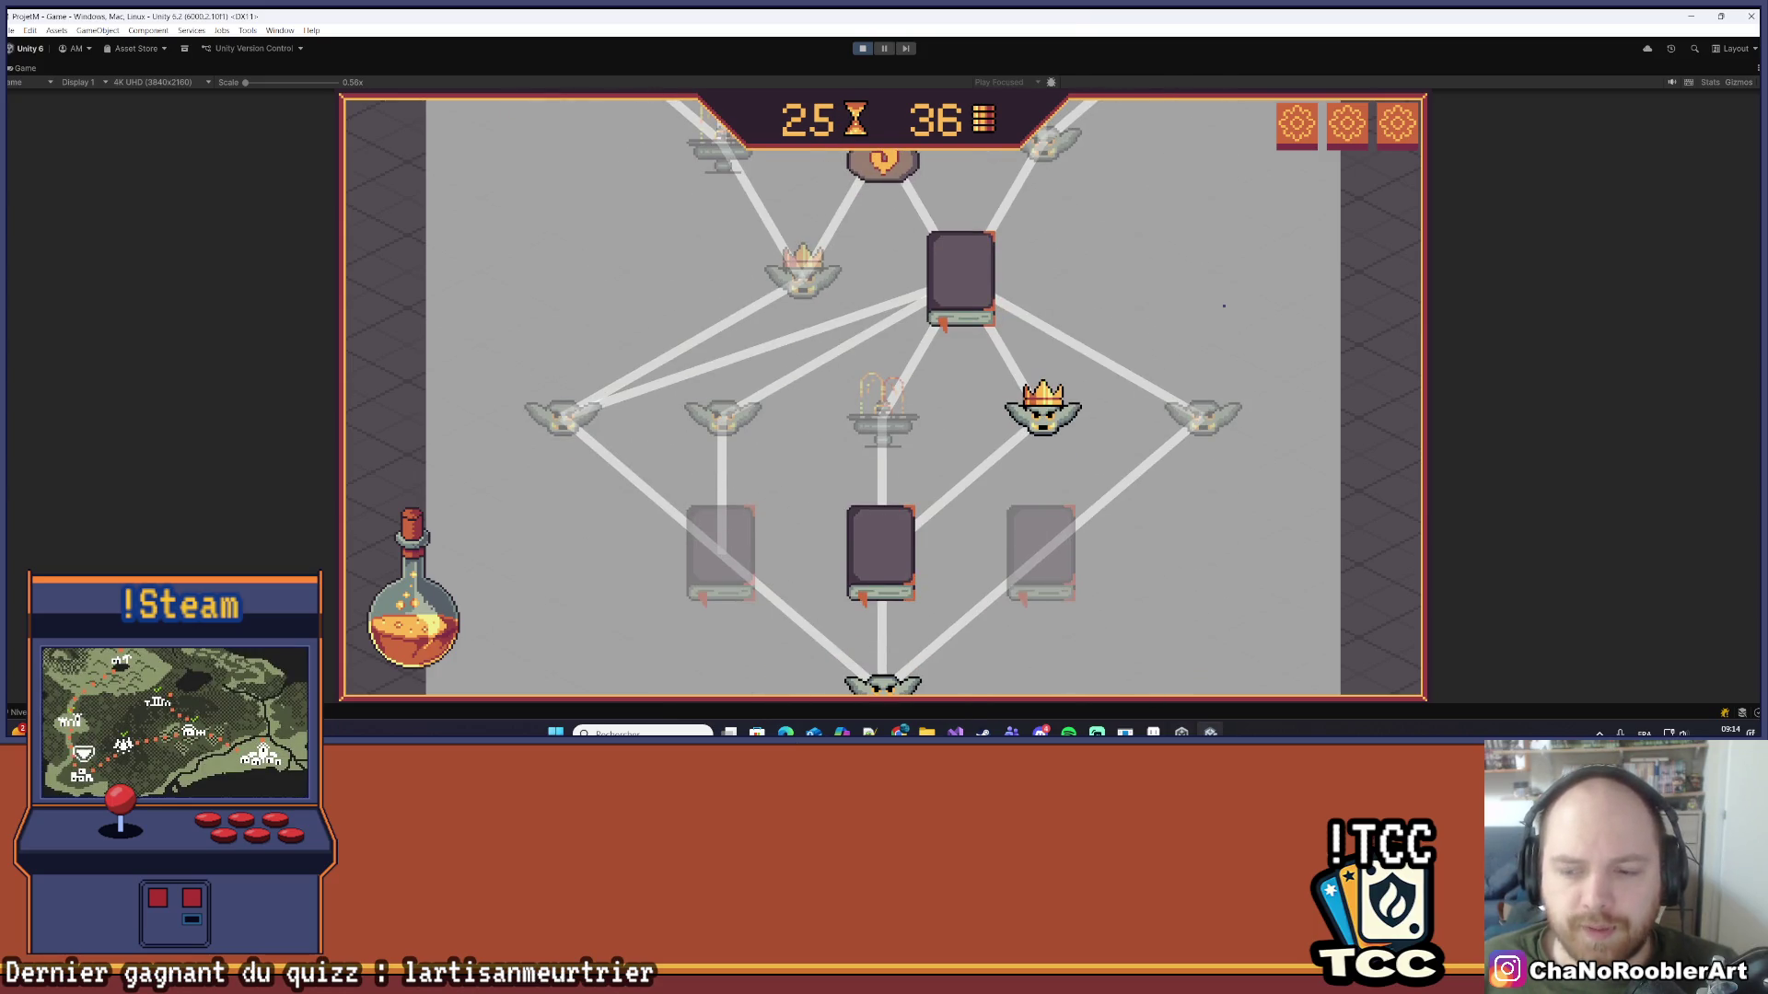
left_click(1153, 732)
key("alt+Tab")
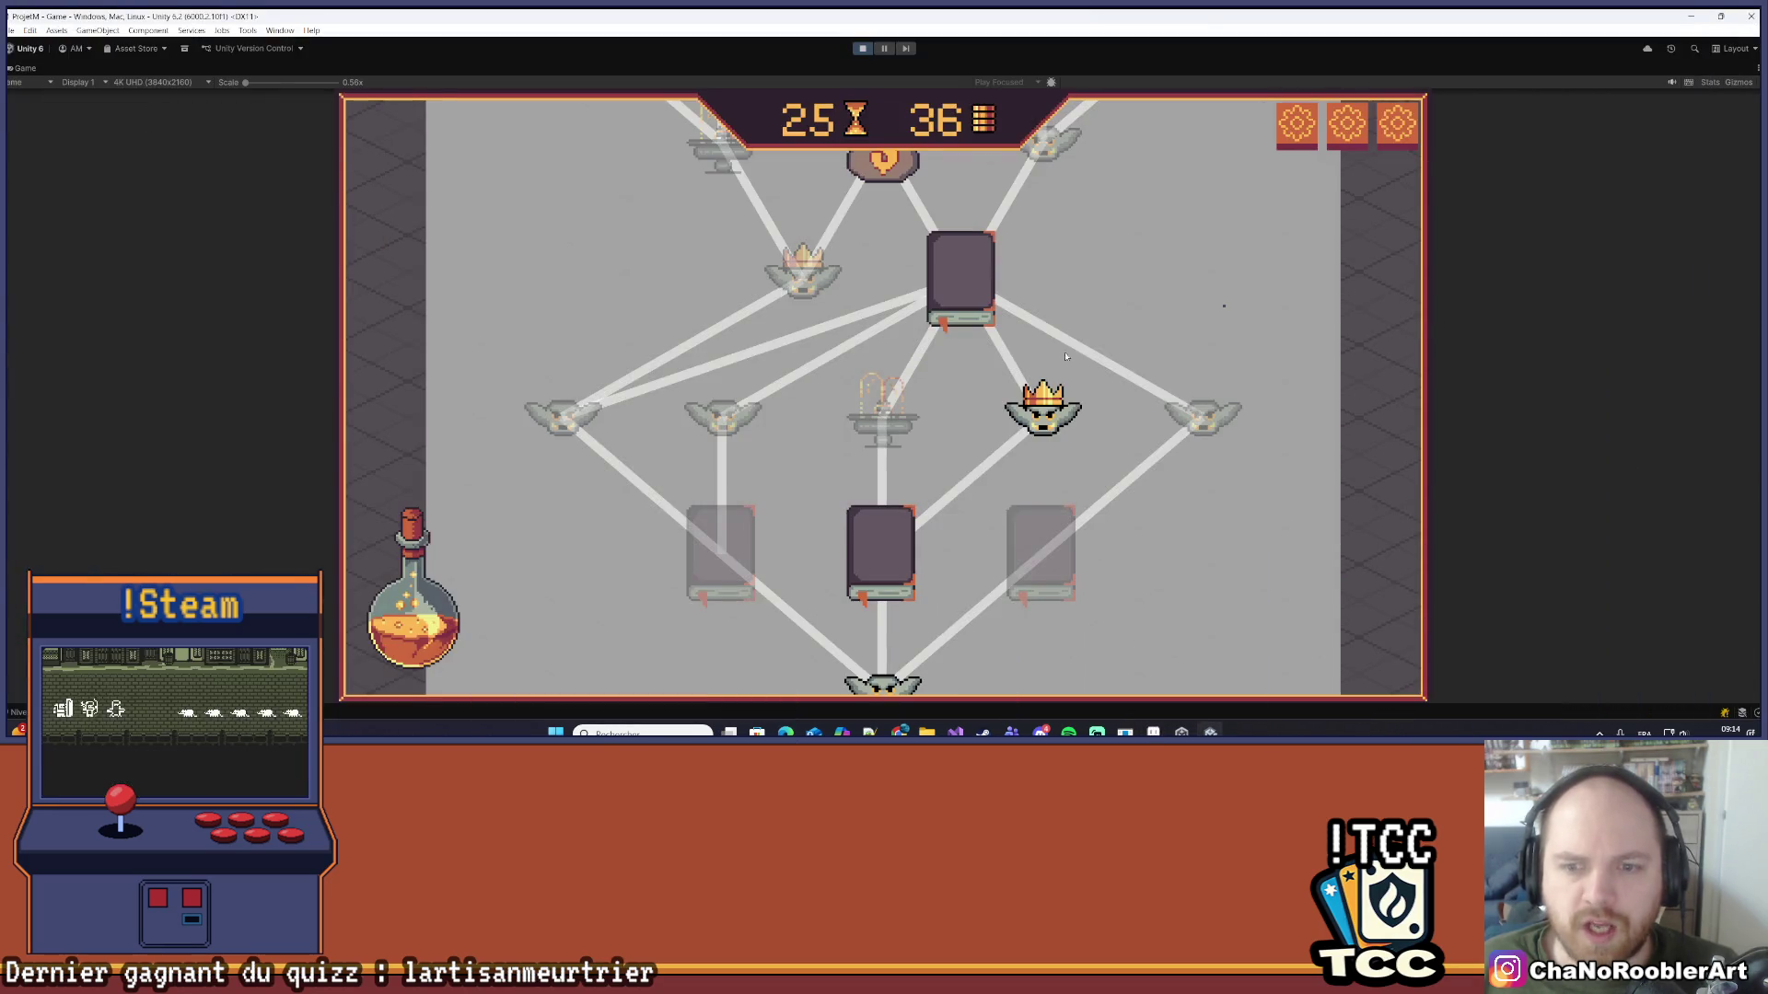
scroll(1083, 317, "up", 1)
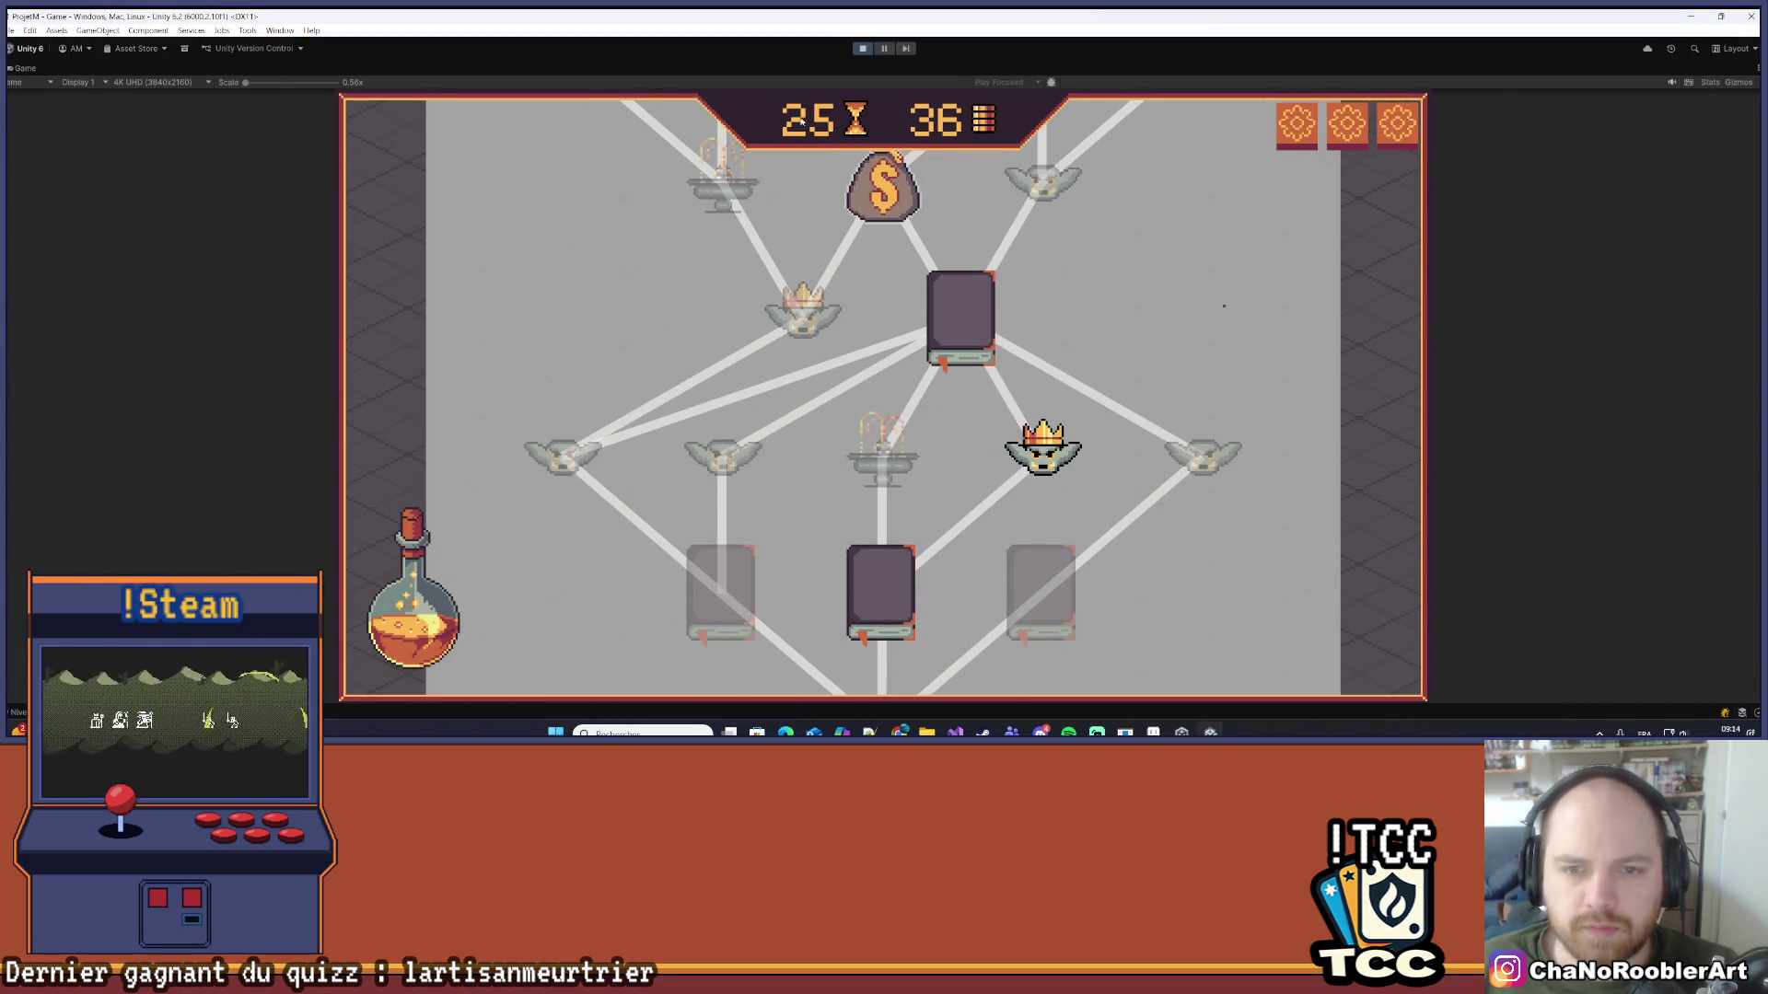
scroll(725, 238, "up", 3)
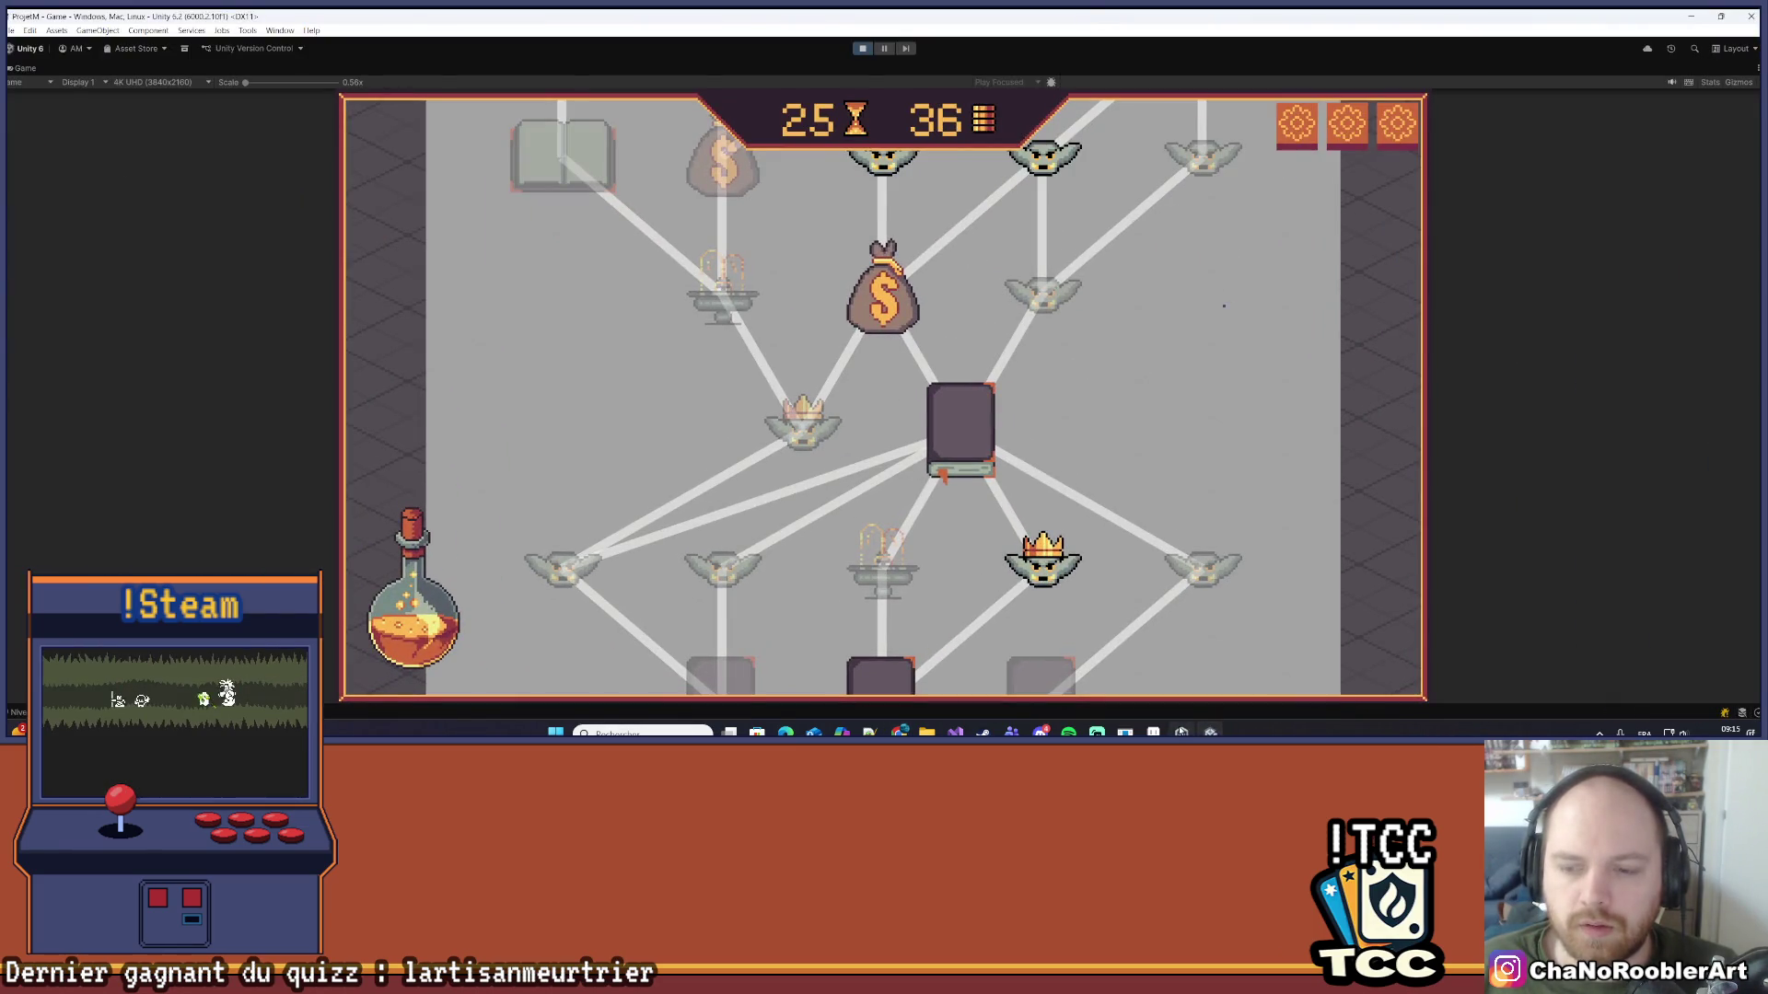
left_click(1181, 732)
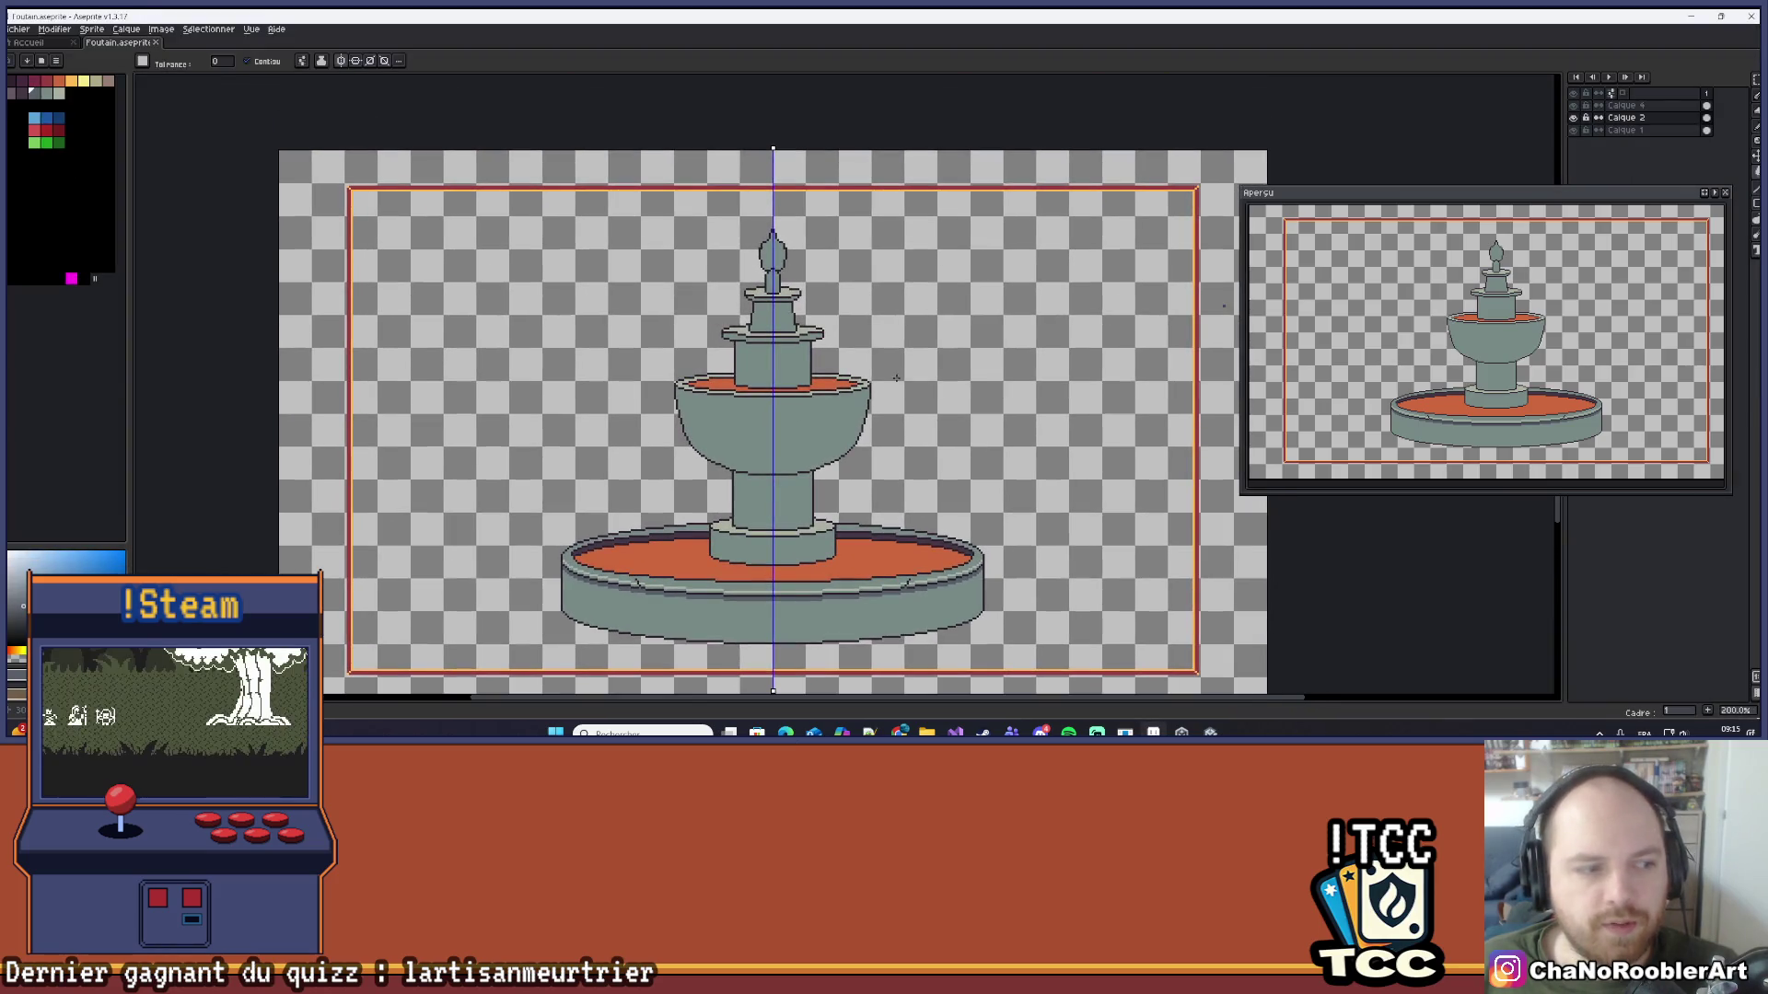
left_click_drag(382, 225, 404, 205)
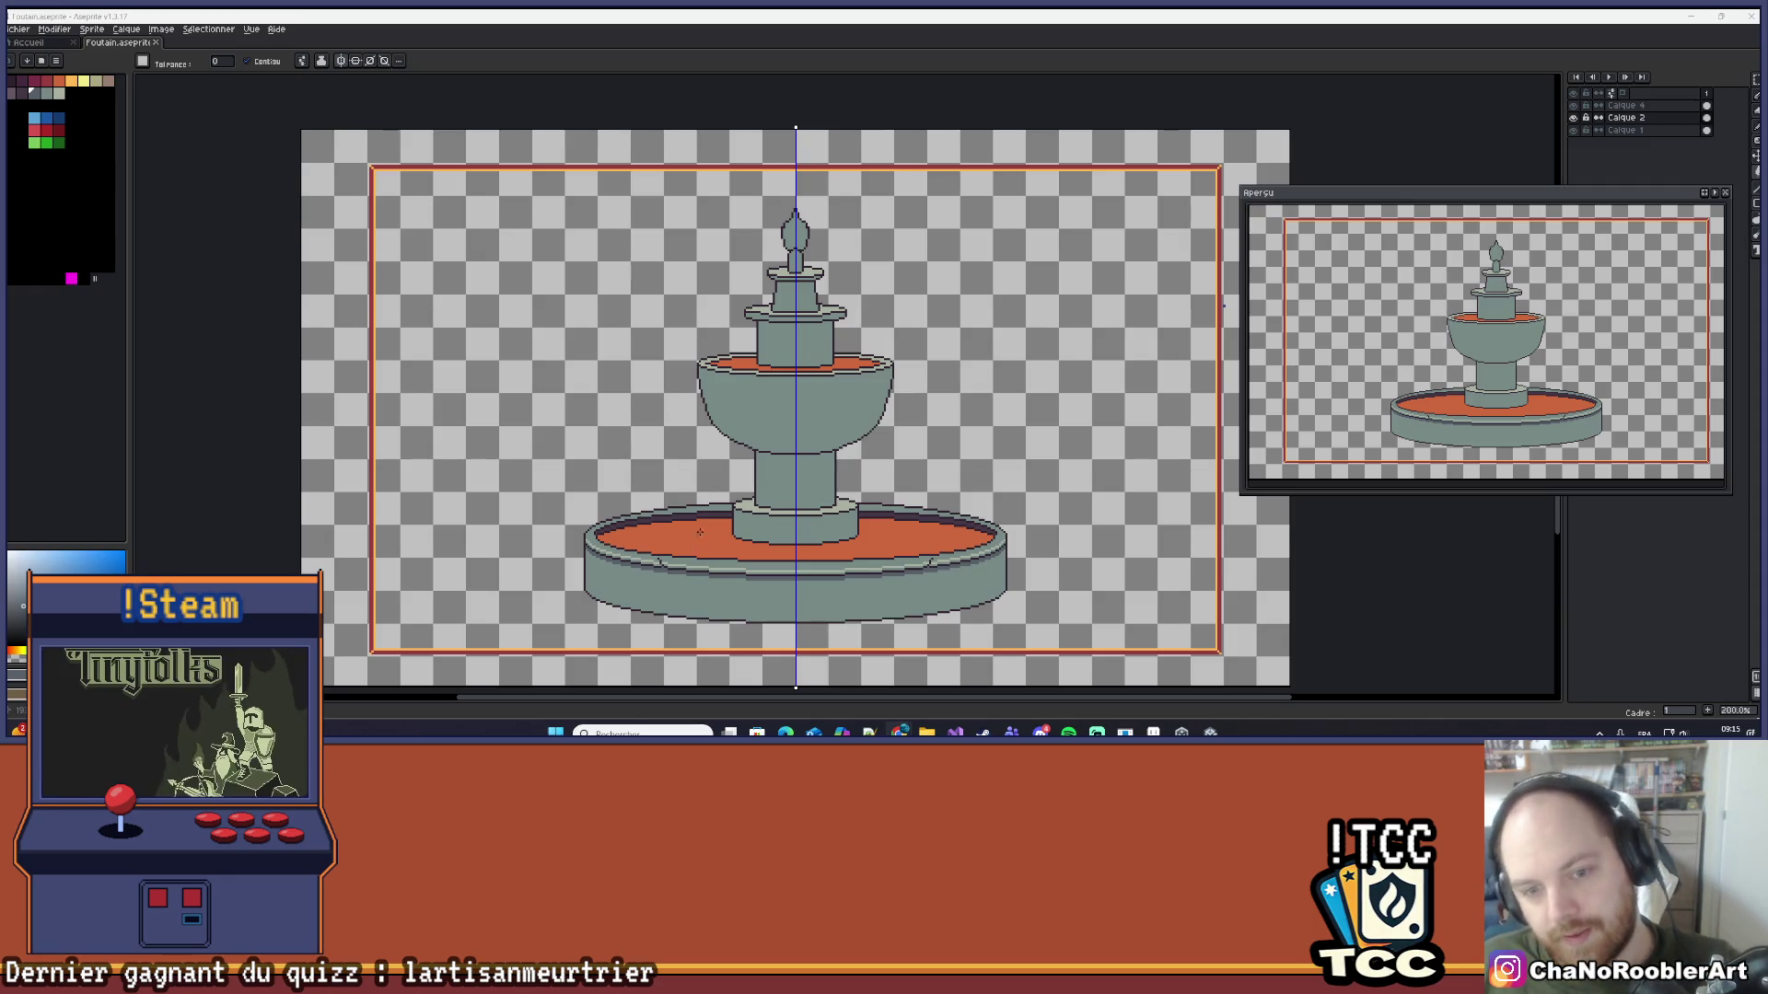
scroll(695, 504, "up", 1)
scroll(695, 504, "down", 1)
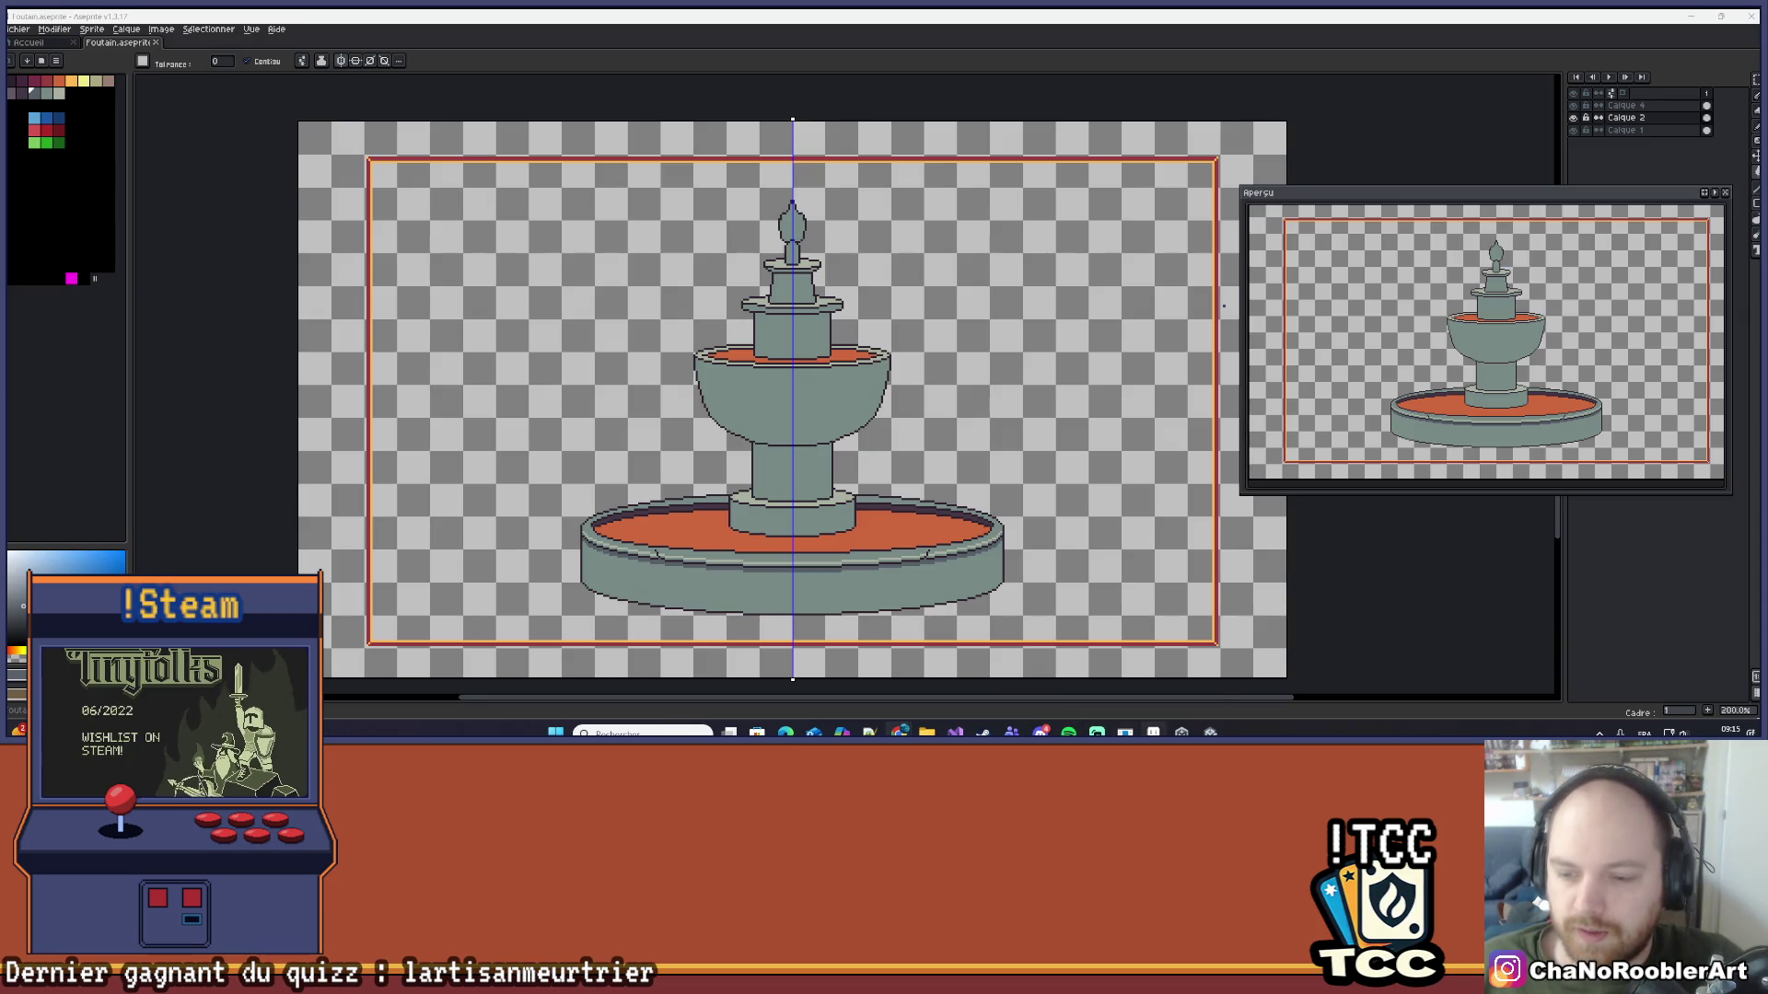
left_click(1181, 732)
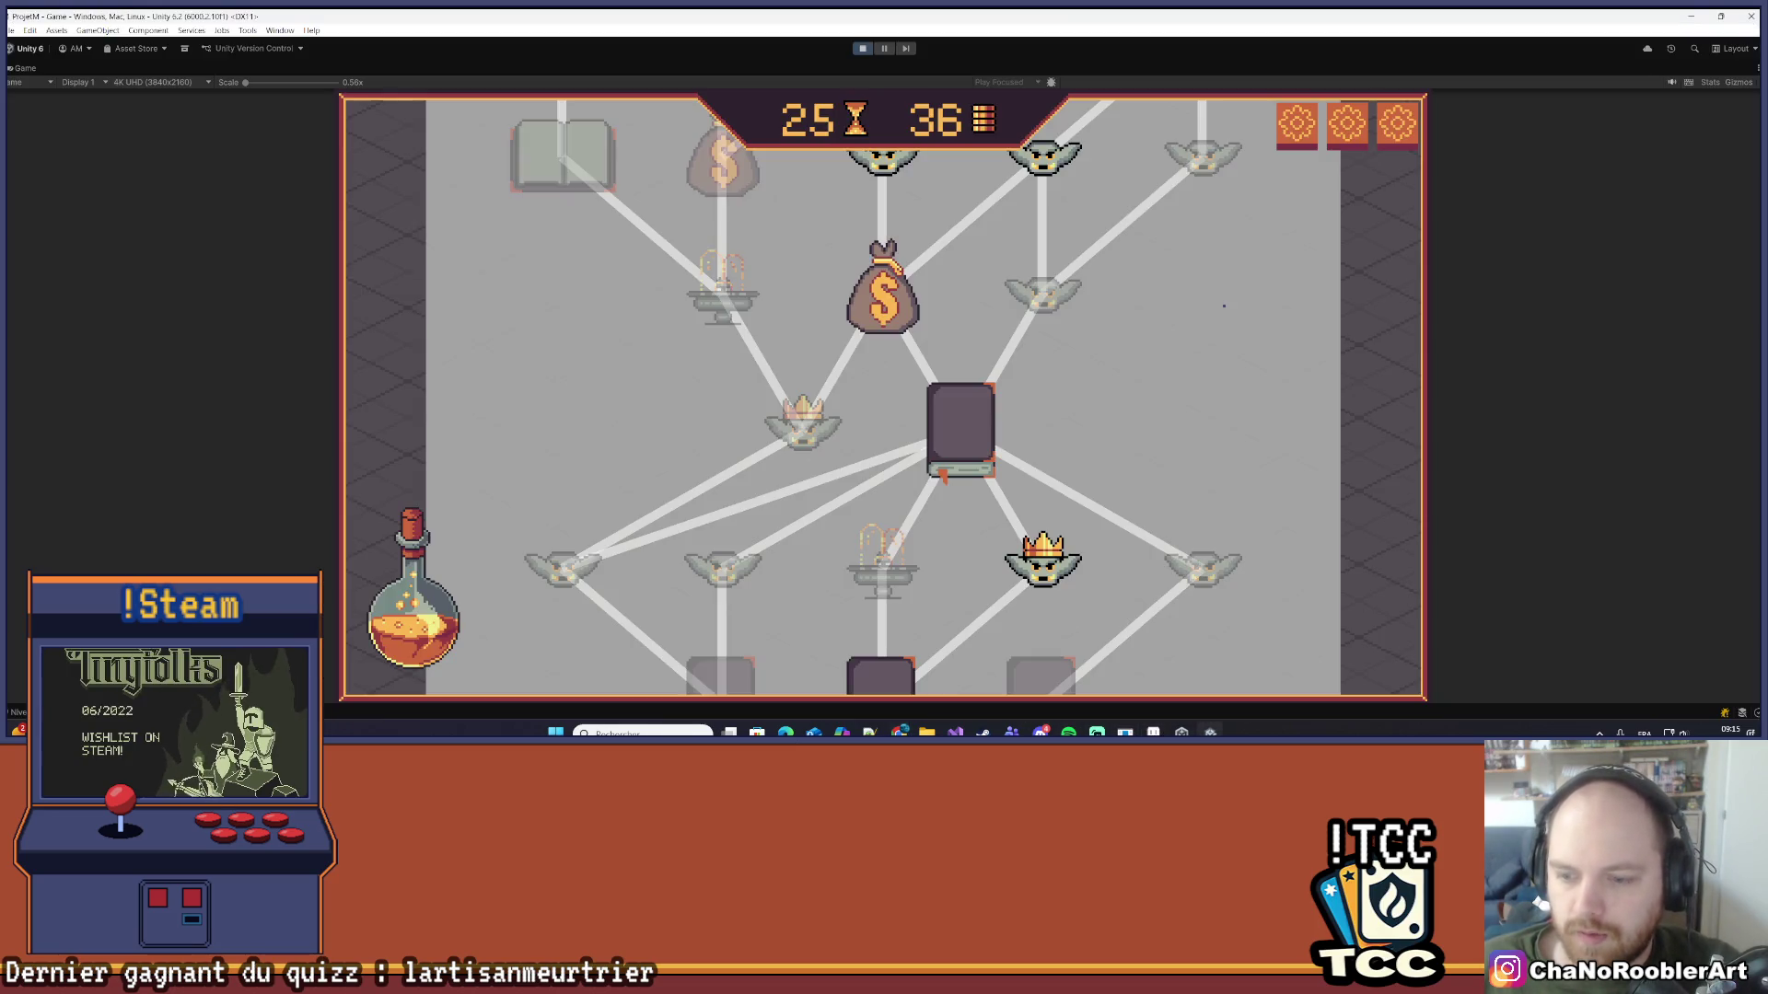
scroll(1093, 397, "up", 3)
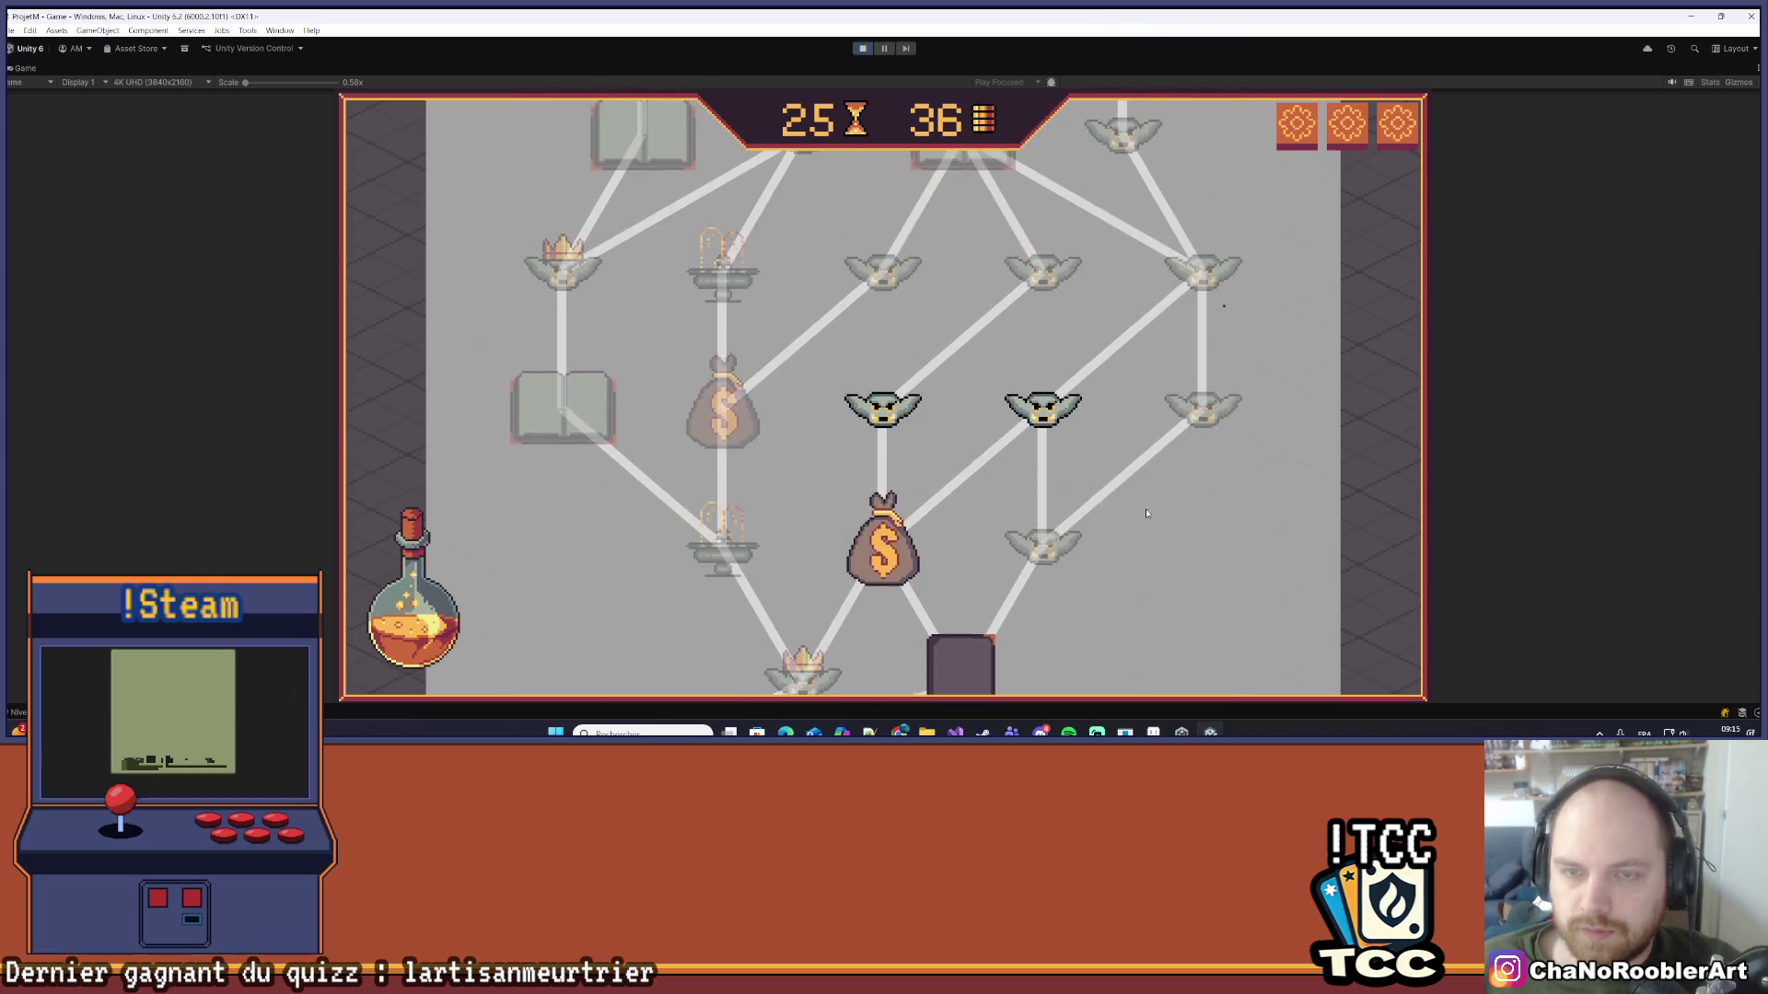
scroll(875, 212, "down", 3)
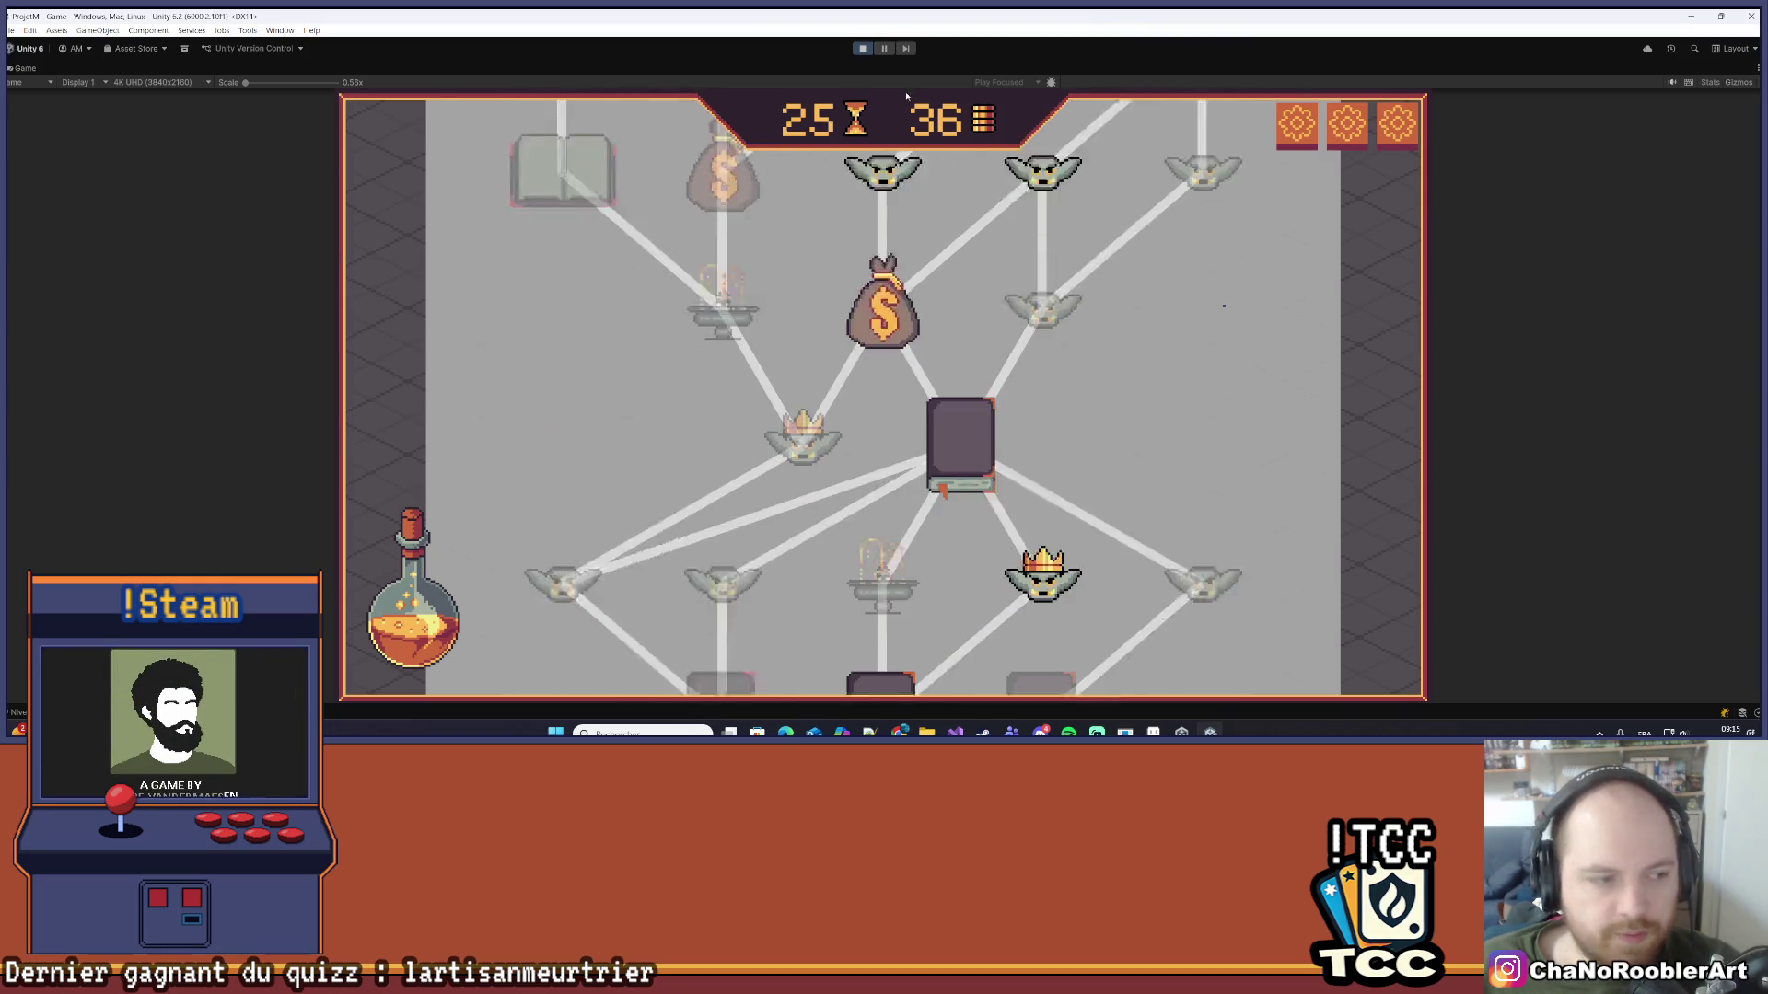
key("alt+Tab")
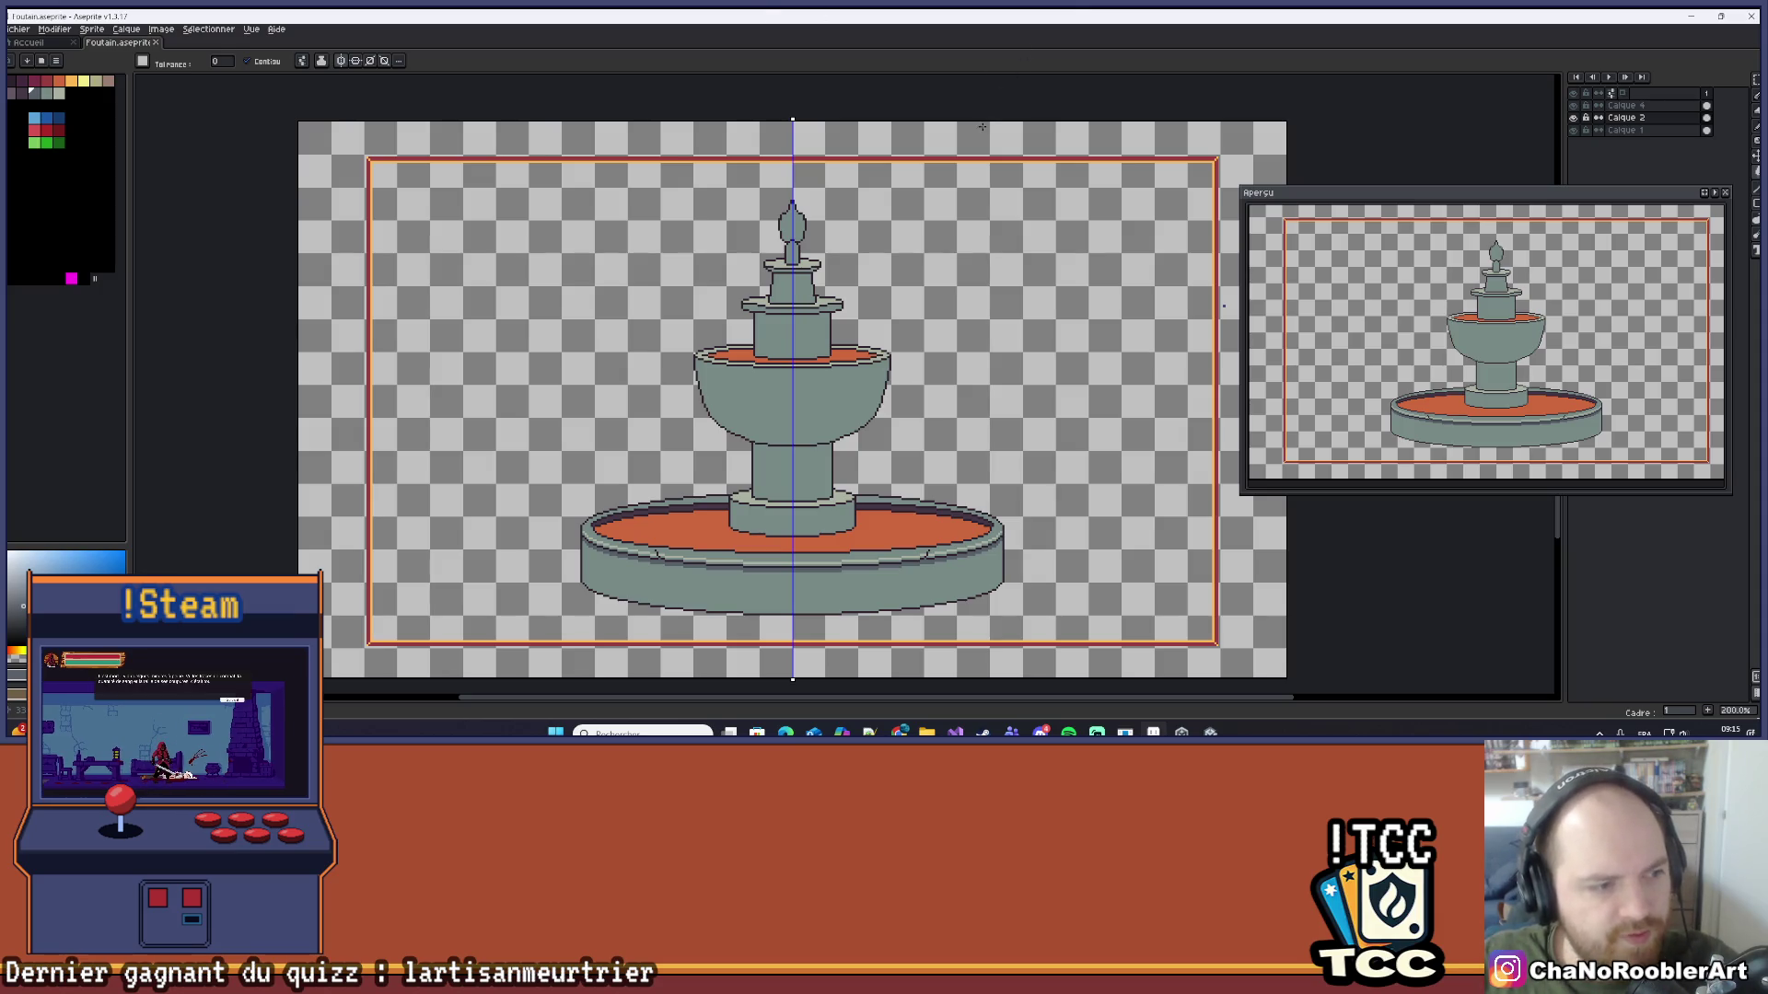
key("alt+Tab")
scroll(1139, 394, "down", 3)
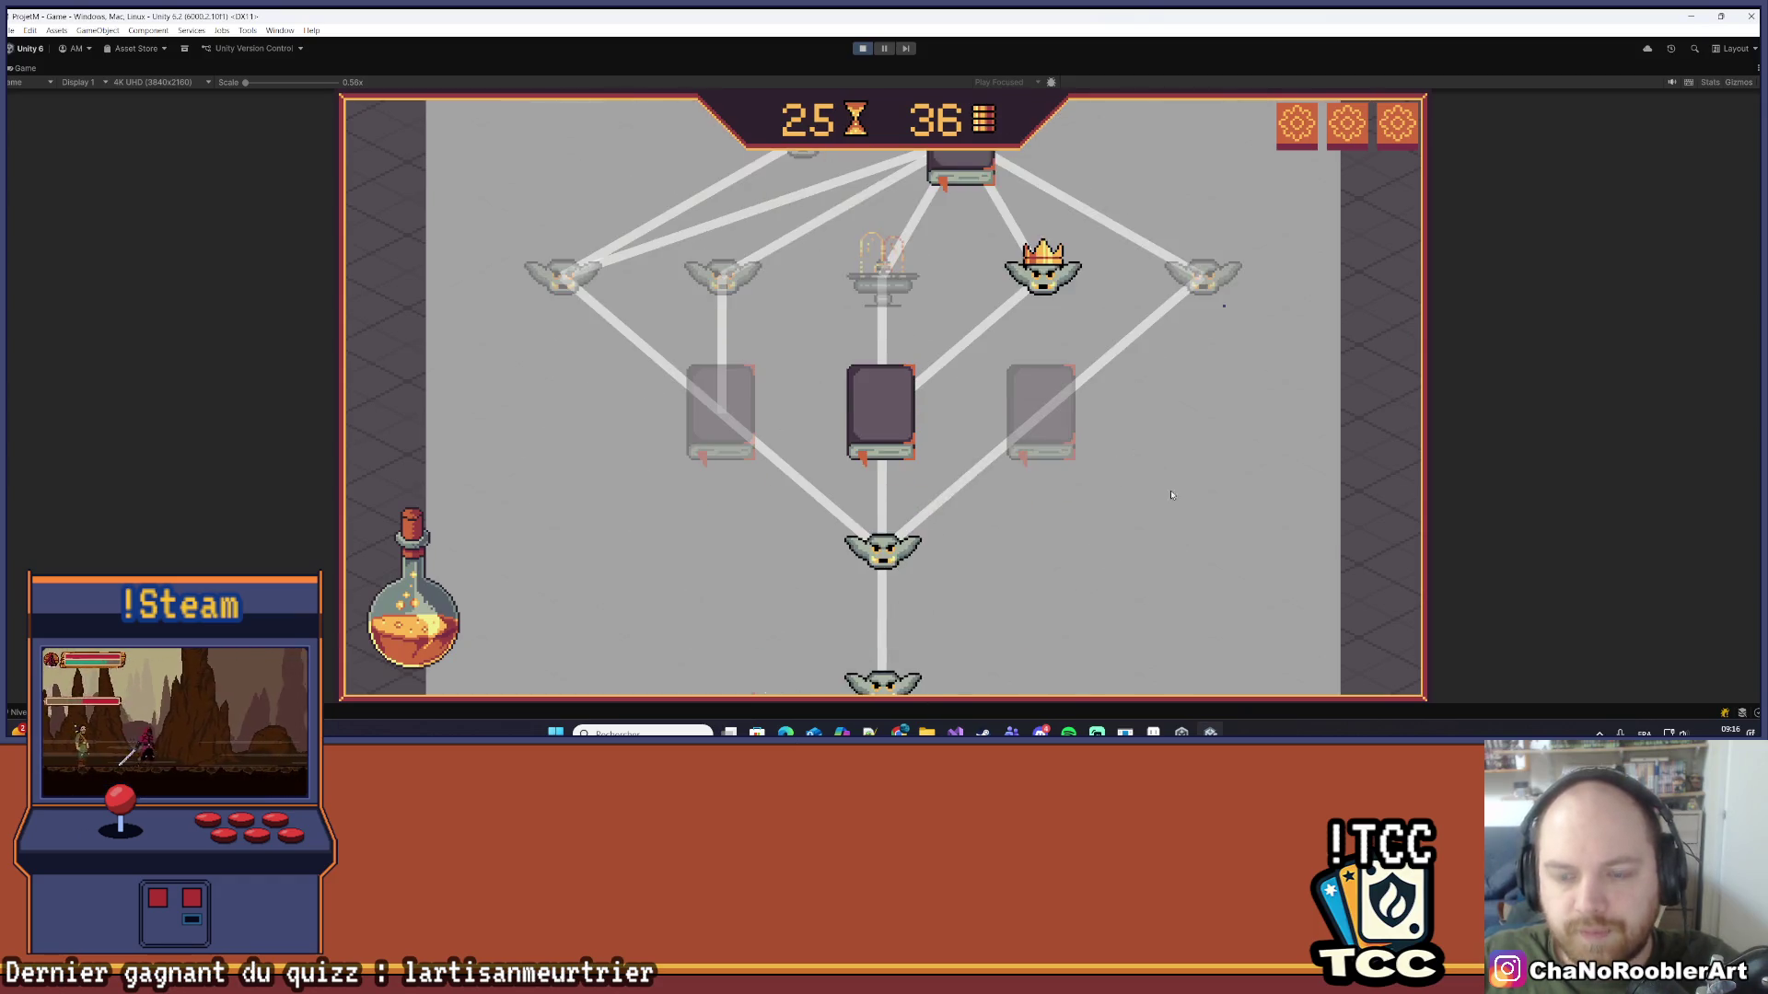
scroll(1149, 440, "up", 3)
scroll(1148, 440, "up", 3)
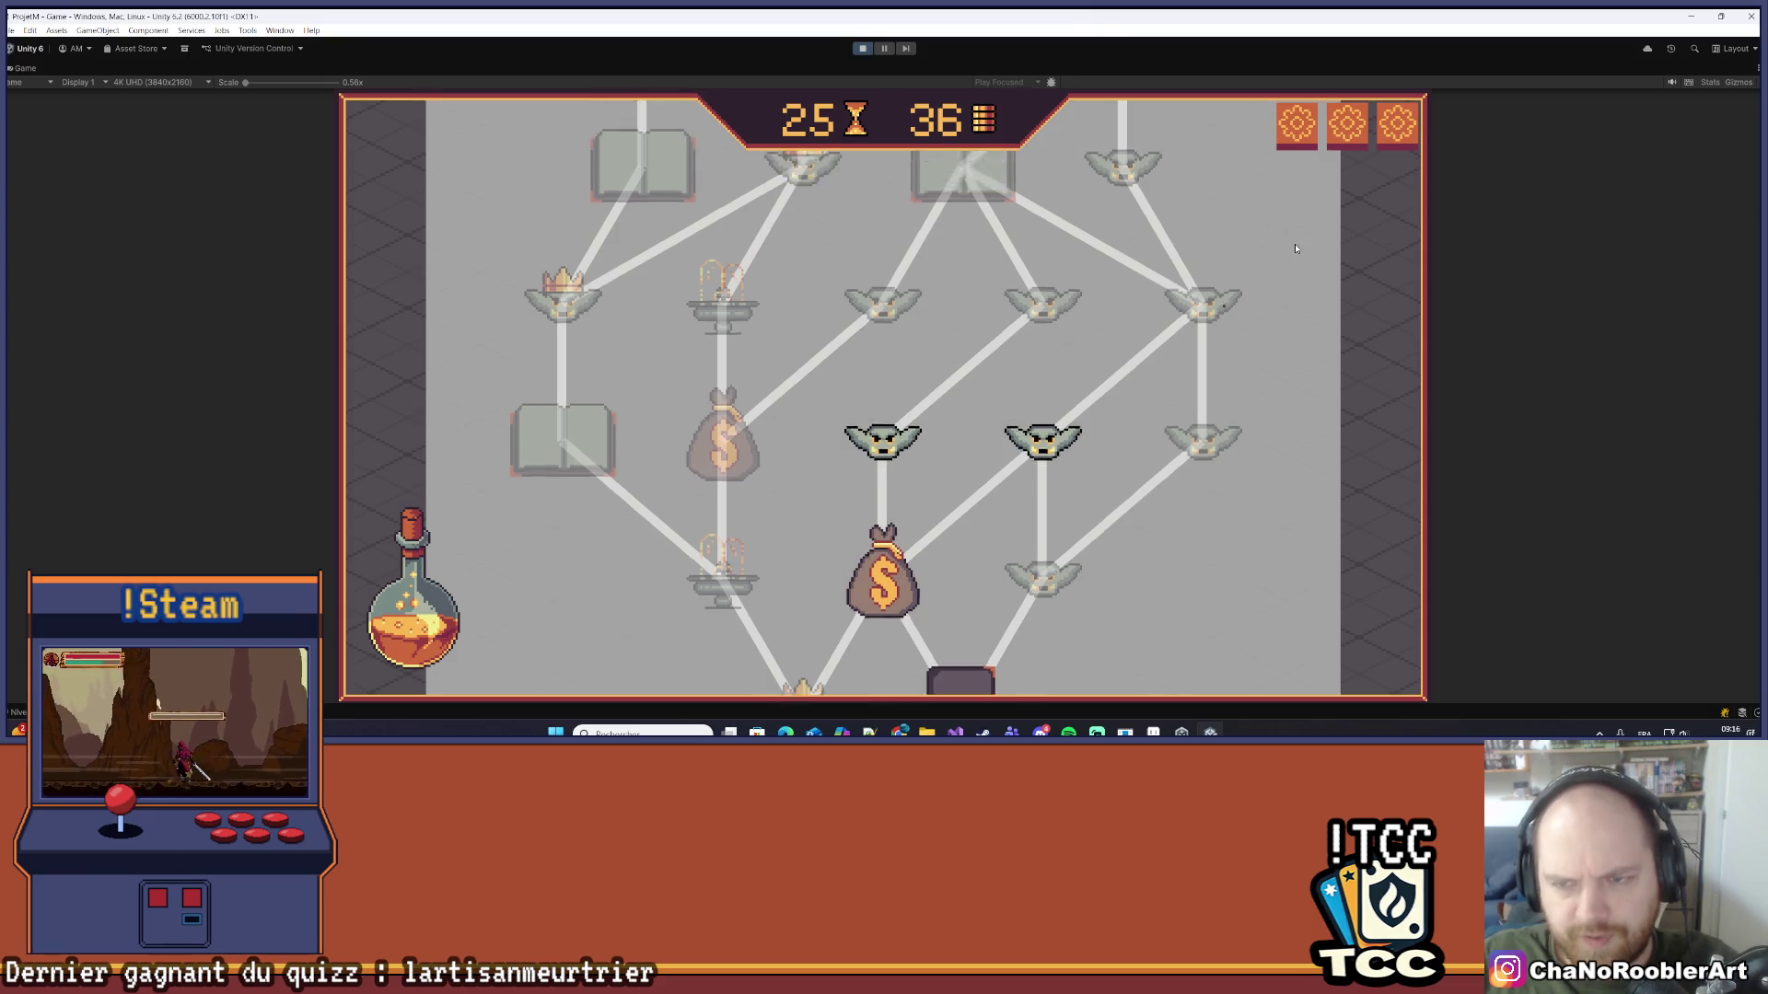
scroll(1159, 344, "up", 3)
scroll(1254, 550, "down", 6)
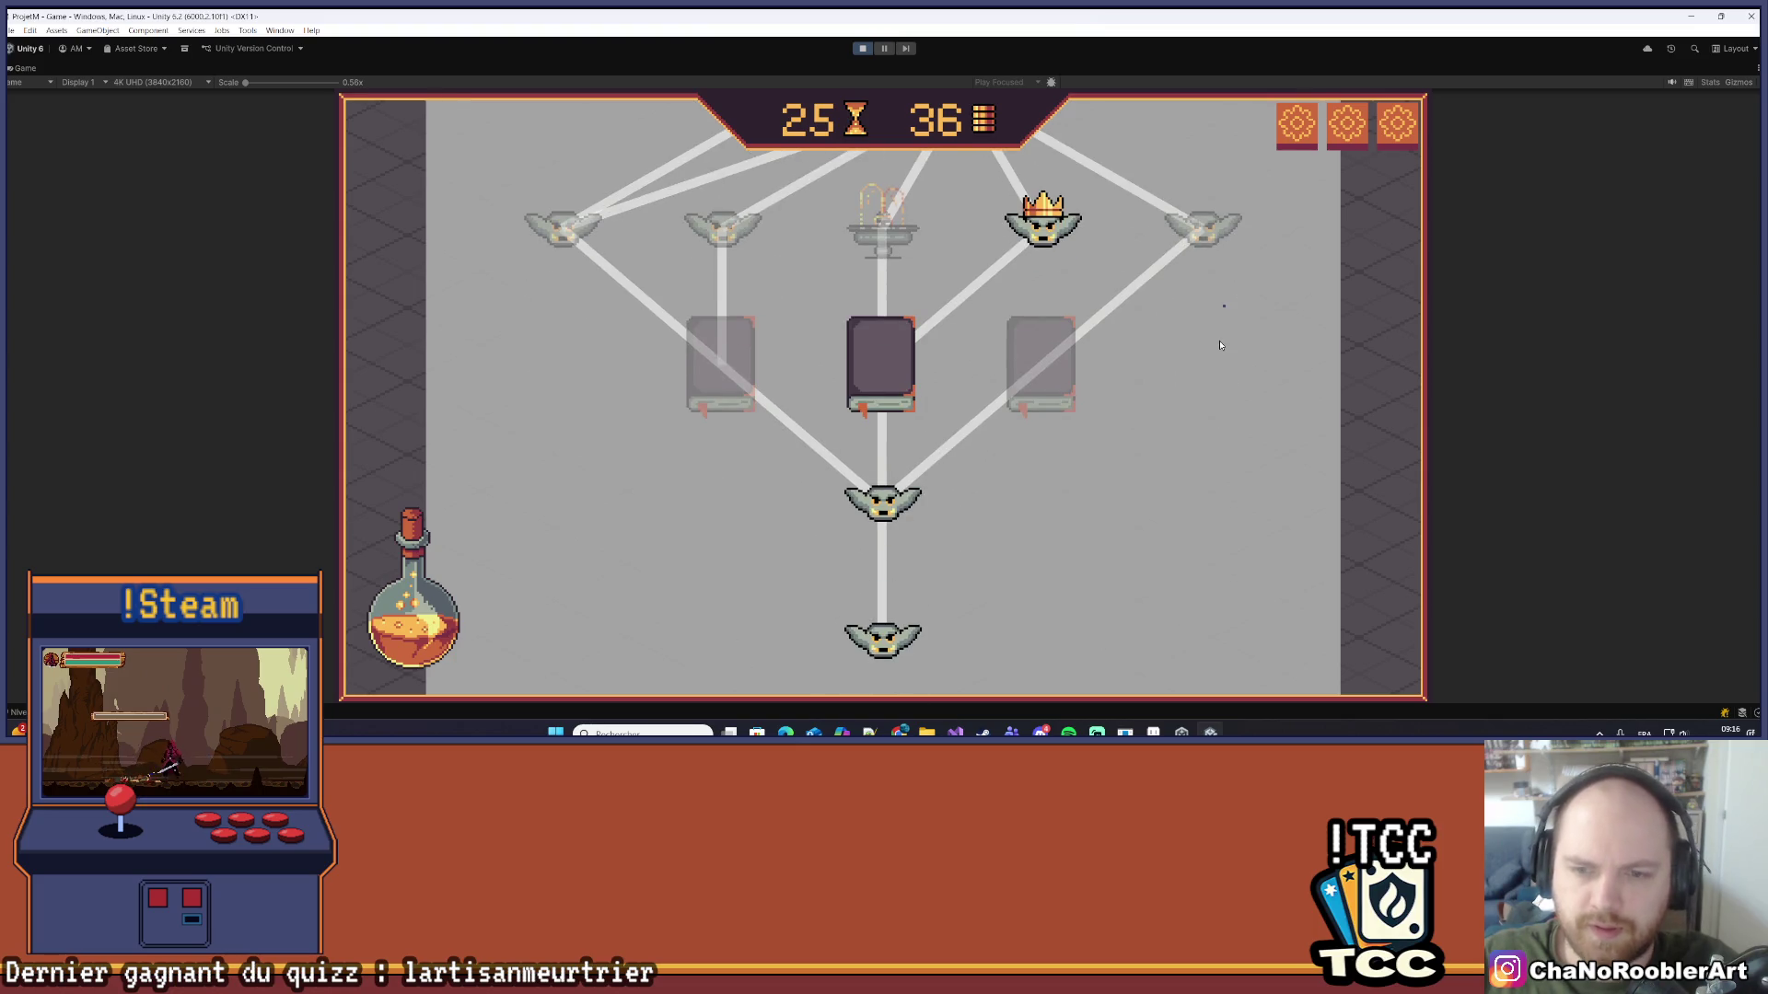
scroll(994, 558, "up", 1)
scroll(1010, 257, "up", 3)
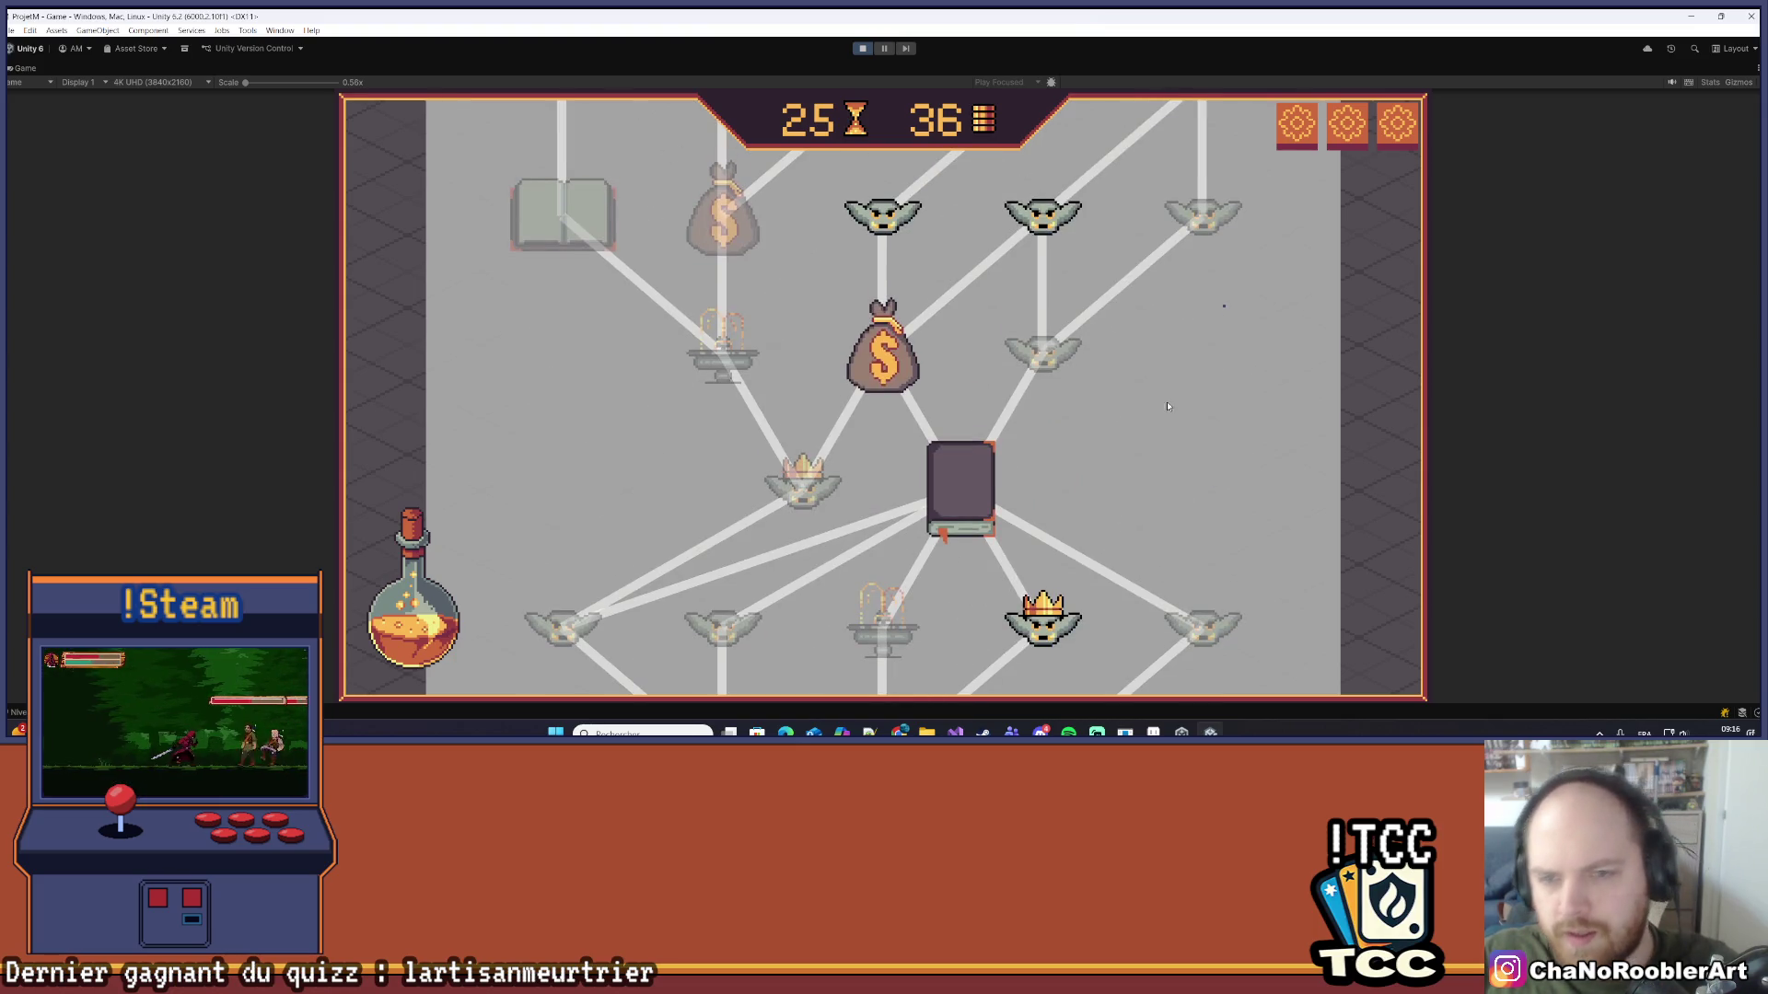
scroll(1139, 364, "up", 1)
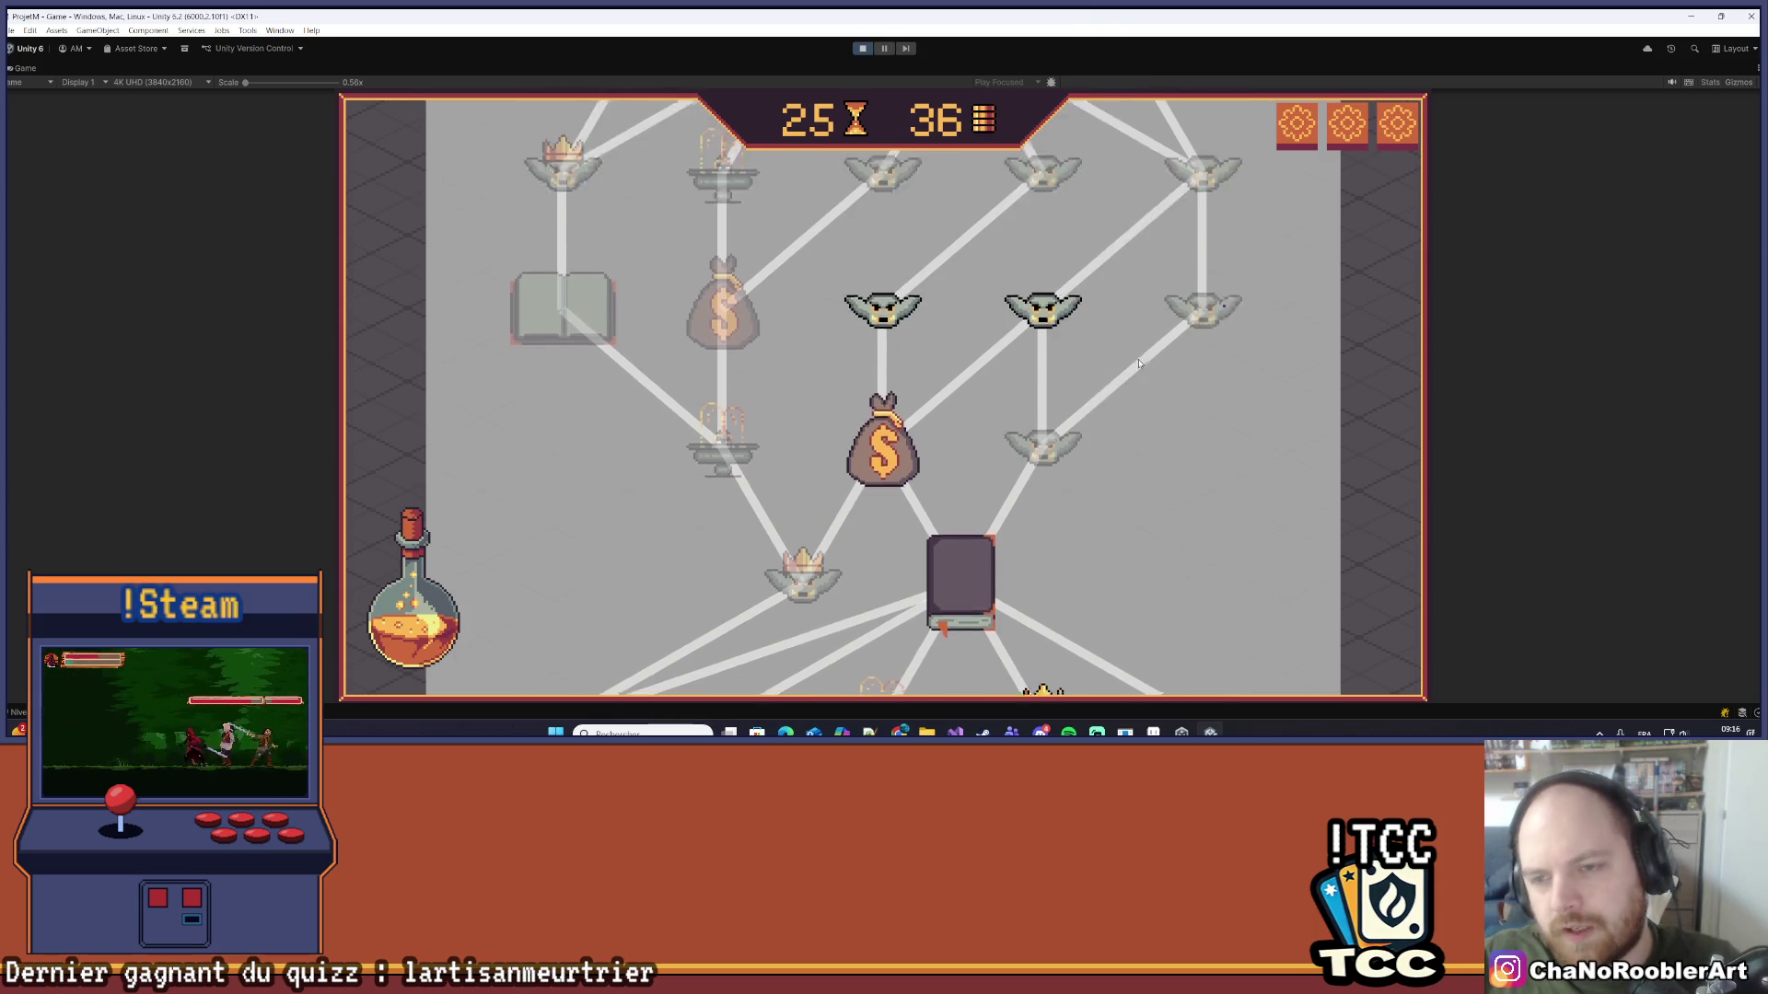
scroll(1139, 364, "up", 3)
scroll(1200, 498, "down", 5)
scroll(1170, 539, "down", 5)
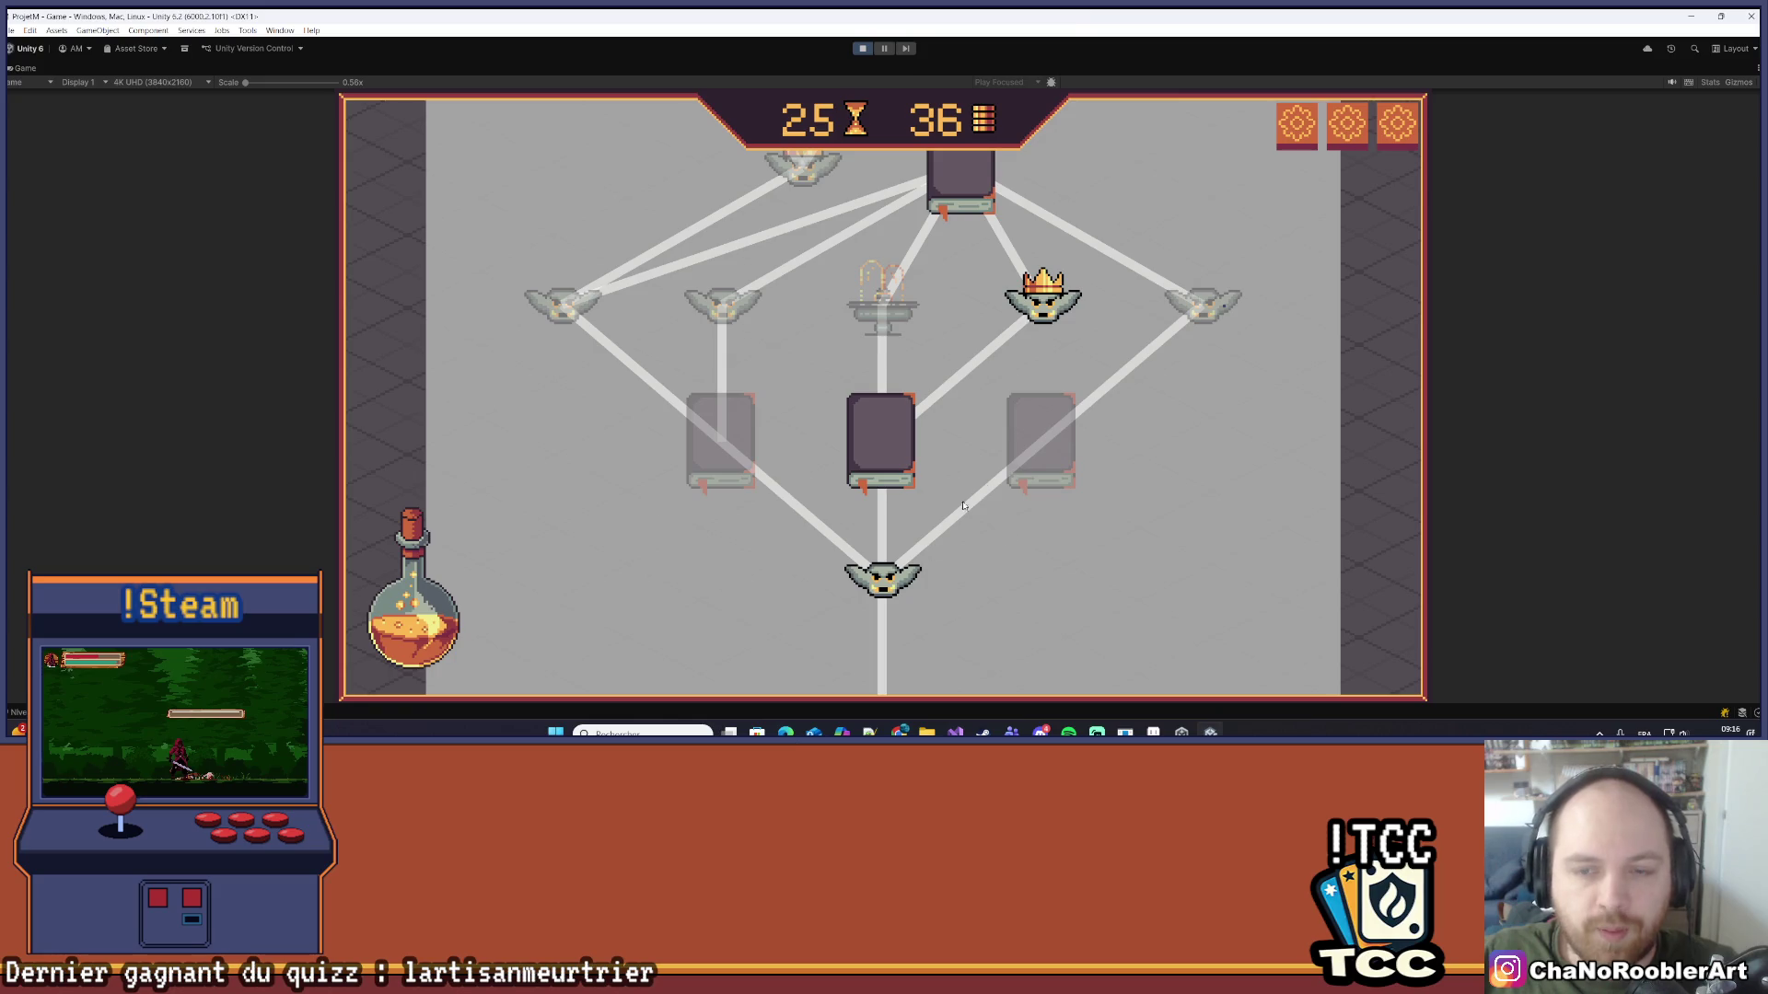
scroll(1179, 197, "up", 1)
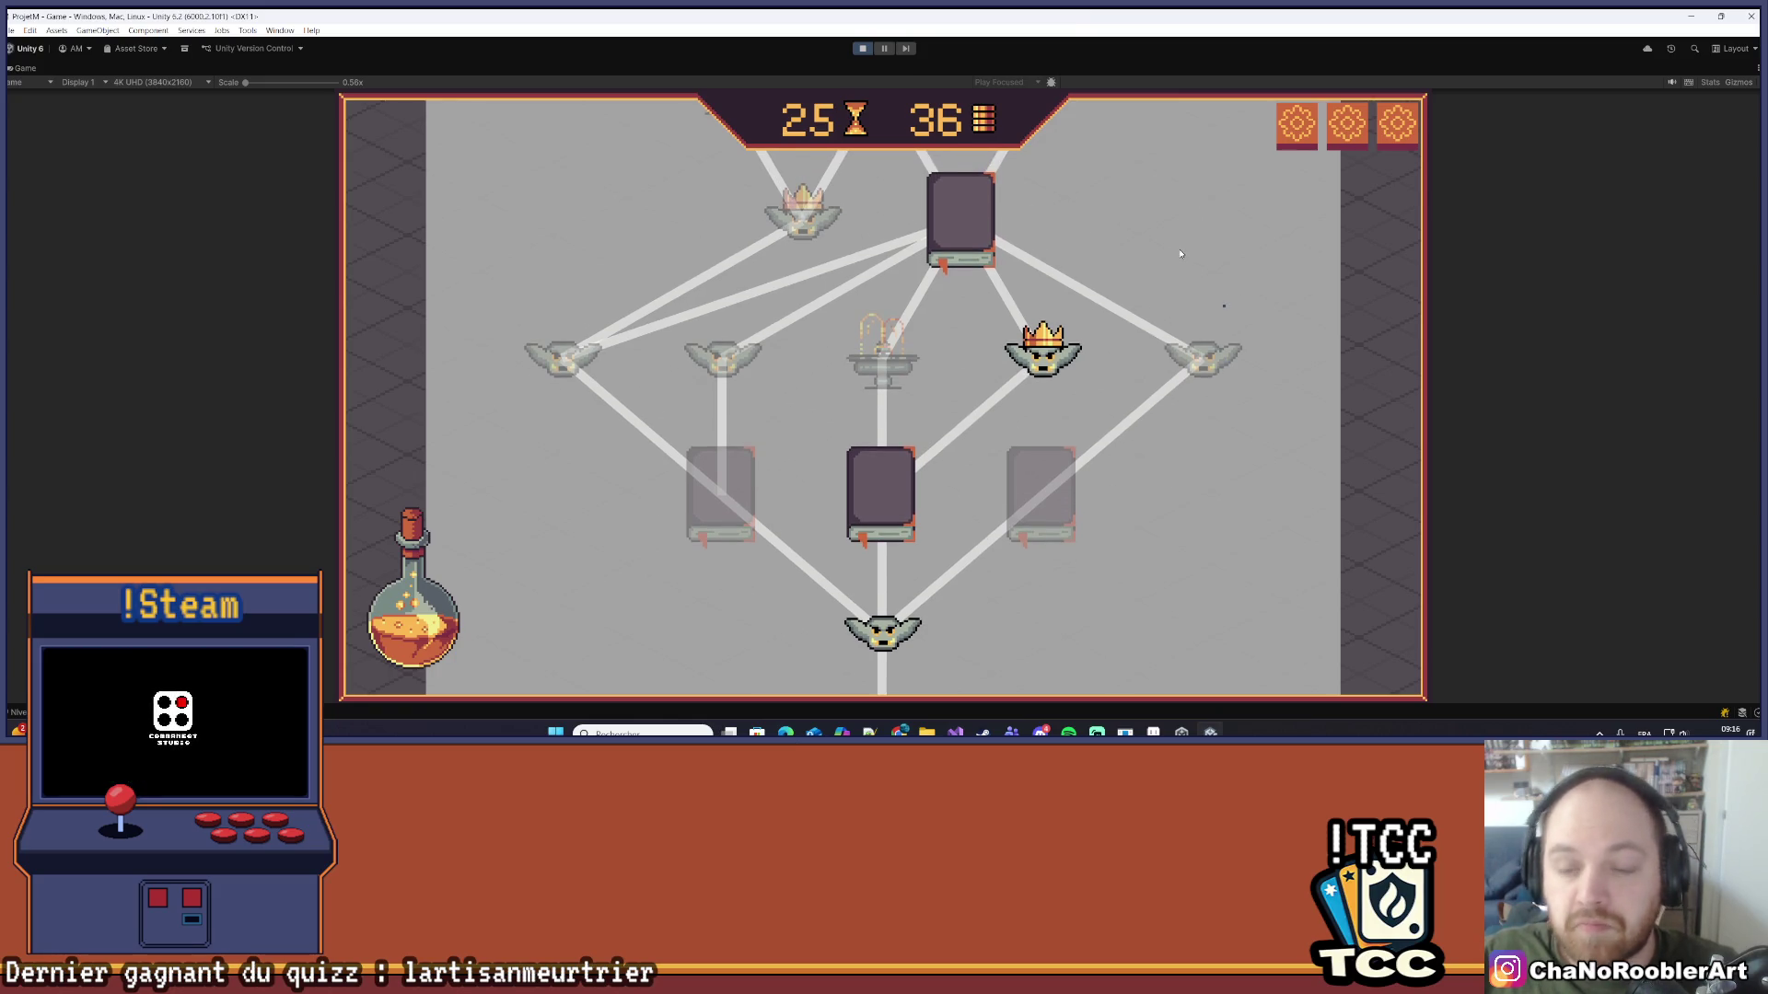
scroll(1134, 238, "up", 1)
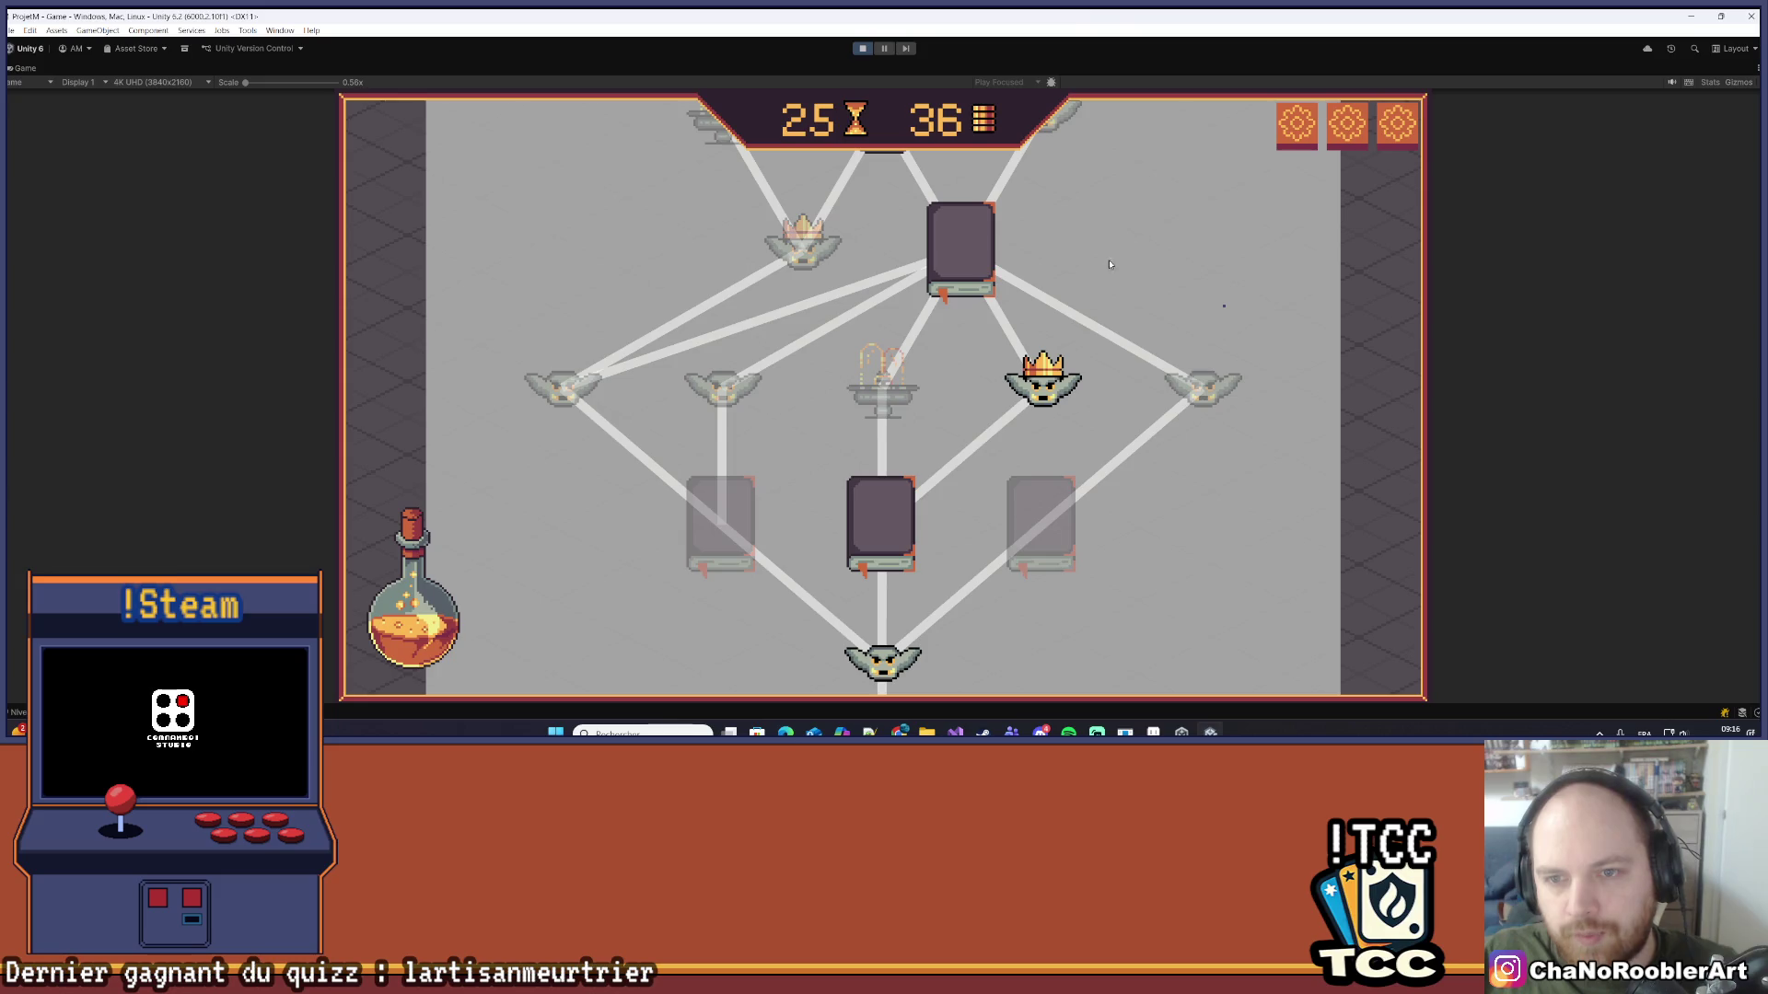
scroll(1134, 237, "up", 3)
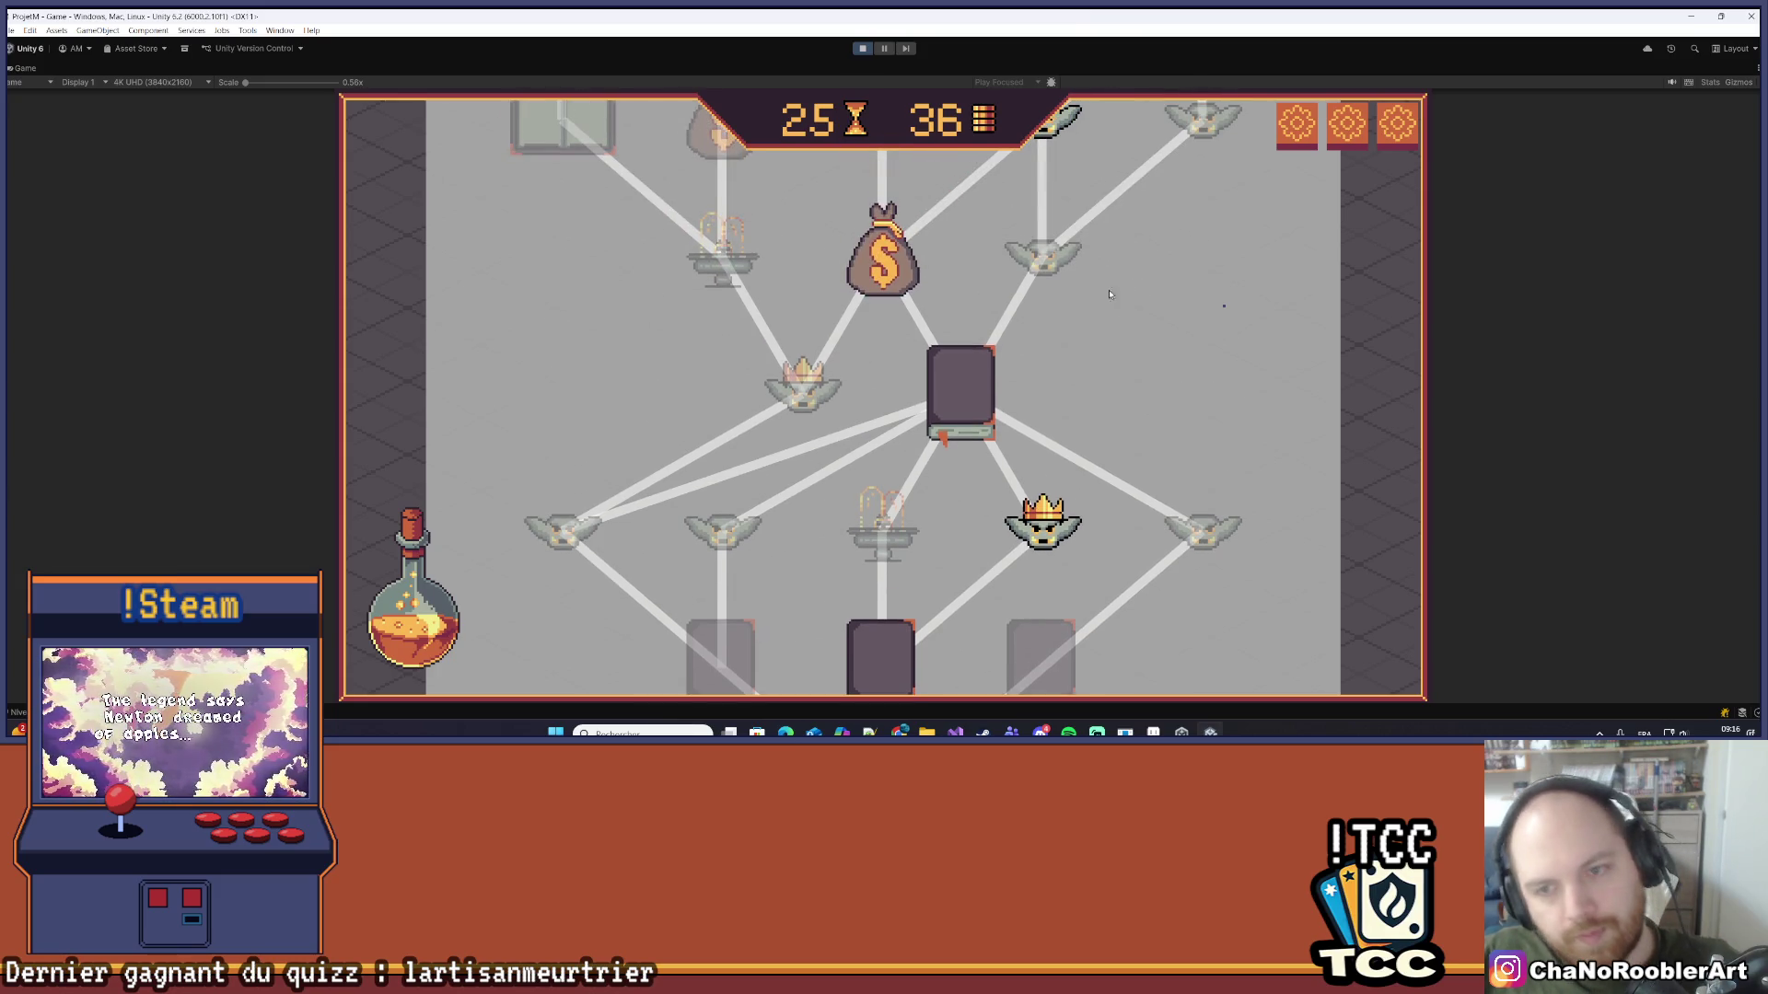
scroll(1109, 295, "up", 4)
scroll(1099, 254, "up", 4)
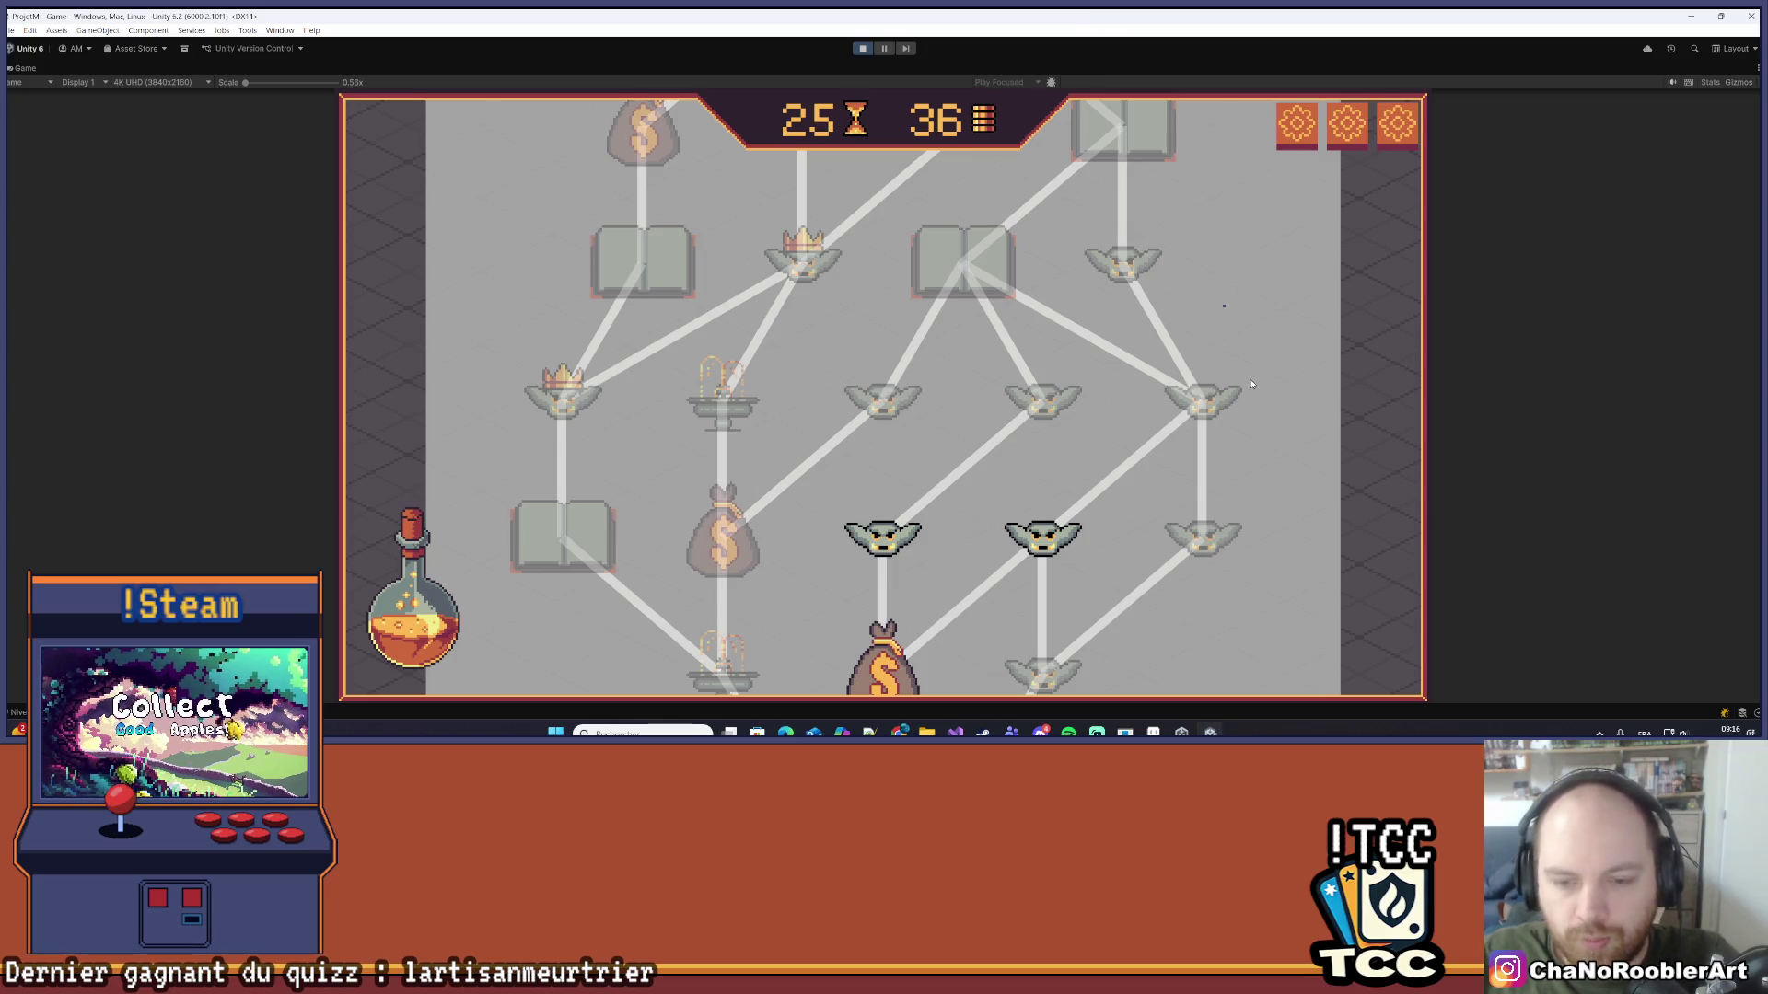
scroll(1205, 420, "down", 10)
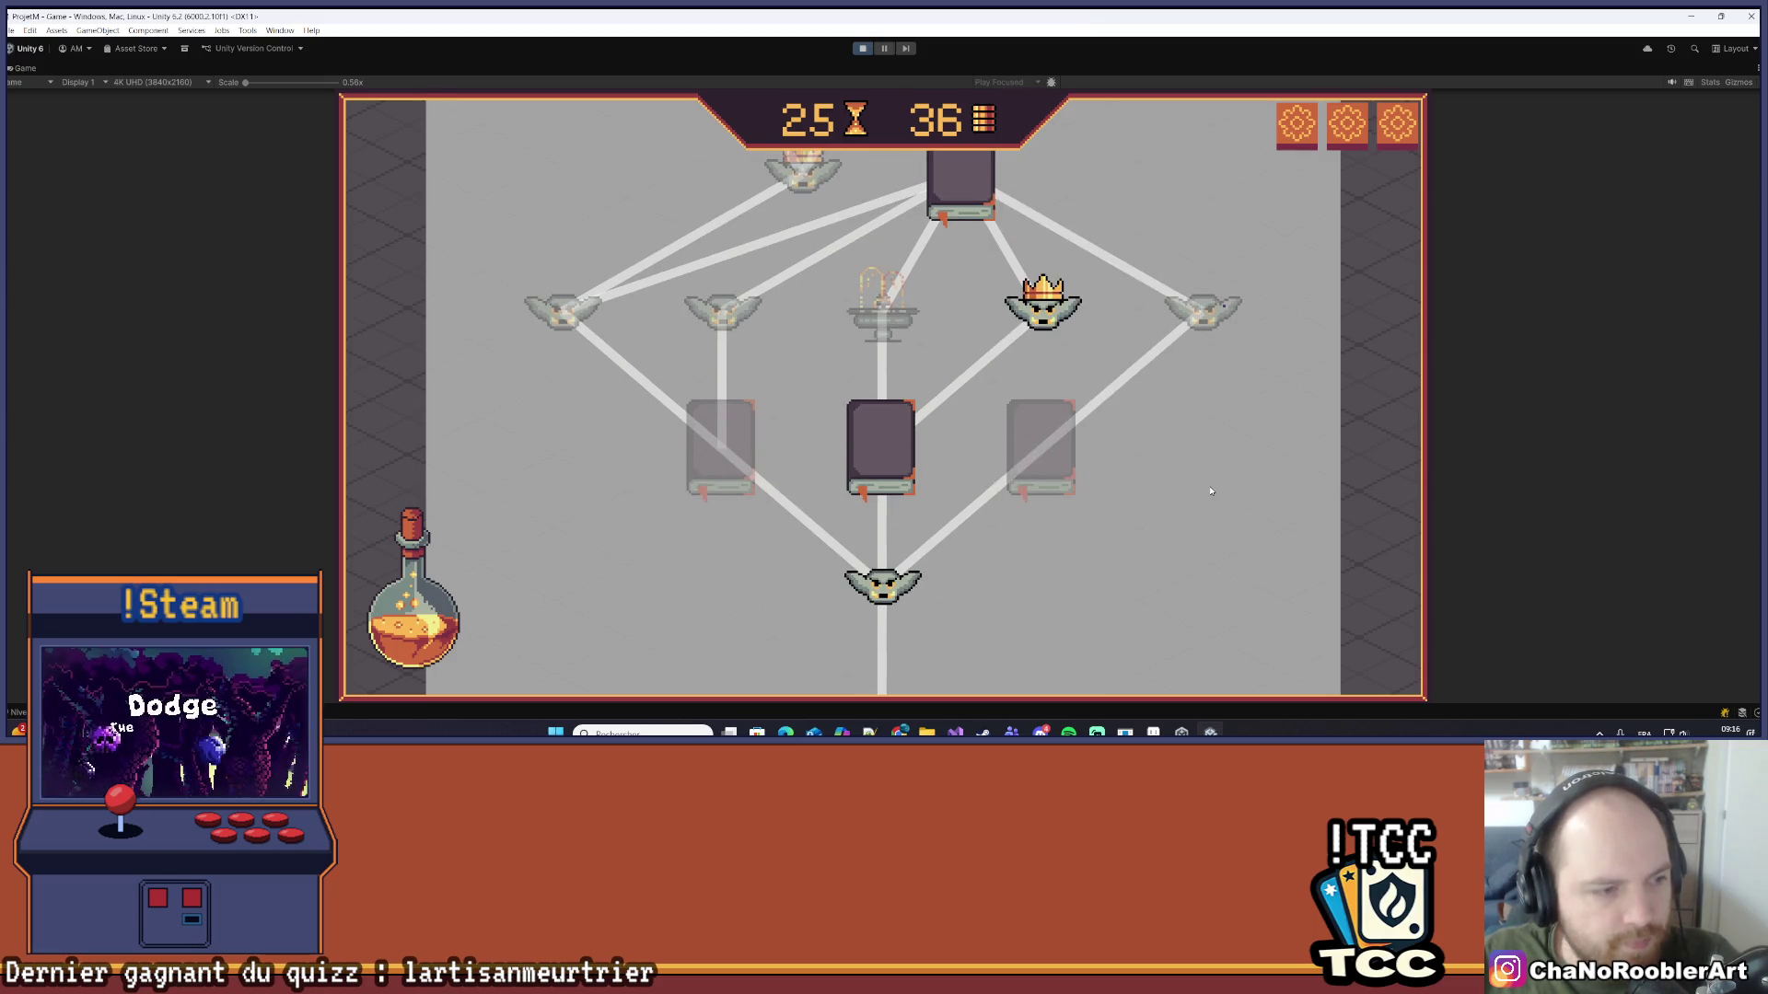
scroll(1156, 500, "down", 1)
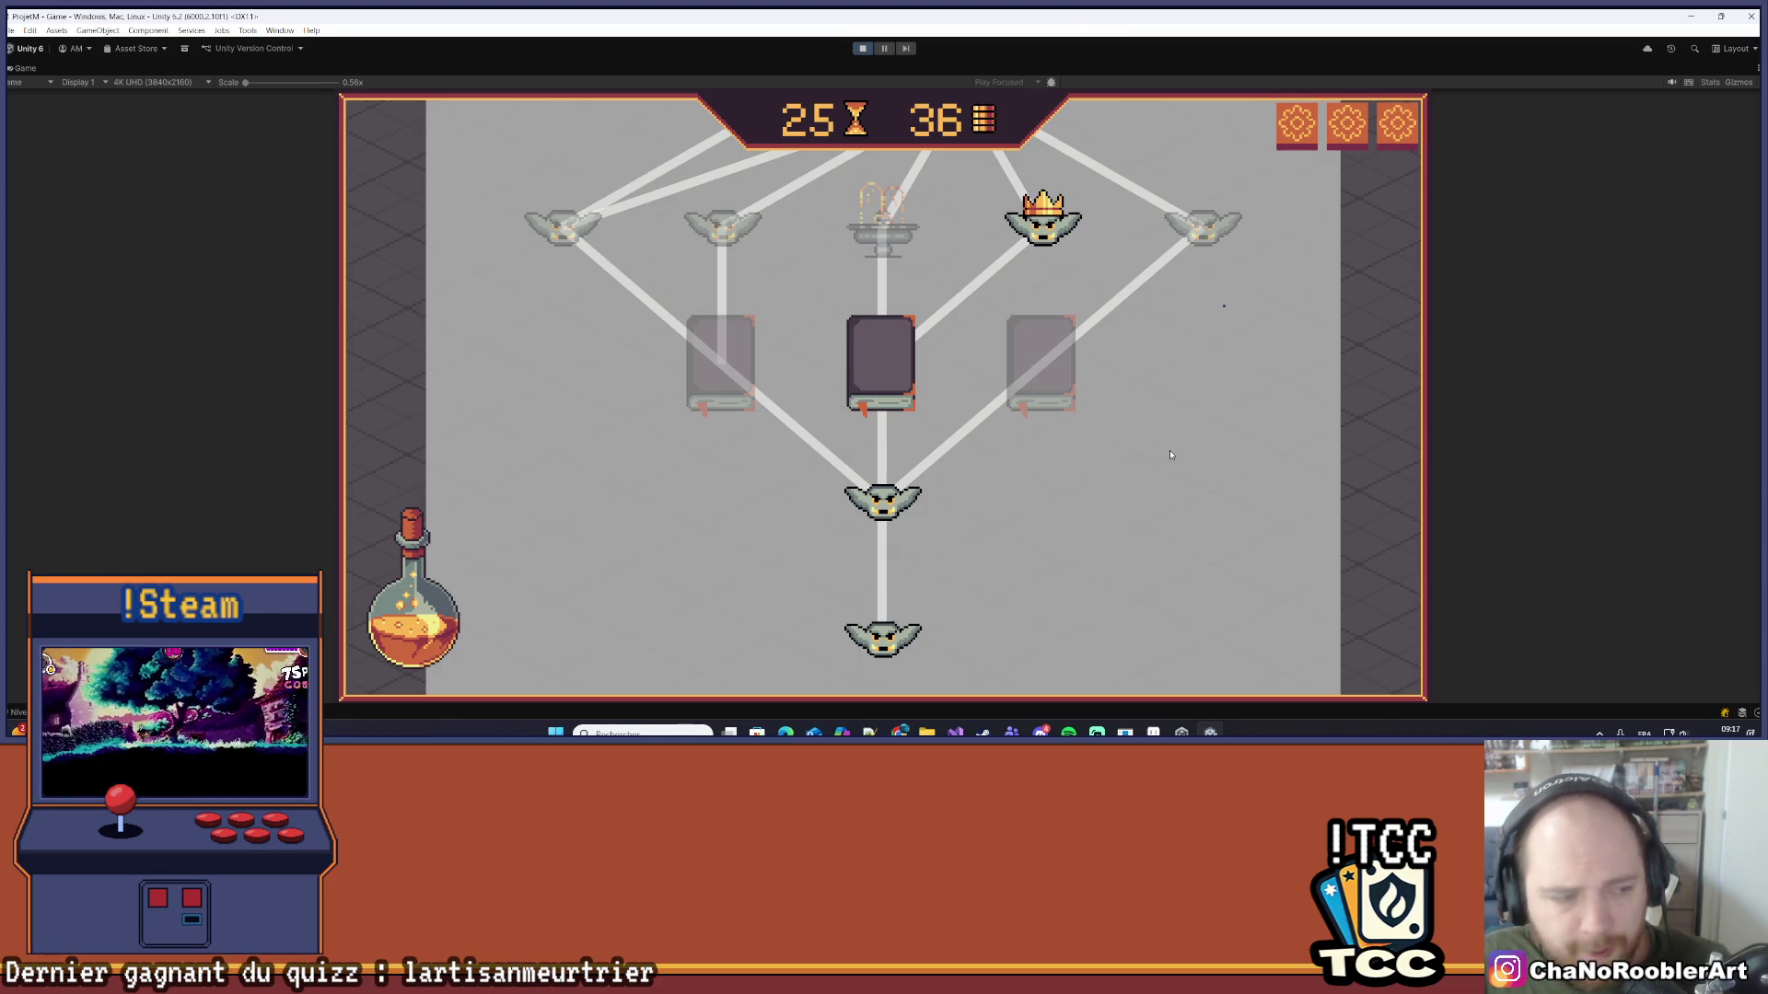
scroll(1107, 337, "up", 5)
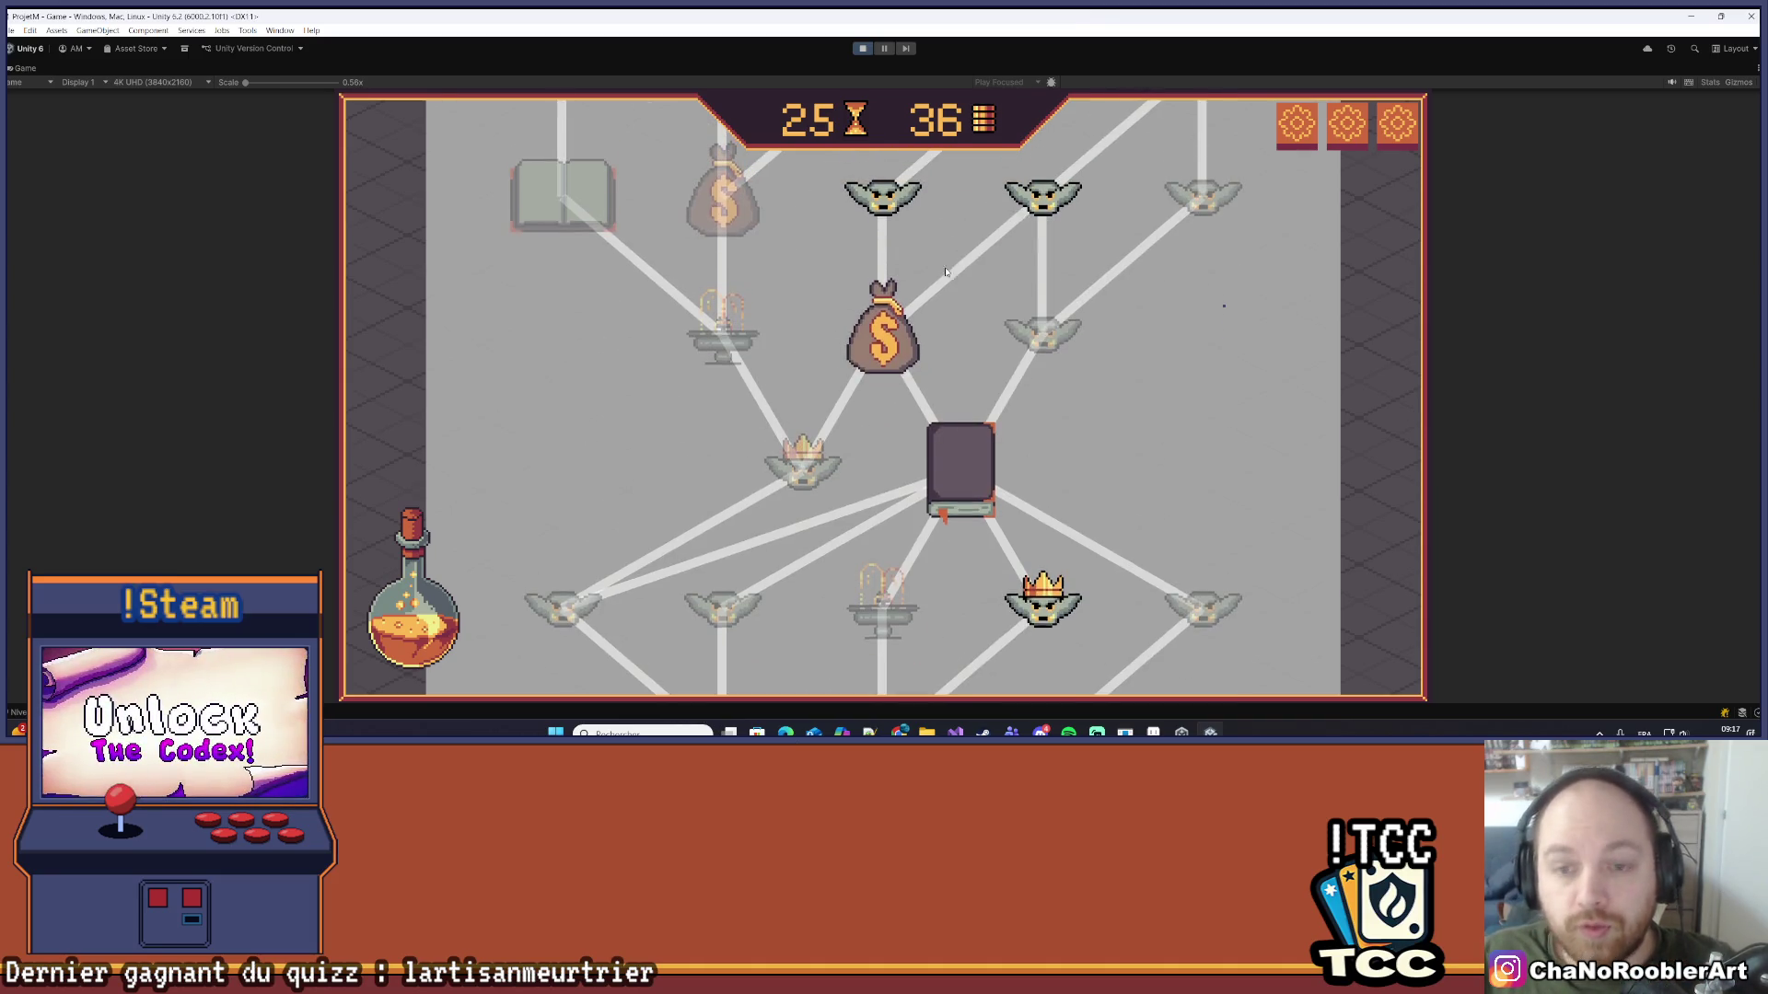
scroll(818, 376, "up", 1)
scroll(921, 368, "up", 4)
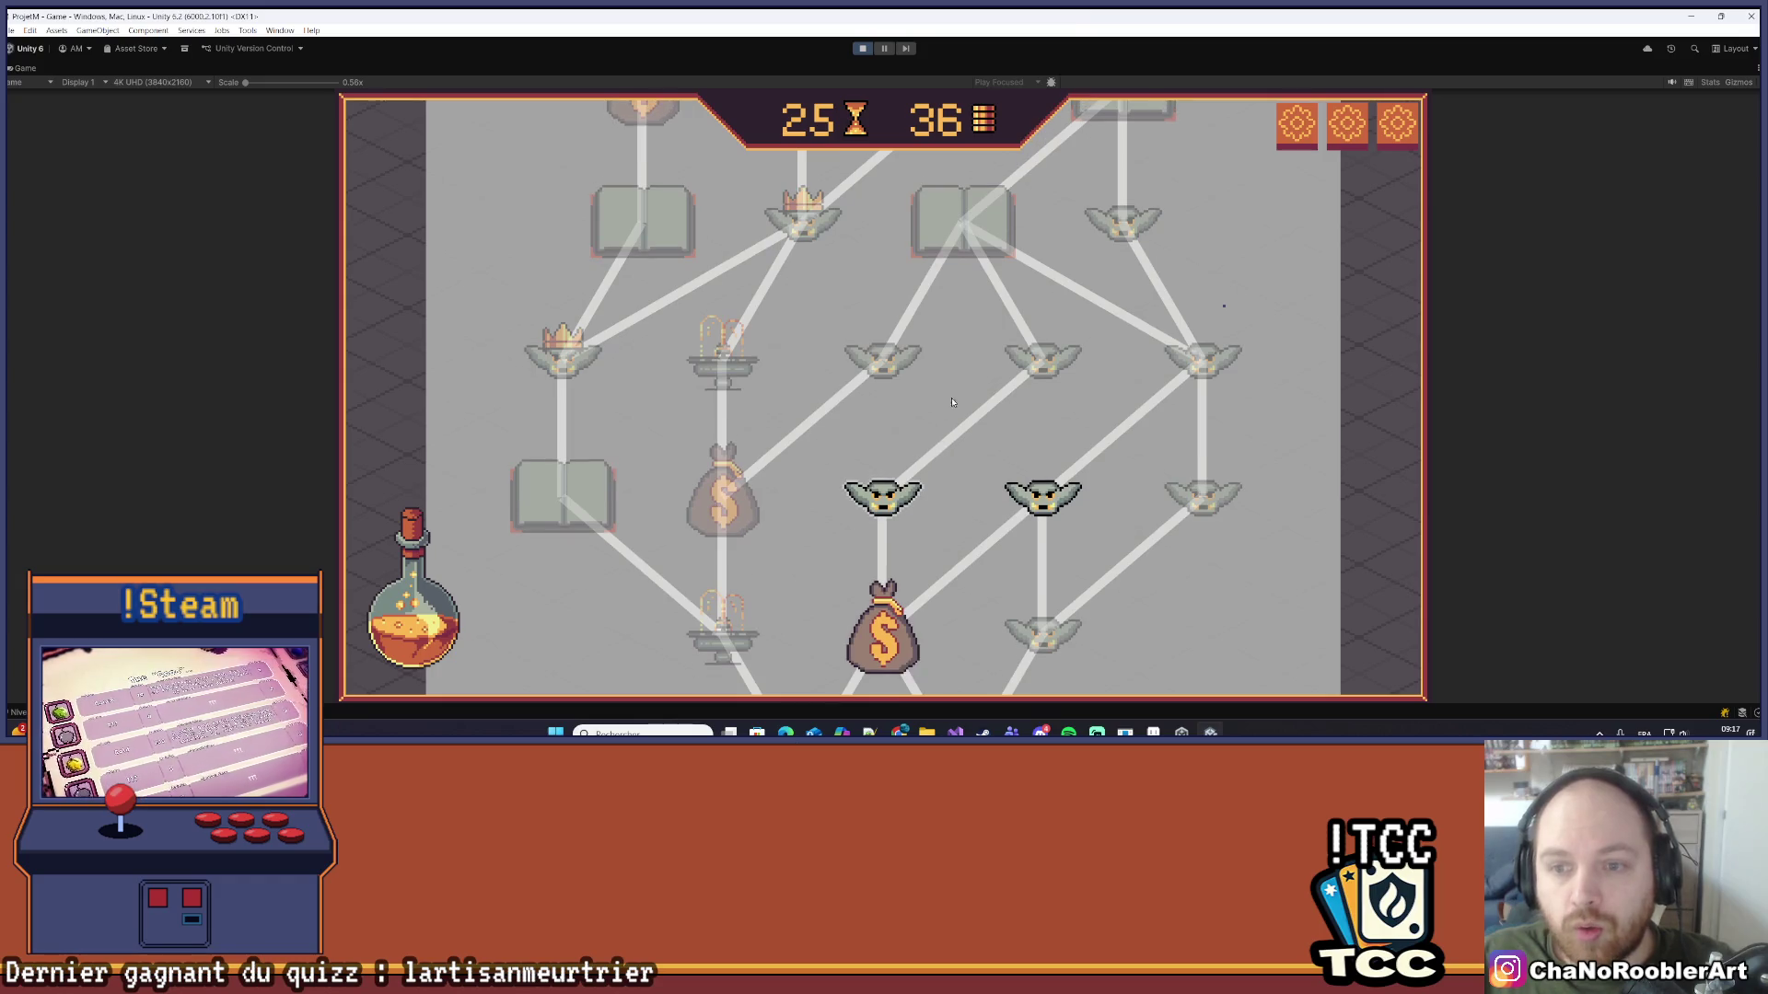
scroll(730, 501, "down", 5)
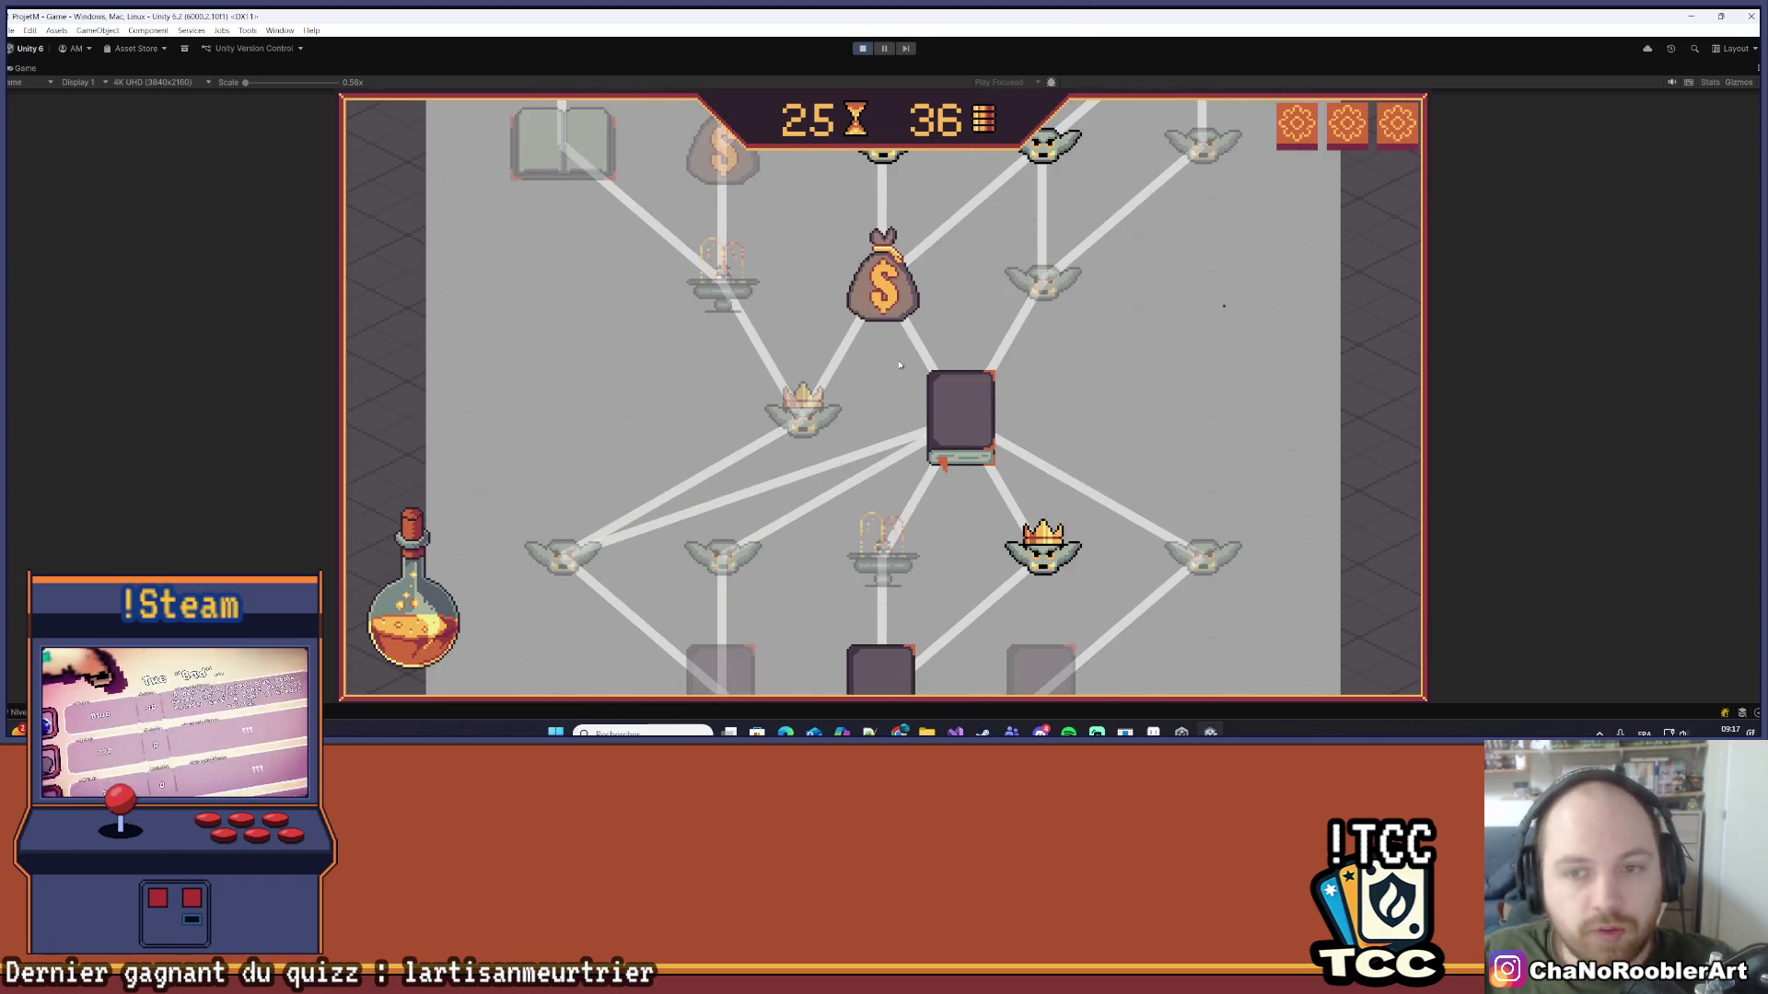
scroll(928, 401, "down", 3)
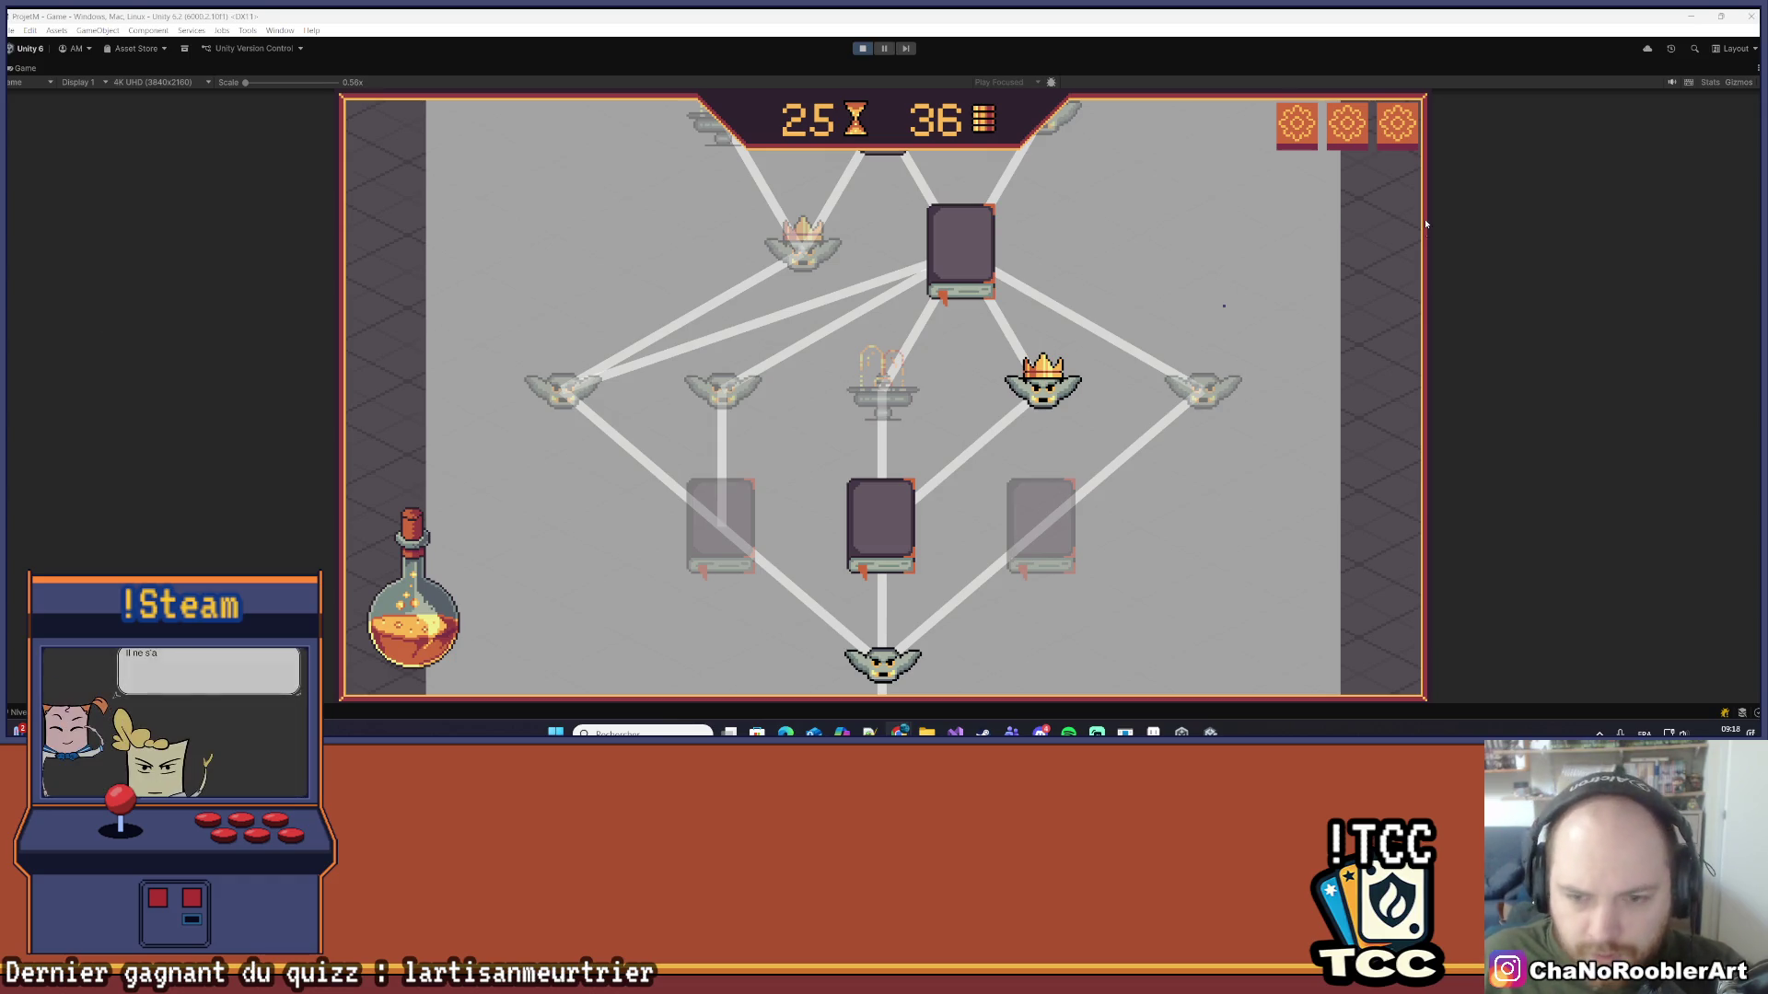
Step: Scroll to the bottom node of the map, then switch to the fountain sprite in Aseprite
scroll(975, 350, "down", 1)
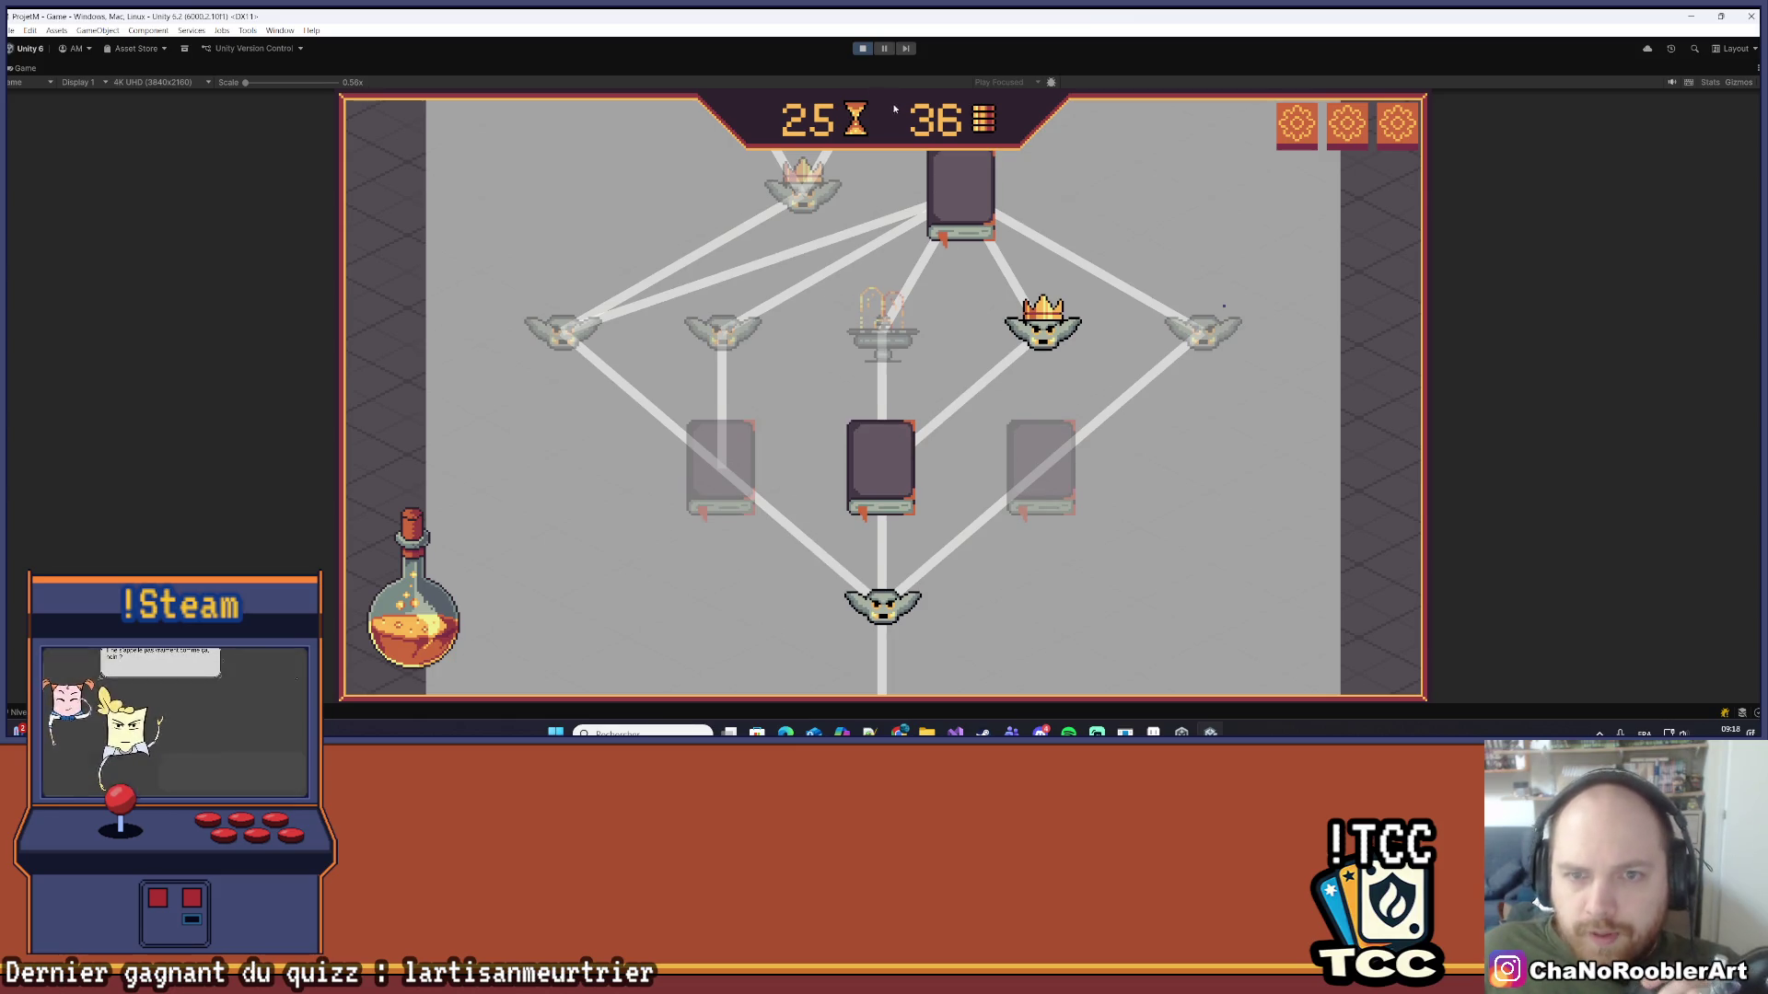
key("alt+Tab")
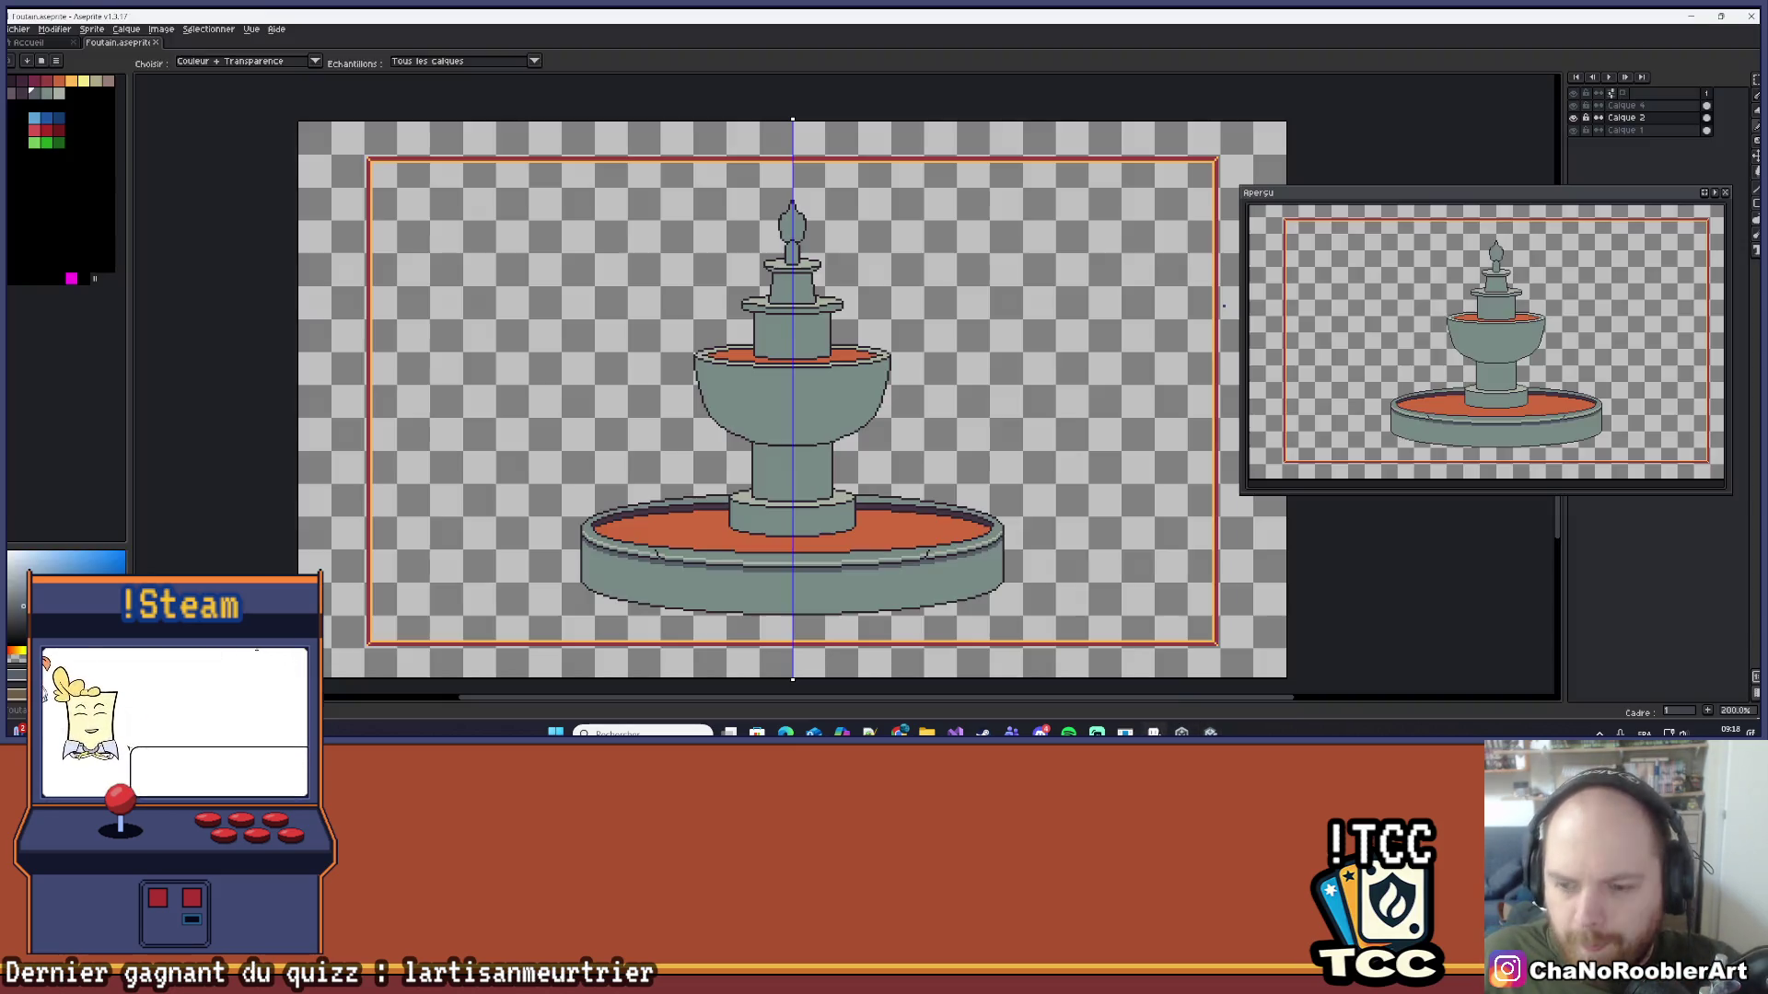
Step: Zoom onto the basin's side wall and undo a trial dark purple fill of the band
scroll(711, 623, "up", 2)
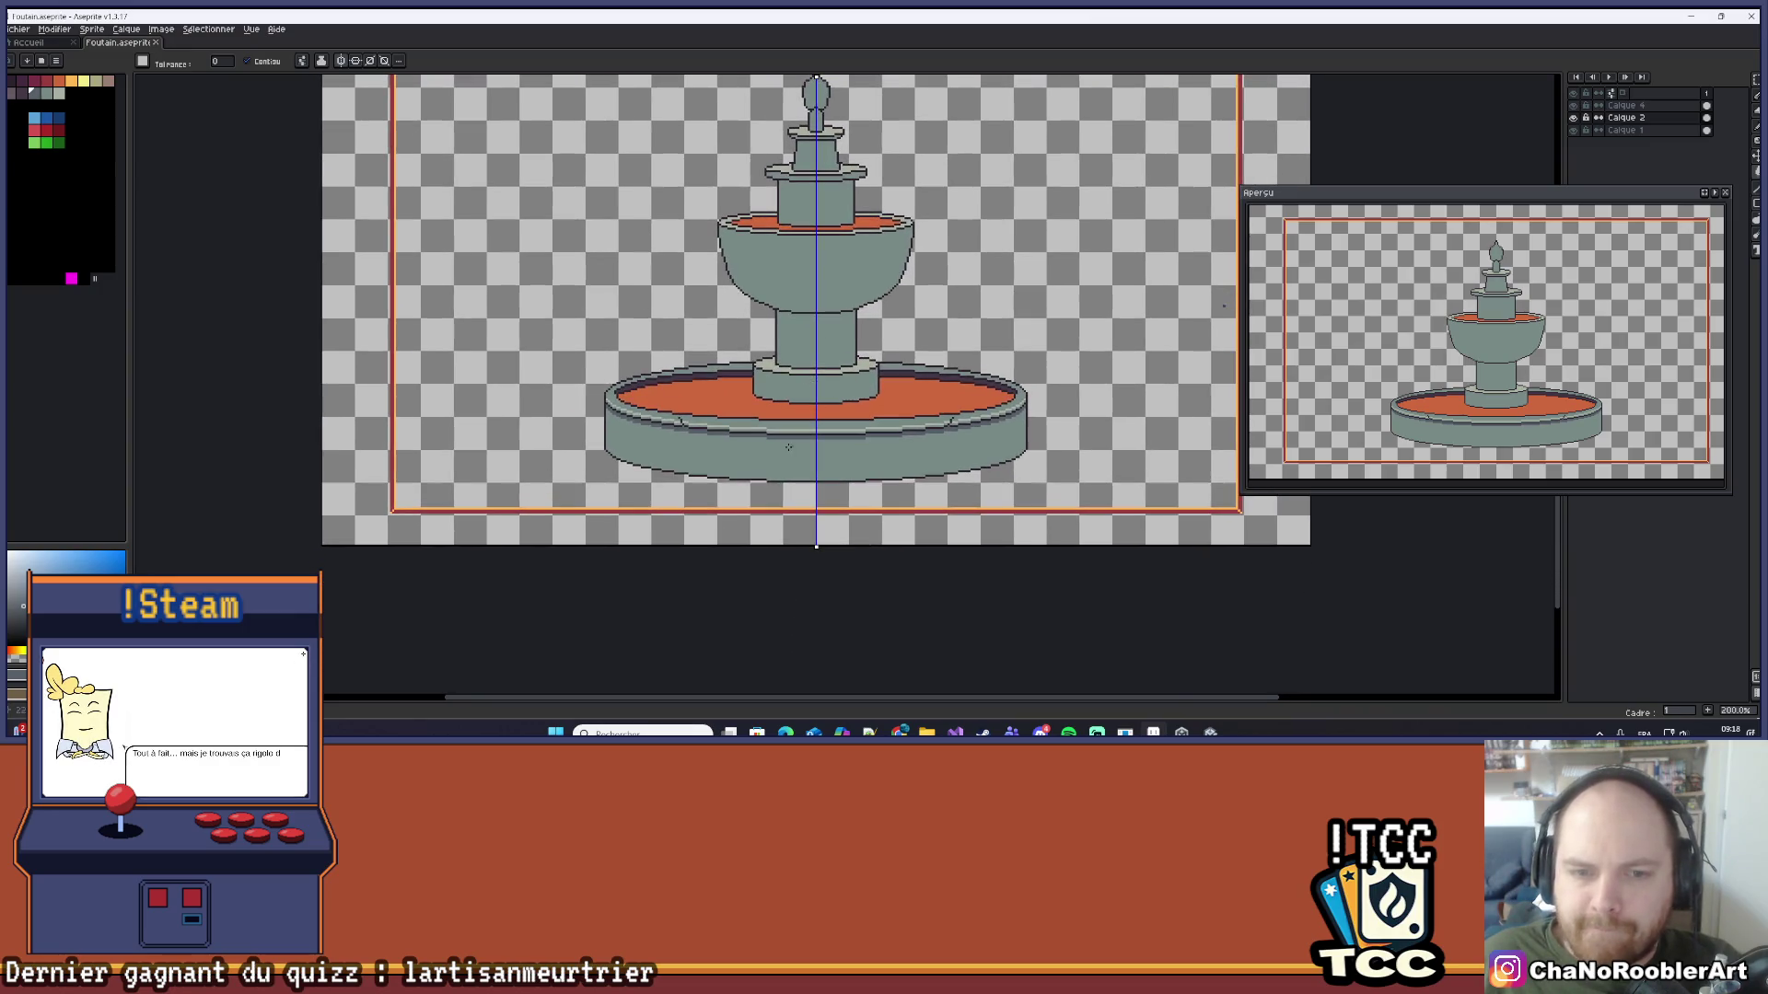
scroll(736, 493, "down", 2)
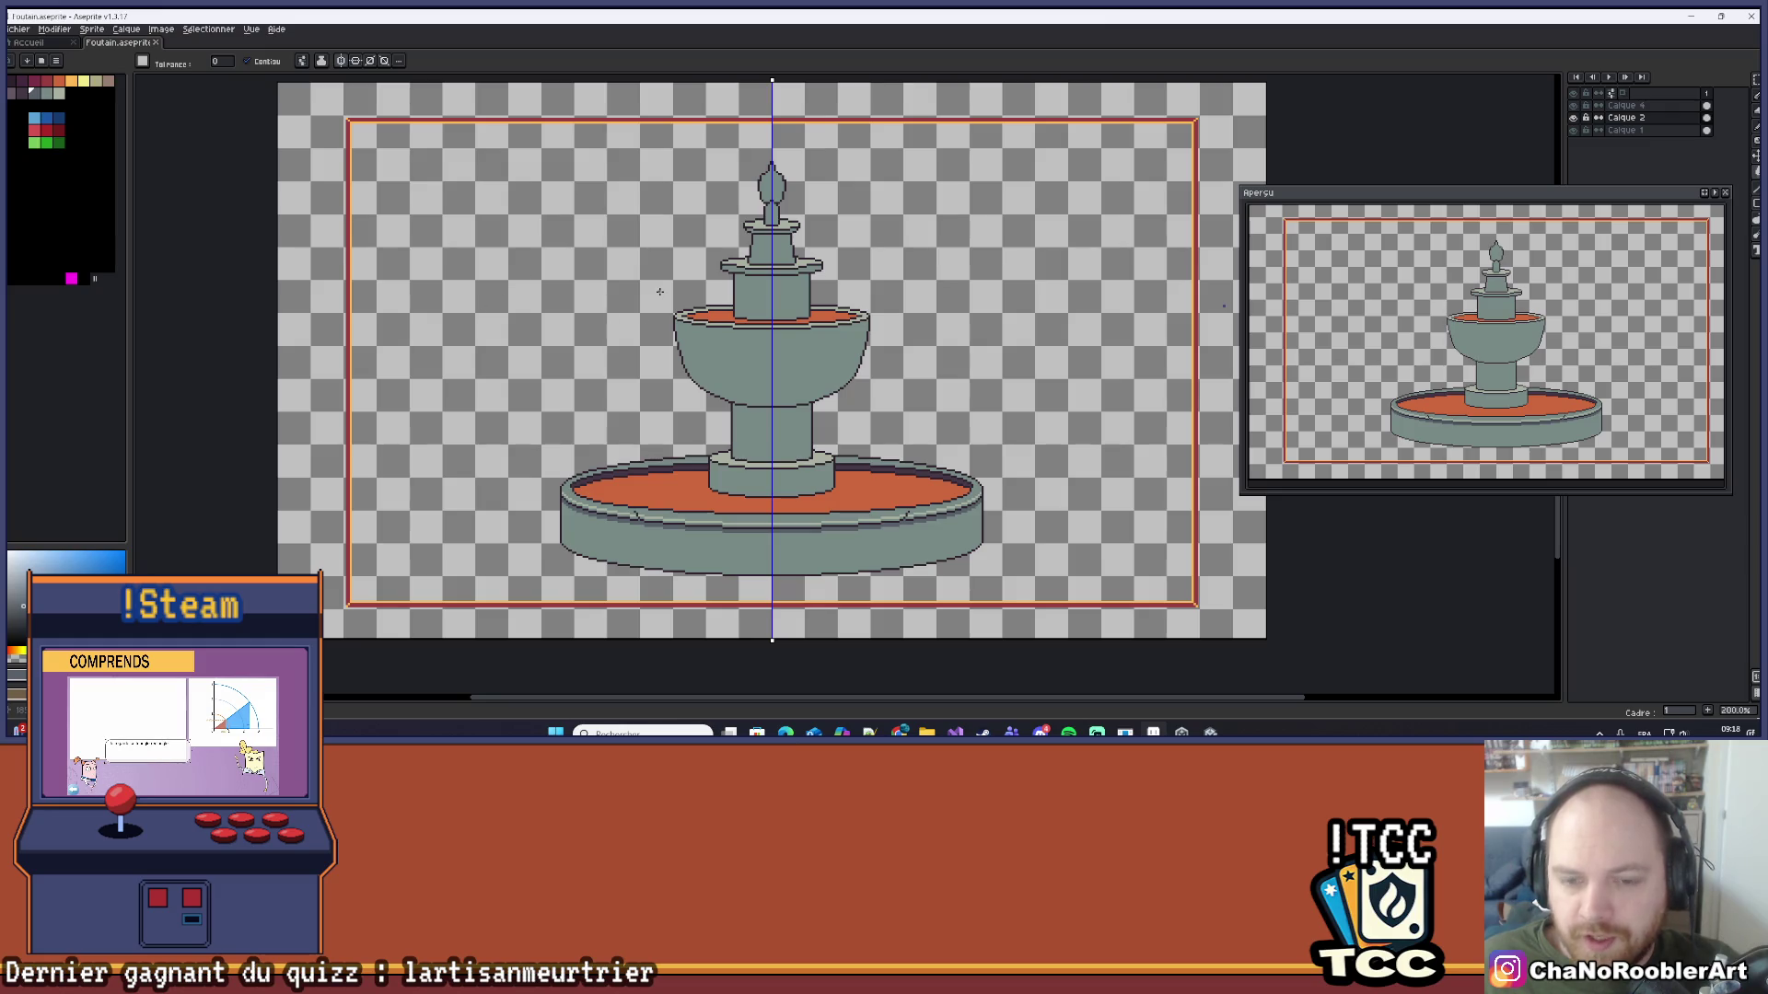
scroll(659, 291, "up", 2)
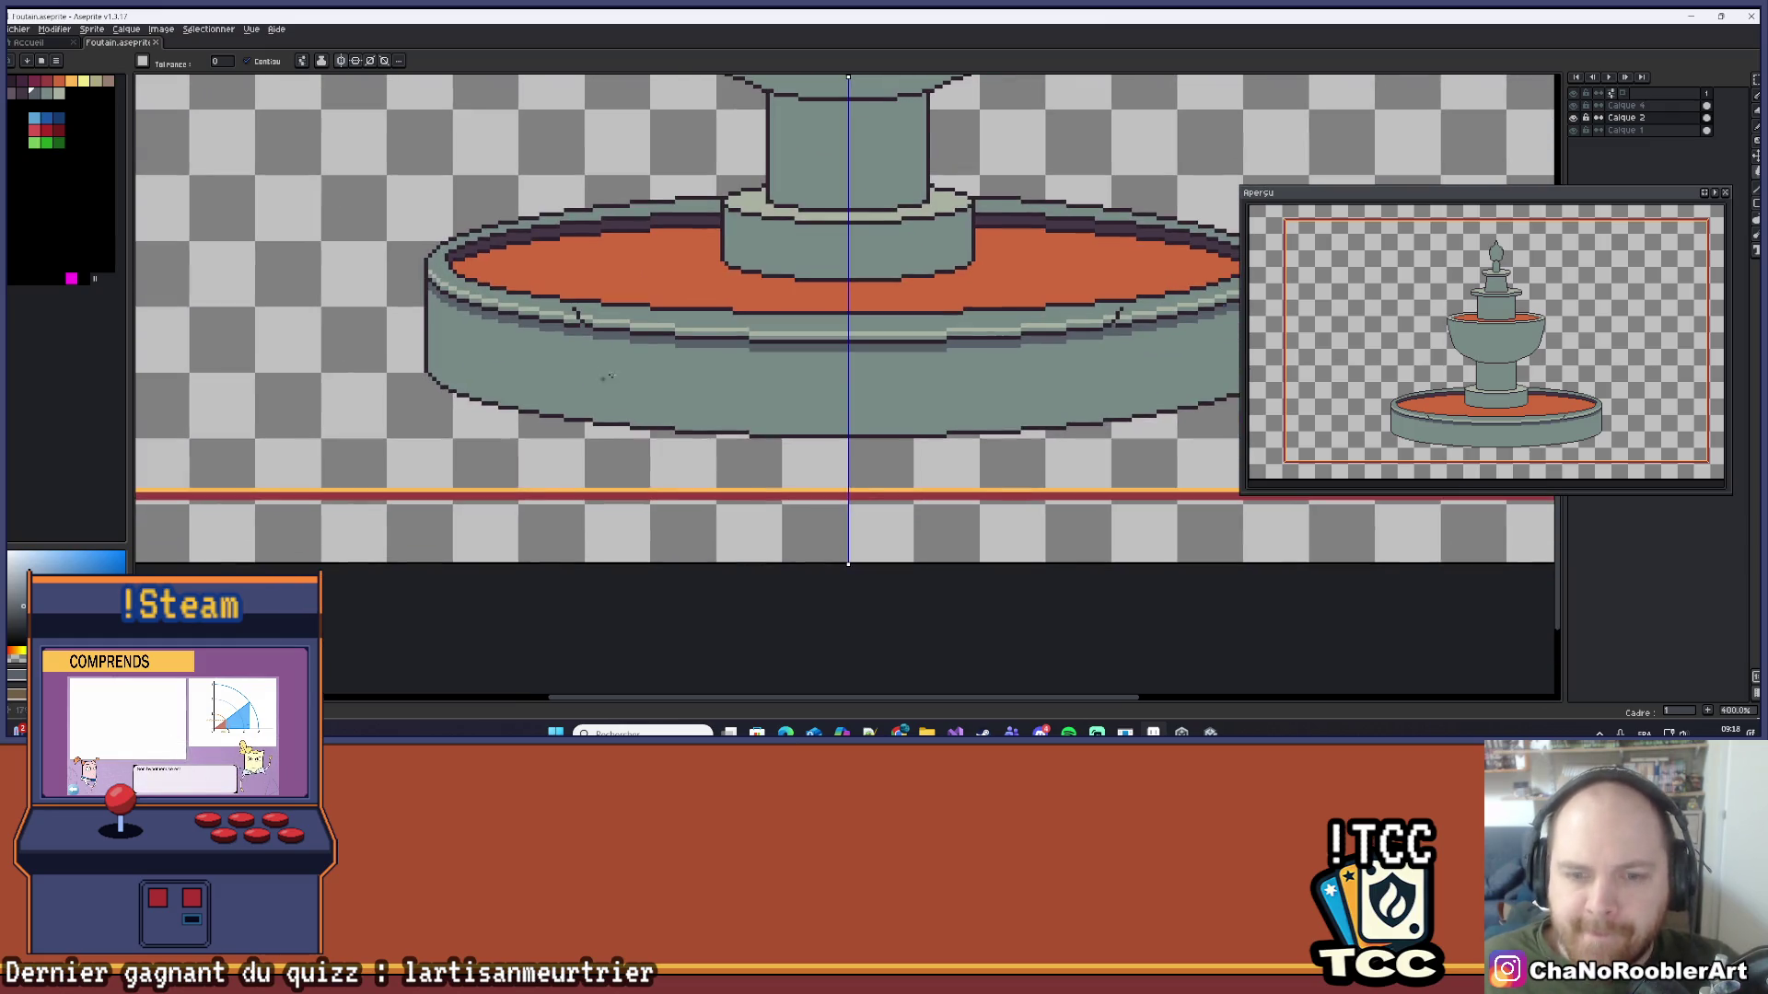
scroll(608, 376, "up", 5)
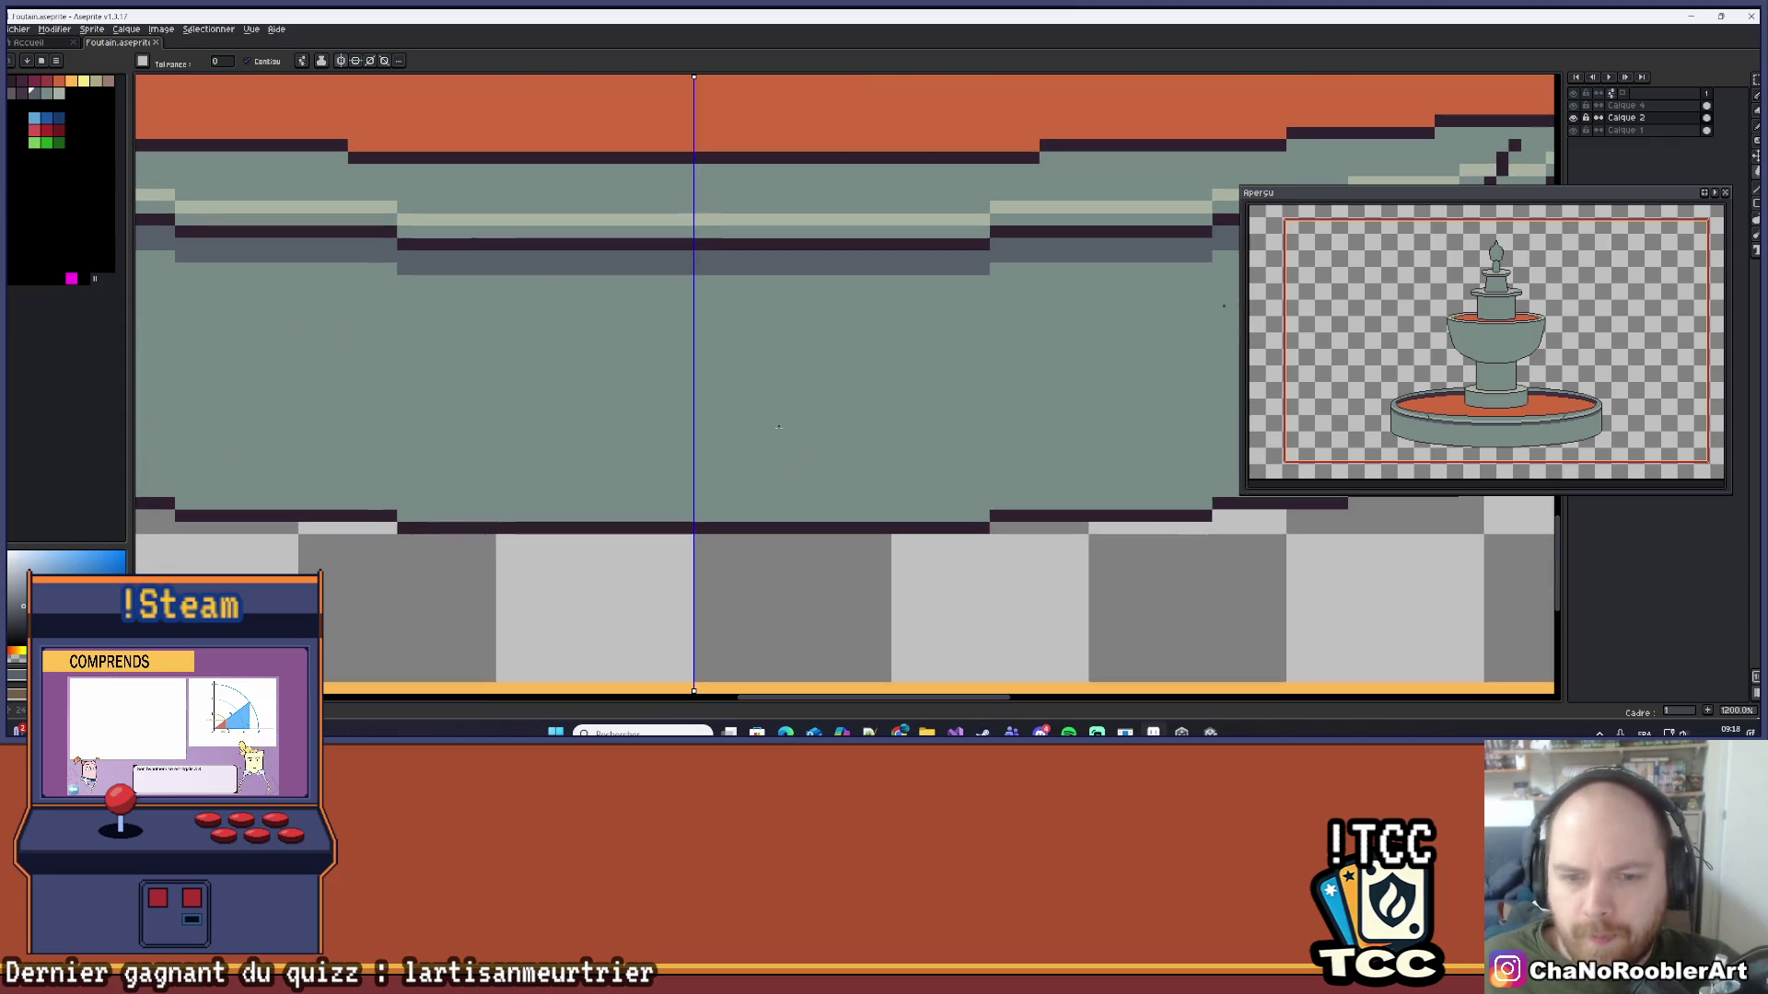
left_click_drag(616, 411, 702, 376)
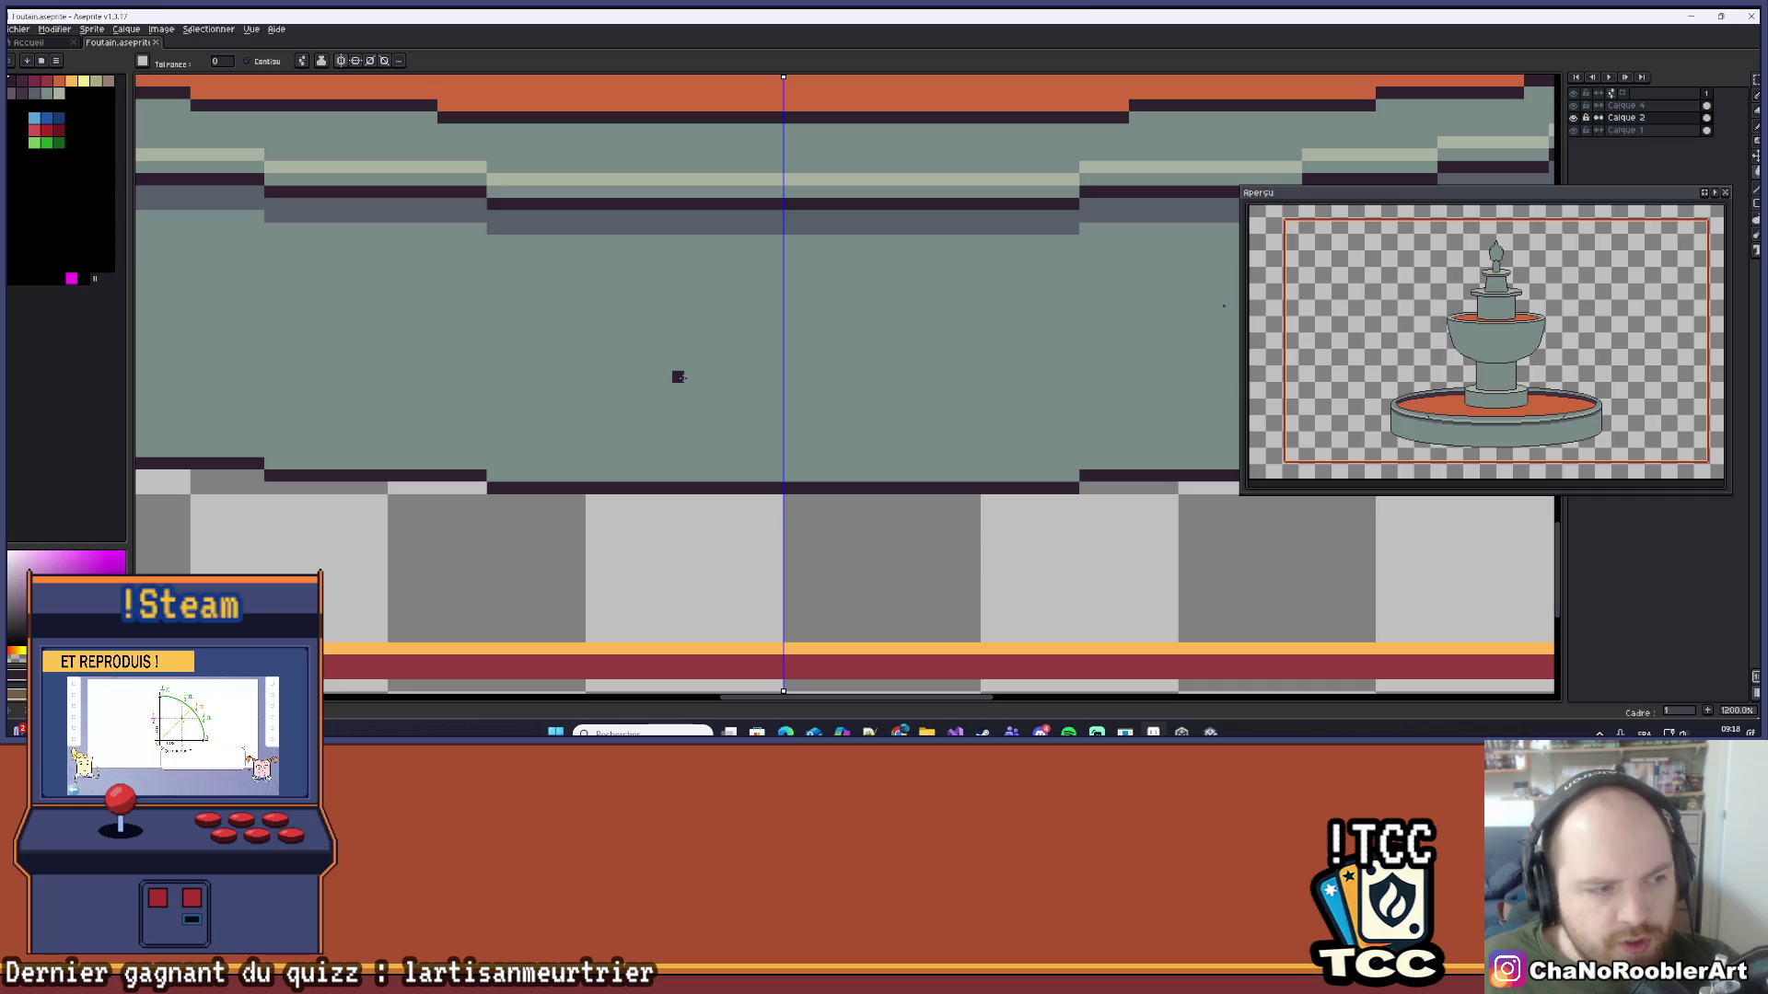
scroll(770, 356, "up", 1)
scroll(770, 355, "right", 1)
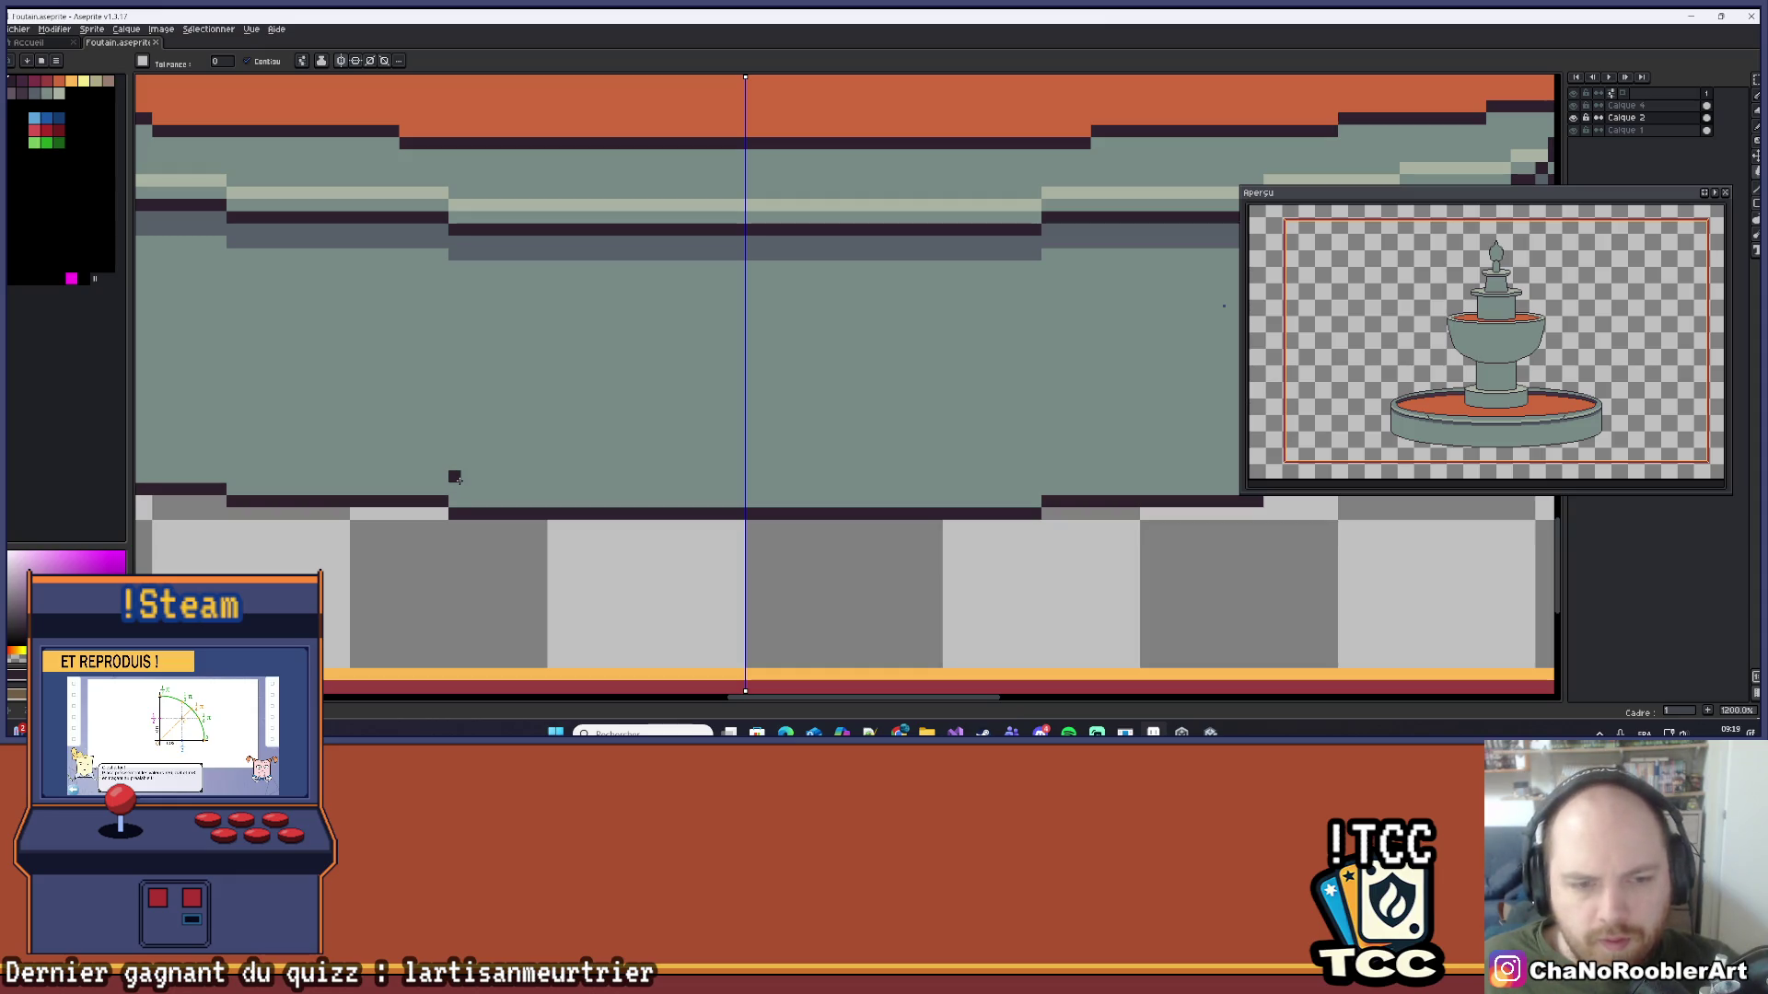
left_click(457, 479)
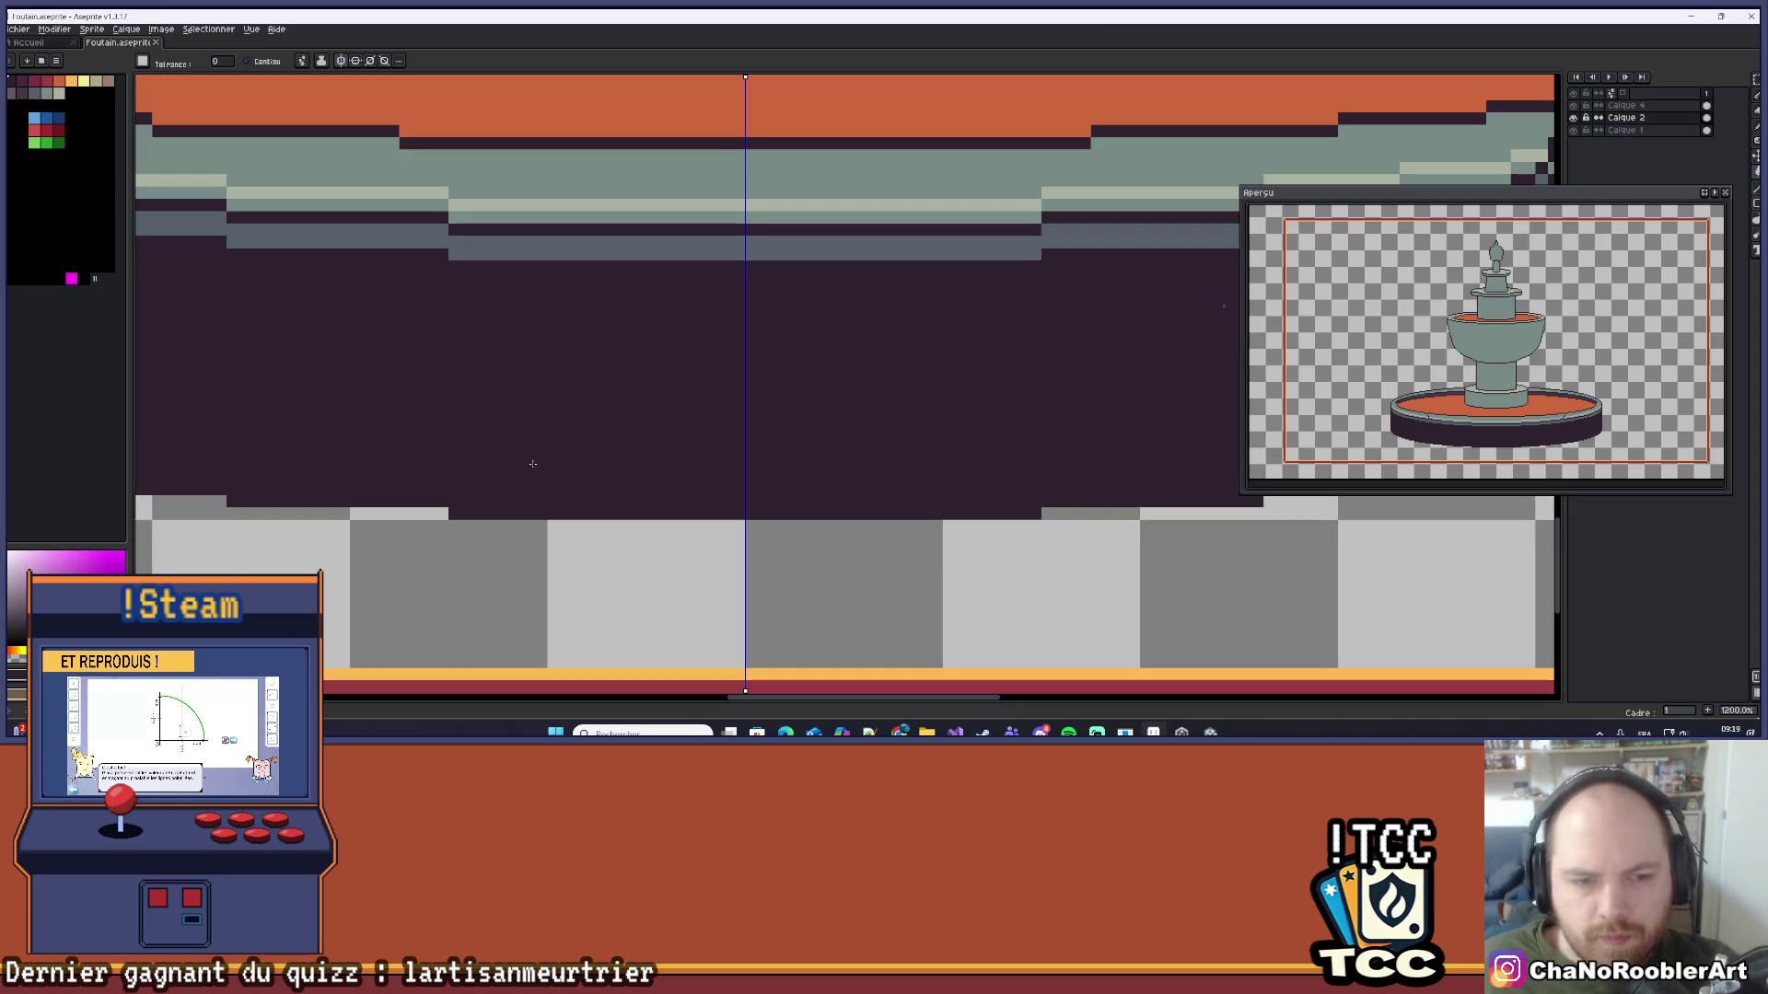
key("ctrl+z")
Step: With the 1px Pencil, draw a stepped dark line rising above the basin's bottom outline
key("b")
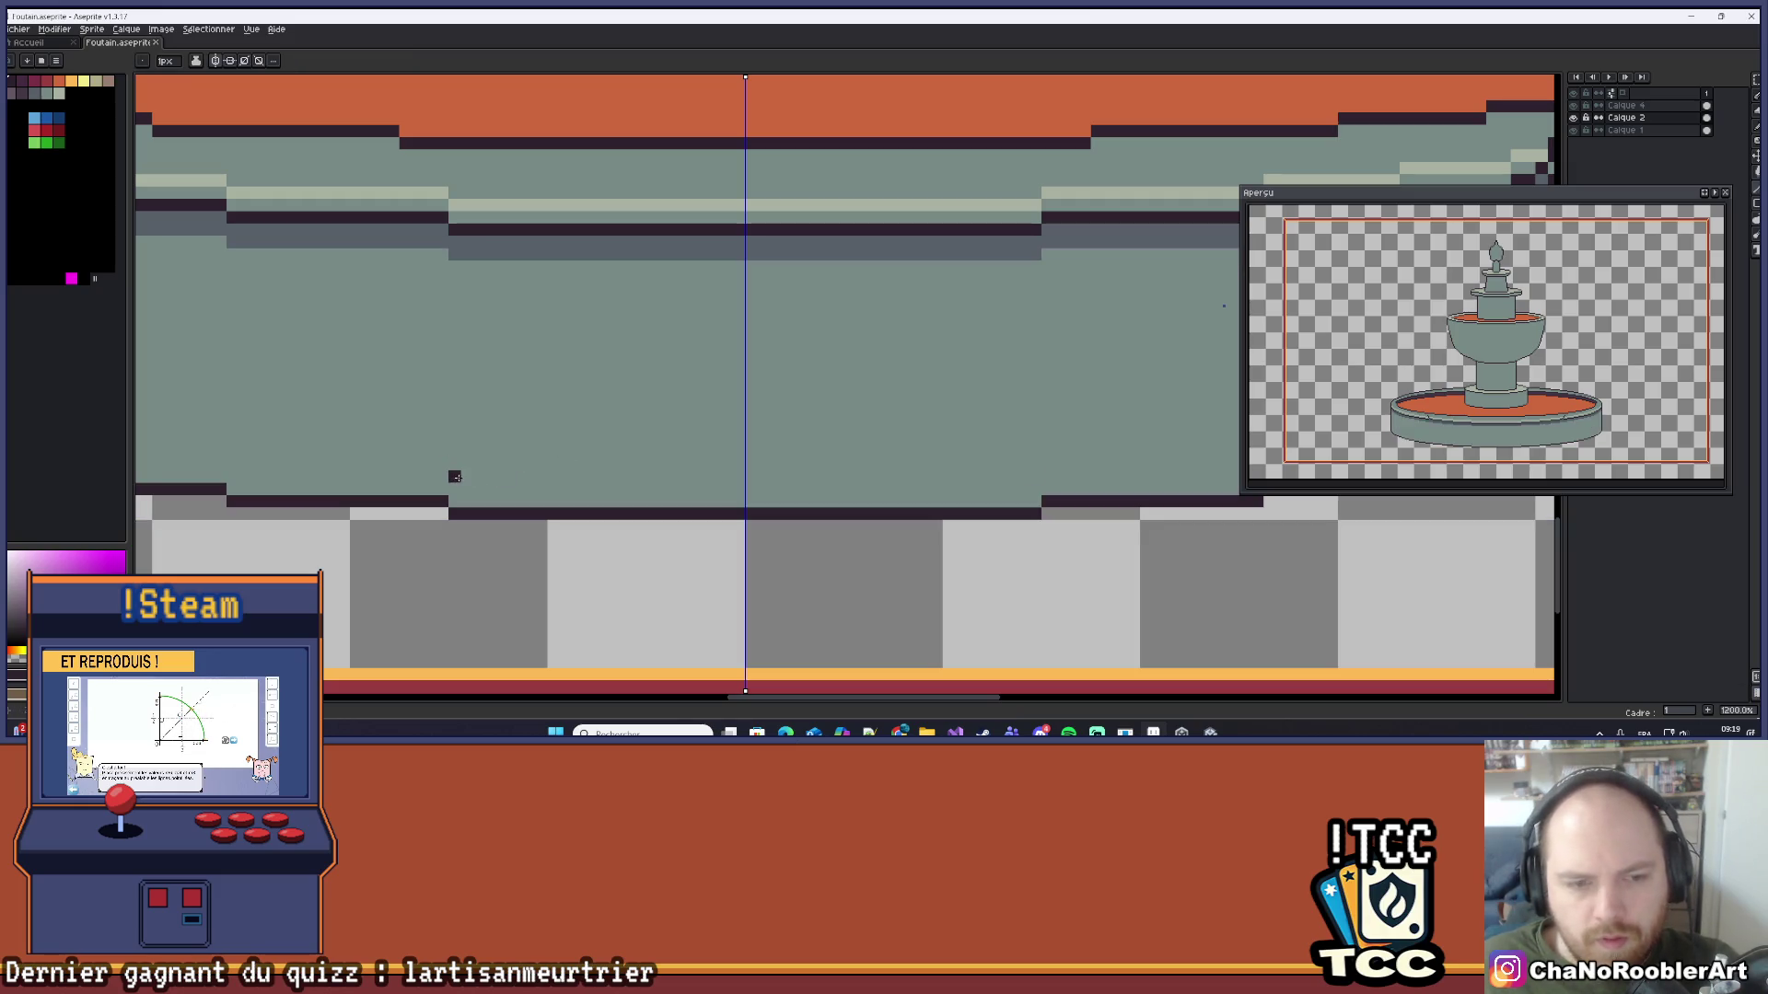
left_click_drag(455, 477, 1040, 477)
left_click_drag(1245, 493, 684, 466)
left_click_drag(482, 438, 841, 424)
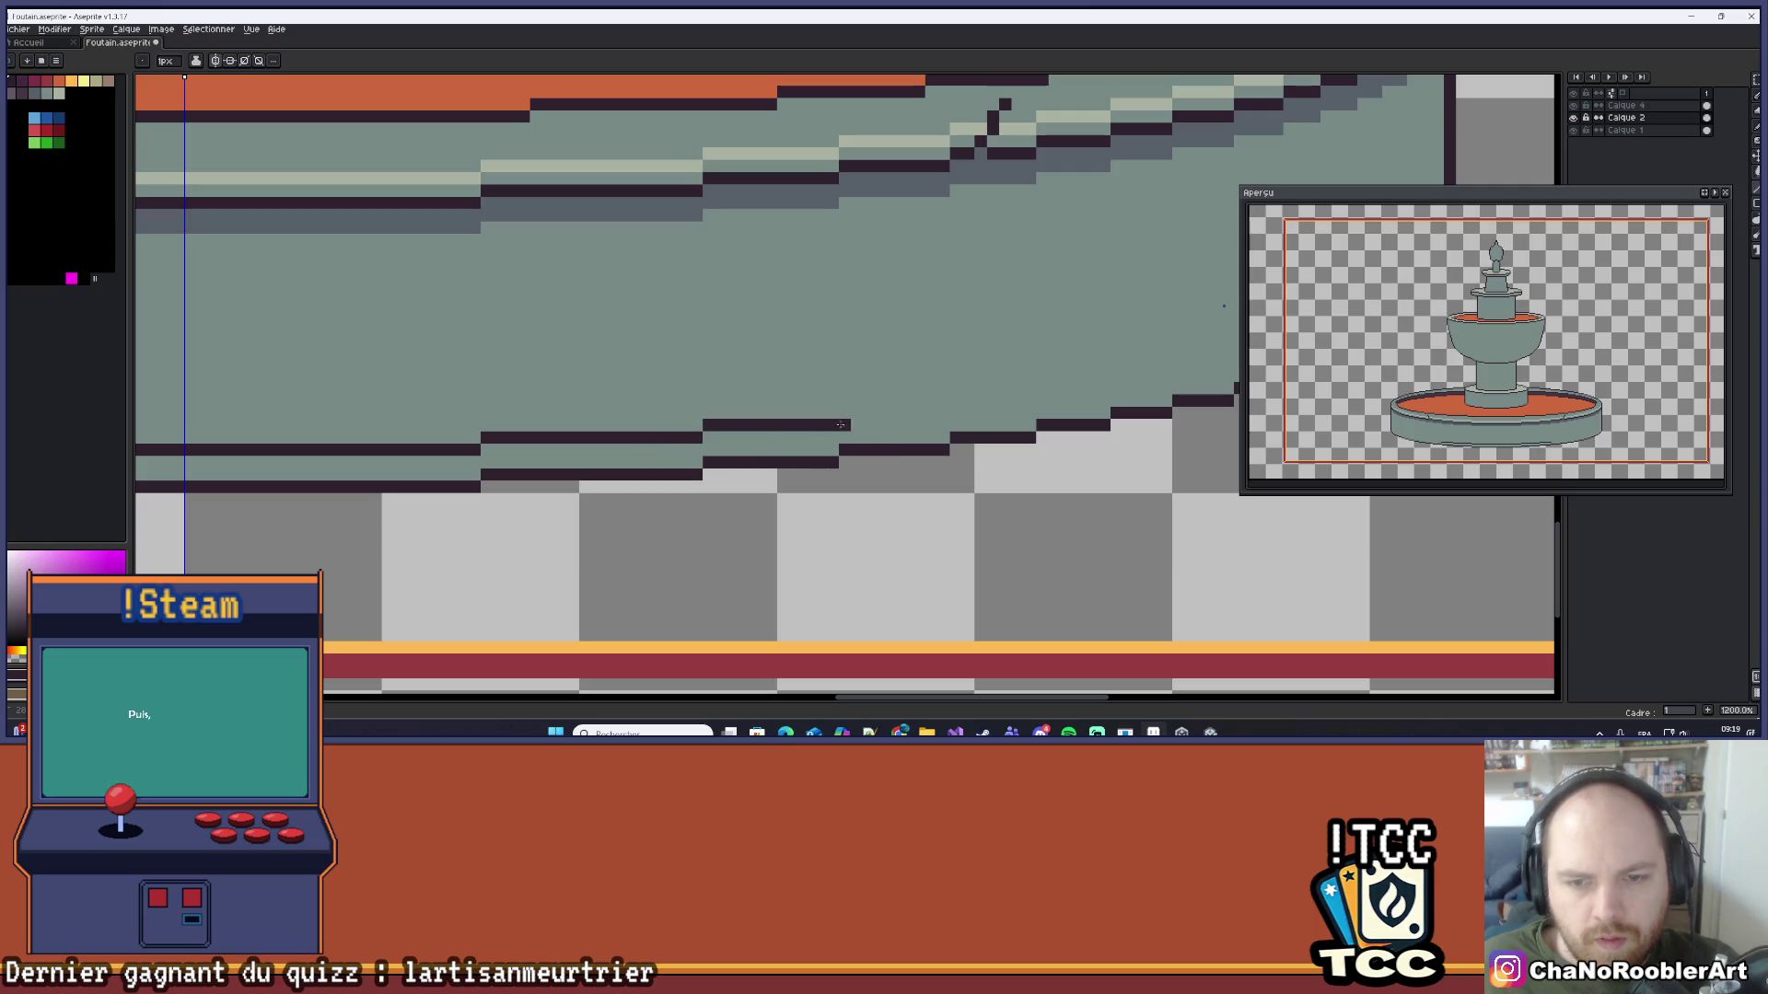
scroll(612, 414, "down", 1)
scroll(599, 432, "up", 2)
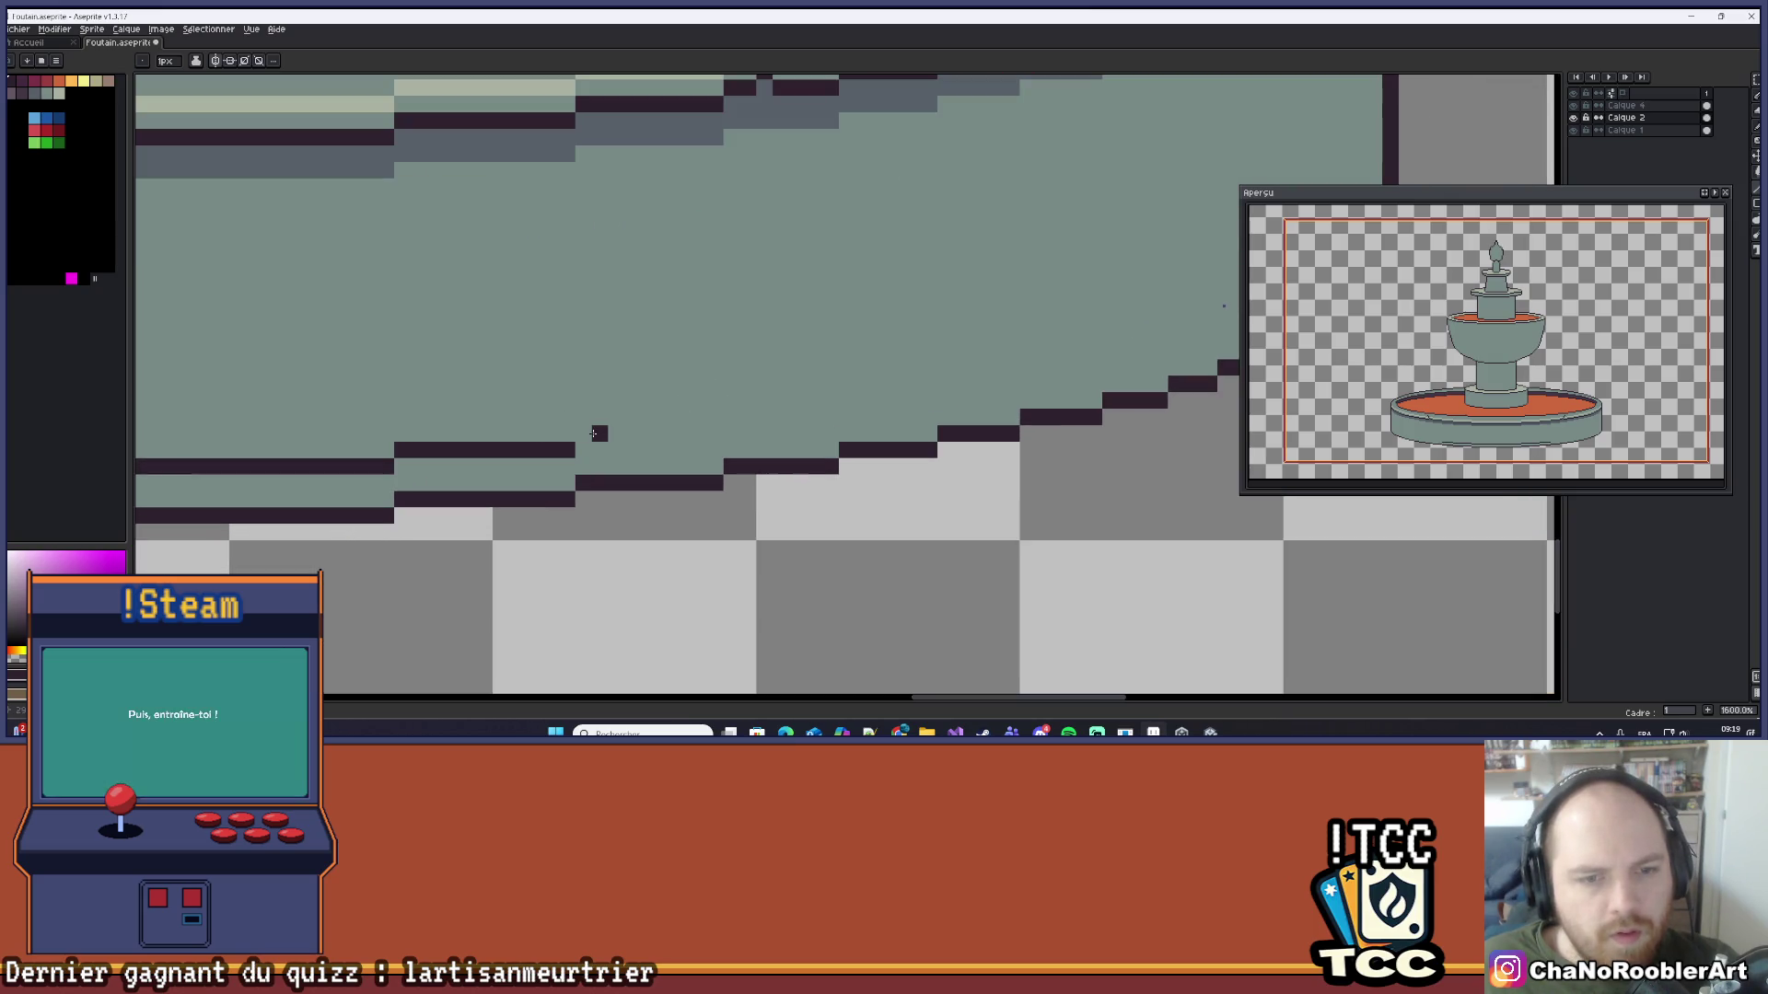
left_click_drag(643, 429, 808, 416)
scroll(639, 375, "down", 1)
scroll(615, 380, "up", 1)
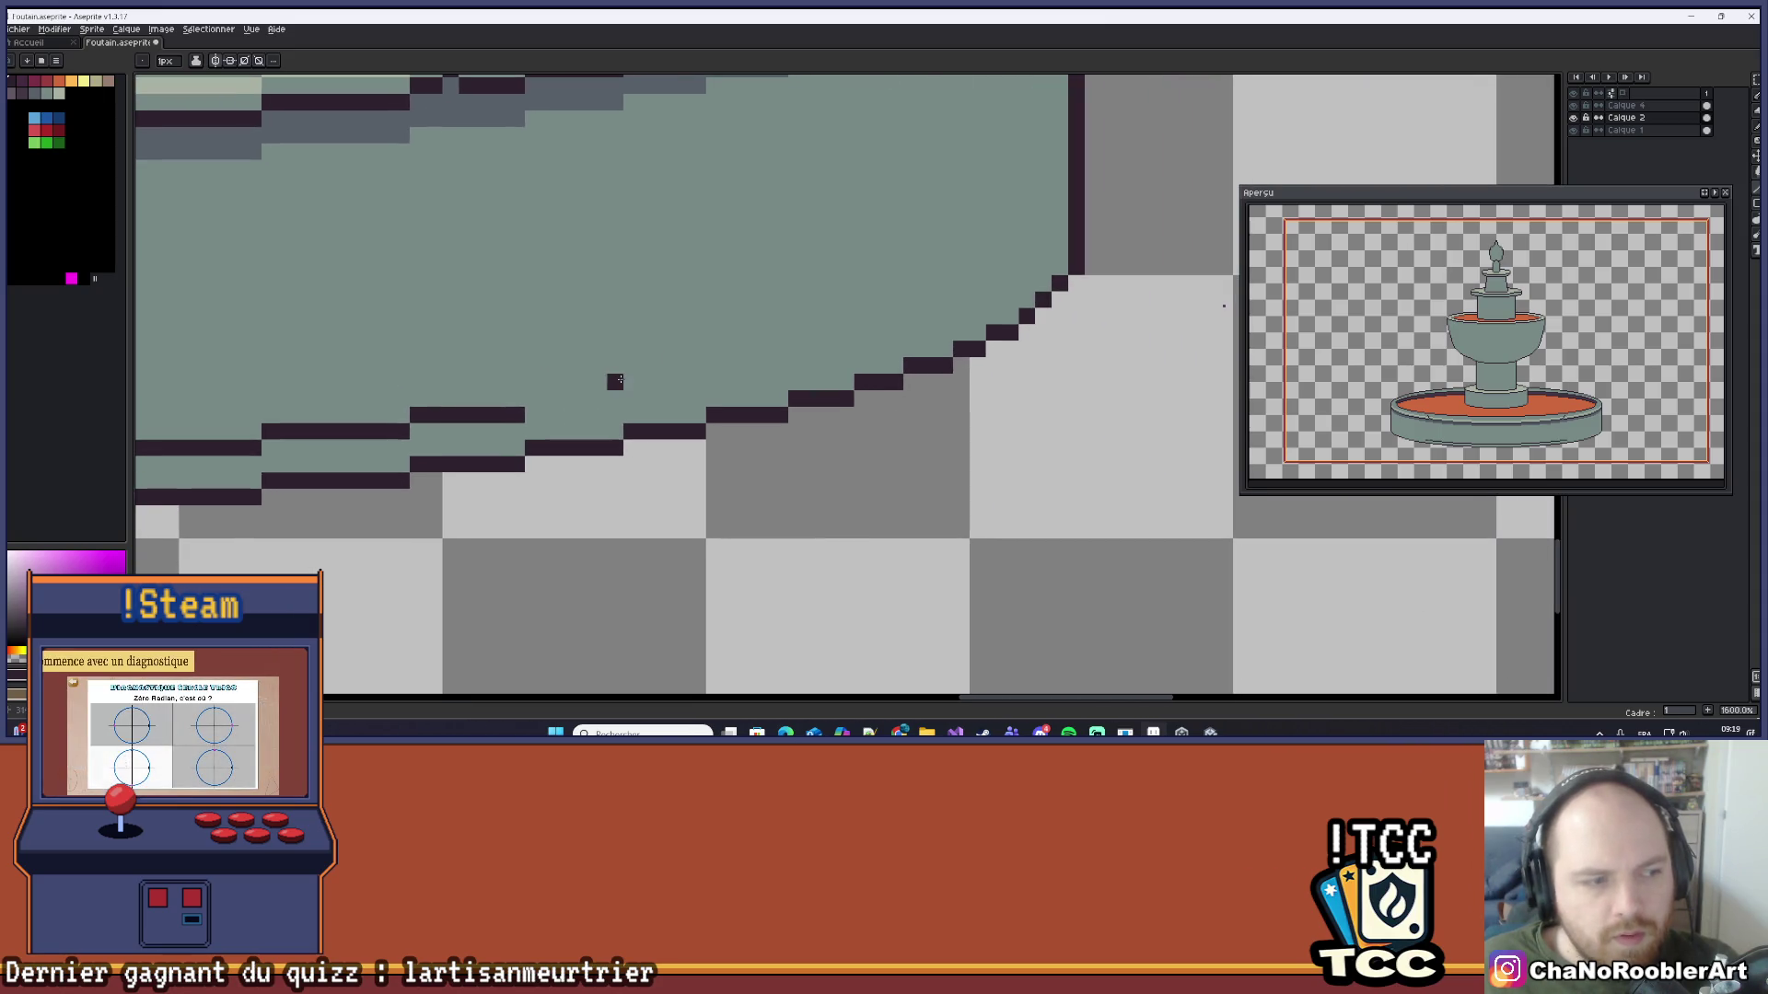
left_click_drag(534, 399, 691, 378)
scroll(876, 312, "up", 1)
scroll(750, 335, "down", 1)
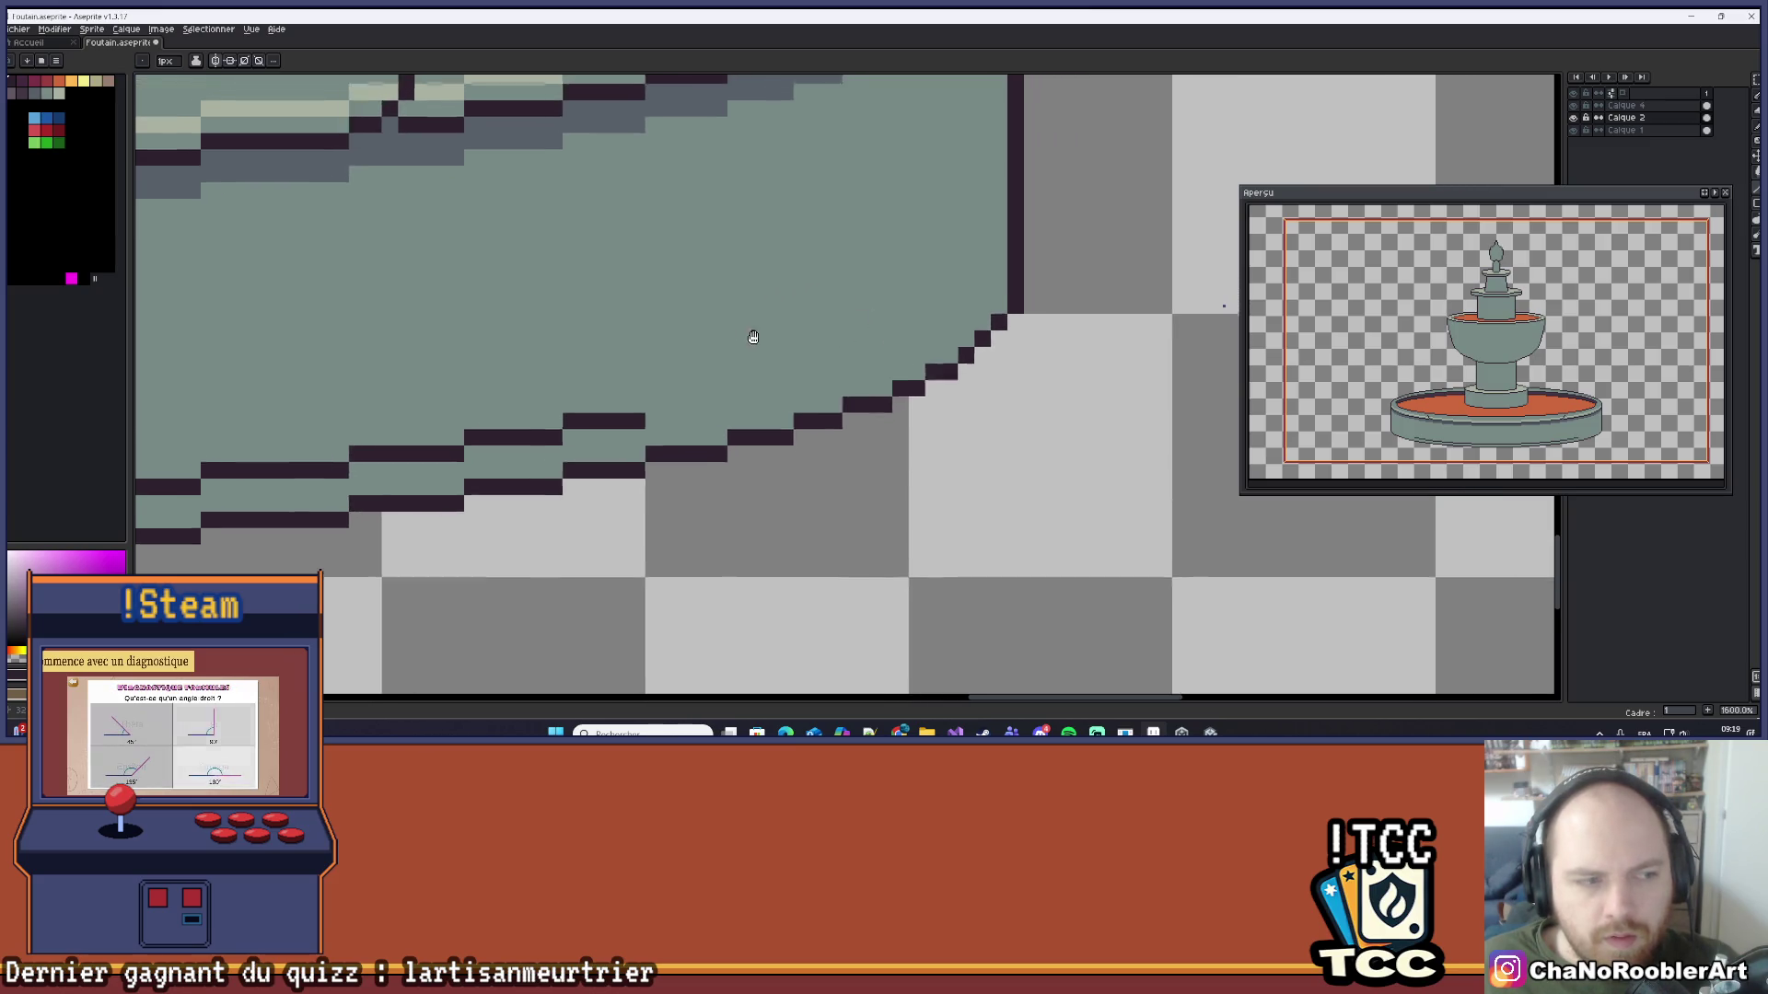
Step: Extend the stepped dark line along the curve, re-placing one misplaced pixel a row lower
left_click(583, 405)
mouse_move(583, 405)
left_mouse_down()
mouse_move(655, 415)
mouse_move(734, 393)
left_mouse_up()
scroll(733, 393, "up", 1)
scroll(733, 393, "right", 1)
left_click(663, 432)
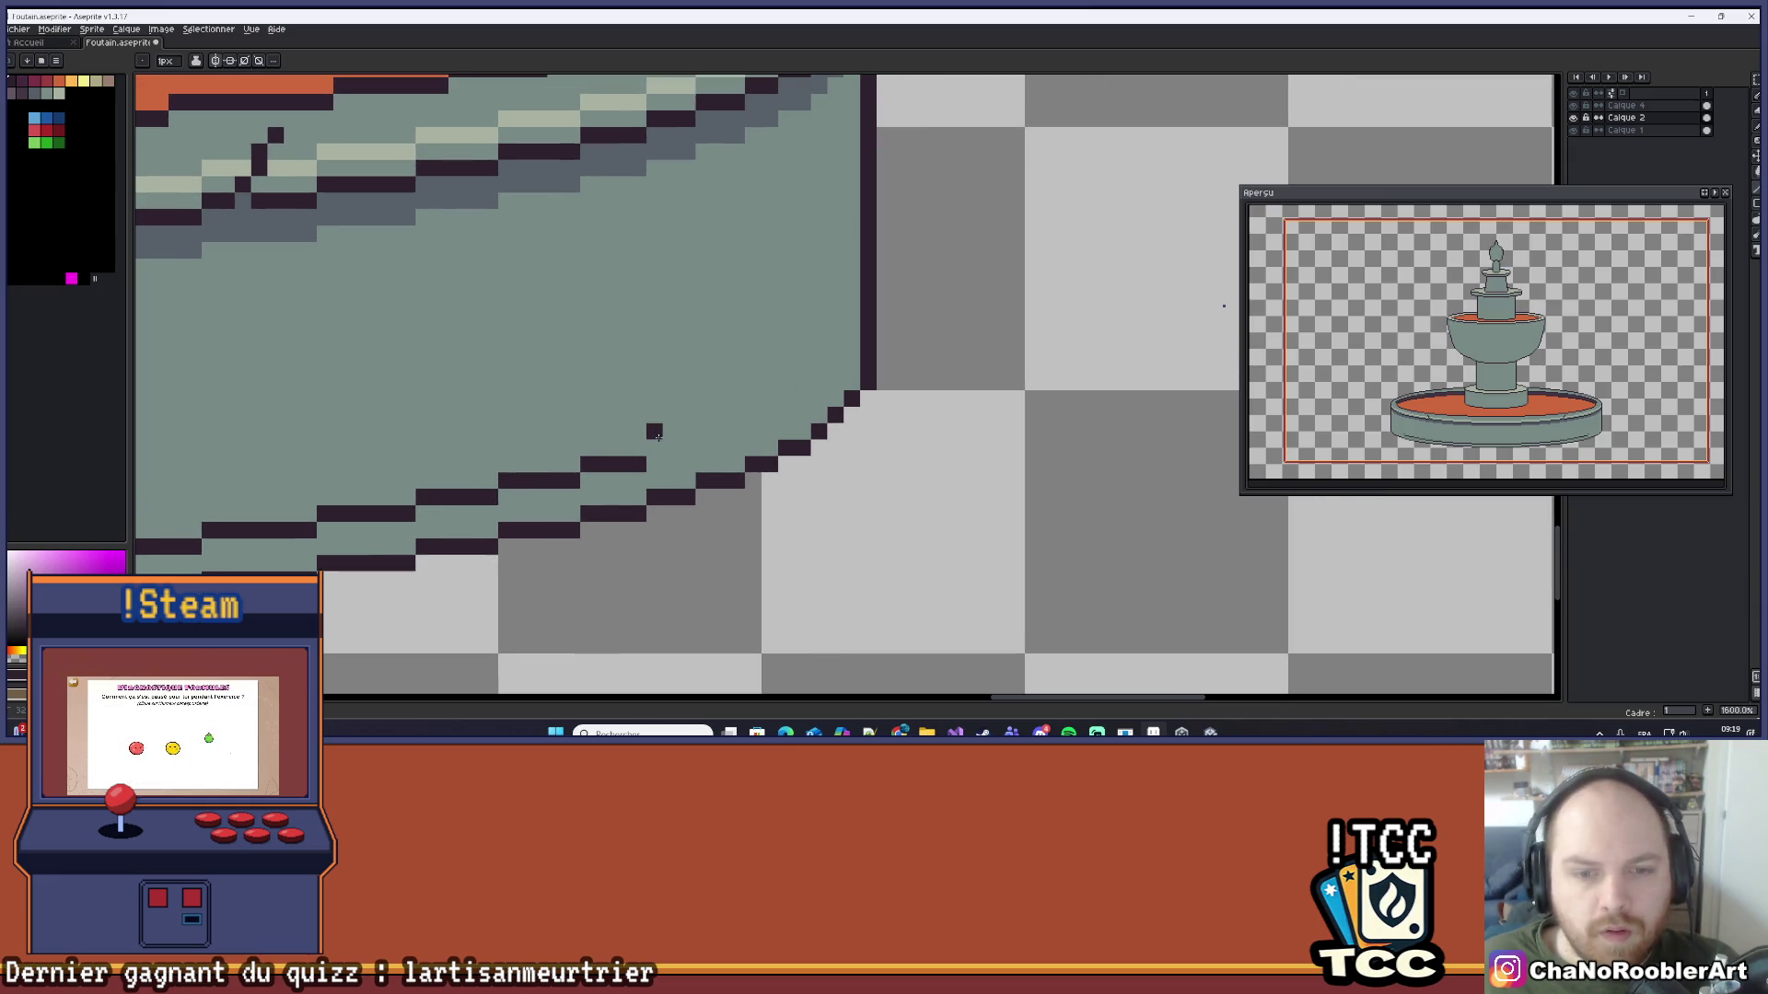
key("ctrl+z")
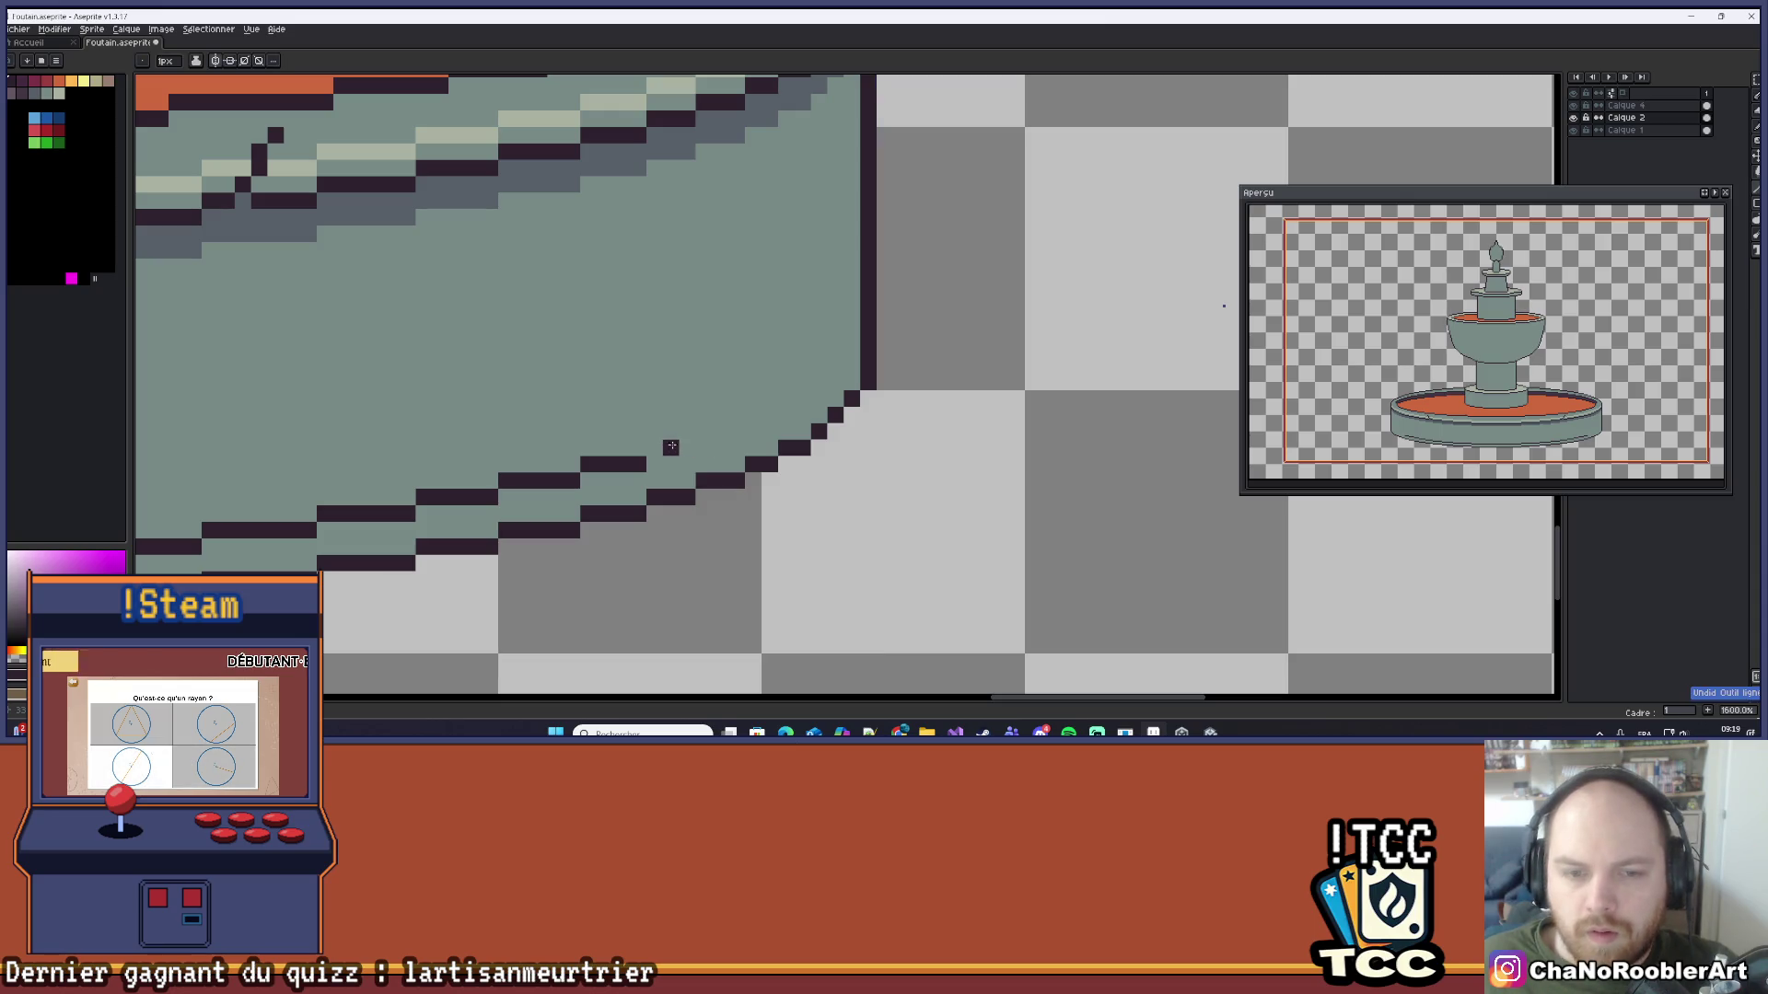
left_click(663, 447)
left_click(684, 447)
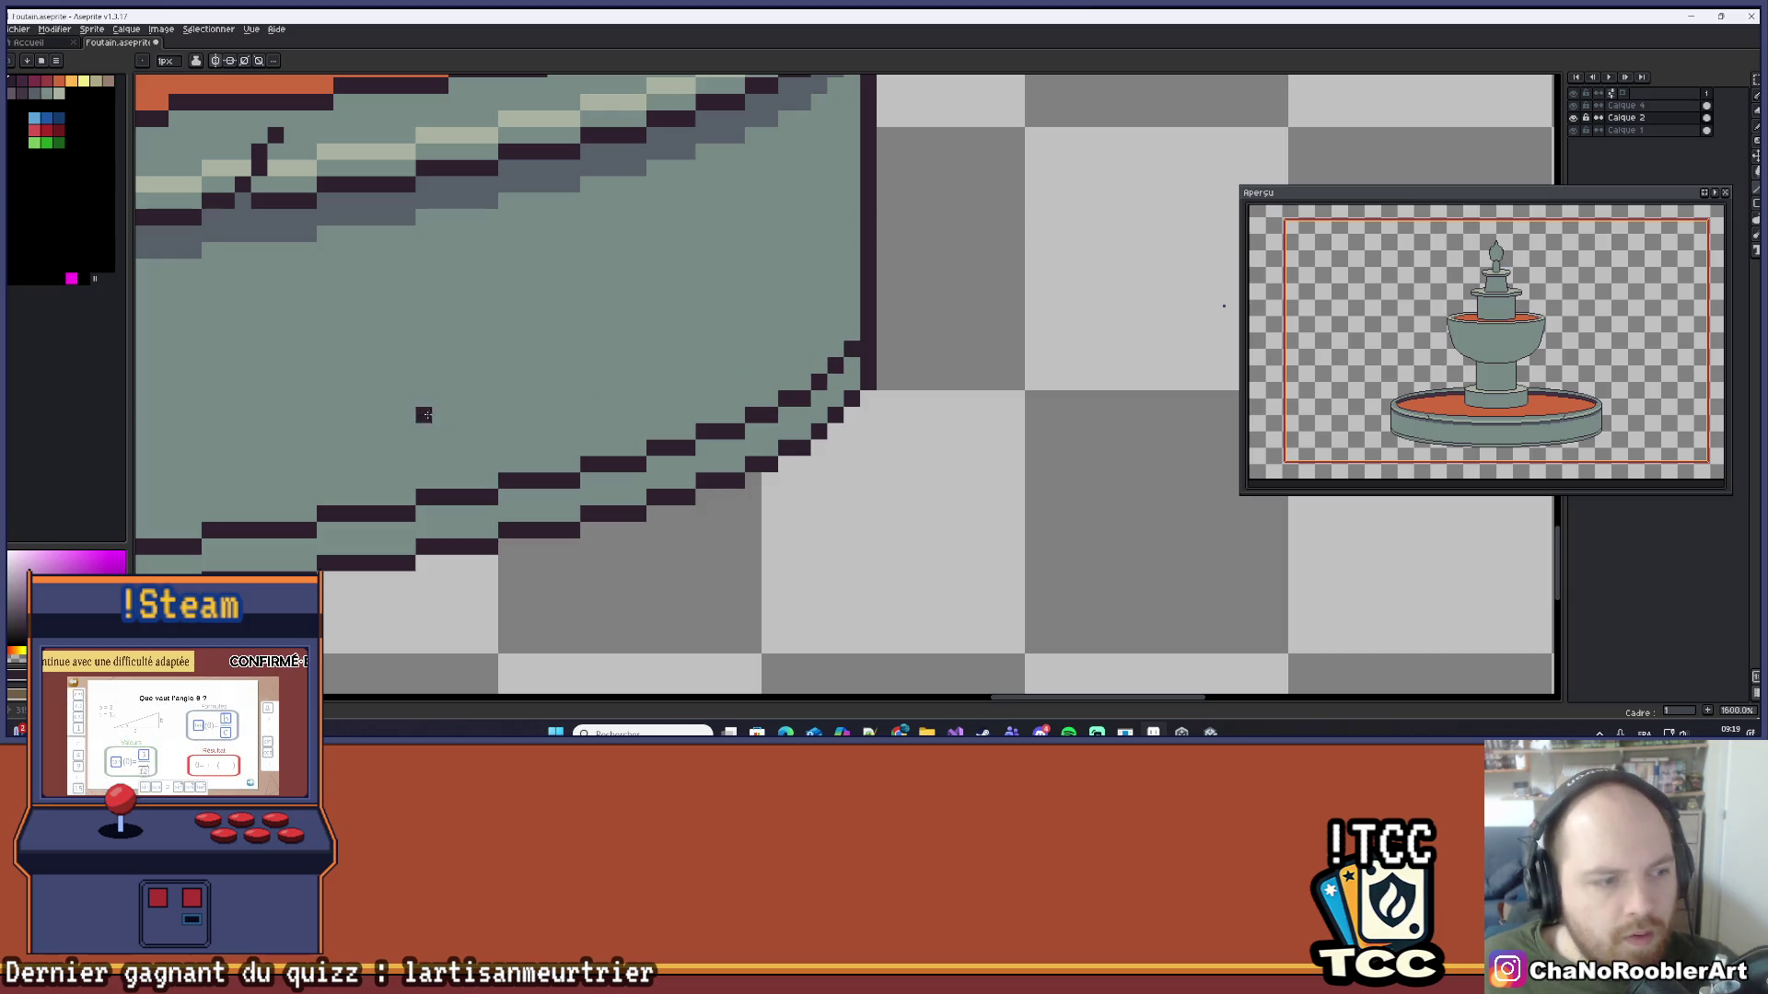
scroll(501, 355, "down", 3)
left_click_drag(507, 401, 886, 433)
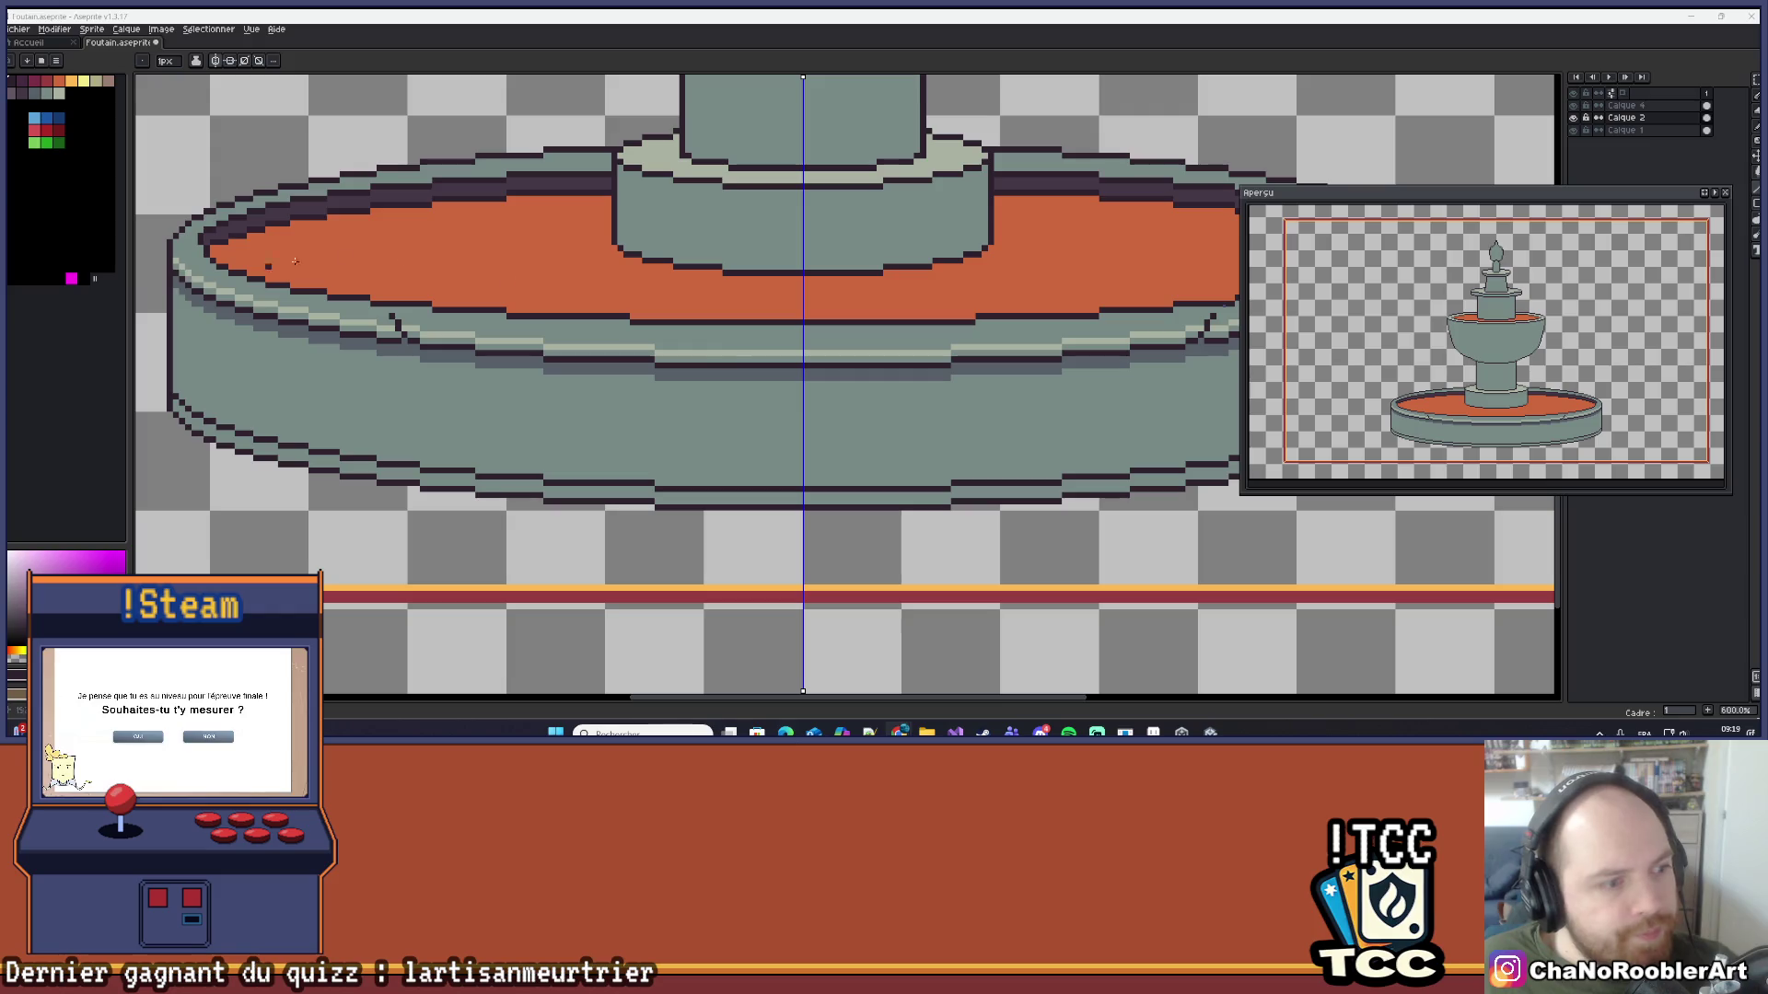
Step: Paint a light-green highlight along the lower rim's stepped outline, redoing the first stripe
mouse_move(1088, 360)
left_mouse_down()
mouse_move(1022, 324)
mouse_move(988, 330)
left_mouse_up()
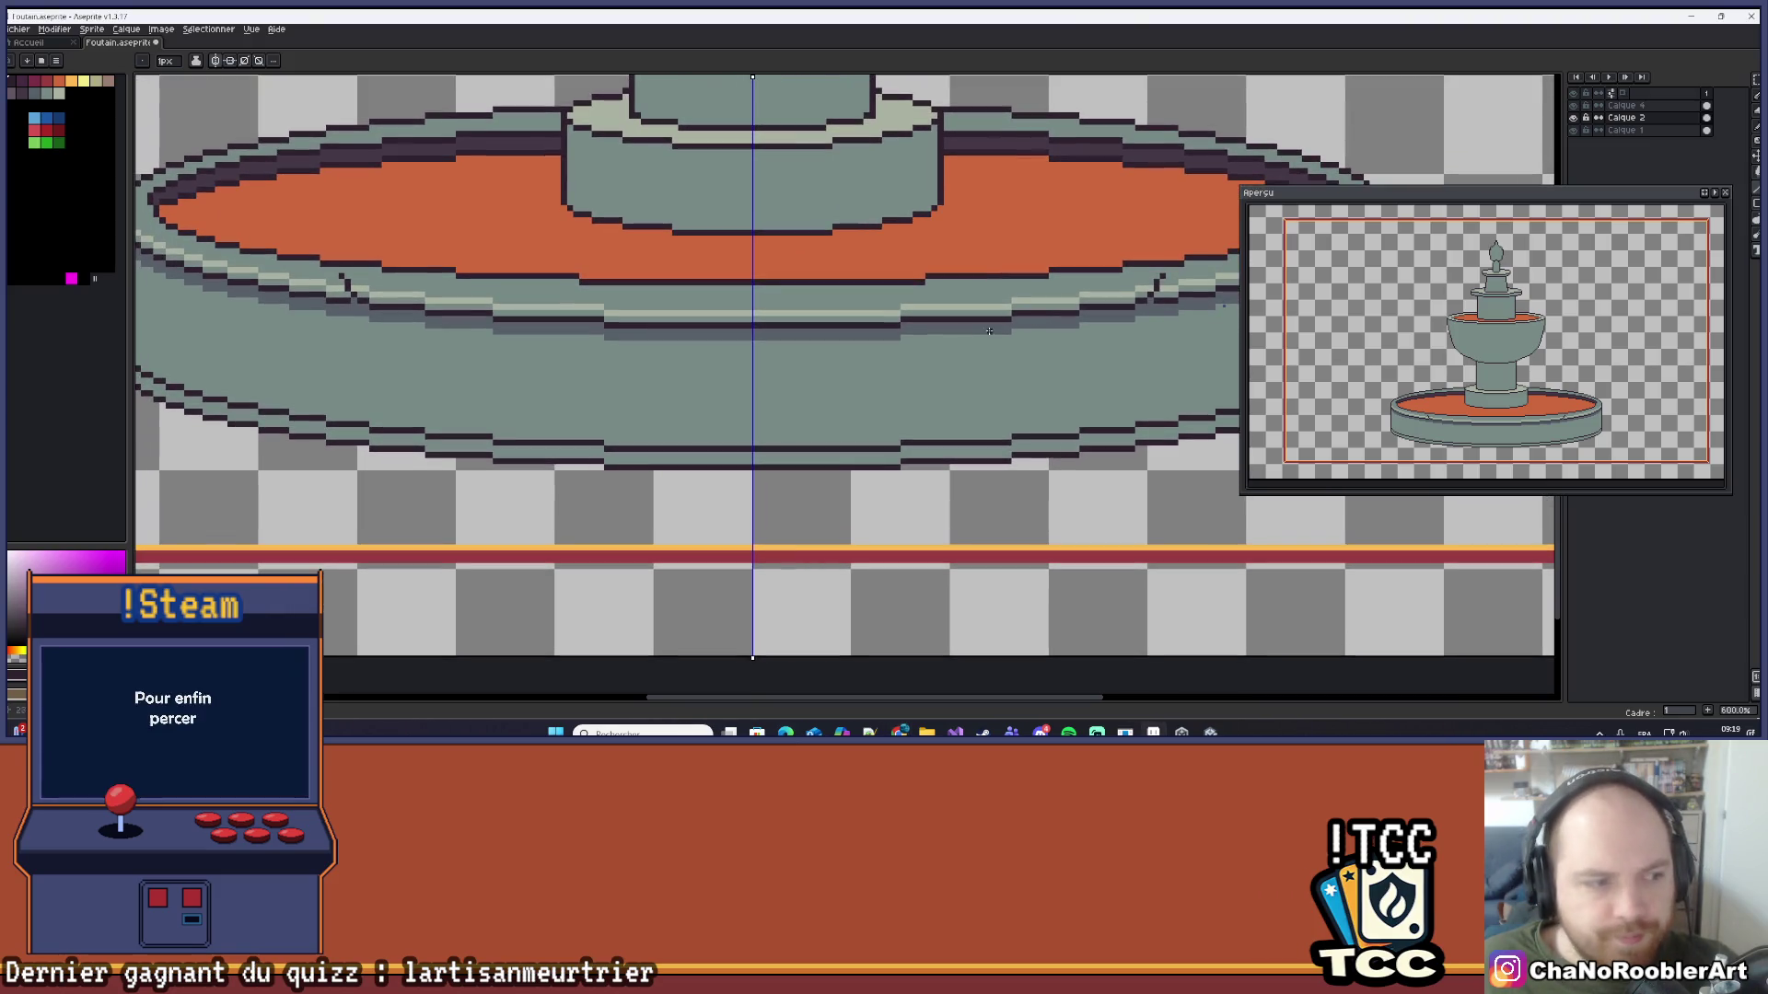
scroll(730, 398, "up", 4)
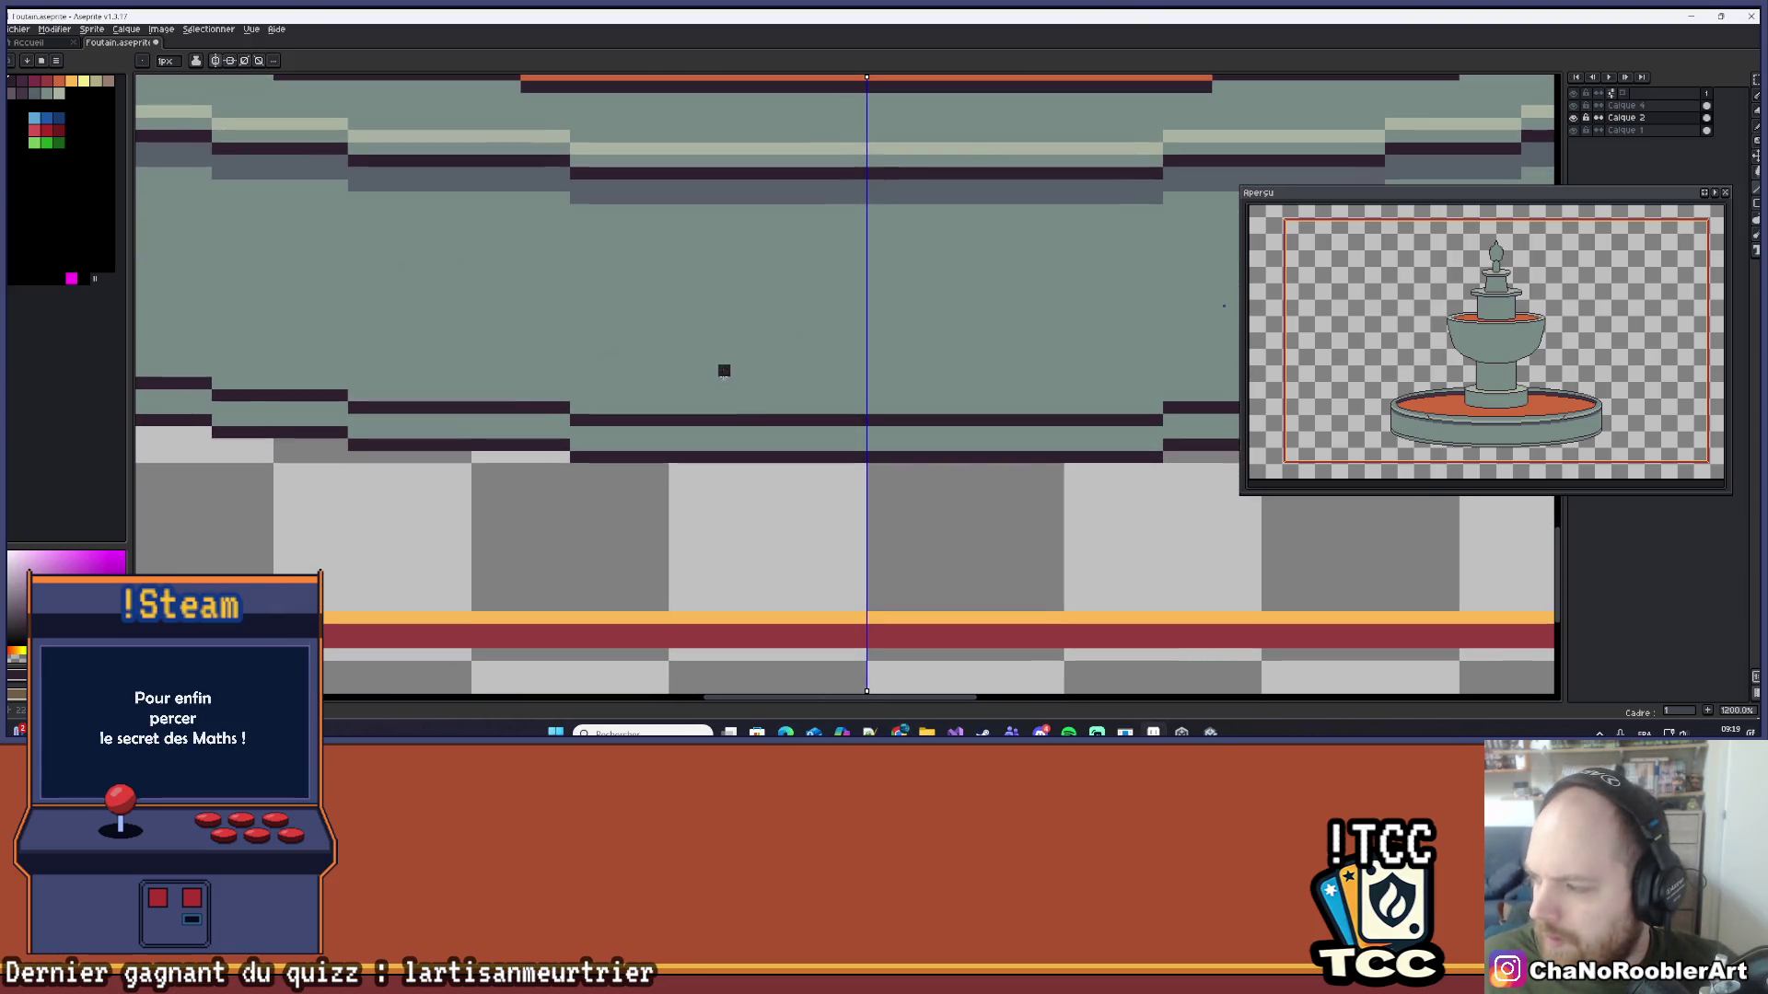
scroll(700, 383, "up", 2)
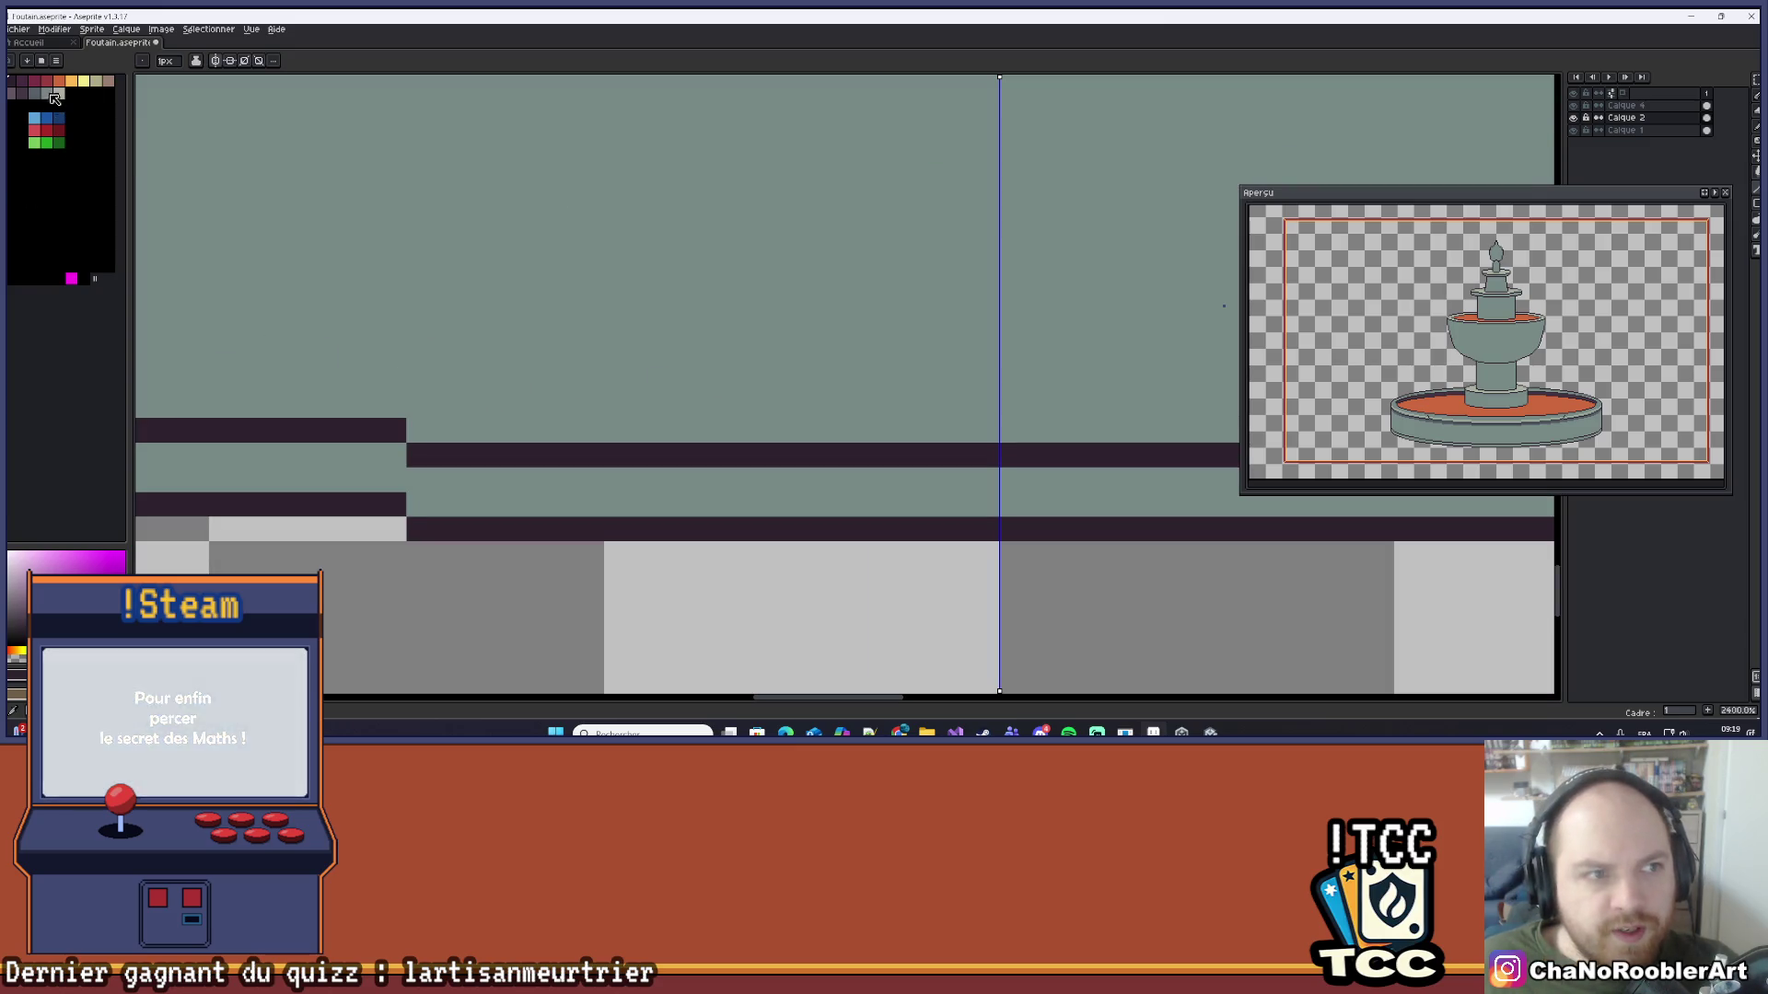
left_click_drag(418, 481, 1003, 481)
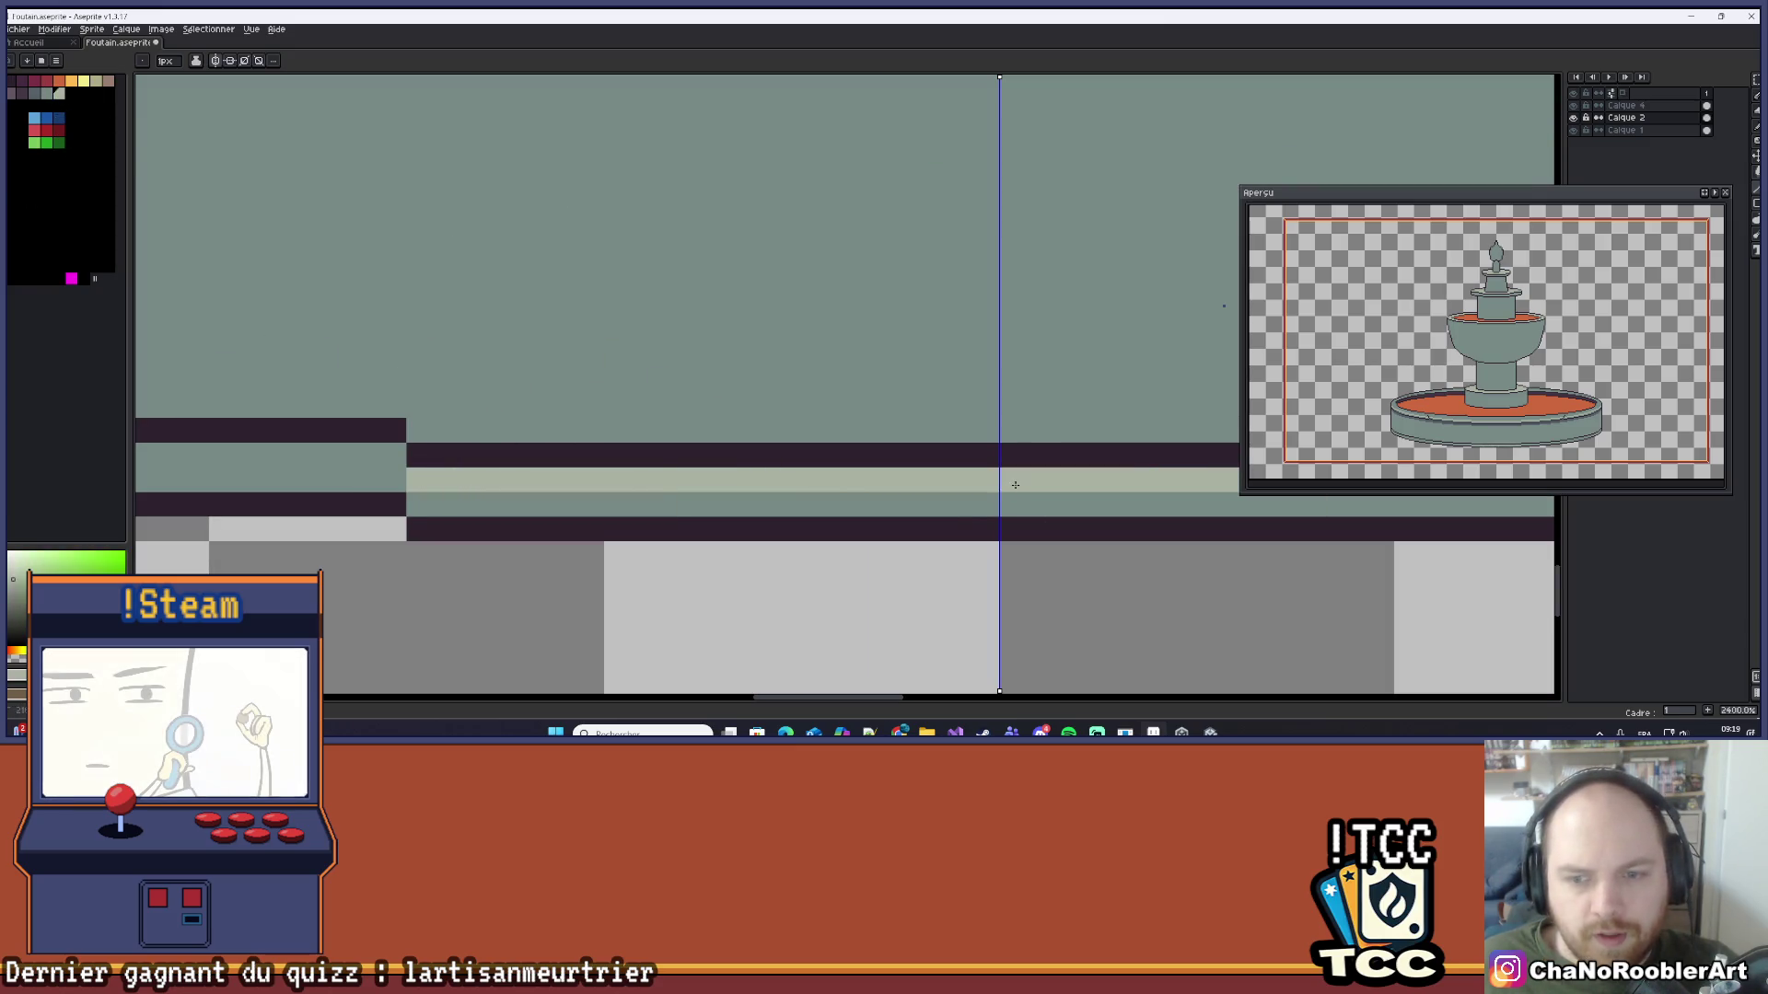
scroll(1068, 405, "down", 4)
scroll(1065, 410, "up", 2)
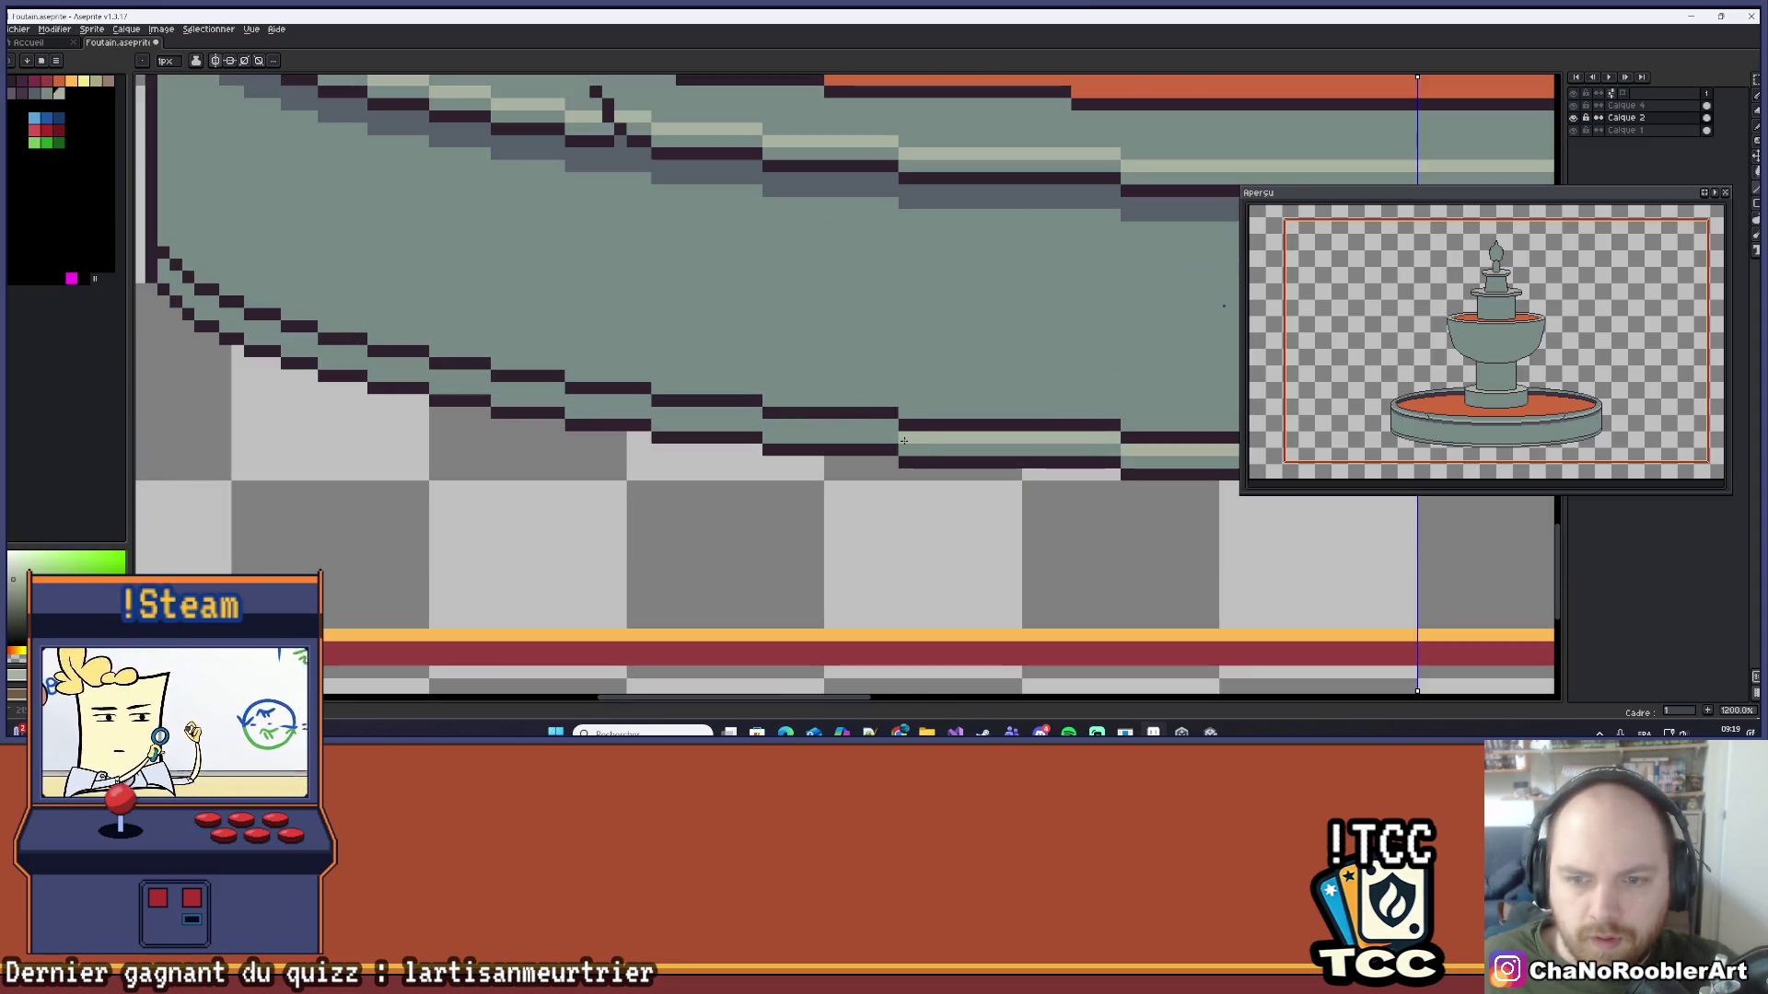
scroll(881, 413, "up", 2)
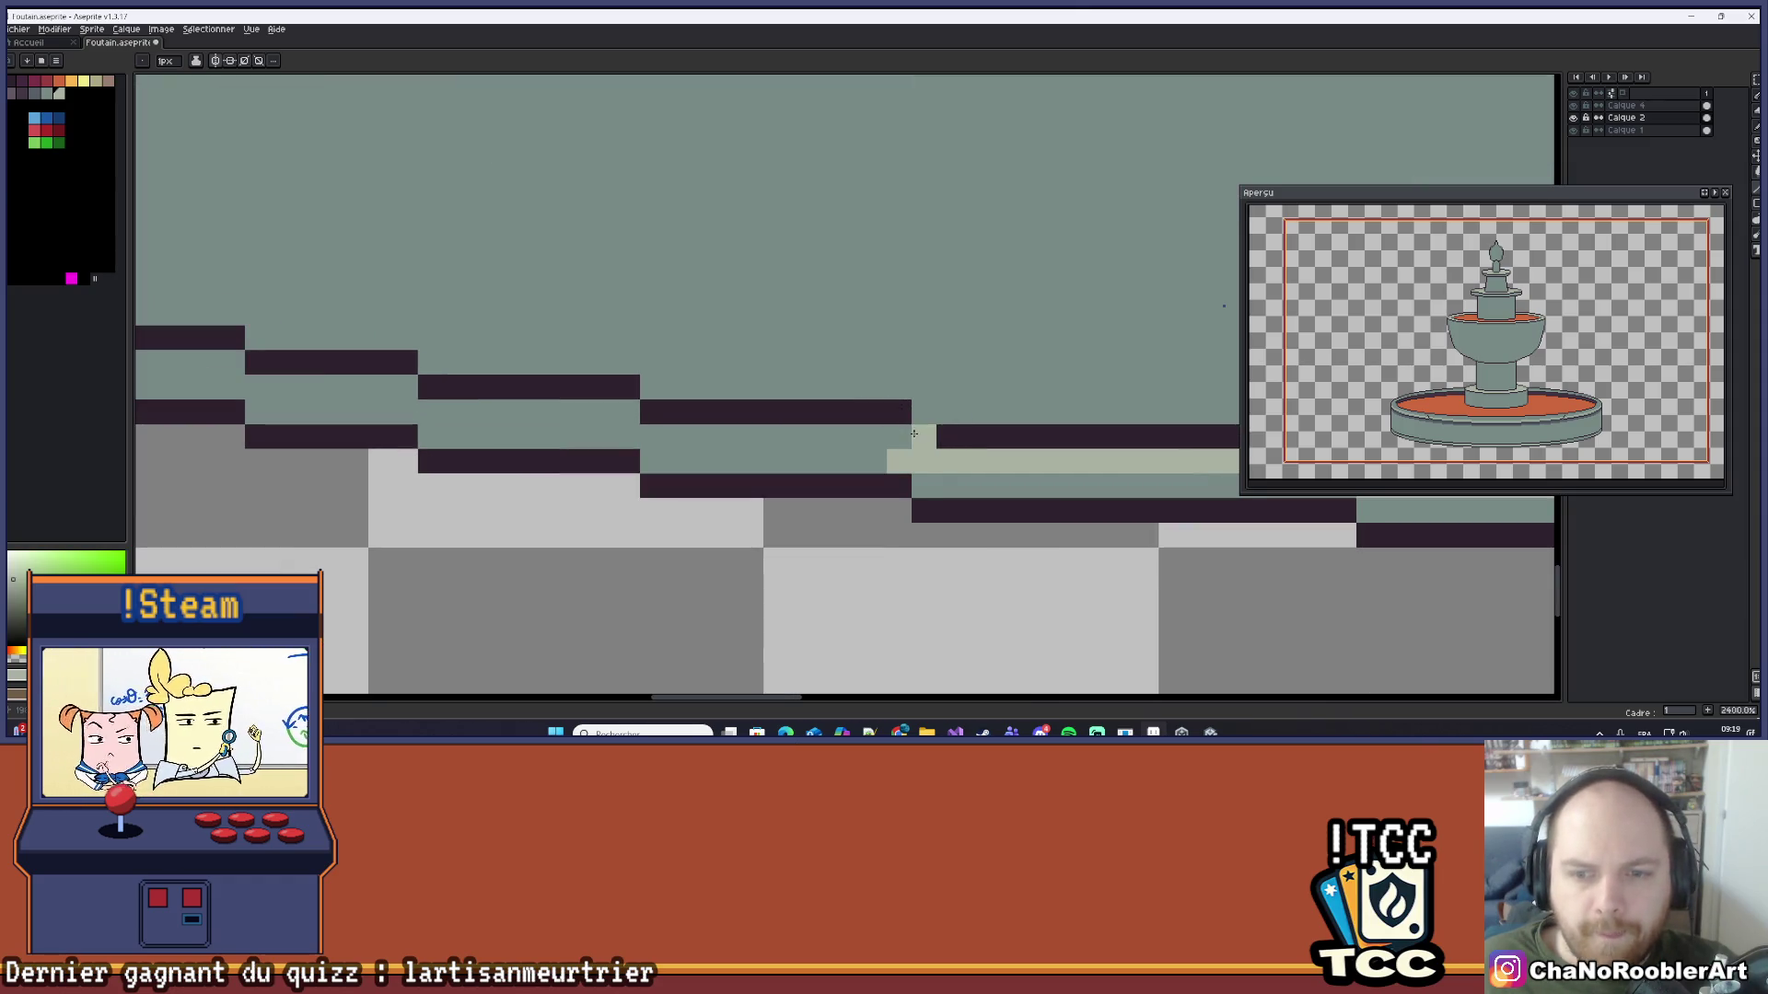
key("ctrl+z")
mouse_move(895, 440)
left_mouse_down()
mouse_move(645, 437)
mouse_move(598, 410)
mouse_move(453, 406)
mouse_move(384, 361)
left_mouse_up()
scroll(385, 361, "left", 5)
left_click_drag(834, 433, 697, 435)
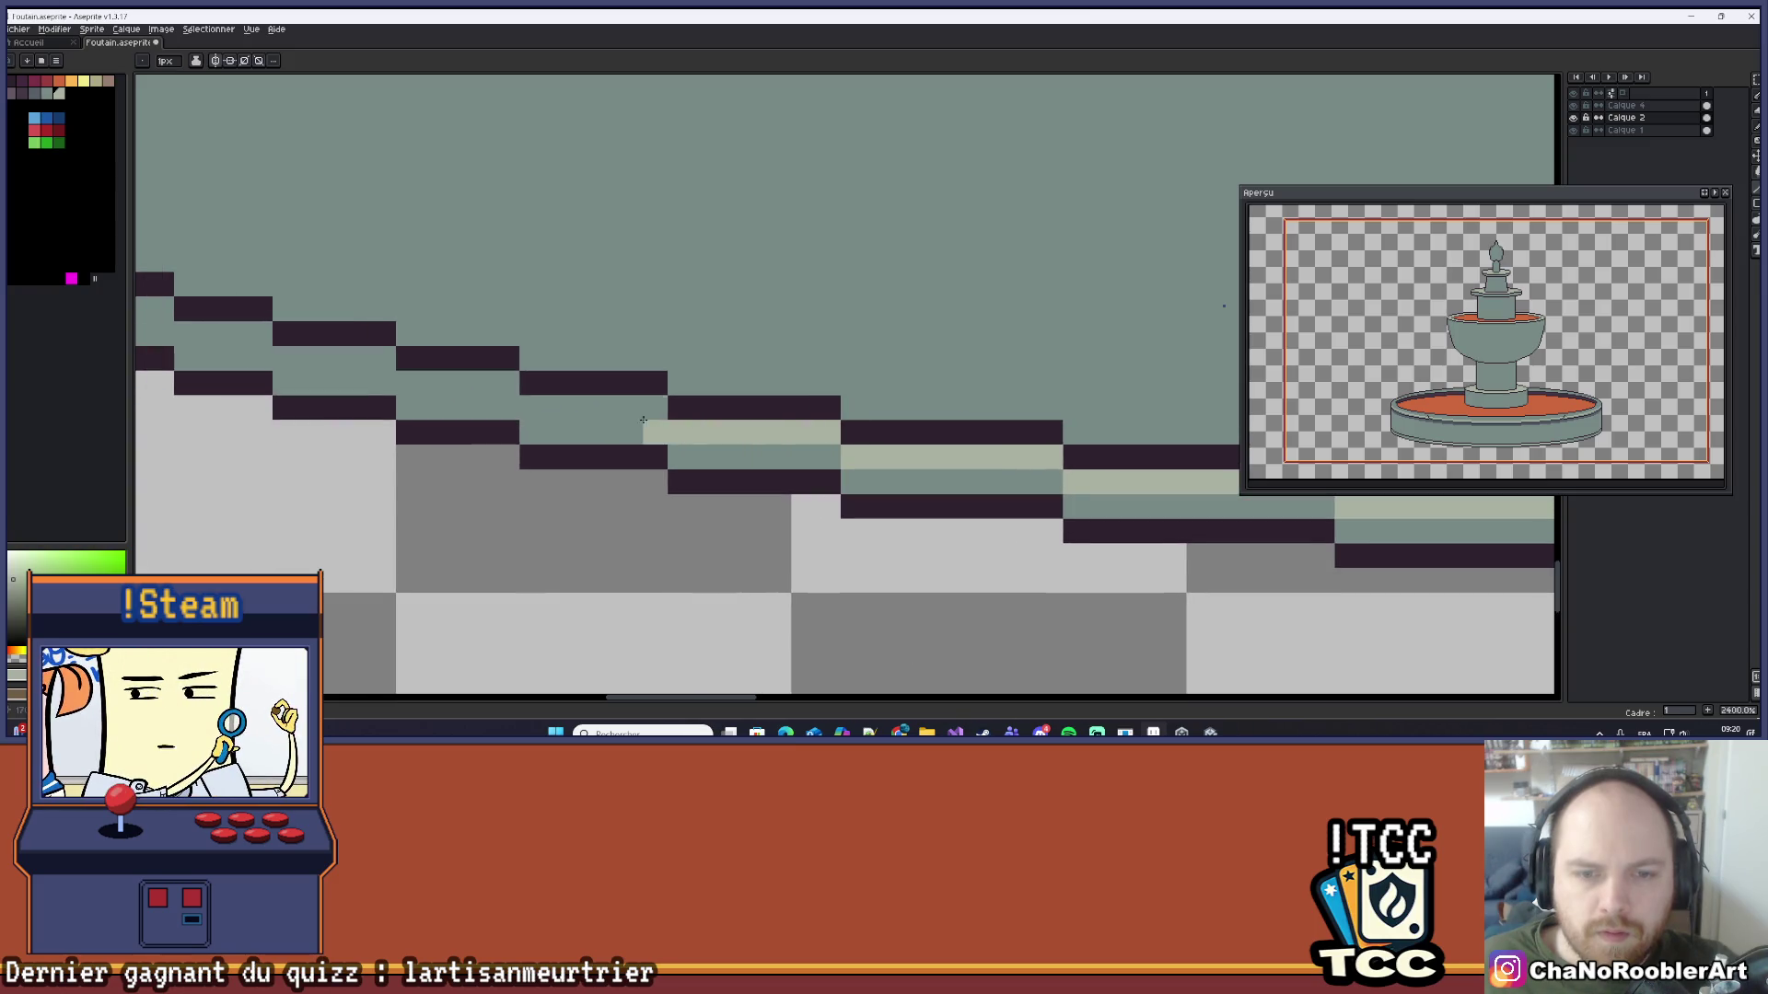
Step: Add more light-green highlight pixels leftward along the rim edge
scroll(591, 408, "down", 5)
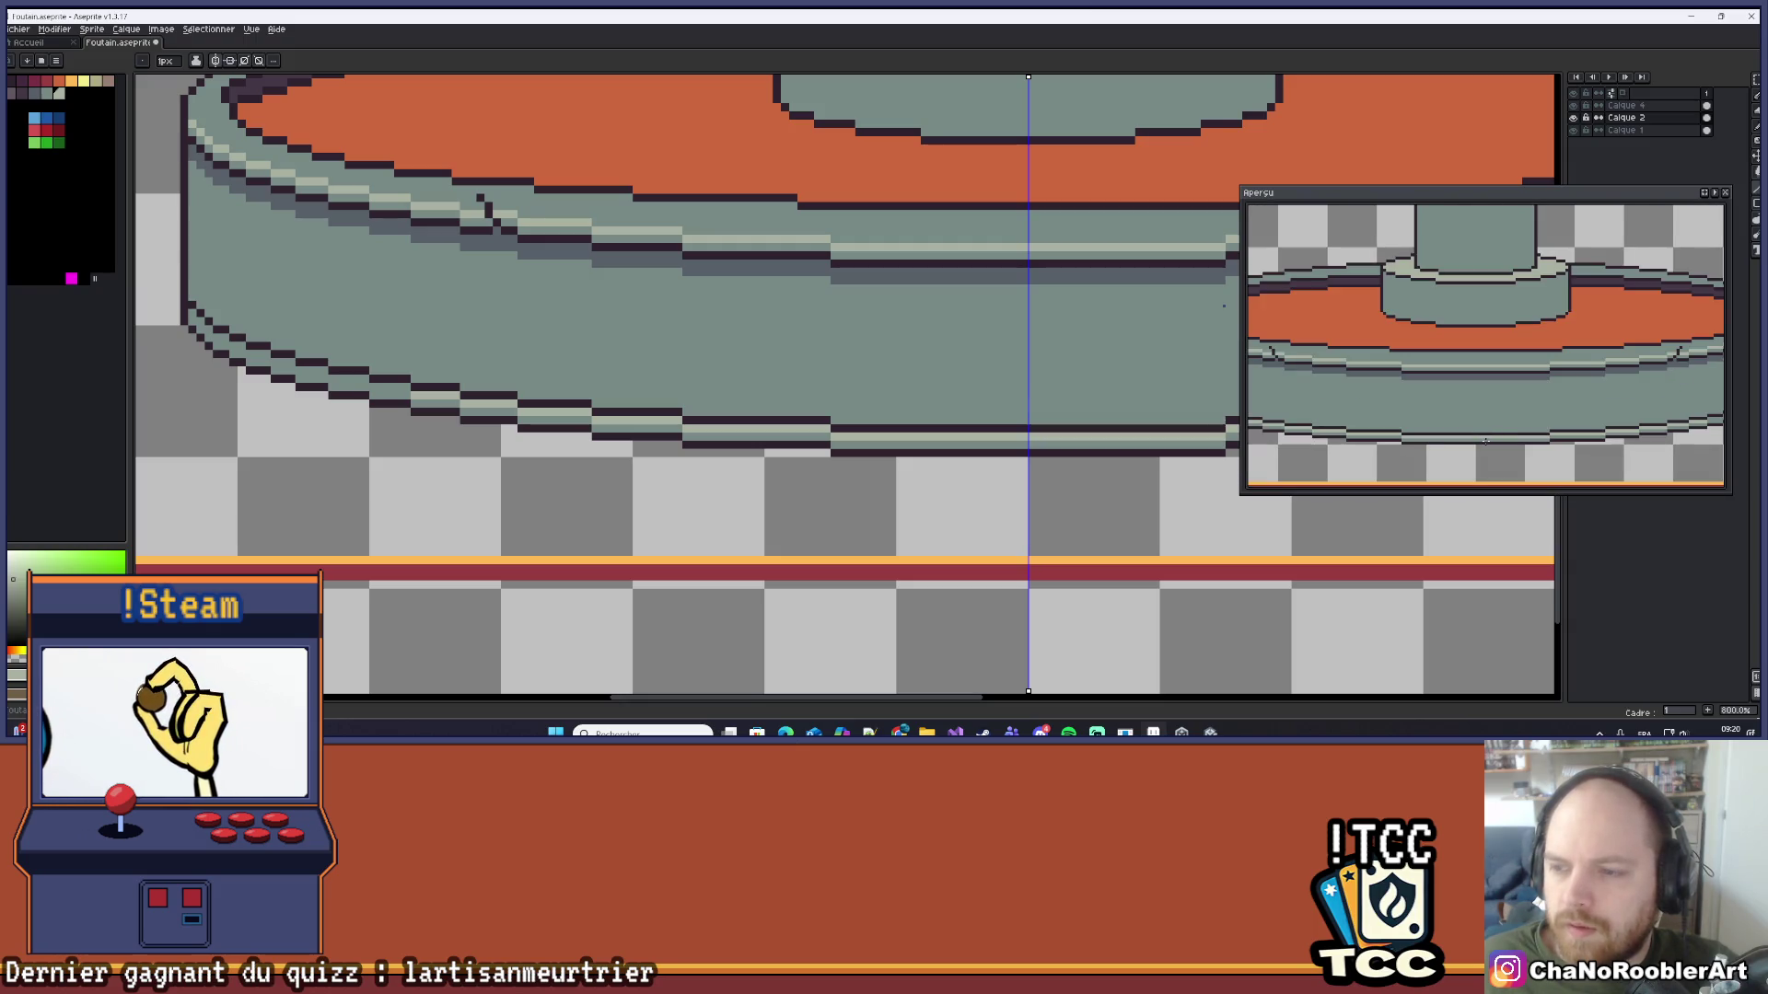
scroll(775, 362, "down", 1)
scroll(775, 362, "right", 3)
scroll(775, 362, "up", 2)
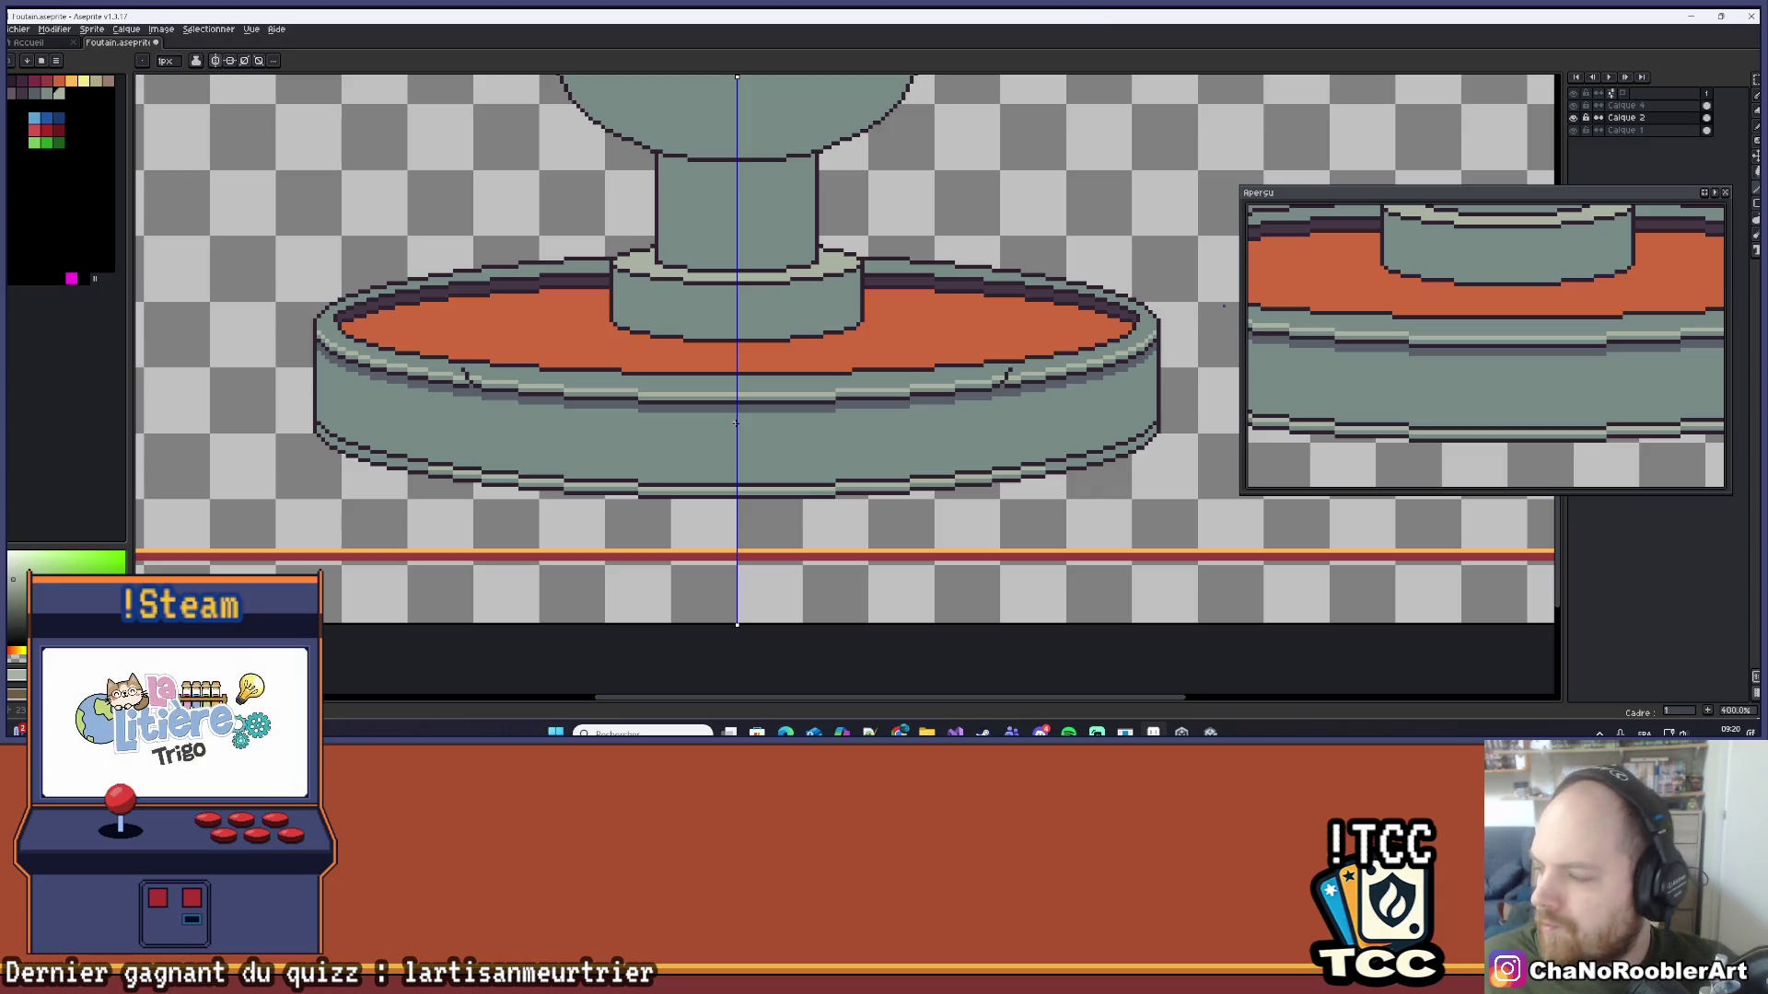
scroll(634, 447, "up", 8)
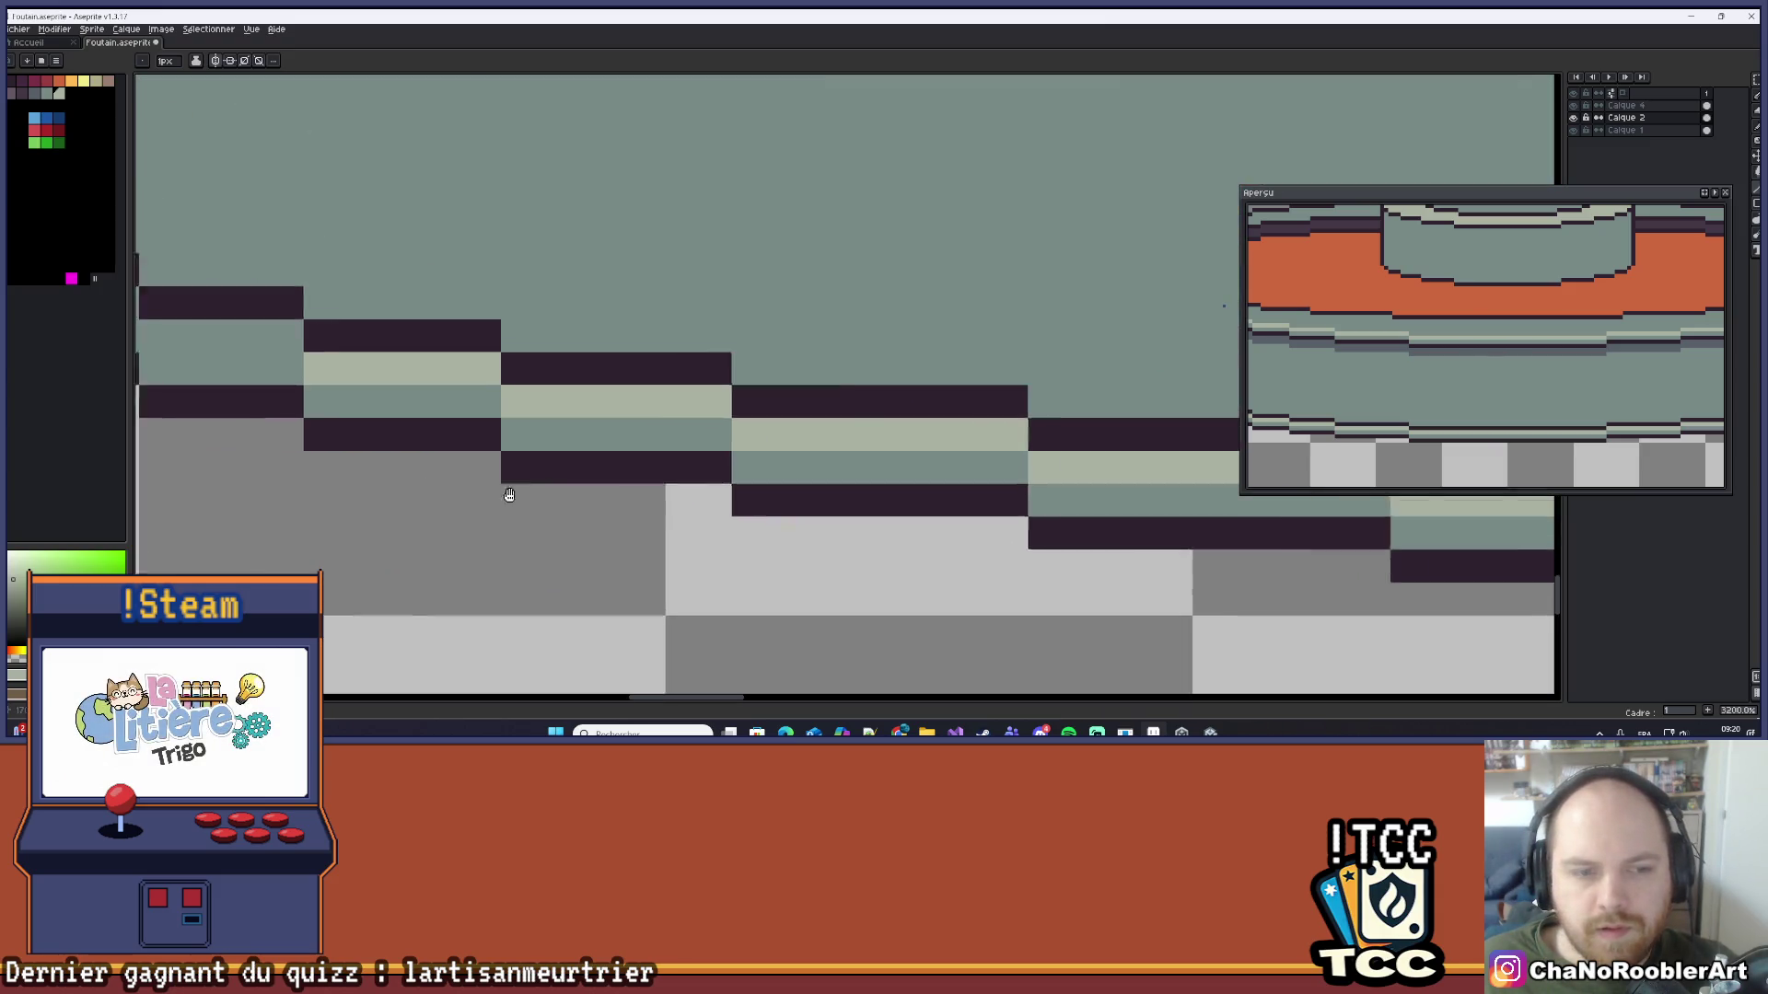
left_click_drag(625, 398, 708, 405)
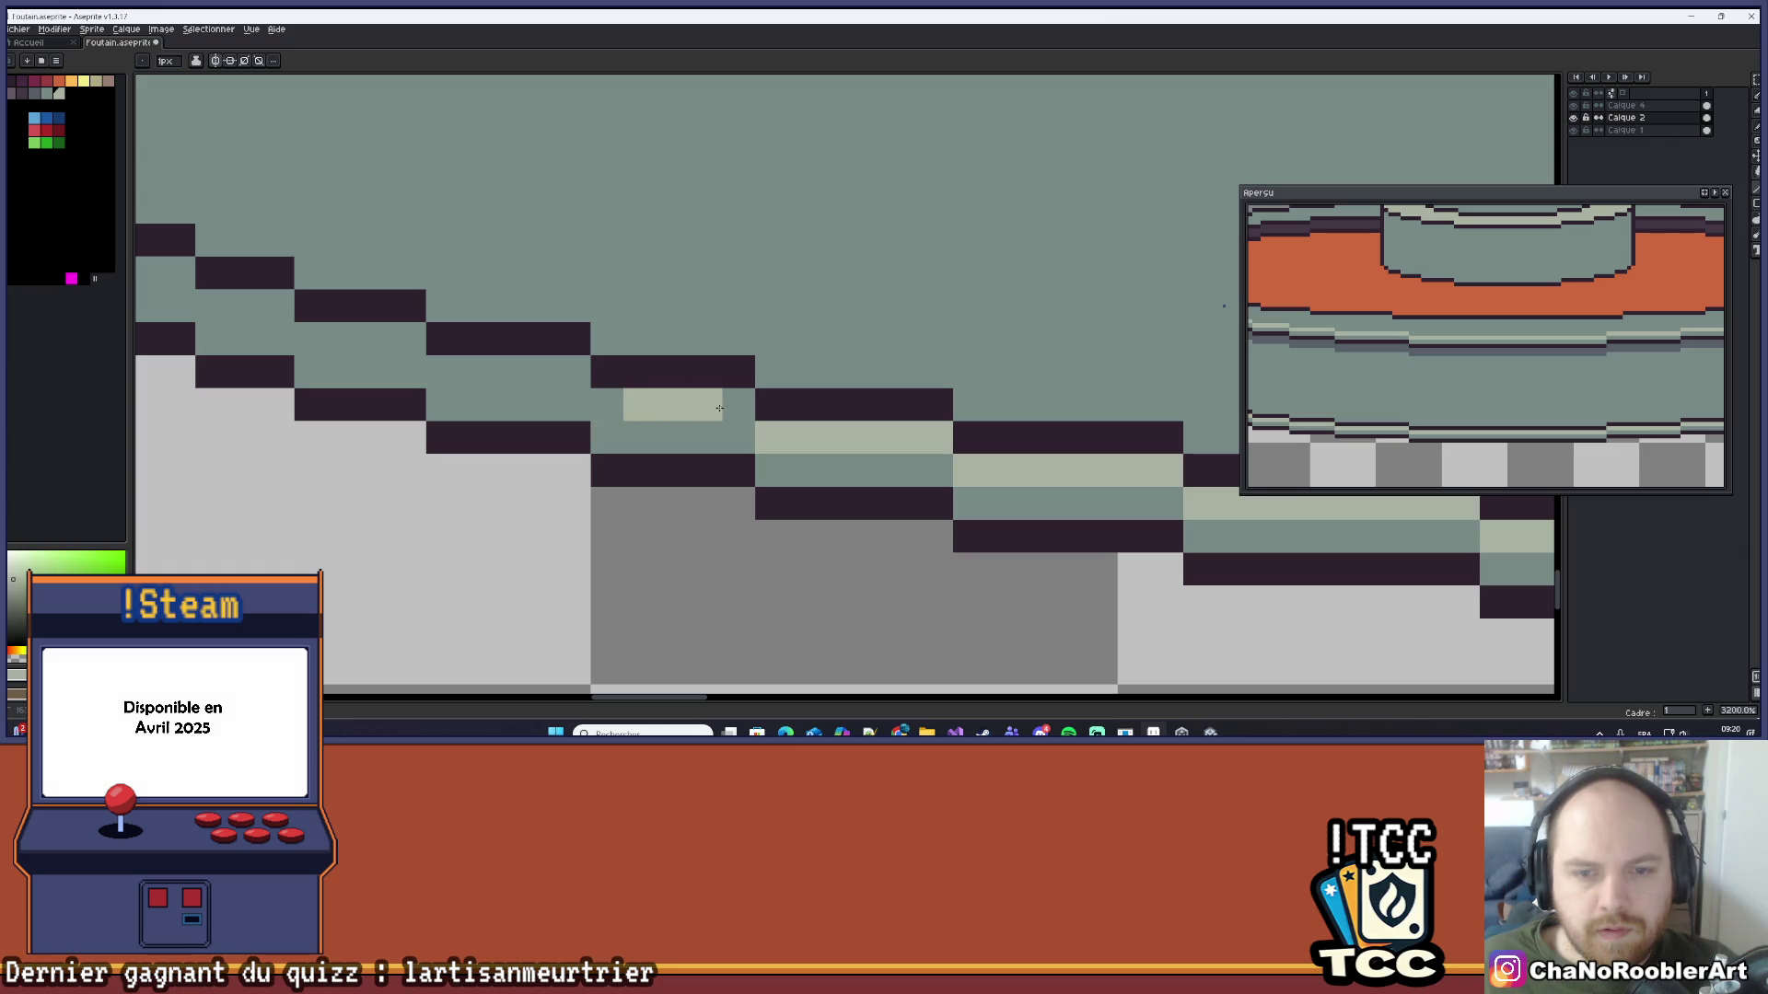
mouse_move(573, 380)
left_mouse_down()
mouse_move(466, 373)
mouse_move(873, 440)
mouse_move(681, 419)
mouse_move(658, 387)
mouse_move(612, 394)
mouse_move(516, 357)
mouse_move(809, 474)
left_mouse_up()
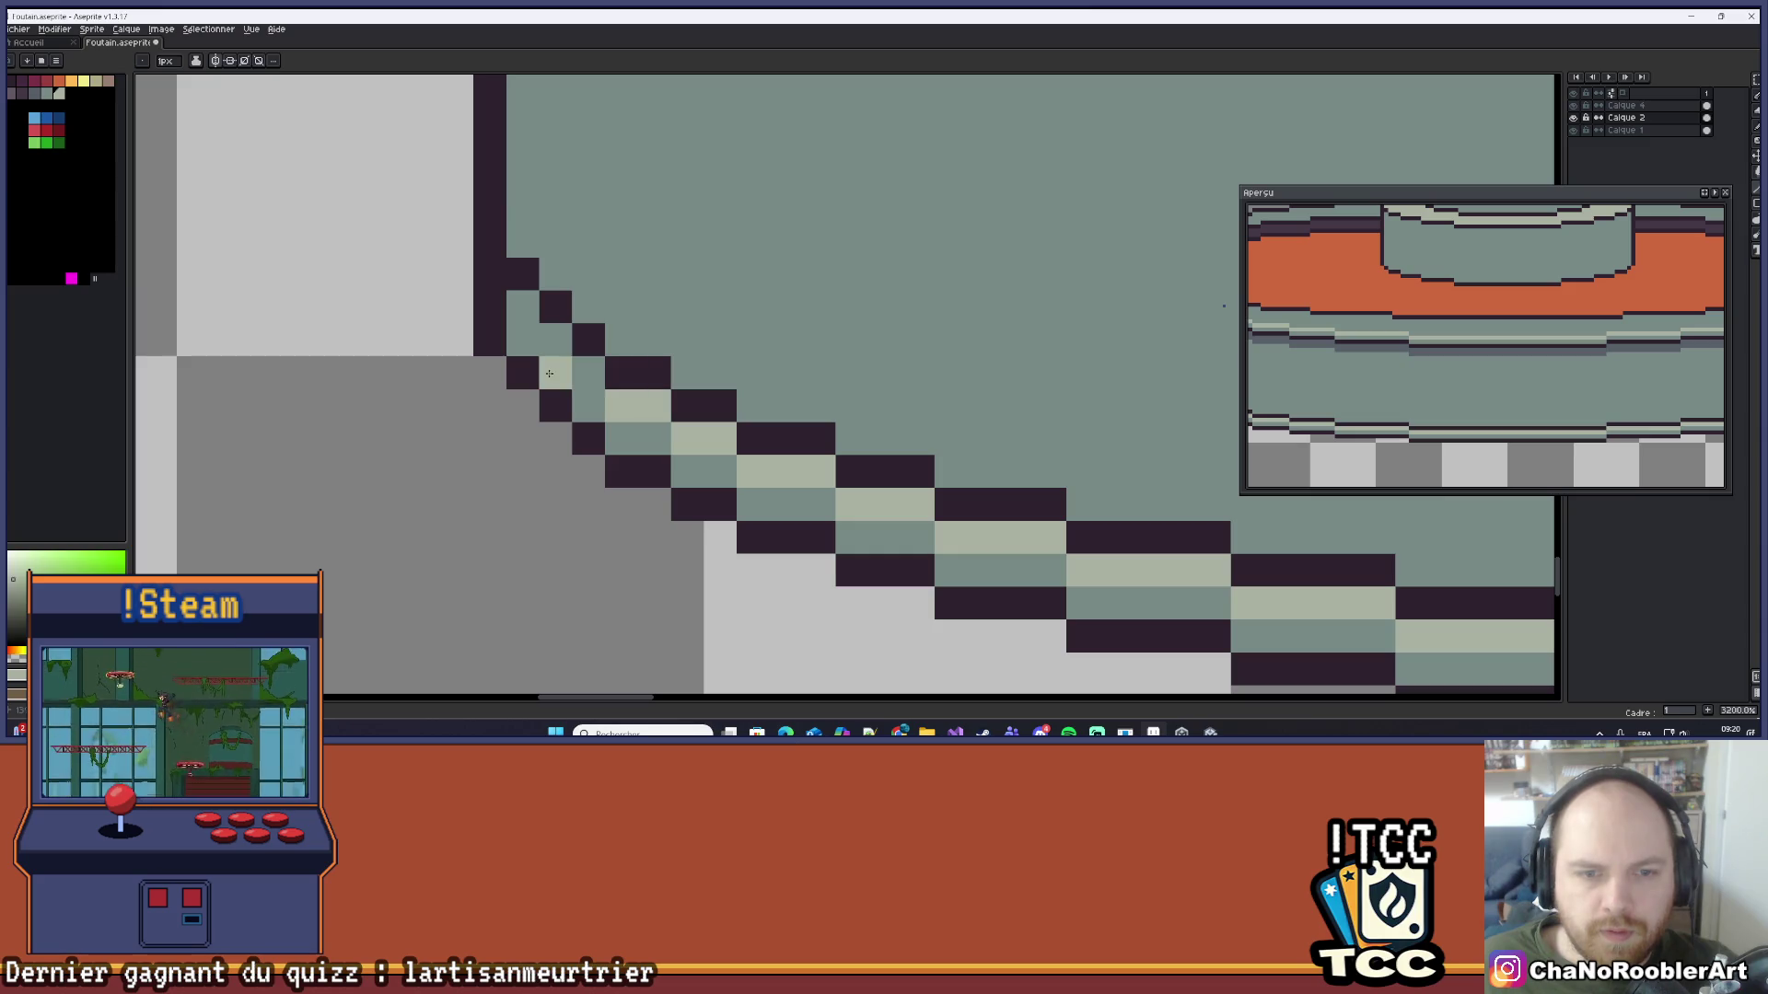
Step: On the basin's curved left side, paint rows of darker grey shading along the rim
scroll(589, 307, "down", 6)
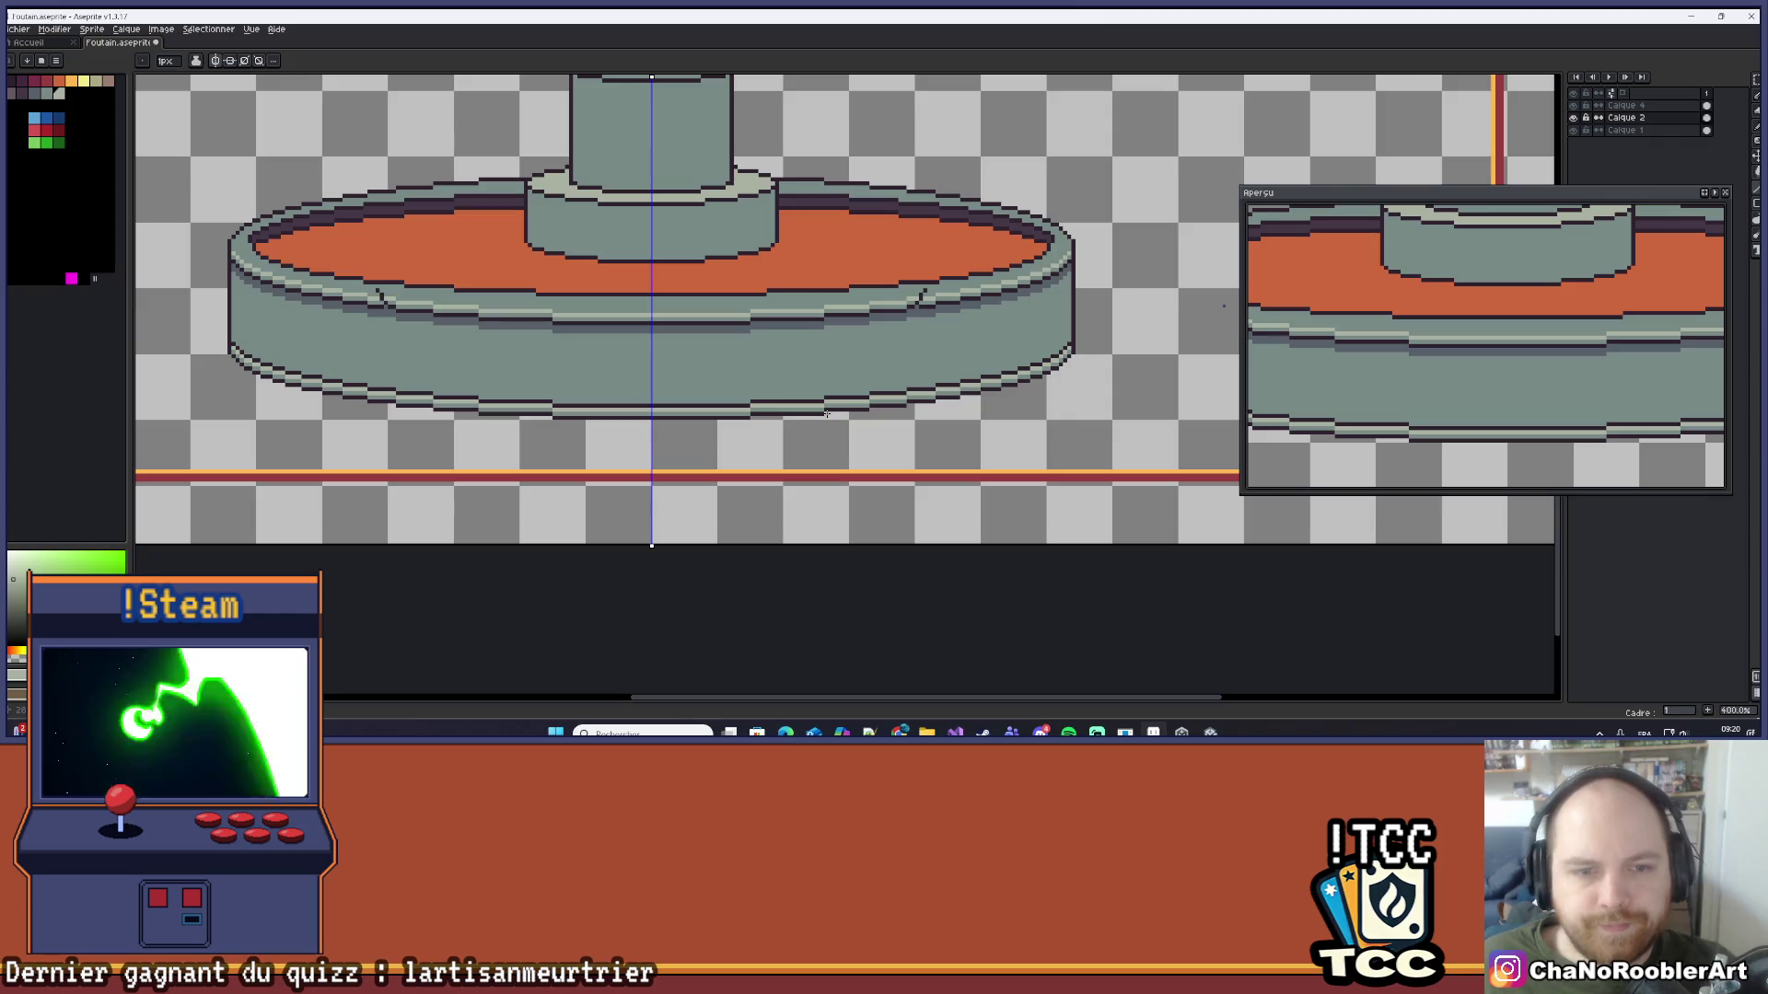
scroll(698, 411, "up", 1)
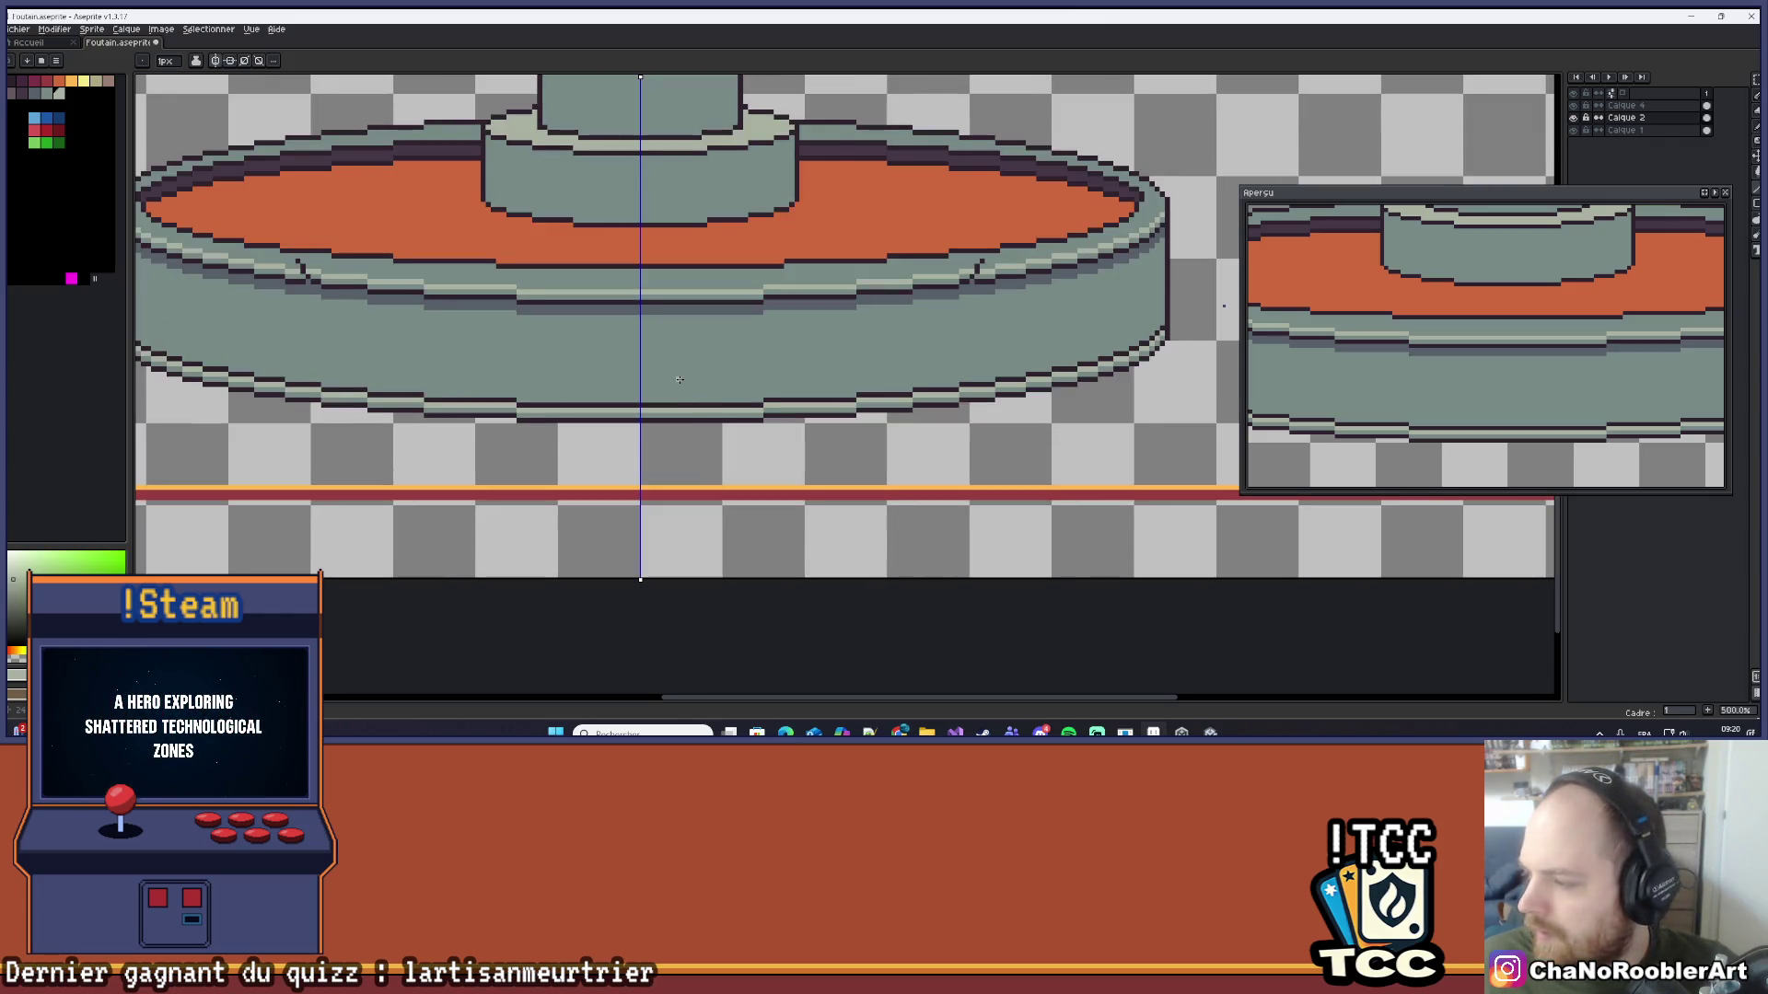
scroll(680, 379, "up", 4)
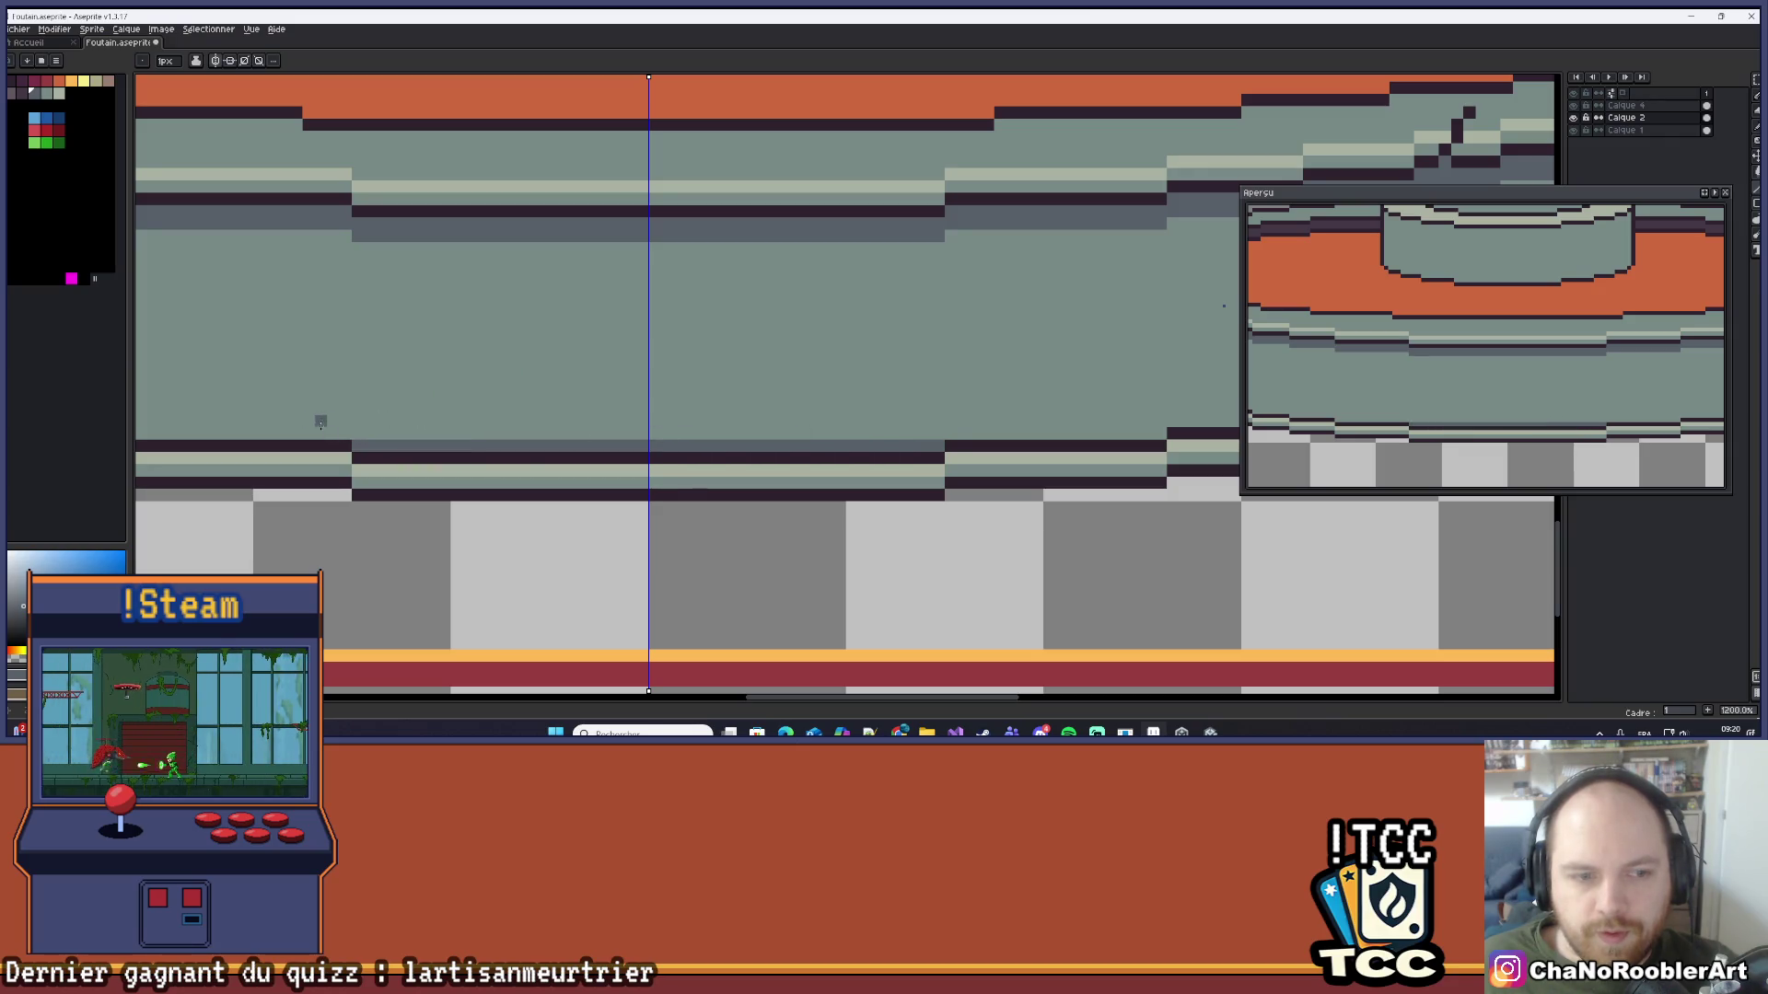
left_click_drag(268, 402, 862, 502)
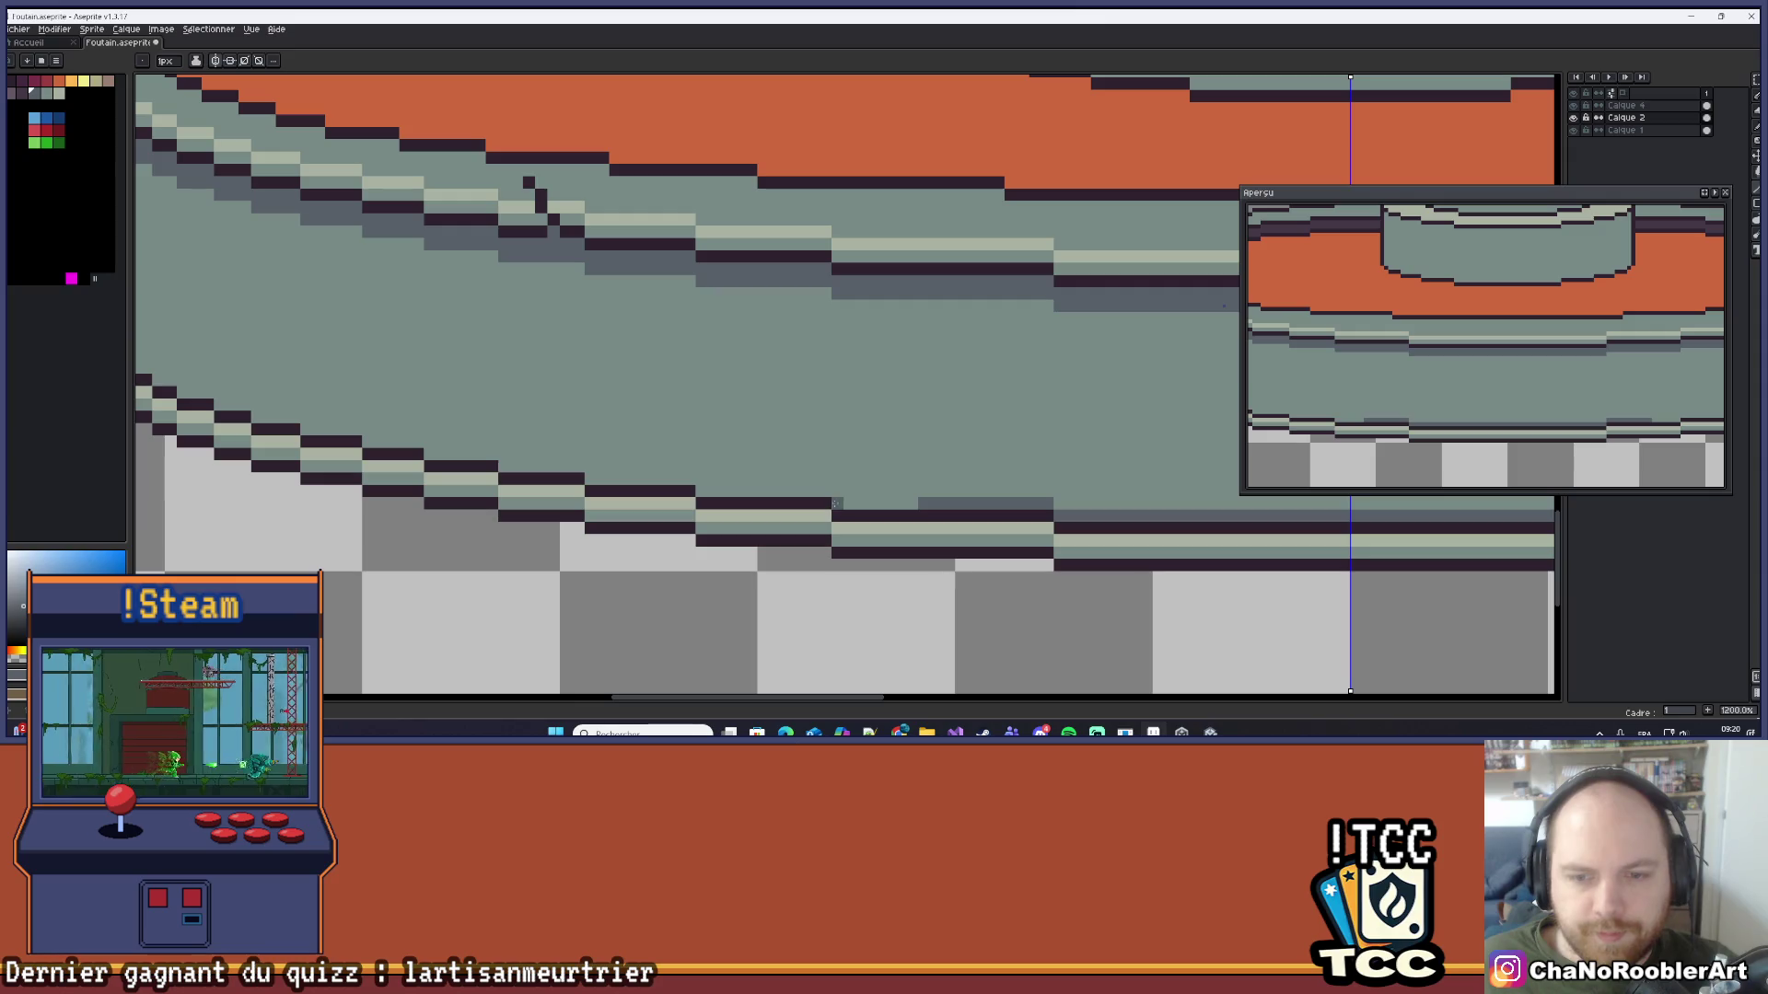
left_click_drag(711, 489, 814, 489)
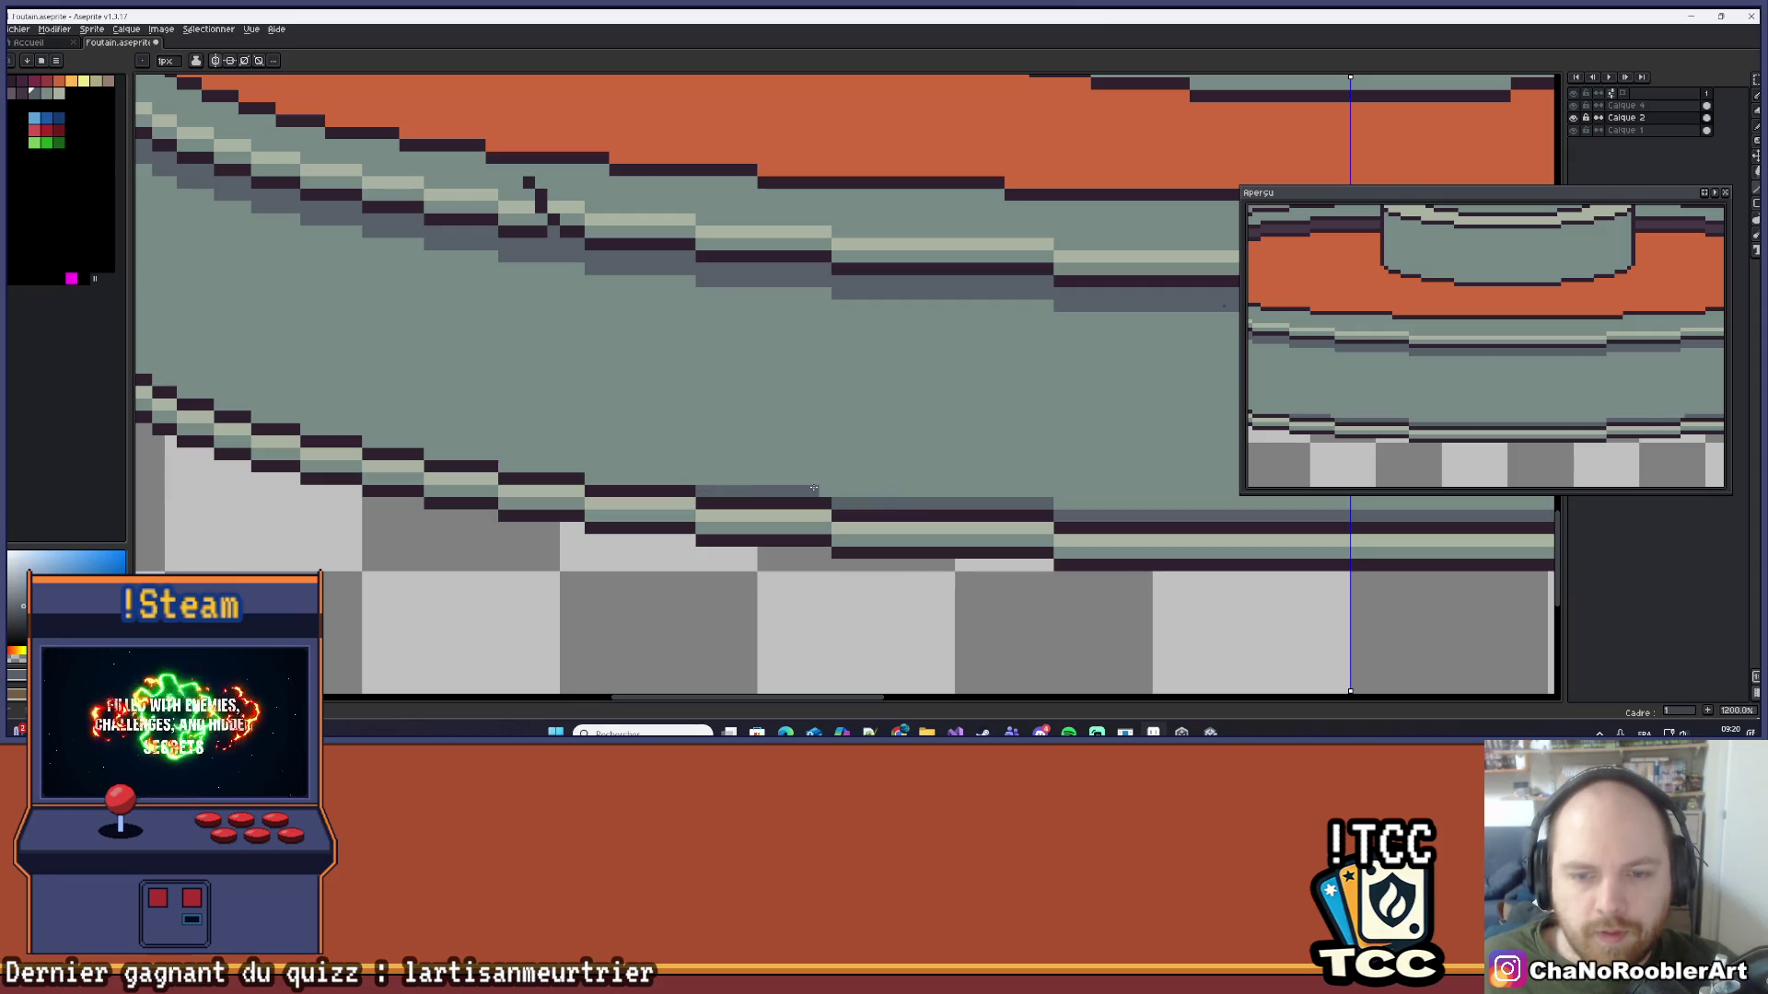
left_click_drag(698, 487, 582, 474)
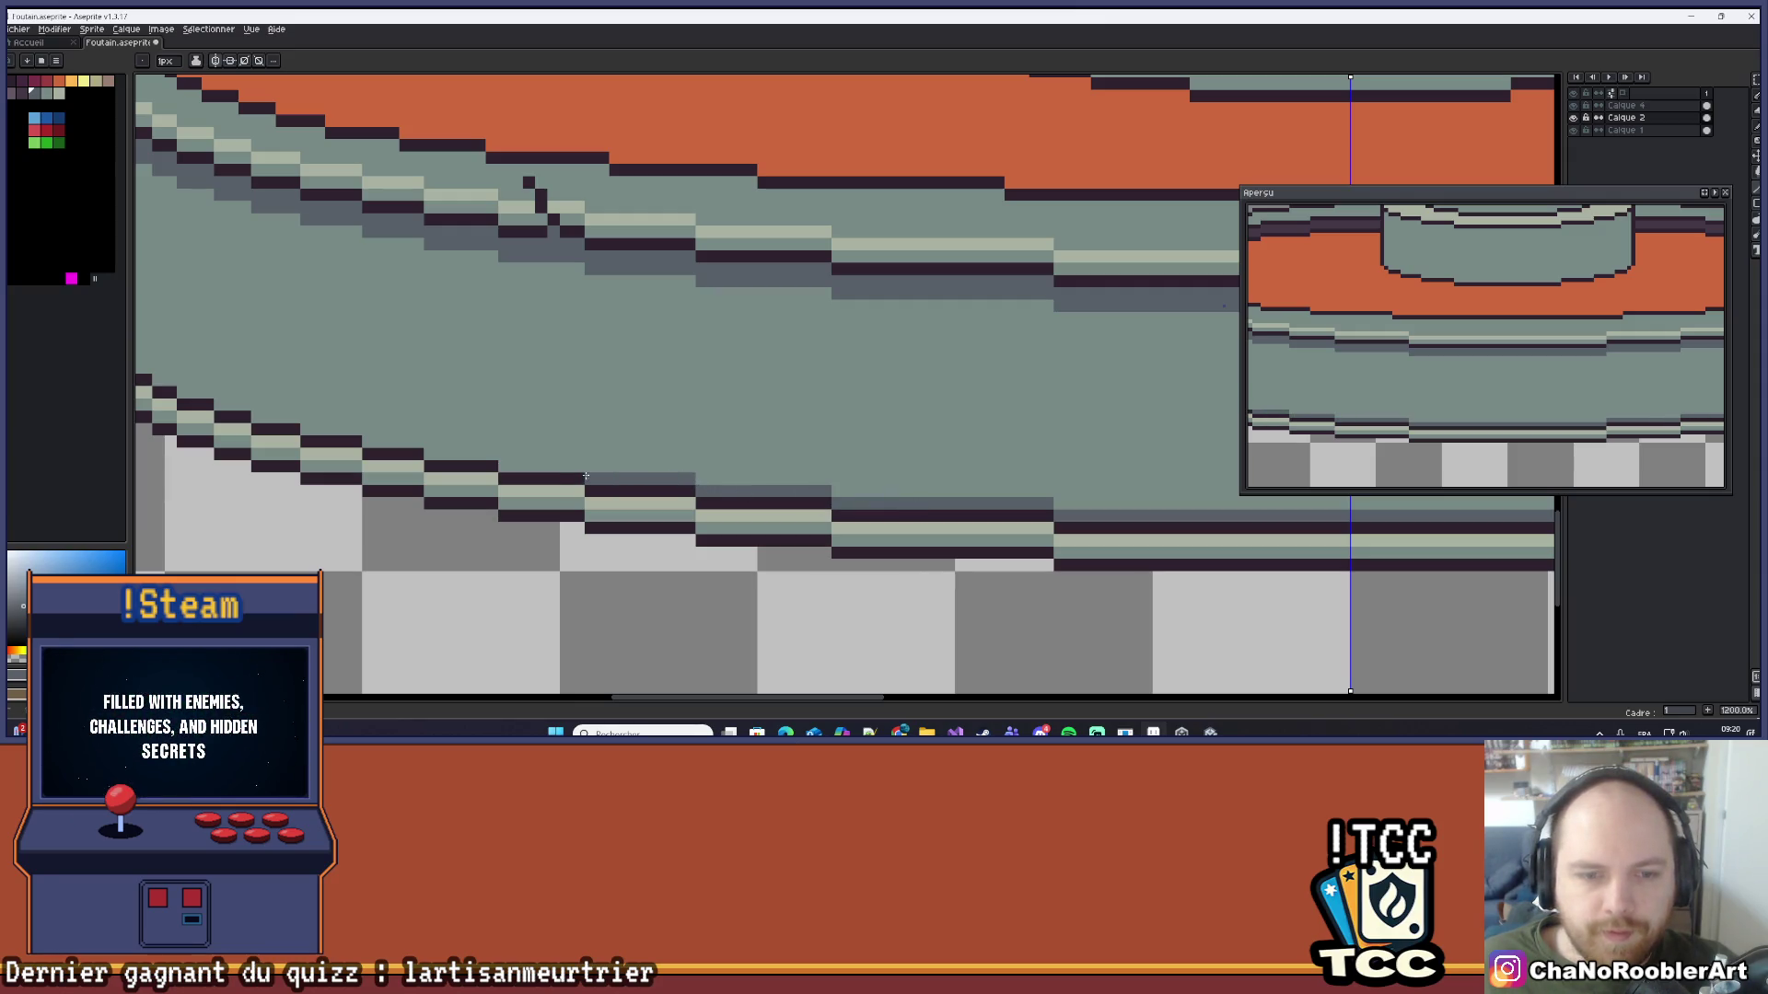
scroll(552, 453, "down", 2)
scroll(746, 399, "up", 4)
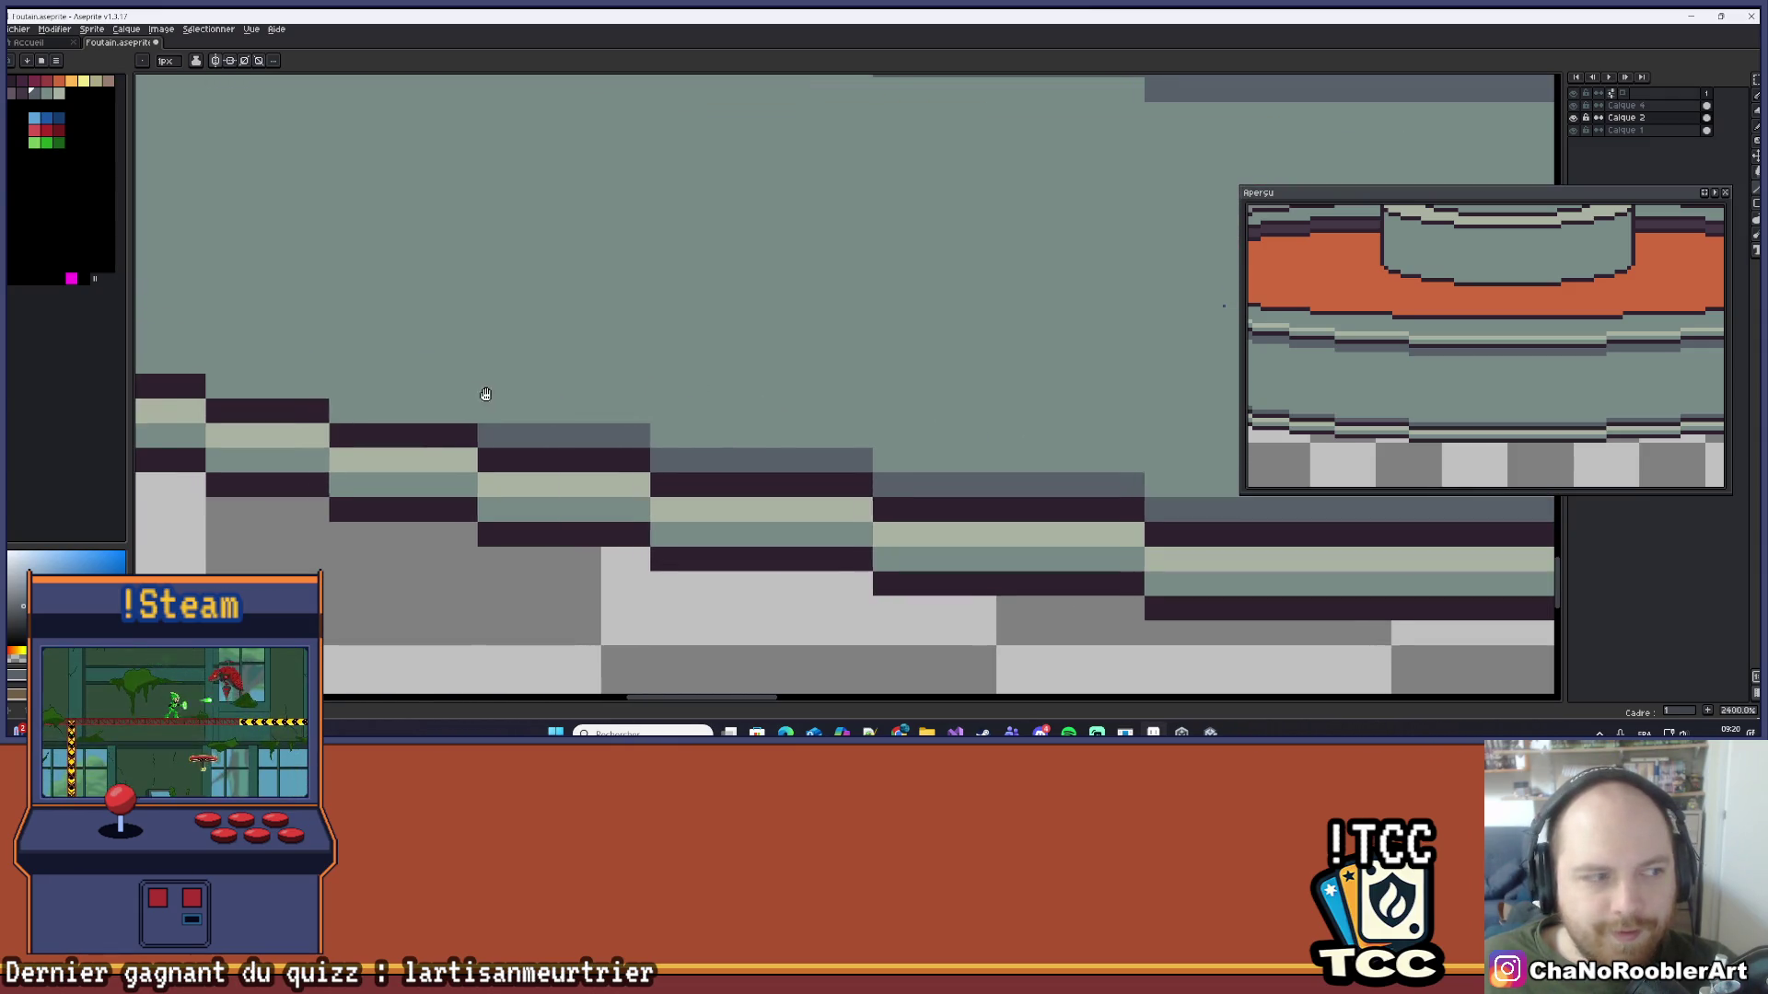
scroll(553, 414, "left", 3)
left_click_drag(535, 431, 681, 442)
Step: Add more dark-grey shade pixels beside the stepped rim outline, undoing the last stroke
scroll(586, 406, "left", 3)
left_click_drag(564, 416, 635, 419)
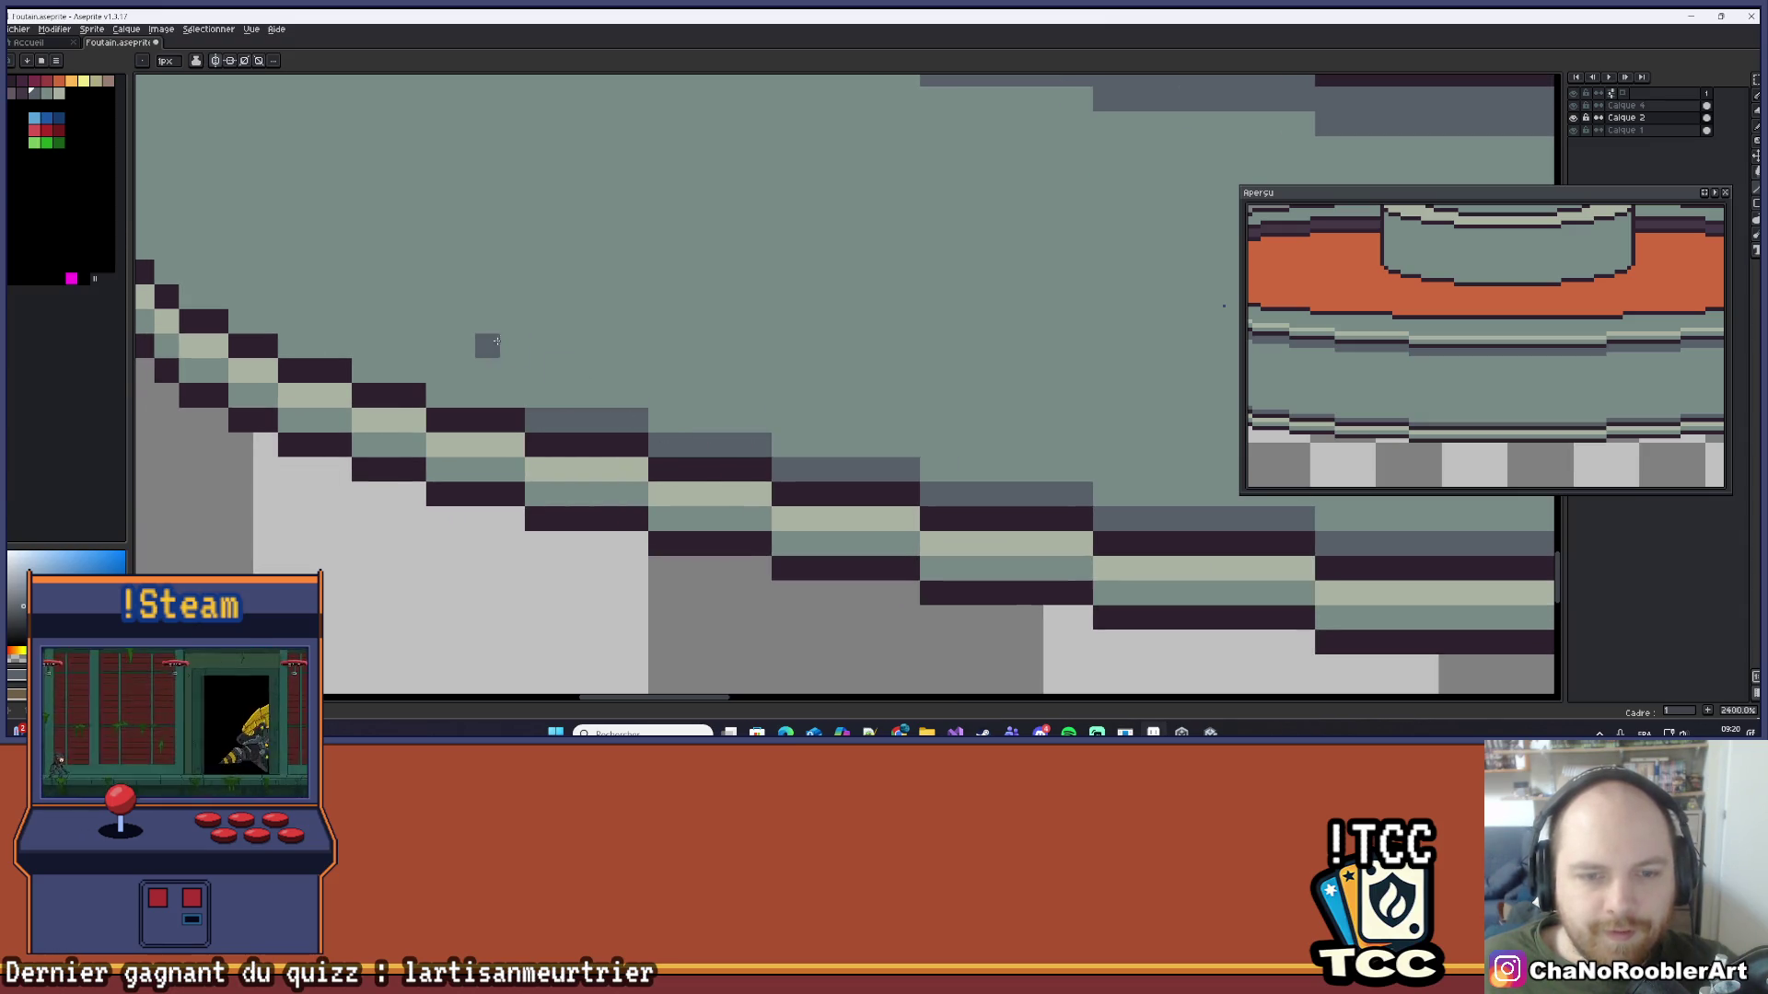
left_click_drag(485, 344, 643, 399)
scroll(1404, 410, "down", 3)
scroll(1404, 409, "up", 3)
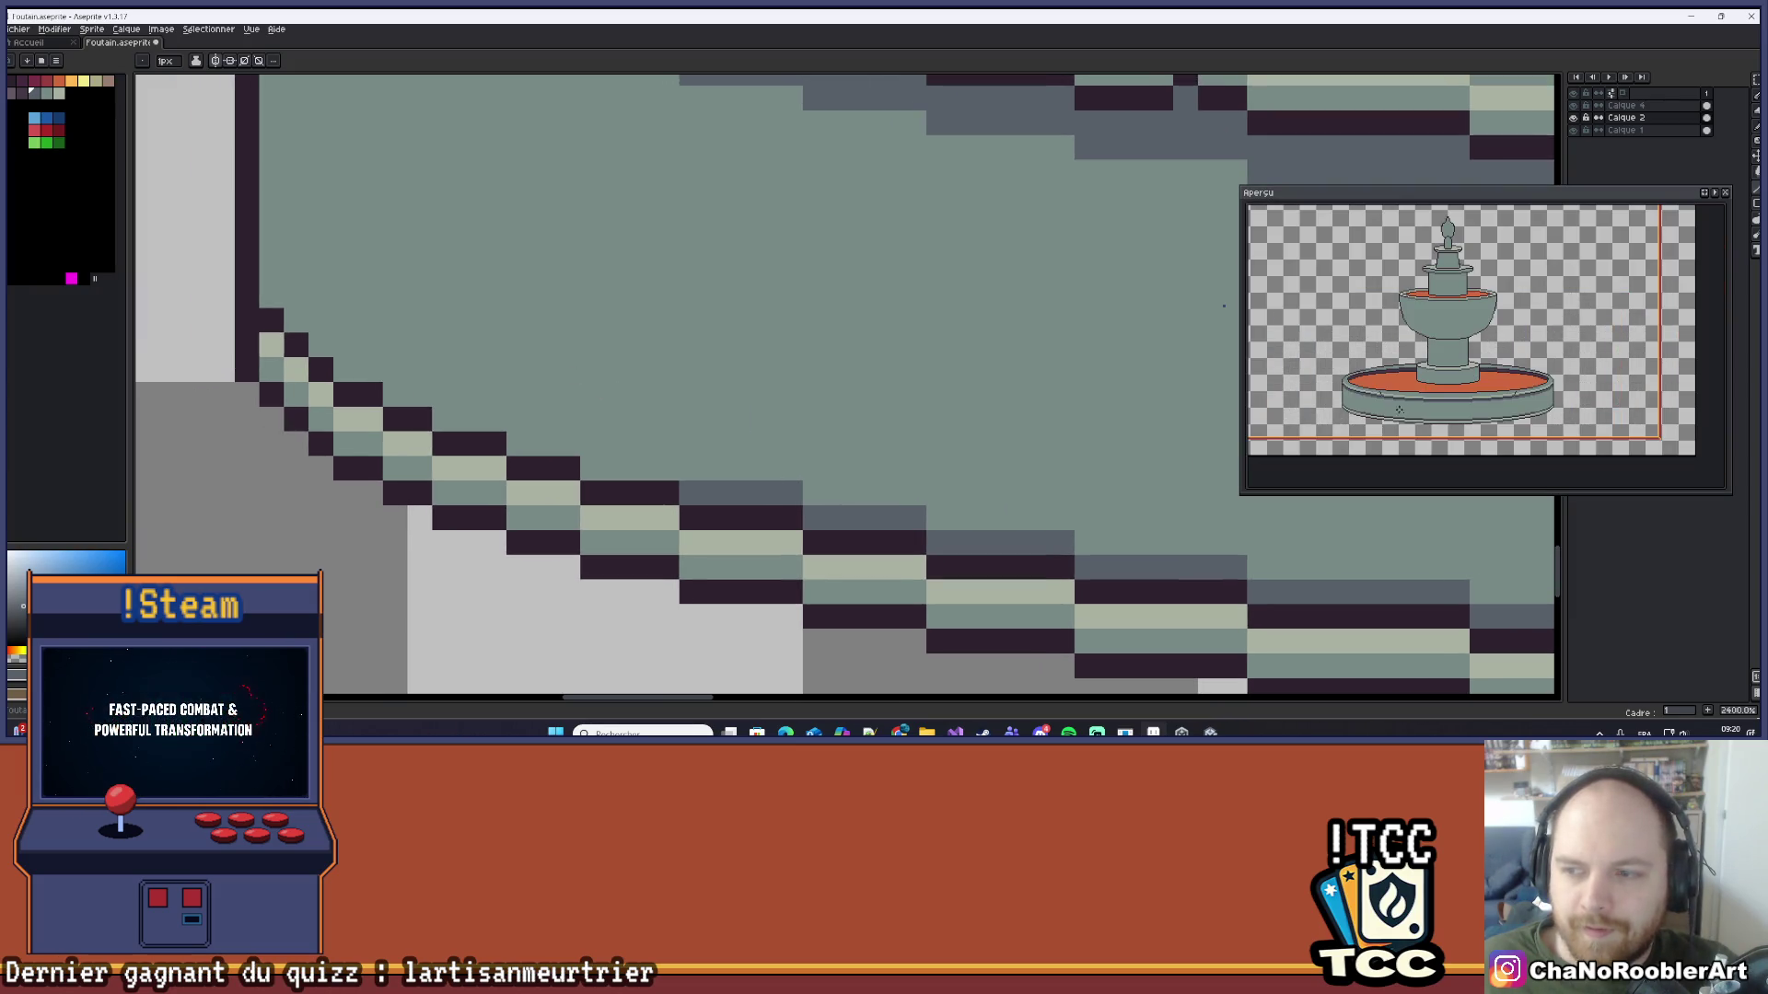
scroll(755, 423, "up", 1)
mouse_move(631, 498)
left_mouse_down()
mouse_move(588, 494)
mouse_move(655, 494)
left_mouse_up()
left_click_drag(490, 394, 718, 419)
left_click_drag(700, 489, 750, 498)
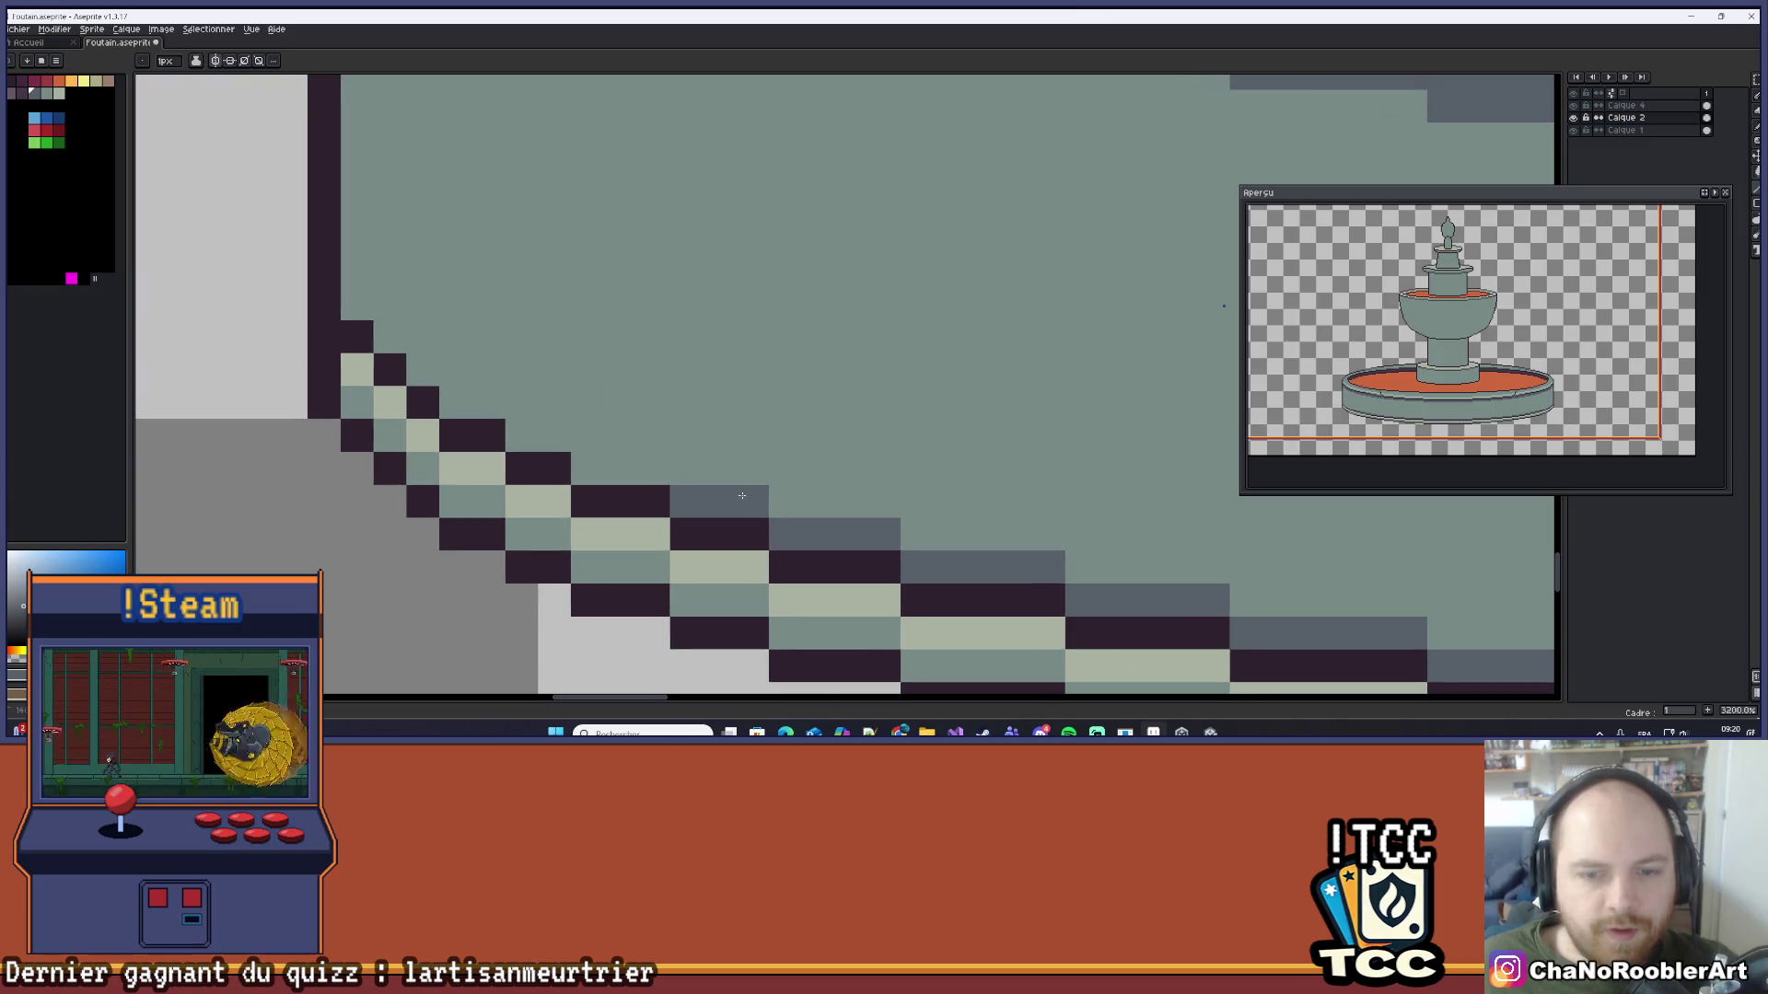
left_click(653, 465)
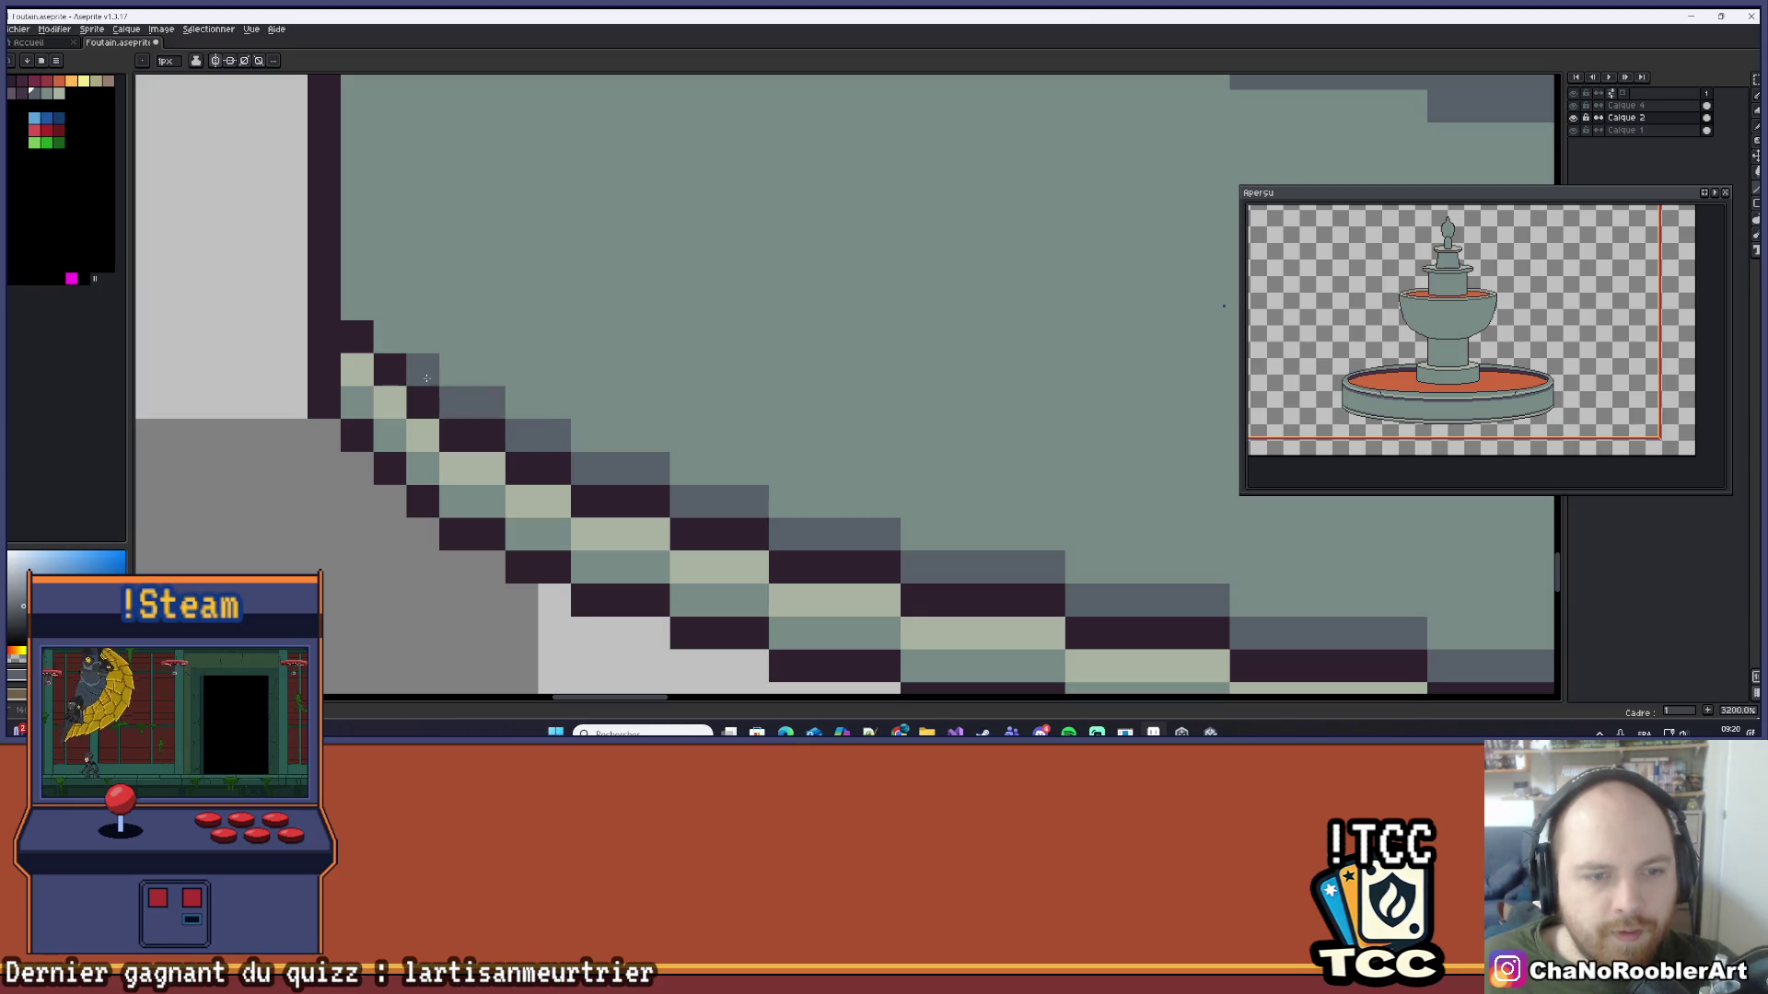
key("ctrl+z")
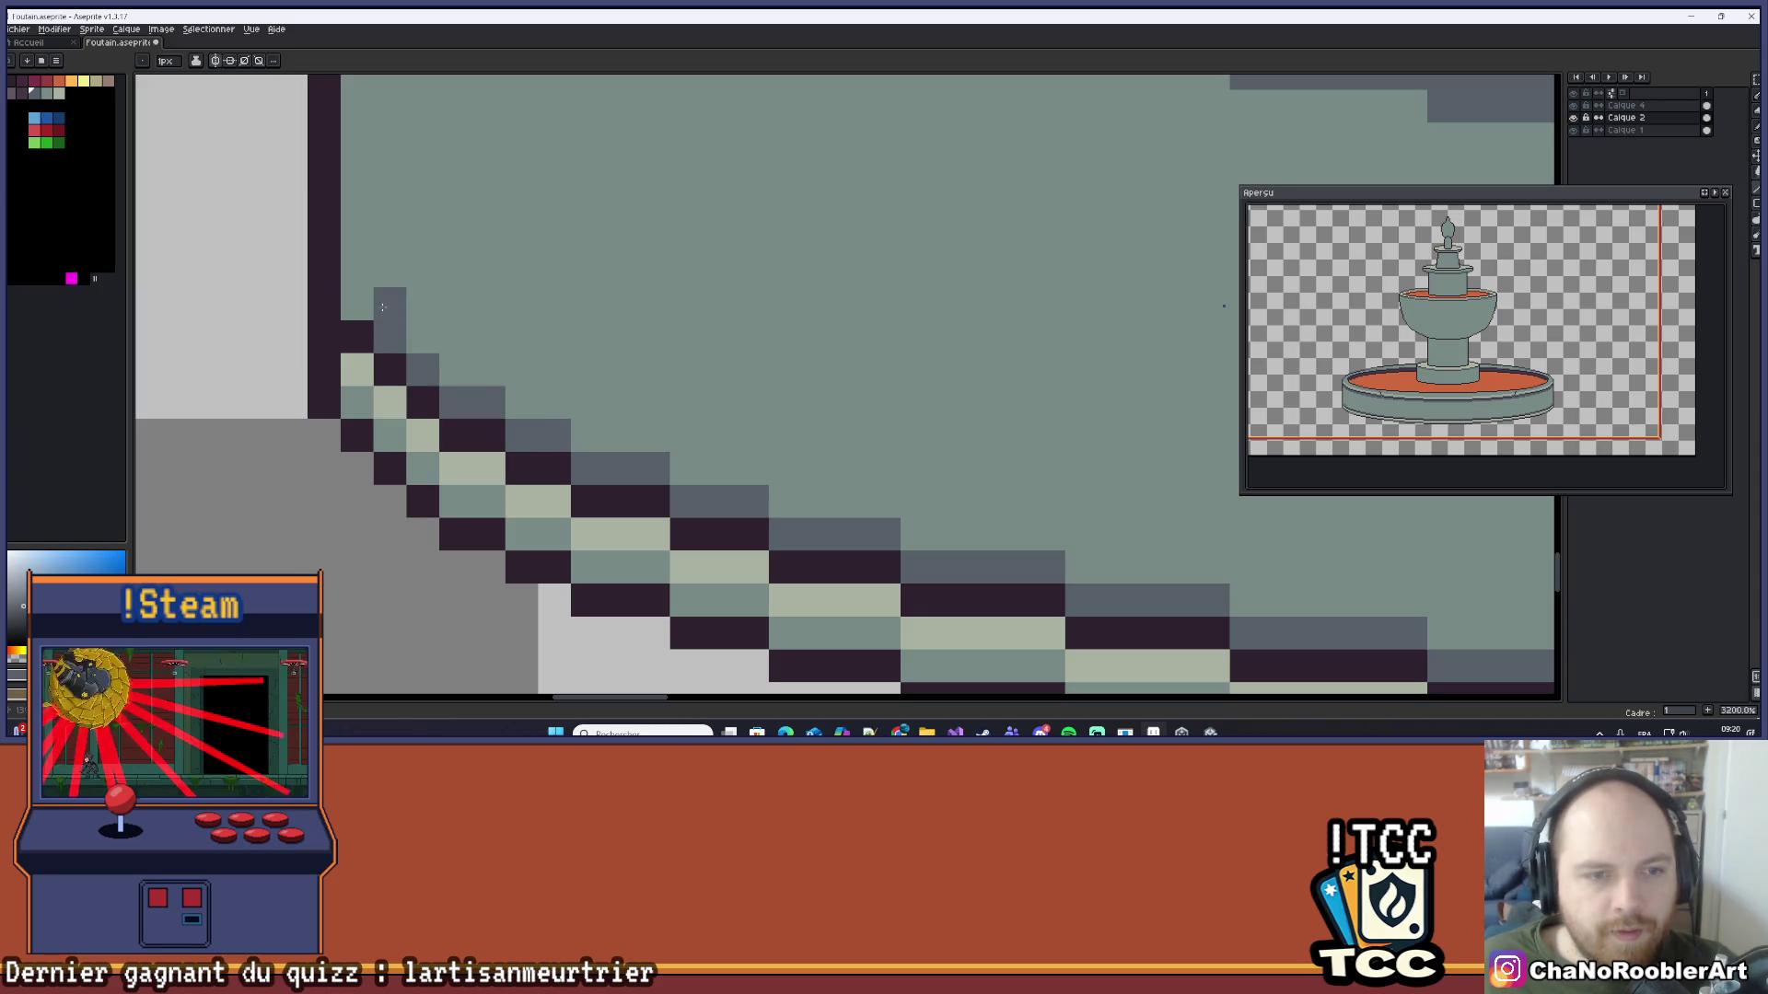
Step: Eyedrop the pale rim colour and paint a mirrored pale row along the bottom rim, adjusting dark pixels
scroll(358, 302, "down", 3)
scroll(700, 408, "up", 3)
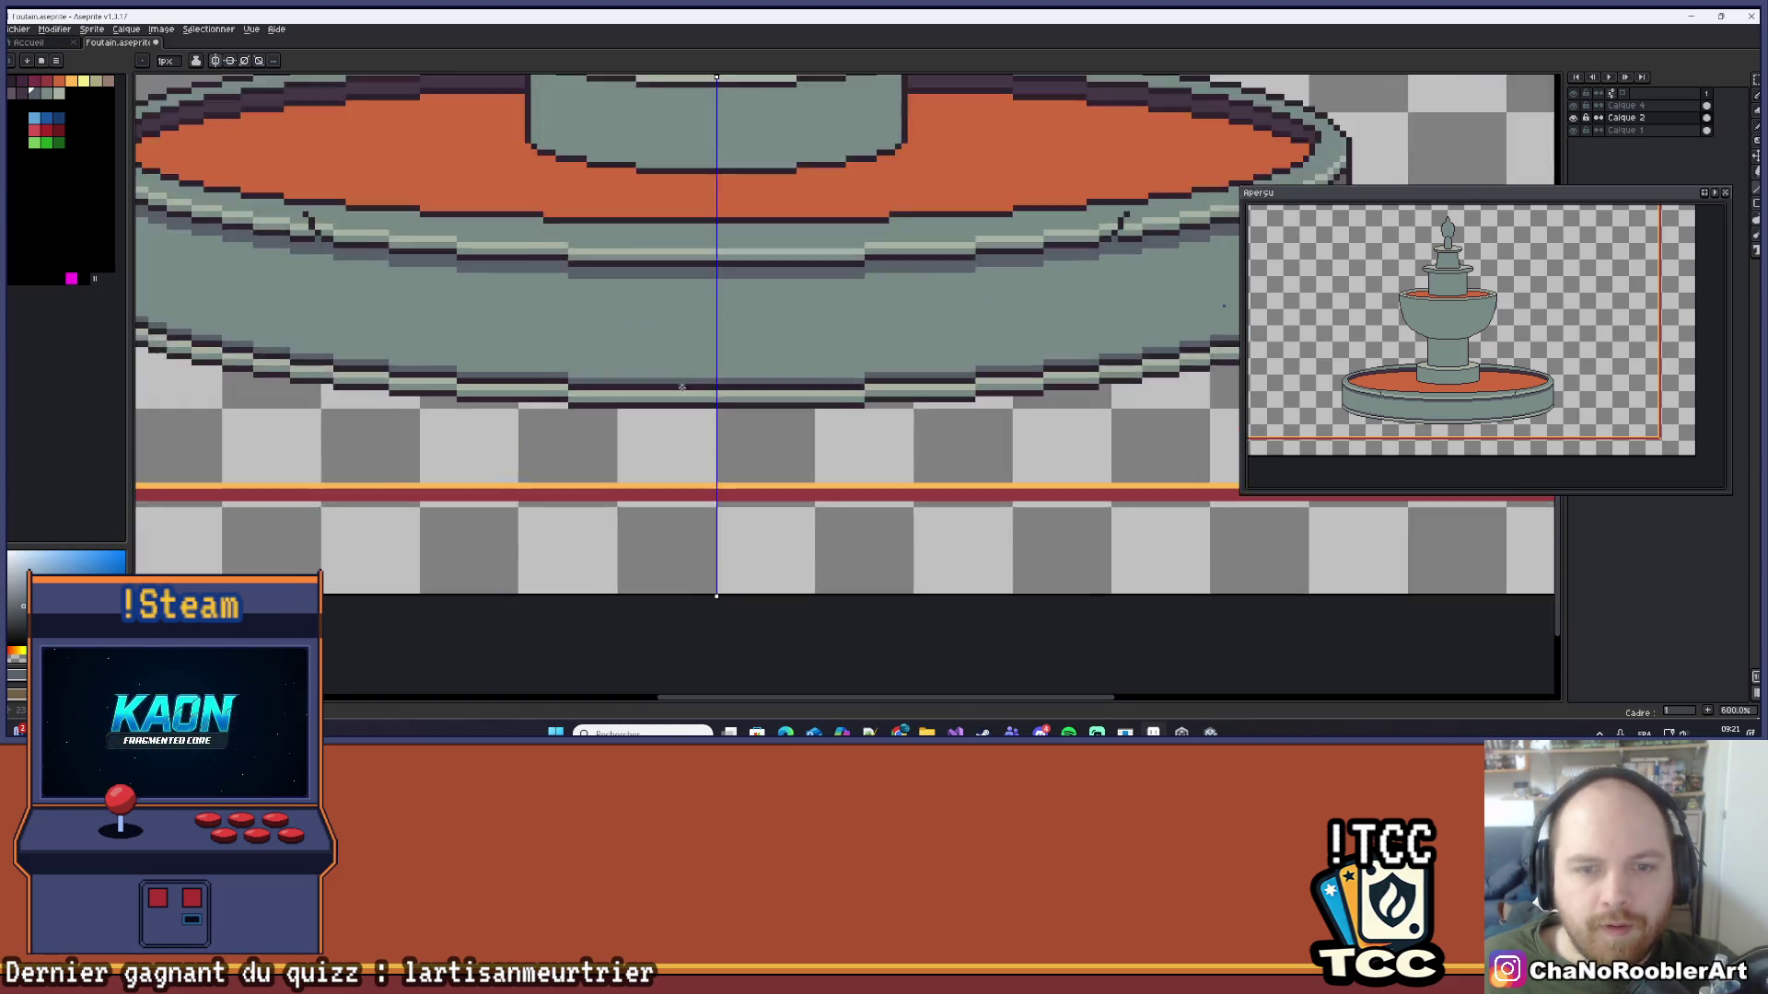
left_click(700, 408, "alt")
left_click_drag(580, 383, 636, 386)
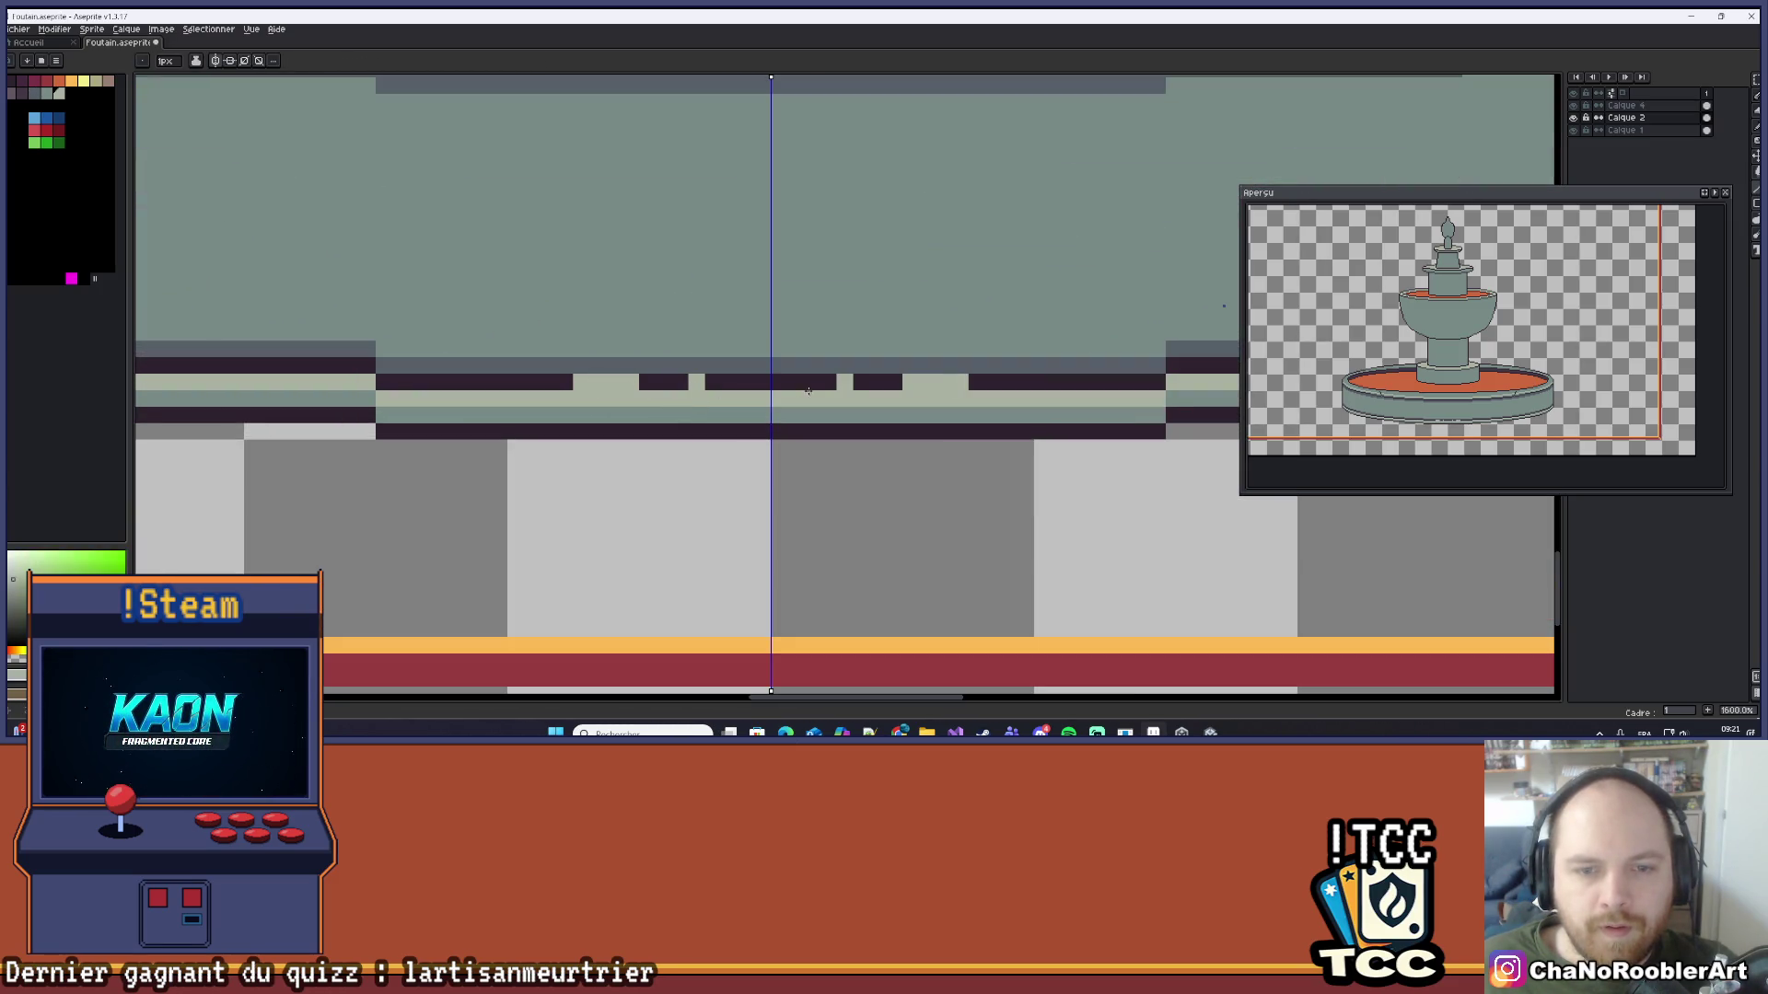
left_click(776, 378)
scroll(776, 377, "down", 2)
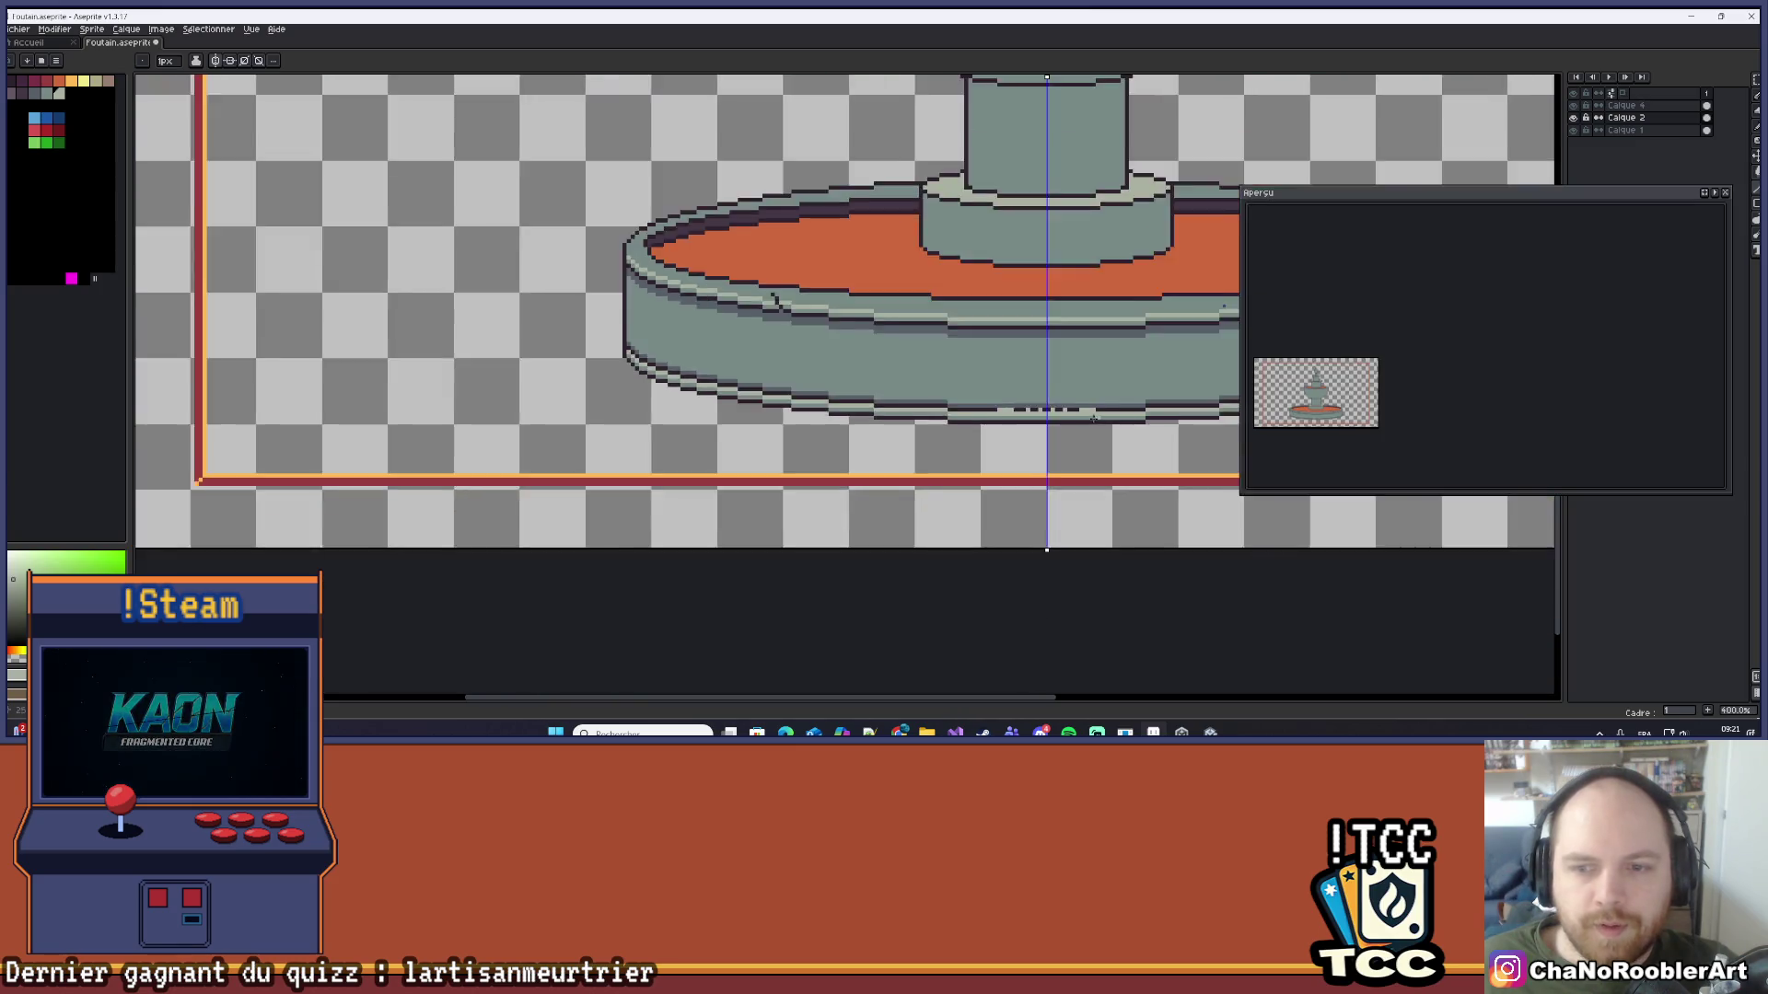
scroll(605, 390, "up", 3)
mouse_move(606, 390)
left_mouse_down()
mouse_move(546, 384)
mouse_move(896, 379)
left_mouse_up()
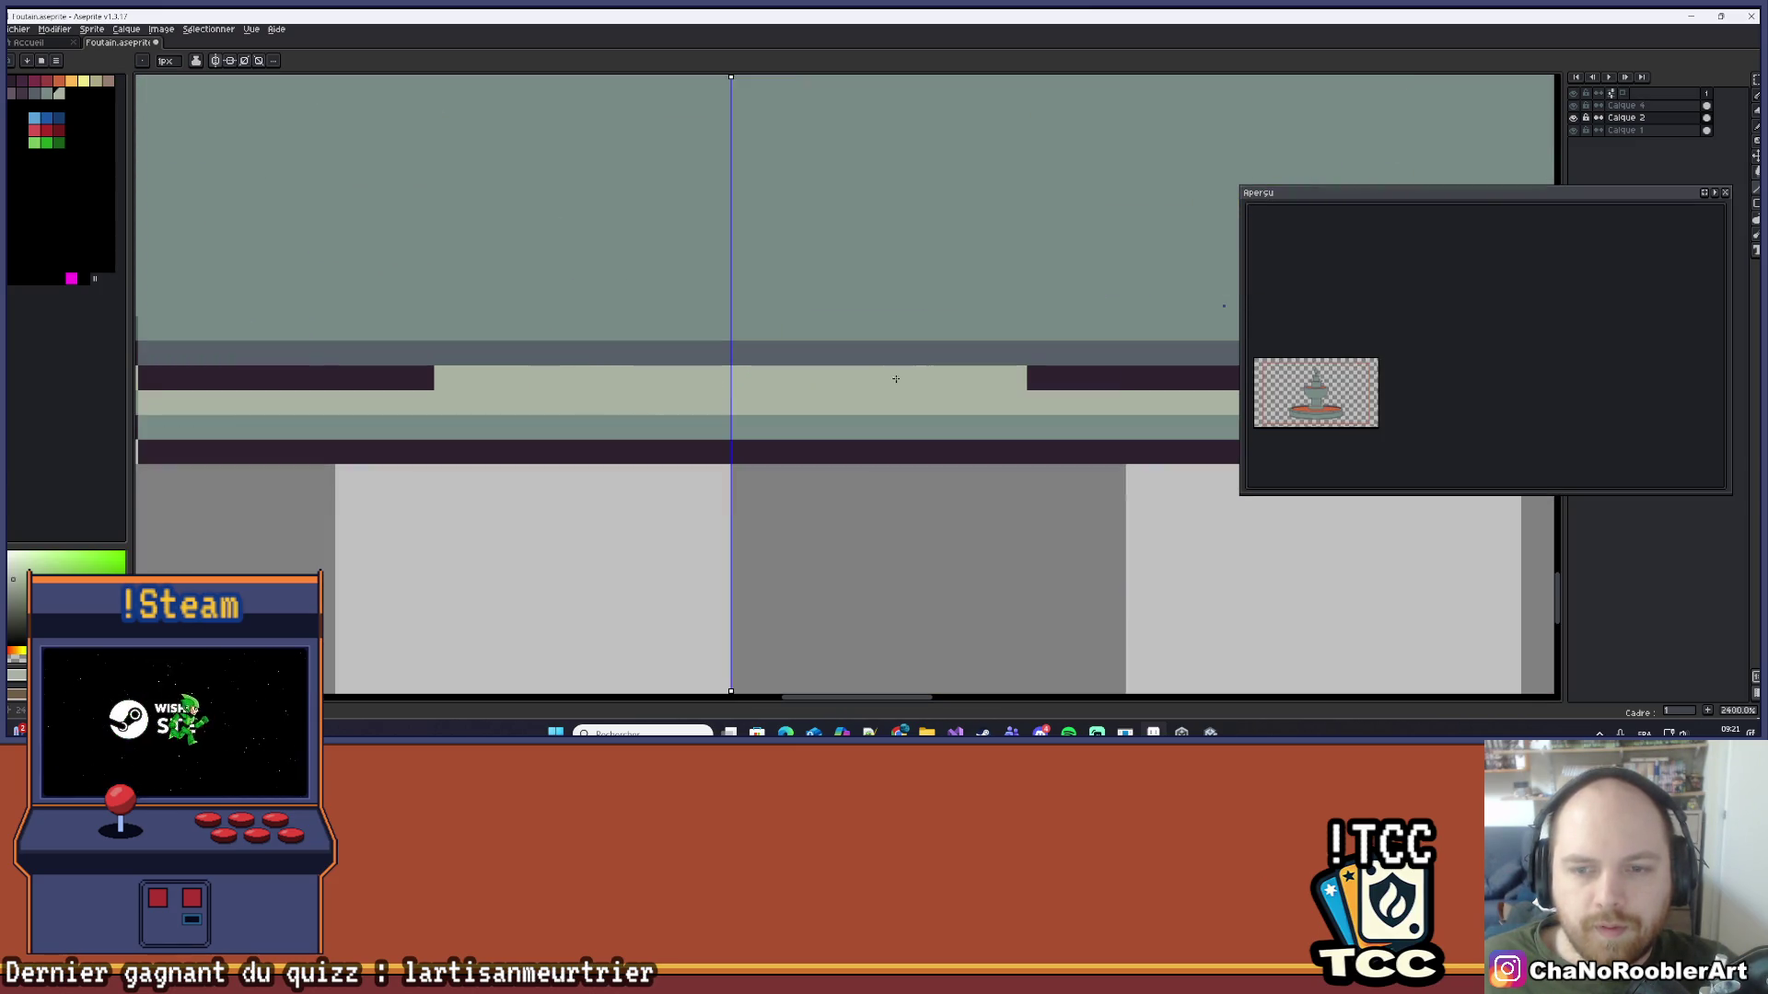
left_click(937, 379)
scroll(848, 380, "down", 10)
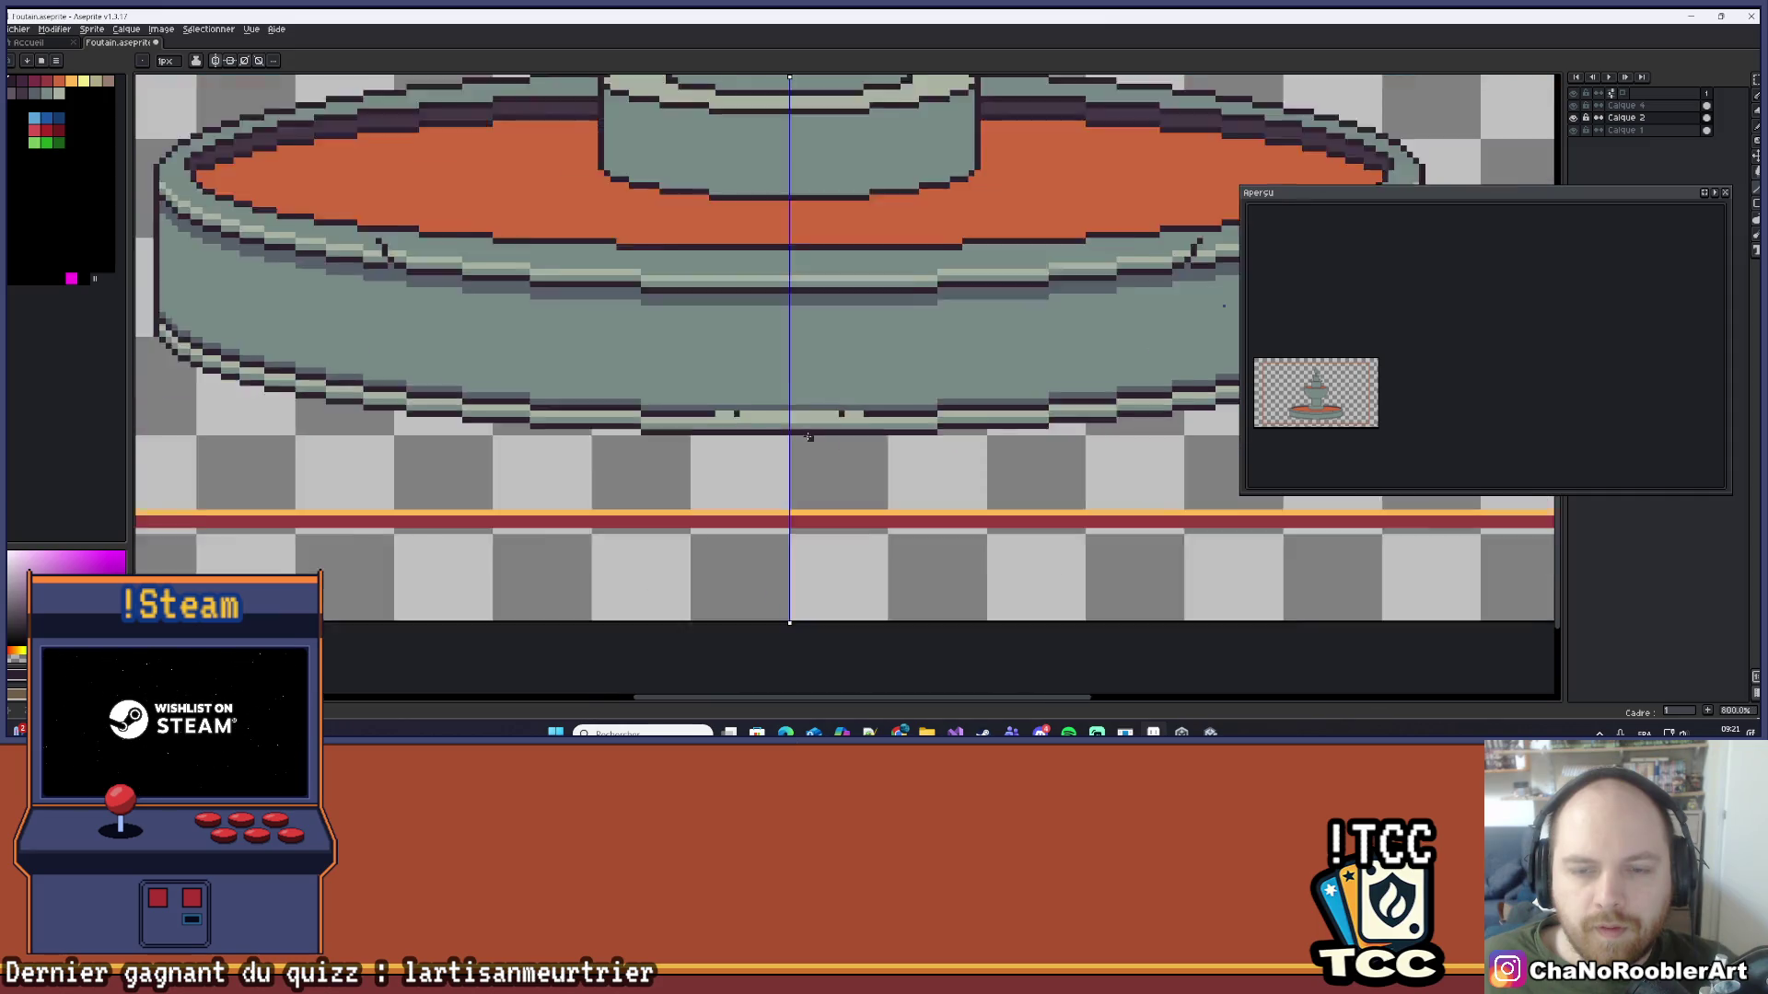
key("ctrl+z")
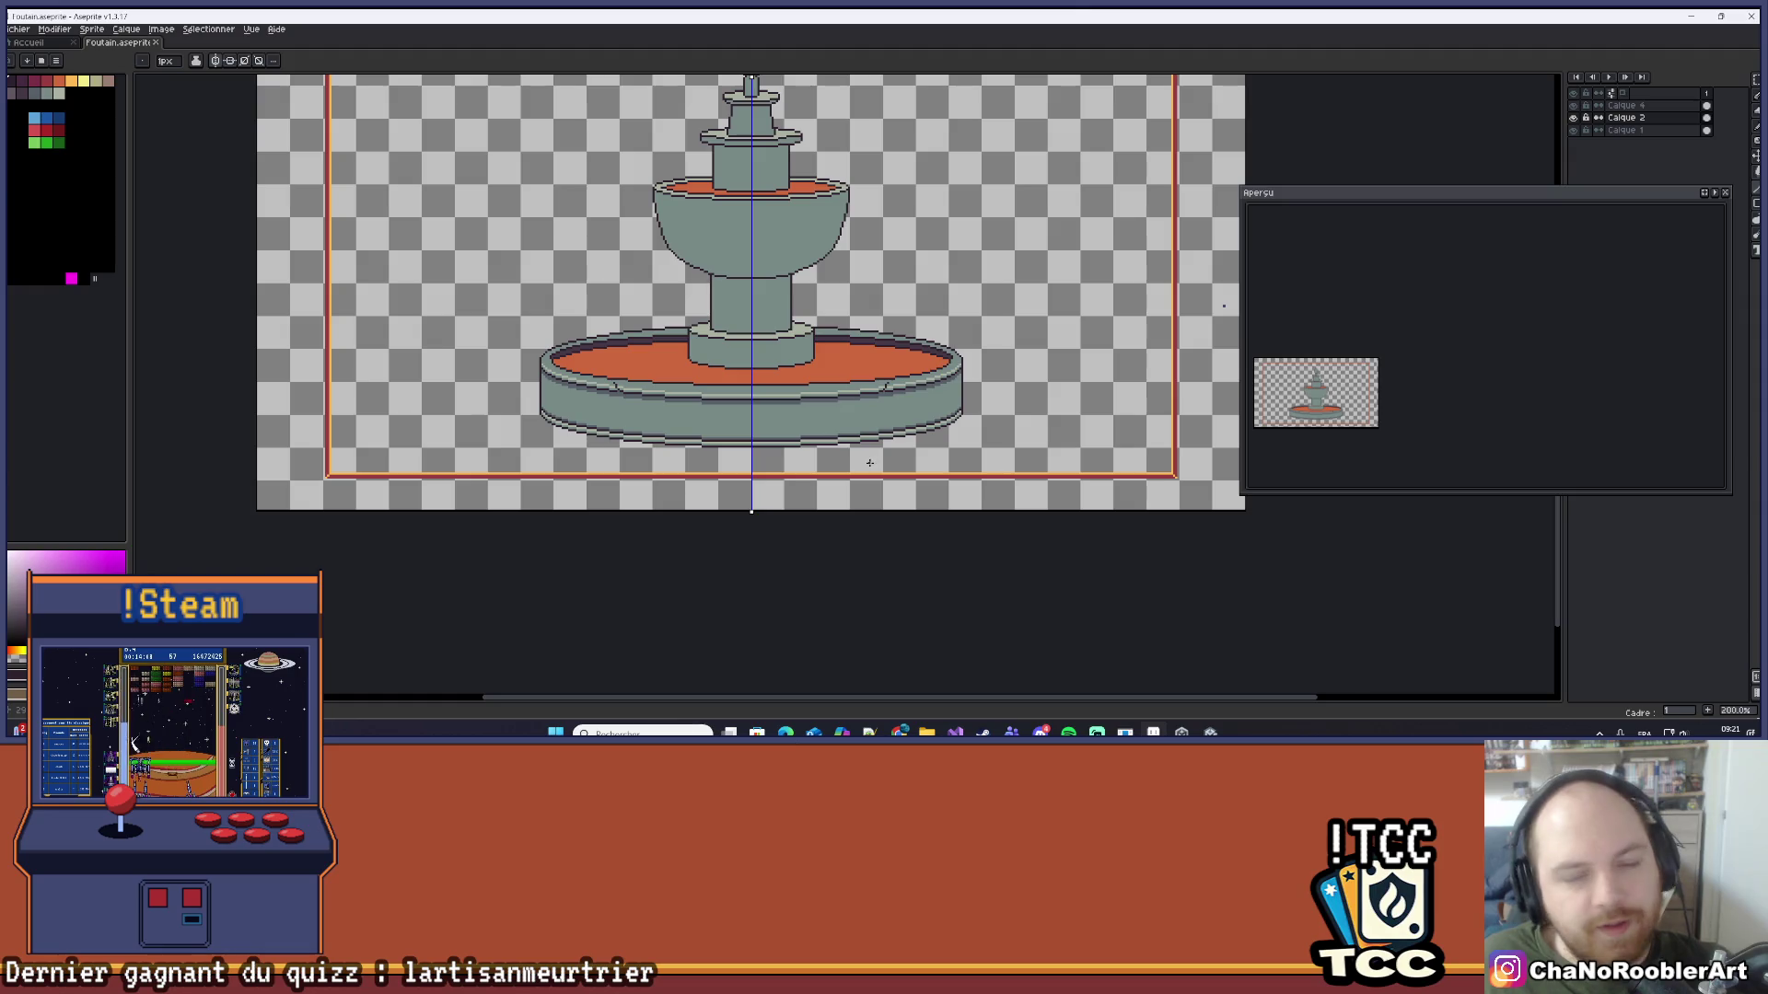
Step: Paint a light-yellow highlight along the basin's inner rim, just above the orange water
scroll(1300, 336, "up", 5)
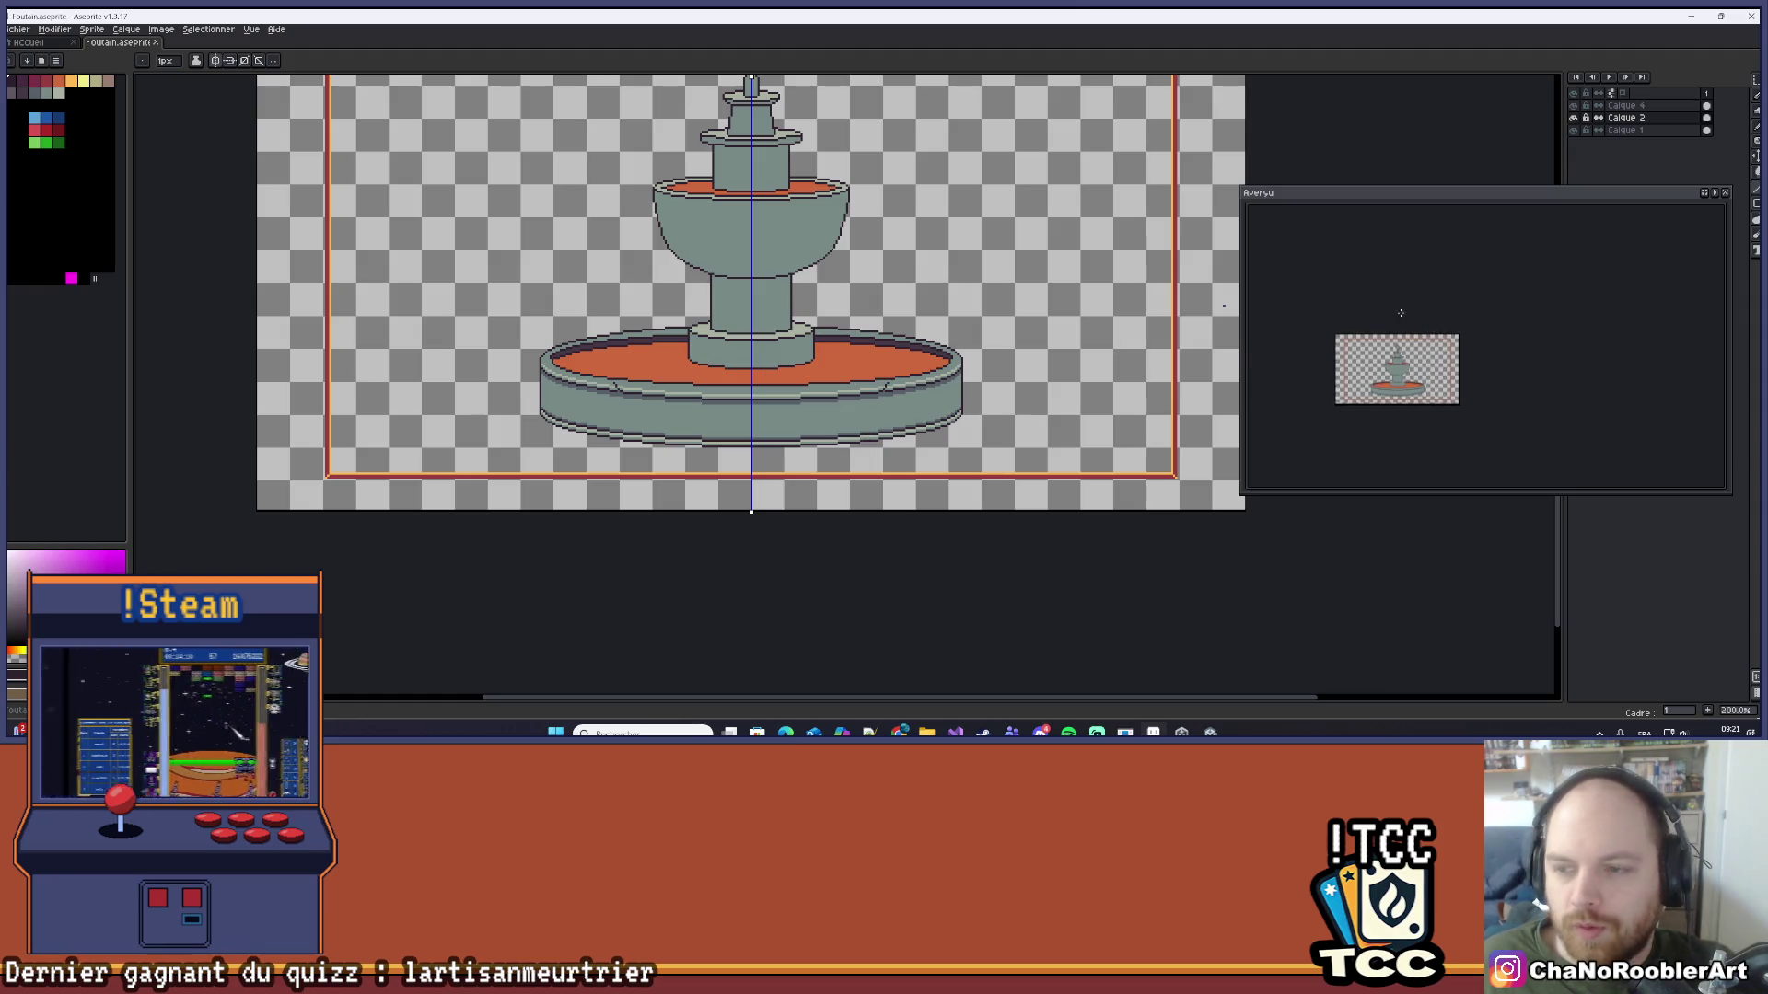
mouse_move(1464, 317)
left_mouse_down()
mouse_move(1501, 295)
mouse_move(1506, 255)
left_mouse_up()
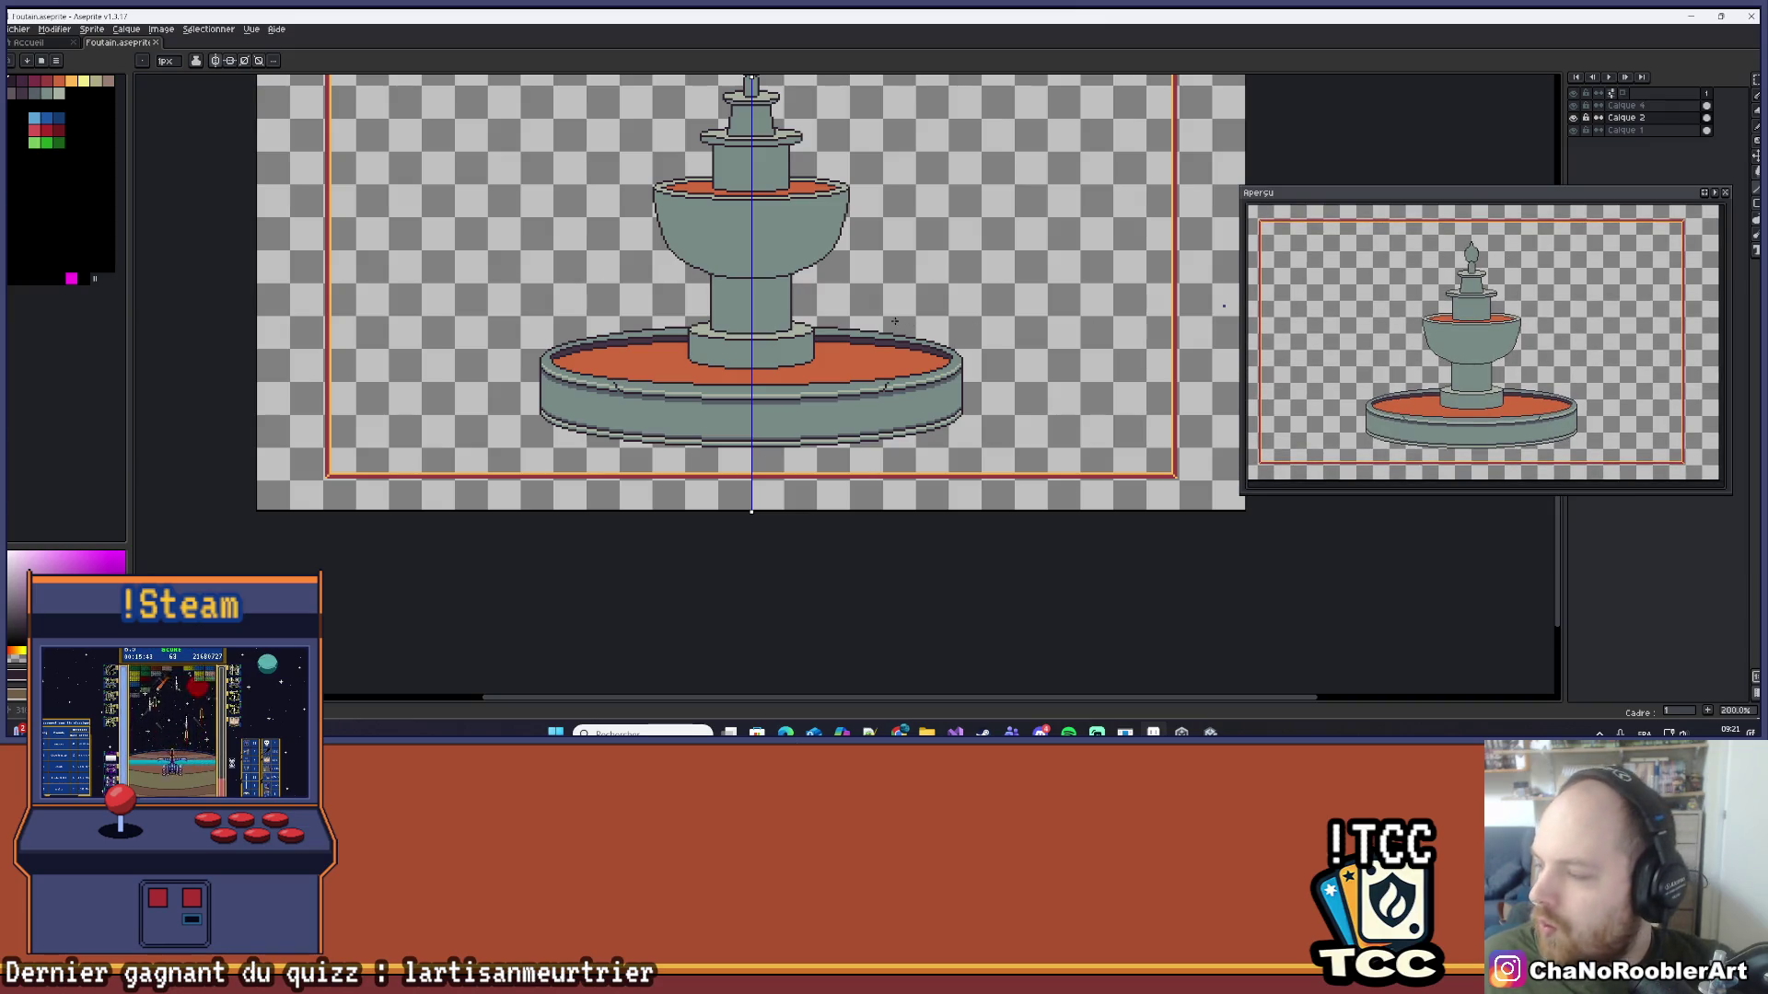
scroll(829, 341, "up", 4)
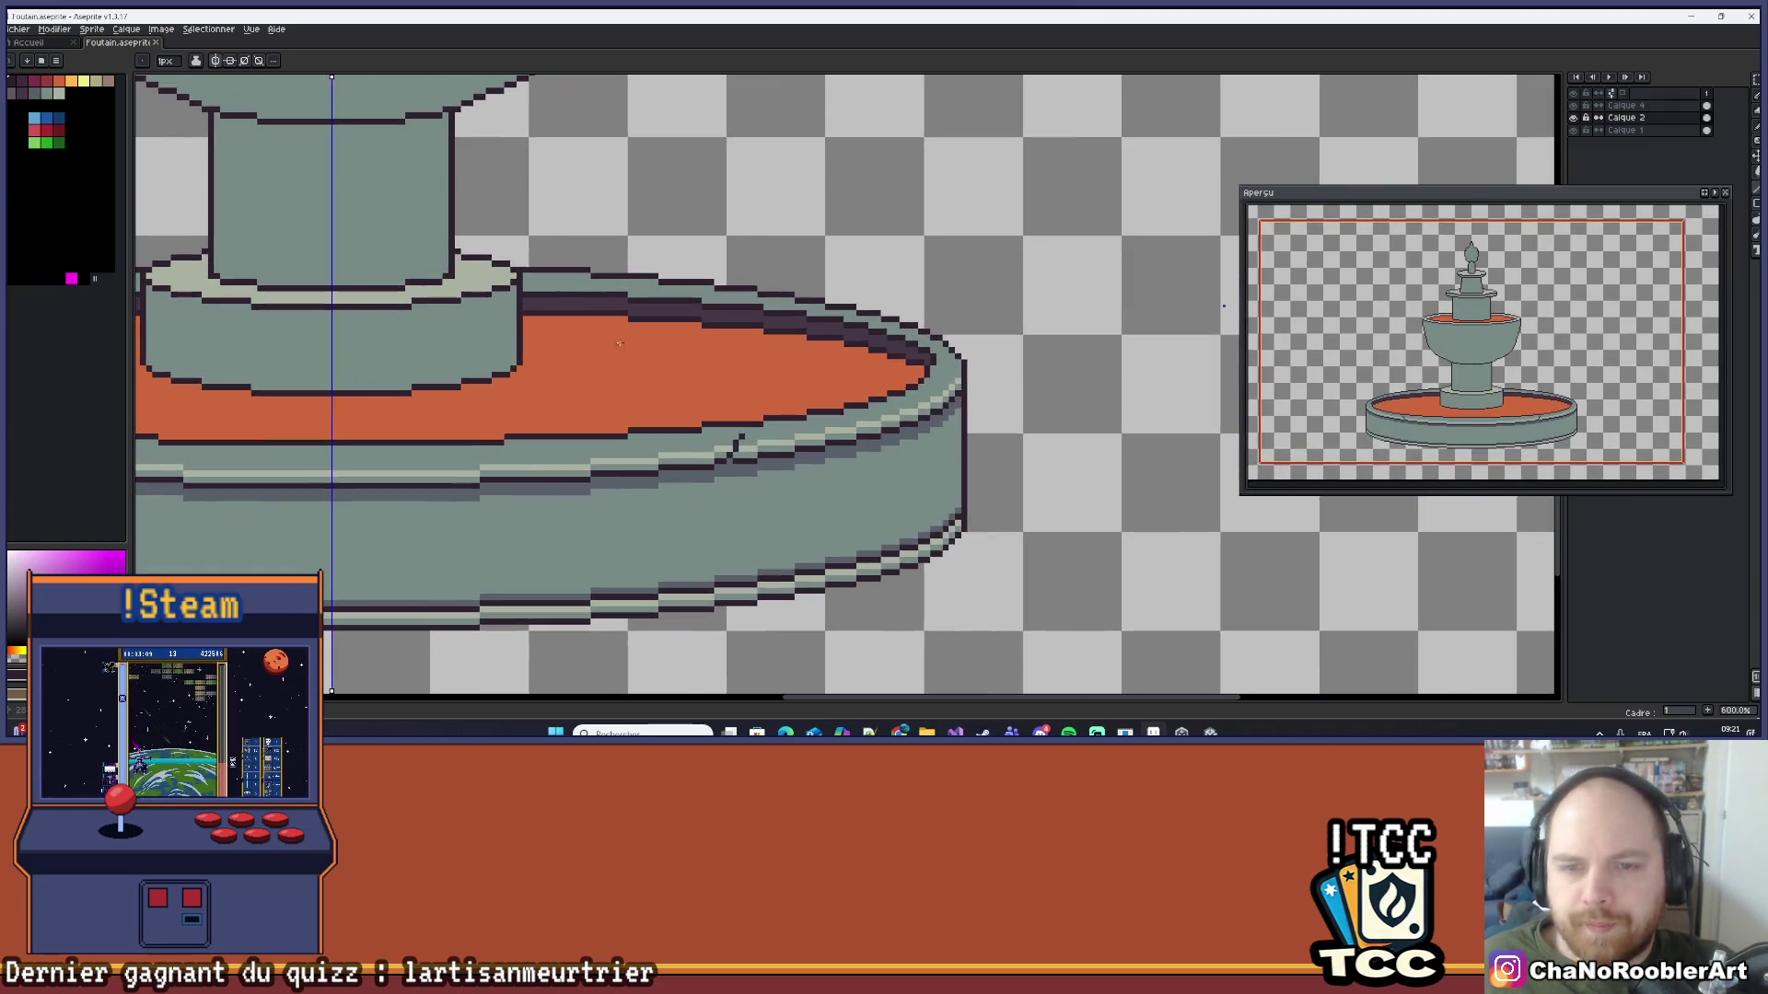
key("i")
key("b")
left_click_drag(577, 350, 875, 341)
left_click_drag(387, 359, 866, 341)
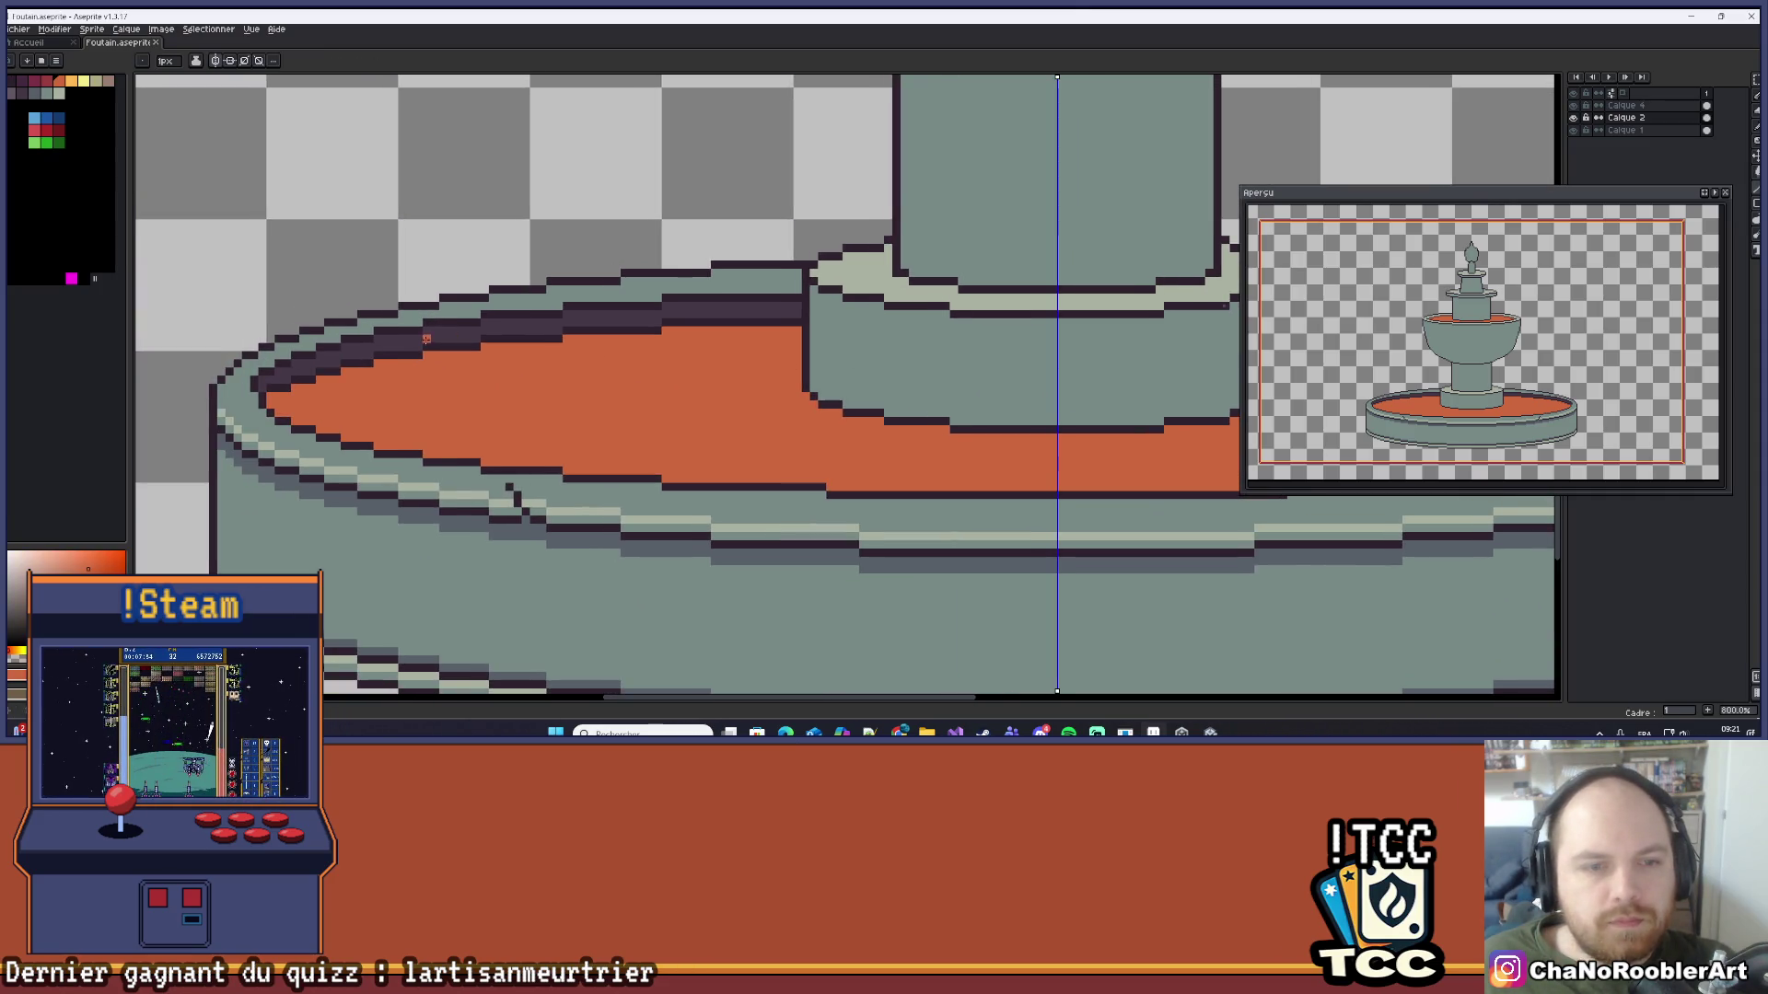
left_click_drag(427, 340, 597, 364)
scroll(607, 377, "up", 1)
left_click(72, 81)
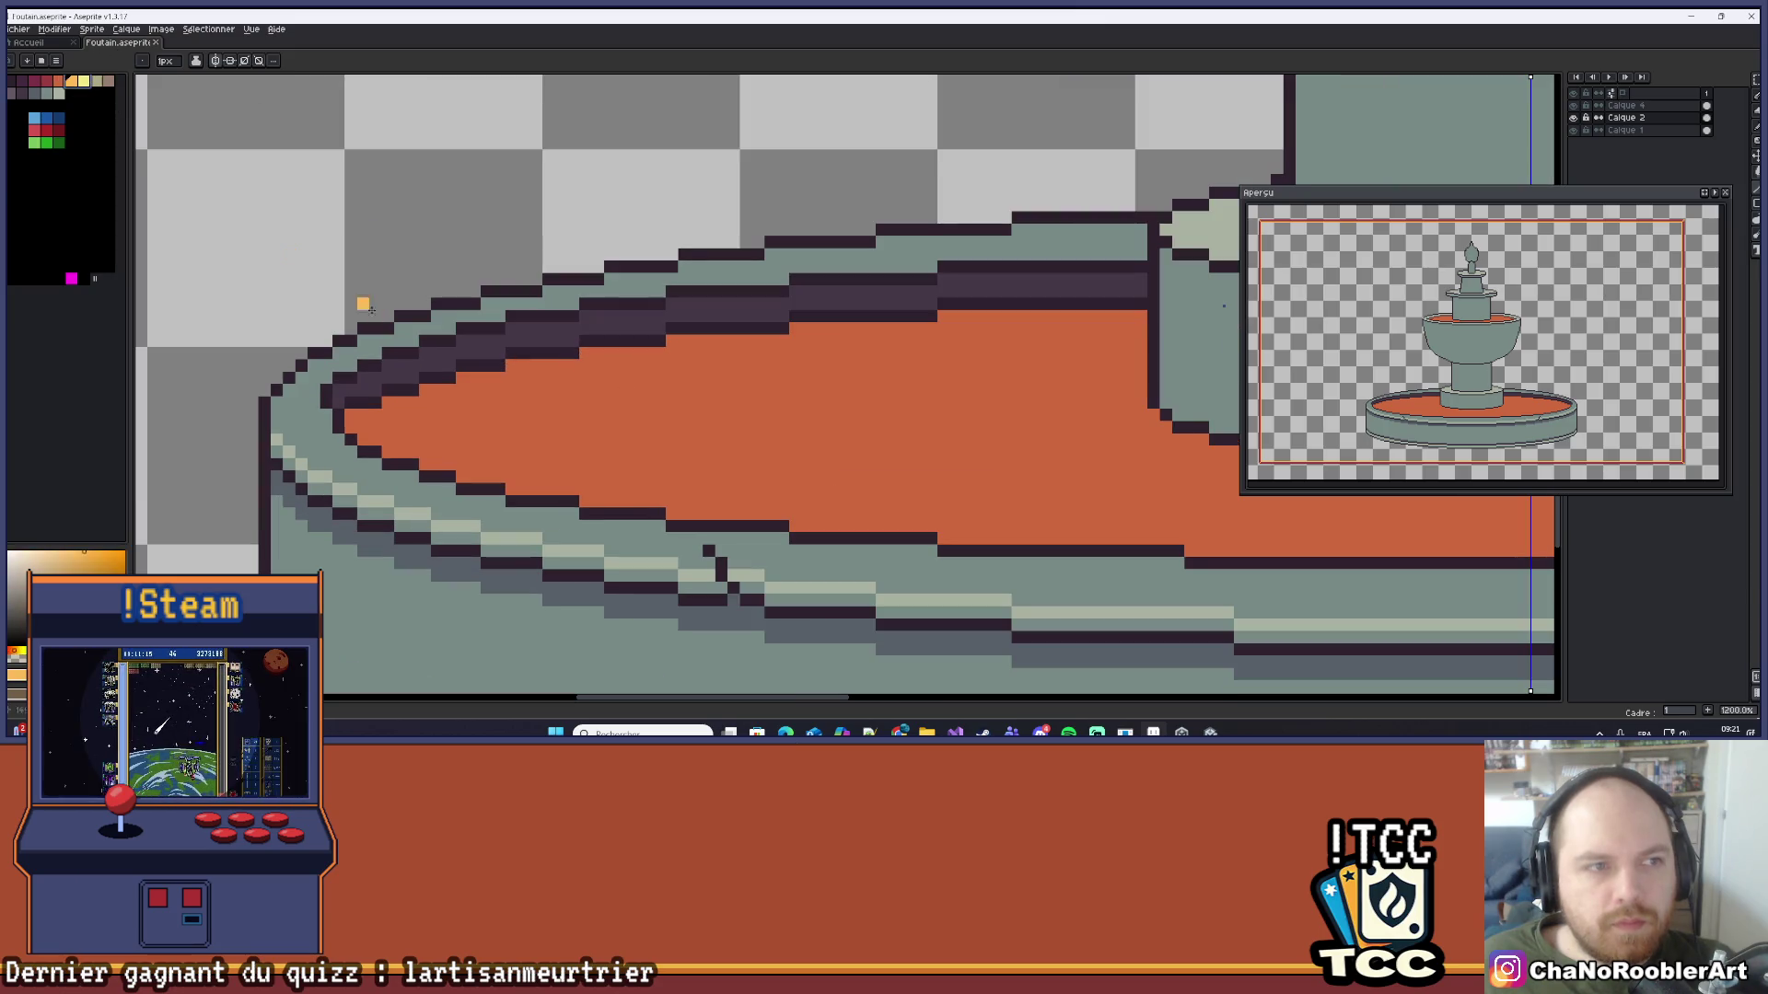
left_click(84, 81)
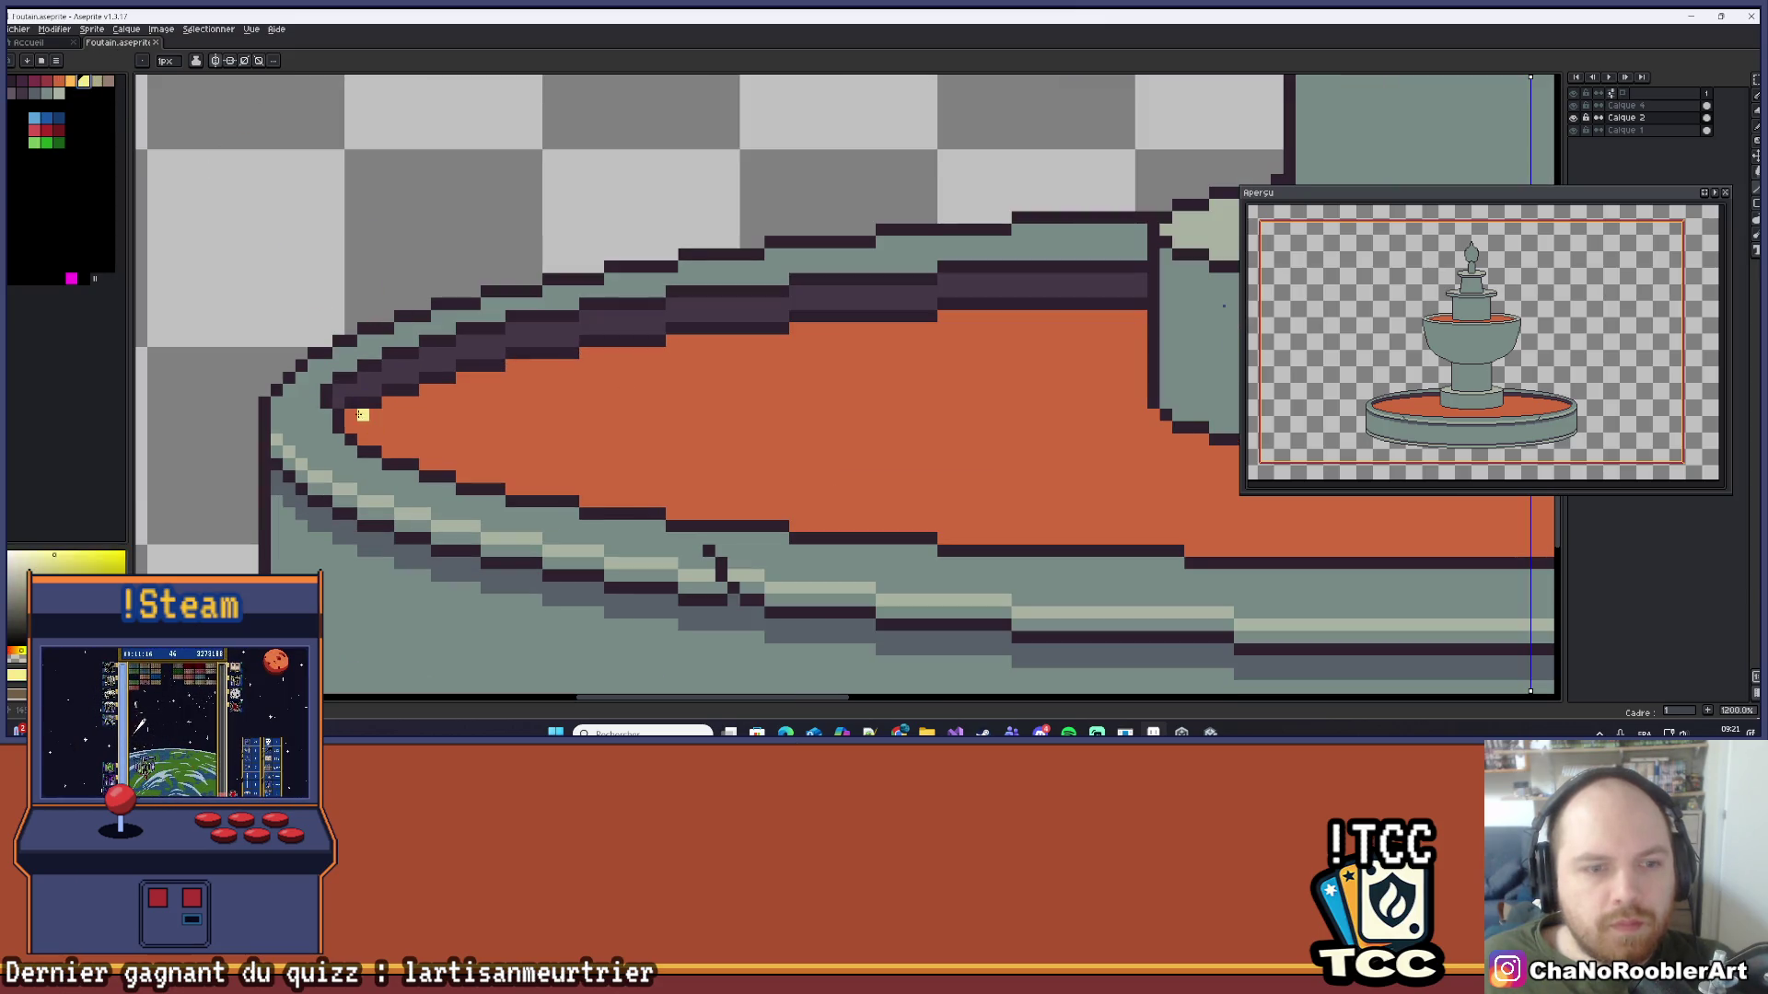
mouse_move(351, 415)
left_mouse_down()
mouse_move(618, 353)
mouse_move(679, 352)
mouse_move(517, 368)
mouse_move(980, 340)
left_mouse_up()
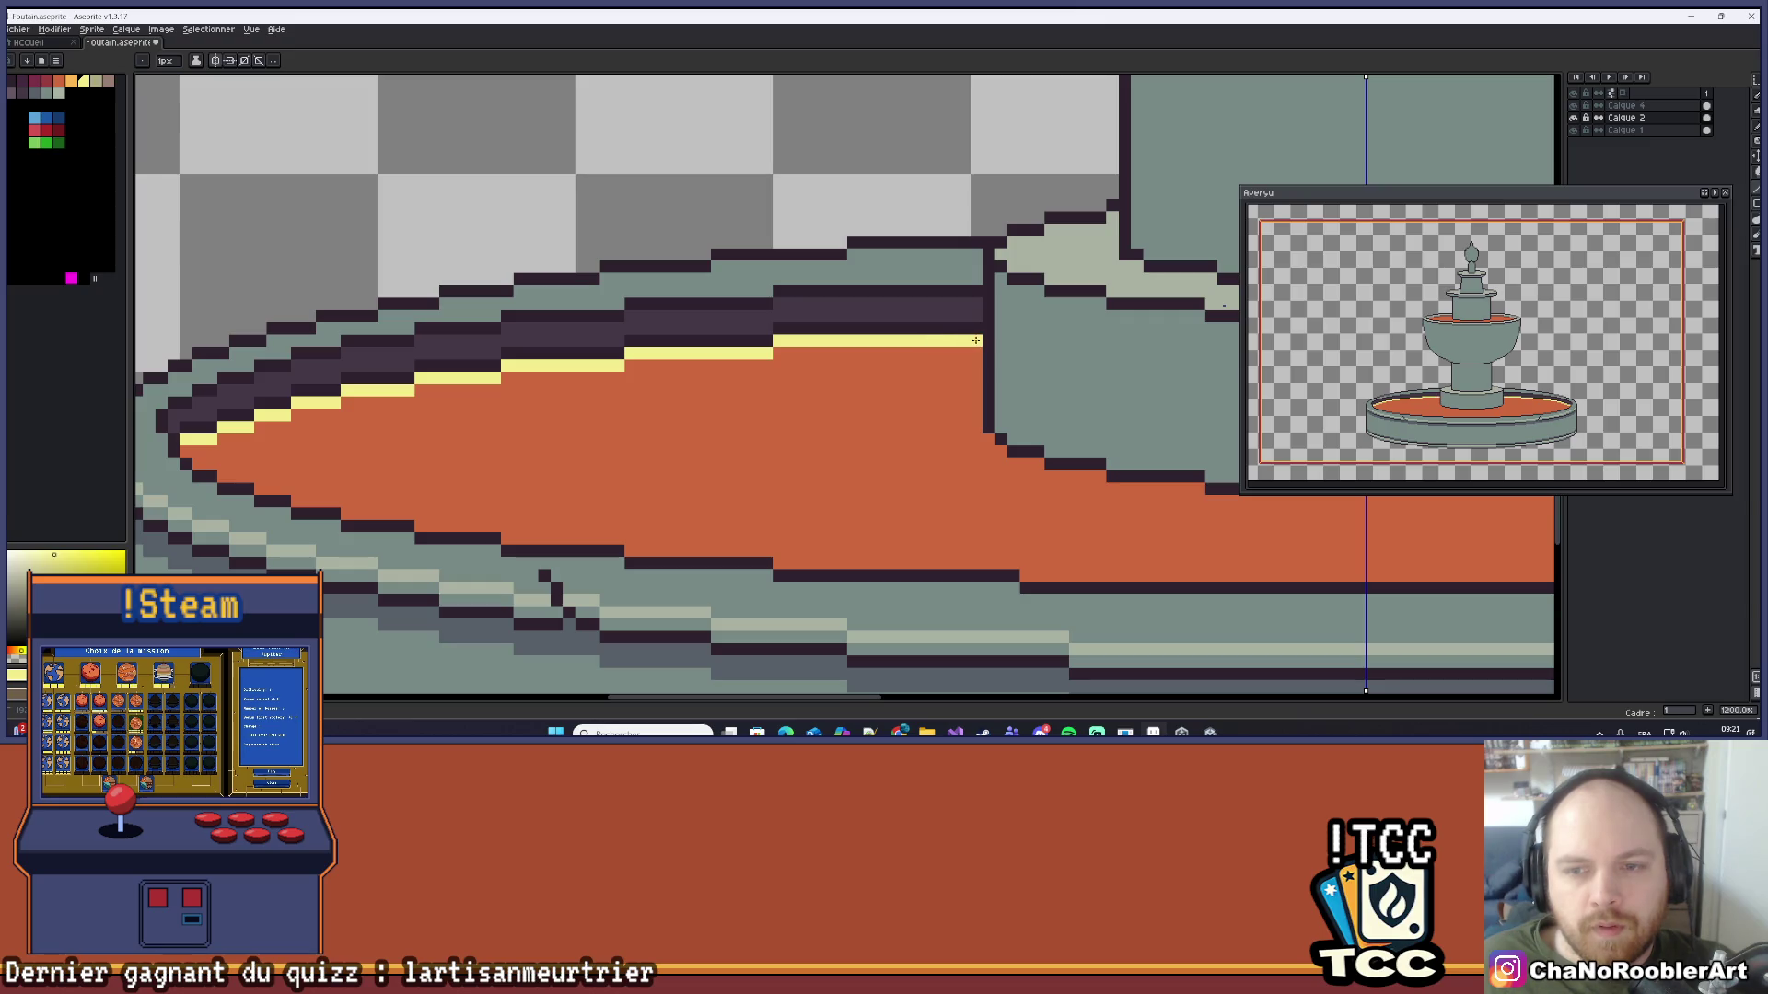
Step: Zoom out and re-centre the whole fountain to check the new rim highlight
scroll(937, 346, "down", 6)
scroll(936, 346, "right", 5)
scroll(815, 267, "down", 2)
scroll(815, 267, "up", 2)
left_click_drag(815, 267, 914, 307)
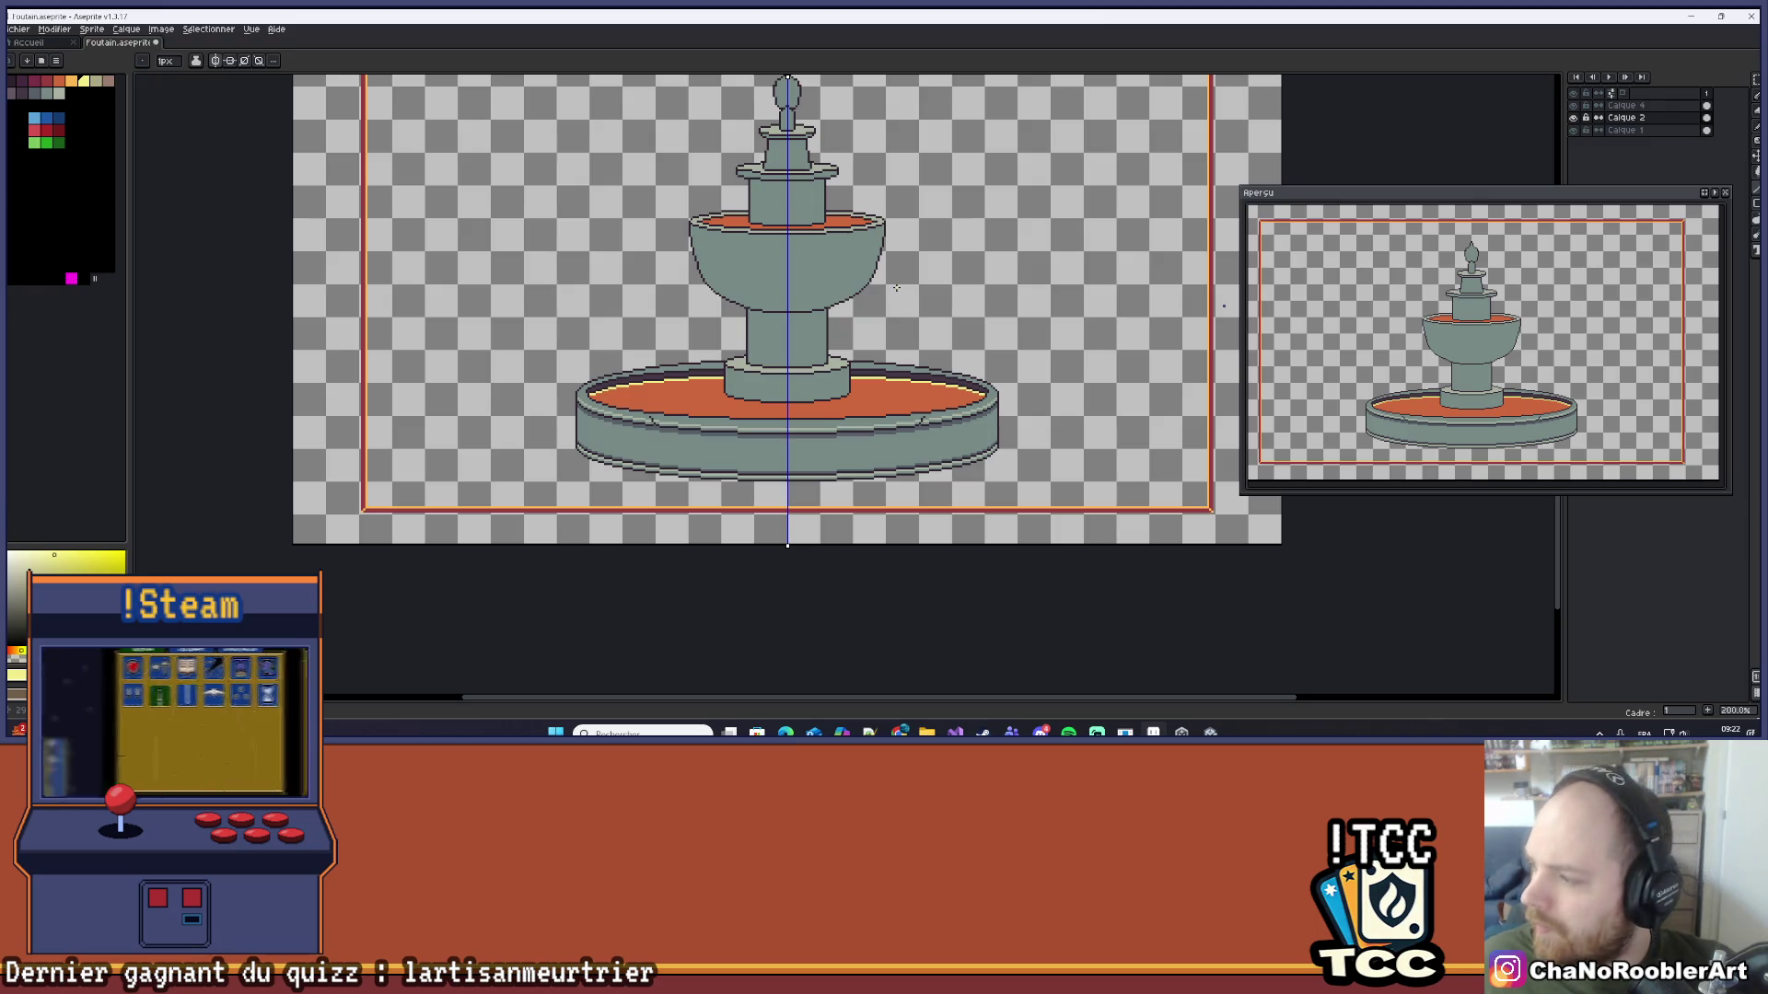
Step: Re-centre the fountain in view and switch off the Symmetry toggle in the context bar
scroll(880, 293, "up", 3)
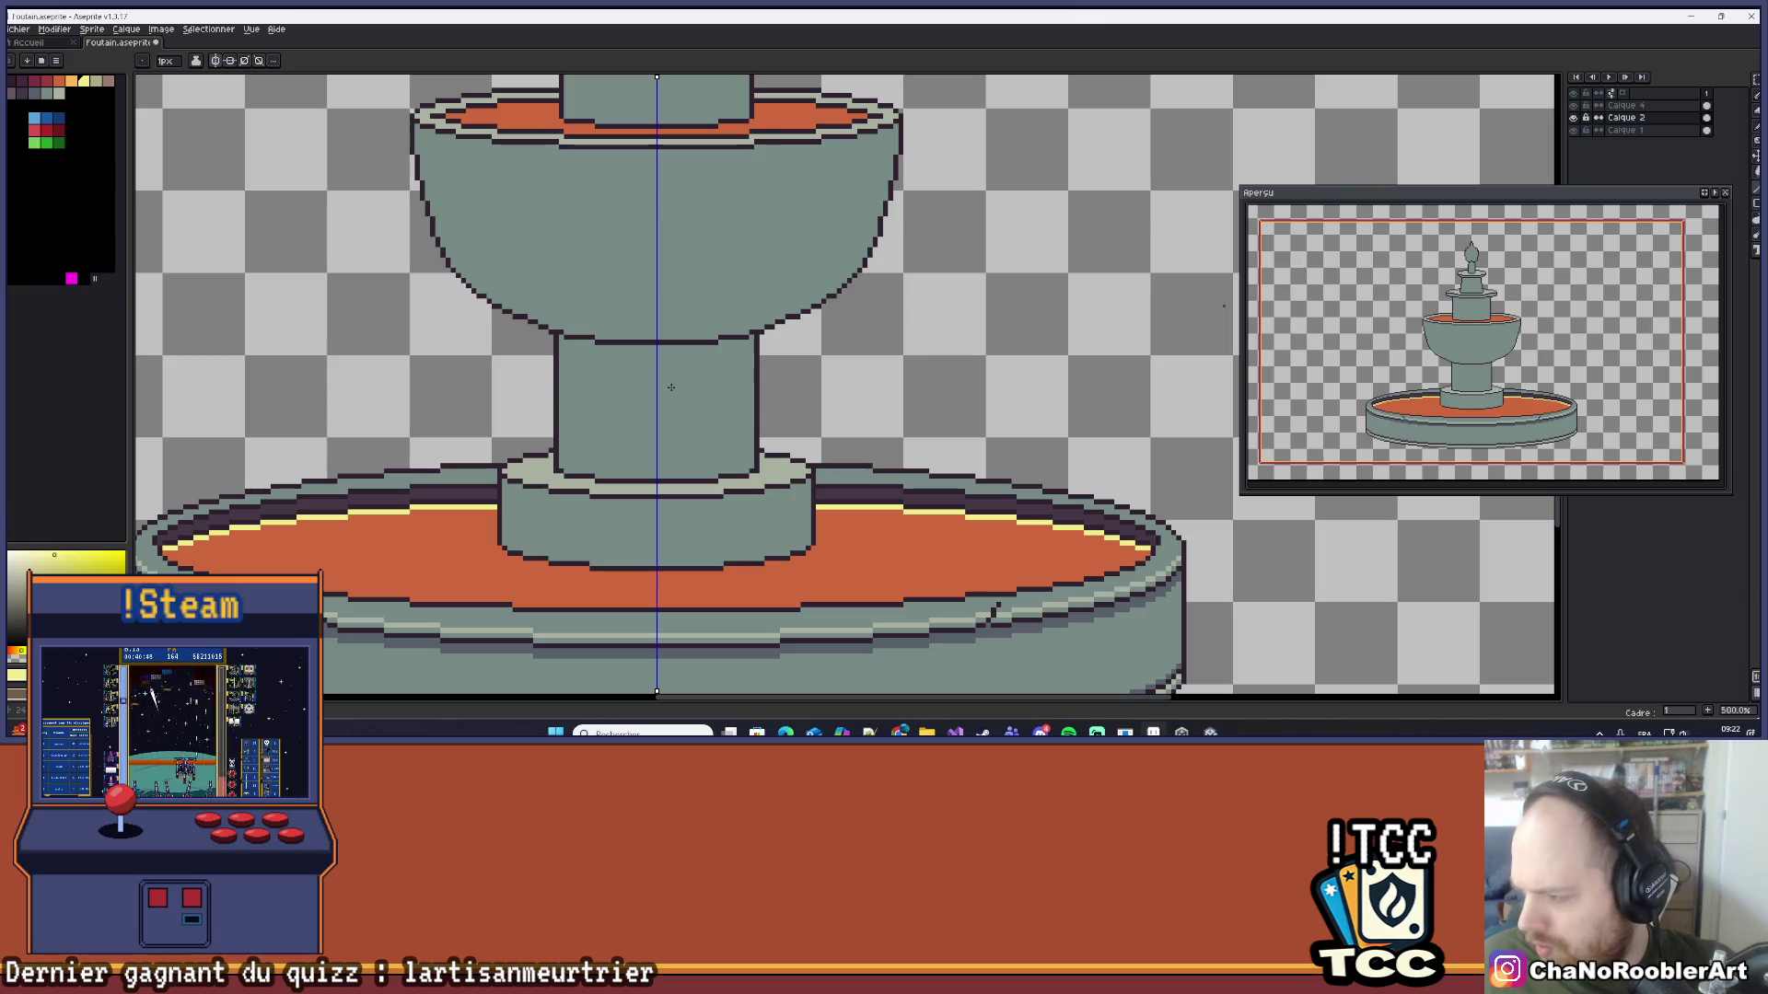
scroll(671, 388, "down", 5)
scroll(777, 356, "up", 2)
left_click_drag(777, 356, 838, 410)
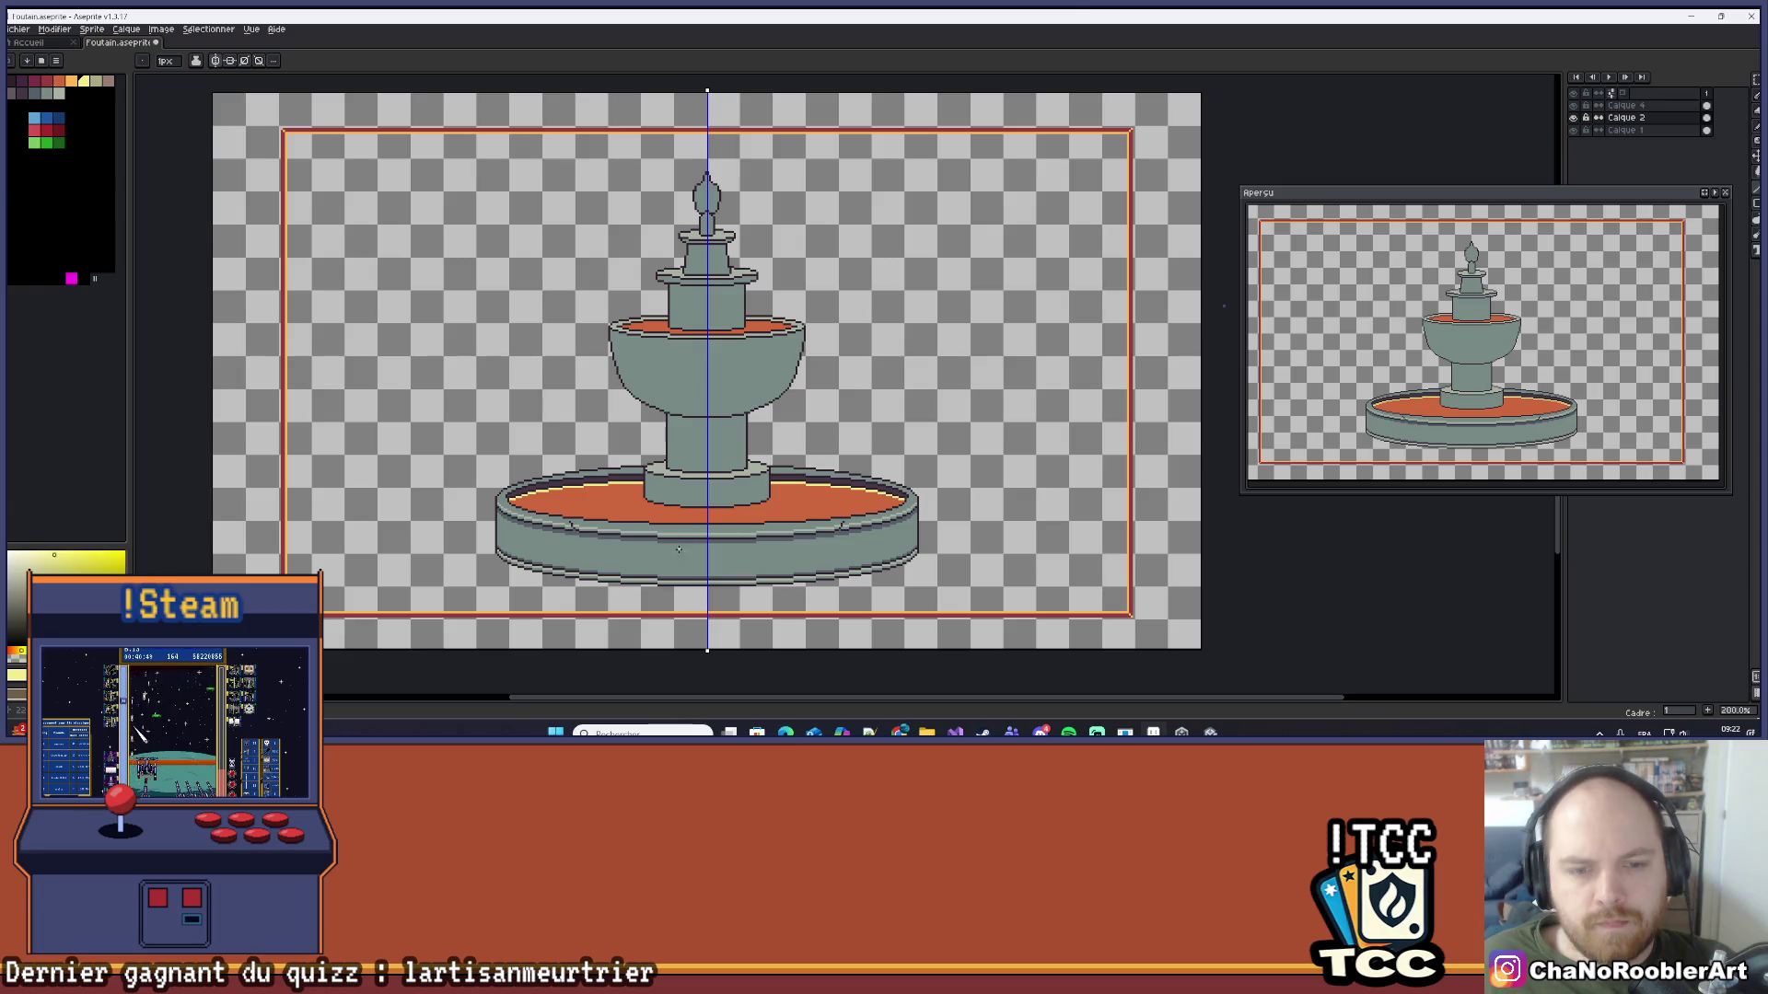
left_click_drag(678, 549, 717, 406)
left_click_drag(653, 246, 605, 256)
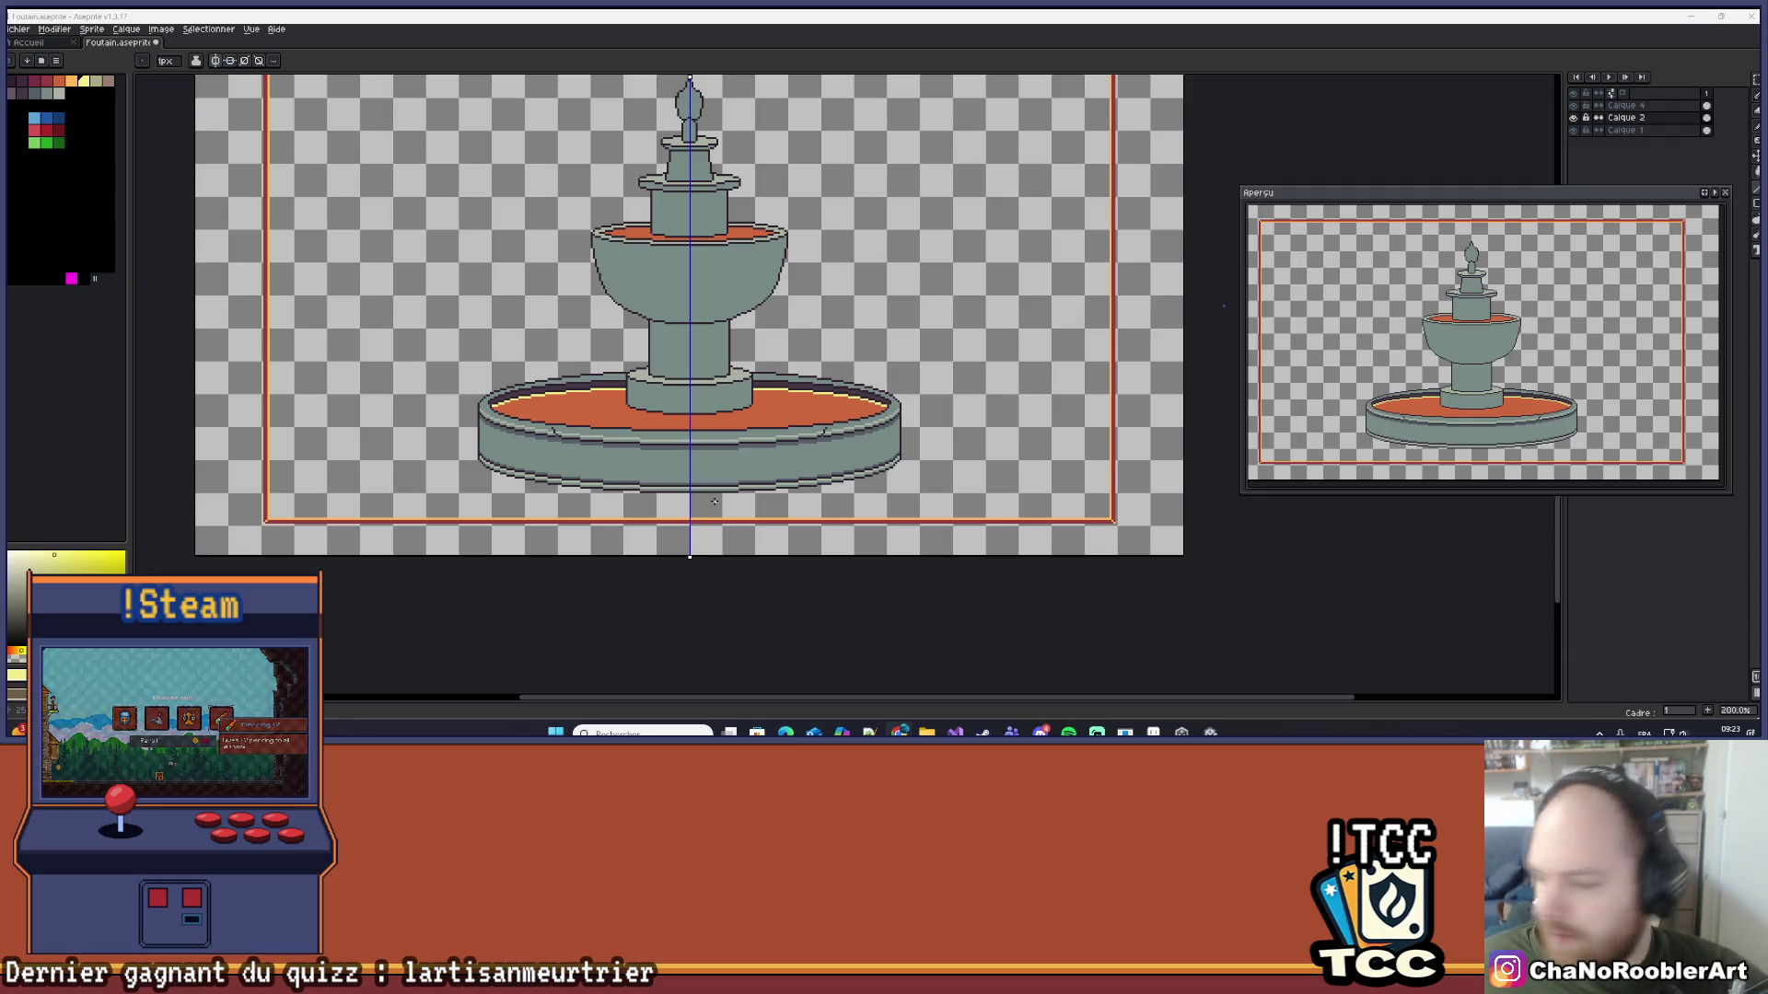
left_click_drag(635, 403, 685, 360)
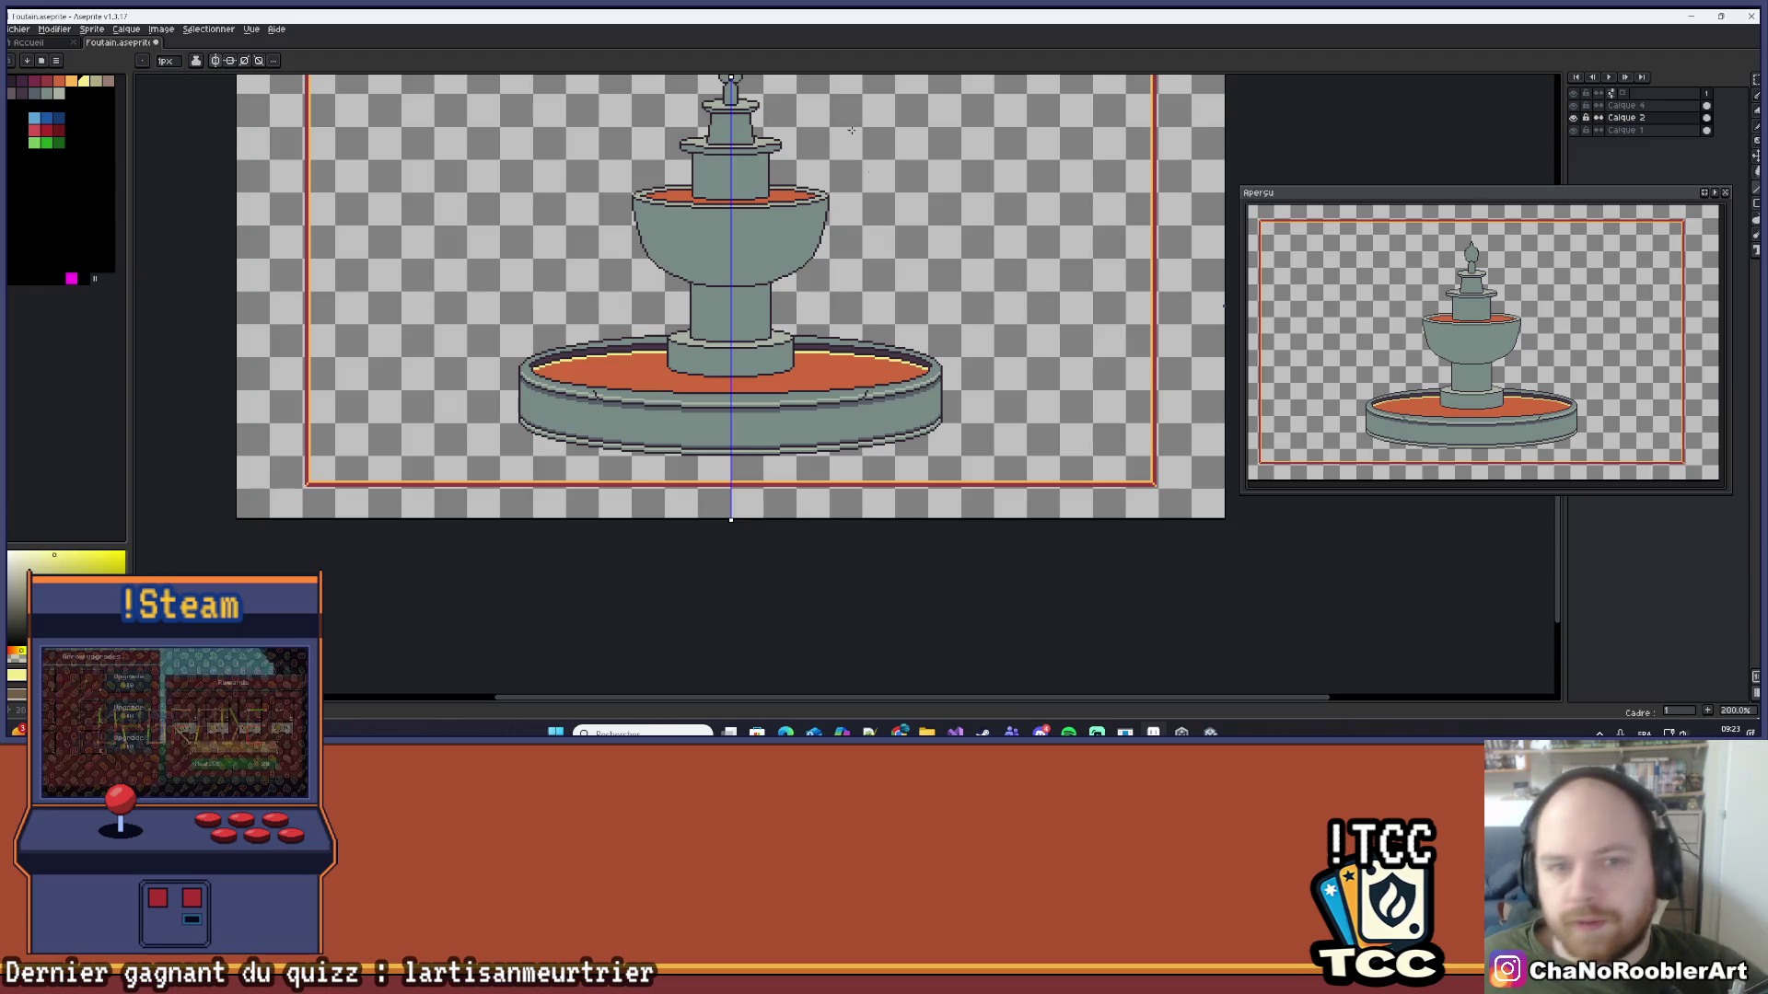
left_click_drag(850, 129, 785, 189)
left_click(214, 62)
scroll(666, 430, "up", 3)
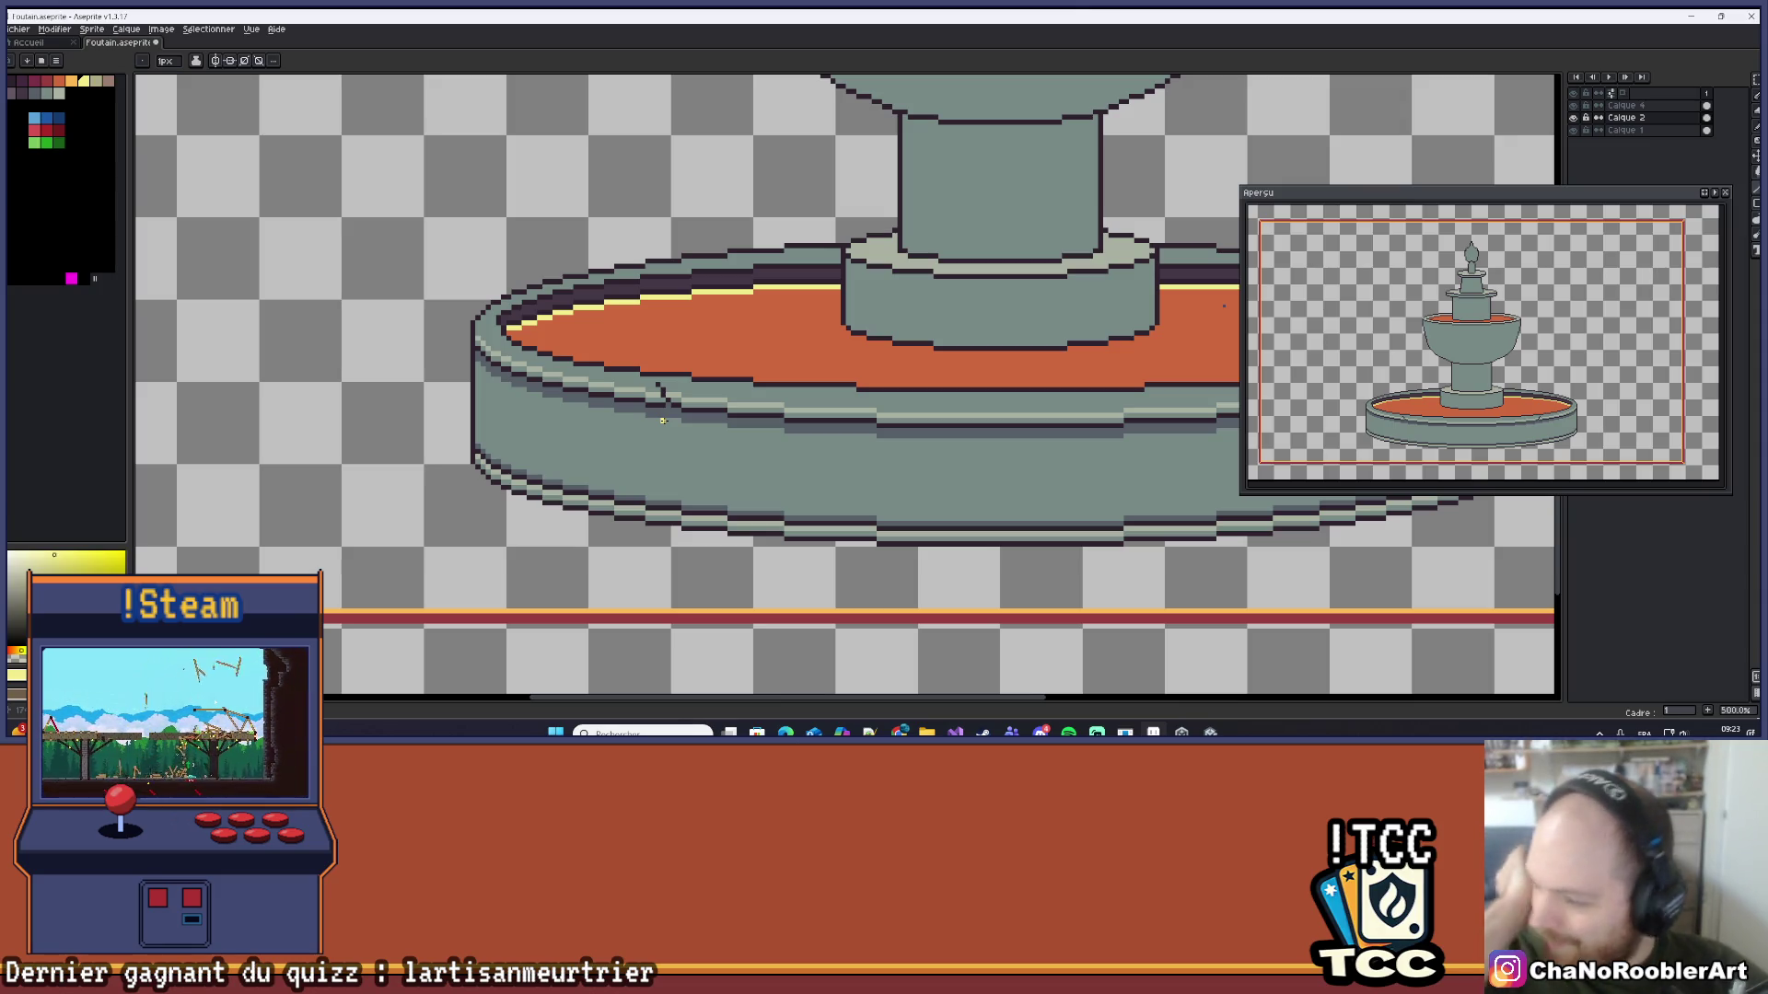
Step: Bring the basin rim into view and pick the dark purple outline colour
scroll(659, 385, "up", 5)
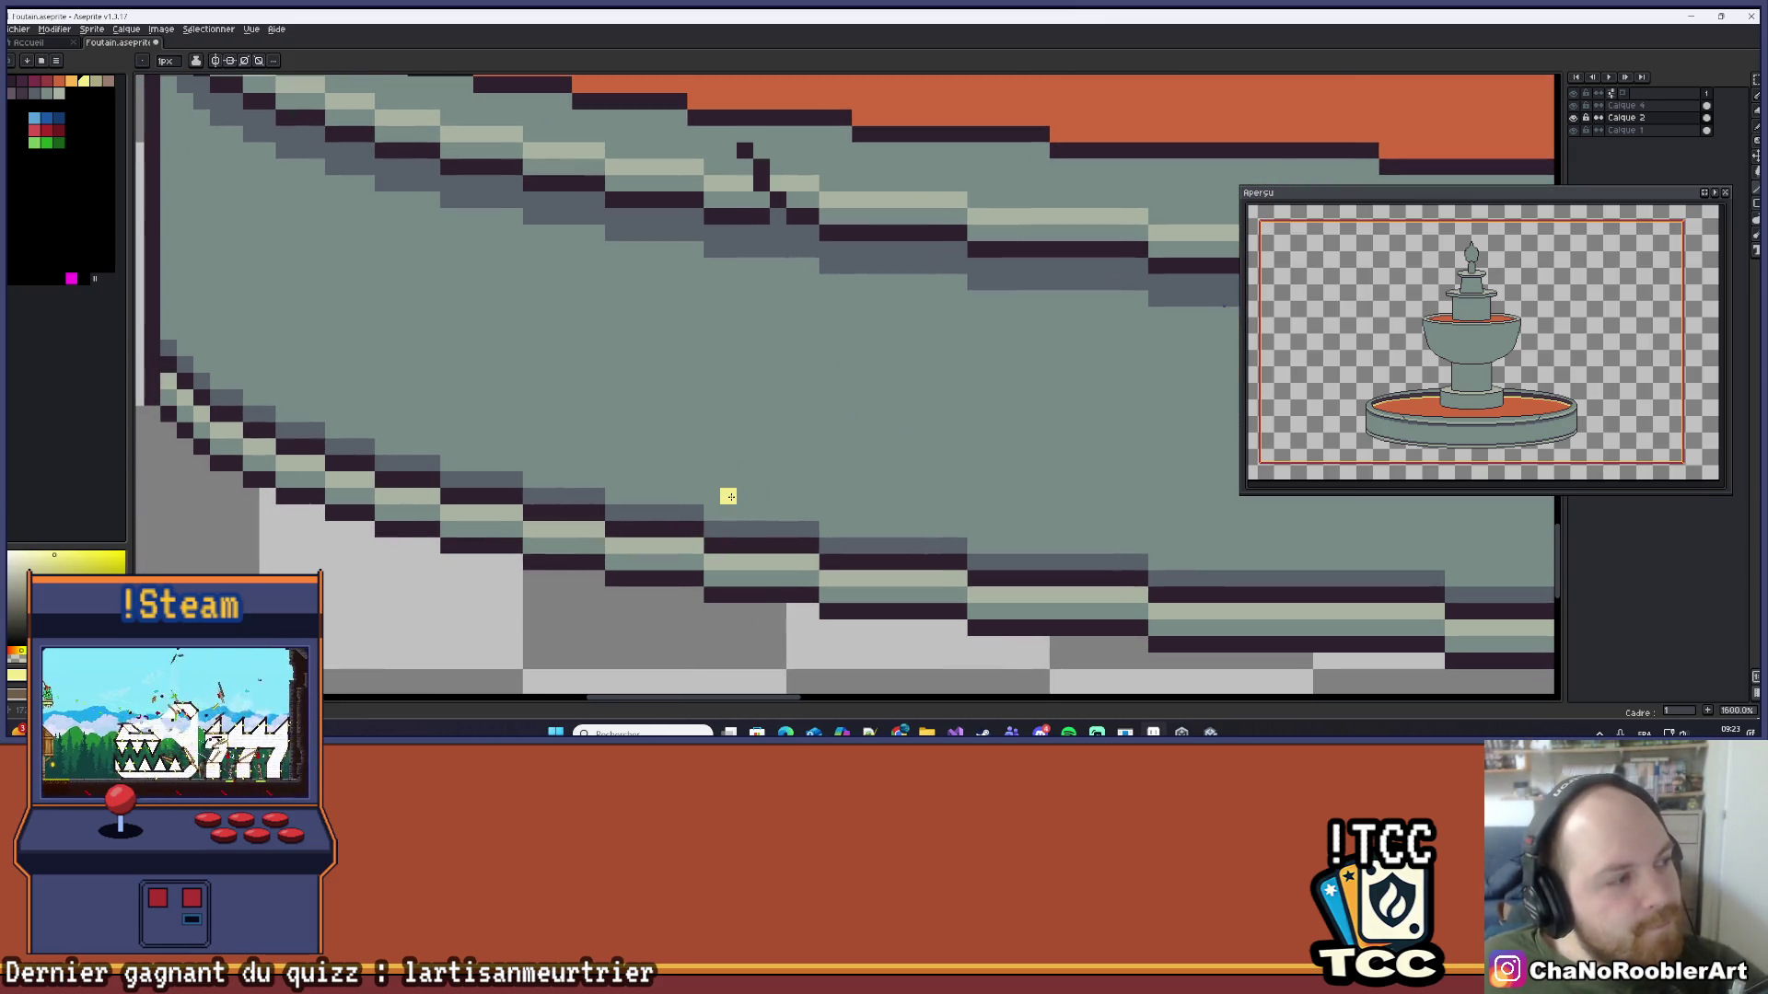
scroll(728, 496, "down", 2)
mouse_move(737, 478)
left_mouse_down()
mouse_move(711, 461)
mouse_move(782, 469)
left_mouse_up()
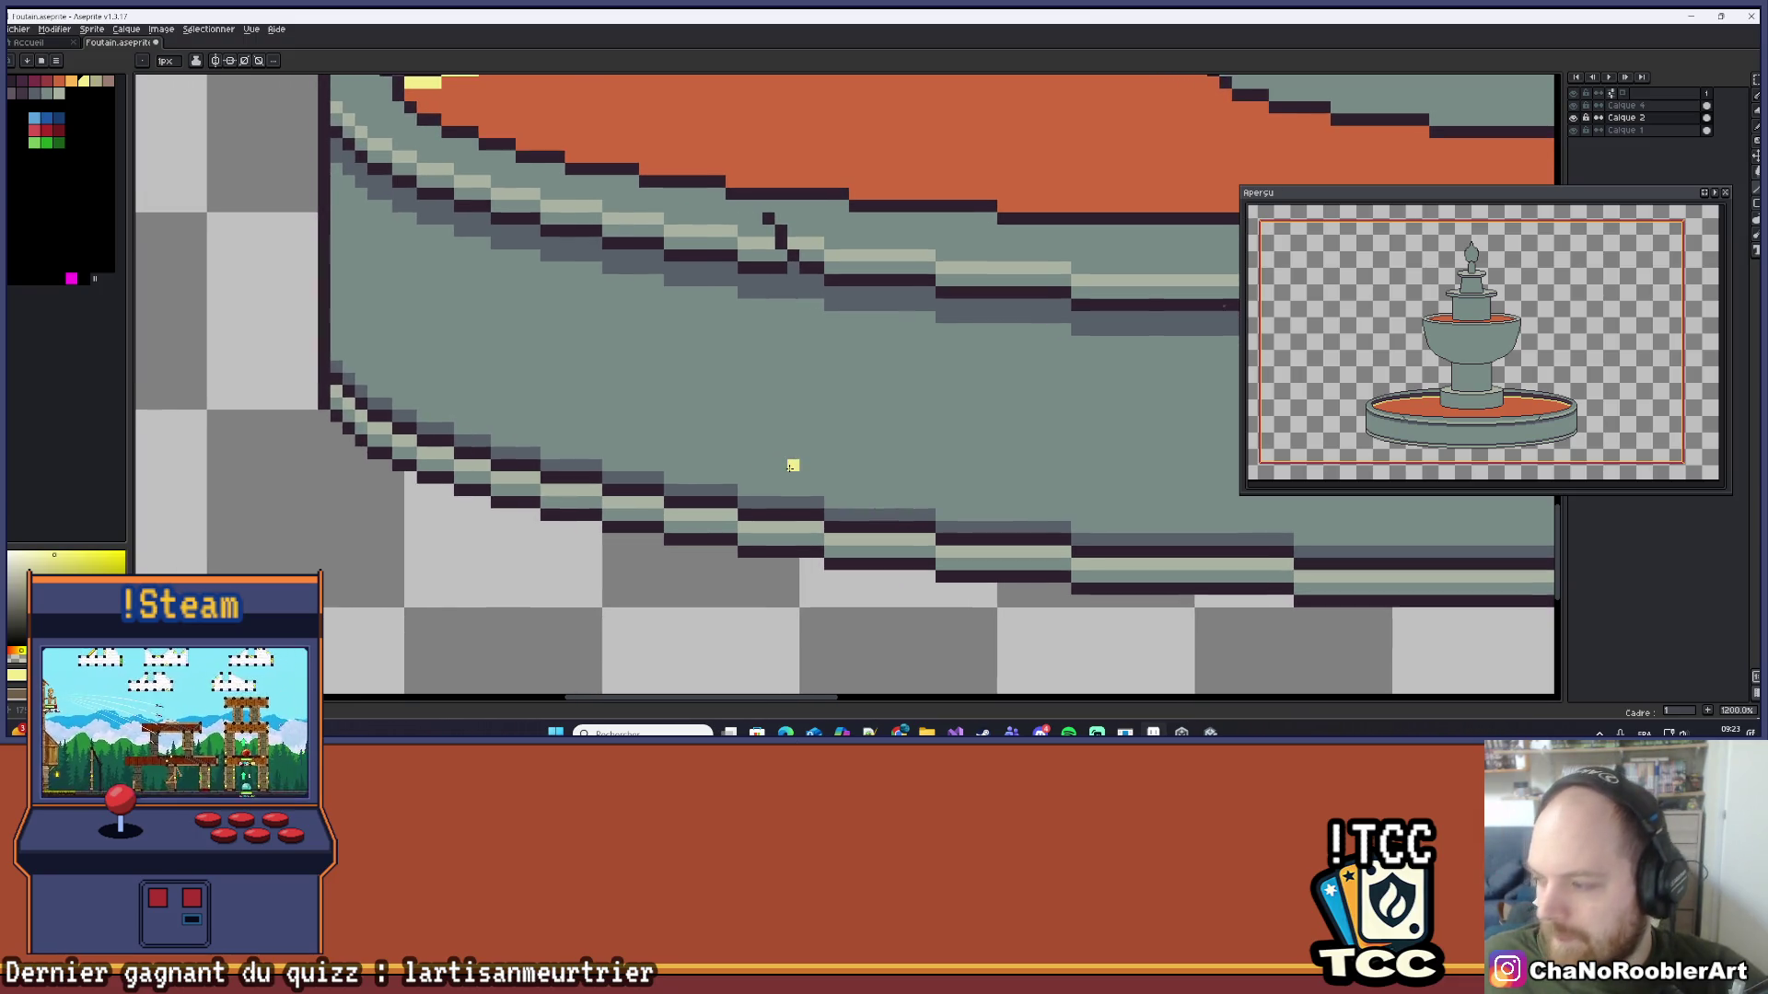
scroll(792, 465, "up", 3)
left_click(740, 156, "alt")
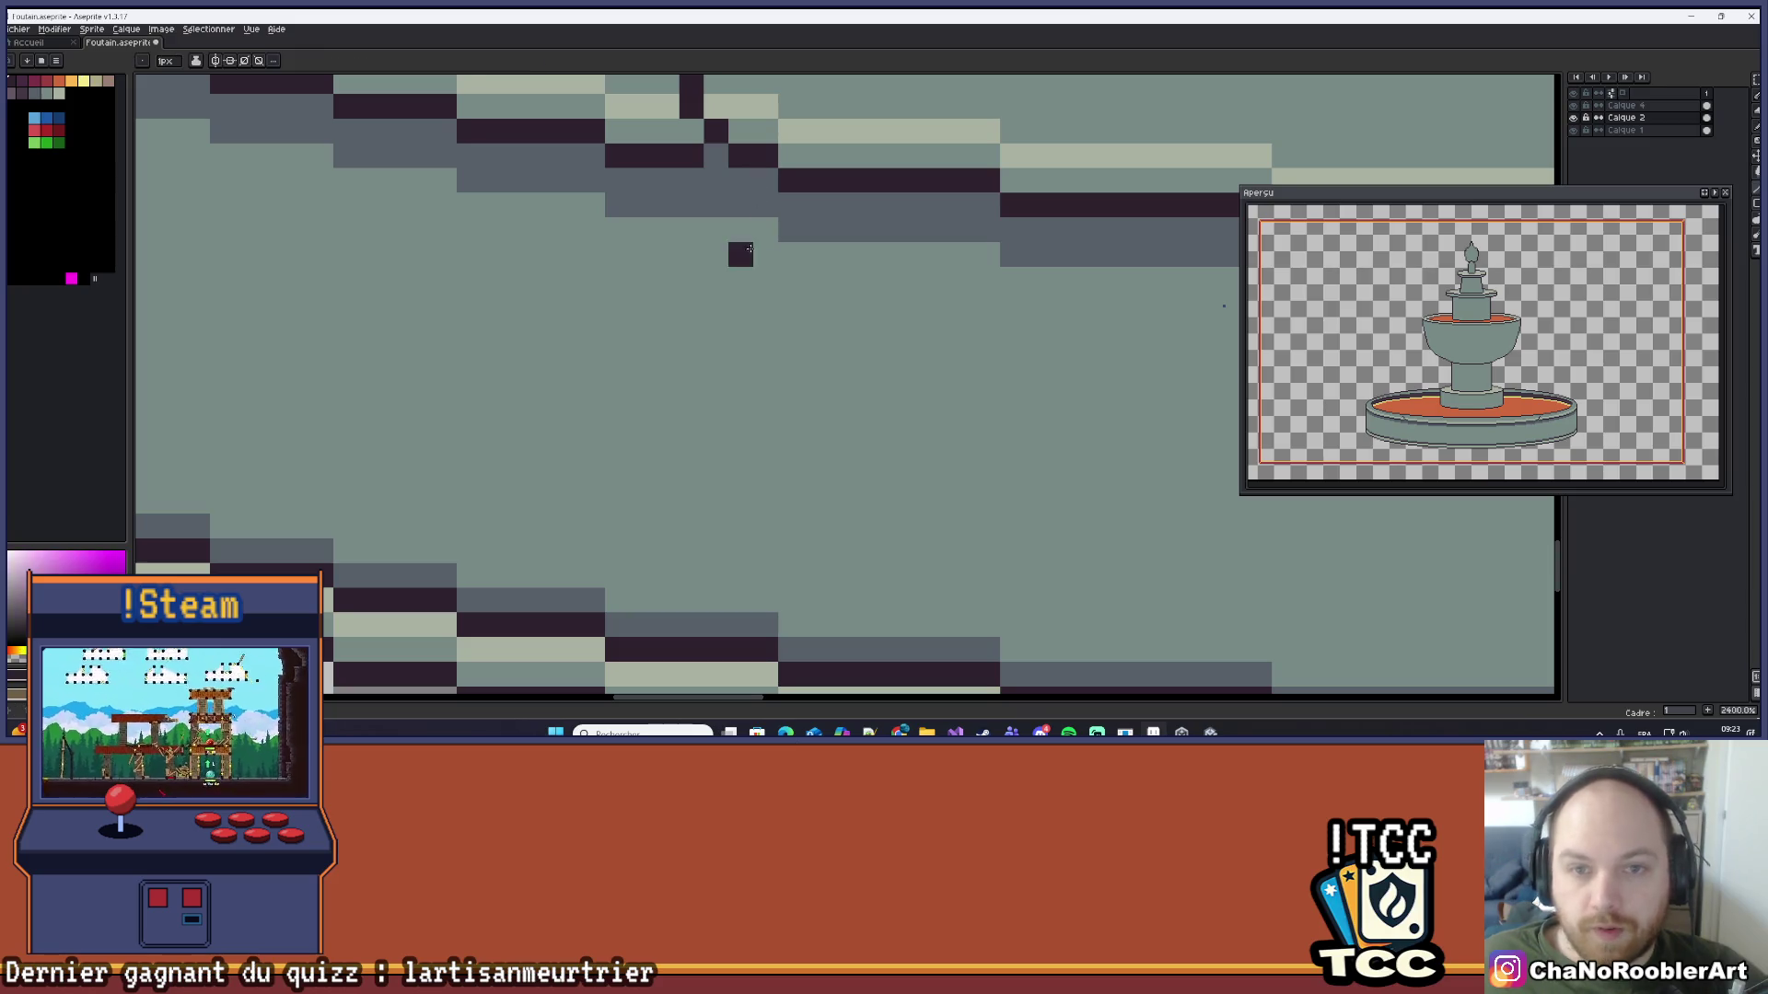
scroll(764, 258, "left", 3)
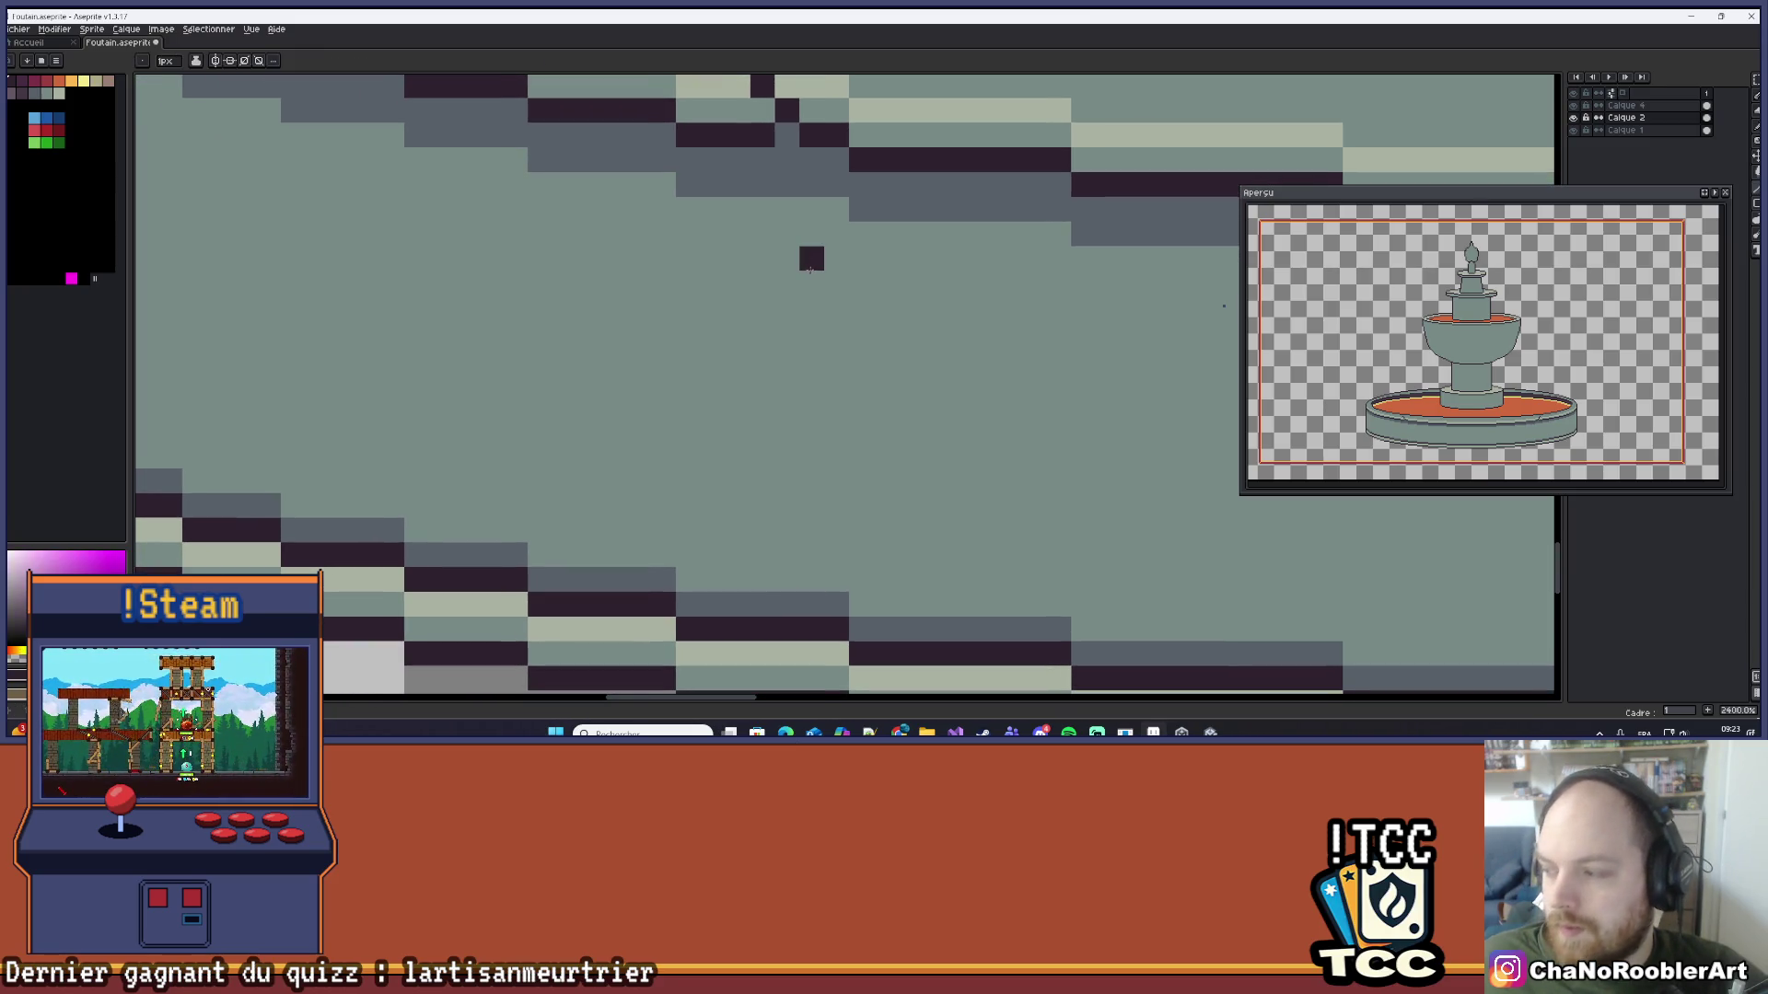
scroll(814, 320, "up", 3)
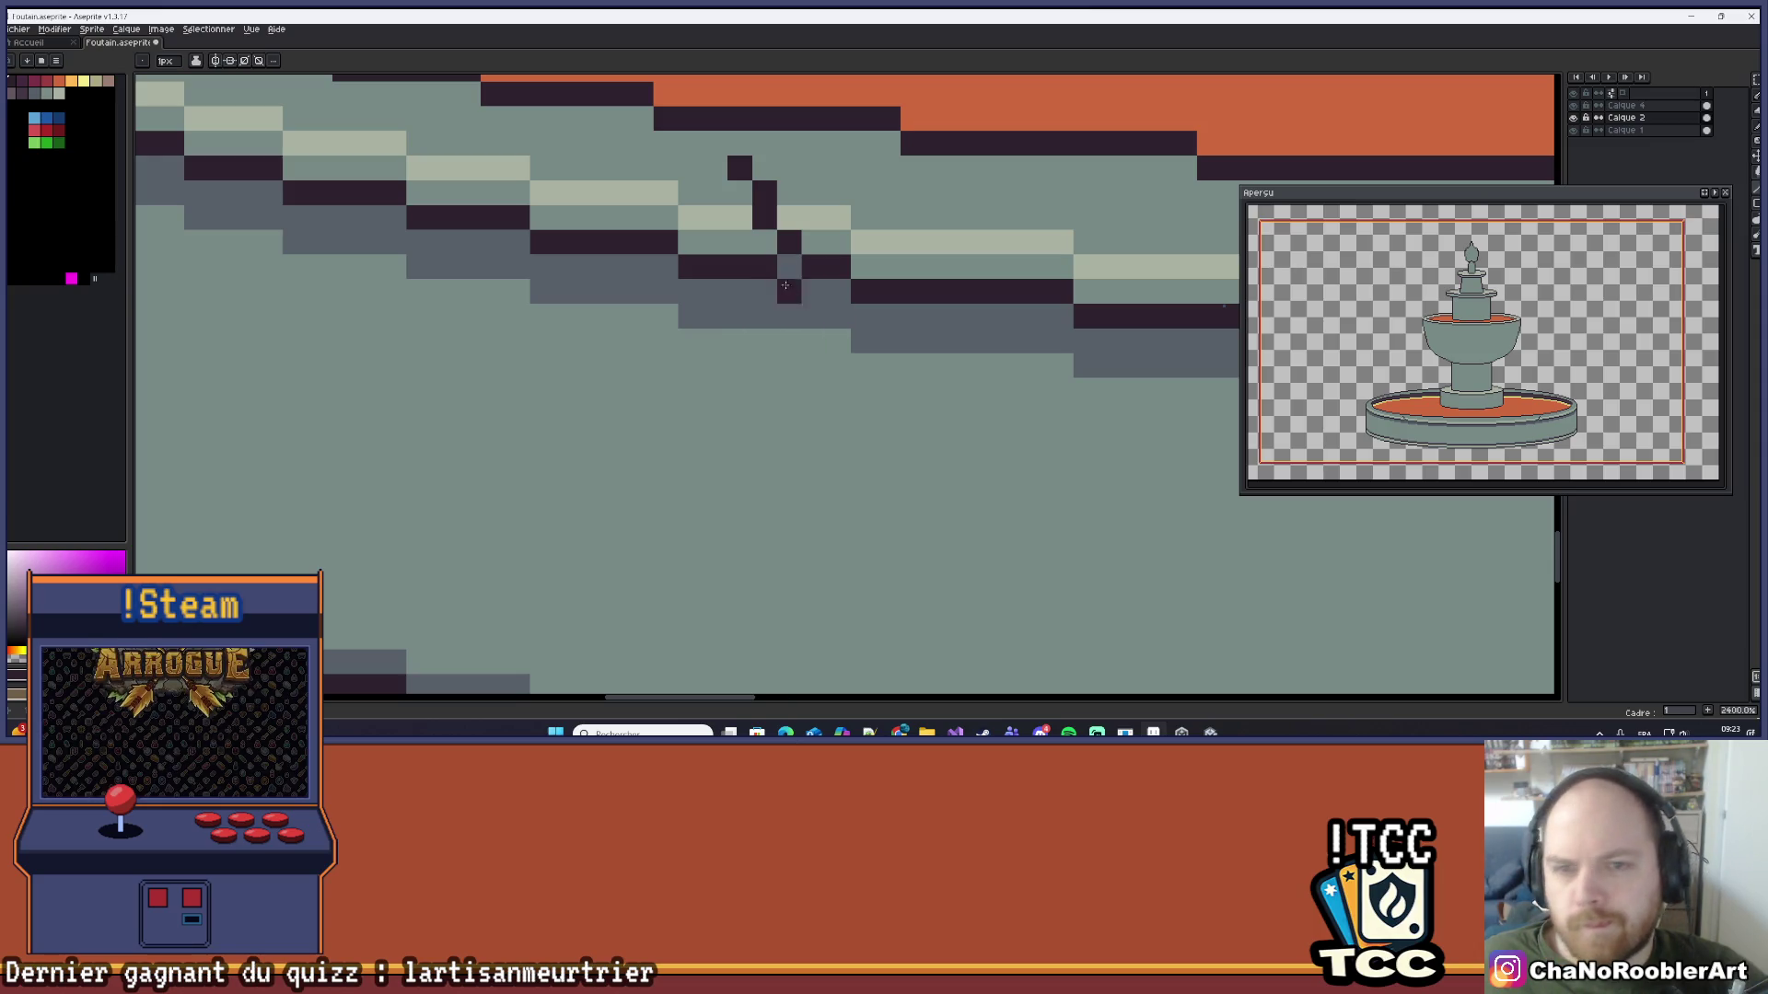
Step: Draw a jagged dark crack running down the basin's front wall, left of centre
left_click(789, 267)
left_click(814, 291)
mouse_move(844, 313)
left_mouse_down()
mouse_move(833, 396)
mouse_move(836, 343)
left_mouse_up()
scroll(845, 347, "down", 3)
mouse_move(911, 226)
left_mouse_down()
mouse_move(834, 386)
mouse_move(837, 460)
left_mouse_up()
scroll(861, 465, "down", 3)
scroll(861, 465, "down", 10)
scroll(751, 474, "up", 4)
scroll(751, 474, "up", 7)
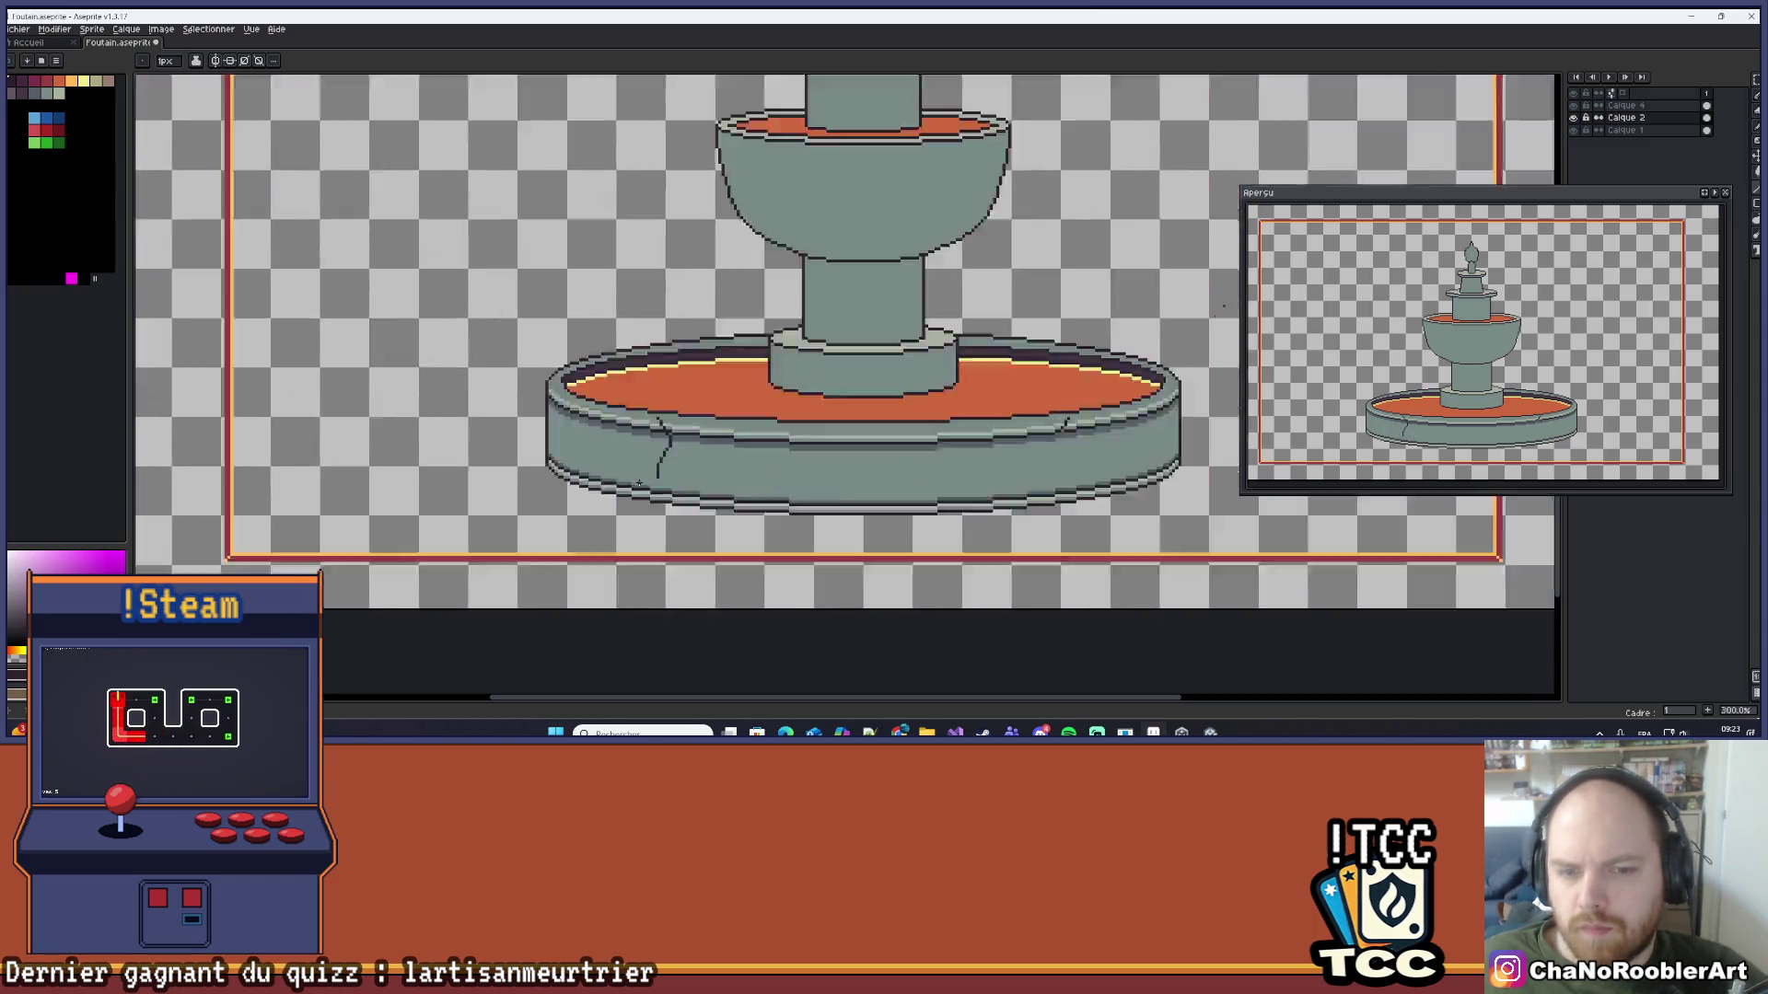
Step: Add dark pixels at the crack's lower end until it meets the basin's bottom outline
scroll(729, 434, "up", 3)
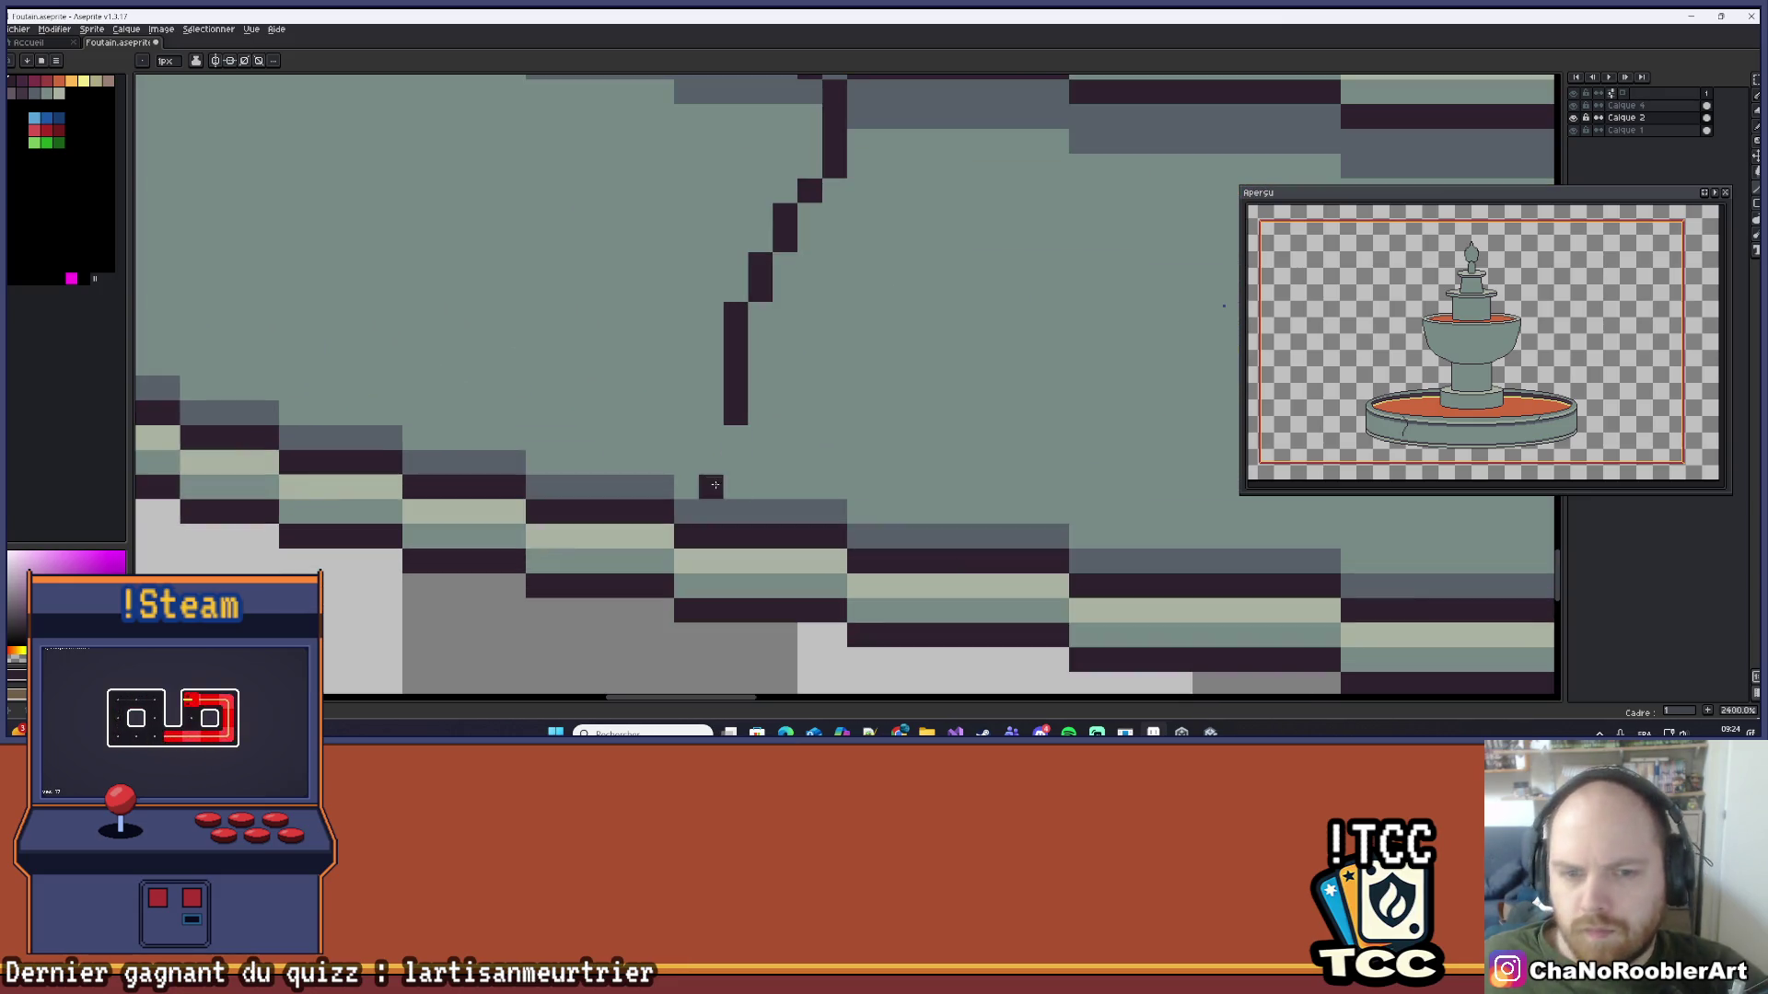
left_click(685, 462)
left_click(686, 511)
left_click(735, 439)
scroll(840, 389, "down", 6)
scroll(840, 390, "down", 3)
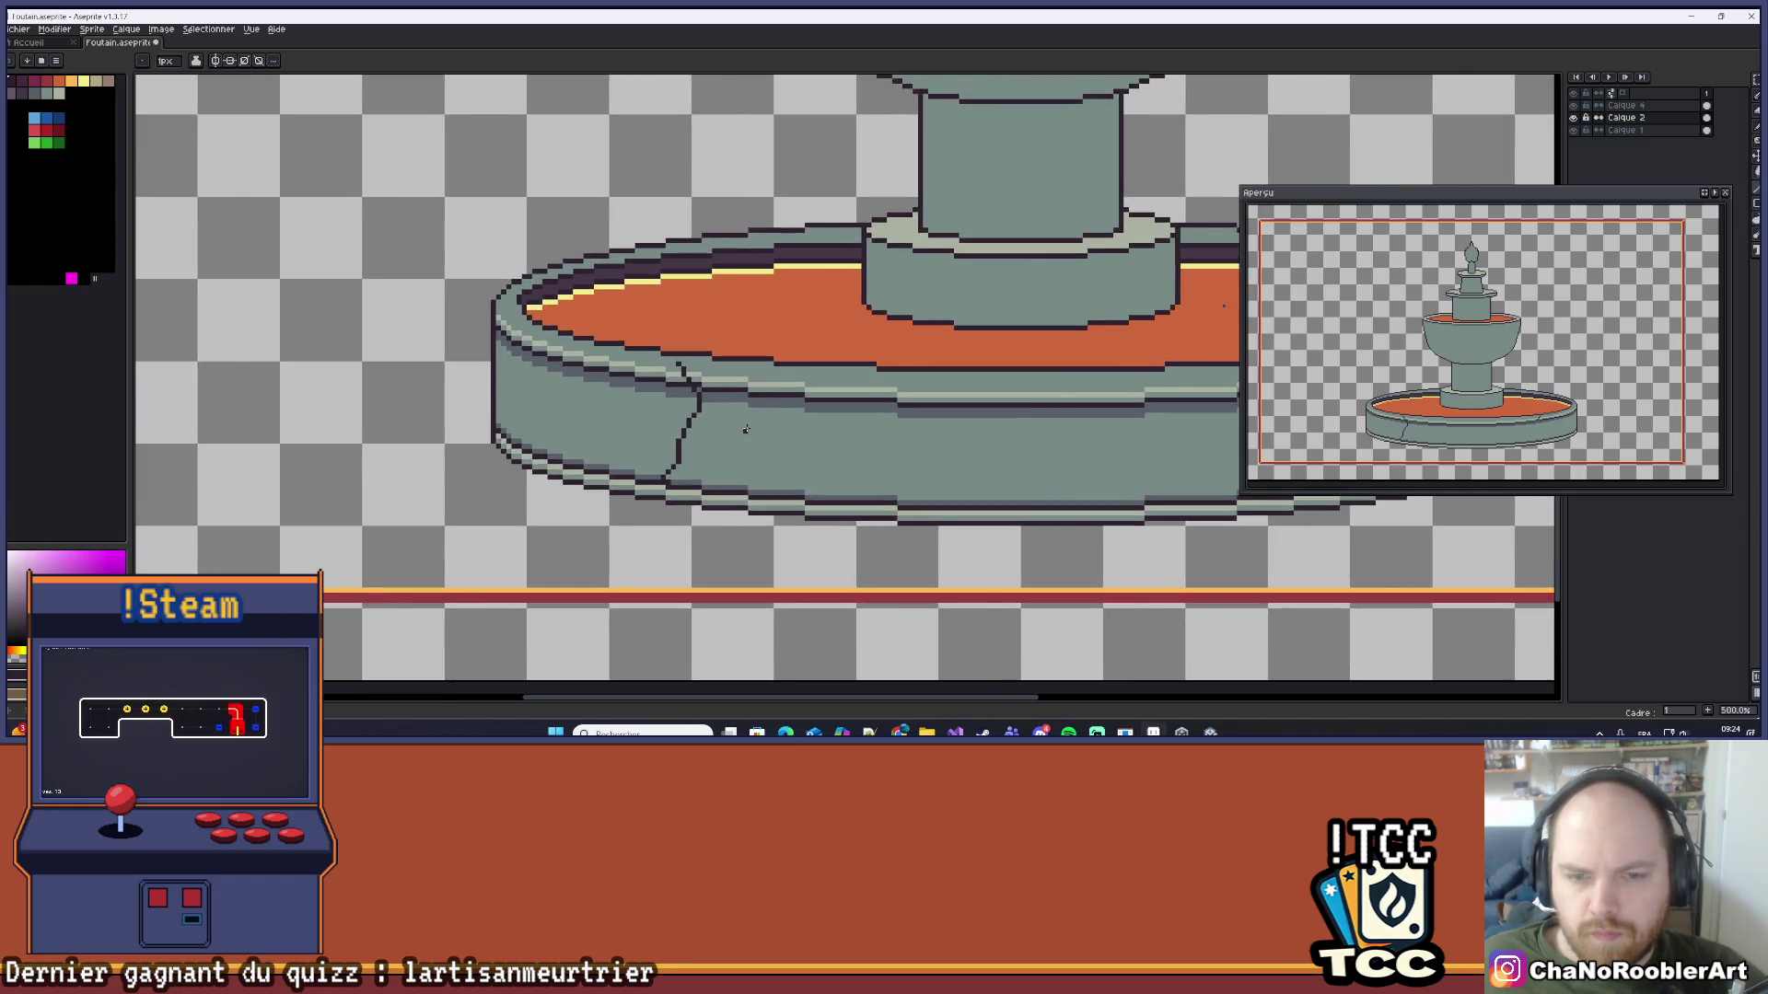
scroll(672, 476, "down", 1)
scroll(578, 449, "up", 4)
scroll(578, 449, "up", 5)
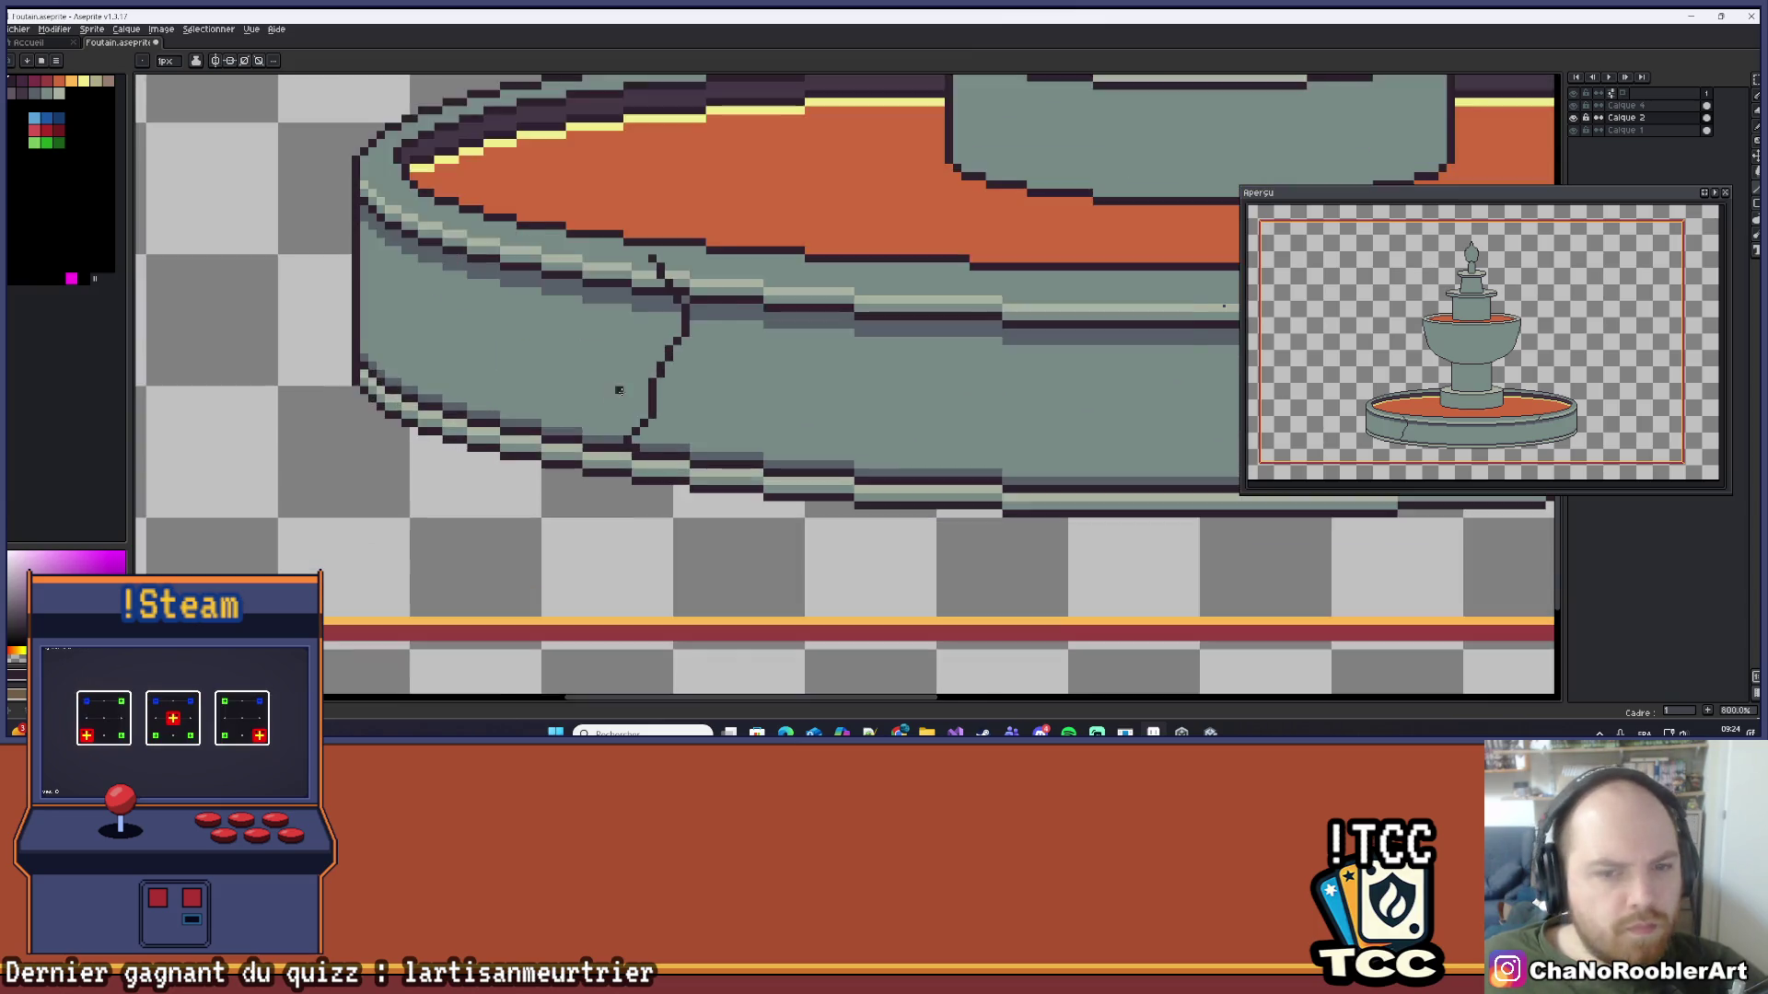
mouse_move(632, 394)
left_mouse_down()
mouse_move(677, 449)
mouse_move(723, 446)
mouse_move(688, 440)
left_mouse_up()
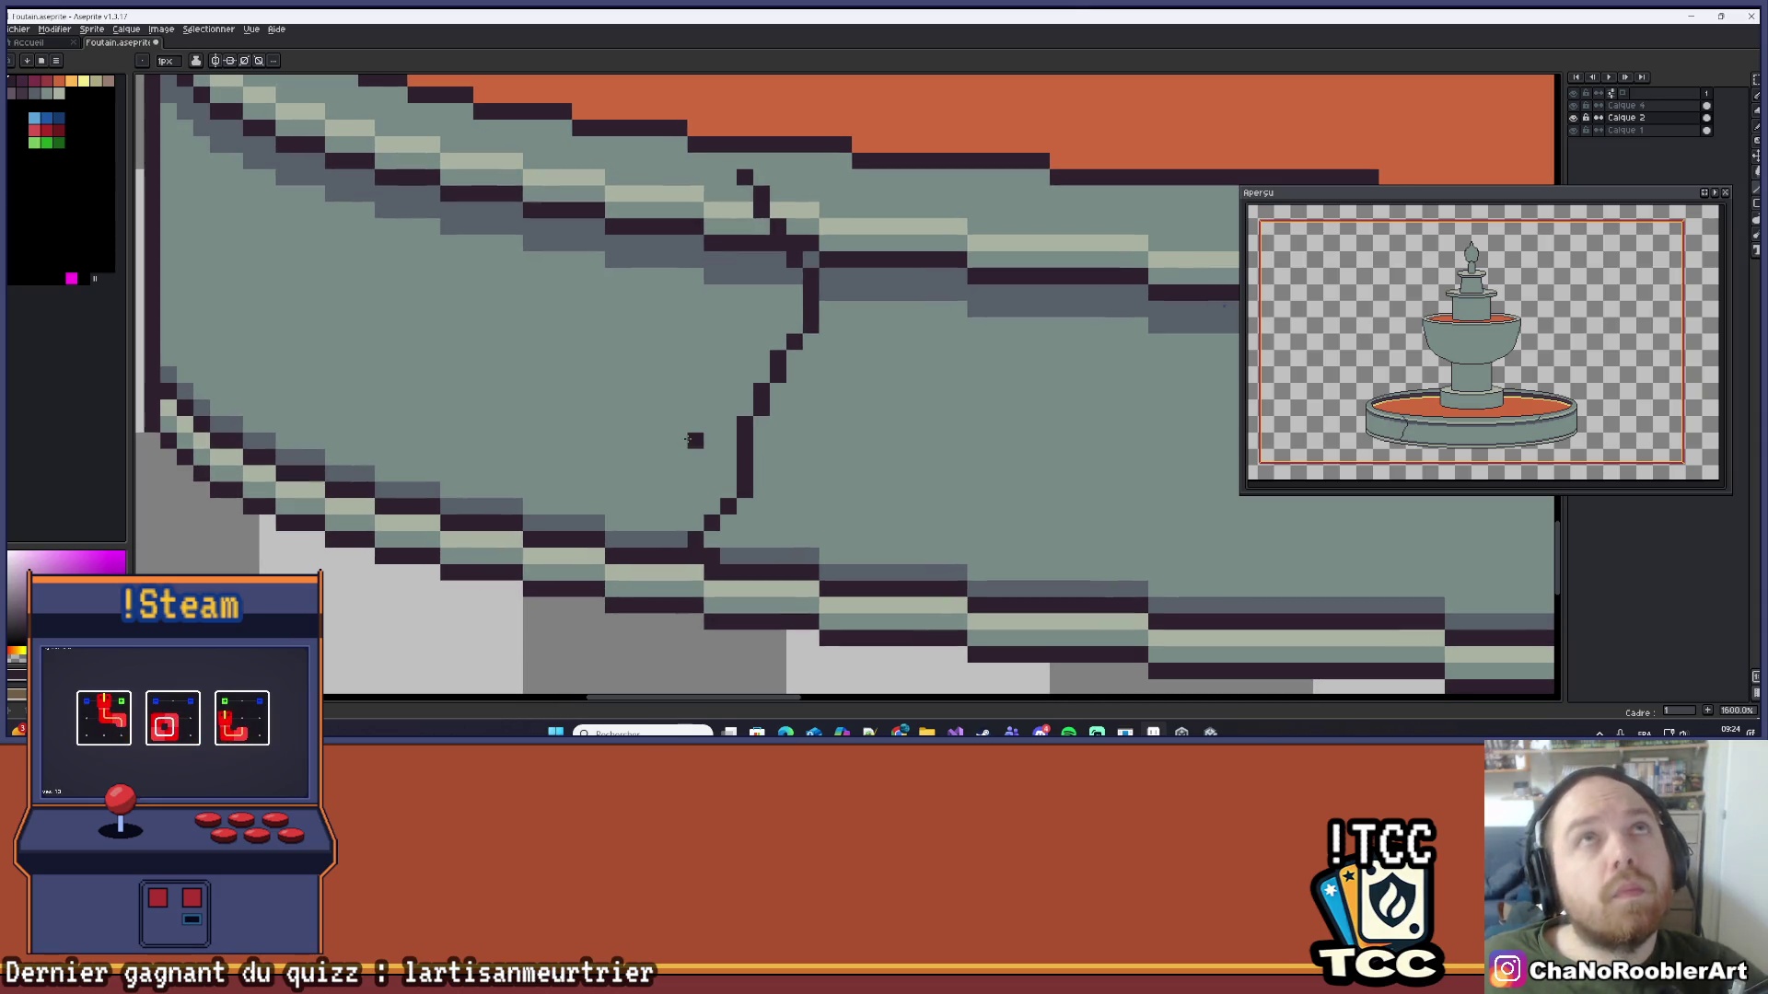
scroll(781, 336, "up", 2)
scroll(787, 325, "down", 6)
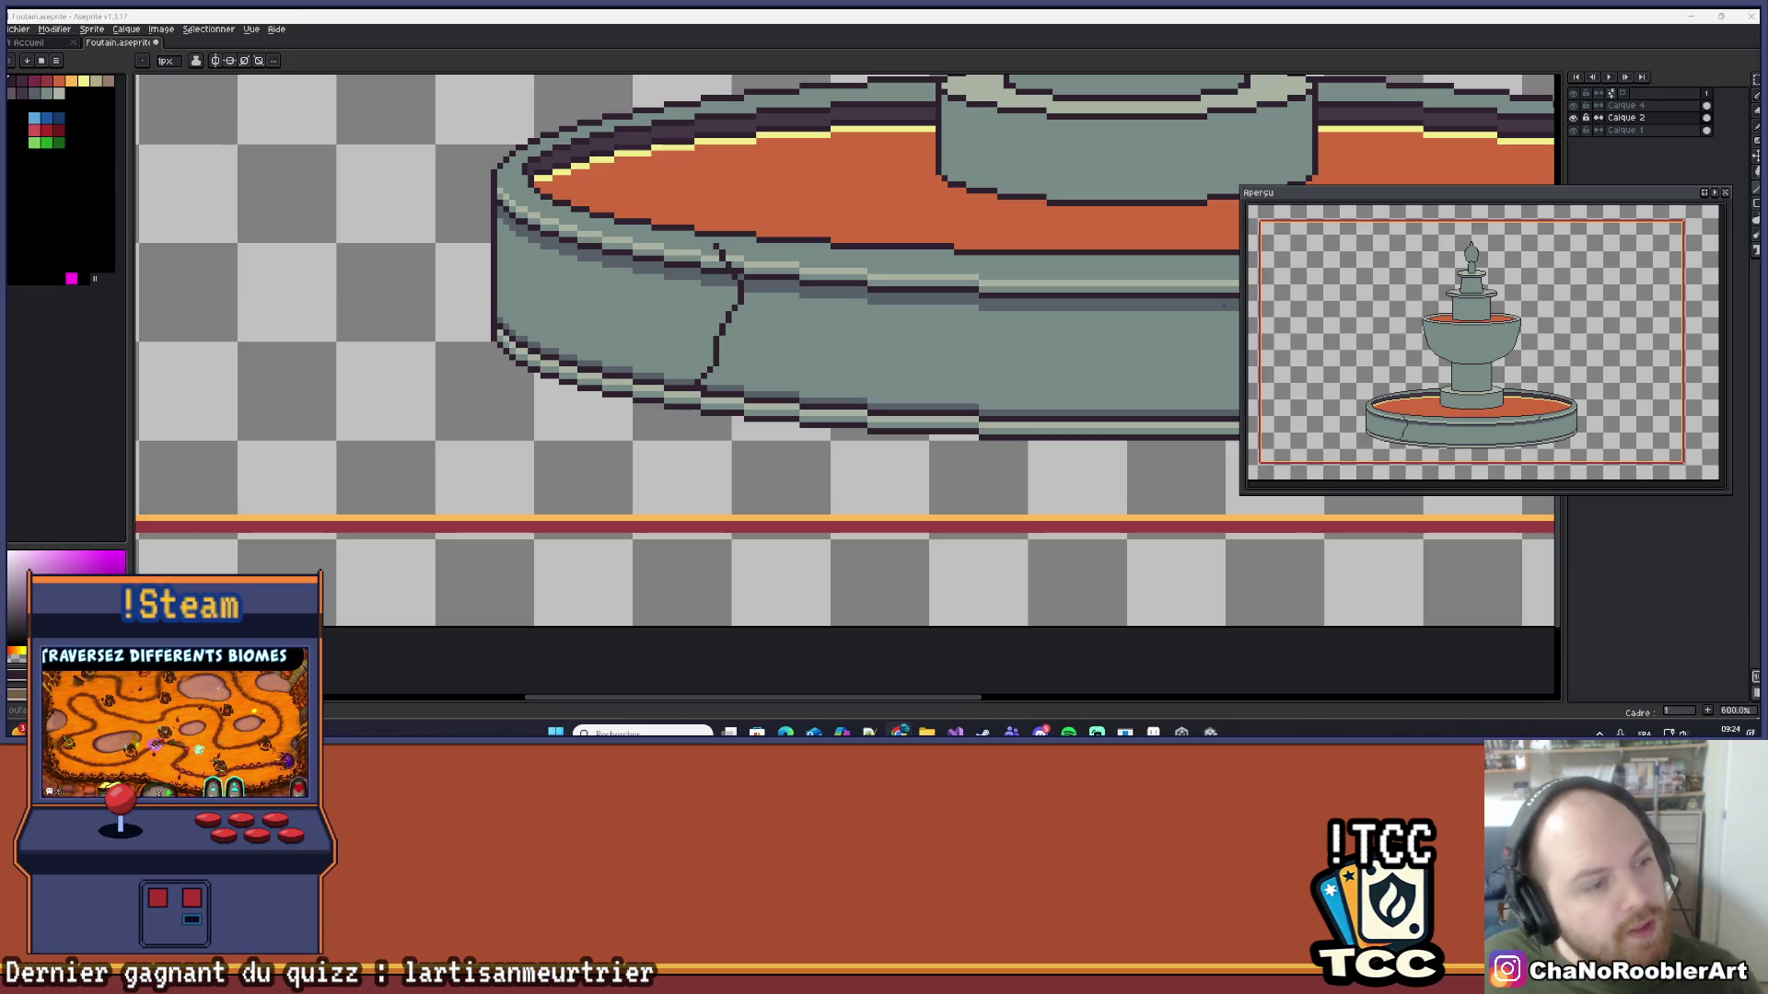
Step: Pick a lighter grey and paint two shading bands along the crack's right side
scroll(819, 381, "down", 4)
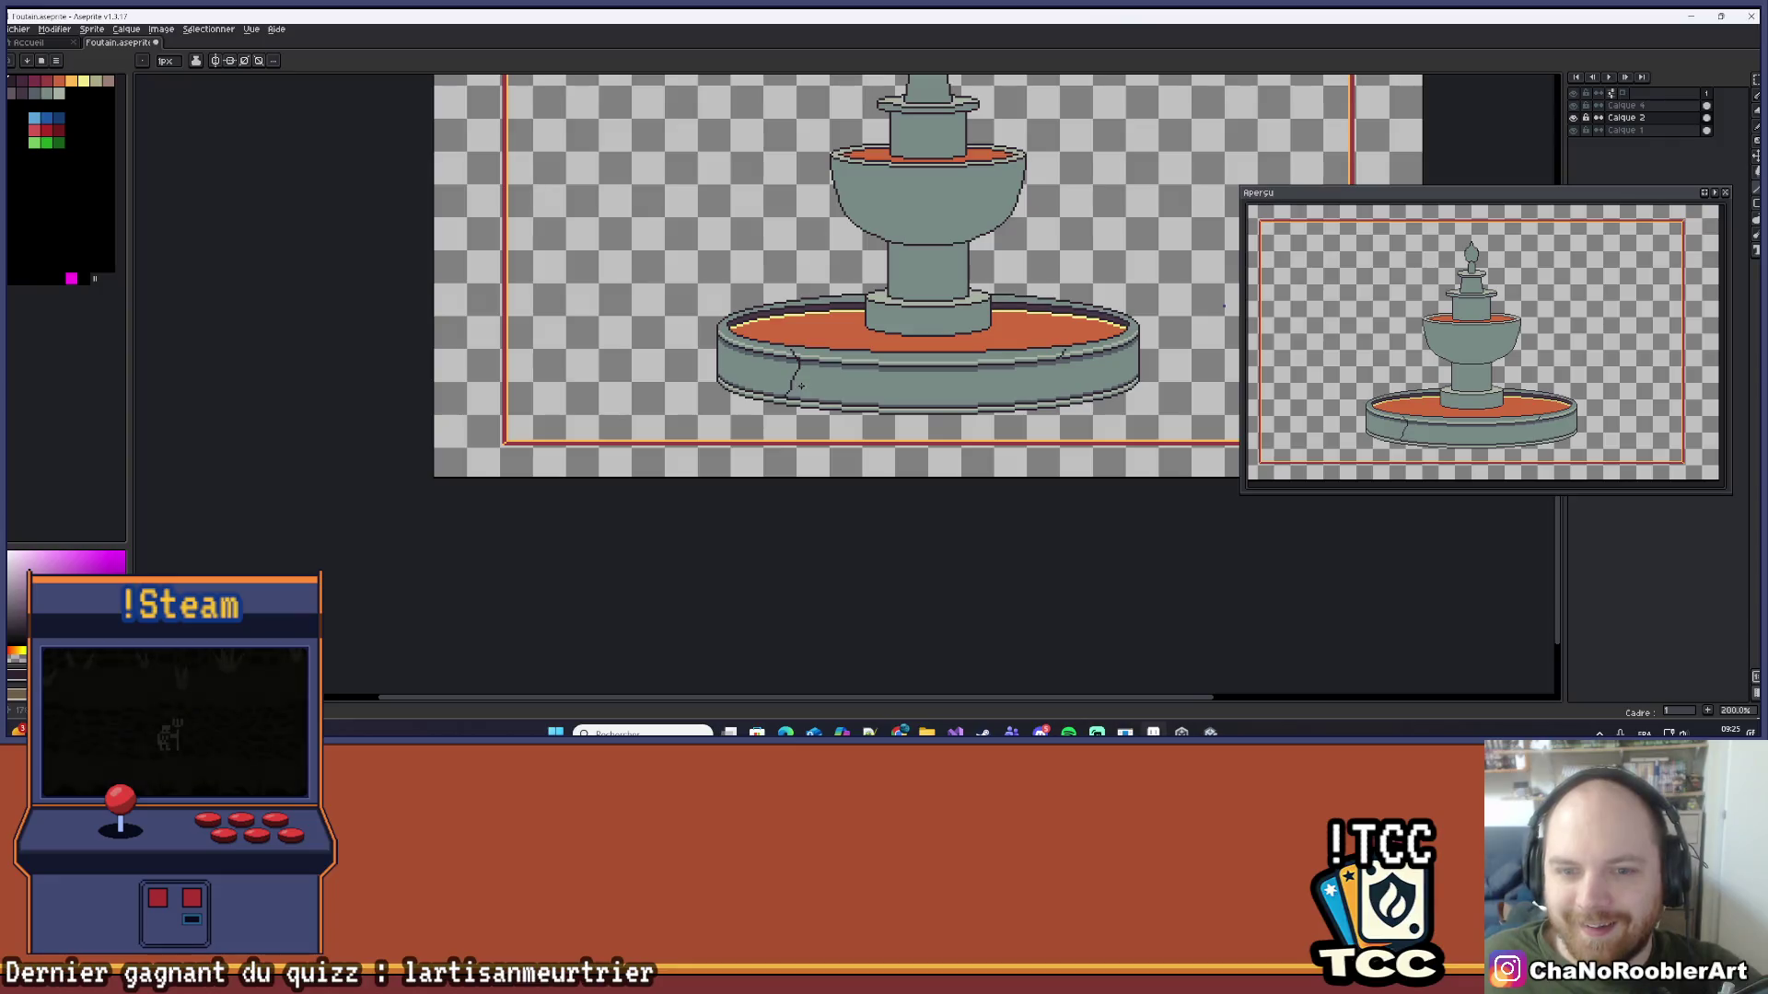
scroll(819, 380, "up", 8)
mouse_move(819, 380)
left_mouse_down()
mouse_move(820, 411)
mouse_move(849, 427)
left_mouse_up()
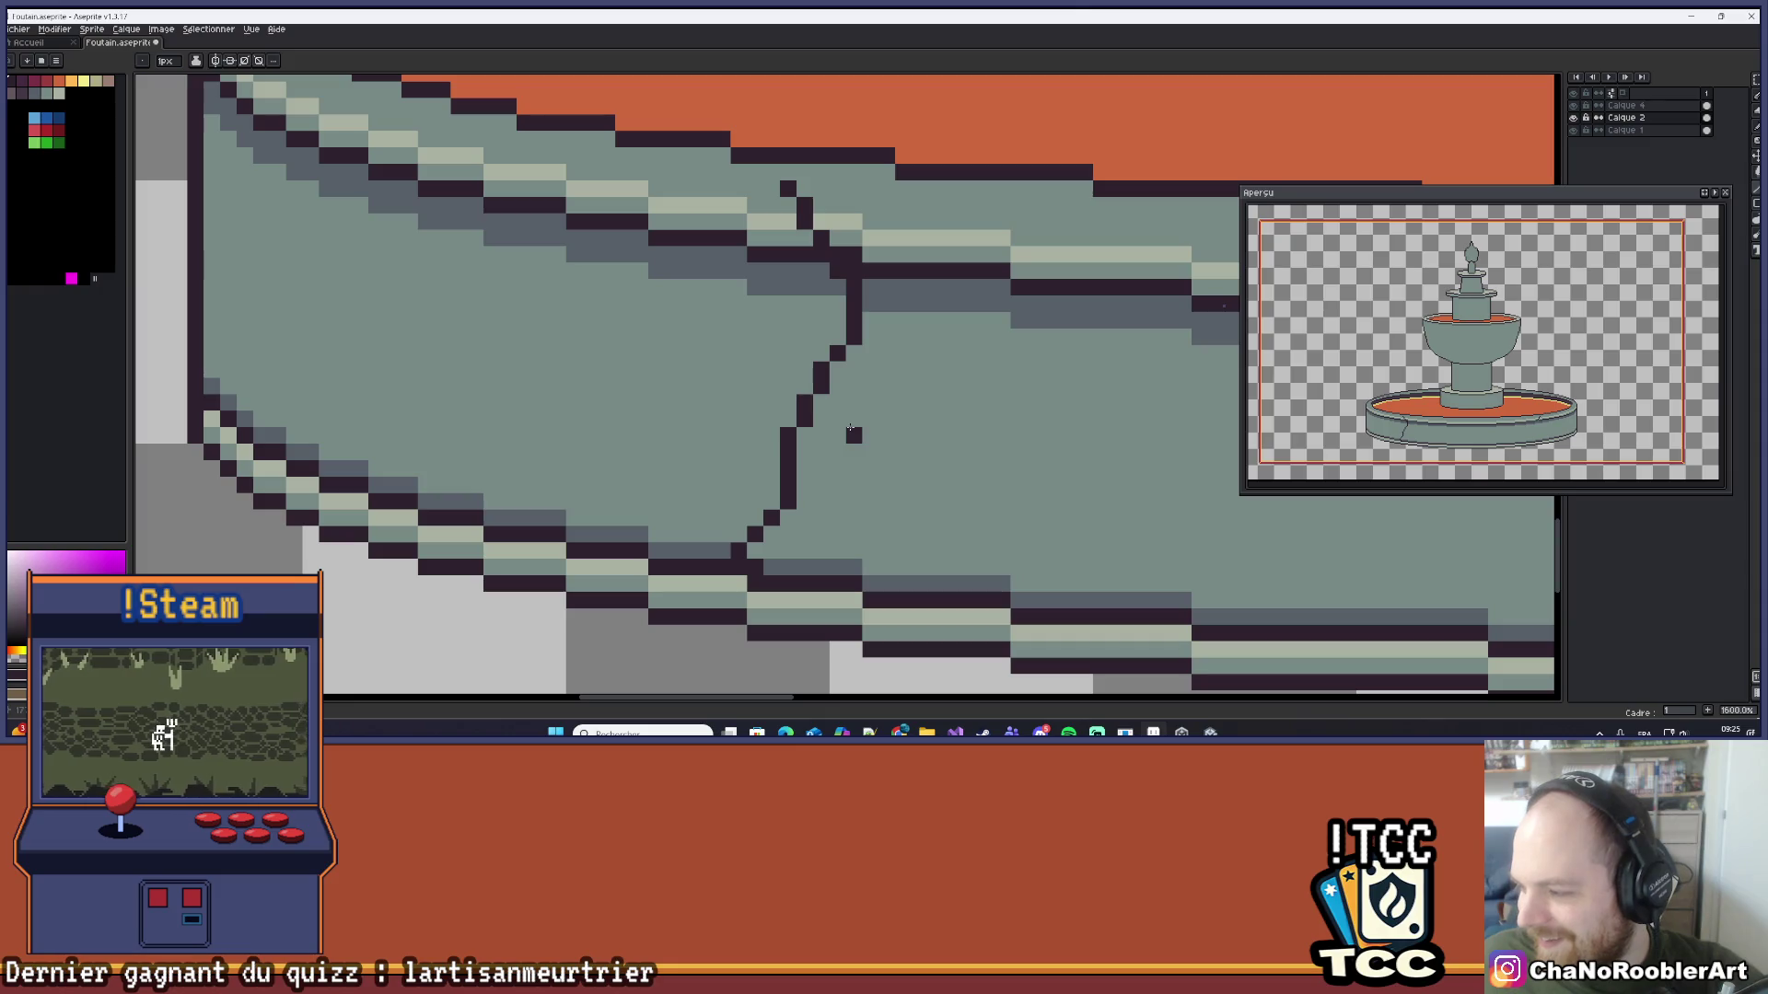
left_click(746, 552, "alt")
mouse_move(746, 553)
left_mouse_down()
mouse_move(787, 527)
mouse_move(804, 430)
left_mouse_up()
left_click_drag(804, 506, 833, 385)
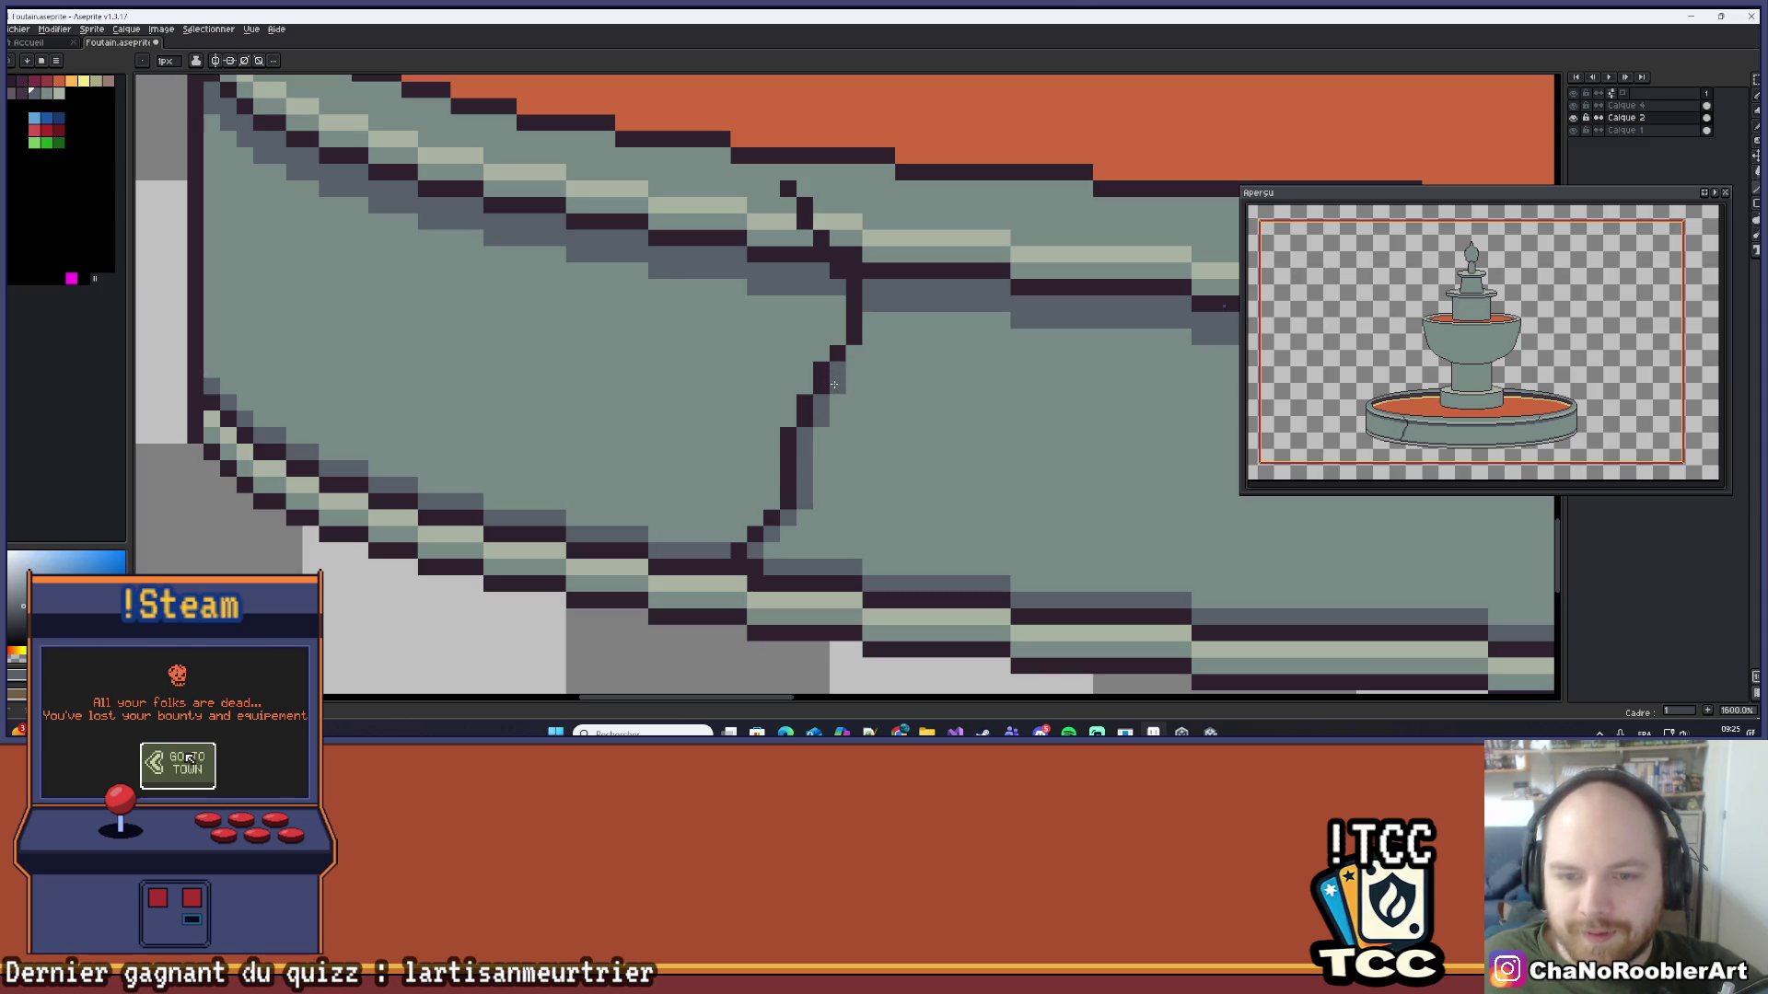
scroll(867, 338, "down", 8)
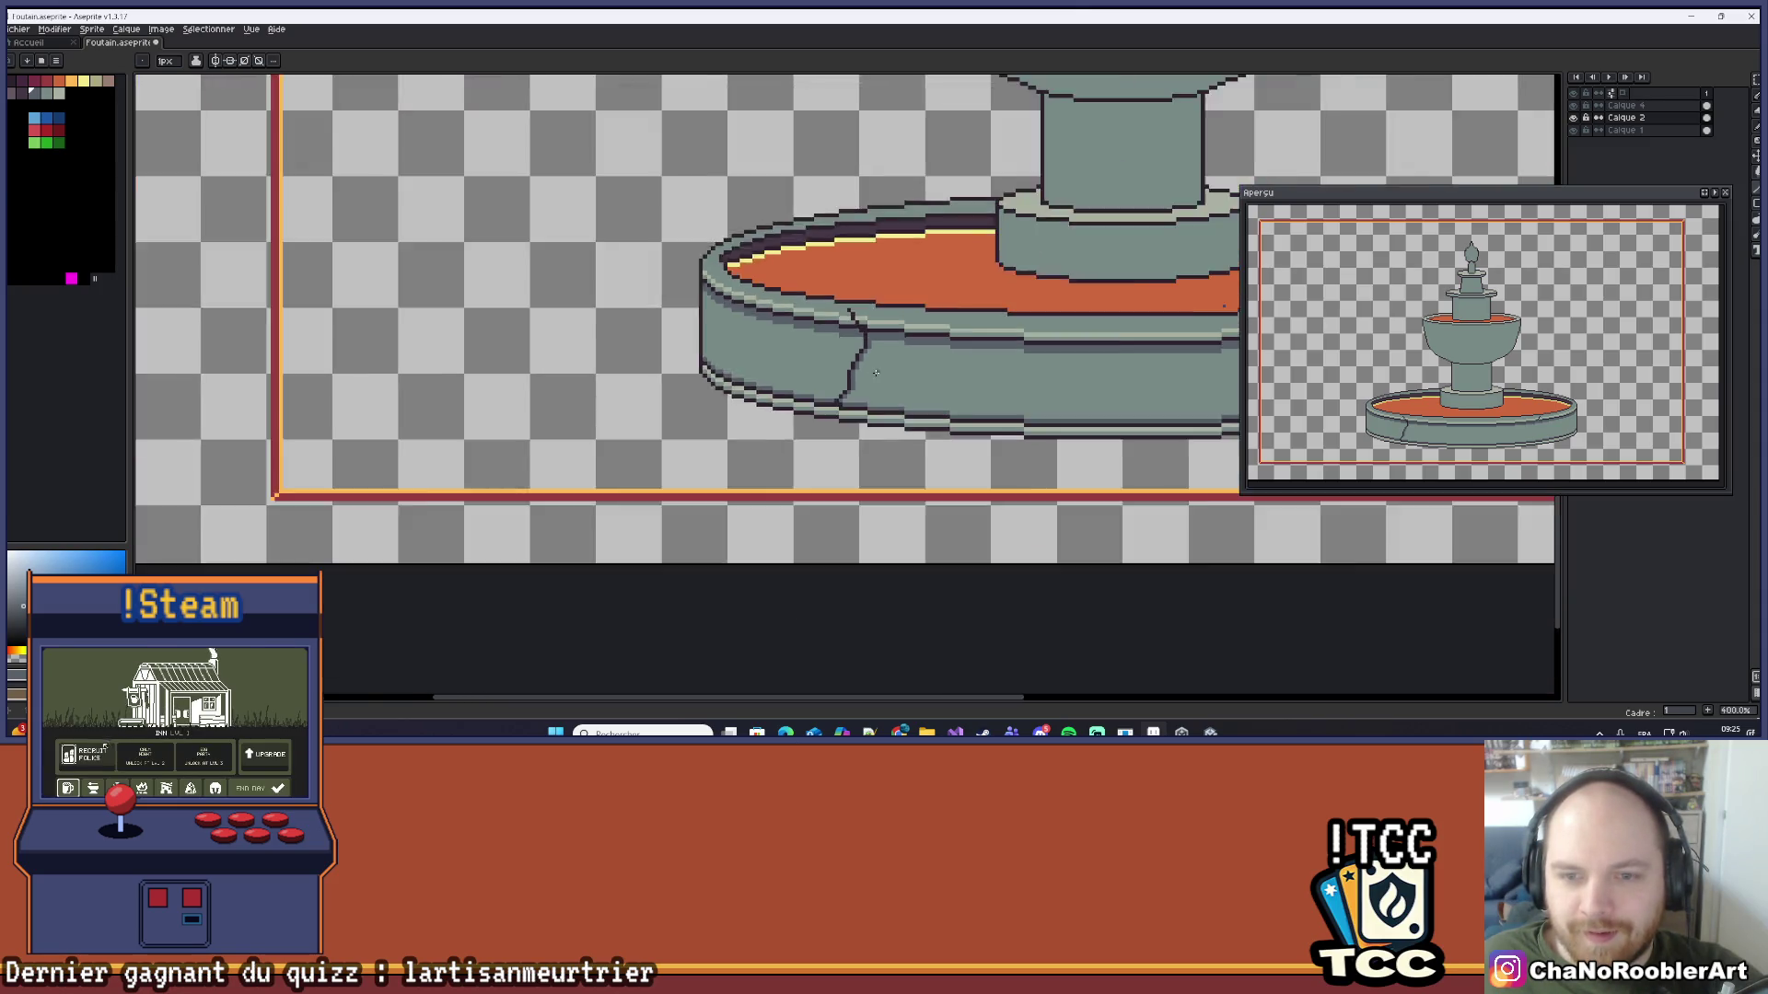
scroll(817, 407, "up", 10)
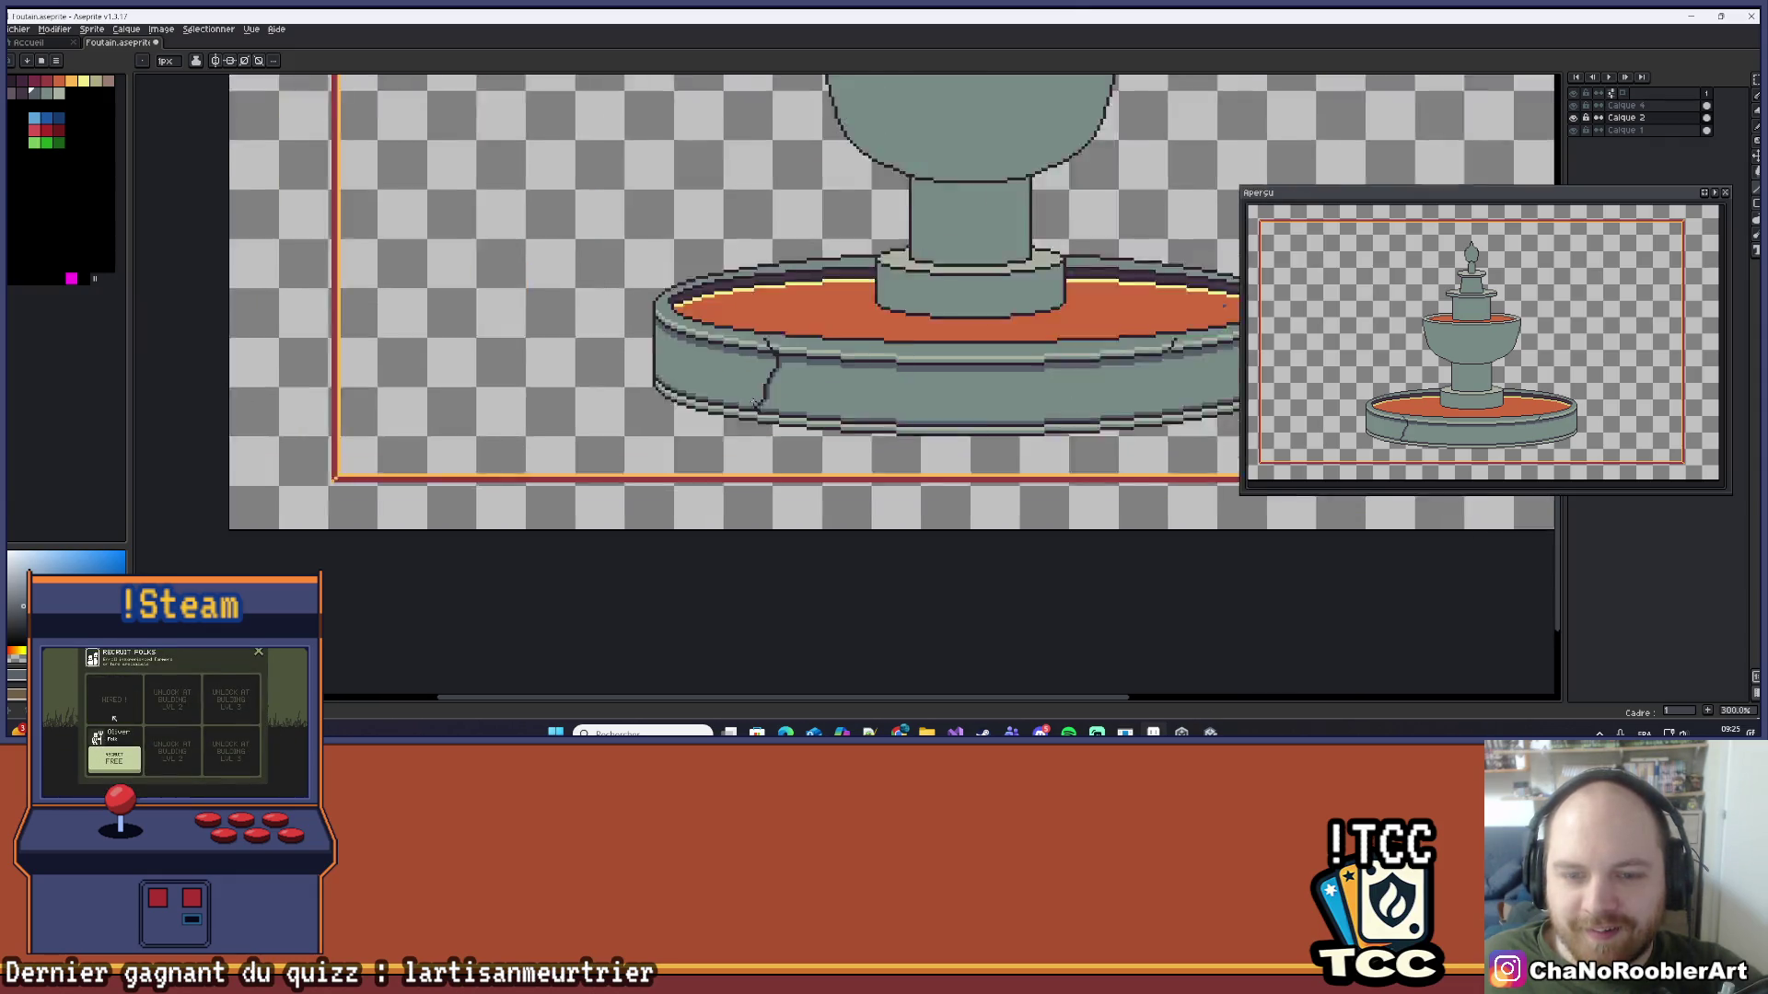
left_click_drag(794, 410, 823, 490)
Step: Place light highlight pixels down the crack's left side and up its diagonal
left_click(733, 483)
left_click(760, 459)
left_click_drag(793, 330, 784, 442)
left_click_drag(809, 297, 833, 261)
left_click(833, 236)
left_click(852, 217)
left_click(882, 186)
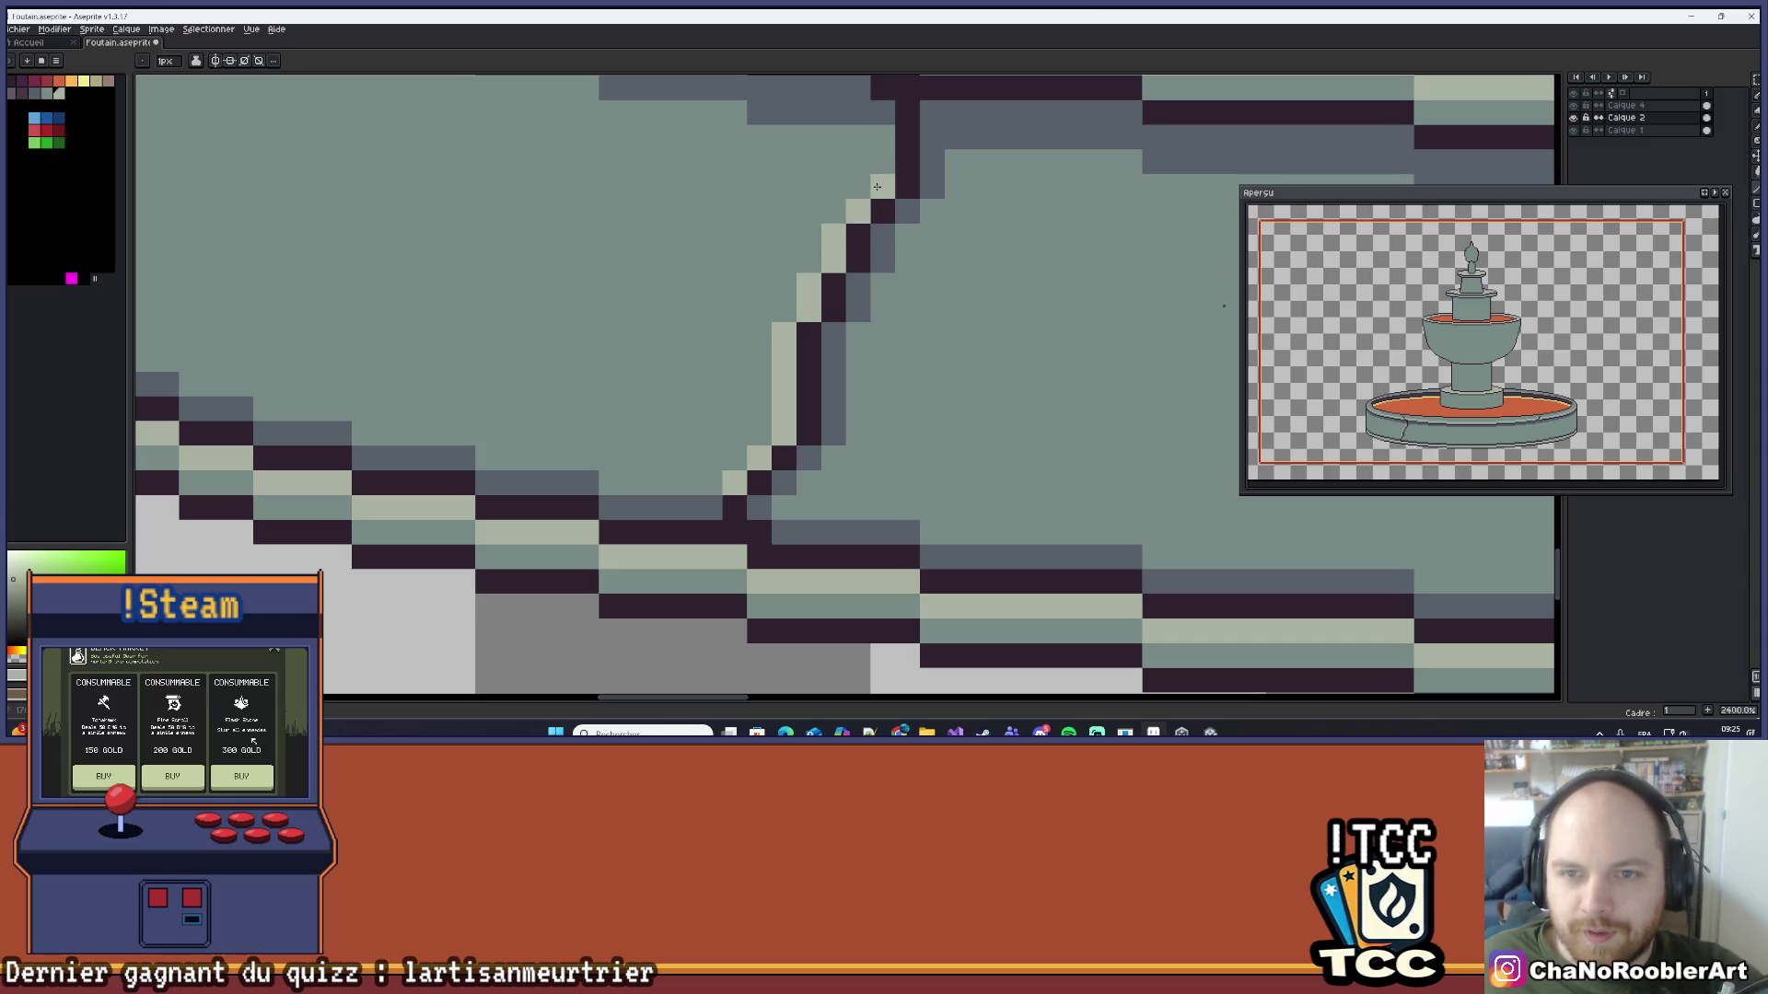
scroll(882, 186, "down", 6)
mouse_move(744, 343)
left_mouse_down()
mouse_move(855, 302)
mouse_move(803, 327)
left_mouse_up()
scroll(803, 327, "up", 10)
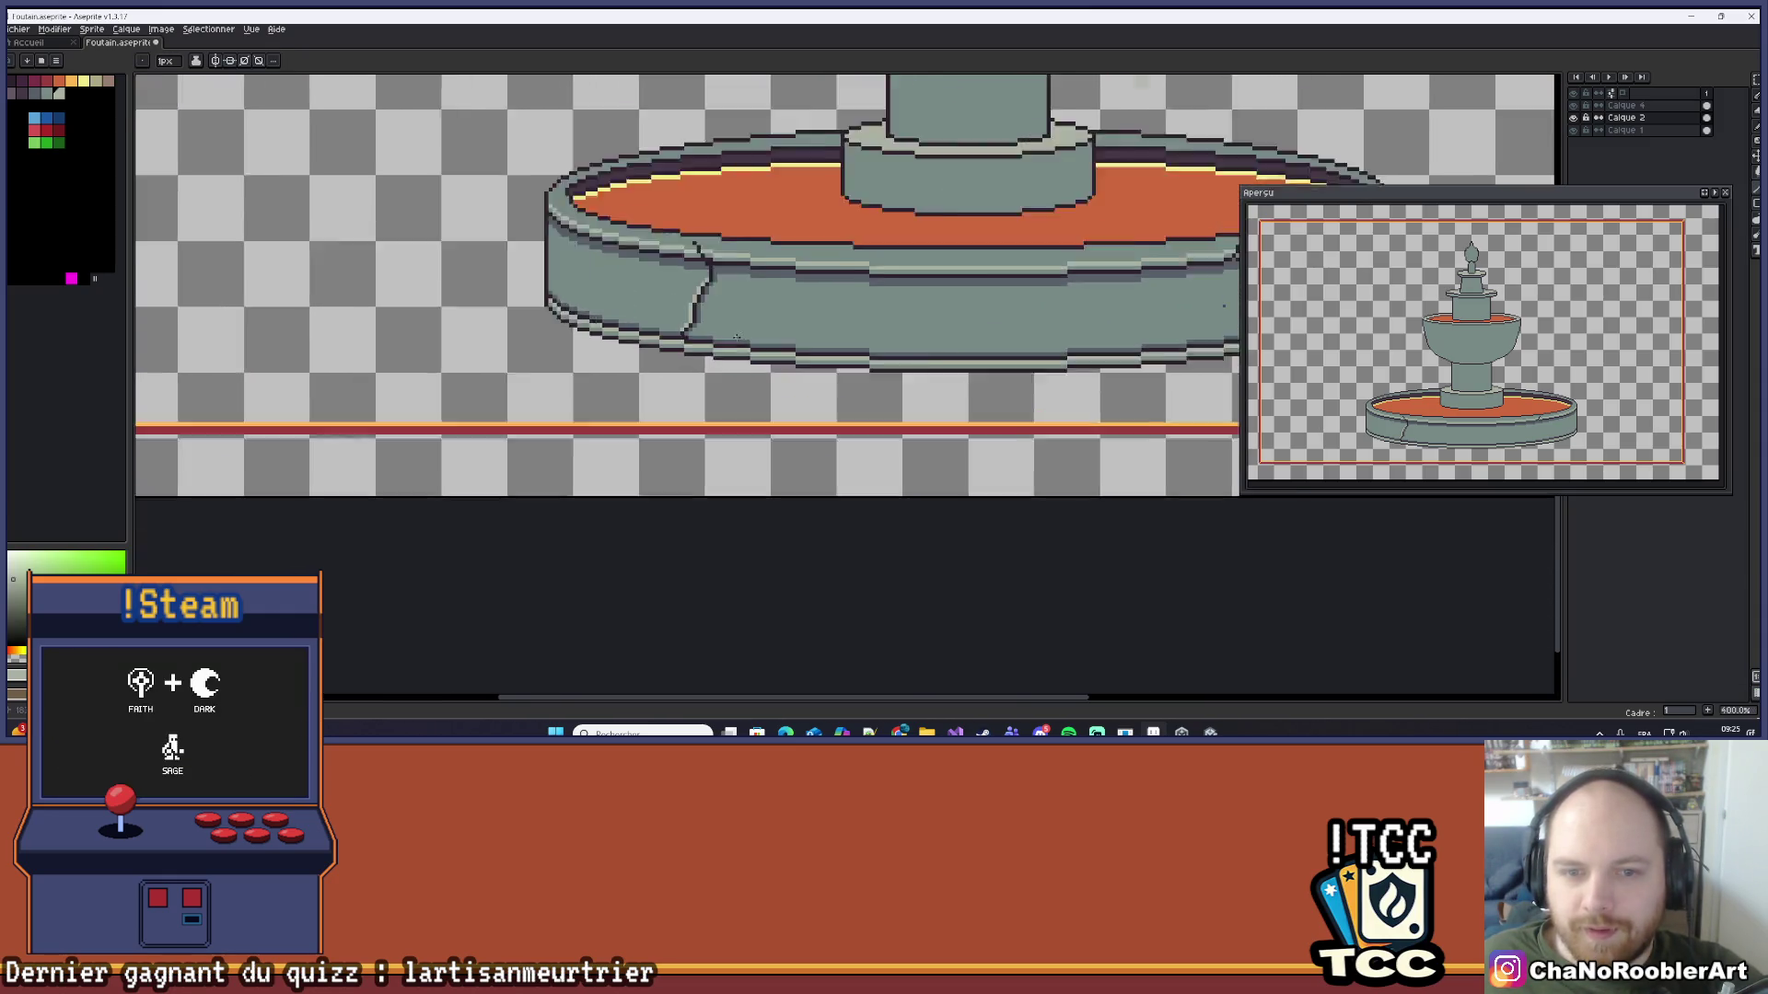
Step: Darken part of the light column beside the crack, then zoom out to review the fountain
left_click_drag(727, 275, 728, 410)
scroll(727, 410, "down", 5)
left_click_drag(911, 382, 736, 382)
scroll(736, 382, "down", 4)
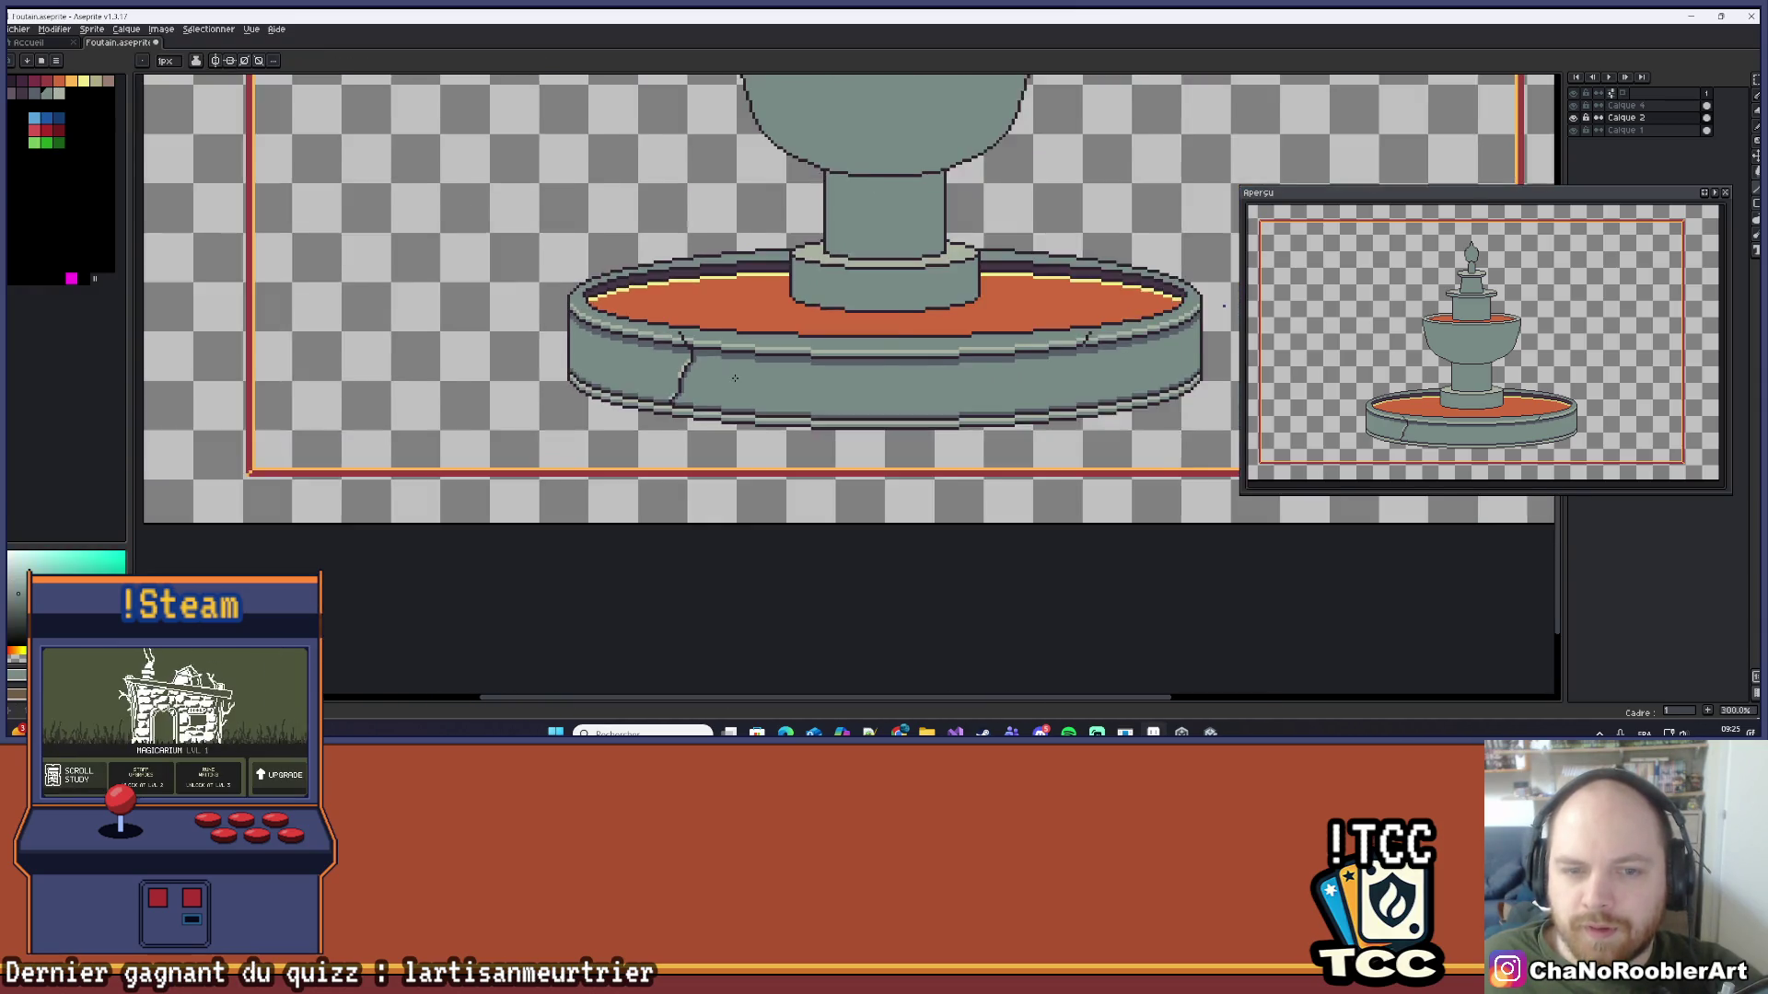
scroll(710, 372, "up", 1)
scroll(710, 372, "down", 1)
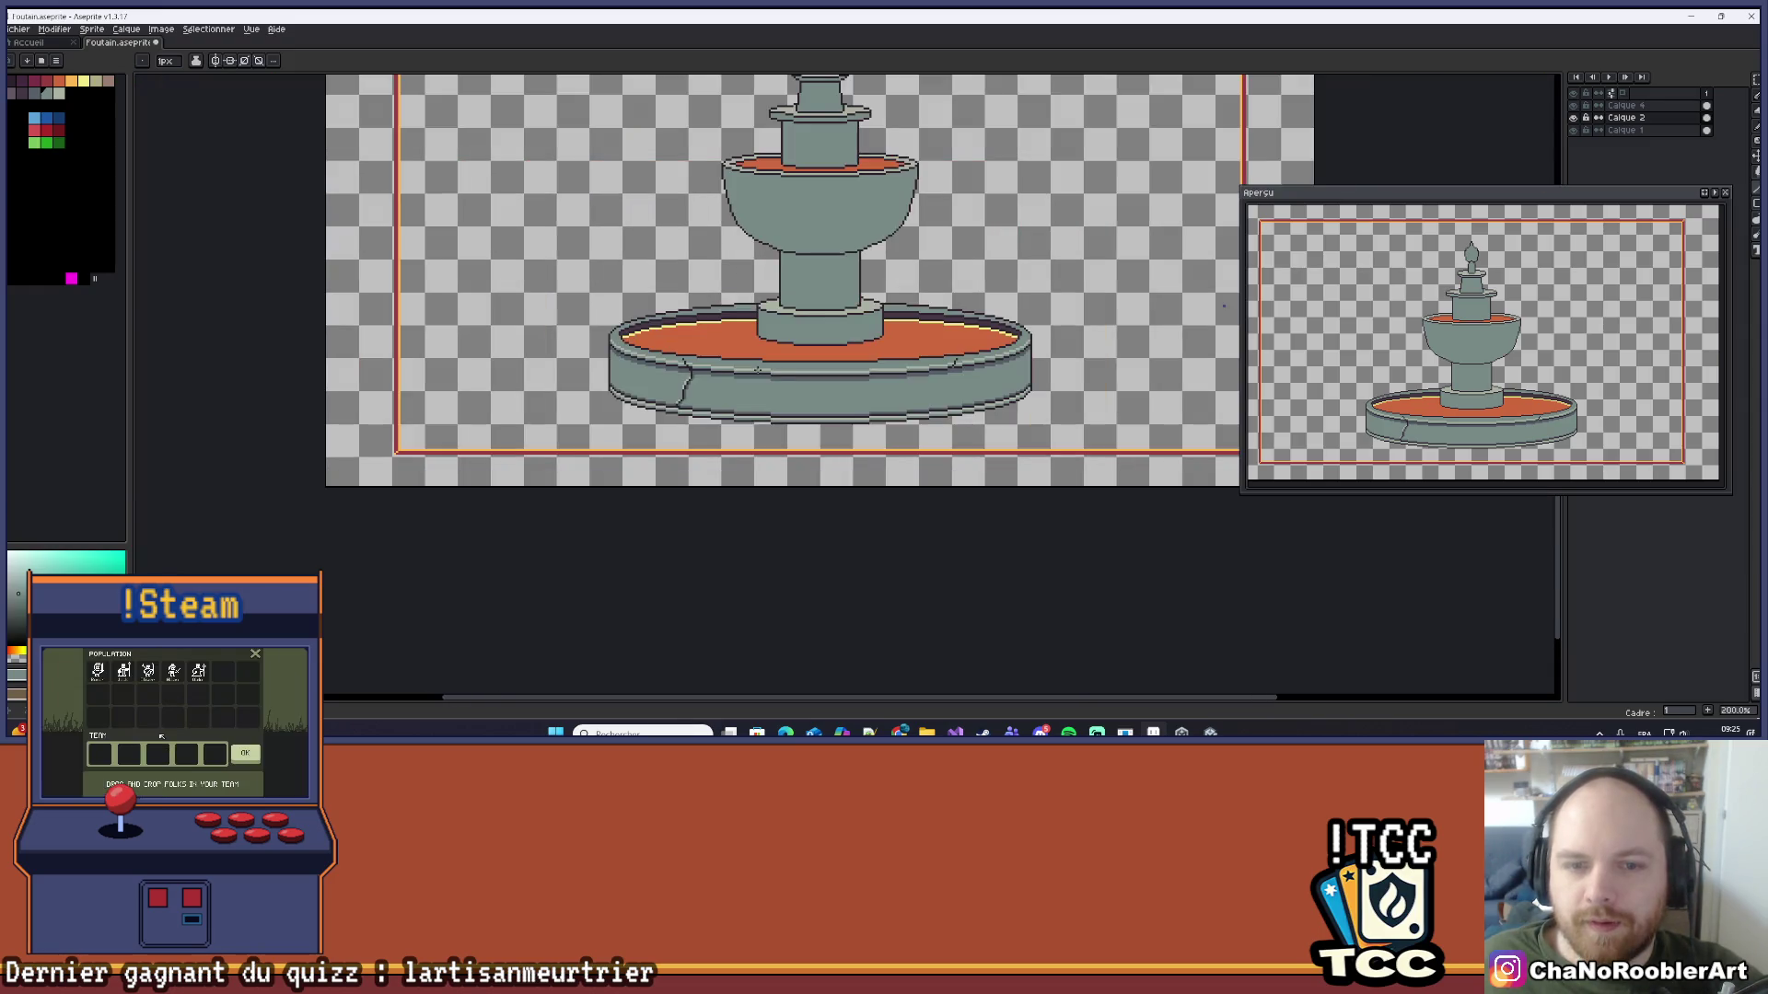
left_click_drag(709, 372, 624, 400)
scroll(624, 399, "up", 8)
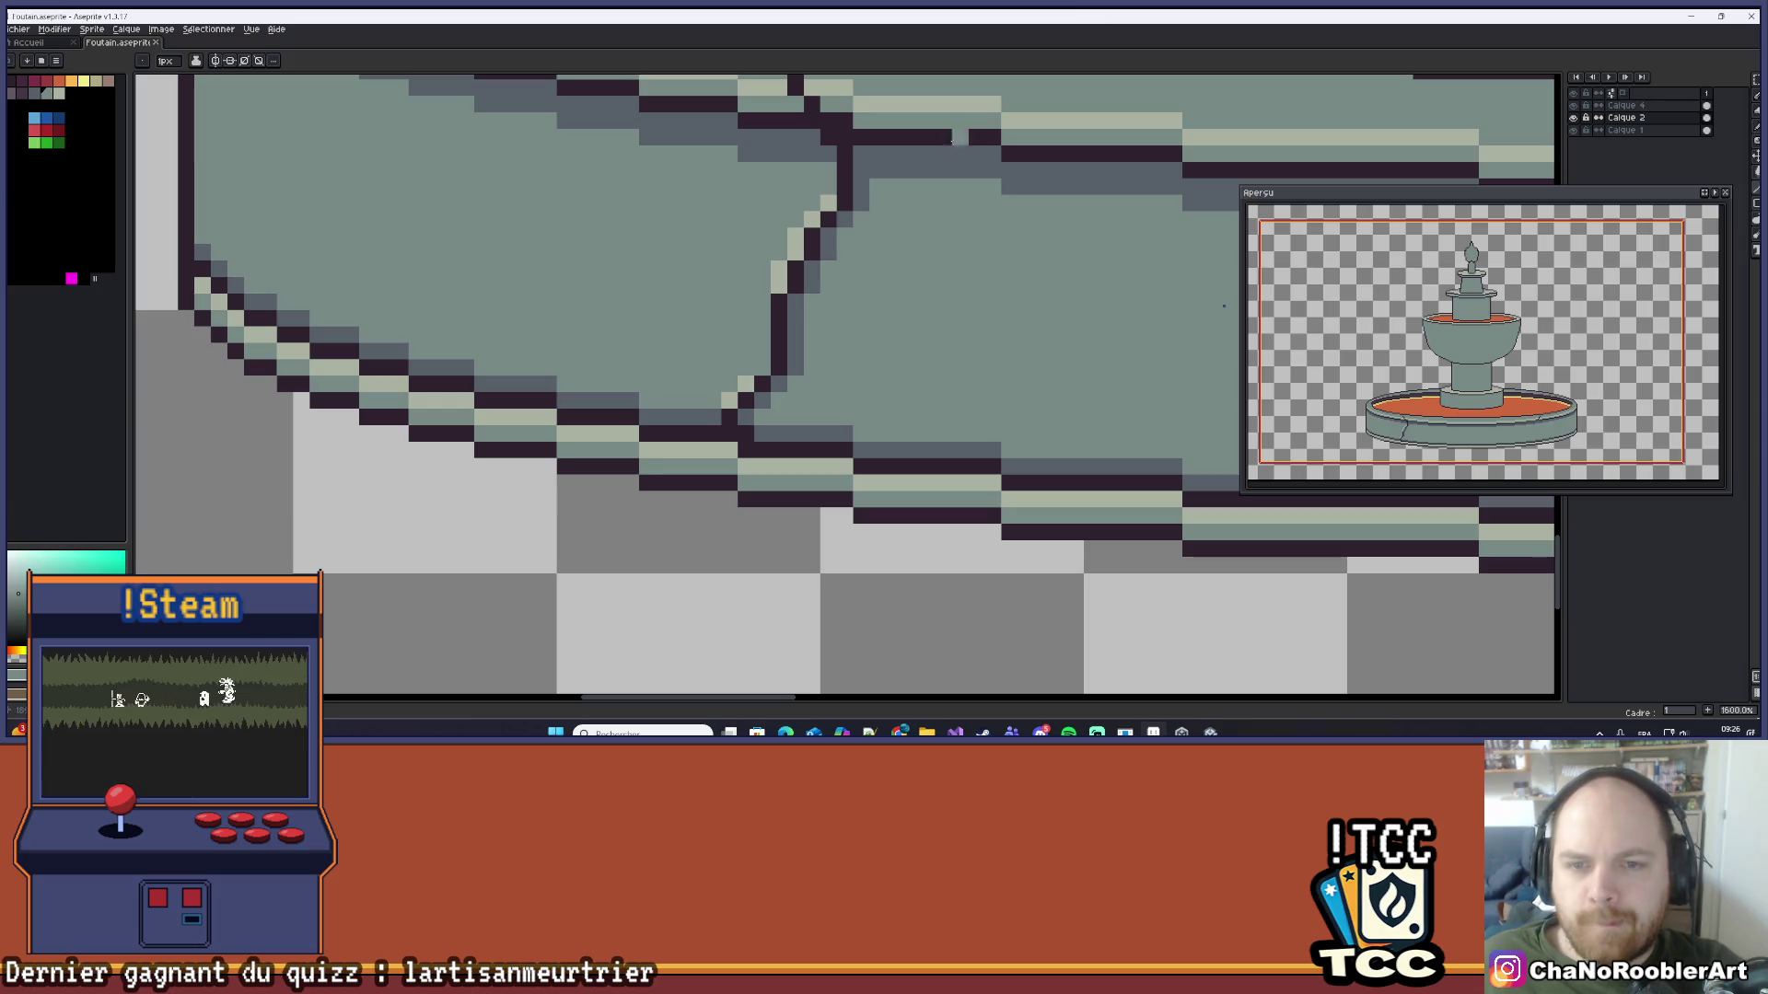
Step: Zoom and pan to frame the fountain's basin and upper bowl
scroll(953, 140, "down", 5)
scroll(631, 327, "up", 5)
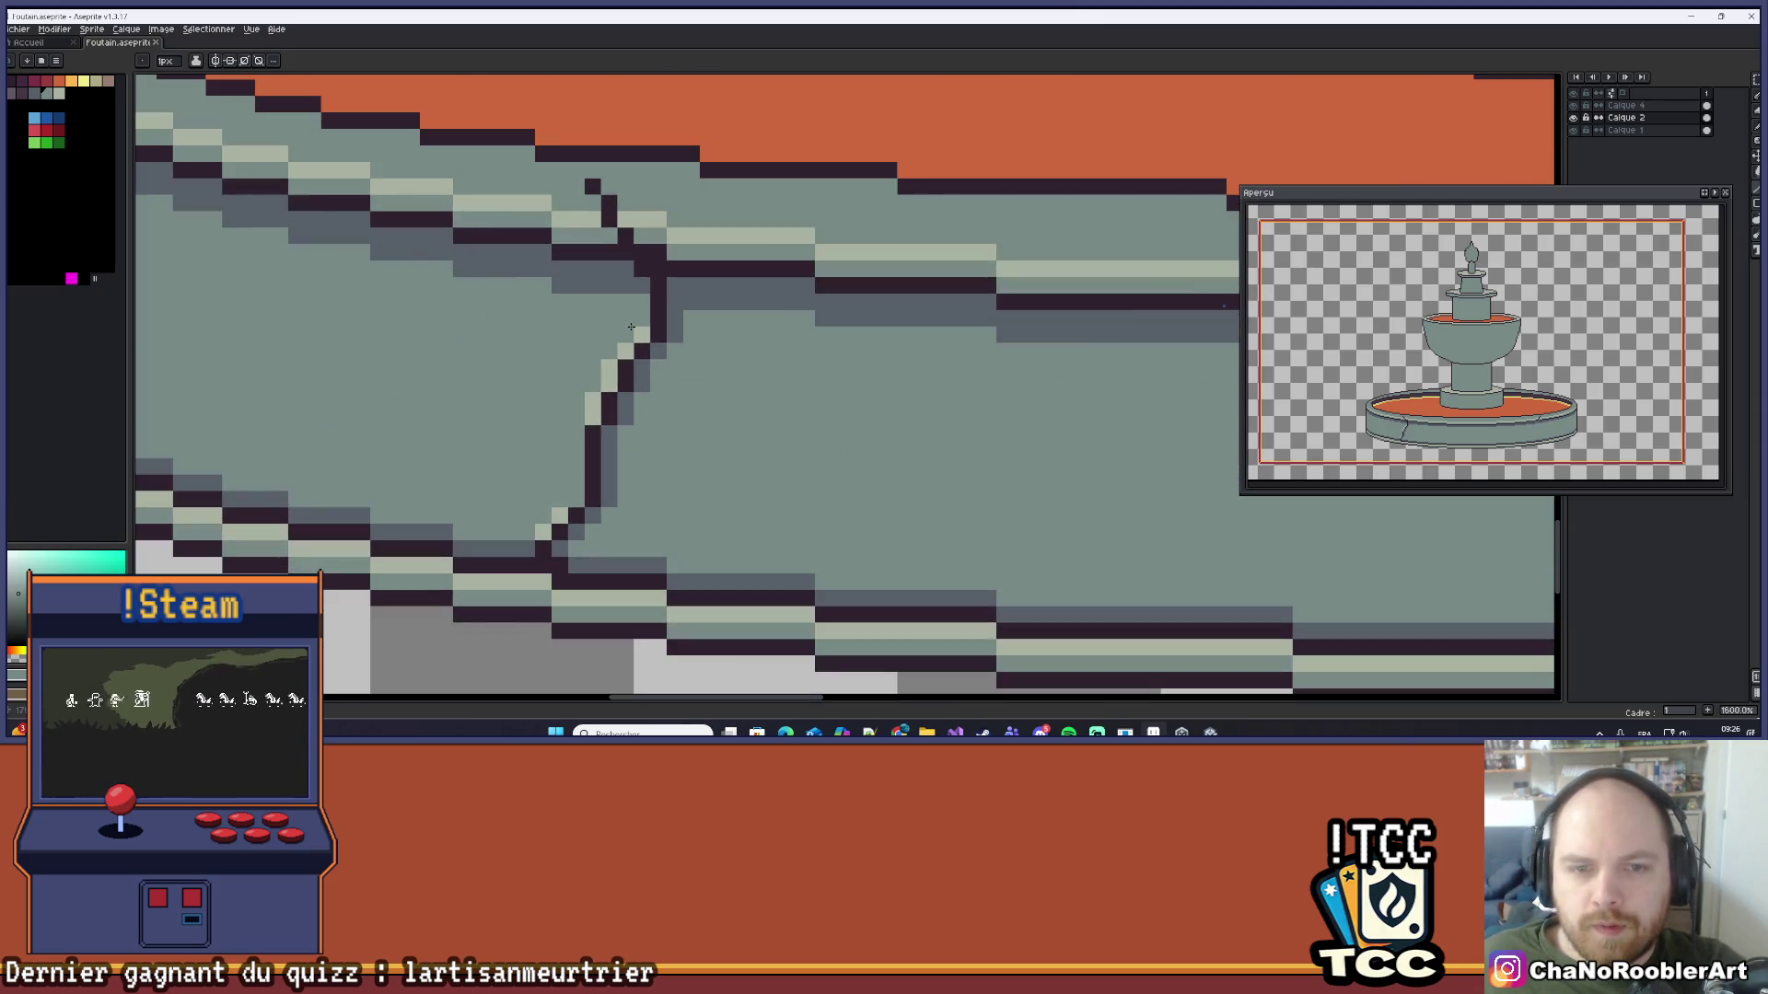
scroll(631, 327, "down", 10)
scroll(692, 333, "up", 5)
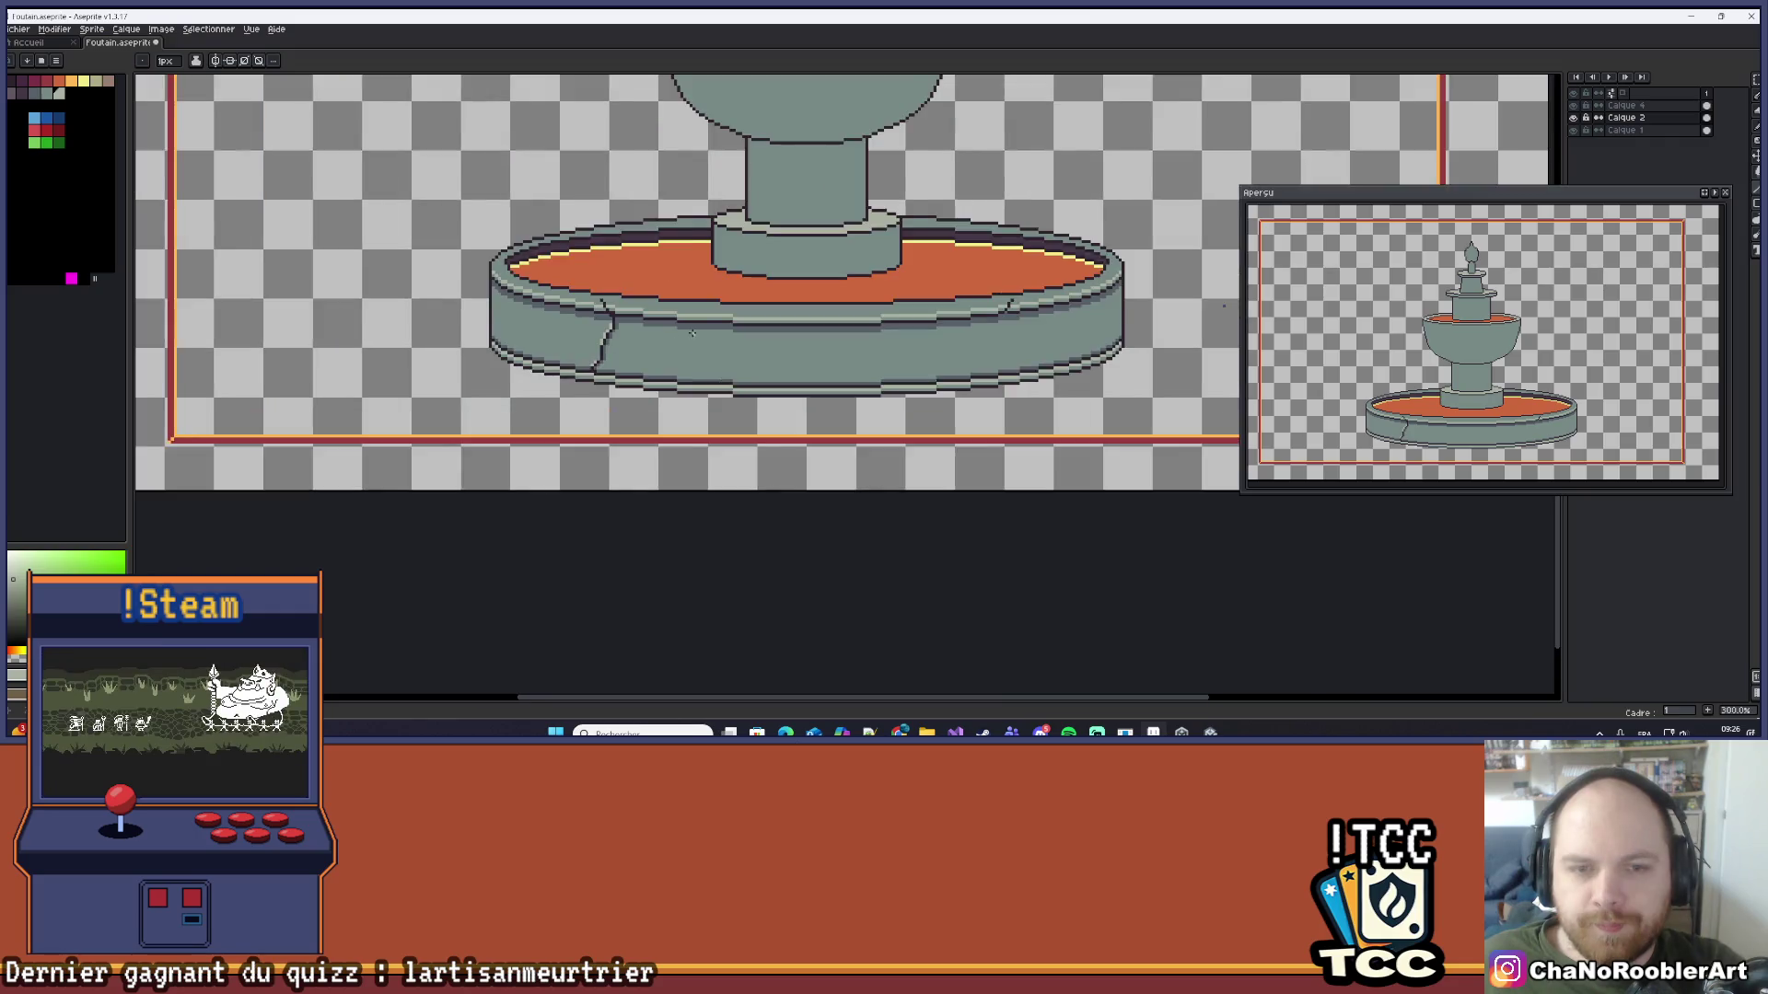
scroll(691, 332, "down", 2)
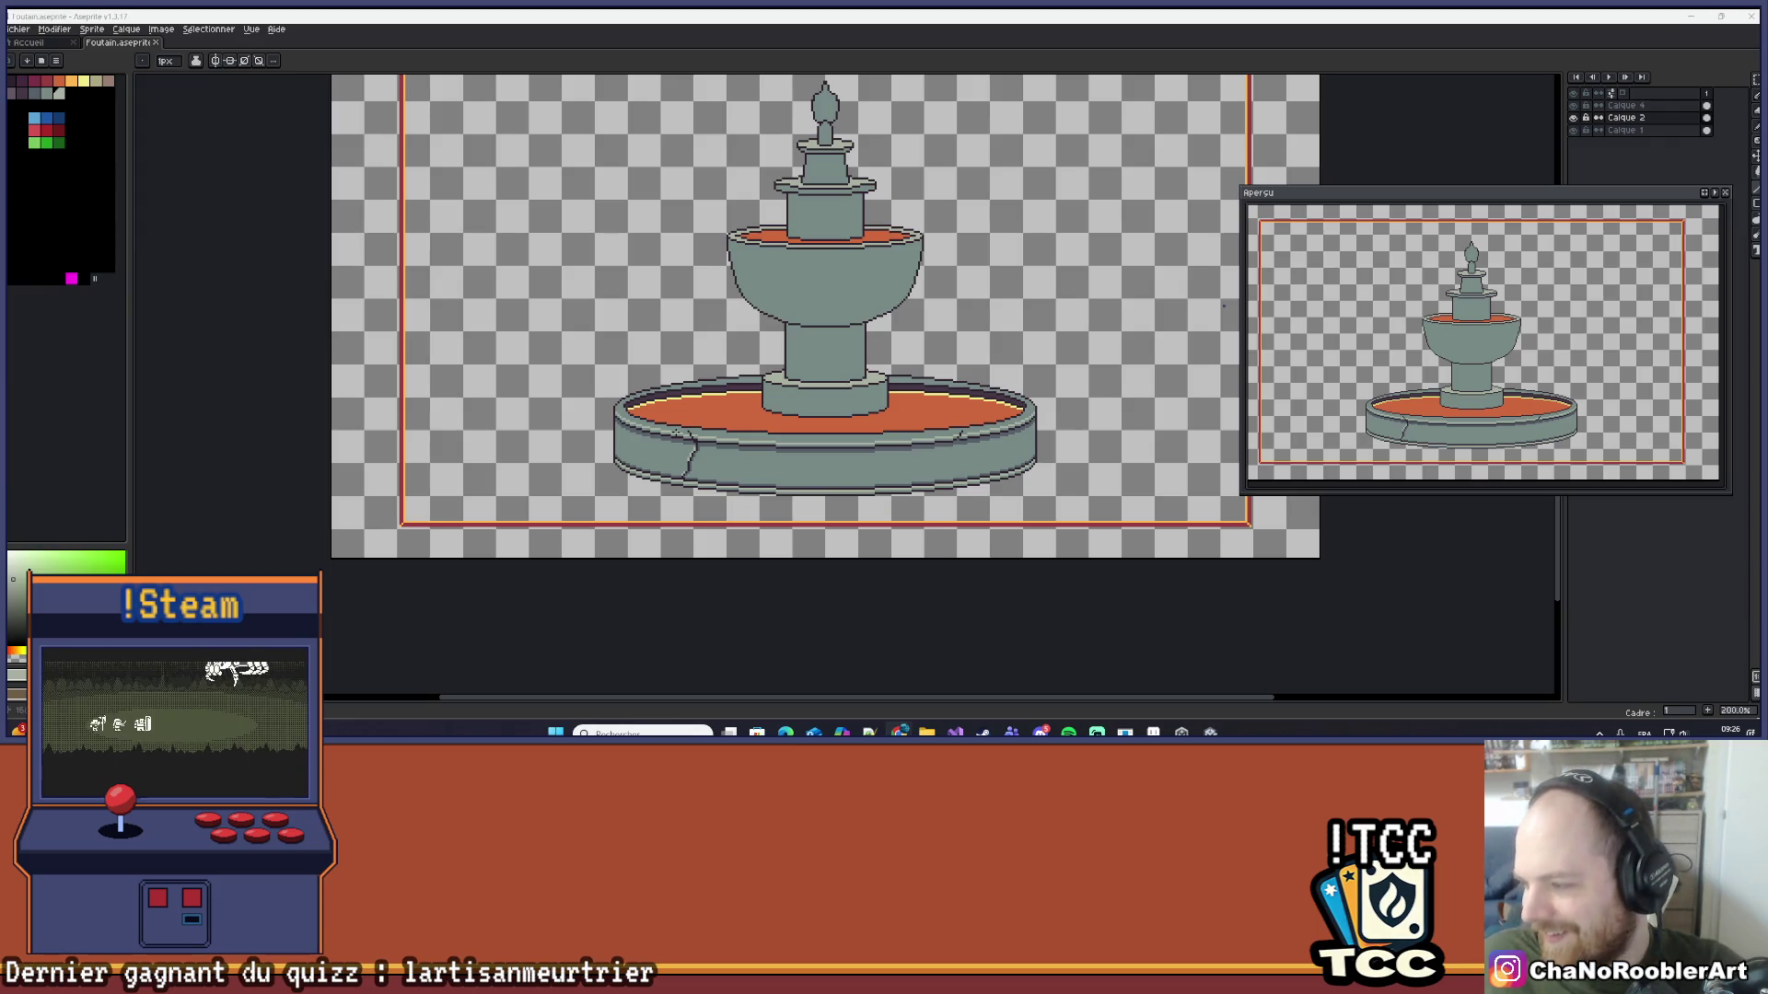
mouse_move(842, 471)
left_mouse_down()
mouse_move(755, 462)
mouse_move(798, 449)
left_mouse_up()
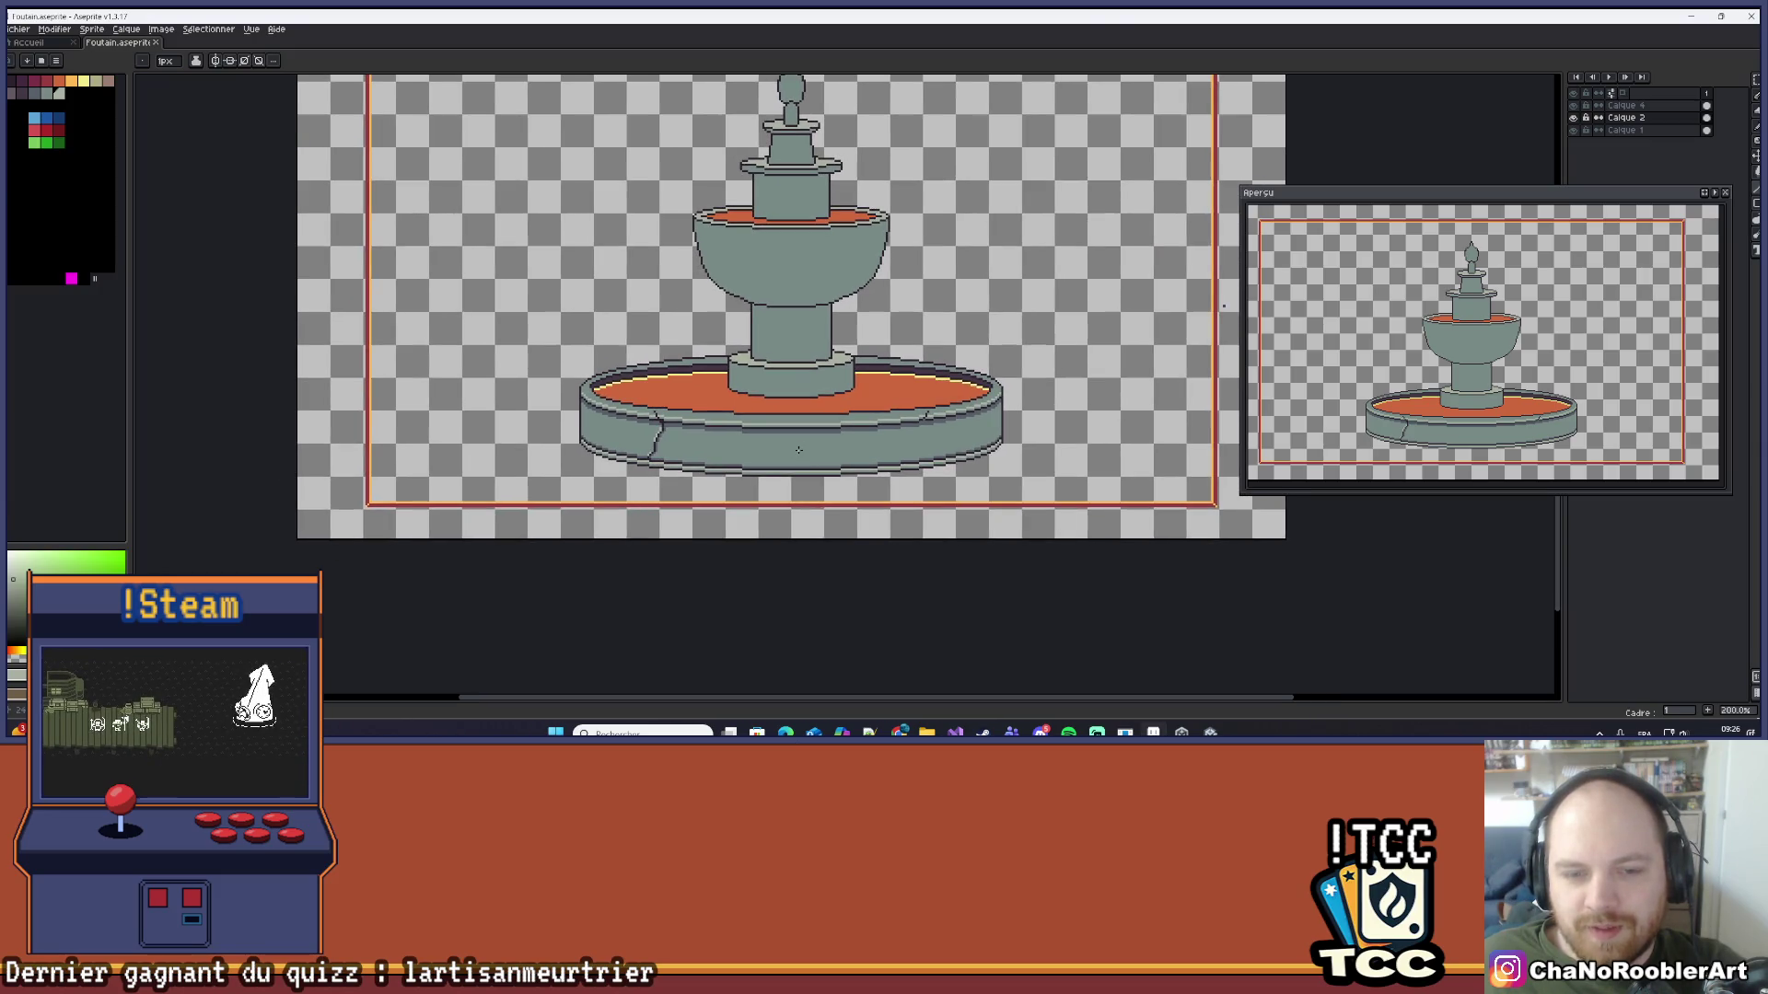
scroll(798, 449, "up", 1)
mouse_move(974, 424)
left_mouse_down()
mouse_move(1050, 497)
mouse_move(1076, 470)
left_mouse_up()
scroll(1040, 475, "down", 1)
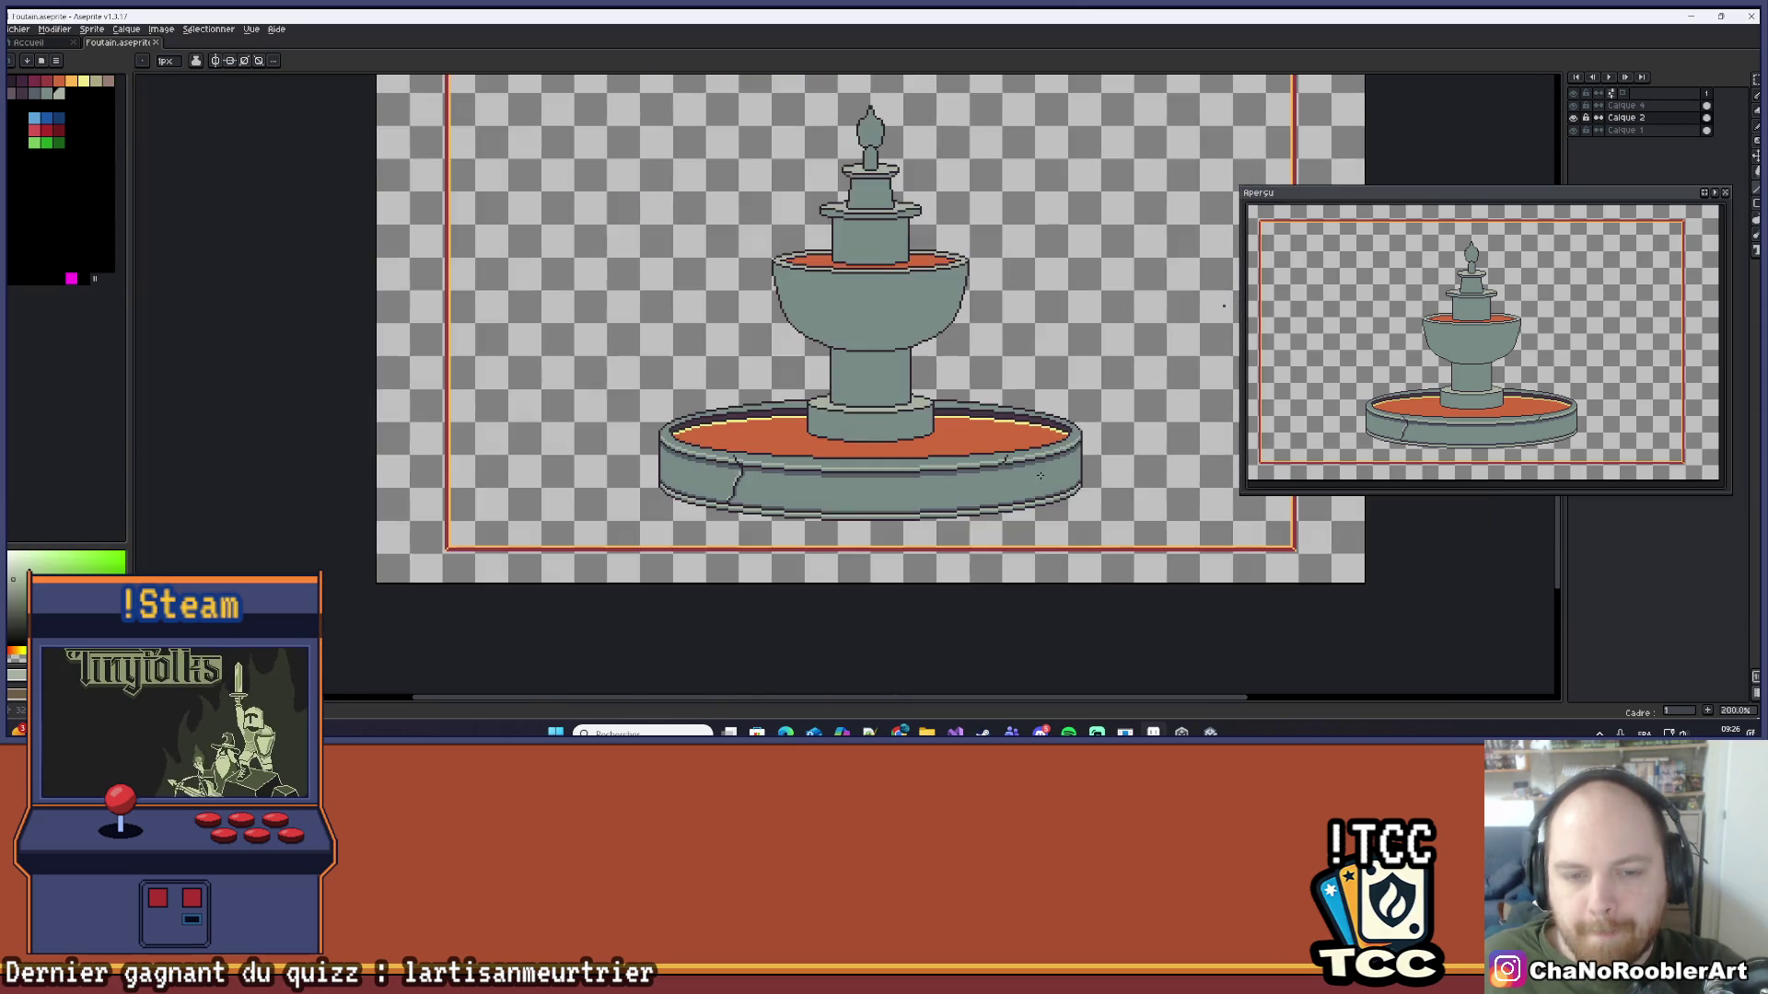
scroll(870, 368, "down", 1)
scroll(870, 369, "down", 1)
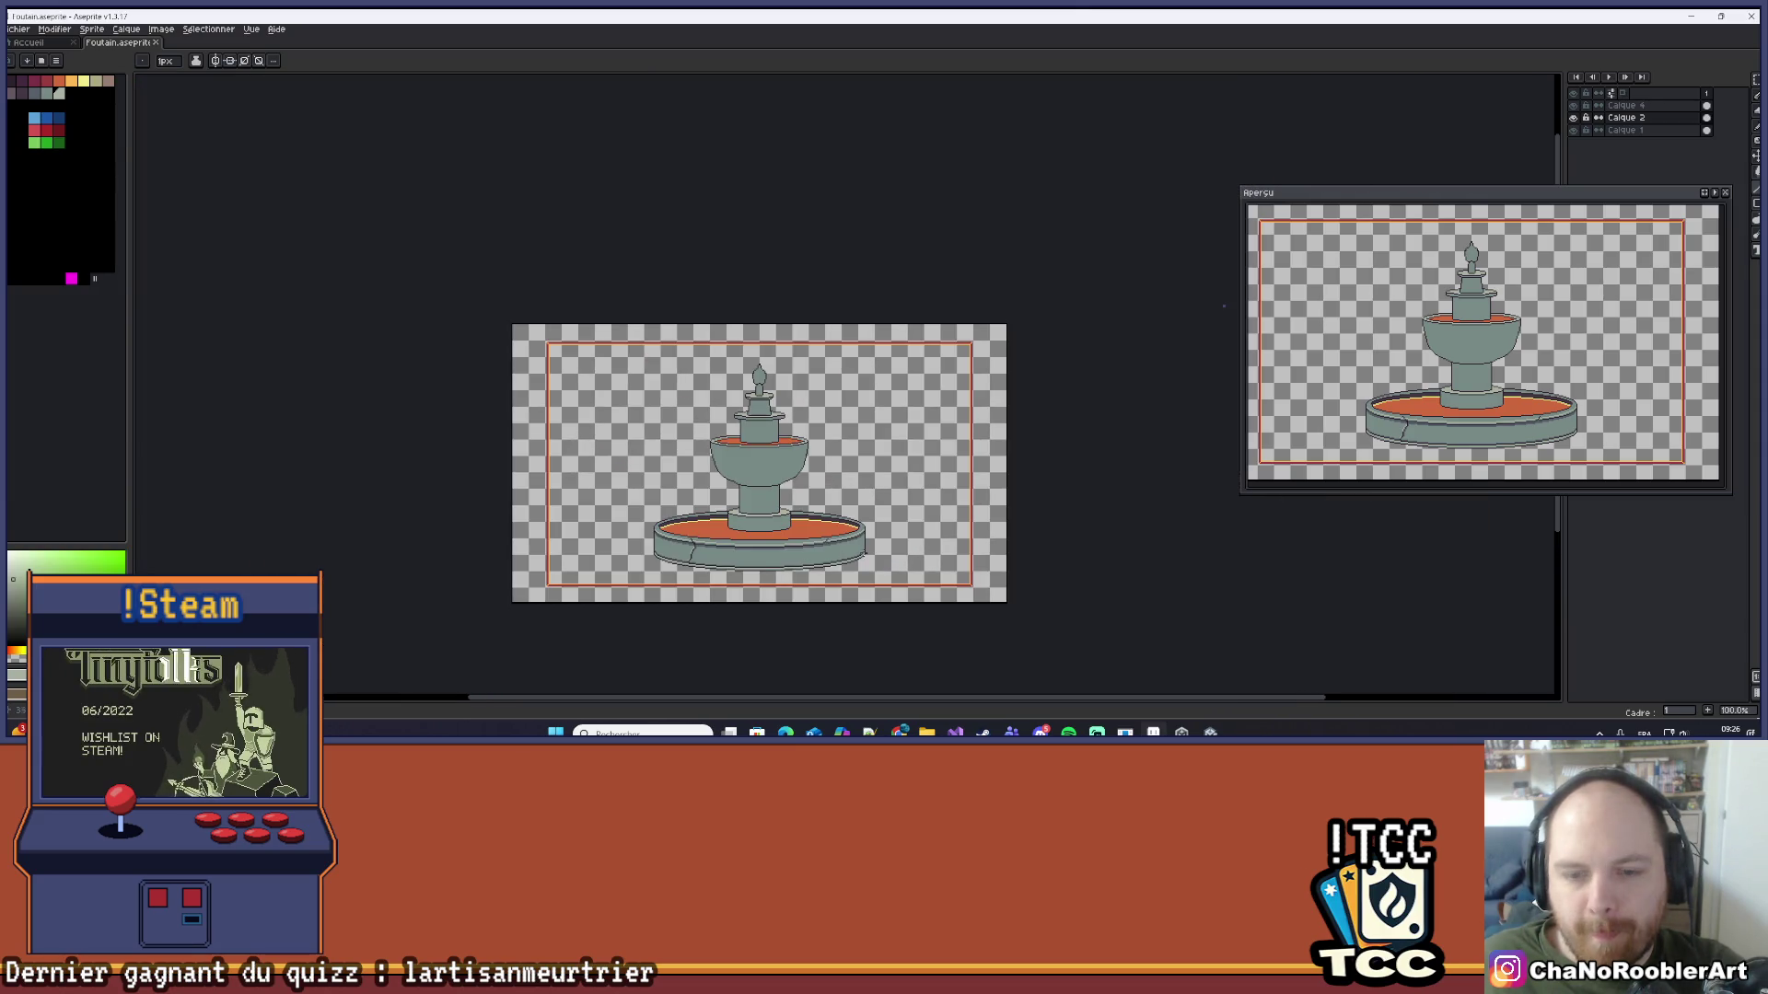
scroll(737, 590, "up", 1)
scroll(748, 460, "up", 2)
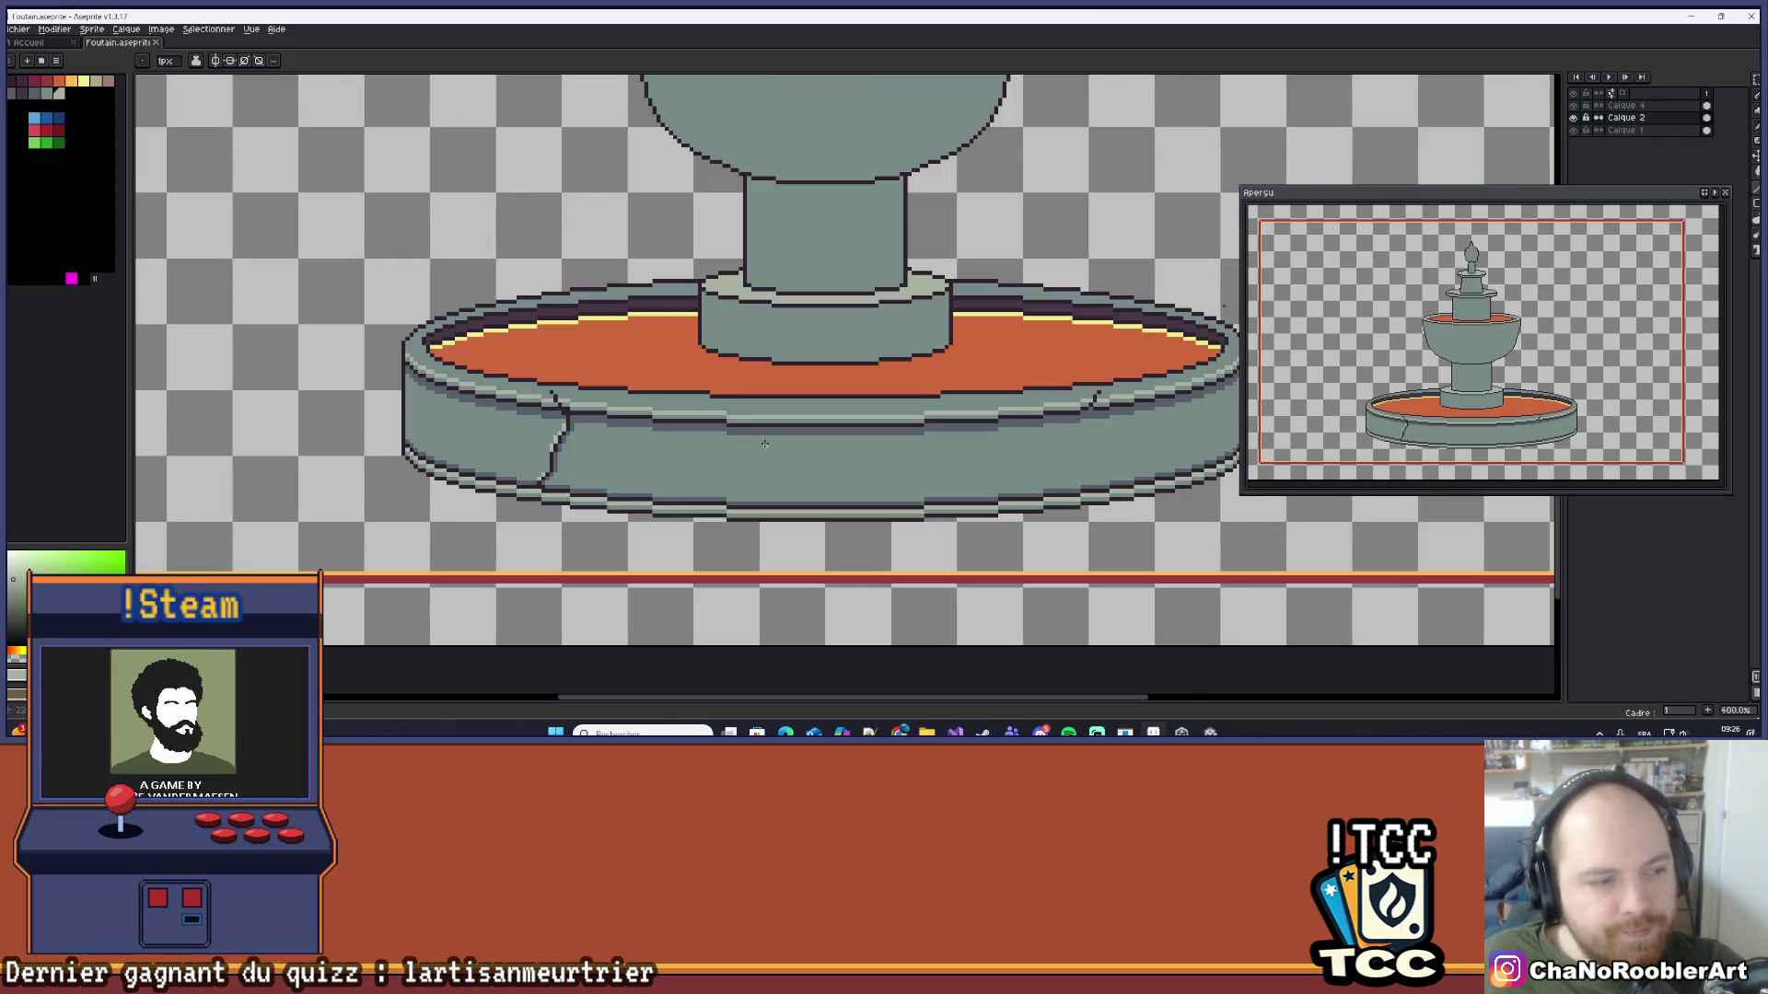
Step: Pick a dark blue-grey and draw a vertical divider line on the basin's left wall
scroll(764, 444, "left", 5)
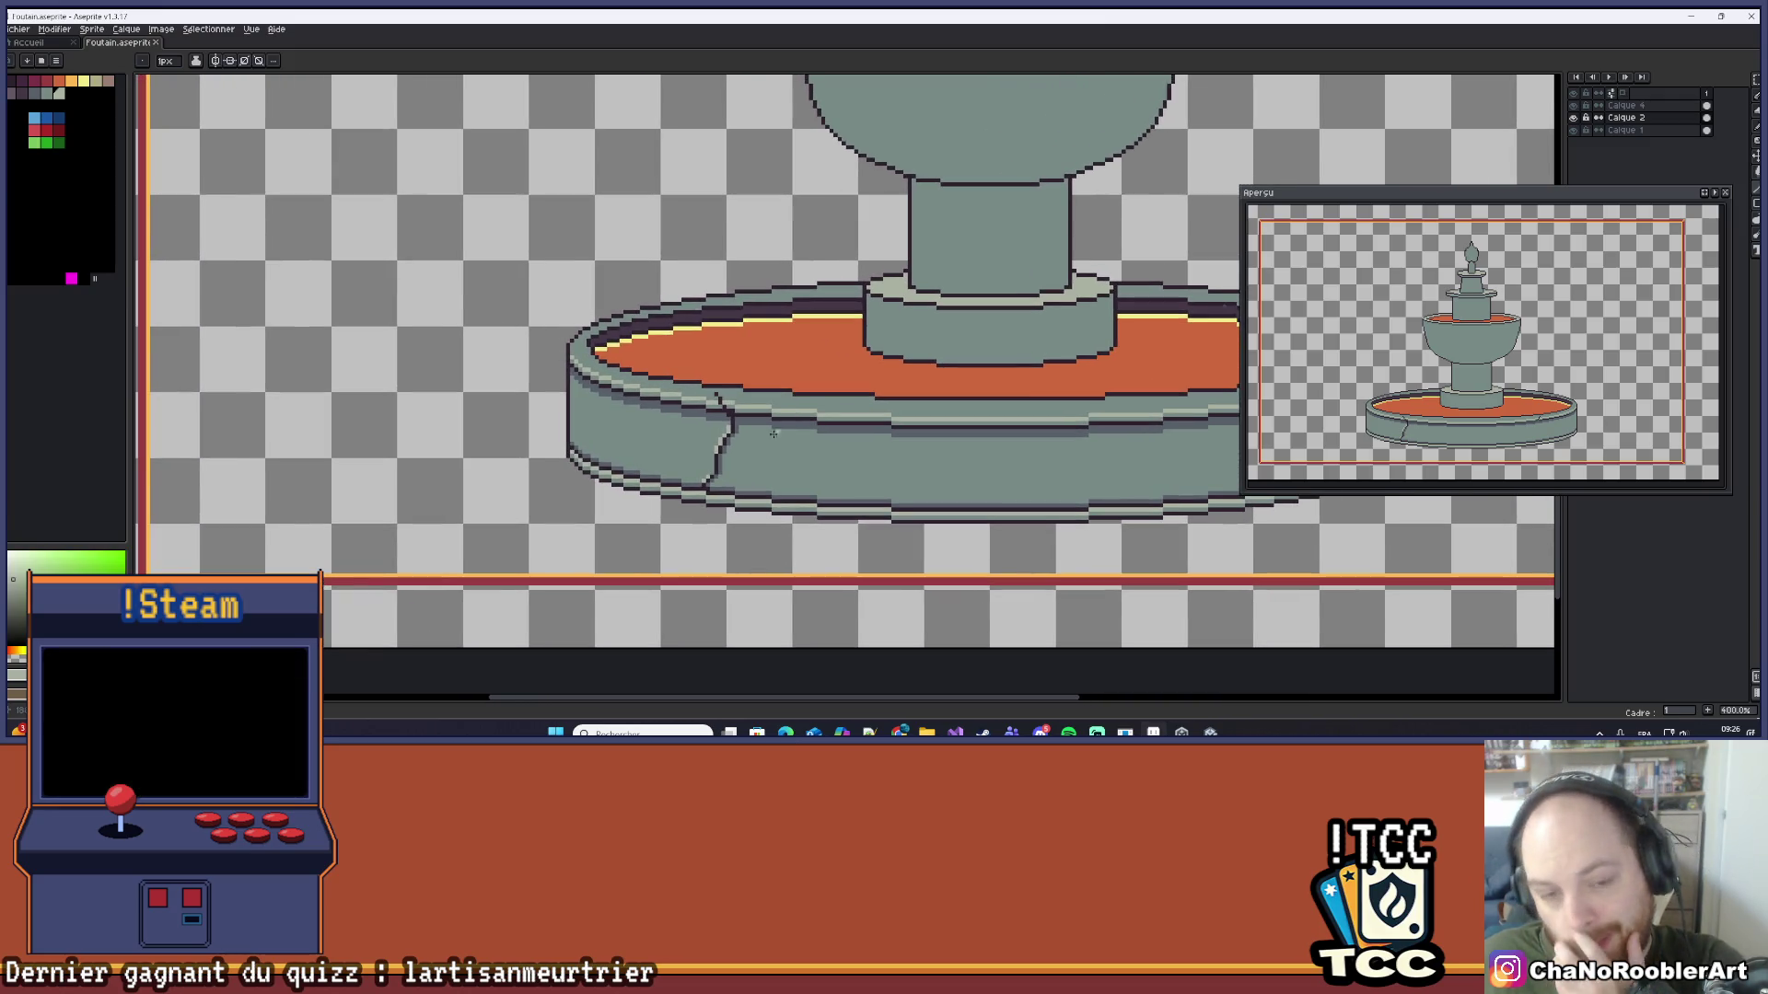
scroll(774, 432, "up", 3)
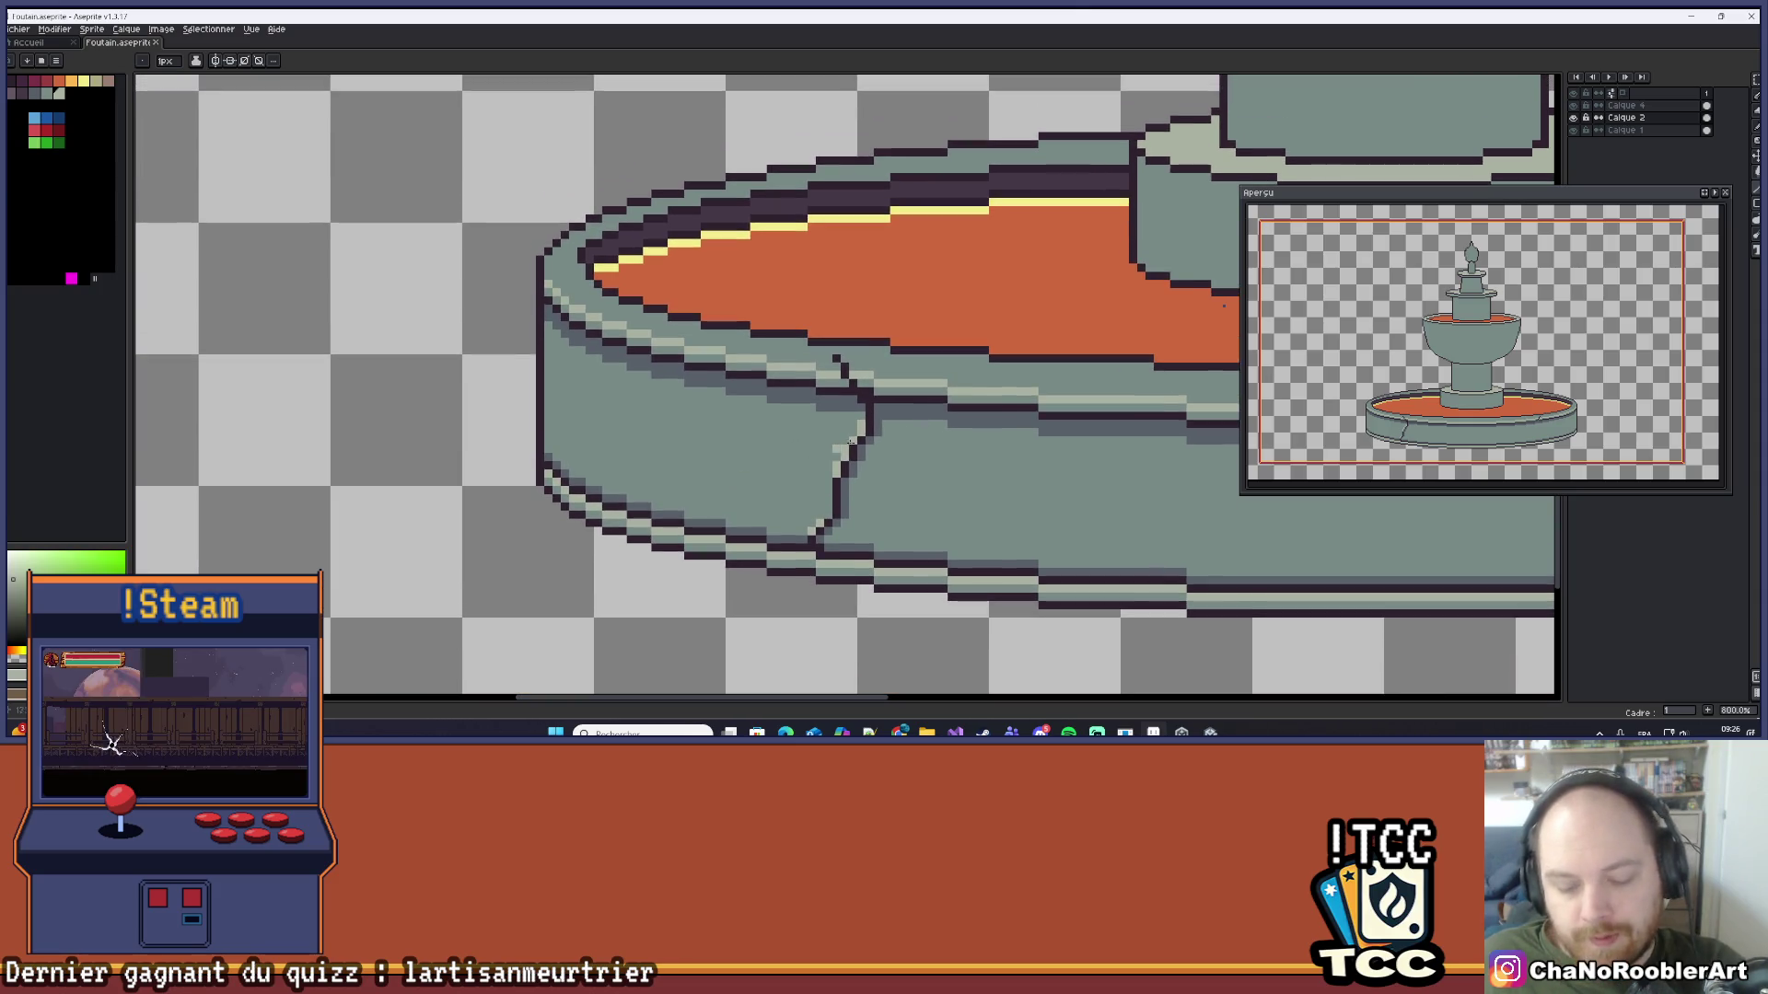
scroll(566, 387, "down", 4)
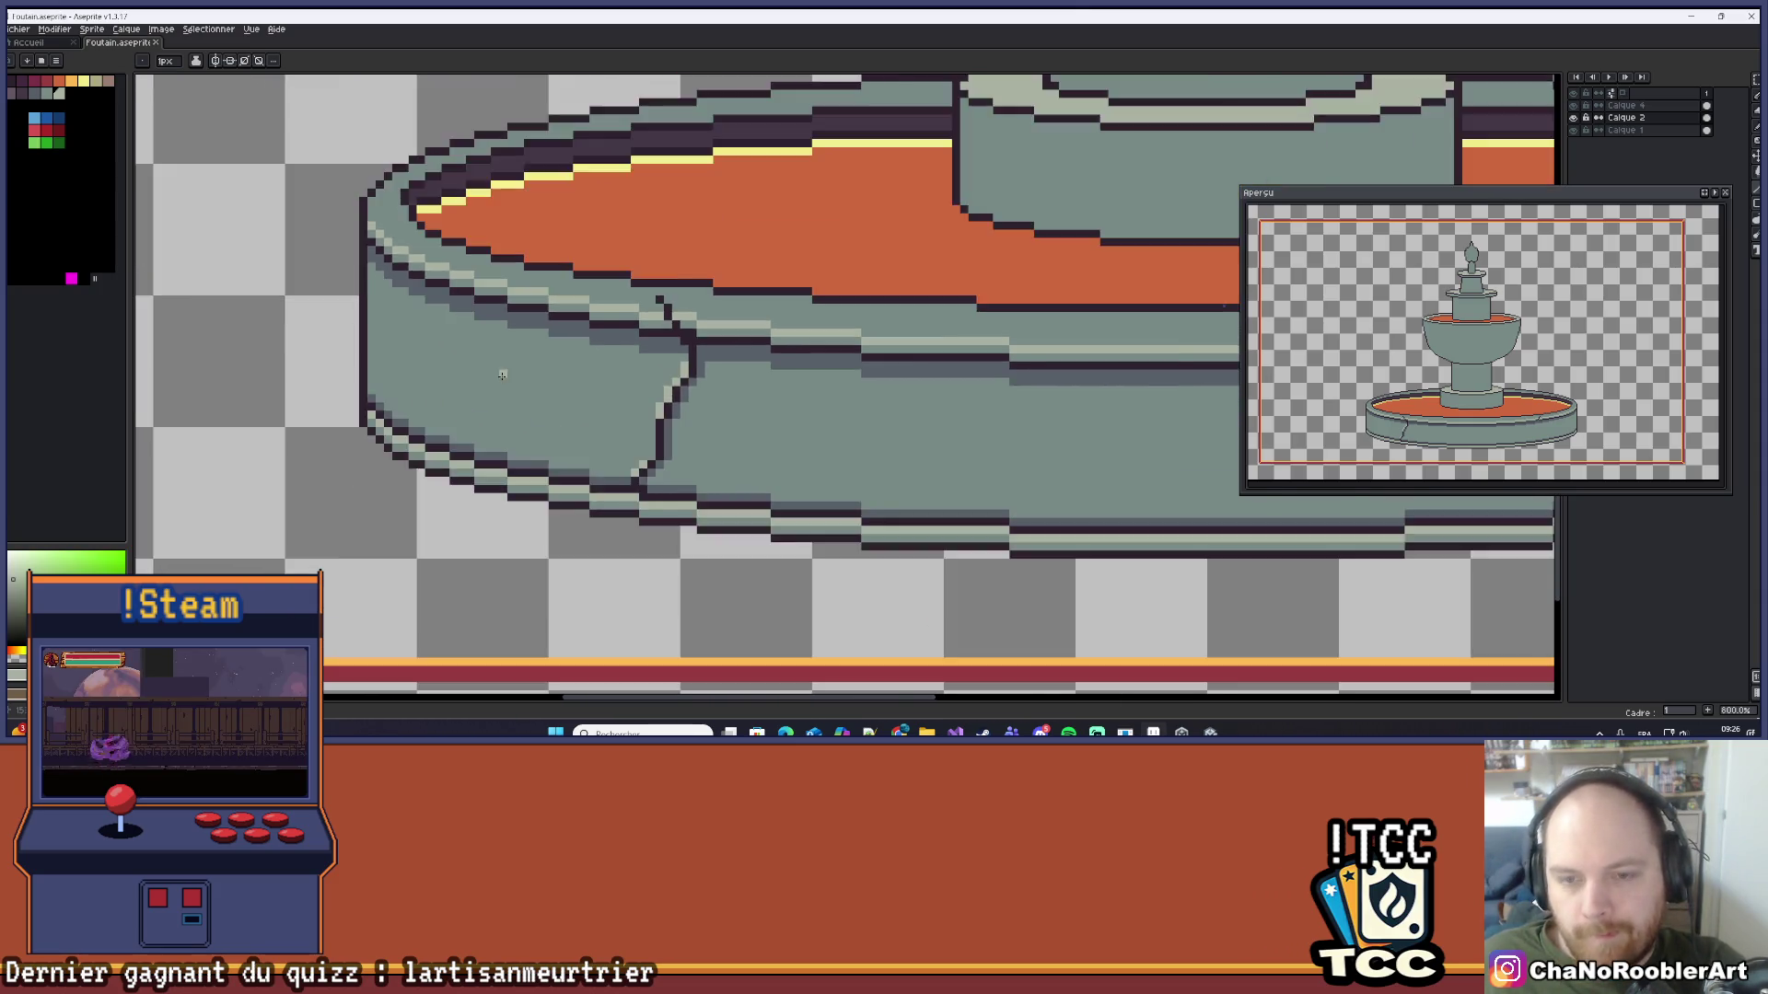
scroll(575, 388, "up", 4)
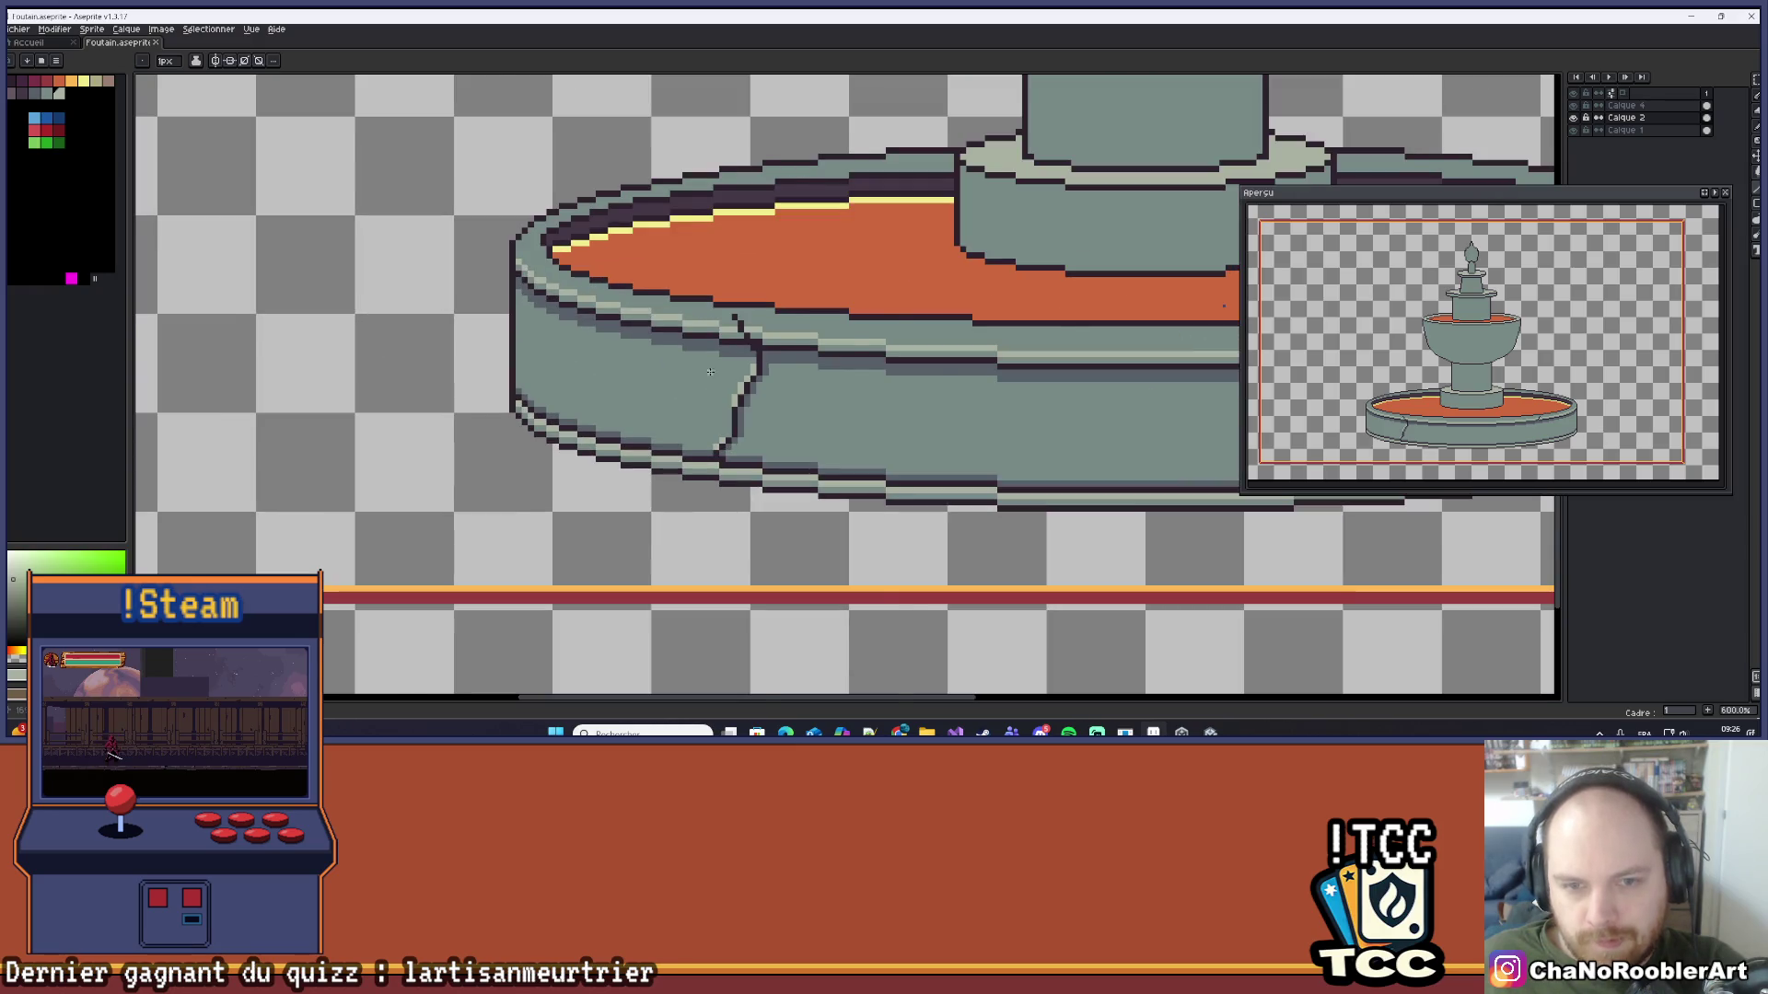
left_click(711, 365, "alt")
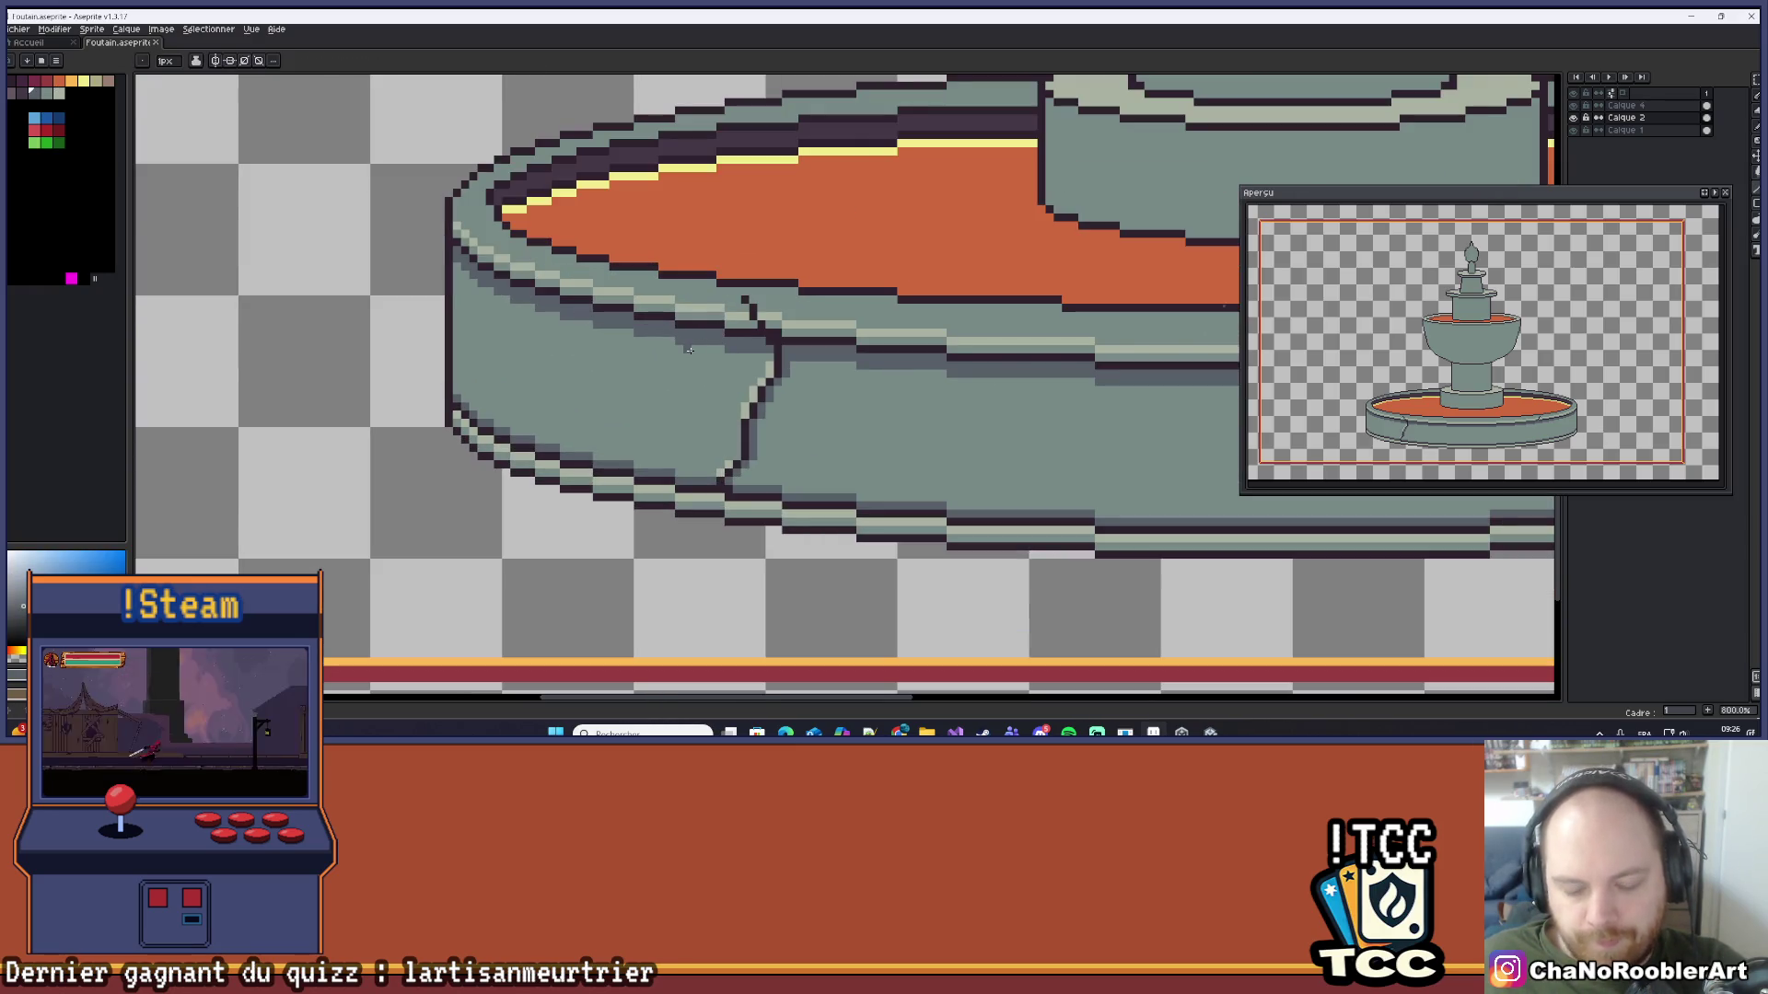
left_click_drag(672, 340, 672, 474)
Step: Fill the basin wall left of the divider with dark blue-grey using the Paint Bucket
key("g")
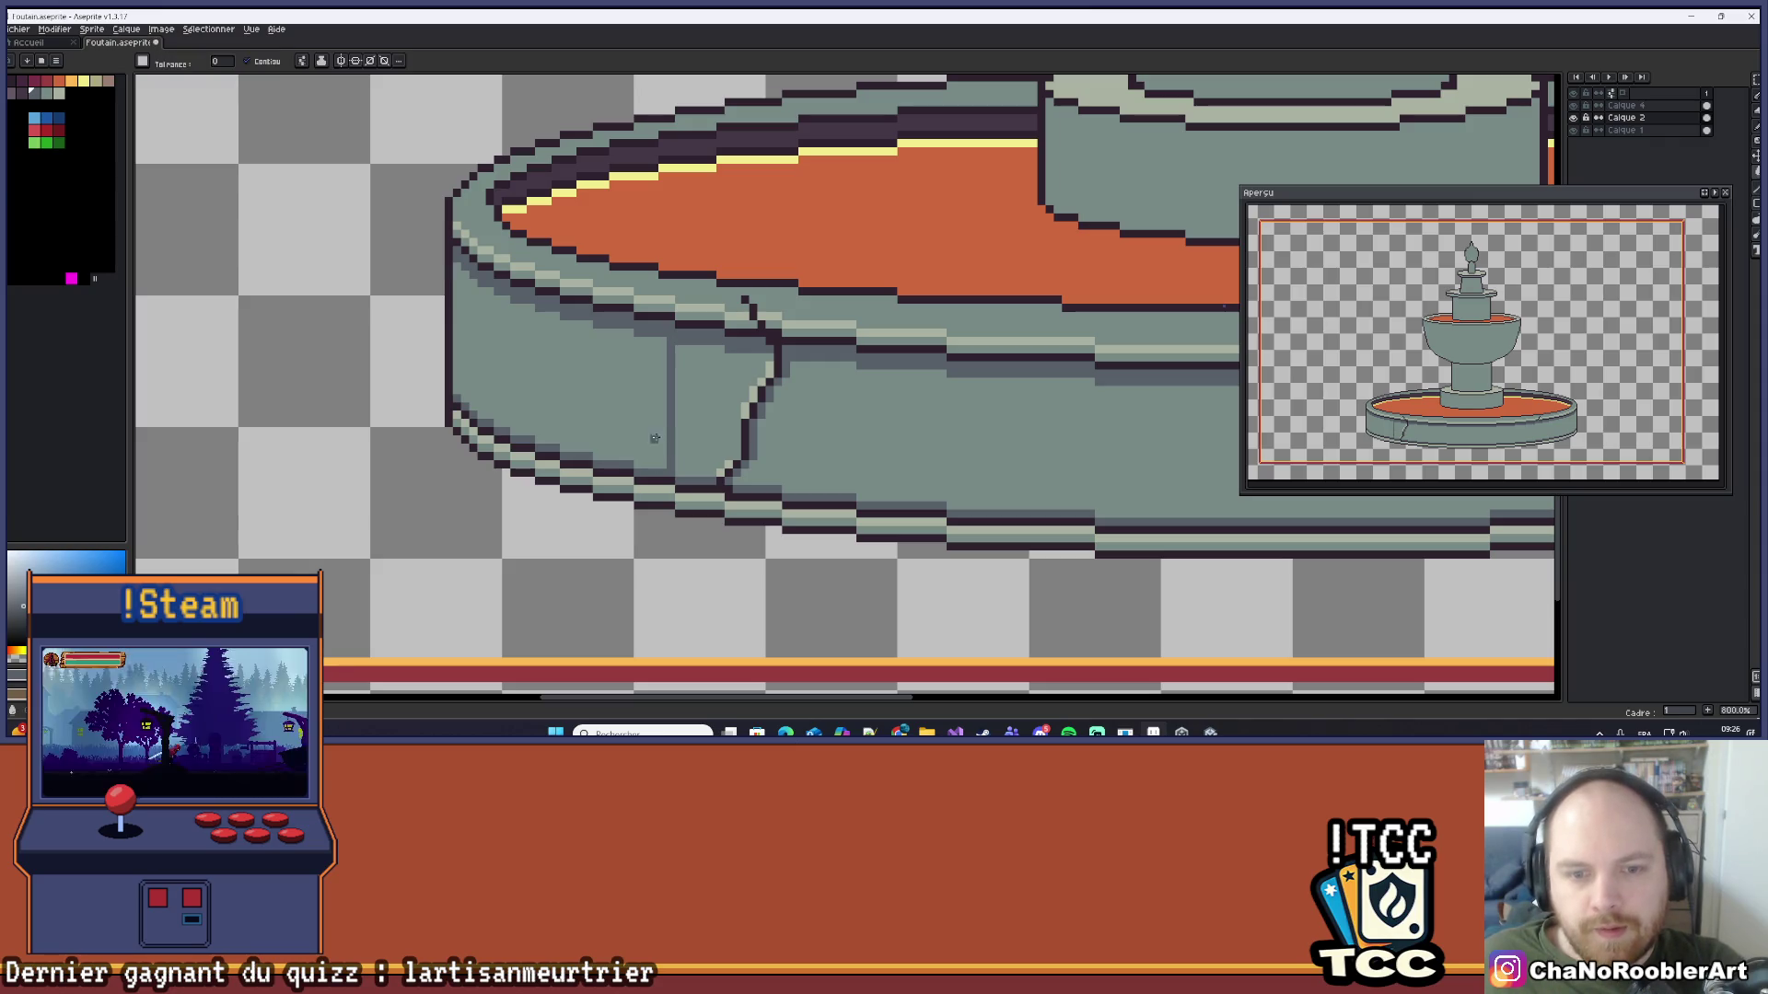
left_click(636, 396)
scroll(647, 404, "down", 5)
scroll(597, 384, "up", 3)
scroll(597, 385, "up", 2)
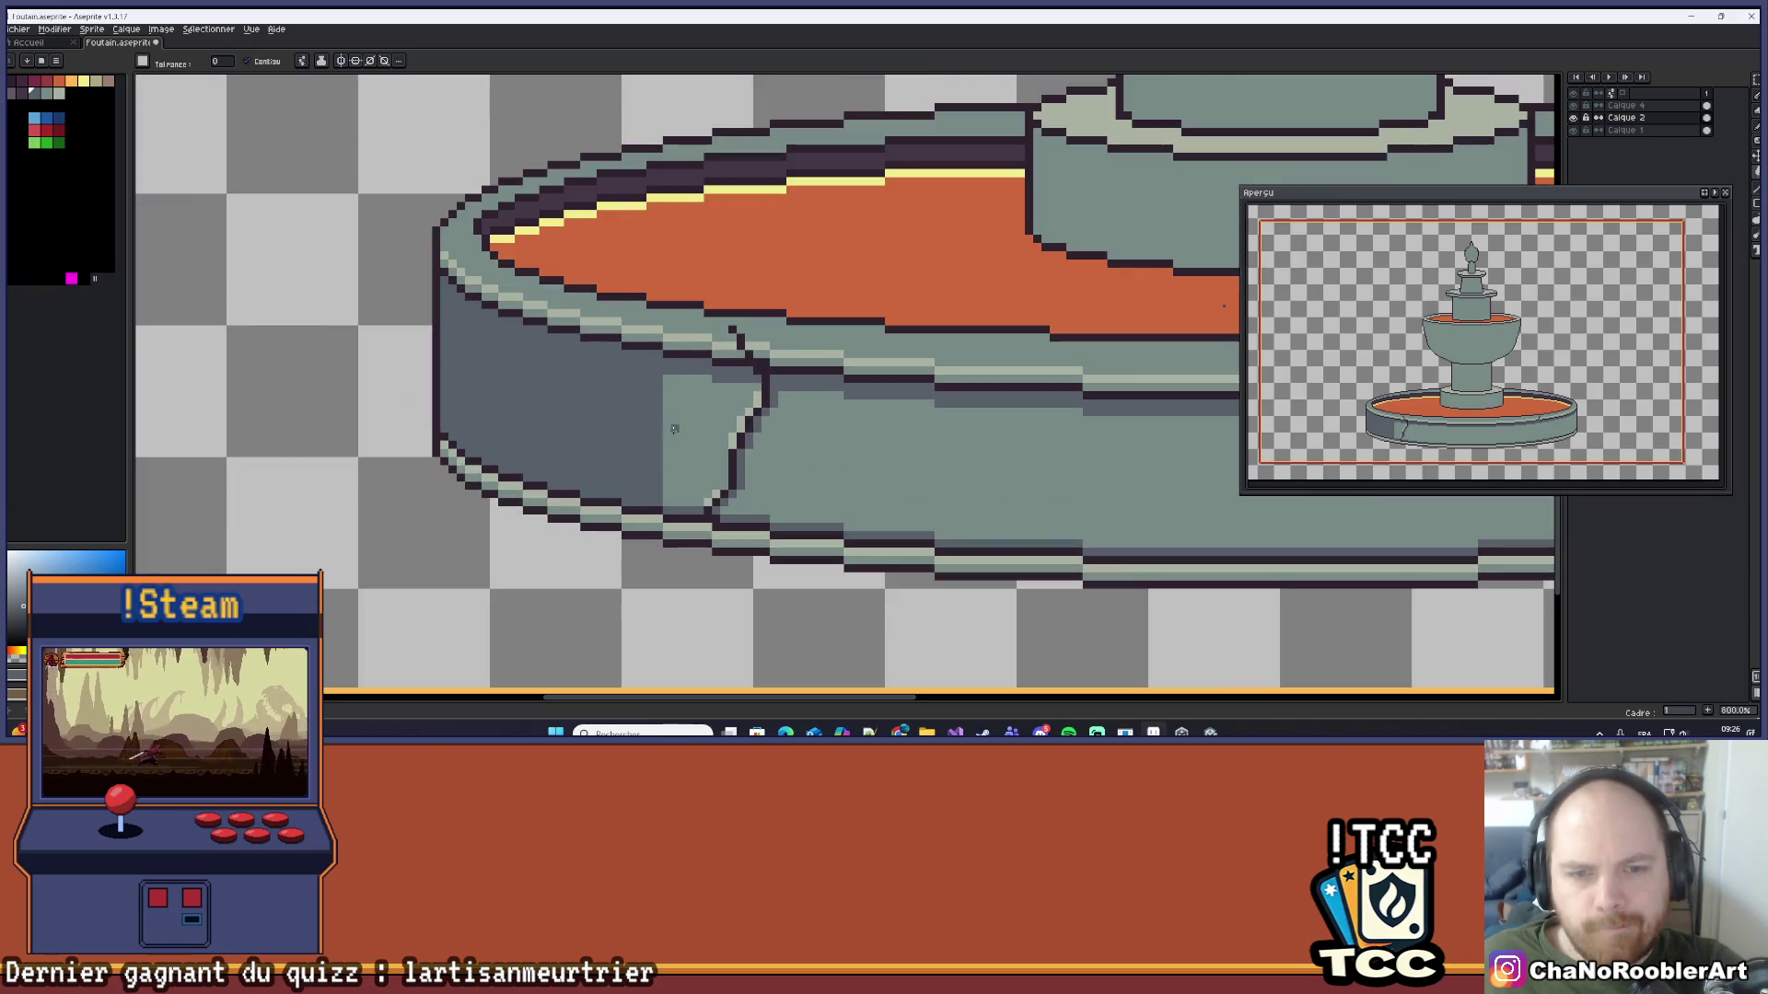
Step: Repaint the shadow's edge strip beside the crack in light grey, redoing one misplaced stroke
key("b")
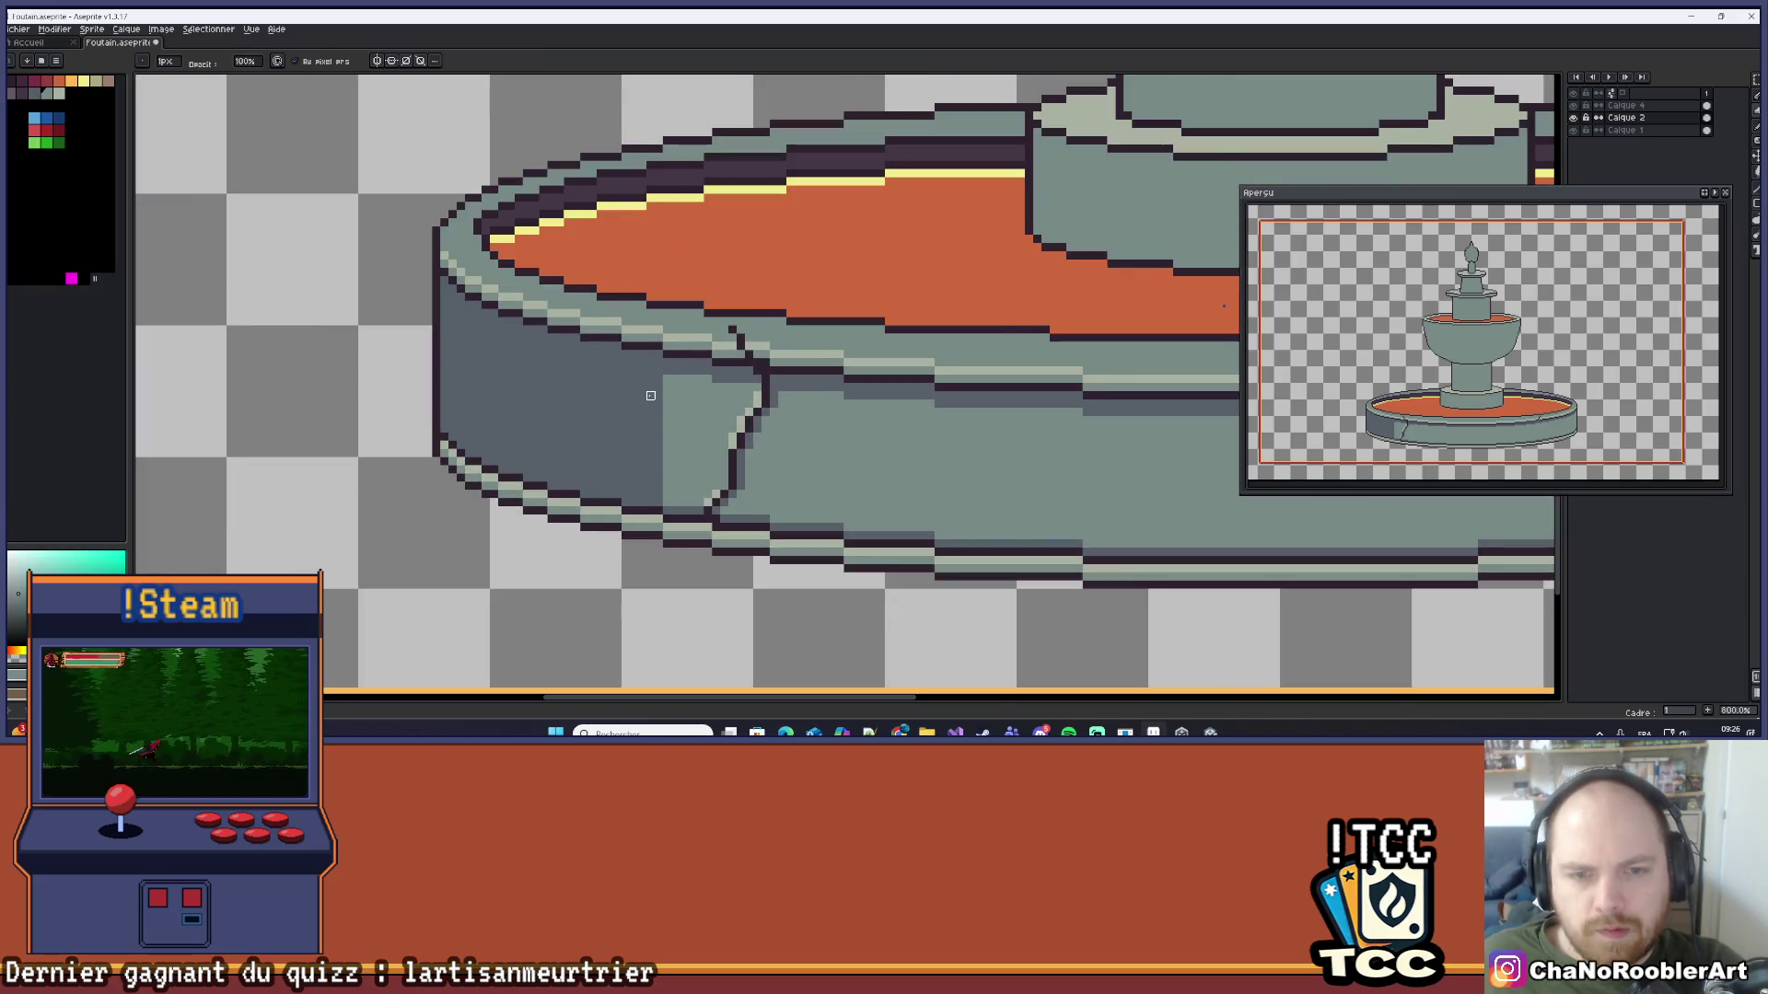
scroll(645, 391, "up", 4)
mouse_move(684, 341)
left_mouse_down()
mouse_move(580, 341)
mouse_move(612, 316)
mouse_move(677, 334)
mouse_move(649, 402)
mouse_move(656, 457)
mouse_move(654, 425)
mouse_move(699, 469)
mouse_move(699, 405)
mouse_move(699, 432)
left_mouse_up()
scroll(676, 334, "down", 3)
key("ctrl+z")
mouse_move(686, 368)
left_mouse_down()
mouse_move(672, 359)
mouse_move(661, 396)
mouse_move(681, 446)
left_mouse_up()
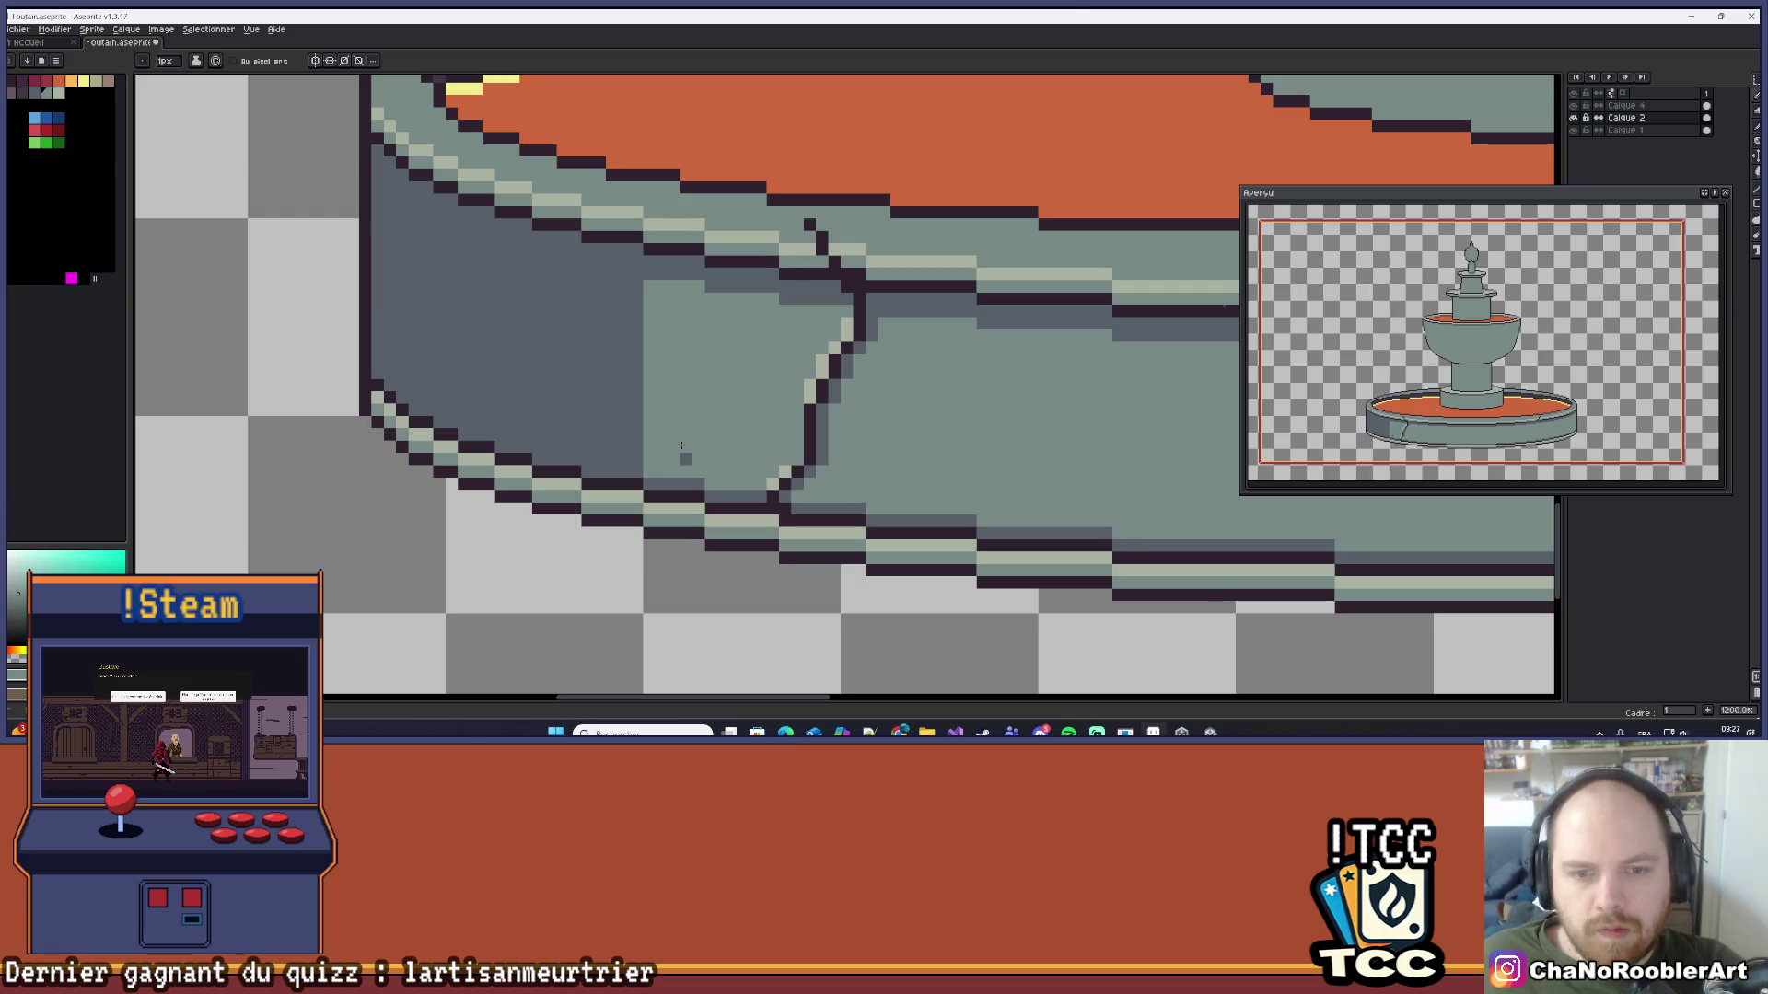
scroll(700, 417, "down", 7)
scroll(615, 443, "up", 2)
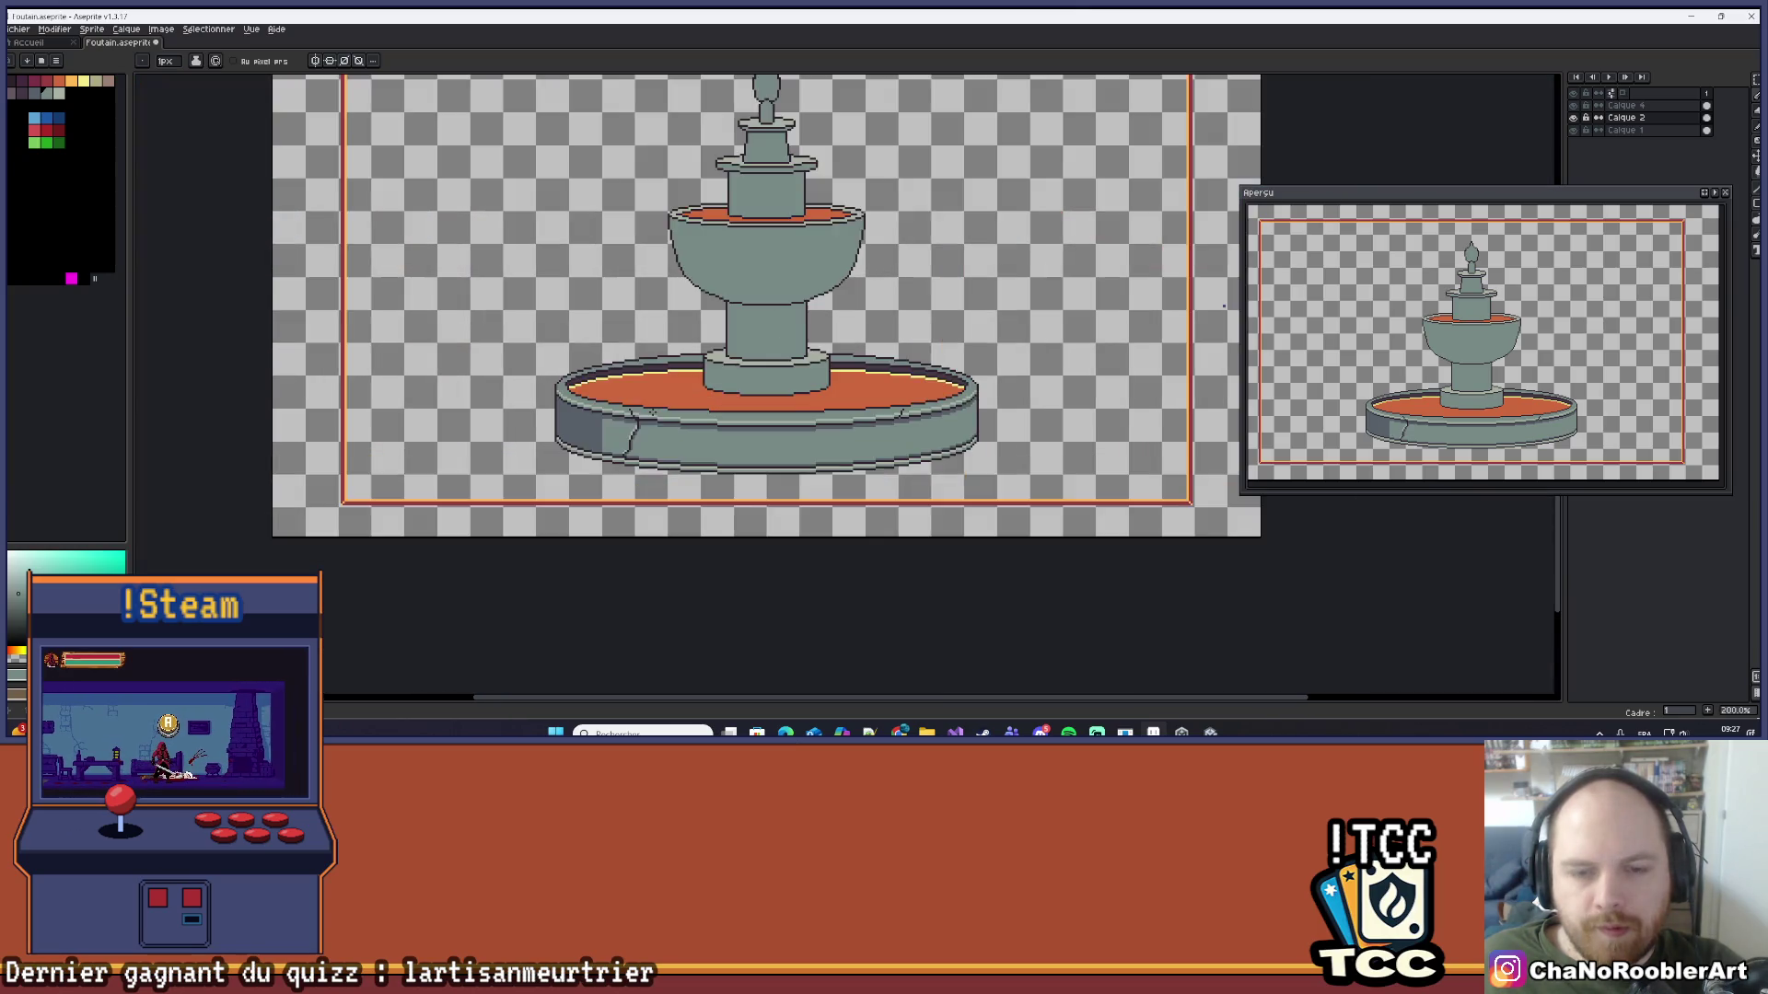
scroll(615, 443, "down", 1)
Step: Choose the Gradient tool from the fill tool flyout
left_click(1756, 174)
left_click(1743, 173)
scroll(665, 283, "up", 3)
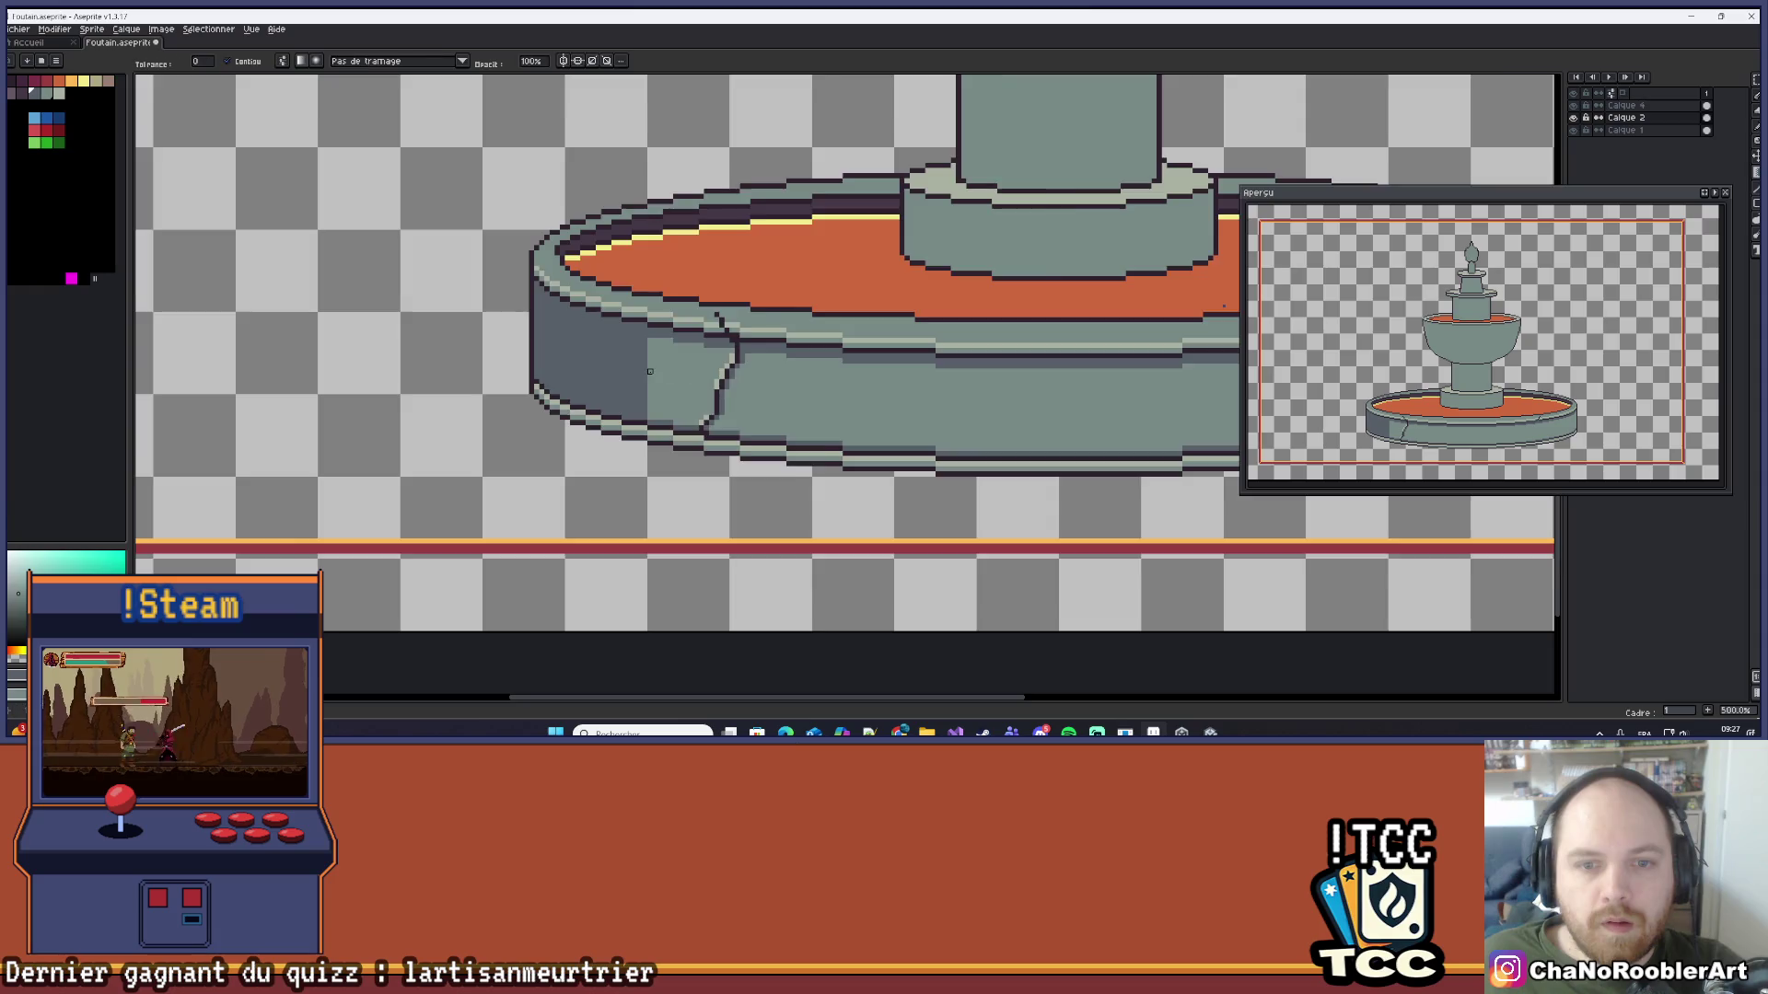
Step: Set gradients to radial with Bayer Matrix 8x8 dithering after undoing a trial linear gradient
scroll(541, 356, "up", 4)
left_click_drag(542, 356, 737, 378)
key("ctrl+z")
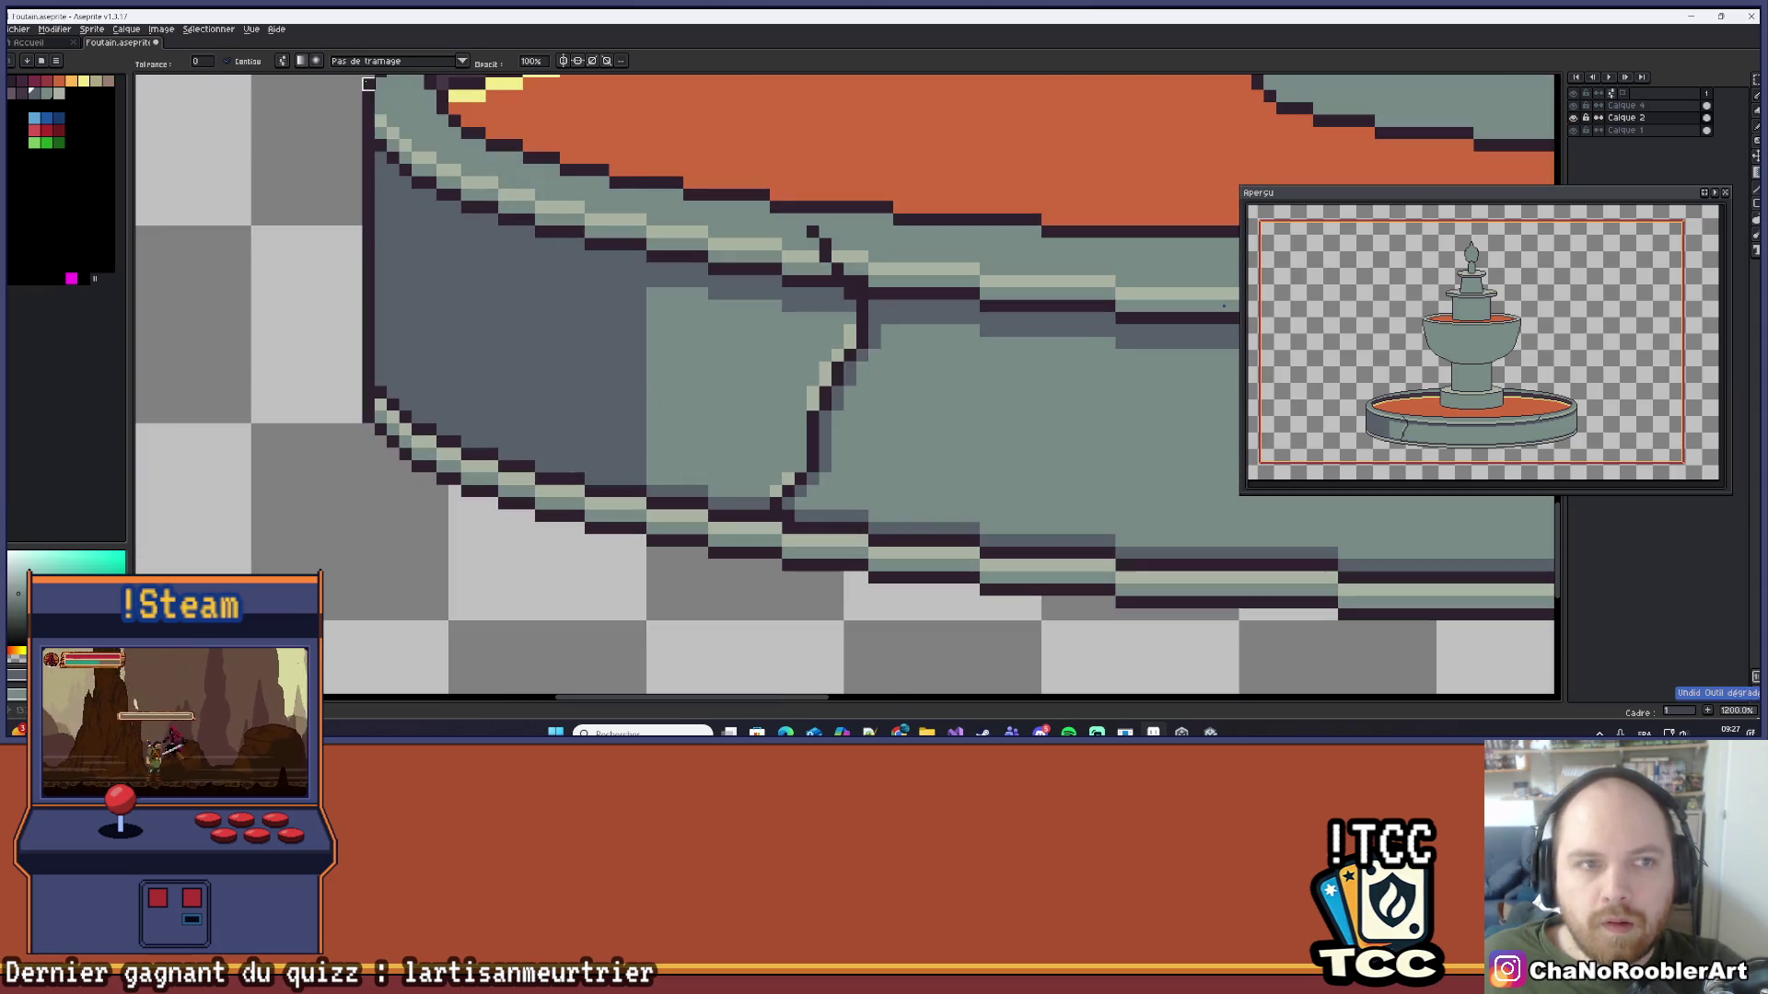
left_click(315, 62)
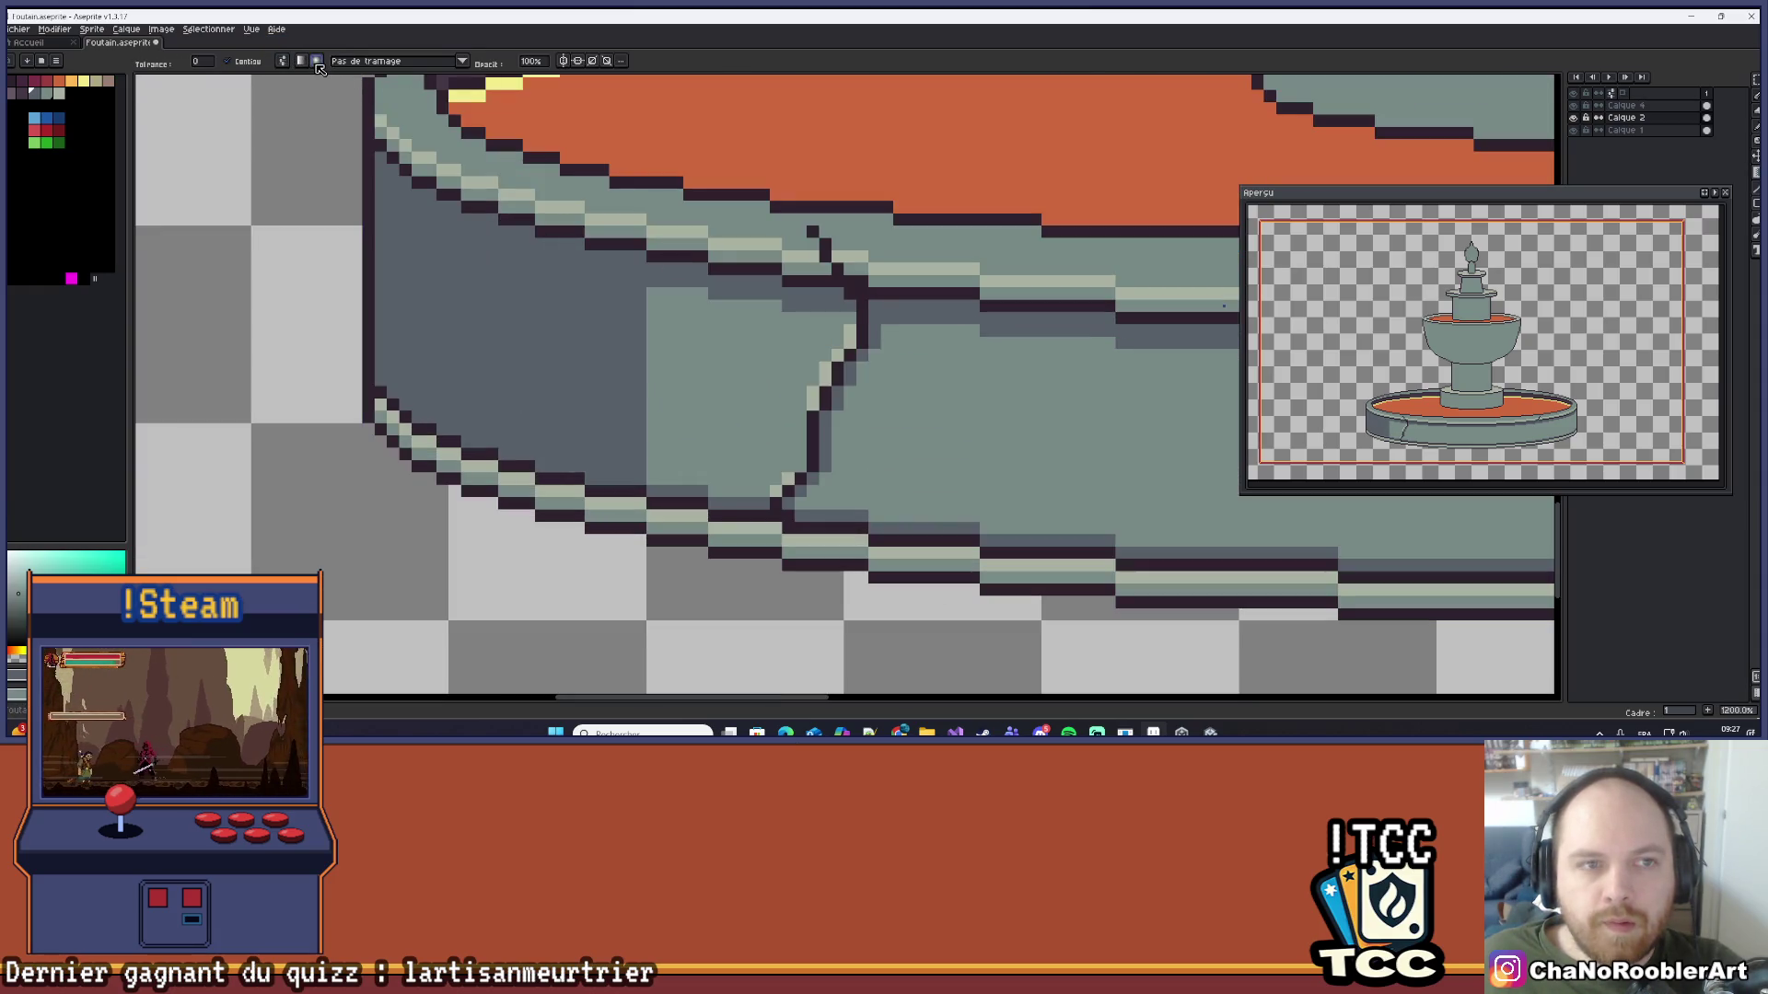
left_click(423, 70)
left_click(393, 195)
Step: Test the dithered radial gradient on the basin several times, undoing every trial
left_click_drag(578, 359, 679, 382)
key("v")
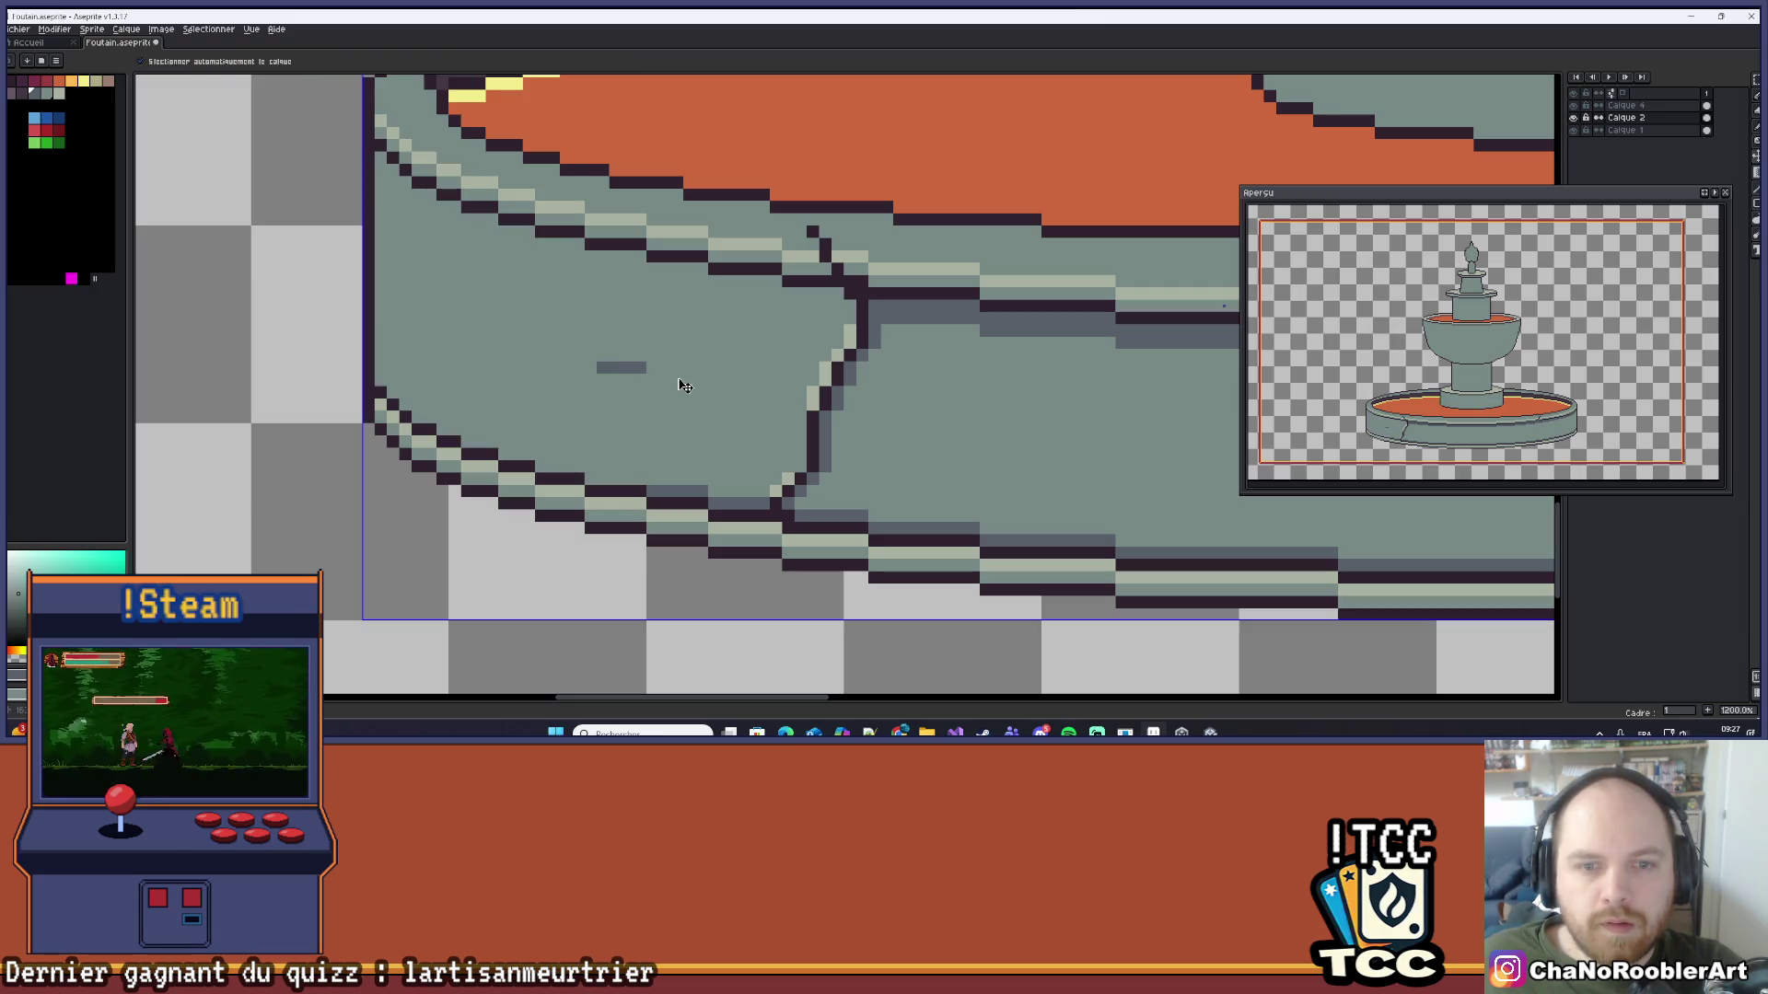
key("ctrl+z")
key("ctrl+y")
key("ctrl+z")
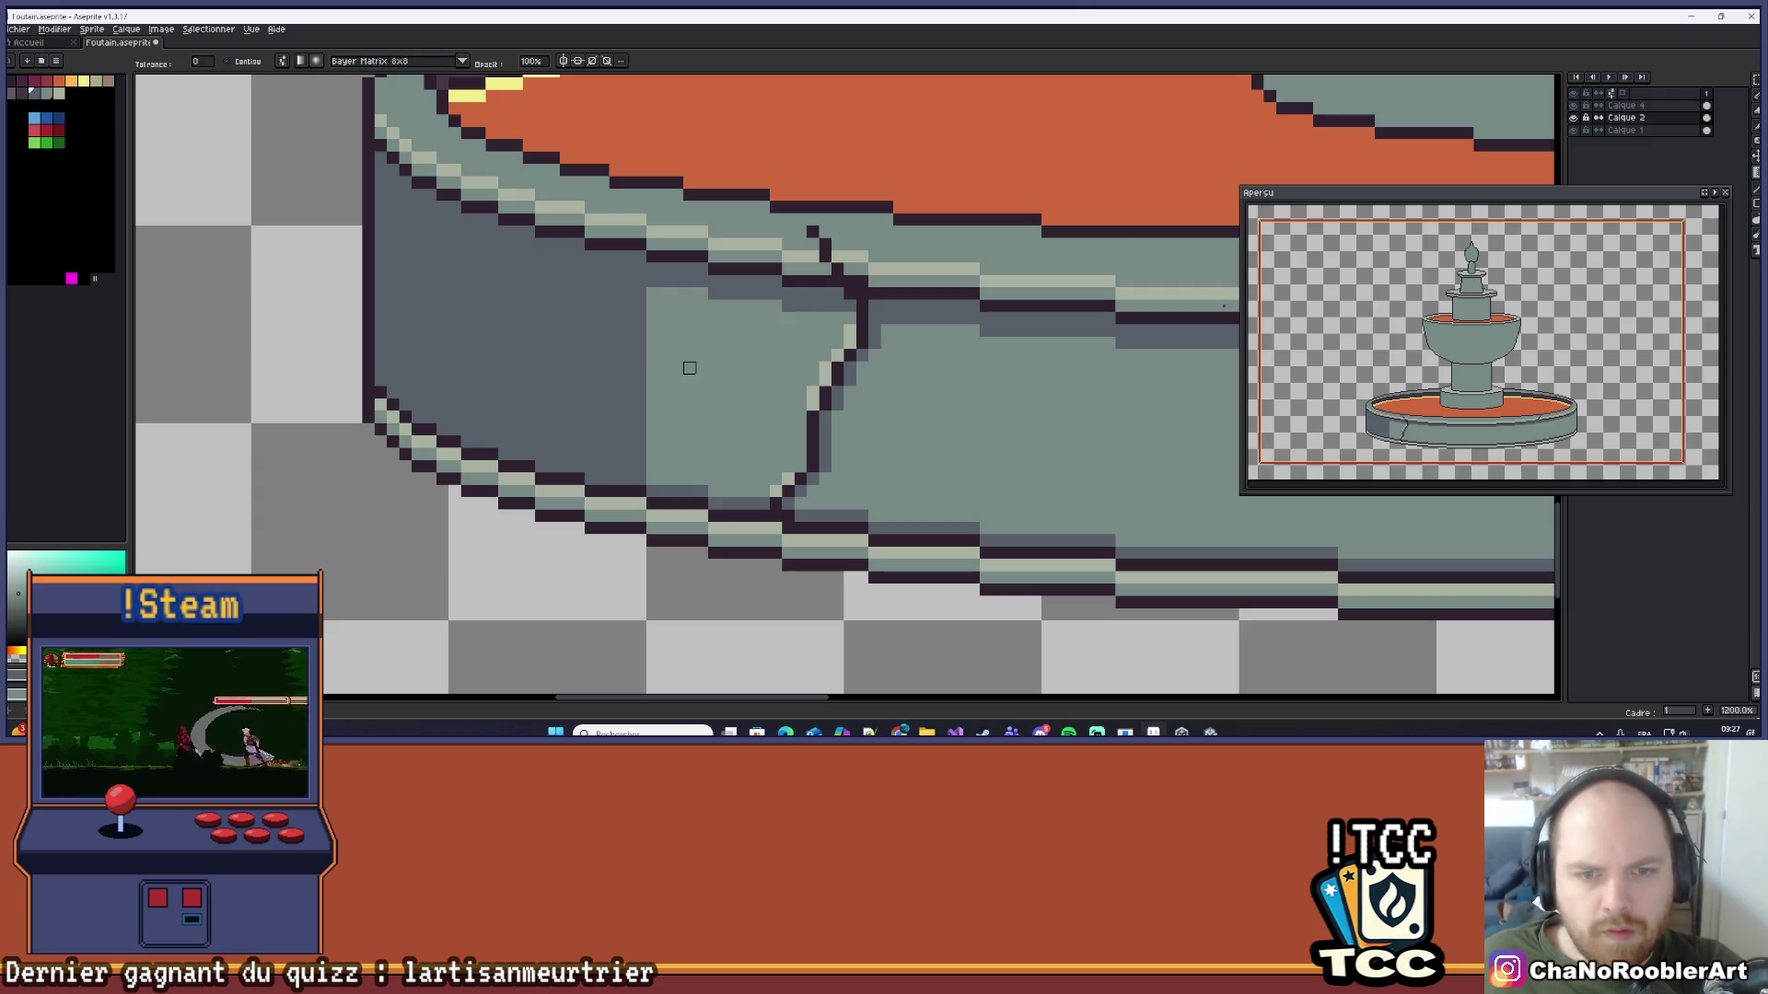
left_click(652, 368)
key("ctrl+z")
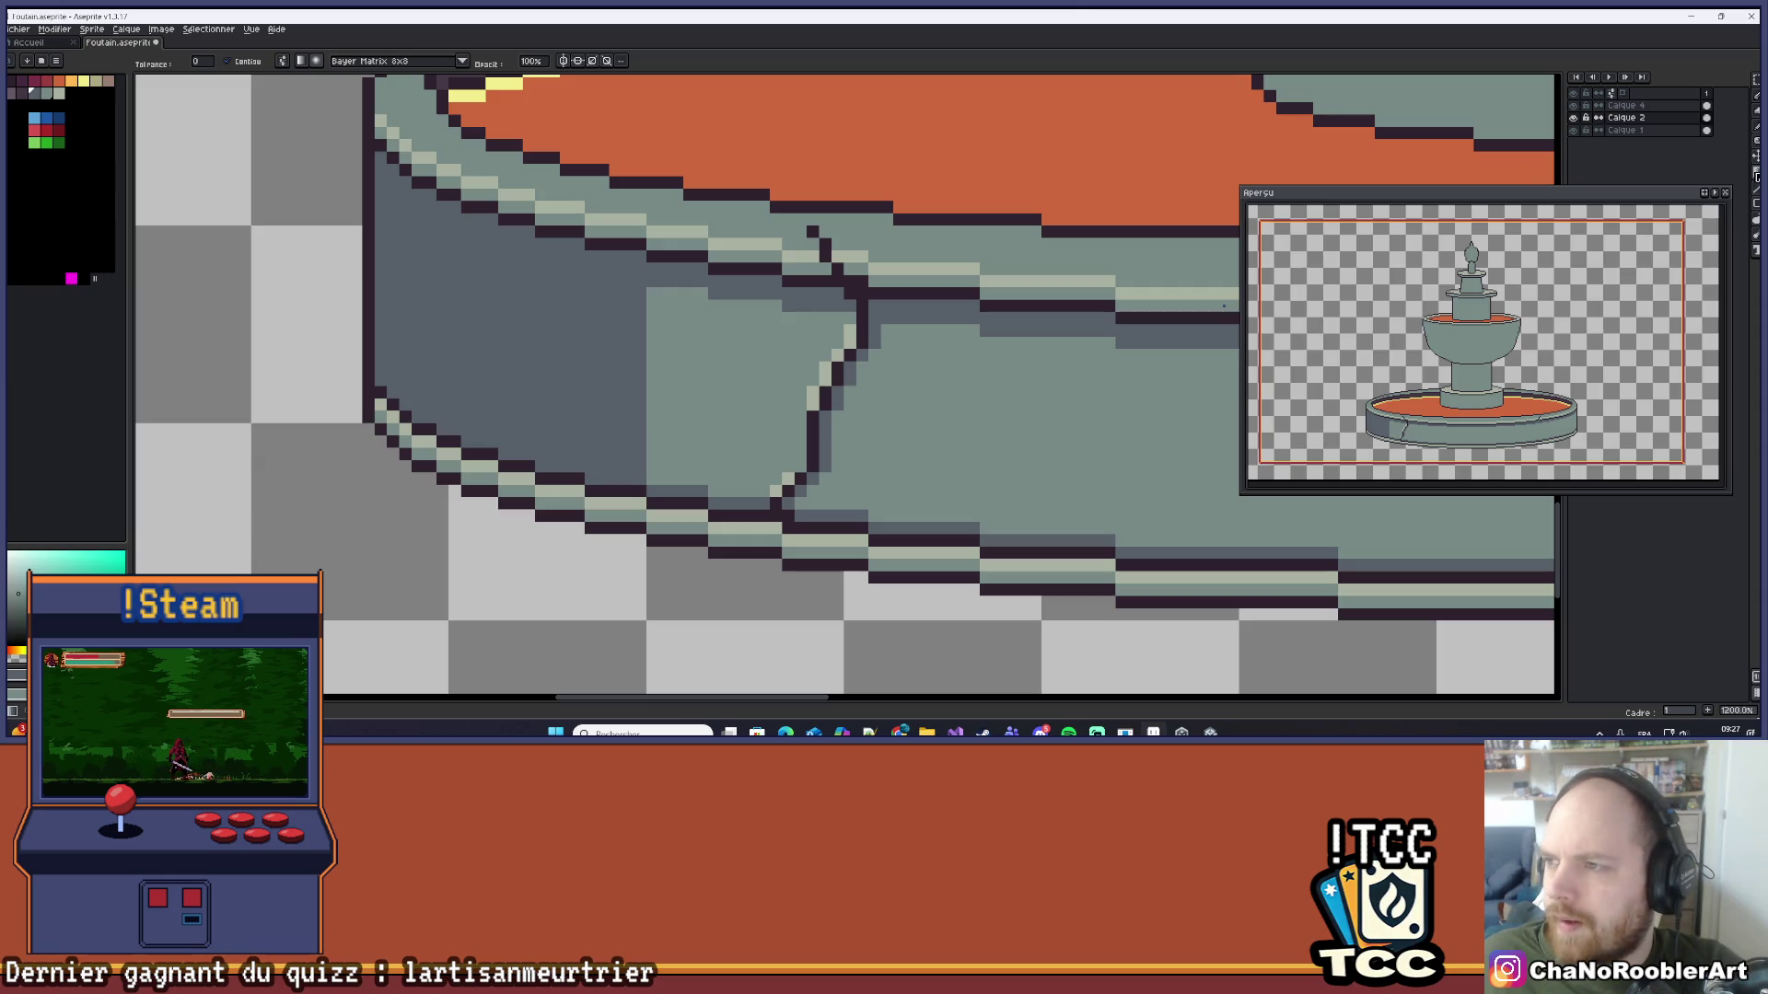
left_click(603, 393)
key("ctrl+z")
scroll(727, 380, "down", 3)
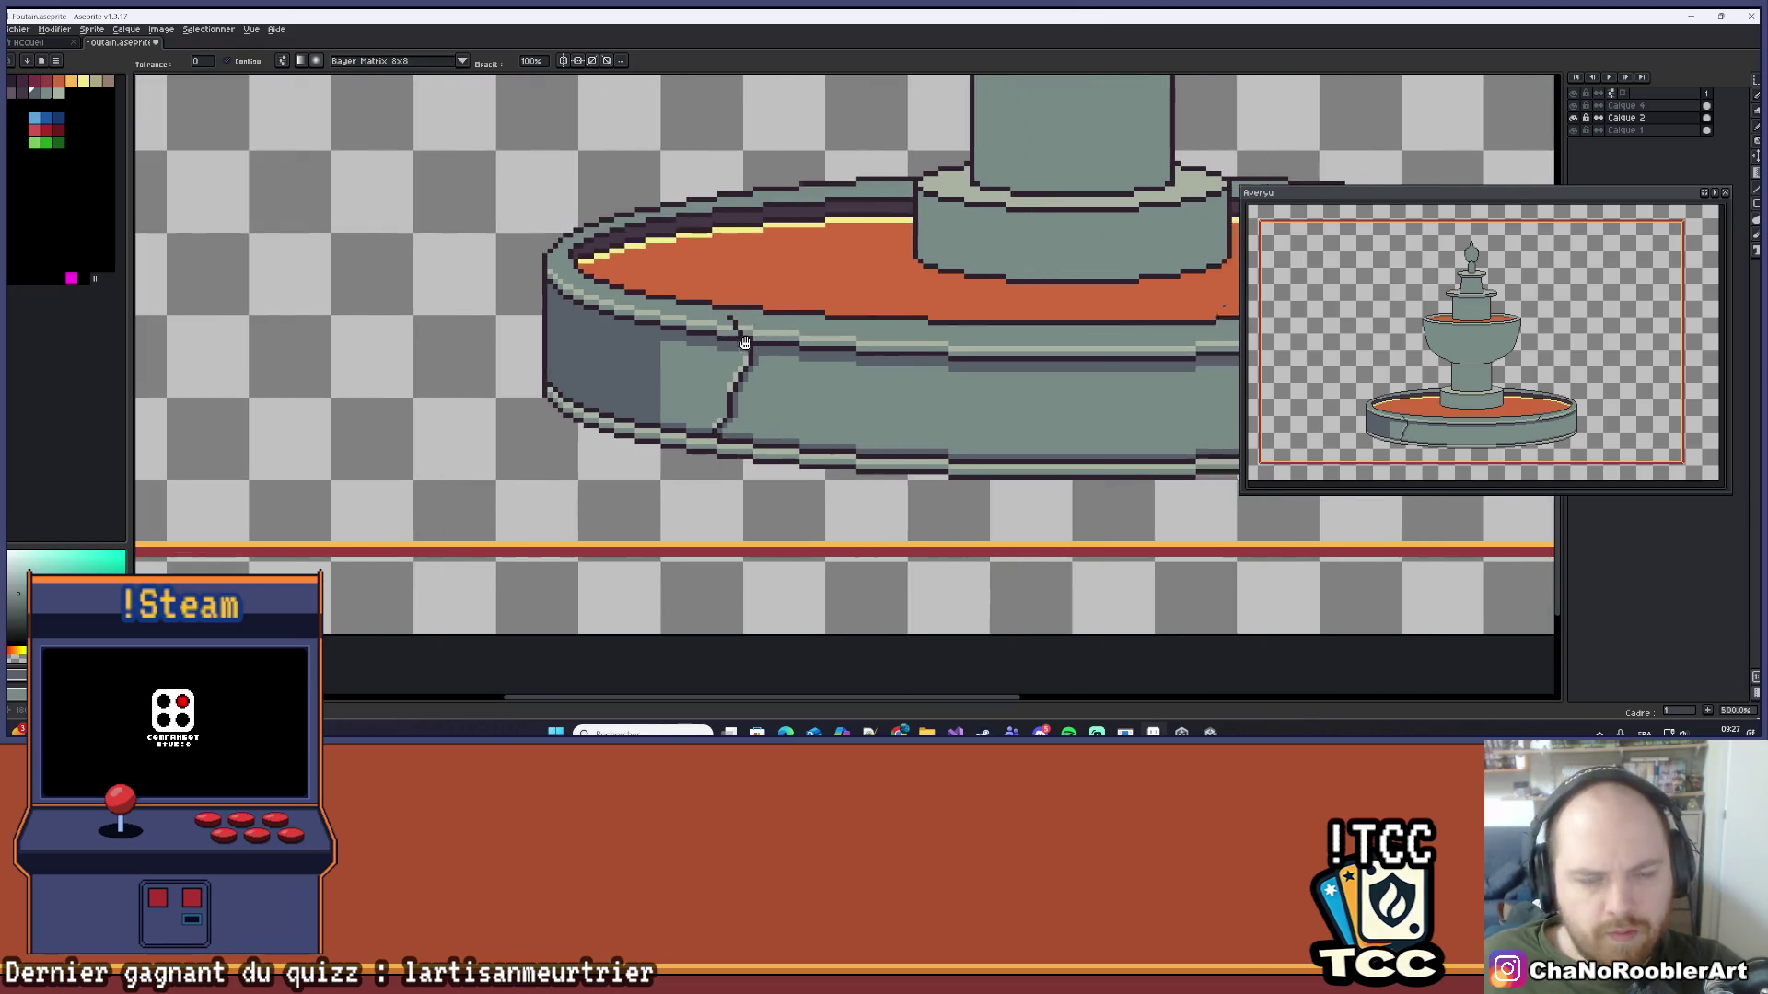
Step: Move the Aperçu preview window aside and briefly toggle Calque 2's visibility
mouse_move(1469, 193)
left_mouse_down()
mouse_move(1550, 389)
mouse_move(1591, 433)
mouse_move(1593, 388)
left_mouse_up()
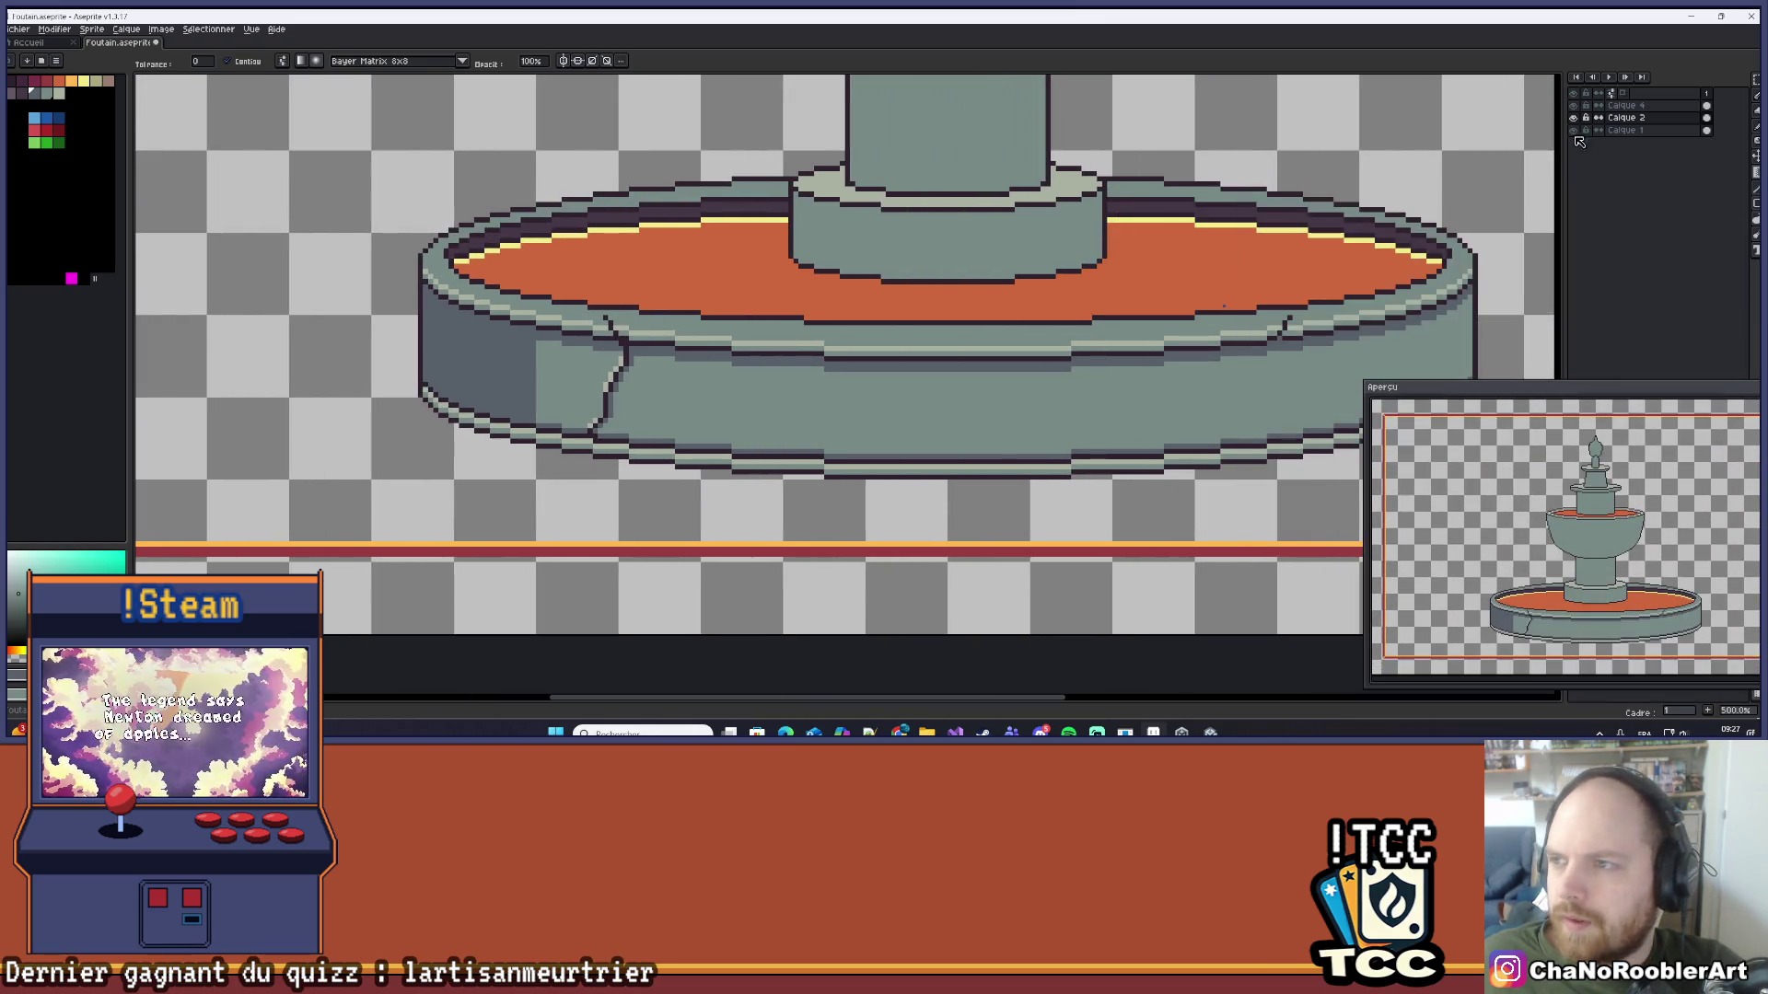
left_click(1574, 118)
left_click(1573, 118)
mouse_move(836, 400)
left_mouse_down()
mouse_move(646, 441)
mouse_move(812, 431)
left_mouse_up()
Step: Try grey-green background fills and a grey pencil stroke, undoing each so the background stays transparent
key("i")
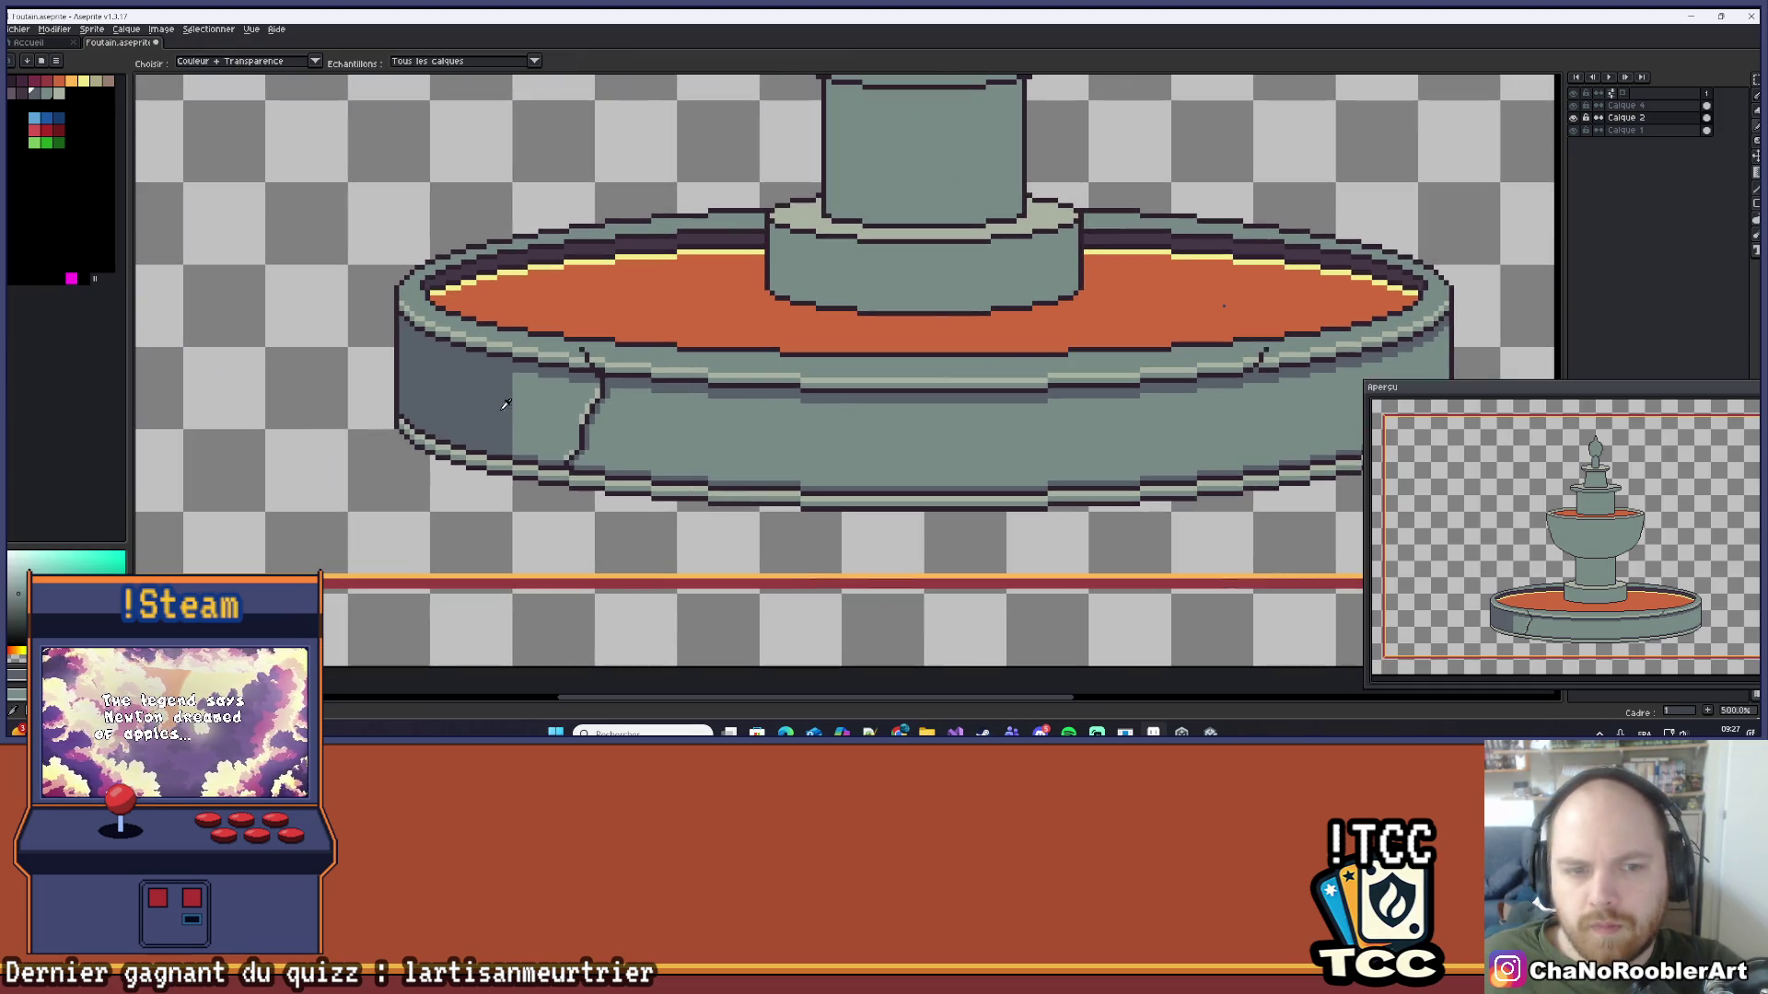
key("g")
left_click(299, 463)
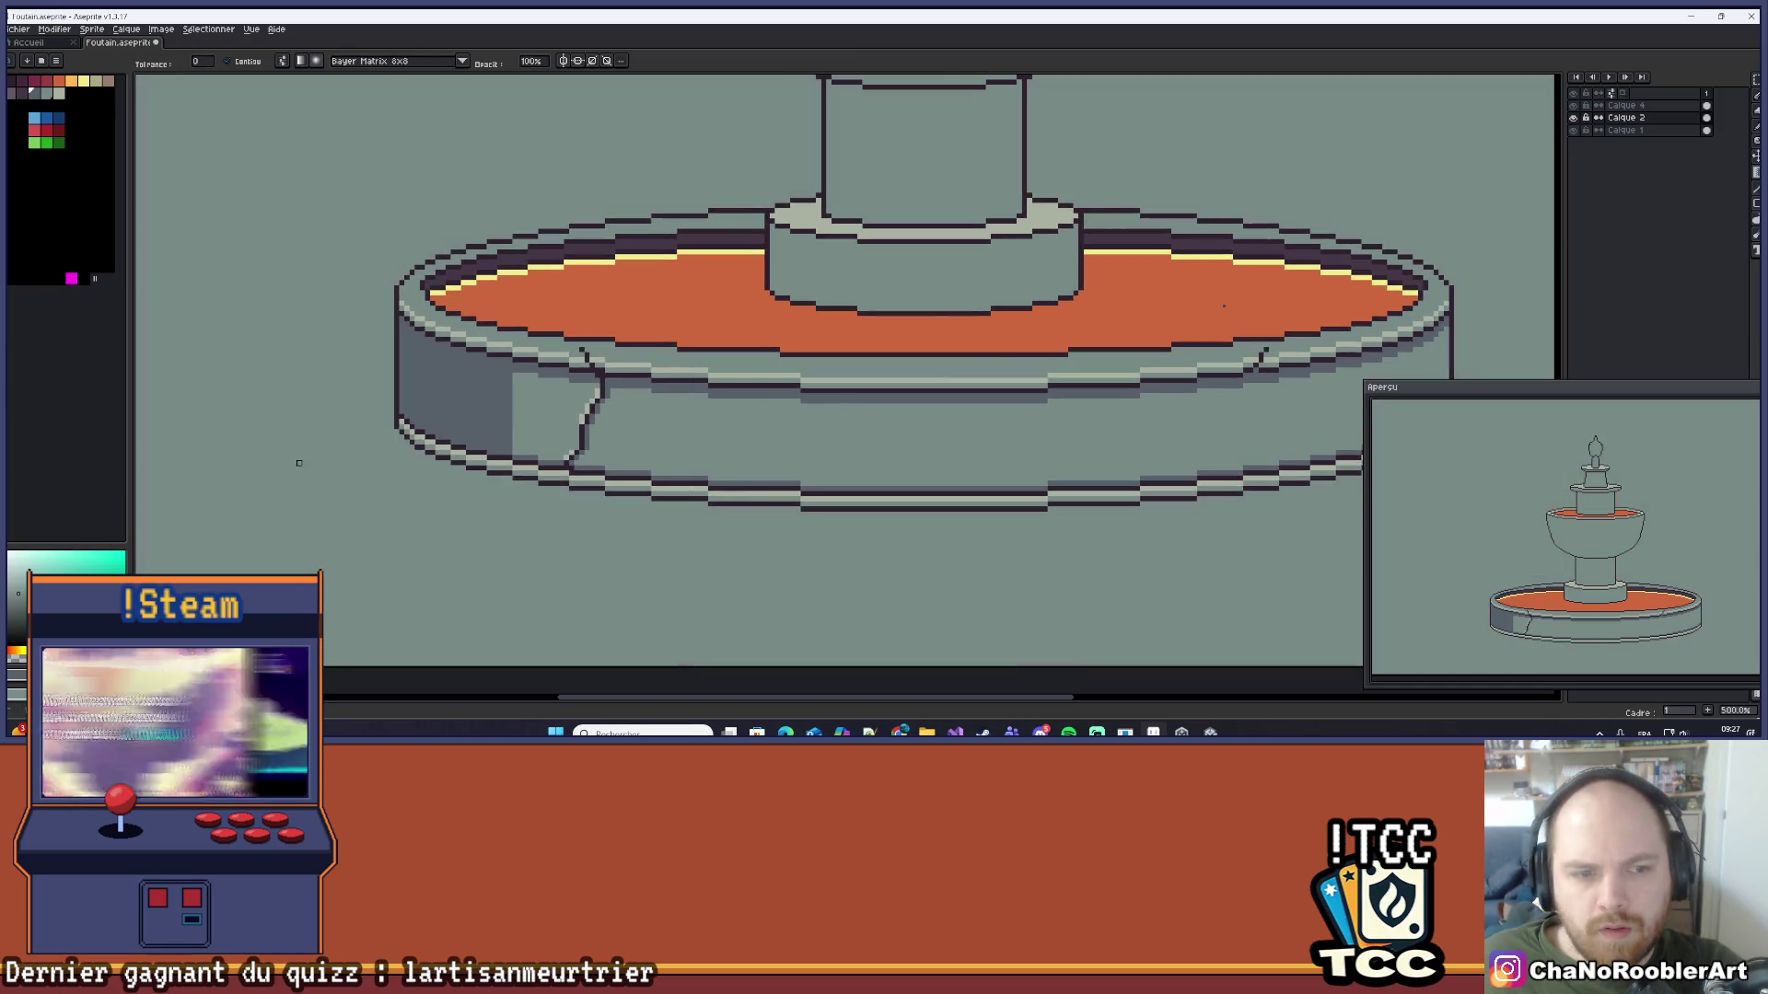
key("1")
key("ctrl+z")
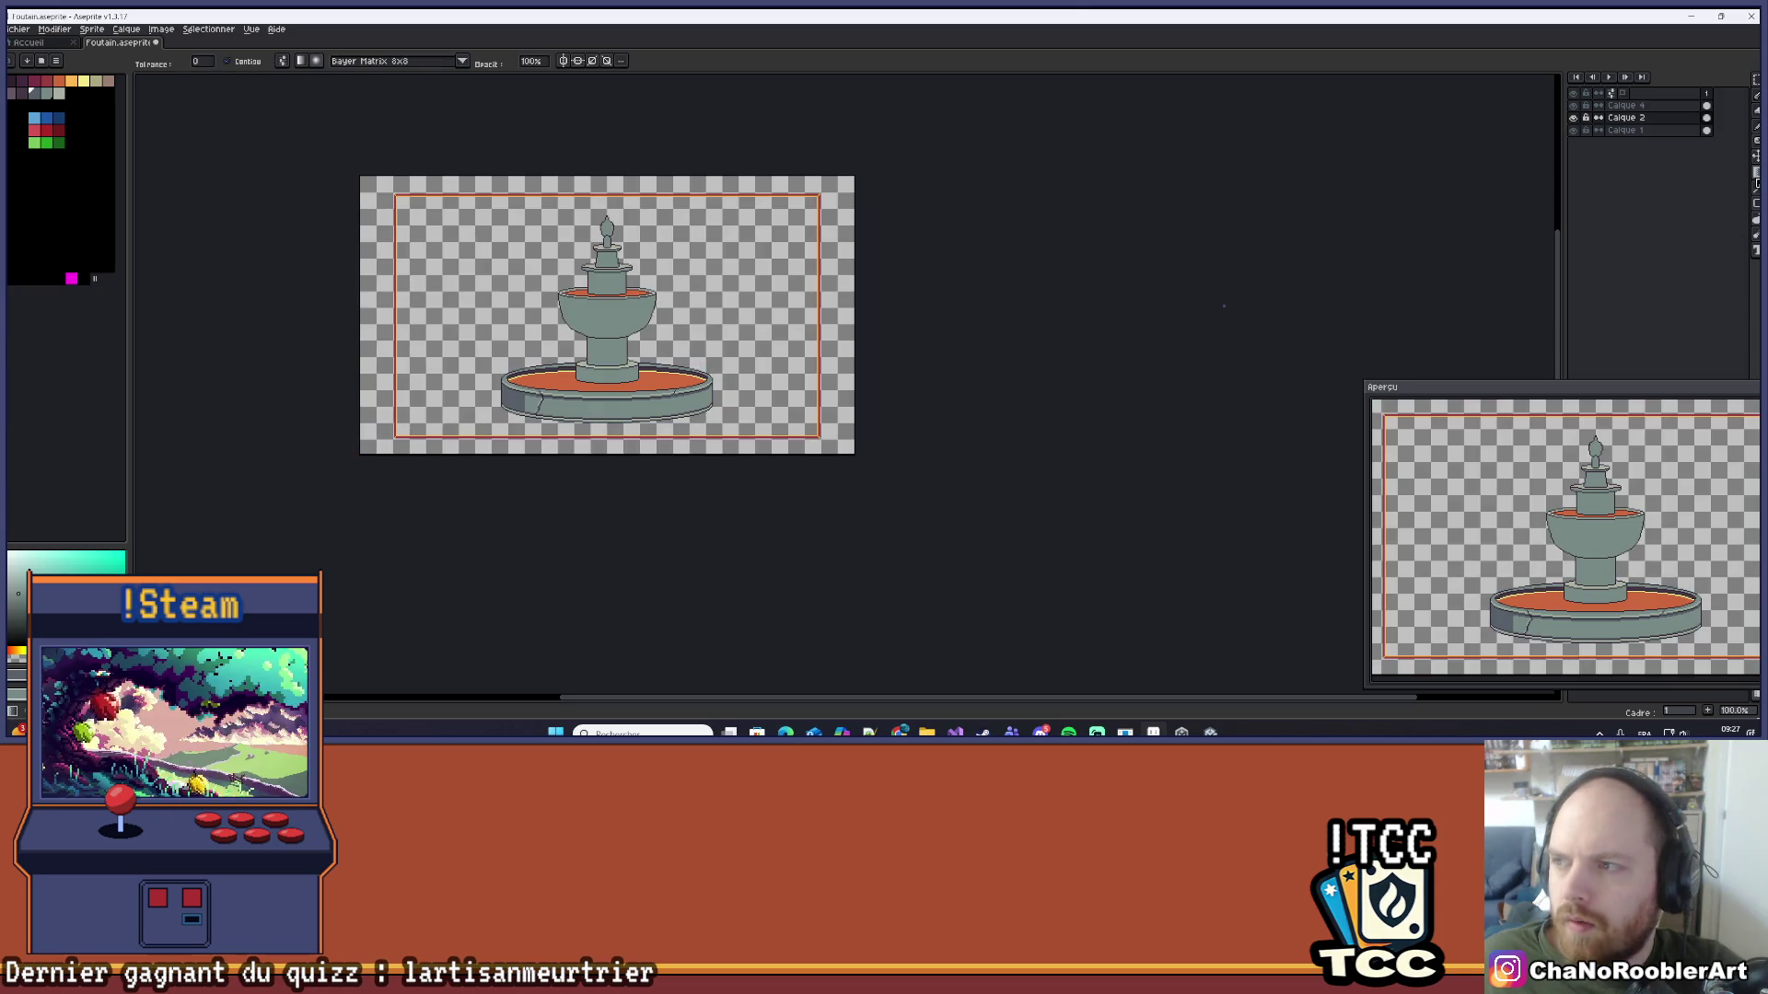
left_click(419, 235)
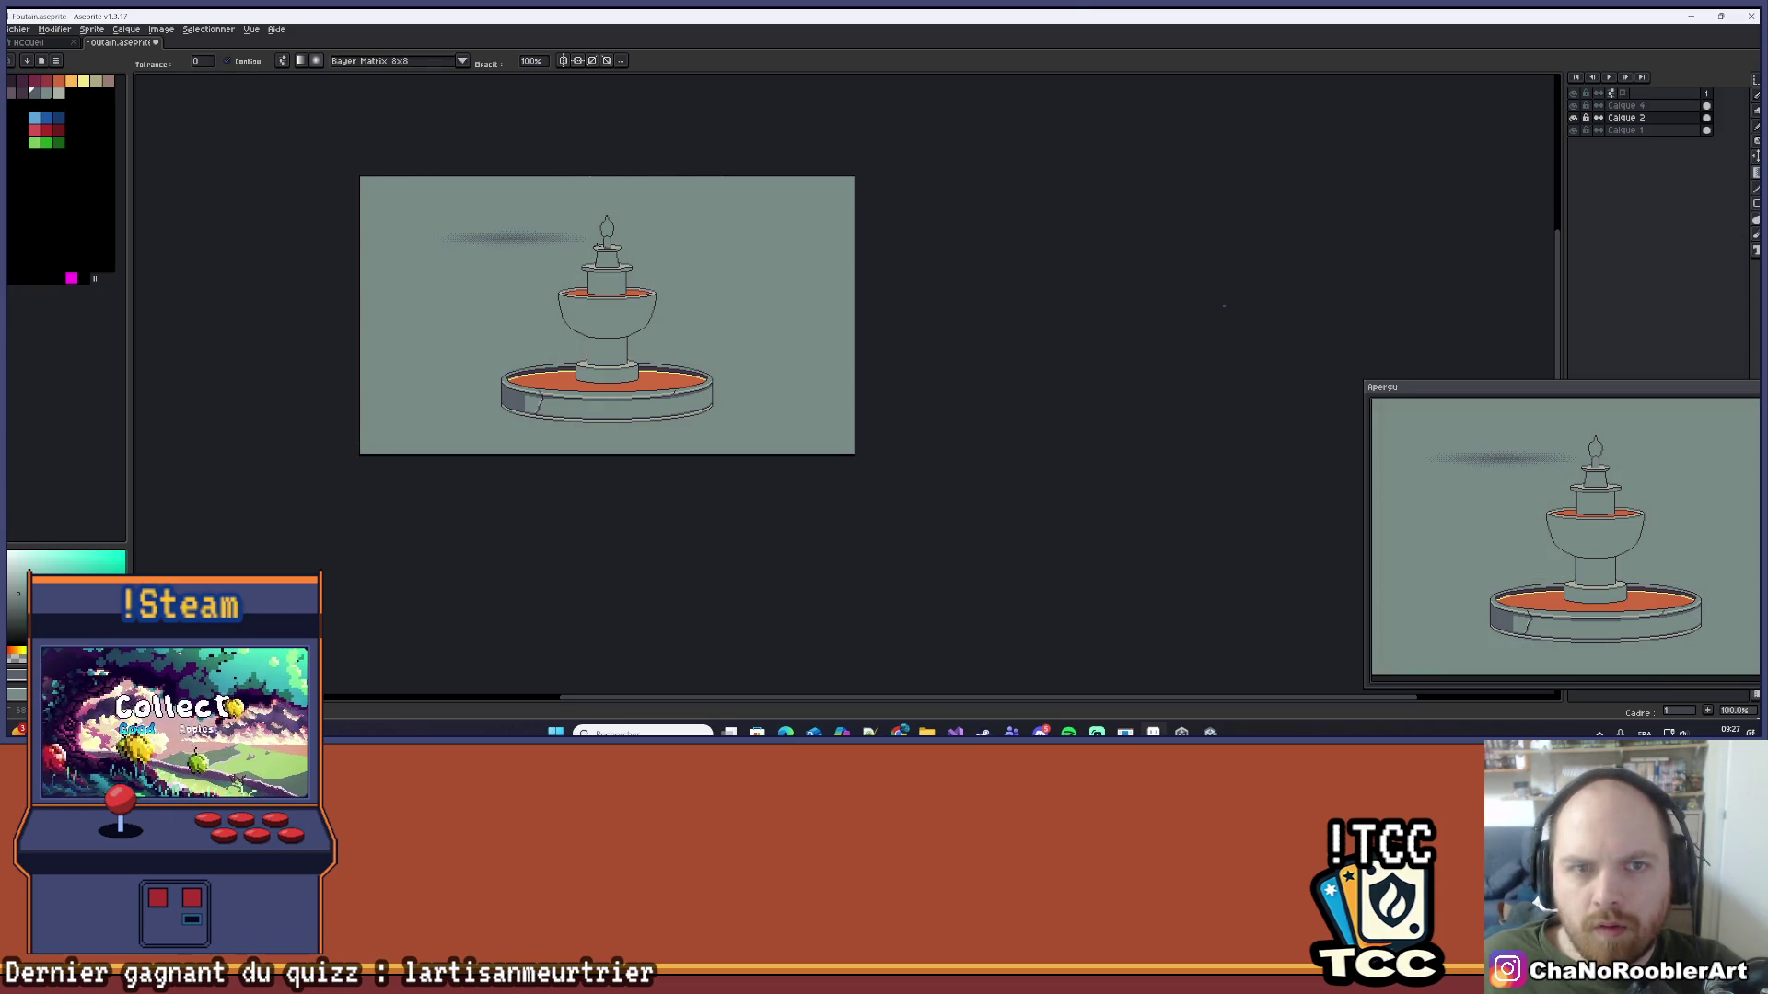
key("ctrl+z")
key("b")
mouse_move(425, 236)
left_mouse_down()
mouse_move(465, 284)
mouse_move(552, 136)
left_mouse_up()
scroll(490, 284, "up", 2)
key("ctrl+z")
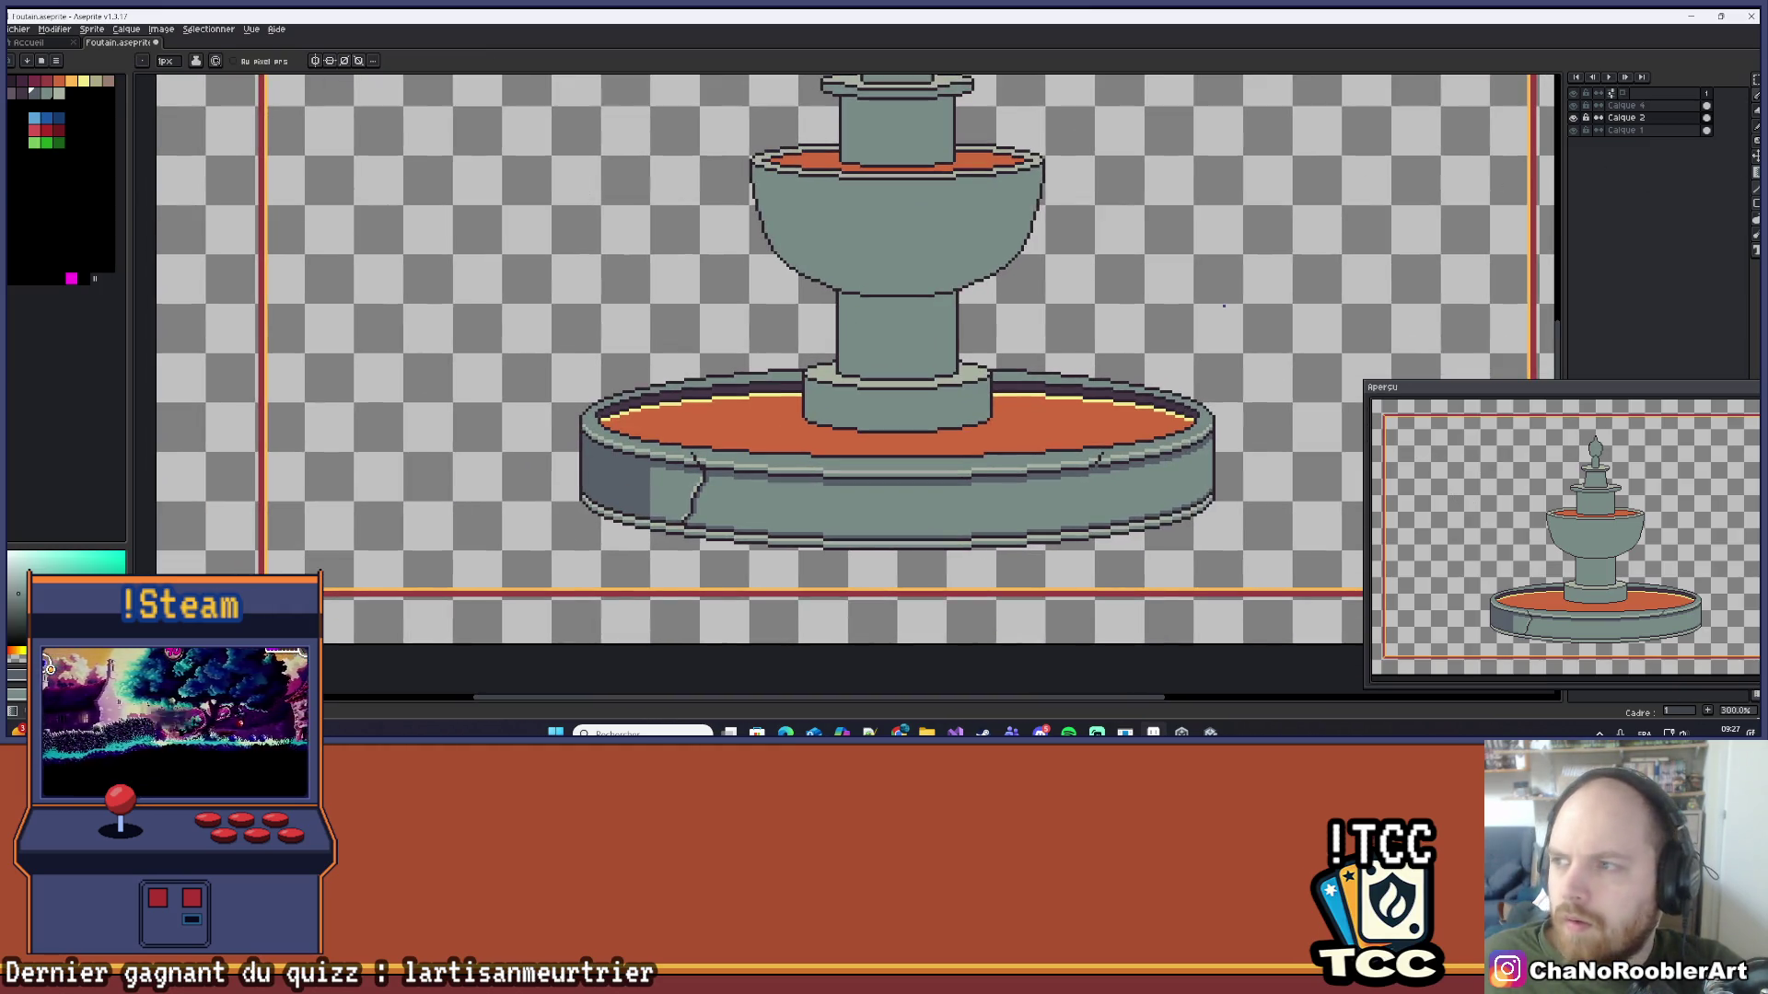
Step: Test a Bayer 8x8 dithered gradient, undo it, then shade the left wall section with it
left_click(1756, 189)
mouse_move(419, 274)
left_mouse_down()
mouse_move(802, 290)
mouse_move(709, 387)
mouse_move(677, 358)
left_mouse_up()
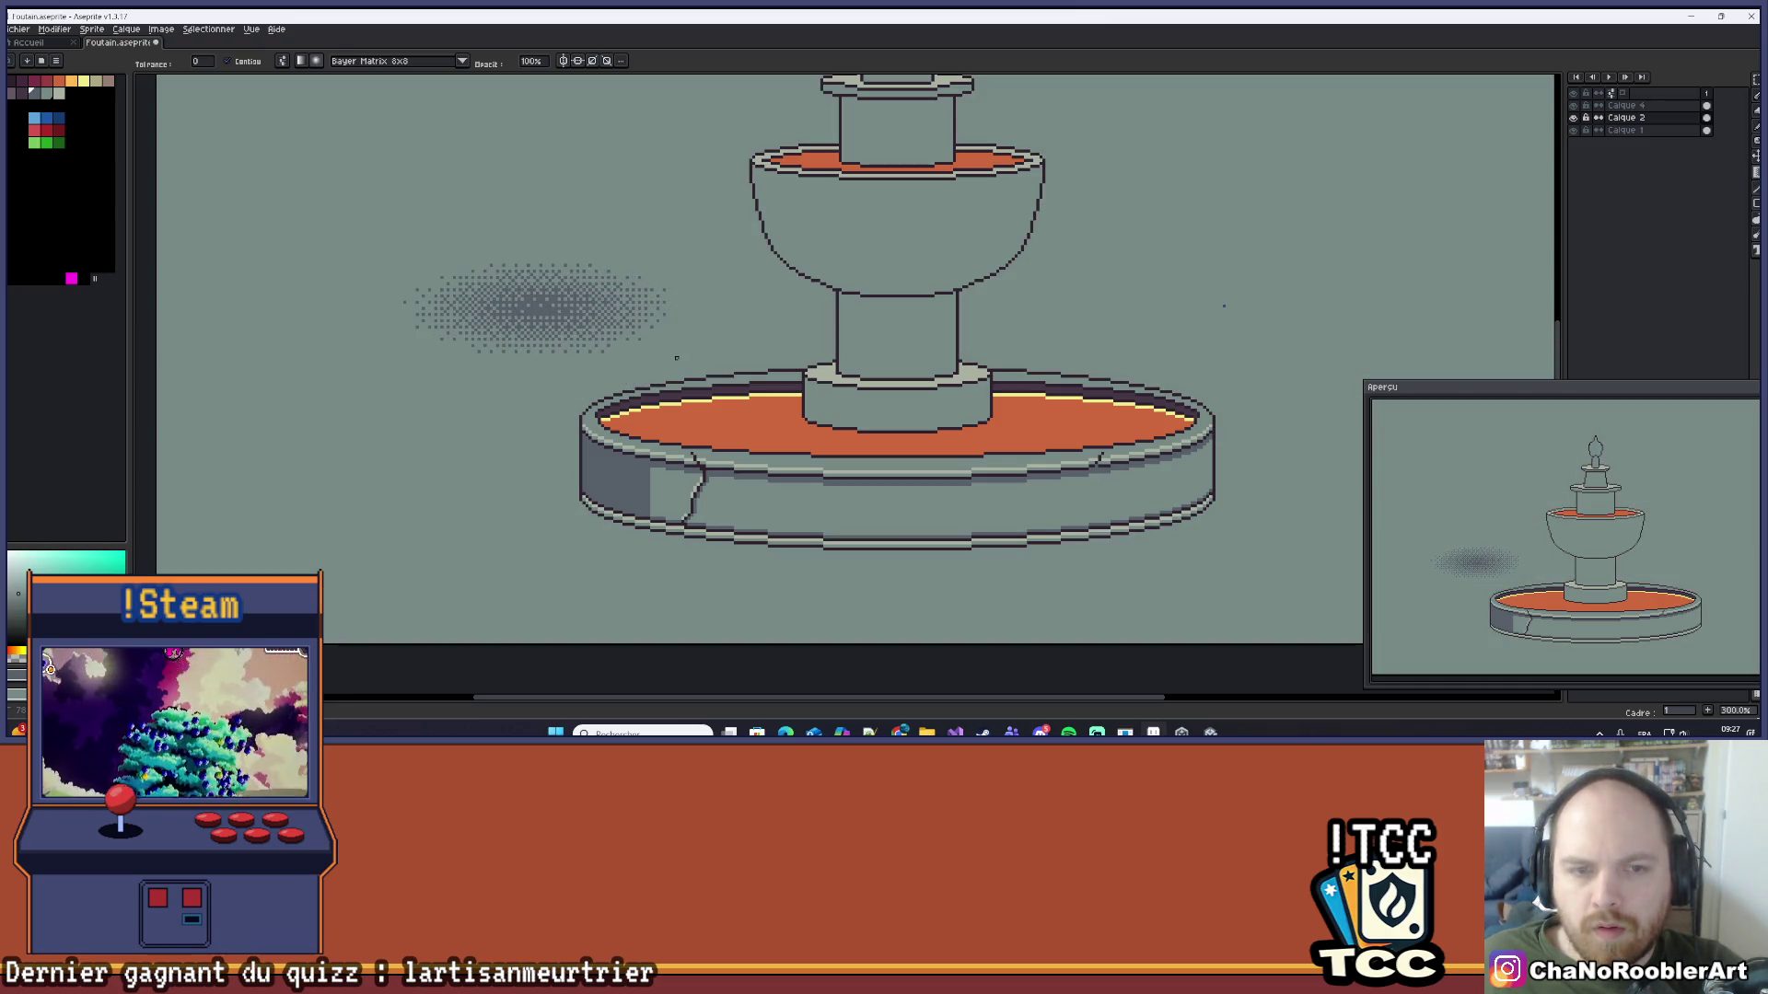
key("ctrl+z")
scroll(605, 511, "up", 2)
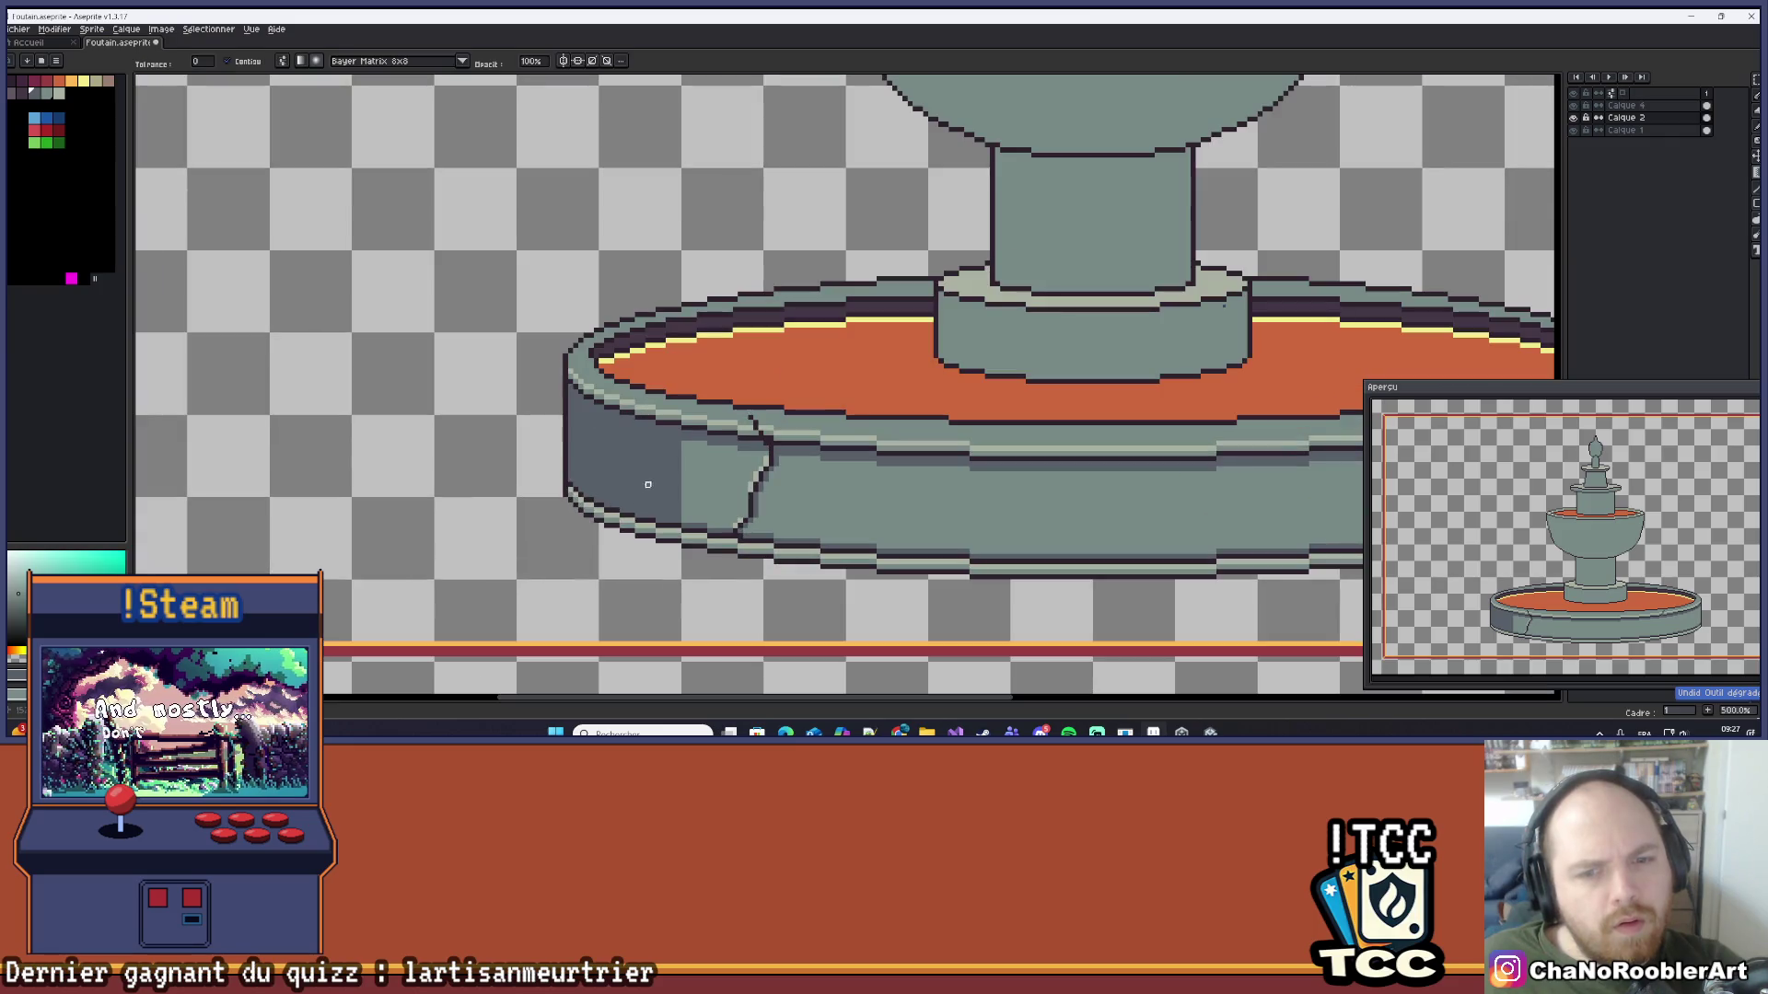
left_click_drag(665, 479, 755, 485)
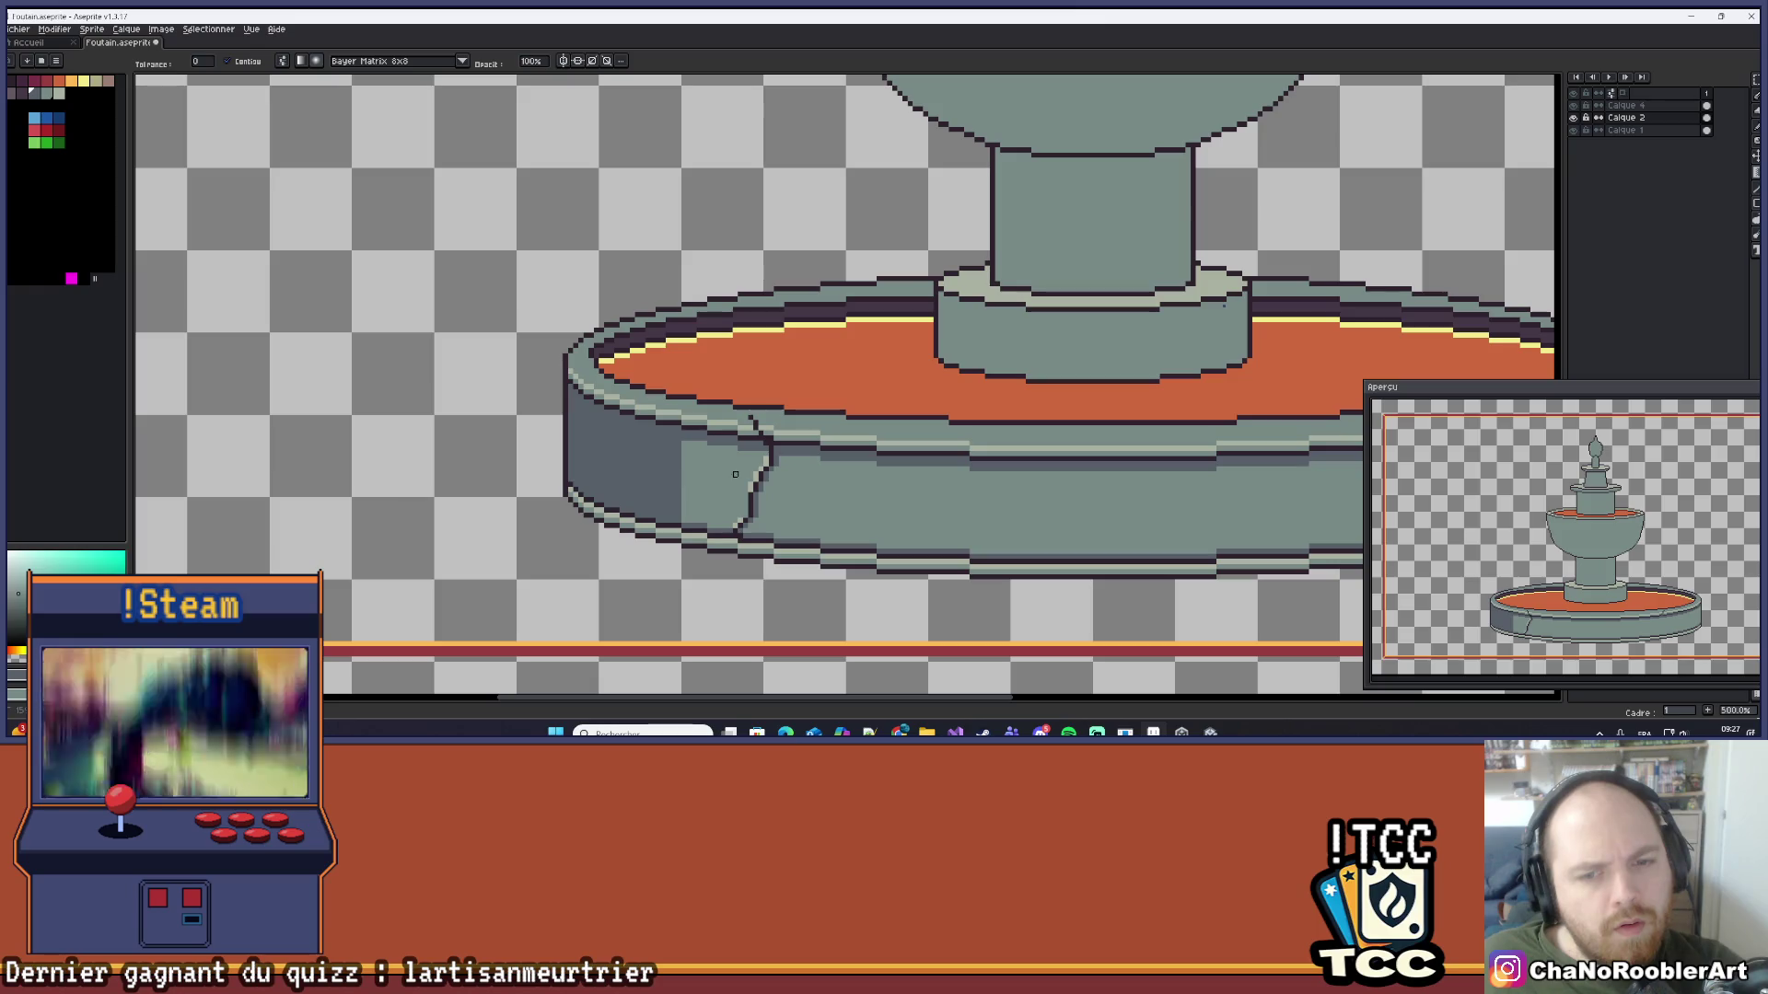
left_click_drag(730, 464, 546, 208)
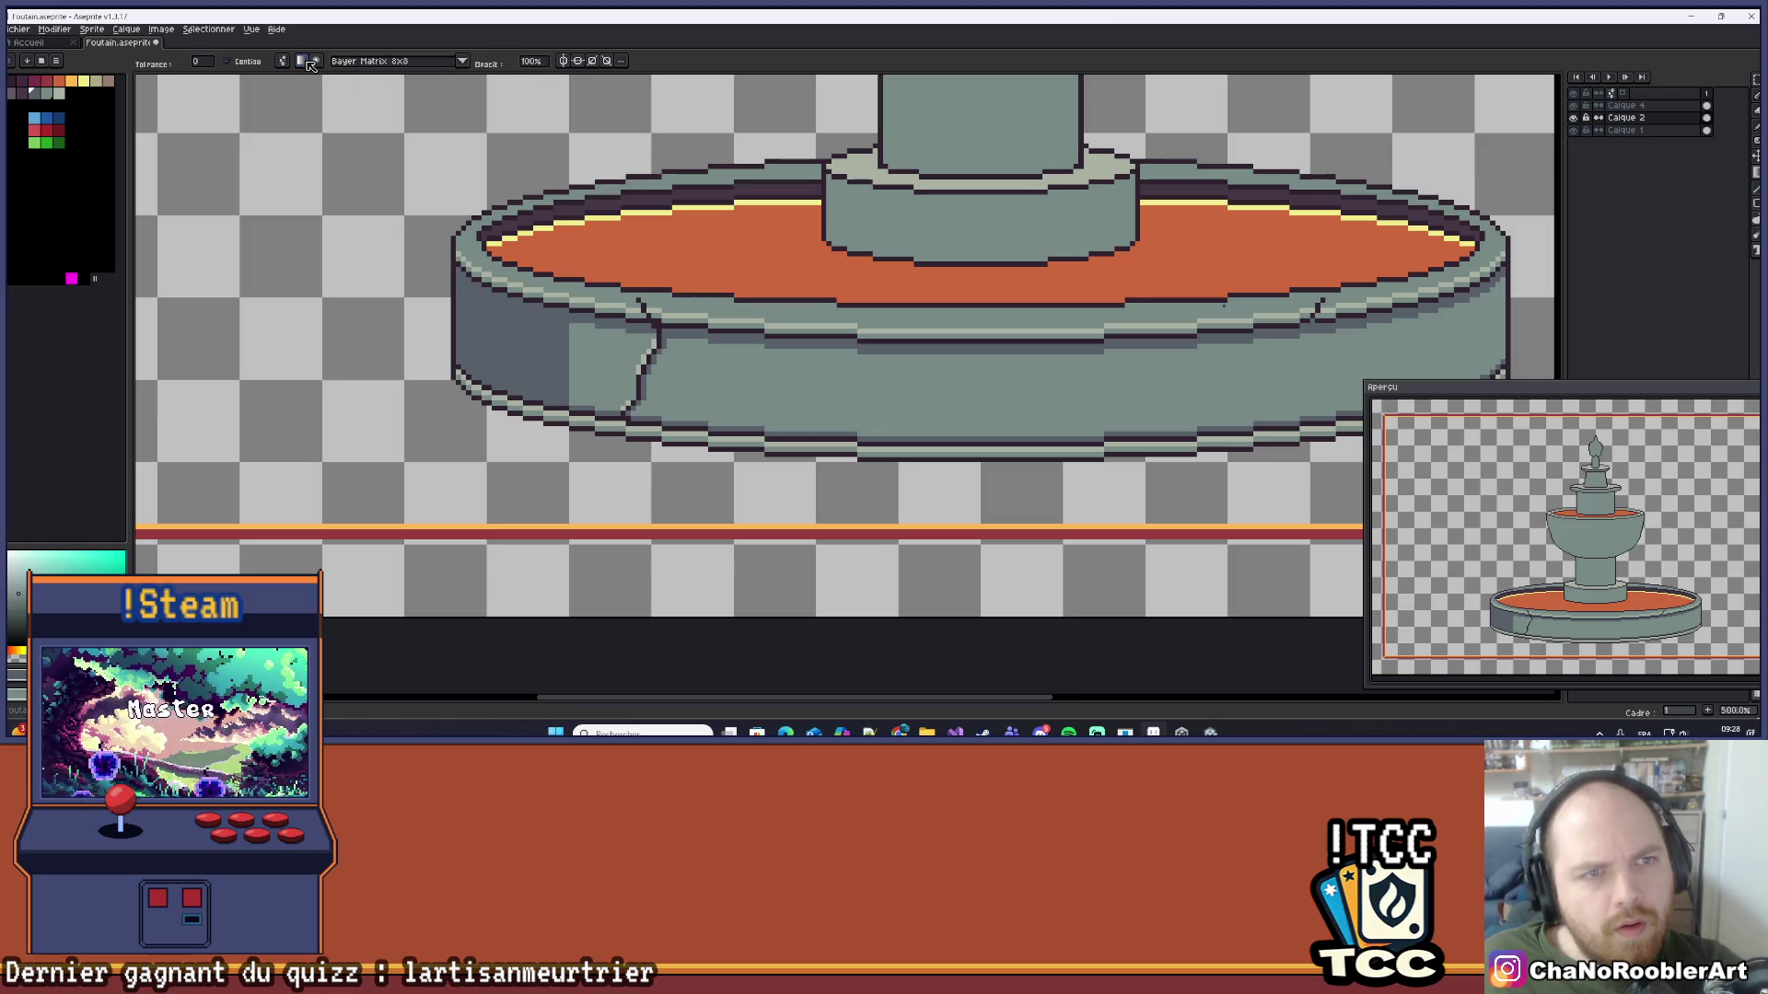
Step: Lay several trial dithered gradients across the left wall section and its flat area
left_click_drag(536, 362, 633, 368)
scroll(680, 362, "up", 6)
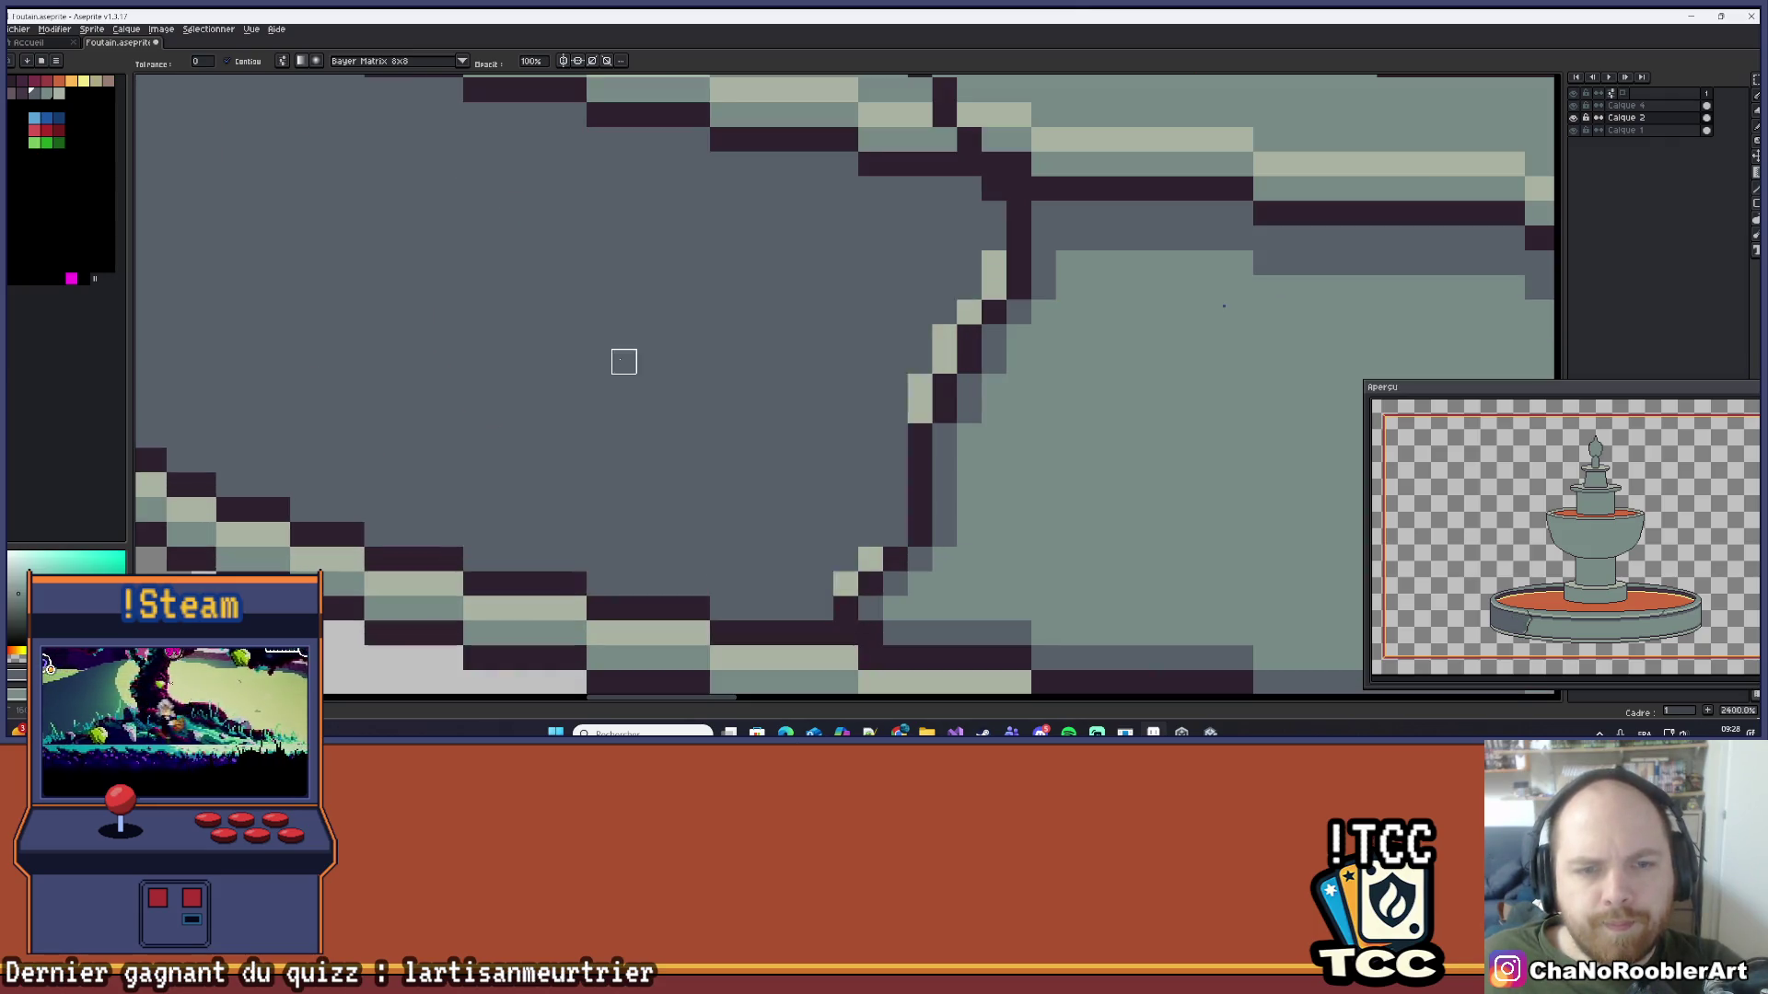
left_click_drag(623, 362, 770, 363)
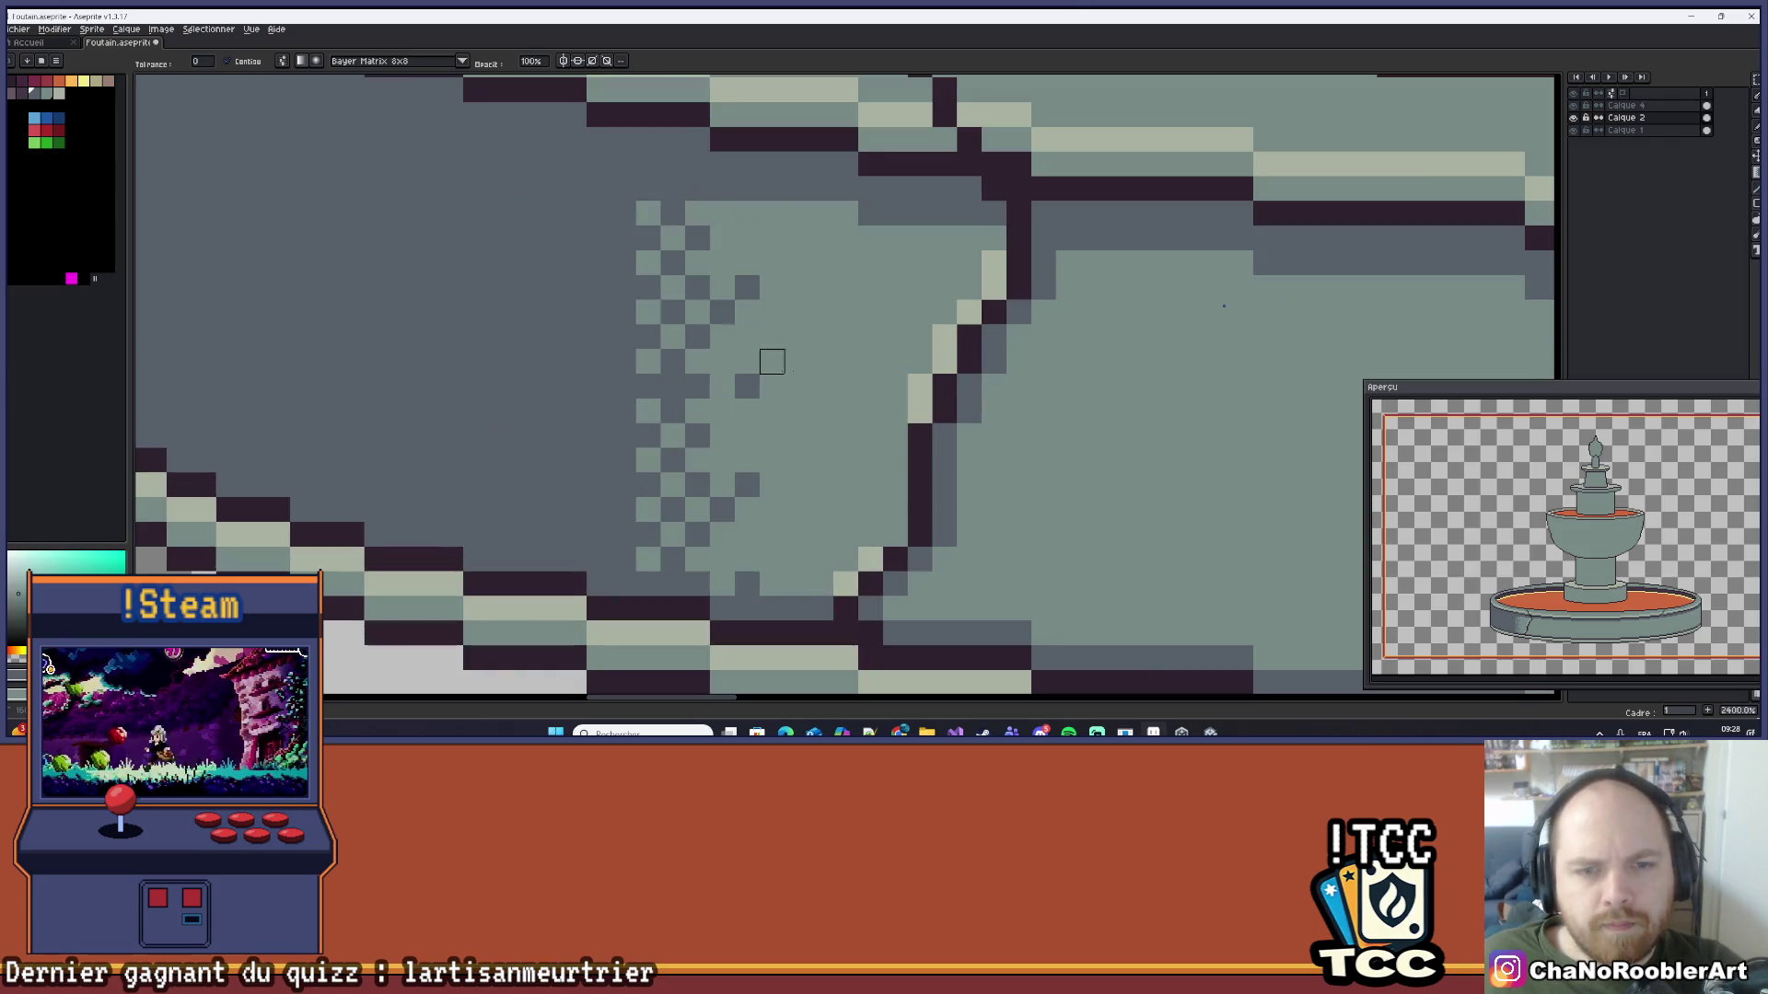
scroll(860, 394, "down", 3)
left_click_drag(918, 381, 870, 406)
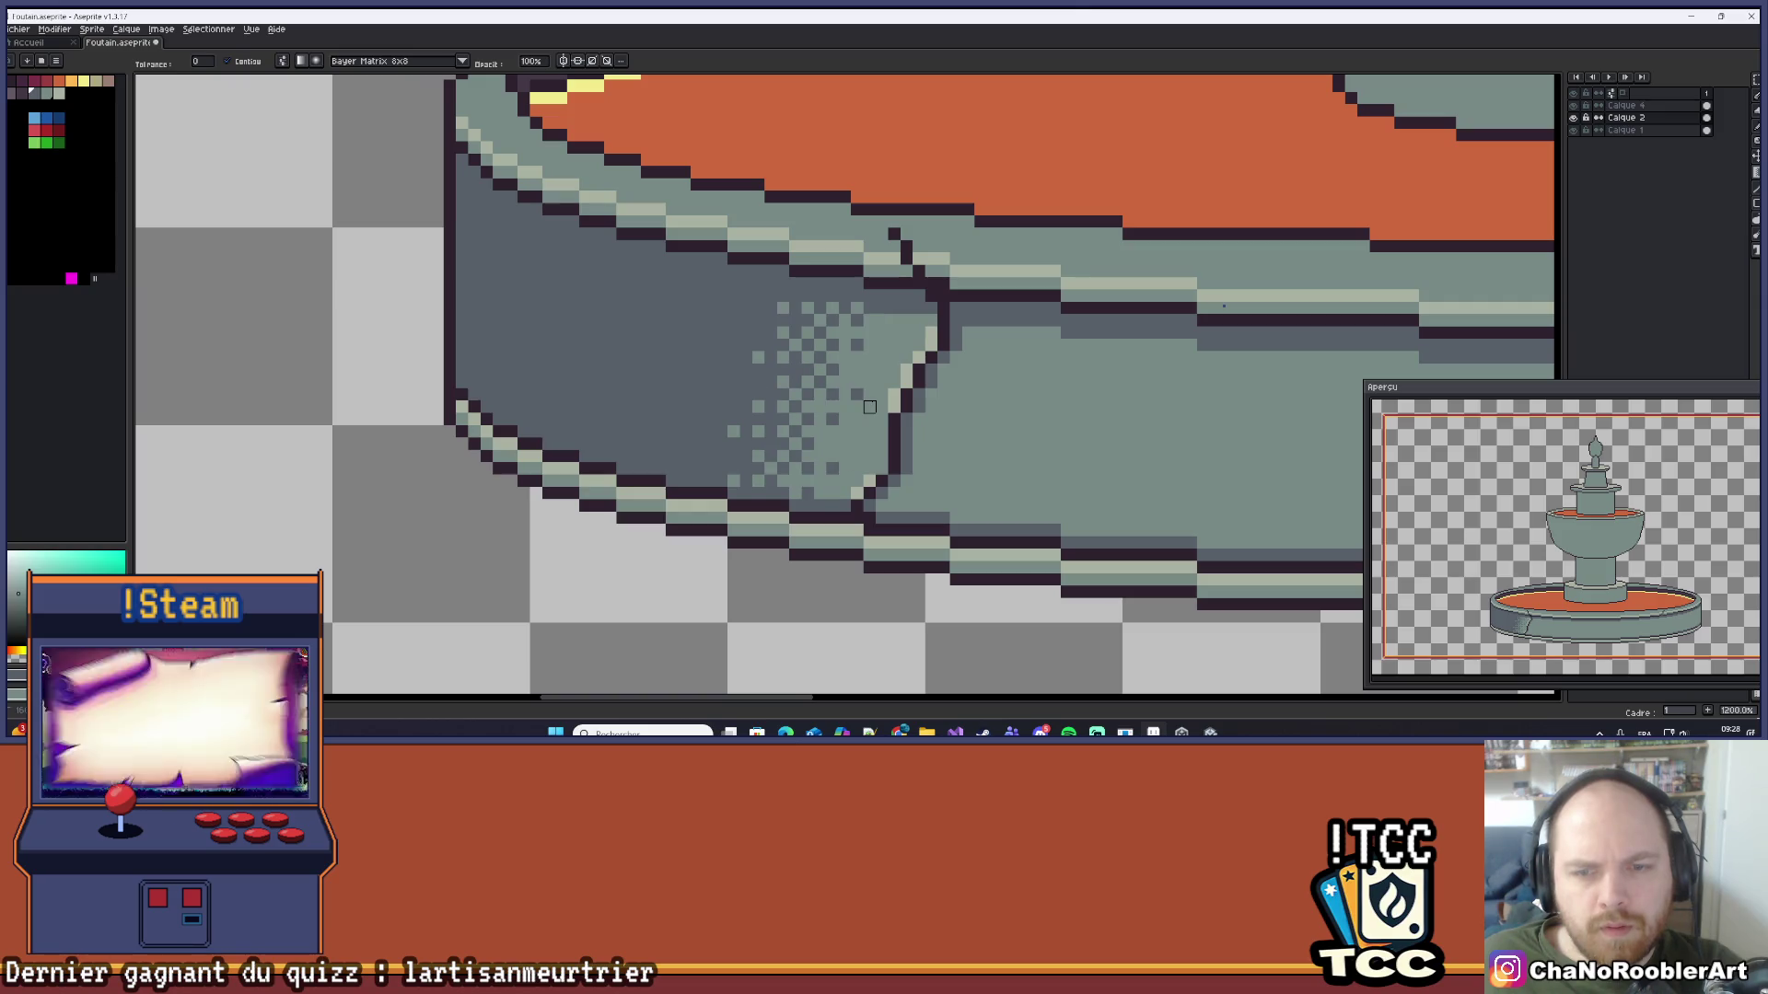
scroll(869, 406, "down", 7)
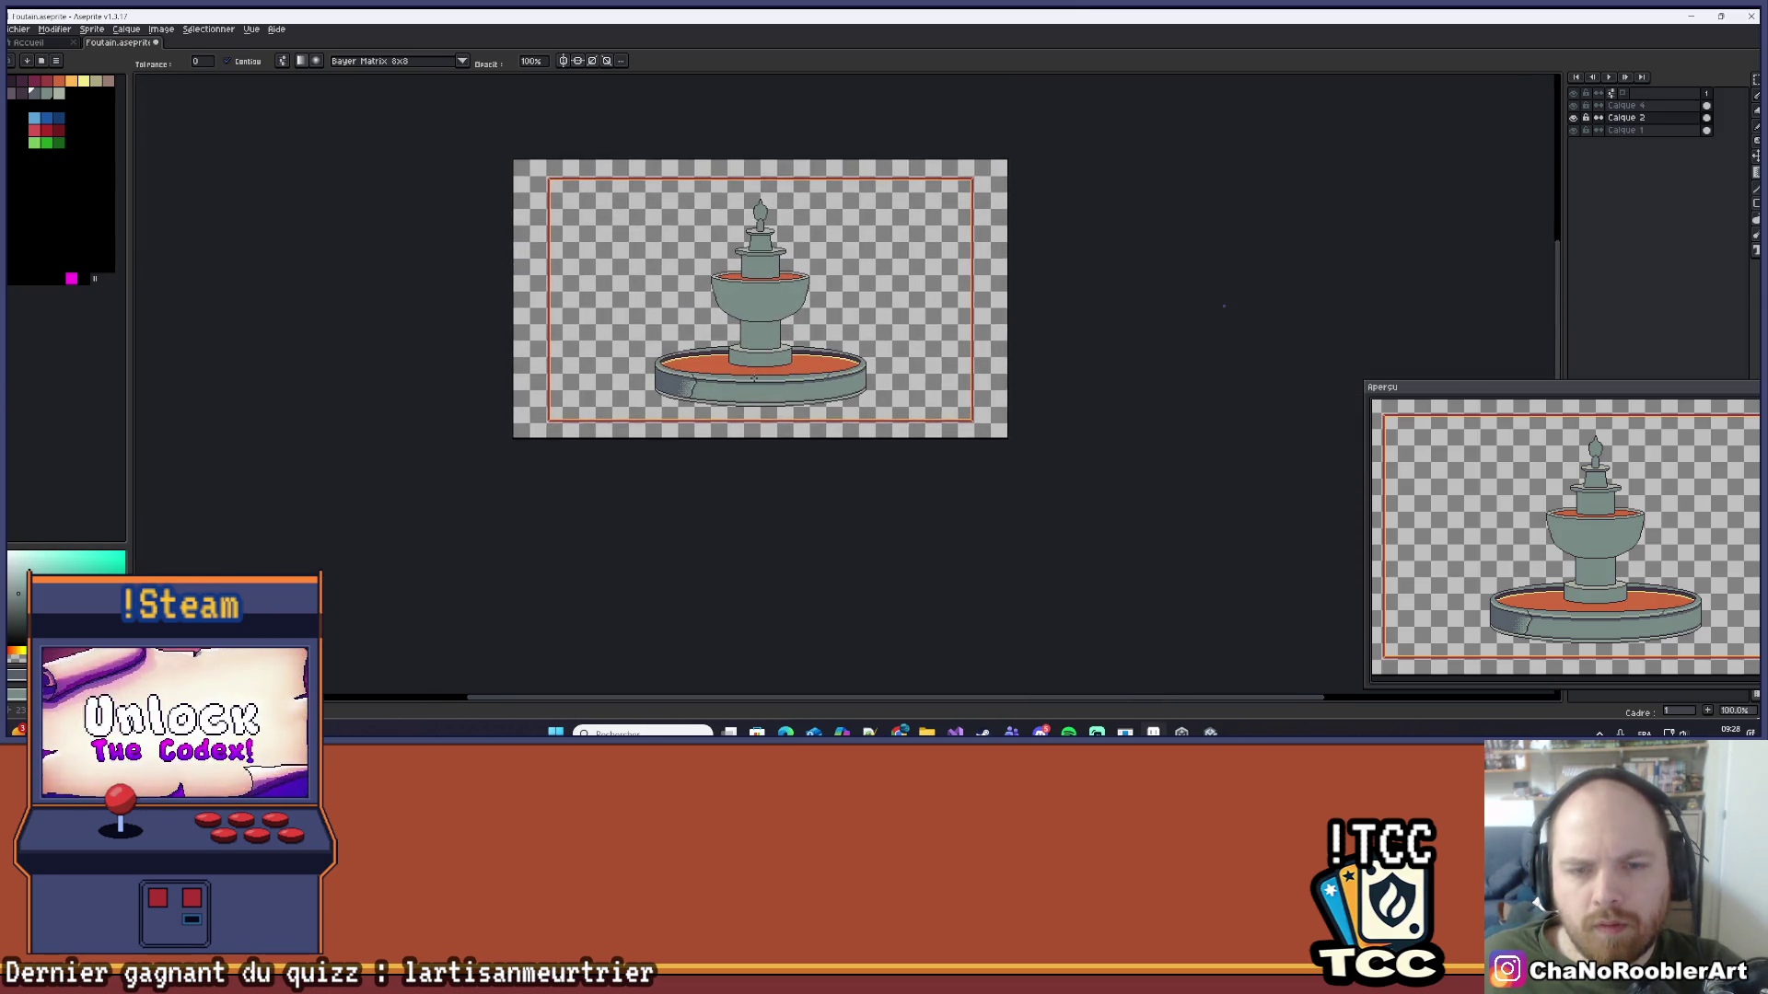
scroll(753, 378, "up", 6)
Step: Undo the old dither bands and drag a fresh Bayer-dithered shadow gradient across the basin's left end
key("ctrl+z")
left_click_drag(590, 348, 677, 362)
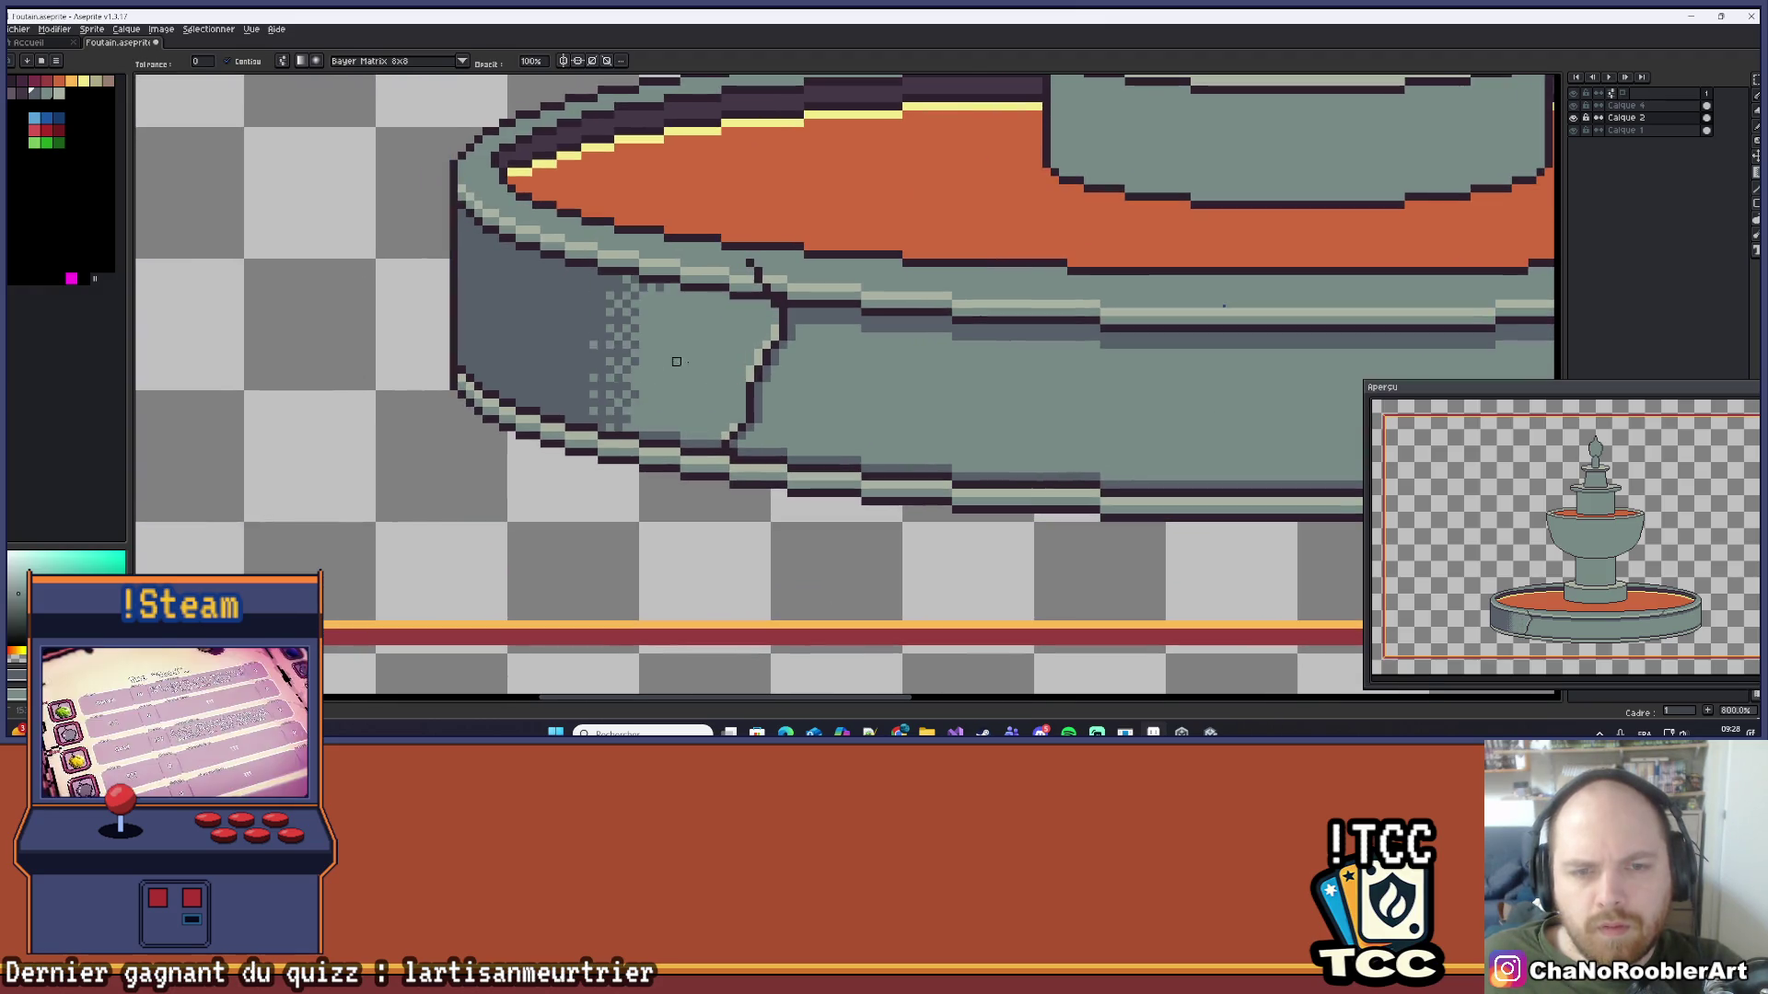
key("v")
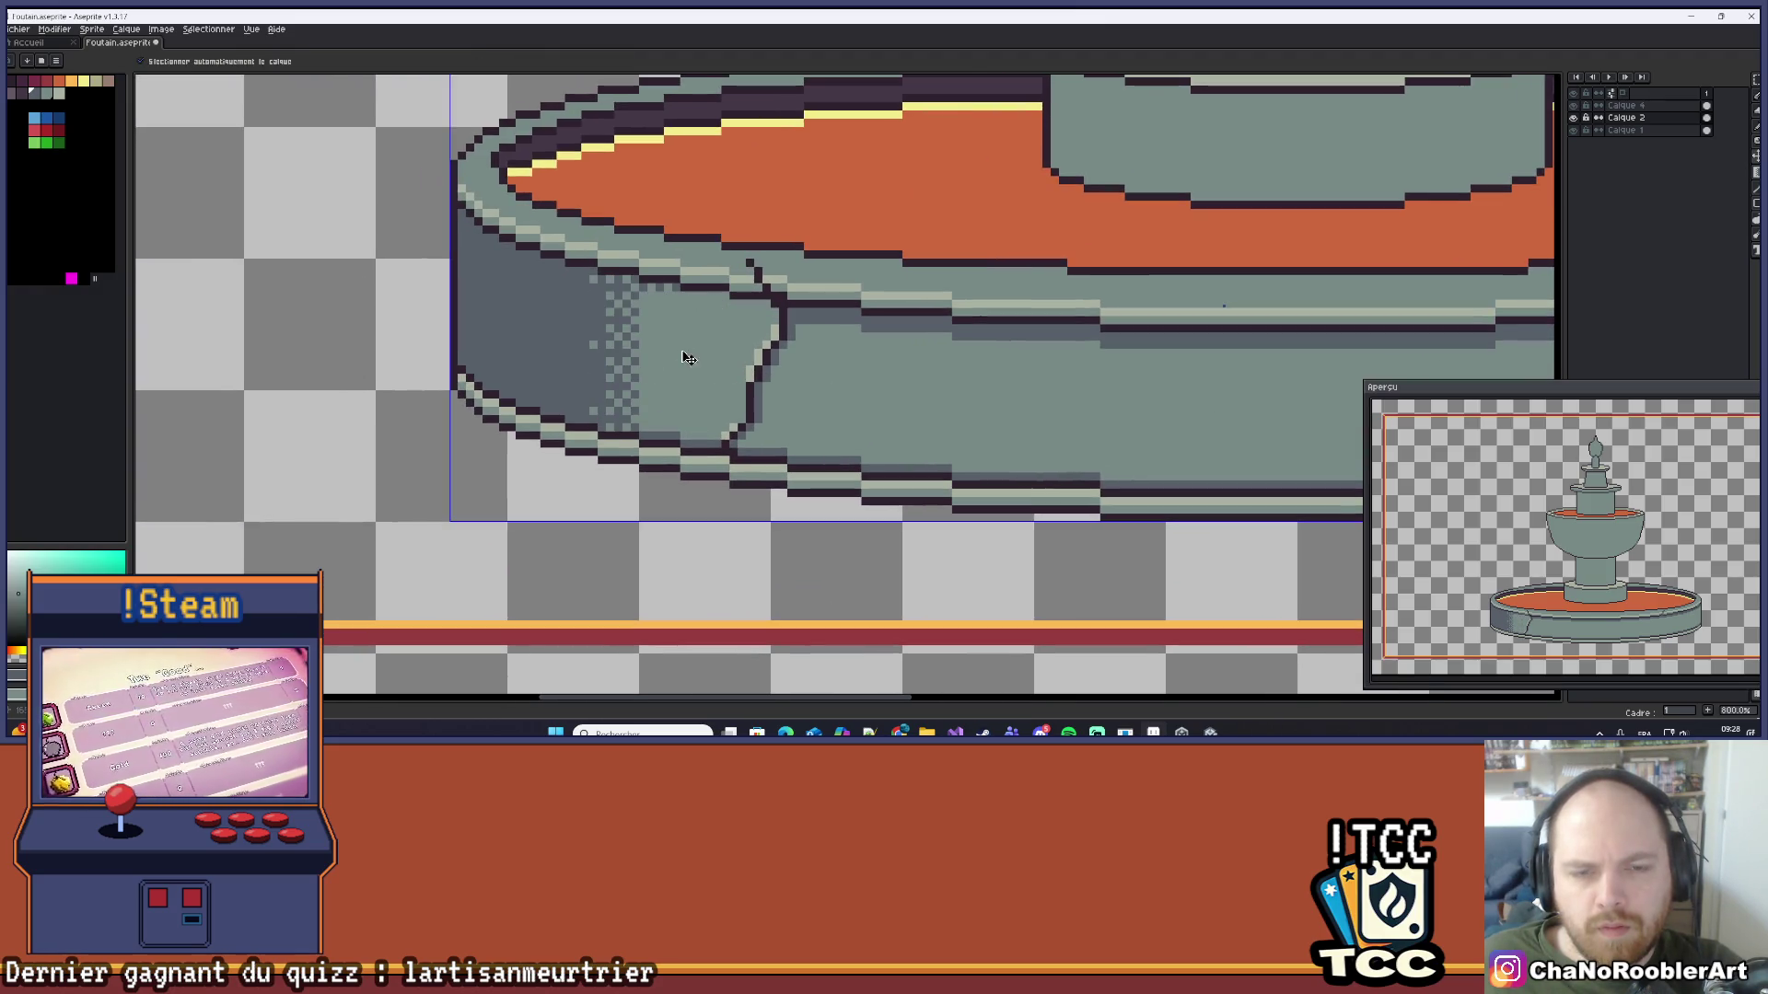
key("ctrl+z")
key("shift+g")
left_click_drag(644, 363, 725, 371)
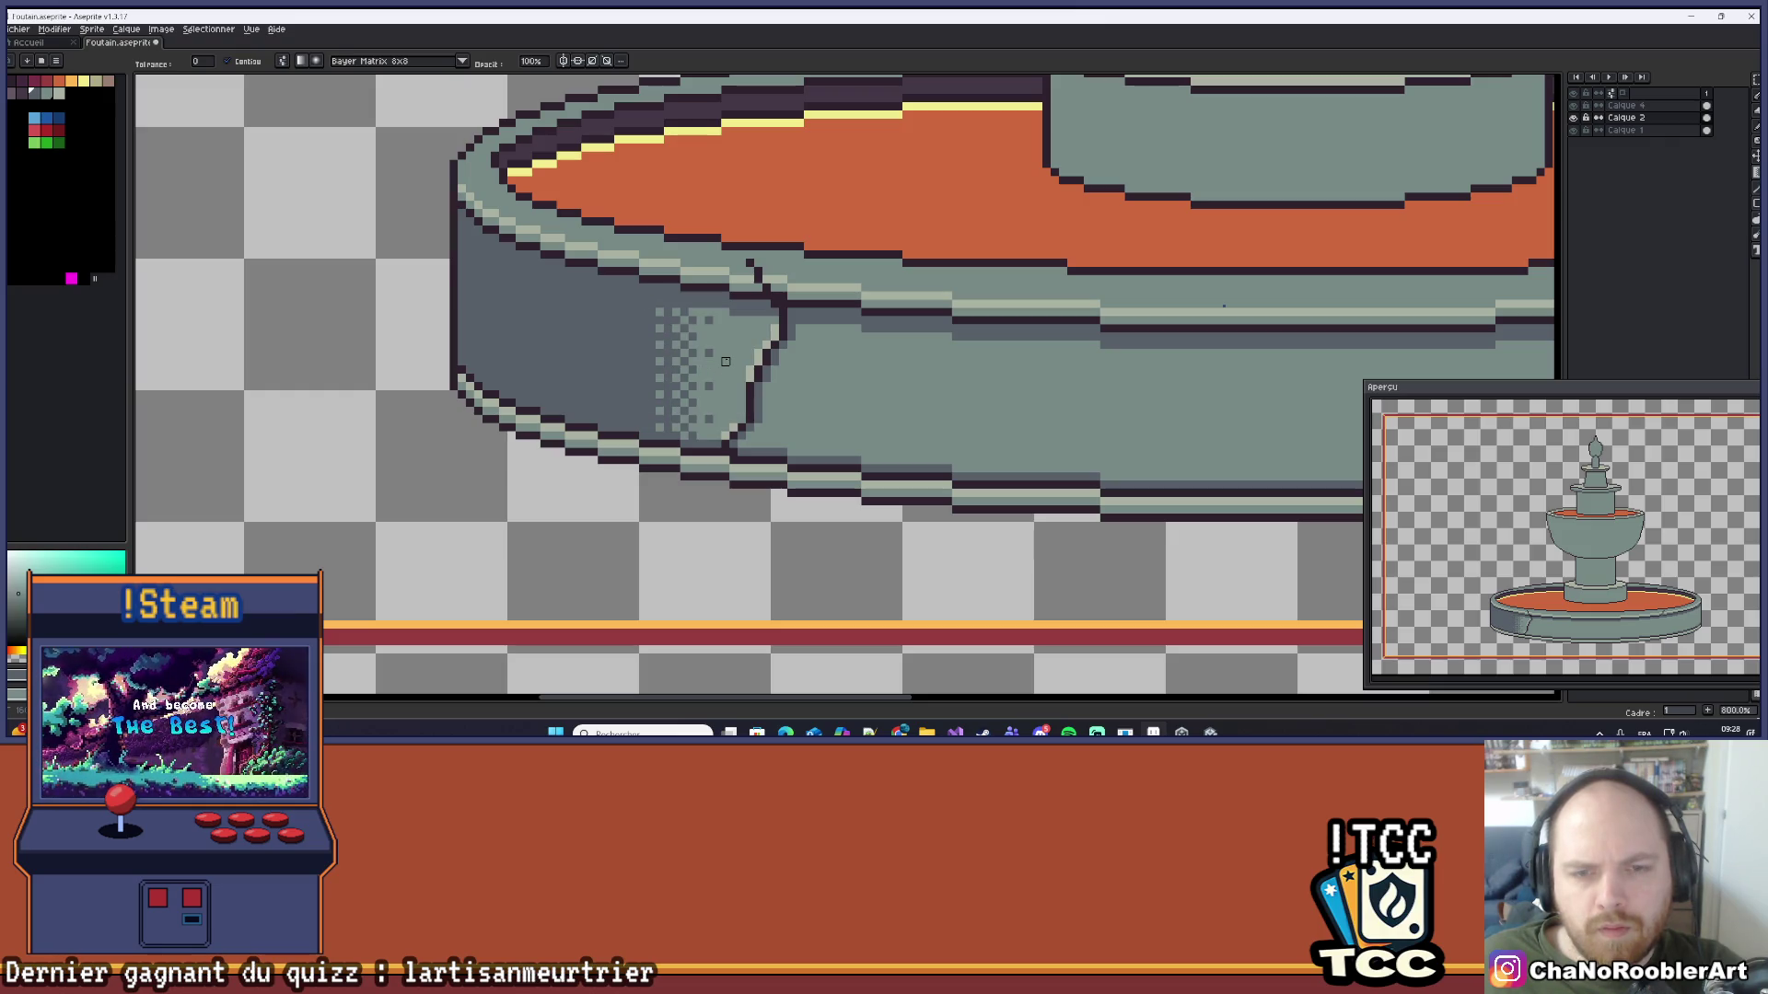
scroll(734, 370, "down", 6)
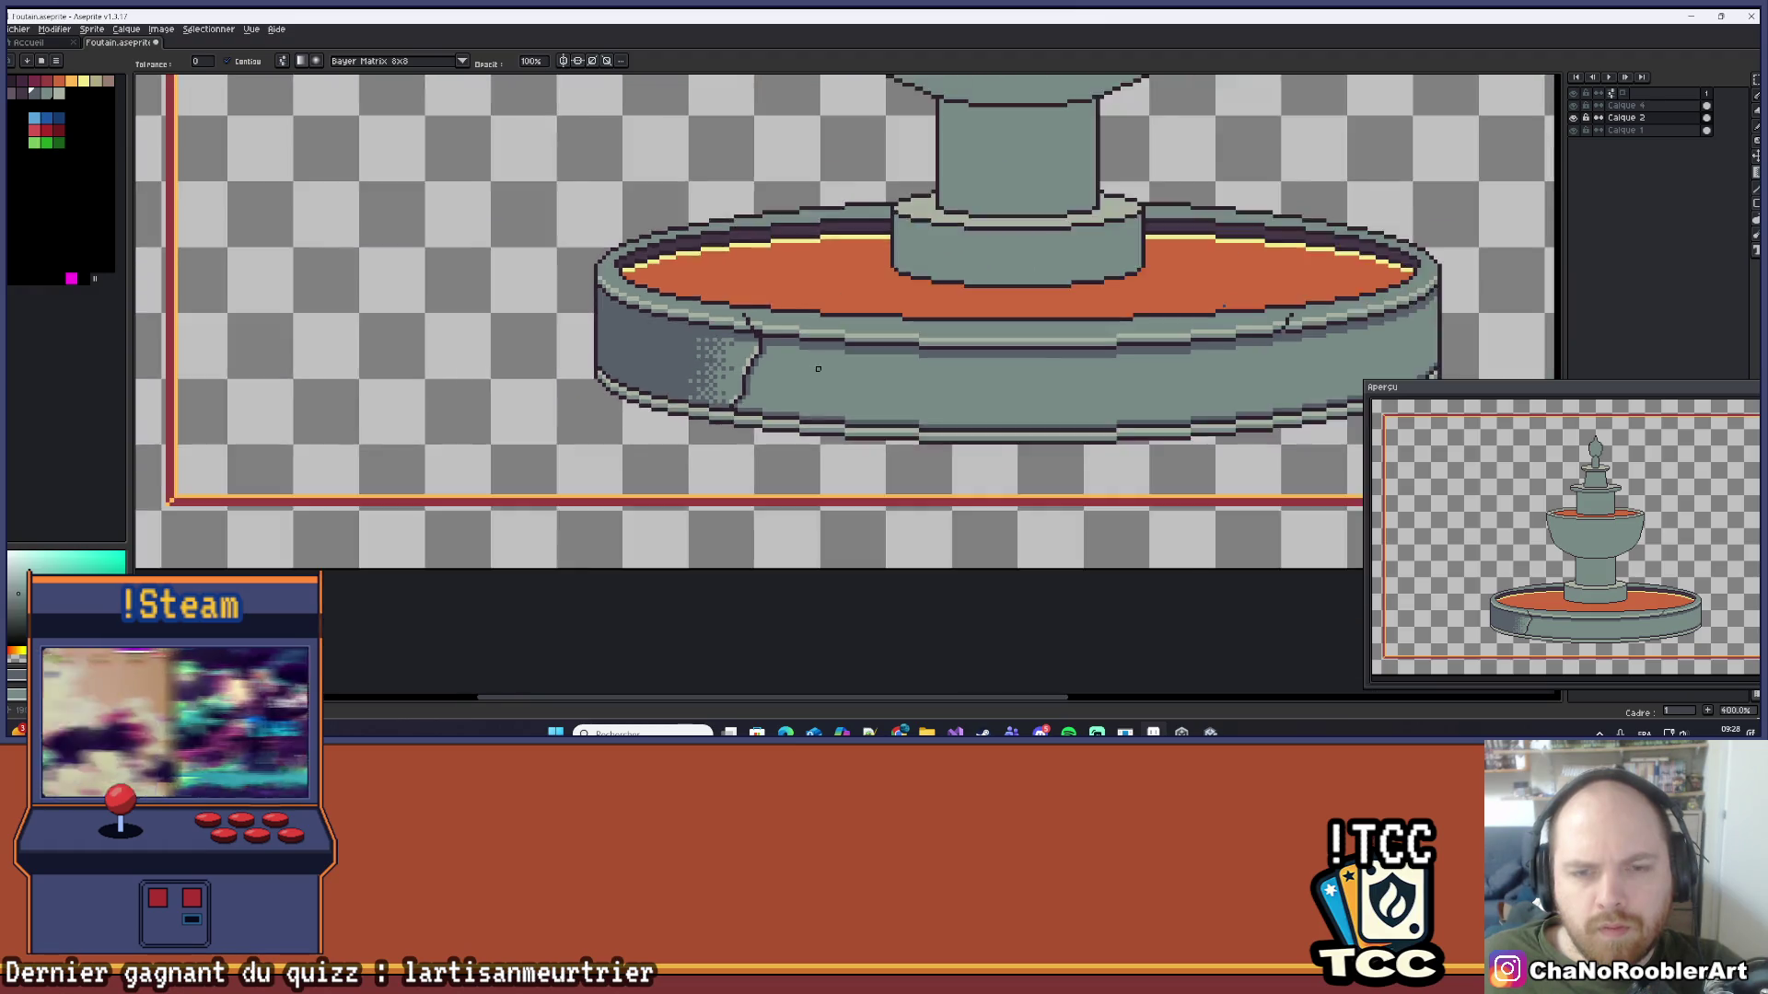
left_click_drag(651, 360, 699, 393)
scroll(600, 368, "up", 5)
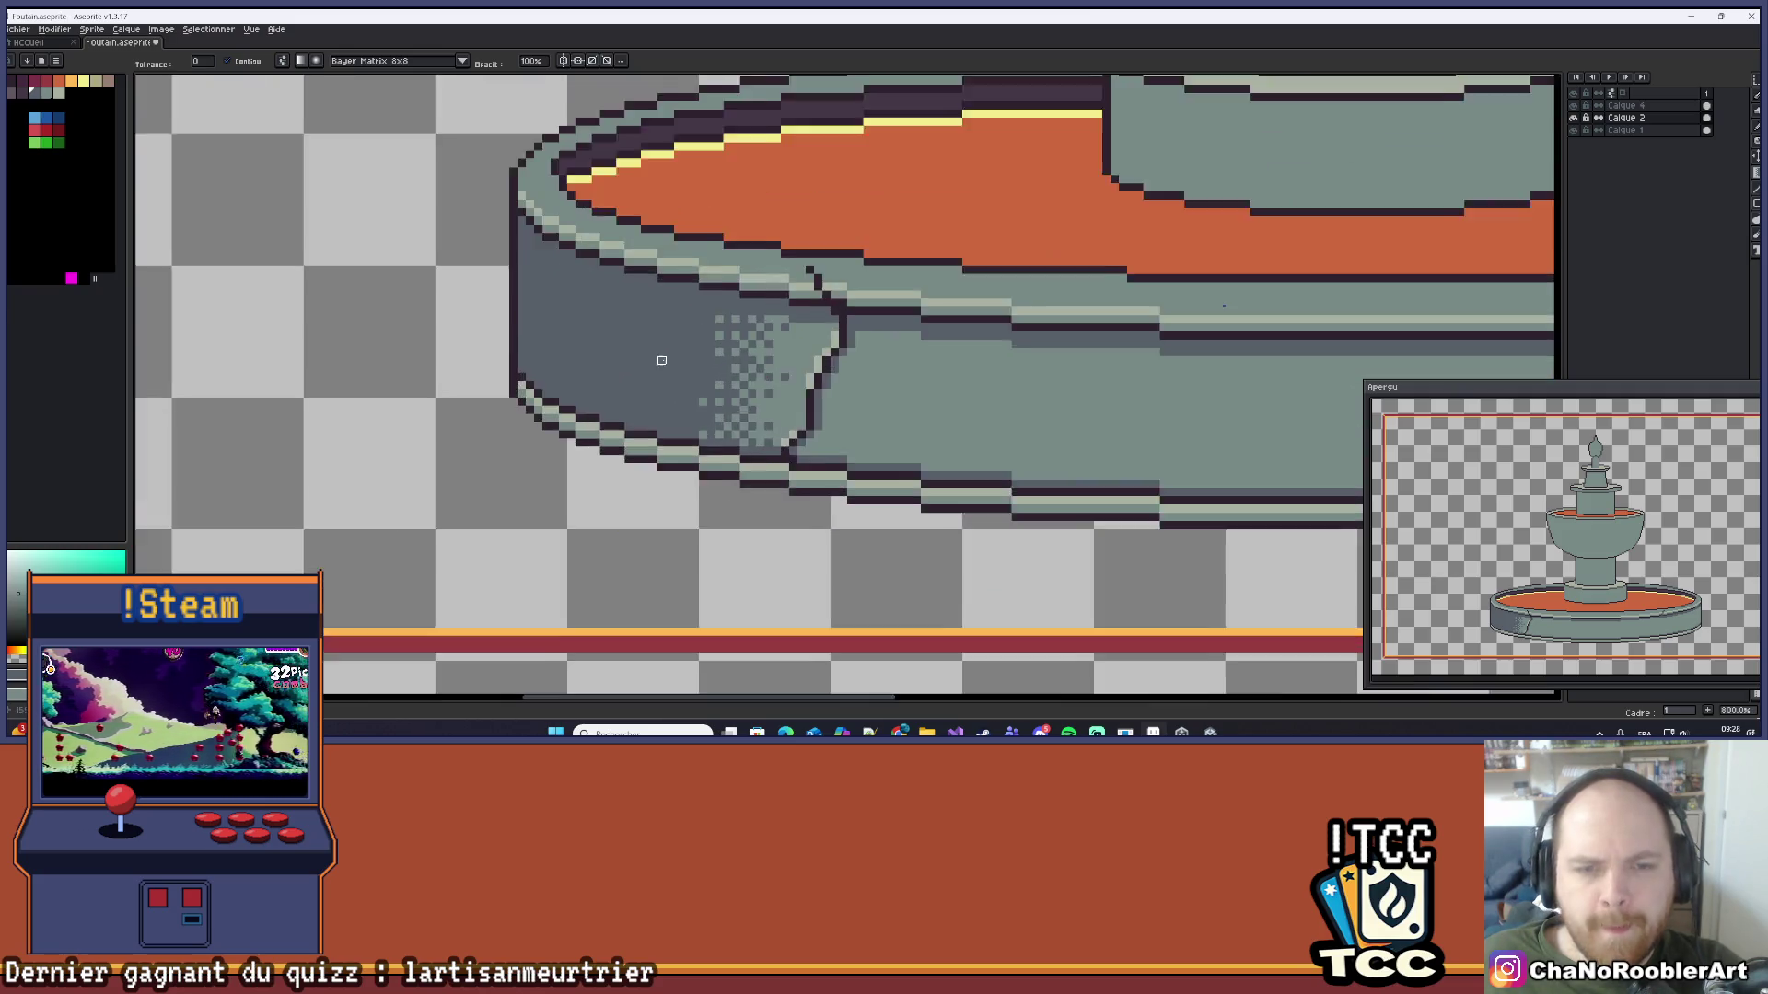
scroll(694, 370, "down", 5)
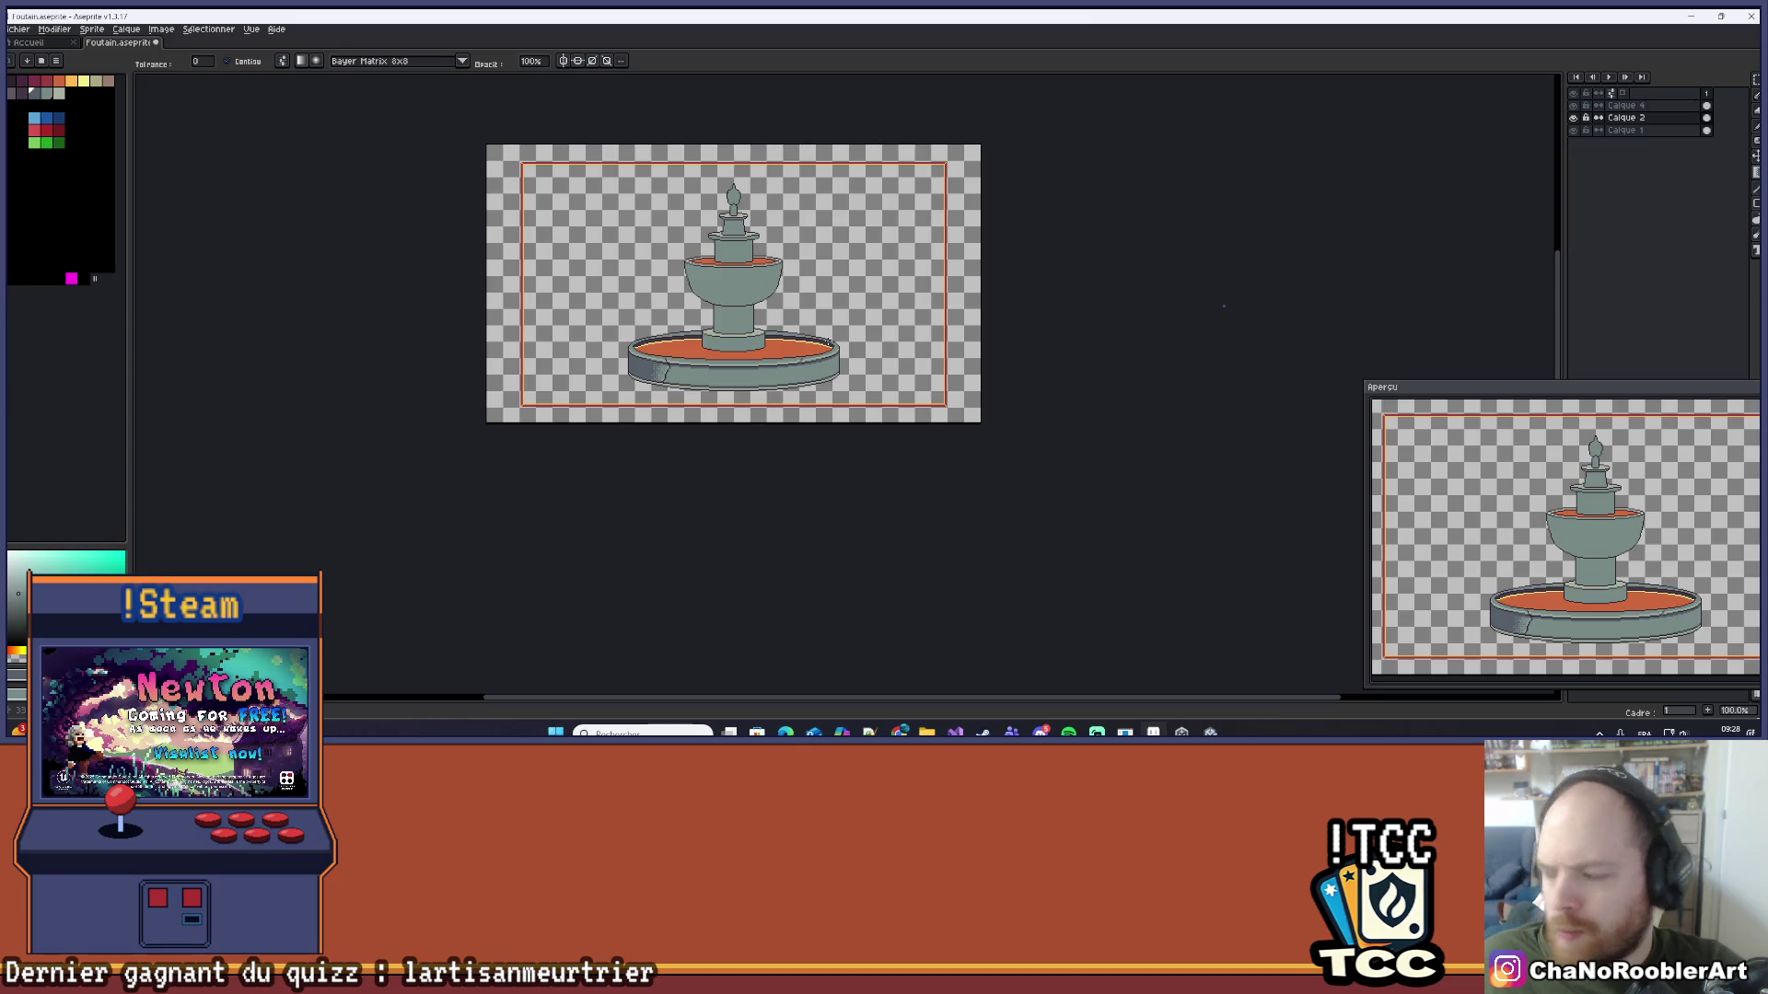
Step: Recentre the basin, enable vertical mirror symmetry, and switch to the Pencil
scroll(733, 387, "up", 3)
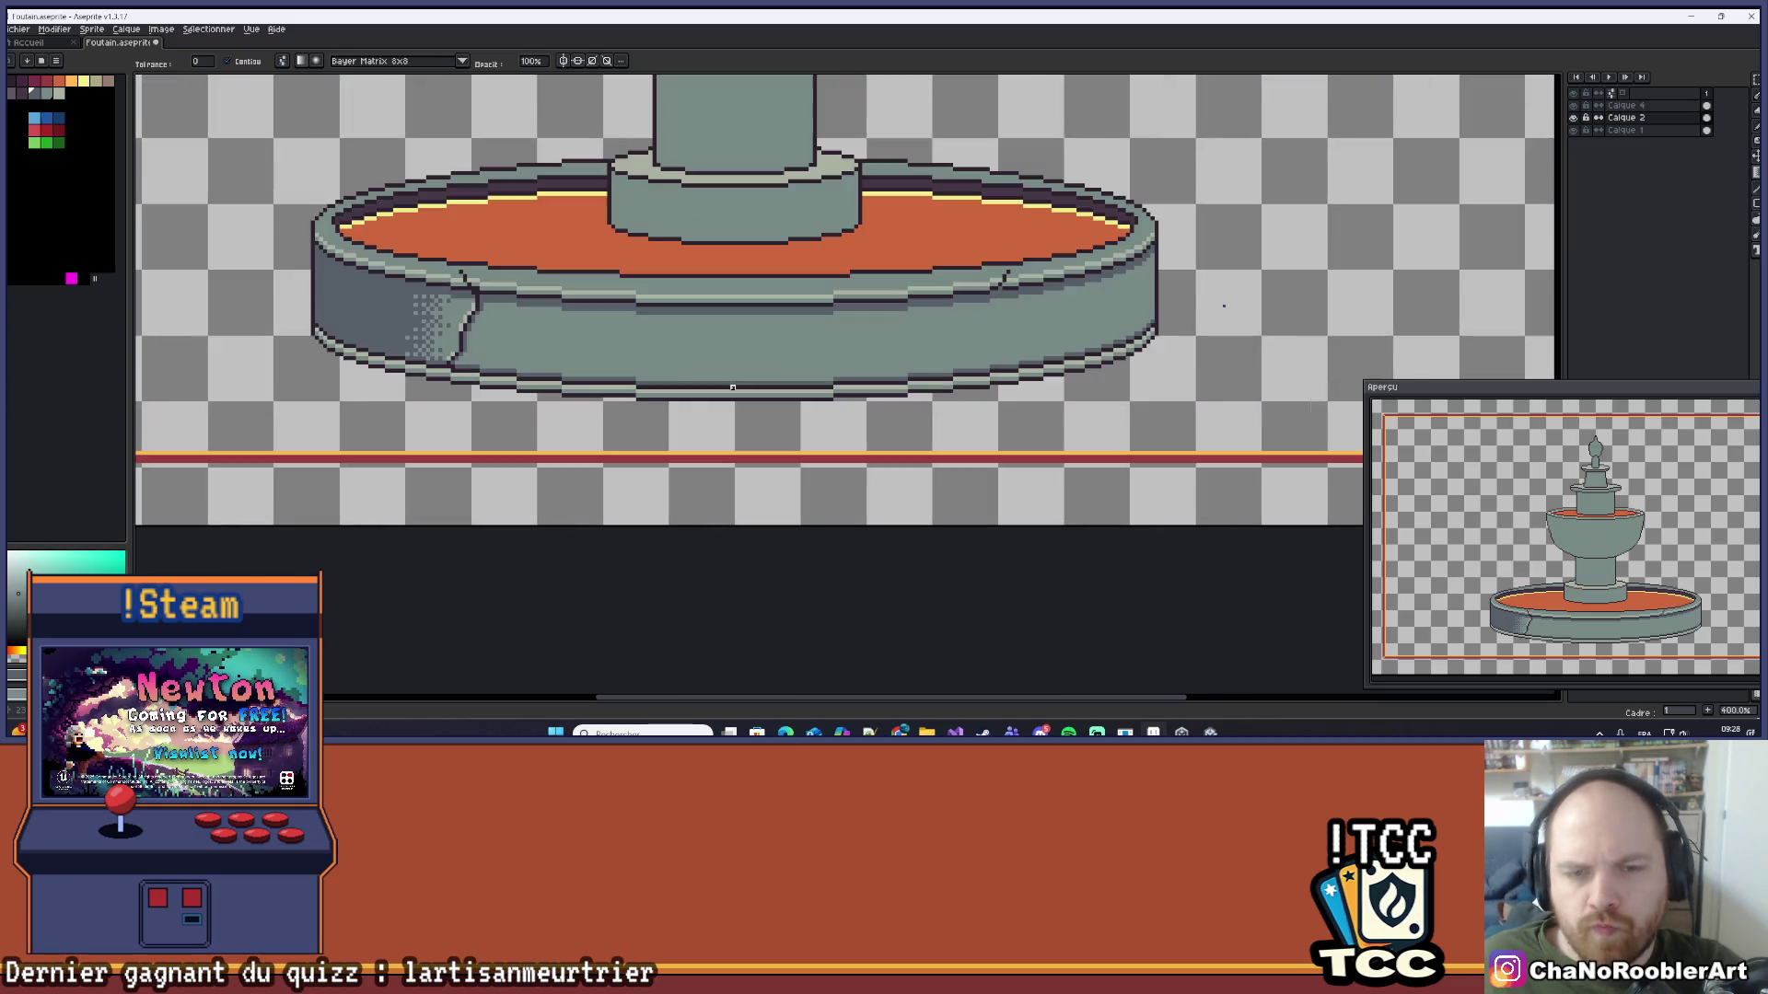
left_click_drag(1022, 379, 1069, 373)
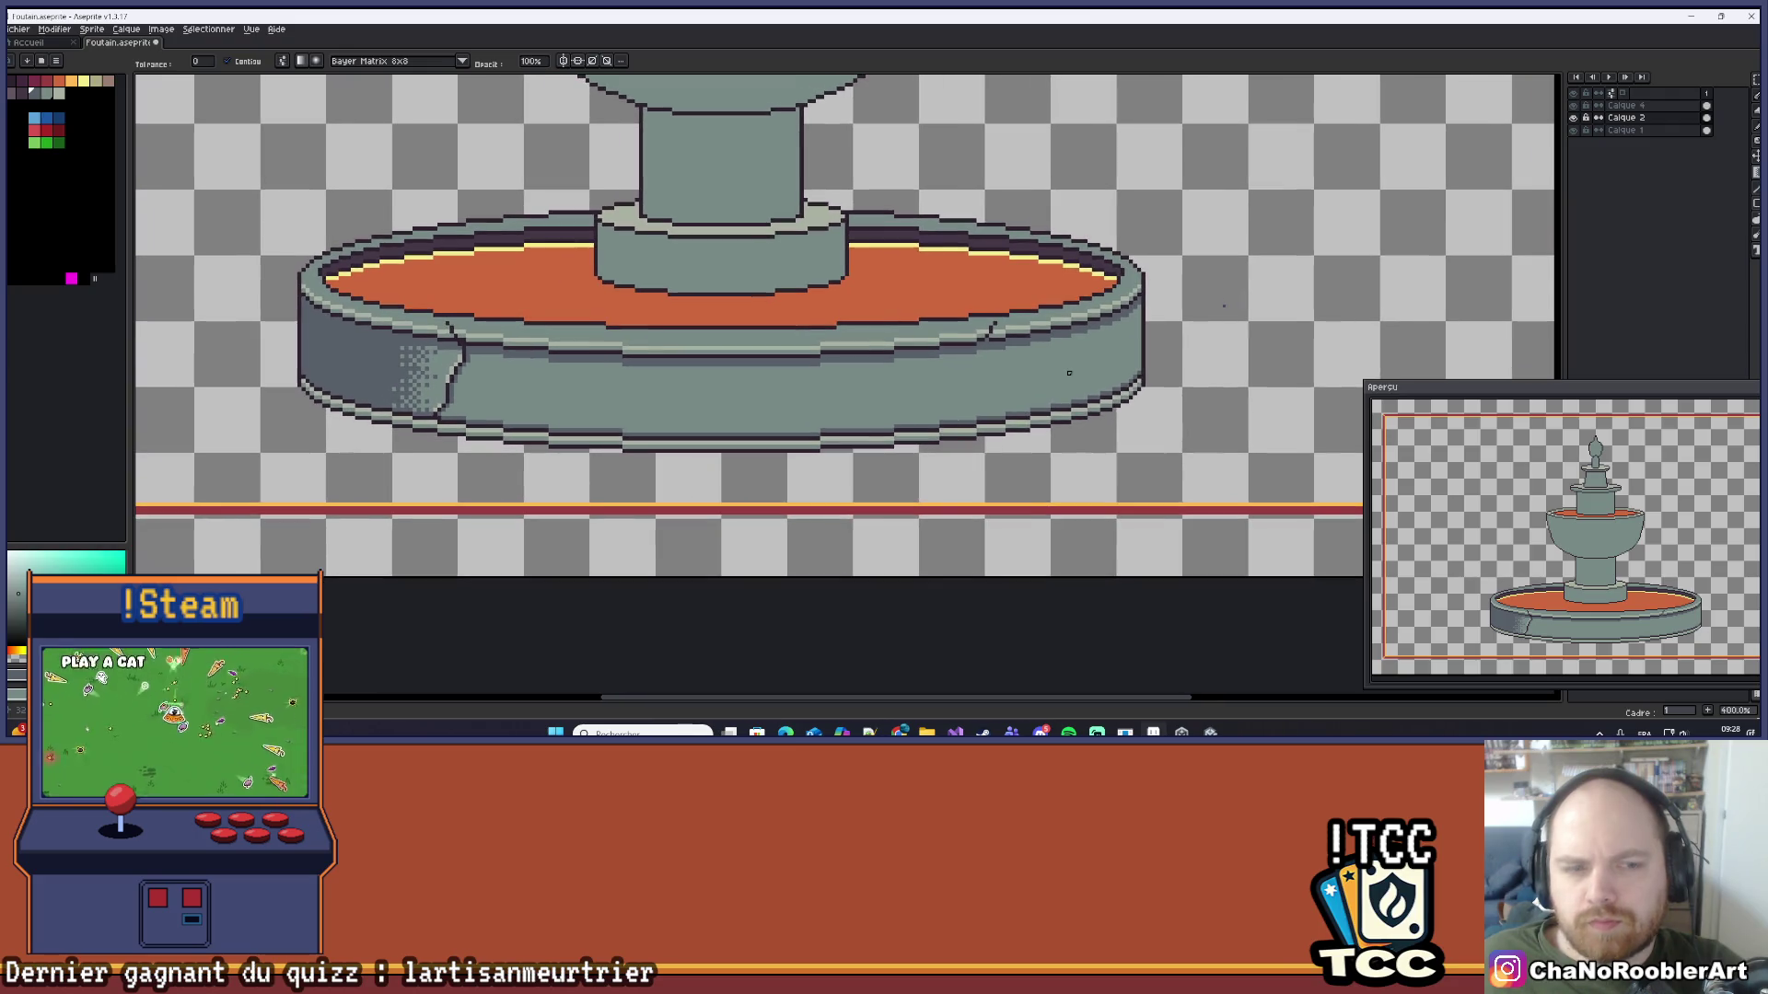
left_click_drag(801, 348, 813, 341)
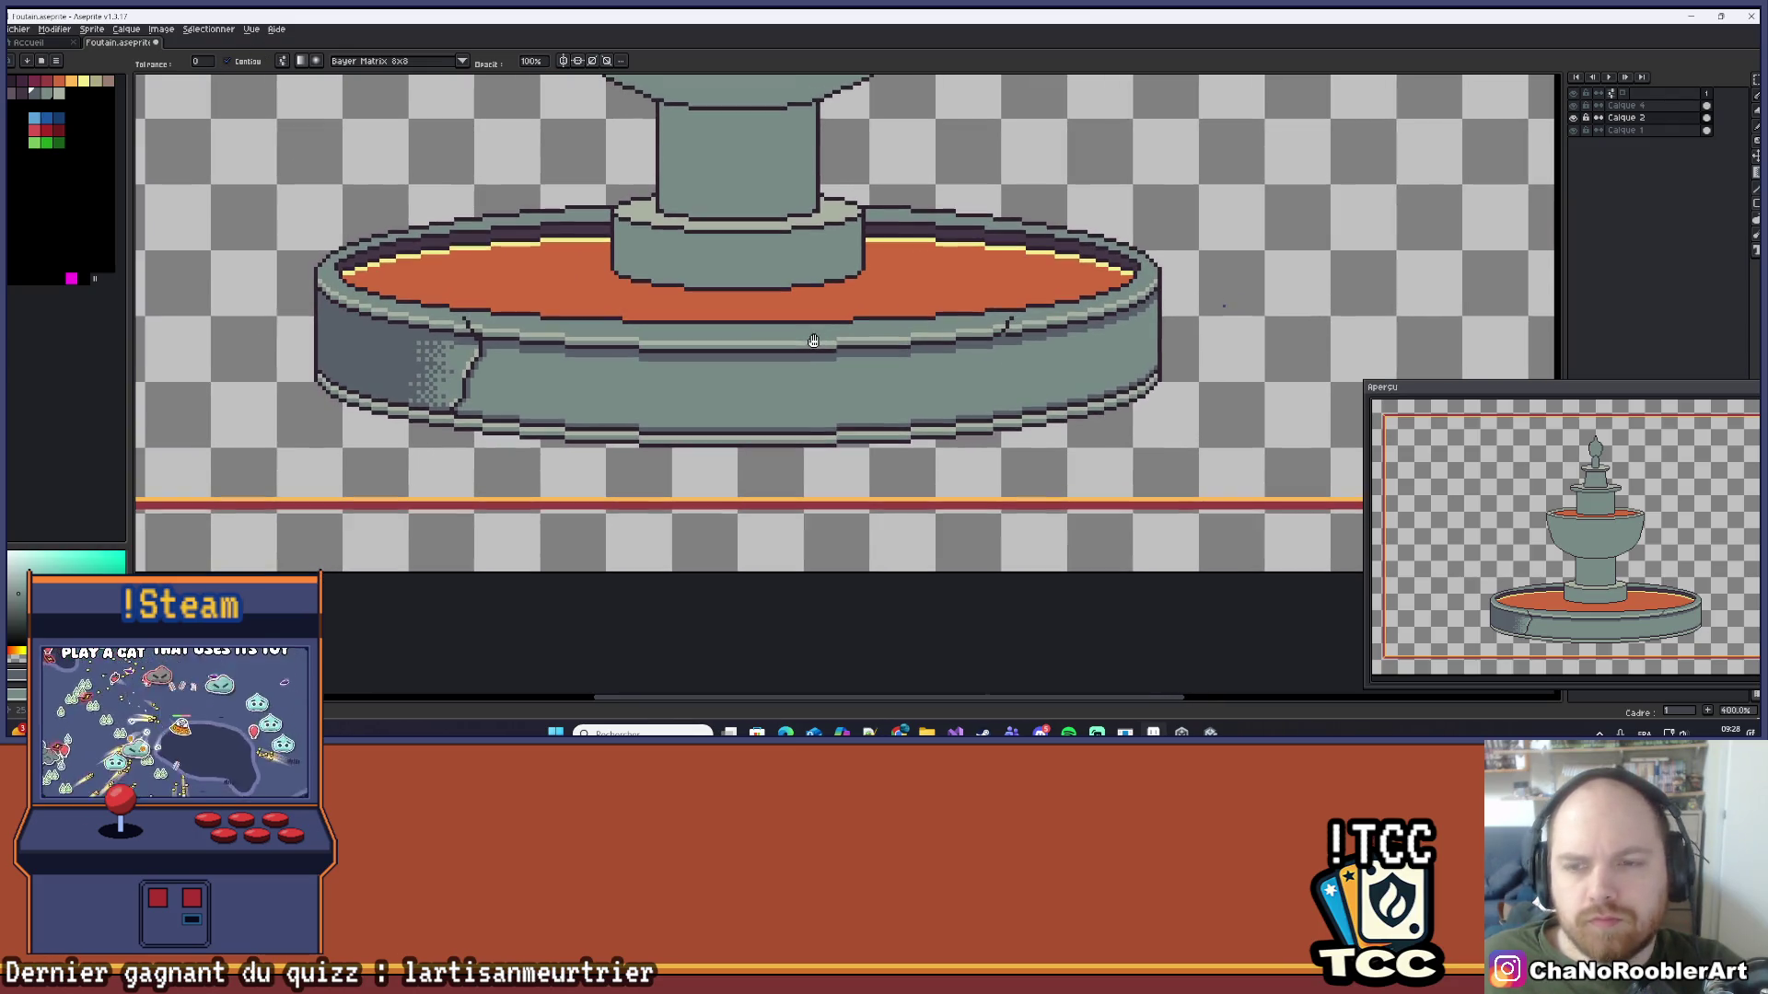
left_click_drag(596, 335, 719, 346)
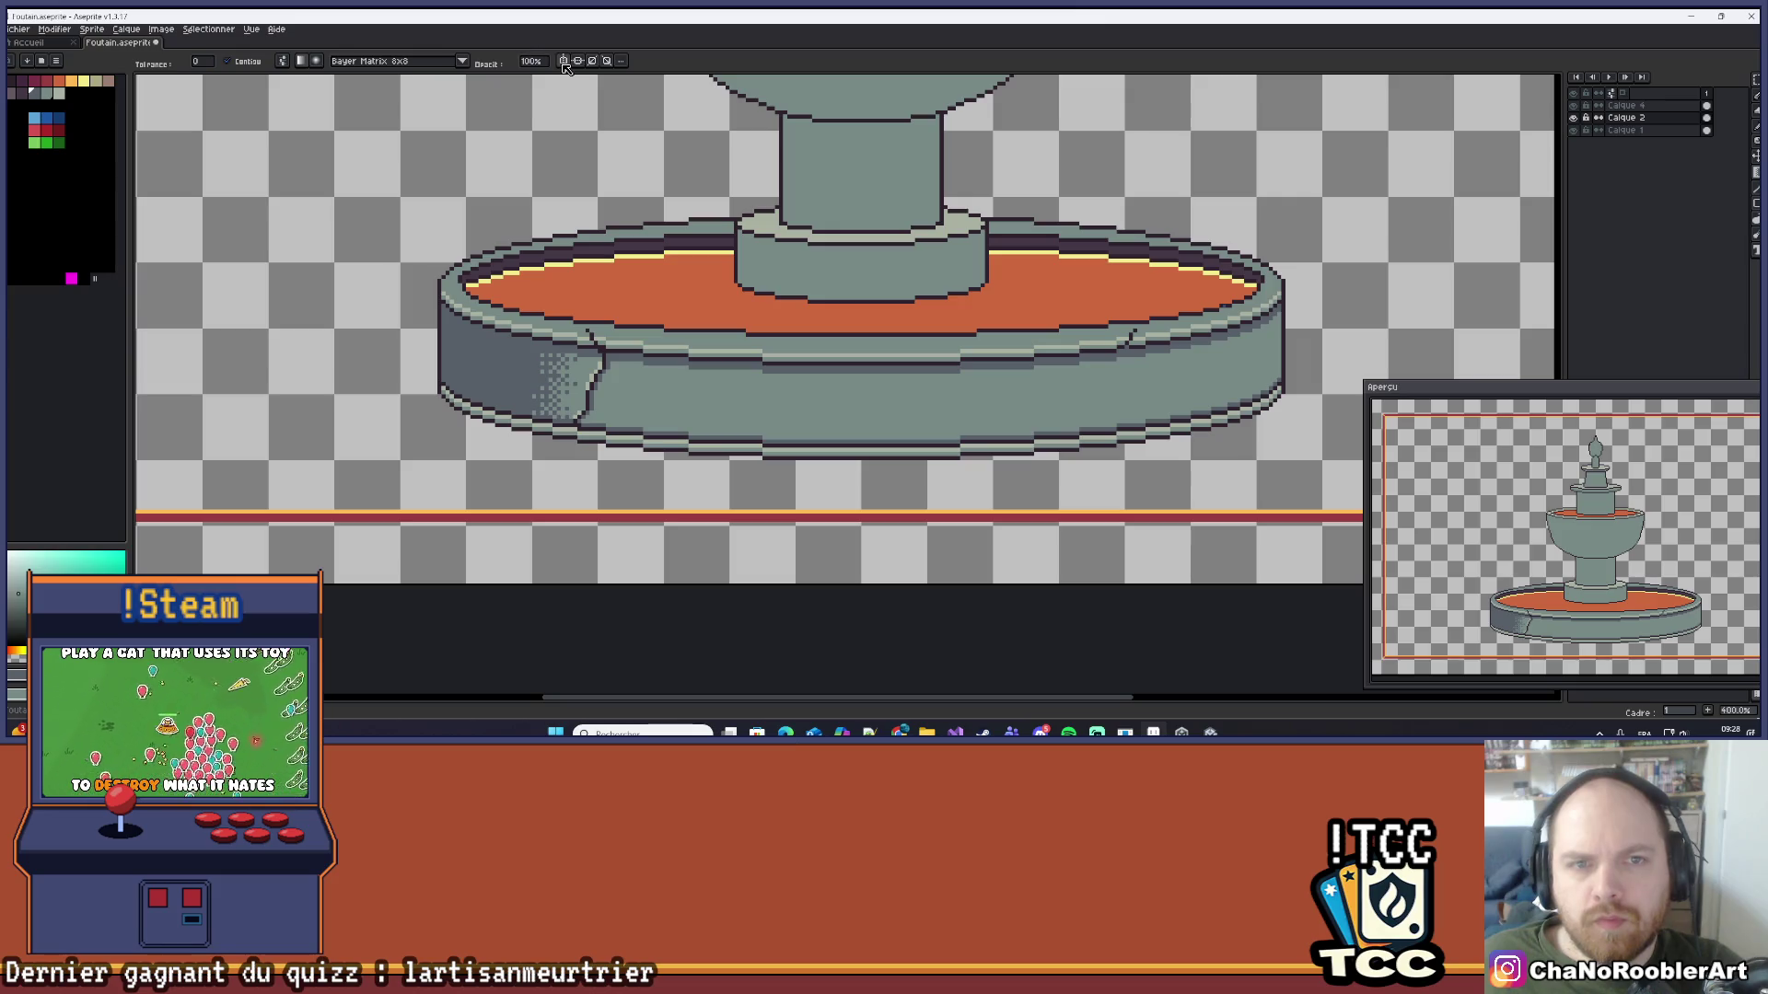
left_click(563, 62)
scroll(565, 368, "down", 1)
scroll(566, 367, "up", 3)
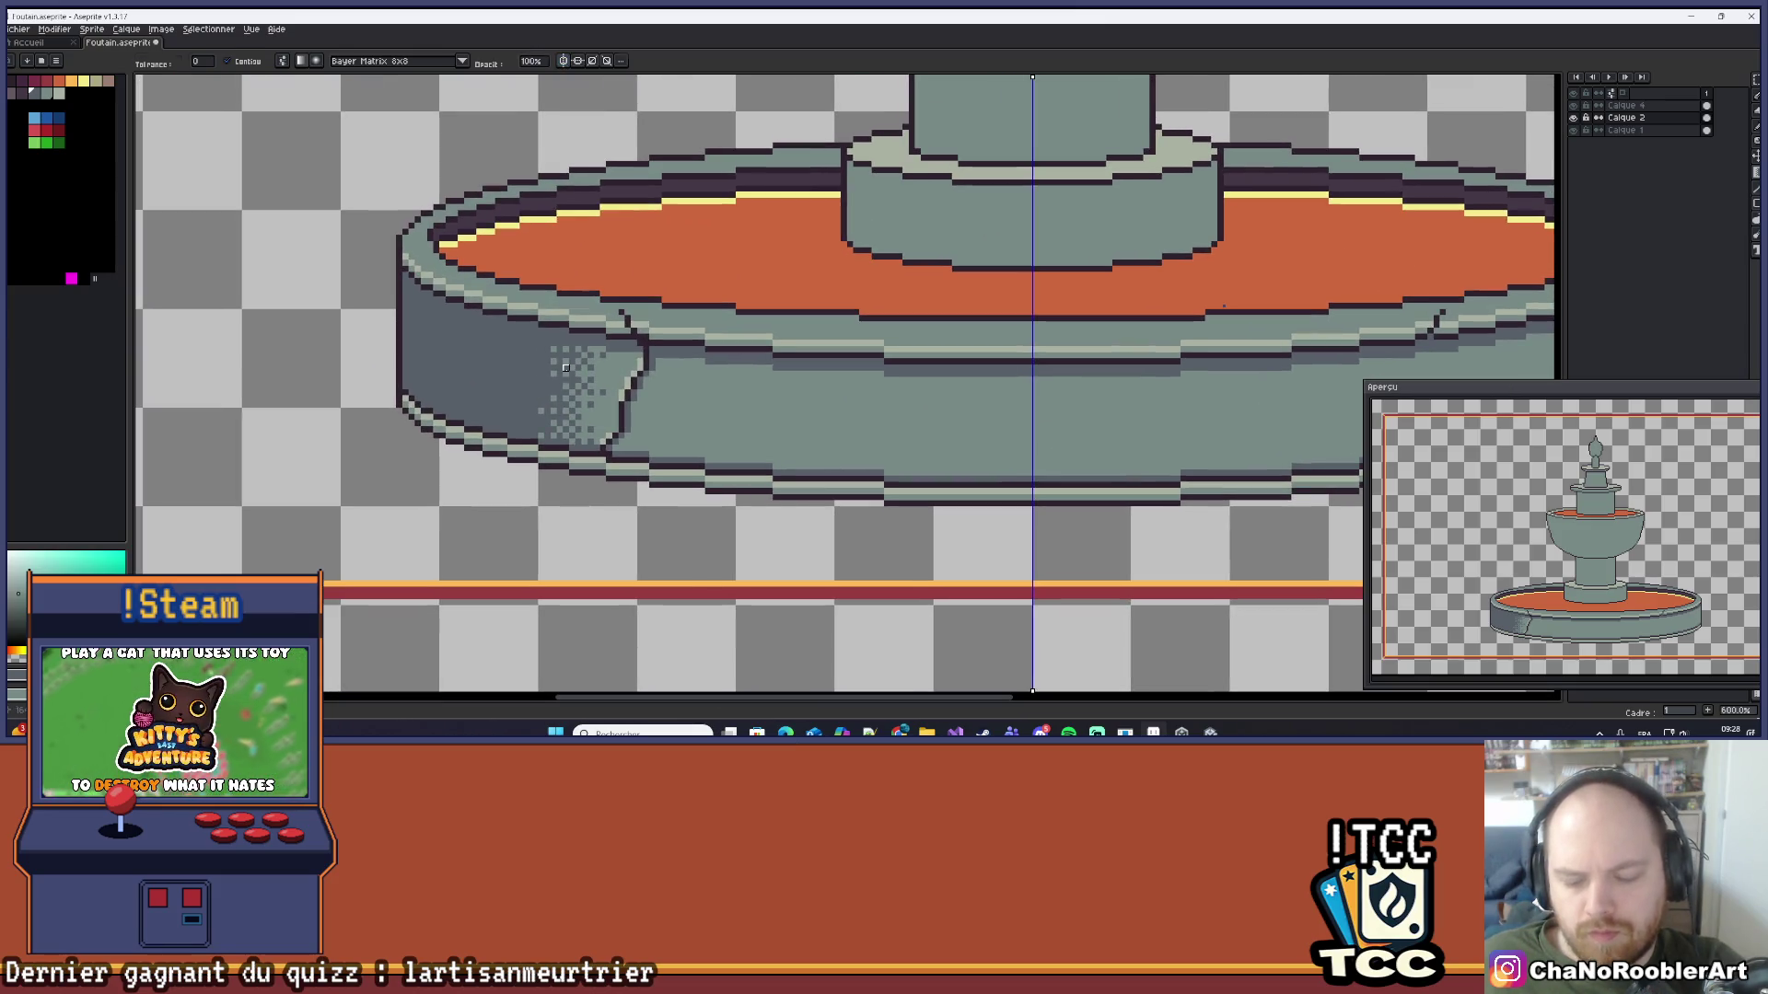
key("b")
scroll(532, 435, "down", 3)
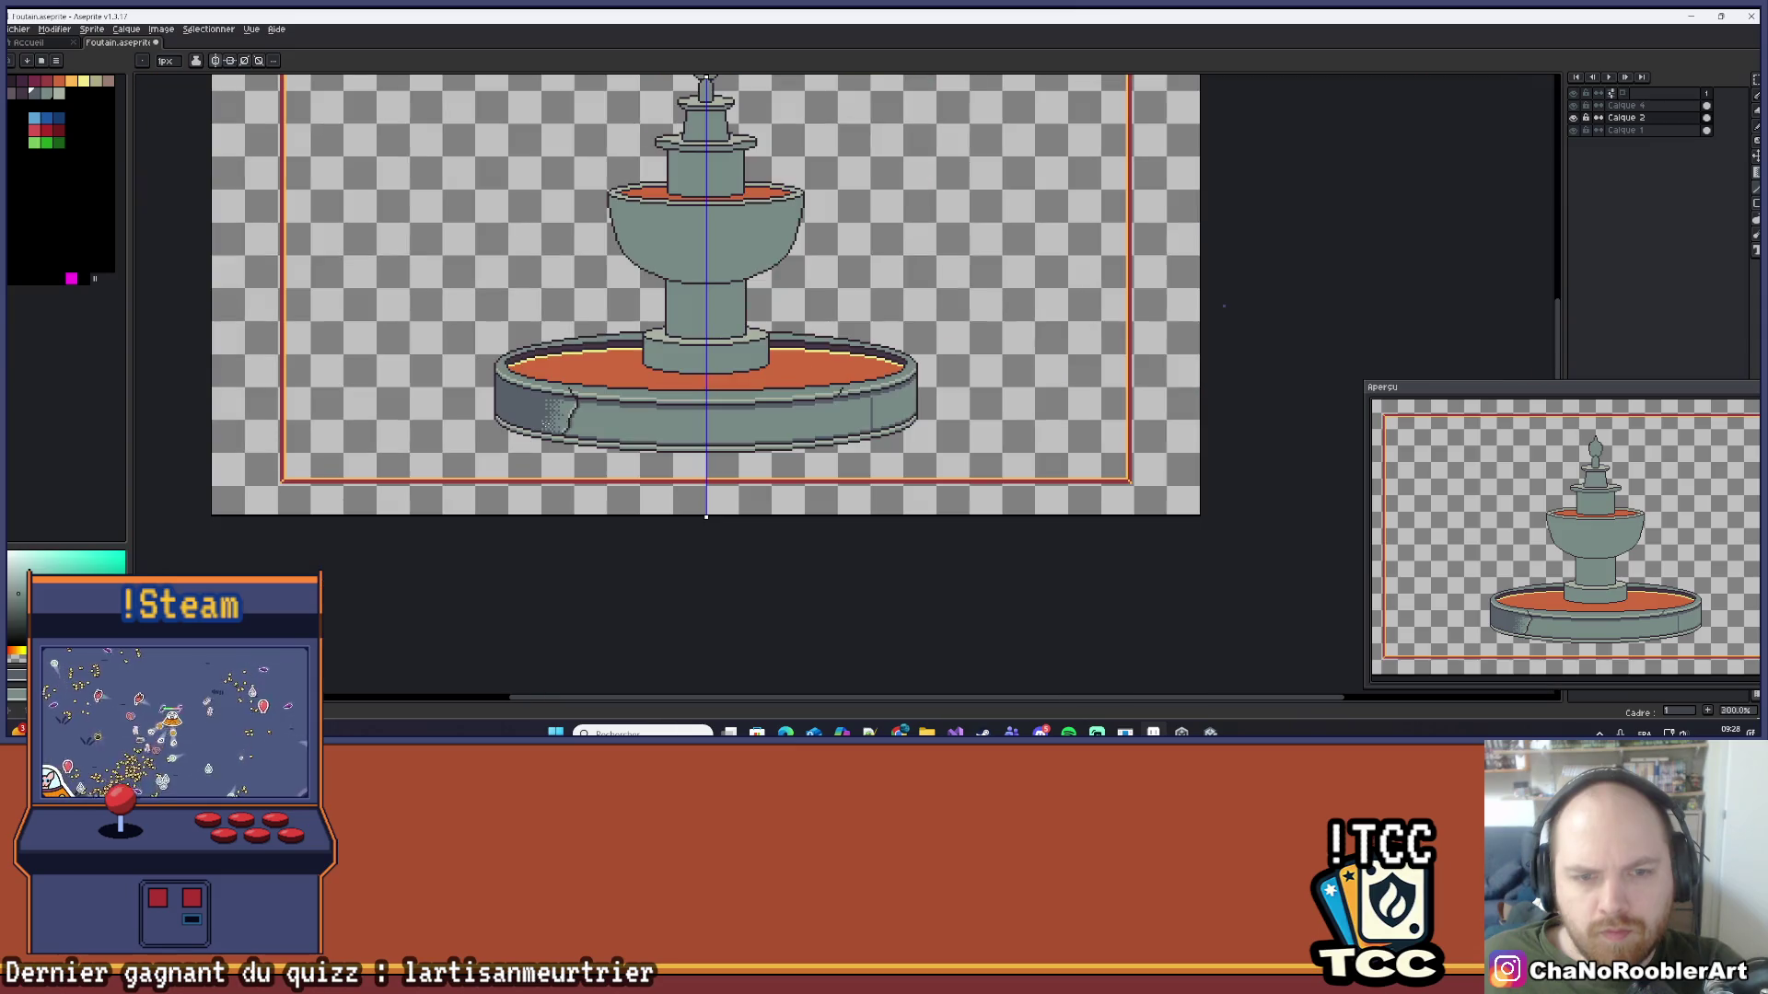
scroll(862, 403, "up", 6)
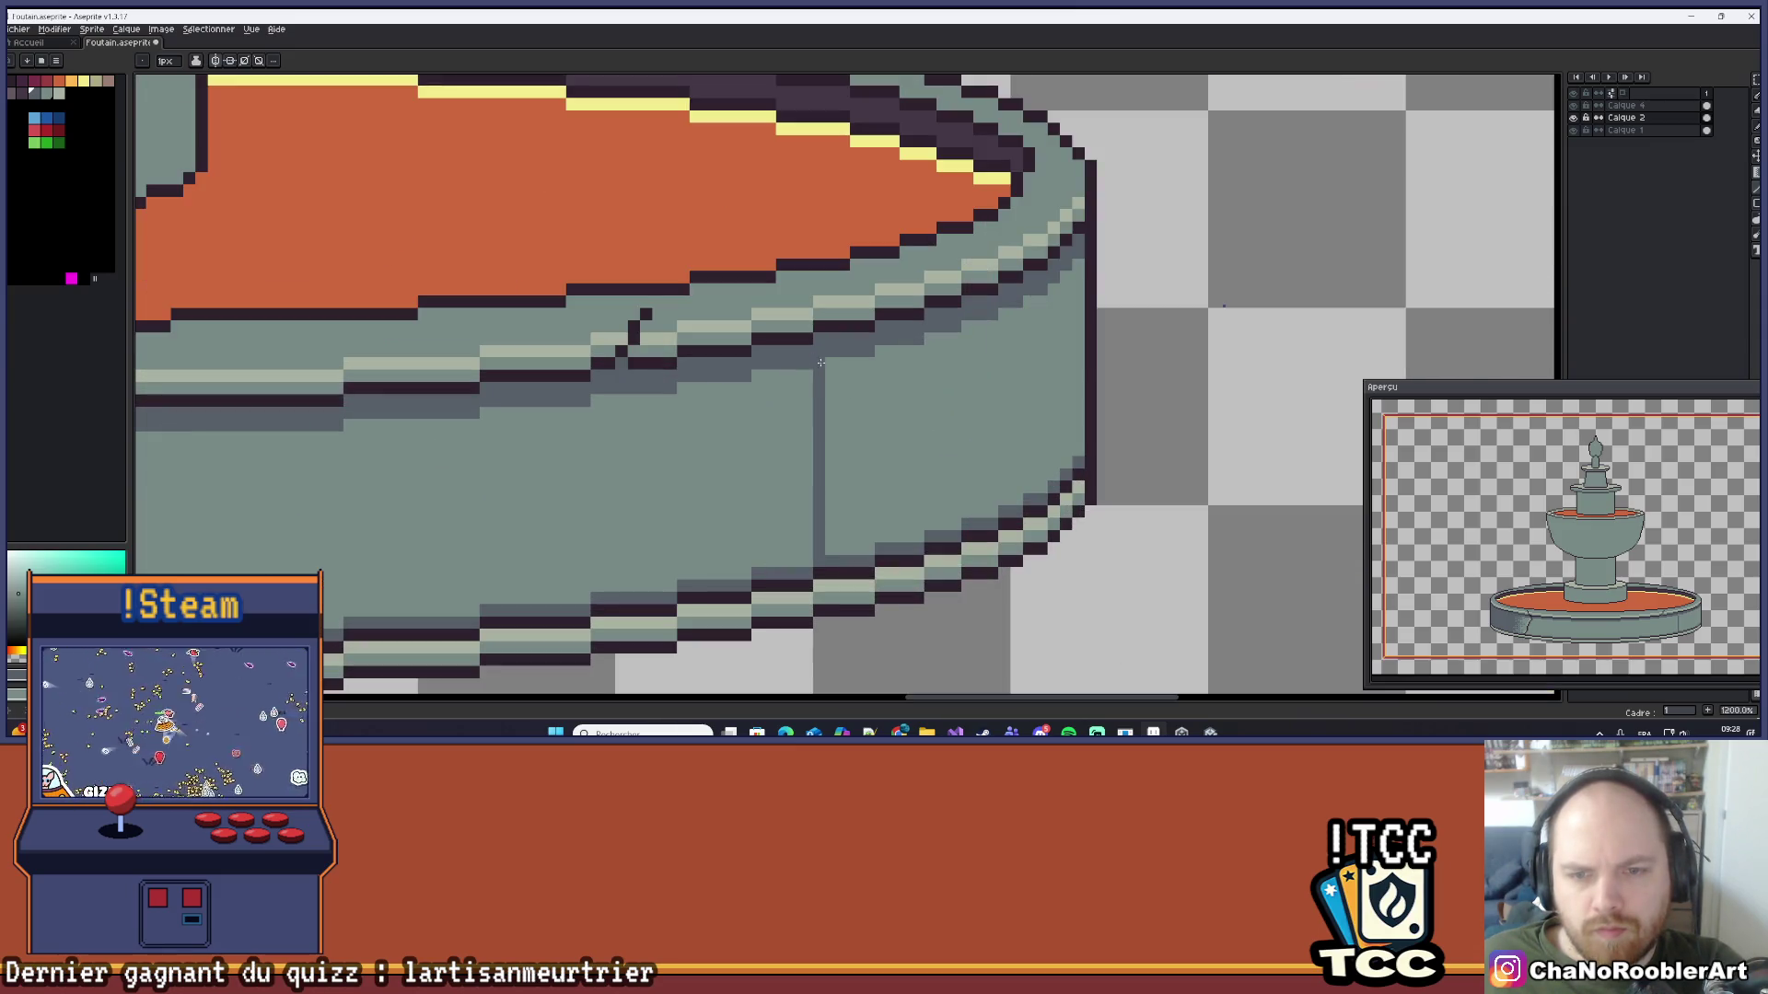
Step: Bucket-fill the basin's right end with the darker shade and turn off mirror symmetry
key("g")
left_click(914, 387)
scroll(917, 388, "down", 6)
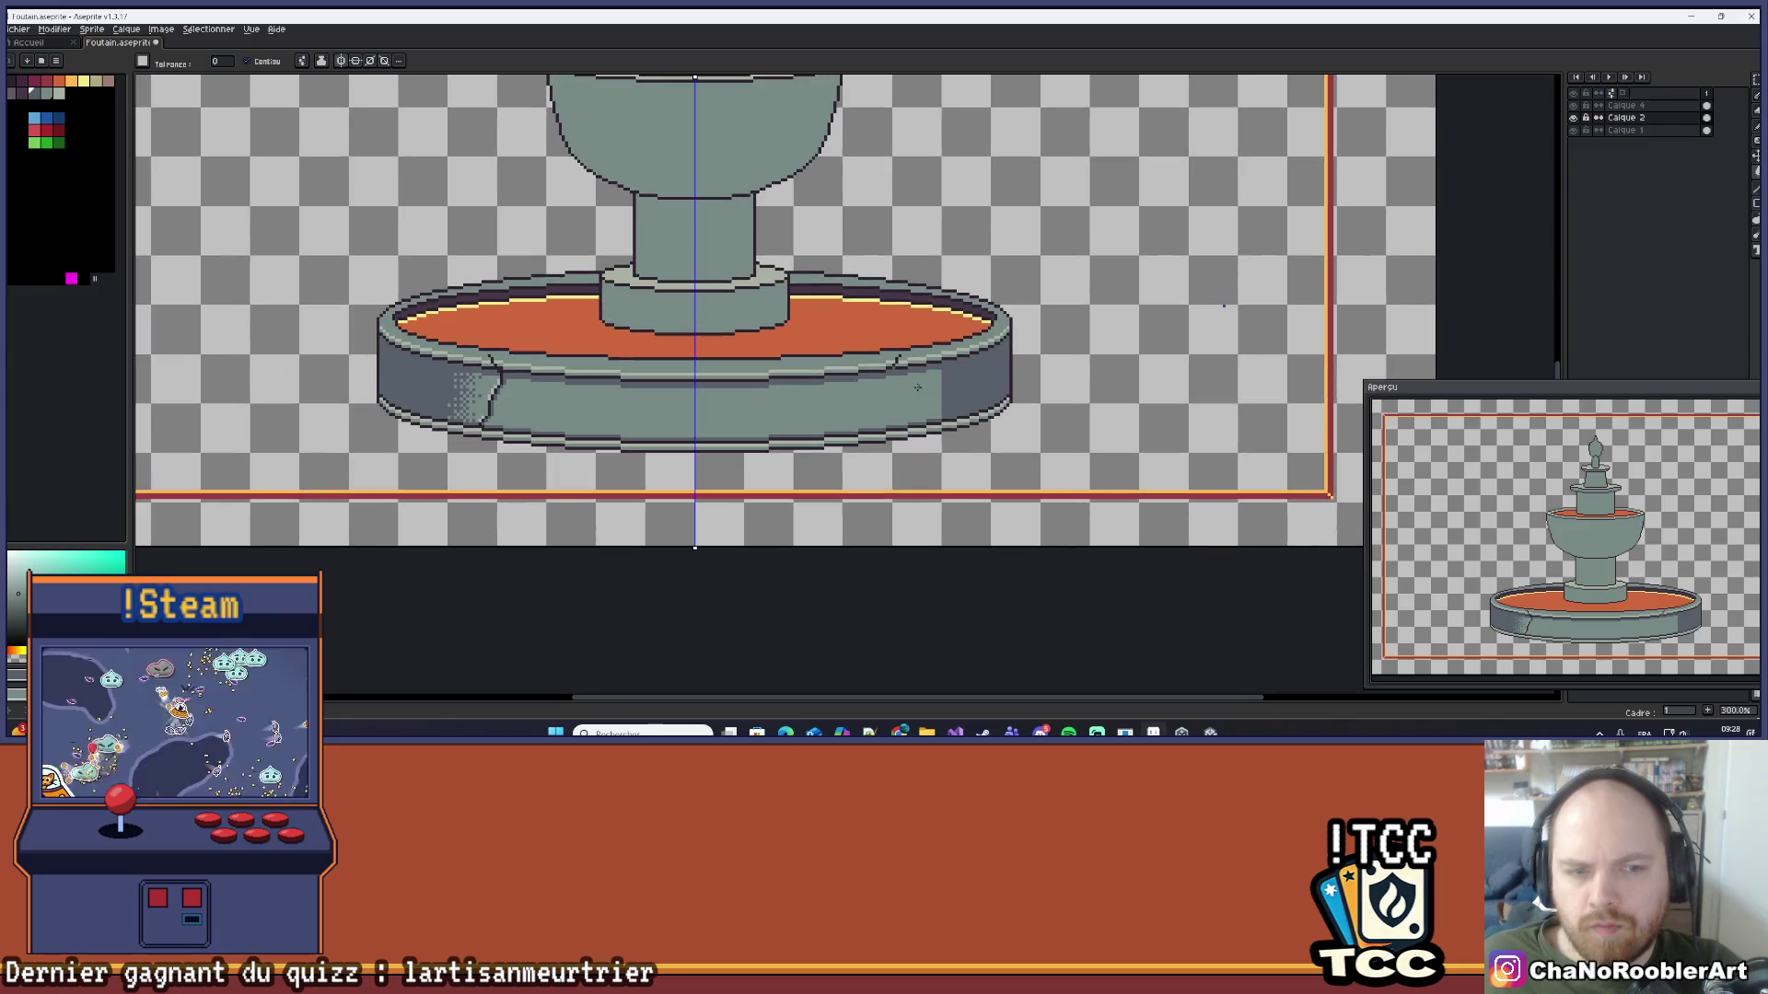
left_click(346, 61)
scroll(930, 396, "up", 6)
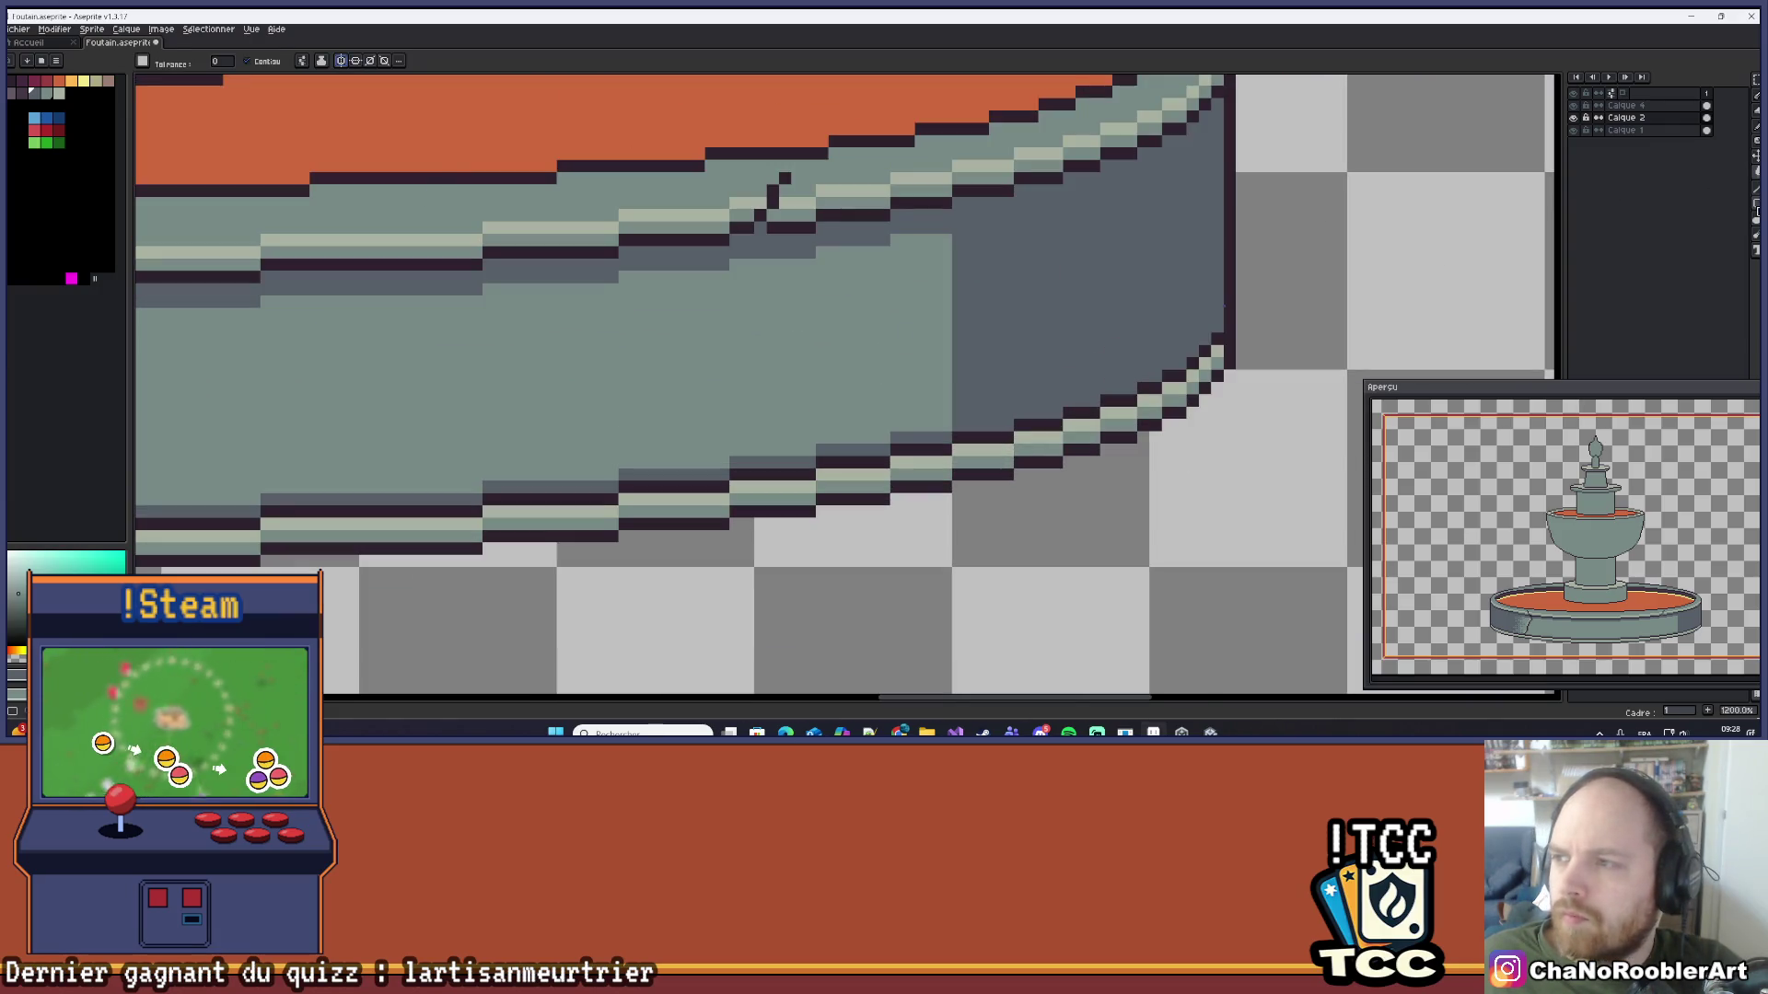
Step: Drag a Bayer-dithered gradient across the right end to blend its shadow band
key("shift+g")
left_click_drag(933, 327, 699, 339)
scroll(699, 339, "down", 7)
scroll(717, 352, "down", 1)
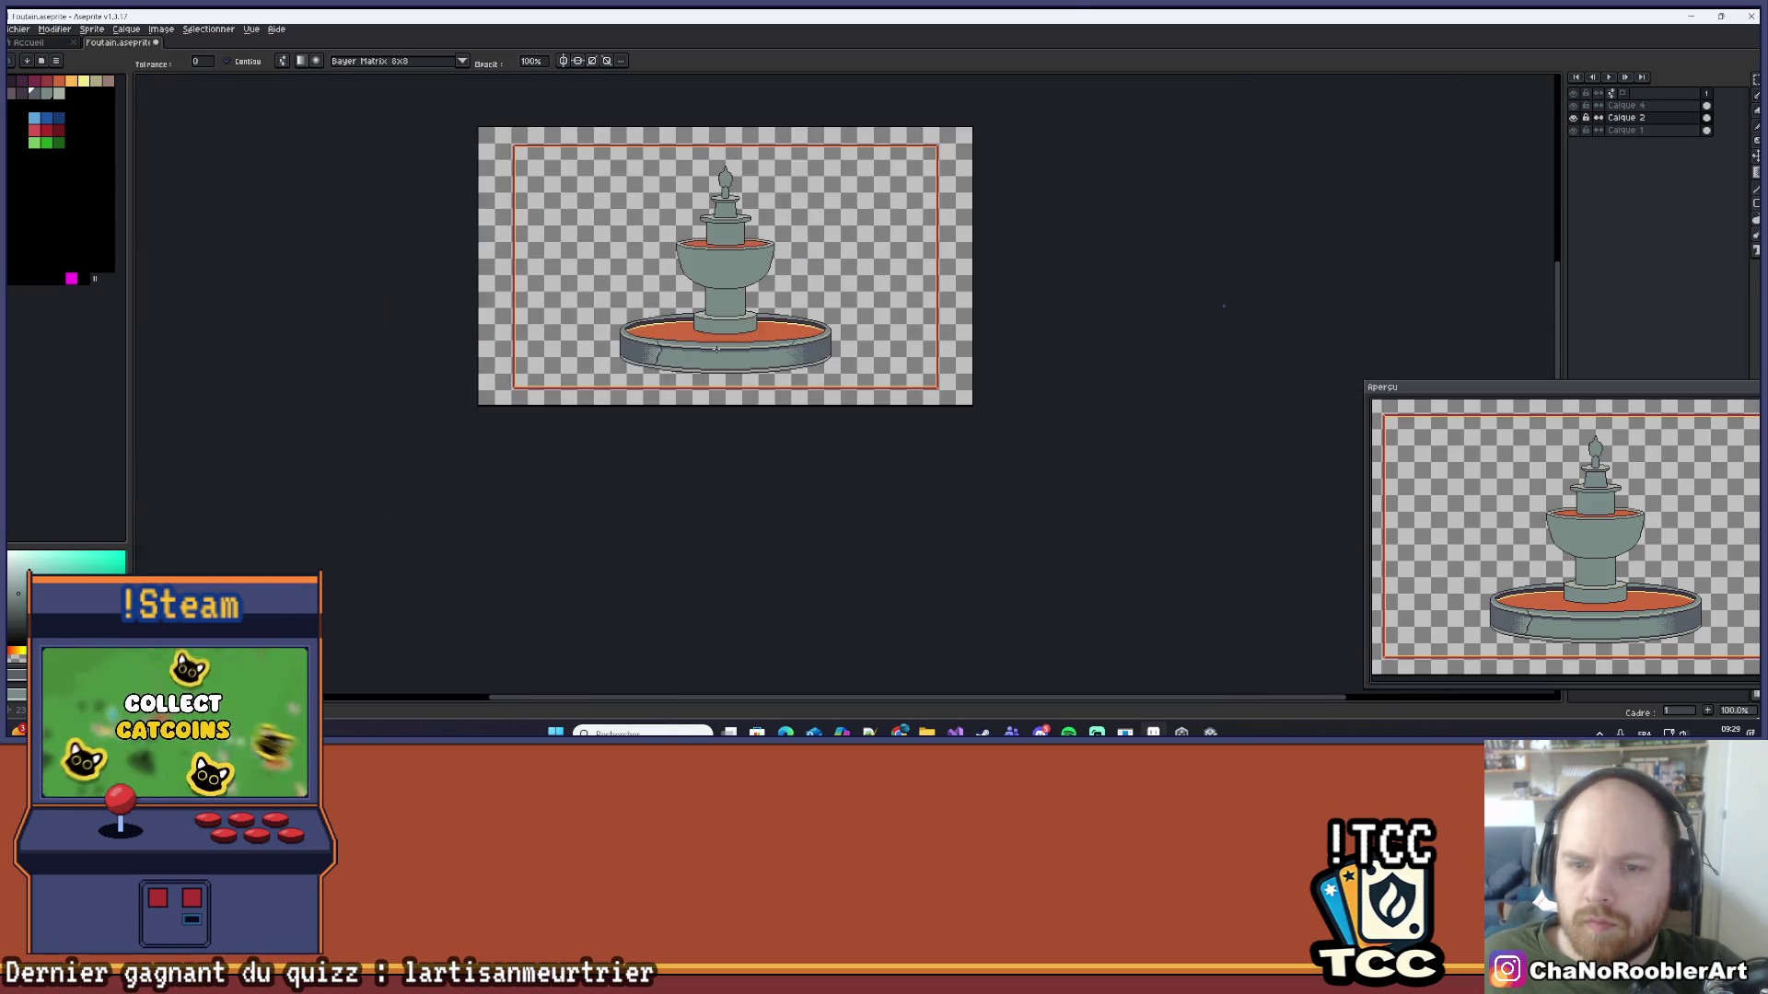
scroll(630, 385, "up", 4)
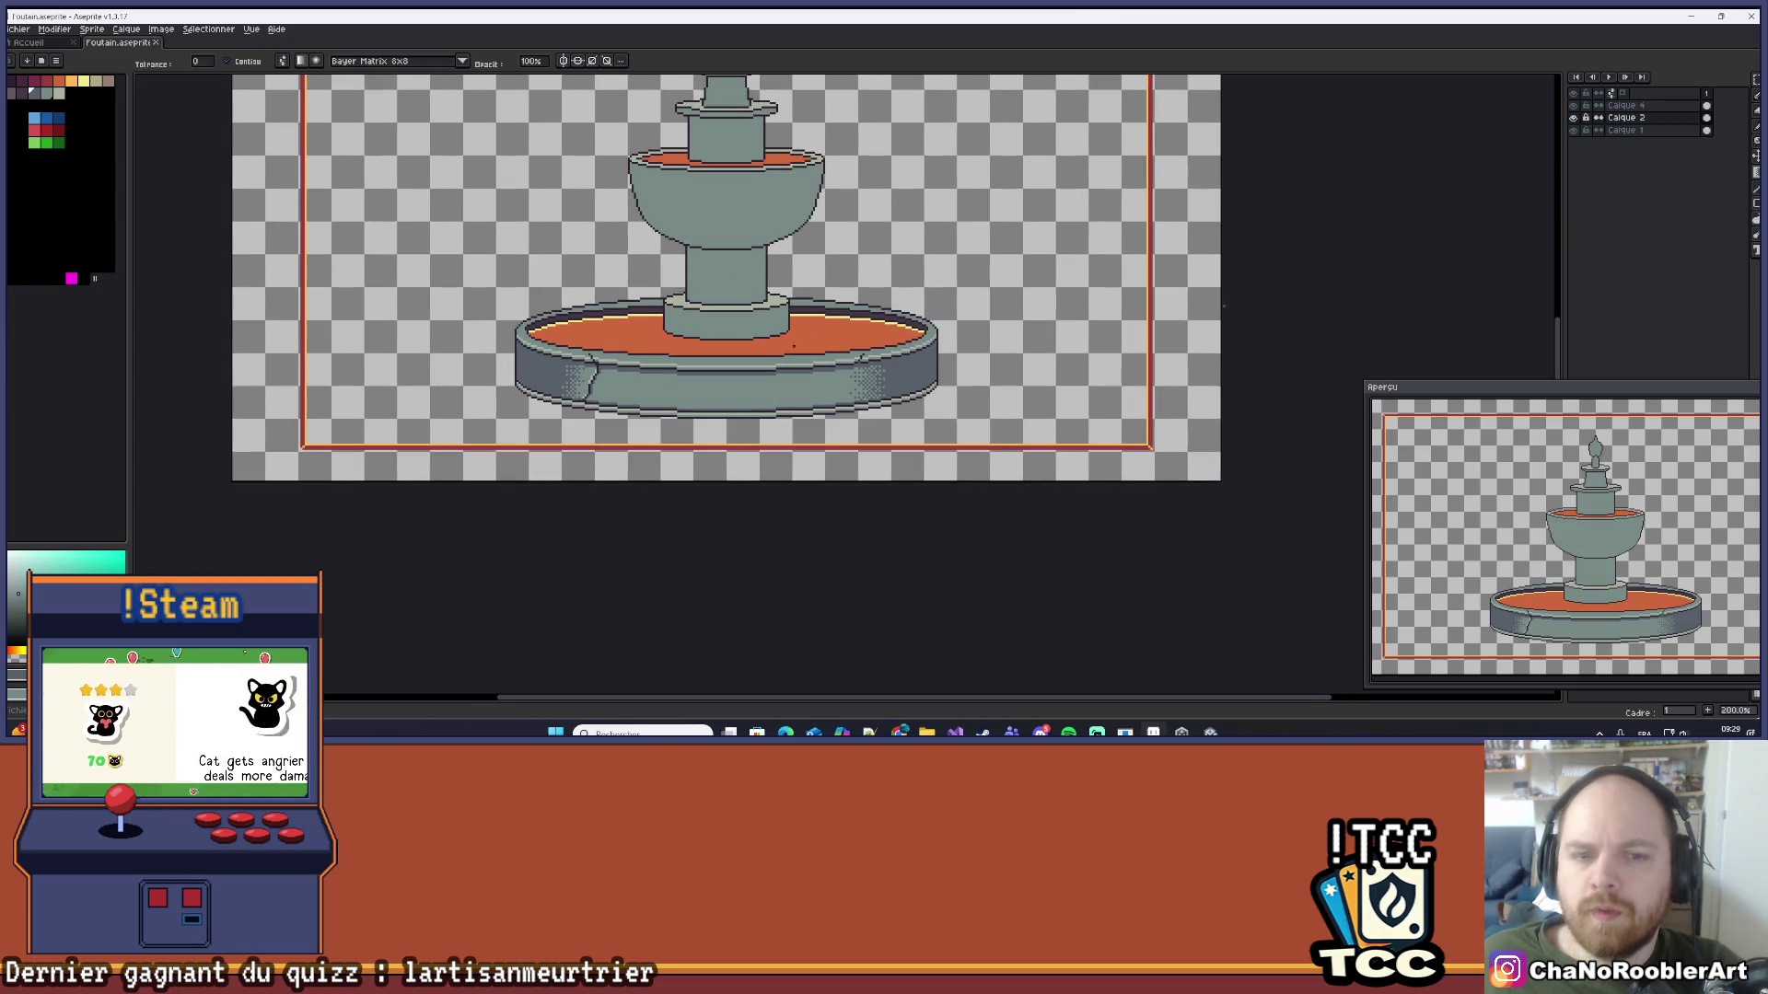
scroll(629, 385, "up", 5)
scroll(604, 367, "down", 6)
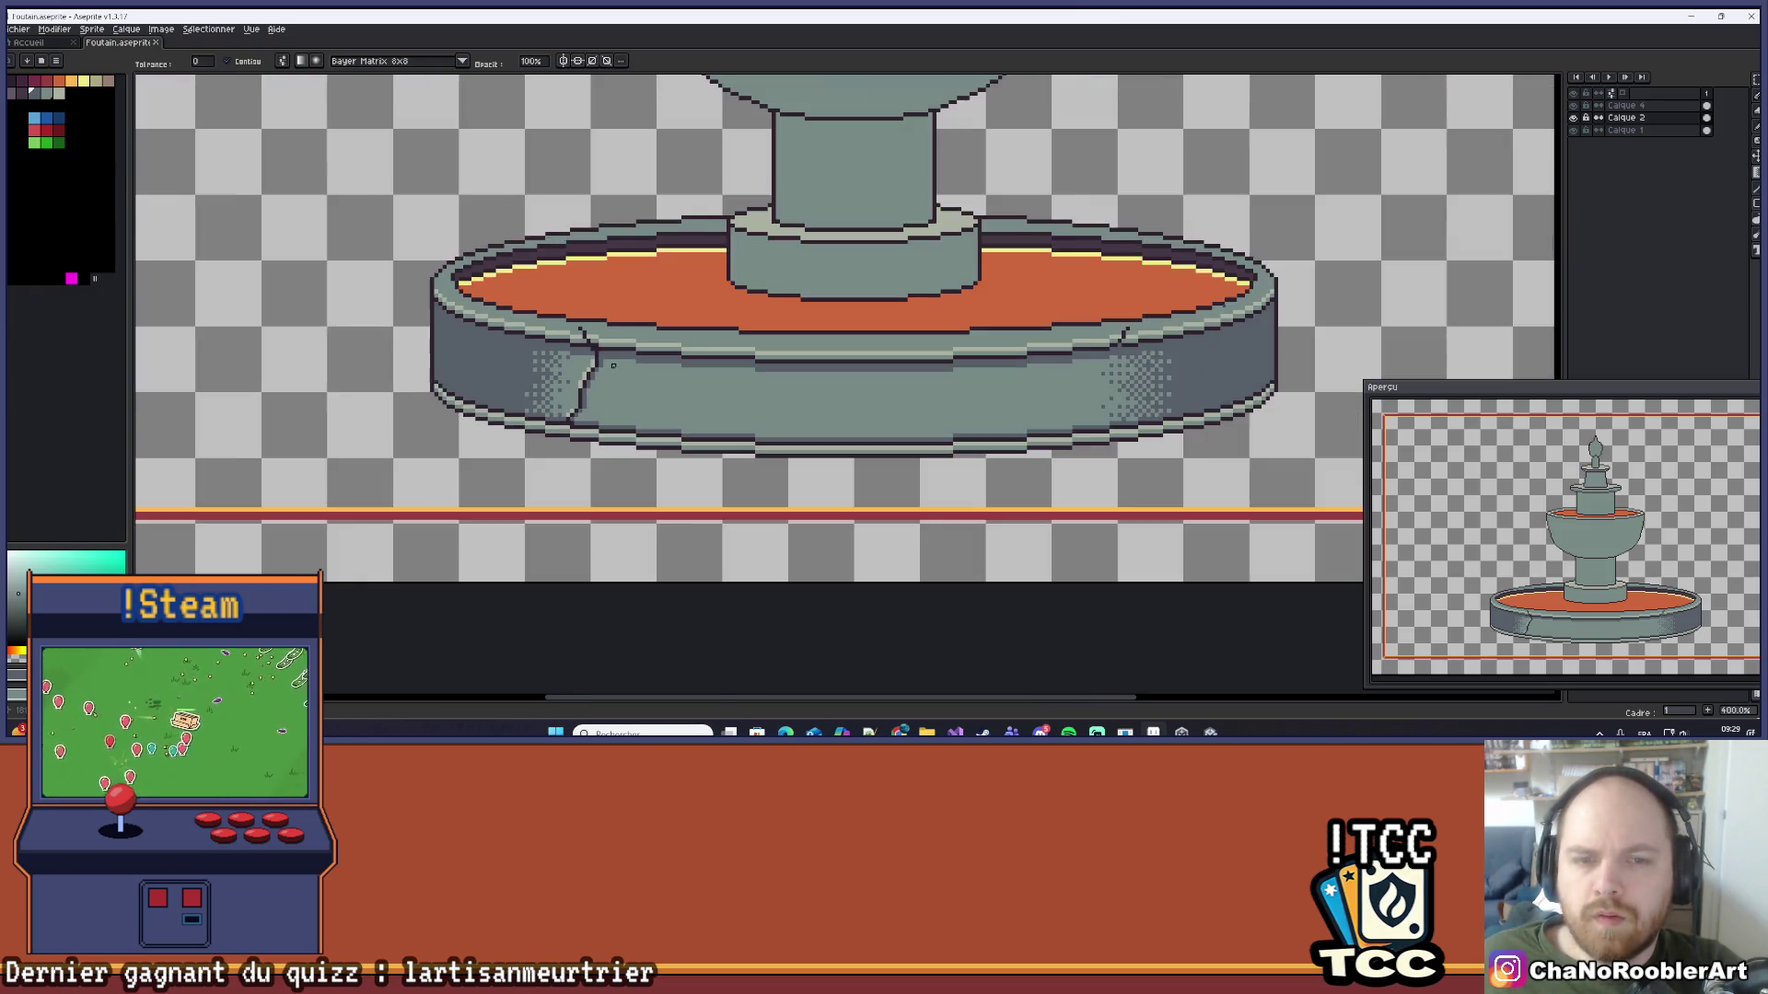
Step: Zoom to 3200% and pencil a light grey 1px highlight row along the inner rim up to the column
scroll(764, 403, "down", 1)
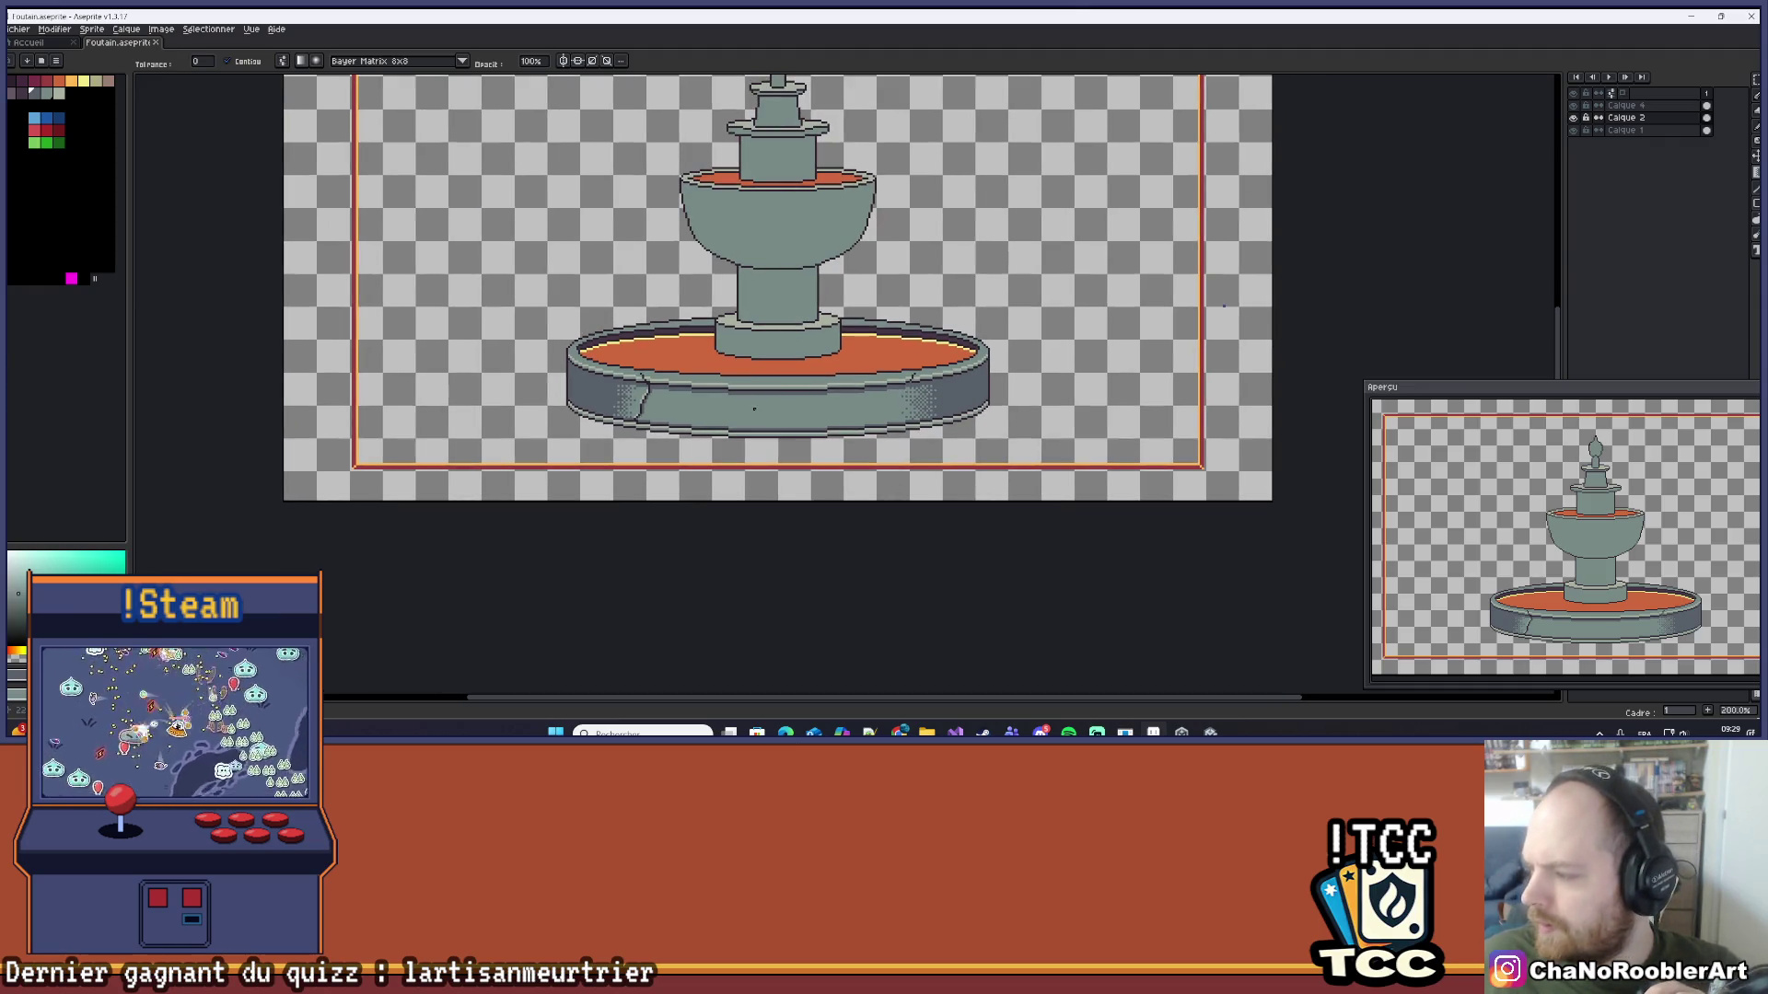
scroll(709, 478, "up", 1)
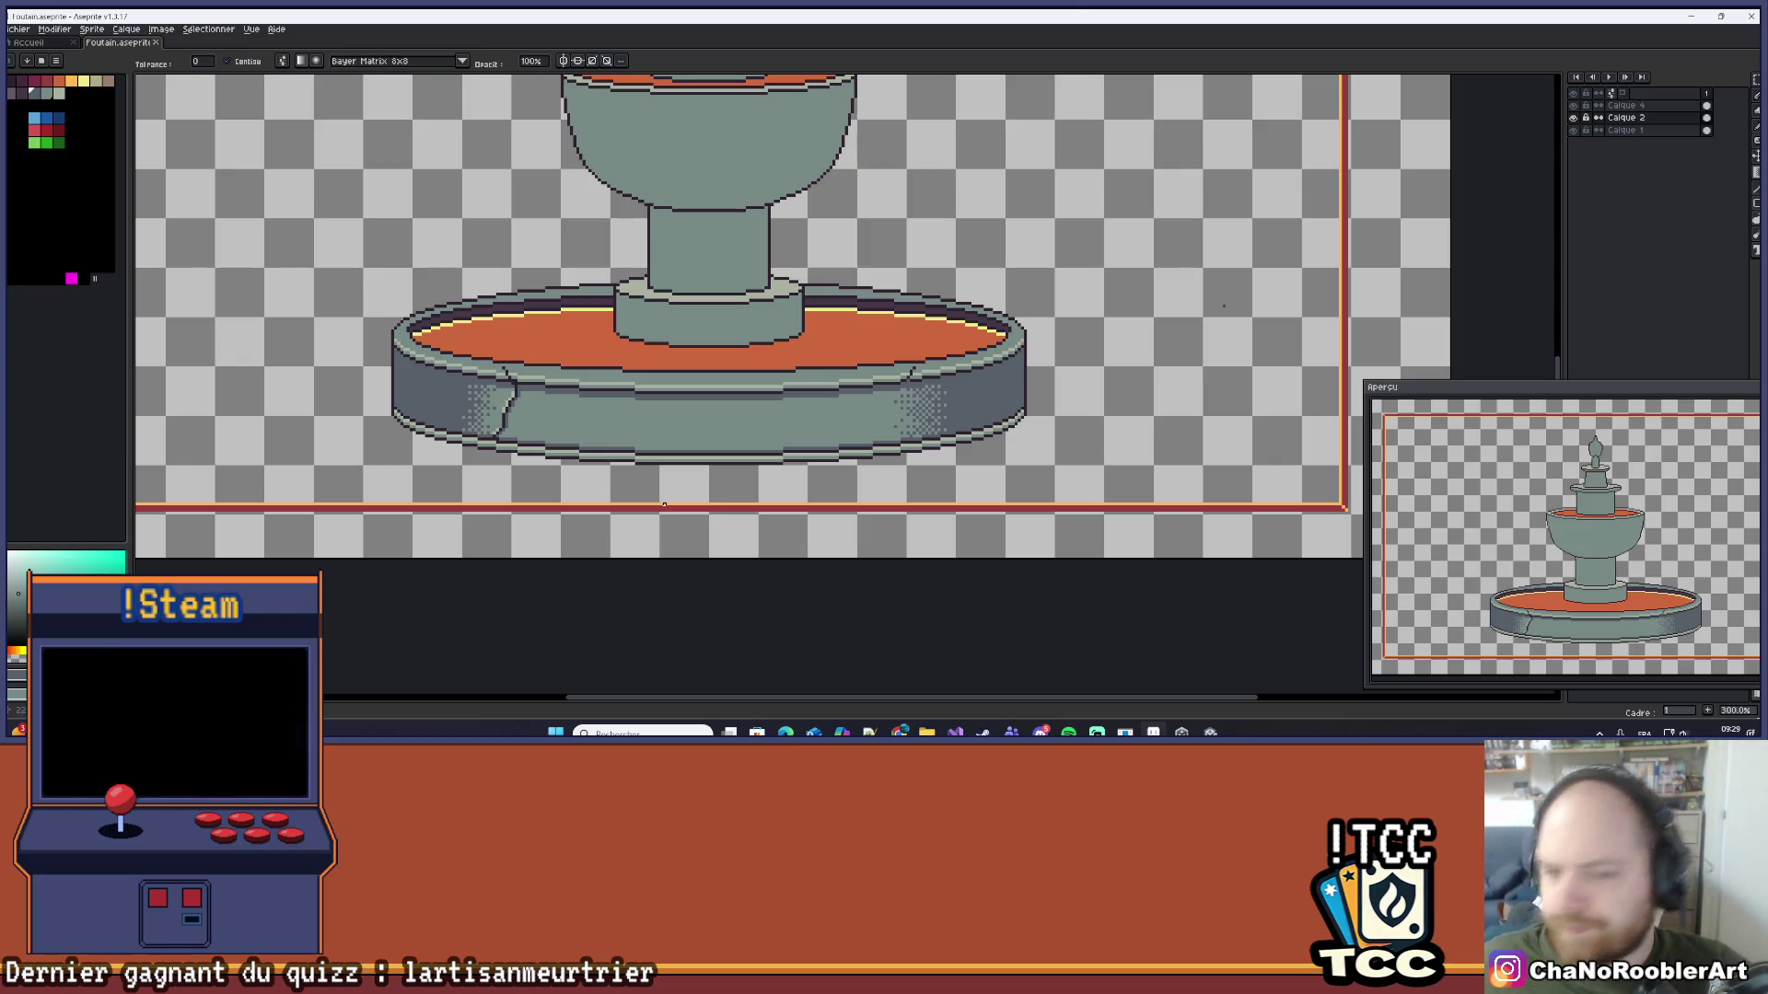
scroll(937, 371, "down", 2)
scroll(937, 370, "up", 1)
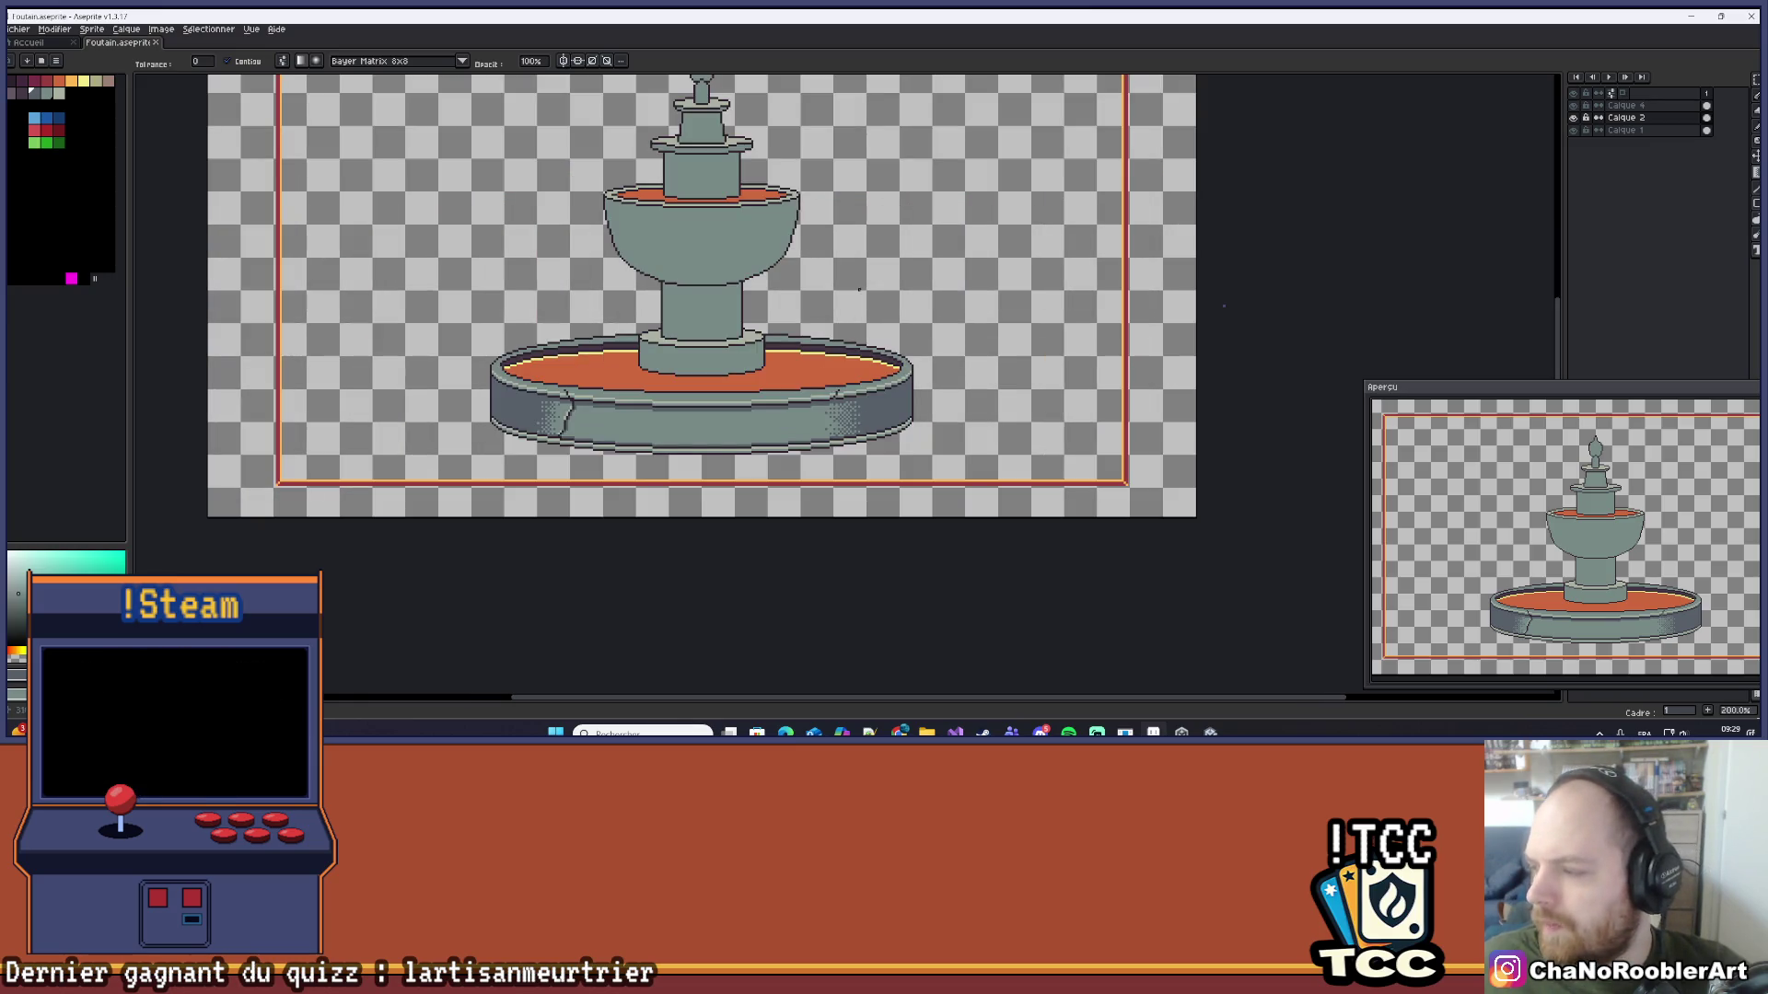
scroll(632, 301, "up", 3)
scroll(632, 301, "up", 5)
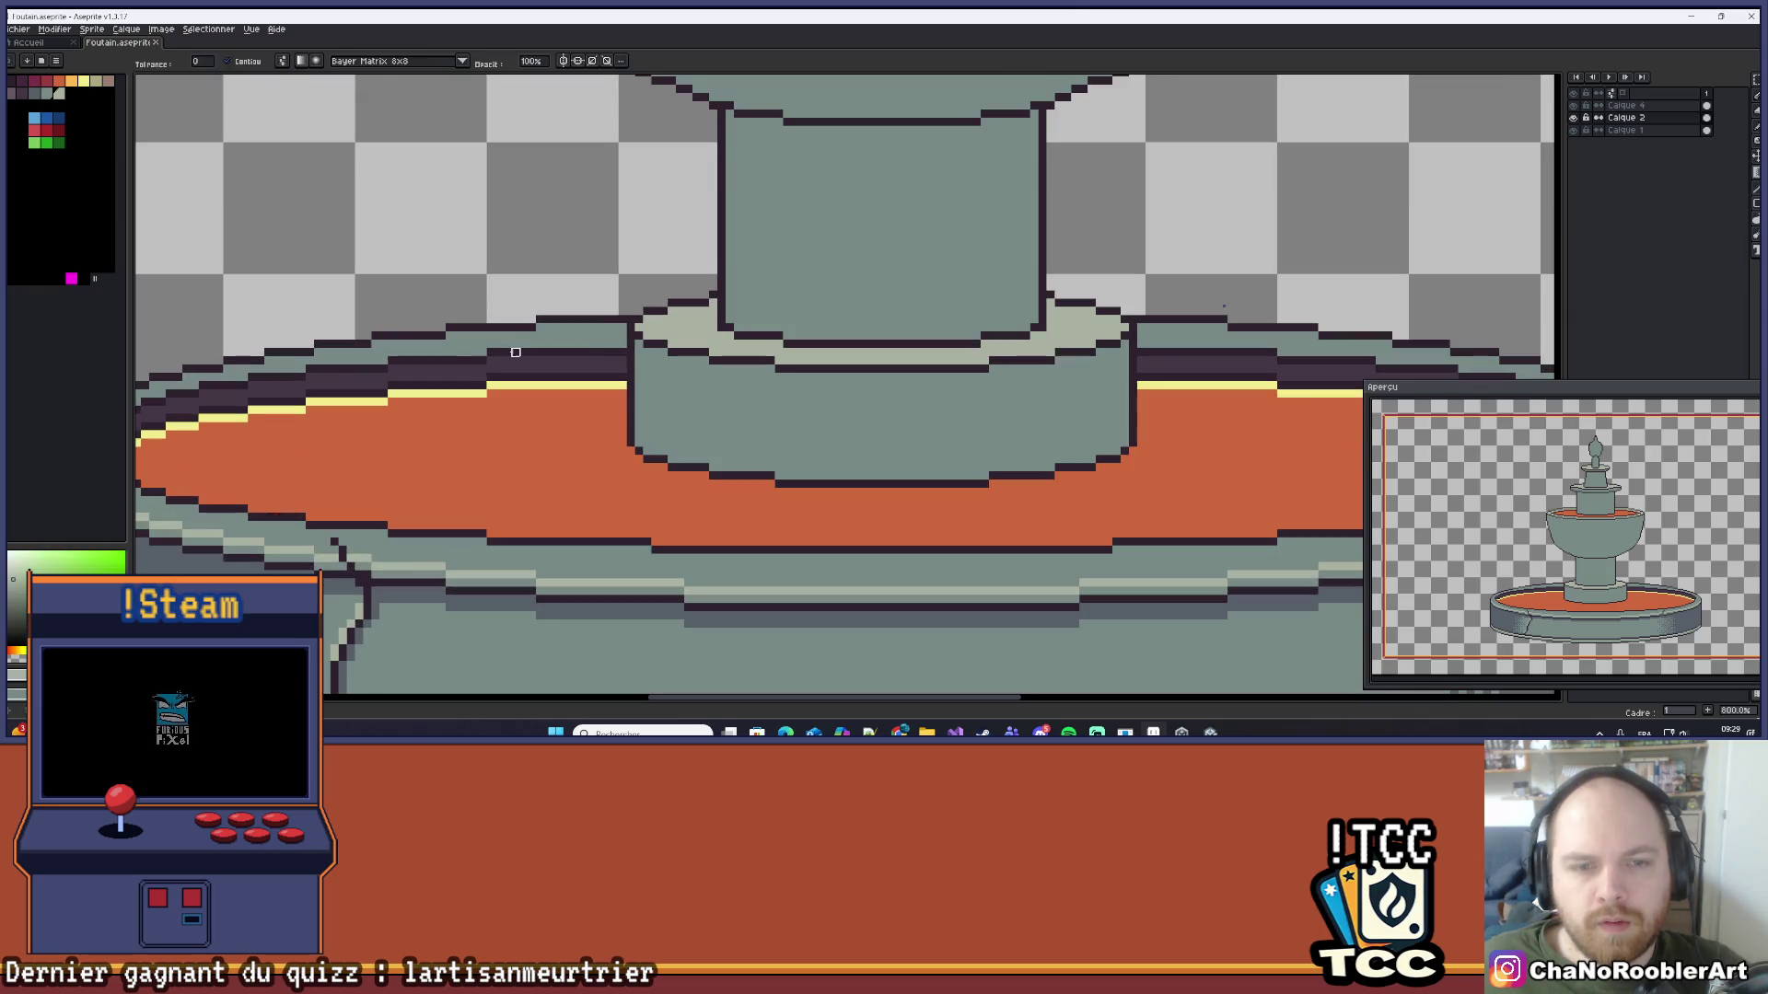
key("b")
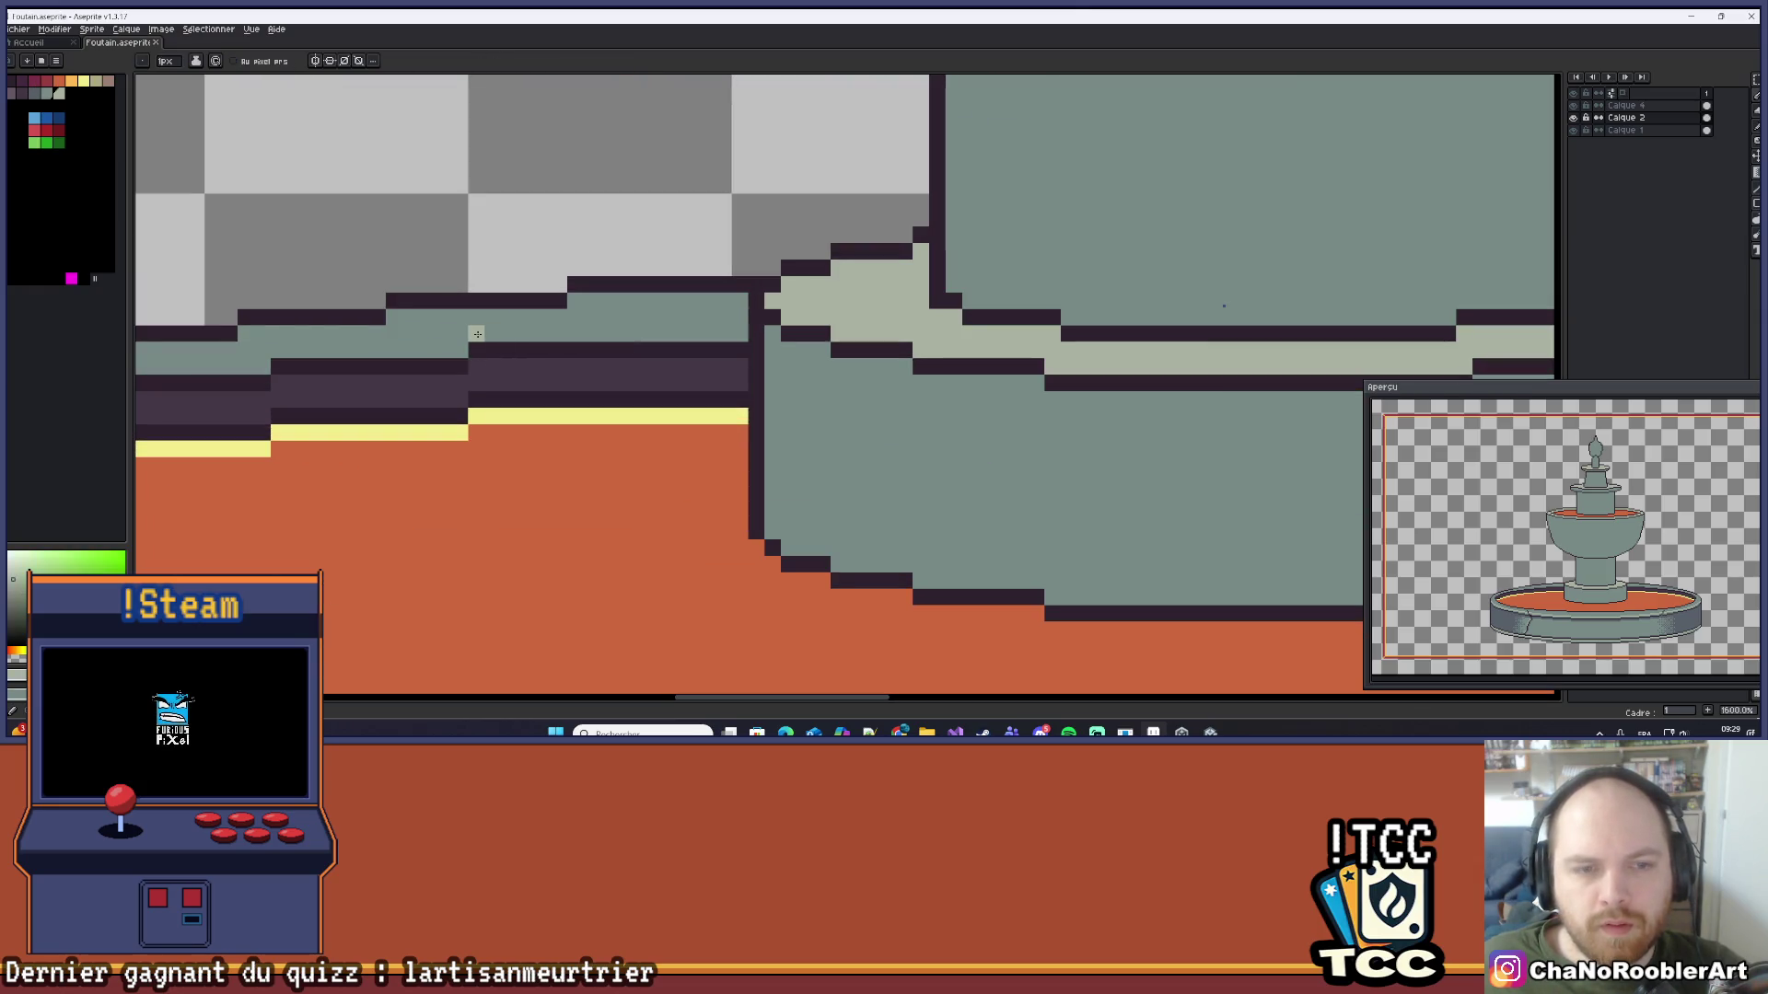
scroll(477, 334, "down", 4)
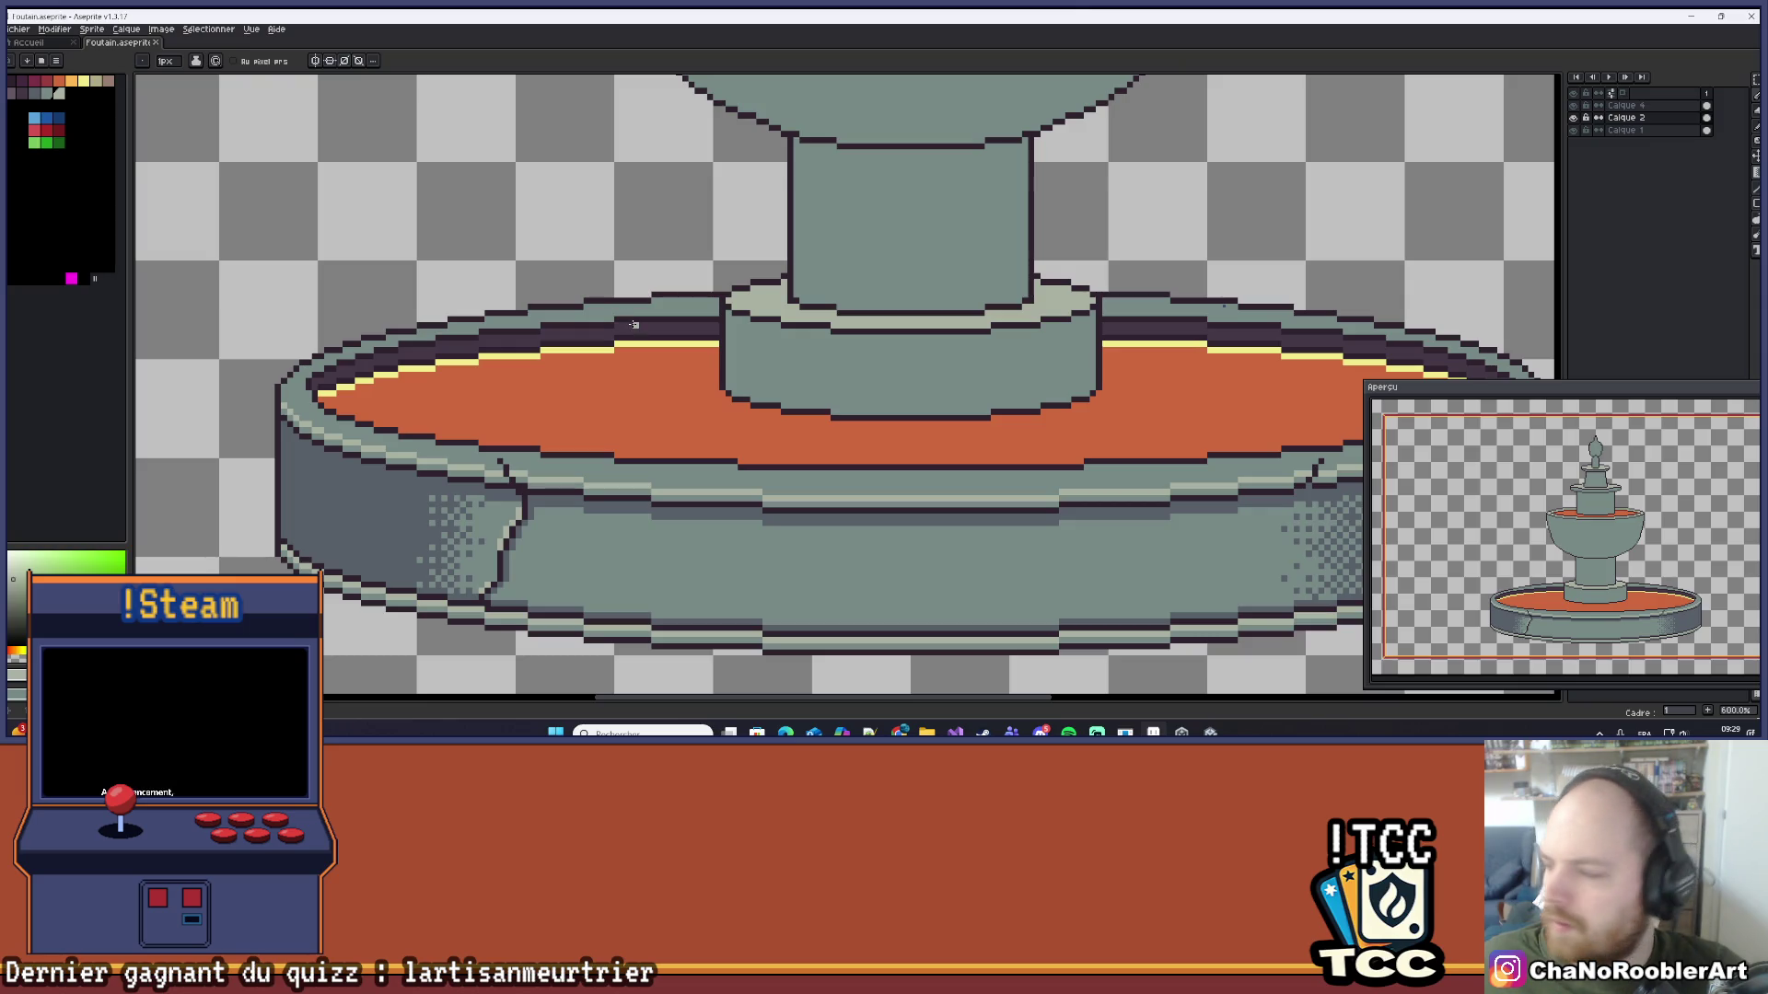
scroll(626, 326, "up", 1)
scroll(608, 332, "down", 2)
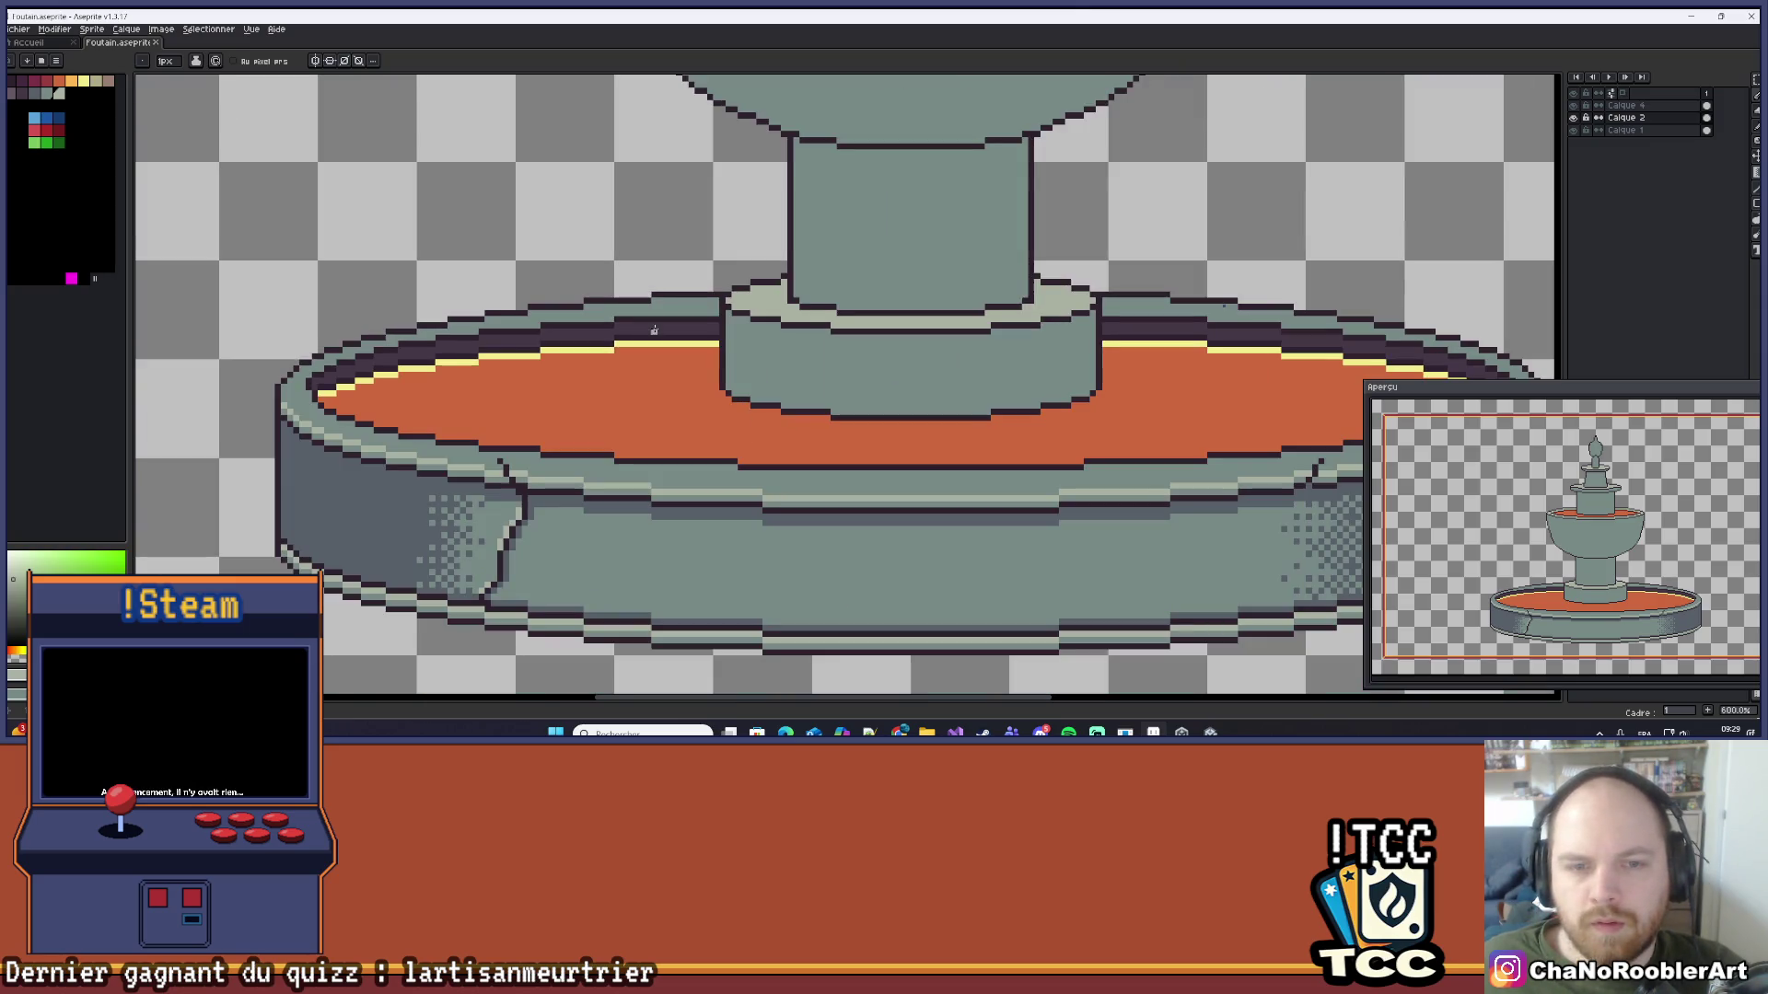
scroll(587, 339, "up", 1)
scroll(590, 333, "up", 5)
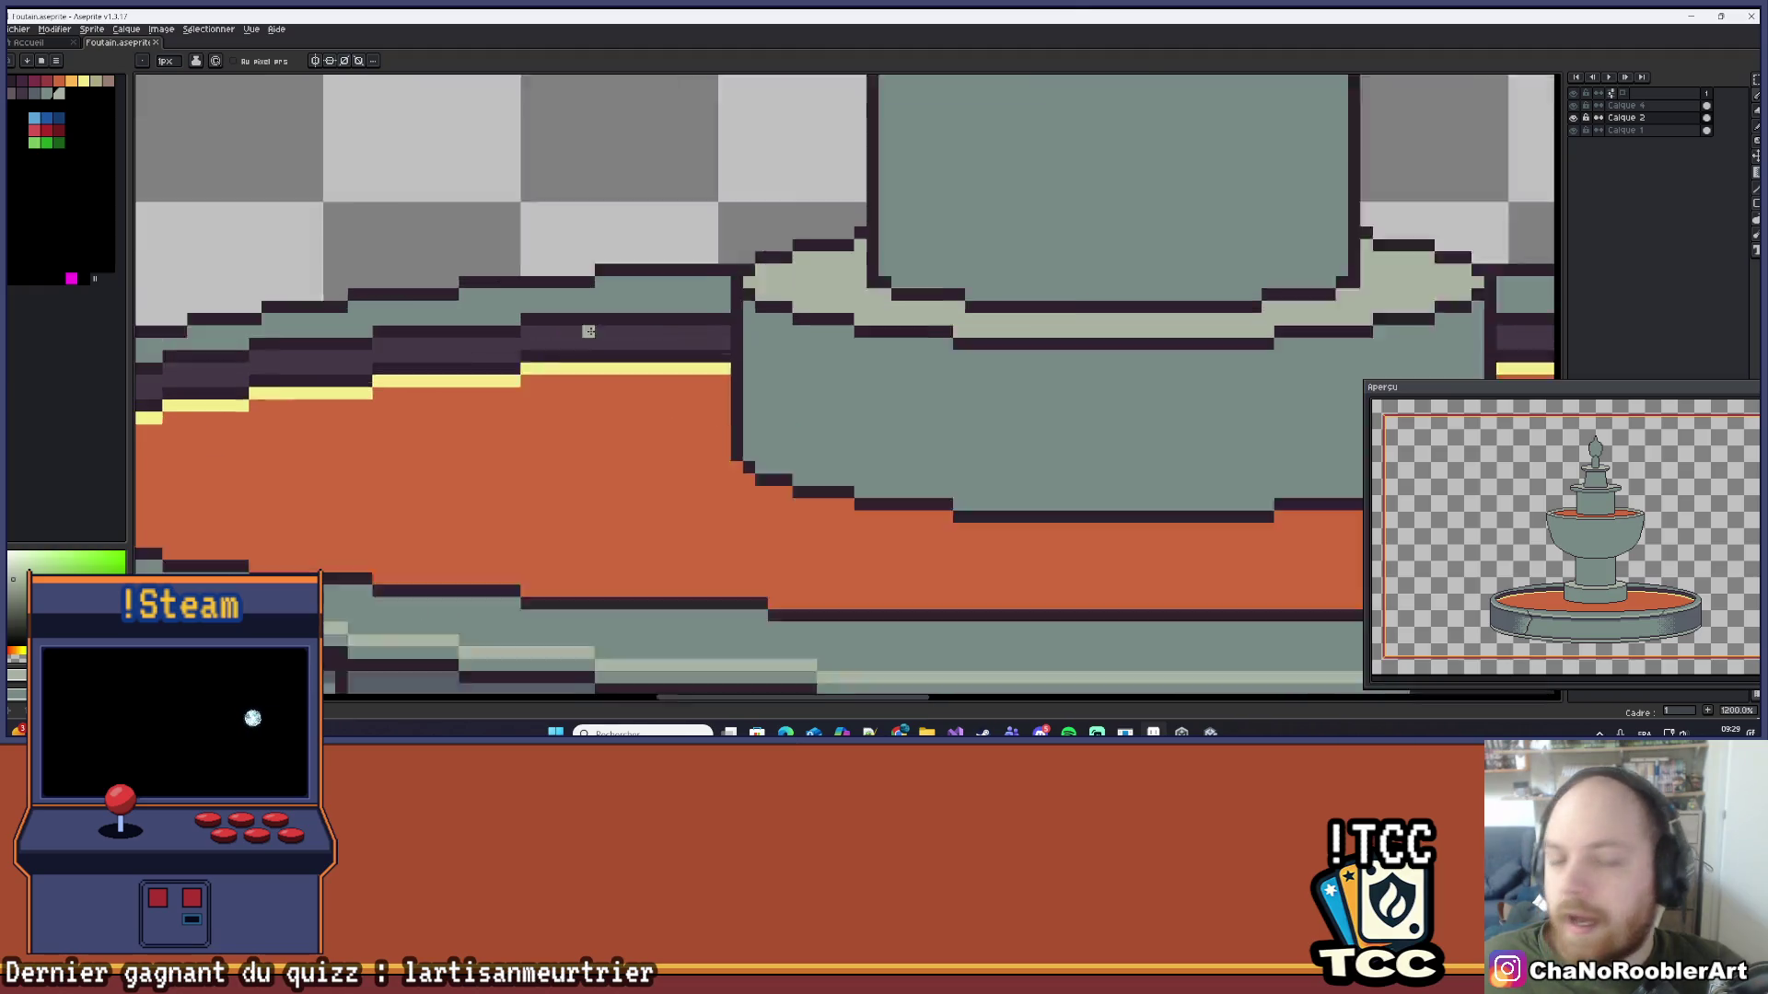
left_click_drag(421, 269, 958, 265)
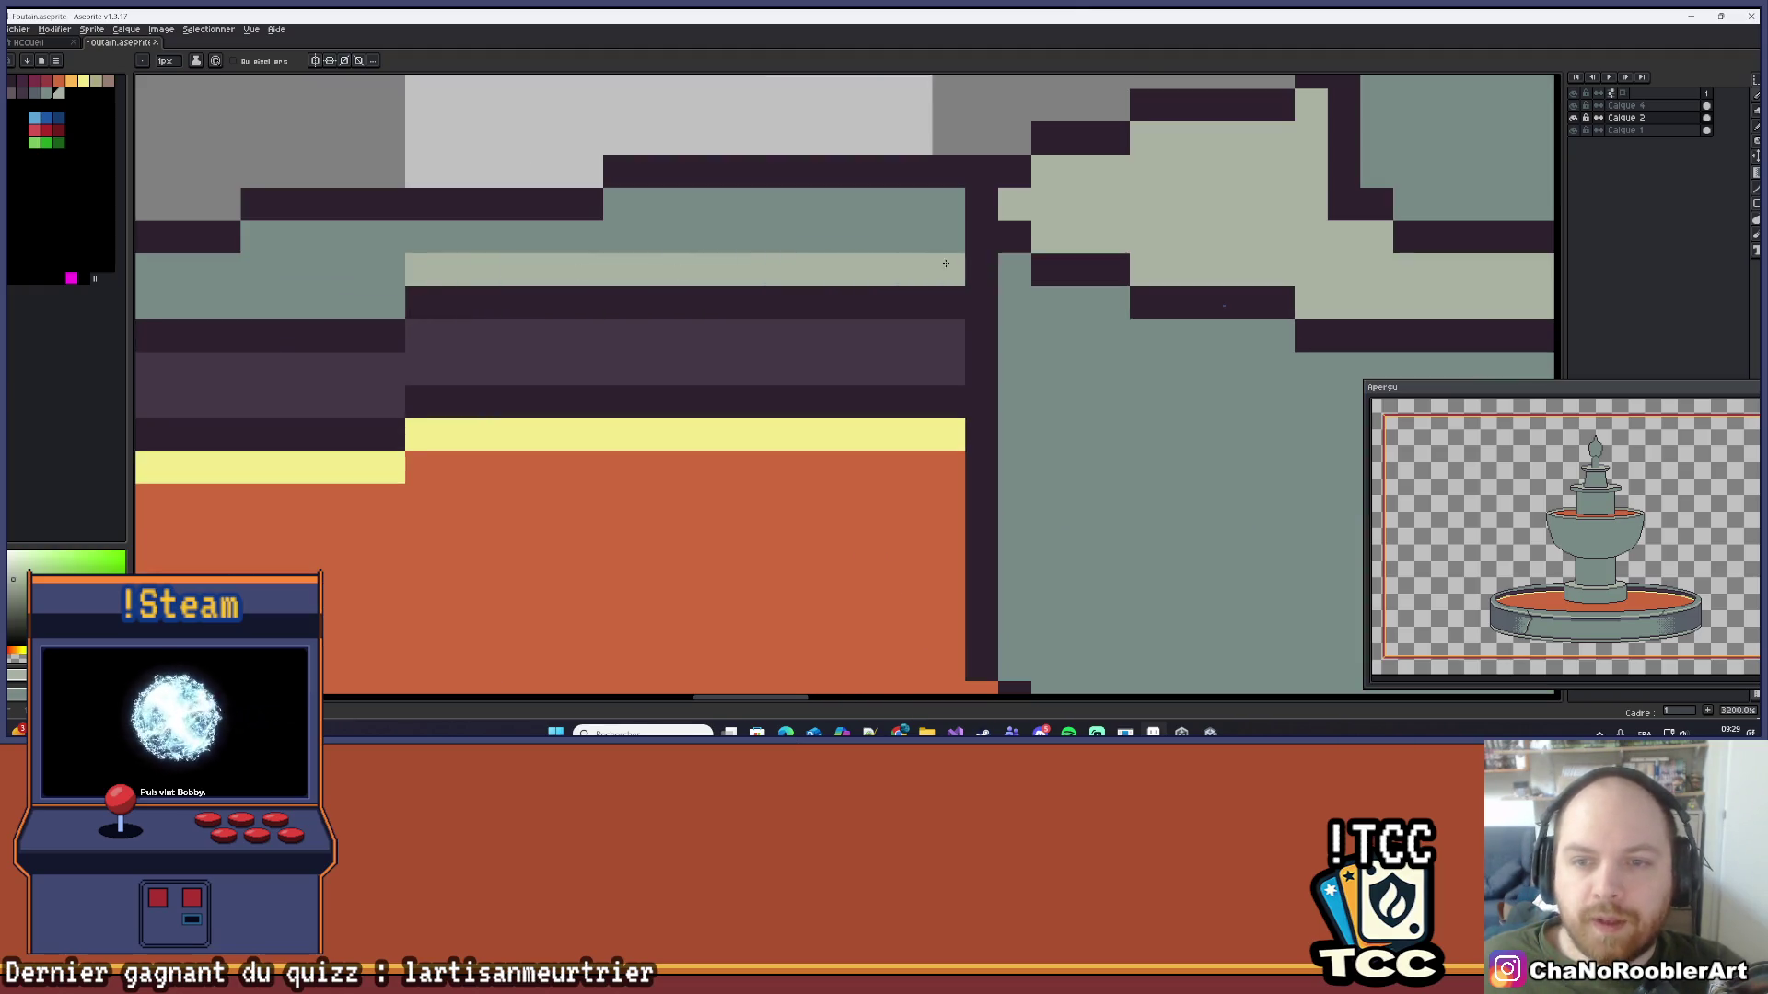
scroll(958, 265, "down", 5)
scroll(732, 274, "down", 6)
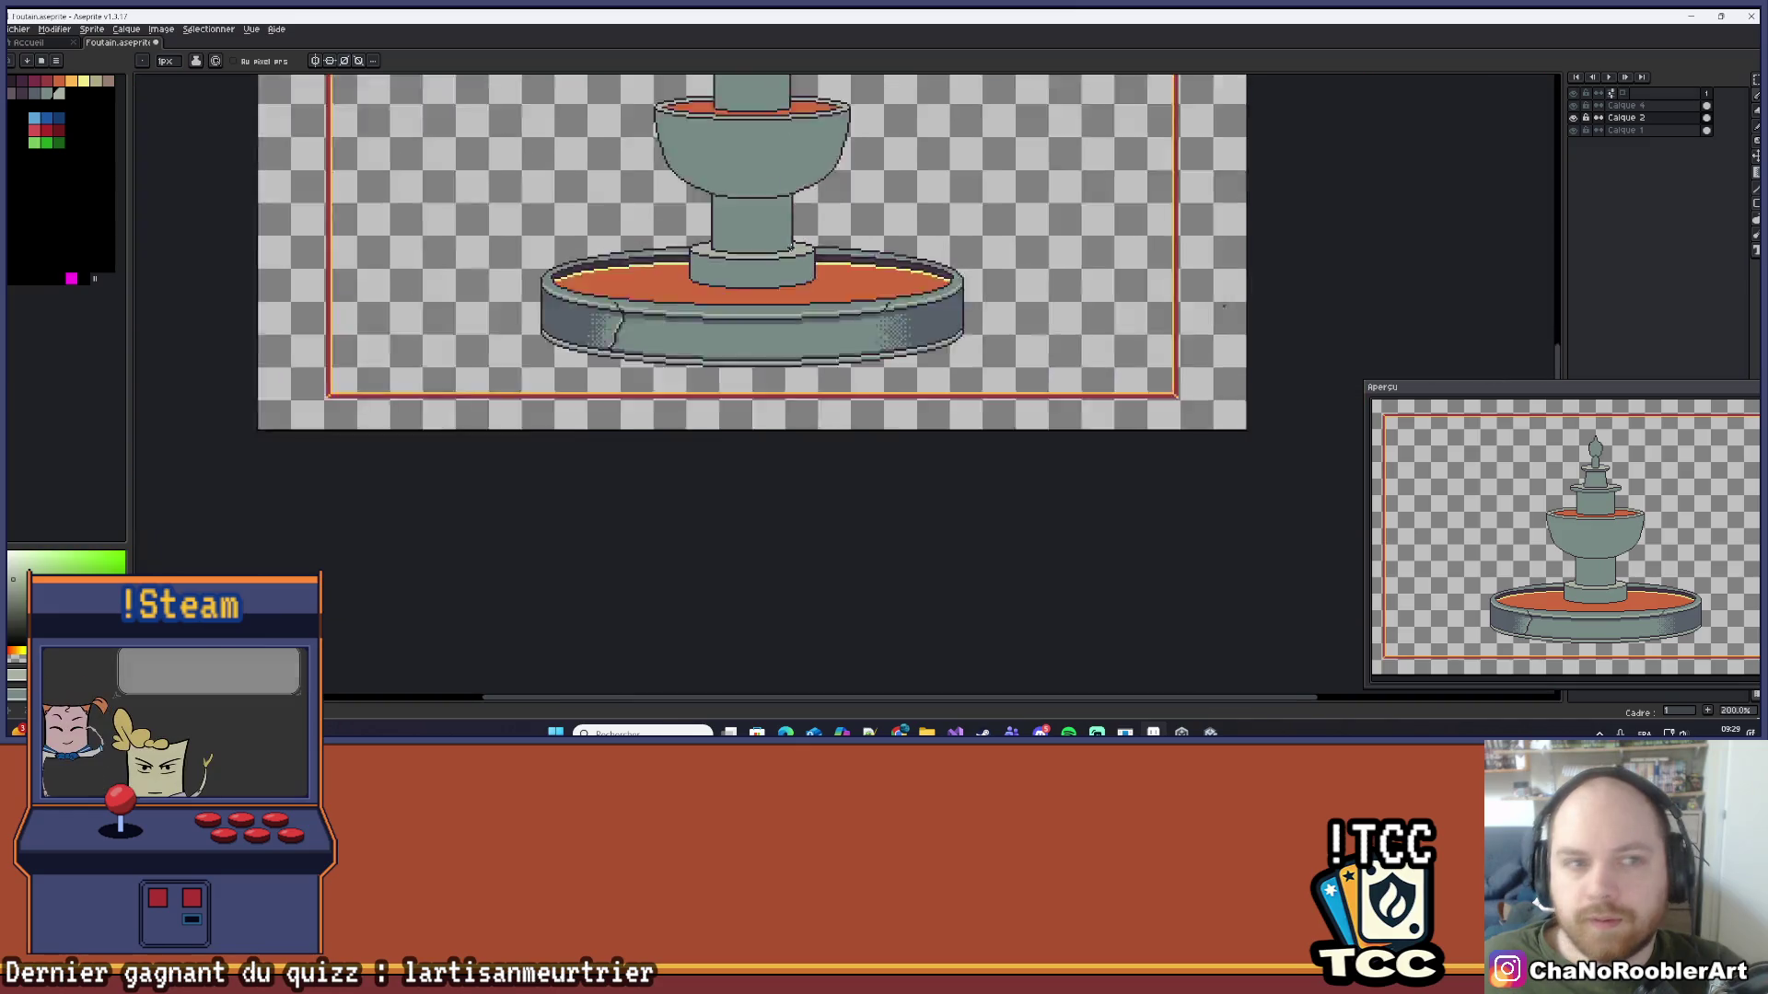
scroll(598, 279, "up", 10)
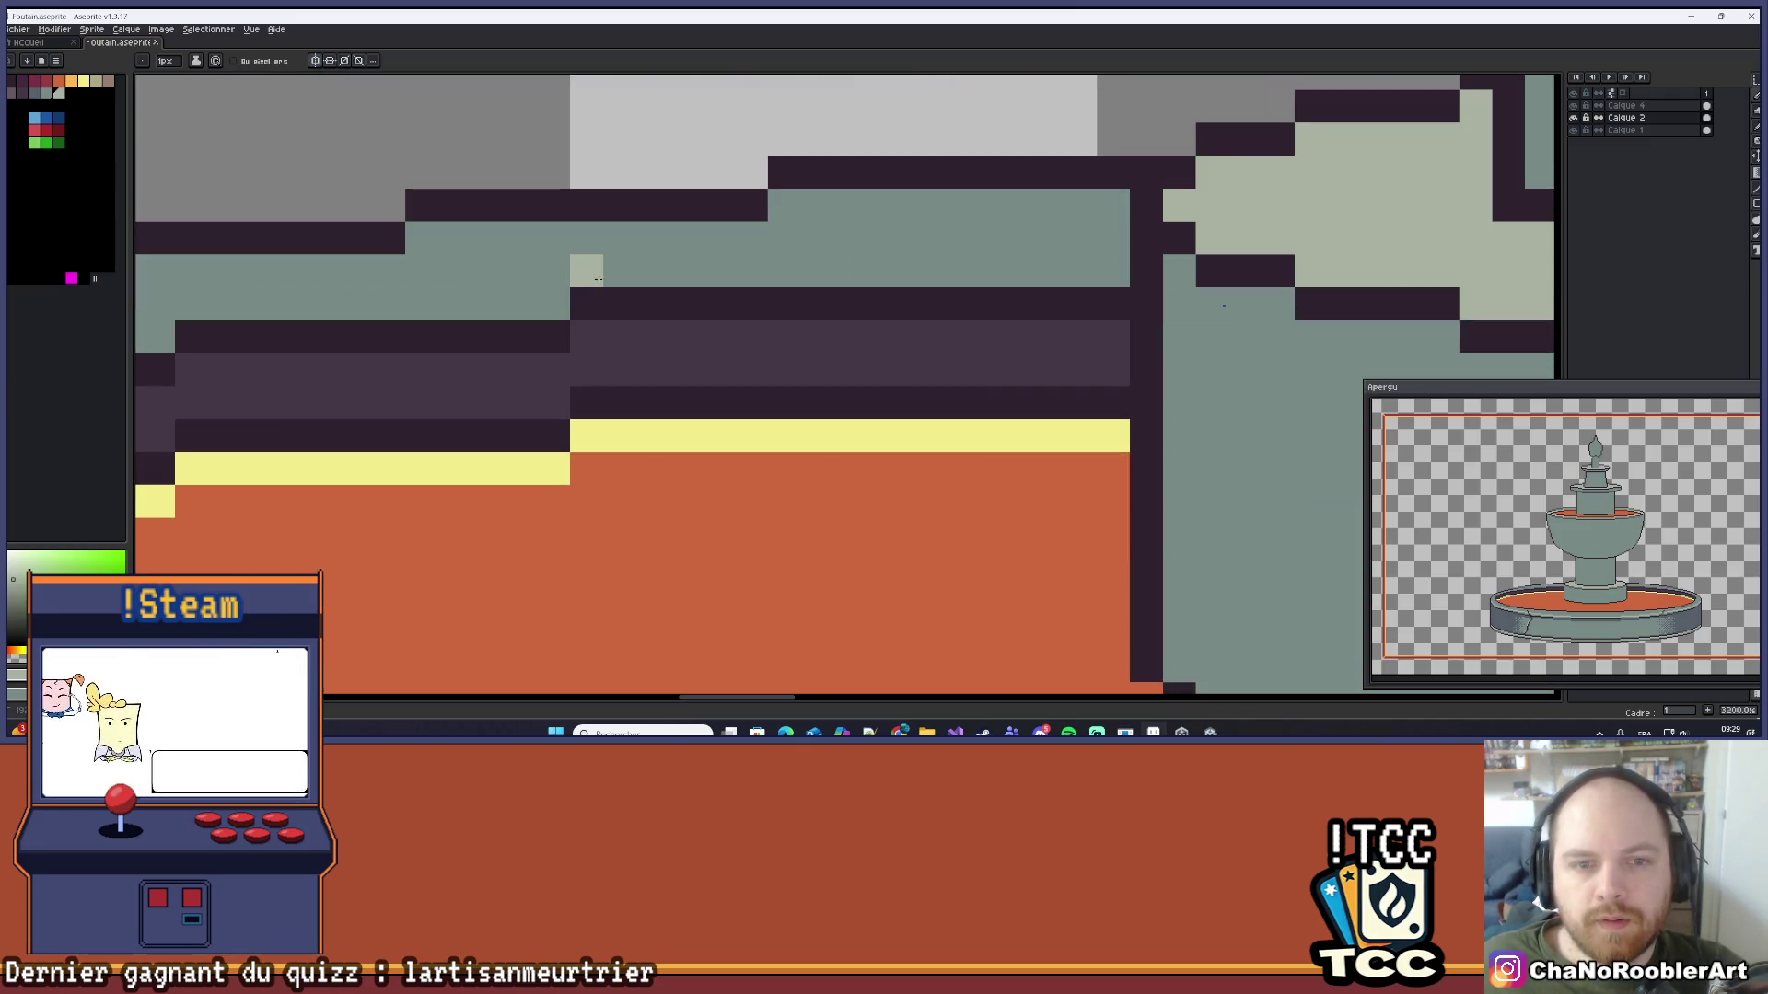
Step: Extend the light grey rim highlight to the column and add a short light grey run on the rim
left_click_drag(598, 279, 1125, 273)
scroll(643, 288, "down", 6)
scroll(642, 287, "up", 7)
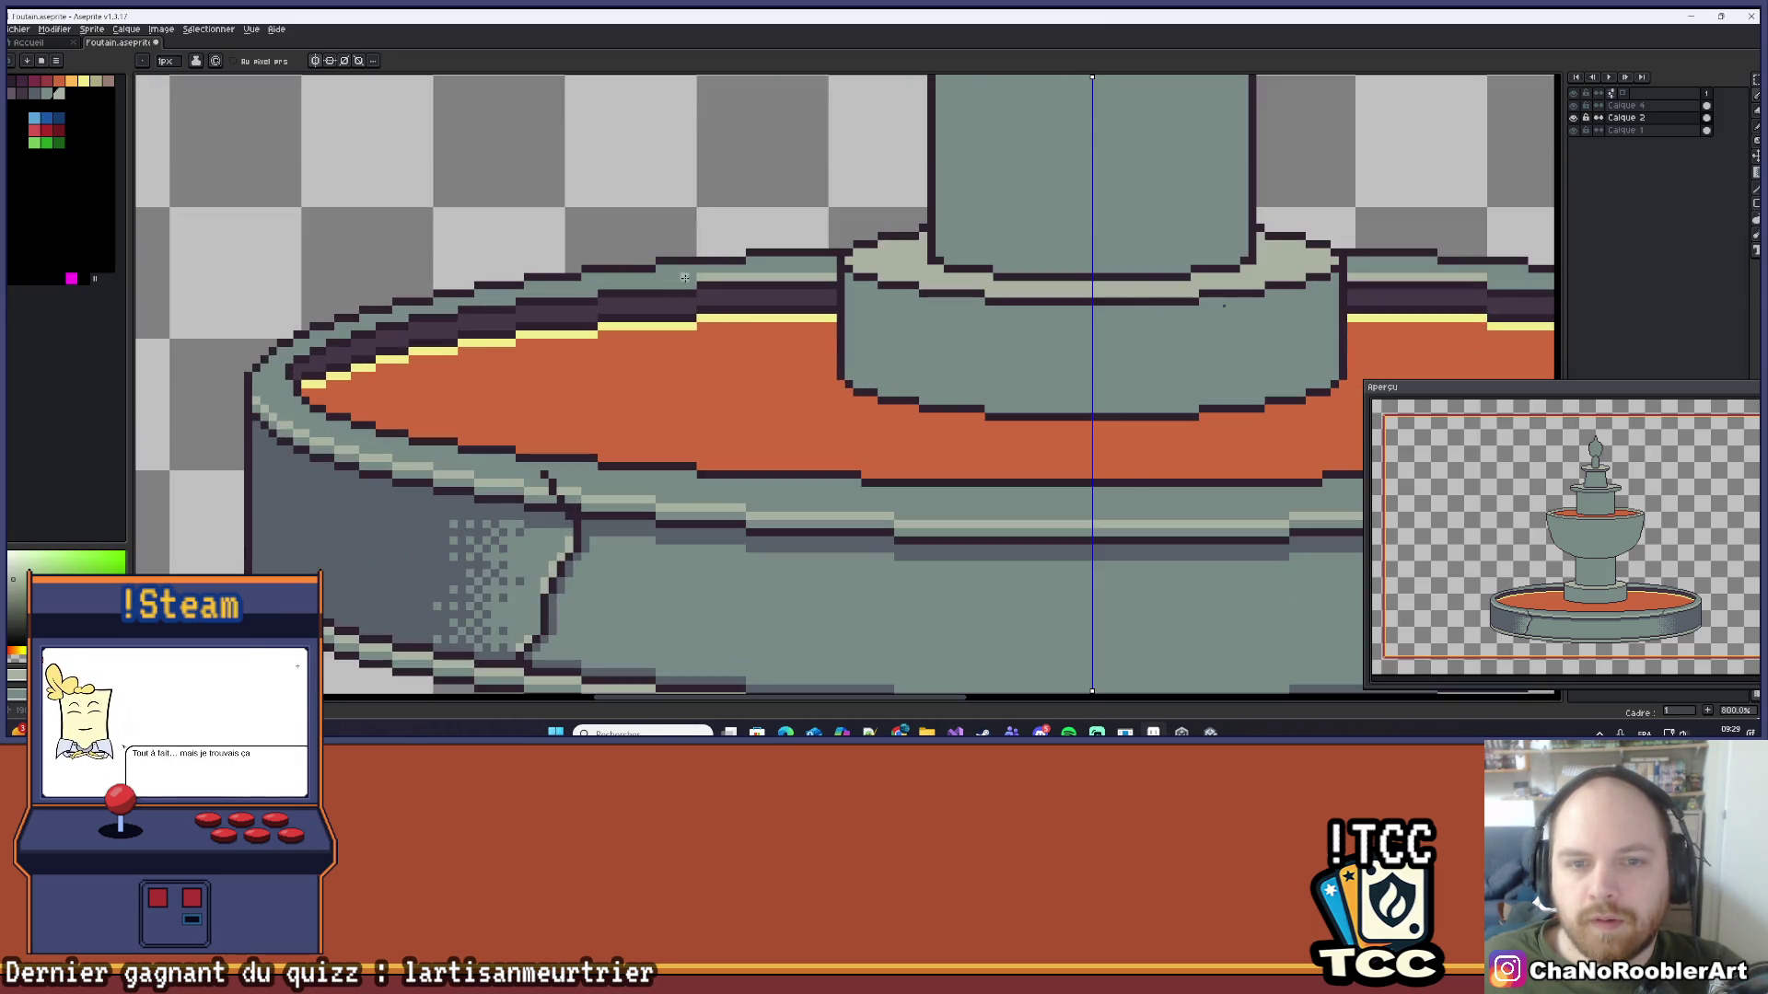
left_click(611, 288)
left_click_drag(611, 288, 710, 287)
scroll(709, 287, "down", 9)
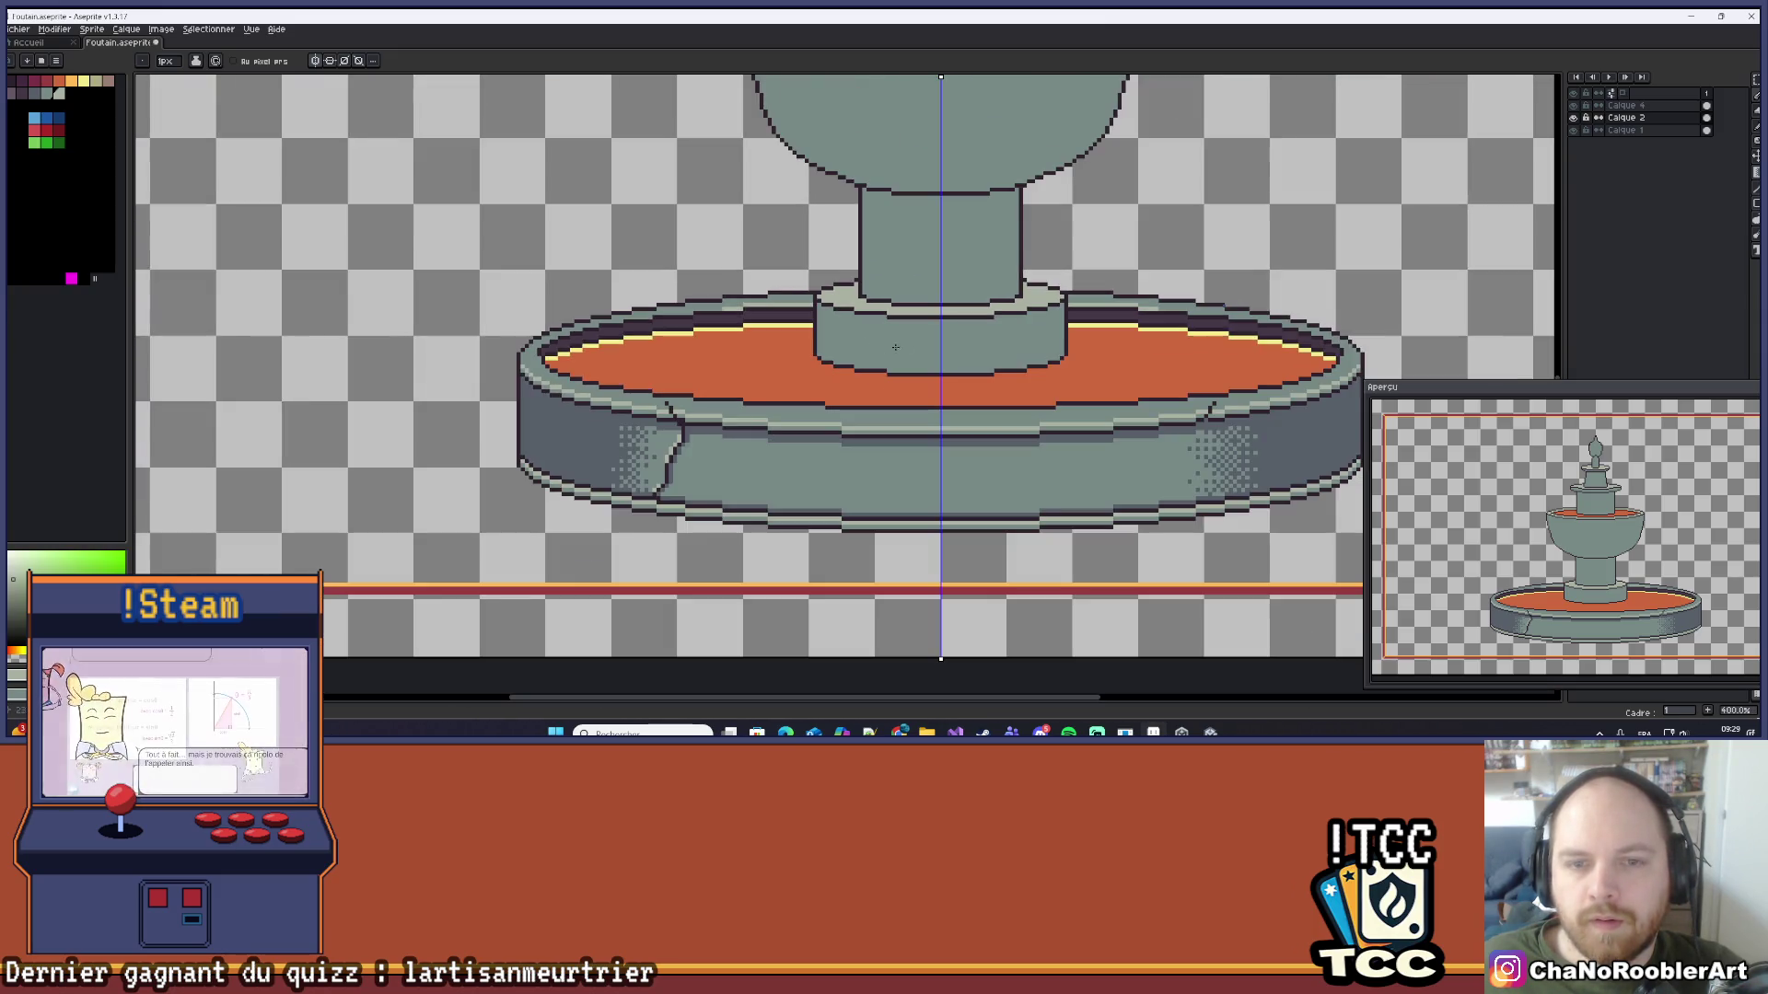
scroll(887, 336, "up", 2)
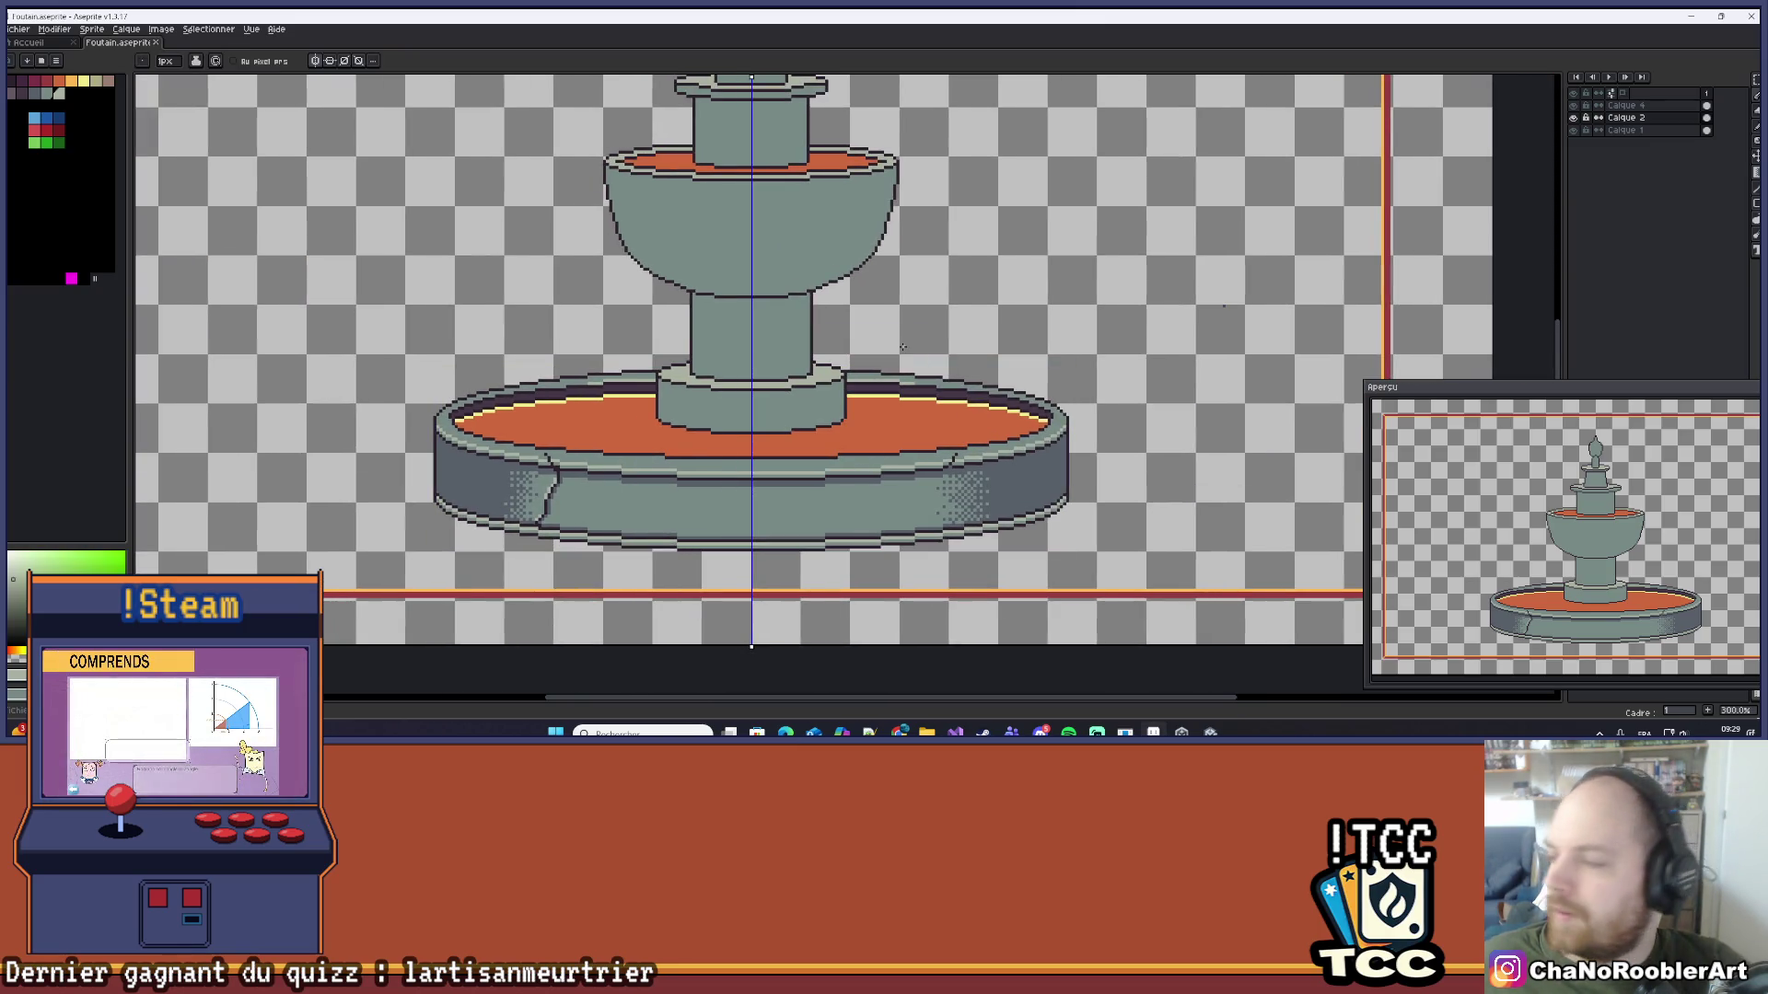
scroll(726, 399, "up", 7)
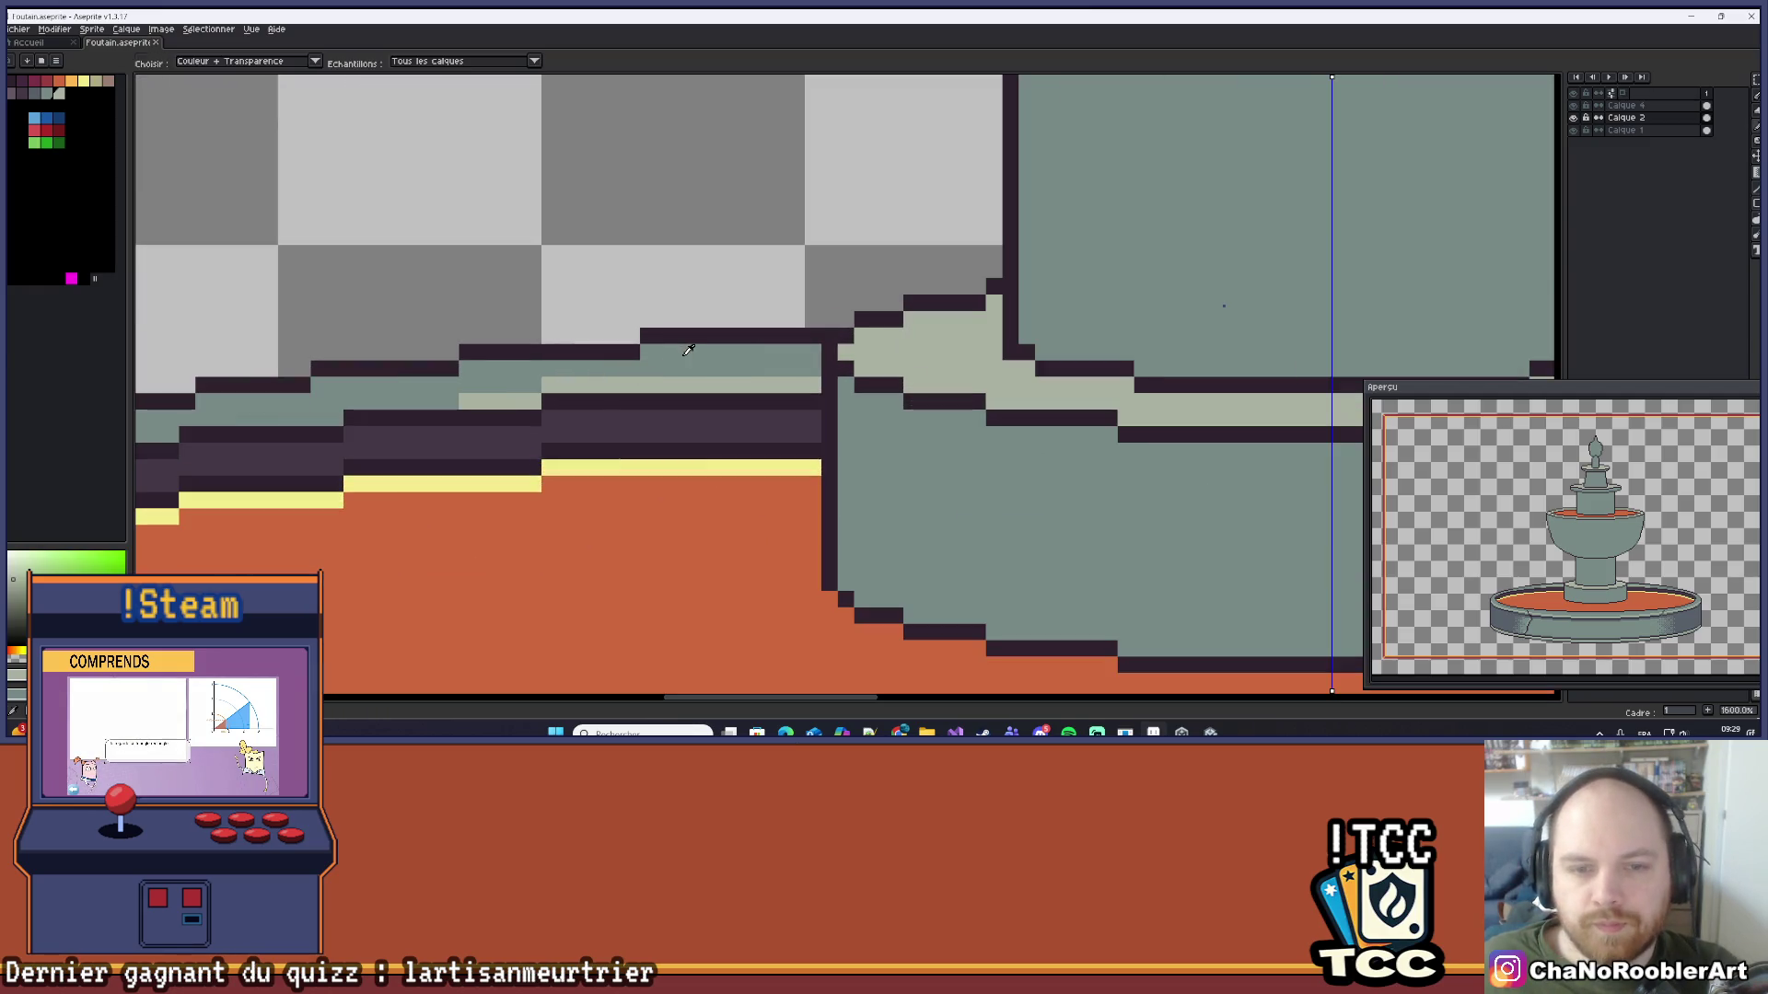
Step: Pick the dark grey swatch and pencil a dark grey pixel row along the basin base
left_click(35, 93)
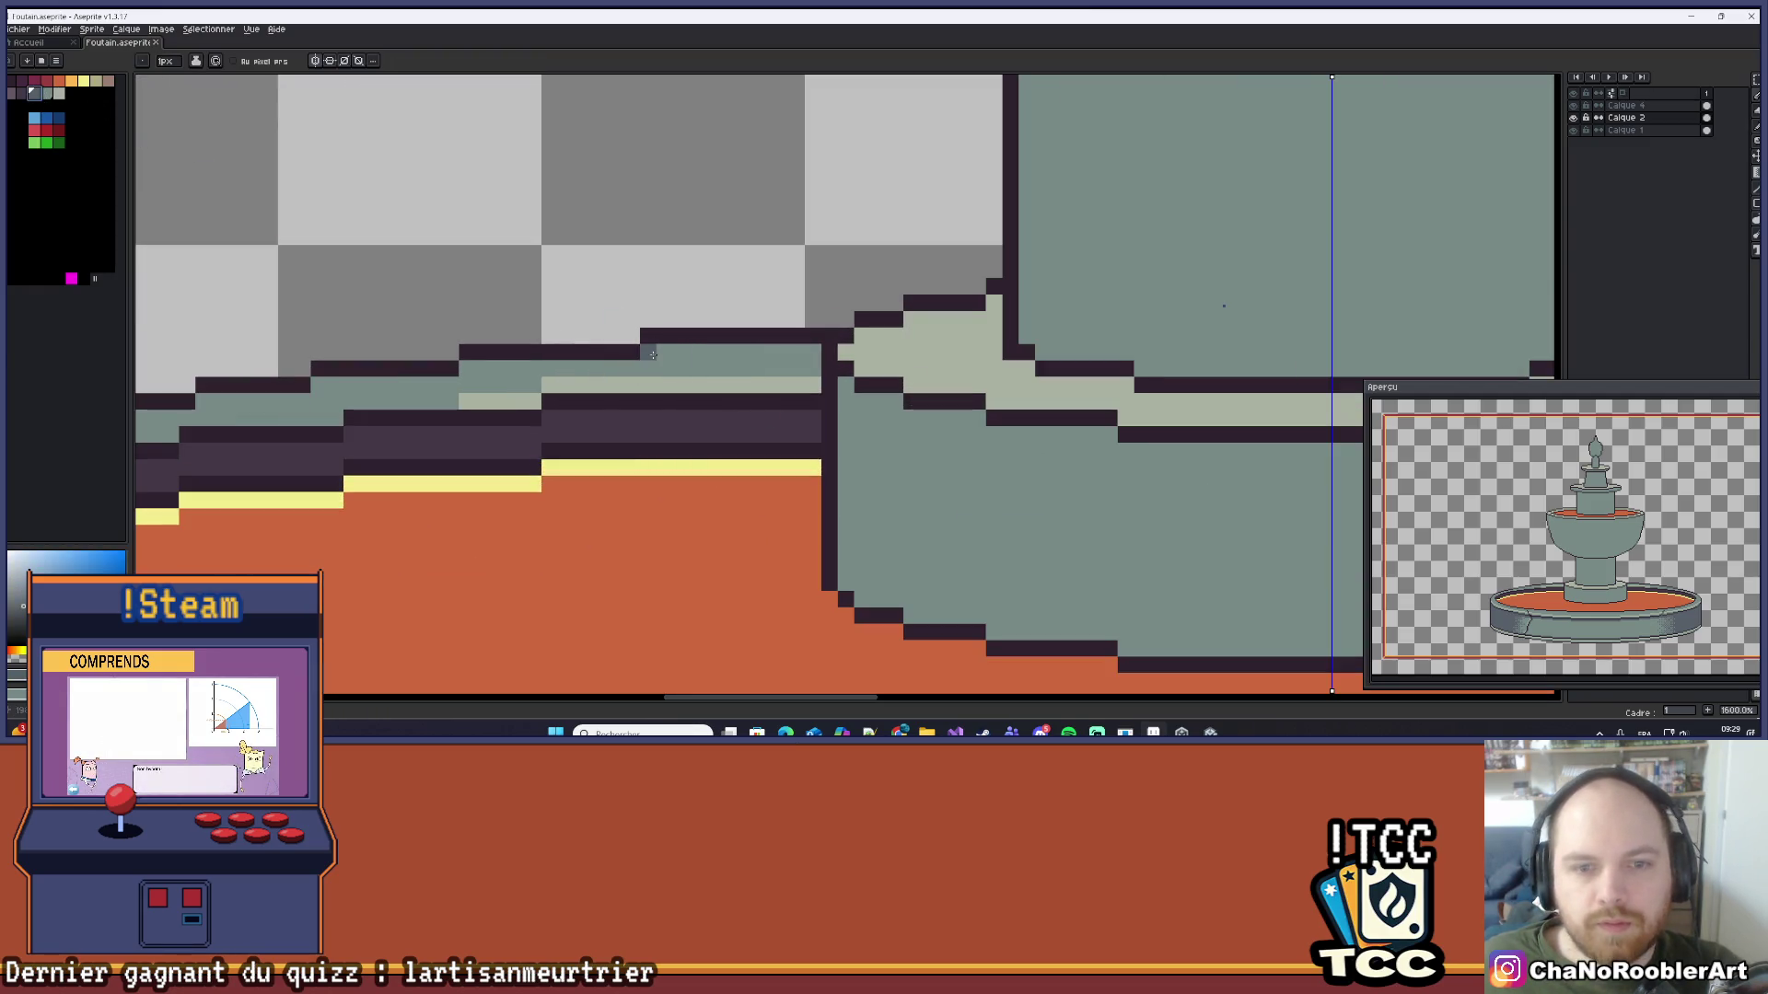
left_click_drag(651, 354, 798, 355)
scroll(810, 354, "down", 7)
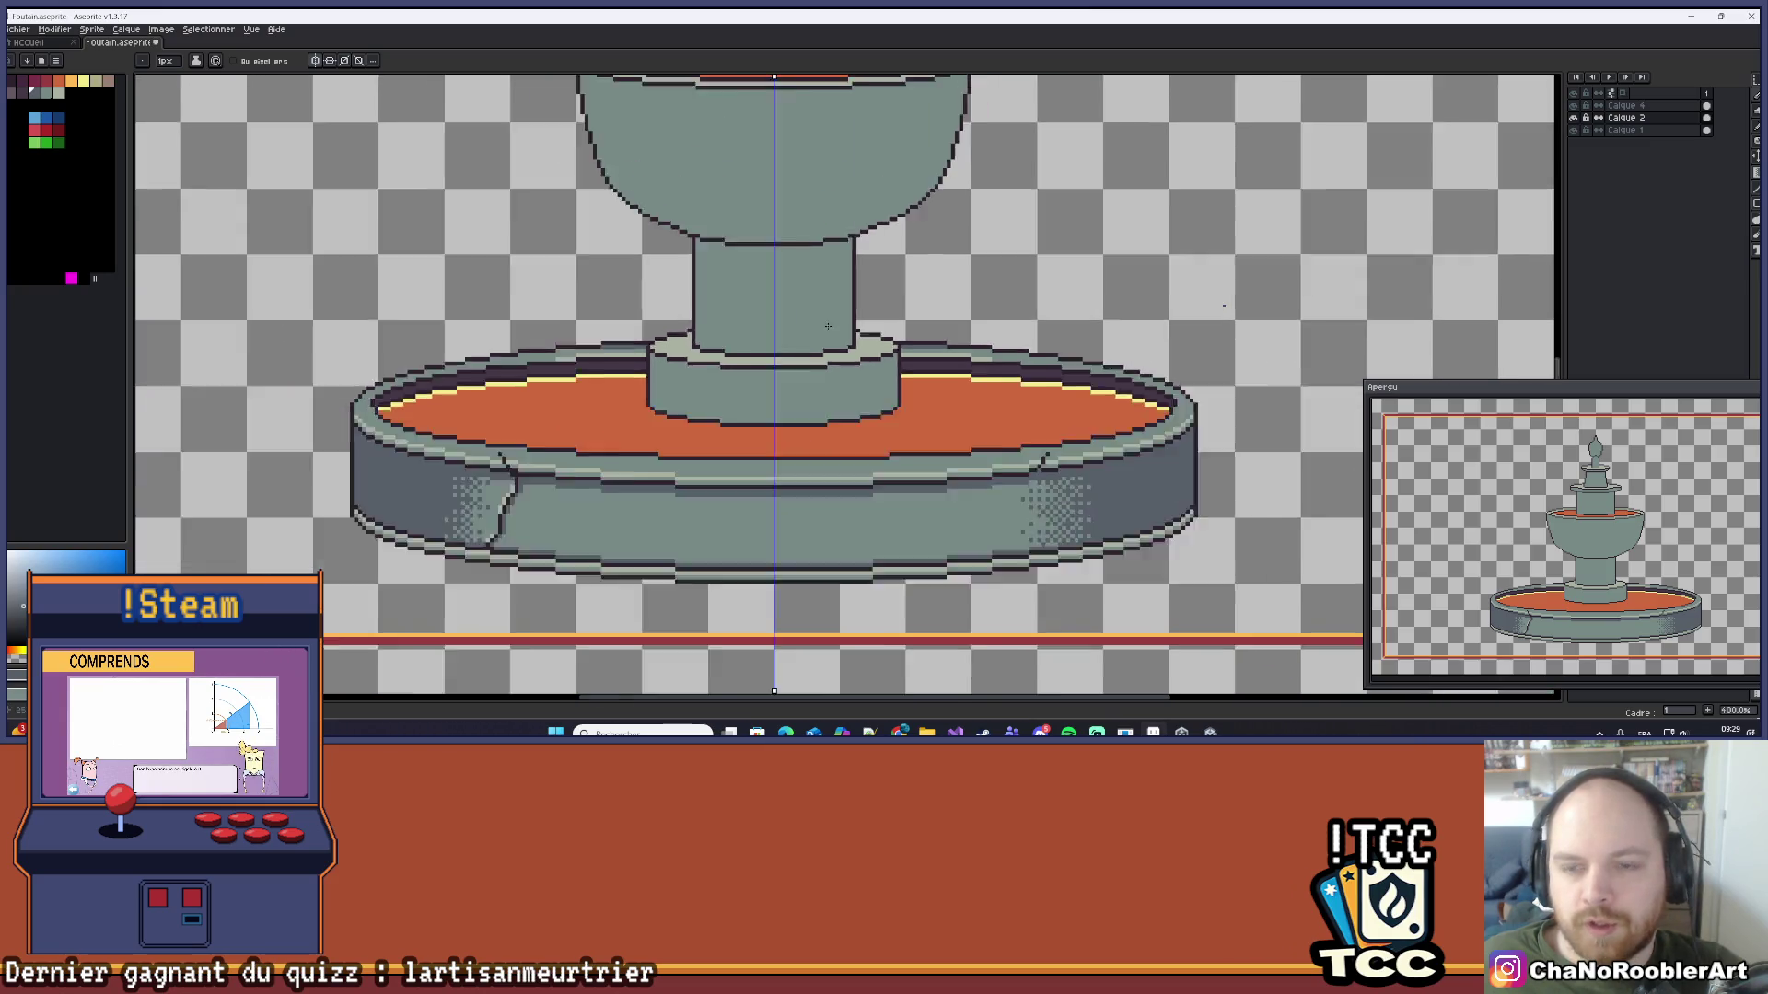
scroll(928, 304, "down", 1)
scroll(619, 357, "up", 5)
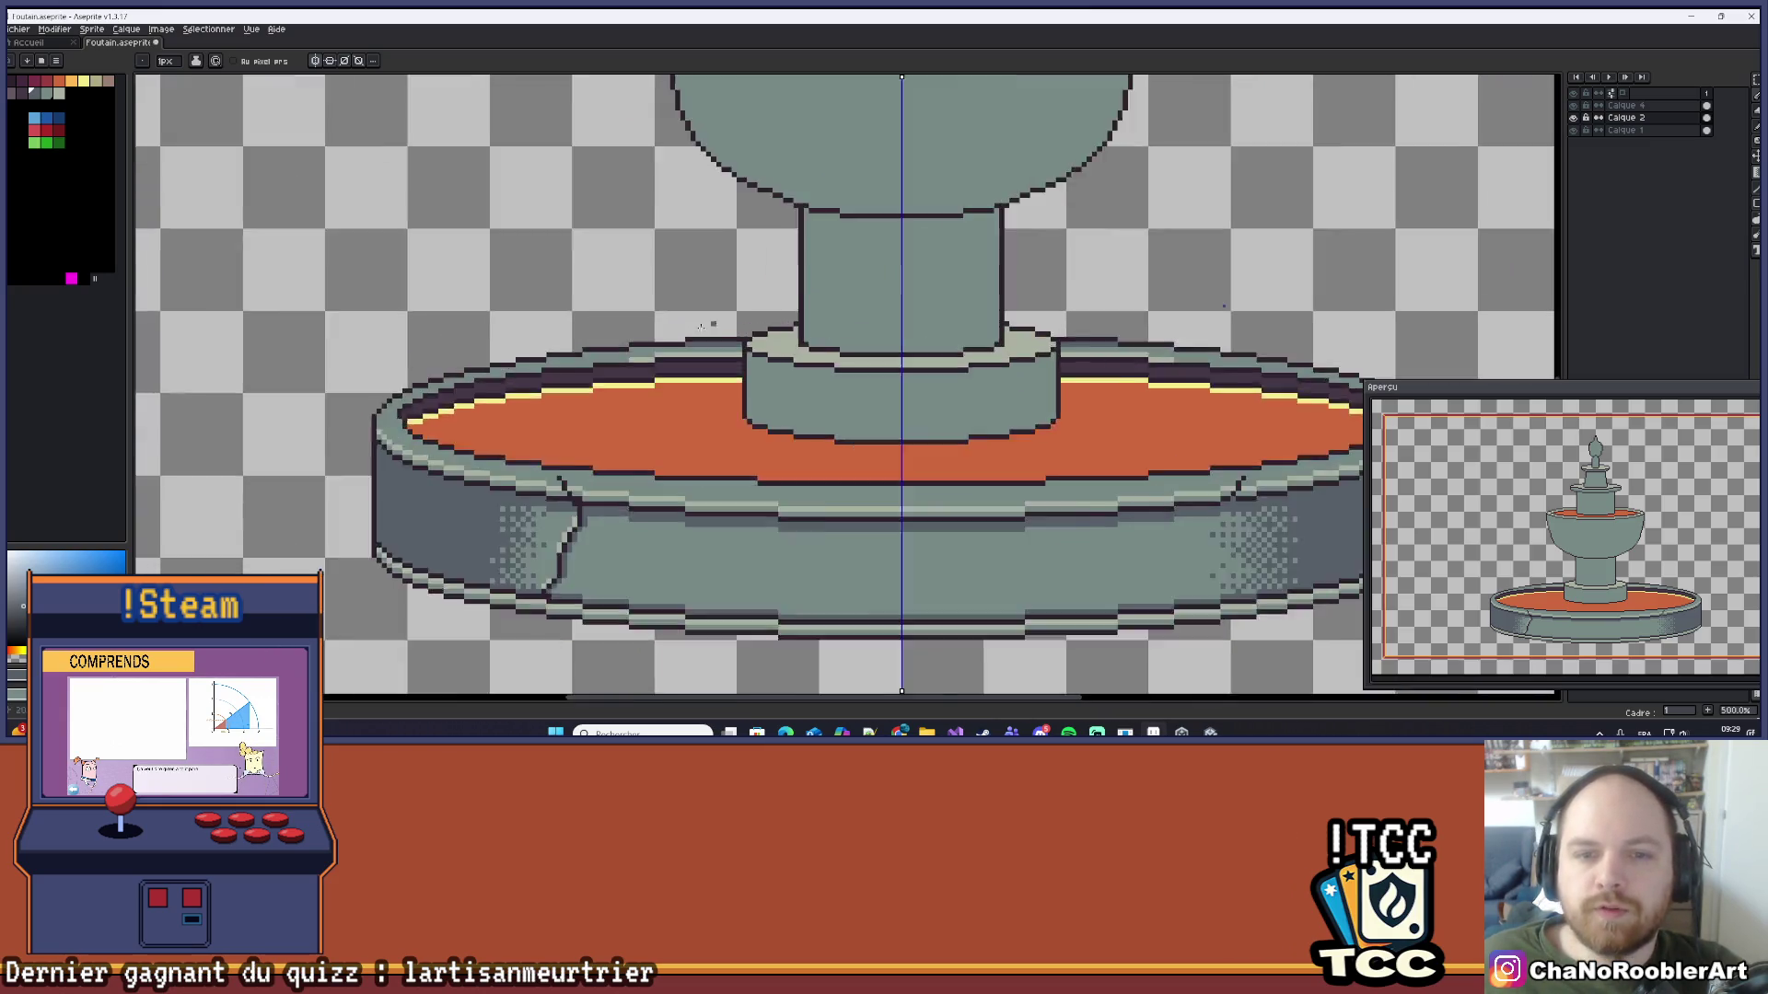
scroll(618, 357, "down", 1)
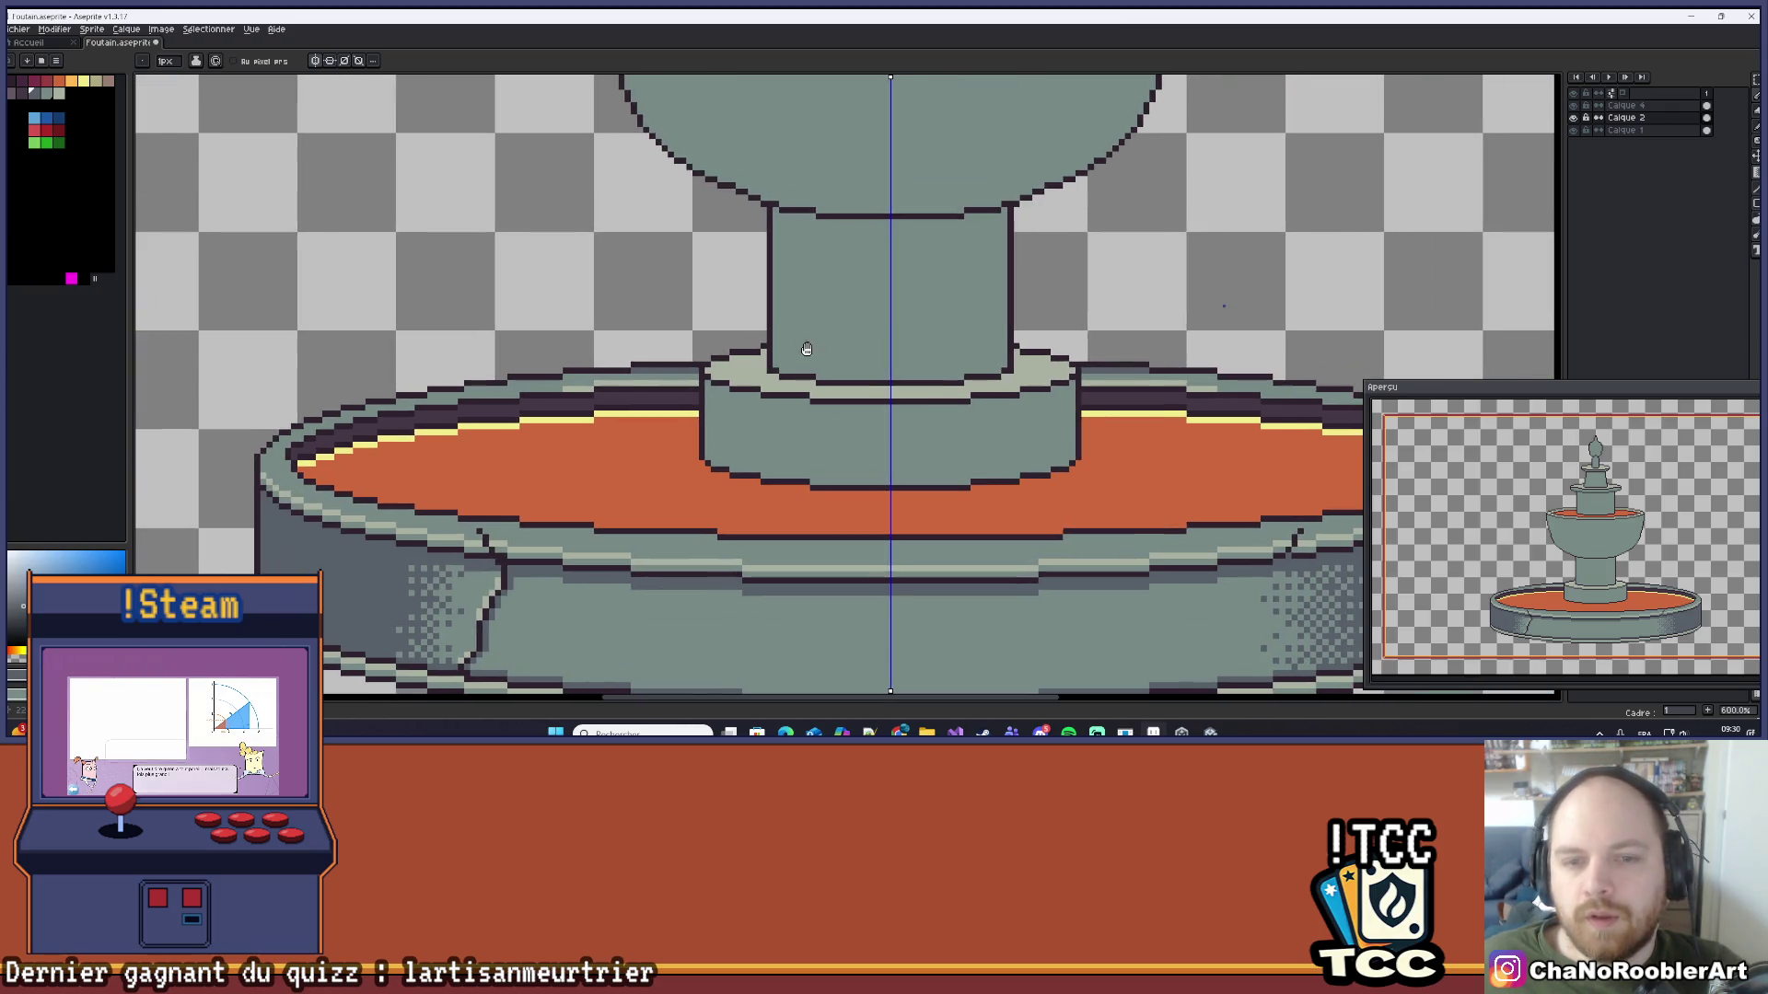
scroll(663, 364, "up", 7)
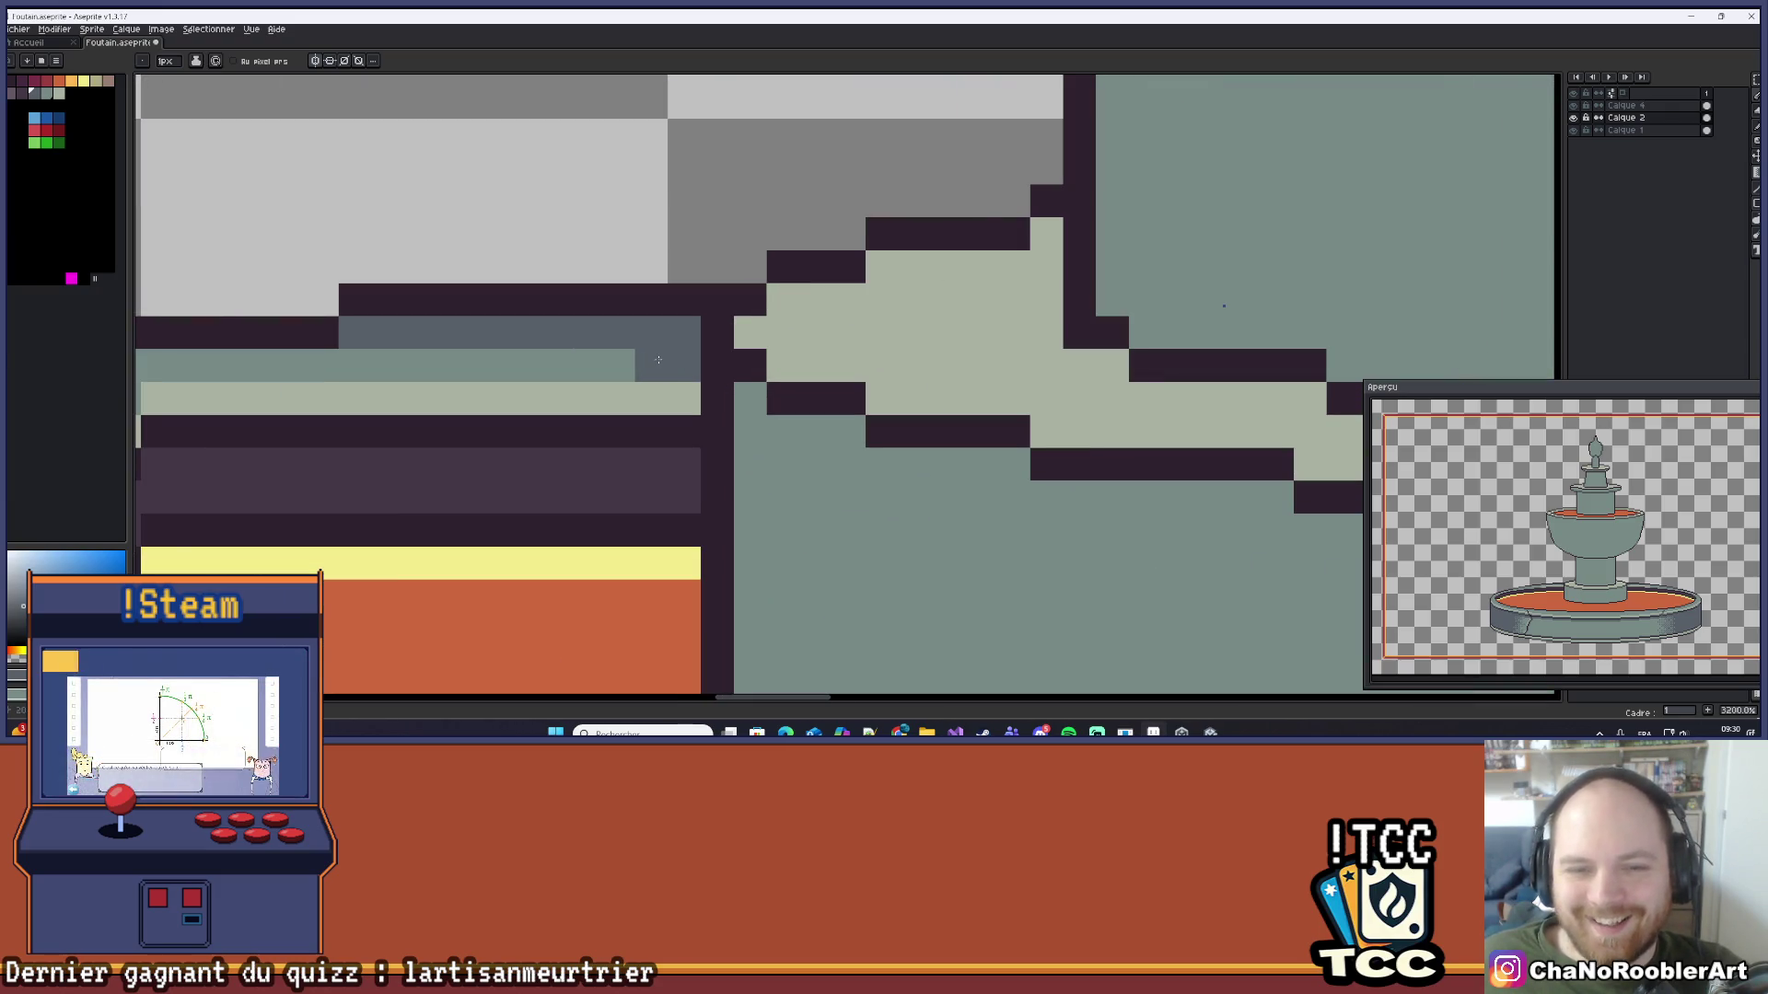
scroll(666, 366, "down", 10)
left_click_drag(834, 388, 780, 402)
scroll(781, 402, "down", 1)
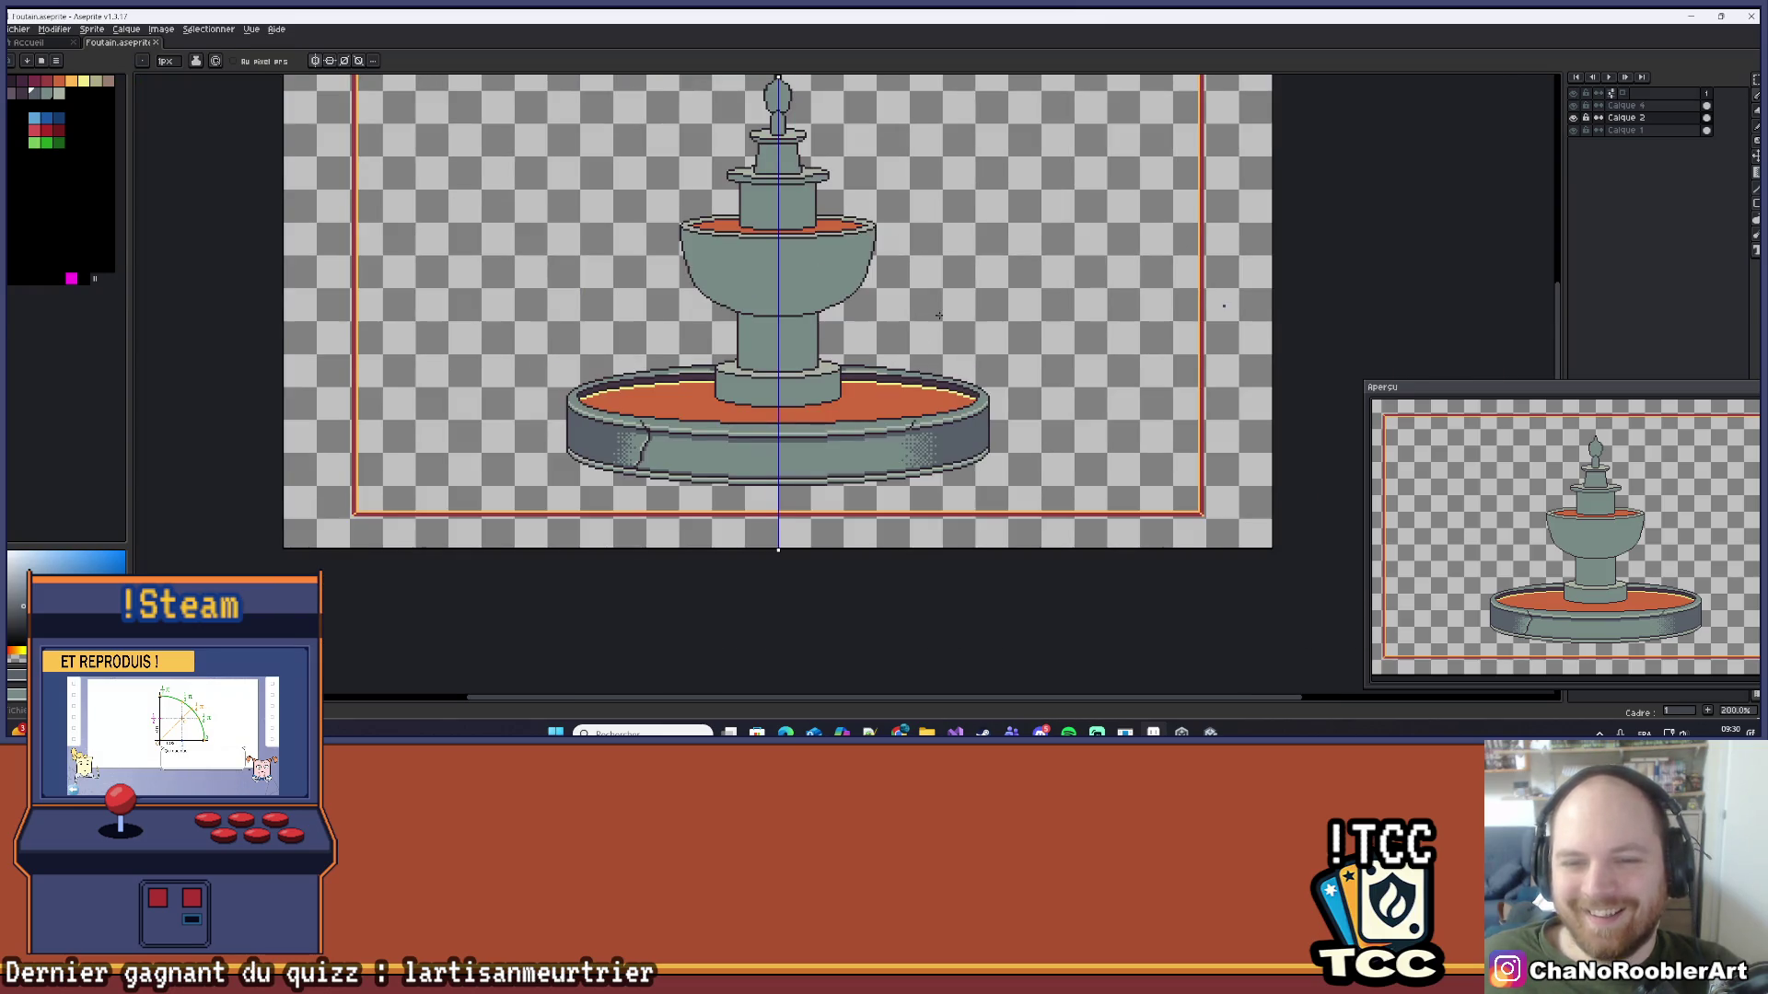
scroll(862, 439, "up", 3)
scroll(861, 439, "up", 7)
Step: Pencil a light pixel row along the rim at high zoom
left_click_drag(833, 314, 680, 319)
scroll(680, 320, "down", 9)
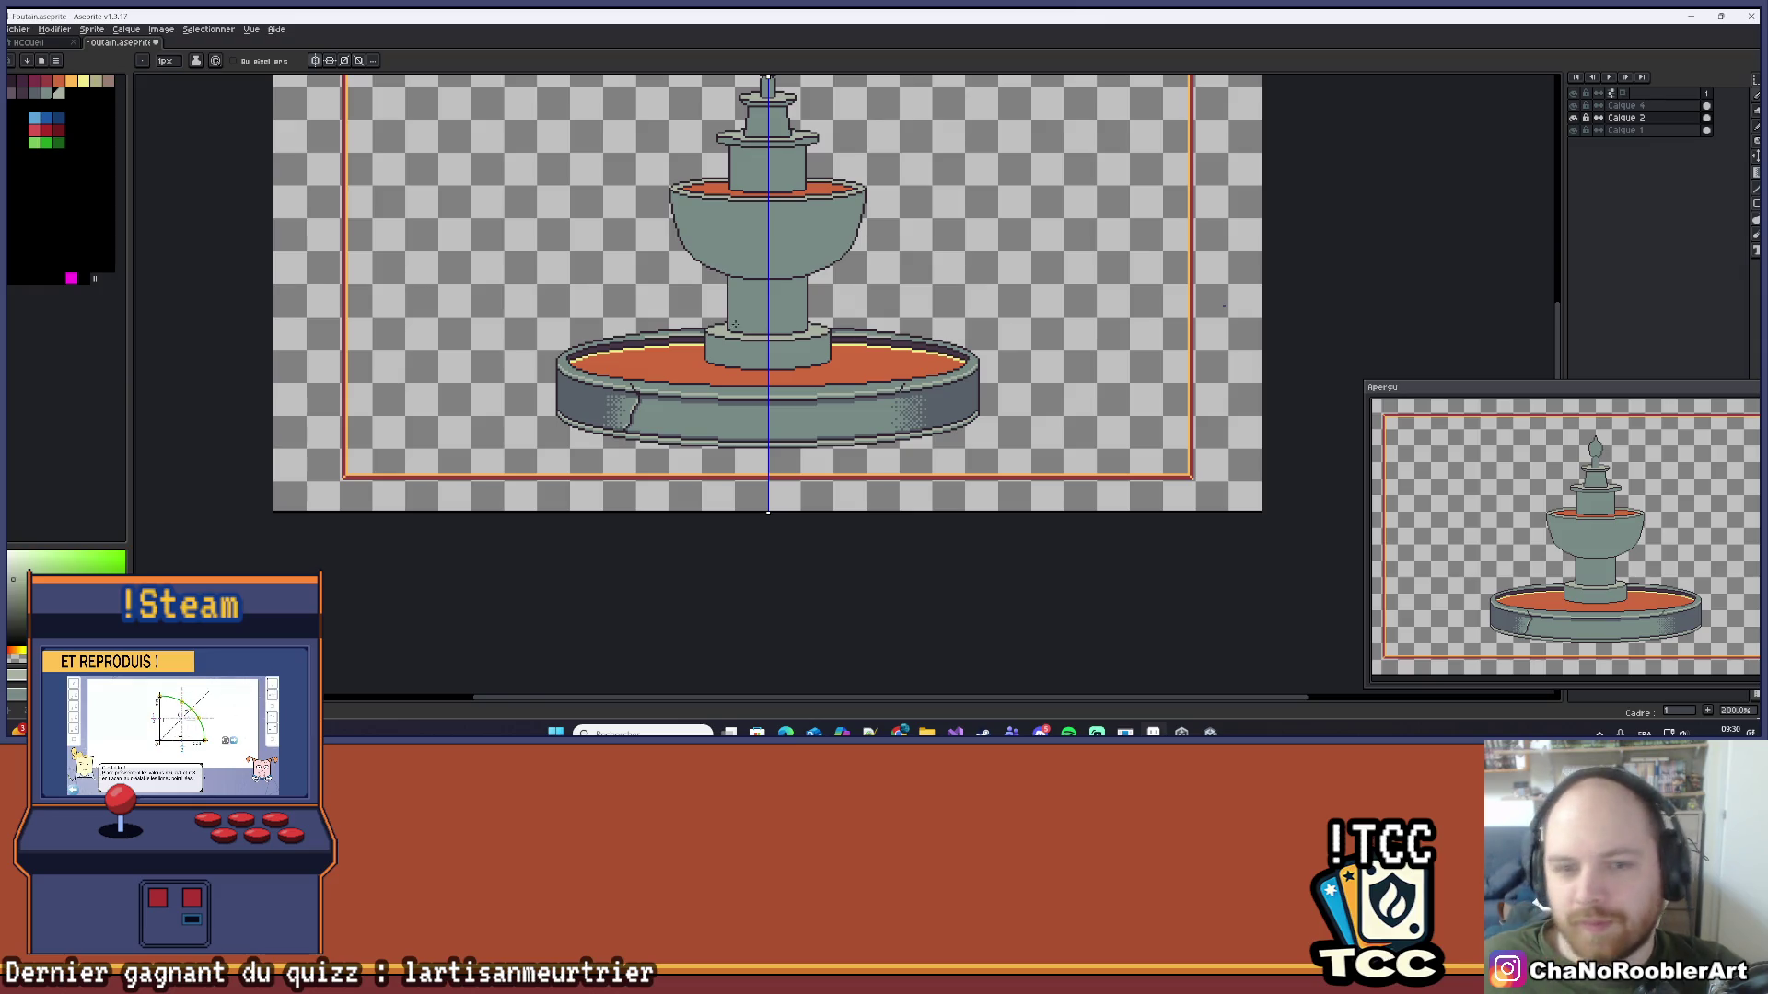
scroll(733, 324, "up", 4)
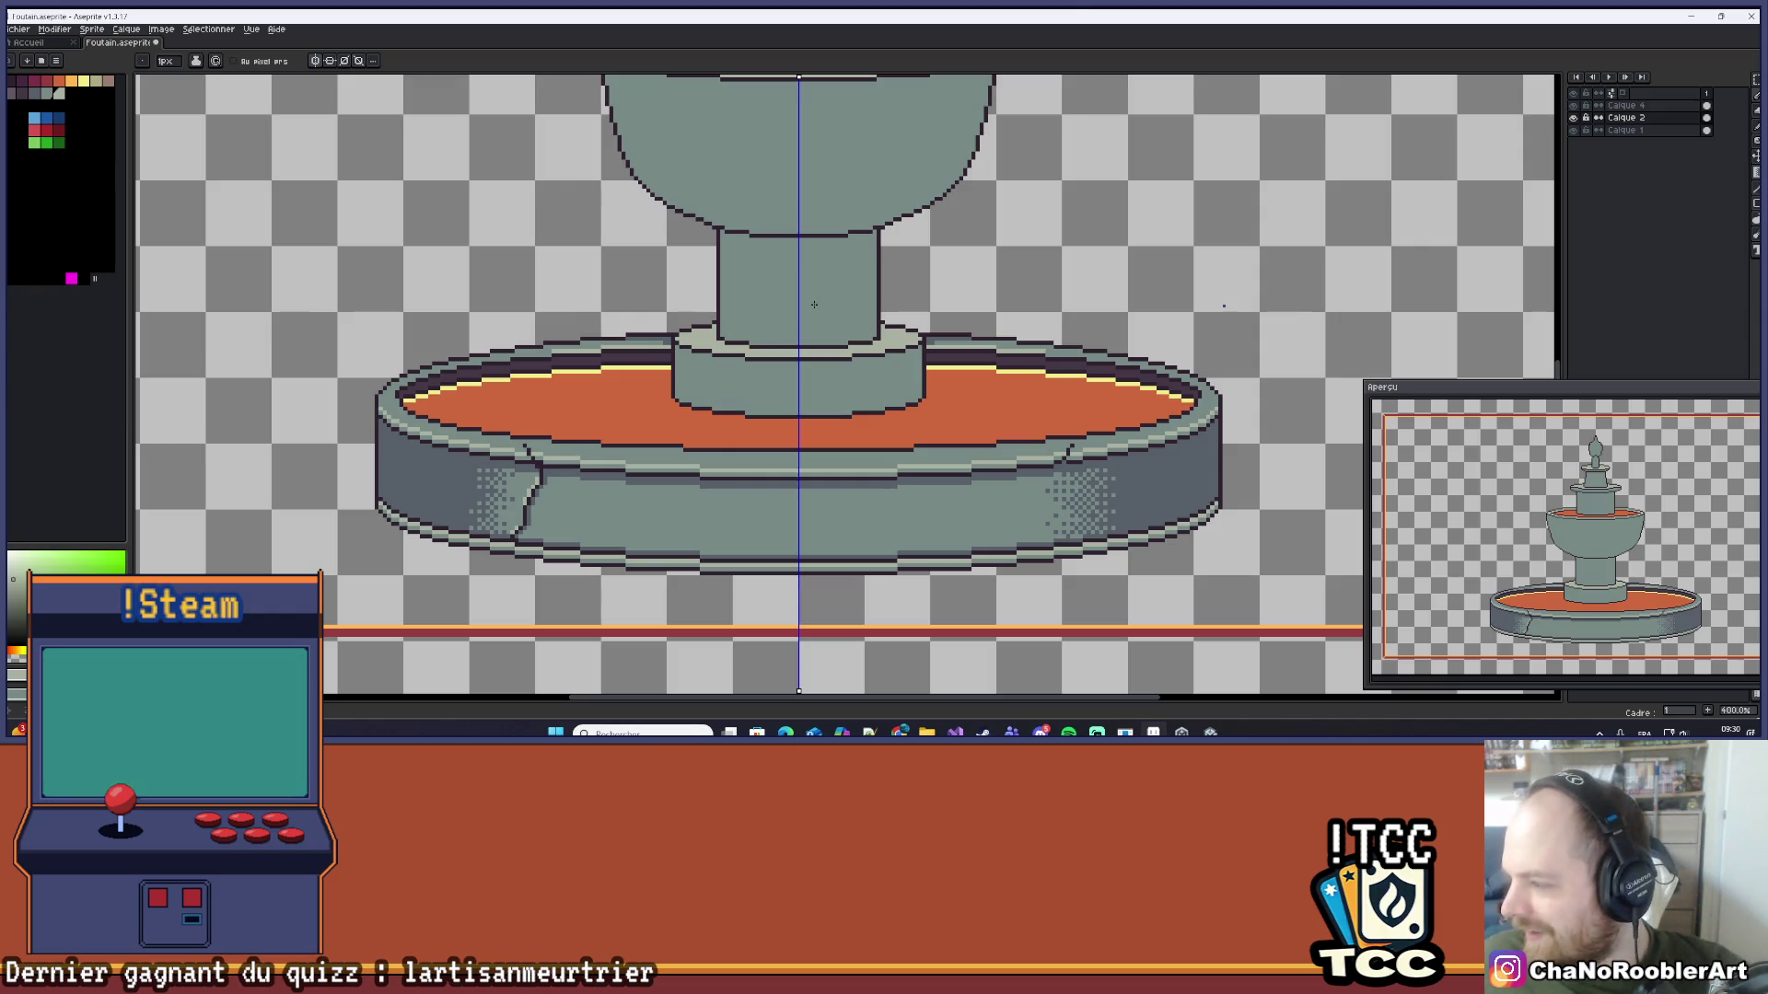
scroll(814, 317, "up", 3)
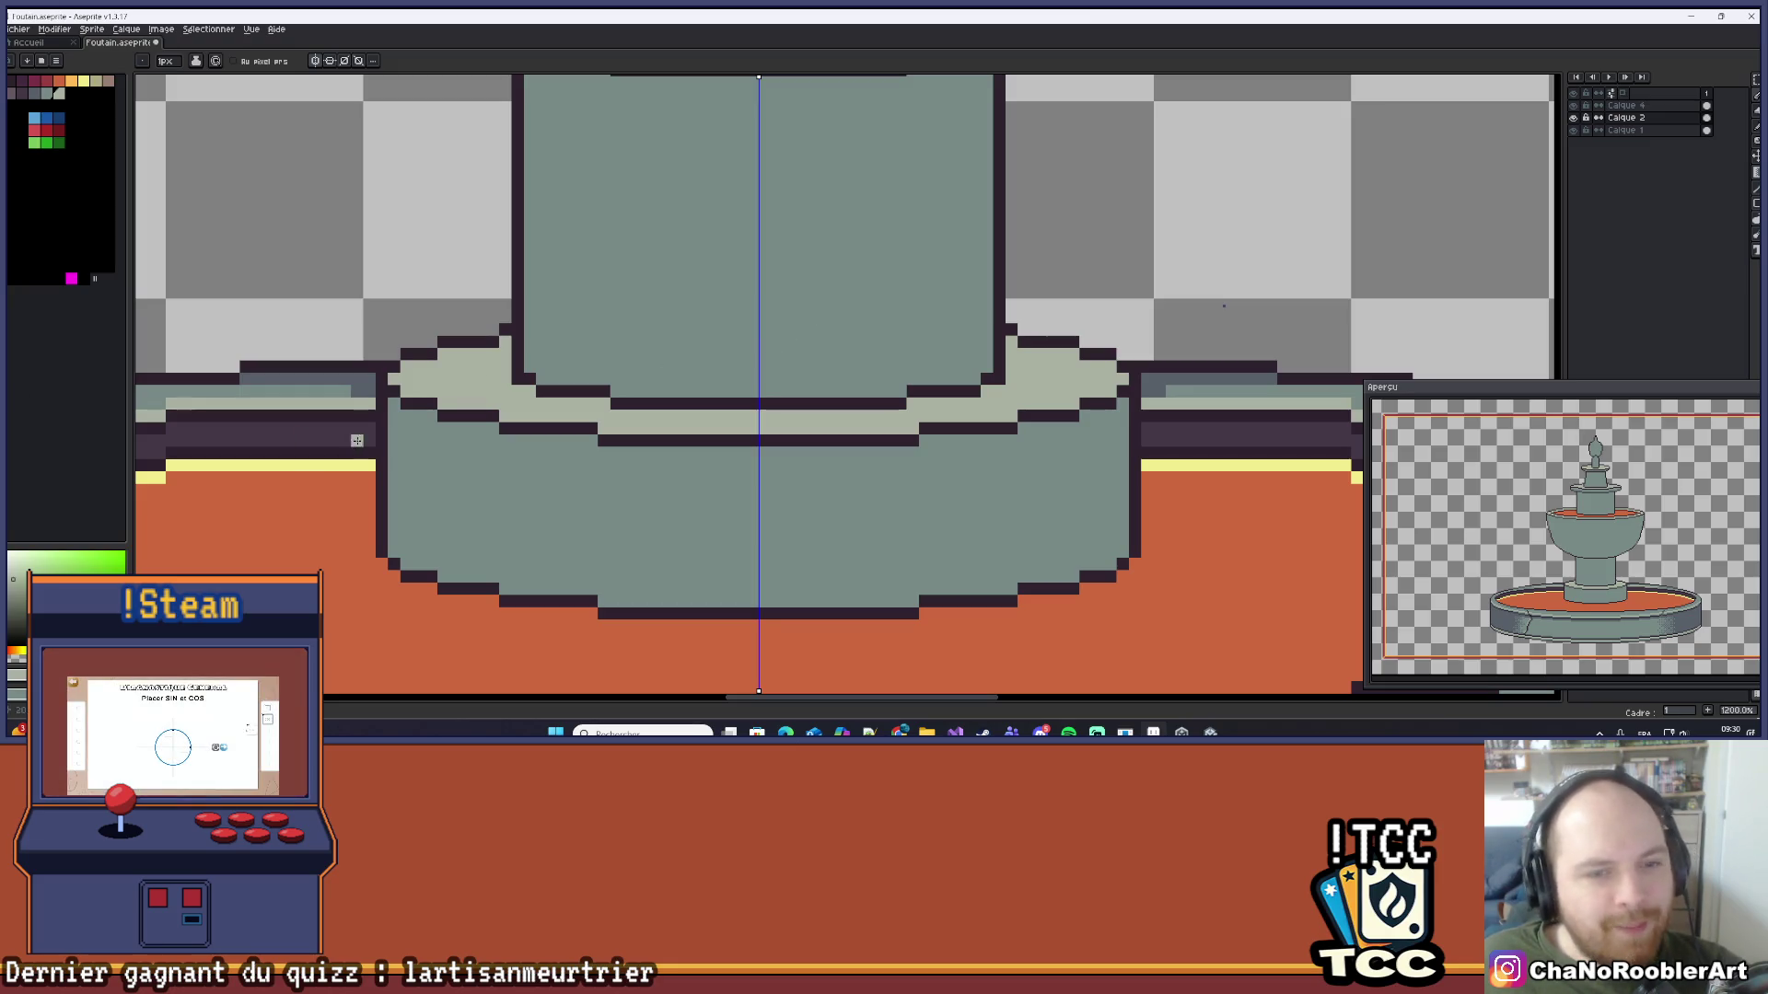
scroll(356, 440, "down", 2)
scroll(521, 378, "up", 3)
key("e")
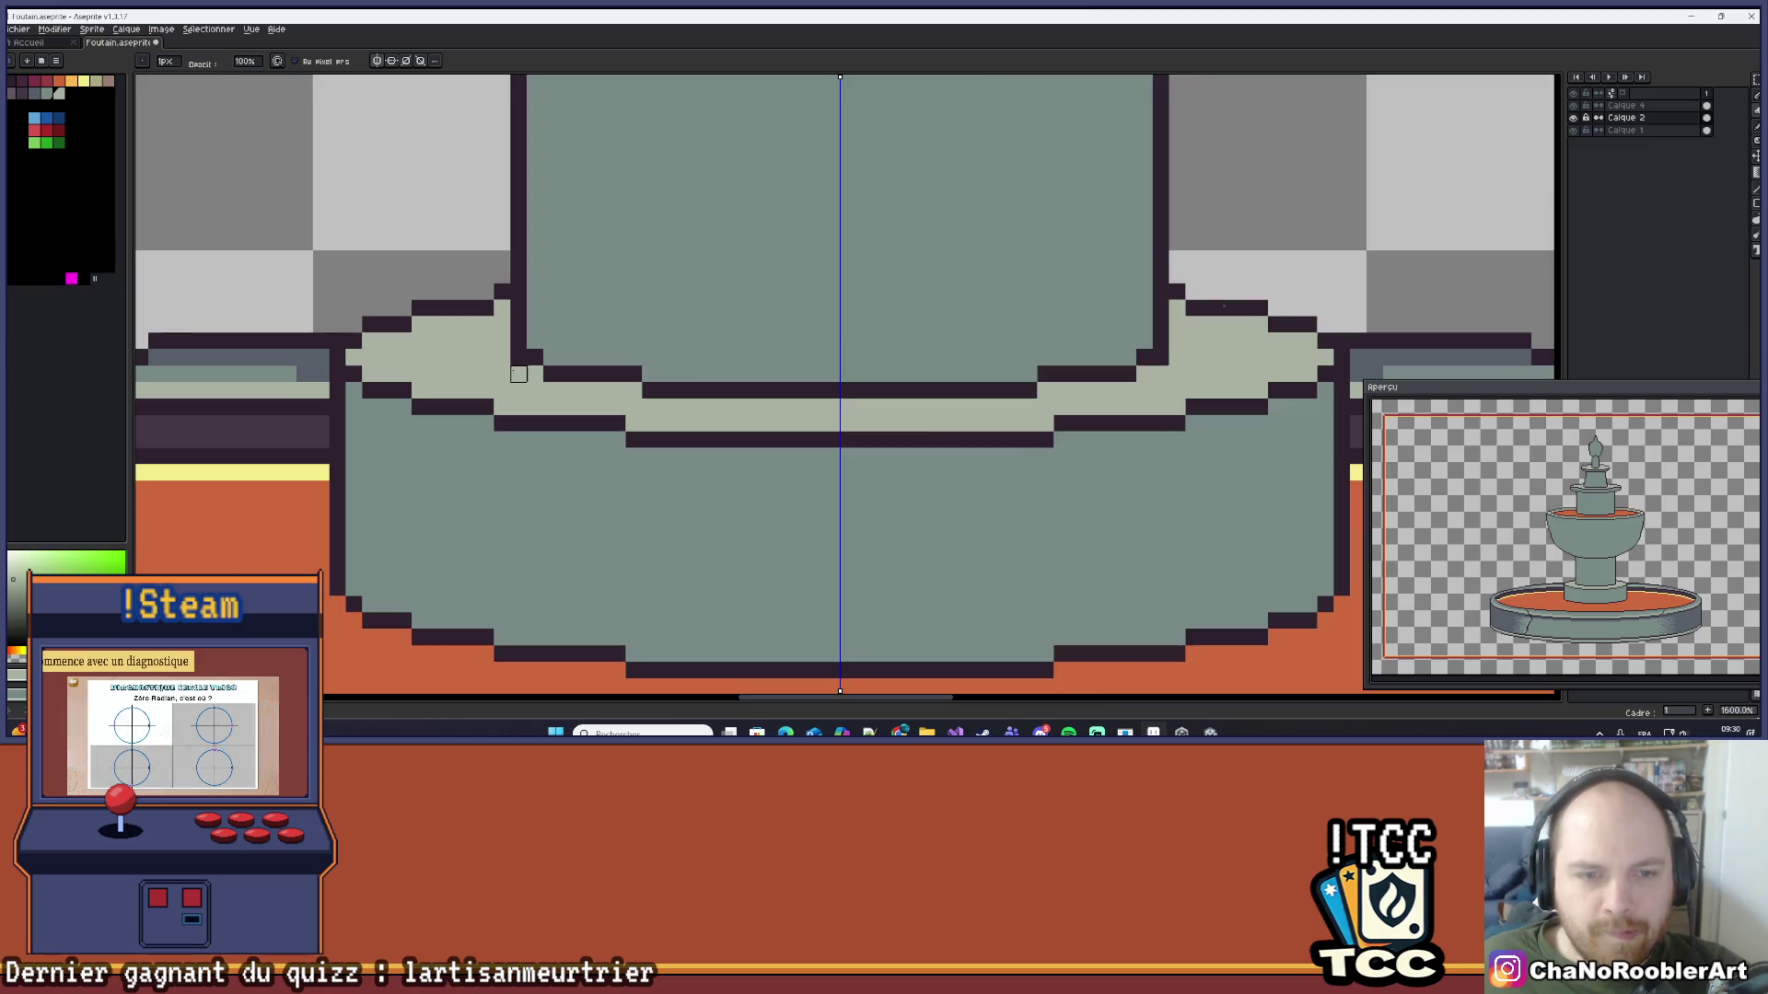
scroll(519, 374, "down", 6)
key("ctrl+w")
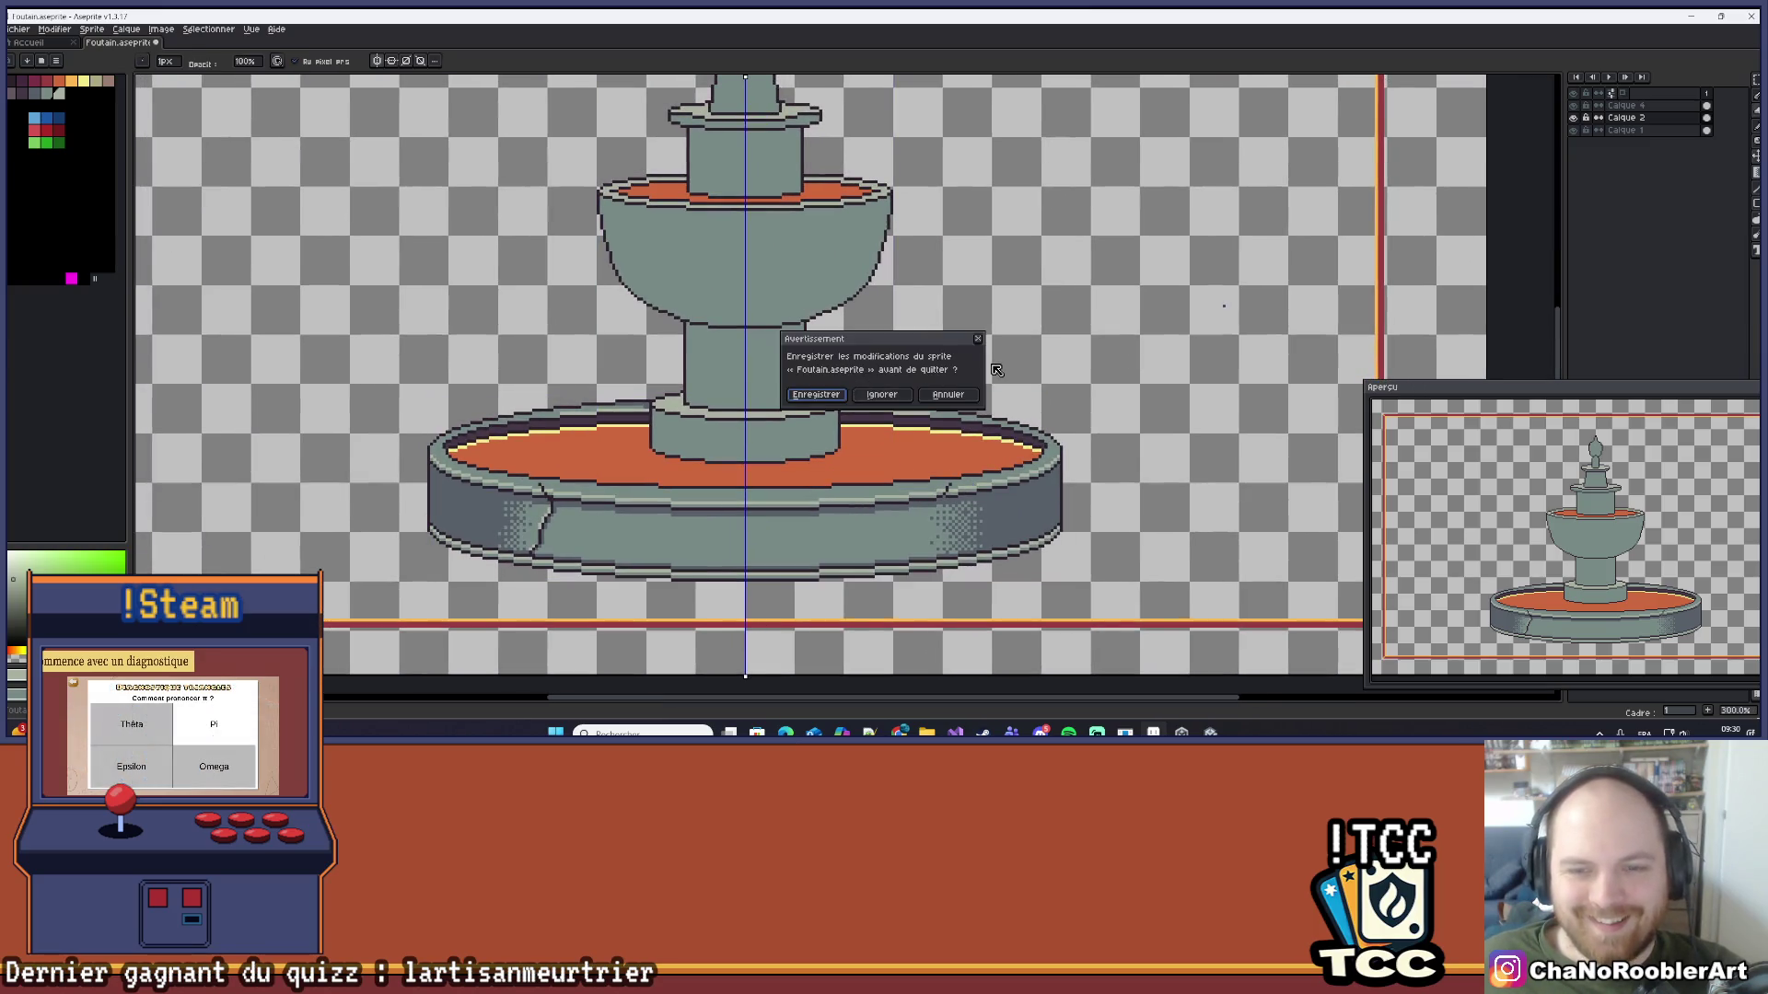
left_click(977, 339)
scroll(986, 330, "down", 1)
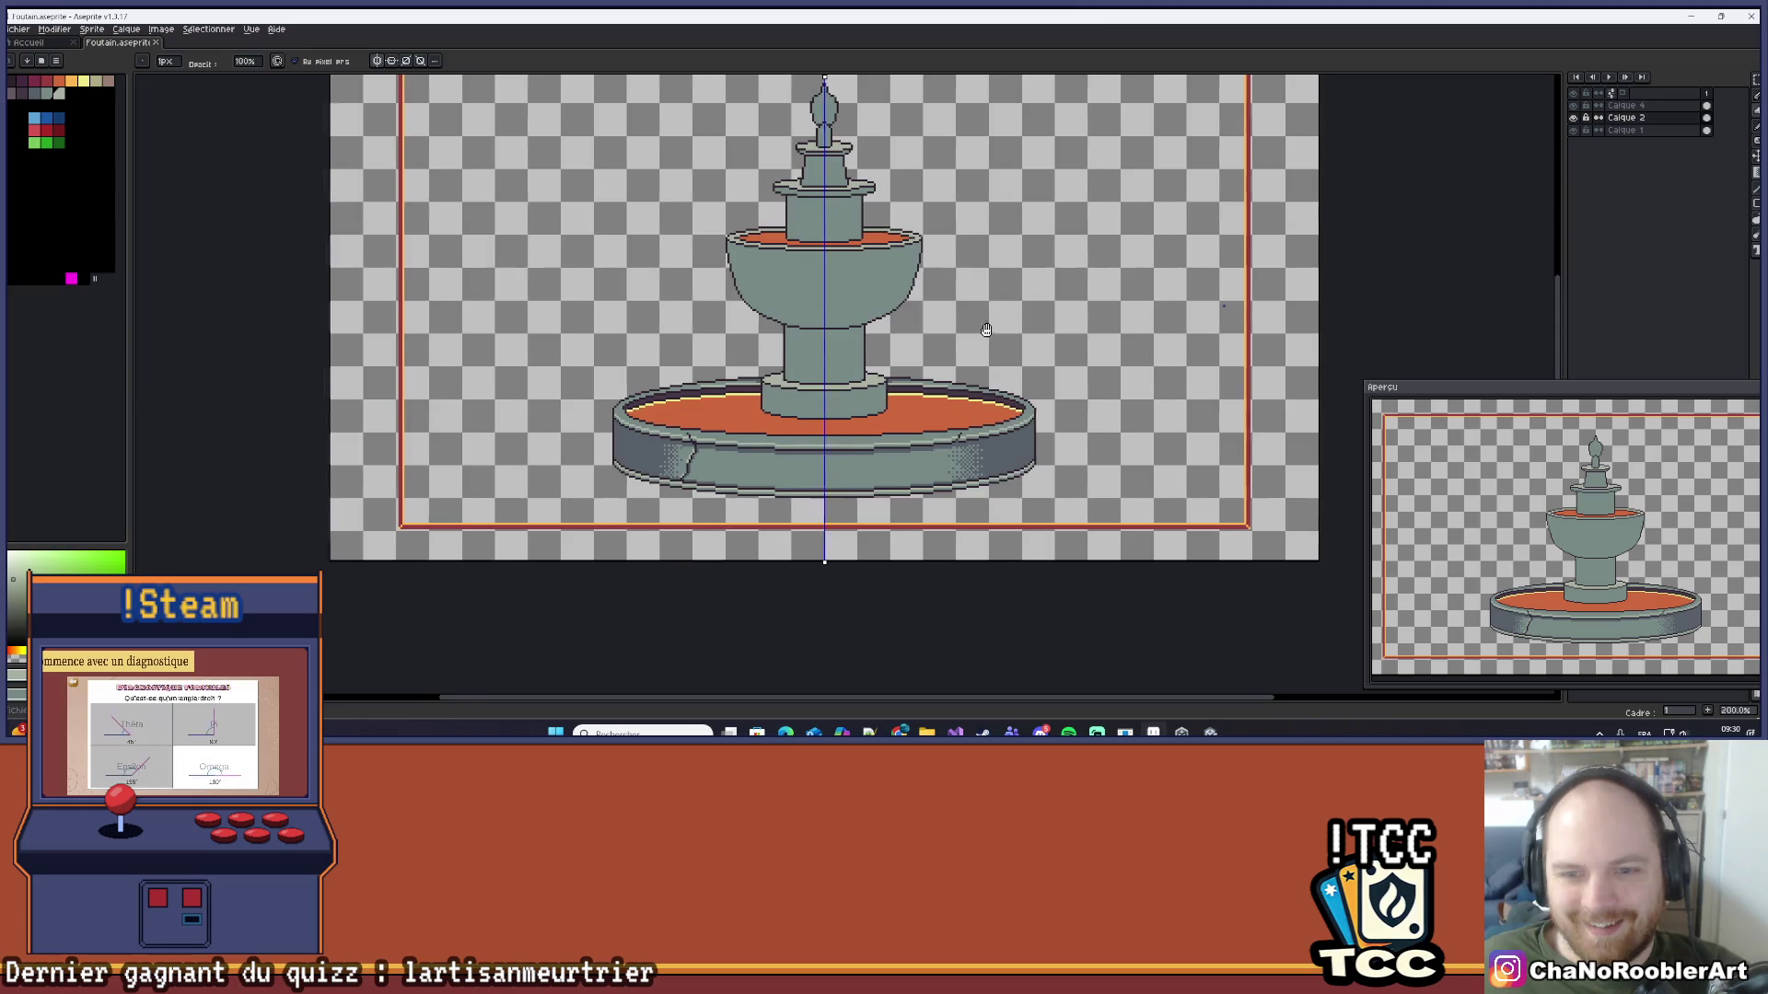
left_click_drag(986, 330, 931, 338)
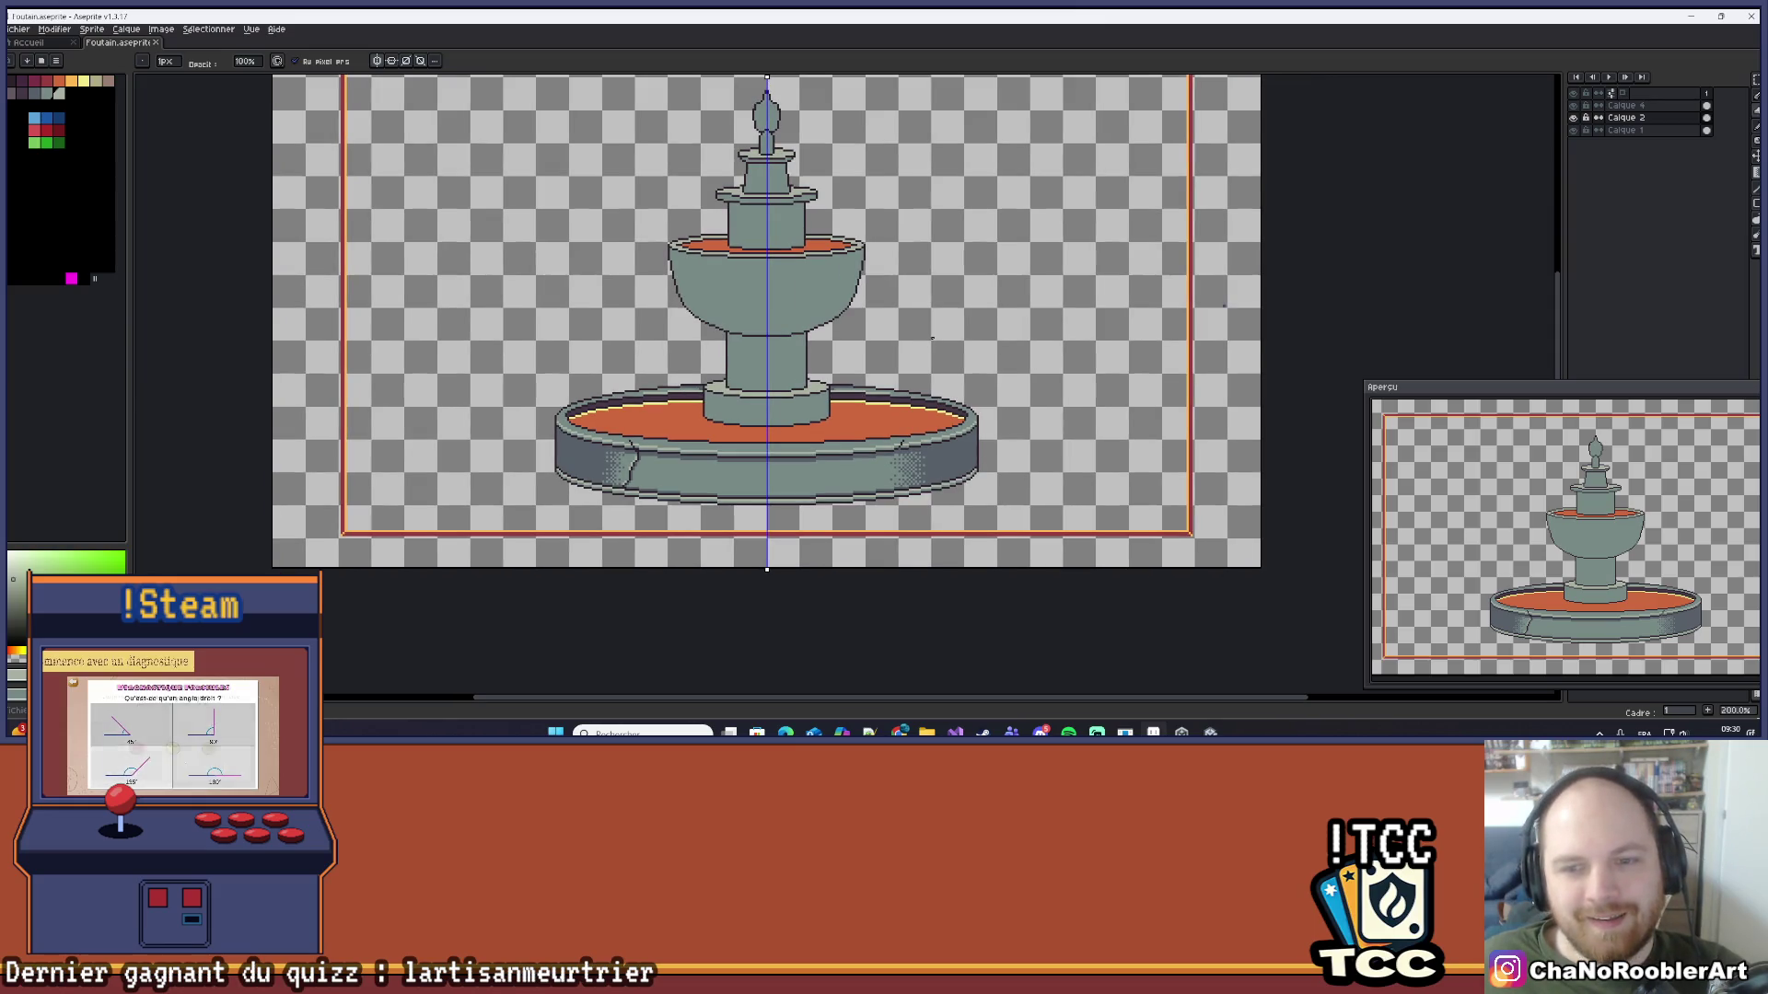
scroll(932, 338, "up", 7)
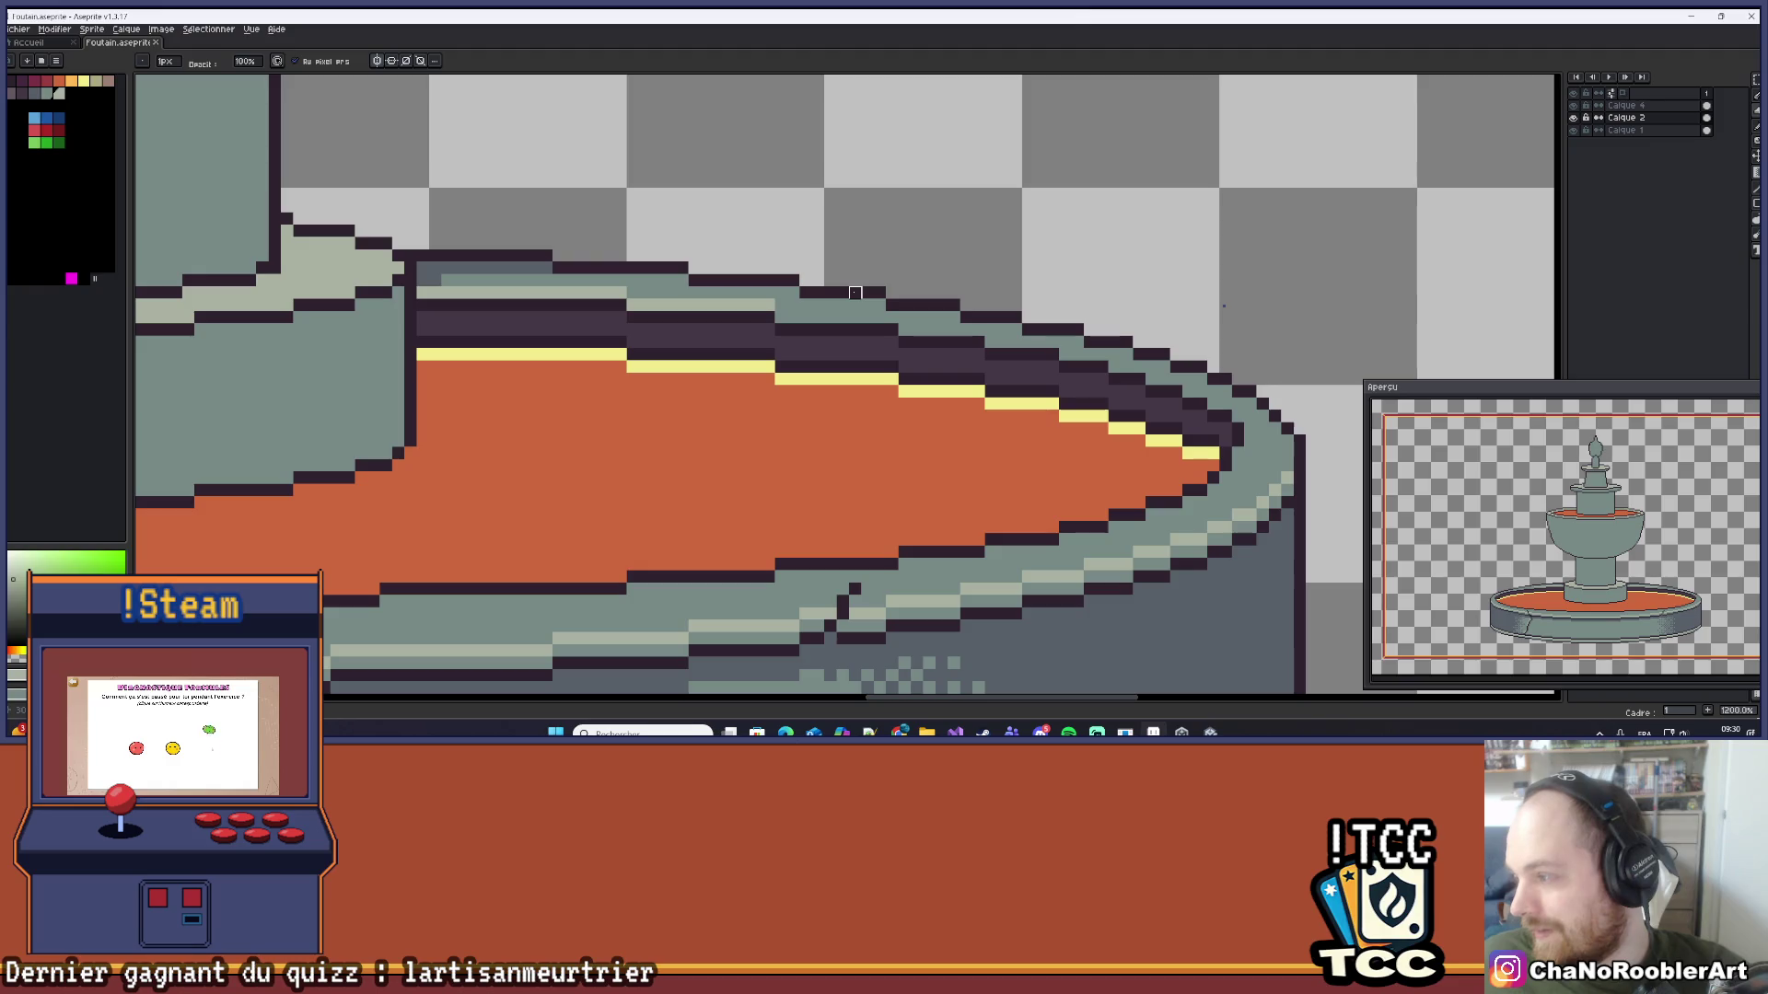
scroll(855, 293, "down", 3)
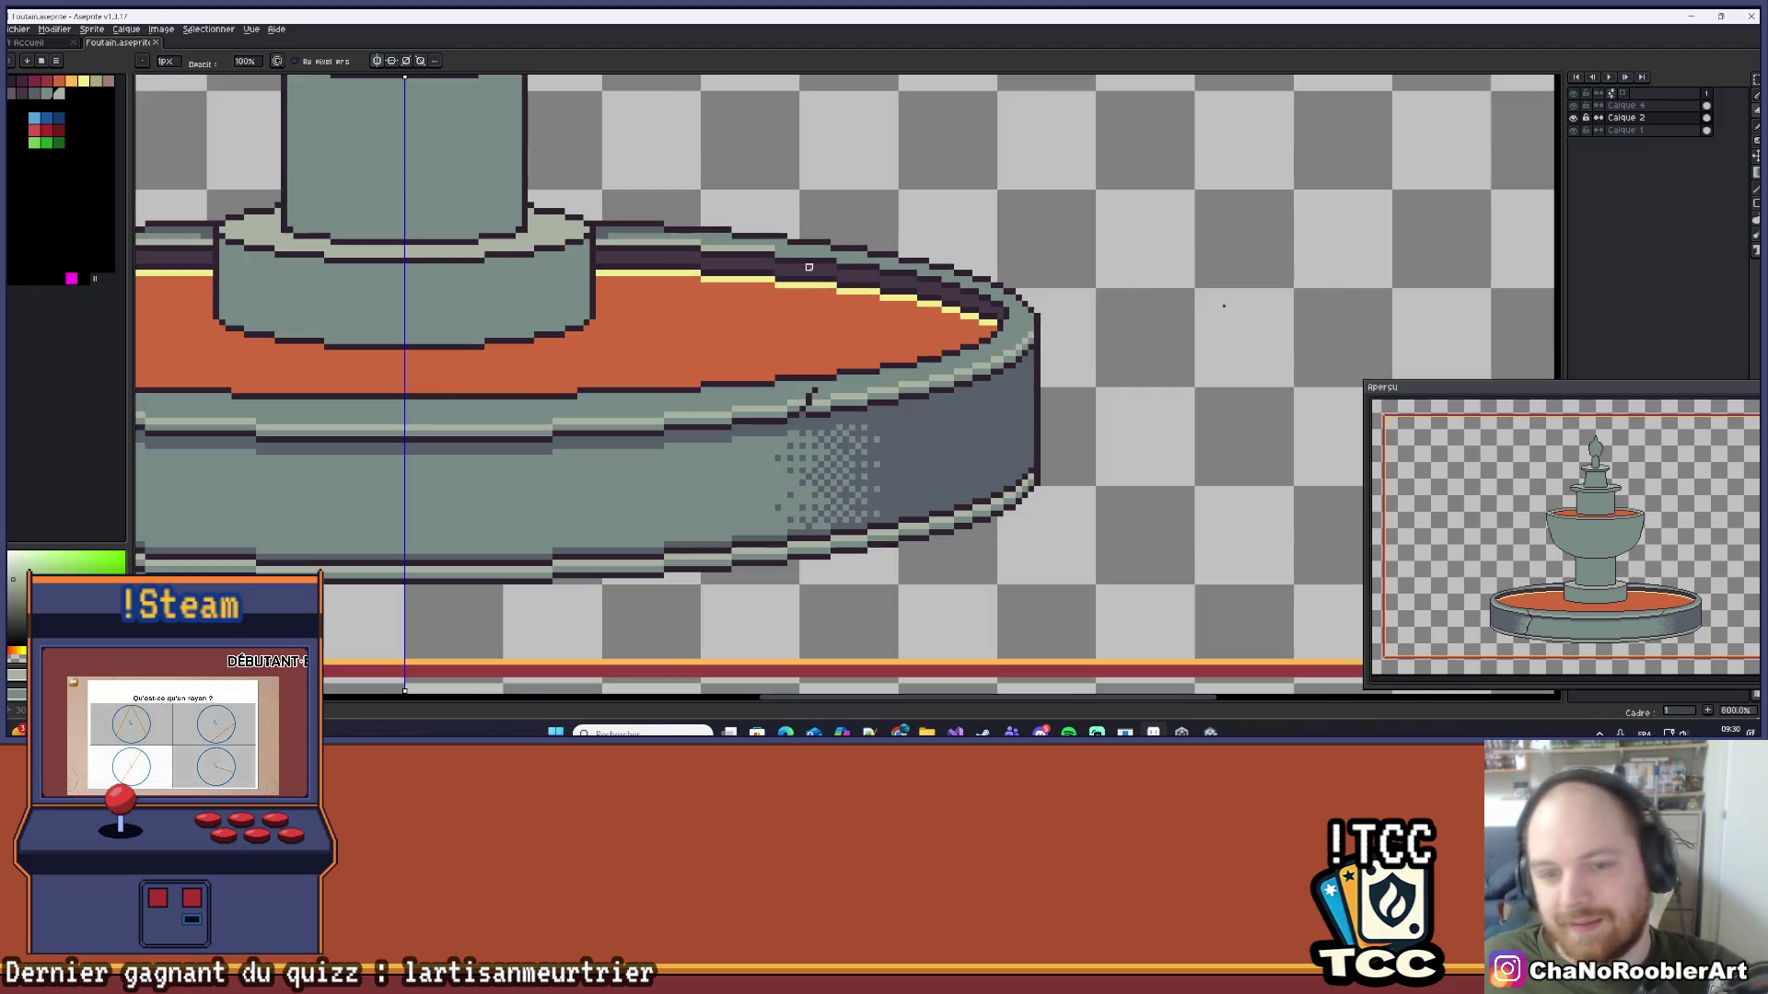
scroll(752, 371, "down", 4)
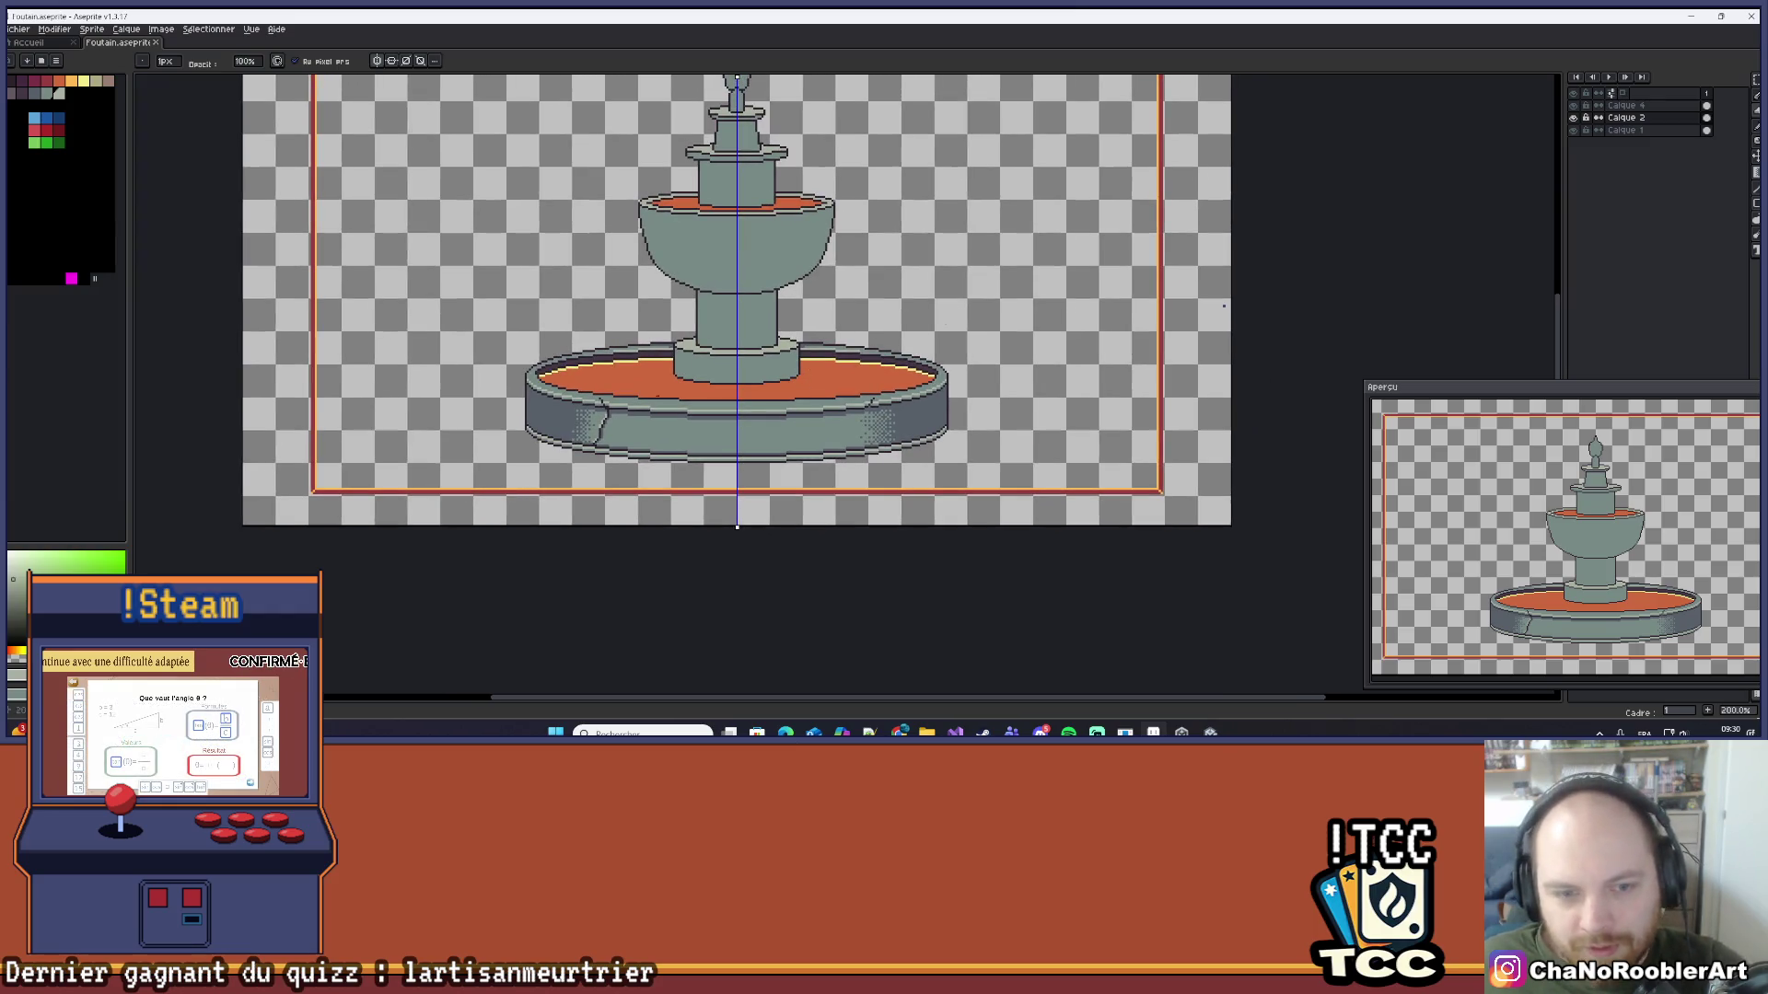
scroll(829, 387, "up", 2)
scroll(751, 430, "down", 1)
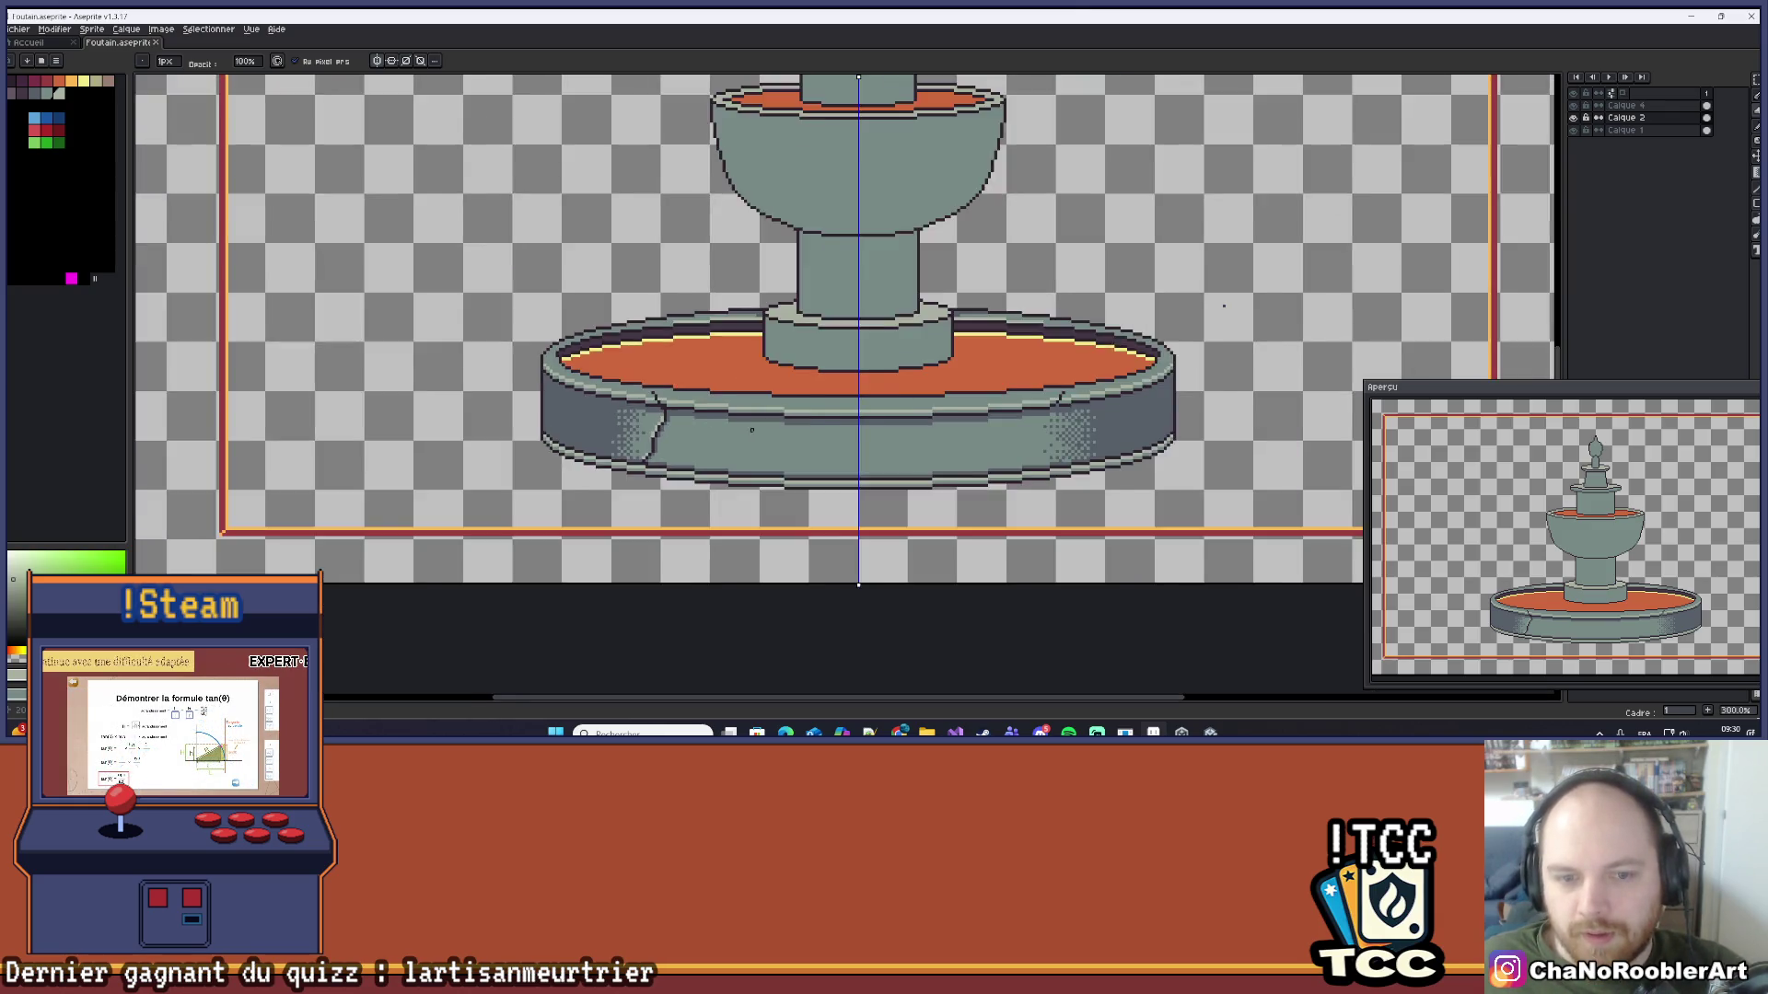
scroll(751, 430, "up", 8)
key("i")
key("b")
scroll(736, 387, "down", 6)
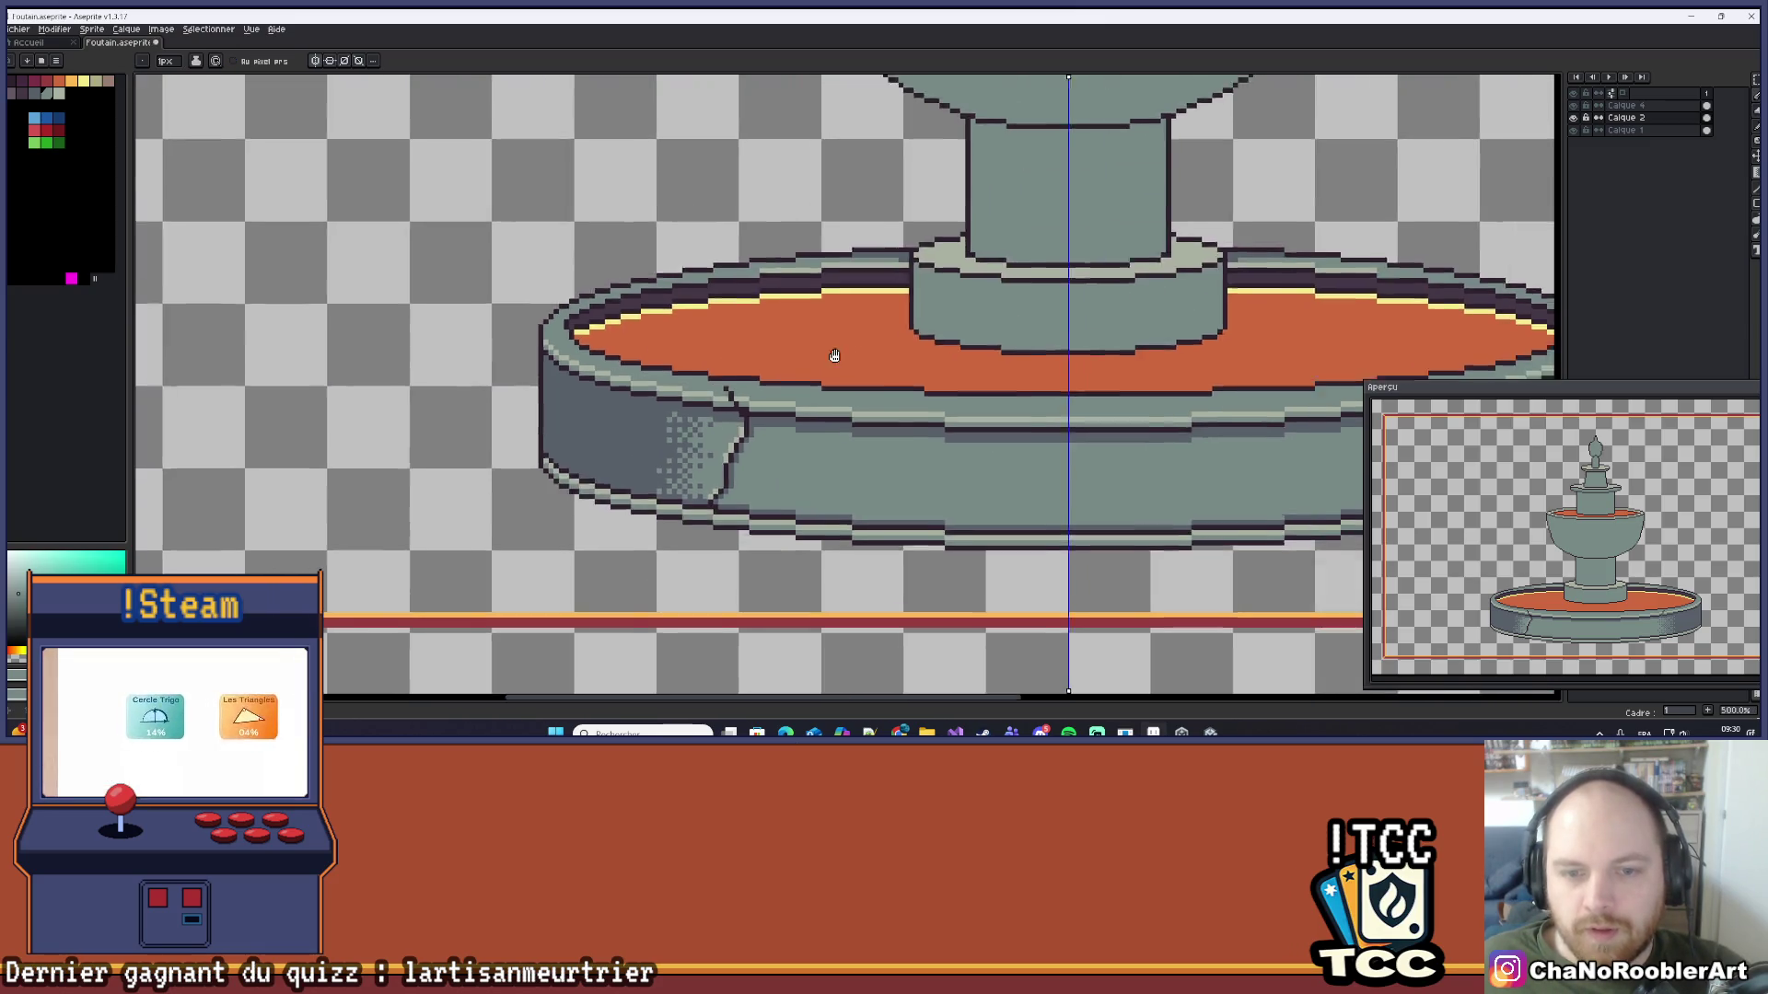
scroll(835, 356, "down", 4)
mouse_move(685, 338)
left_mouse_down()
mouse_move(778, 347)
mouse_move(752, 398)
left_mouse_up()
scroll(752, 404, "up", 1)
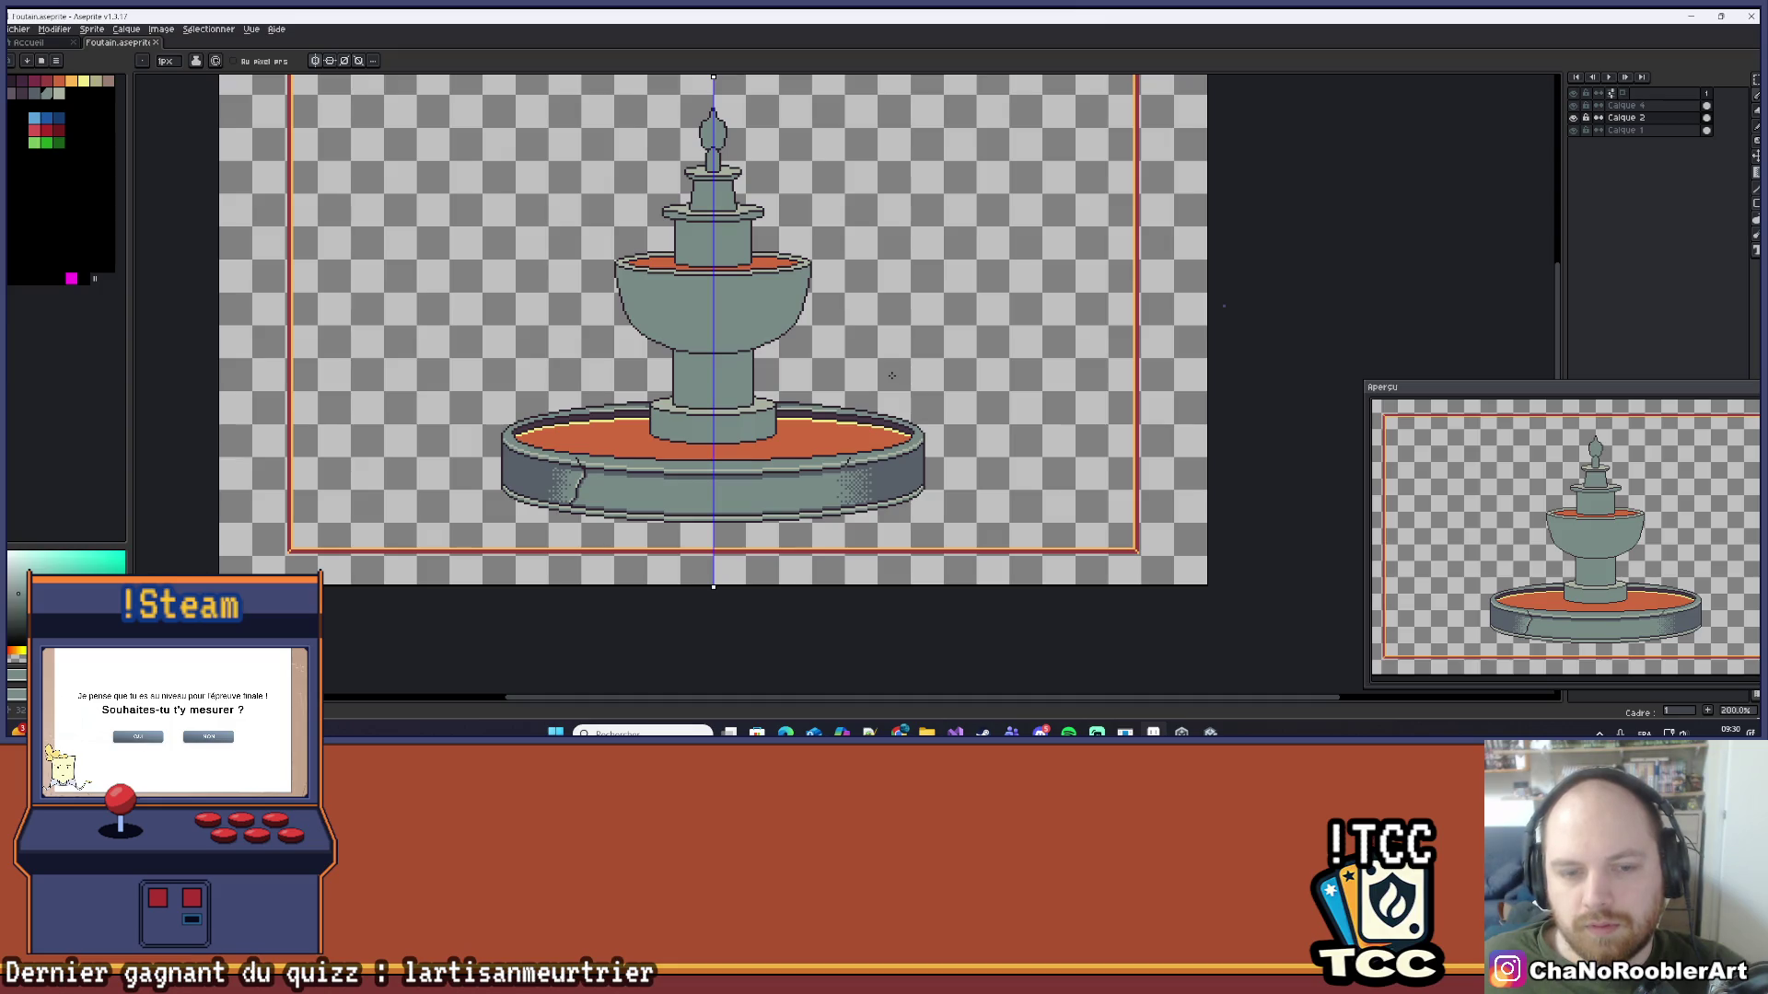
Step: Redraw the Bayer 8x8 dither gradient wider across the left basin shading, discarding two narrower attempts
scroll(540, 522, "up", 6)
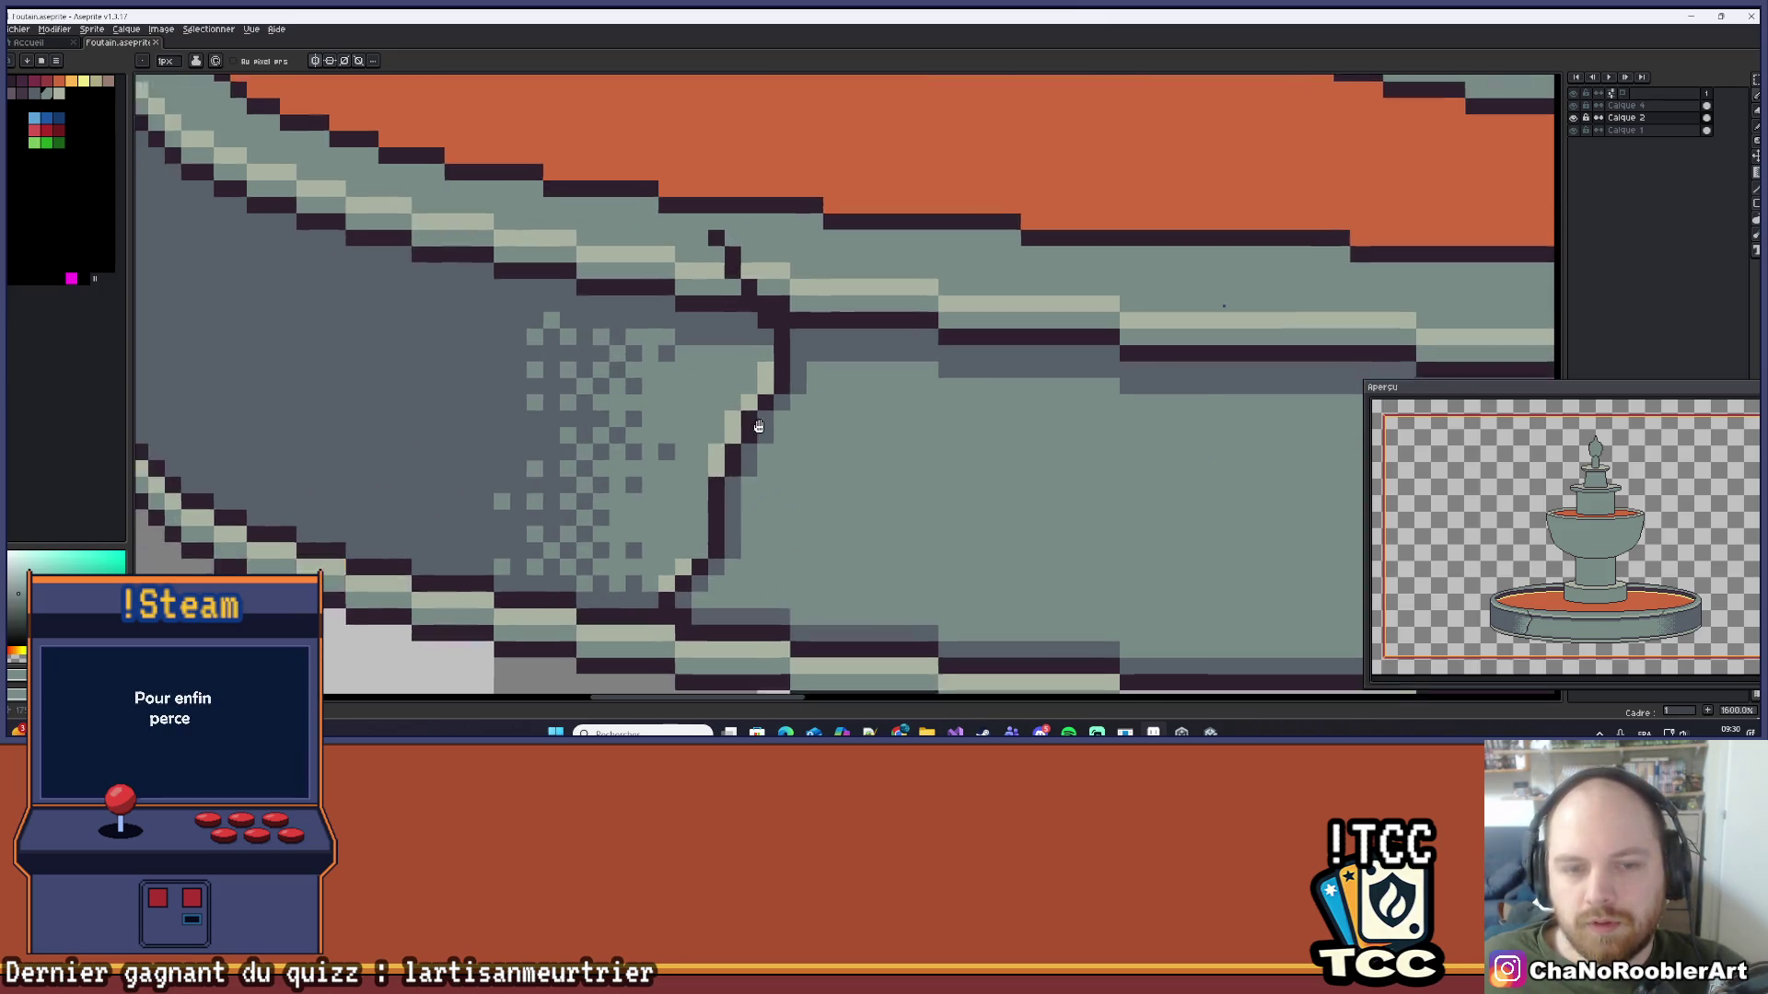
left_click(1754, 173)
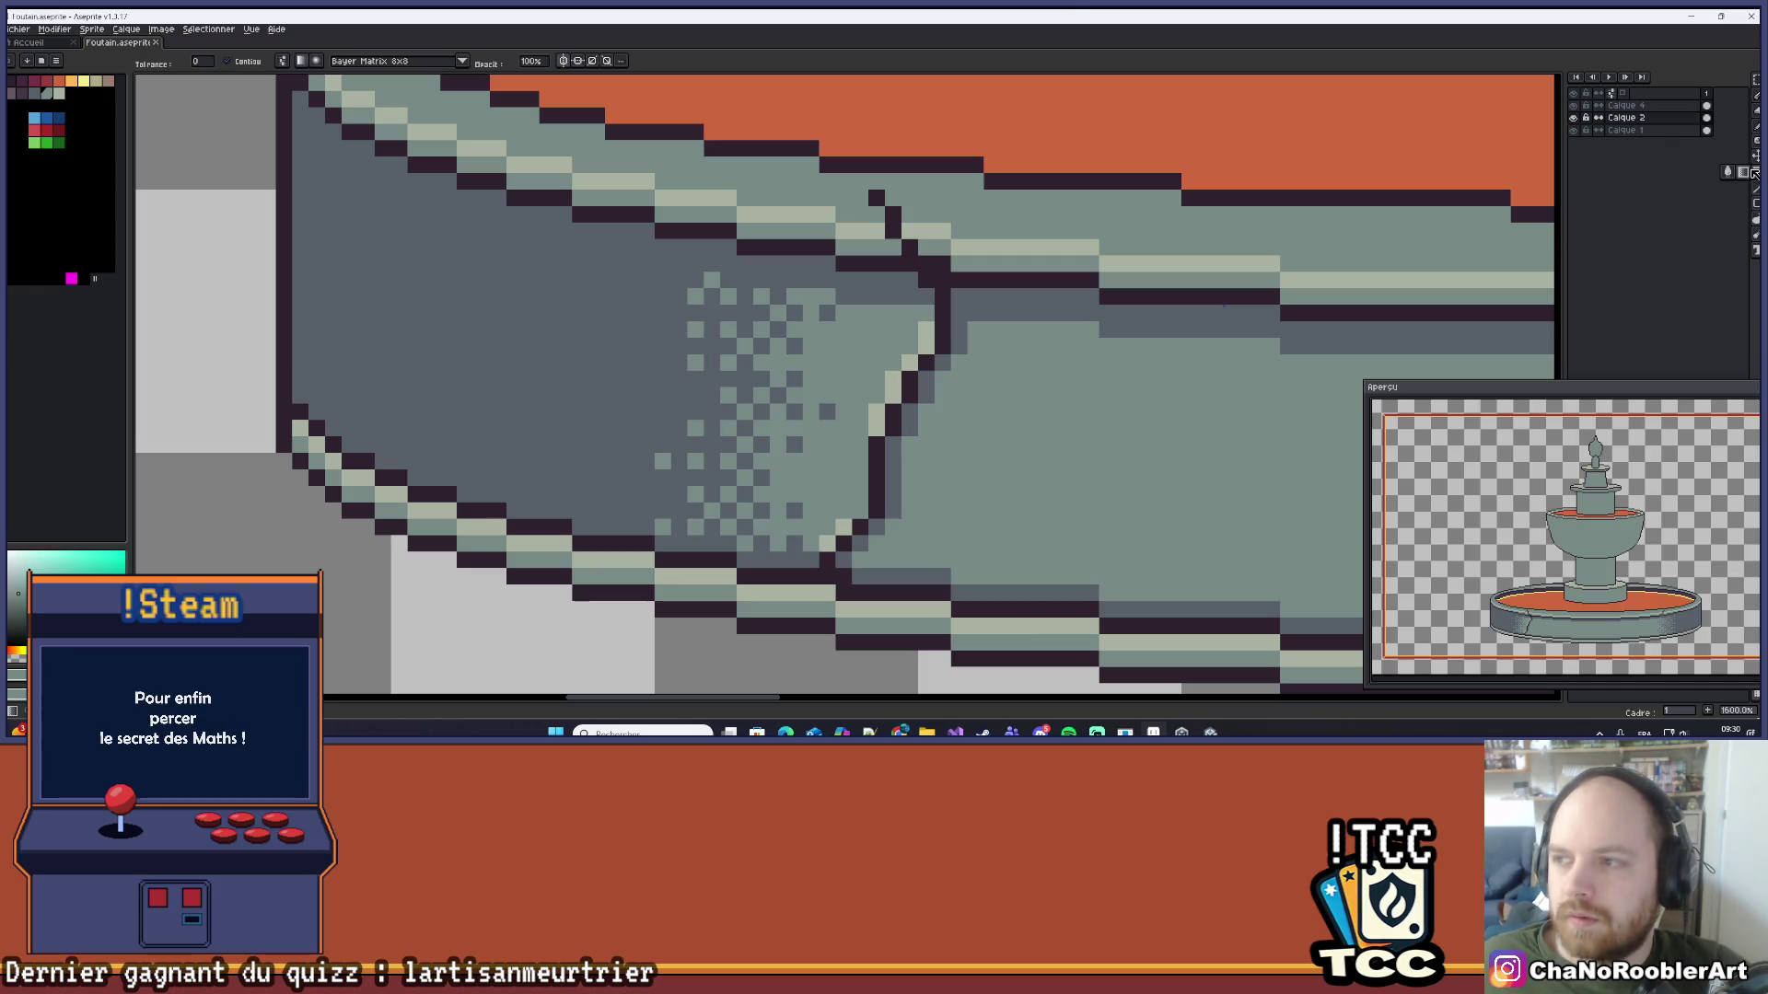
mouse_move(778, 362)
left_mouse_down()
mouse_move(552, 294)
mouse_move(801, 375)
mouse_move(689, 358)
left_mouse_up()
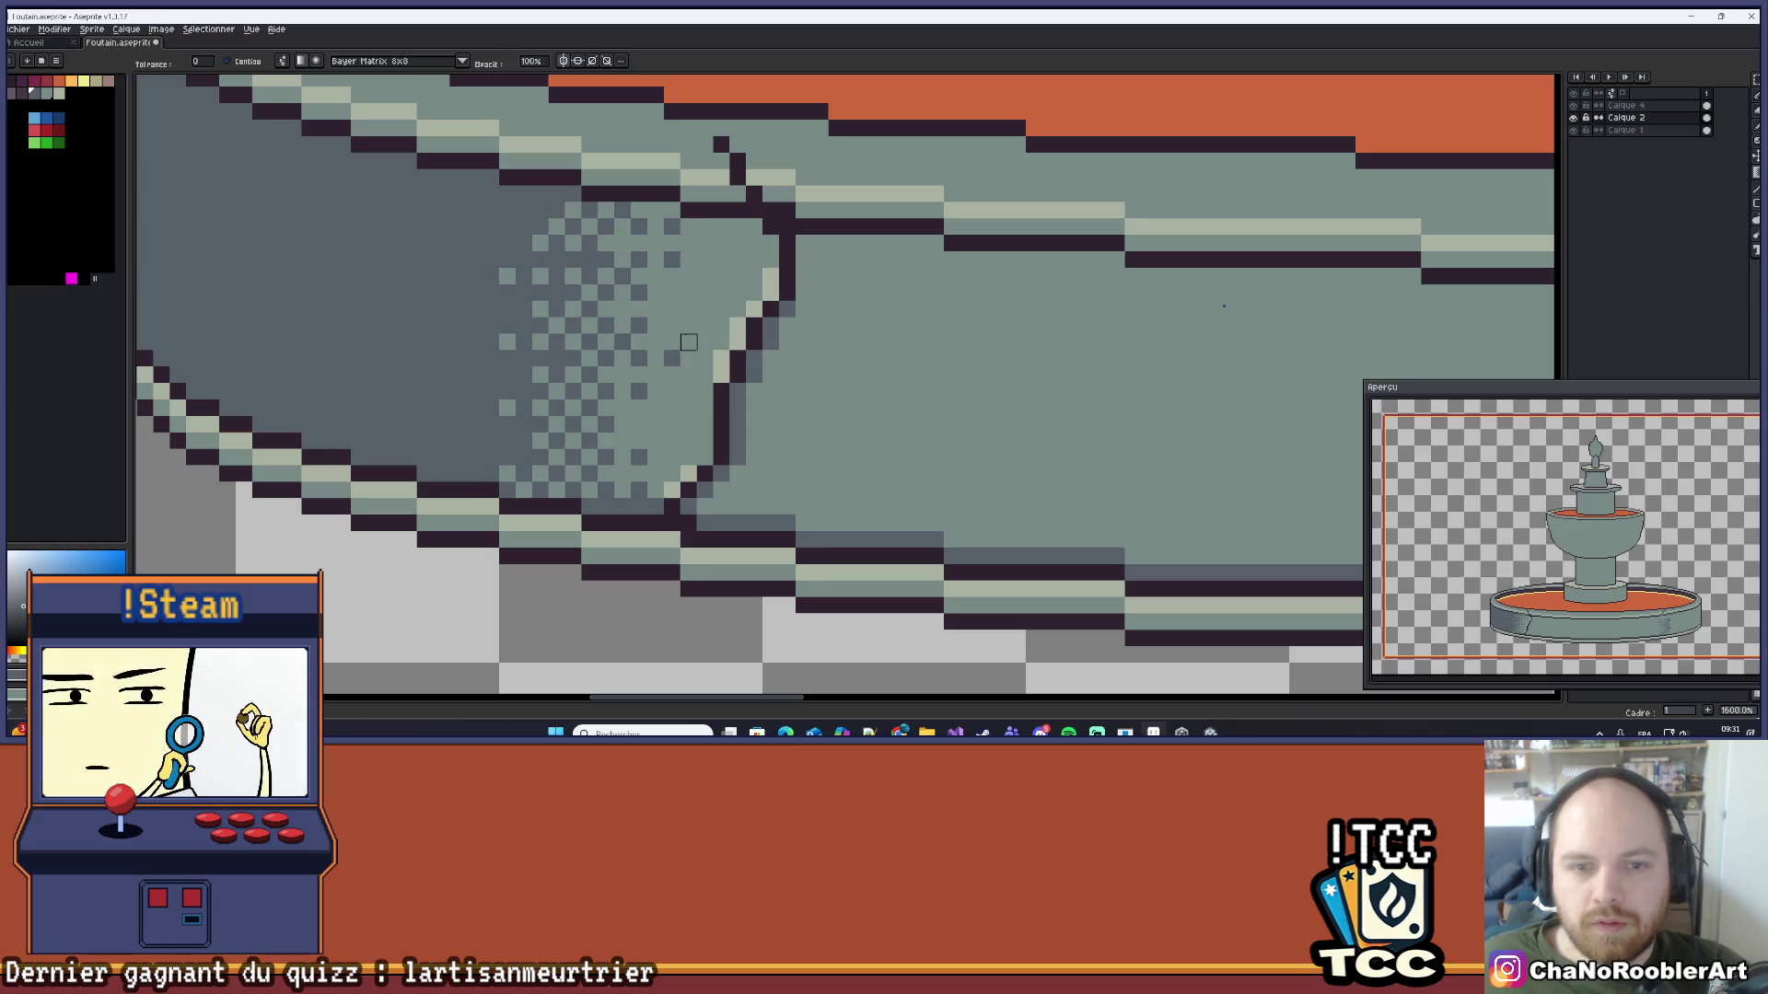
key("ctrl+z")
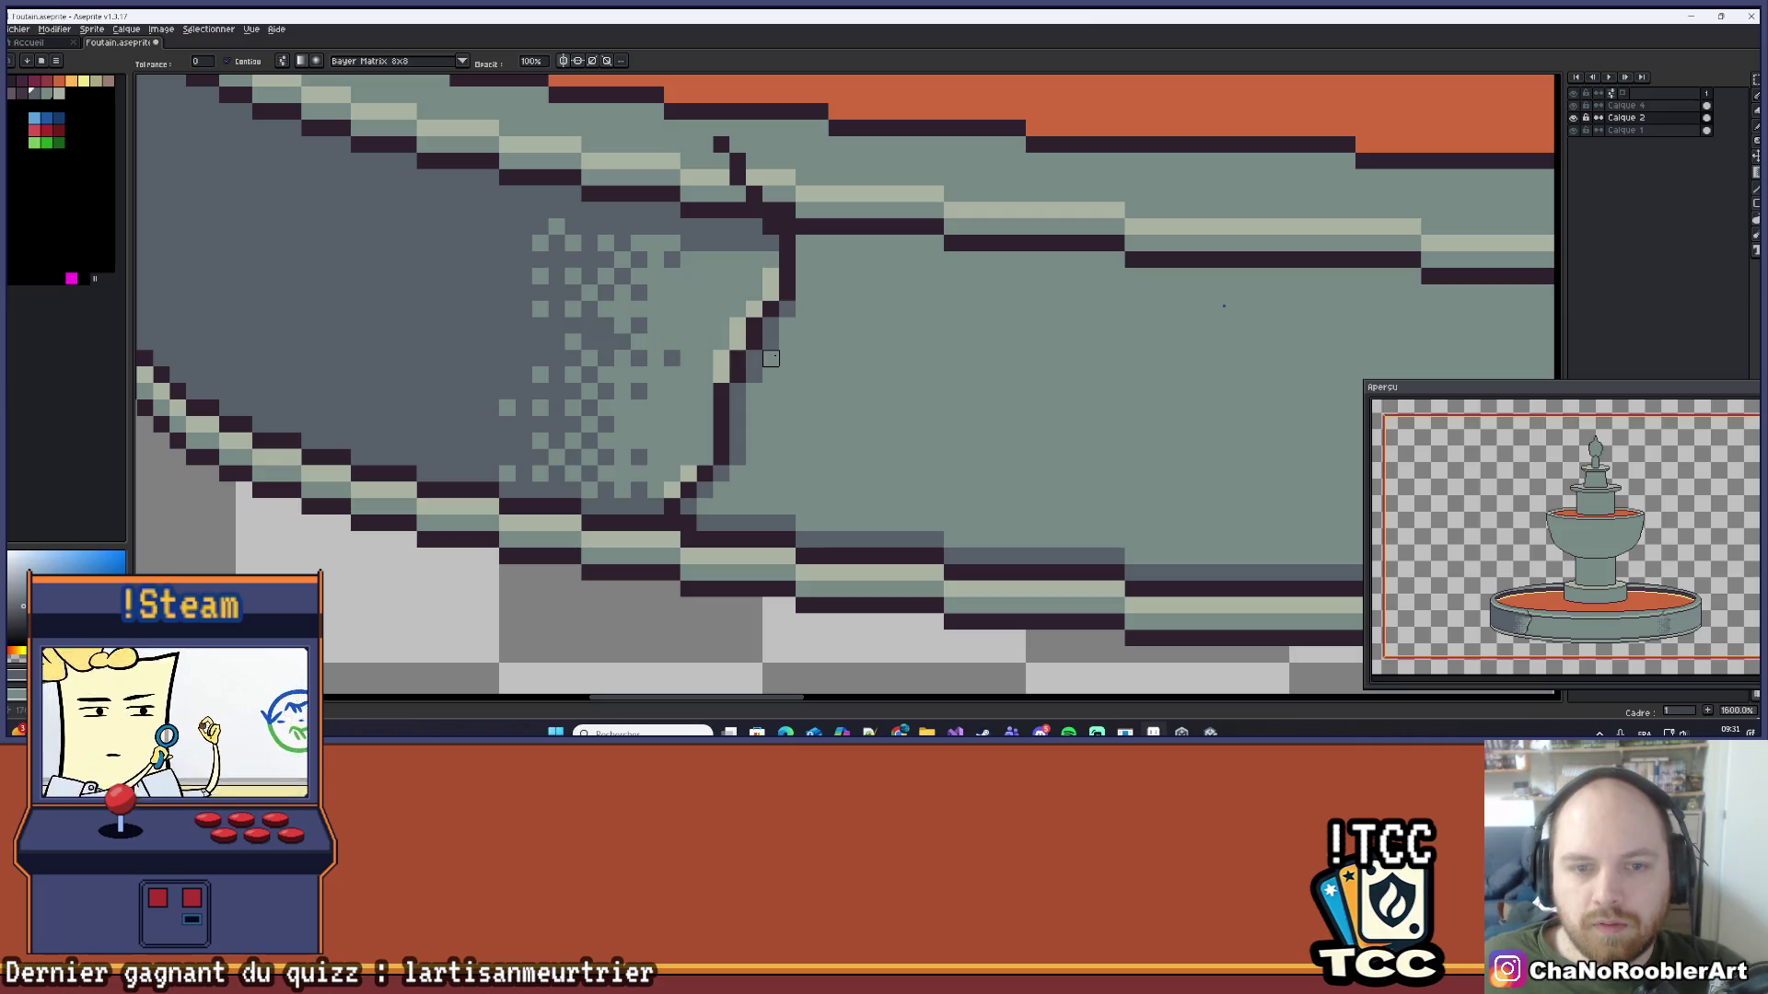
left_click_drag(656, 310, 801, 336)
key("ctrl+z")
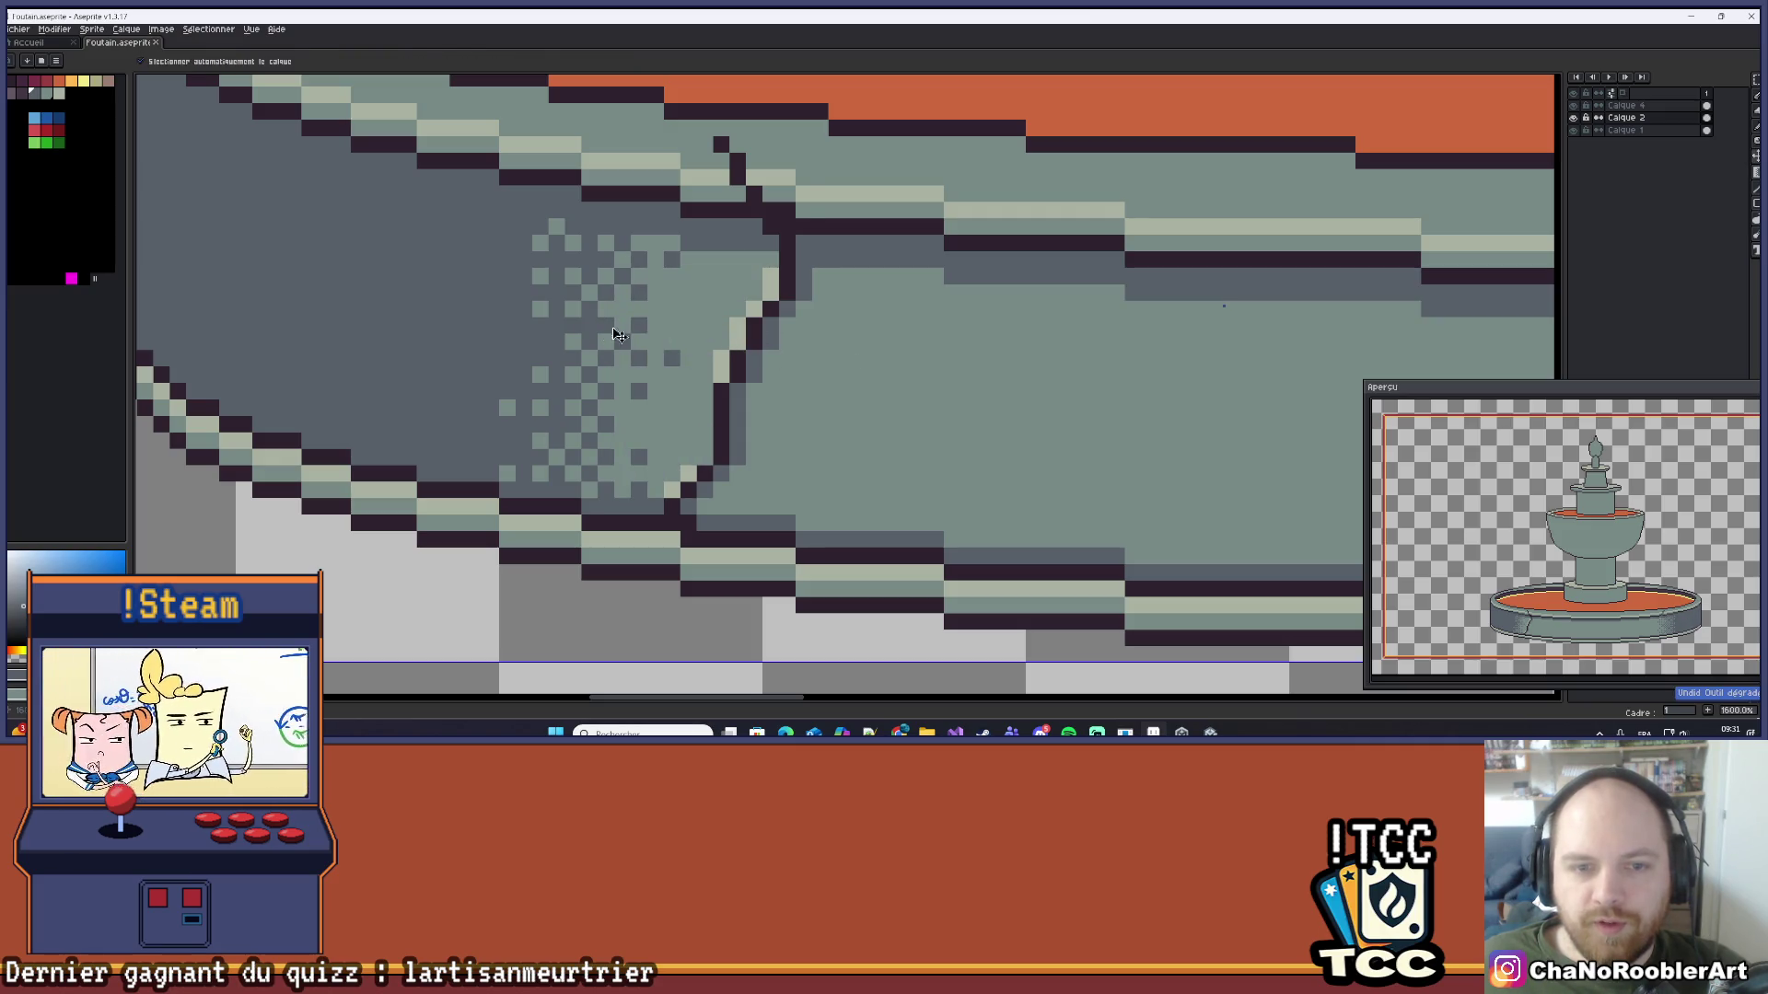
mouse_move(441, 310)
left_mouse_down()
mouse_move(900, 390)
mouse_move(832, 390)
mouse_move(689, 342)
mouse_move(915, 375)
mouse_move(708, 348)
left_mouse_up()
scroll(737, 350, "down", 5)
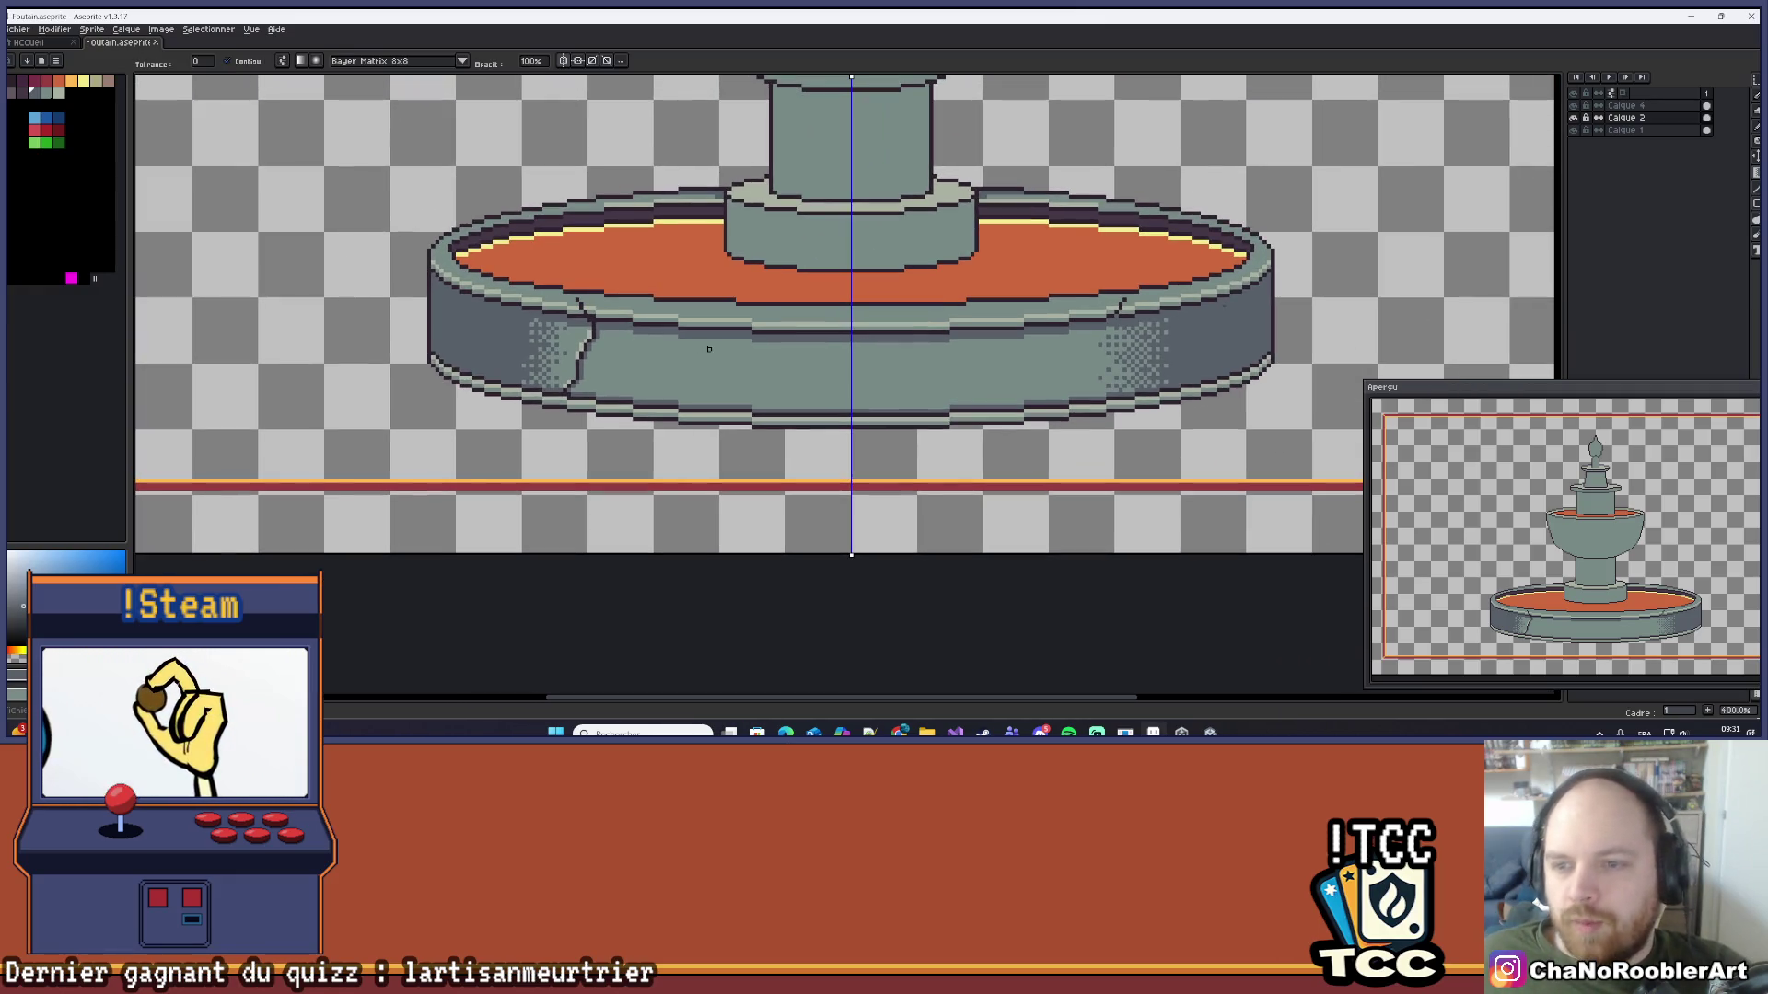
scroll(709, 348, "down", 1)
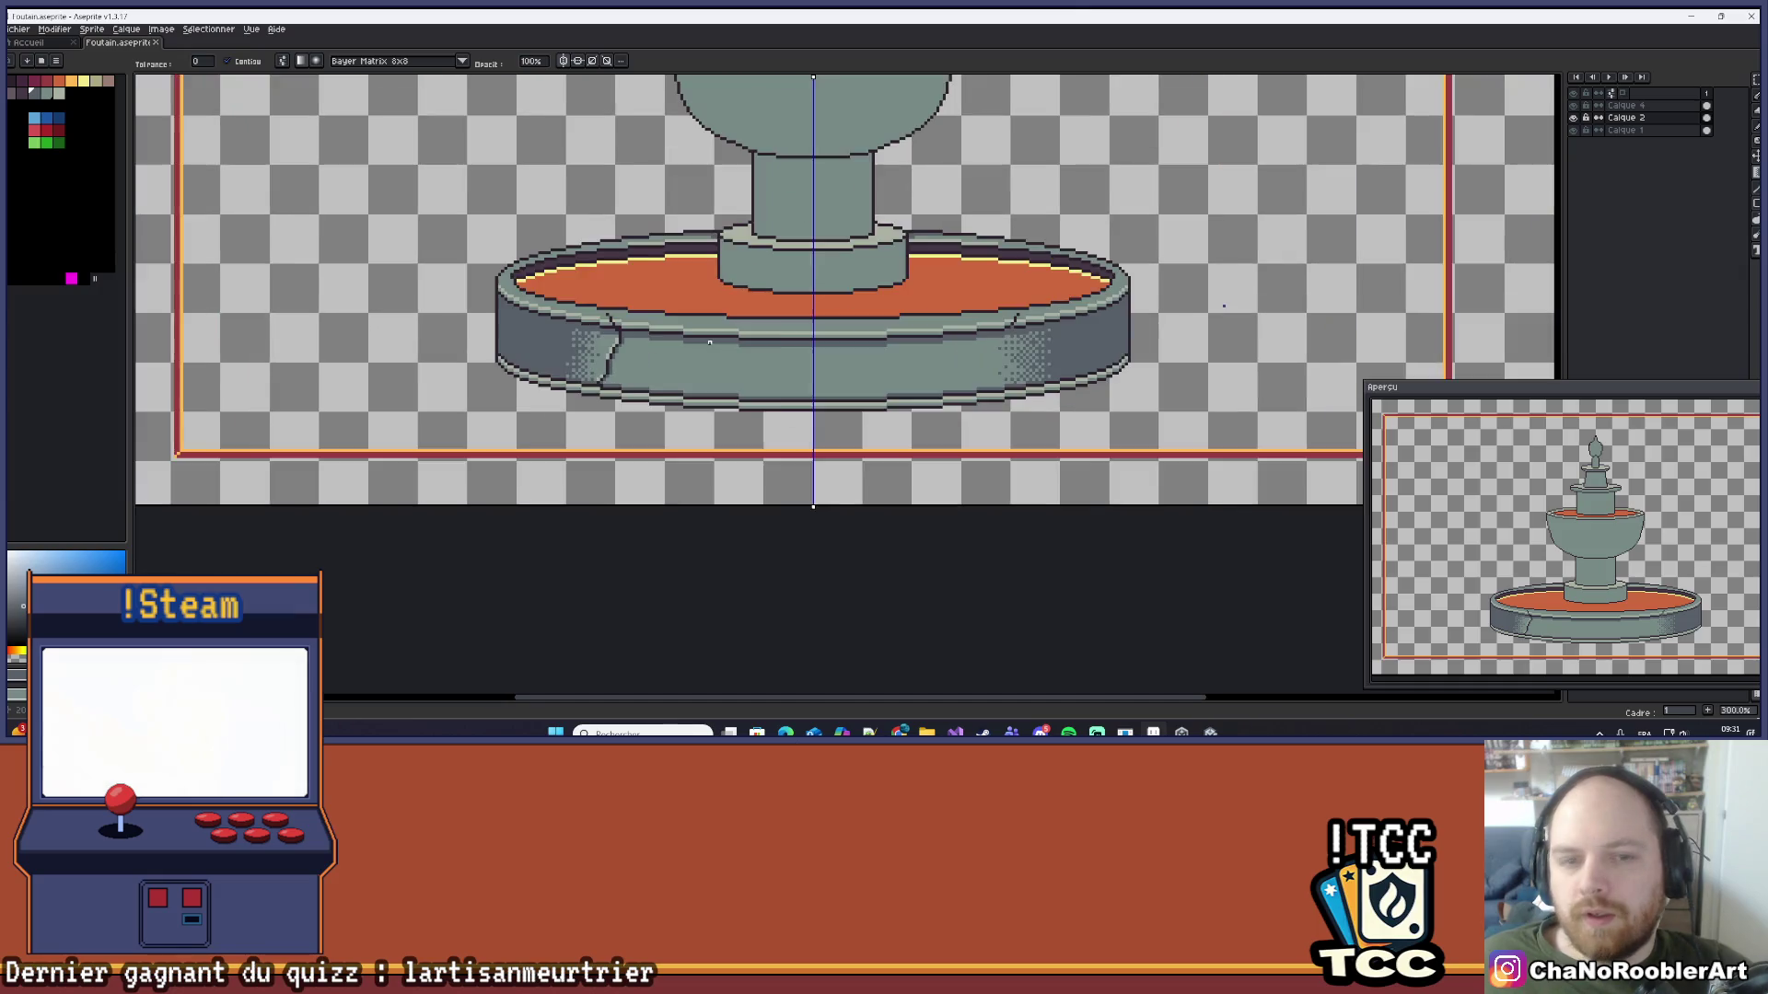
scroll(712, 334, "down", 1)
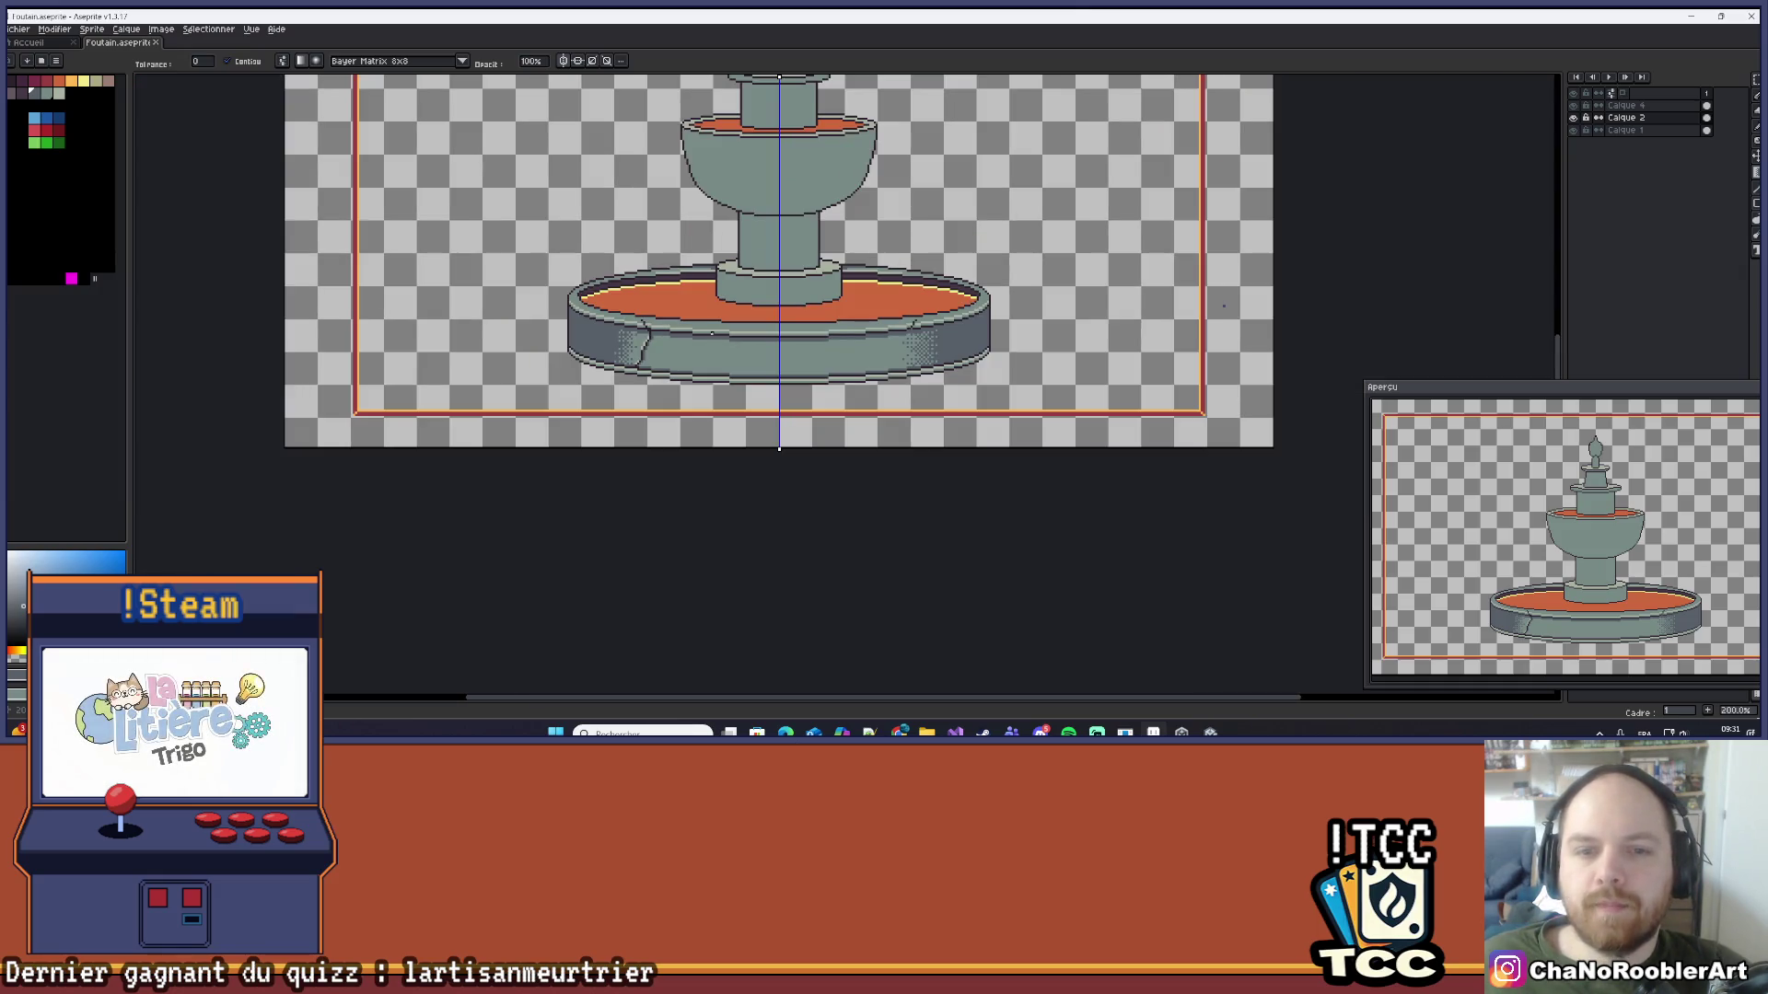
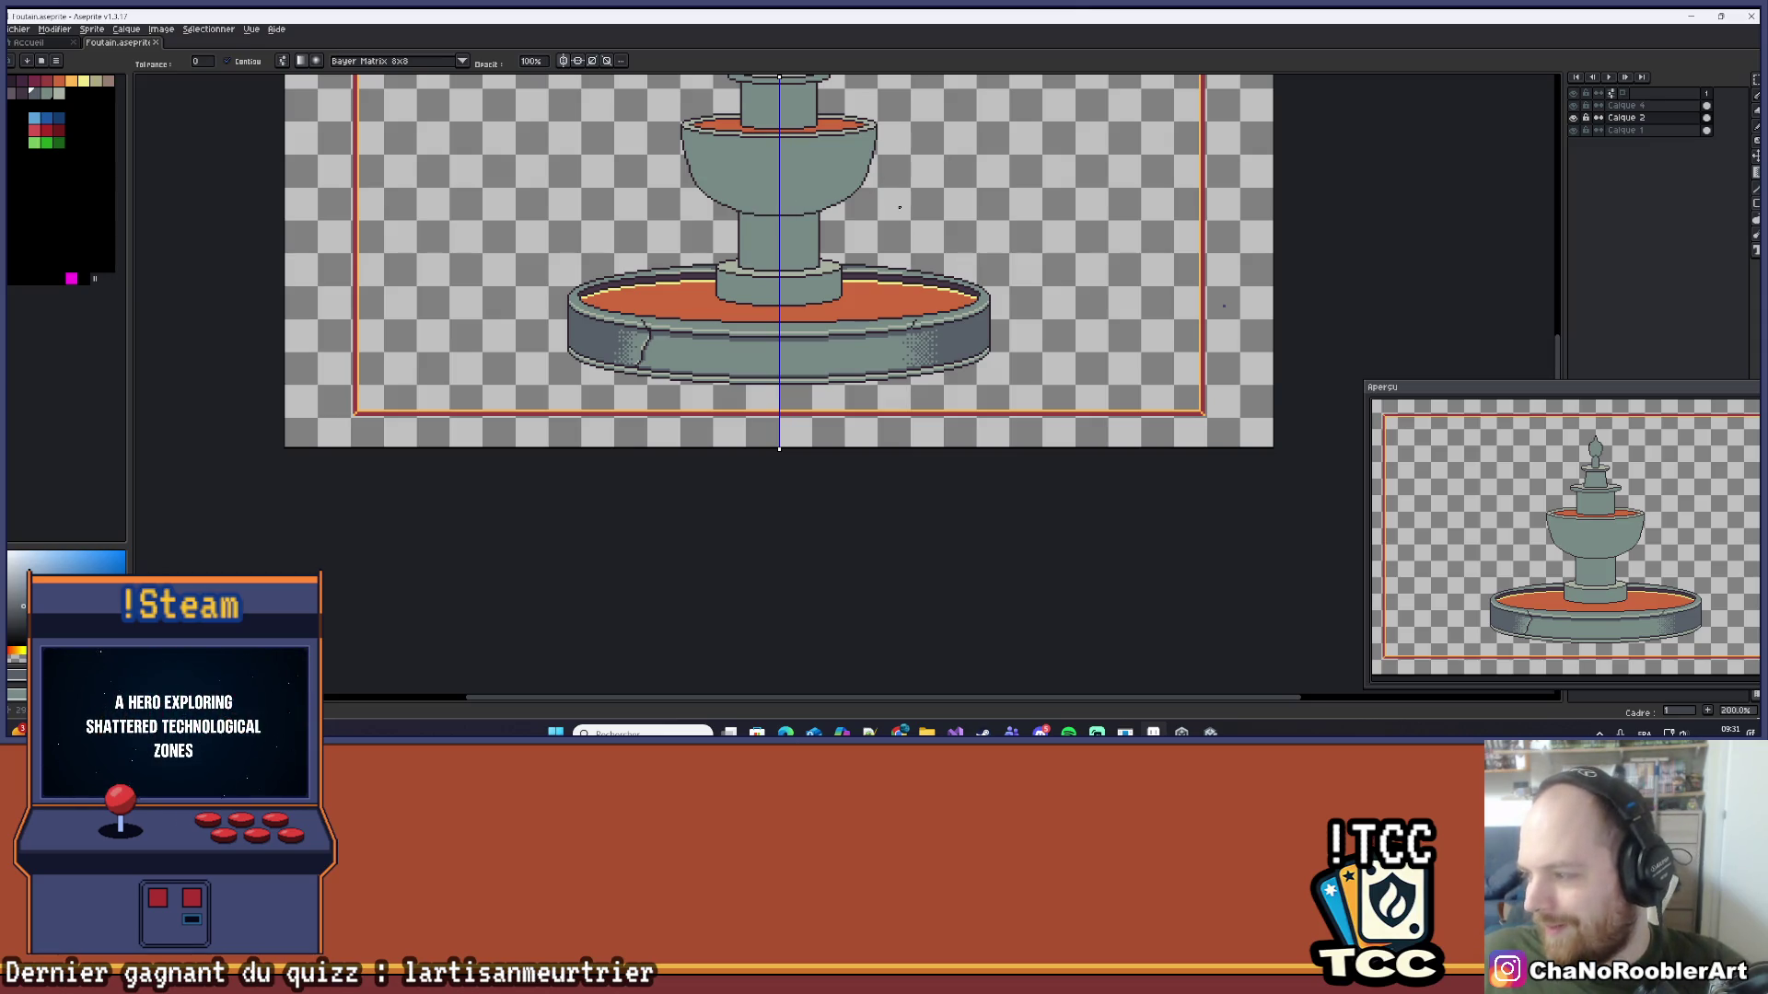
Step: Sample the pale yellow from the basin rim and zoom in on the pedestal base
scroll(956, 231, "up", 4)
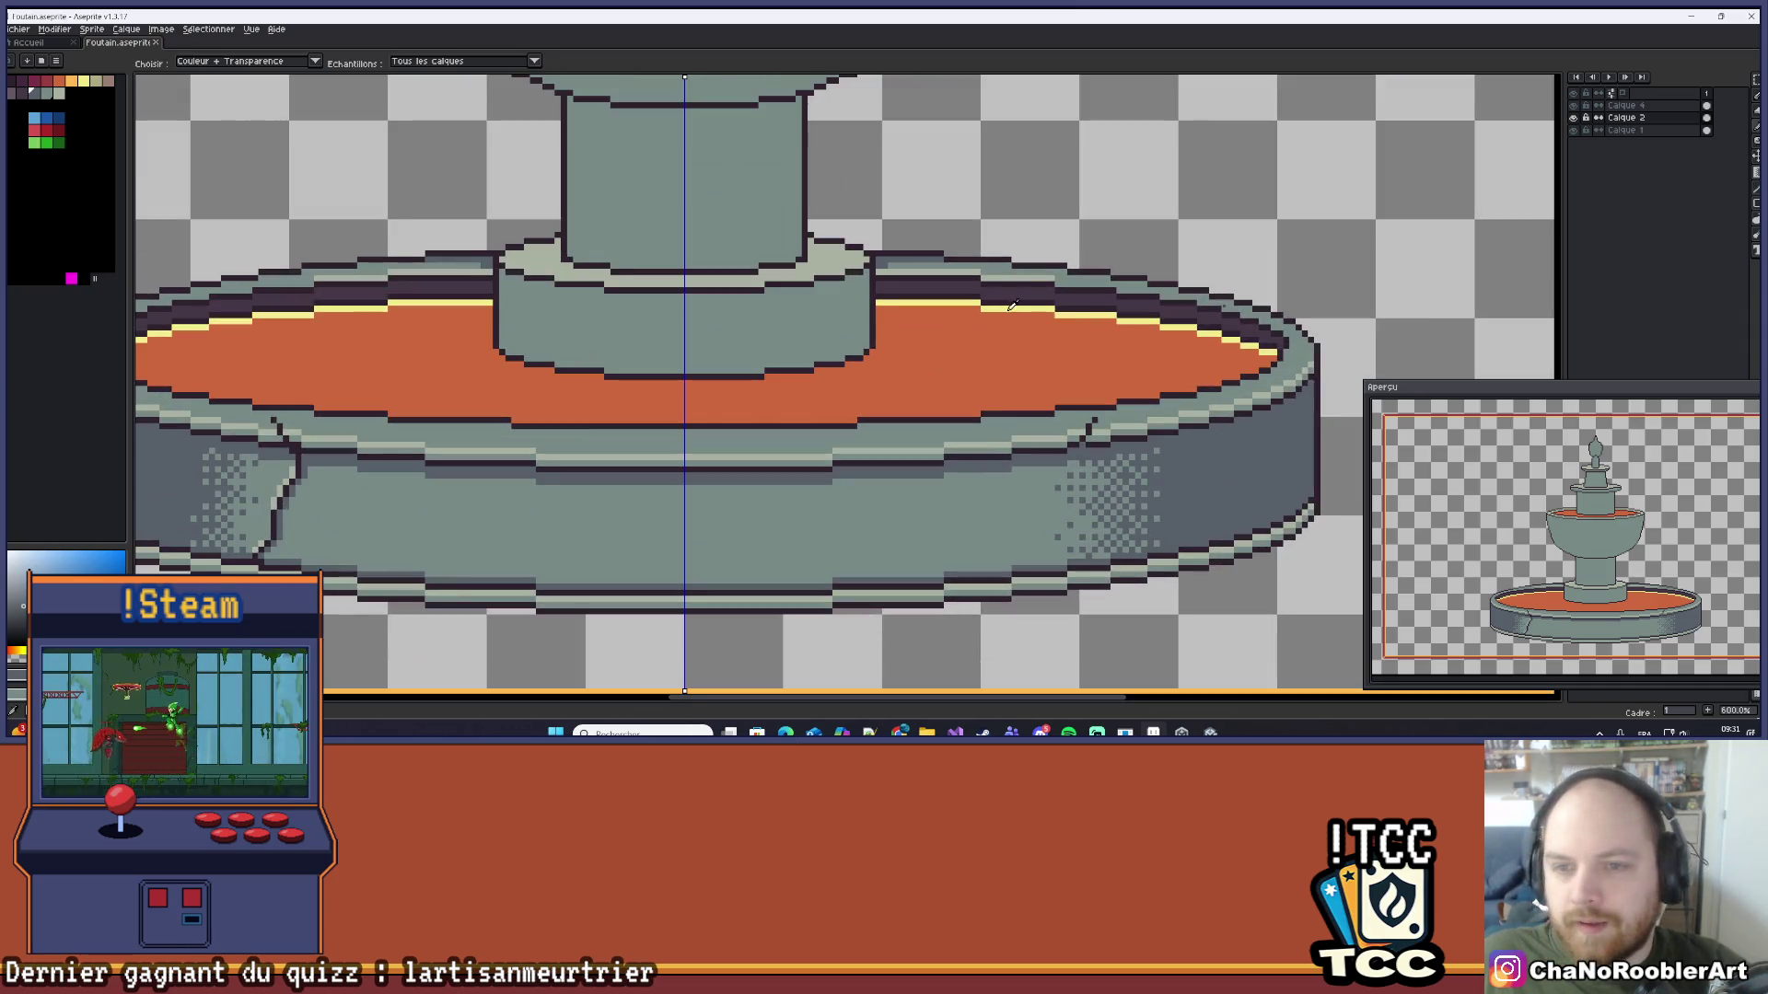
left_click(1004, 307)
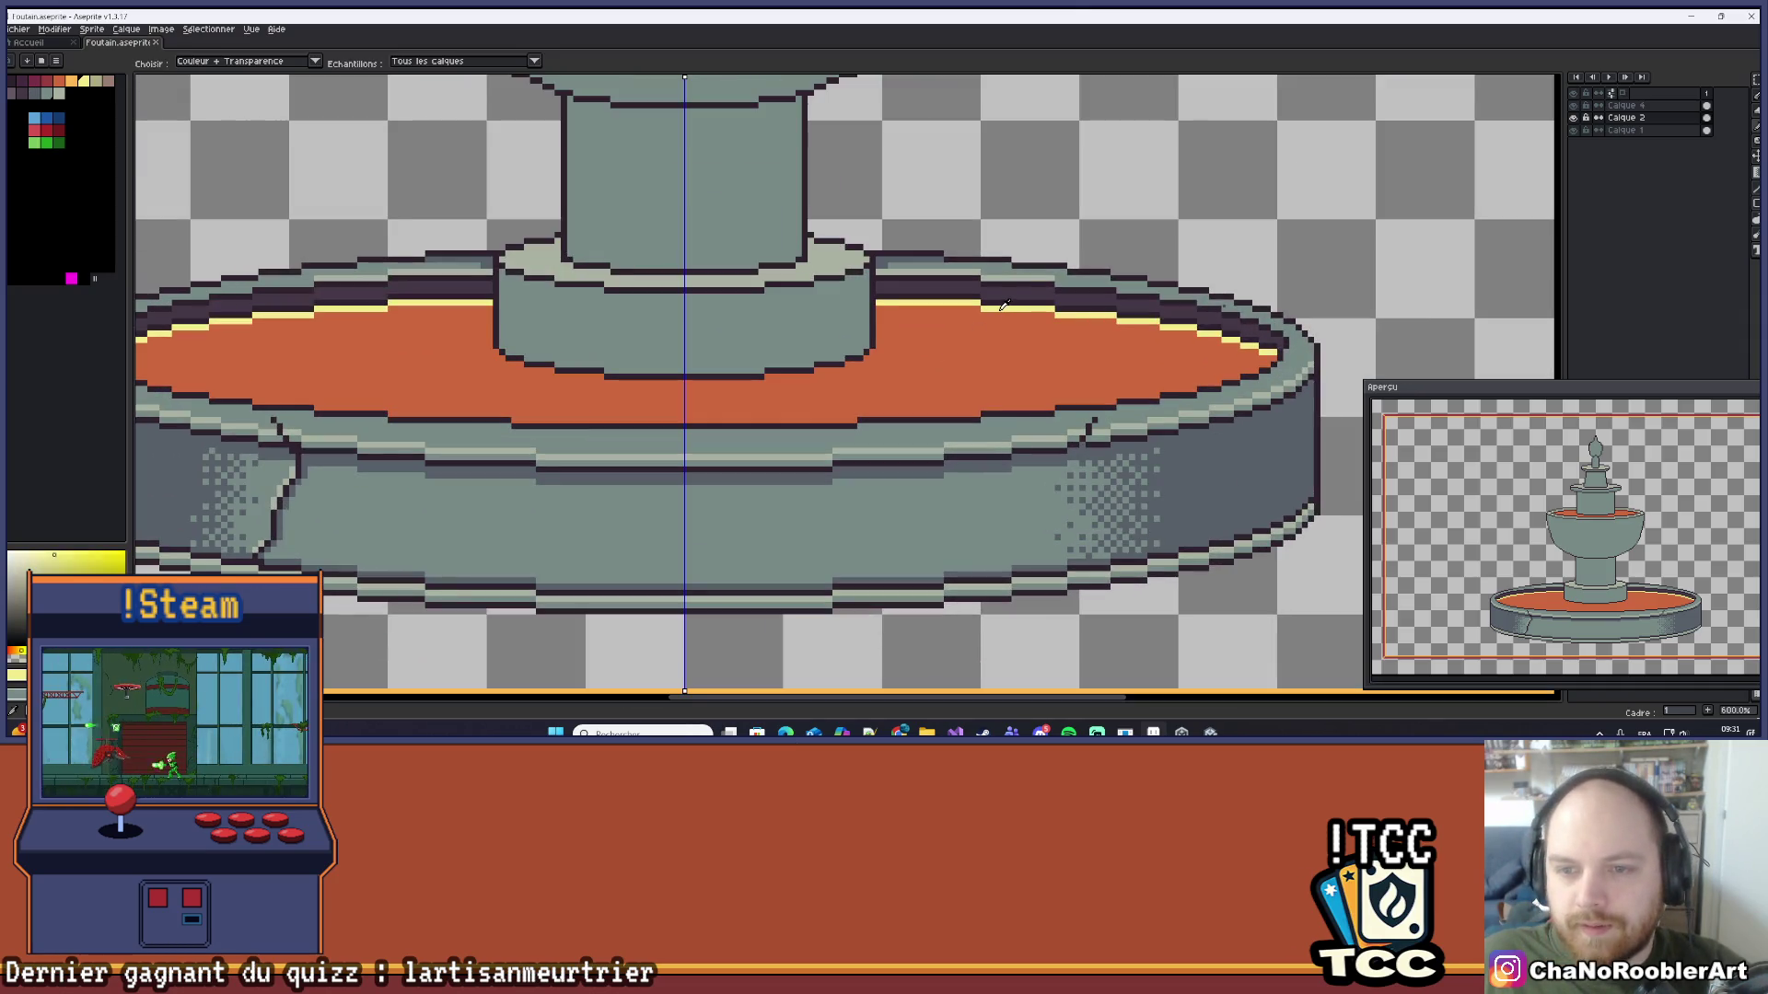
scroll(632, 393, "up", 3)
left_click_drag(636, 383, 651, 426)
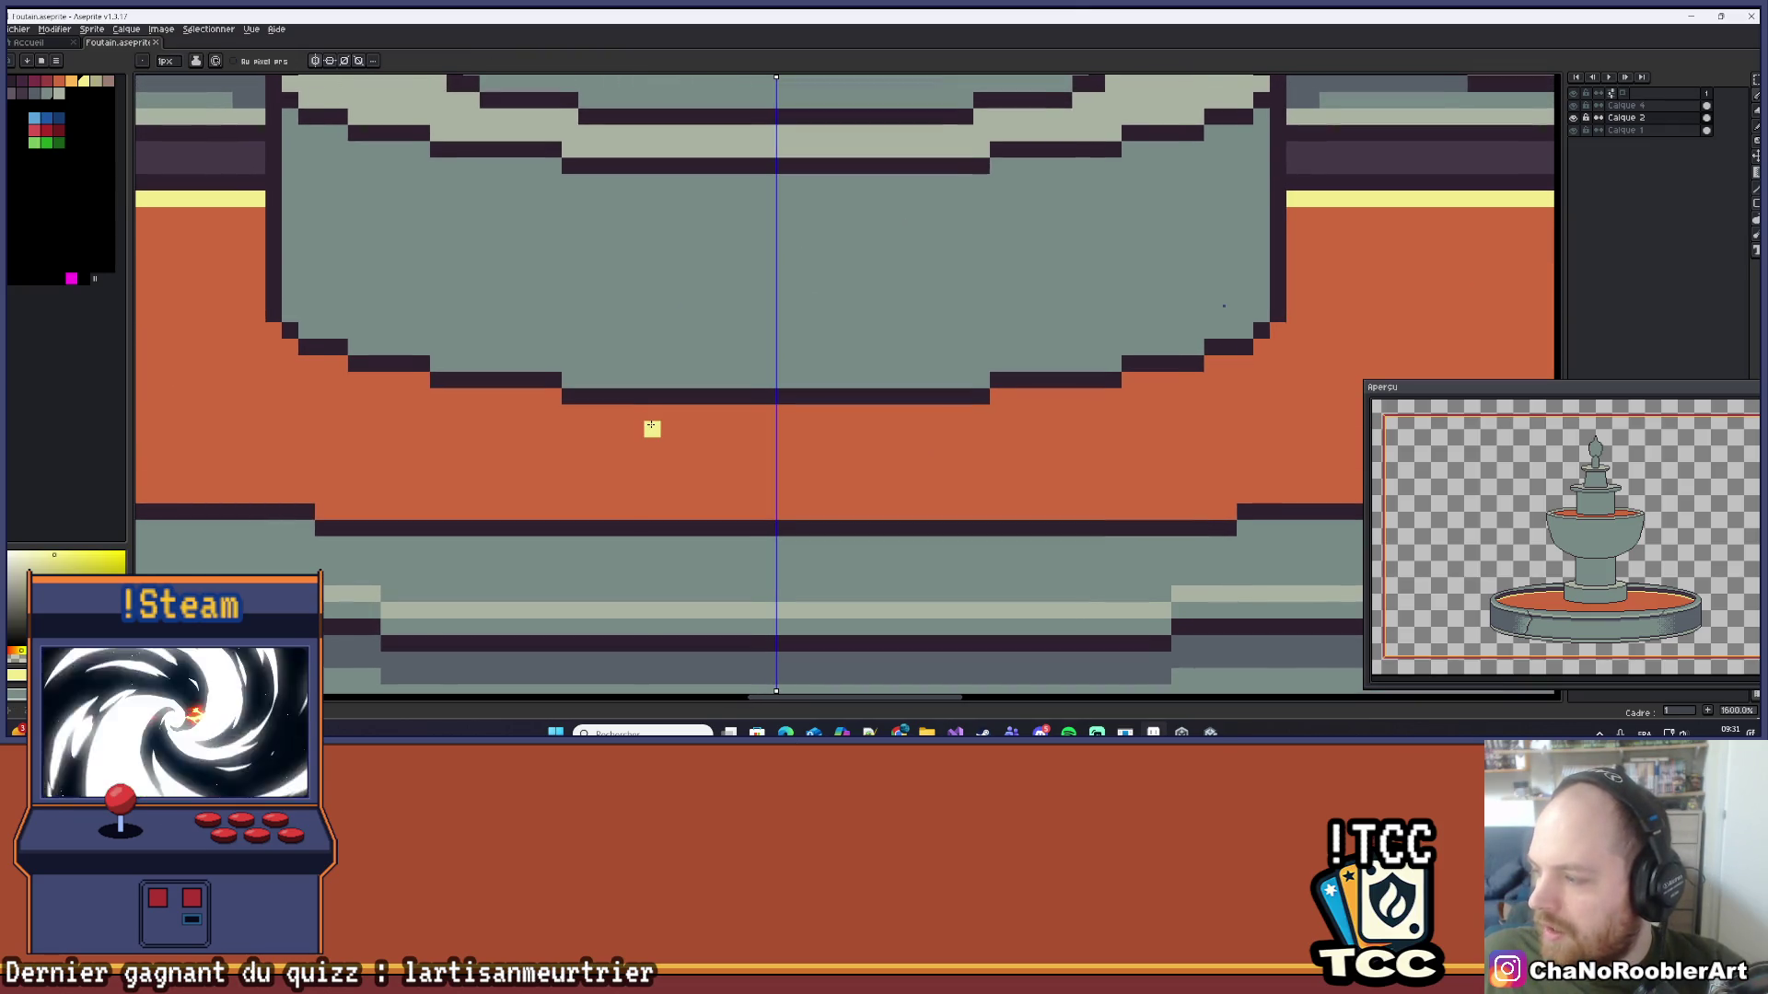
mouse_move(537, 395)
left_mouse_down()
mouse_move(654, 439)
mouse_move(577, 427)
left_mouse_up()
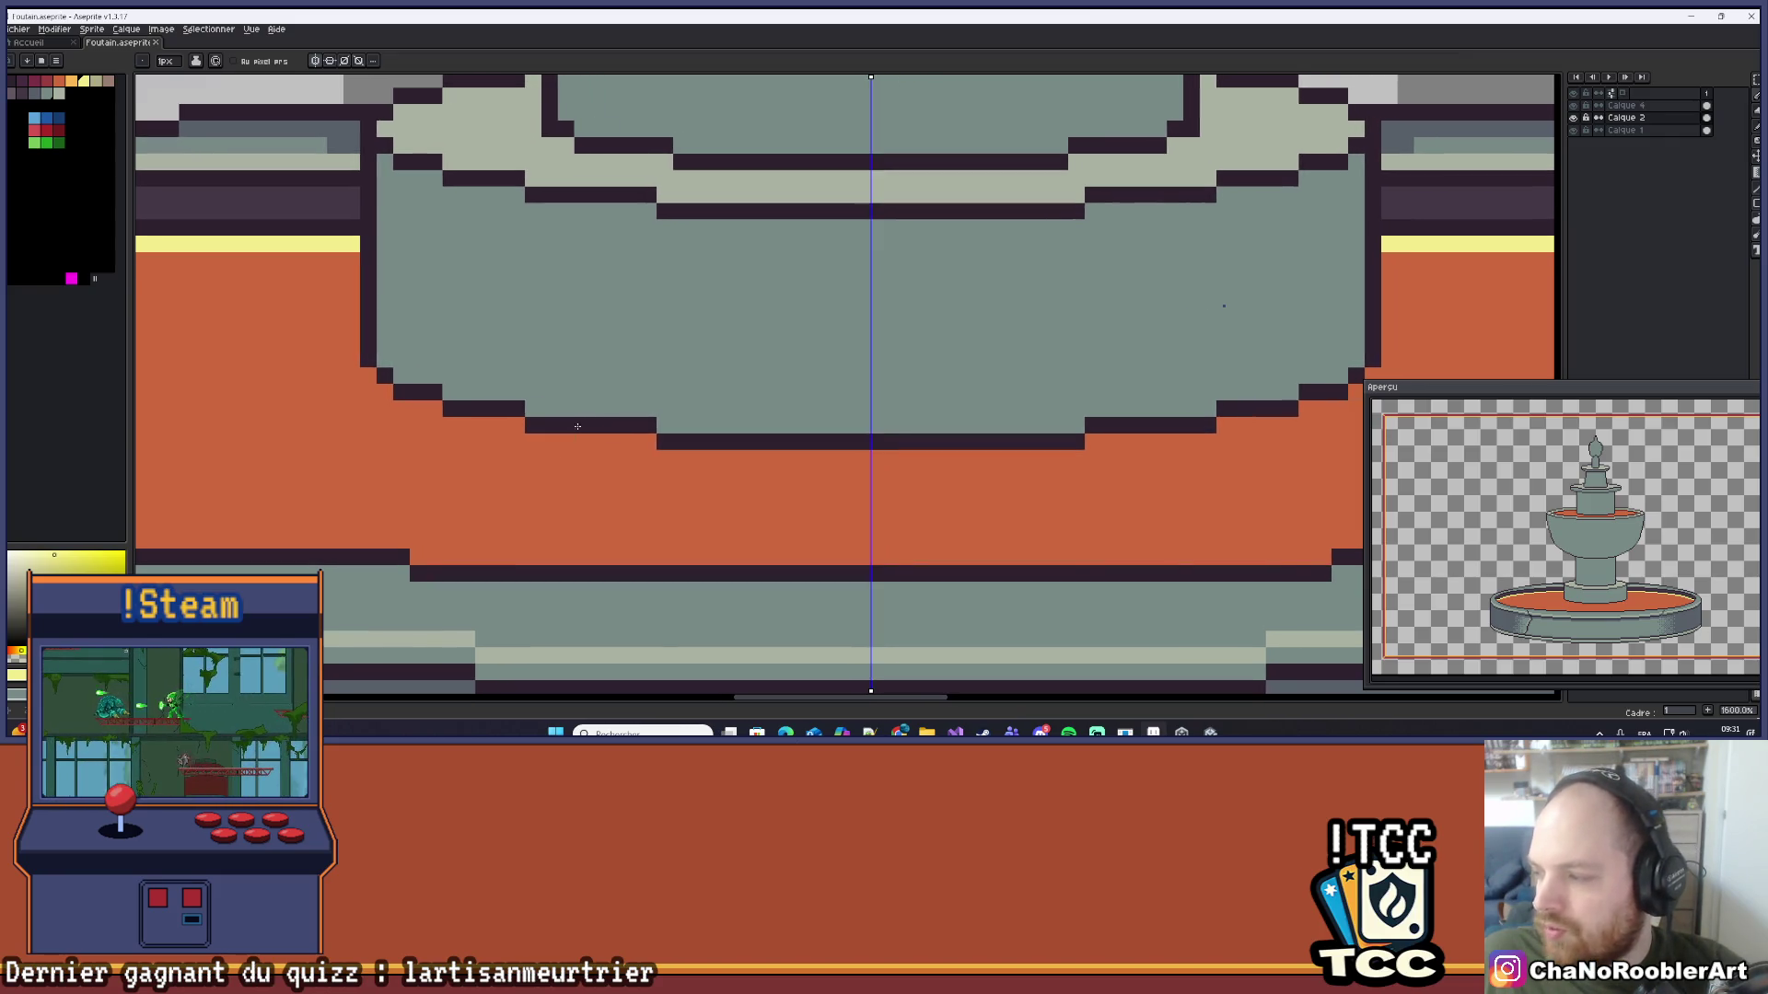
scroll(813, 413, "down", 2)
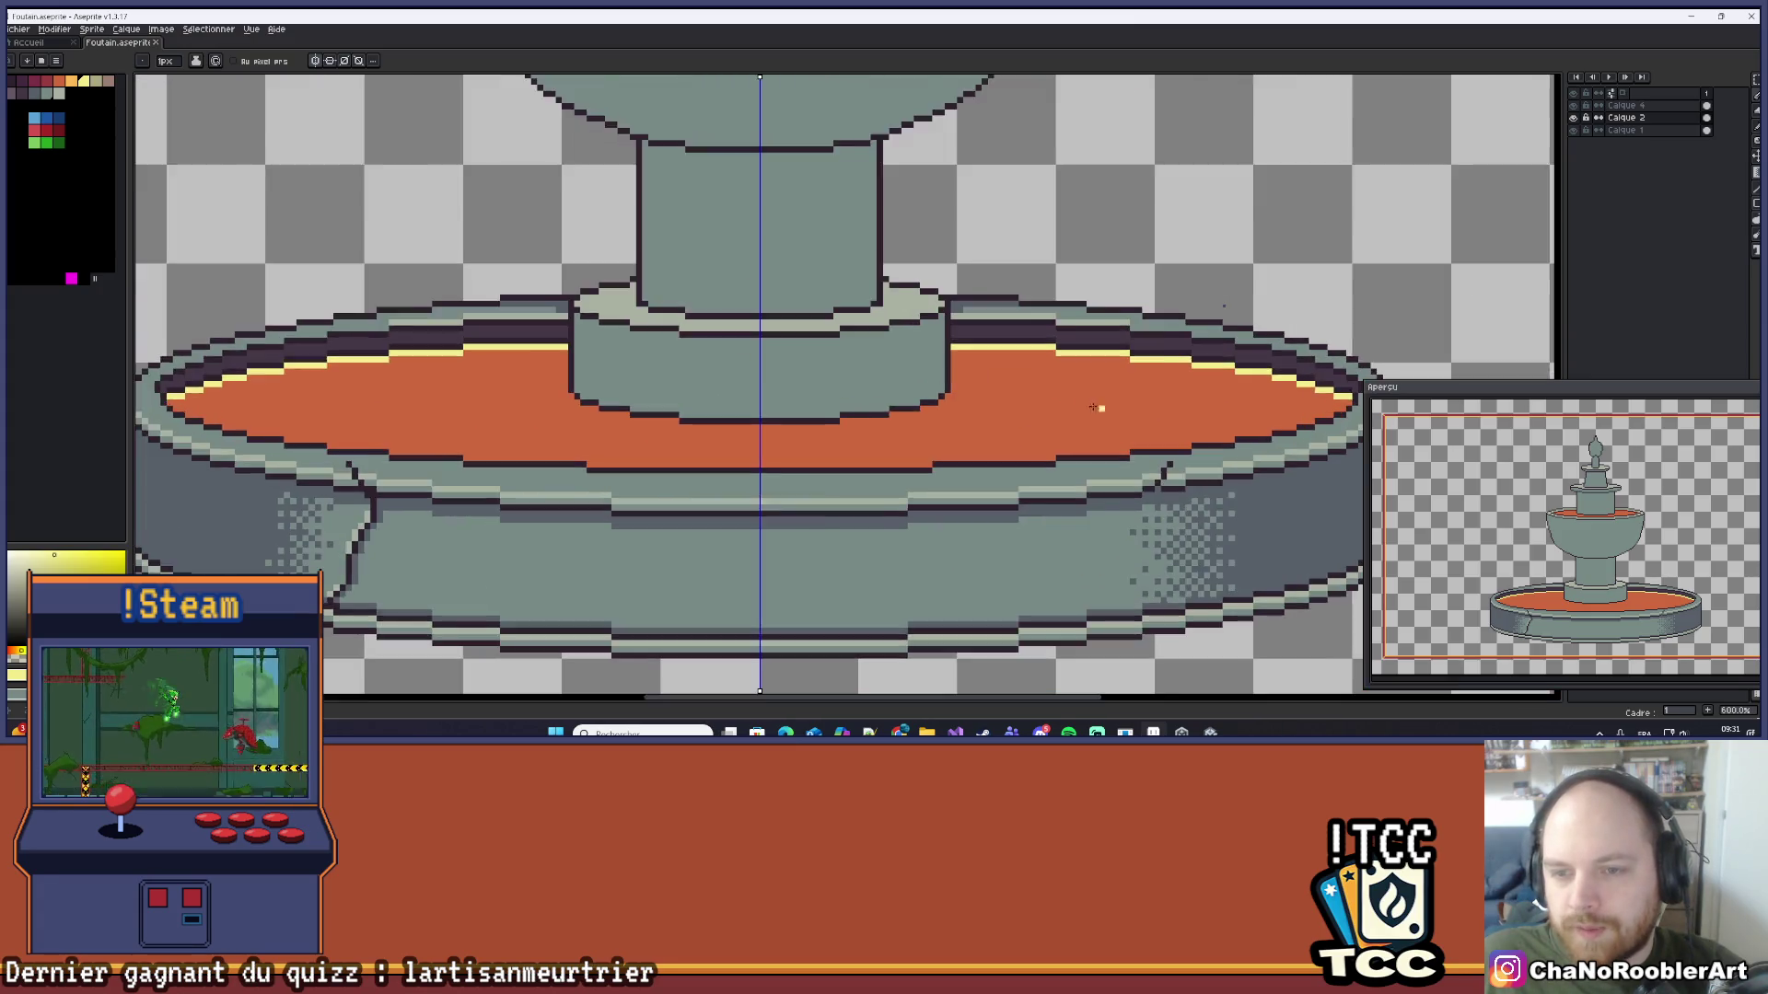
Step: On Calque 4, place a yellow pixel at the pedestal's bottom edge
key("alt")
scroll(928, 422, "down", 1)
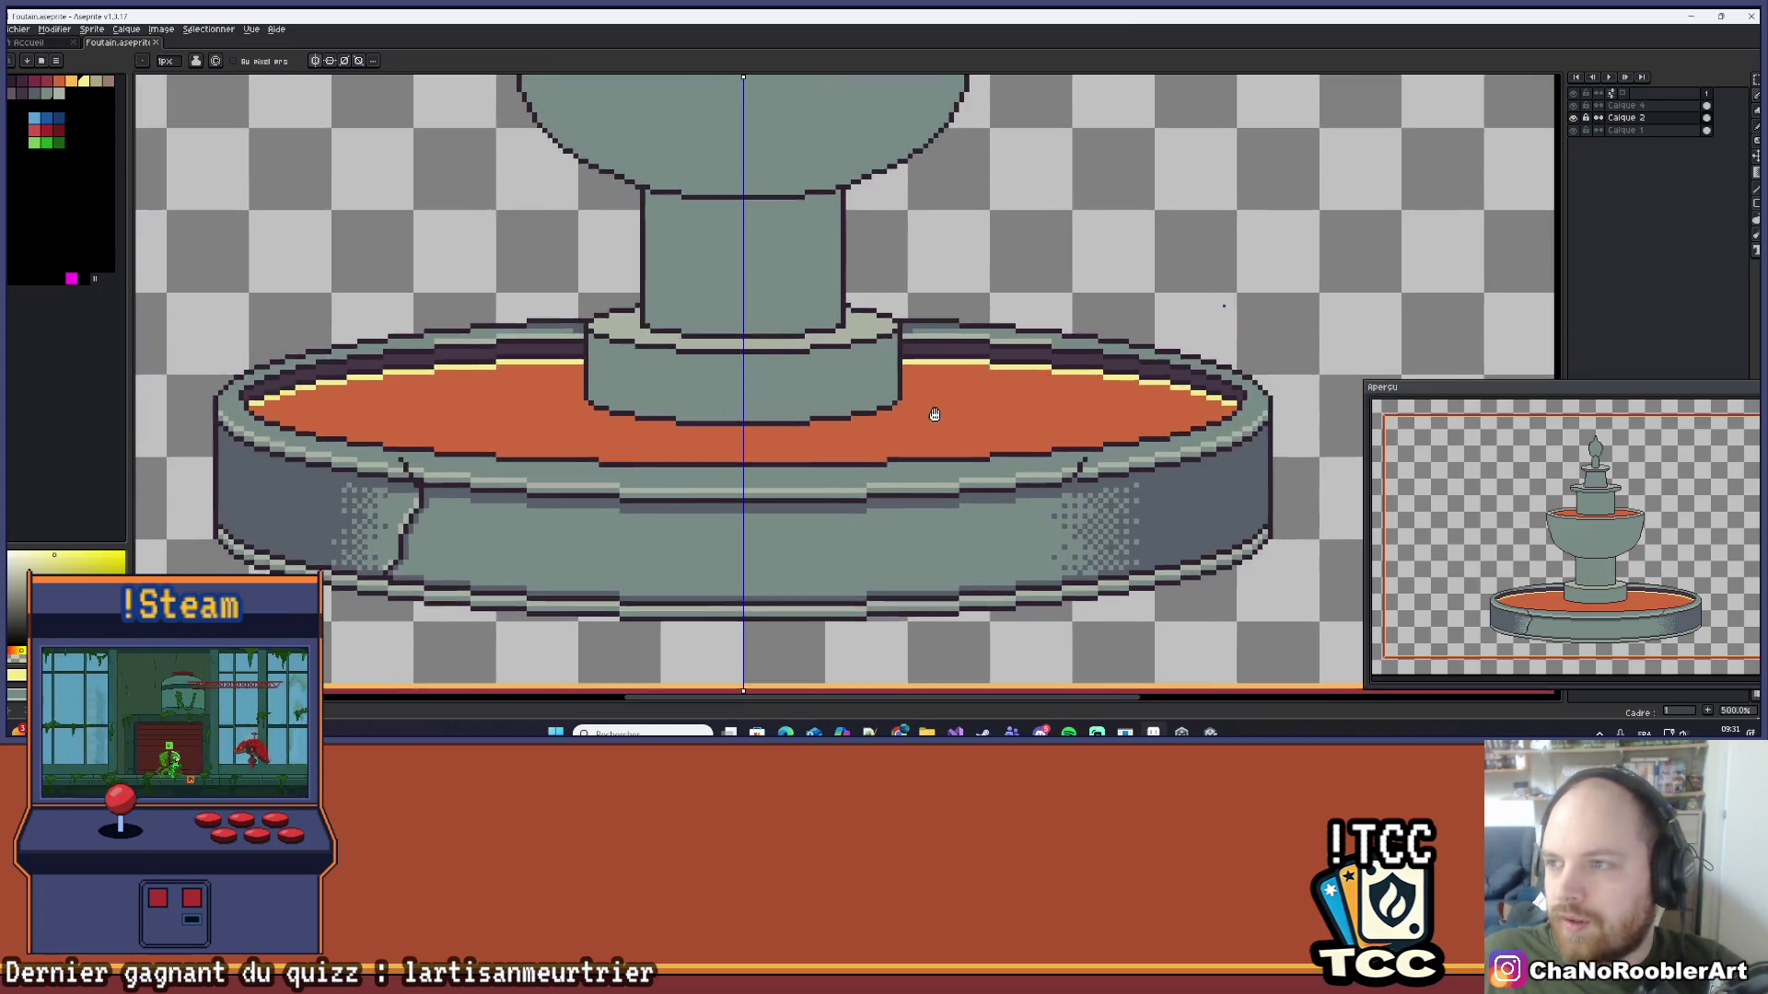
left_click(1625, 105)
scroll(737, 442, "up", 4)
mouse_move(762, 449)
left_mouse_down()
mouse_move(789, 466)
mouse_move(706, 464)
left_mouse_up()
left_click(793, 462)
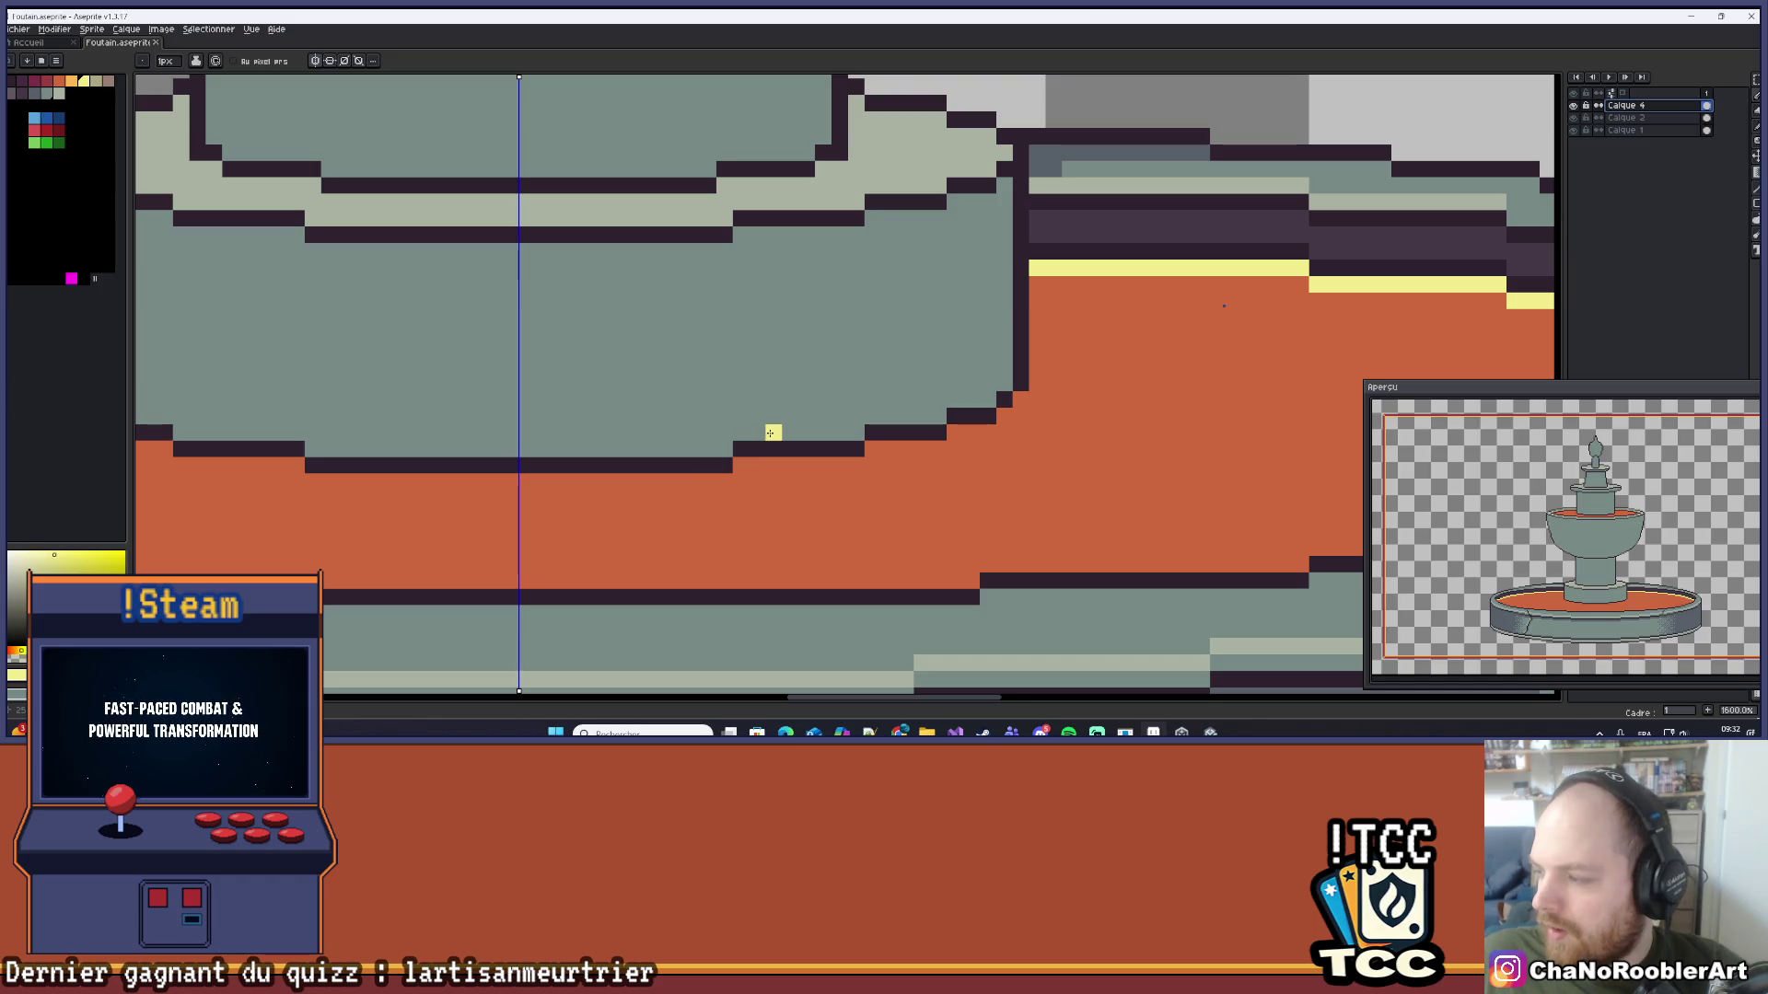
scroll(741, 432, "left", 2)
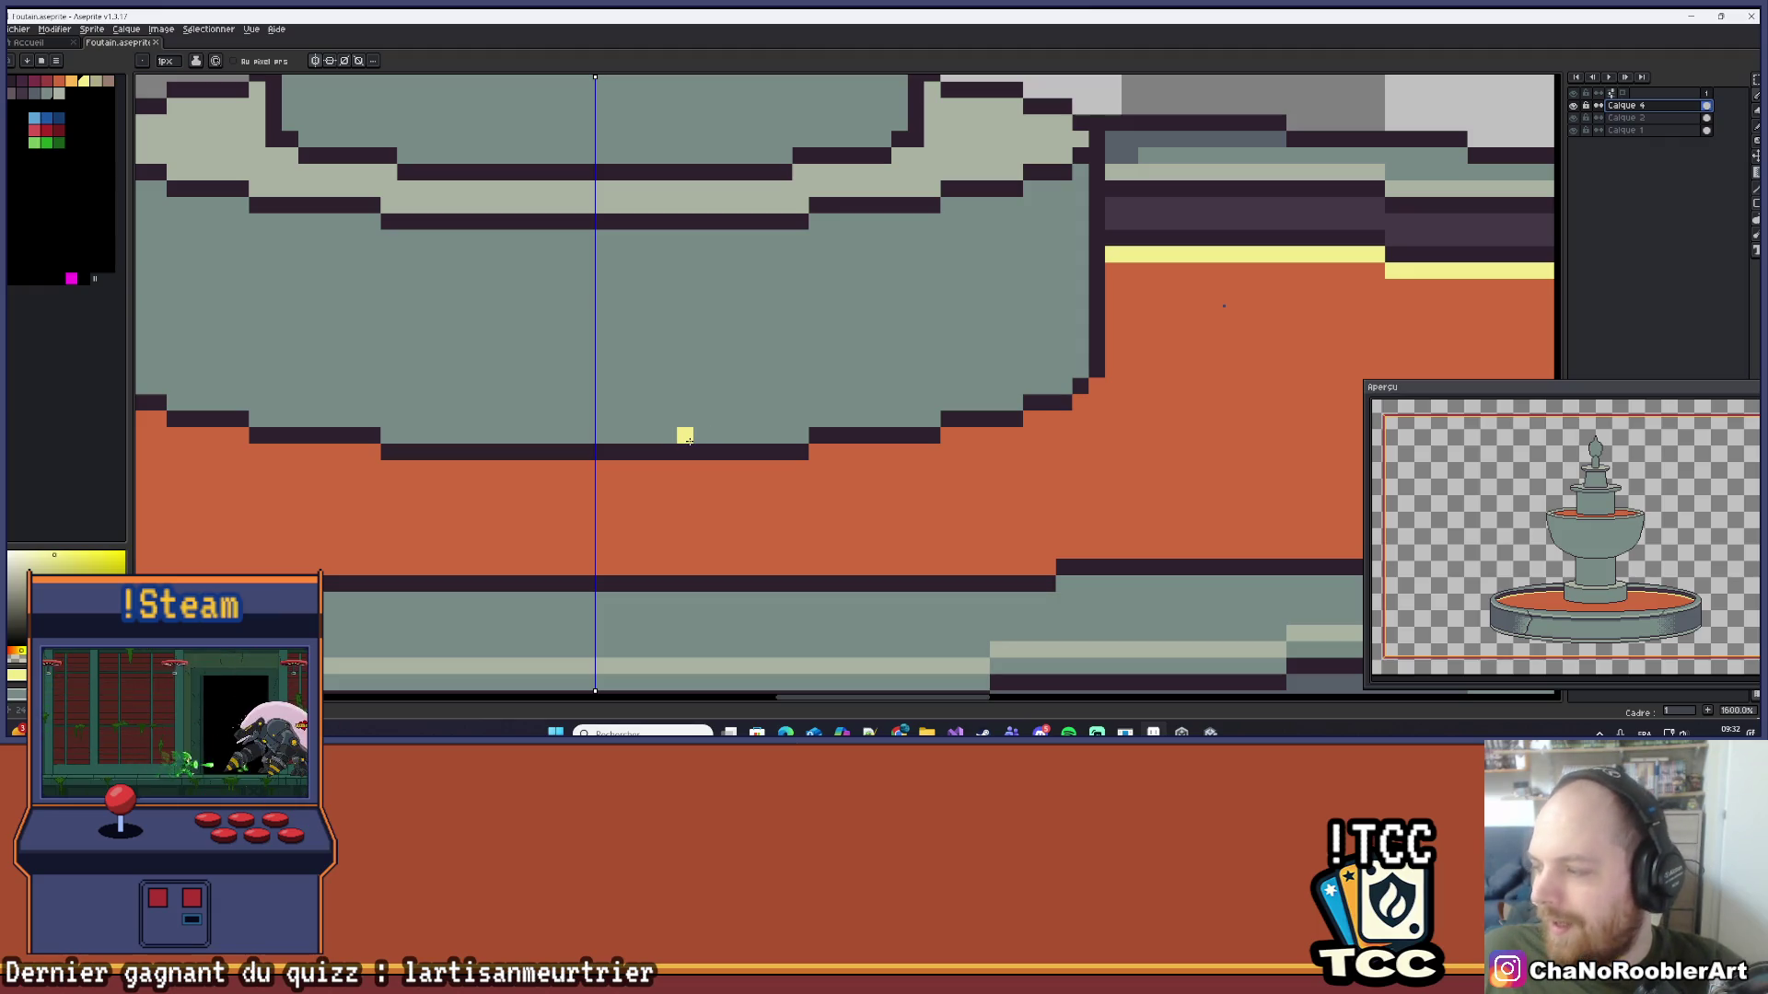
Step: Paint a mirrored yellow highlight along the pedestal edge, redoing one stroke and filling a gap
mouse_move(669, 435)
left_mouse_down()
mouse_move(771, 468)
mouse_move(794, 451)
left_mouse_up()
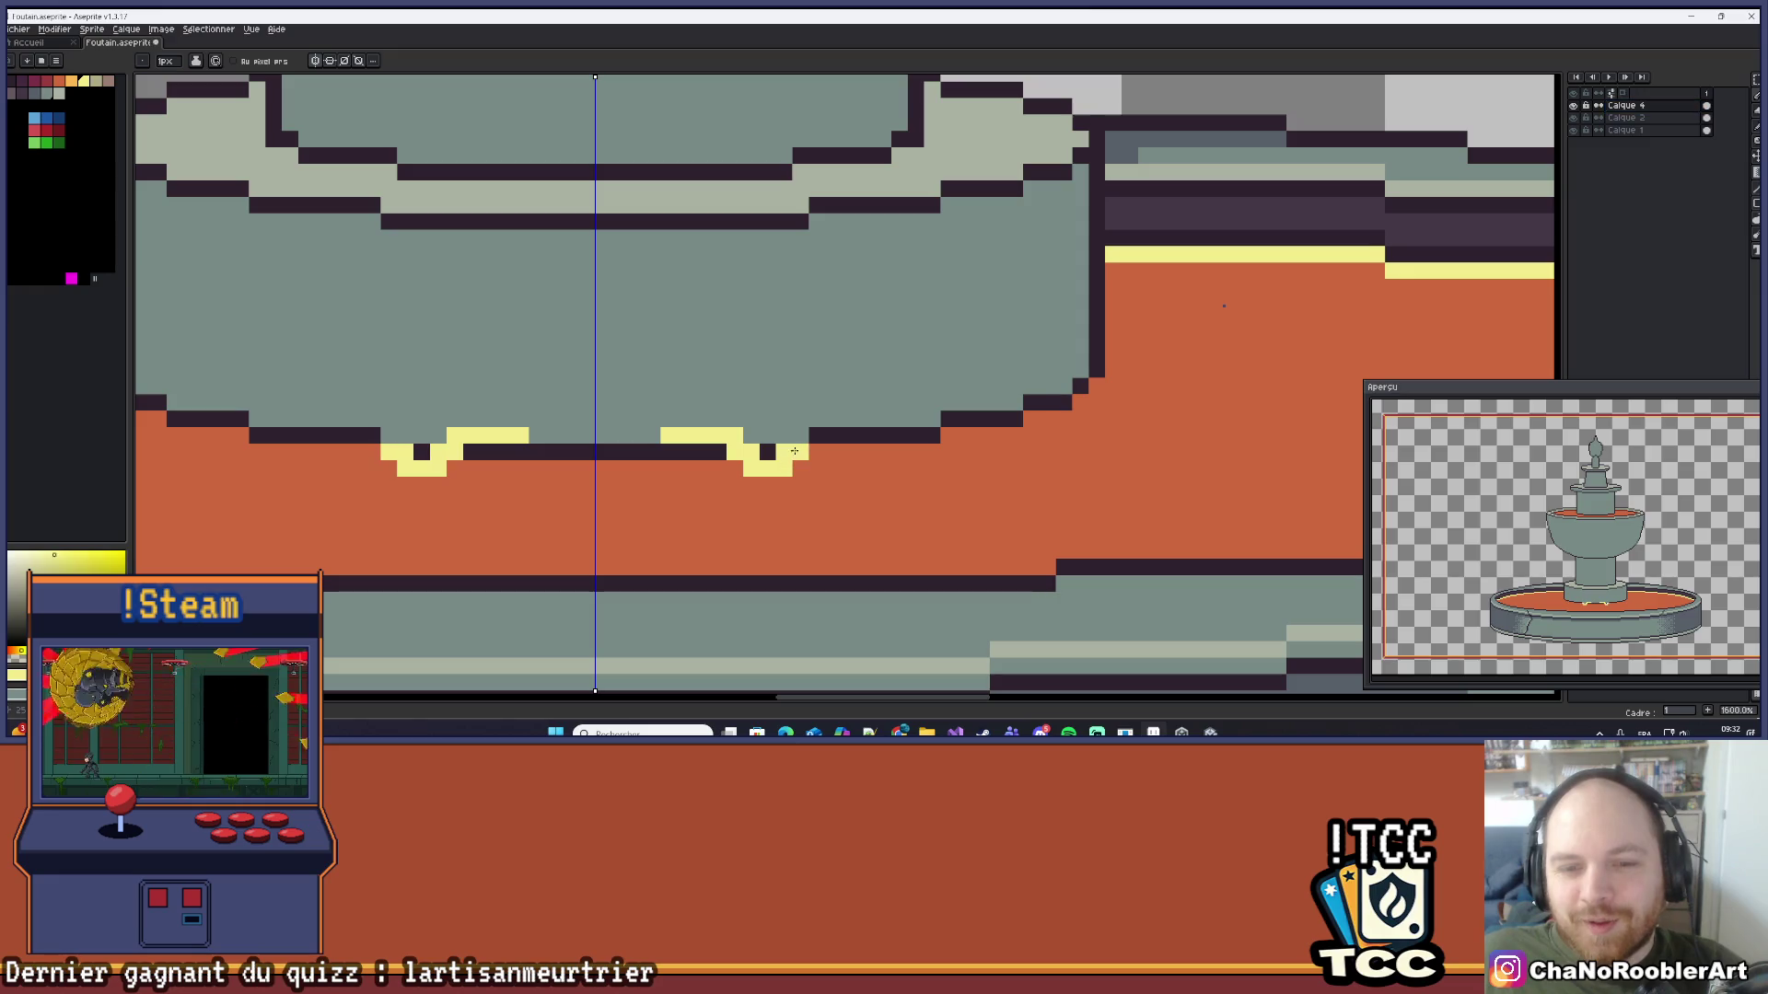
key("ctrl+z")
left_click_drag(681, 436, 783, 451)
left_click_drag(570, 384, 723, 385)
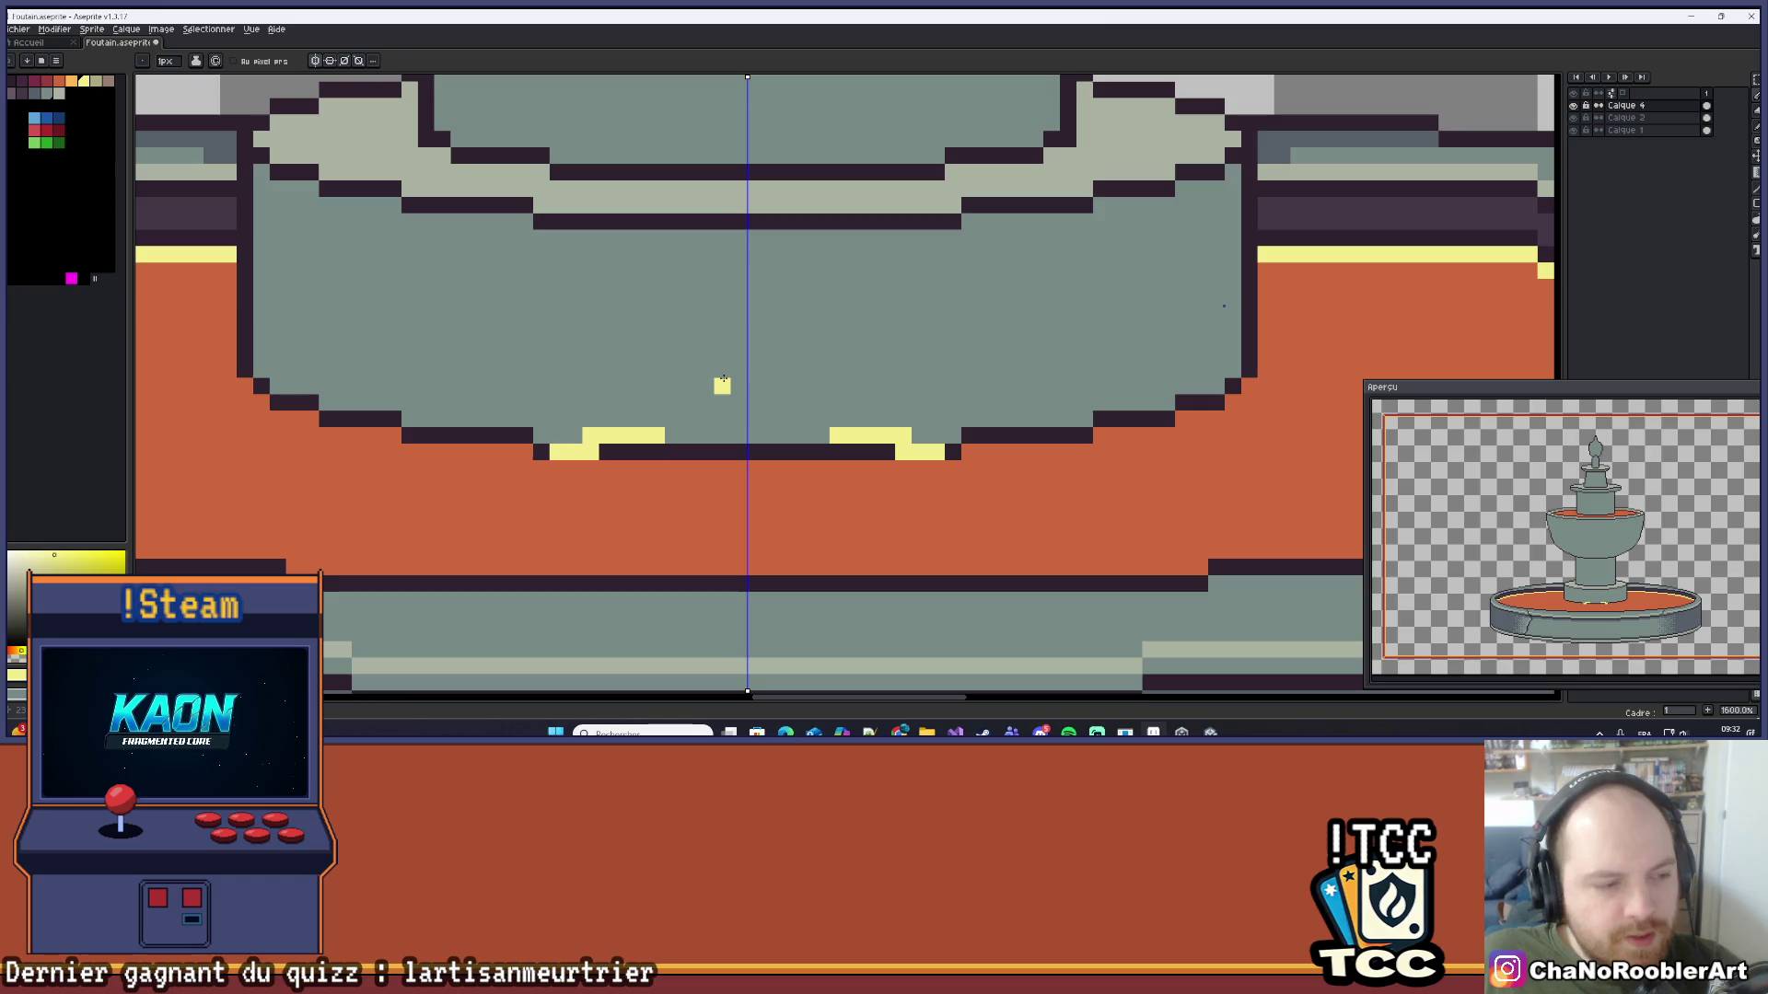
mouse_move(805, 436)
left_mouse_down()
mouse_move(635, 451)
mouse_move(726, 455)
left_mouse_up()
scroll(744, 451, "down", 1)
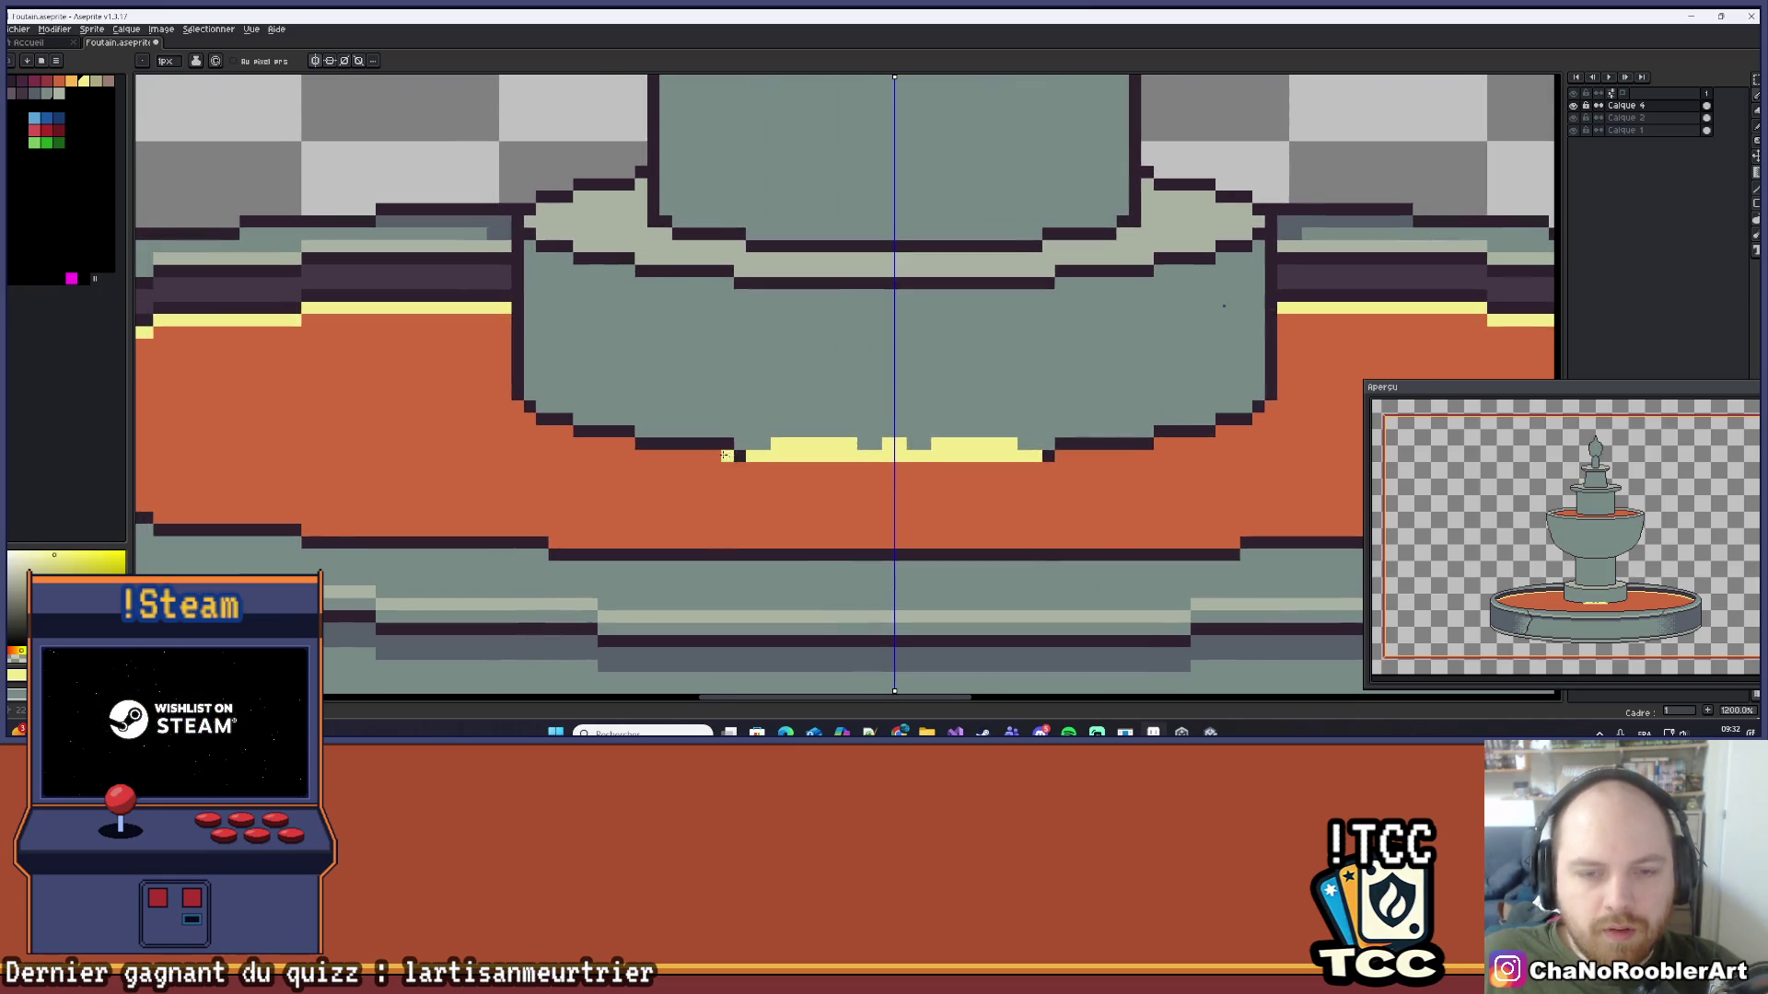
scroll(725, 455, "up", 1)
left_click(755, 454)
Step: Paint a yellow row just below the pedestal's dark outline
left_click_drag(692, 389, 727, 423)
mouse_move(764, 486)
left_mouse_down()
mouse_move(584, 486)
mouse_move(463, 462)
mouse_move(567, 495)
mouse_move(470, 422)
left_mouse_up()
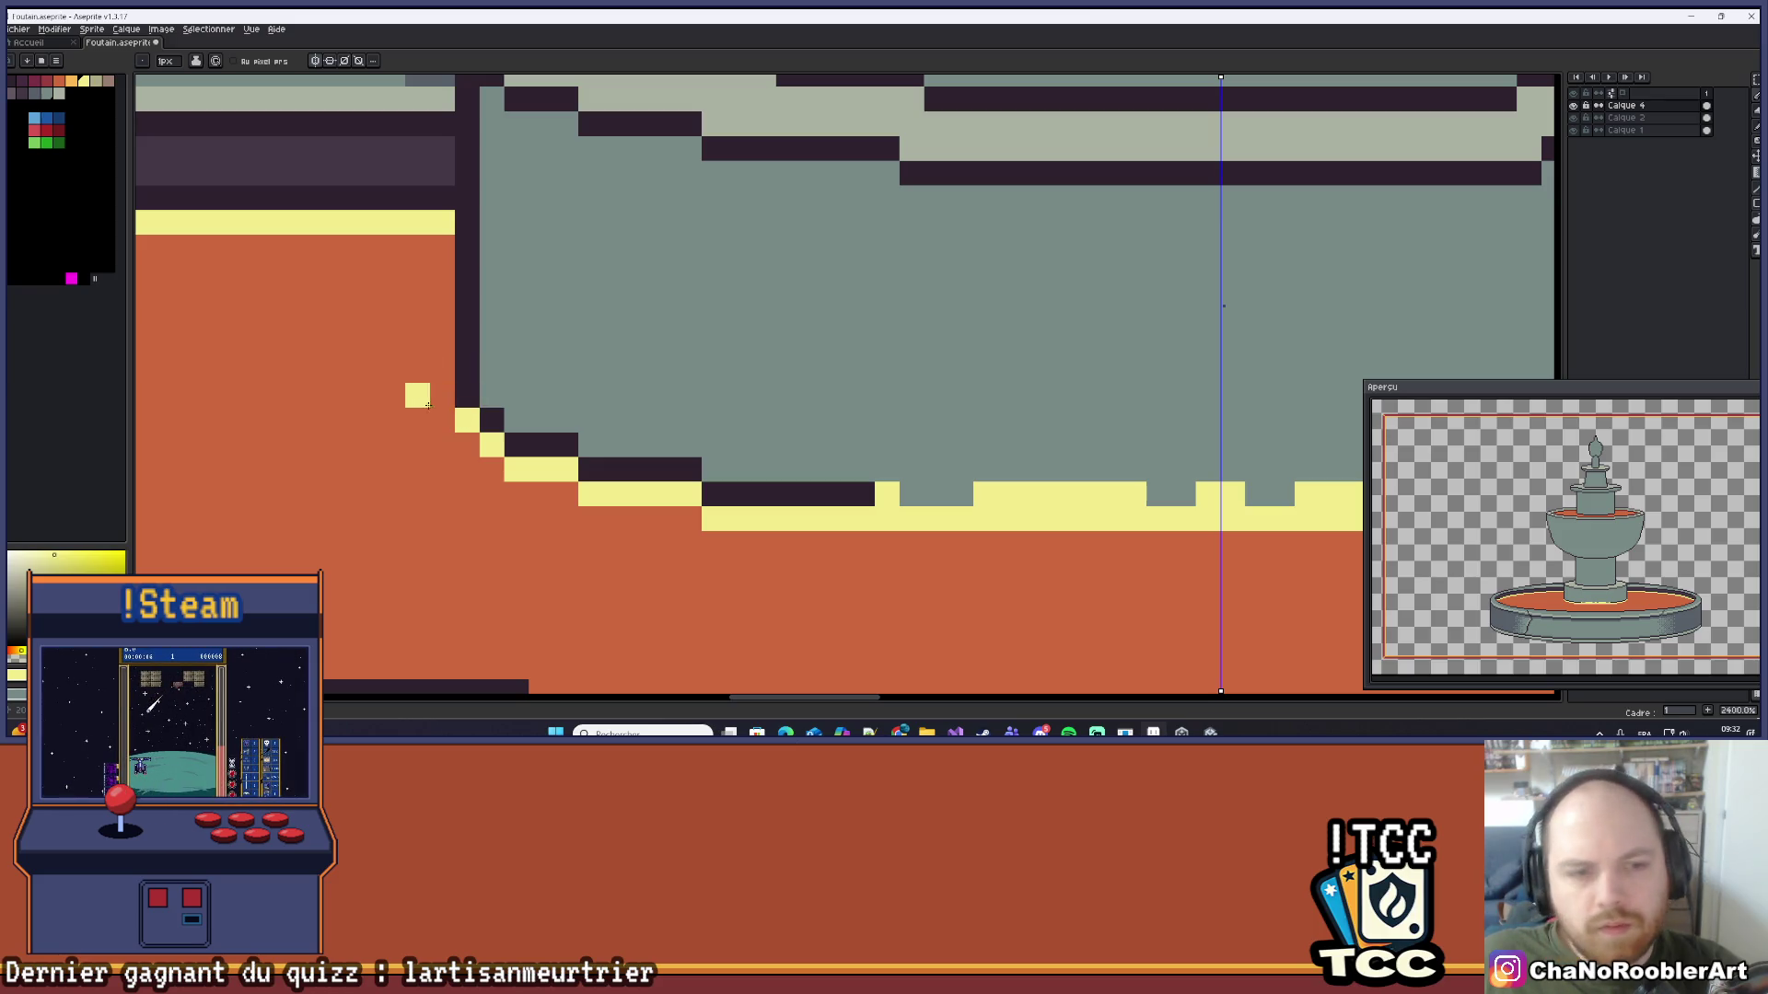
scroll(520, 352, "down", 7)
scroll(520, 351, "down", 4)
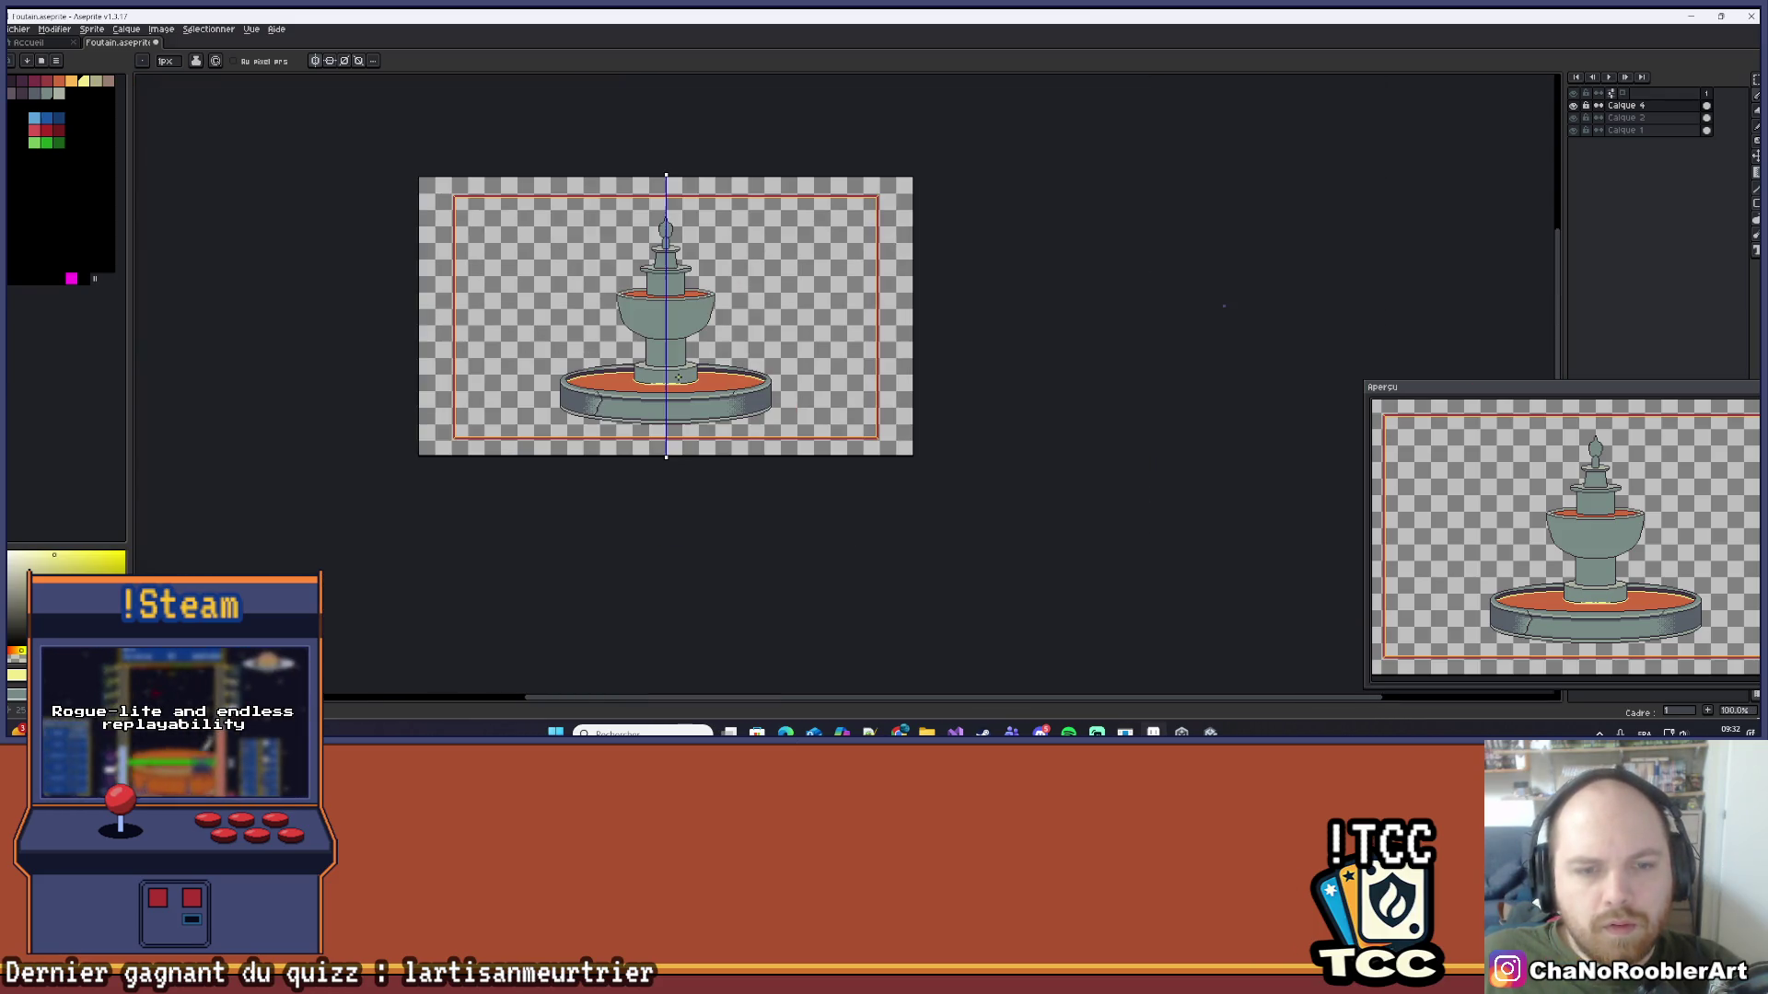
scroll(659, 397, "up", 8)
scroll(690, 387, "up", 1)
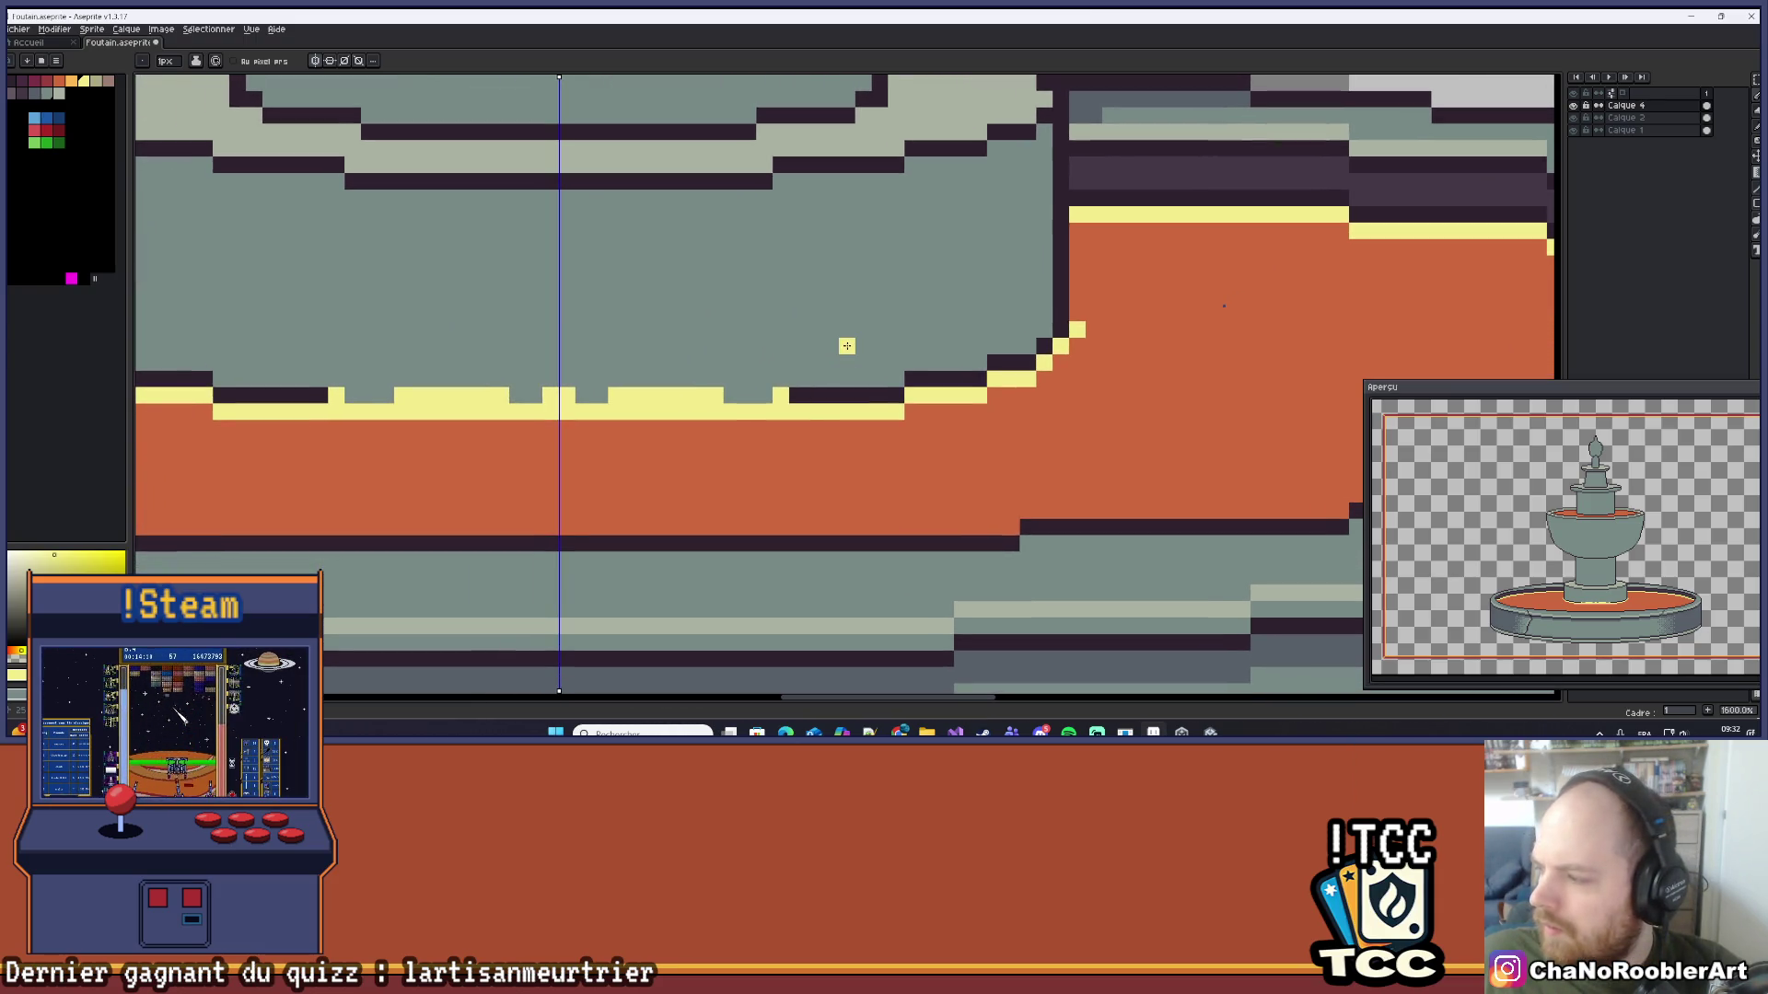
scroll(846, 345, "up", 5)
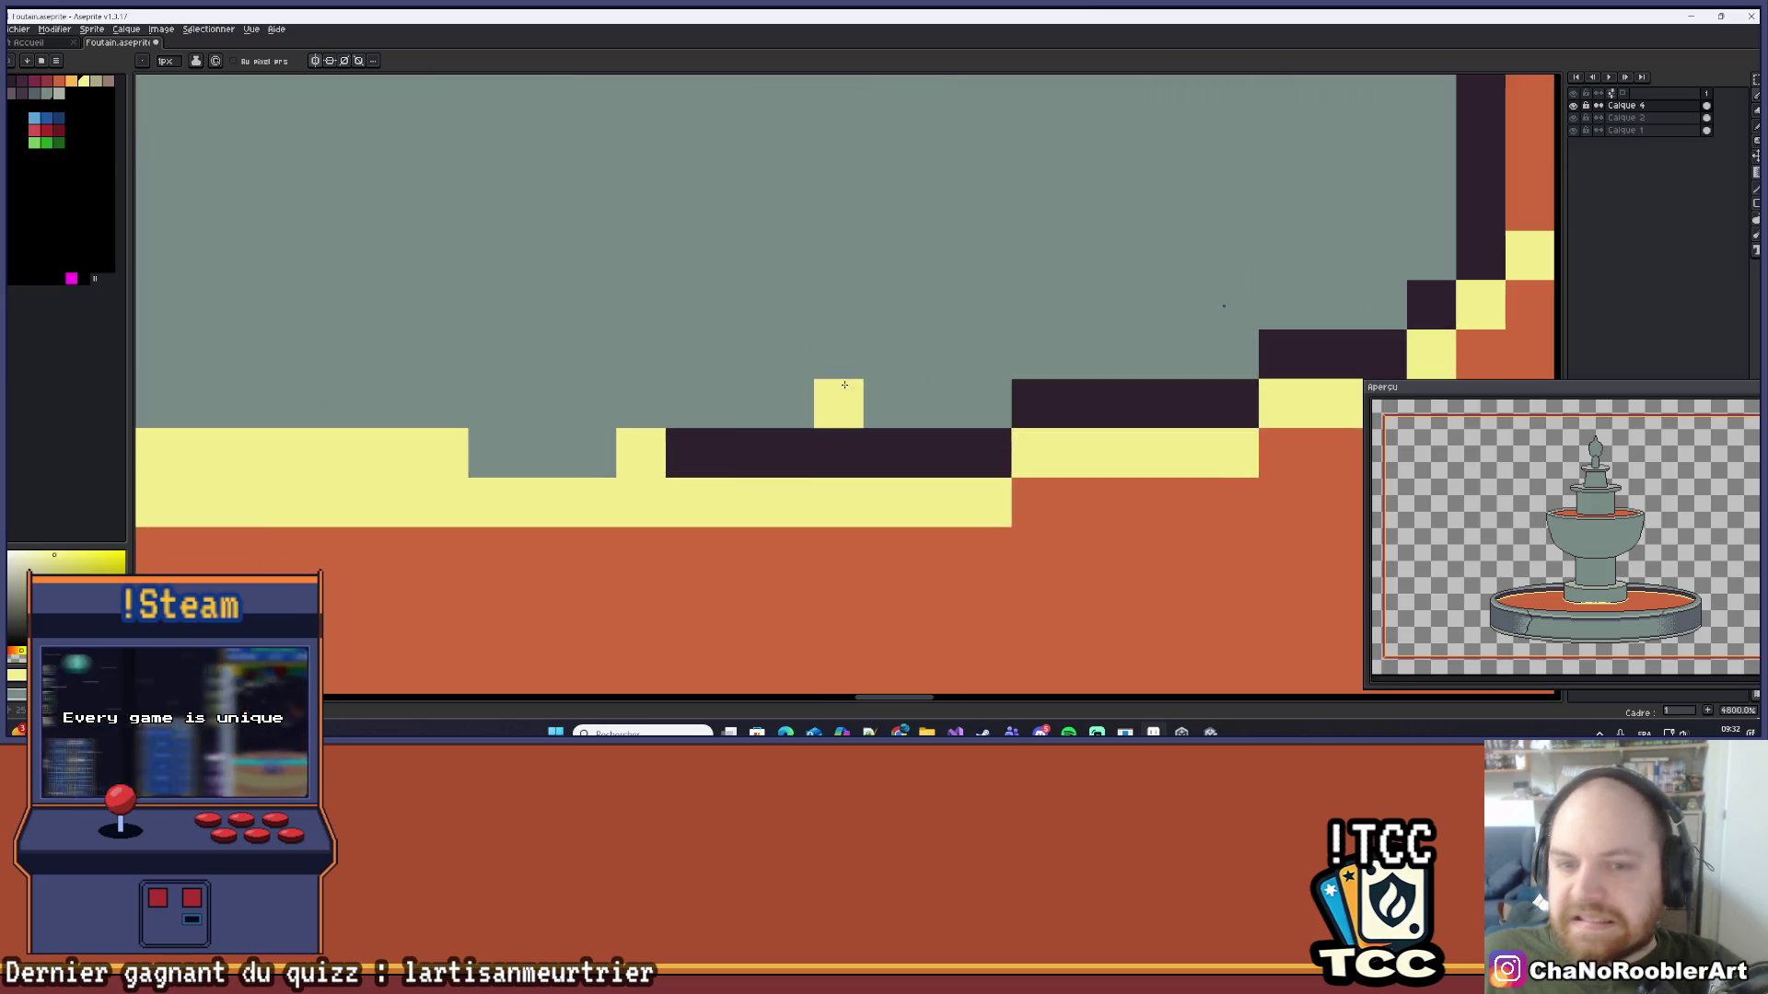
Step: Turn the dark staircase pixels along the water edge yellow
left_click_drag(833, 318, 732, 364)
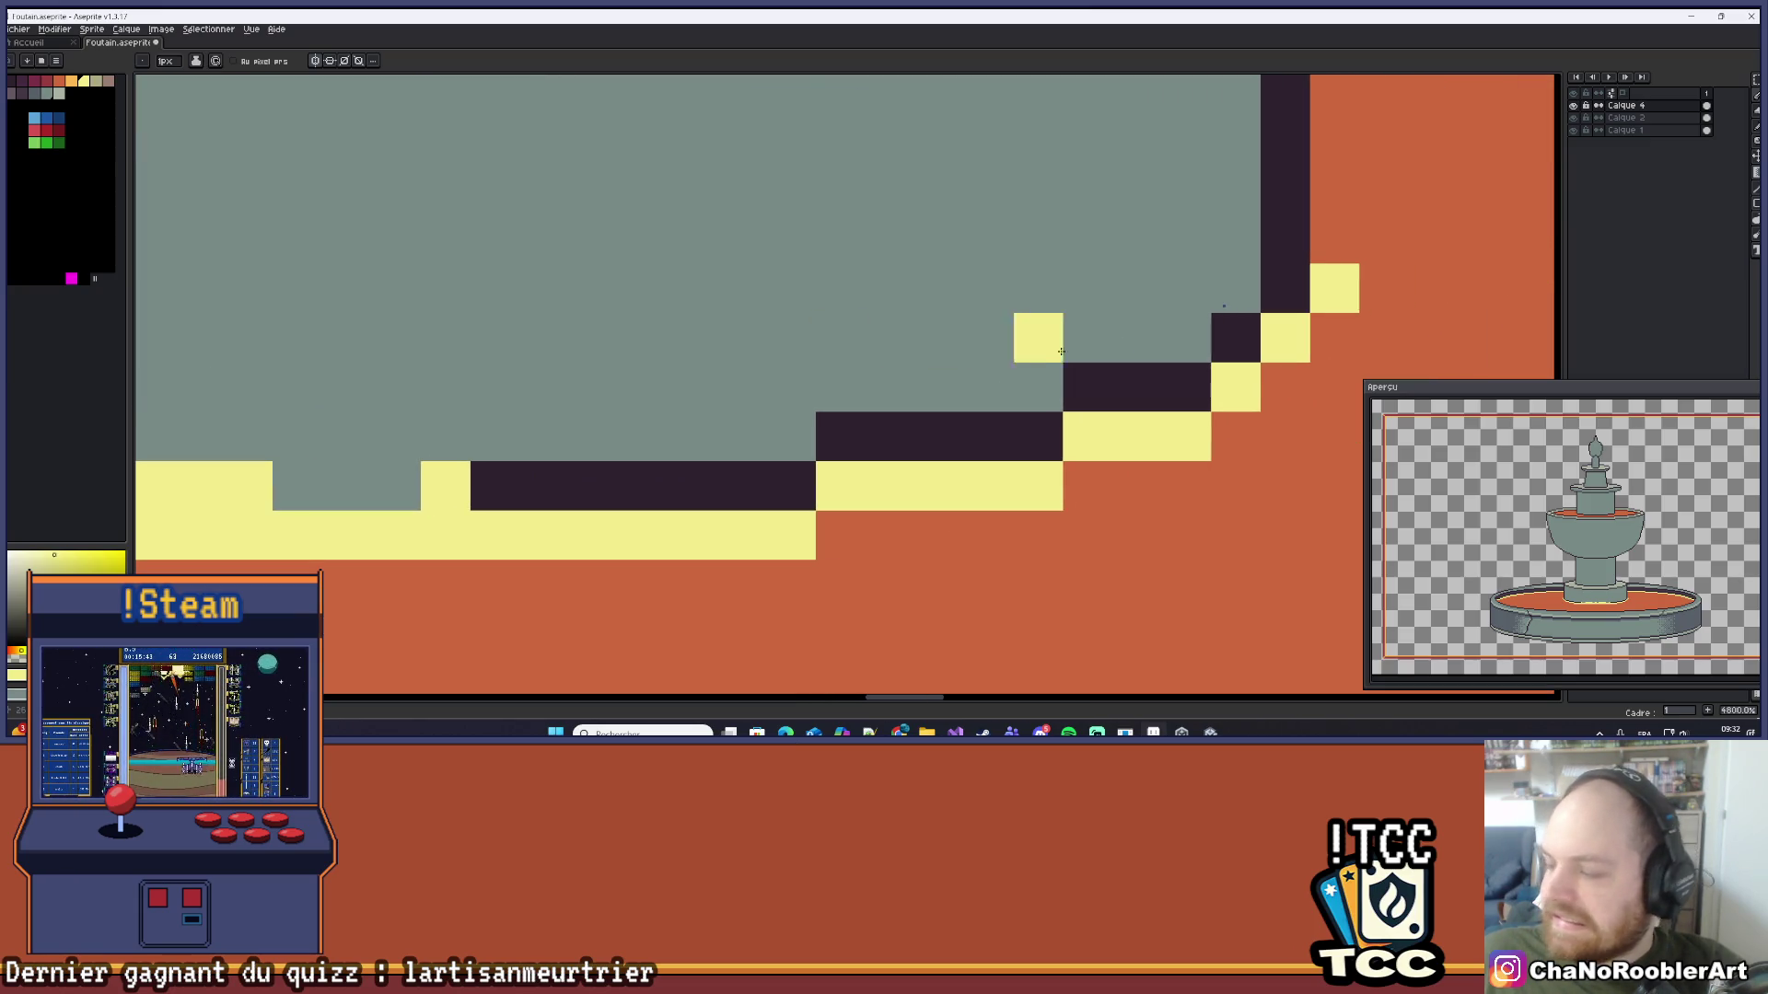
left_click(1238, 337)
mouse_move(1198, 386)
left_mouse_down()
mouse_move(856, 414)
mouse_move(570, 498)
mouse_move(497, 488)
left_mouse_up()
scroll(825, 473, "down", 3)
scroll(734, 457, "down", 8)
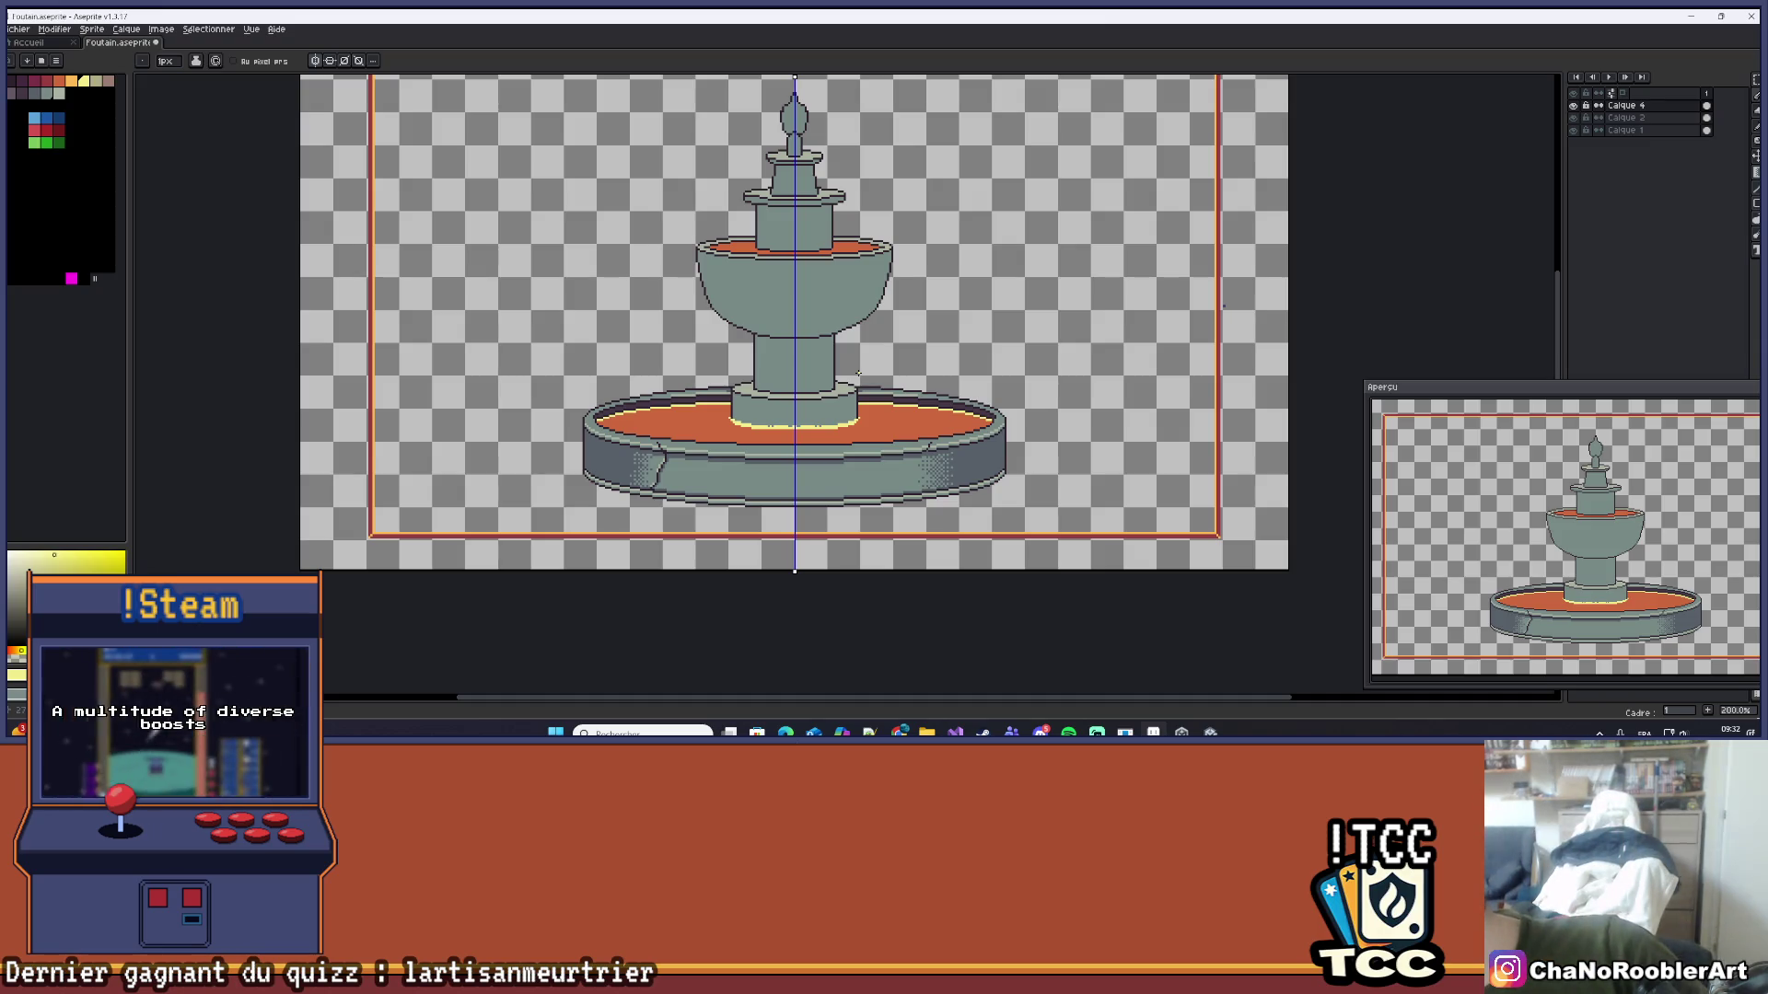
scroll(858, 374, "up", 4)
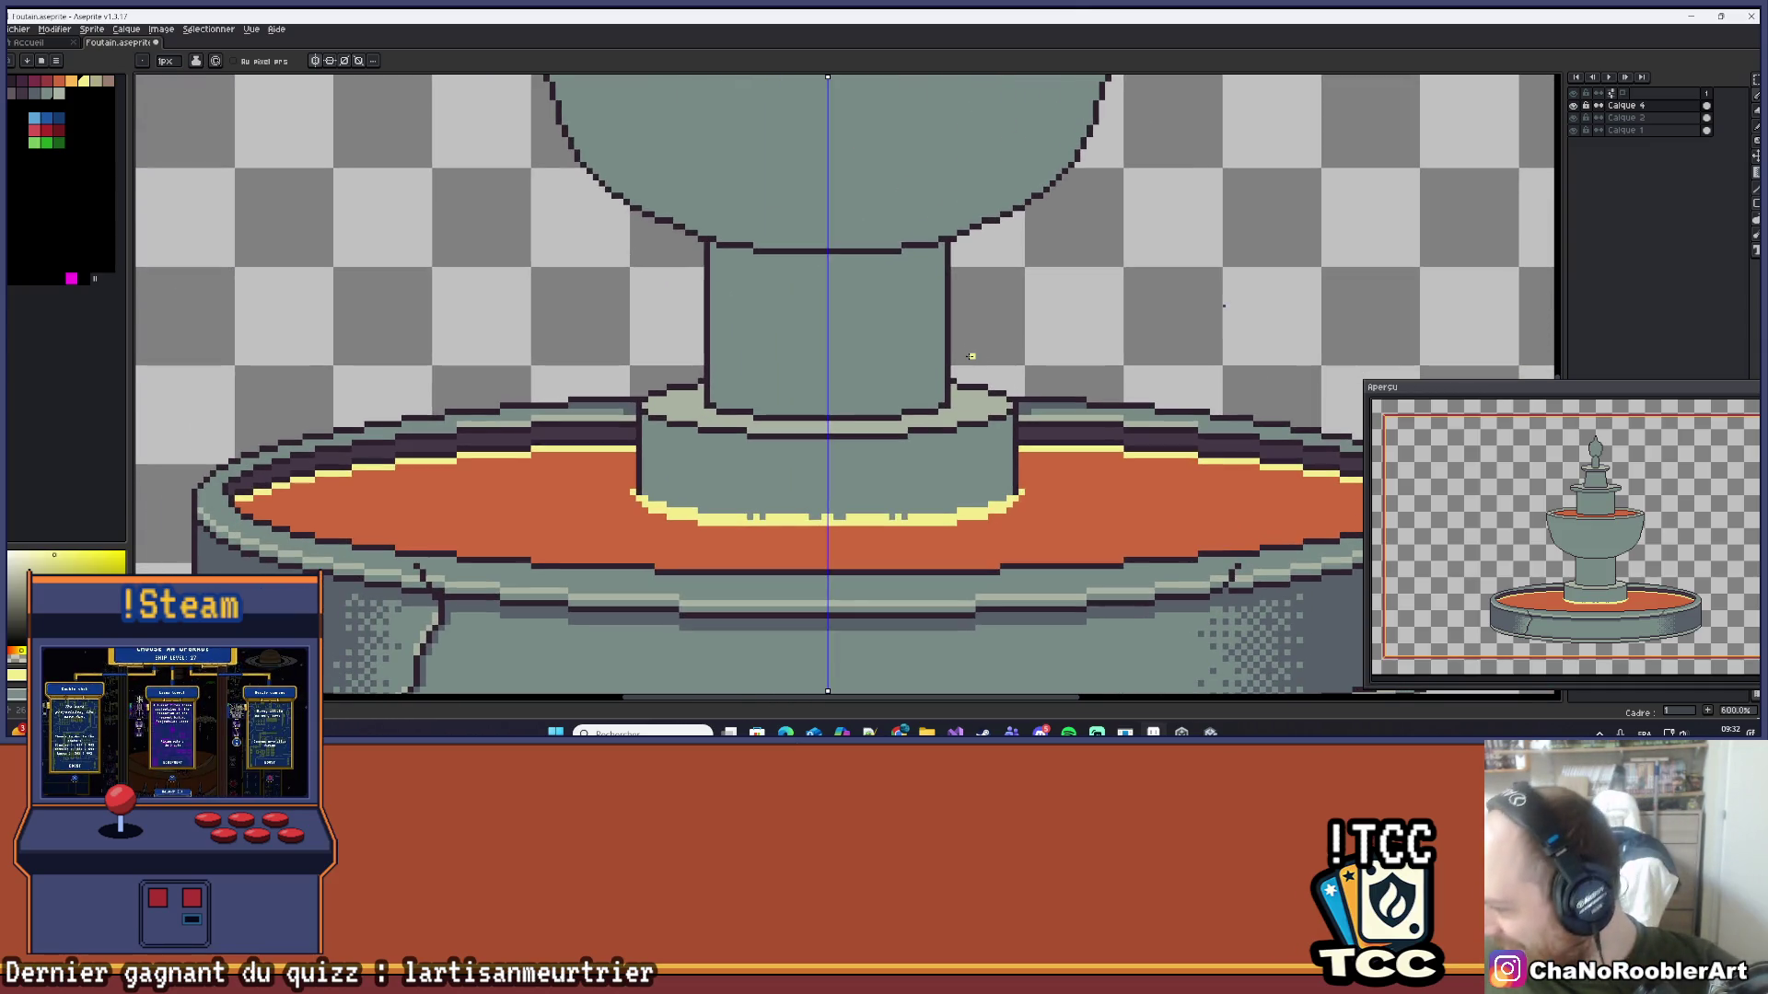
Step: Flood-fill the pedestal collar band with a darker colour sampled from the canvas
left_click_drag(873, 459, 819, 454)
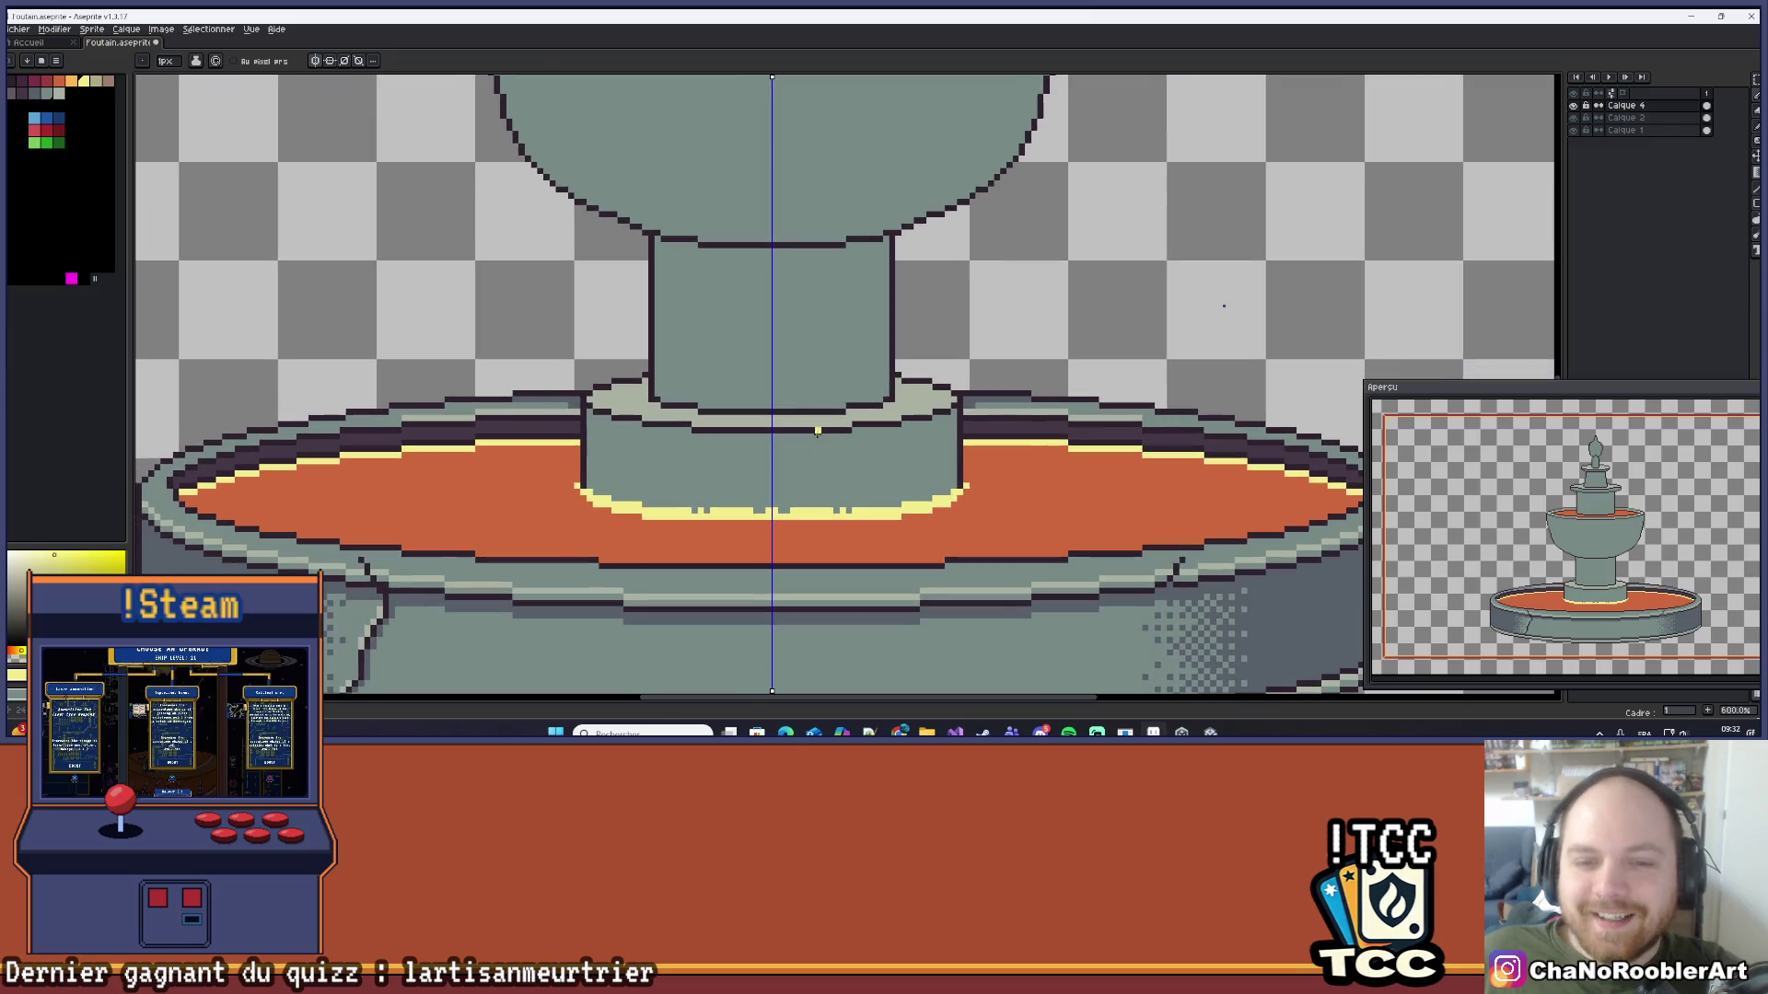
key("i")
left_click(819, 454)
key("g")
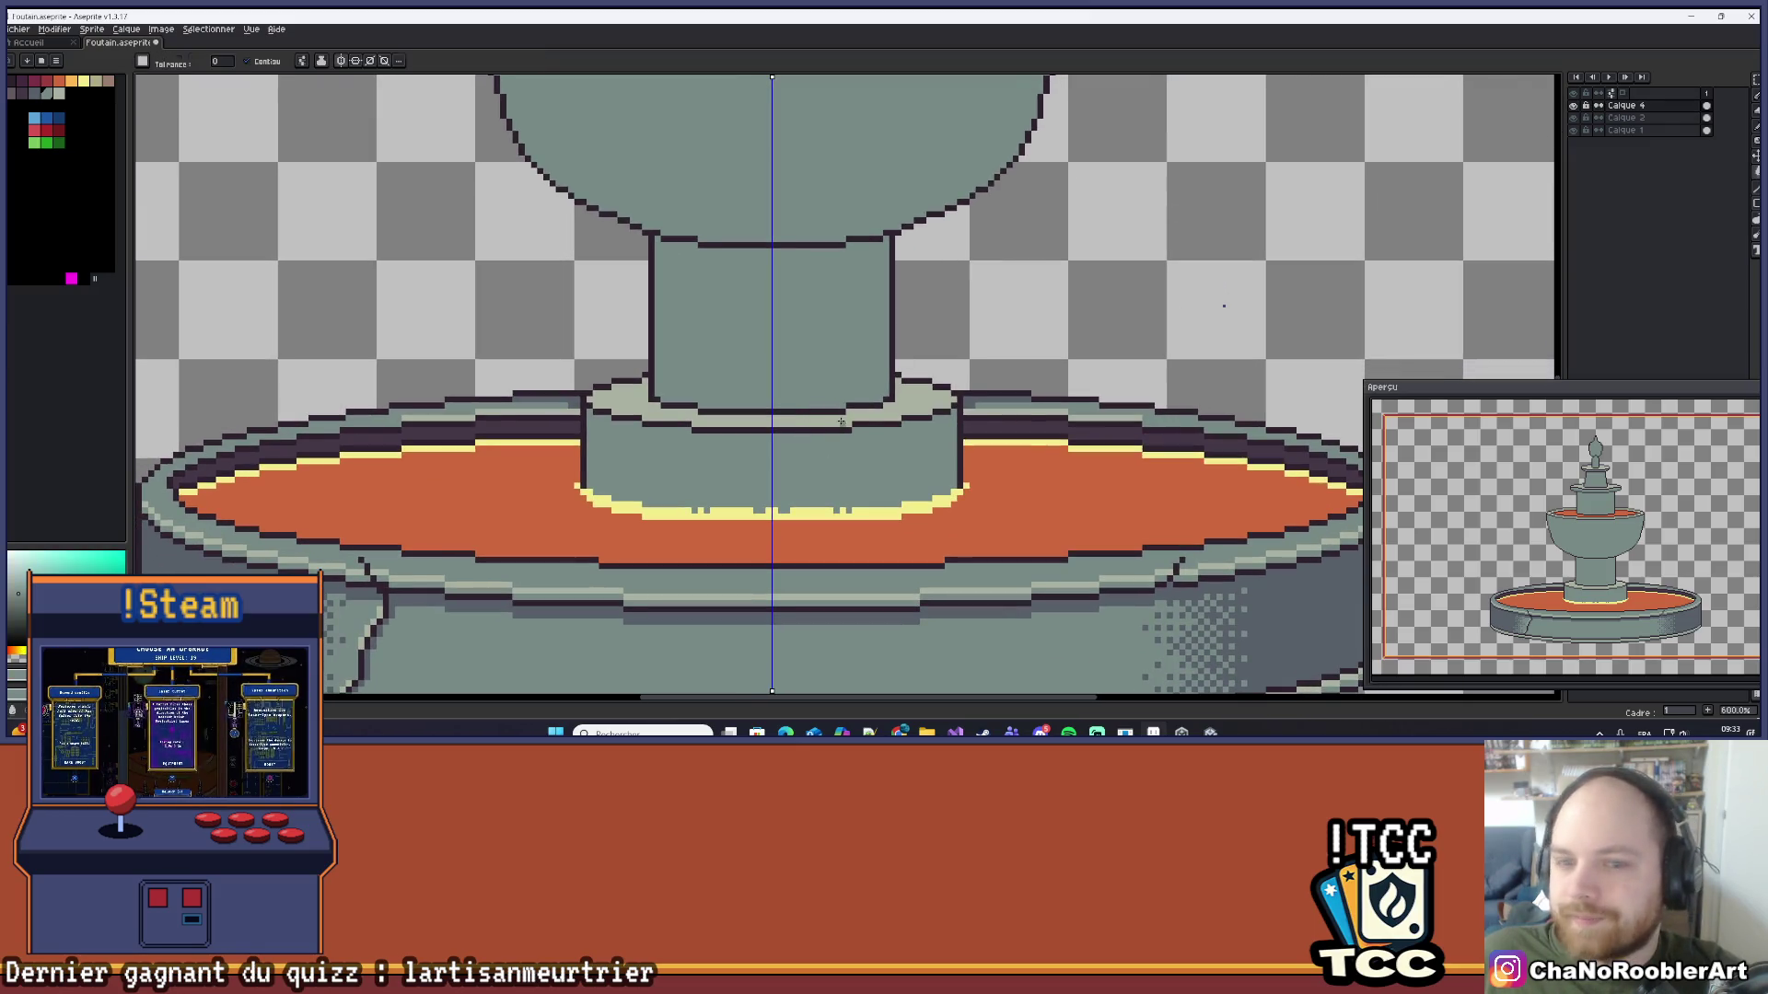
left_click(835, 411)
Step: Make Calque 2 the active layer and sample the rim's yellow
scroll(835, 412, "down", 5)
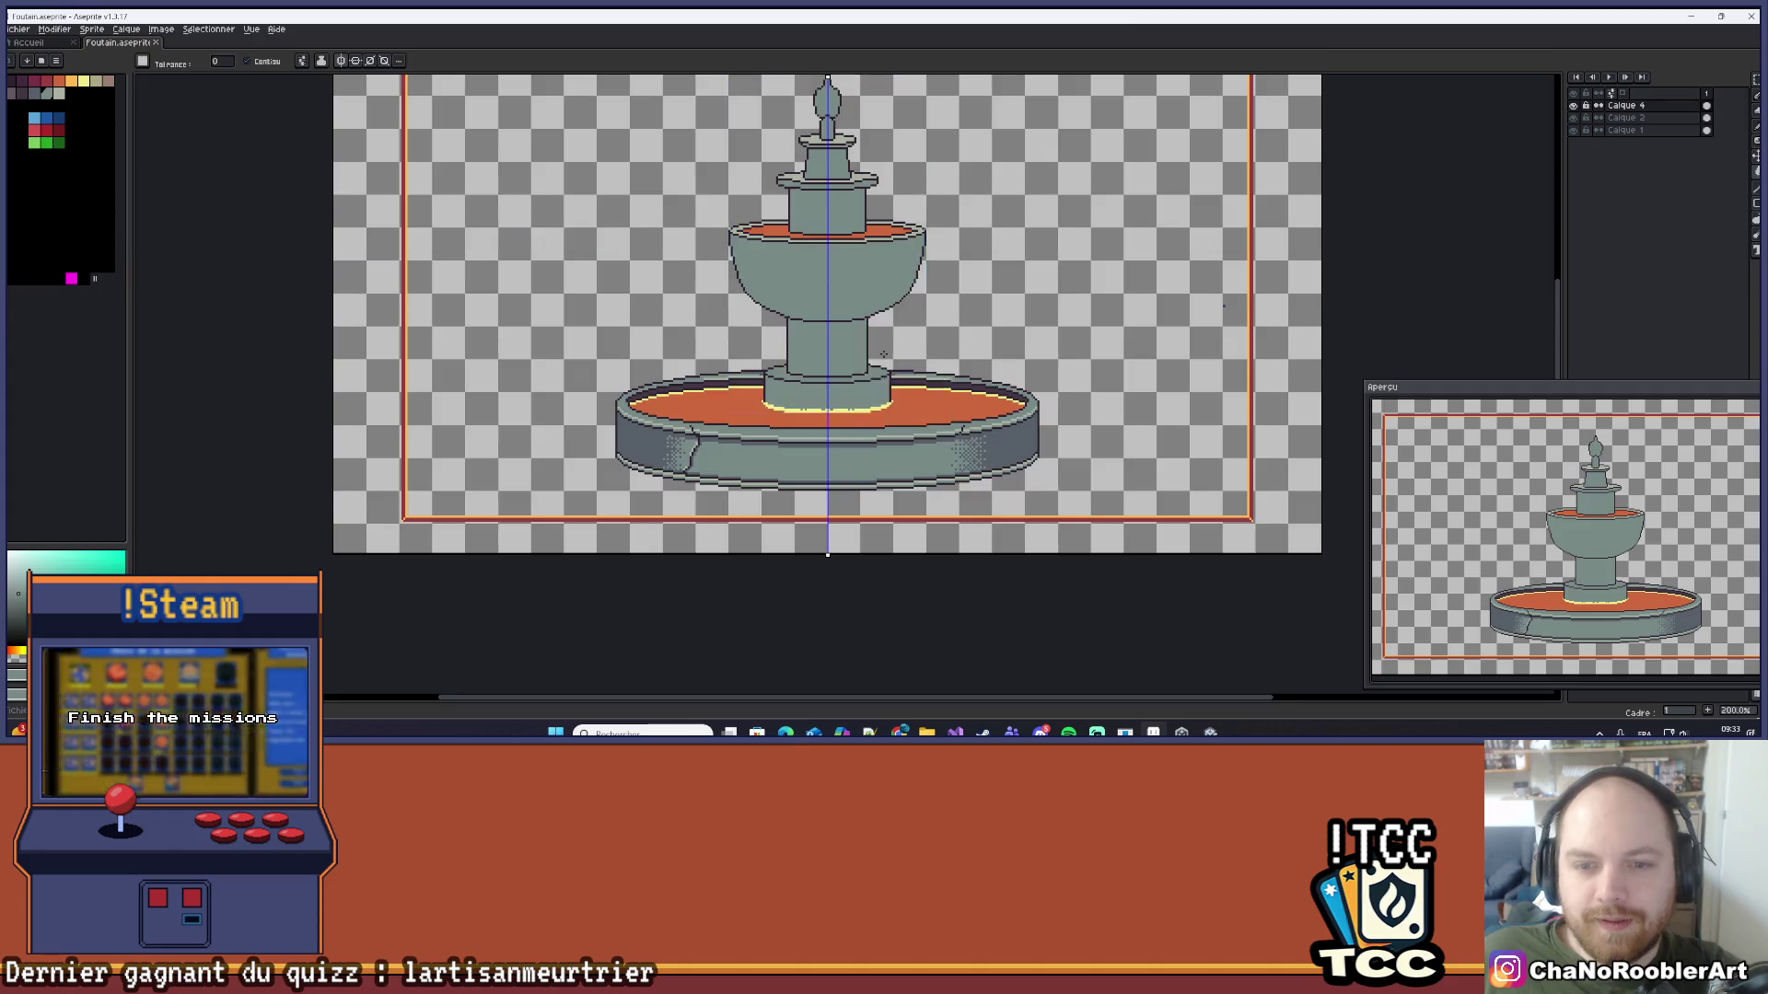
scroll(883, 355, "up", 1)
scroll(920, 368, "up", 3)
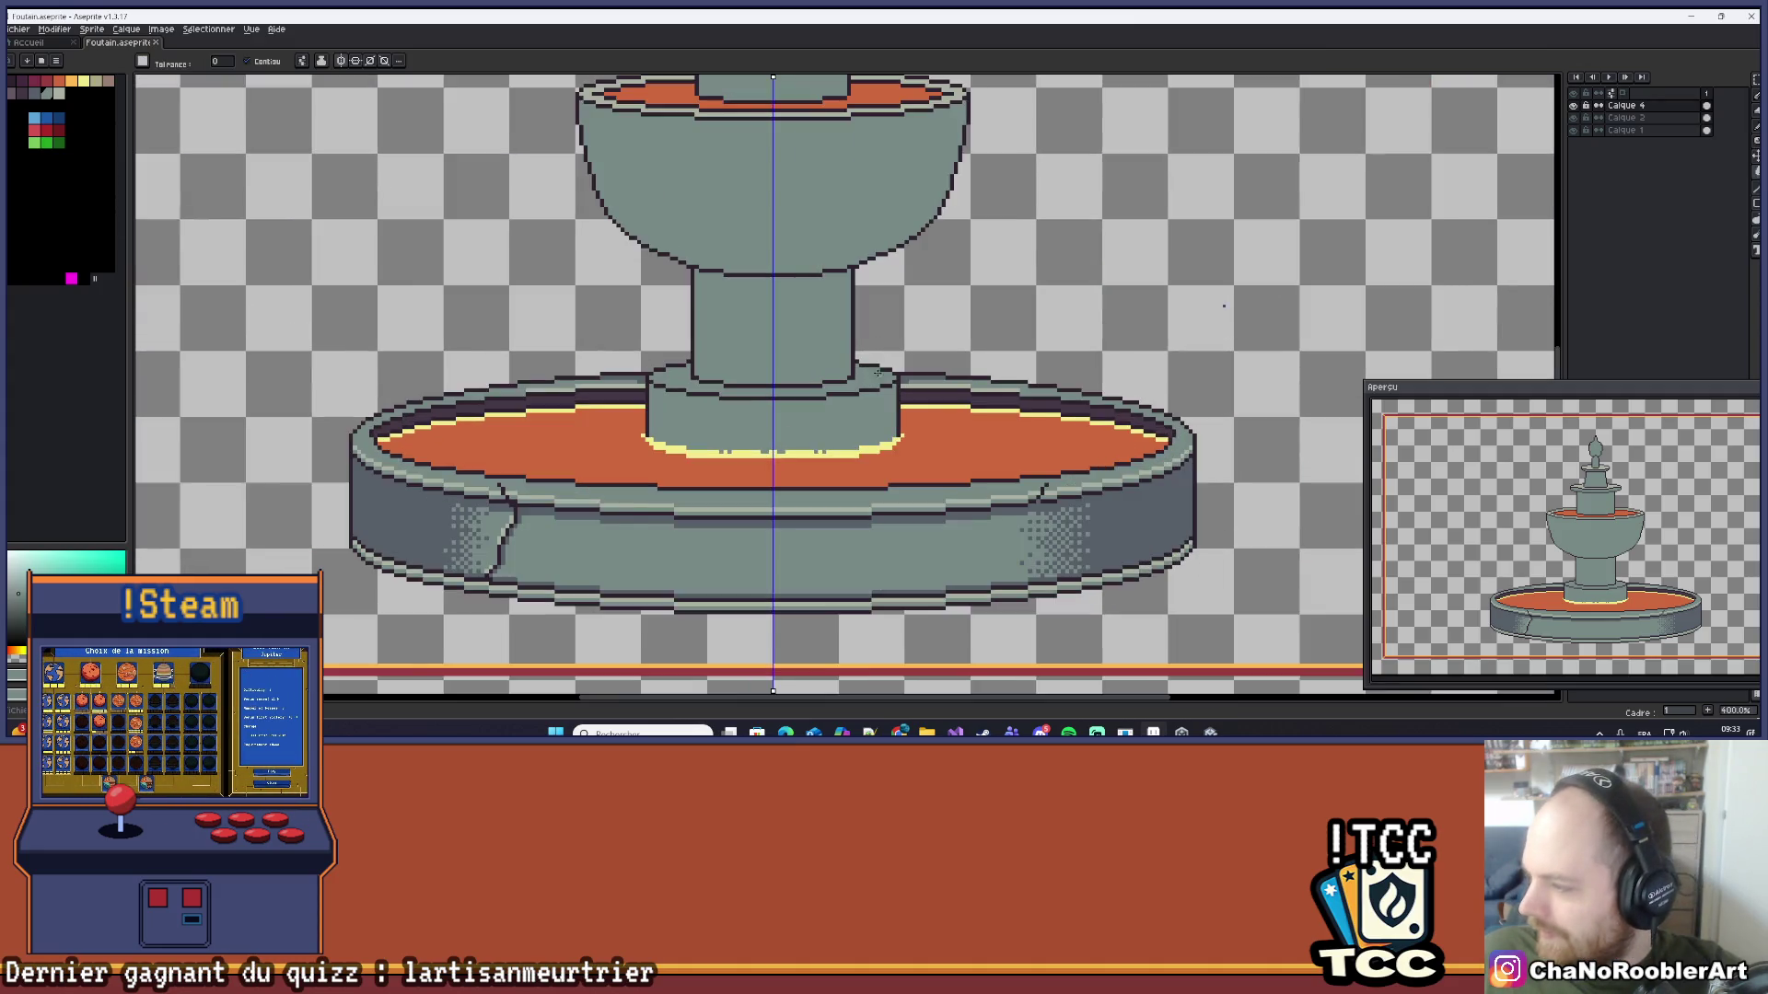
scroll(923, 369, "up", 2)
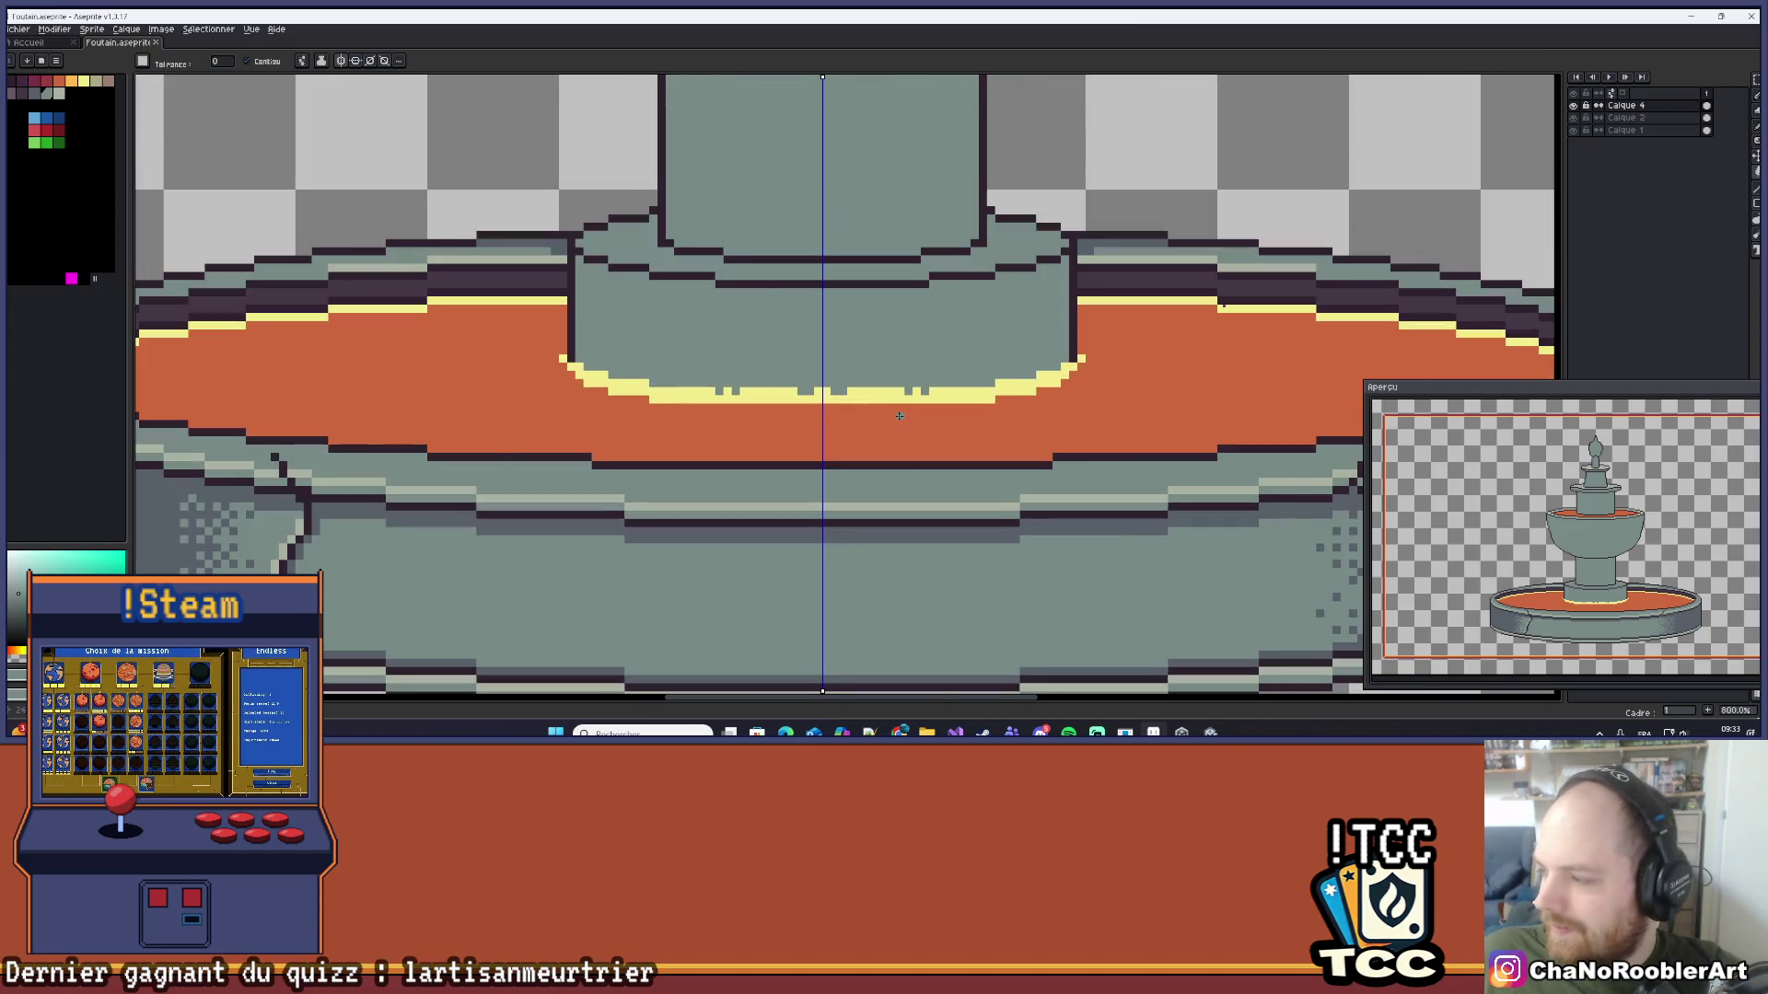
scroll(926, 410, "down", 1)
scroll(927, 409, "up", 4)
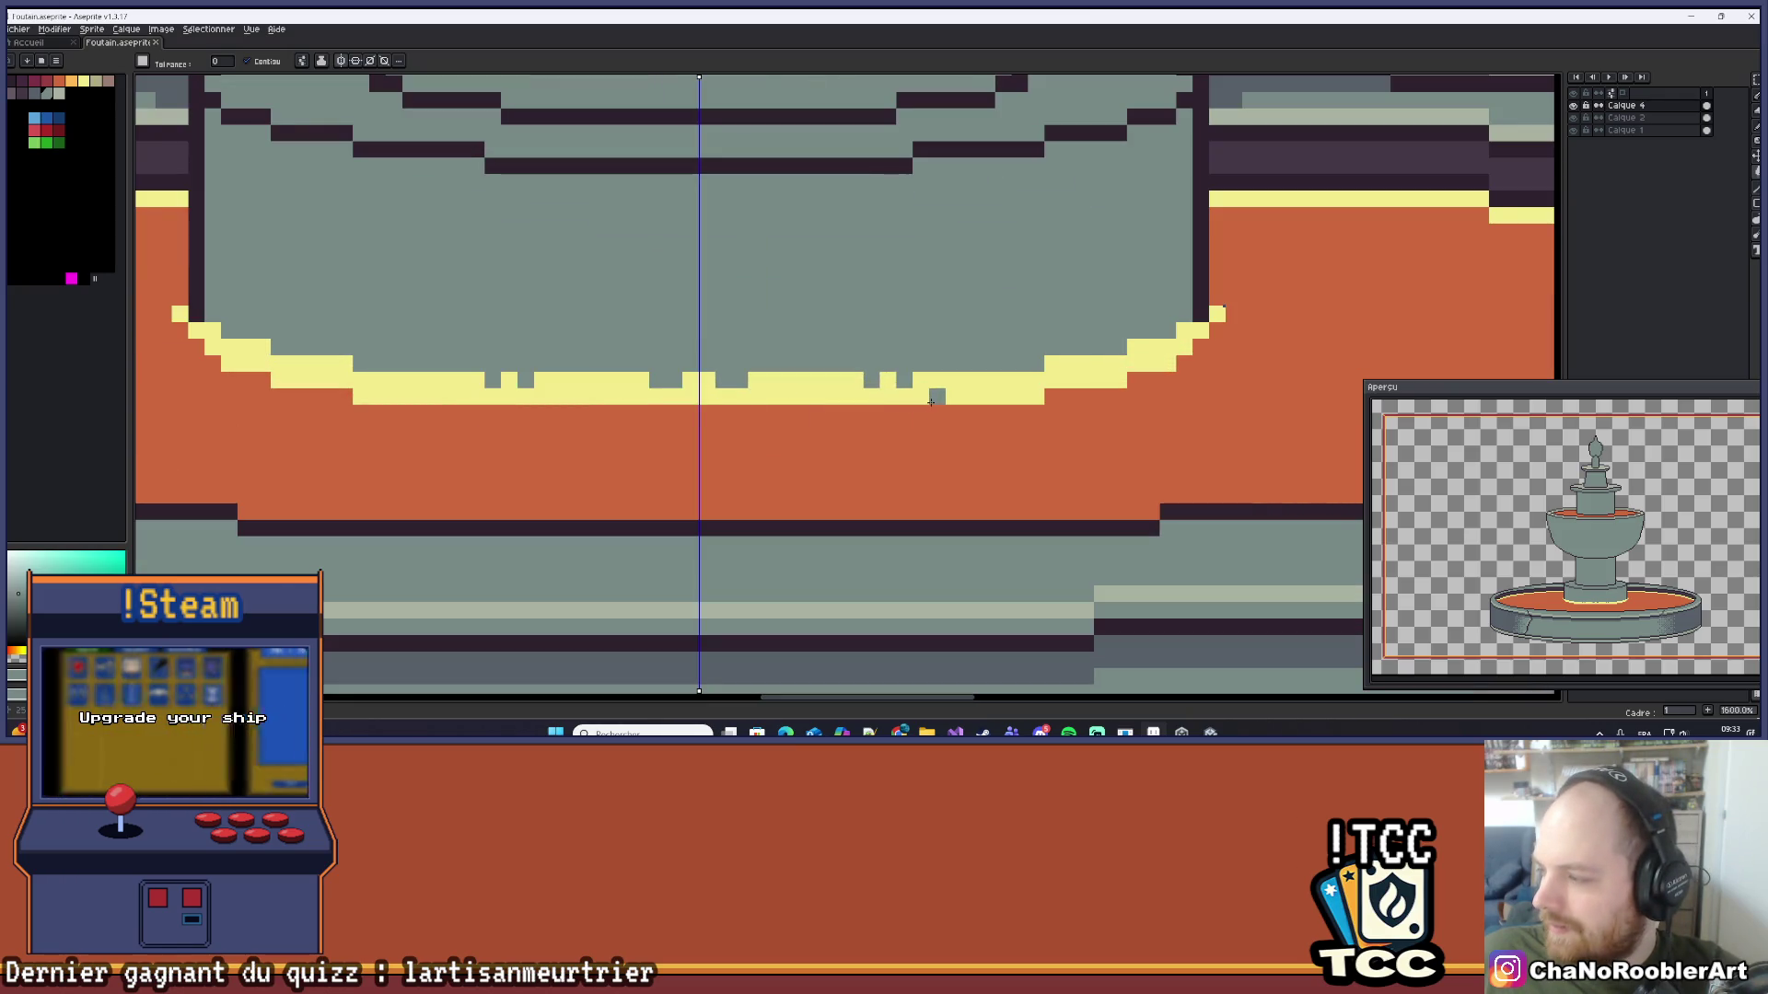
scroll(958, 387, "right", 4)
scroll(1058, 332, "down", 1)
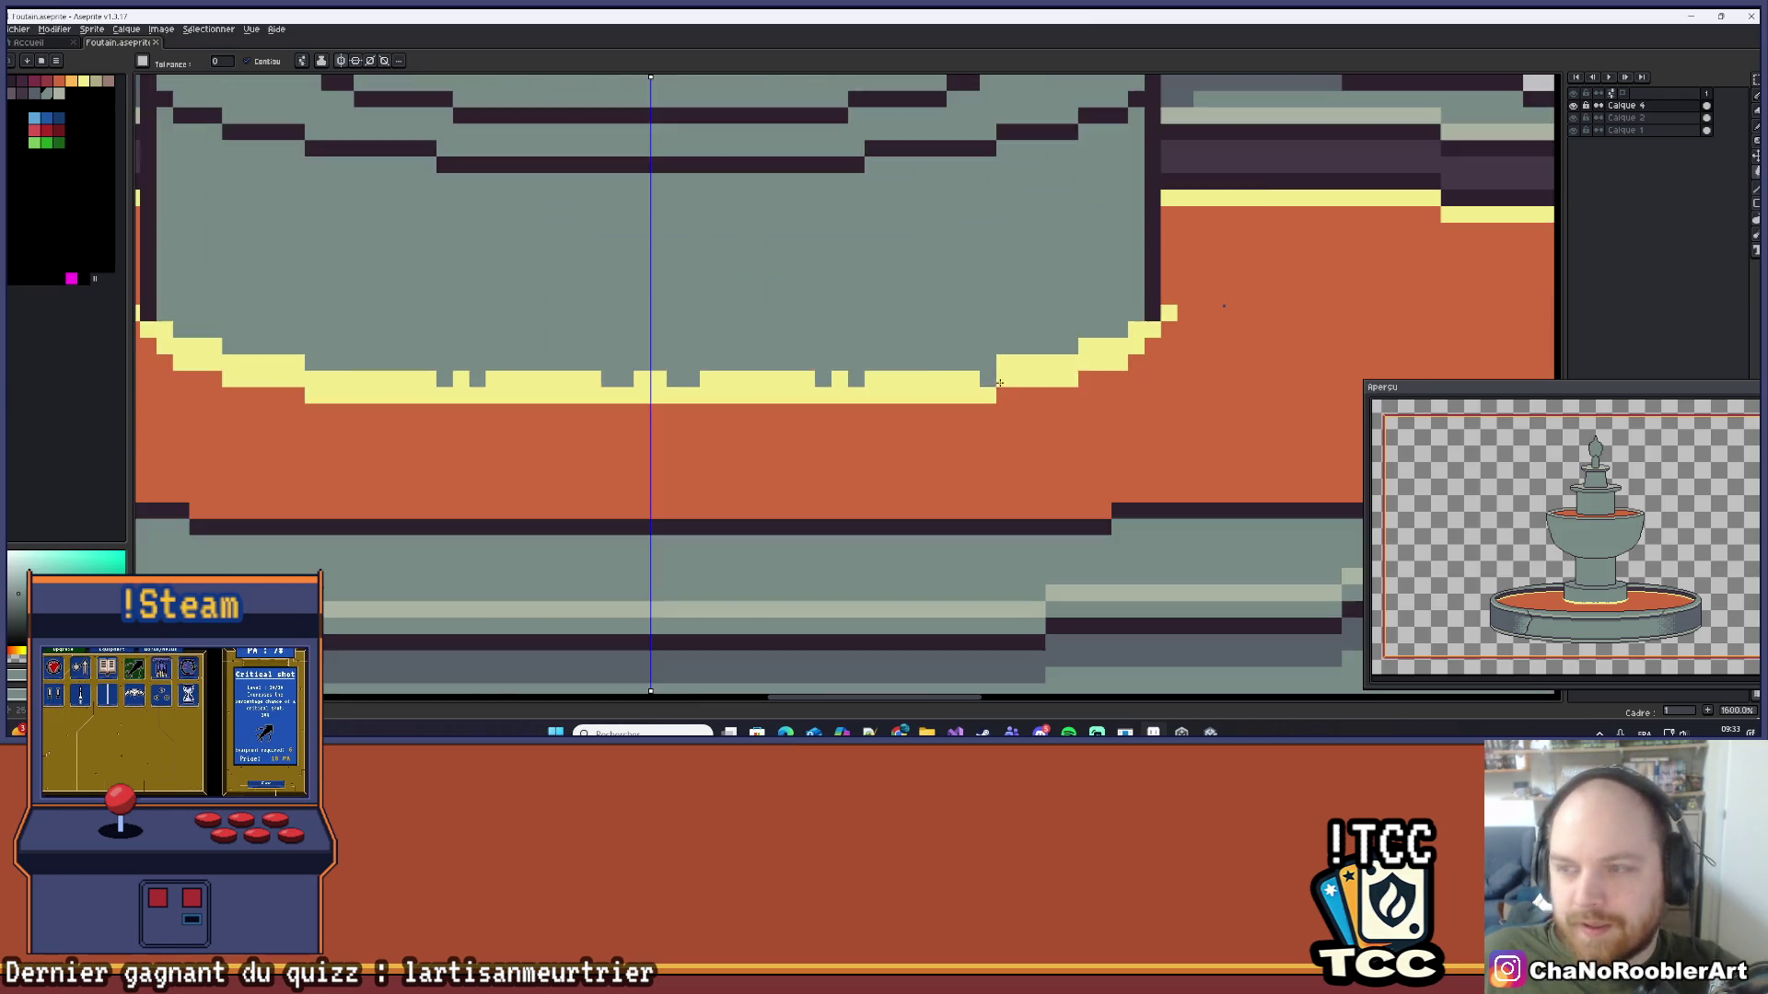
scroll(1103, 306, "up", 1)
left_click(1091, 318, "ctrl")
key("i")
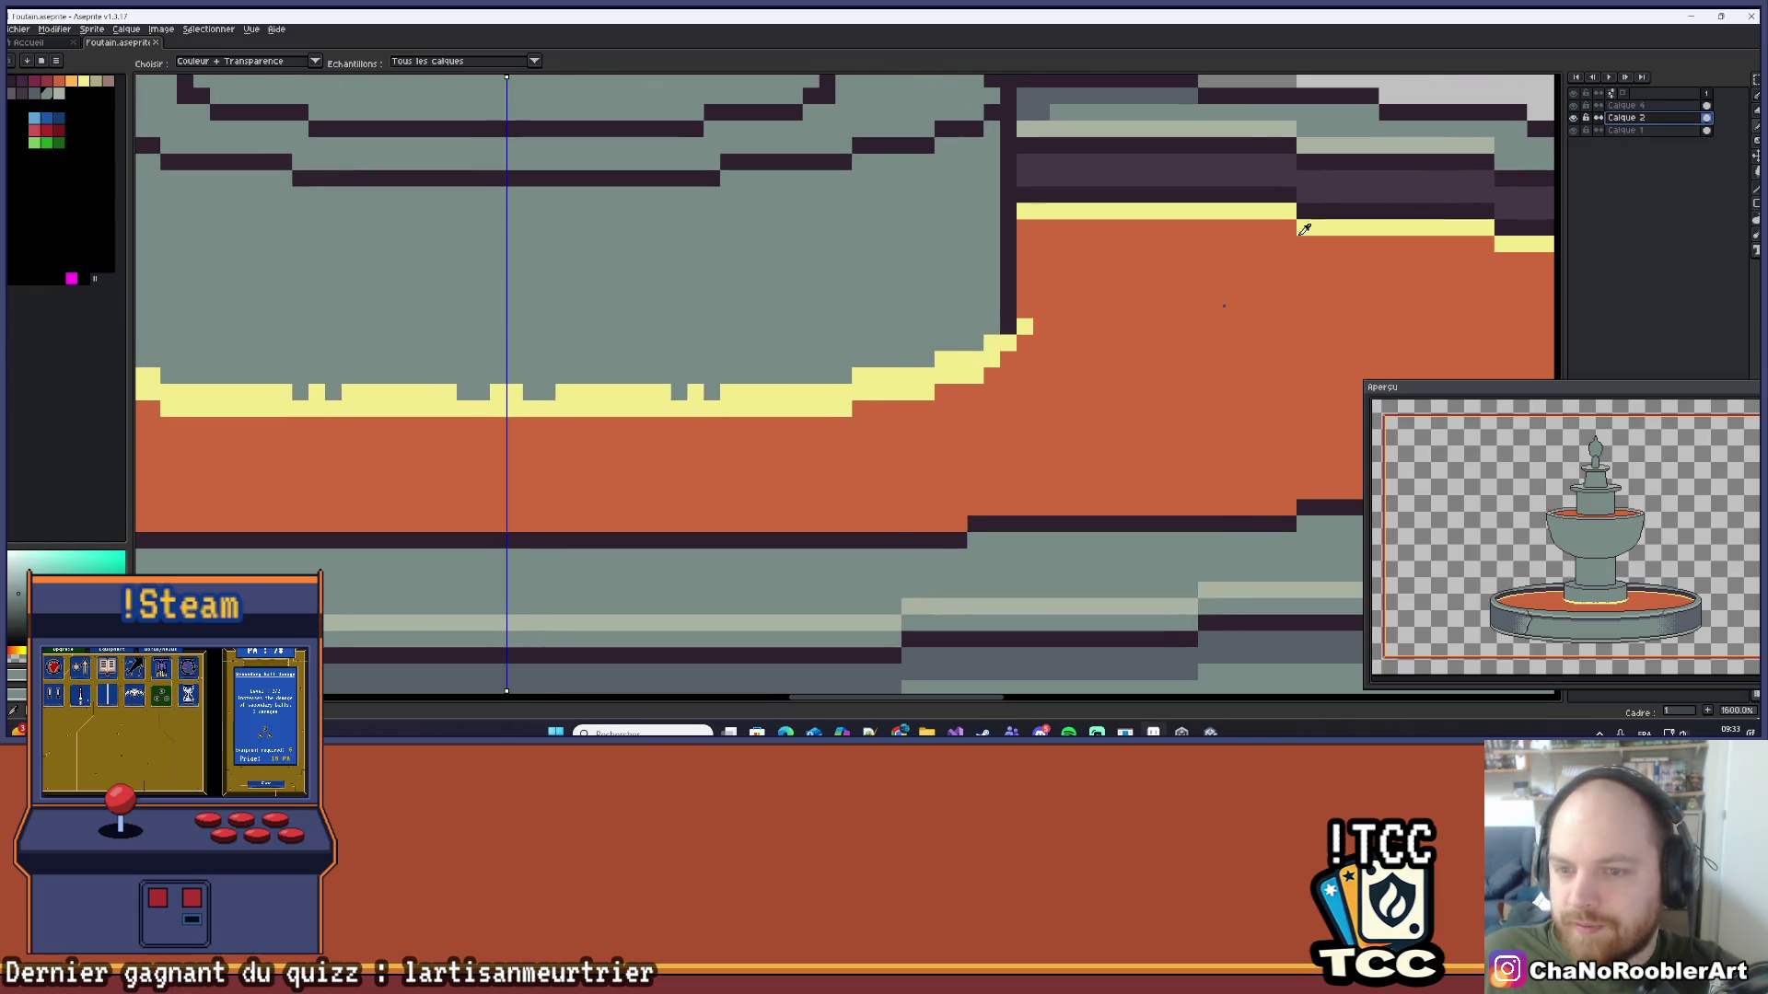
left_click(967, 364)
Step: Add yellow pixels at the column base's water edge, undoing a trial water fill and misplaced pixels
key("g")
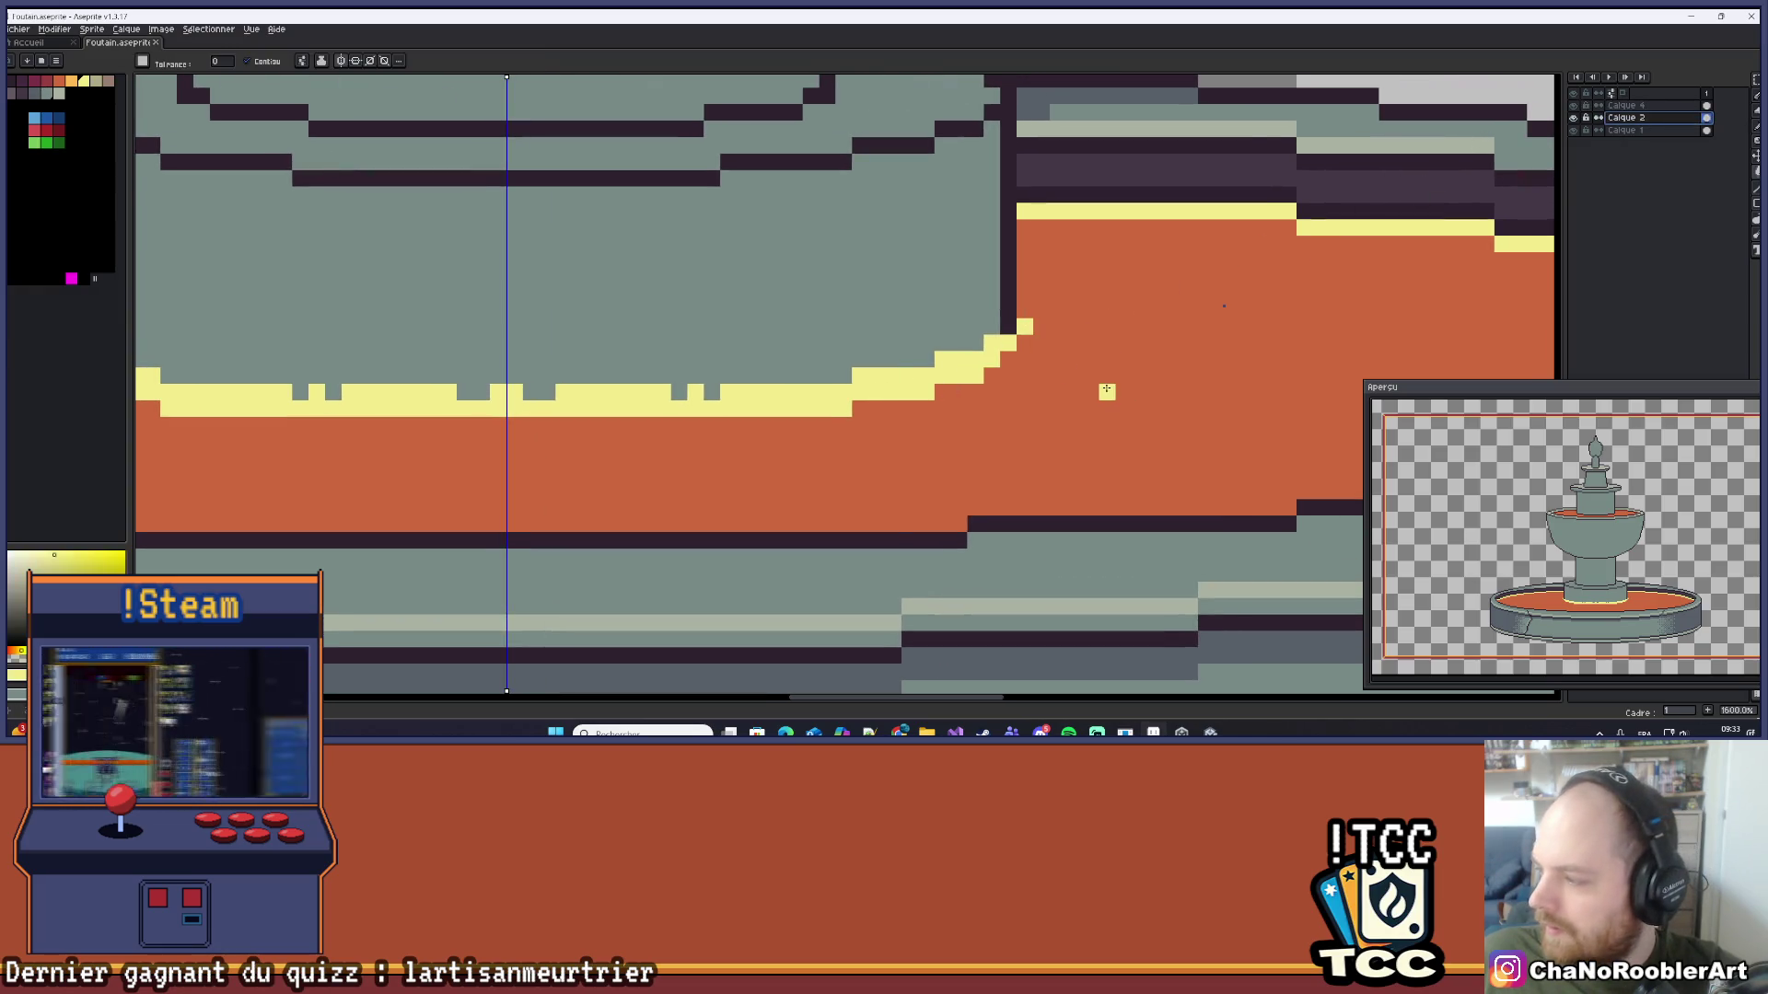
scroll(1106, 388, "up", 1)
left_click(941, 330)
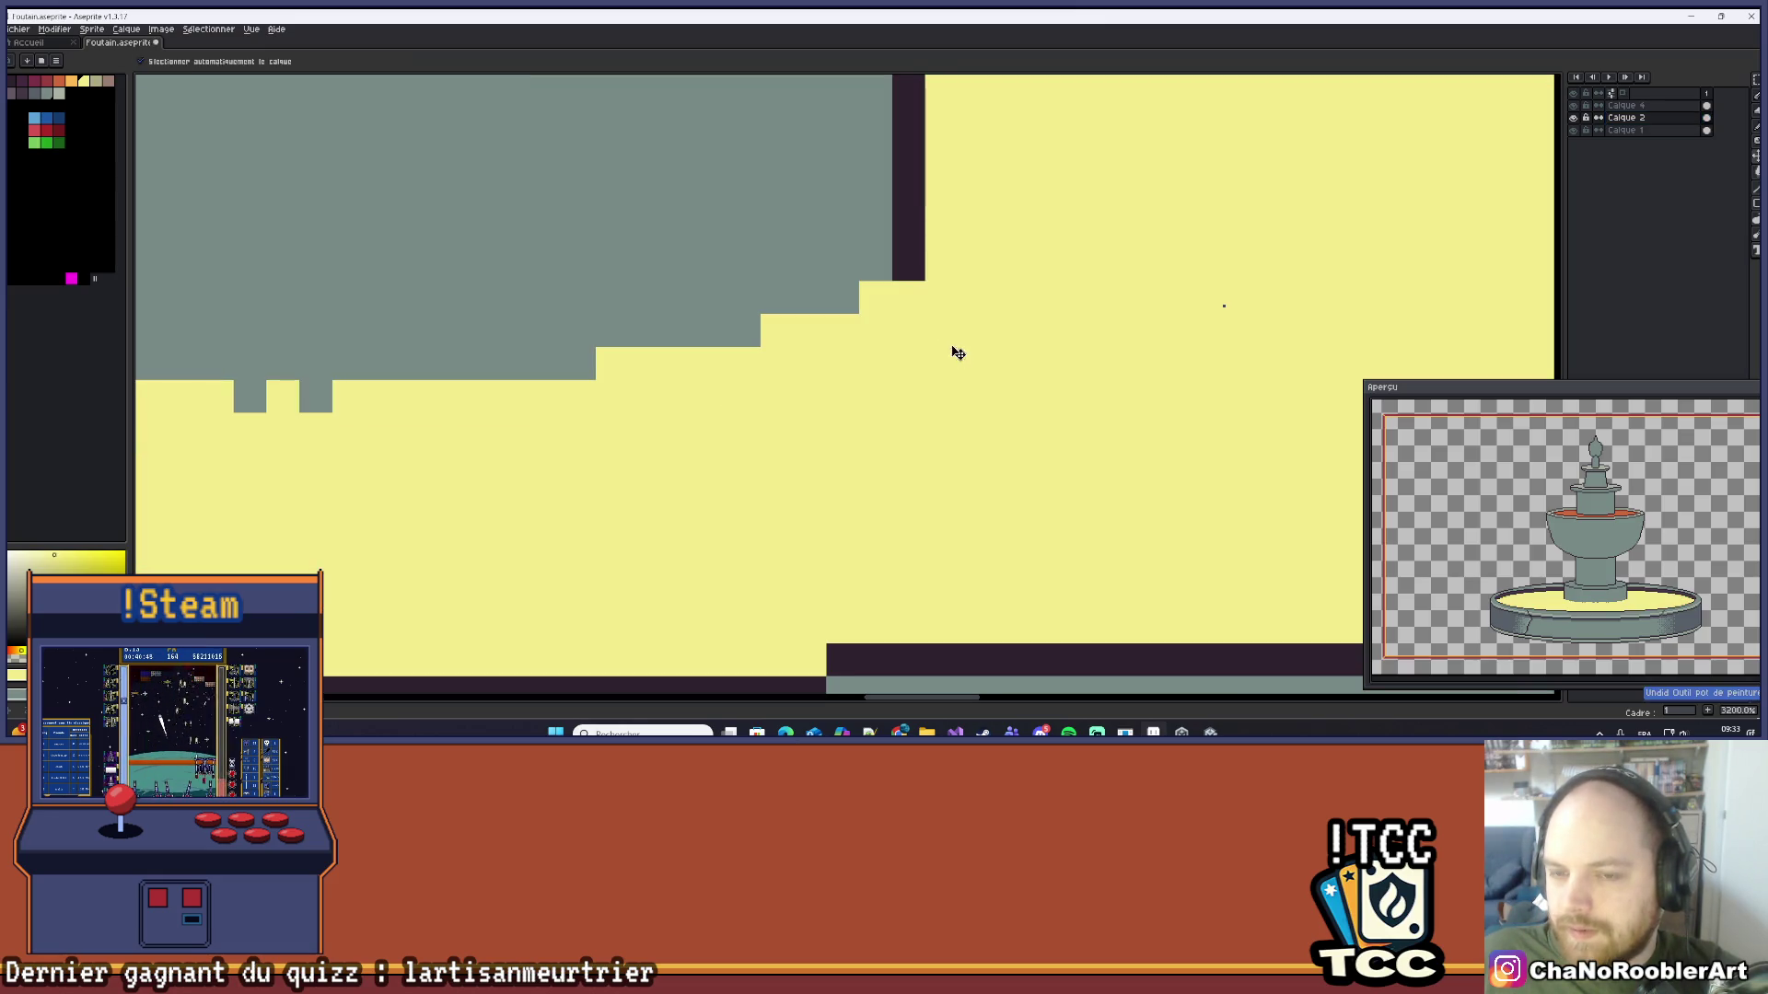
key("ctrl+z")
key("b")
mouse_move(974, 364)
left_mouse_down()
mouse_move(940, 395)
mouse_move(963, 381)
left_mouse_up()
key("ctrl+z")
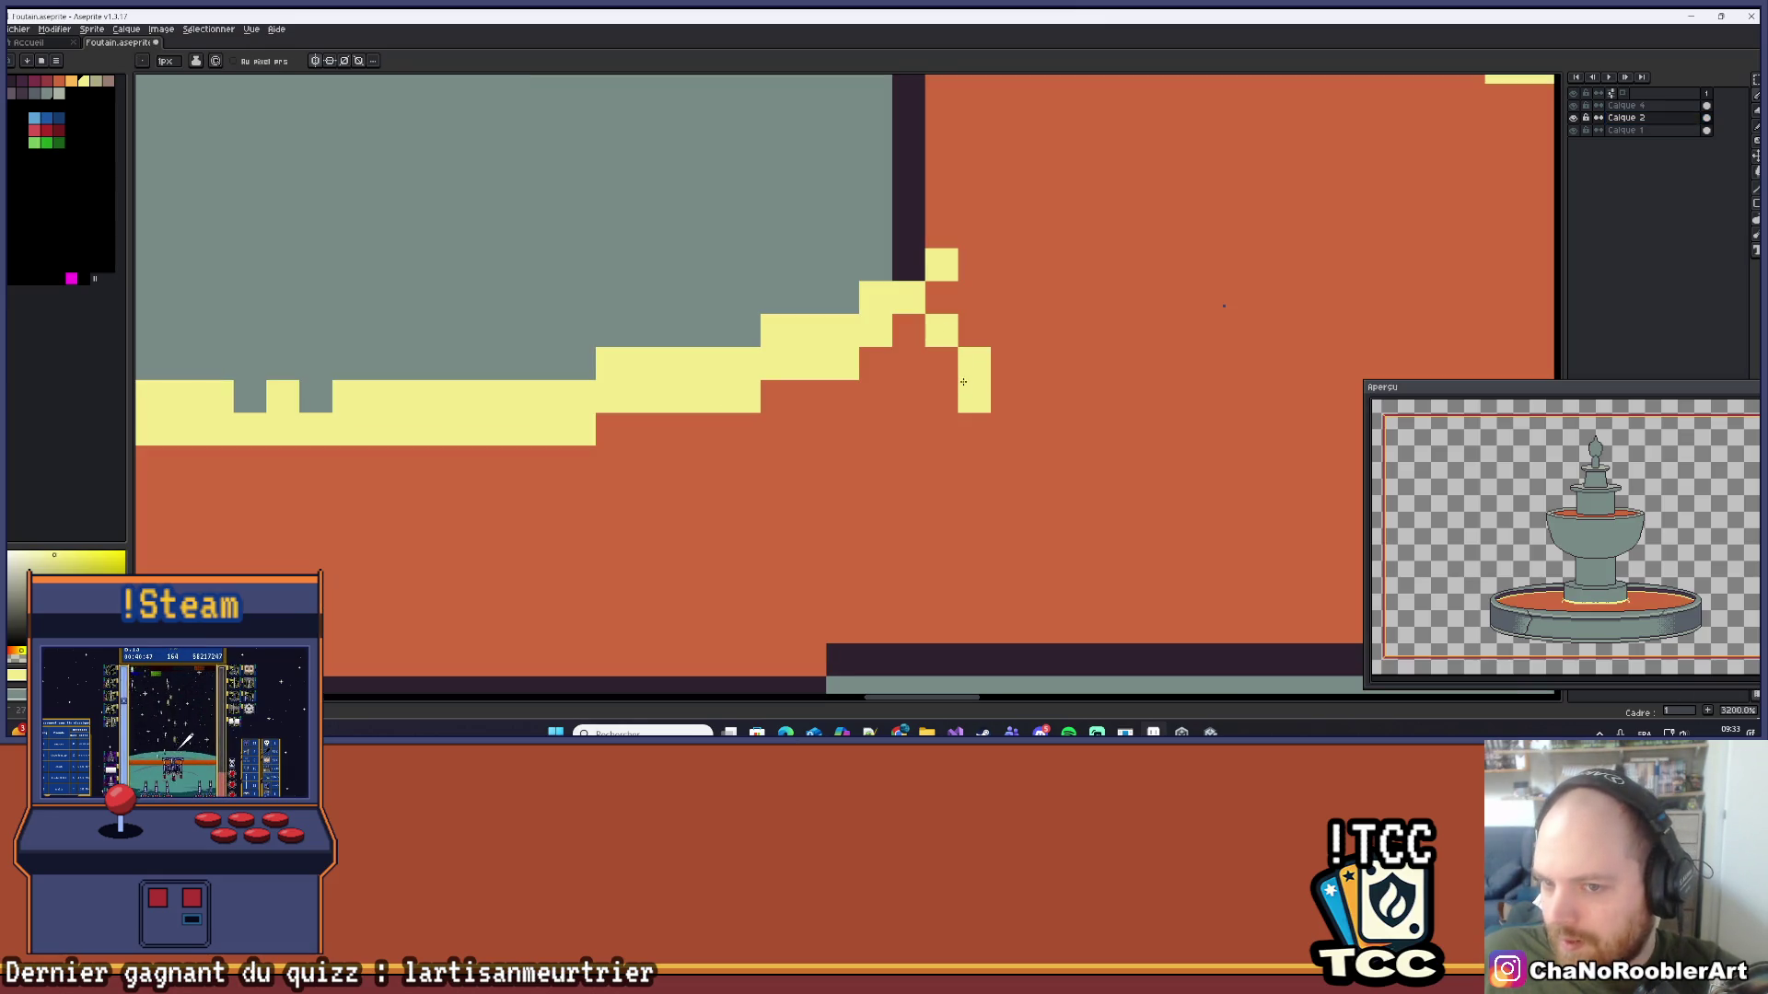
left_click(941, 396)
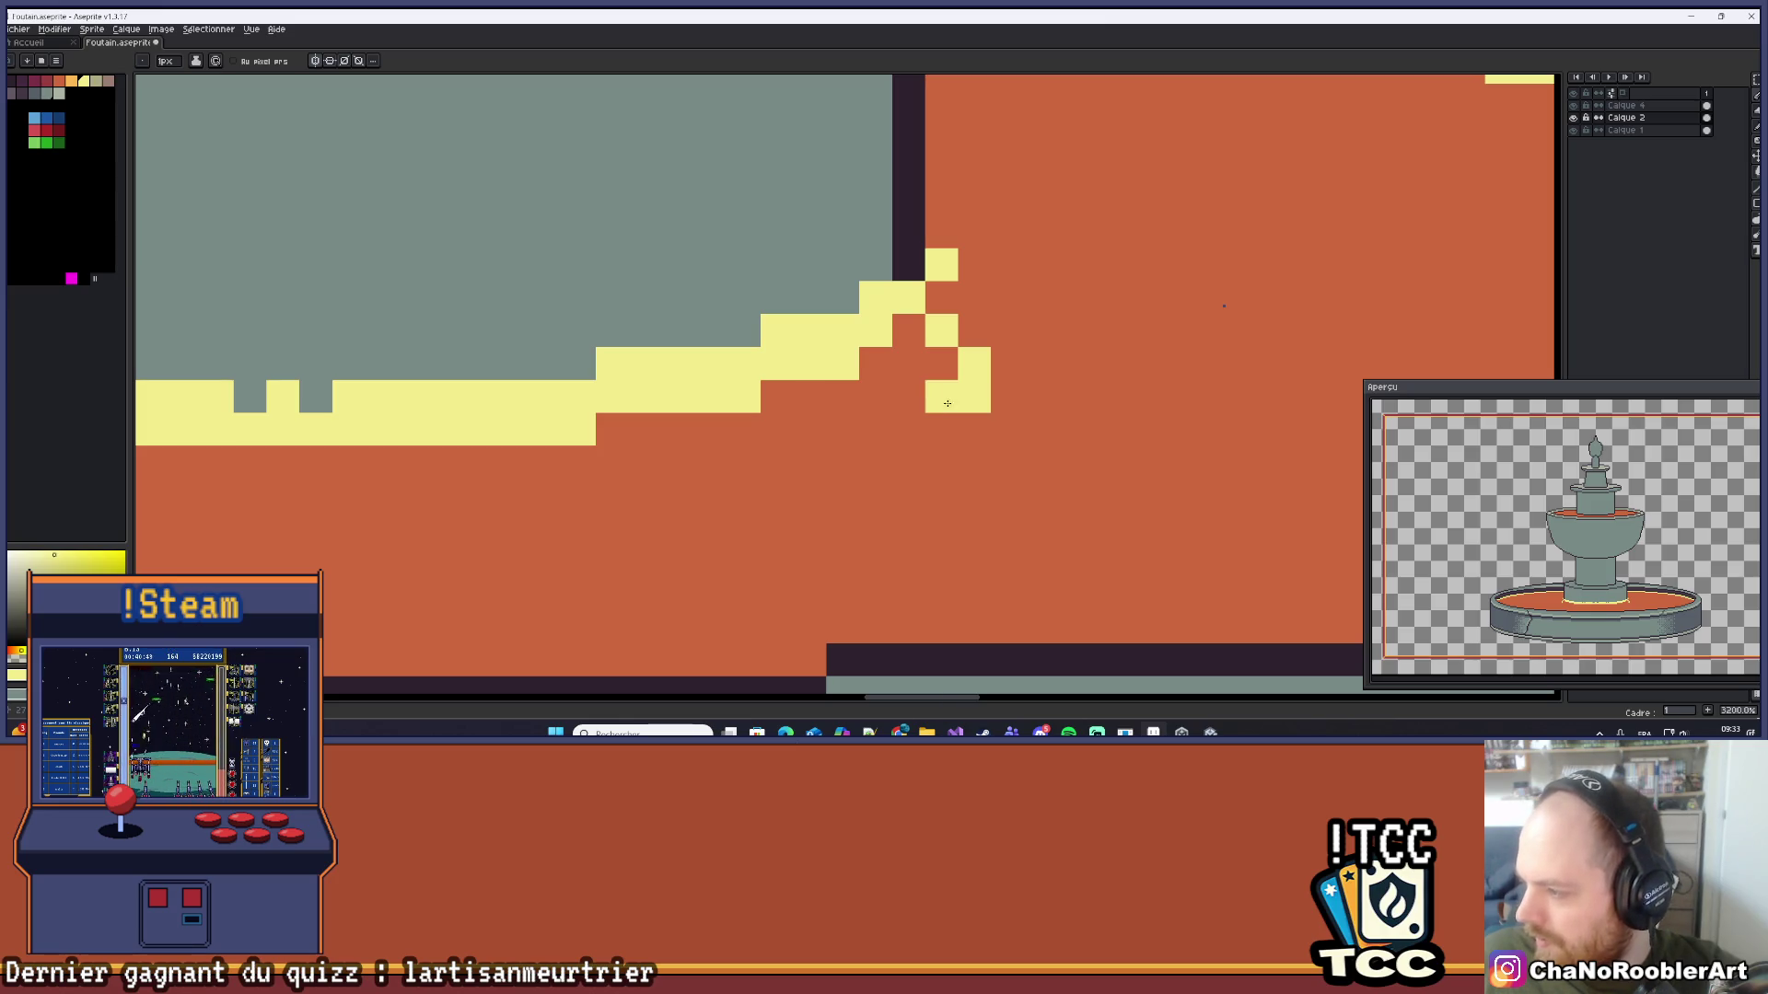
key("ctrl+z")
left_click(938, 377)
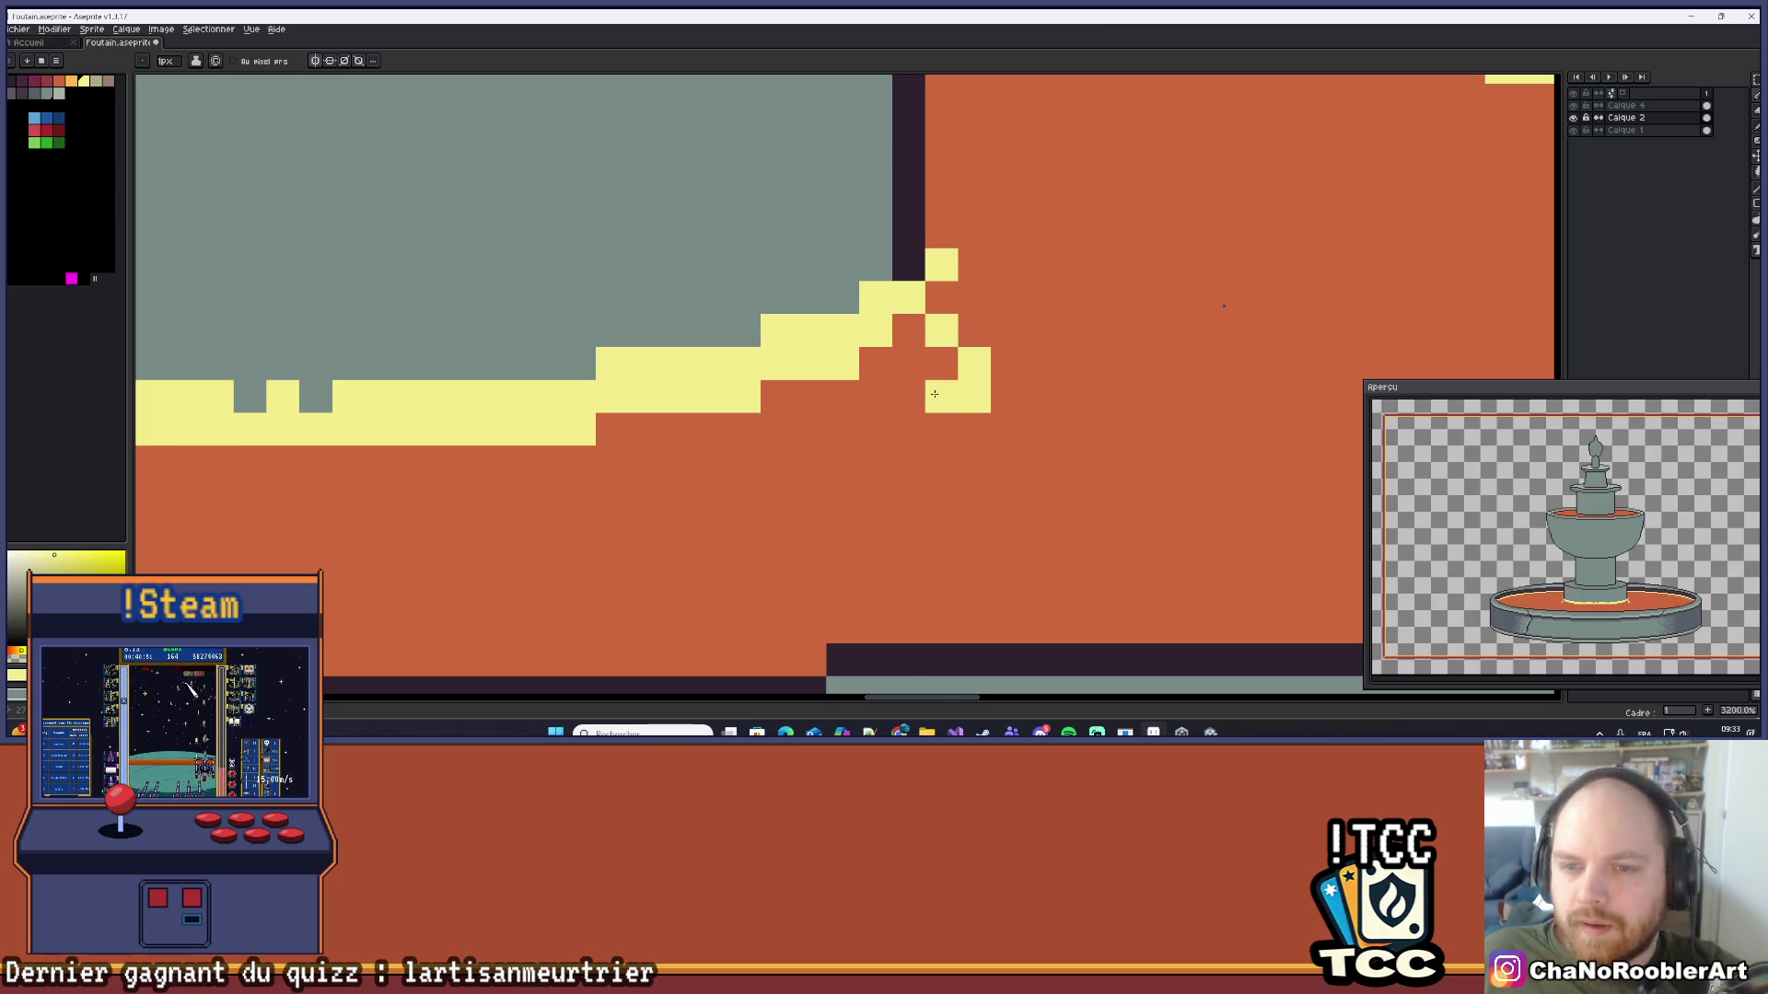
scroll(1050, 372, "down", 10)
scroll(1050, 373, "down", 1)
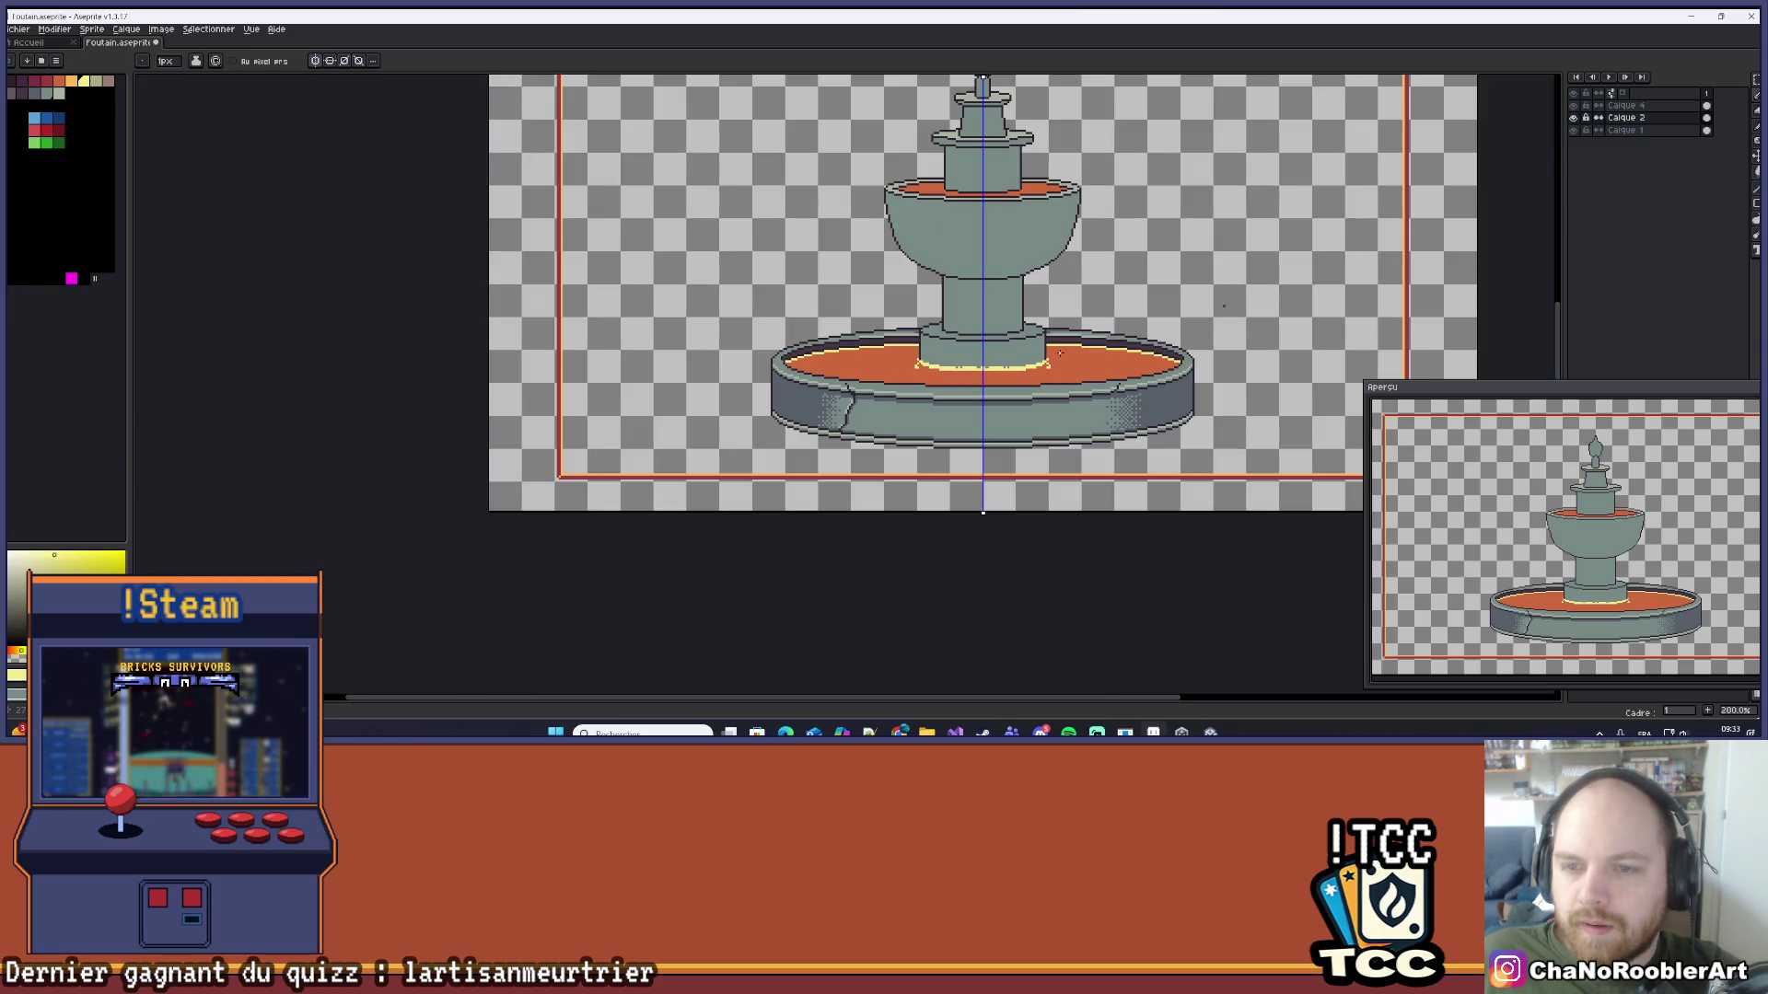
Step: Hide and re-show the basin and column layers to check each one
scroll(986, 359, "right", 2)
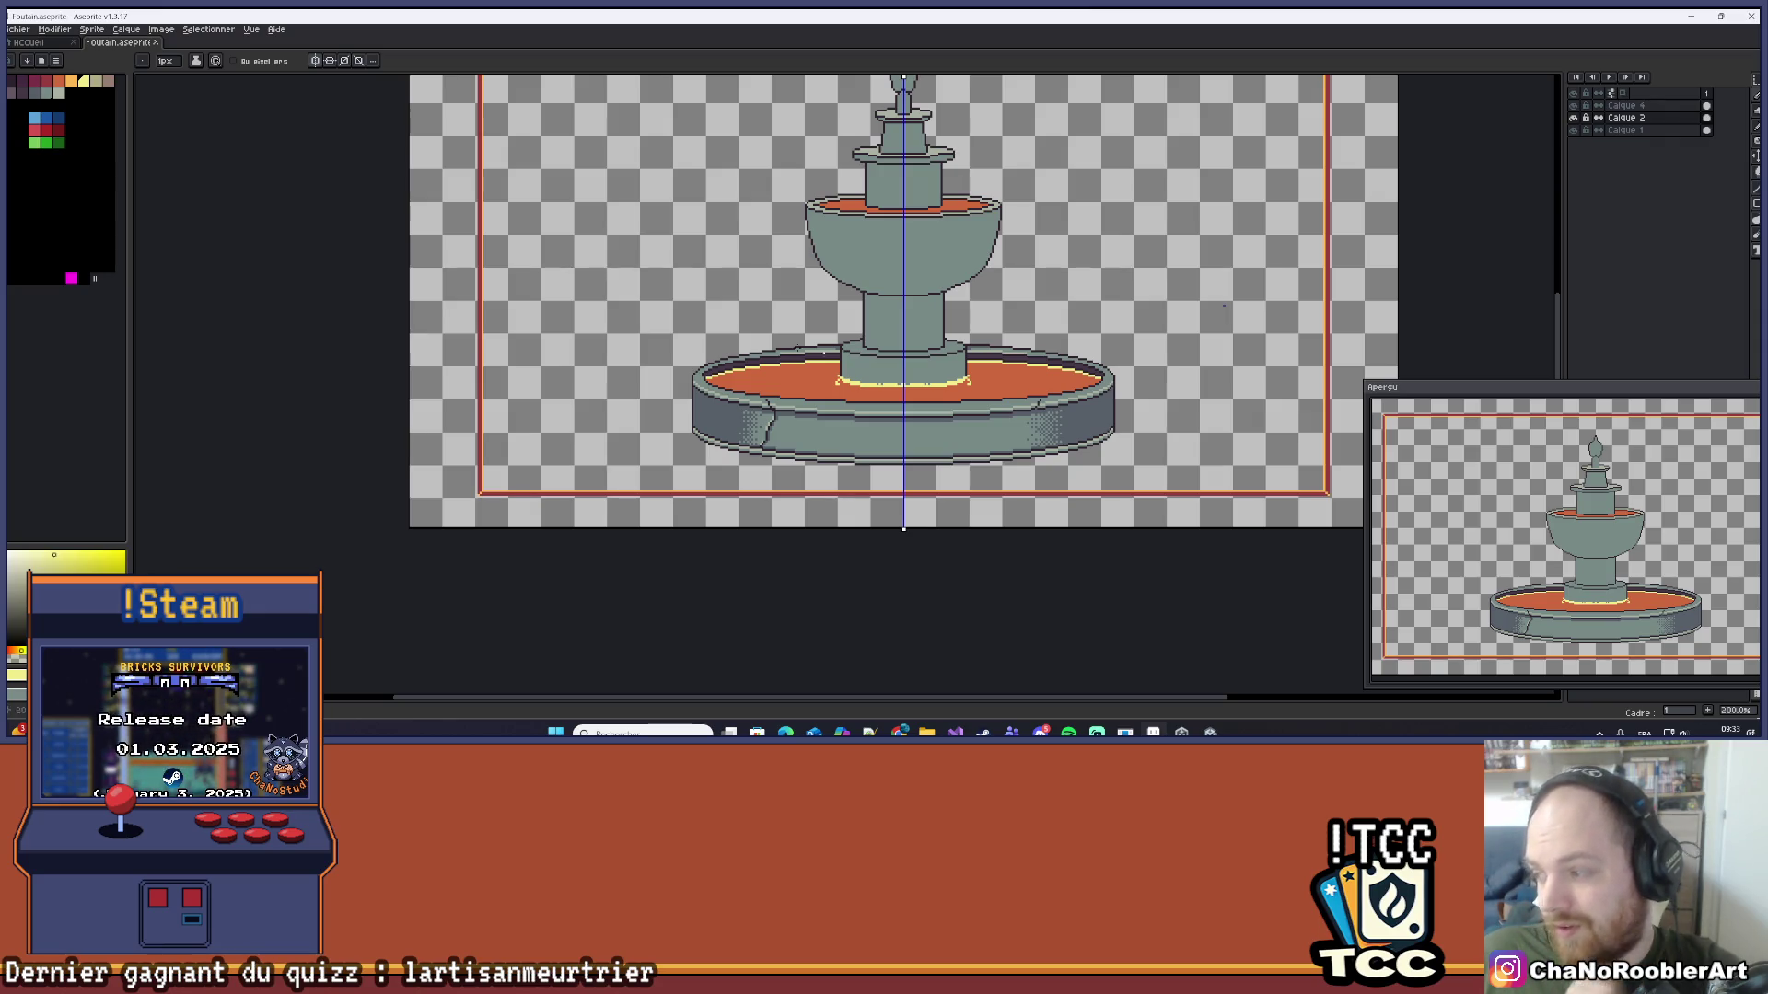
scroll(824, 353, "up", 8)
key("i")
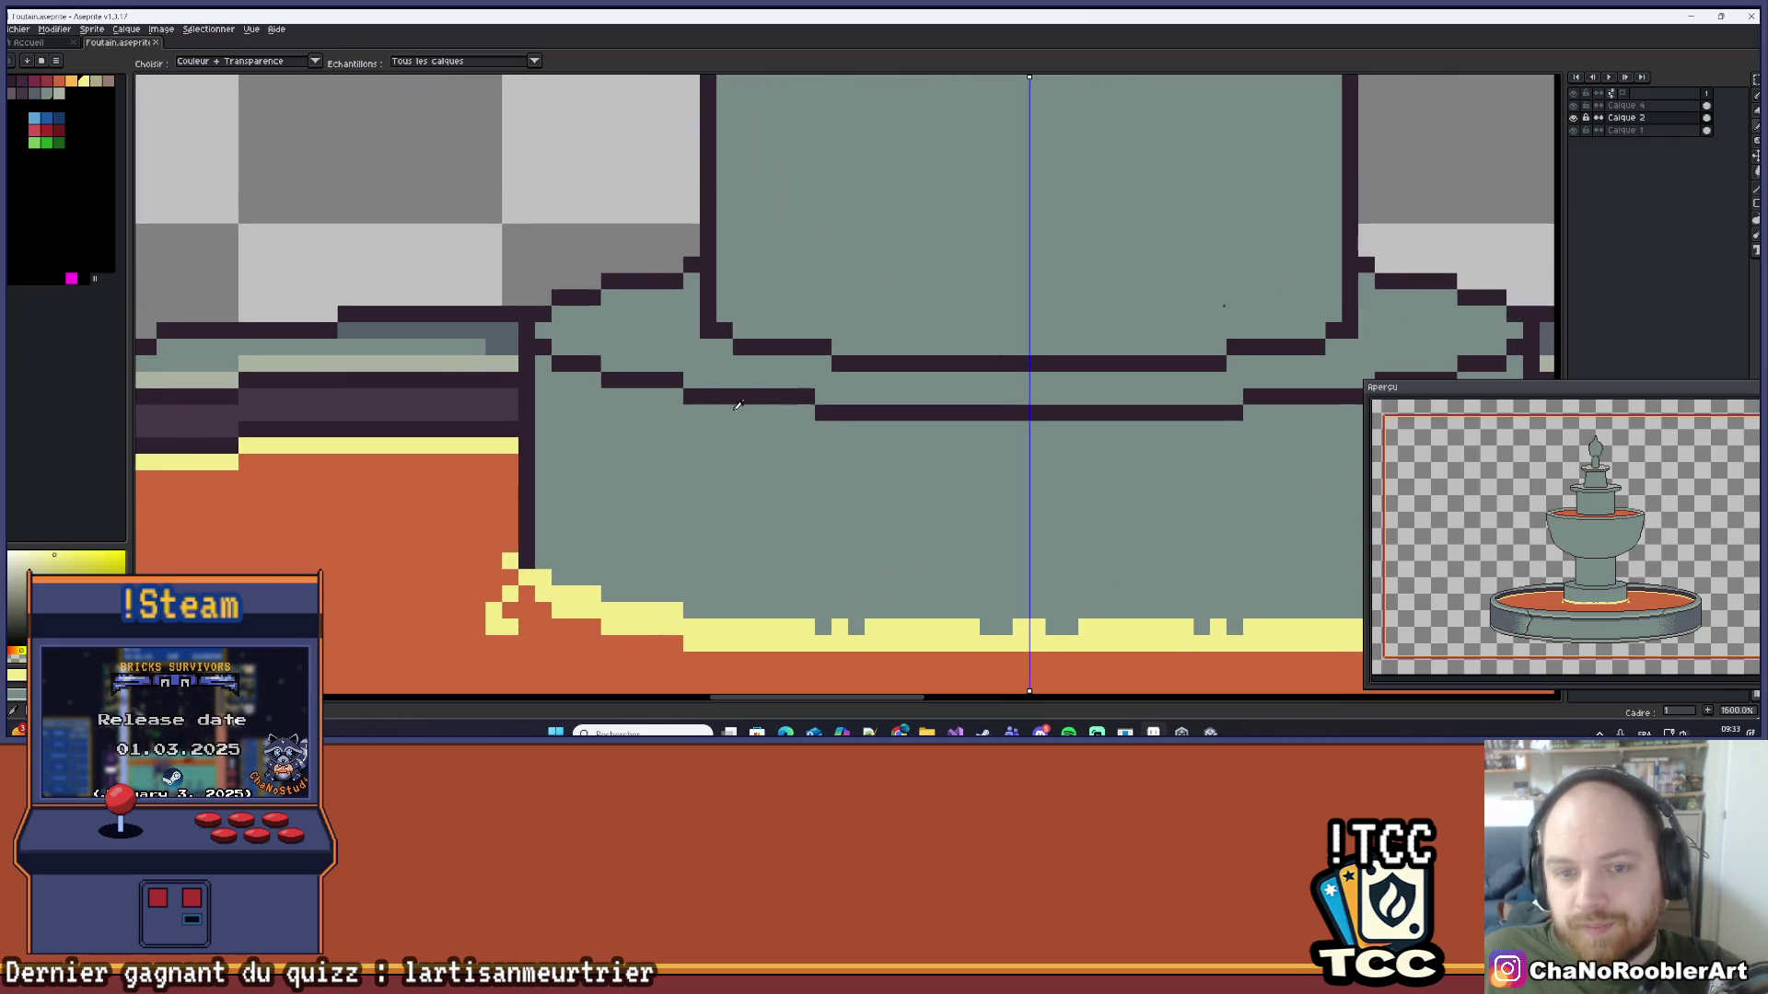
key("b")
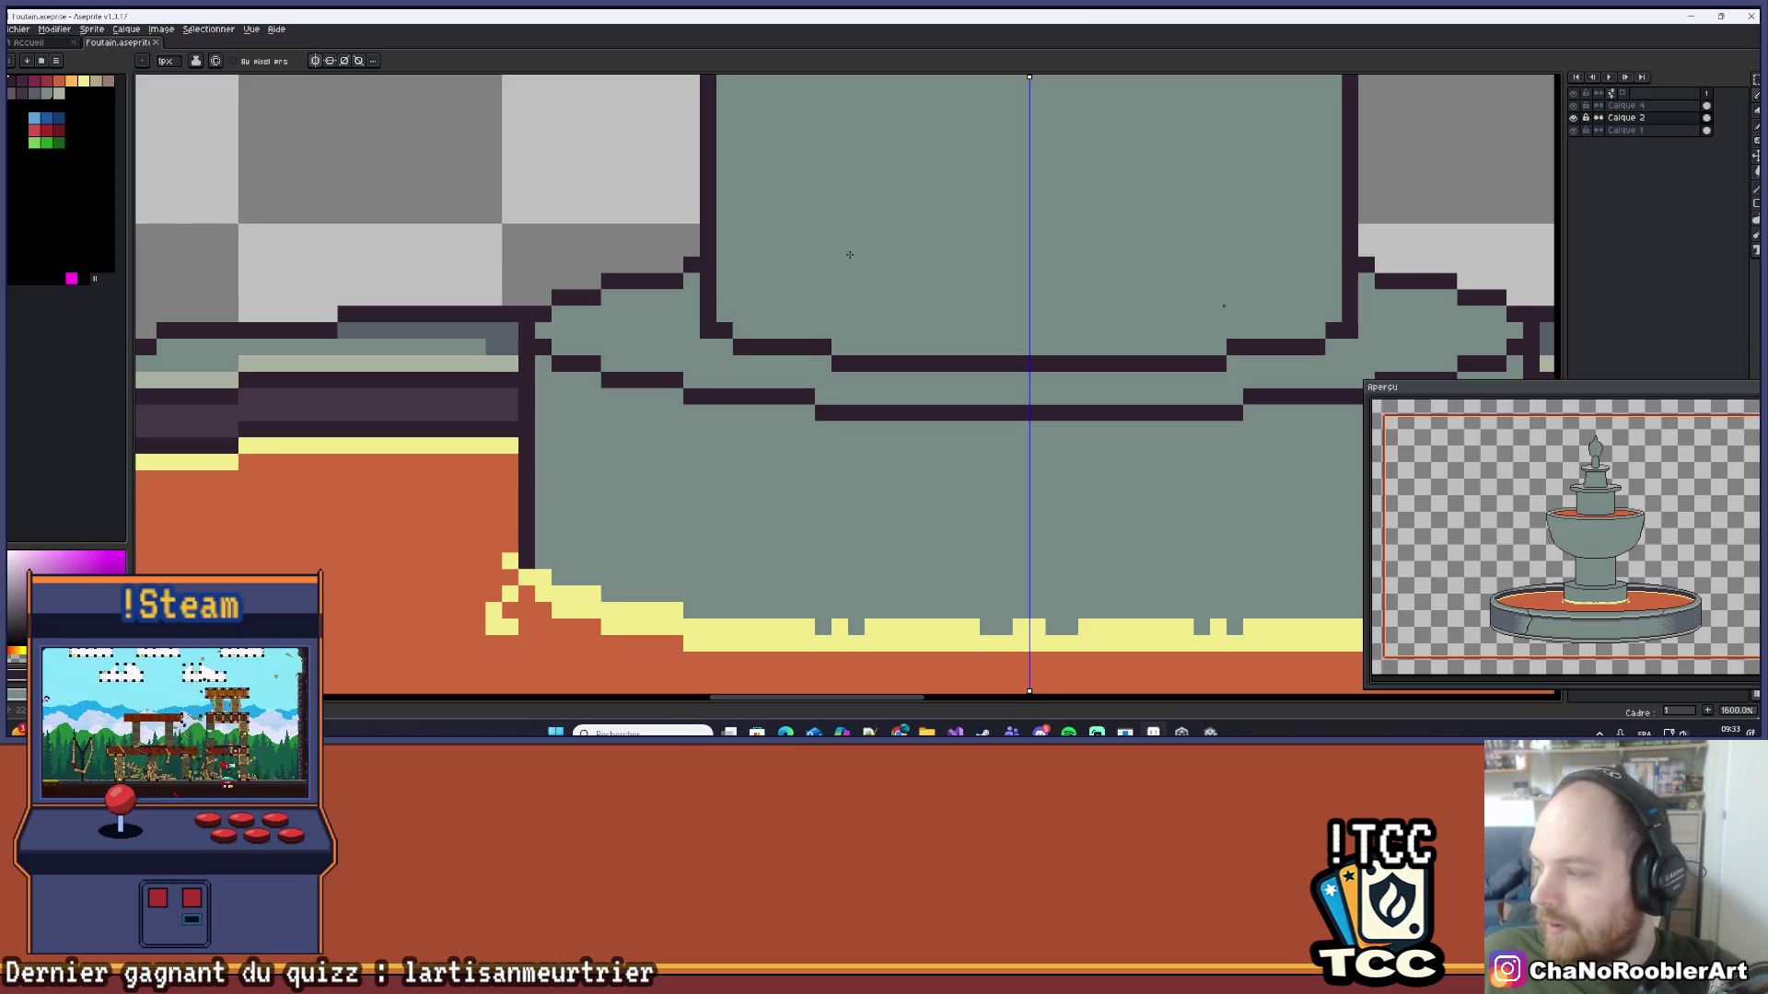
scroll(685, 427, "up", 2)
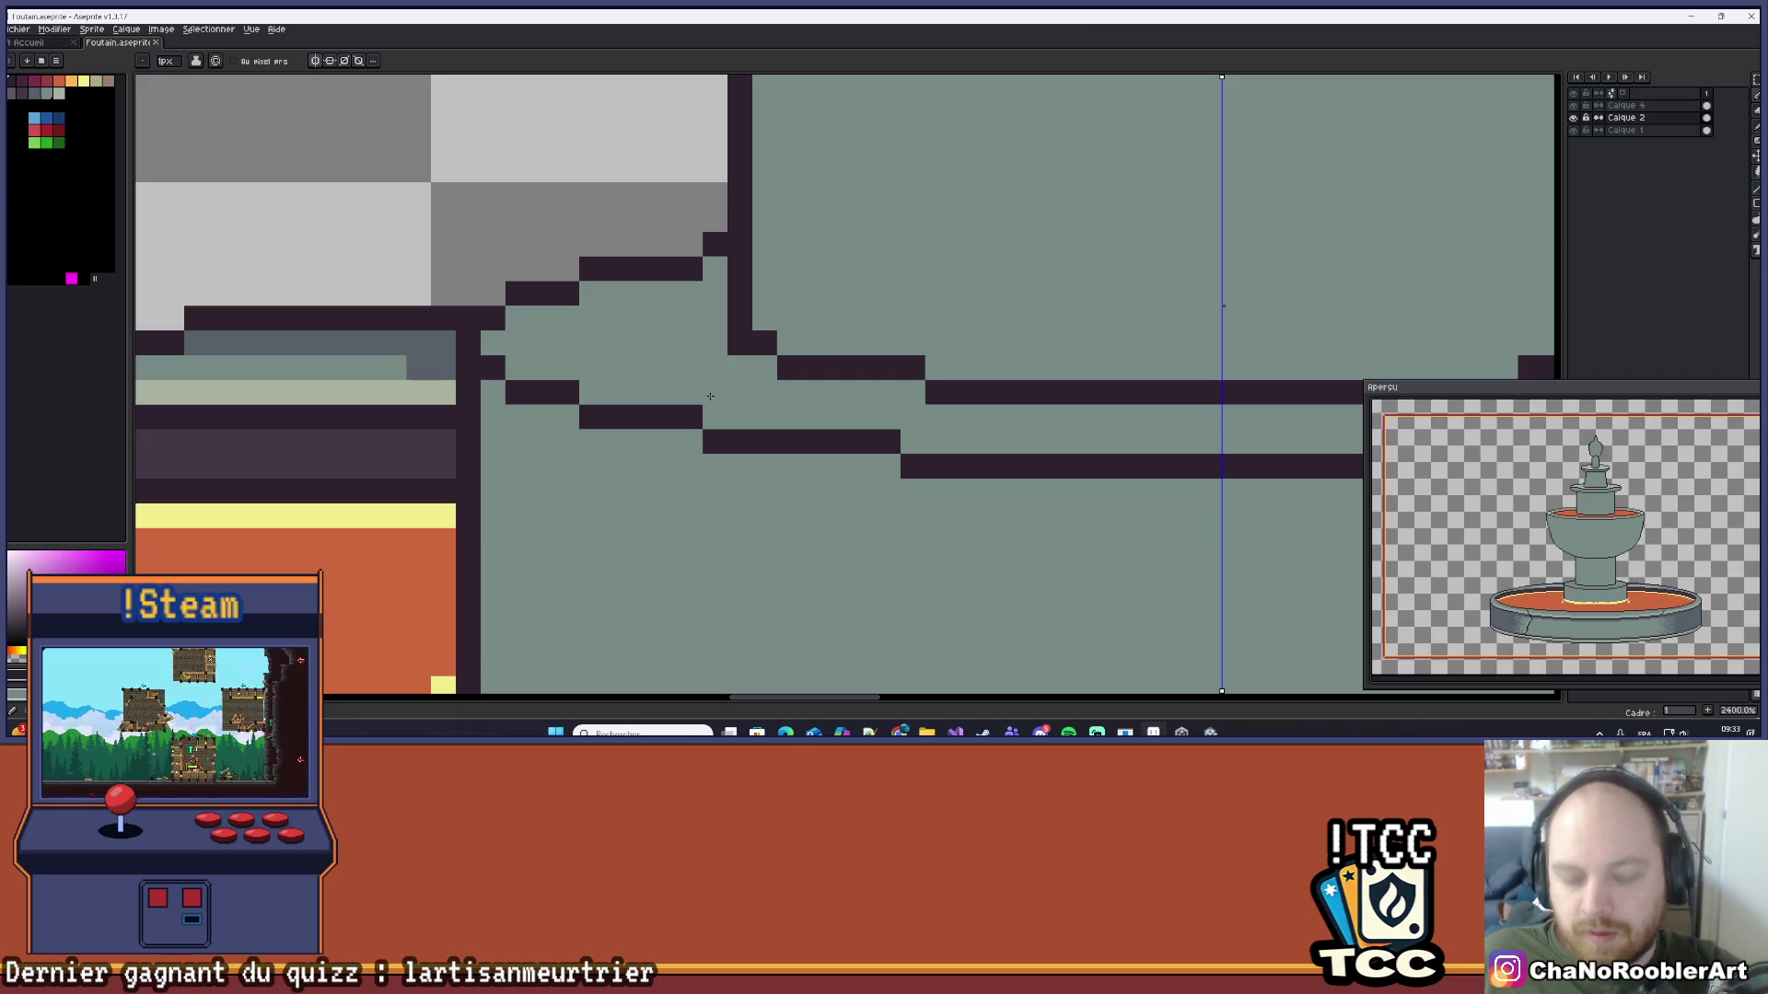
scroll(713, 406, "down", 4)
left_click(1573, 117)
left_click(1572, 117)
left_click(1573, 105)
left_click(1573, 105)
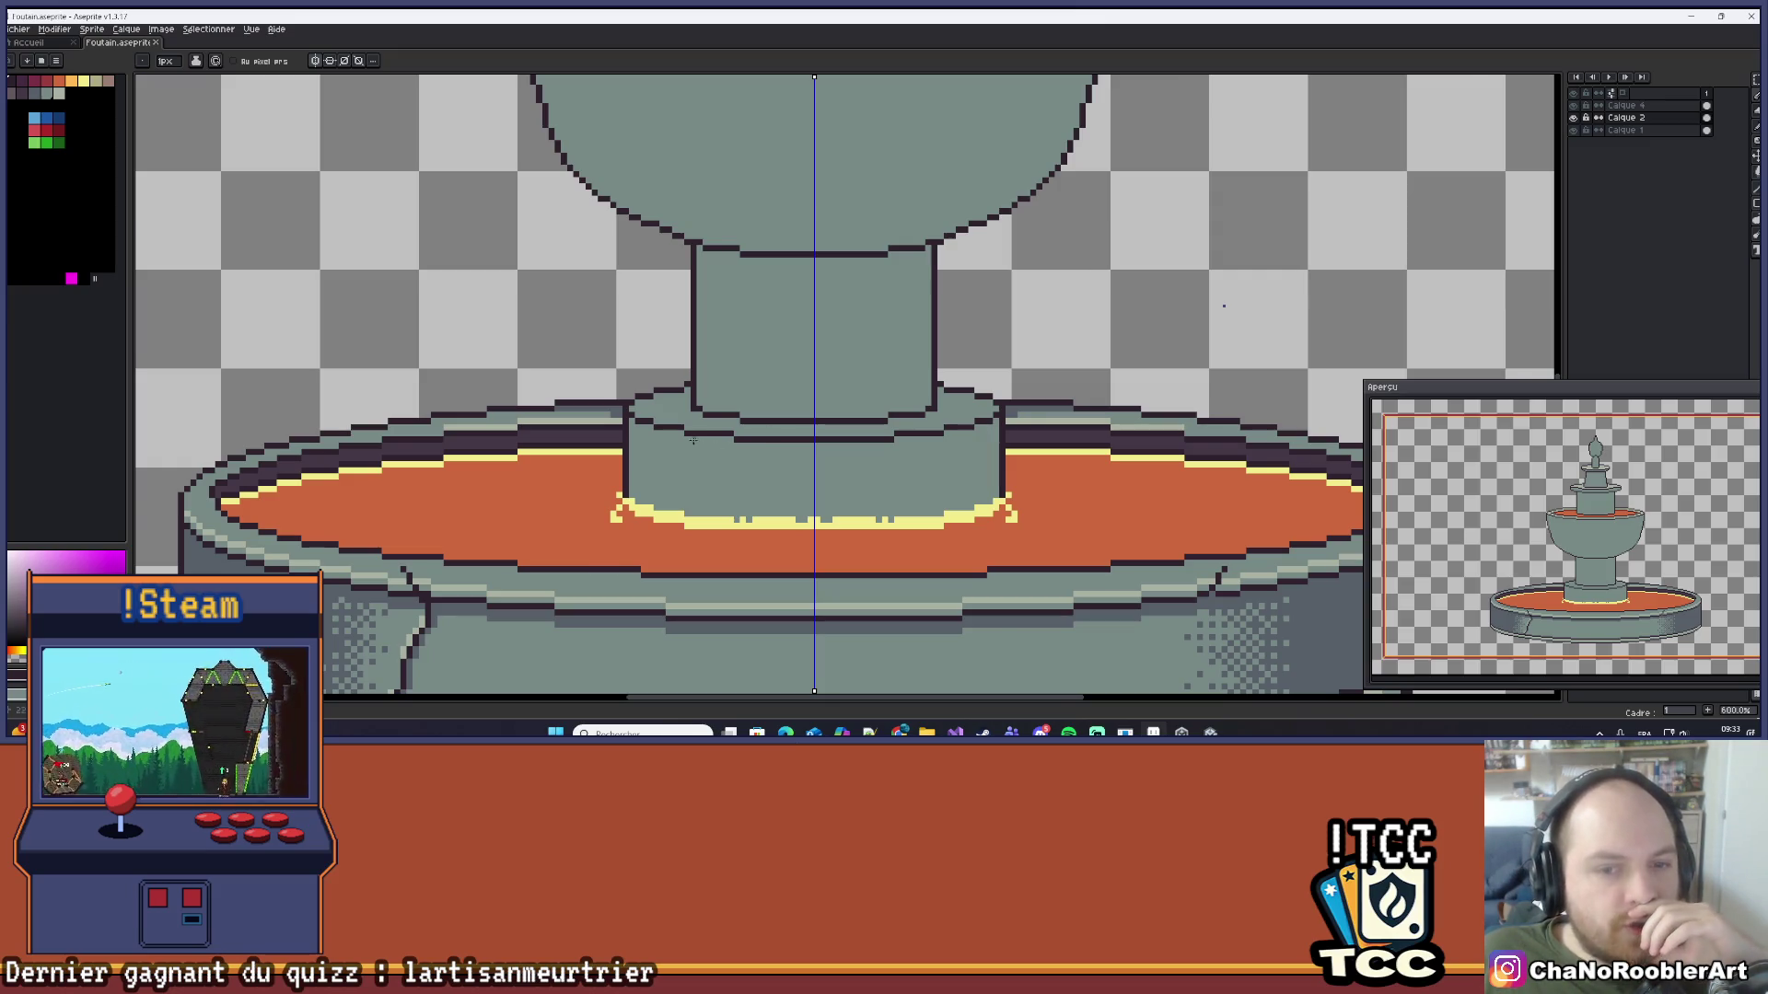
Step: Check the orange water and grey fountain layers, and undo a stray stroke beside the basin
scroll(692, 441, "up", 3)
left_click(1575, 120)
left_click(1574, 118)
left_click(1574, 130)
left_click(1574, 130)
scroll(696, 432, "up", 1)
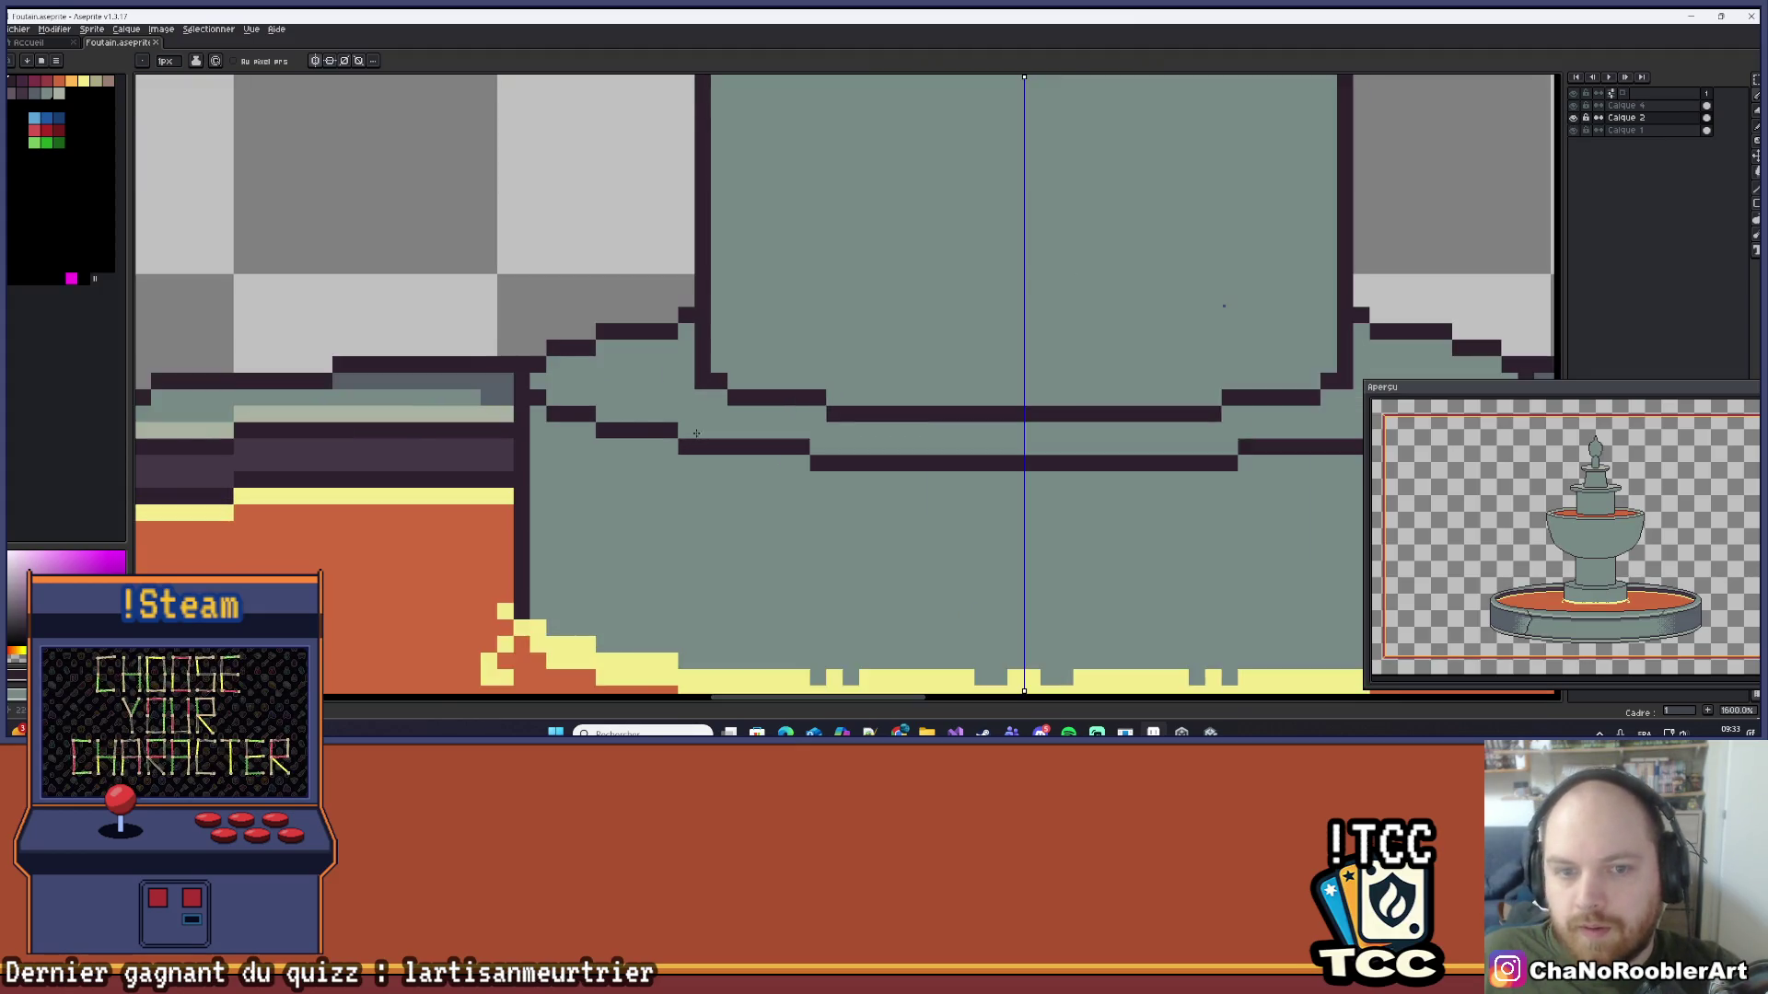
scroll(696, 433, "up", 2)
scroll(678, 418, "up", 3)
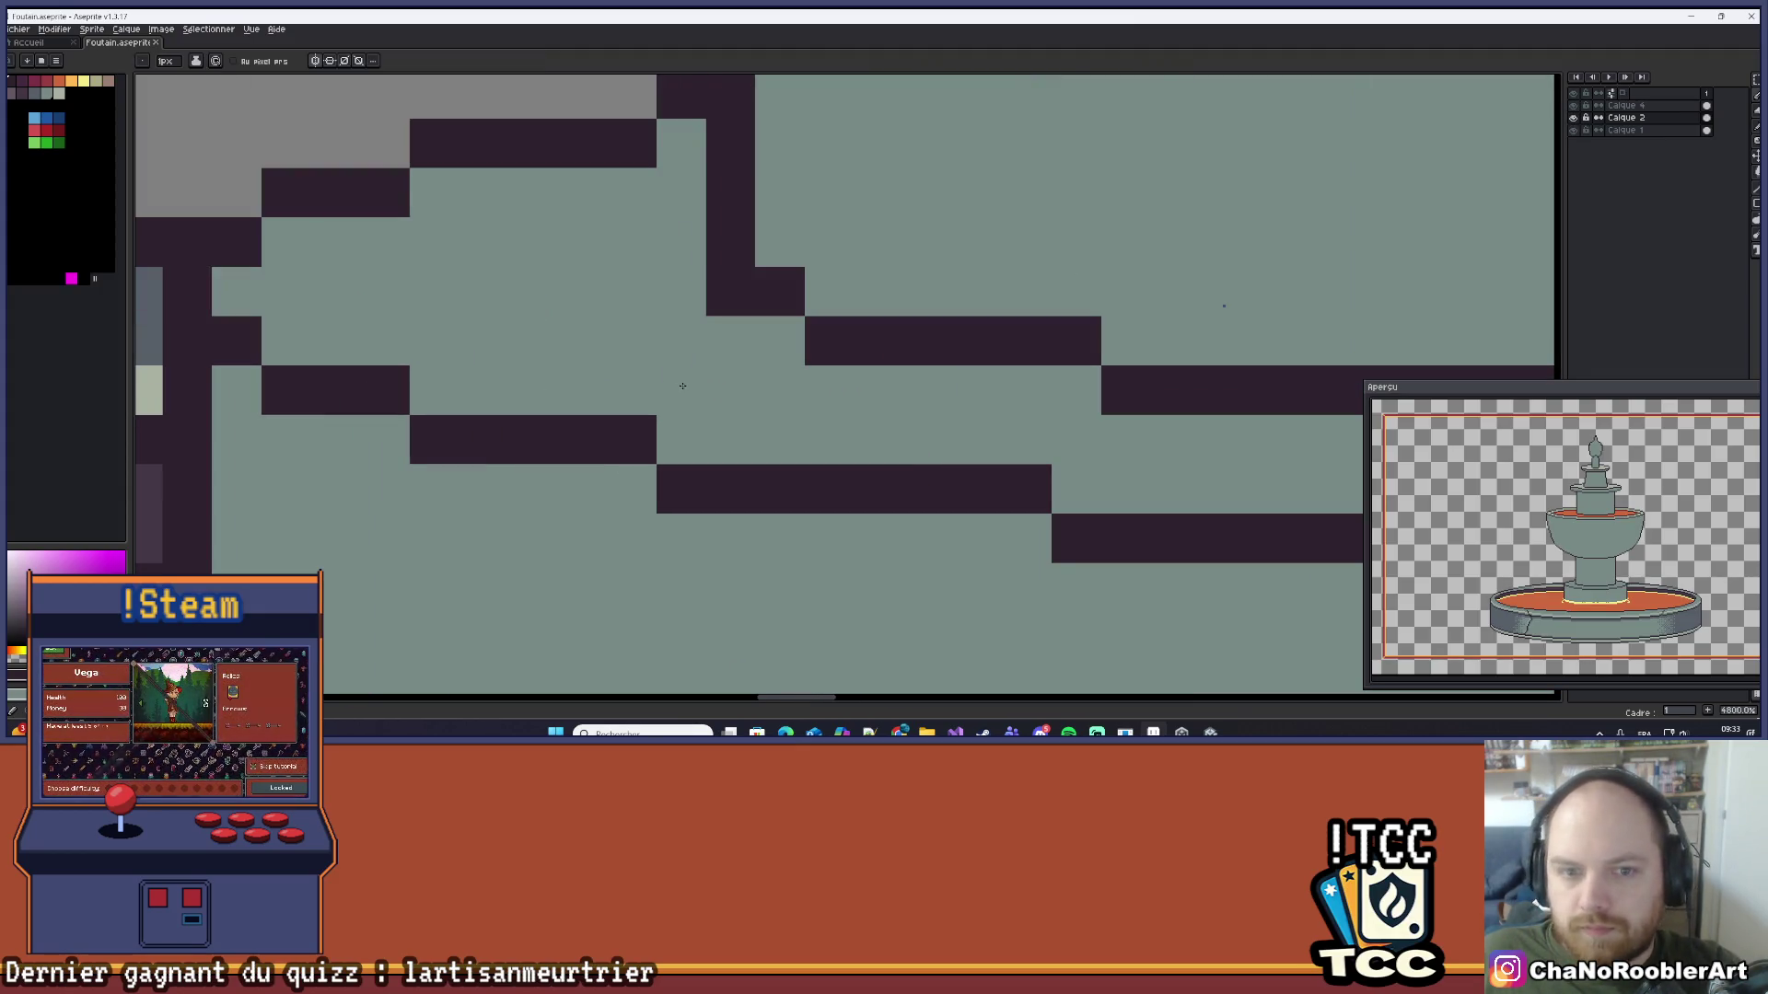
scroll(682, 386, "down", 8)
mouse_move(1161, 385)
left_mouse_down()
mouse_move(1183, 405)
mouse_move(1101, 428)
left_mouse_up()
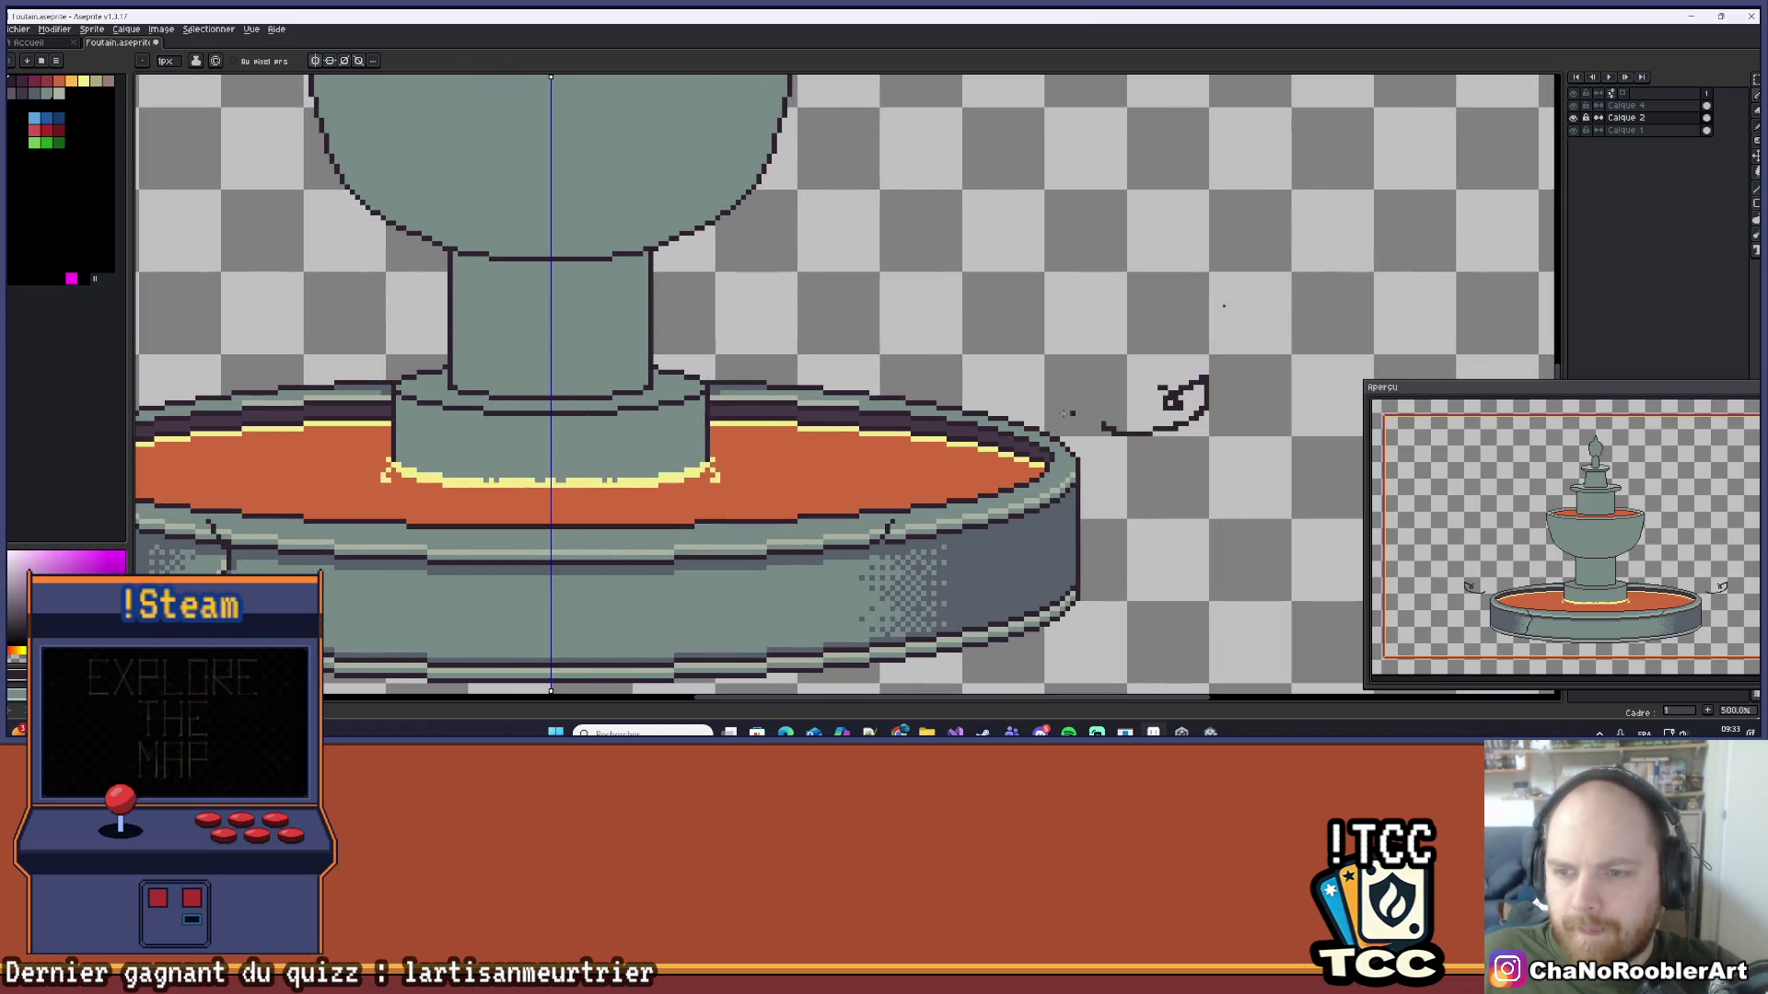
key("ctrl+z")
Step: Check the upper fountain layer, then make Calque 4 the active layer
left_click(1573, 104)
left_click(1573, 105)
left_click(1625, 105)
scroll(745, 410, "down", 4)
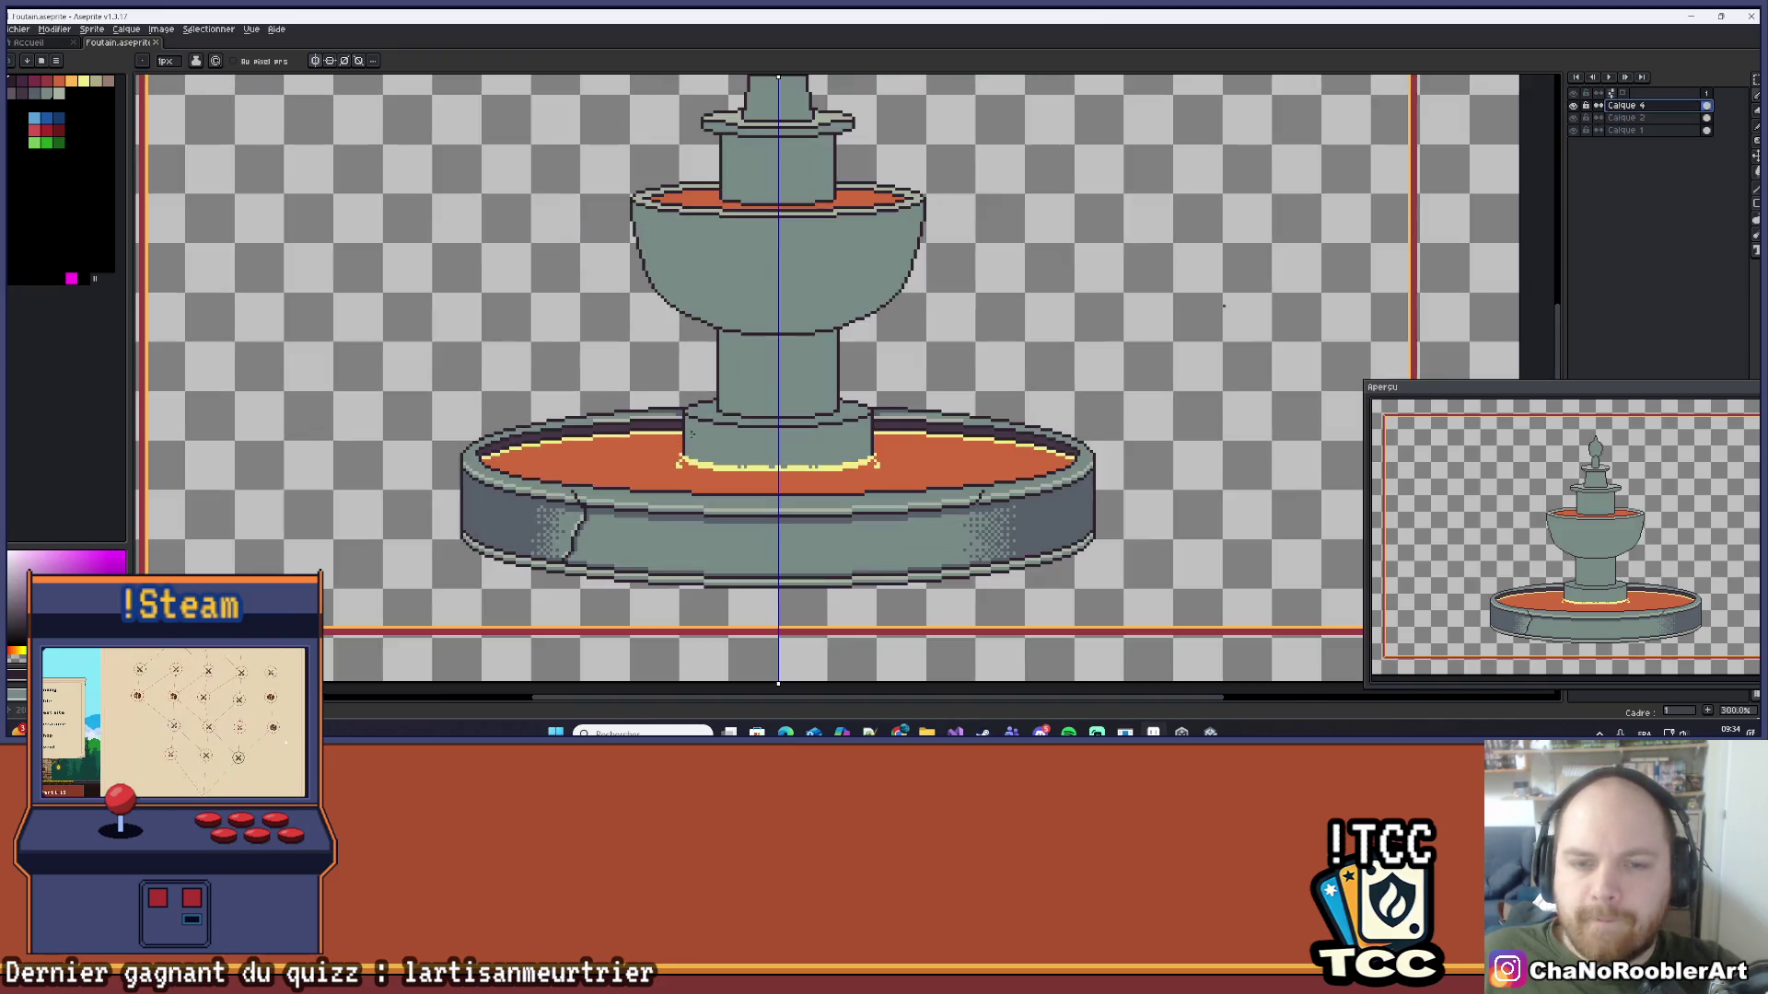
scroll(817, 425, "up", 1)
scroll(817, 425, "down", 2)
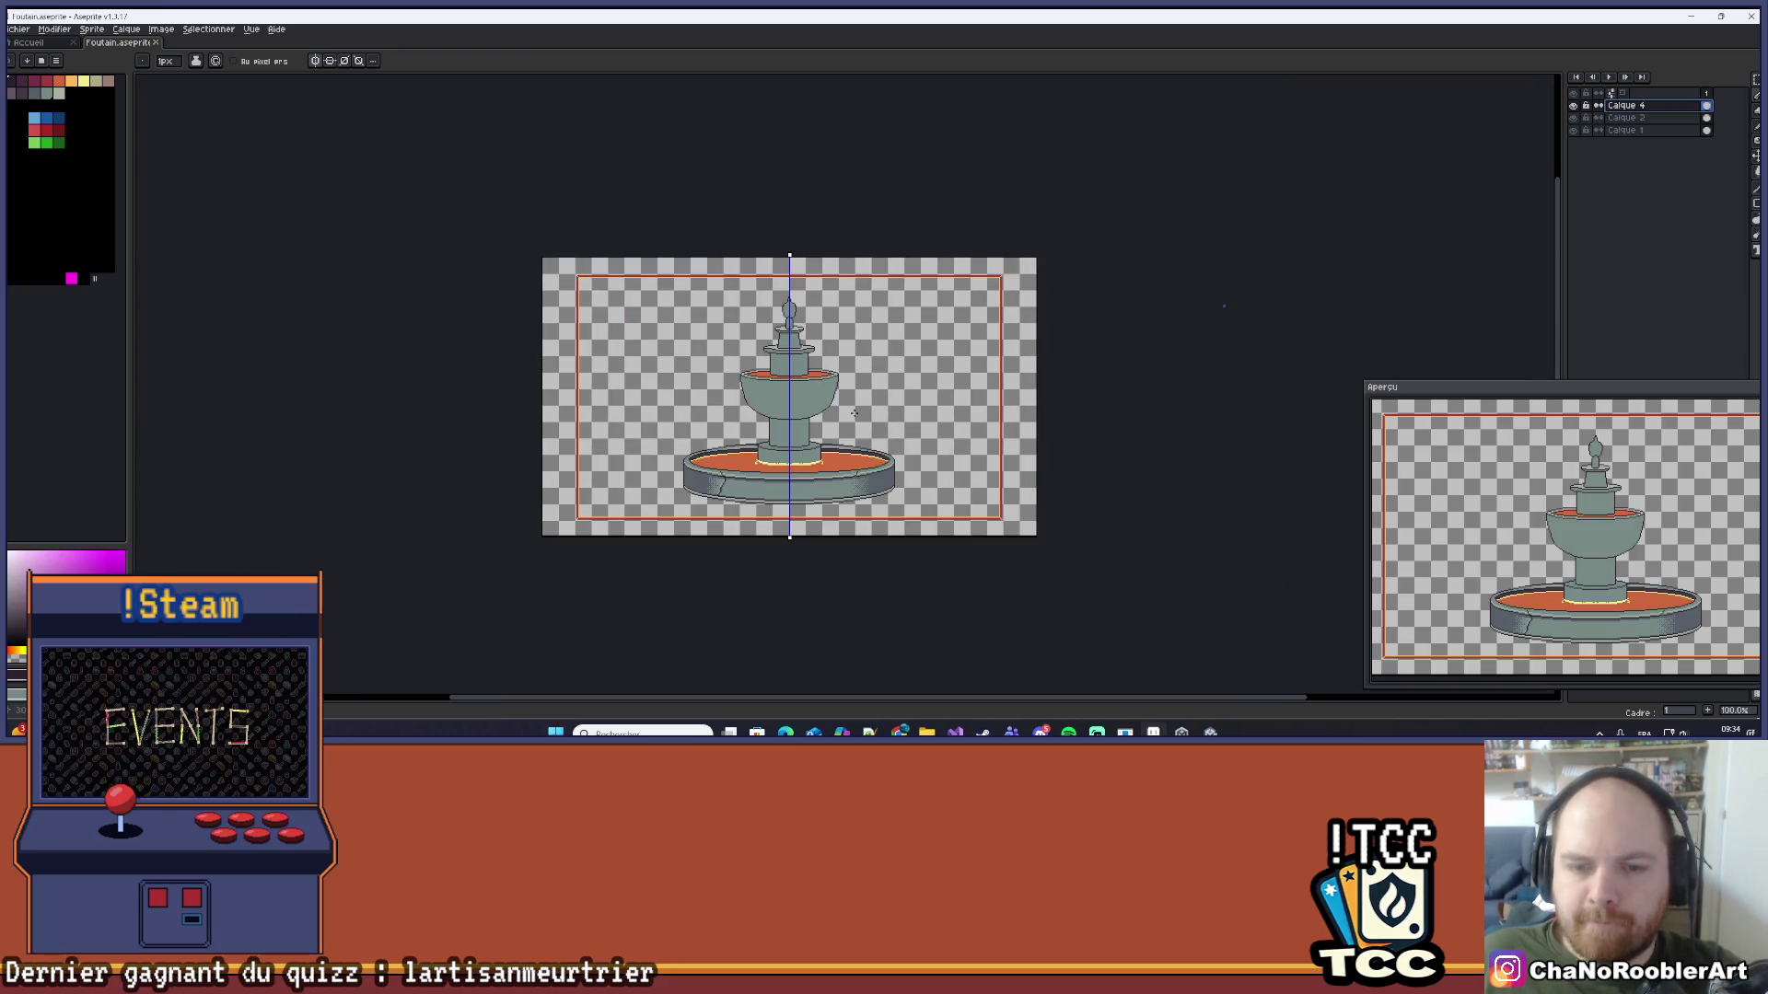
scroll(870, 440, "up", 2)
left_click_drag(870, 440, 904, 426)
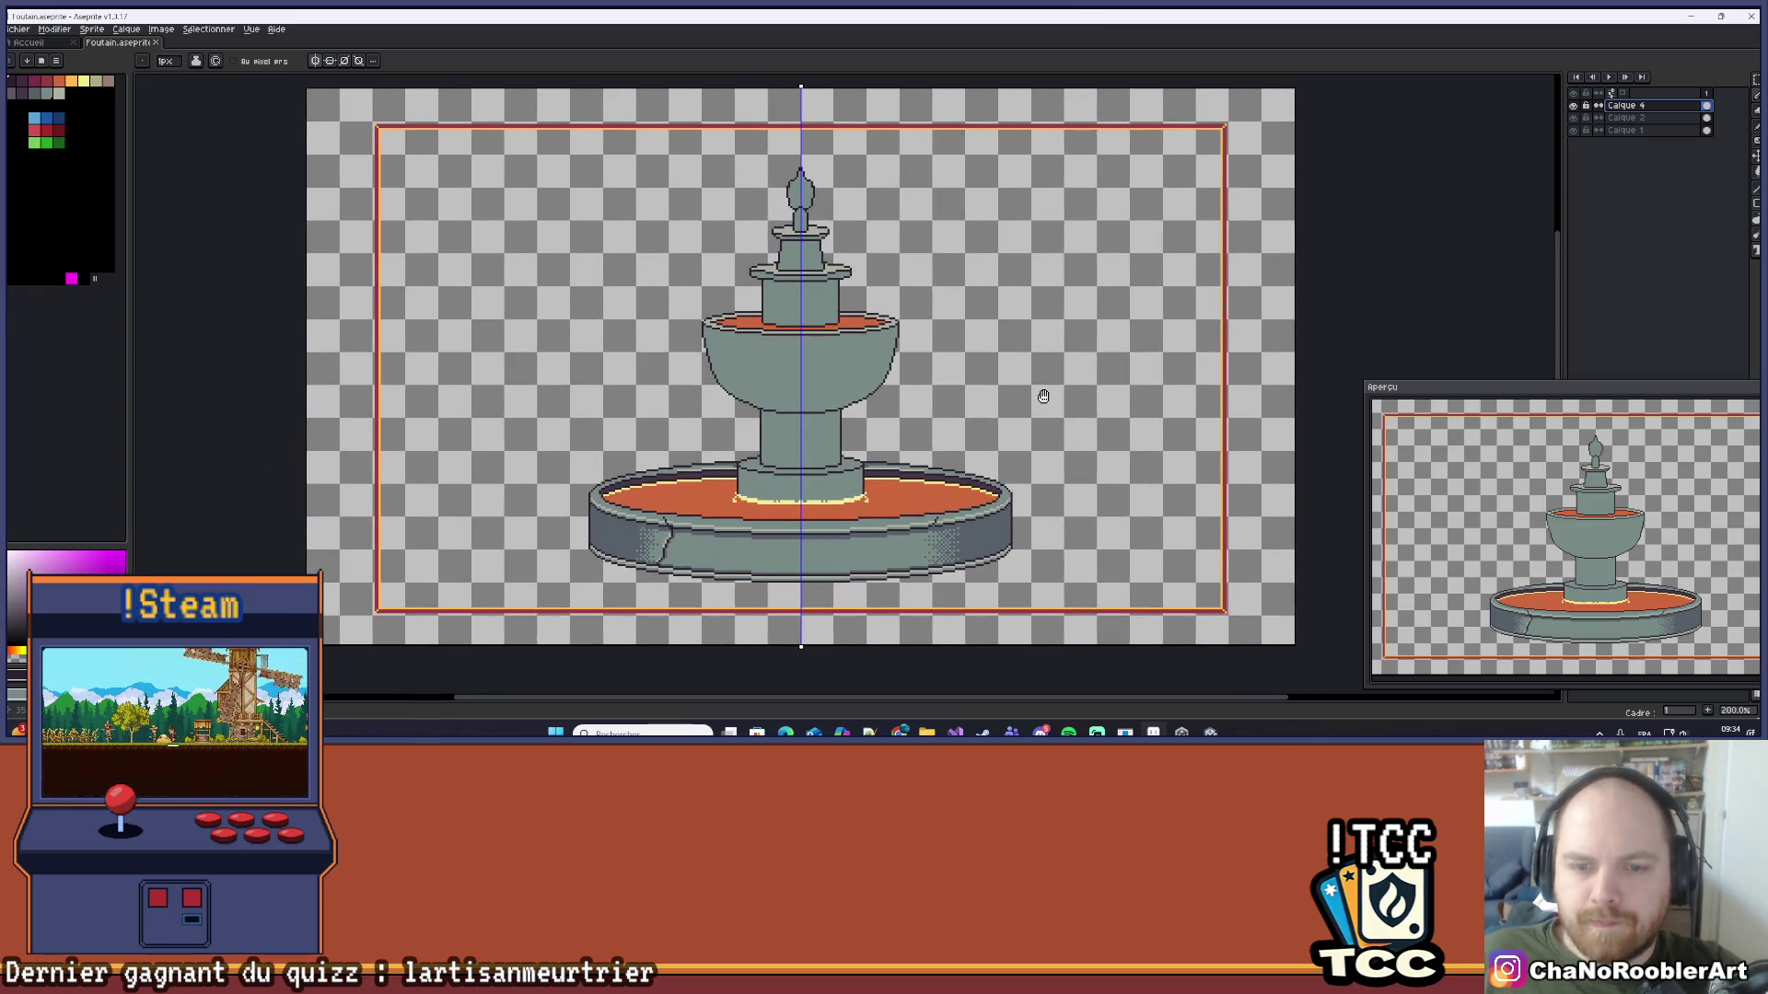
left_click_drag(1039, 399, 1001, 393)
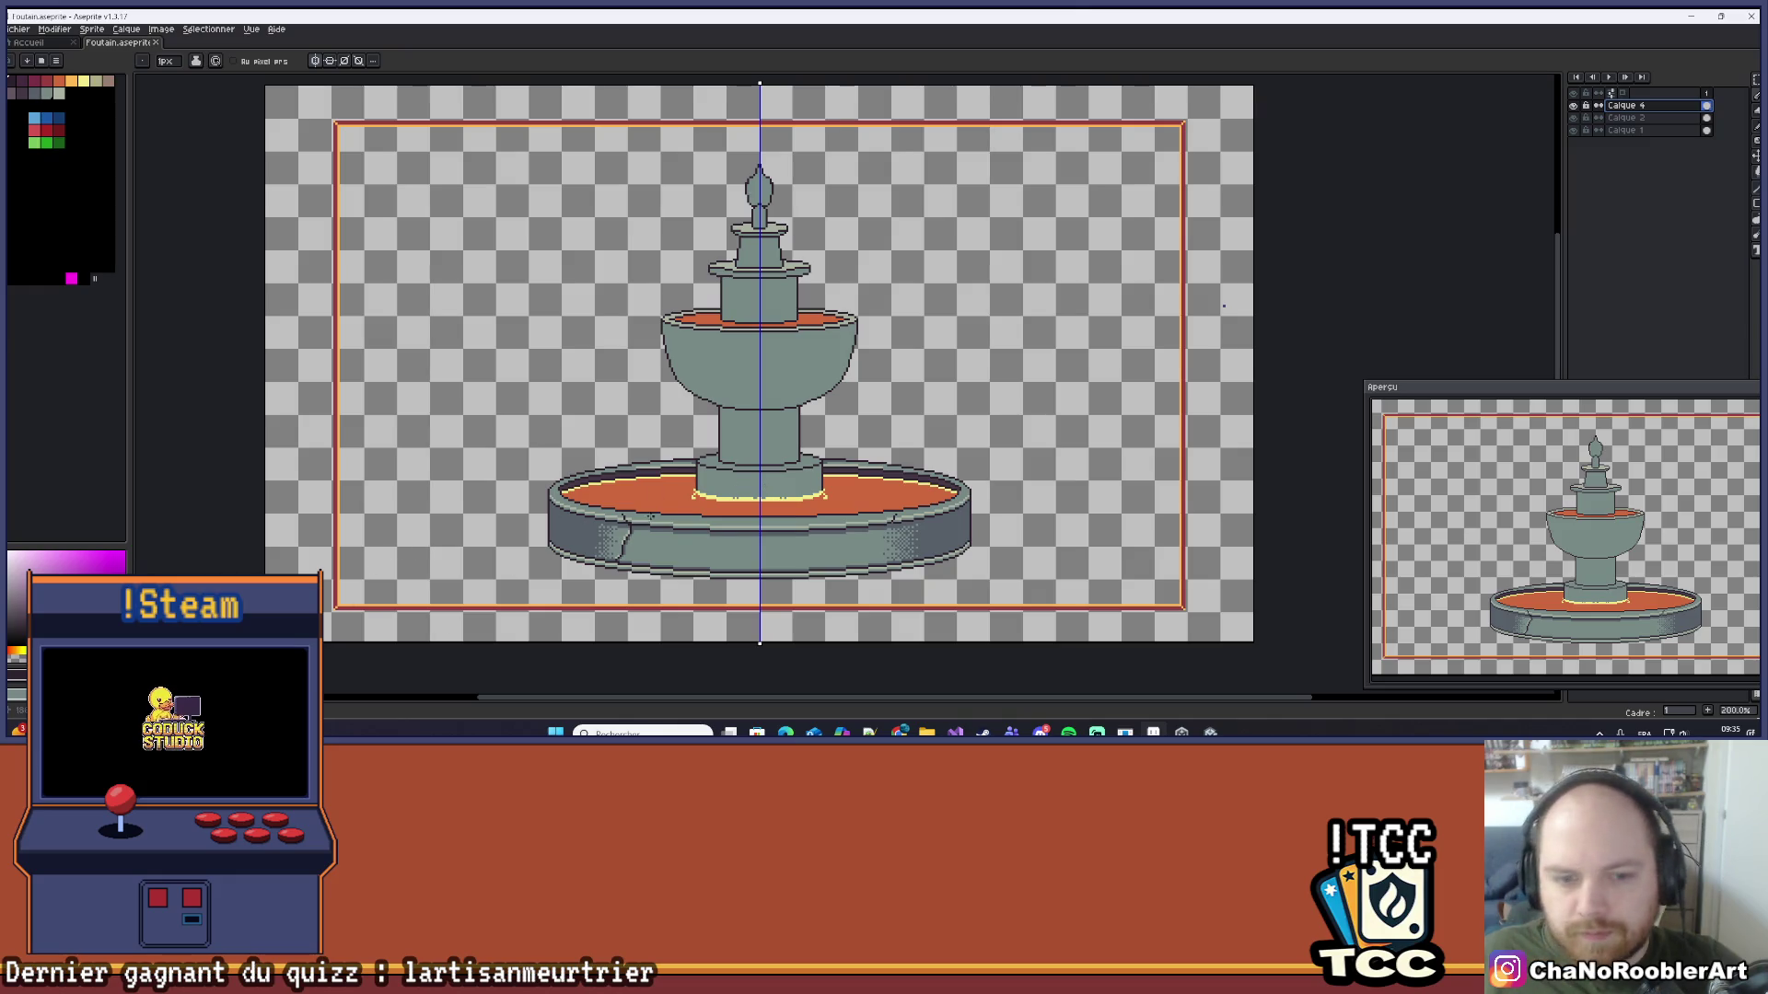
scroll(651, 517, "up", 8)
key("alt")
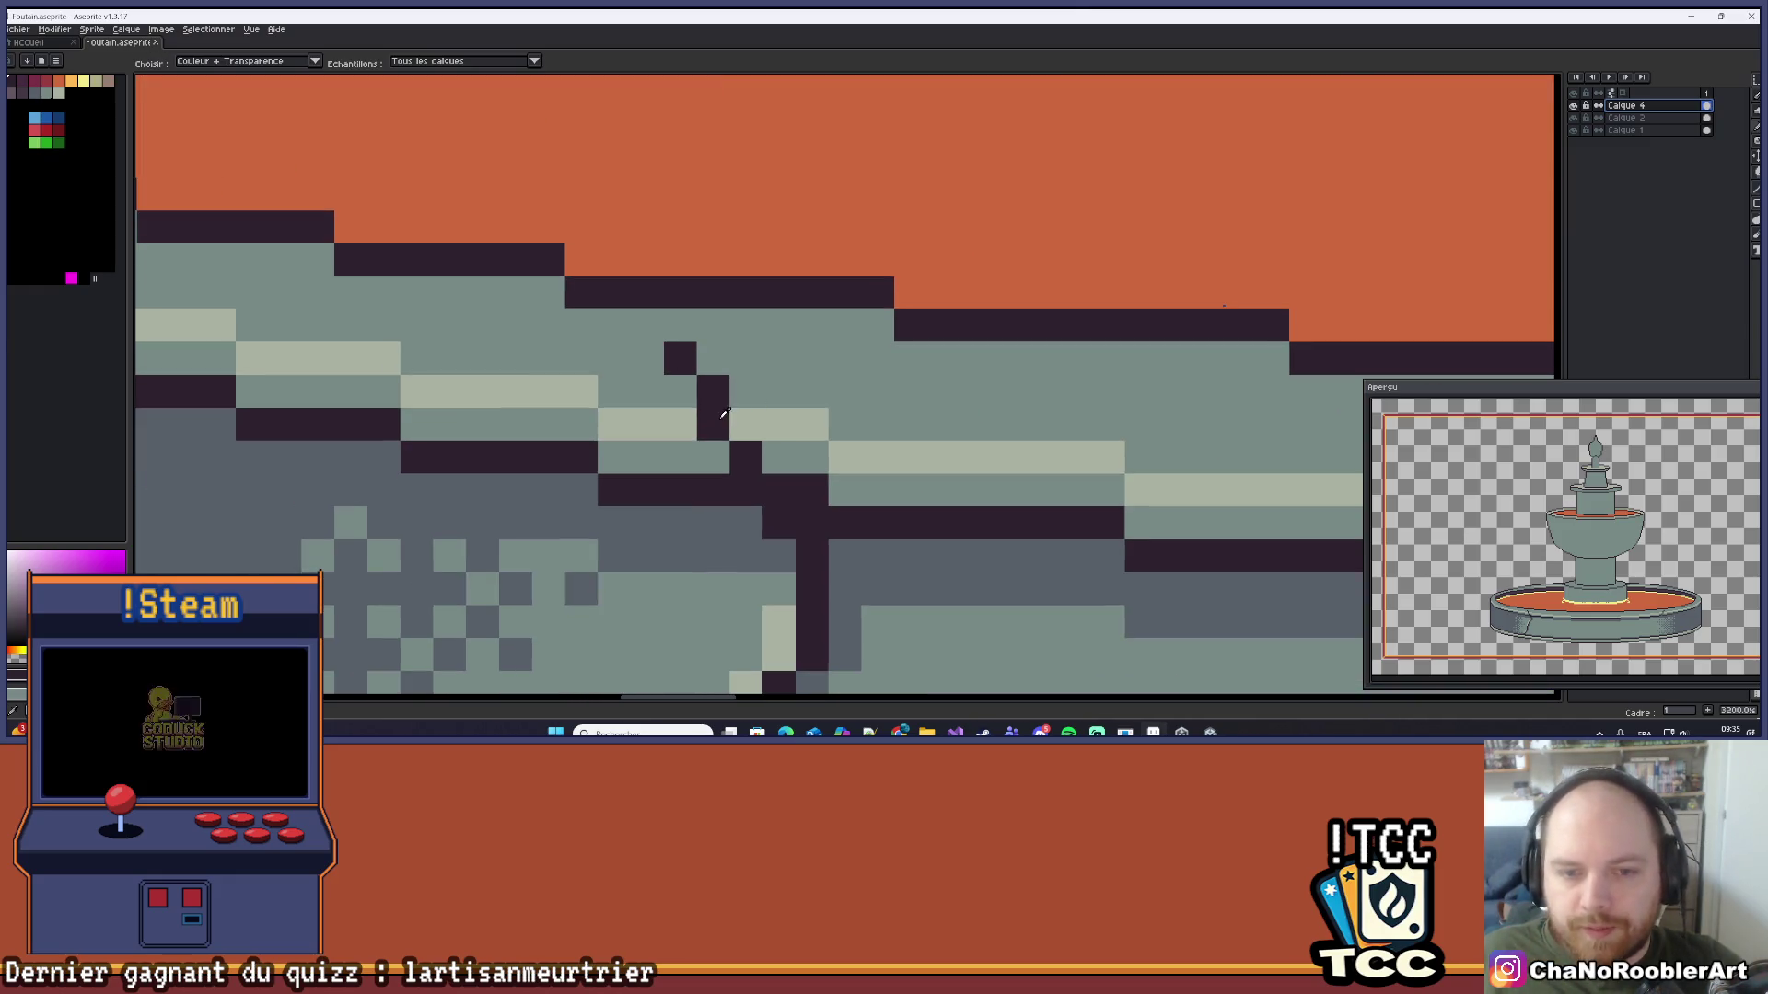
scroll(727, 410, "down", 8)
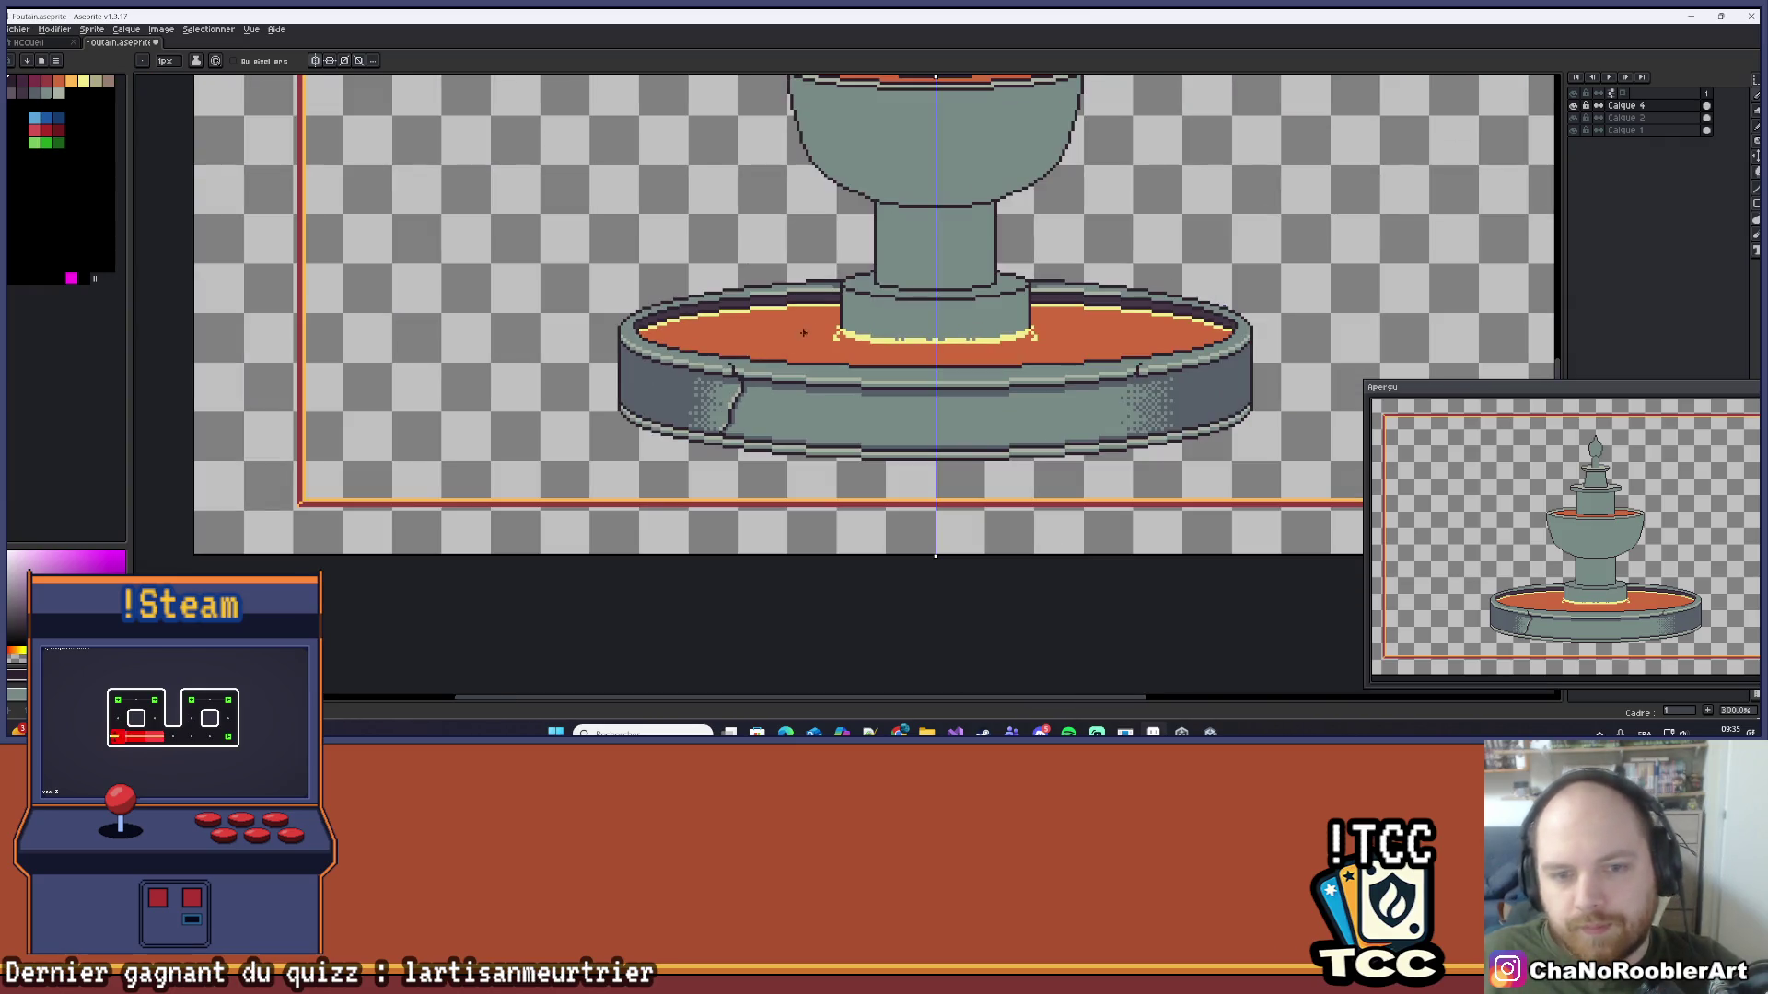
scroll(770, 325, "down", 1)
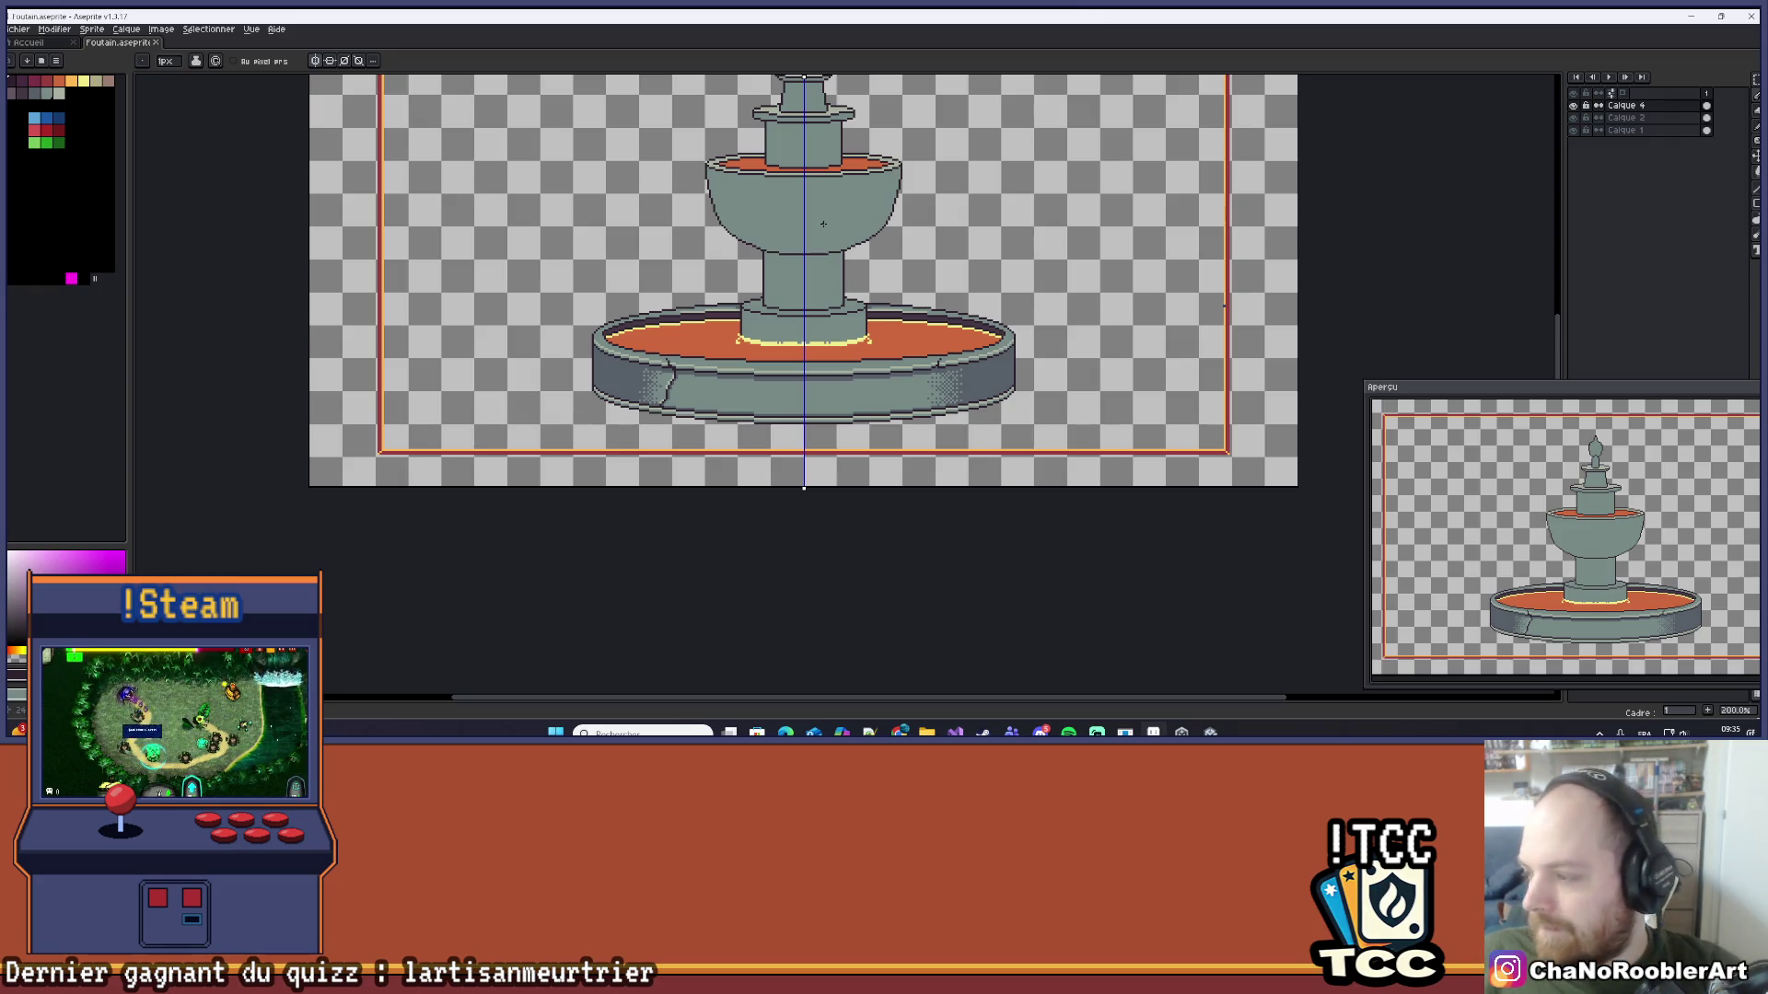
scroll(626, 327, "up", 3)
Step: Paint a light grey-green highlight row along the lower basin's back rim
scroll(727, 320, "up", 1)
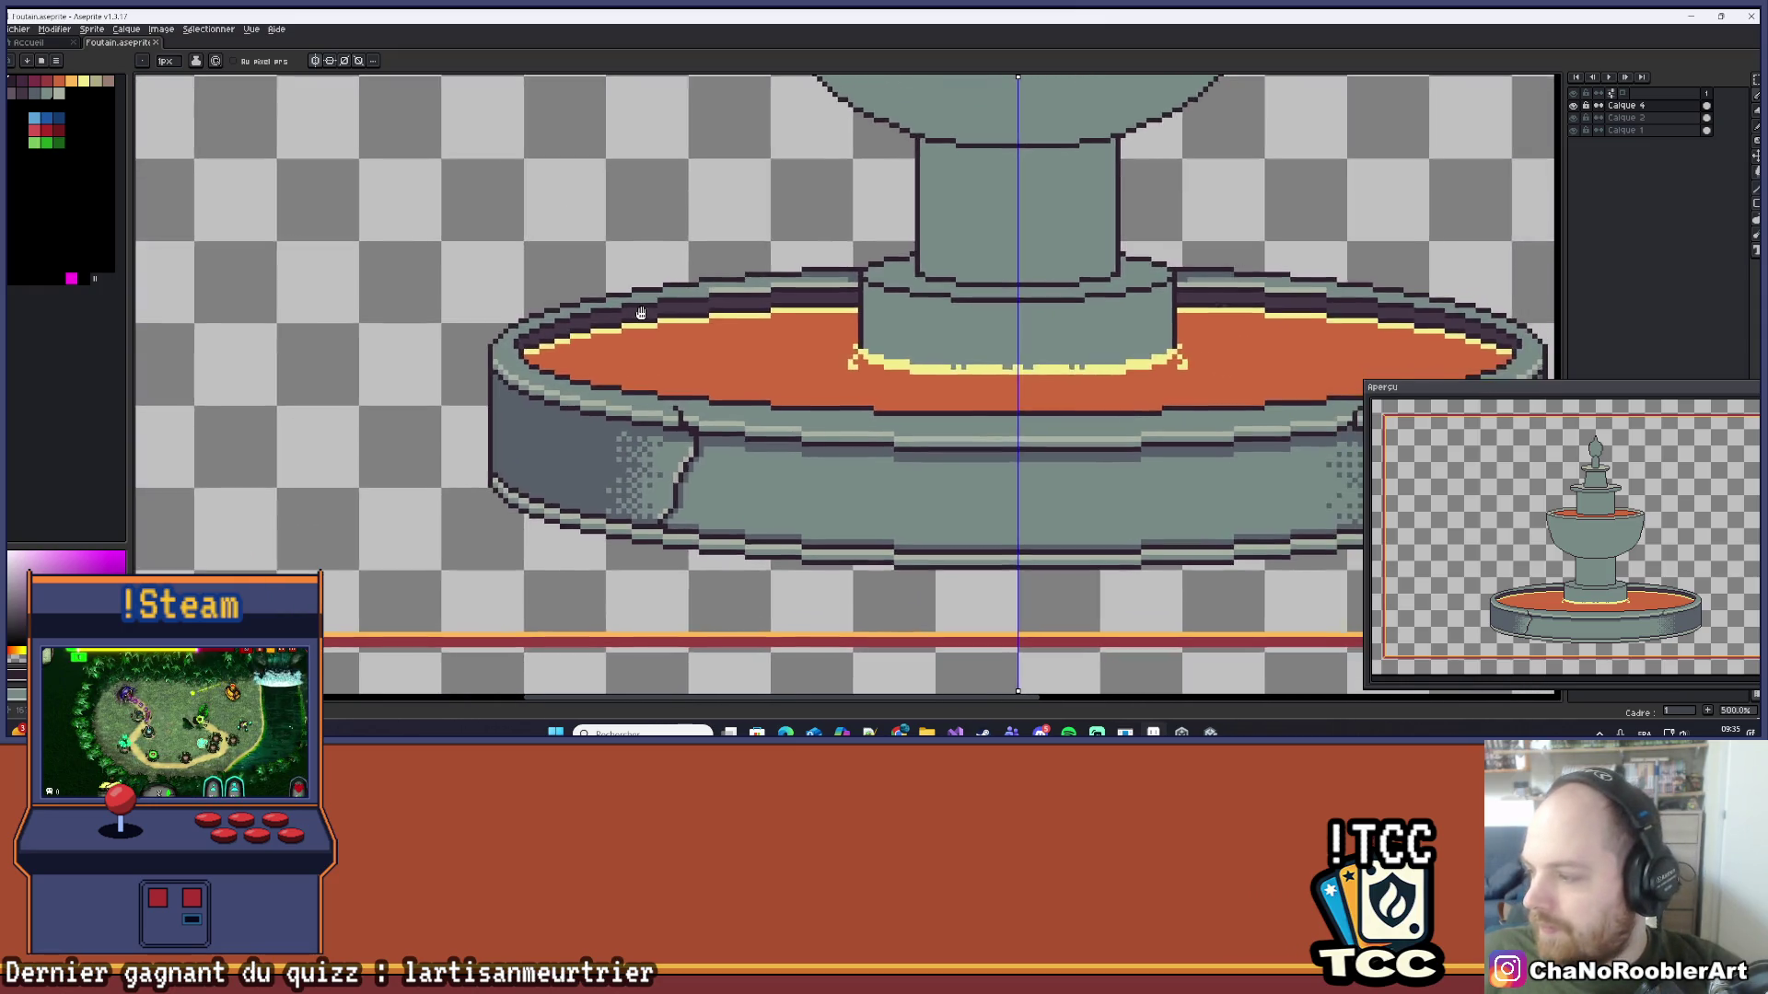
scroll(754, 342, "up", 6)
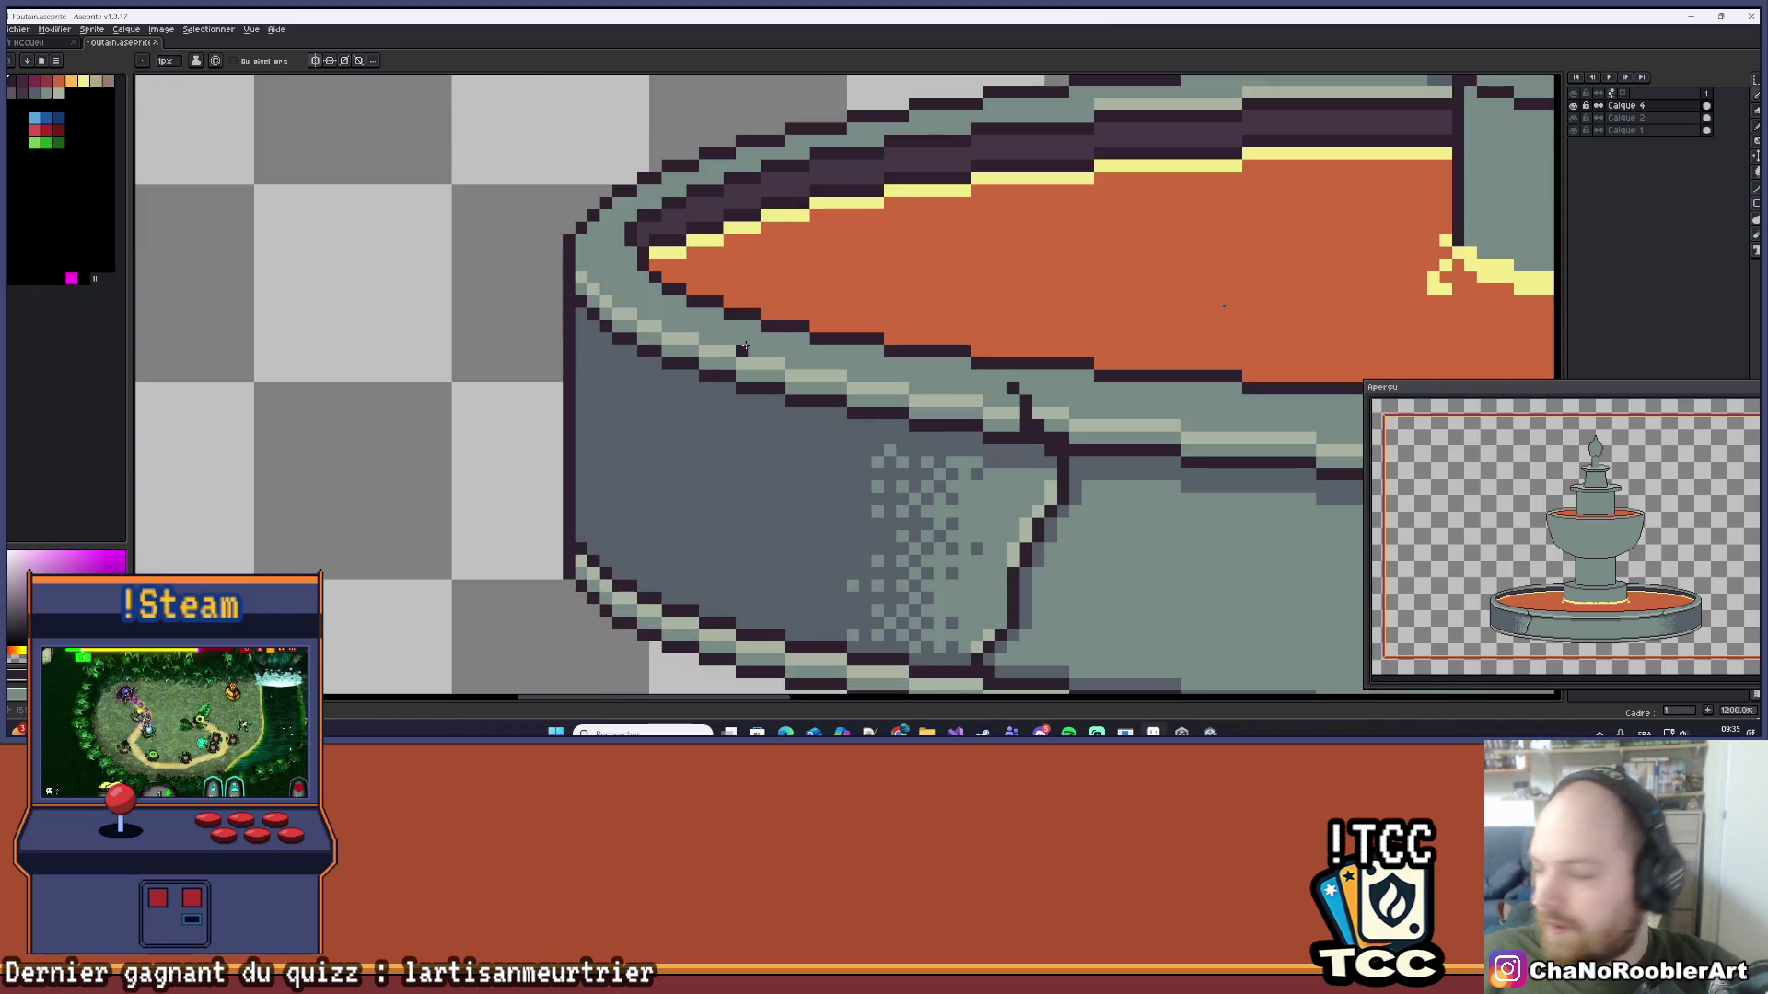
scroll(691, 295, "down", 3)
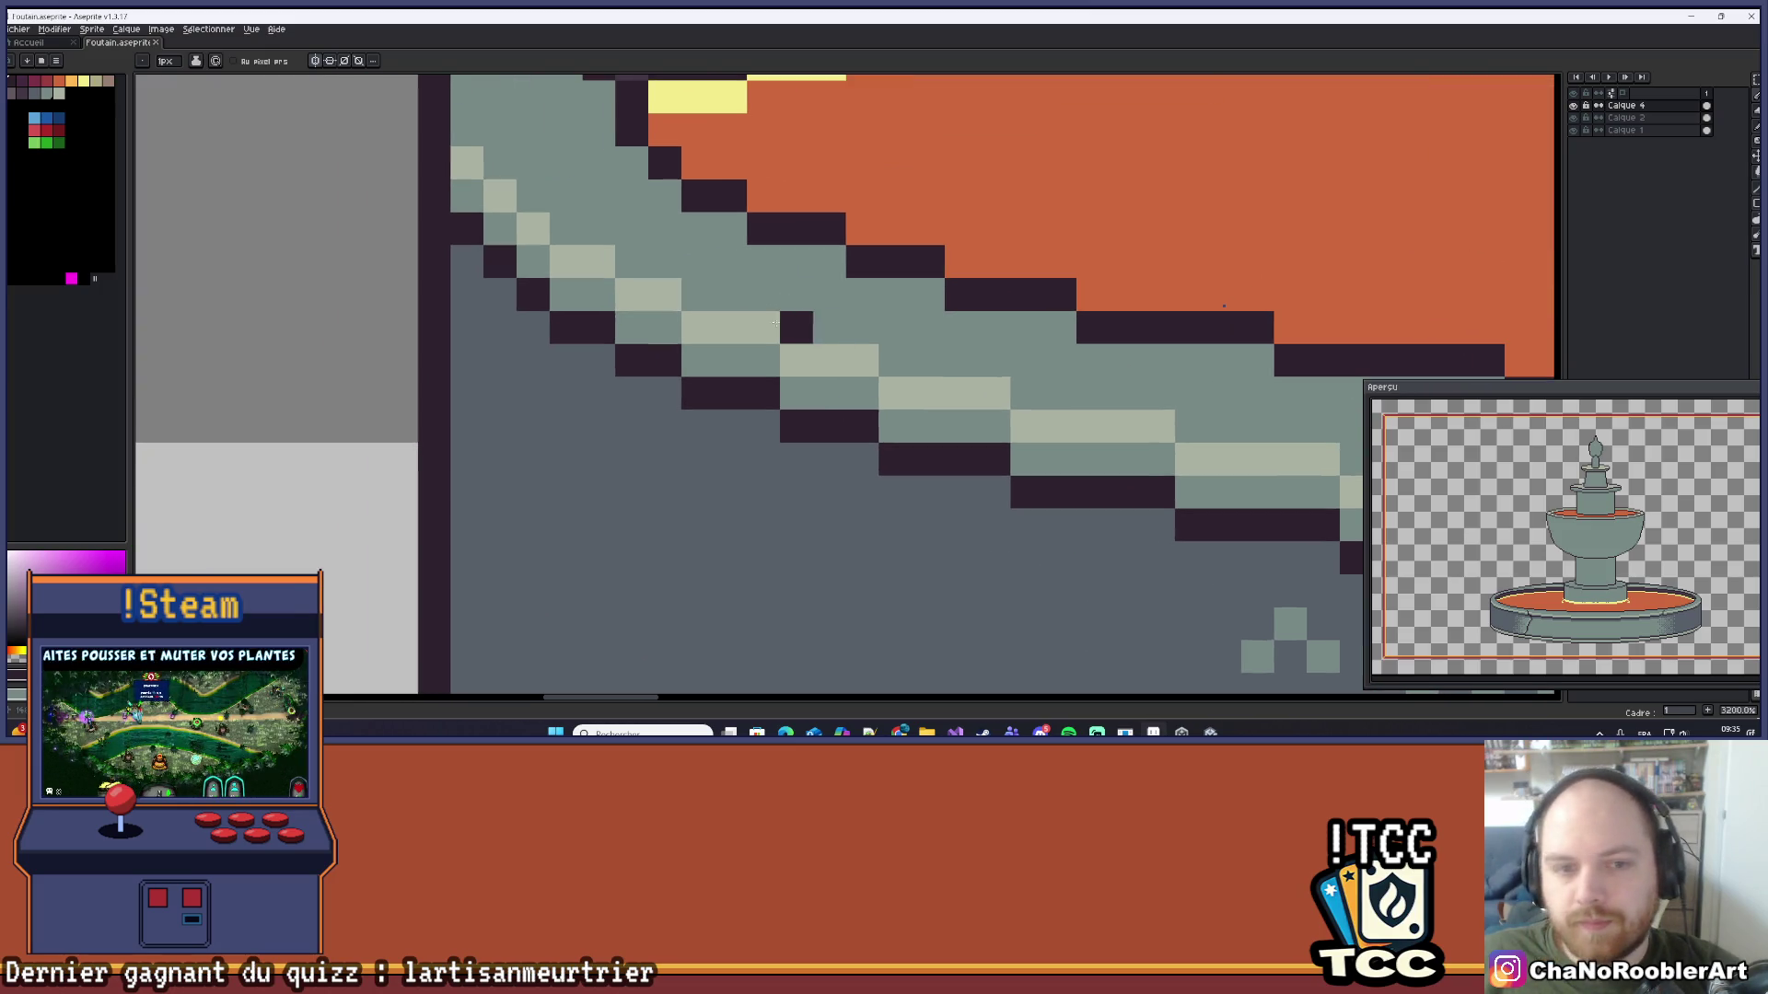
scroll(644, 309, "down", 3)
scroll(606, 320, "down", 2)
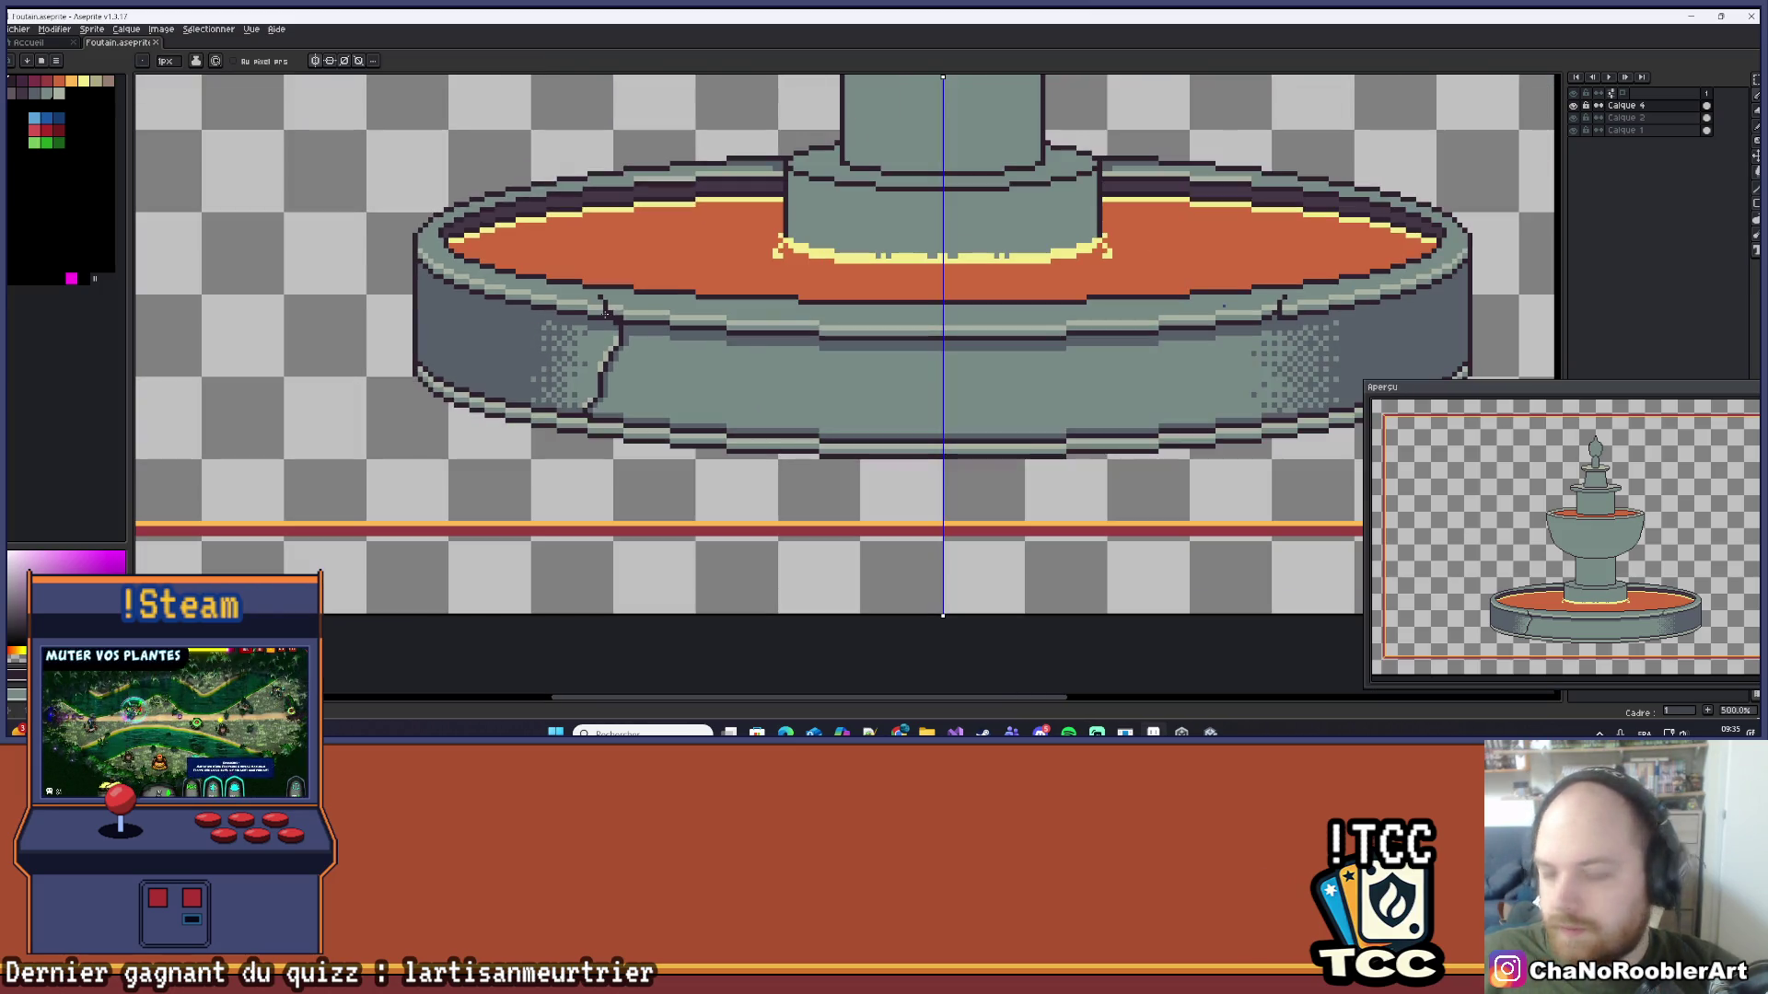
scroll(580, 350, "up", 7)
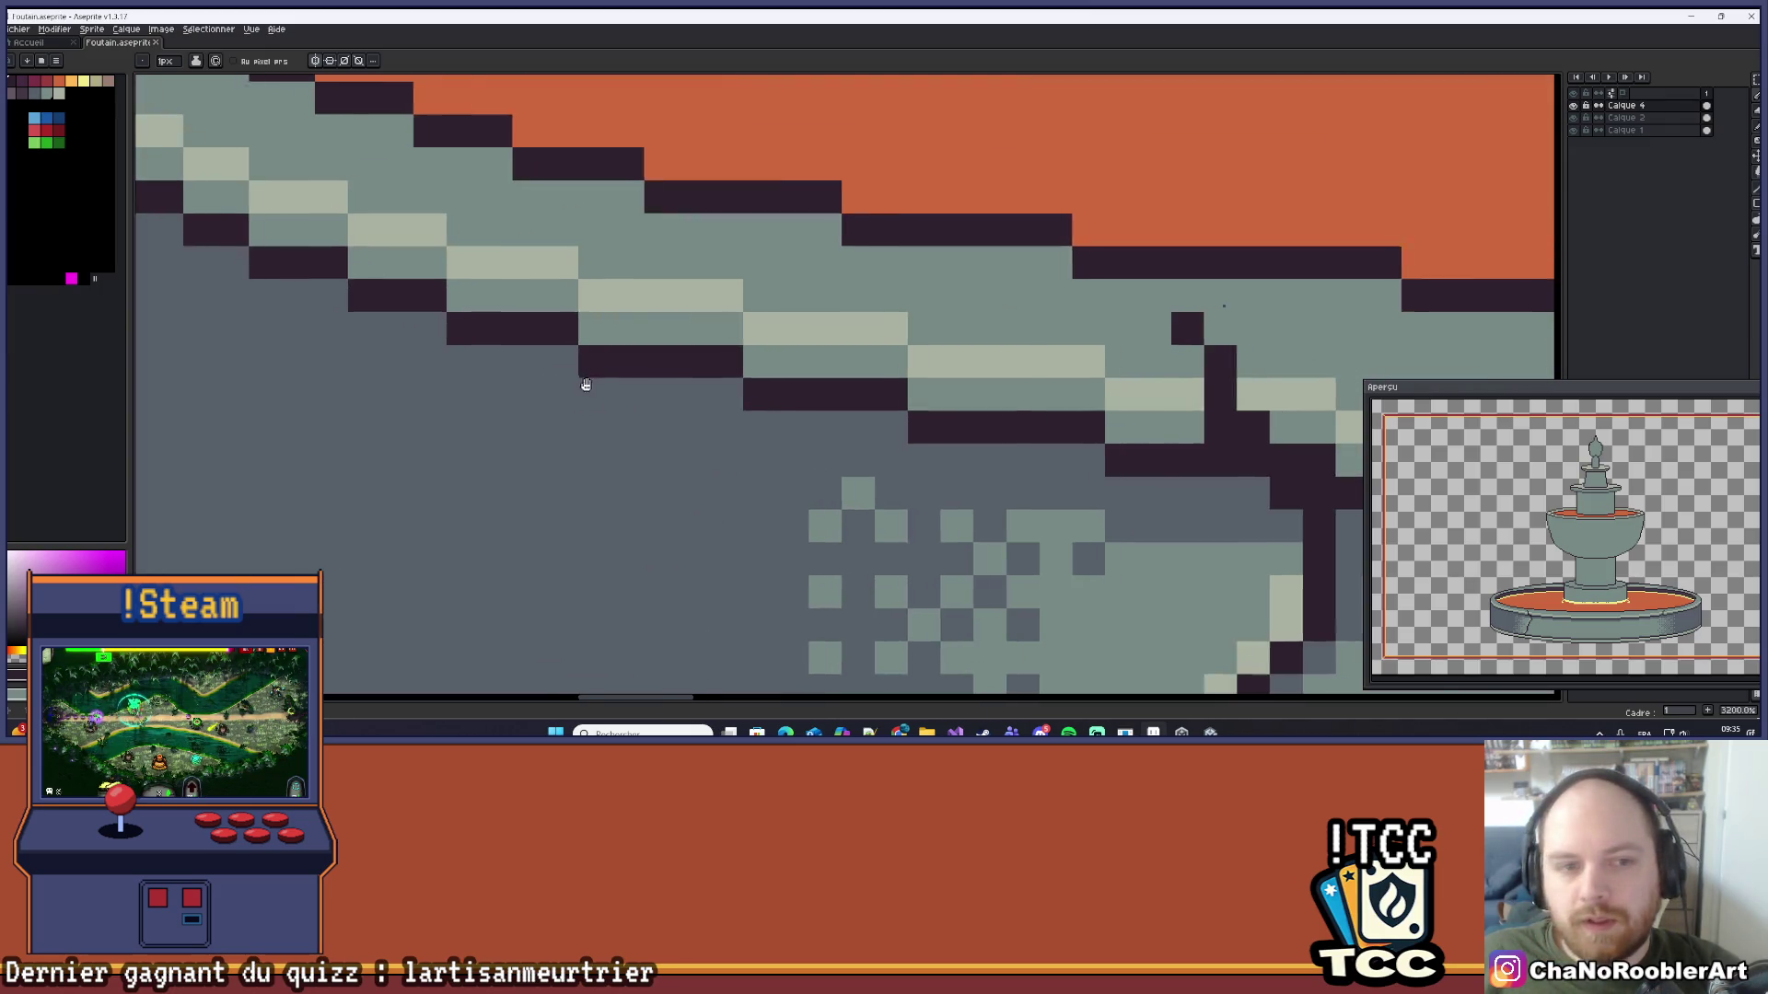
left_click_drag(586, 385, 1117, 434)
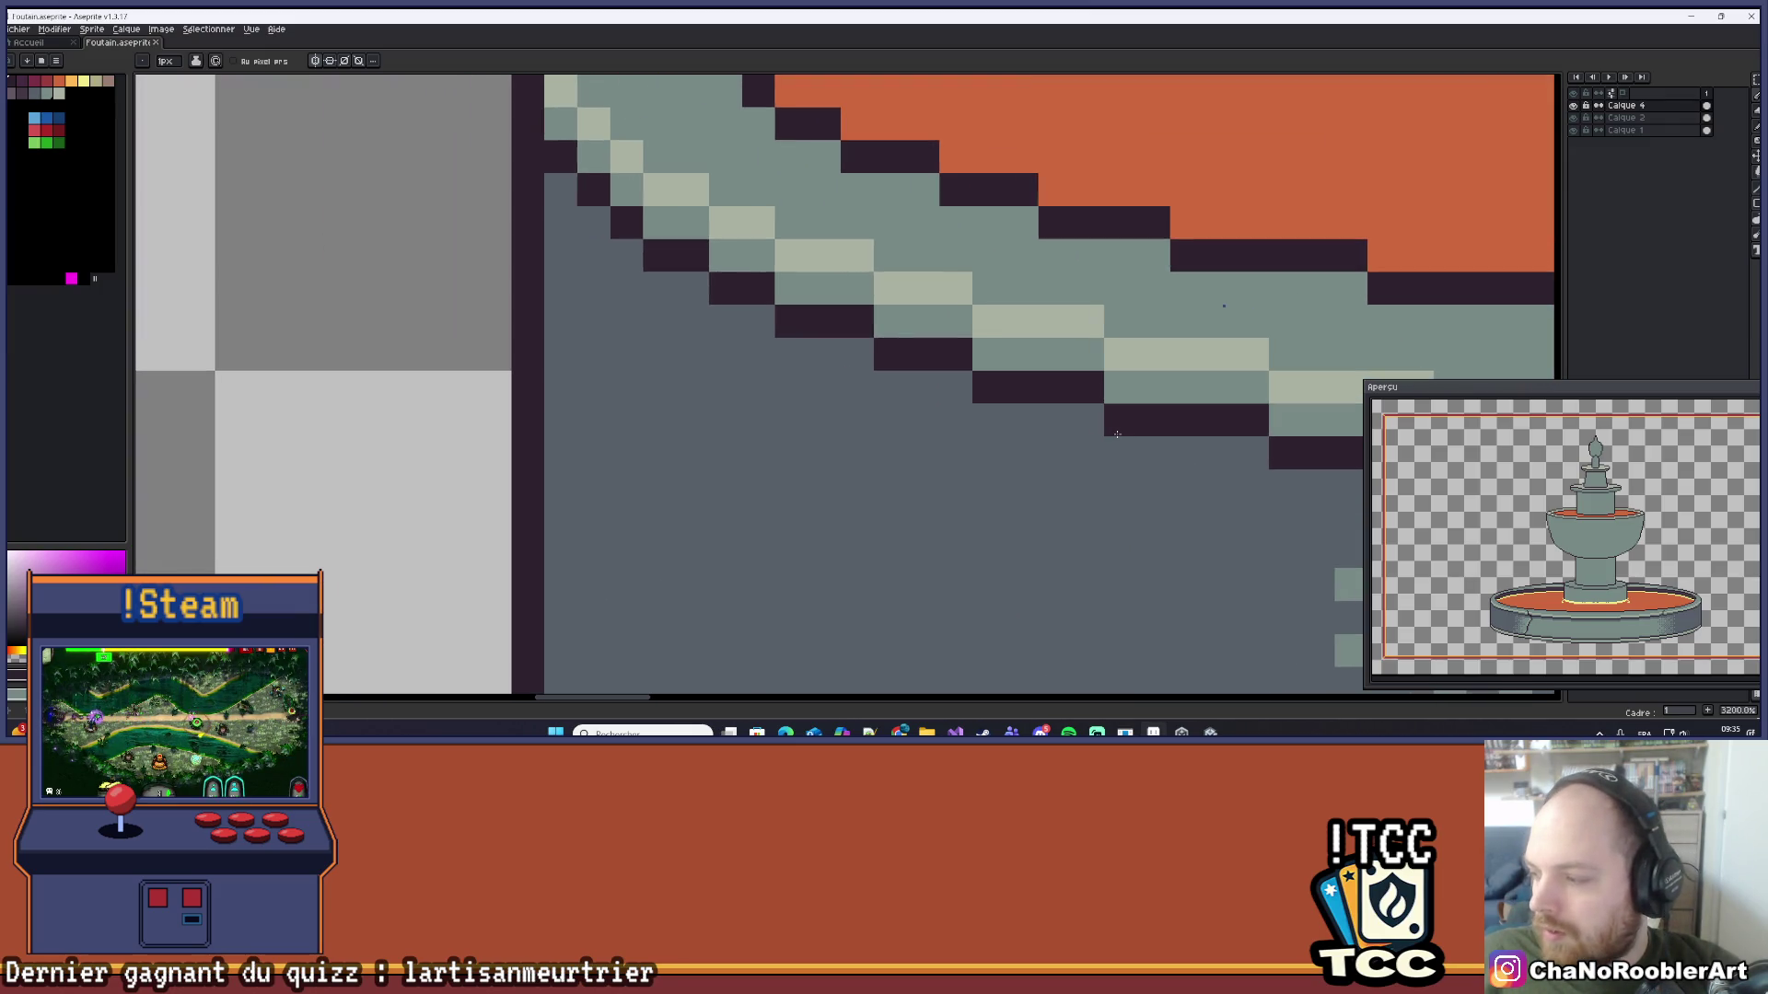
scroll(1059, 387, "down", 5)
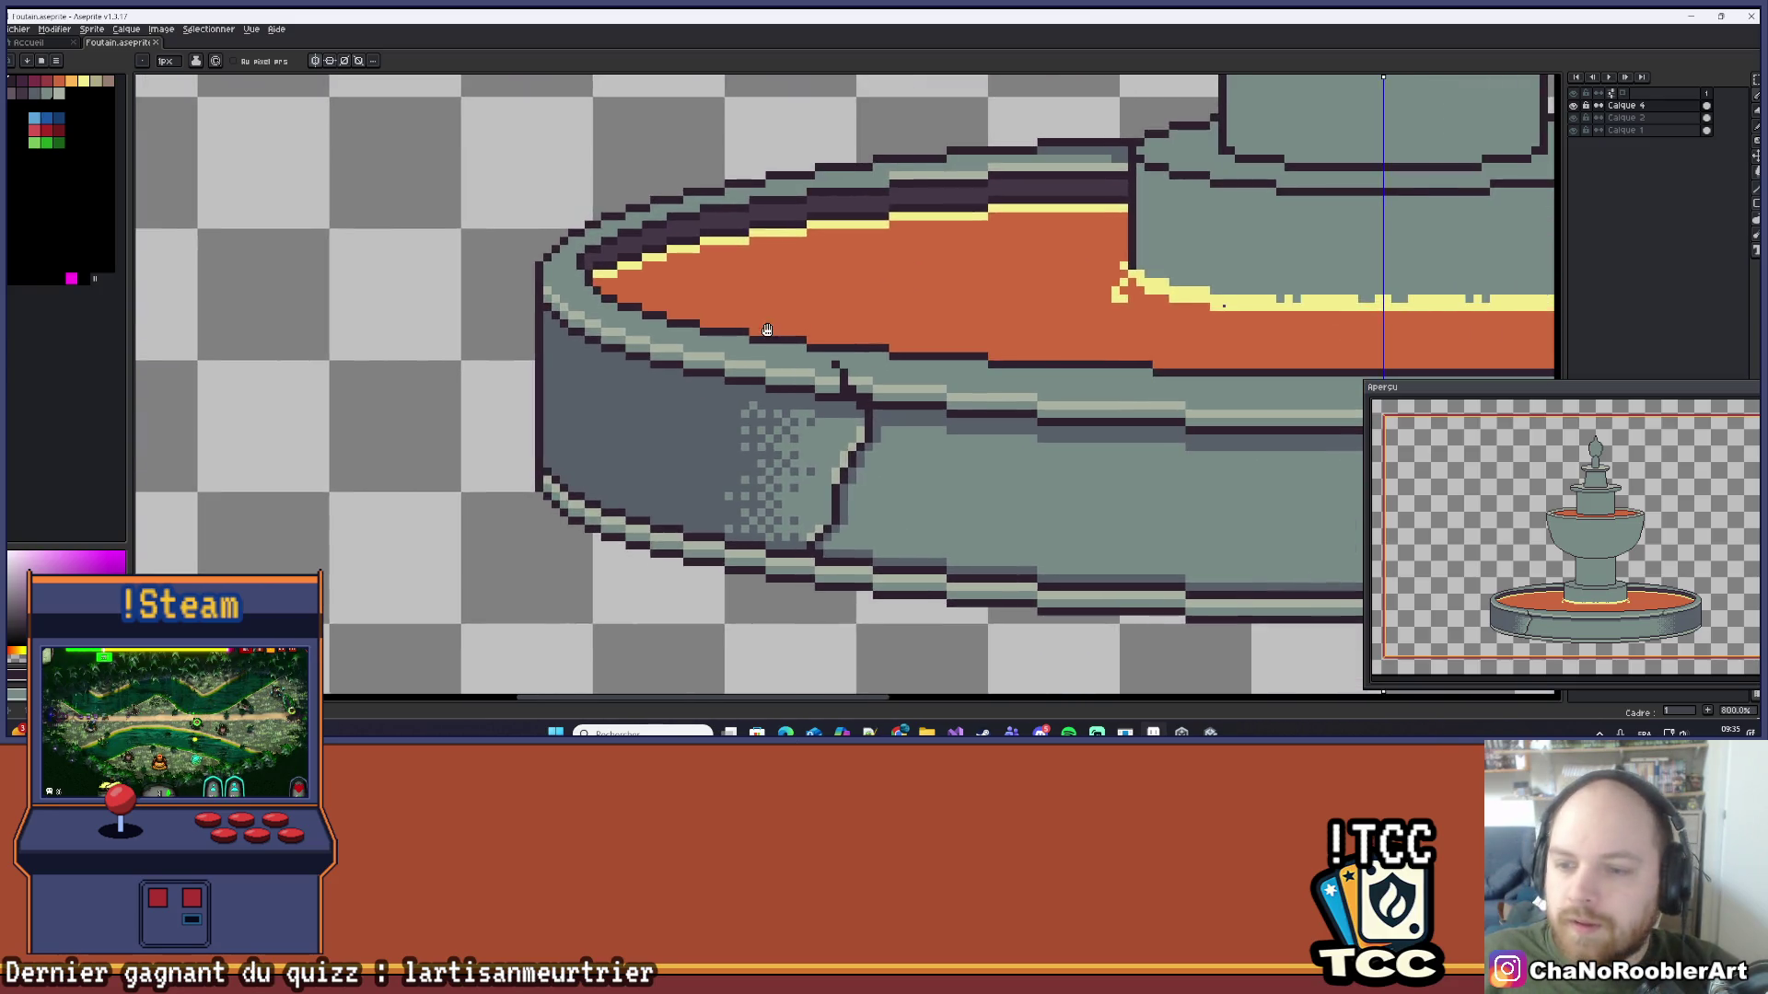
scroll(921, 359, "right", 5)
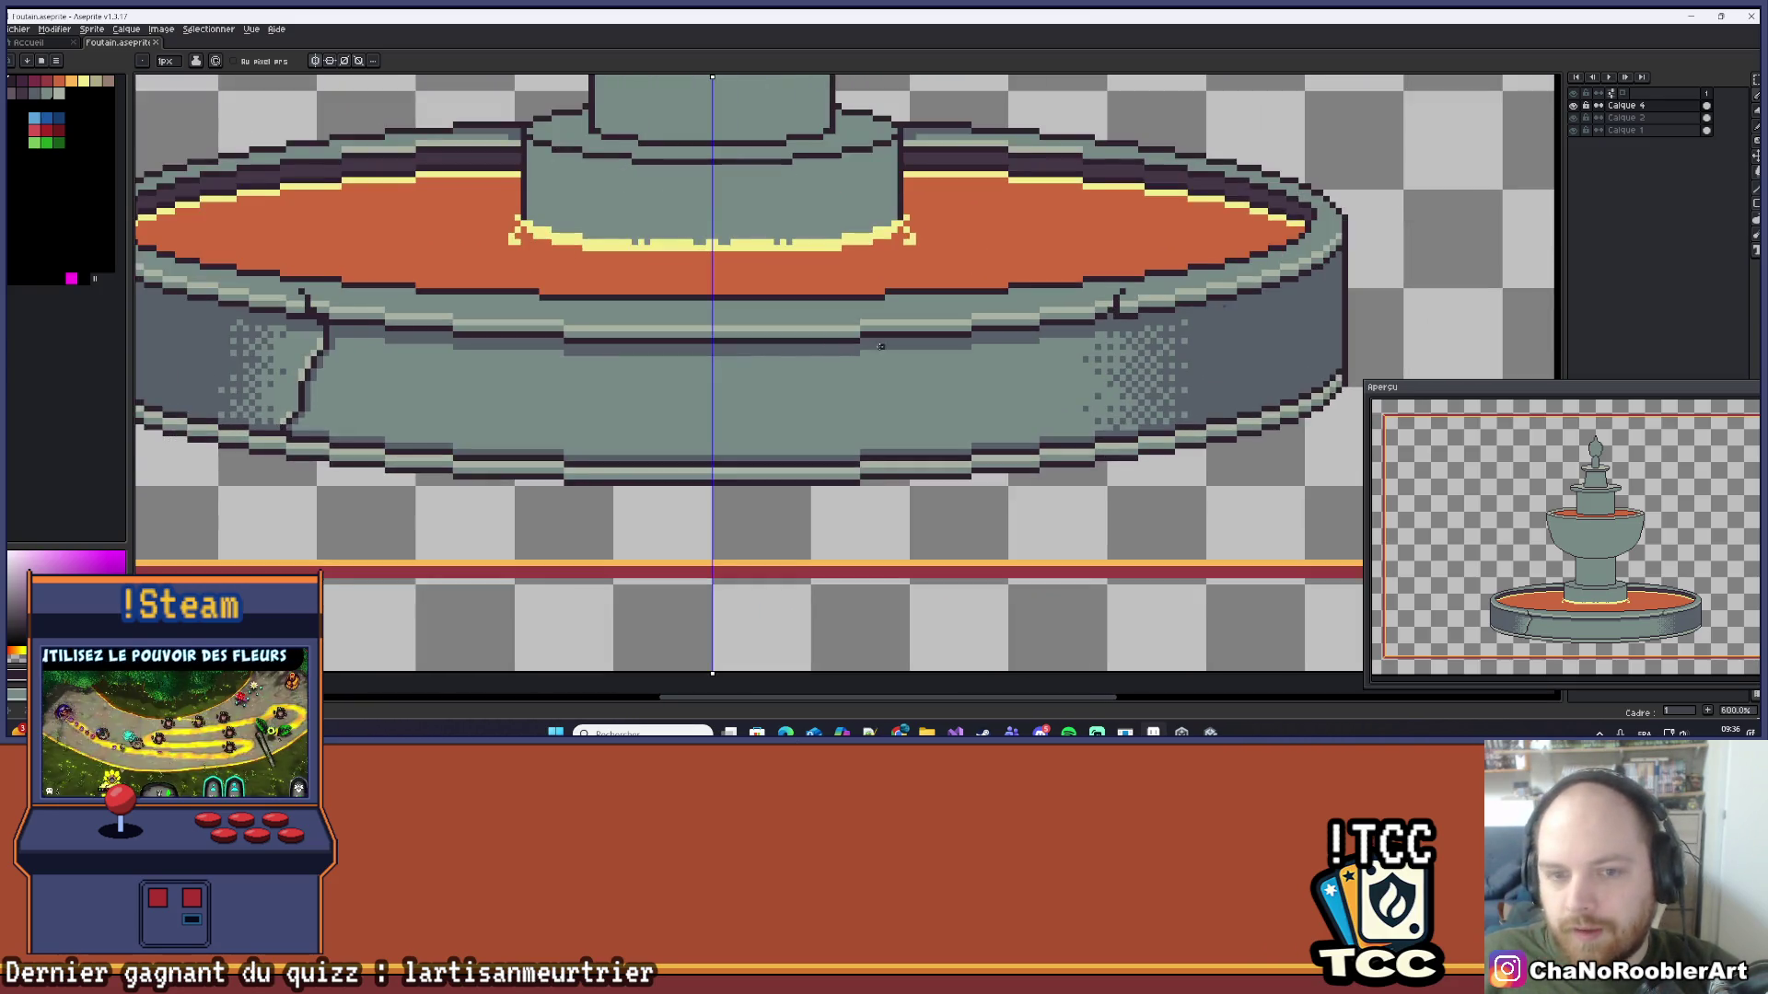
scroll(781, 381, "down", 1)
scroll(781, 380, "up", 2)
scroll(780, 380, "right", 2)
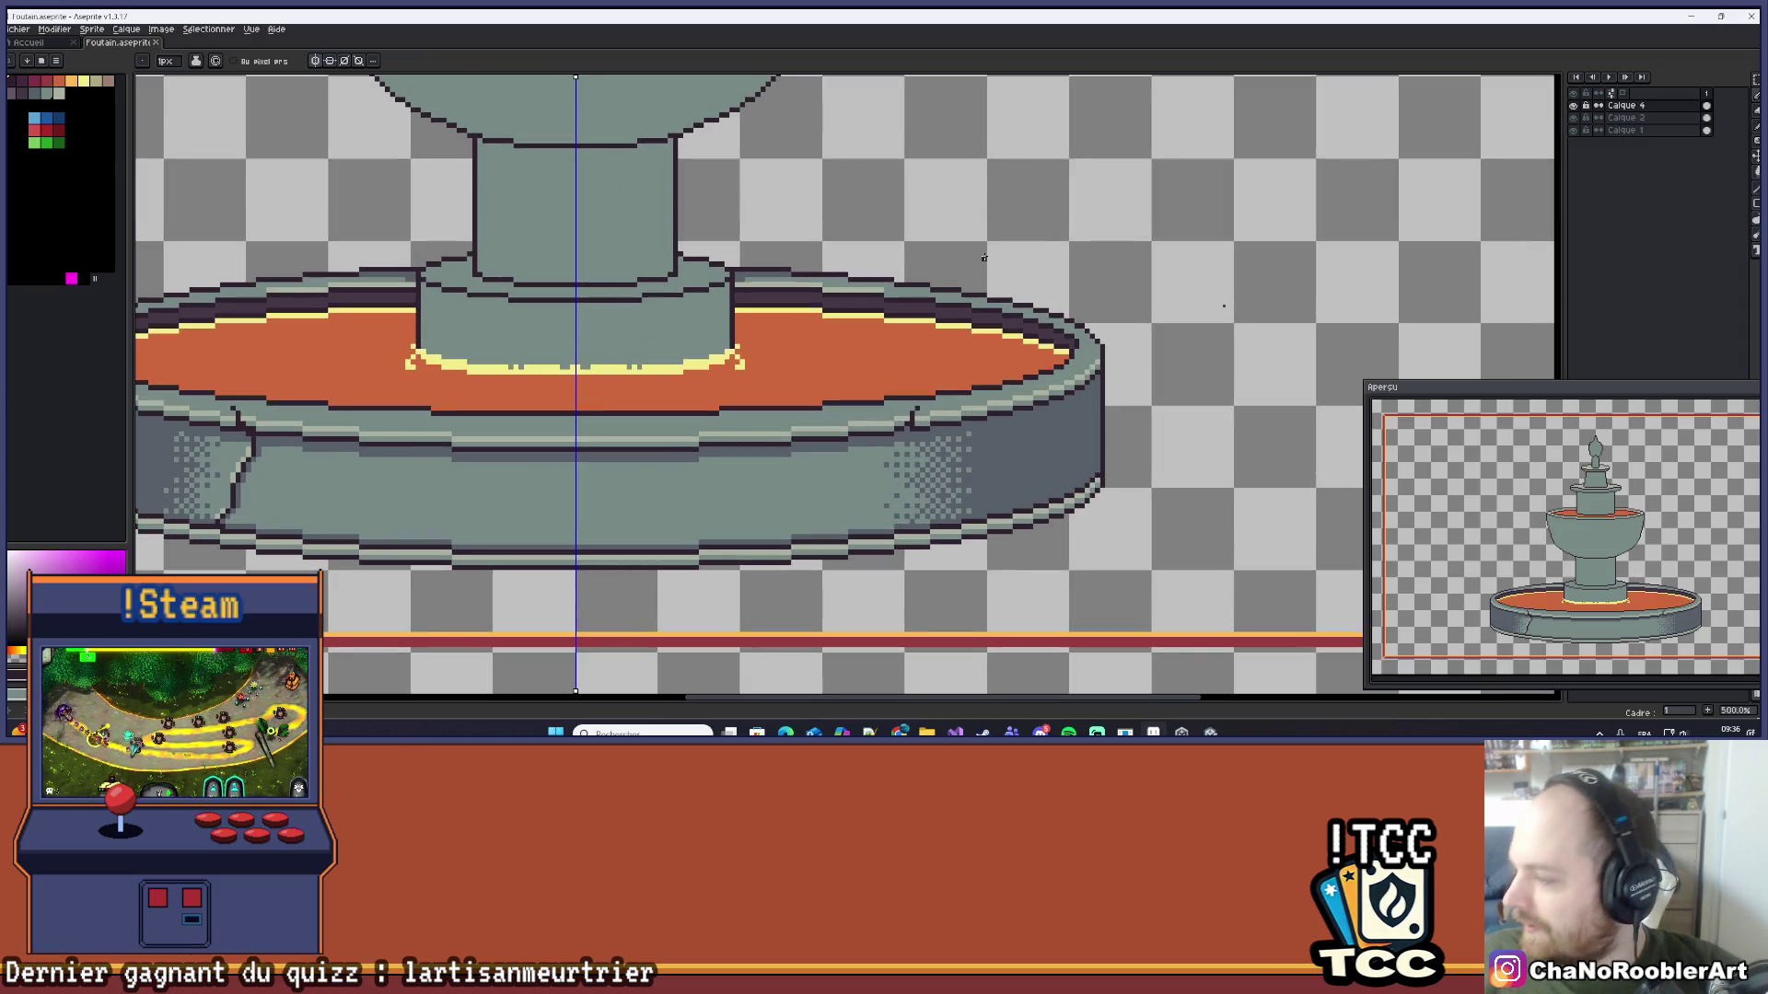
scroll(984, 258, "up", 7)
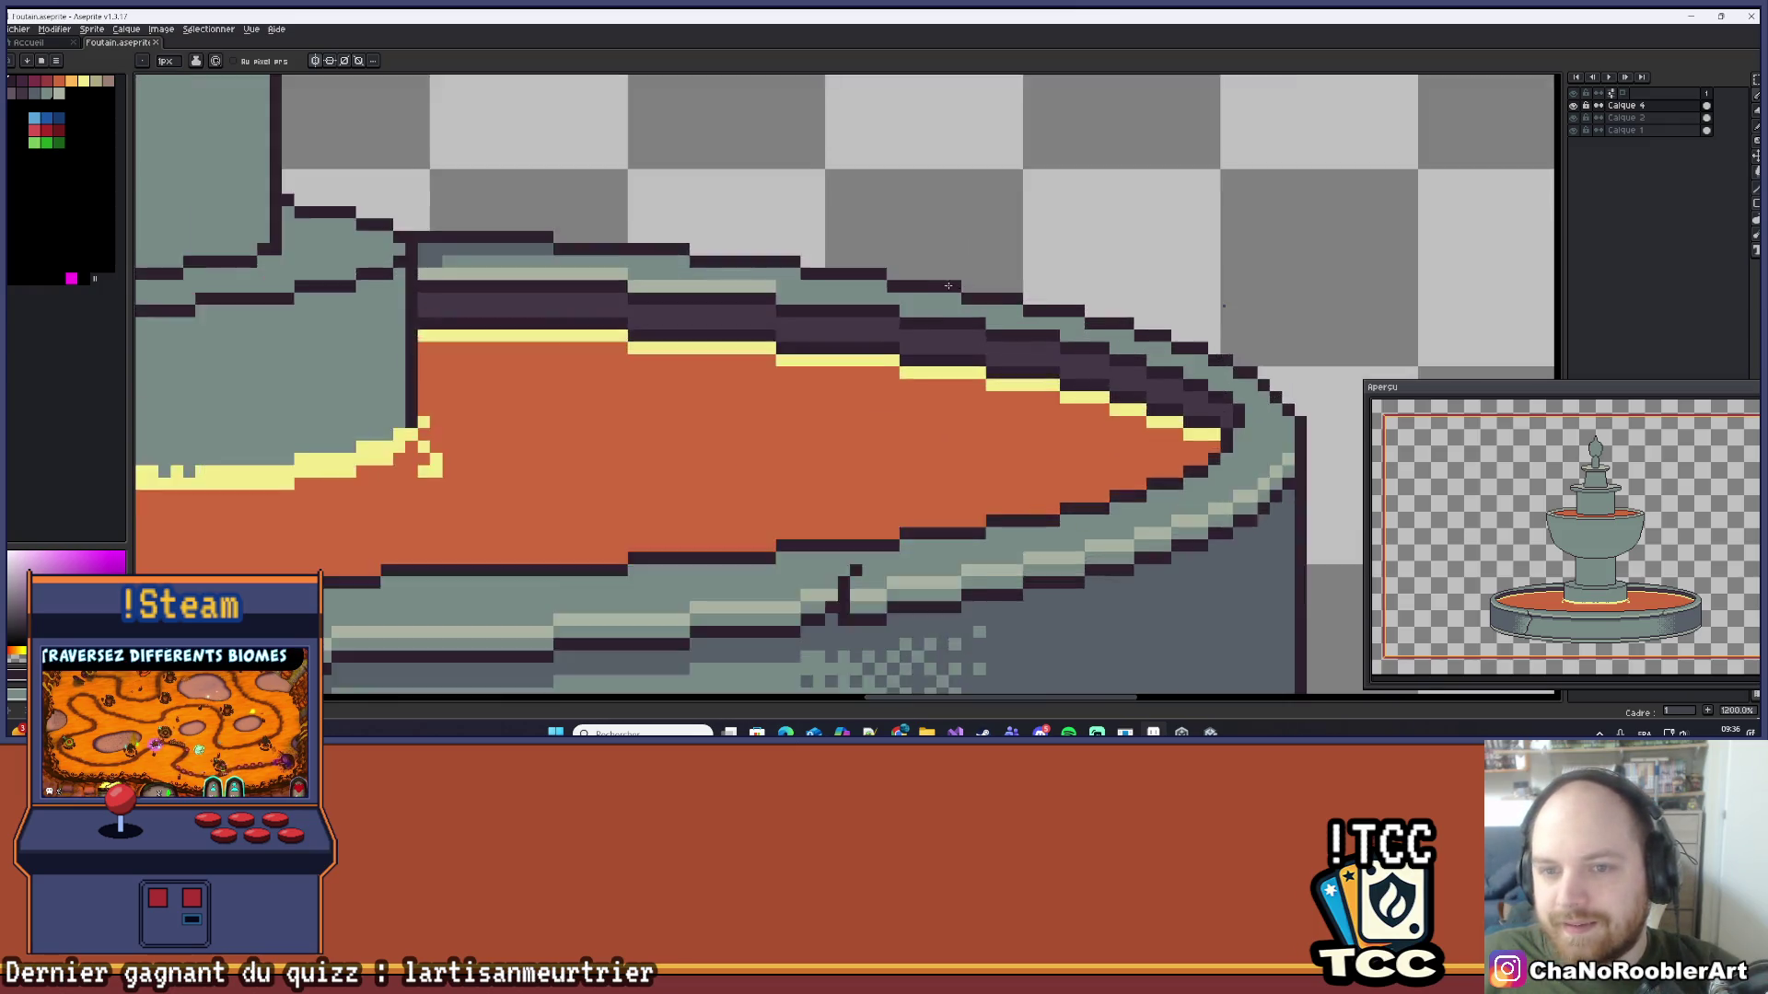
scroll(811, 268, "down", 2)
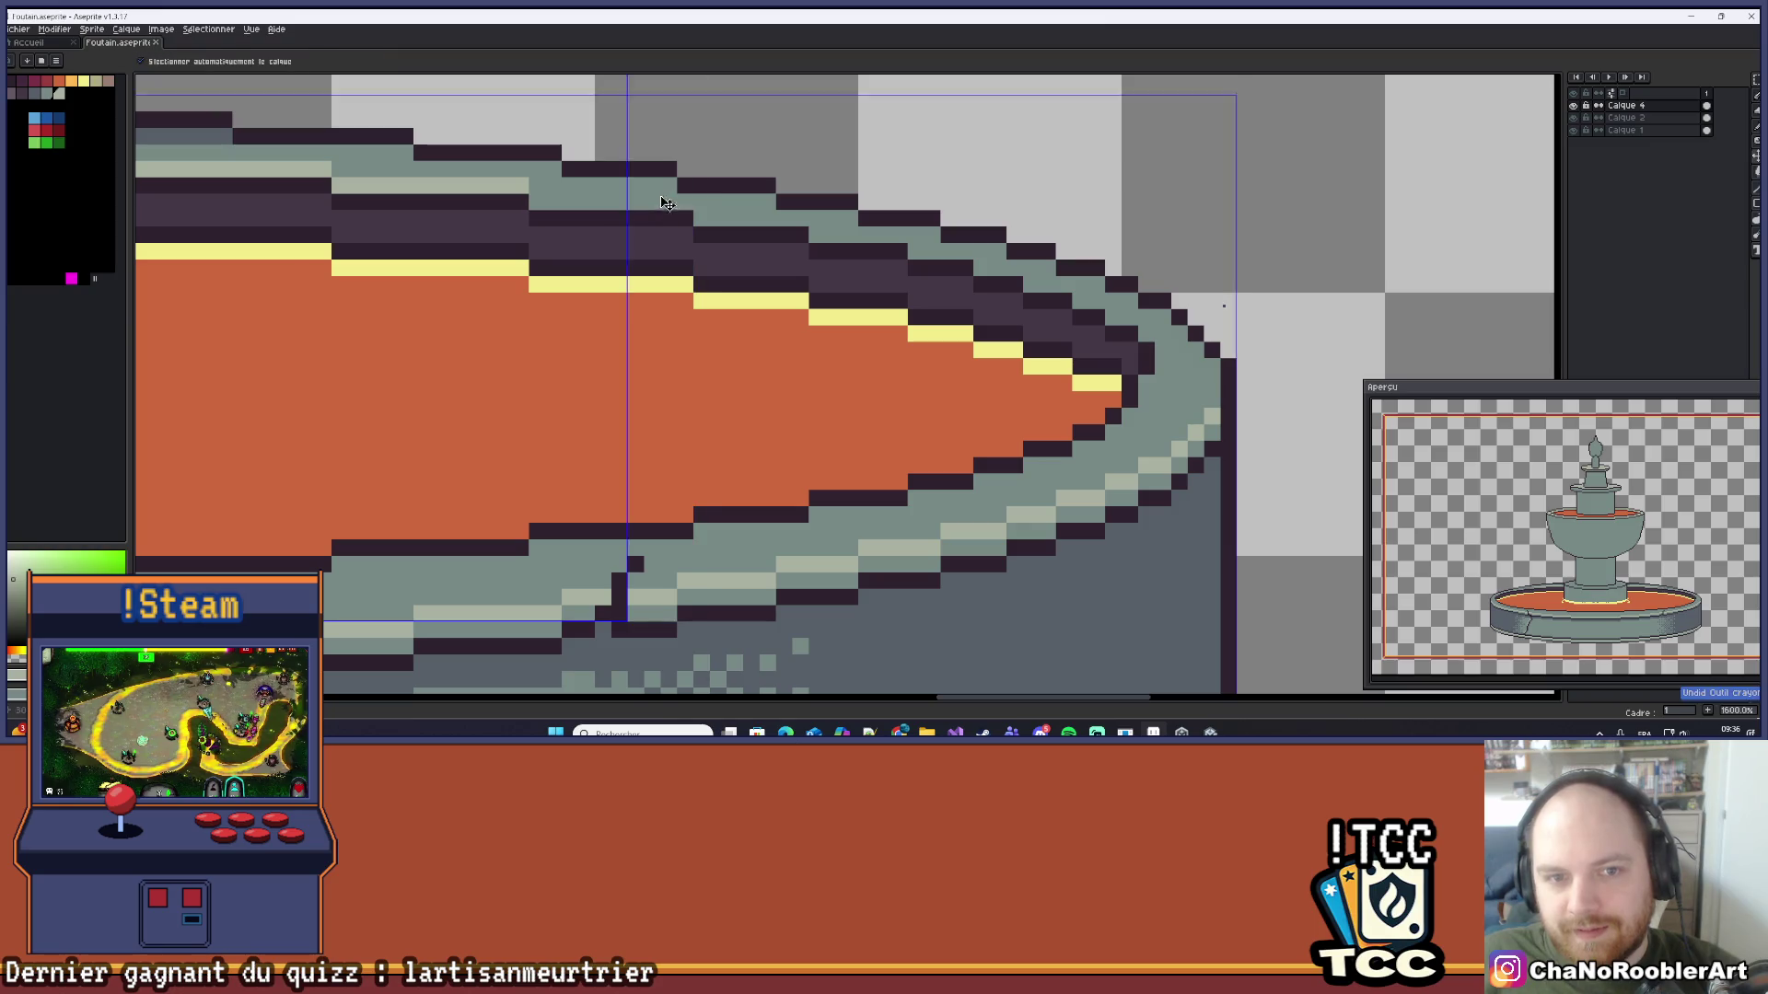
key("e")
left_click_drag(551, 206, 800, 223)
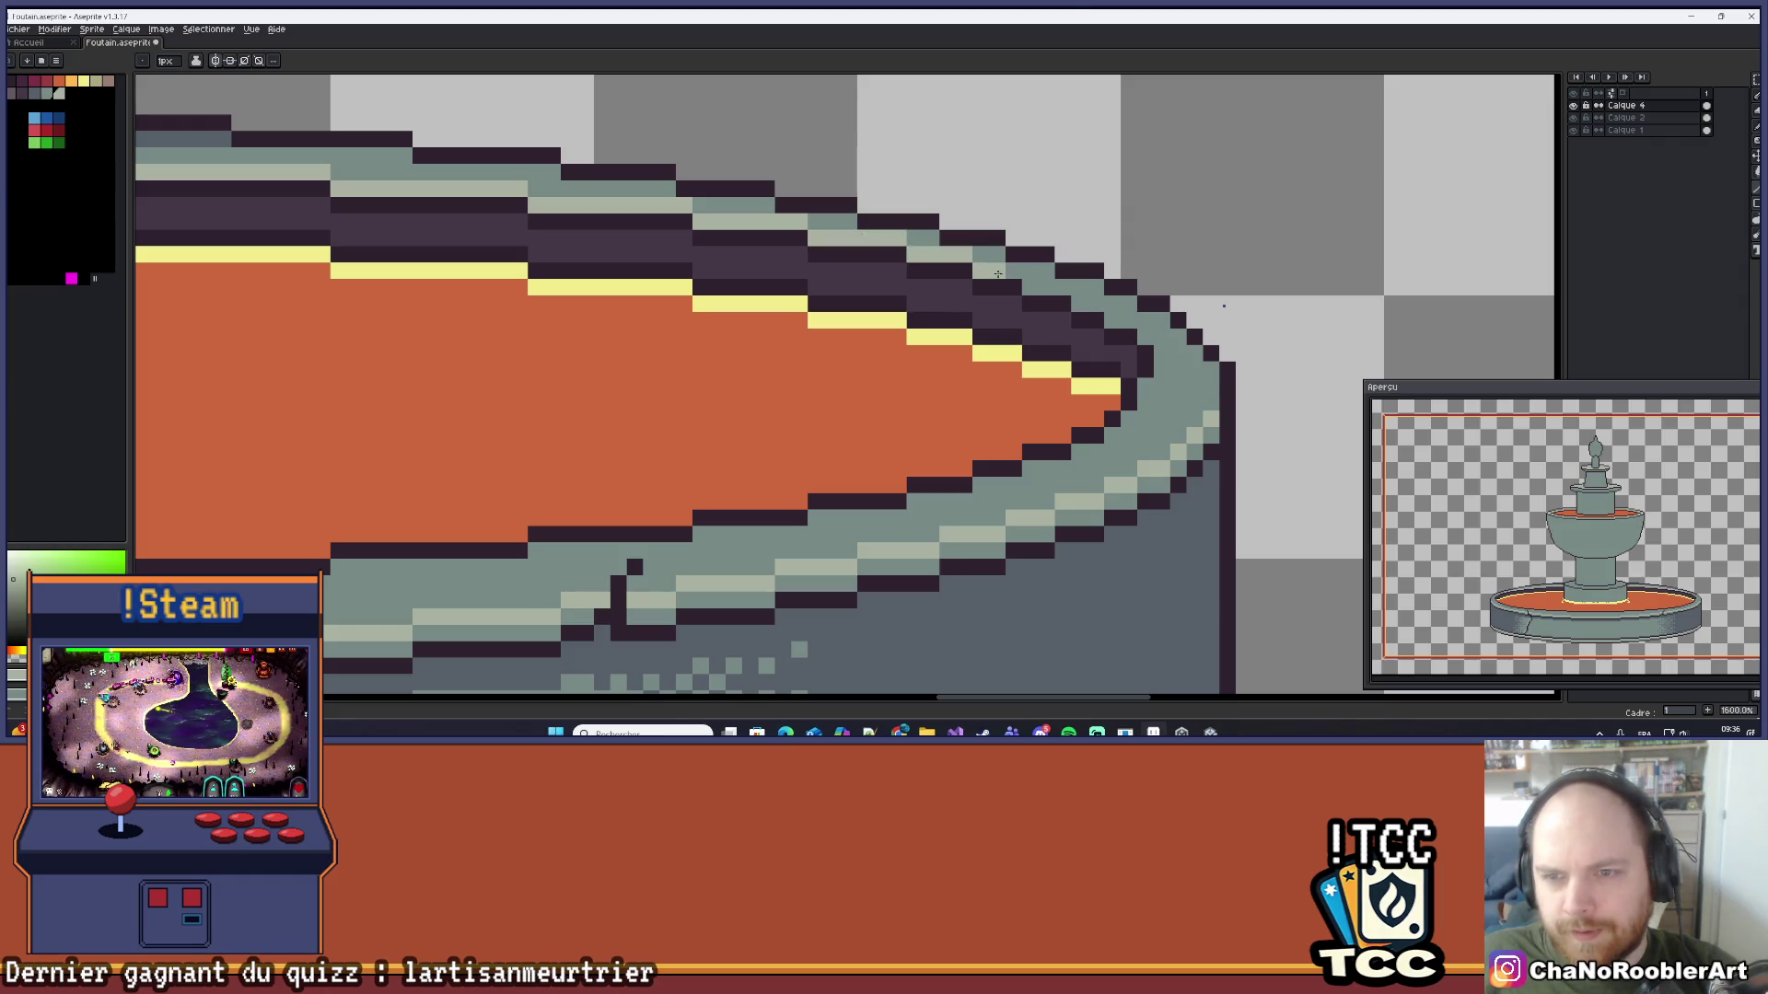
Step: Add grey-green highlight pixels toward the rim's right end, then zoom out to 200%
scroll(1086, 301, "up", 3)
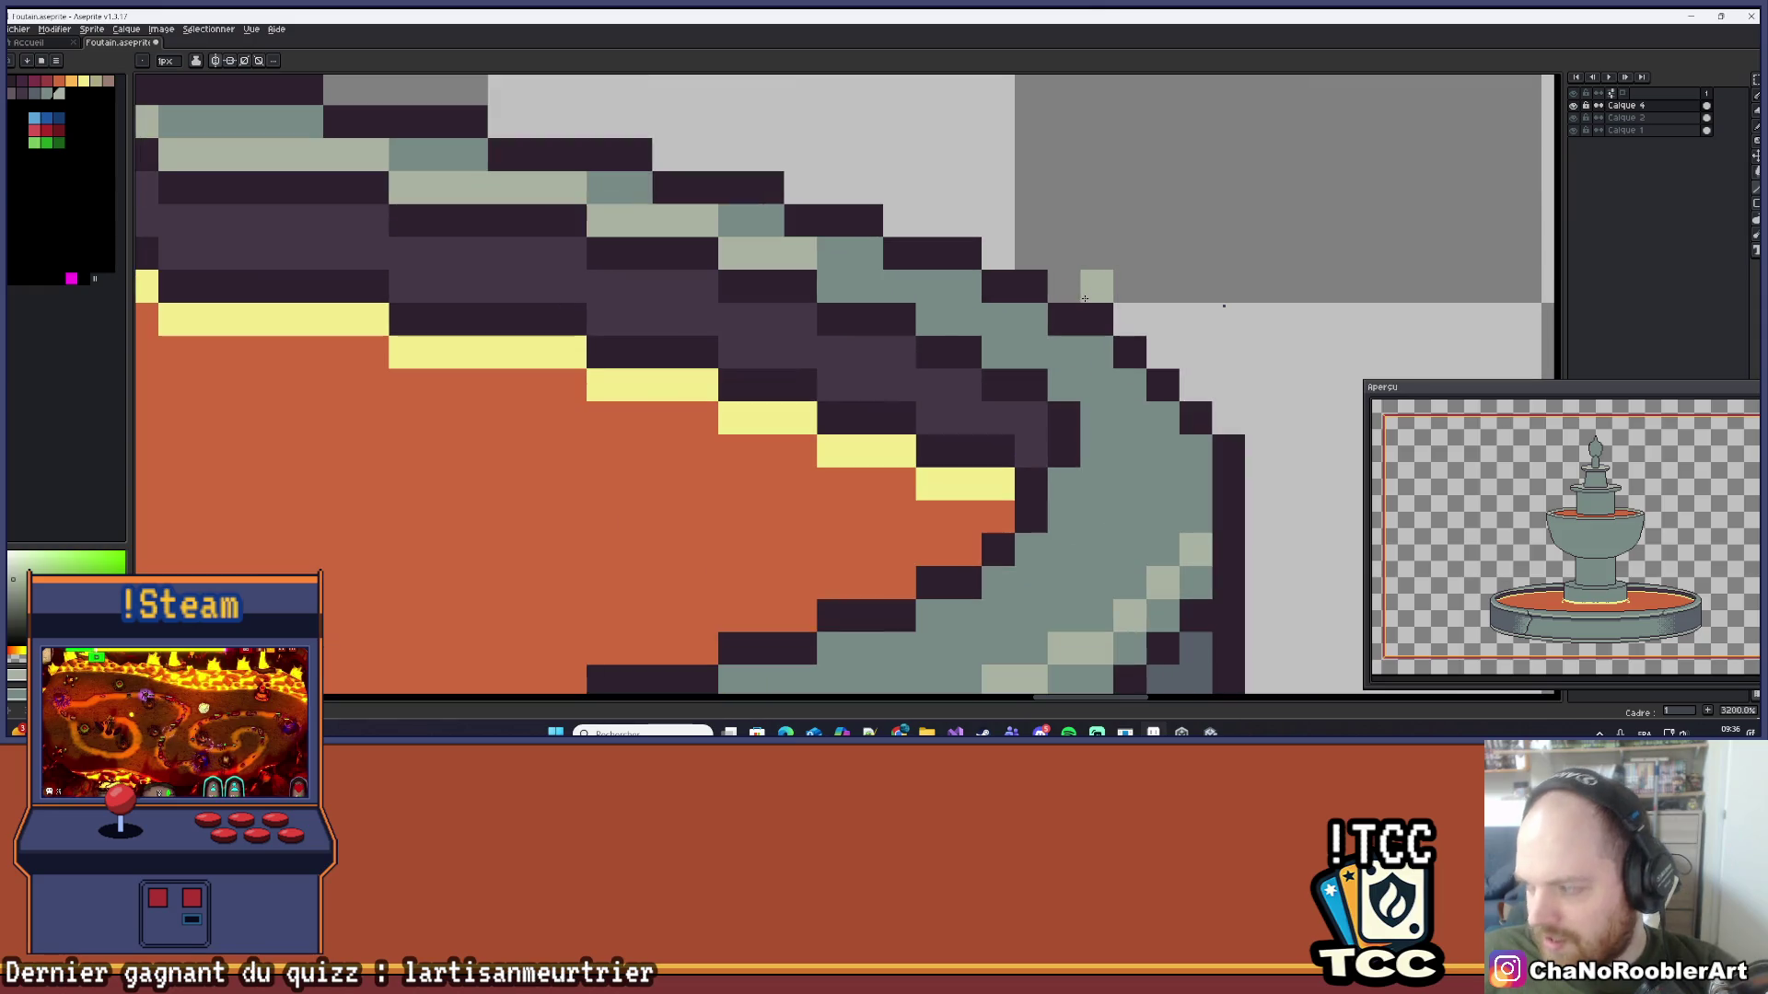
left_click(861, 298)
left_click_drag(860, 297, 789, 283)
left_click(951, 317)
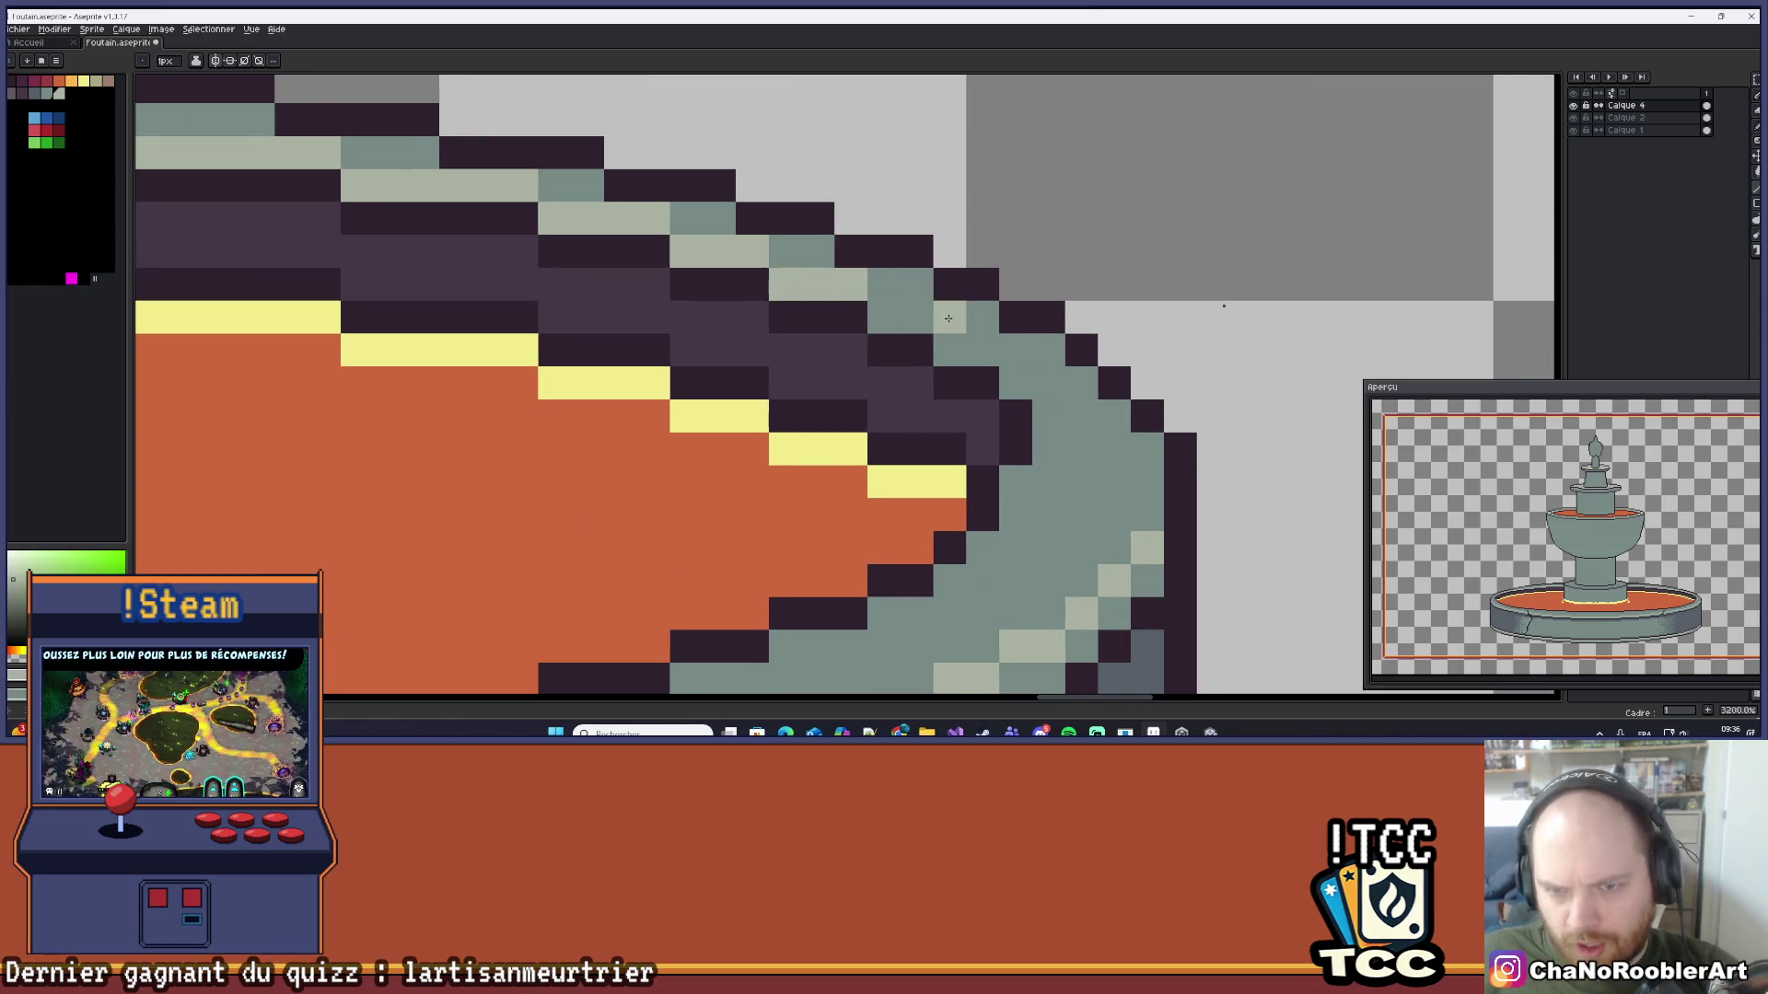
left_click_drag(950, 318, 884, 317)
left_click(954, 349)
left_click_drag(982, 350, 1016, 383)
left_click(1016, 316)
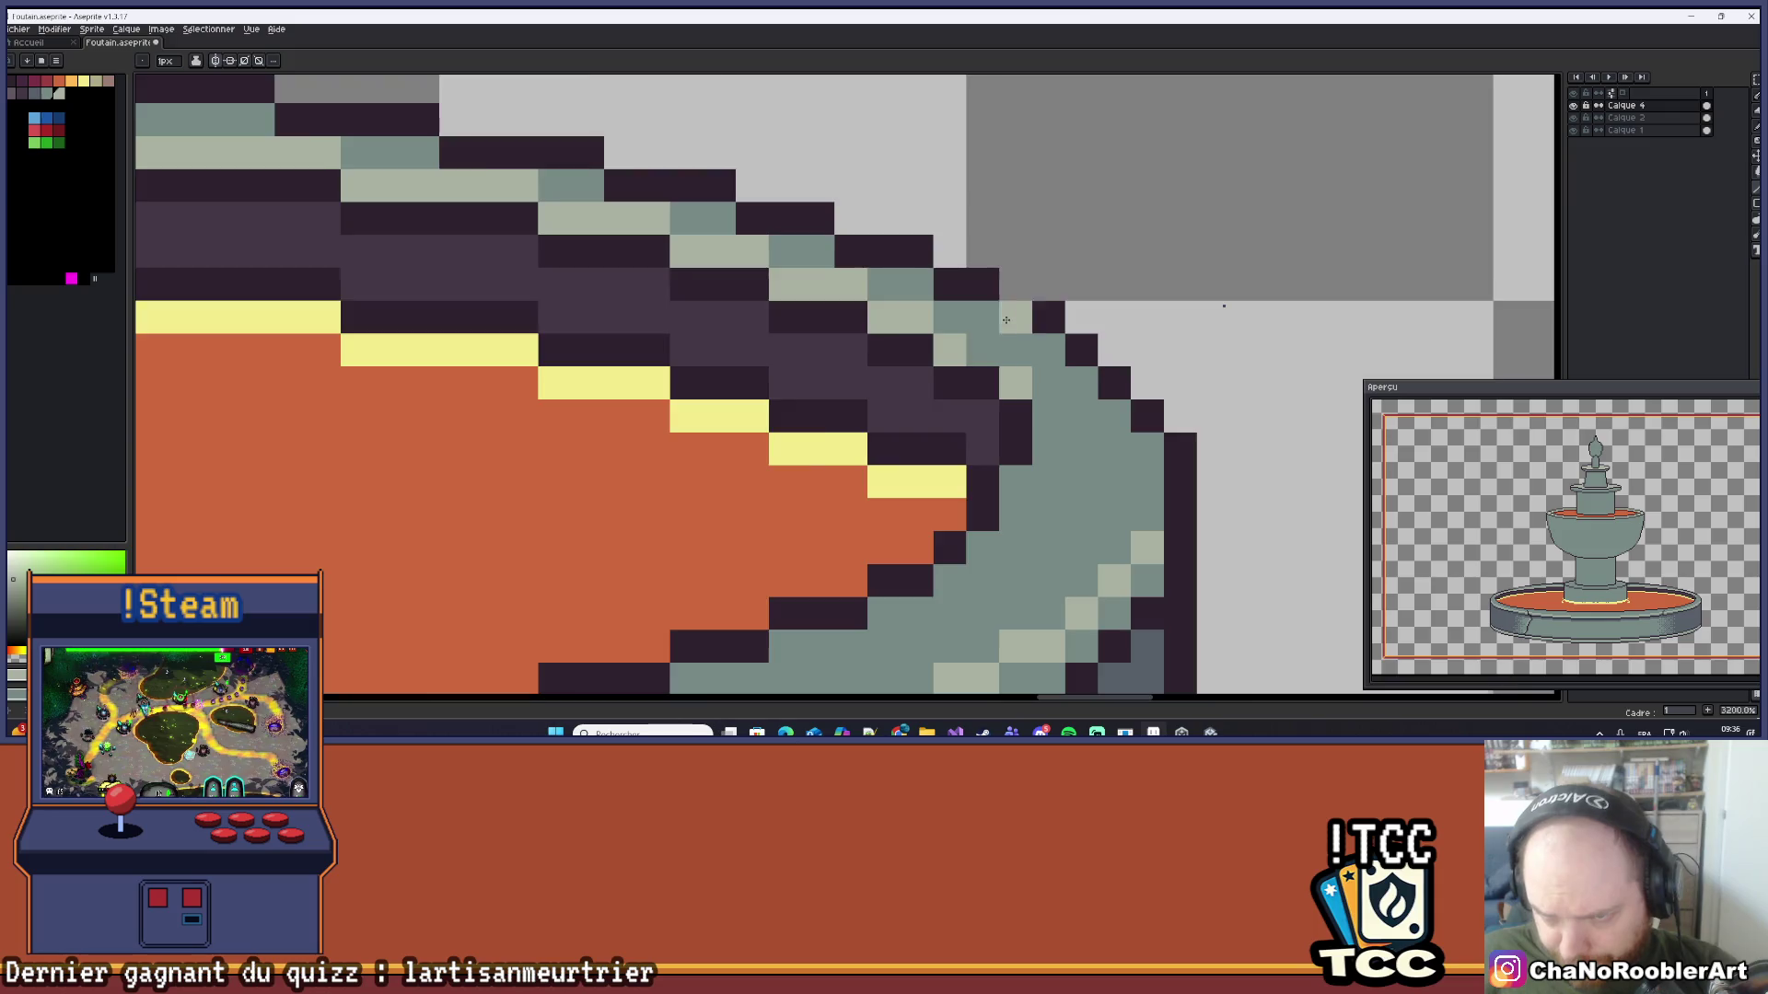
scroll(1092, 297, "down", 8)
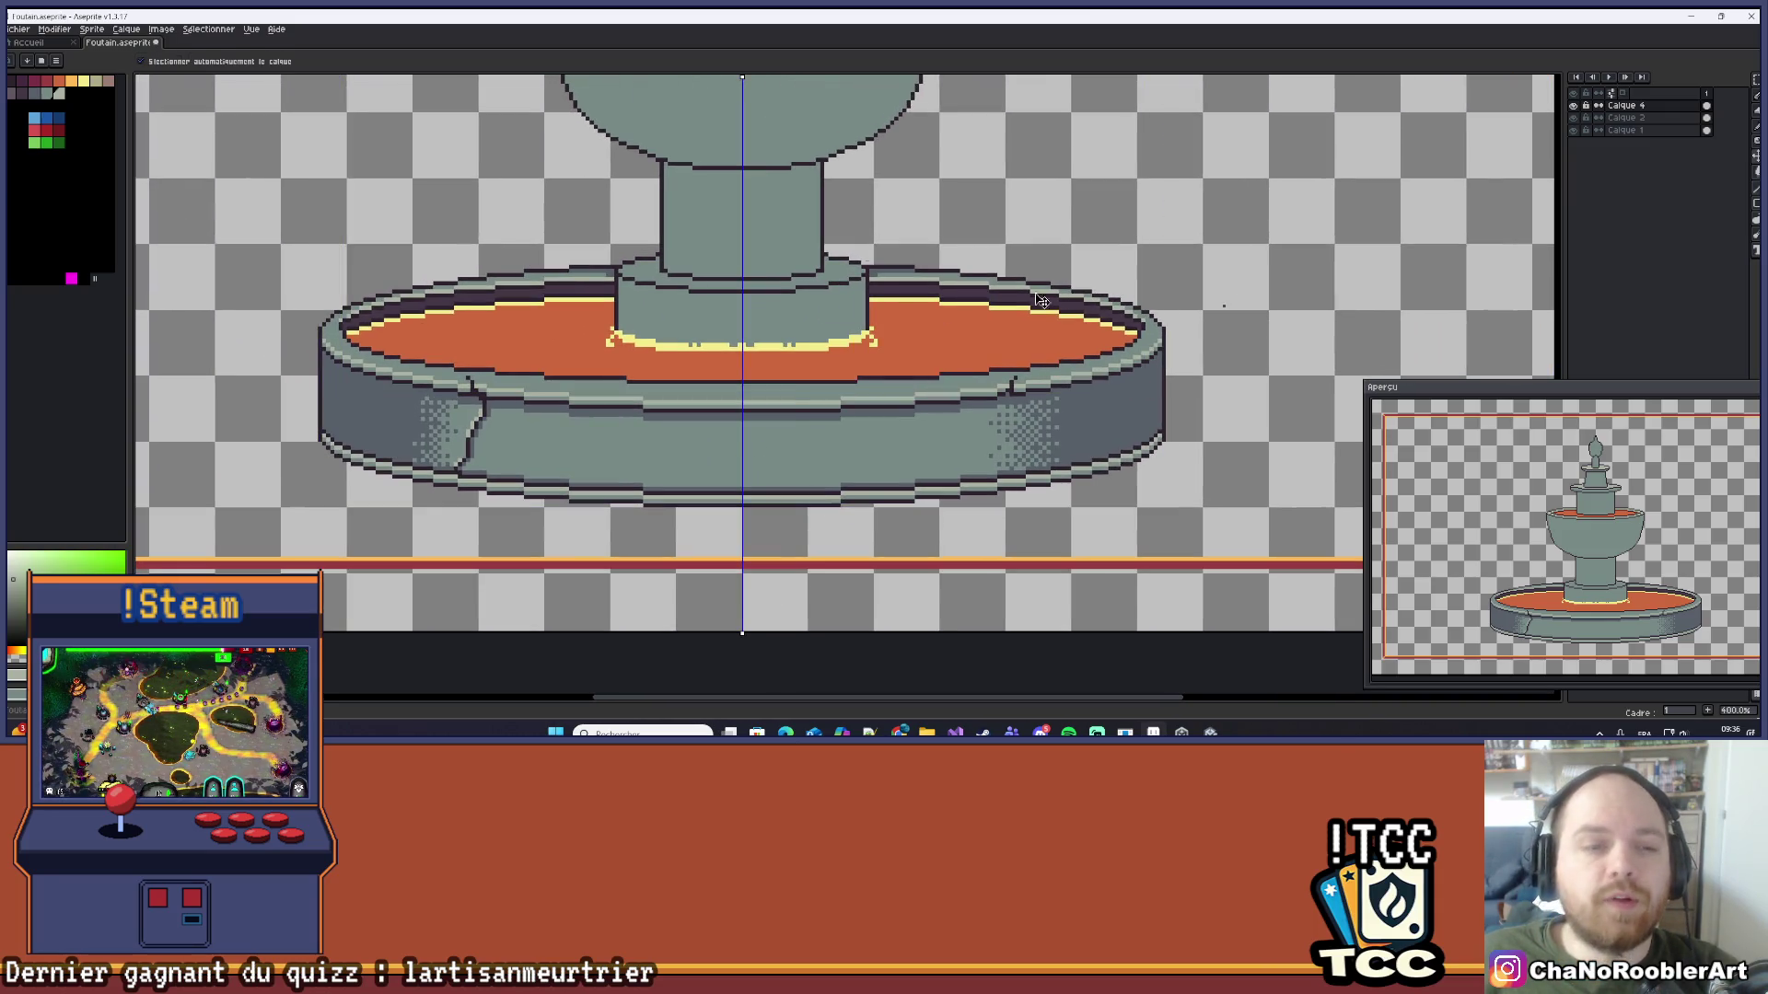
scroll(914, 334, "down", 2)
scroll(915, 335, "up", 2)
scroll(914, 334, "right", 2)
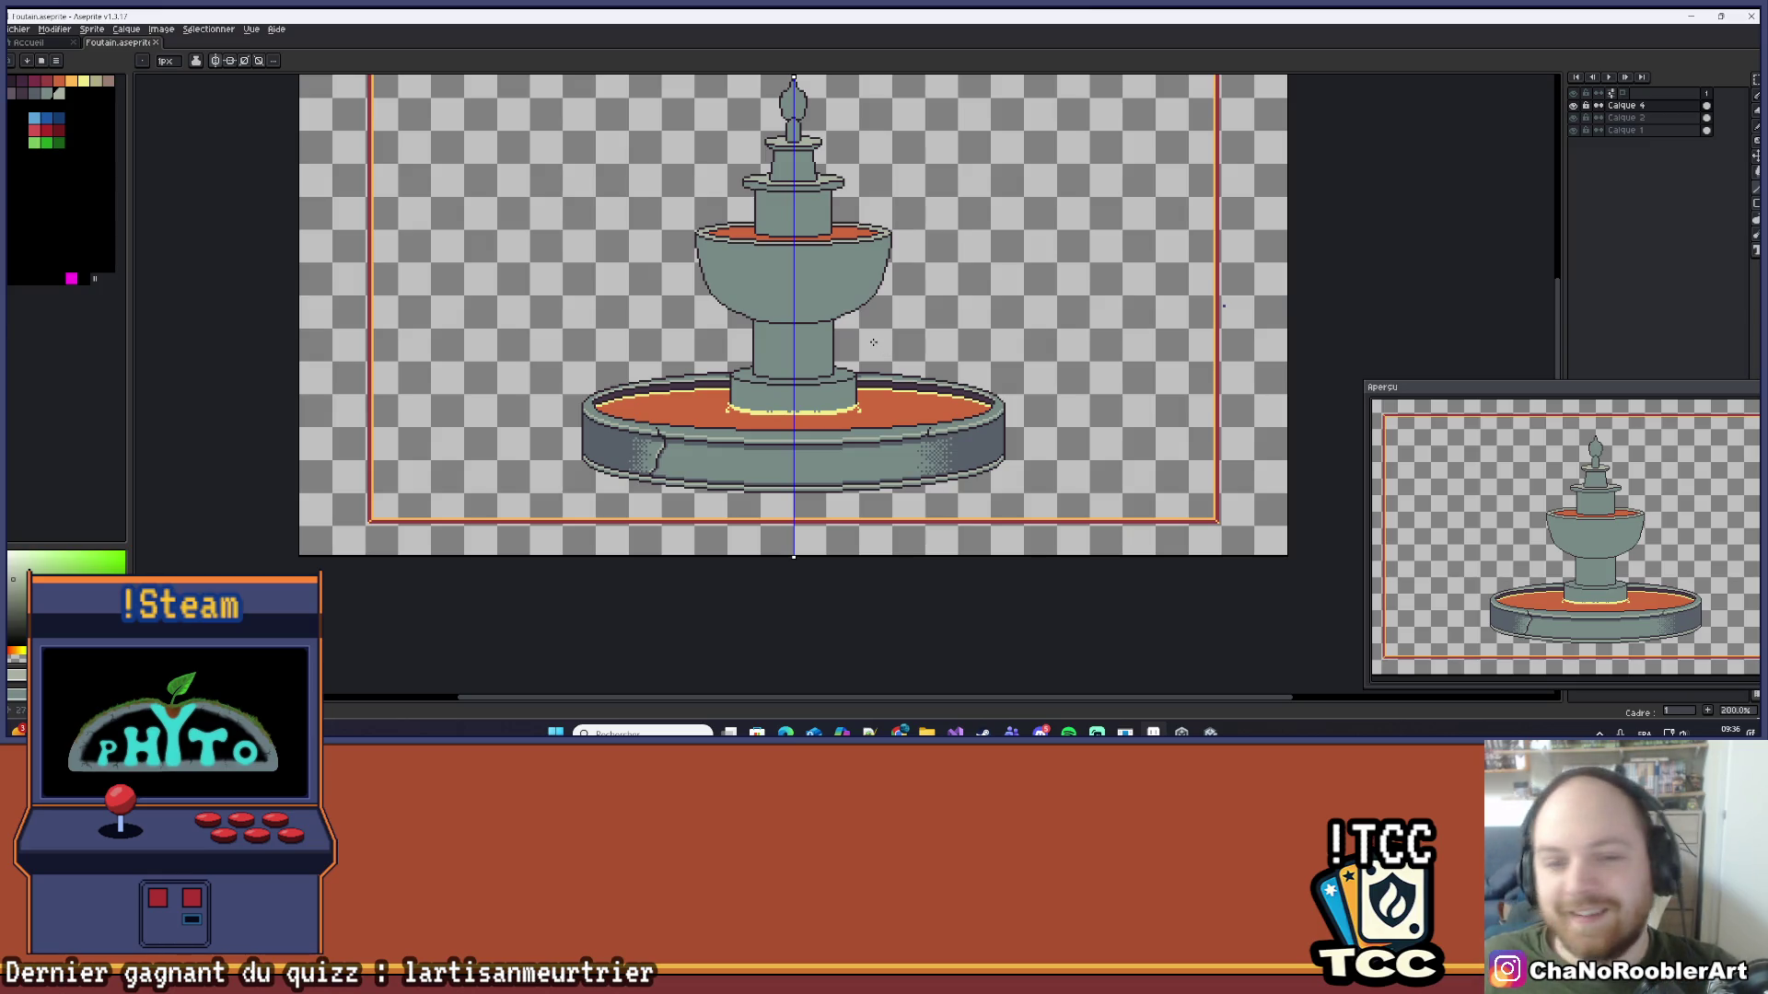
Step: Lighten one pixel on the lower basin's front edge
scroll(710, 440, "up", 10)
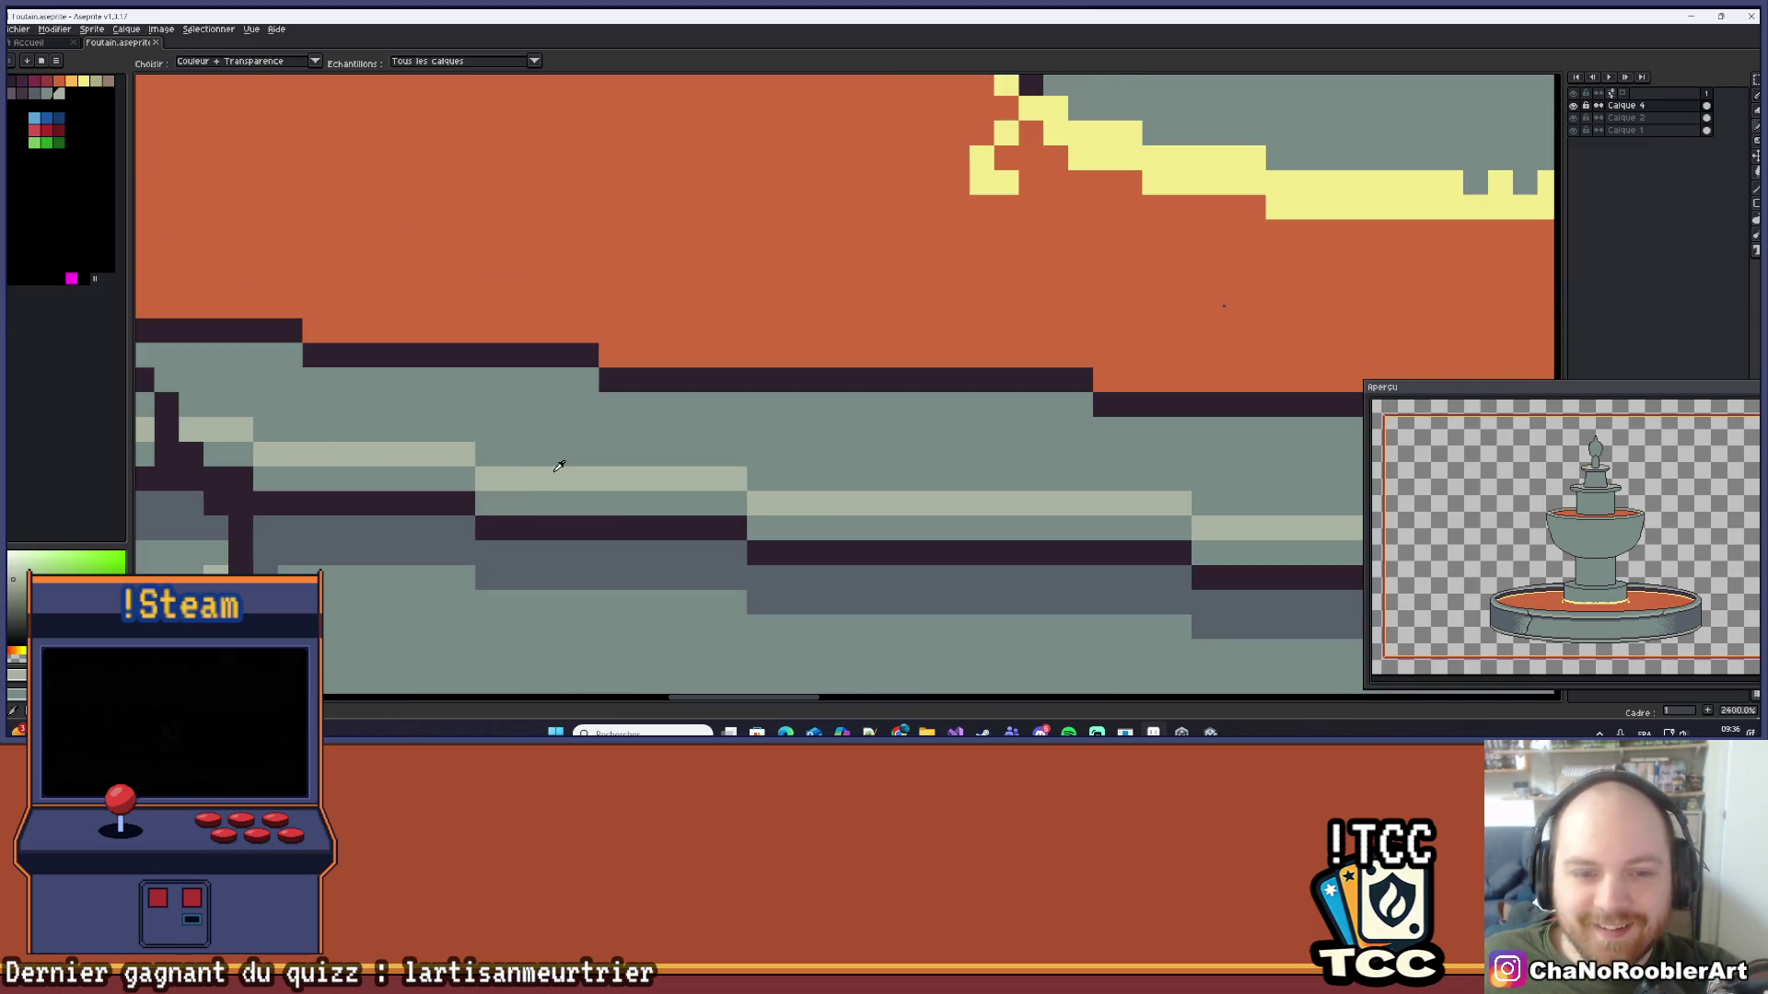
left_click(537, 379)
scroll(832, 414, "down", 3)
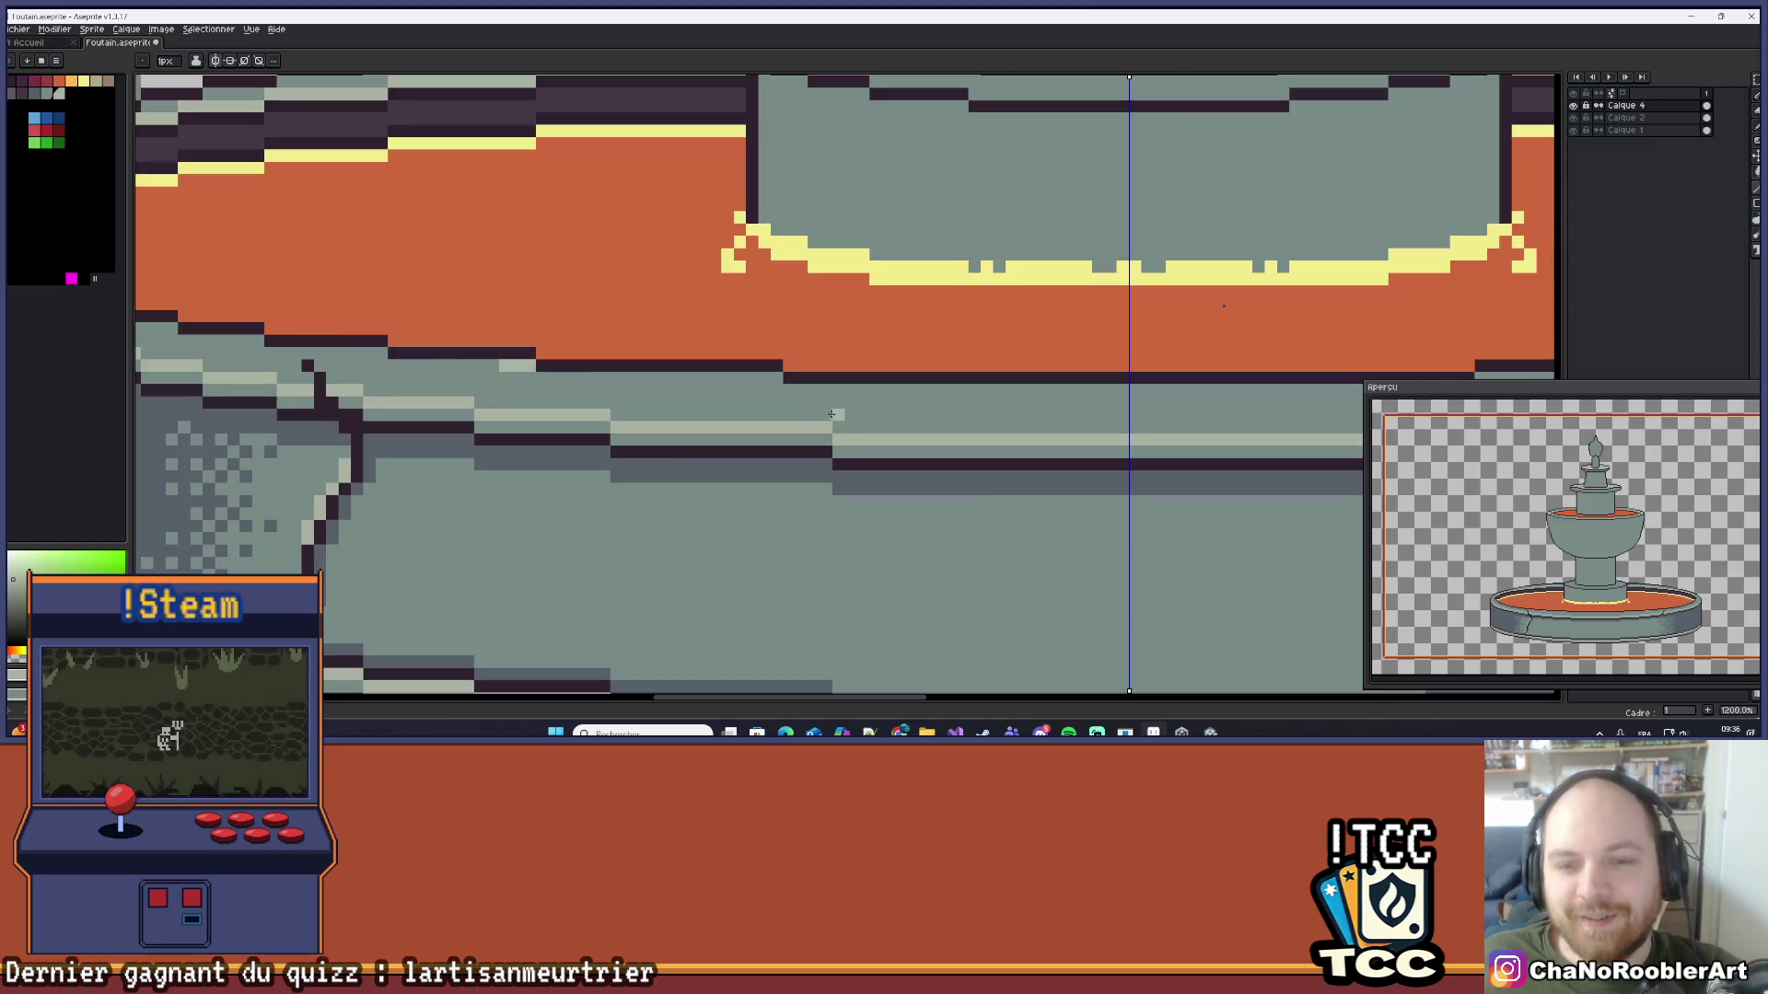
scroll(798, 381, "down", 6)
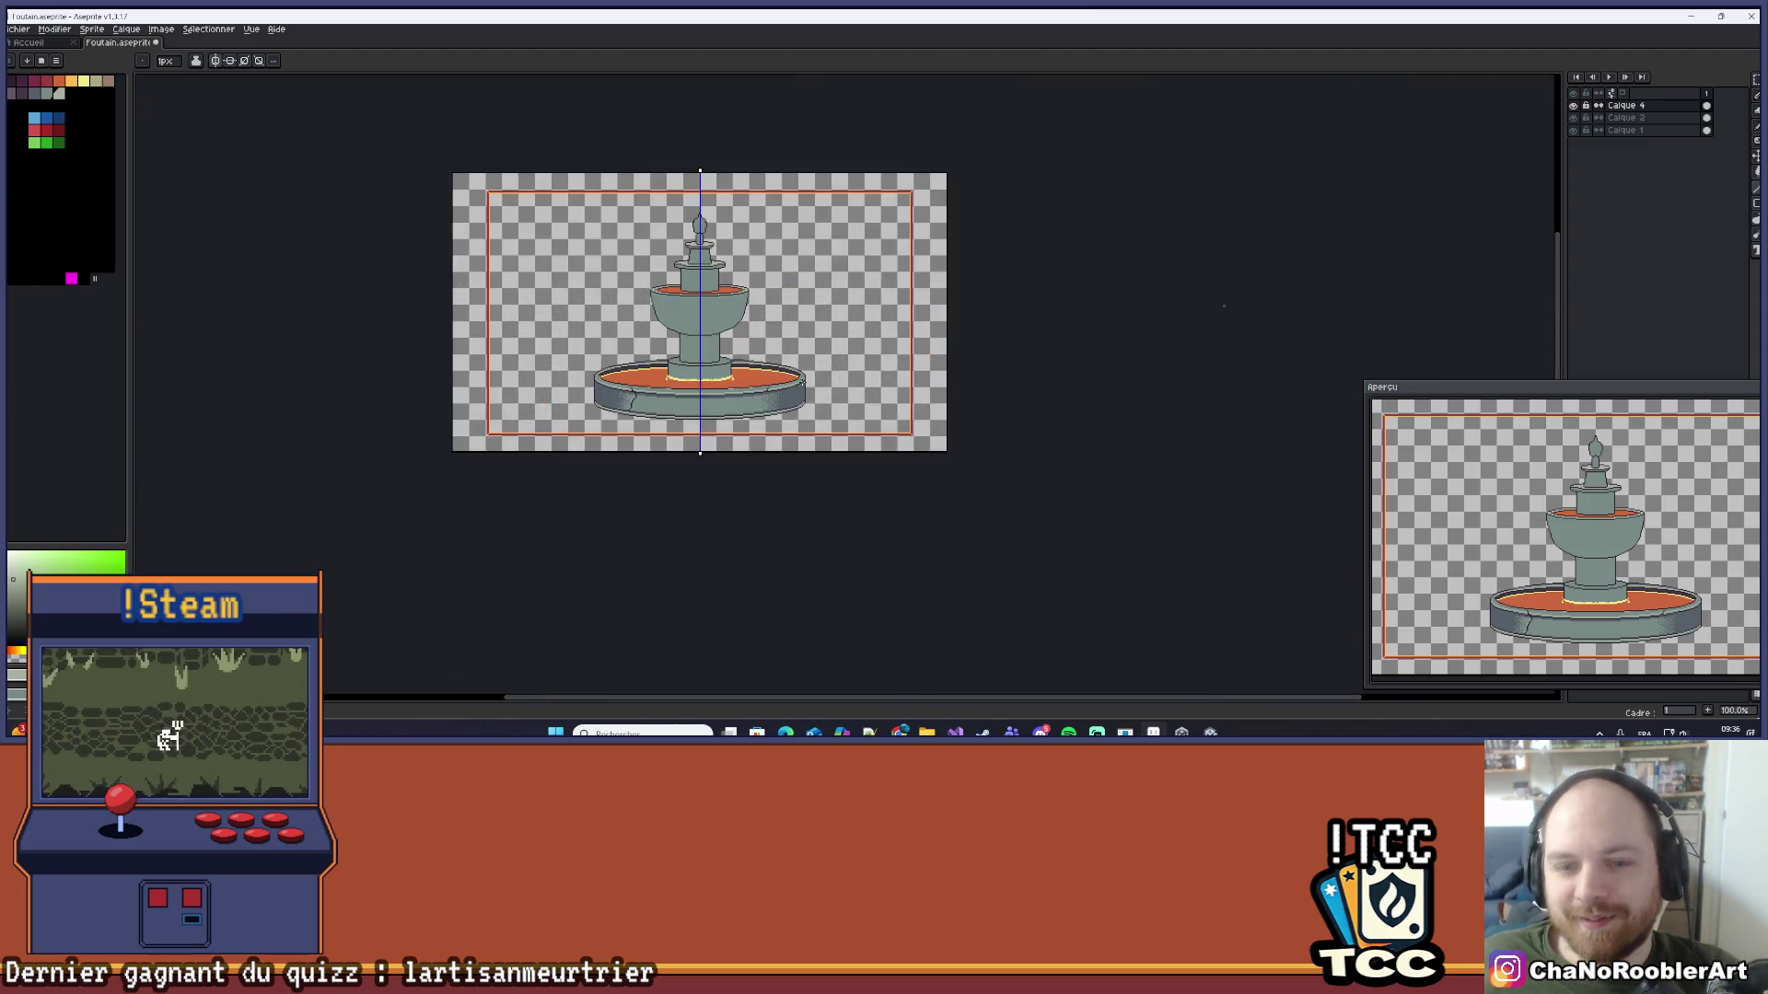
scroll(798, 380, "up", 1)
left_click_drag(798, 380, 942, 399)
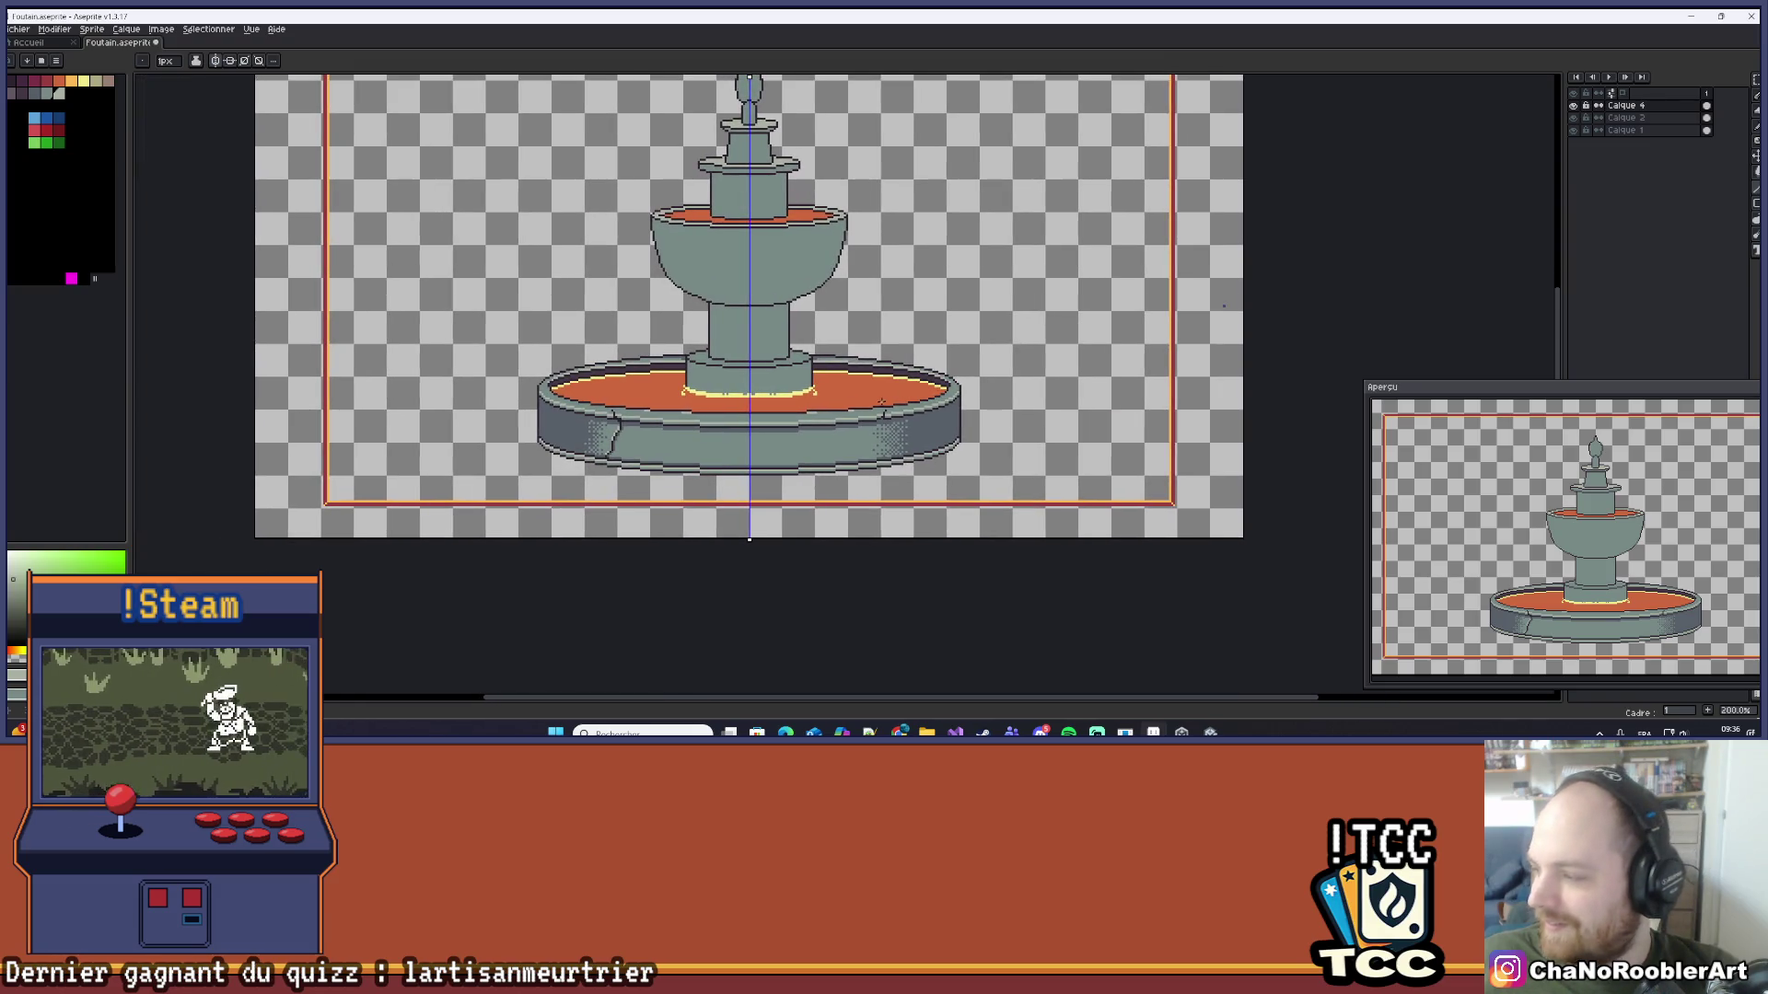
scroll(718, 419, "up", 4)
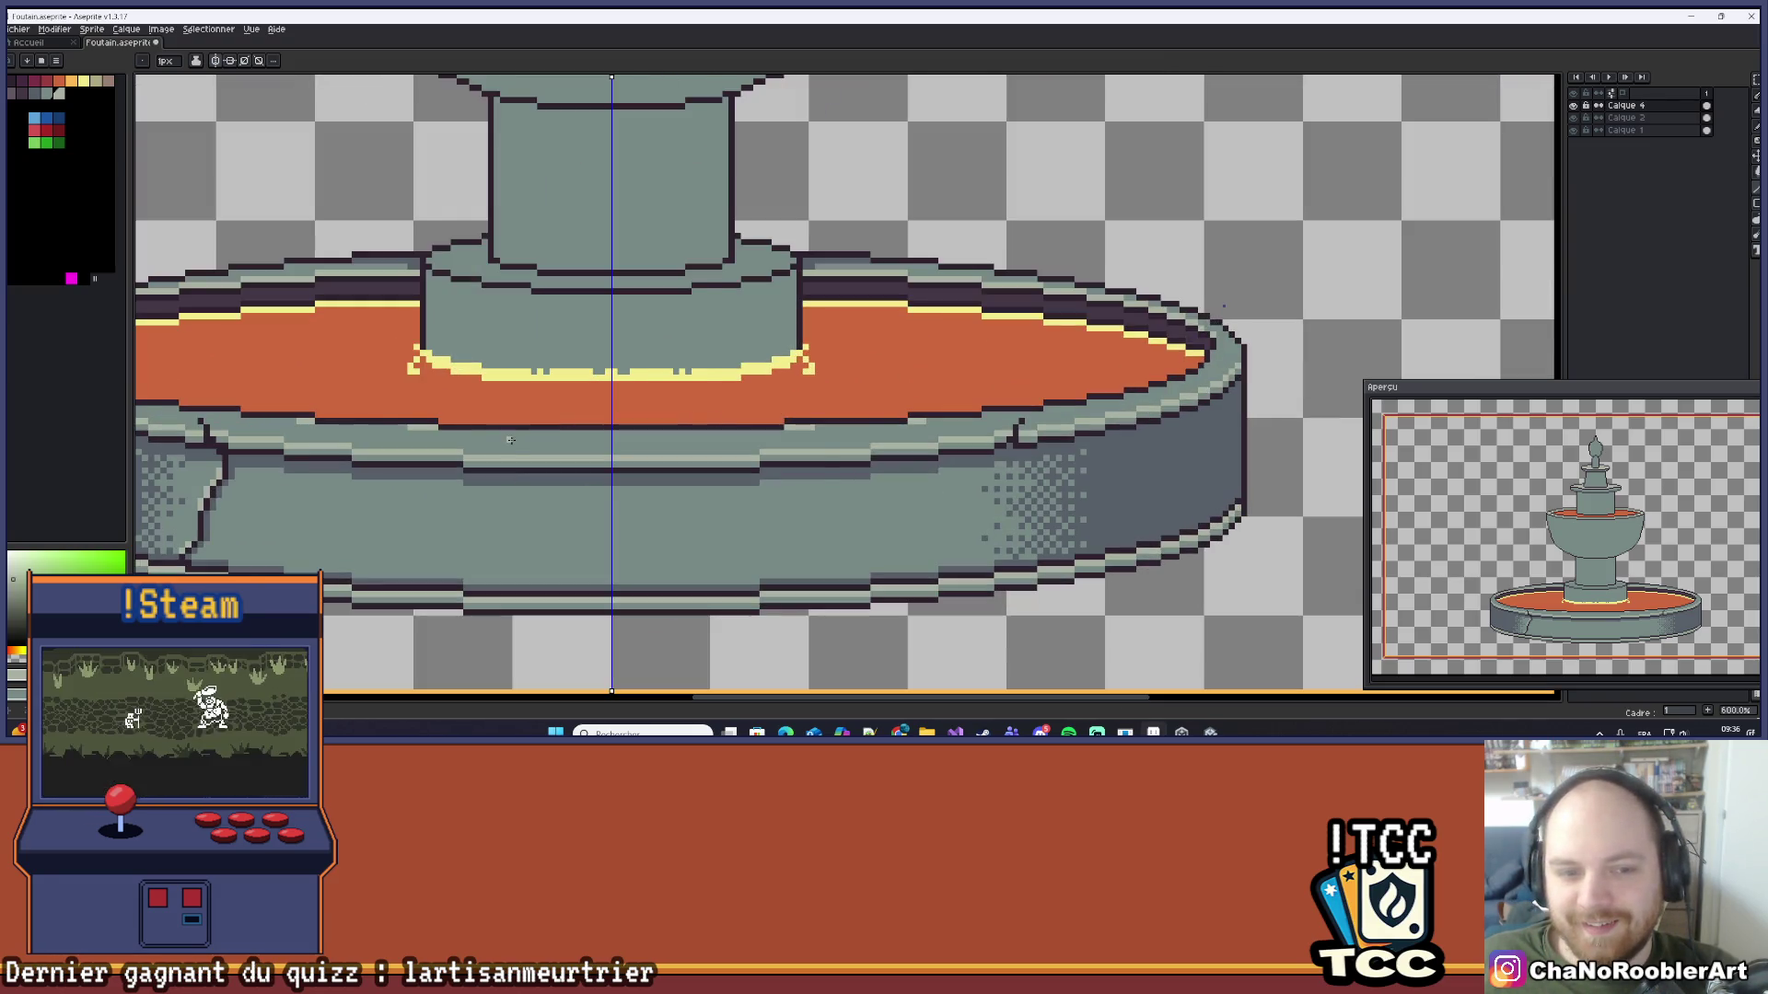
scroll(515, 445, "up", 2)
mouse_move(515, 445)
left_mouse_down()
mouse_move(651, 466)
mouse_move(659, 426)
left_mouse_up()
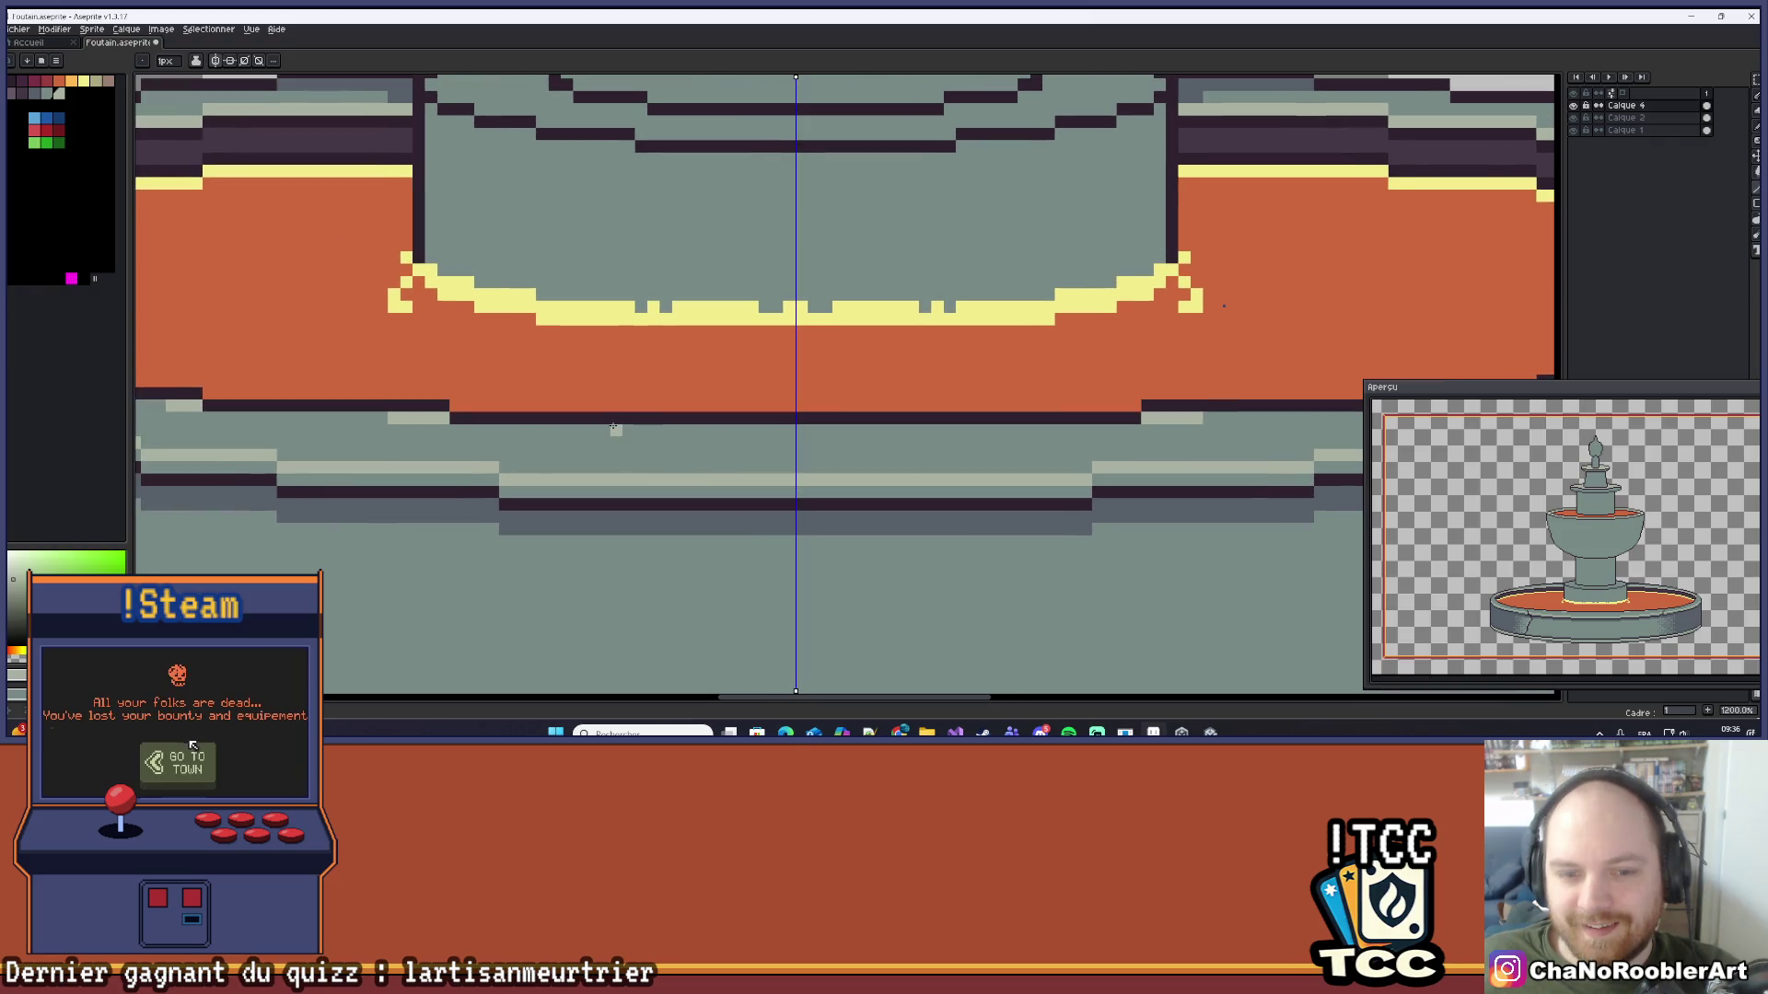
Step: Choose the Gradient tool with Bayer Matrix 8x8 dithering, test it on the basin front, and undo
key("i")
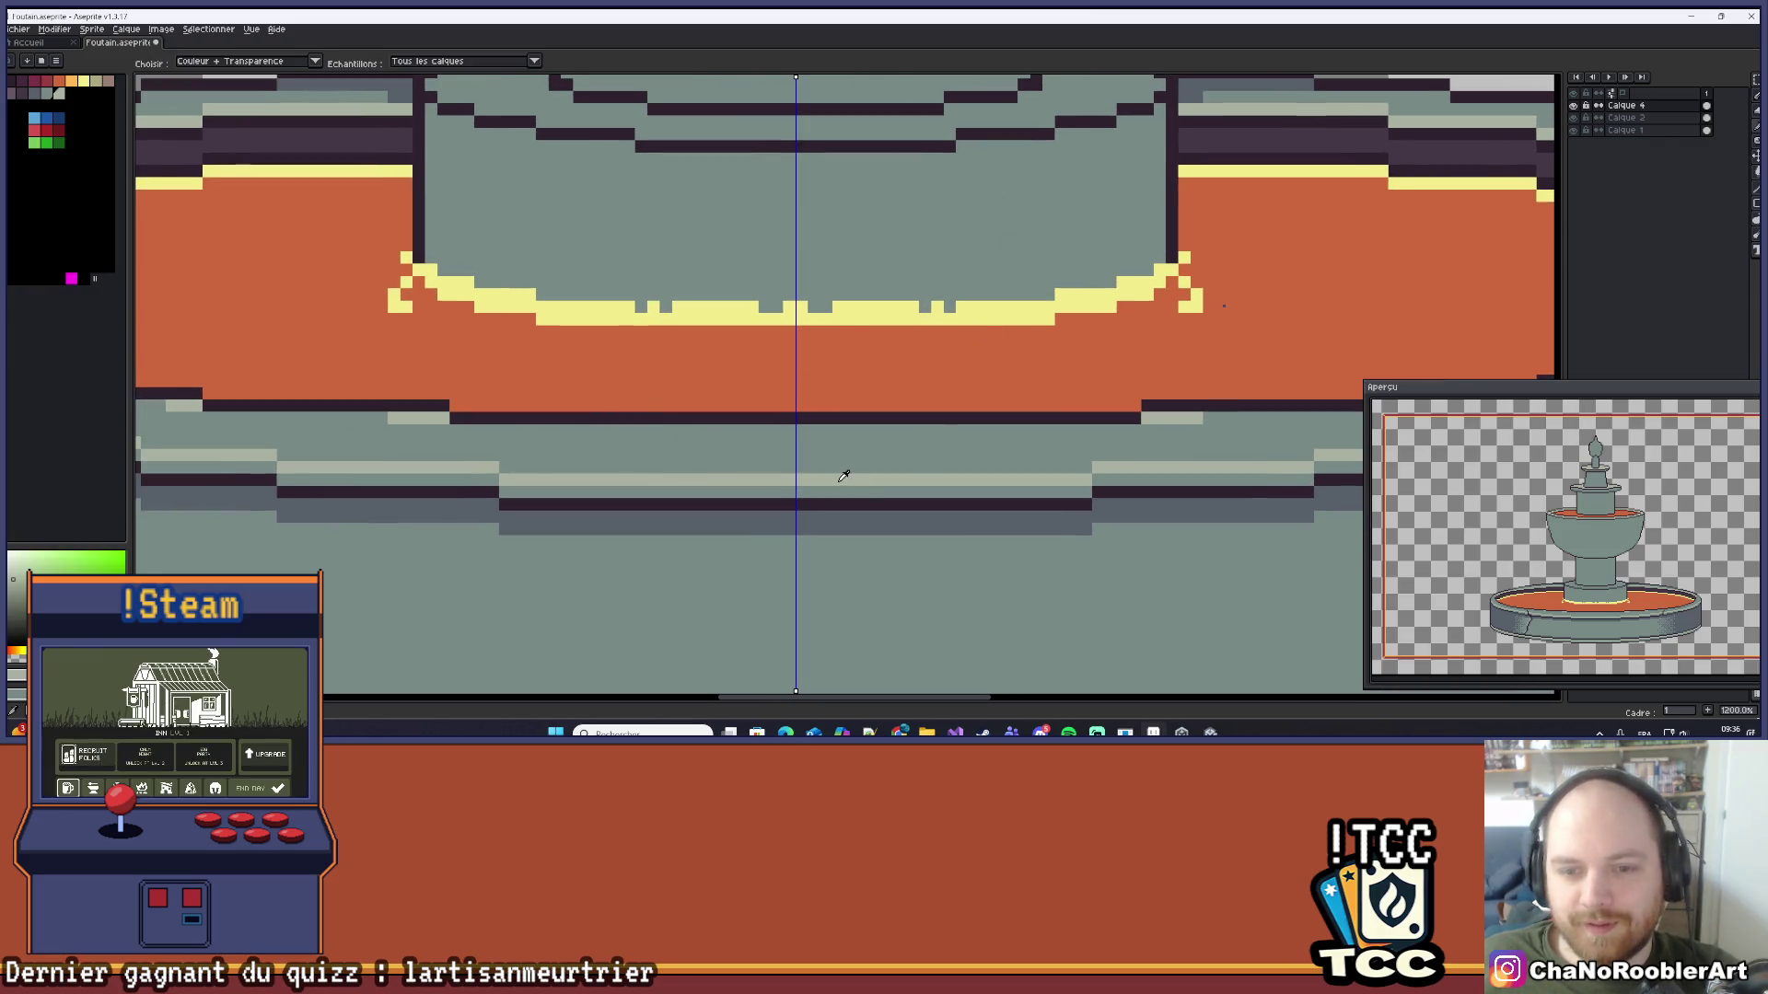
scroll(868, 440, "down", 2)
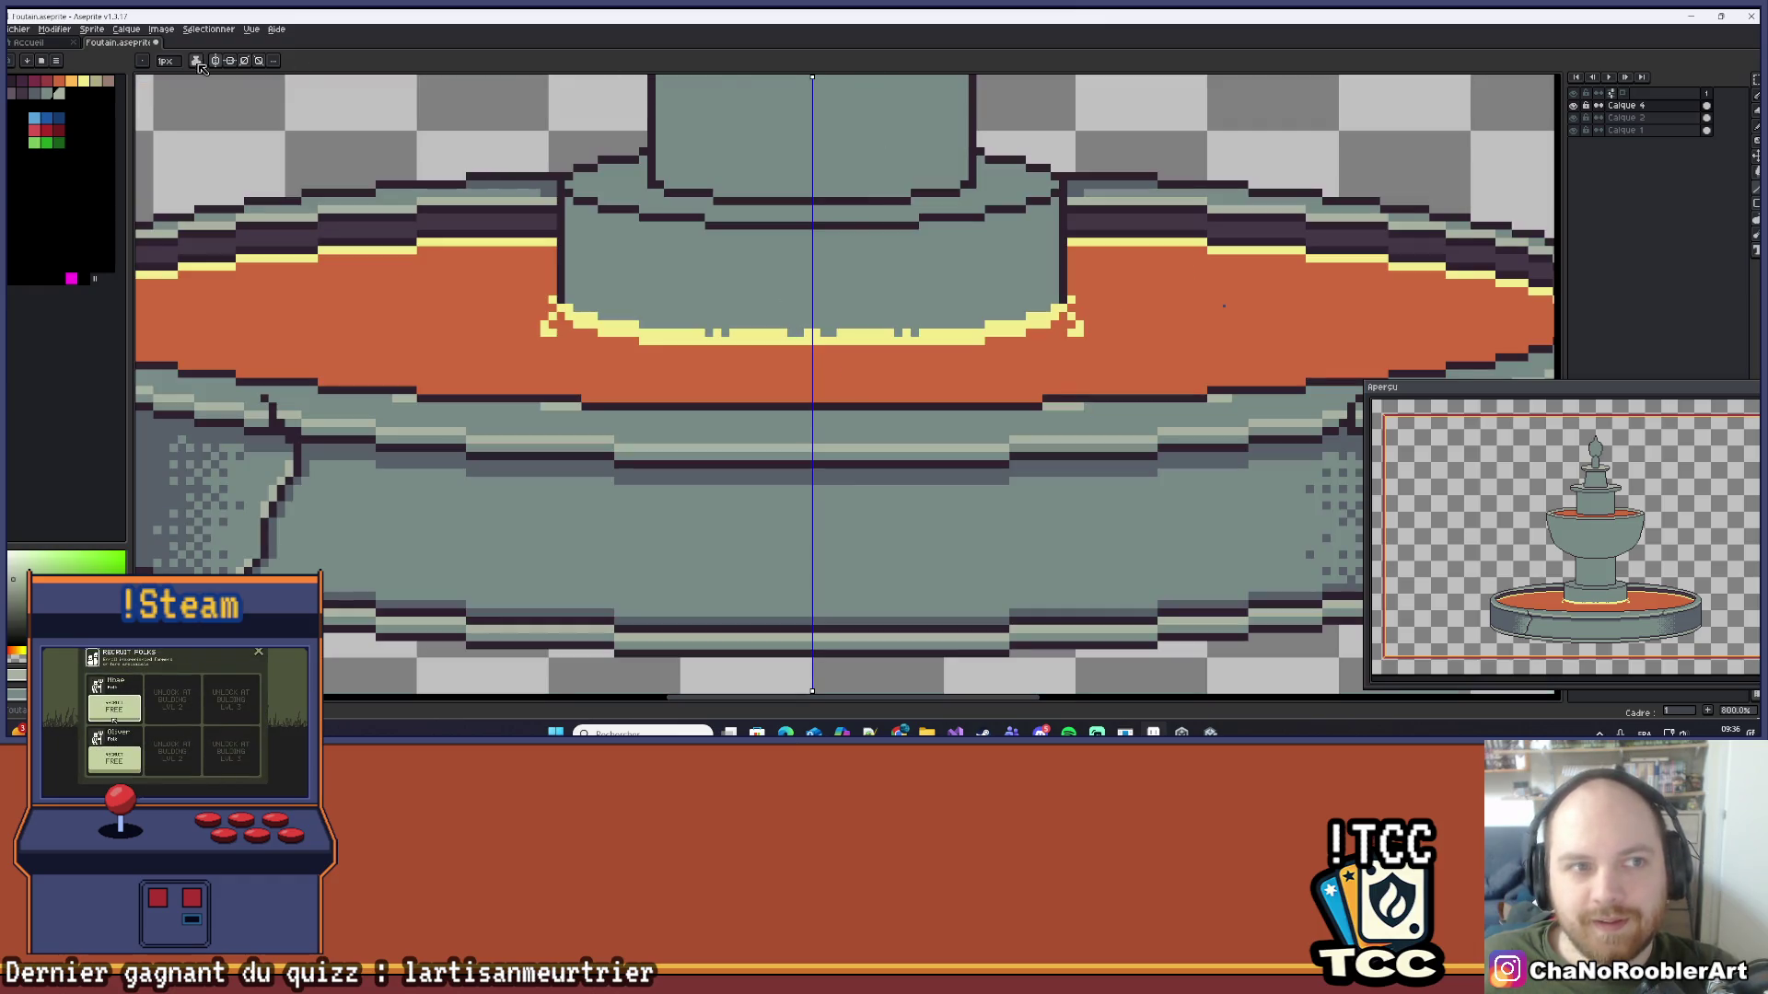
scroll(811, 438, "up", 1)
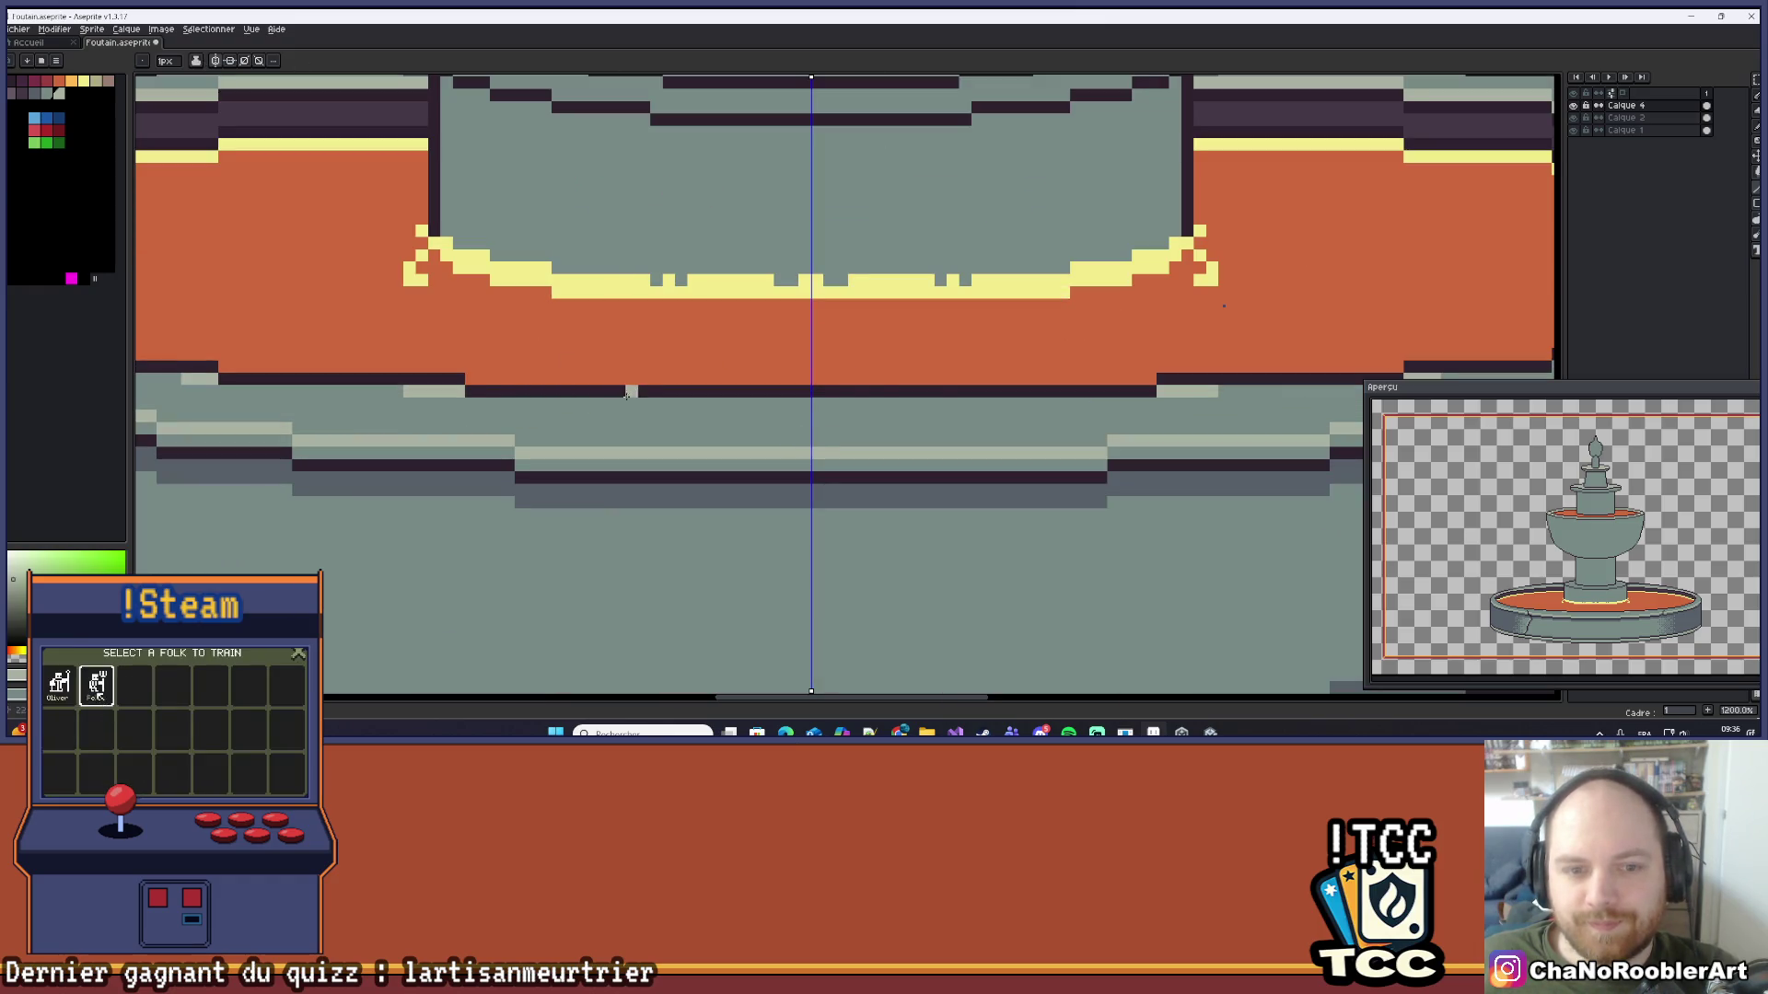
left_click(1755, 221)
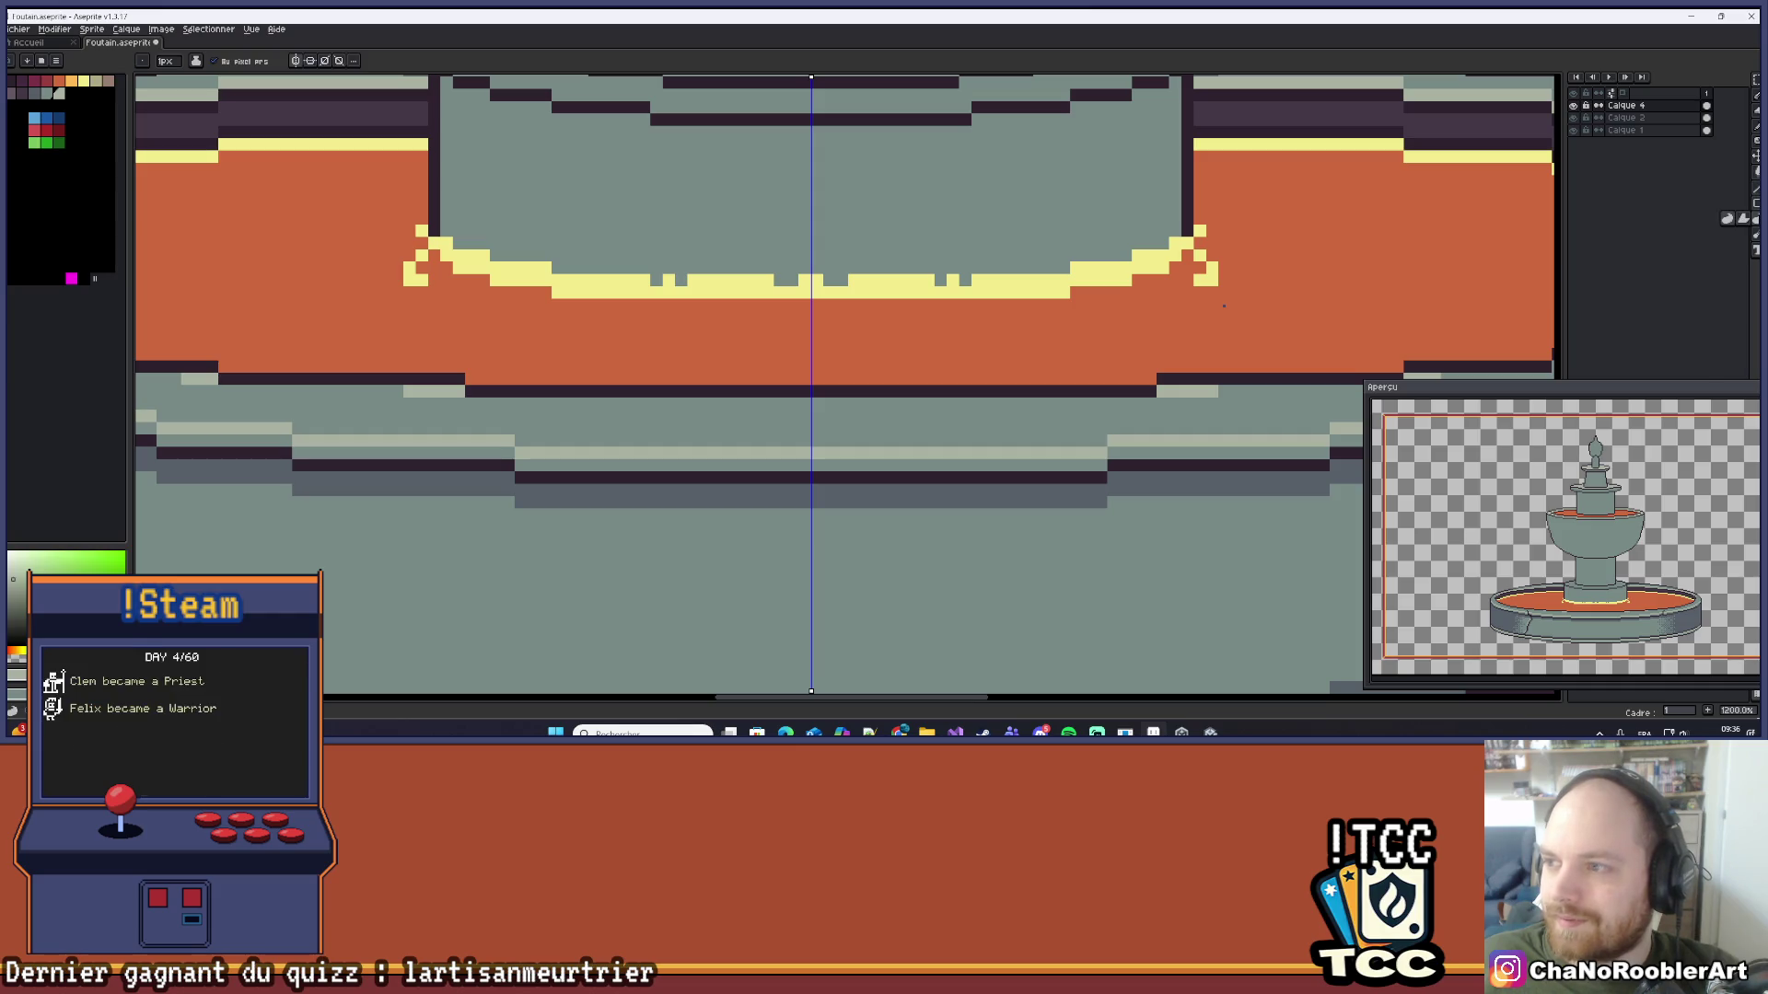
left_click(1755, 172)
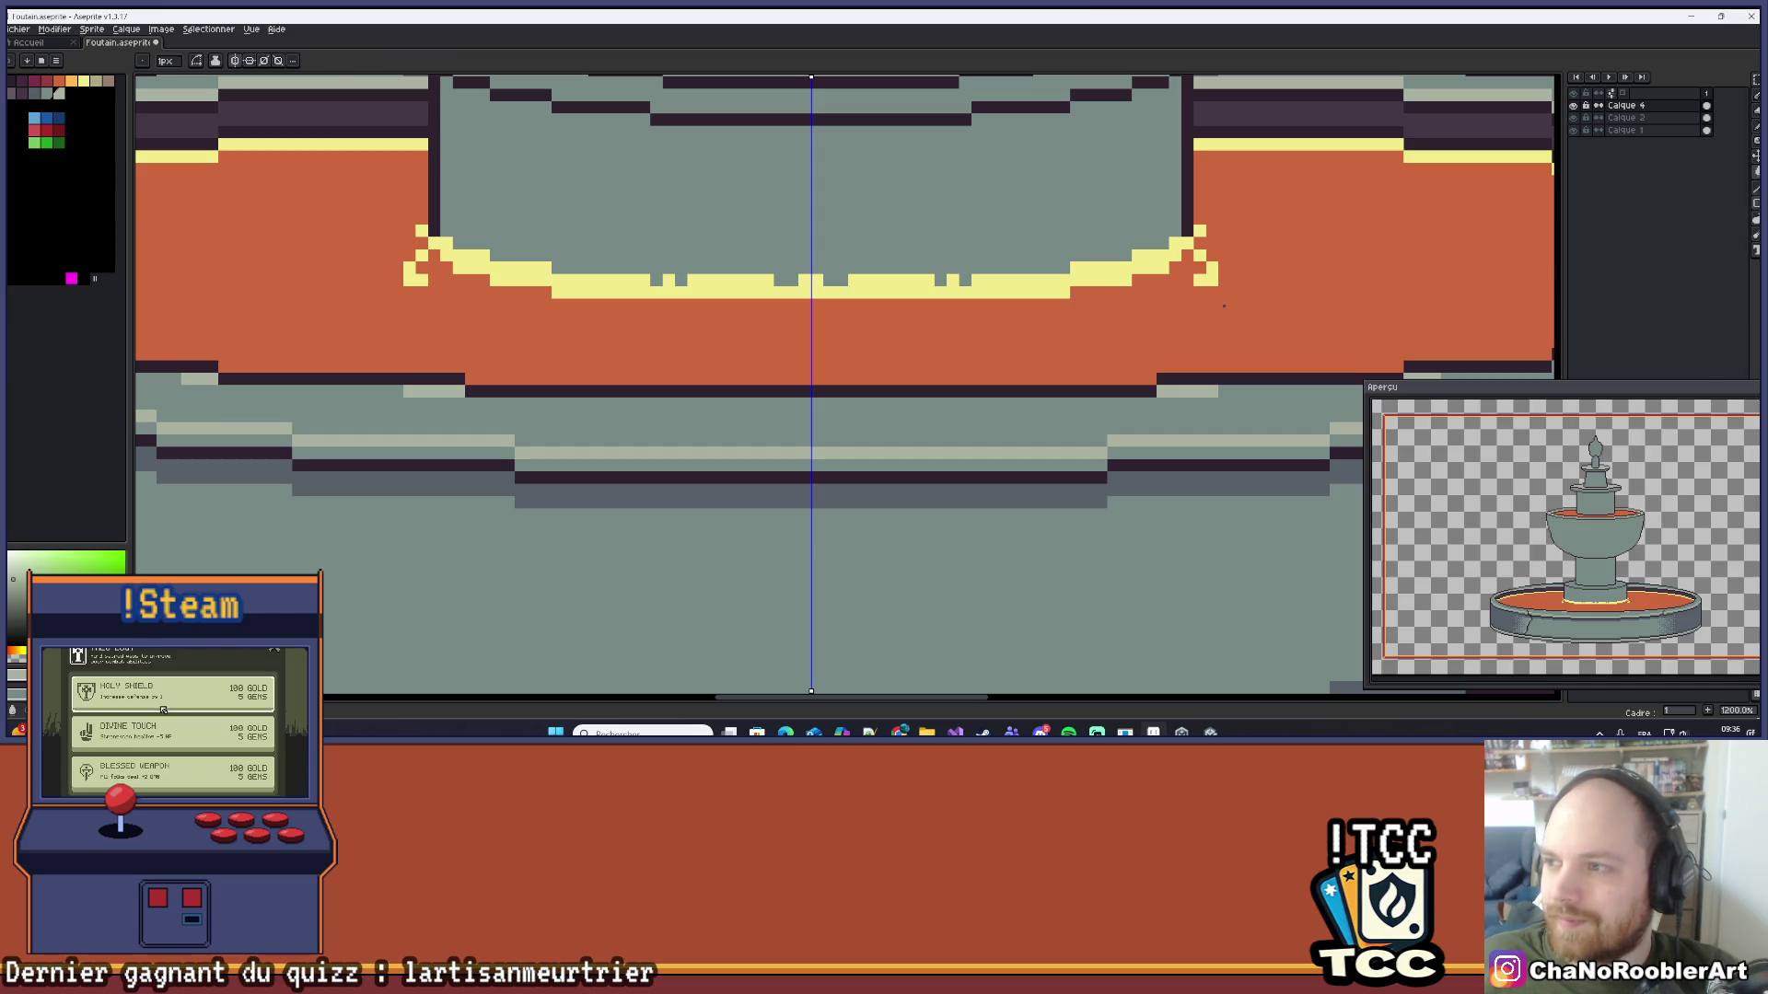
left_click(1748, 176)
mouse_move(865, 438)
left_mouse_down()
mouse_move(826, 399)
mouse_move(830, 417)
left_mouse_up()
key("ctrl+z")
scroll(829, 417, "down", 1)
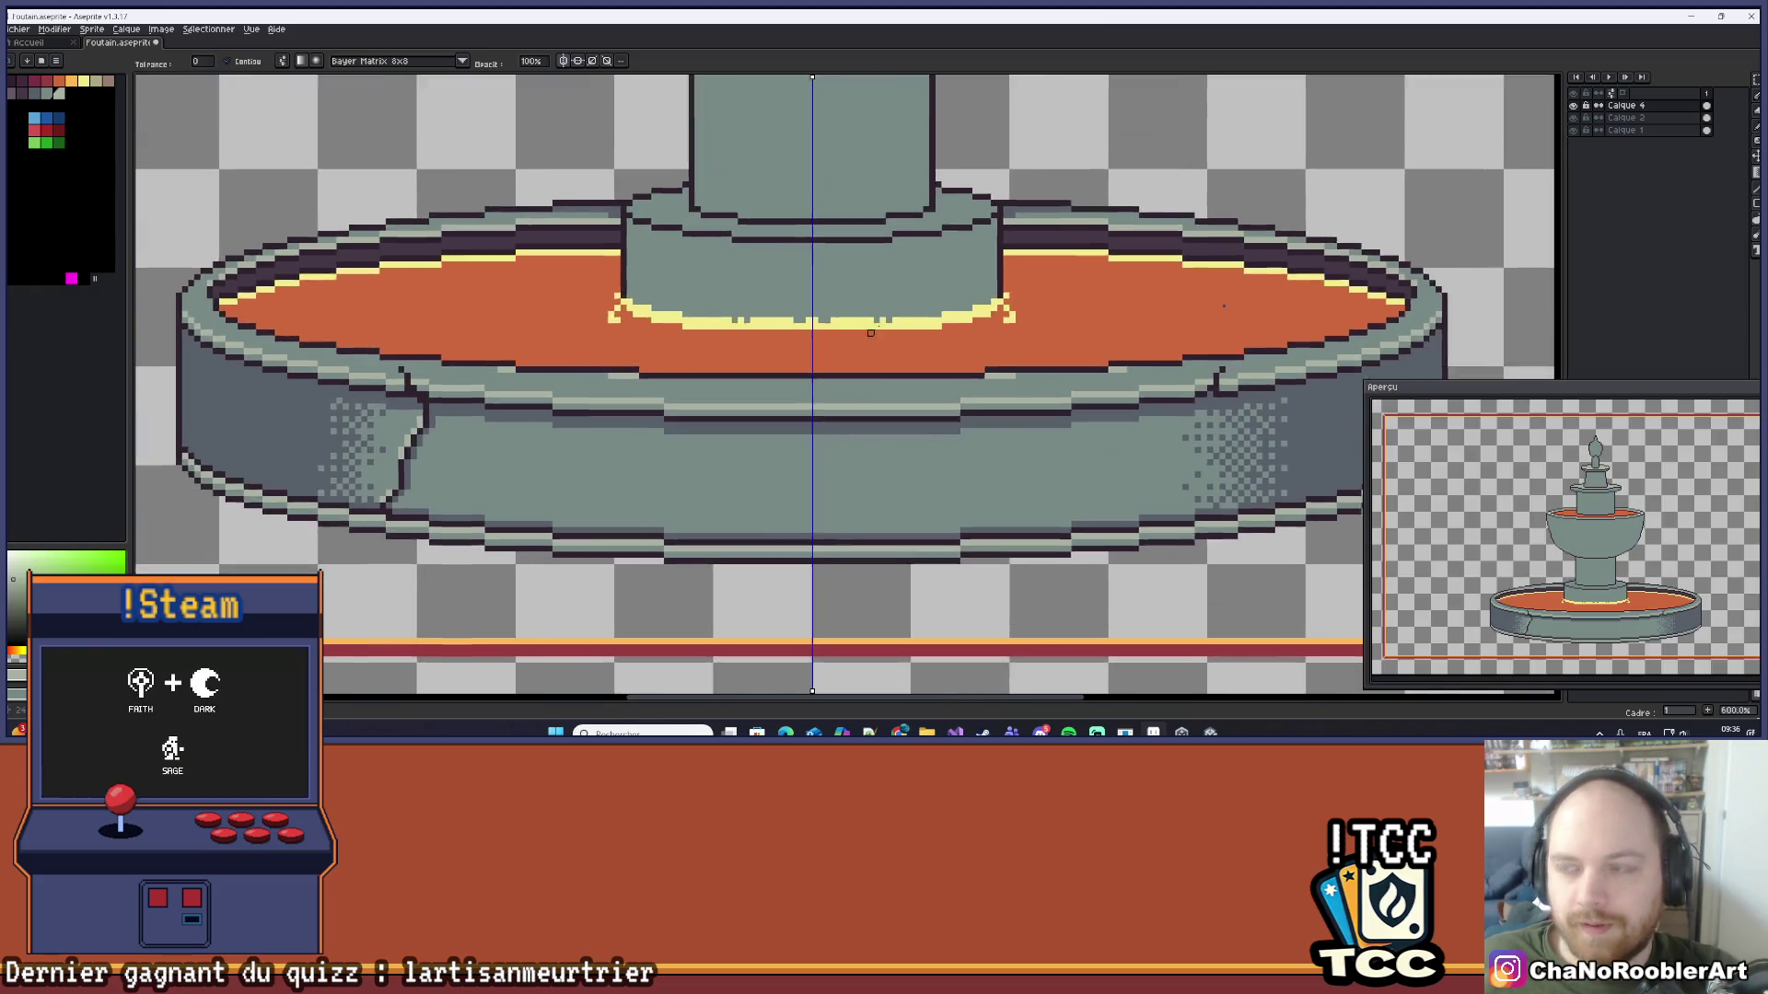
Step: Make Calque 2 the active layer and check the fill tool's connectivity options
left_click(1594, 119)
scroll(770, 423, "up", 1)
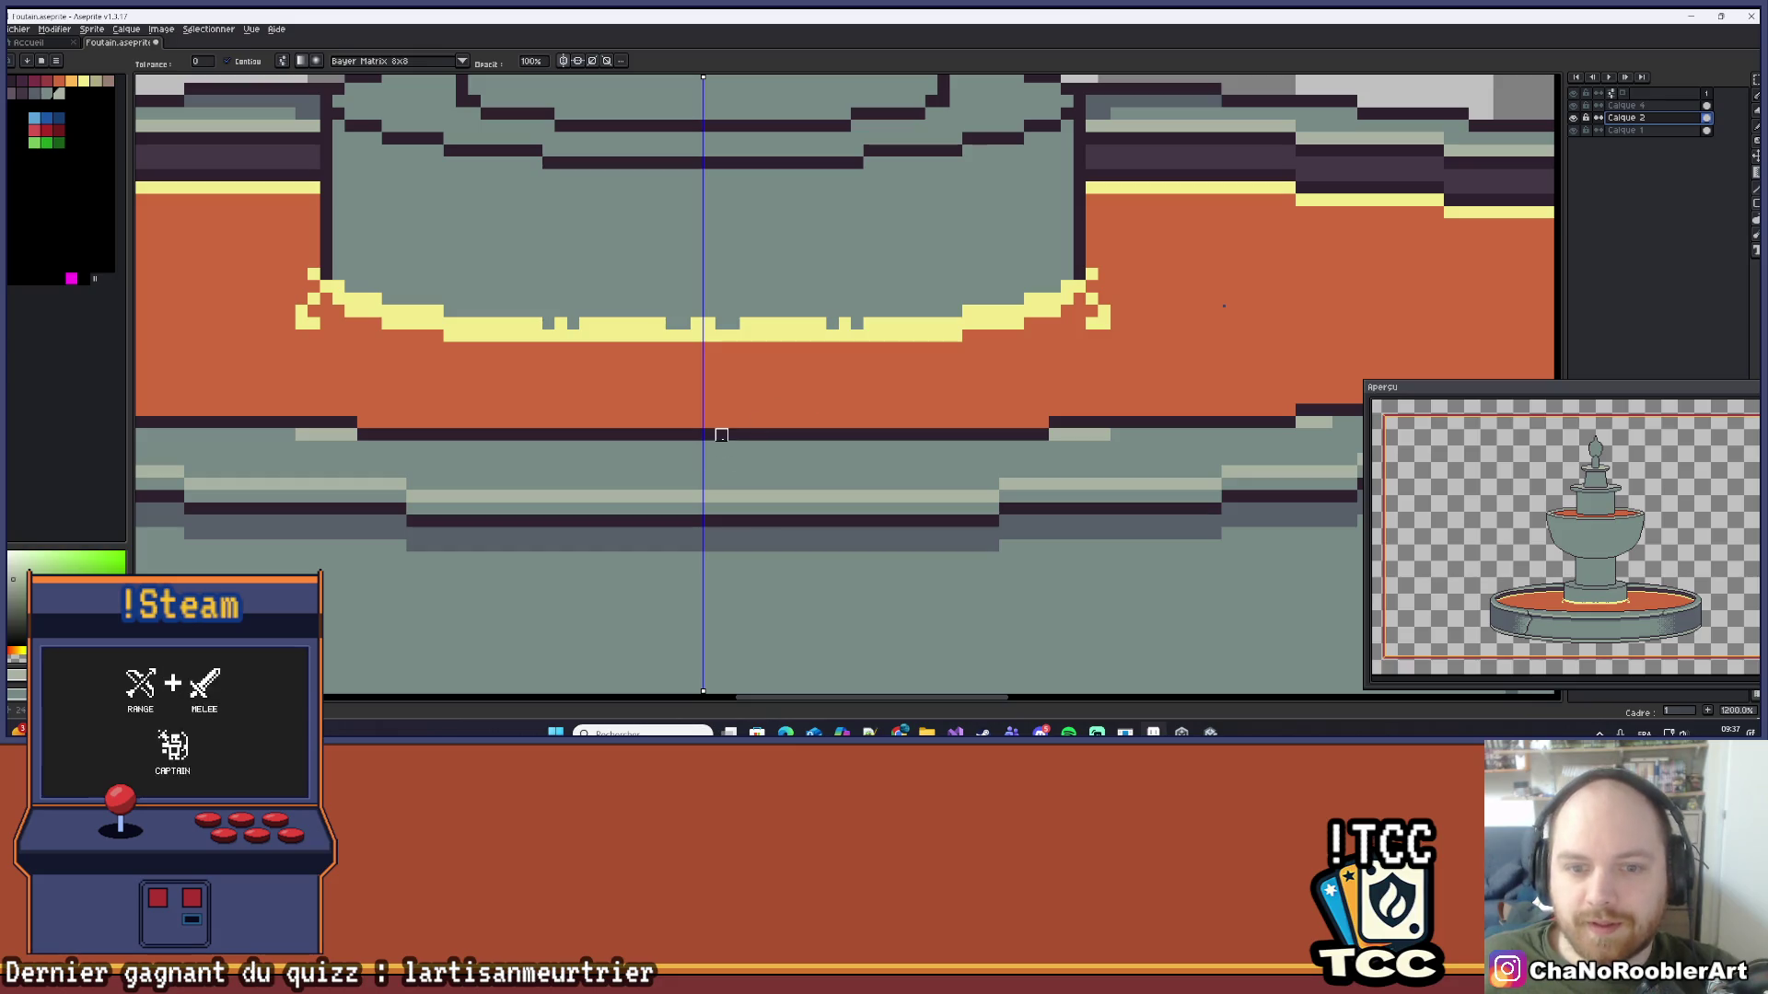
left_click_drag(721, 460, 744, 381)
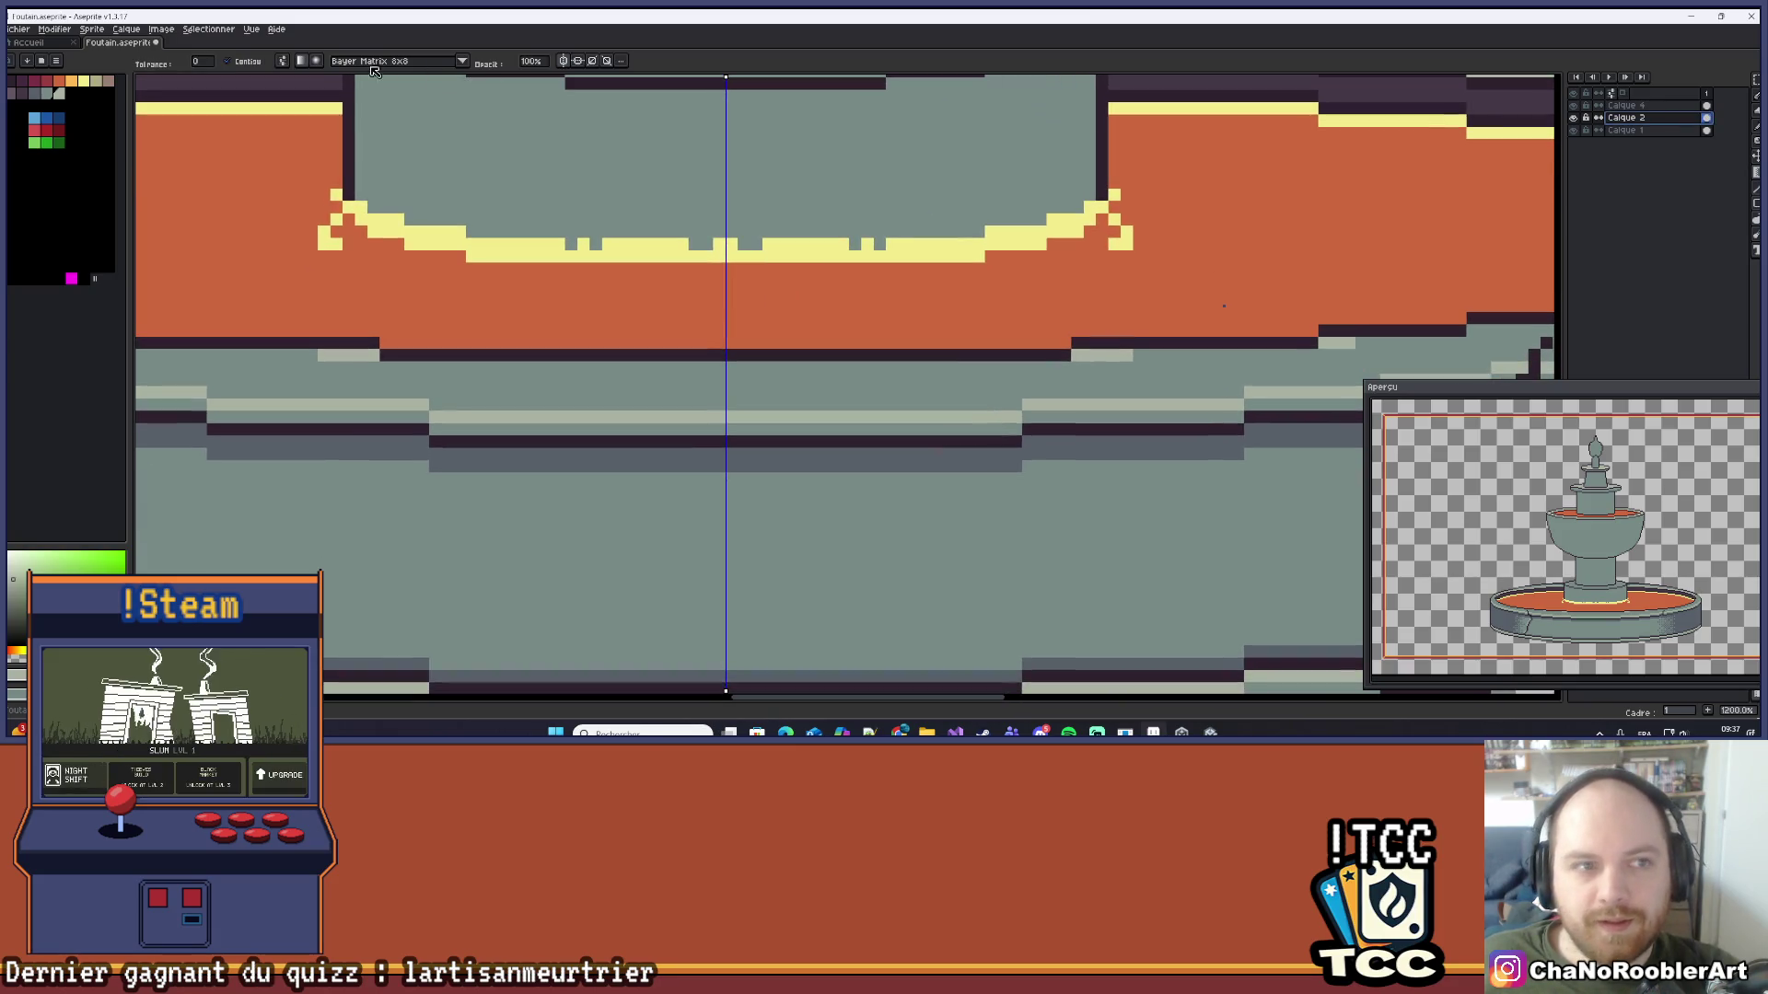
left_click(282, 62)
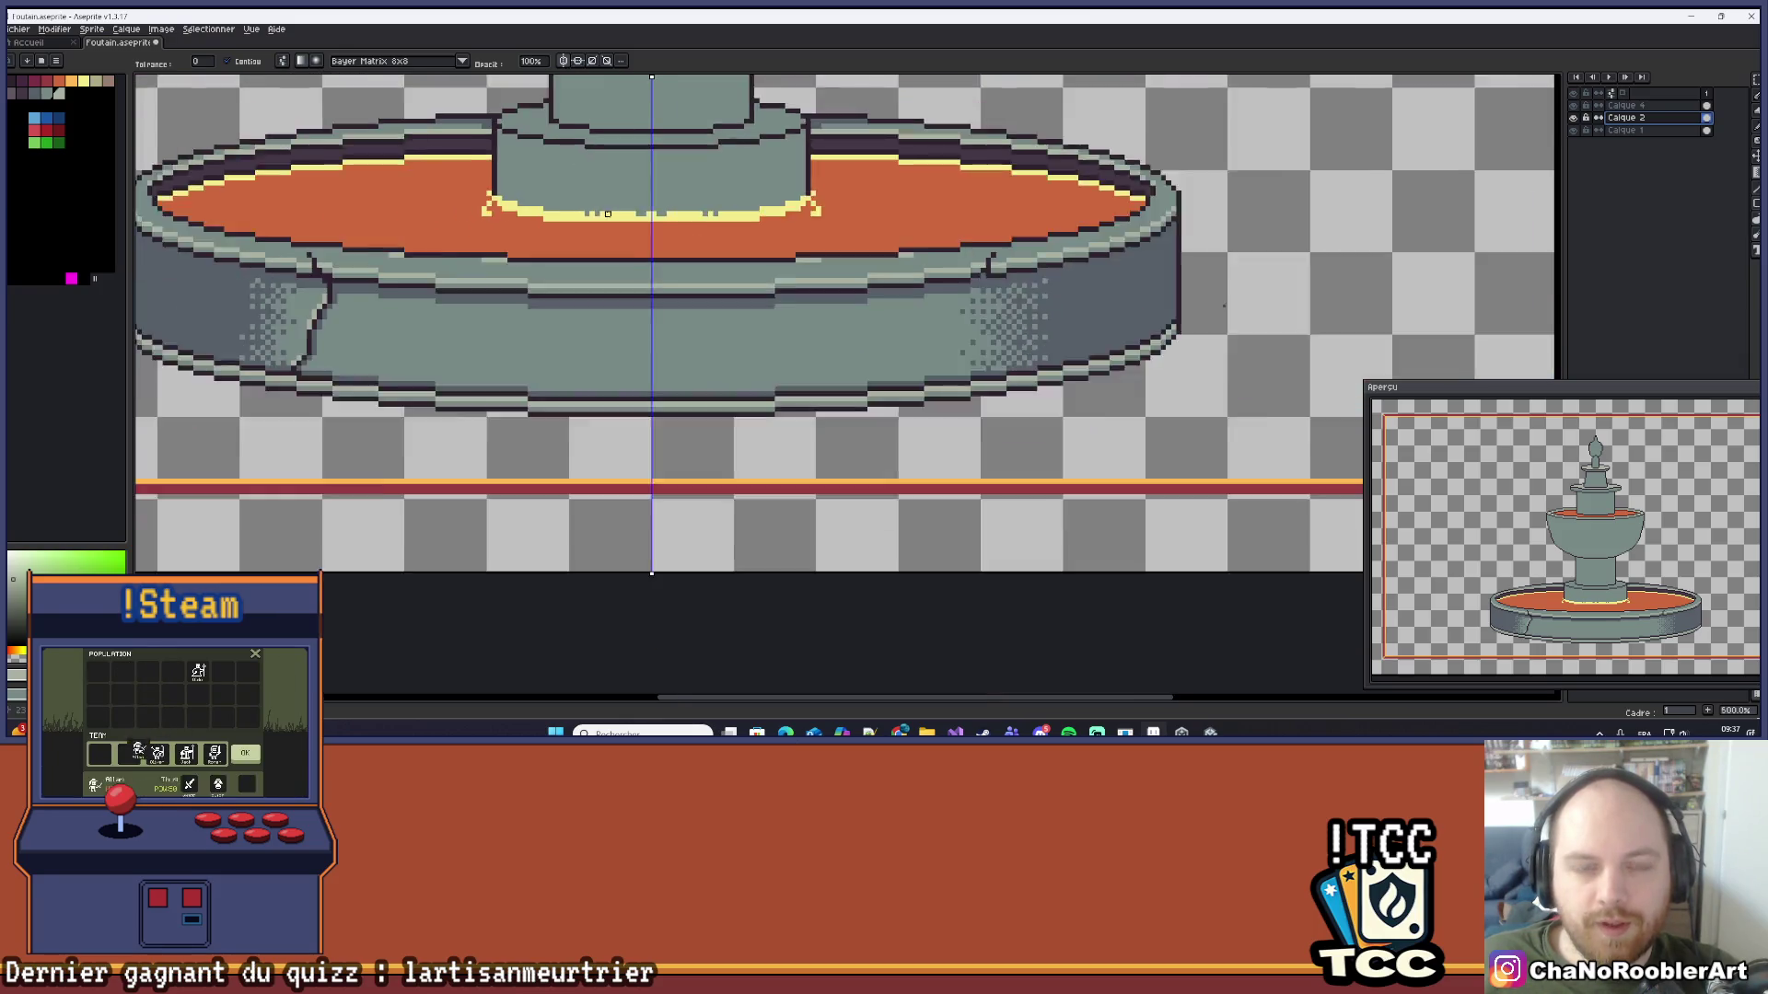
scroll(571, 92, "down", 3)
scroll(633, 367, "up", 2)
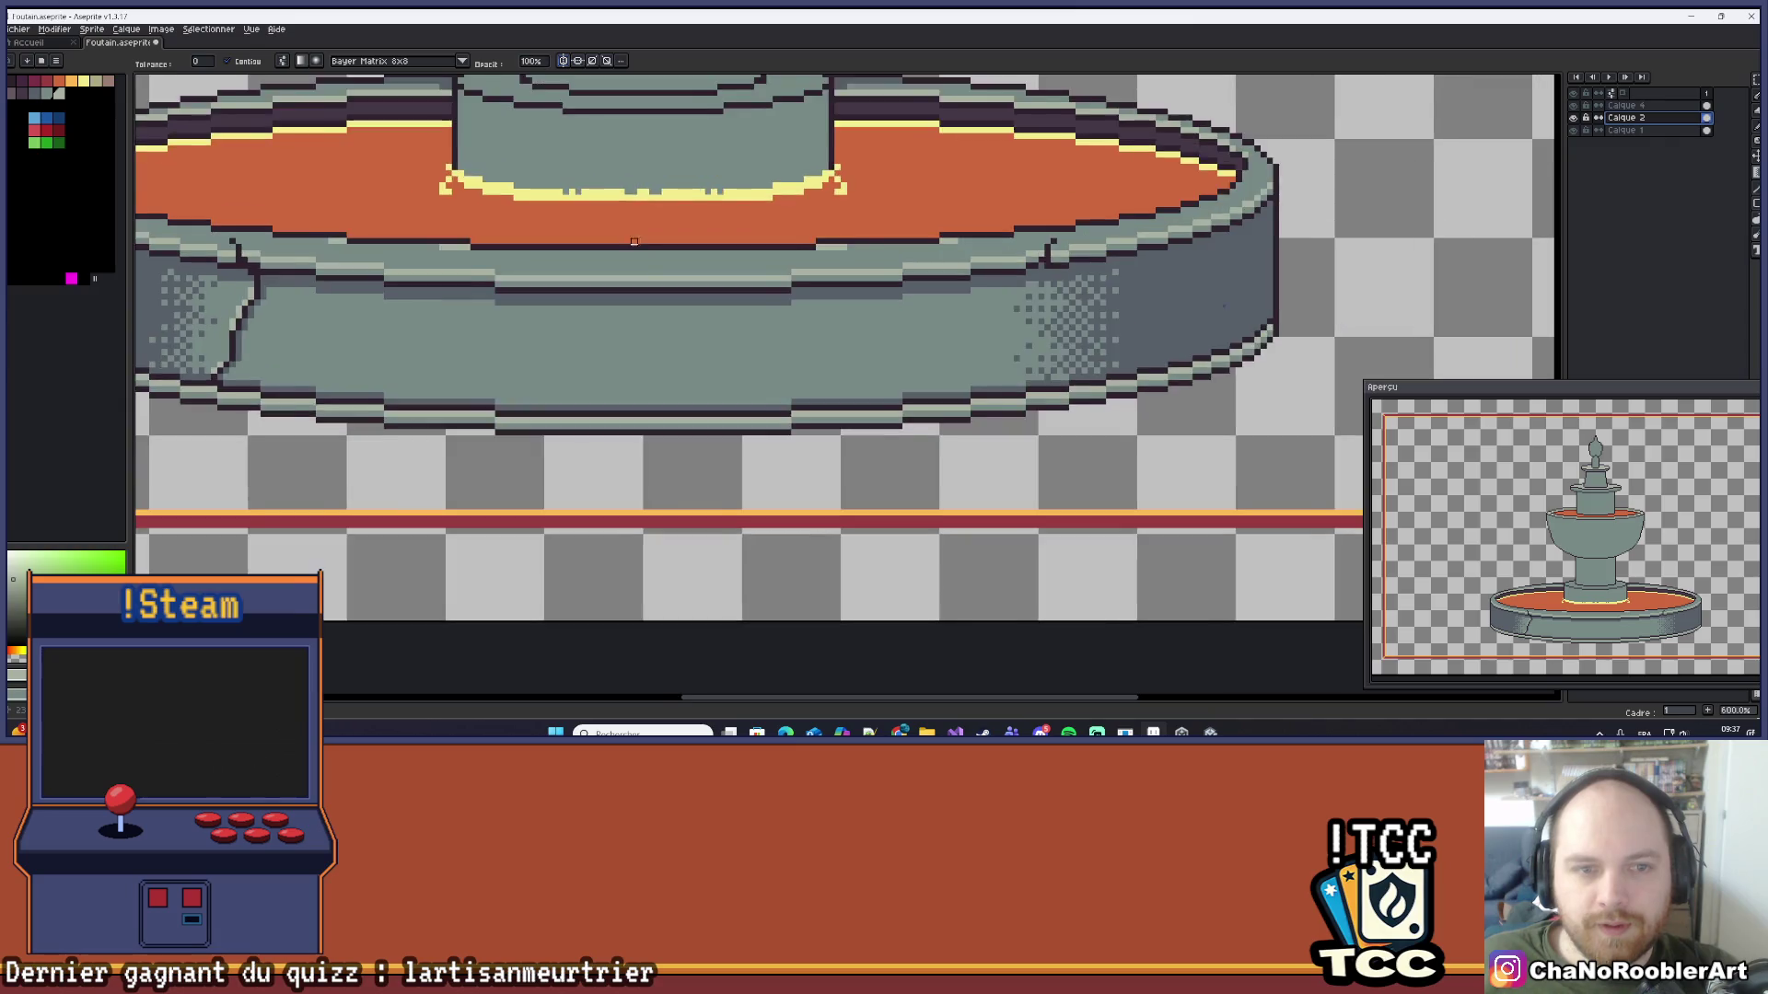
scroll(634, 366, "down", 2)
Step: Draw three straight light grey rows across the basin front with the Pencil, the last one shorter
key("b")
scroll(497, 384, "up", 3)
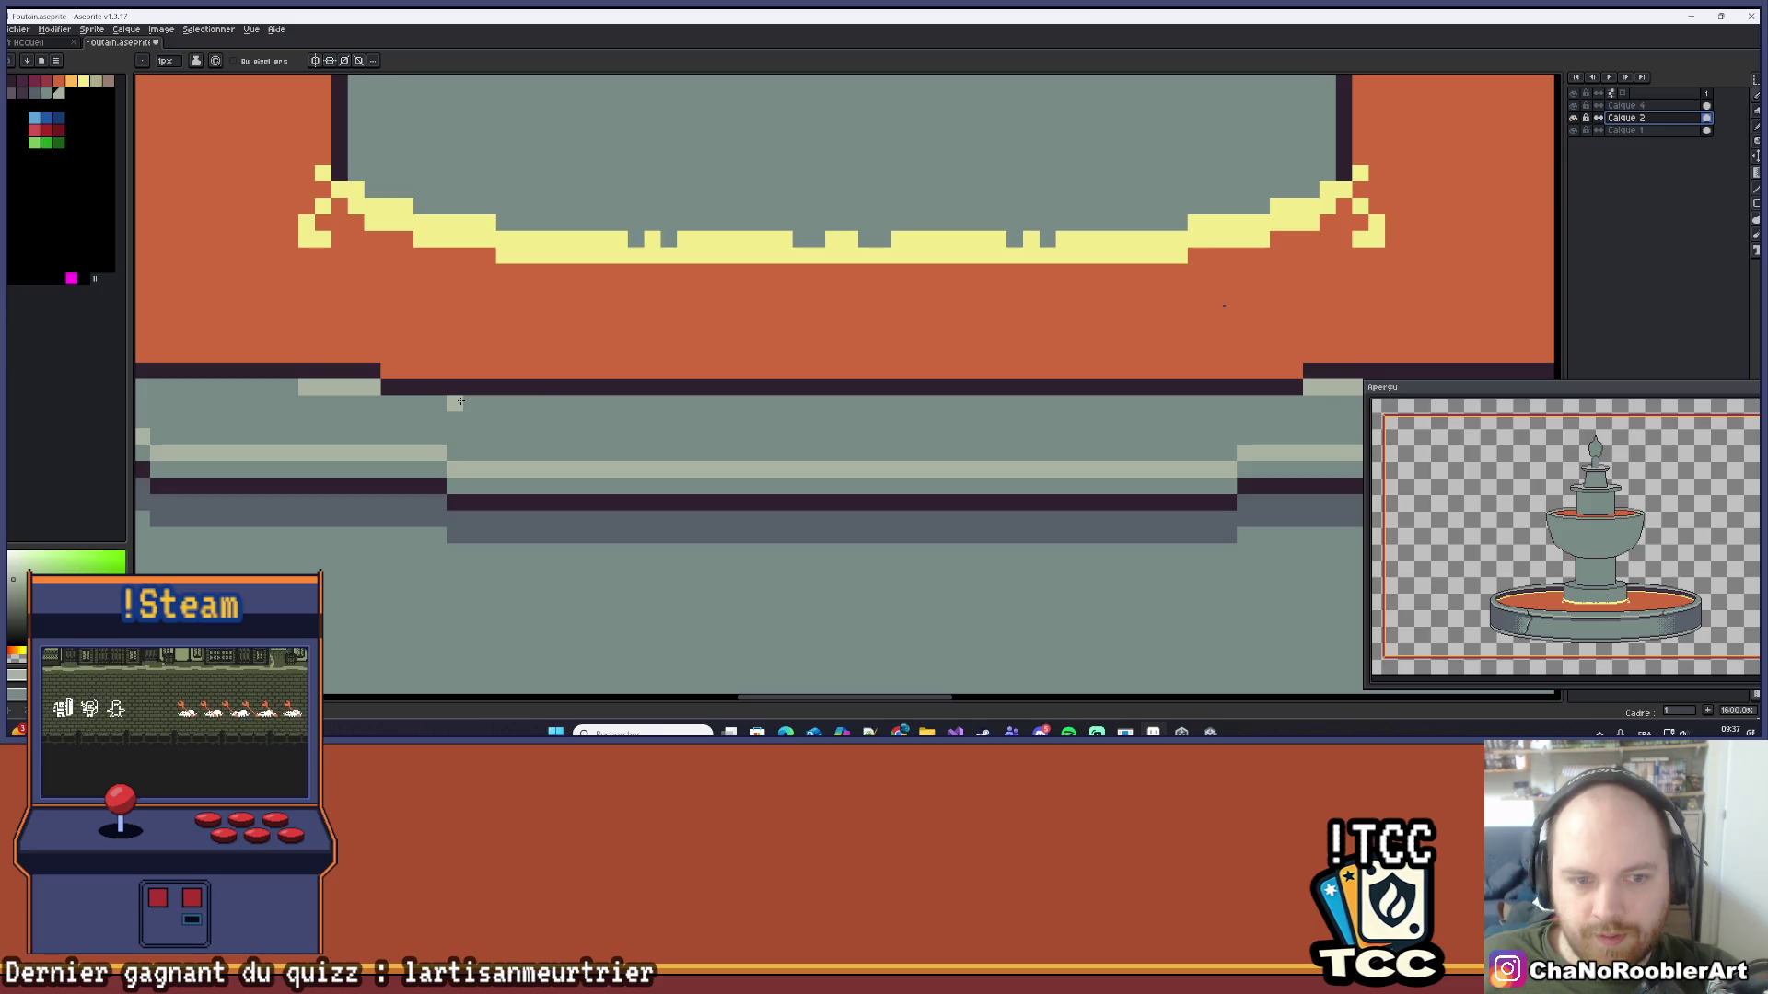
scroll(1059, 396, "down", 1)
scroll(991, 367, "up", 1)
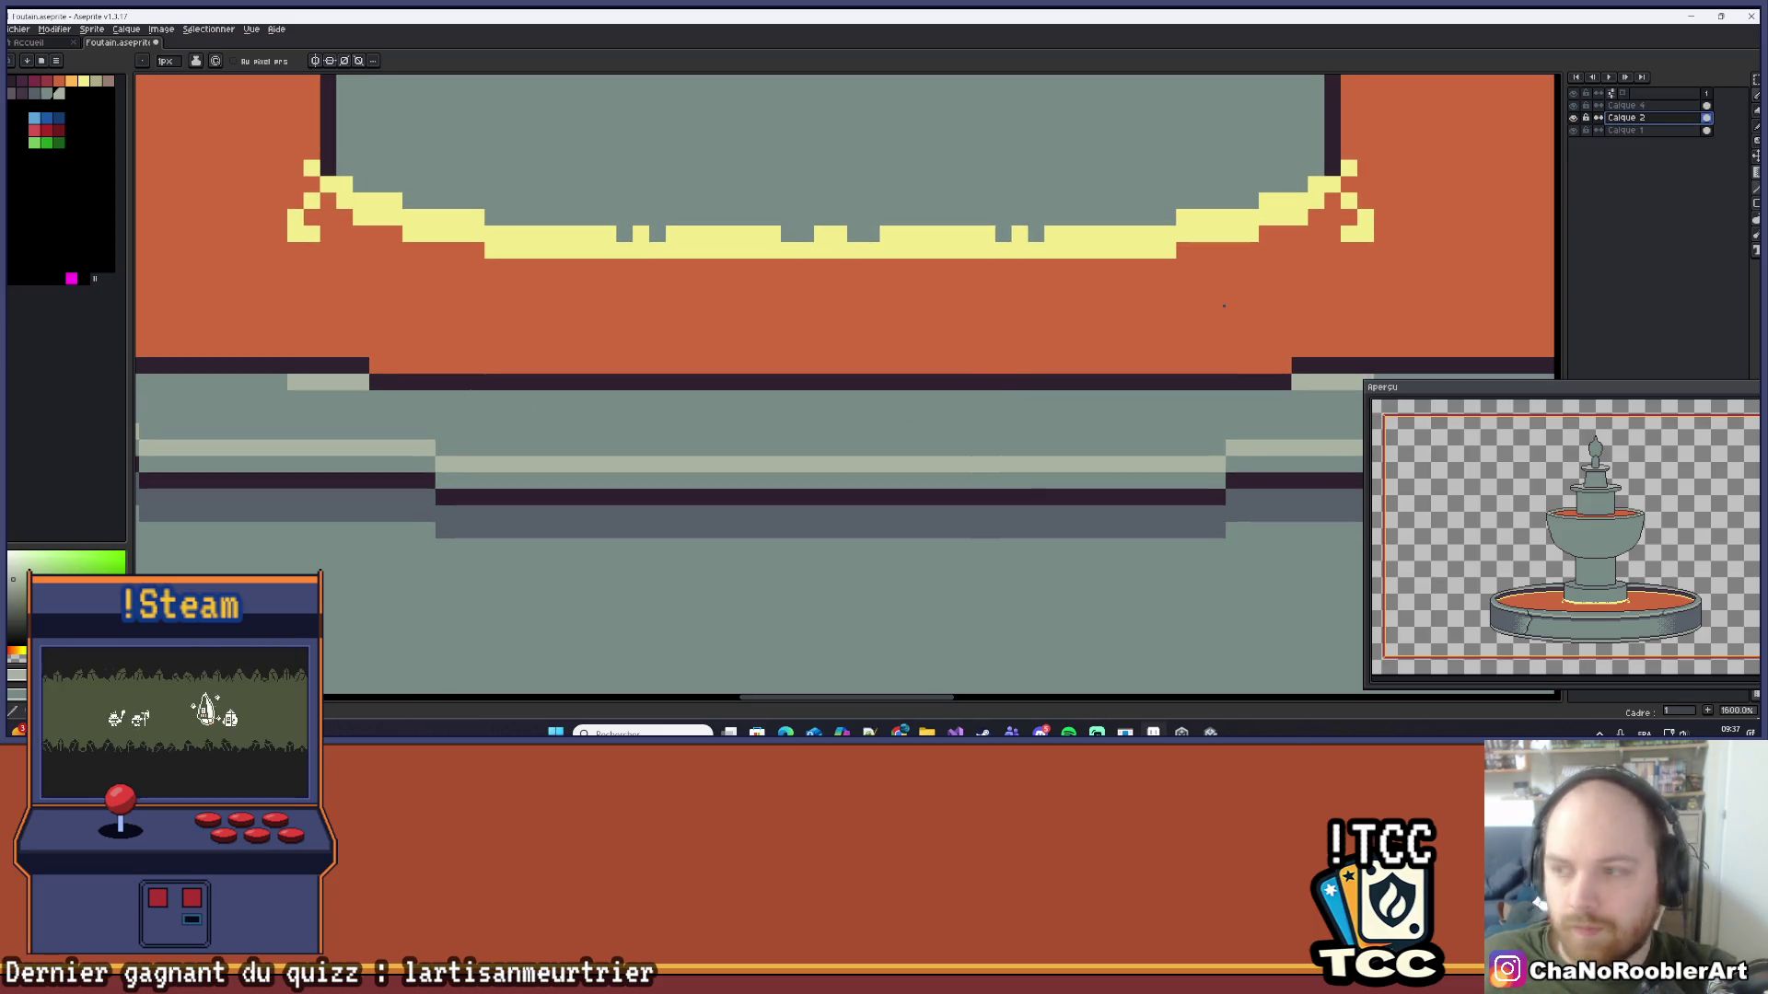
key("l")
left_click_drag(460, 398, 1167, 403)
left_click_drag(482, 413, 1118, 416)
left_click_drag(576, 427, 1013, 435)
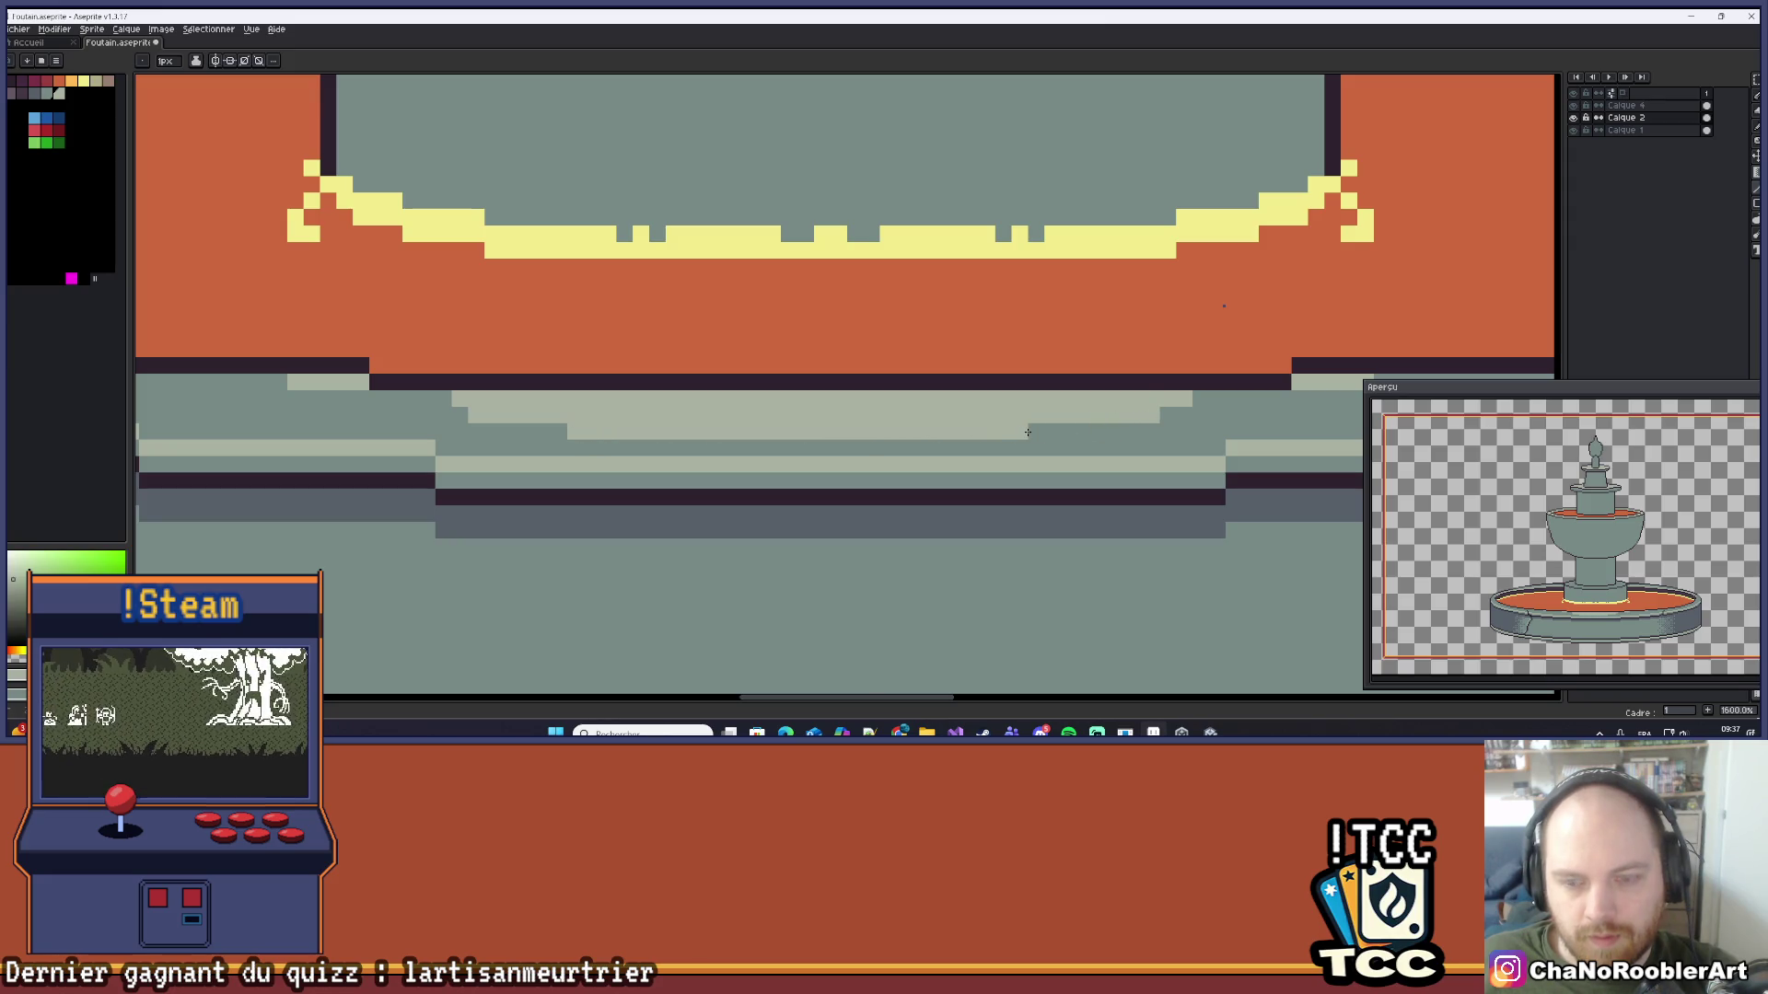
Step: Bucket-fill the light band with dithered darker grey, trying toothed and dotted patterns
left_click_drag(904, 335, 879, 366)
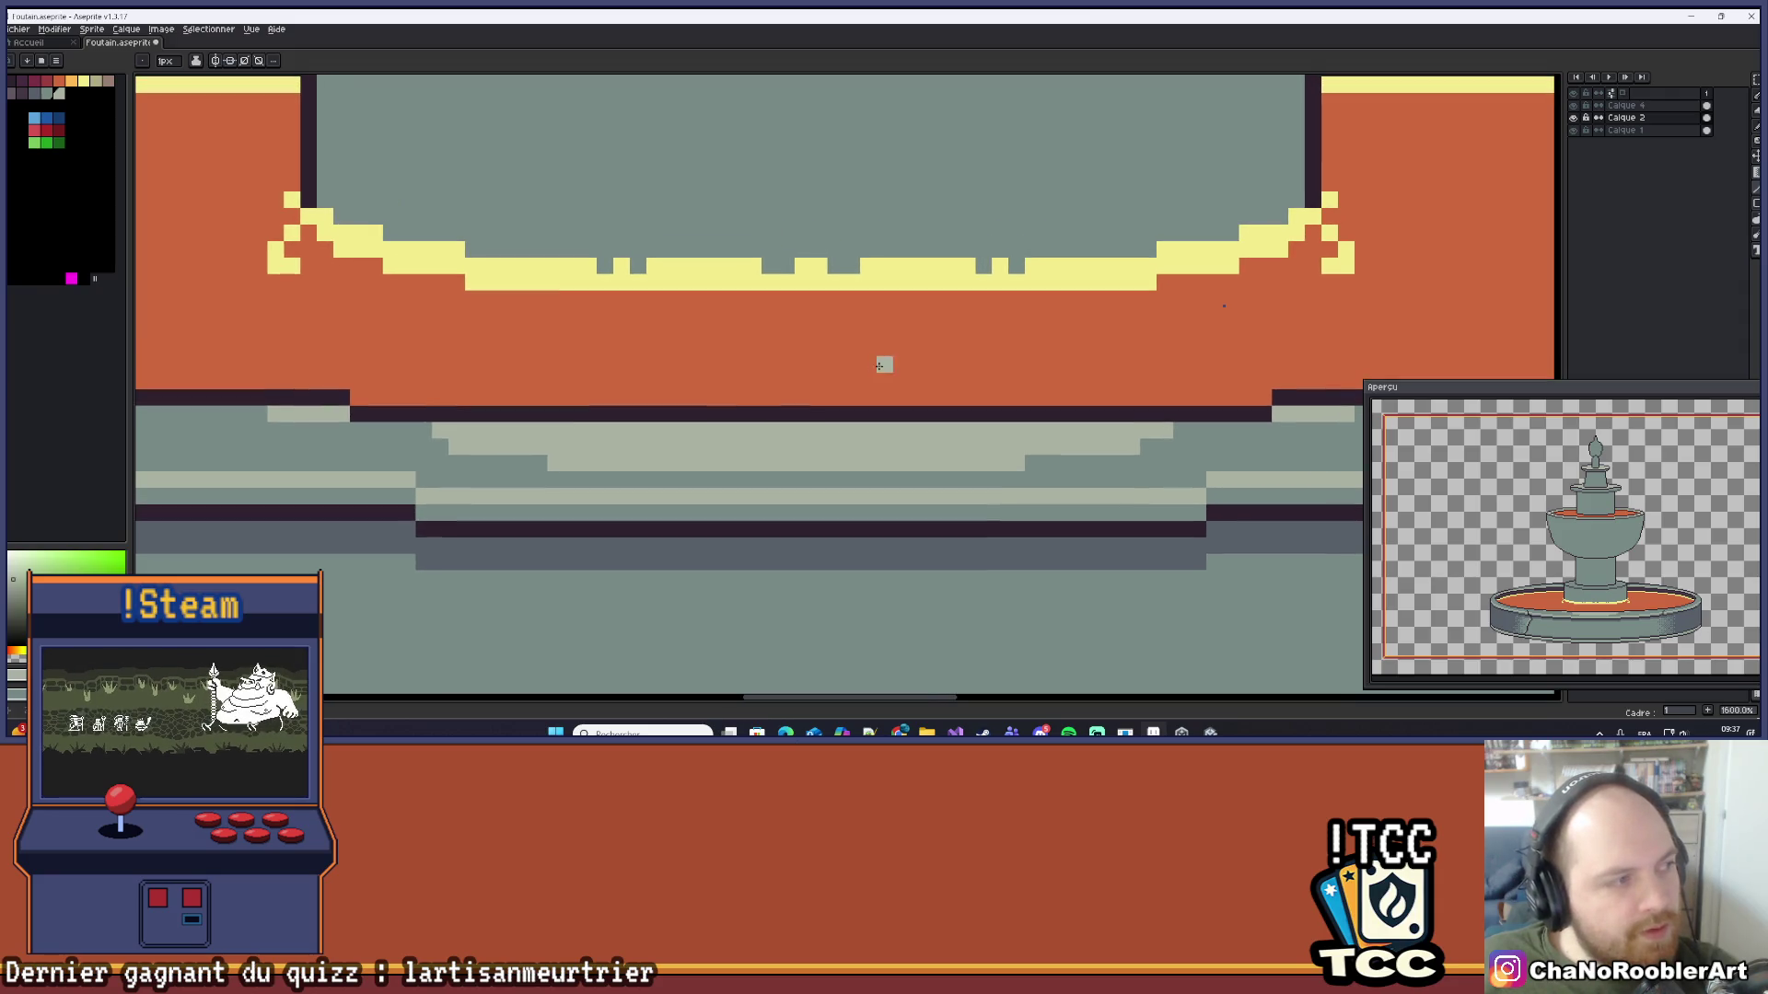
left_click(1756, 172)
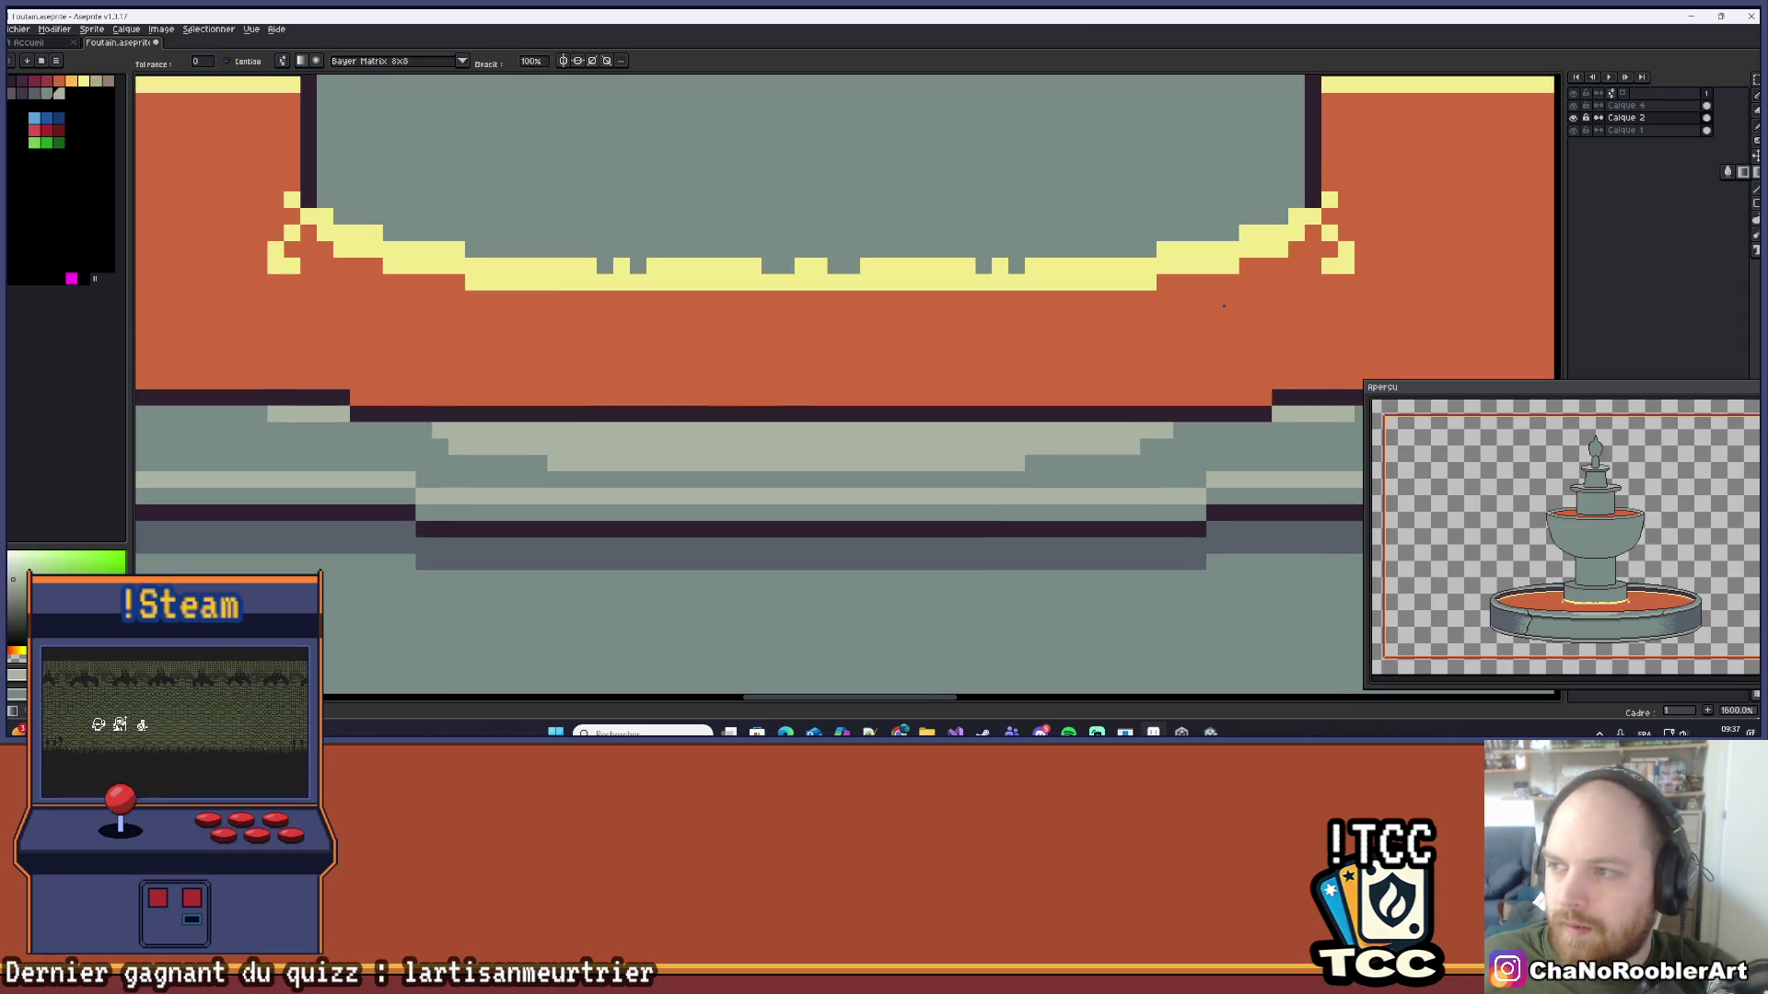
left_click(786, 447)
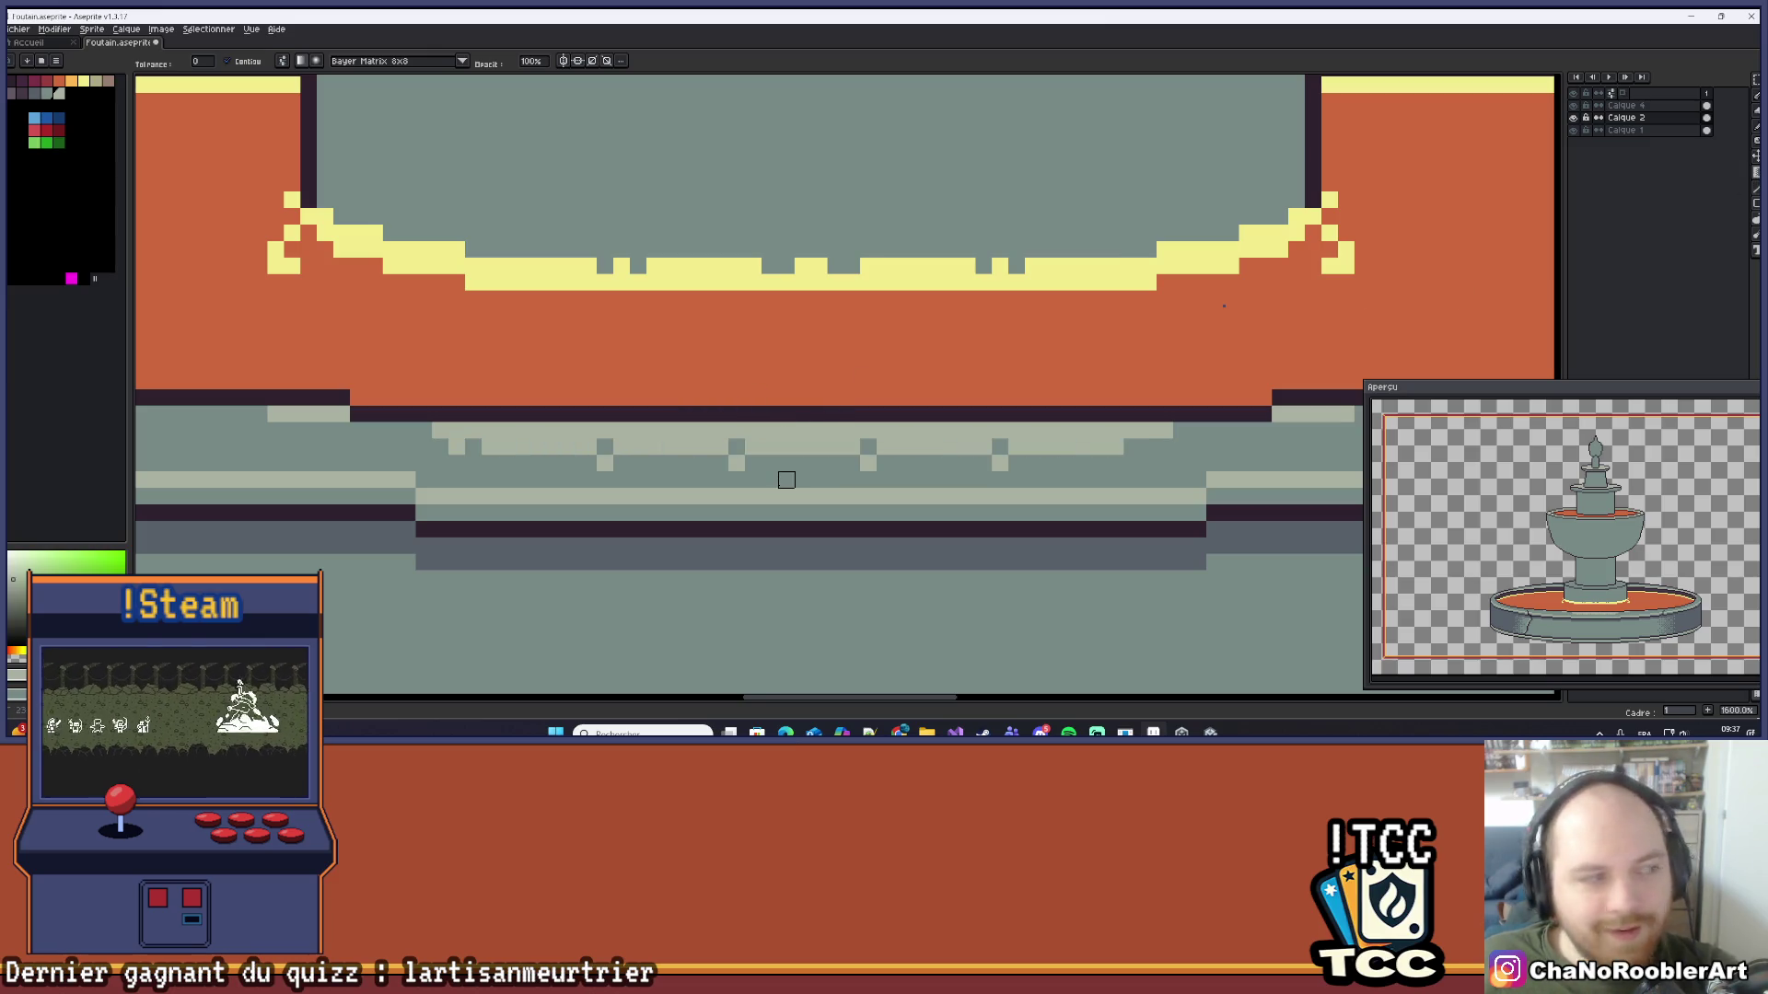
left_click(770, 463)
left_click(786, 477)
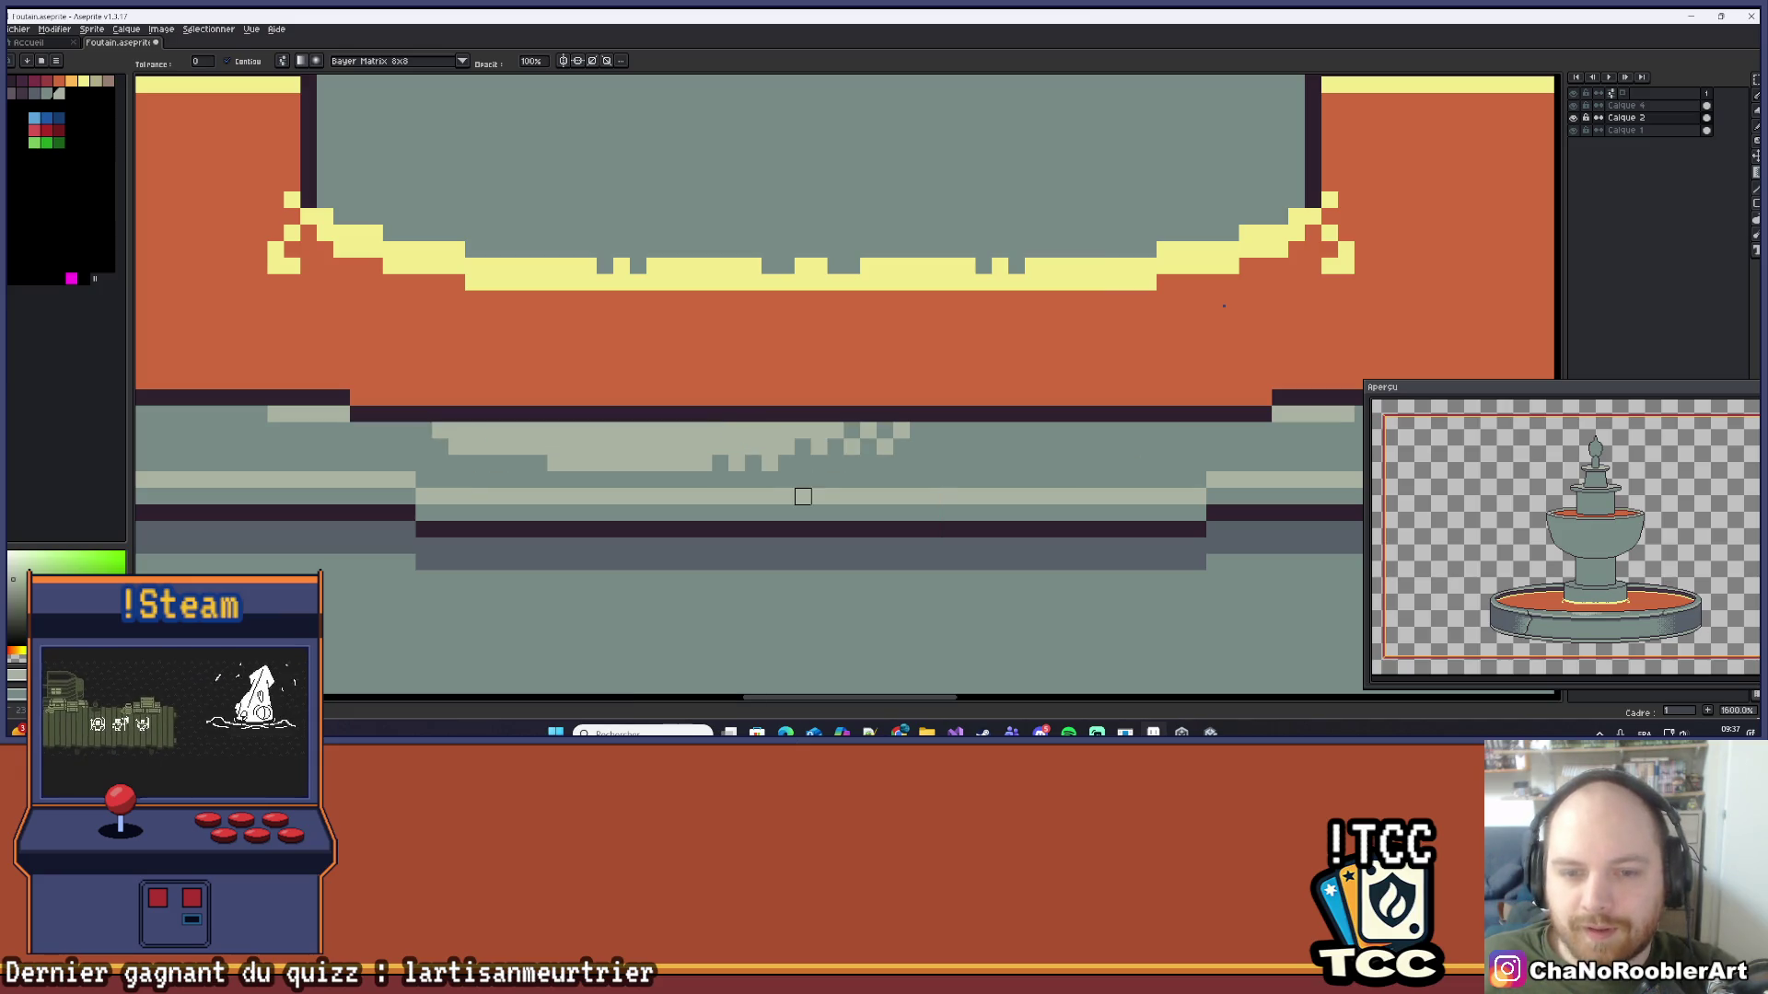
left_click(785, 478)
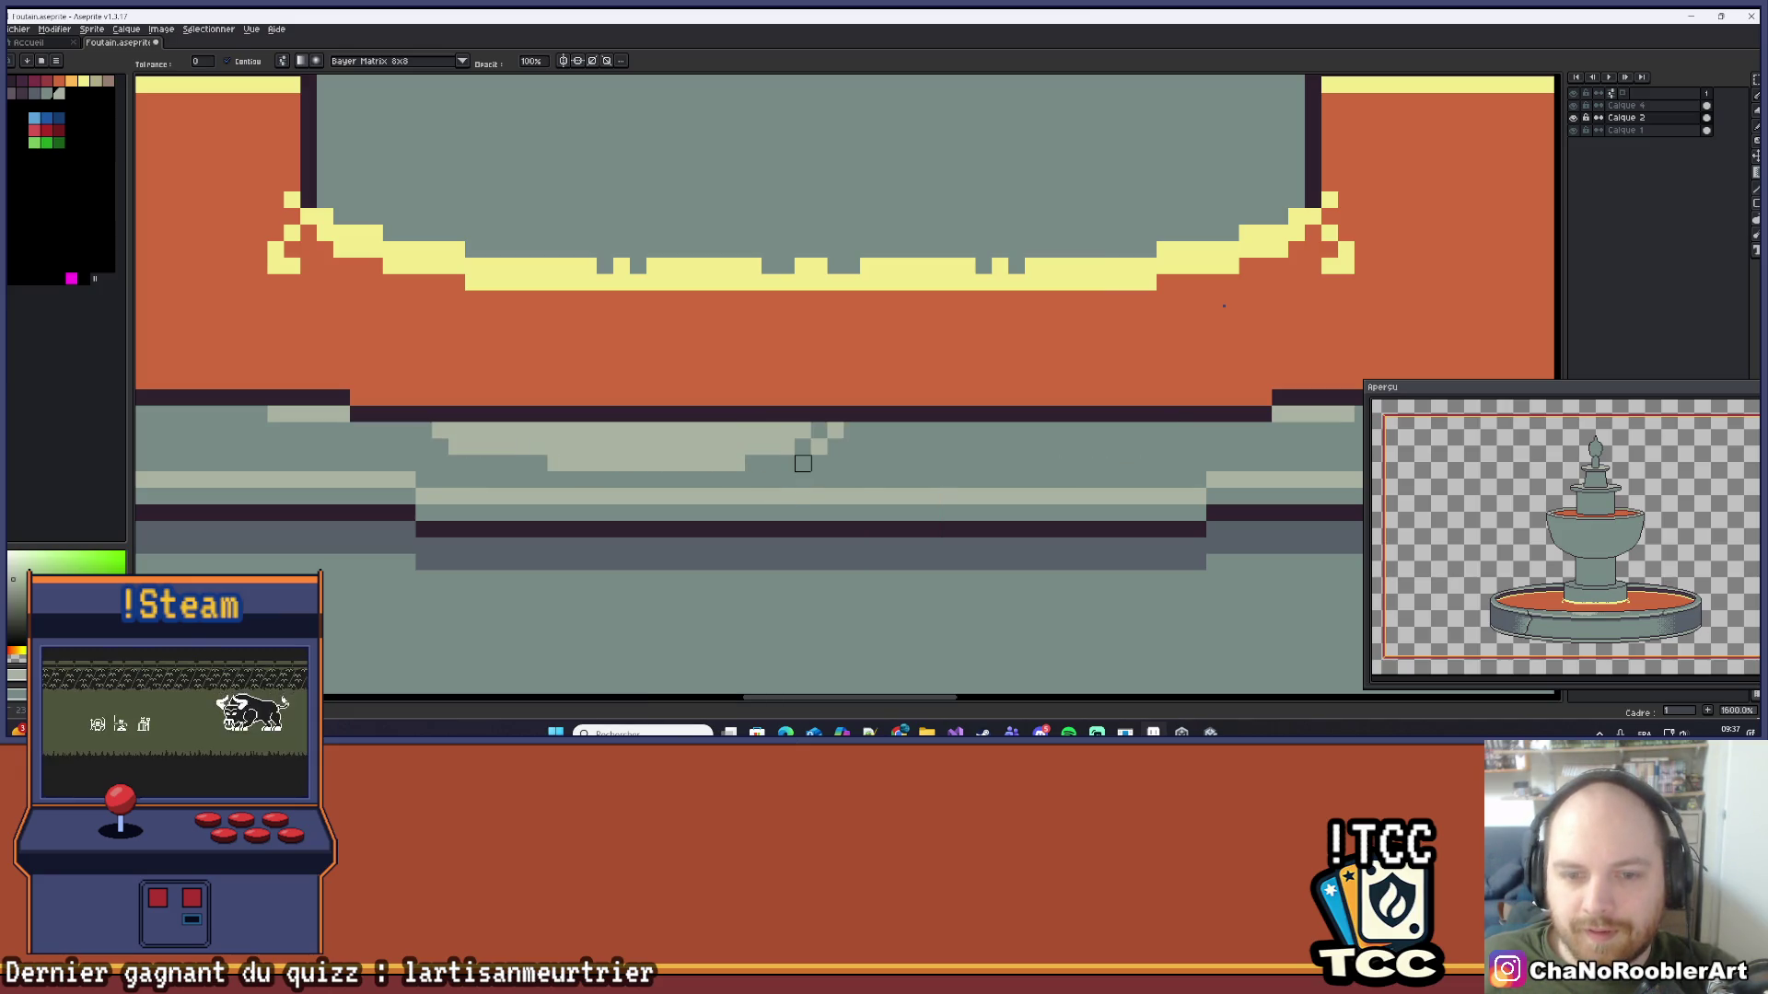
left_click(785, 480)
Step: Compare refills and settle on a toothed dither on the grey rim band, undoing a brighter try
left_click(786, 479)
left_click(798, 473)
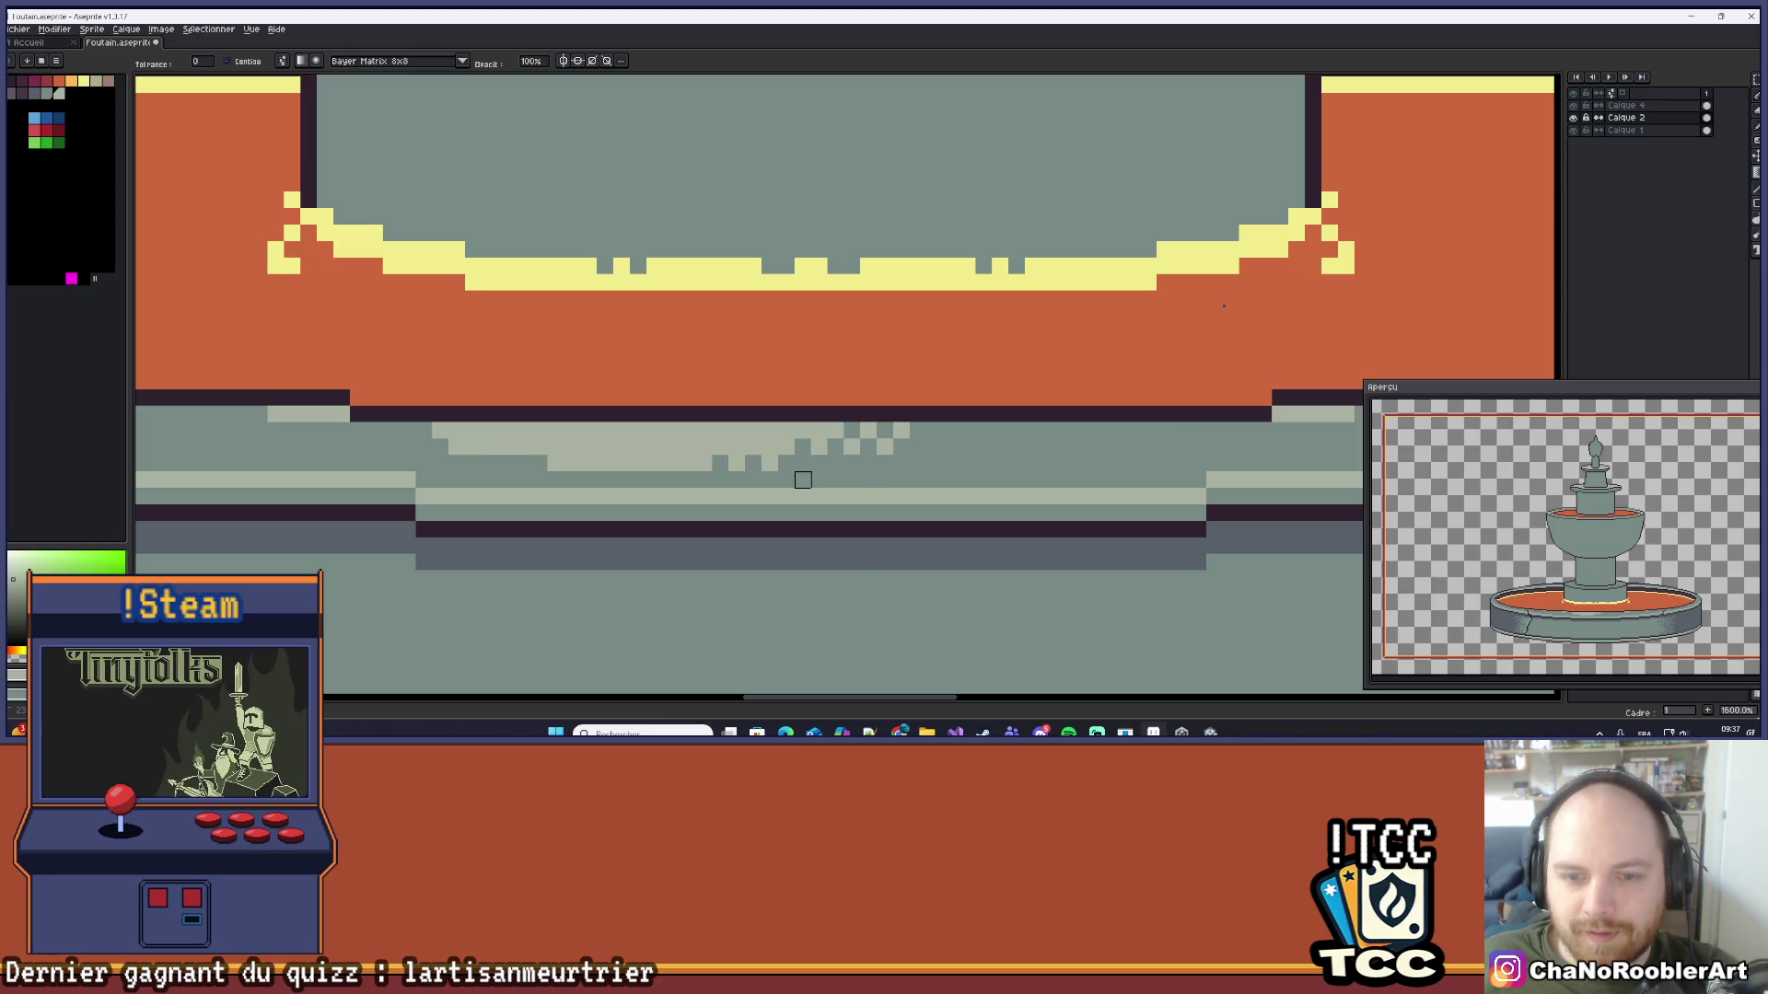
left_click(786, 462)
left_click(787, 448)
left_click(786, 463)
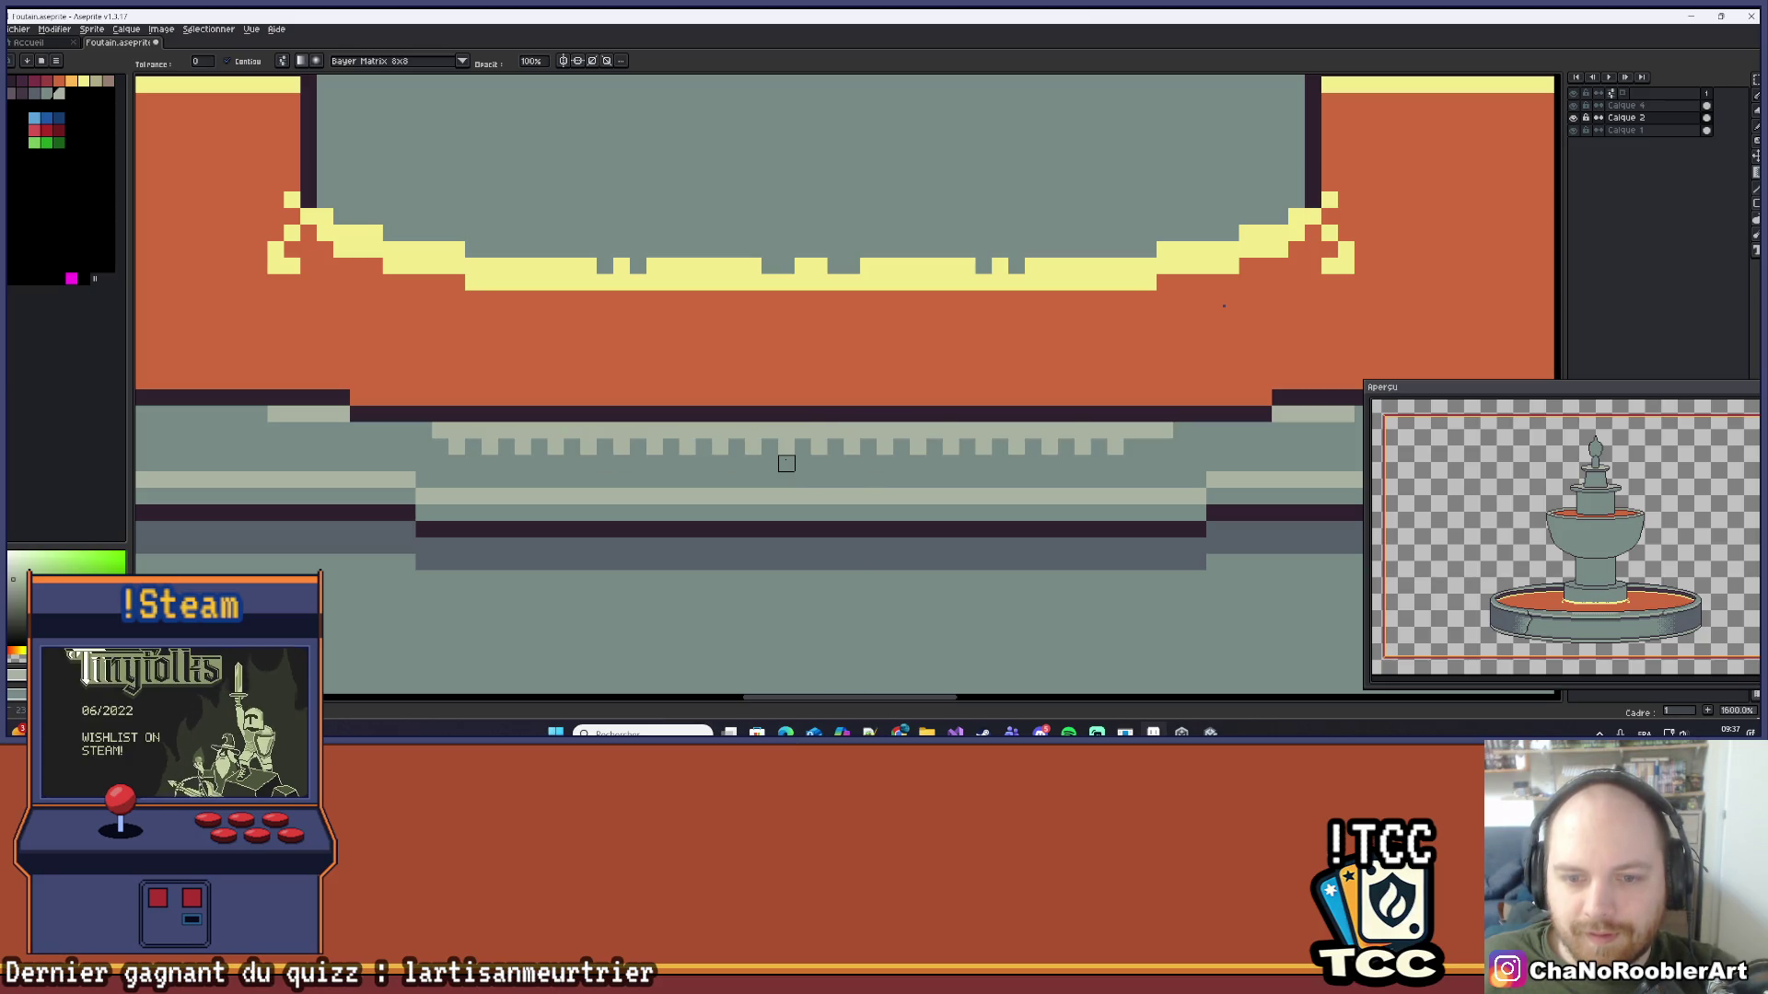
left_click(787, 463)
key("ctrl+z")
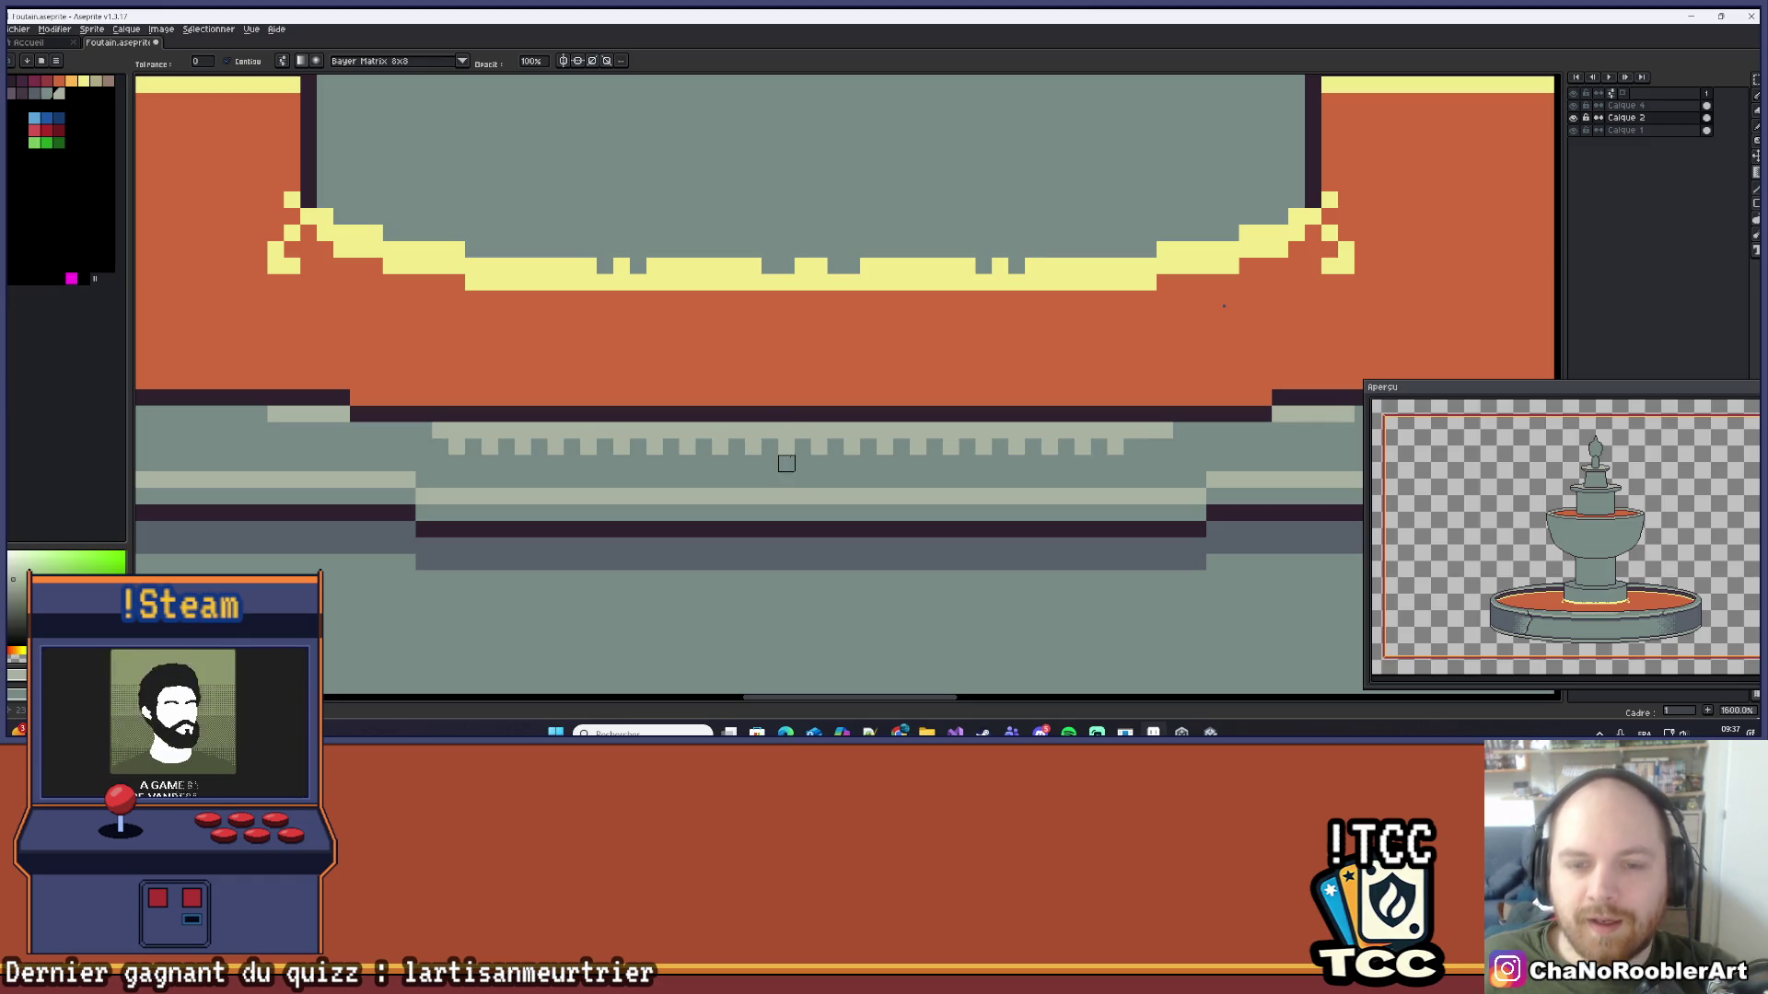
scroll(786, 463, "down", 4)
scroll(832, 331, "up", 2)
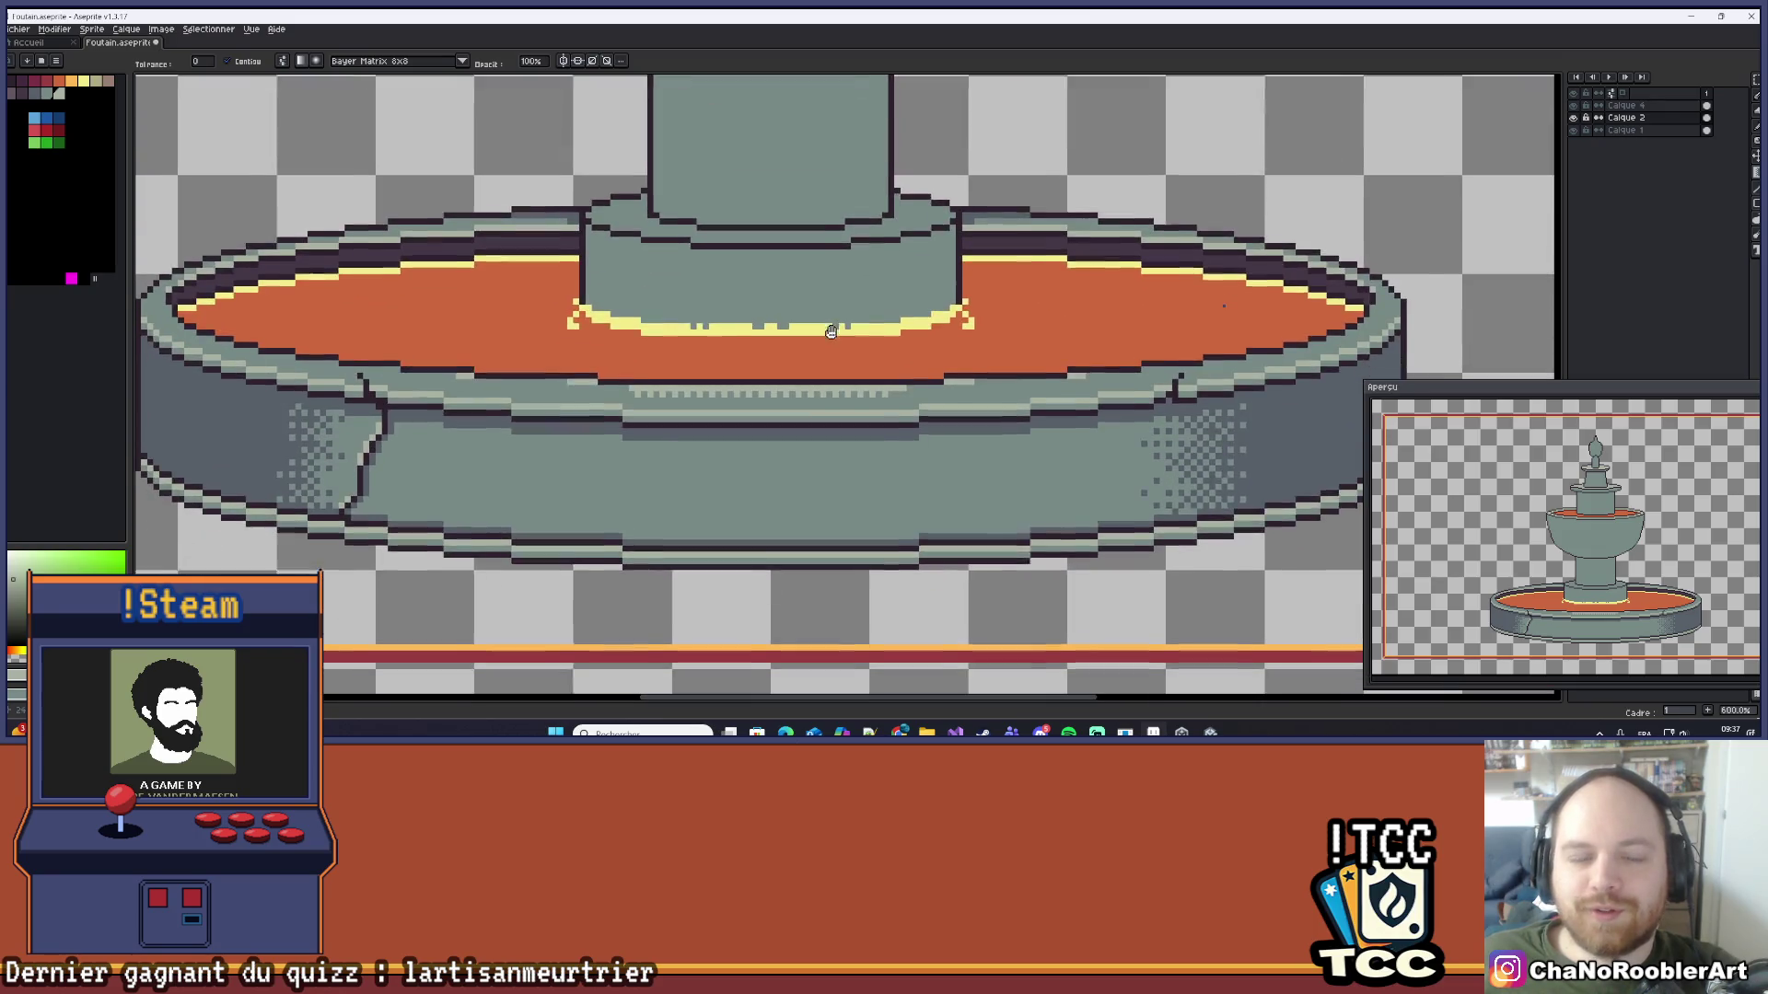
Step: Extend the light grey stripe over the dark gap and place the first dark checker pixels
left_click_drag(832, 331, 832, 313)
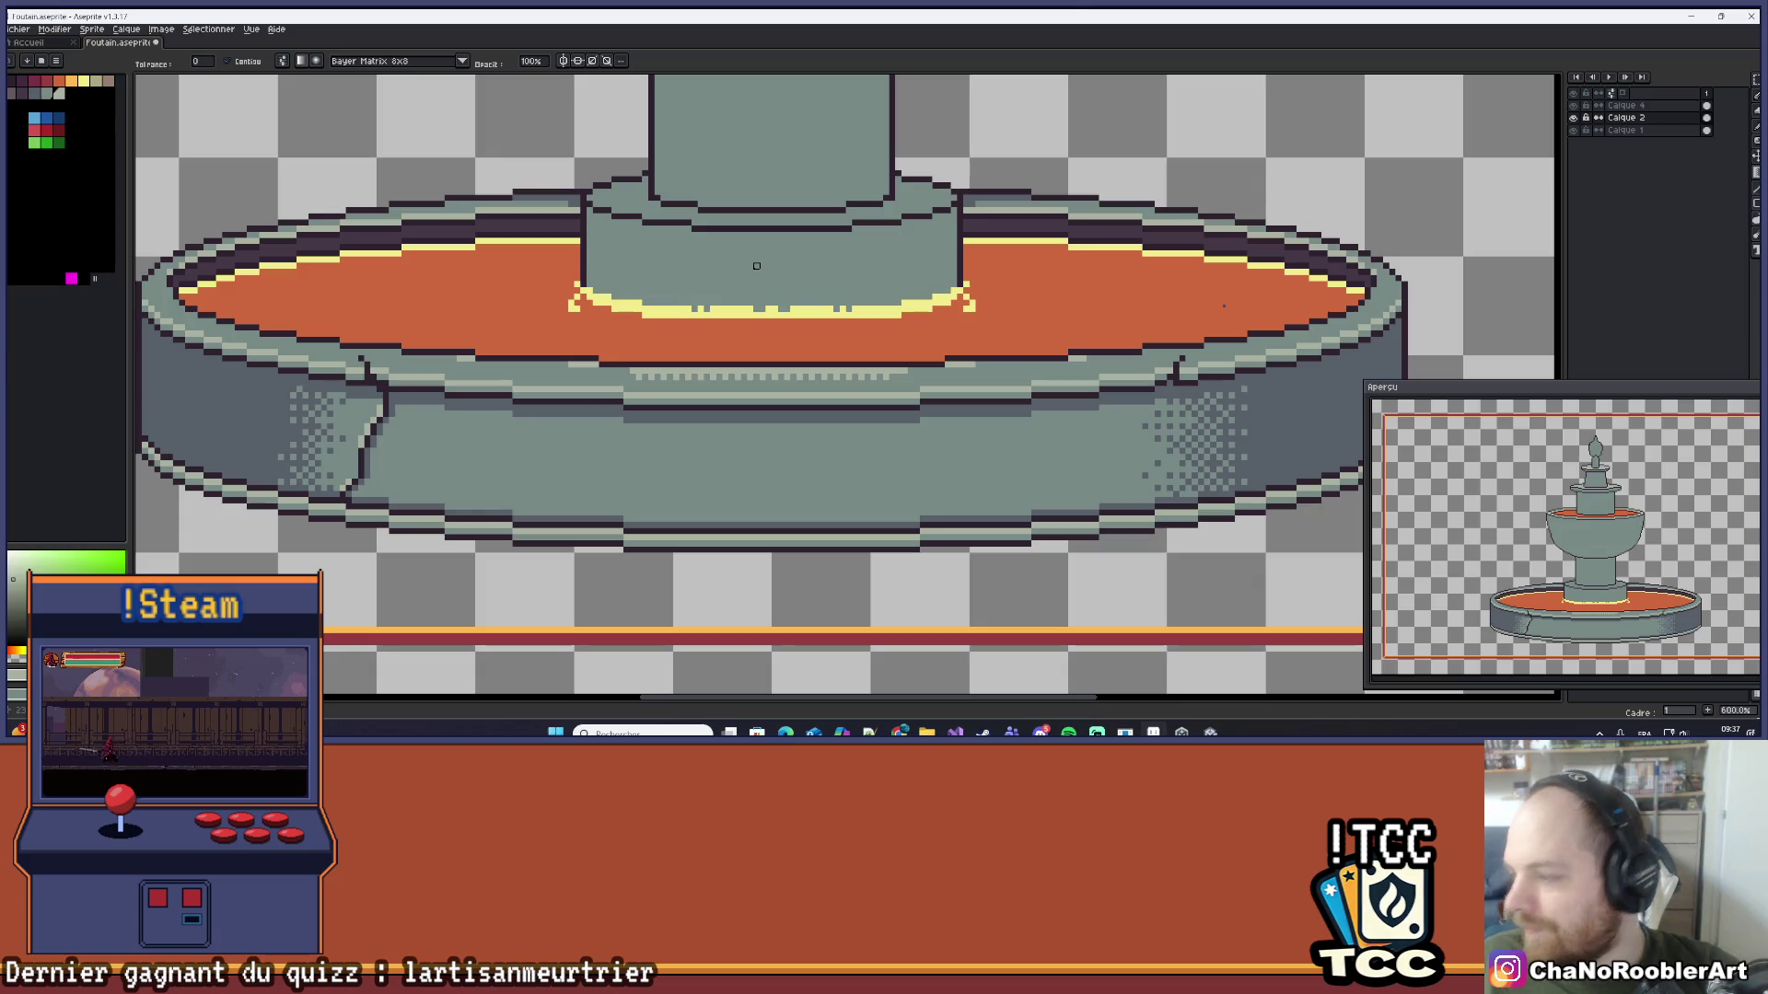
scroll(719, 297, "up", 4)
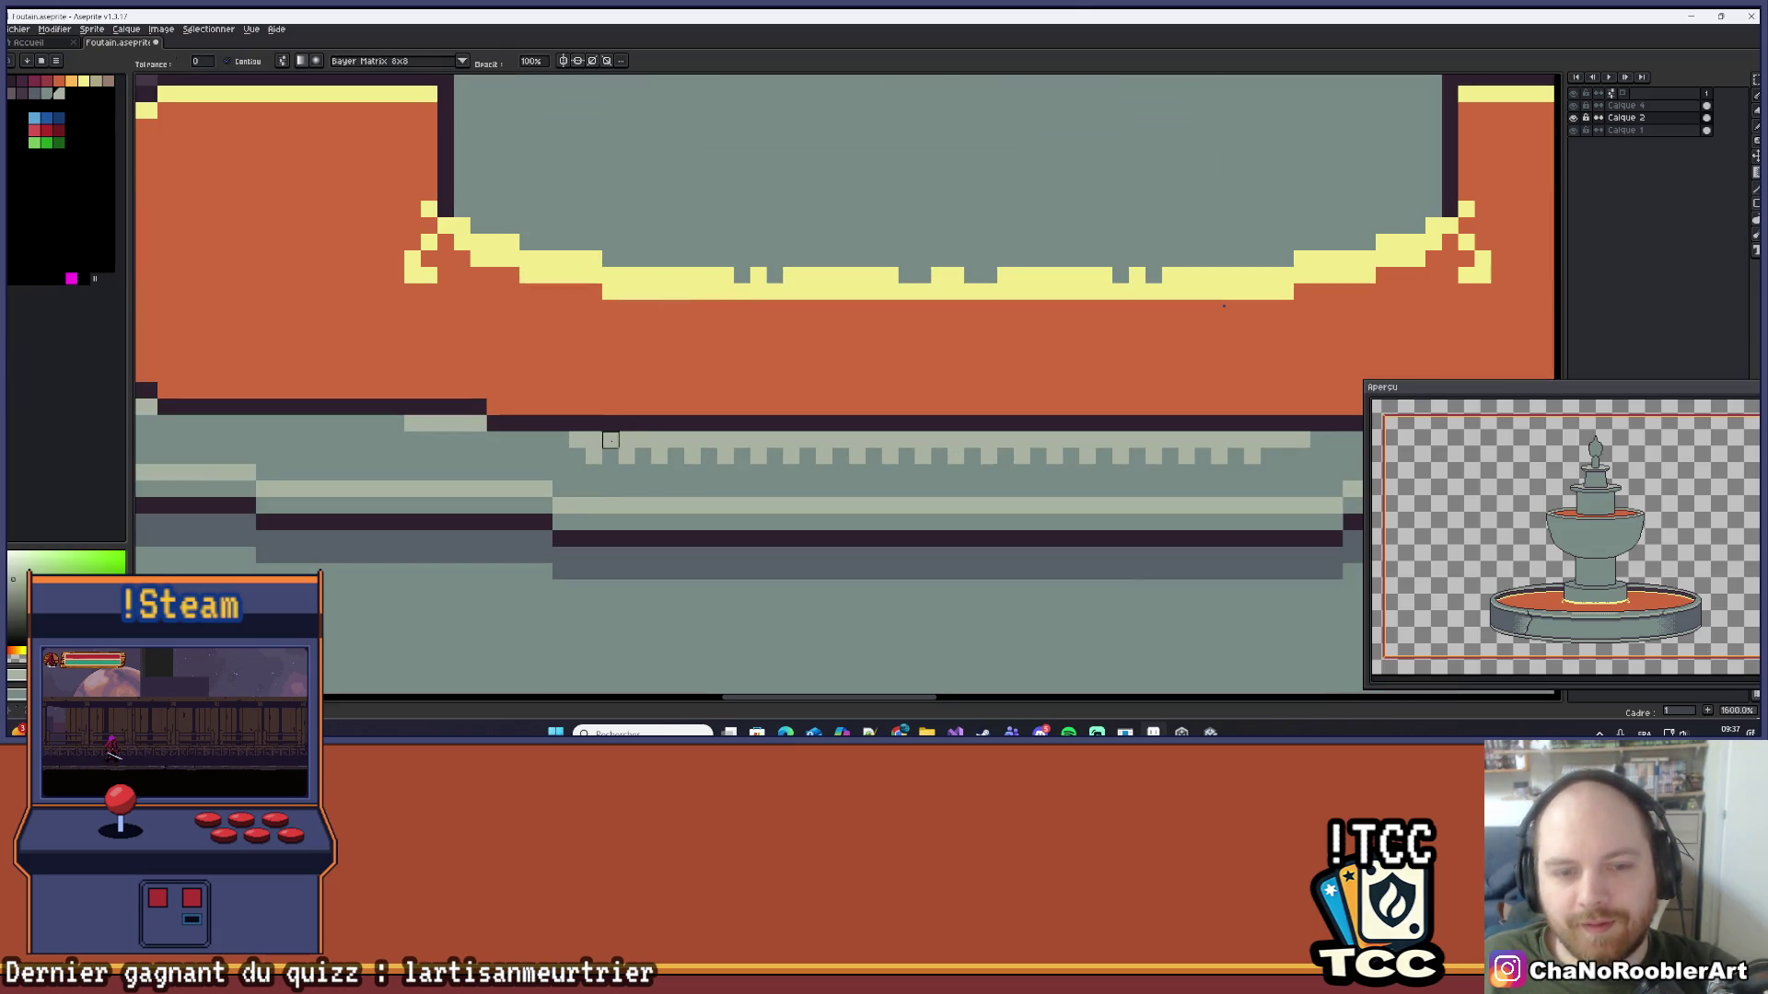
key("b")
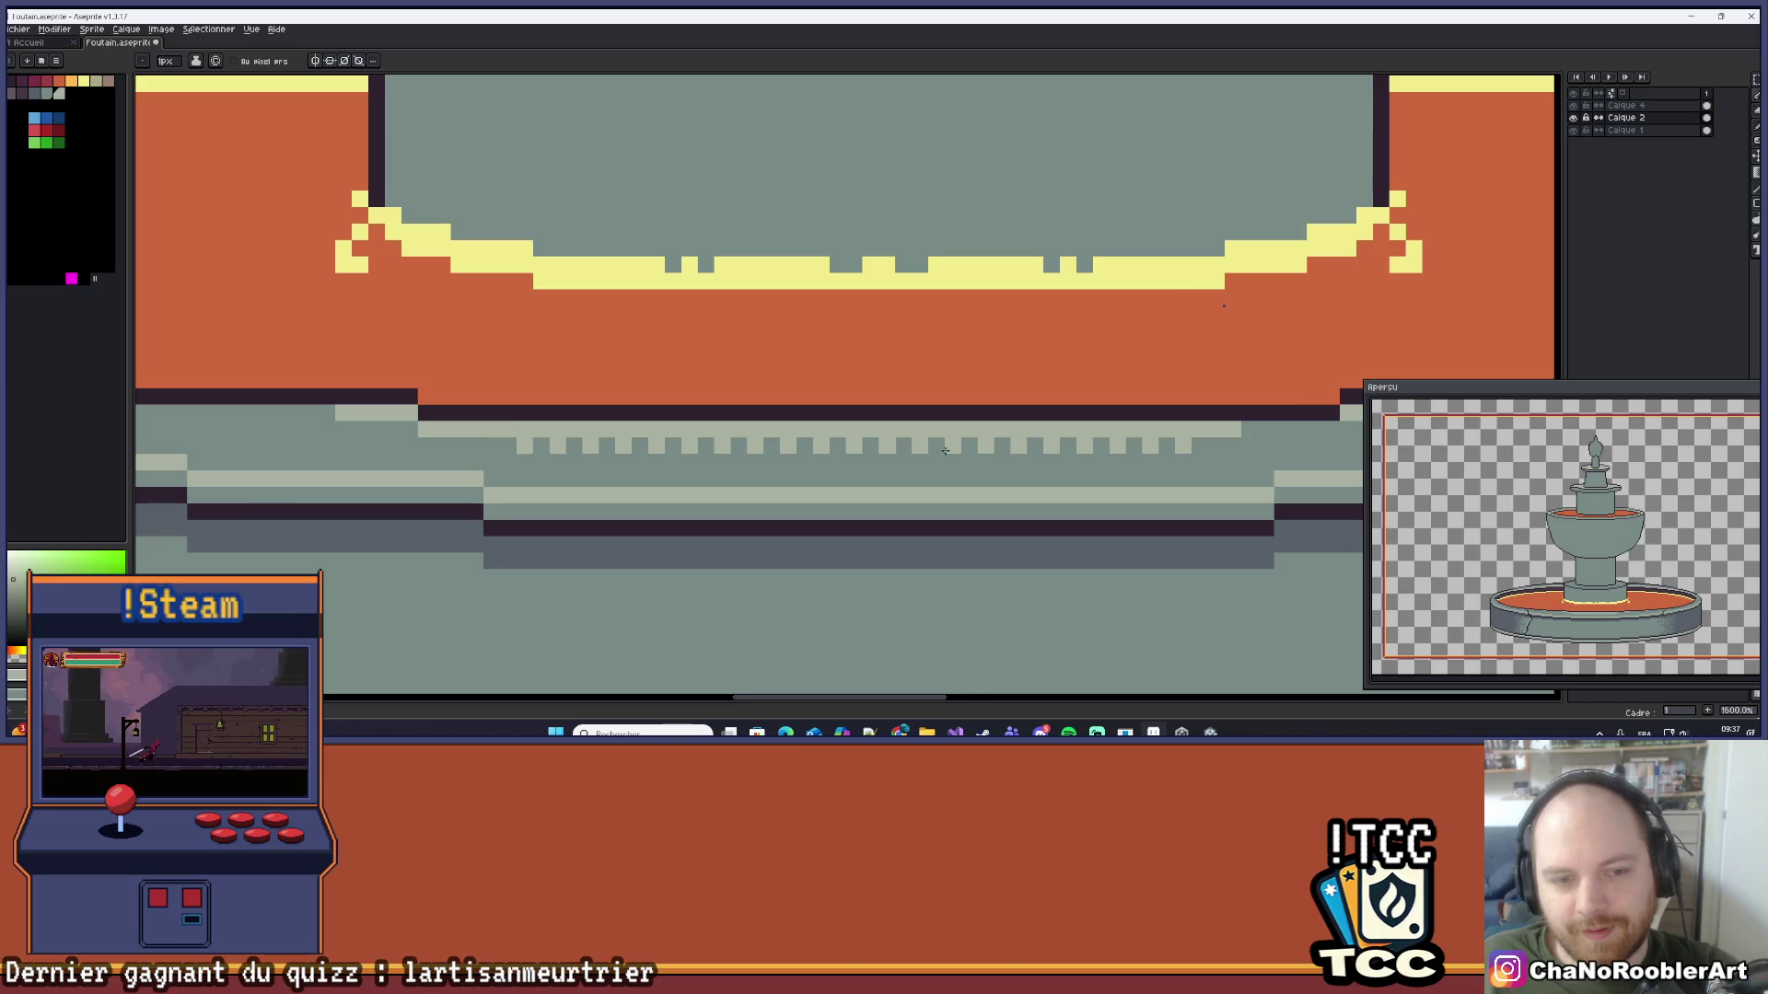
scroll(497, 429, "right", 2)
left_click_drag(1151, 426, 1068, 426)
scroll(877, 432, "up", 1)
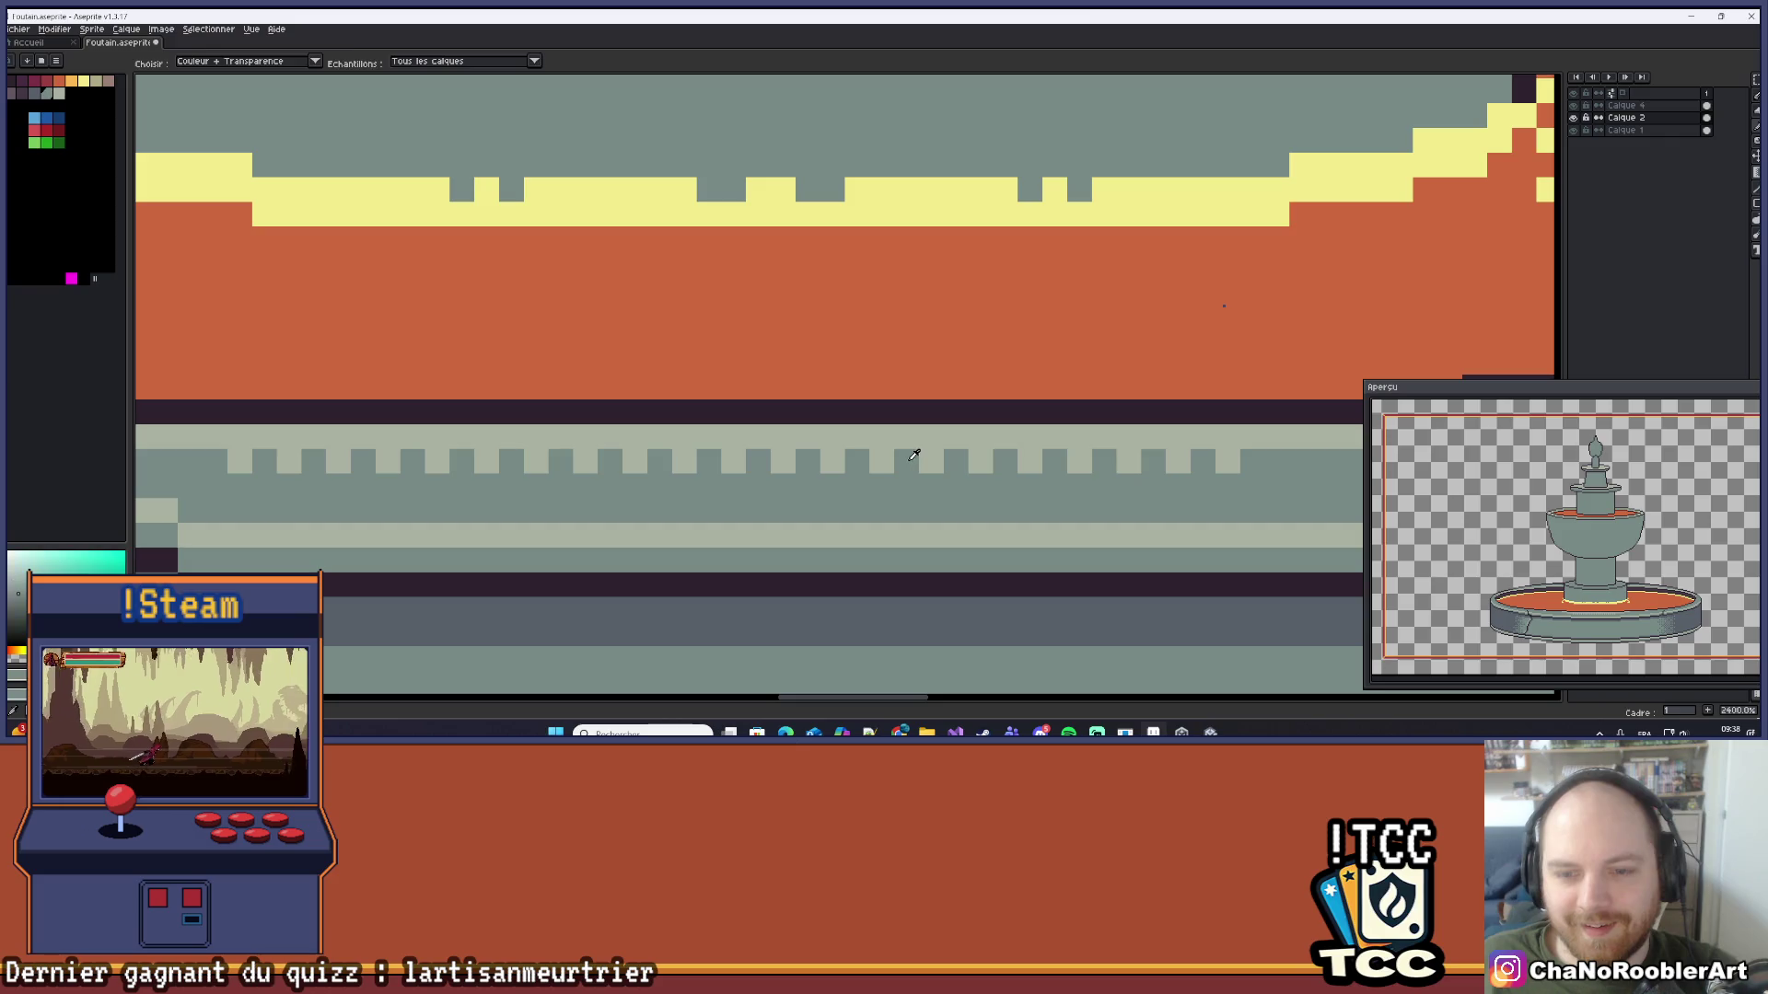
left_click(802, 441)
left_click(834, 436)
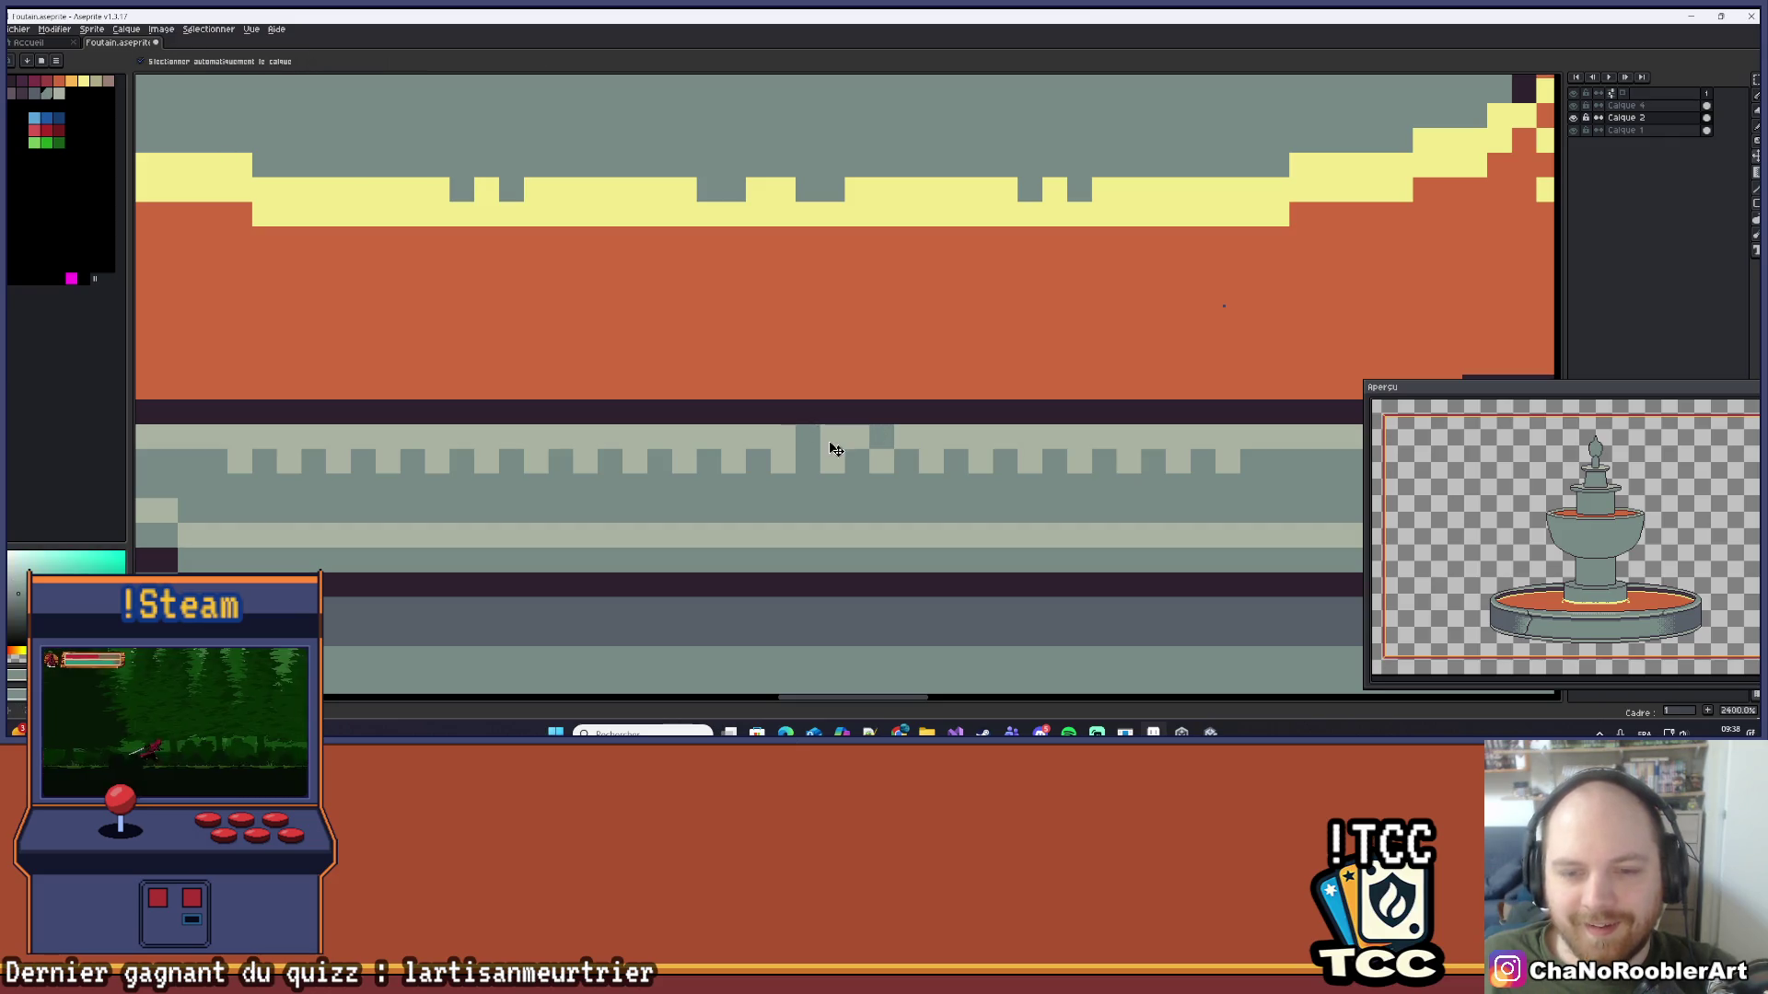
Step: Continue the dark checker pattern along the stripe leftward, then two pixels to the right
scroll(871, 427, "left", 1)
left_click(879, 428)
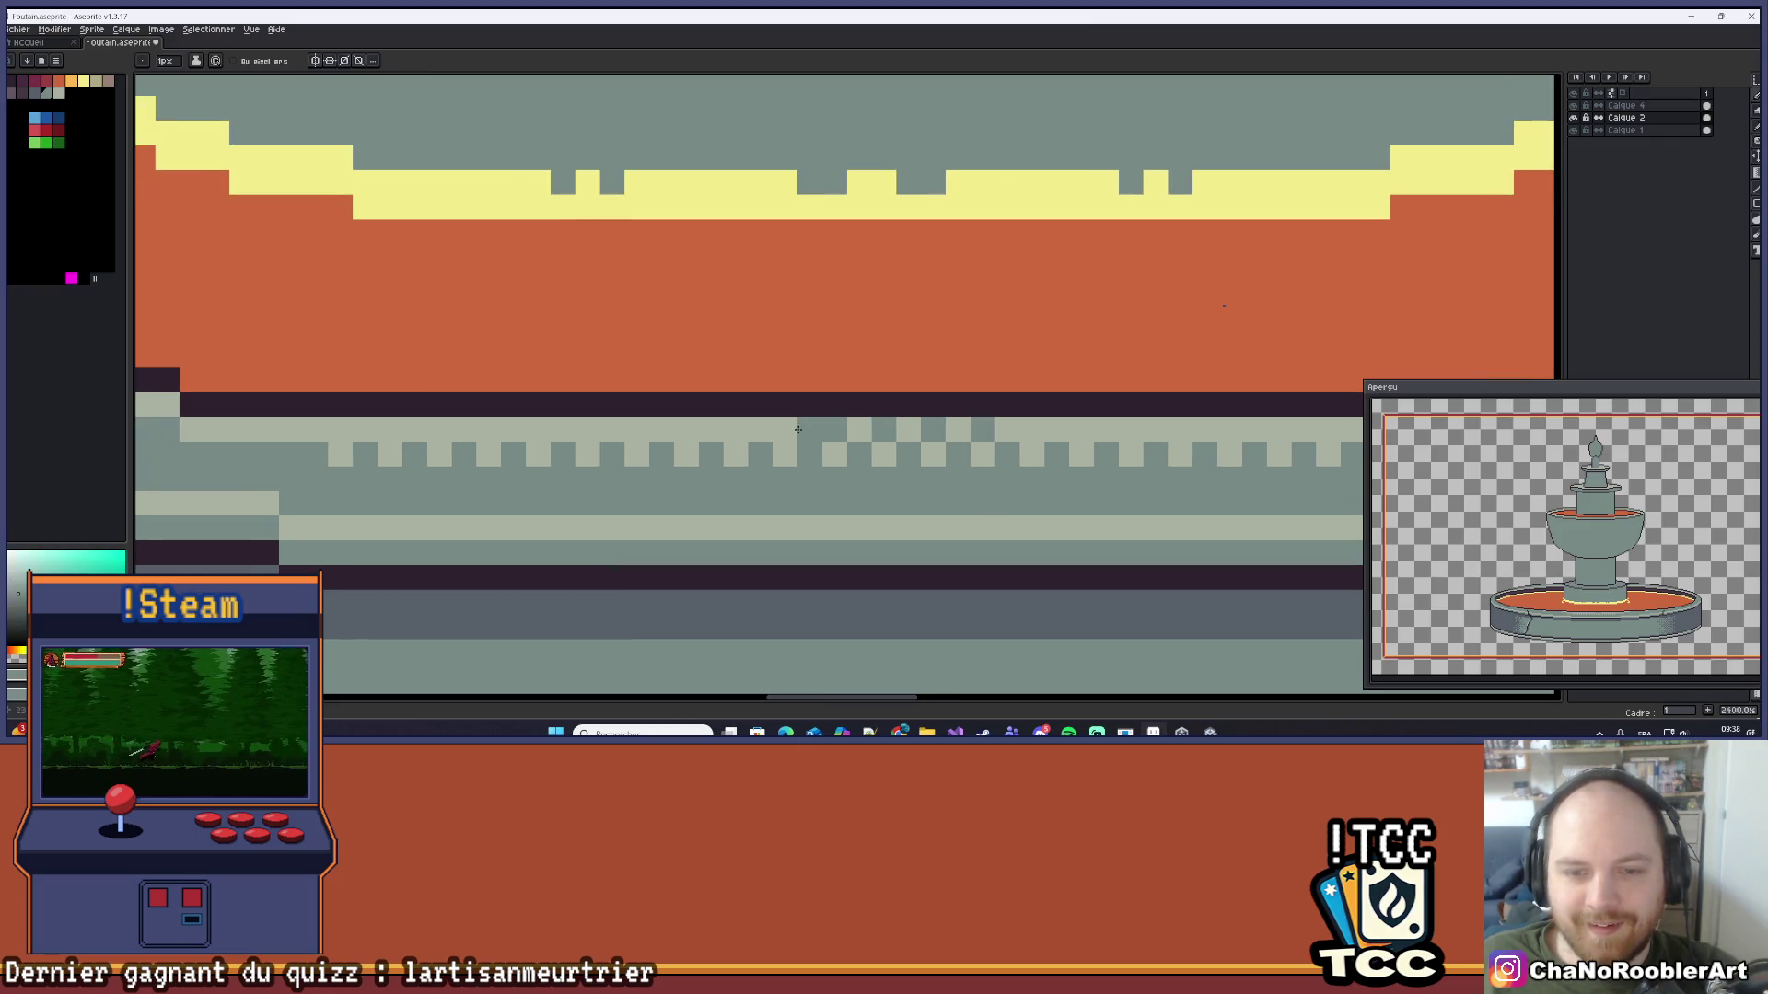
left_click(758, 431)
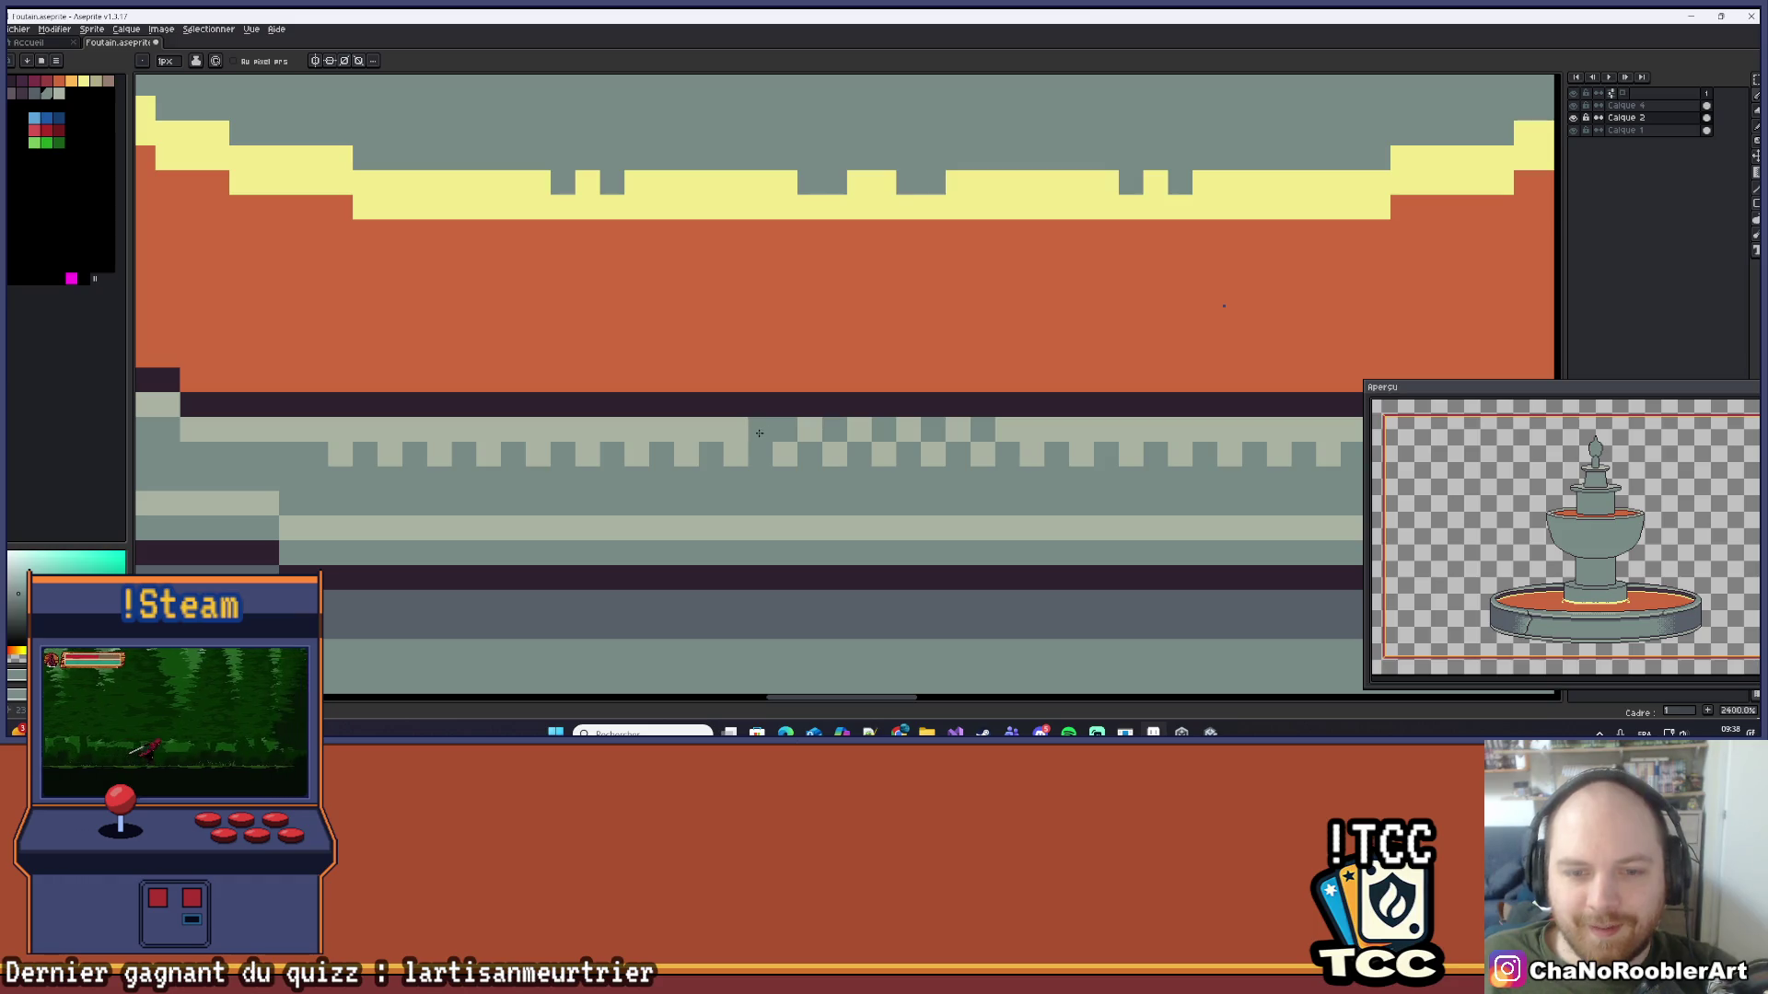
left_click(636, 429)
left_click(586, 429)
left_click(537, 429)
left_click(378, 430)
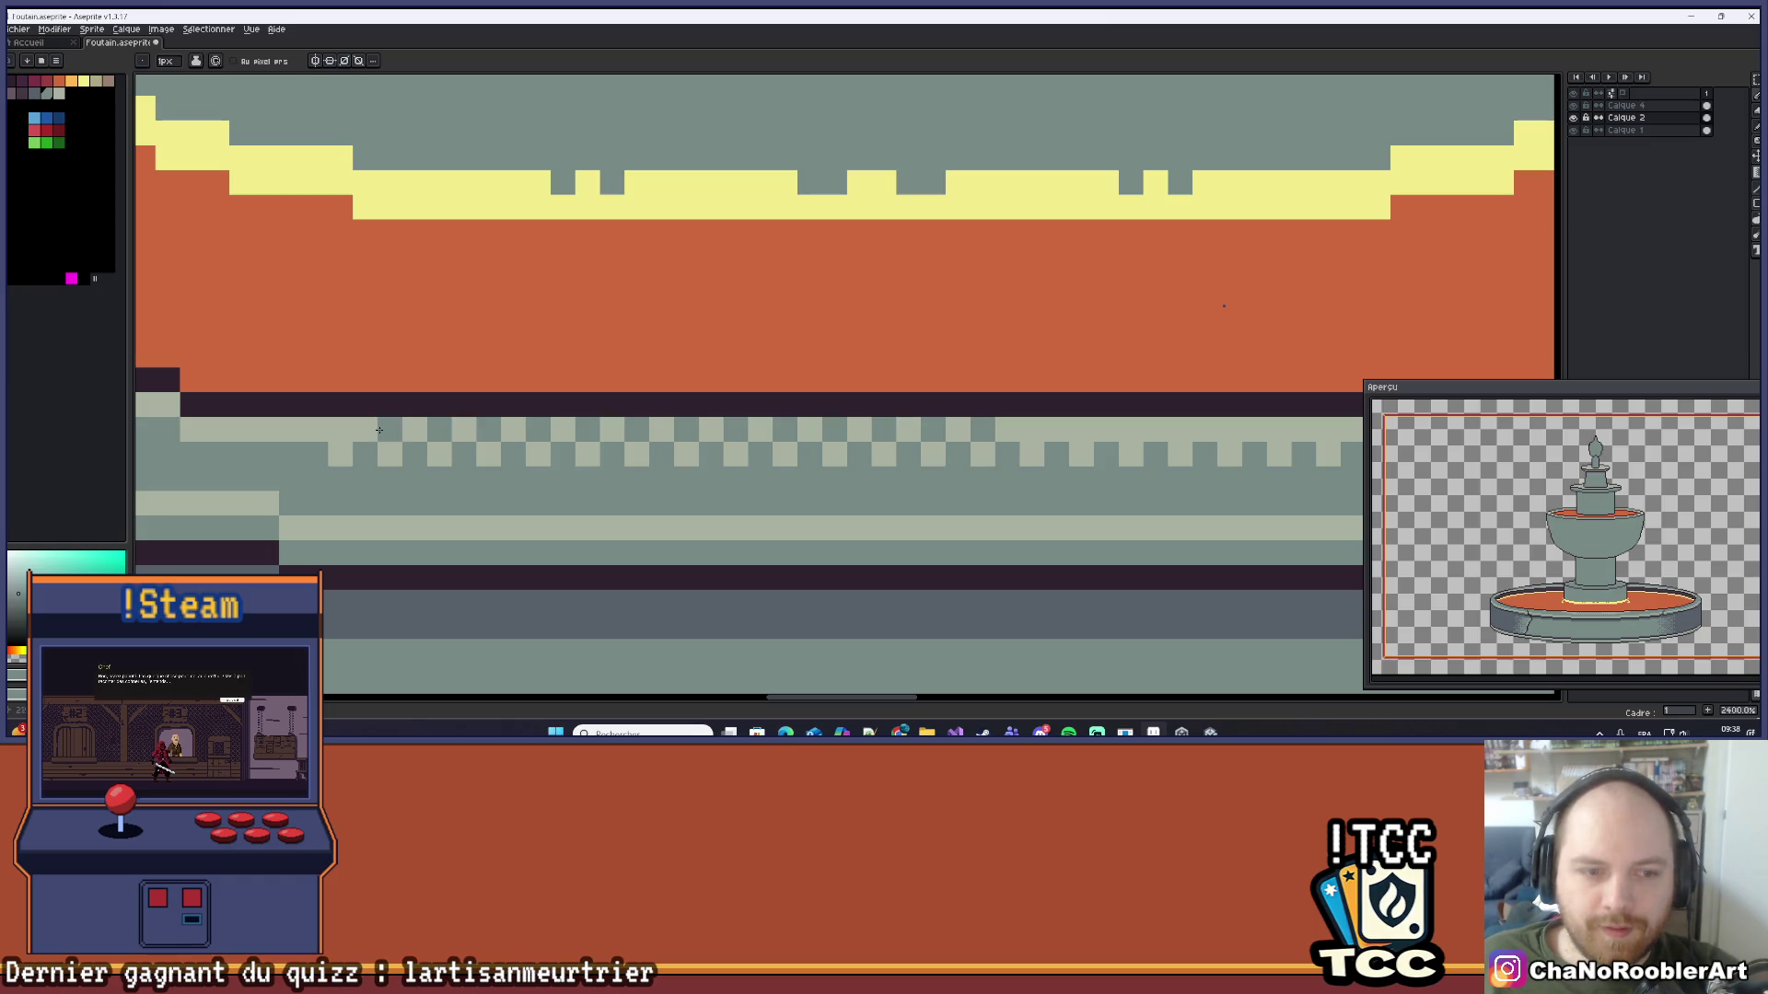
scroll(857, 355, "right", 5)
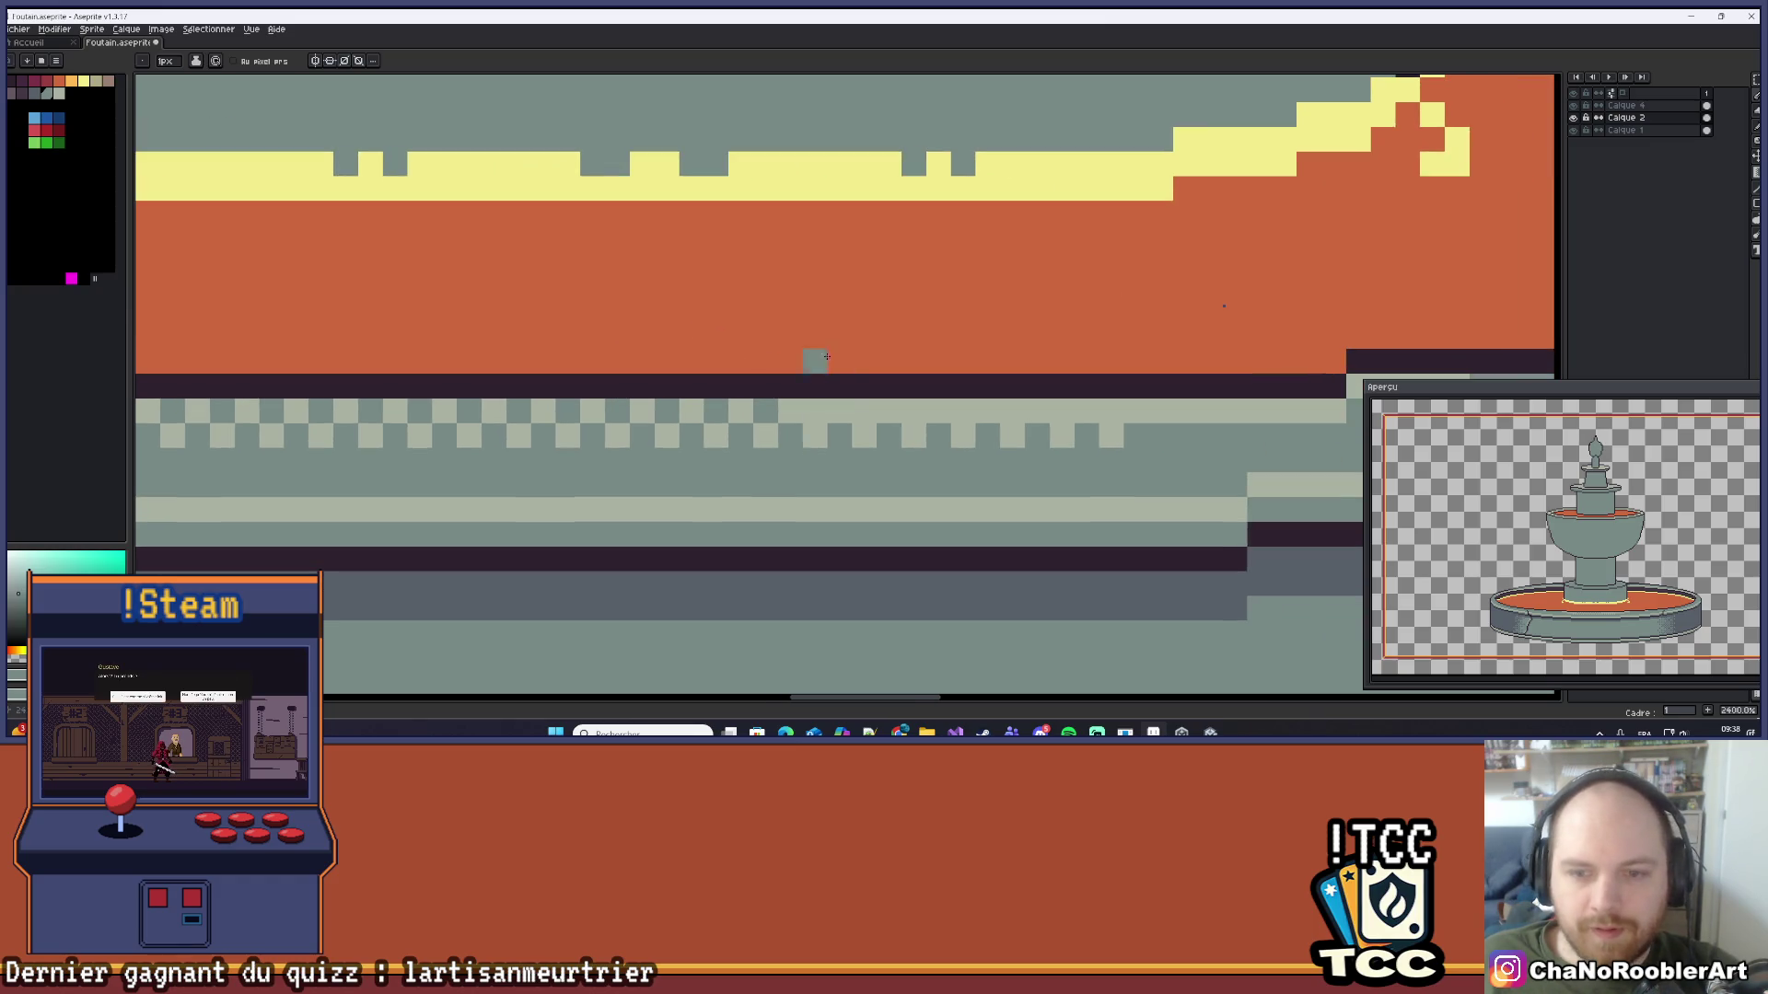
left_click(863, 410)
left_click(913, 410)
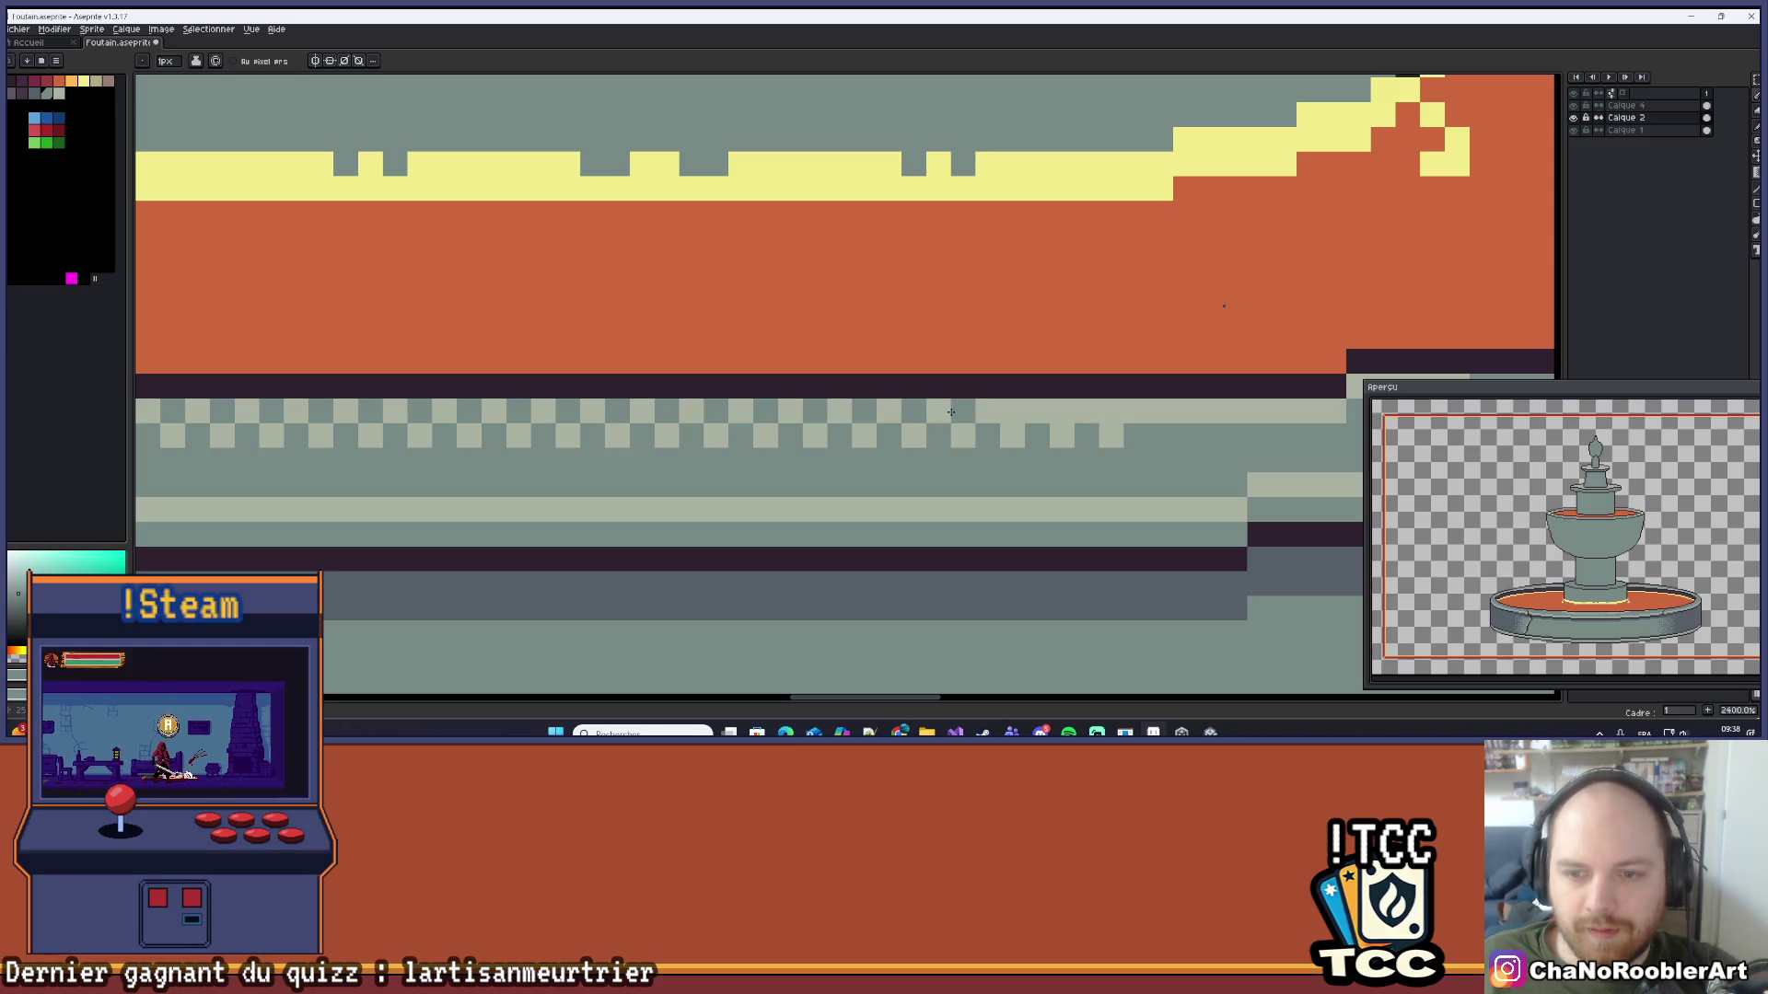
Step: Add nine light checker pixels rightward along the upper dither row
scroll(1056, 411, "down", 11)
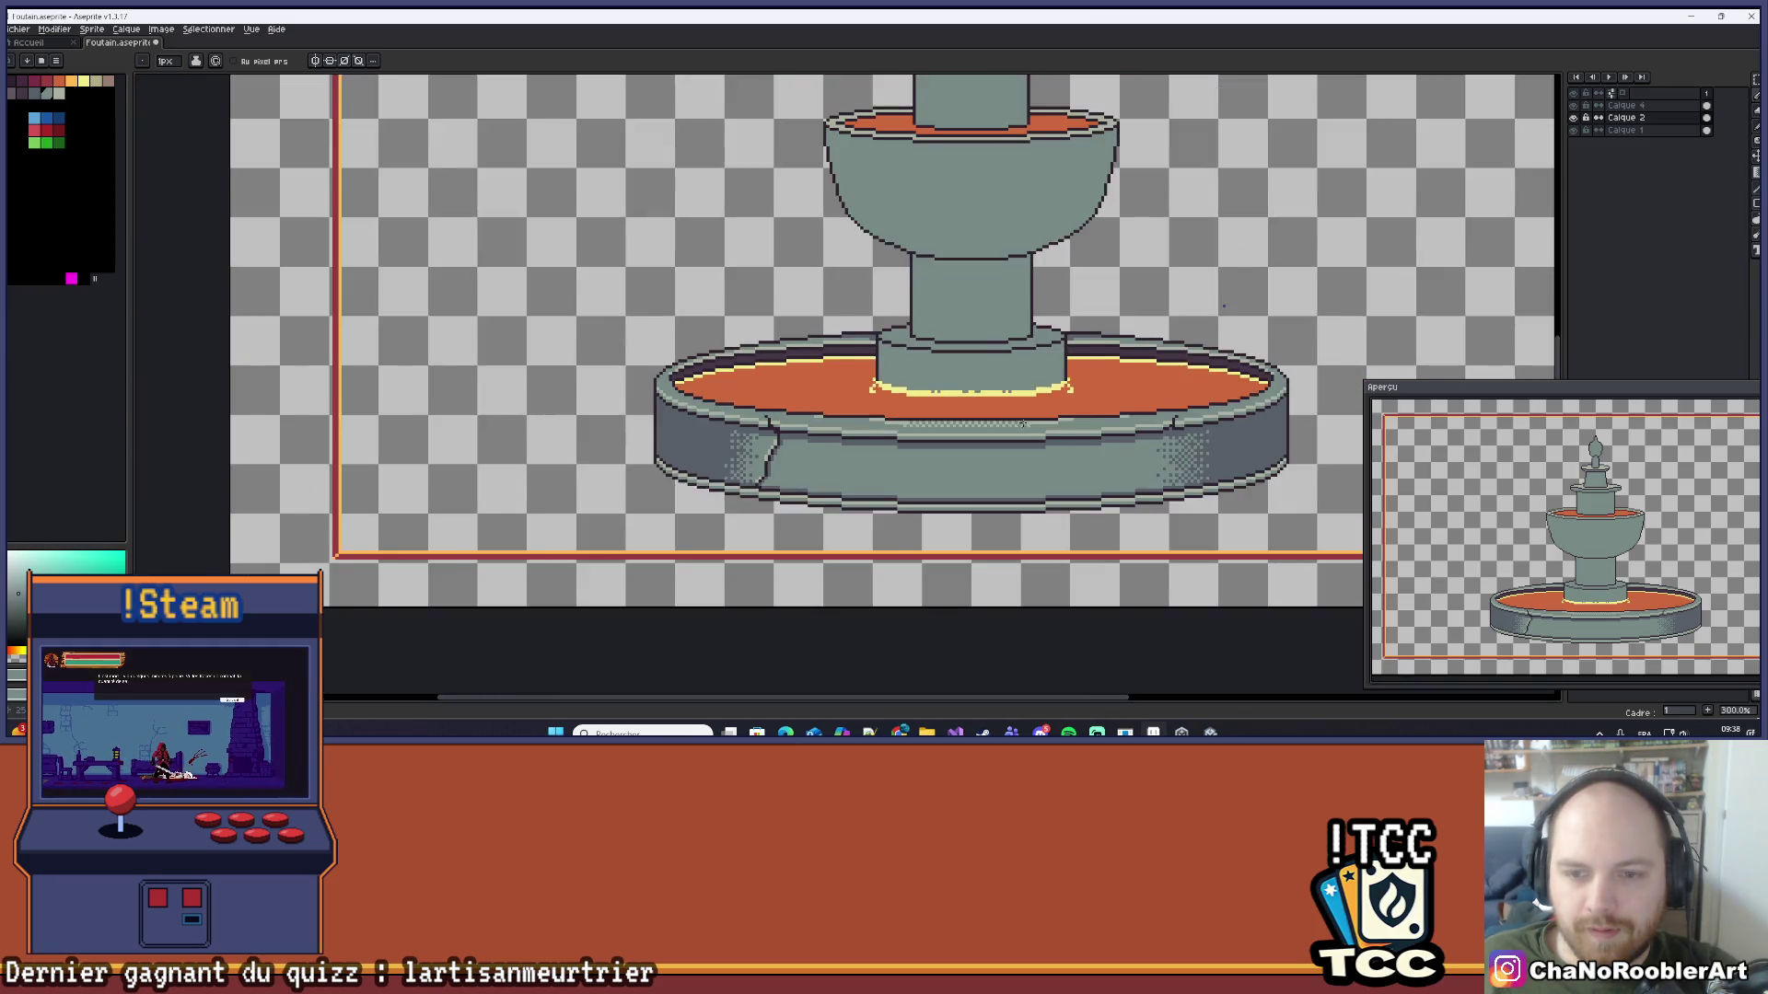
scroll(968, 408, "up", 4)
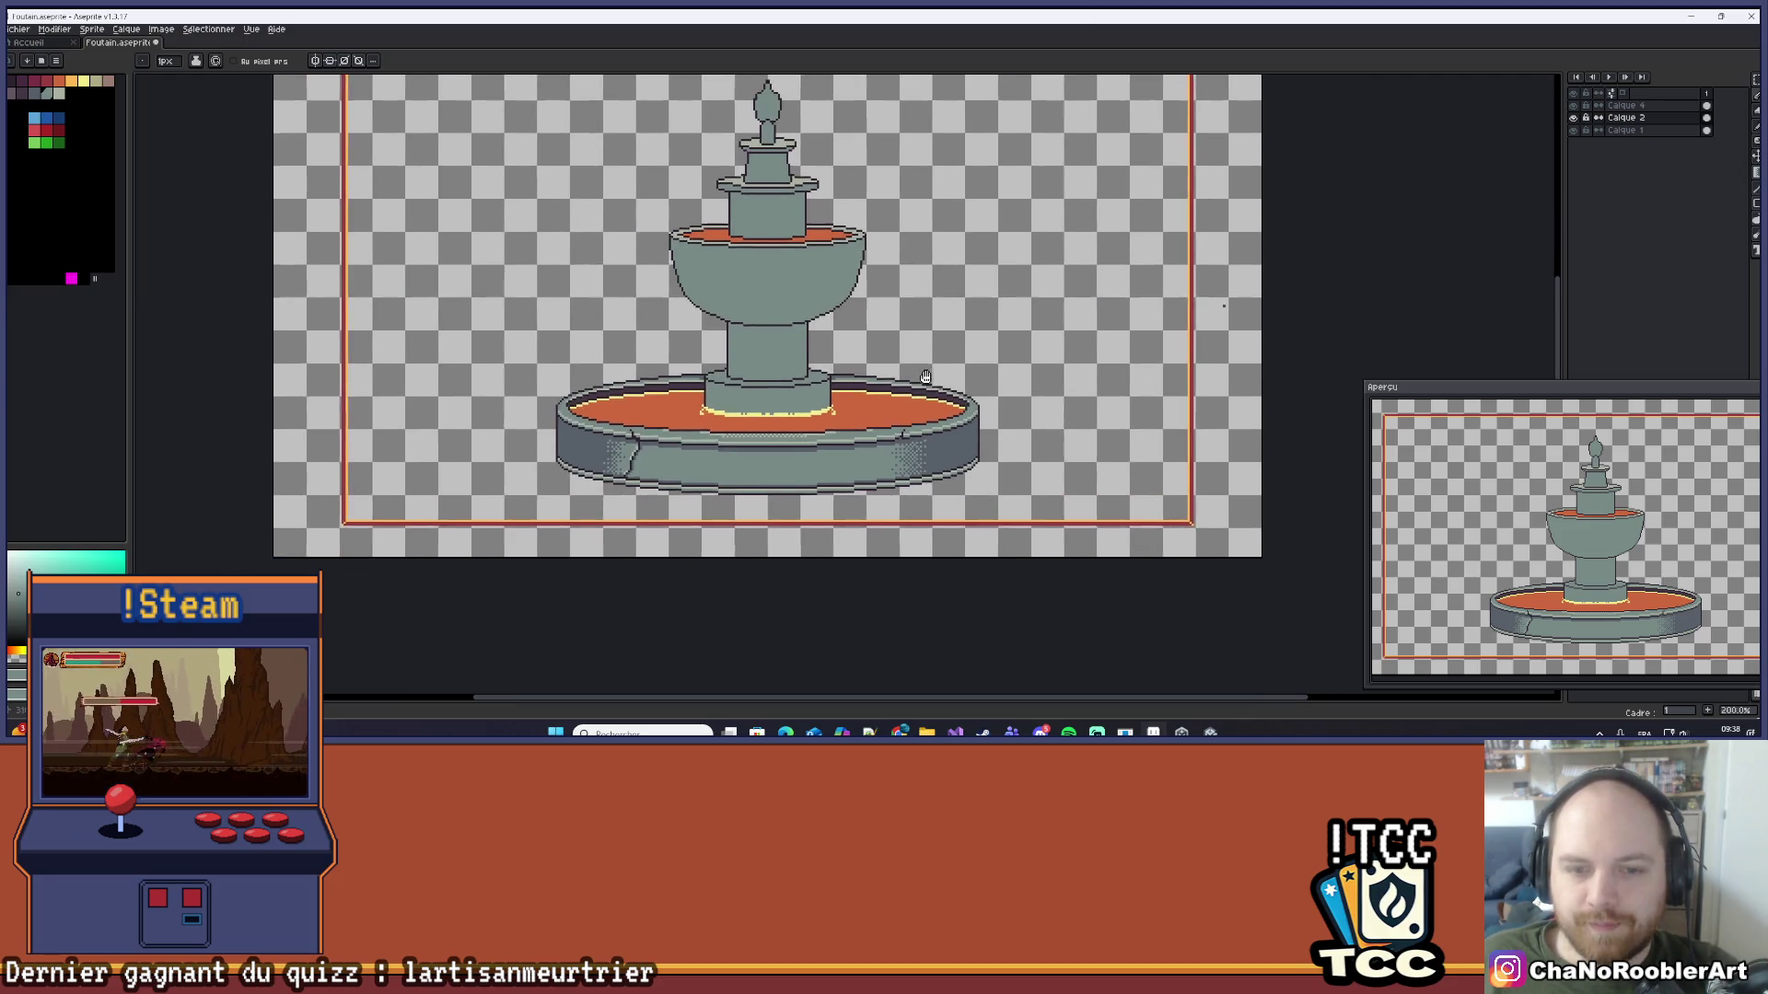
scroll(733, 387, "up", 3)
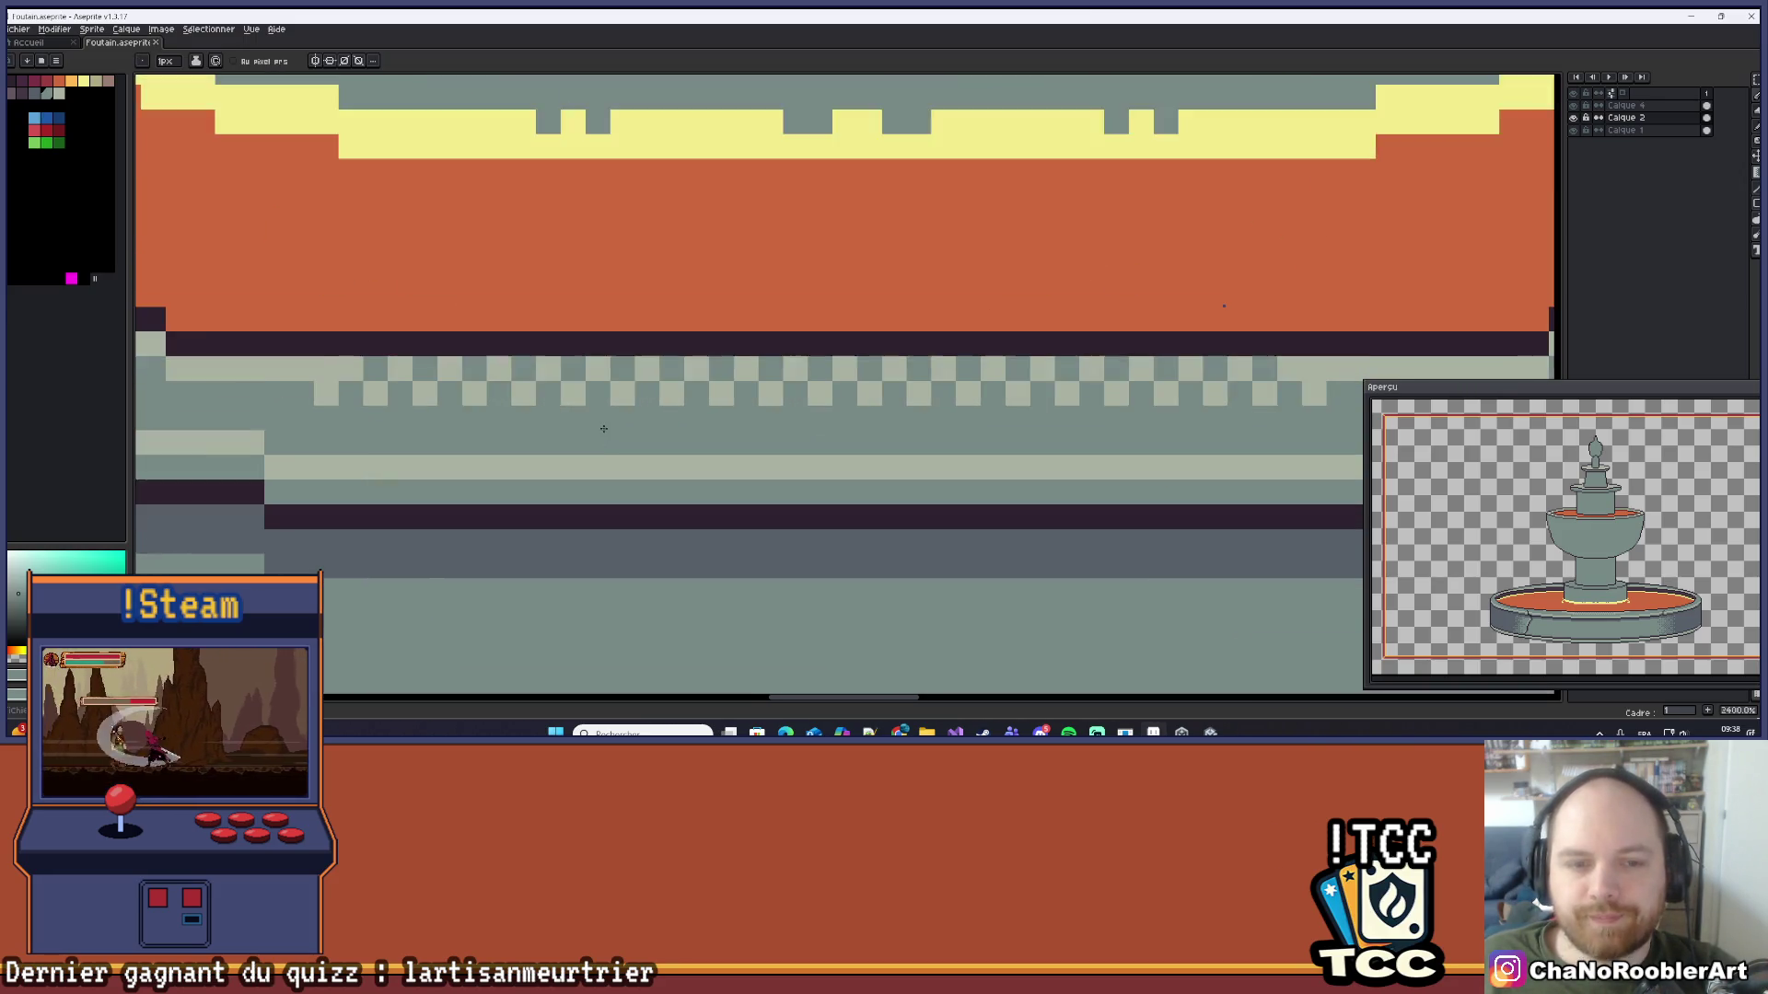
scroll(662, 374, "down", 6)
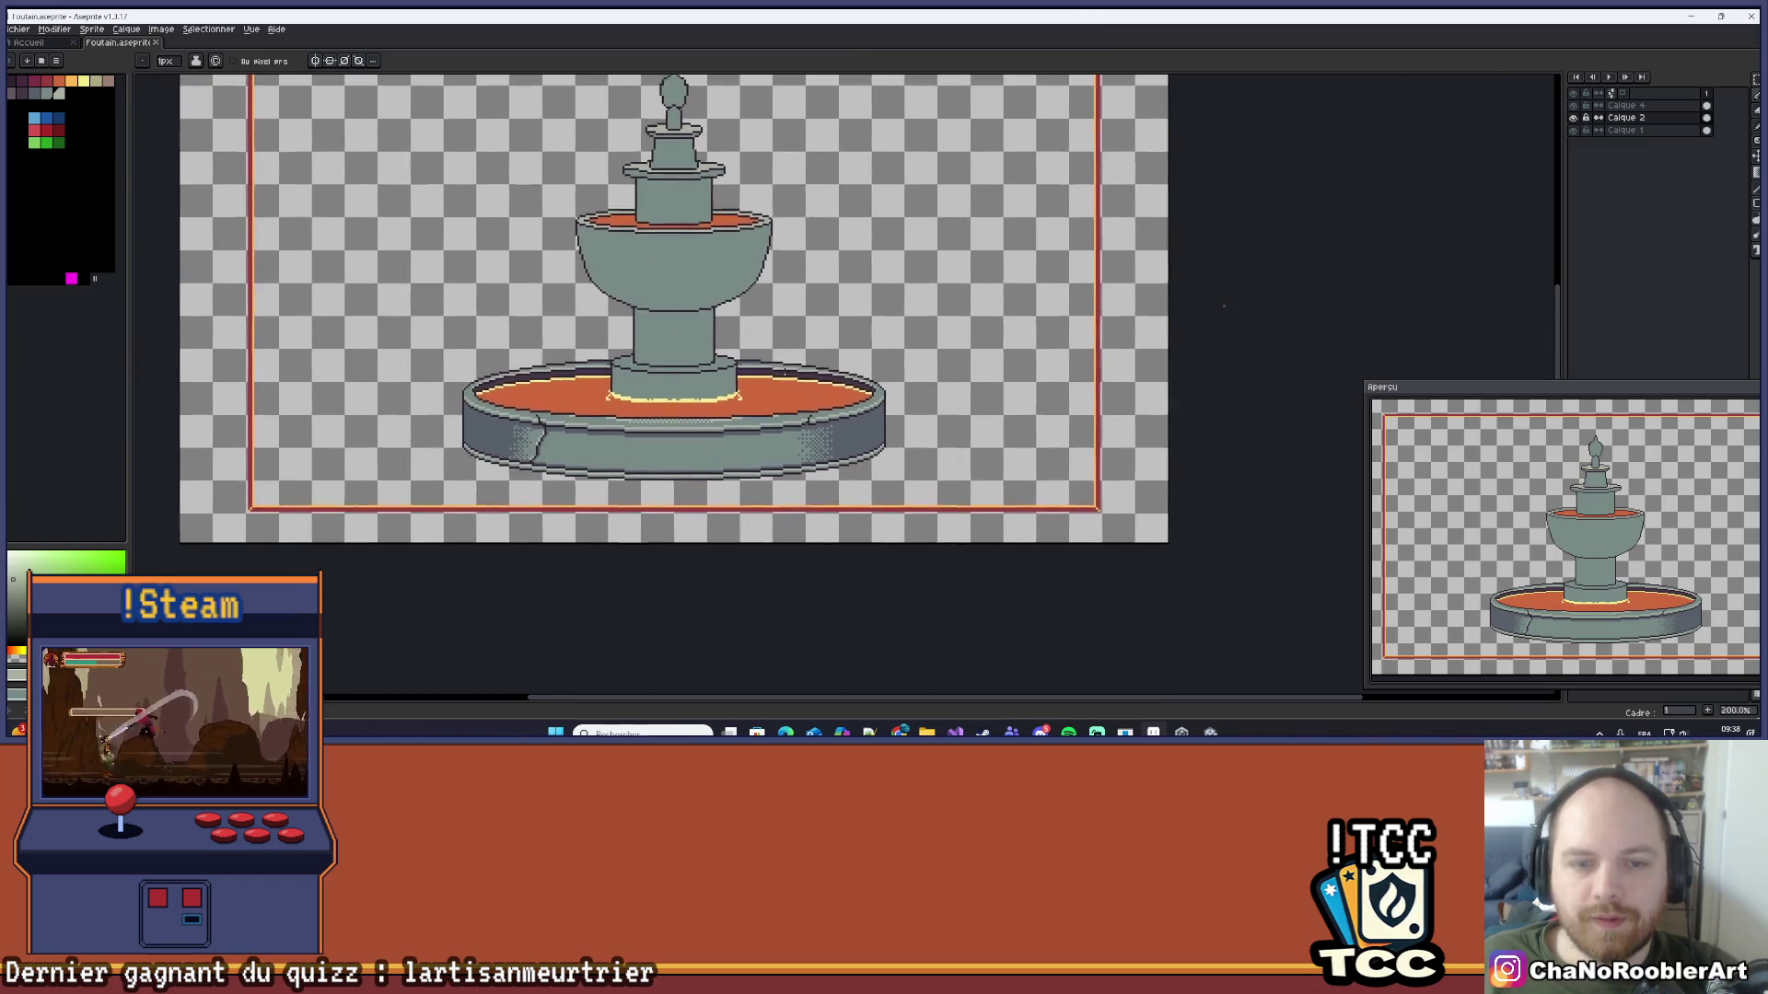
scroll(791, 385, "down", 1)
scroll(742, 419, "up", 10)
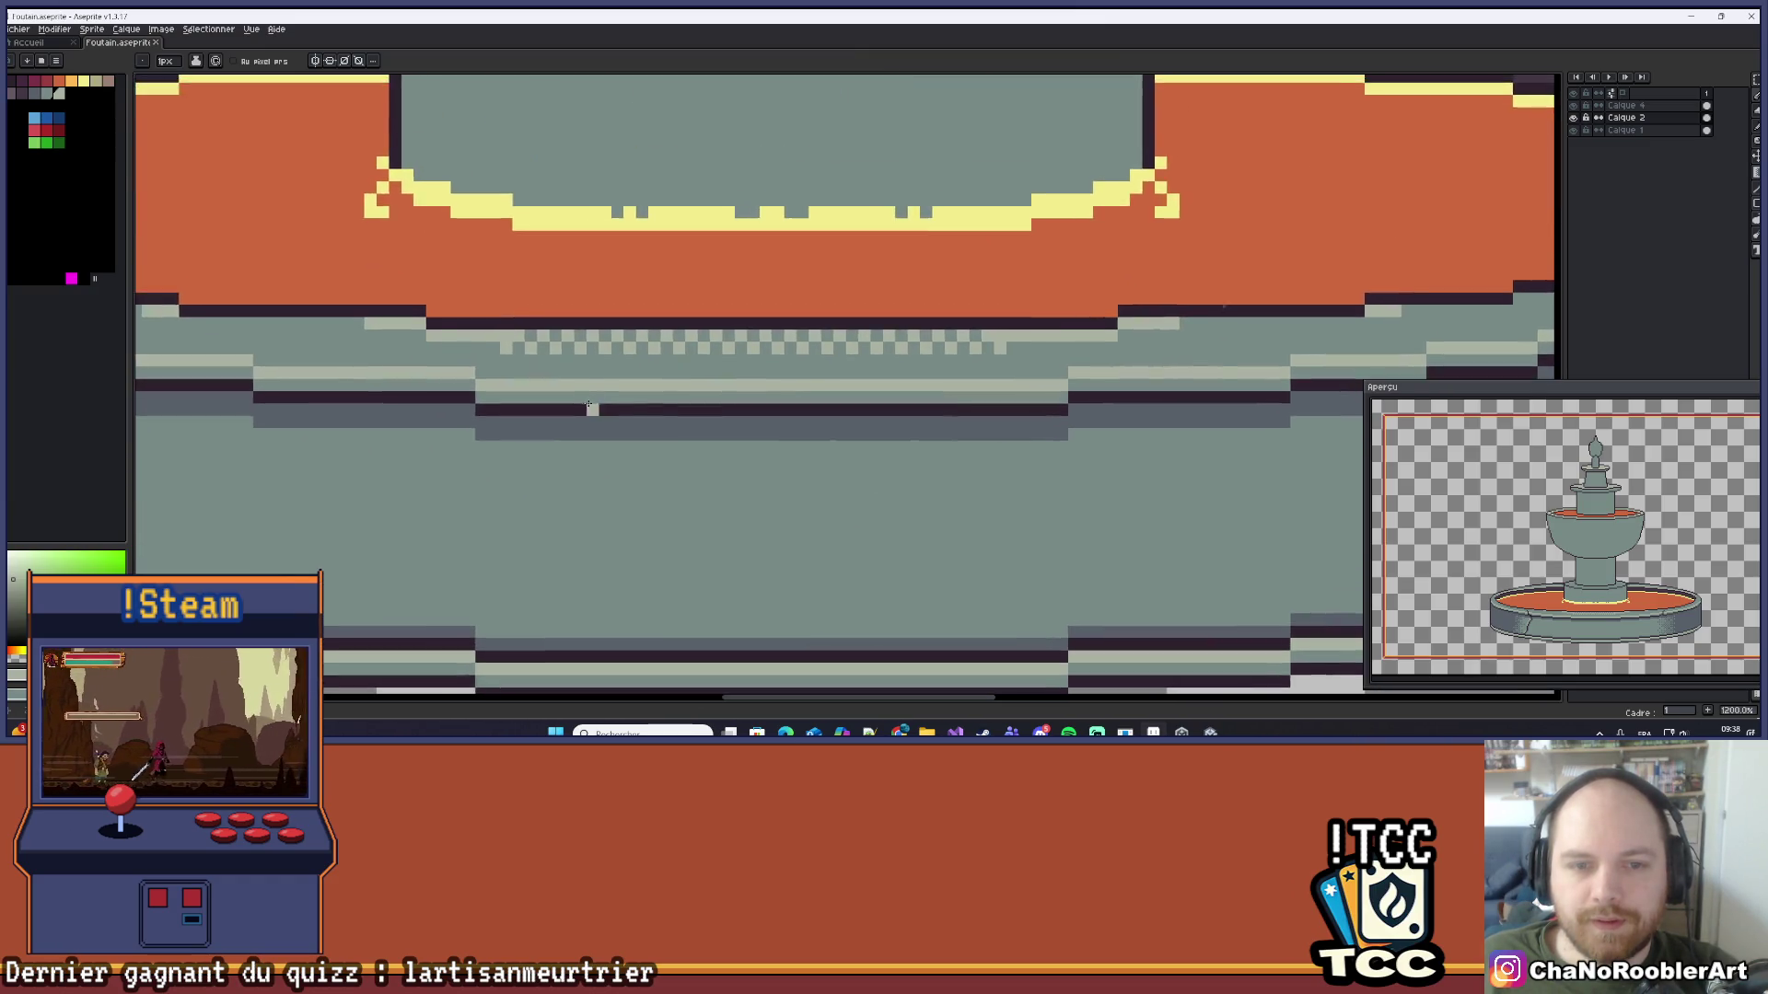
left_click(654, 350)
left_click(704, 350)
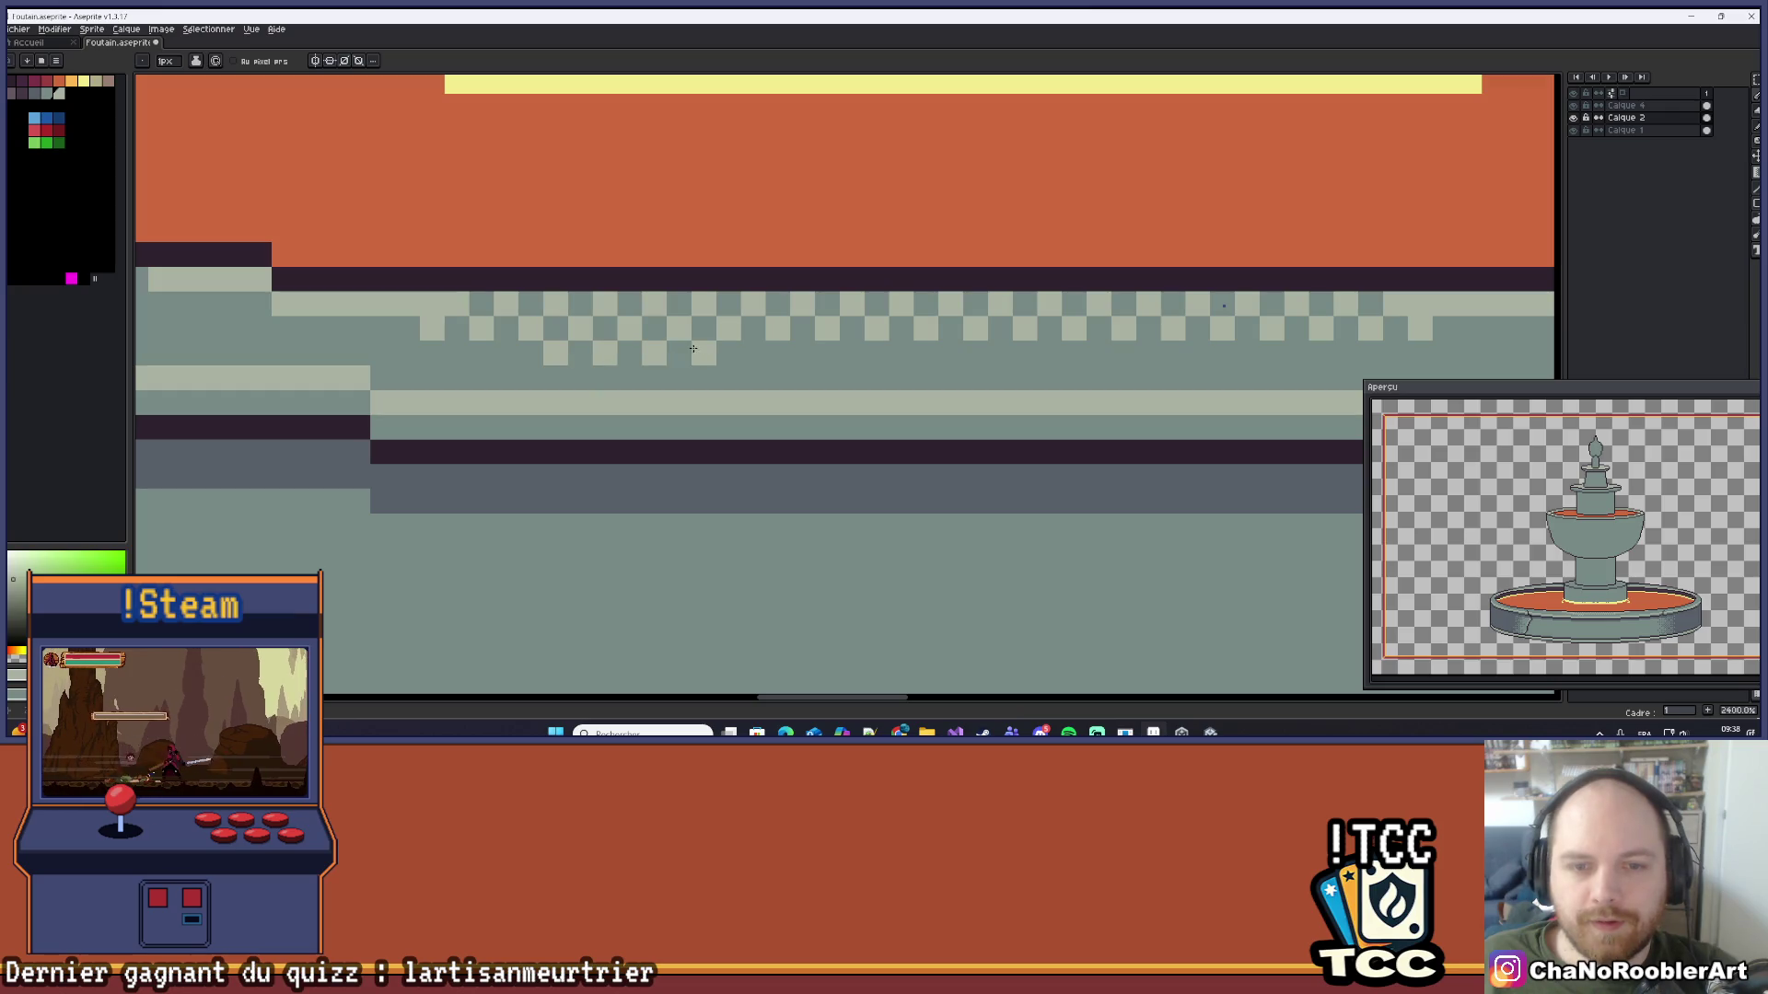
left_click(753, 348)
left_click(803, 353)
left_click(853, 353)
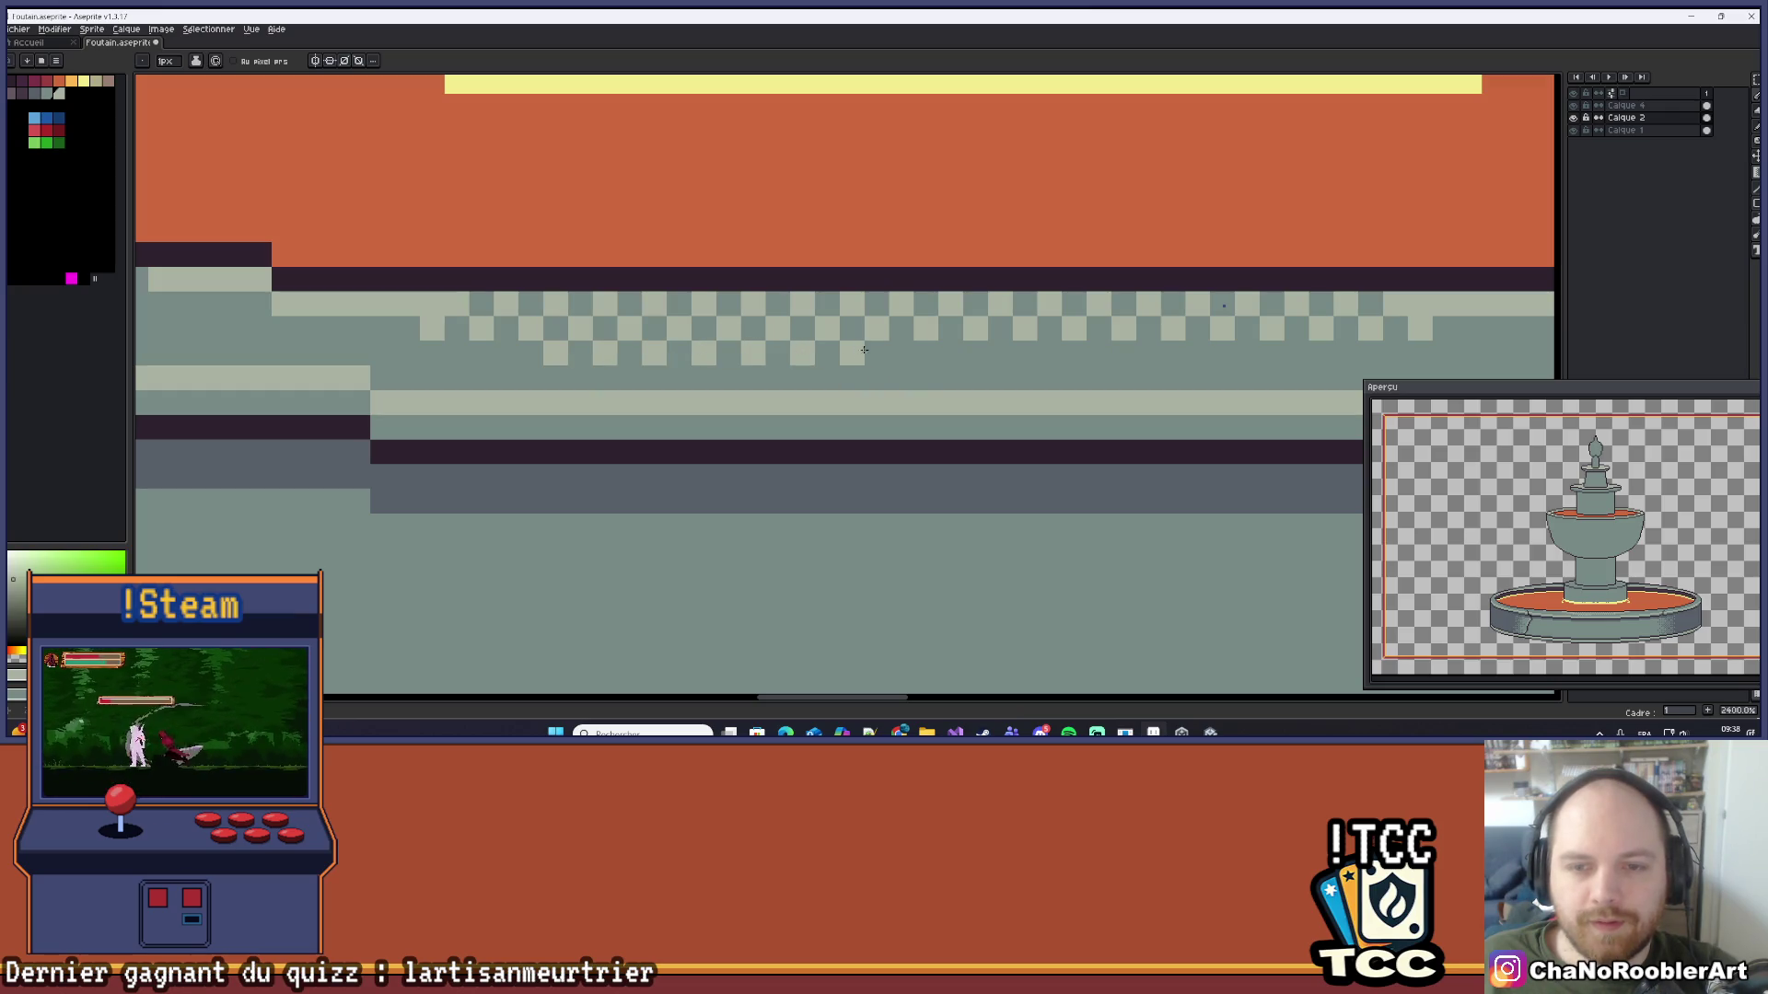
left_click(902, 352)
left_click(952, 352)
left_click(995, 356)
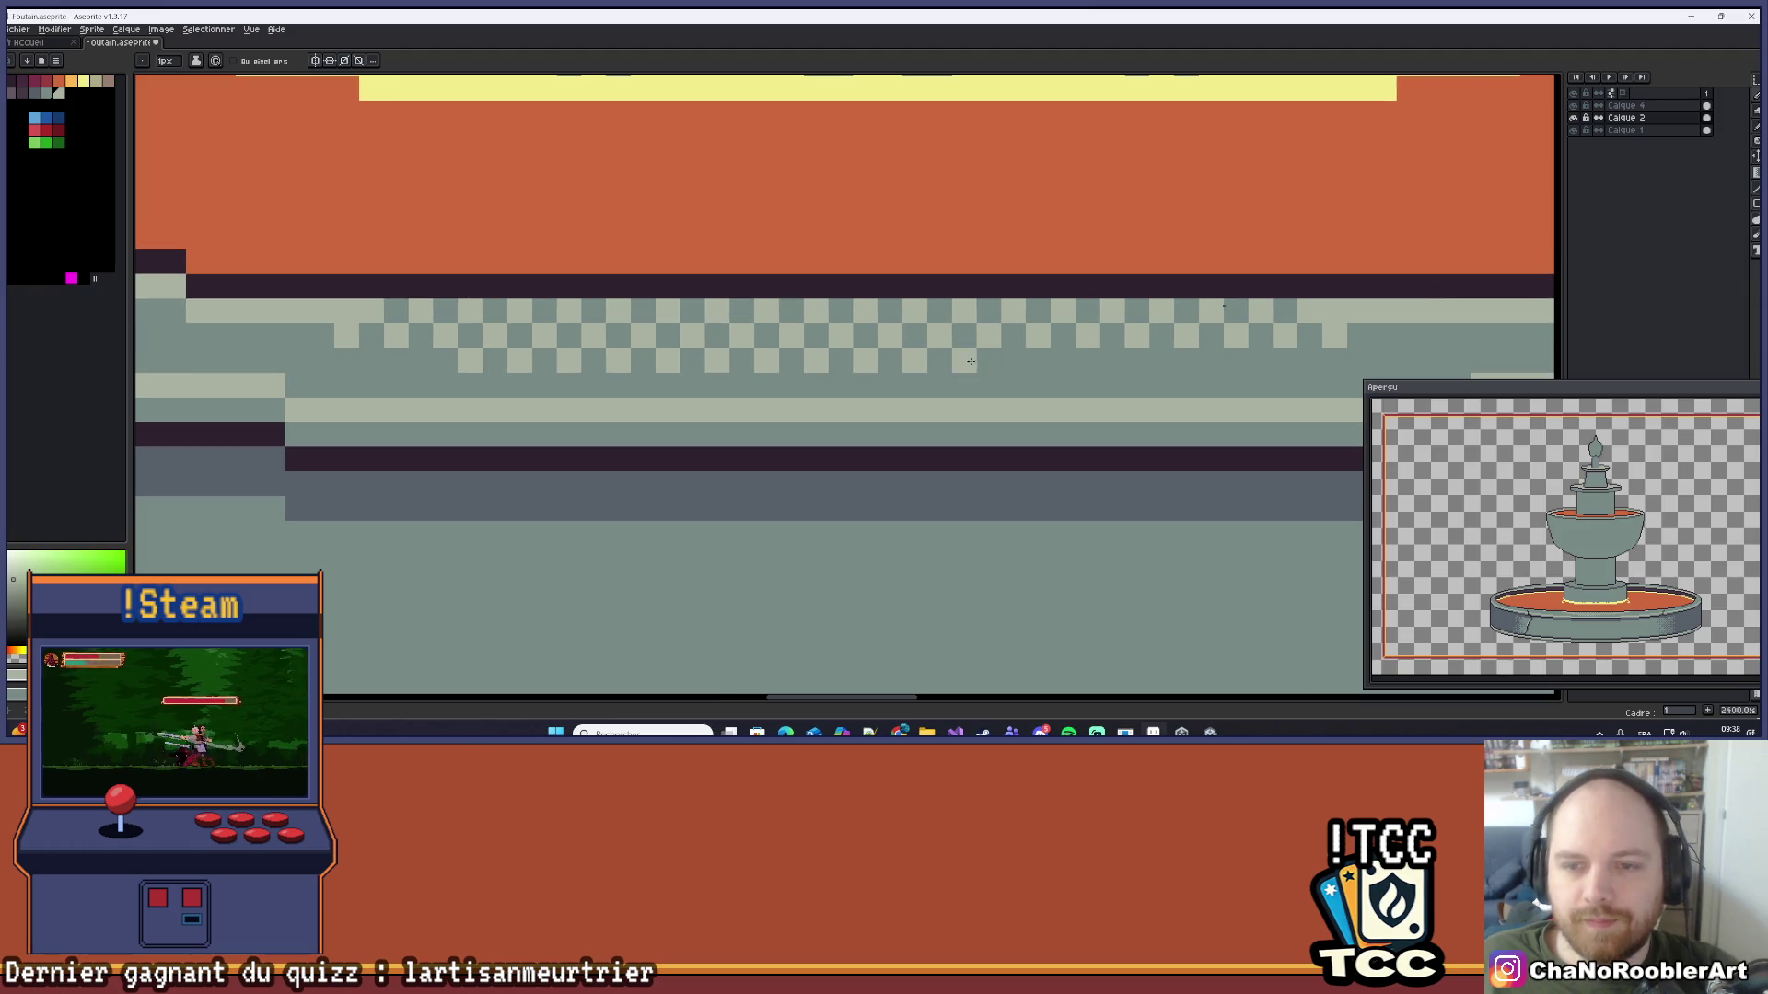
left_click(1039, 354)
Step: Add light pixels to the lower checker row at the rim's right end
left_click_drag(1129, 356, 999, 375)
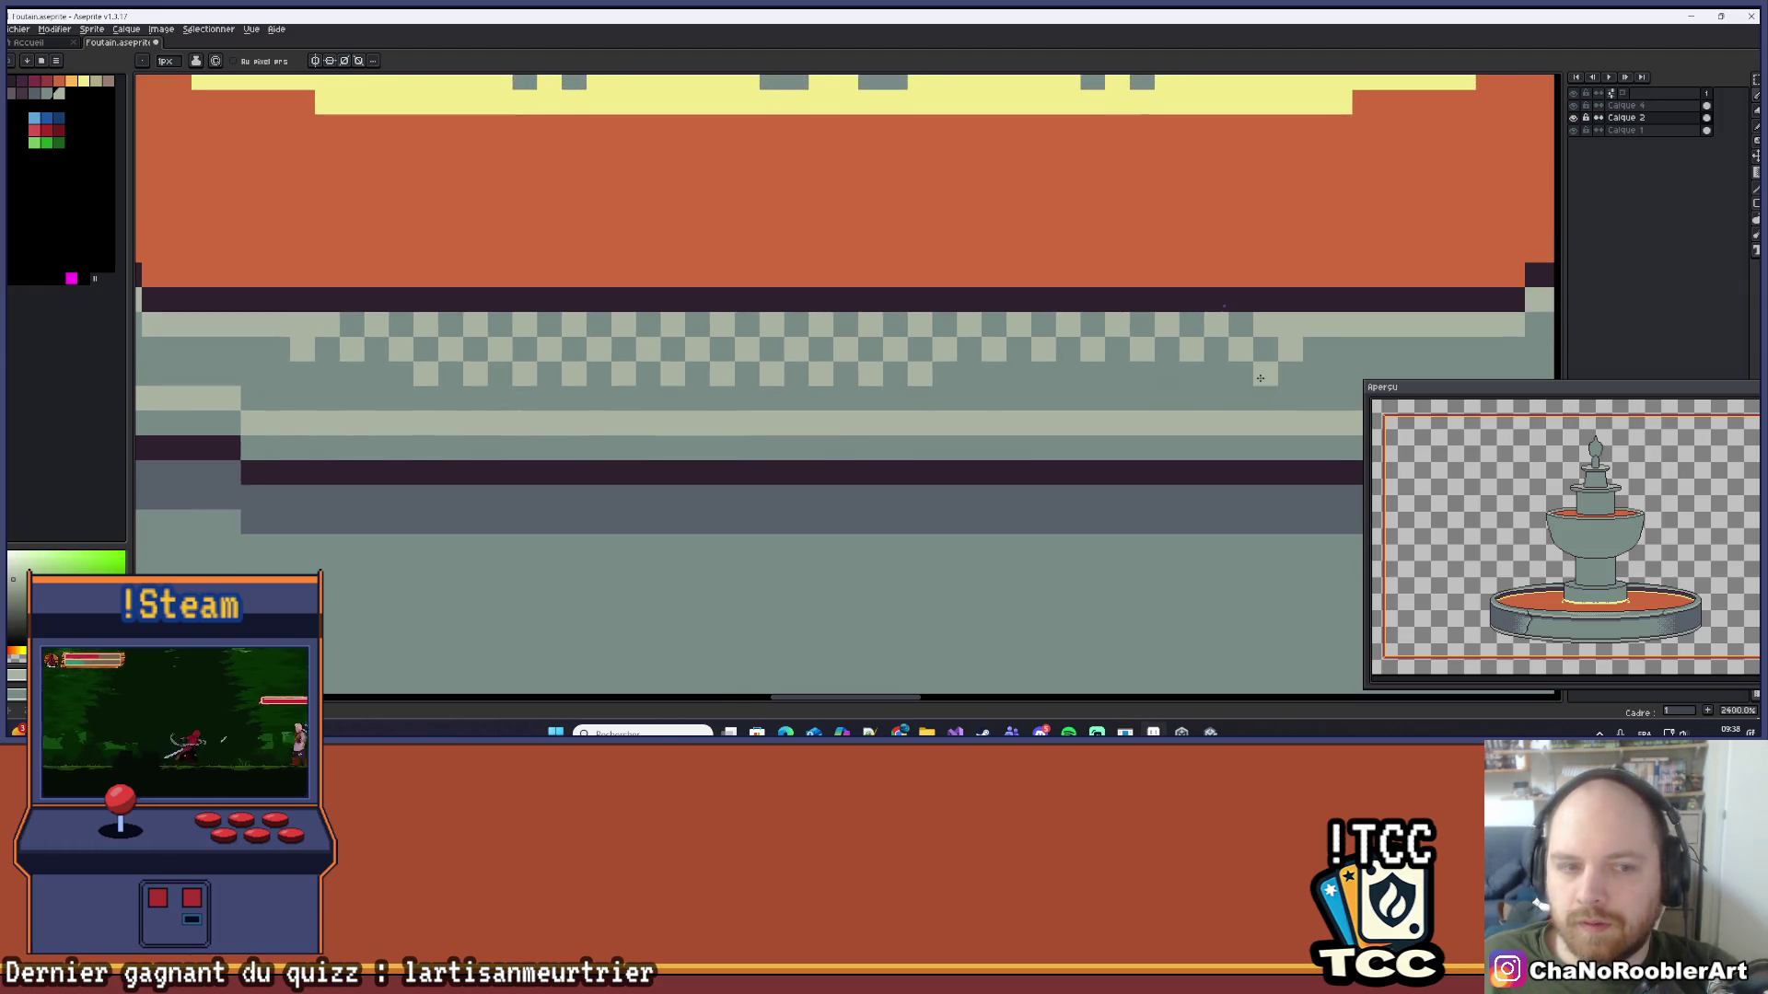
left_click(1205, 375)
left_click(1117, 375)
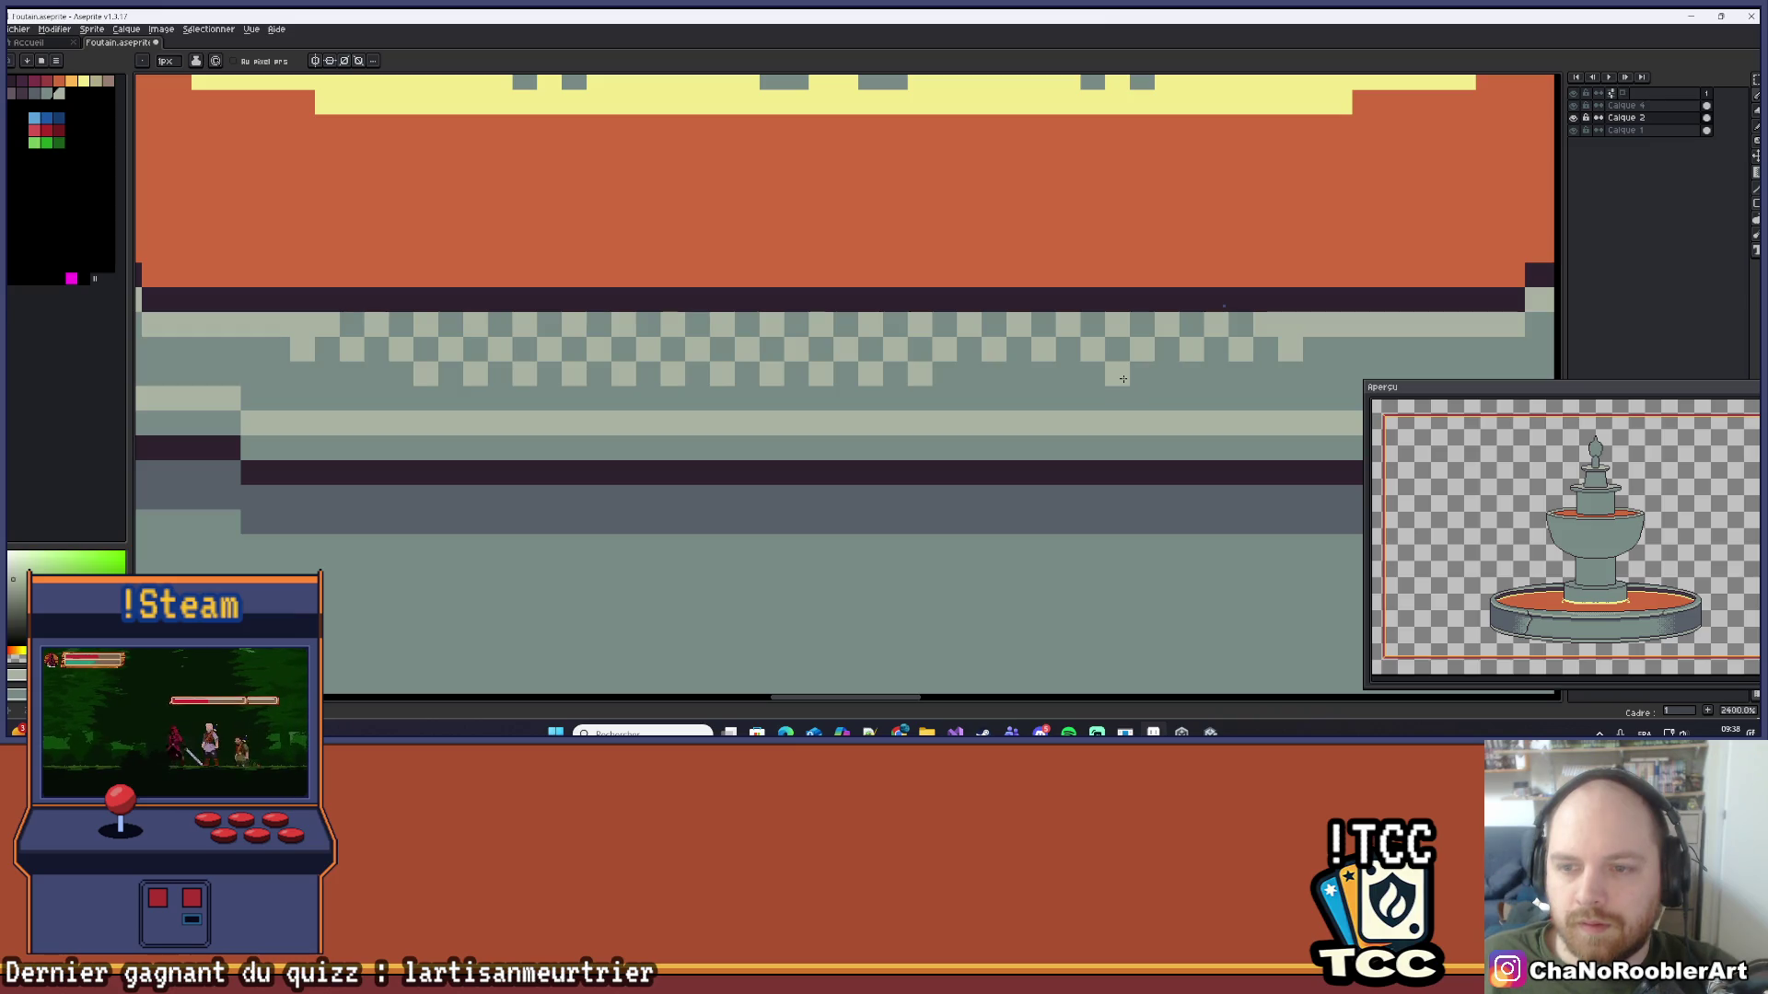
left_click(1068, 375)
left_click(969, 375)
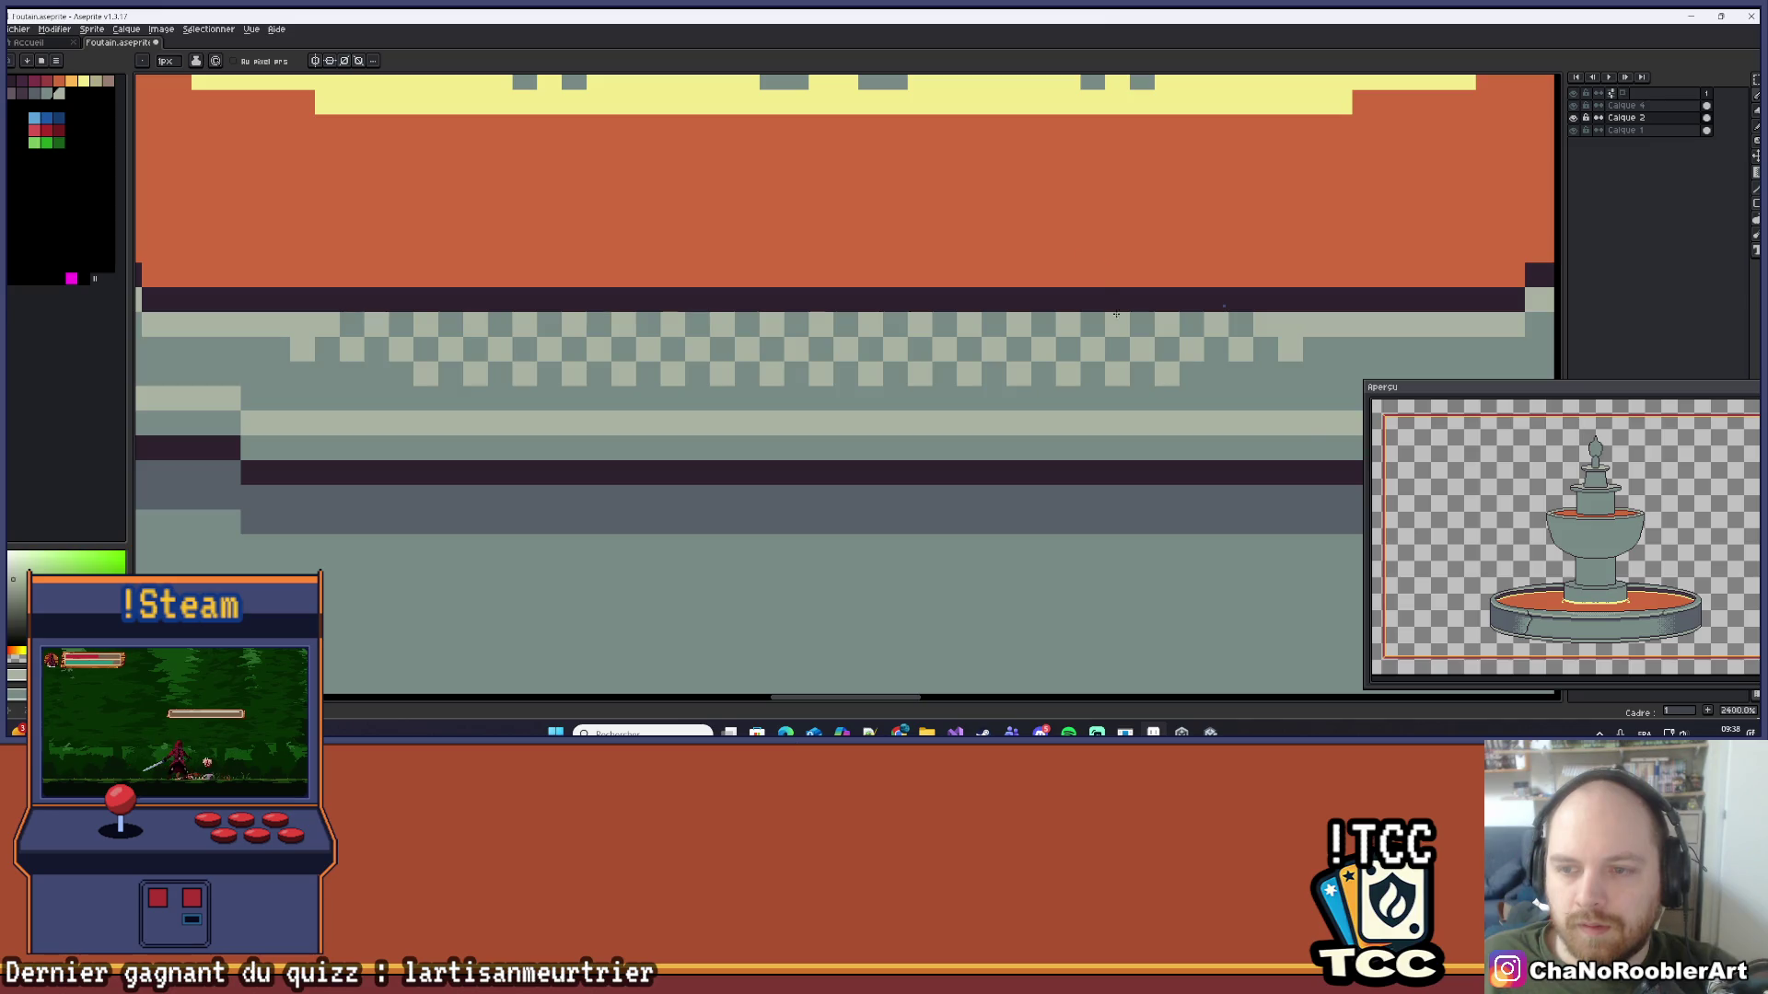
Step: Darken the stray light pixel at the rim's left corner
scroll(892, 334, "down", 8)
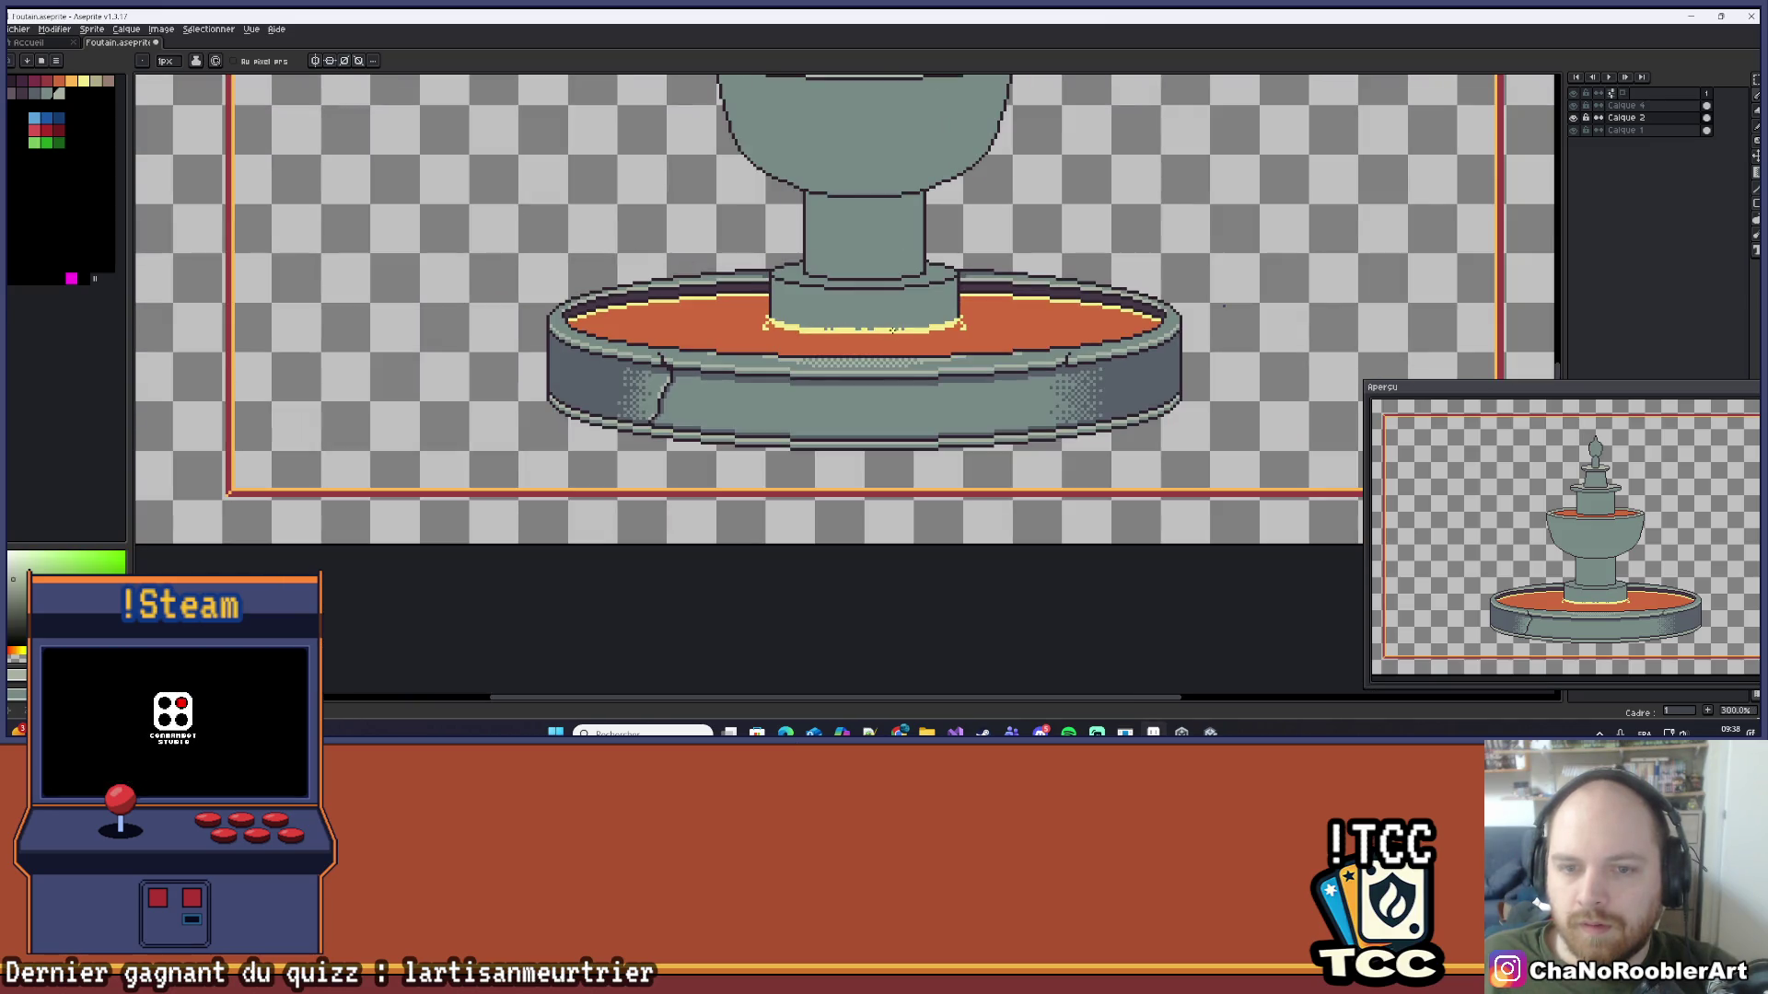
scroll(892, 329, "up", 10)
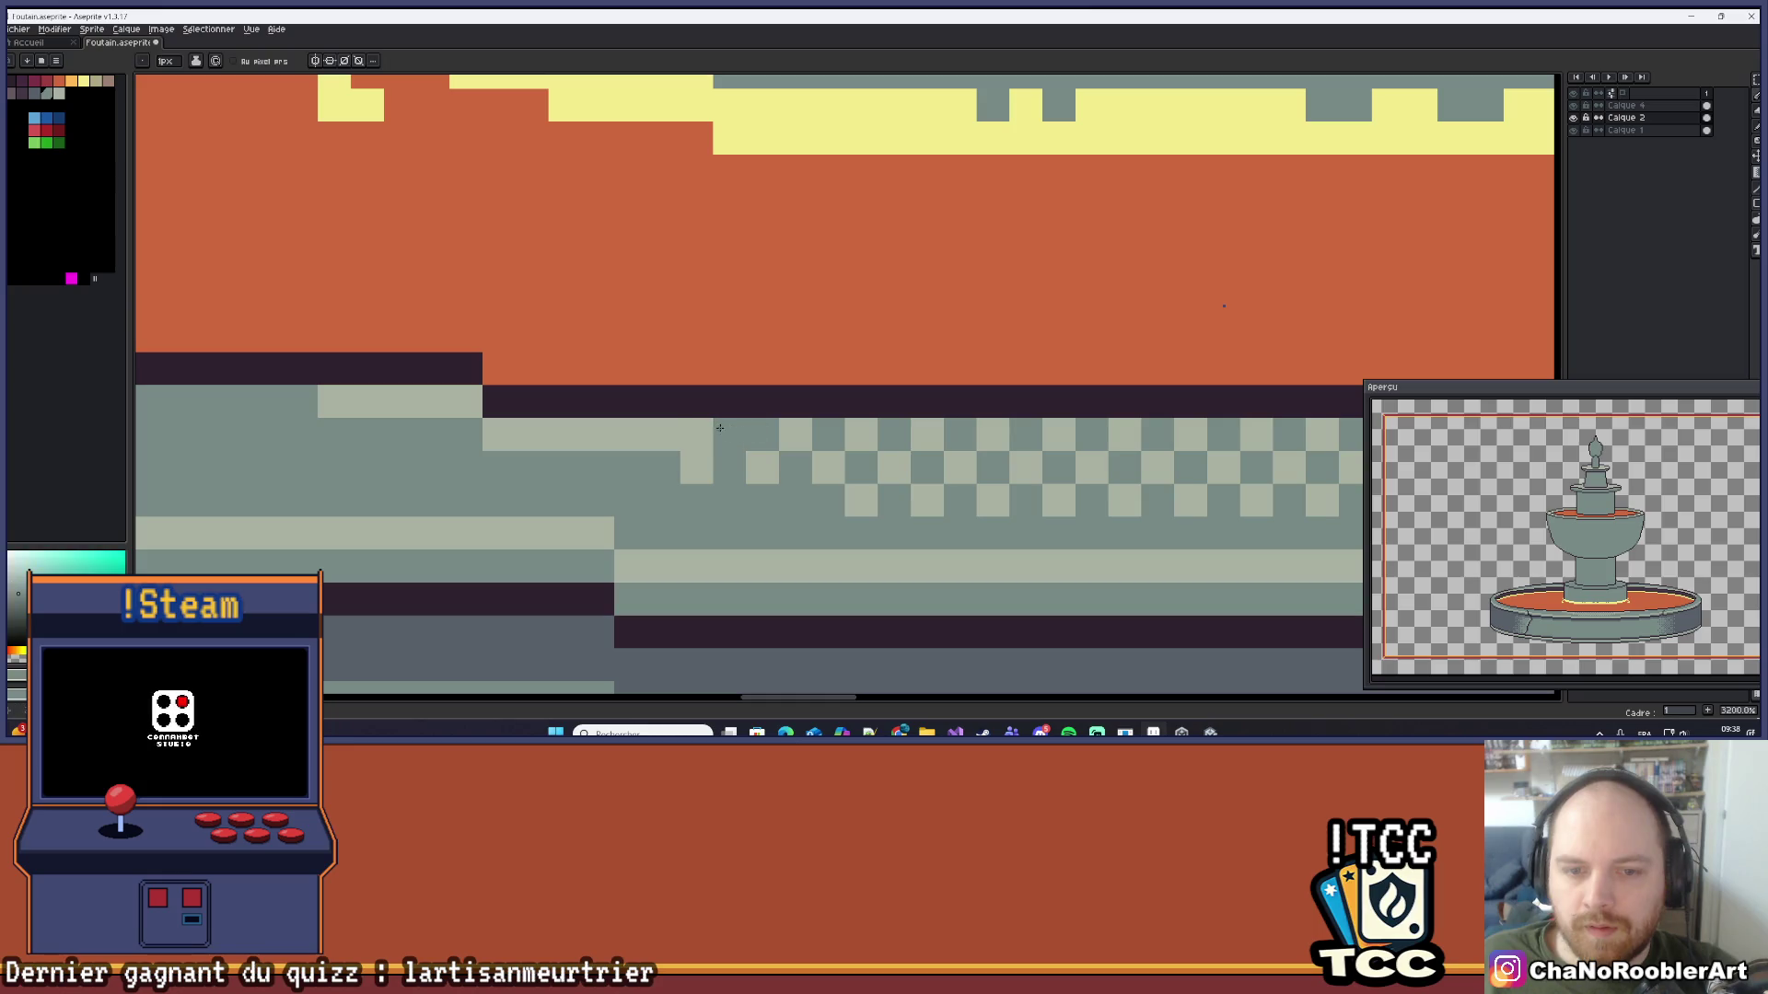
scroll(719, 427, "down", 5)
scroll(901, 415, "up", 3)
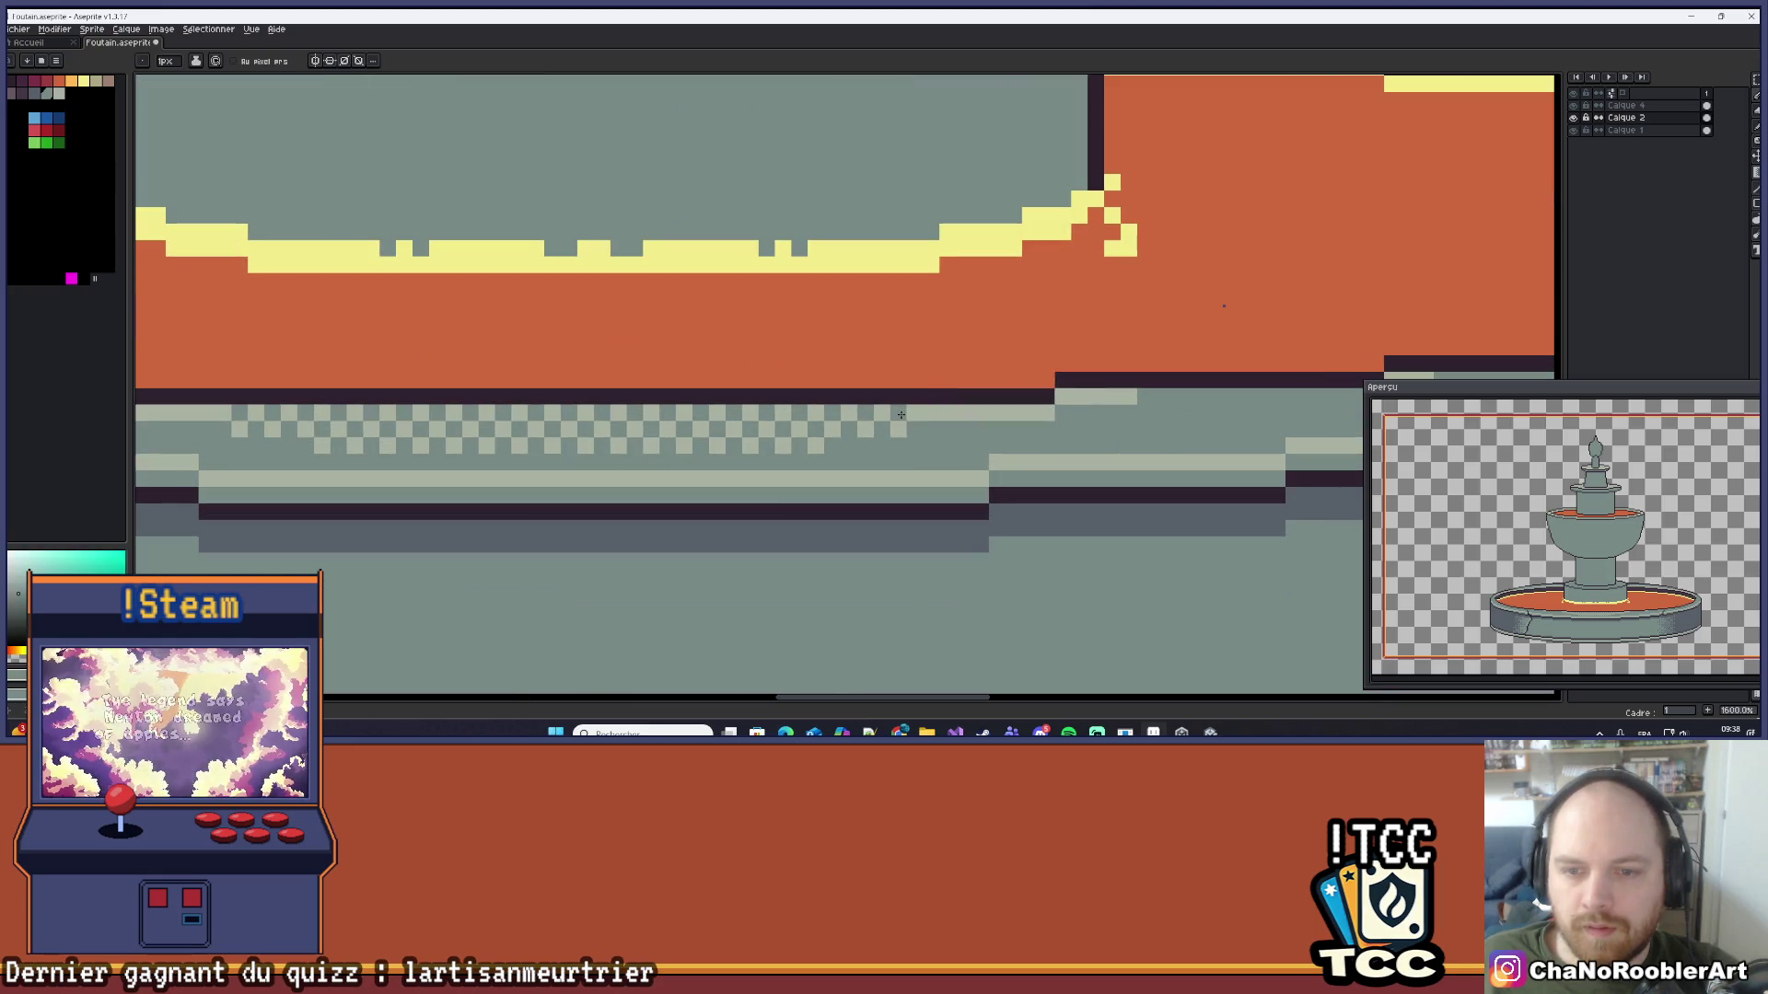
scroll(876, 331, "left", 5)
scroll(552, 386, "left", 1)
left_click(428, 423)
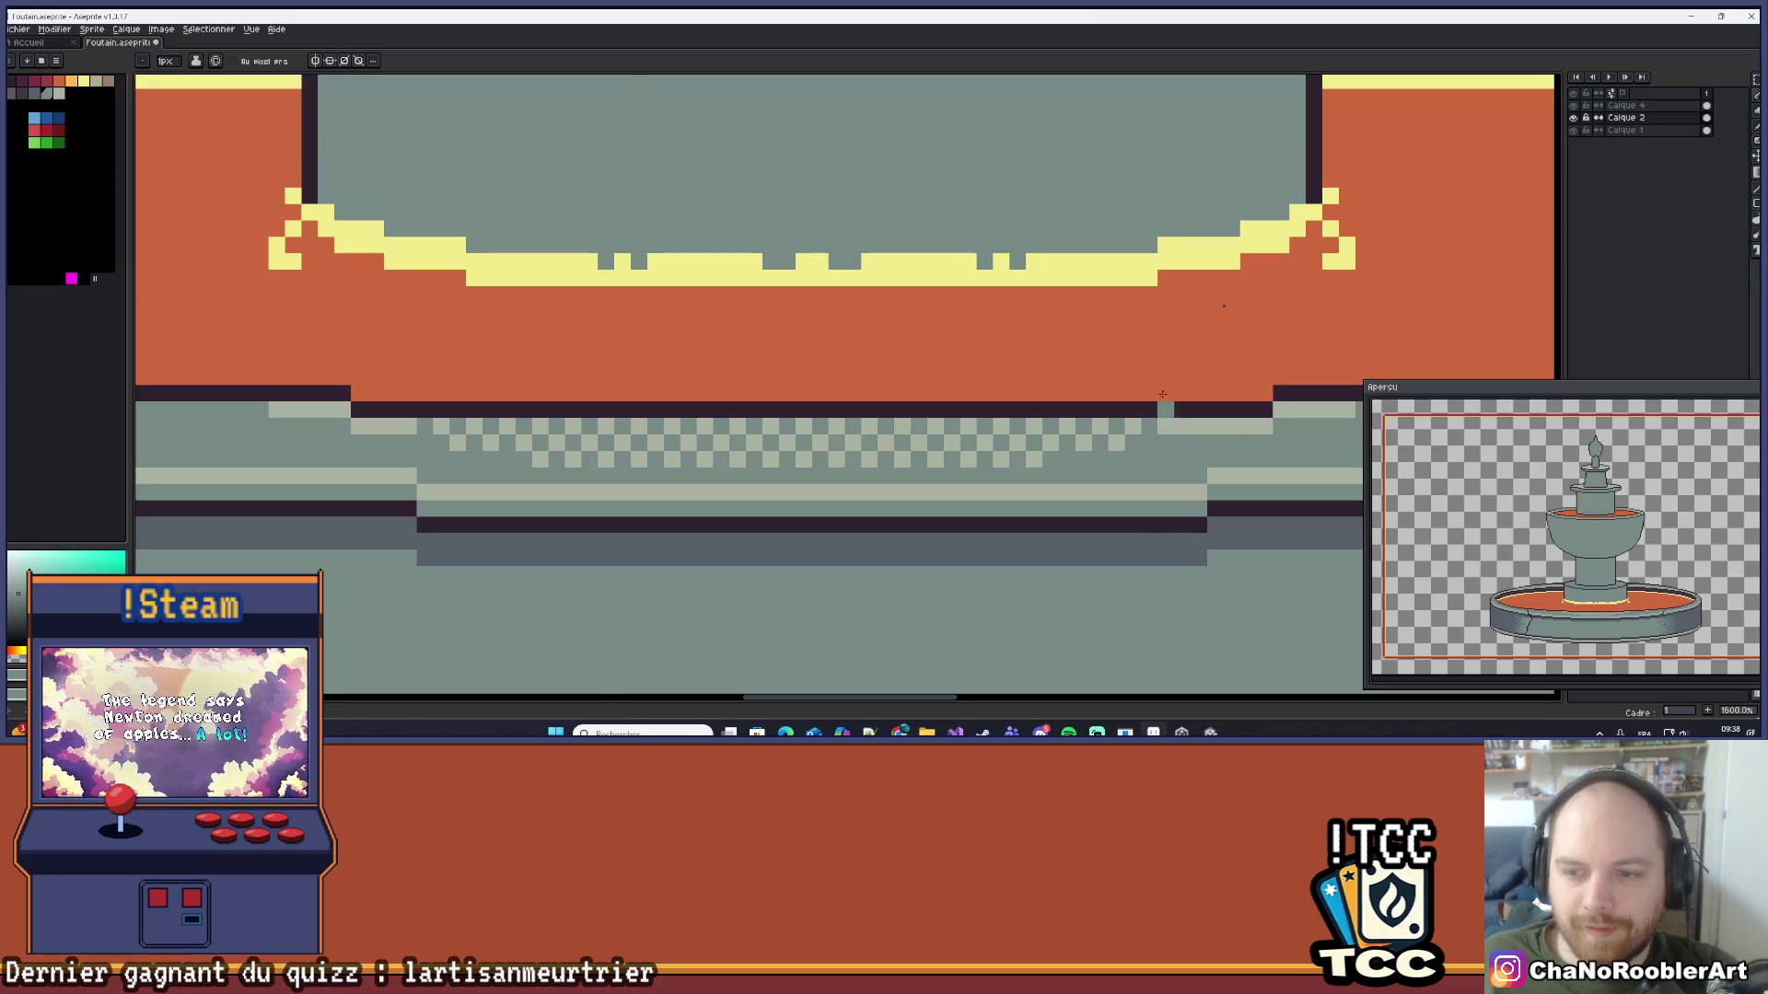
scroll(935, 339, "down", 5)
scroll(935, 339, "down", 1)
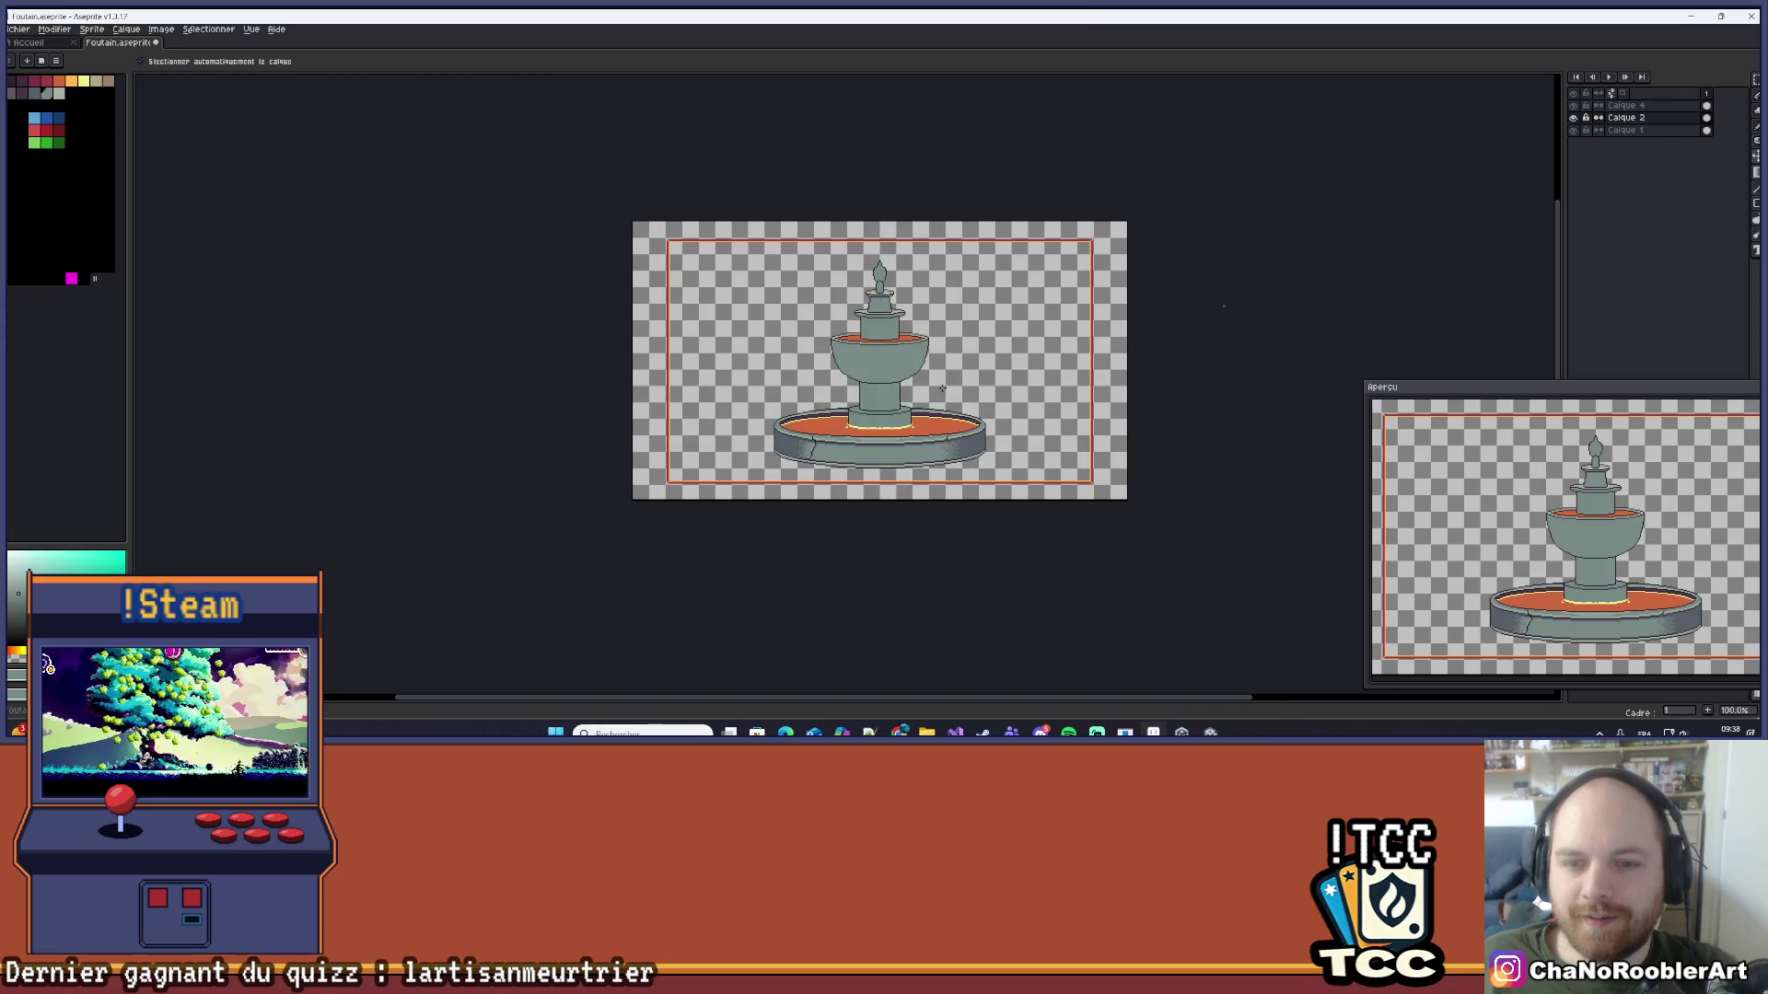
Step: Save the fountain file
scroll(935, 339, "up", 1)
key("ctrl+s")
scroll(956, 383, "down", 1)
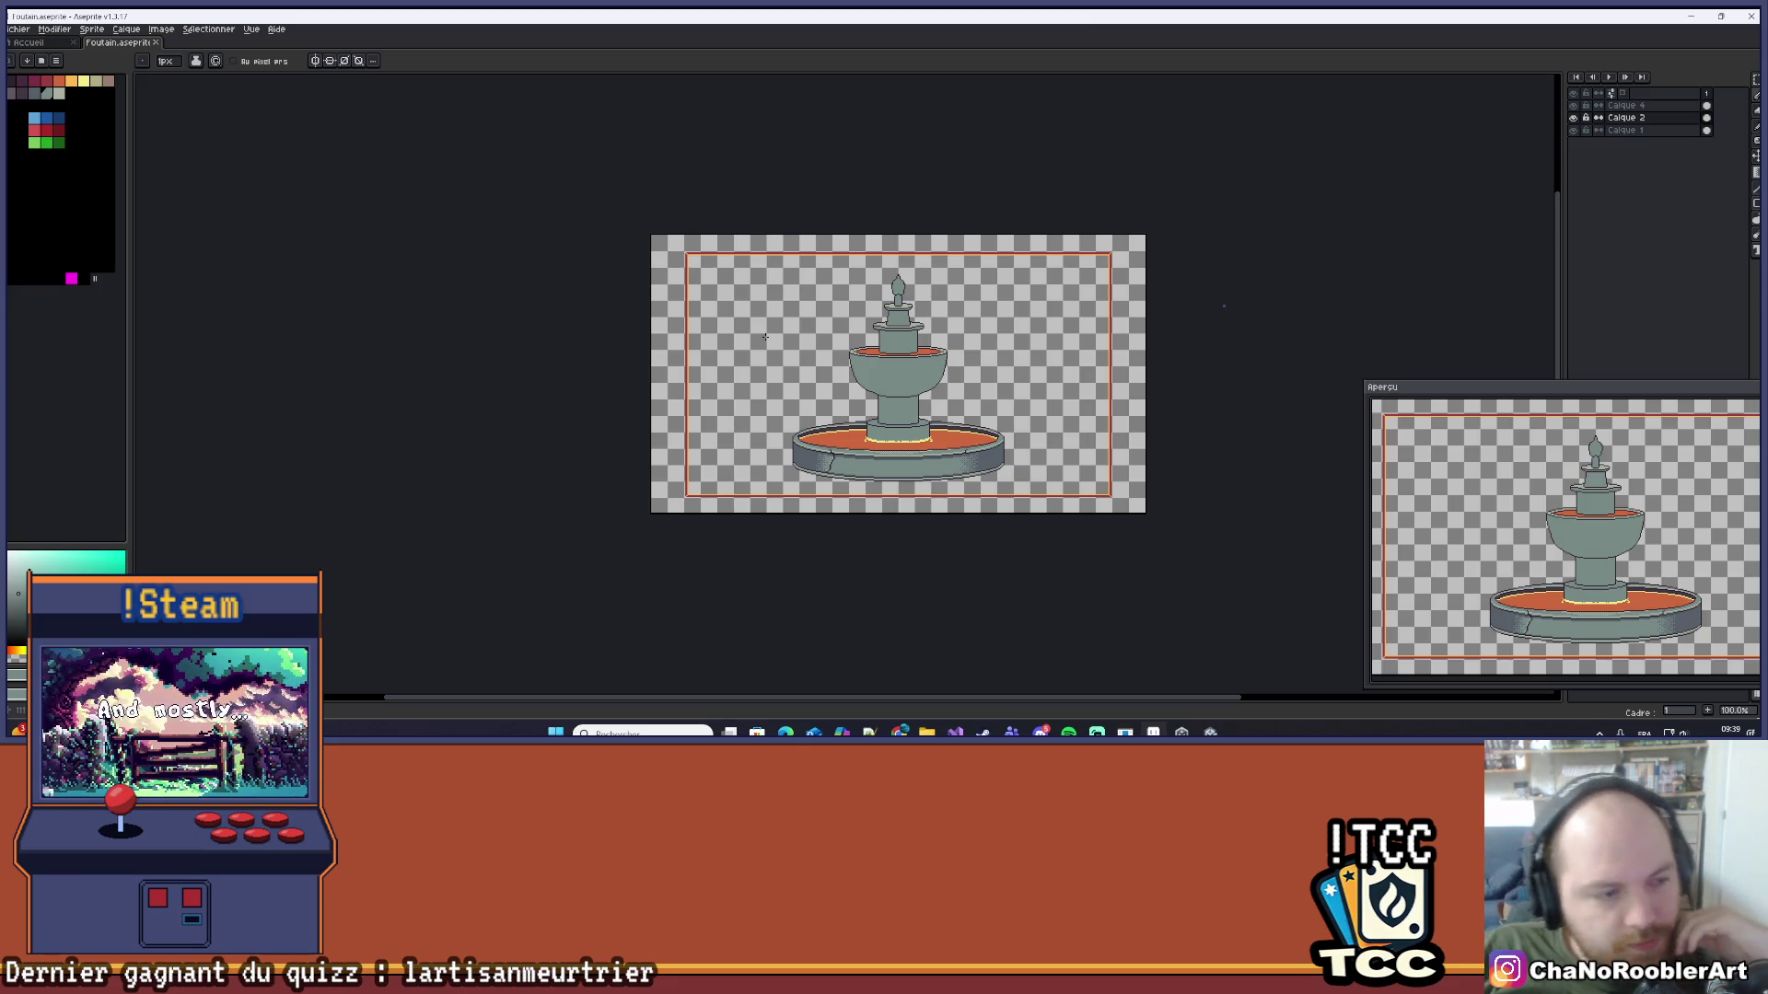
Step: Zoom and pan to inspect the basin water, the base's left side and the column base
scroll(660, 406, "up", 1)
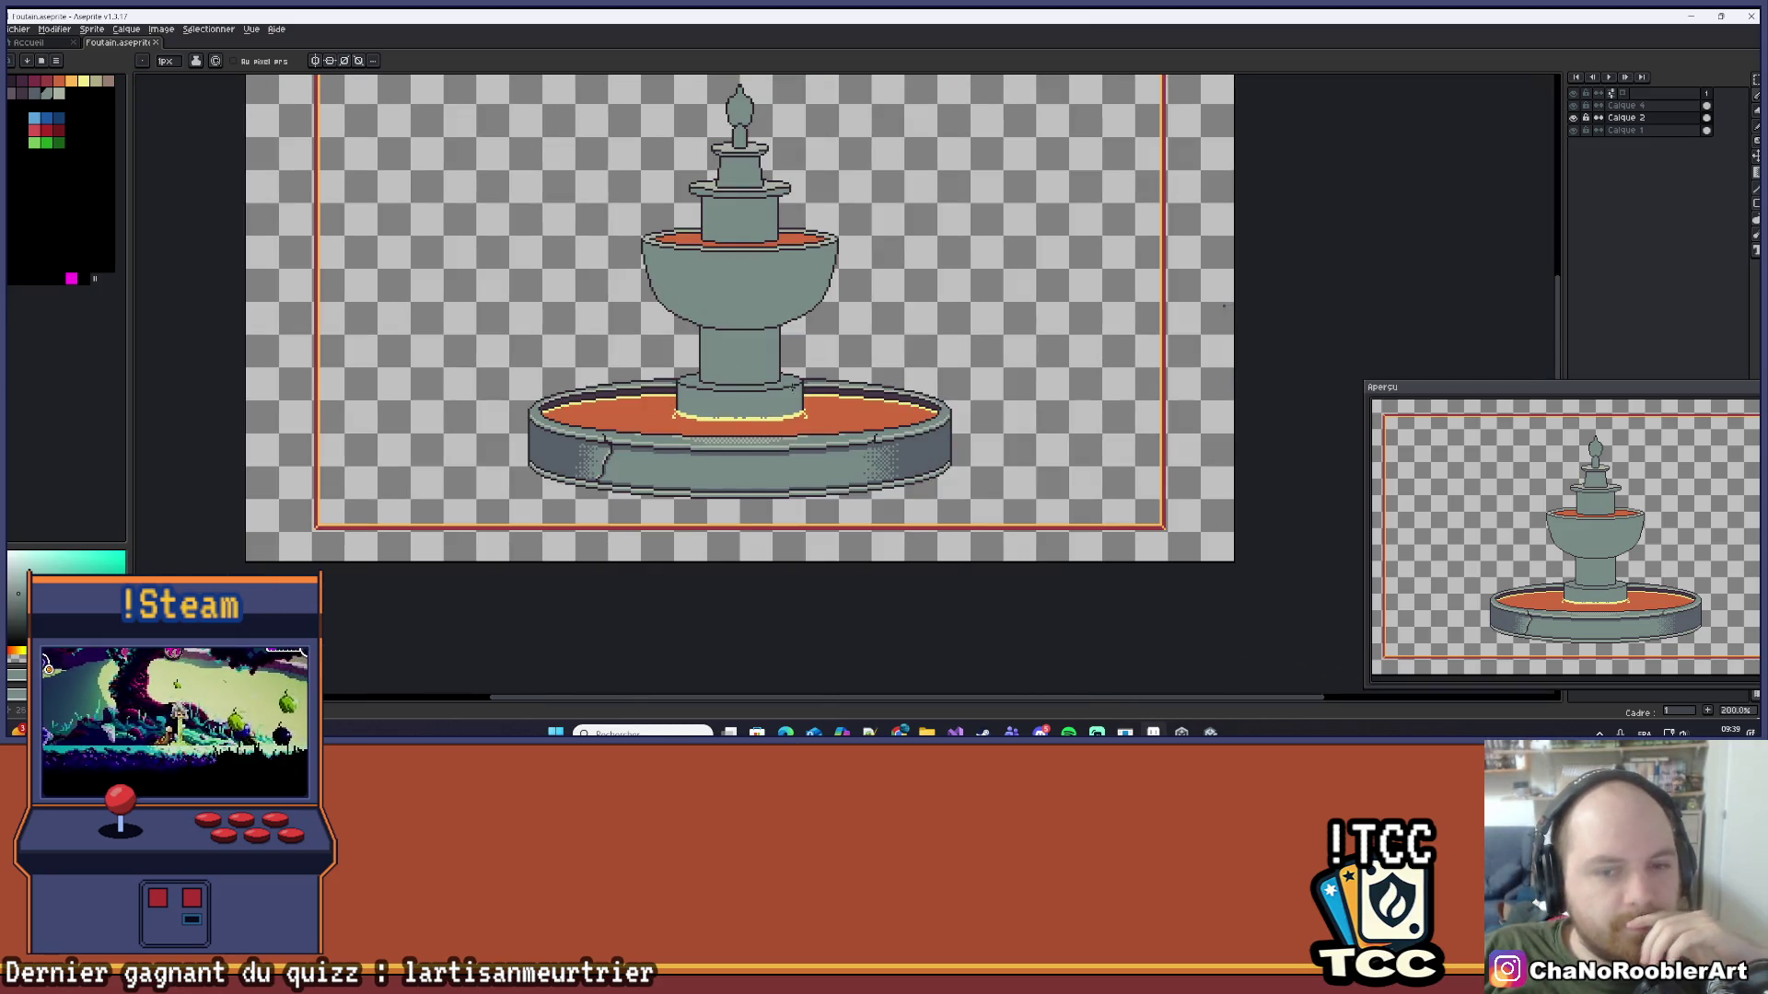
left_click_drag(793, 387, 776, 449)
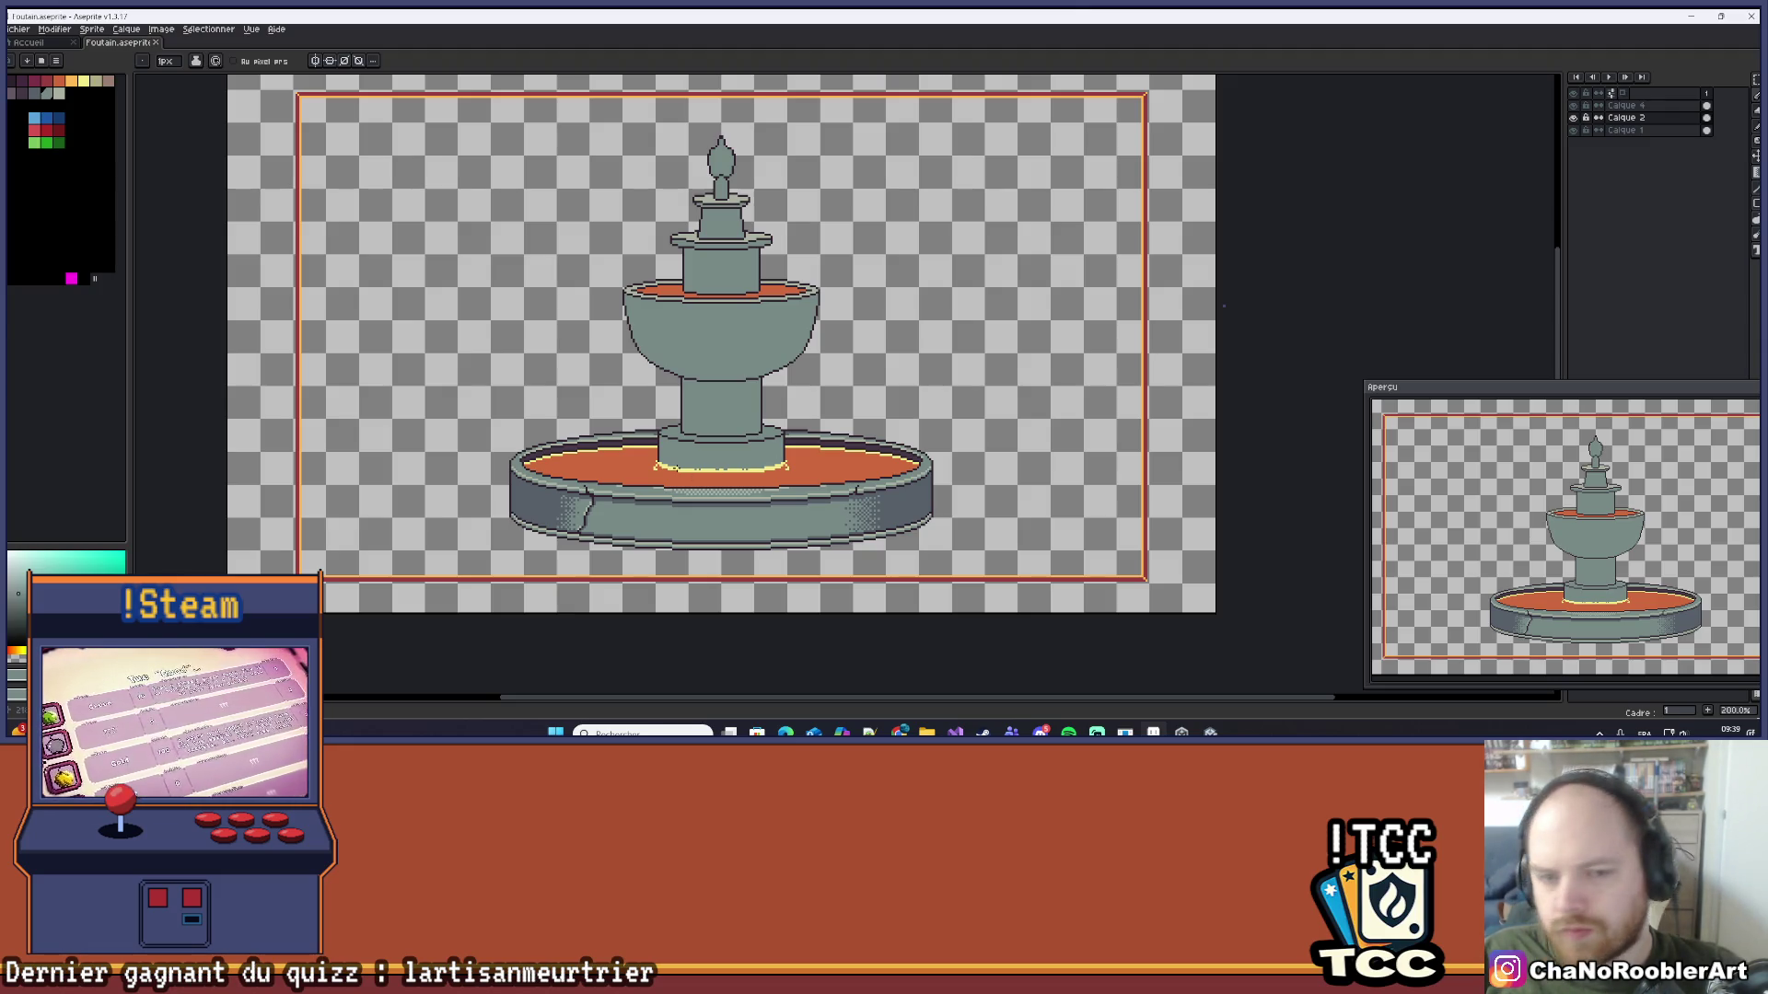
scroll(651, 448, "up", 2)
left_click_drag(613, 462, 698, 477)
scroll(682, 494, "down", 3)
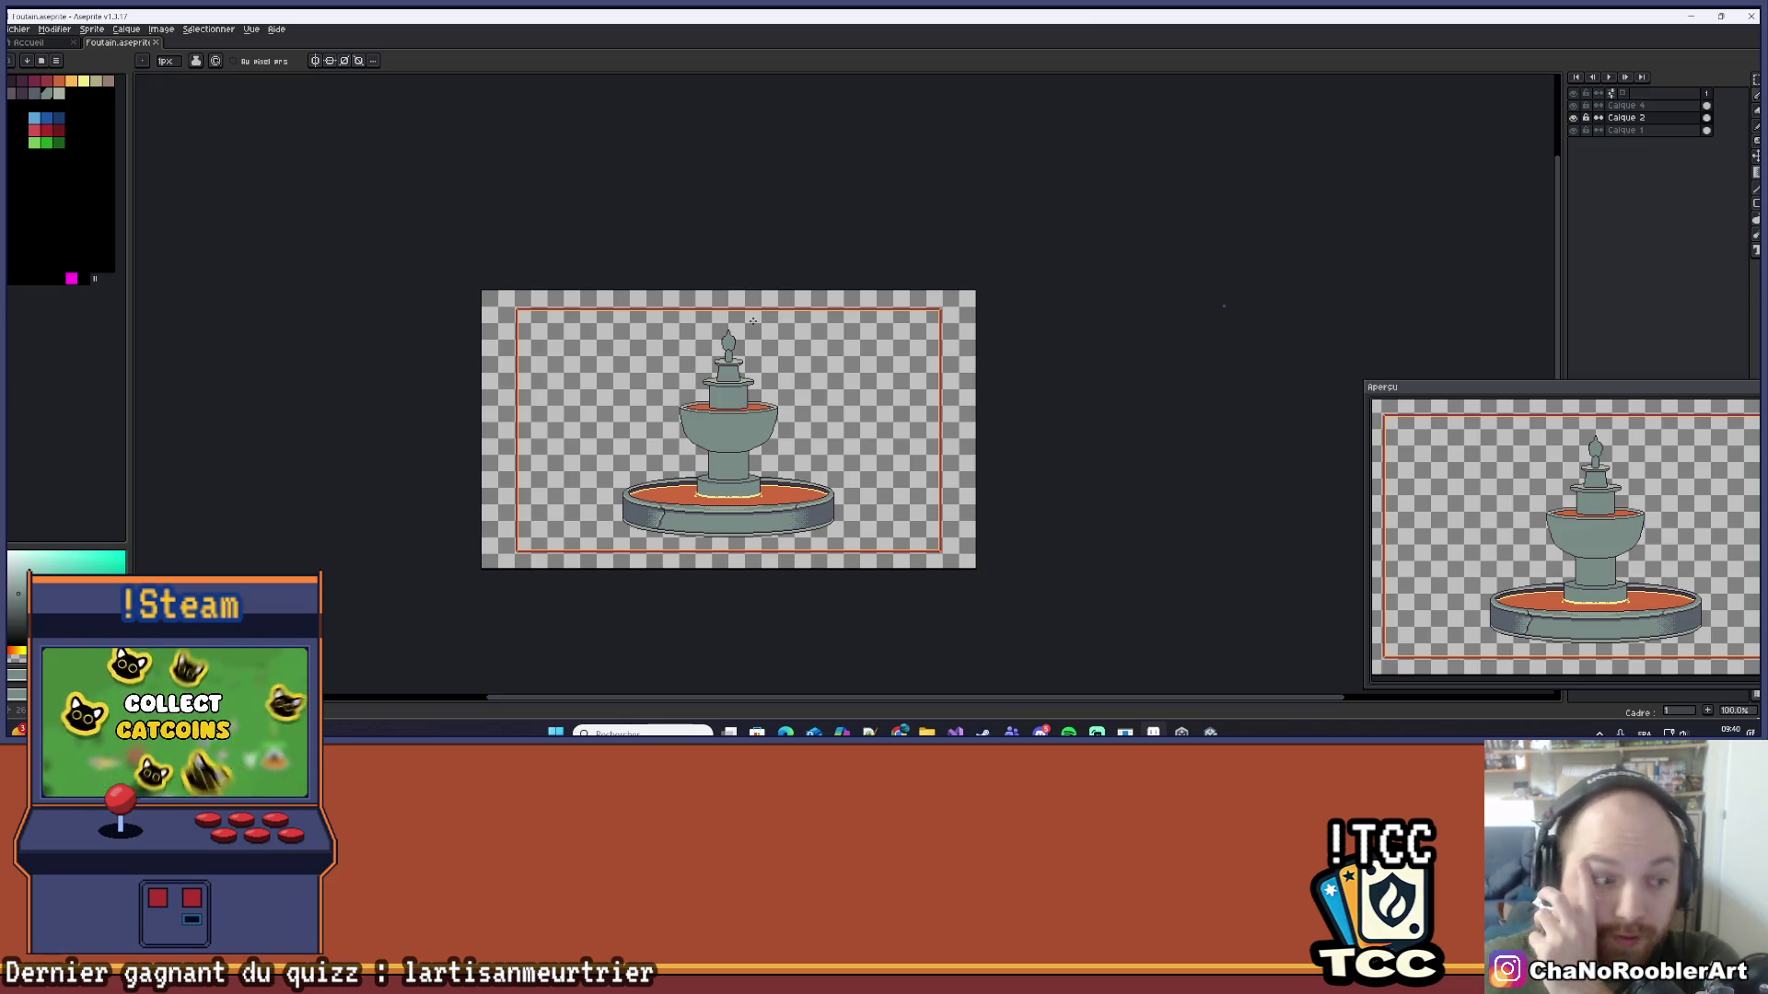
scroll(649, 502, "up", 4)
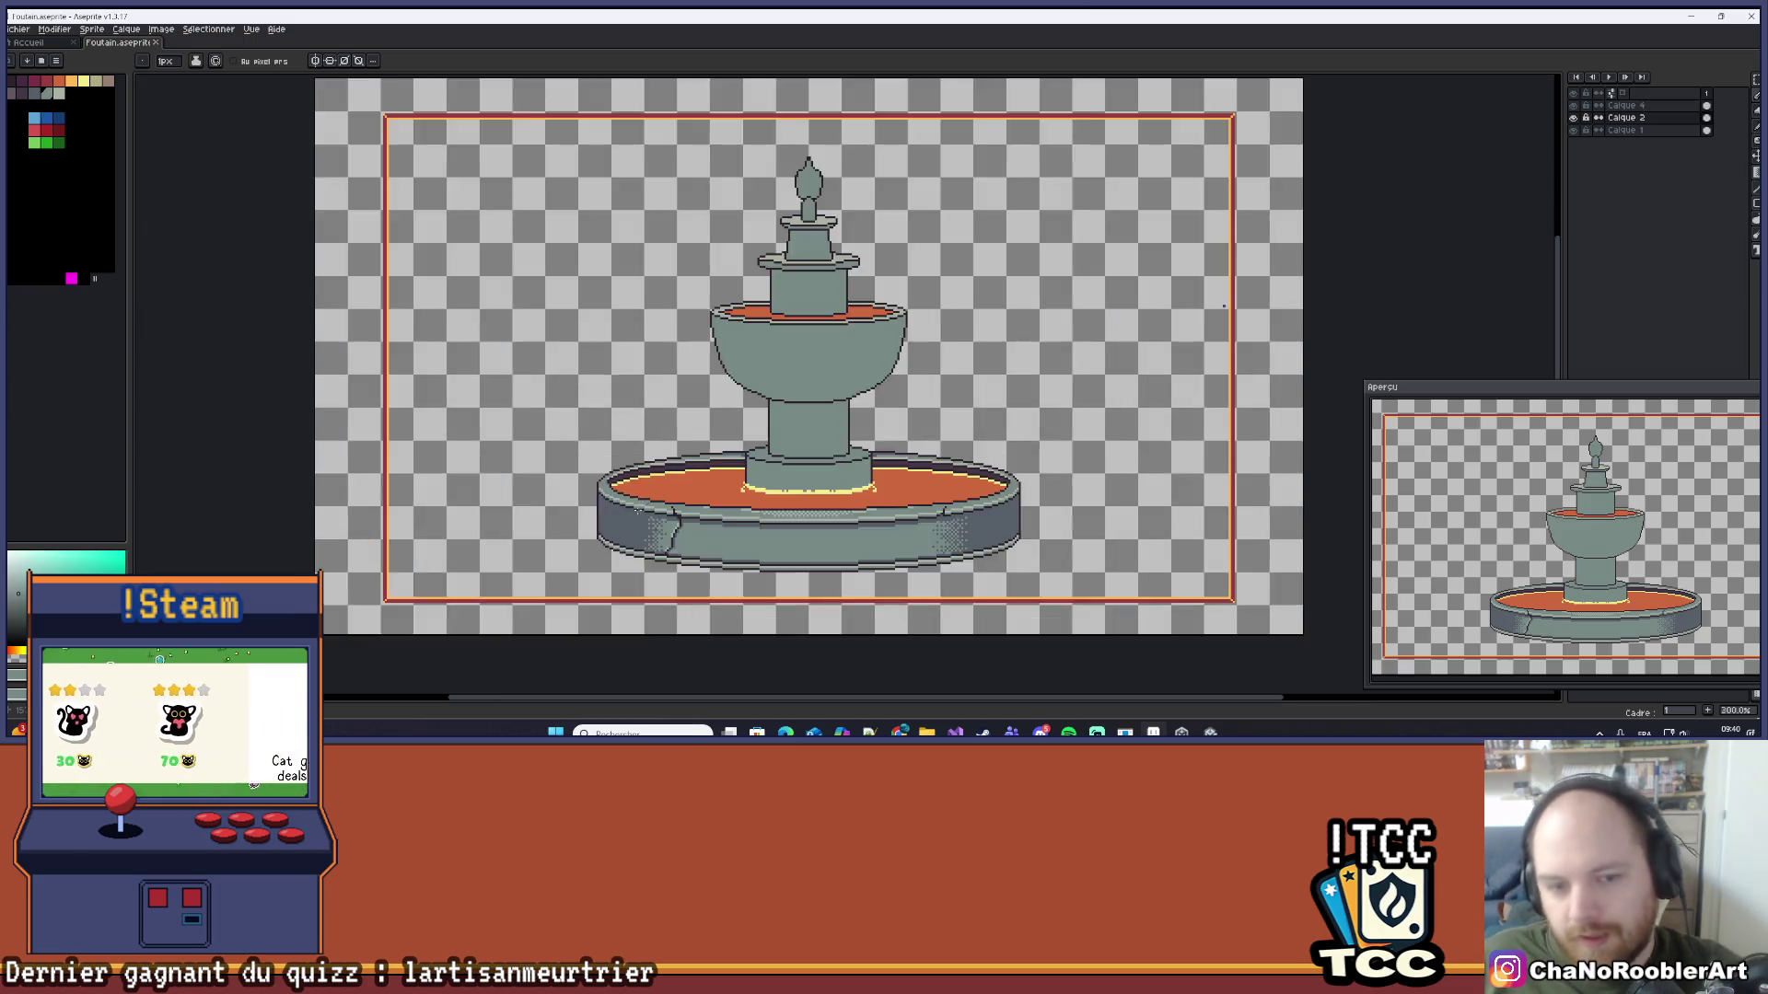
left_click_drag(660, 460, 473, 431)
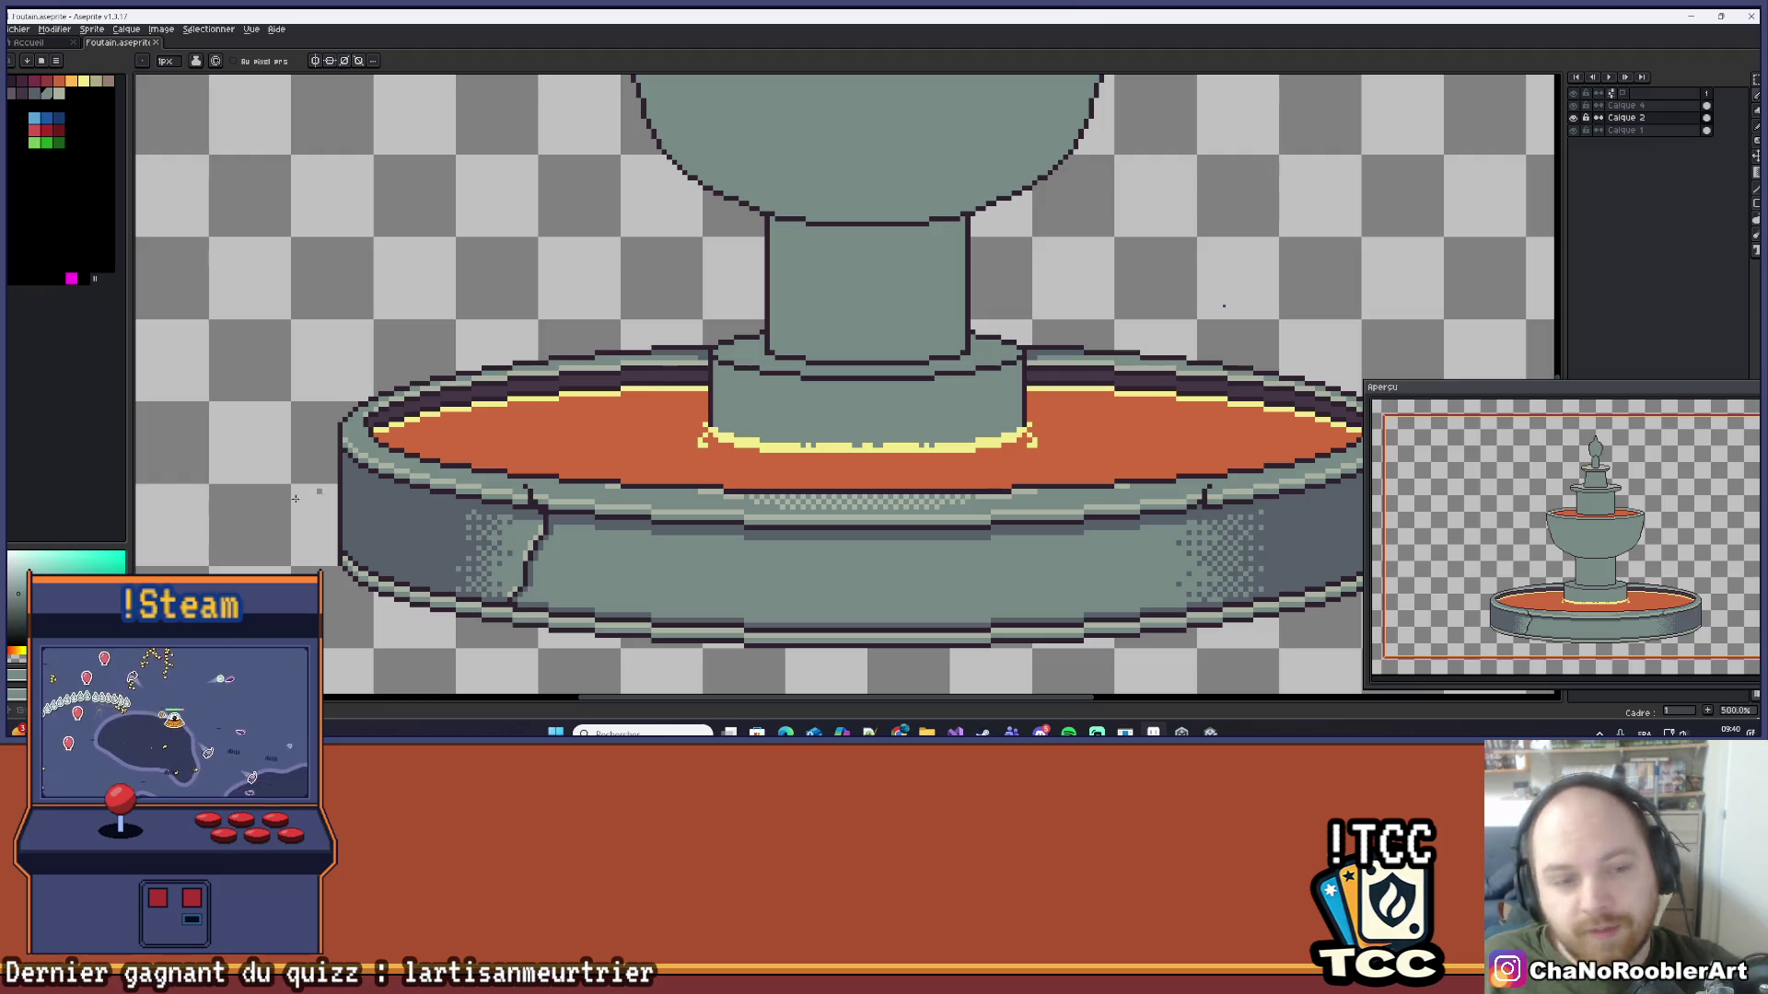
left_click_drag(406, 456, 444, 350)
scroll(444, 350, "down", 4)
scroll(745, 502, "up", 2)
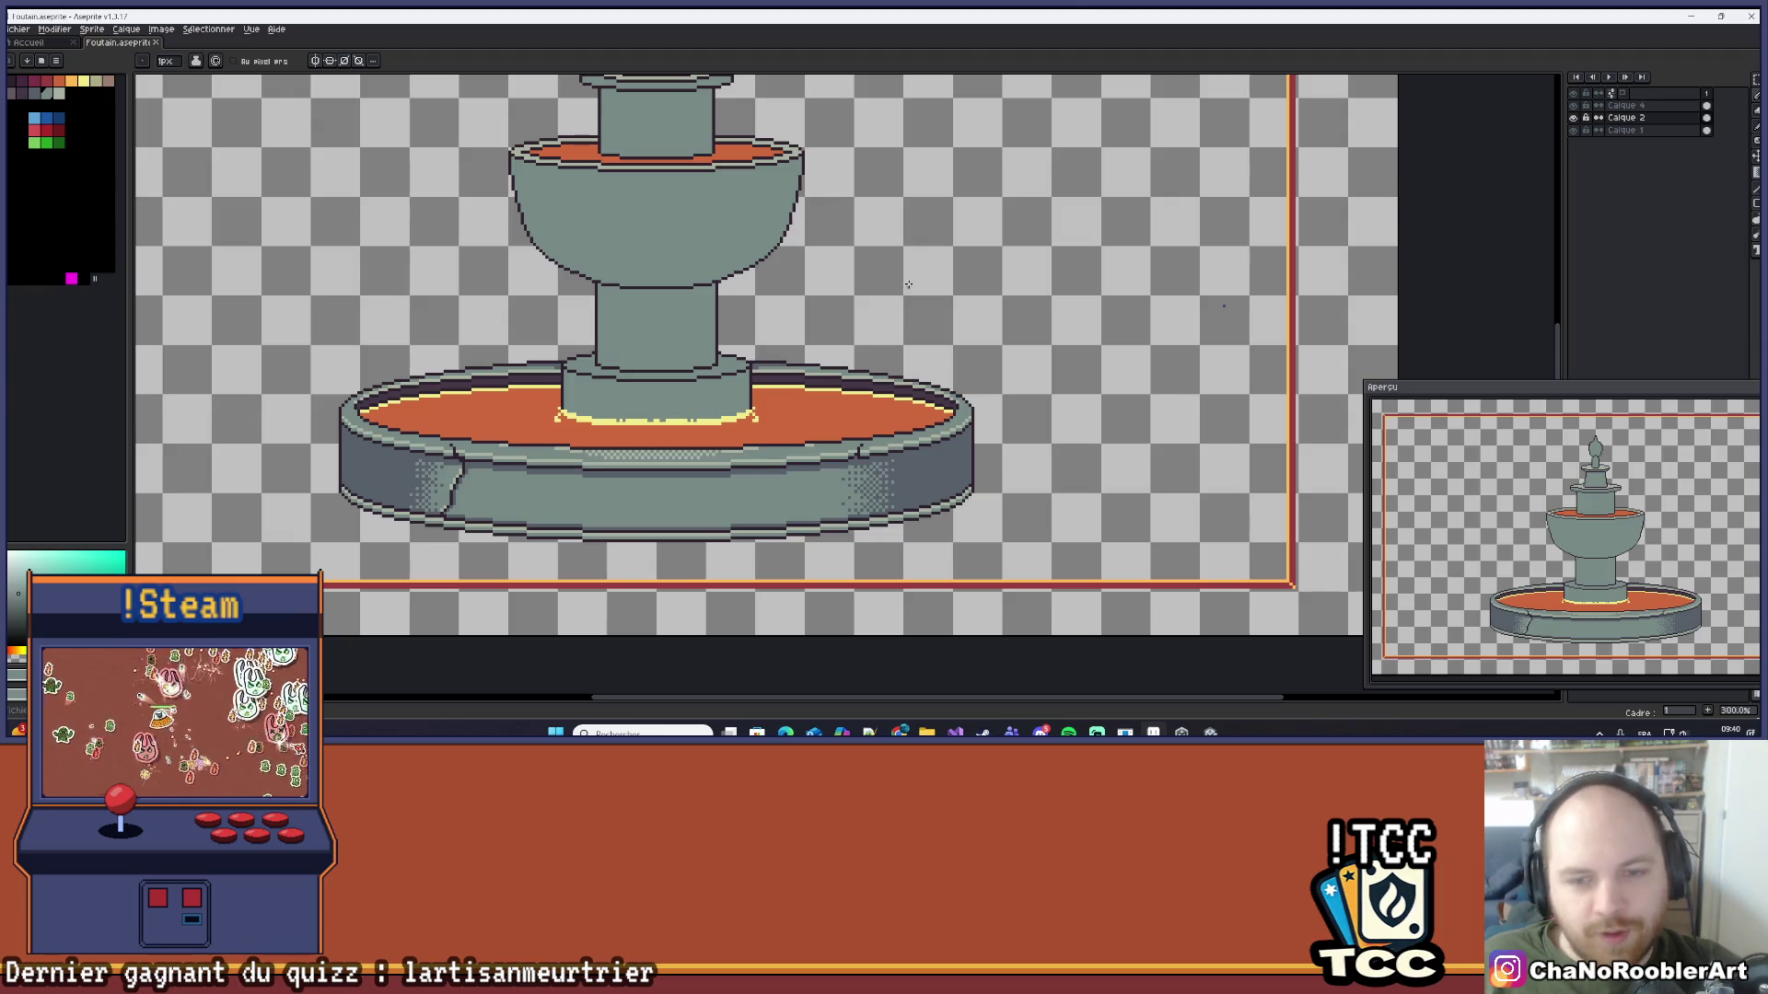
scroll(696, 361, "up", 2)
left_click_drag(698, 345, 747, 366)
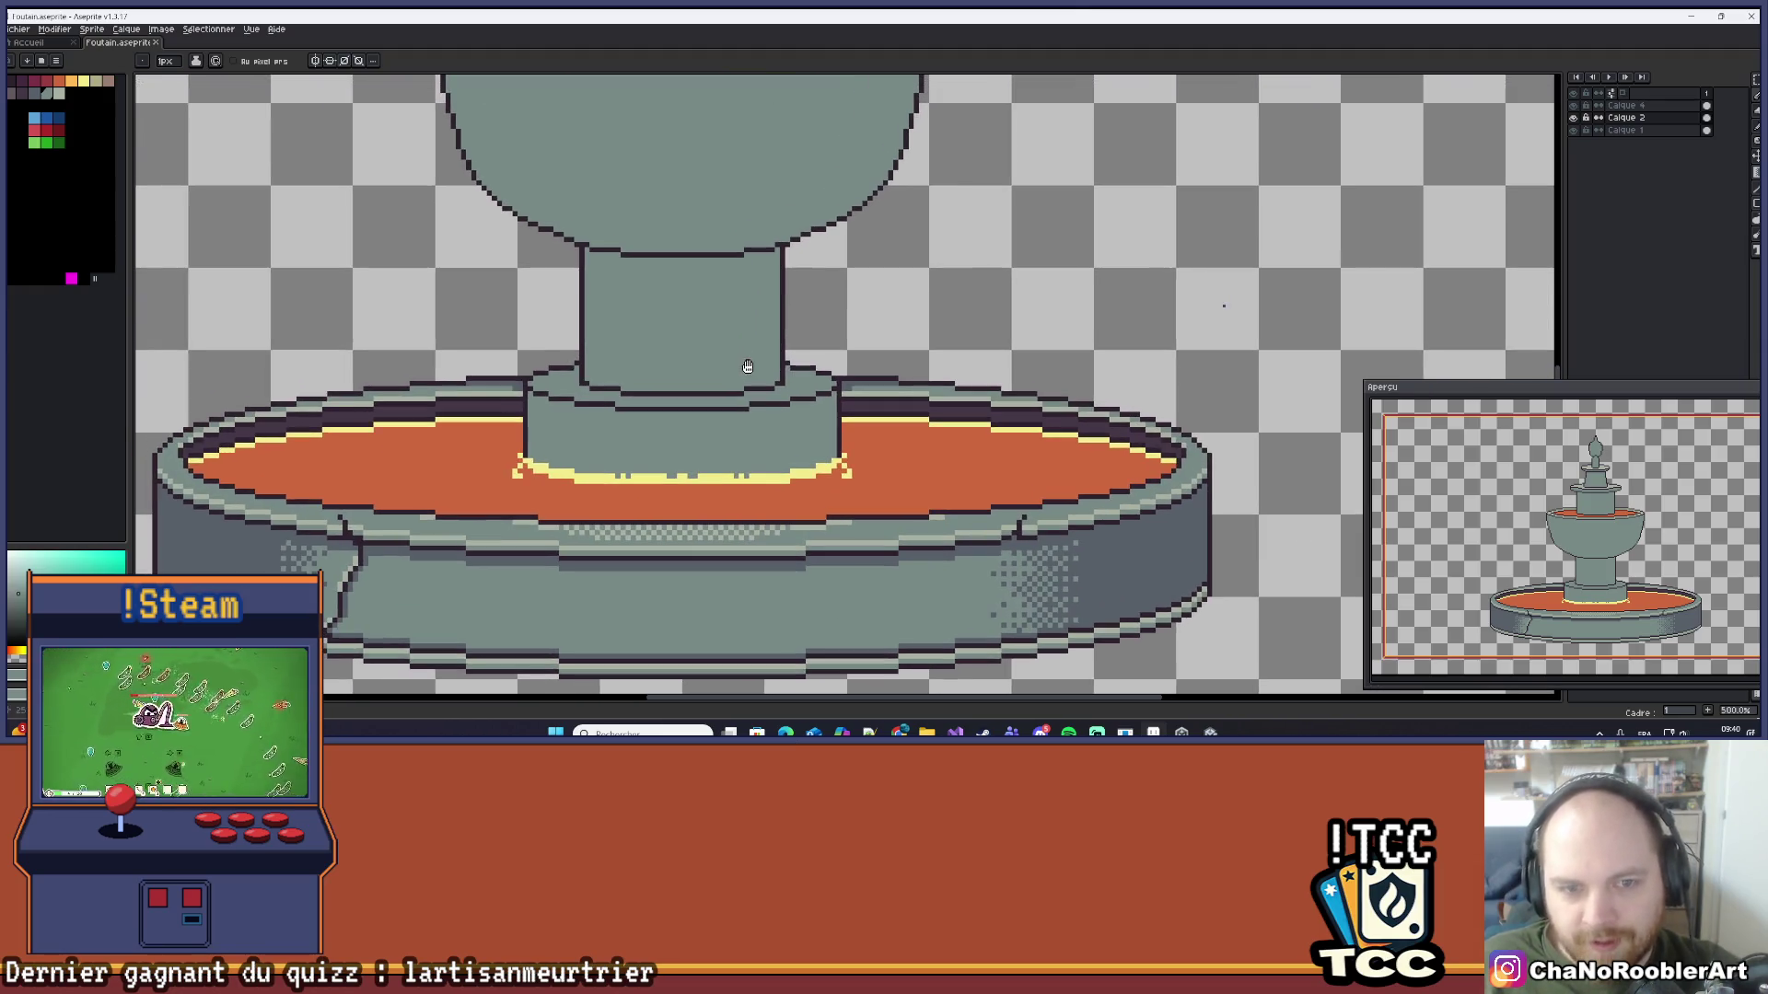
scroll(690, 363, "down", 3)
Step: Switch the active layer from Calque 2 up to Calque 4
key("alt+Up")
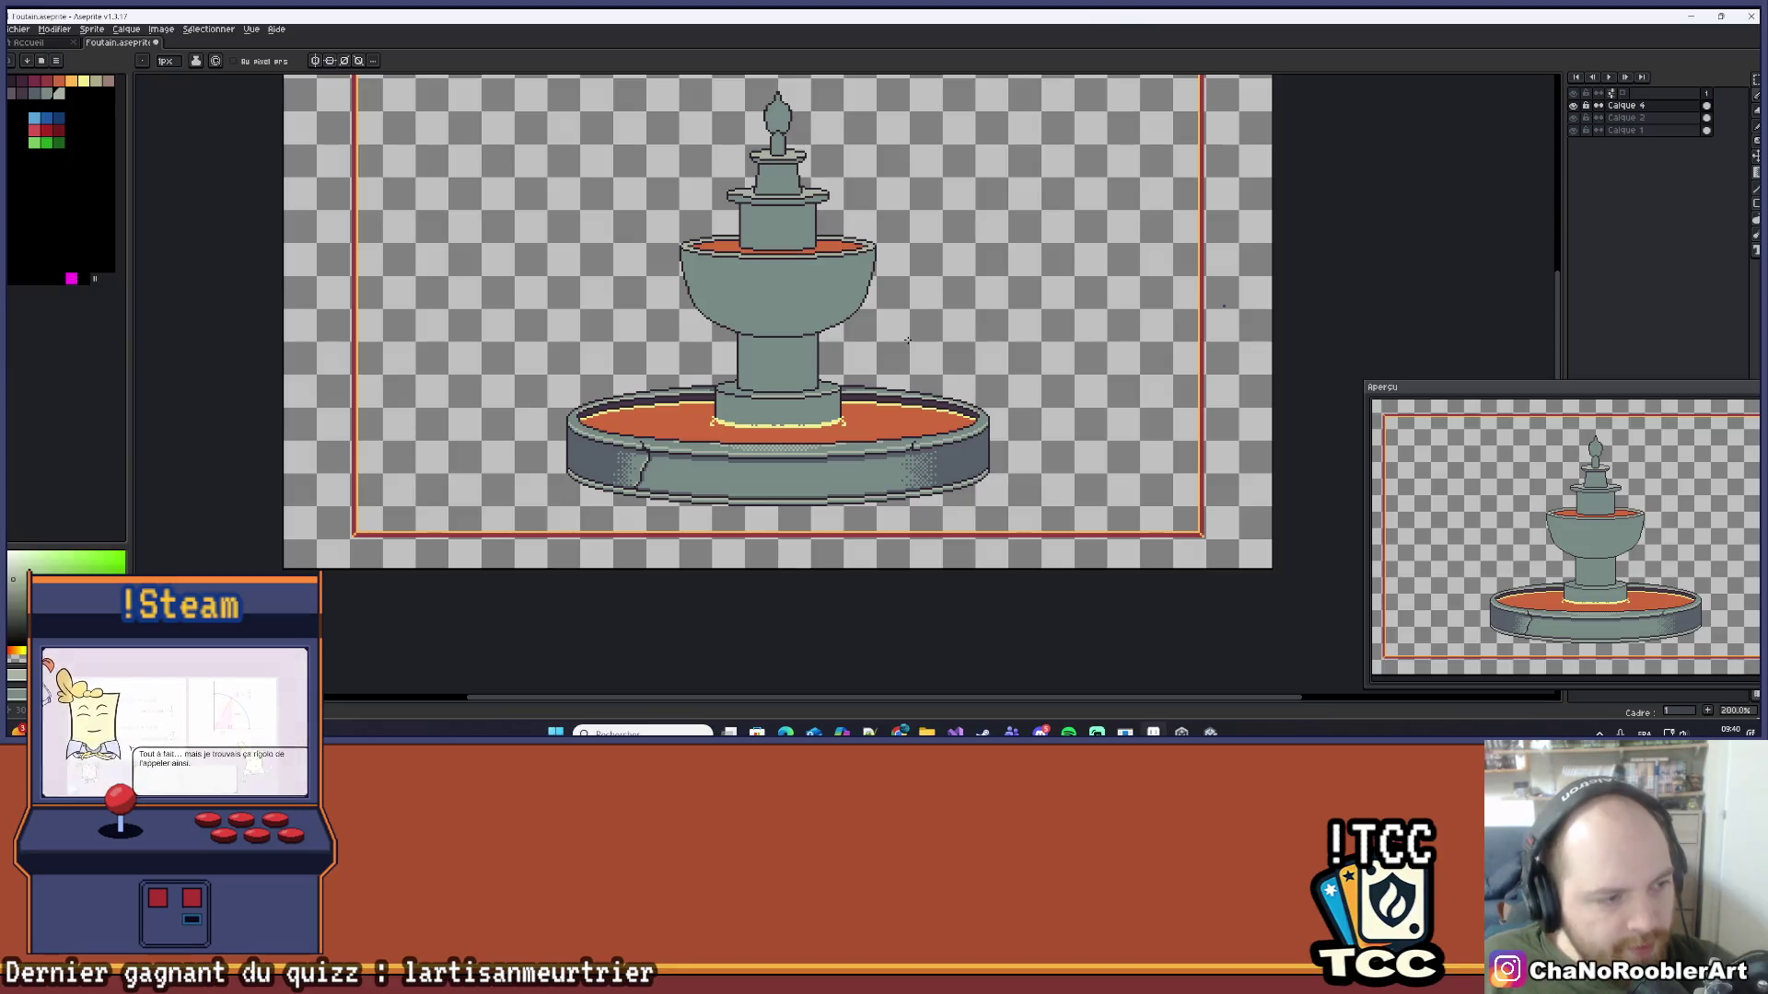
scroll(907, 339, "up", 2)
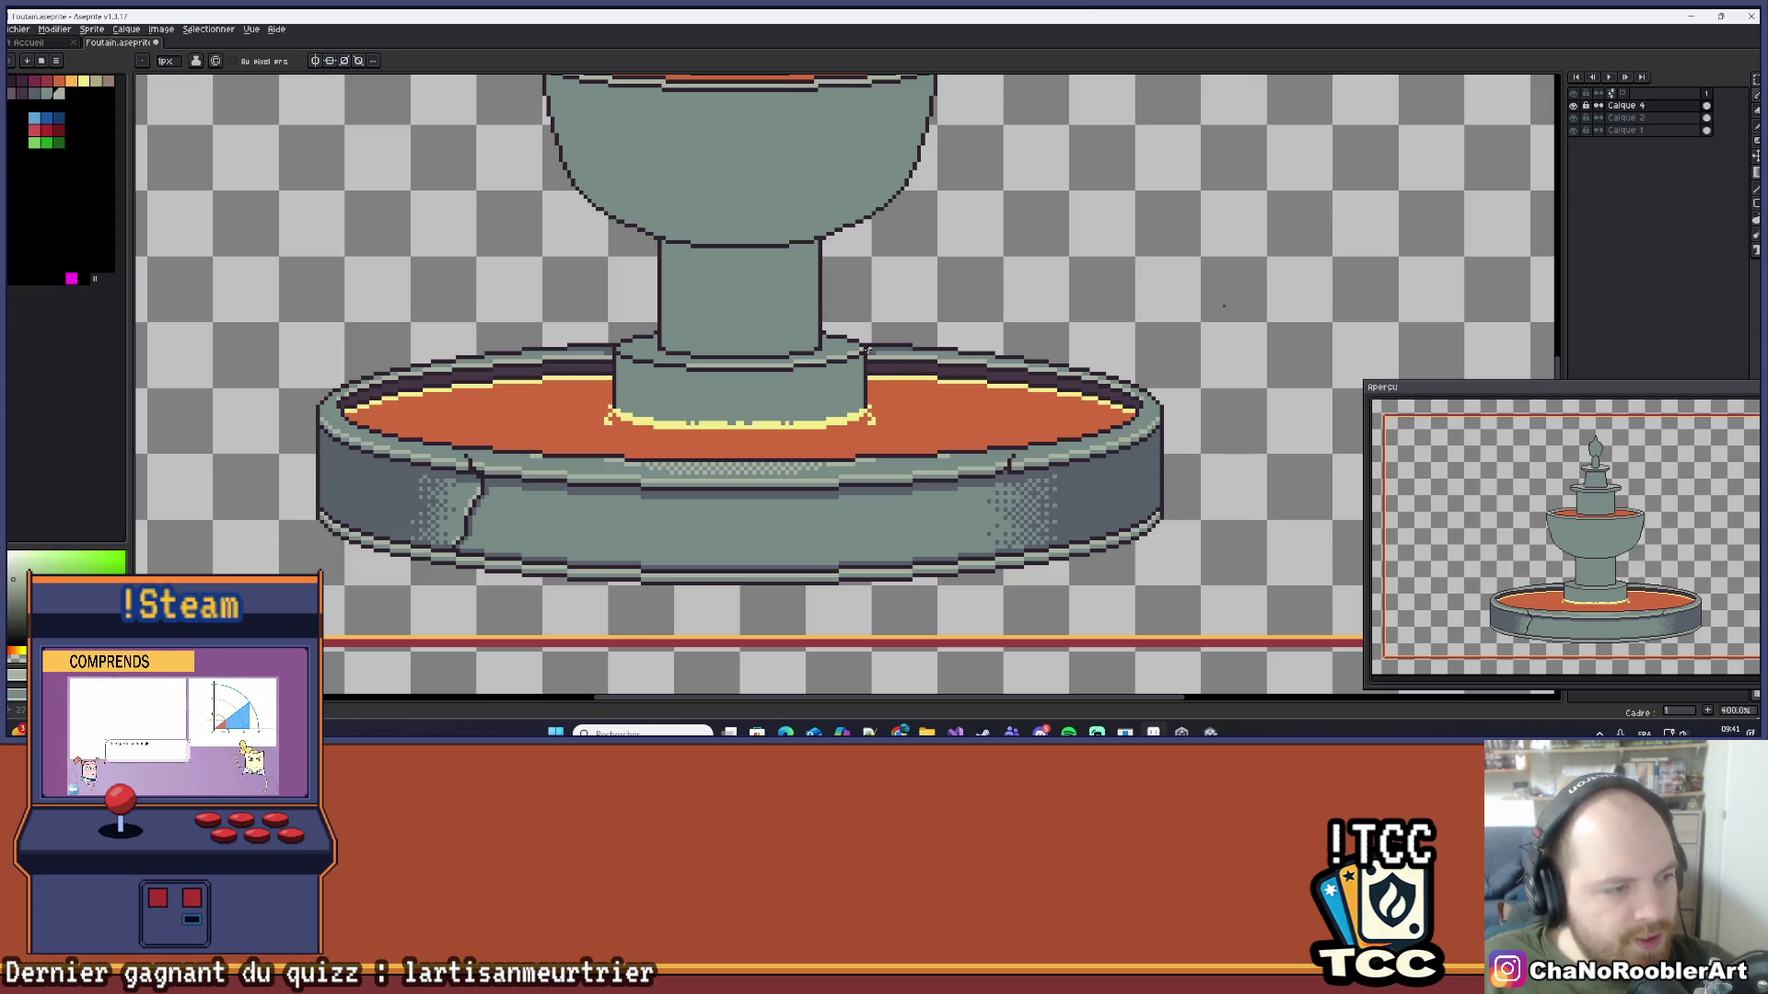
scroll(867, 350, "down", 1)
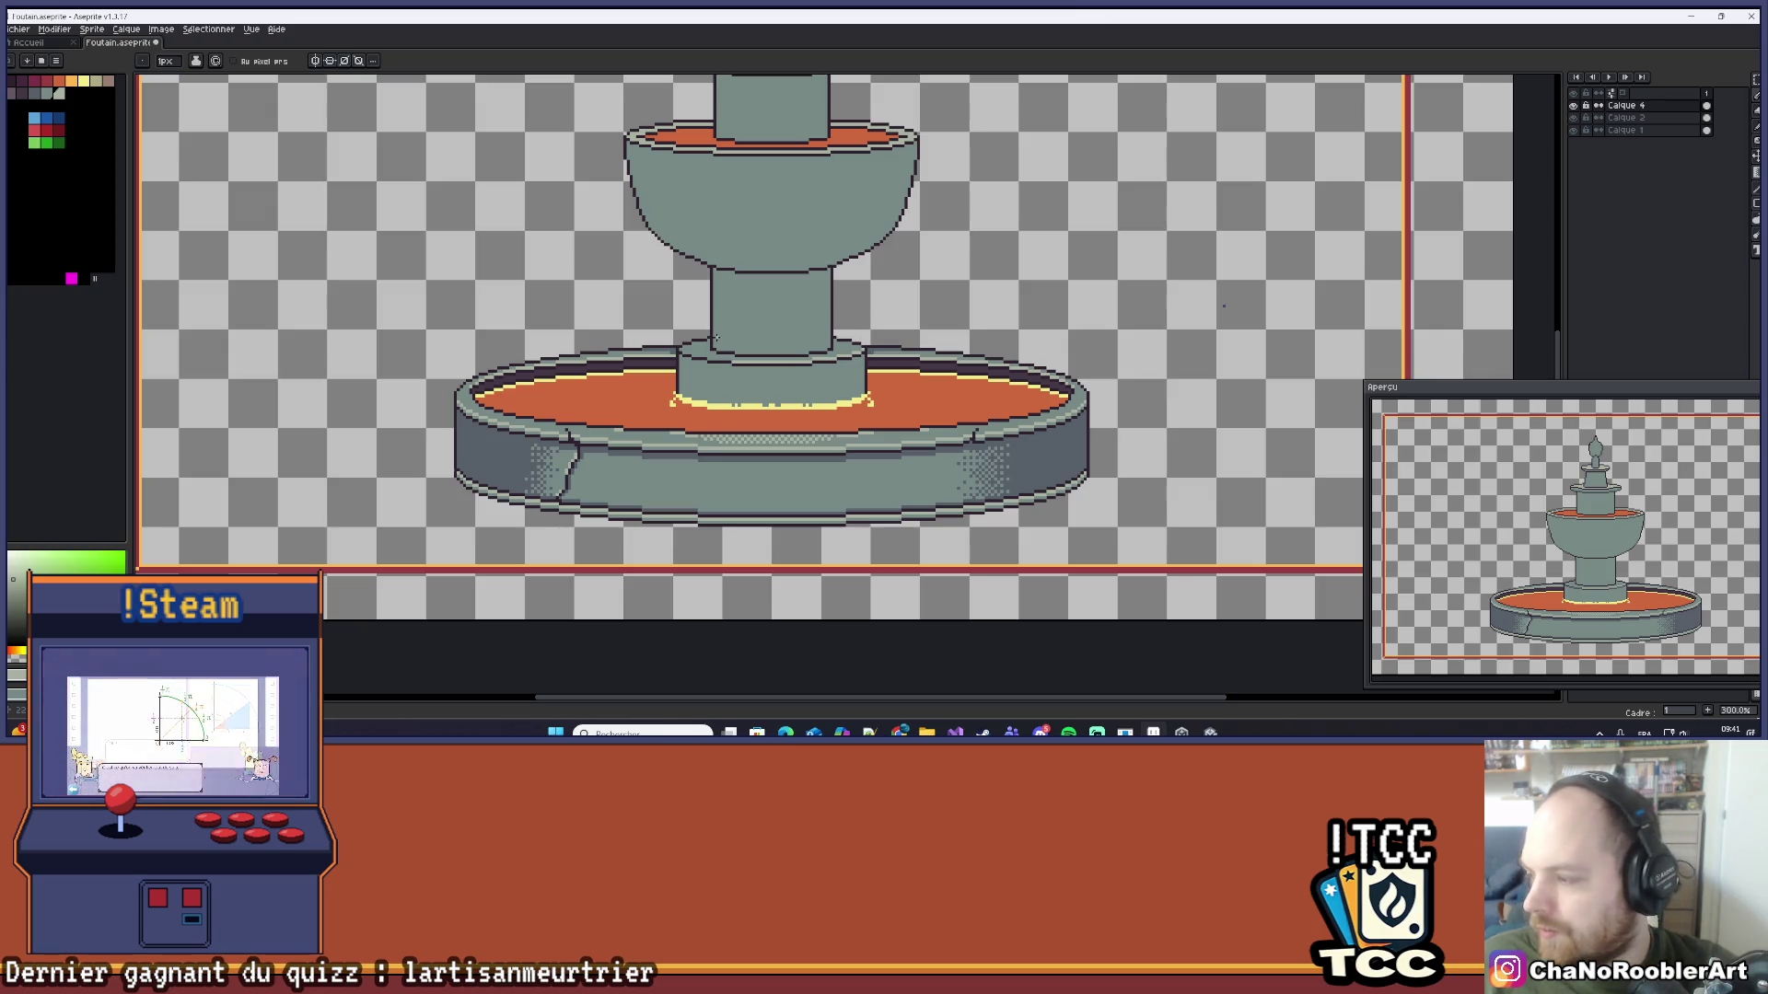
scroll(716, 337, "up", 10)
Step: Paint light highlight rows along the plinth edge and upper step, redrawing one without a stray pixel
left_click_drag(665, 431, 856, 435)
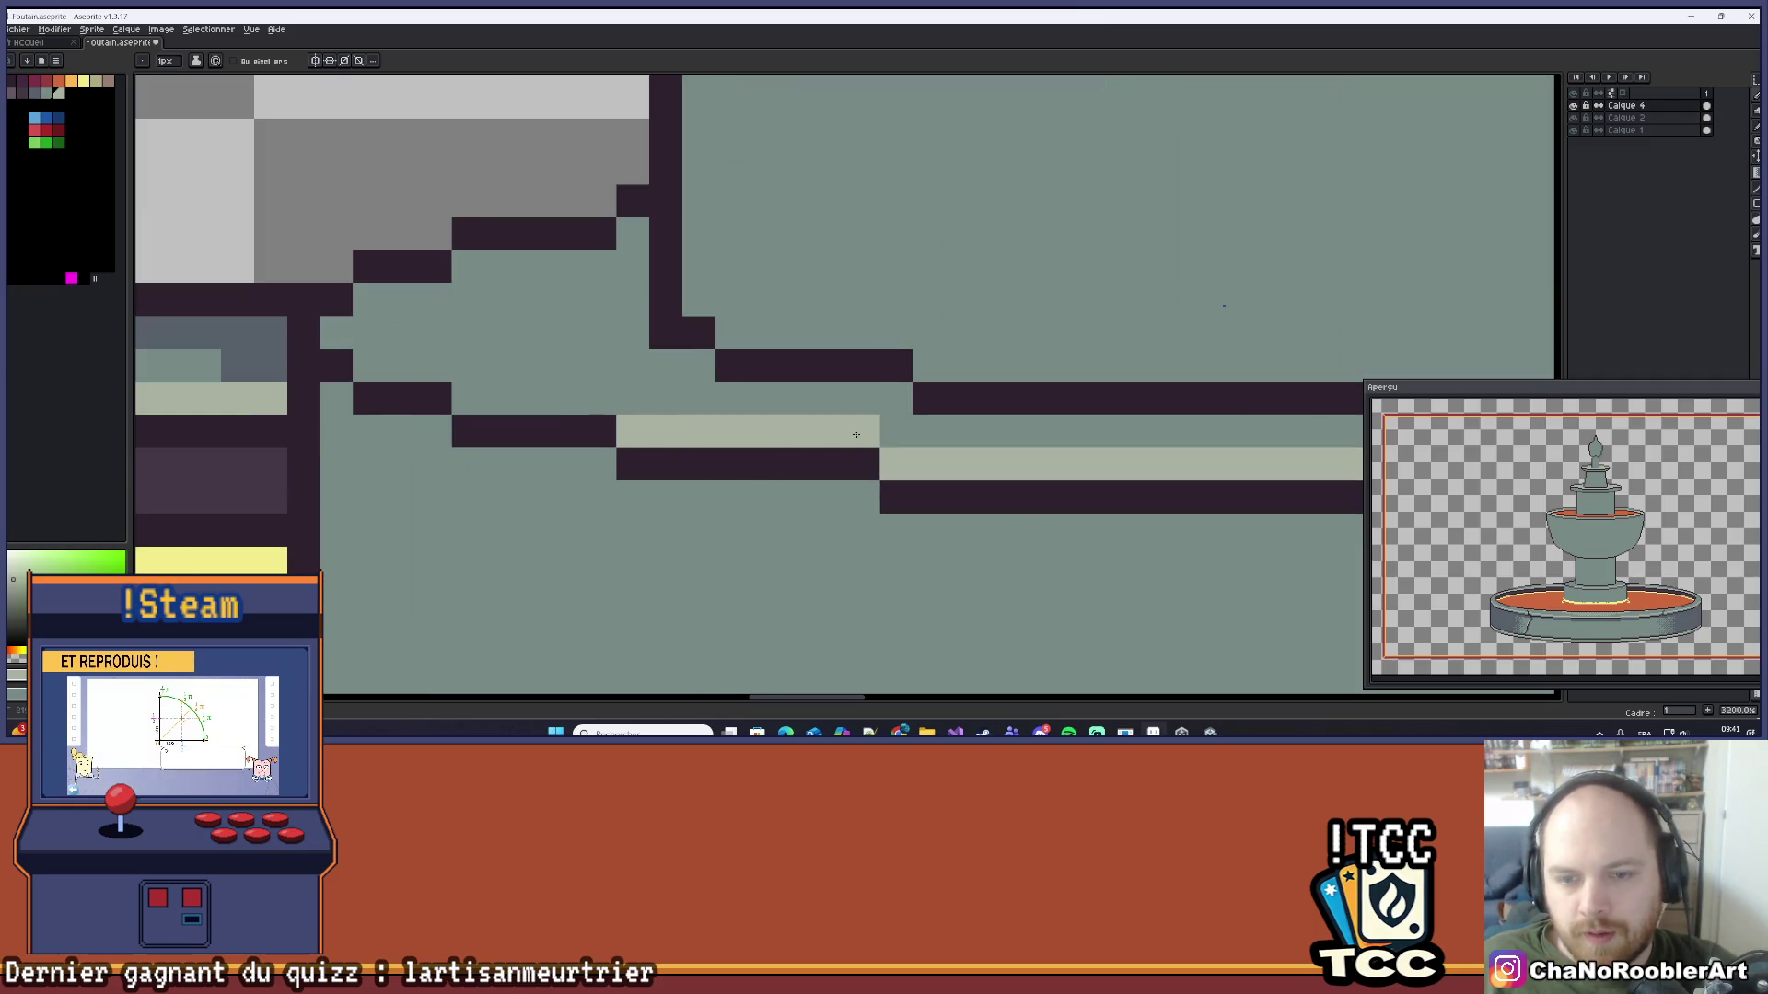
left_click_drag(470, 398, 604, 365)
key("ctrl+z")
left_click_drag(495, 398, 607, 398)
left_click_drag(437, 366, 349, 351)
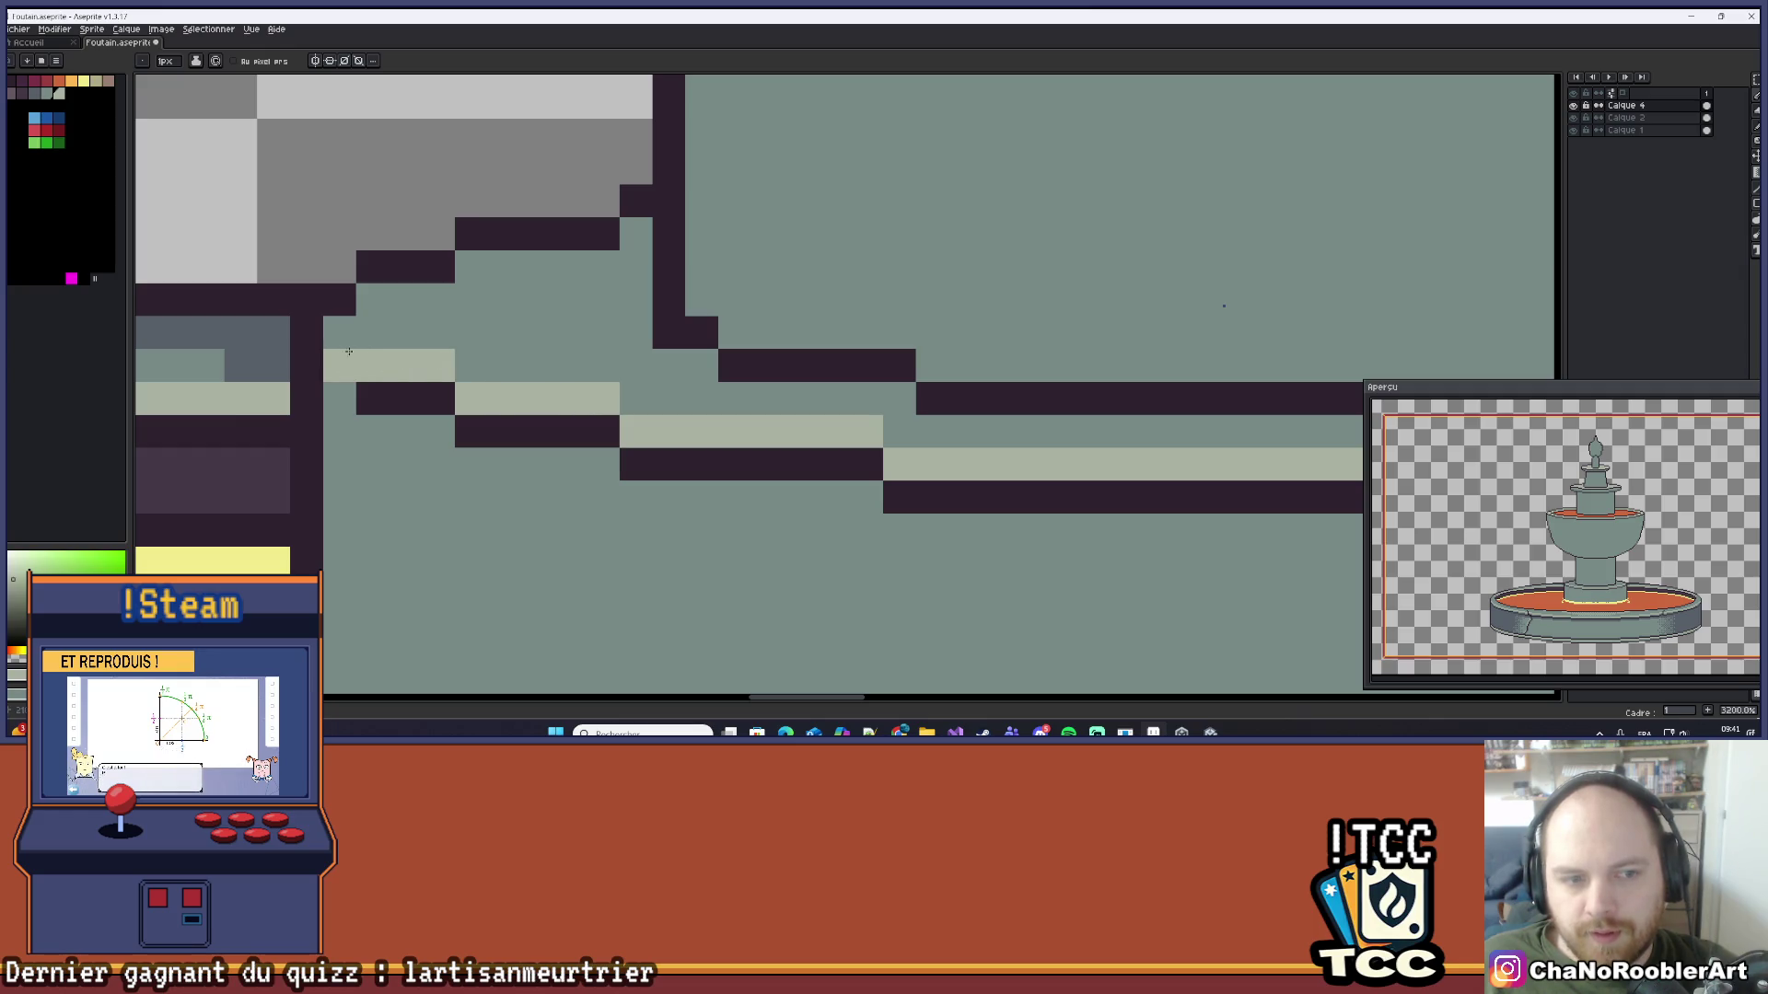
scroll(406, 336, "down", 5)
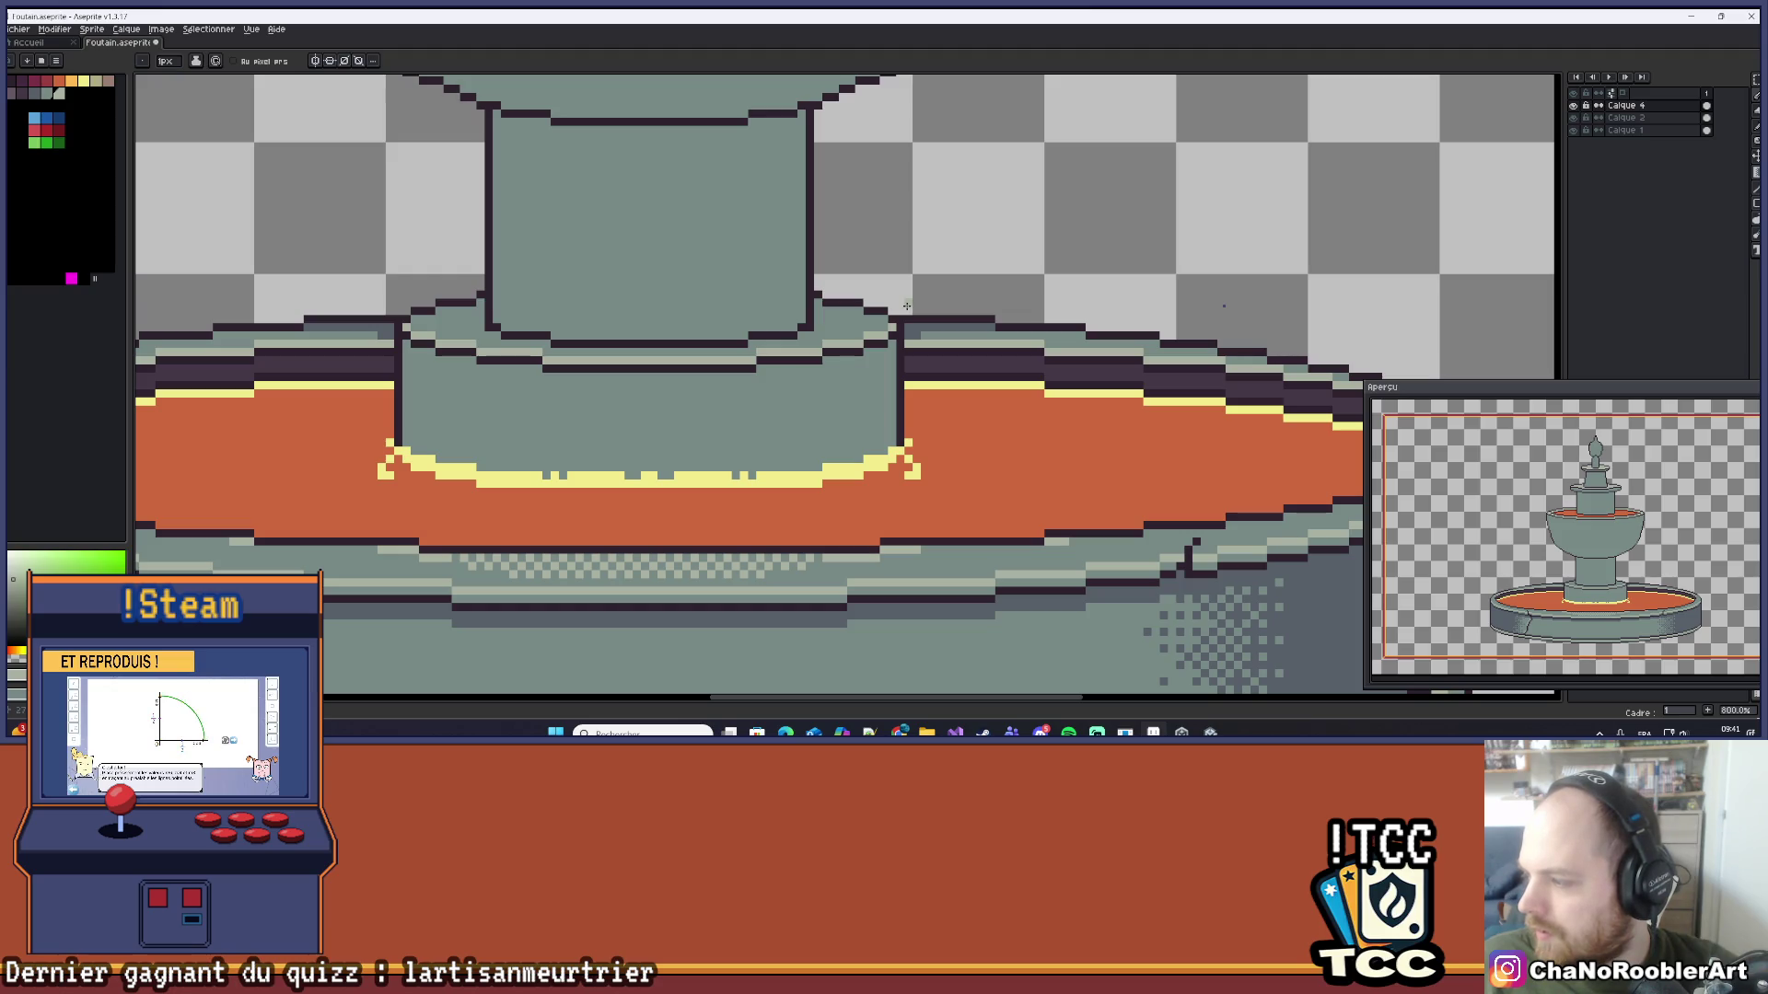
scroll(906, 307, "up", 5)
scroll(745, 373, "down", 3)
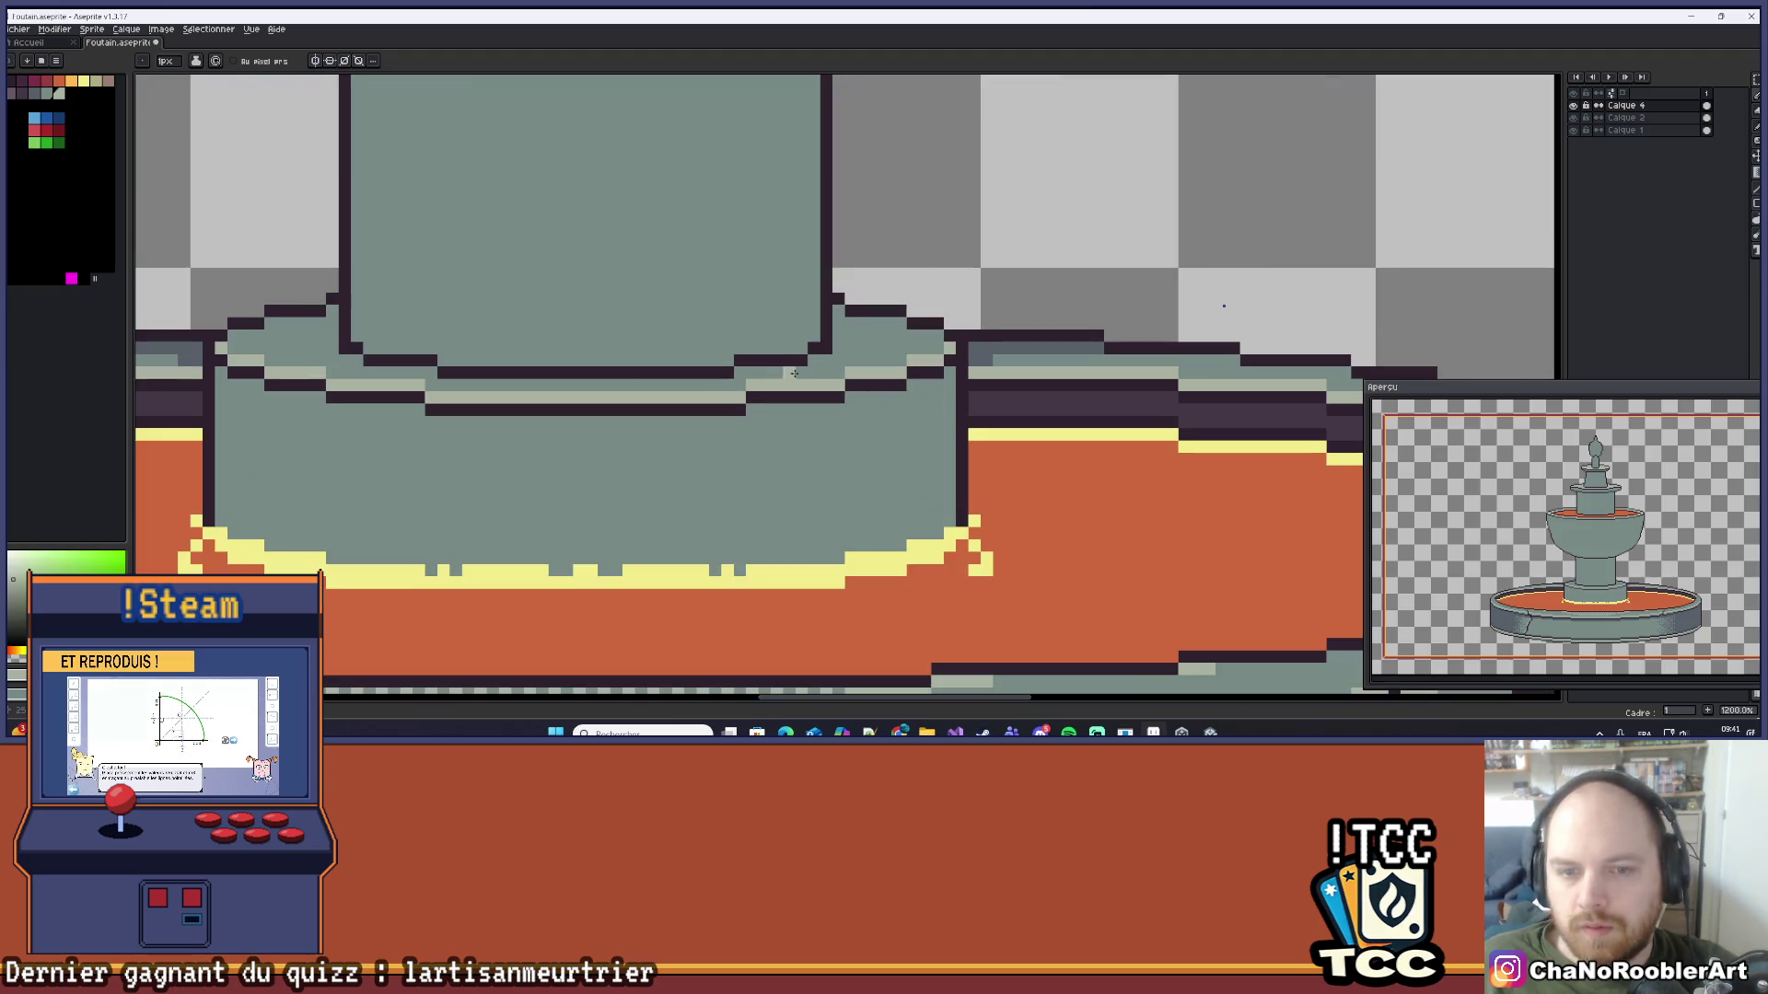
Step: Paint a dark blue strip along the rim edge and darker pixels beside the column base
left_click(65, 117)
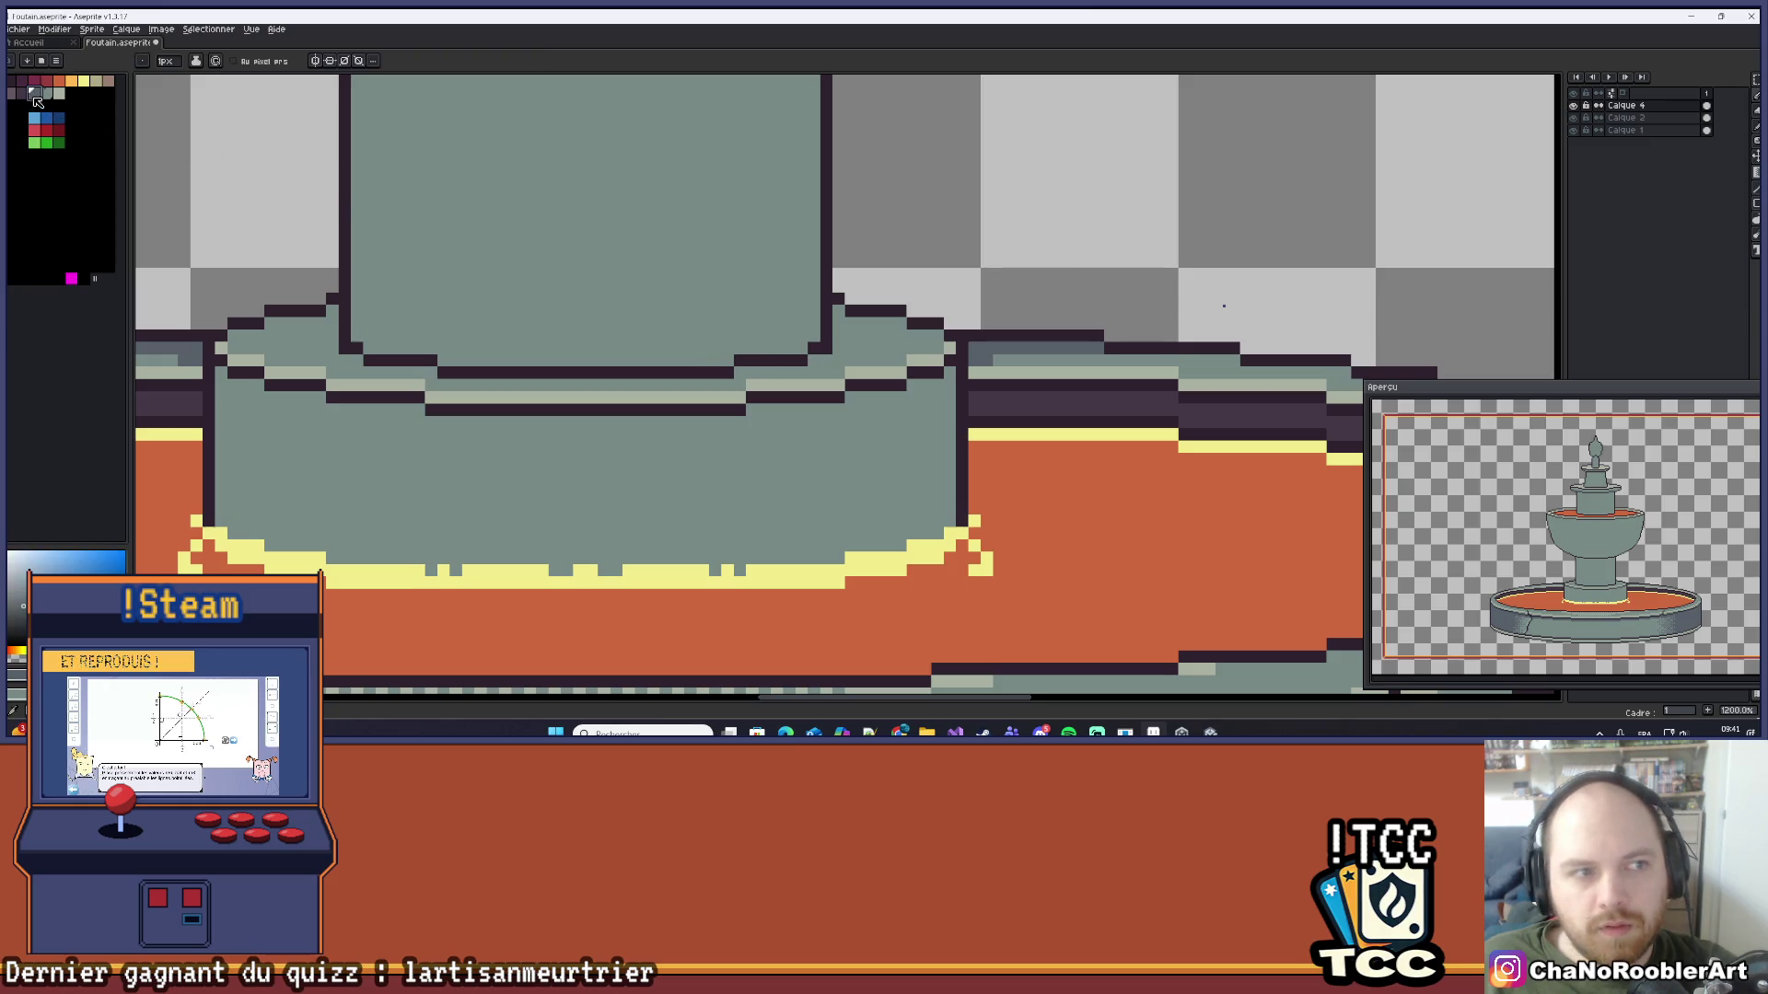
scroll(703, 323, "up", 2)
mouse_move(805, 423)
left_mouse_down()
mouse_move(781, 423)
mouse_move(953, 399)
mouse_move(977, 300)
mouse_move(977, 325)
mouse_move(1002, 324)
mouse_move(983, 338)
left_mouse_up()
scroll(982, 338, "down", 5)
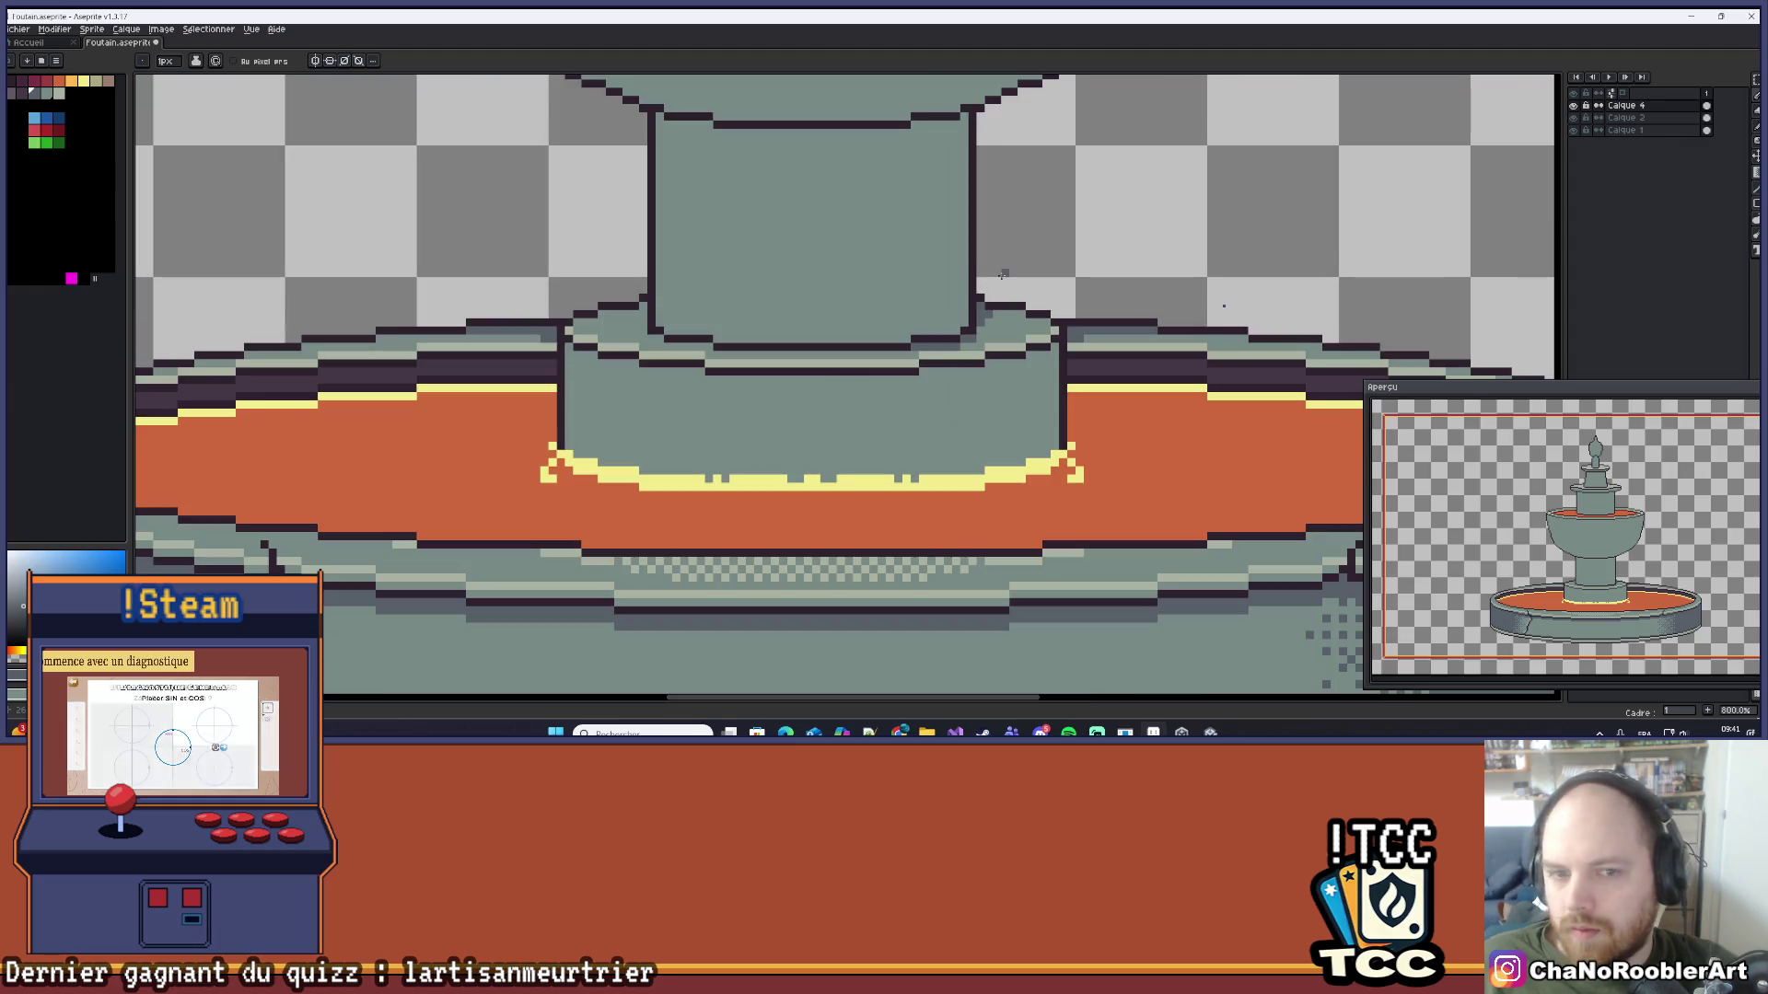
scroll(638, 316, "up", 3)
left_click_drag(616, 349, 632, 349)
scroll(797, 284, "down", 1)
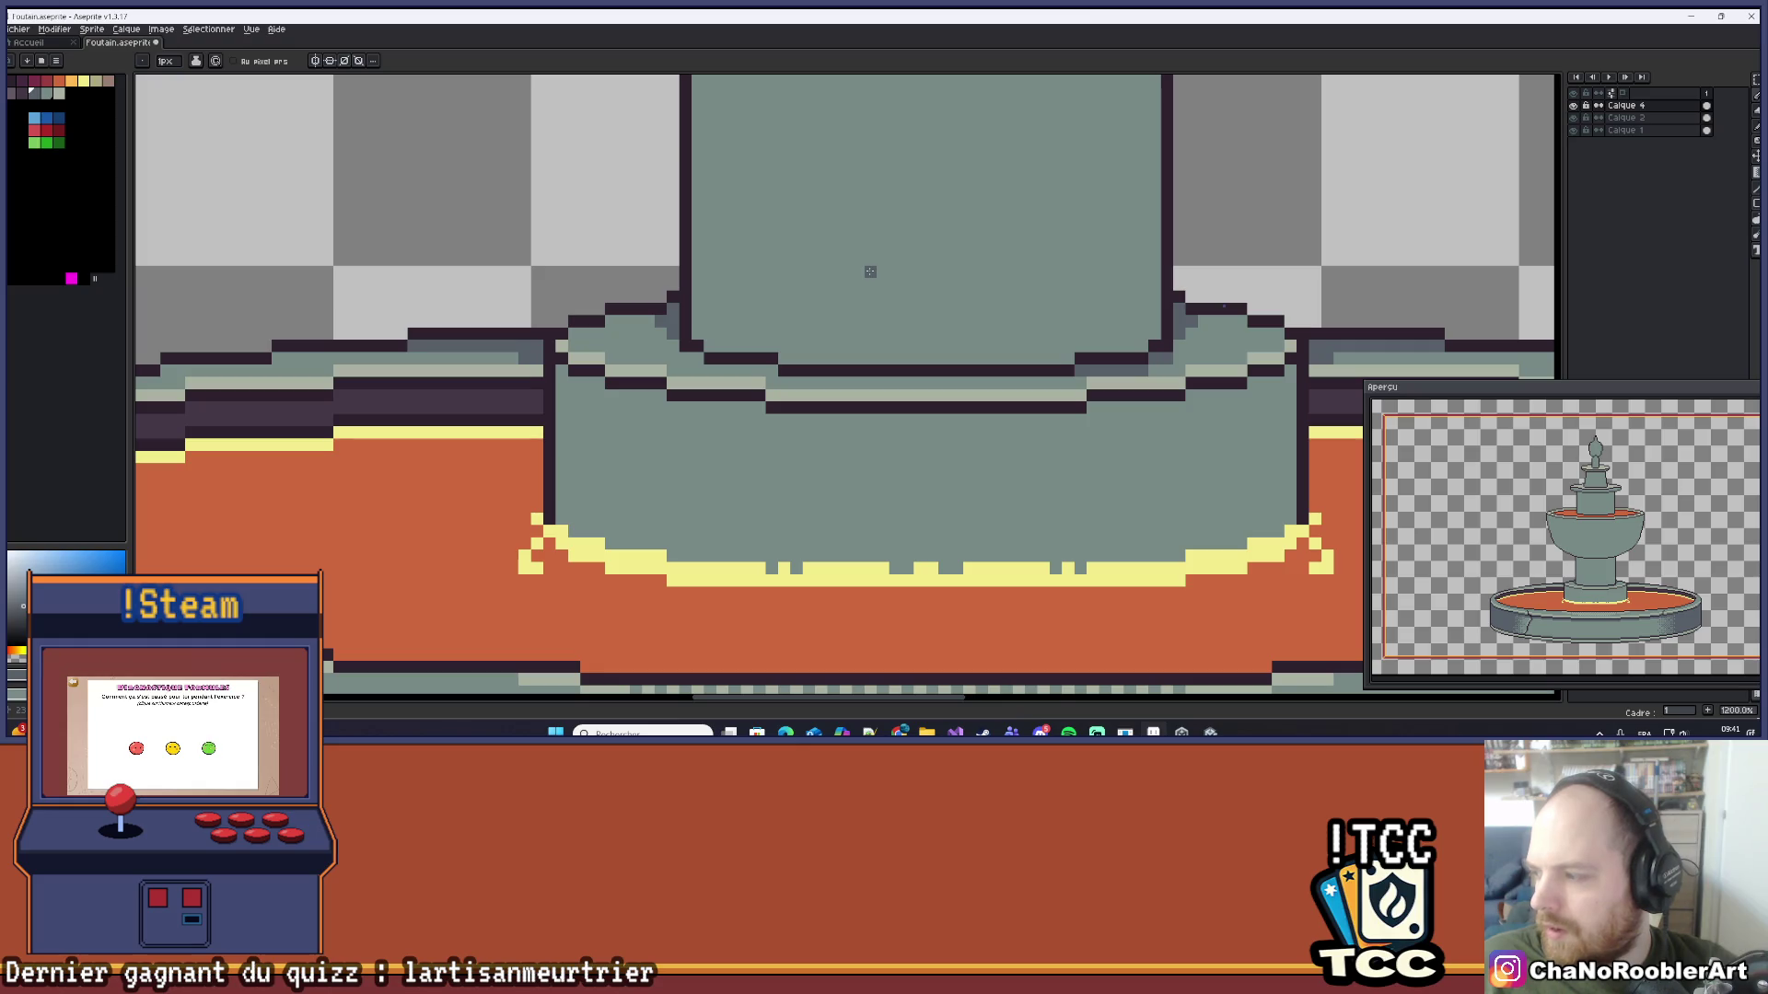
scroll(625, 322, "up", 4)
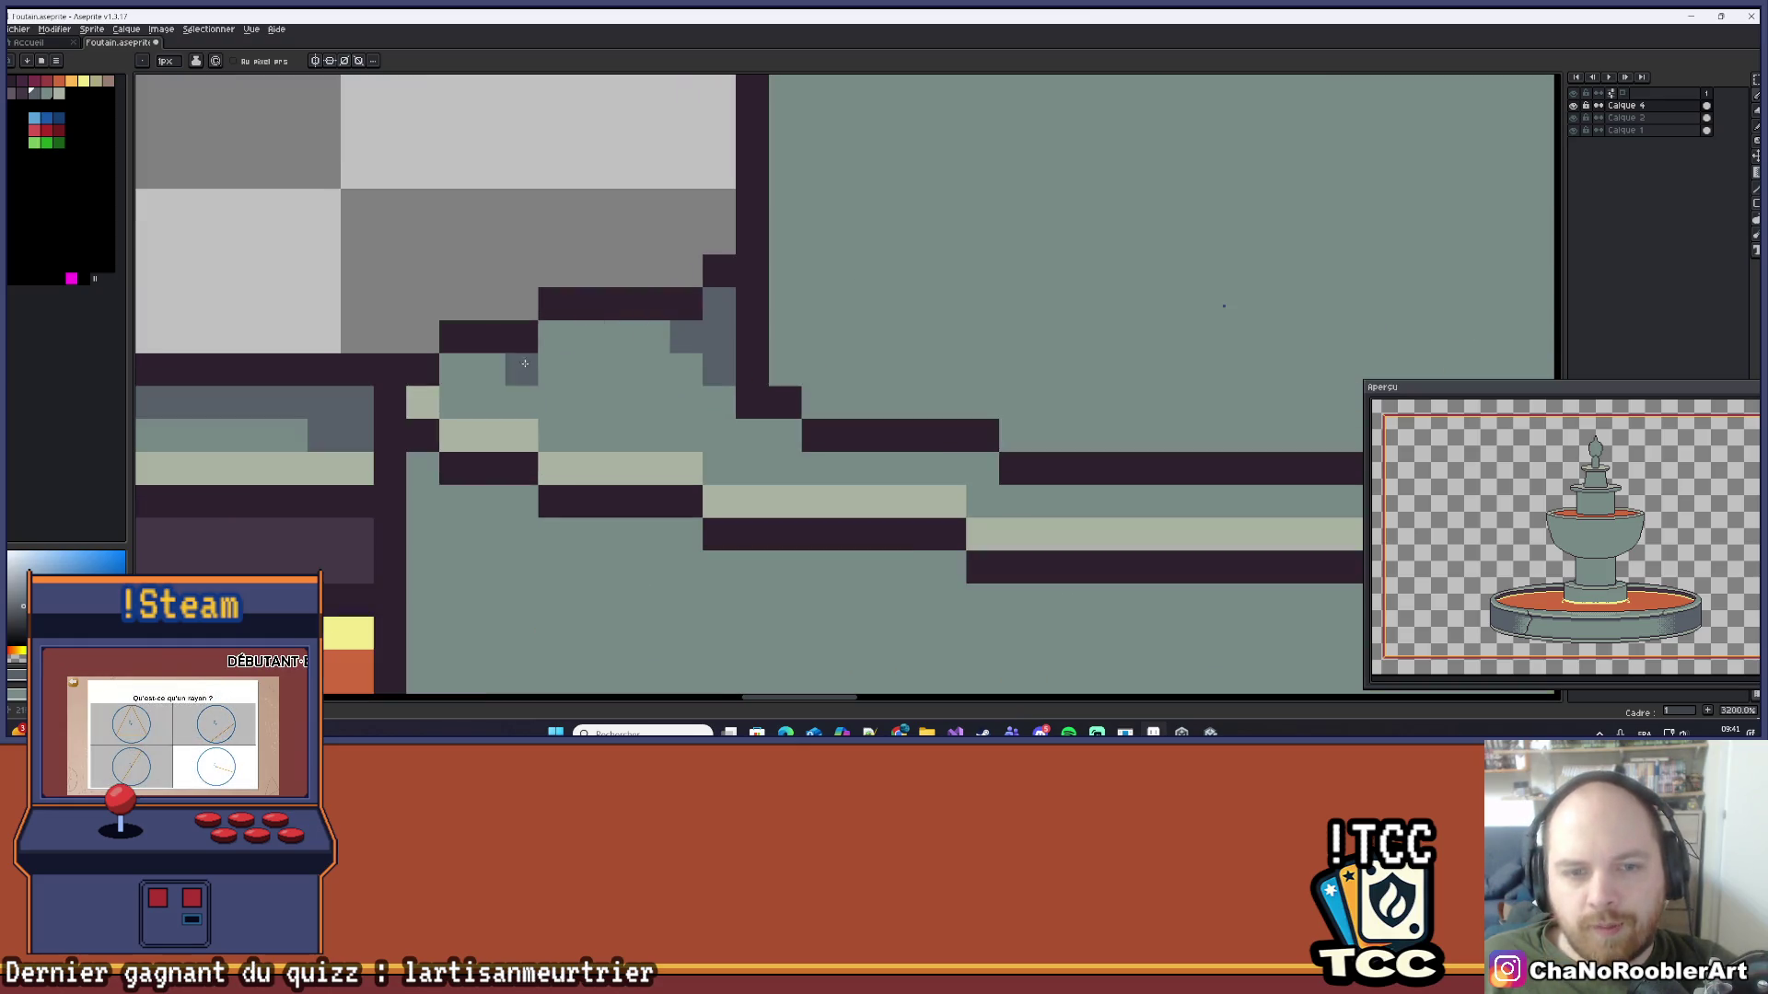
Step: Shade darker grey rows beneath the dark outline and along the rim line to the left corner
mouse_move(426, 370)
left_mouse_down()
mouse_move(505, 370)
mouse_move(585, 322)
mouse_move(712, 299)
left_mouse_up()
scroll(712, 300, "down", 4)
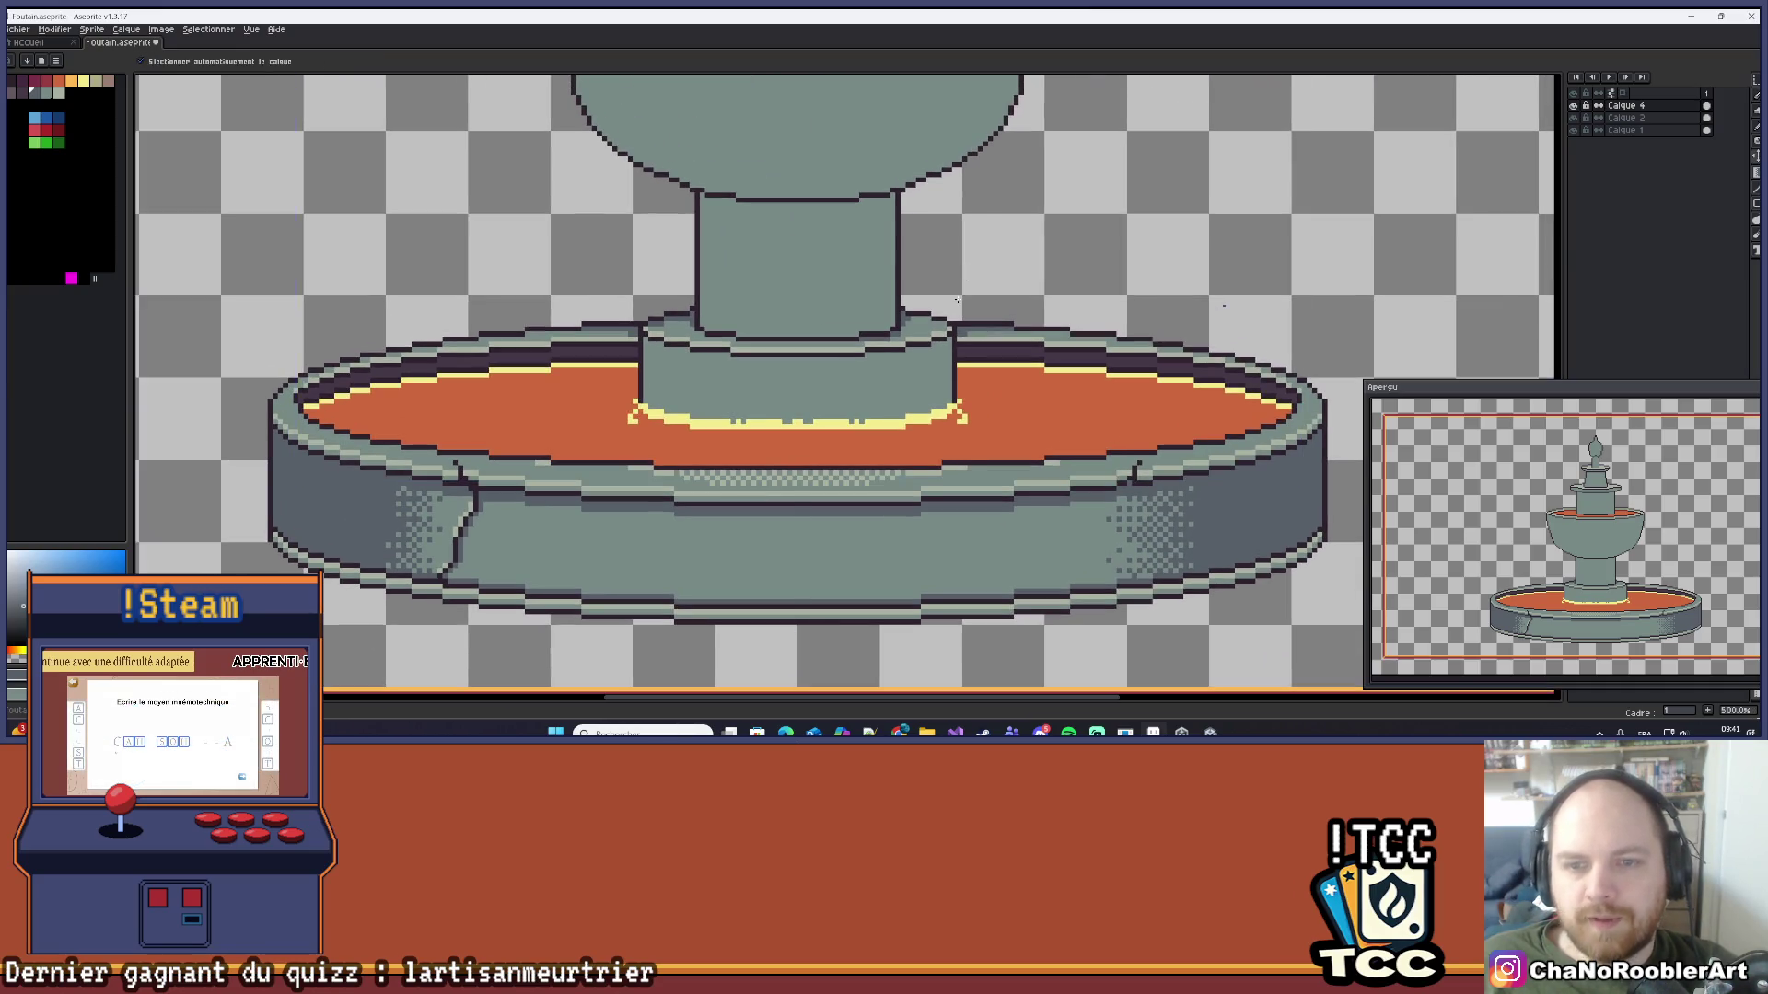
scroll(910, 334, "up", 3)
left_click_drag(921, 297, 825, 297)
scroll(948, 297, "down", 1)
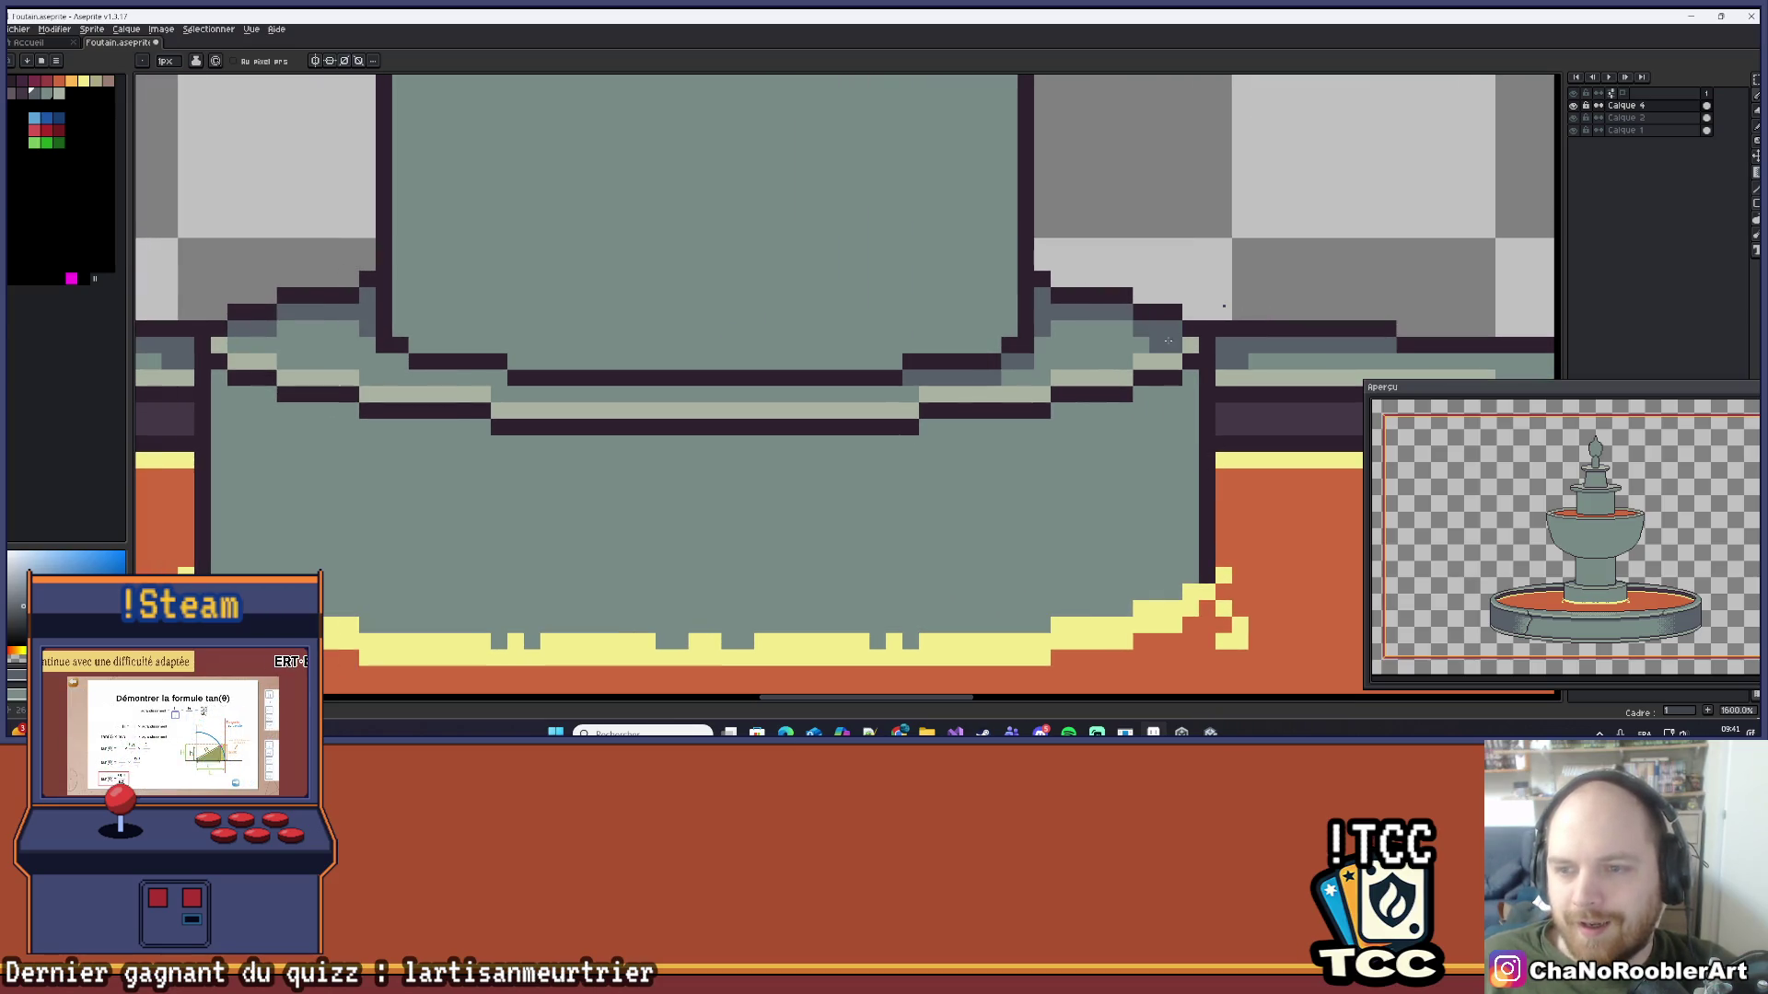
scroll(1155, 330, "up", 2)
scroll(1155, 329, "down", 1)
scroll(1153, 295, "down", 4)
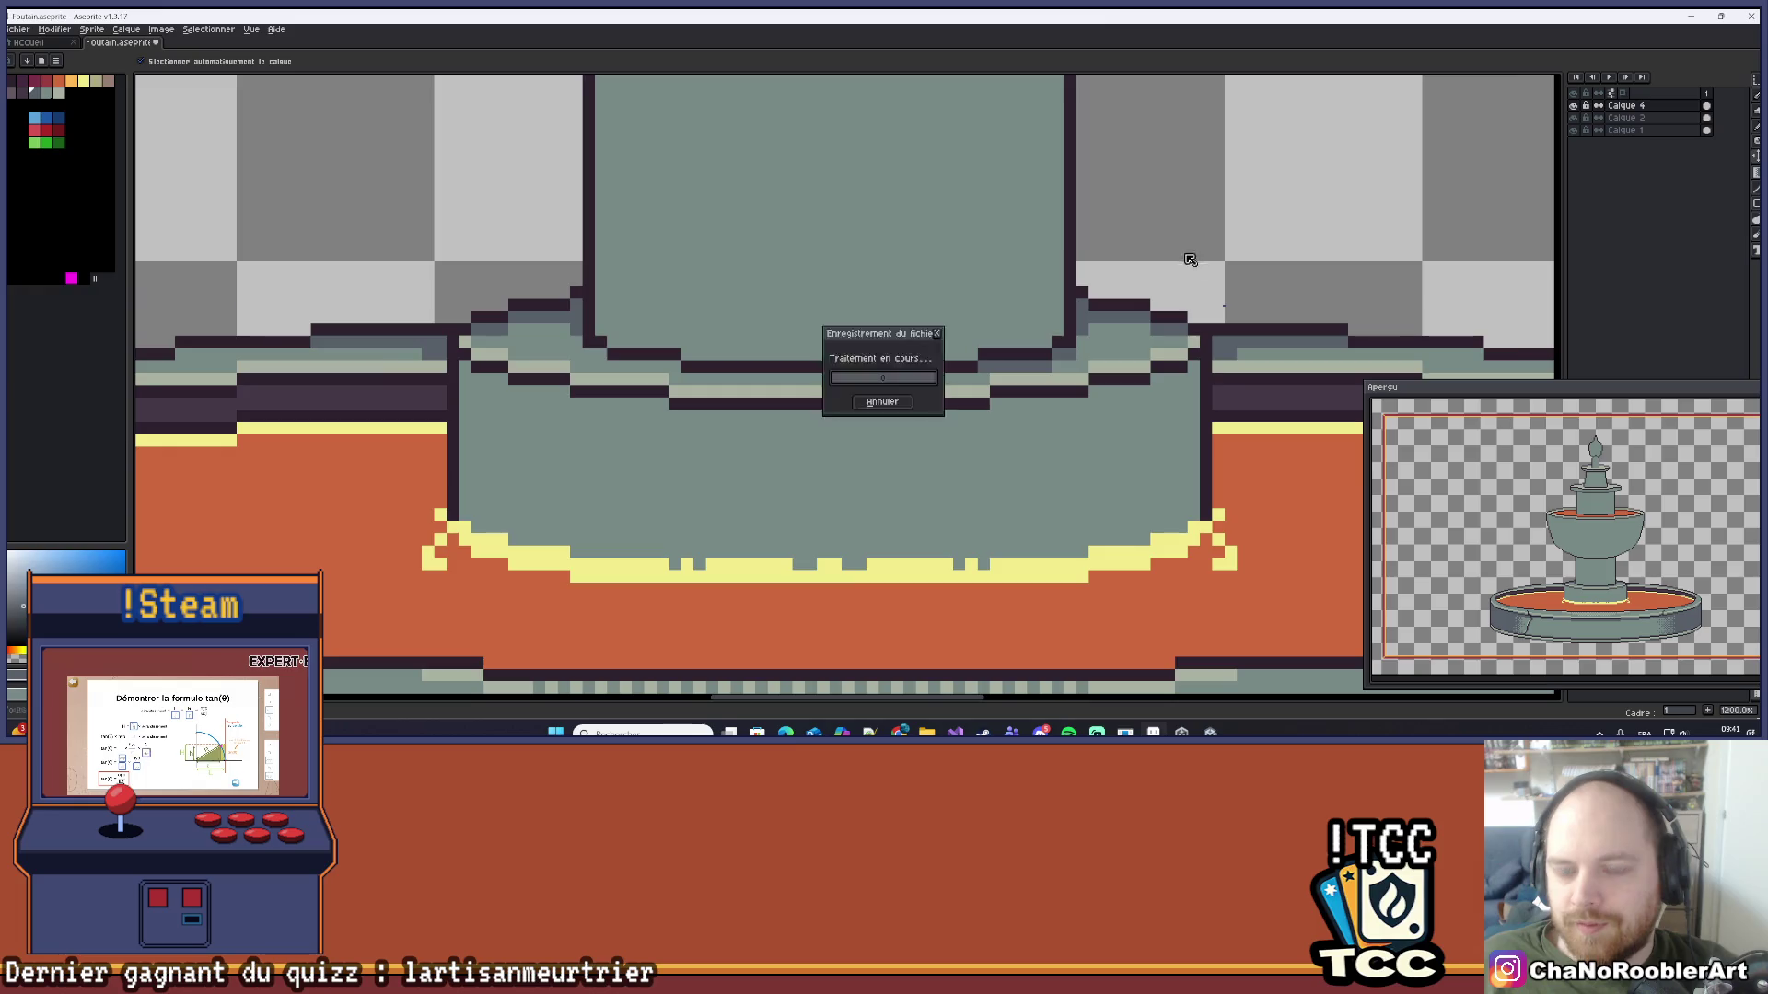
scroll(1037, 297, "up", 4)
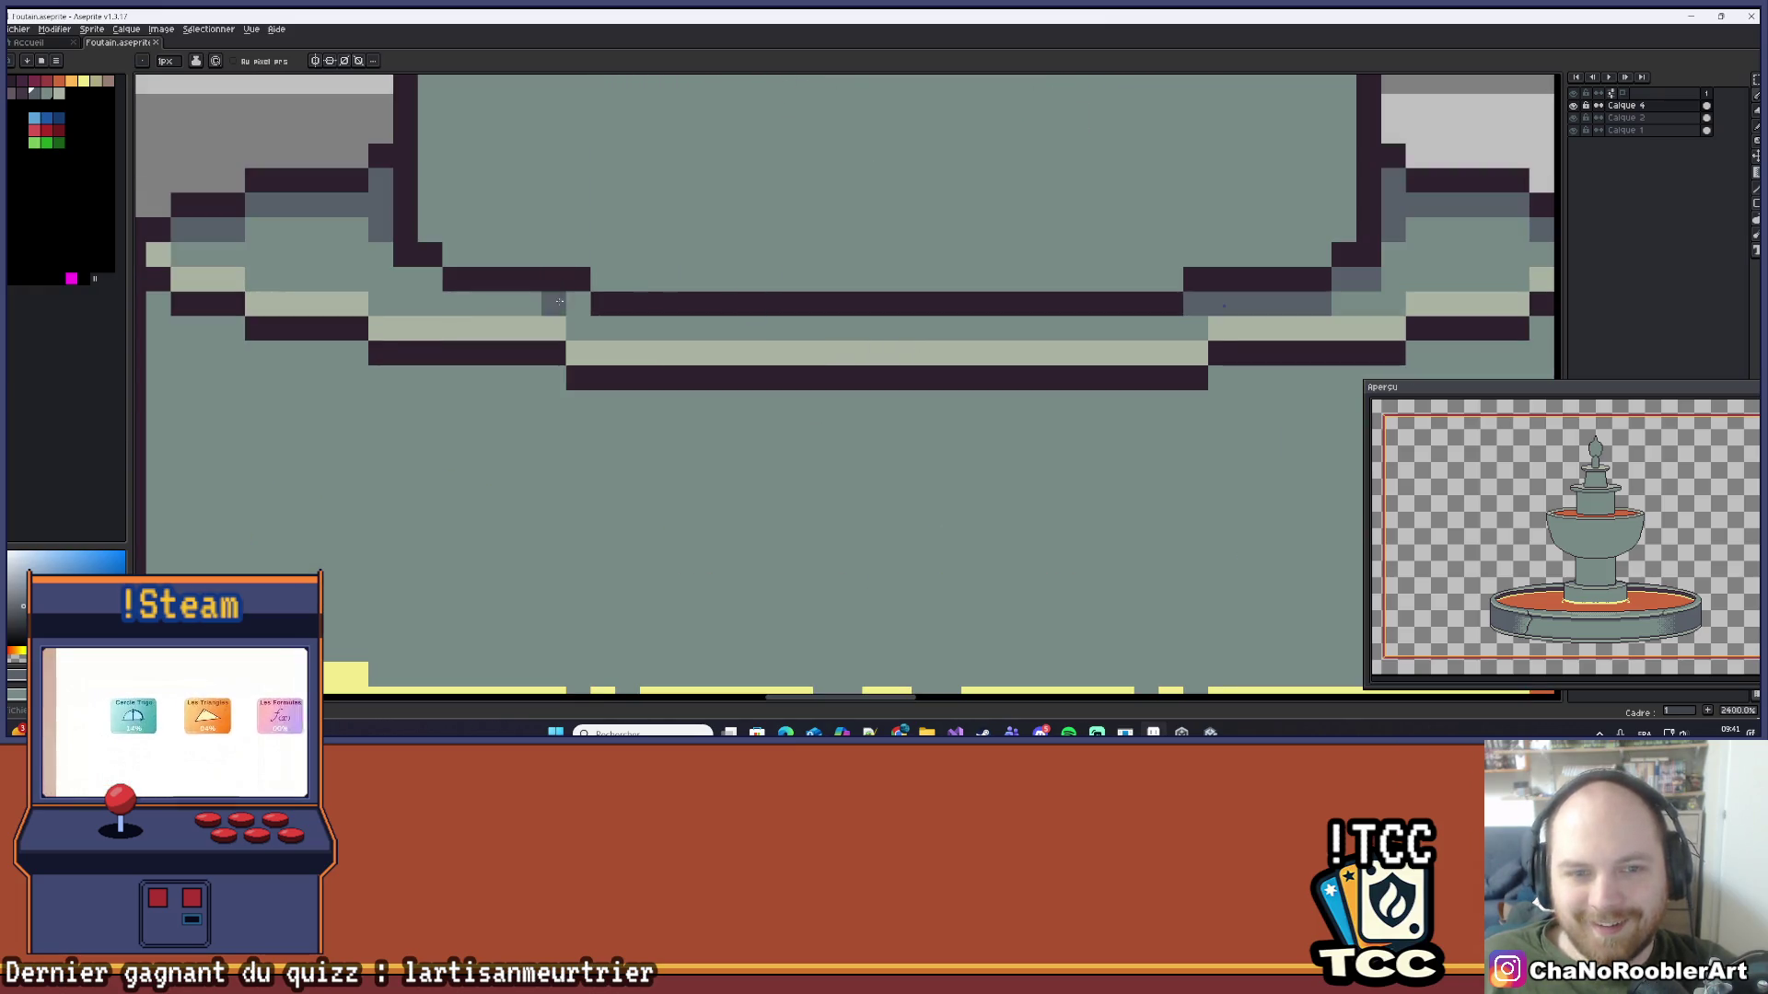
left_click_drag(513, 303, 410, 279)
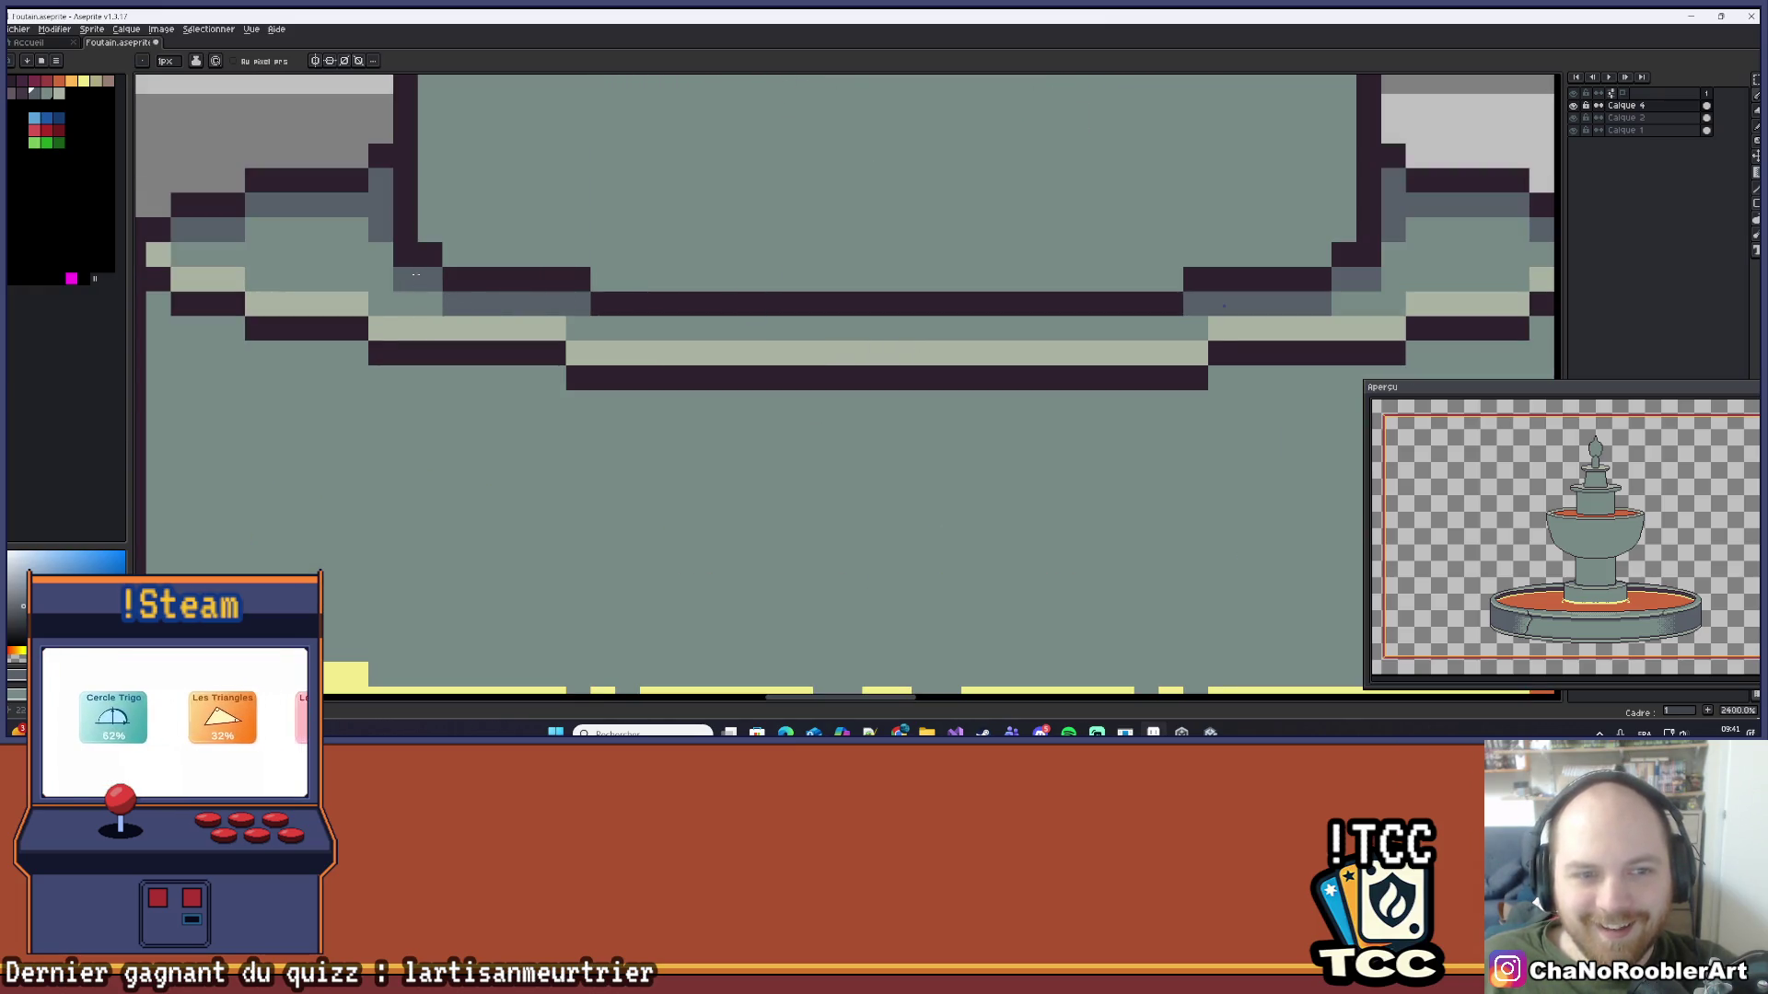
scroll(438, 256, "down", 5)
scroll(633, 254, "up", 3)
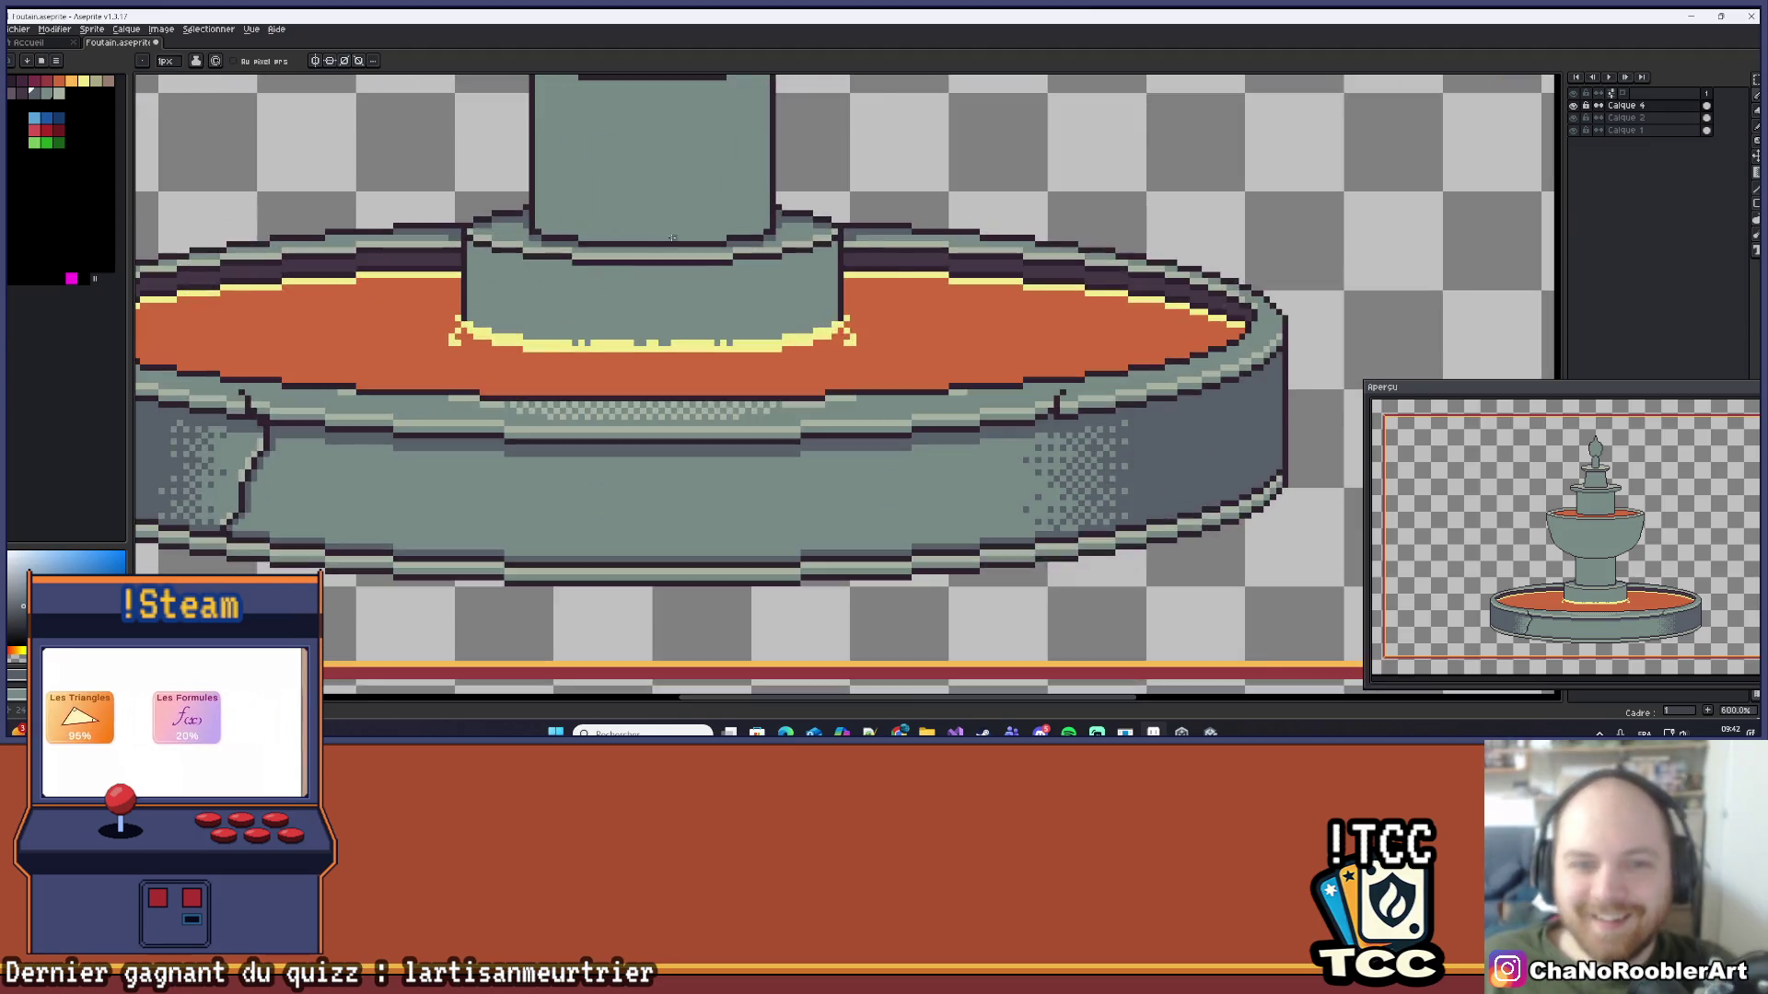
scroll(634, 253, "up", 3)
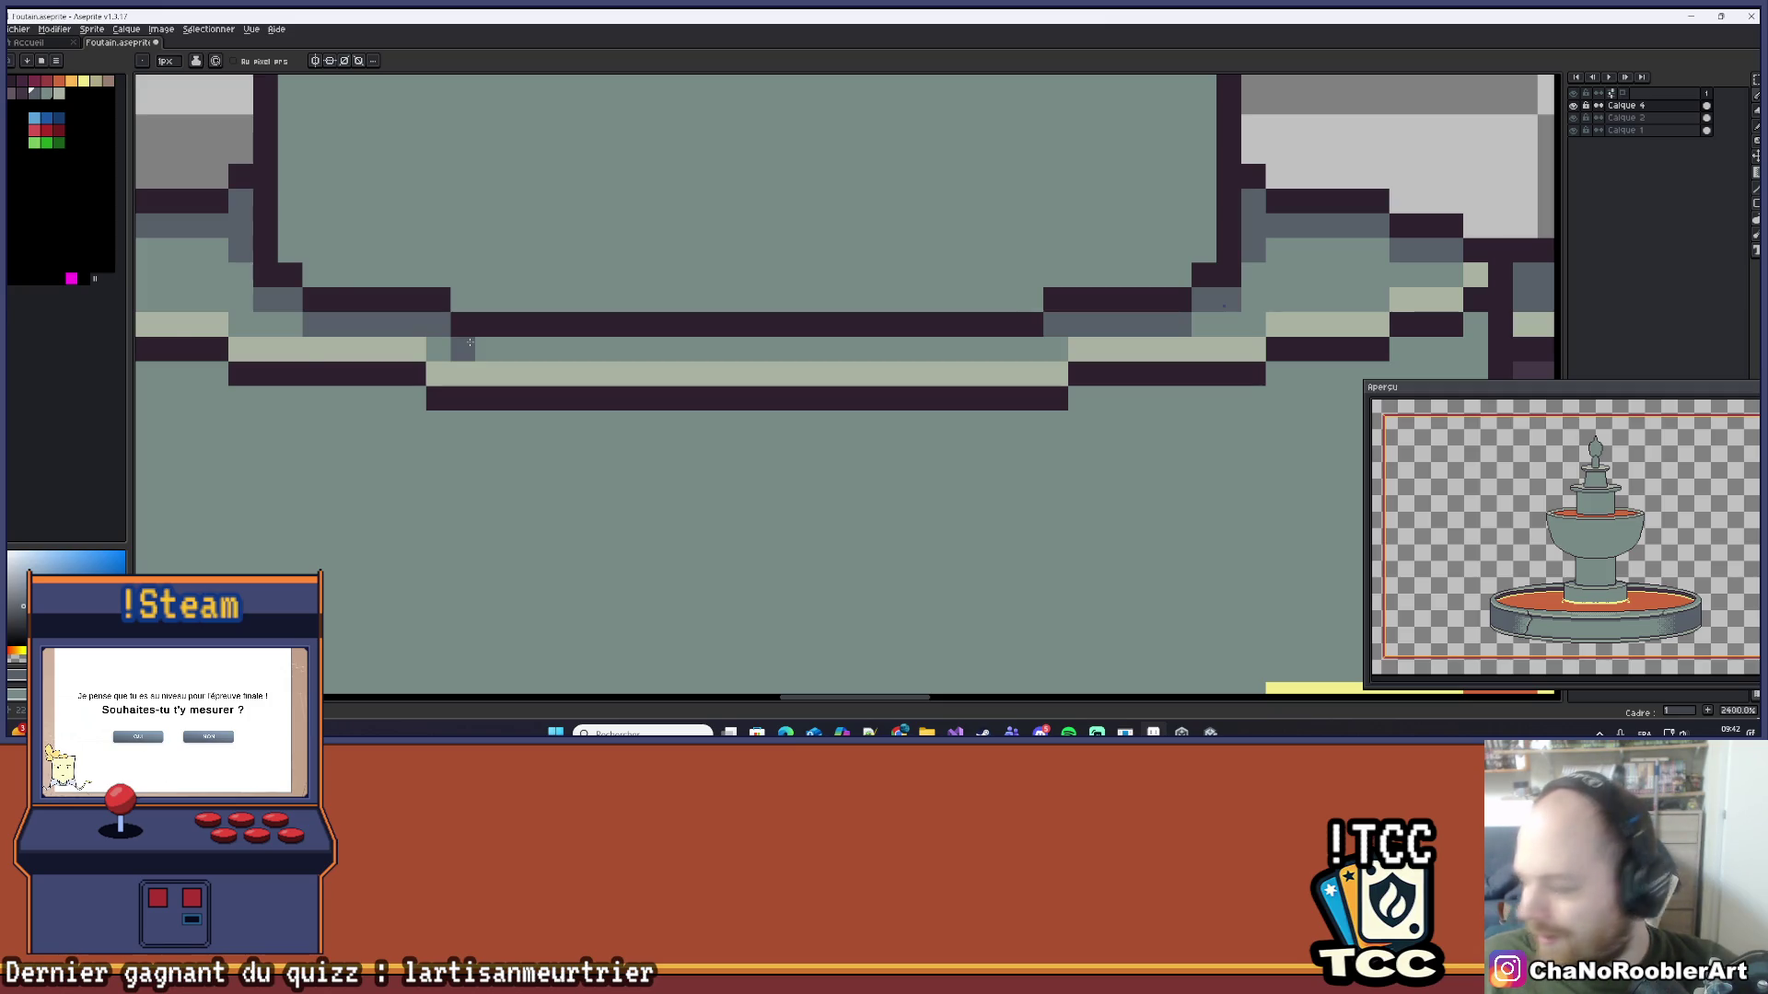
Step: Paint one yellow stroke over the grey notches along the water rim line
scroll(470, 344, "down", 8)
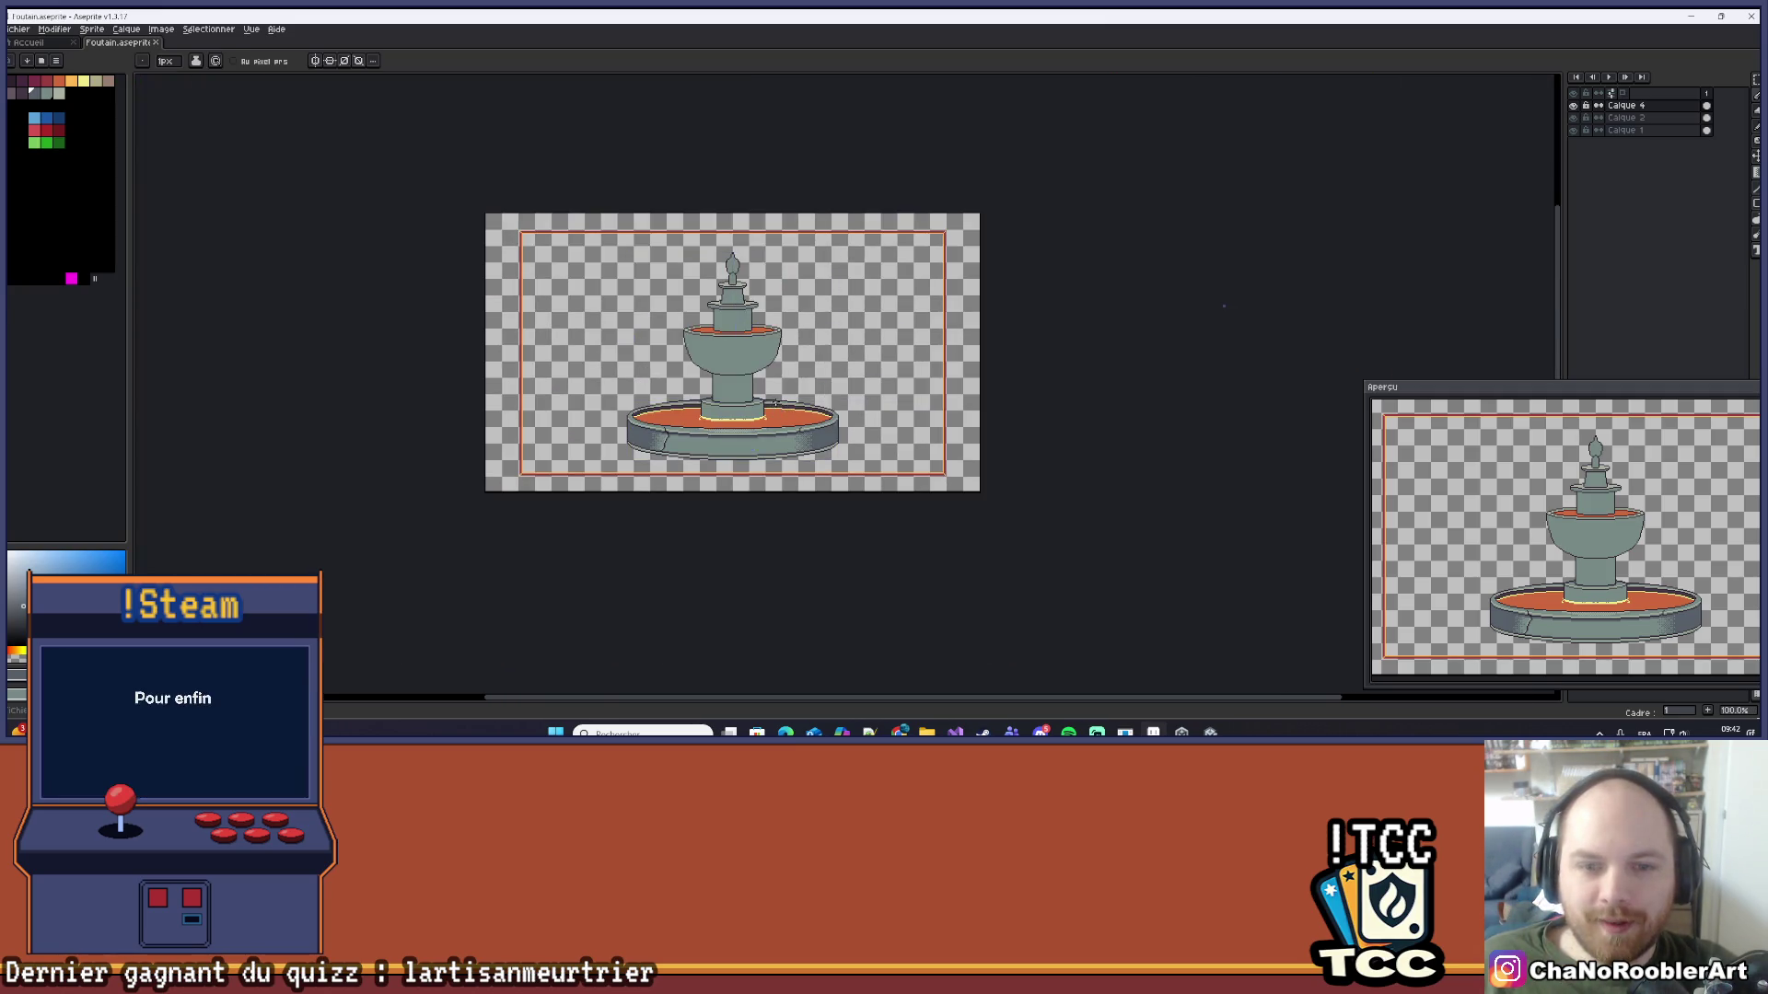
scroll(773, 401, "up", 2)
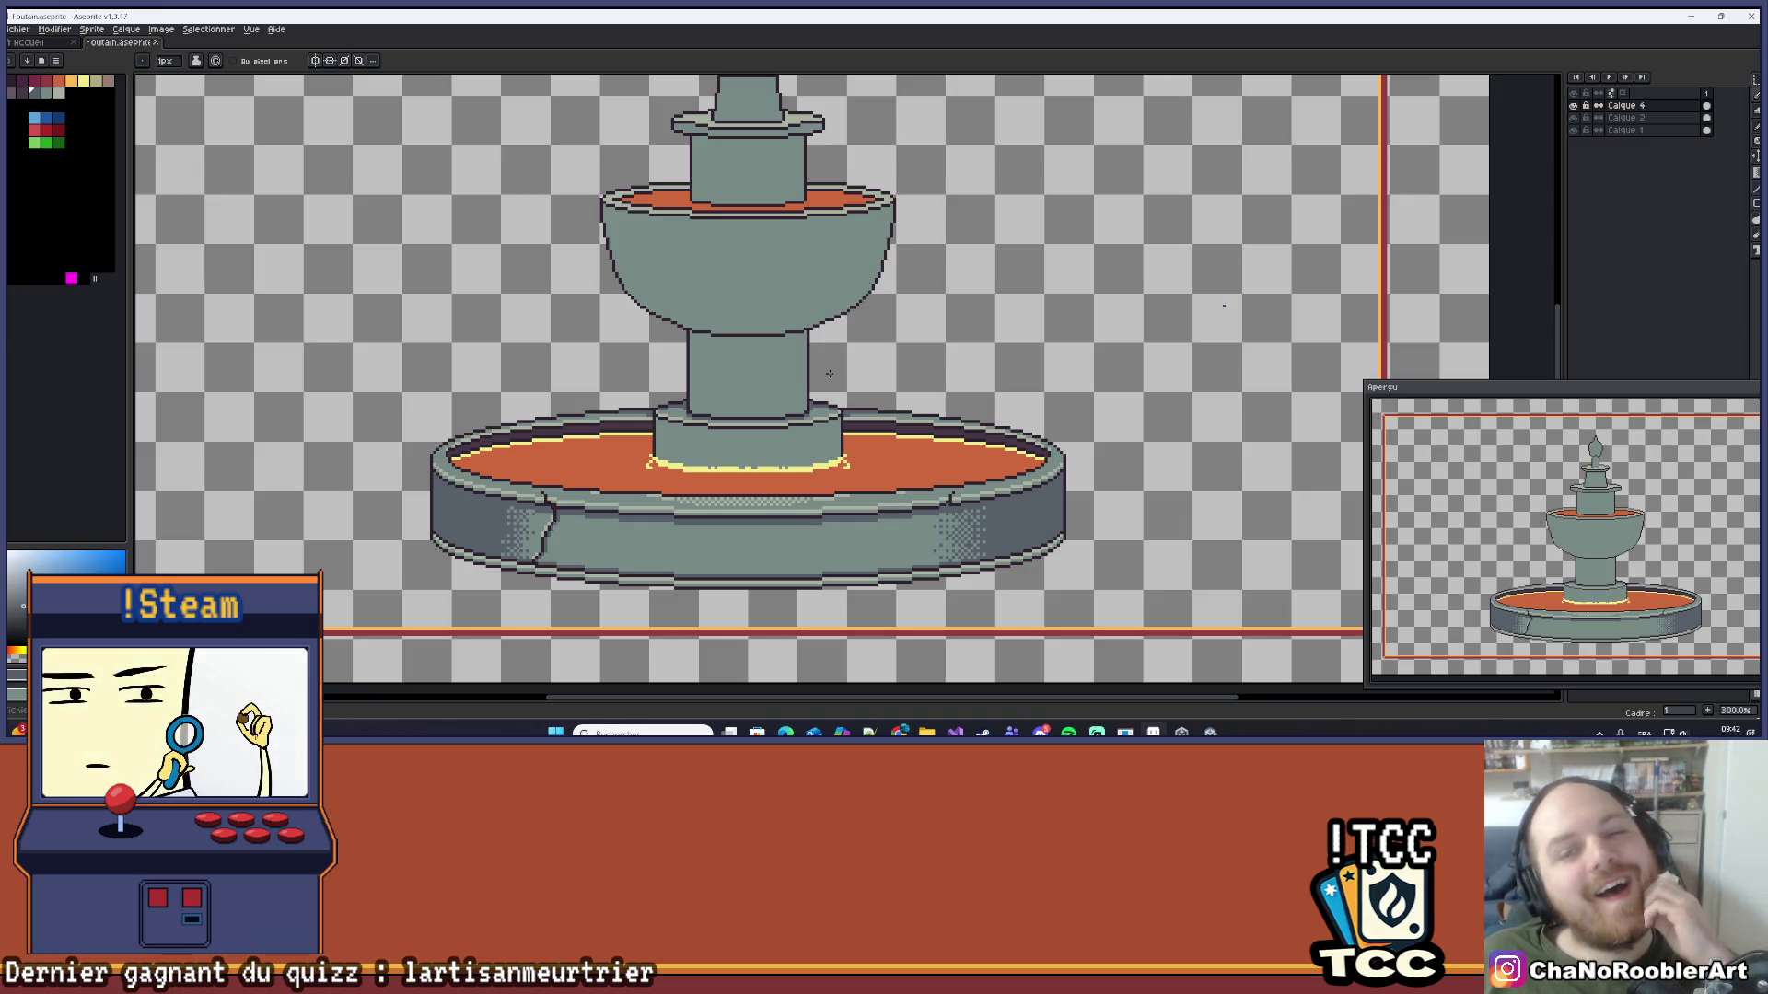
scroll(792, 380, "down", 1)
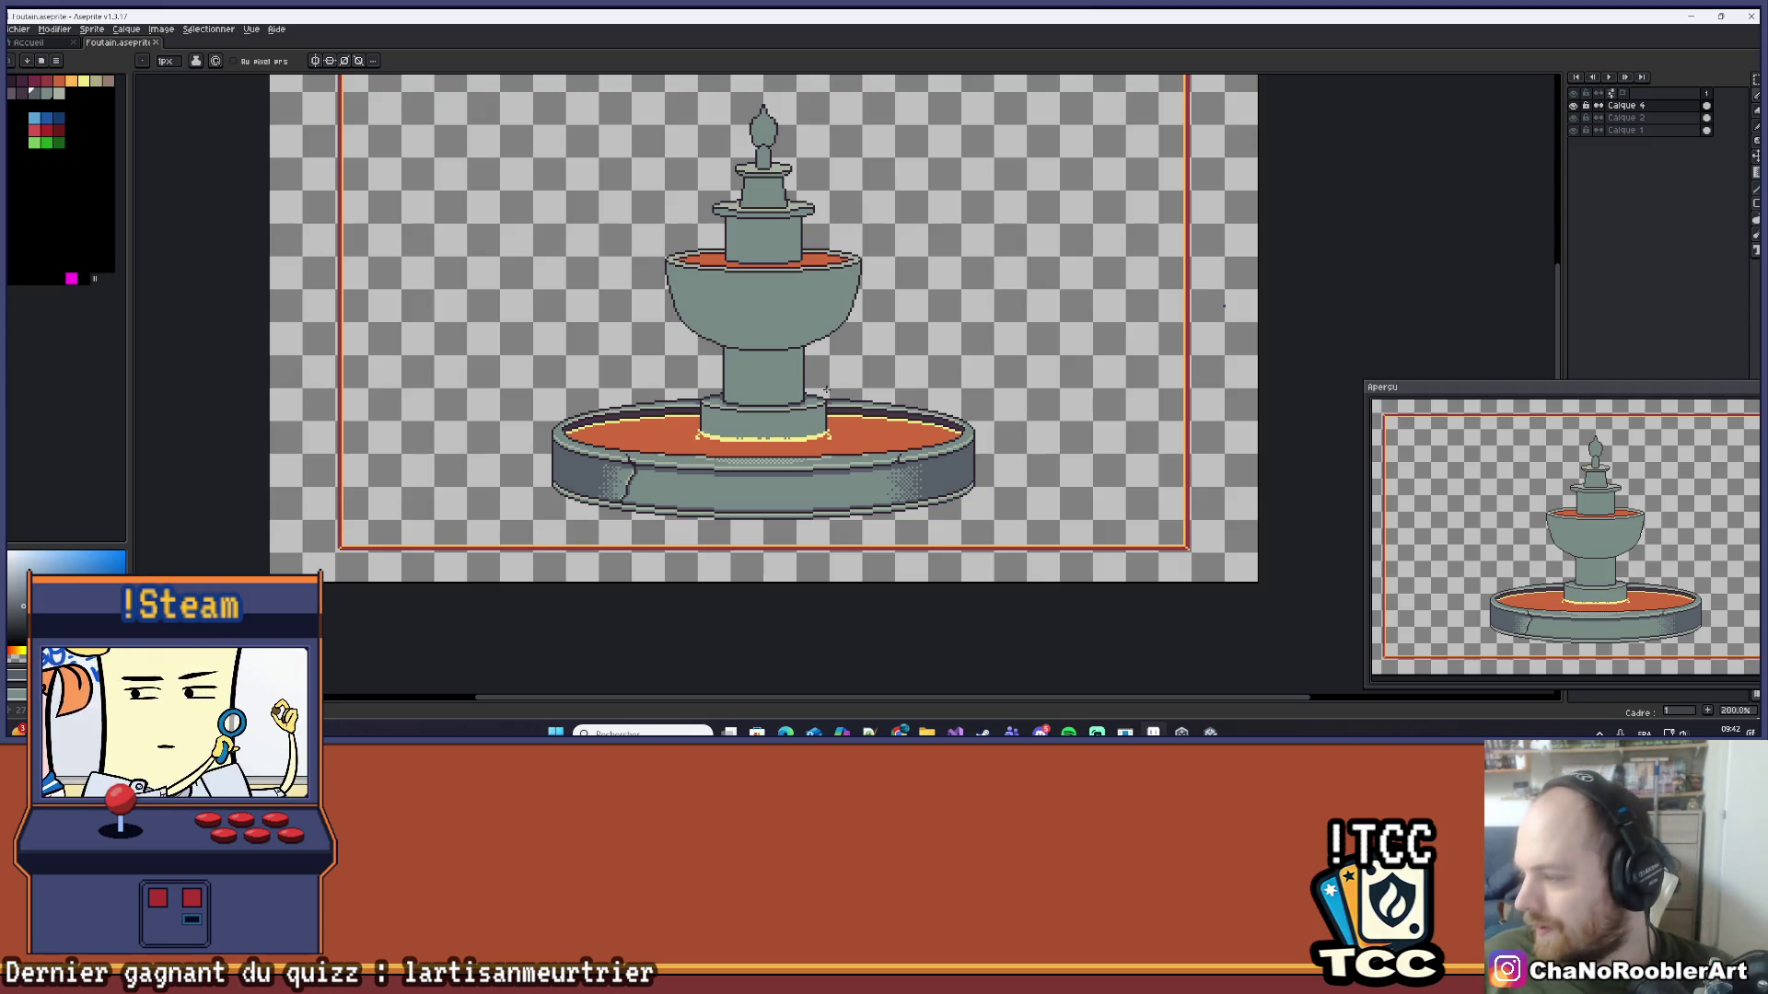
scroll(826, 391, "up", 6)
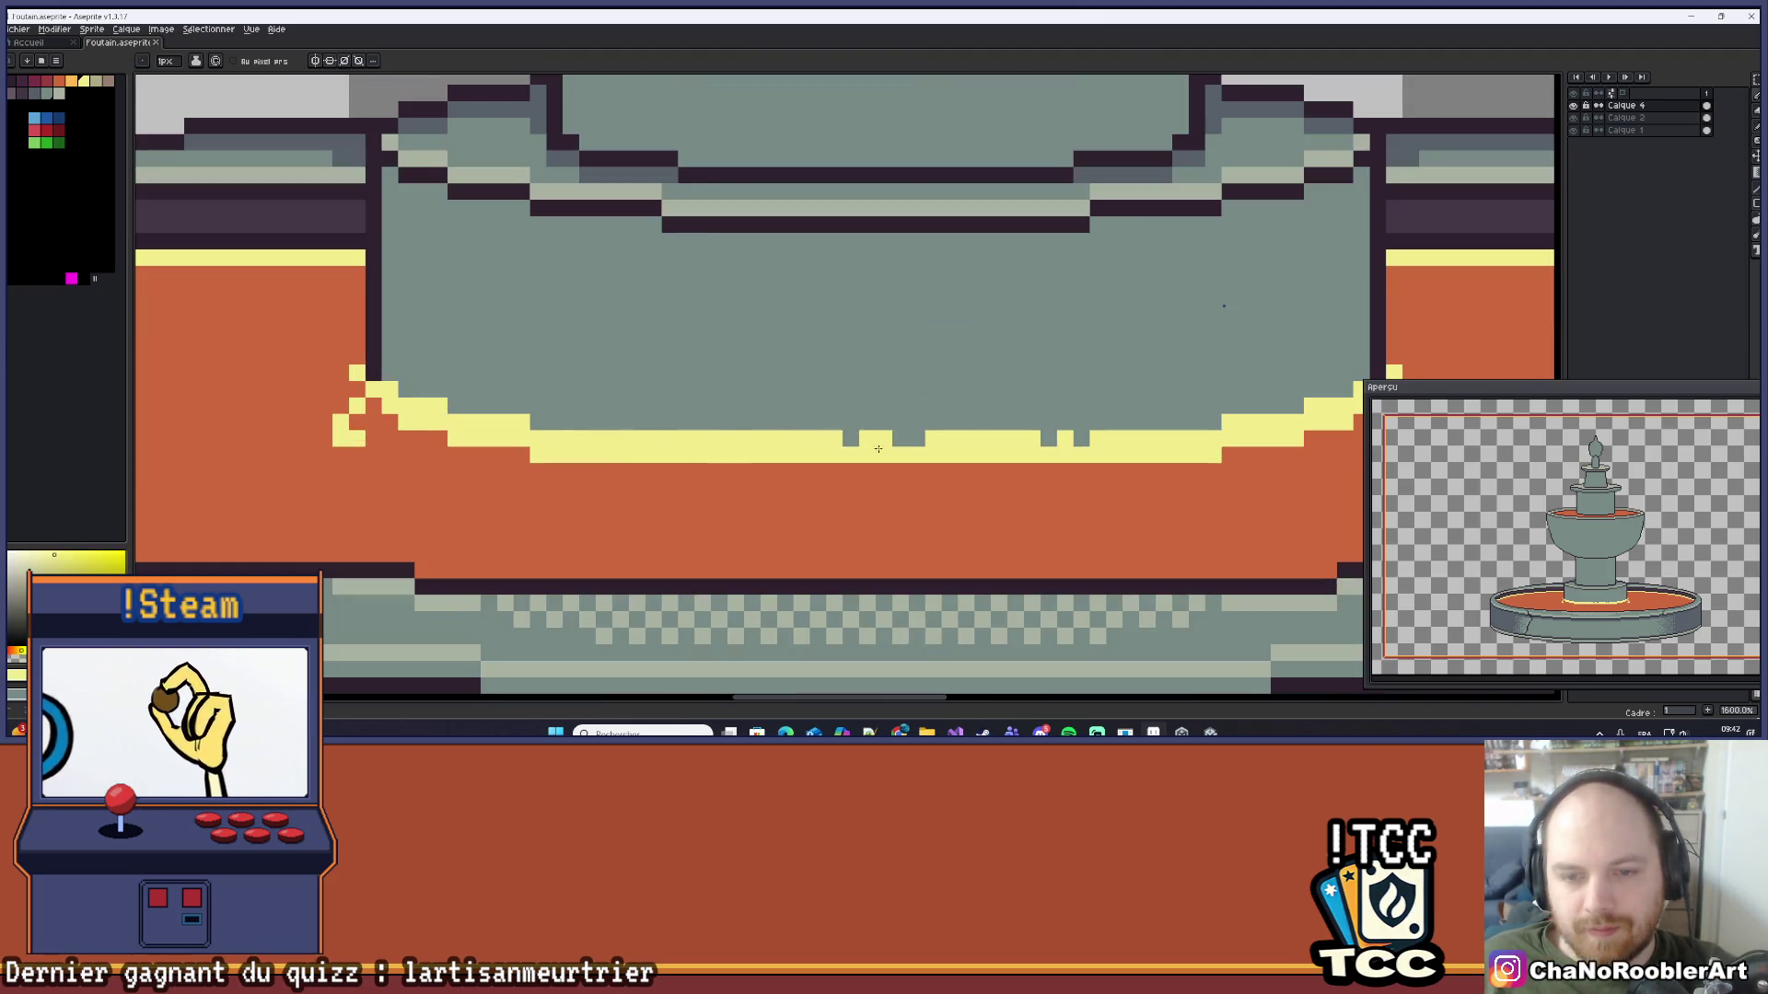
left_click_drag(665, 436, 1084, 440)
scroll(812, 377, "down", 5)
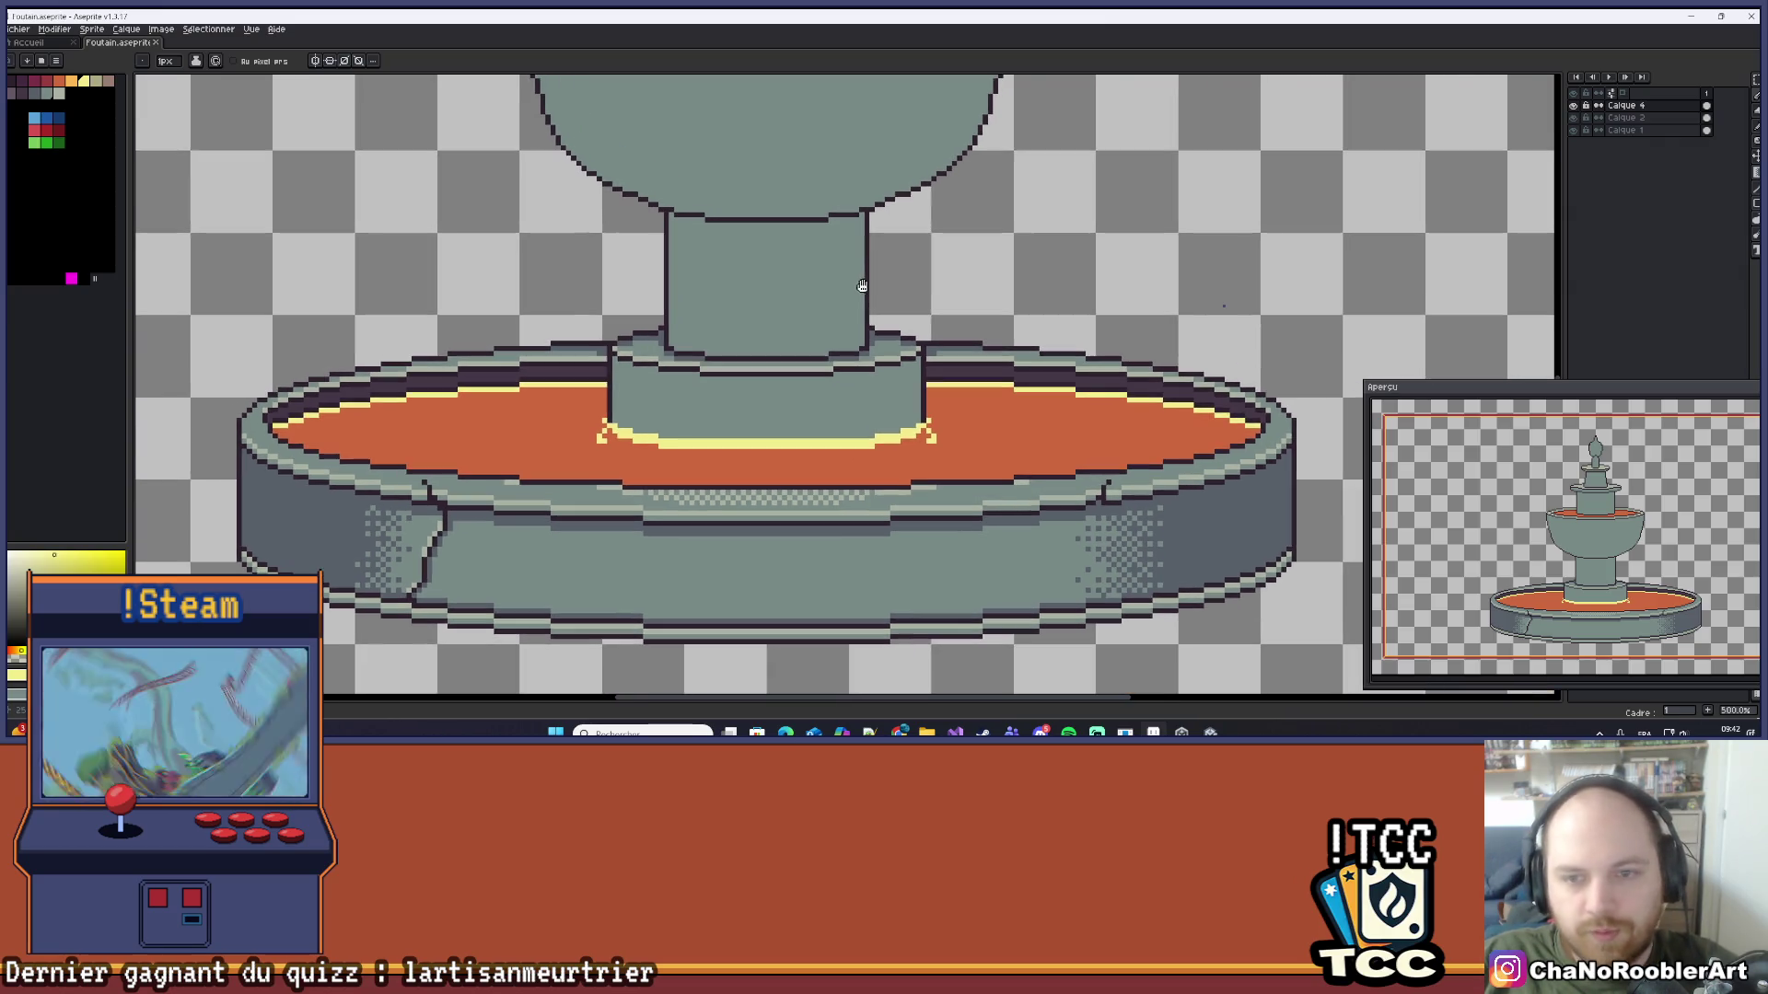
scroll(868, 313, "up", 2)
left_click_drag(872, 407, 874, 410)
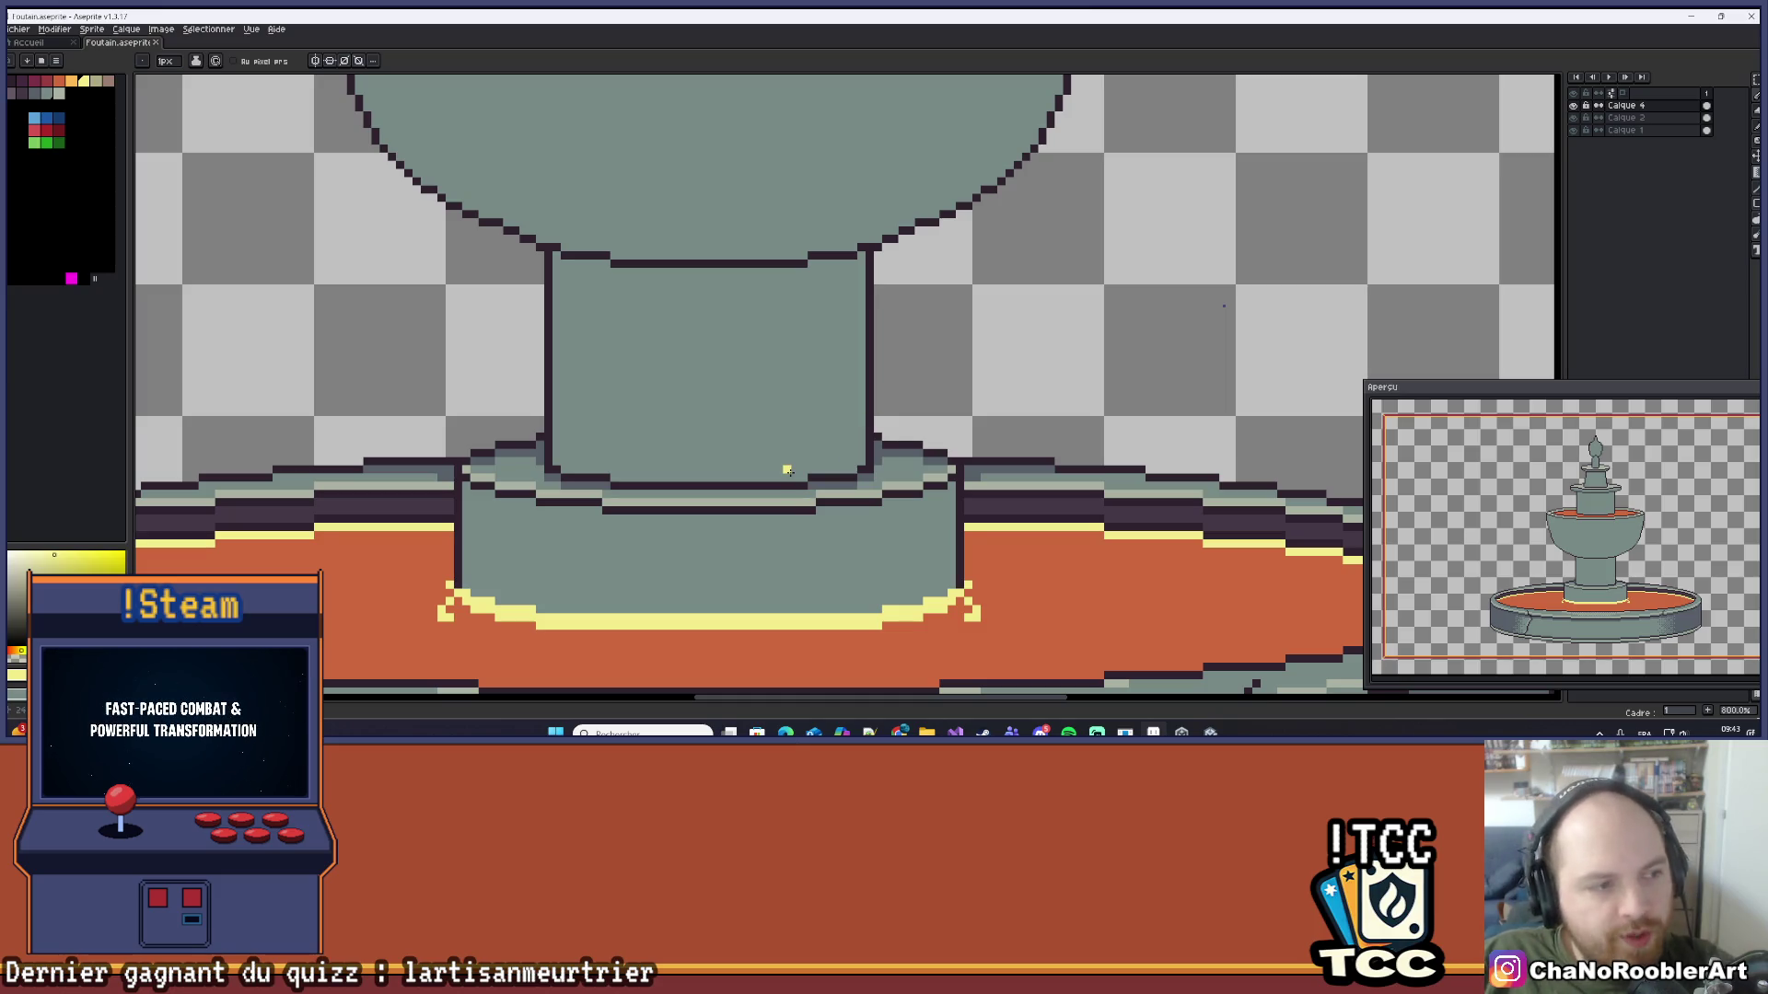
scroll(788, 472, "down", 2)
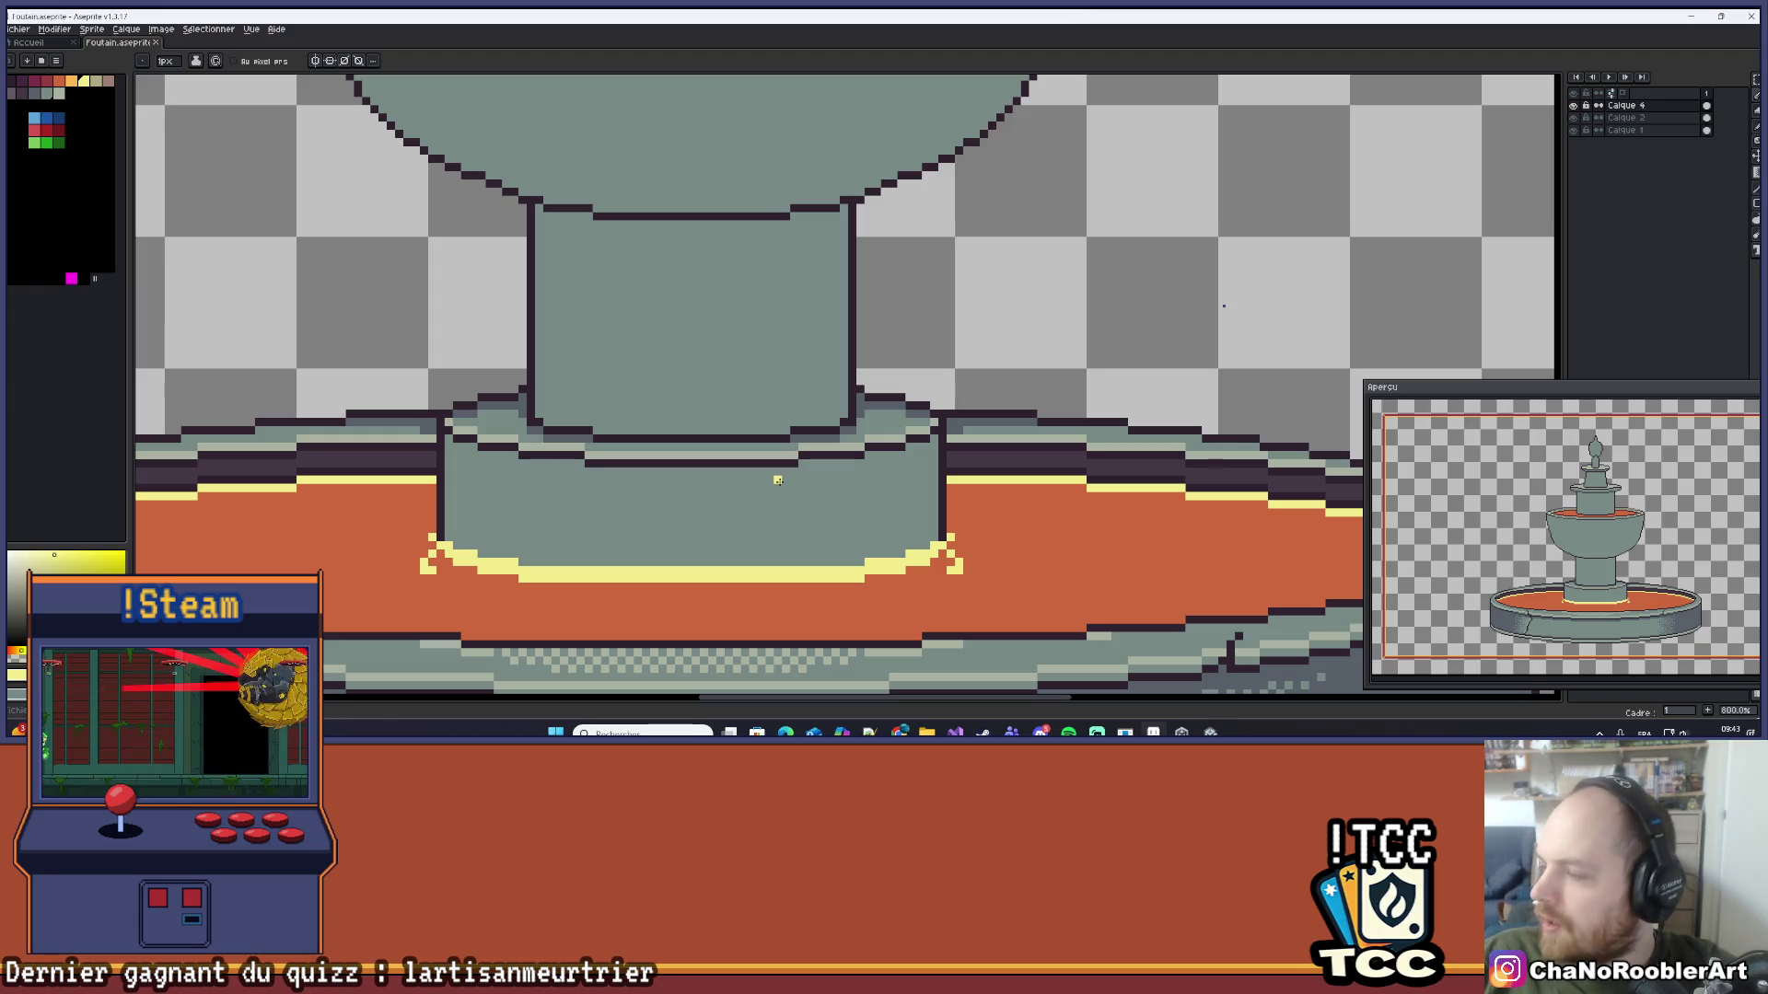
scroll(777, 480, "down", 3)
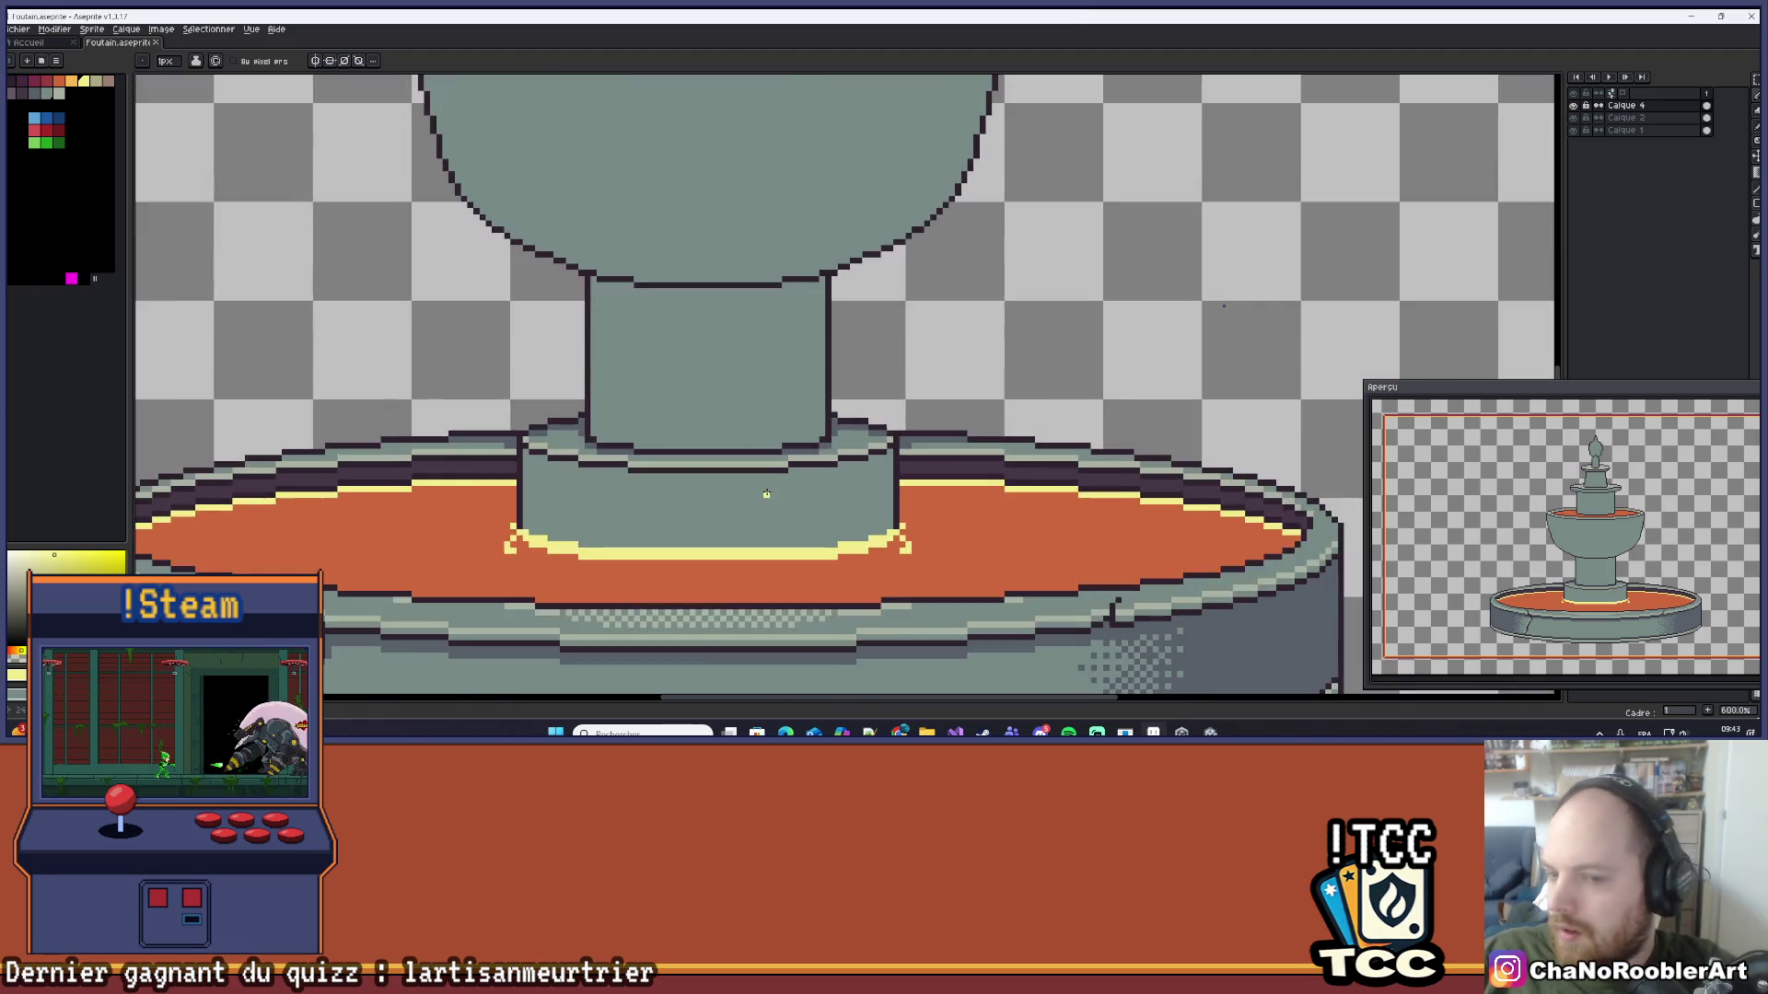
left_click_drag(846, 398, 784, 424)
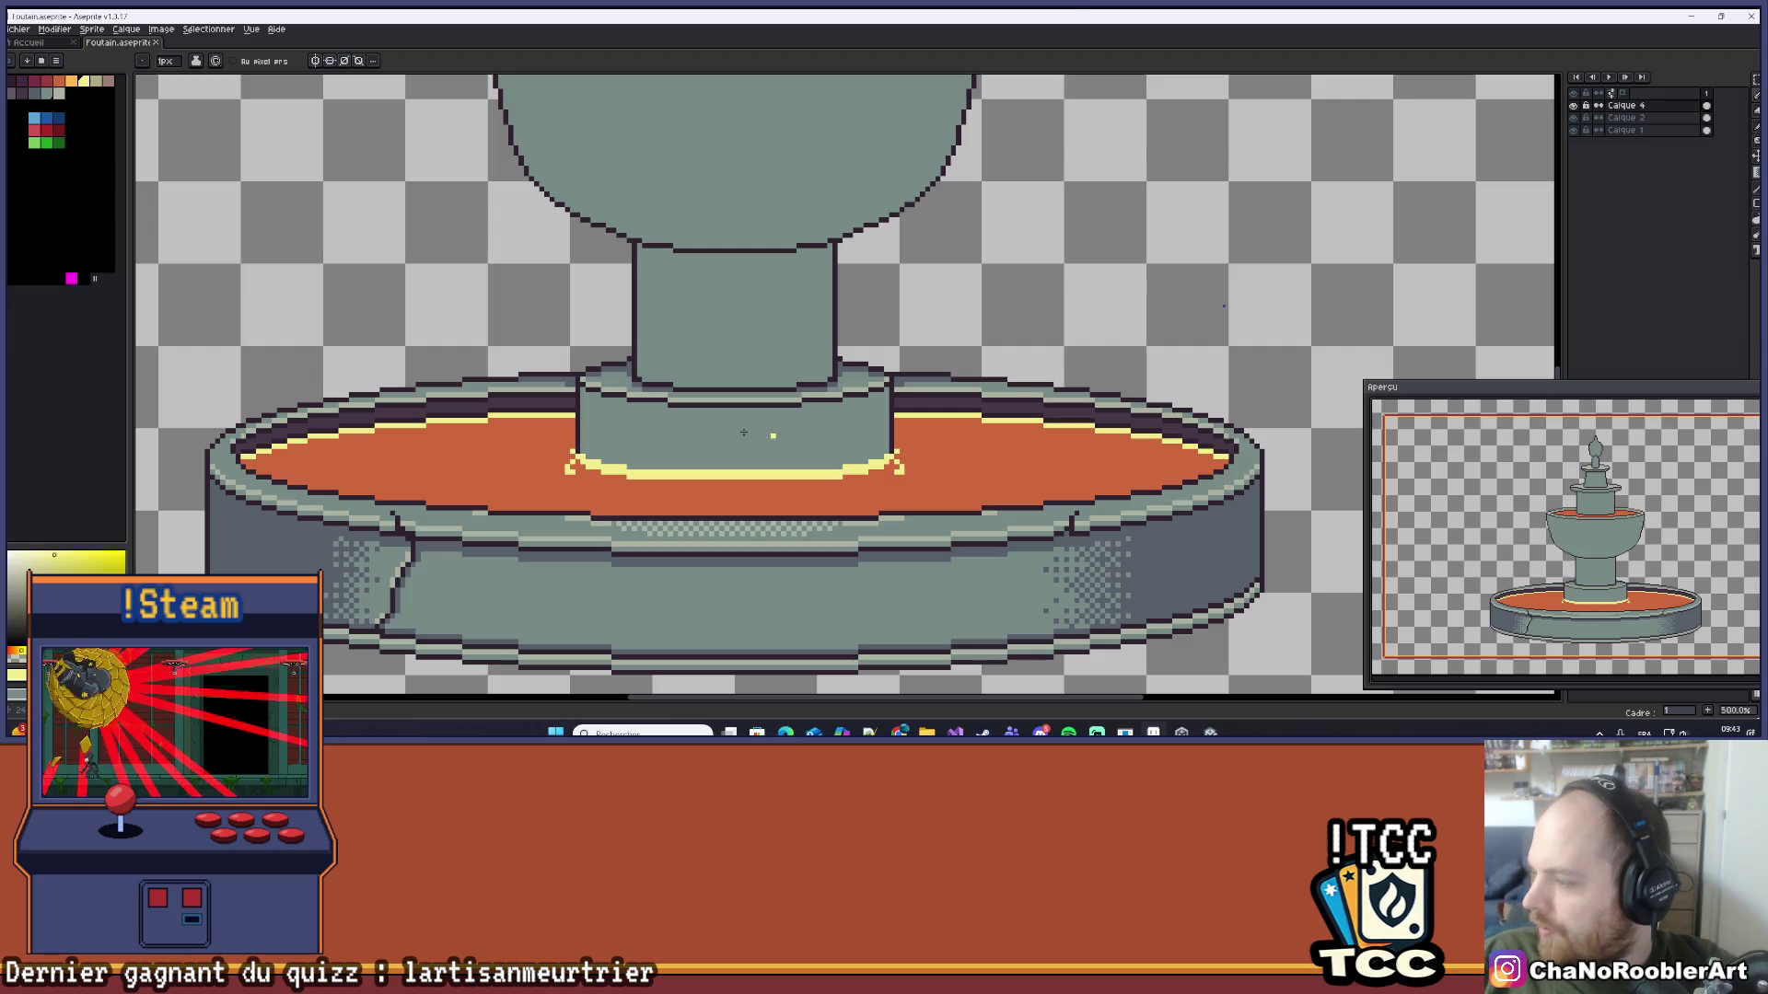
scroll(519, 442, "up", 1)
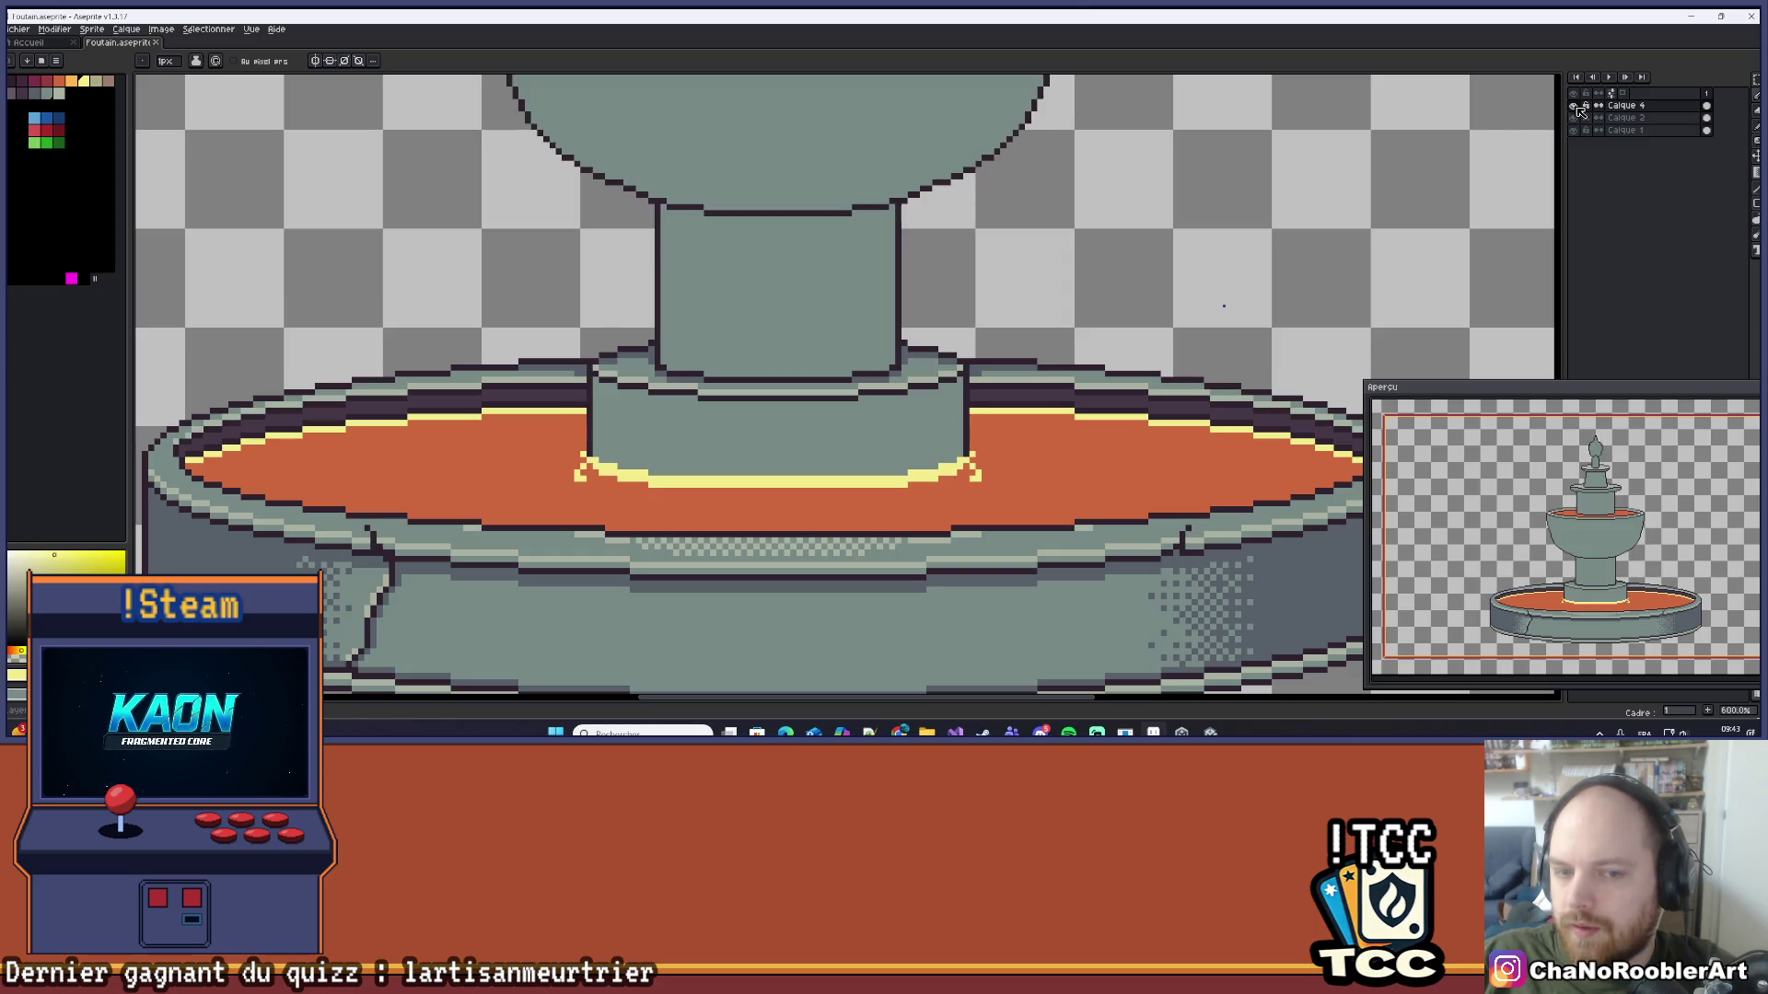
scroll(813, 315, "down", 3)
scroll(813, 314, "down", 1)
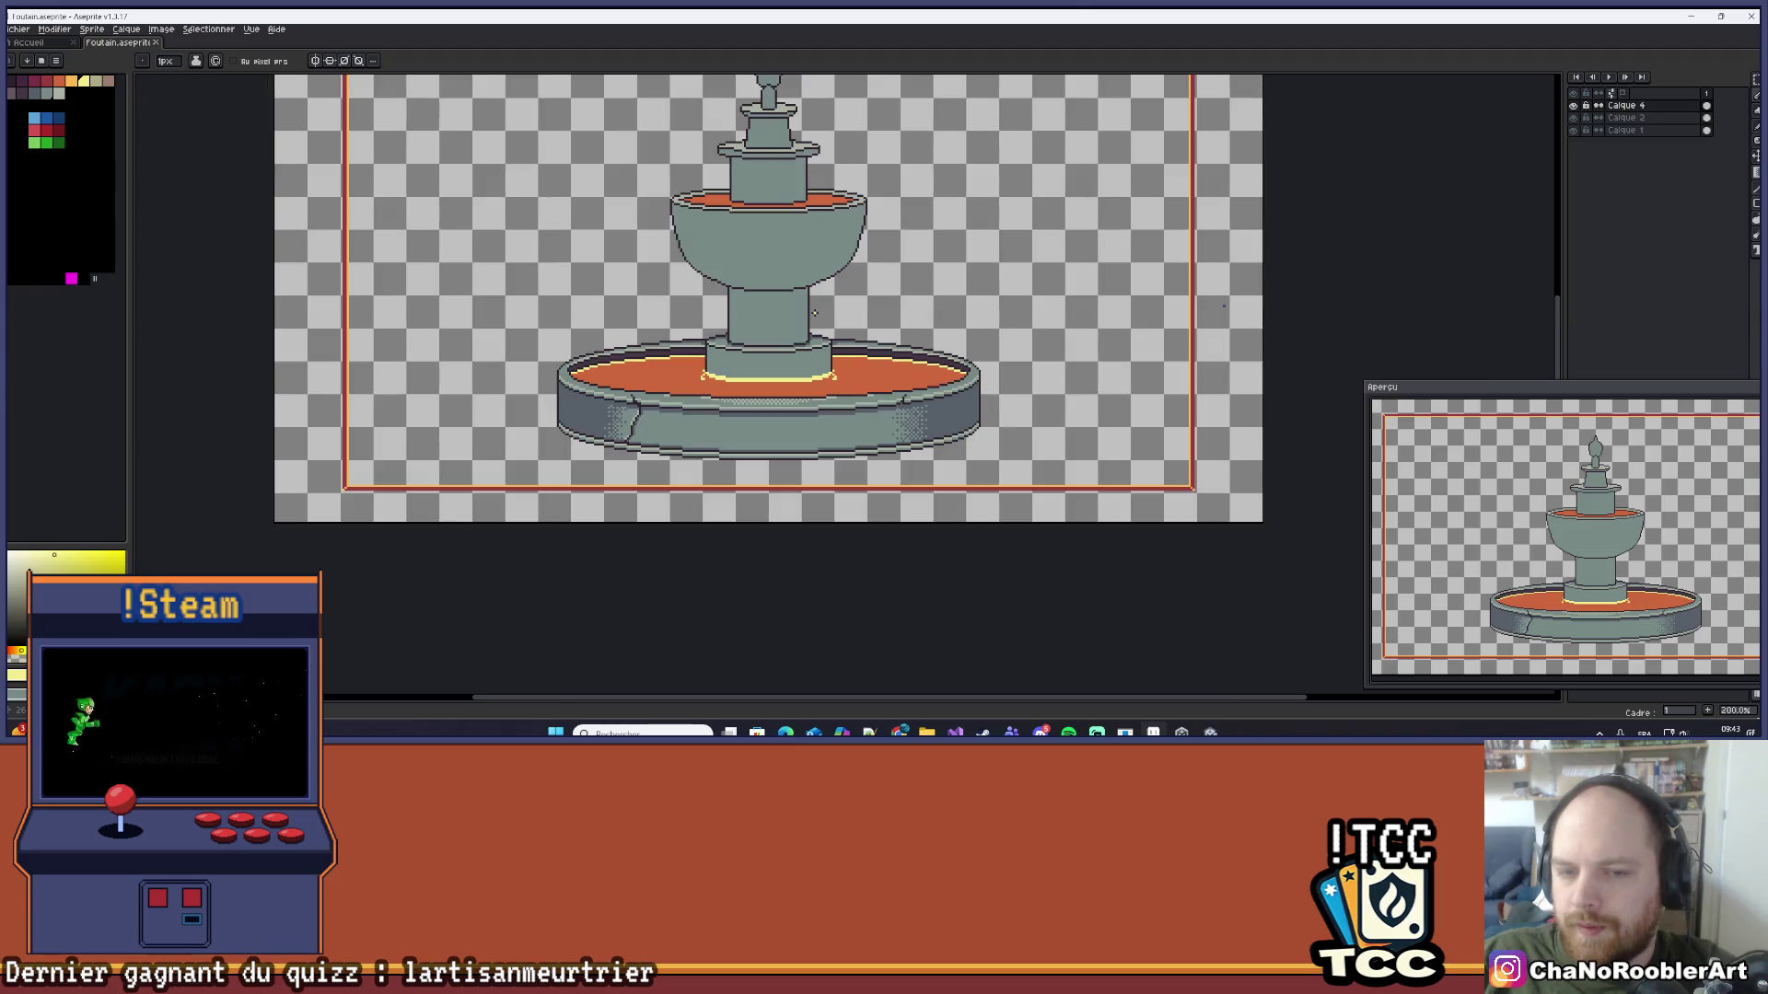
mouse_move(868, 298)
left_mouse_down()
mouse_move(837, 413)
mouse_move(863, 268)
left_mouse_up()
scroll(673, 341, "up", 8)
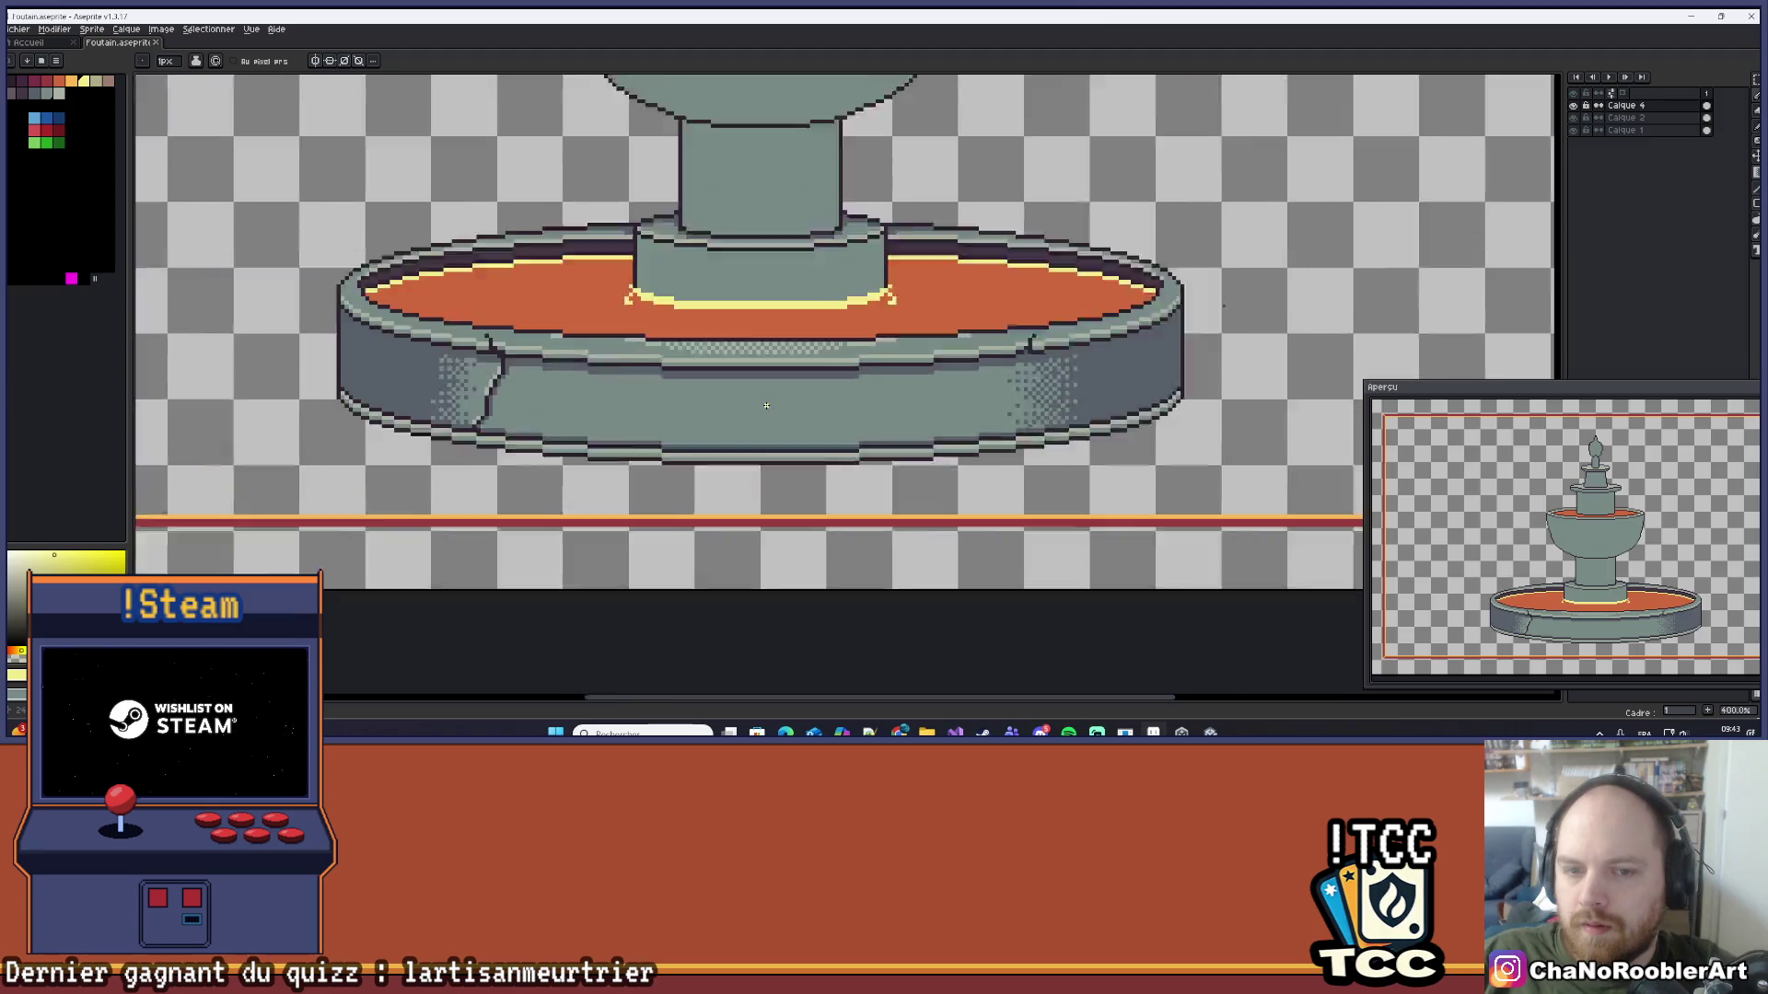
scroll(672, 341, "down", 4)
scroll(671, 422, "up", 2)
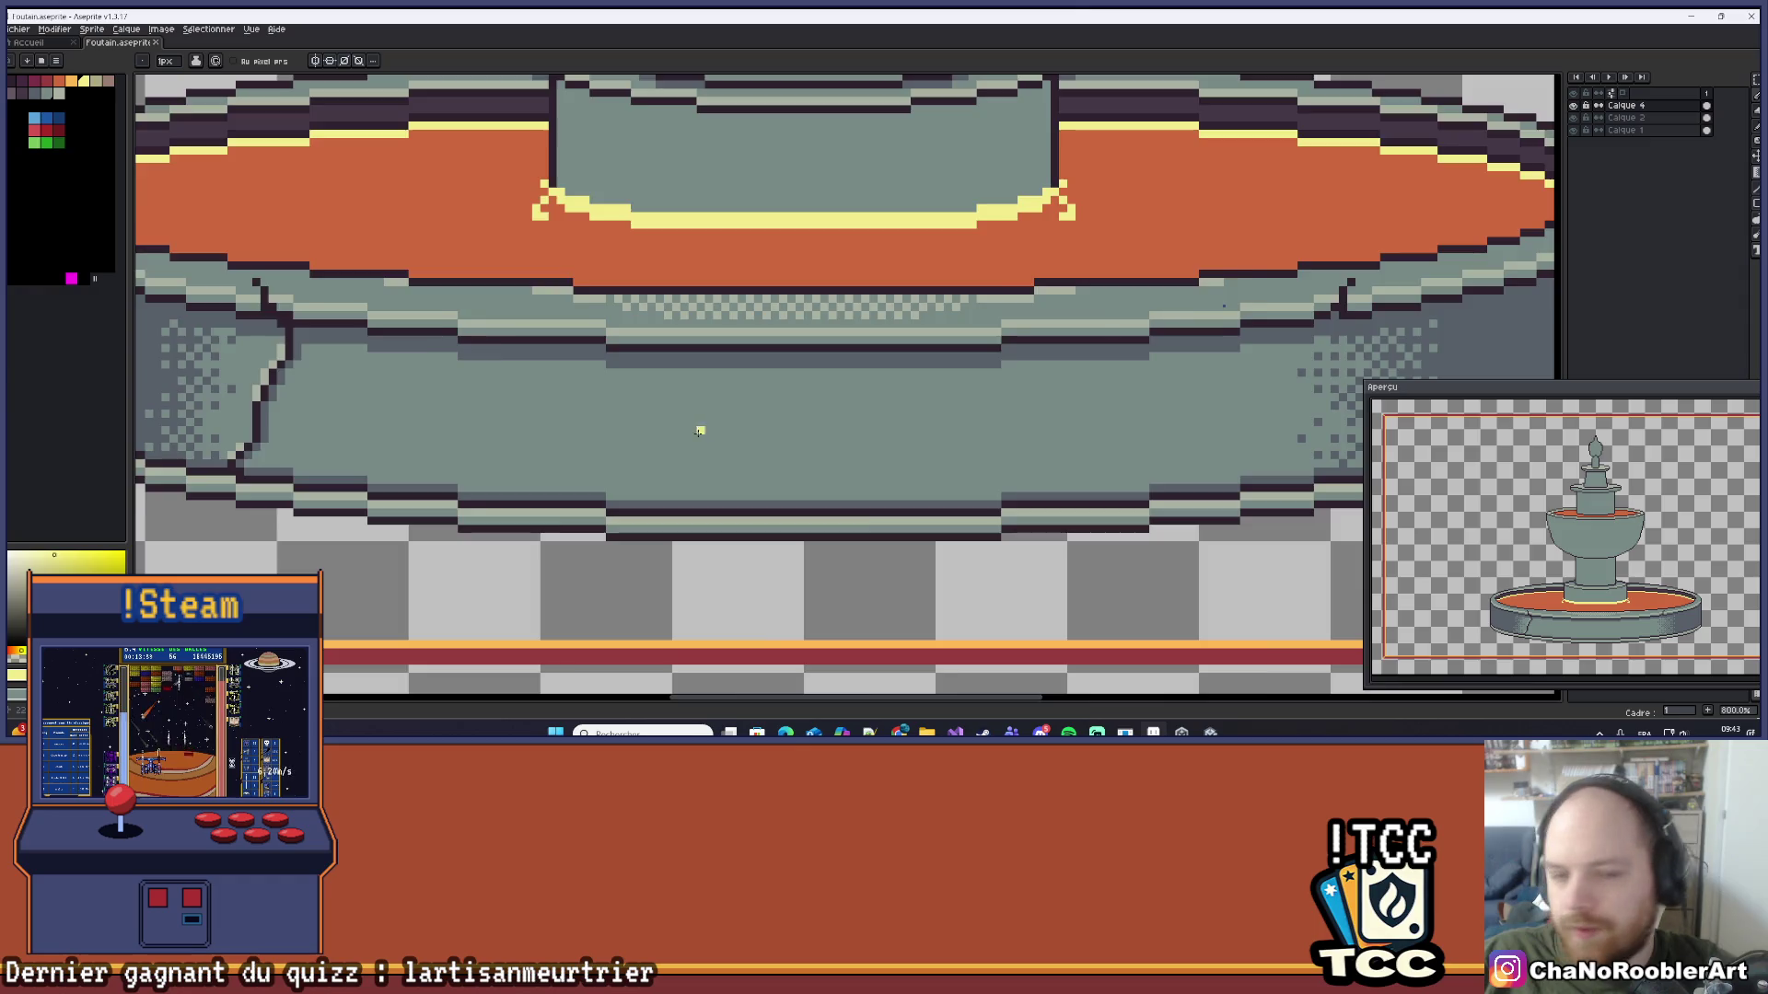
scroll(718, 423, "down", 2)
scroll(752, 414, "up", 2)
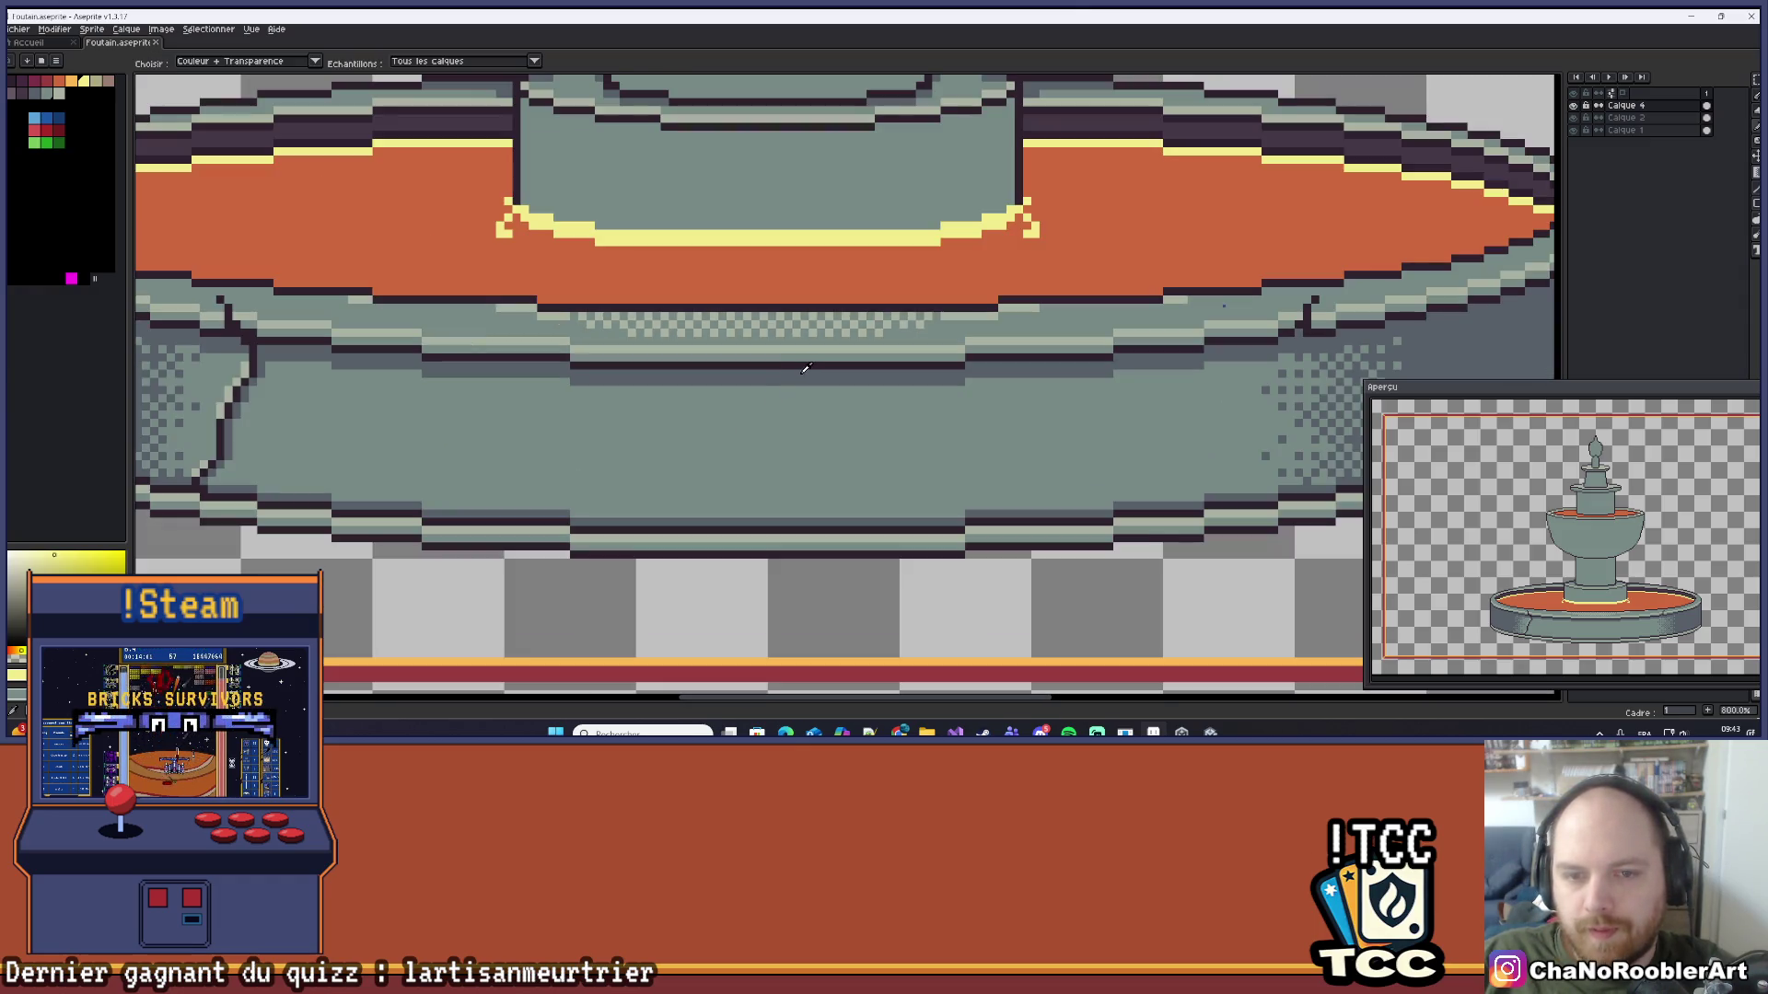
left_click(799, 363, "alt")
scroll(727, 410, "up", 2)
mouse_move(729, 412)
left_mouse_down()
mouse_move(594, 516)
mouse_move(783, 594)
mouse_move(975, 563)
mouse_move(851, 432)
mouse_move(736, 410)
left_mouse_up()
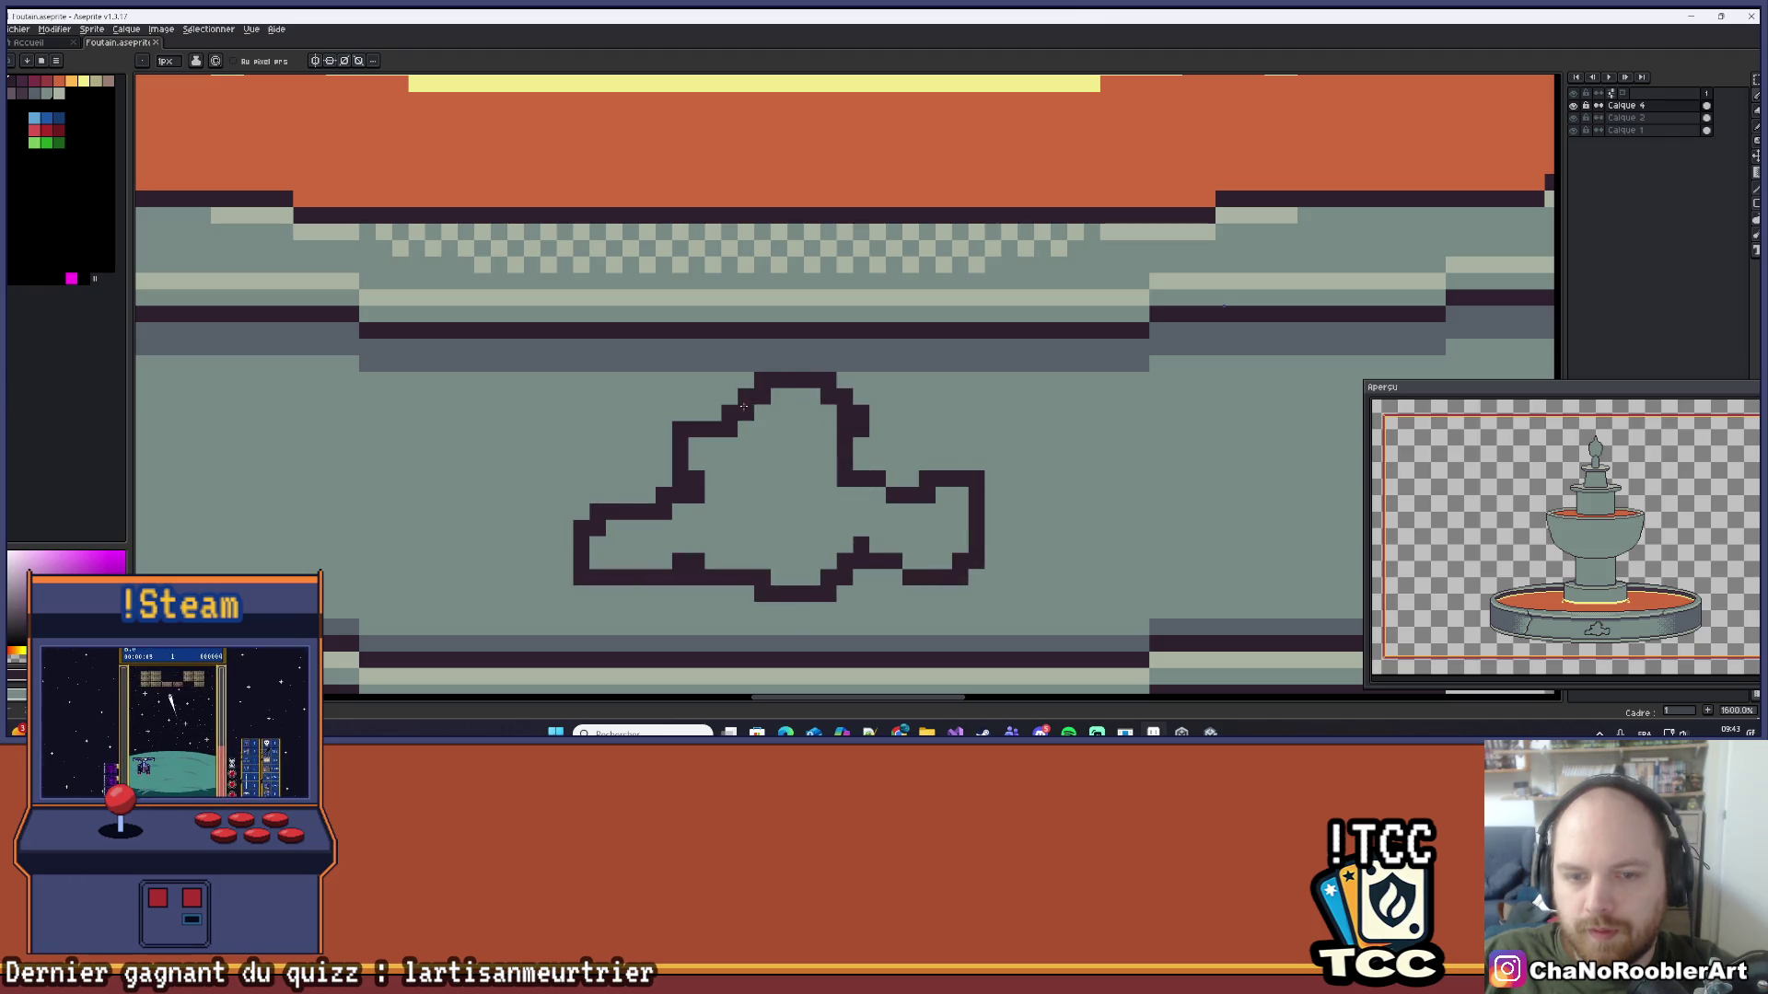
scroll(803, 440, "down", 6)
scroll(803, 440, "down", 2)
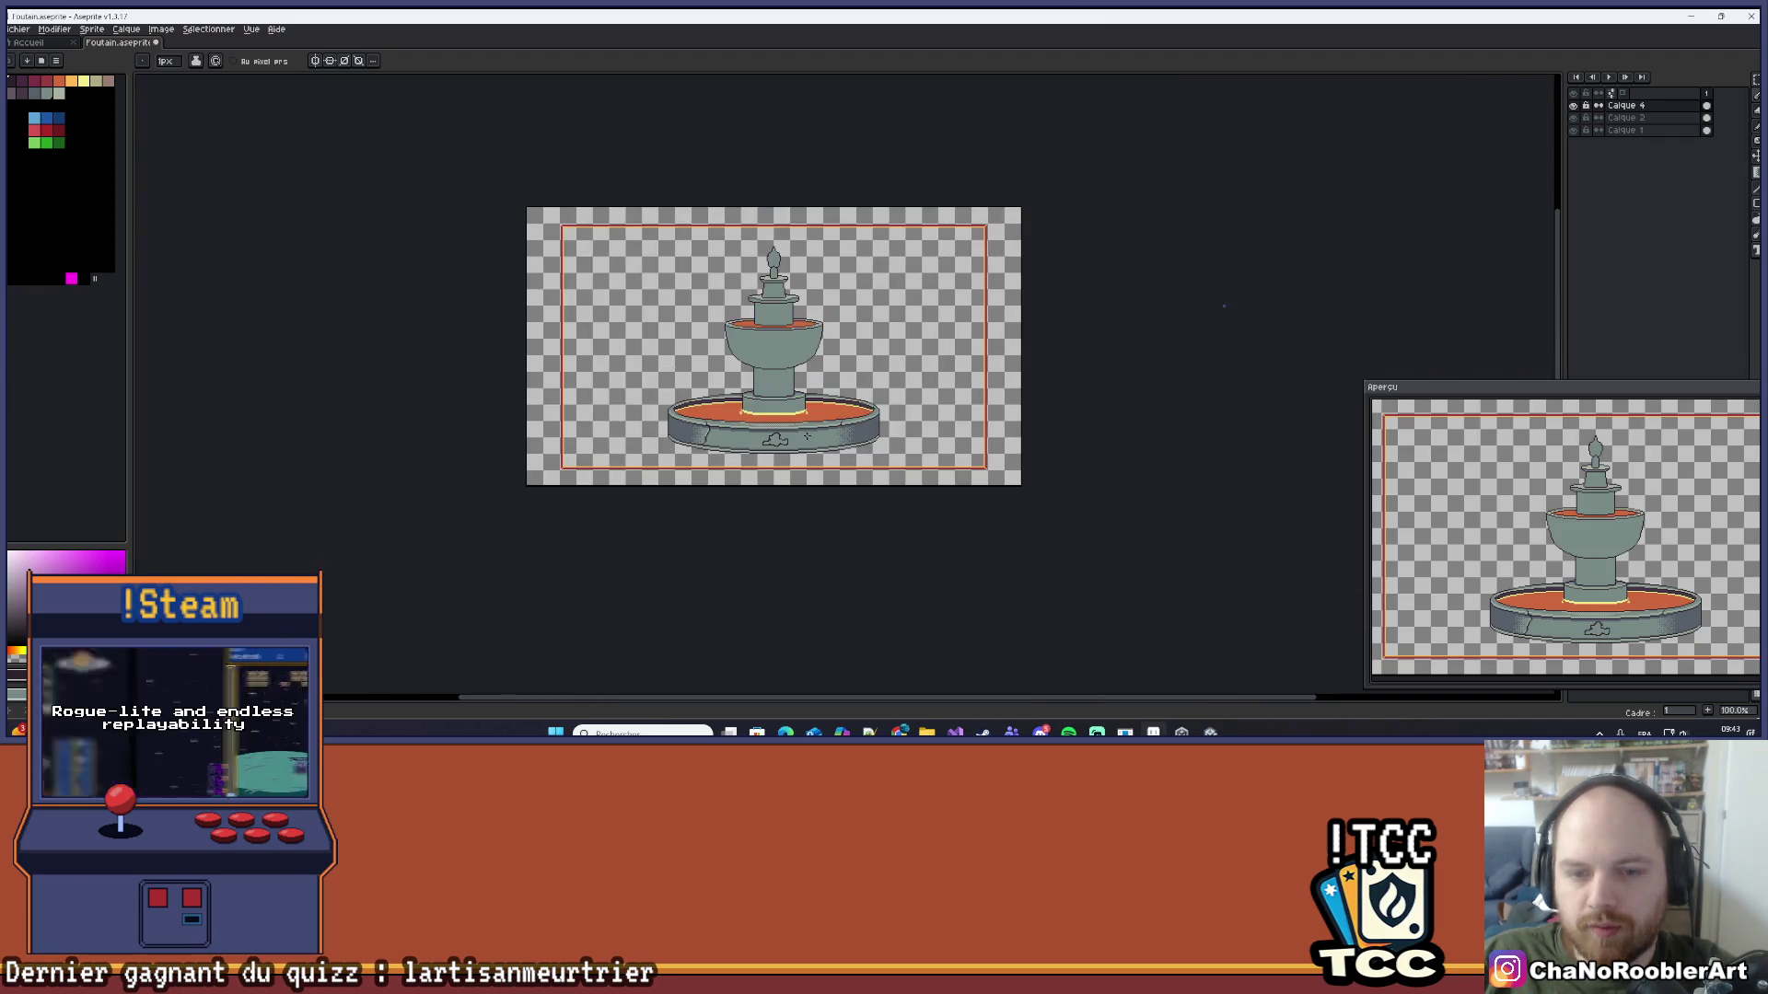
scroll(824, 400, "up", 1)
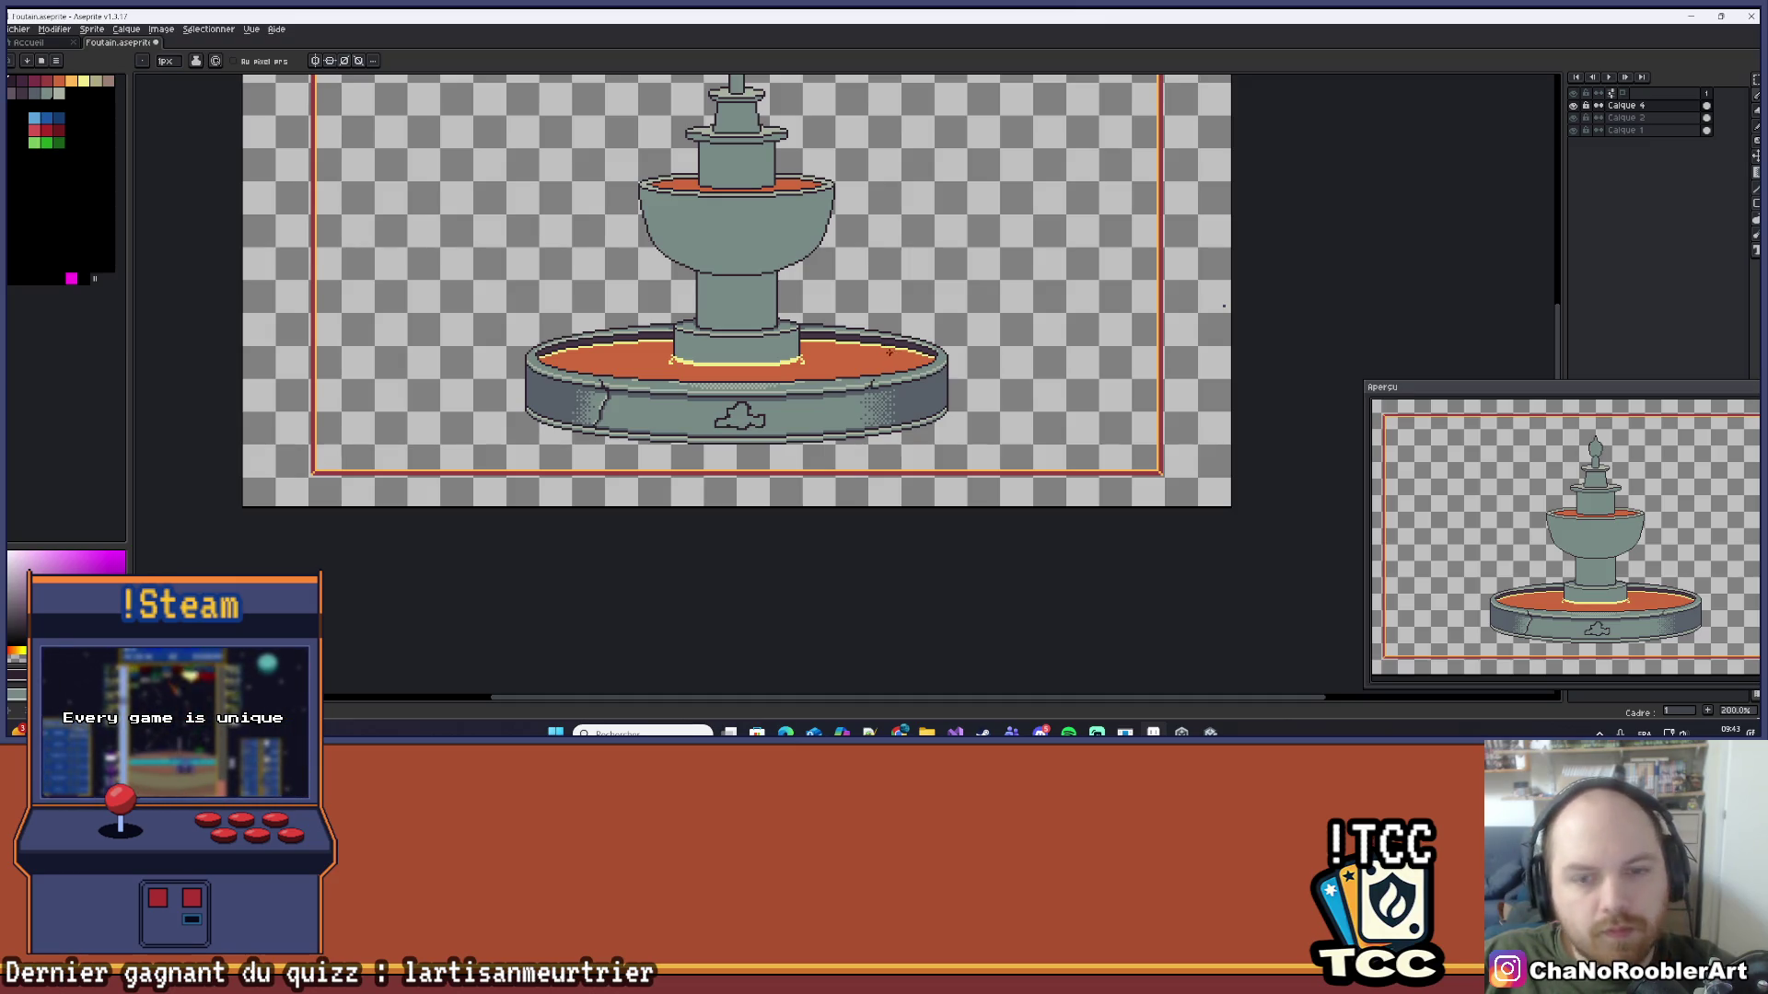
scroll(889, 352, "down", 1)
scroll(865, 386, "up", 1)
scroll(836, 412, "down", 1)
scroll(835, 412, "up", 1)
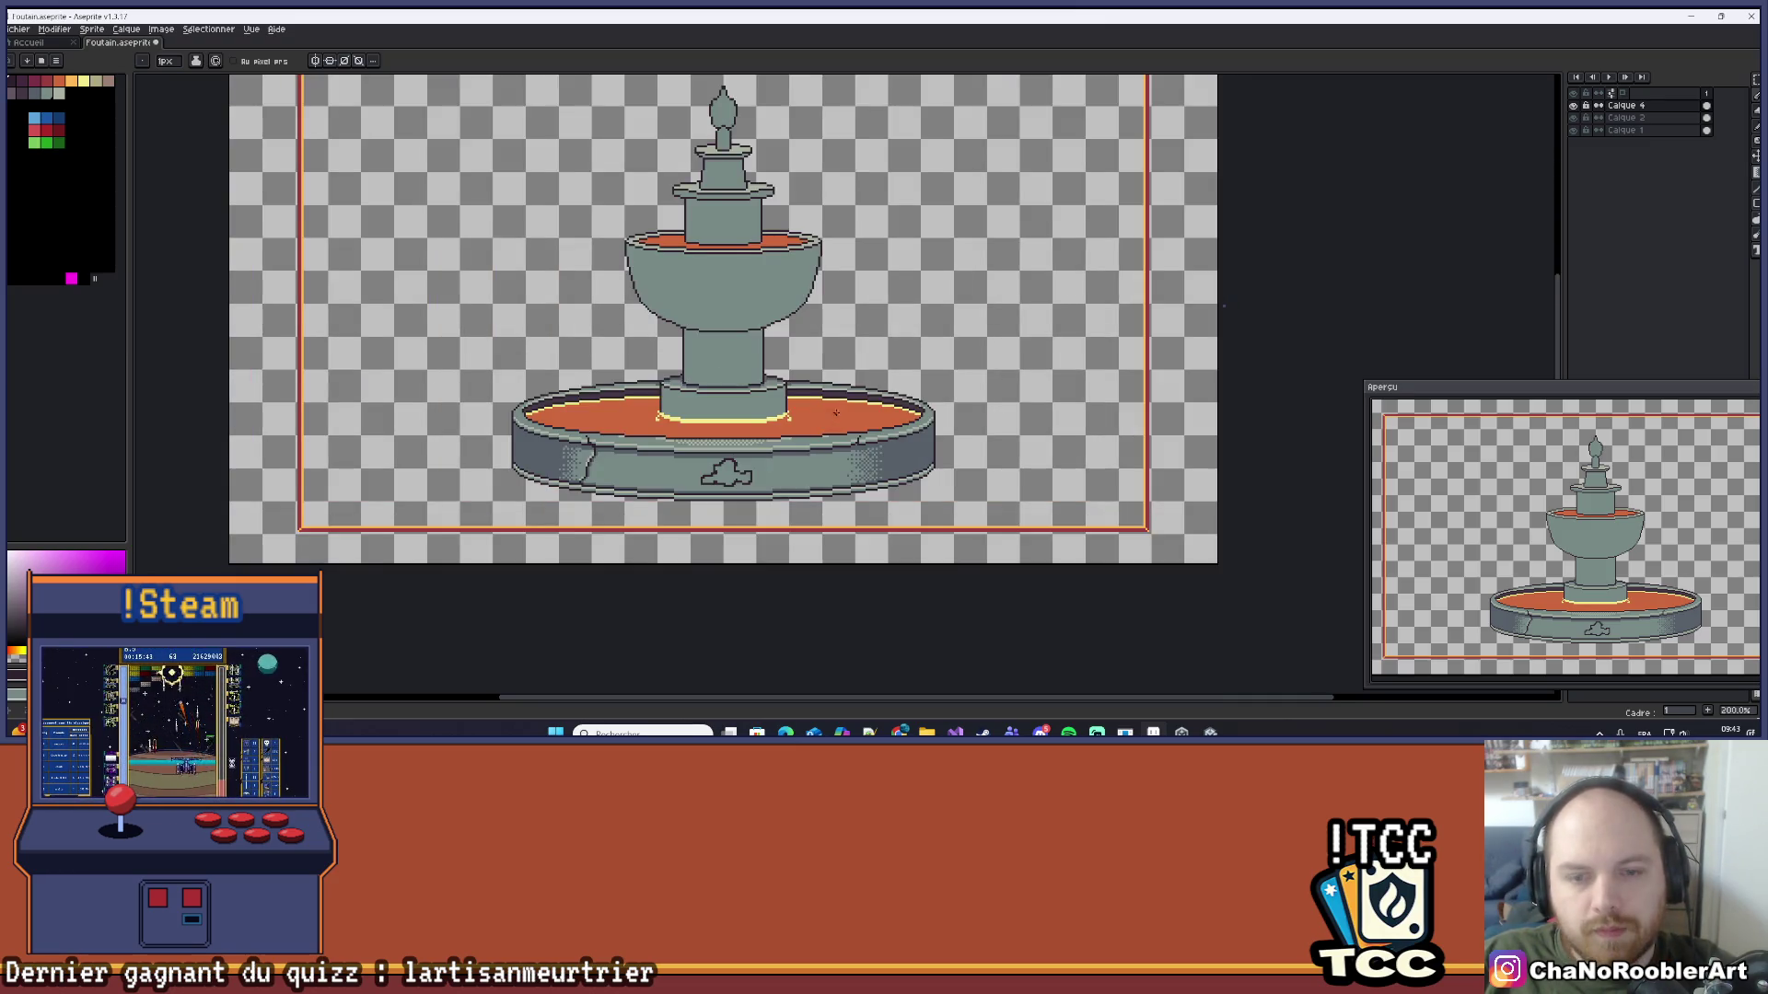
scroll(836, 412, "up", 1)
key("ctrl+z")
key("ctrl+z")
key("ctrl+z")
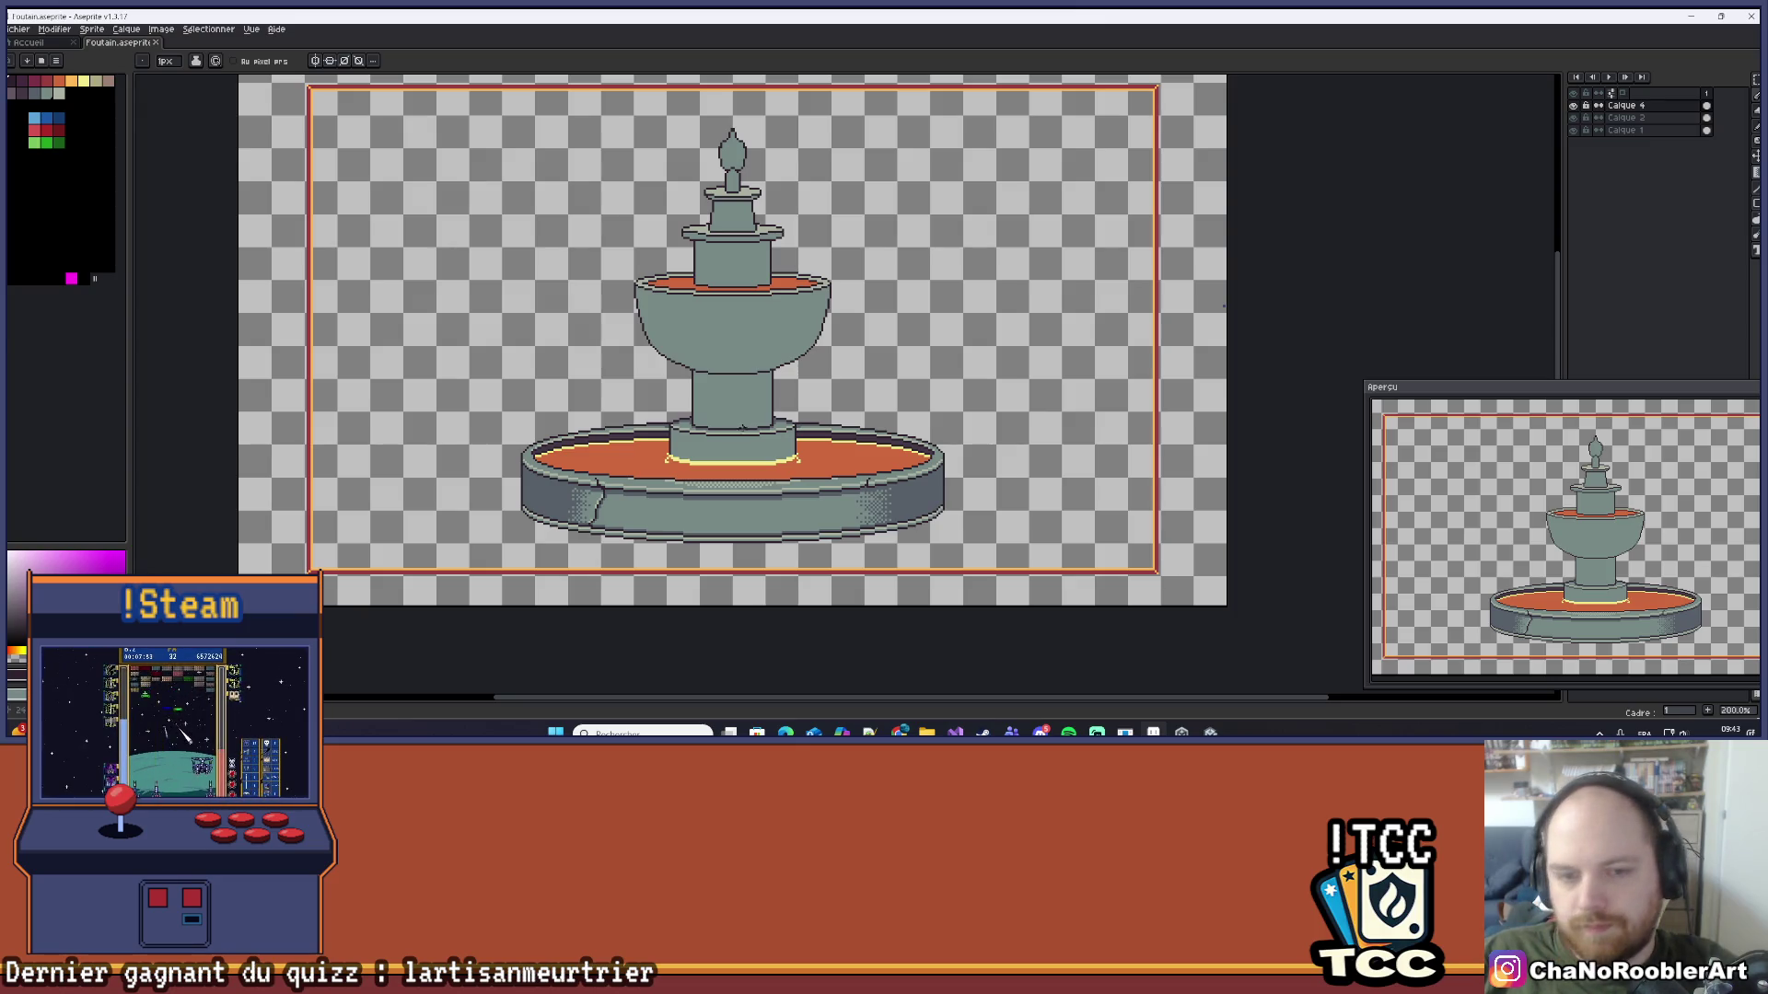
Step: Start the dark crack at the base's top outline and step it down the pillar base
scroll(722, 452, "up", 10)
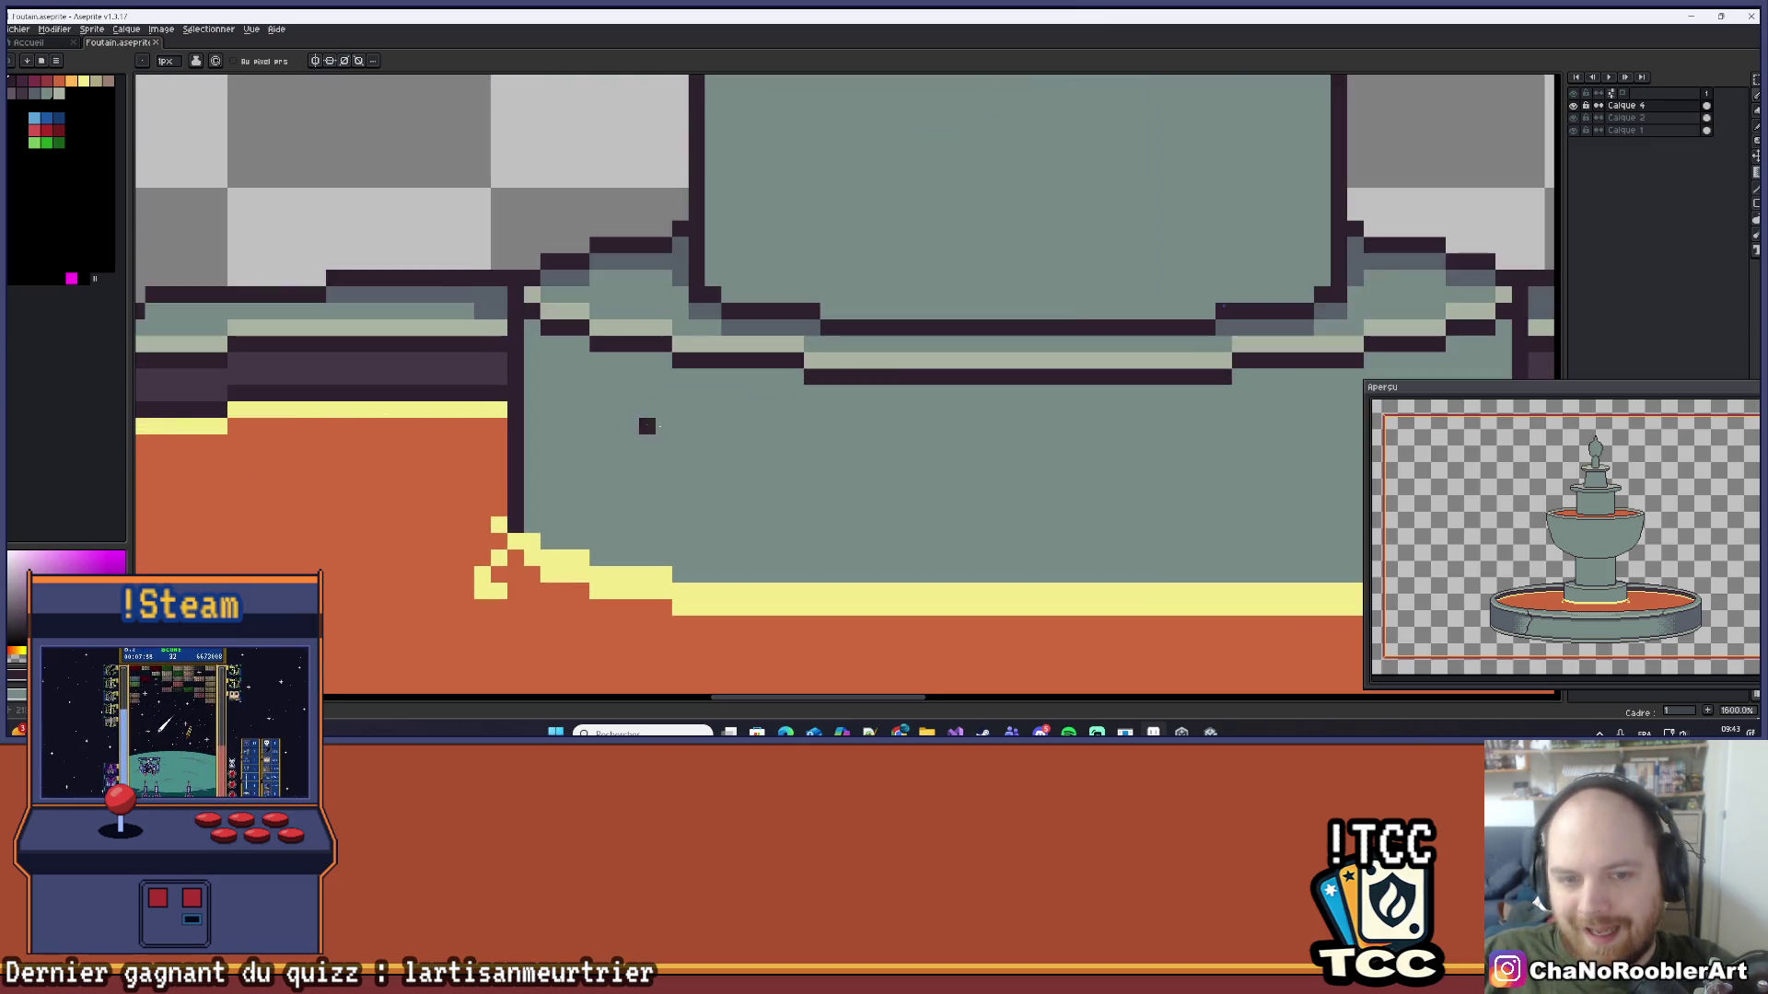
scroll(725, 454, "up", 2)
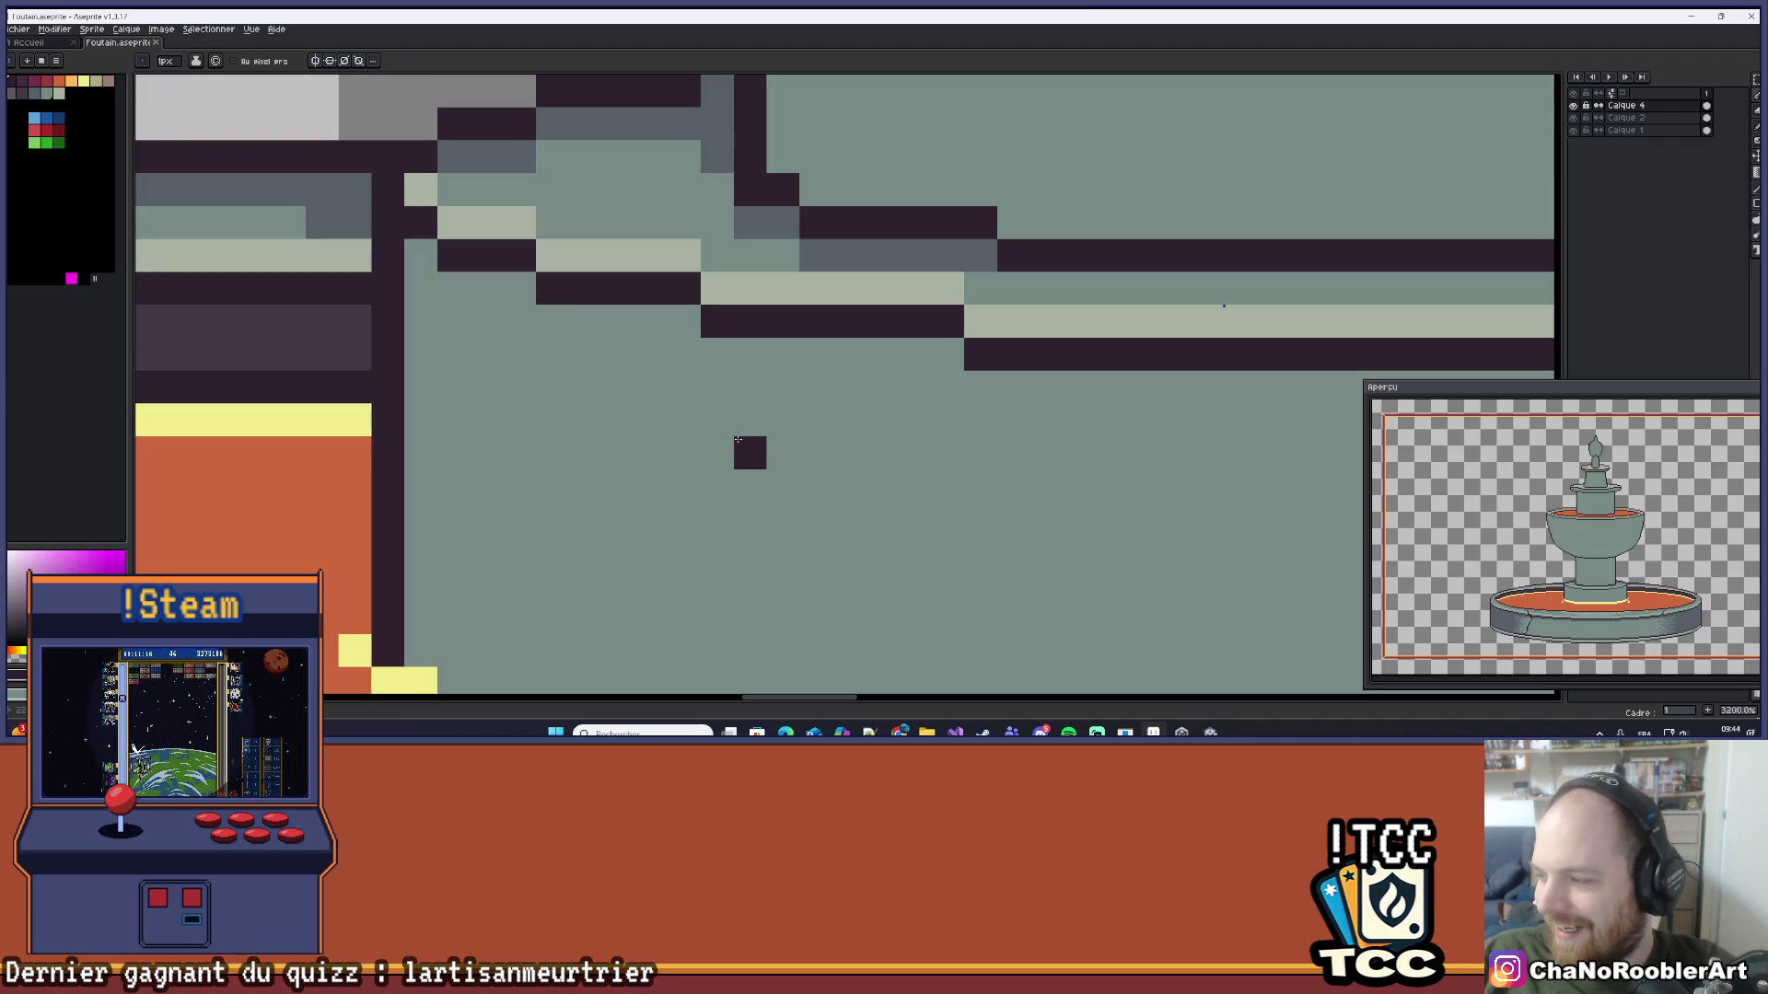
scroll(727, 419, "down", 4)
scroll(679, 394, "up", 3)
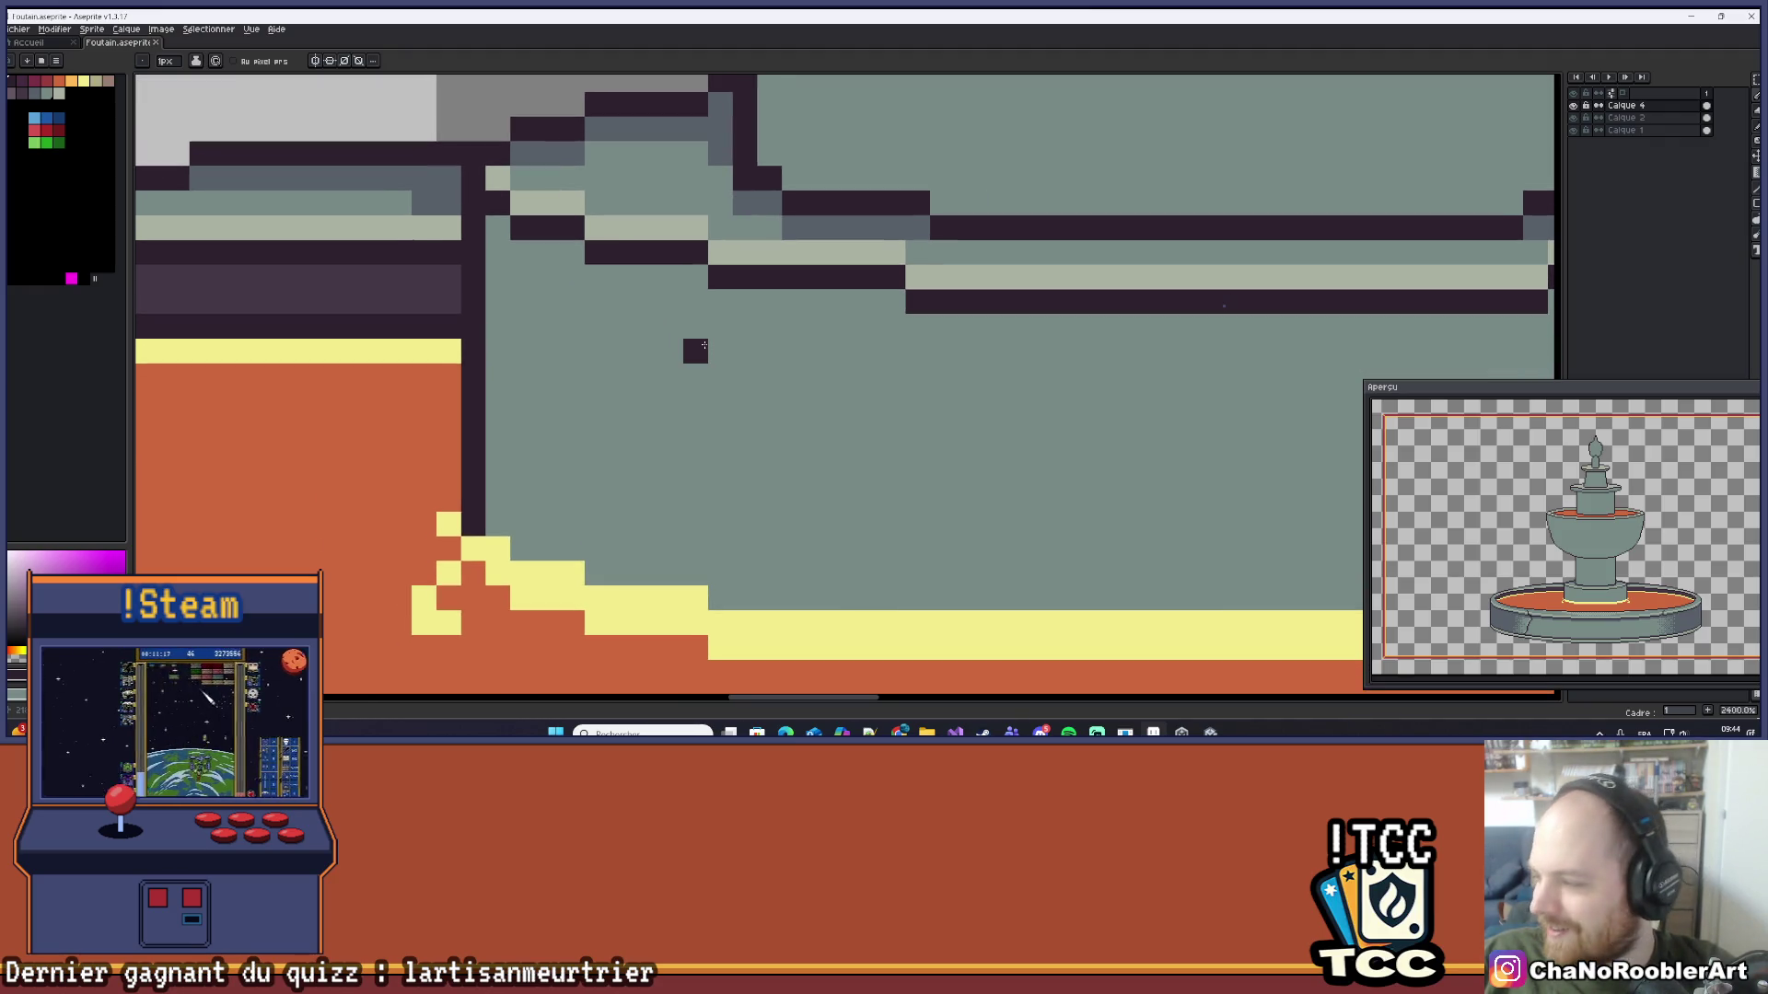
left_click(696, 276)
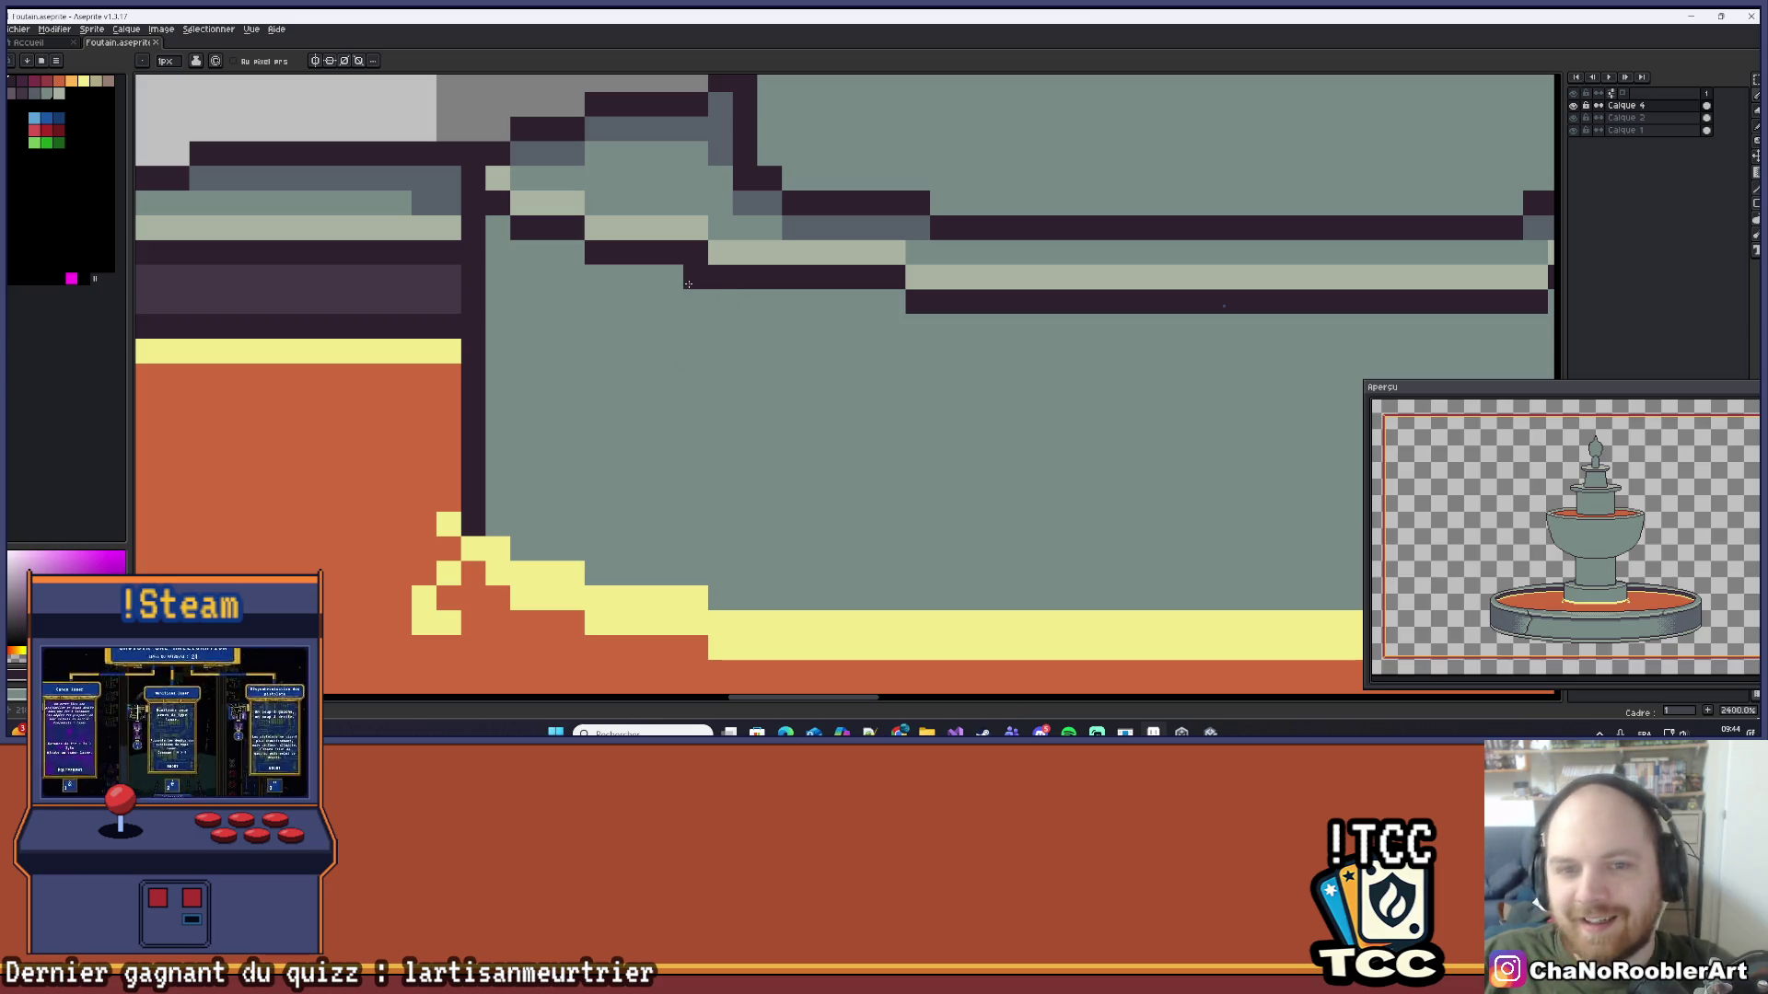
left_click(717, 304)
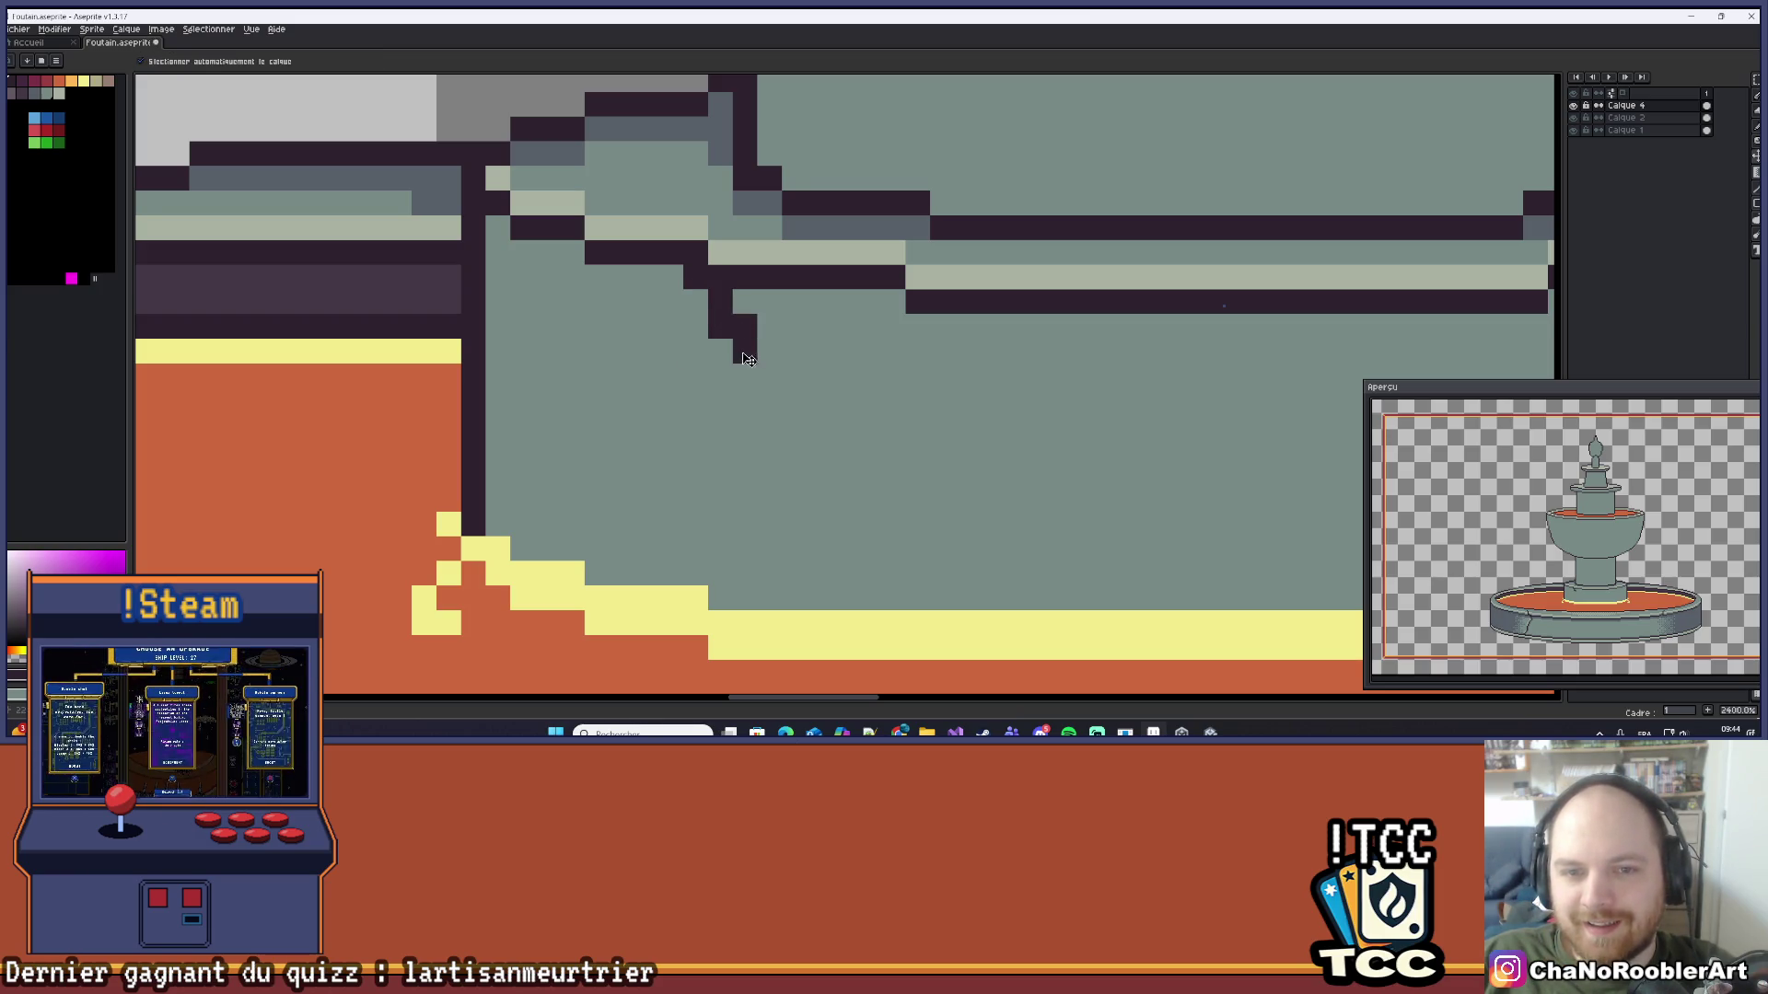
key("ctrl+z")
key("ctrl+z")
key("e")
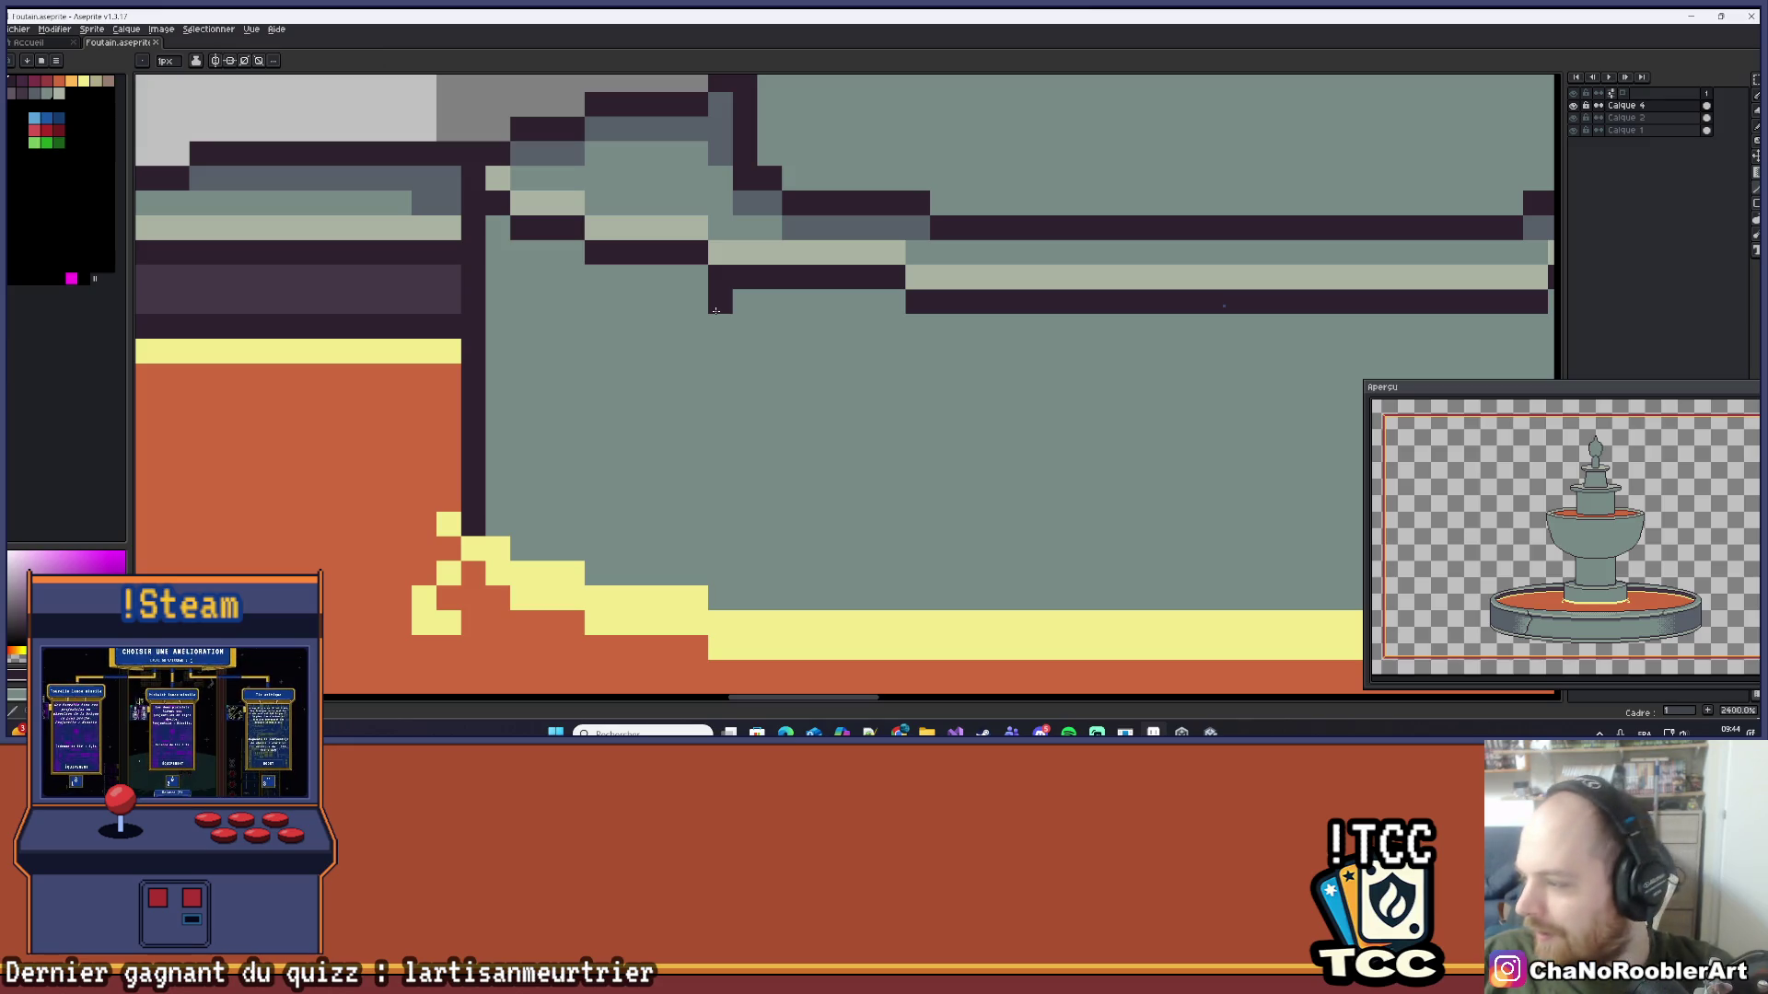
left_click(695, 276)
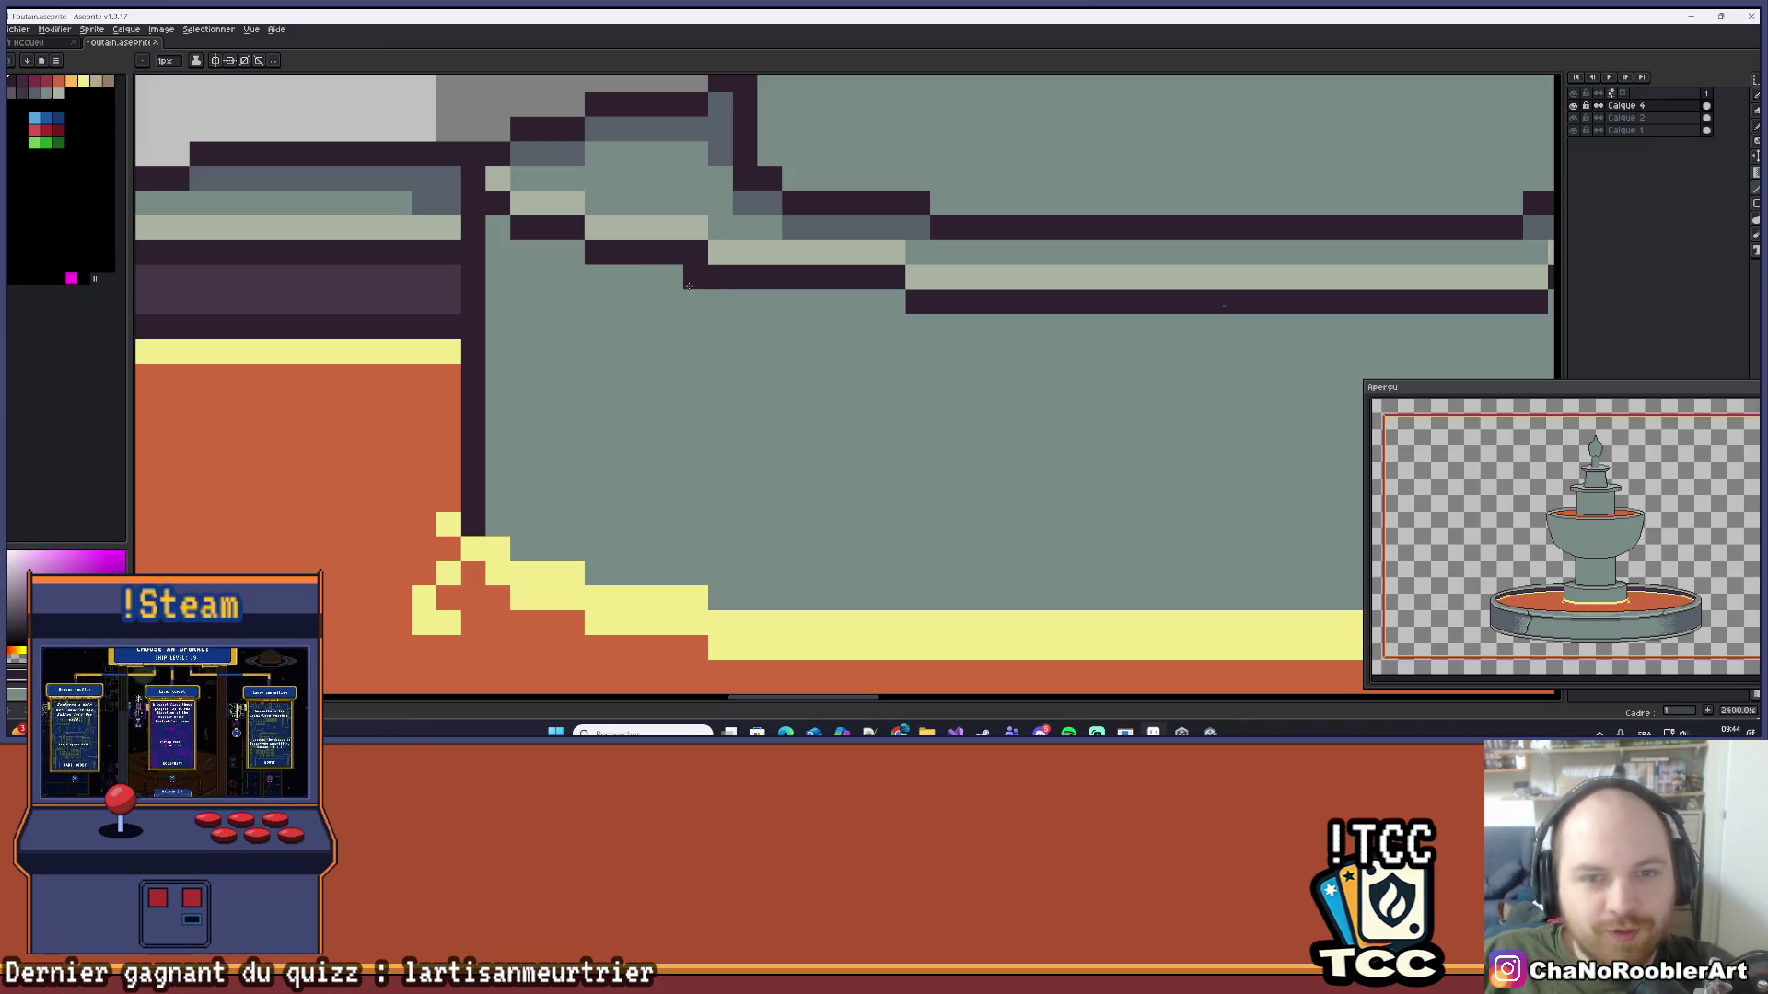
left_click(771, 433, "shift")
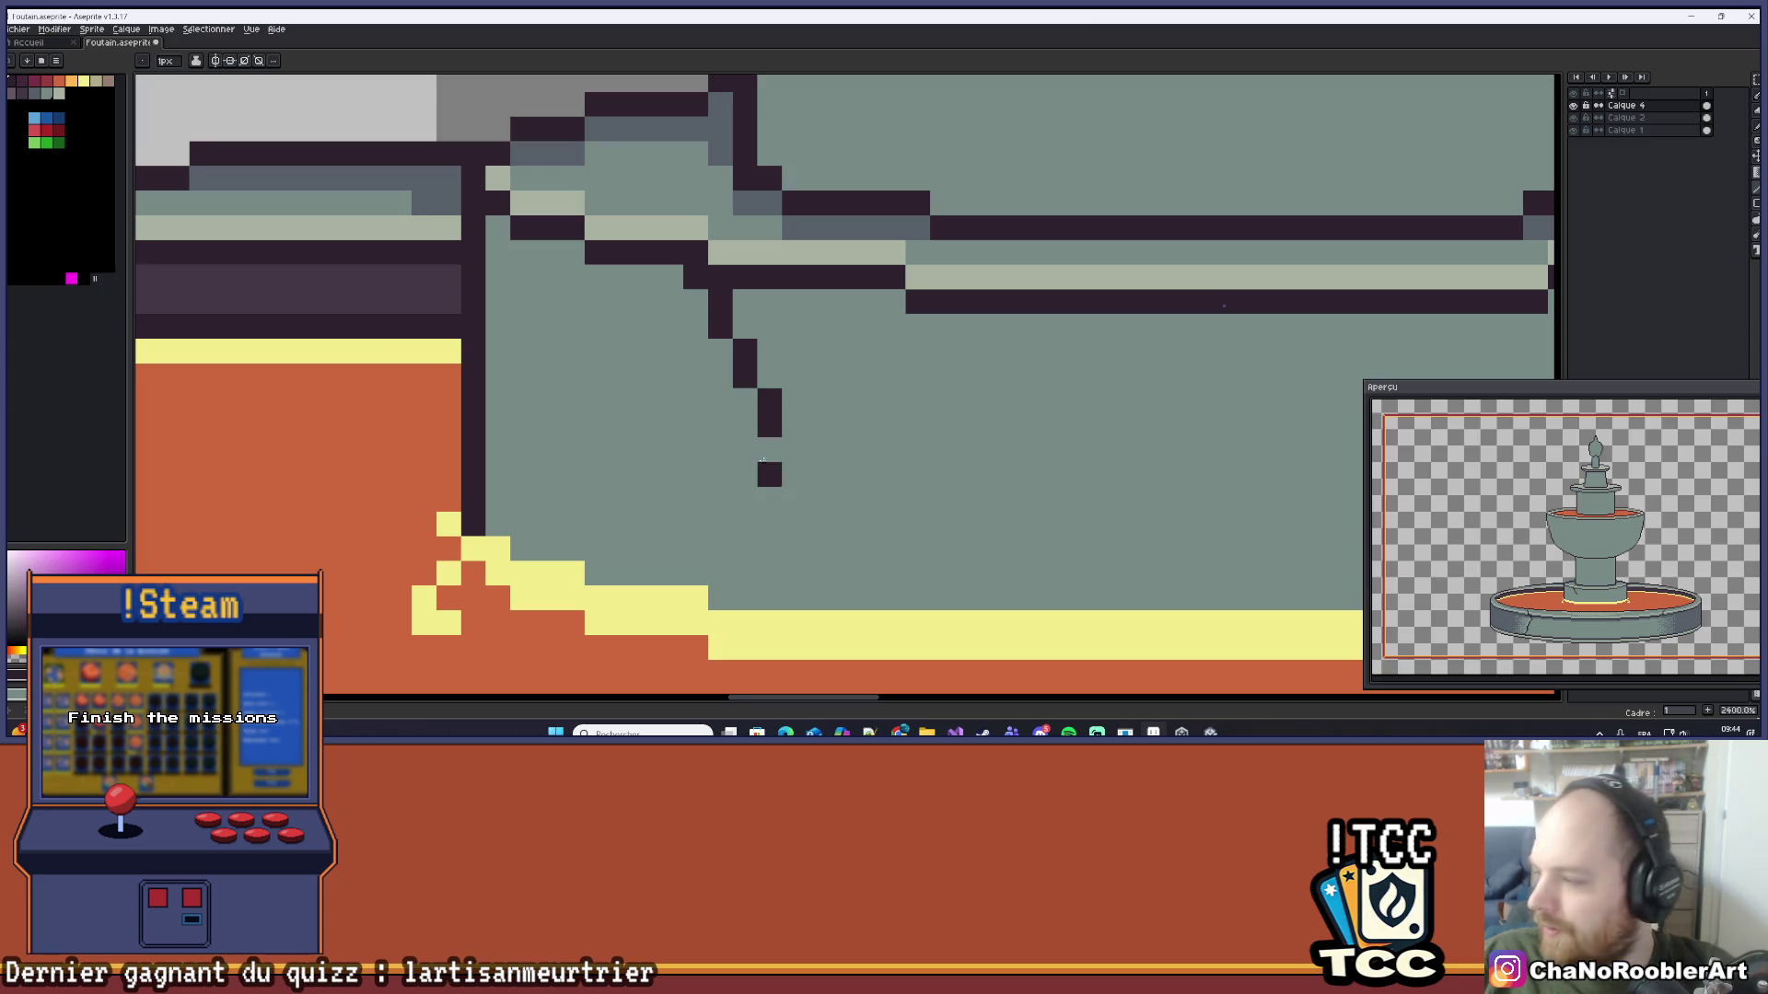
Step: Extend the stepped crack down-left with dark outline pixels, undoing misplaced ones
scroll(773, 433, "up", 2)
key("alt")
left_click(776, 399)
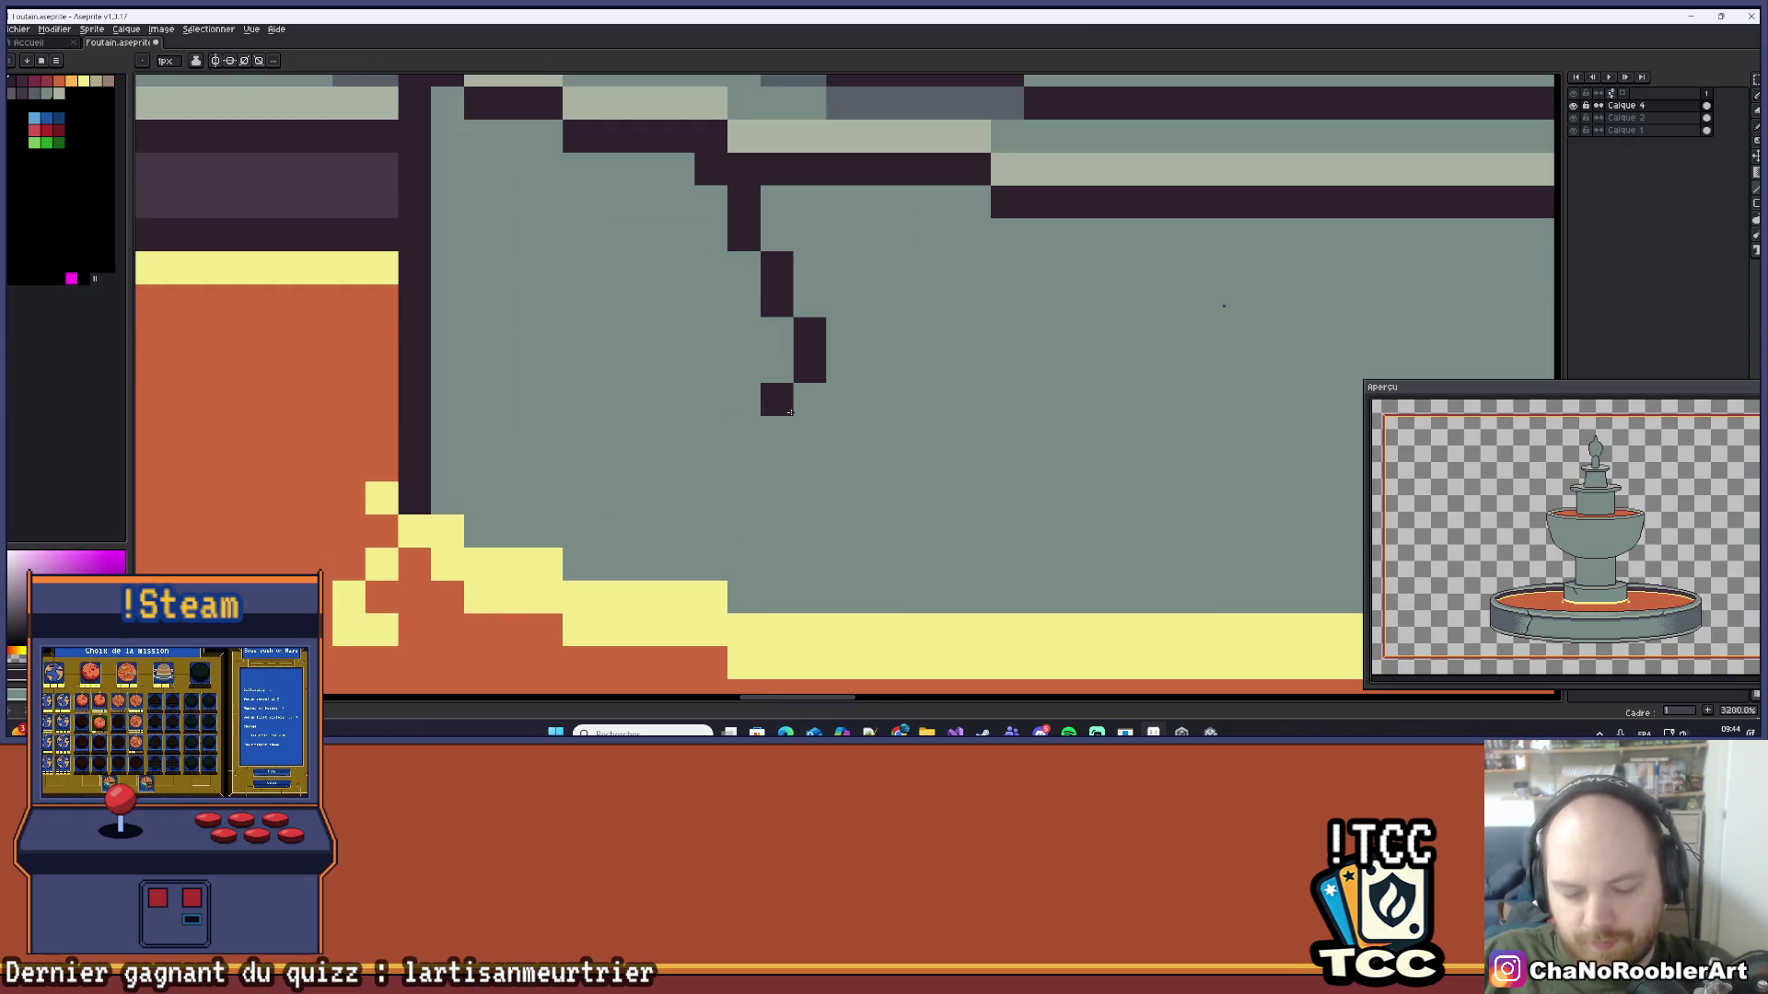
left_click(766, 435)
left_click_drag(766, 435, 741, 465)
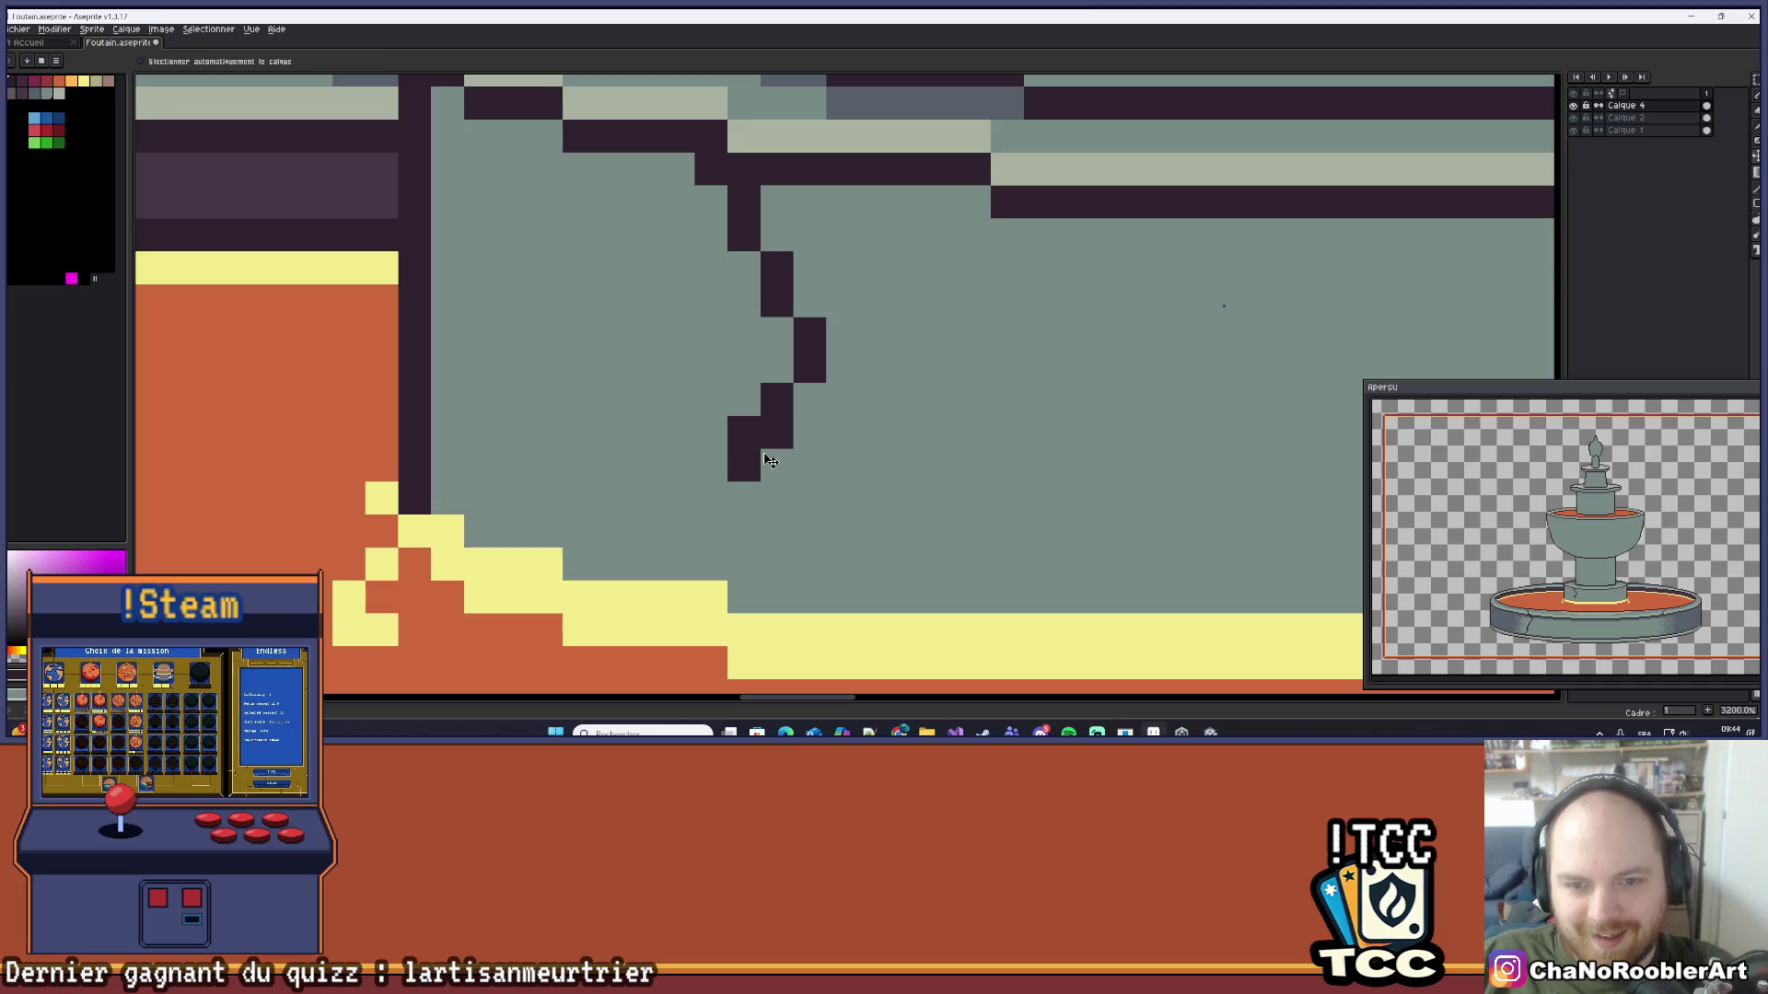
key("ctrl+z")
key("ctrl+z")
left_click(712, 444)
key("ctrl+z")
left_click(682, 454)
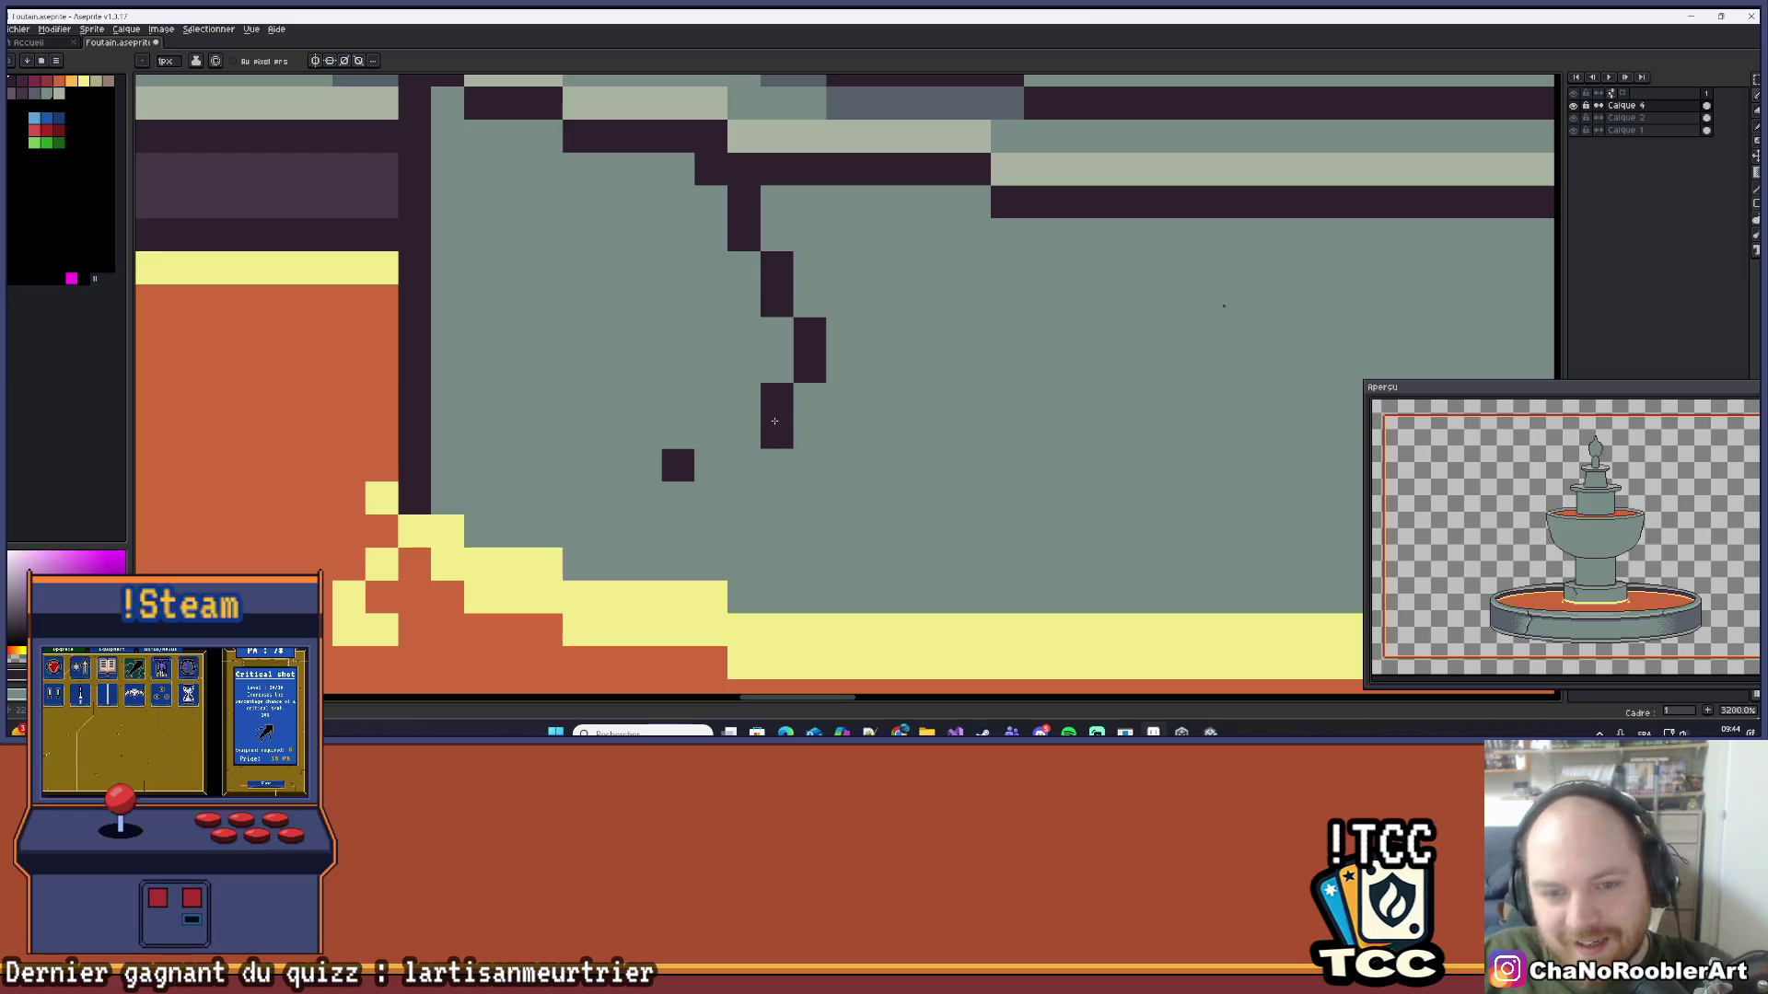
left_click(730, 434)
scroll(731, 435, "down", 7)
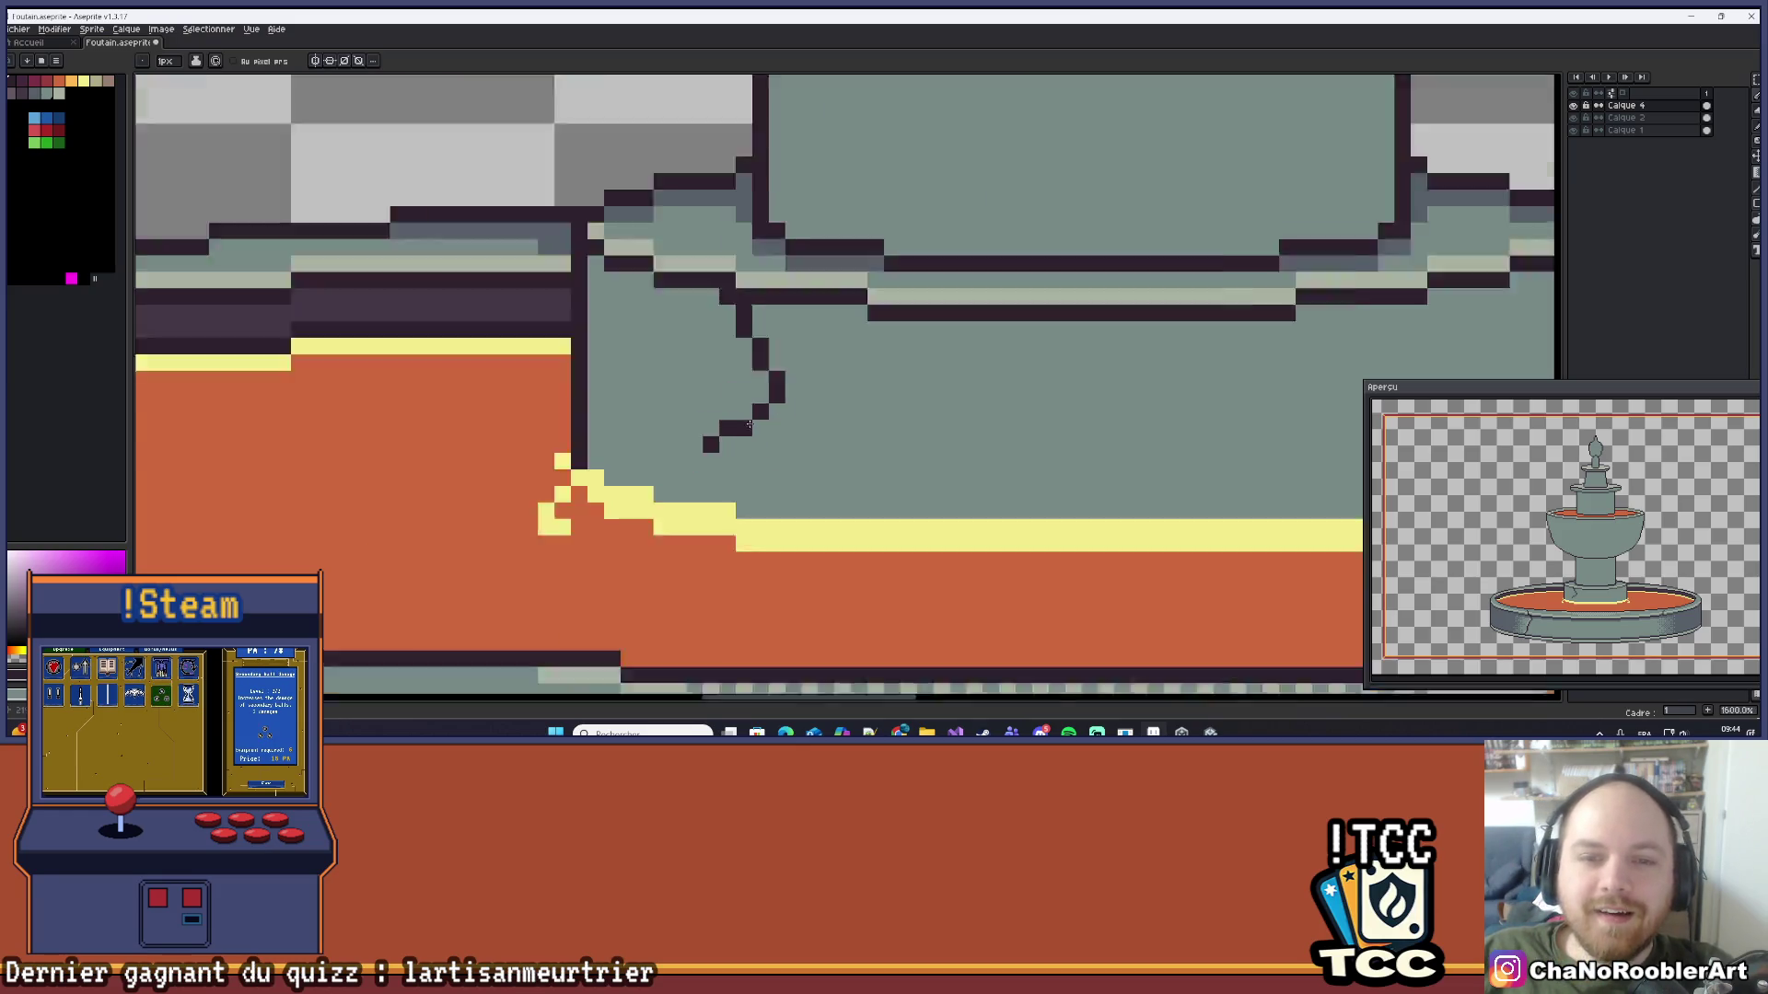
Step: Paint mid-grey shading pixels along the base top and beside the crack
scroll(838, 398, "right", 1)
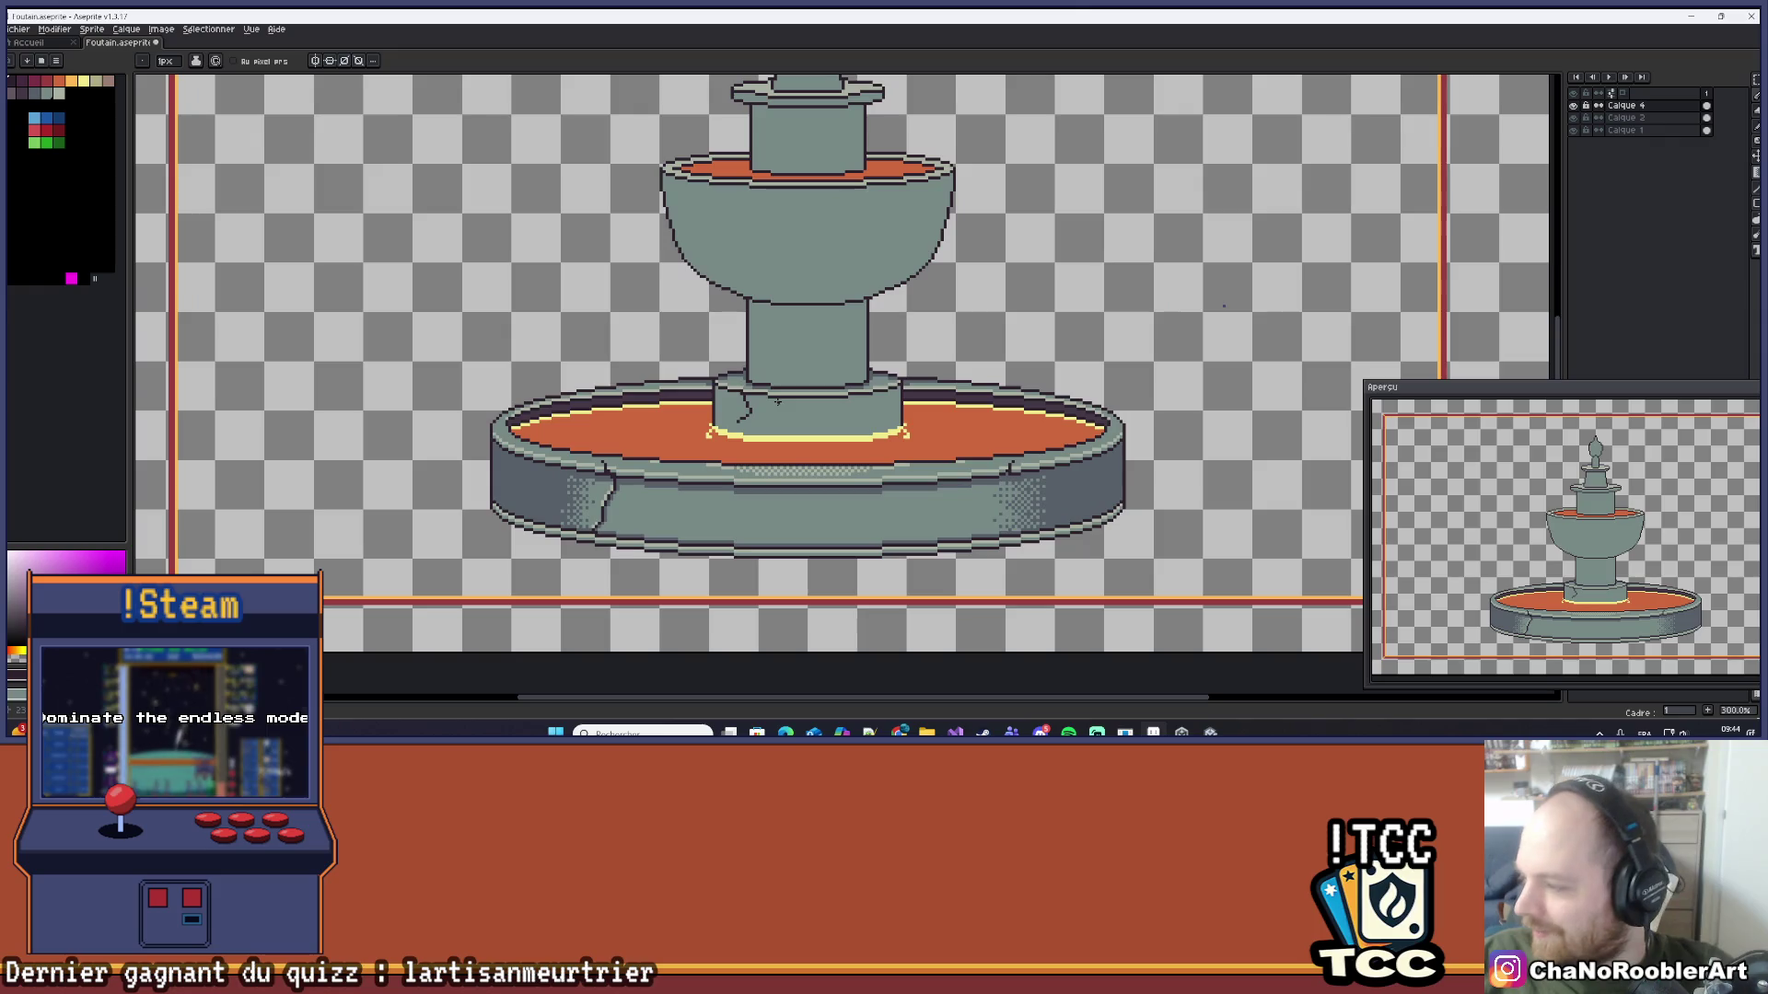
scroll(652, 386, "up", 6)
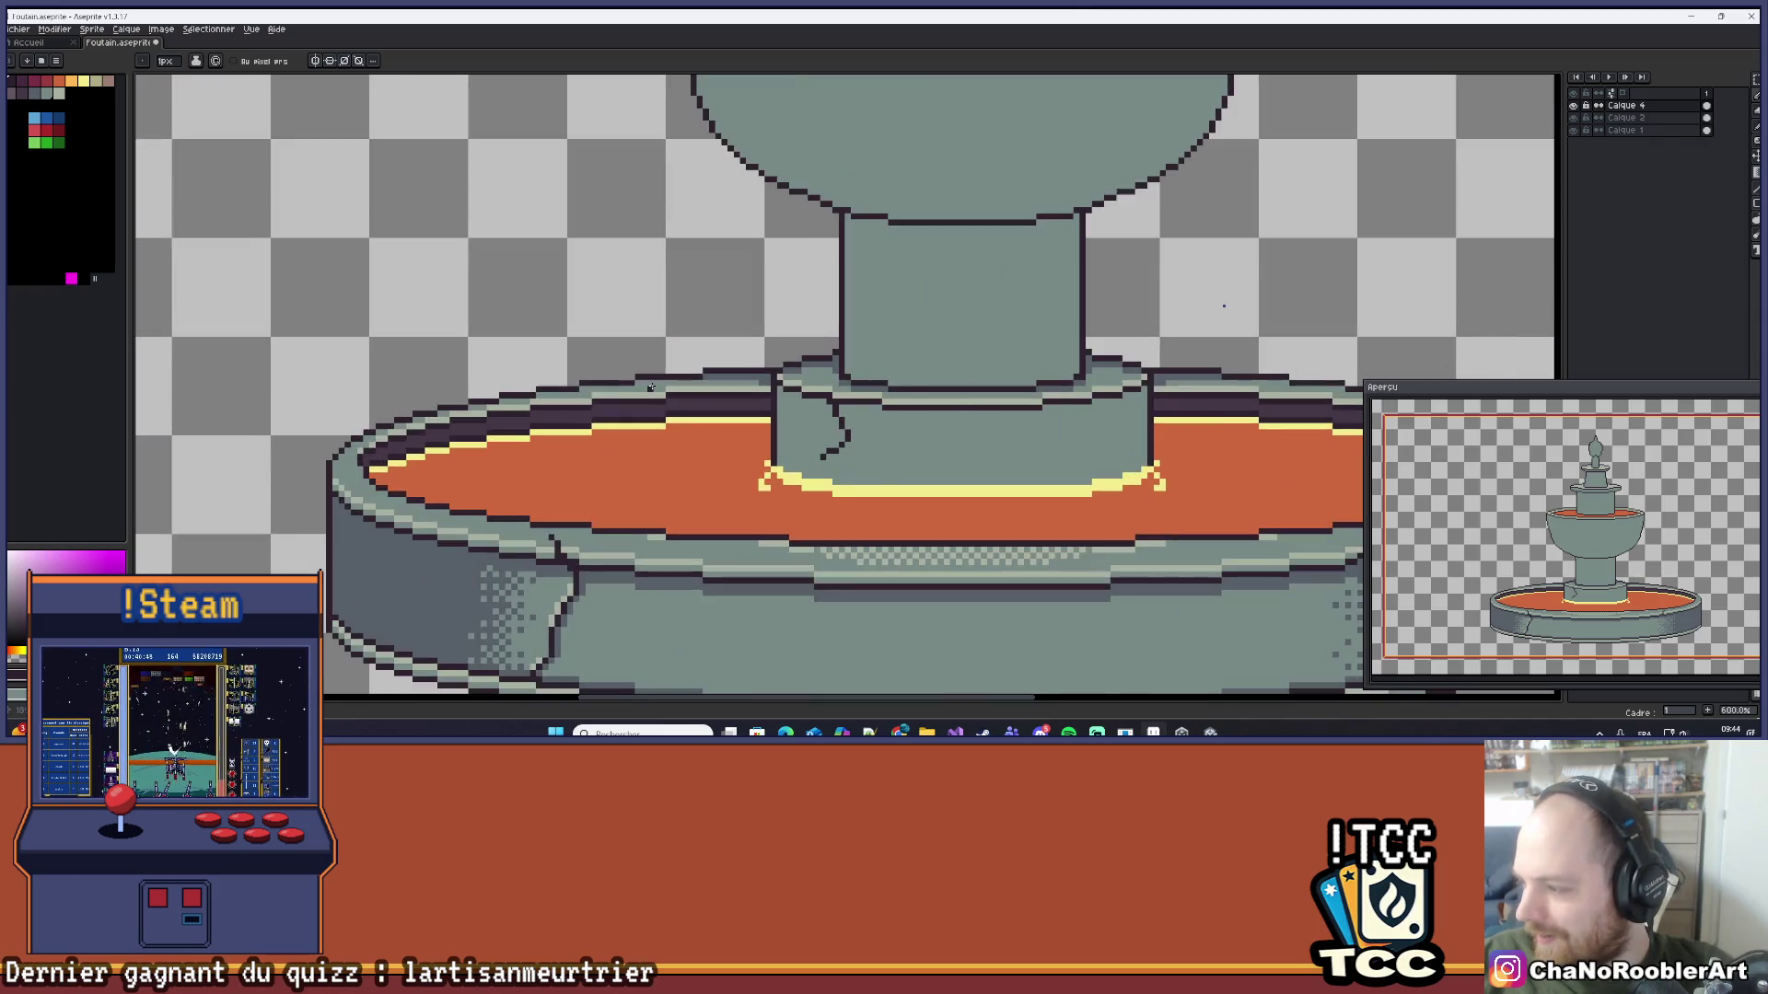
scroll(698, 379, "right", 5)
scroll(698, 379, "down", 2)
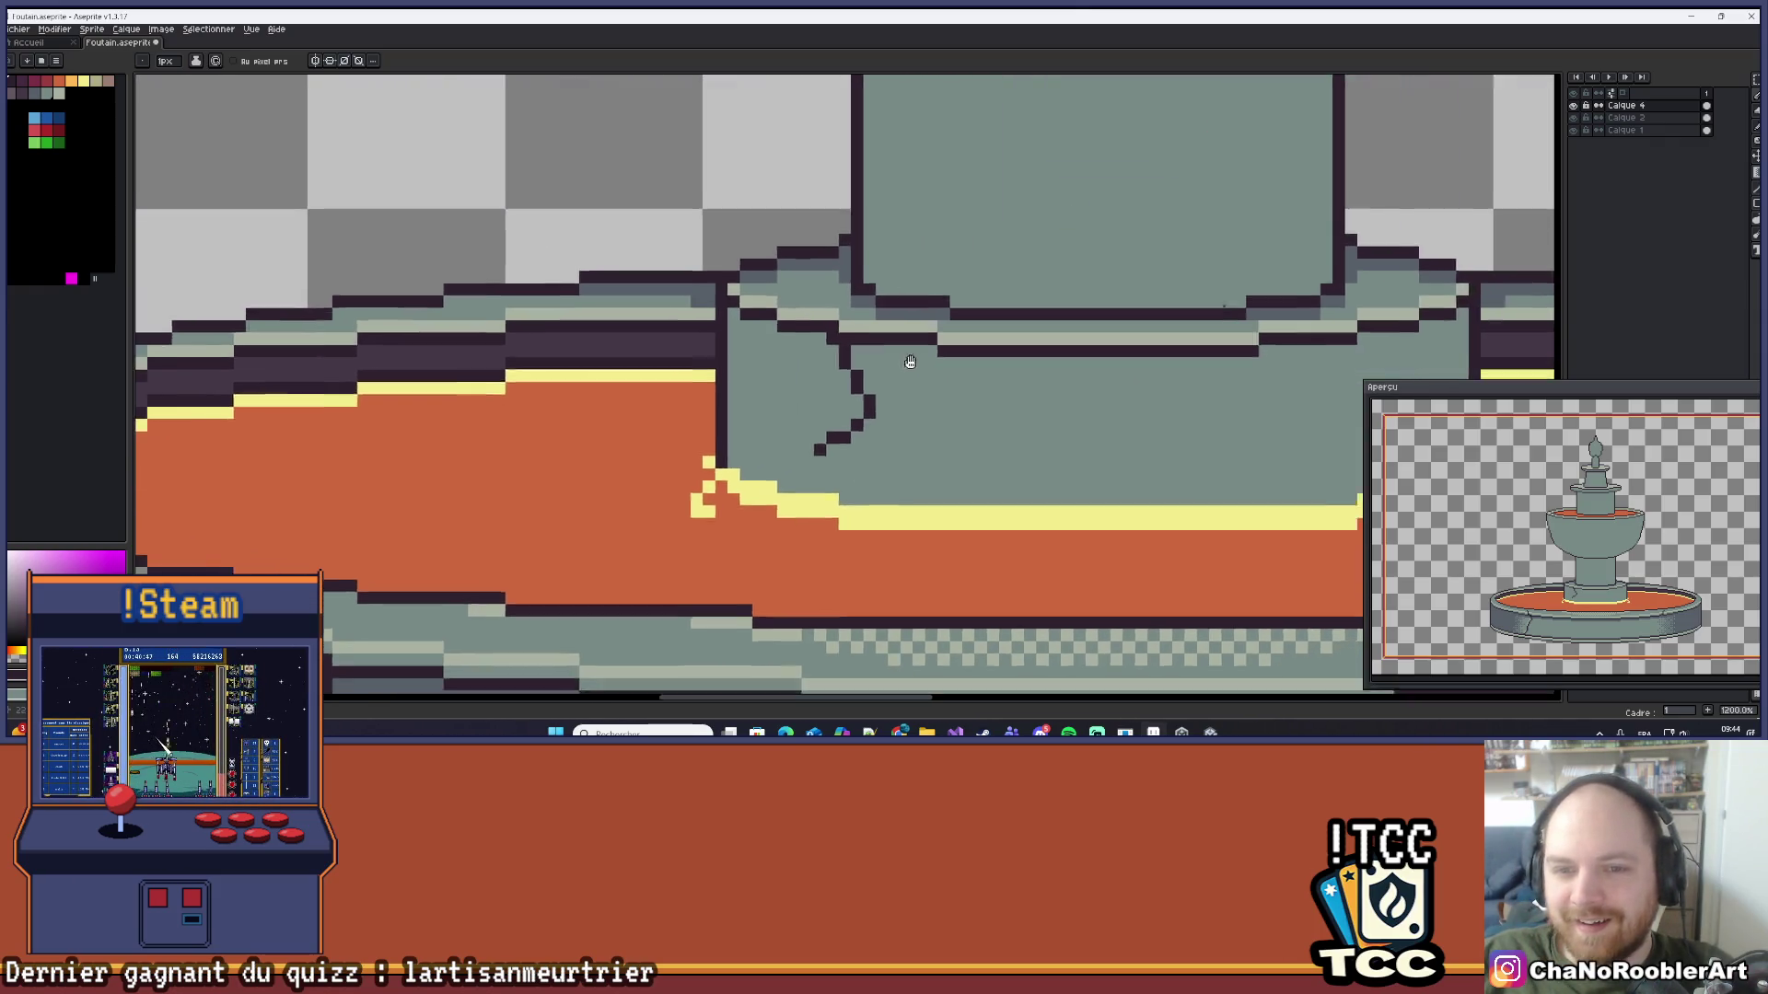
scroll(792, 352, "up", 2)
mouse_move(644, 327)
left_mouse_down()
mouse_move(783, 324)
mouse_move(670, 351)
mouse_move(701, 439)
mouse_move(623, 523)
mouse_move(598, 523)
left_mouse_up()
left_click(599, 479)
key("ctrl+z")
scroll(408, 301, "up", 3)
left_click(789, 352)
mouse_move(738, 302)
left_mouse_down()
mouse_move(613, 300)
mouse_move(541, 253)
mouse_move(442, 253)
mouse_move(393, 205)
left_mouse_up()
Step: Sample the dark purple outline colour from the pillar base with the eyedropper
scroll(570, 258, "down", 6)
scroll(569, 258, "down", 2)
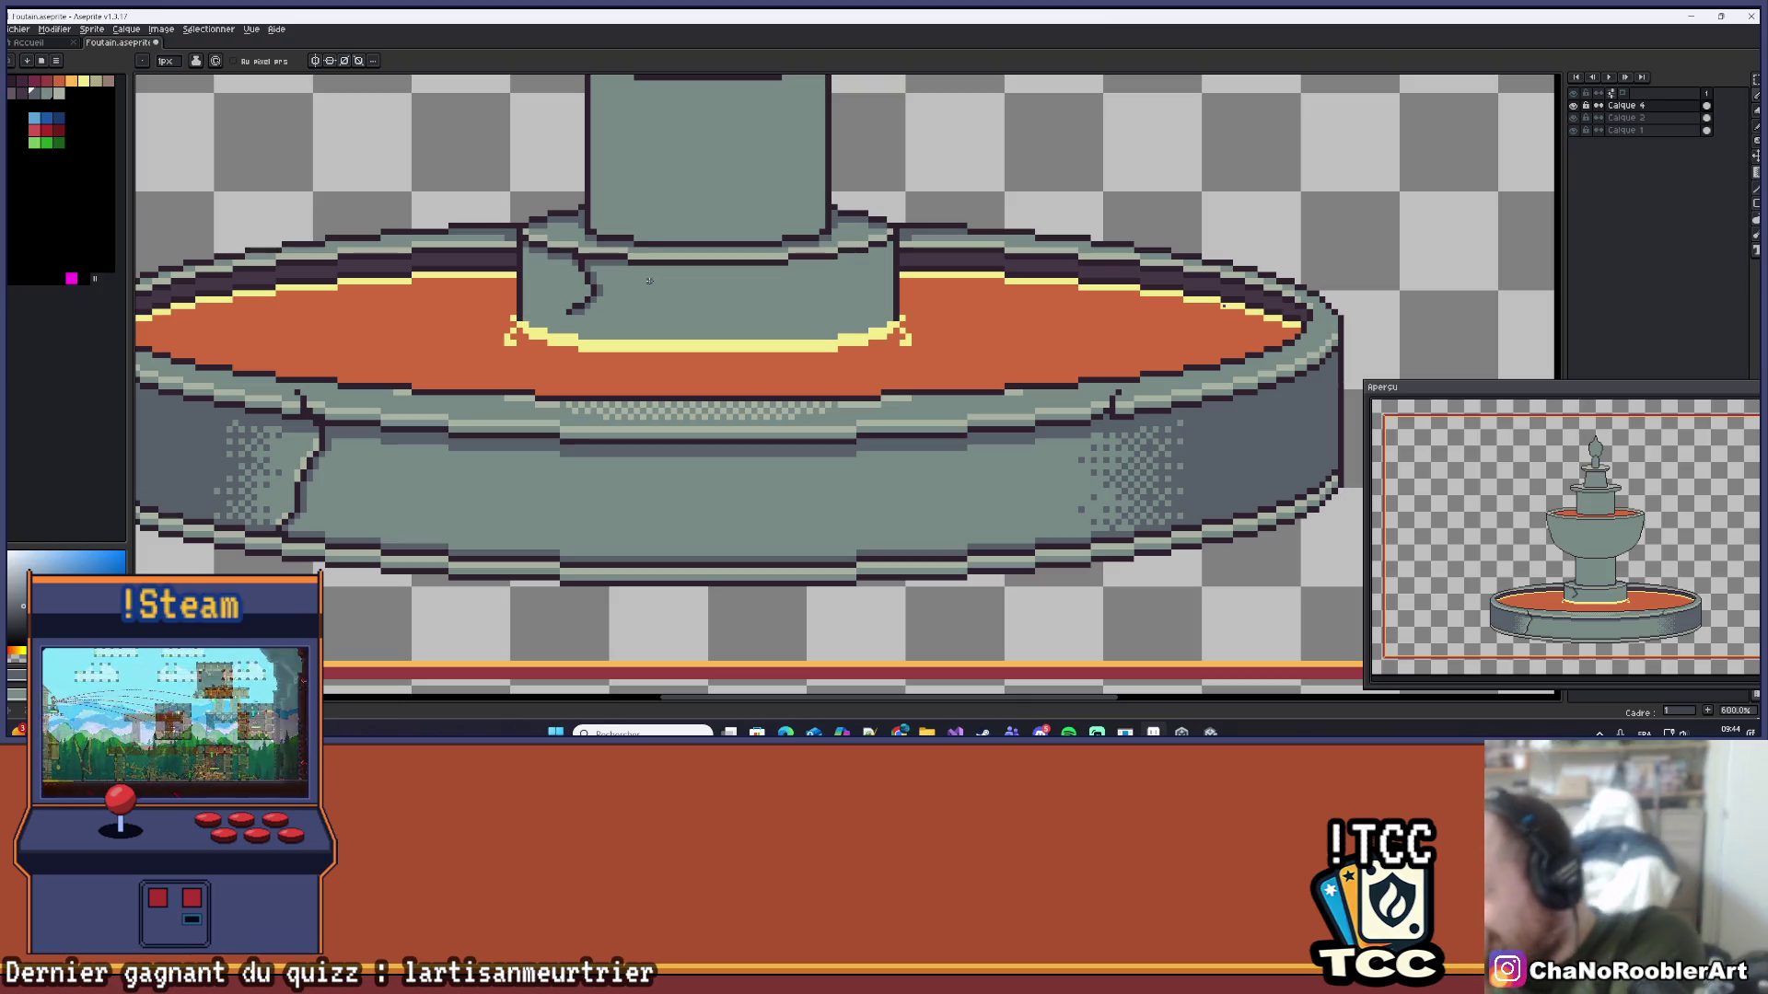
scroll(655, 274, "down", 2)
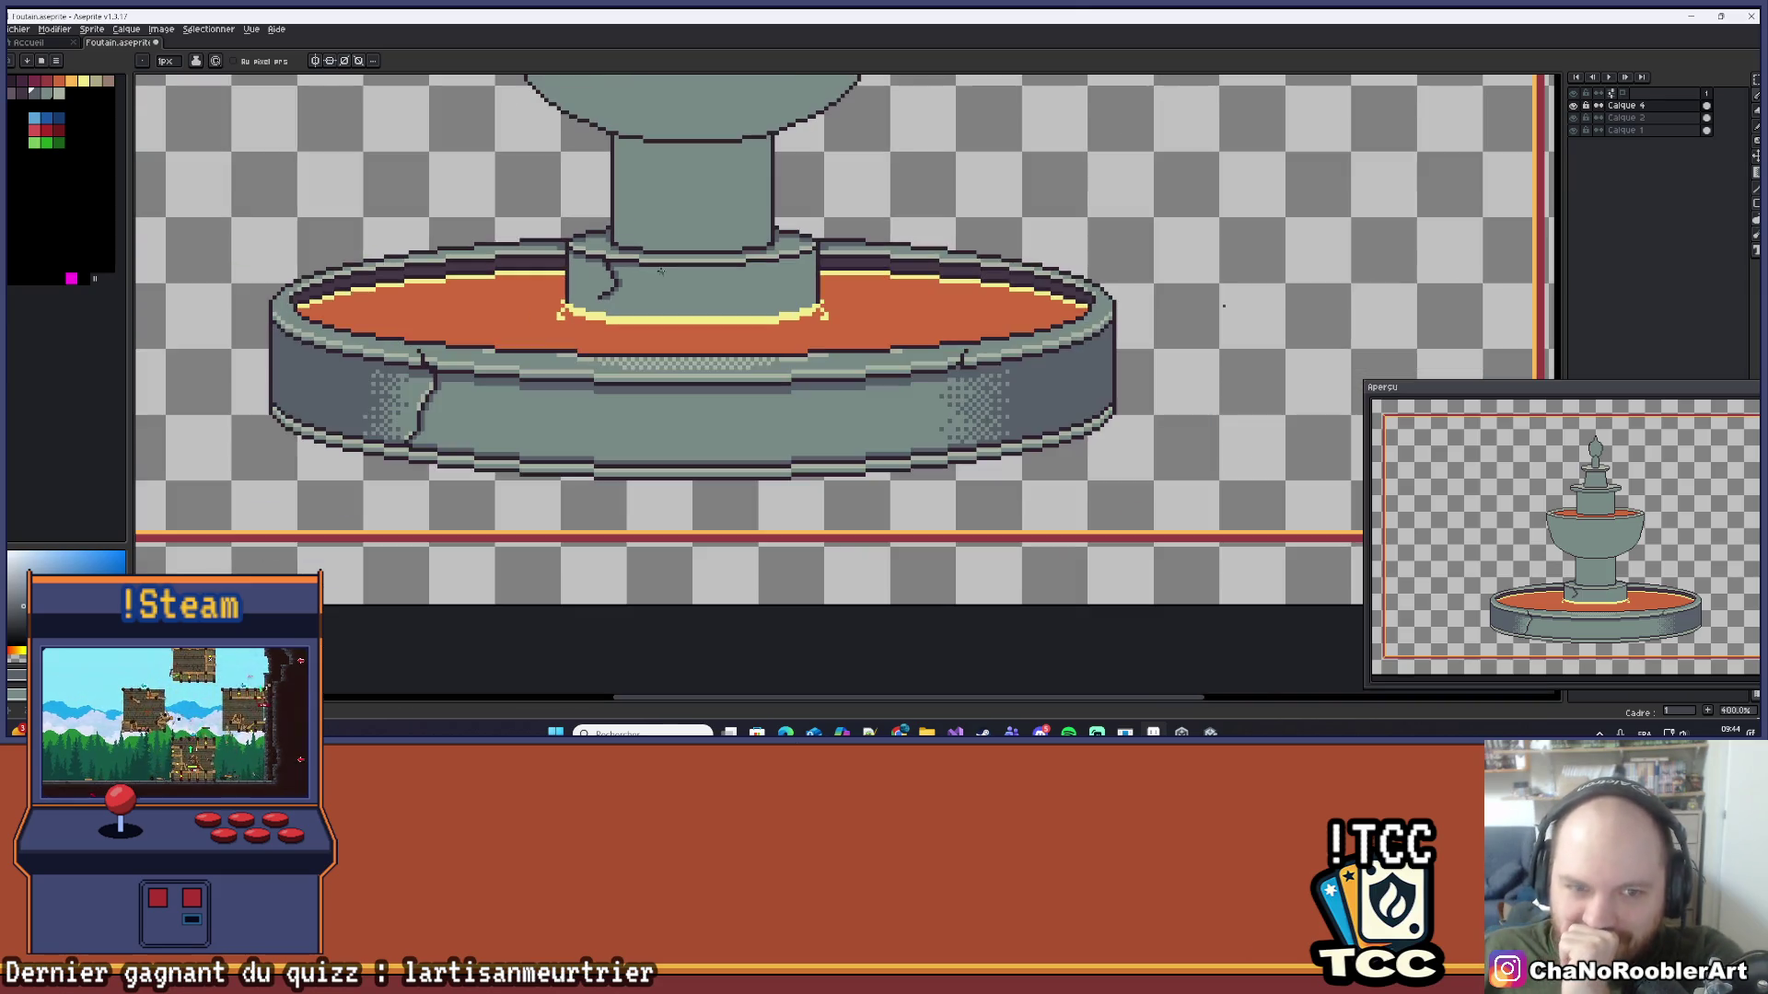
scroll(659, 271, "down", 3)
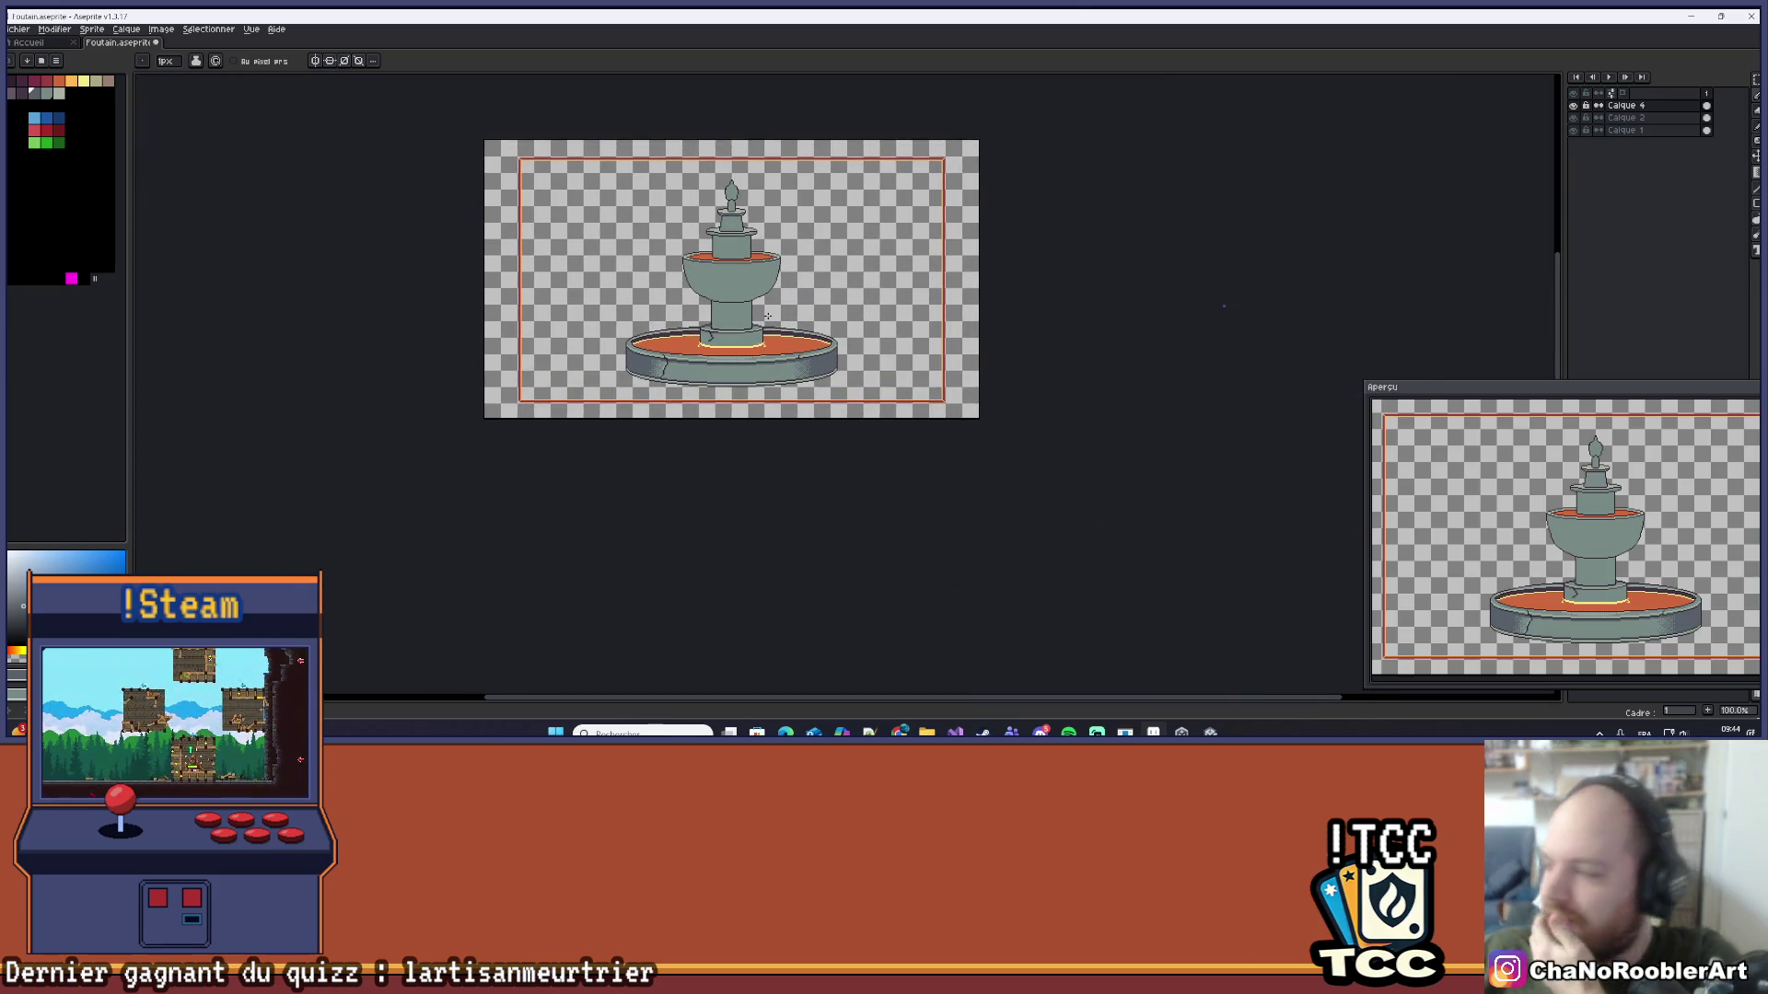
scroll(767, 315, "up", 3)
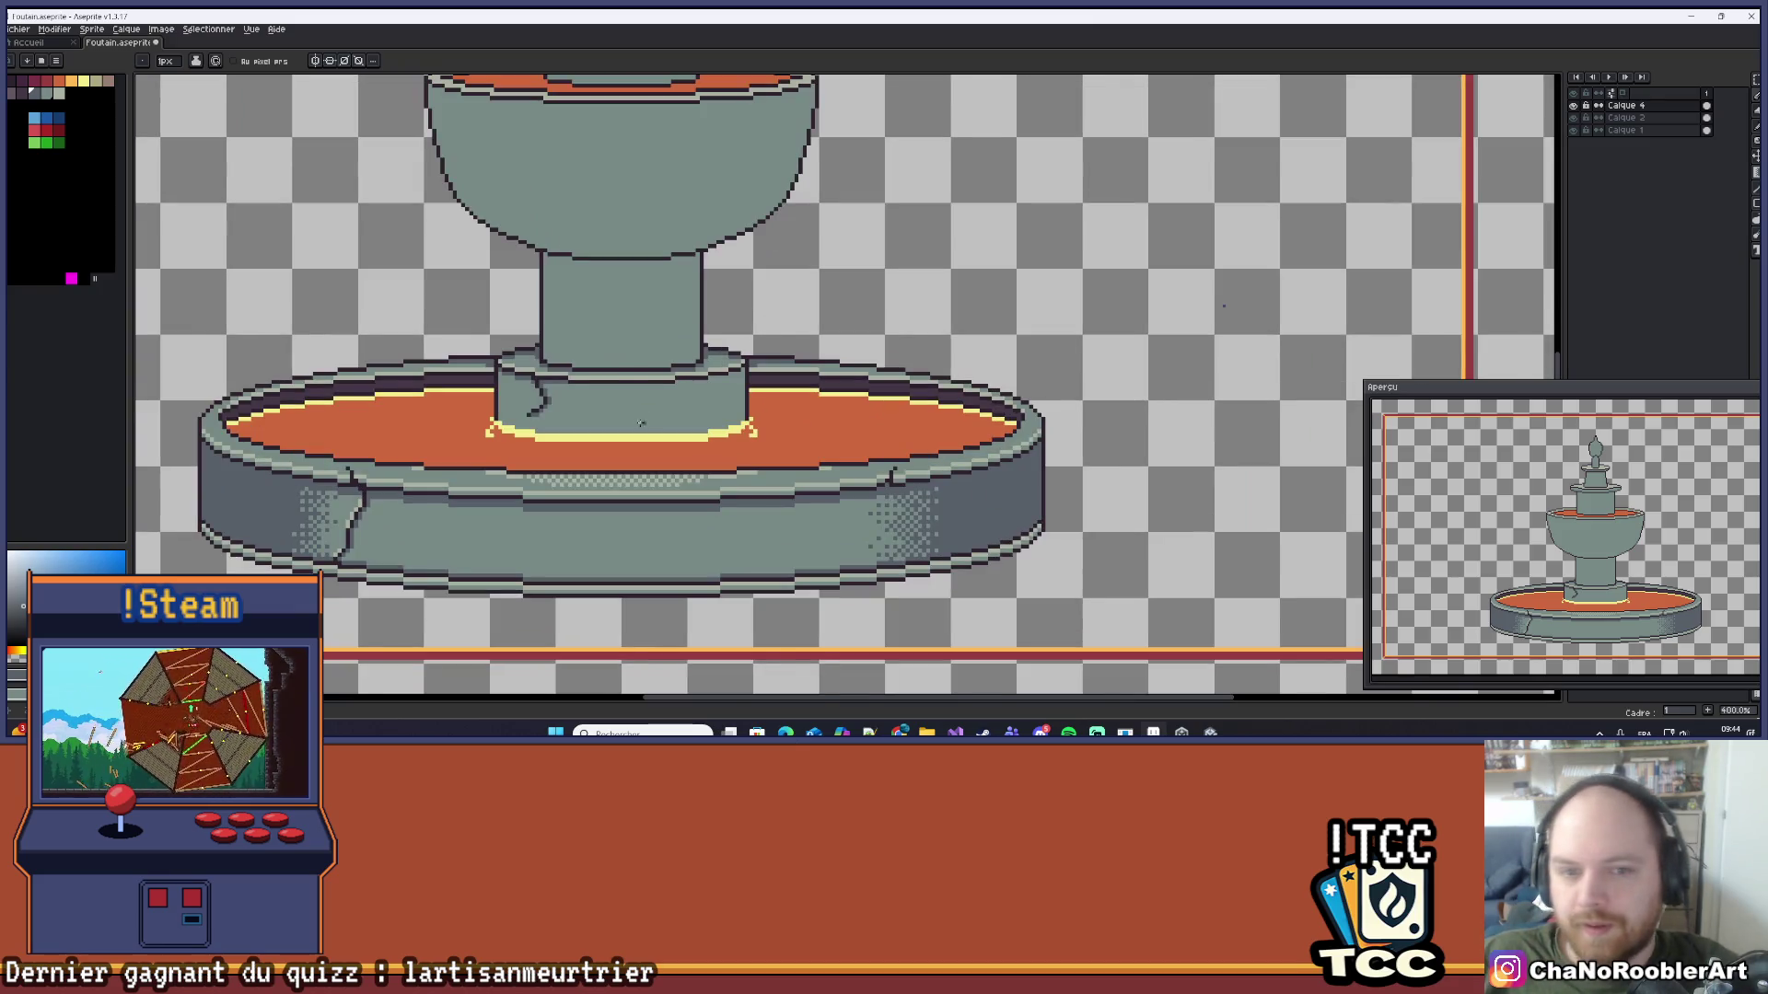
scroll(642, 423, "up", 10)
key("i")
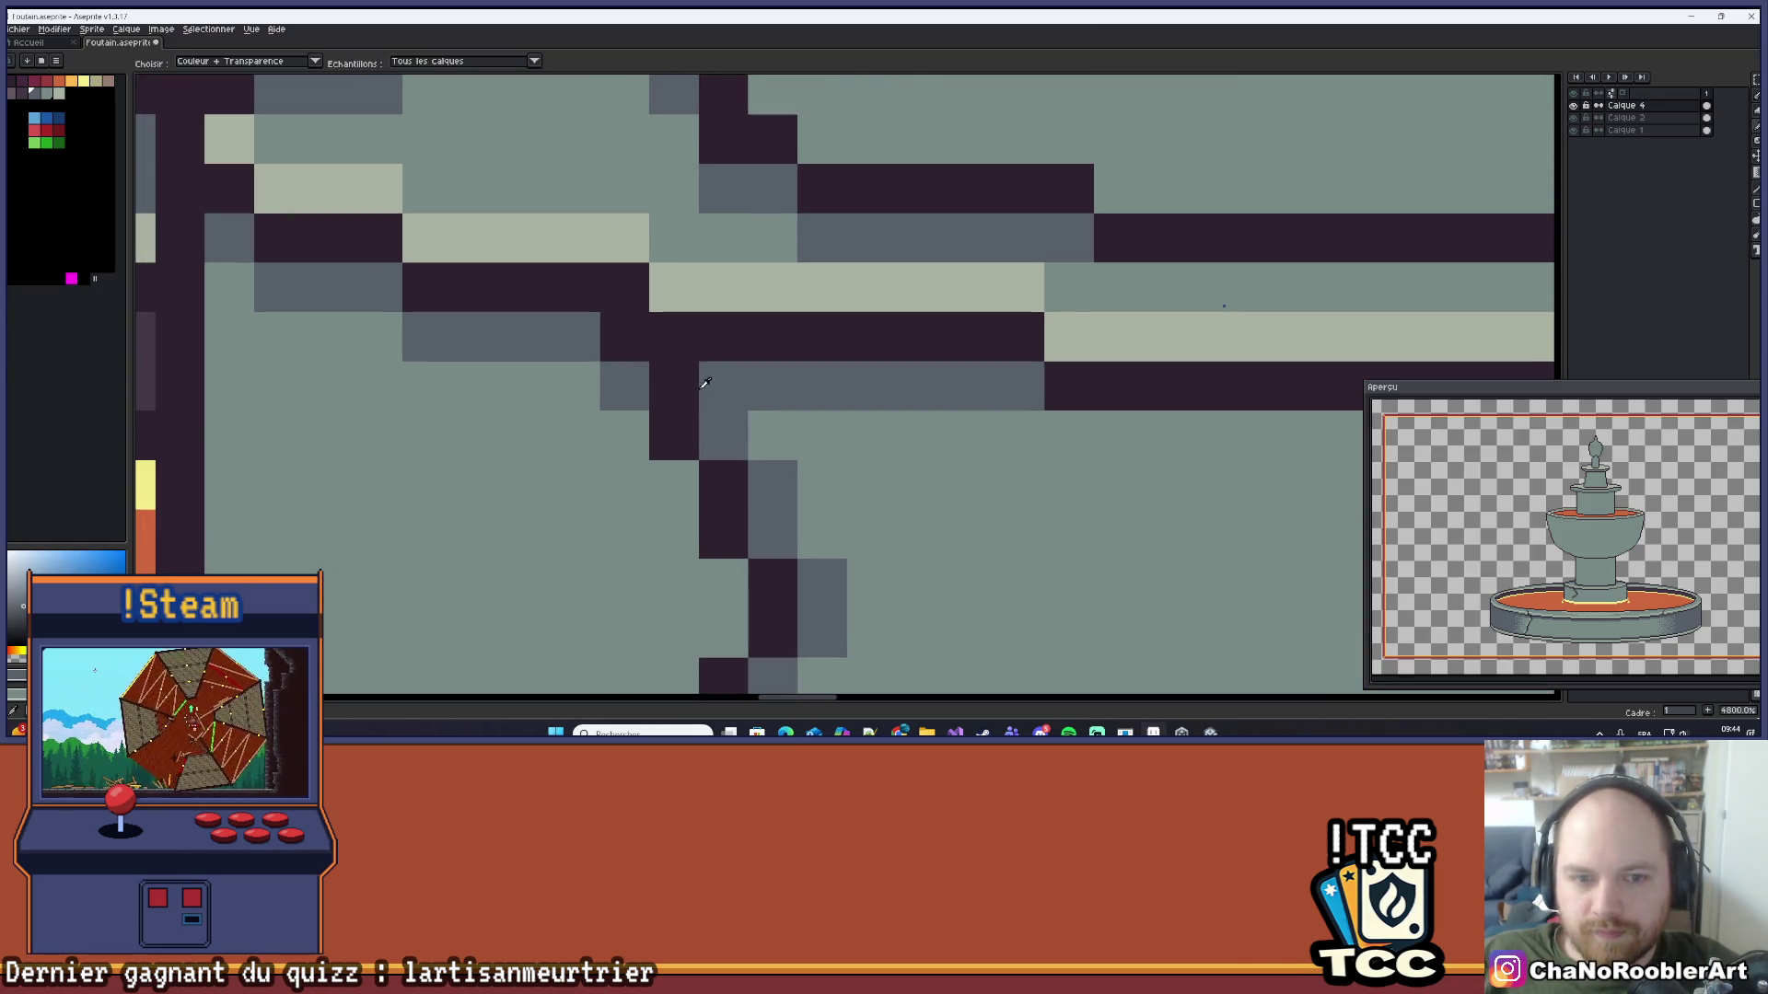
left_click(702, 384)
scroll(707, 357, "down", 5)
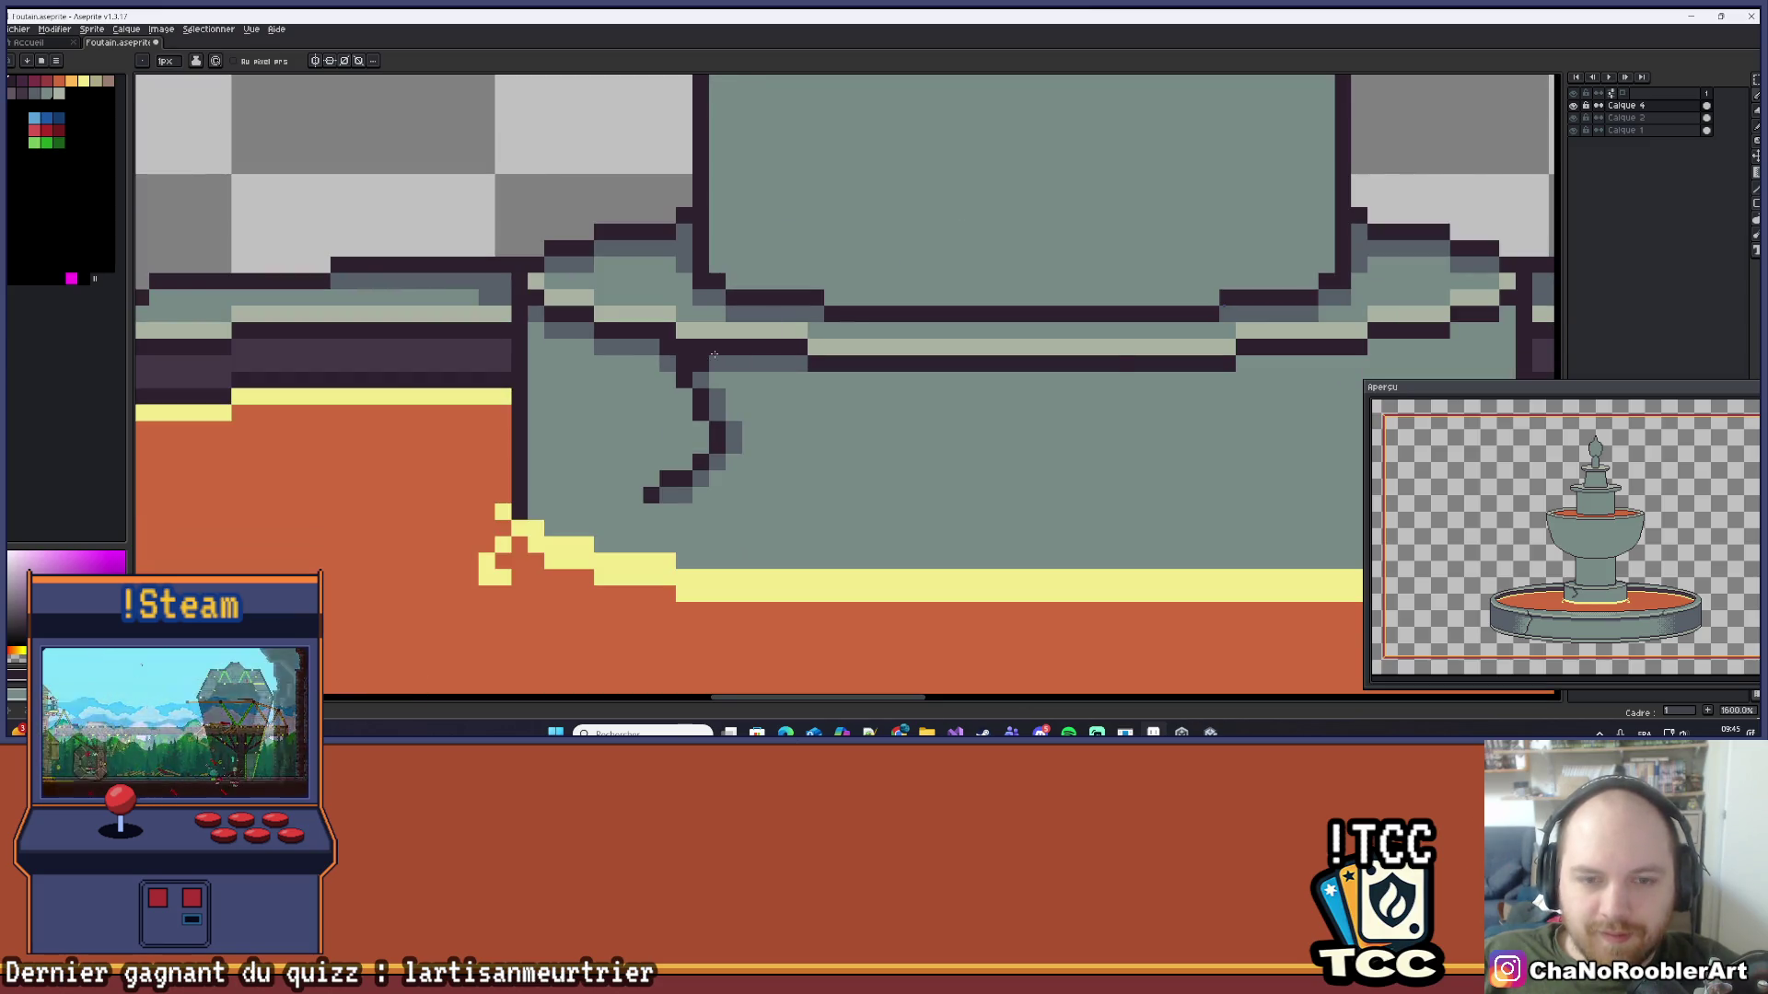
scroll(714, 355, "down", 4)
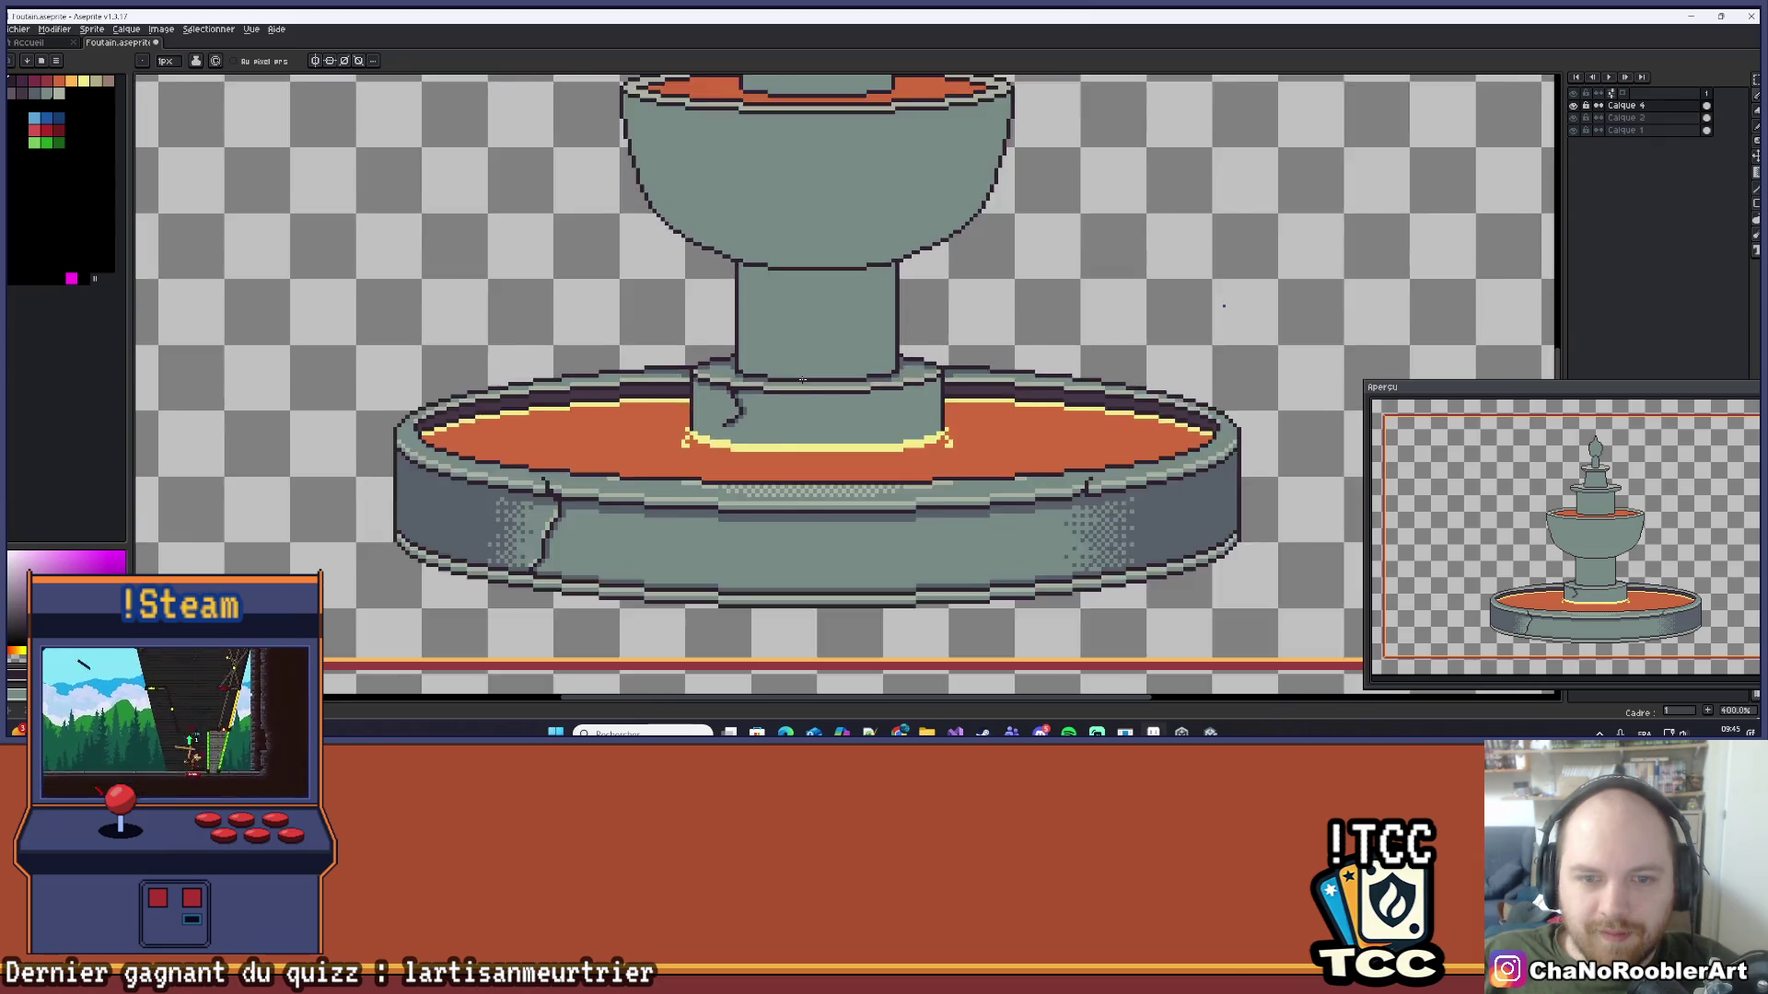
scroll(802, 379, "down", 1)
scroll(865, 408, "down", 1)
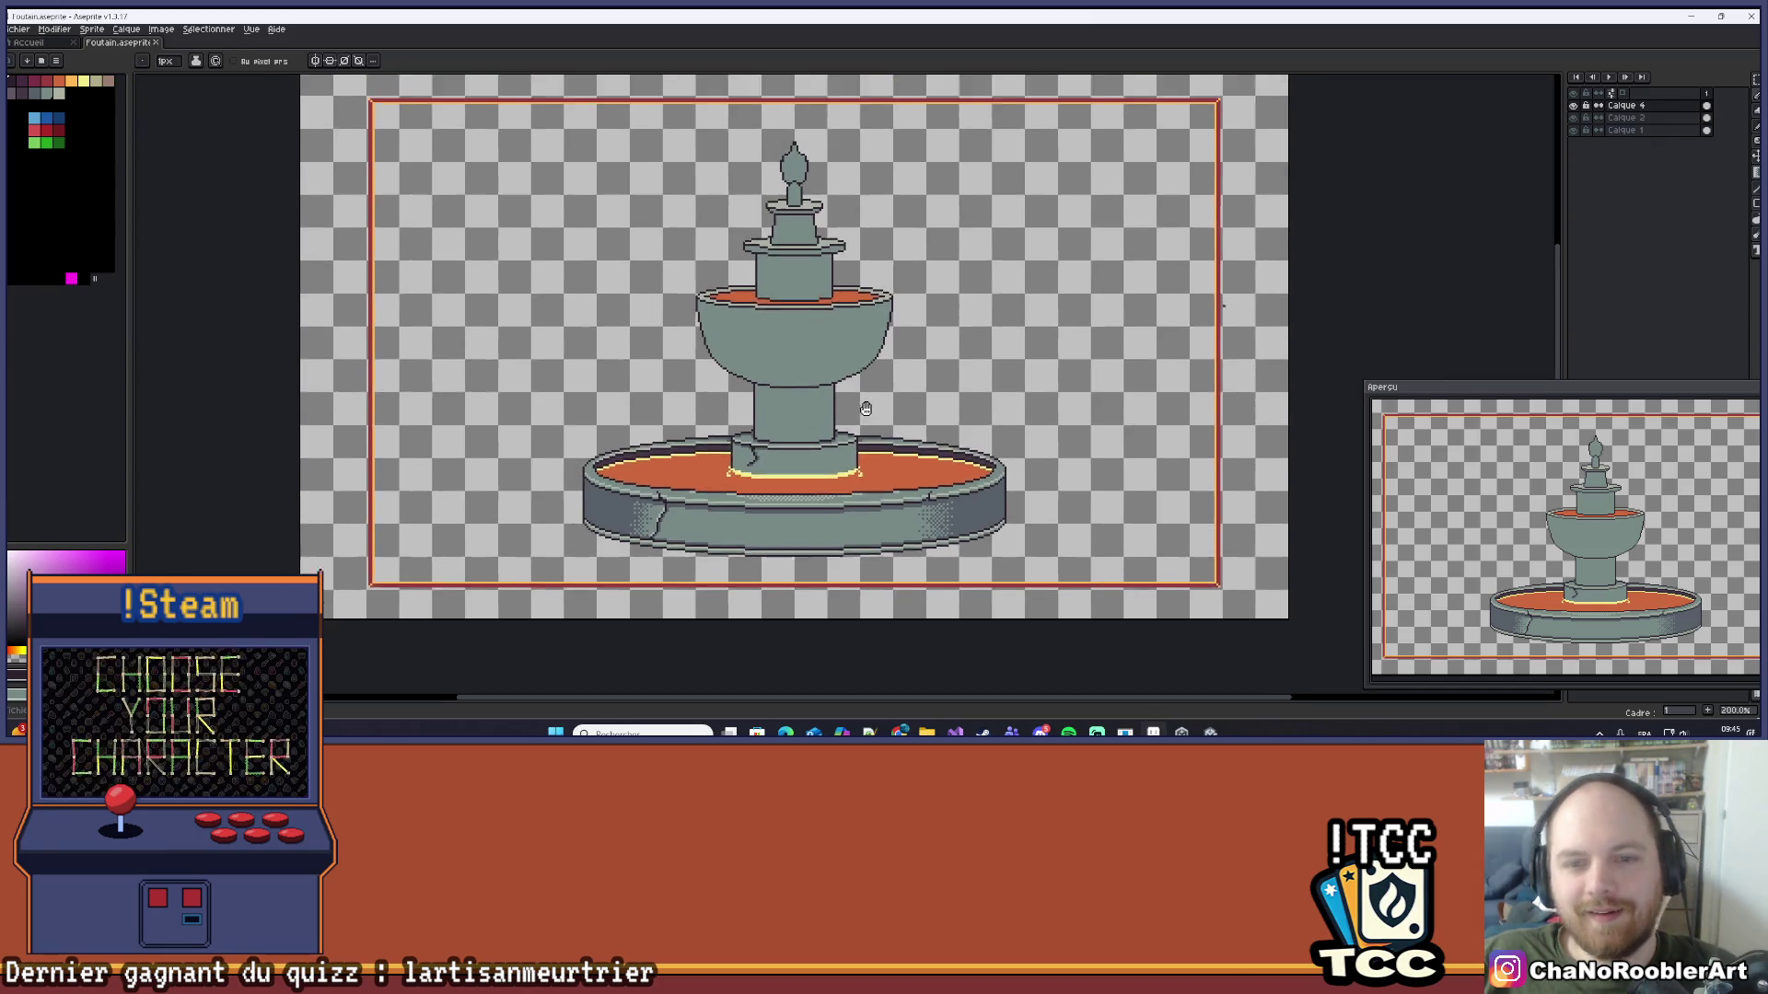
left_click_drag(865, 408, 859, 420)
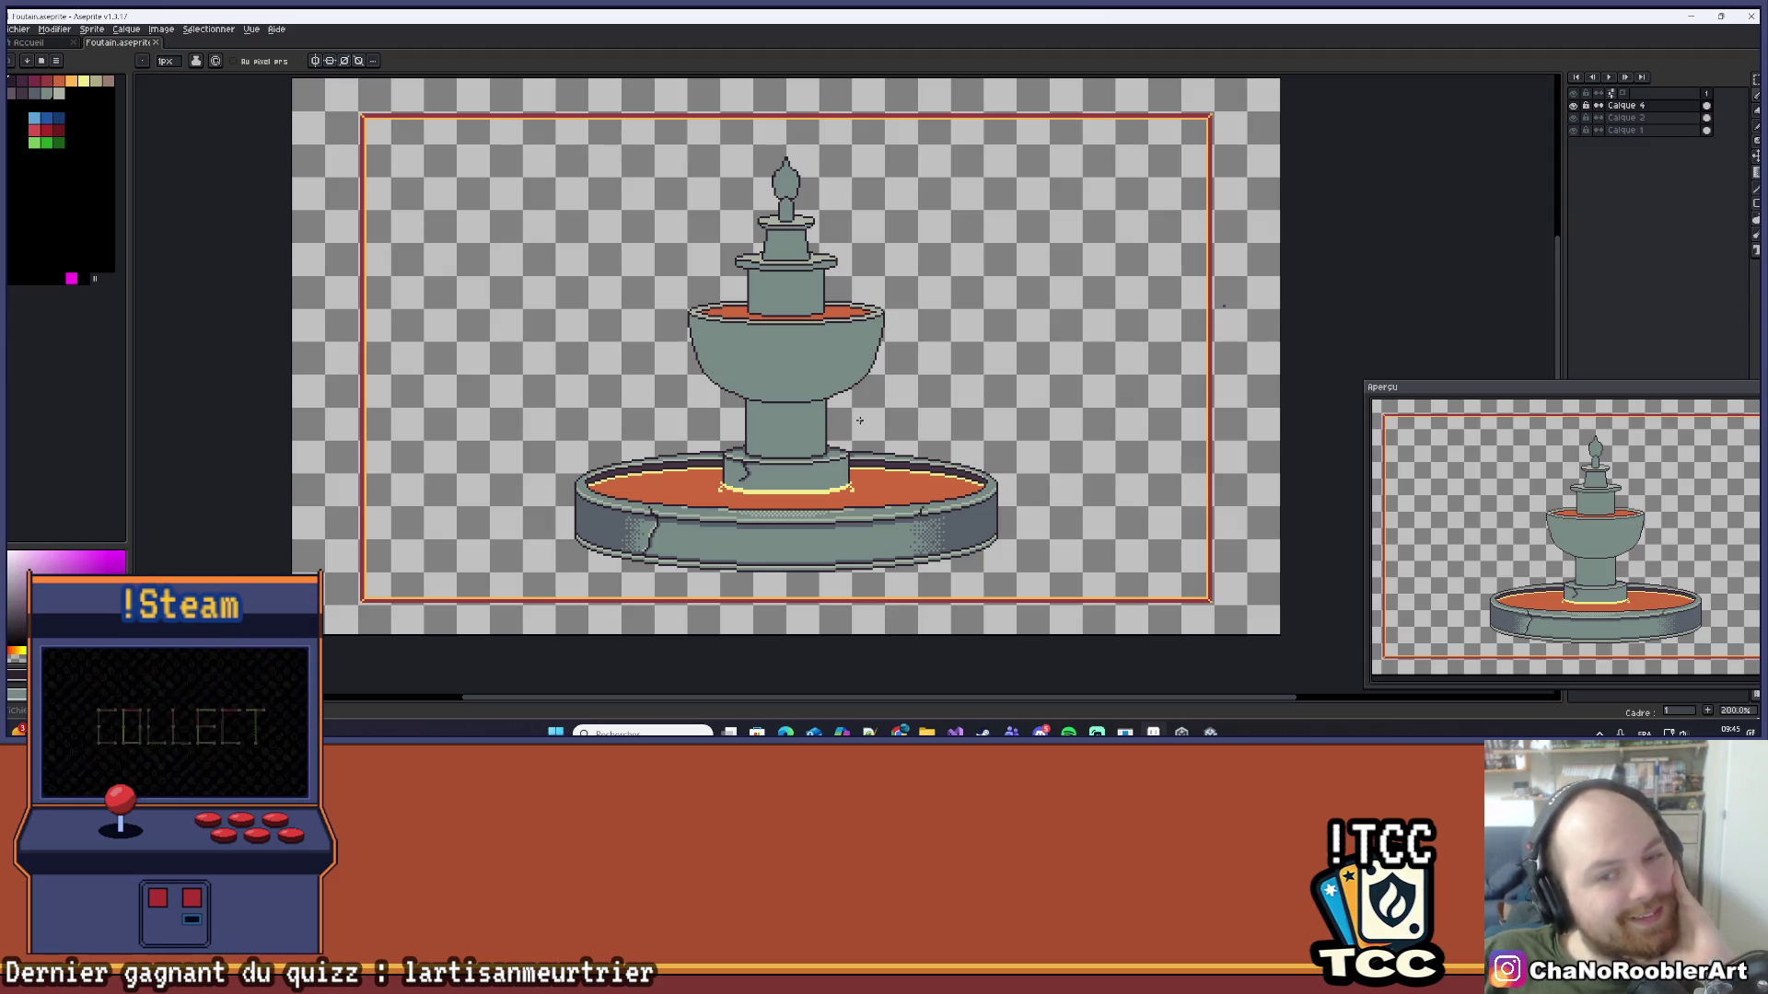
mouse_move(765, 452)
left_mouse_down()
mouse_move(783, 389)
mouse_move(803, 391)
mouse_move(742, 416)
left_mouse_up()
scroll(840, 391, "up", 1)
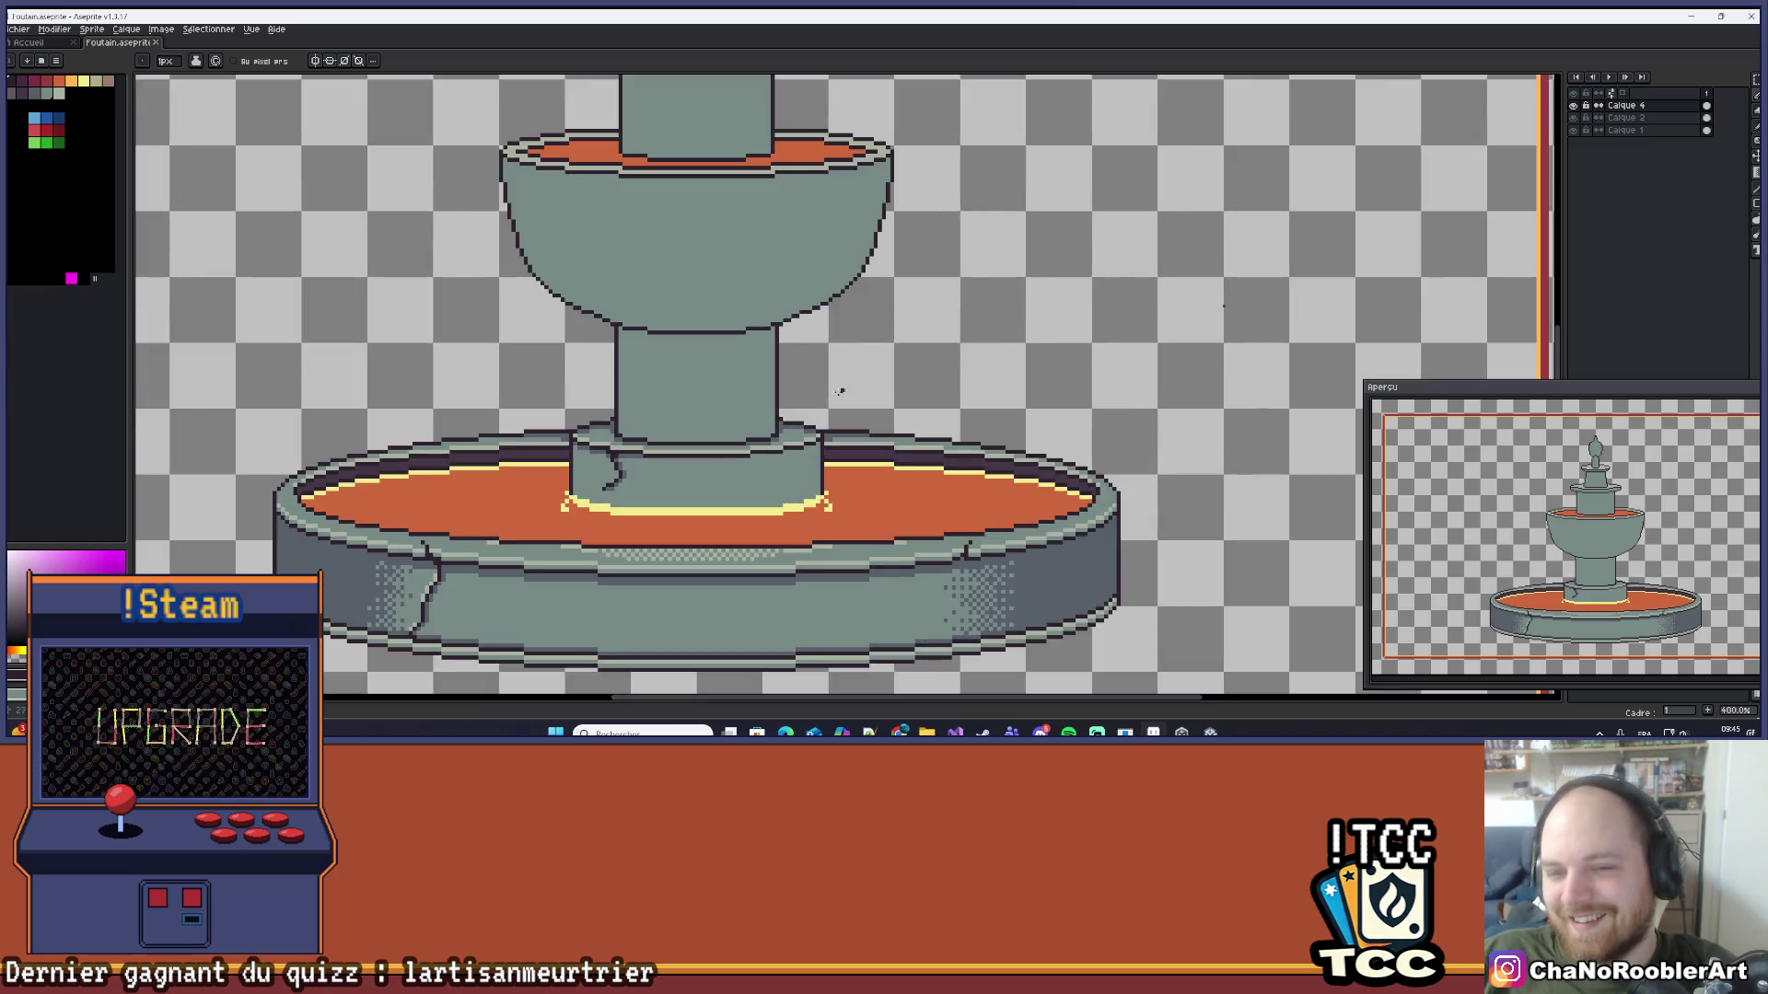
scroll(797, 397, "down", 1)
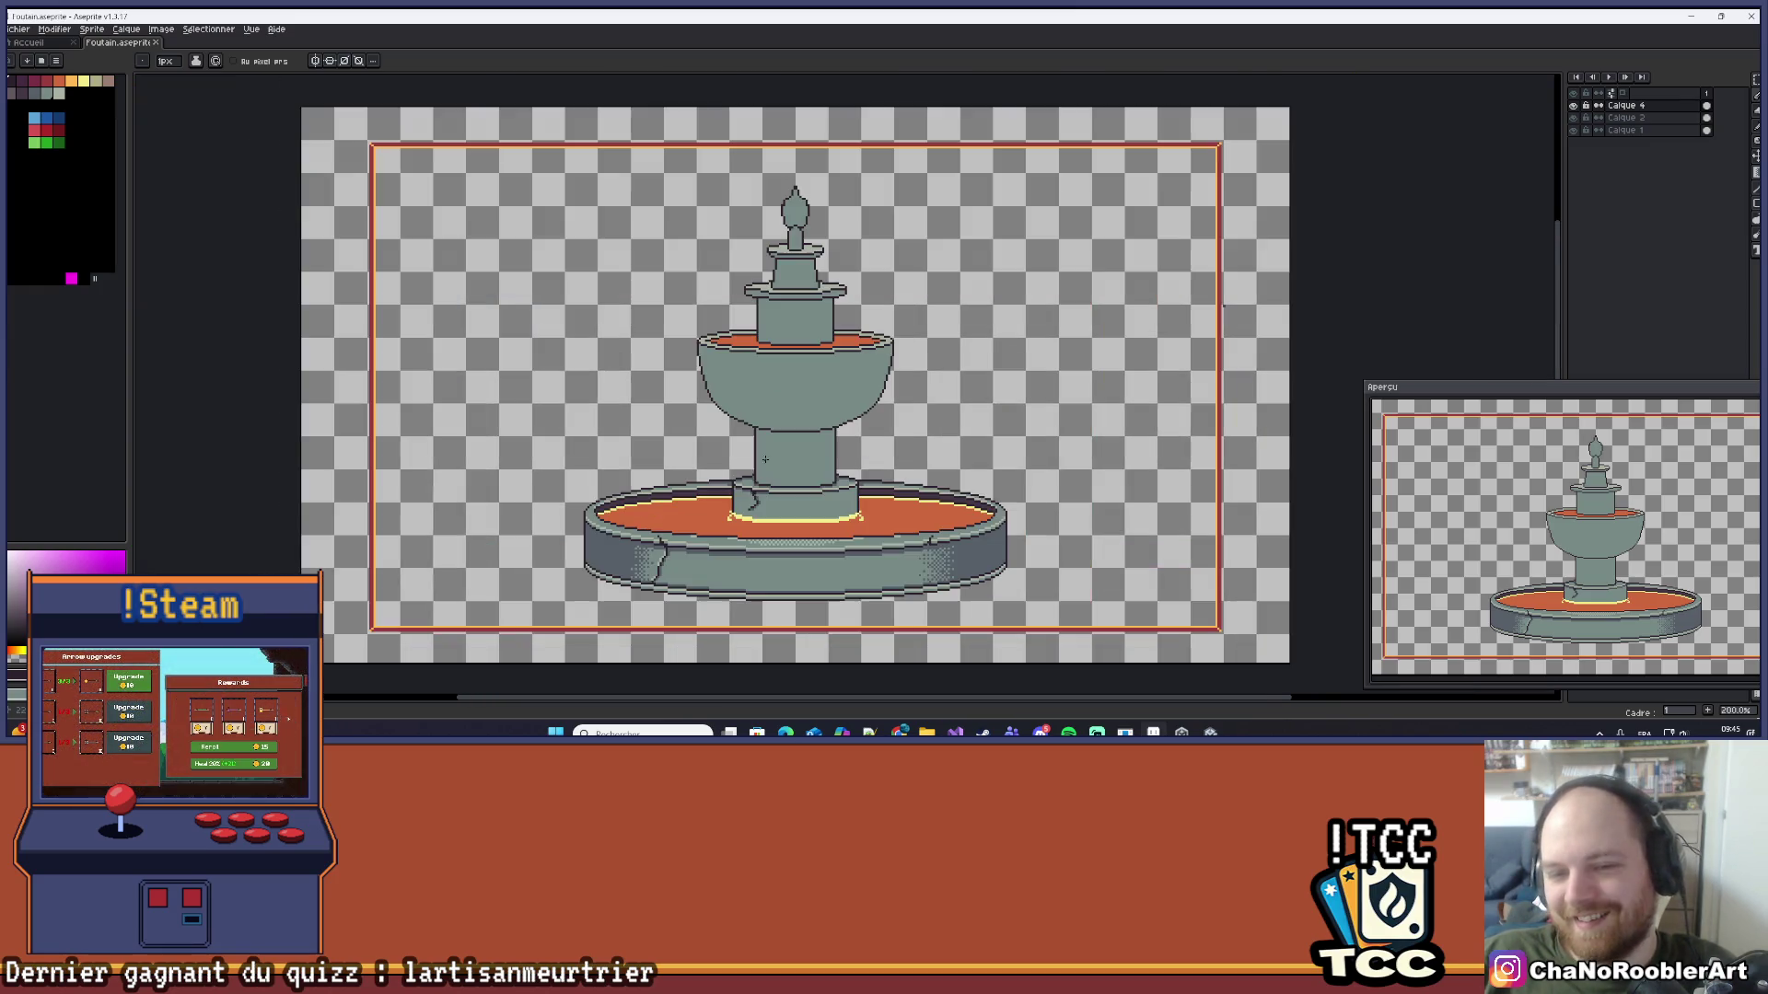
scroll(806, 447, "up", 1)
scroll(801, 433, "down", 1)
scroll(783, 410, "up", 4)
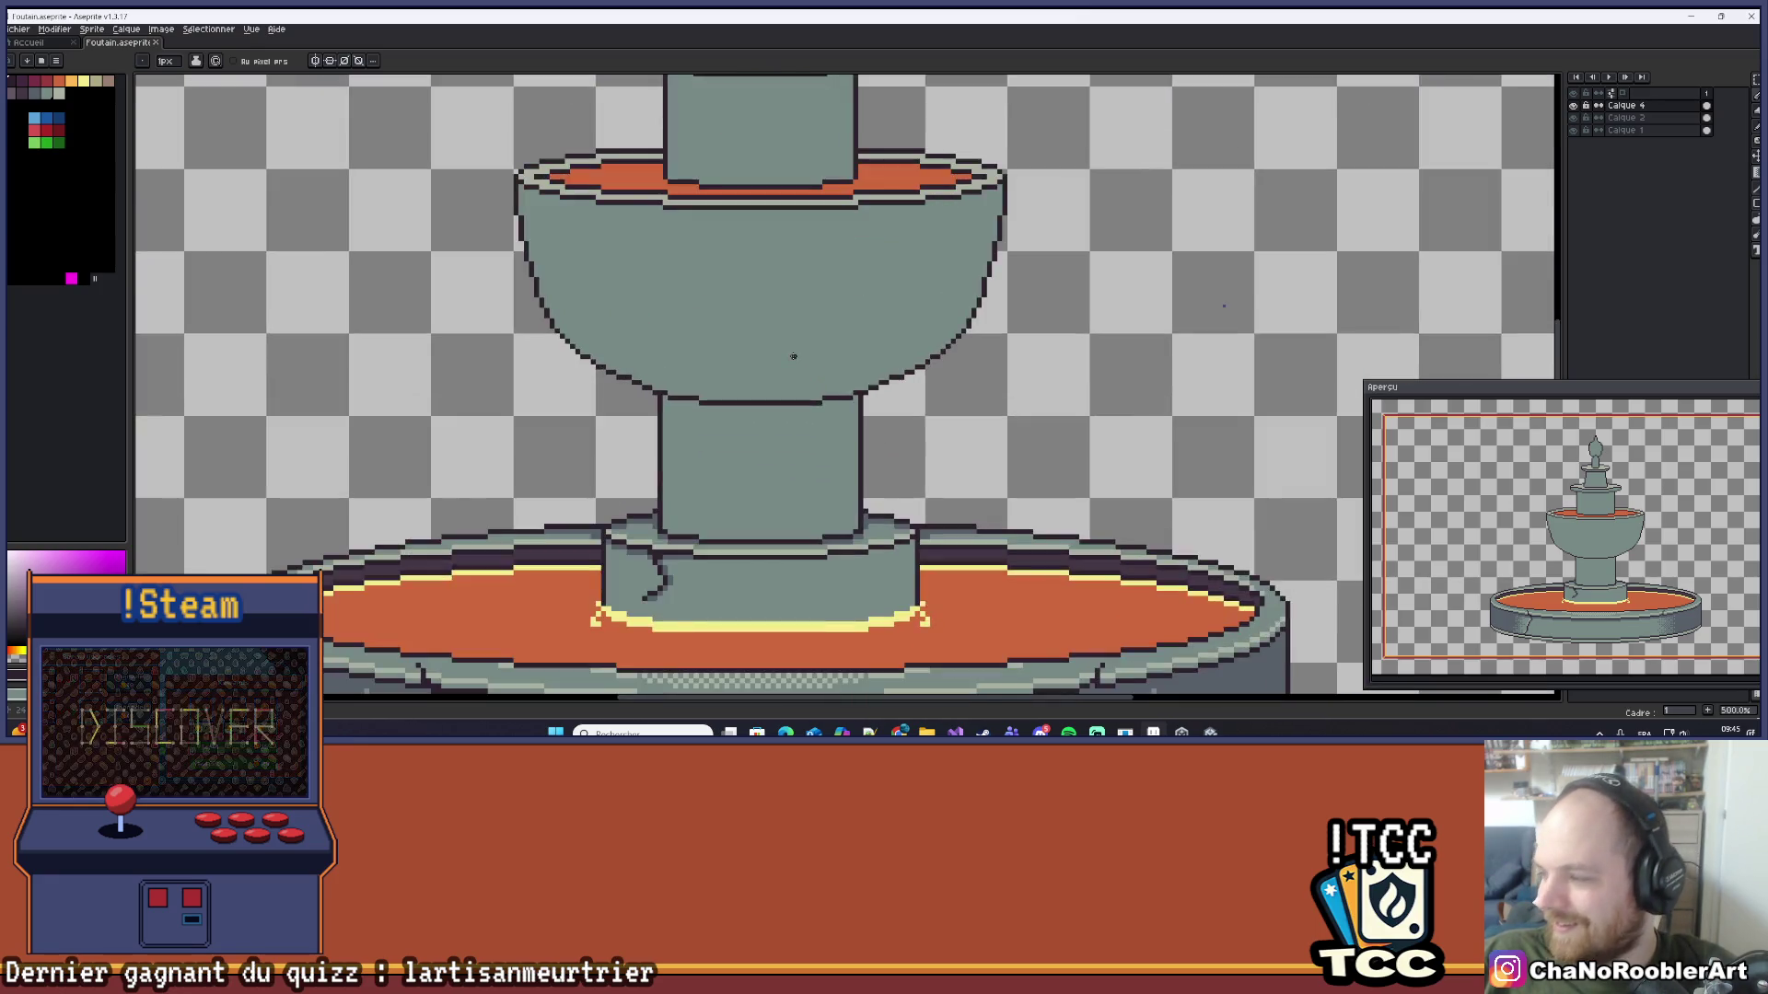
Step: Draw a dark line across the top of the column just below the bowl
scroll(664, 497, "up", 3)
left_click_drag(657, 356, 658, 351)
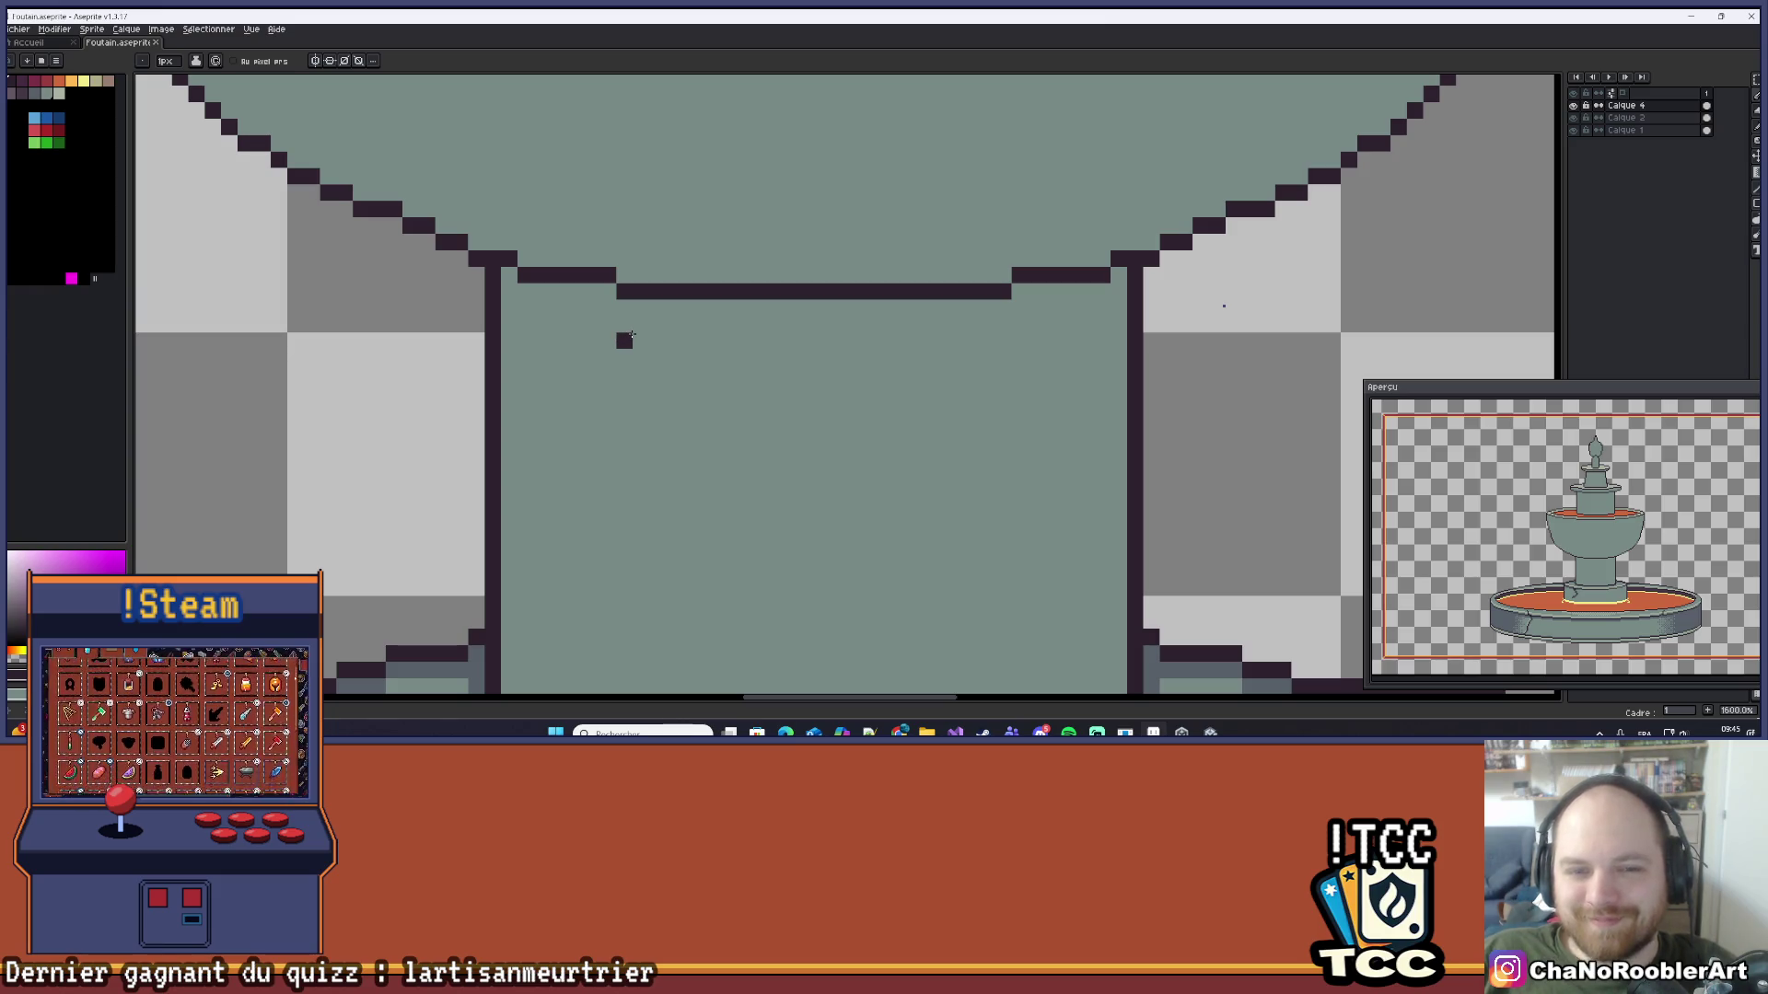
left_click_drag(647, 335, 807, 340)
key("ctrl+z")
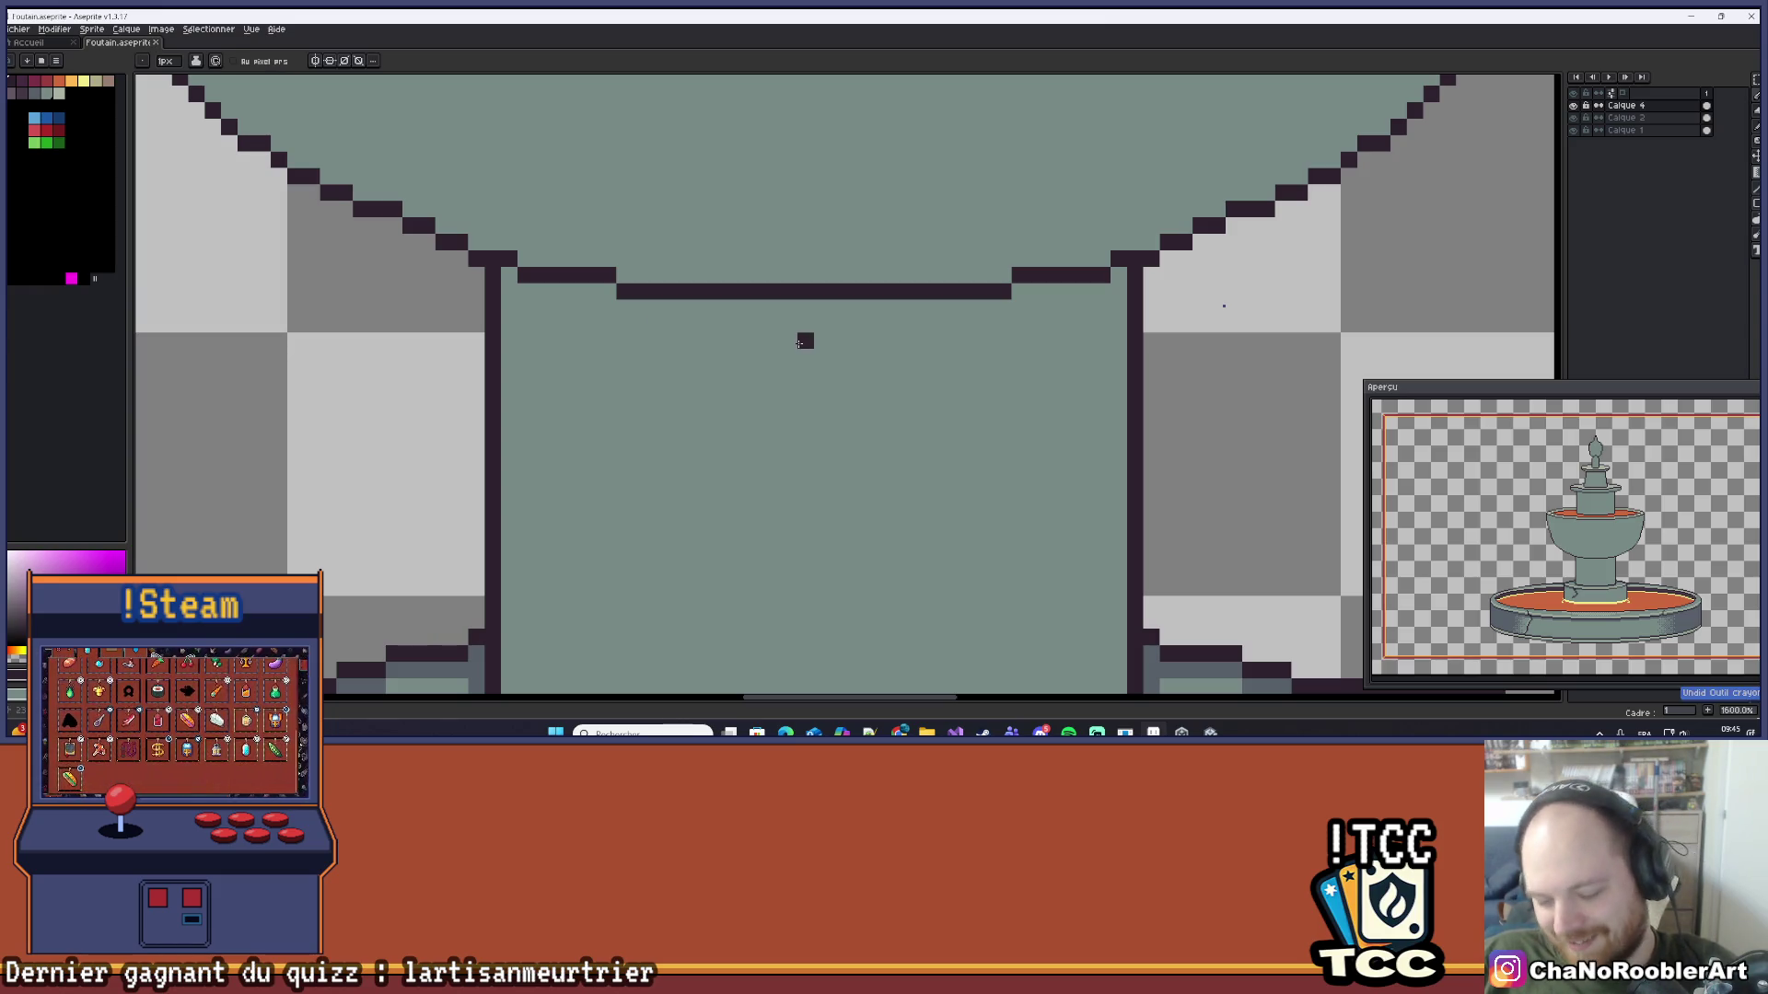
scroll(789, 356, "down", 4)
scroll(782, 339, "up", 3)
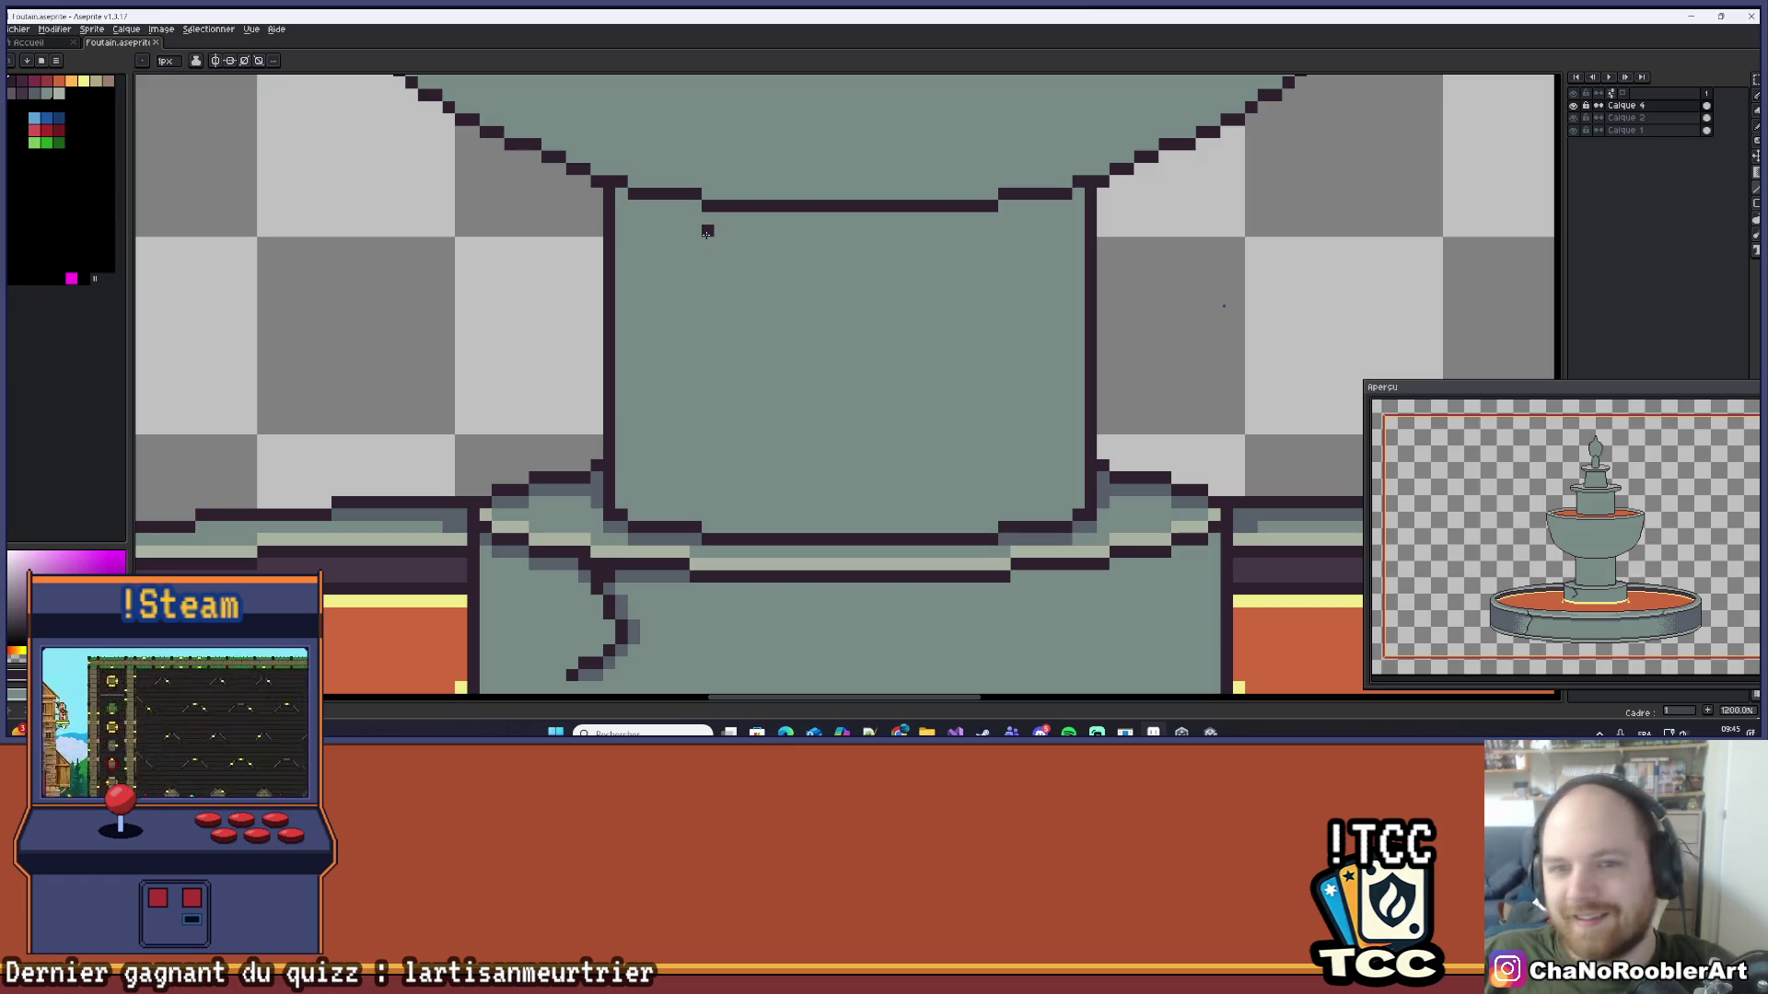
left_click_drag(707, 242, 974, 245)
scroll(1014, 232, "down", 6)
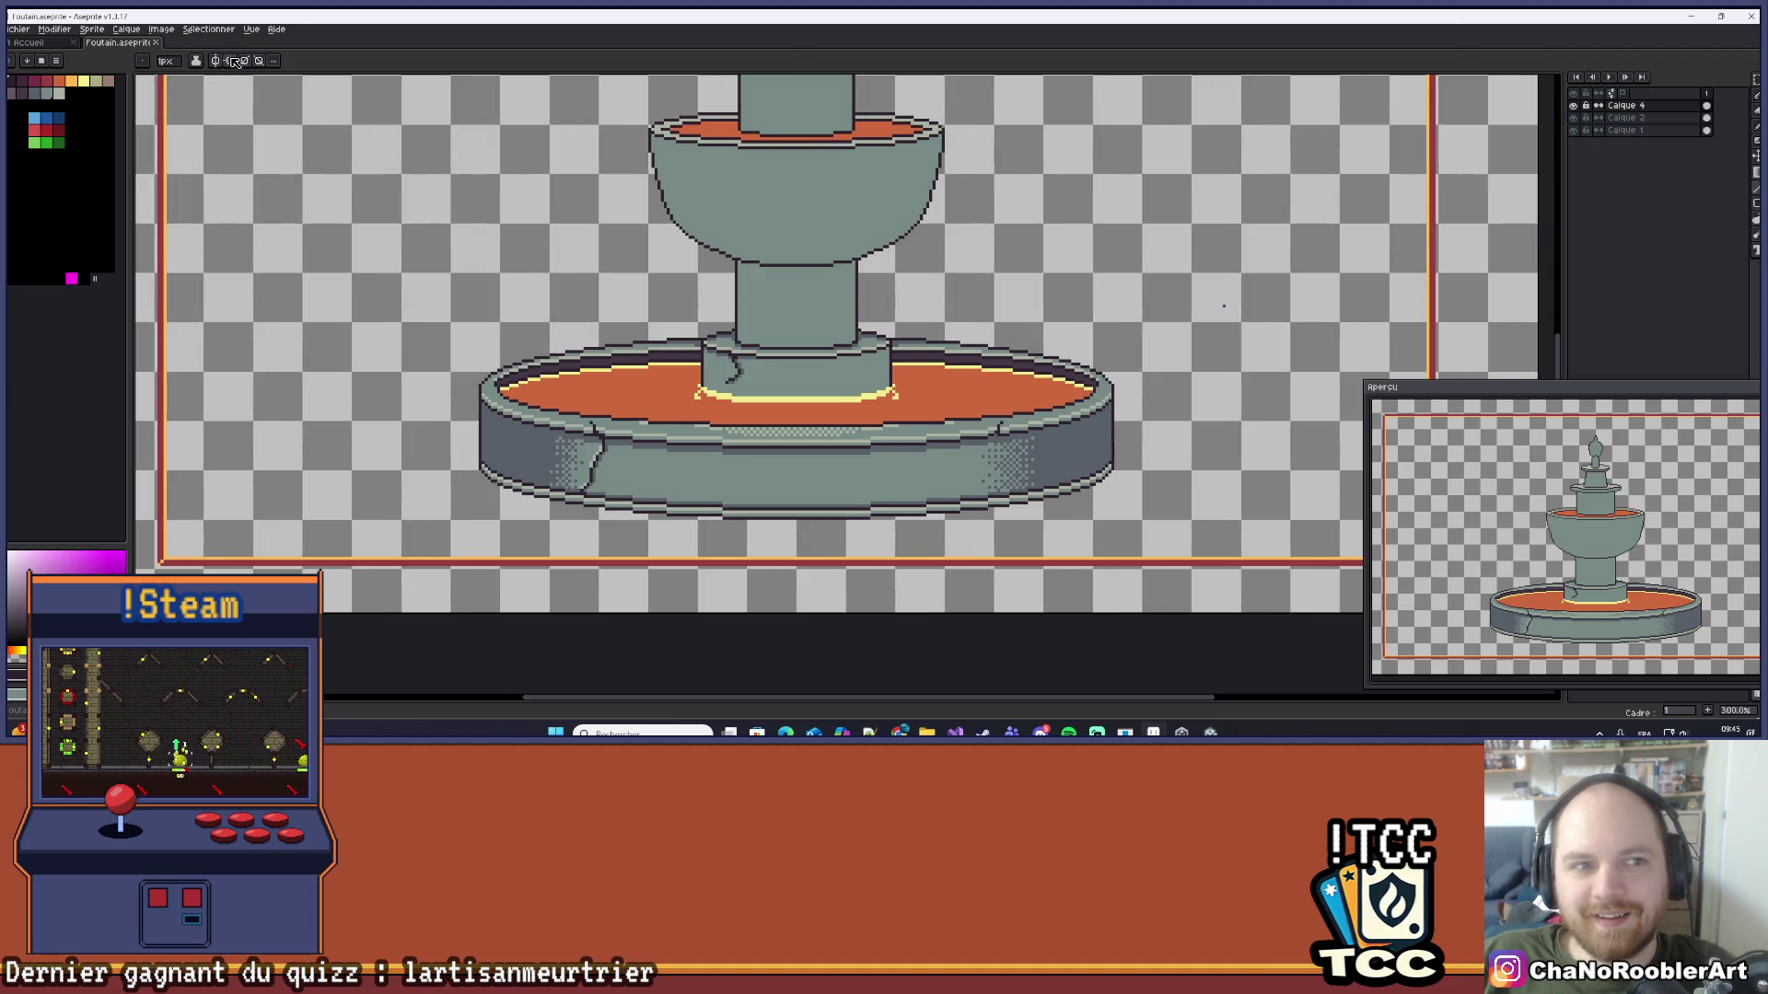
Step: Turn on vertical symmetry for mirrored drawing
left_click(235, 60)
scroll(734, 264, "down", 3)
scroll(733, 265, "up", 1)
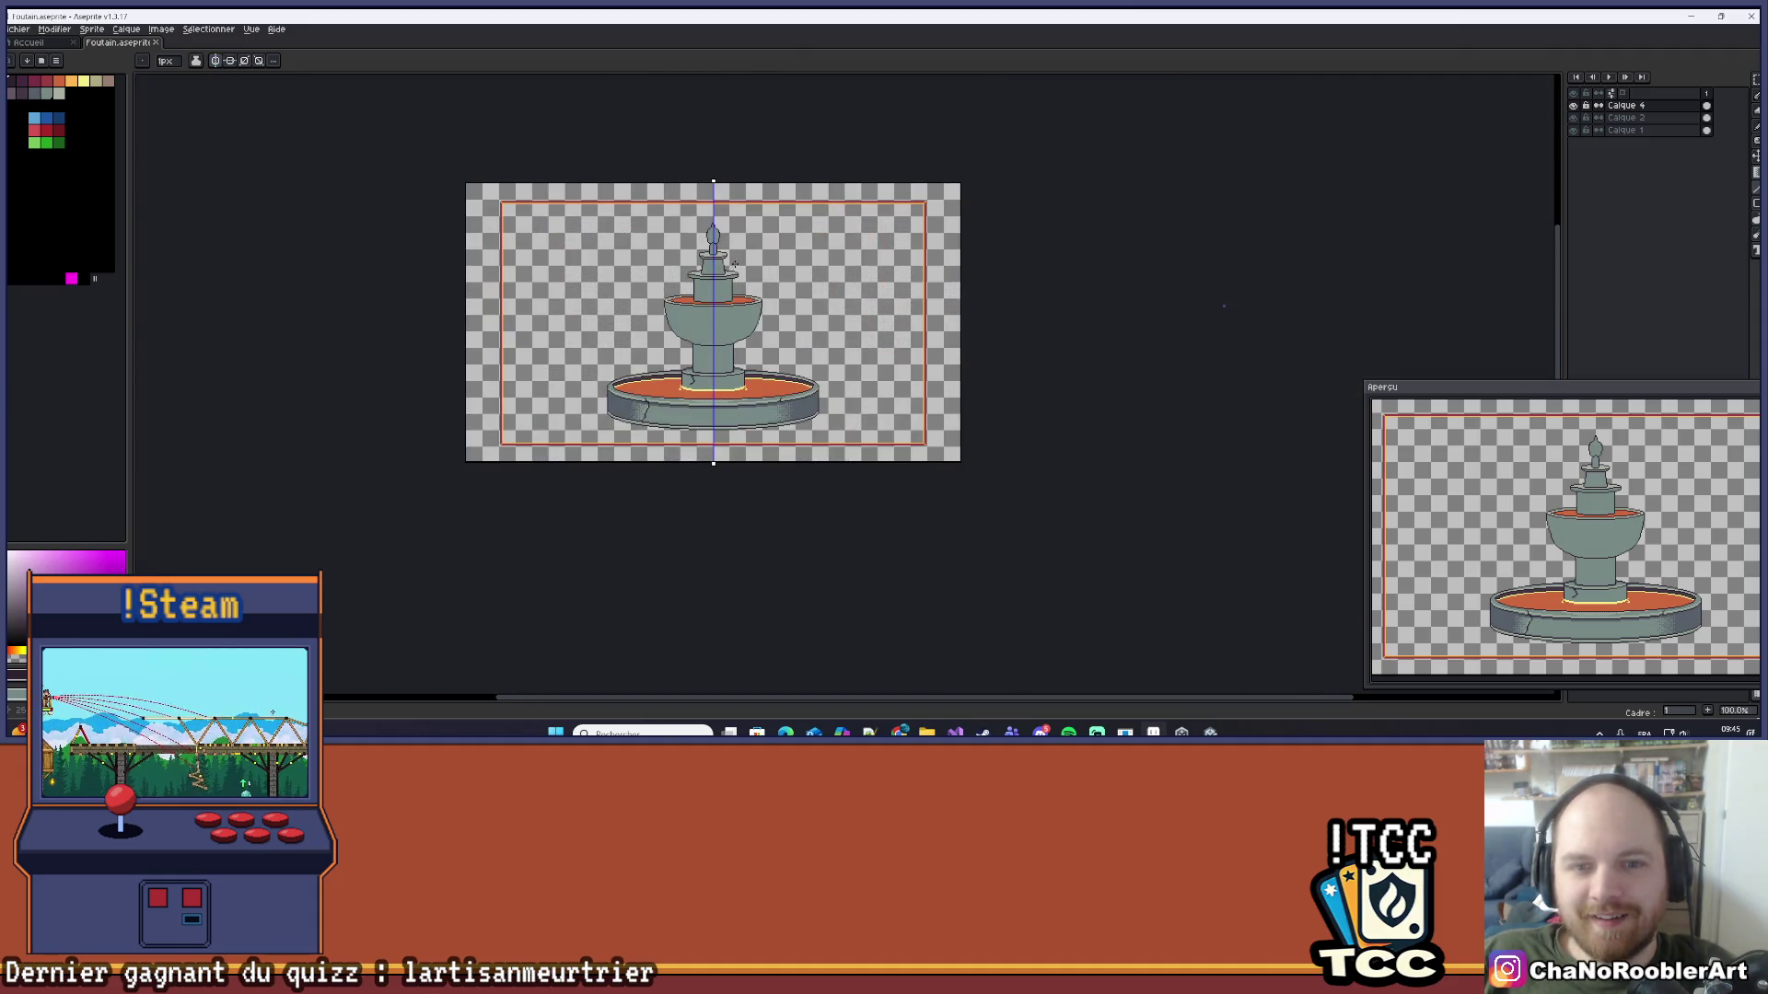
left_click_drag(733, 264, 800, 278)
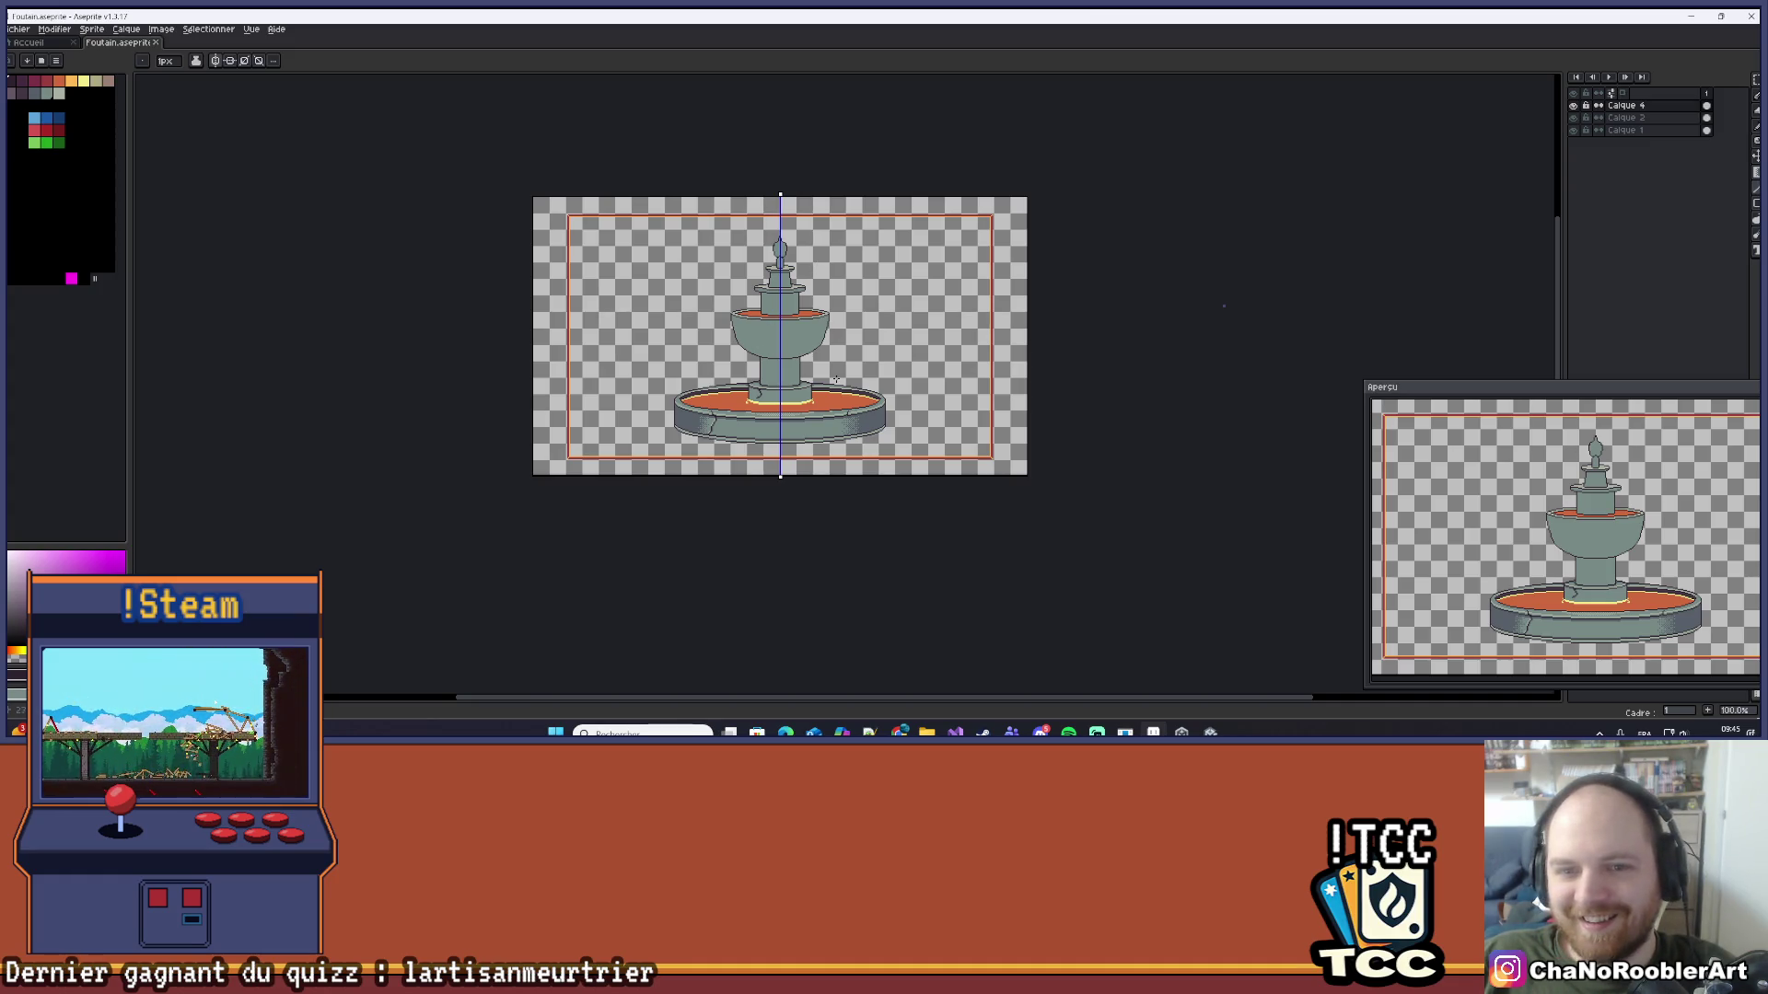
scroll(799, 366, "up", 3)
scroll(833, 373, "down", 3)
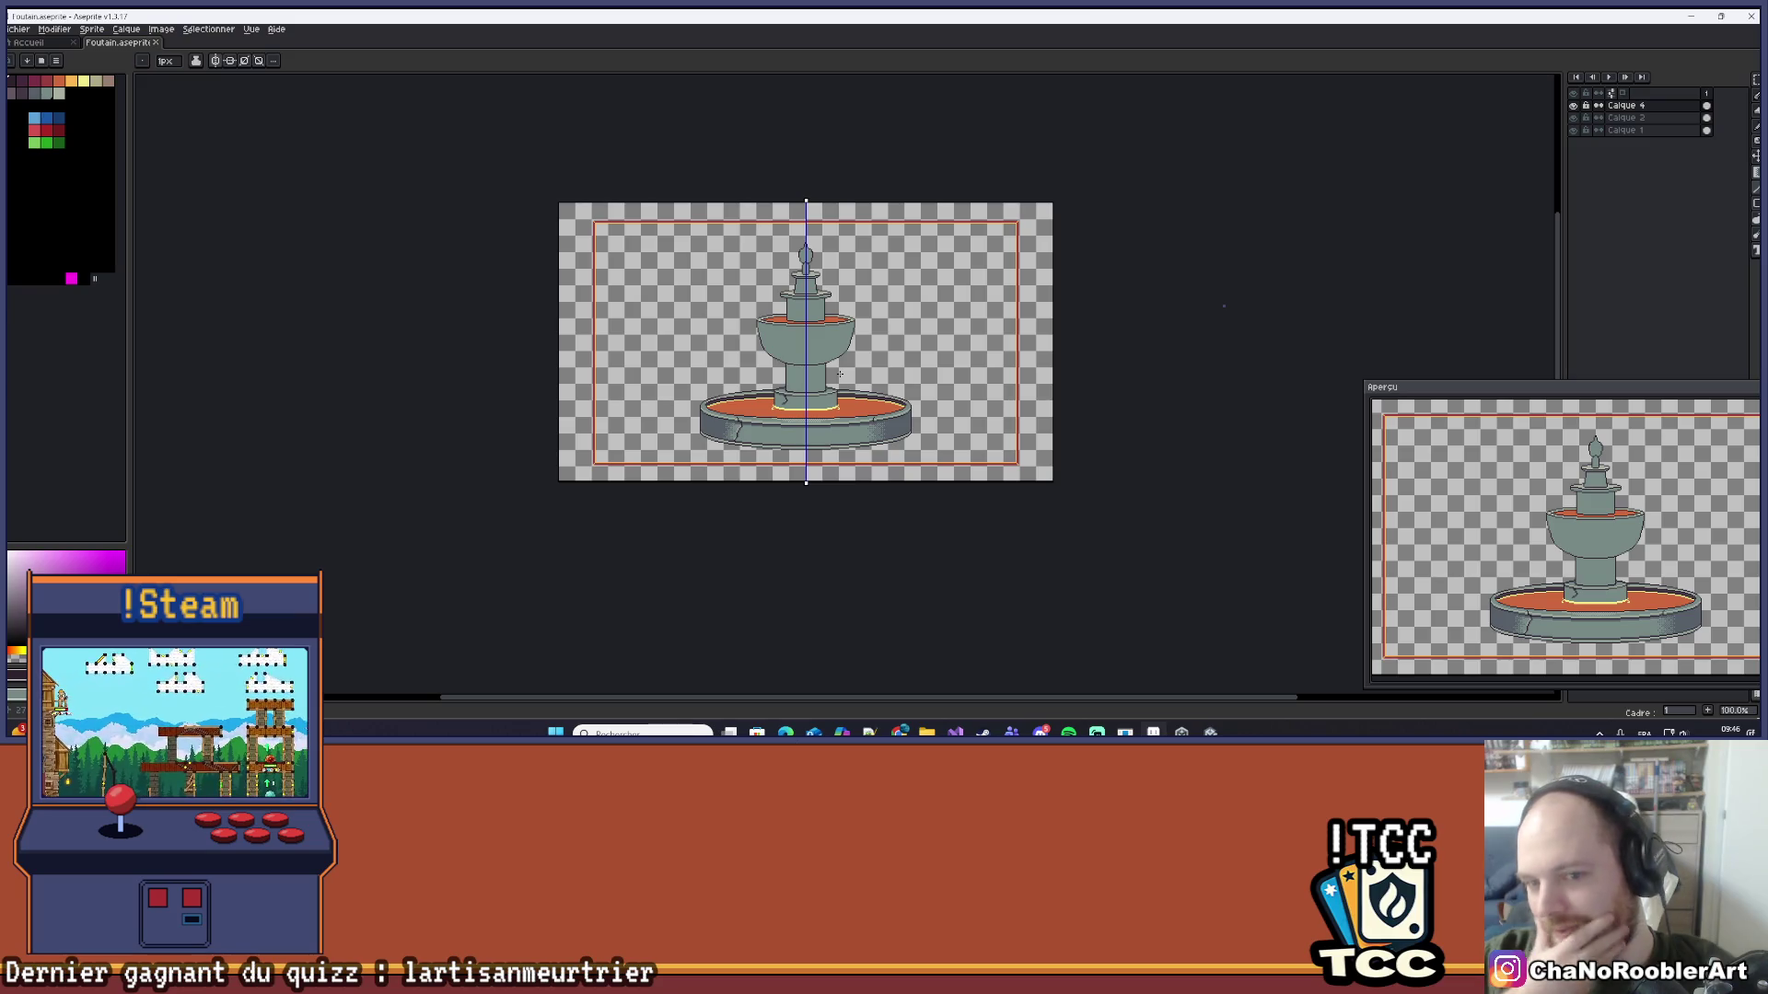
scroll(890, 340, "up", 4)
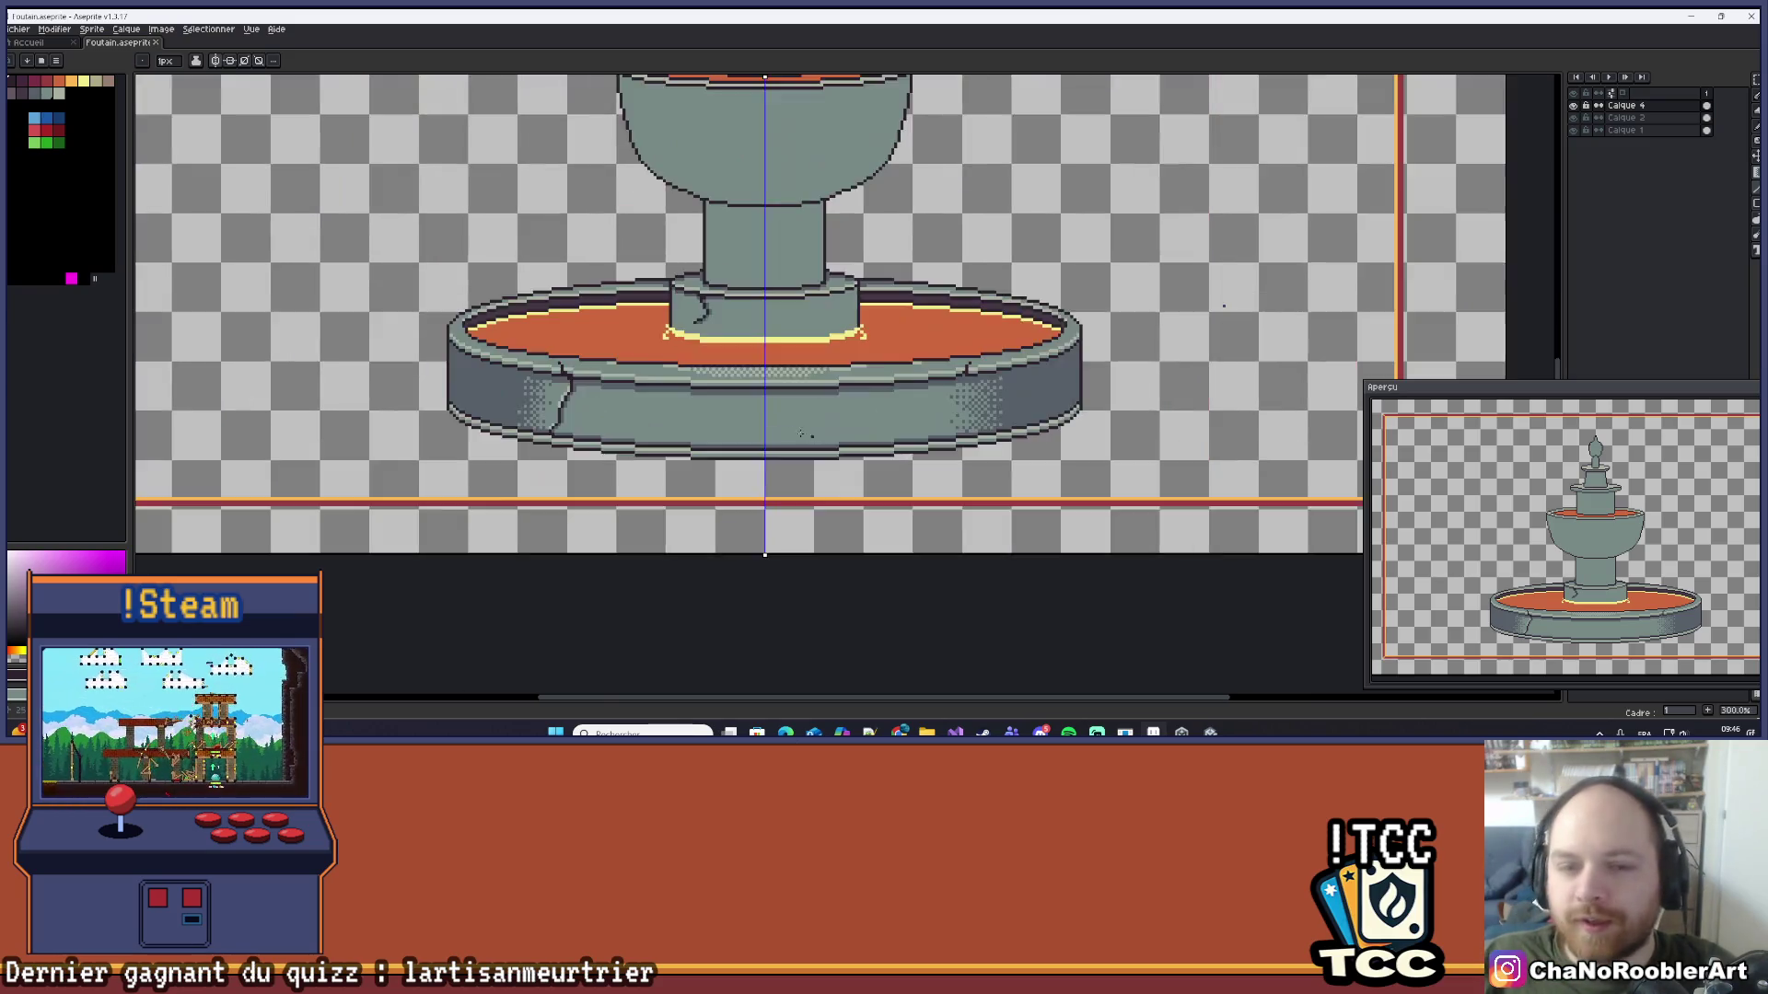
scroll(837, 390, "down", 2)
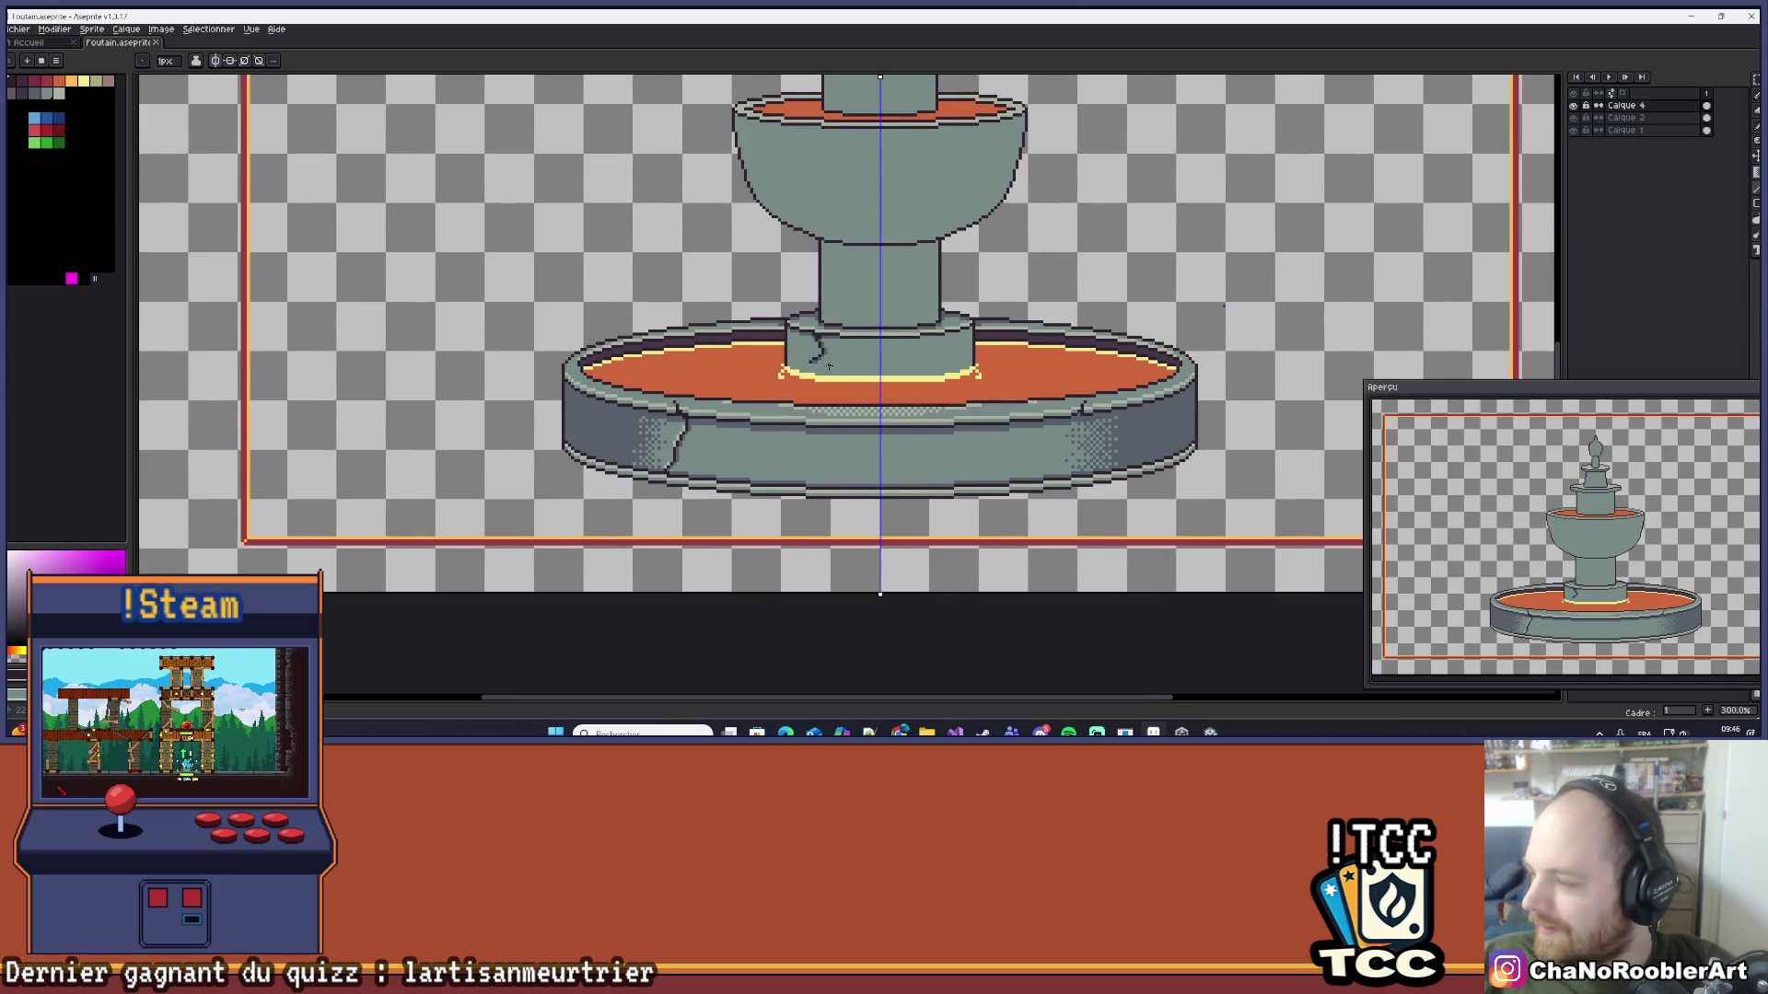
scroll(829, 366, "up", 6)
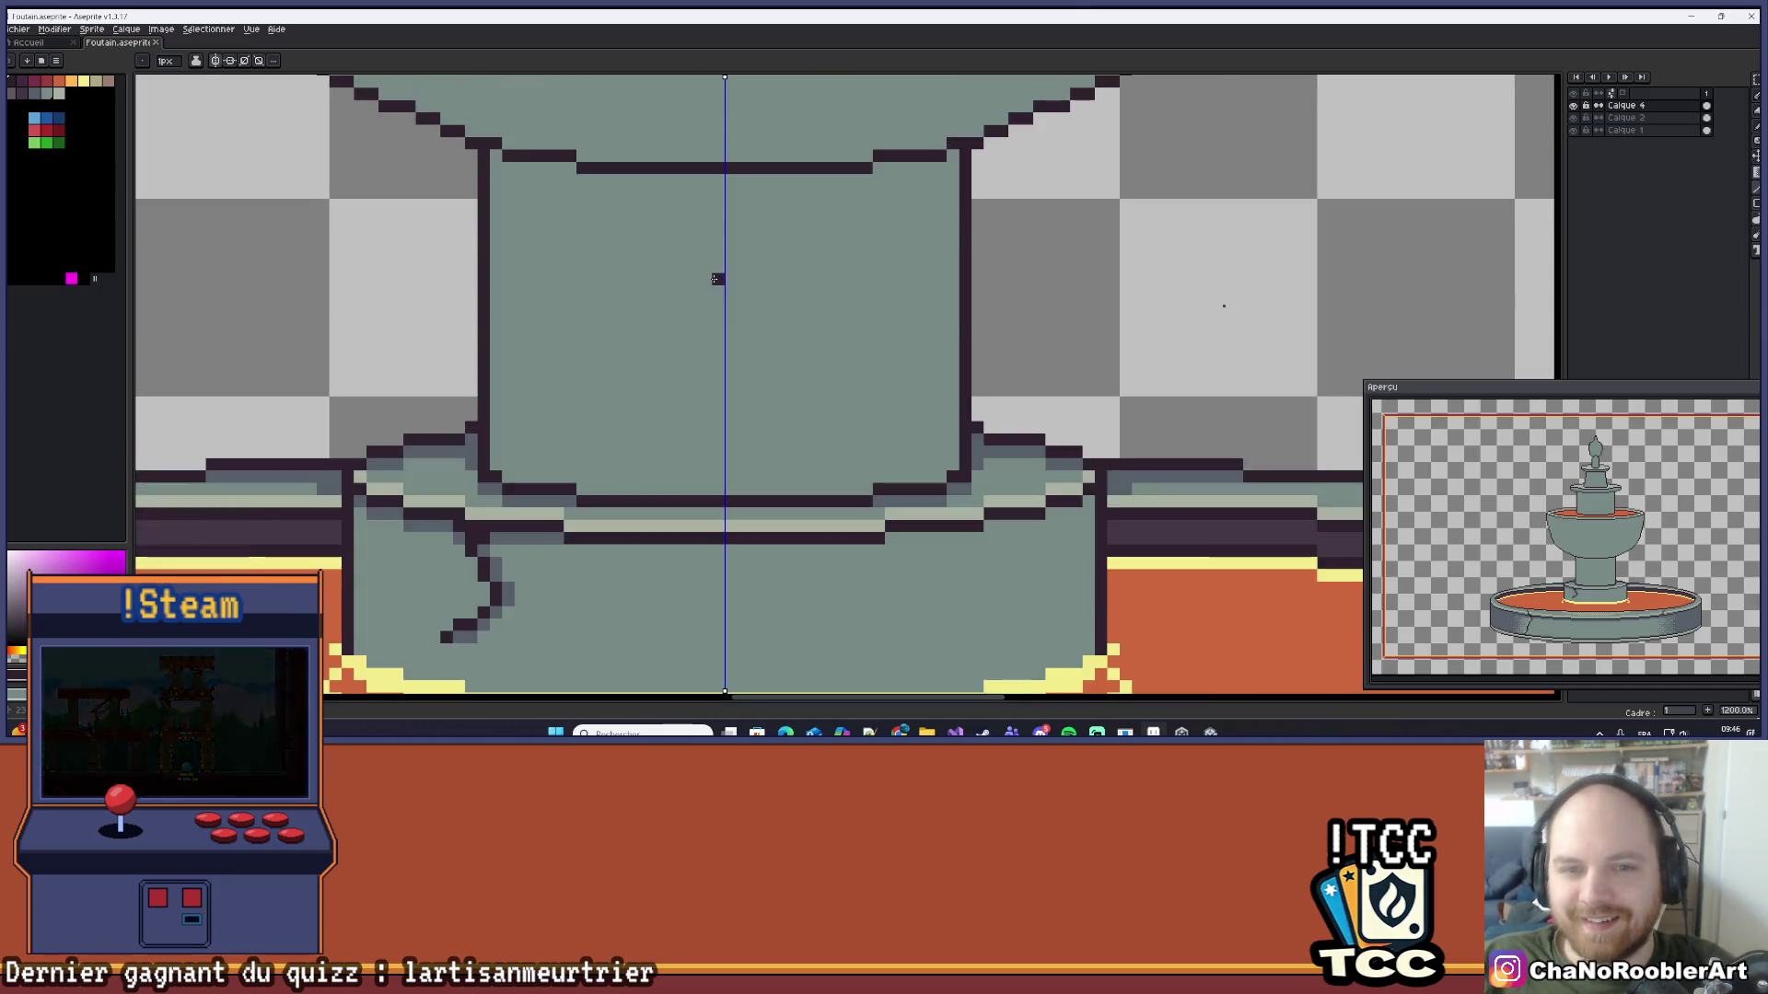
Step: Draw a mirrored dark line under the column rim
scroll(717, 279, "up", 3)
mouse_move(723, 231)
left_mouse_down()
mouse_move(479, 236)
mouse_move(294, 196)
left_mouse_up()
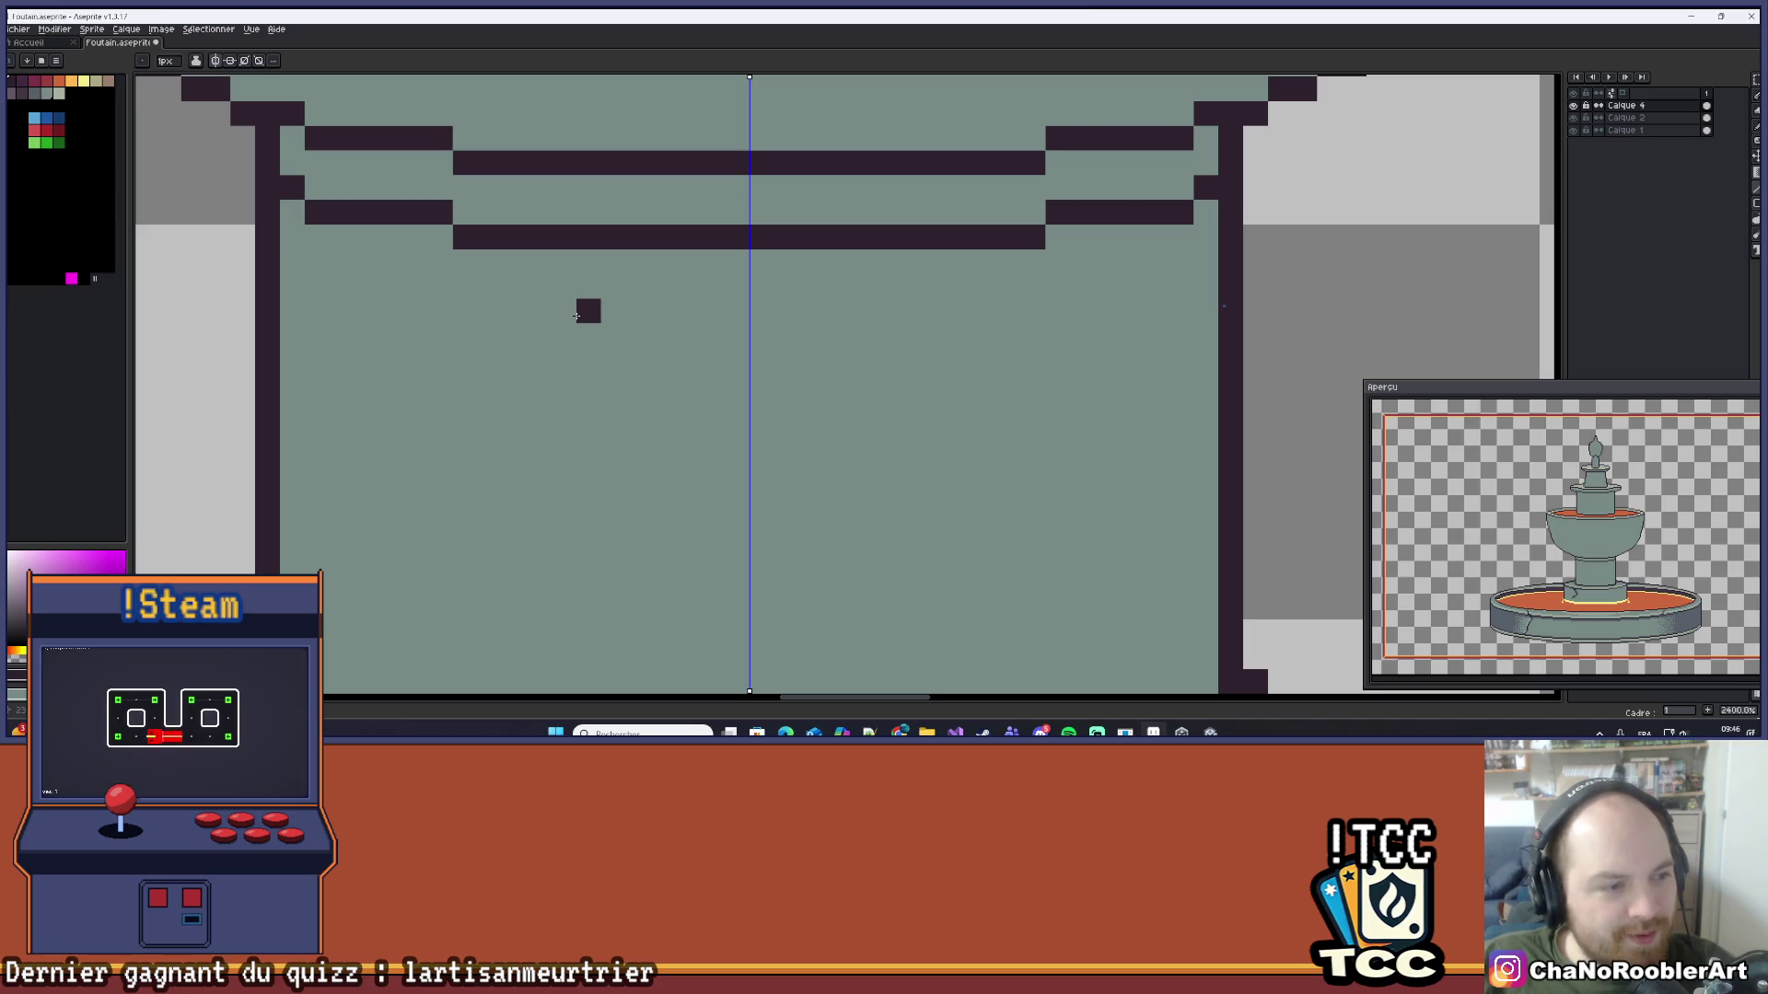
scroll(713, 385, "down", 2)
mouse_move(564, 325)
left_mouse_down()
mouse_move(533, 335)
mouse_move(525, 383)
mouse_move(549, 374)
left_mouse_up()
scroll(490, 336, "up", 2)
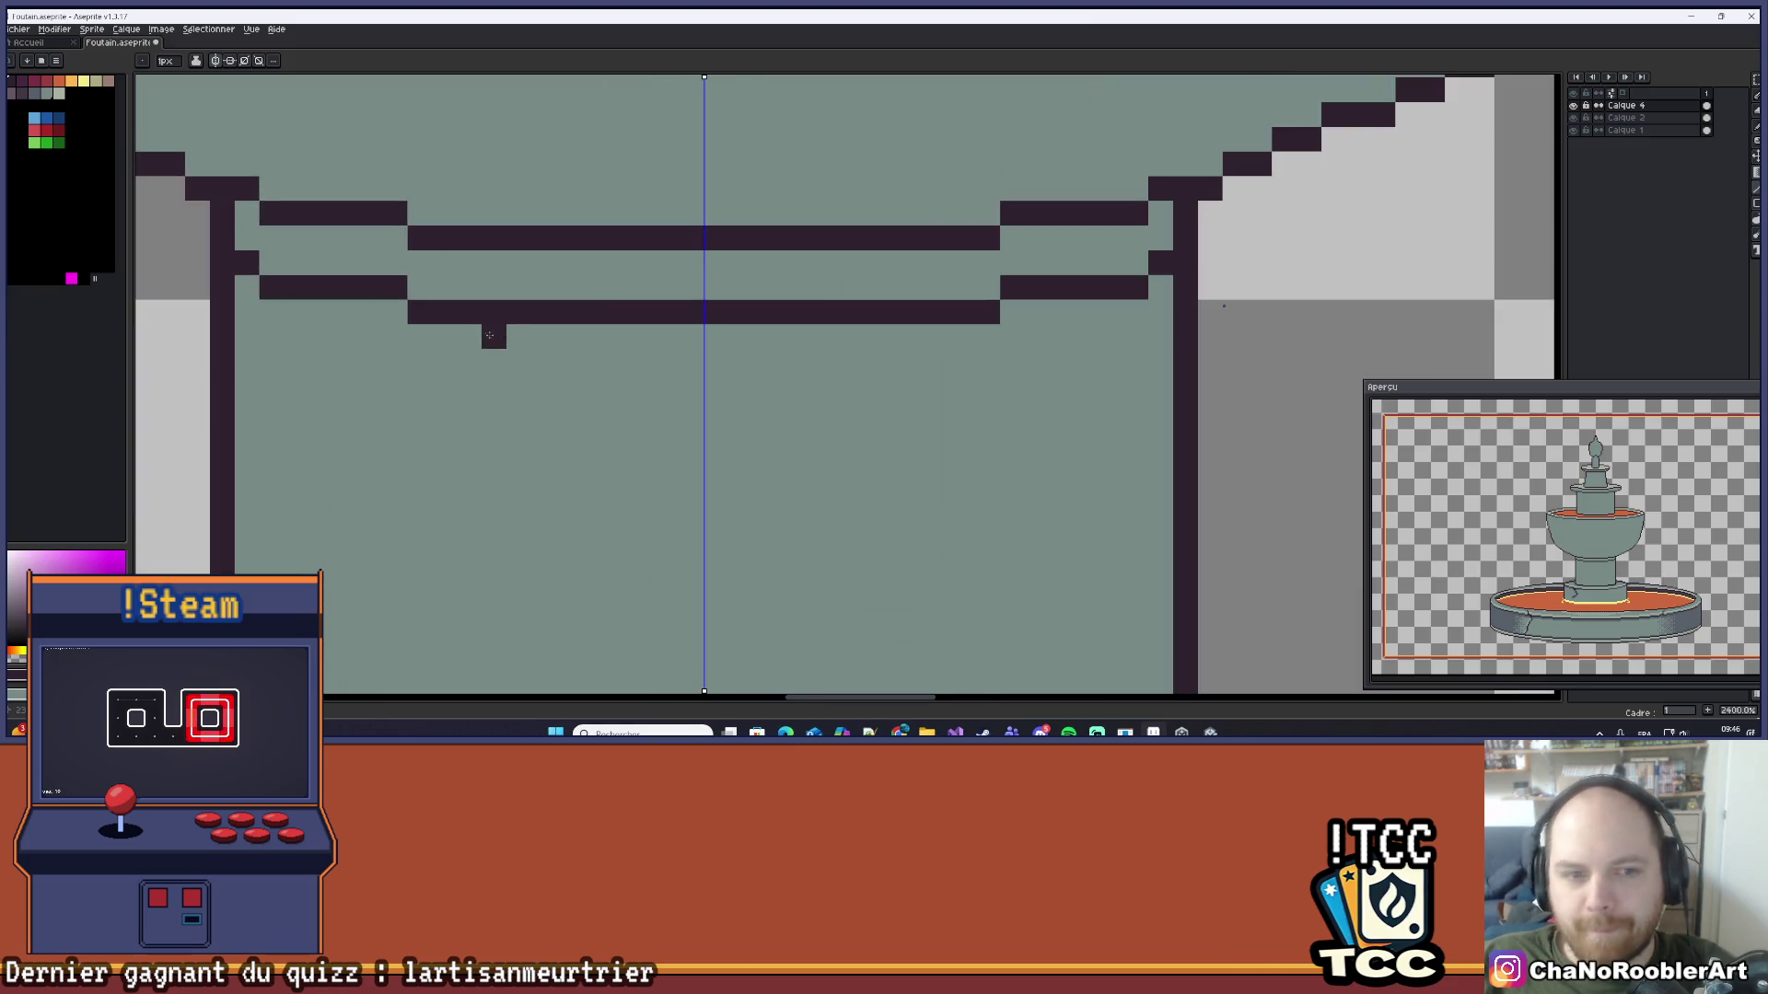
scroll(525, 375, "down", 1)
scroll(505, 383, "down", 2)
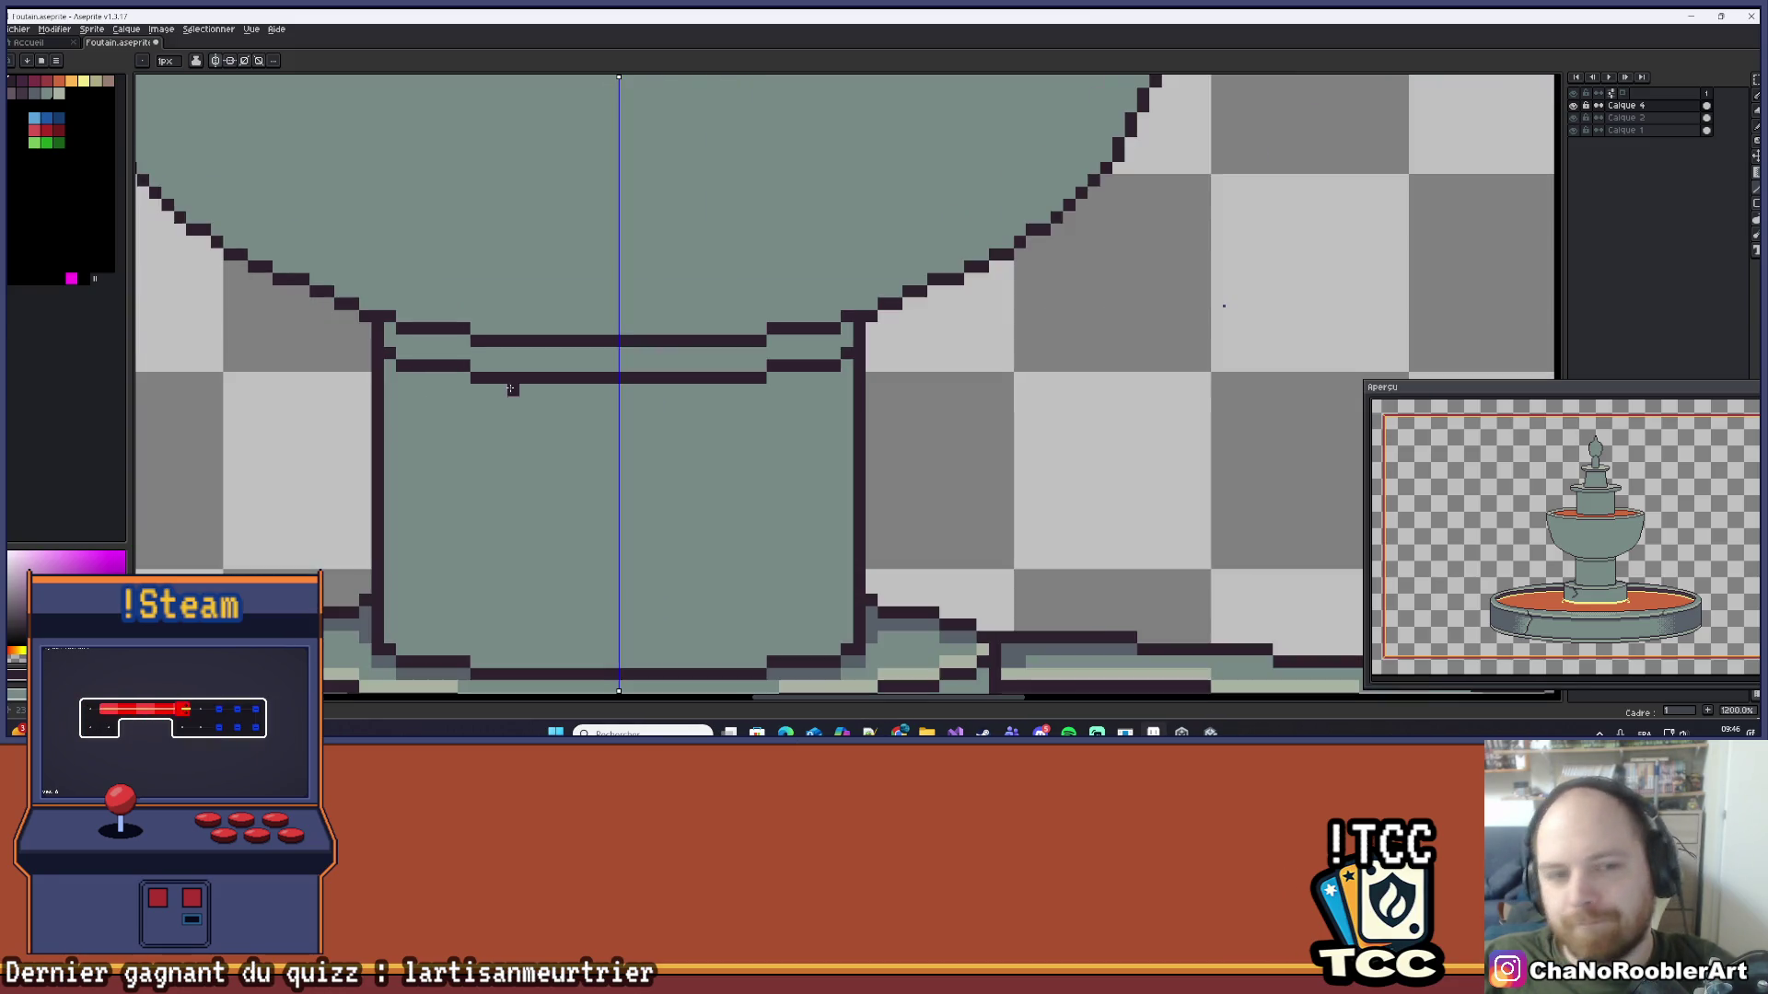
scroll(506, 378, "down", 2)
scroll(497, 359, "up", 5)
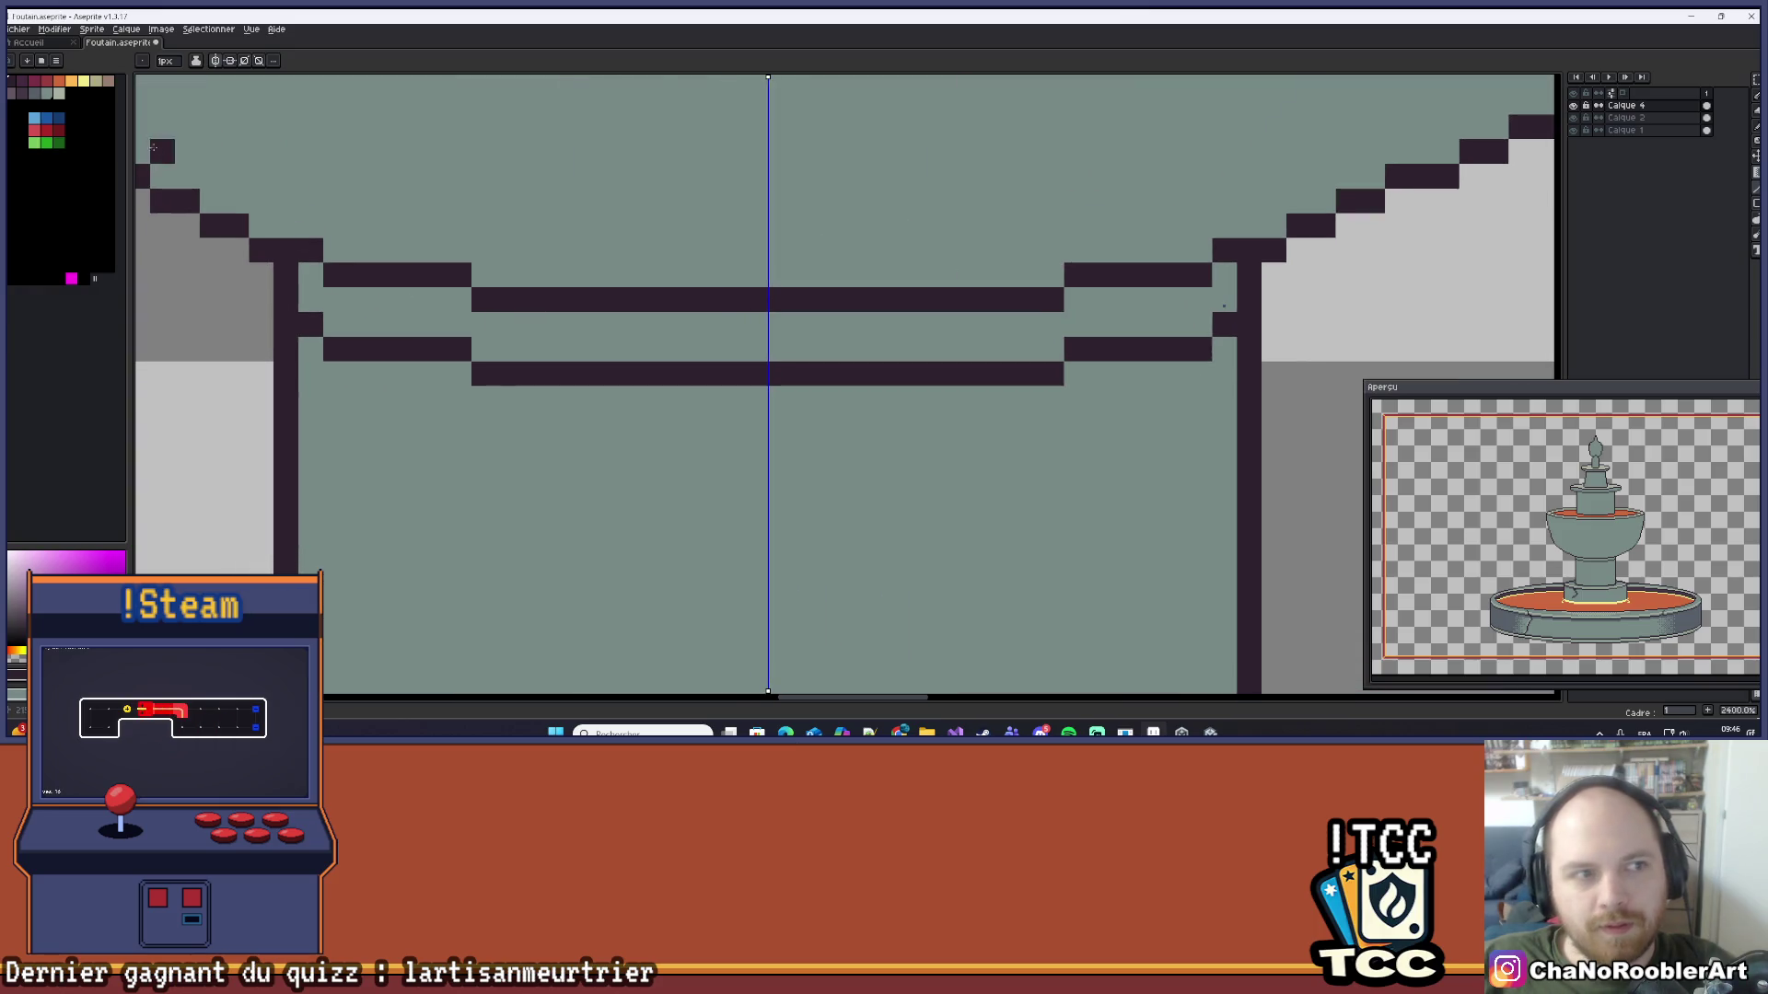
Step: Paint mirrored light blue-grey highlight rows across the top of the column
left_click(34, 92)
mouse_move(460, 299)
left_mouse_down()
mouse_move(514, 320)
mouse_move(382, 319)
mouse_move(363, 296)
left_mouse_up()
left_click_drag(538, 345, 822, 348)
scroll(822, 388, "down", 6)
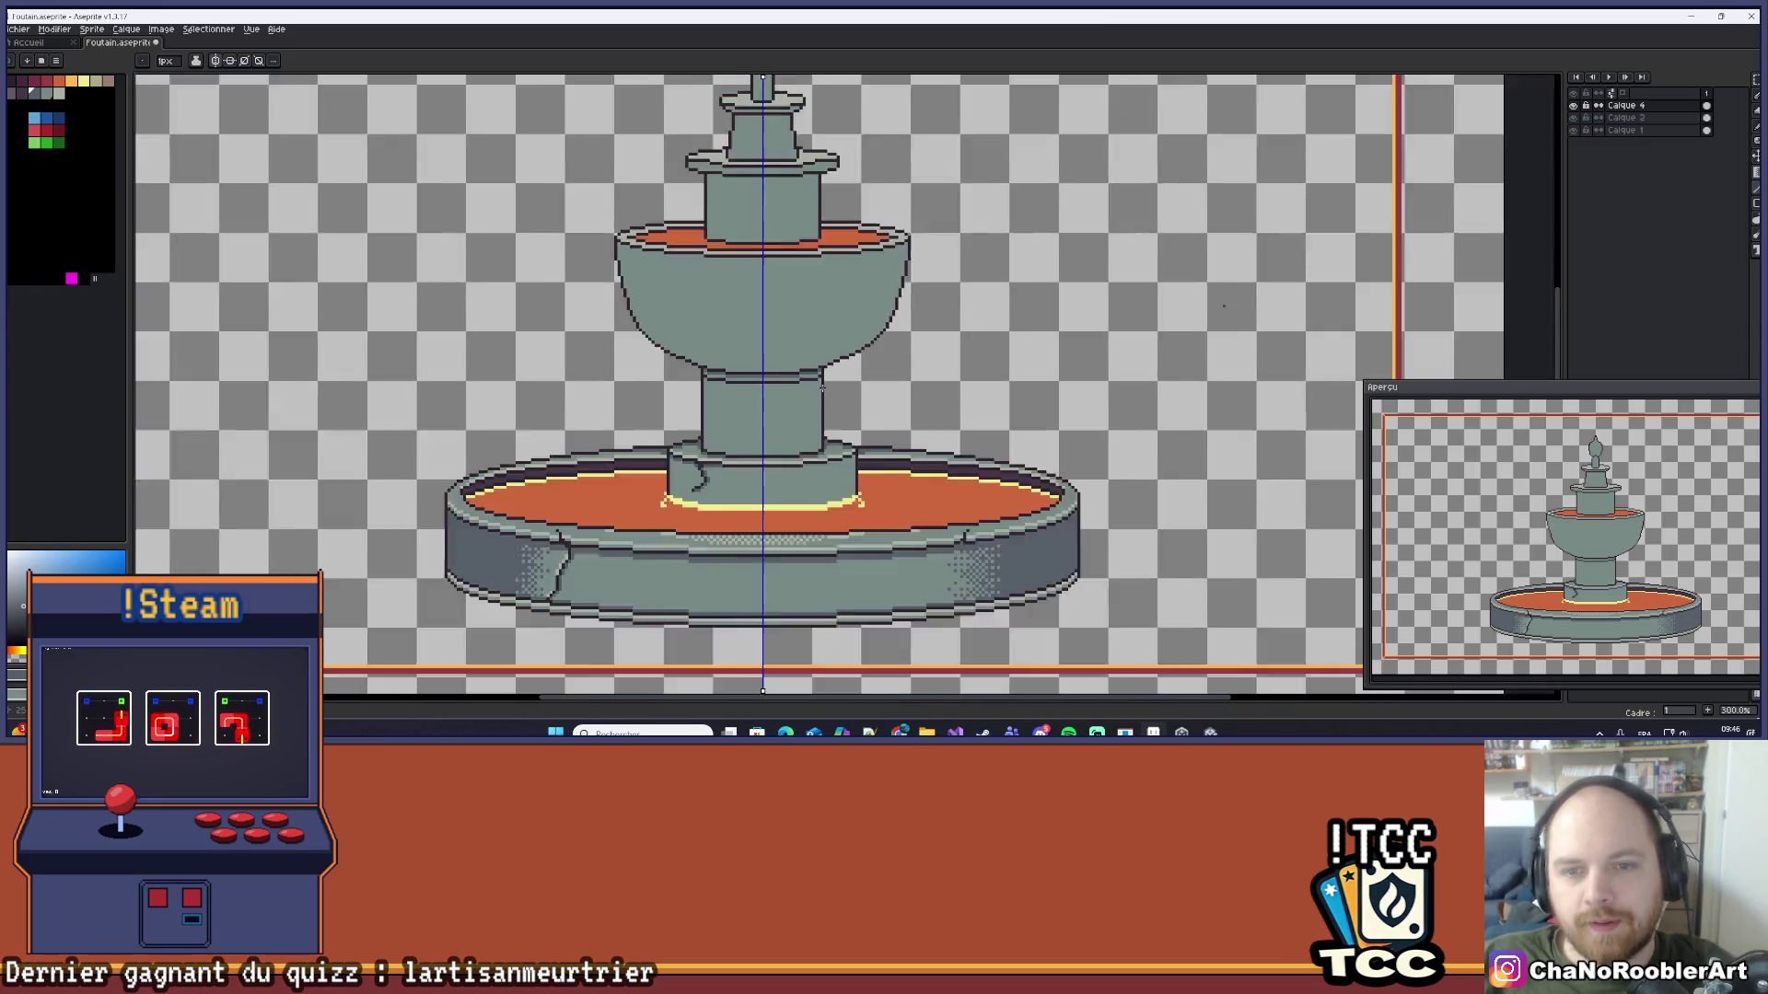
scroll(822, 387, "down", 1)
scroll(711, 359, "up", 6)
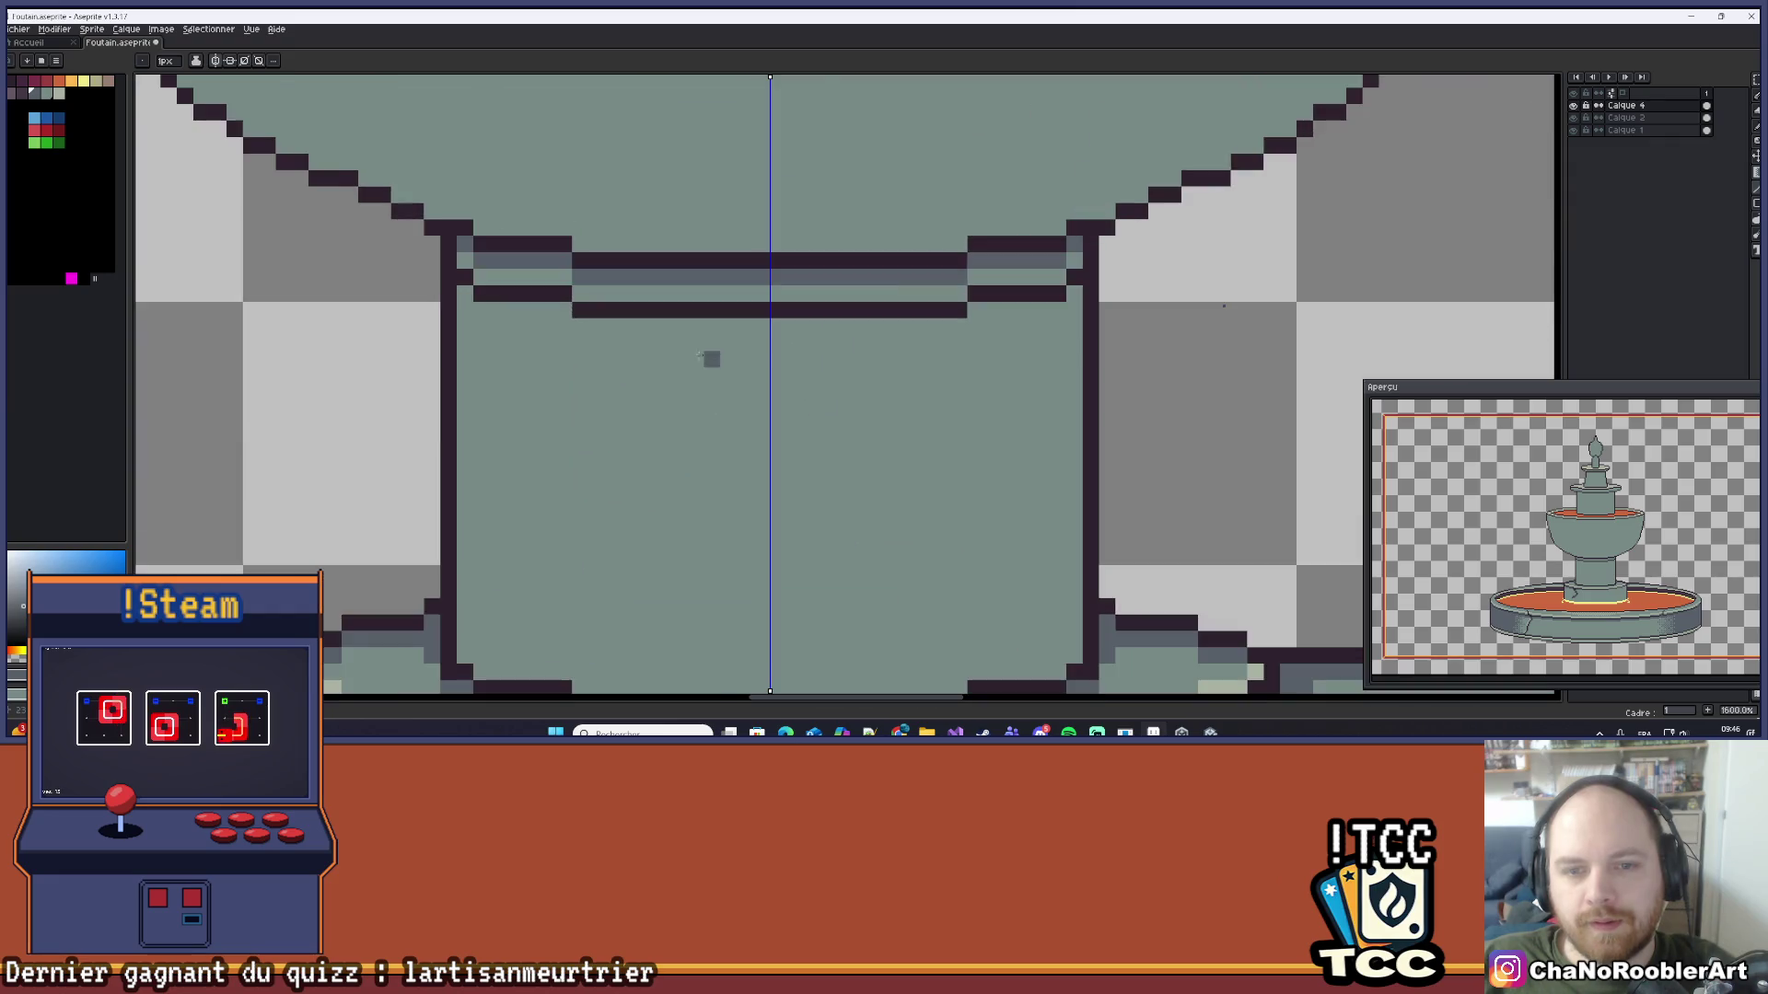
scroll(712, 359, "up", 2)
left_click_drag(647, 340, 605, 338)
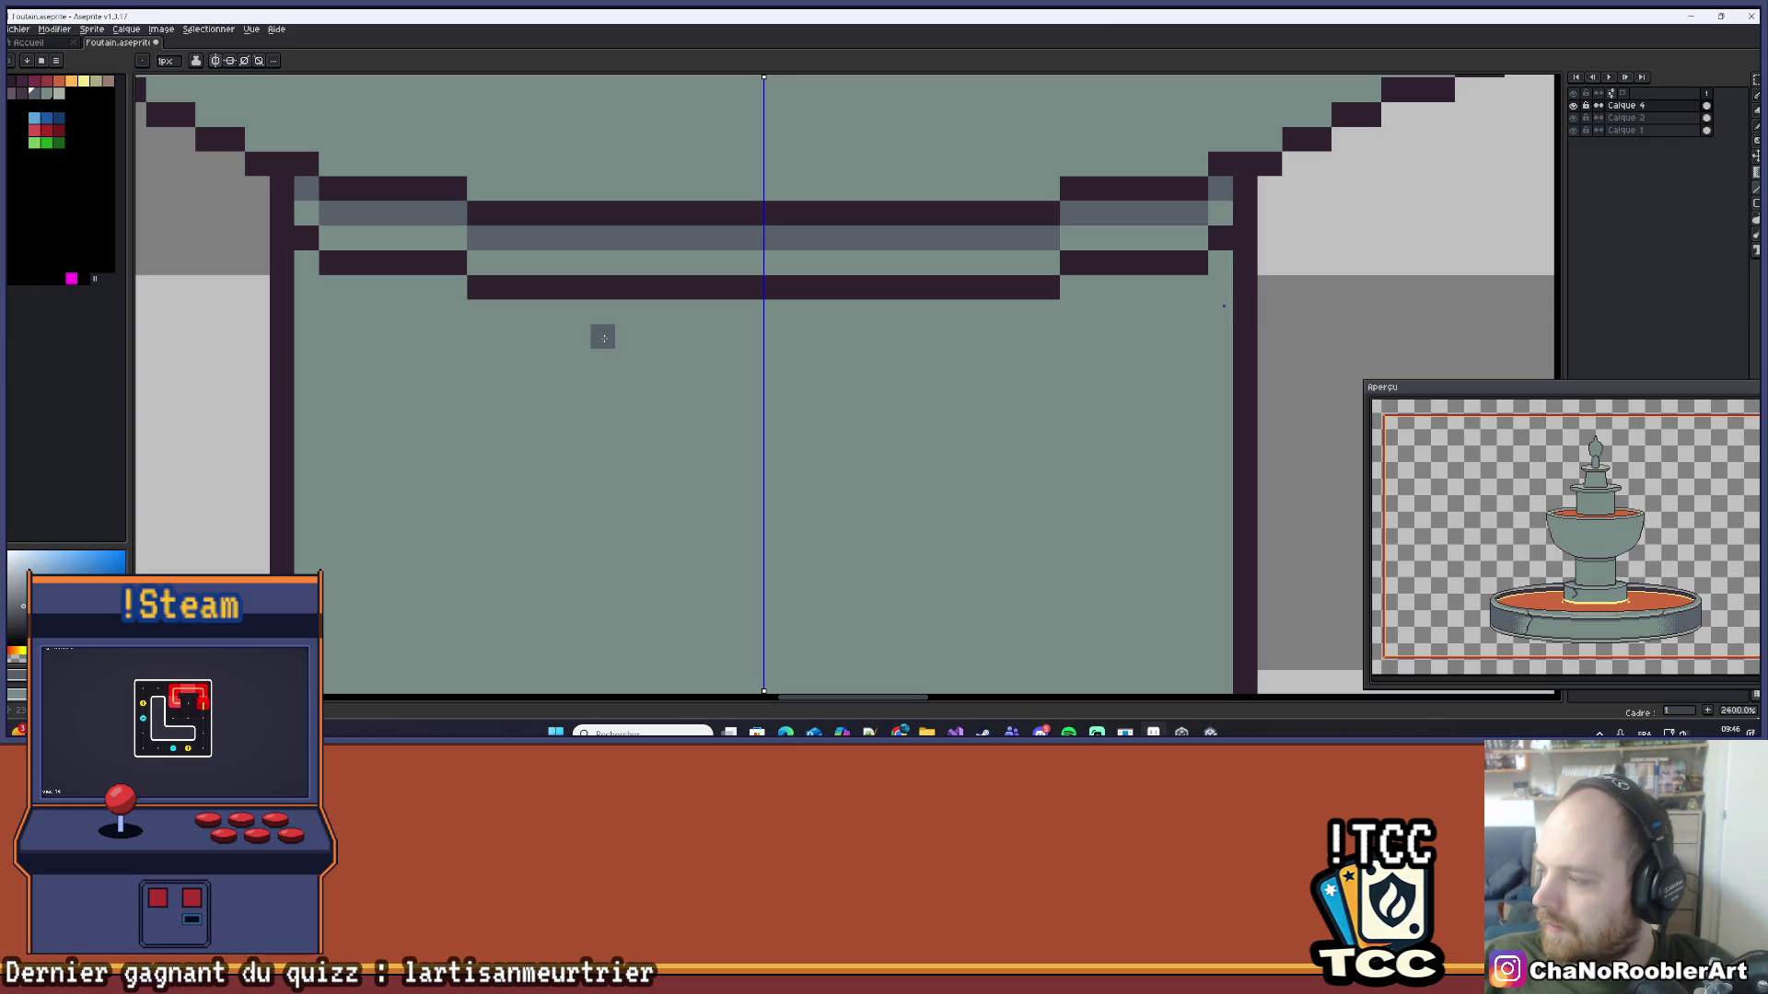
scroll(442, 309, "down", 1)
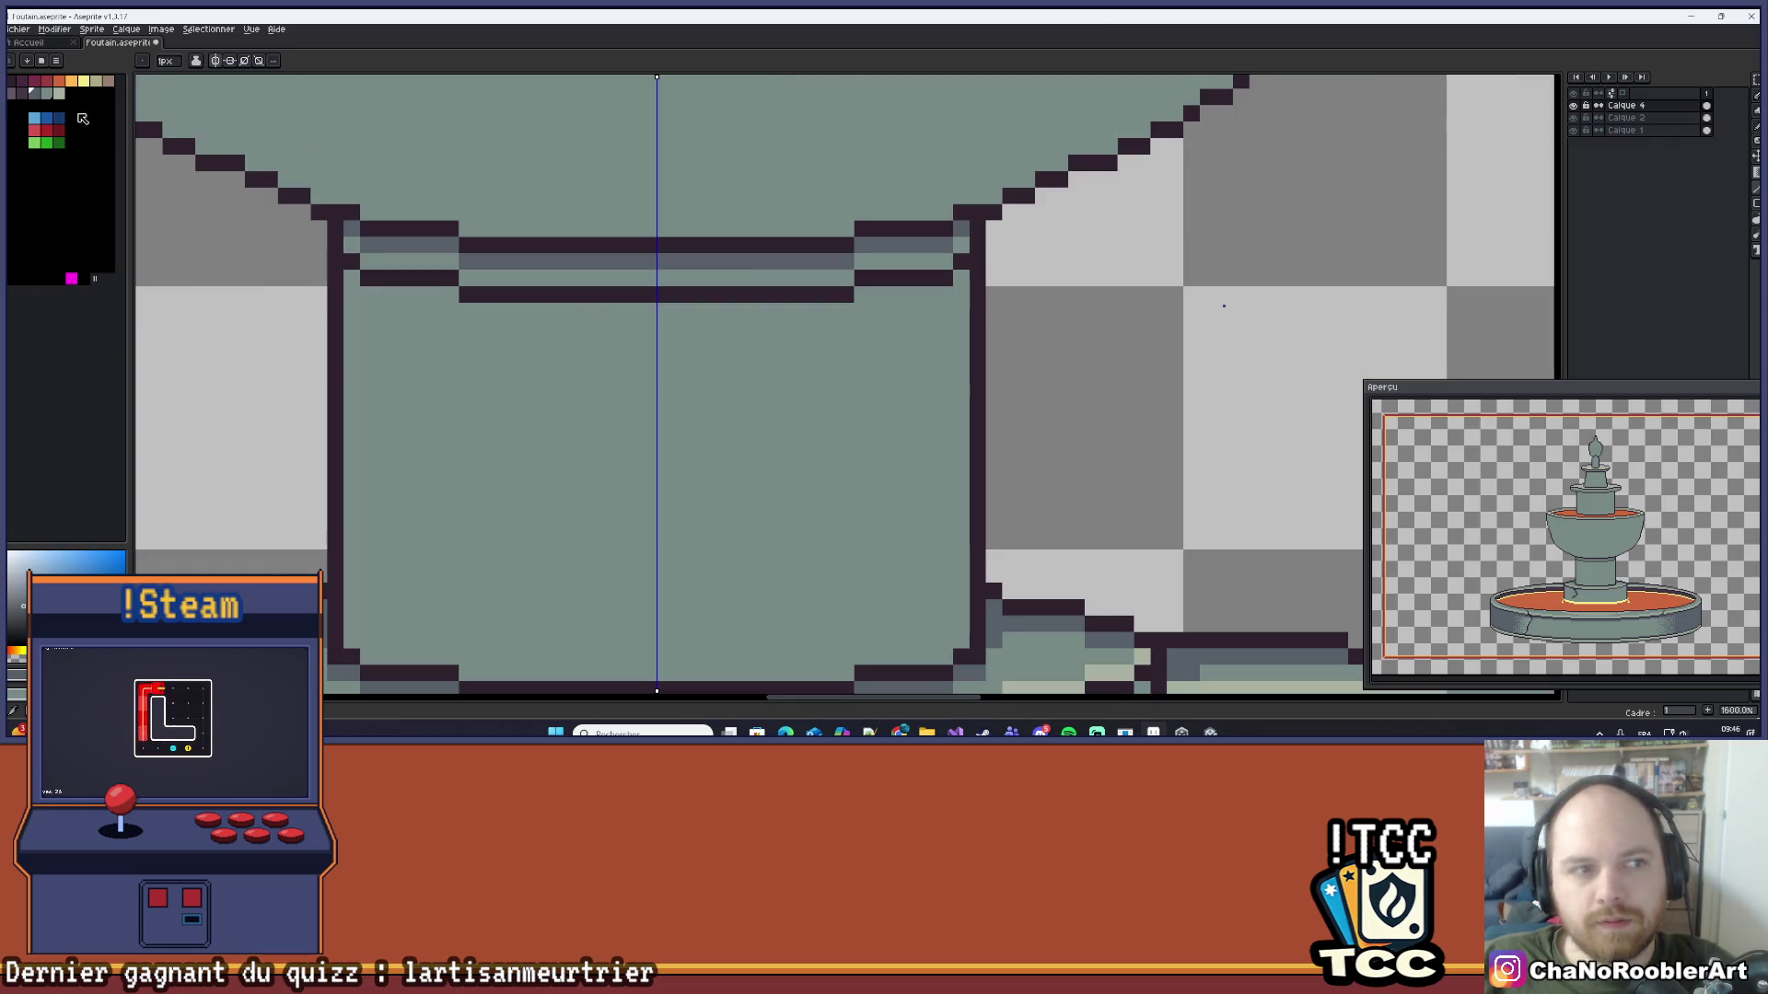
Step: Paint a light highlight along the collar ledge in another palette colour
left_click(59, 93)
scroll(541, 240, "up", 1)
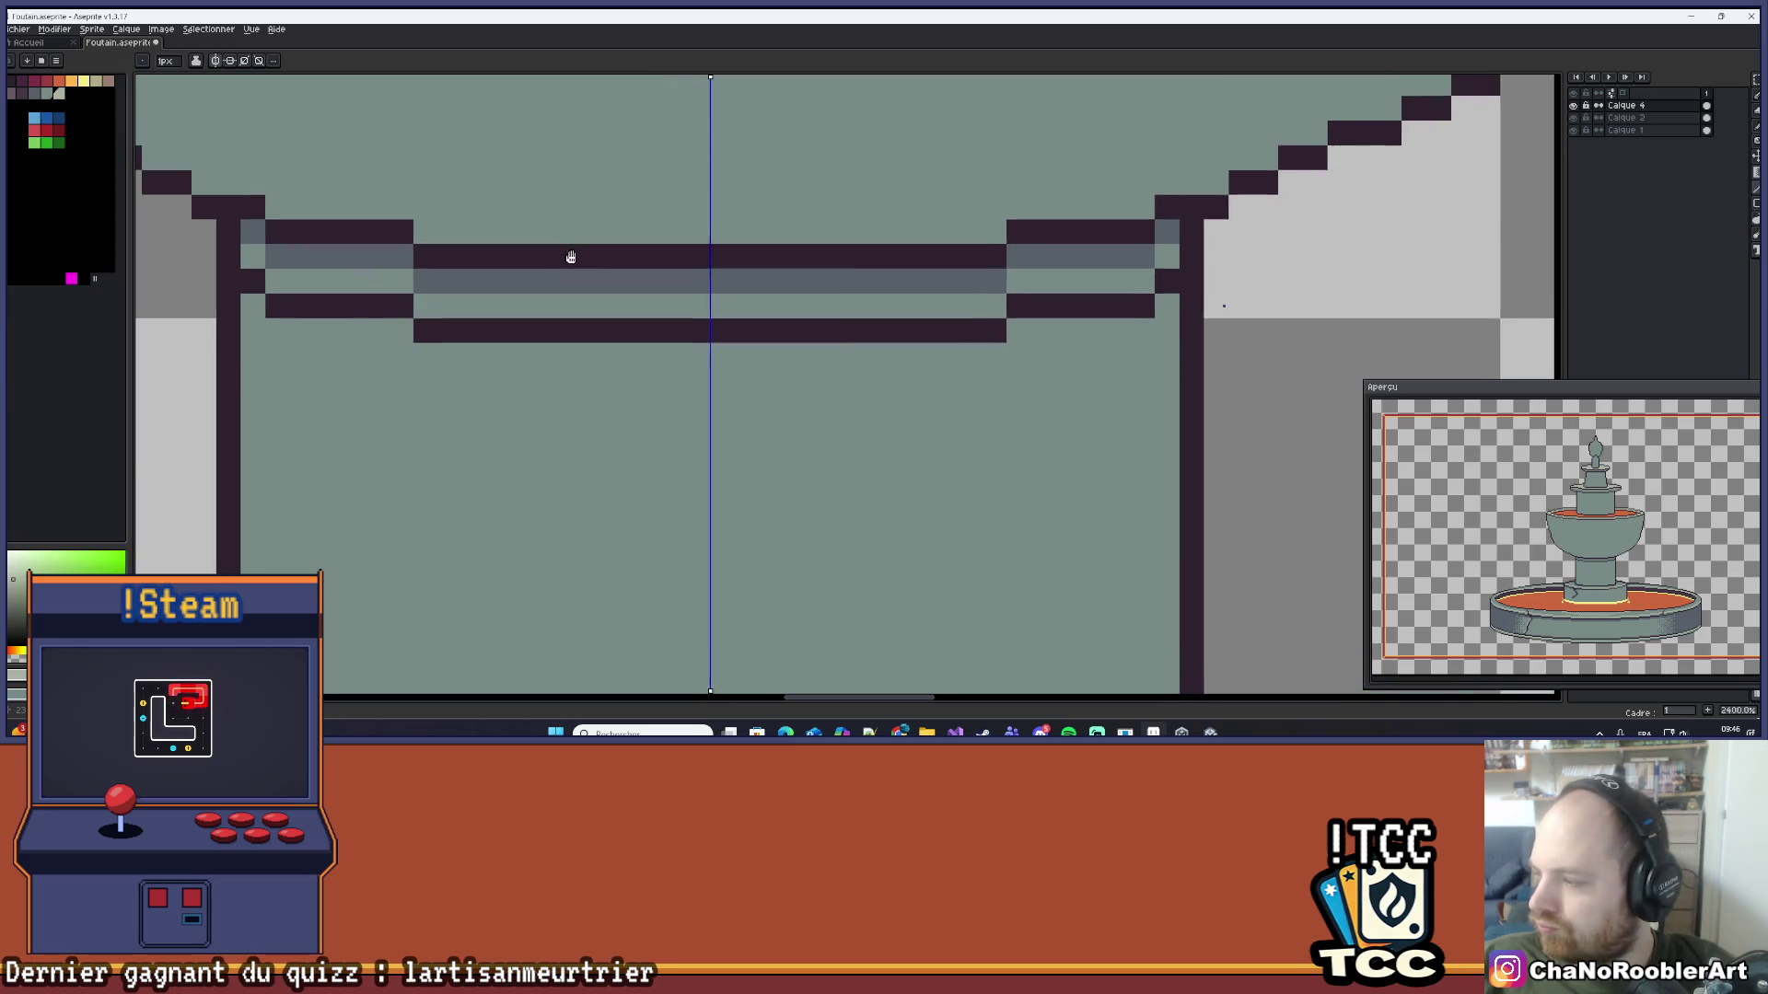
left_click_drag(572, 256, 584, 308)
scroll(584, 318, "up", 1)
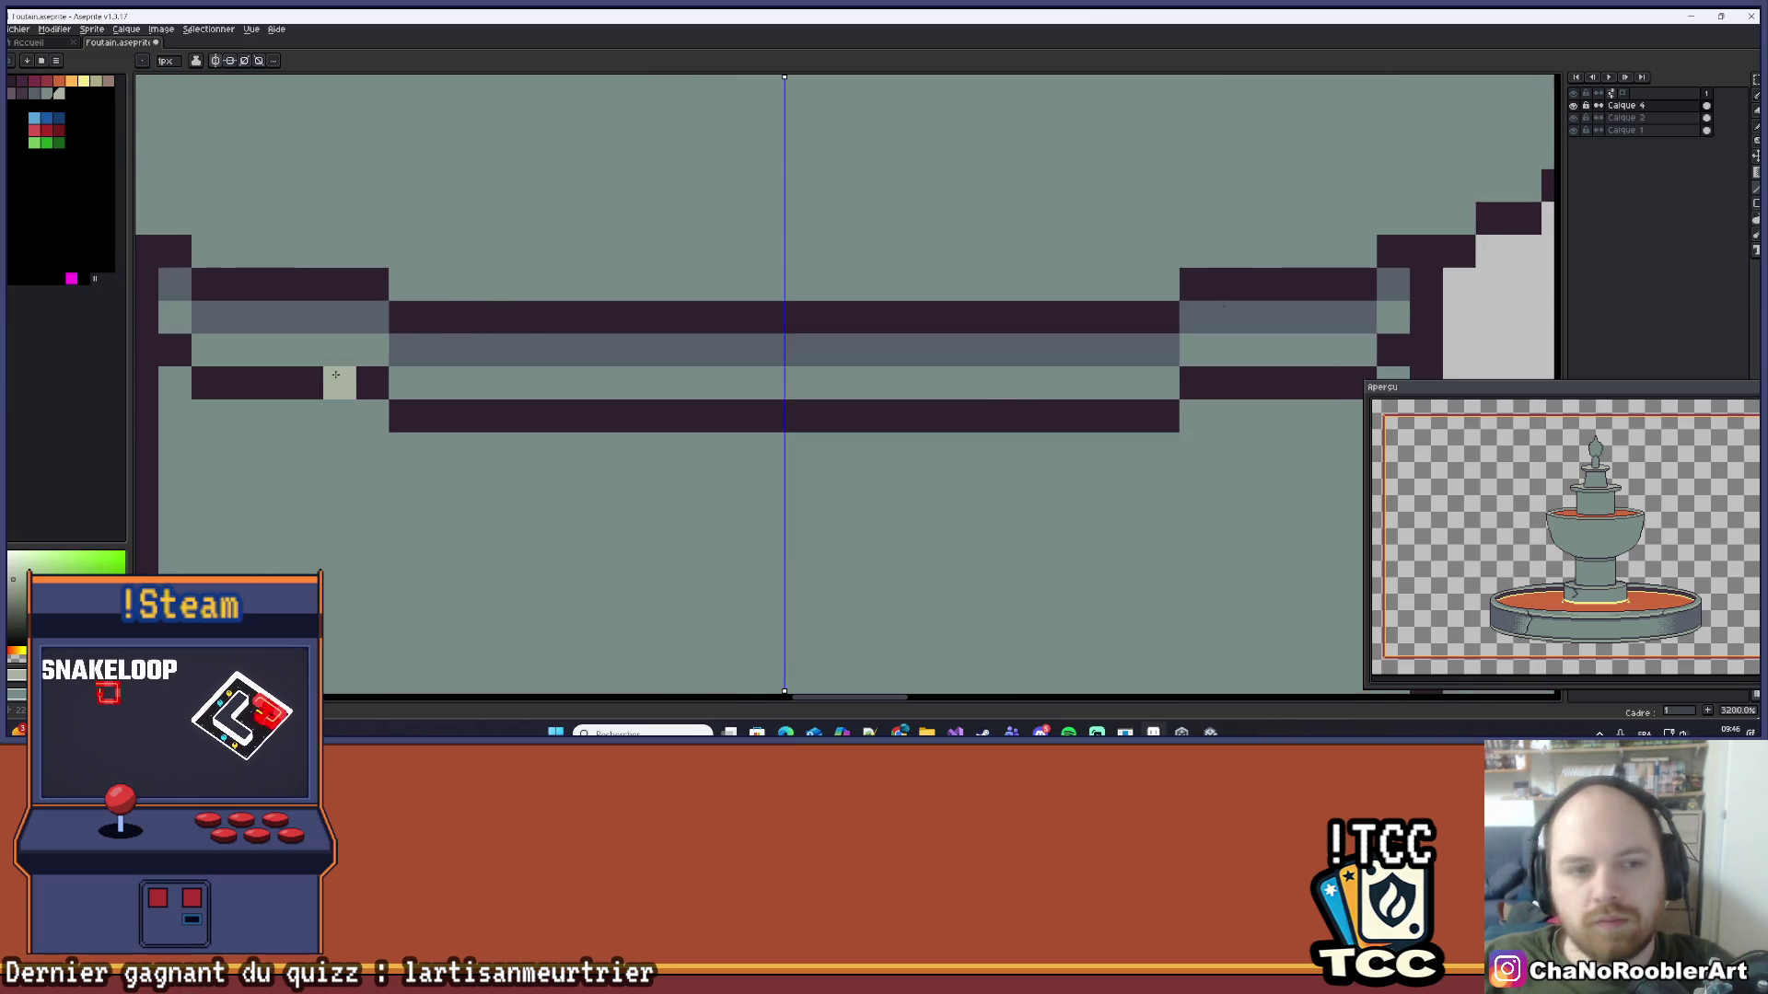
mouse_move(625, 383)
left_mouse_down()
mouse_move(932, 384)
mouse_move(603, 383)
mouse_move(964, 384)
left_mouse_up()
scroll(919, 428, "down", 6)
scroll(919, 428, "up", 7)
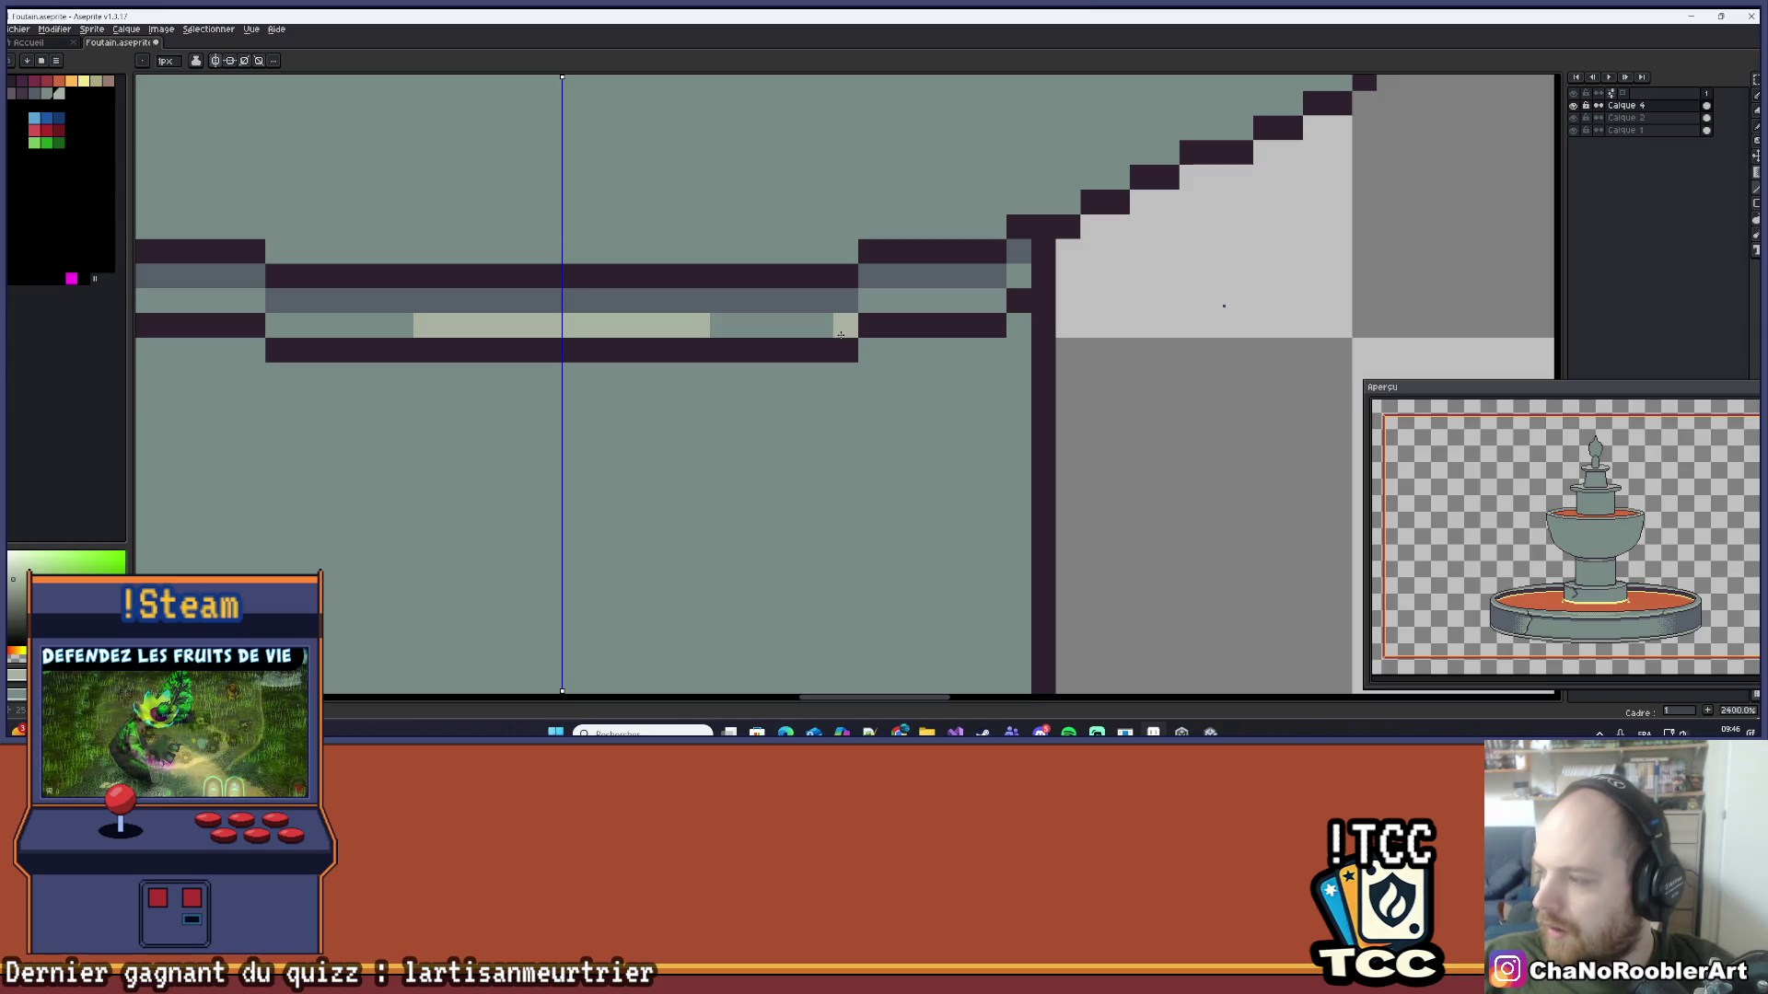
scroll(696, 319, "down", 10)
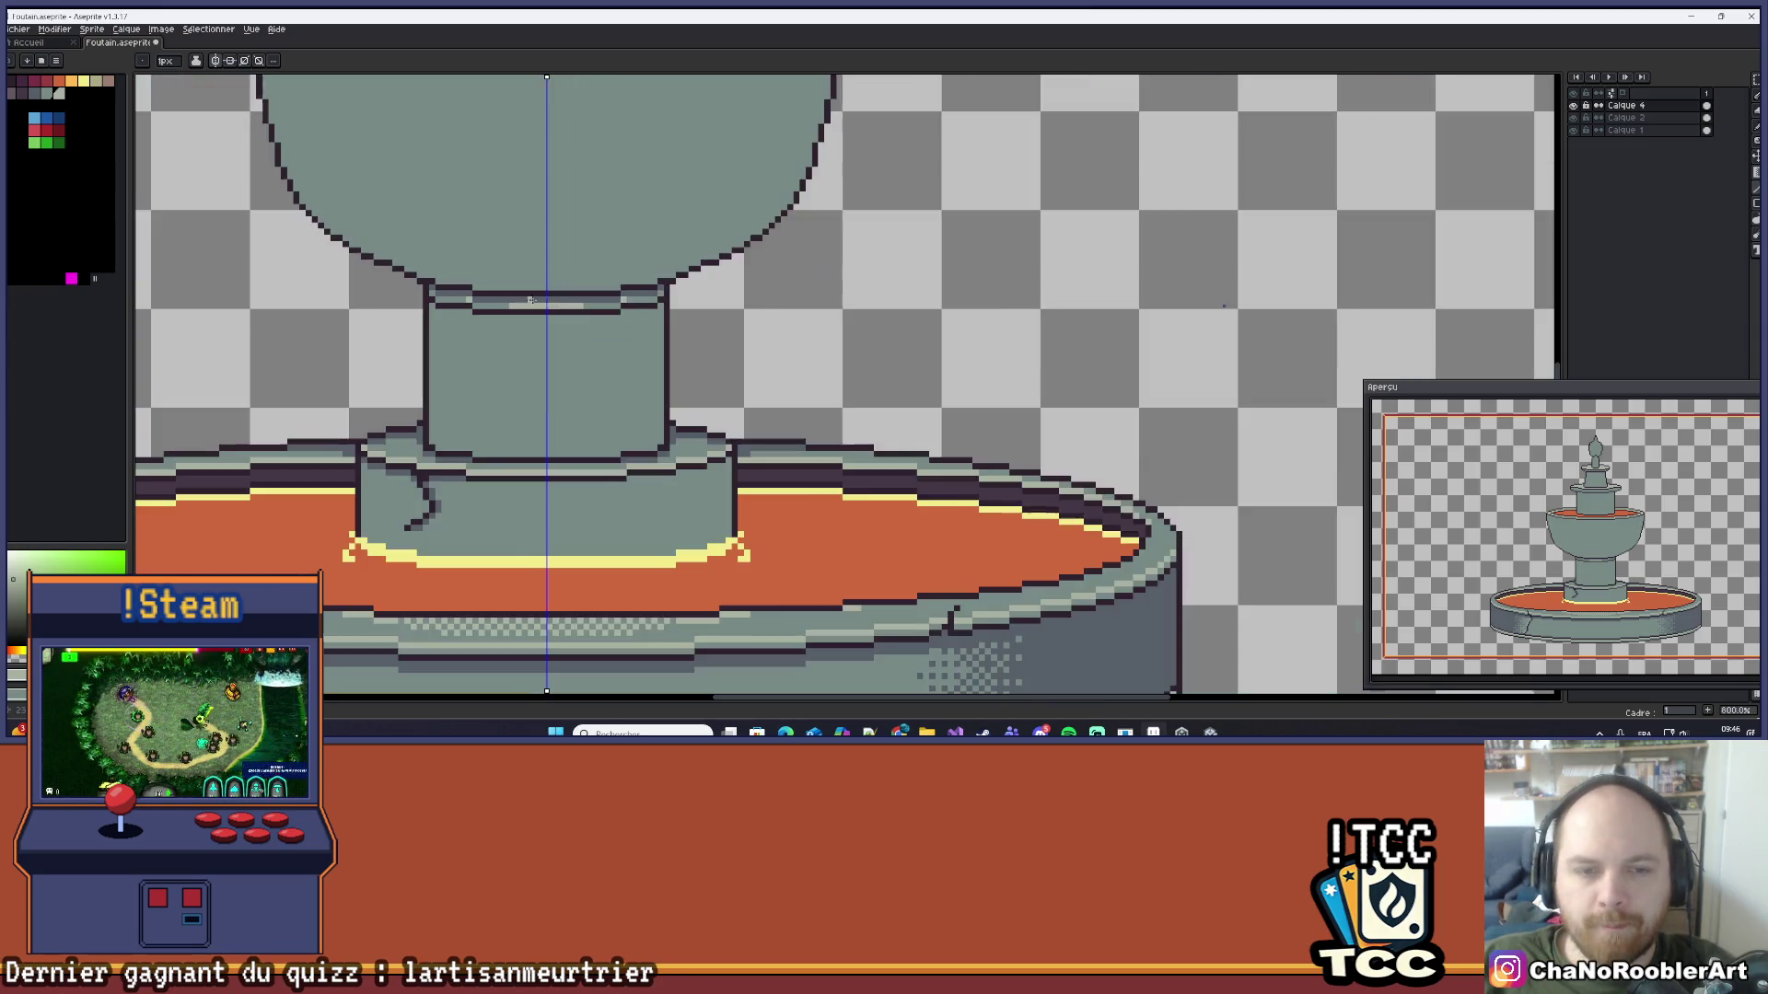
Step: Sample the fountain's grey-blue and paint a mirrored row along the column ledge
scroll(696, 319, "up", 2)
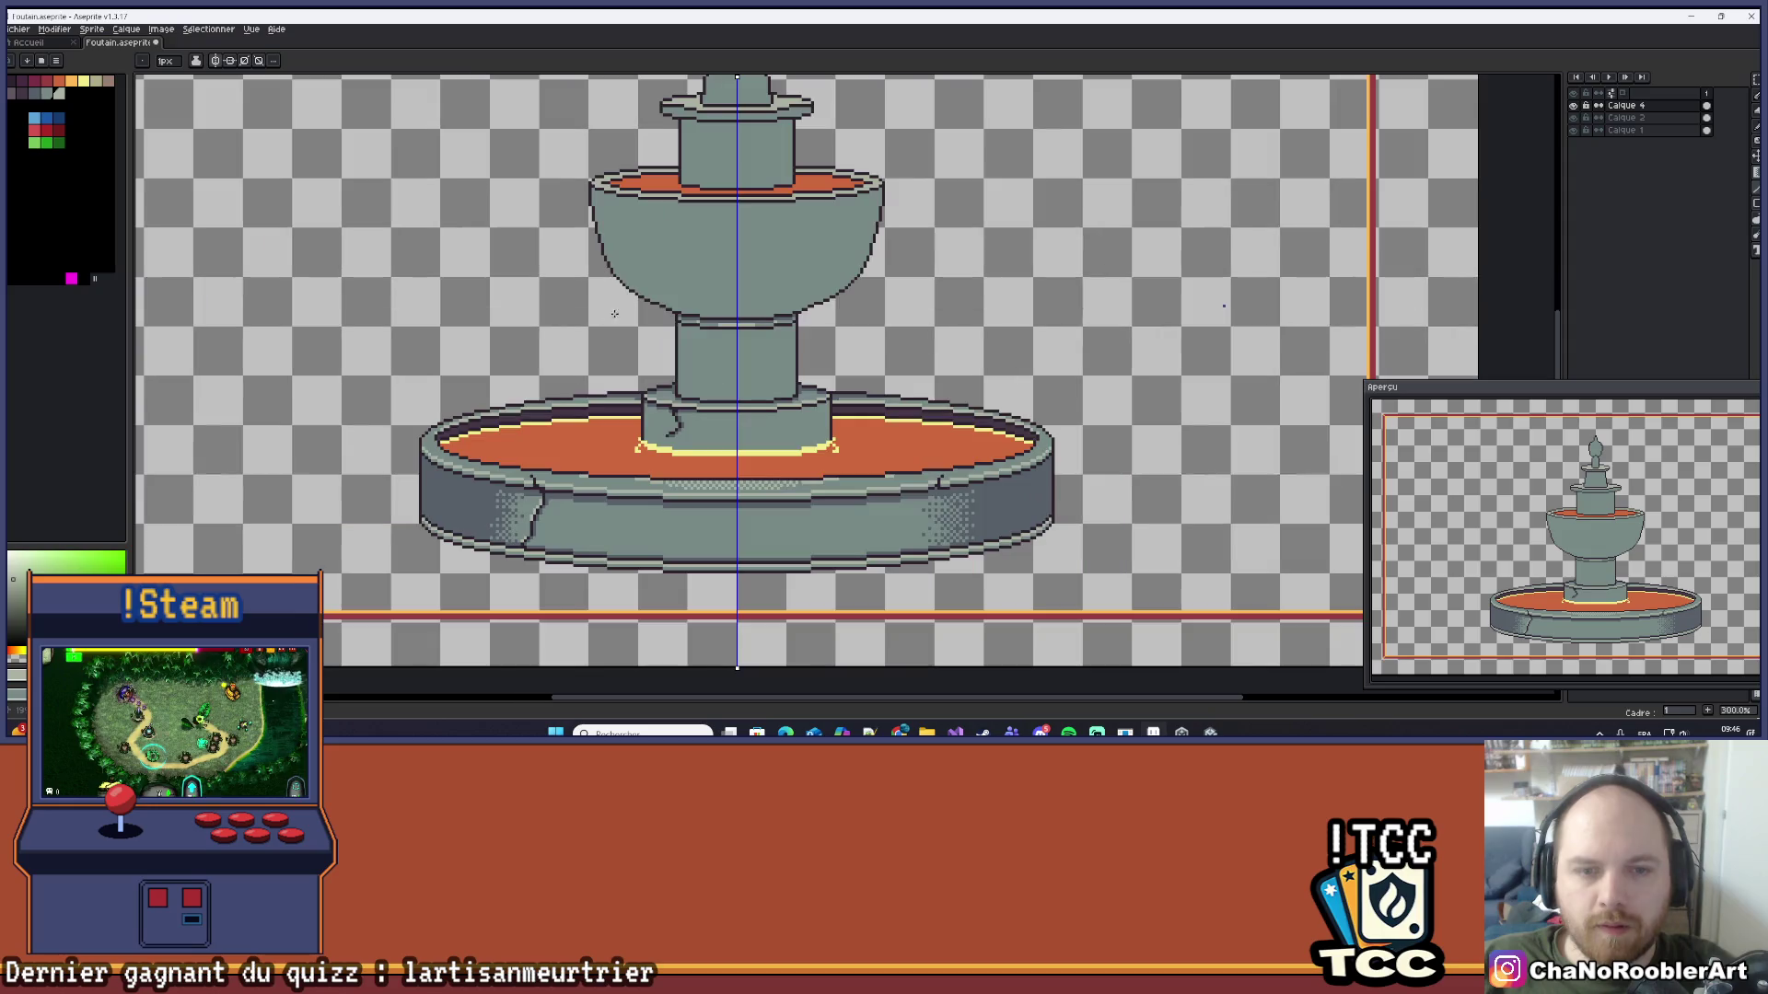
left_click_drag(756, 340, 709, 351)
scroll(707, 348, "up", 3)
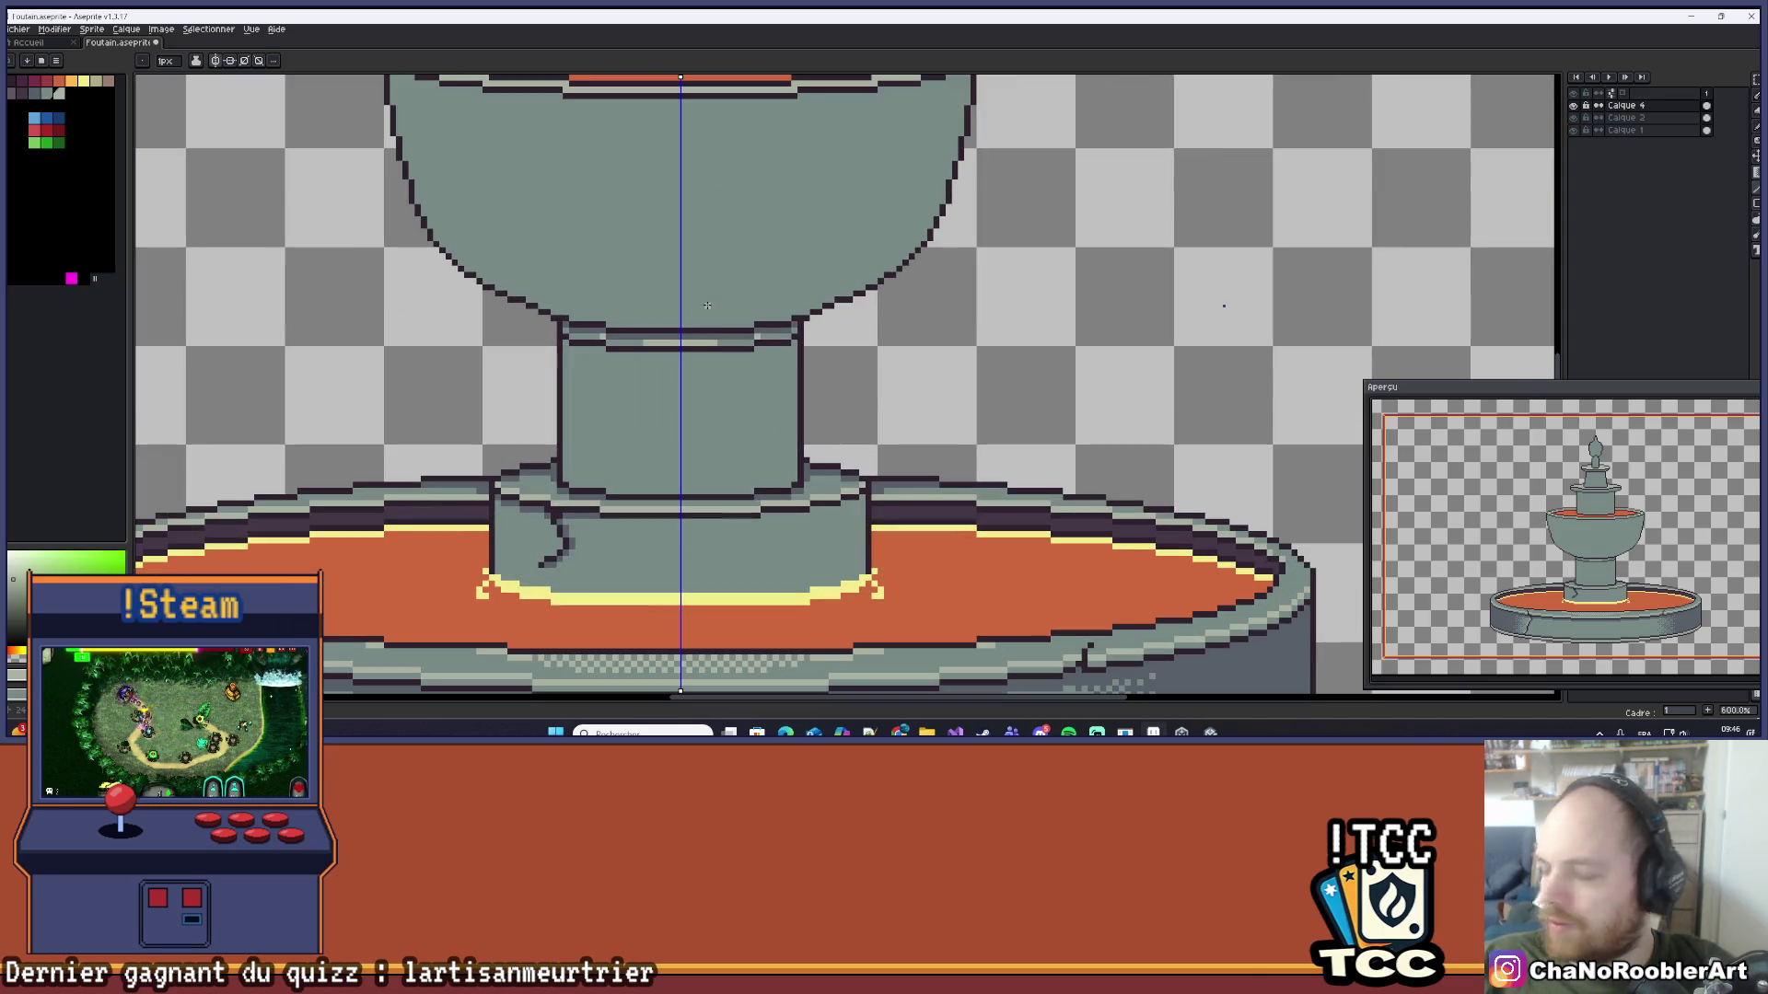
scroll(693, 306, "down", 4)
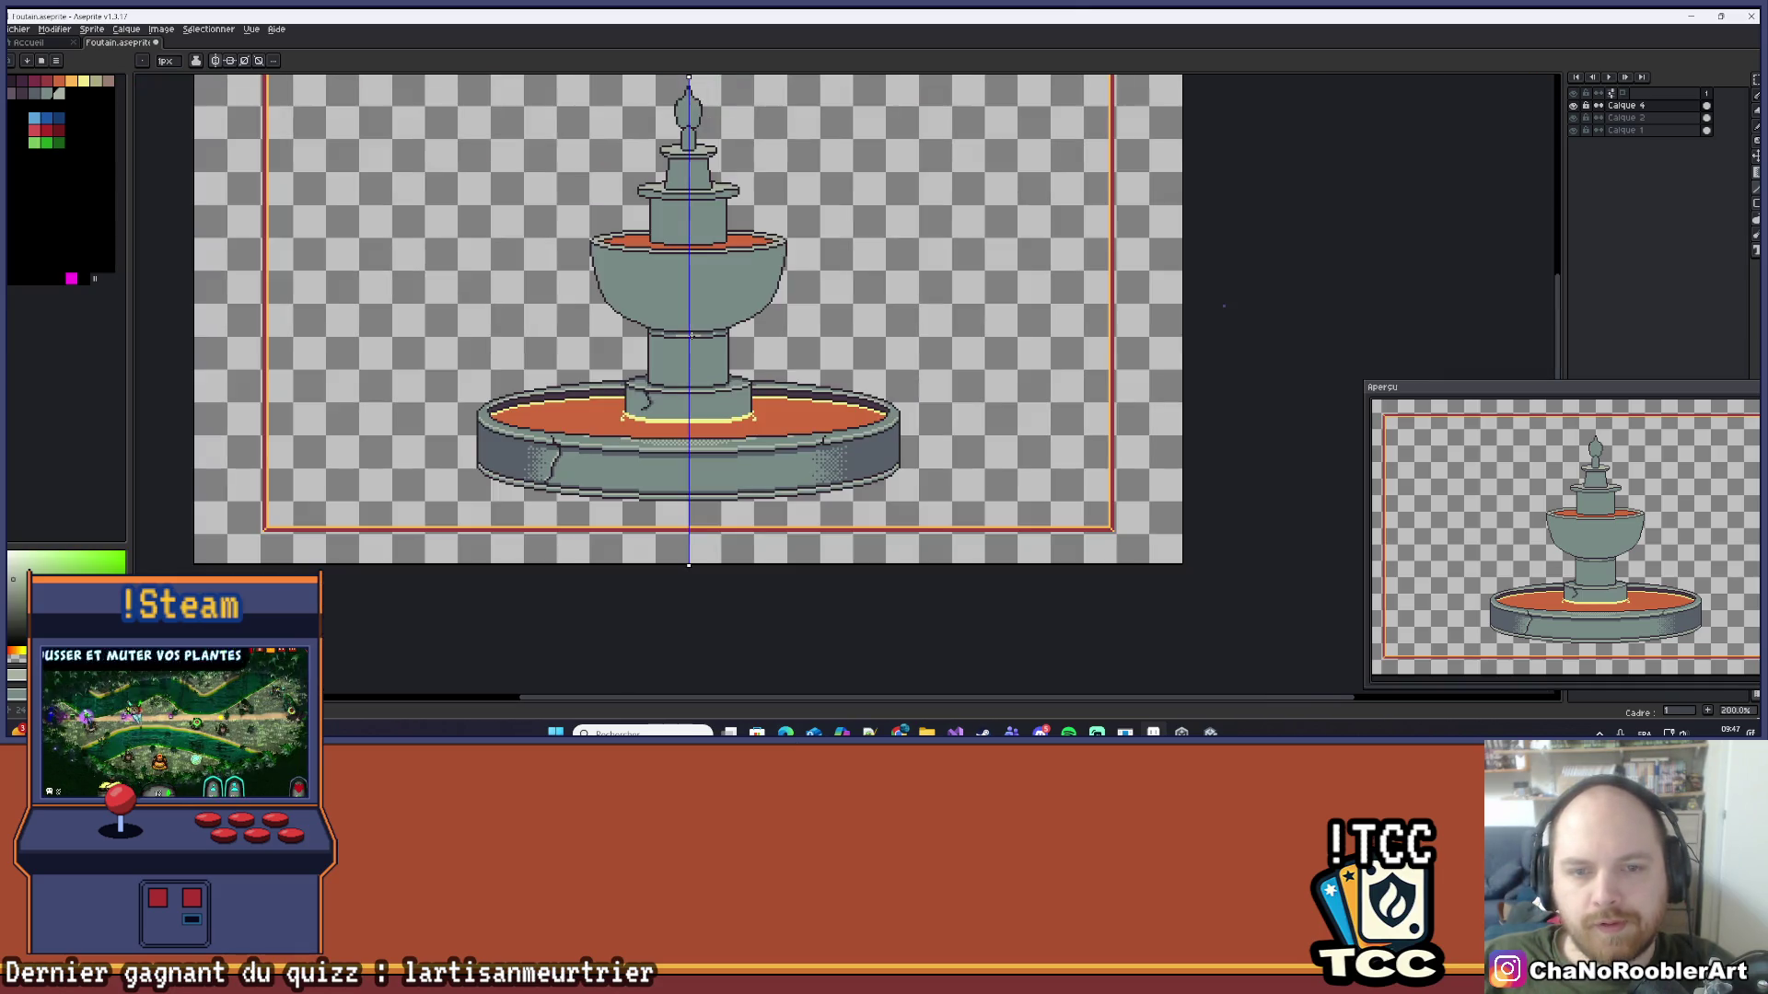
scroll(693, 341, "up", 8)
mouse_move(645, 333)
left_mouse_down()
mouse_move(639, 347)
mouse_move(655, 308)
mouse_move(660, 323)
left_mouse_up()
scroll(649, 318, "up", 1)
left_click(630, 198, "alt")
mouse_move(414, 267)
left_mouse_down()
mouse_move(248, 267)
mouse_move(216, 233)
left_mouse_up()
Step: Draw a mirrored dark outline row across the ledge
mouse_move(527, 324)
left_mouse_down()
mouse_move(452, 299)
mouse_move(797, 296)
left_mouse_up()
scroll(918, 313, "down", 8)
scroll(918, 313, "up", 1)
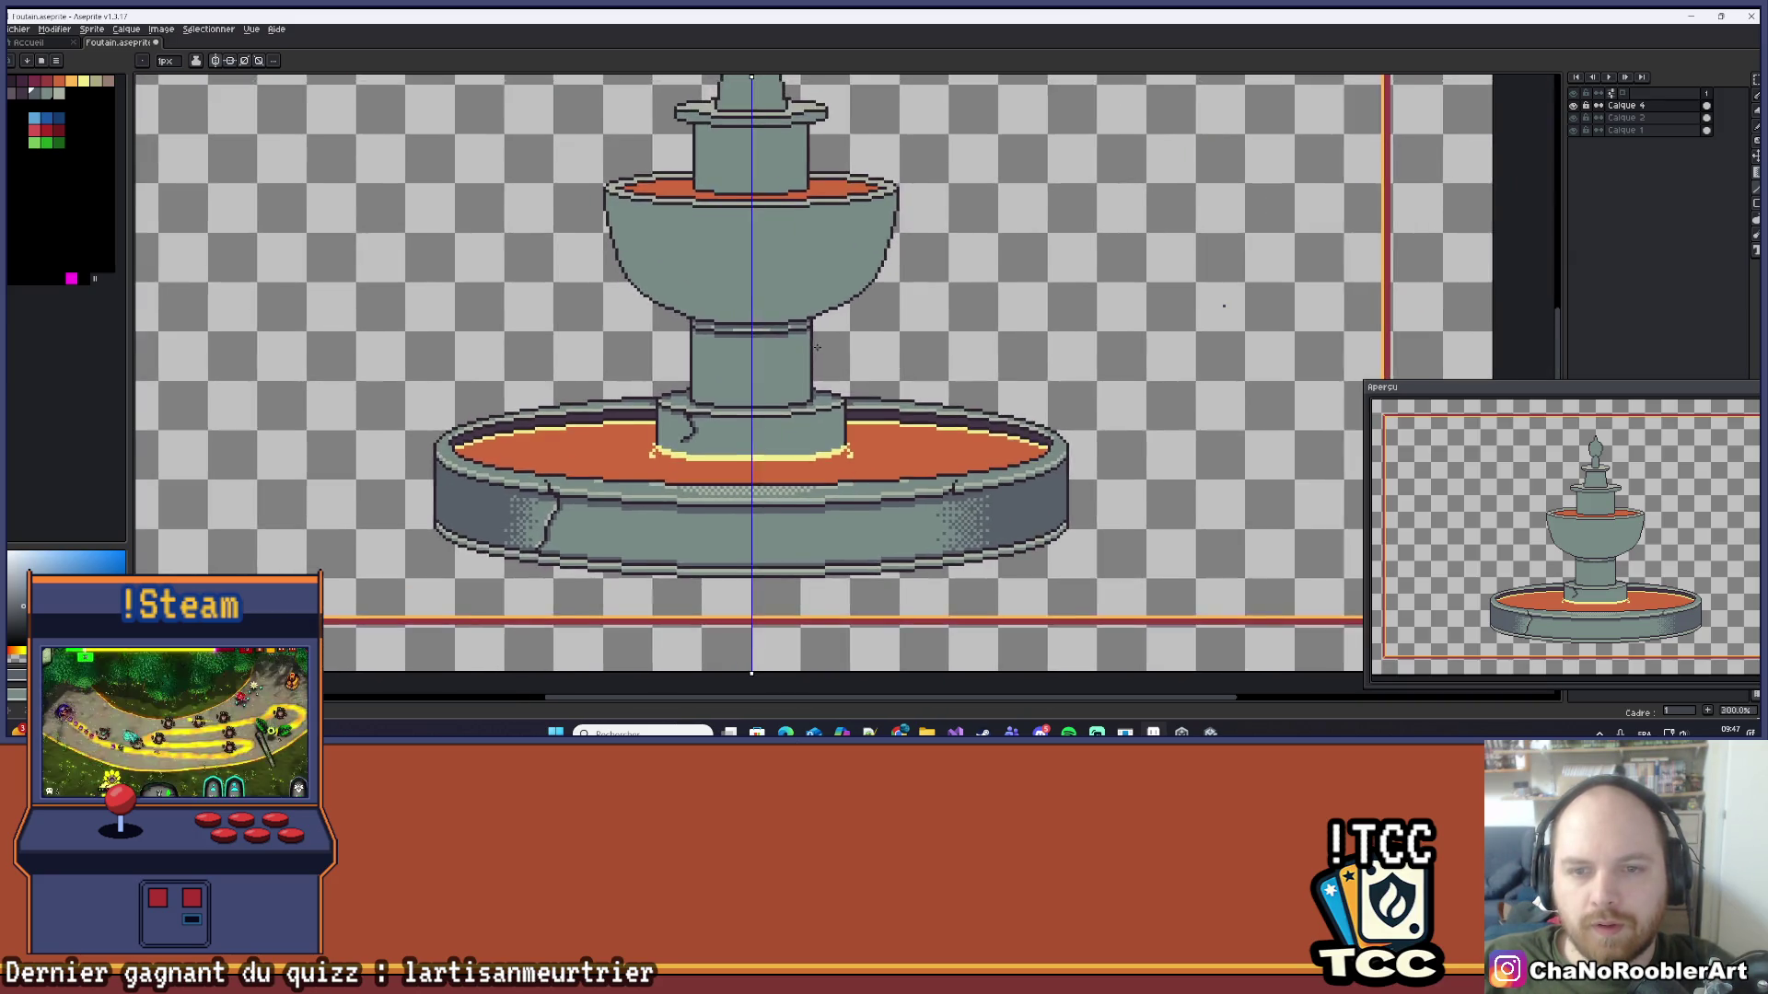
scroll(829, 318, "down", 2)
scroll(583, 331, "up", 6)
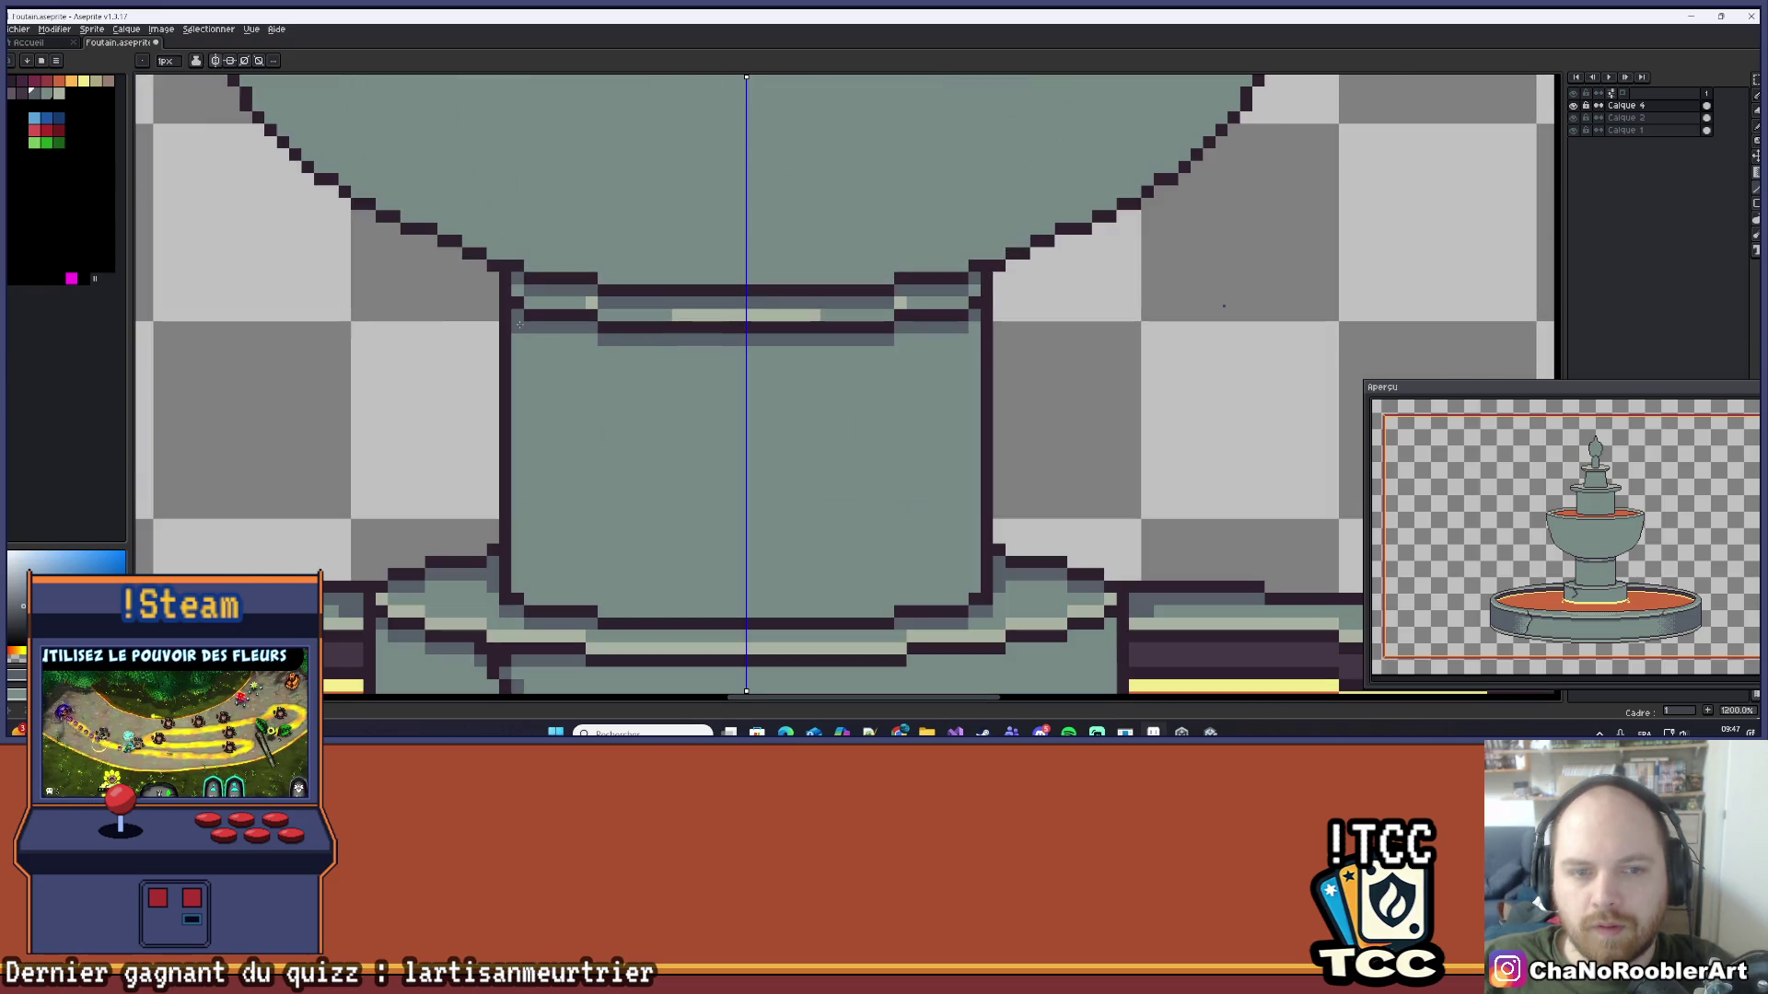
Step: Mark off the column's side strips and fill them darker grey-blue, mirrored
left_click_drag(726, 411, 714, 344)
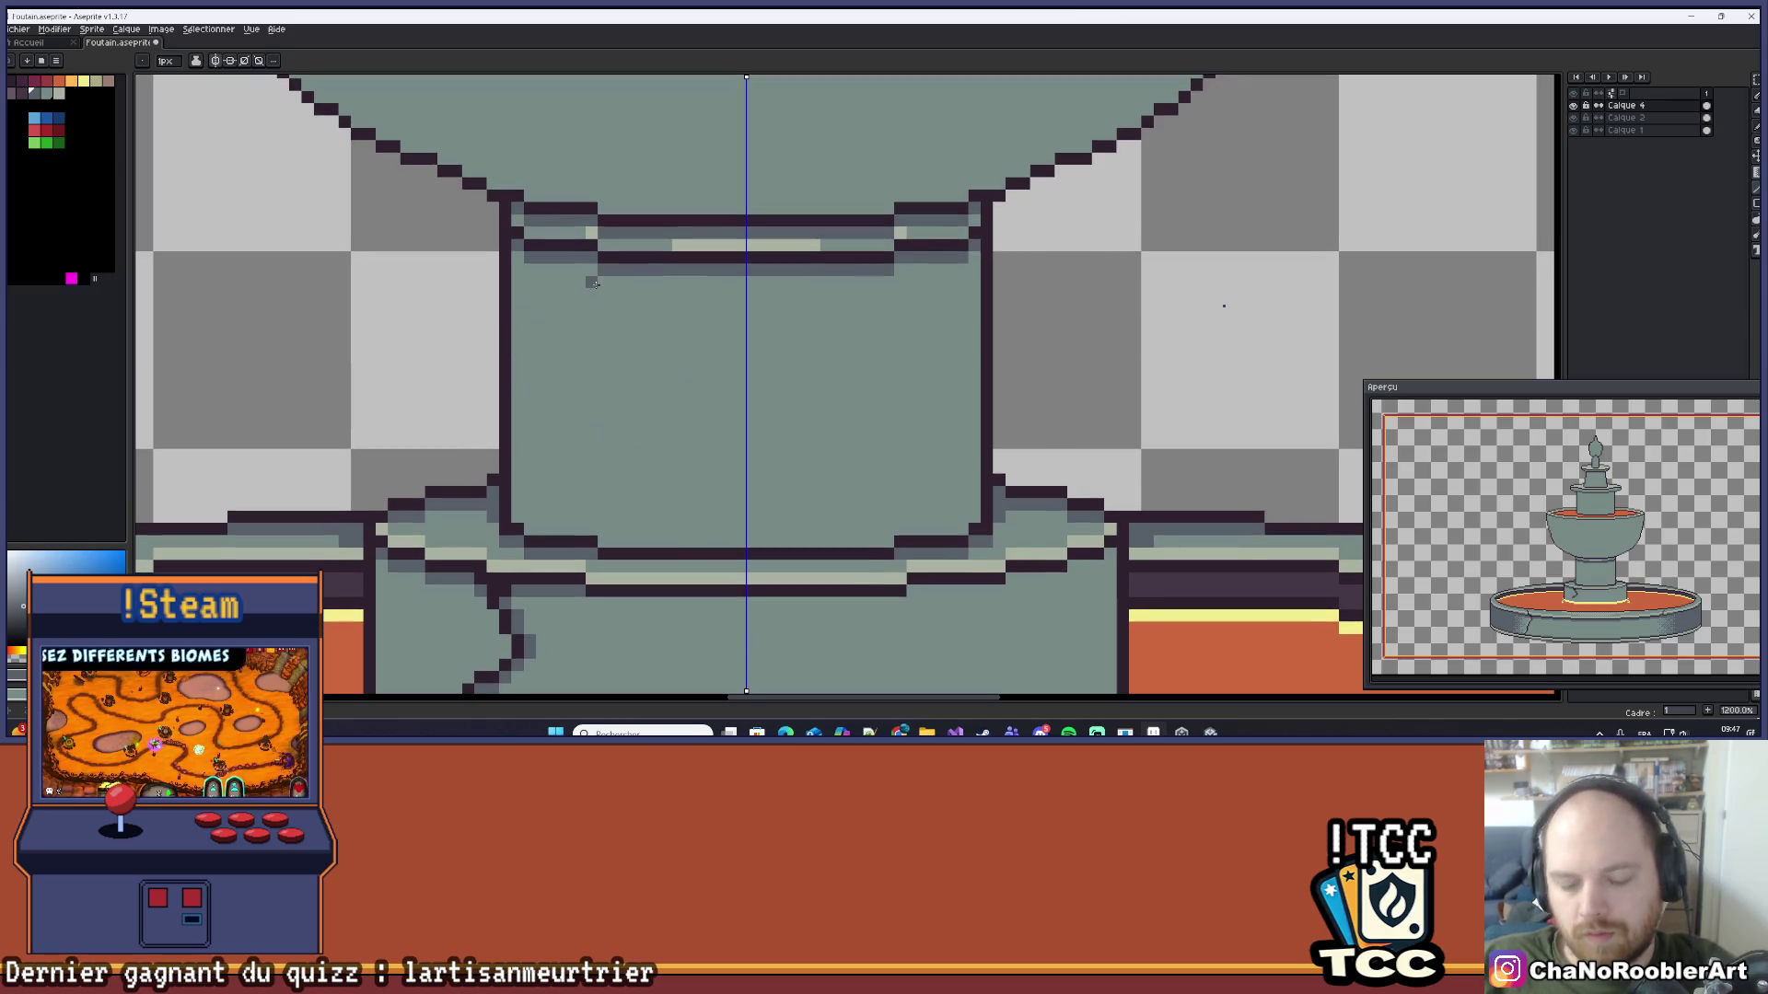
left_click_drag(592, 265, 591, 523)
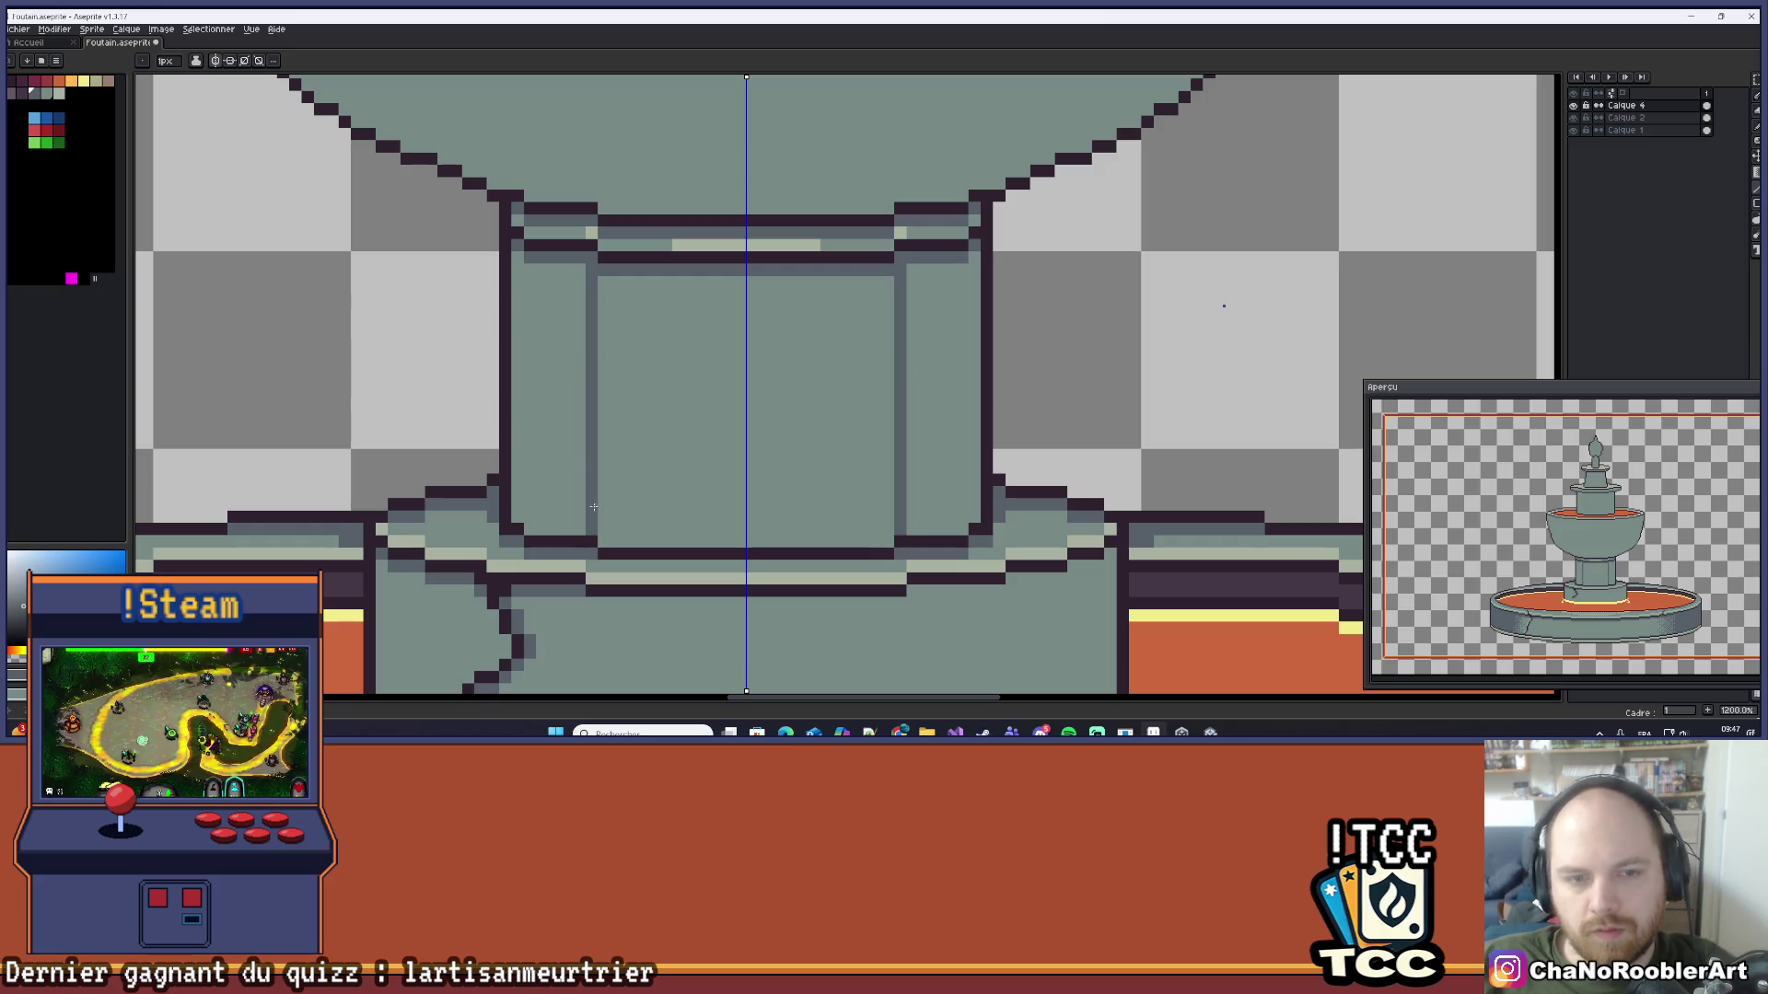
key("g")
left_click(581, 387)
scroll(589, 385, "down", 4)
scroll(590, 380, "up", 4)
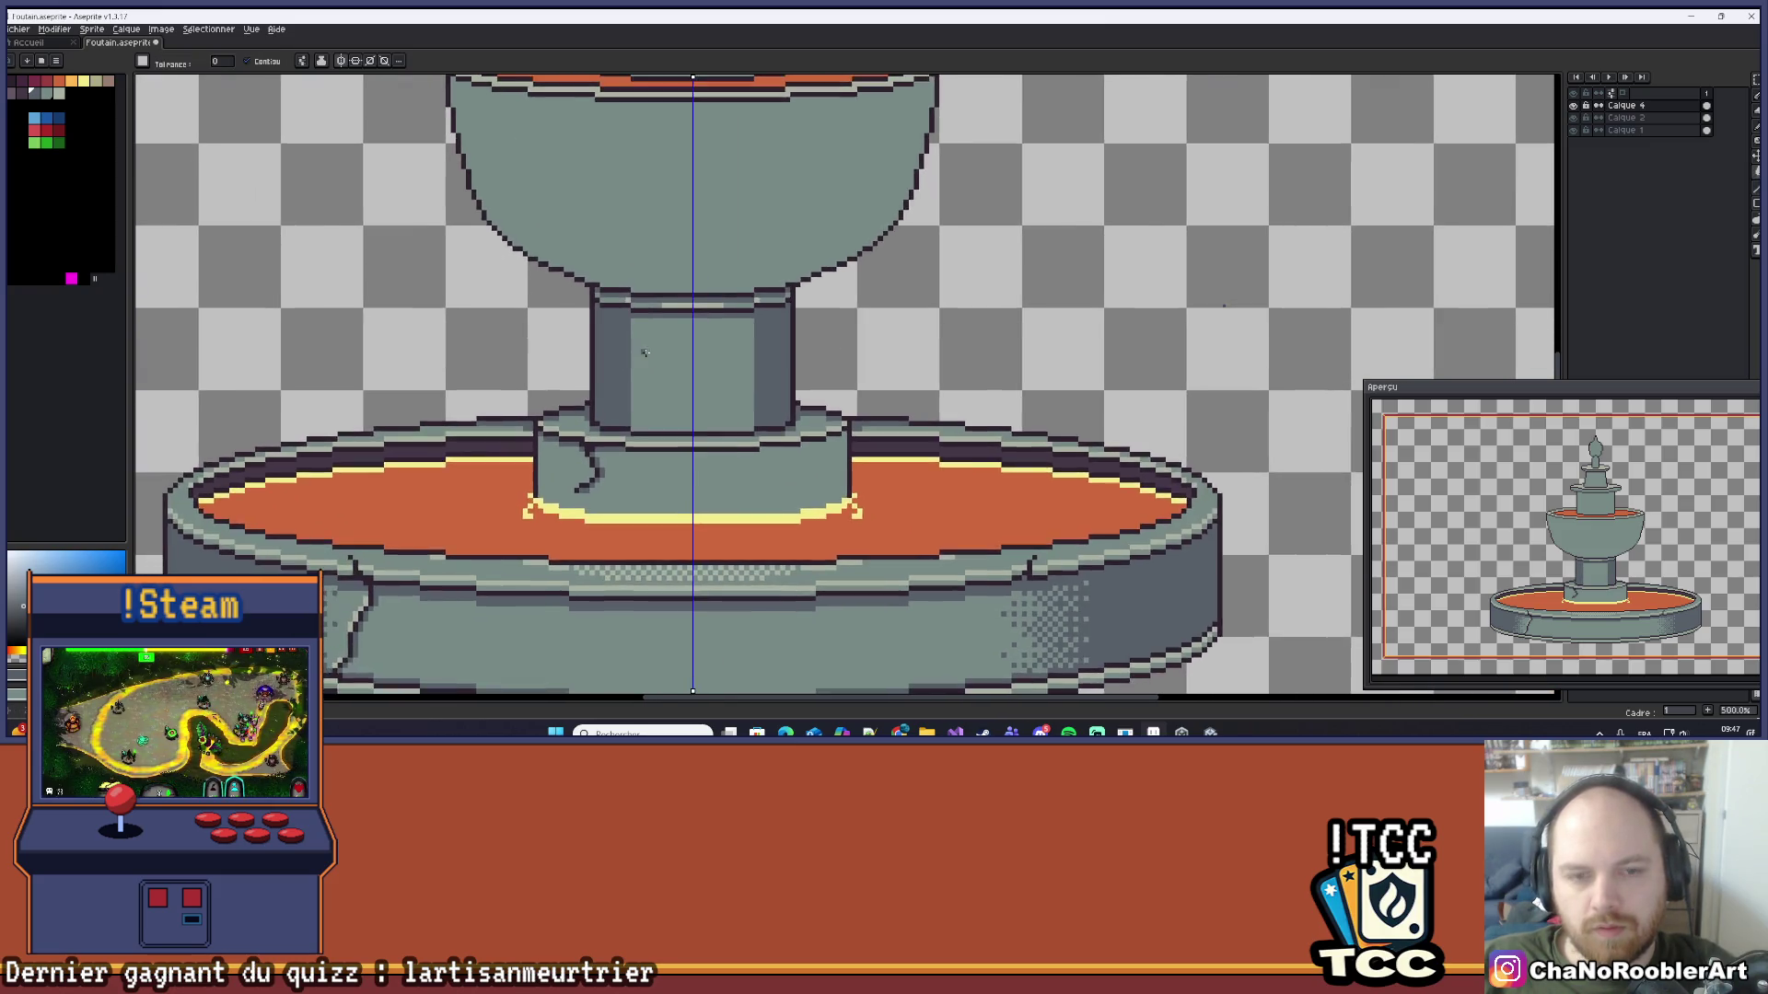
Step: Switch to the Gradient tool with Bayer Matrix 8x8 dithering
left_click(1755, 204)
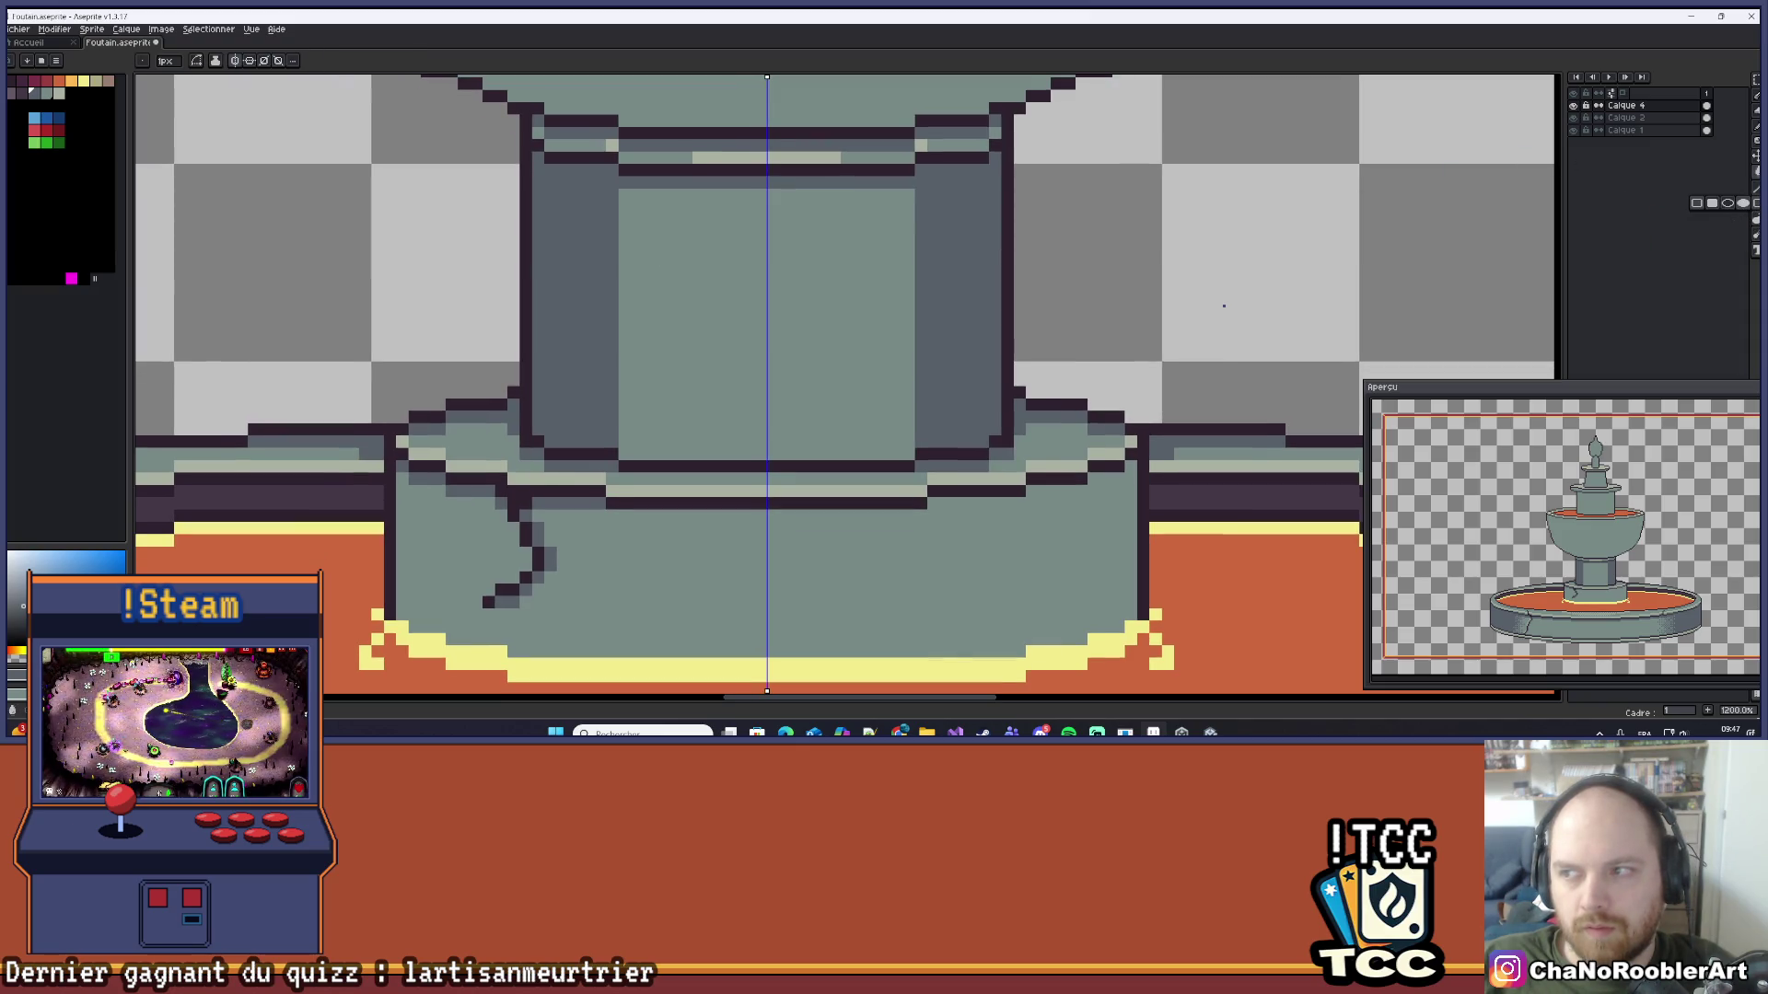
left_click(1755, 172)
left_click(1743, 173)
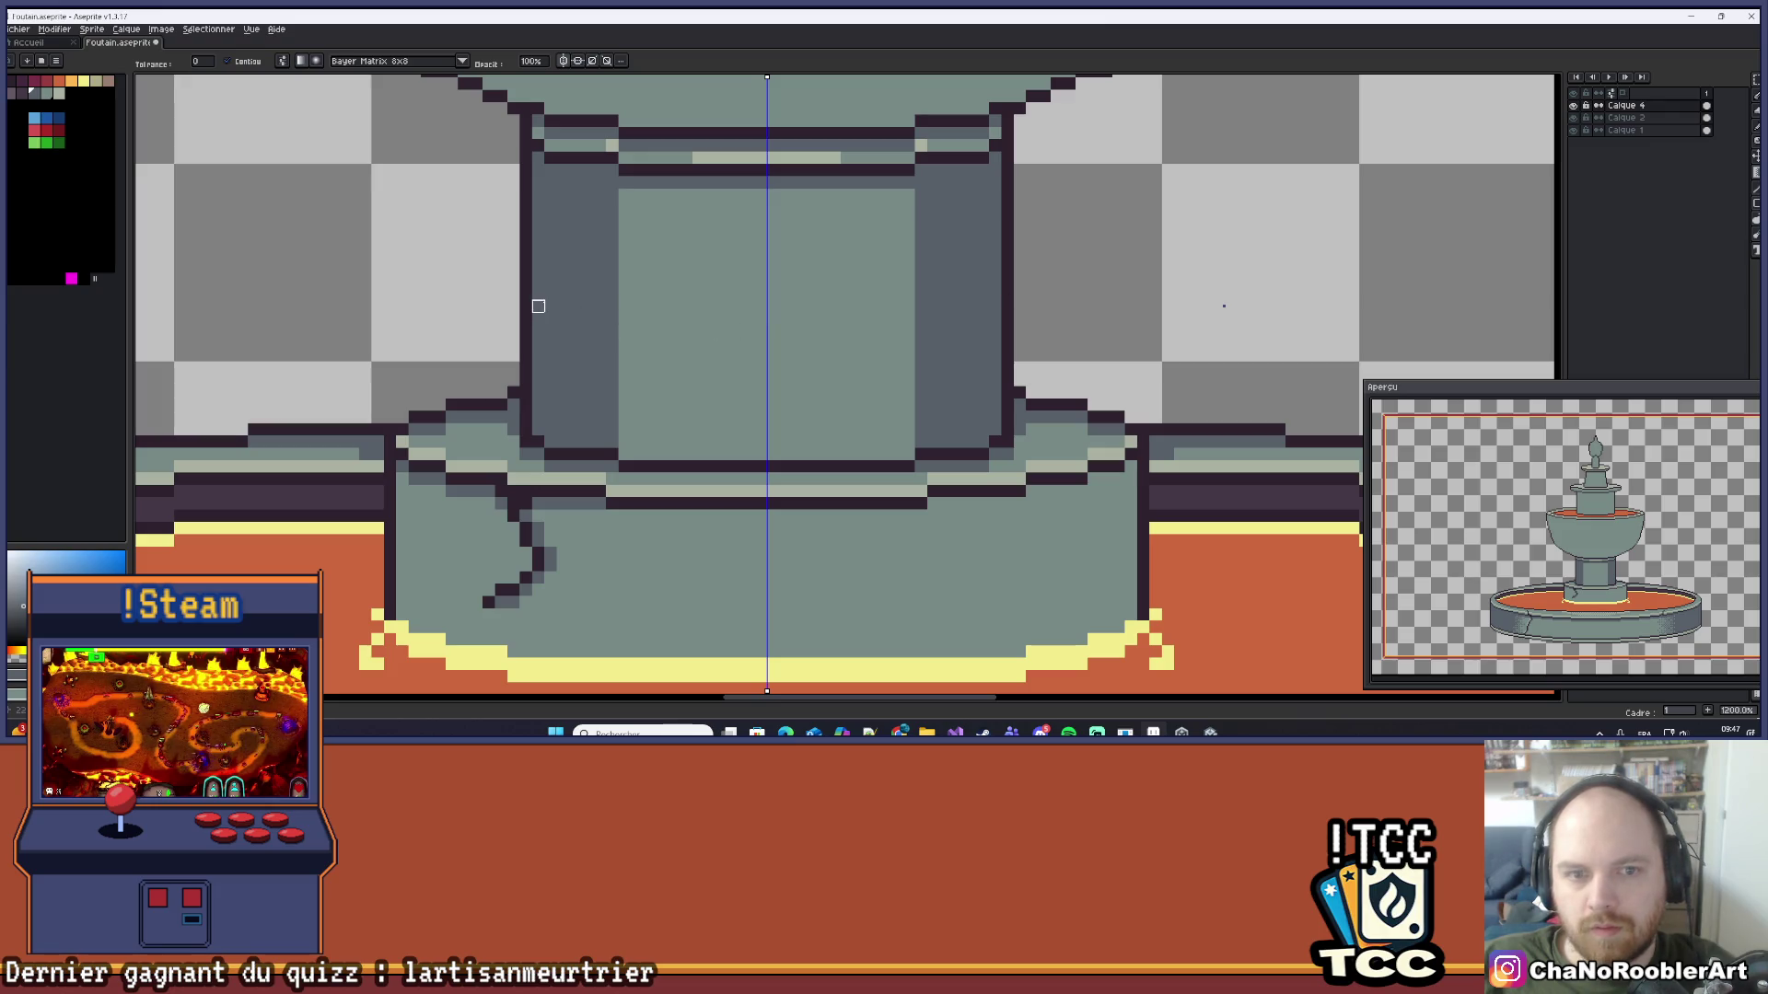
Step: Turn off symmetry, test gradients, and undo them along with the flat side fill
mouse_move(624, 306)
left_mouse_down()
mouse_move(714, 304)
mouse_move(694, 304)
left_mouse_up()
key("ctrl+z")
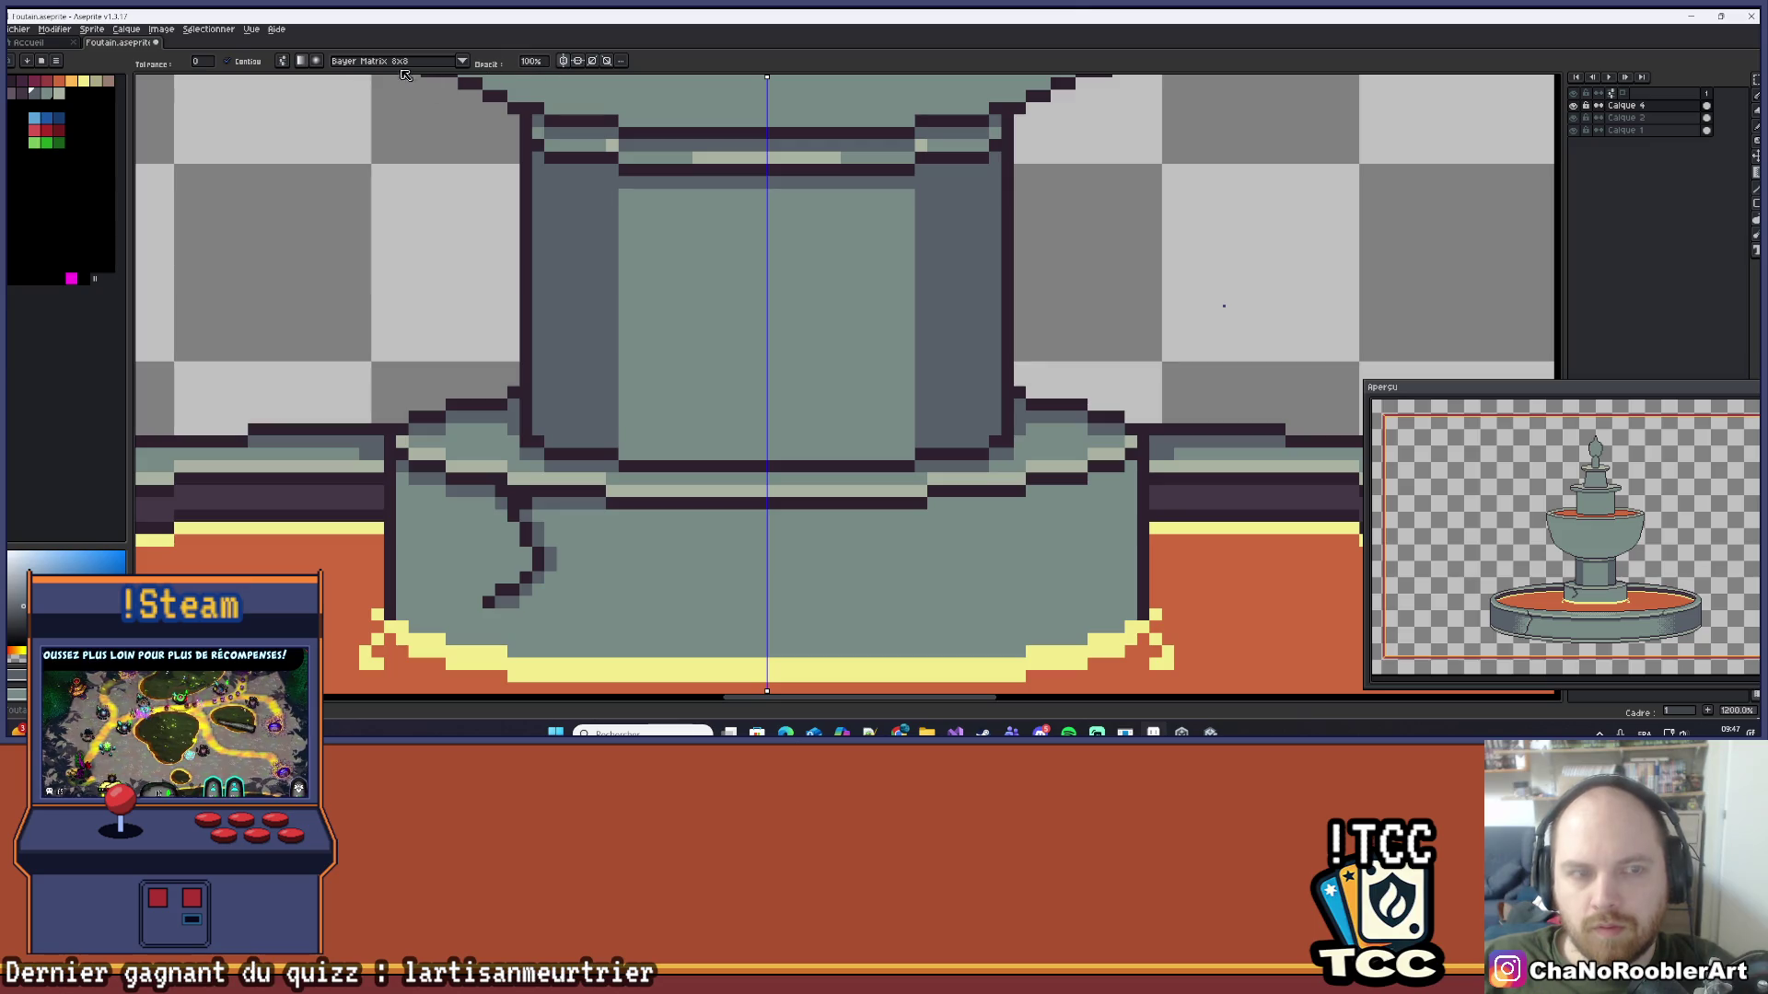
left_click(563, 61)
left_click_drag(624, 306, 736, 306)
left_click_drag(552, 304, 723, 293)
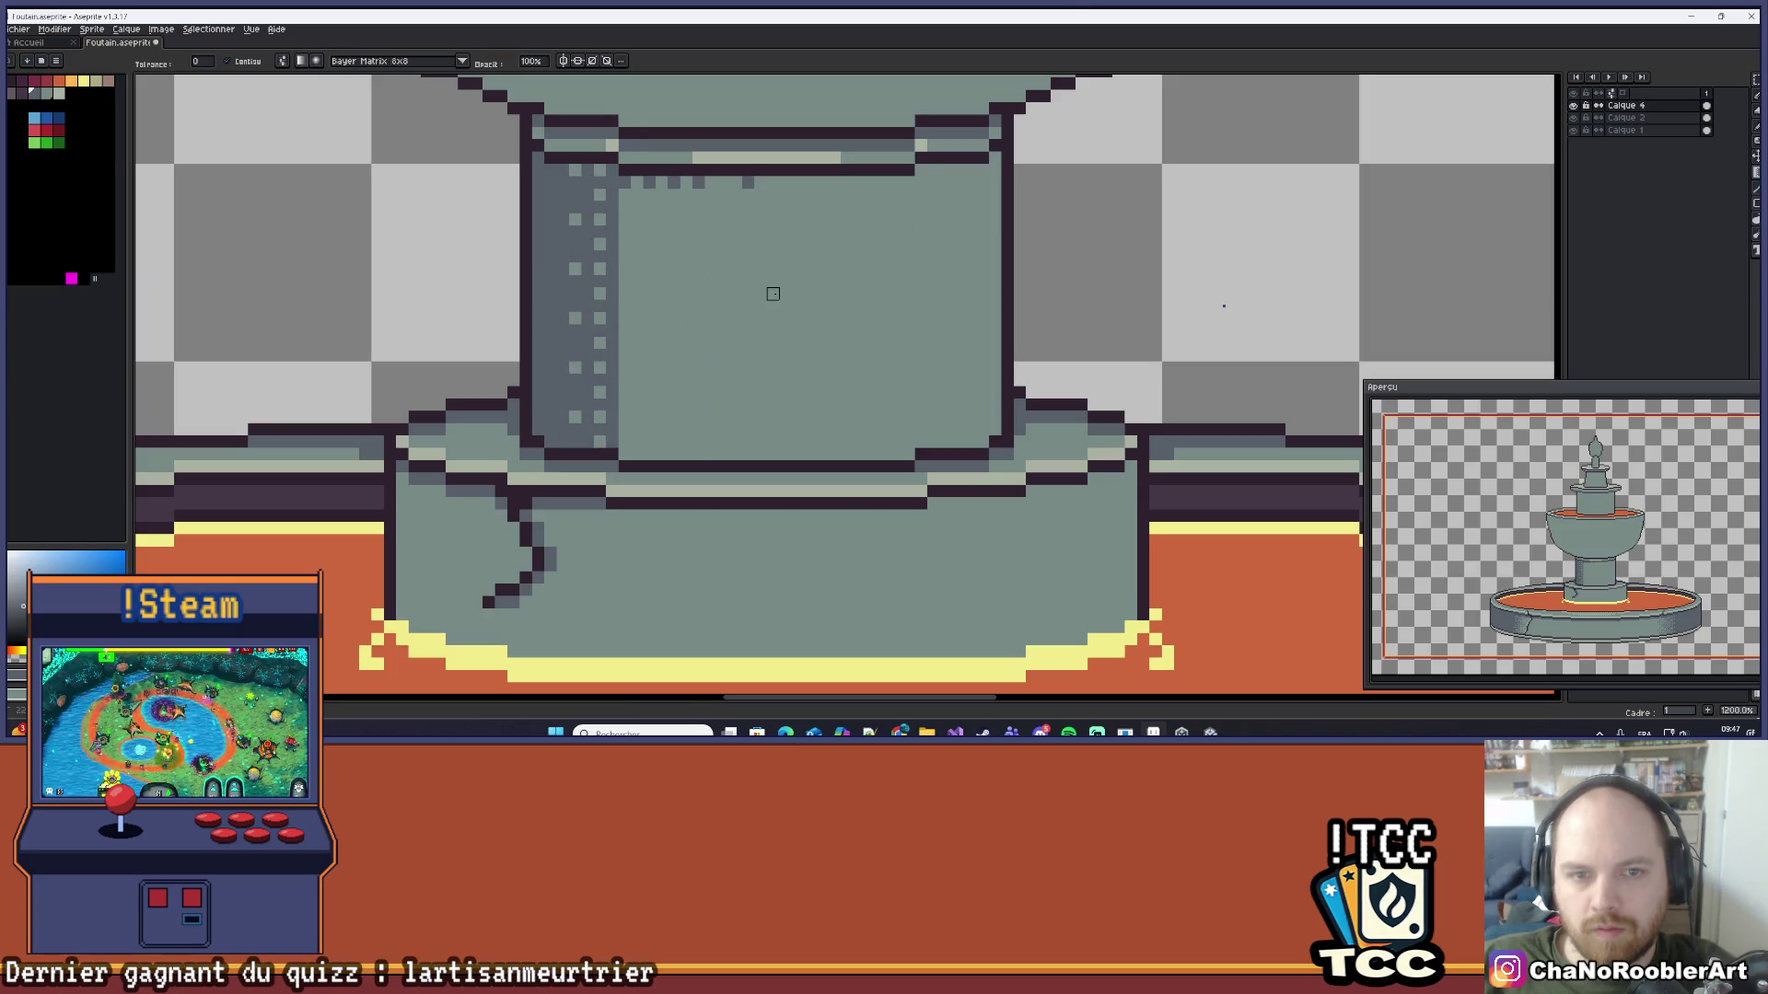
key("ctrl+z")
scroll(771, 282, "down", 4)
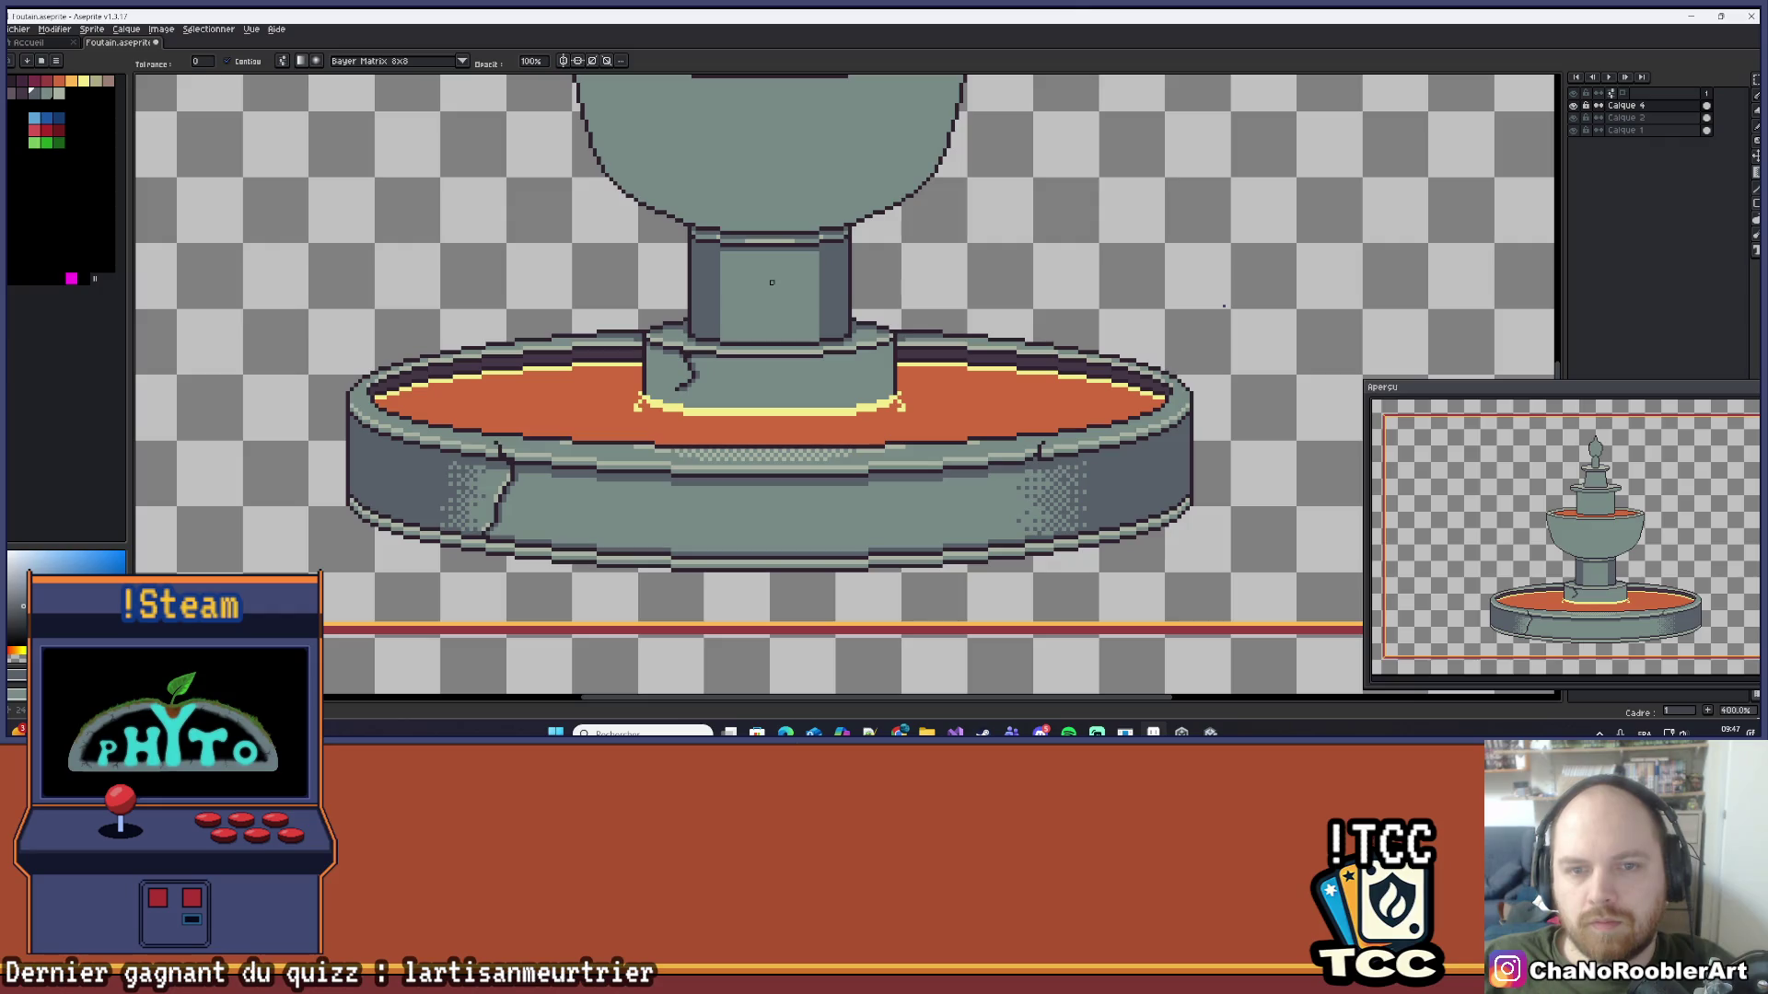
key("ctrl+z")
key("ctrl+z")
Step: Dither the column darker toward its left and right edges with Bayer gradients
scroll(709, 282, "up", 4)
mouse_move(664, 281)
left_mouse_down()
mouse_move(872, 288)
mouse_move(873, 305)
mouse_move(861, 293)
left_mouse_up()
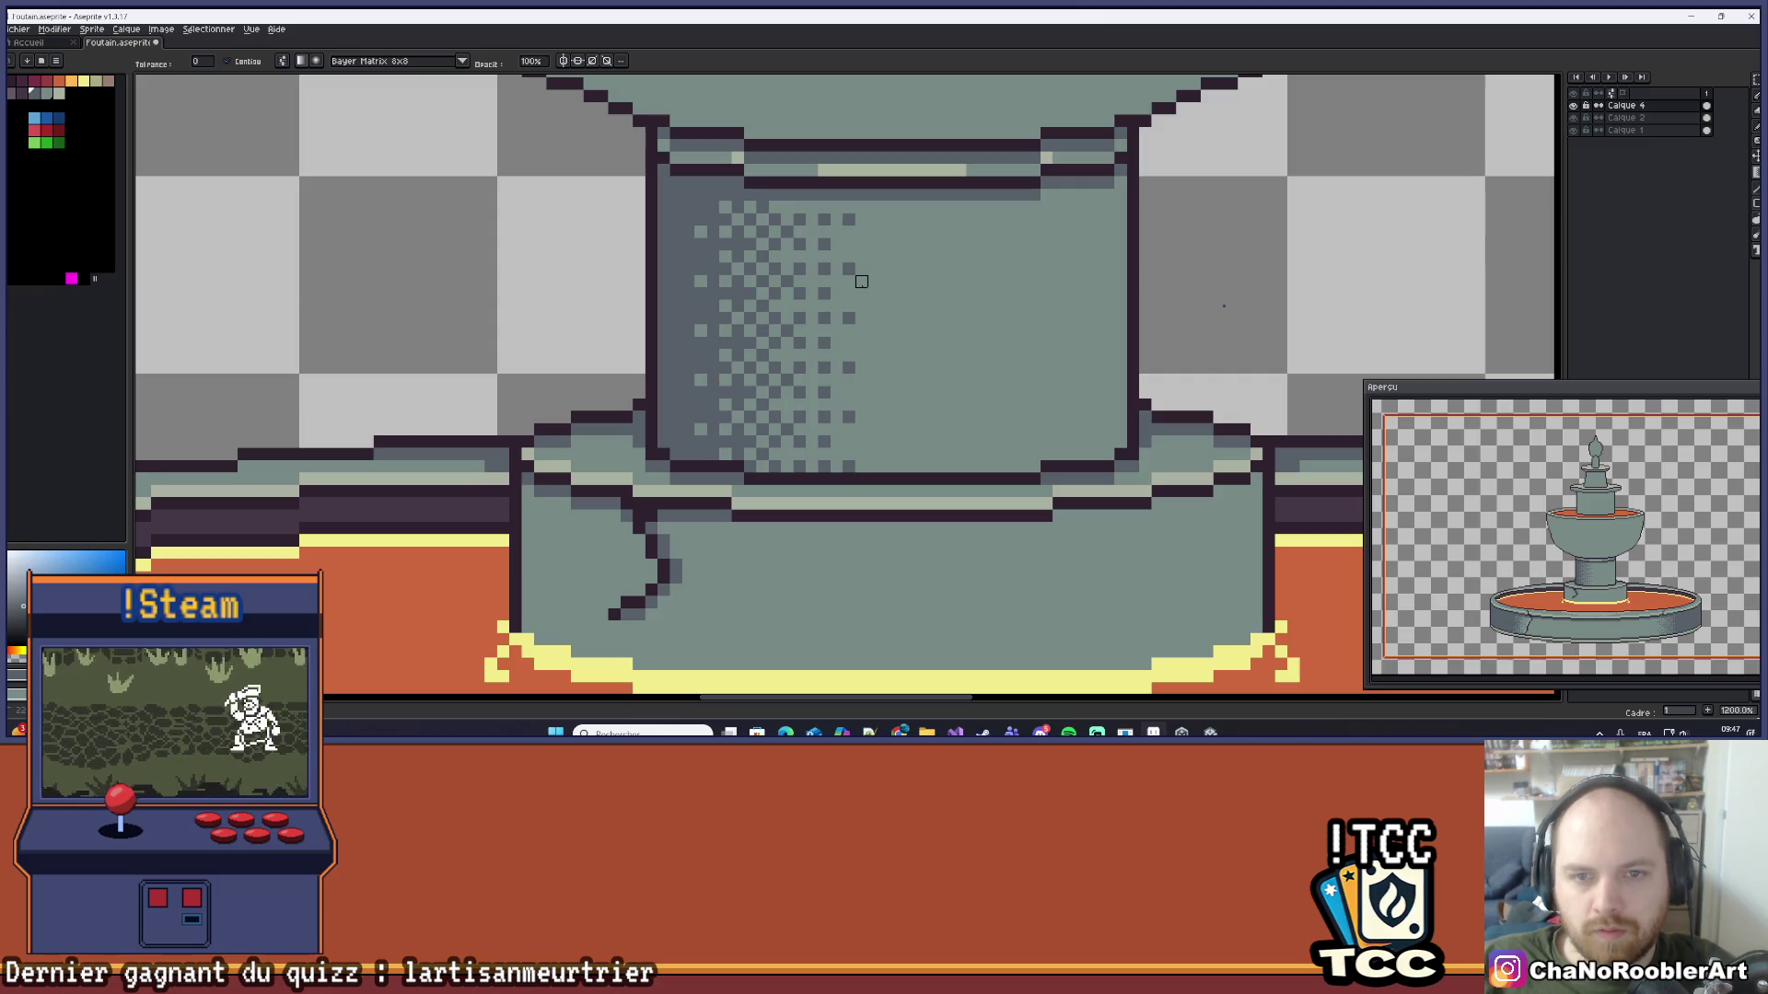
left_click_drag(1119, 317, 936, 318)
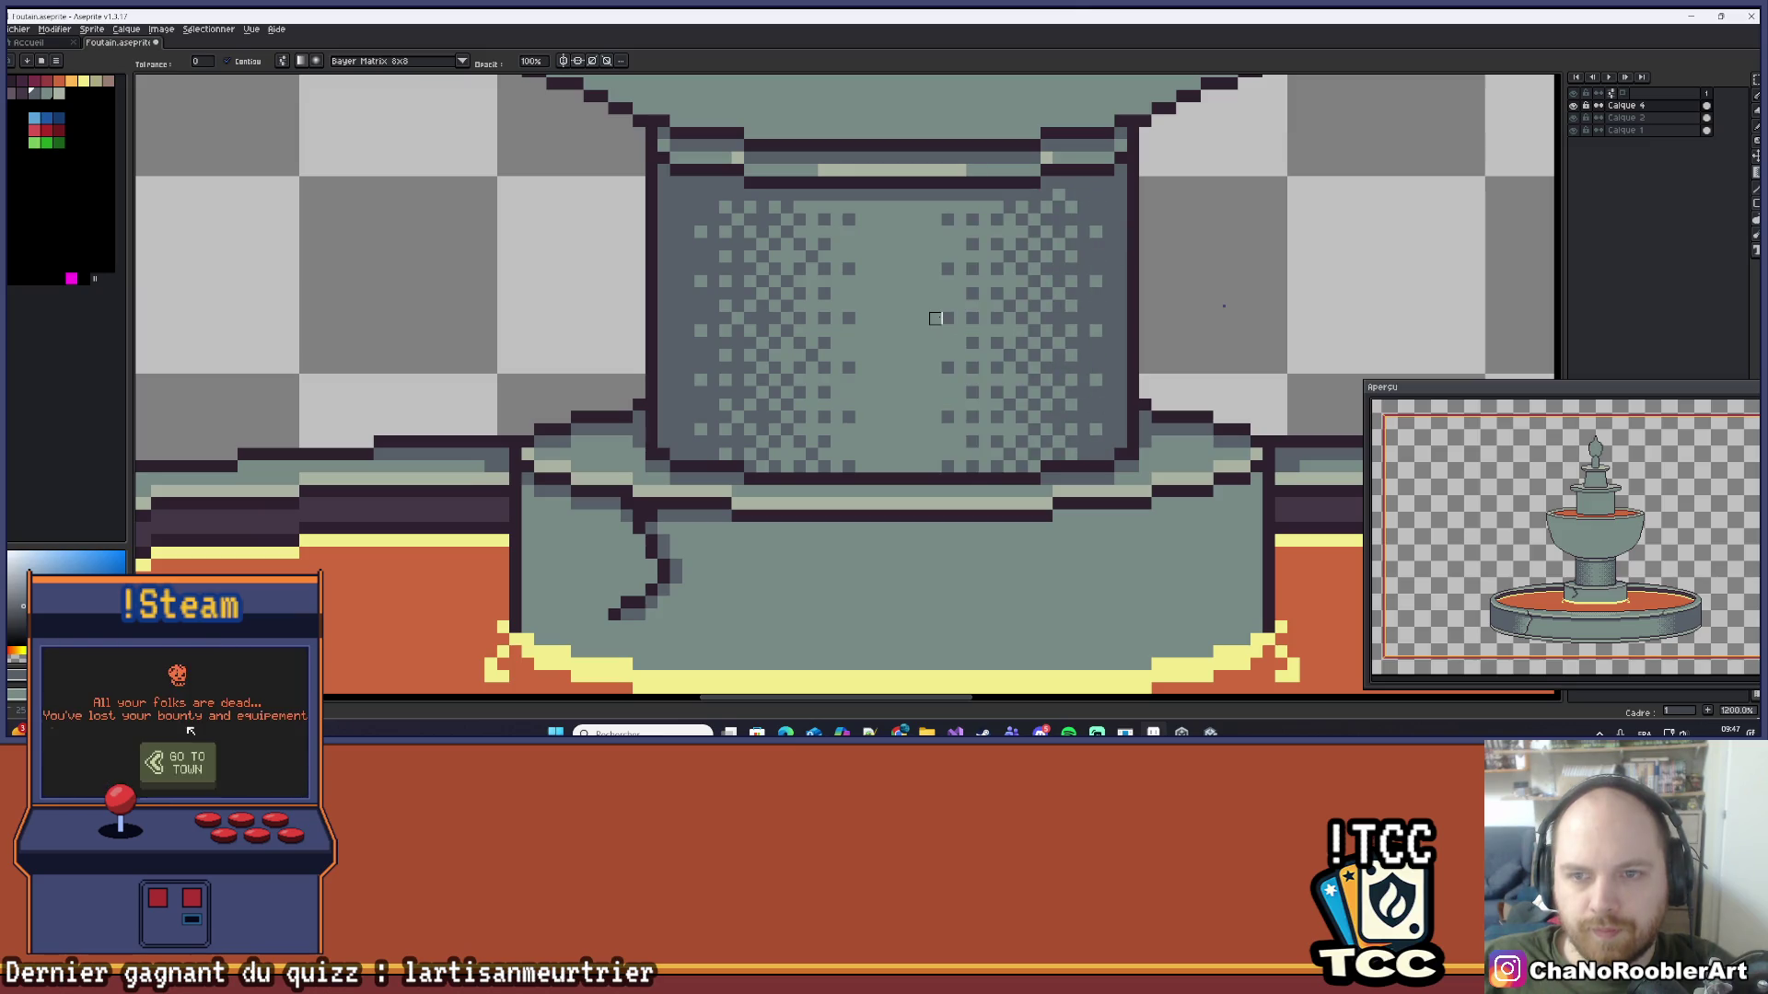
scroll(935, 319, "down", 8)
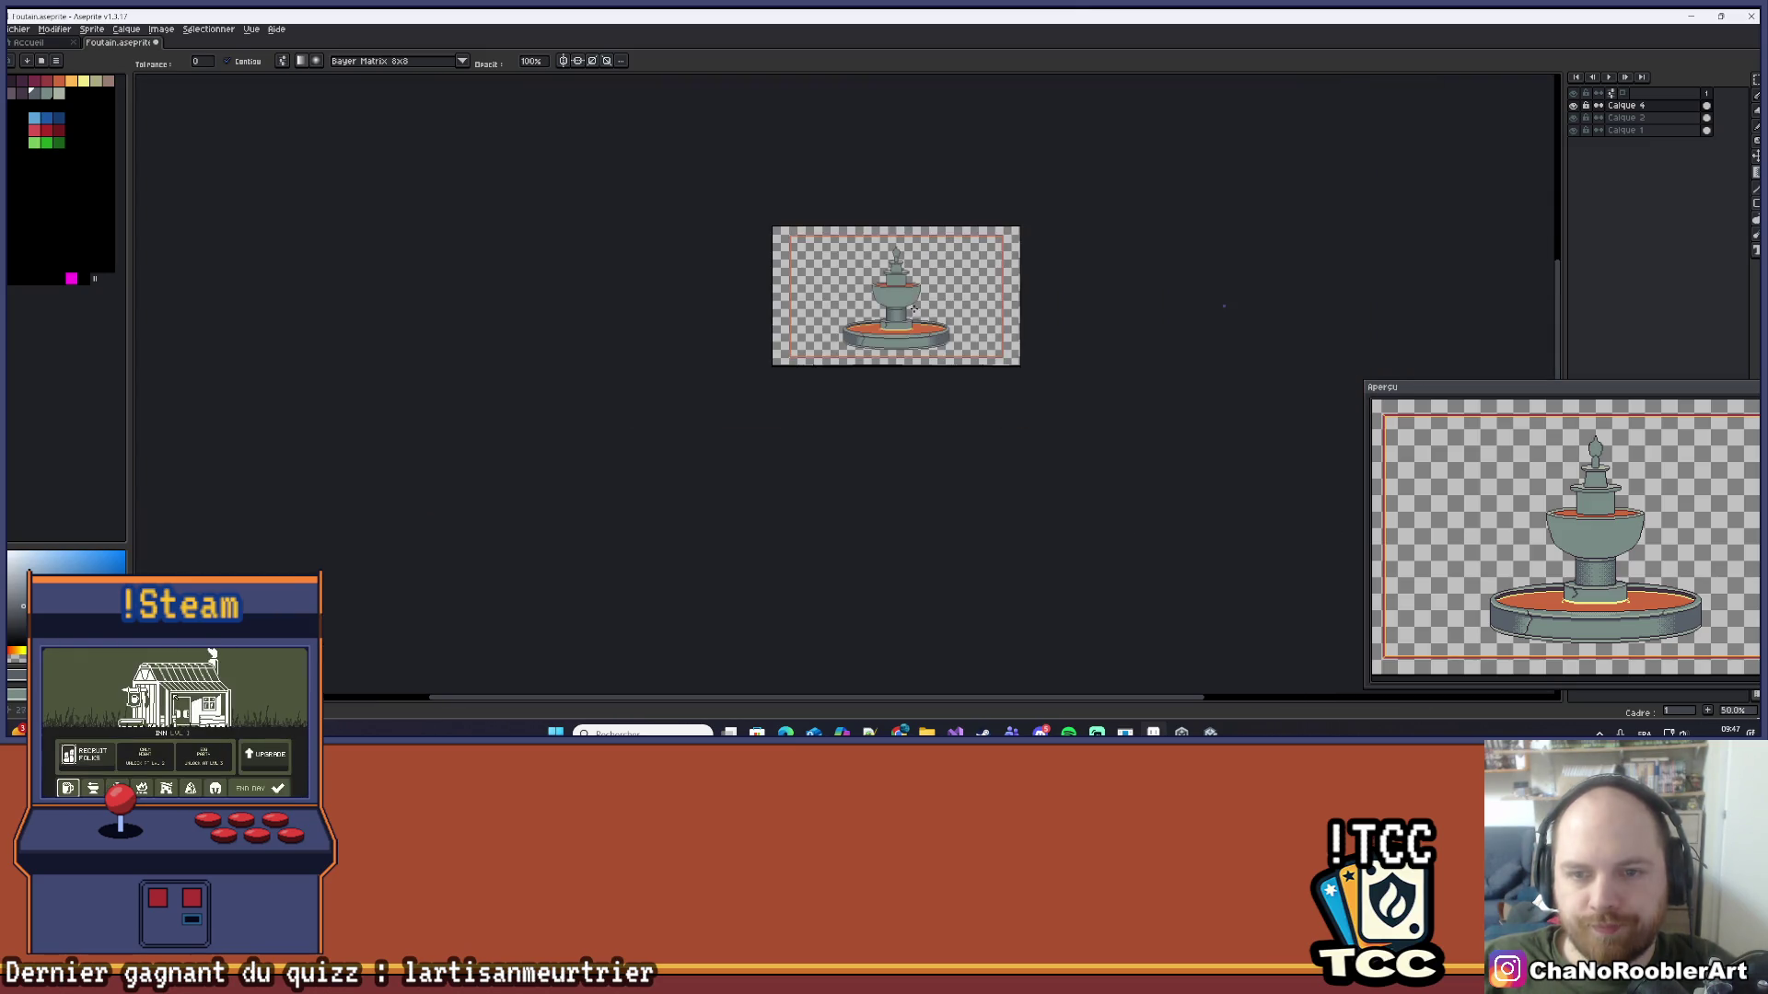
scroll(1223, 306, "up", 1)
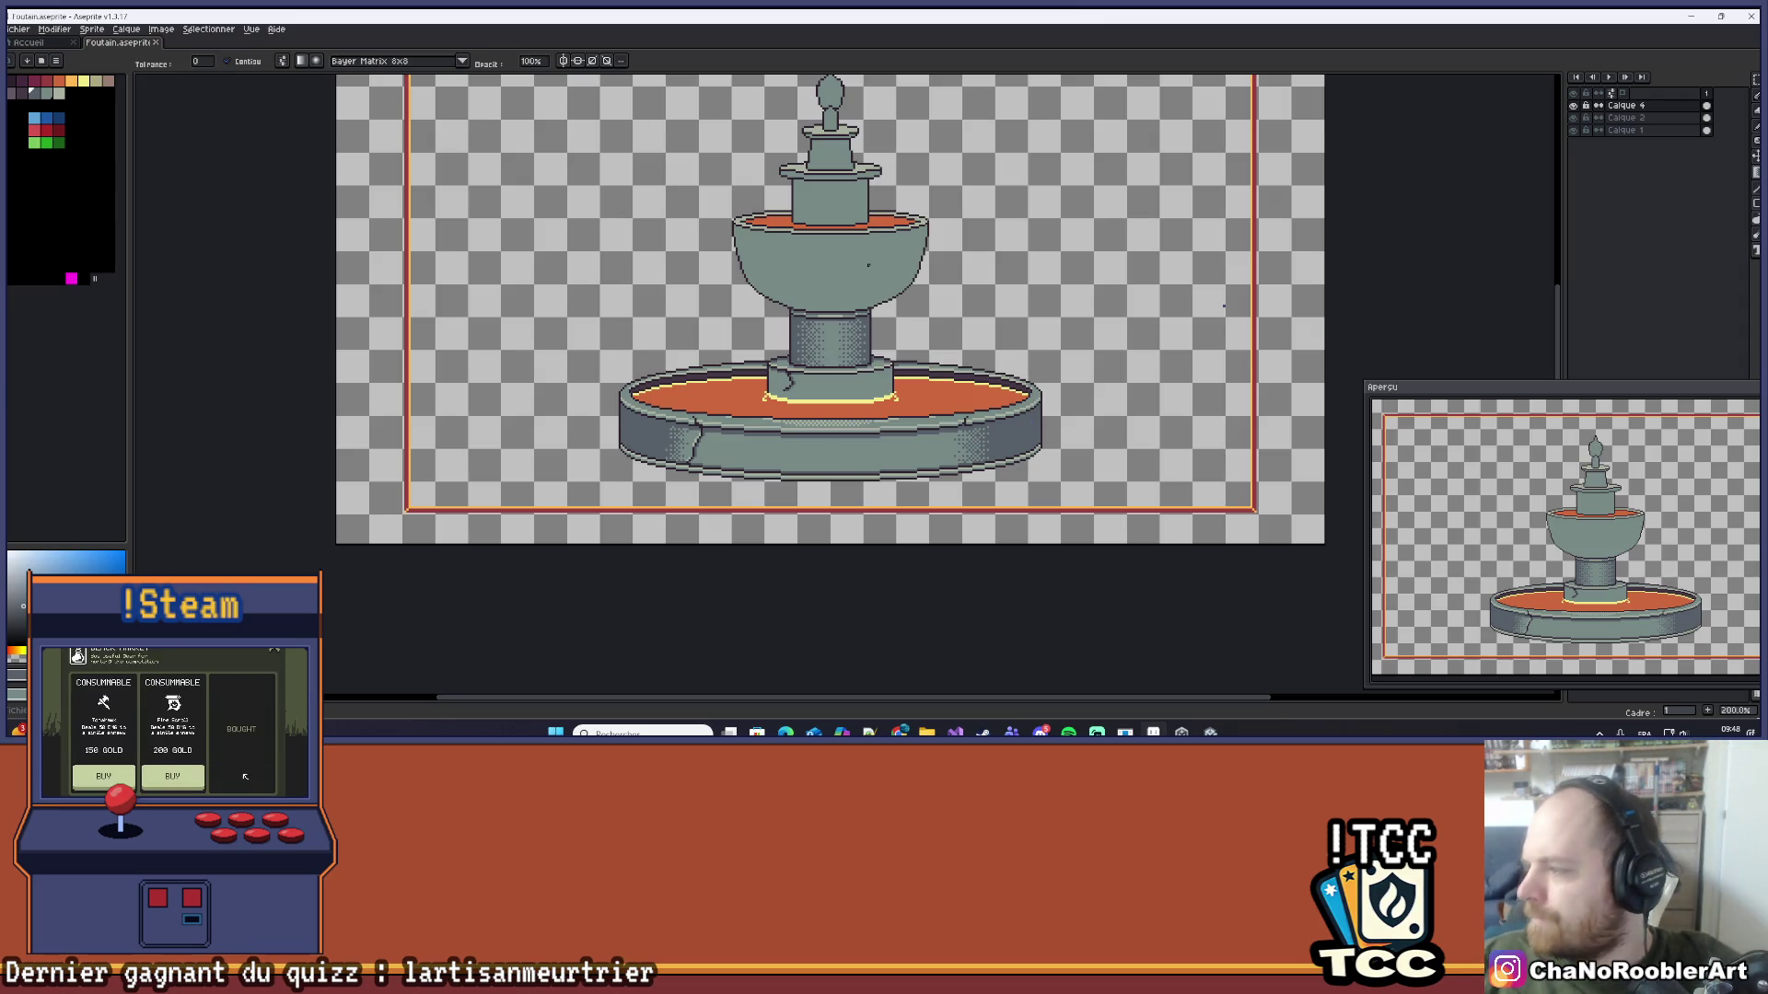
scroll(770, 334, "up", 5)
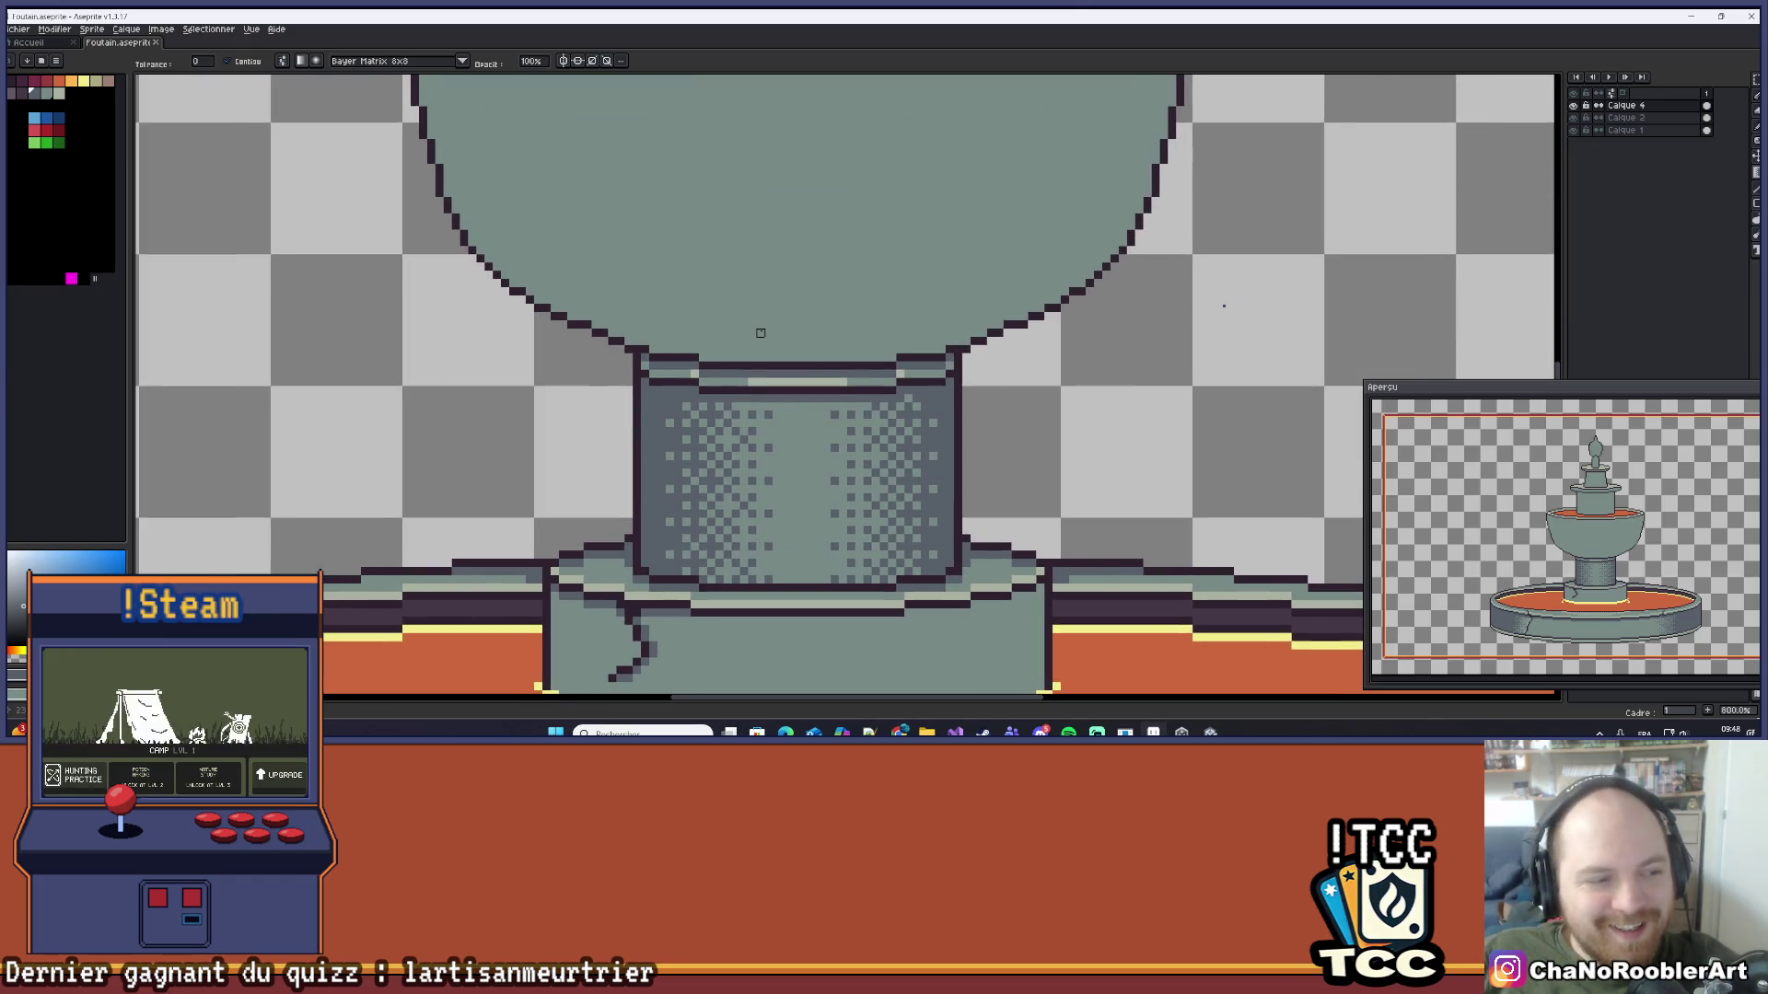
scroll(713, 258, "down", 2)
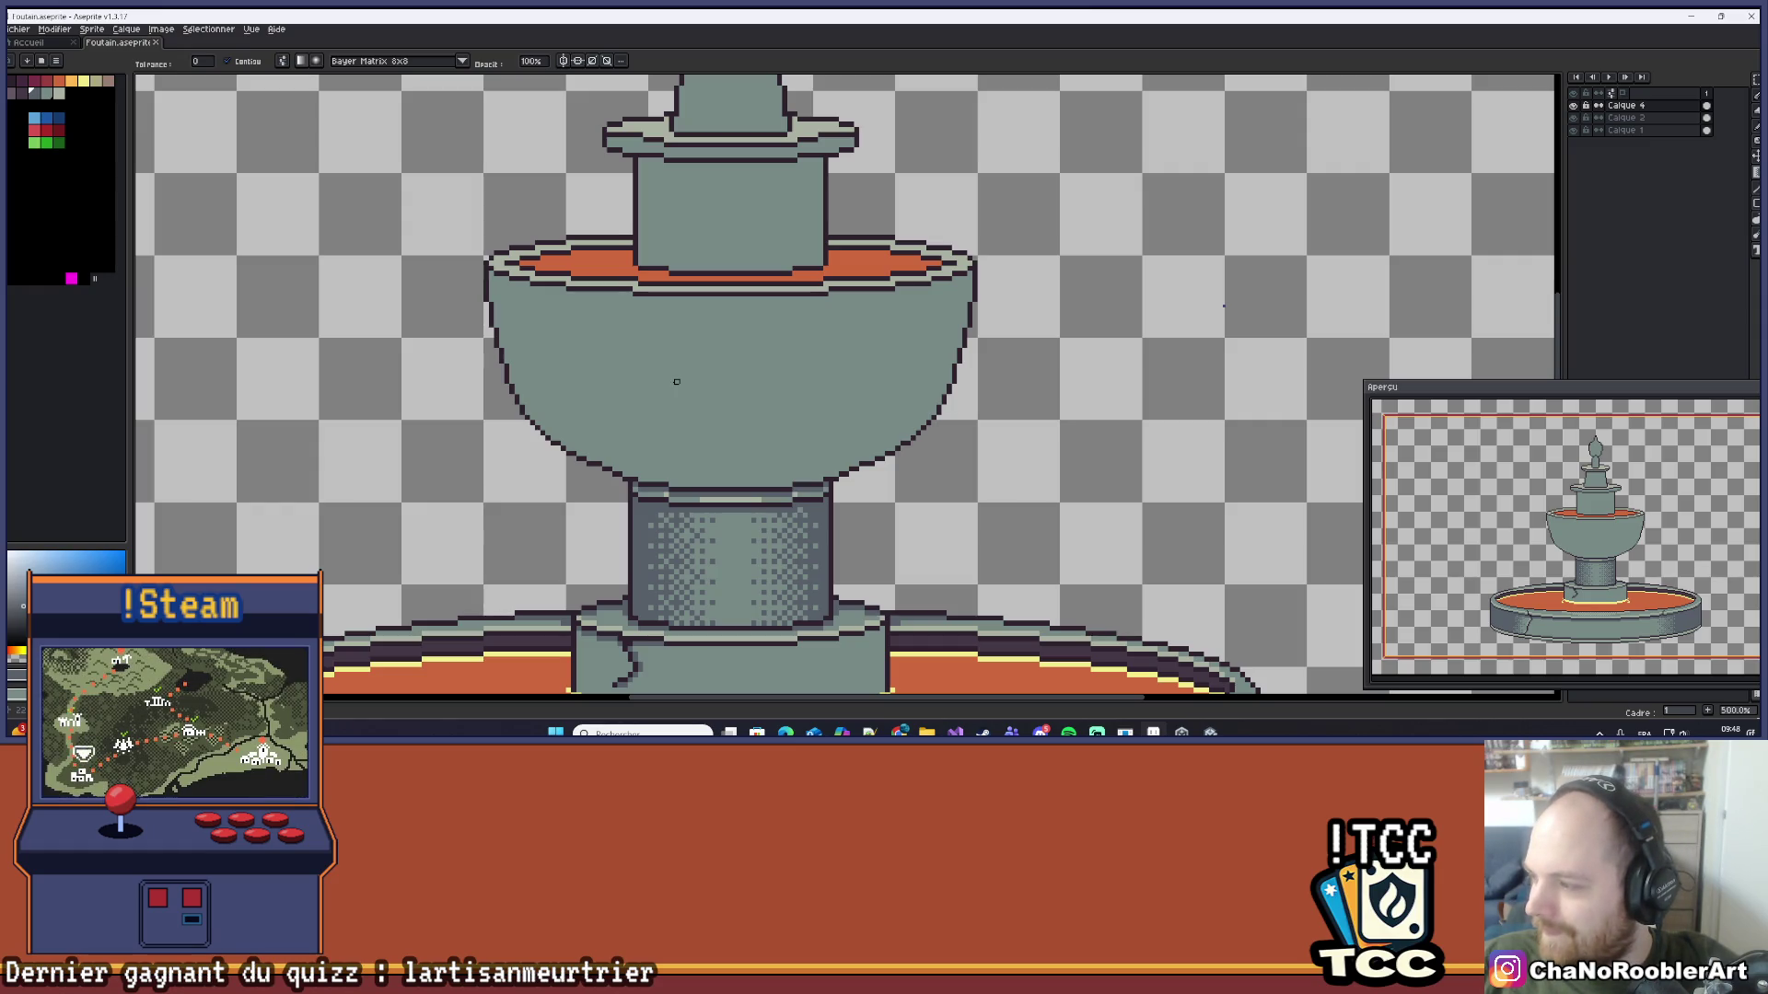
scroll(644, 284, "up", 4)
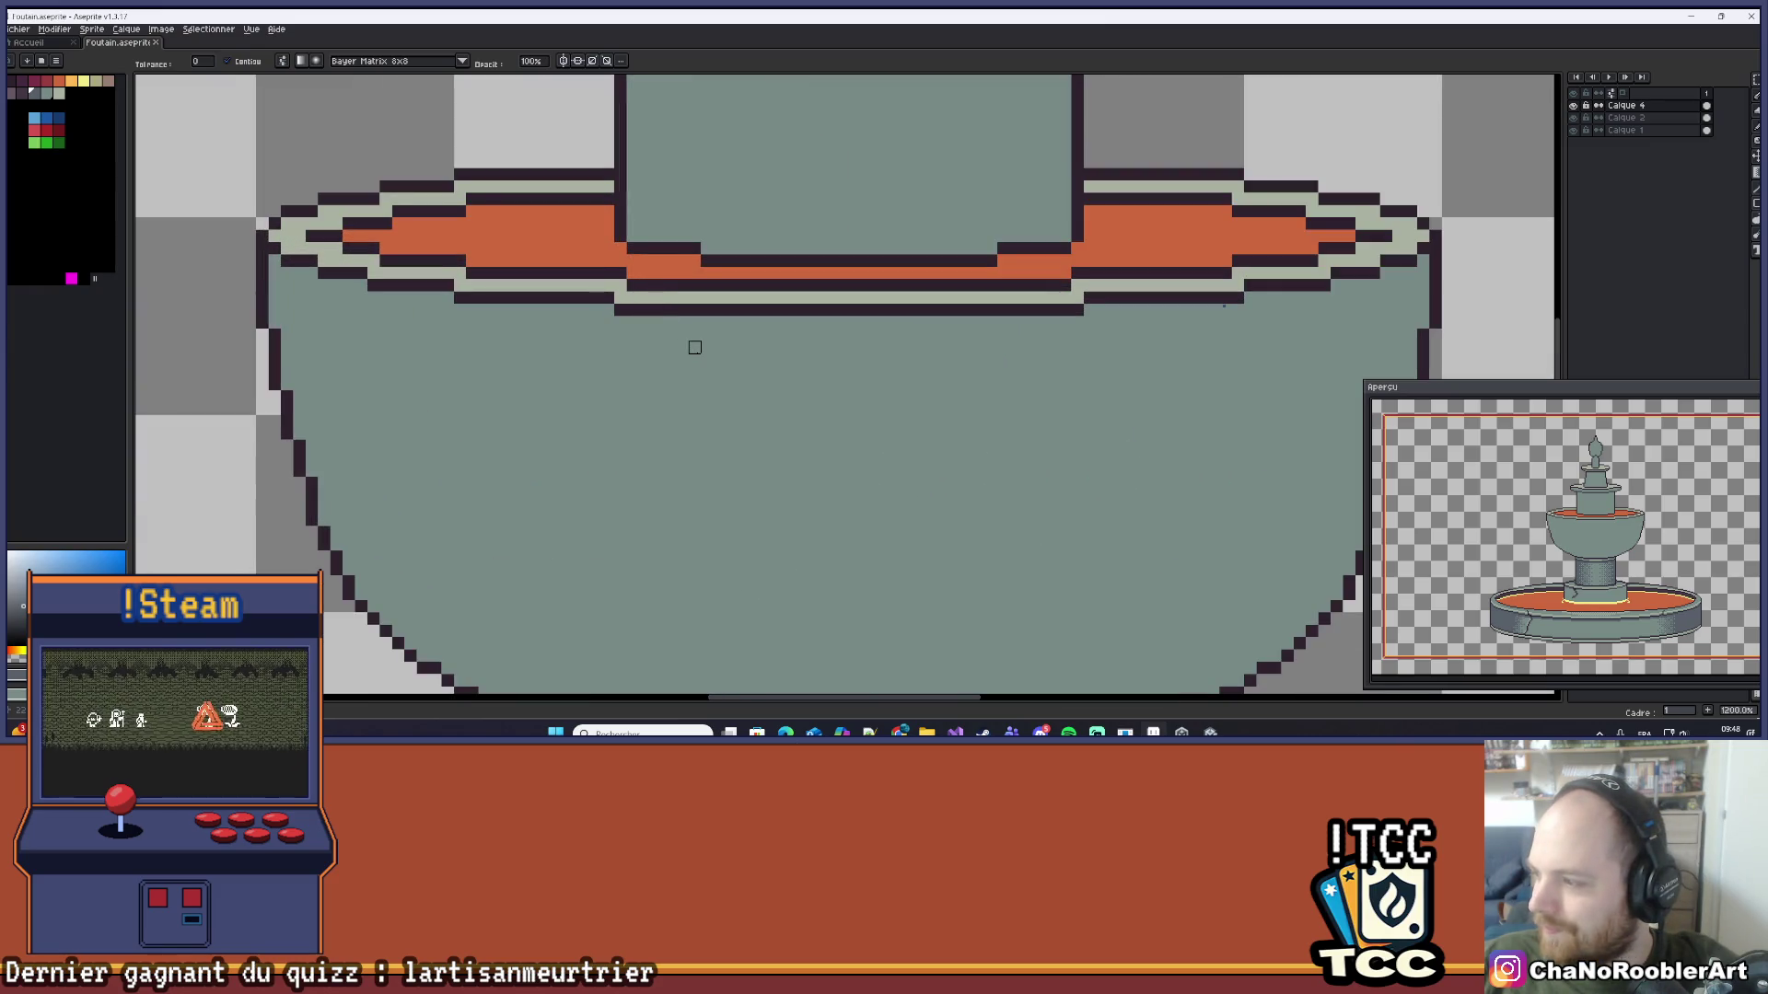
scroll(695, 347, "down", 7)
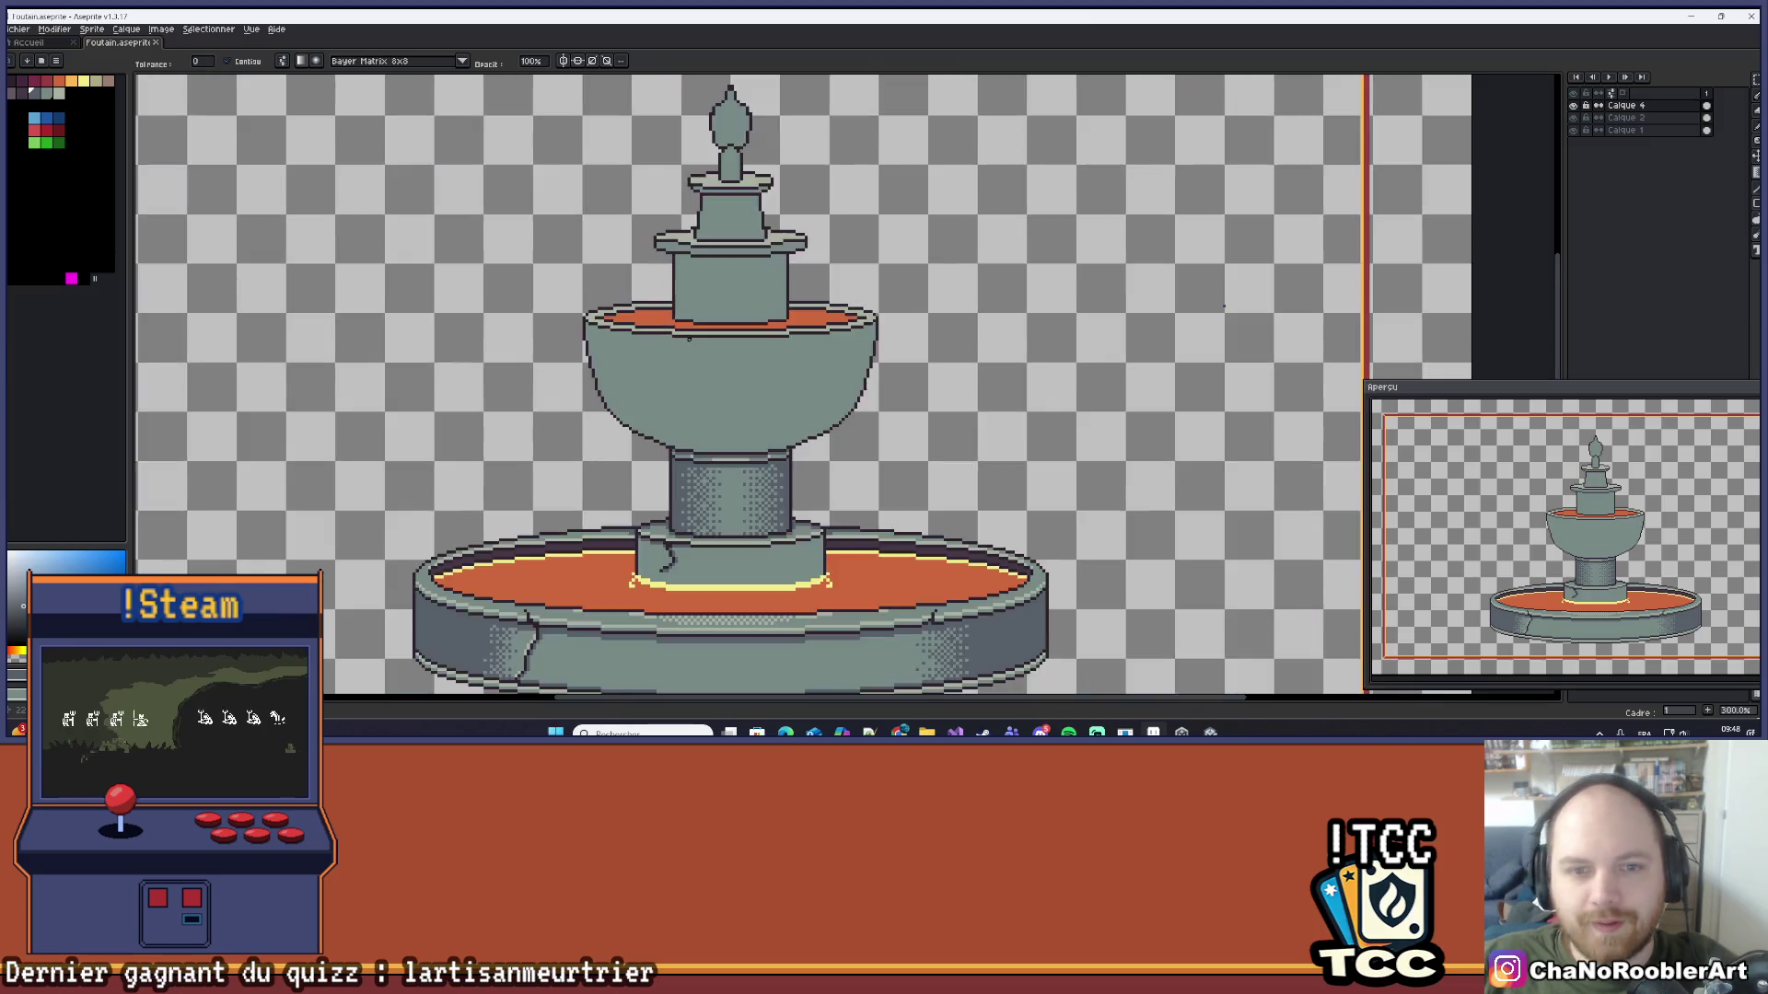
scroll(725, 333, "up", 1)
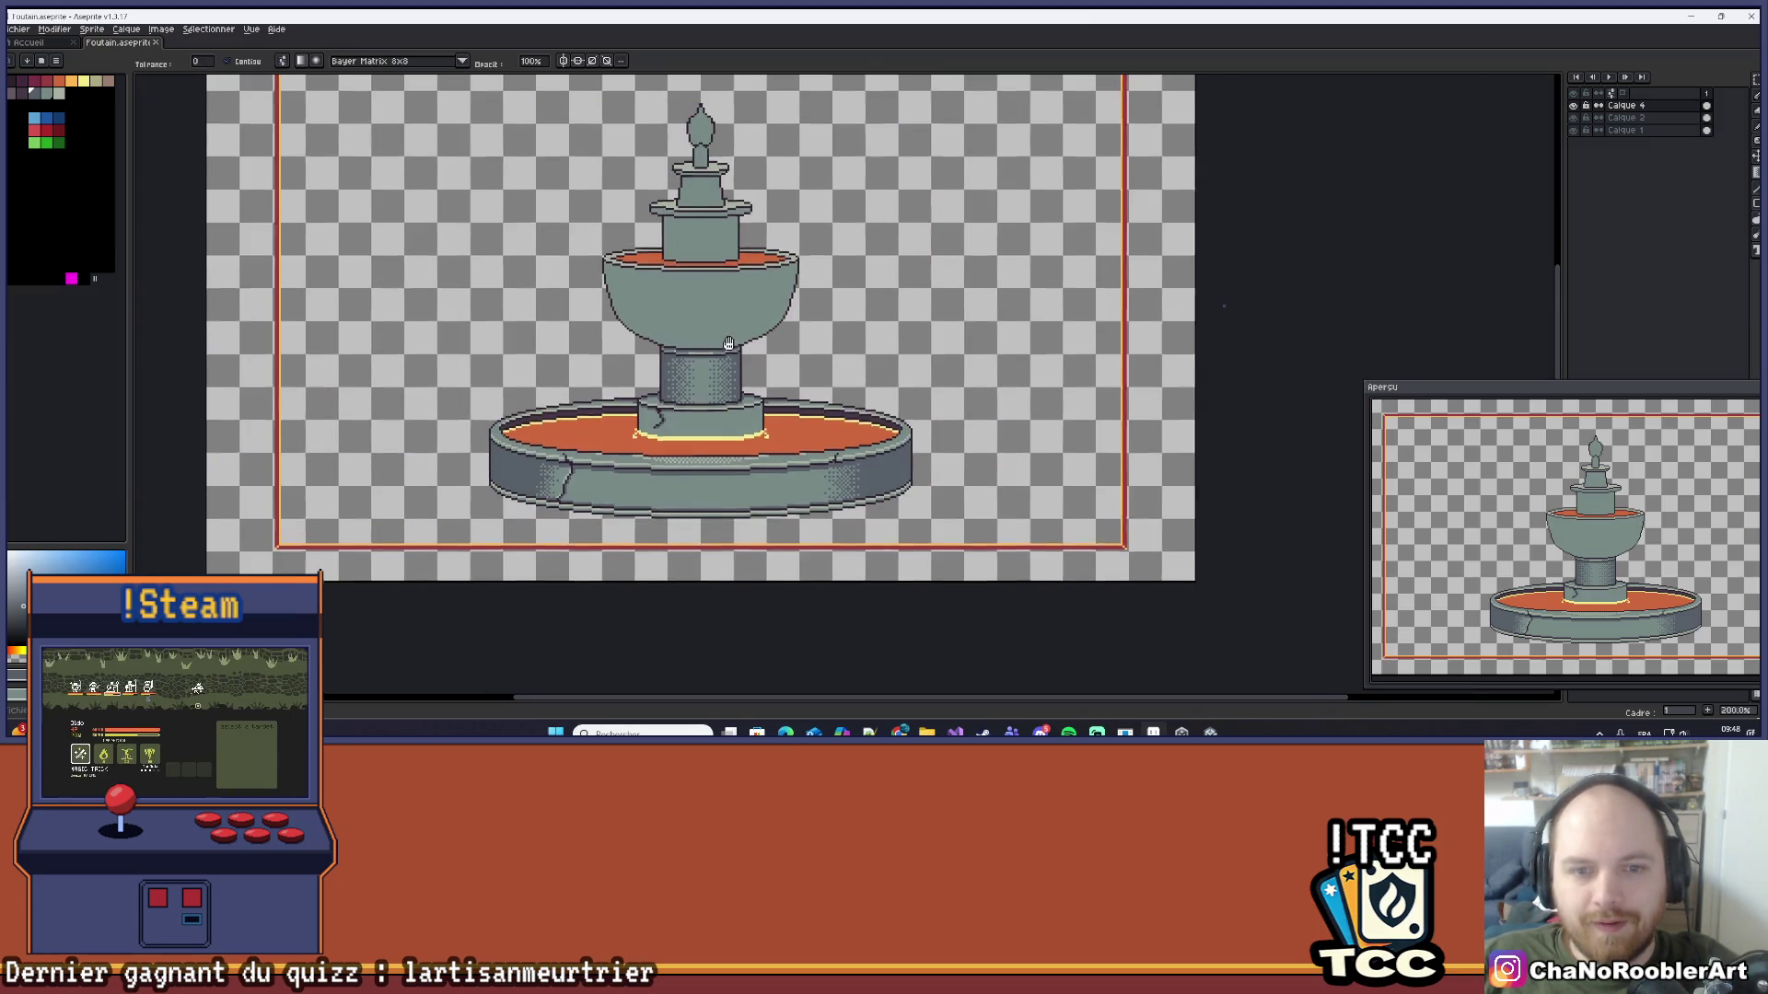
left_click_drag(724, 333, 776, 286)
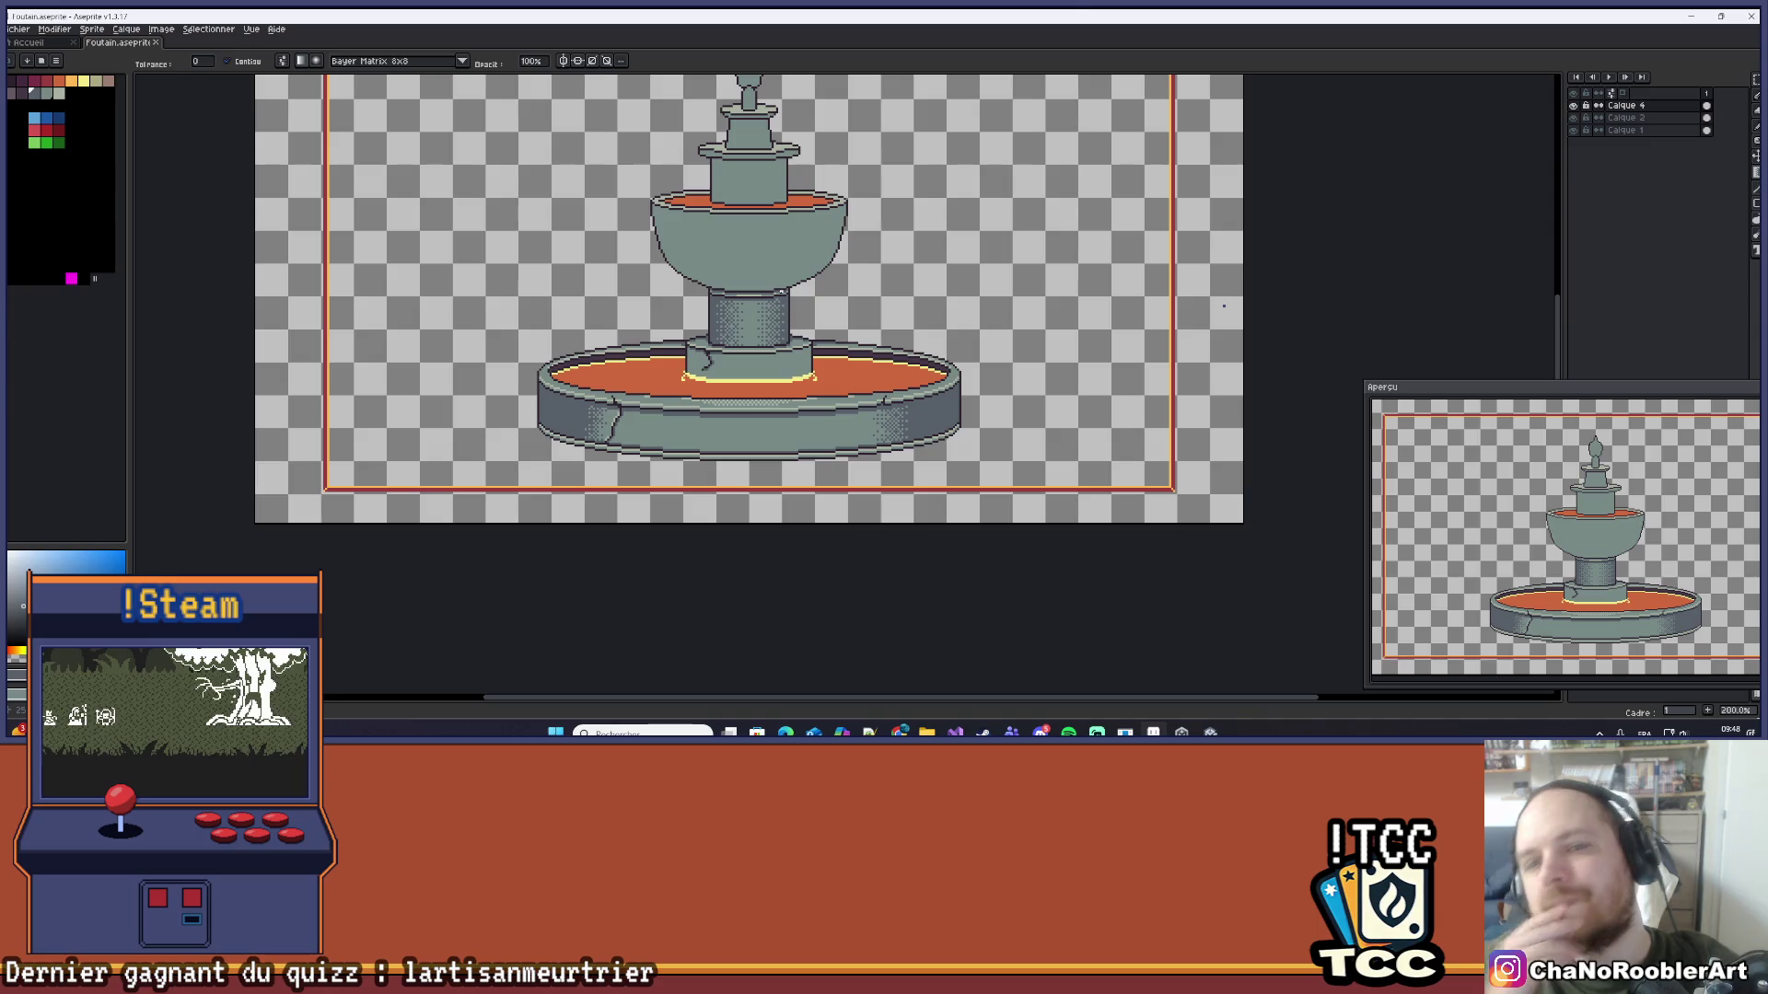
scroll(787, 322, "down", 1)
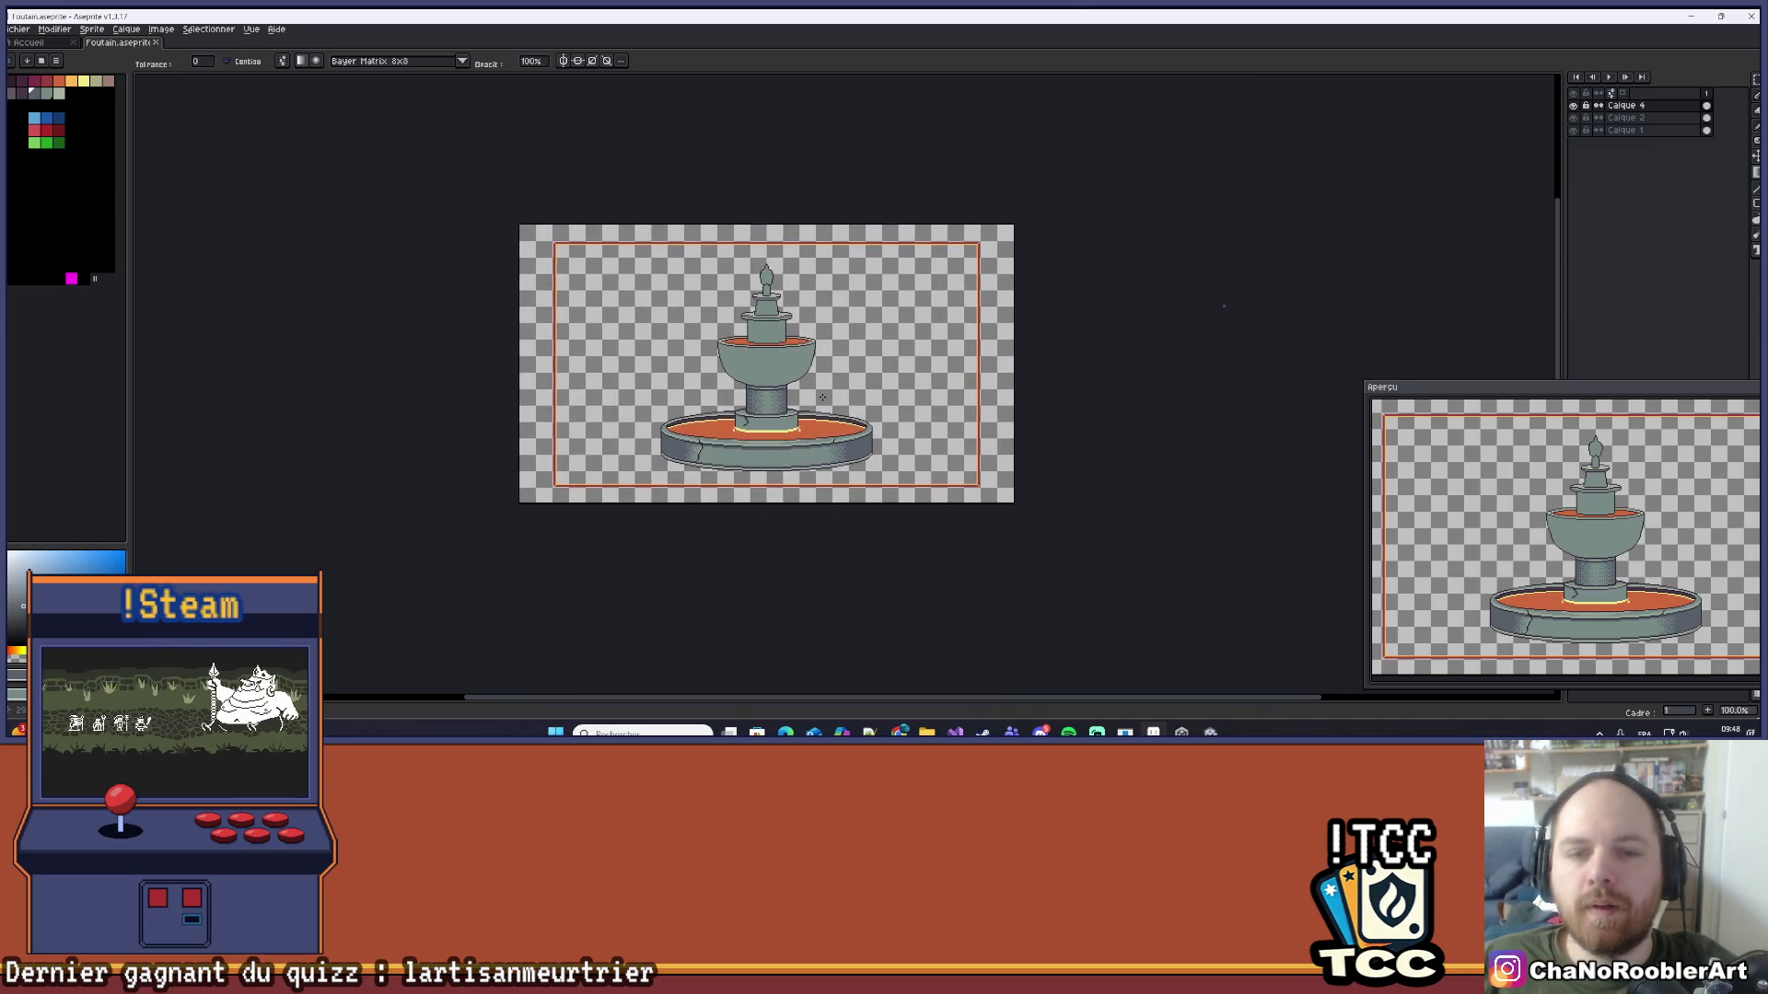
scroll(801, 350, "up", 1)
left_click_drag(828, 406, 894, 423)
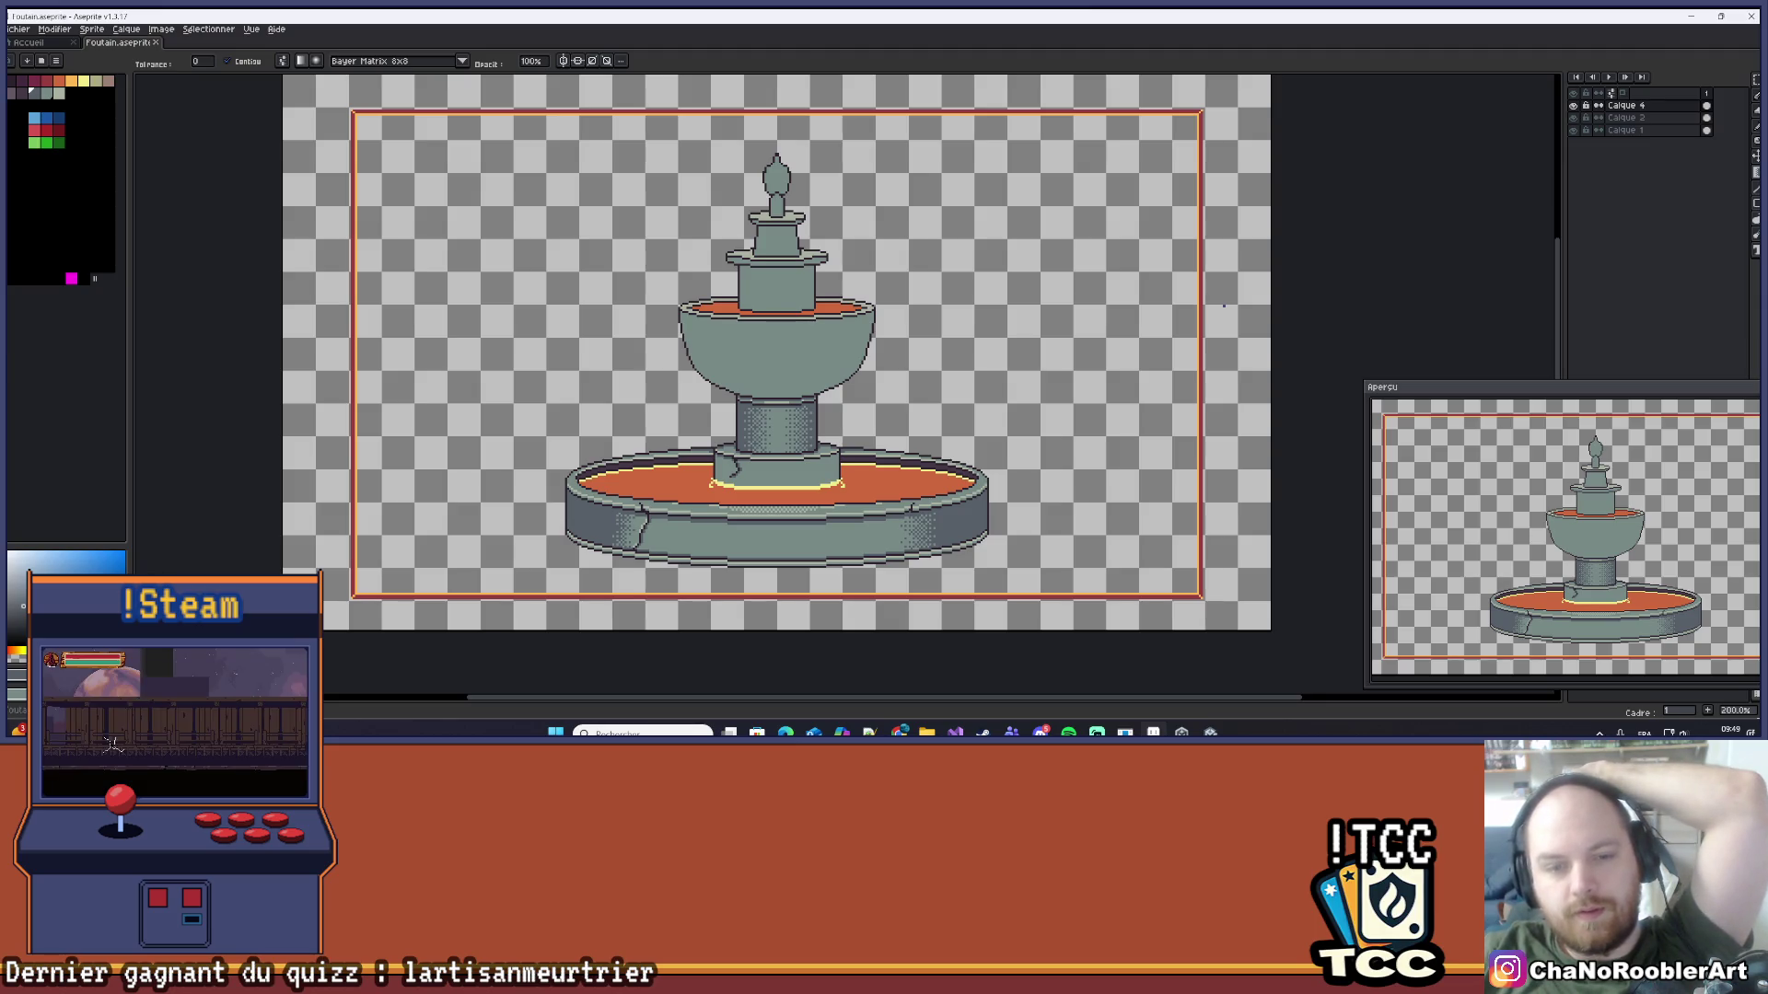
scroll(713, 552, "up", 5)
left_click_drag(557, 326, 704, 542)
scroll(244, 467, "down", 5)
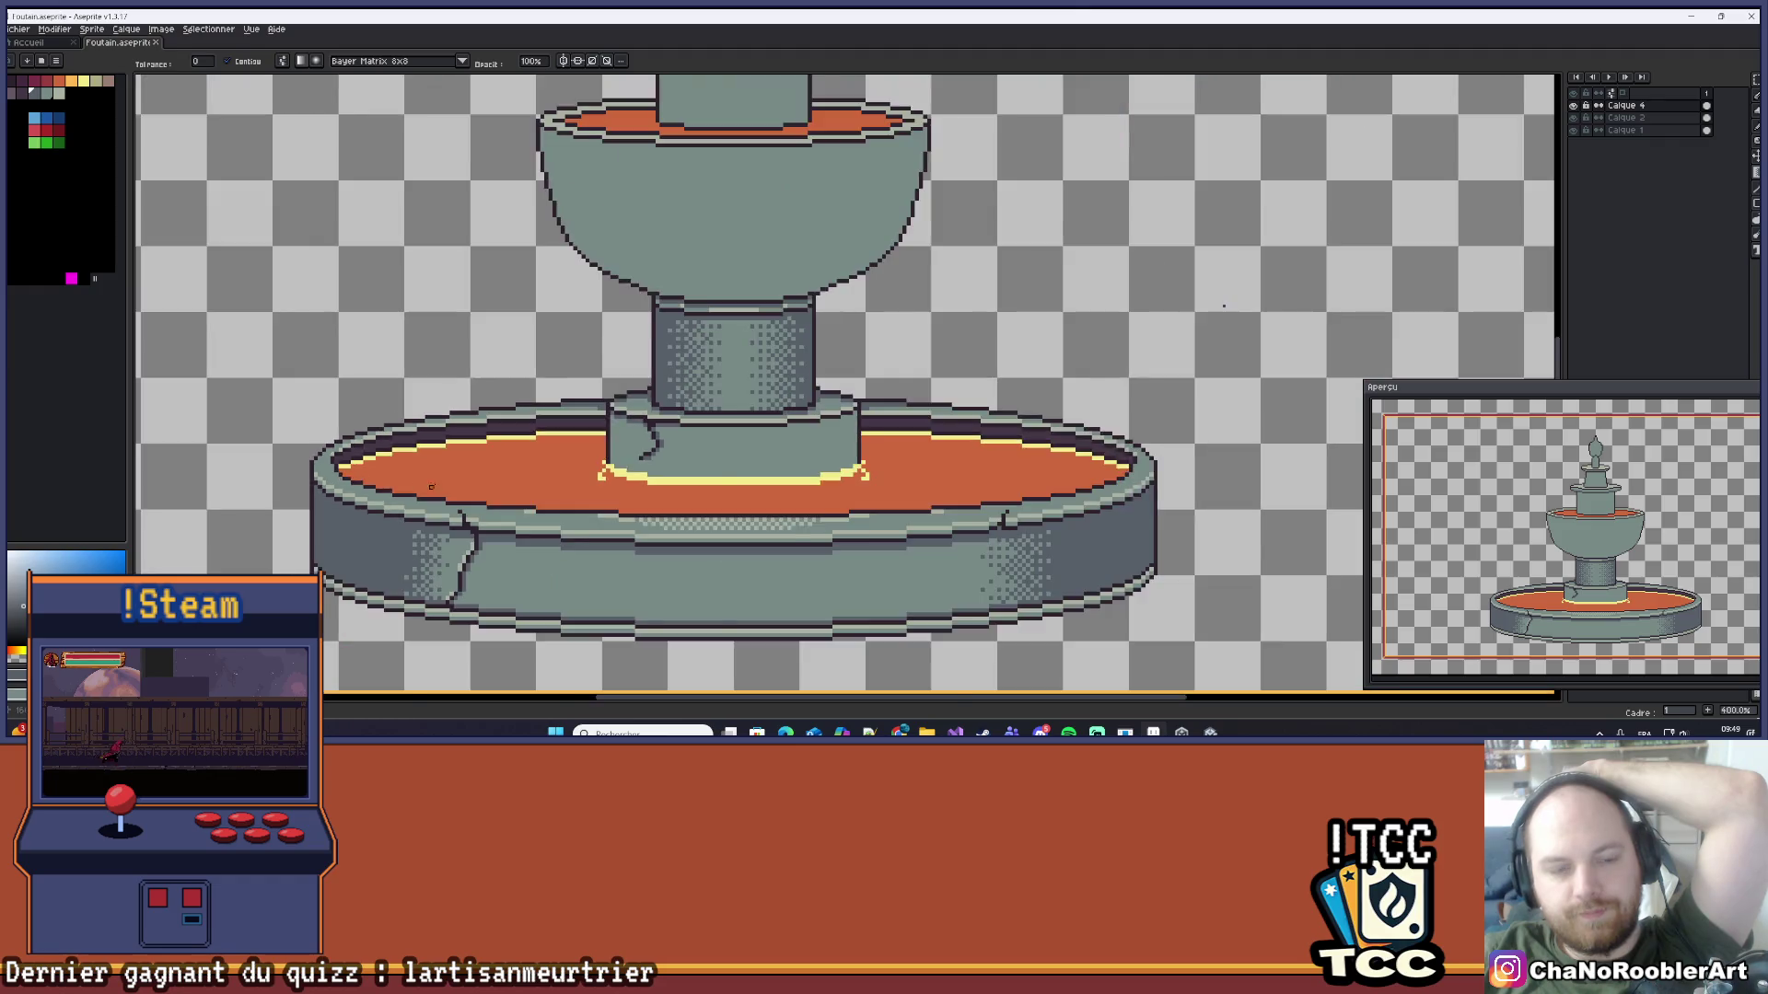
scroll(635, 518, "down", 1)
mouse_move(634, 518)
left_mouse_down()
mouse_move(662, 470)
mouse_move(636, 464)
left_mouse_up()
scroll(662, 470, "up", 1)
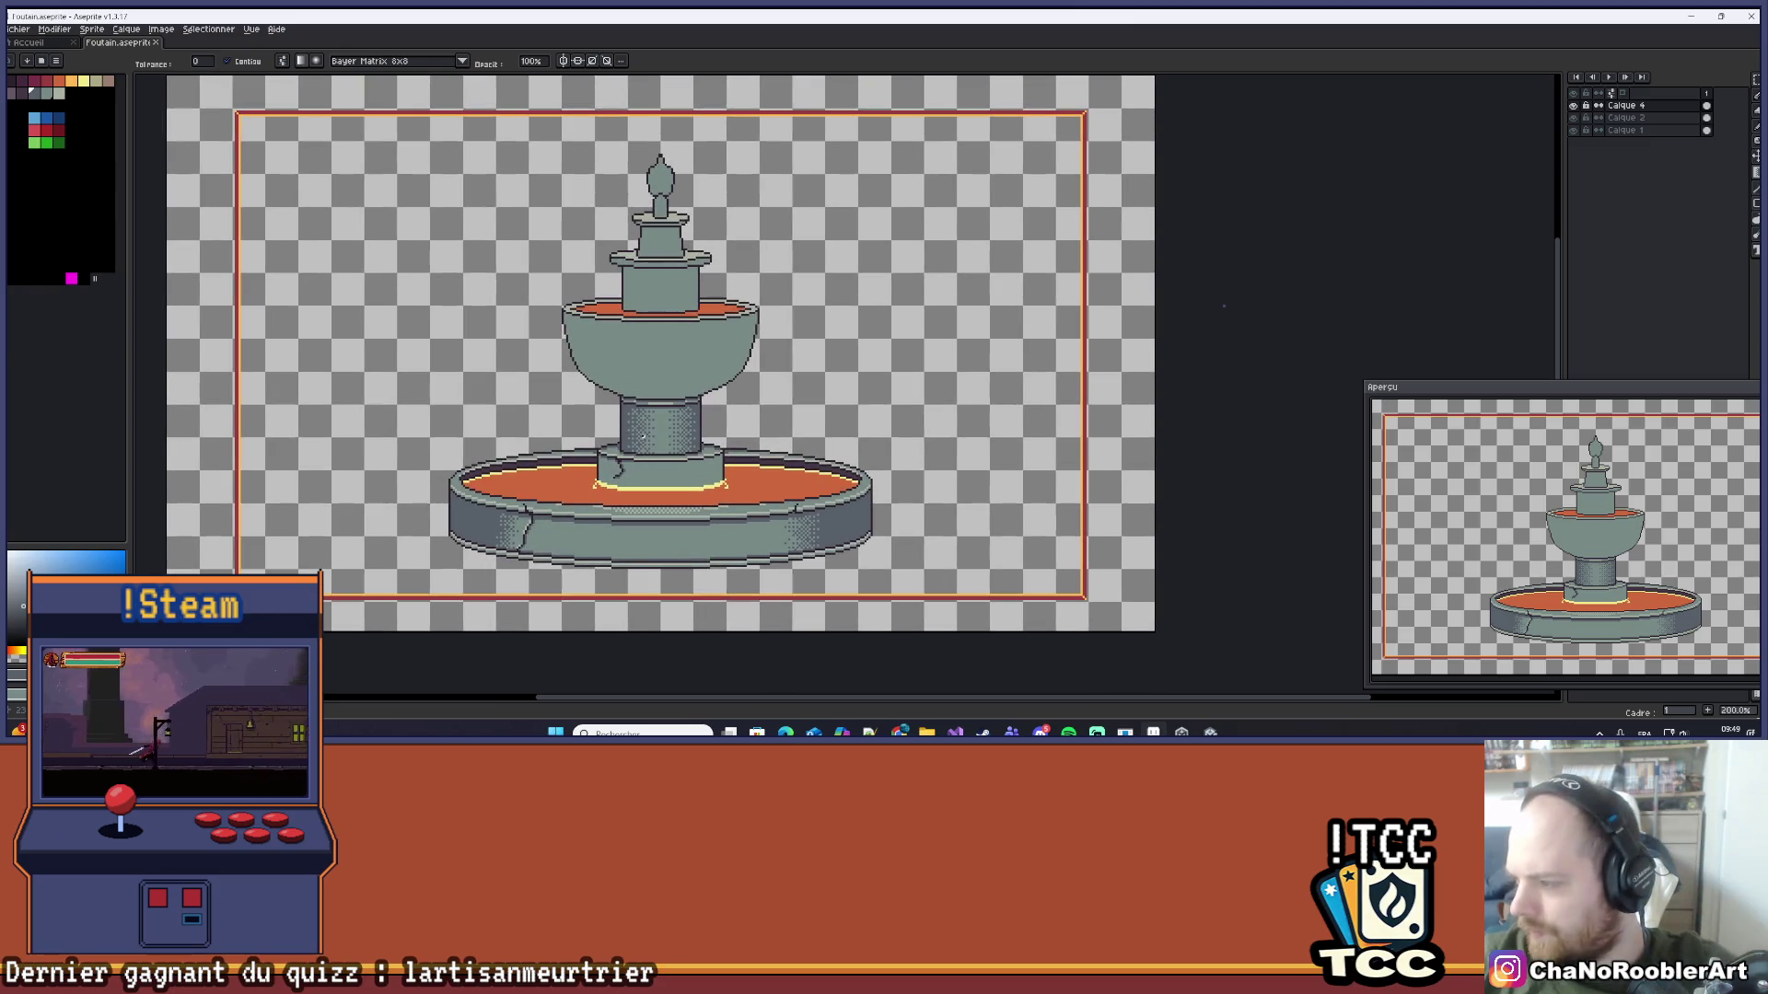
scroll(670, 405, "up", 4)
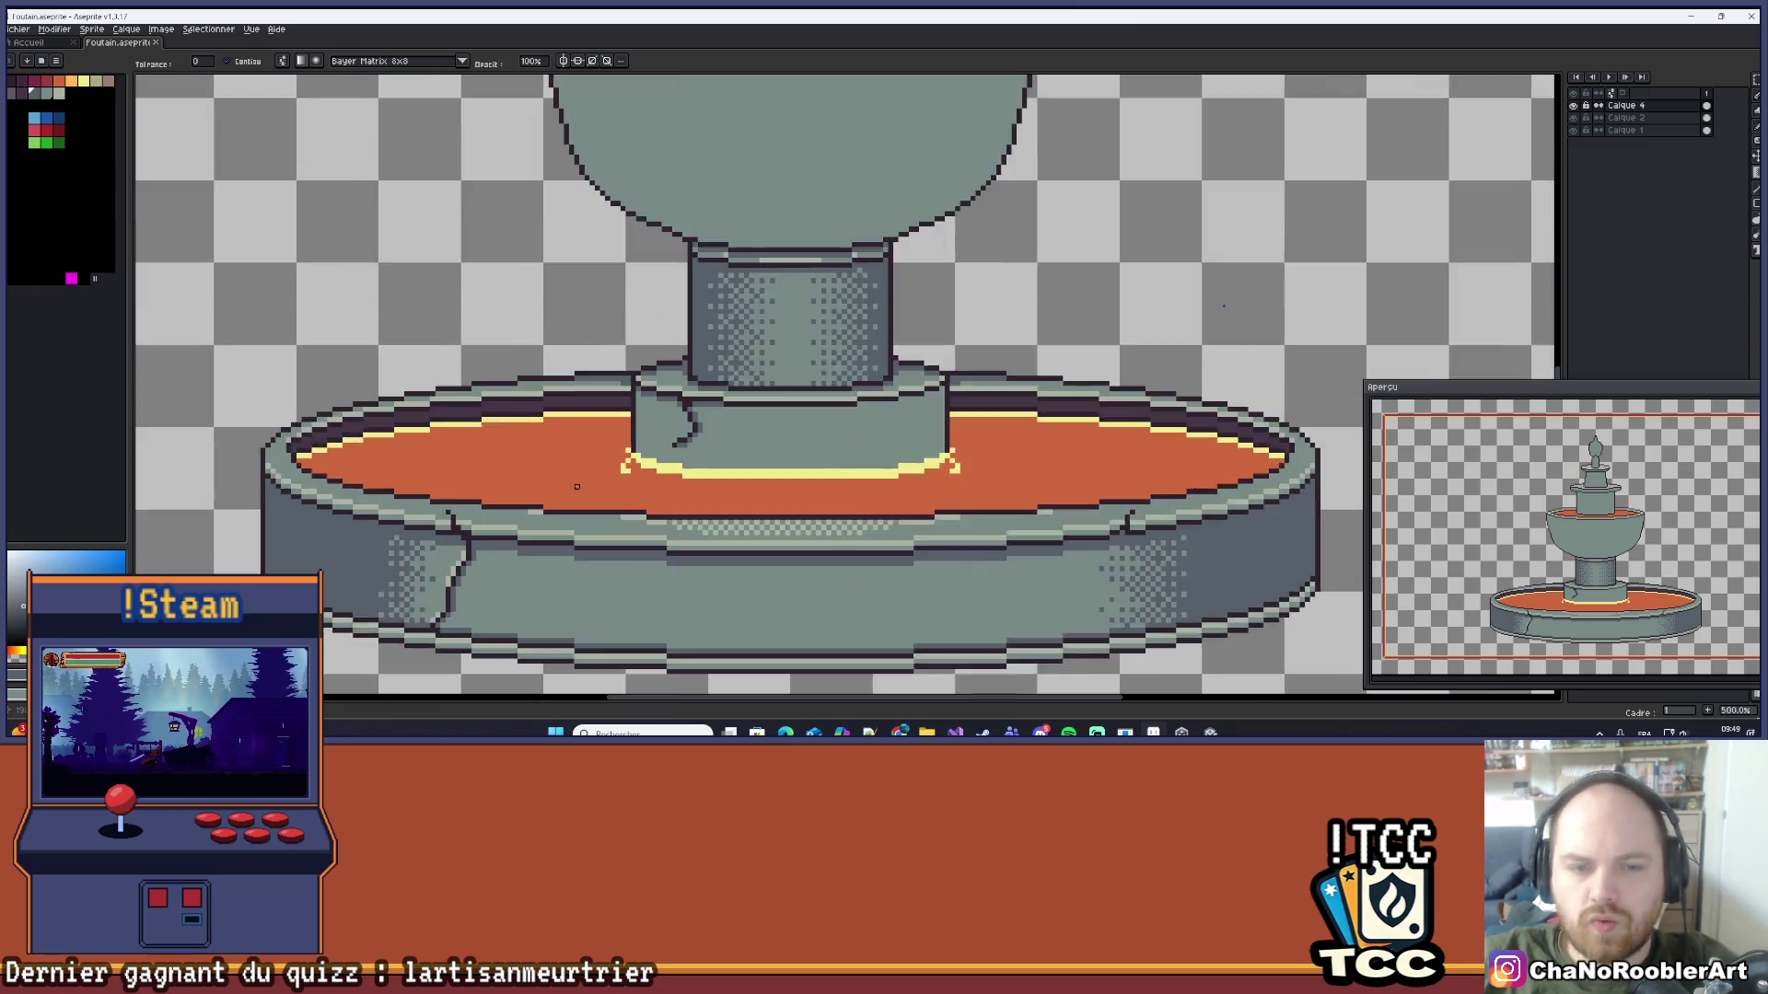
scroll(750, 419, "down", 3)
scroll(750, 419, "down", 1)
mouse_move(751, 419)
left_mouse_down()
mouse_move(875, 406)
mouse_move(911, 374)
left_mouse_up()
scroll(809, 410, "down", 1)
scroll(842, 406, "up", 1)
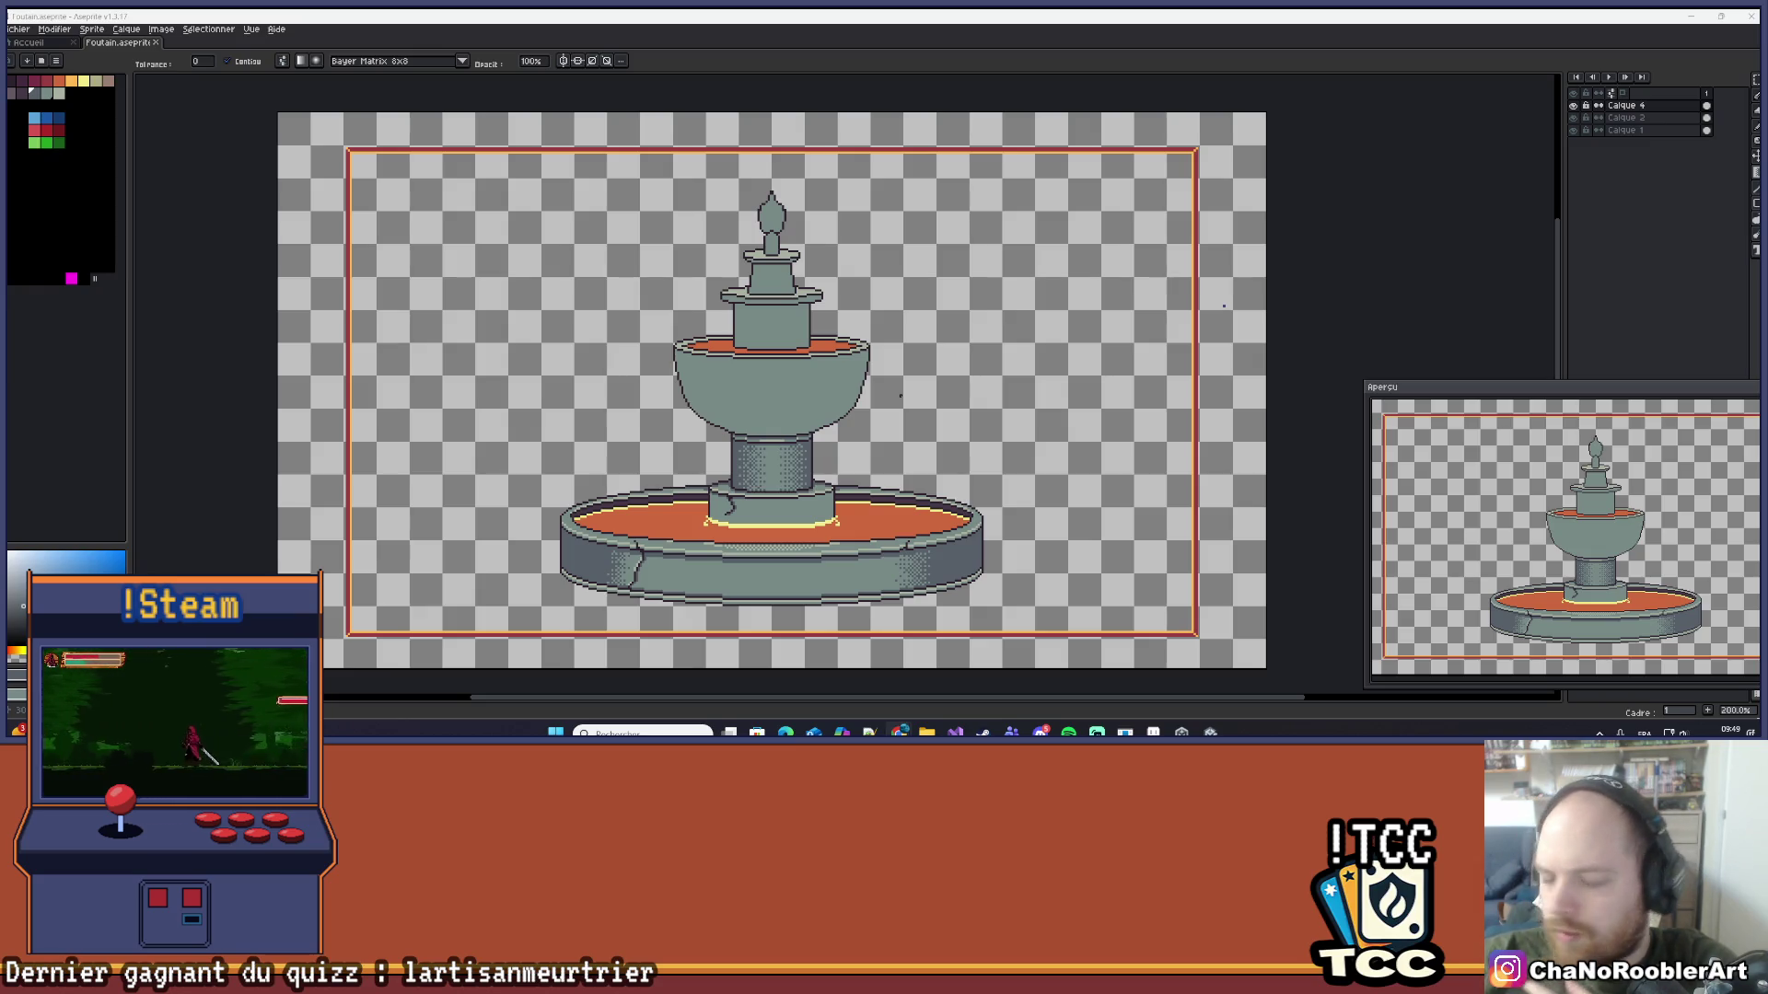
scroll(1223, 306, "down", 1)
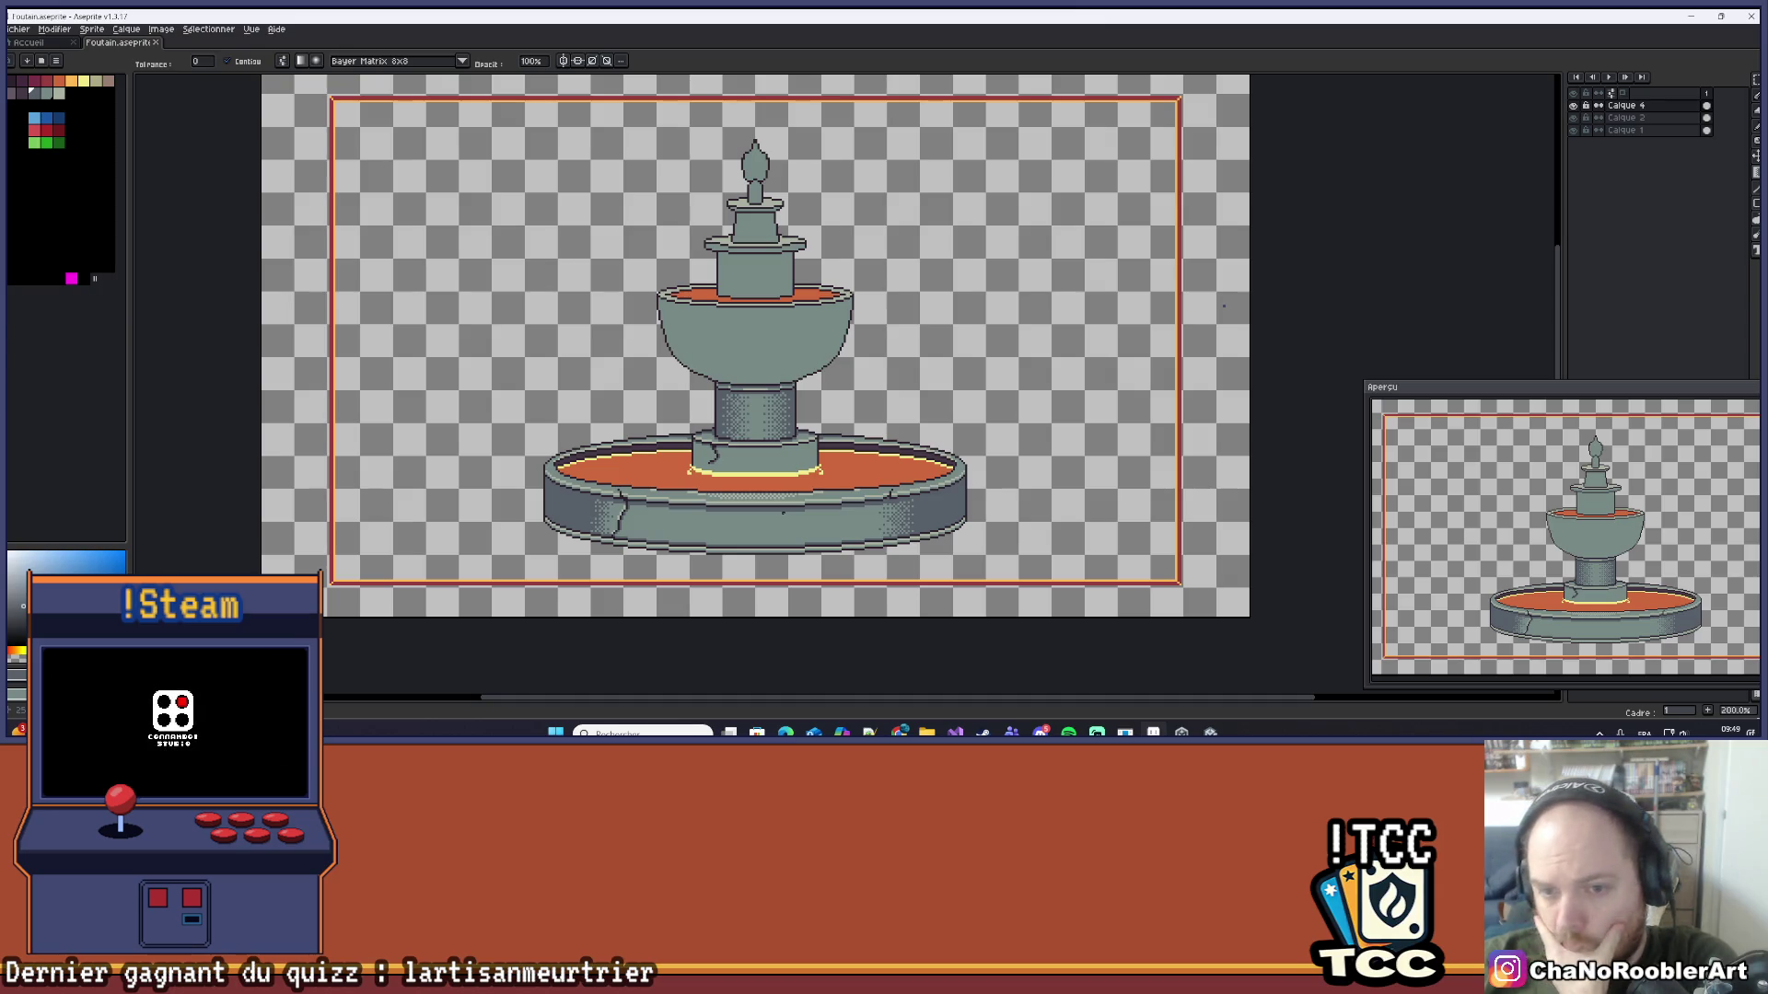
scroll(770, 531, "up", 5)
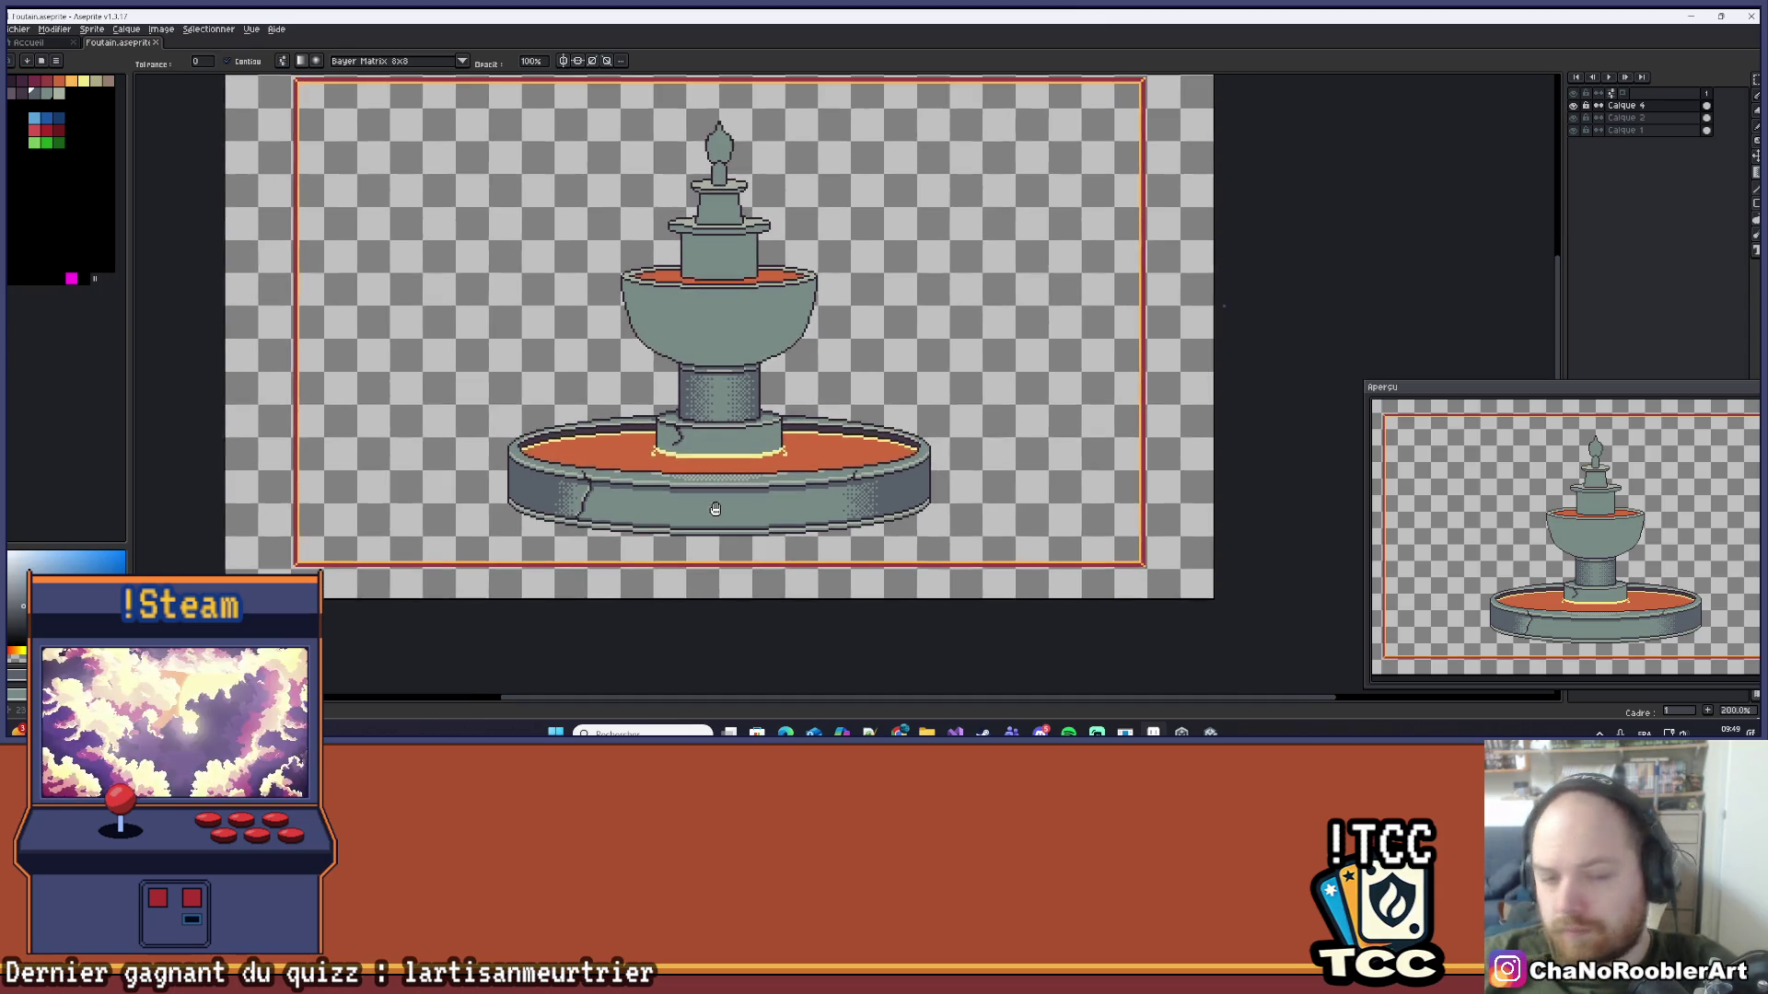
key("alt")
left_click(680, 442)
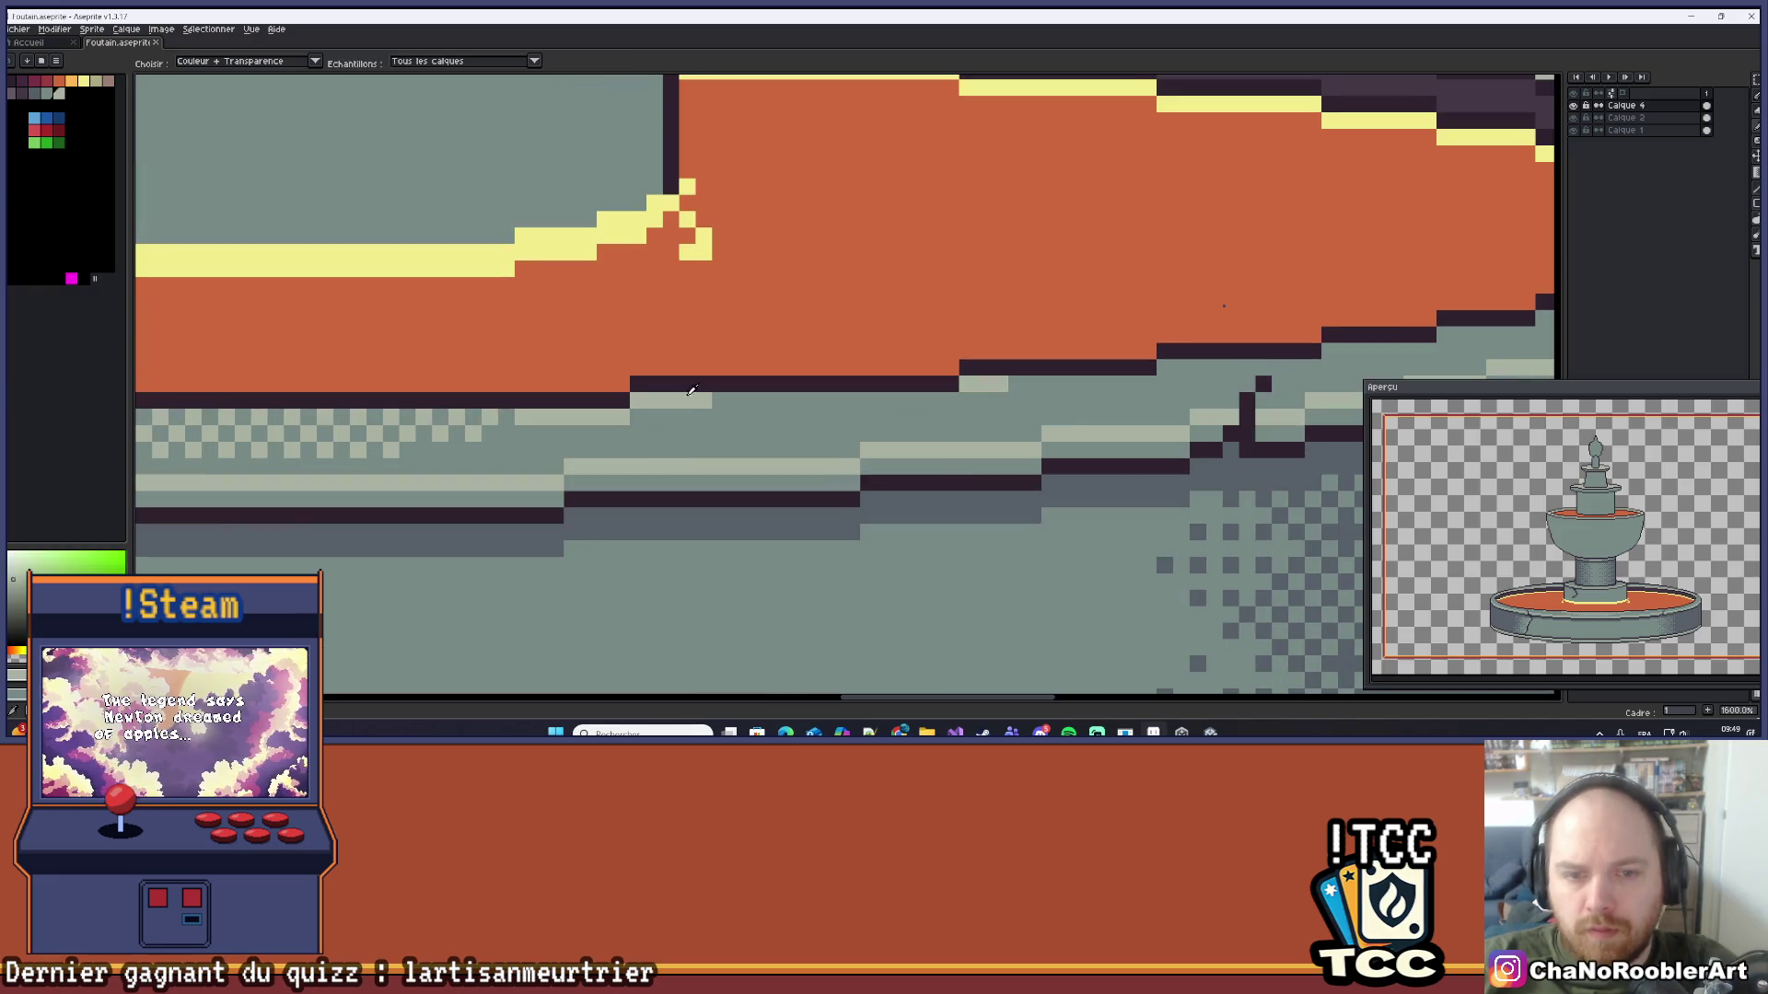
Step: Compare the rim with a layer briefly hidden, then paint light-grey highlight strokes along its edge
left_click(1574, 130)
left_click(1573, 129)
mouse_move(792, 348)
left_mouse_down()
mouse_move(592, 328)
mouse_move(516, 378)
left_mouse_up()
key("b")
key("v")
key("b")
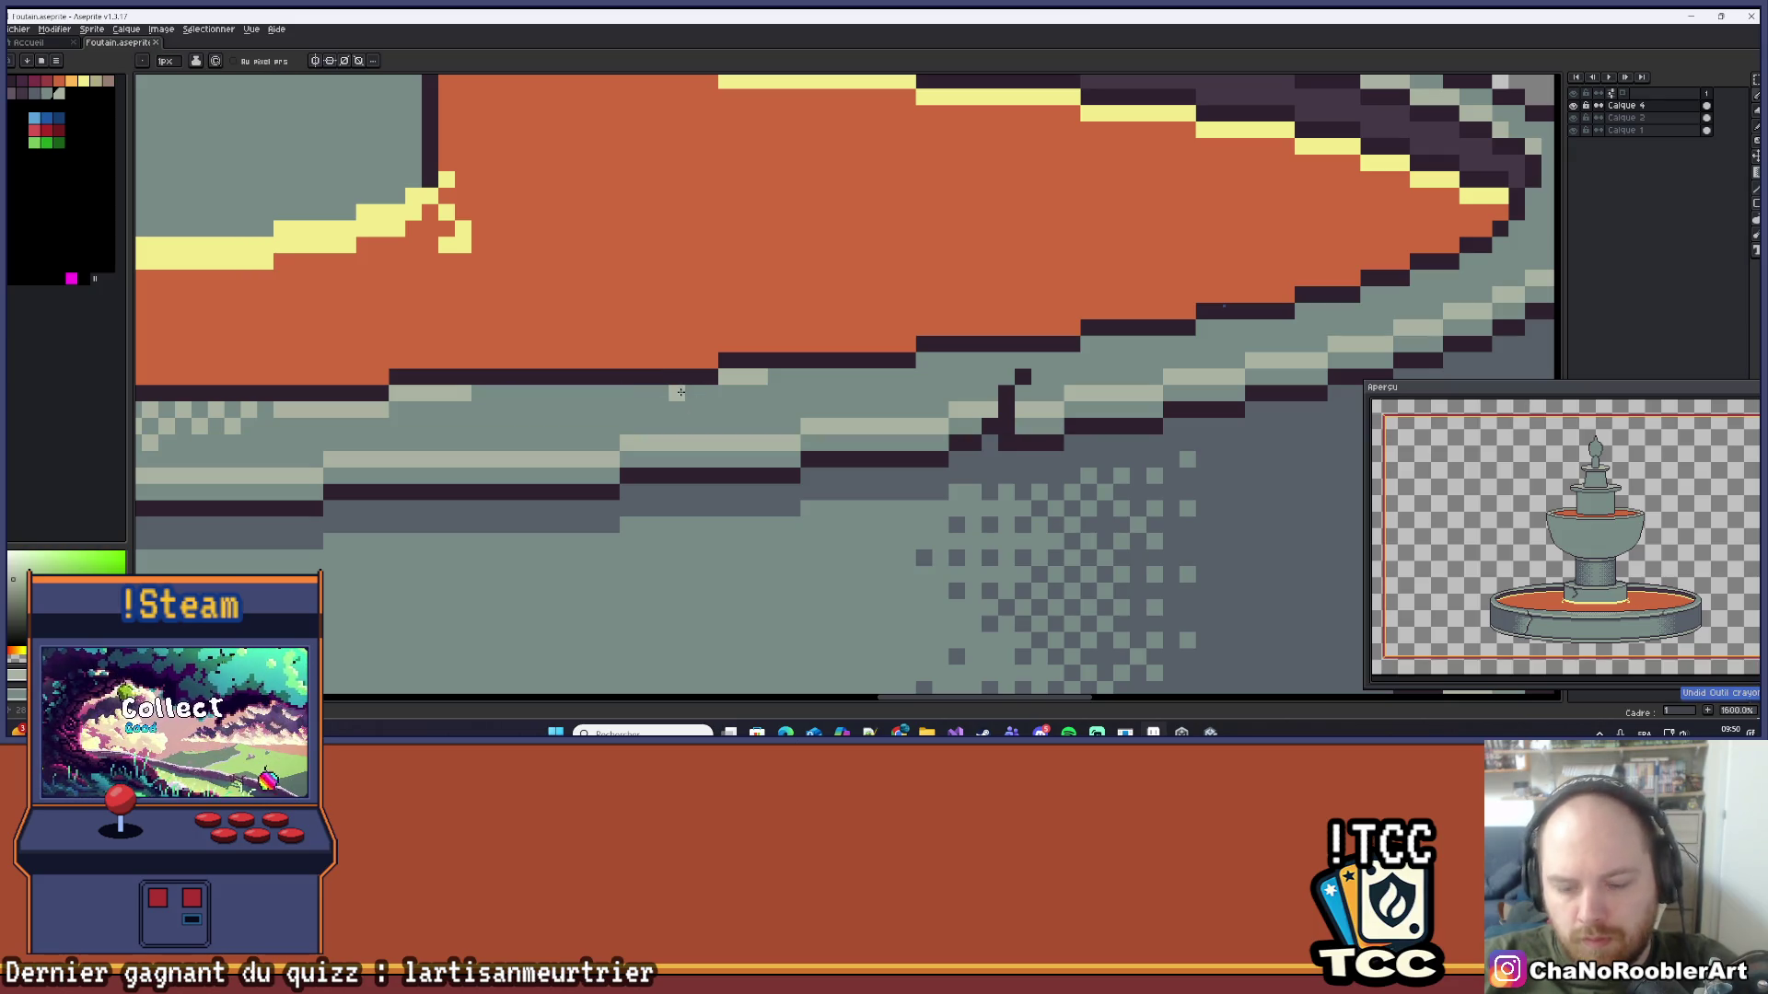
left_click_drag(699, 393, 470, 391)
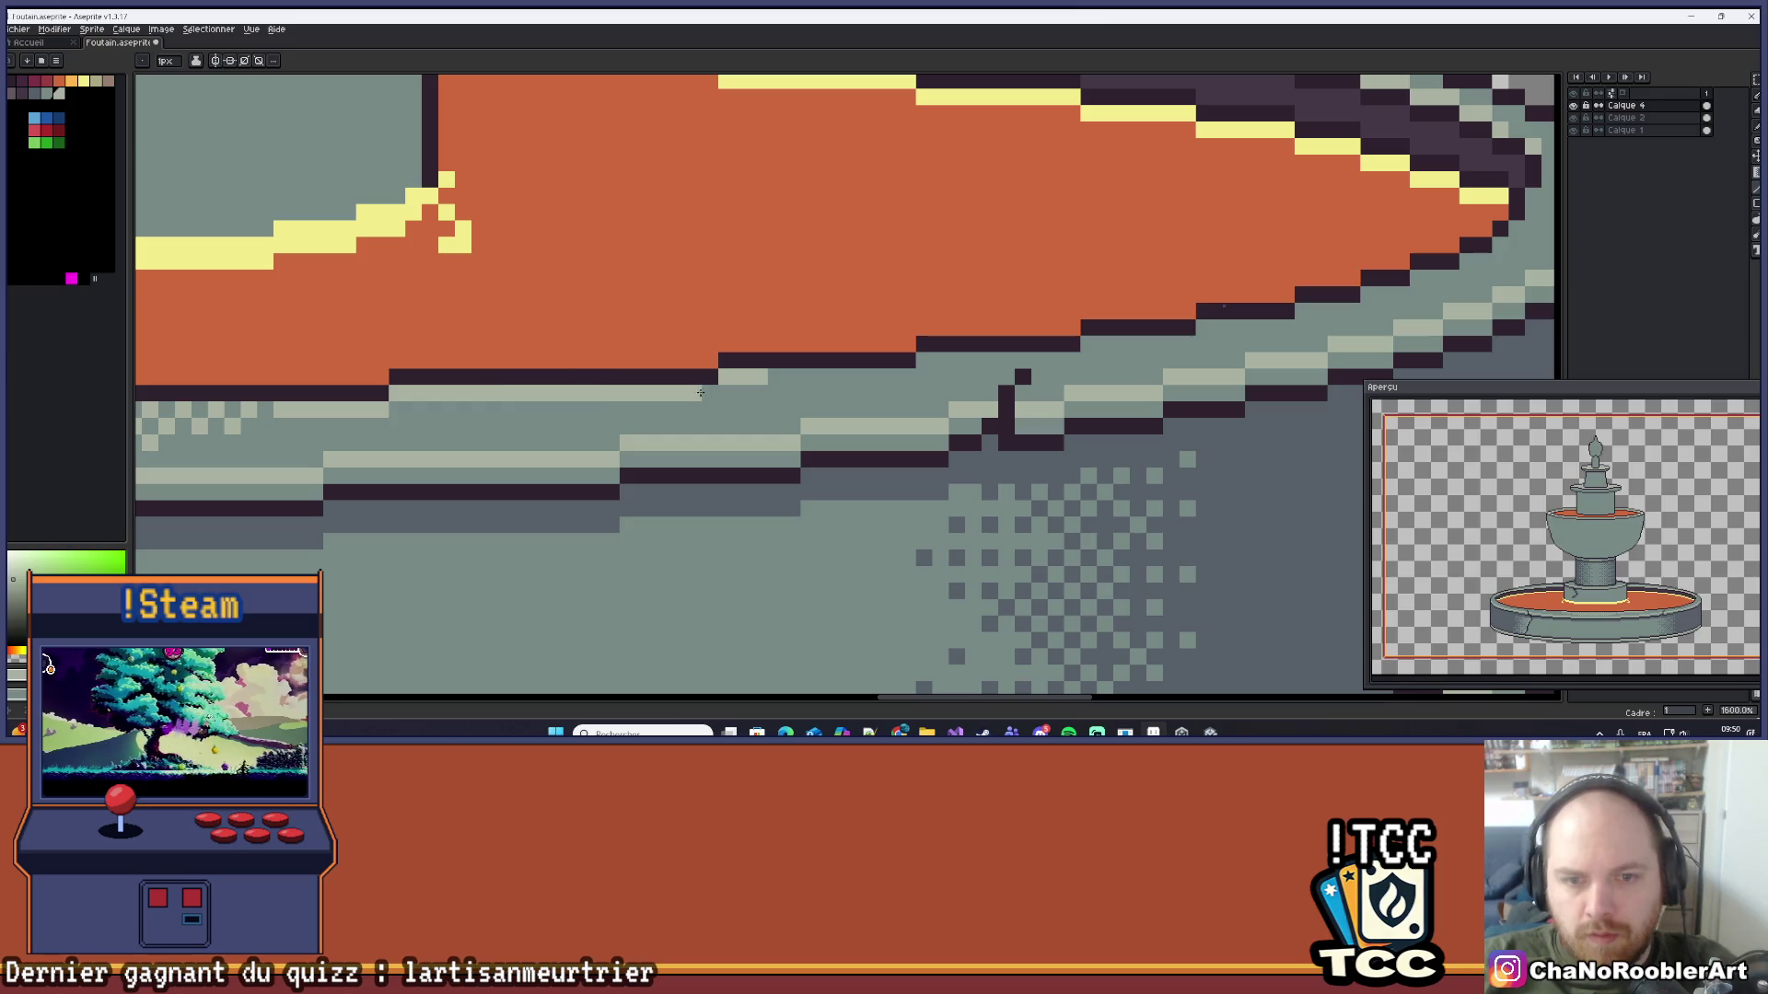
left_click_drag(774, 379, 900, 375)
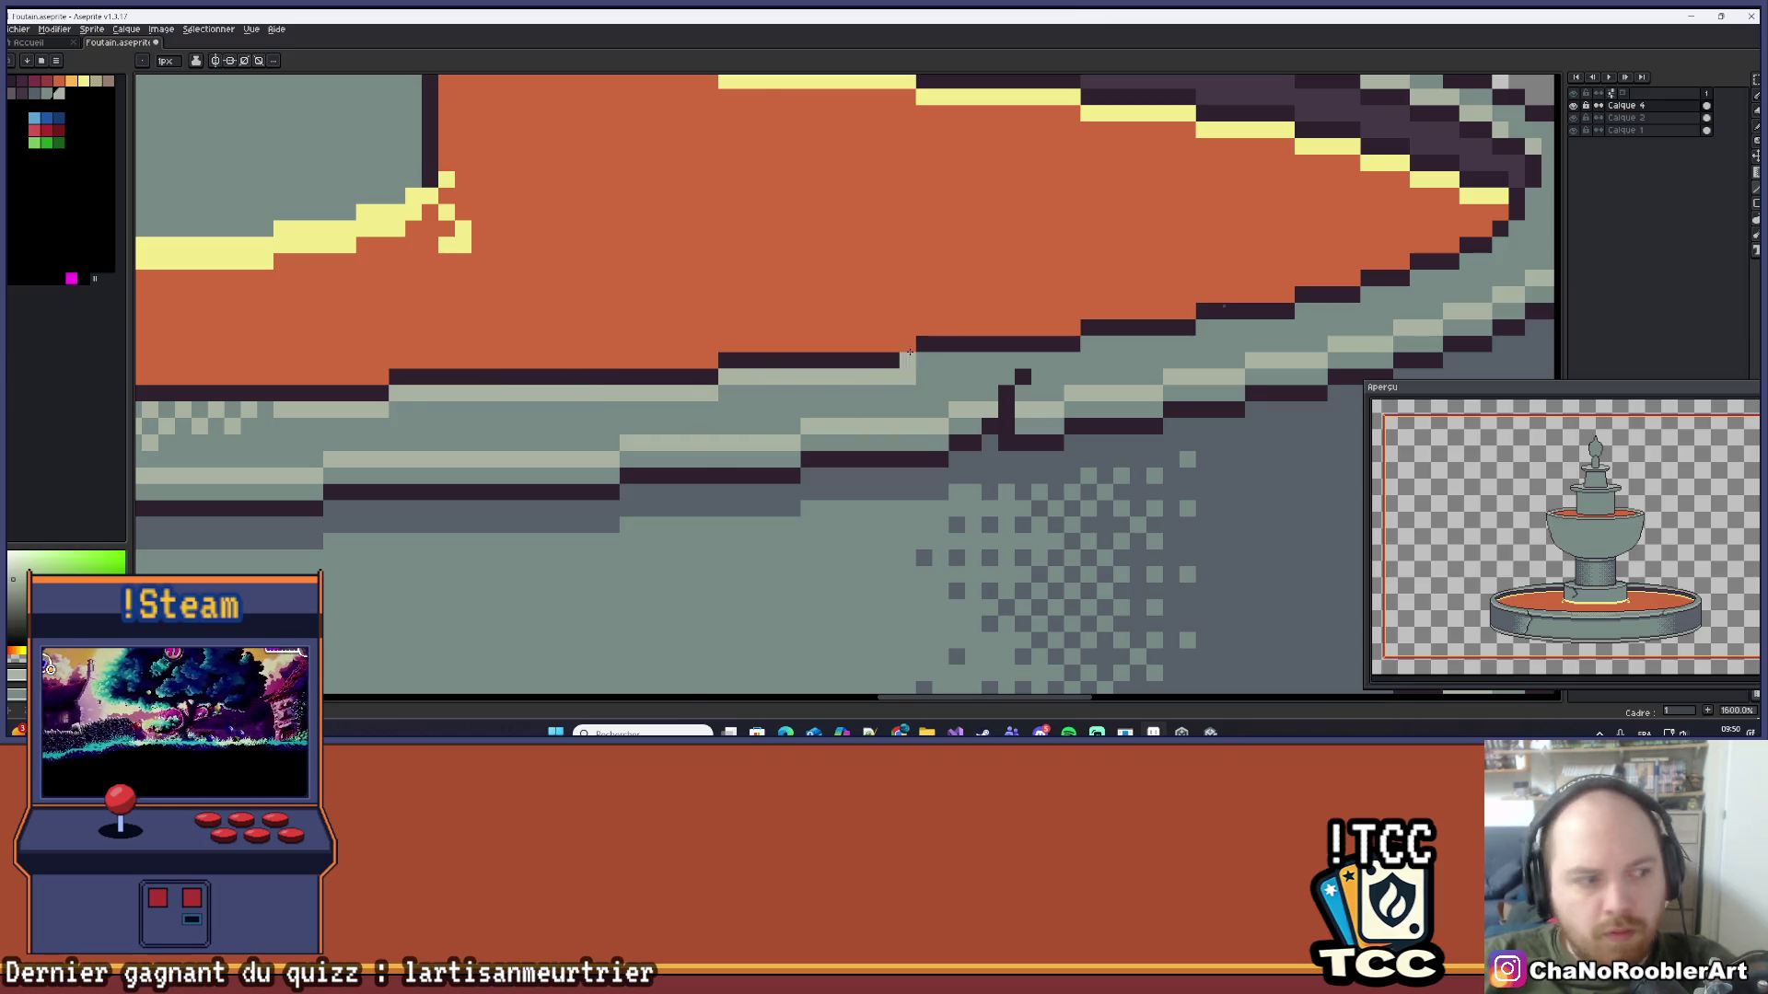
Step: Replace a misplaced straight highlight line with a light-grey line running up the rim
scroll(909, 353, "down", 6)
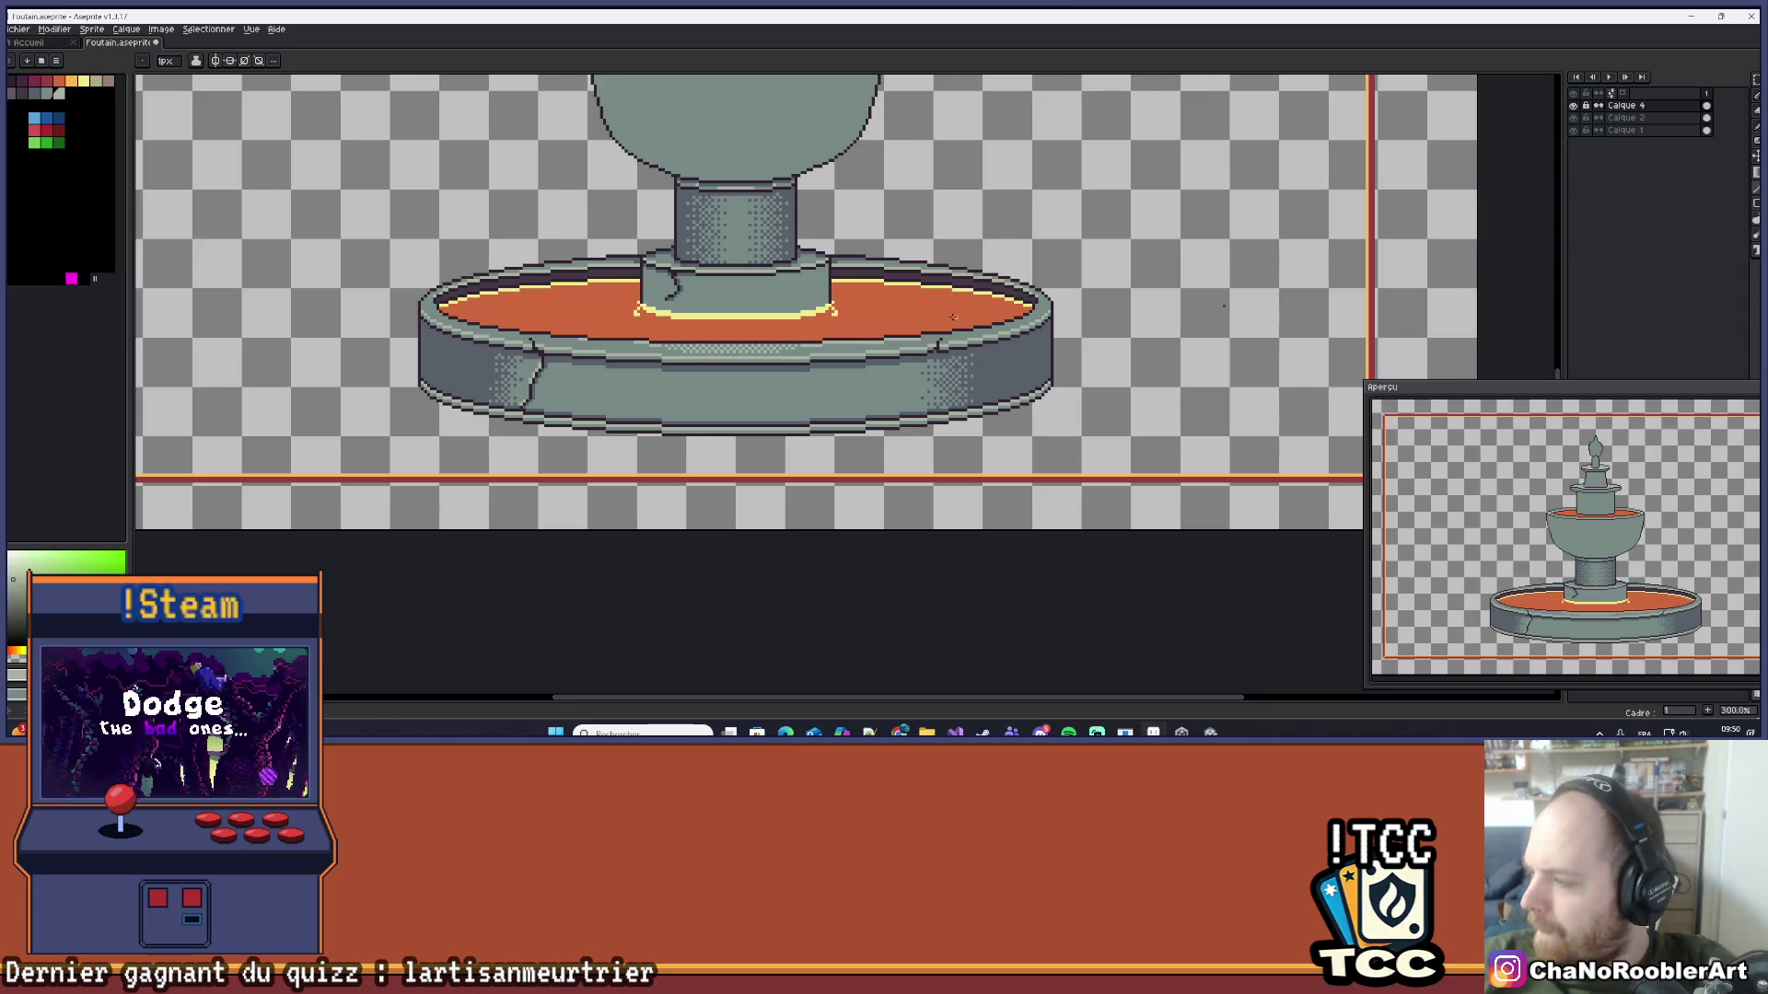
left_click_drag(952, 317, 884, 397)
scroll(1000, 401, "up", 6)
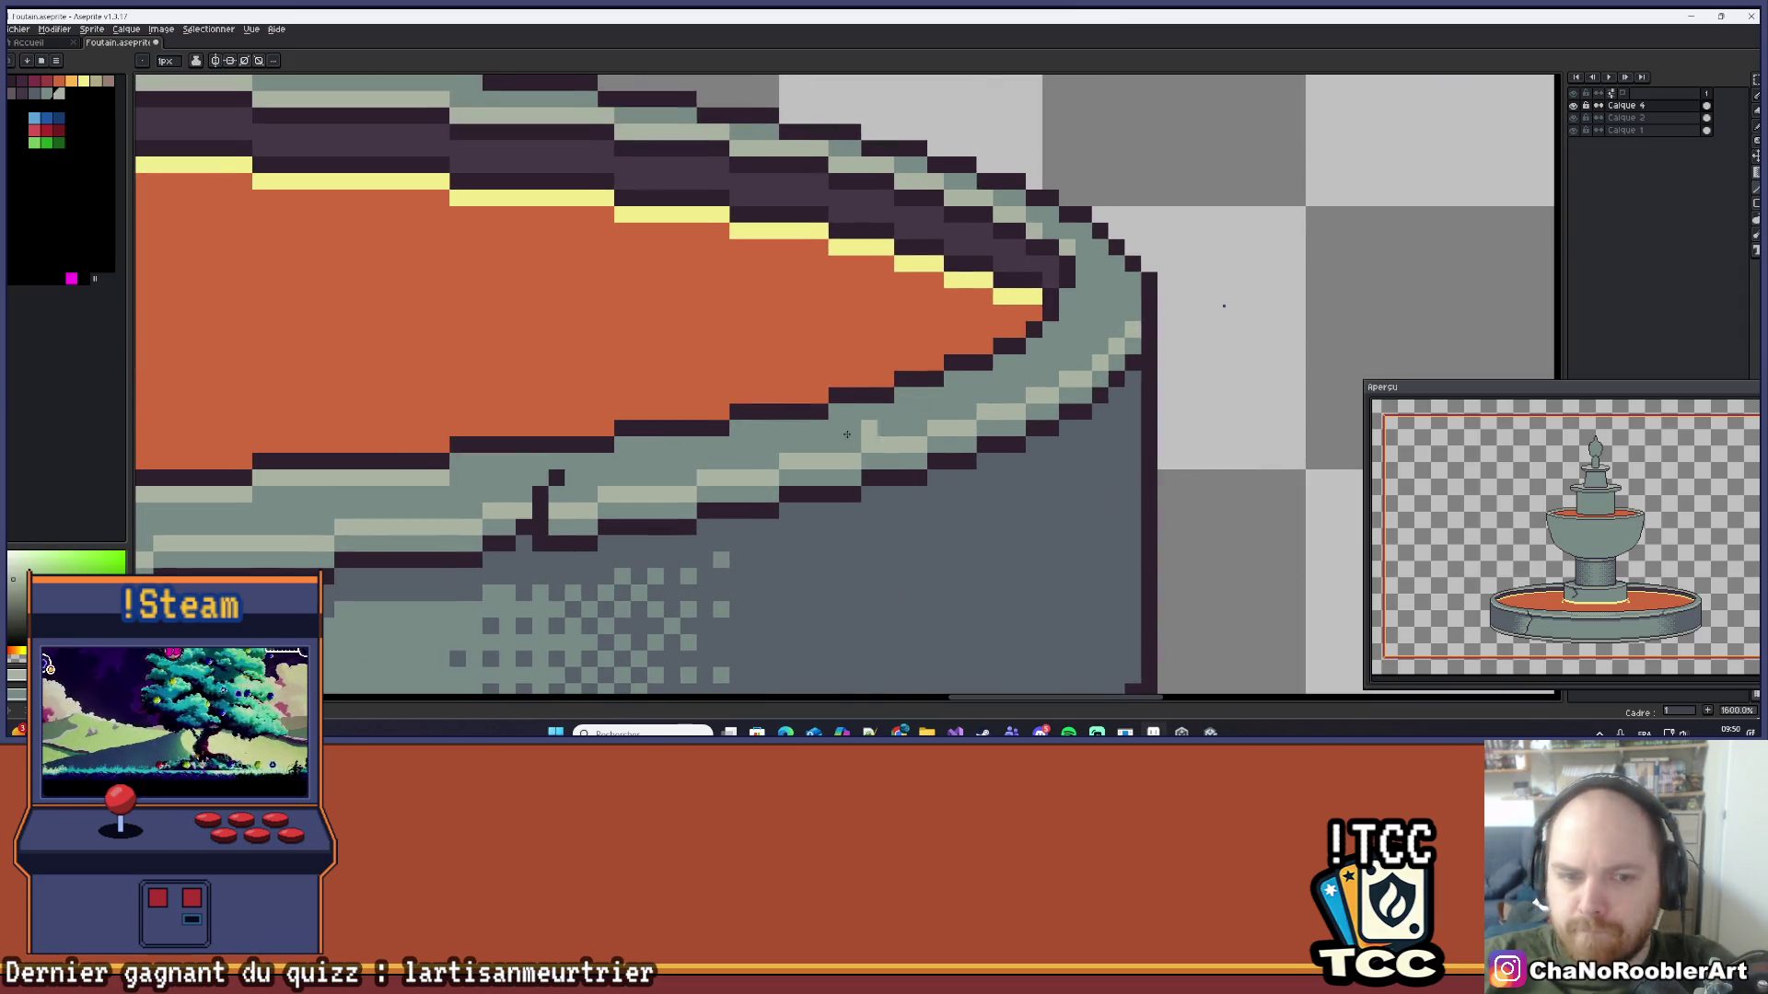
left_click_drag(465, 462, 606, 454)
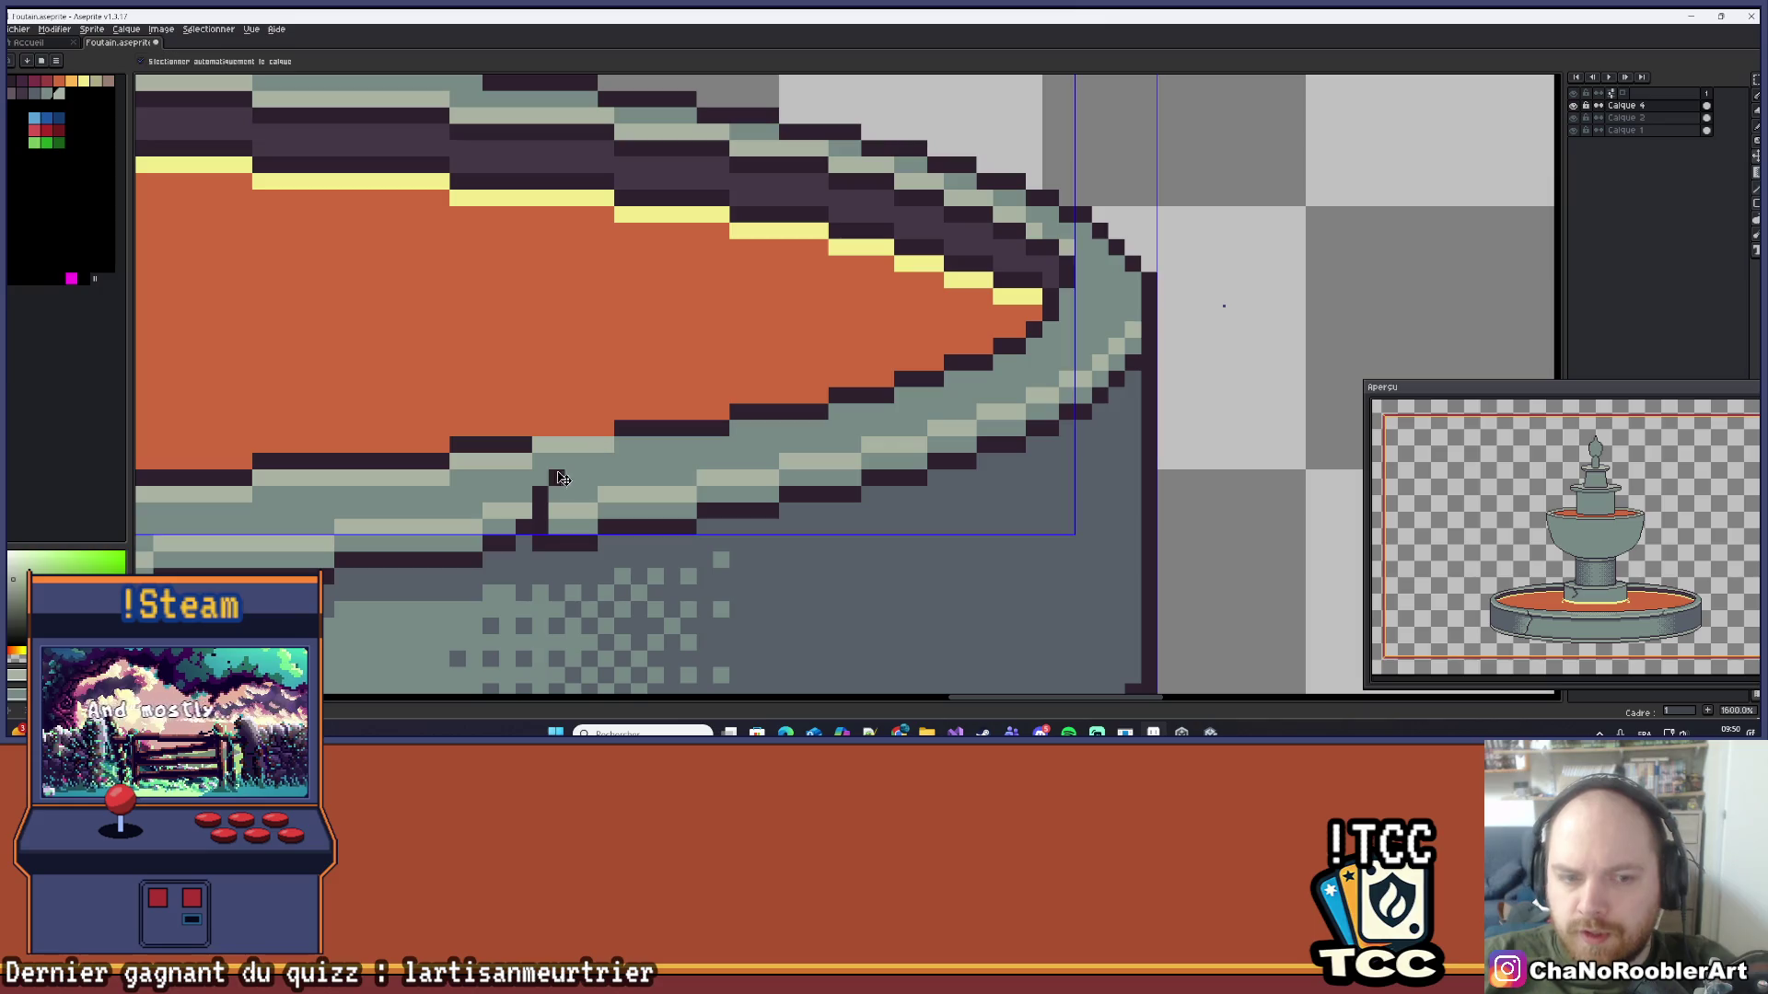
key("ctrl+z")
scroll(461, 476, "up", 1)
scroll(460, 477, "up", 1)
mouse_move(456, 442)
left_mouse_down()
mouse_move(737, 442)
mouse_move(793, 410)
mouse_move(1142, 410)
mouse_move(545, 408)
mouse_move(481, 391)
mouse_move(672, 389)
mouse_move(911, 293)
mouse_move(978, 291)
mouse_move(1100, 193)
mouse_move(1033, 226)
left_mouse_up()
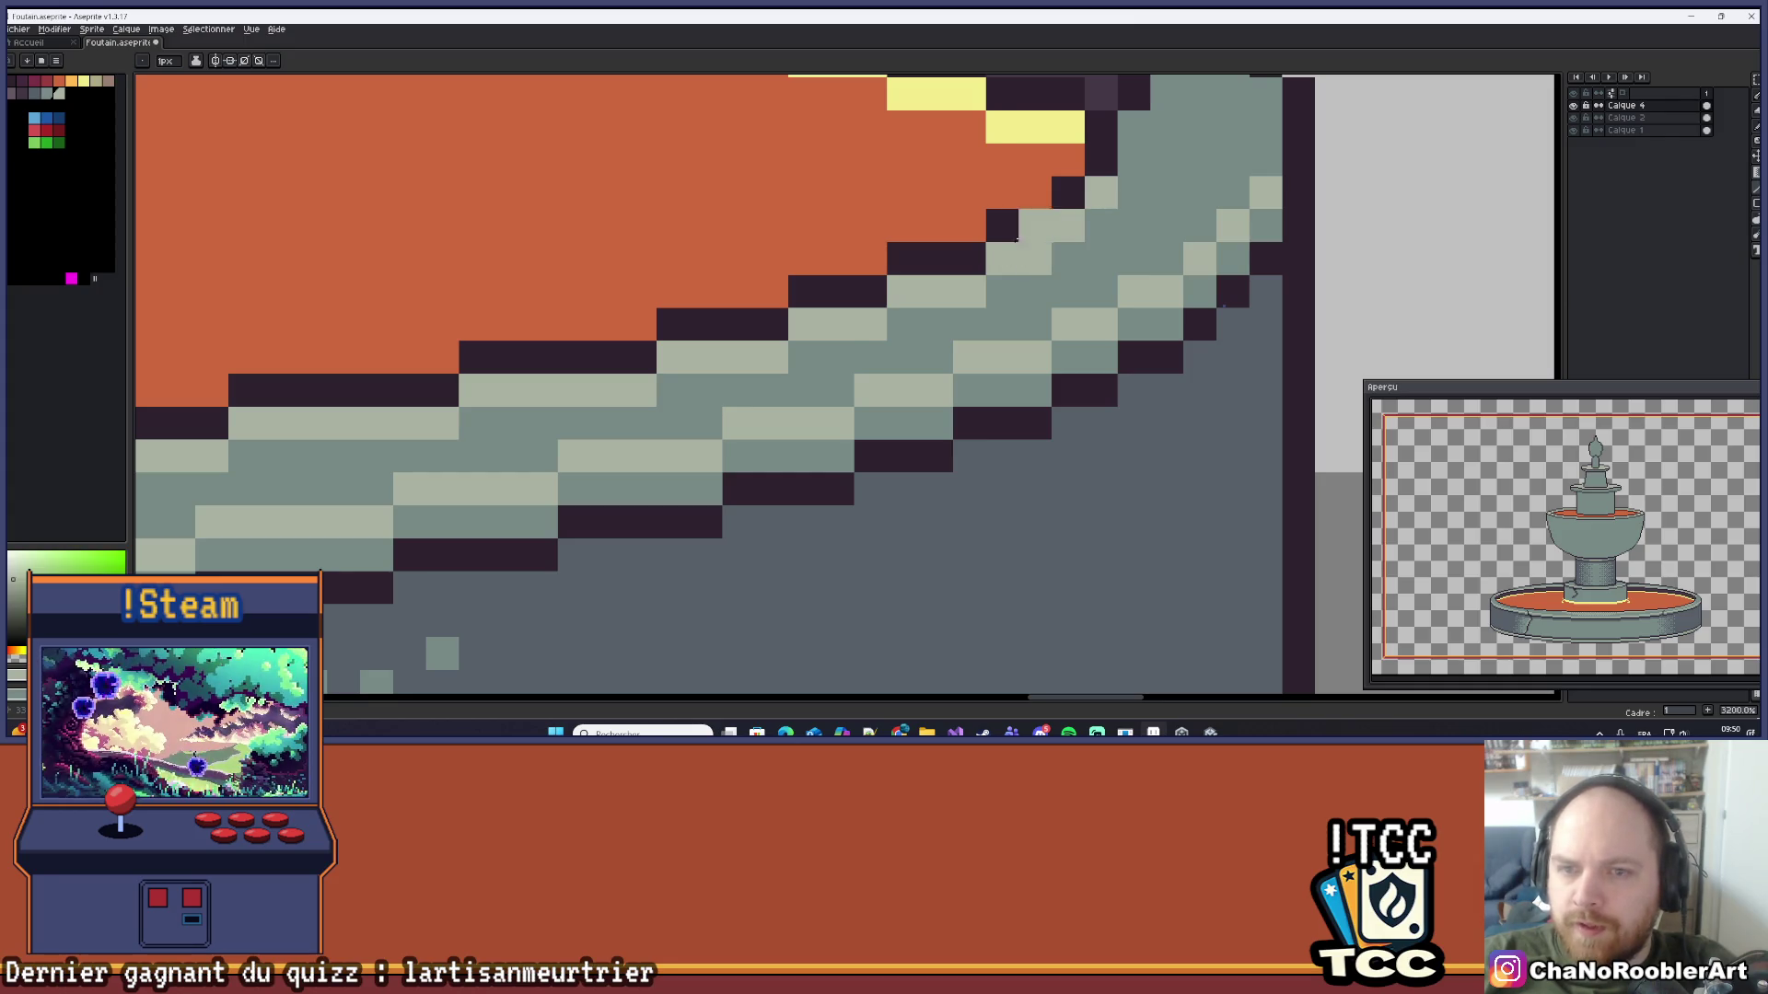
Step: Paint a light-grey highlight run along the lower basin's front rim
scroll(801, 356, "down", 4)
scroll(385, 398, "down", 2)
scroll(648, 351, "down", 1)
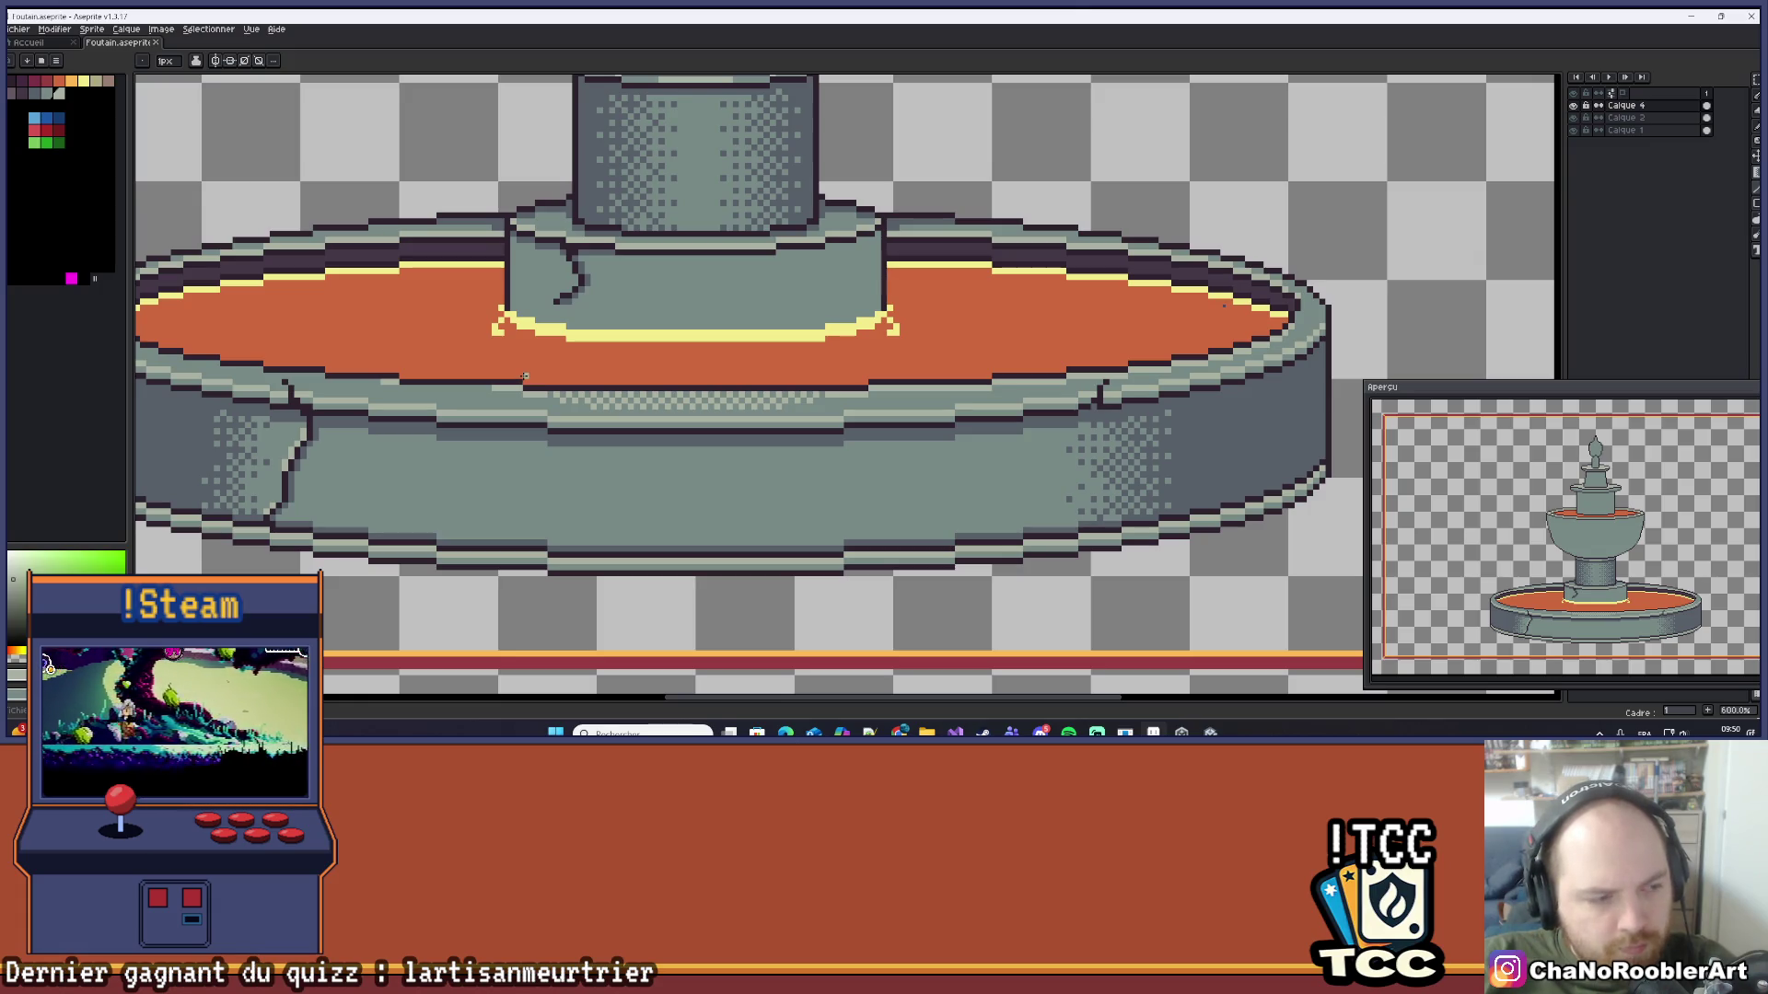
scroll(530, 379, "down", 1)
scroll(544, 387, "up", 3)
scroll(557, 396, "down", 4)
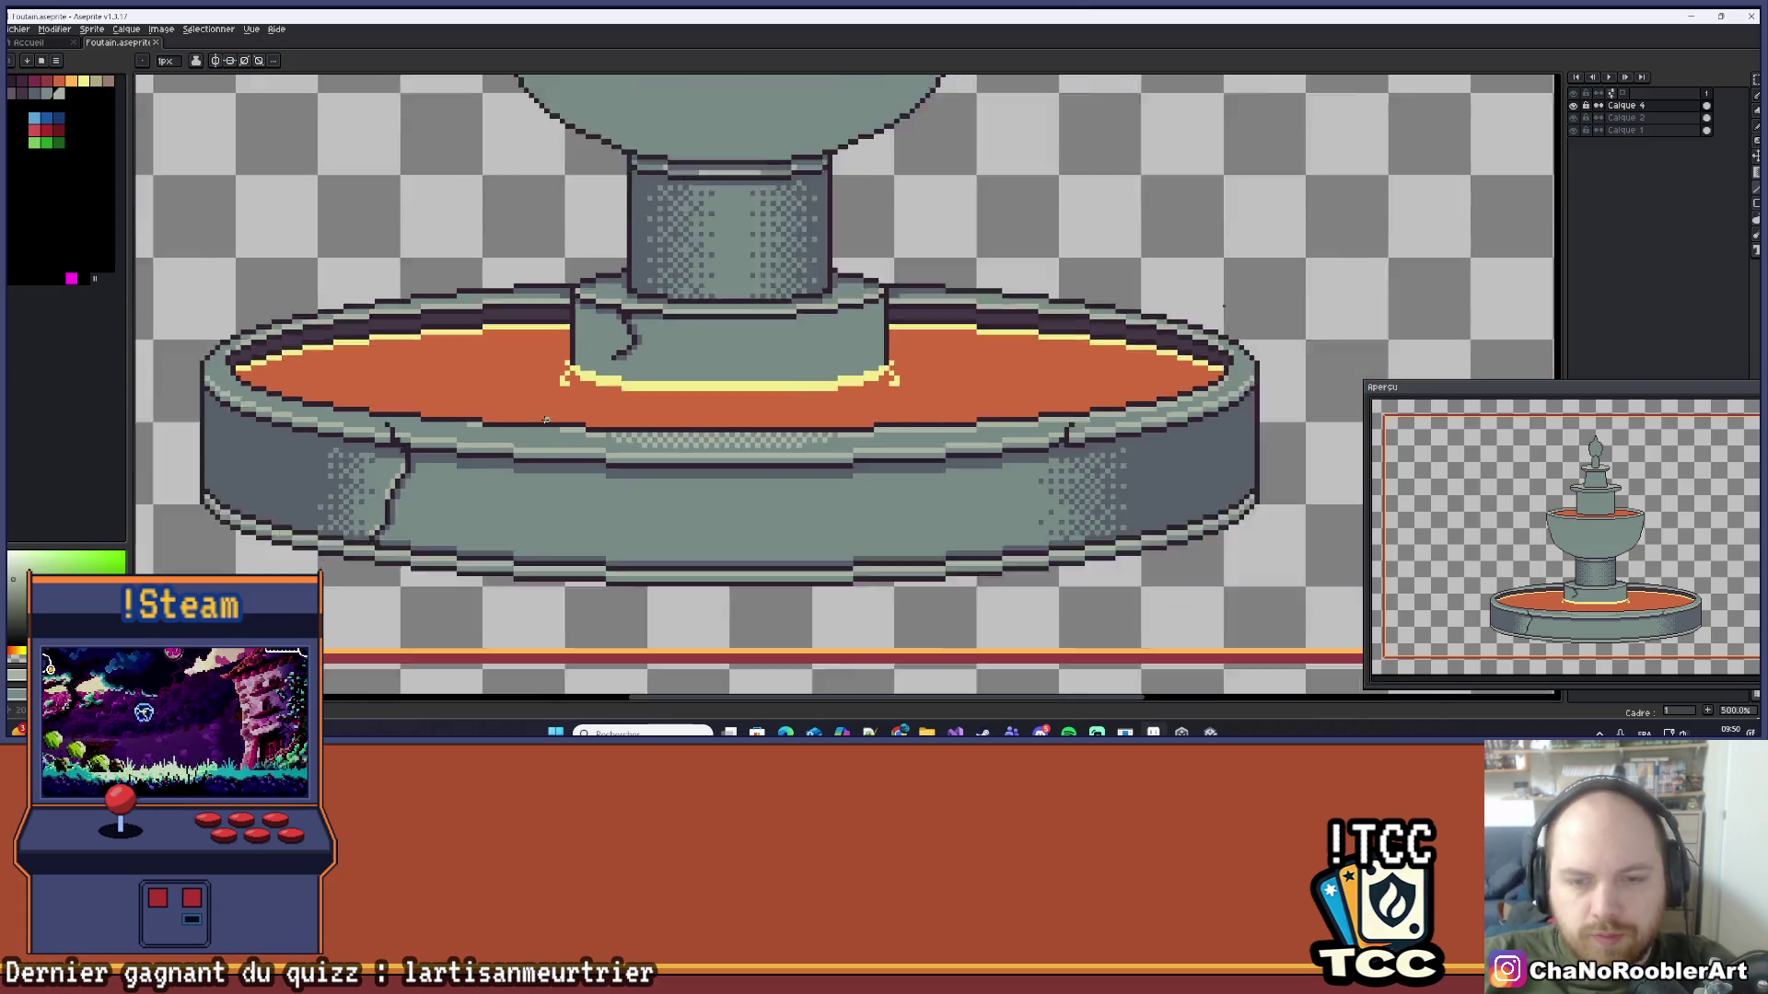
scroll(566, 403, "down", 2)
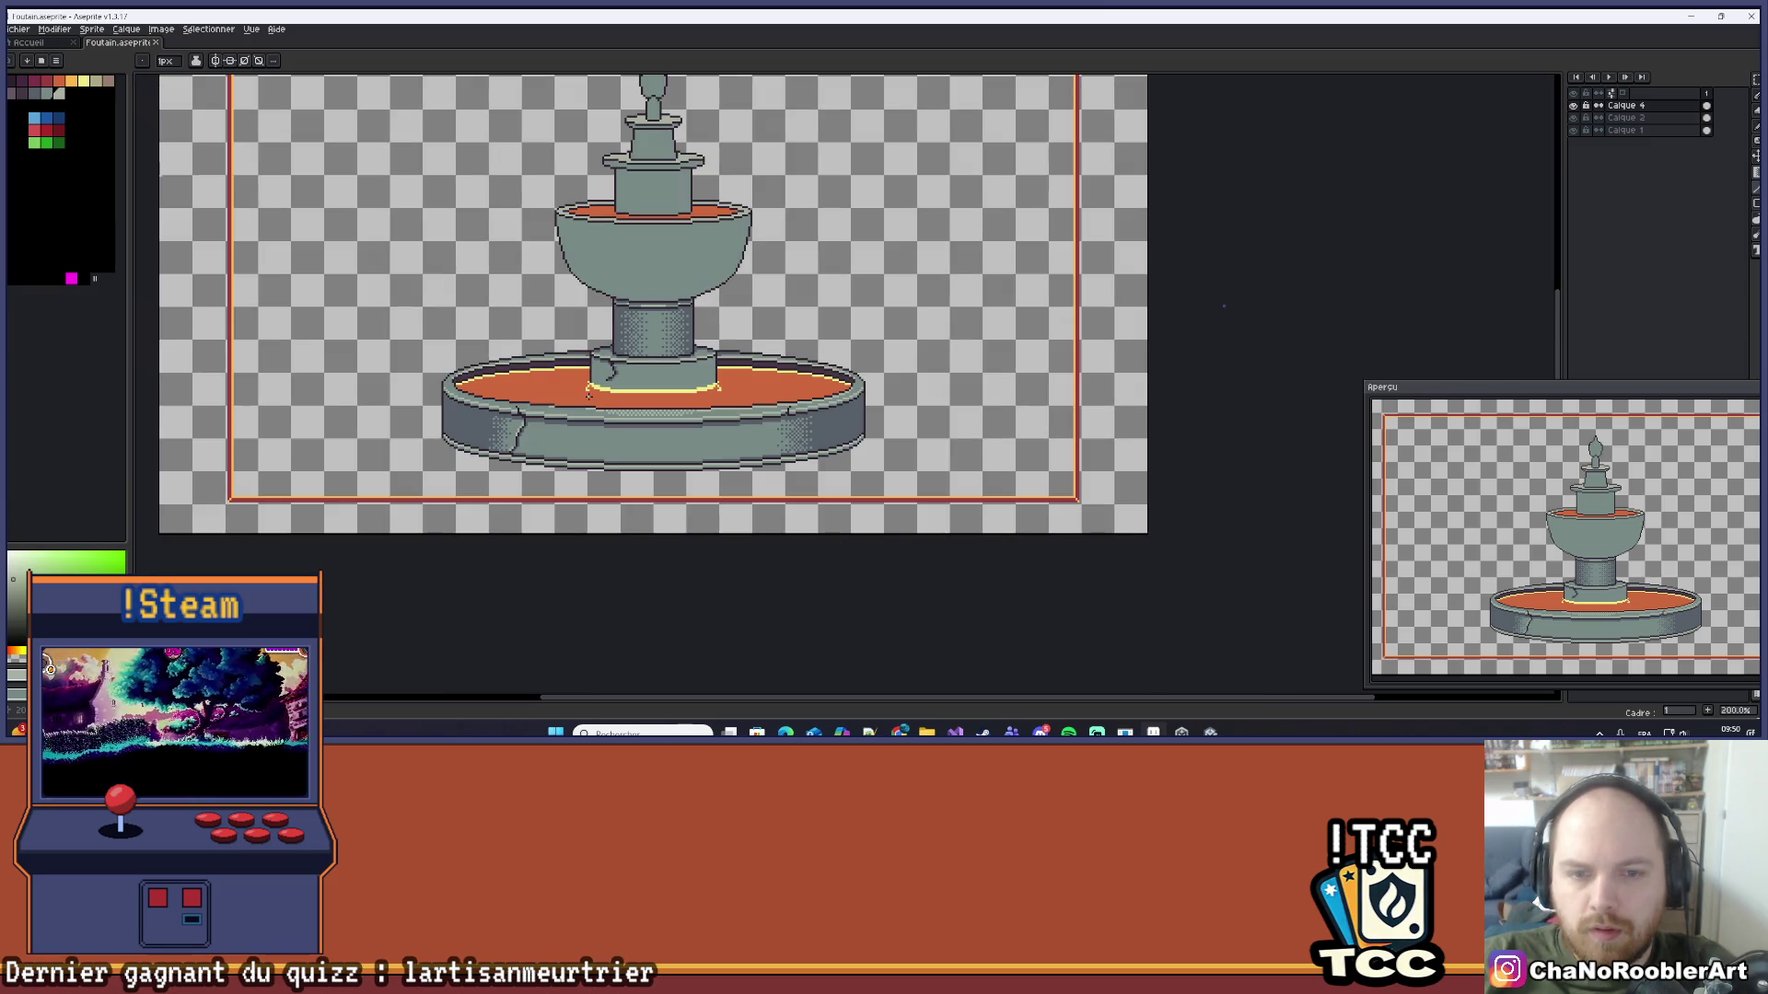
scroll(566, 402, "up", 9)
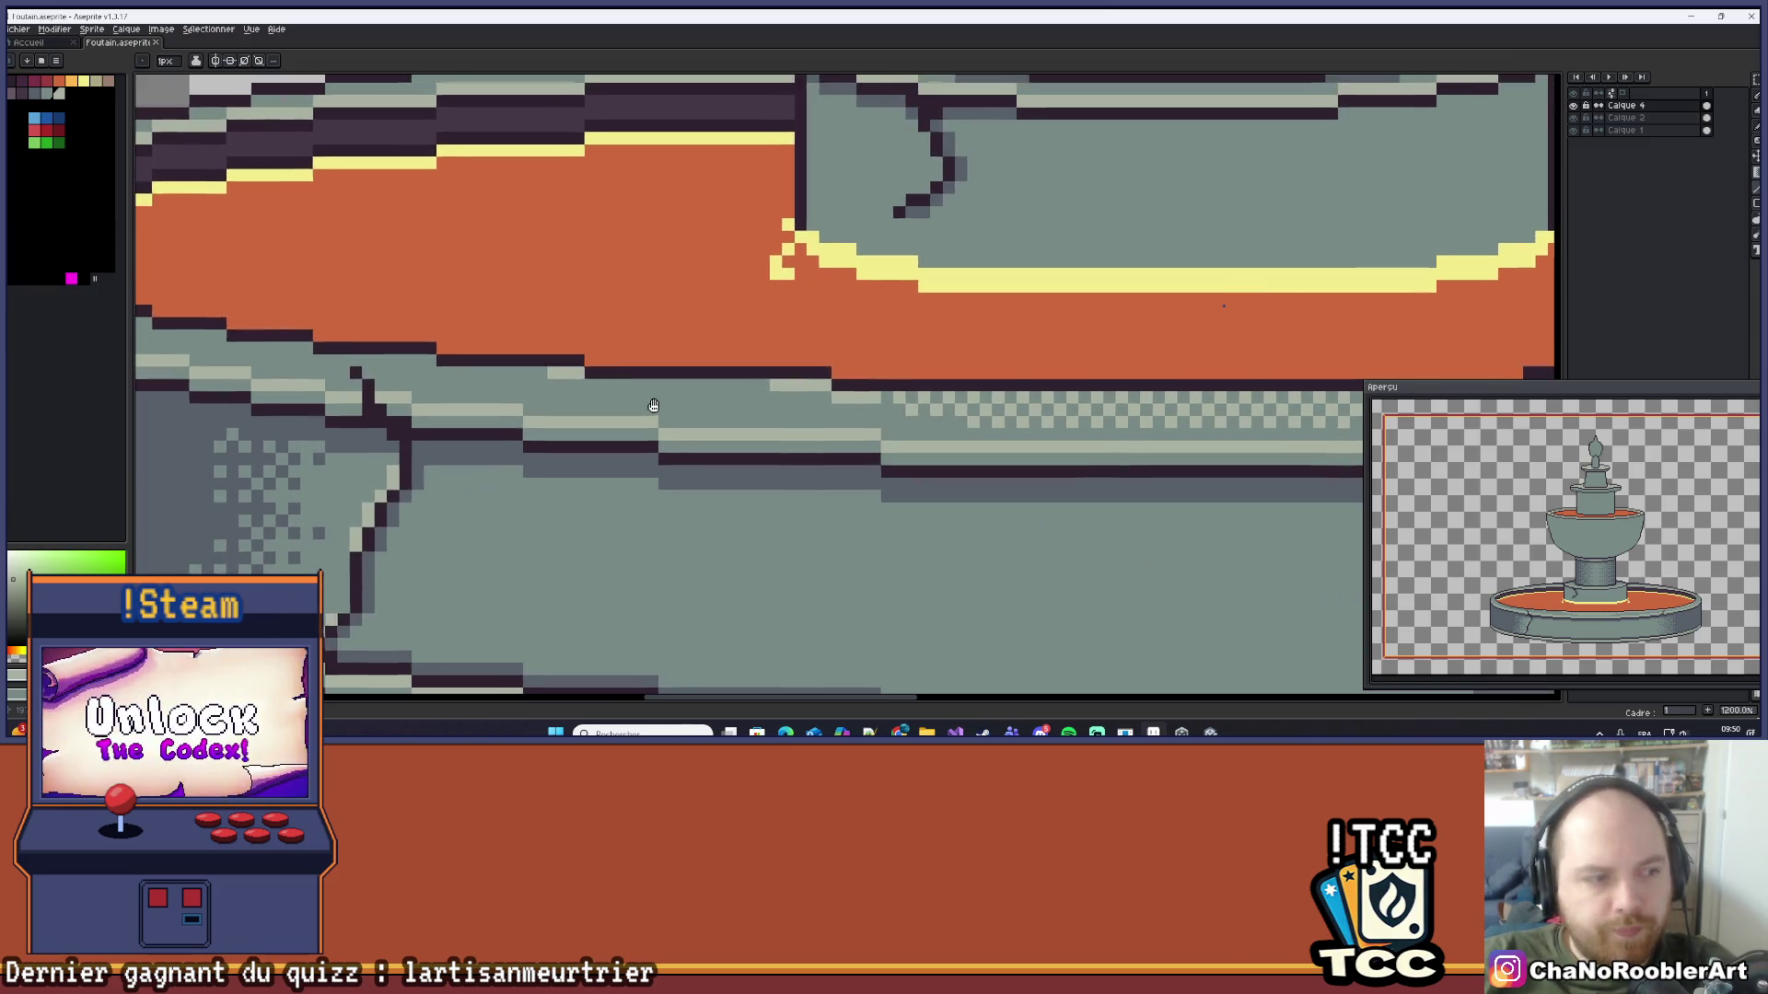
left_click_drag(511, 372, 827, 368)
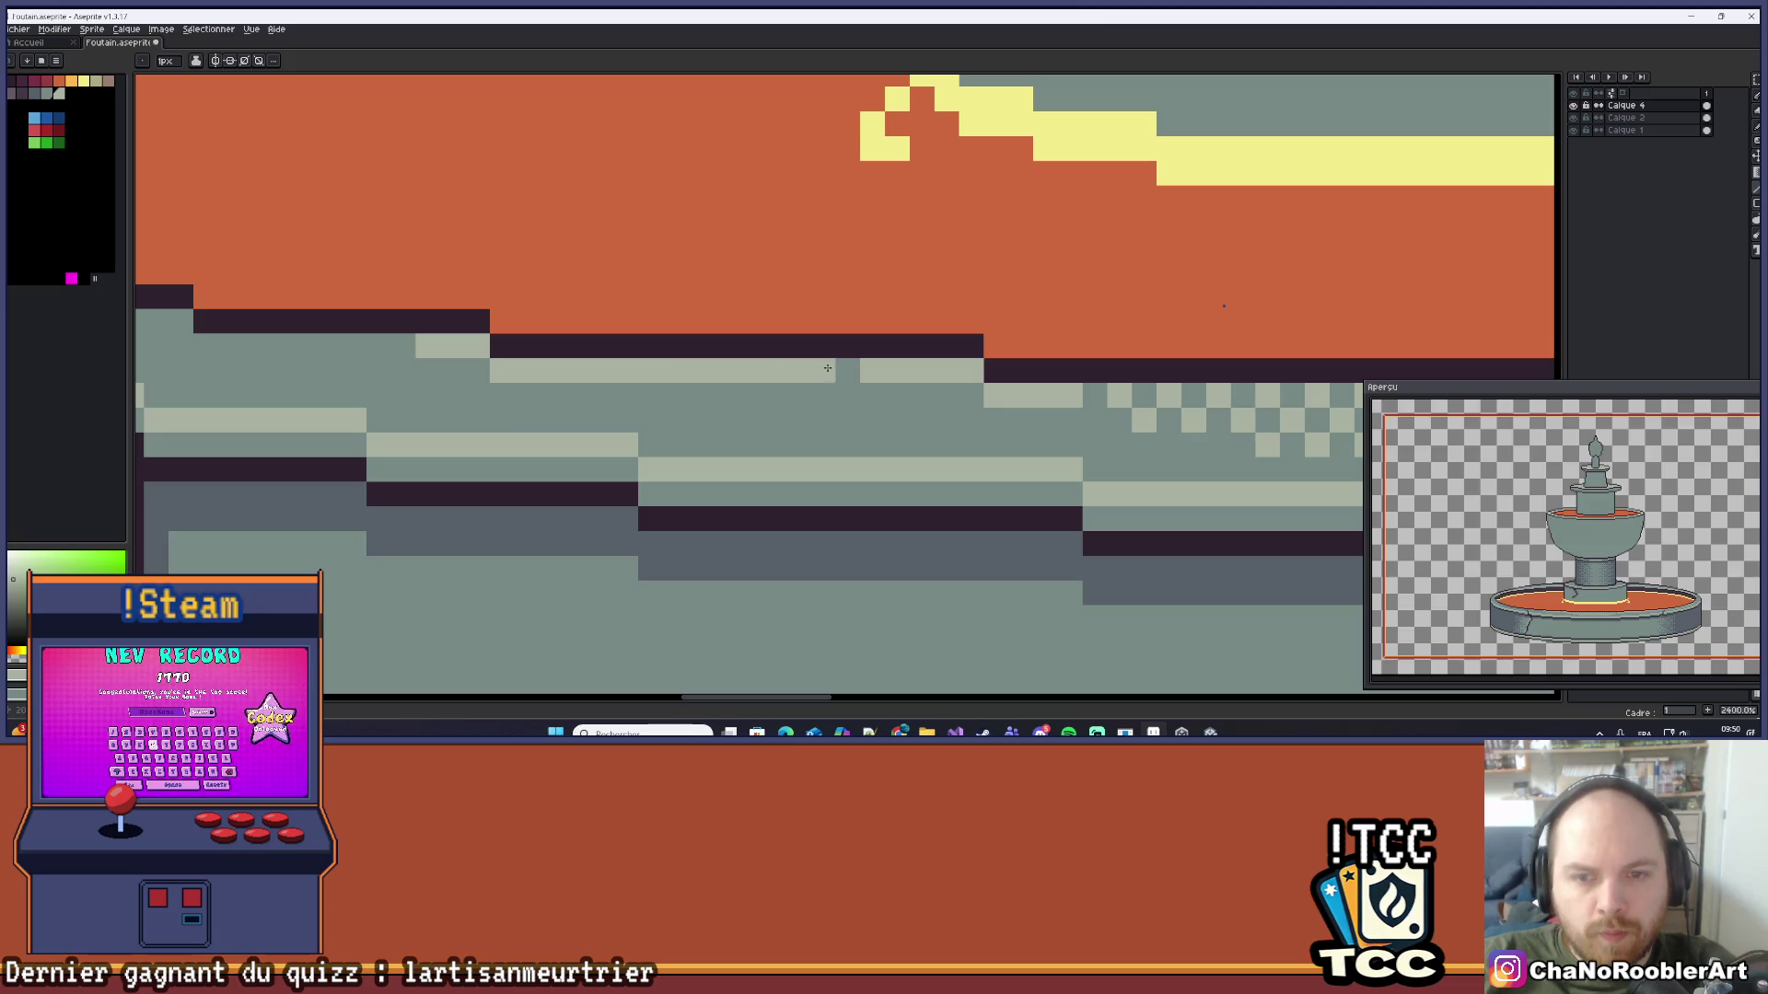
Step: Continue the light-grey pixels below the rim's dark outline and touch up one pixel
mouse_move(1142, 395)
left_mouse_down()
mouse_move(1172, 419)
mouse_move(1013, 430)
left_mouse_up()
left_click_drag(769, 459, 1045, 457)
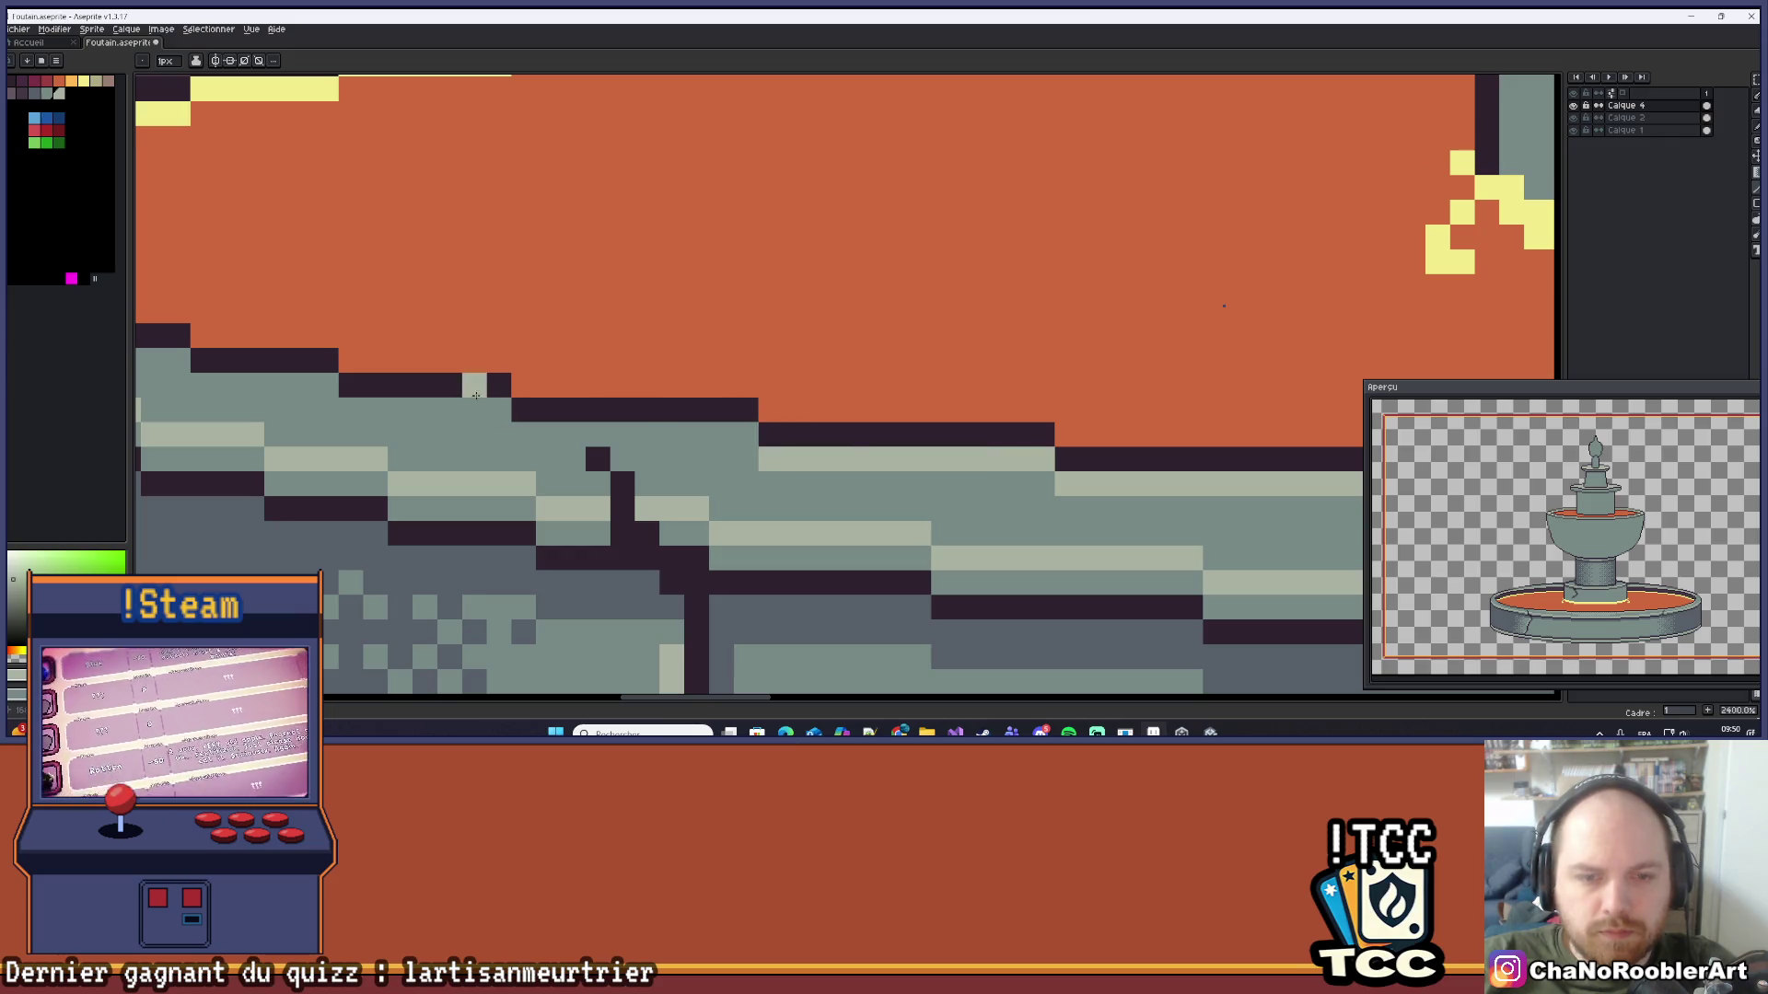
left_click_drag(543, 435, 750, 434)
left_click(646, 459)
Step: Lighten a row of rim pixels, extending it leftward in short strokes
scroll(615, 421, "down", 2)
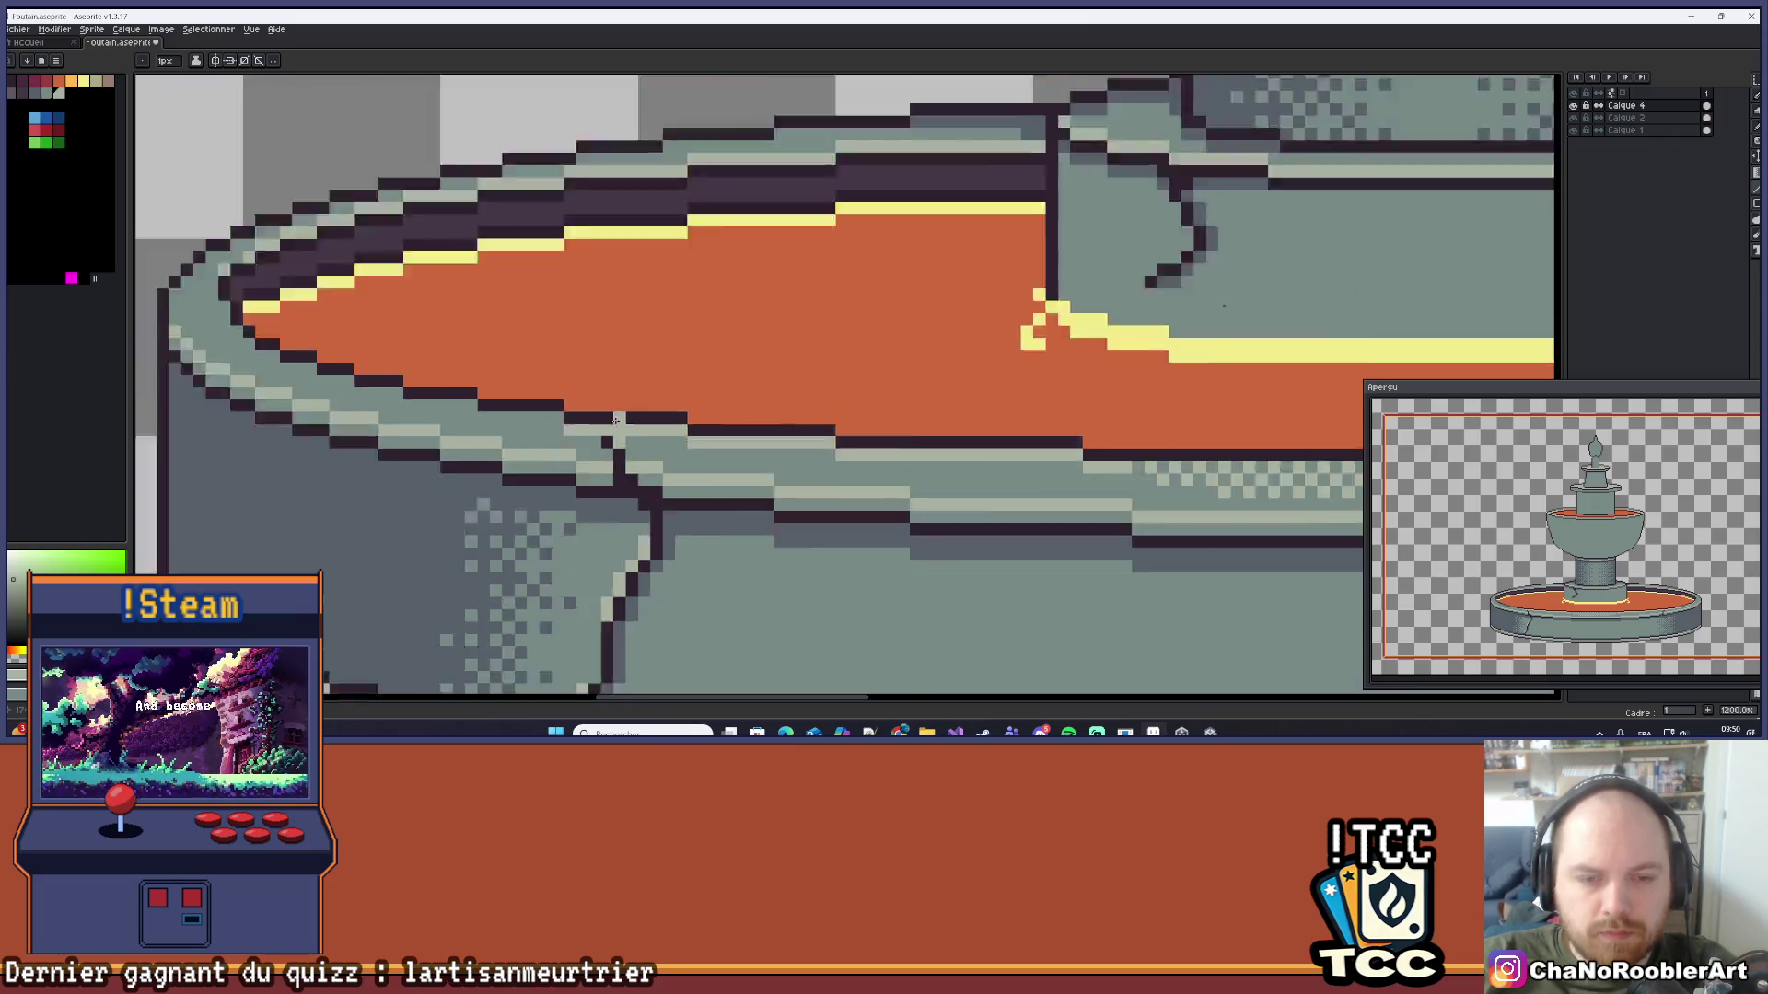
scroll(616, 421, "down", 6)
scroll(626, 388, "up", 6)
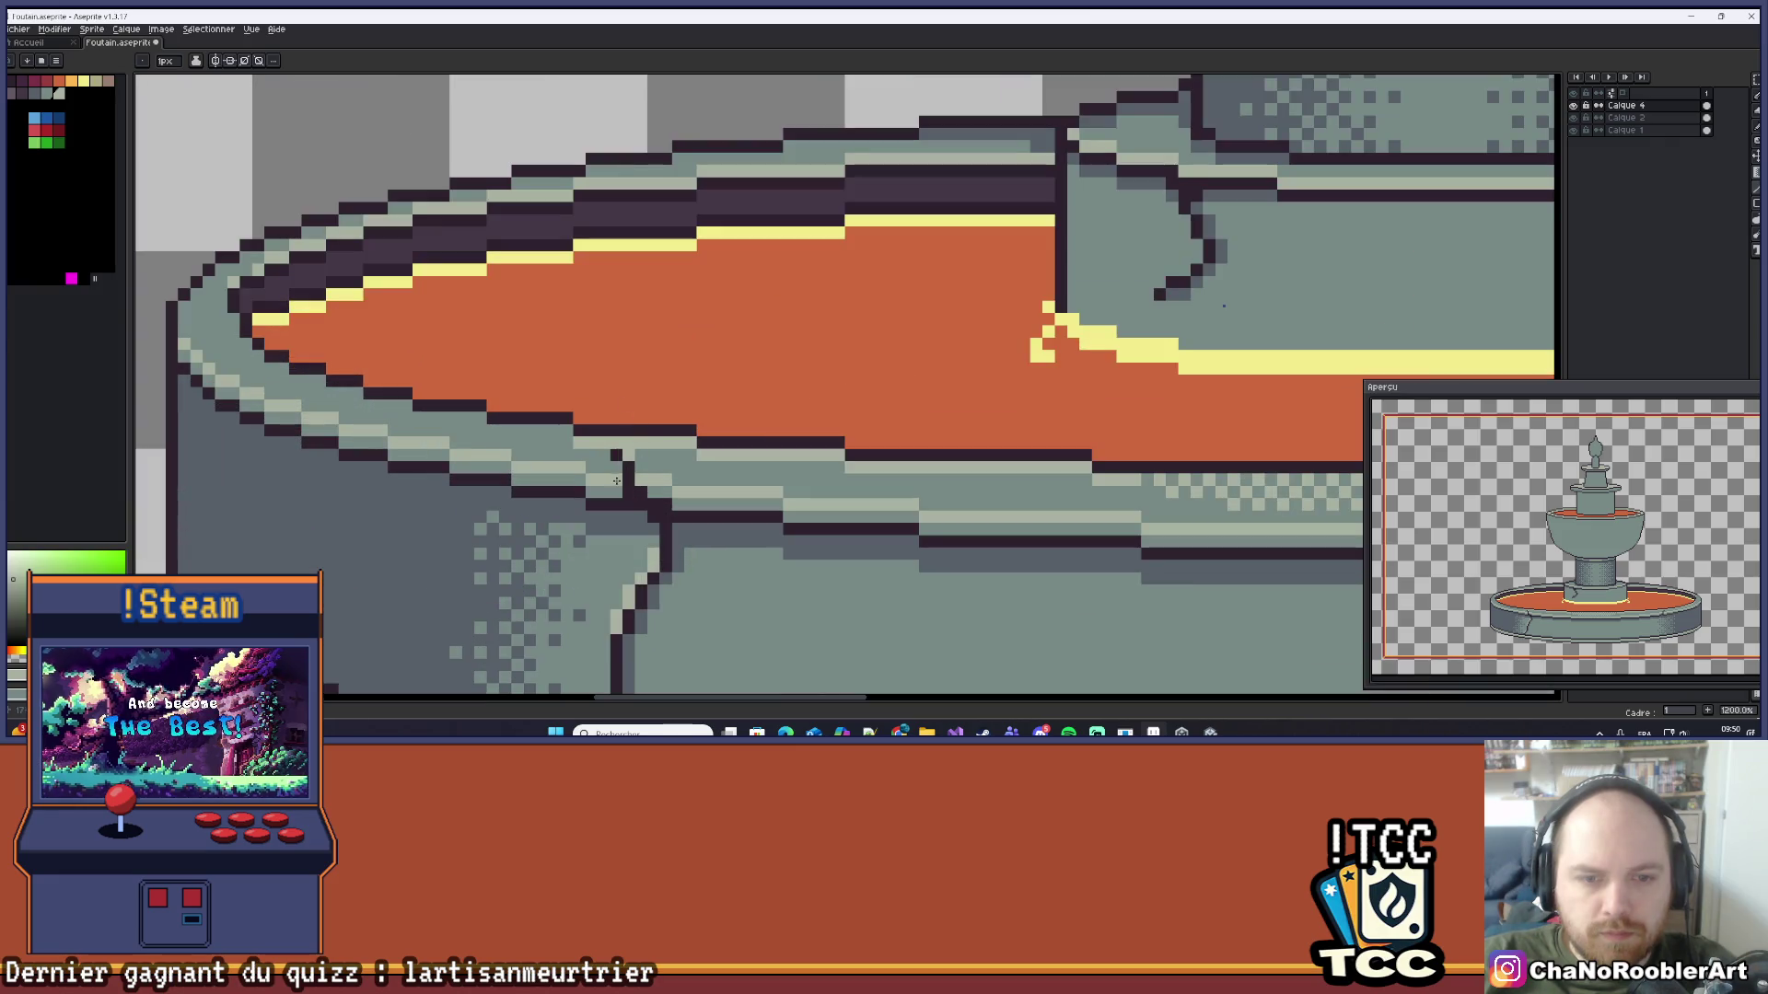
scroll(612, 456, "down", 1)
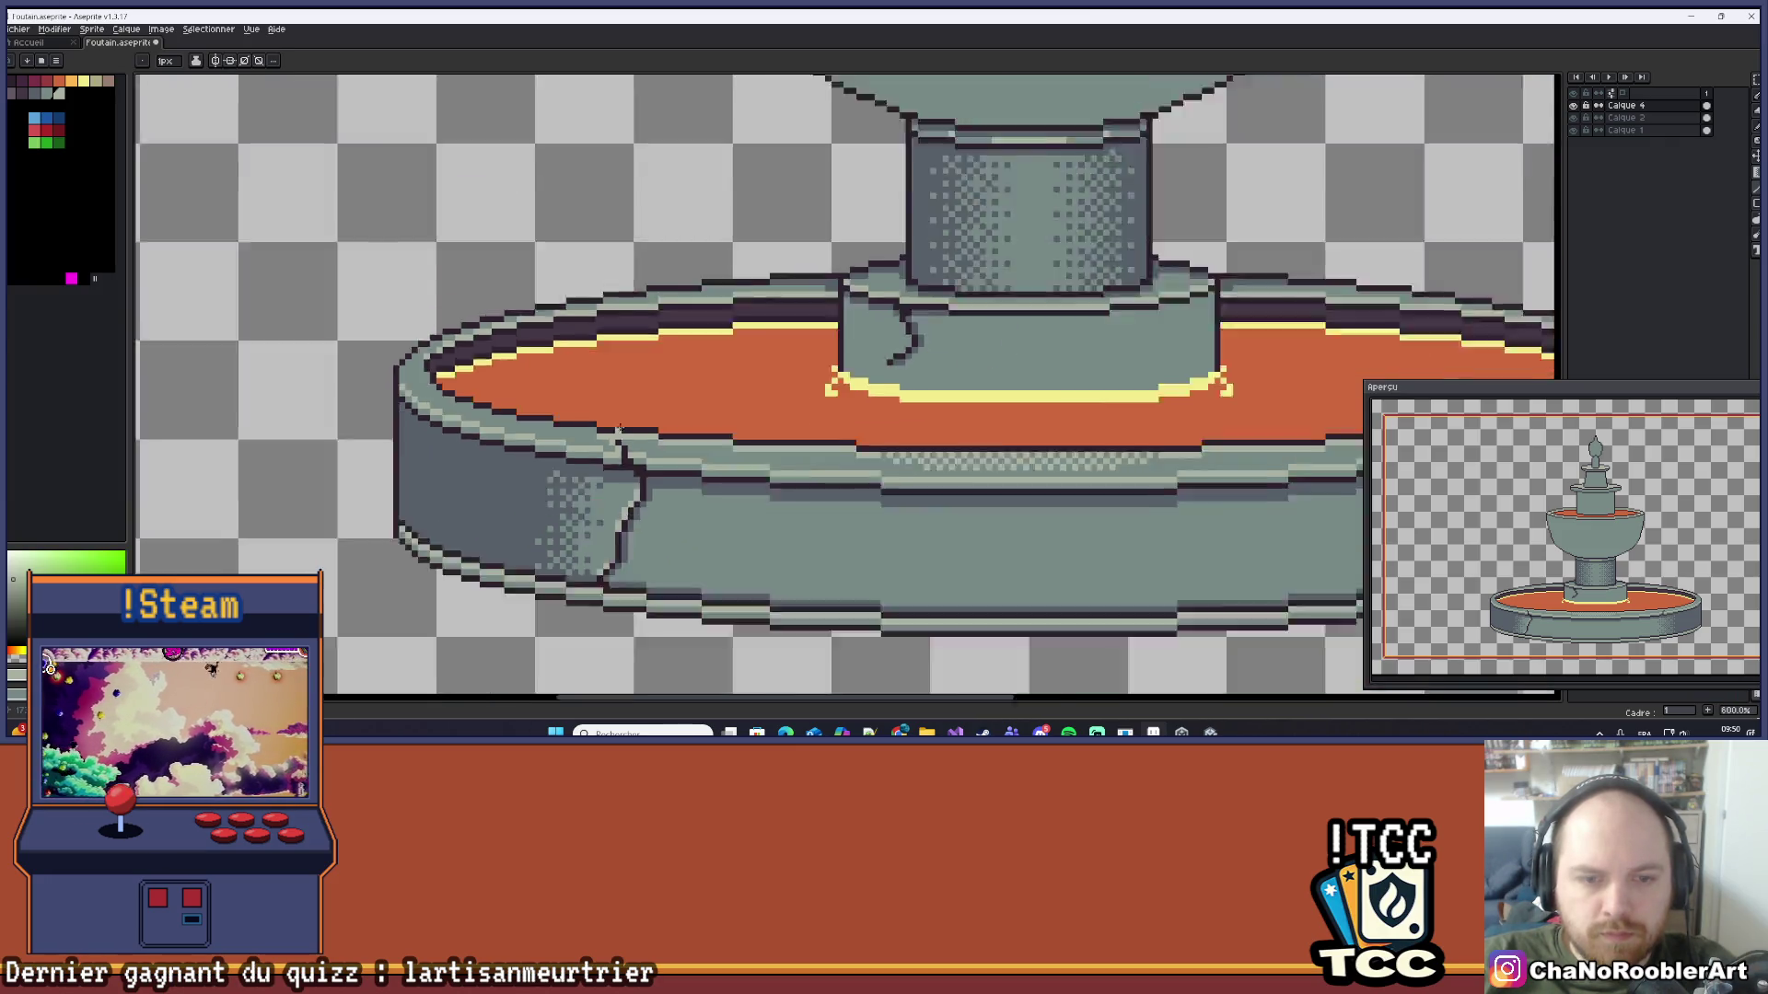
scroll(618, 428, "down", 4)
scroll(644, 419, "up", 8)
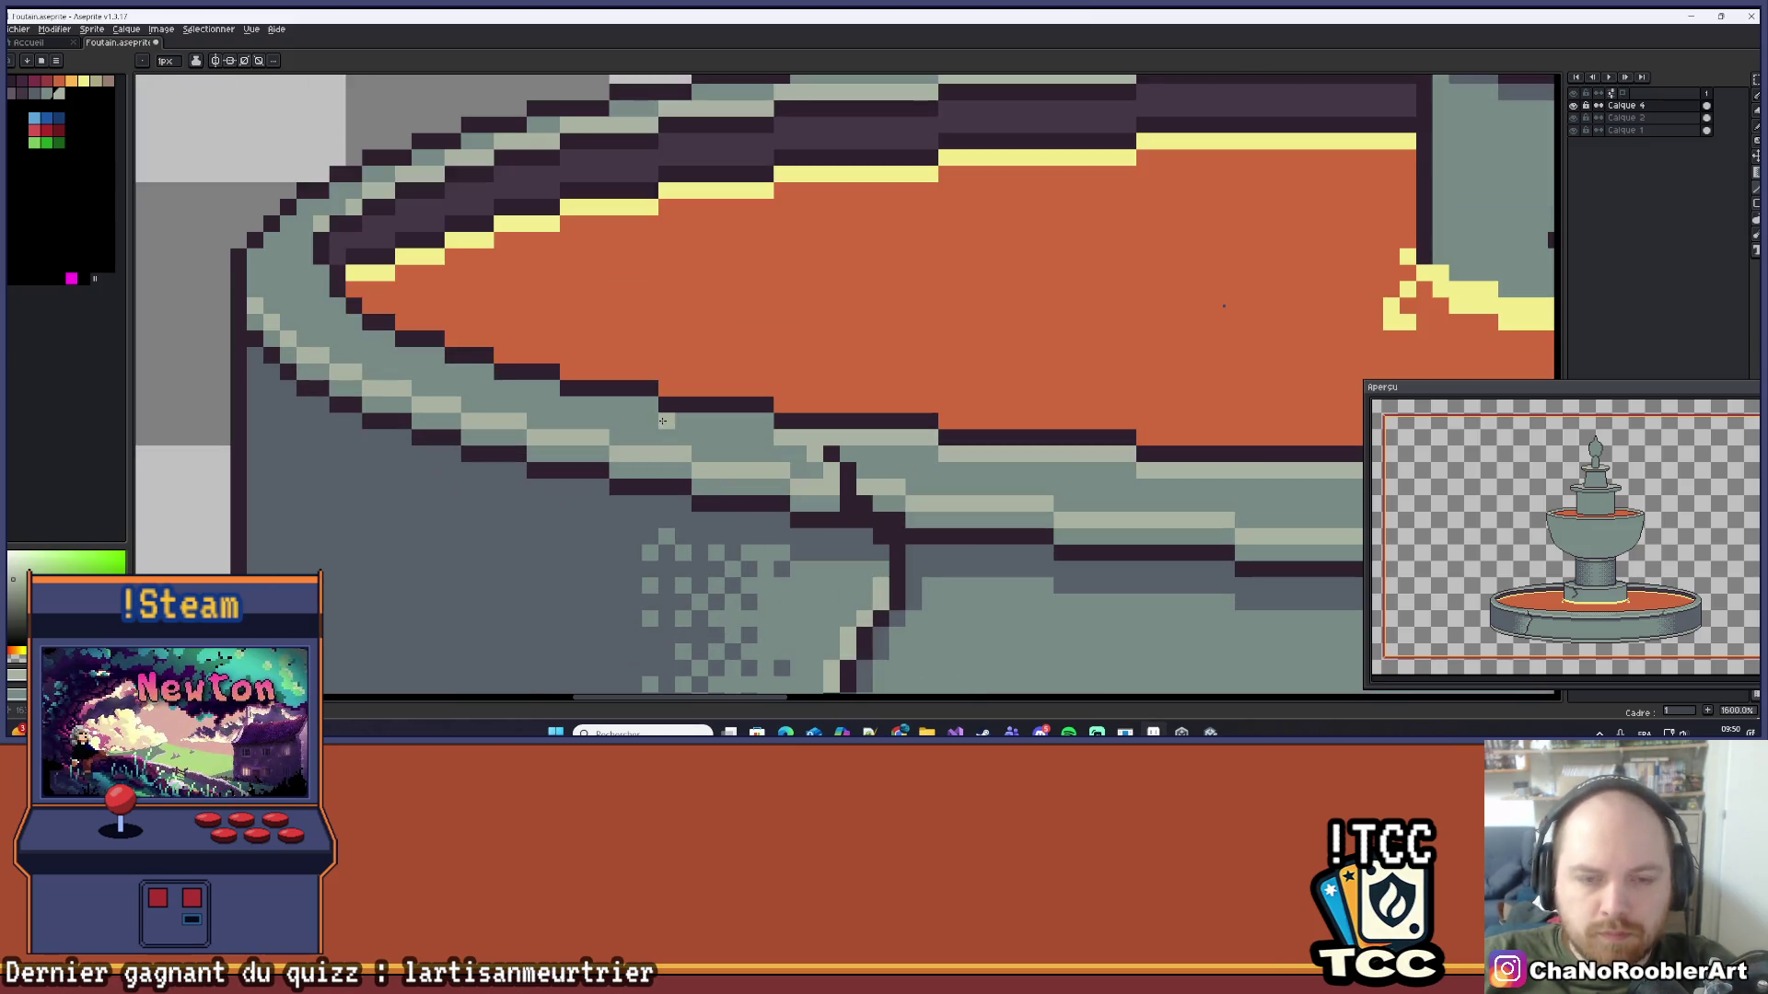
left_click_drag(663, 421, 757, 419)
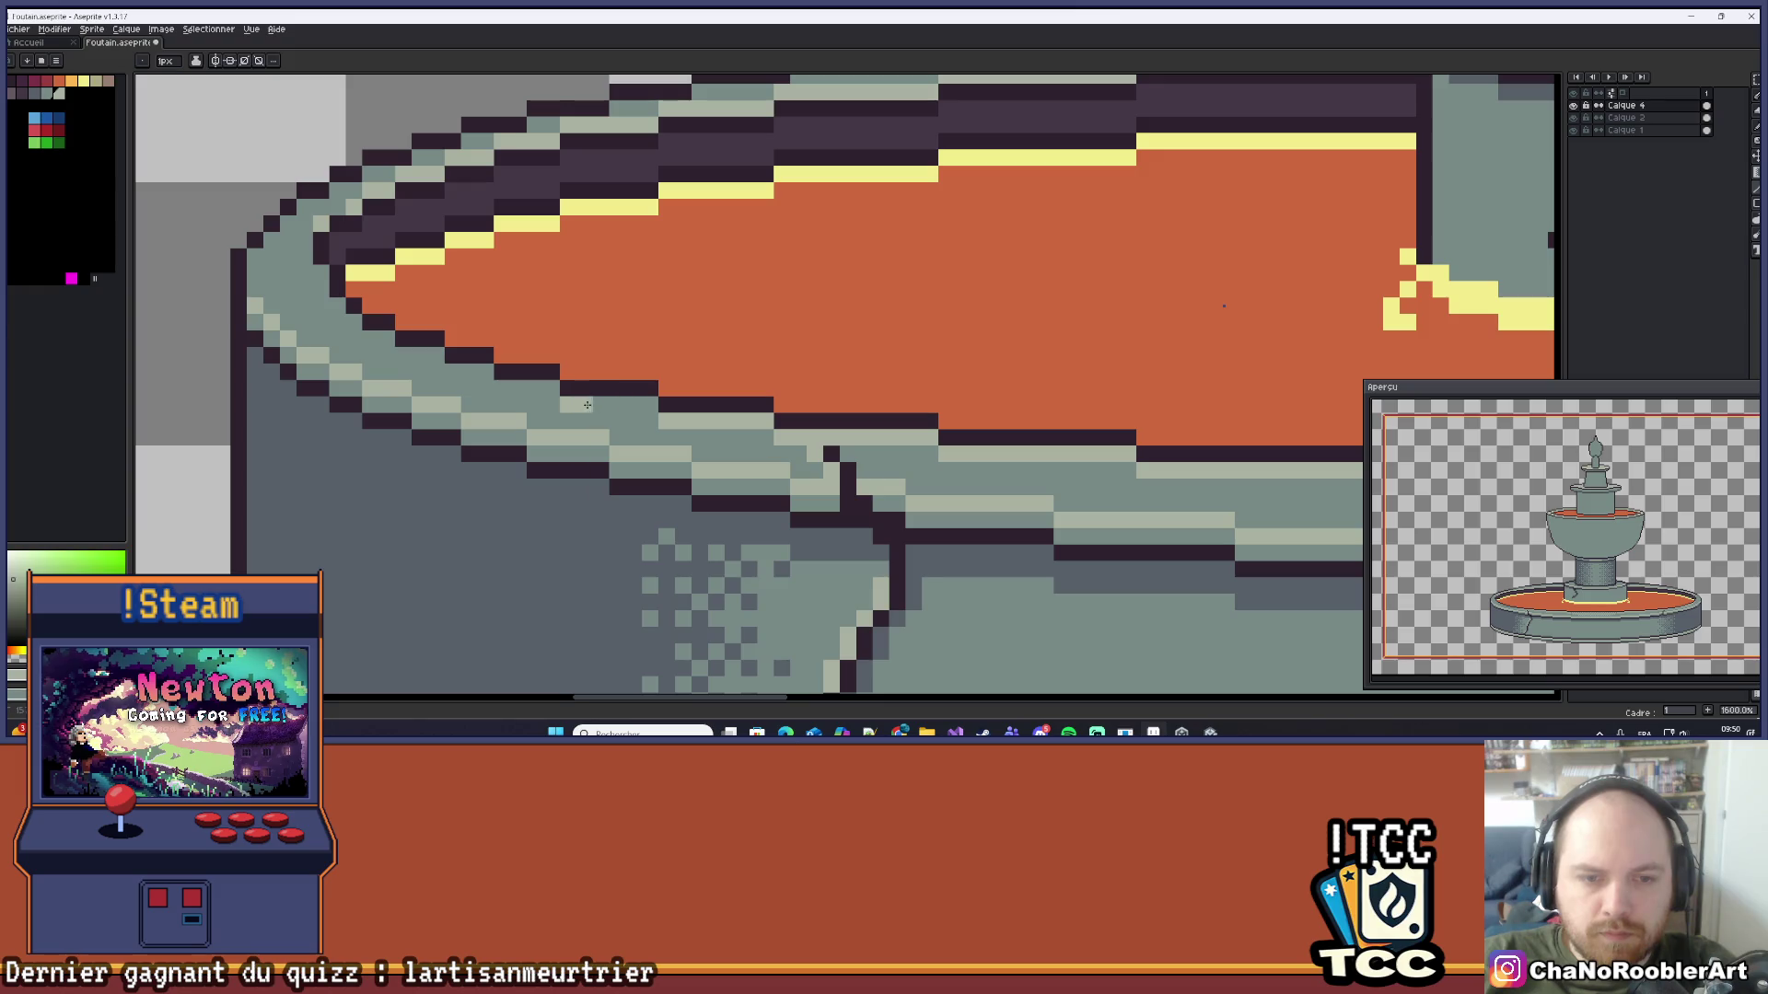
left_click_drag(588, 405, 646, 406)
left_click_drag(511, 393, 552, 390)
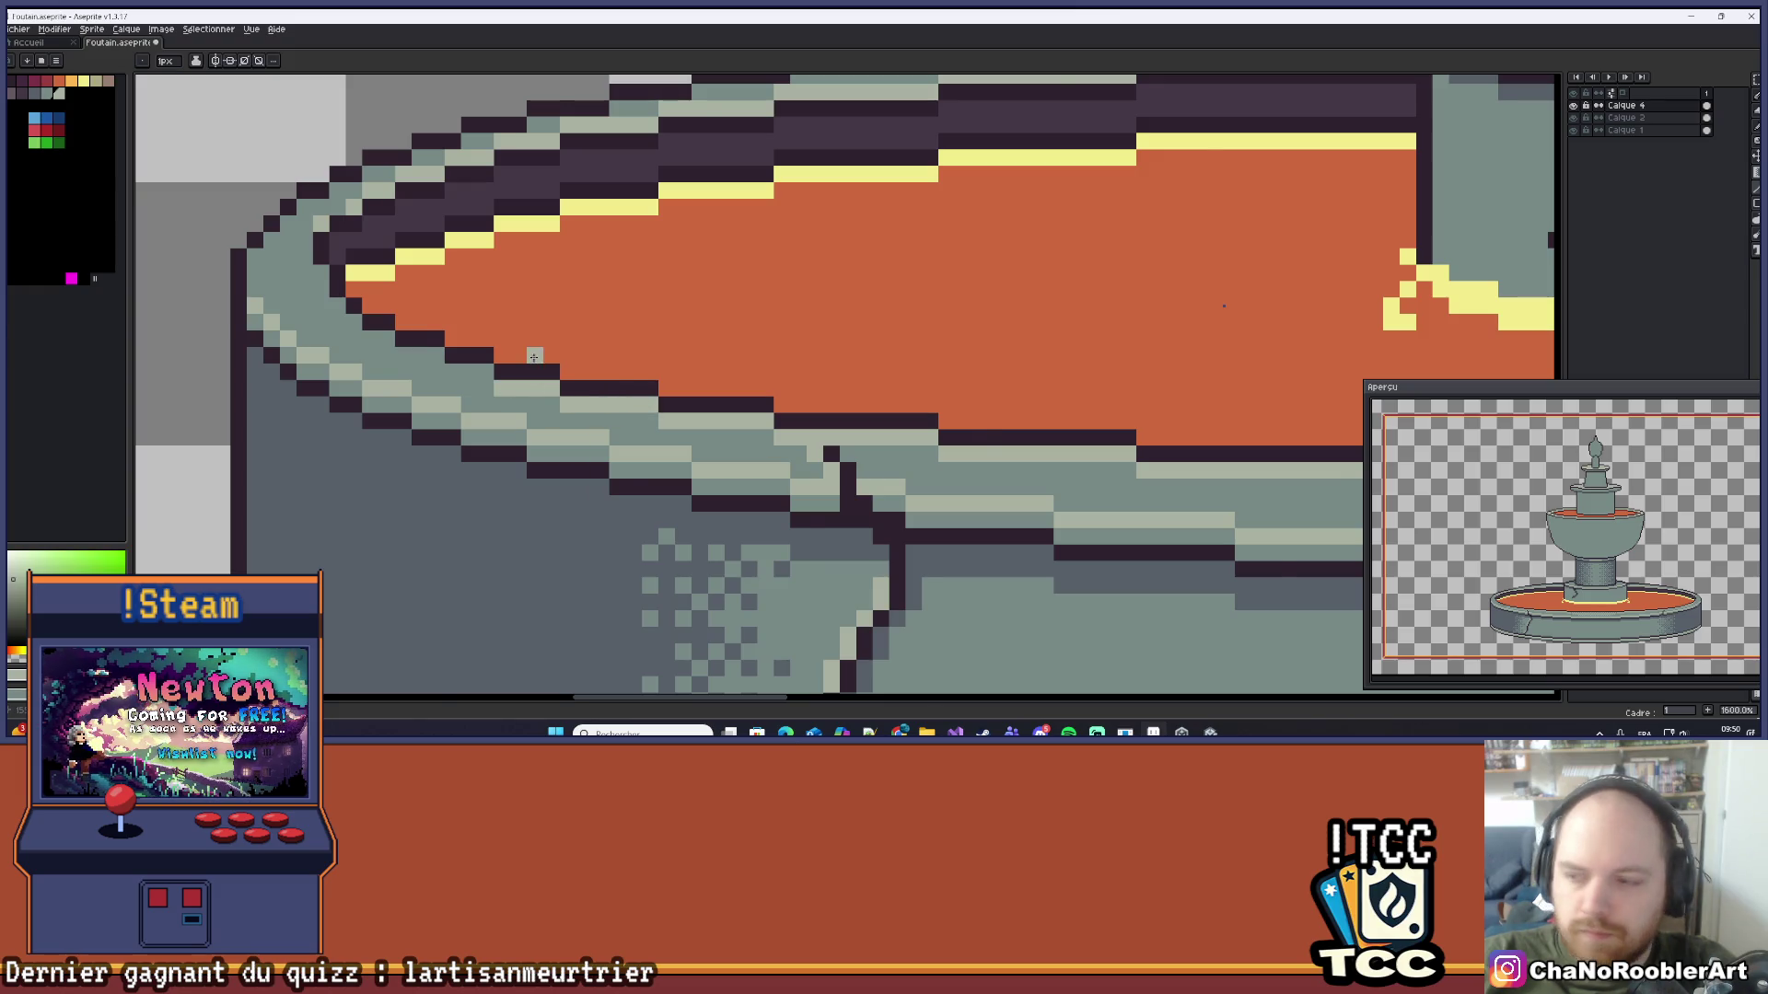
Step: Add lighter pixels and light-grey checker dither along the left rim
scroll(534, 355, "down", 6)
scroll(546, 337, "up", 8)
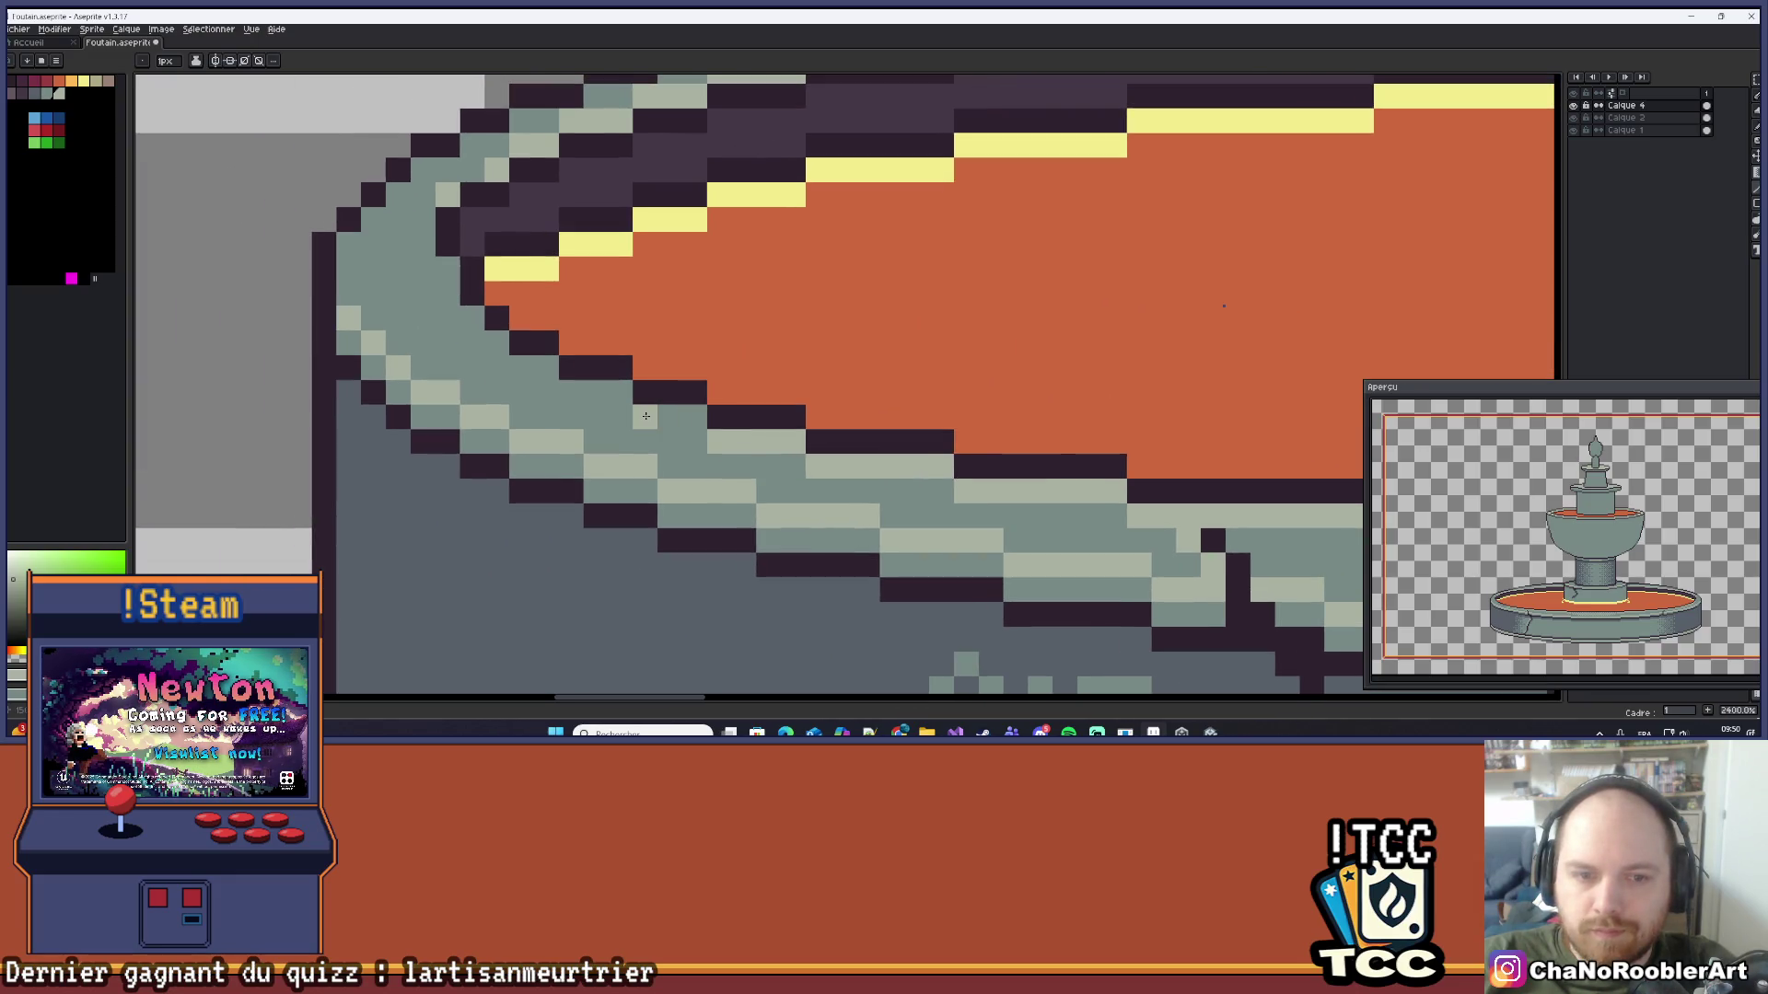
left_click(682, 417)
left_click_drag(570, 392, 620, 393)
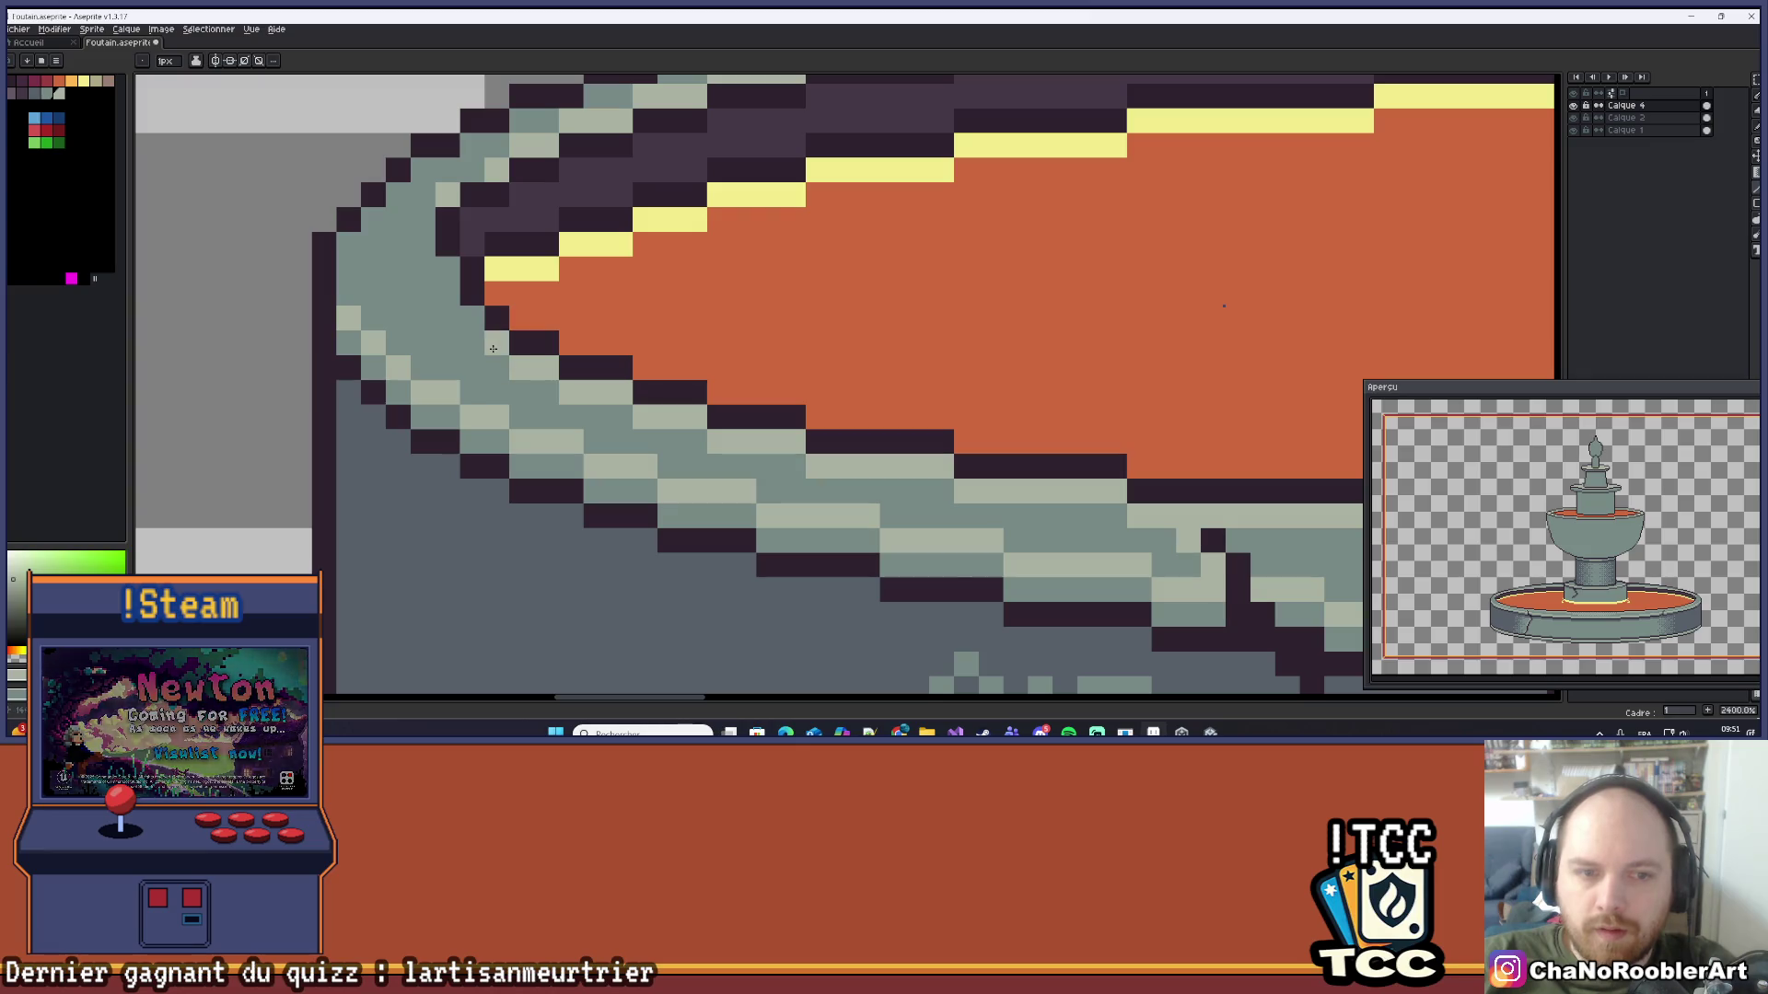
scroll(479, 332, "down", 5)
scroll(828, 324, "right", 10)
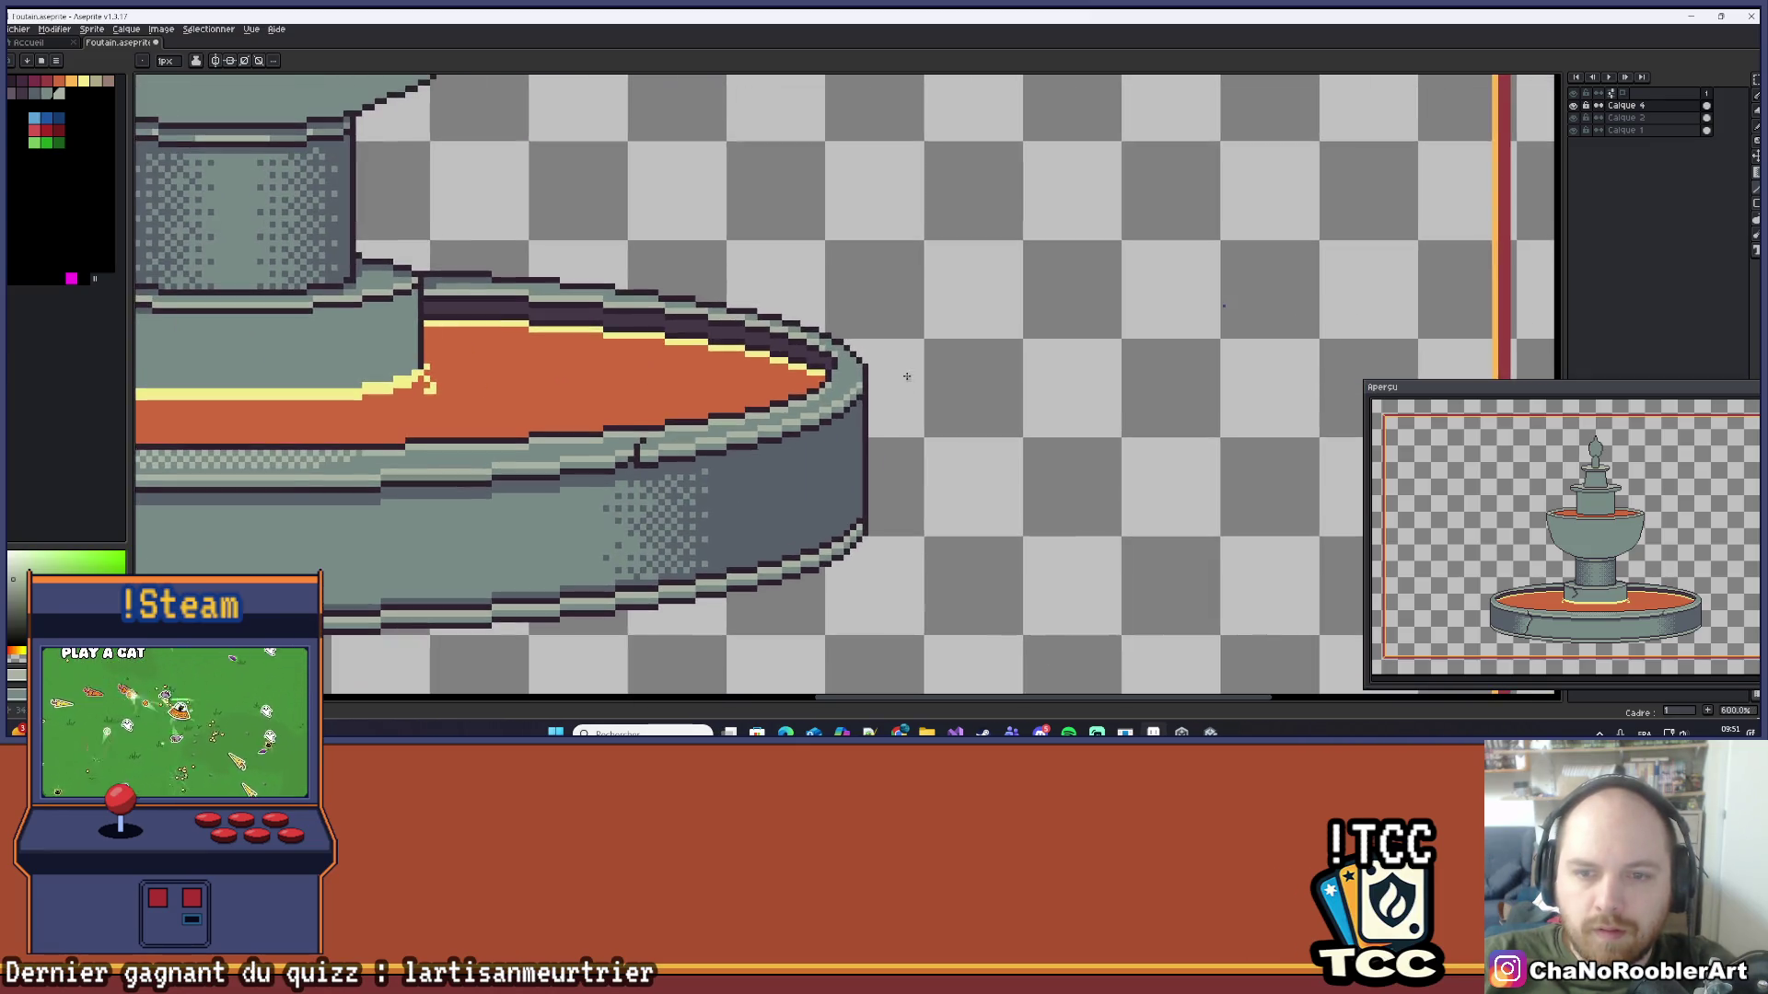
scroll(545, 399, "up", 3)
scroll(545, 399, "down", 4)
scroll(545, 399, "down", 2)
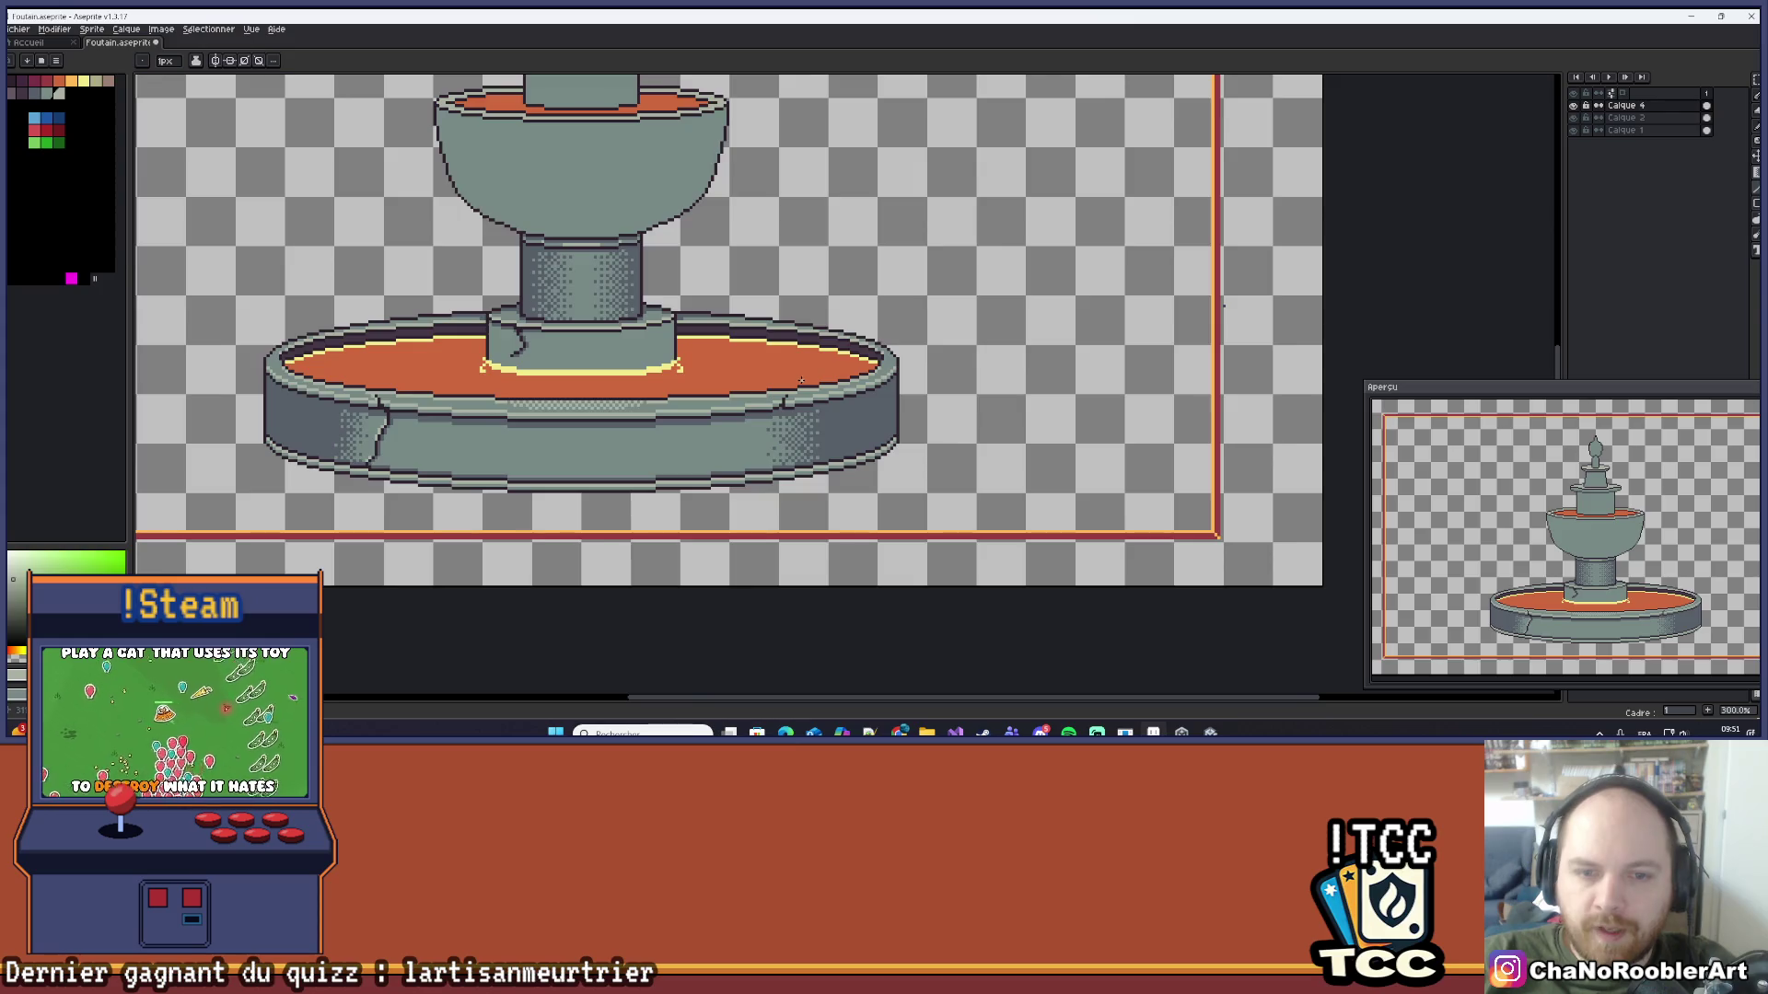
scroll(701, 437, "up", 6)
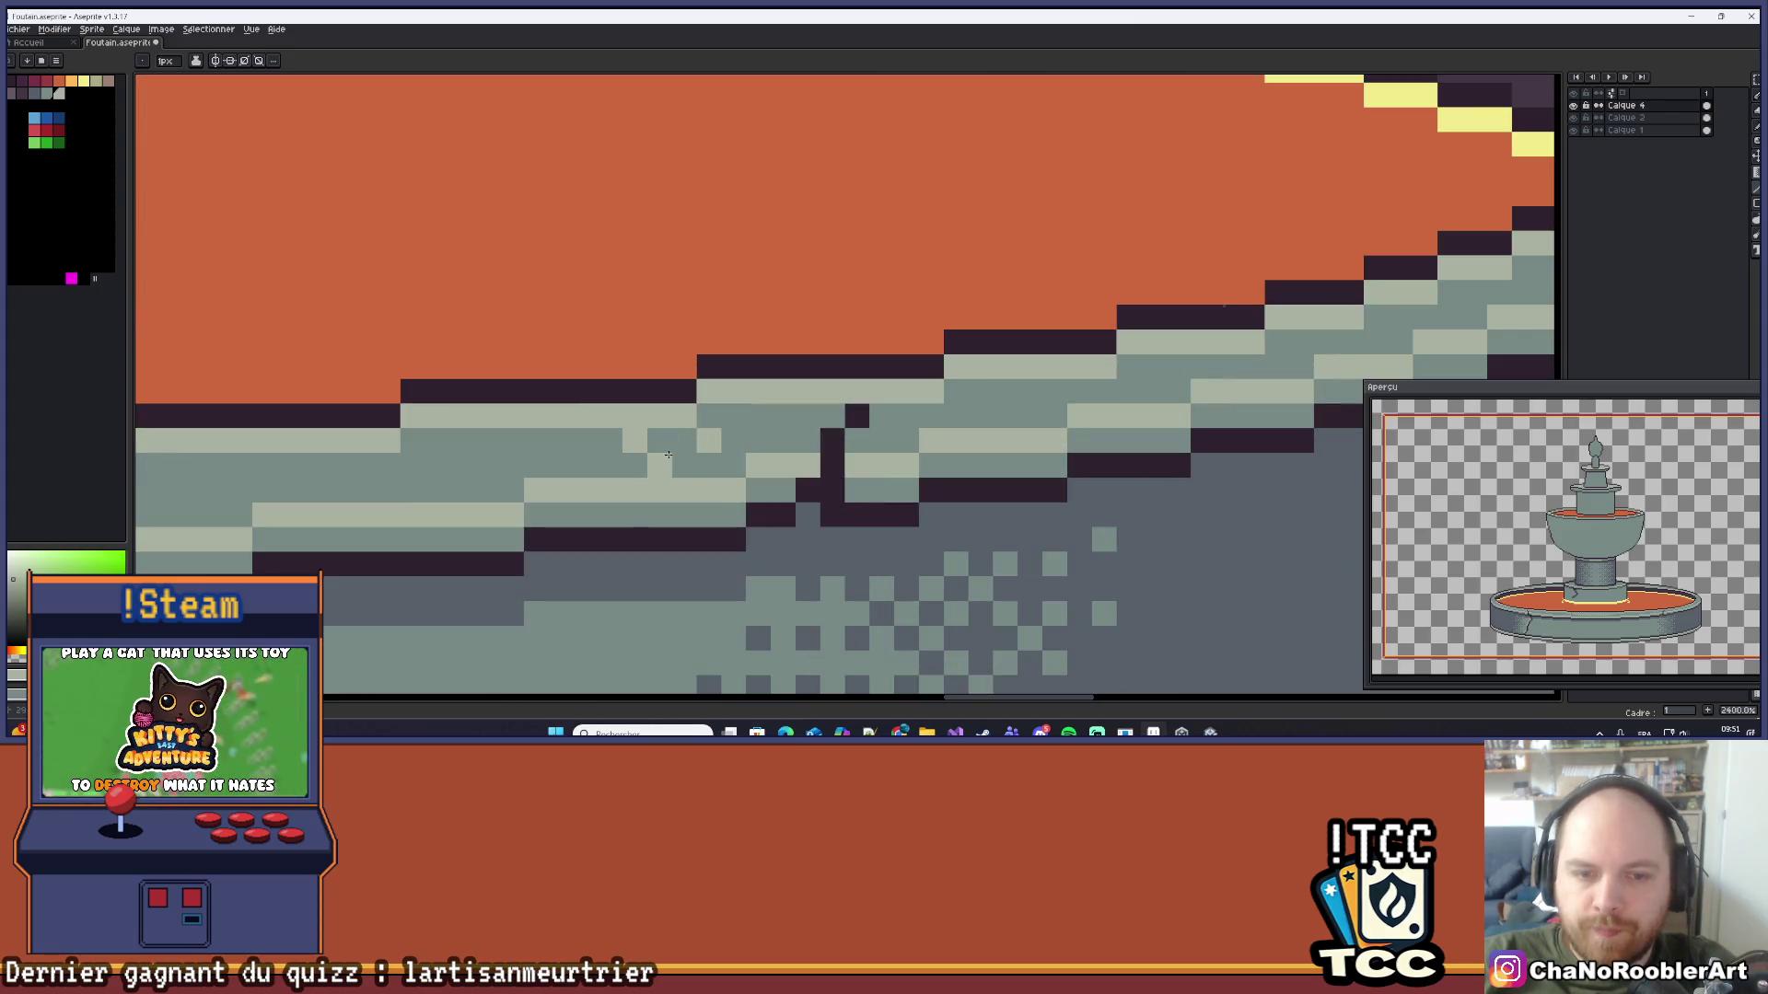
left_click_drag(669, 443, 711, 465)
Step: Add one more light-grey dither pixel to the rim and zoom to check it
left_click(559, 465)
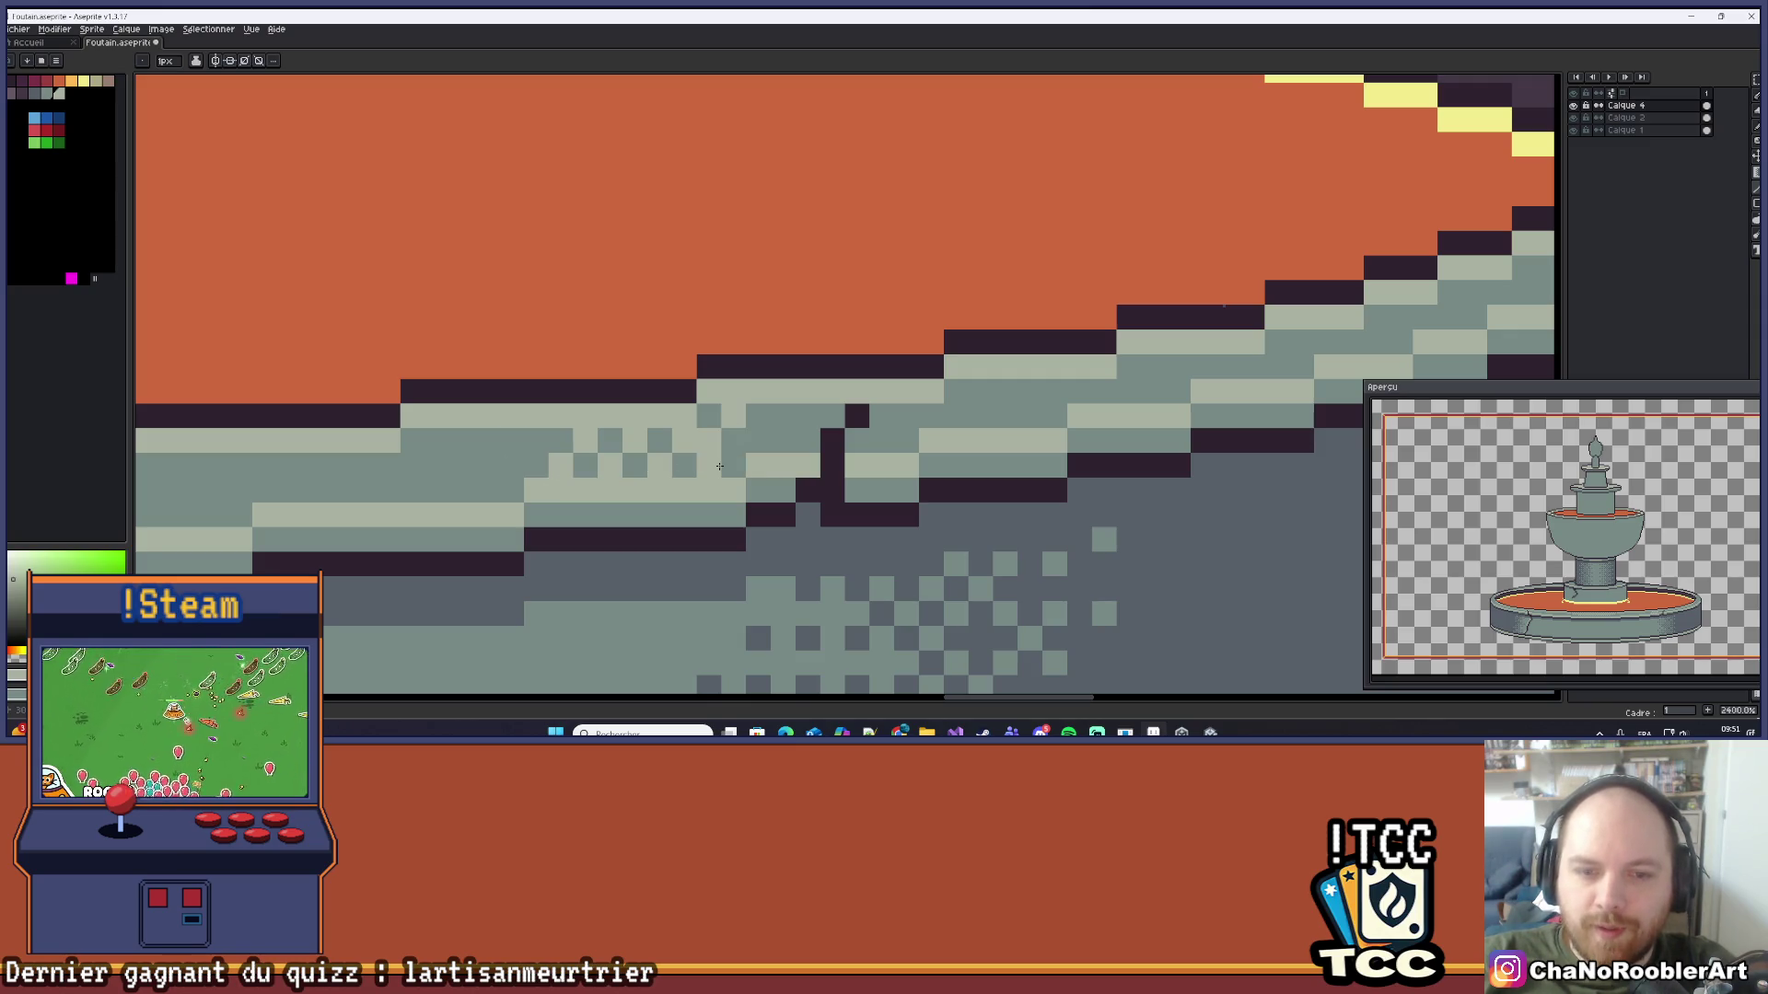
scroll(731, 422, "down", 10)
scroll(779, 421, "up", 8)
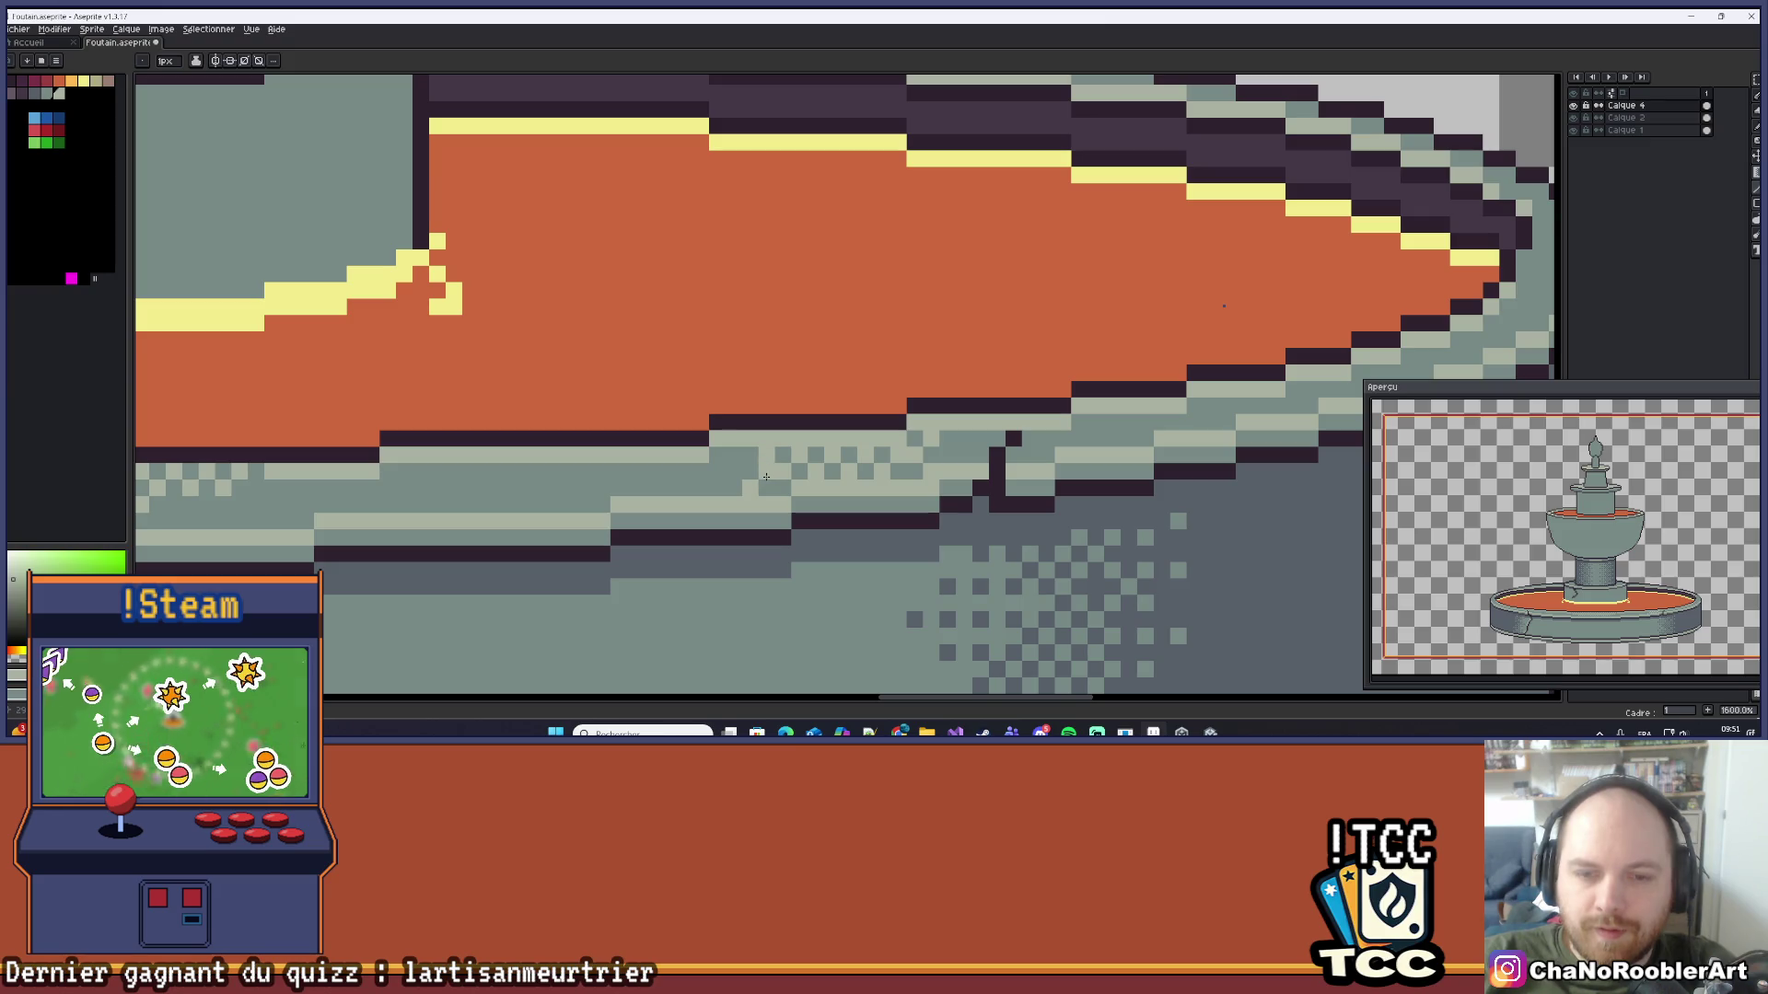
scroll(766, 467, "down", 5)
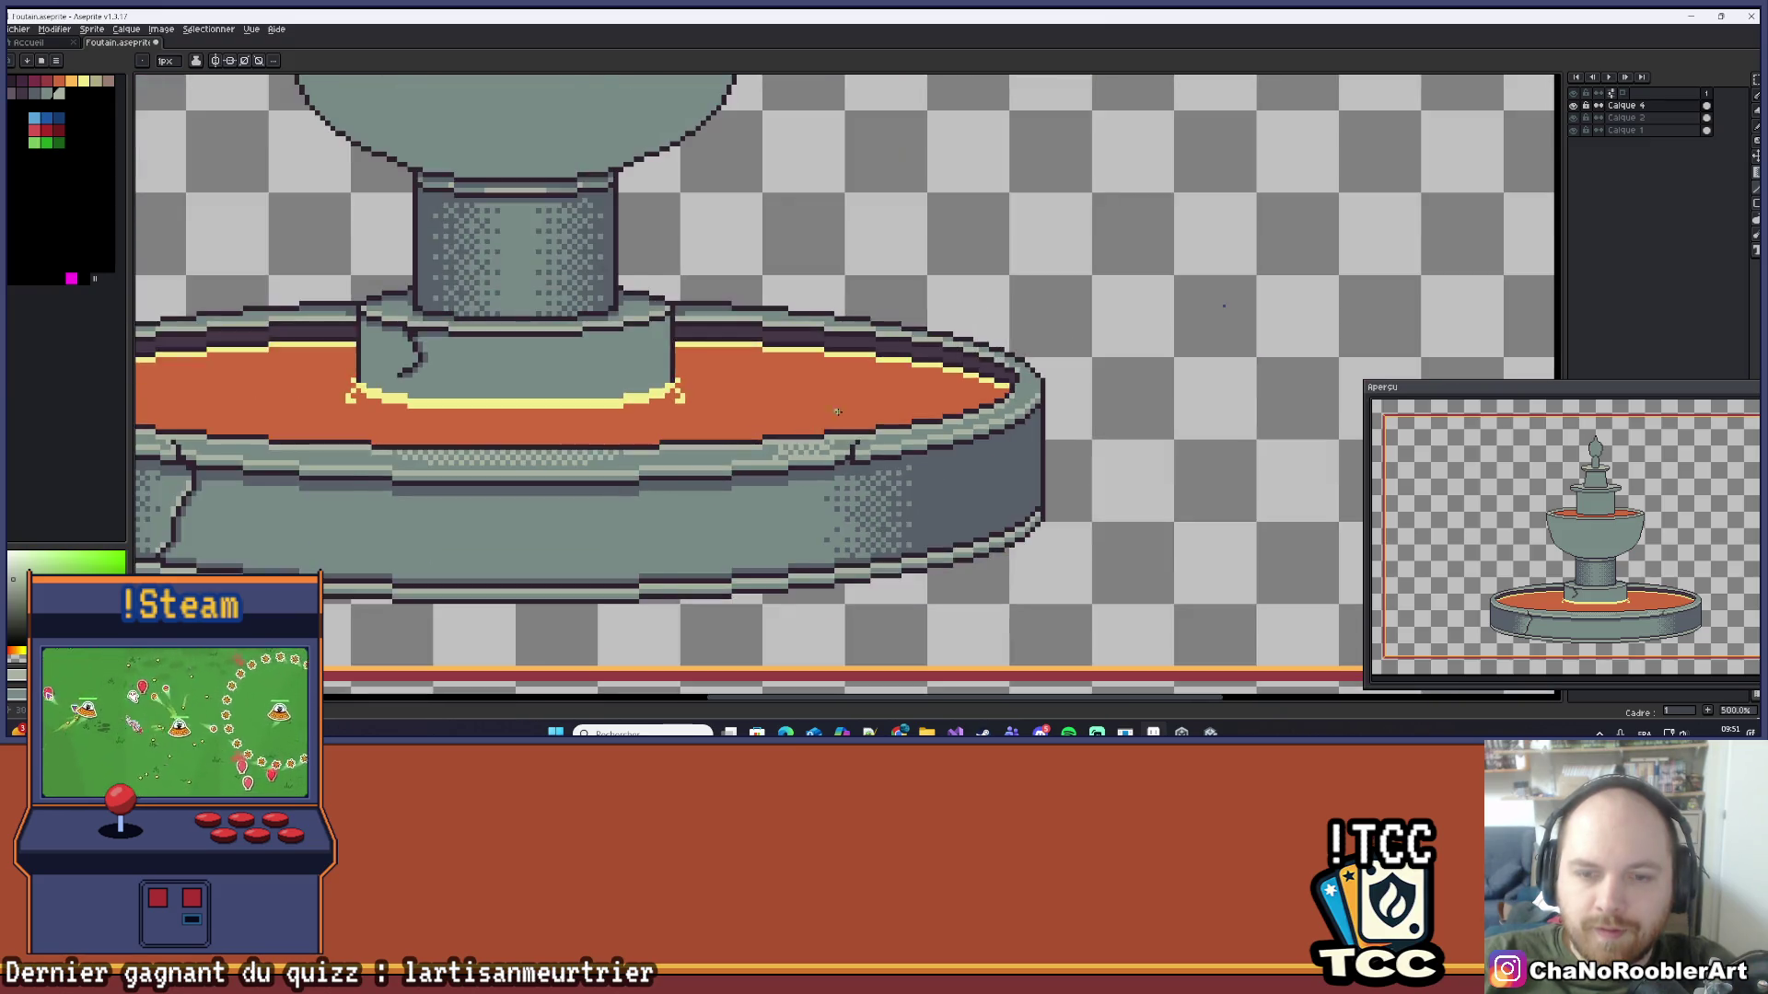
scroll(787, 461, "up", 6)
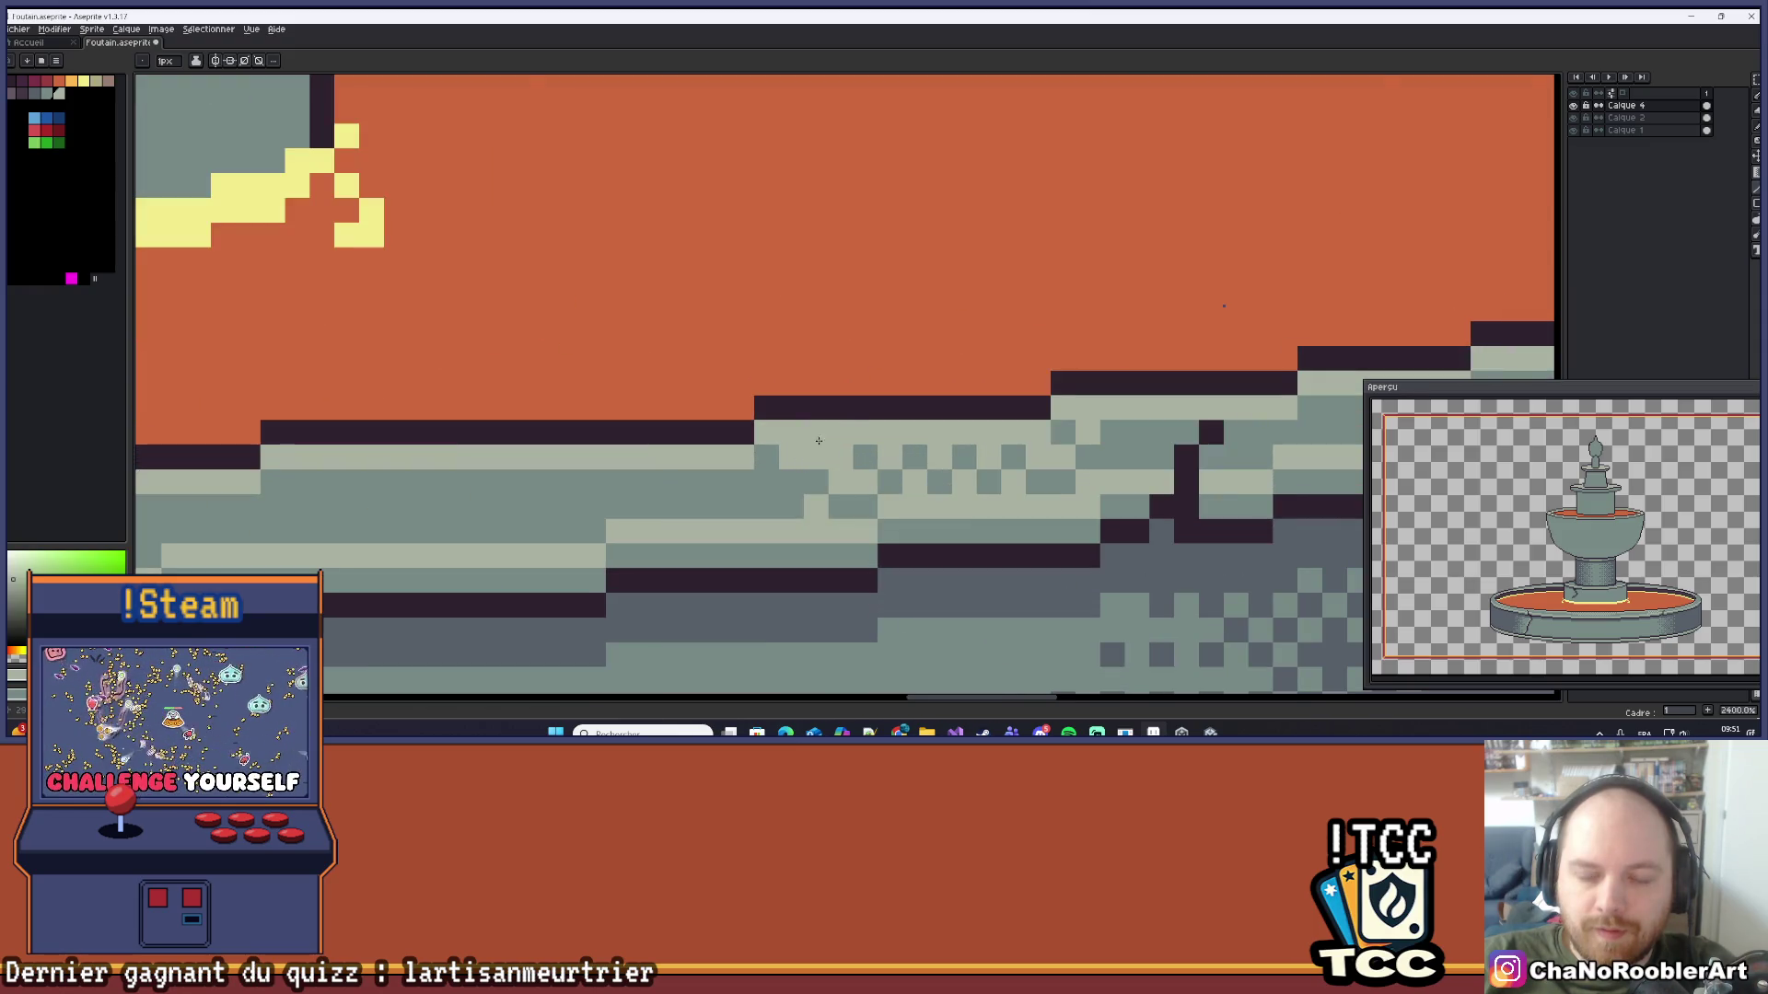
scroll(819, 441, "down", 5)
scroll(913, 294, "down", 4)
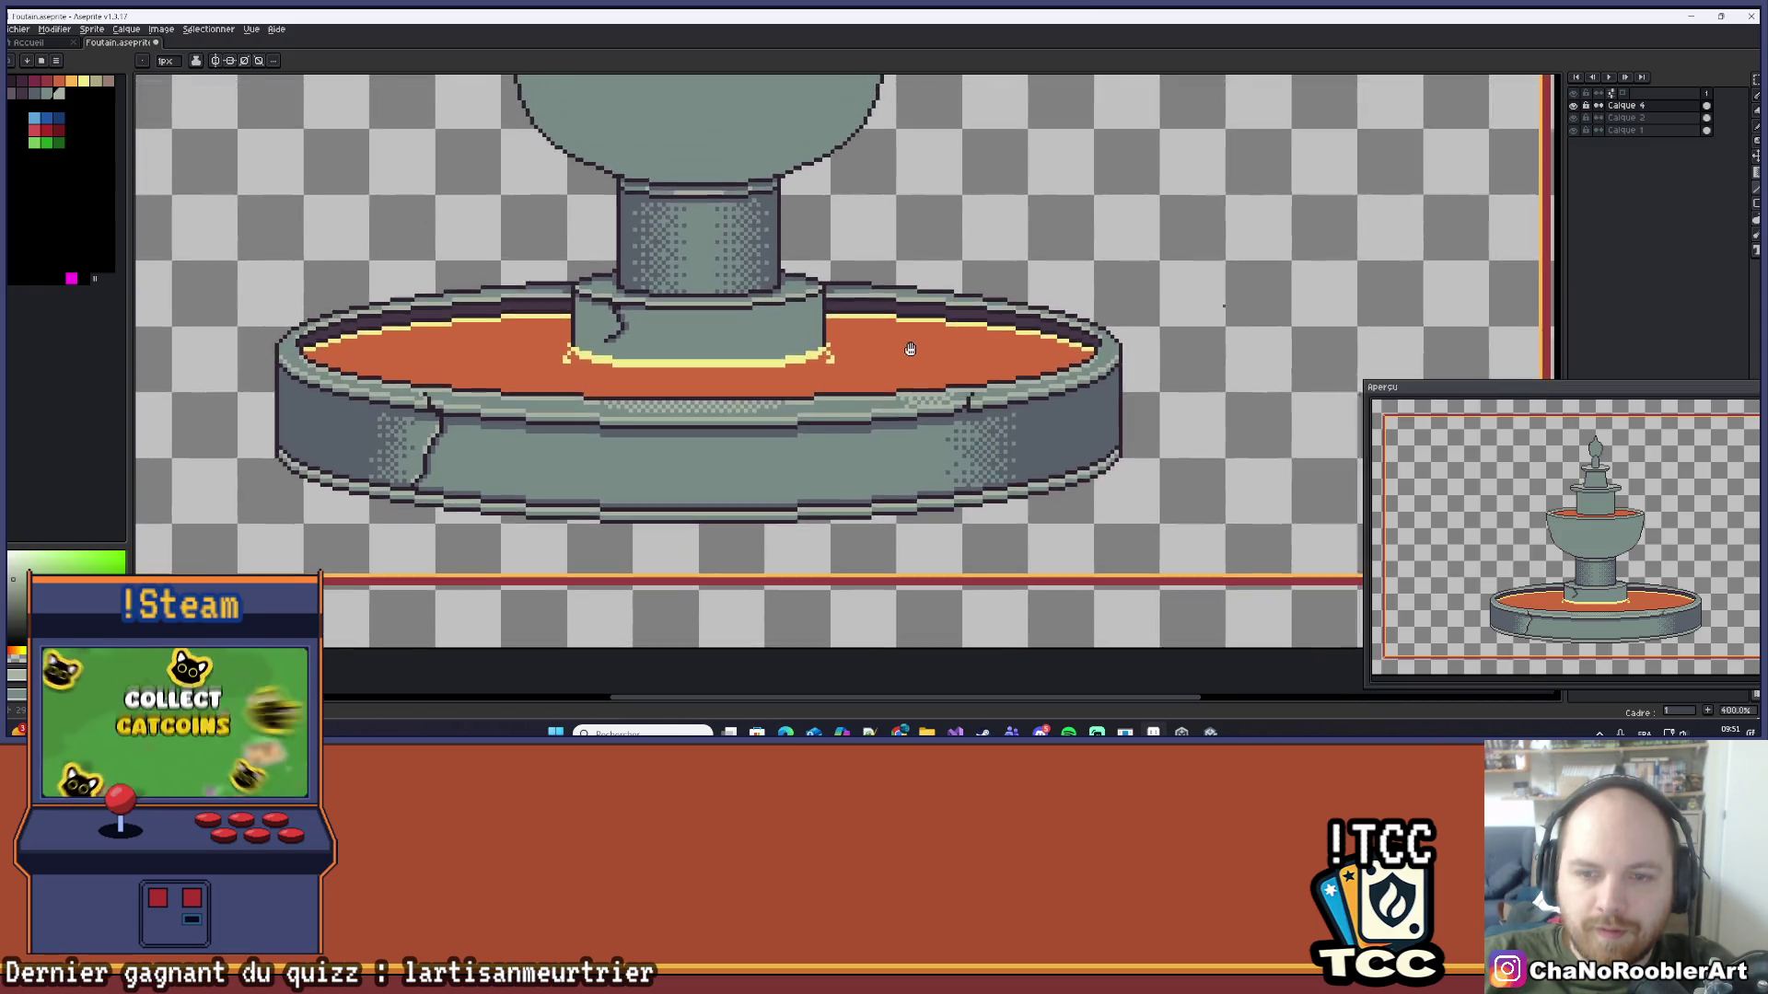
scroll(928, 375, "up", 8)
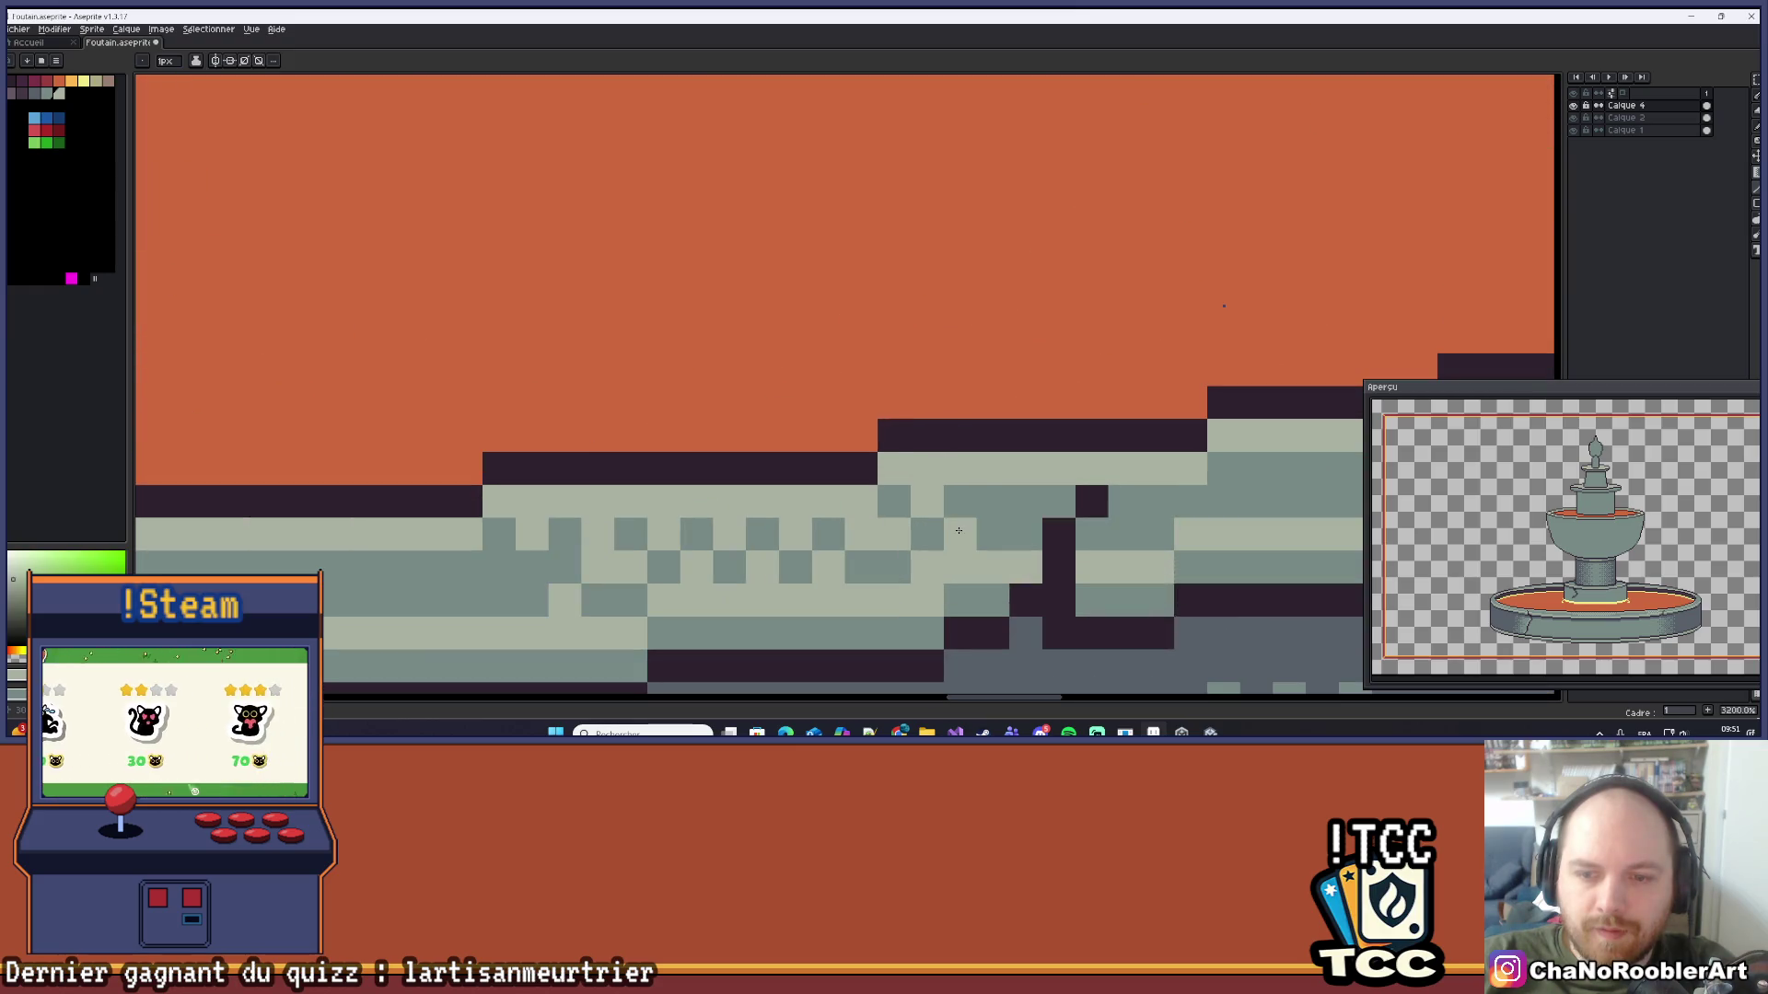
scroll(992, 475, "down", 8)
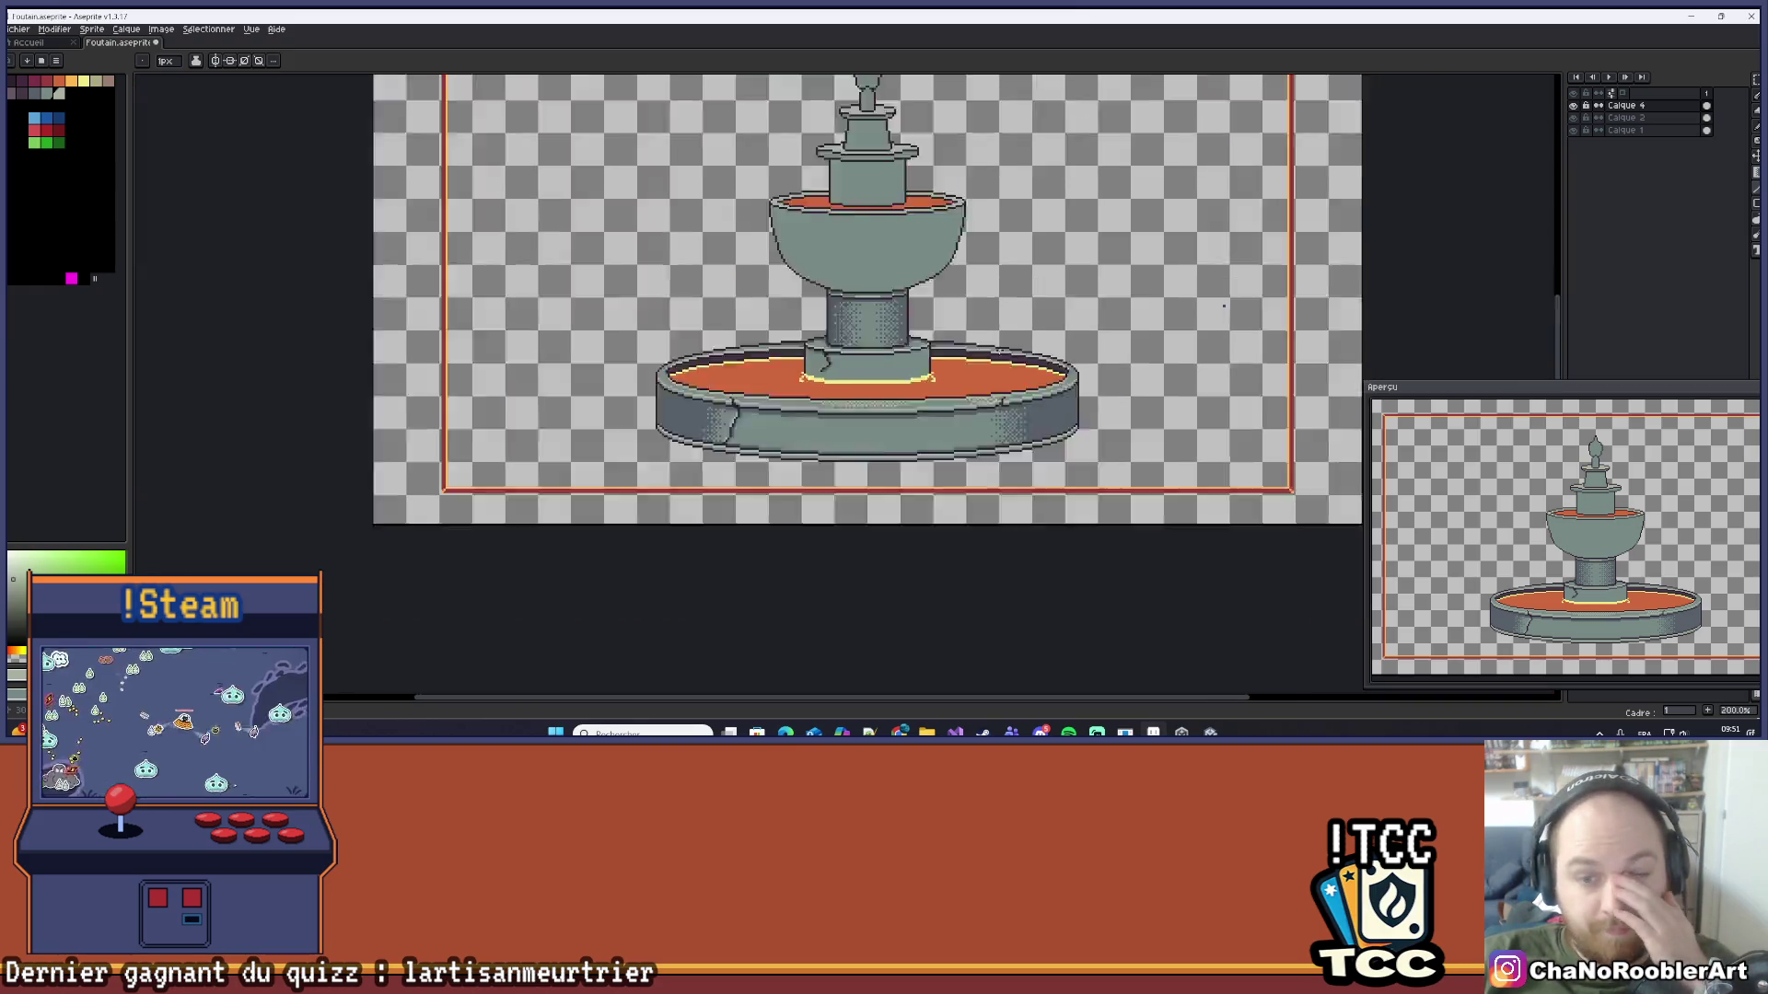
scroll(900, 345, "up", 1)
Step: Lighten two more dark rim pixels into the dither, then recentre the whole fountain
left_click_drag(901, 344, 807, 301)
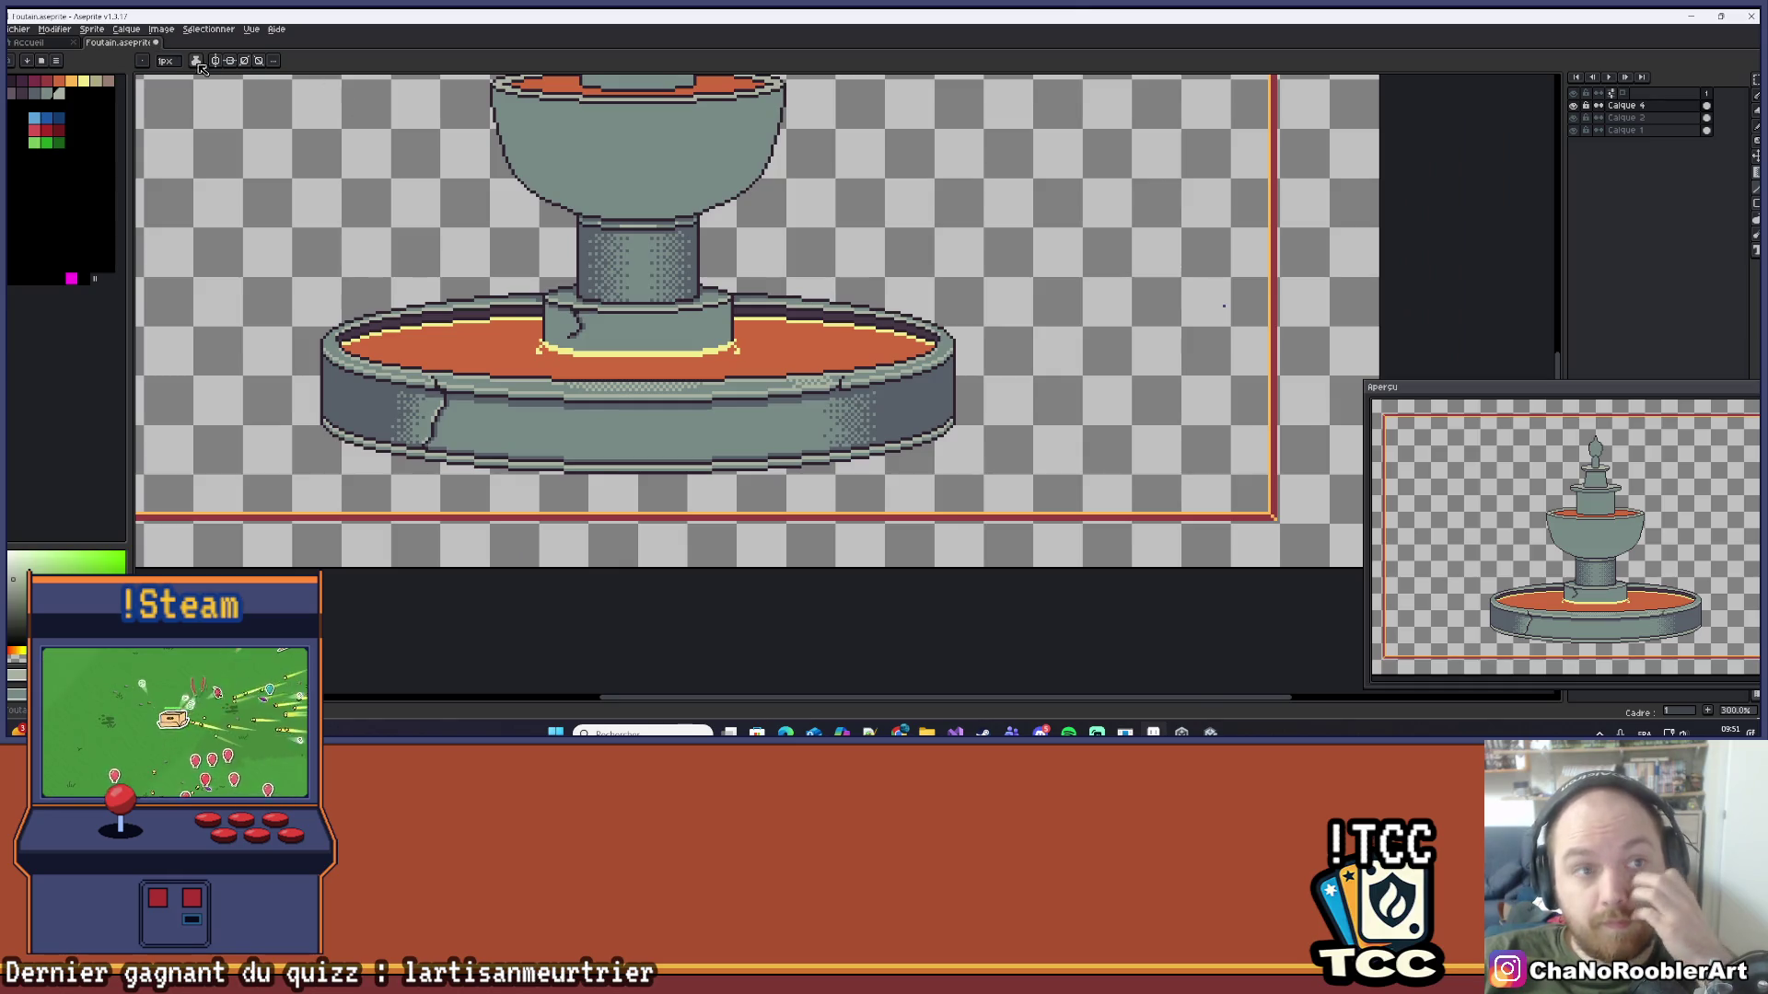
scroll(884, 350, "up", 10)
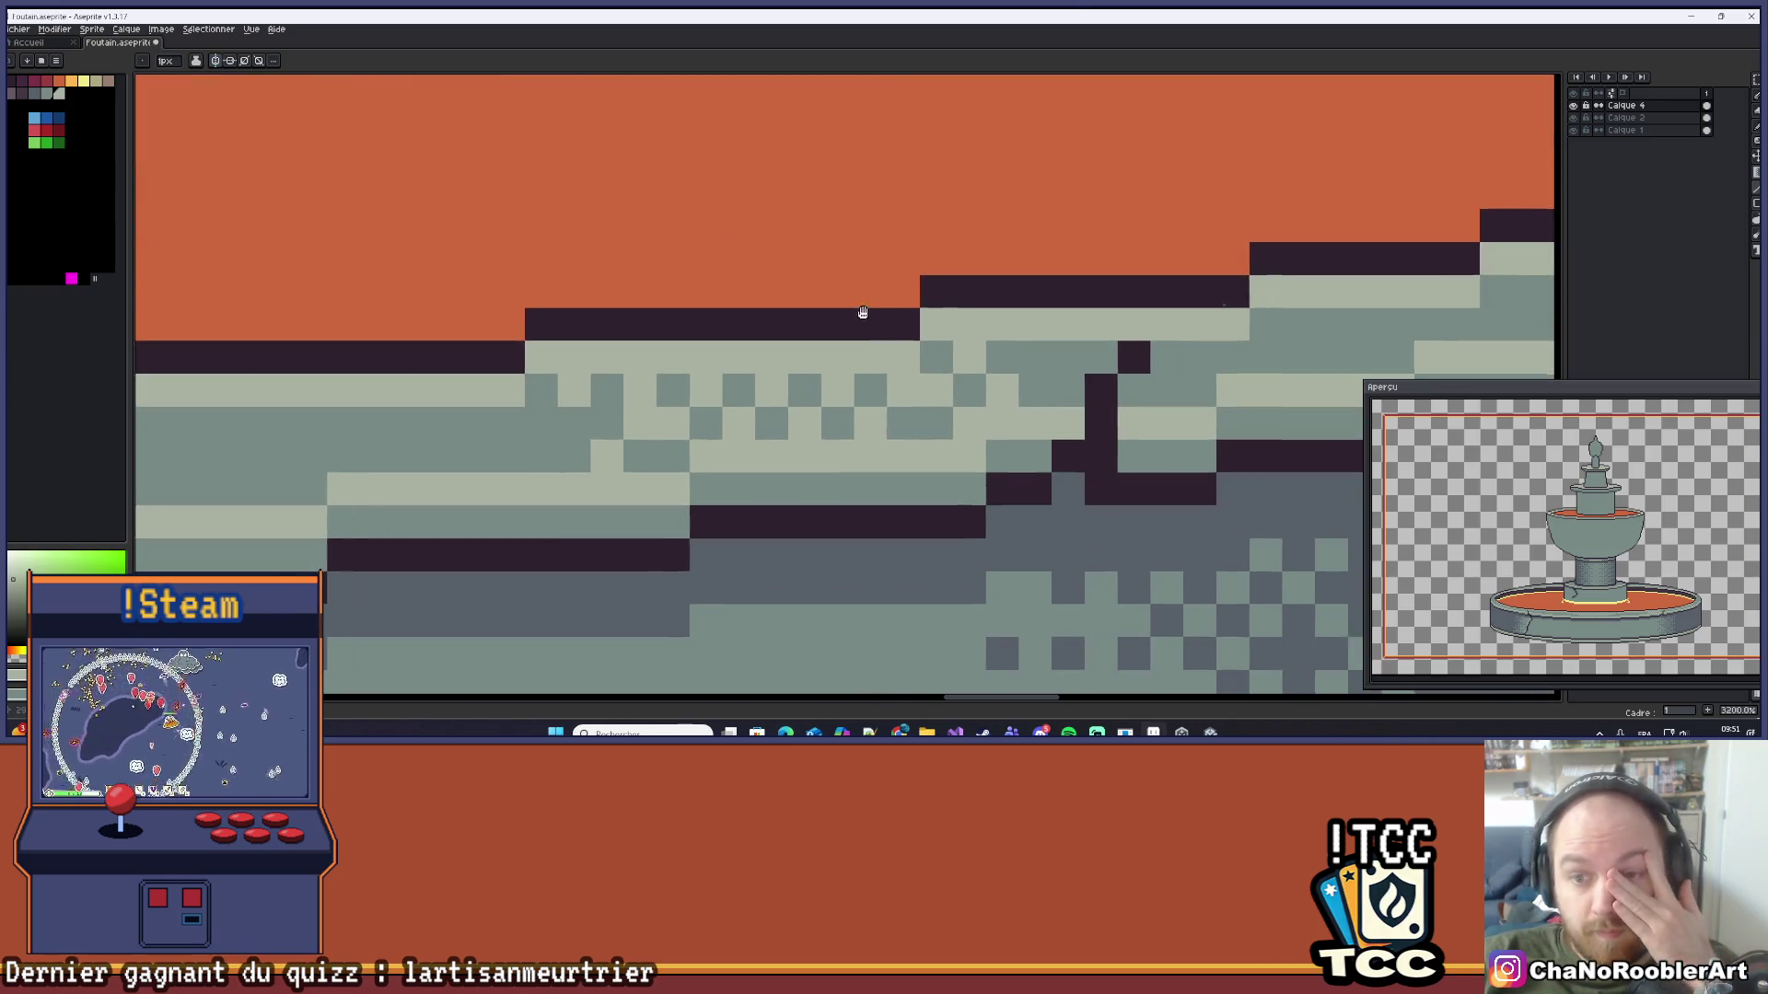
left_click(824, 318)
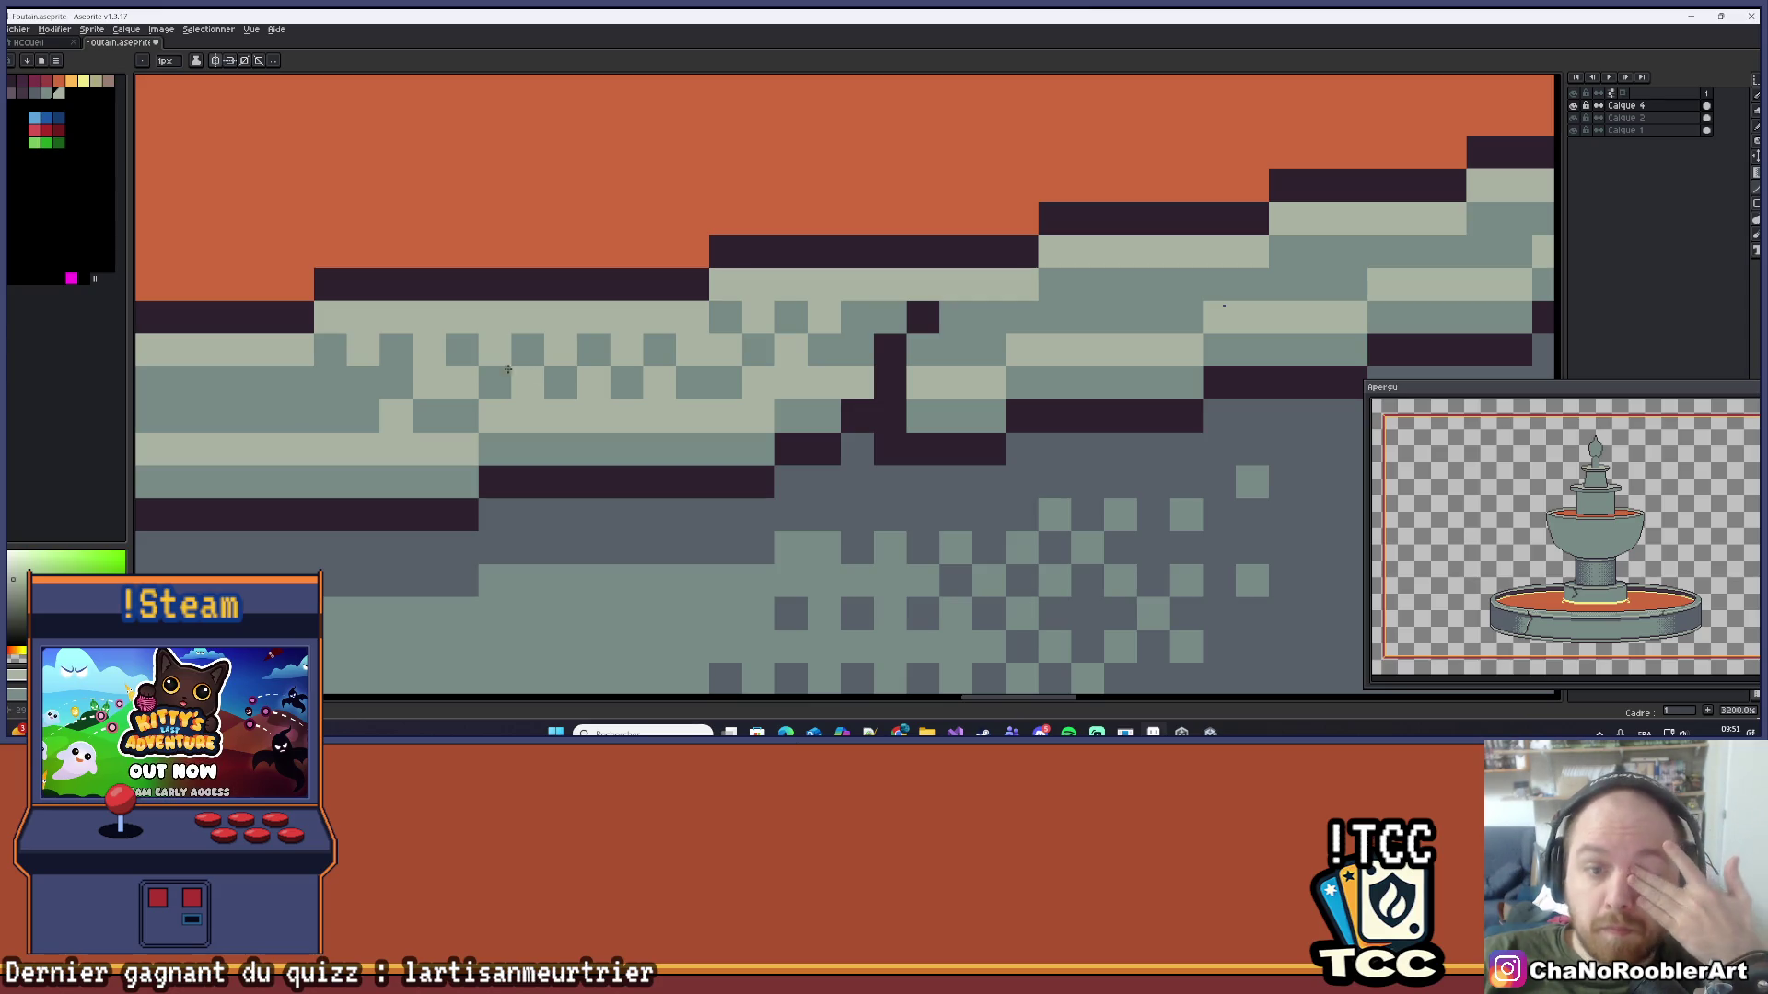
left_click(461, 350)
left_click_drag(490, 378, 716, 403)
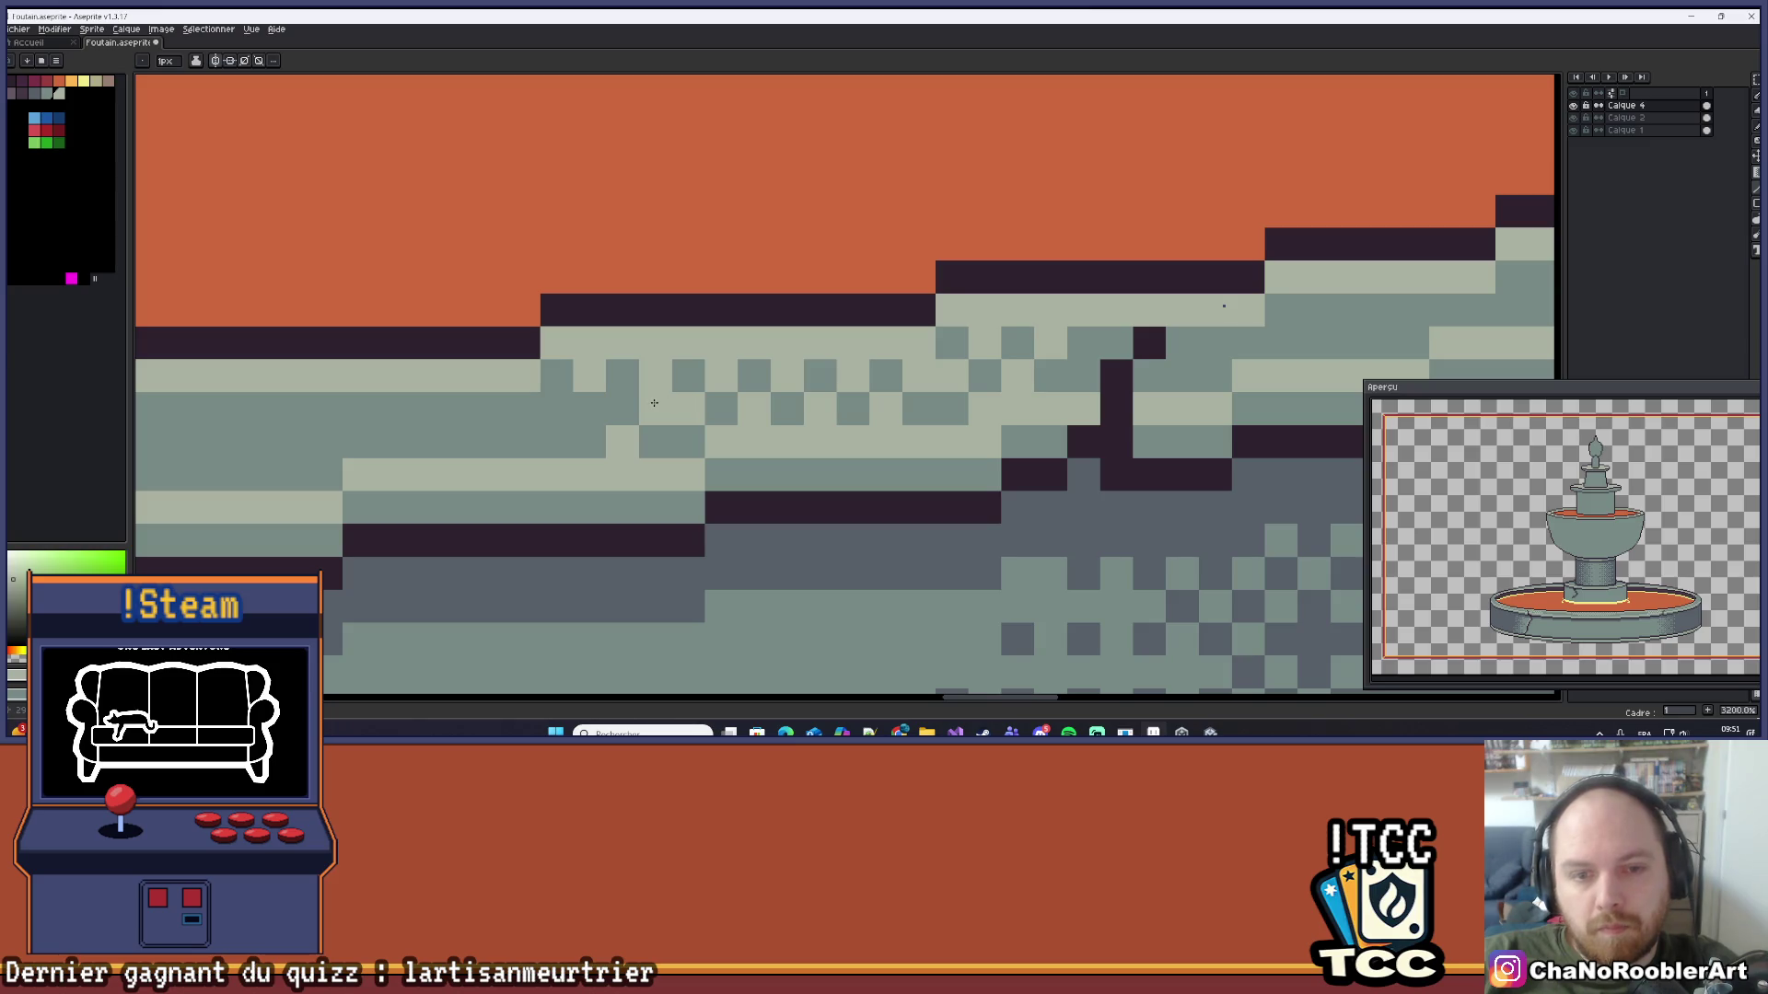
scroll(593, 375, "down", 10)
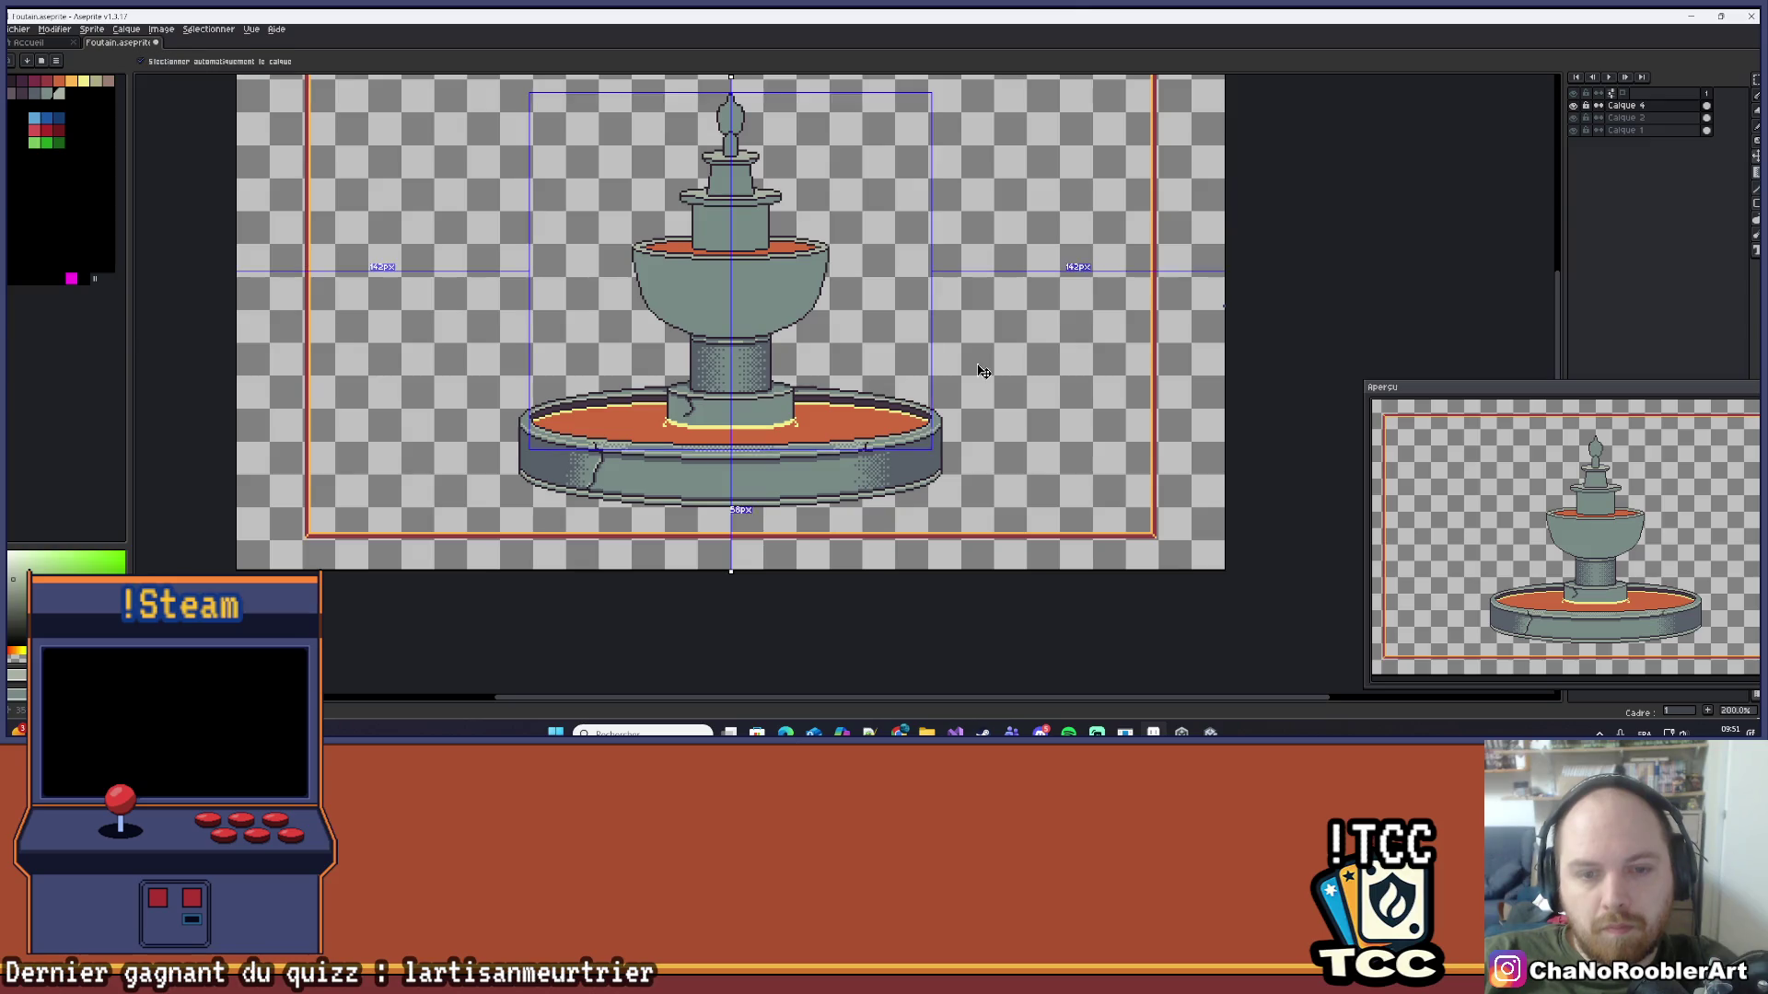
left_click_drag(959, 368, 847, 373)
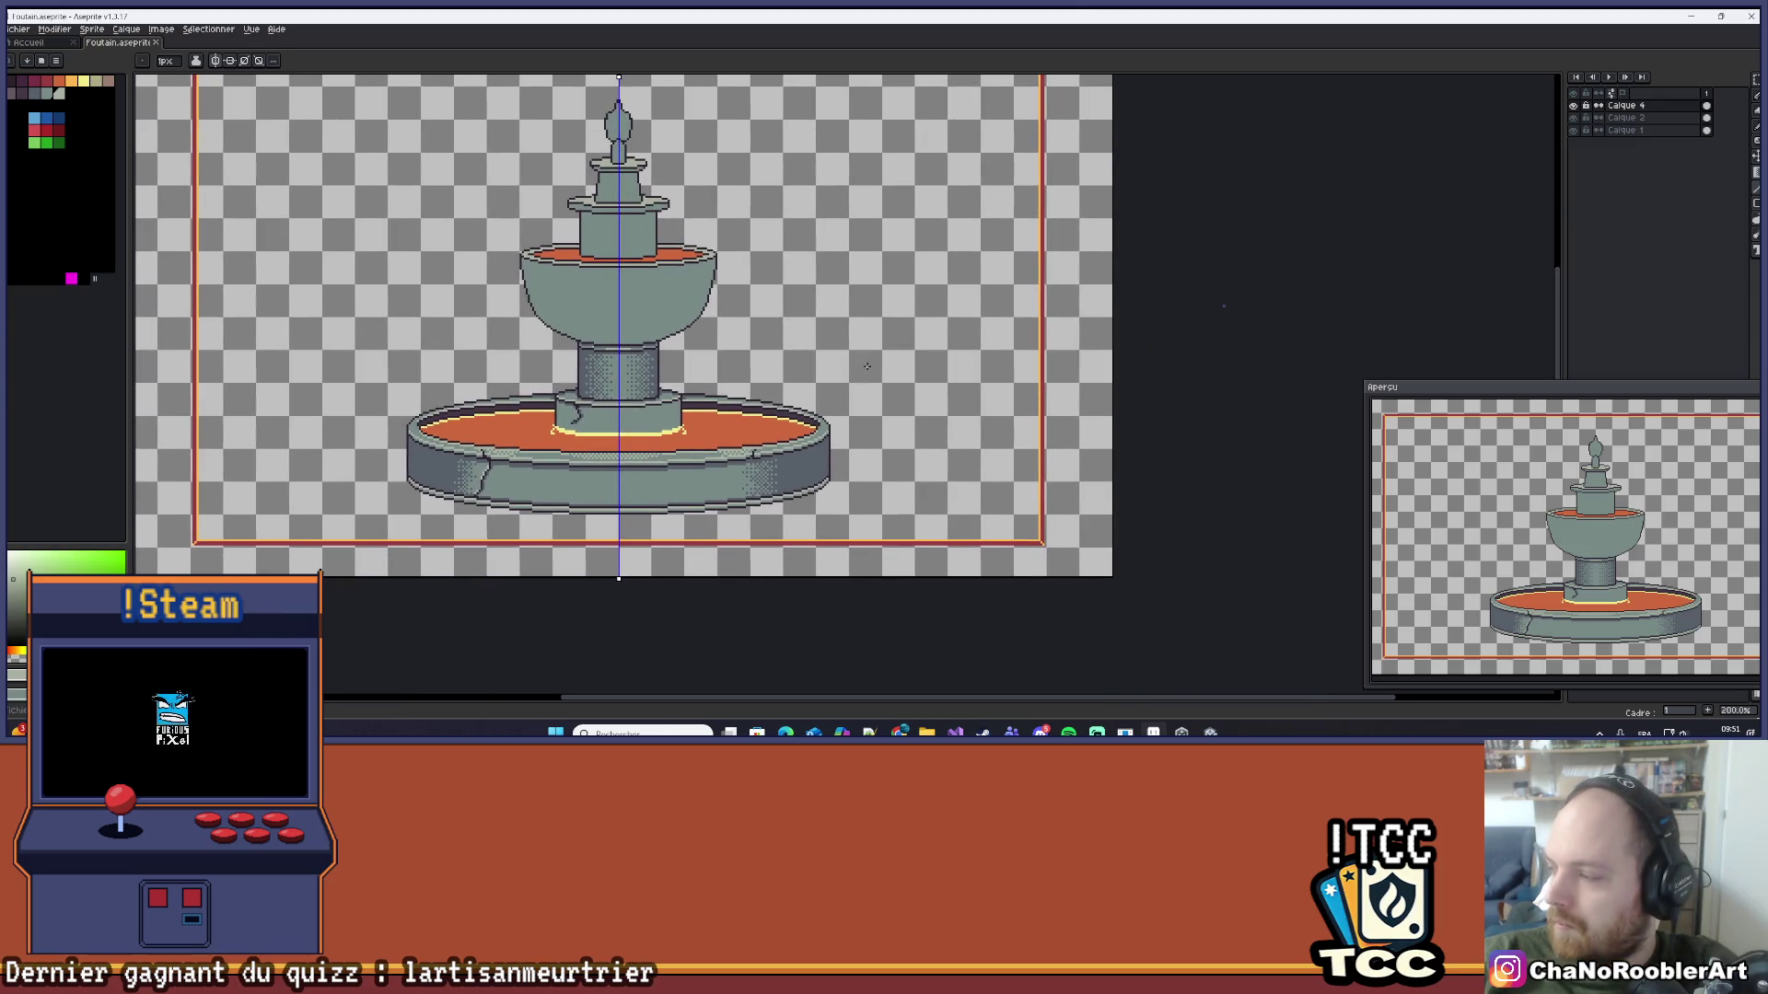
Step: Pencil alternating light pixels around the rim's right curve and further left
scroll(826, 454, "up", 7)
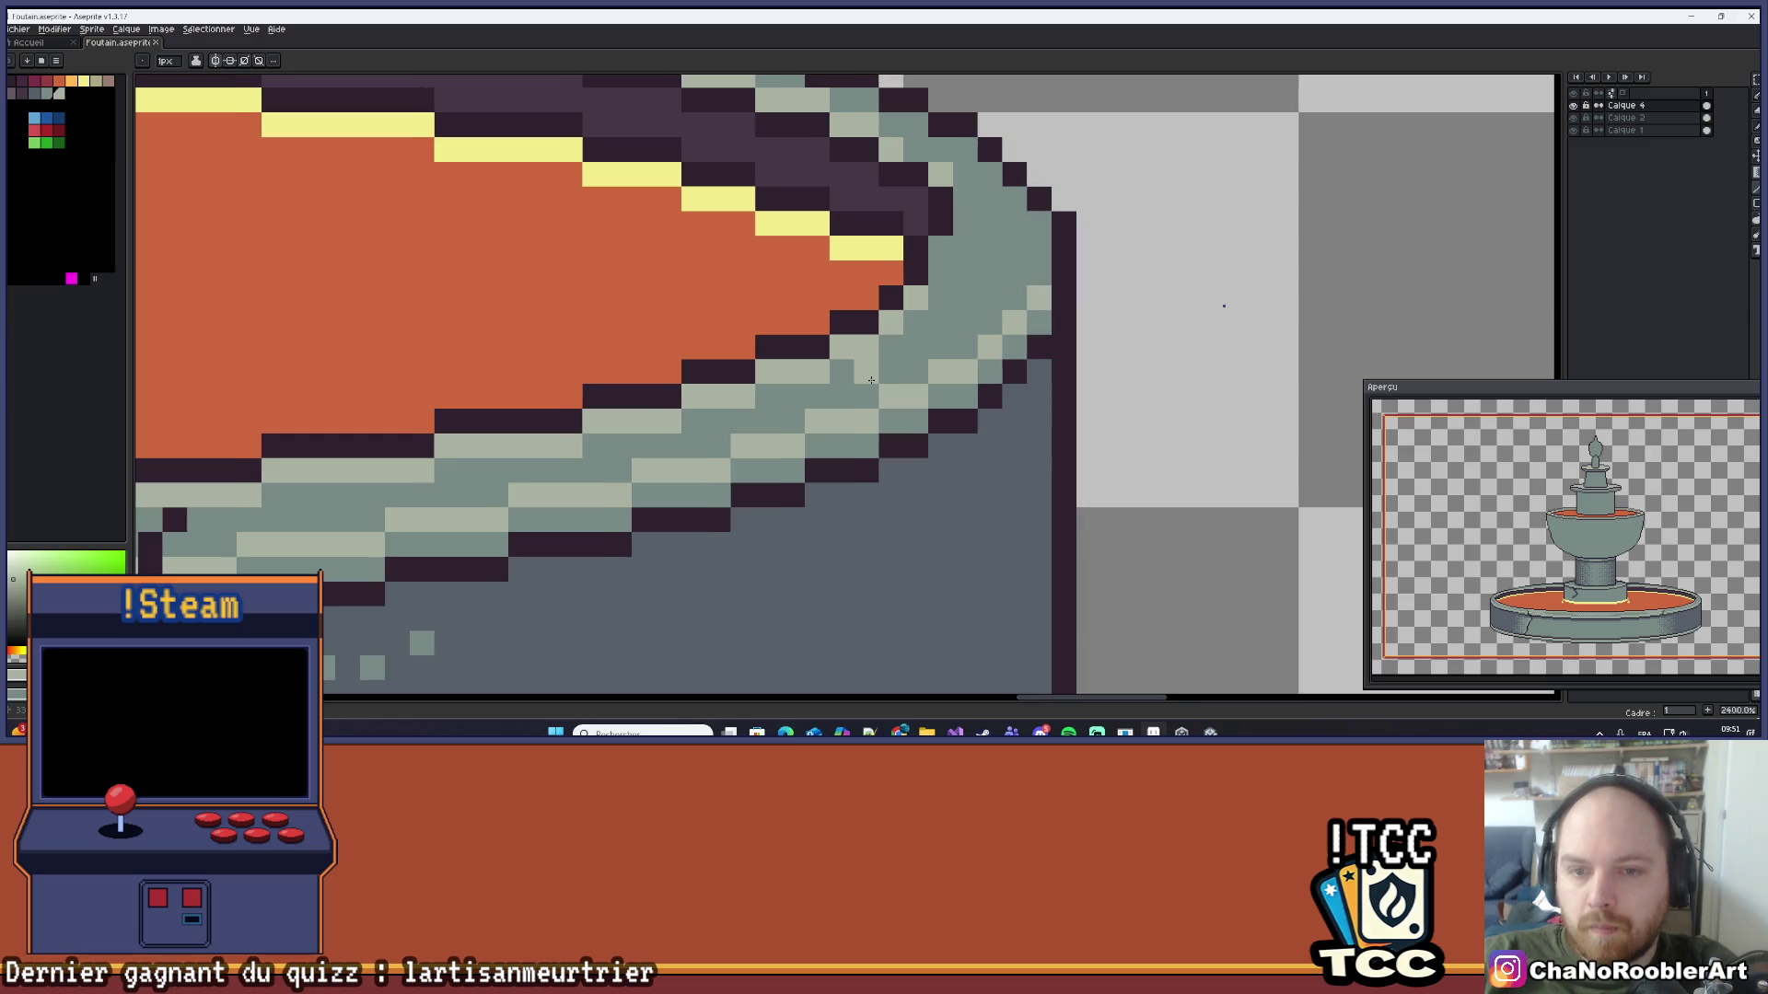
left_click(854, 390)
left_click(795, 396)
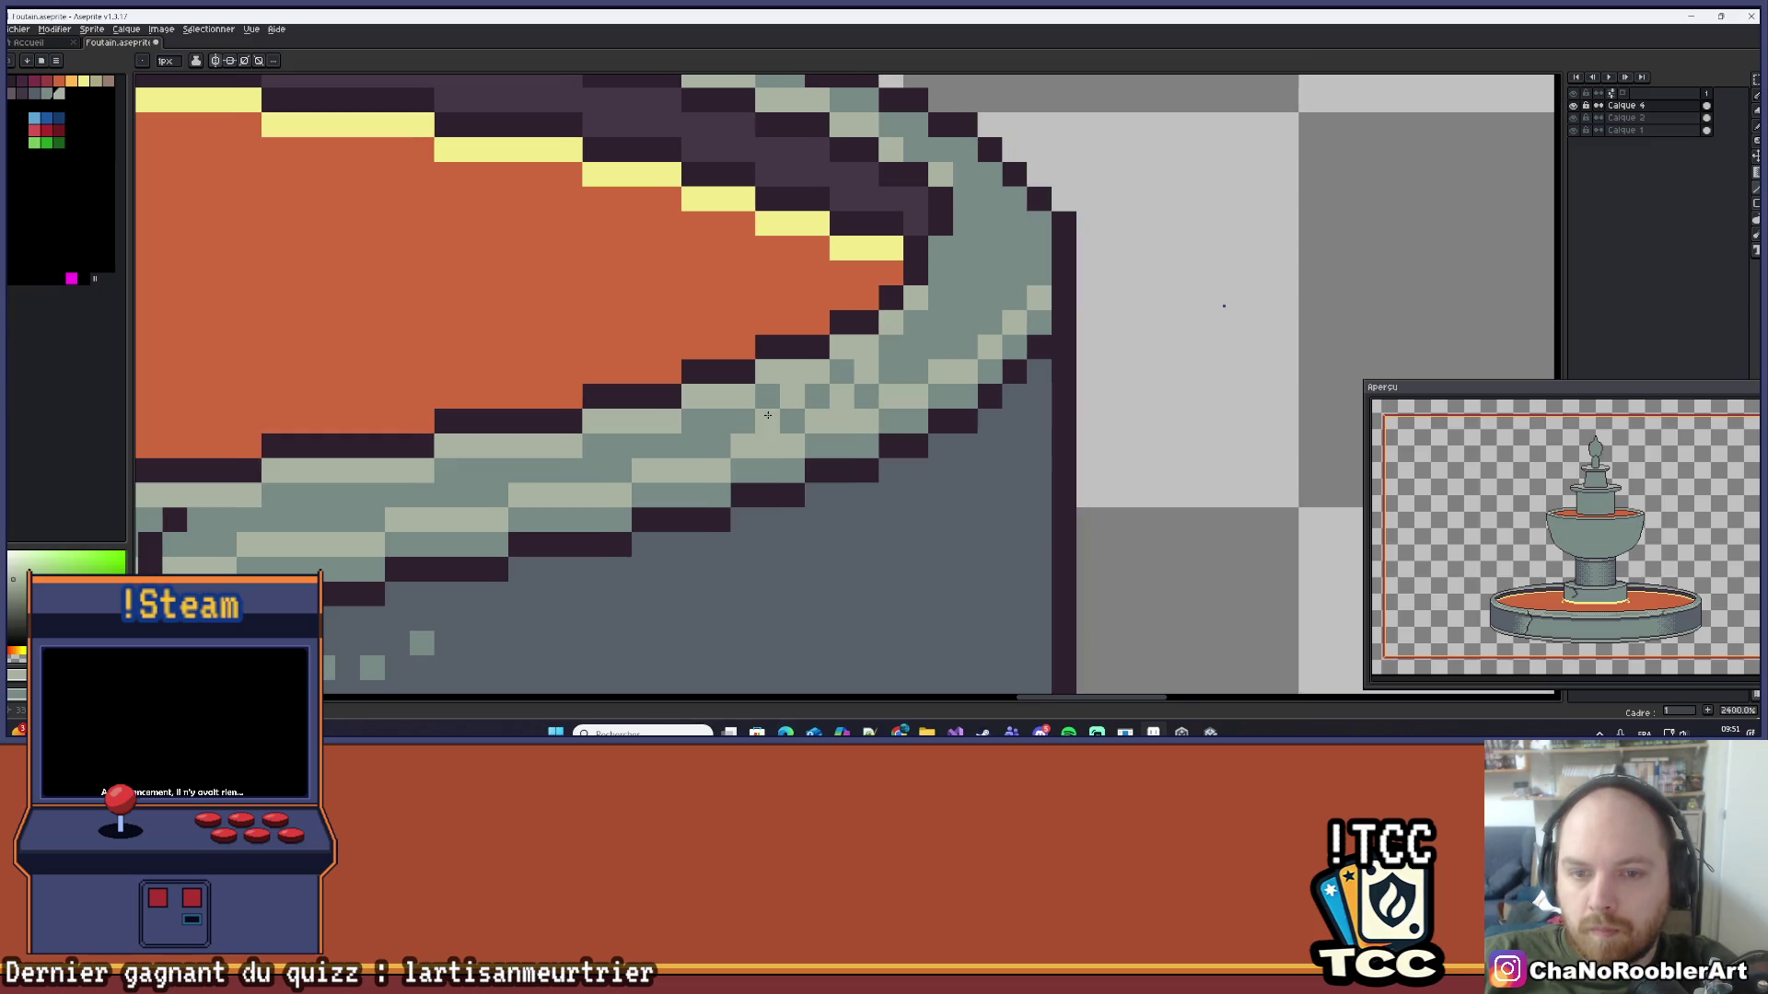
left_click(669, 445)
left_click(642, 446)
left_click(570, 470)
left_click(595, 471)
left_click(618, 446)
left_click(545, 471)
left_click(447, 470)
left_click(446, 471)
left_click(472, 496)
Step: Recentre and zoom across the whole fountain to review the rim dithering
scroll(476, 495, "down", 9)
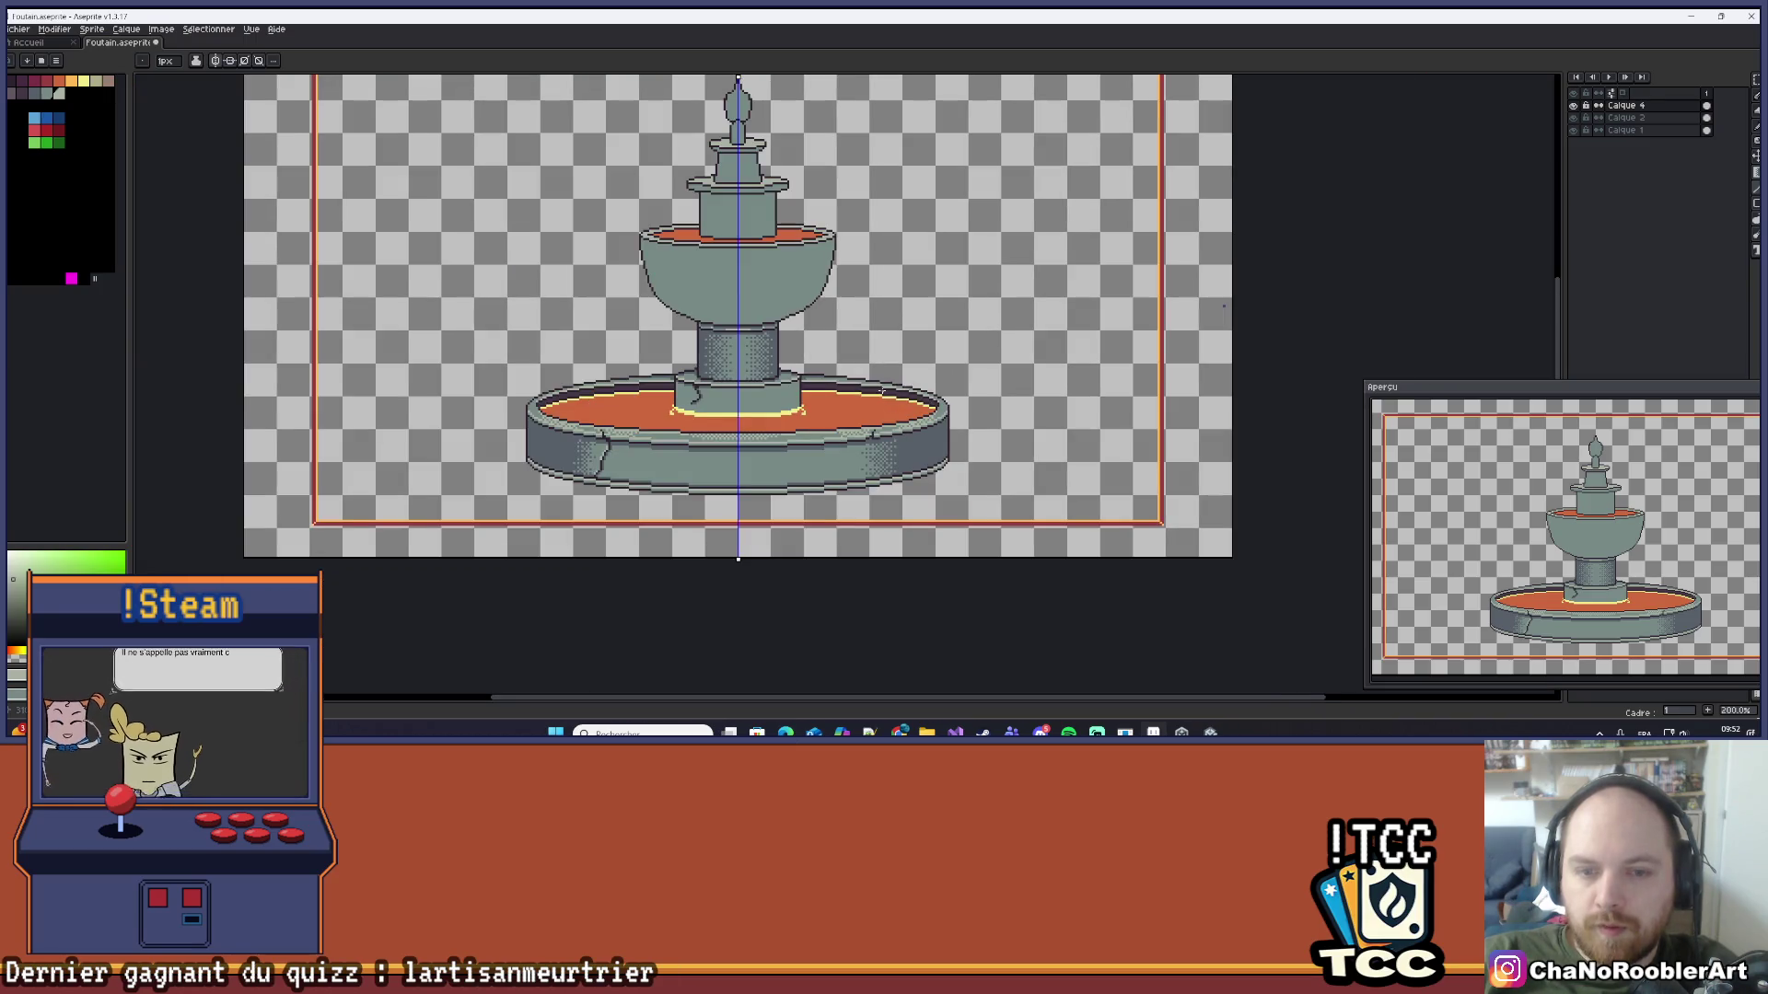
left_click_drag(892, 403, 841, 448)
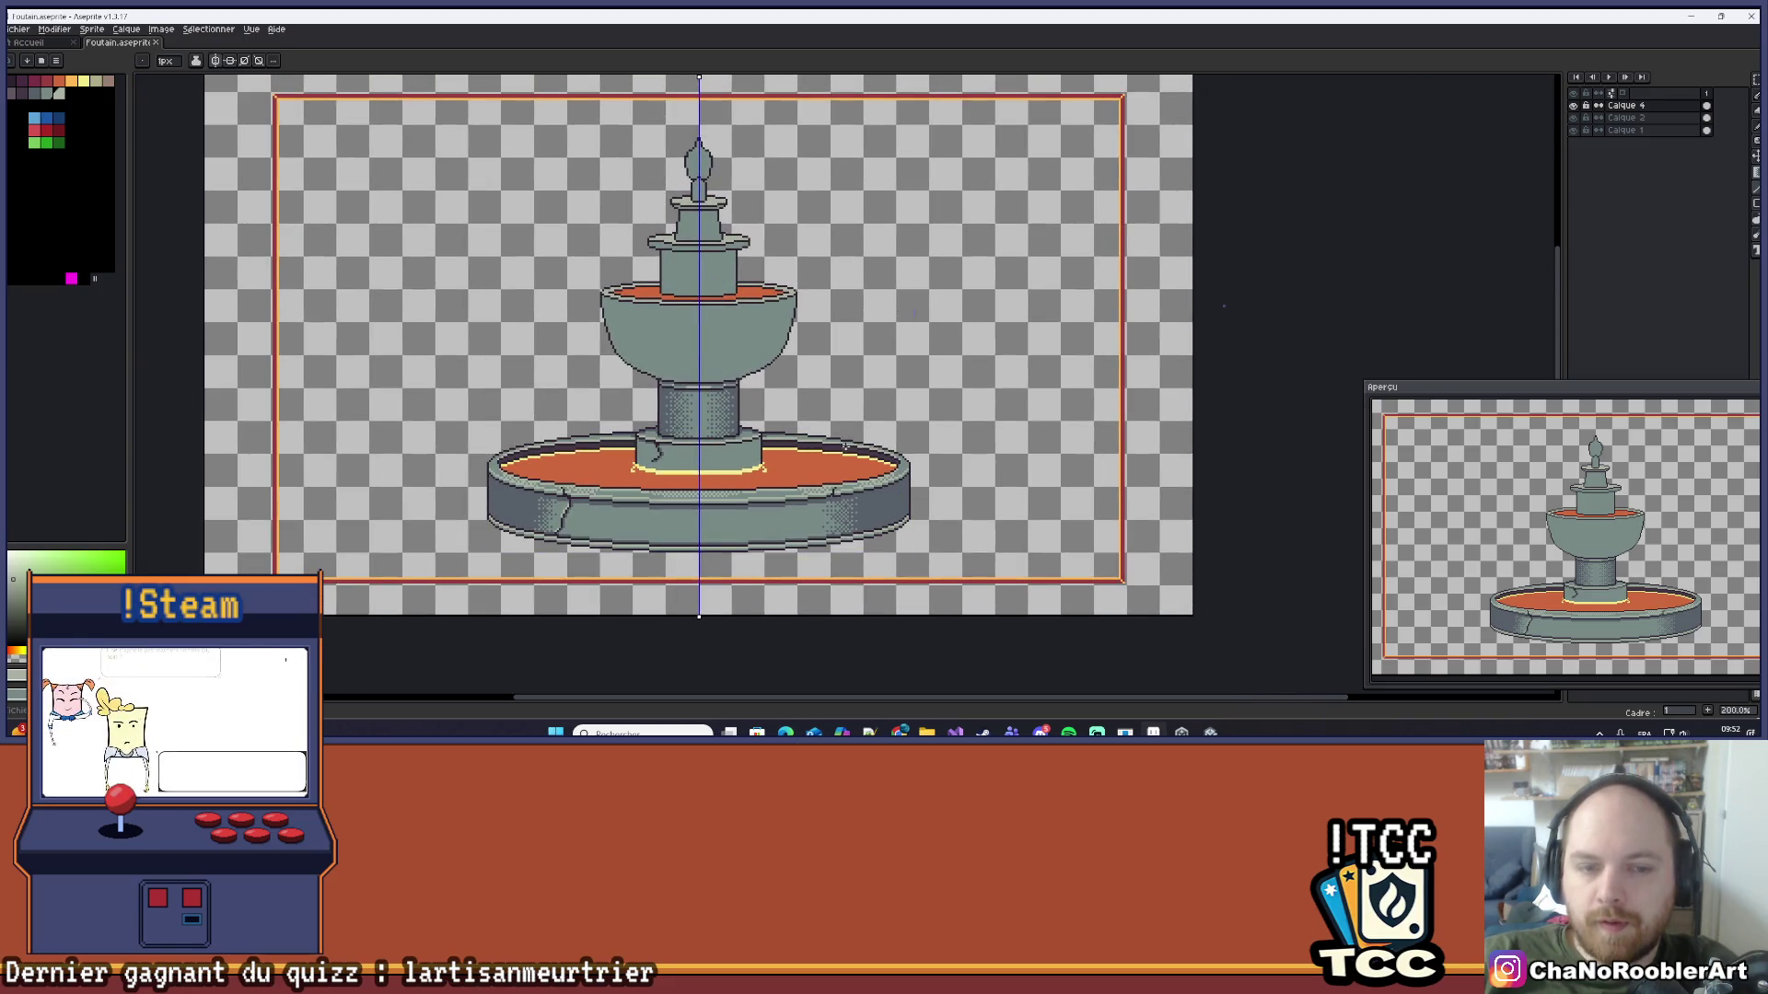
scroll(587, 478, "up", 6)
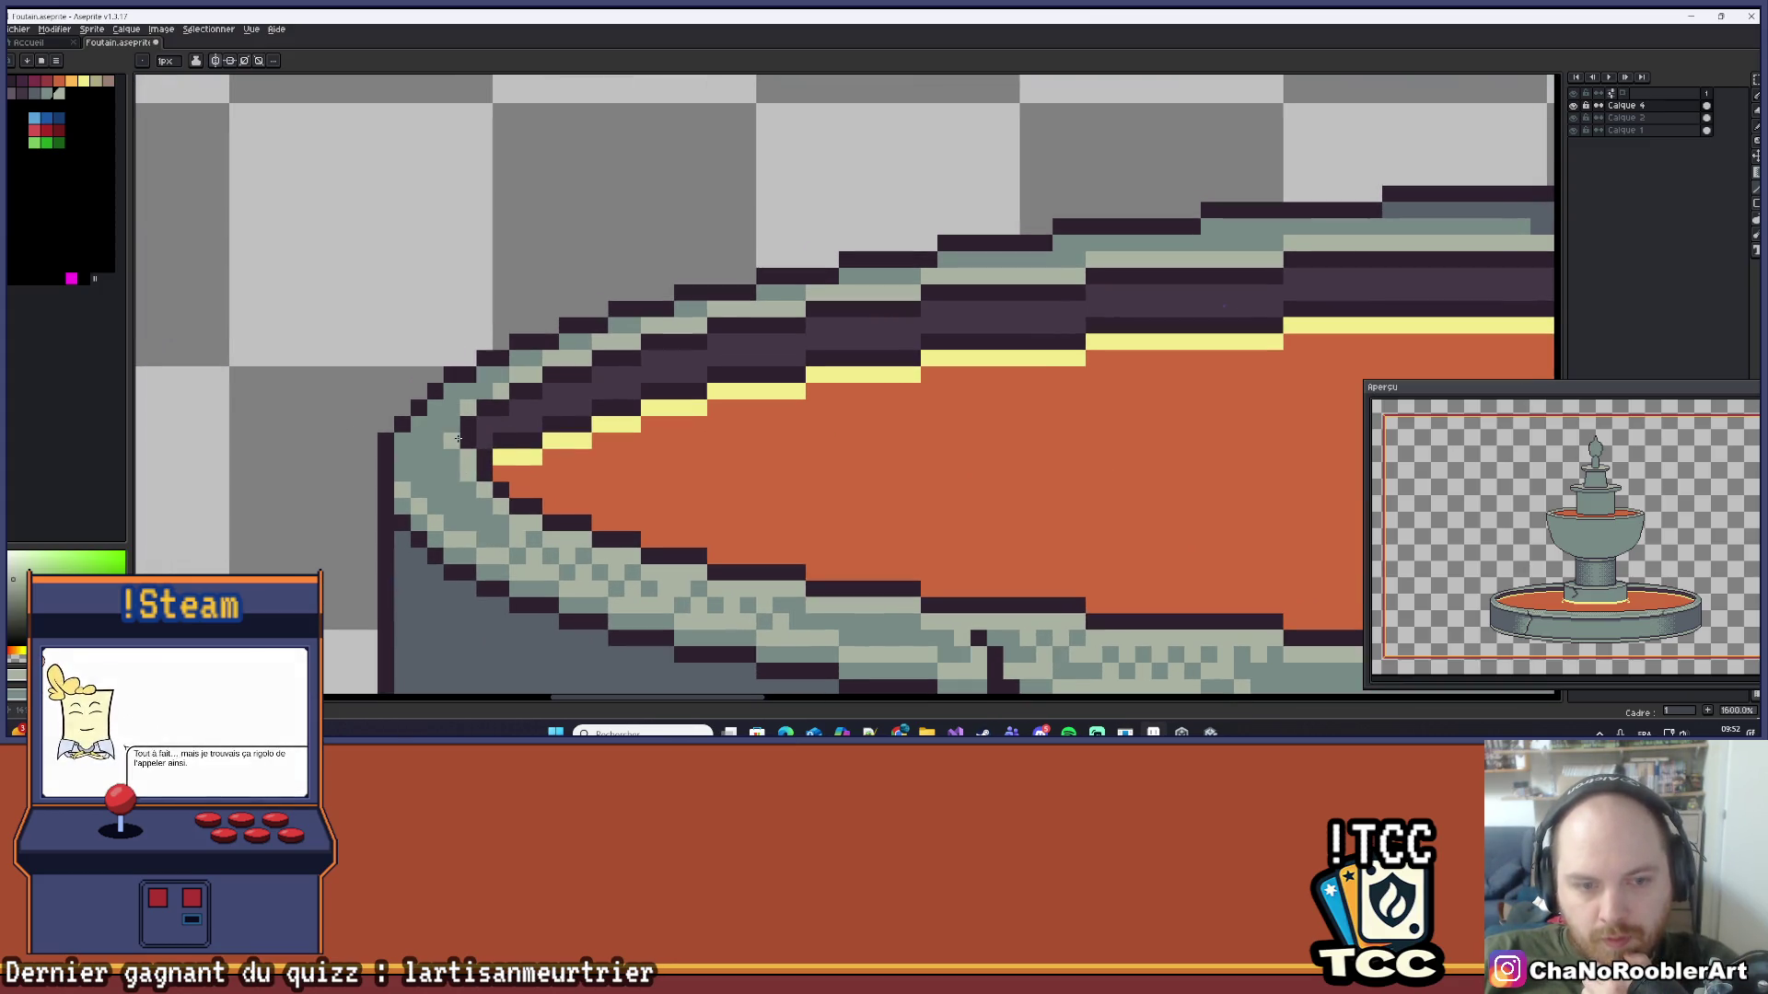
scroll(483, 424, "down", 6)
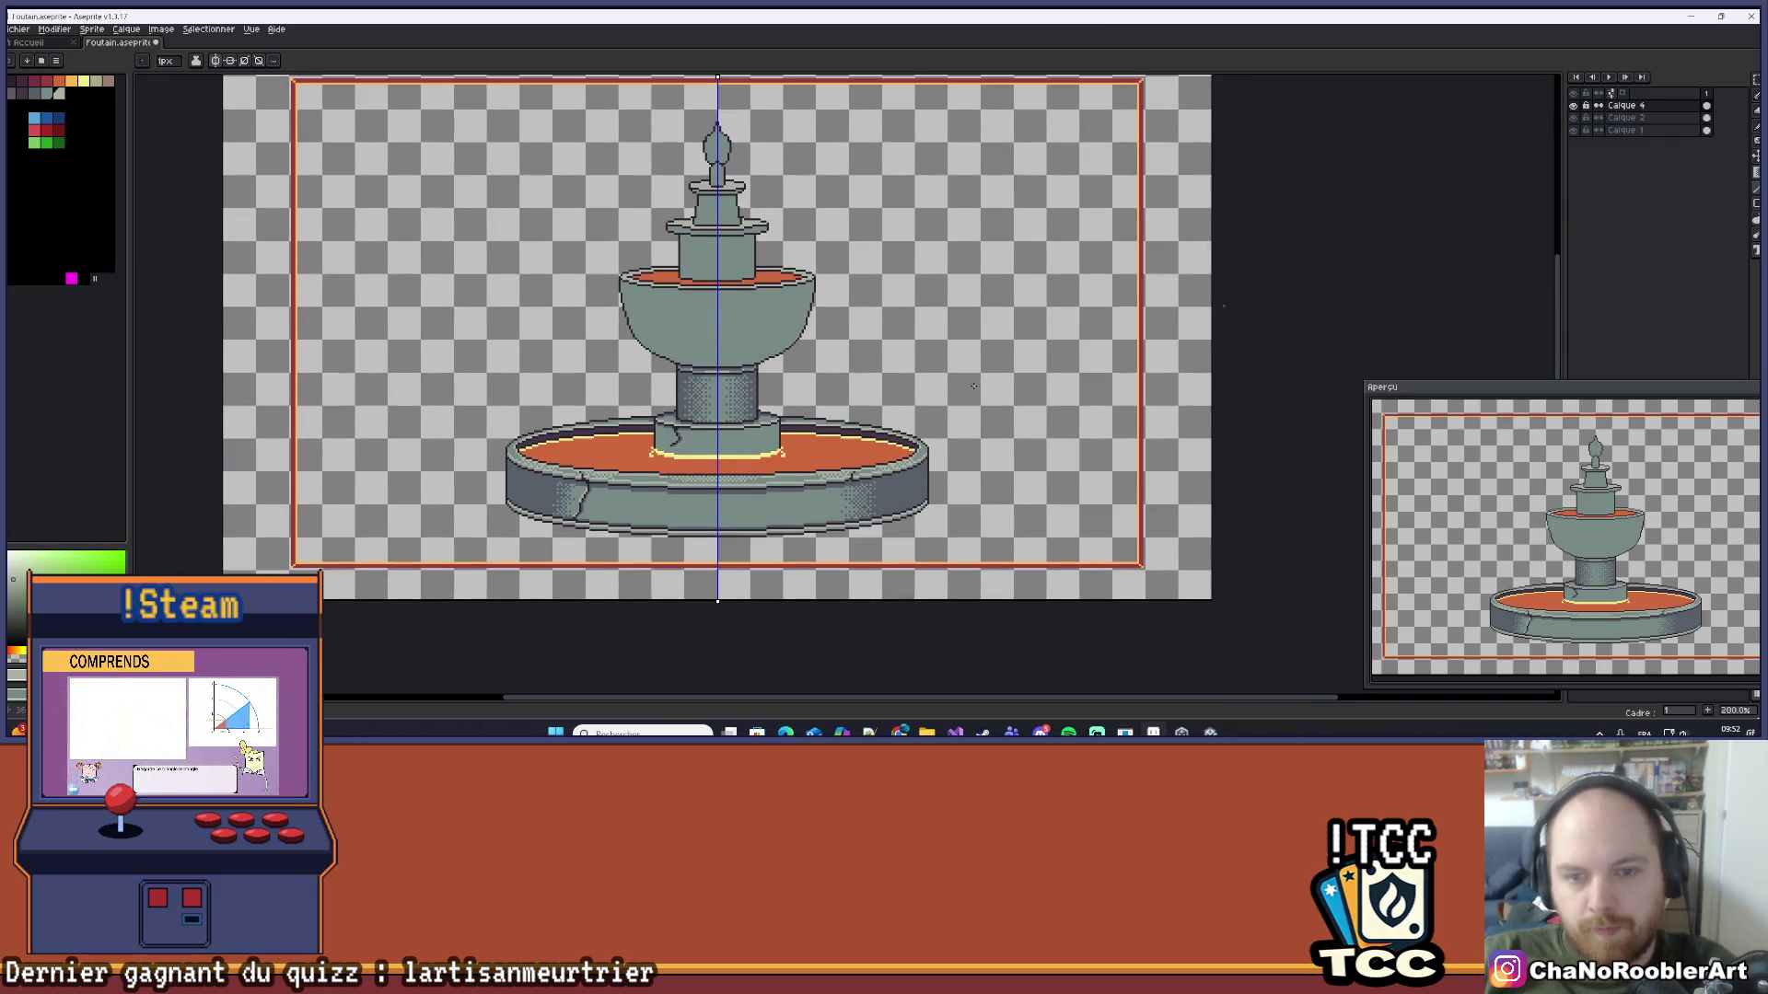
scroll(967, 387, "down", 2)
scroll(939, 391, "up", 2)
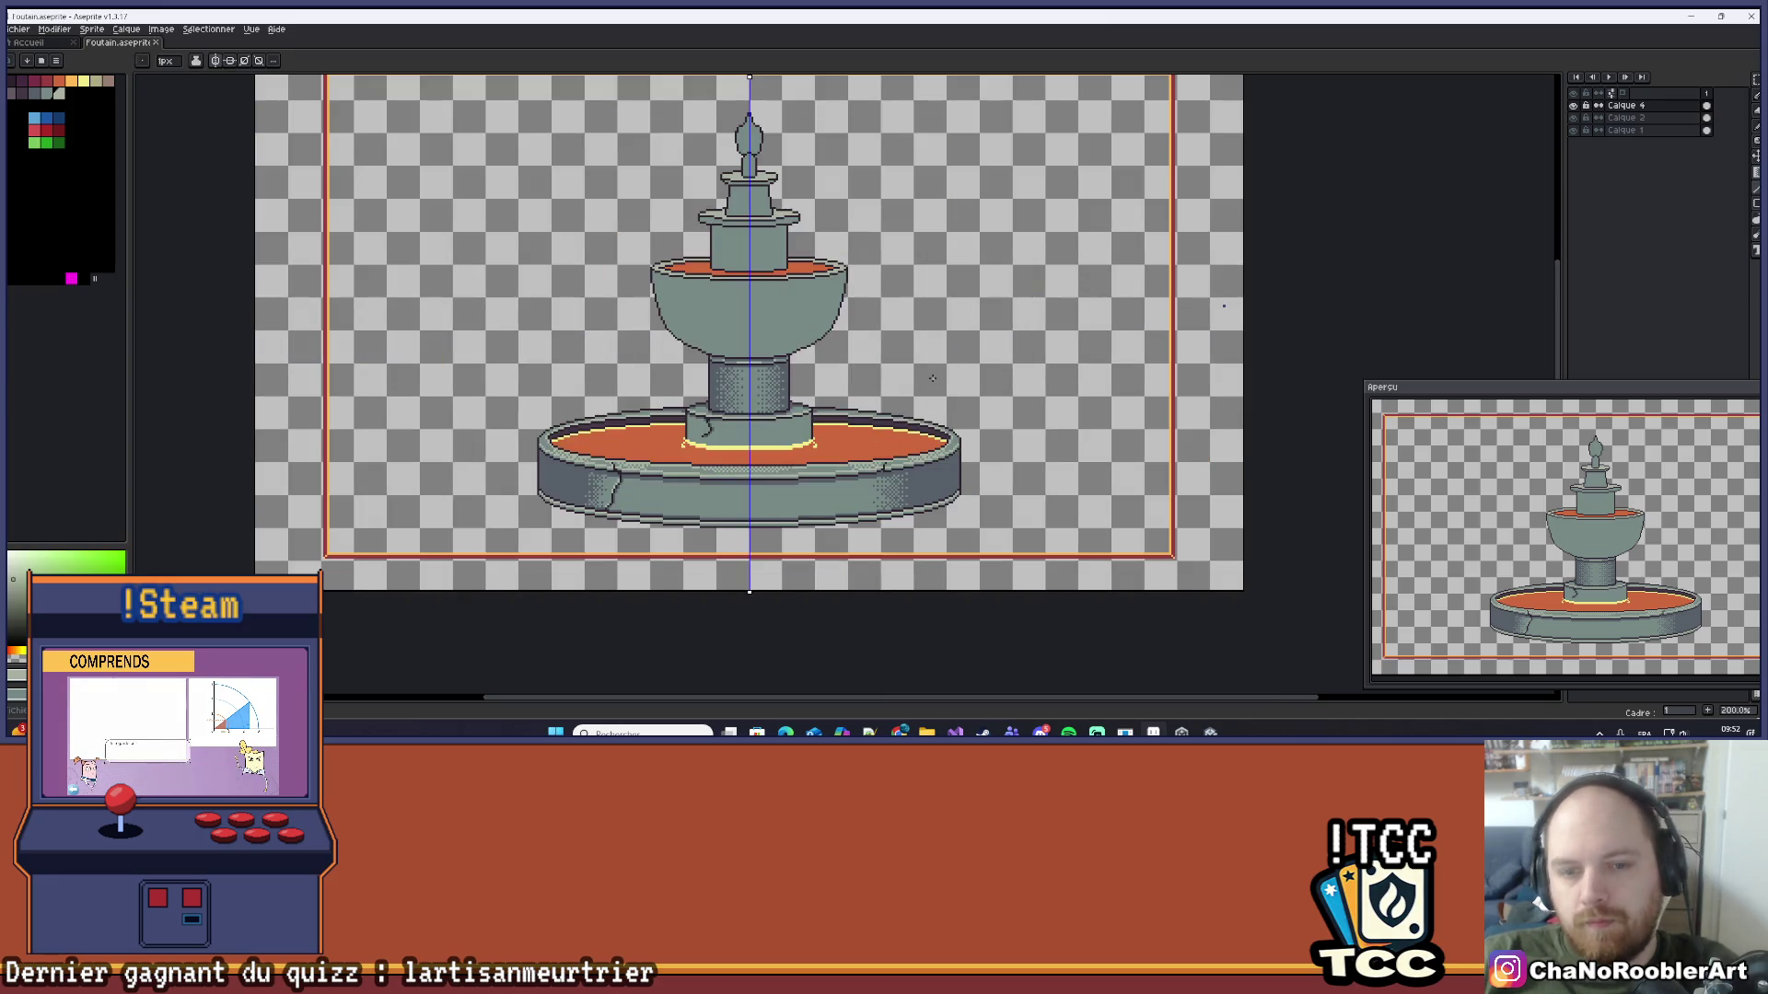
scroll(935, 368, "down", 1)
scroll(939, 354, "up", 1)
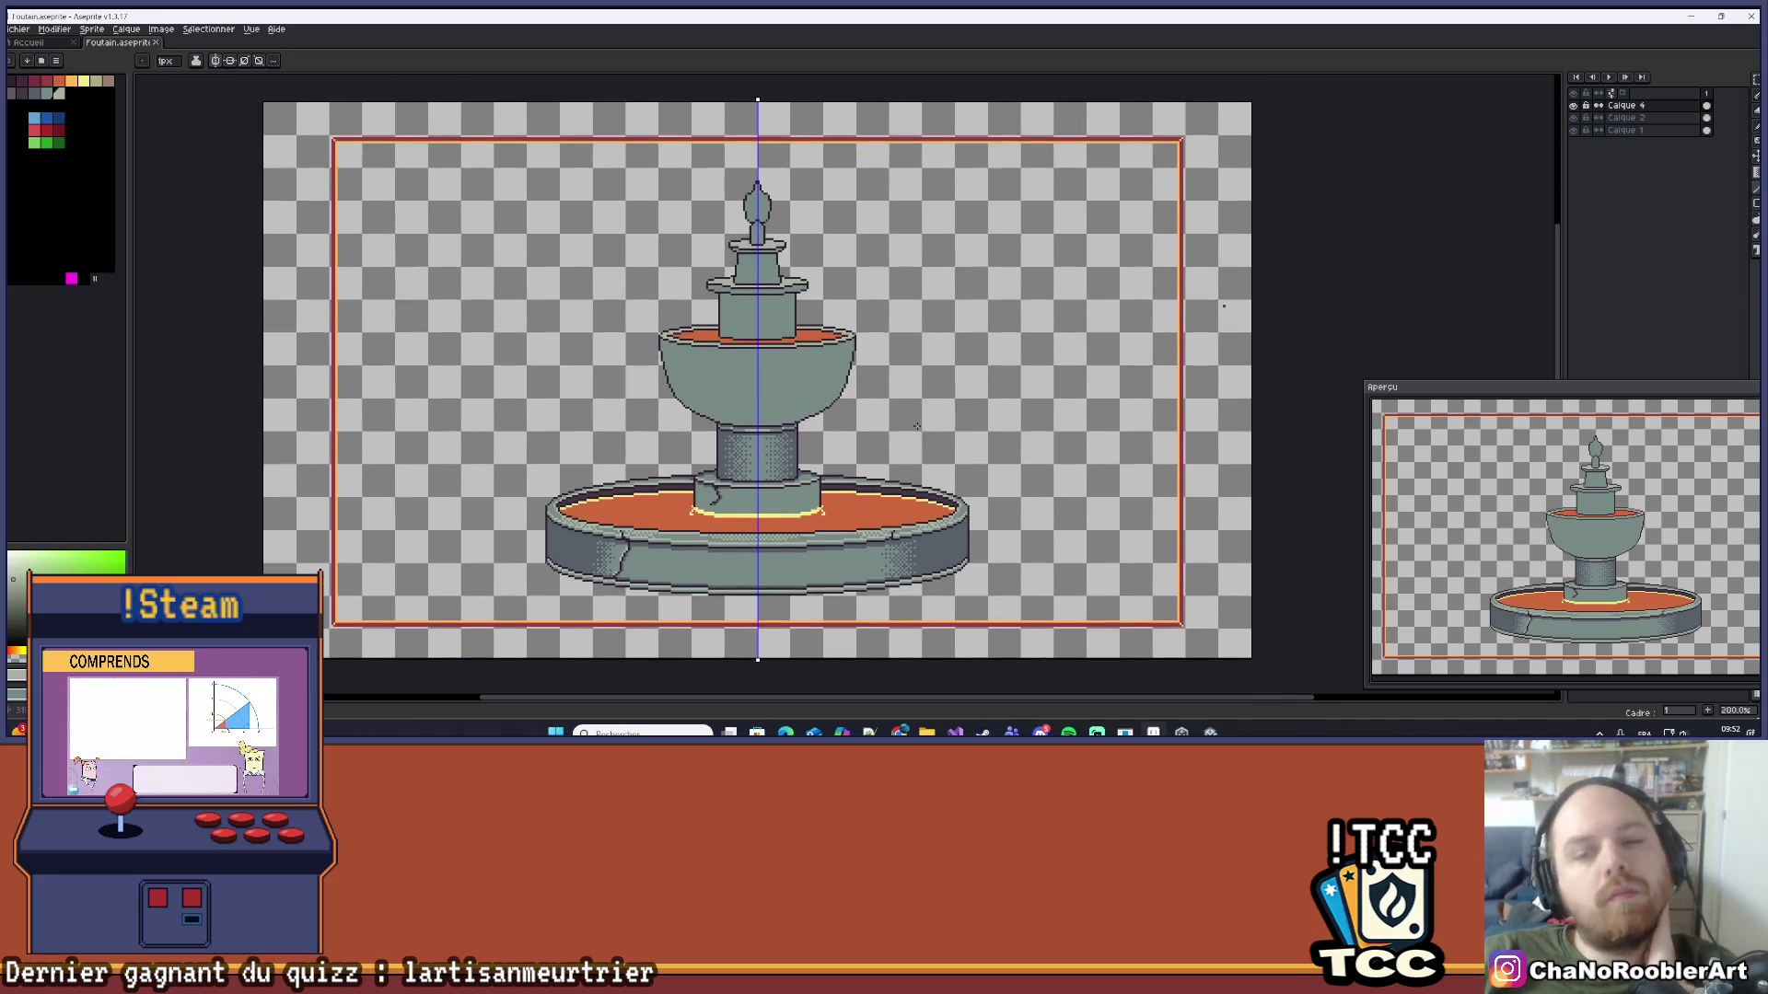
scroll(875, 348, "up", 3)
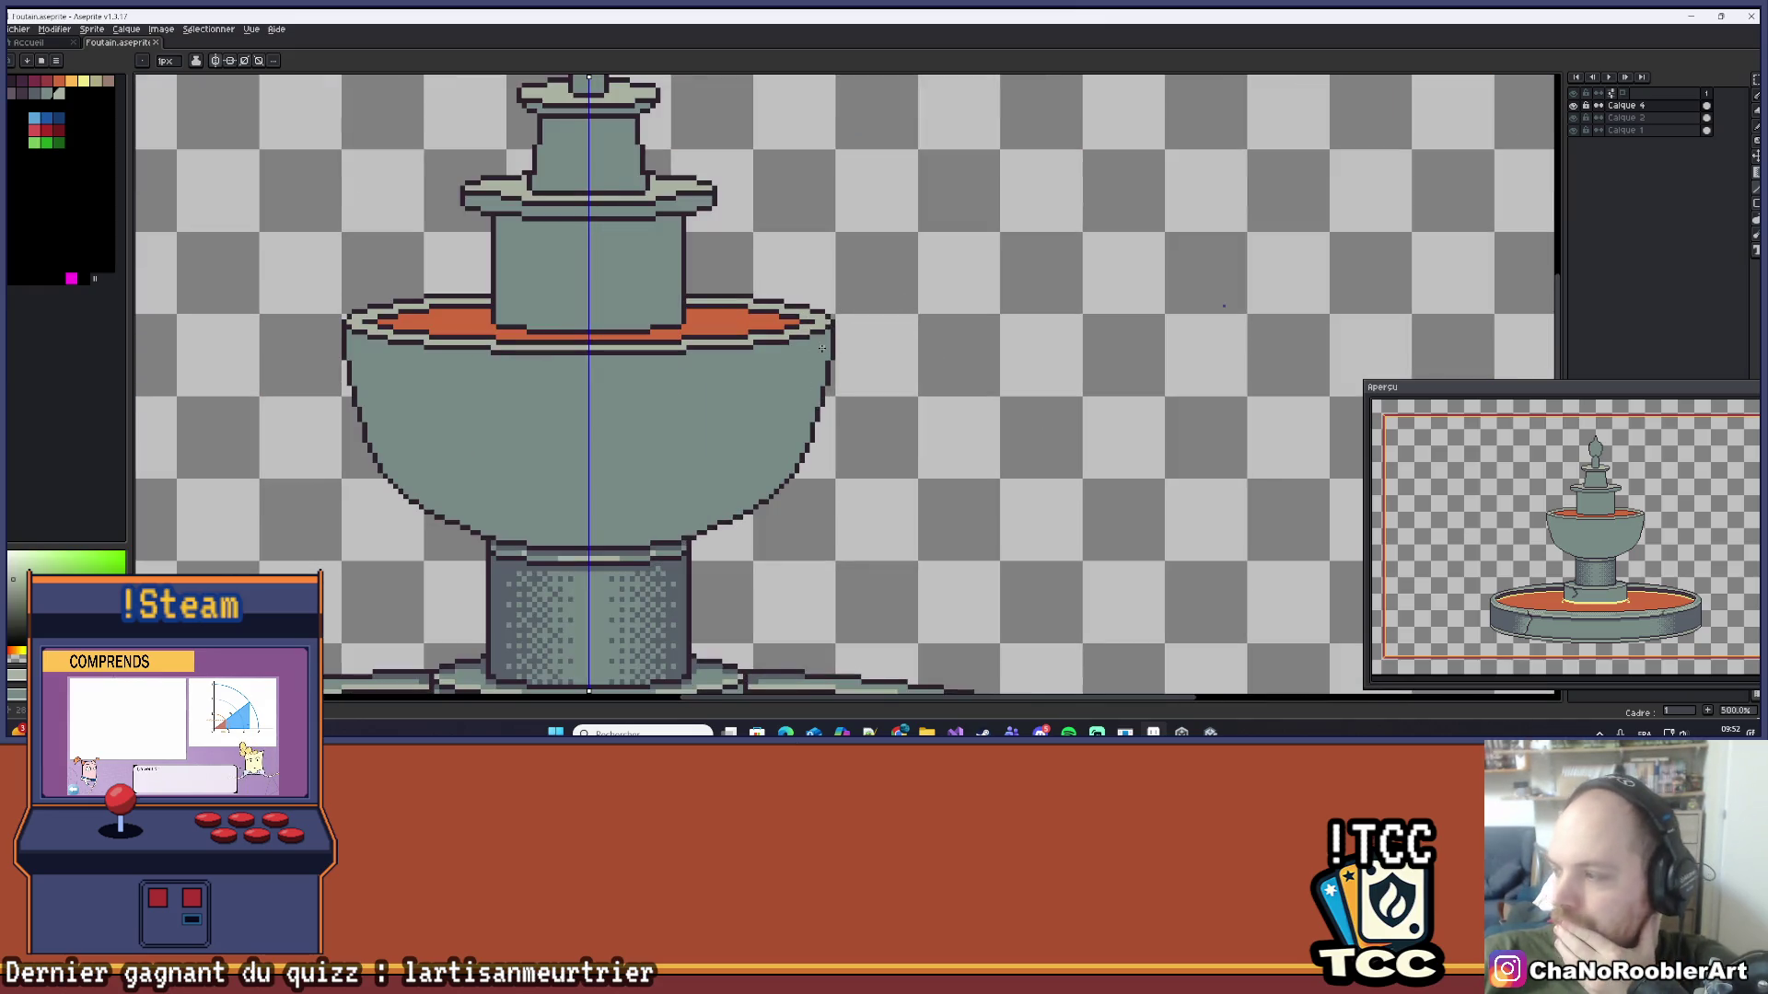
scroll(822, 346, "up", 2)
scroll(759, 340, "down", 3)
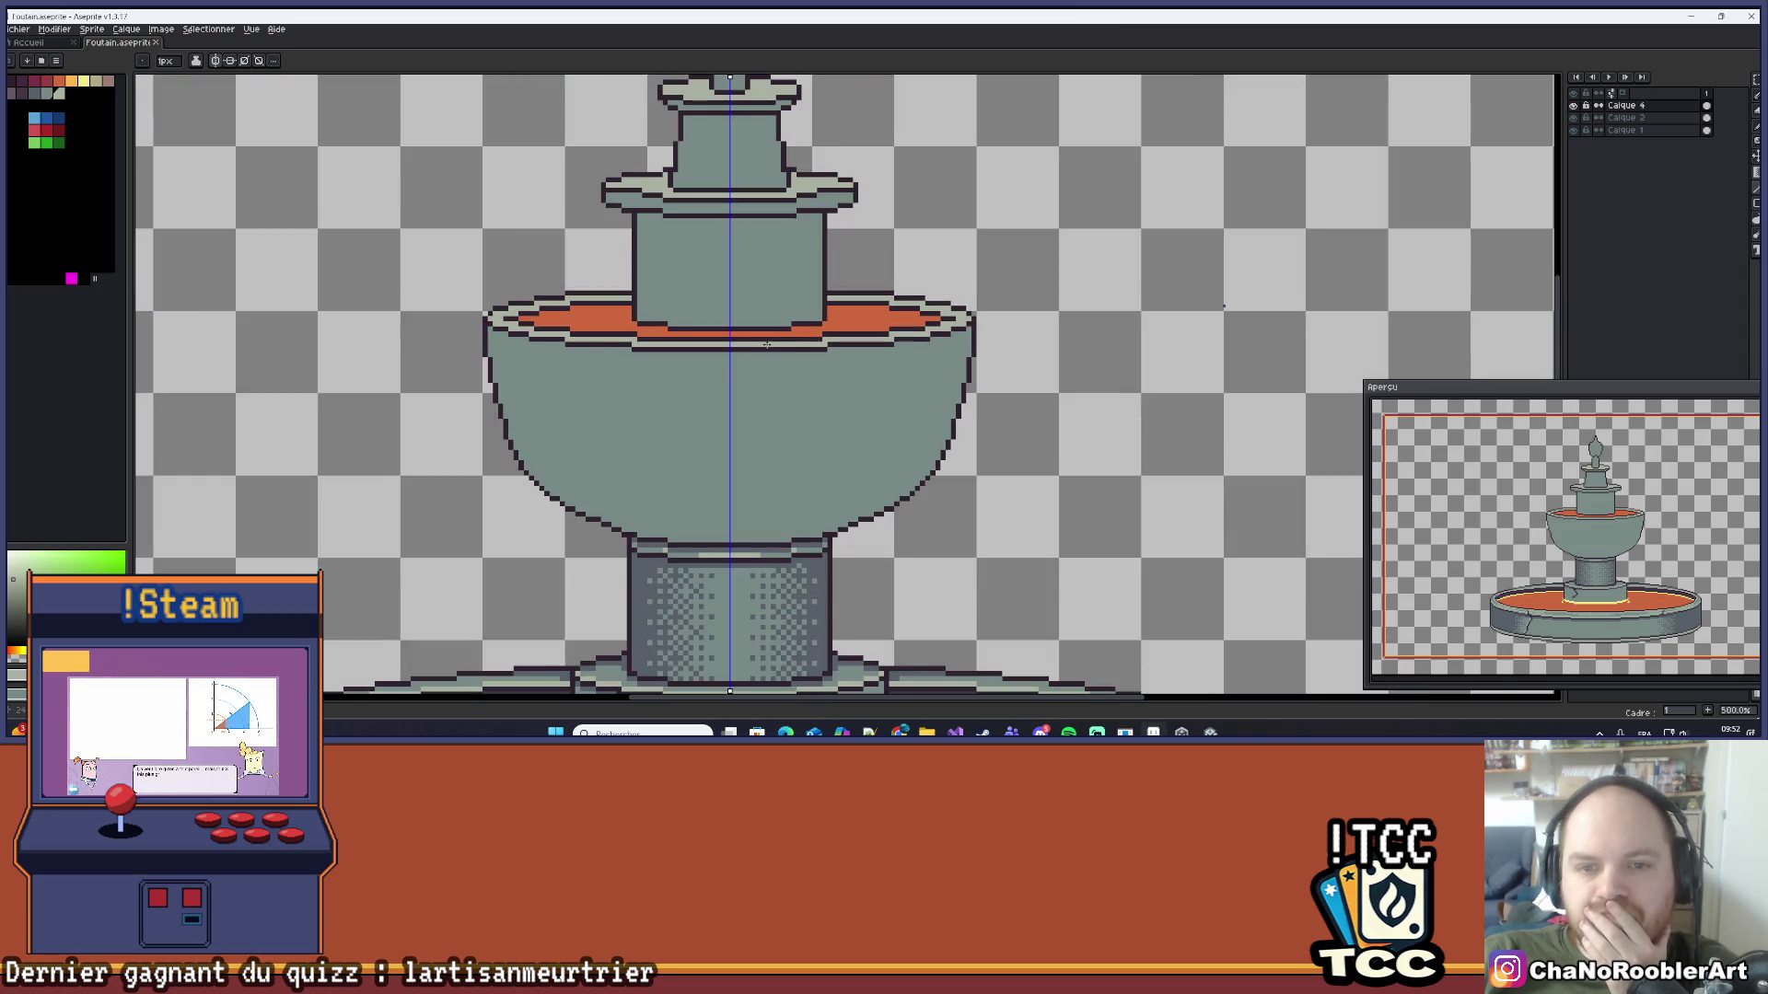
Step: Hide the upper-tier and basin layers to compare, then show them all again
left_click(1574, 106)
double_click(1575, 106)
left_click(1575, 106)
left_click(1574, 129)
left_click(1574, 130)
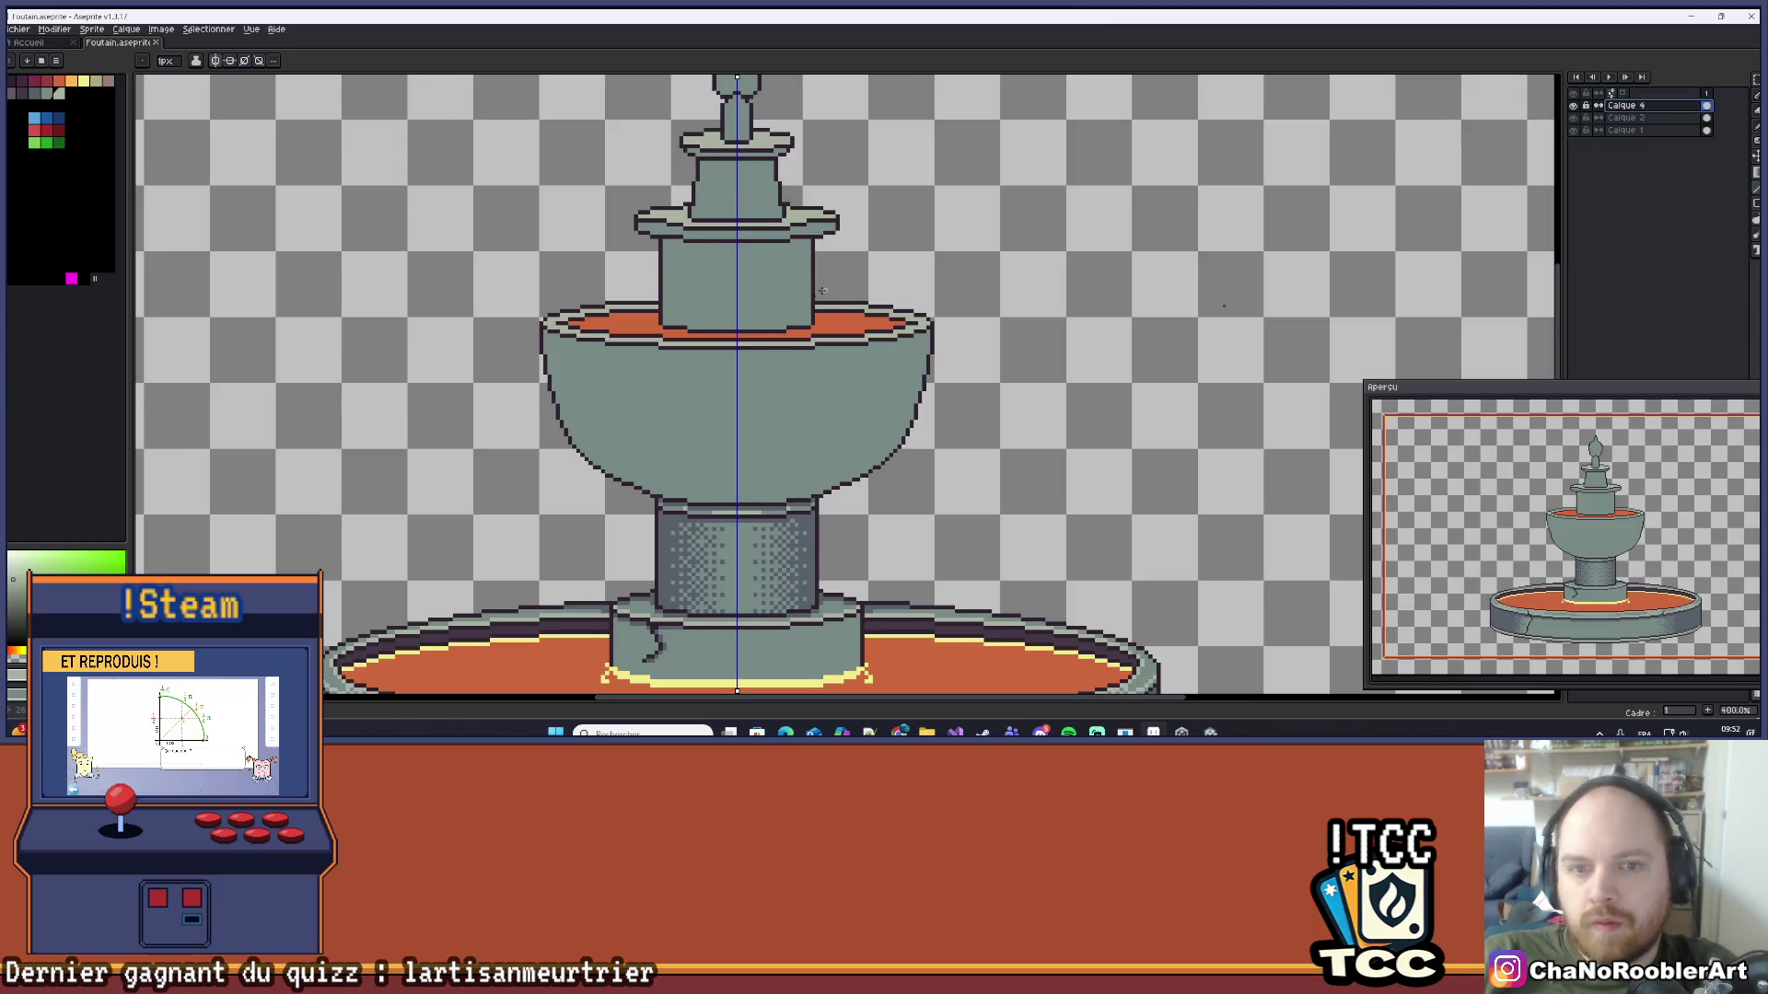
left_click_drag(790, 302, 761, 313)
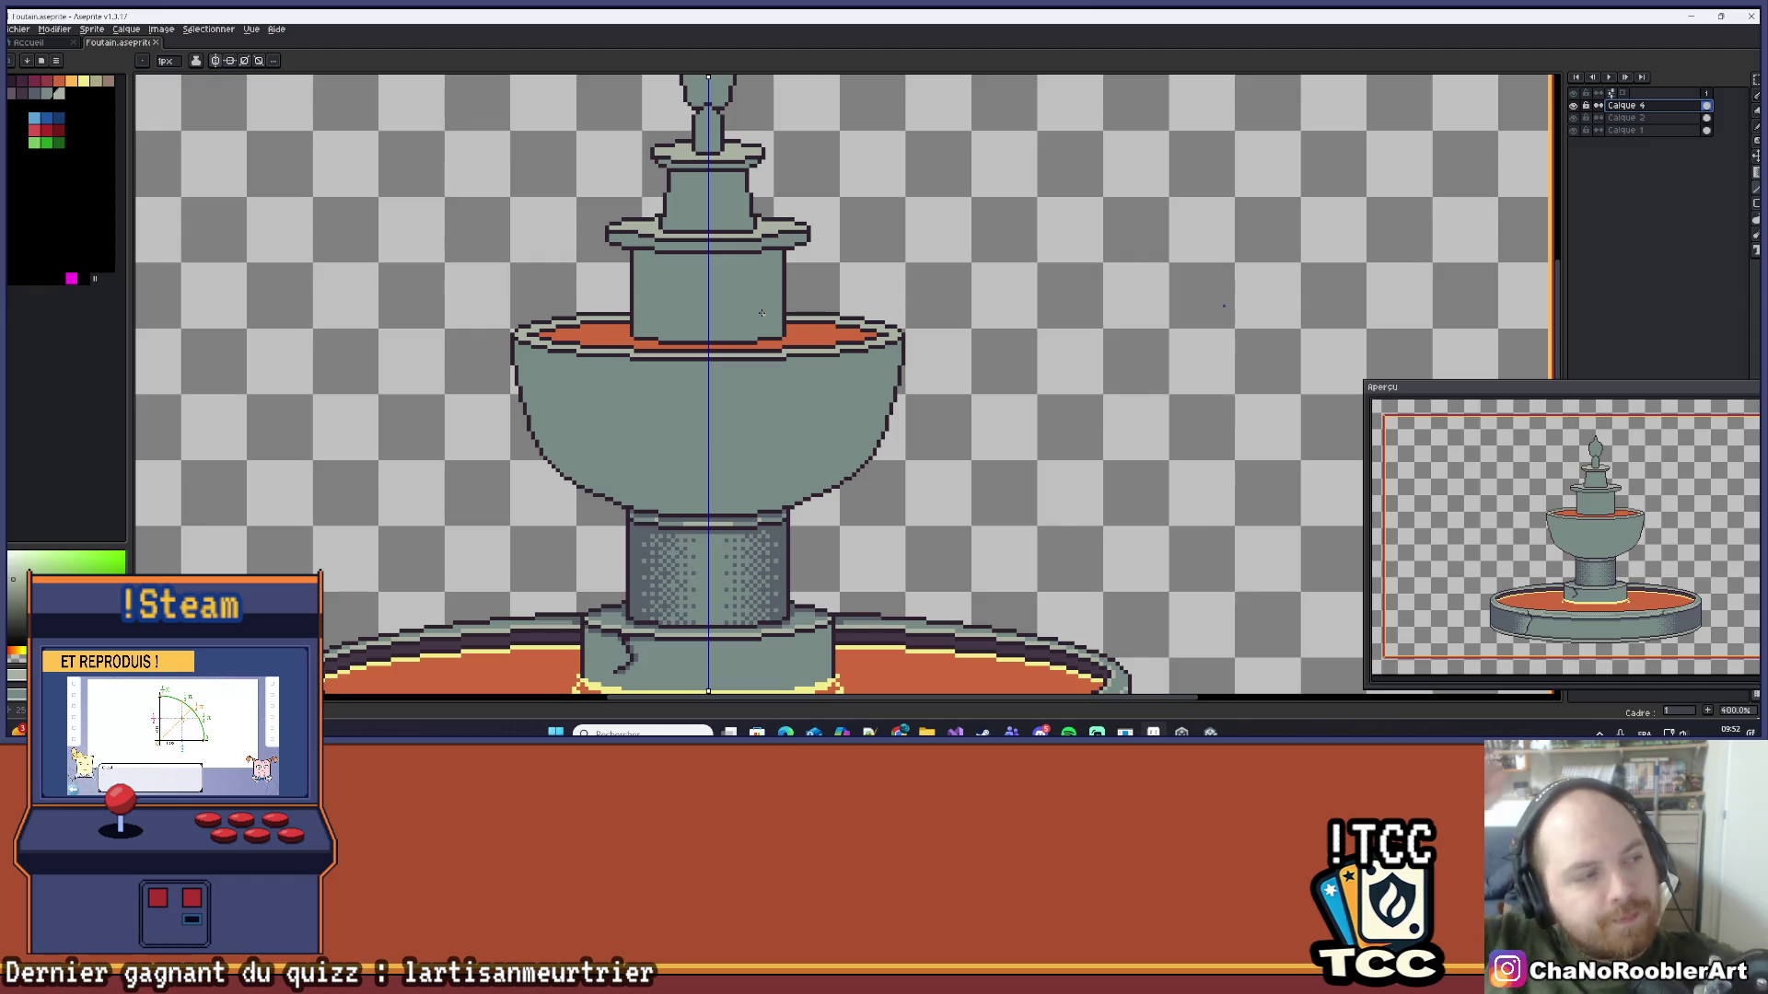
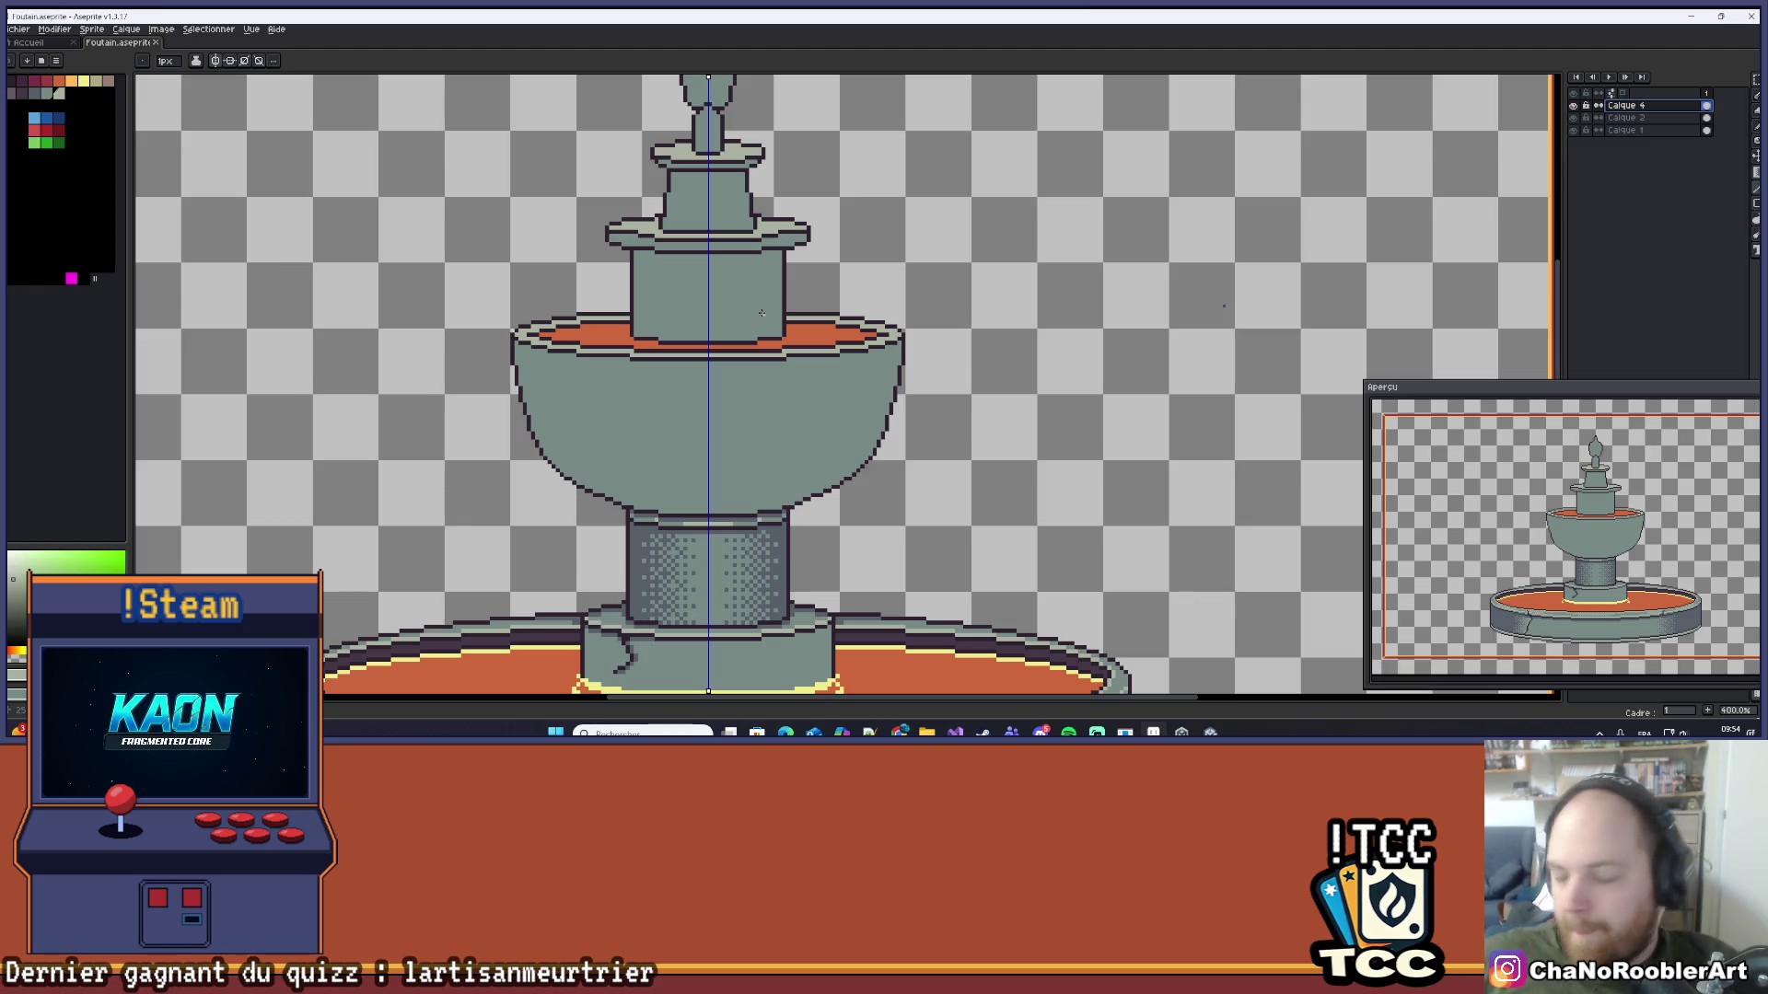
Step: Sample the dark outline colour and draw a mirrored dark row under the upper bowl's rim
scroll(788, 368, "up", 4)
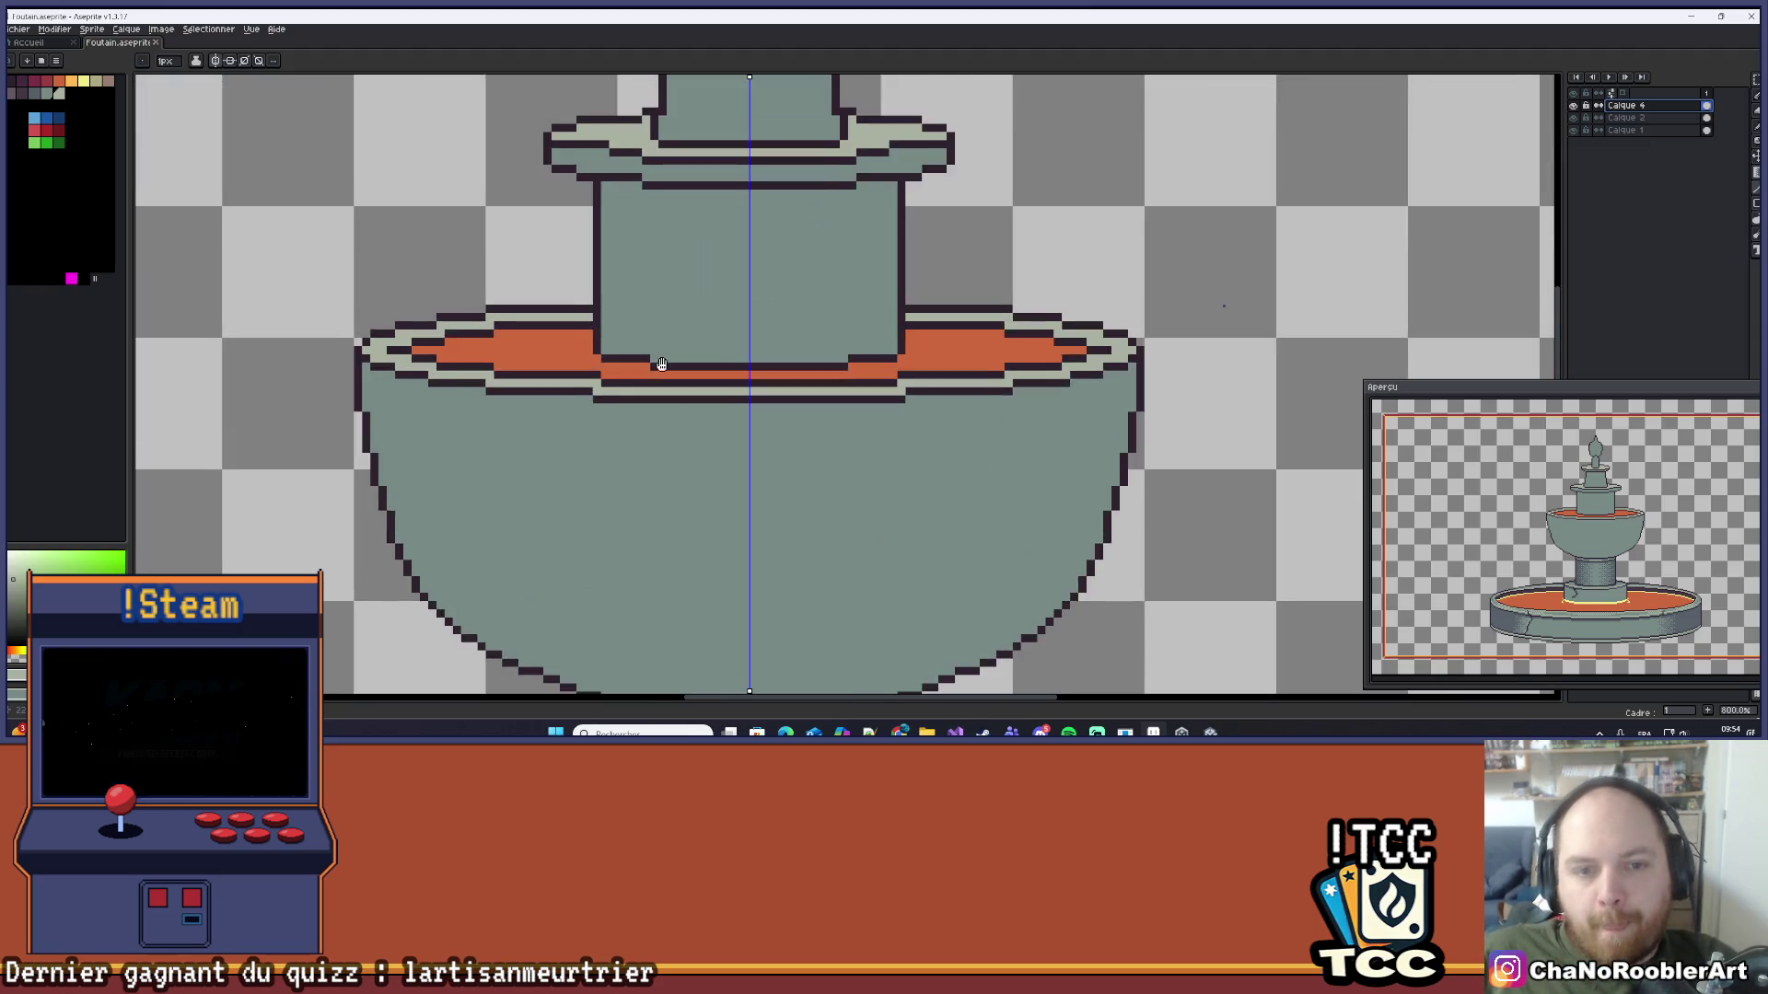
key("alt")
left_click(622, 317, "alt")
mouse_move(541, 351)
left_mouse_down()
mouse_move(525, 316)
mouse_move(517, 328)
mouse_move(623, 362)
mouse_move(933, 366)
left_mouse_up()
mouse_move(1316, 338)
left_mouse_down()
mouse_move(722, 338)
mouse_move(858, 351)
mouse_move(760, 367)
mouse_move(869, 347)
mouse_move(808, 372)
mouse_move(916, 344)
left_mouse_up()
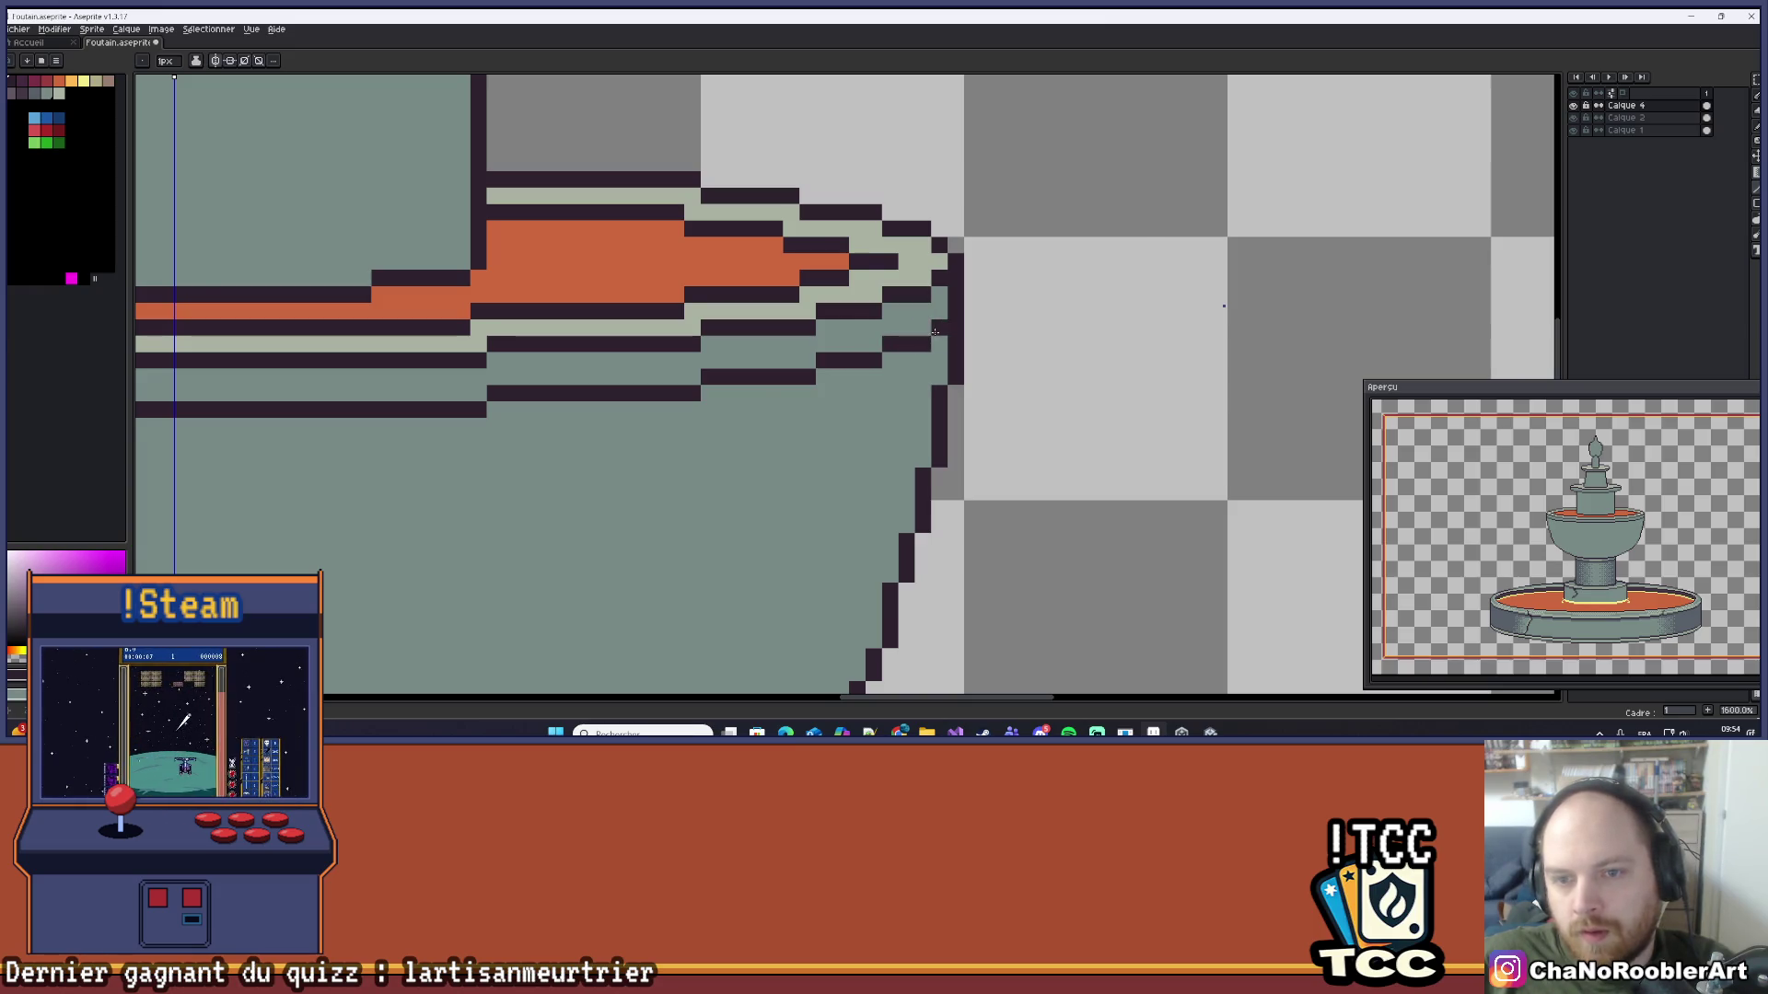
Step: Pick a darker grey swatch and pencil a mirrored shading band below the dark row
scroll(928, 341, "down", 4)
scroll(762, 342, "down", 3)
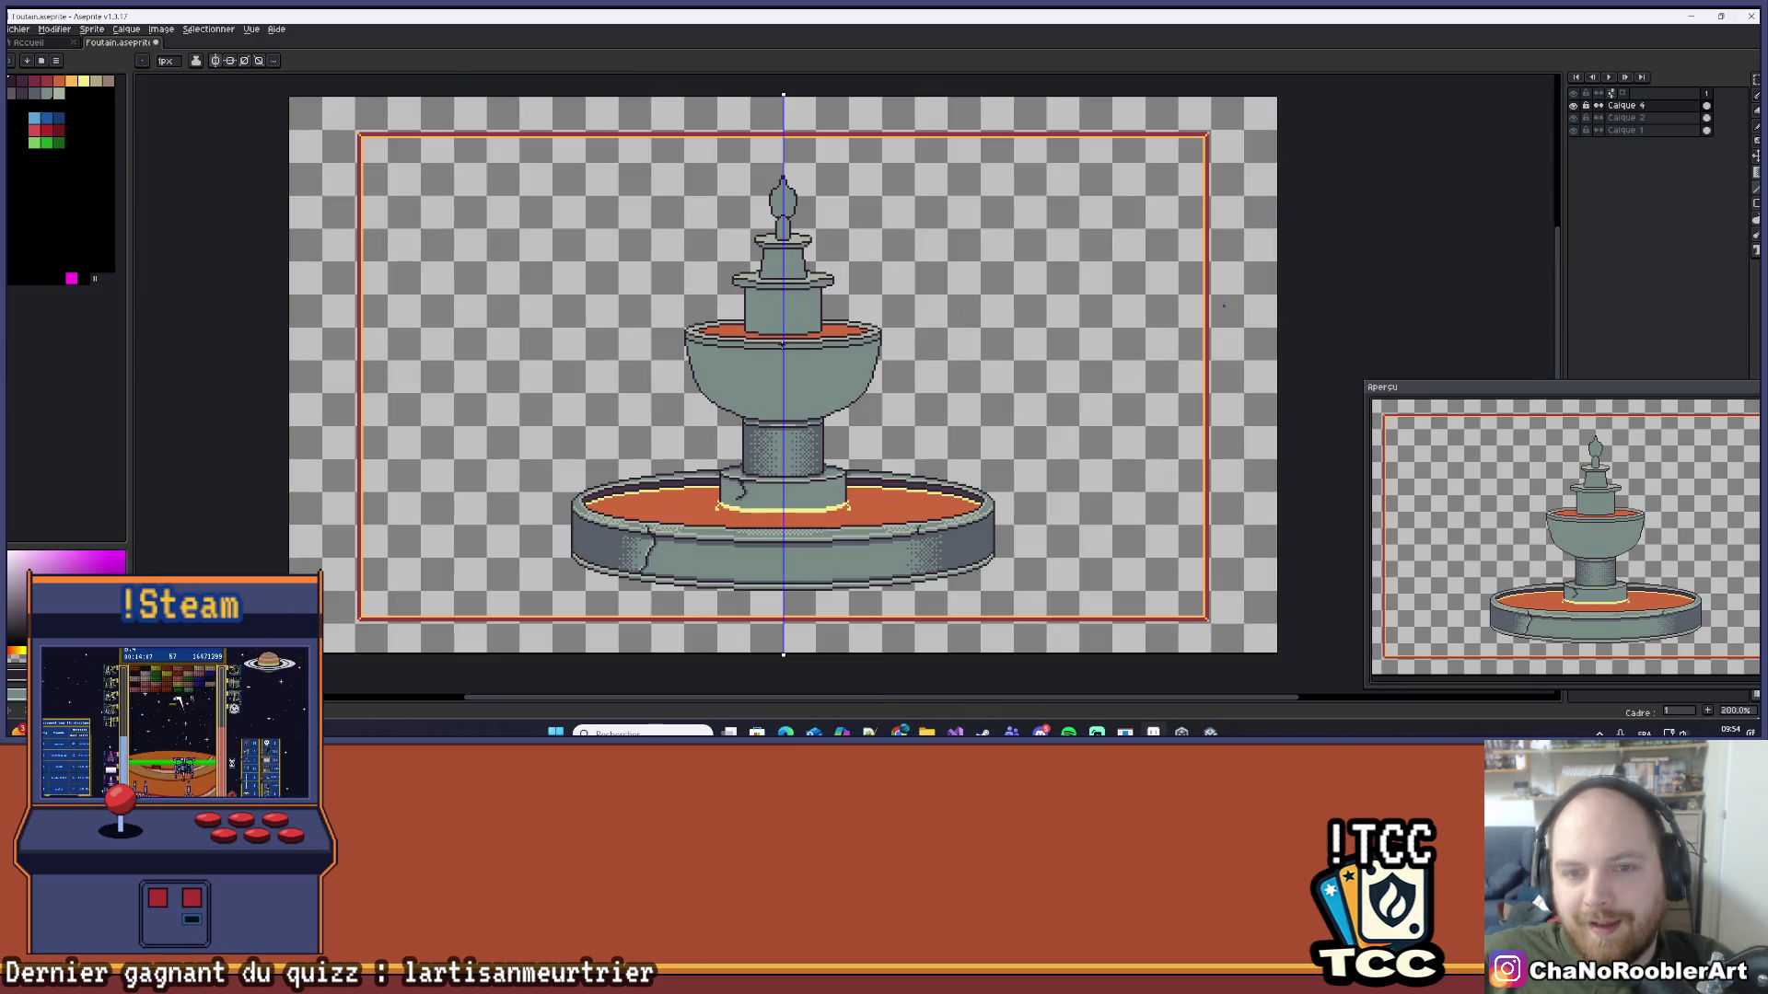
scroll(750, 350, "up", 7)
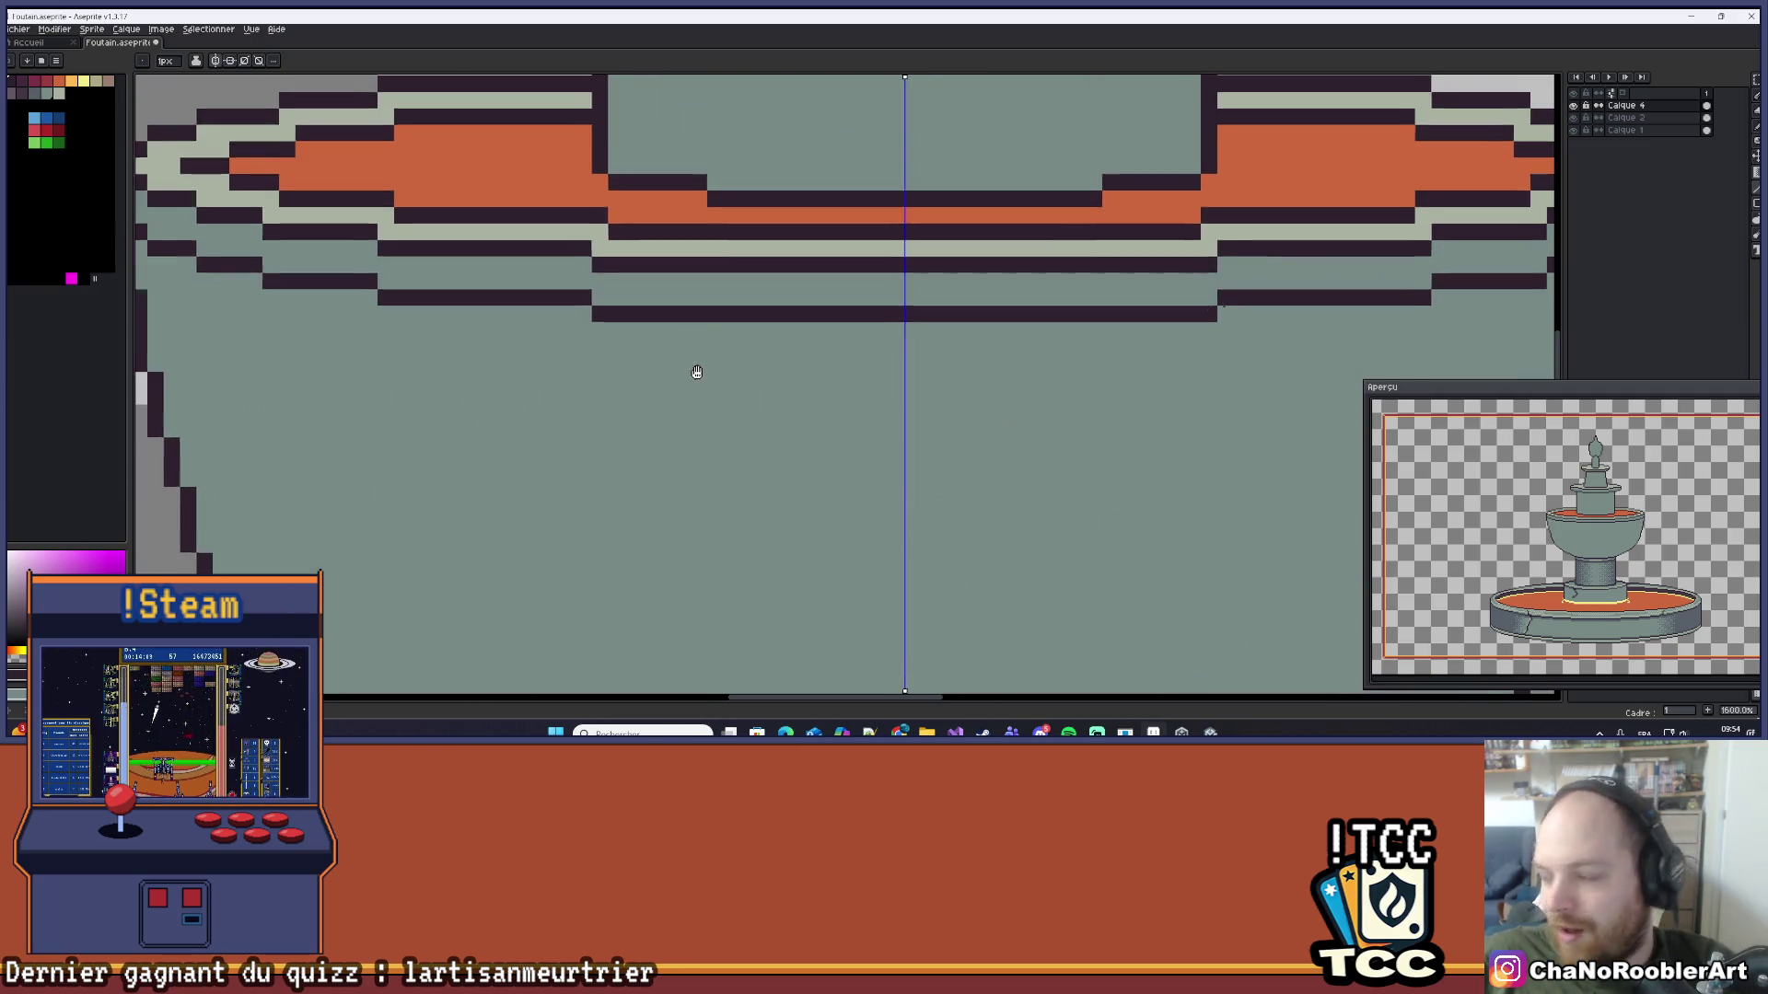
left_click(35, 92)
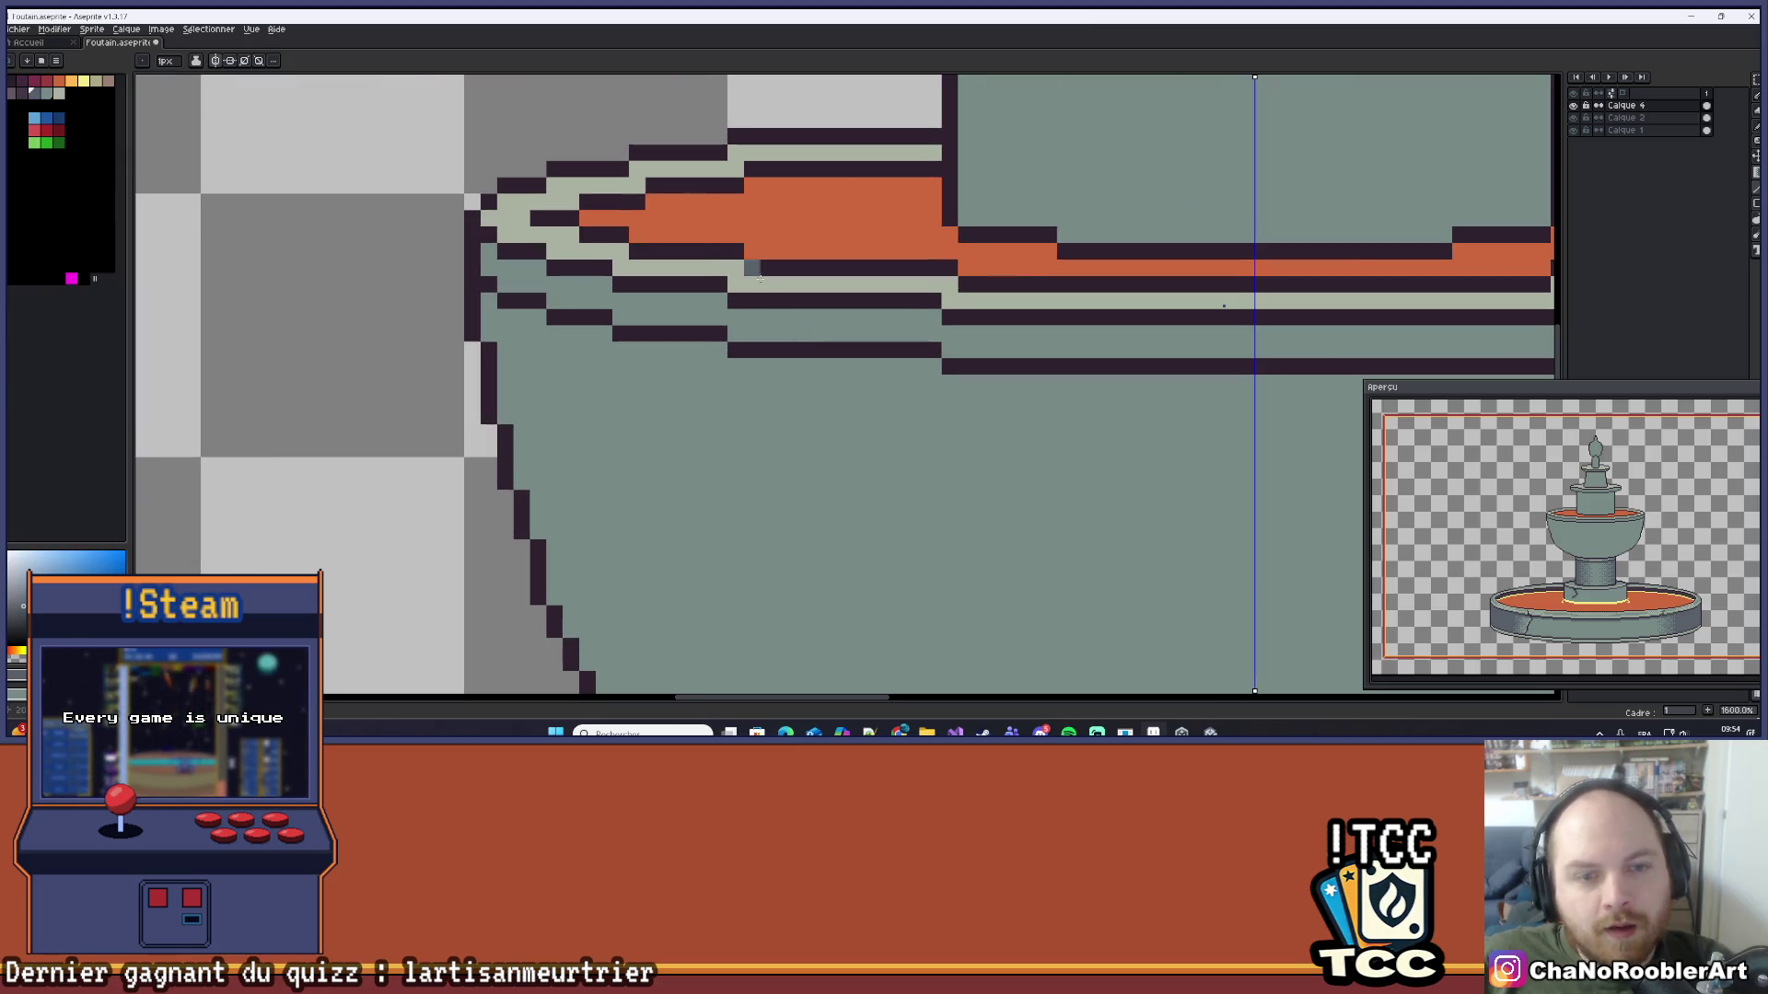
mouse_move(948, 382)
left_mouse_down()
mouse_move(1277, 401)
mouse_move(893, 359)
left_mouse_up()
left_click_drag(566, 359, 871, 359)
mouse_move(544, 327)
left_mouse_down()
mouse_move(896, 362)
mouse_move(704, 360)
mouse_move(712, 373)
mouse_move(911, 373)
left_mouse_up()
mouse_move(629, 353)
left_mouse_down()
mouse_move(785, 362)
mouse_move(795, 378)
mouse_move(701, 380)
mouse_move(659, 345)
mouse_move(626, 345)
mouse_move(693, 362)
mouse_move(575, 329)
mouse_move(597, 346)
mouse_move(580, 345)
mouse_move(565, 312)
left_mouse_up()
scroll(608, 313, "down", 4)
scroll(672, 322, "down", 2)
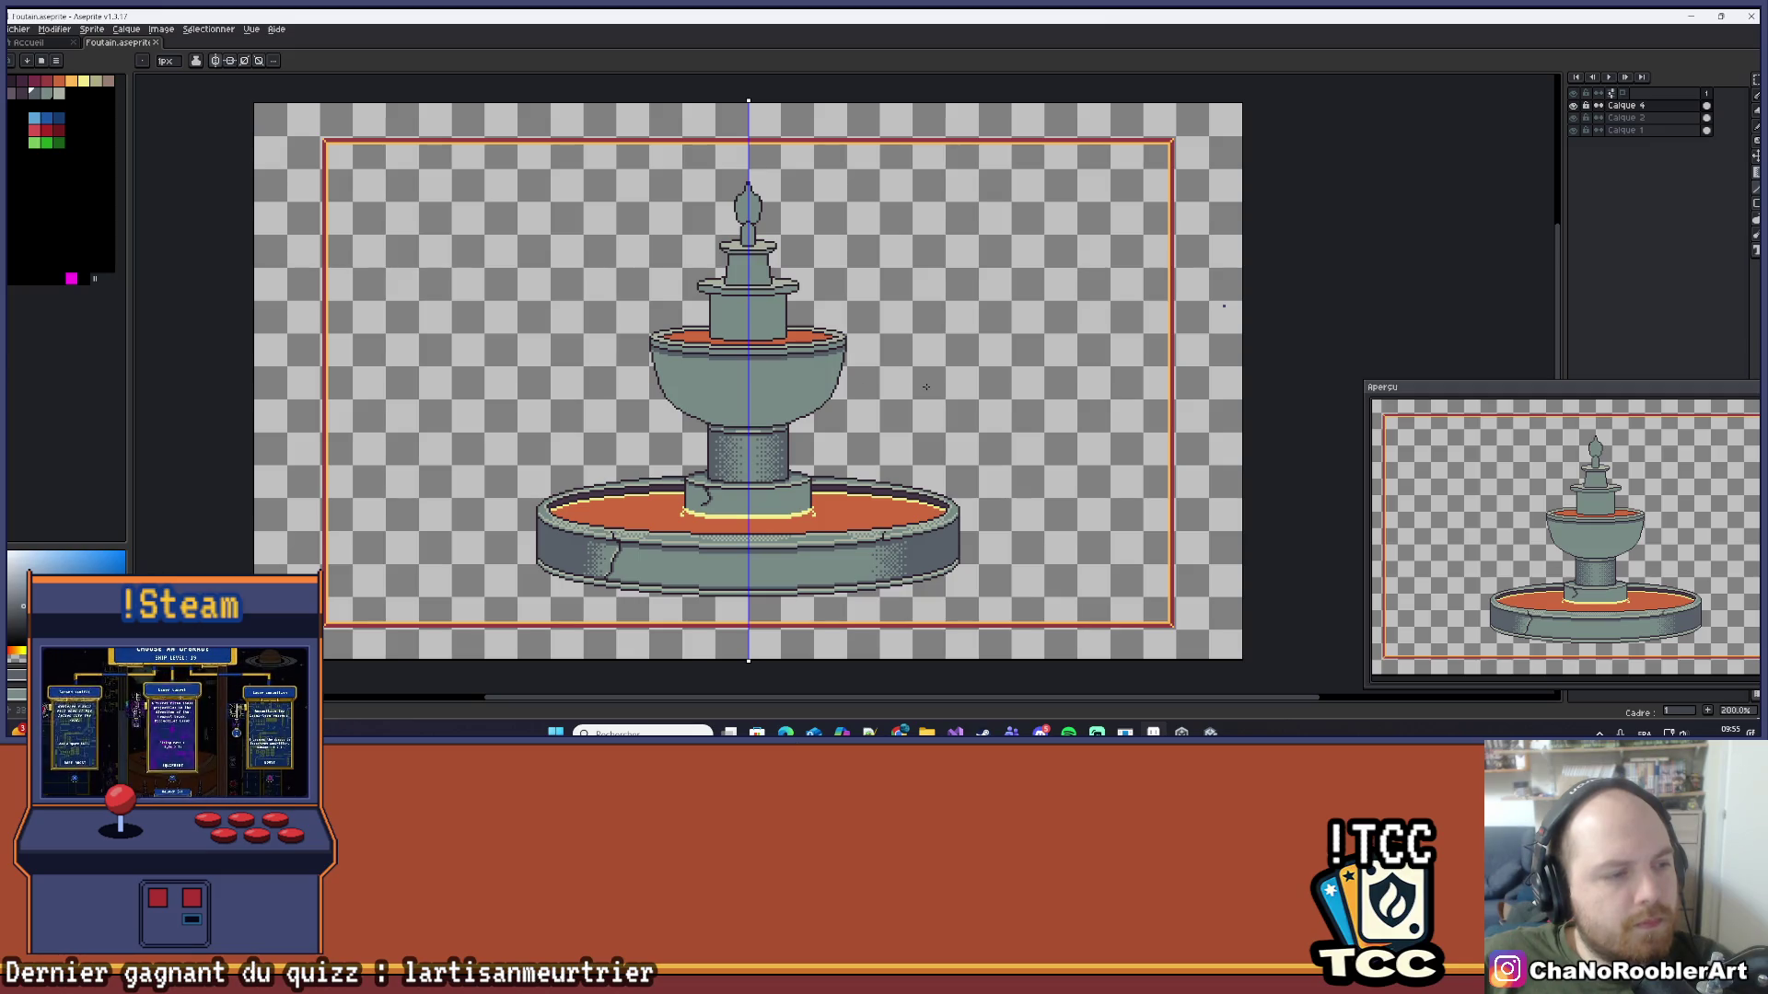
scroll(696, 361, "up", 5)
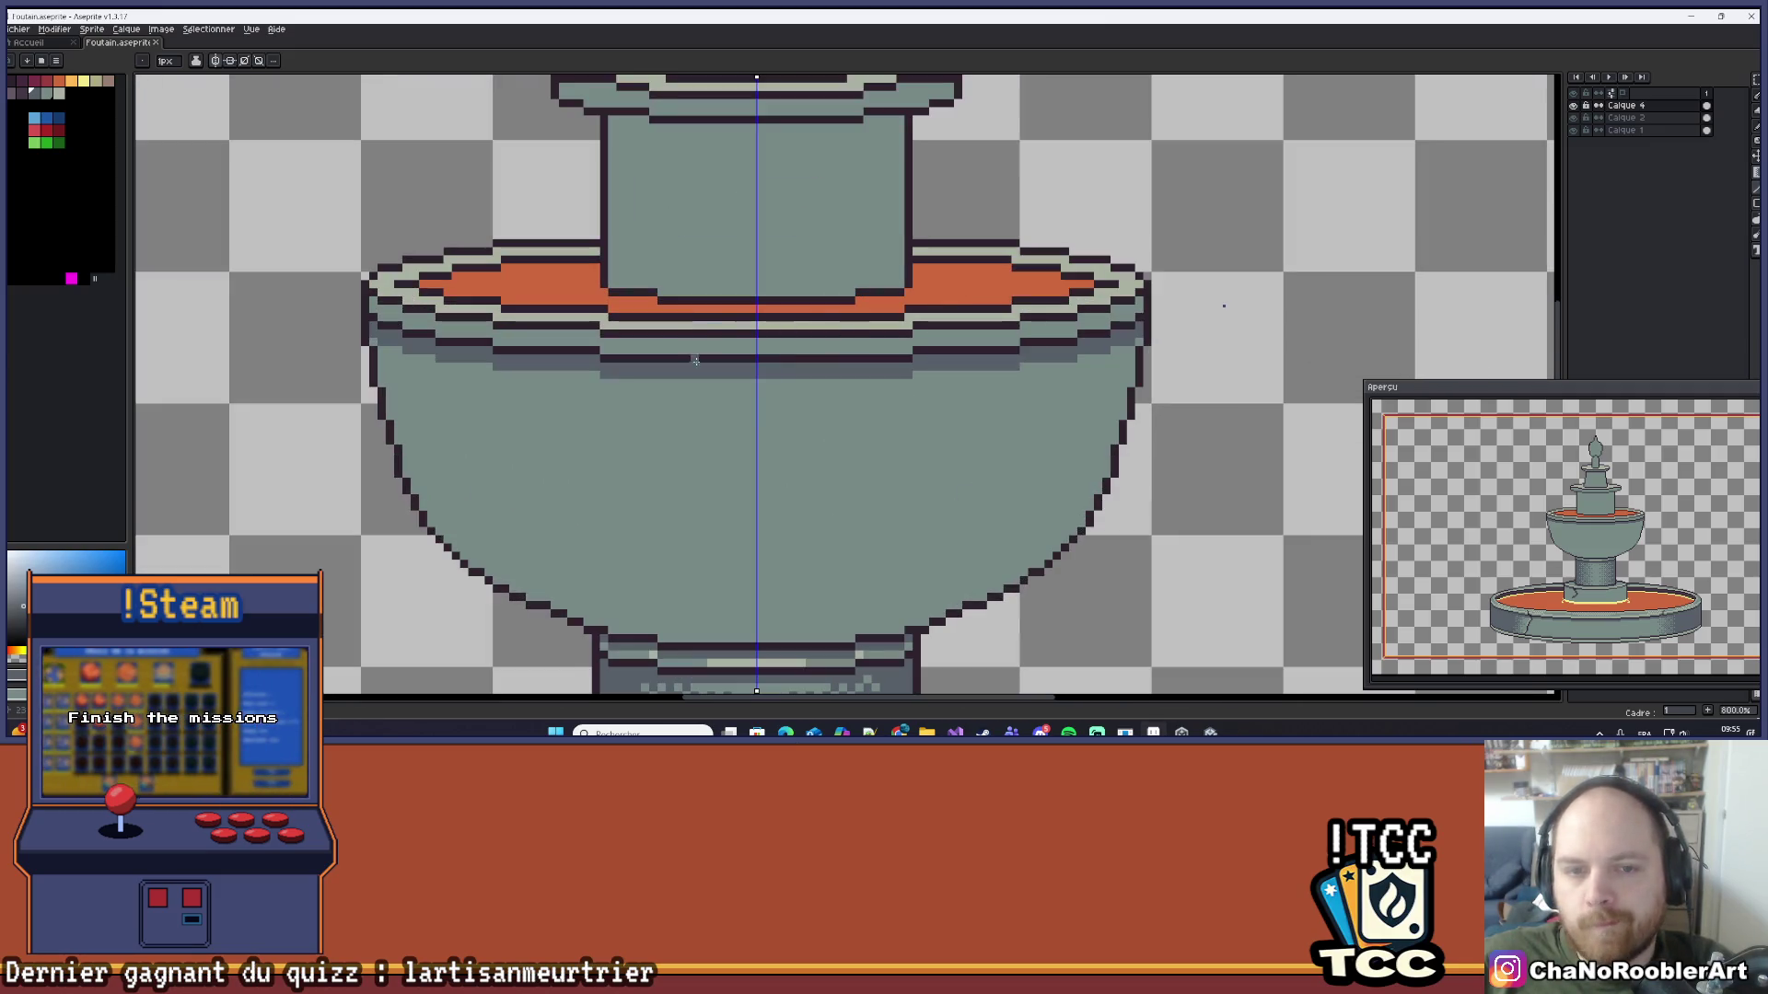
Step: Repaint the outer ends of the dark line under the rim in grey
scroll(696, 361, "down", 5)
scroll(859, 408, "down", 1)
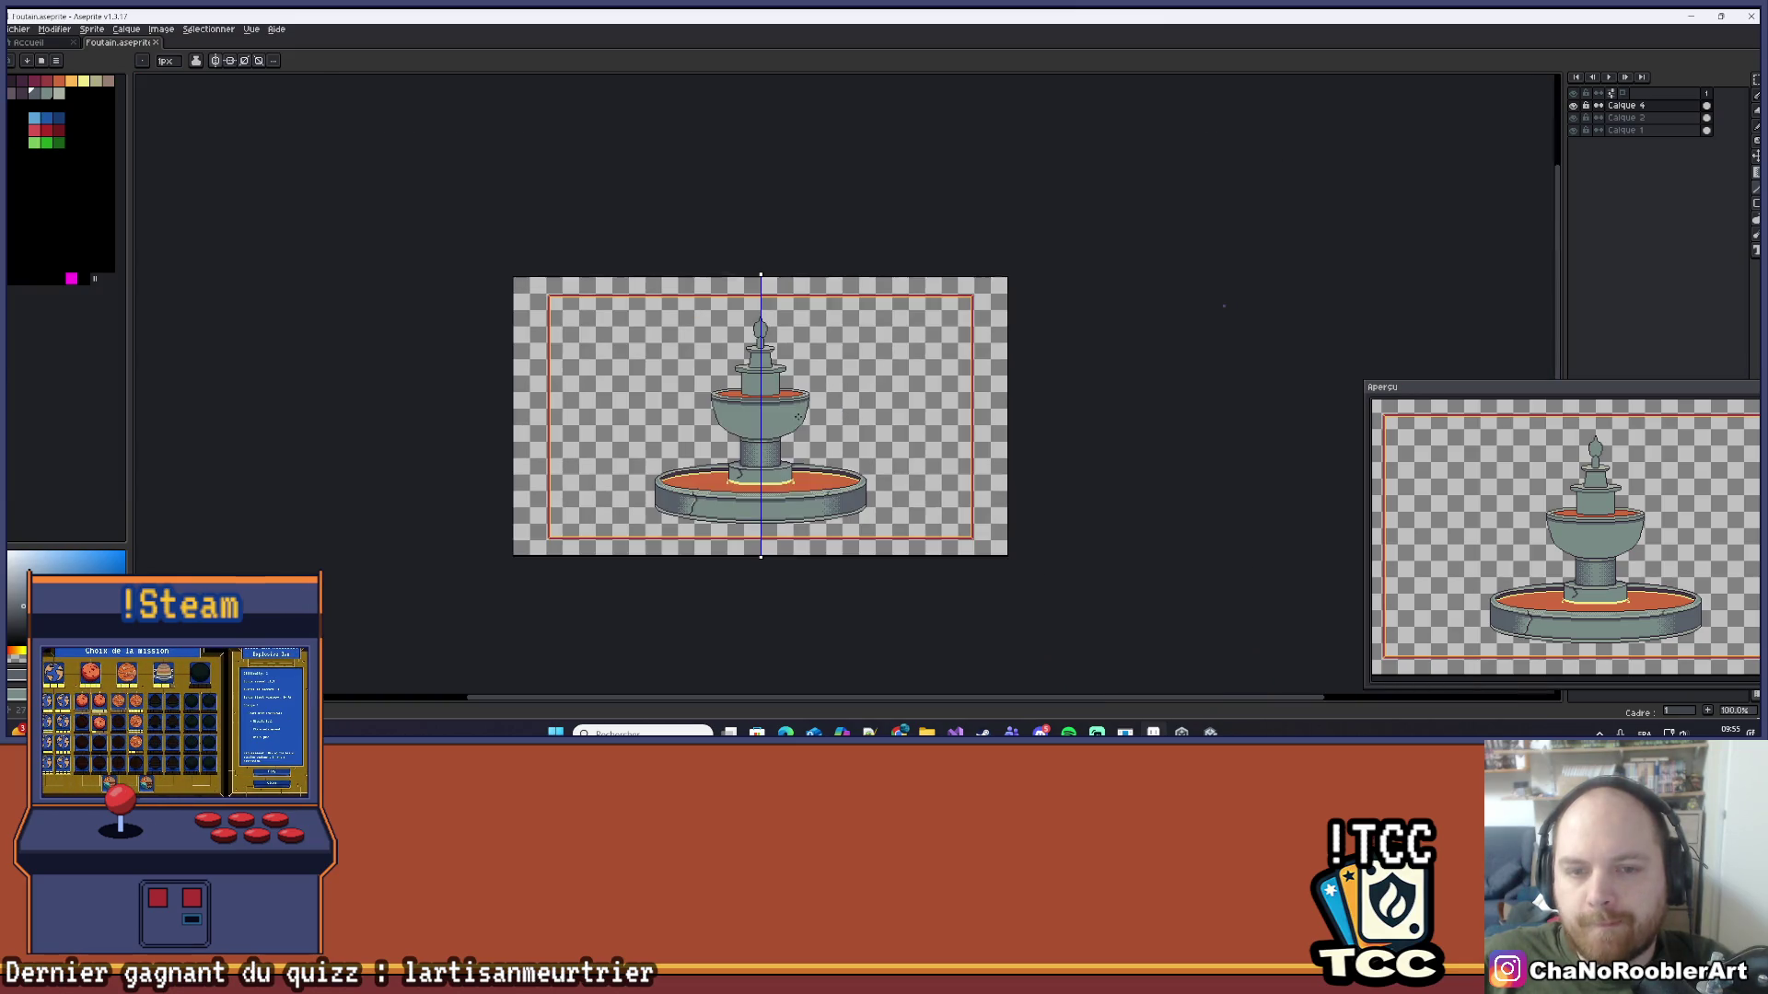
scroll(787, 413, "up", 6)
mouse_move(700, 352)
left_mouse_down()
mouse_move(797, 423)
mouse_move(776, 440)
left_mouse_up()
left_click_drag(675, 367, 678, 364)
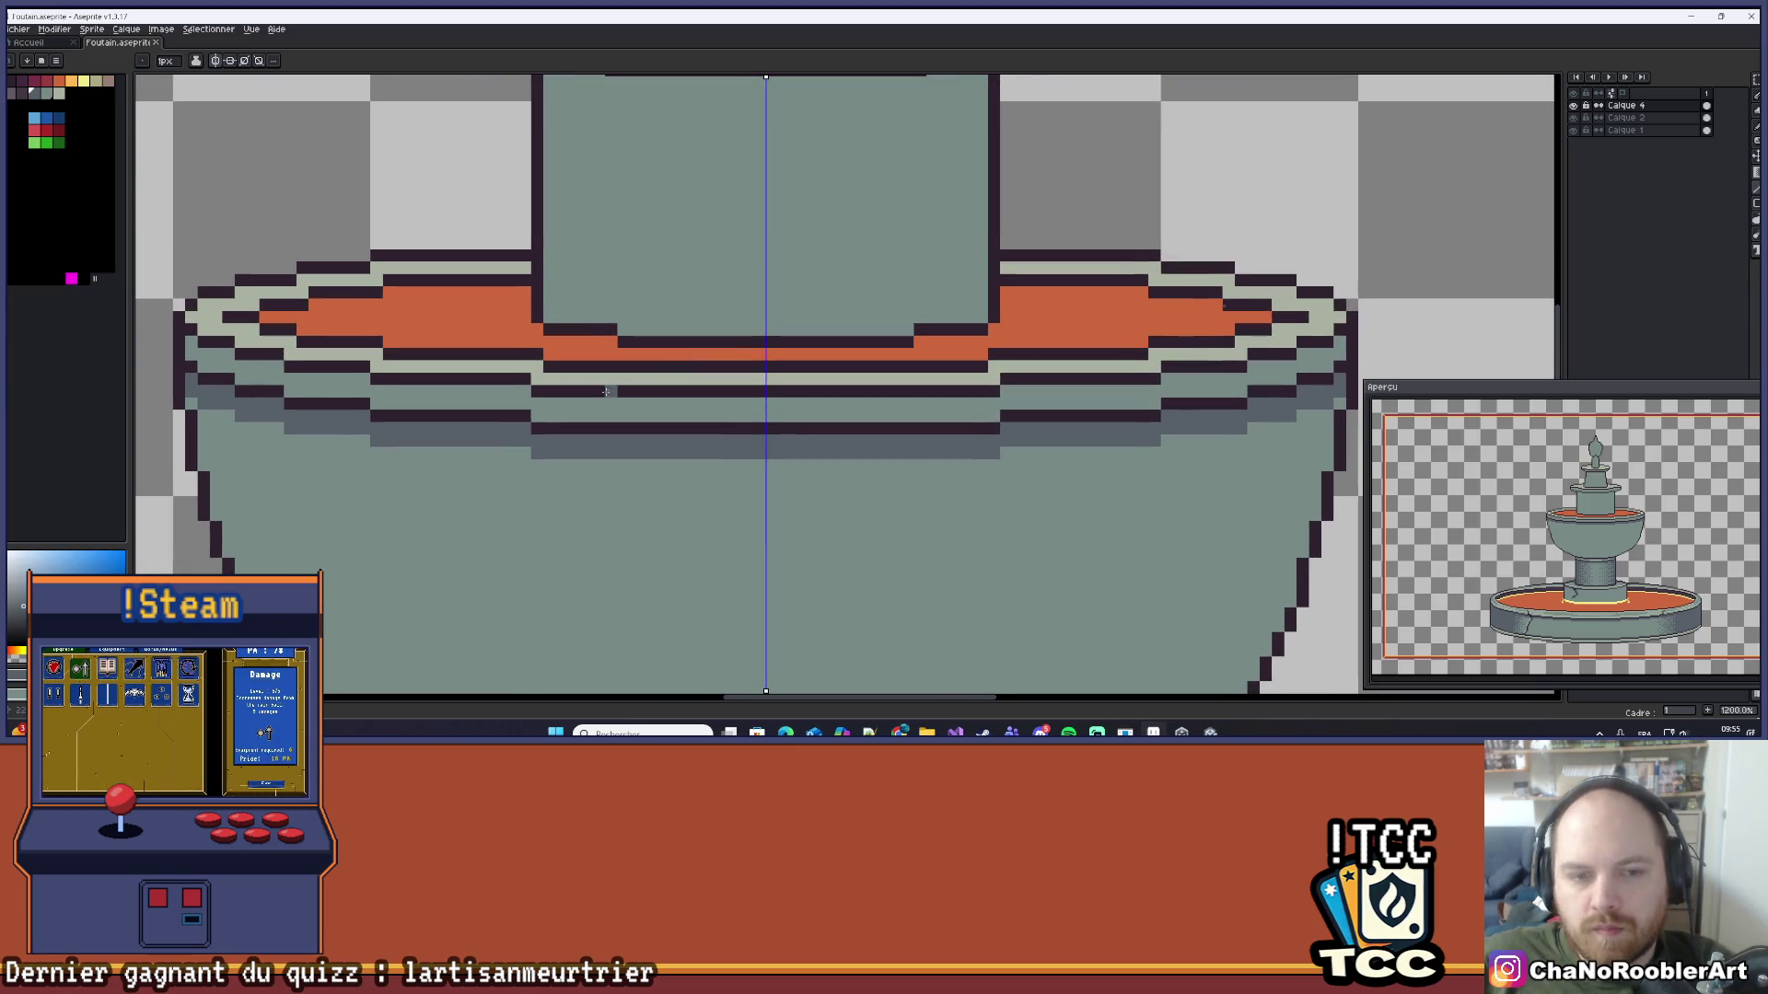
left_click_drag(543, 390, 764, 390)
mouse_move(553, 354)
left_mouse_down()
mouse_move(741, 368)
mouse_move(684, 390)
mouse_move(436, 369)
left_mouse_up()
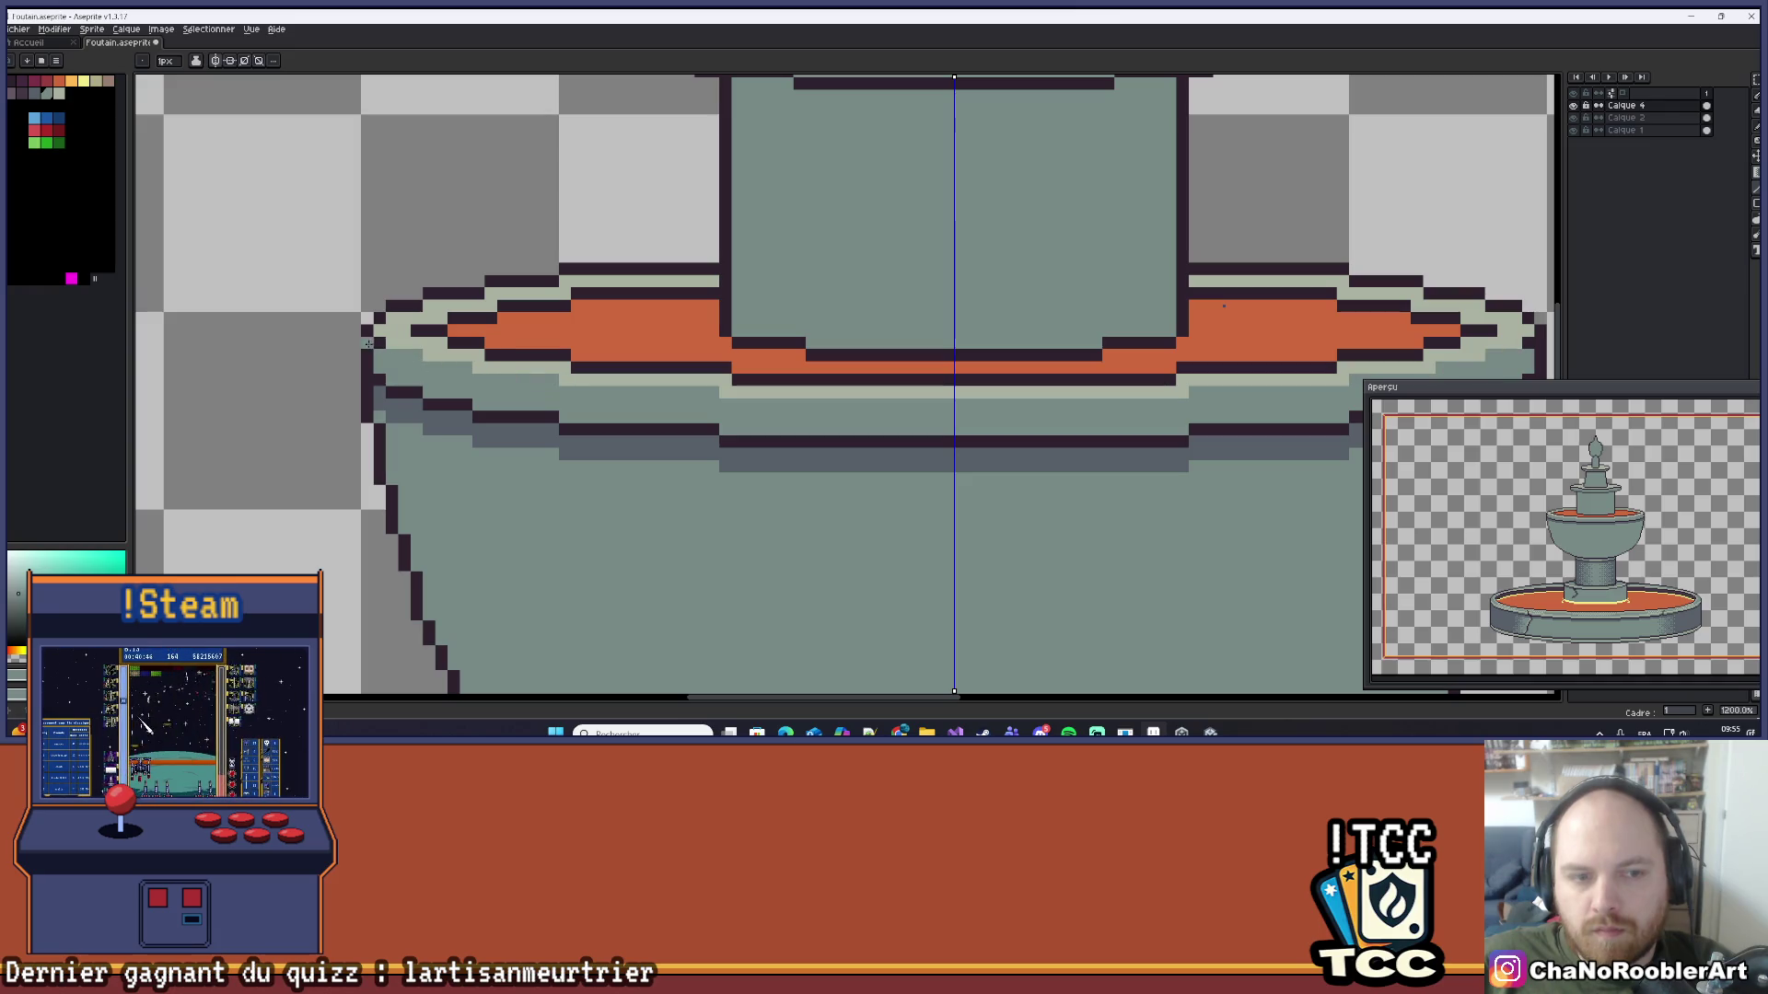
Step: Paint light highlight pixels along the rim's stepped right end, undoing one misplaced row
scroll(374, 342, "down", 7)
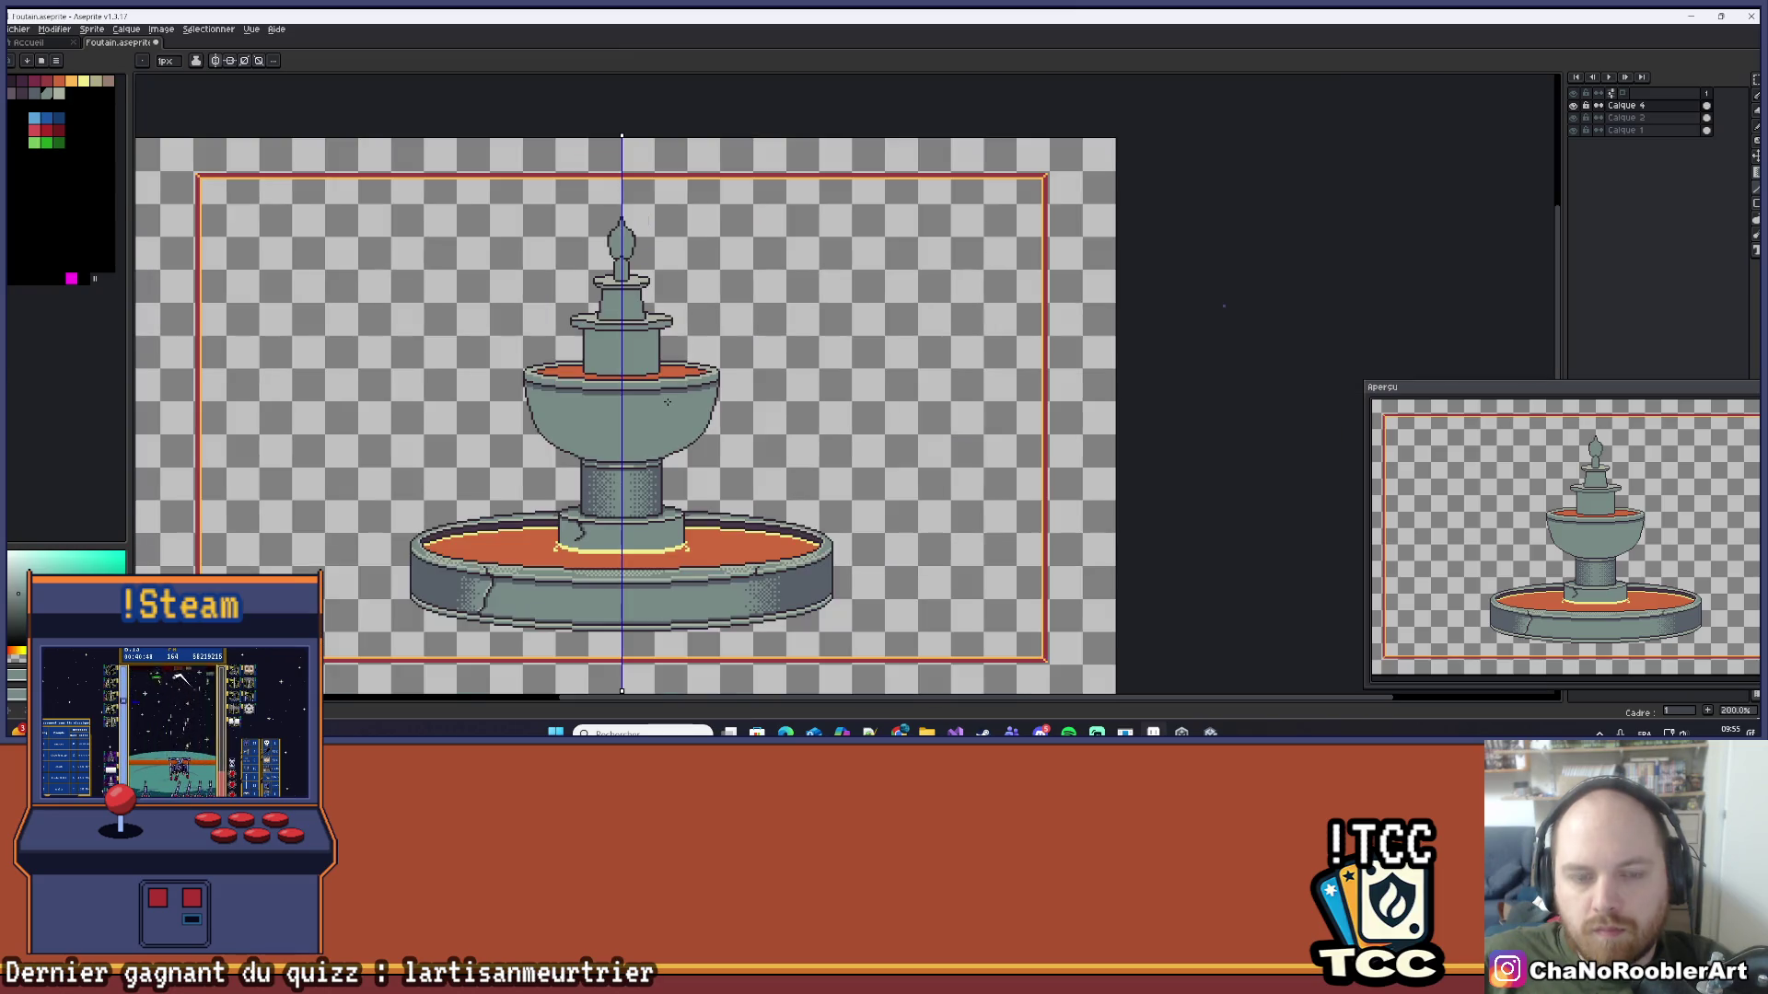
left_click_drag(666, 401, 716, 325)
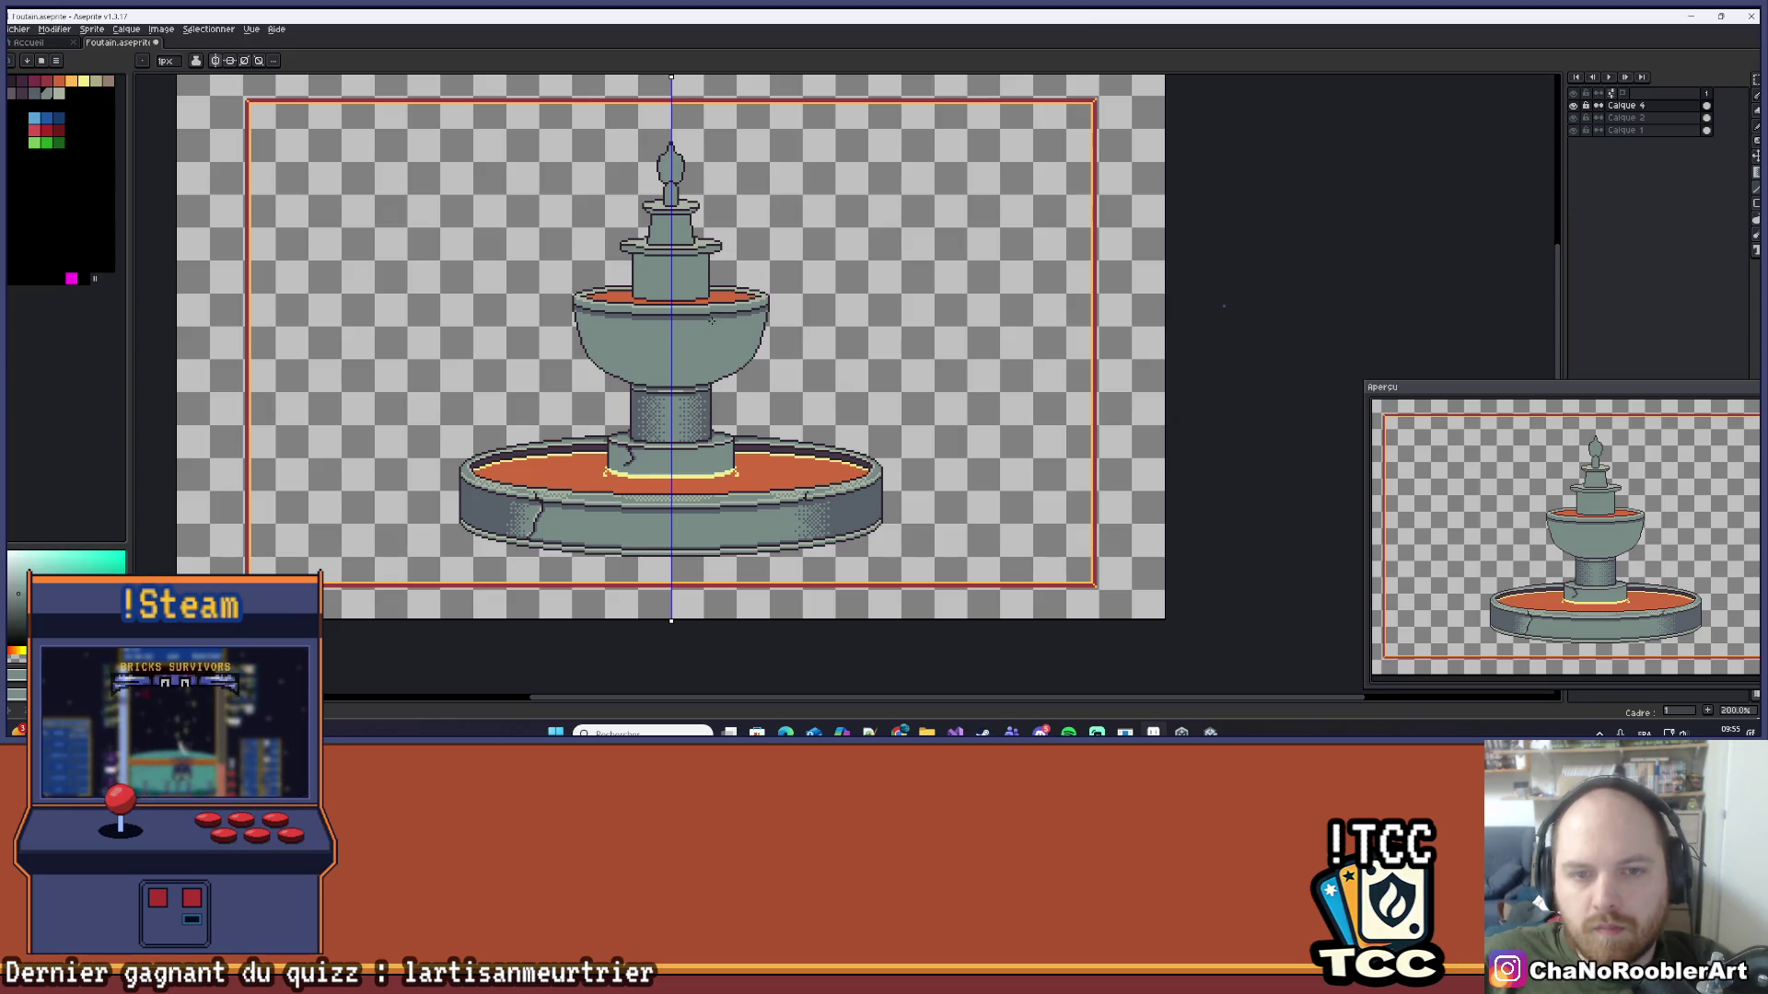
scroll(692, 313, "up", 10)
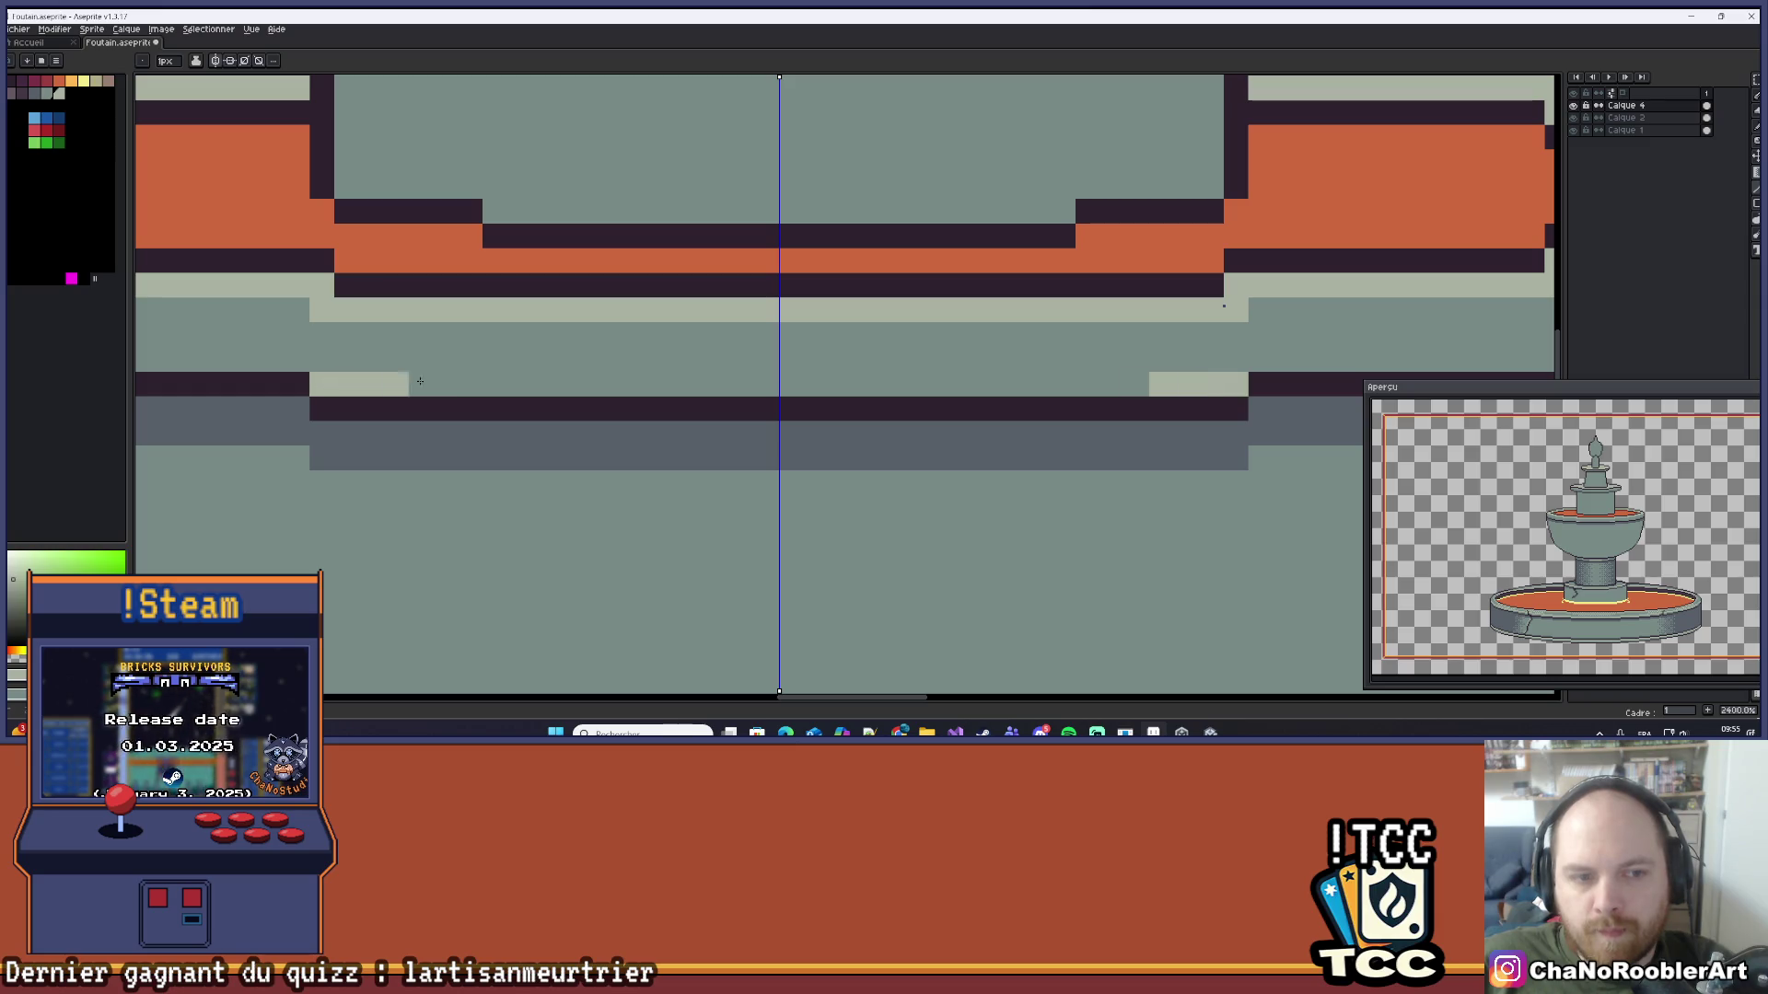
scroll(368, 384, "down", 5)
scroll(647, 389, "up", 5)
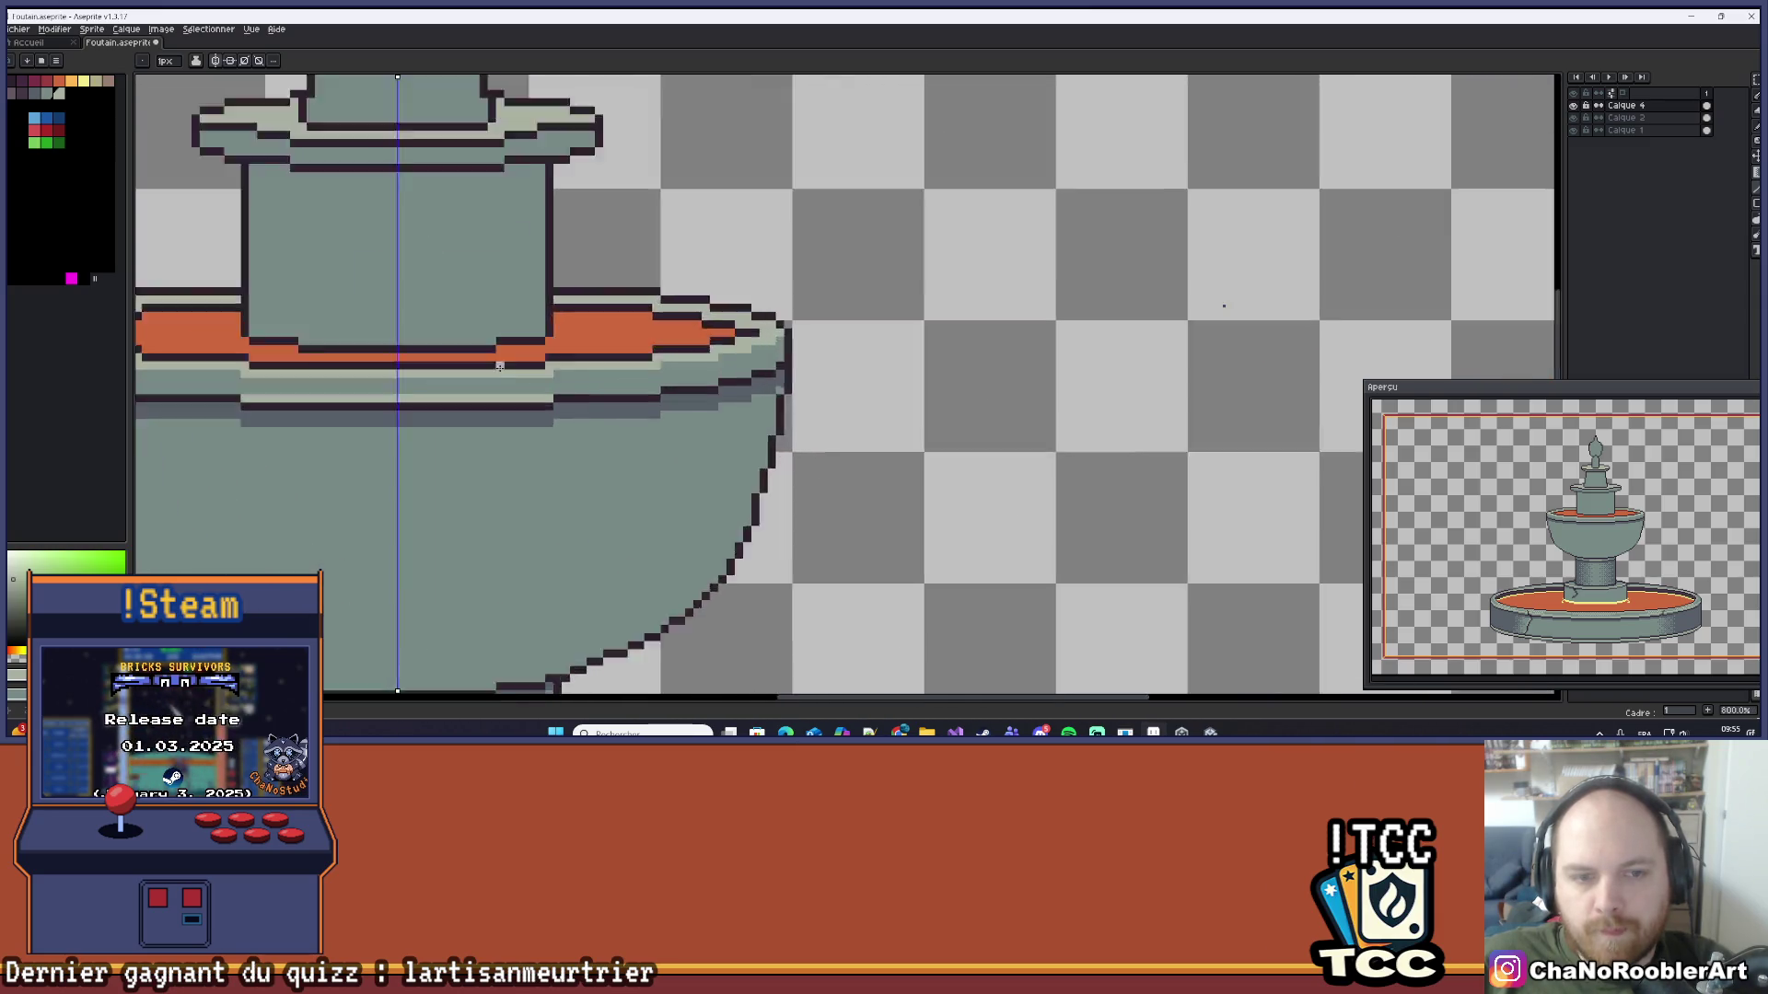
left_click(871, 455)
scroll(829, 433, "right", 5)
left_click_drag(553, 401, 853, 411)
mouse_move(905, 351)
left_mouse_down()
mouse_move(1102, 351)
mouse_move(907, 351)
left_mouse_up()
key("ctrl+z")
left_click_drag(1096, 302, 1216, 291)
scroll(1216, 291, "down", 13)
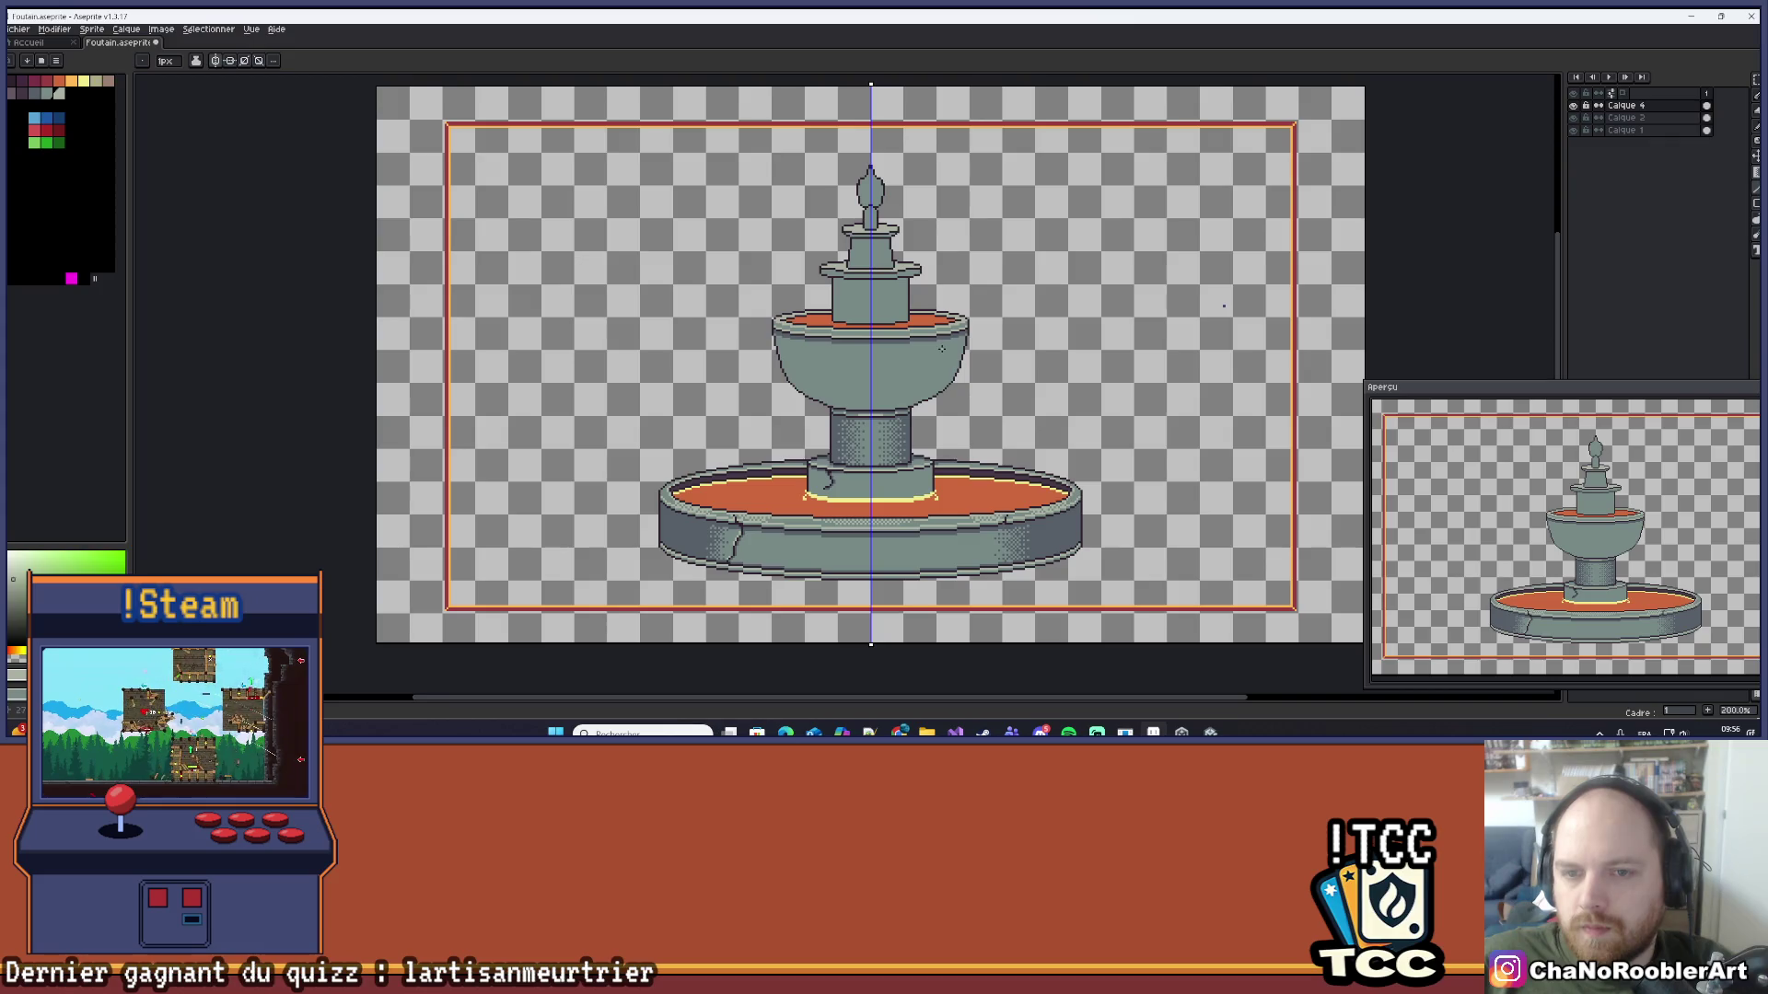
left_click_drag(925, 342, 905, 351)
scroll(870, 359, "up", 7)
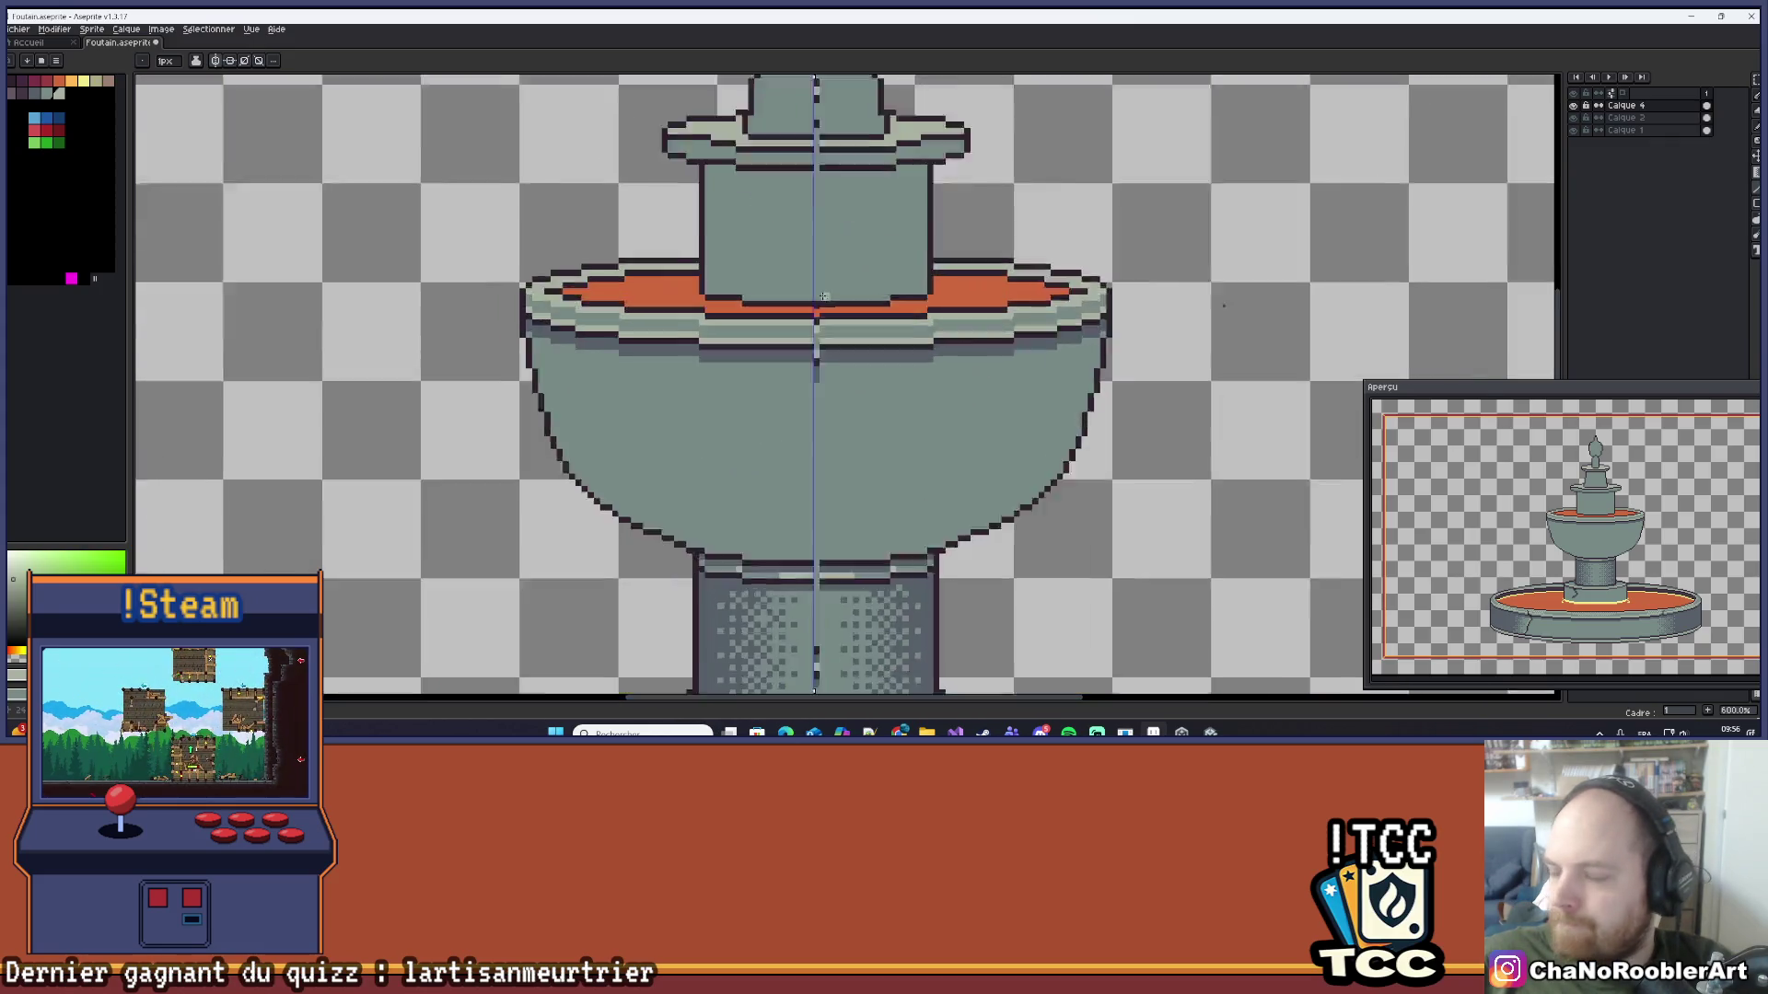
Step: Pencil alternating light pixels across the rim rows as a mirrored checkered dither strip
left_click(727, 377)
left_click(762, 376)
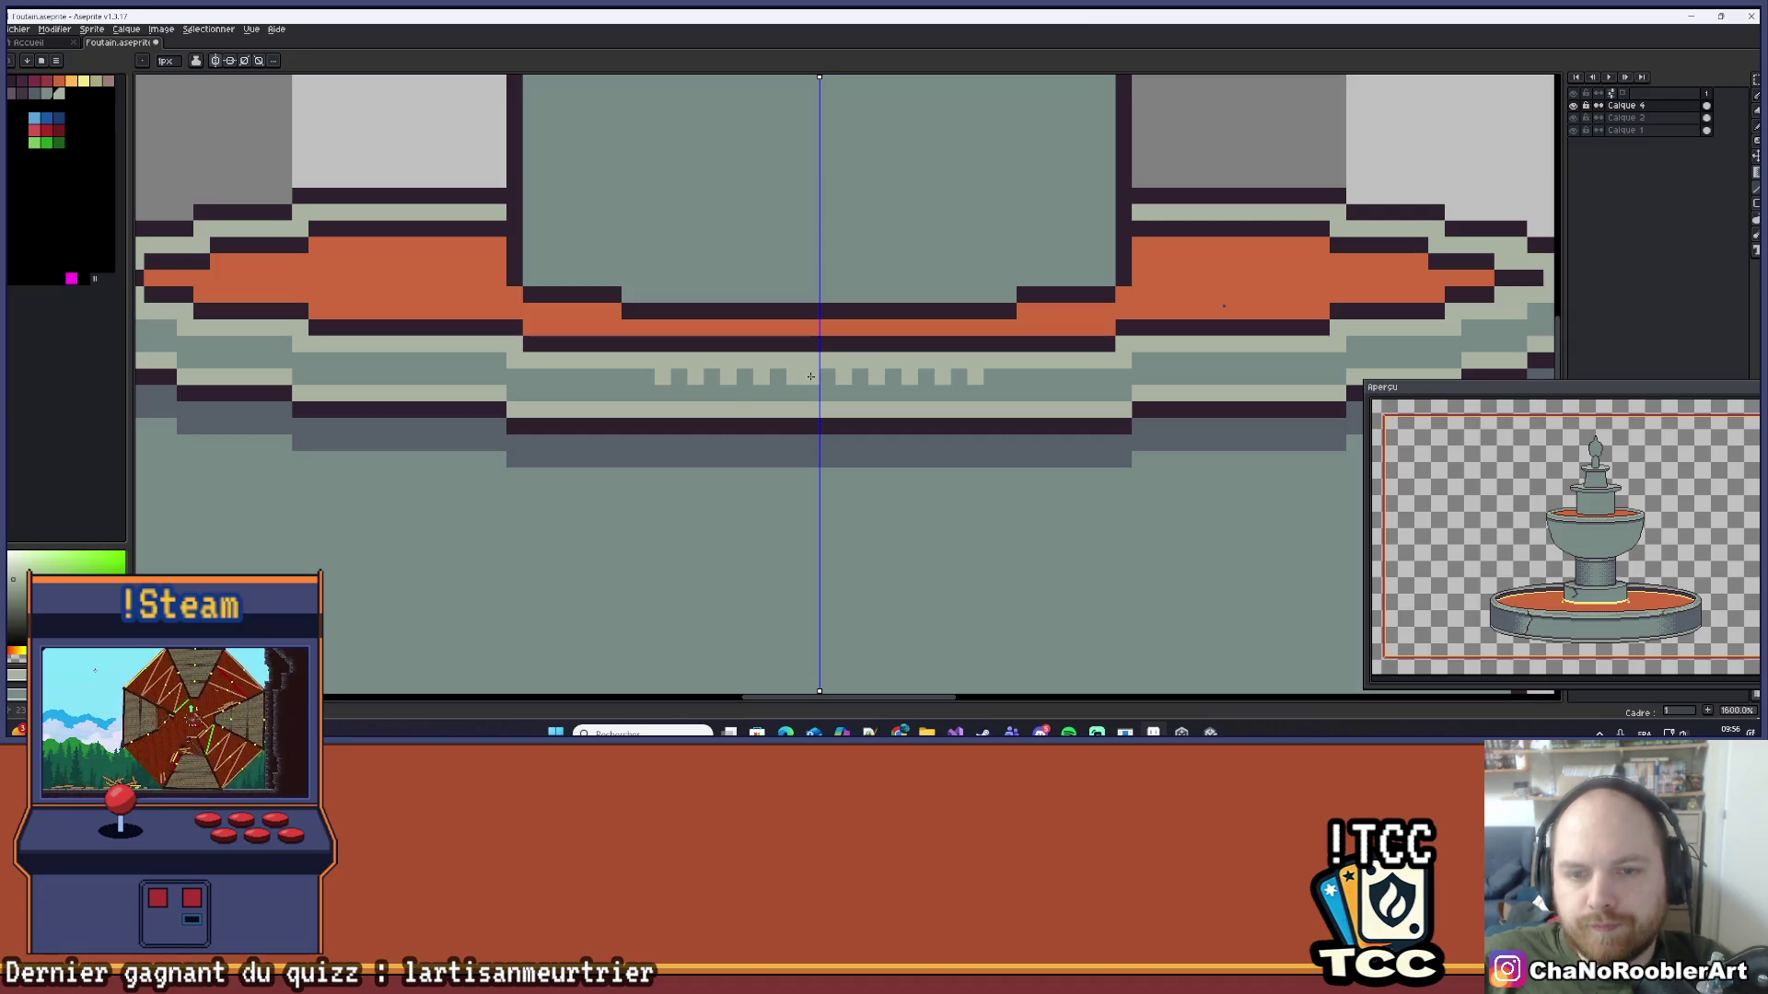
left_click(773, 392)
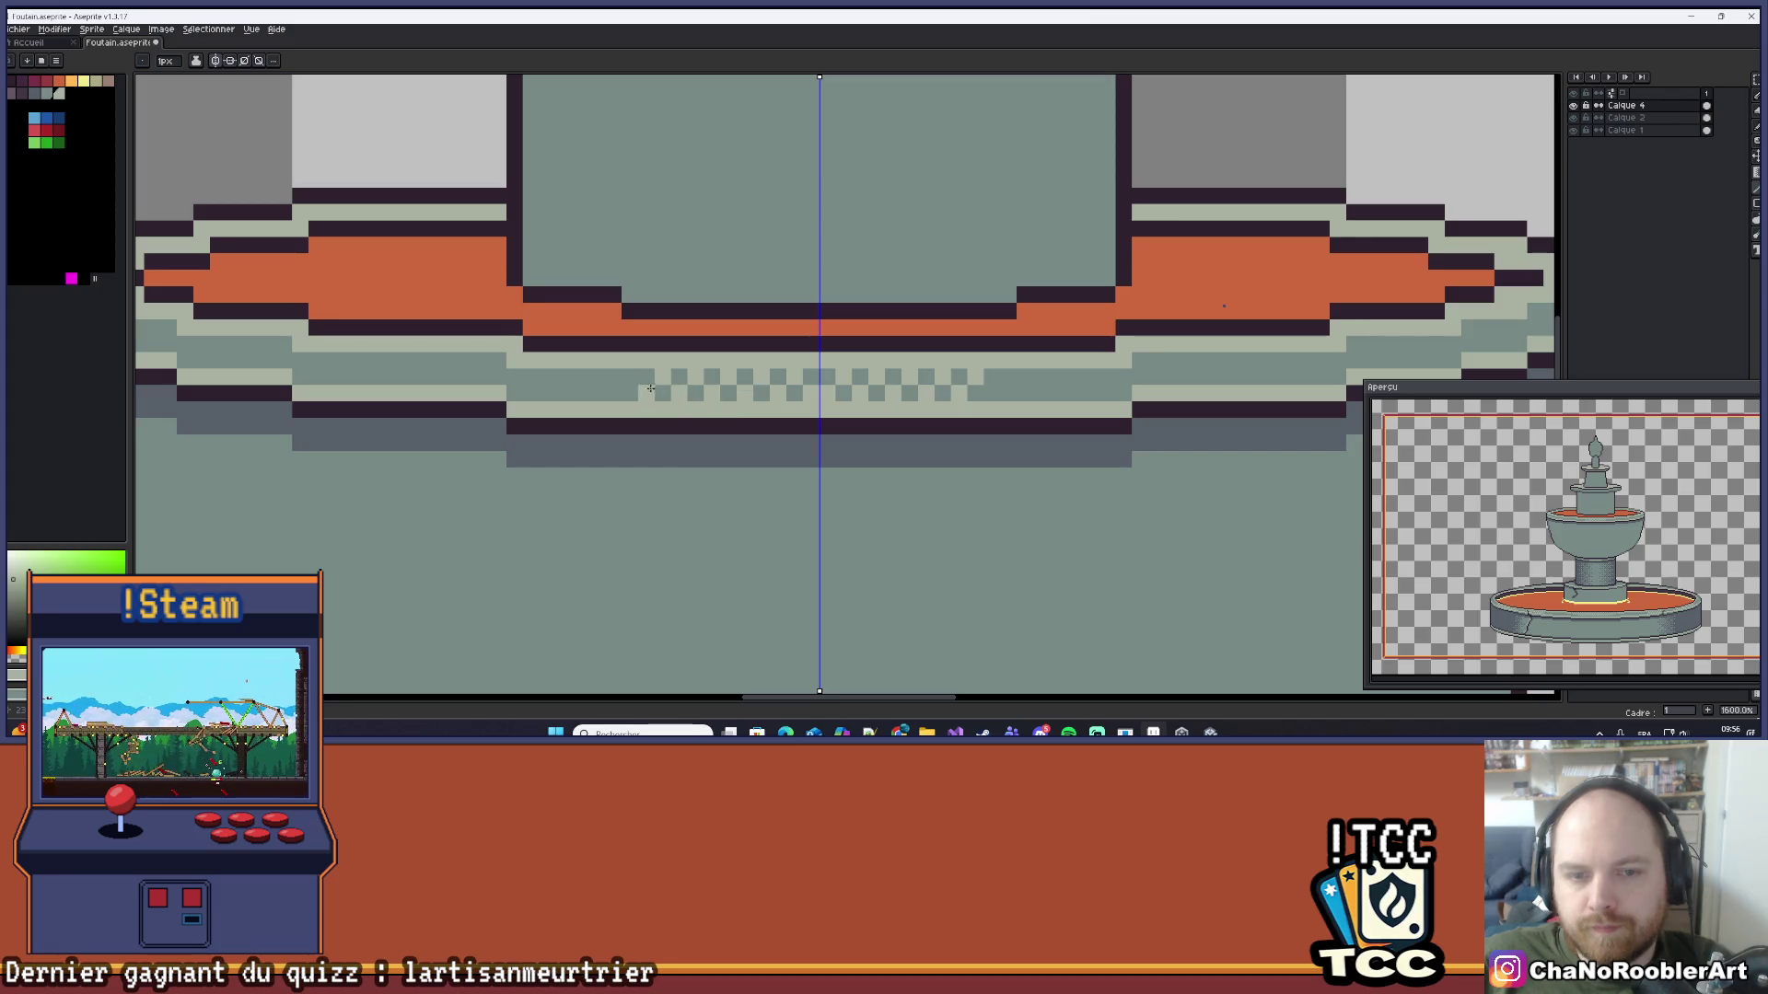
left_click_drag(650, 388, 609, 376)
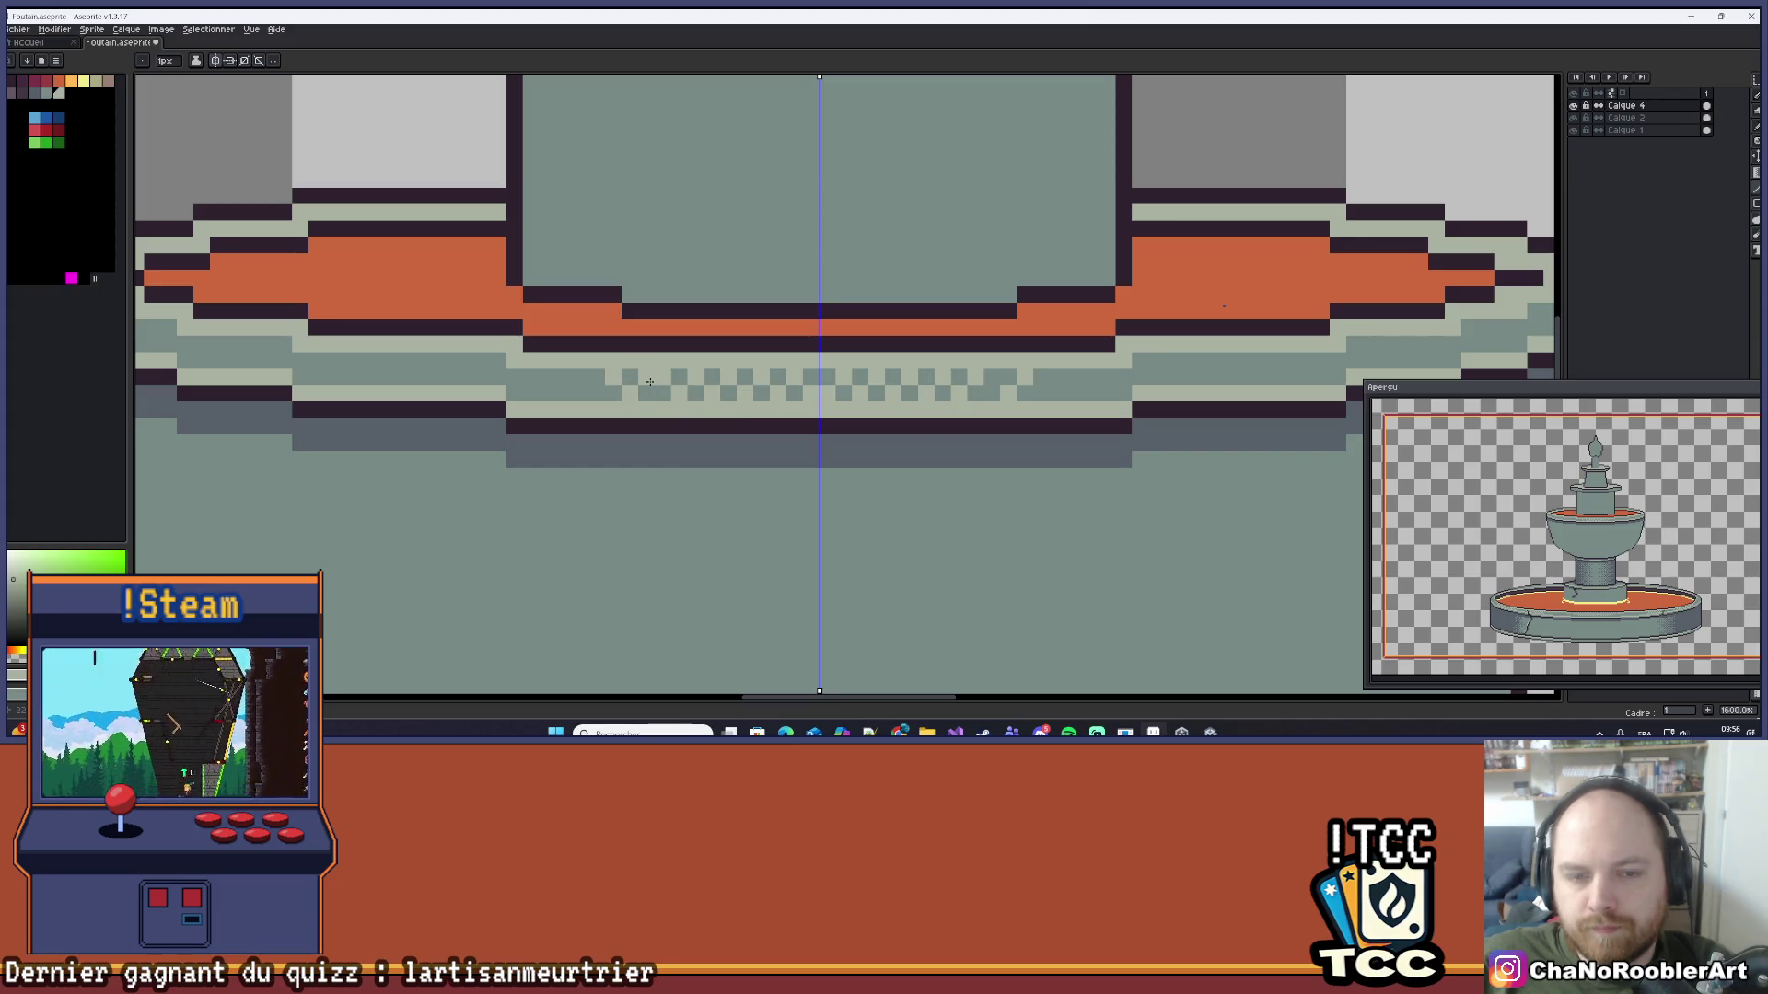
scroll(650, 381, "down", 6)
scroll(786, 416, "down", 1)
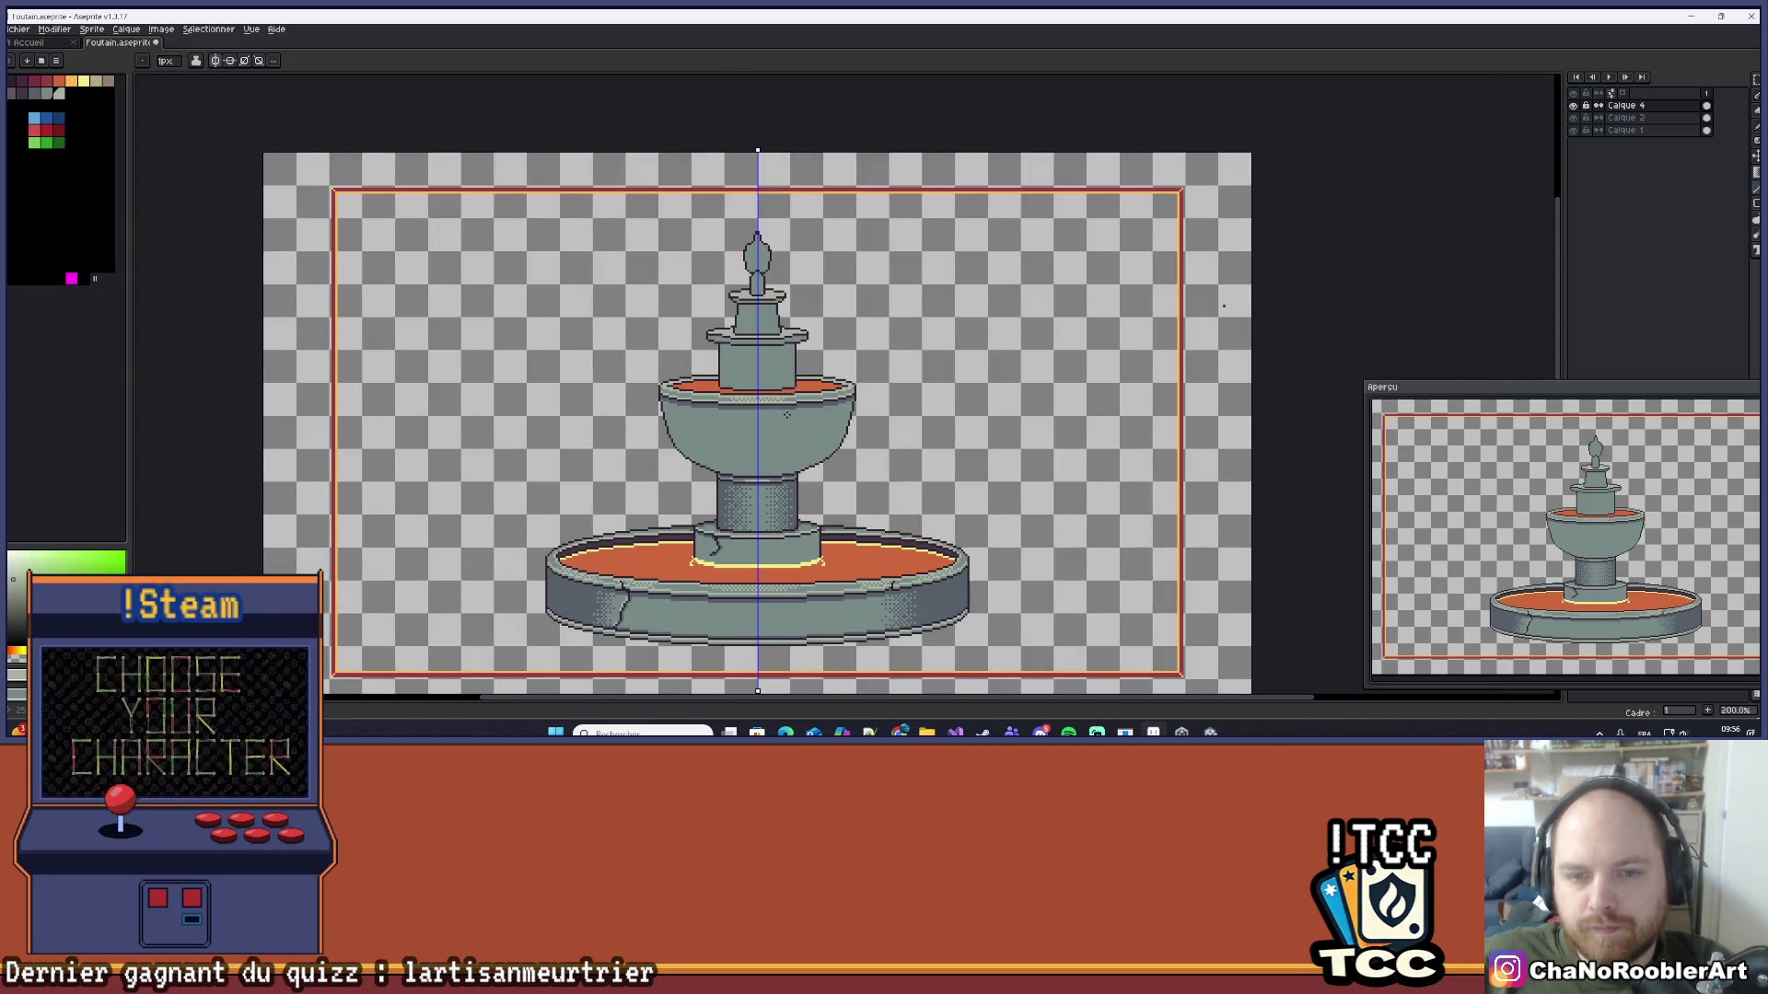
scroll(792, 386, "down", 2)
scroll(814, 339, "up", 4)
scroll(814, 338, "down", 2)
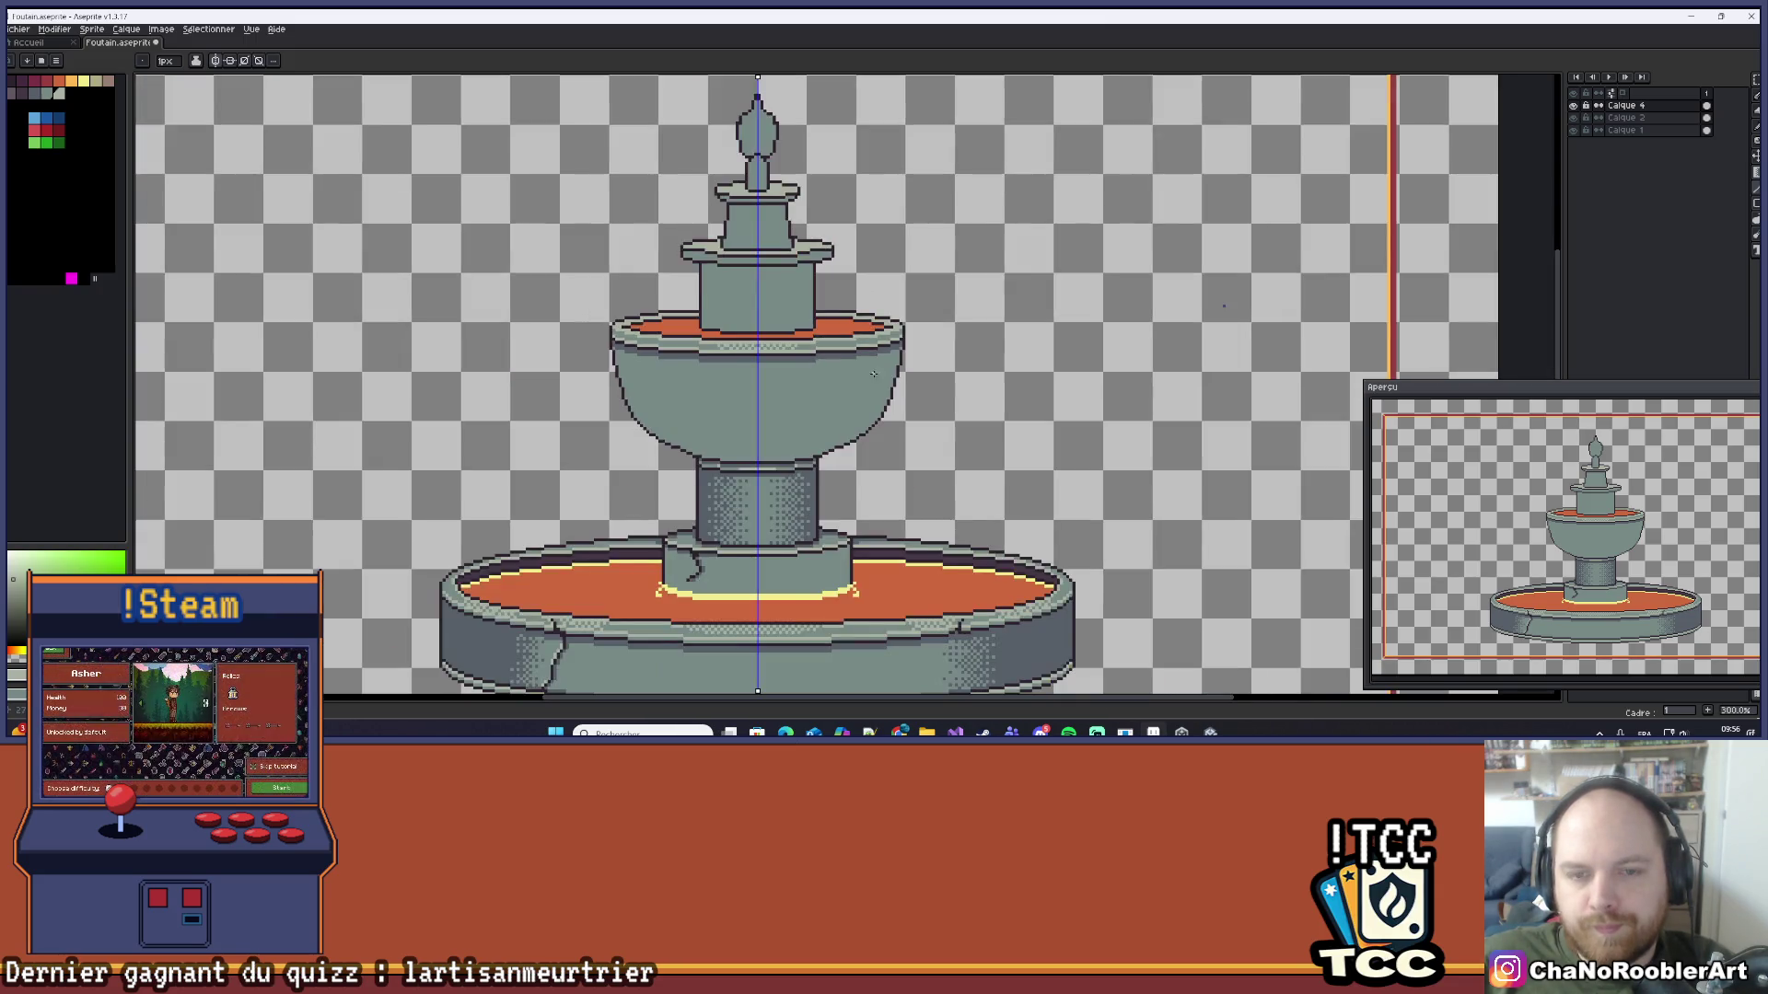
Step: Recentre the fountain and add a new layer, Calque 5, above Calque 4
key("v")
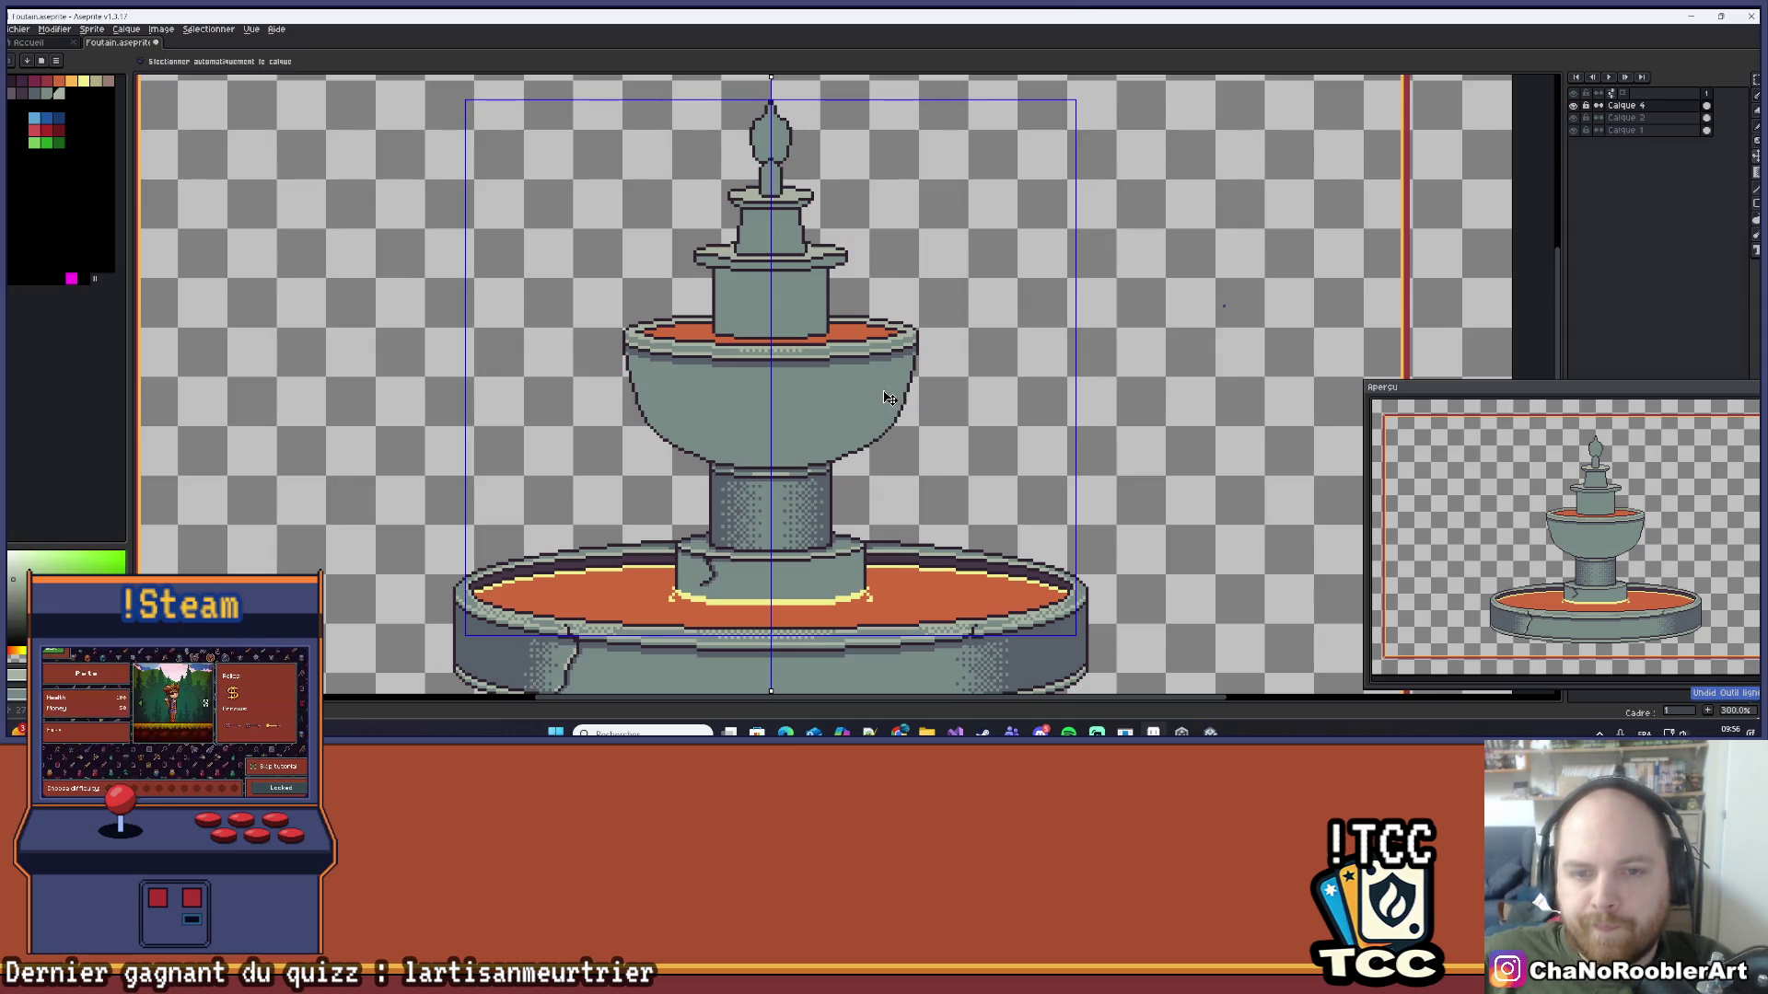
key("b")
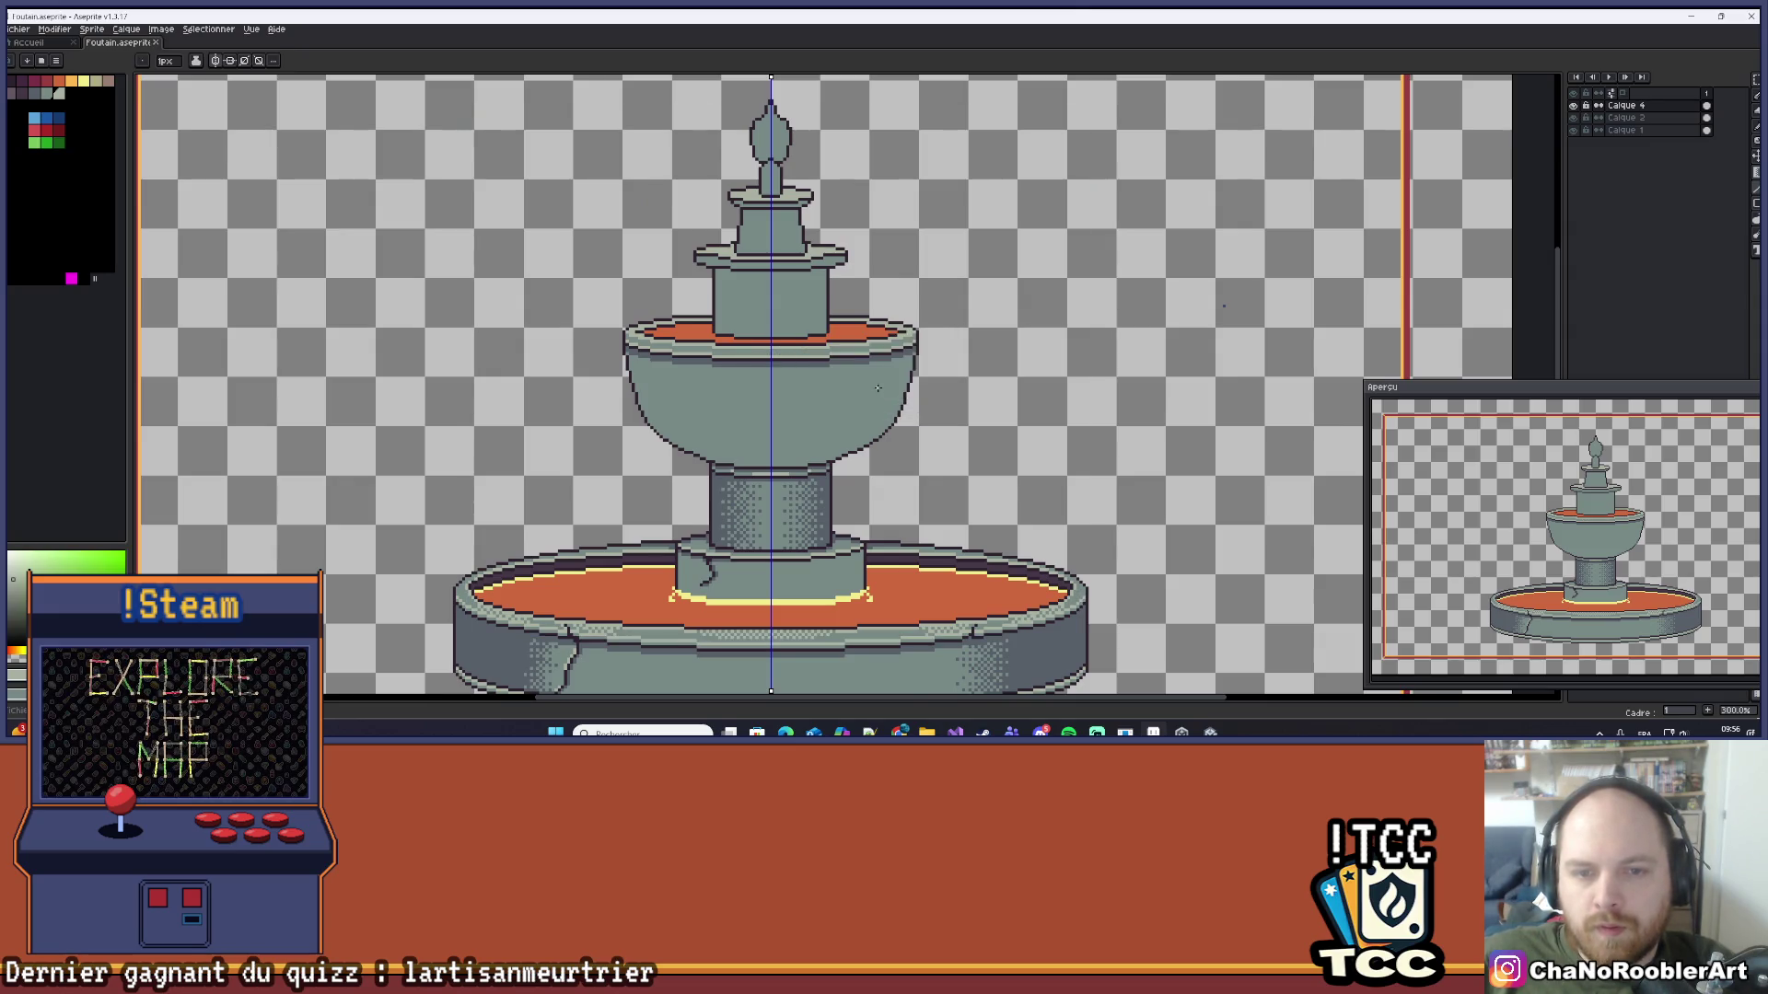
scroll(822, 366, "down", 2)
scroll(822, 366, "up", 1)
scroll(823, 366, "up", 1)
scroll(822, 366, "down", 1)
left_click_drag(833, 341, 841, 370)
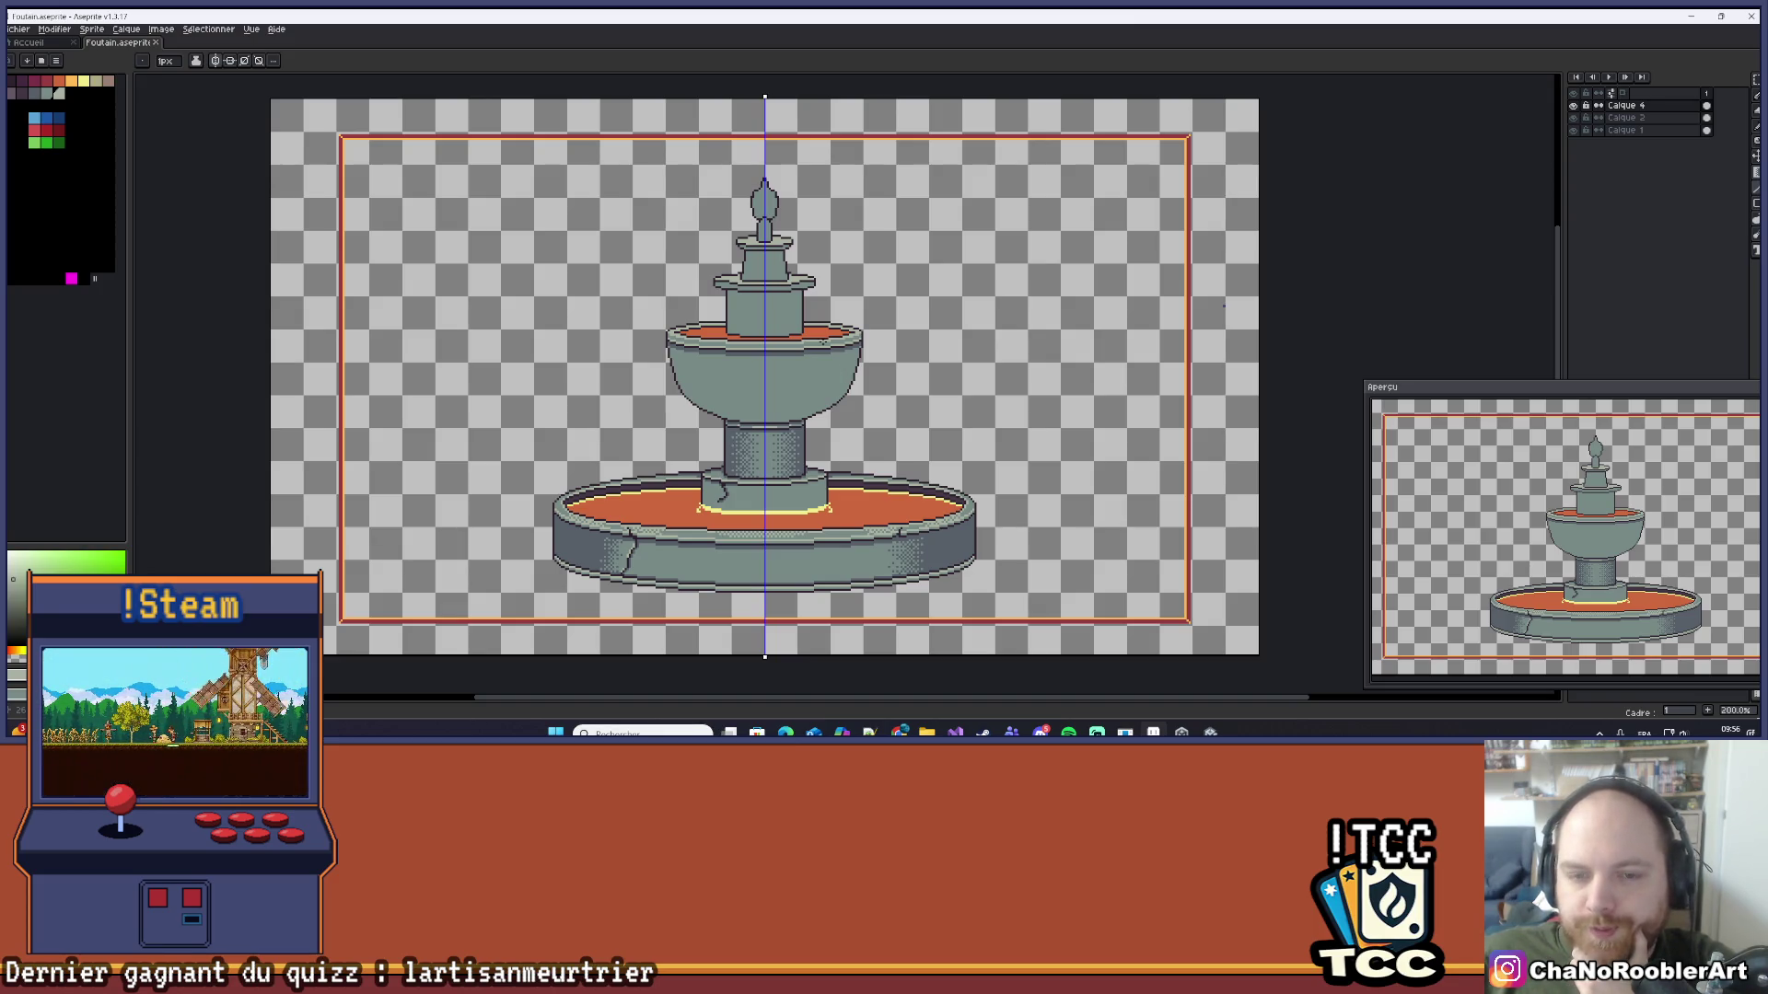
left_click_drag(910, 407, 847, 388)
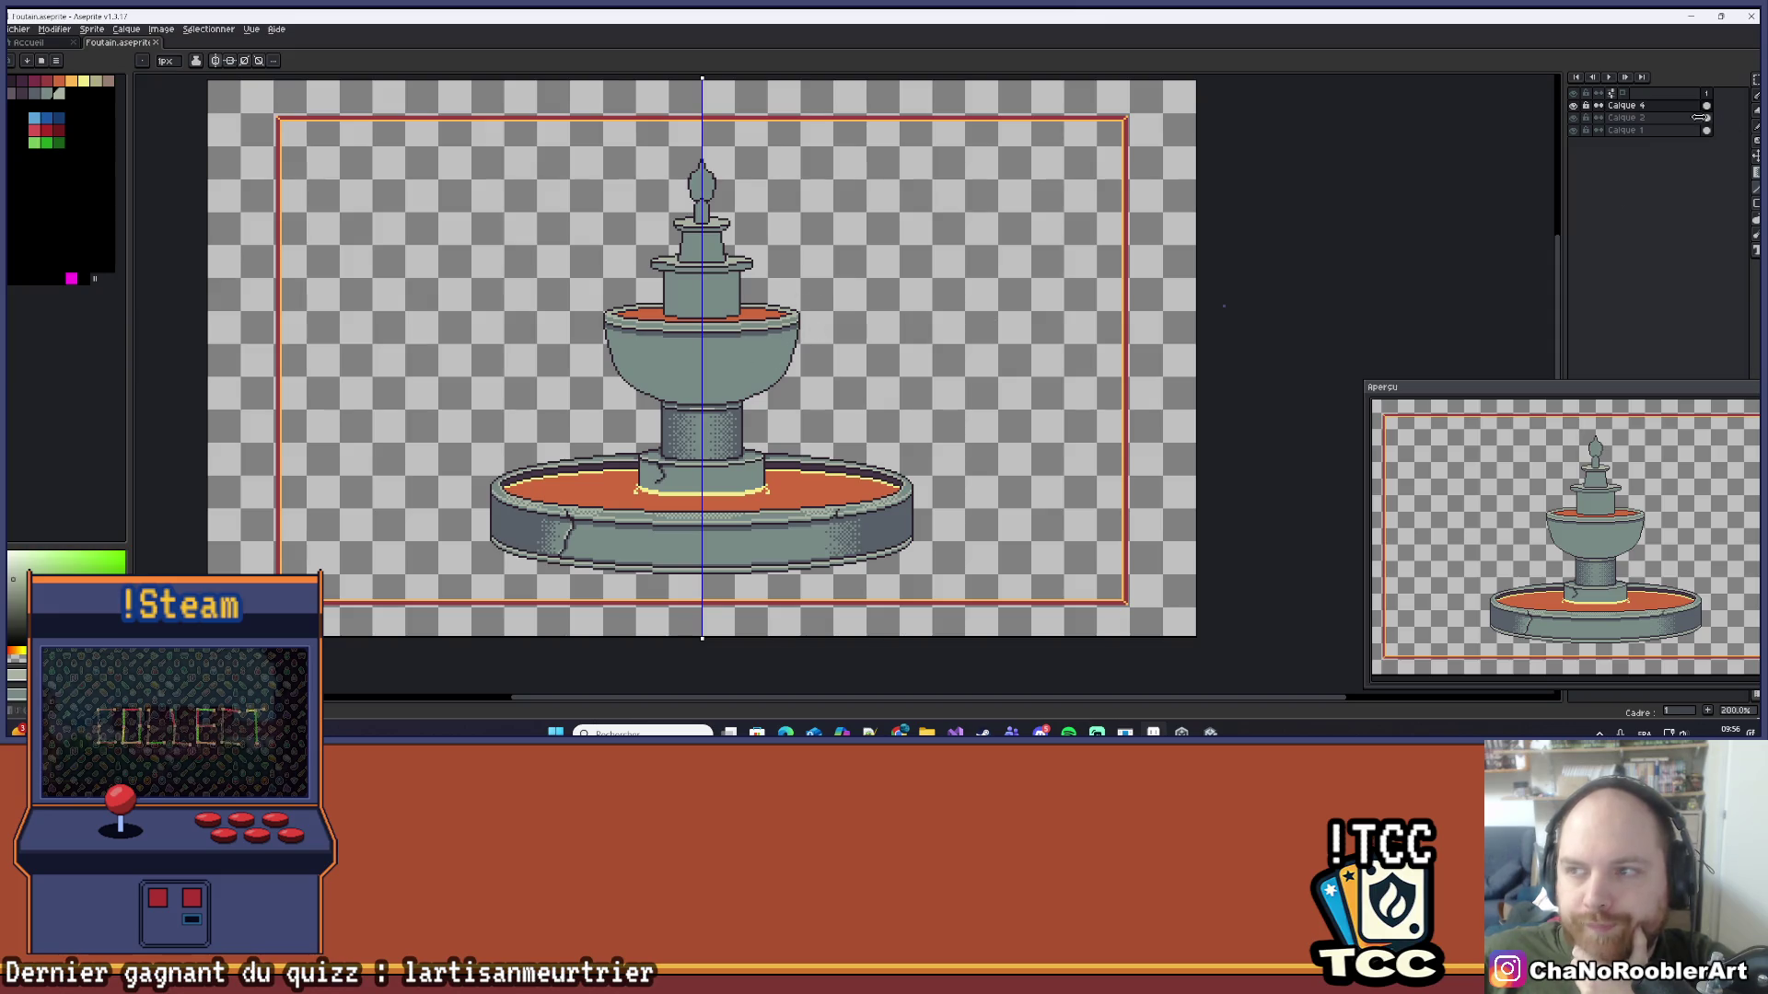
key("shift+n")
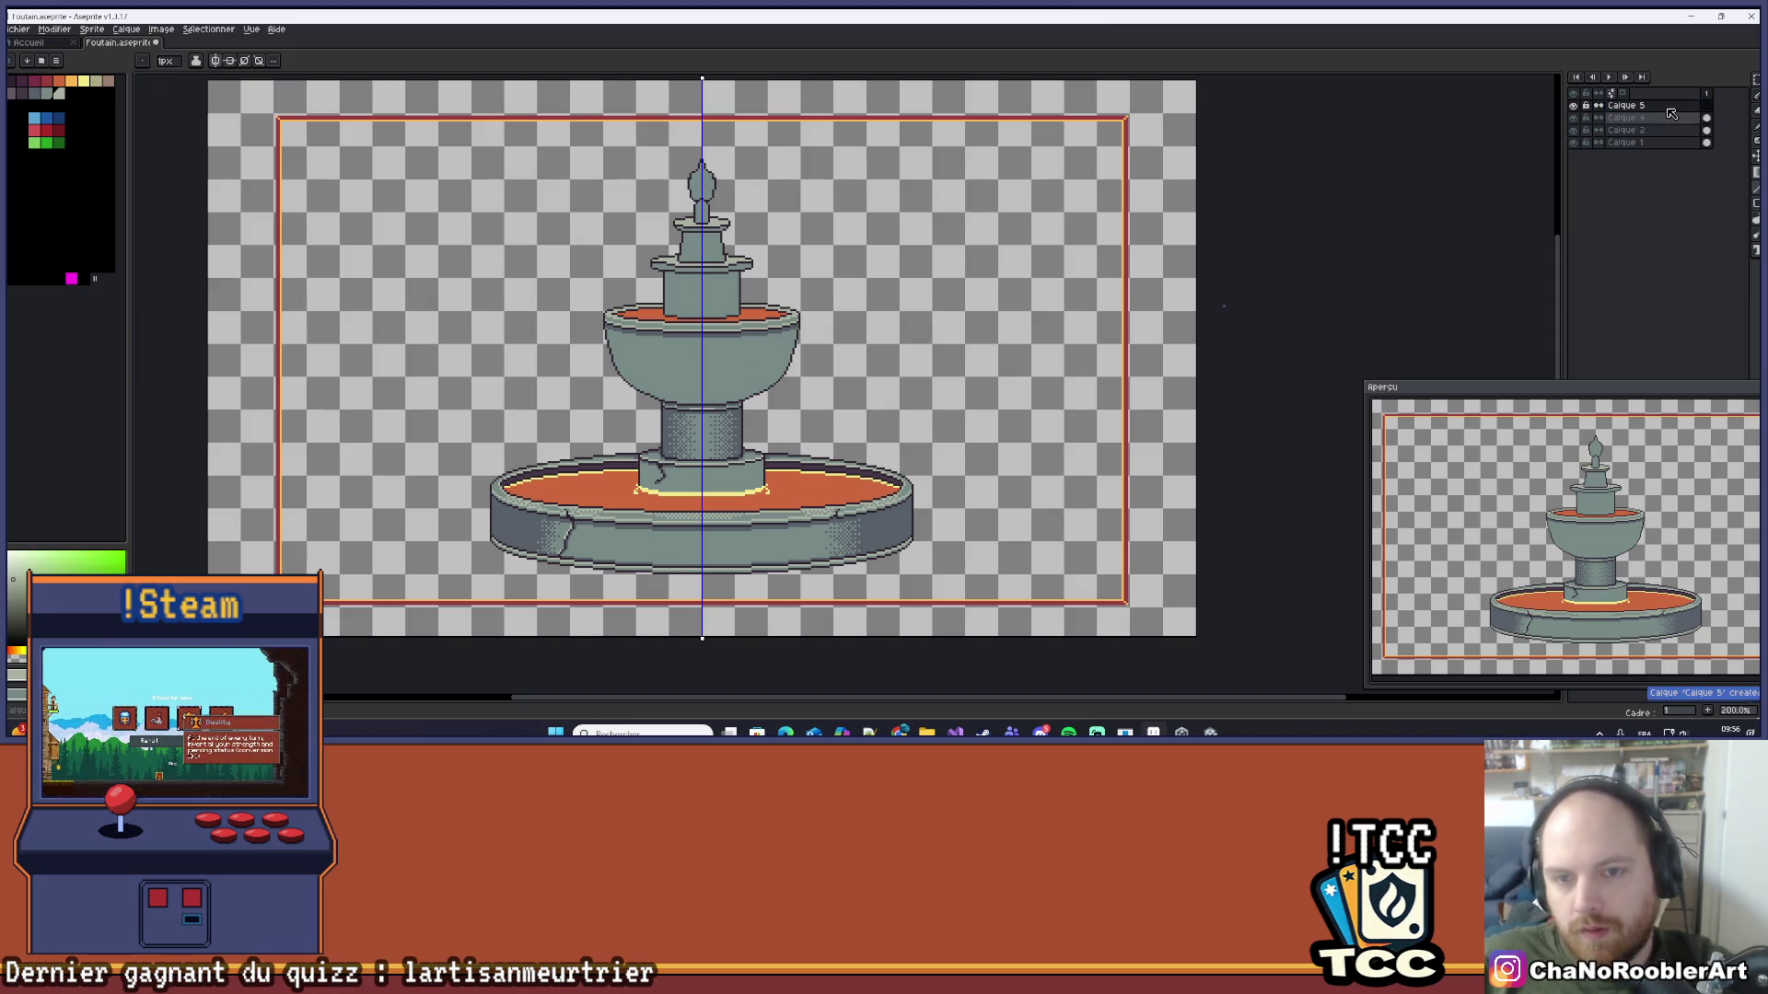
Step: Draw mirrored handle lines out from the upper bowl's rim, undoing a stray diagonal line
scroll(844, 204, "up", 2)
left_click_drag(843, 203, 757, 221)
scroll(758, 217, "up", 5)
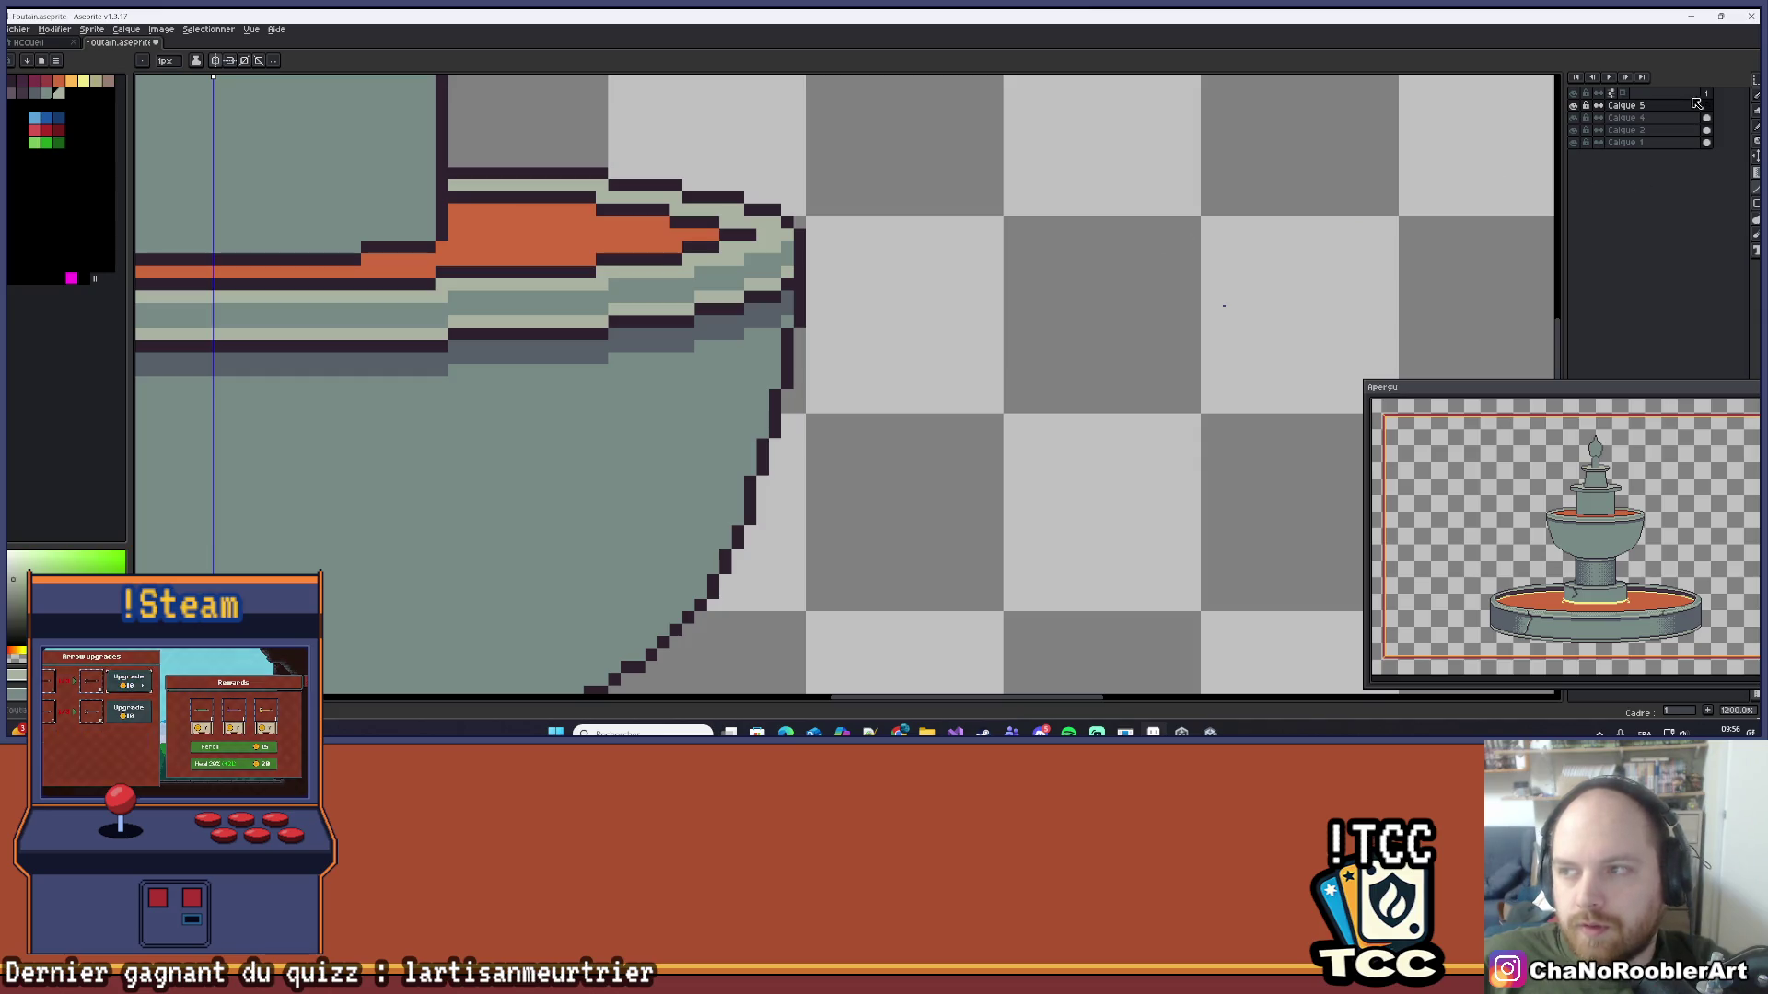
left_click_drag(835, 283, 923, 264)
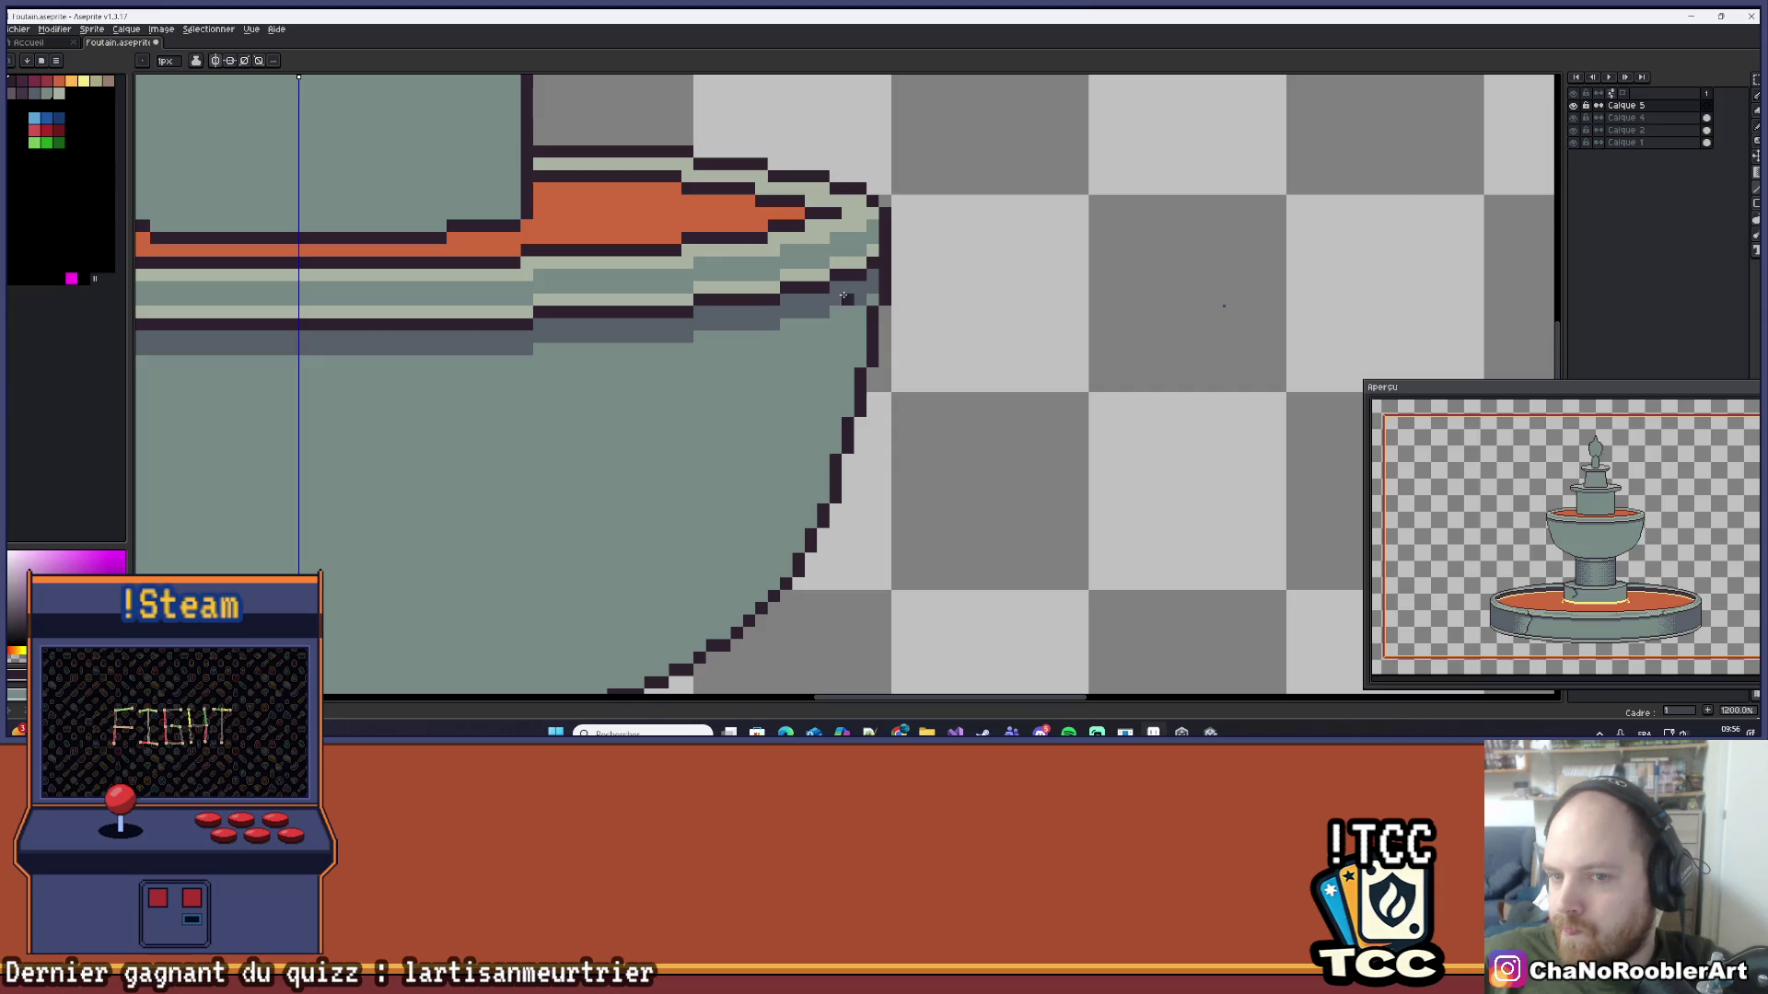
scroll(909, 287, "down", 3)
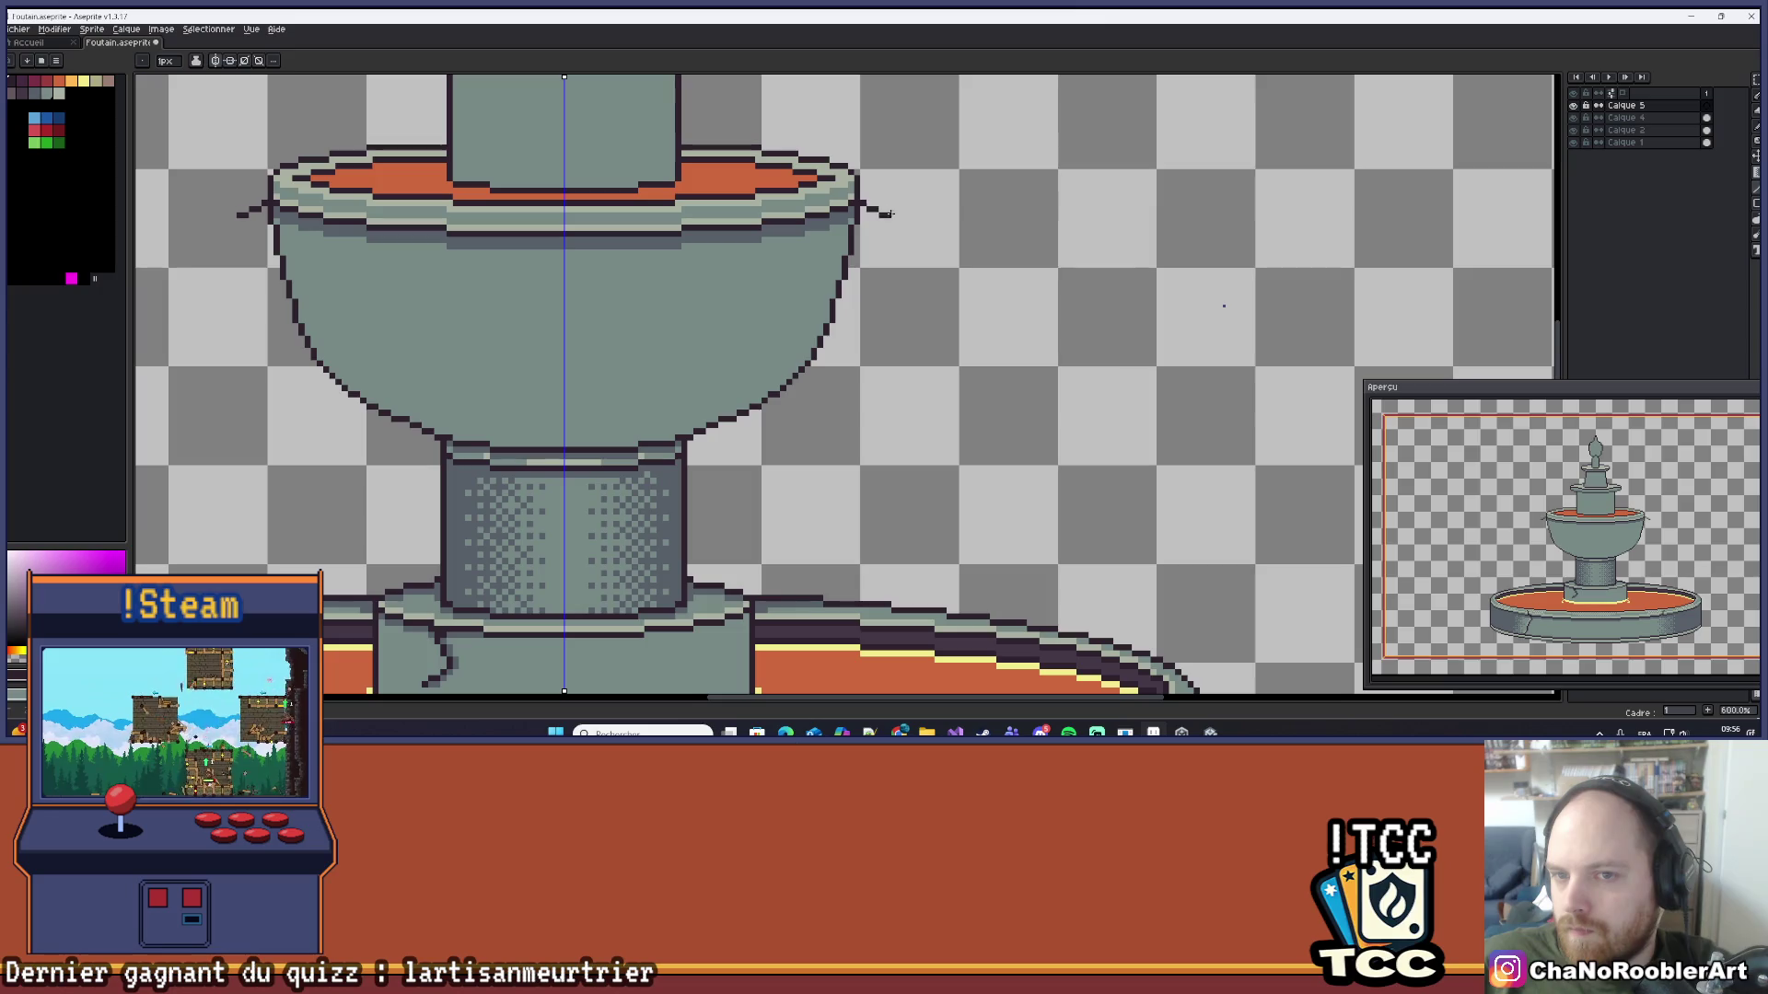
scroll(901, 227, "up", 2)
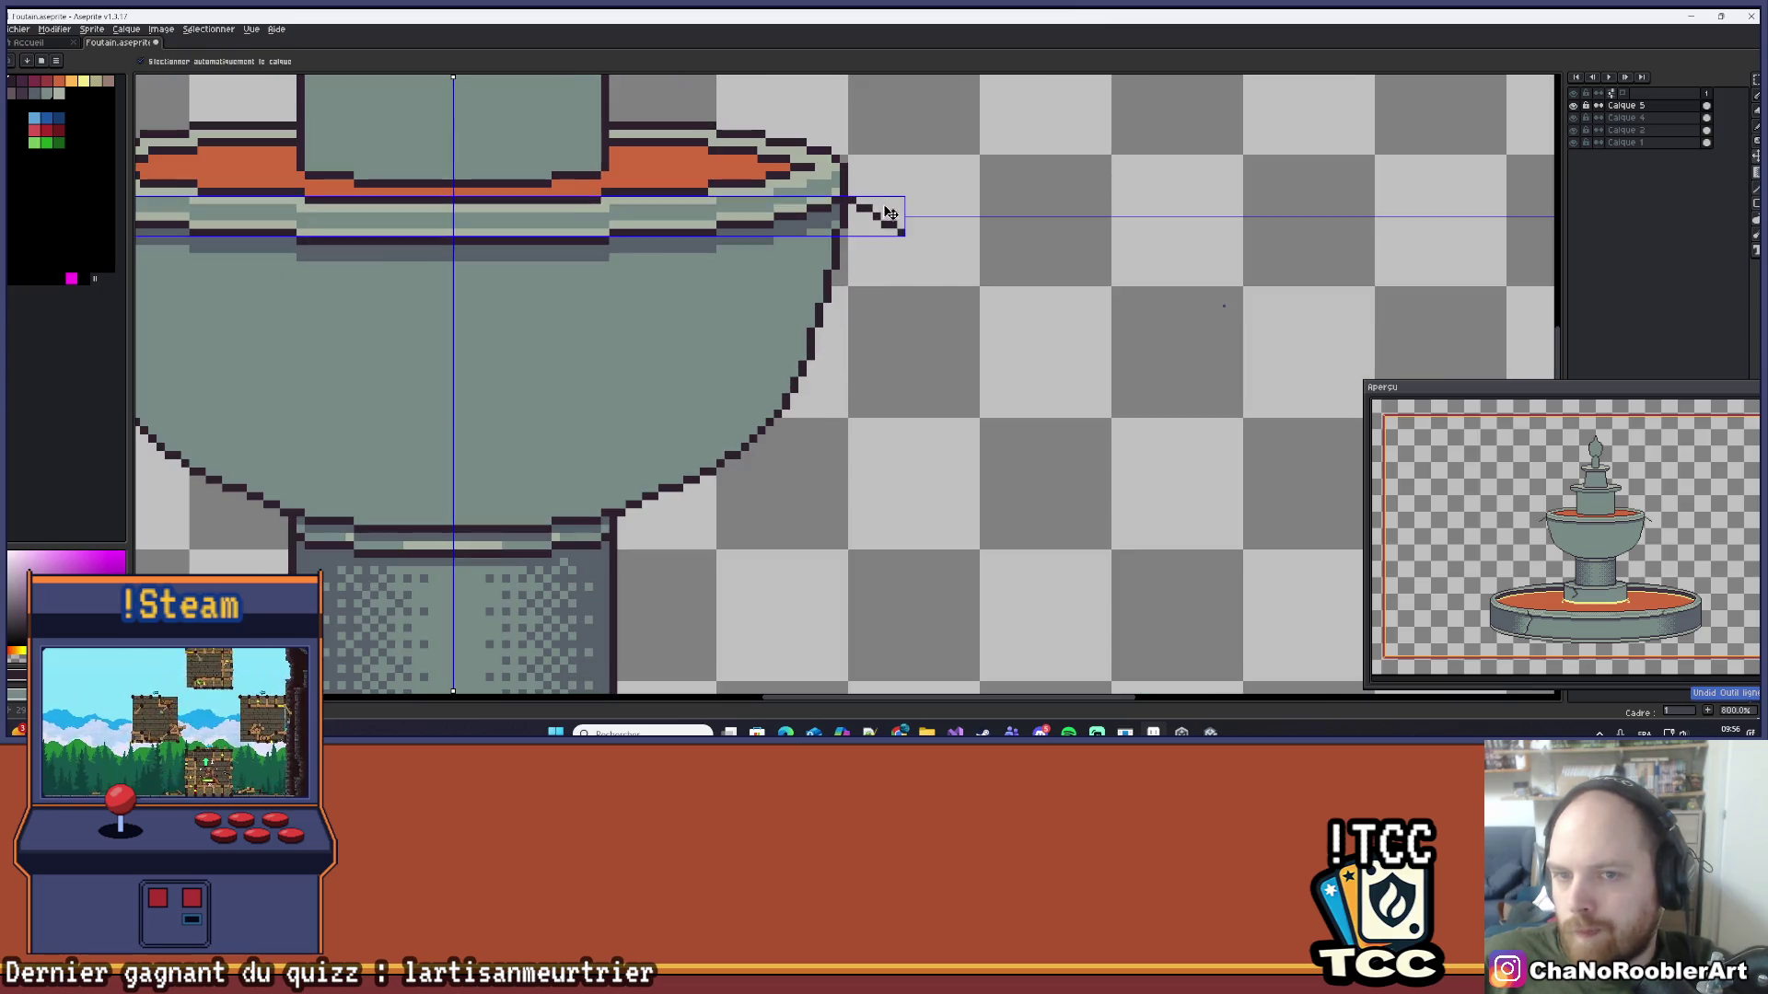
key("ctrl+z")
scroll(866, 211, "up", 2)
key("l")
mouse_move(853, 198)
left_mouse_down()
mouse_move(904, 200)
mouse_move(961, 387)
mouse_move(931, 492)
mouse_move(838, 427)
left_mouse_up()
mouse_move(749, 376)
left_mouse_down()
mouse_move(814, 217)
mouse_move(833, 226)
left_mouse_up()
scroll(953, 301, "down", 5)
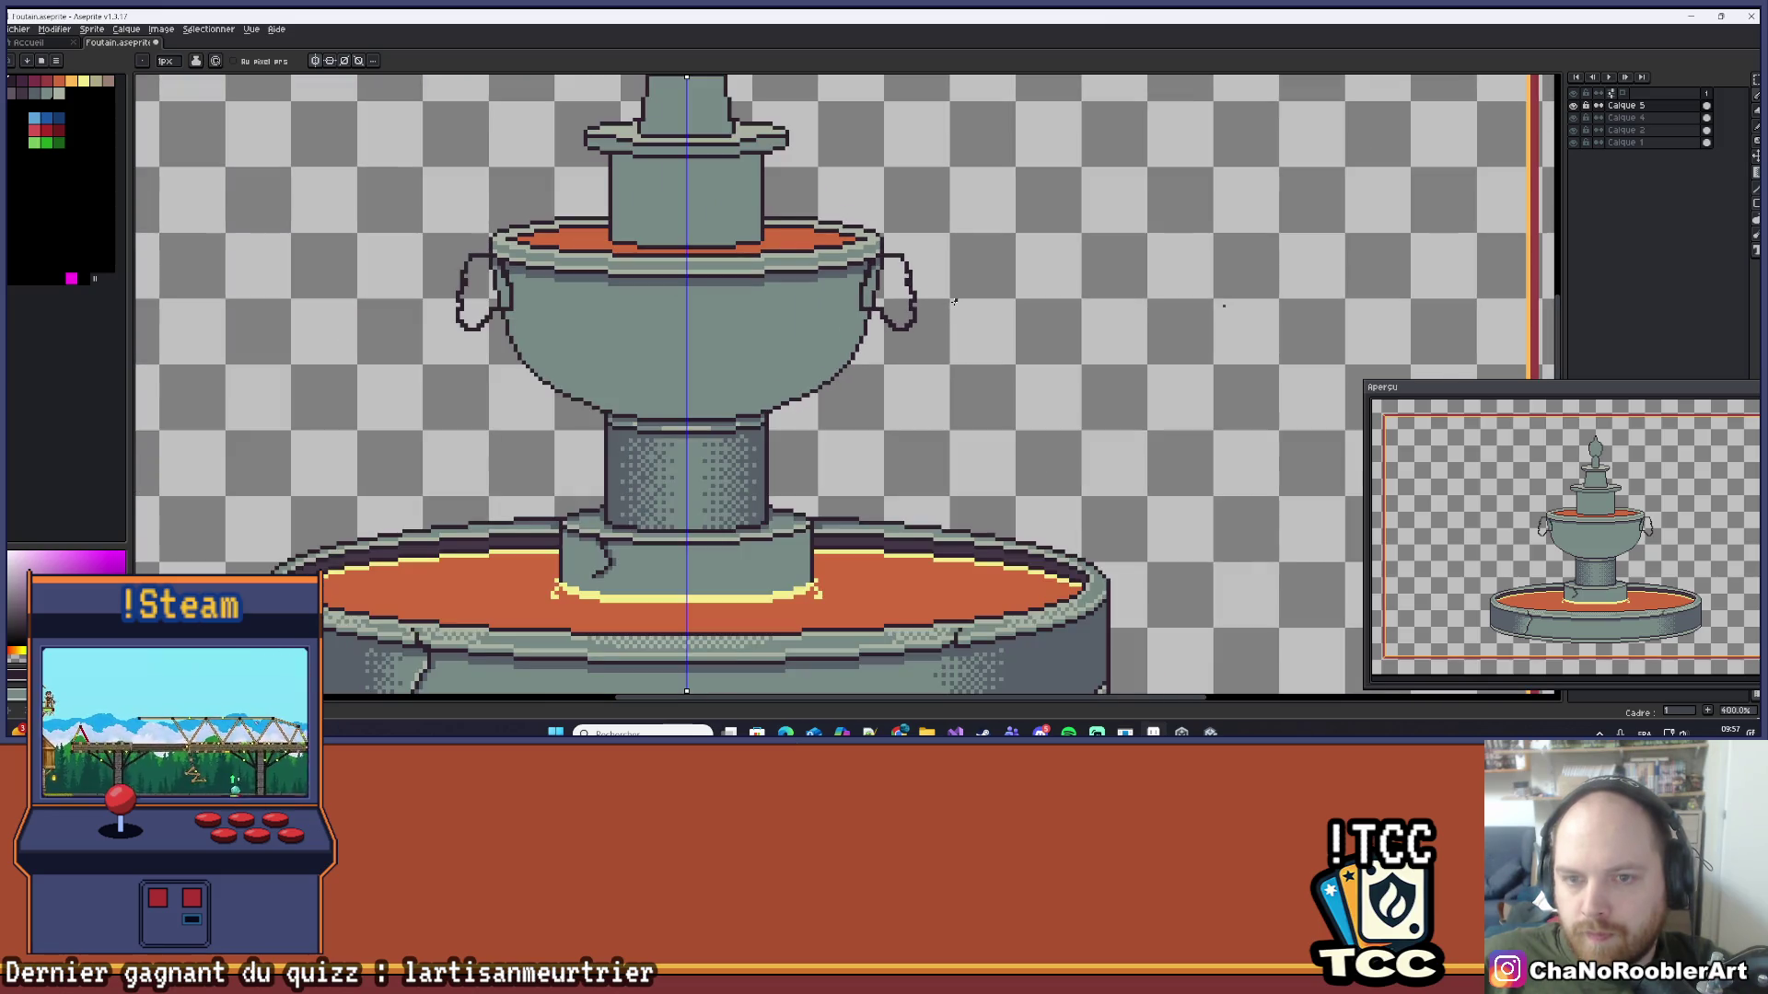
scroll(954, 301, "down", 4)
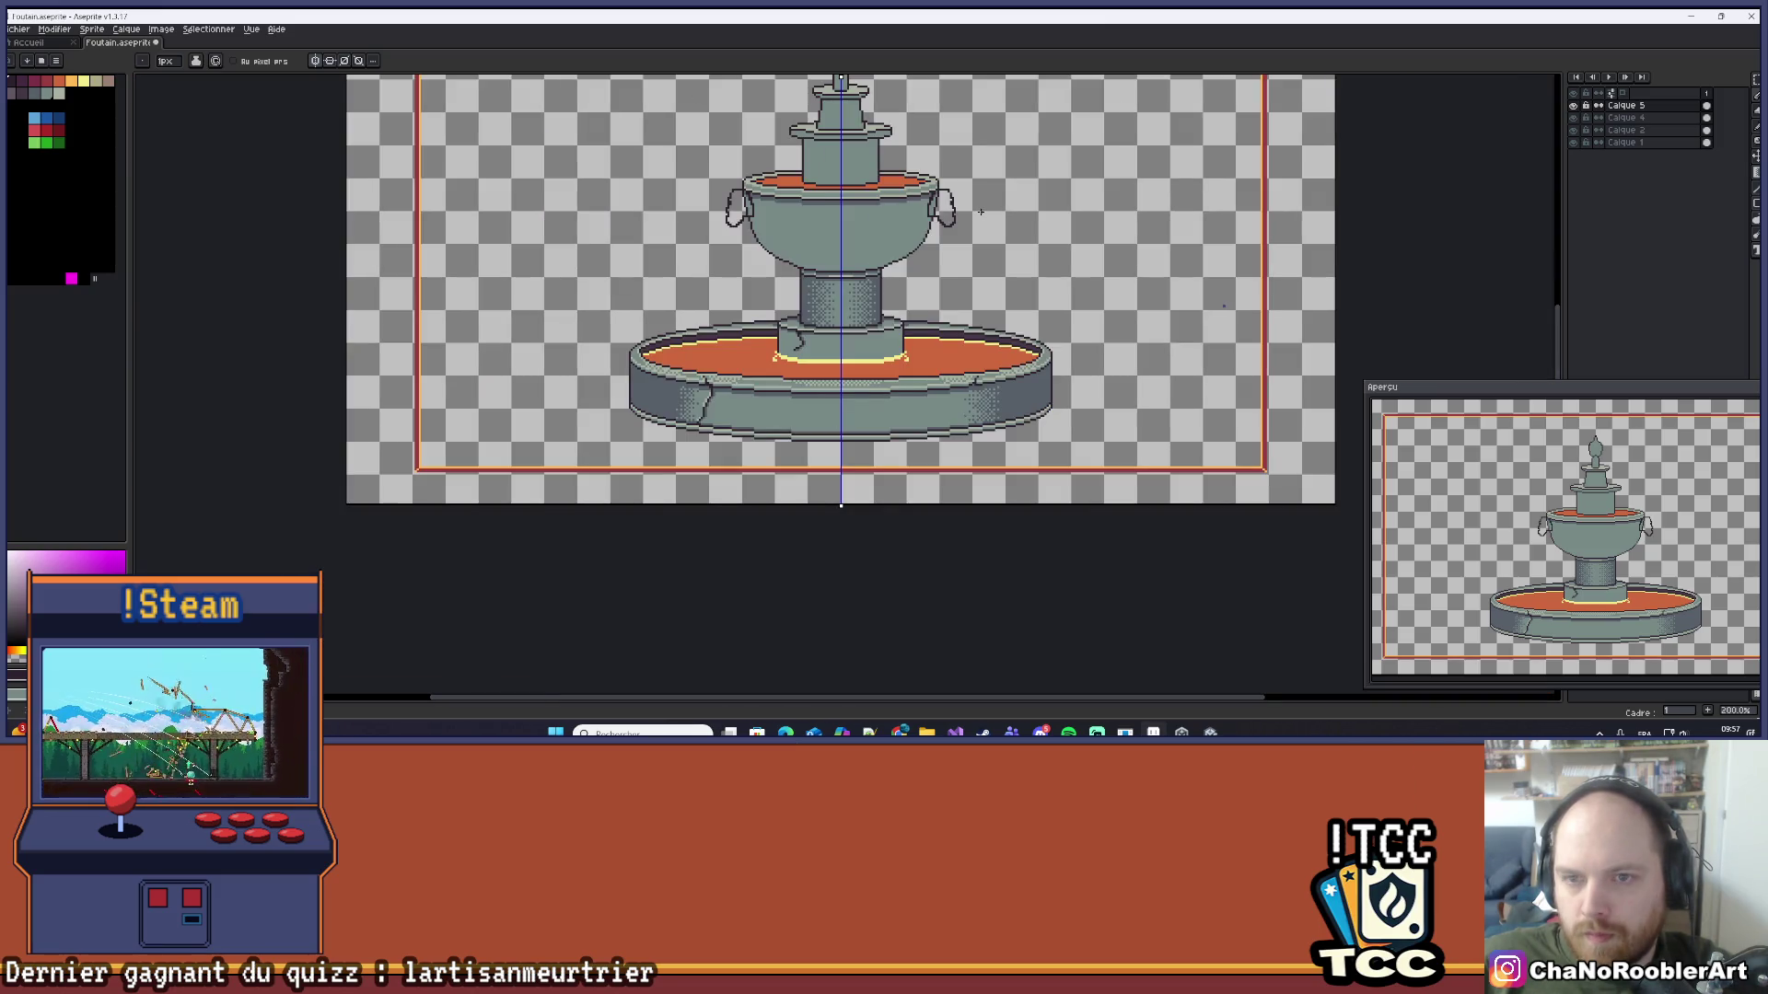
scroll(969, 211, "up", 3)
Step: Try strokes hanging below both handles, then undo them and review the bowl
left_click_drag(982, 256, 1014, 359)
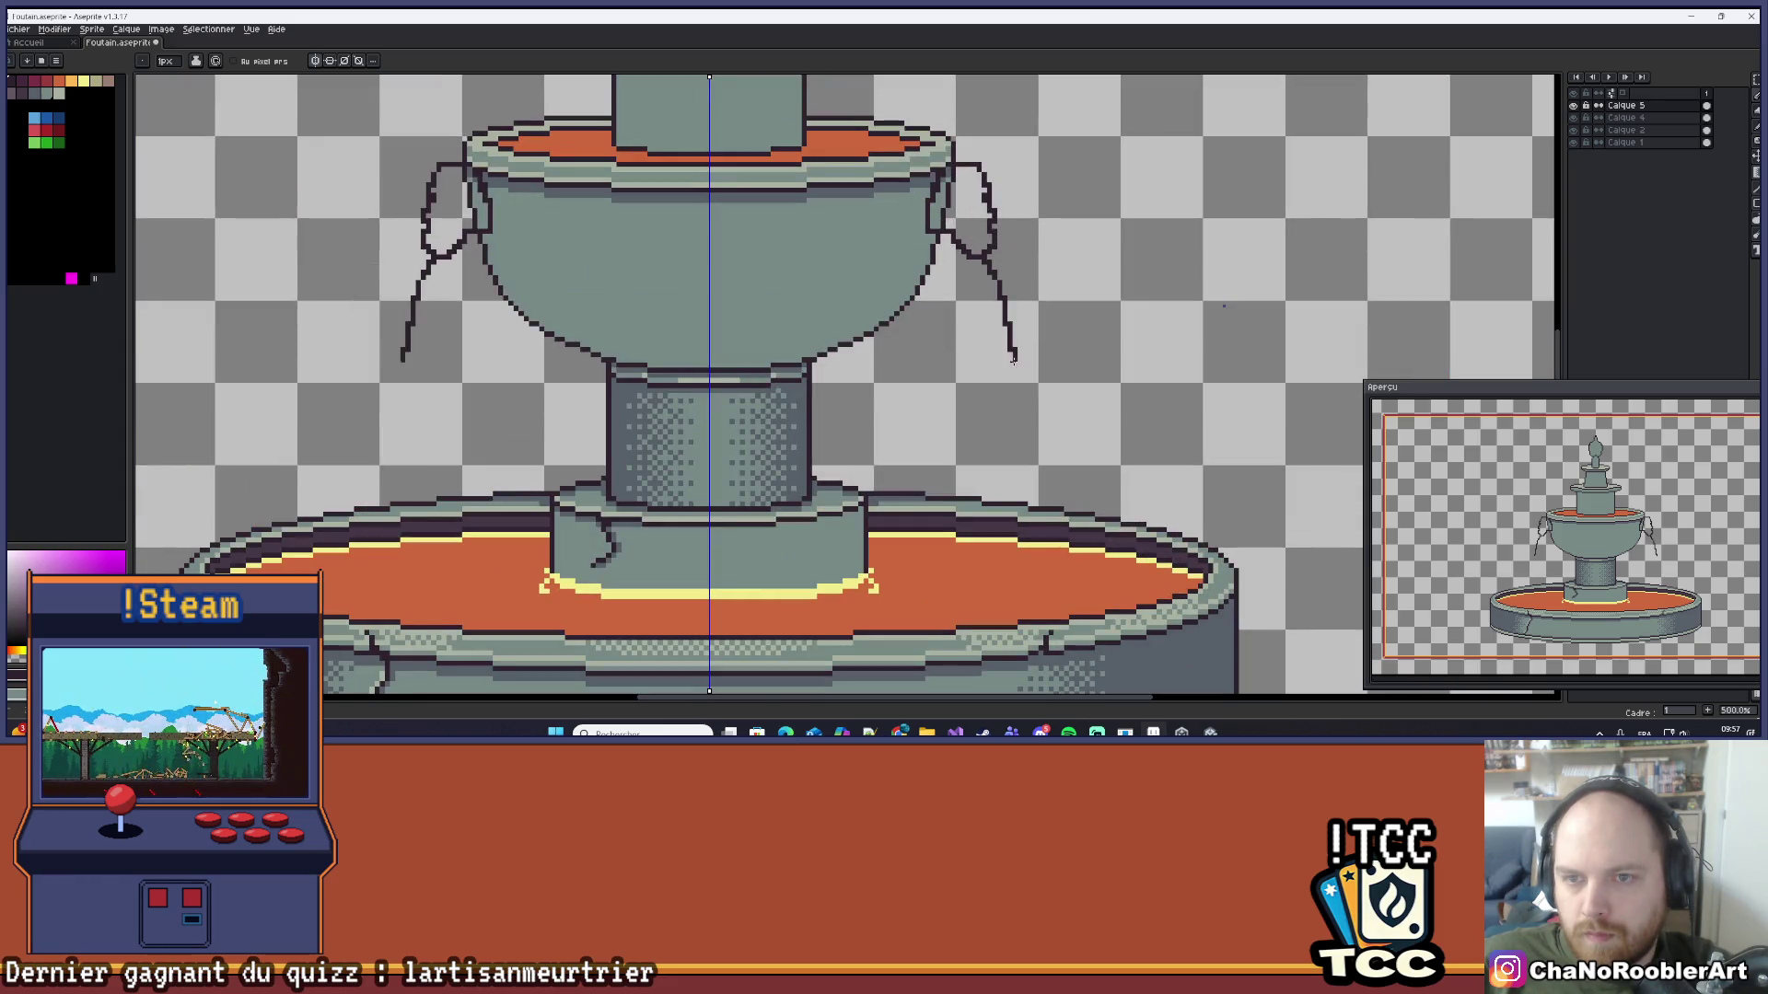
left_click_drag(999, 236, 1051, 405)
scroll(1051, 405, "down", 3)
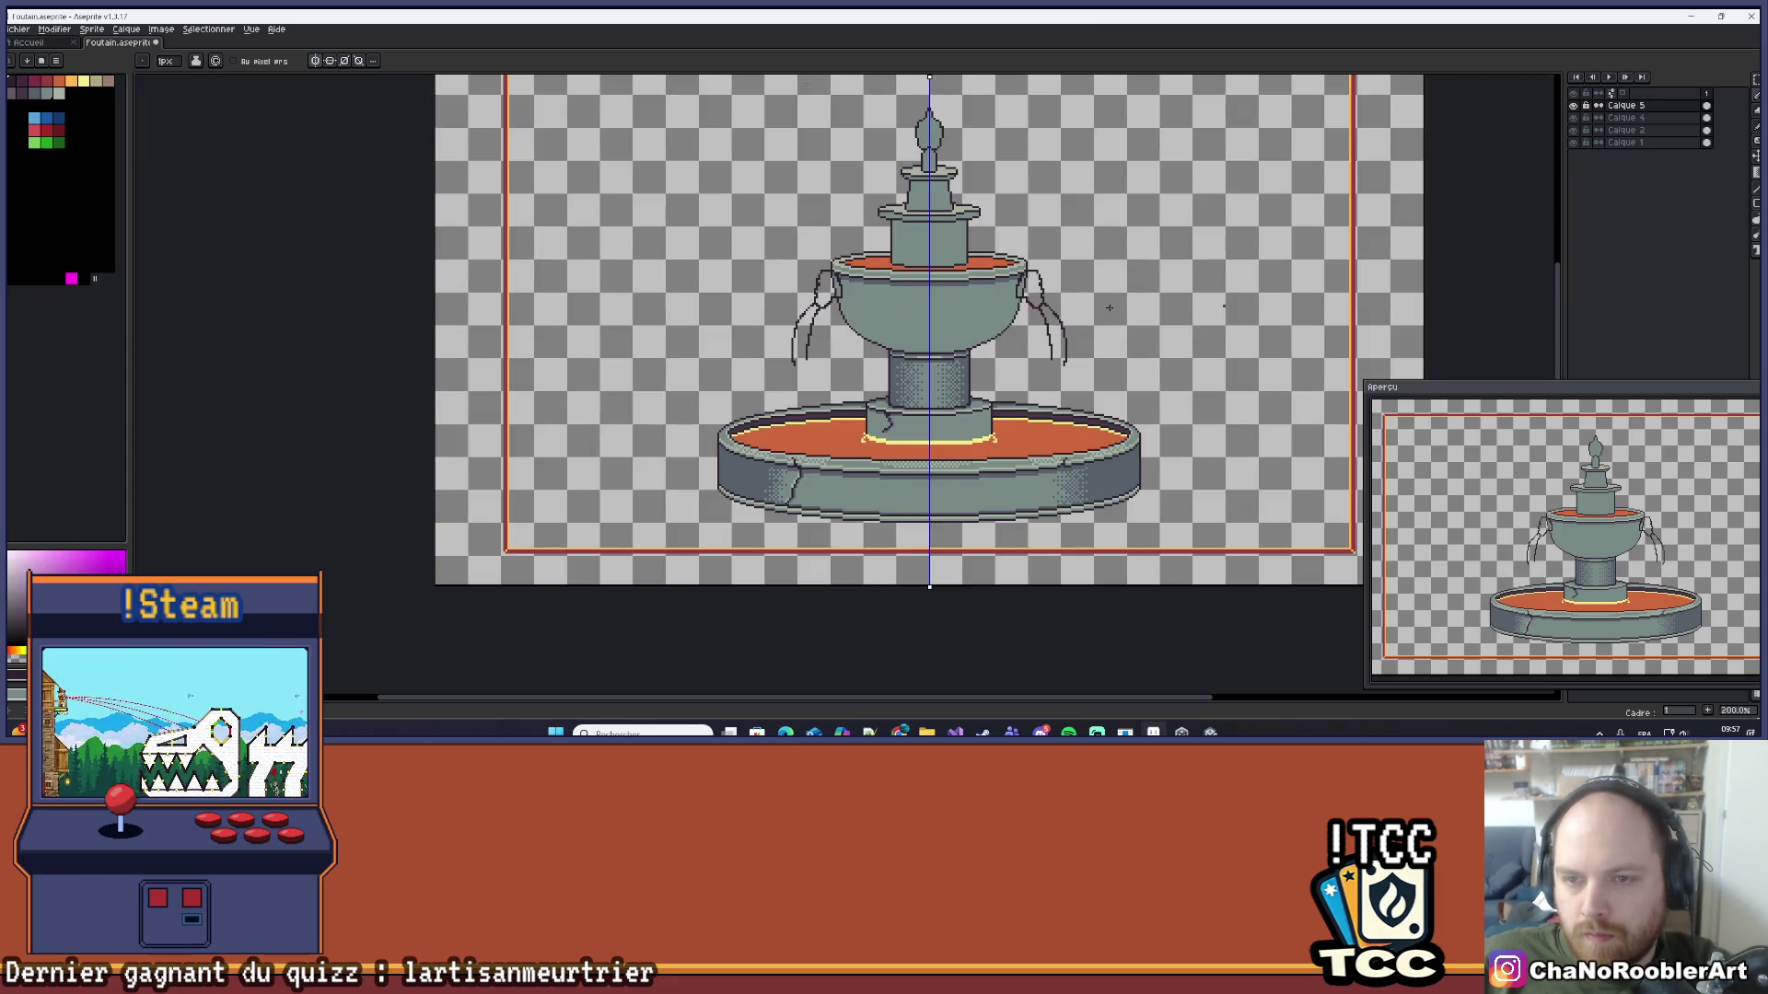
mouse_move(1074, 322)
left_mouse_down()
mouse_move(947, 299)
mouse_move(1041, 322)
mouse_move(1004, 262)
mouse_move(982, 275)
left_mouse_up()
key("ctrl+z")
key("ctrl+z")
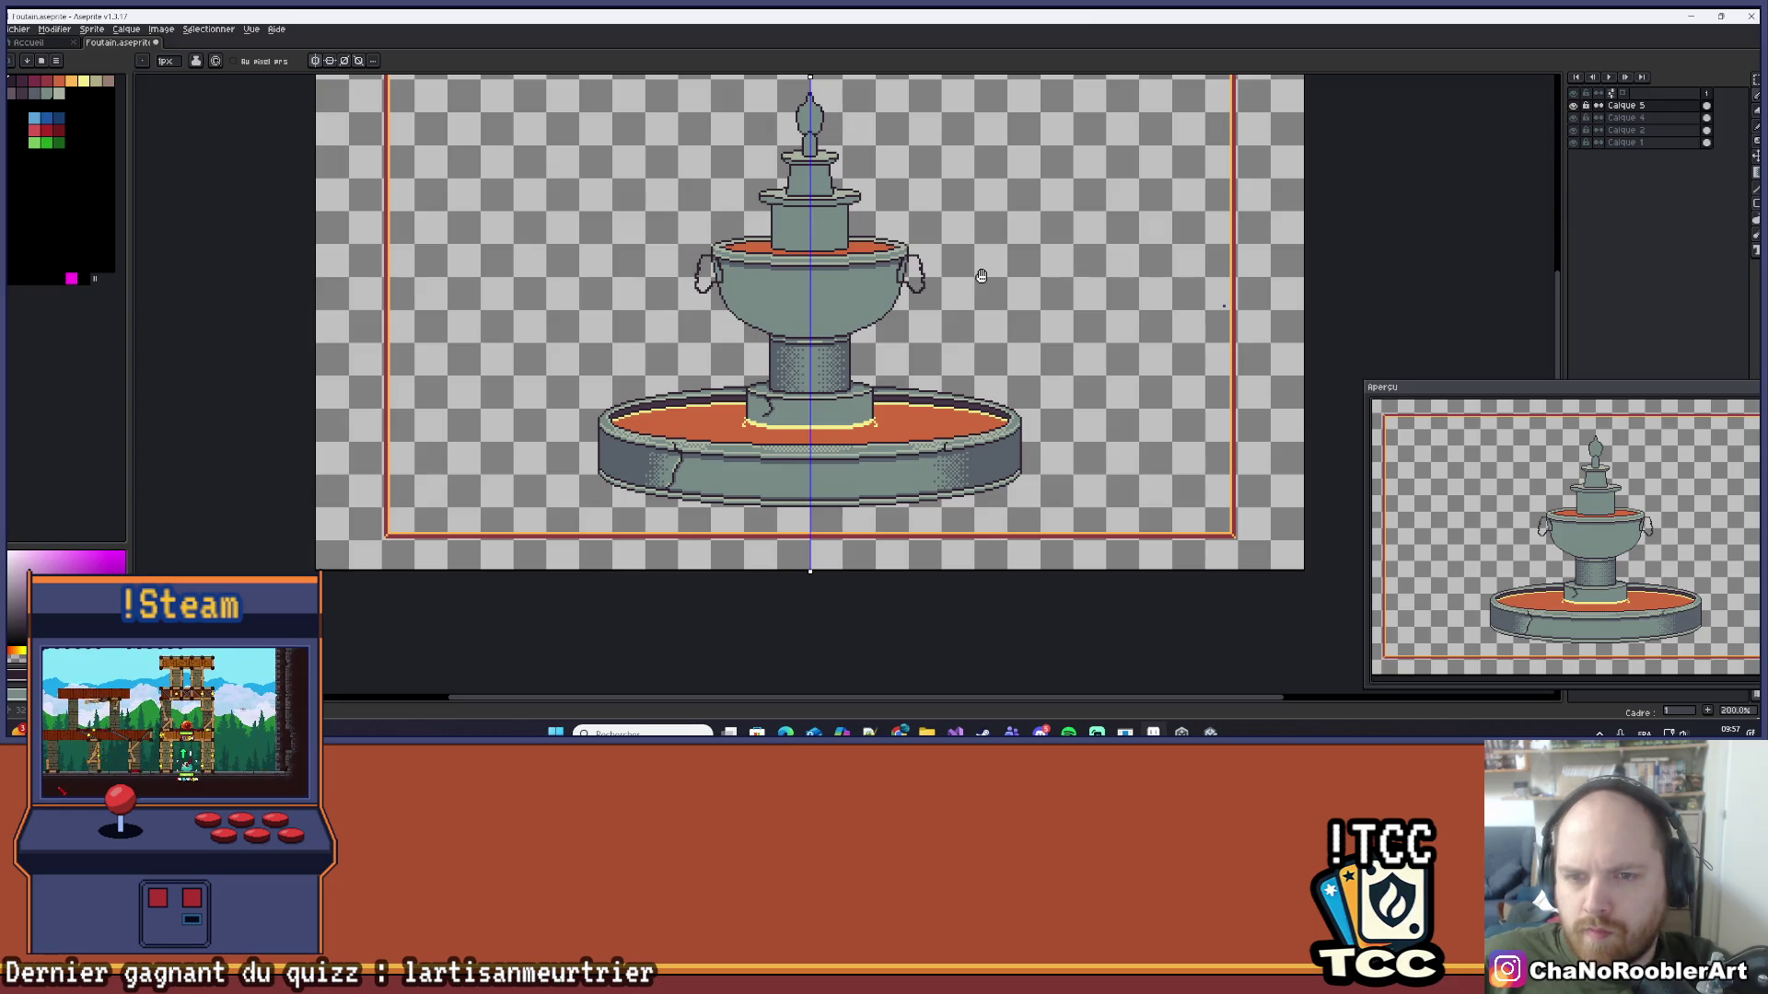
scroll(817, 276, "up", 1)
scroll(816, 276, "up", 2)
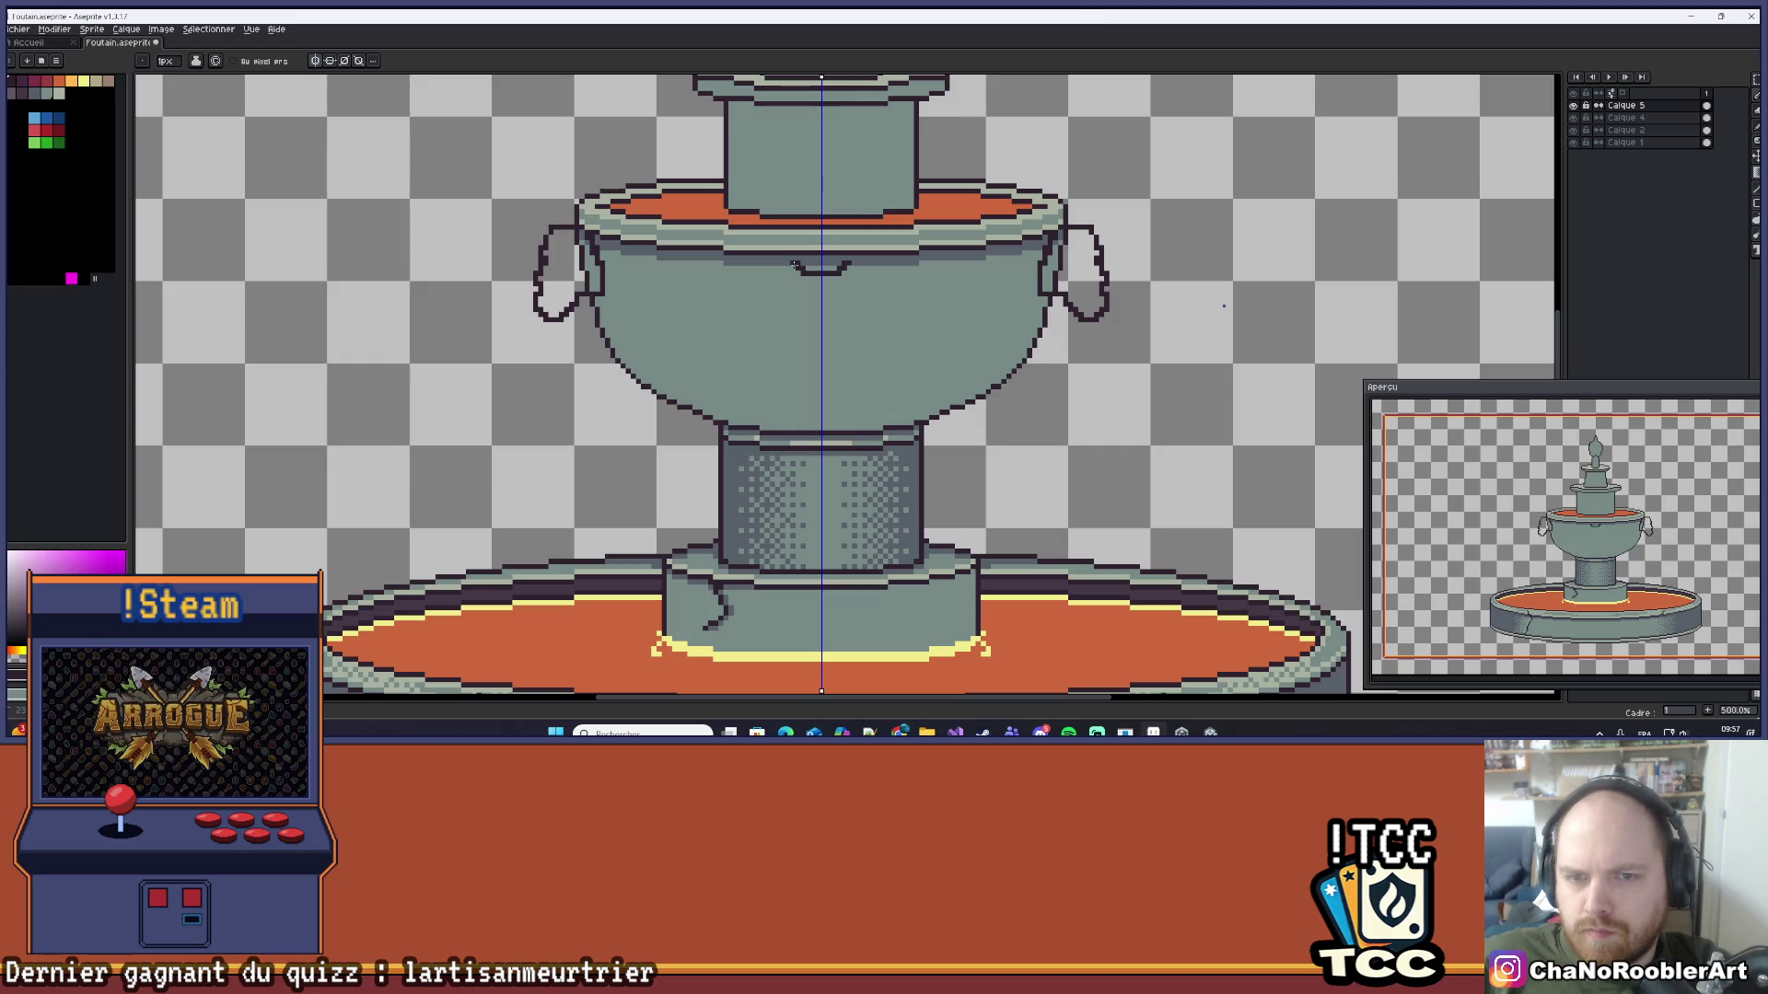
scroll(817, 340, "down", 3)
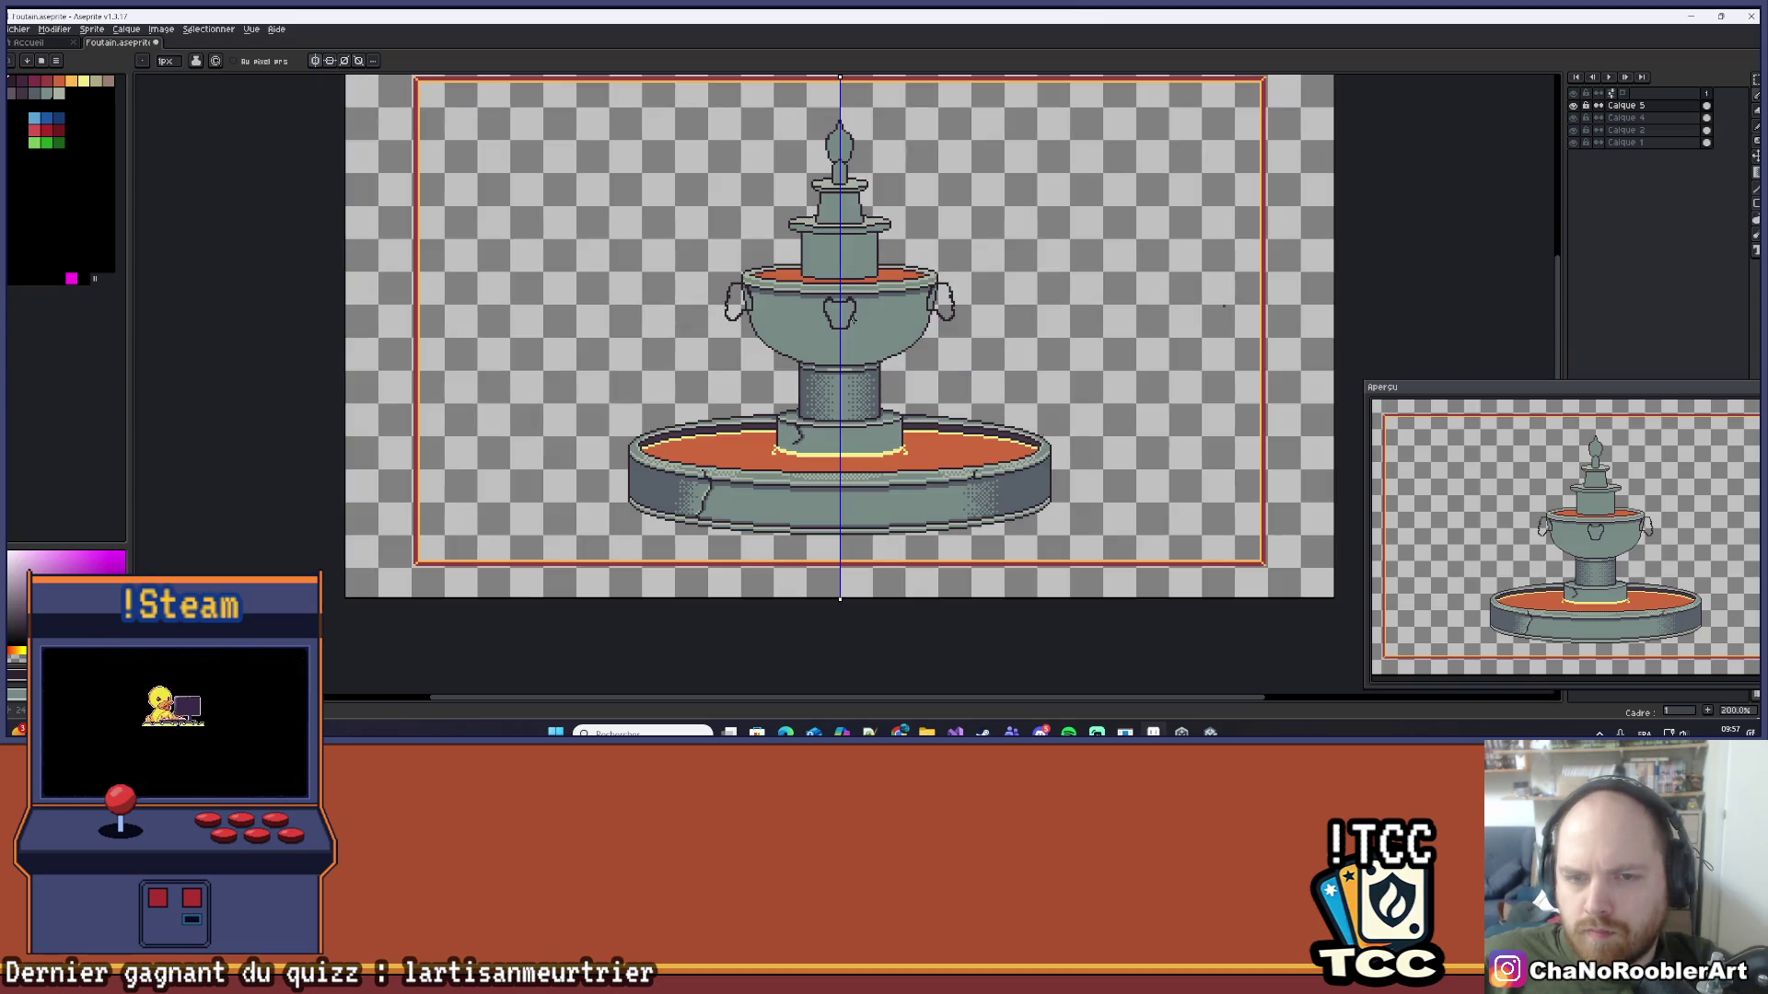
scroll(853, 319, "down", 1)
scroll(852, 324, "up", 5)
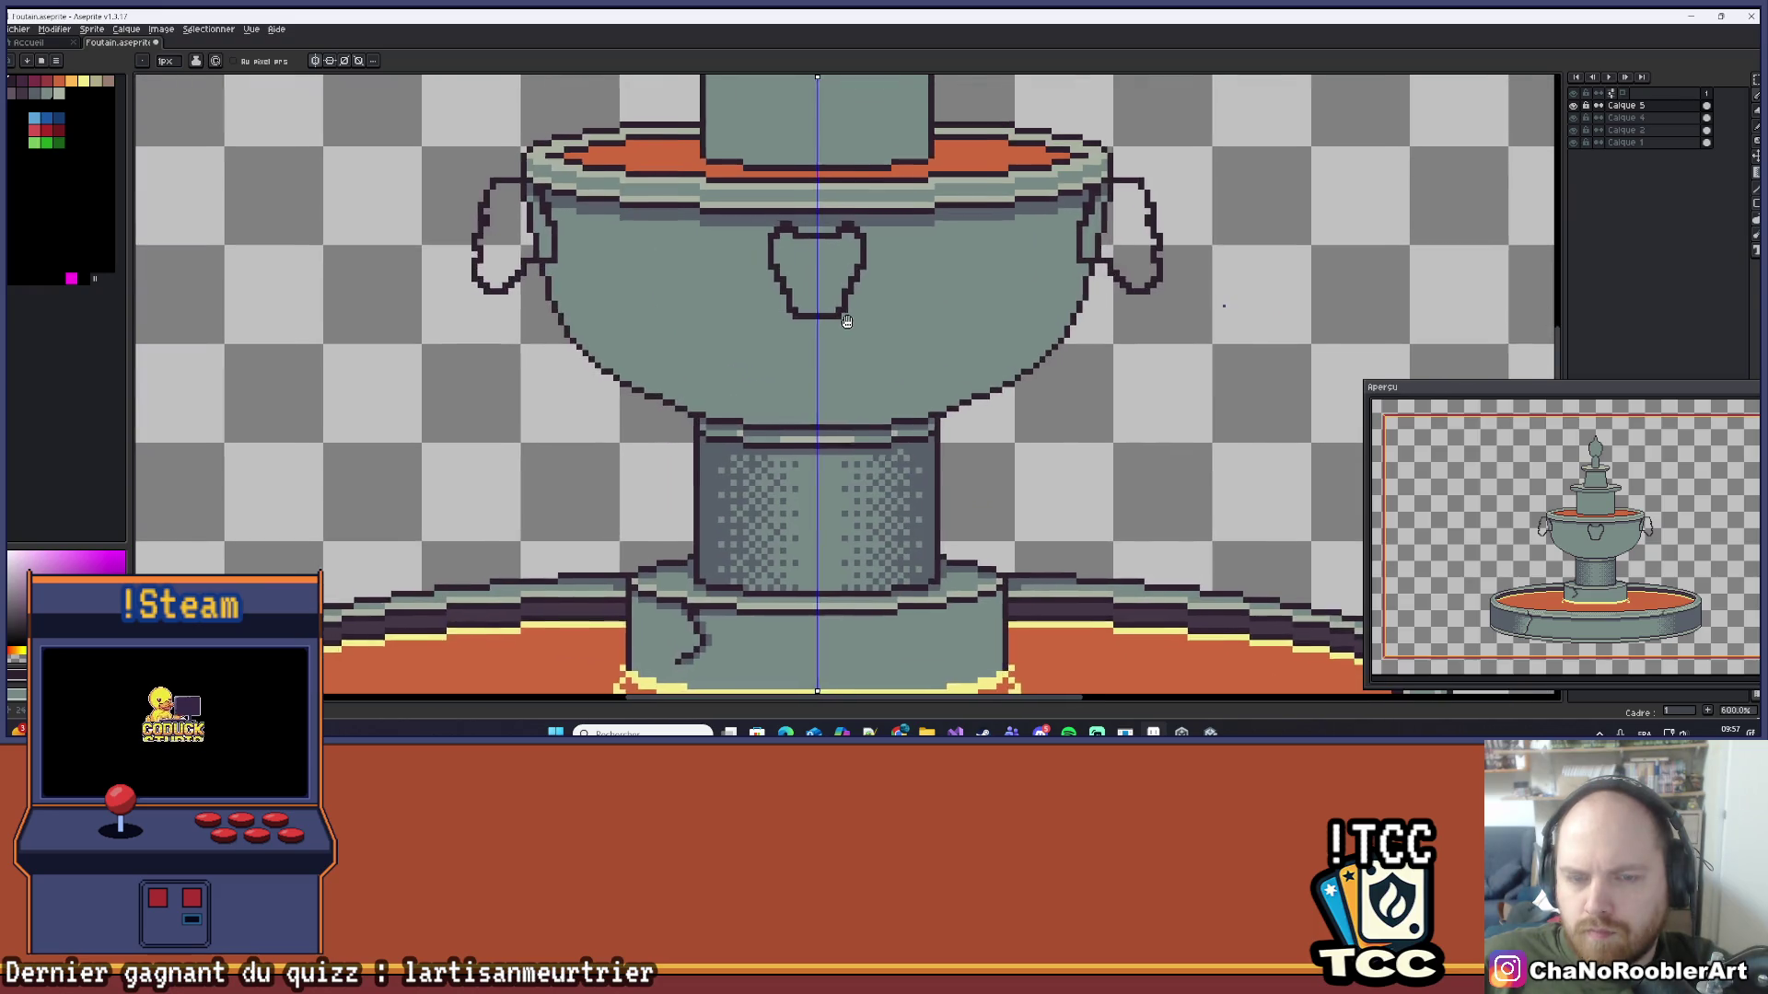
scroll(851, 328, "up", 1)
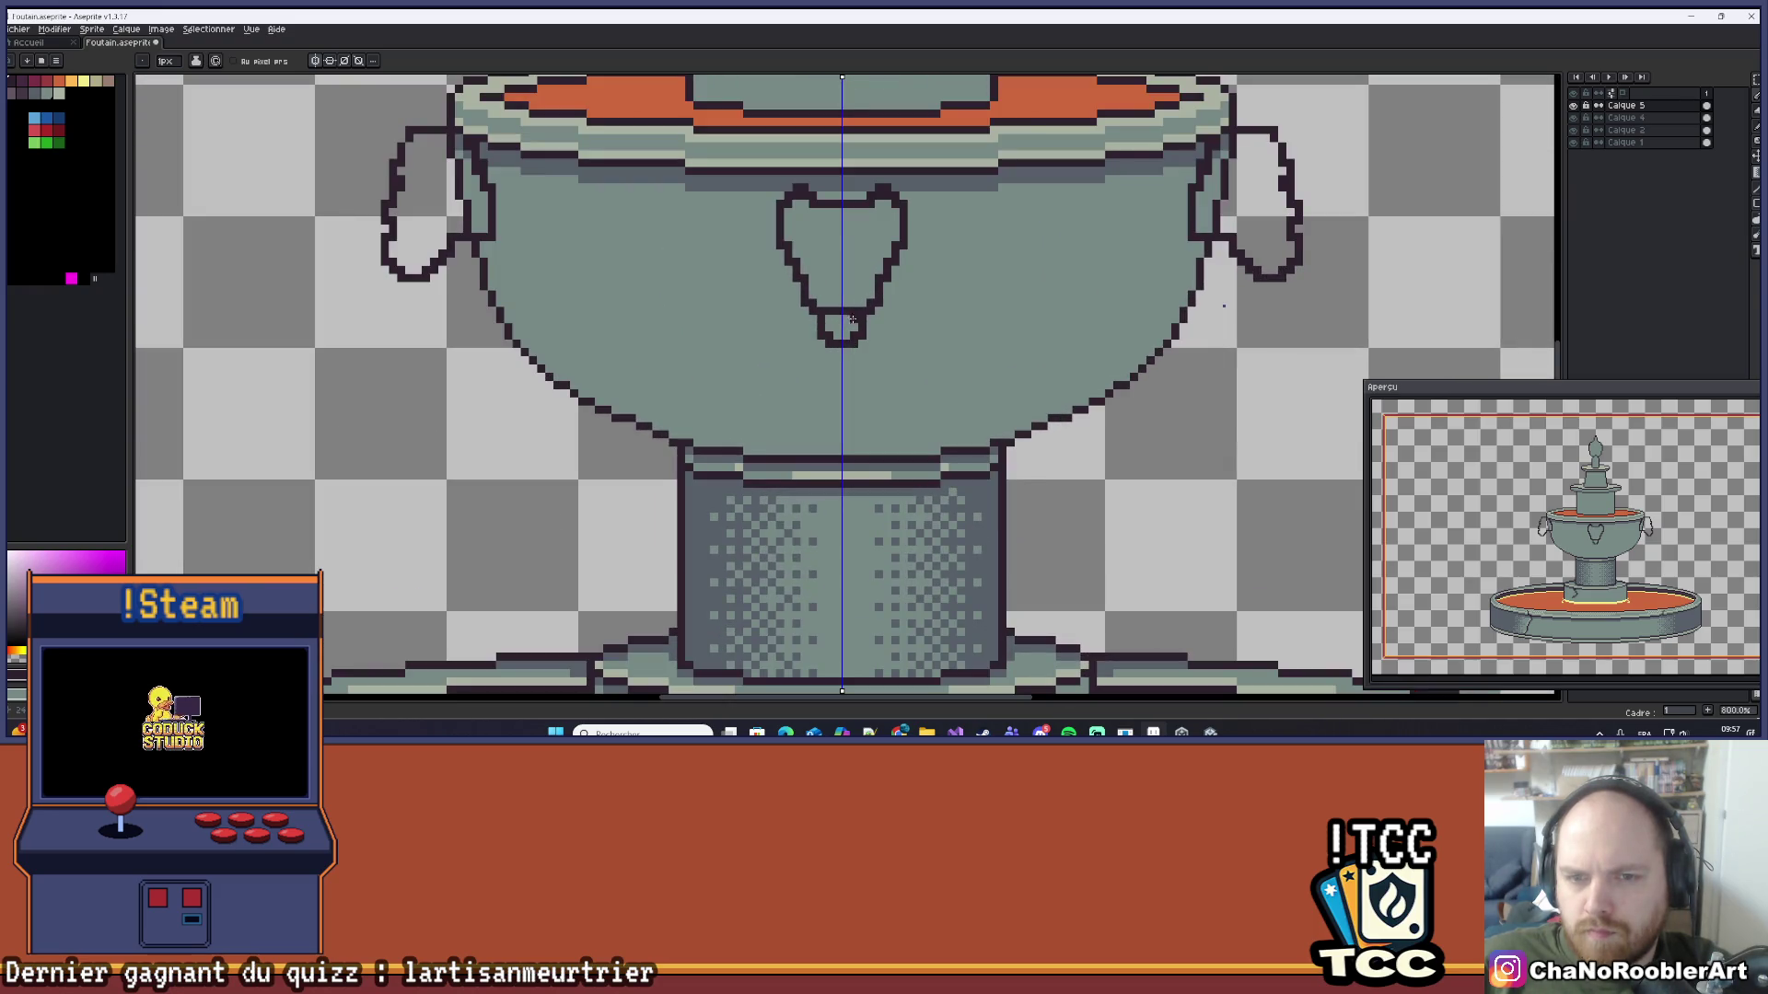
scroll(852, 319, "down", 6)
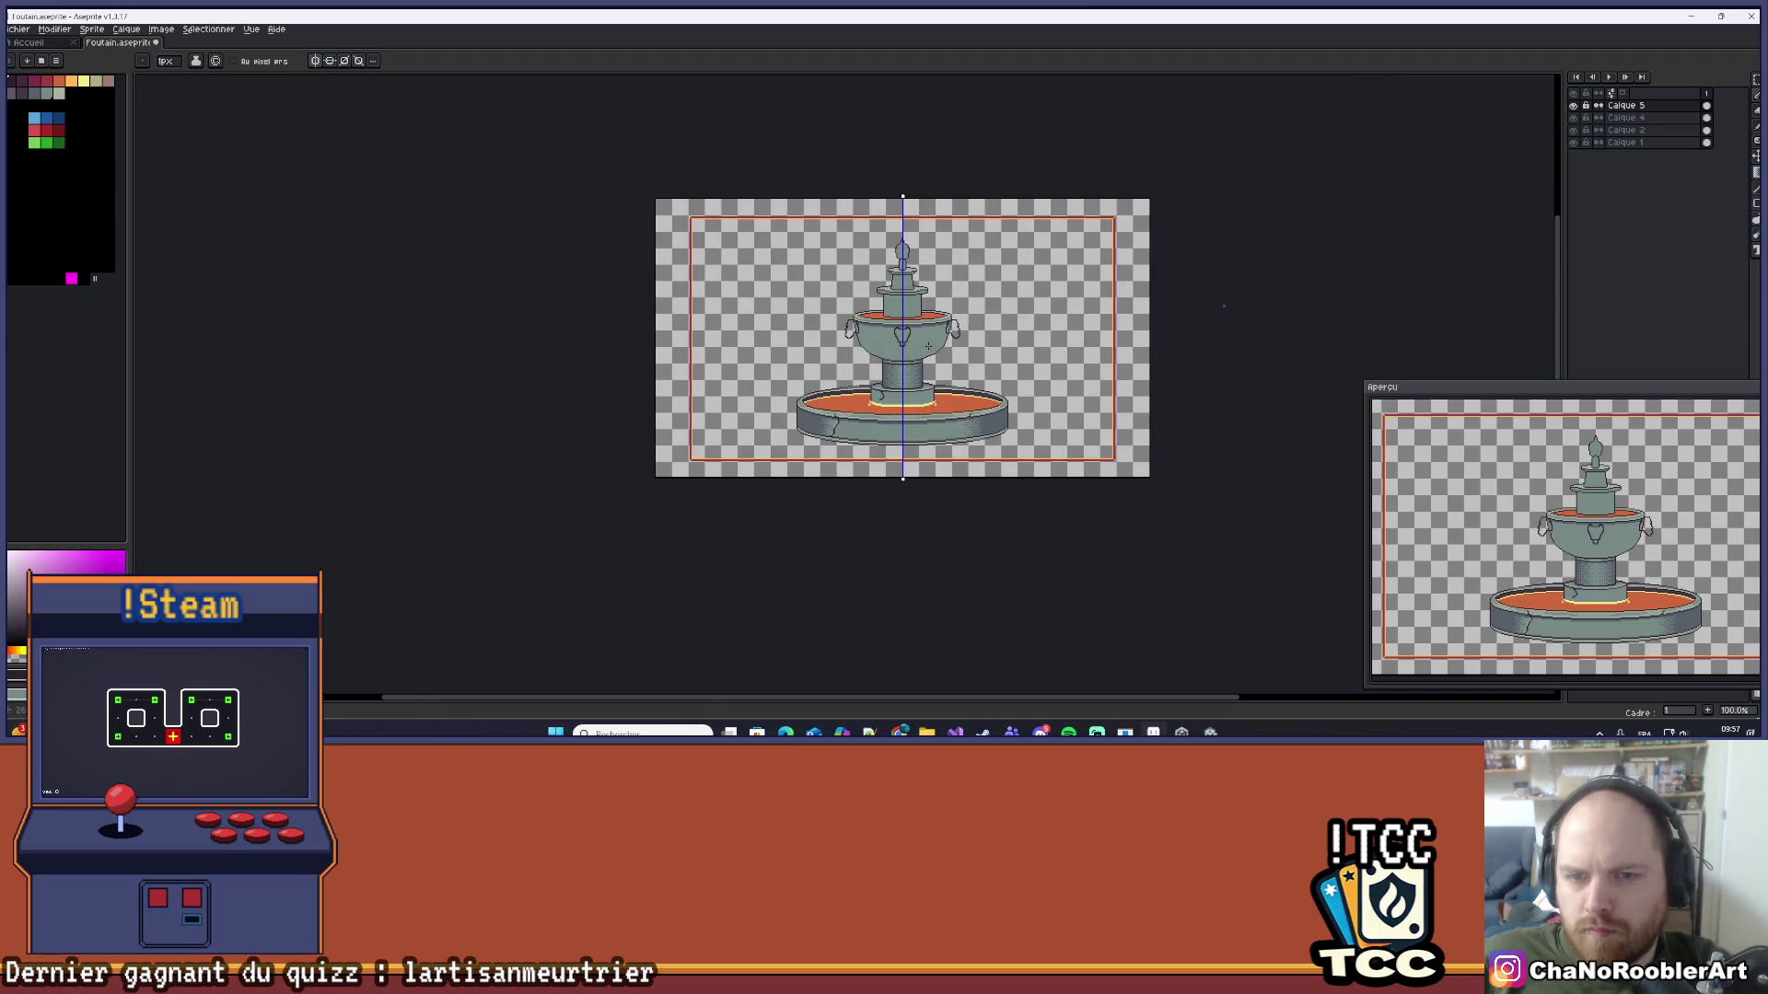
scroll(928, 346, "up", 1)
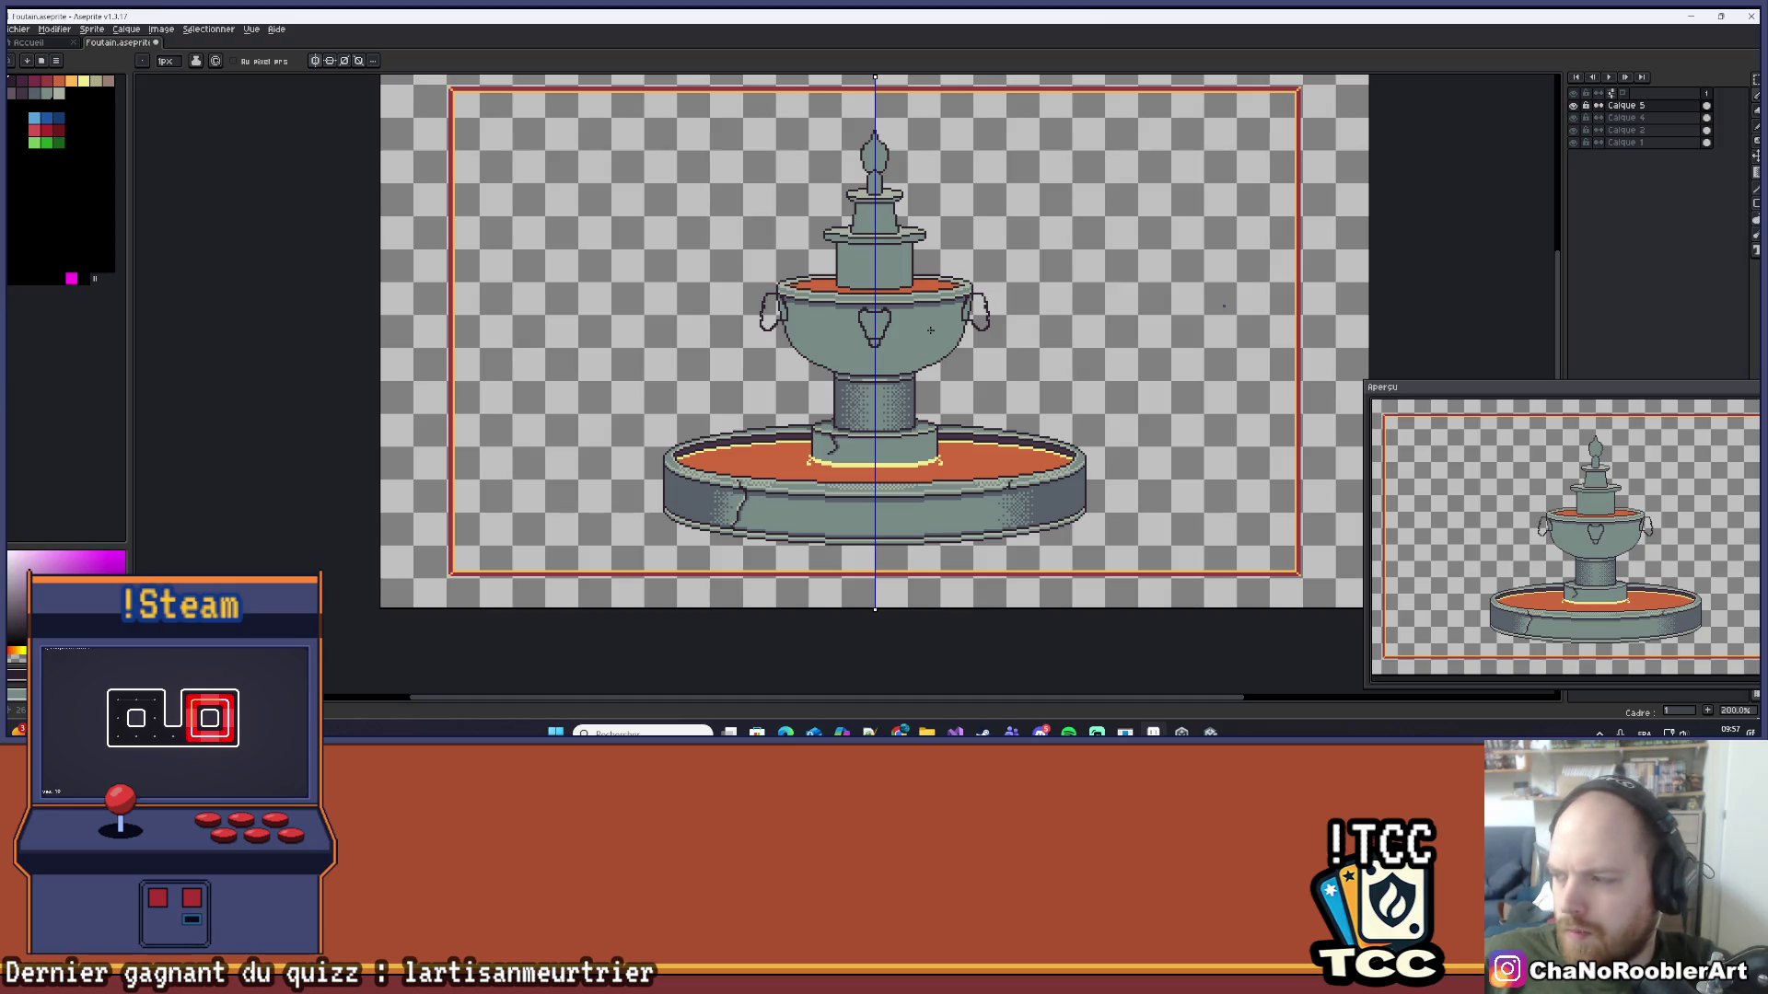
scroll(1059, 327, "right", 1)
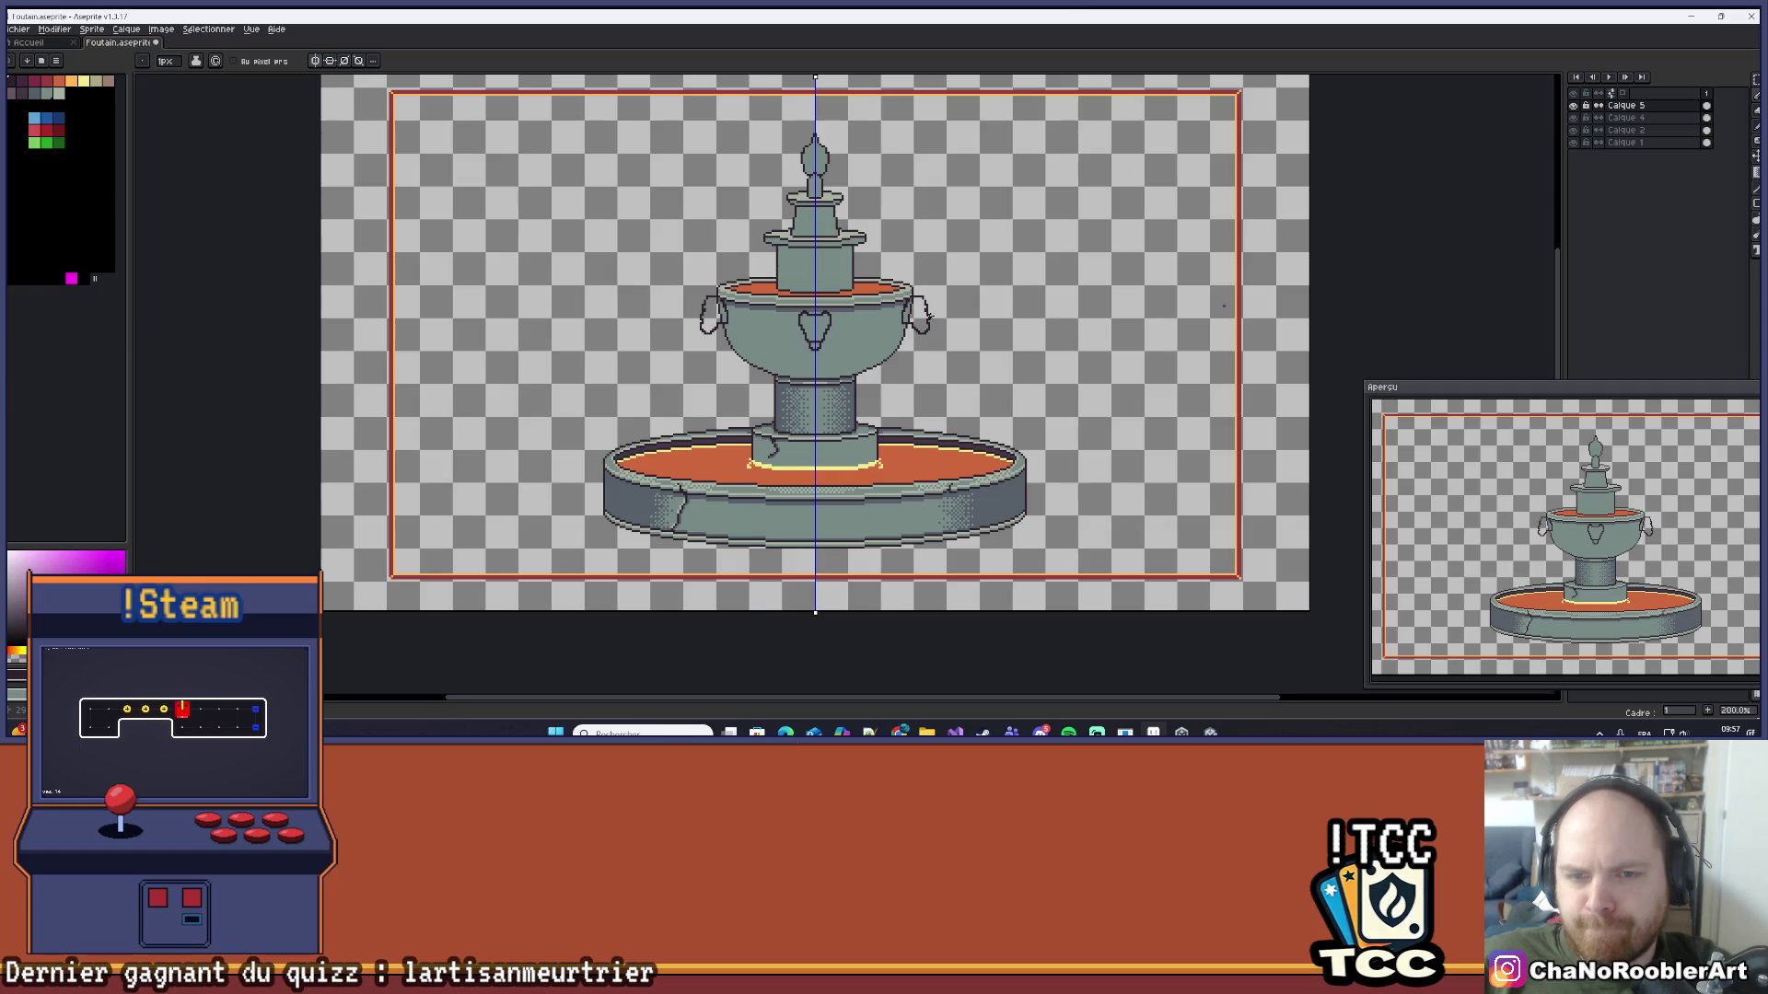
scroll(979, 307, "up", 1)
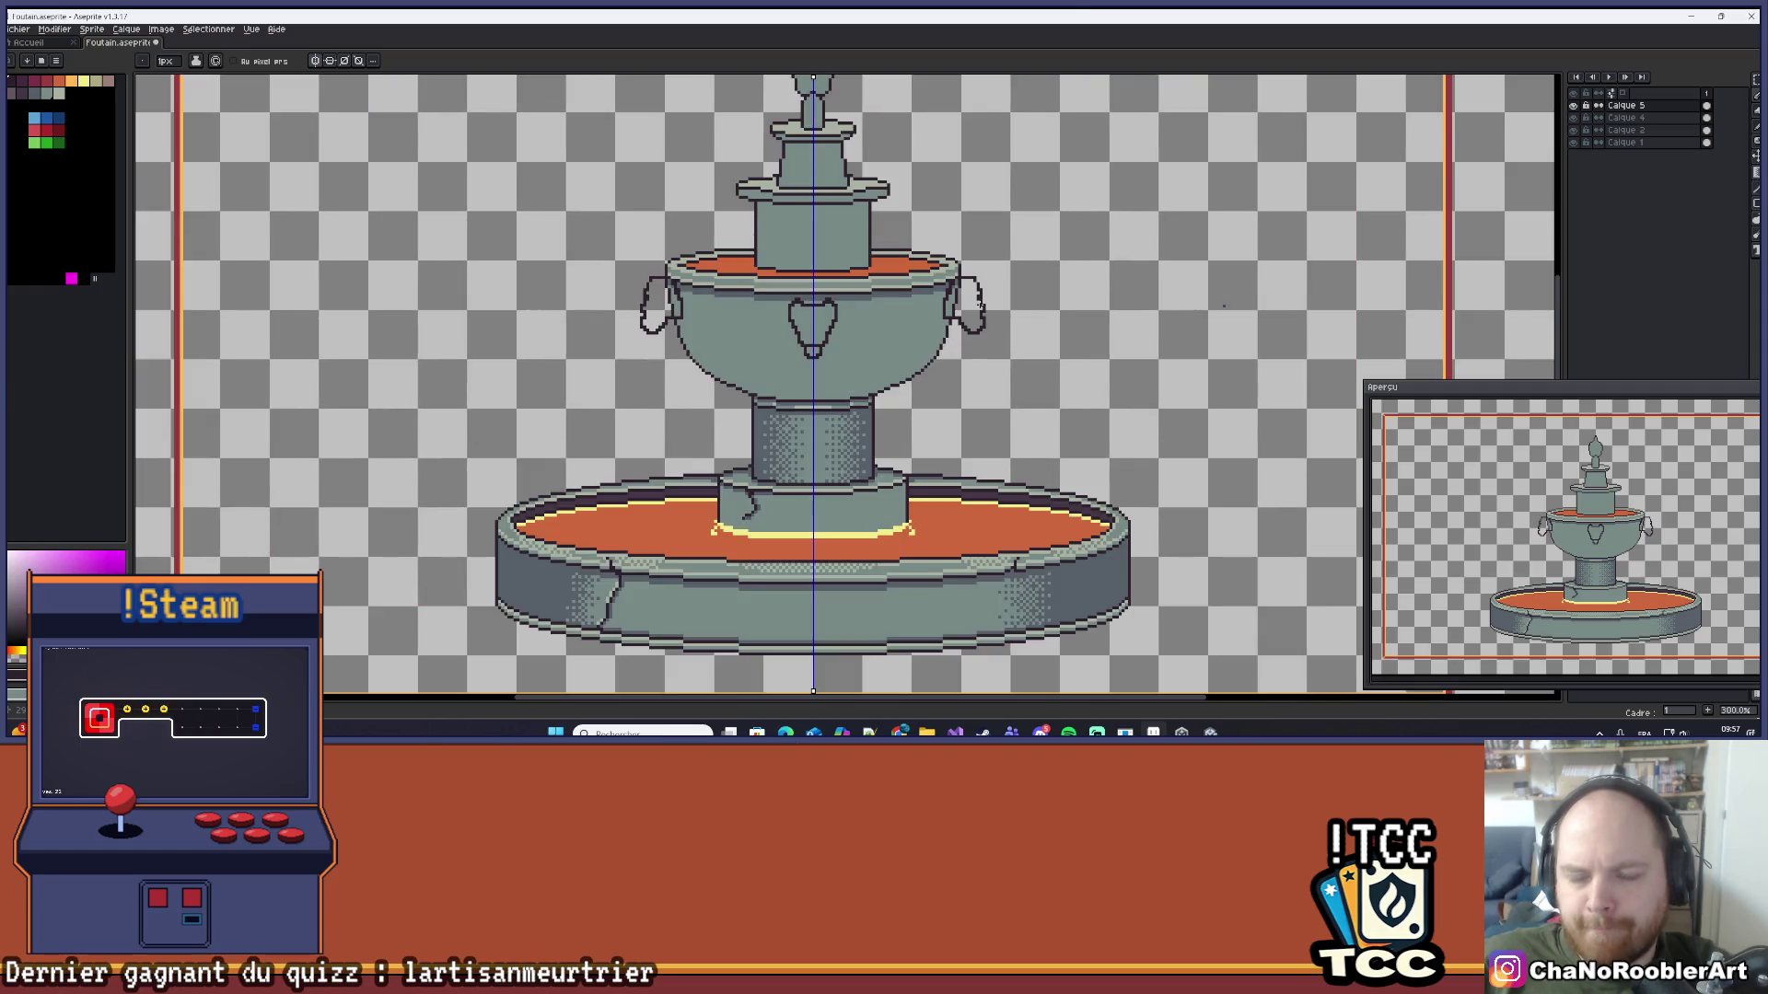
left_click_drag(981, 305, 1060, 248)
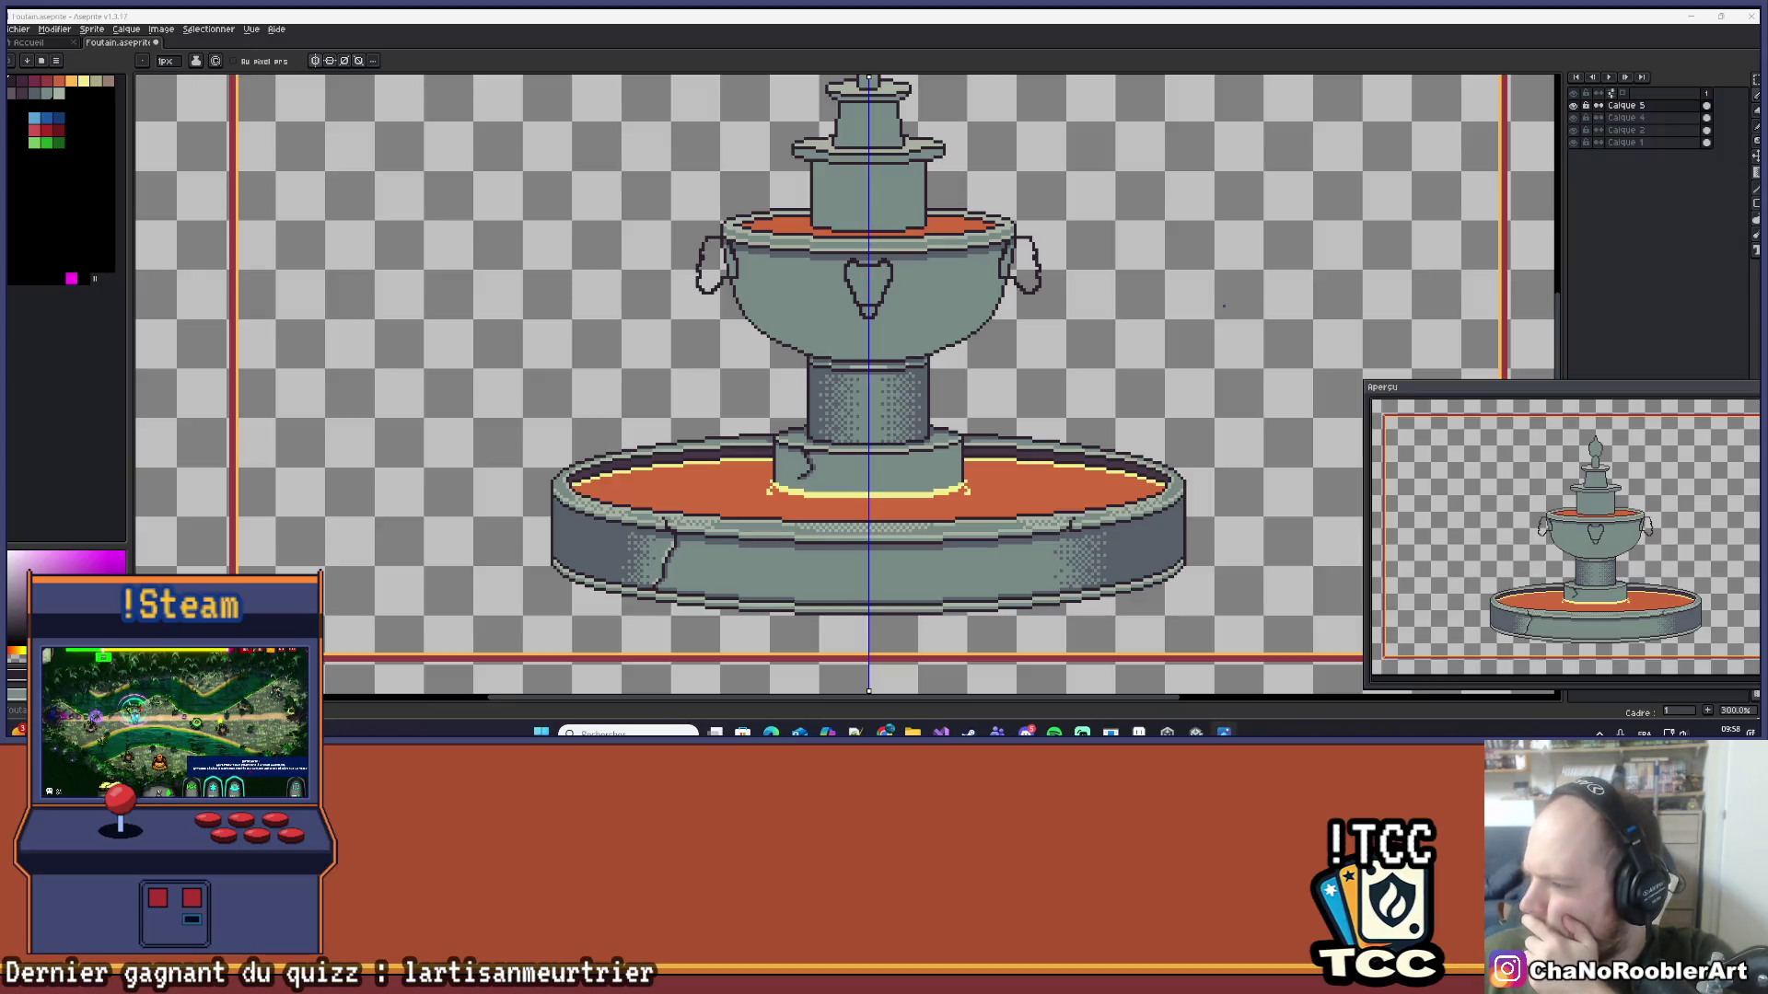
scroll(1224, 306, "down", 2)
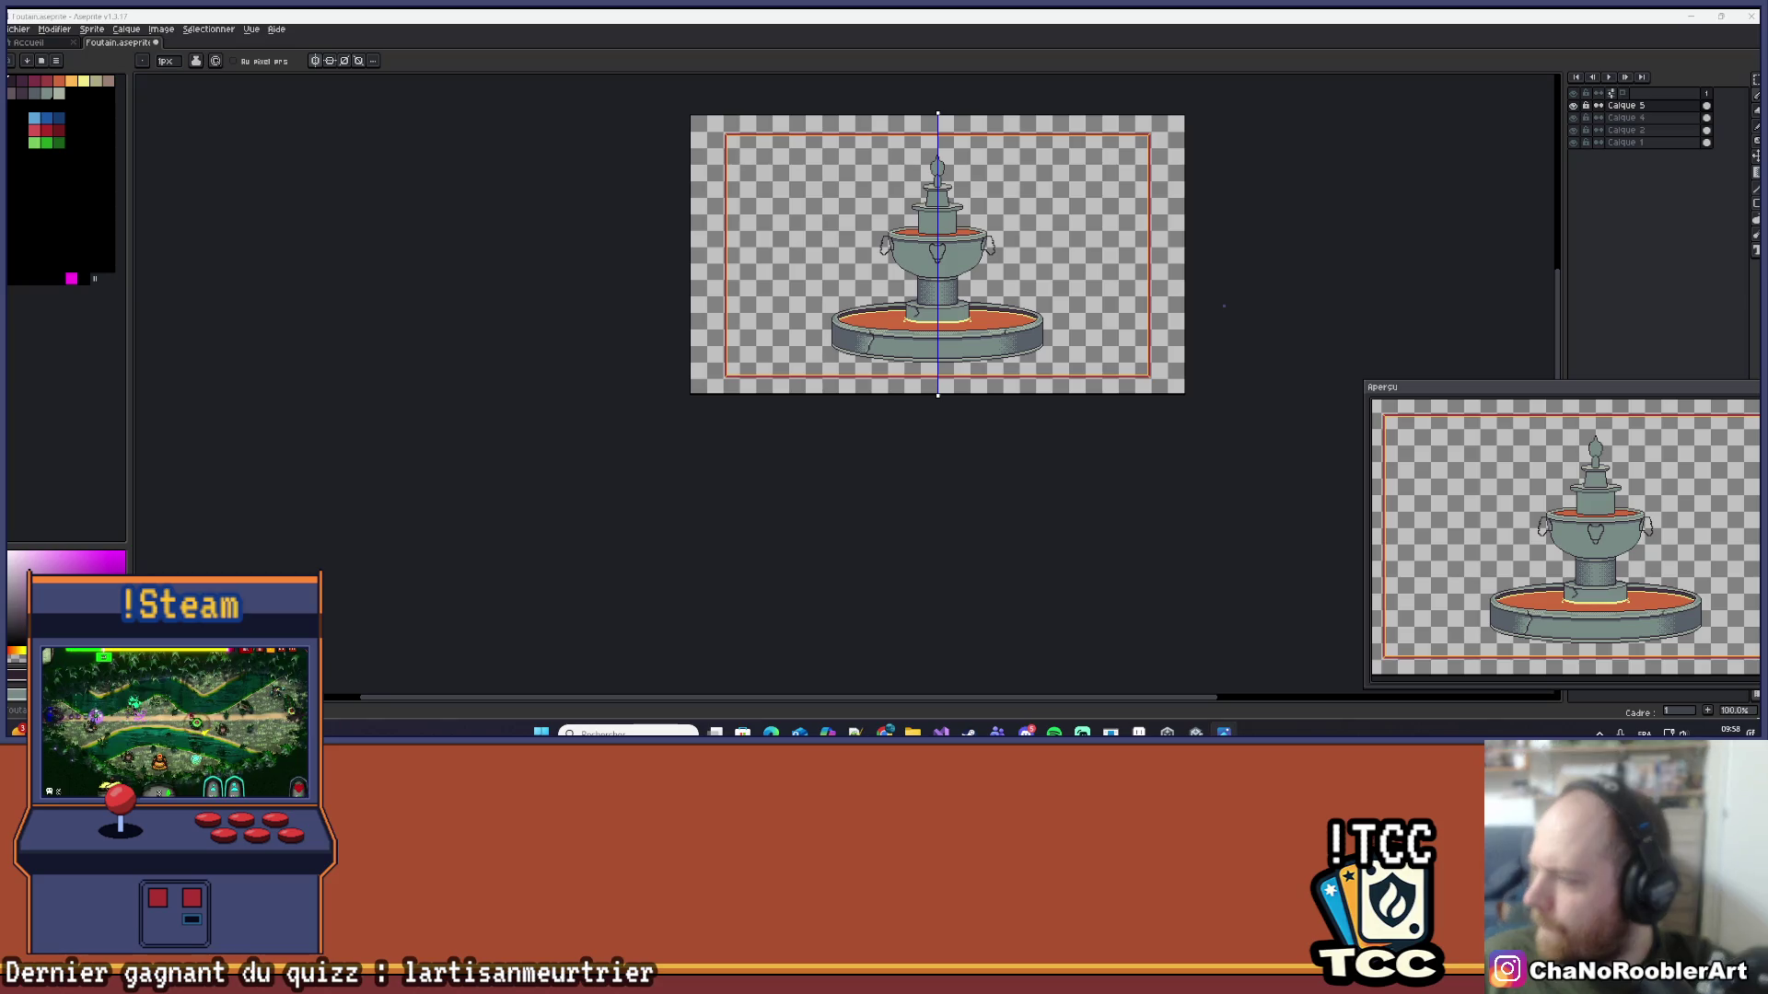
scroll(943, 245, "up", 10)
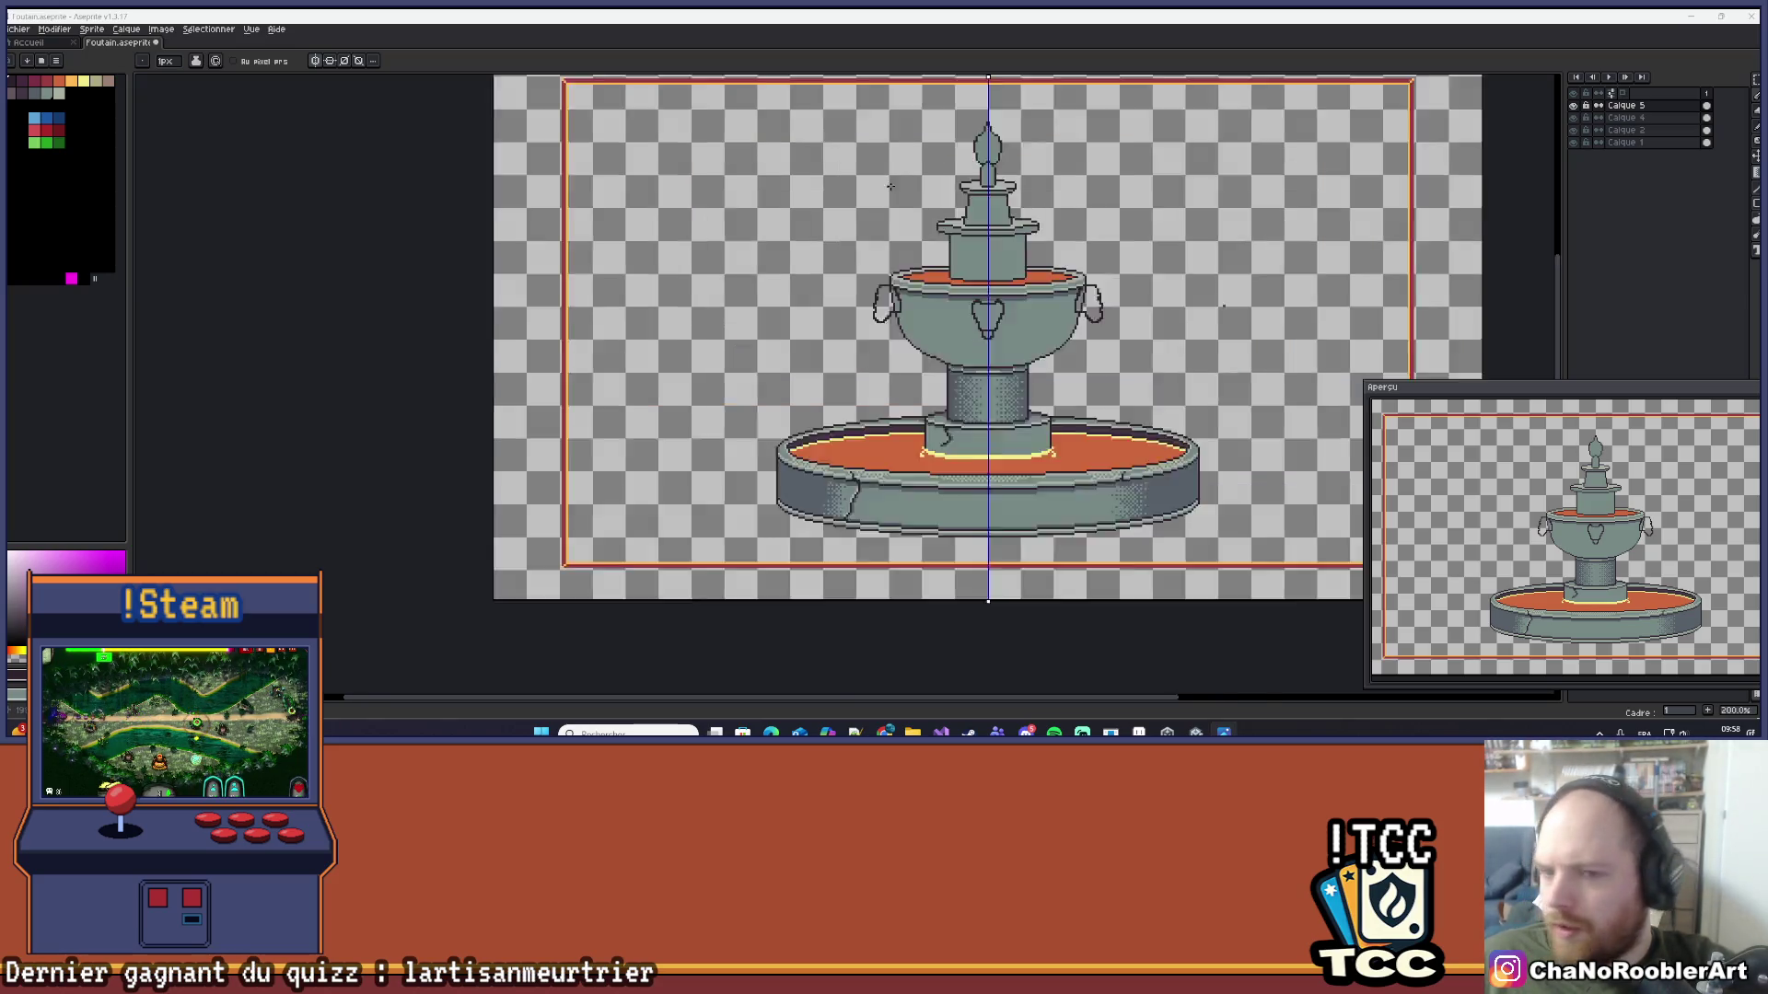
Step: Erase the heart emblem from the upper bowl's front
key("e")
left_click_drag(1008, 387, 947, 442)
scroll(1009, 381, "down", 3)
mouse_move(1009, 381)
left_mouse_down()
mouse_move(974, 277)
mouse_move(938, 328)
left_mouse_up()
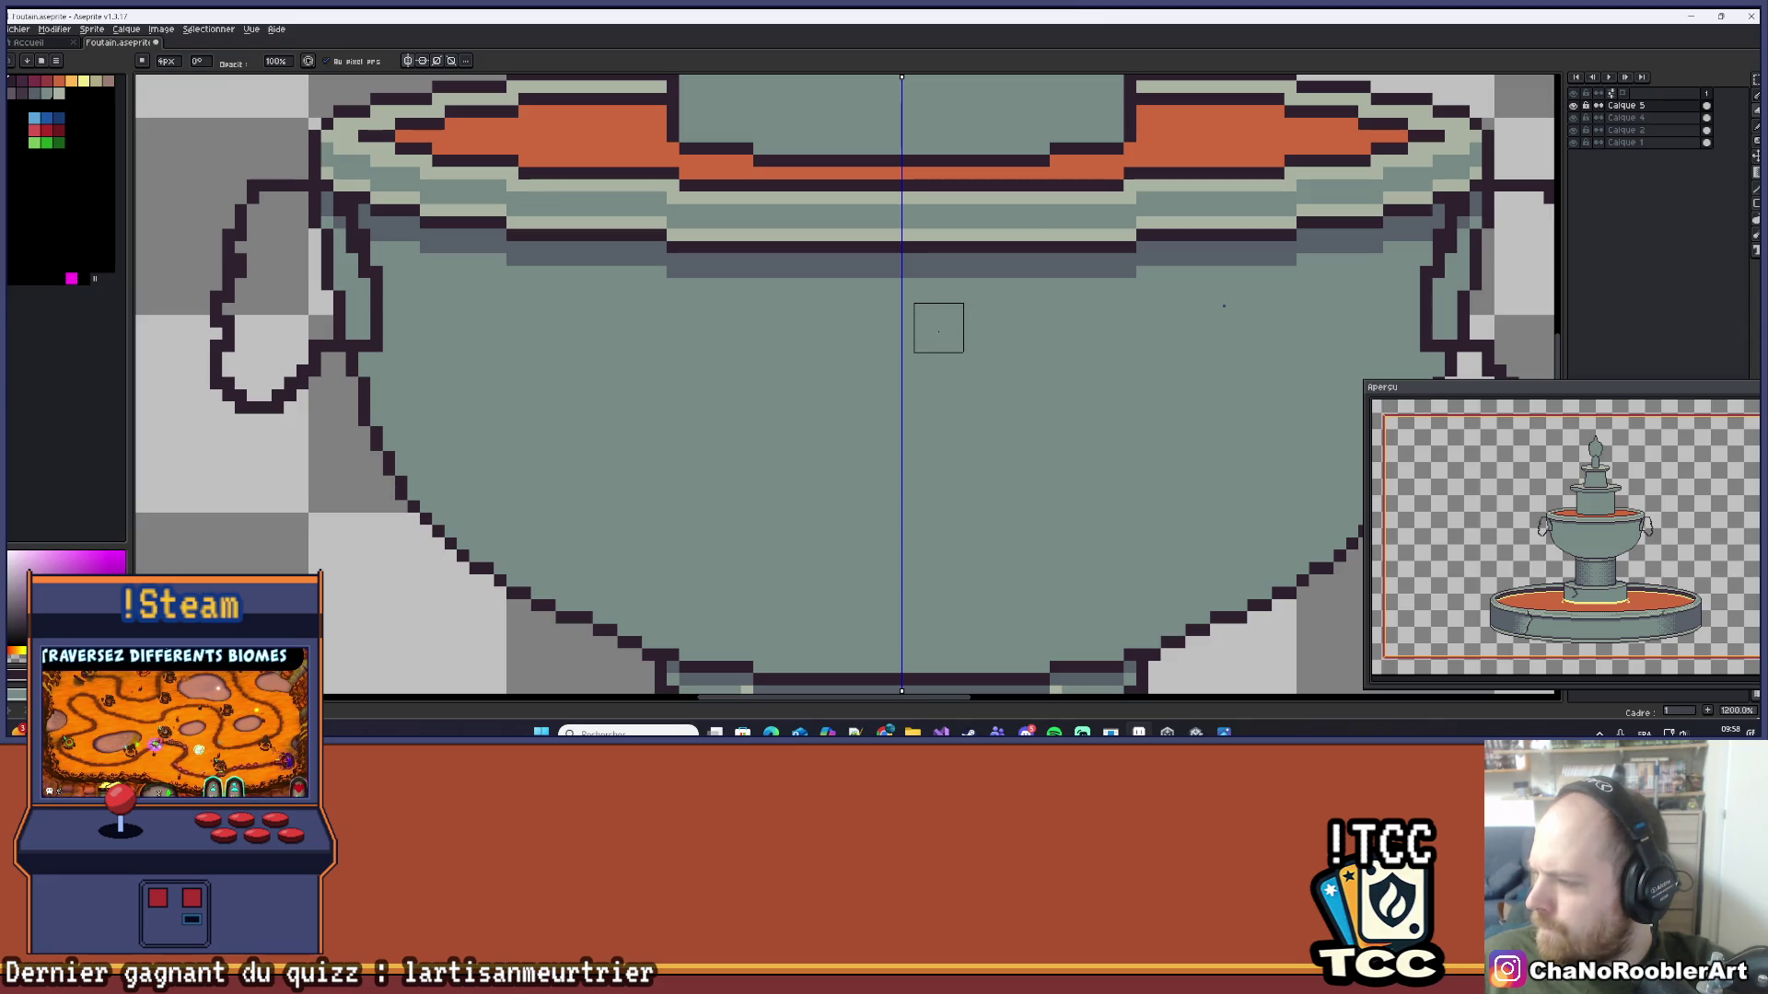
scroll(938, 328, "up", 1)
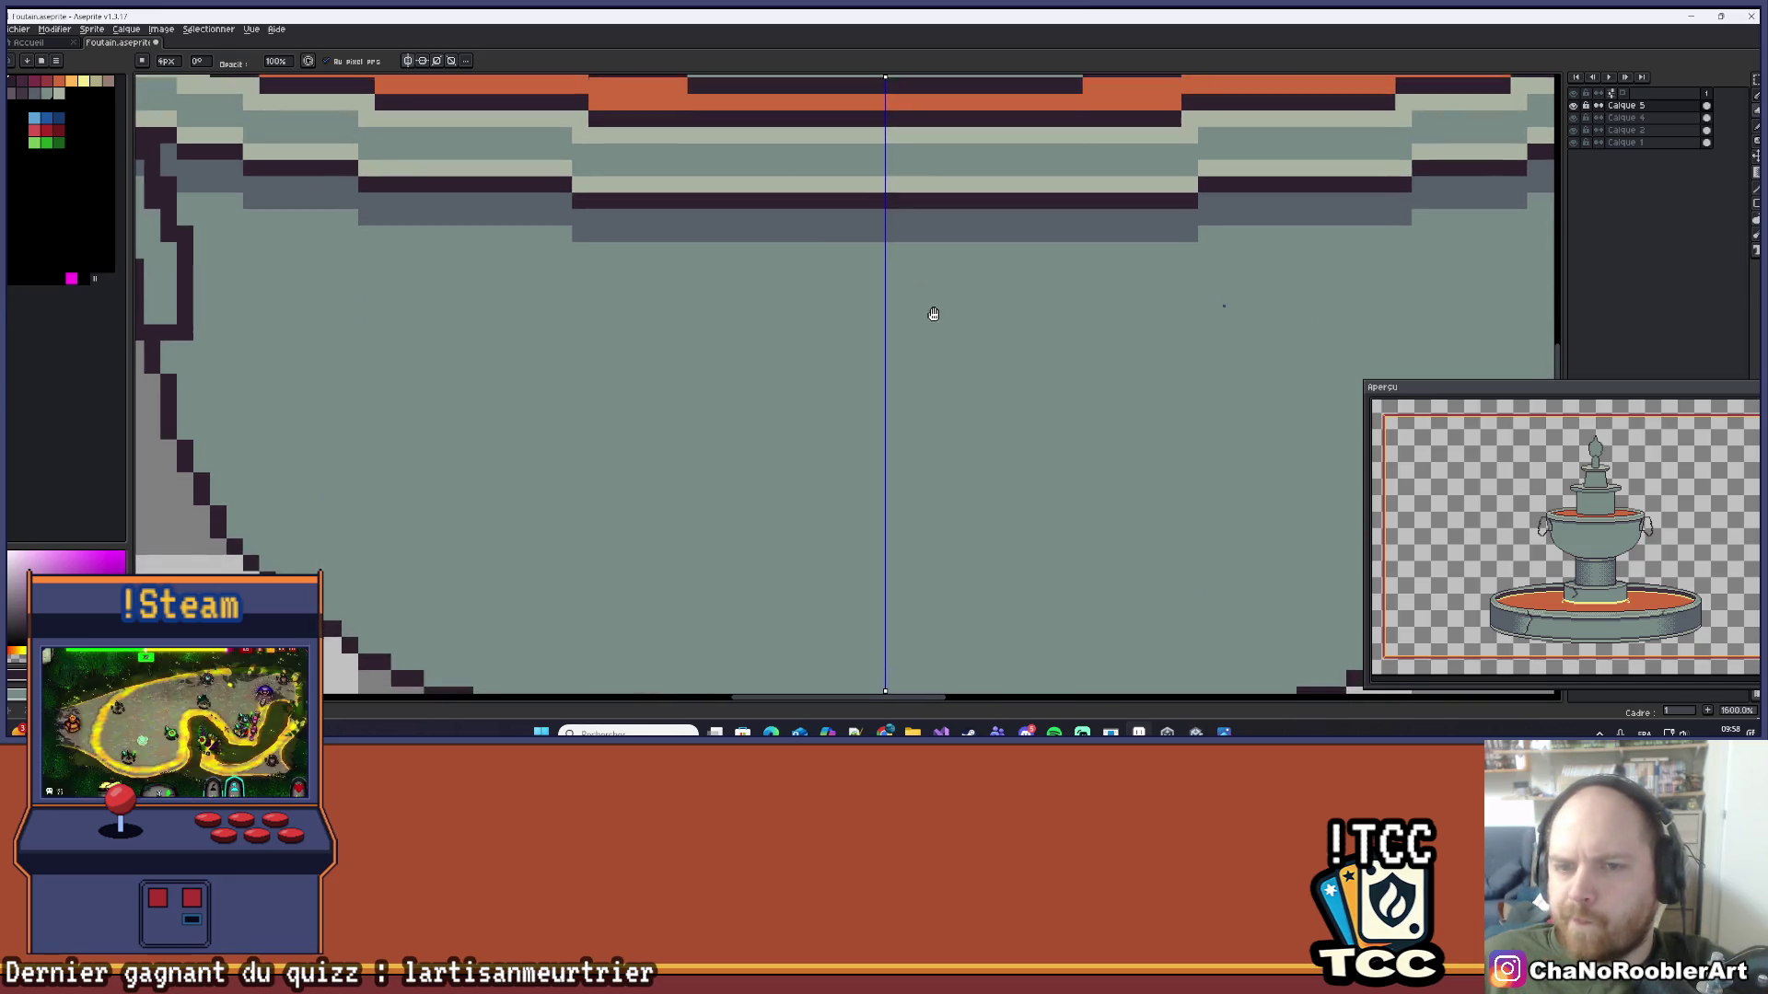
scroll(935, 313, "down", 2)
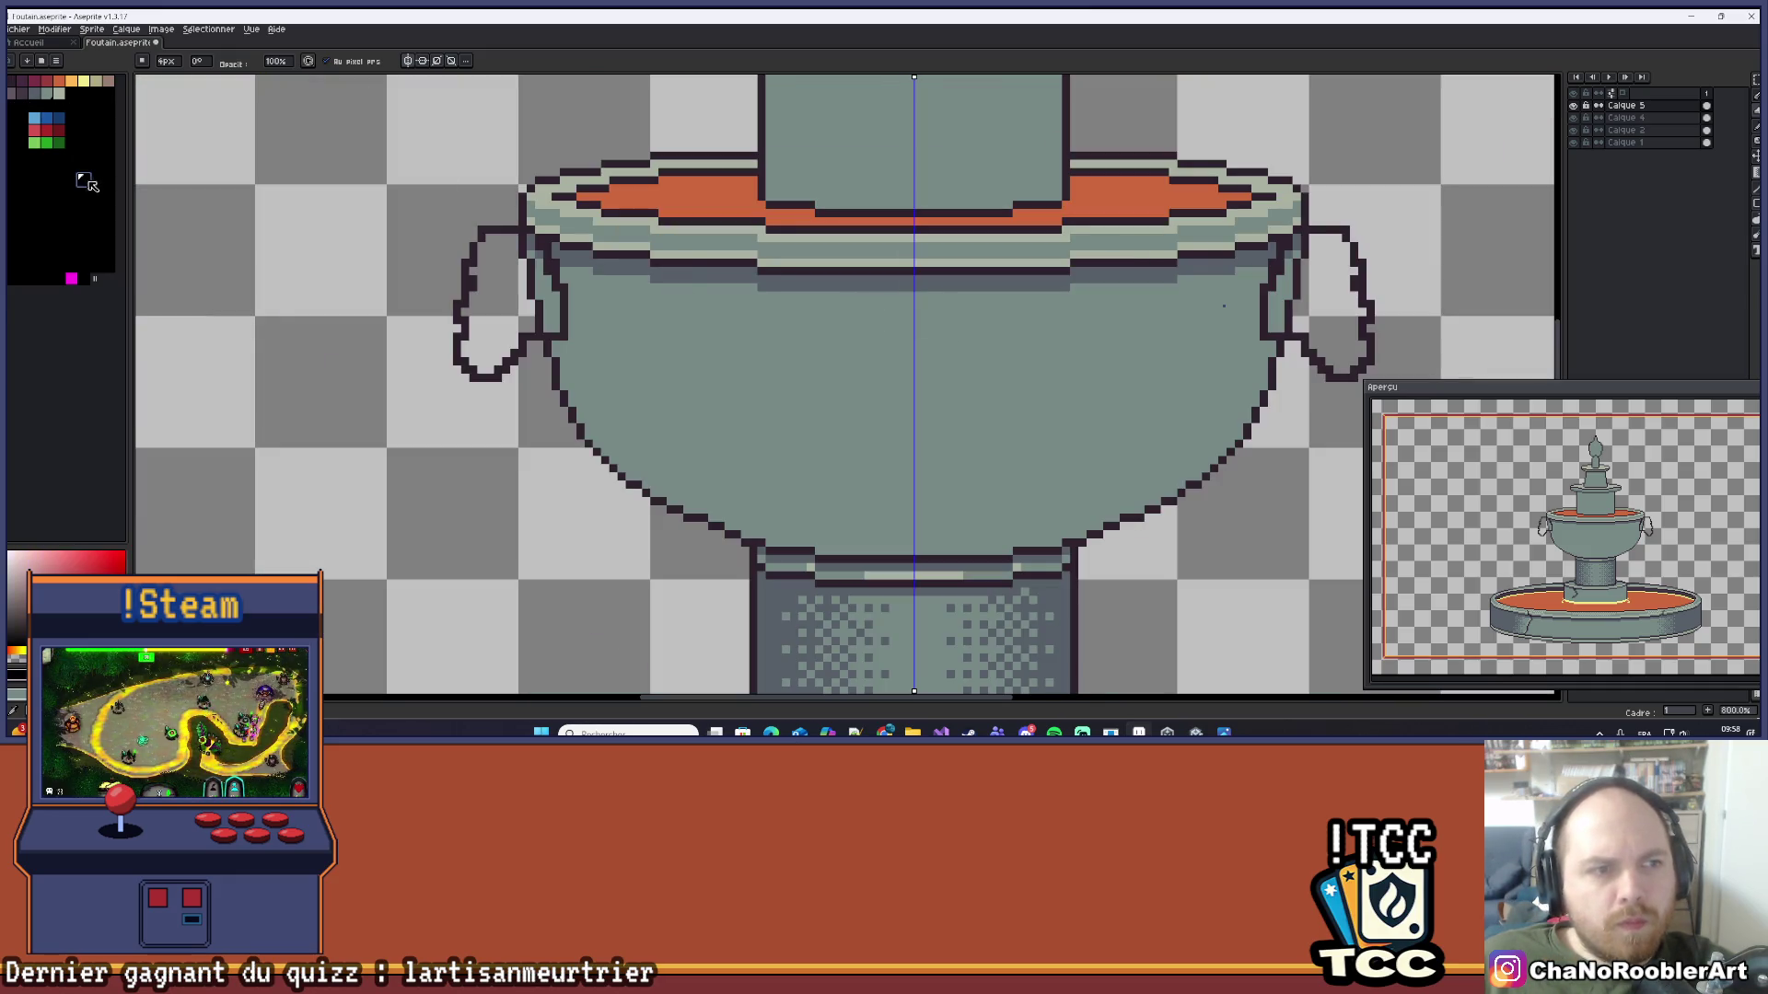
Step: Pick the dark outline colour and place a first dark pixel on the bowl's front
key("i")
left_click(511, 222)
key("b")
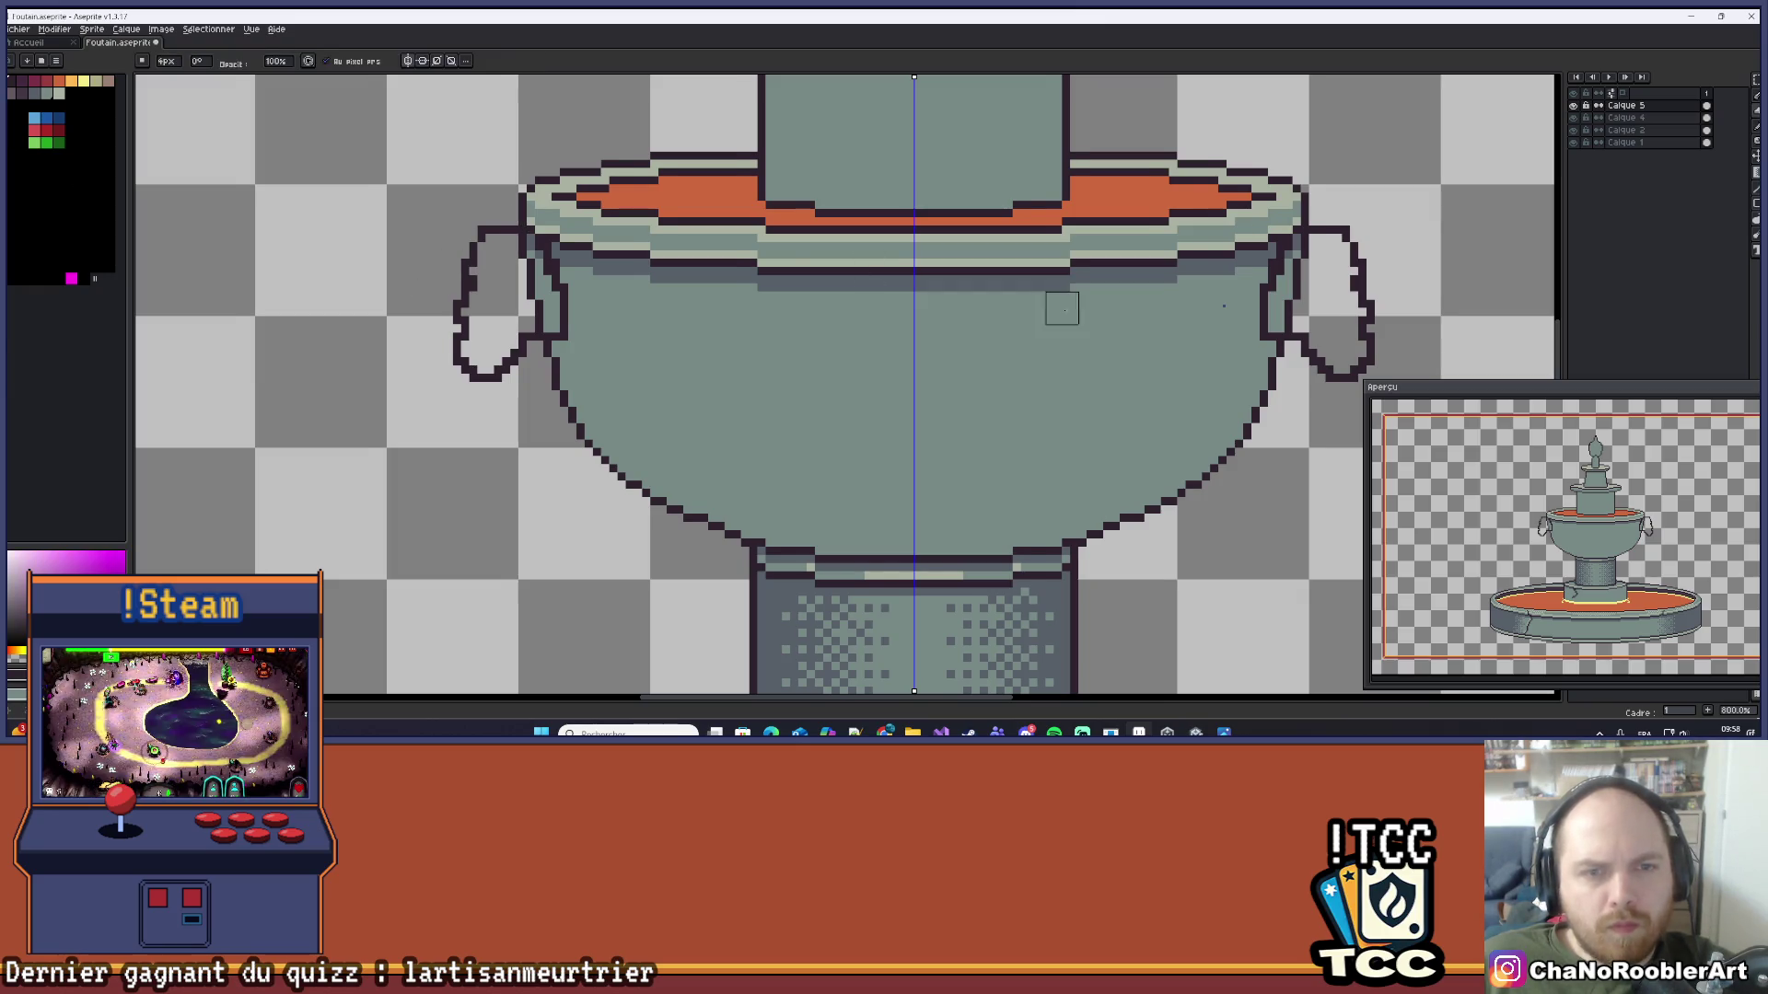
scroll(873, 313, "up", 4)
left_click(863, 314)
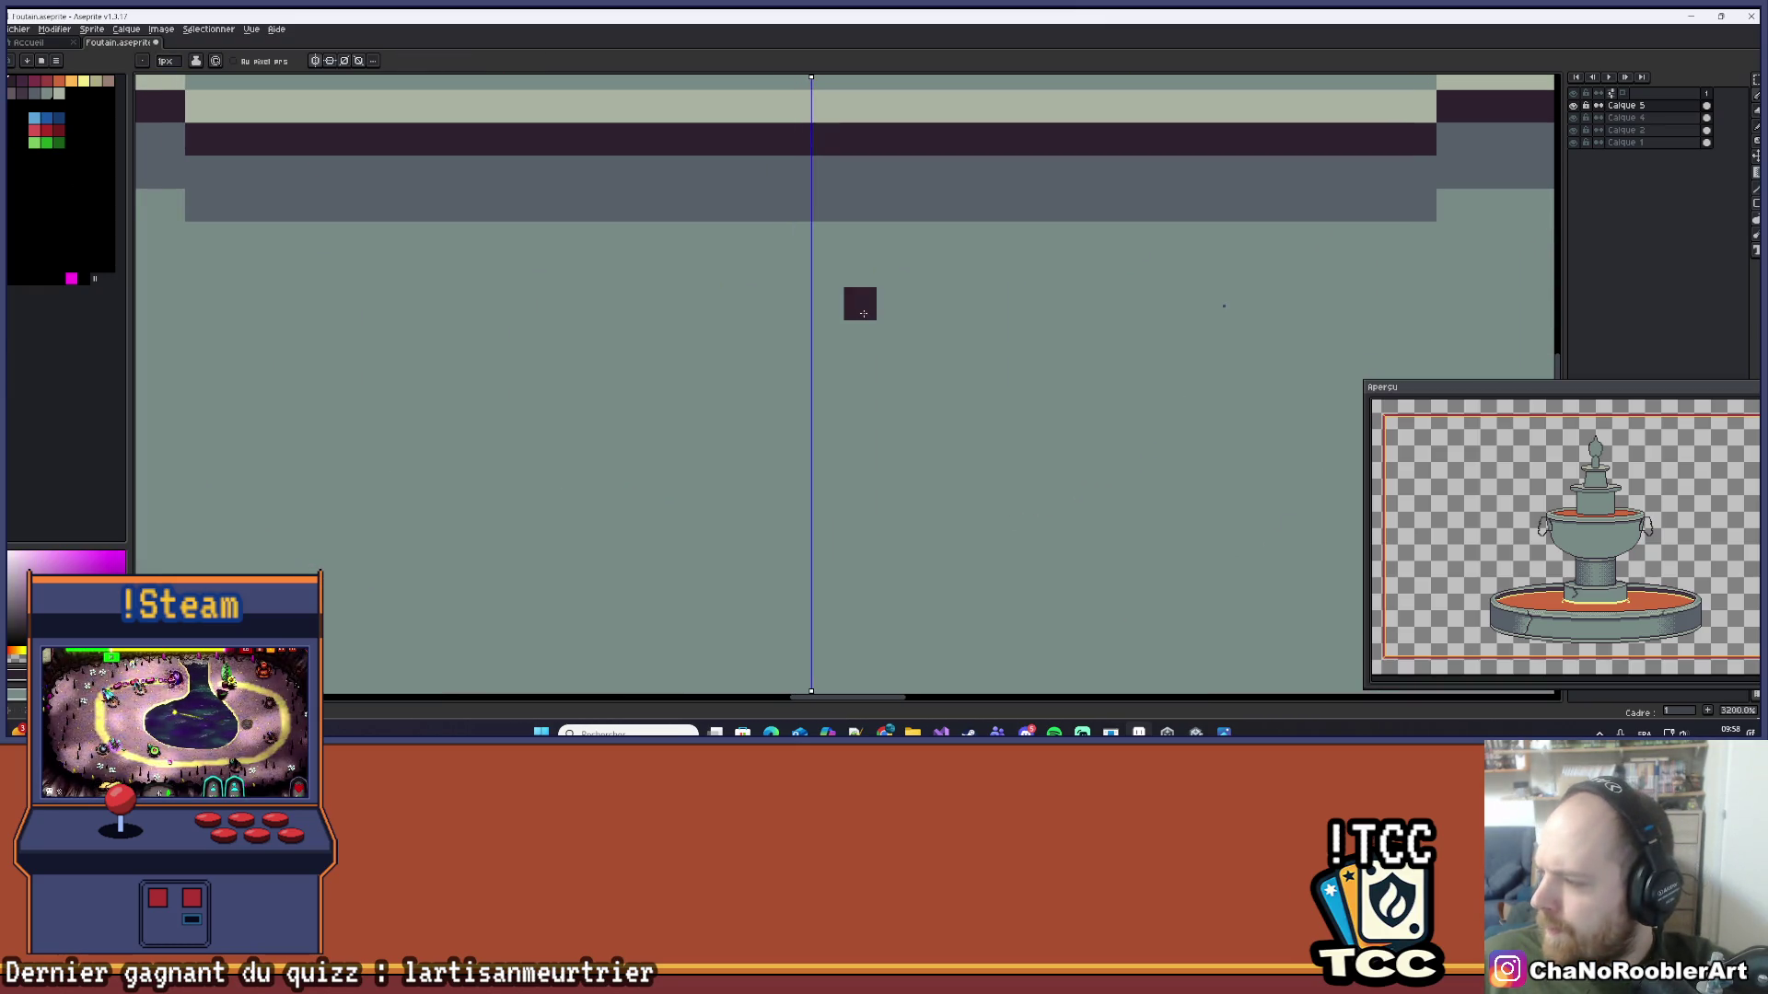
scroll(863, 314, "down", 4)
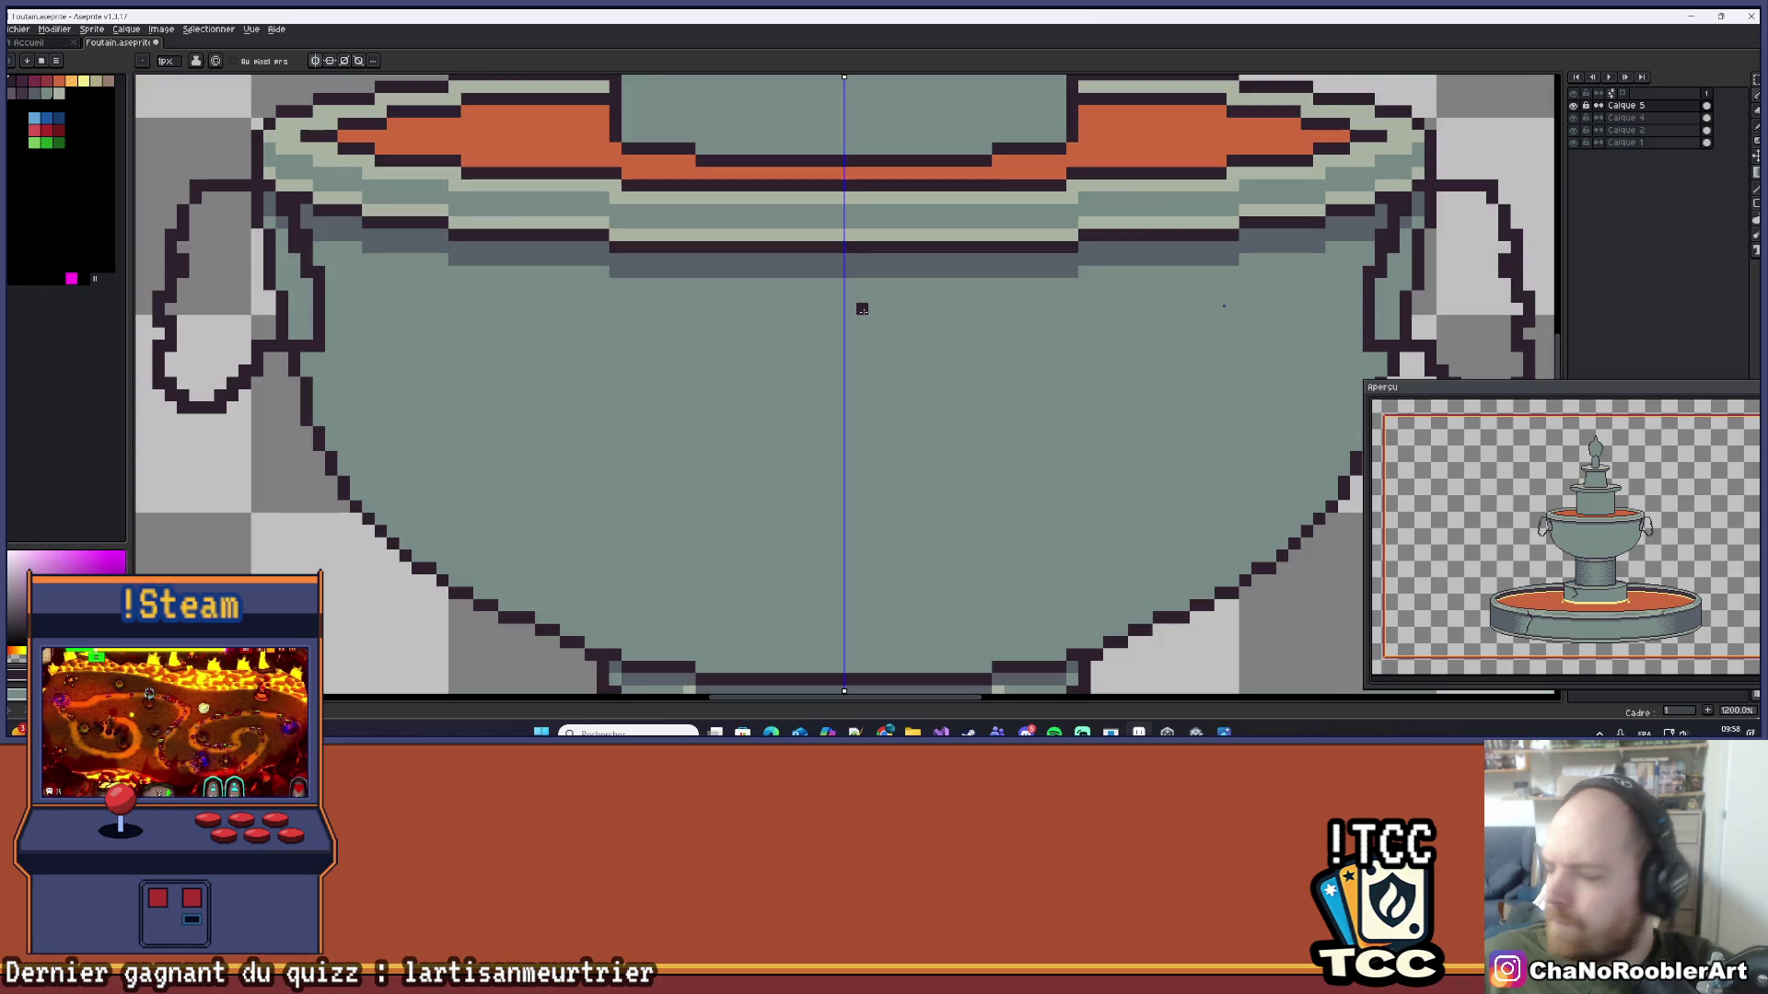
scroll(861, 310, "up", 2)
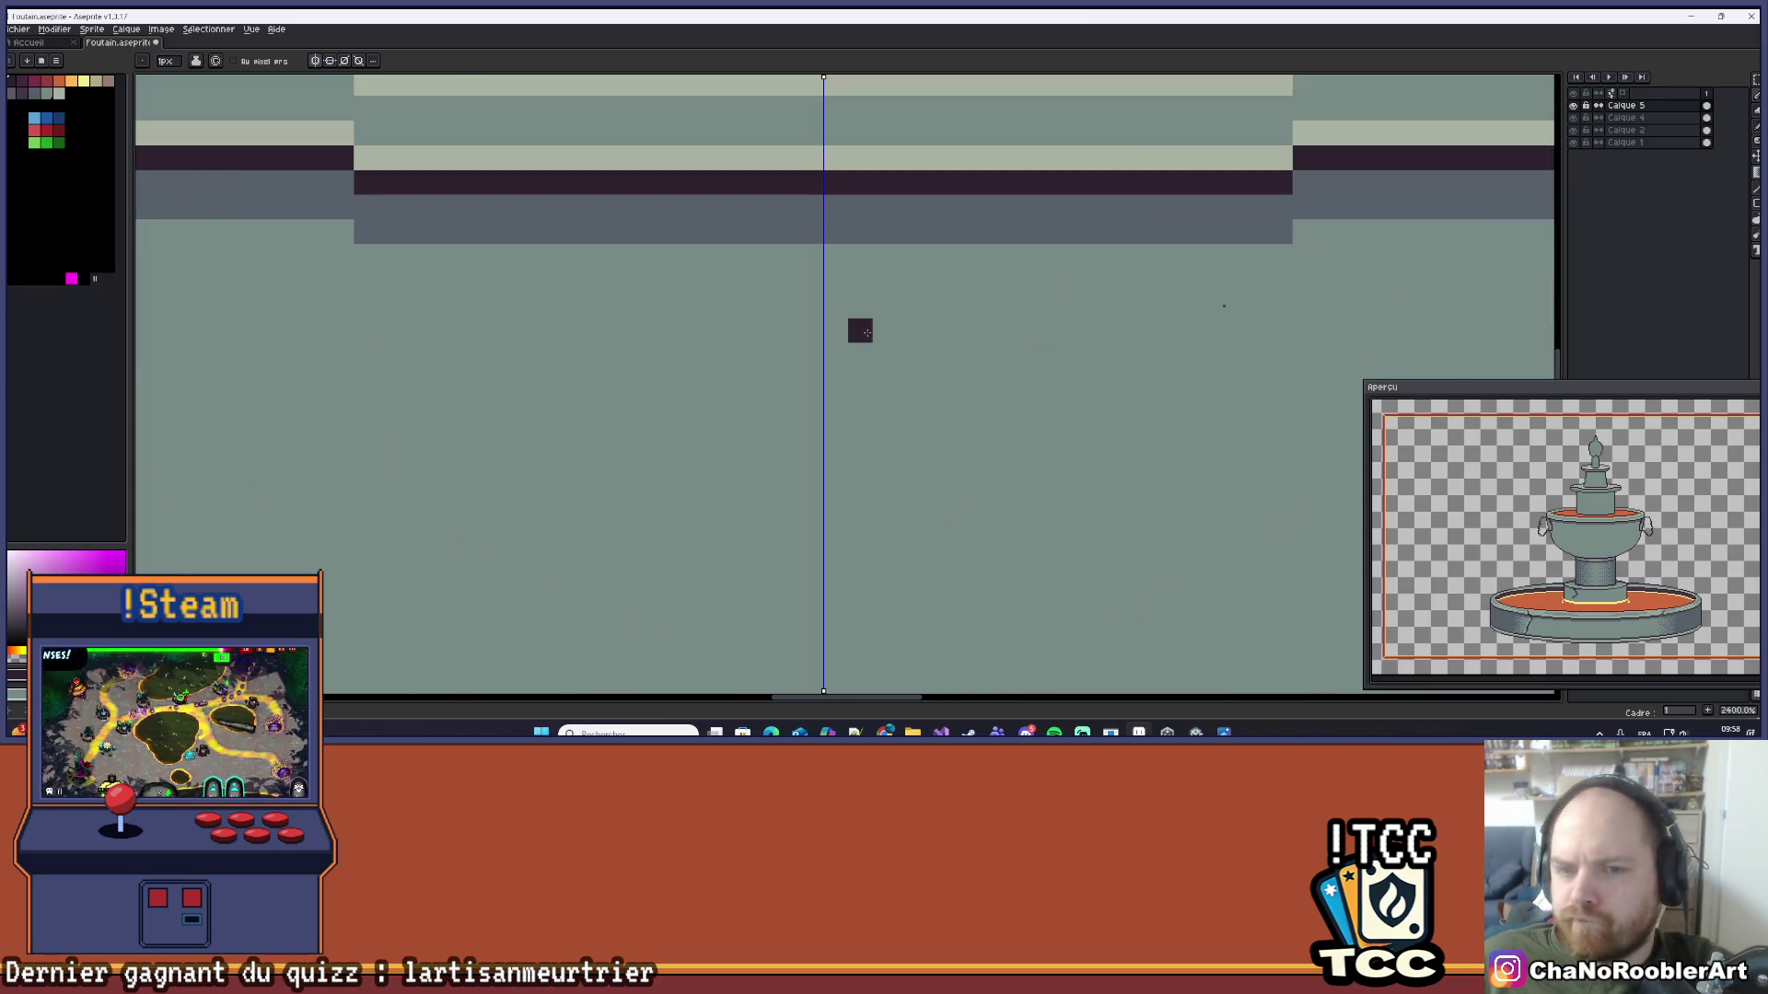
Step: Pencil mirrored dark brow pixels with a frown mark to form the face's slanted eyes
left_click(884, 330)
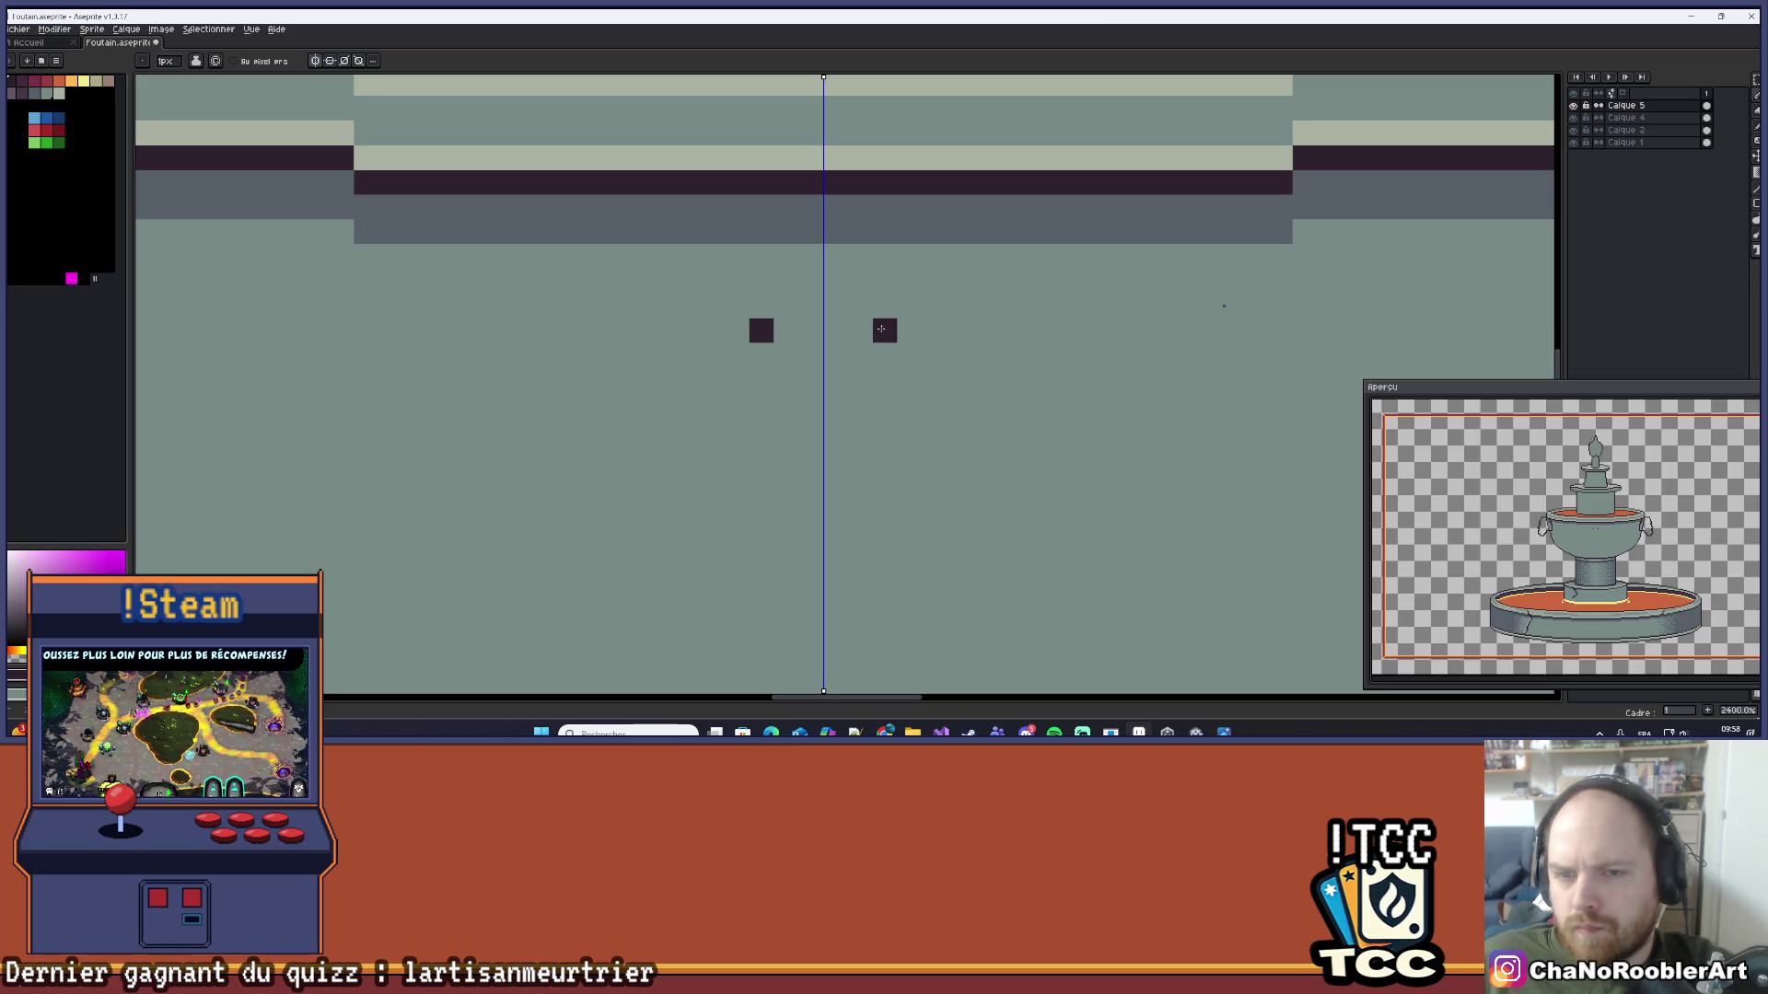
left_click(912, 328)
left_click(924, 325)
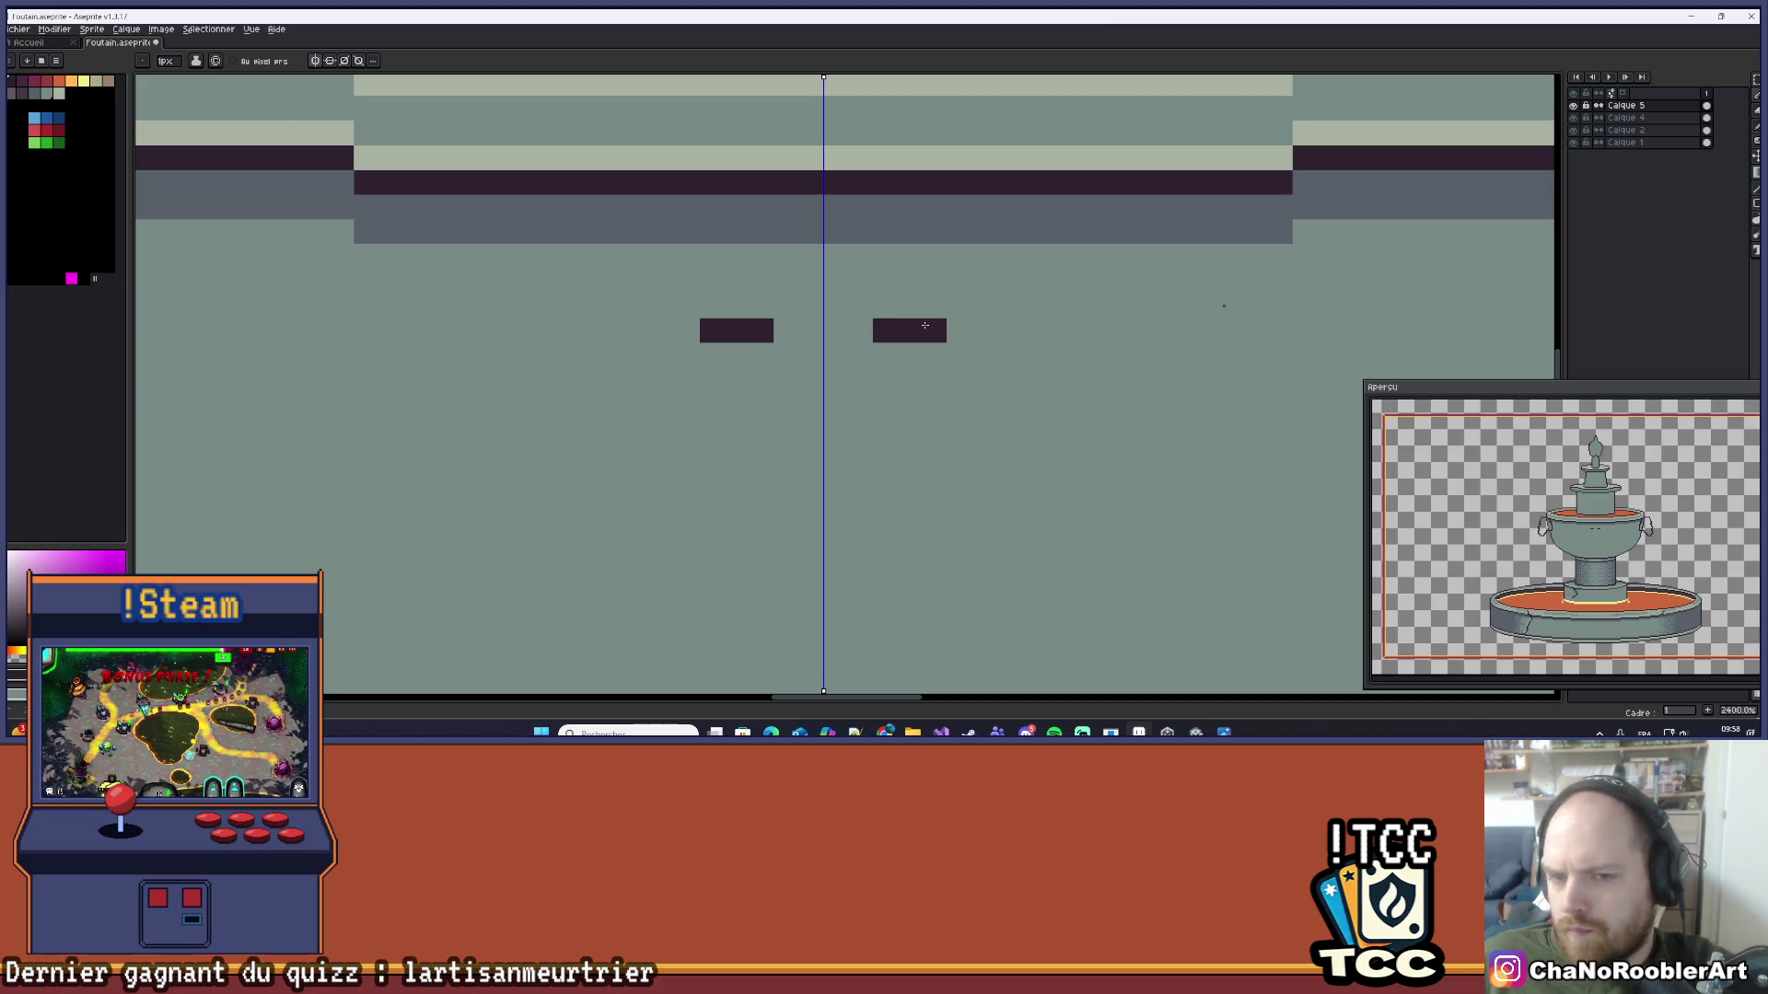
left_click_drag(907, 351, 933, 354)
scroll(955, 306, "down", 5)
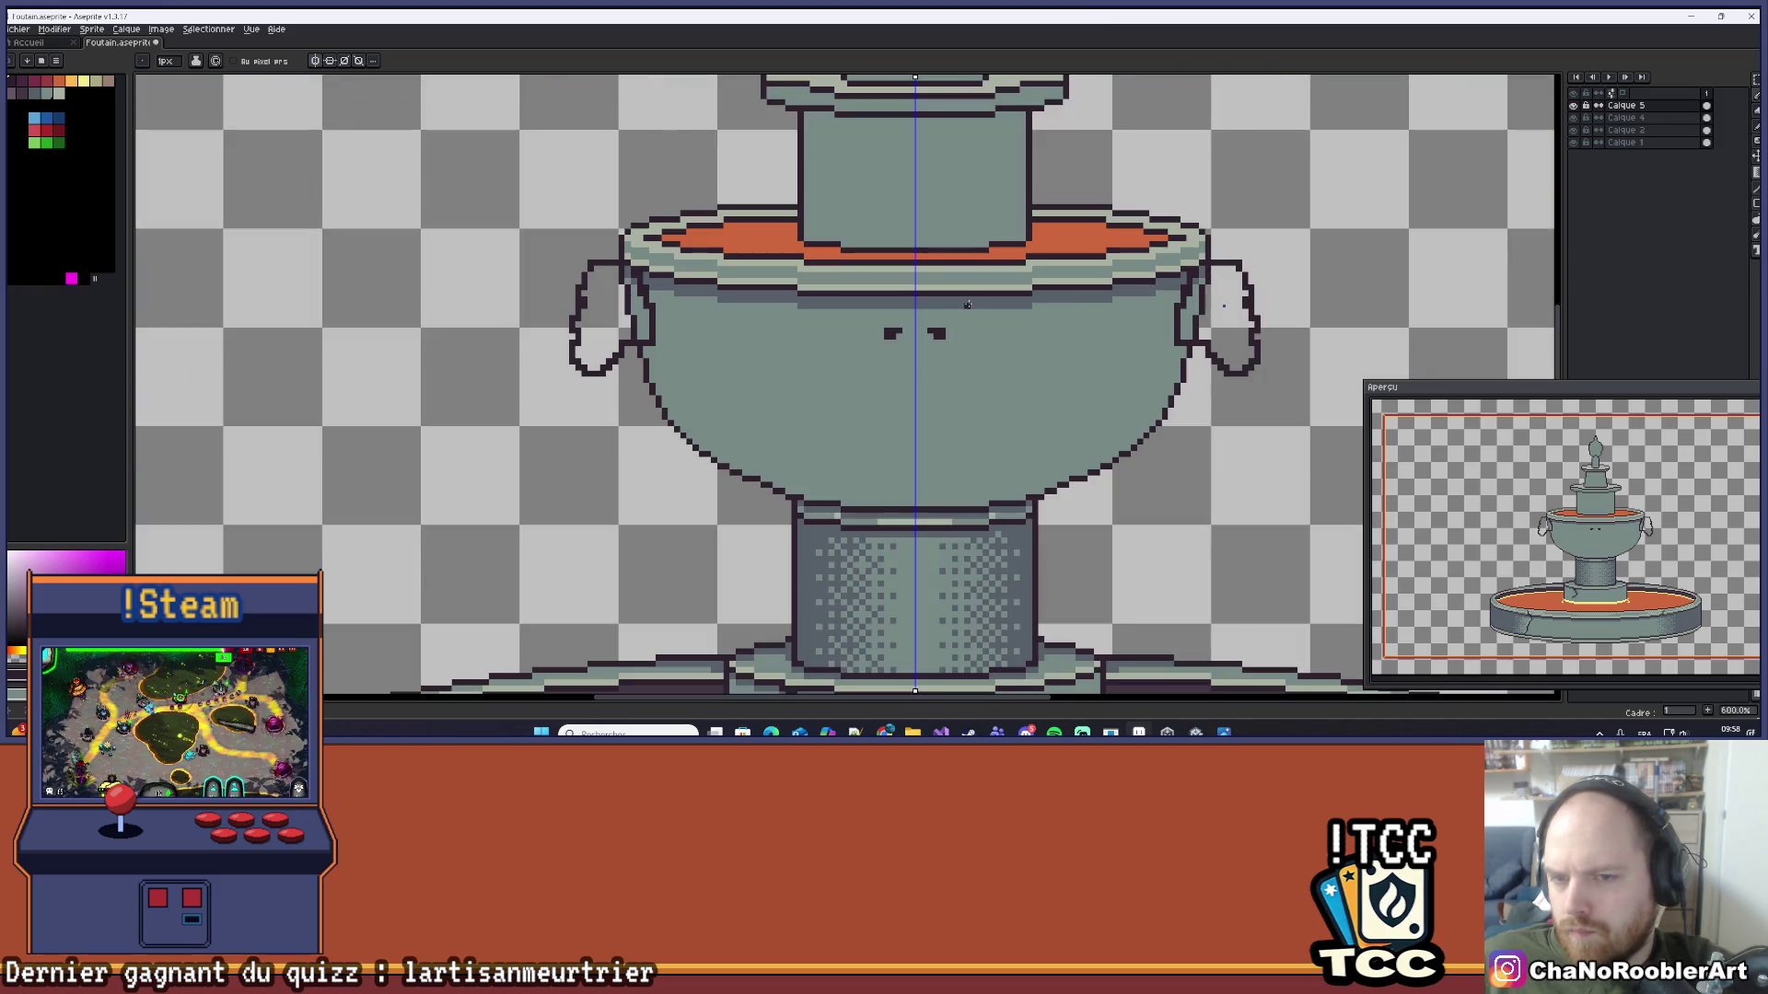
scroll(948, 319, "up", 4)
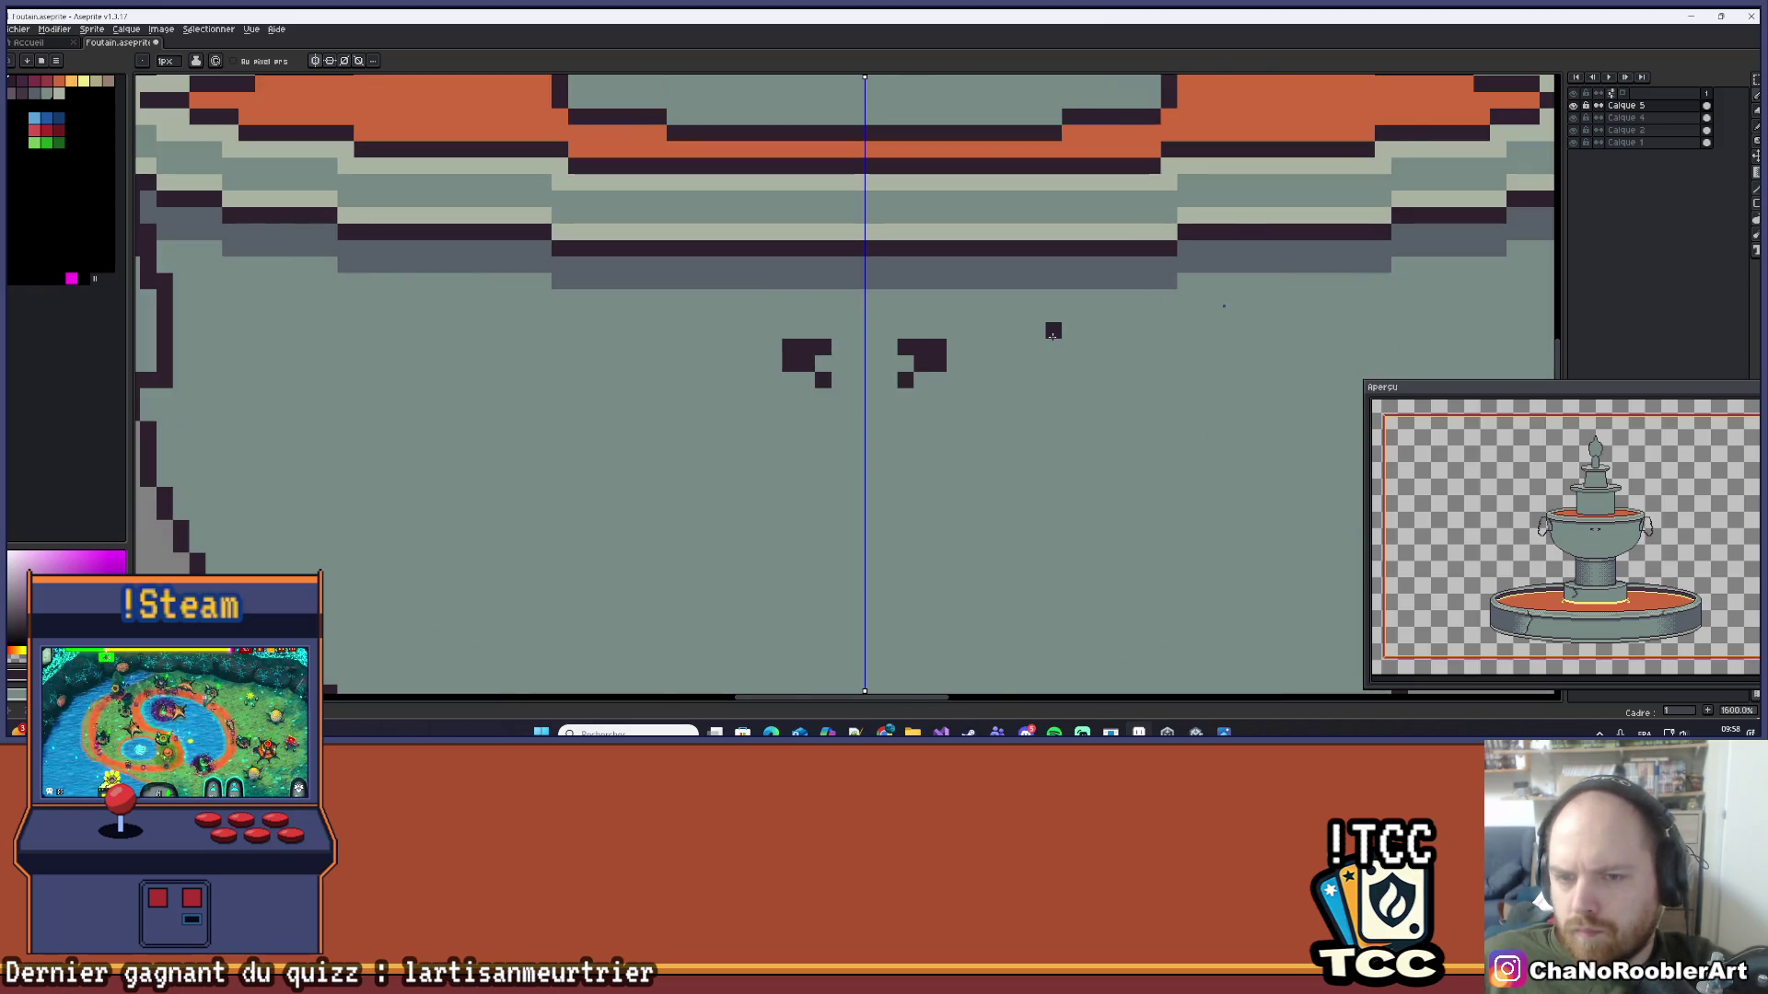
scroll(1052, 333, "down", 3)
left_click_drag(1023, 323, 999, 320)
scroll(997, 318, "up", 6)
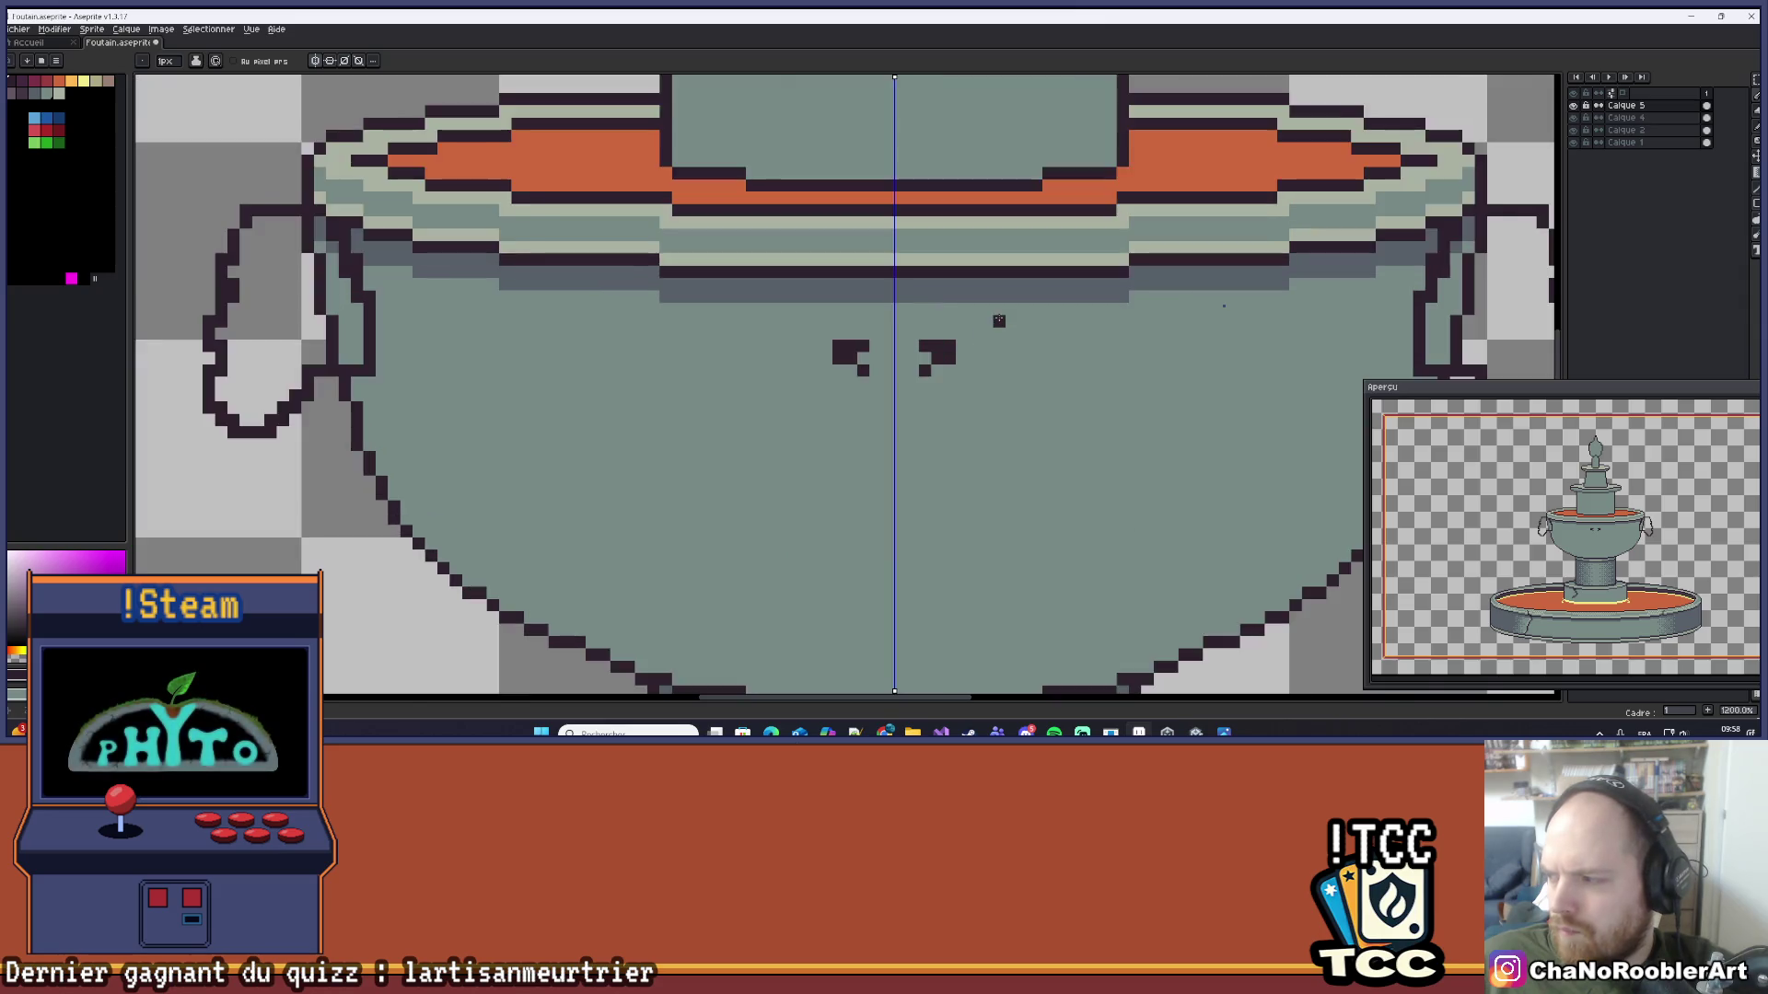
left_click_drag(1004, 268, 1029, 272)
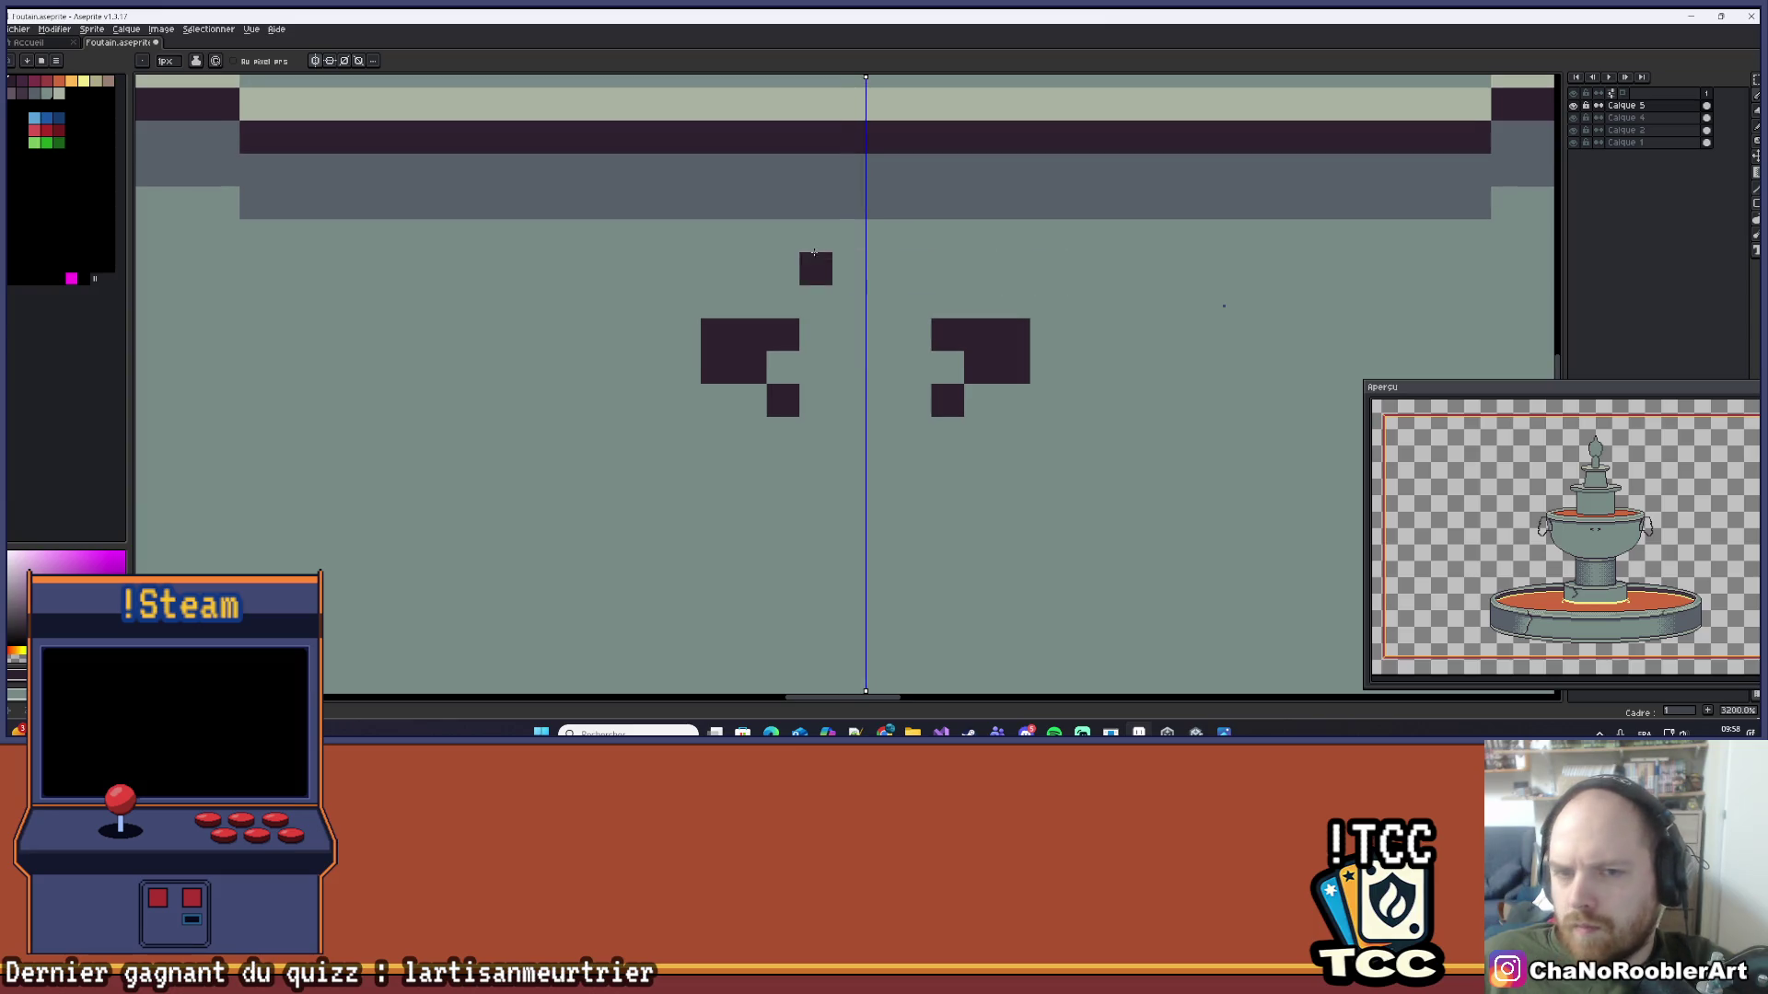
scroll(884, 236, "down", 6)
scroll(918, 248, "up", 5)
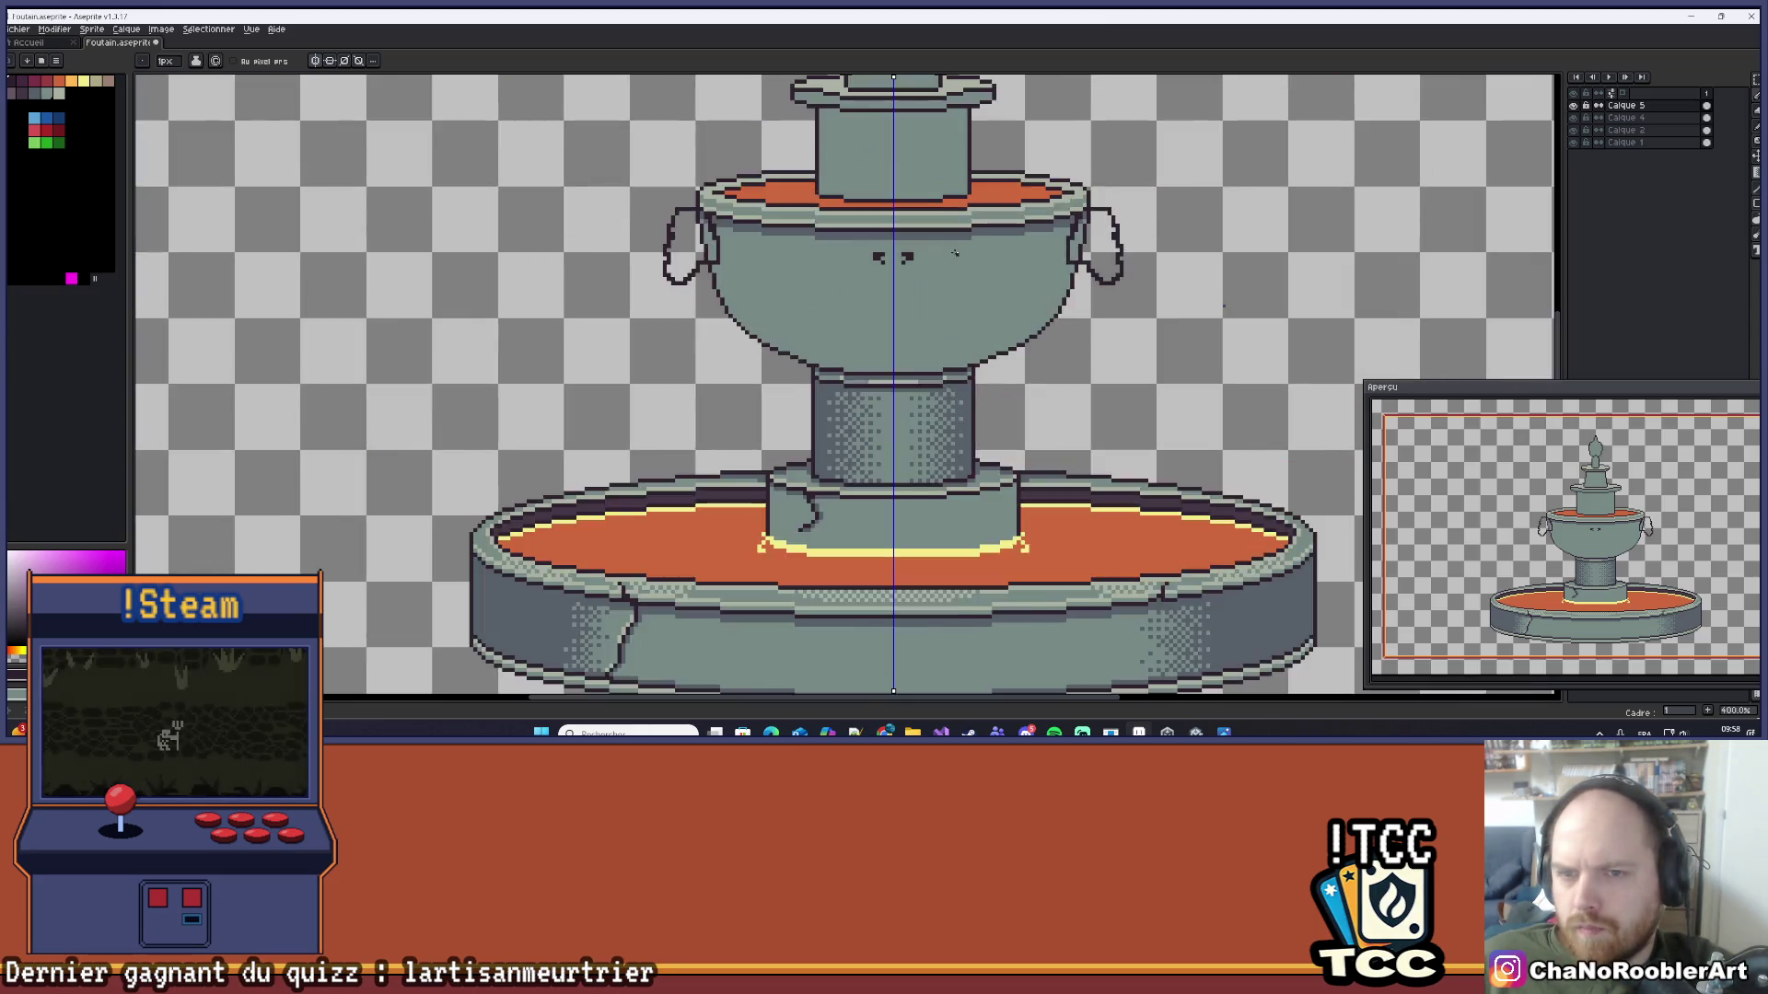
left_click_drag(954, 303, 1005, 314)
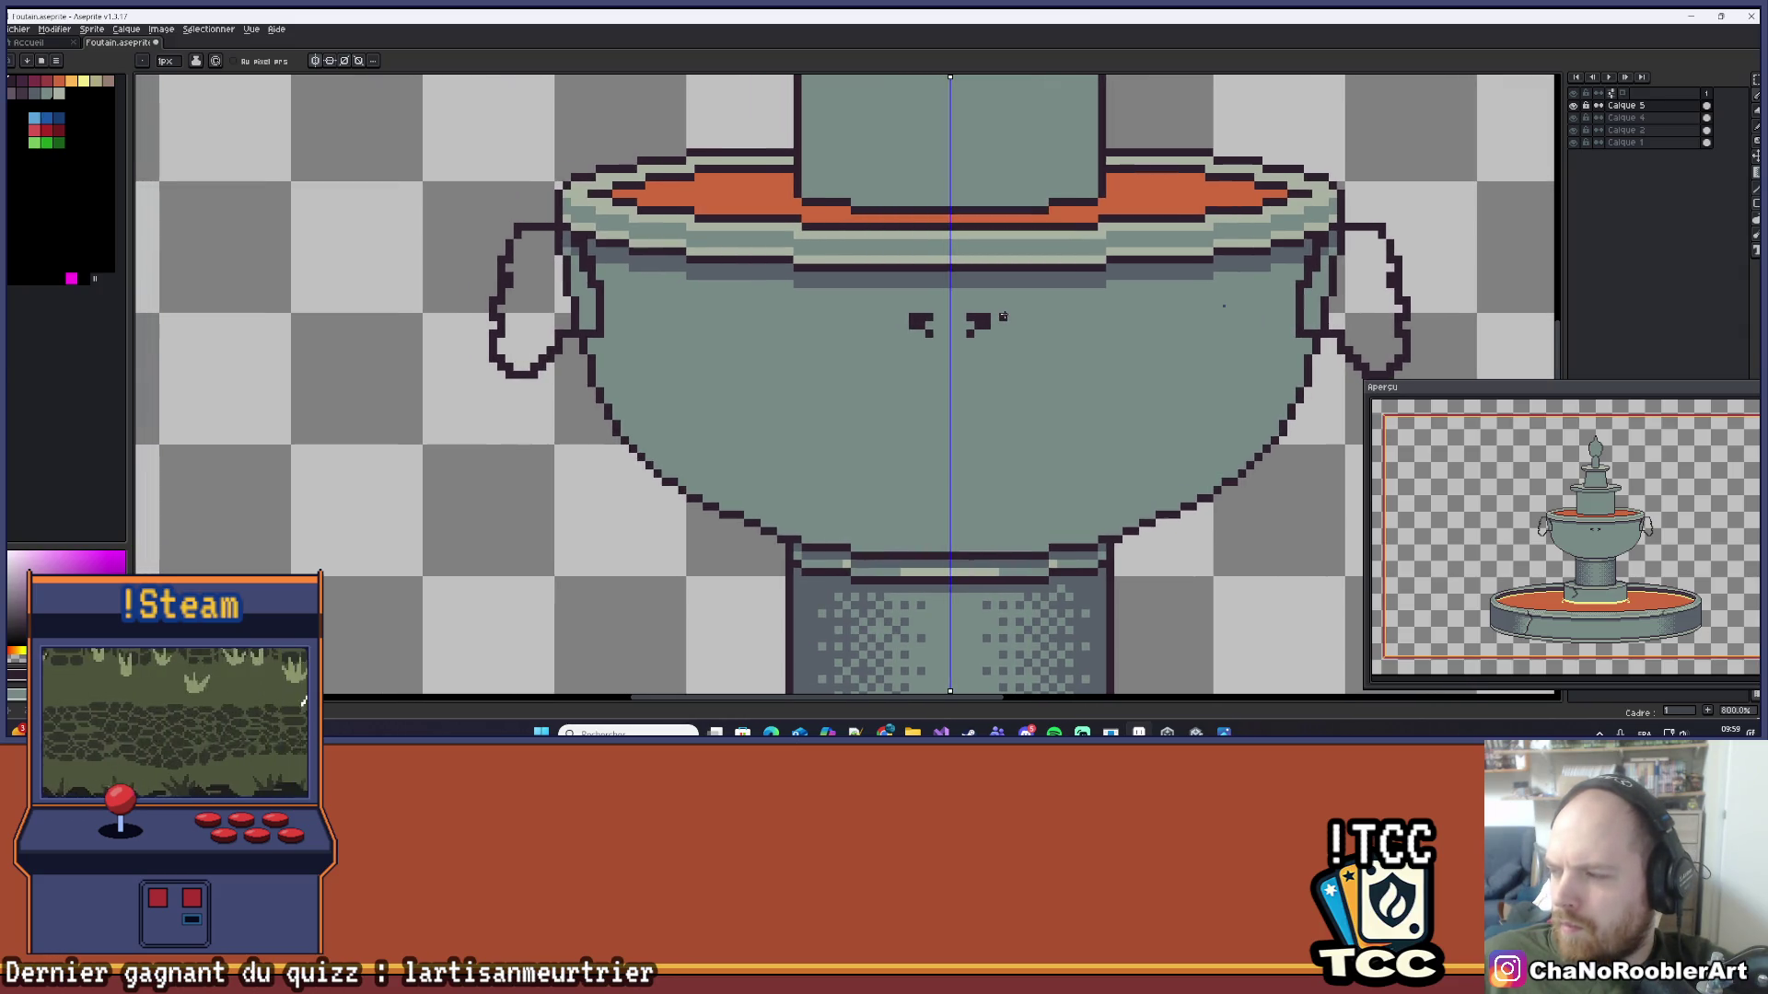
scroll(999, 320, "up", 3)
scroll(991, 322, "down", 4)
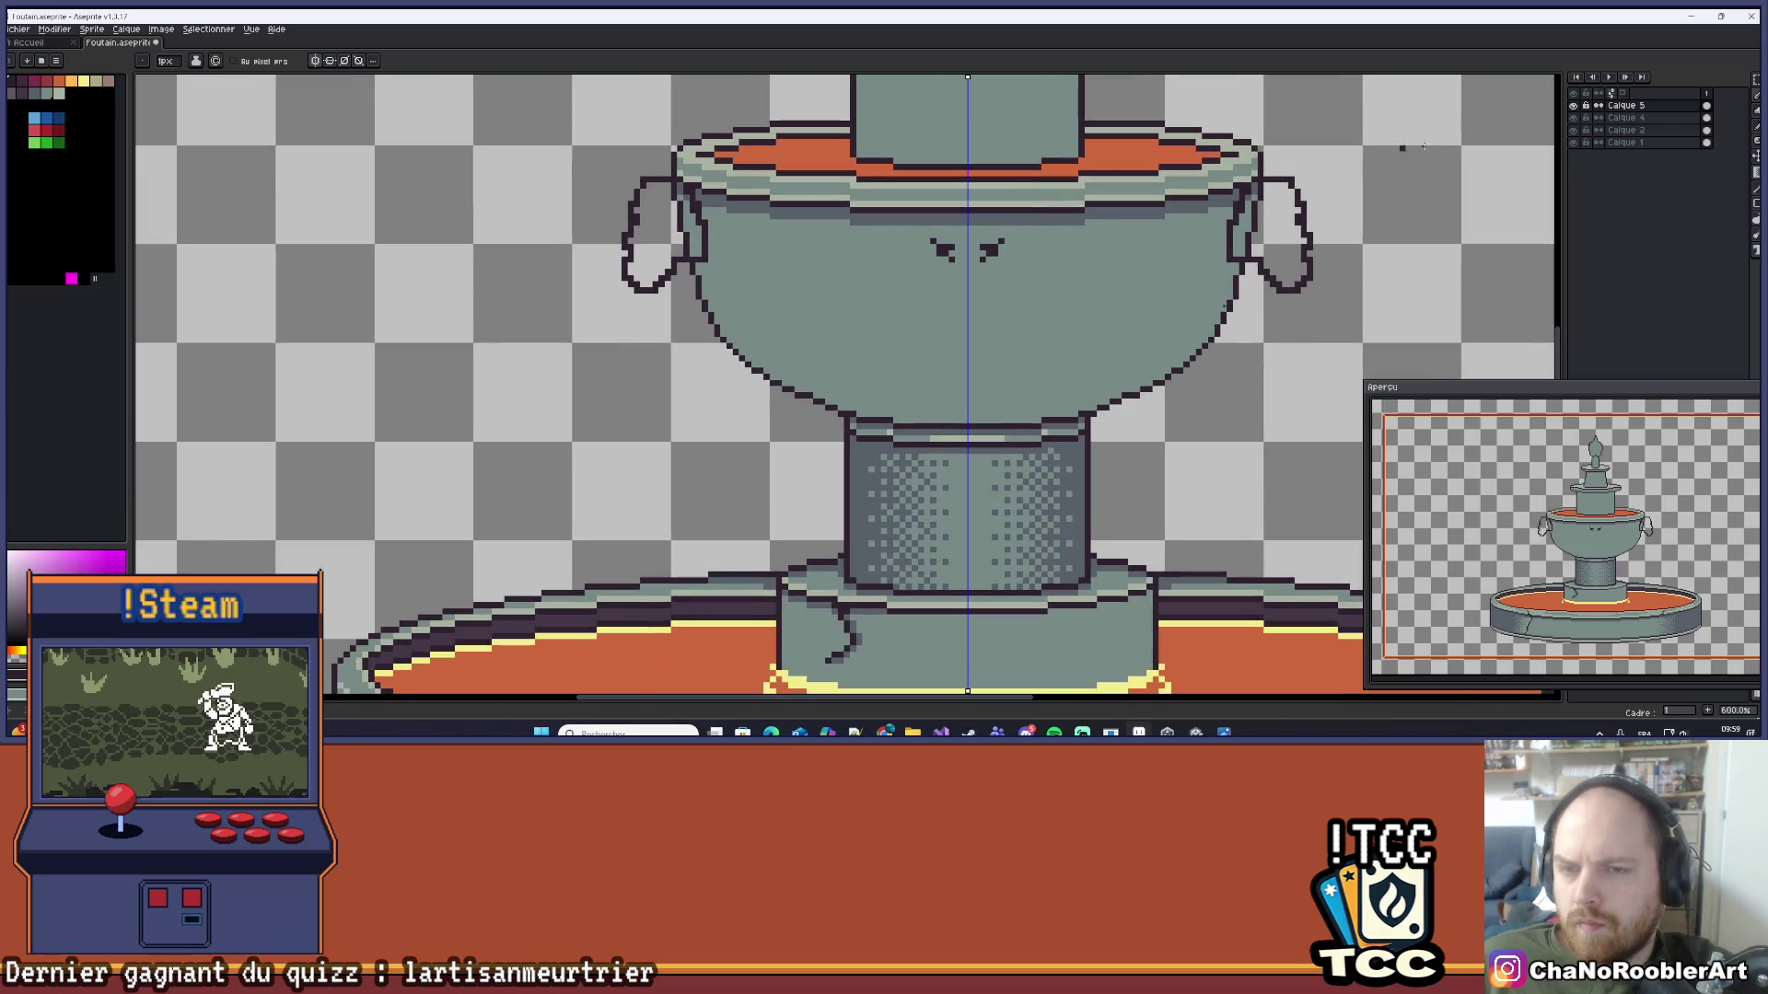
Step: Nudge the face layer about 2 pixels down and pencil a mirrored mouth with raised corners
key("v")
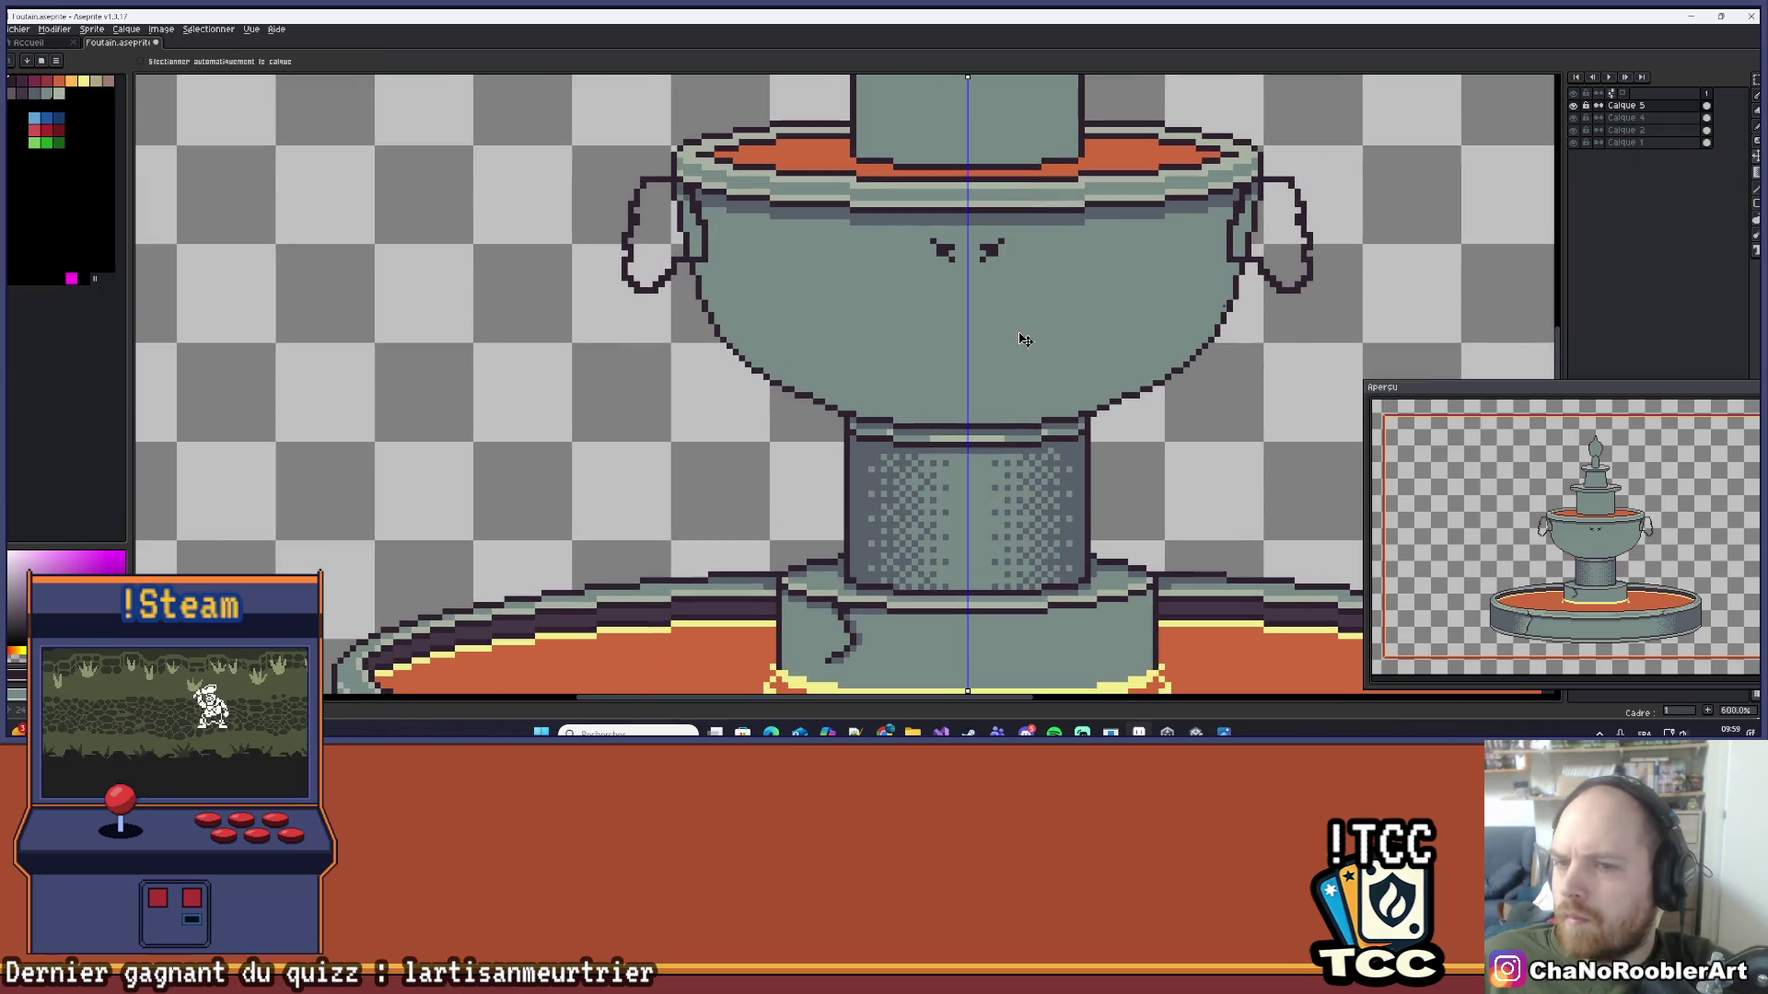
left_click_drag(1007, 295, 1013, 314)
scroll(985, 313, "up", 4)
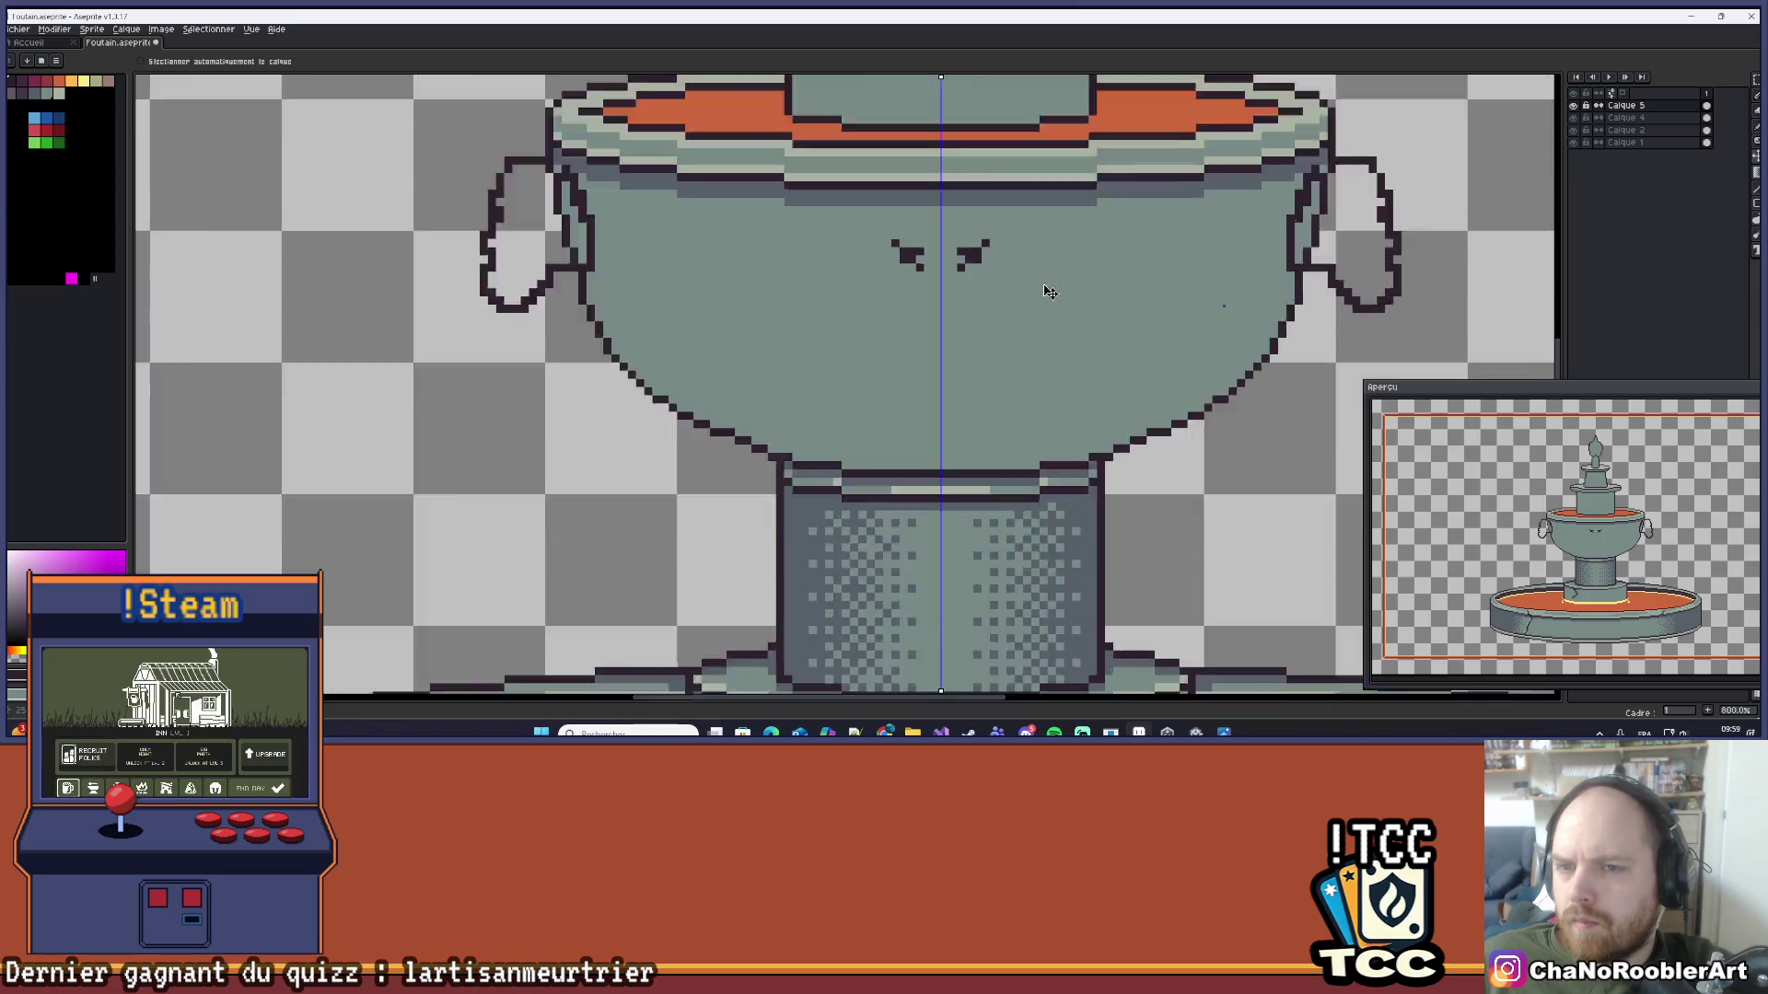
key("b")
scroll(976, 315, "up", 2)
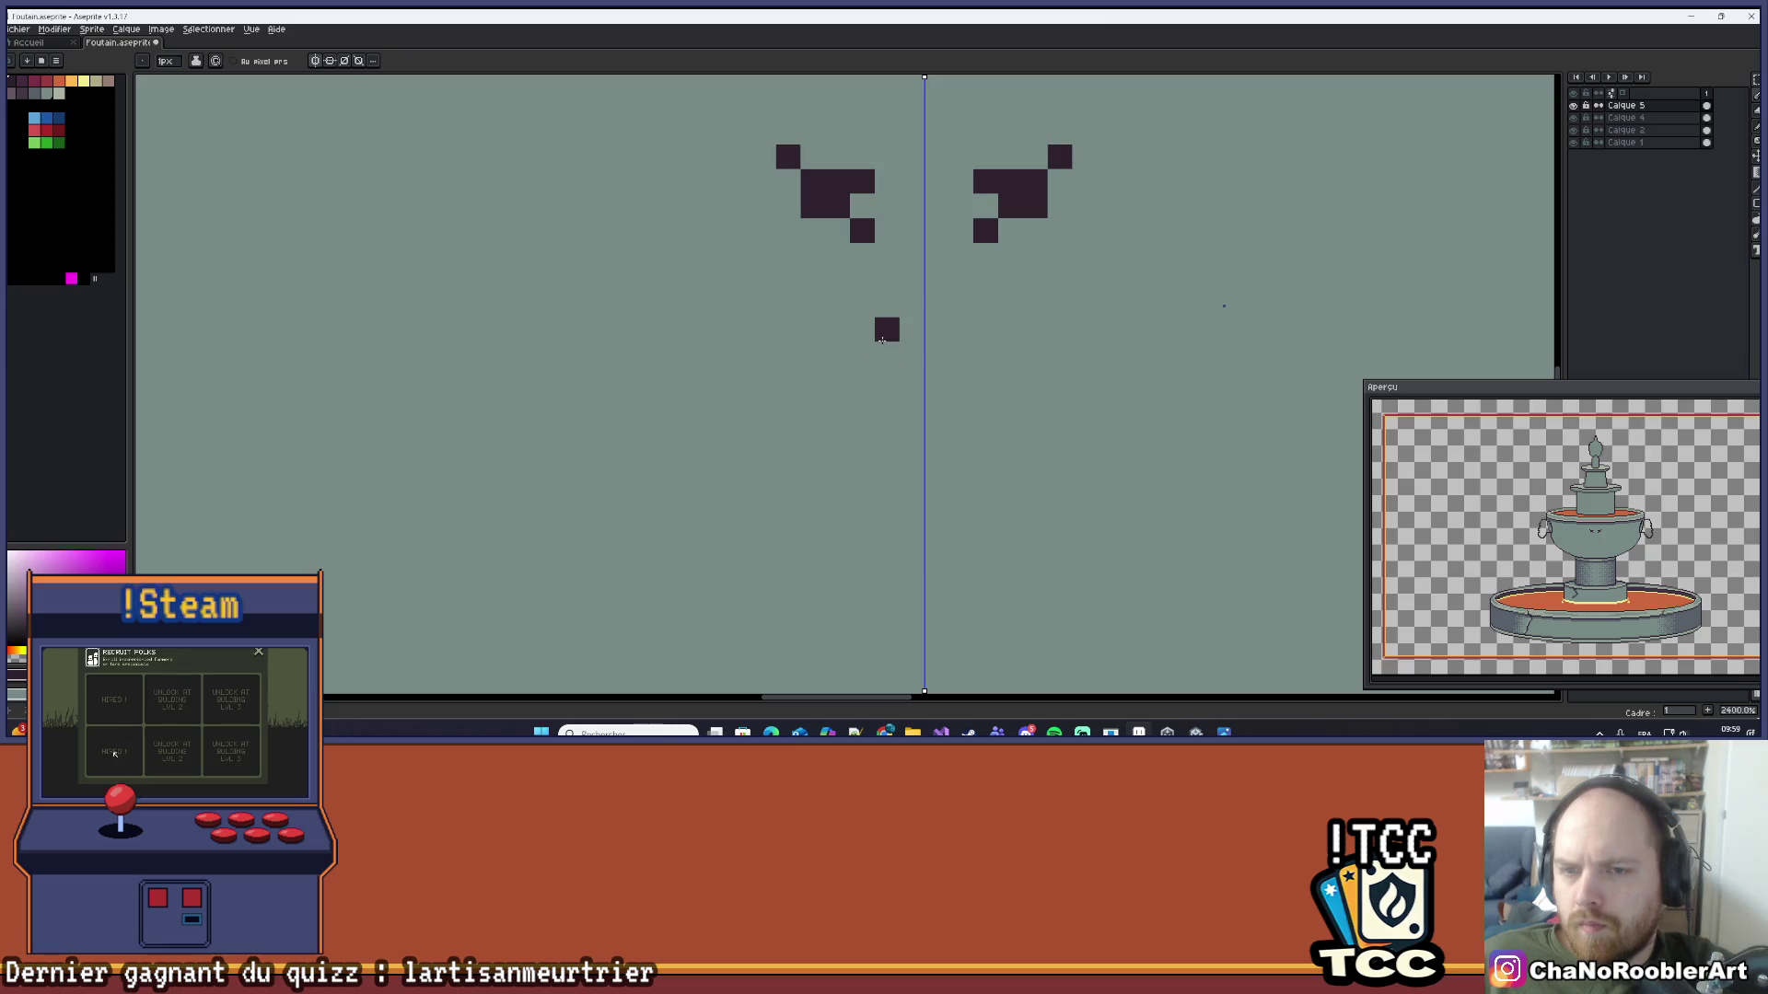
left_click(886, 354)
left_click(911, 354)
left_click(986, 328)
scroll(955, 335, "down", 6)
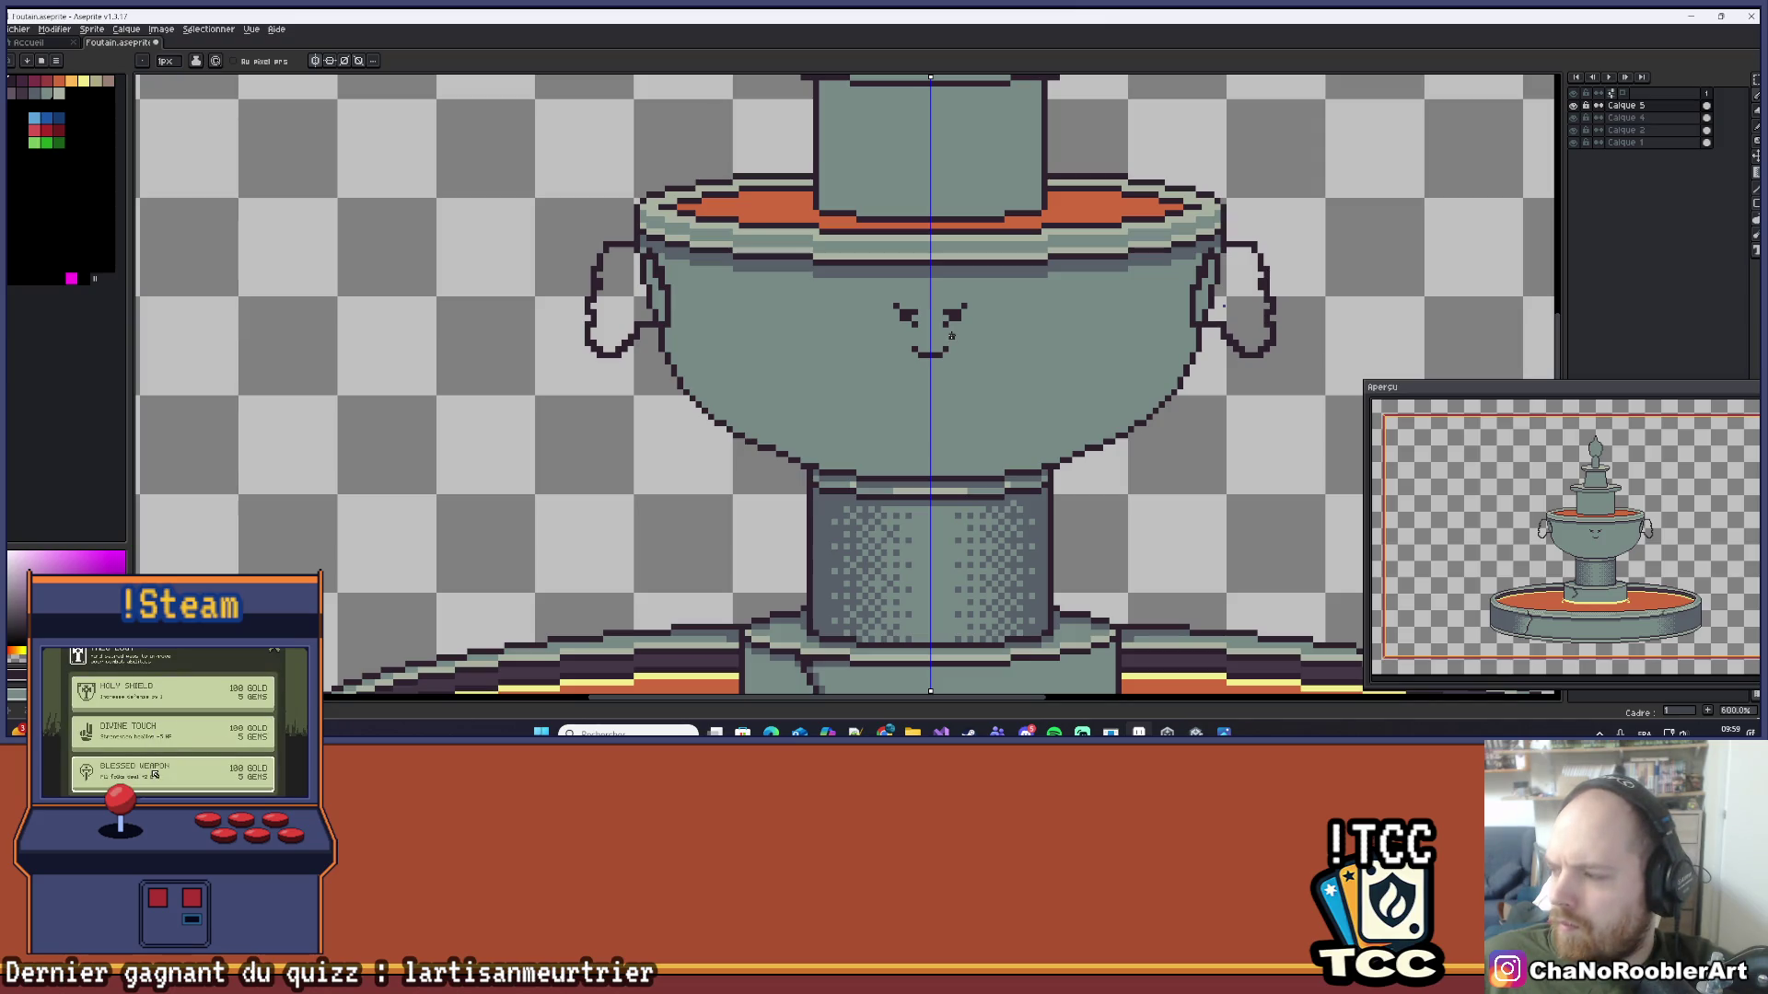
Step: Extend both mouth corners upward with dark pixels, undoing a stray mirrored pixel
scroll(952, 337, "up", 5)
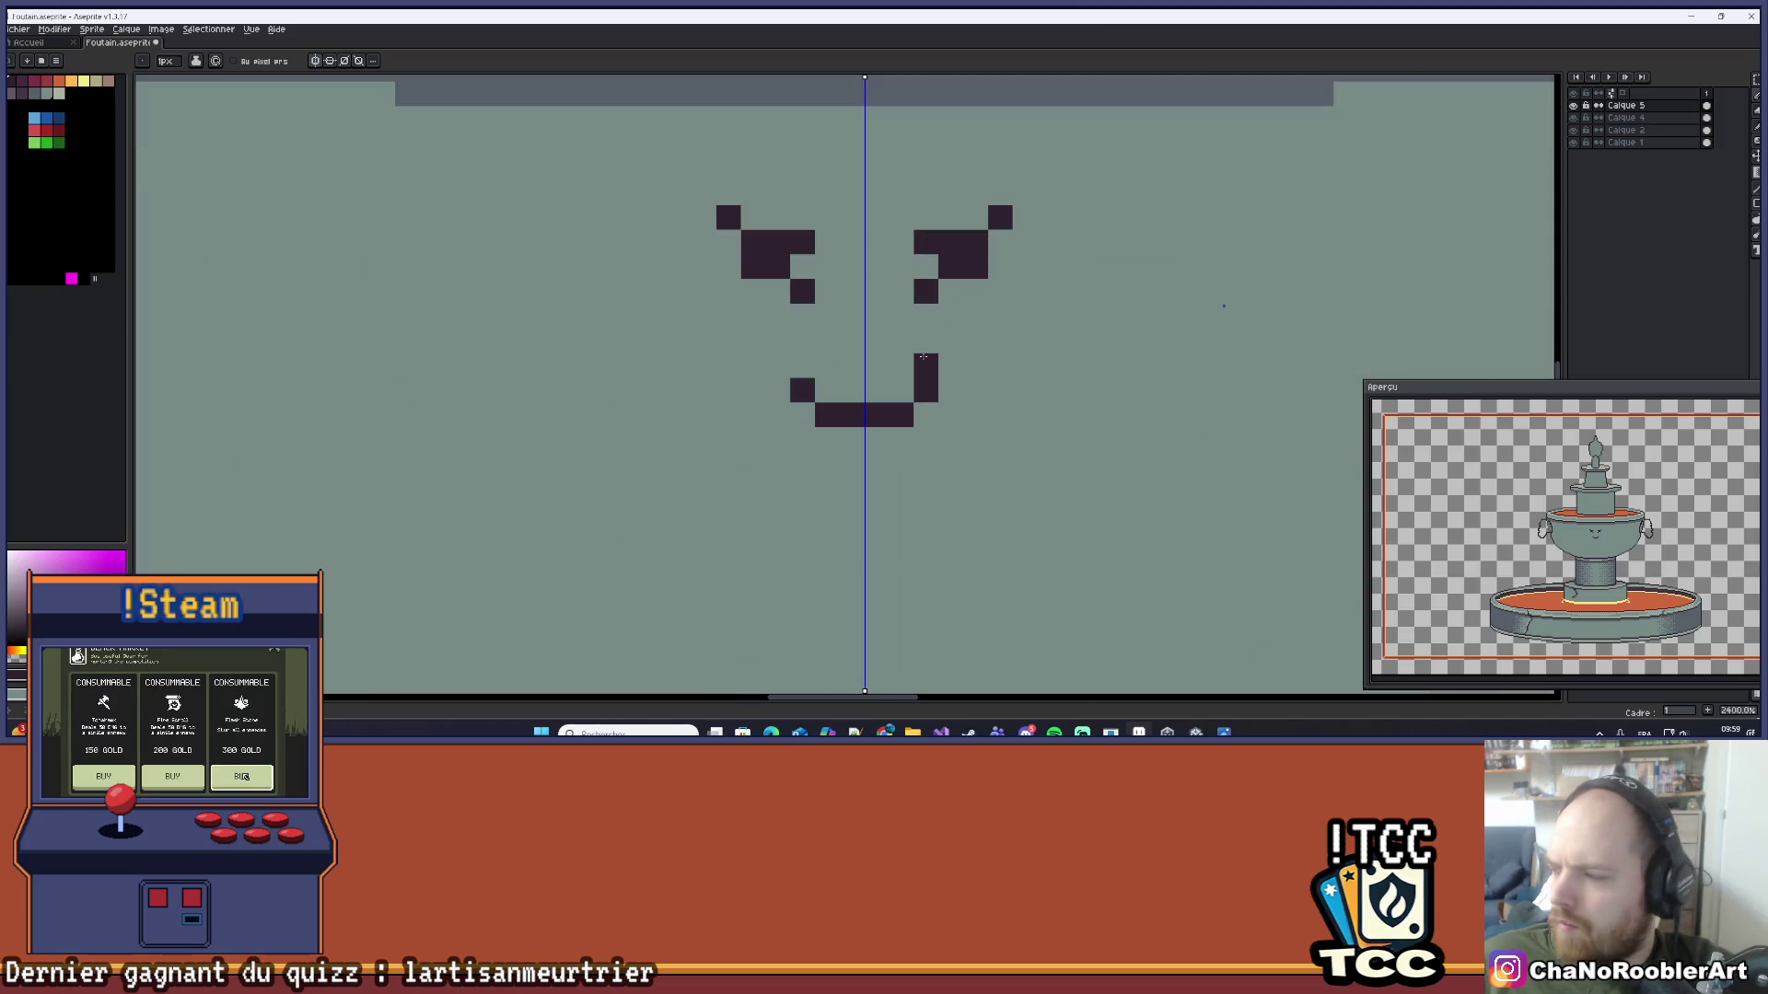
left_click(917, 365)
left_click(900, 341)
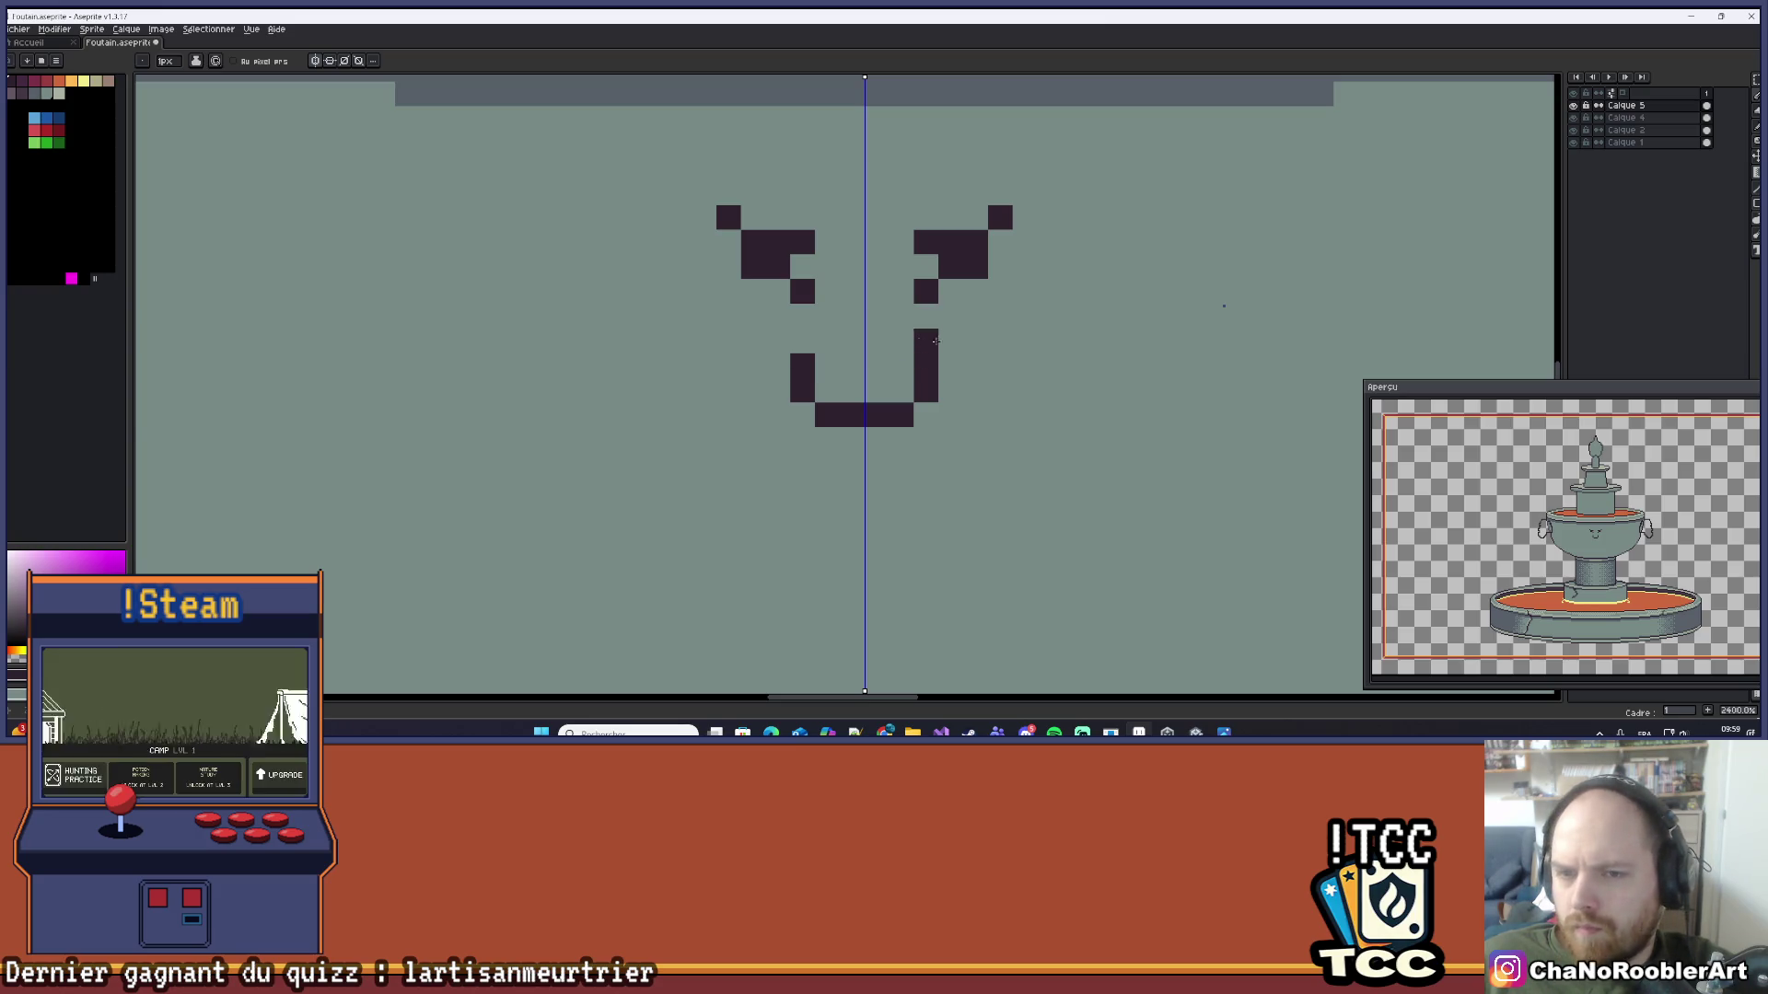
left_click(901, 317)
left_click(914, 358)
scroll(916, 355, "down", 3)
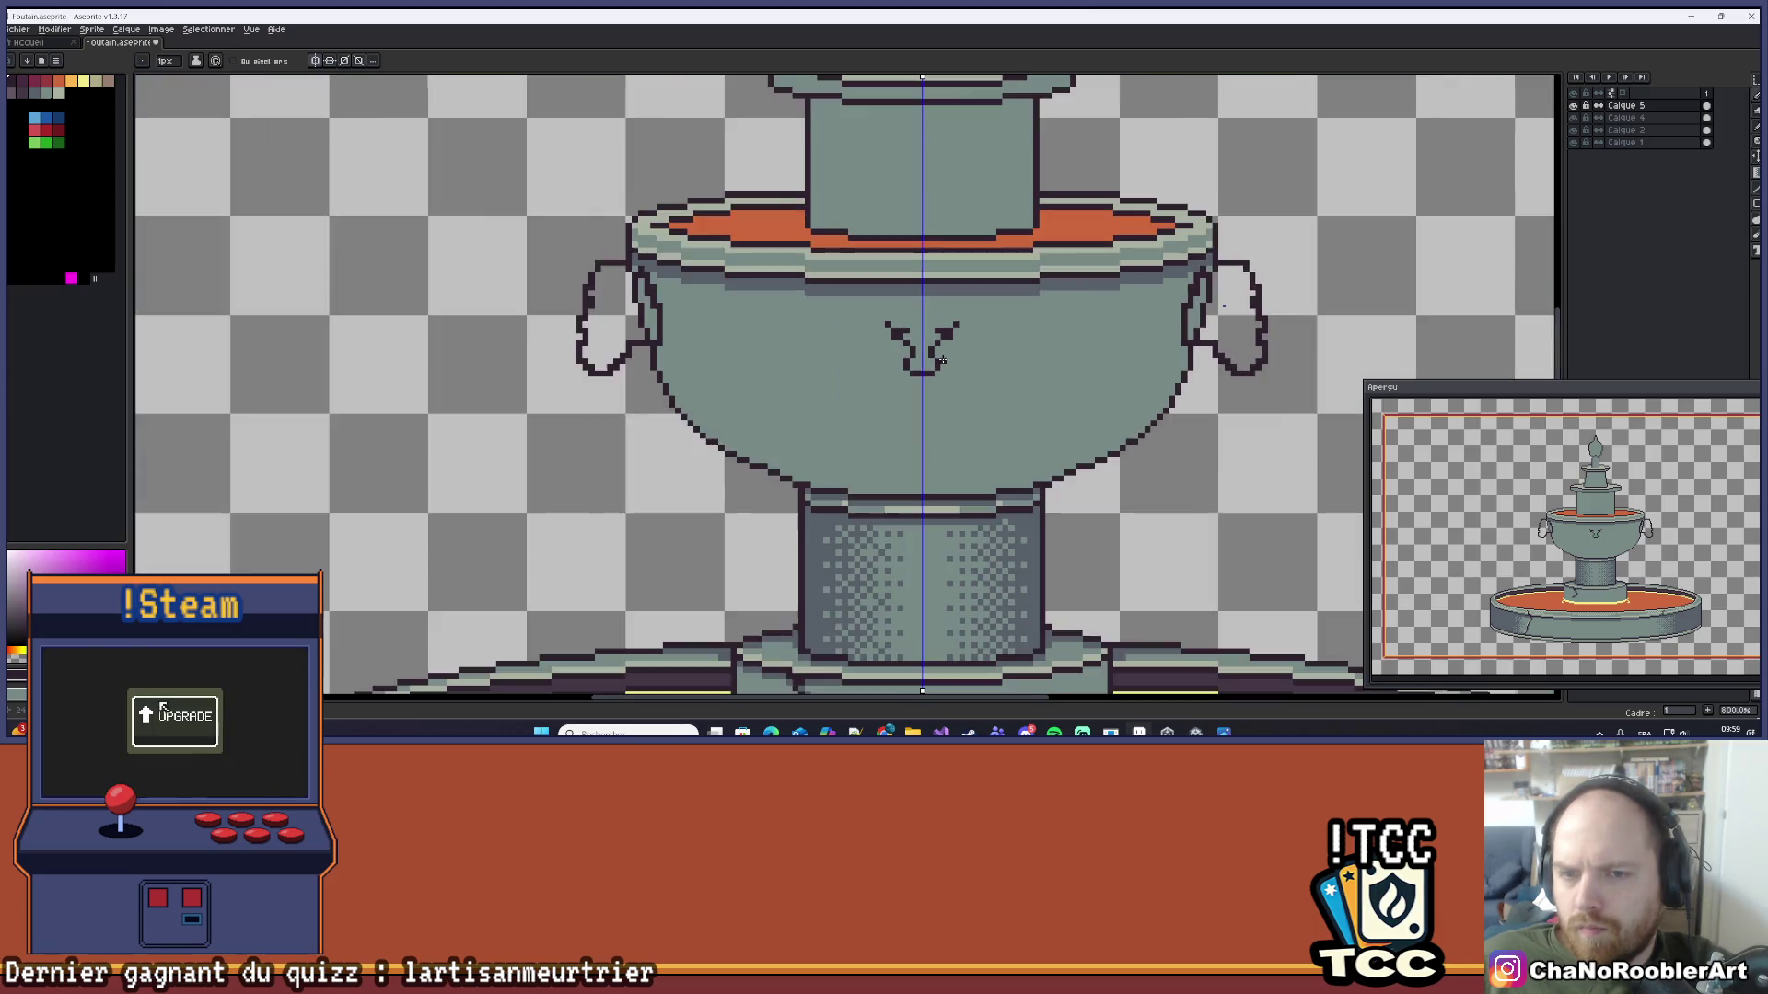
key("ctrl+z")
key("b")
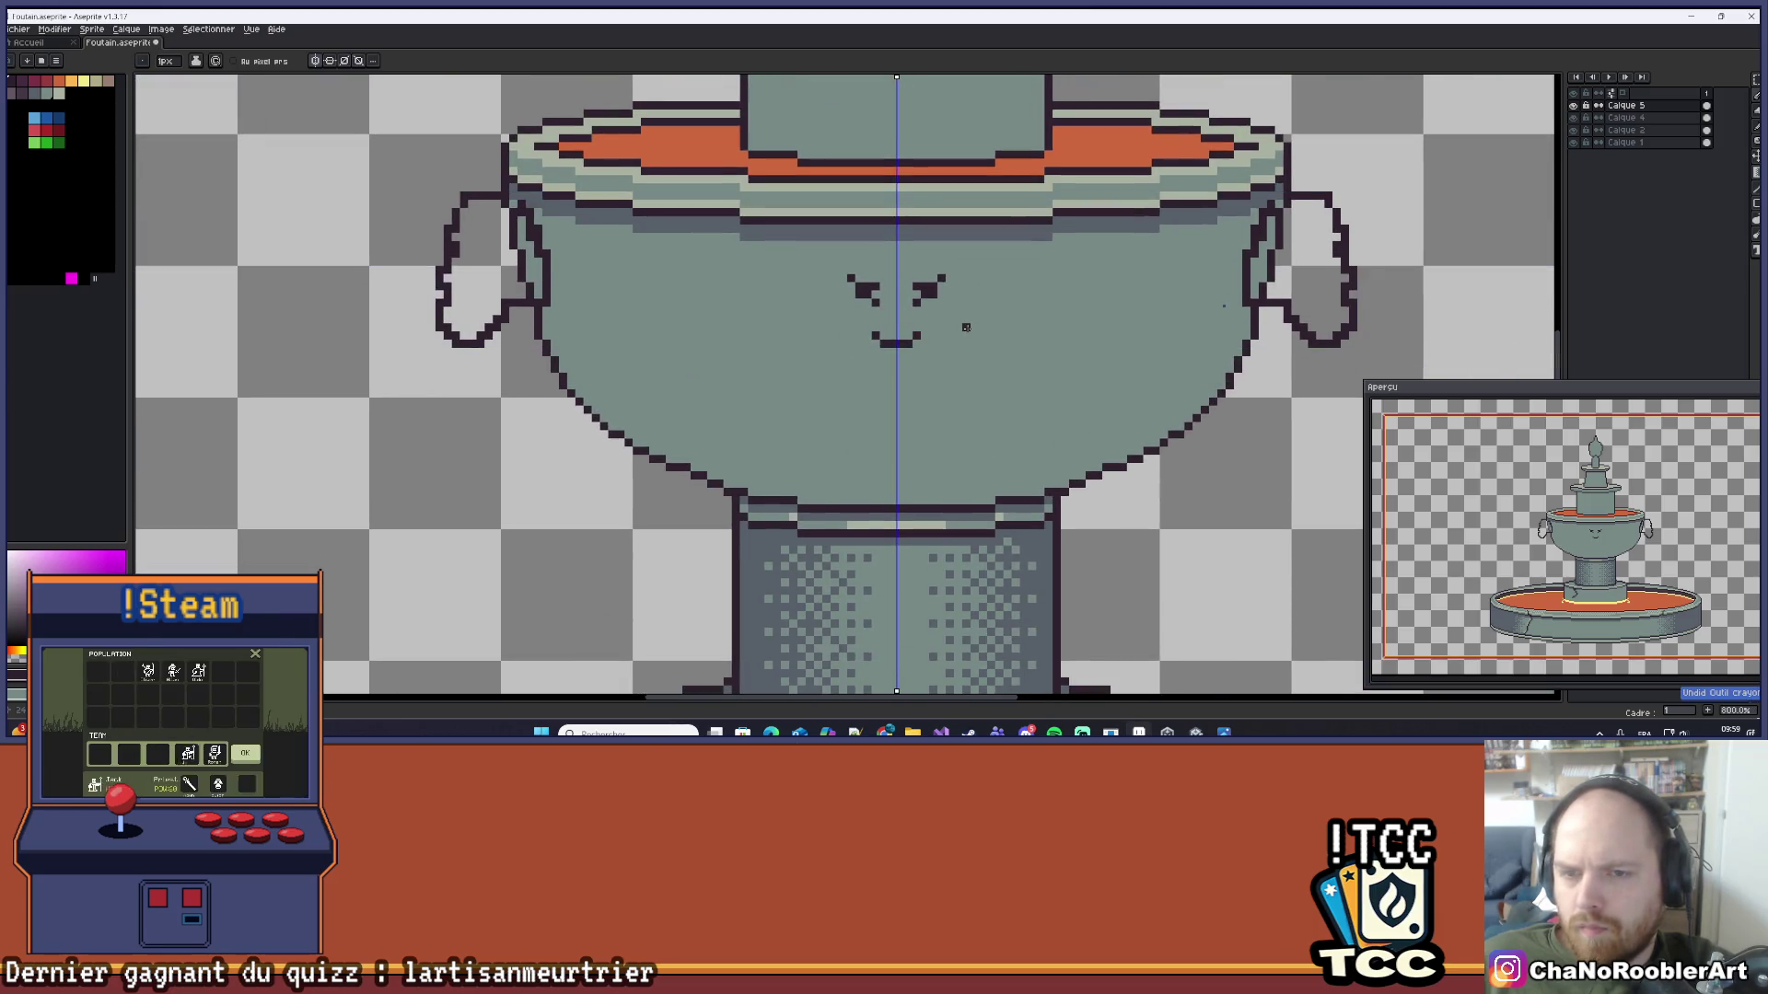
Step: Draw a solid dark lower mouth line with drooping pixels at both ends
scroll(958, 304, "up", 2)
scroll(972, 300, "up", 3)
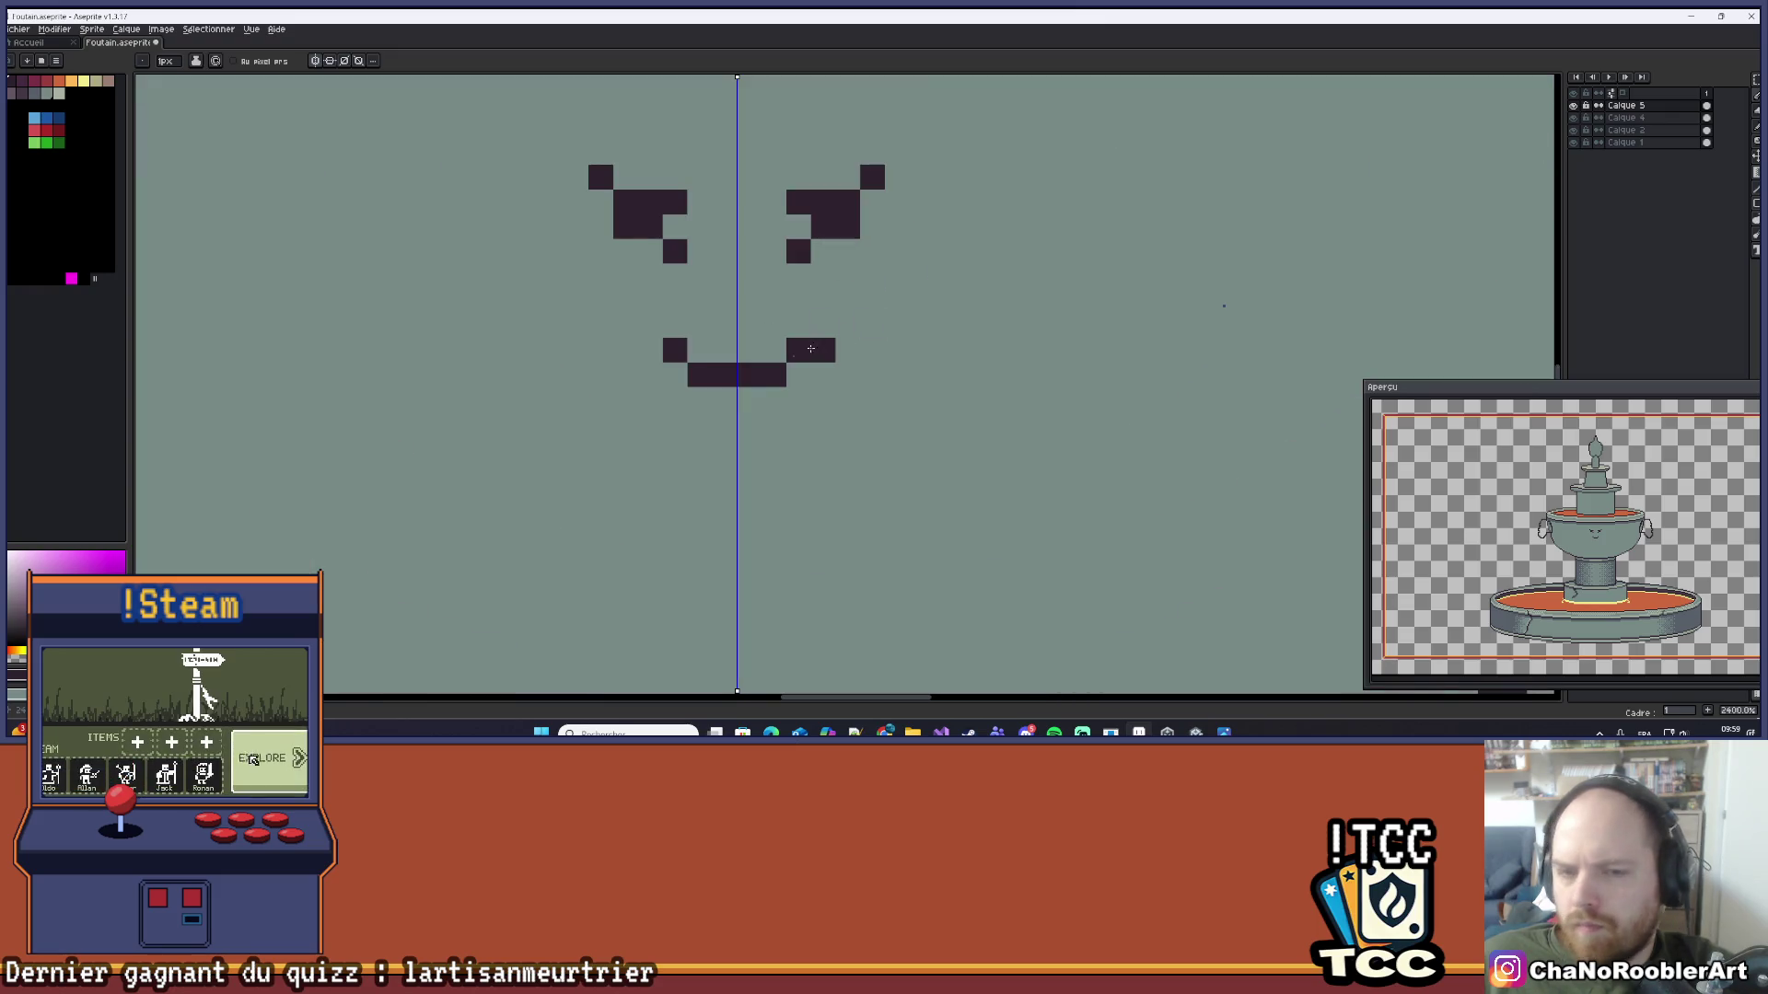
left_click(799, 269)
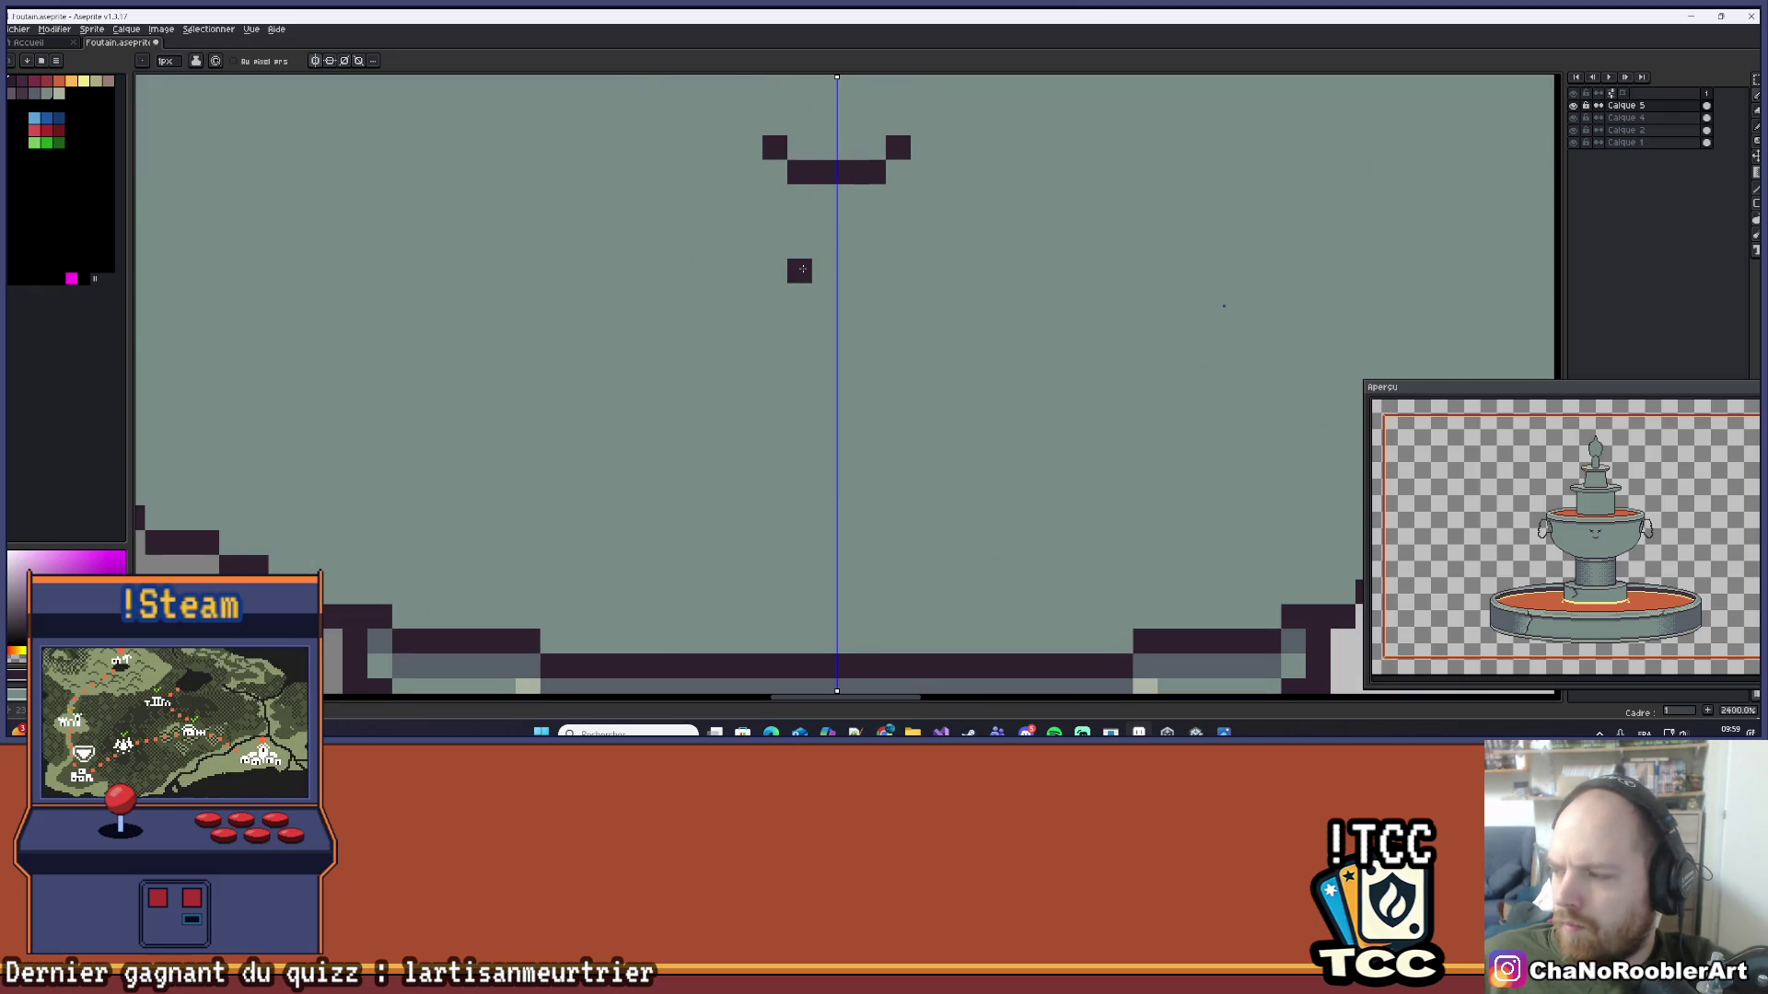
left_click(873, 270)
left_click(824, 270)
scroll(822, 272, "down", 2)
left_click_drag(895, 235, 884, 341)
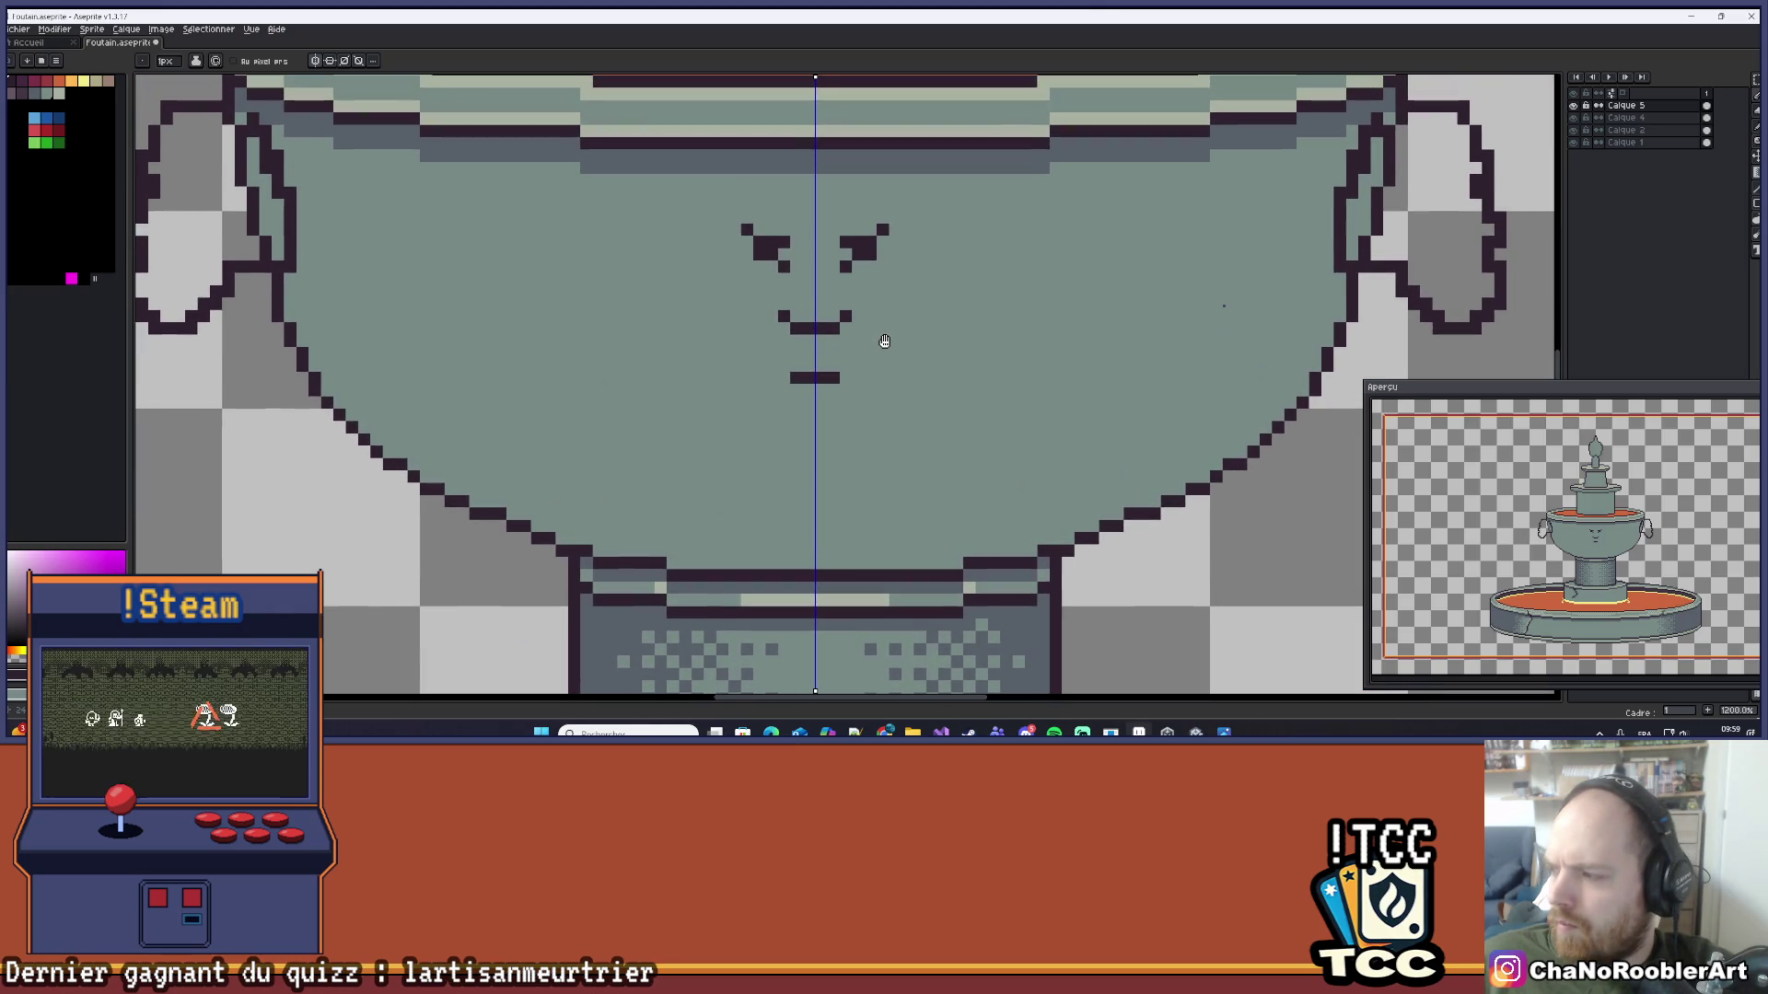
scroll(789, 372, "up", 1)
left_click(782, 381)
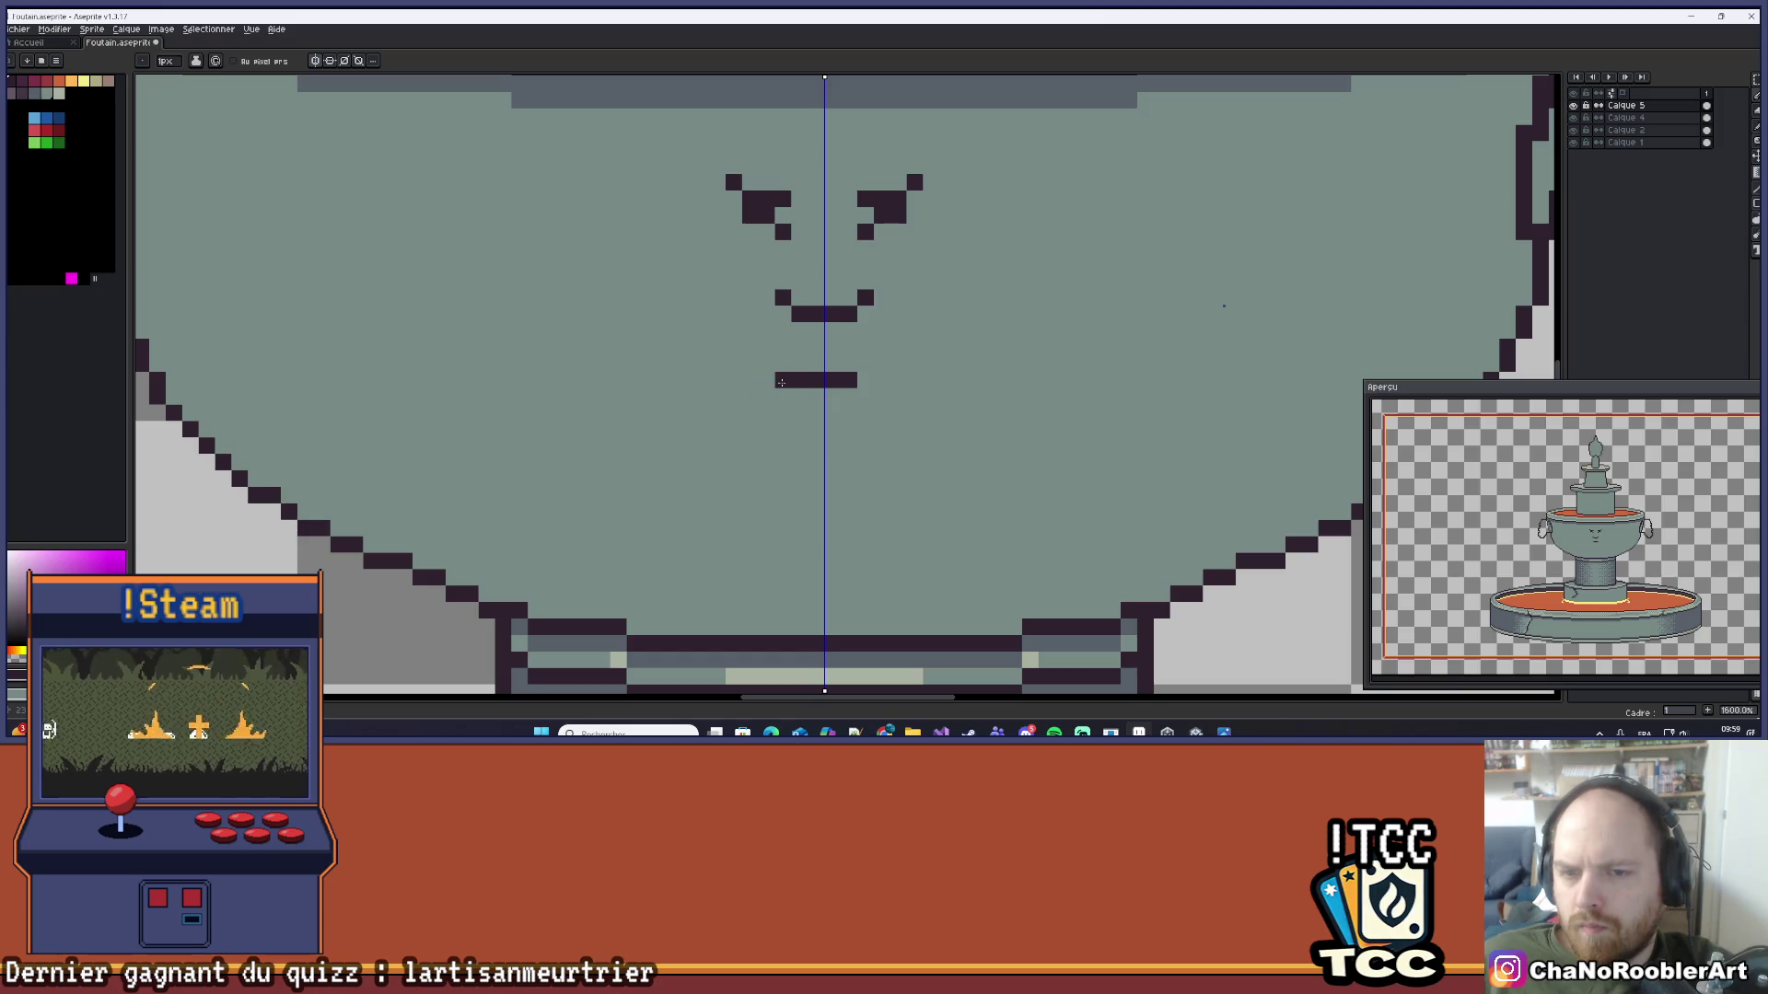
left_click(782, 396)
scroll(877, 356, "down", 4)
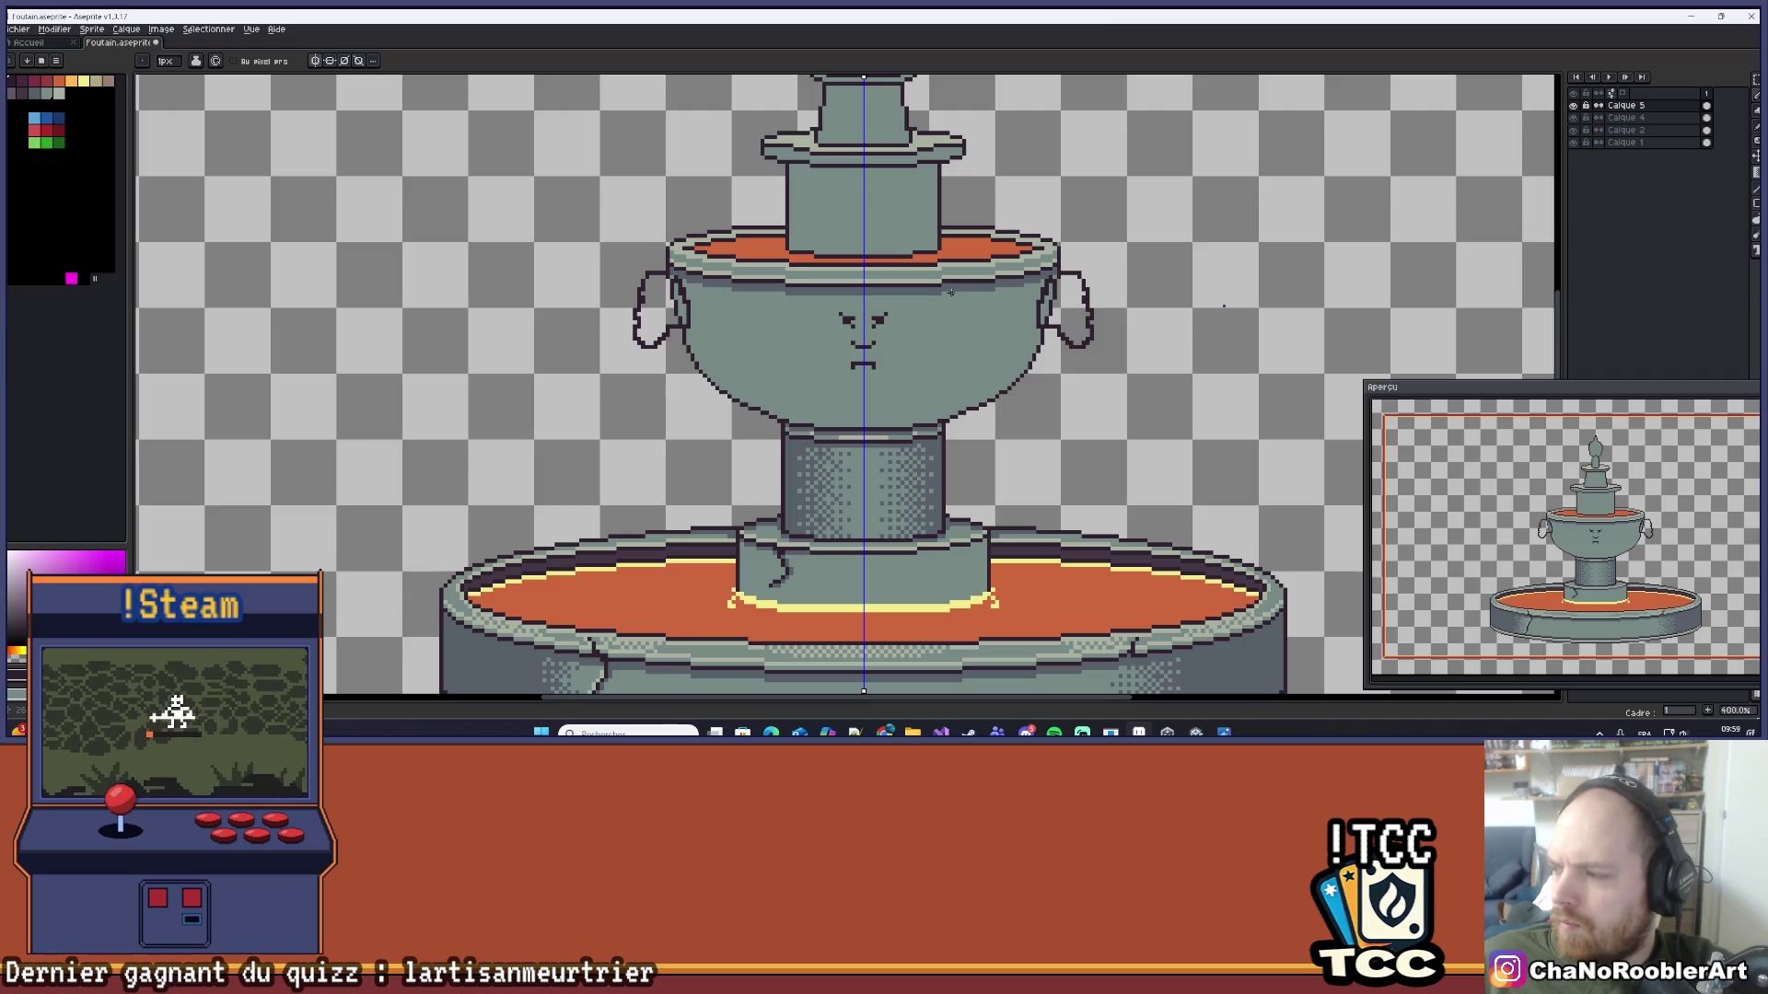
Step: Try adding pixels under the eyes, then undo them
scroll(891, 343, "up", 6)
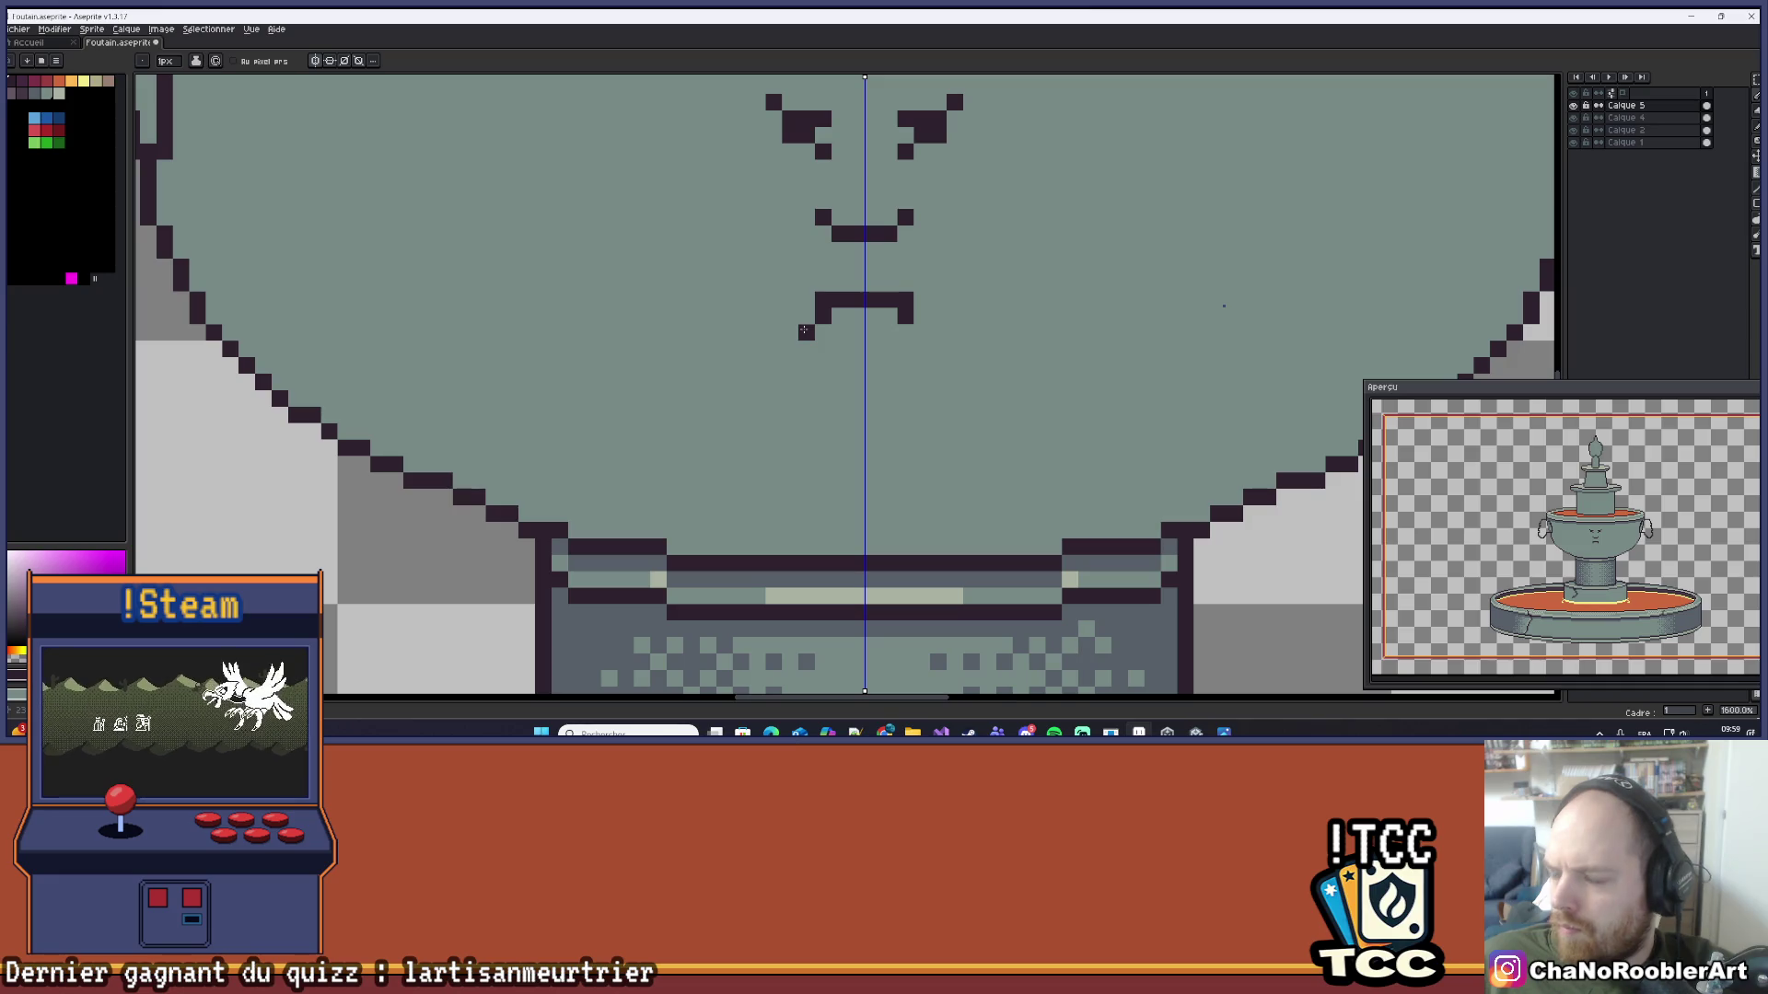
scroll(916, 279, "down", 3)
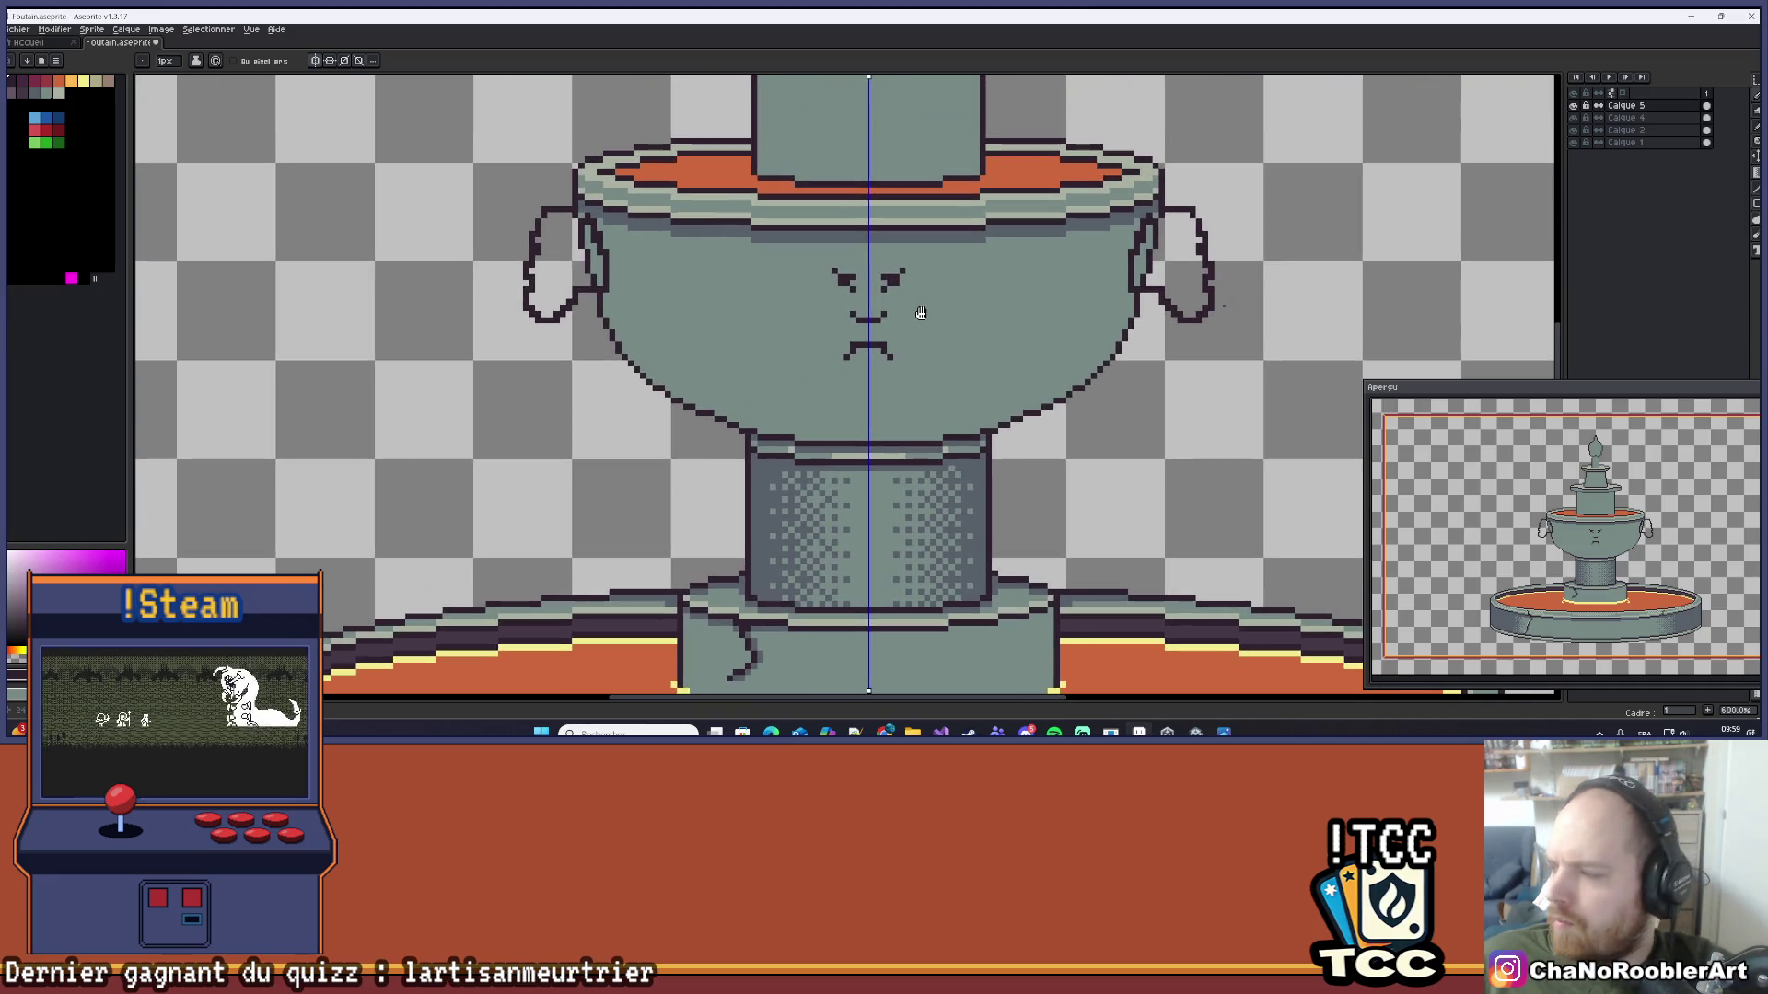
scroll(894, 259, "up", 3)
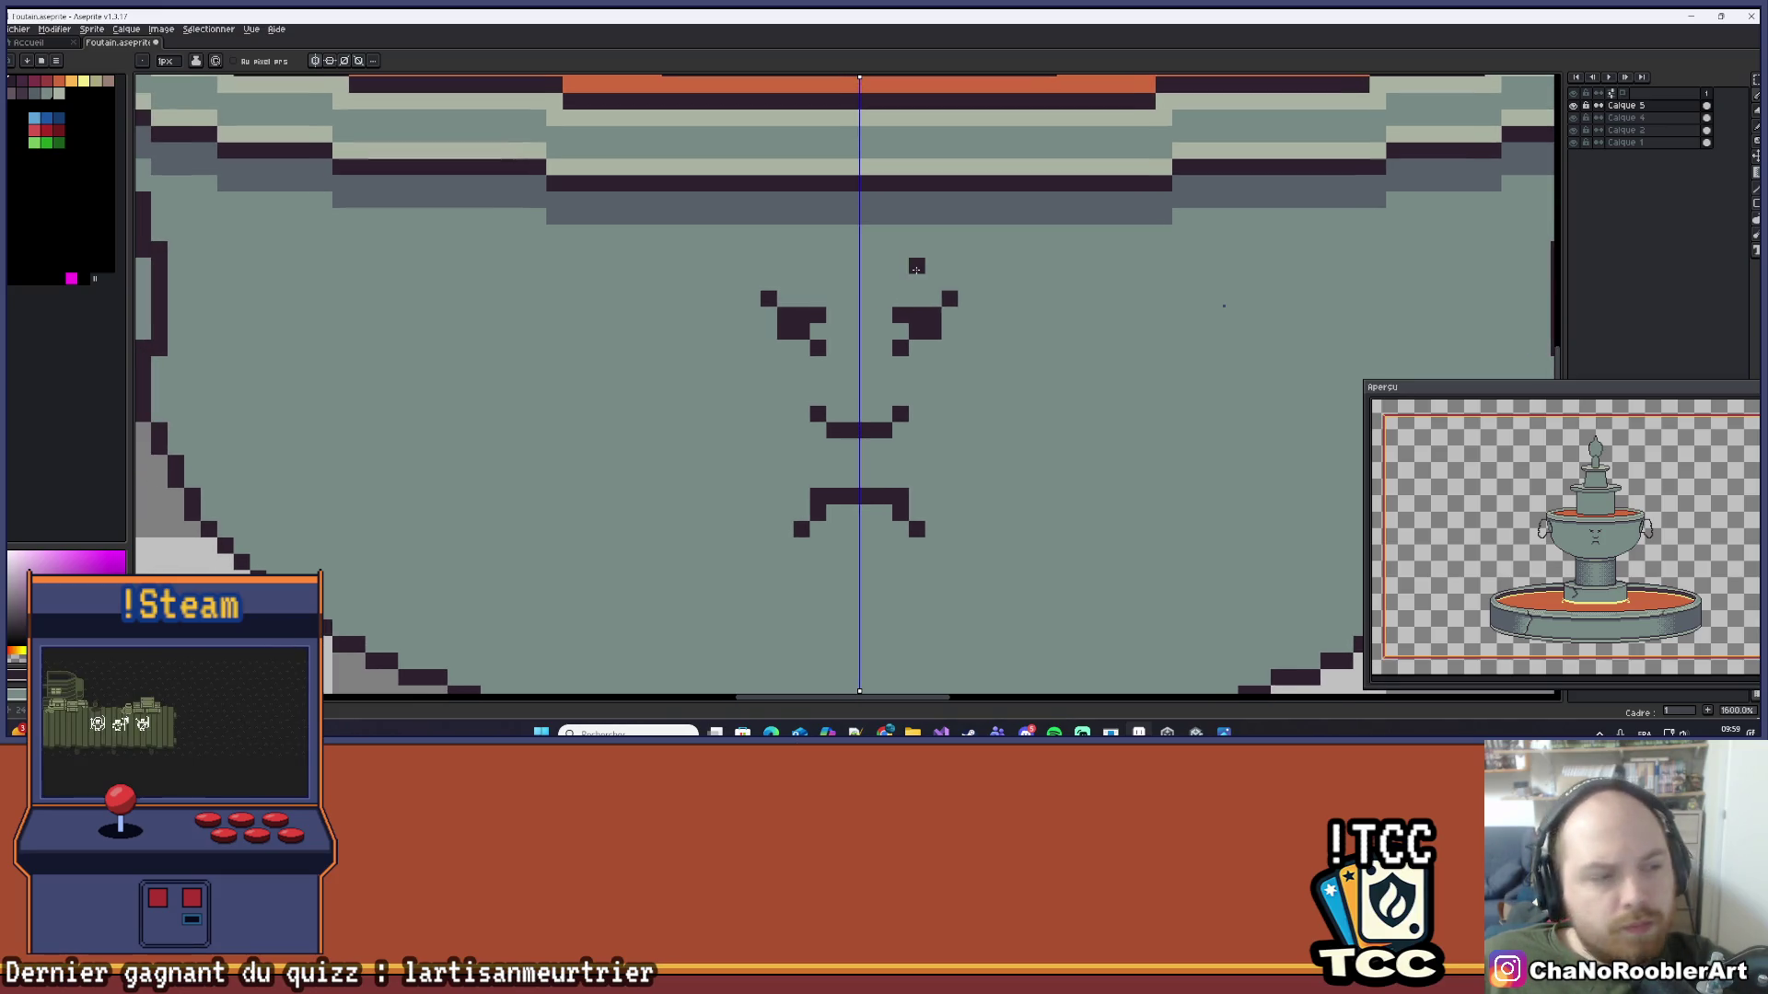
scroll(957, 308, "down", 1)
left_click_drag(974, 360, 969, 337)
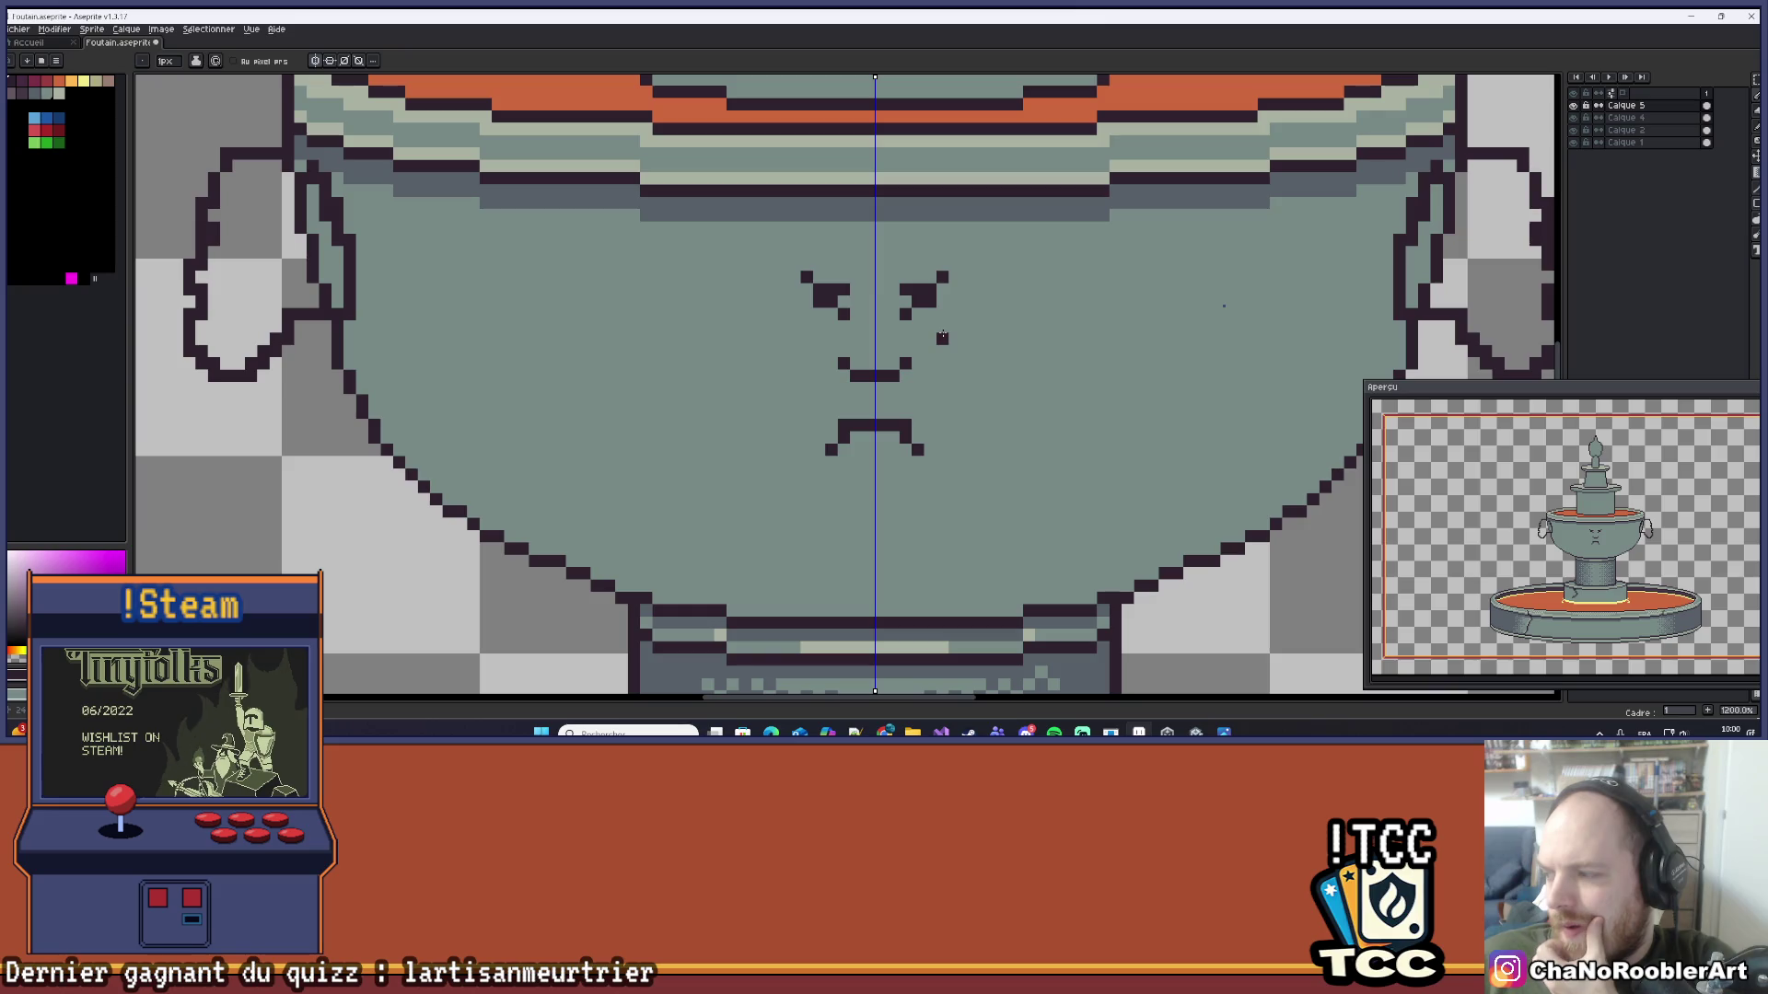
left_click(807, 313)
scroll(806, 315, "up", 4)
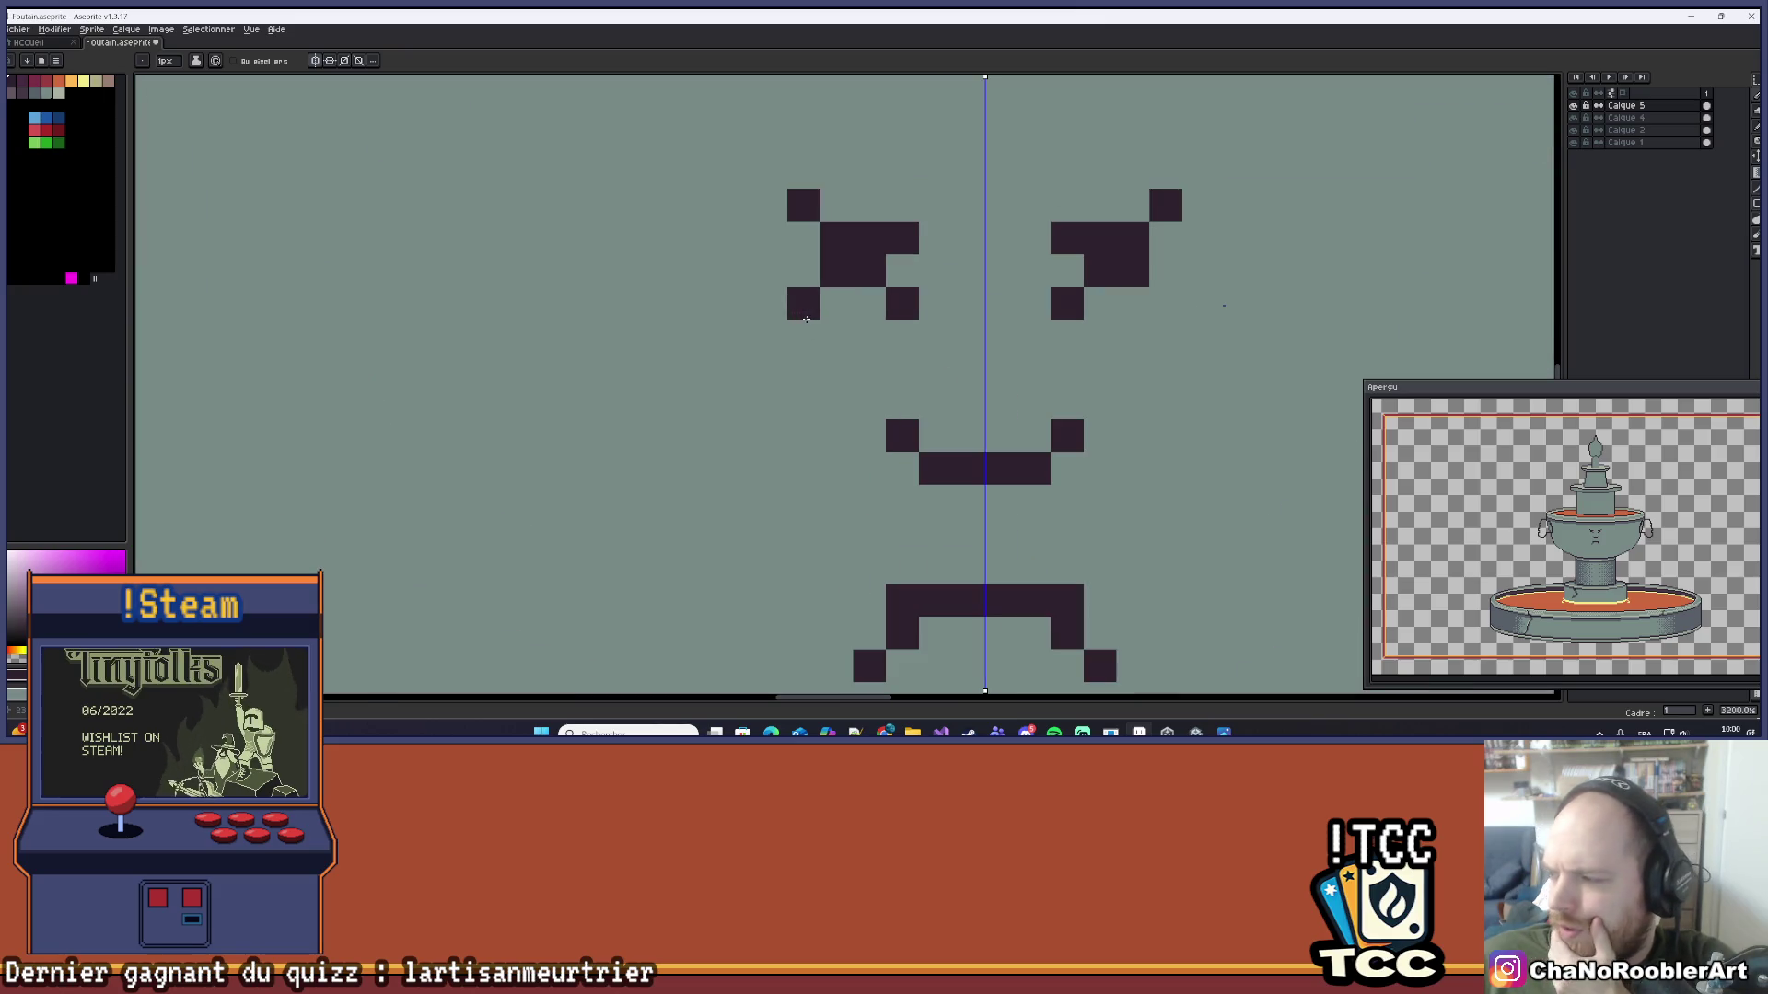
scroll(902, 295, "down", 4)
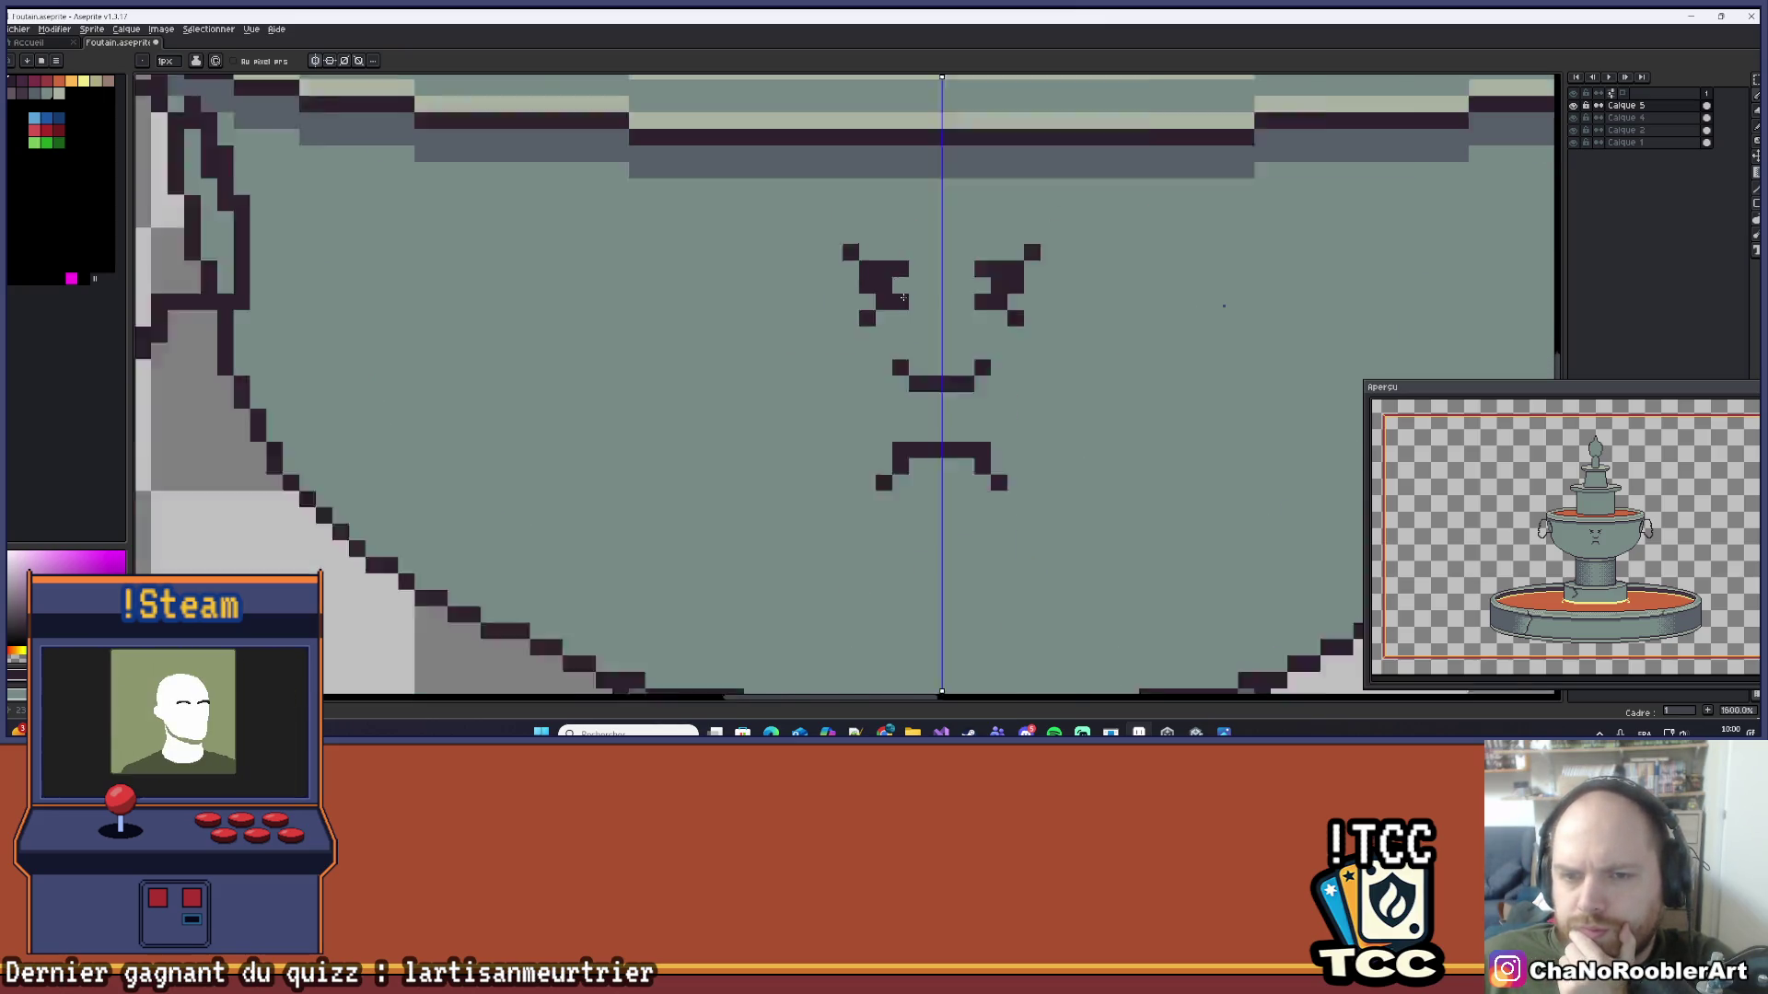
scroll(968, 249, "down", 1)
scroll(976, 267, "up", 3)
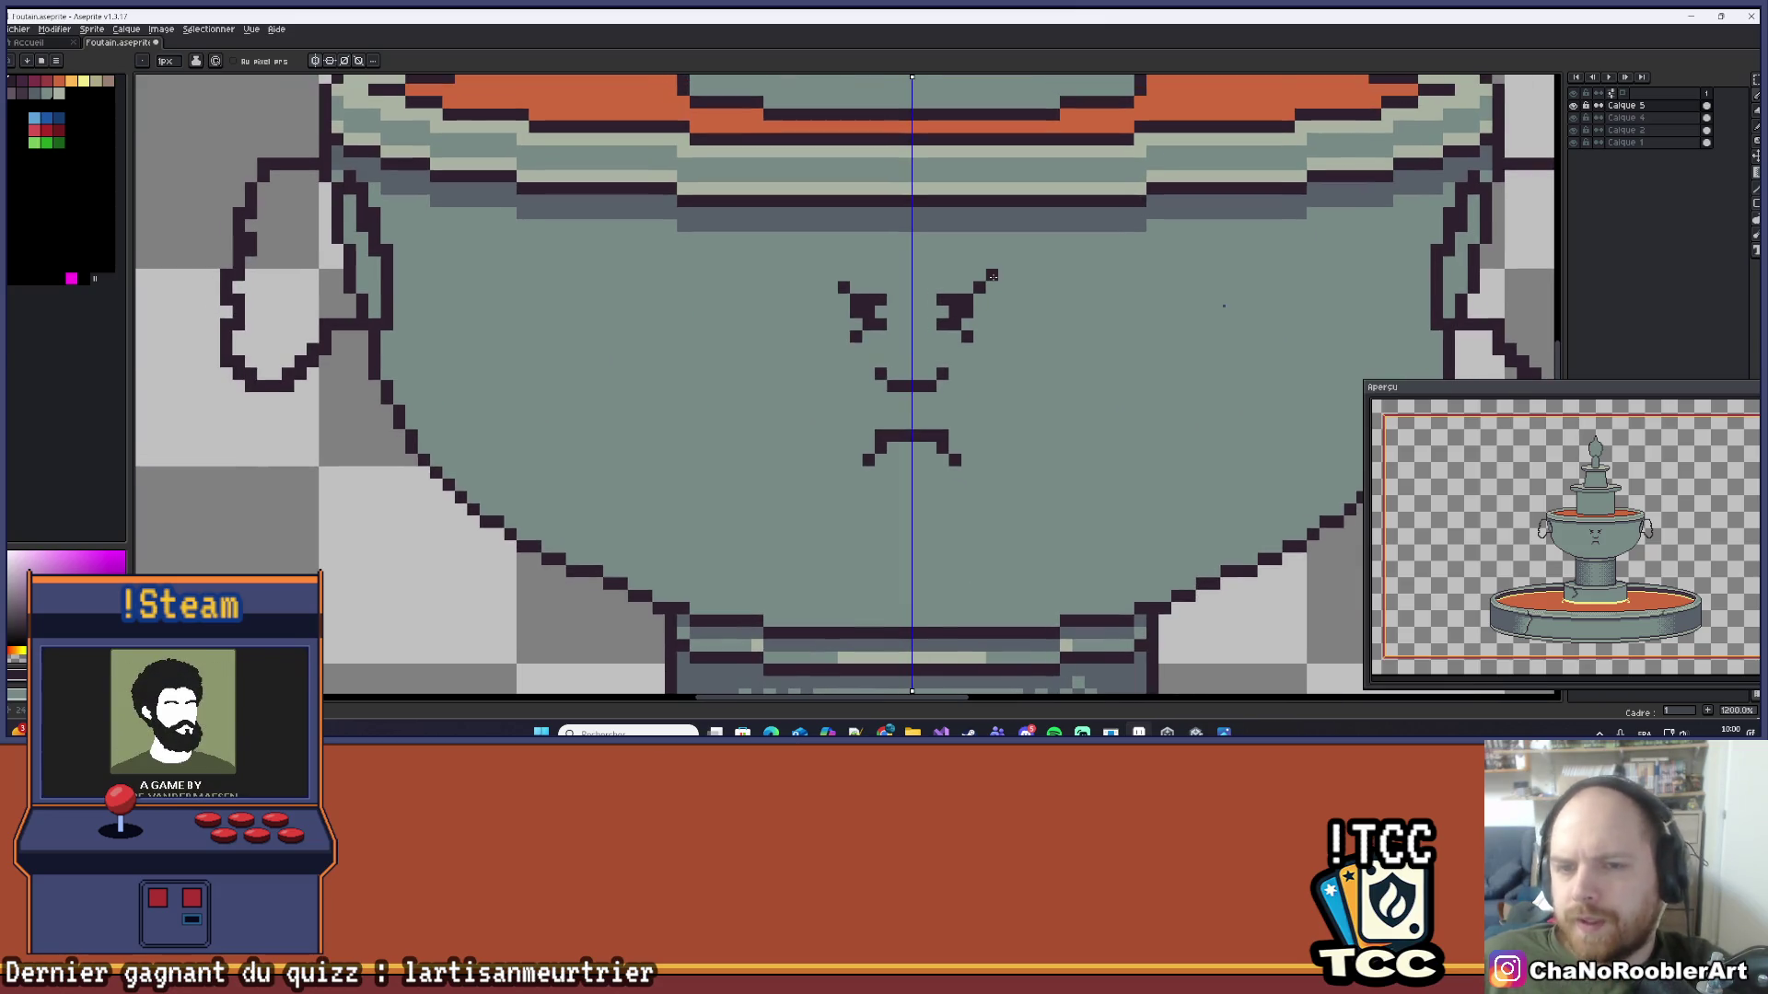
key("ctrl")
key("ctrl+z")
key("ctrl+z")
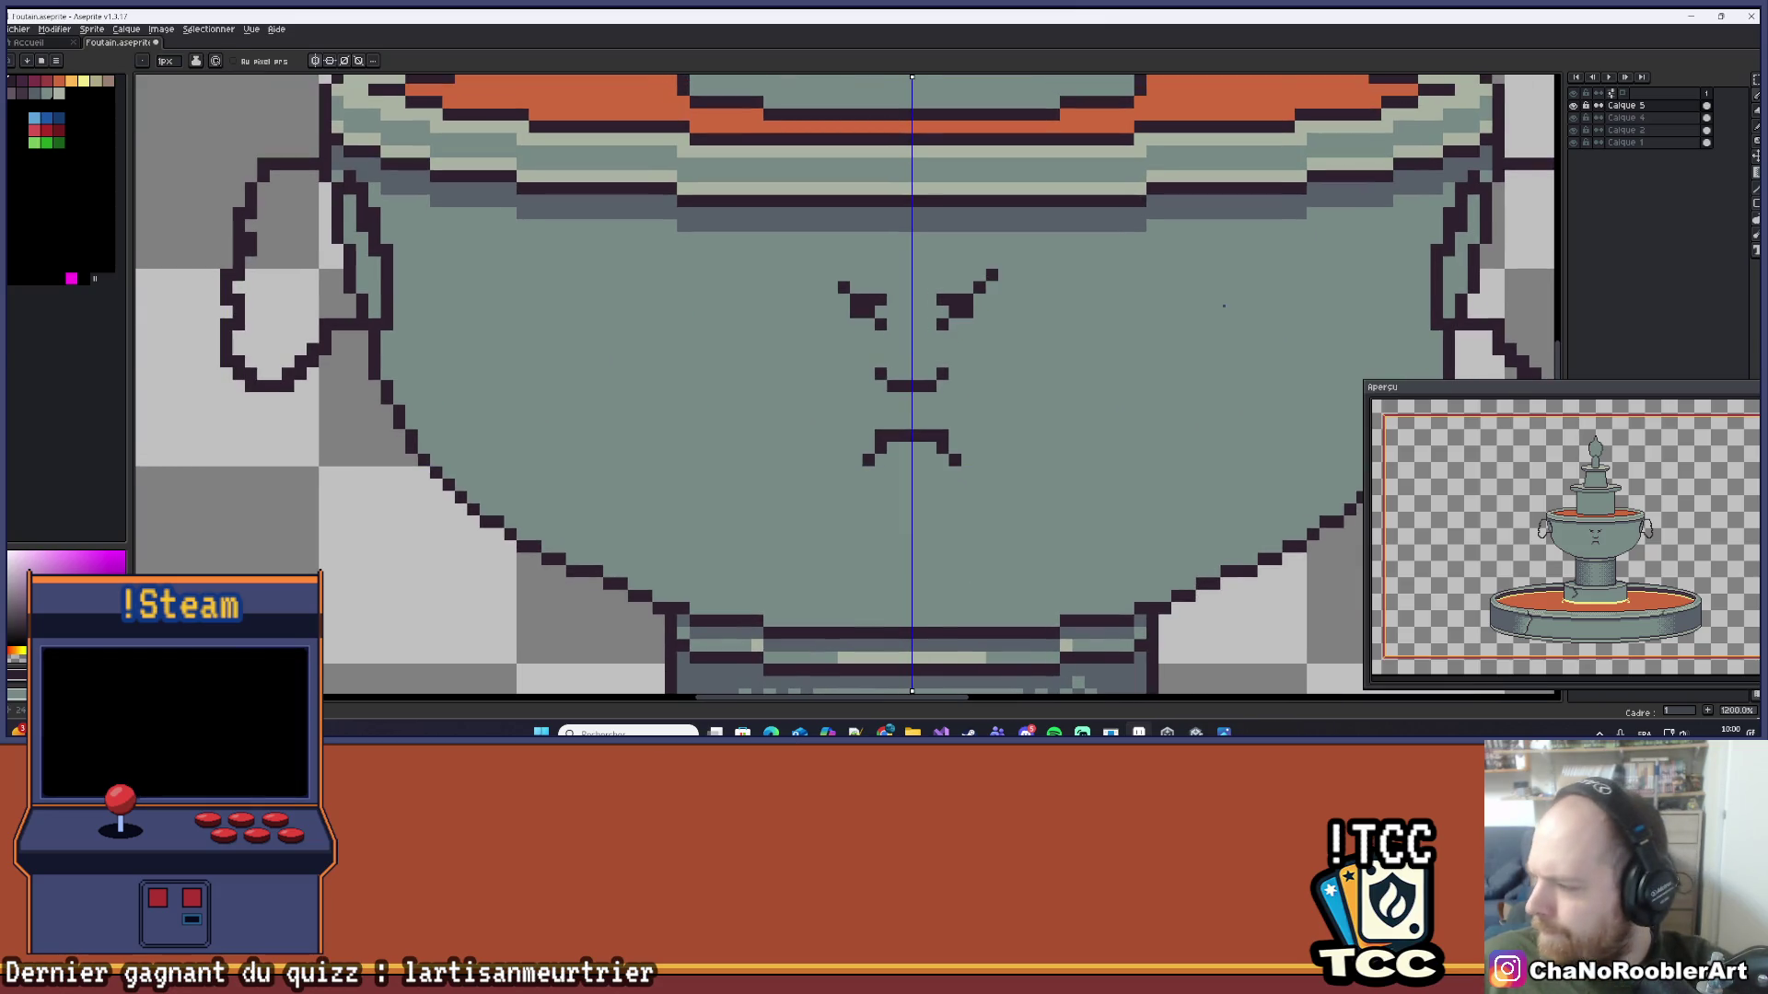
Step: Reshape the mirrored eyes into angry slanted shapes, erasing the left eye's upper-right pixel
scroll(875, 327, "up", 4)
left_click(893, 309)
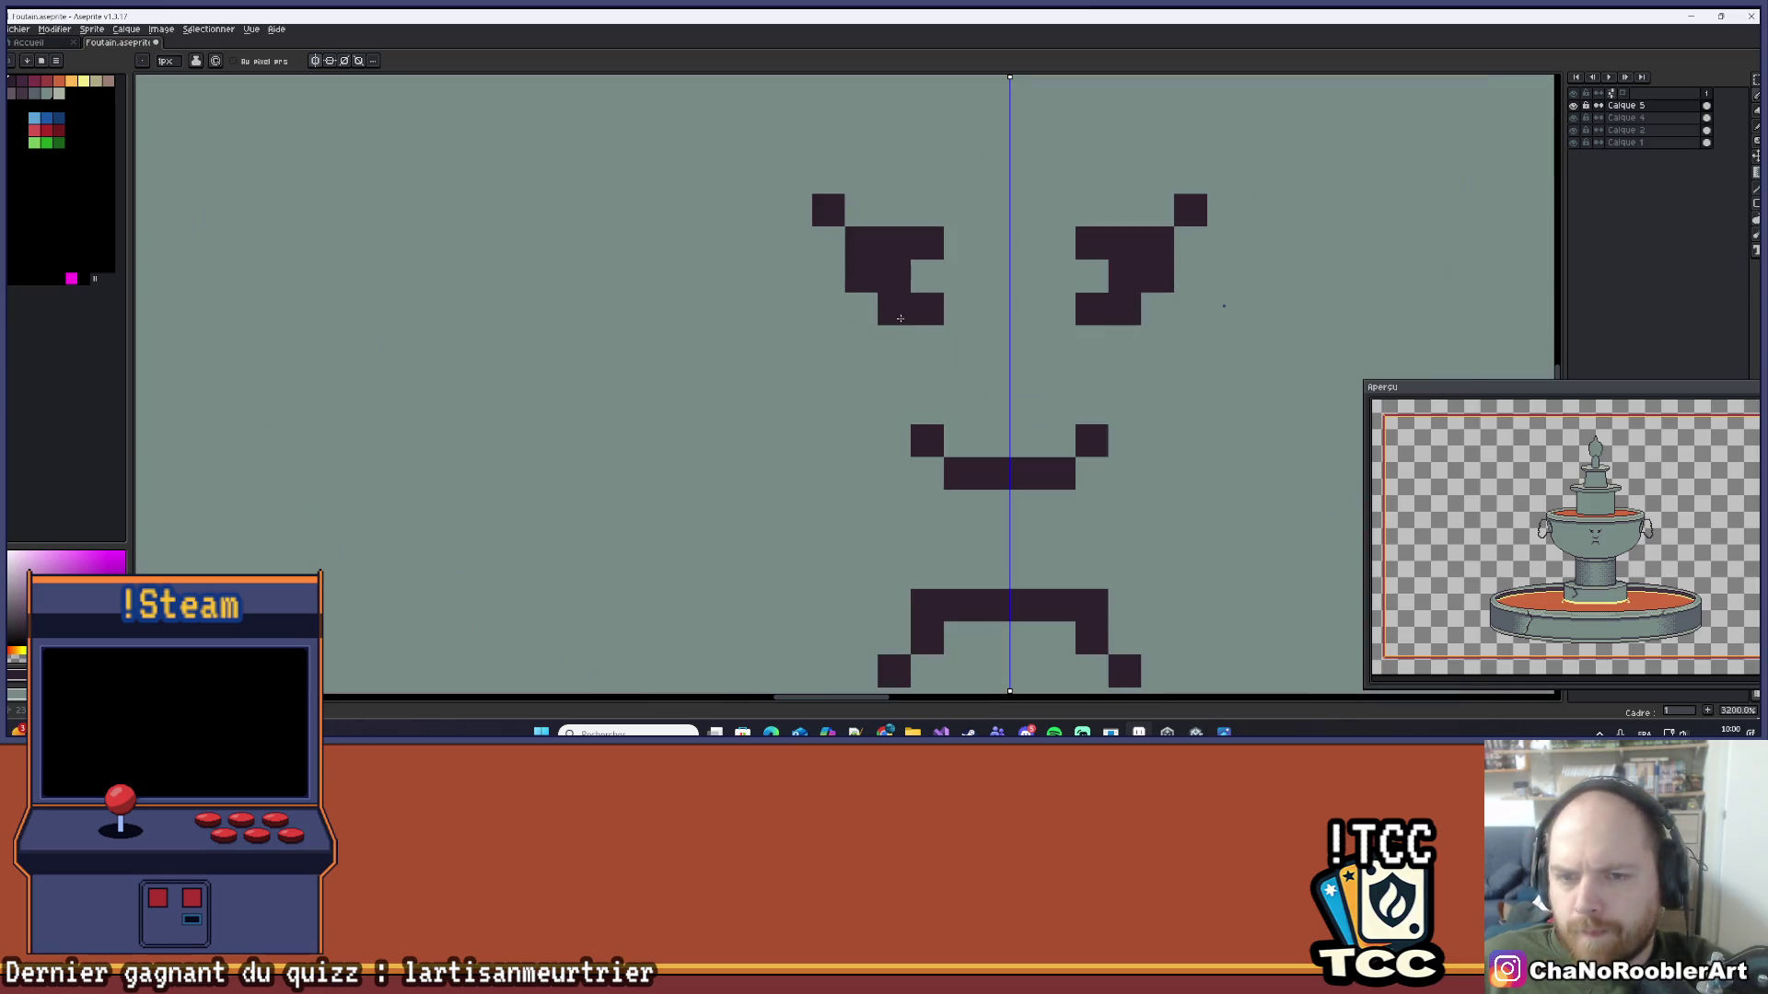
left_click(860, 340)
left_click(926, 276)
scroll(937, 272, "down", 4)
scroll(938, 273, "up", 5)
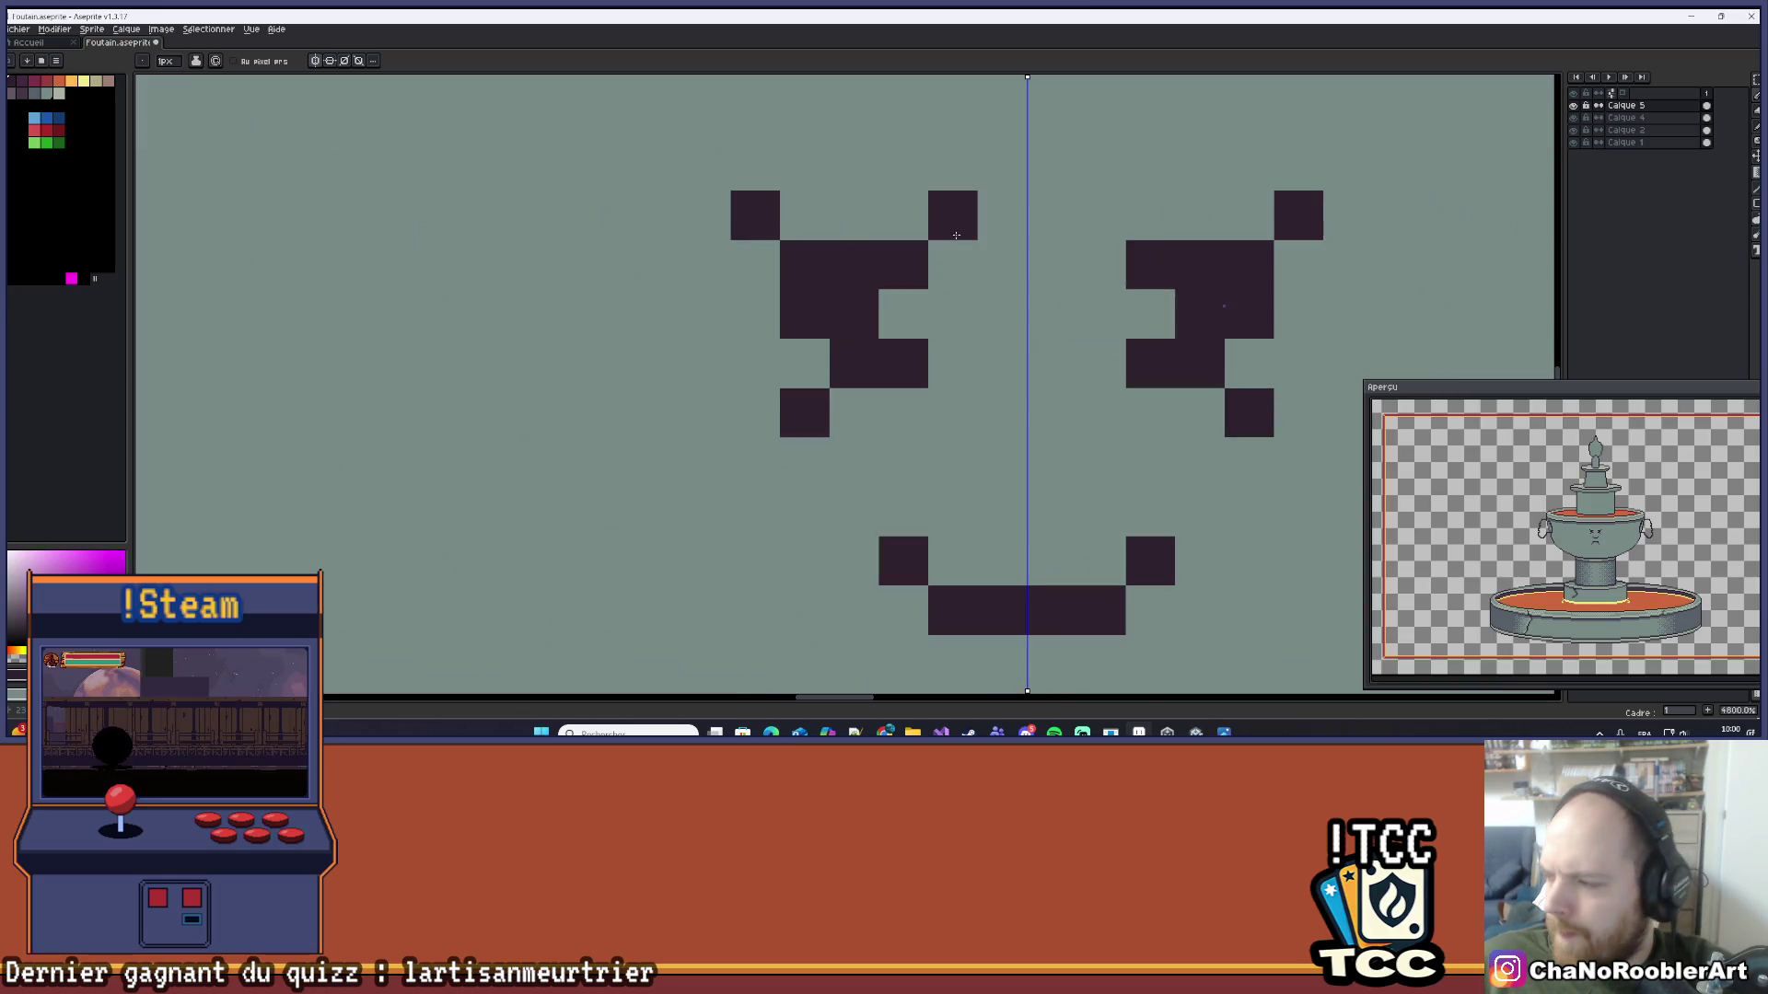
right_click(955, 234)
left_click(755, 265)
scroll(982, 218, "down", 6)
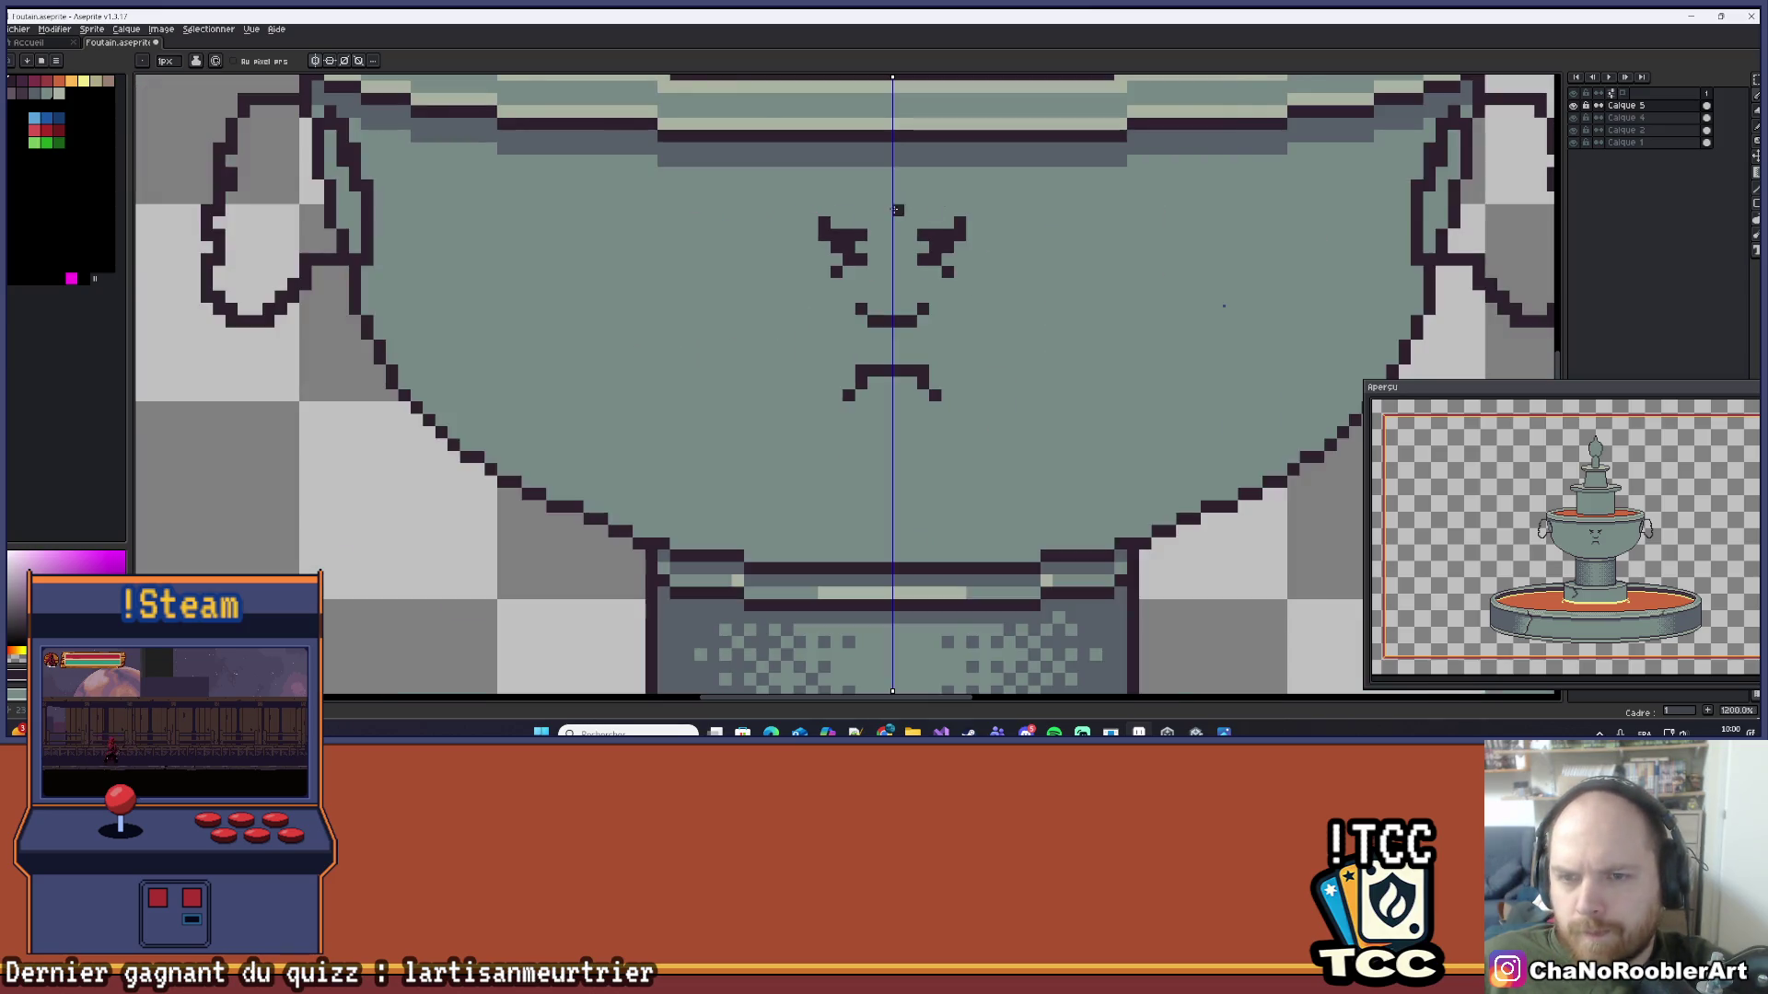
scroll(990, 264, "down", 2)
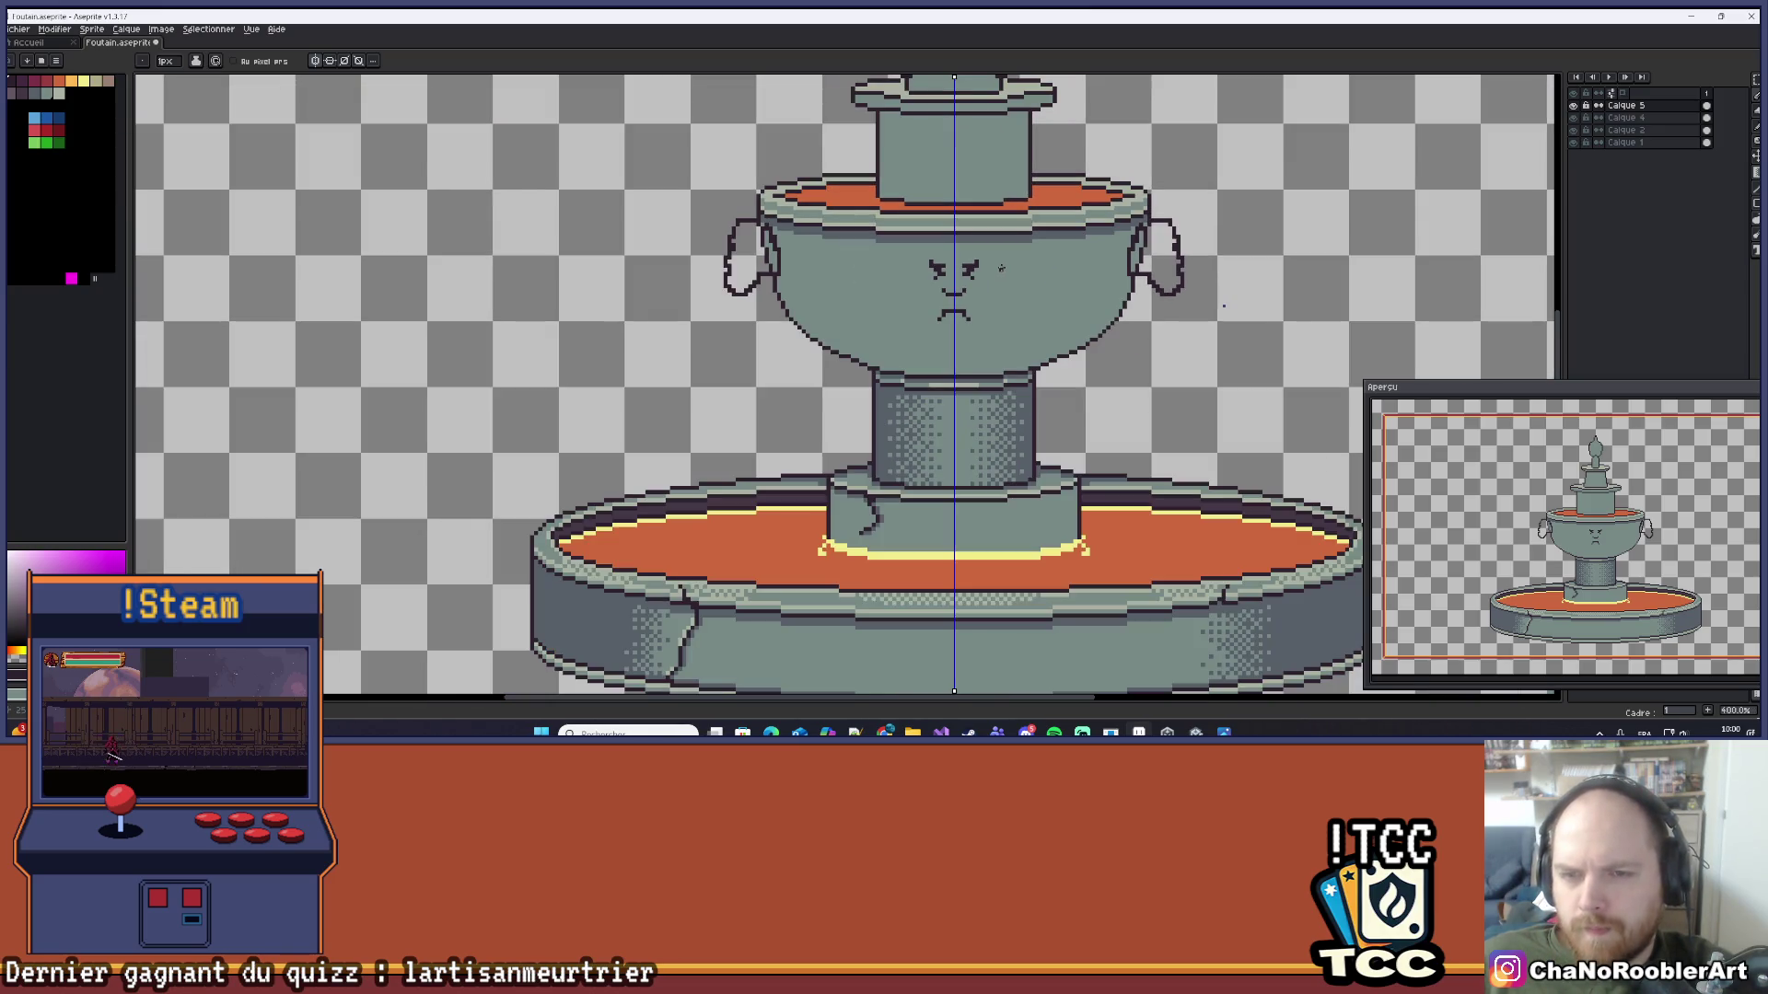
scroll(938, 274, "up", 3)
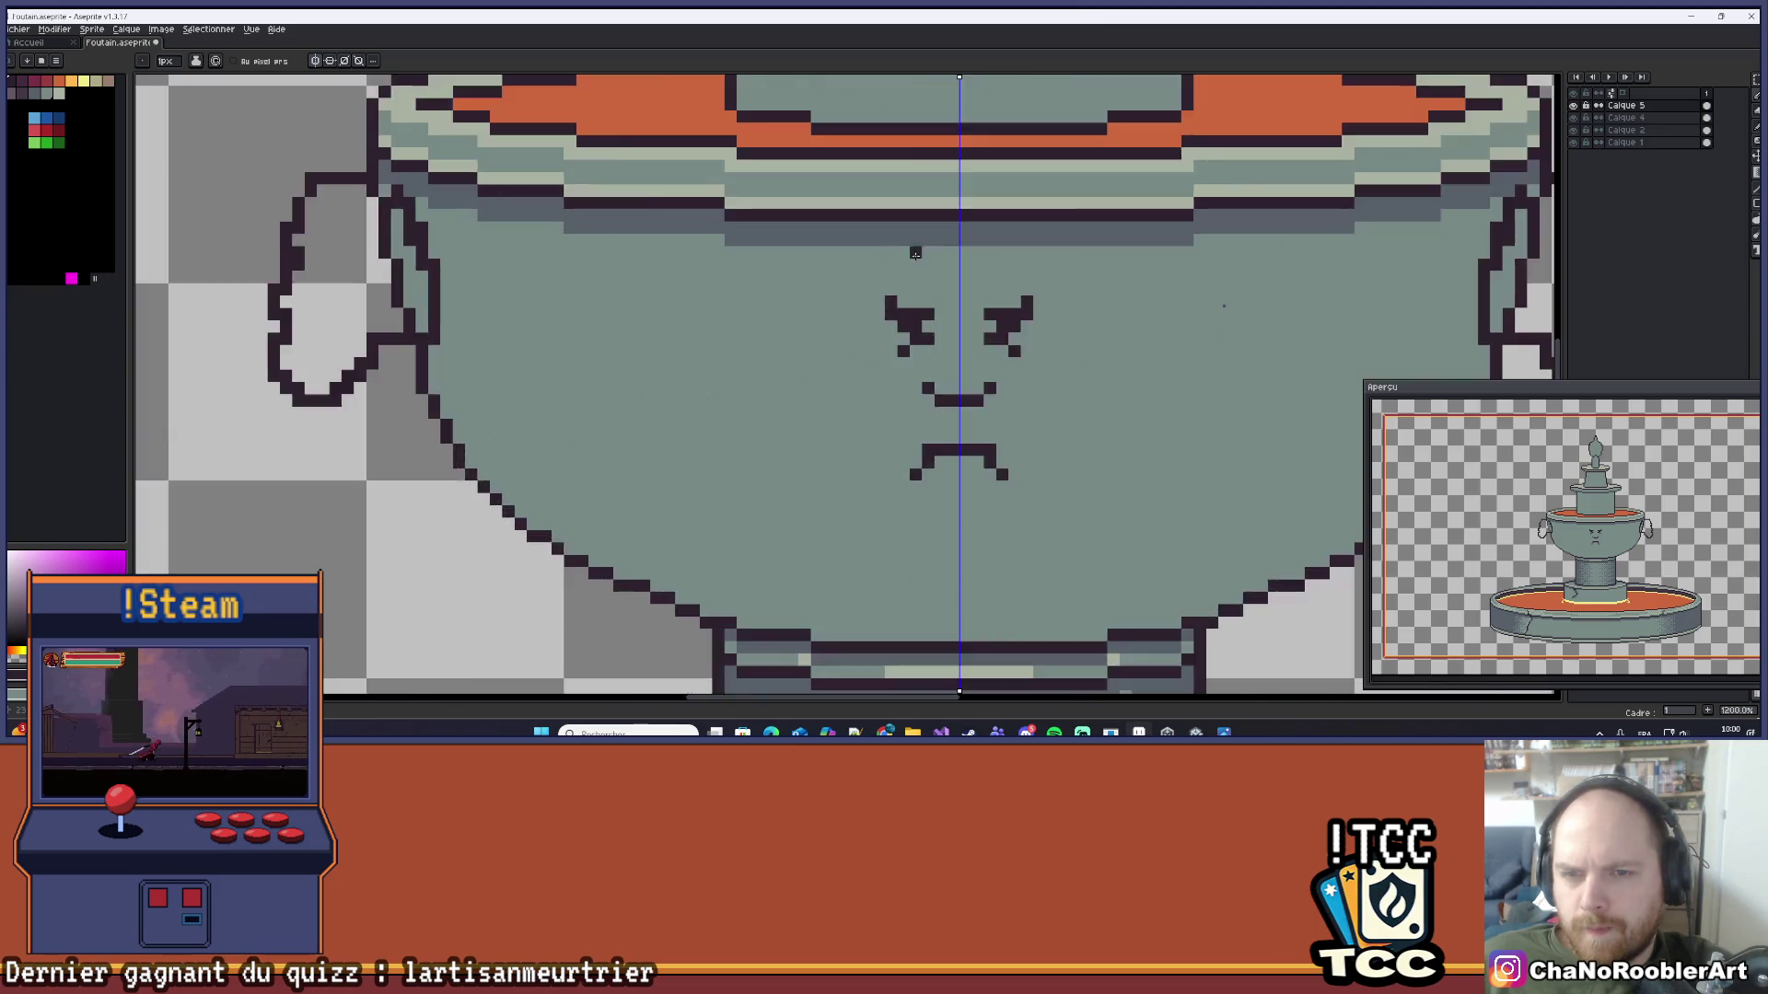
left_click_drag(938, 275, 908, 295)
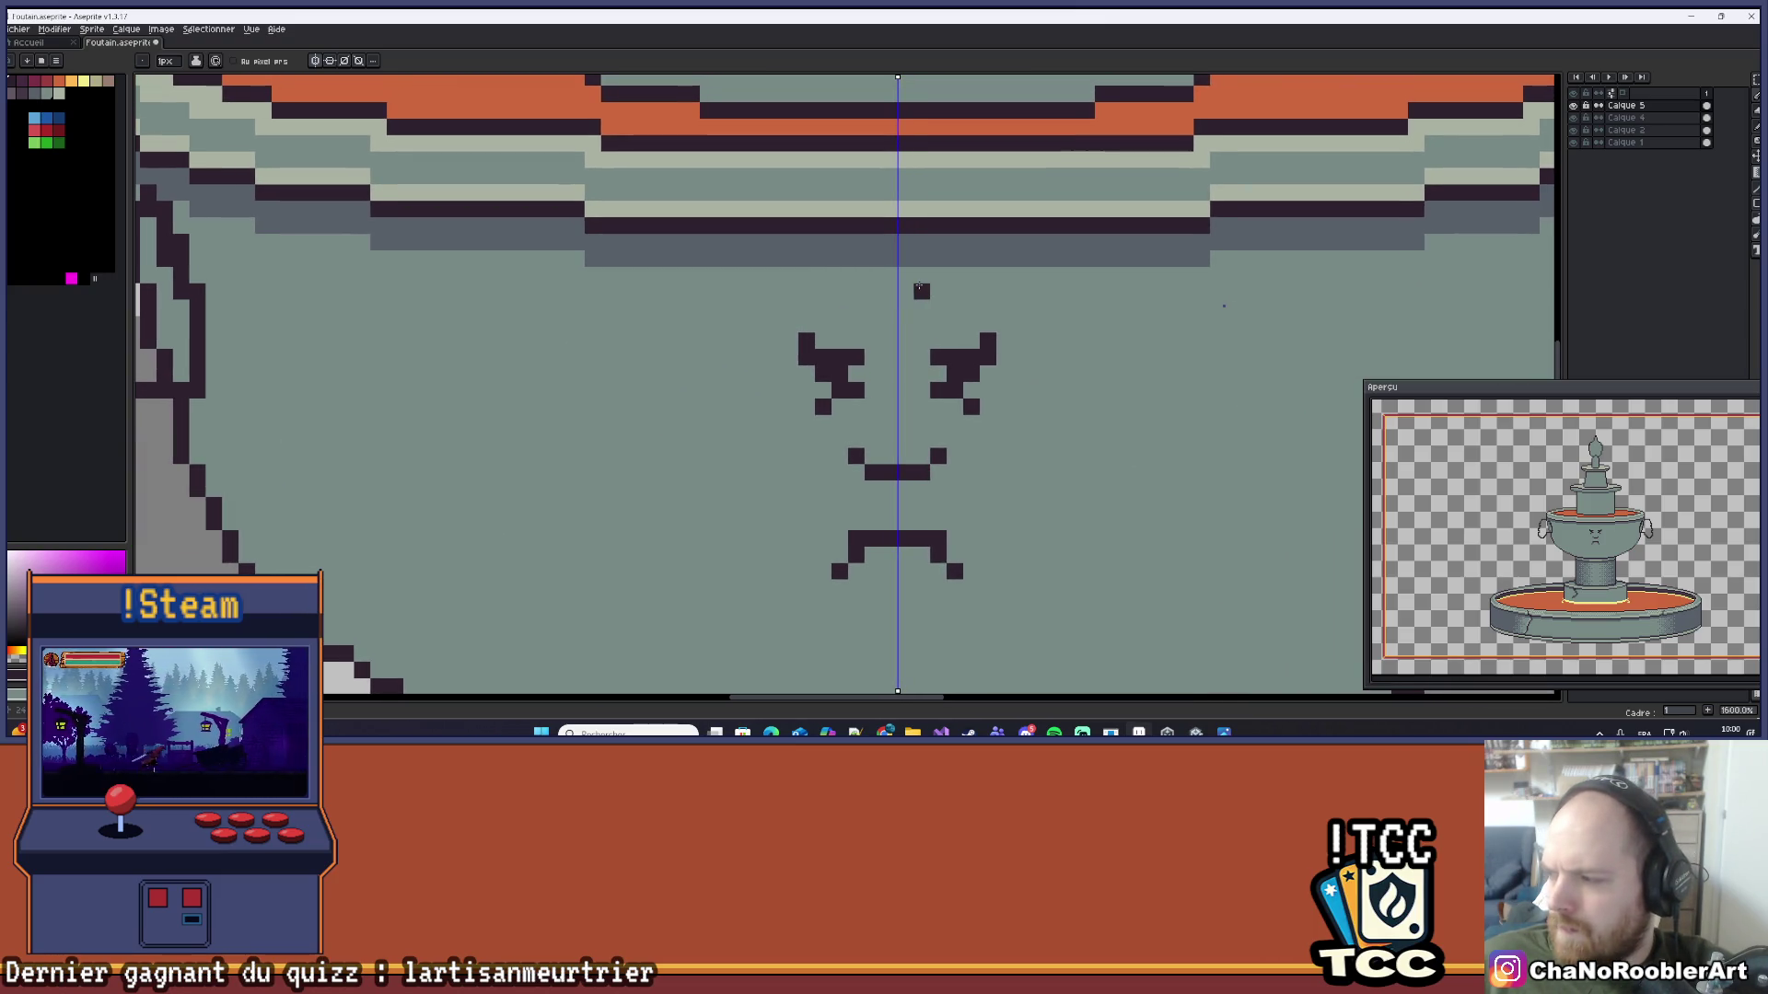
scroll(801, 275, "up", 2)
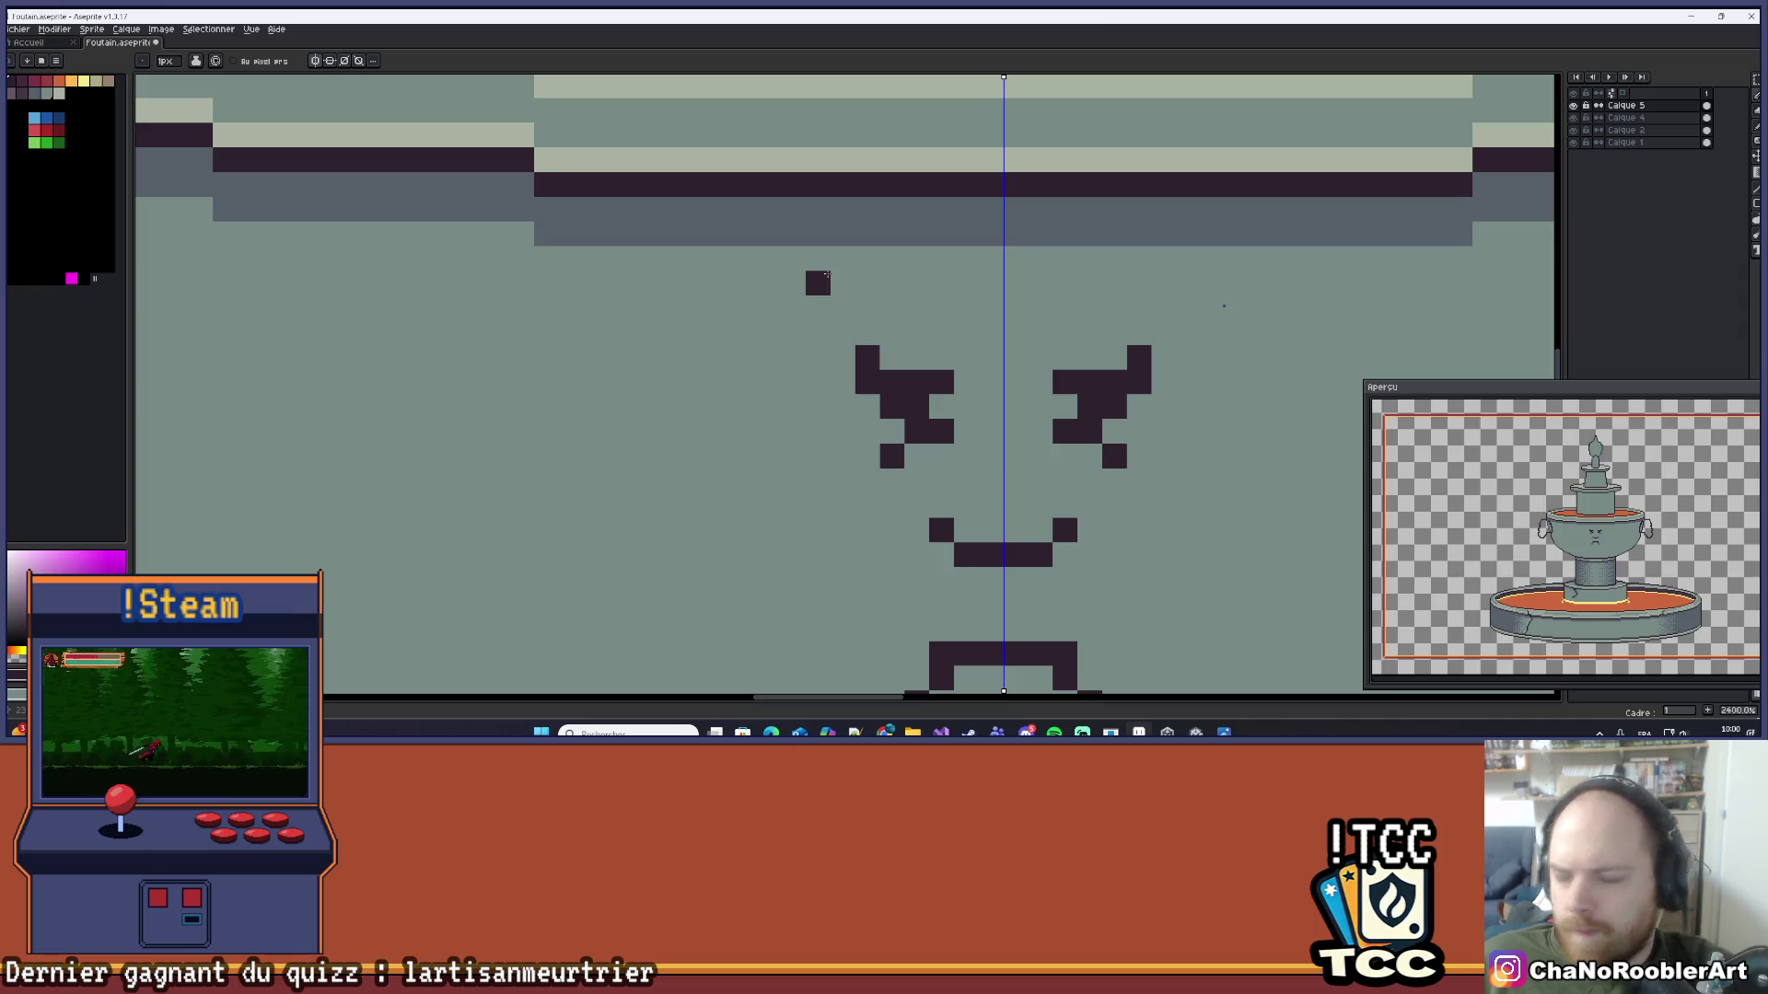
Step: Draw the flat top and outer side of a mirrored dark curl above the left eyebrow
left_click(822, 279)
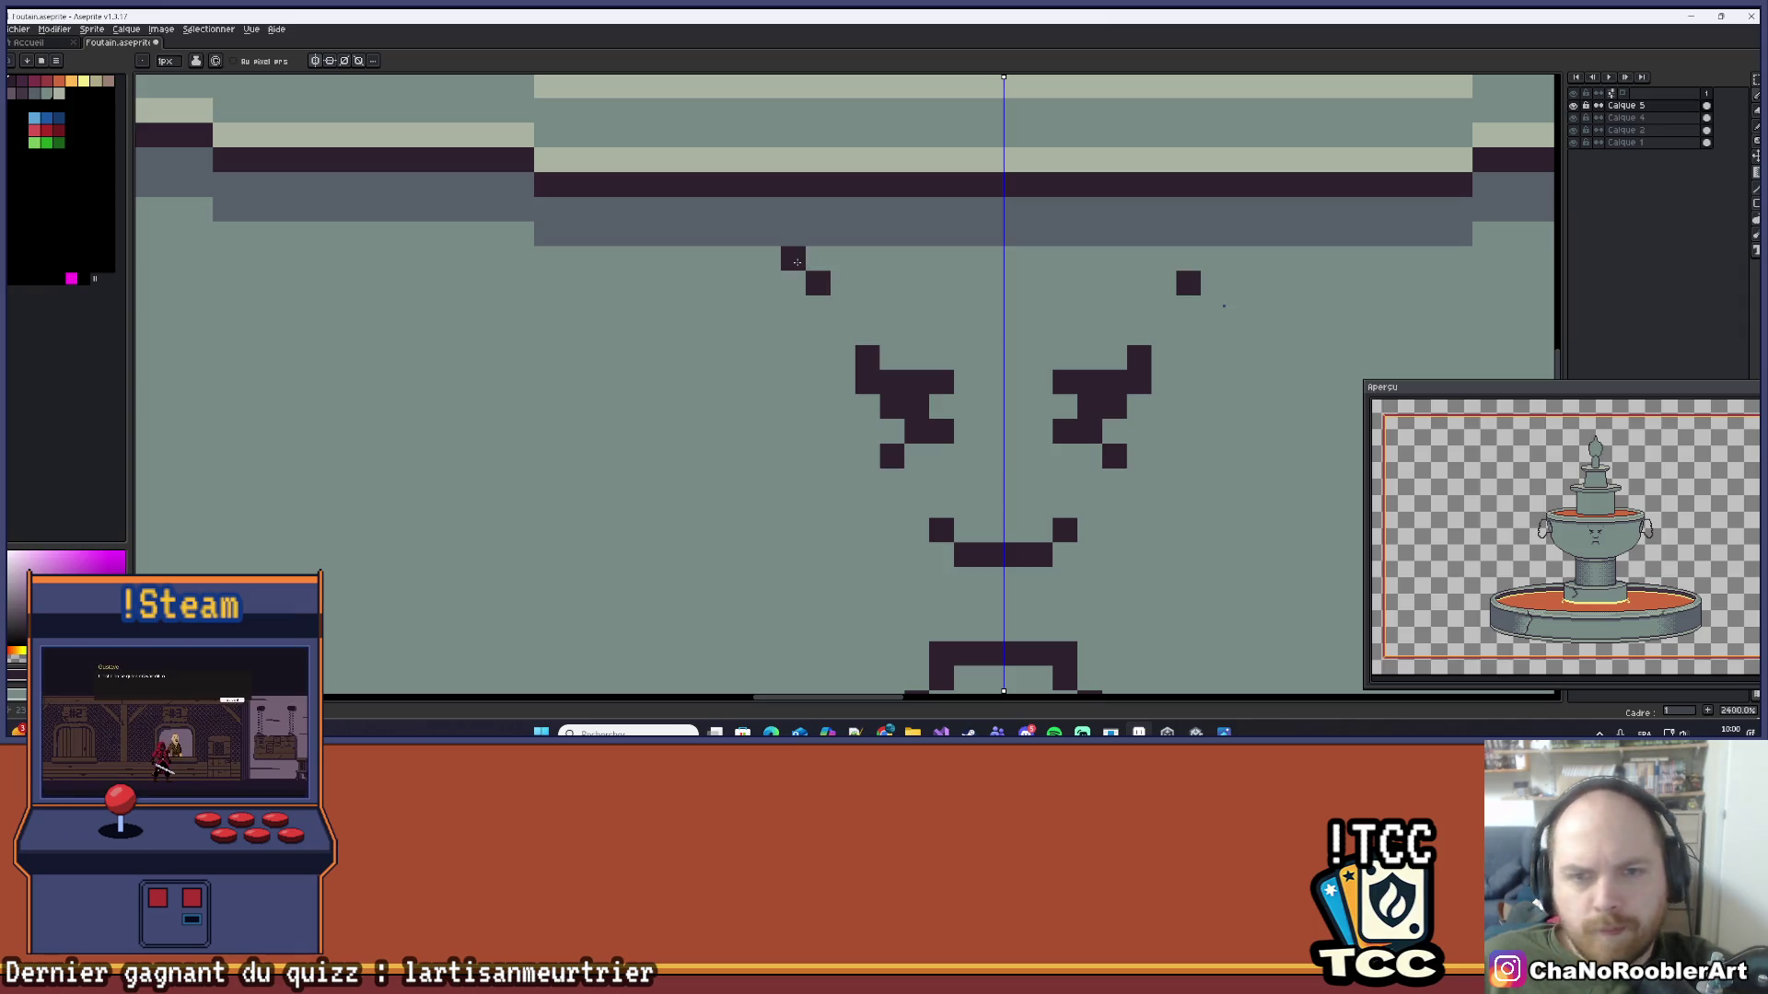
left_click(794, 261)
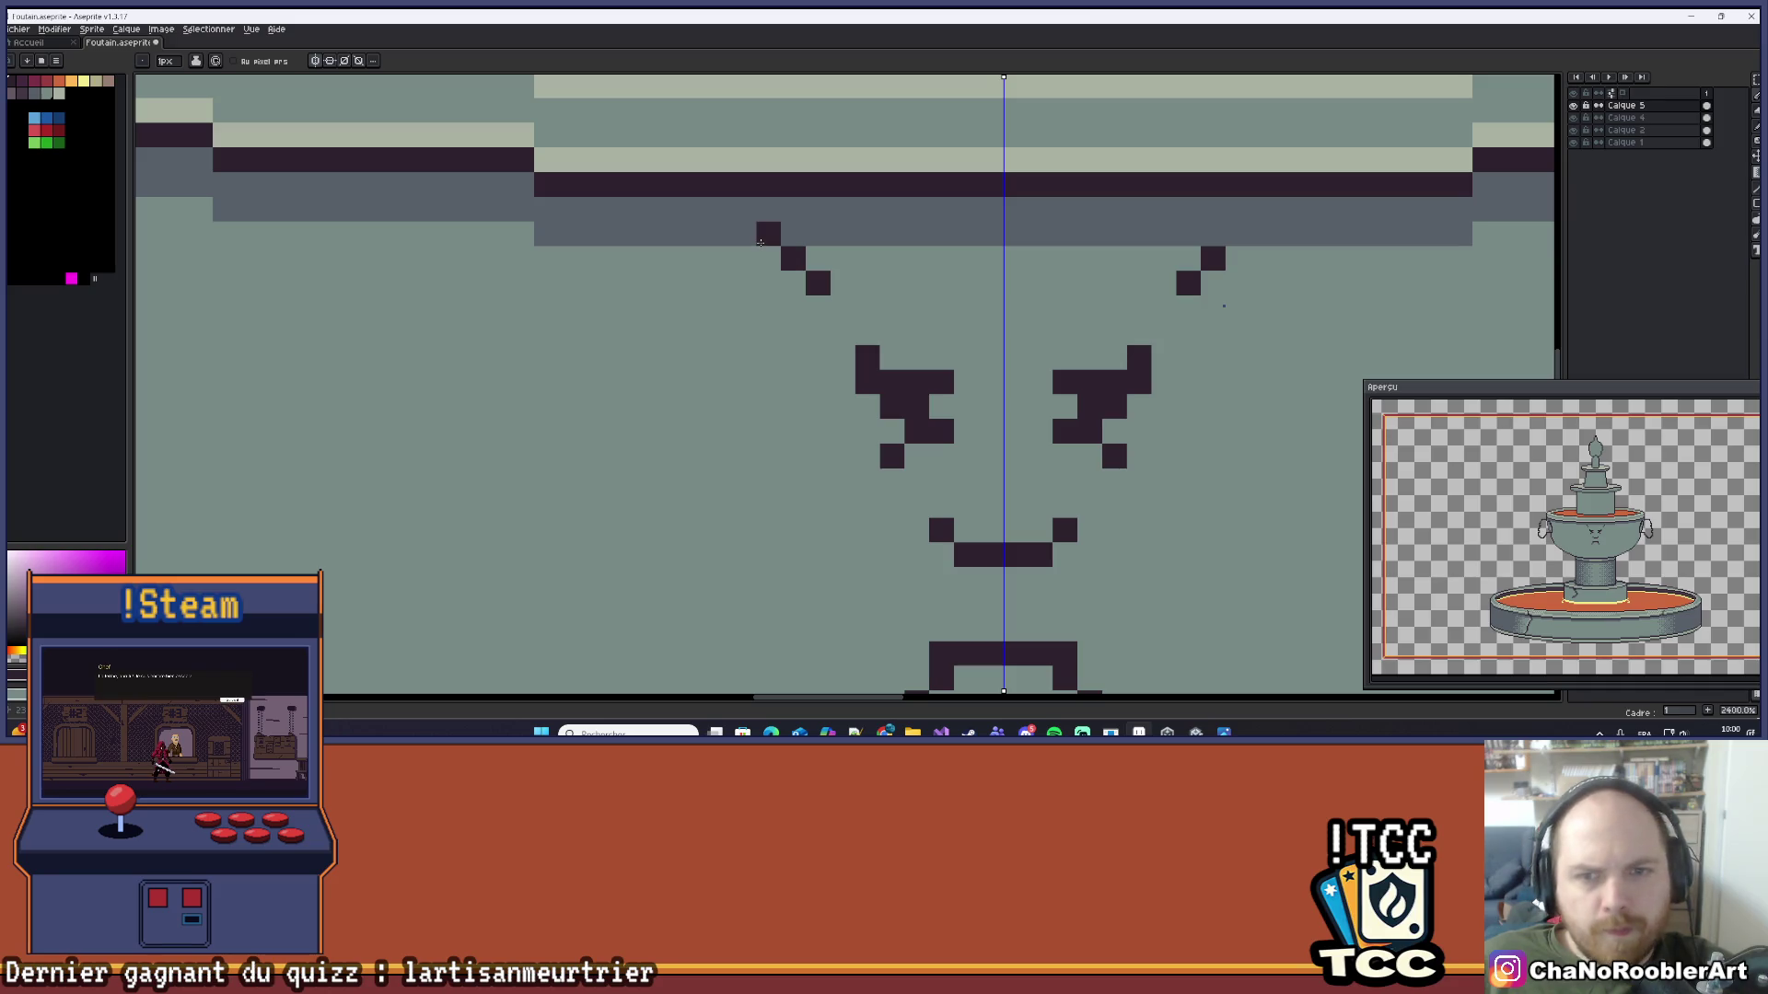
left_click_drag(760, 242, 722, 241)
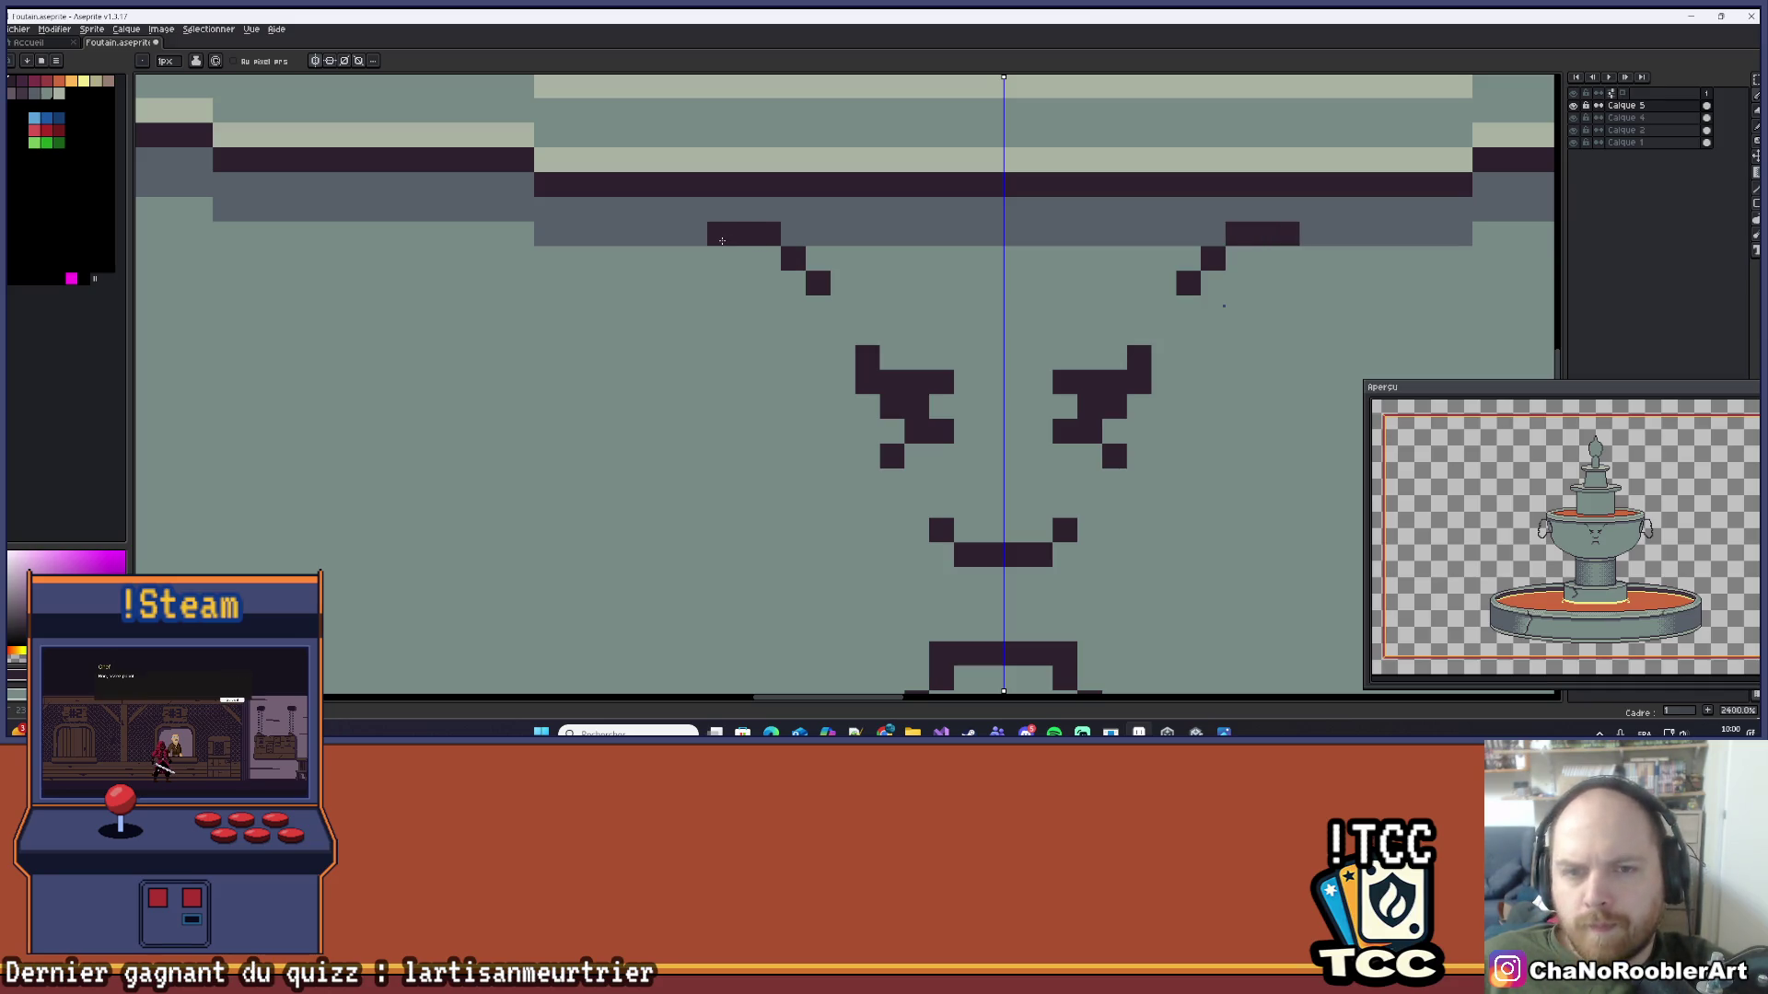
left_click(686, 258)
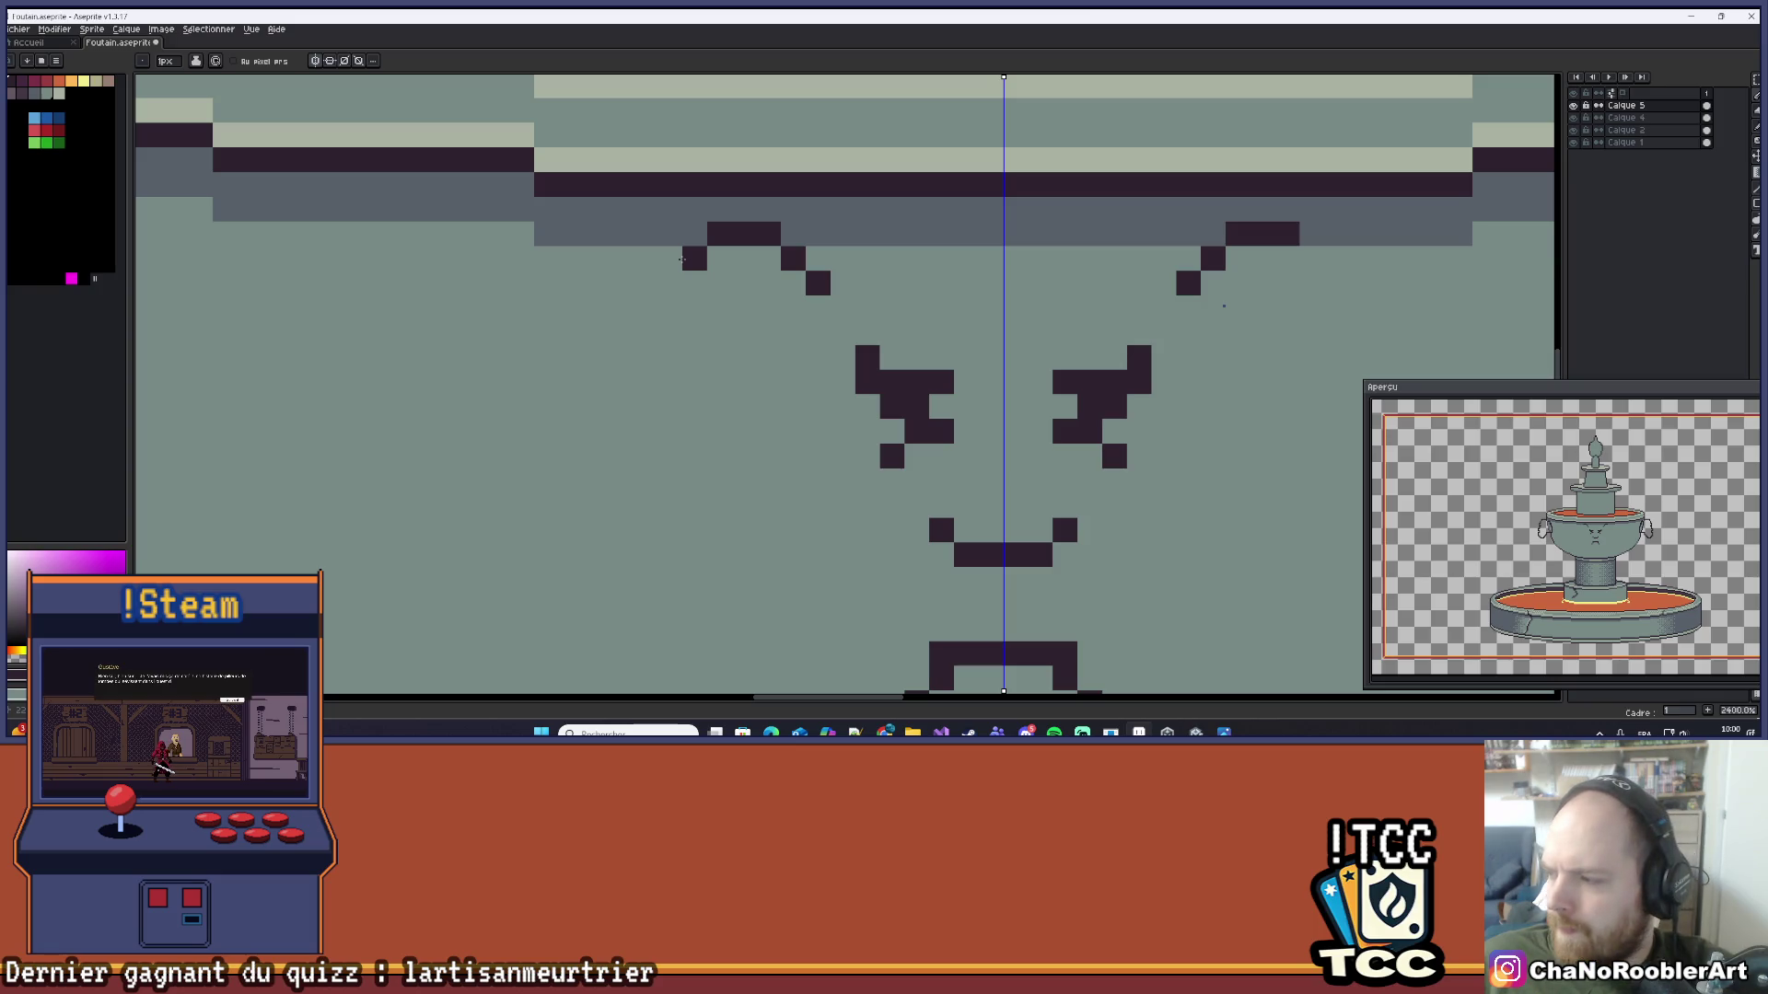
left_click(693, 283)
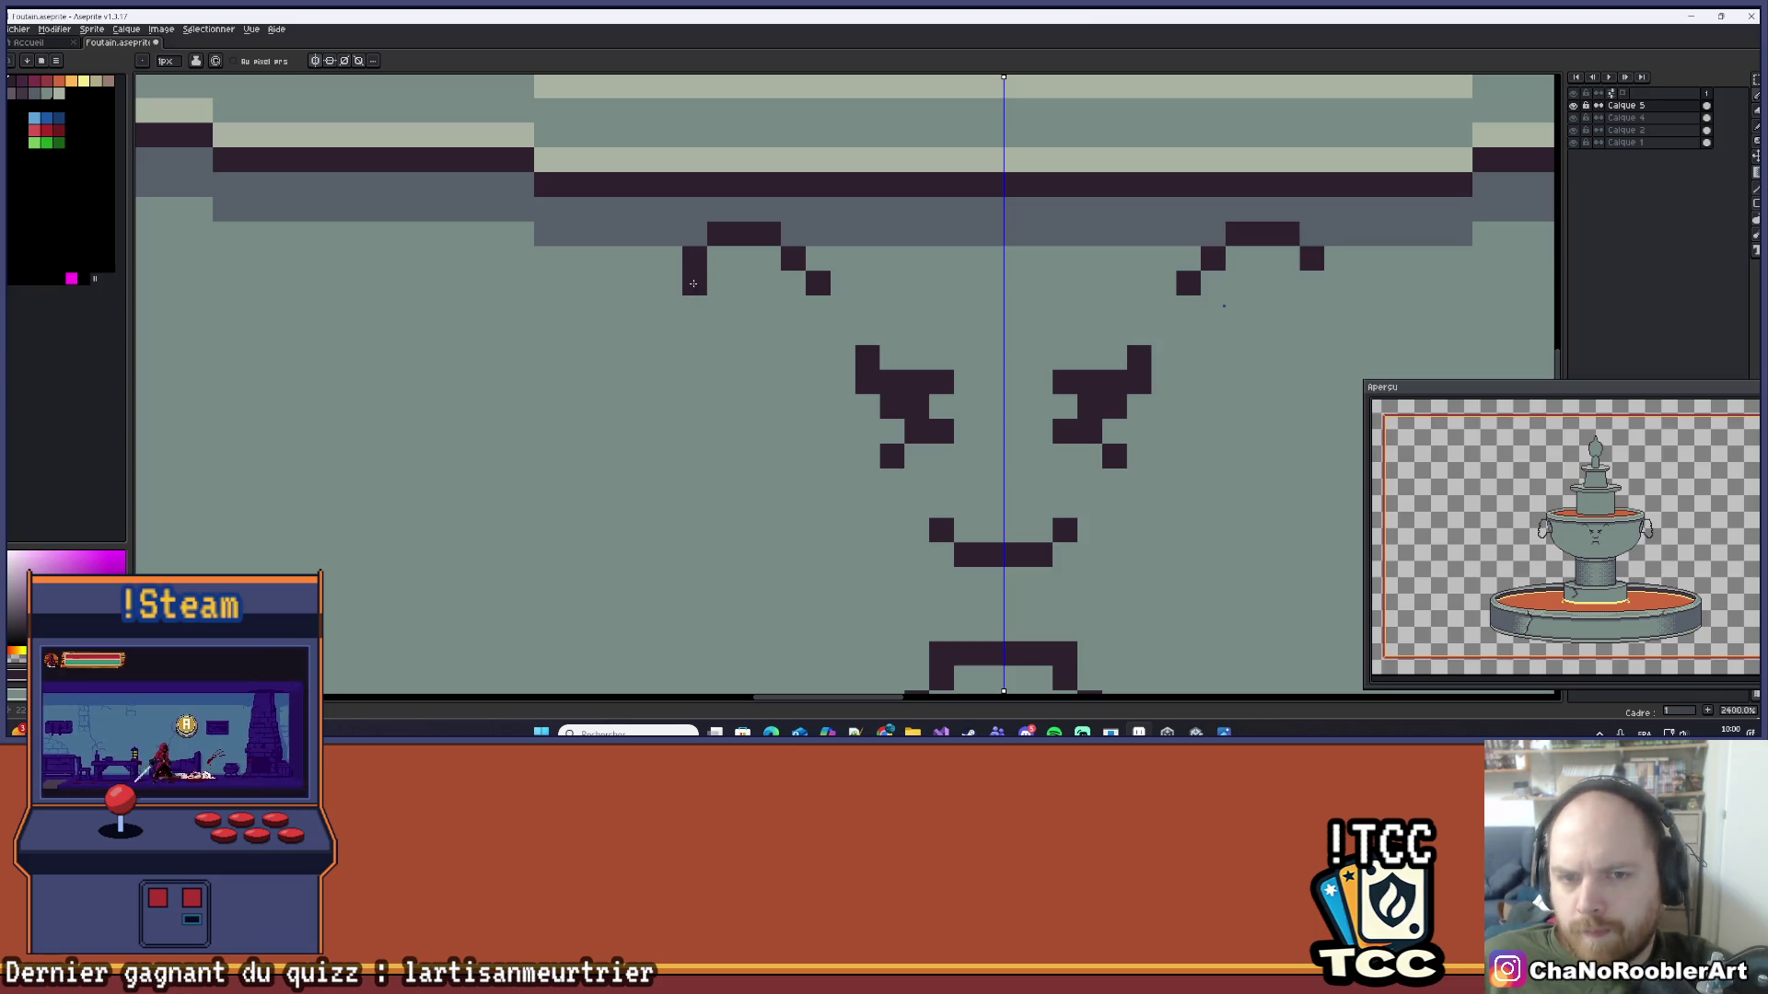
left_click(694, 308)
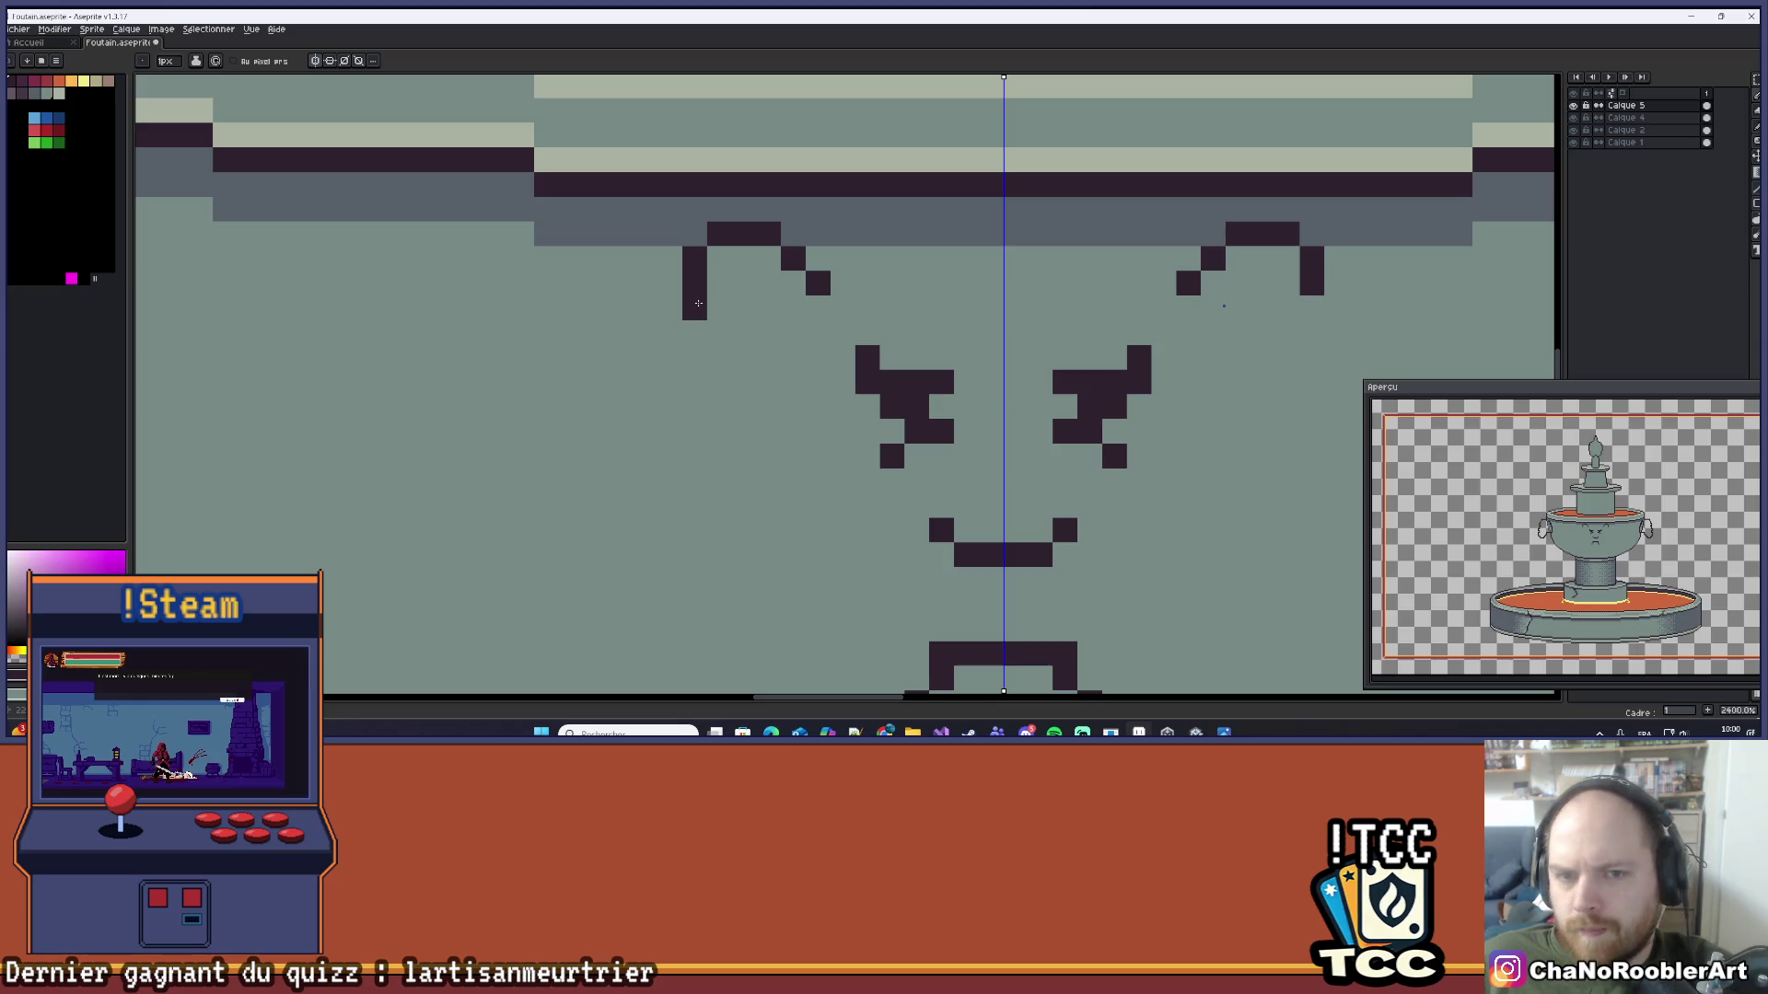
Step: Finish the curl's hooked tail, replacing a misplaced diagonal pixel
left_click(723, 331)
key("ctrl+z")
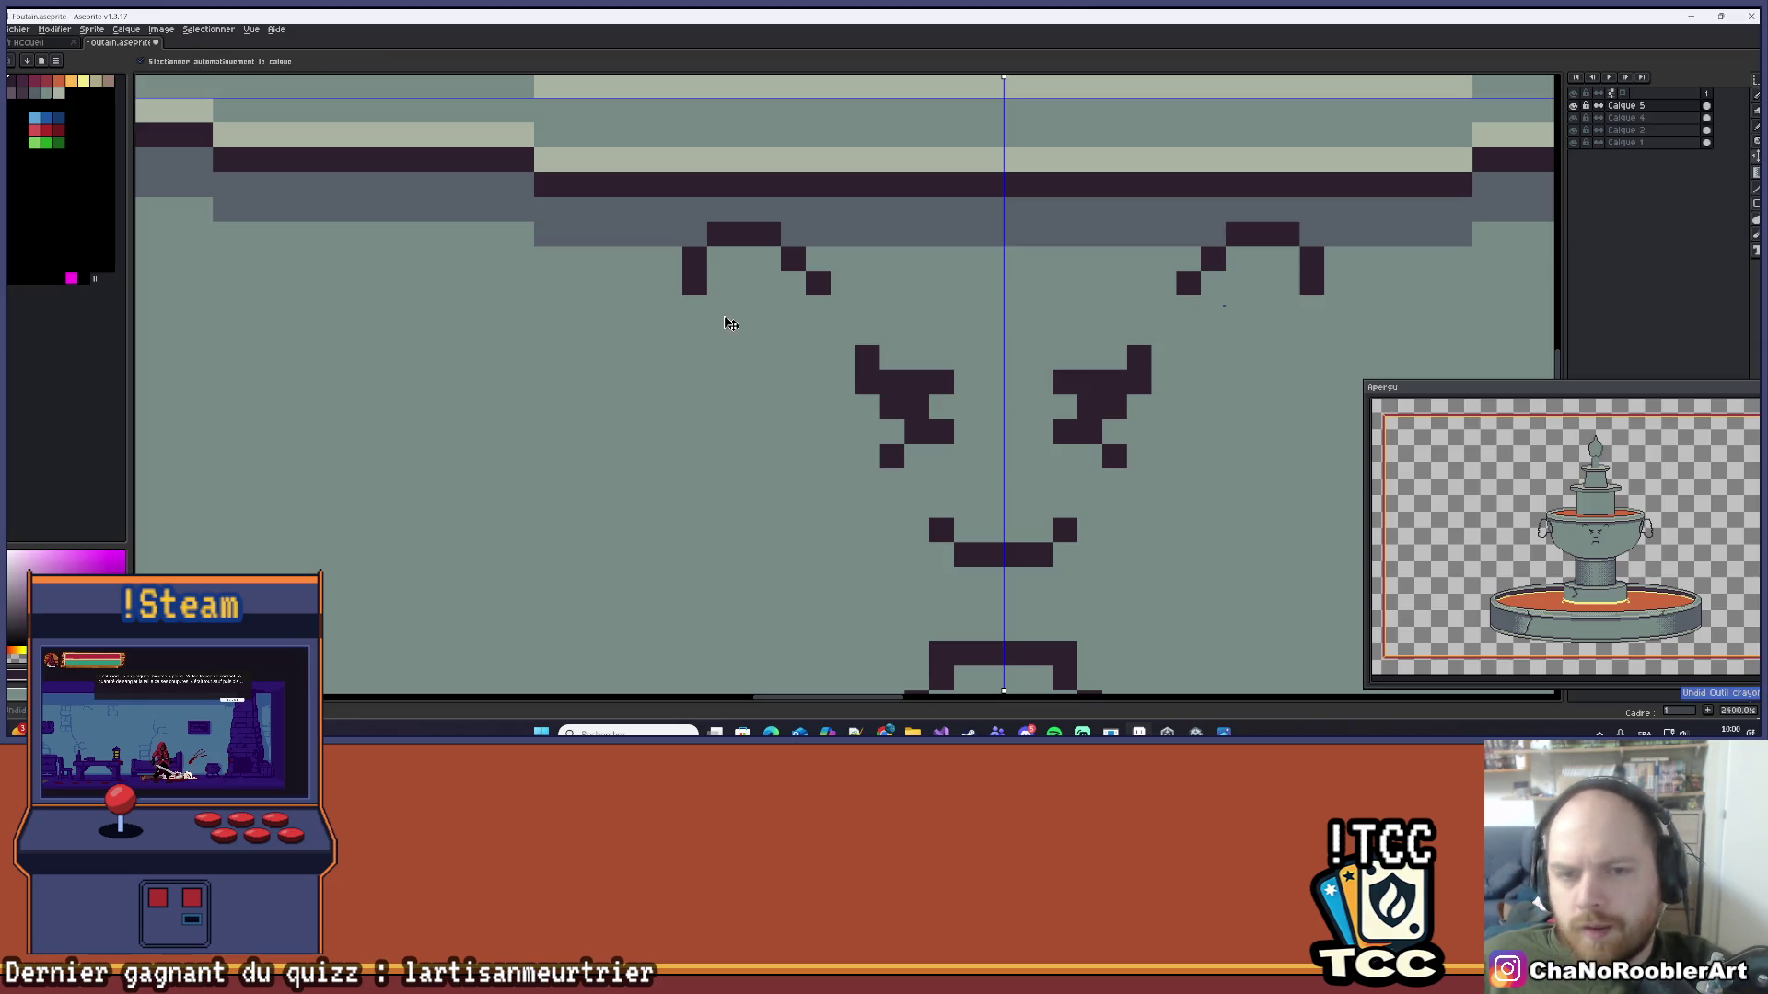
left_click(744, 333)
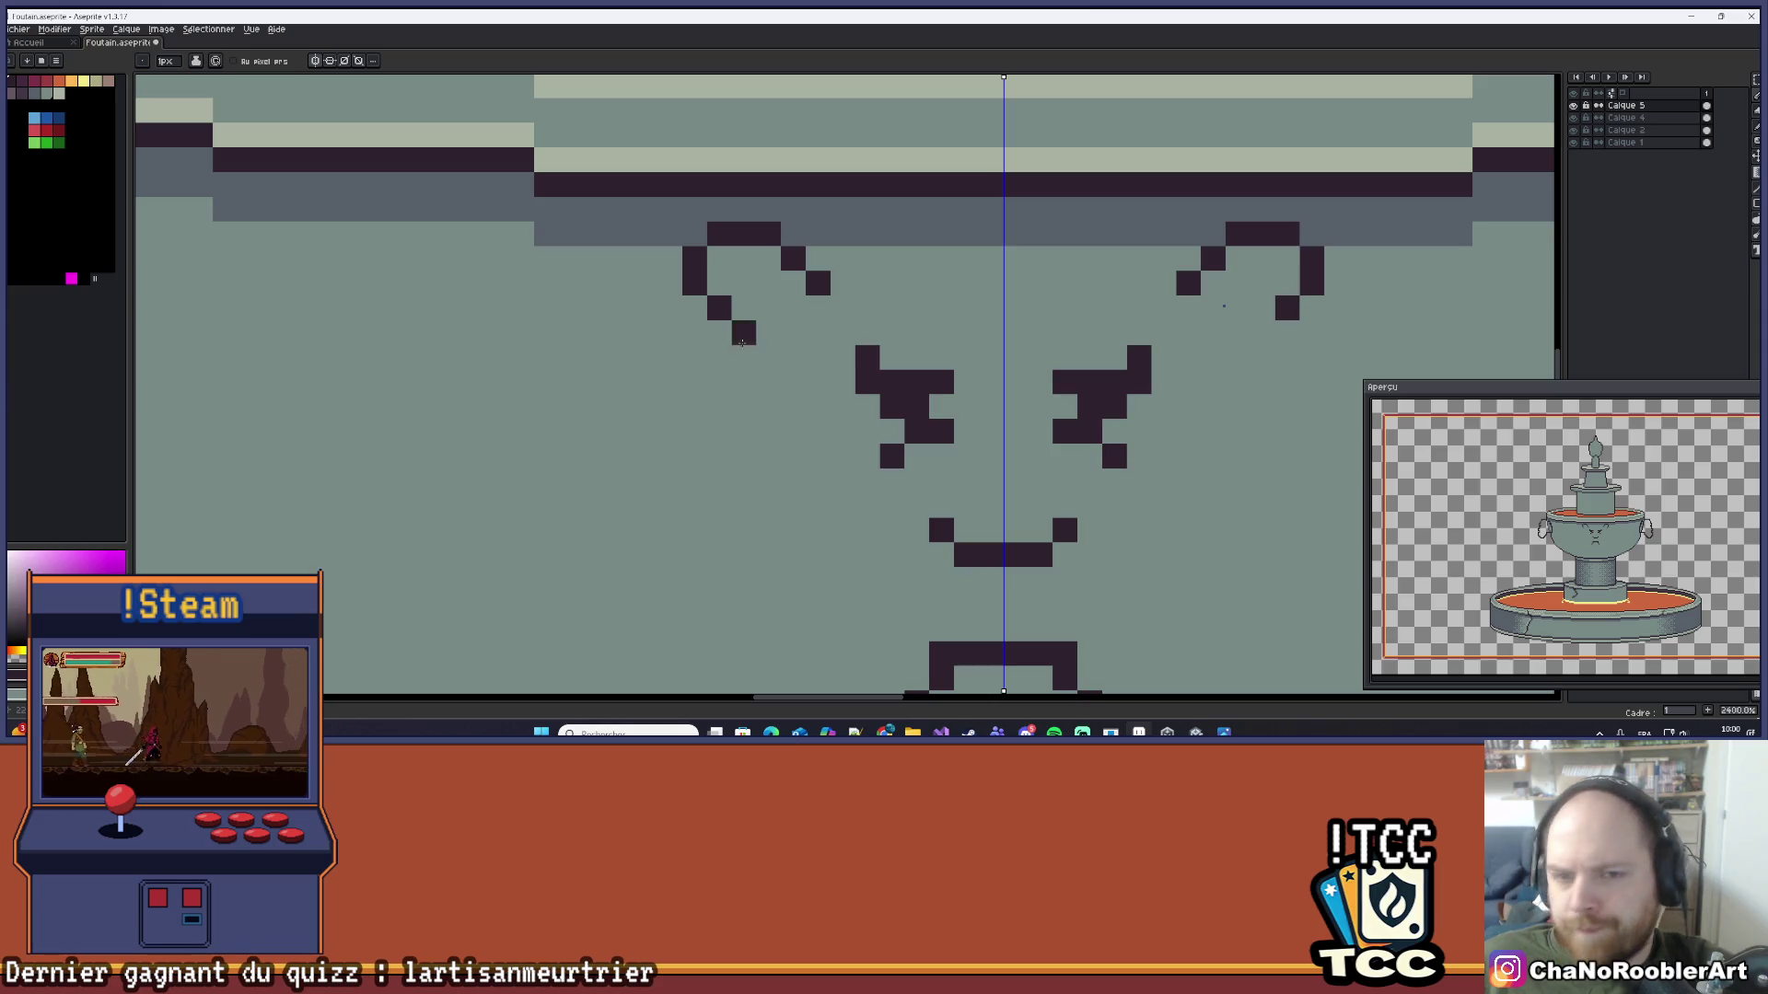
left_click(768, 307)
scroll(774, 306, "down", 6)
scroll(818, 304, "up", 3)
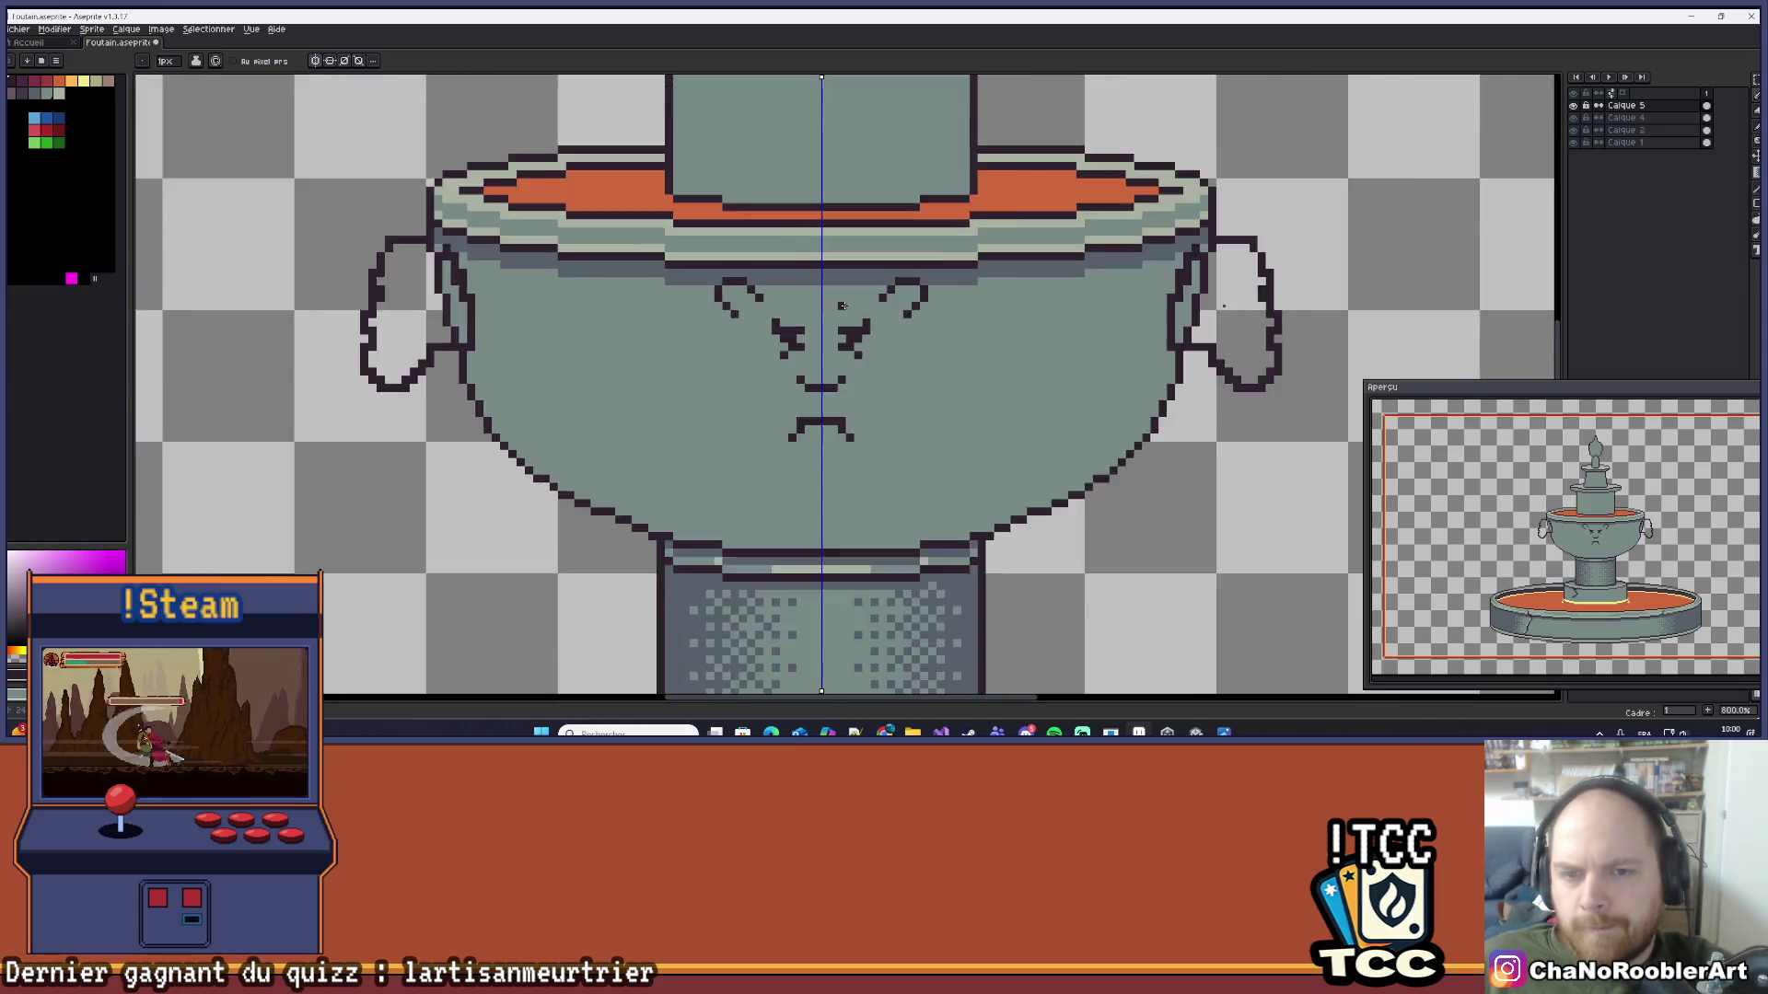
scroll(775, 291, "up", 1)
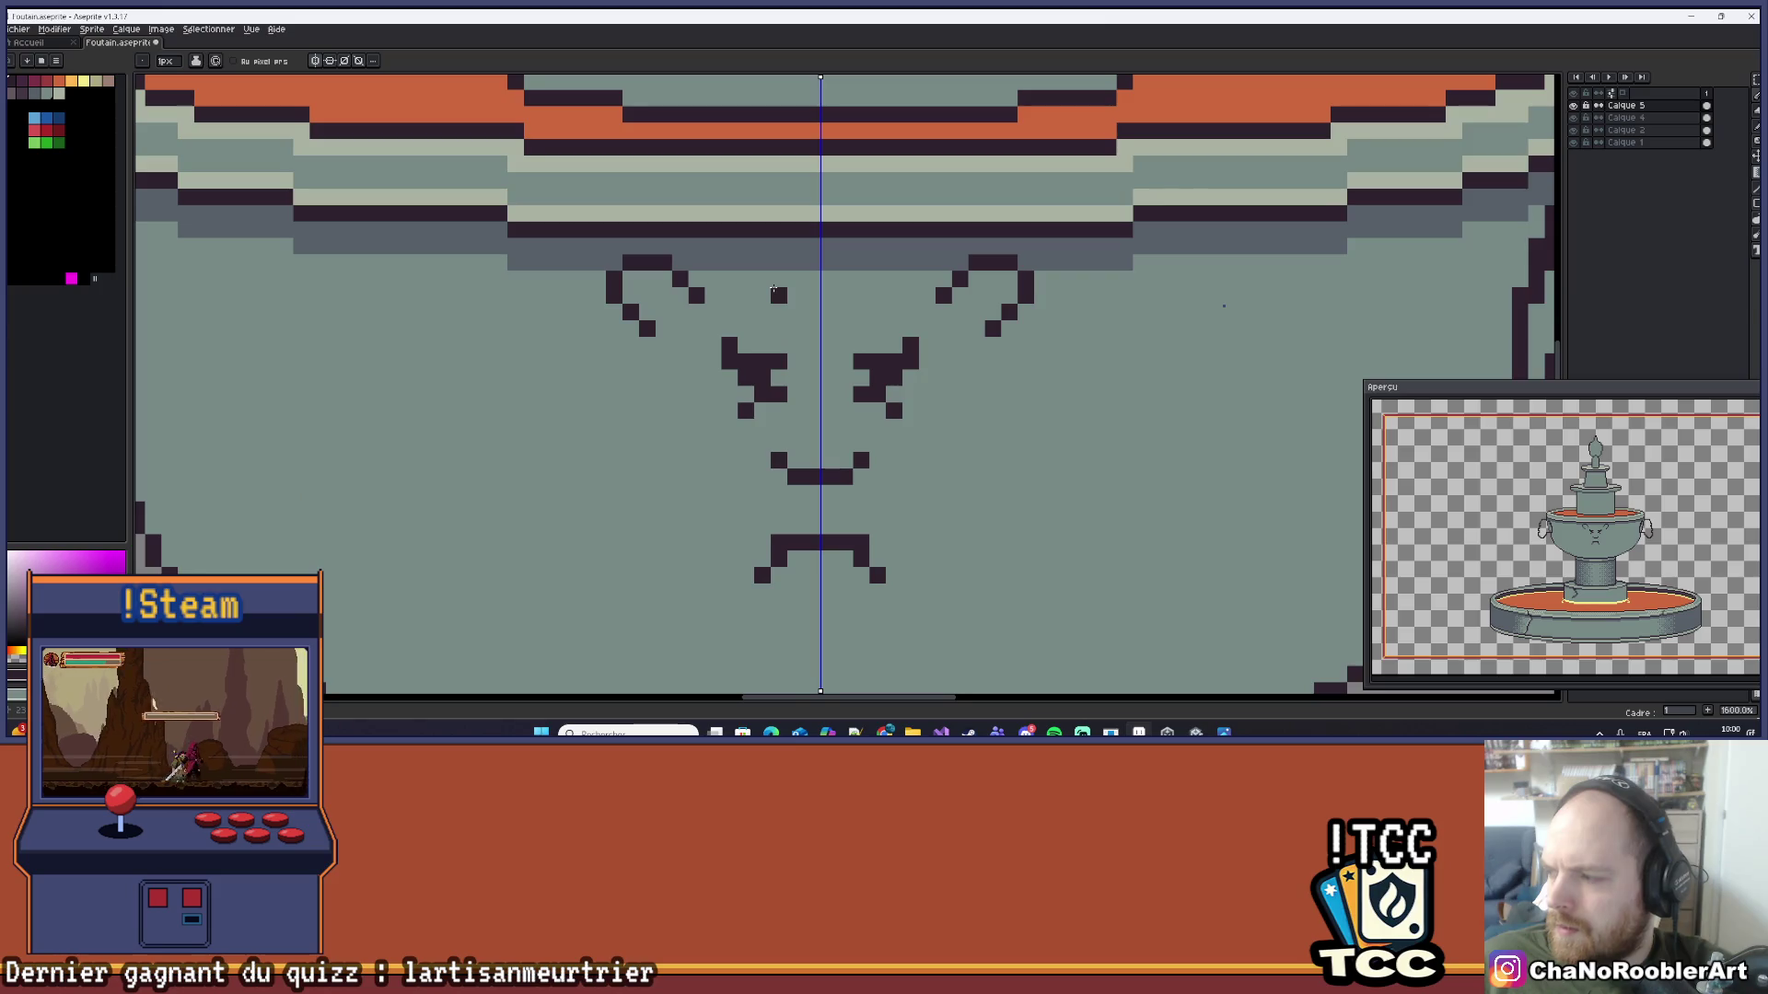
scroll(715, 300, "down", 3)
mouse_move(849, 227)
left_mouse_down()
mouse_move(843, 189)
mouse_move(881, 267)
left_mouse_up()
scroll(881, 267, "up", 4)
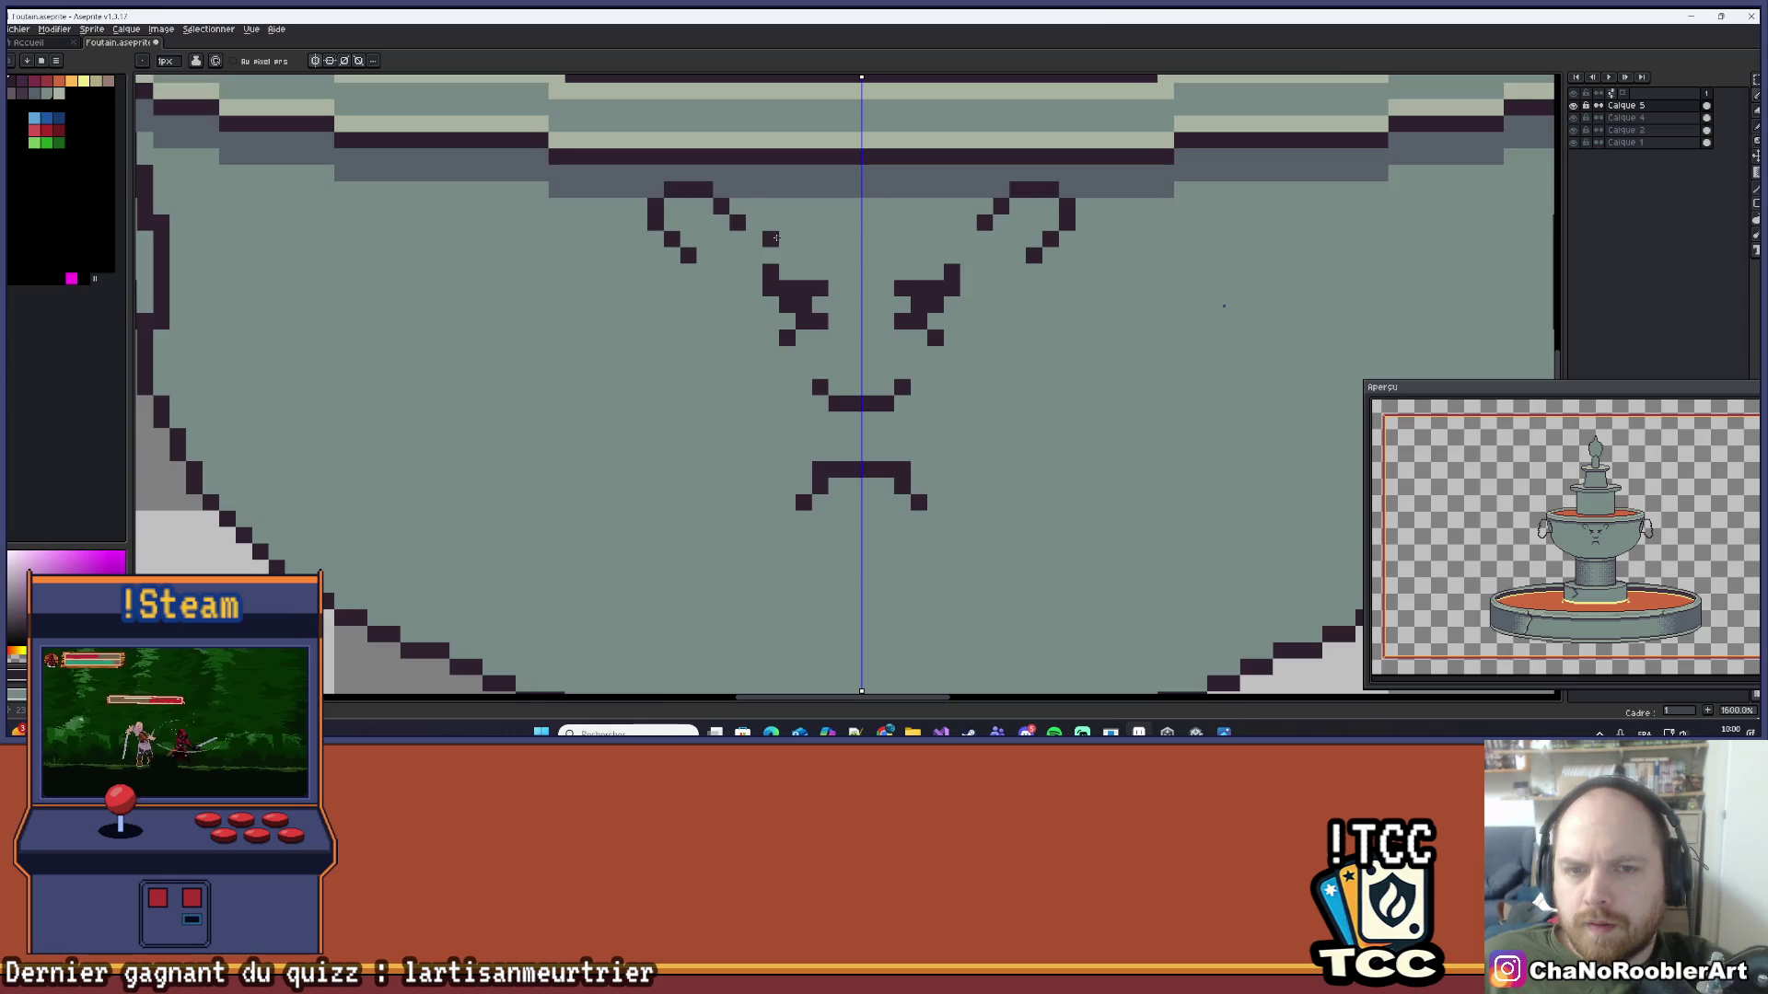
scroll(945, 236, "down", 3)
scroll(946, 237, "down", 1)
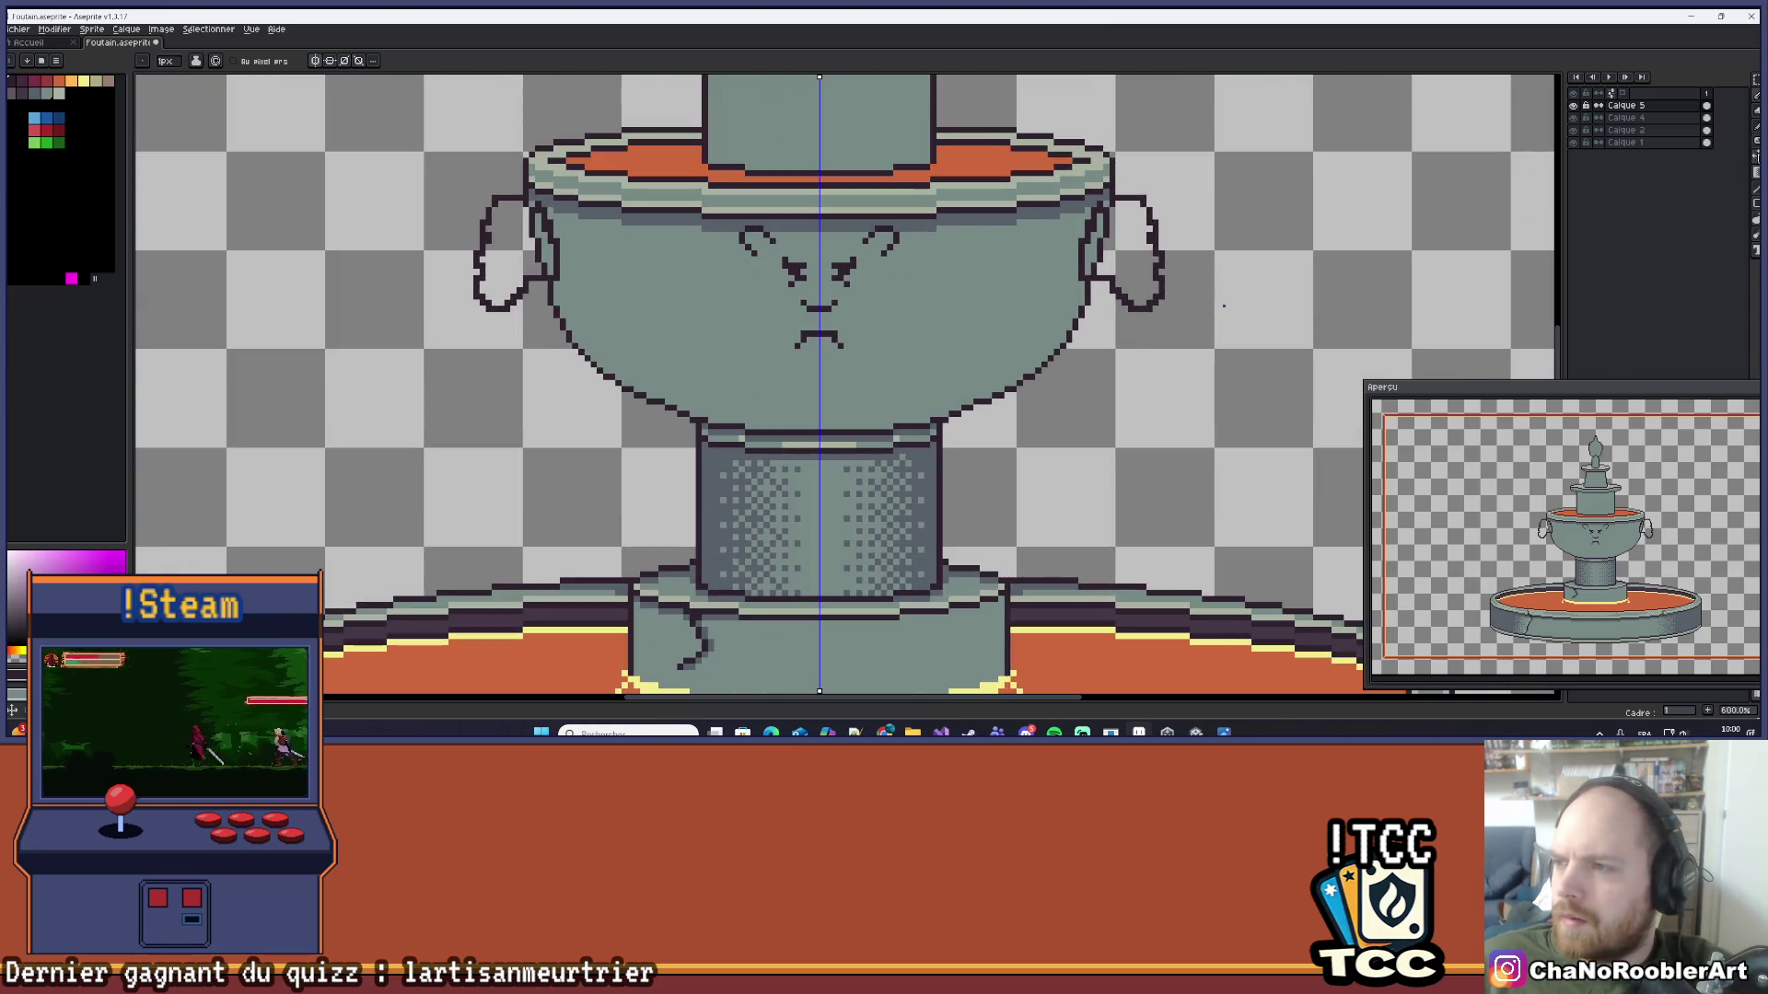
Step: Move the face and handles down on the basin, then nudge them back up one pixel
key("v")
left_click_drag(890, 321, 881, 337)
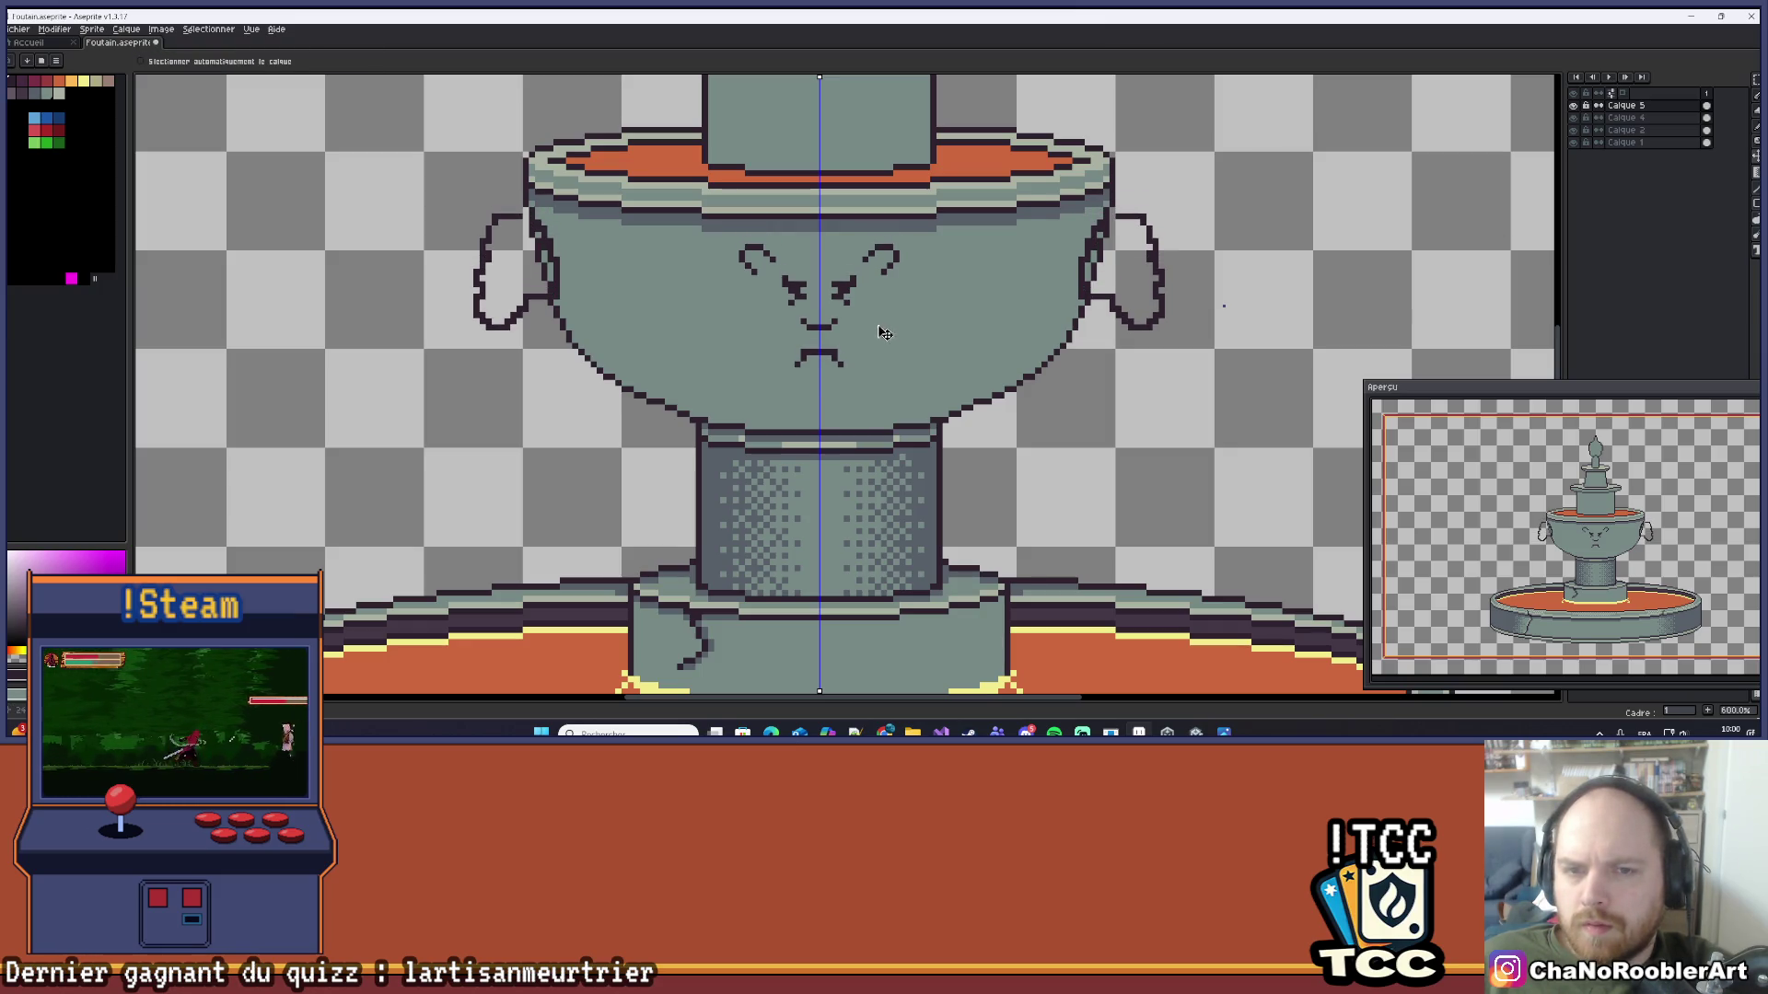
left_click_drag(884, 332, 886, 329)
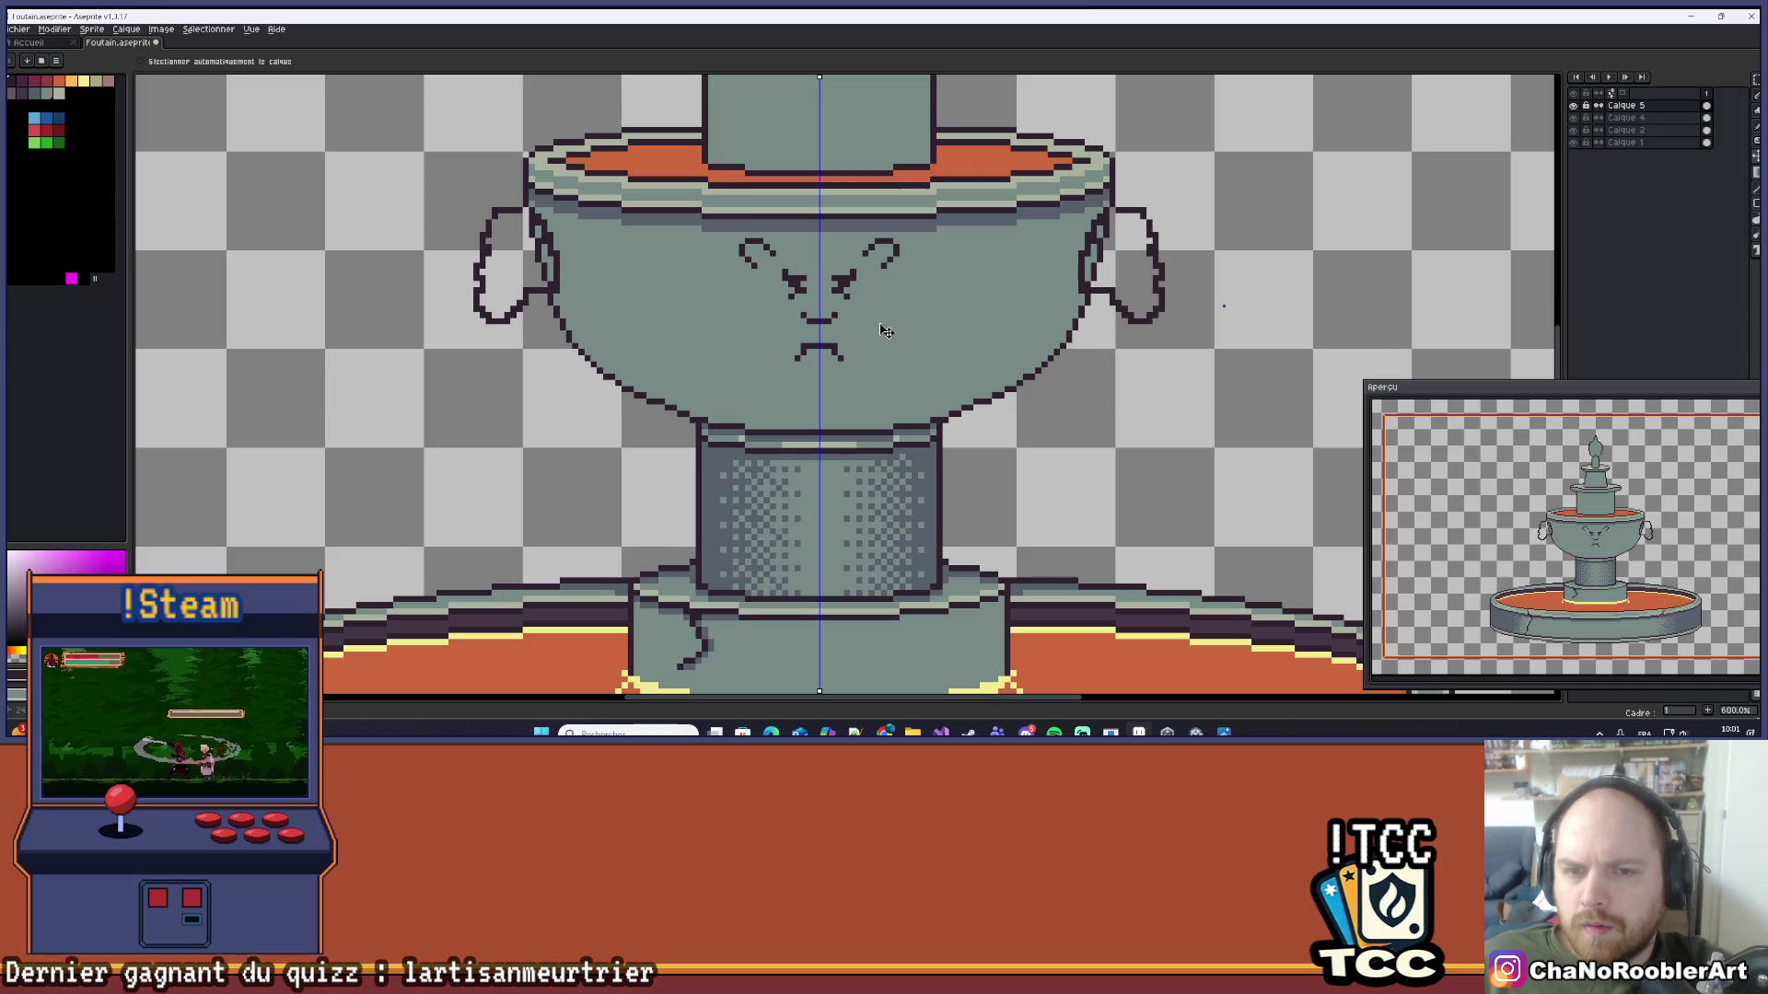
scroll(884, 327, "up", 3)
scroll(889, 267, "down", 3)
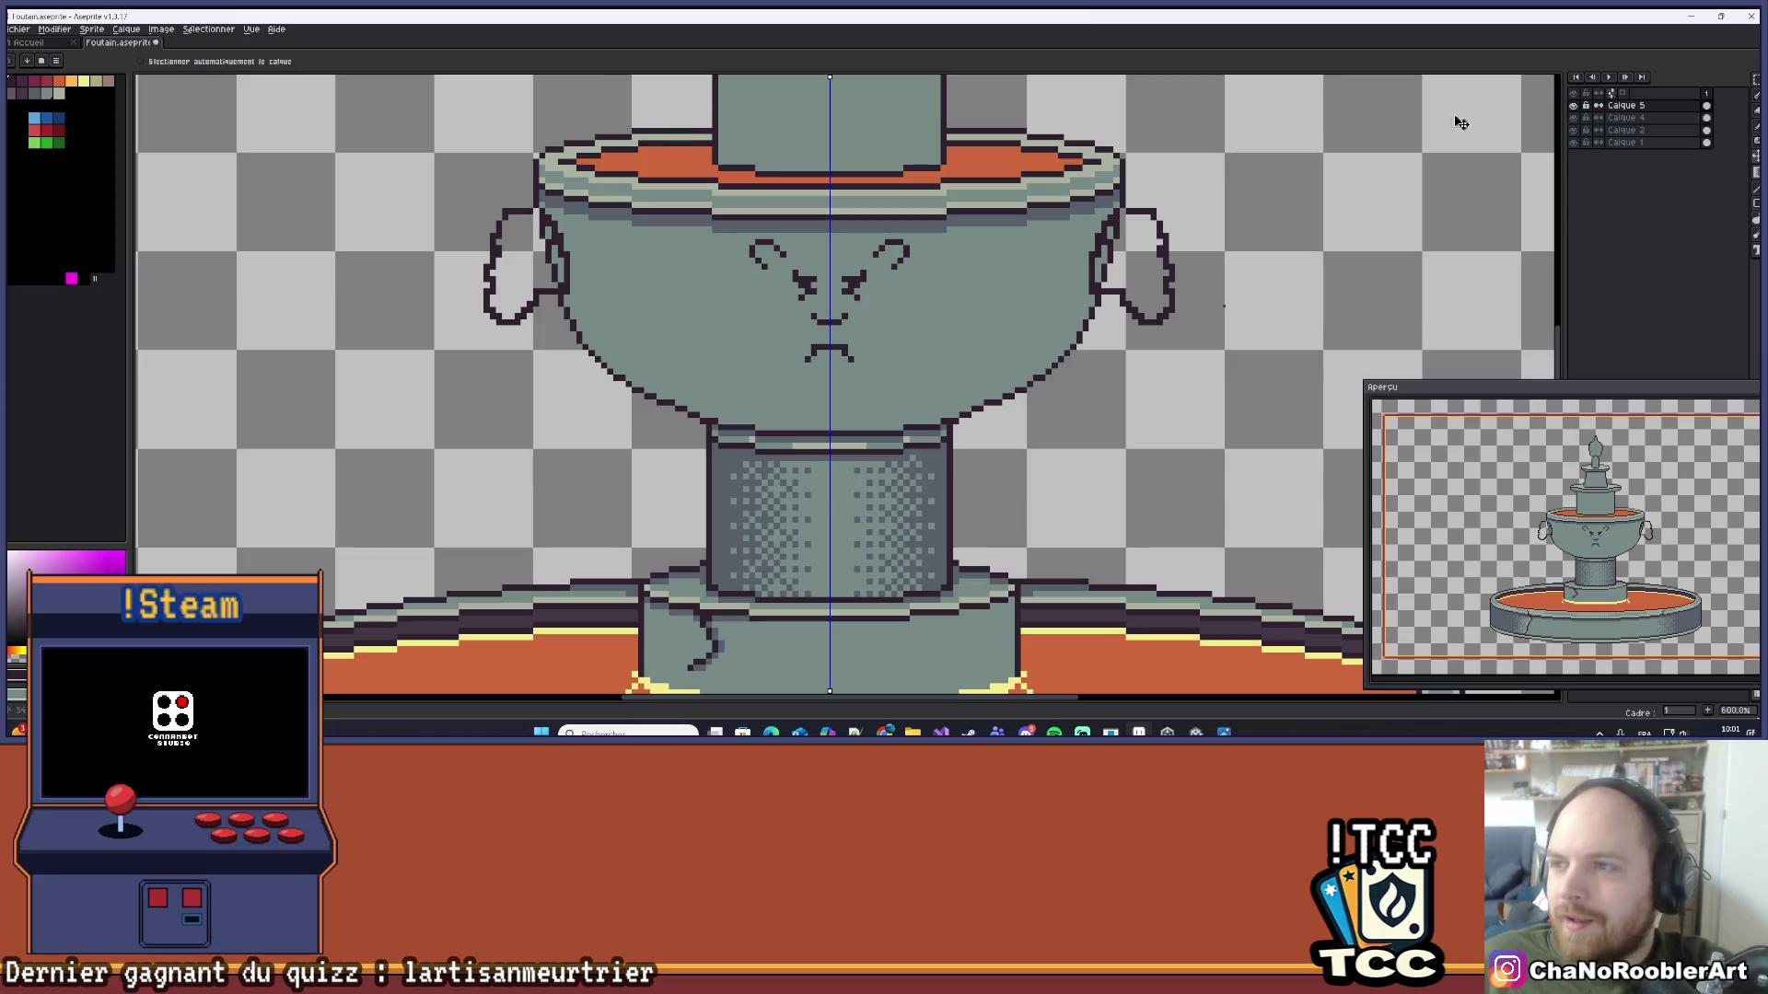
scroll(1460, 123, "up", 1)
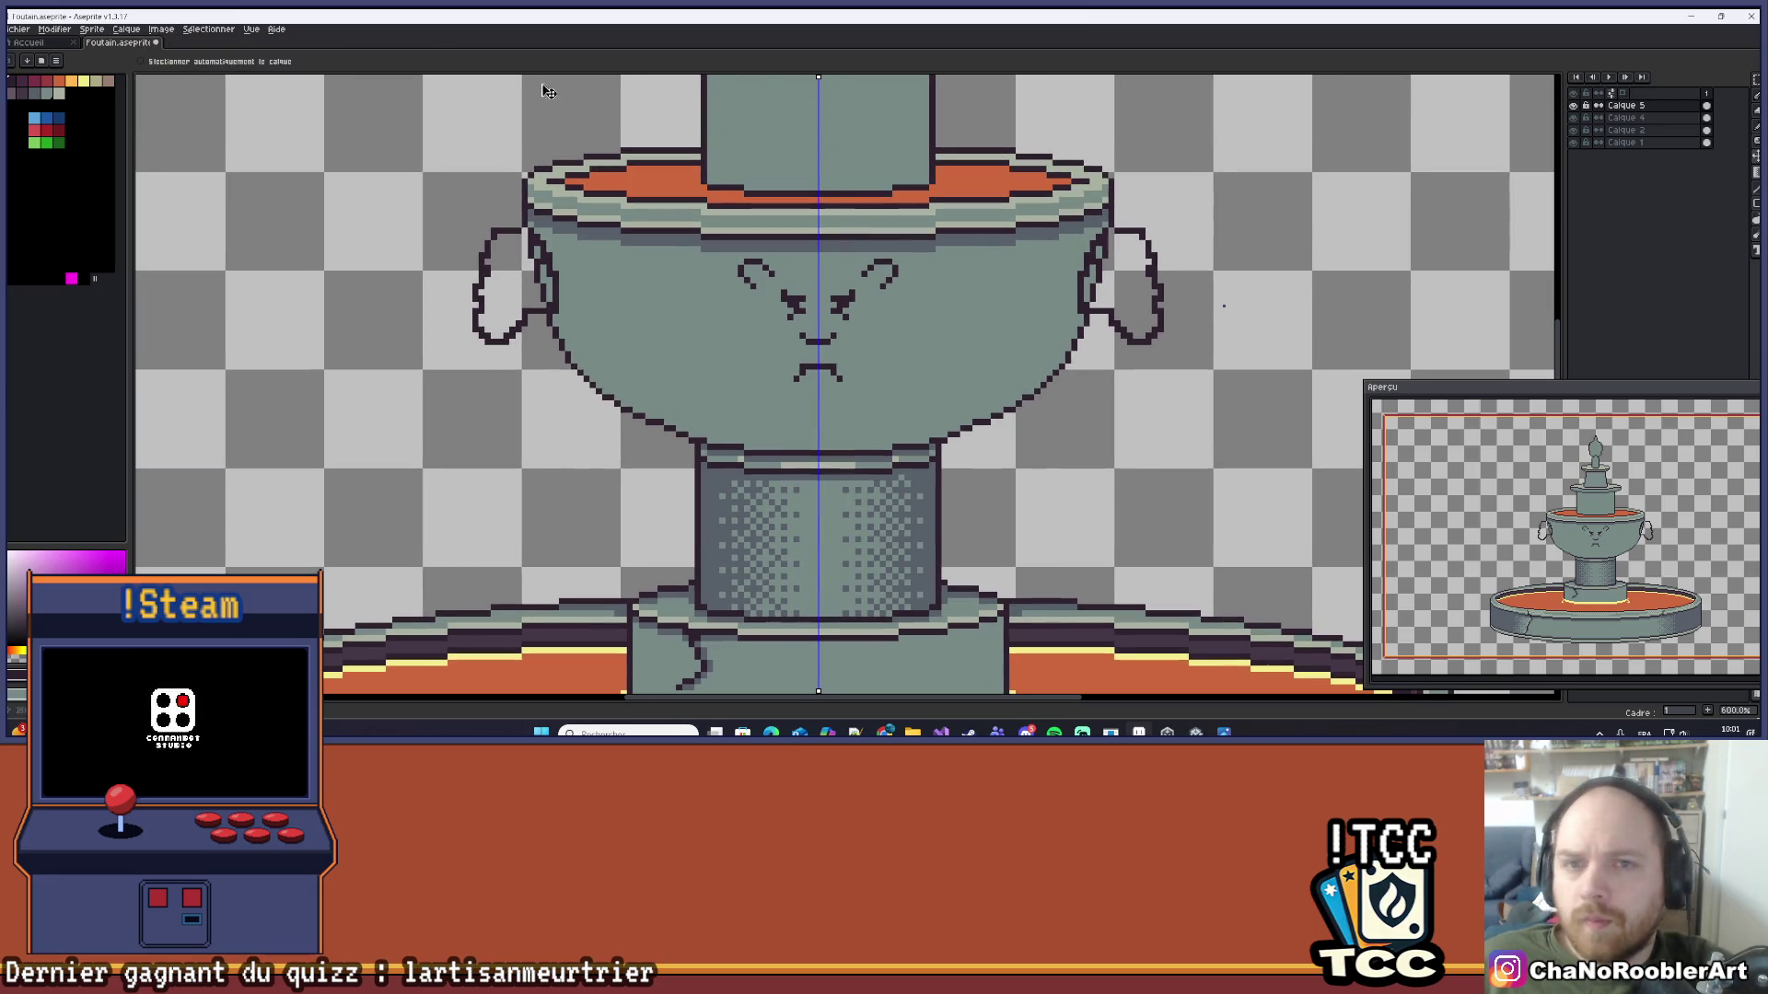
Step: Switch back to the pencil and turn off mirrored symmetry drawing
key("b")
scroll(1127, 257, "down", 1)
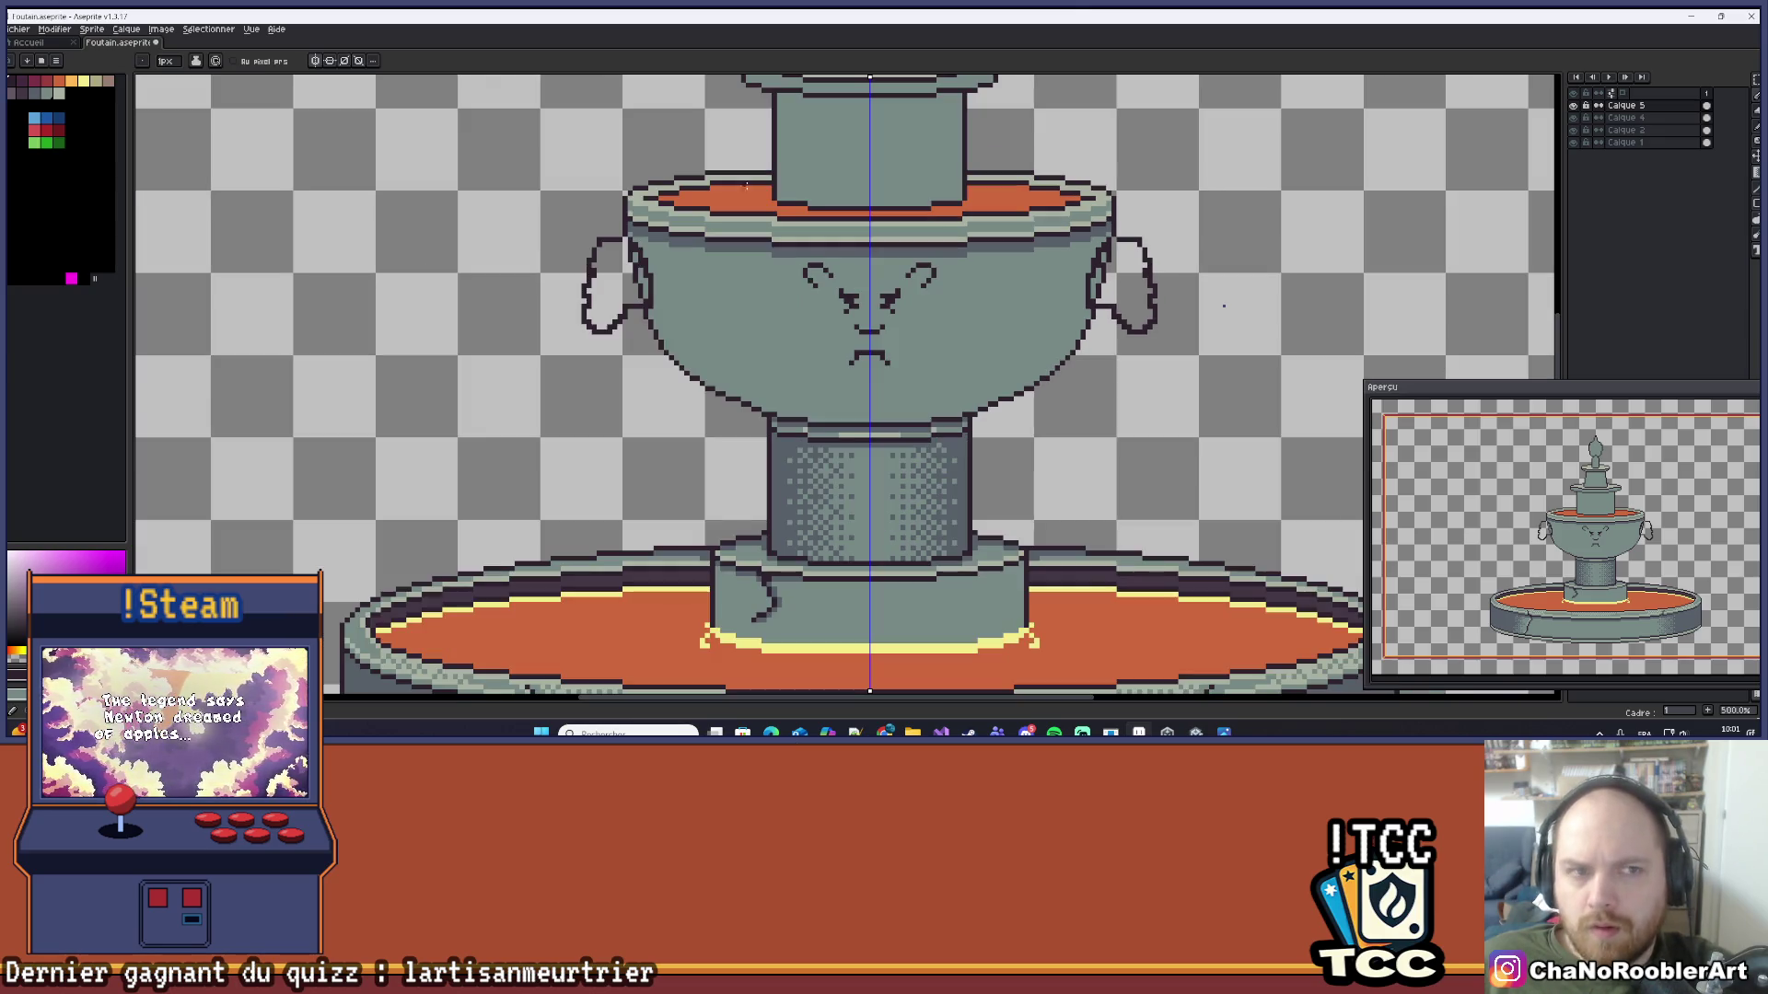
scroll(921, 101, "down", 1)
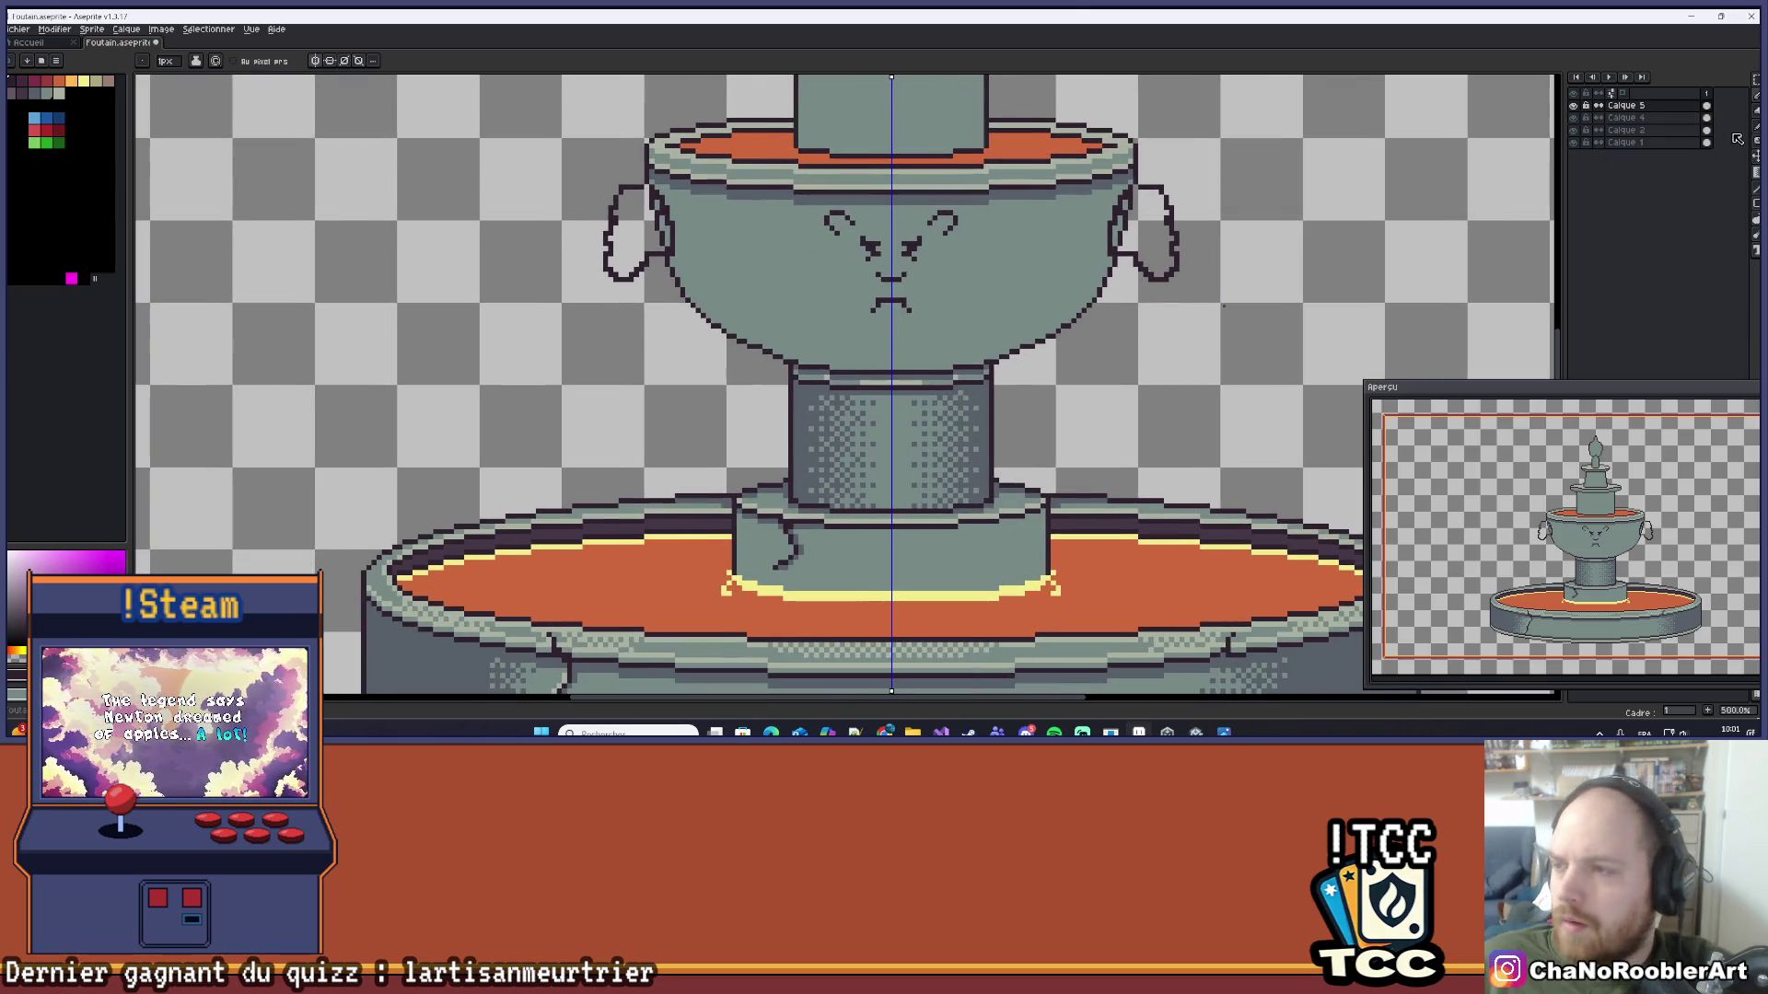
scroll(303, 107, "right", 2)
left_click(320, 61)
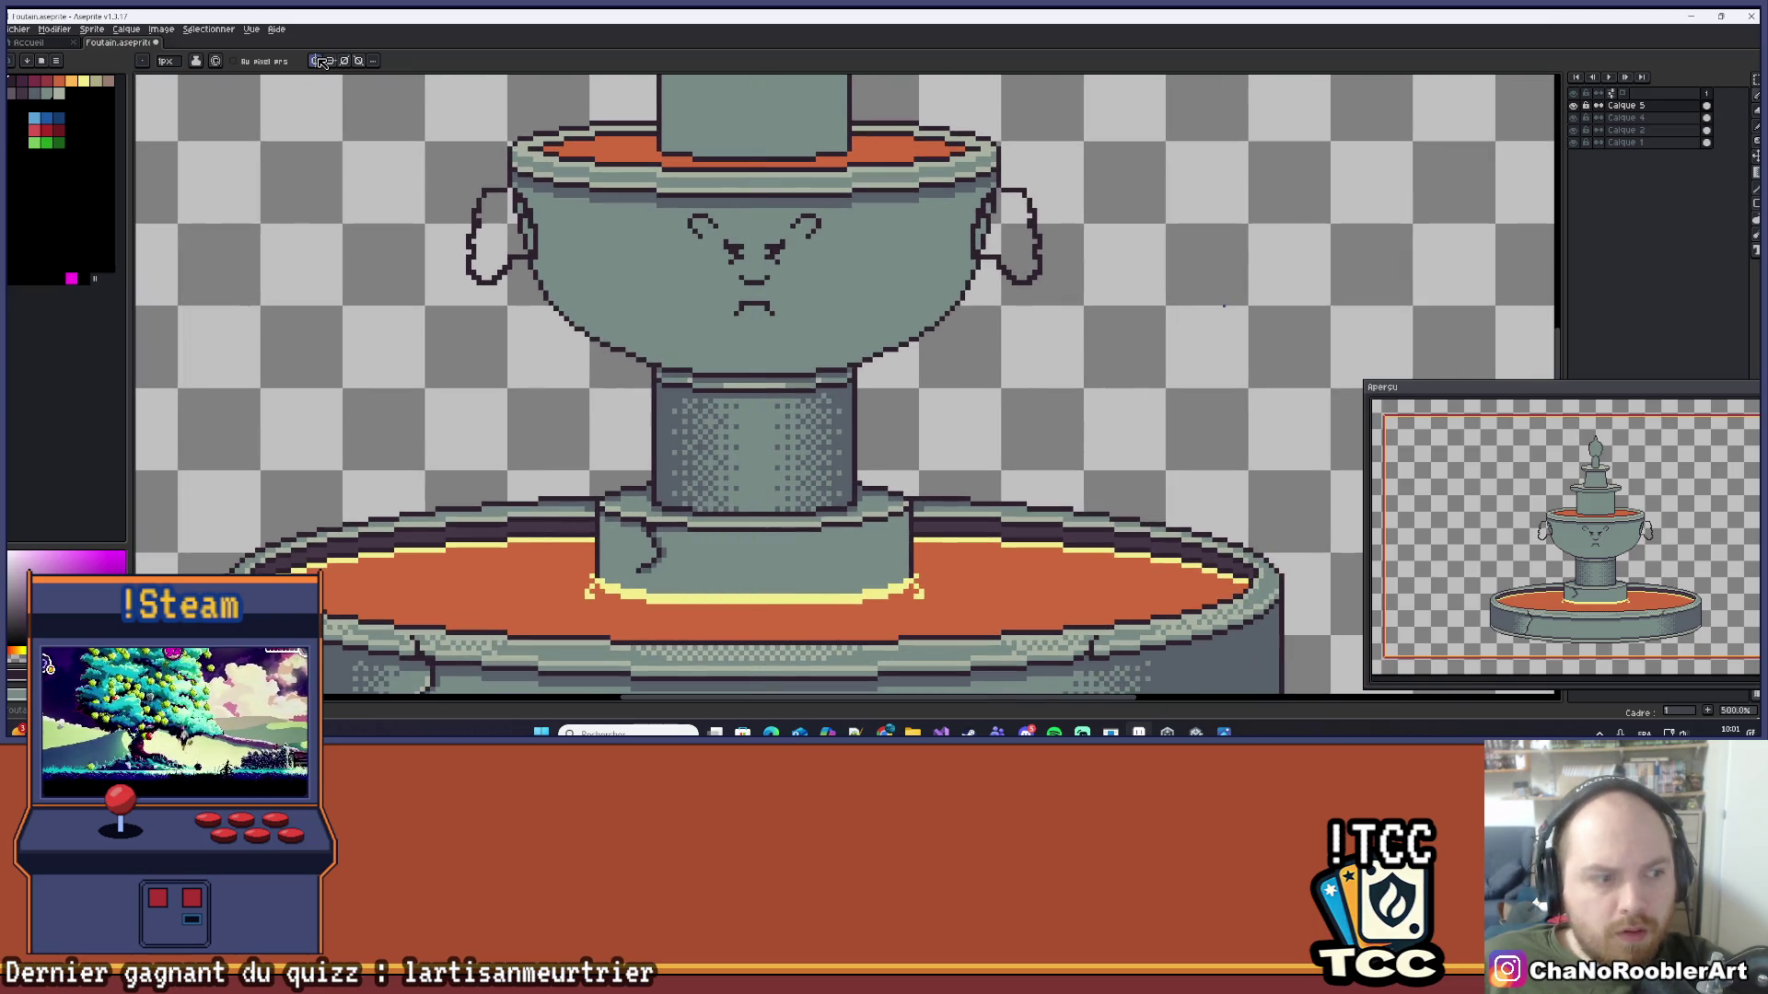
scroll(884, 226, "up", 5)
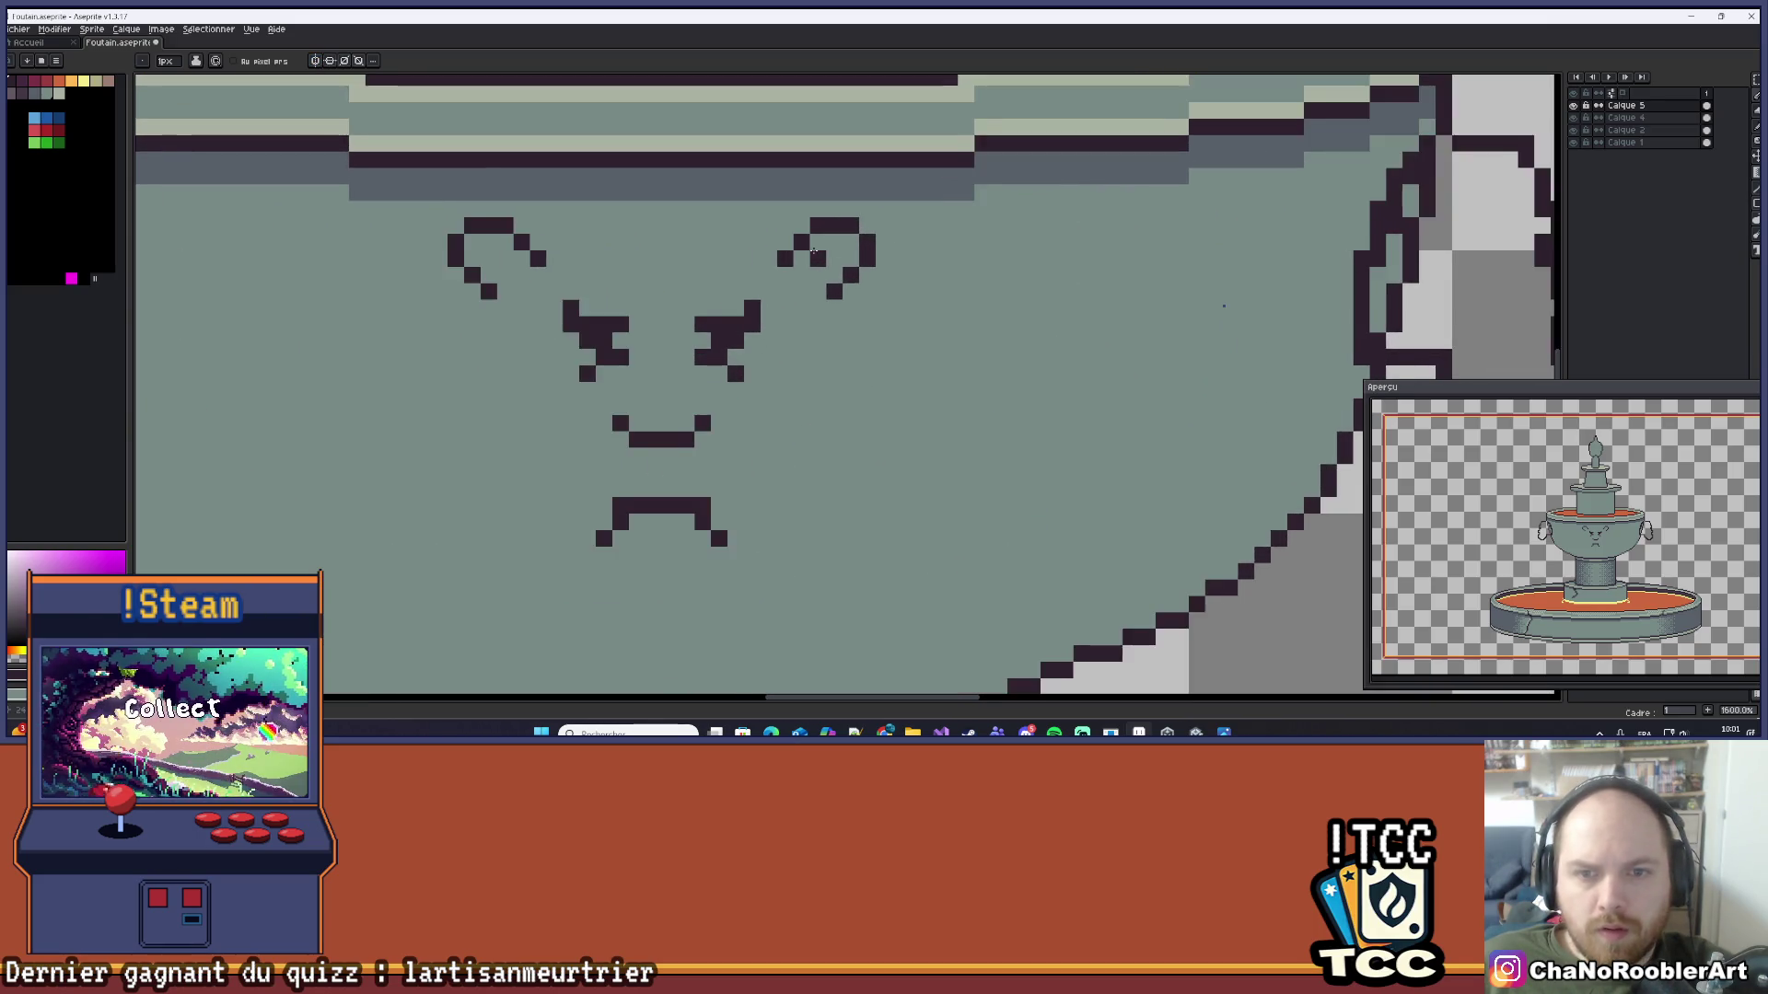
Step: Shift both eyebrows down one pixel using rectangular selections, then deselect
left_click(1754, 80)
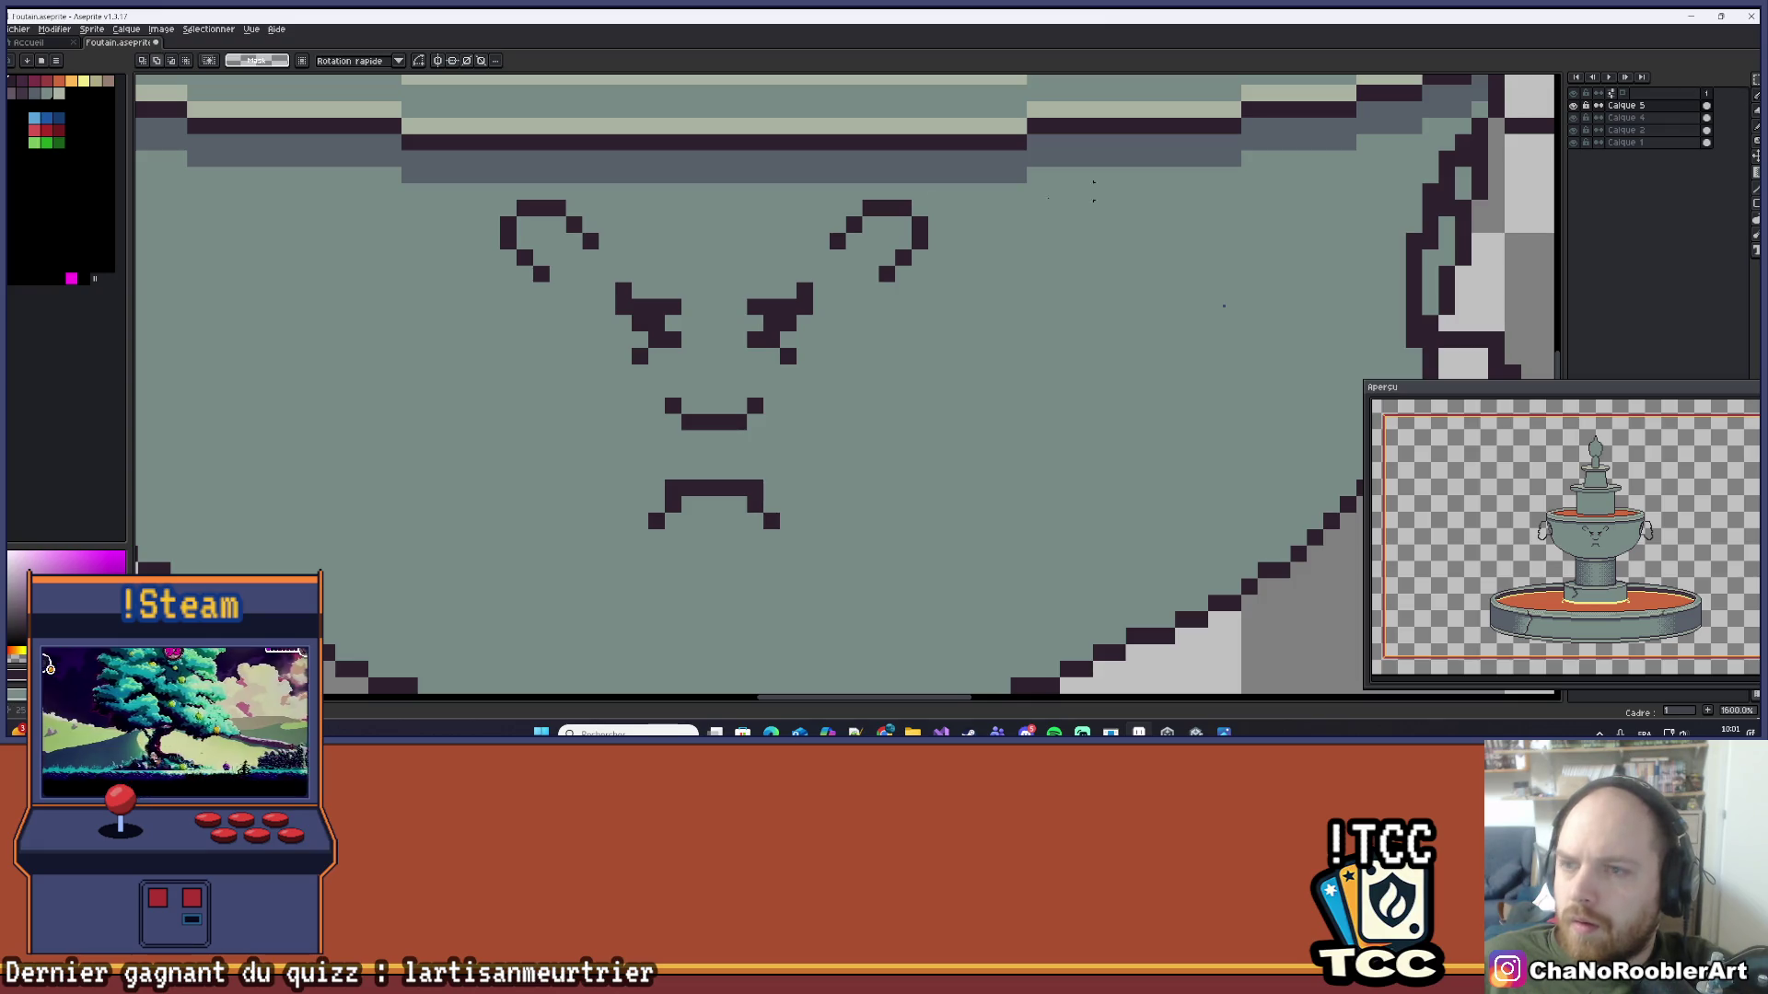
left_click_drag(827, 182, 963, 317)
left_click_drag(920, 253, 903, 269)
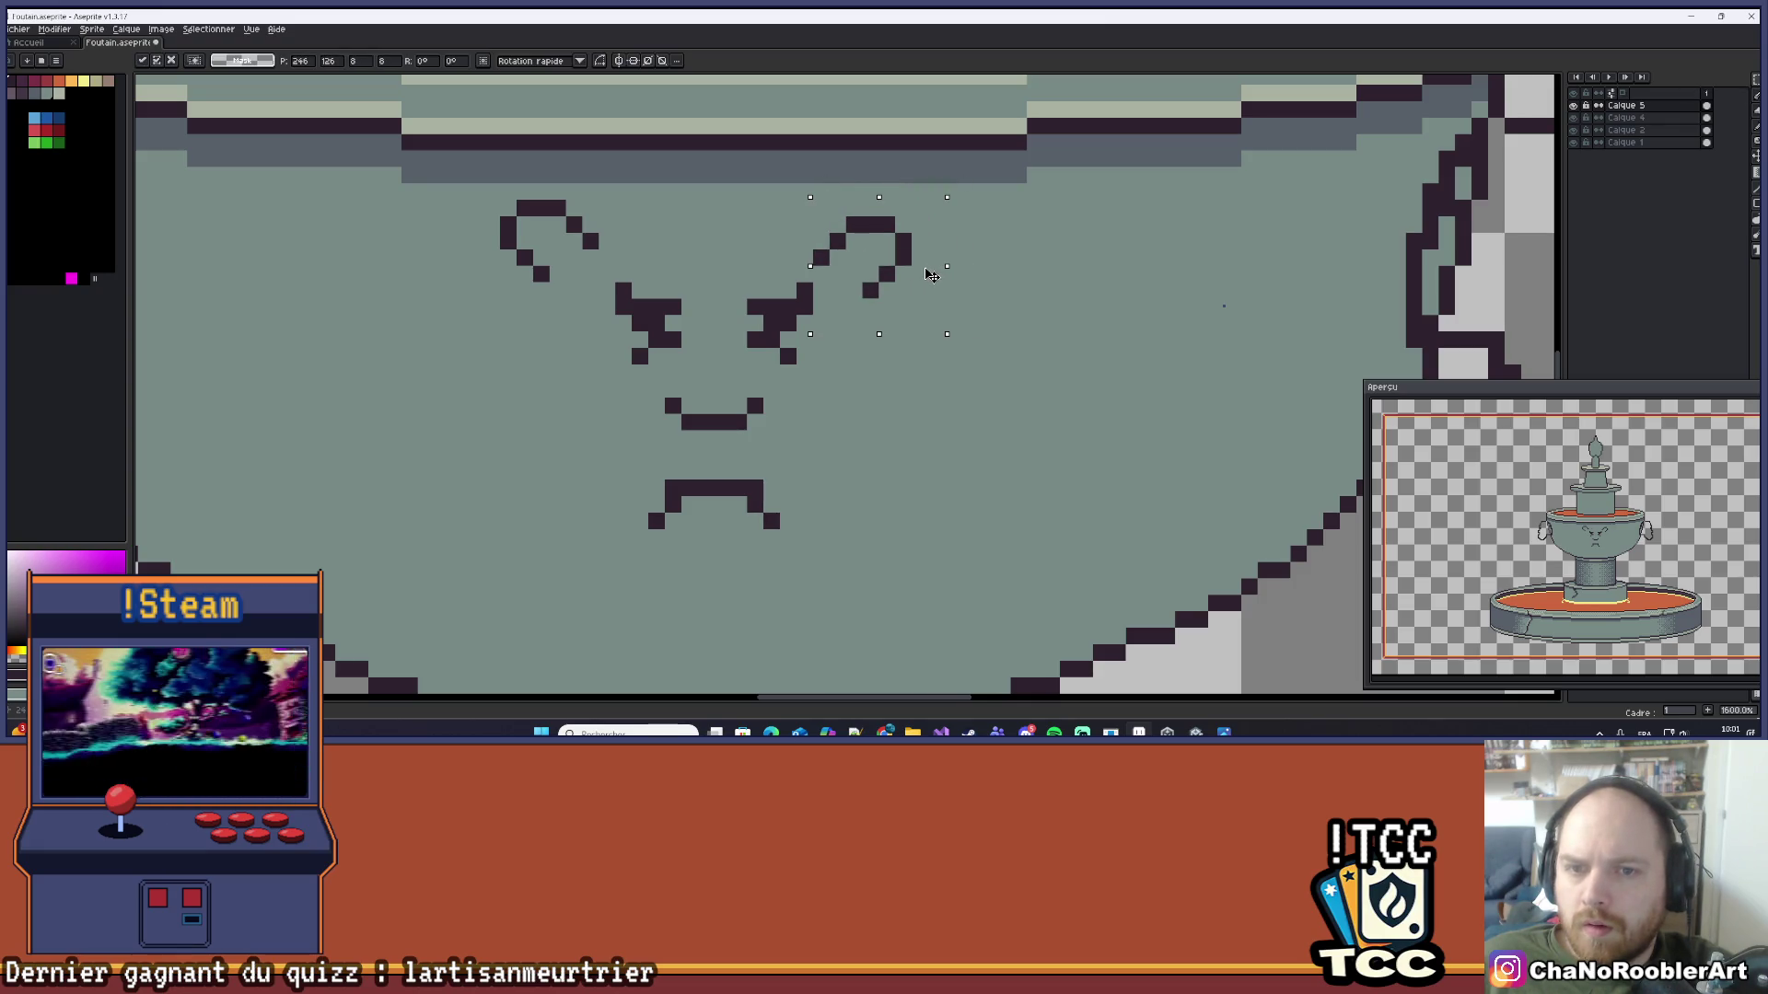
left_click_drag(448, 181, 618, 316)
mouse_move(579, 267)
left_mouse_down()
mouse_move(595, 285)
mouse_move(618, 263)
left_mouse_up()
left_click_drag(814, 195, 926, 327)
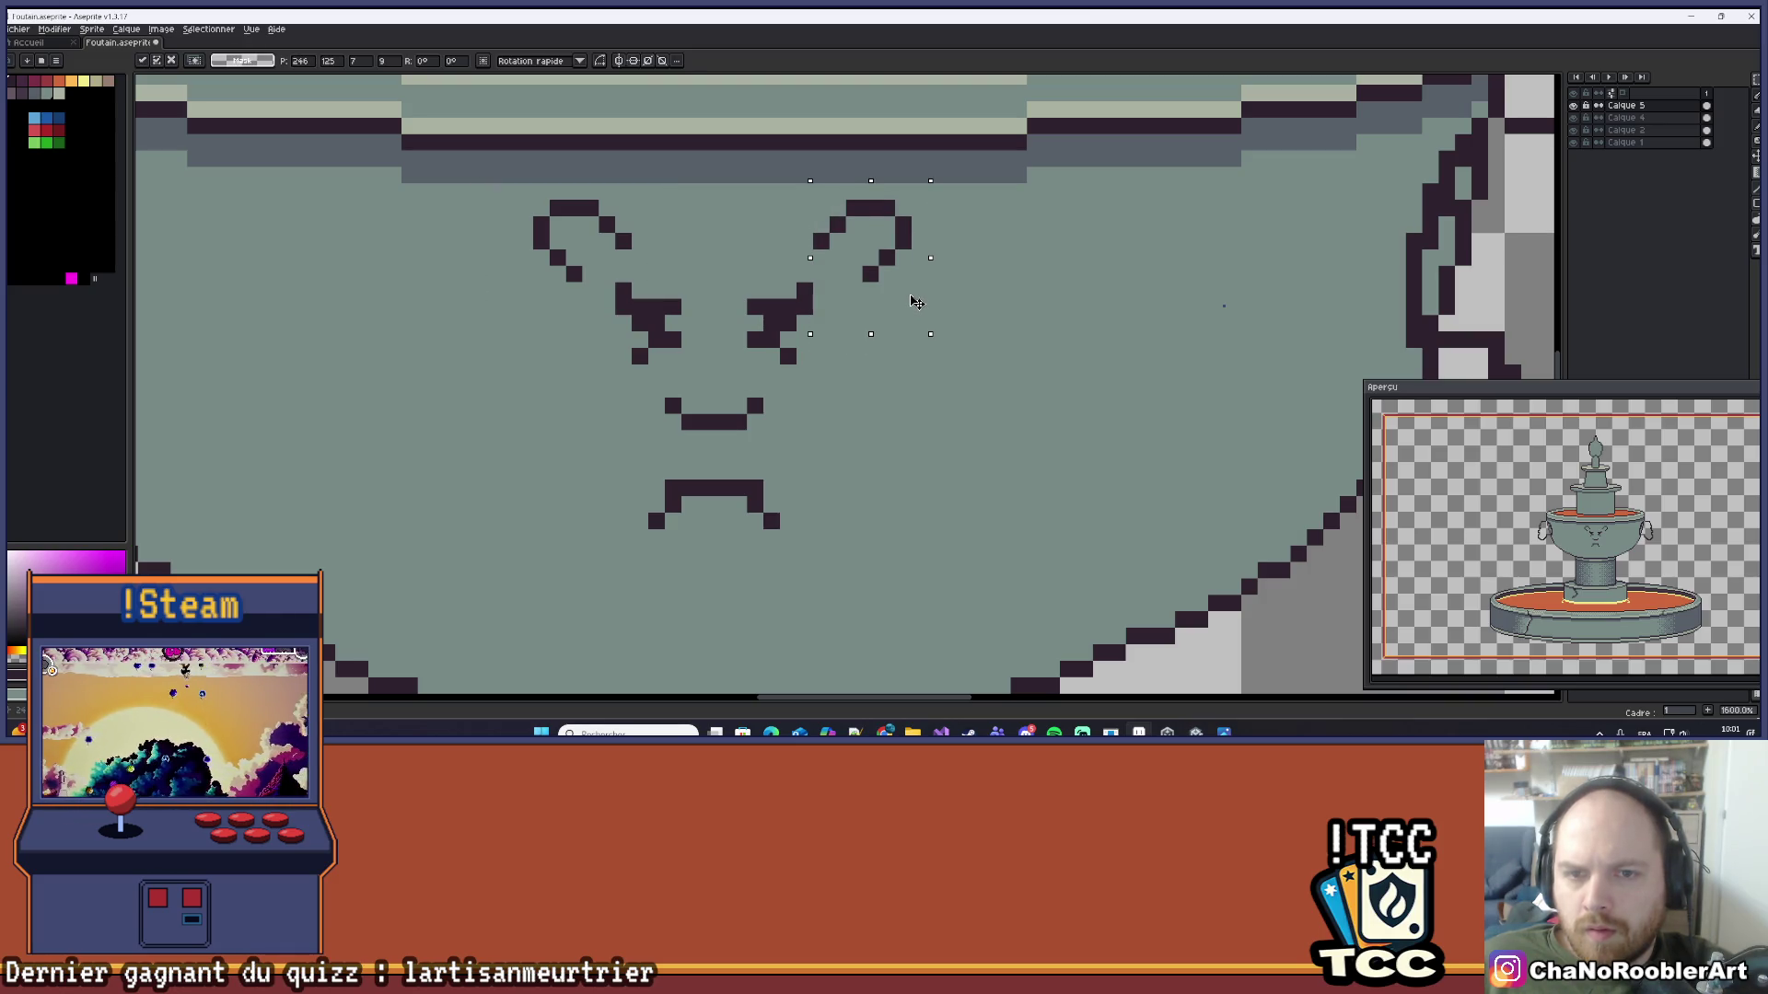
key("ctrl+d")
scroll(884, 313, "down", 3)
scroll(852, 331, "up", 2)
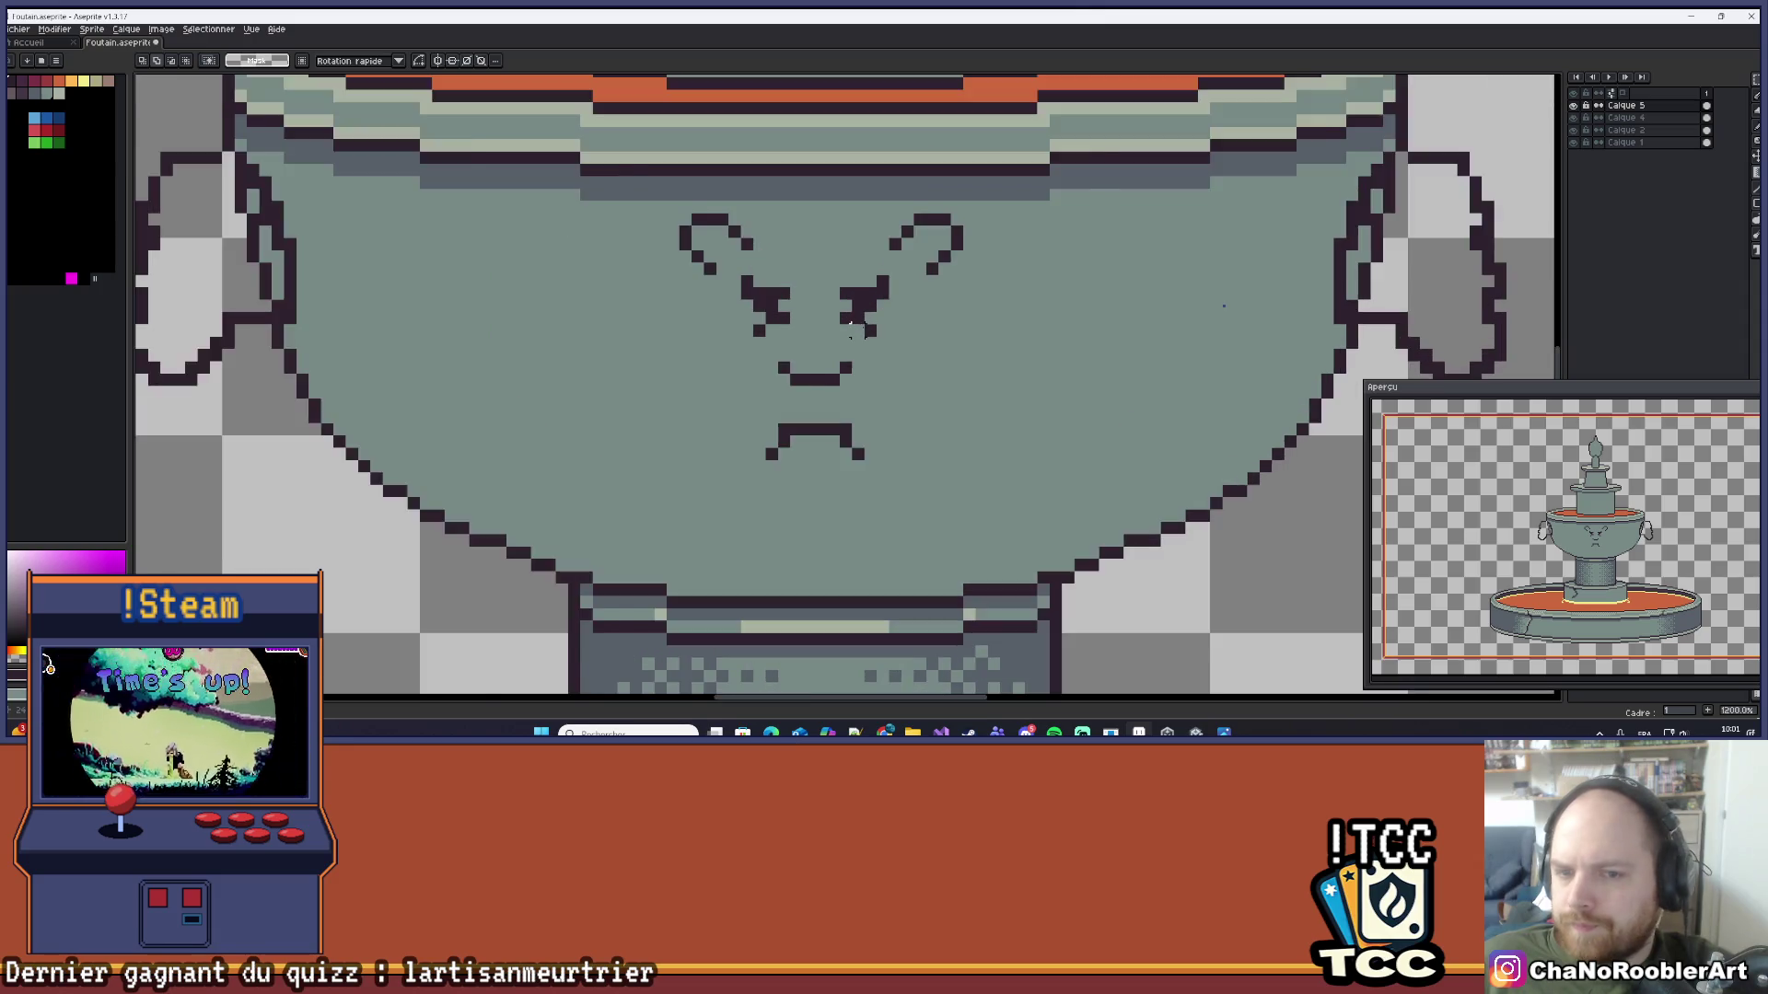
scroll(852, 331, "up", 1)
Step: Raise the mouth by one pixel and commit the move
left_click_drag(653, 381, 1103, 567)
left_click_drag(856, 477, 856, 475)
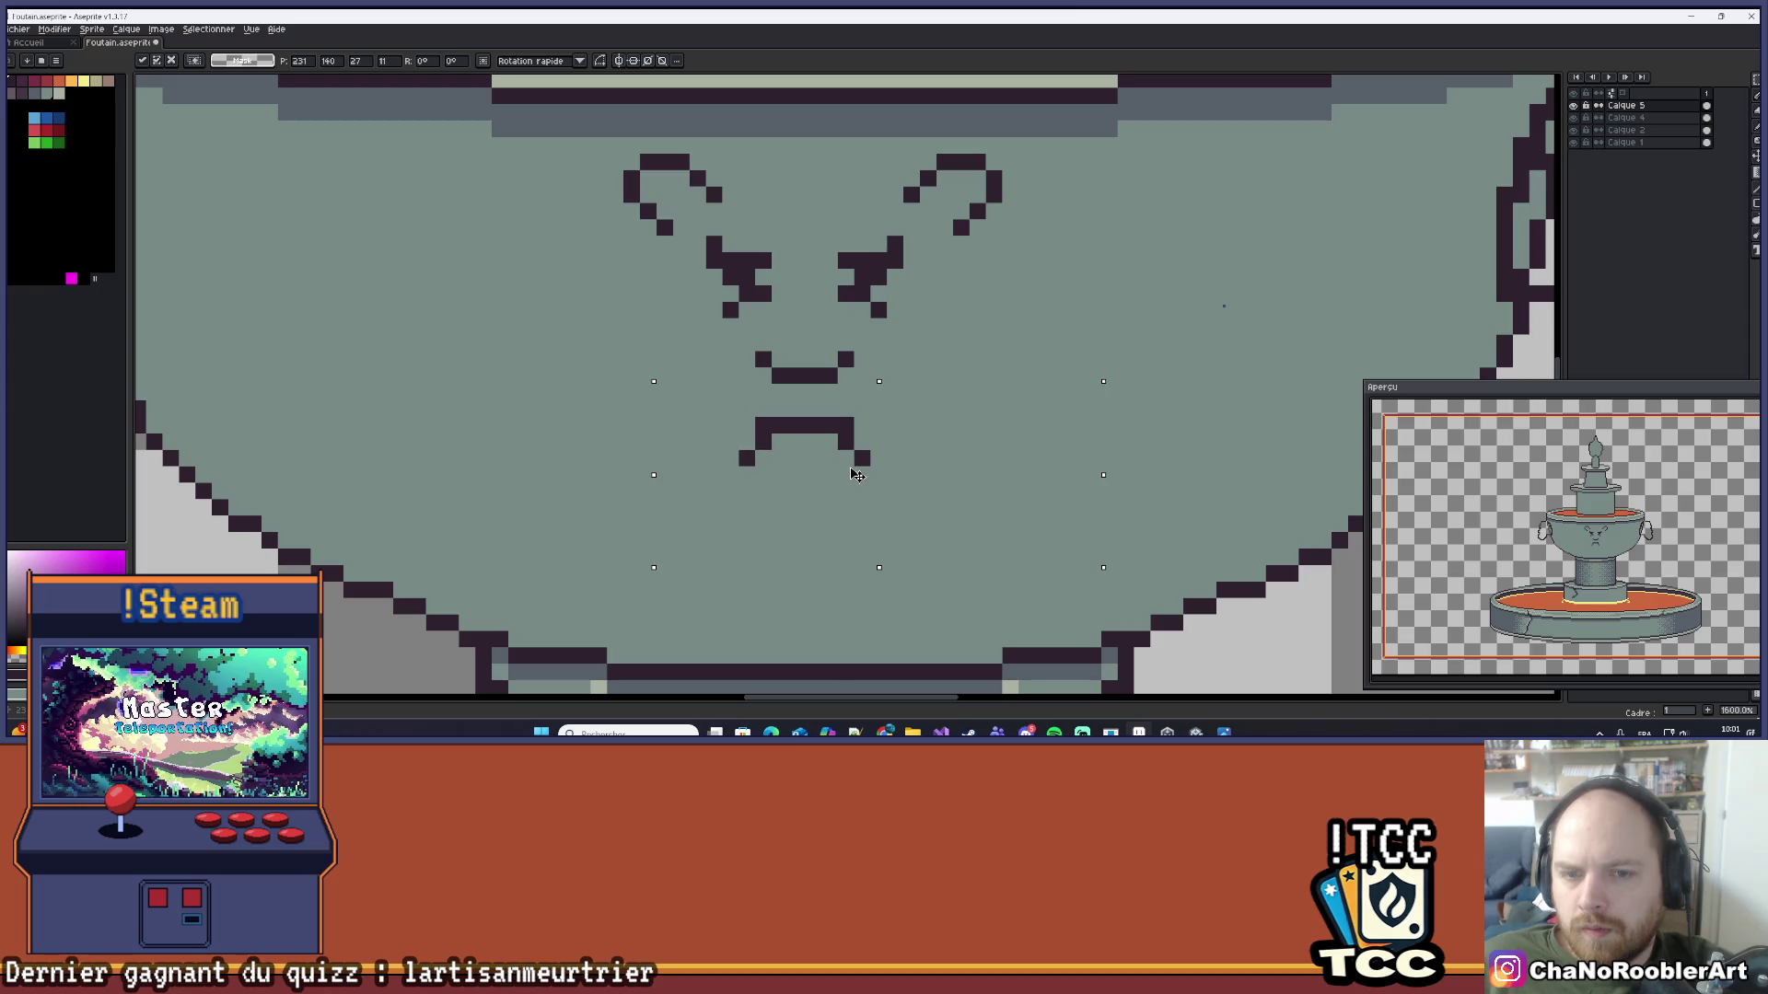
key("Return")
scroll(928, 309, "down", 4)
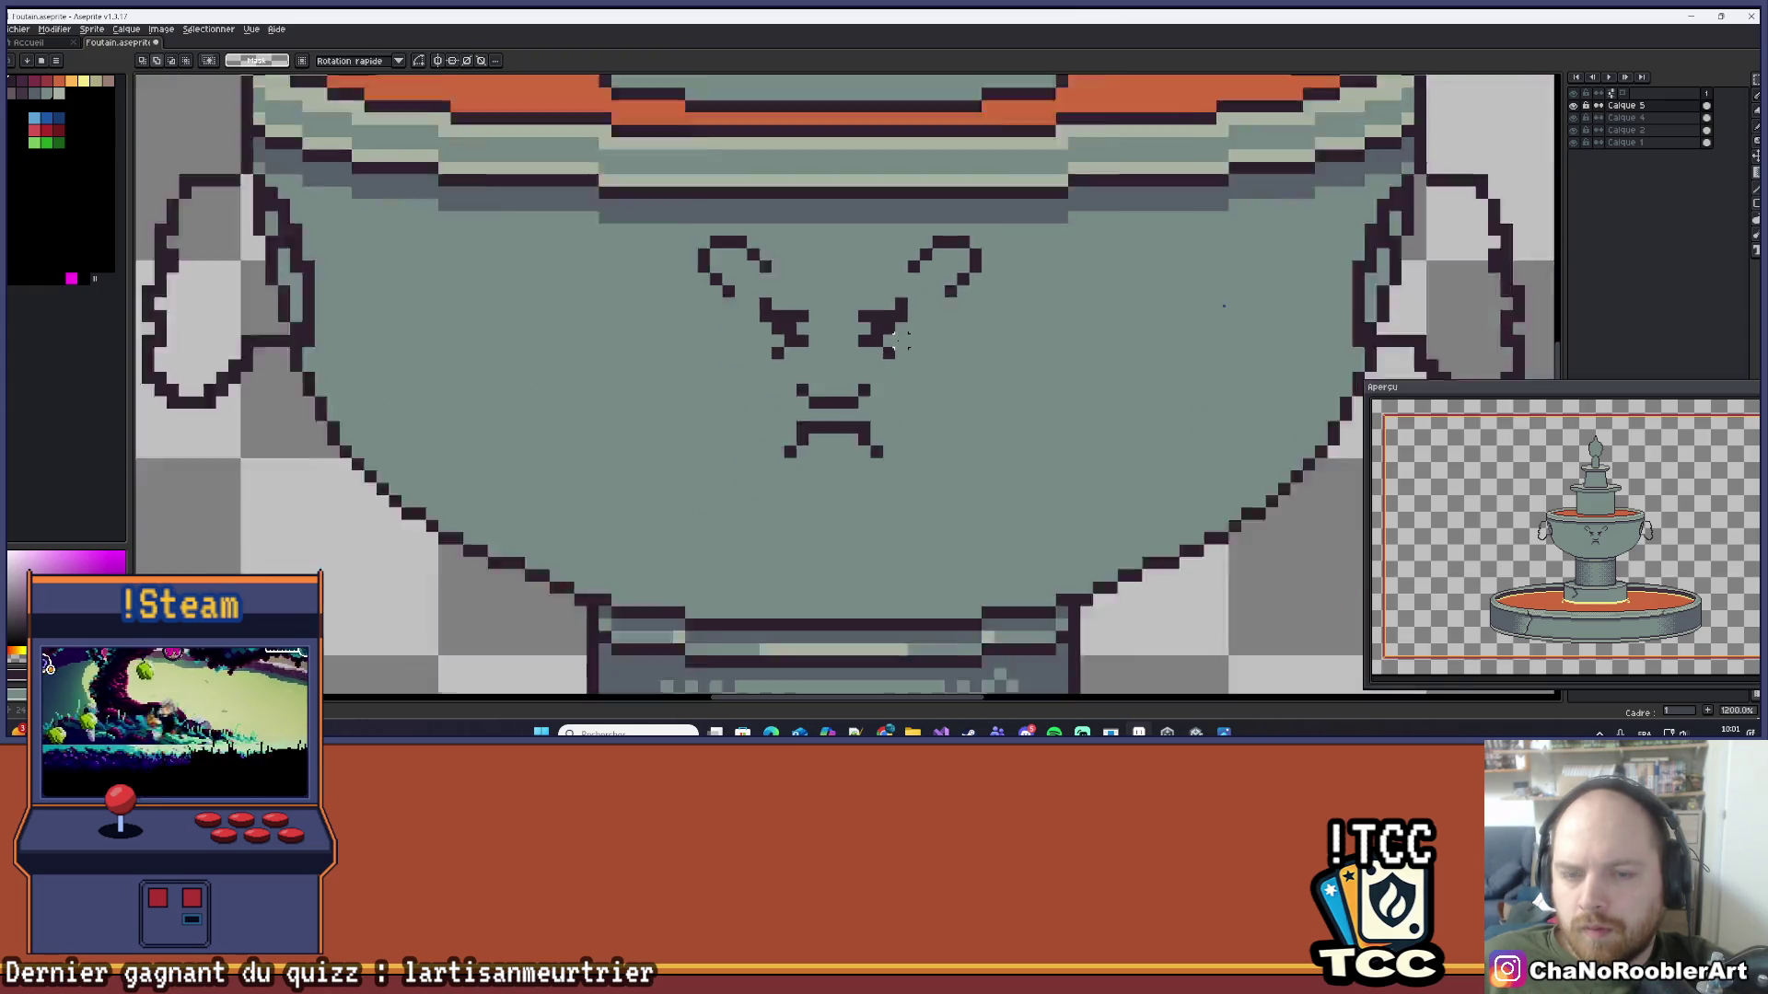
scroll(928, 308, "up", 5)
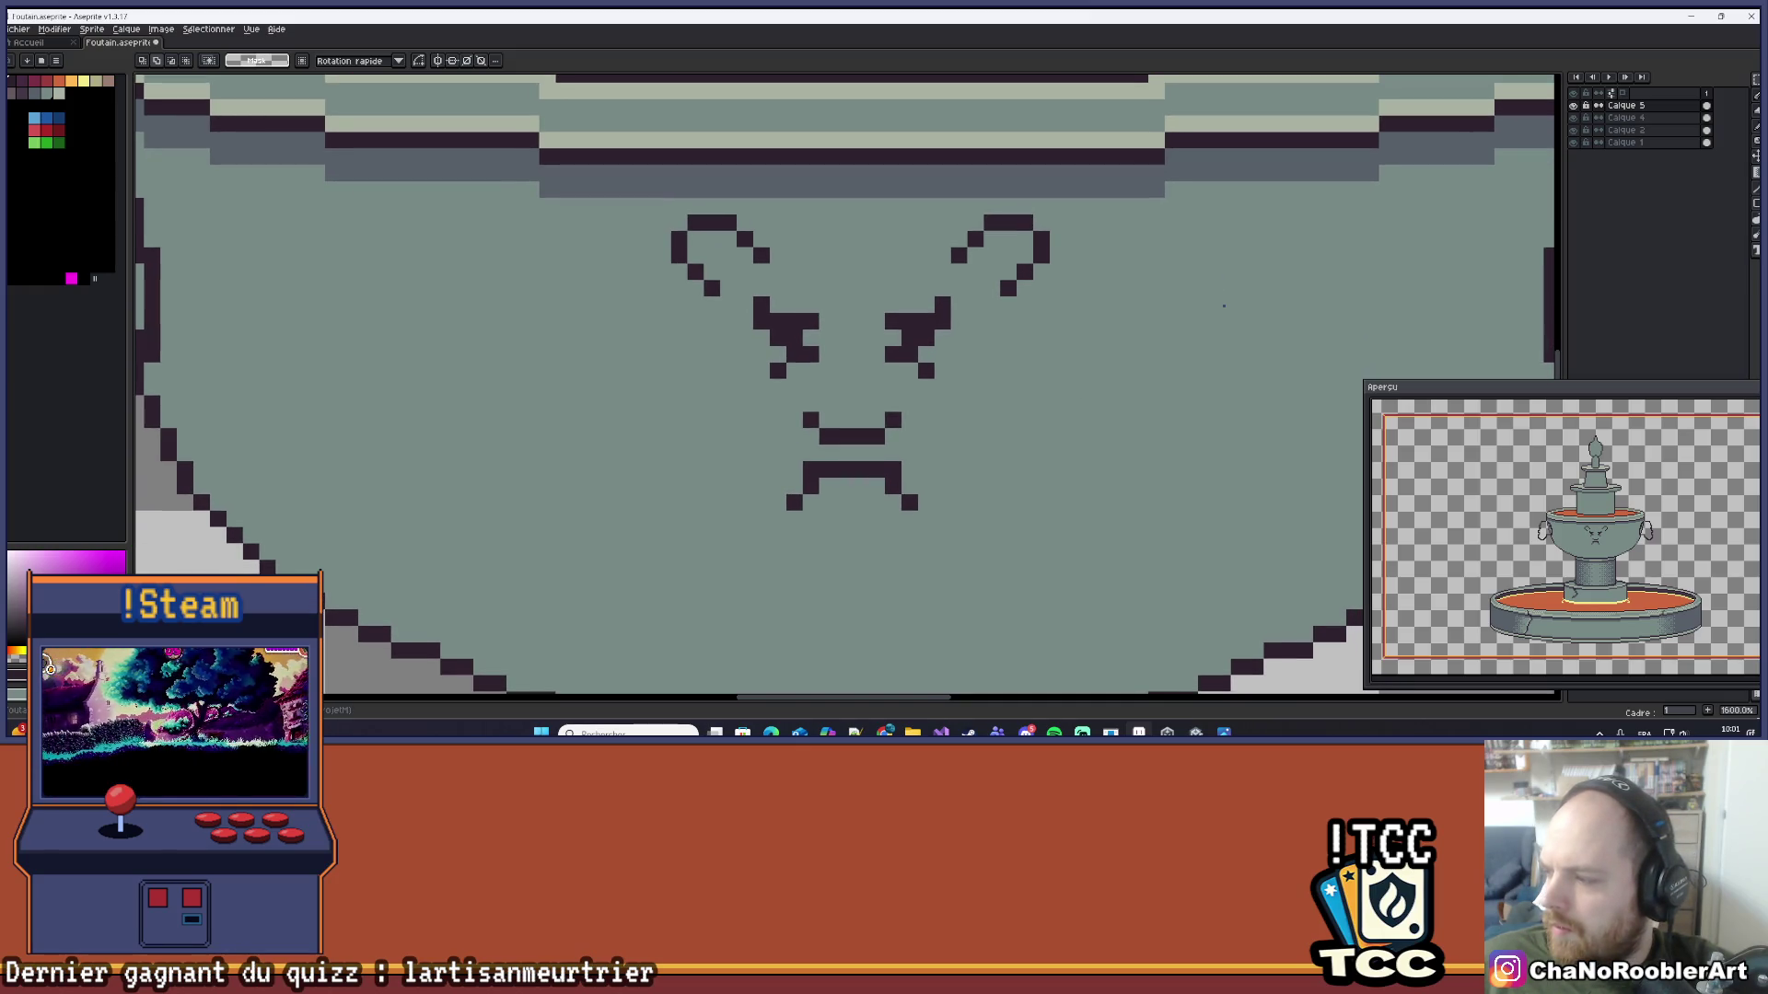
key("b")
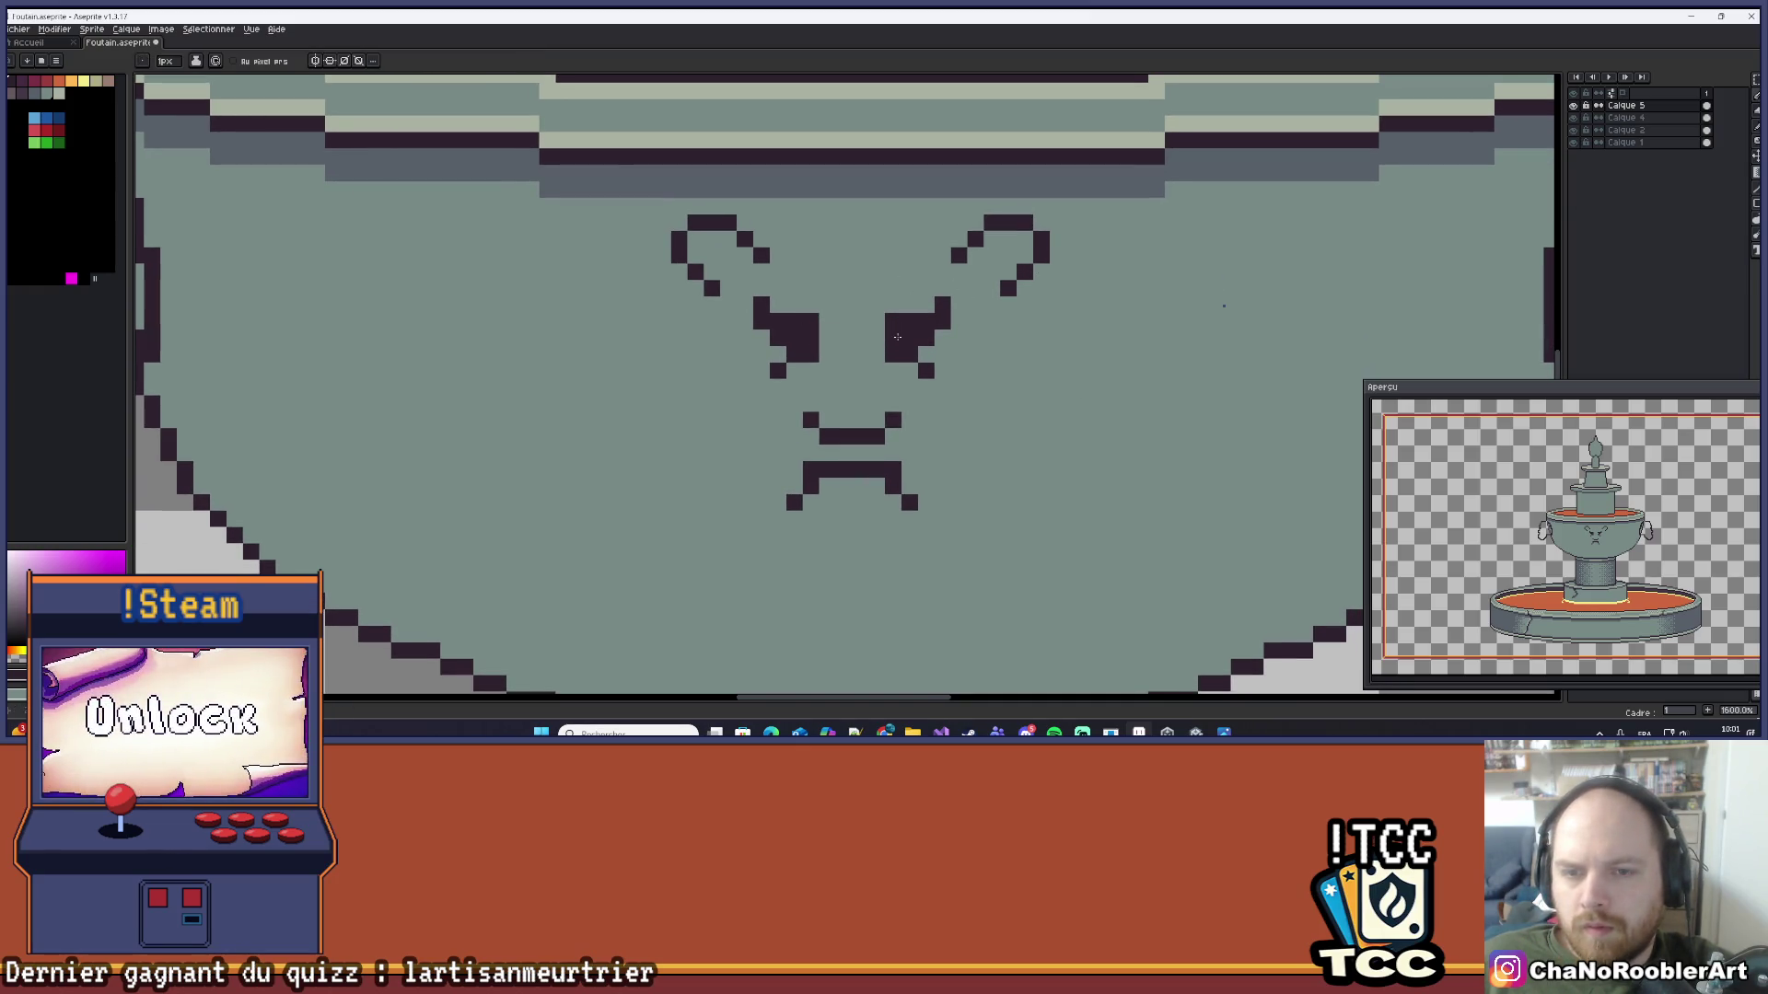
scroll(912, 286, "down", 3)
scroll(912, 276, "up", 4)
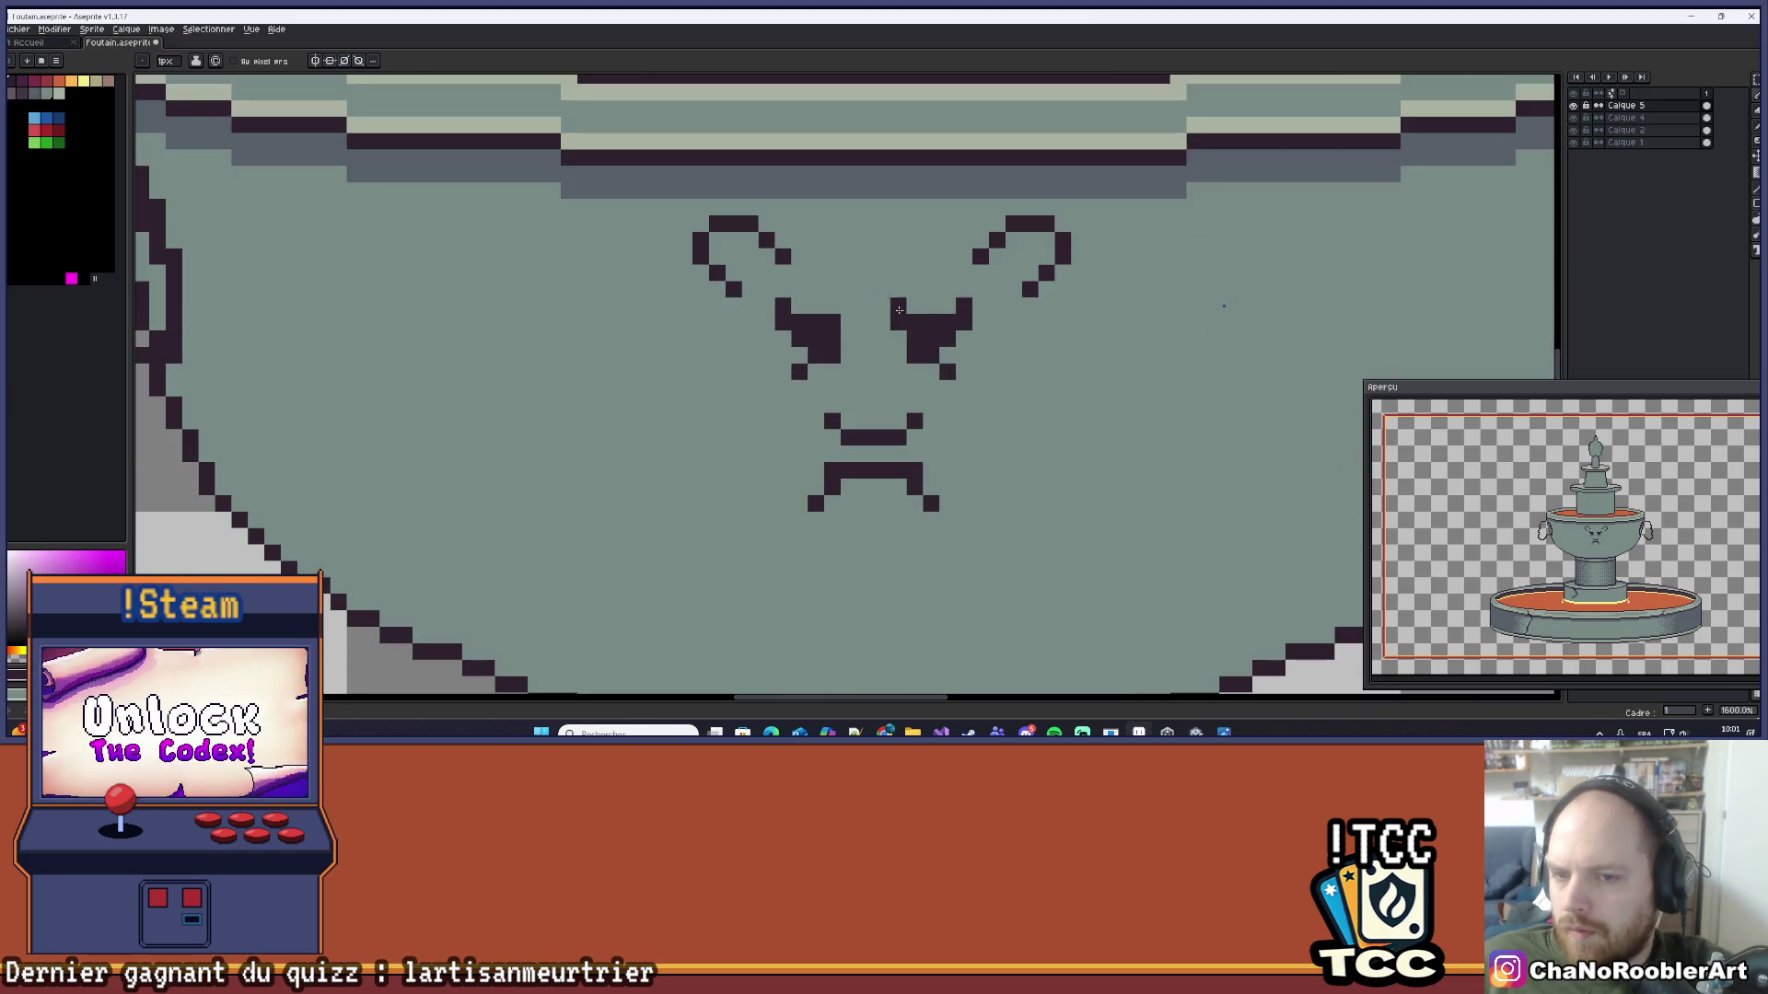
scroll(859, 322, "down", 6)
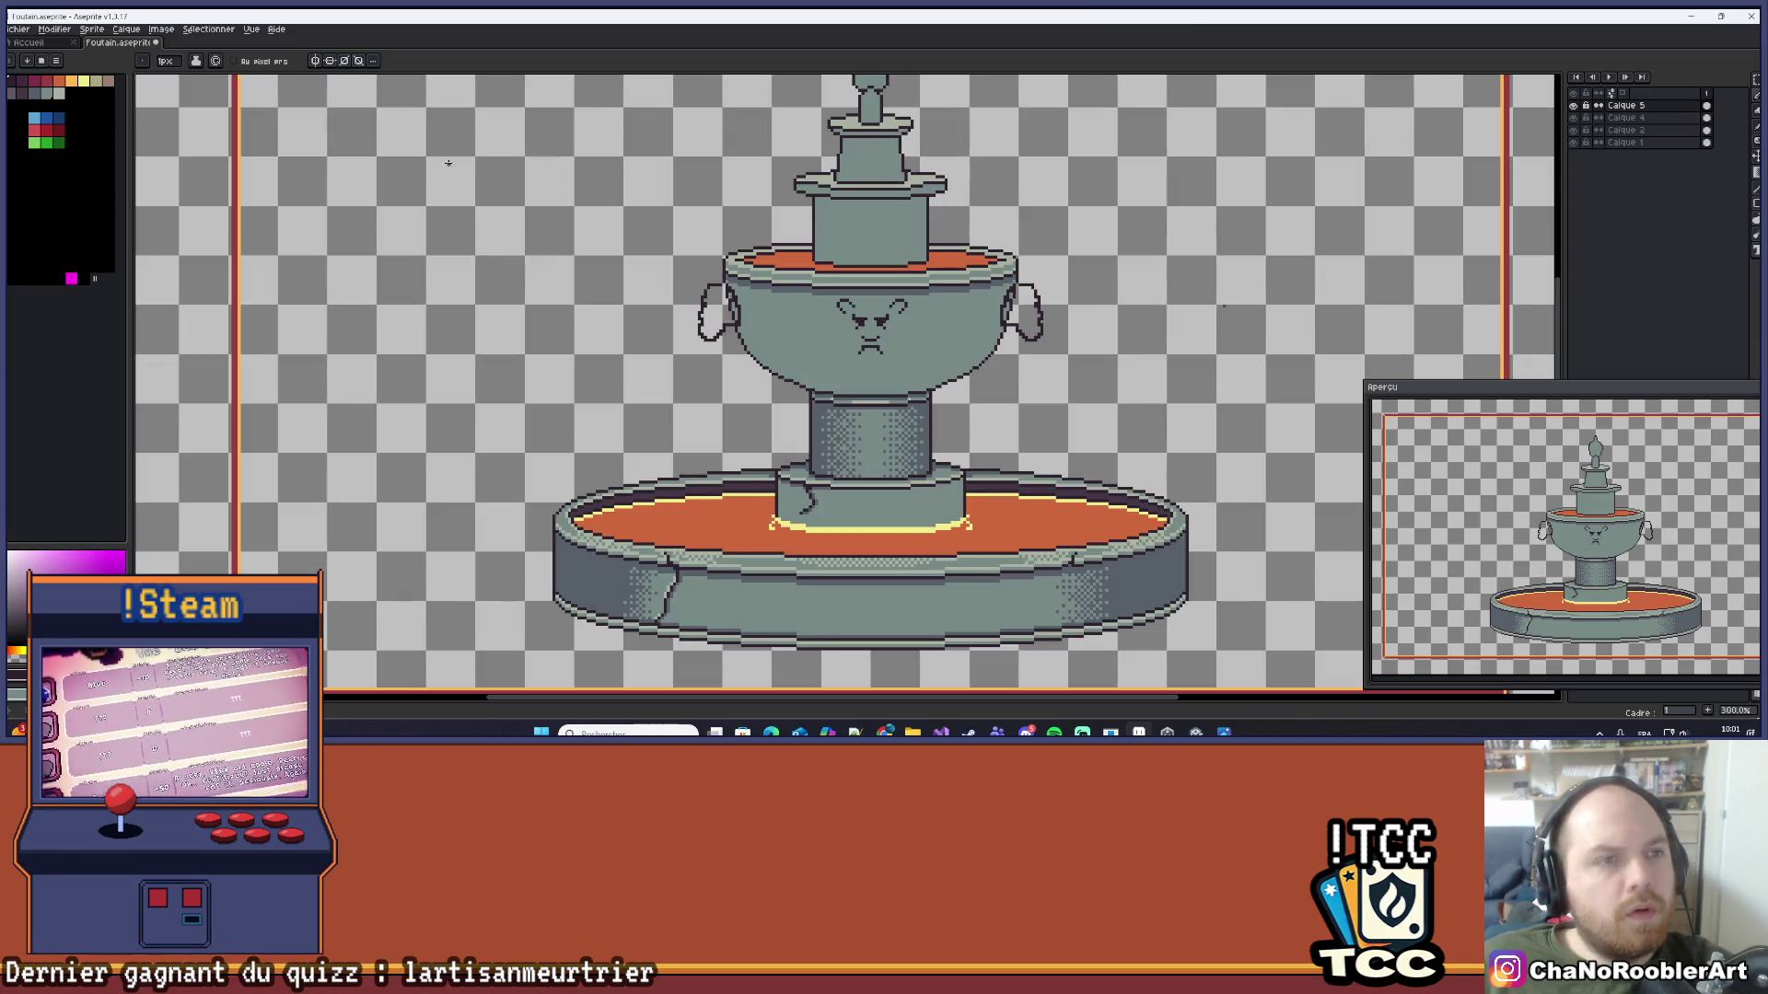
Step: Turn on vertical mirror symmetry and zoom in over the mouth
left_click(315, 60)
scroll(1222, 306, "down", 1)
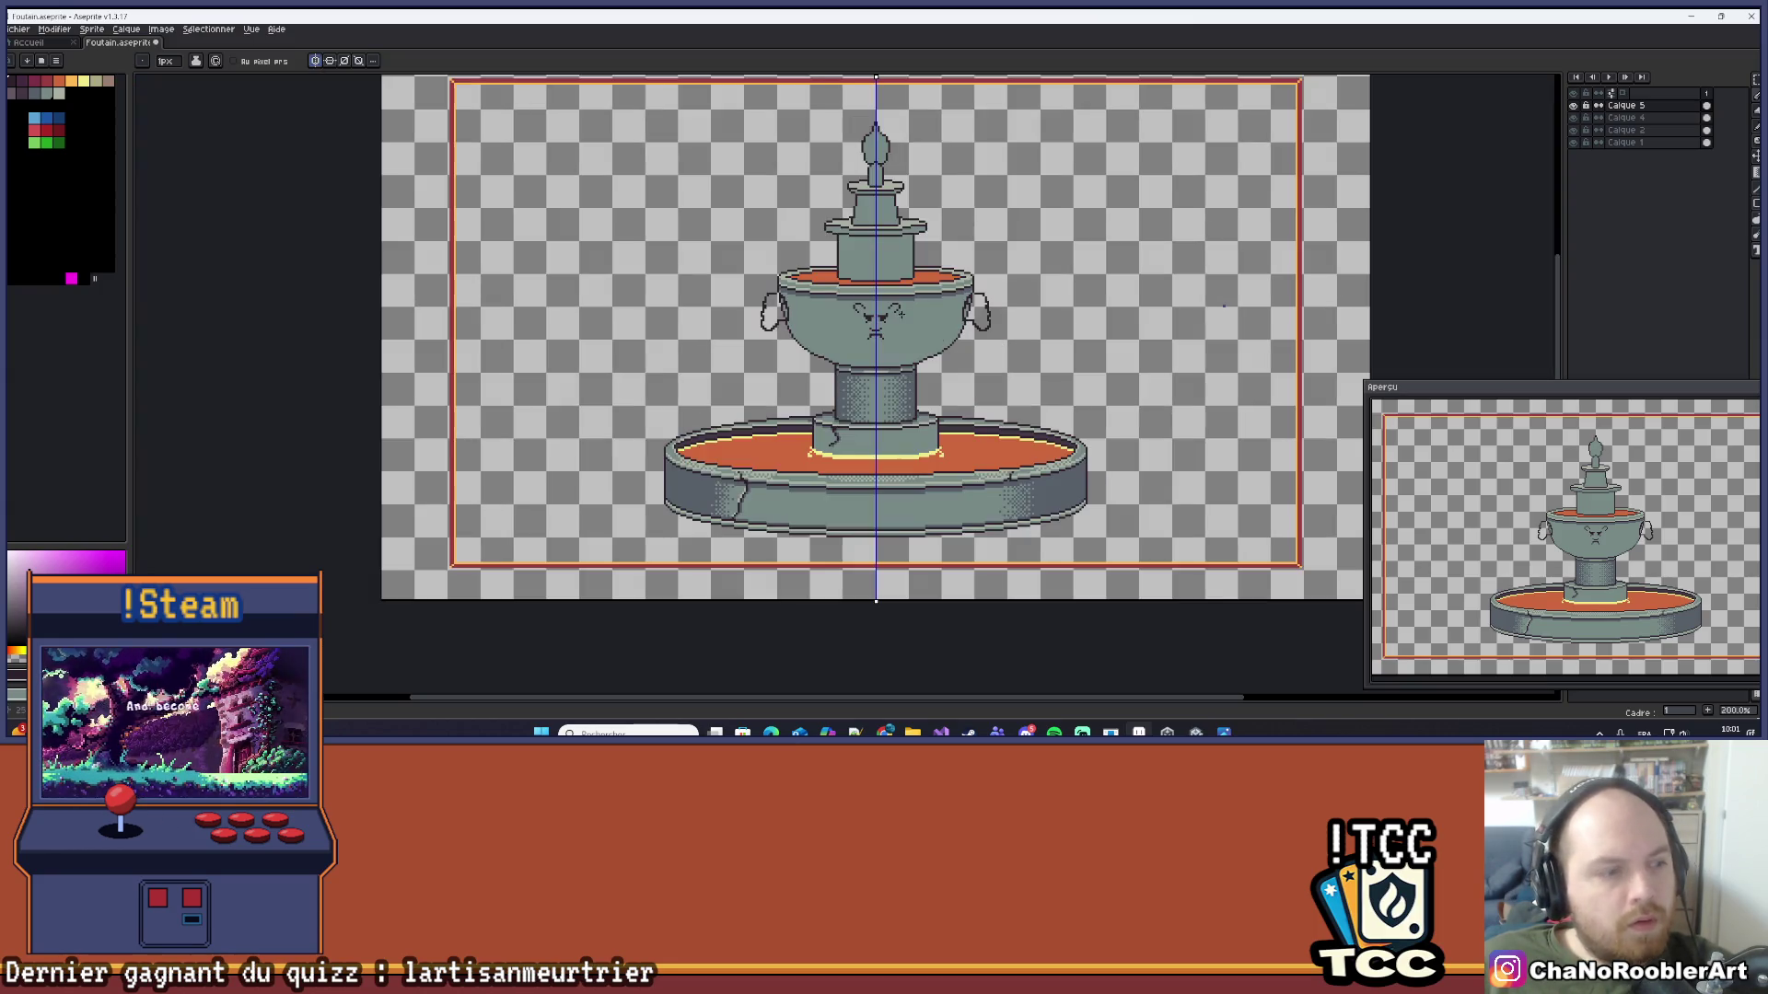
scroll(710, 327, "up", 5)
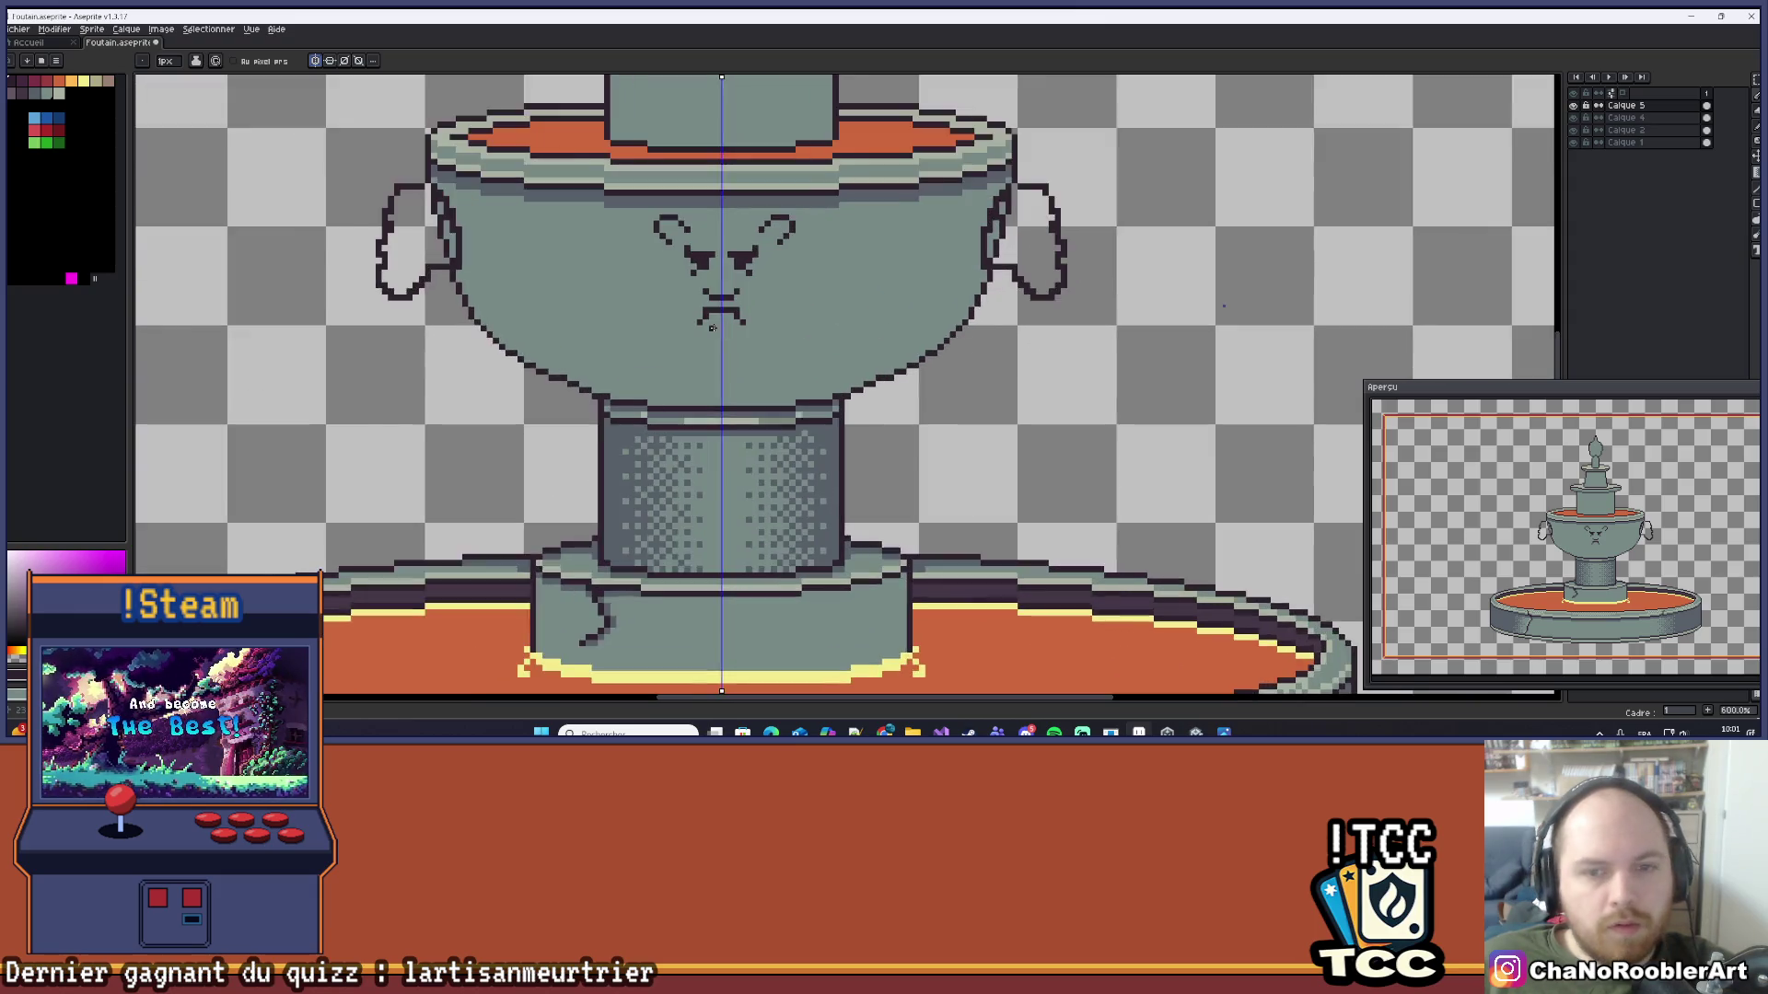
scroll(711, 327, "up", 1)
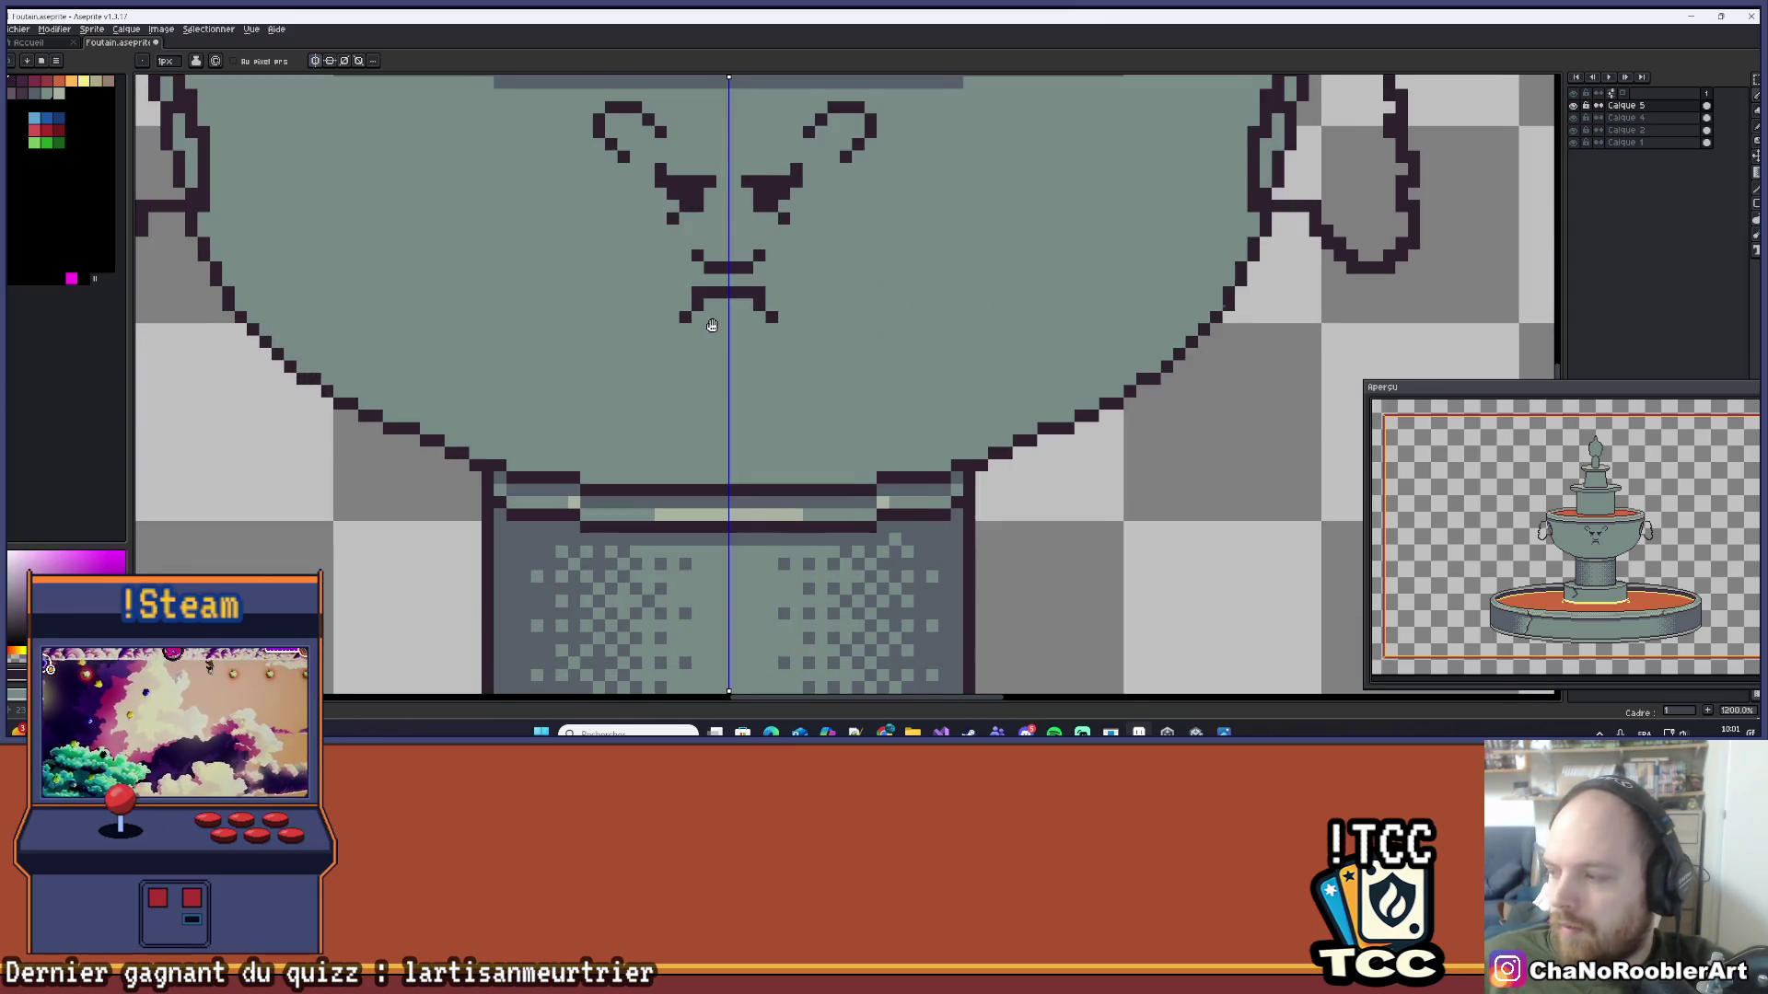
scroll(699, 349, "up", 1)
left_click_drag(614, 341, 614, 355)
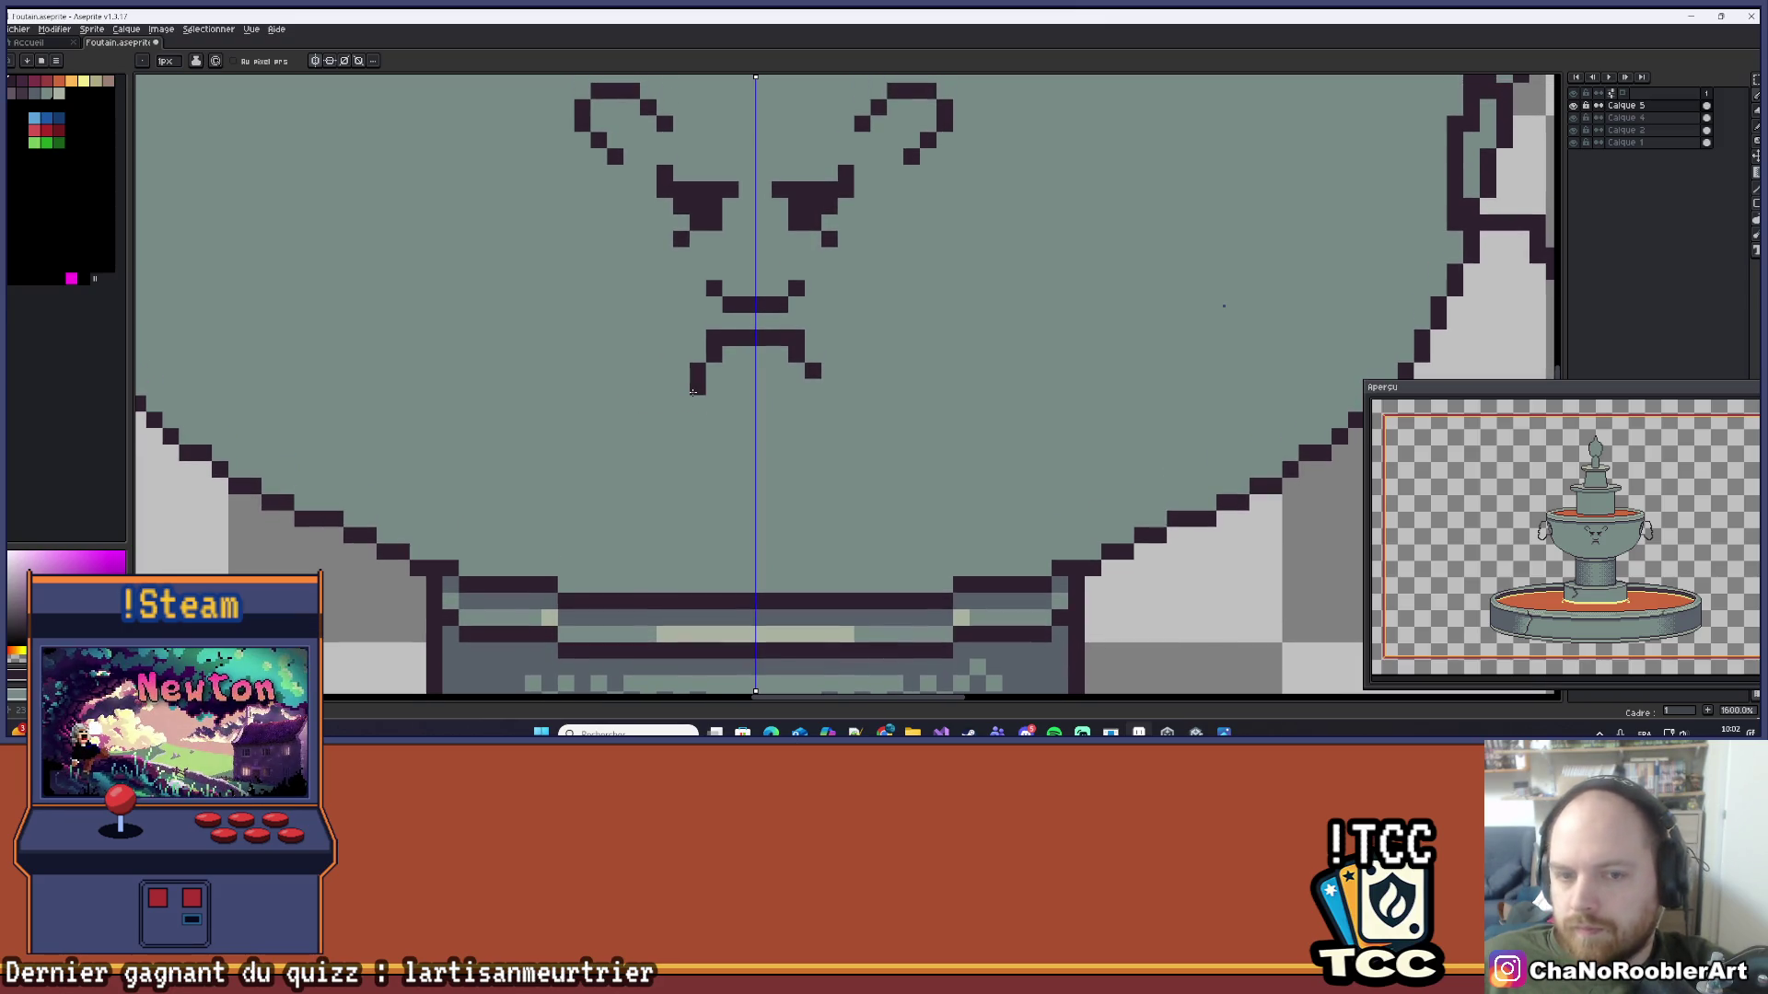
Step: Tidy the mouth's lower-left corner, removing the stray and extra dark pixels
key("ctrl+z")
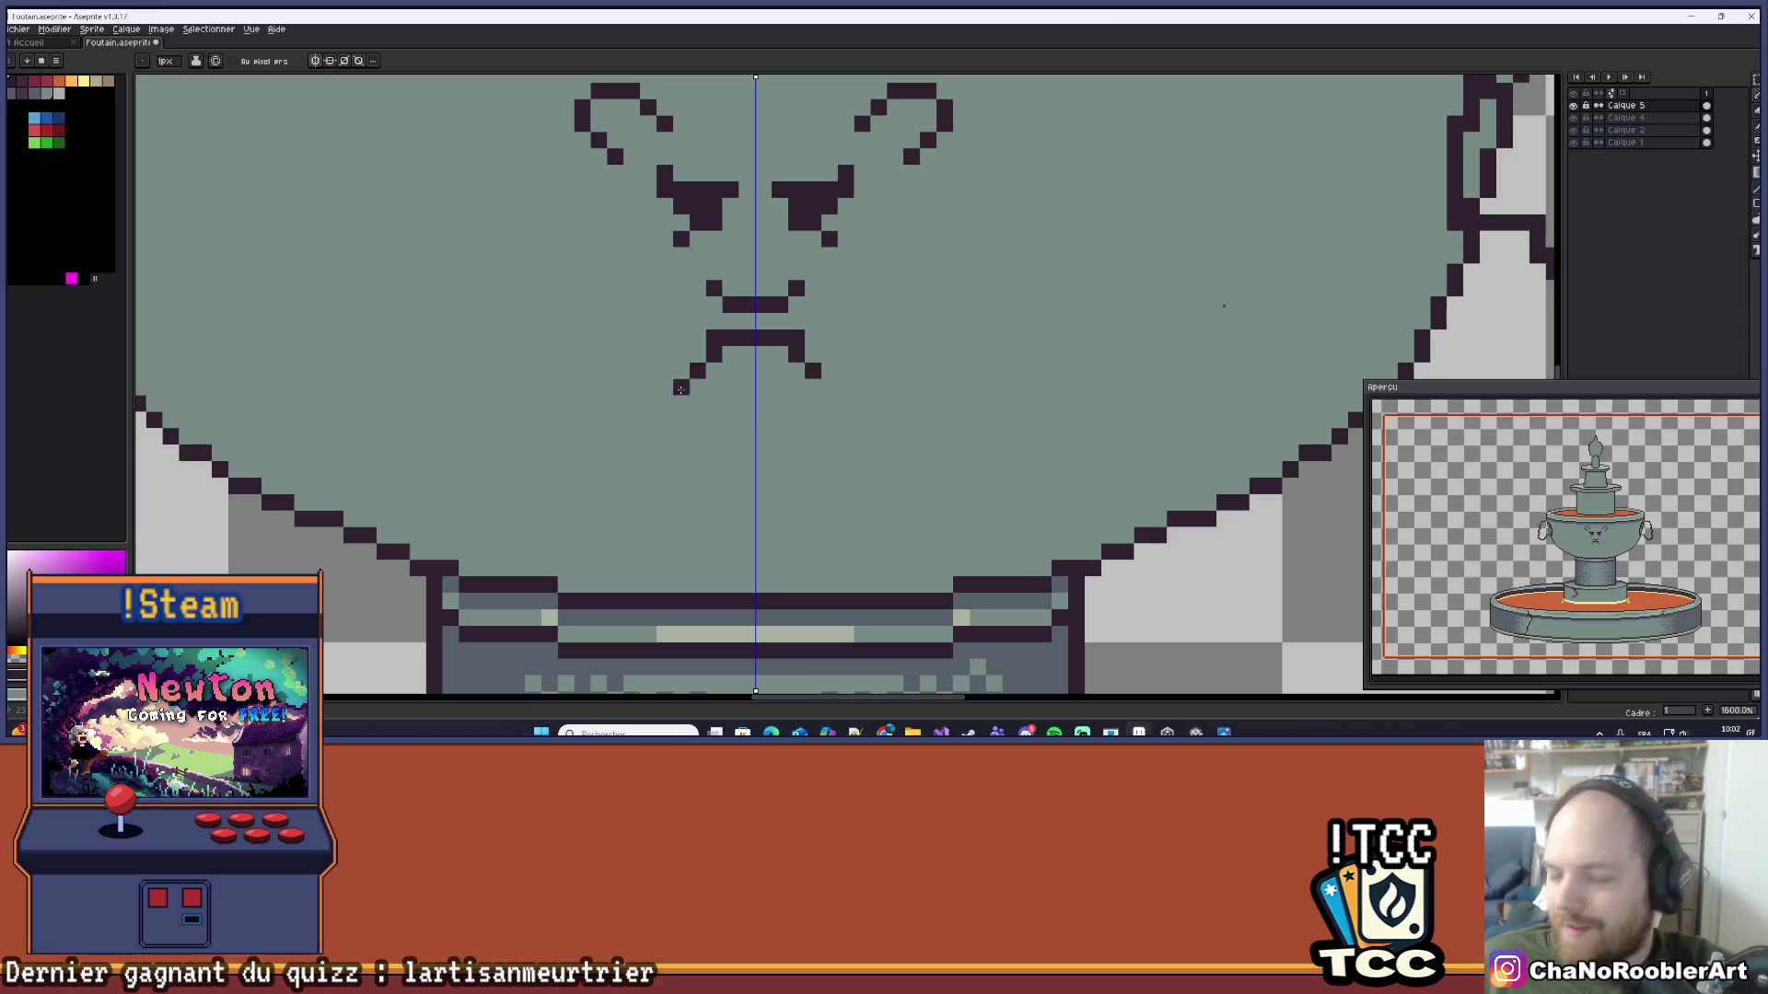
left_click(681, 371)
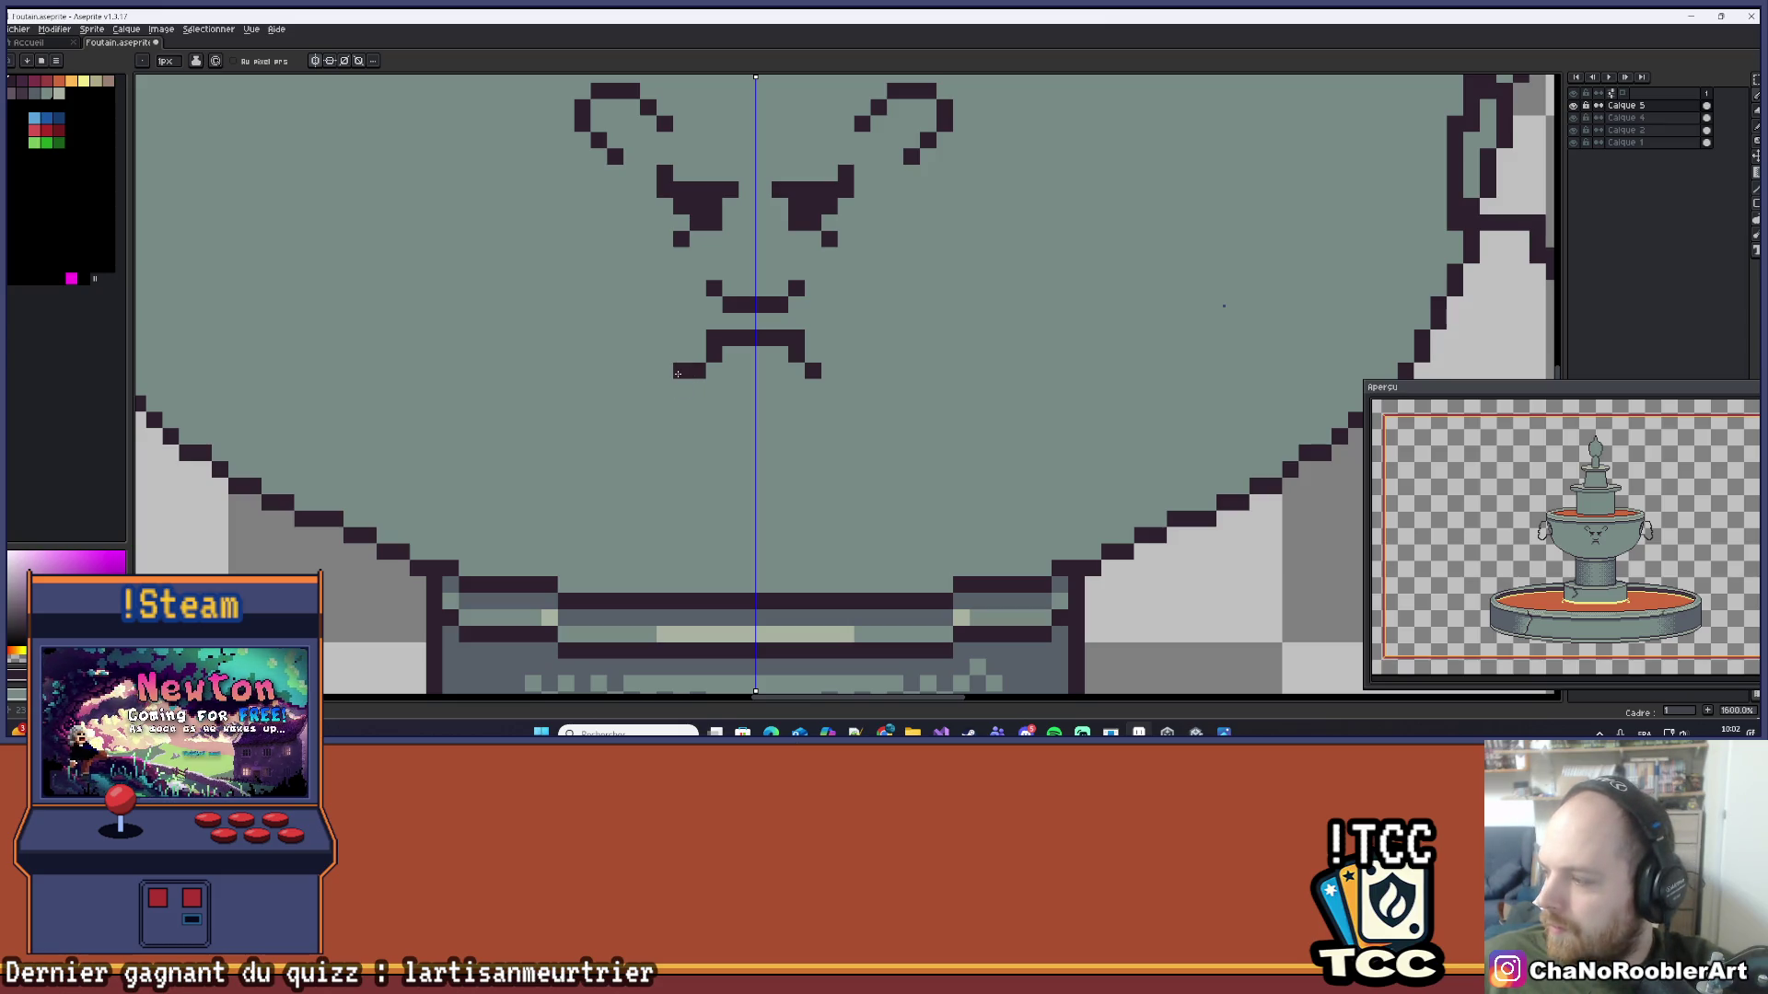
key("ctrl+z")
scroll(691, 341, "down", 2)
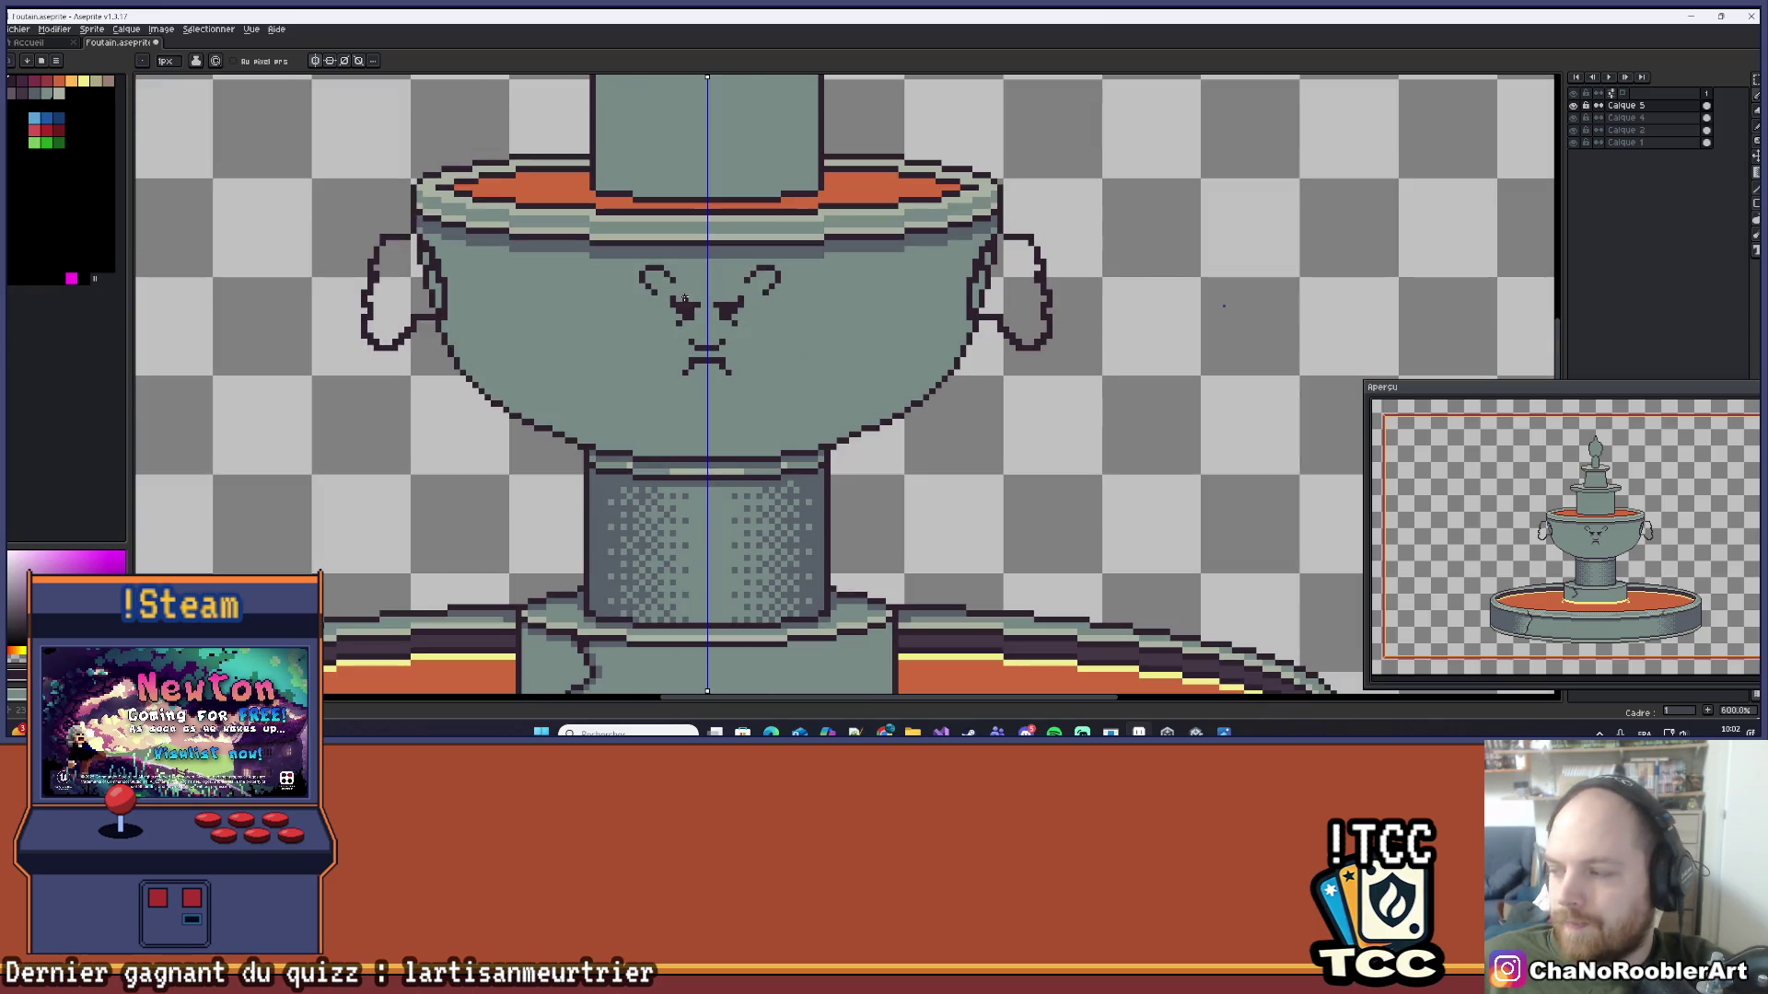
scroll(690, 341, "down", 1)
scroll(652, 403, "up", 2)
scroll(652, 402, "up", 1)
scroll(584, 367, "down", 3)
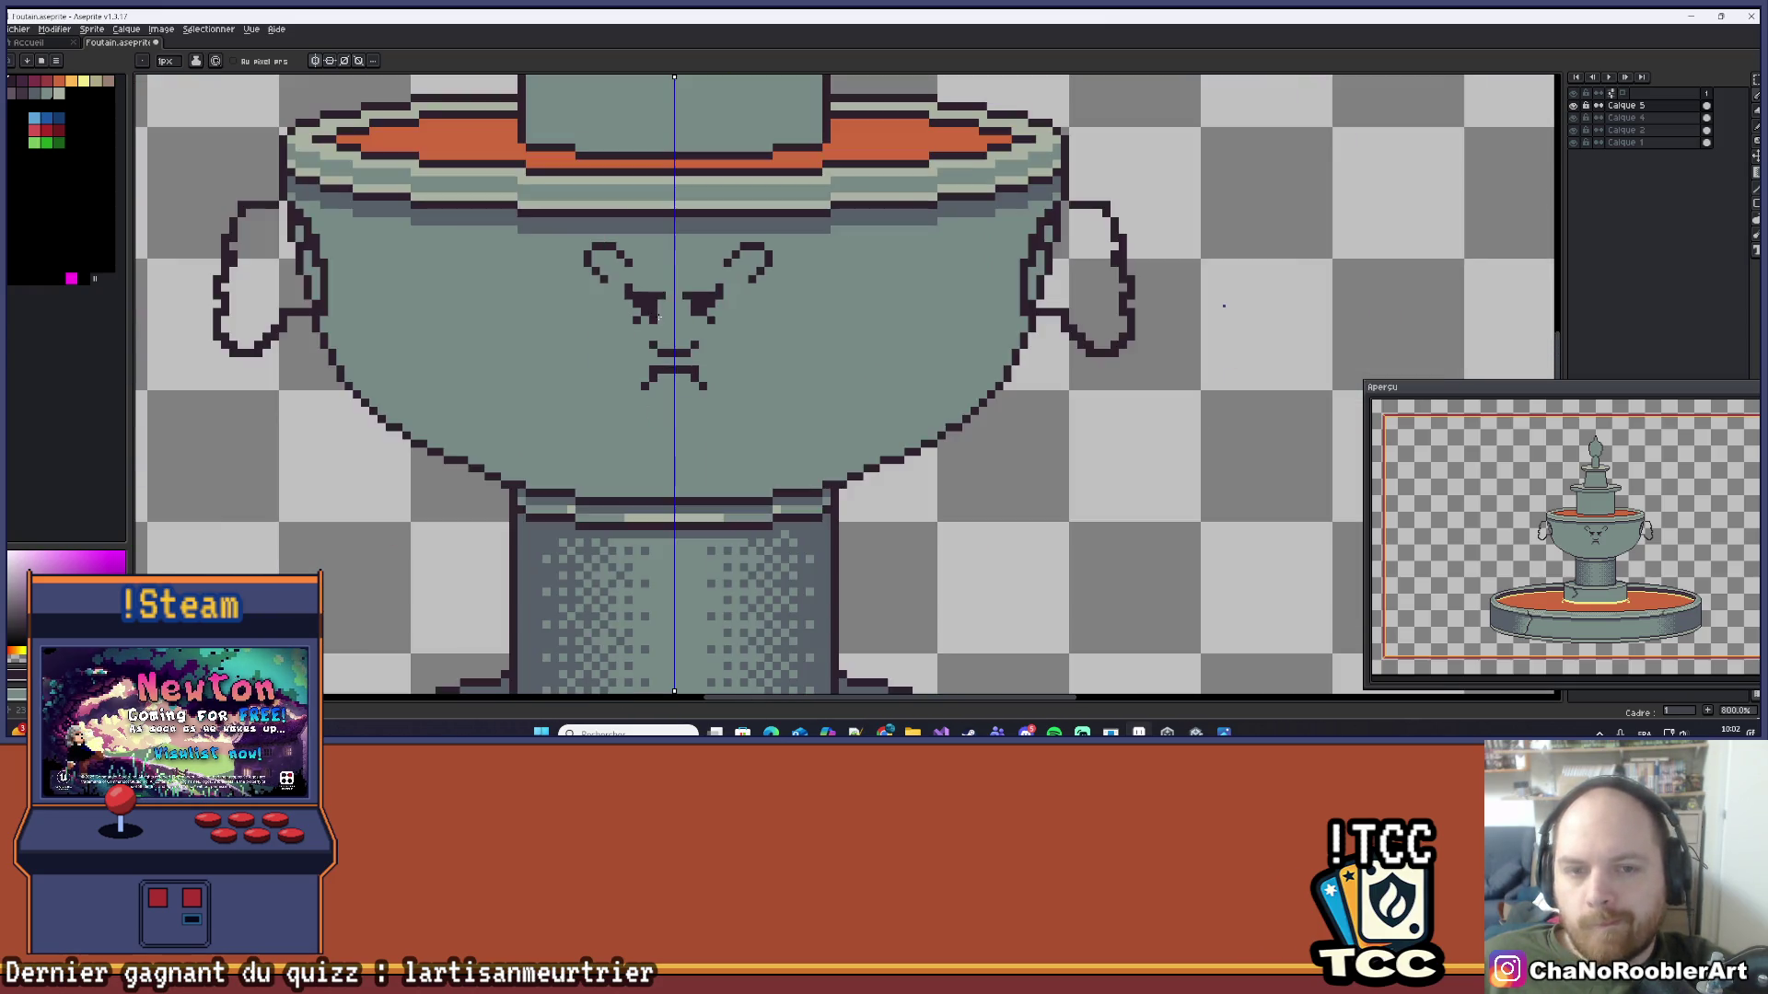
scroll(698, 312, "up", 5)
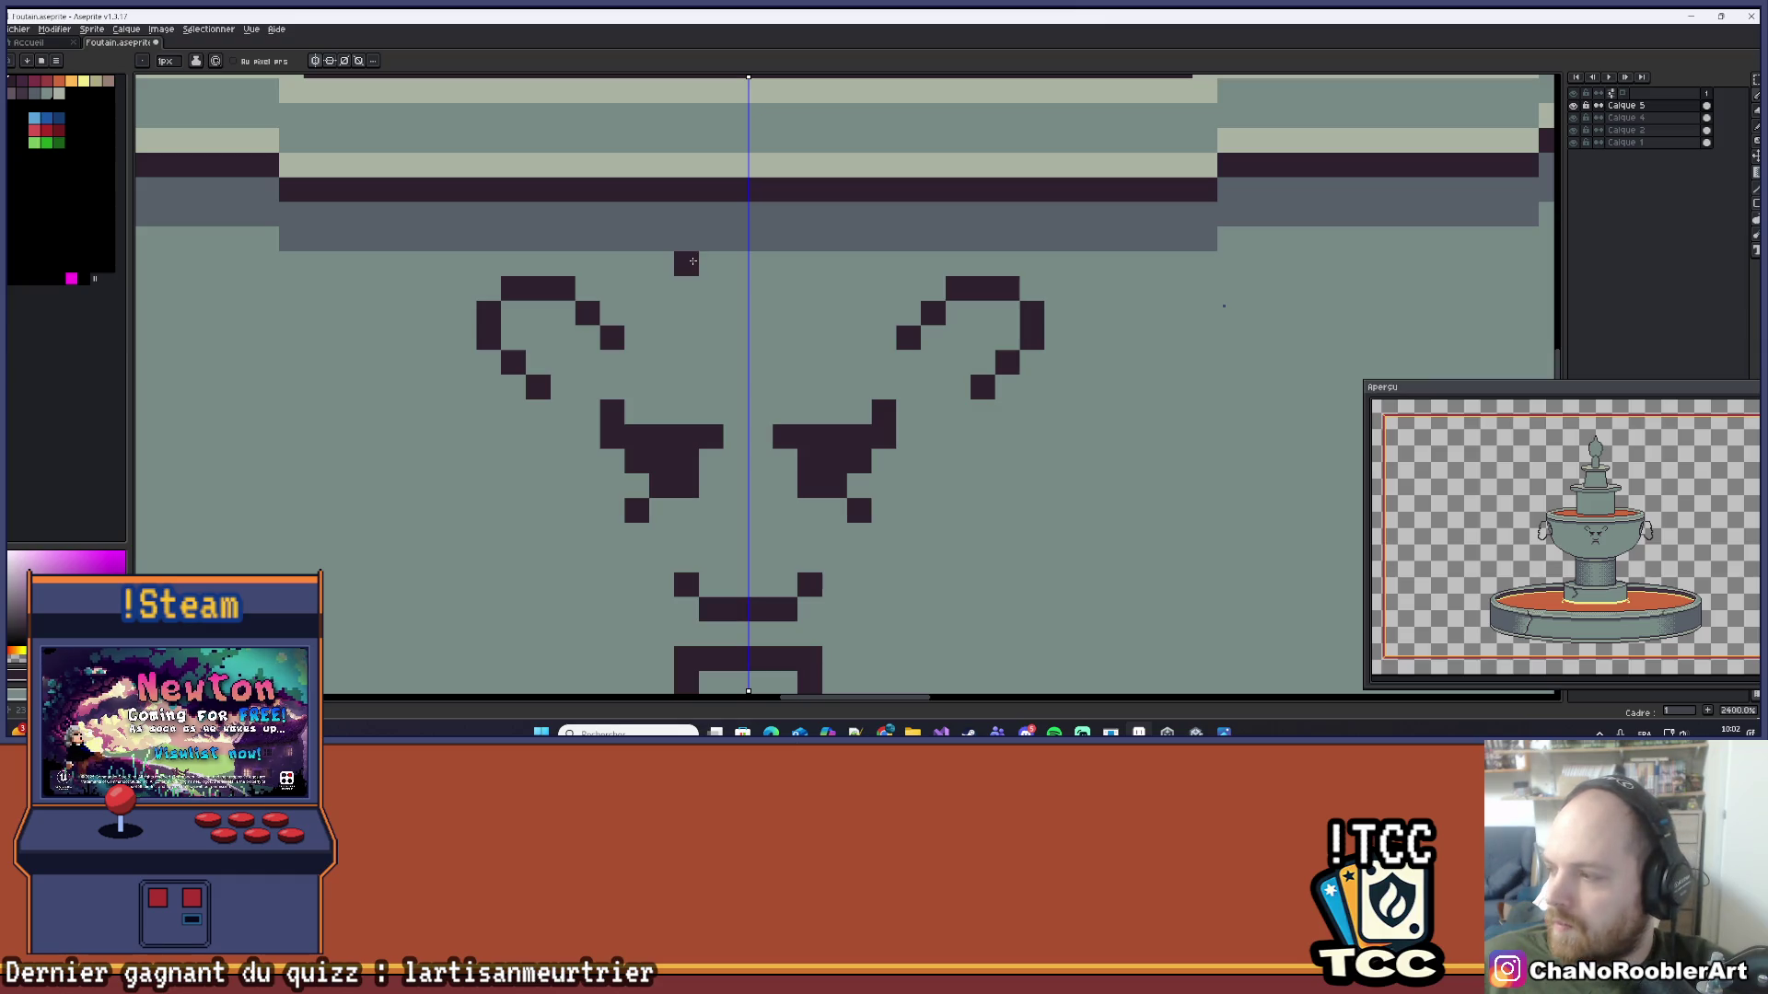
Step: Pencil a mirrored dark ornament above the brows, then fill its centre peak with symmetry off
left_click_drag(582, 261, 632, 266)
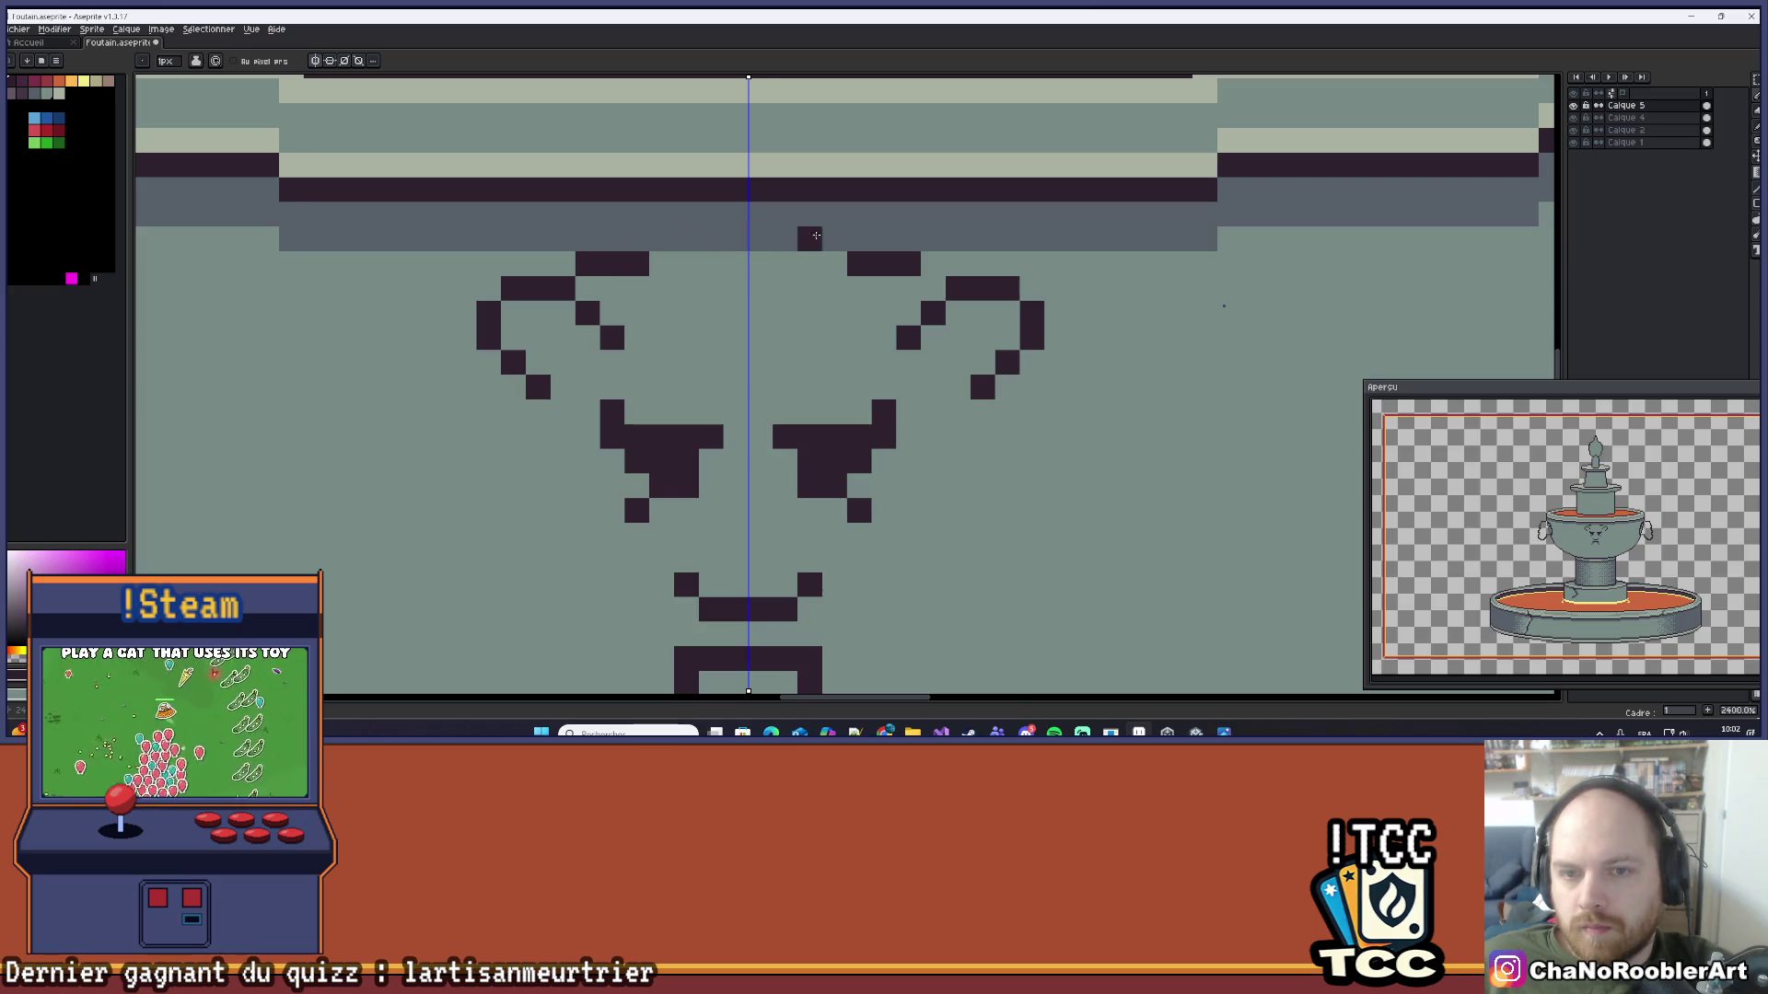
left_click(834, 264)
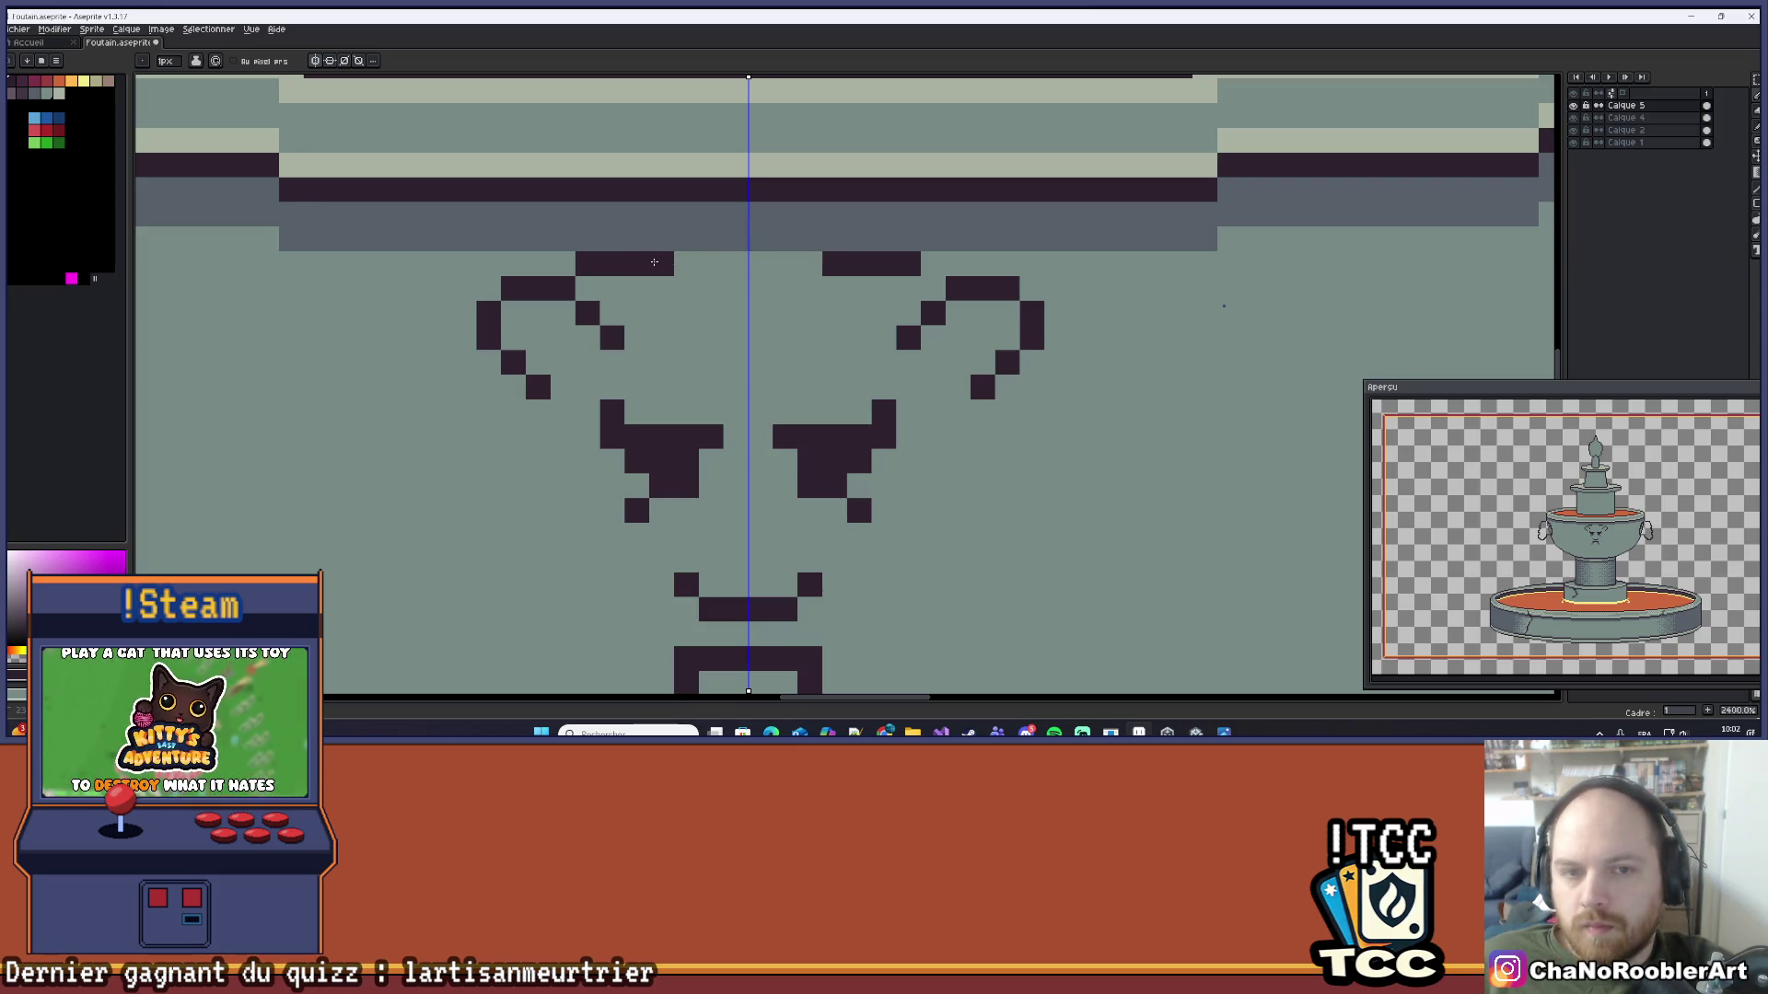
left_click(808, 237)
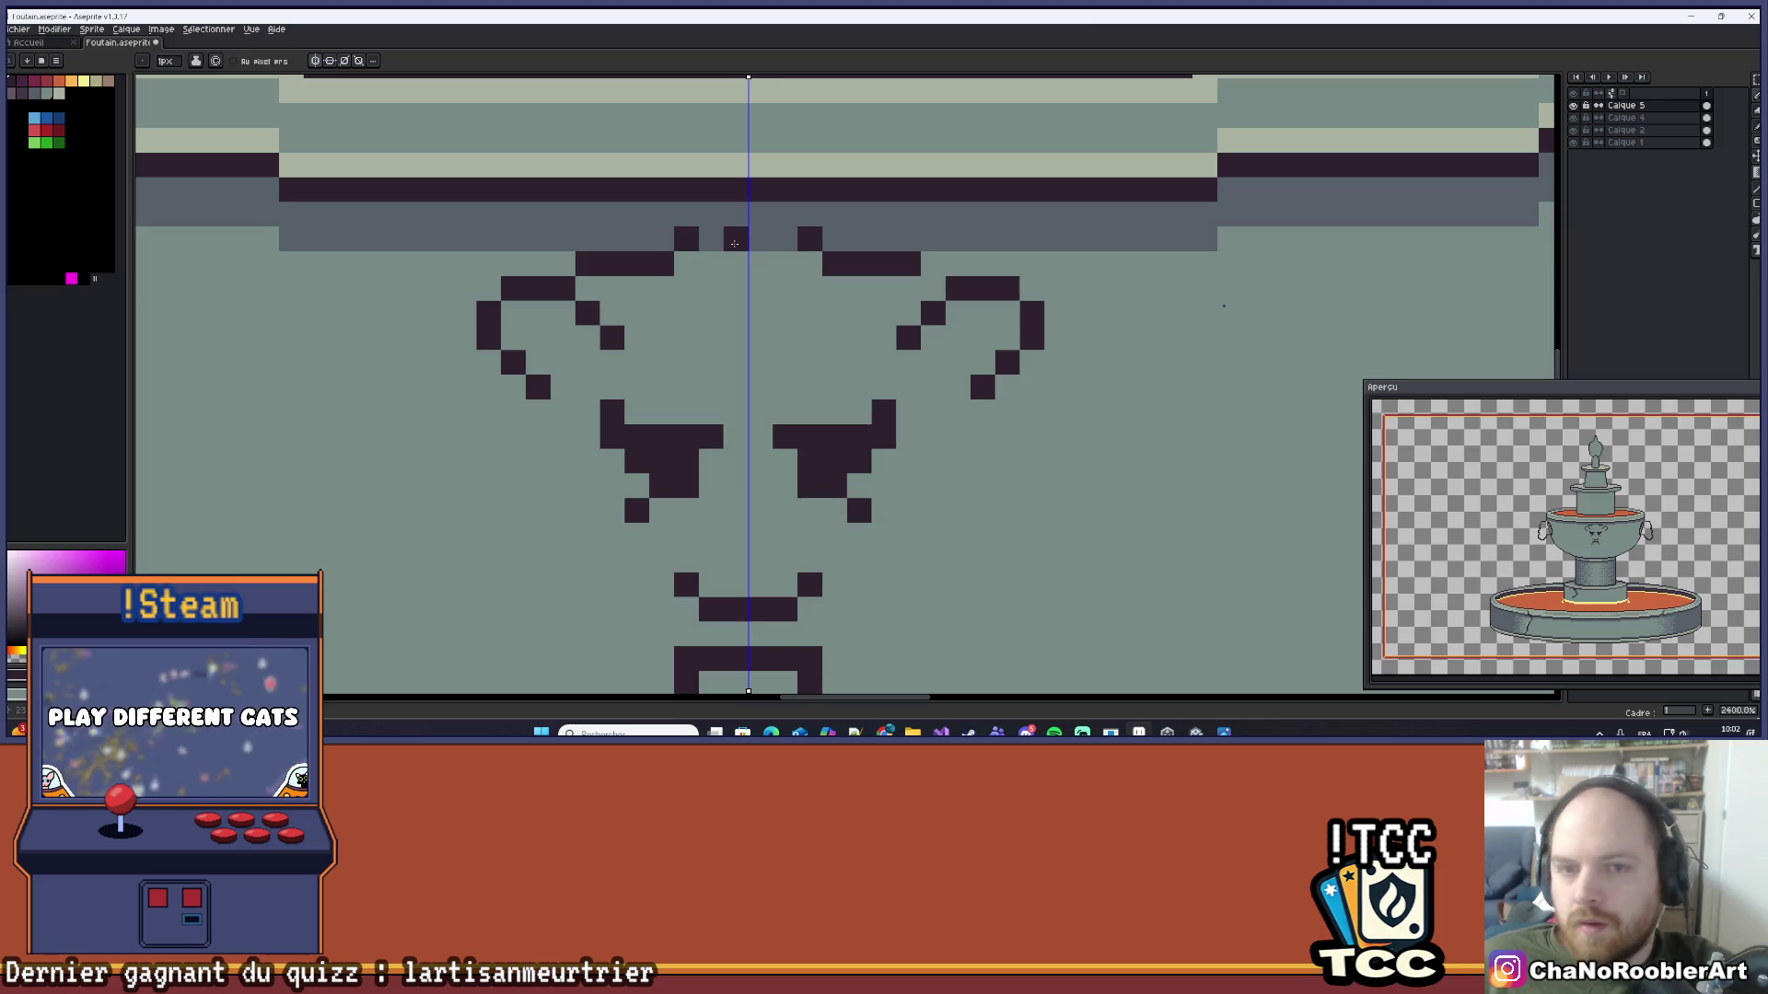
left_click(315, 59)
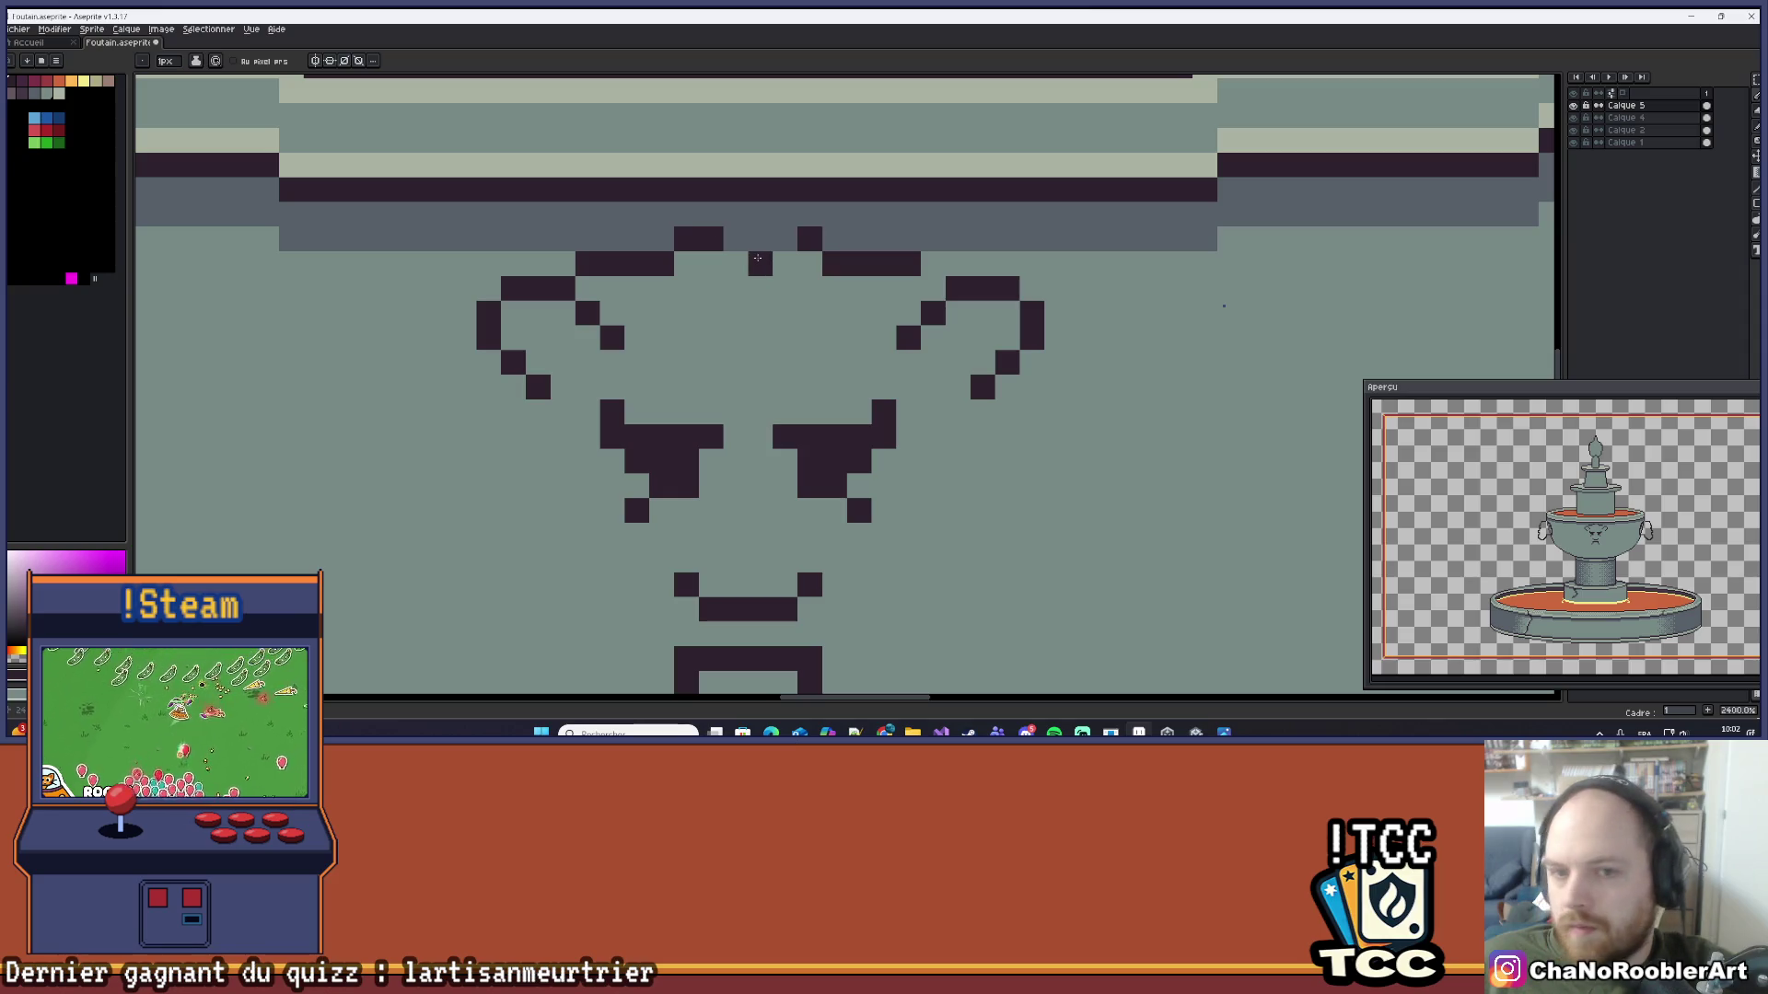
left_click(757, 258)
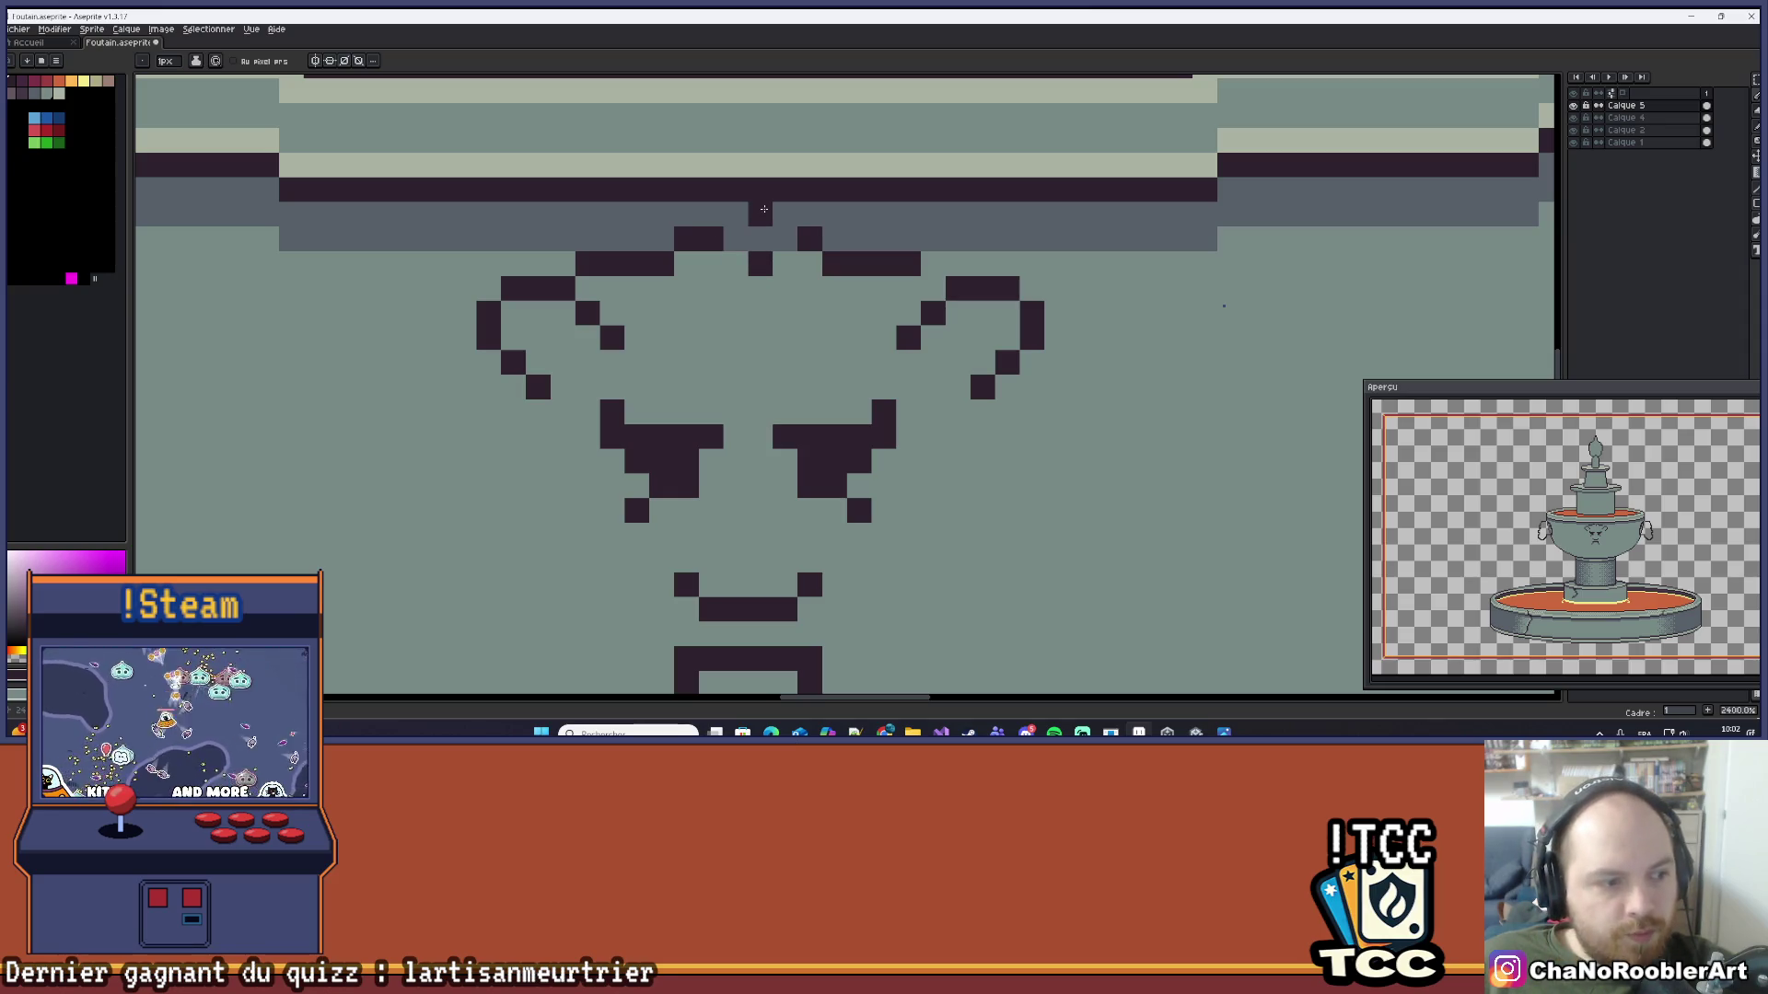
left_click(785, 238)
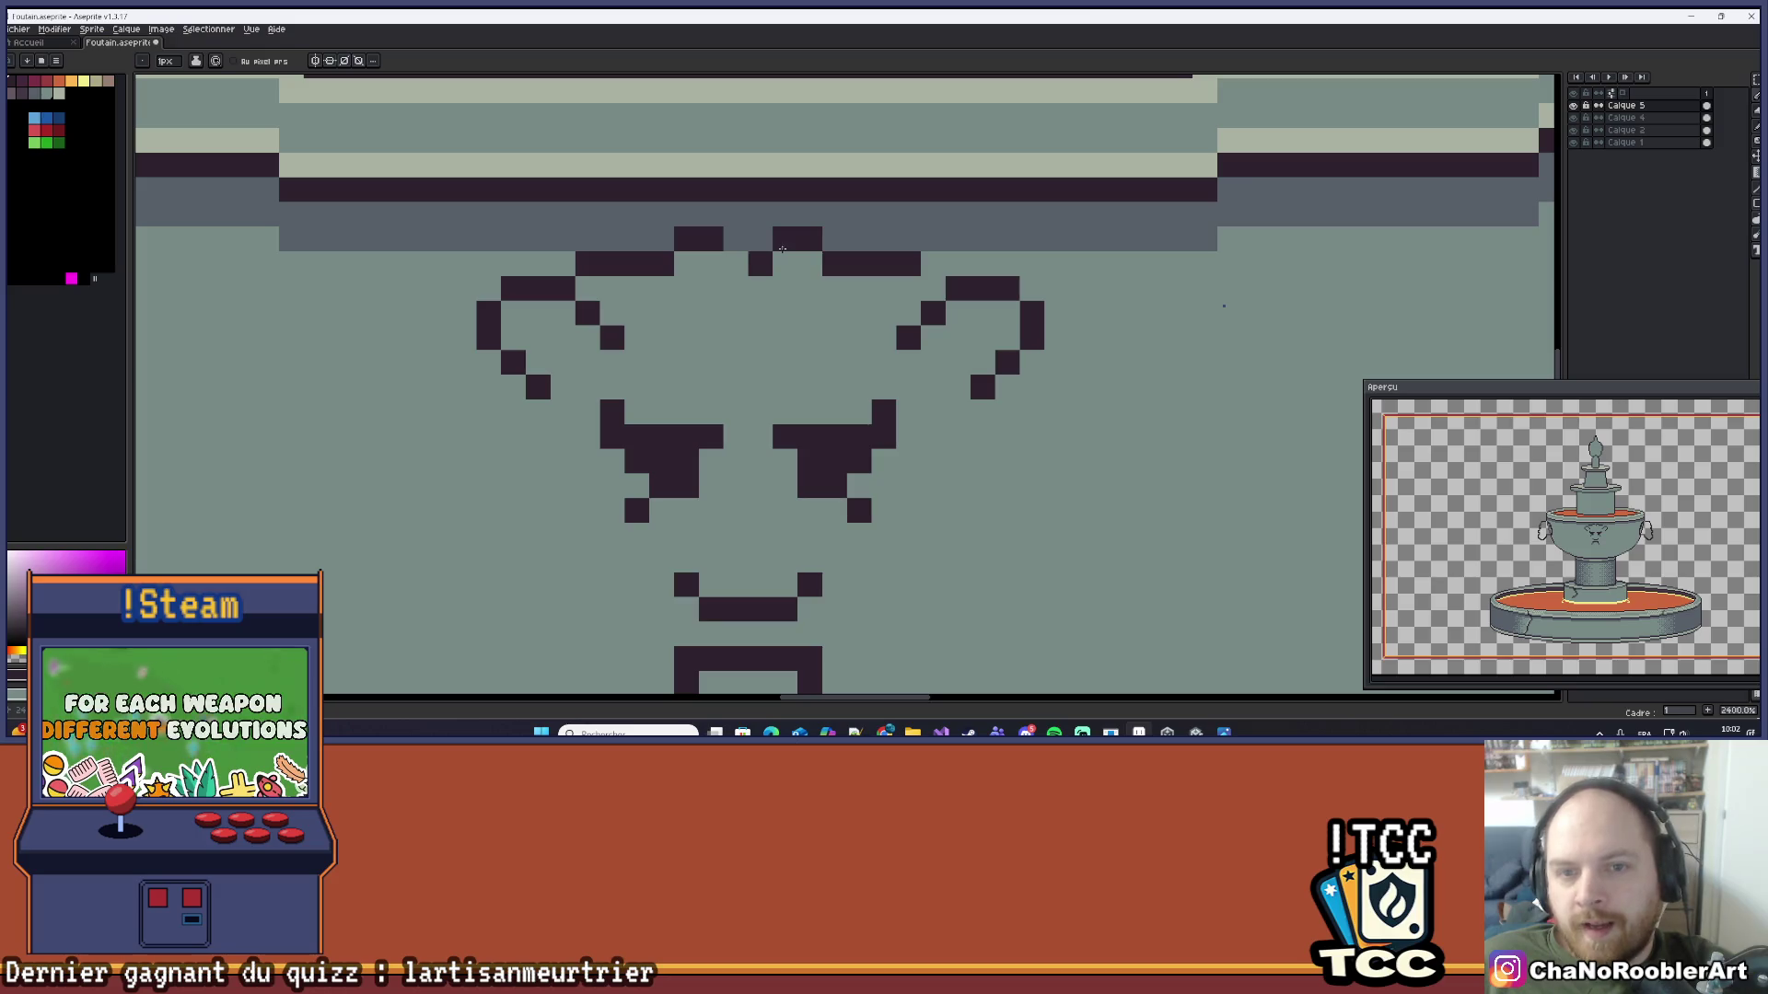
left_click(739, 266)
scroll(739, 266, "down", 6)
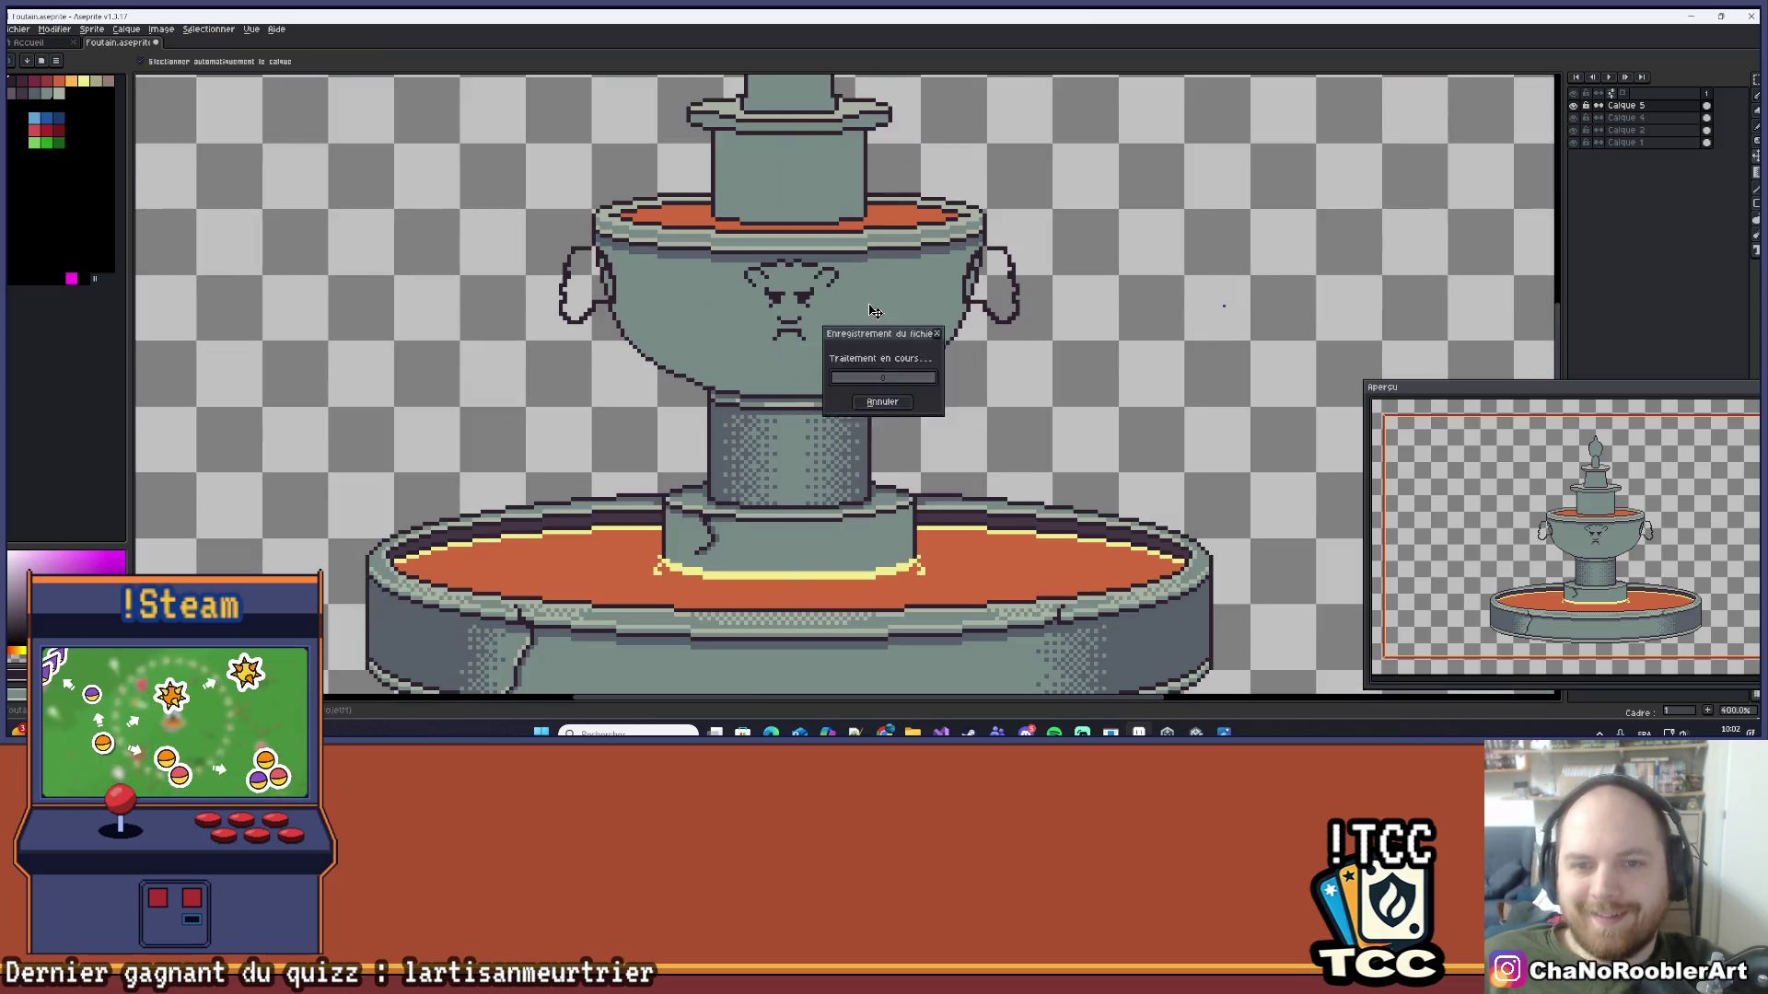
Step: Erase the left curl's old inner pixel and add two dark pixels inside it
scroll(758, 307, "up", 2)
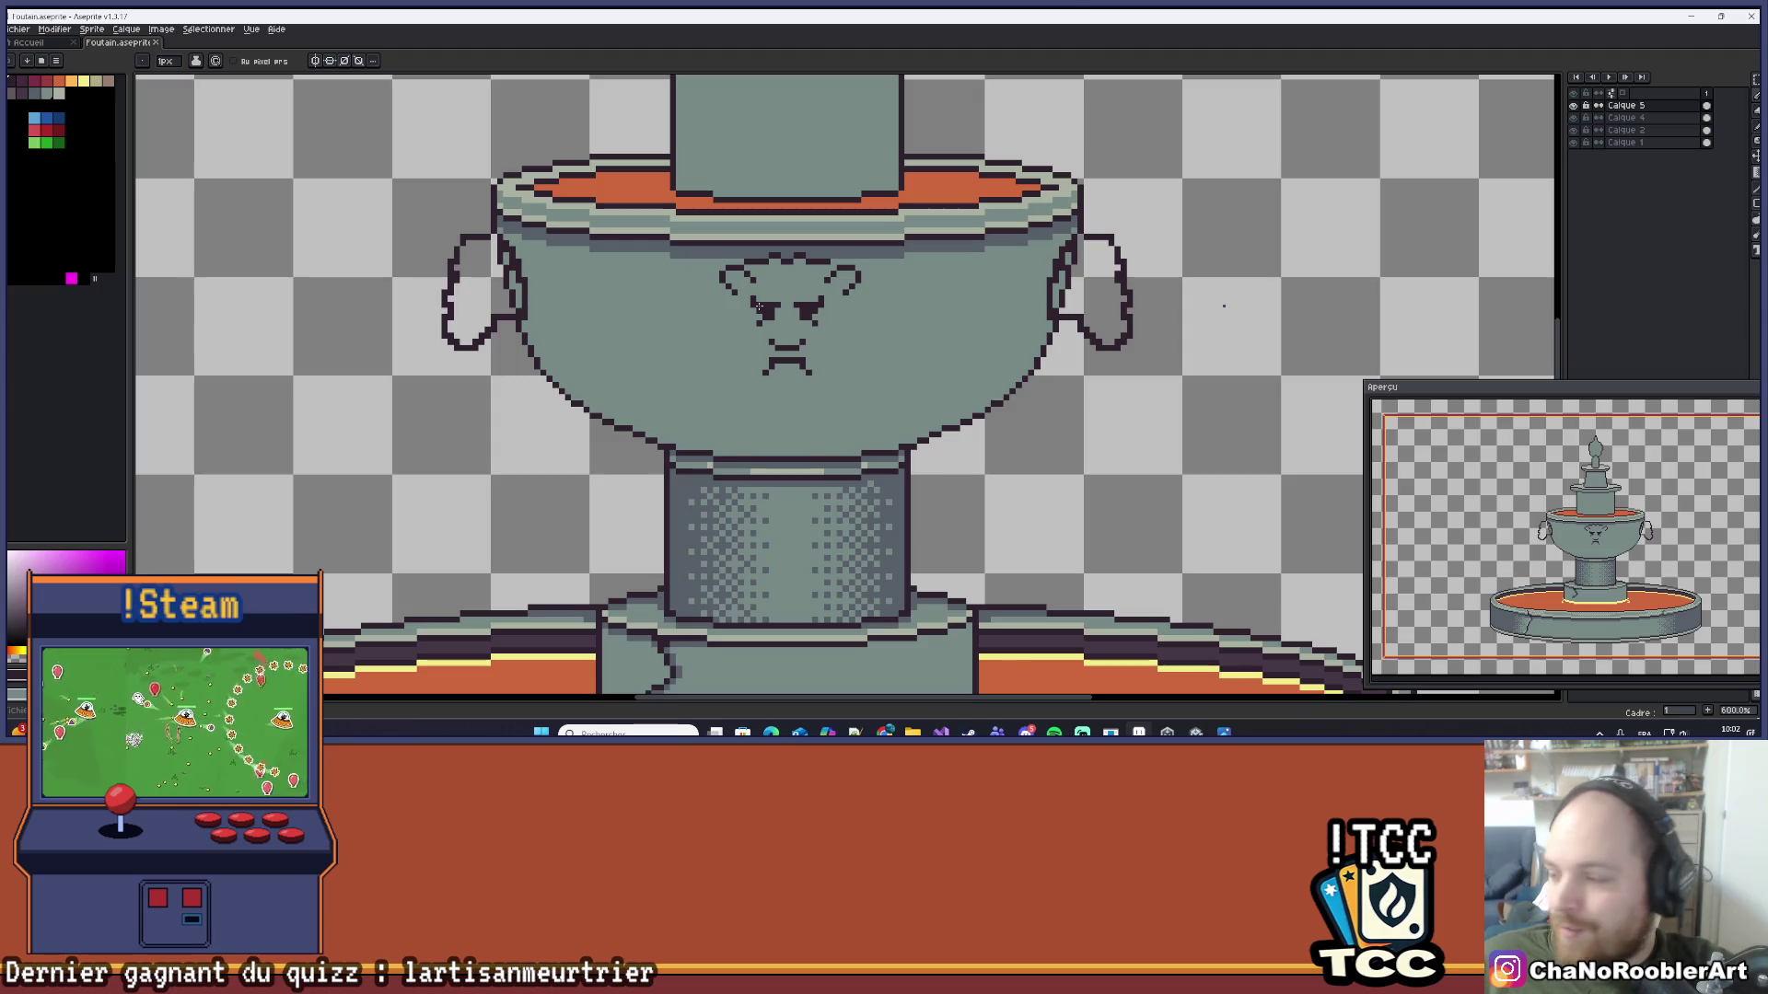
scroll(762, 310, "up", 7)
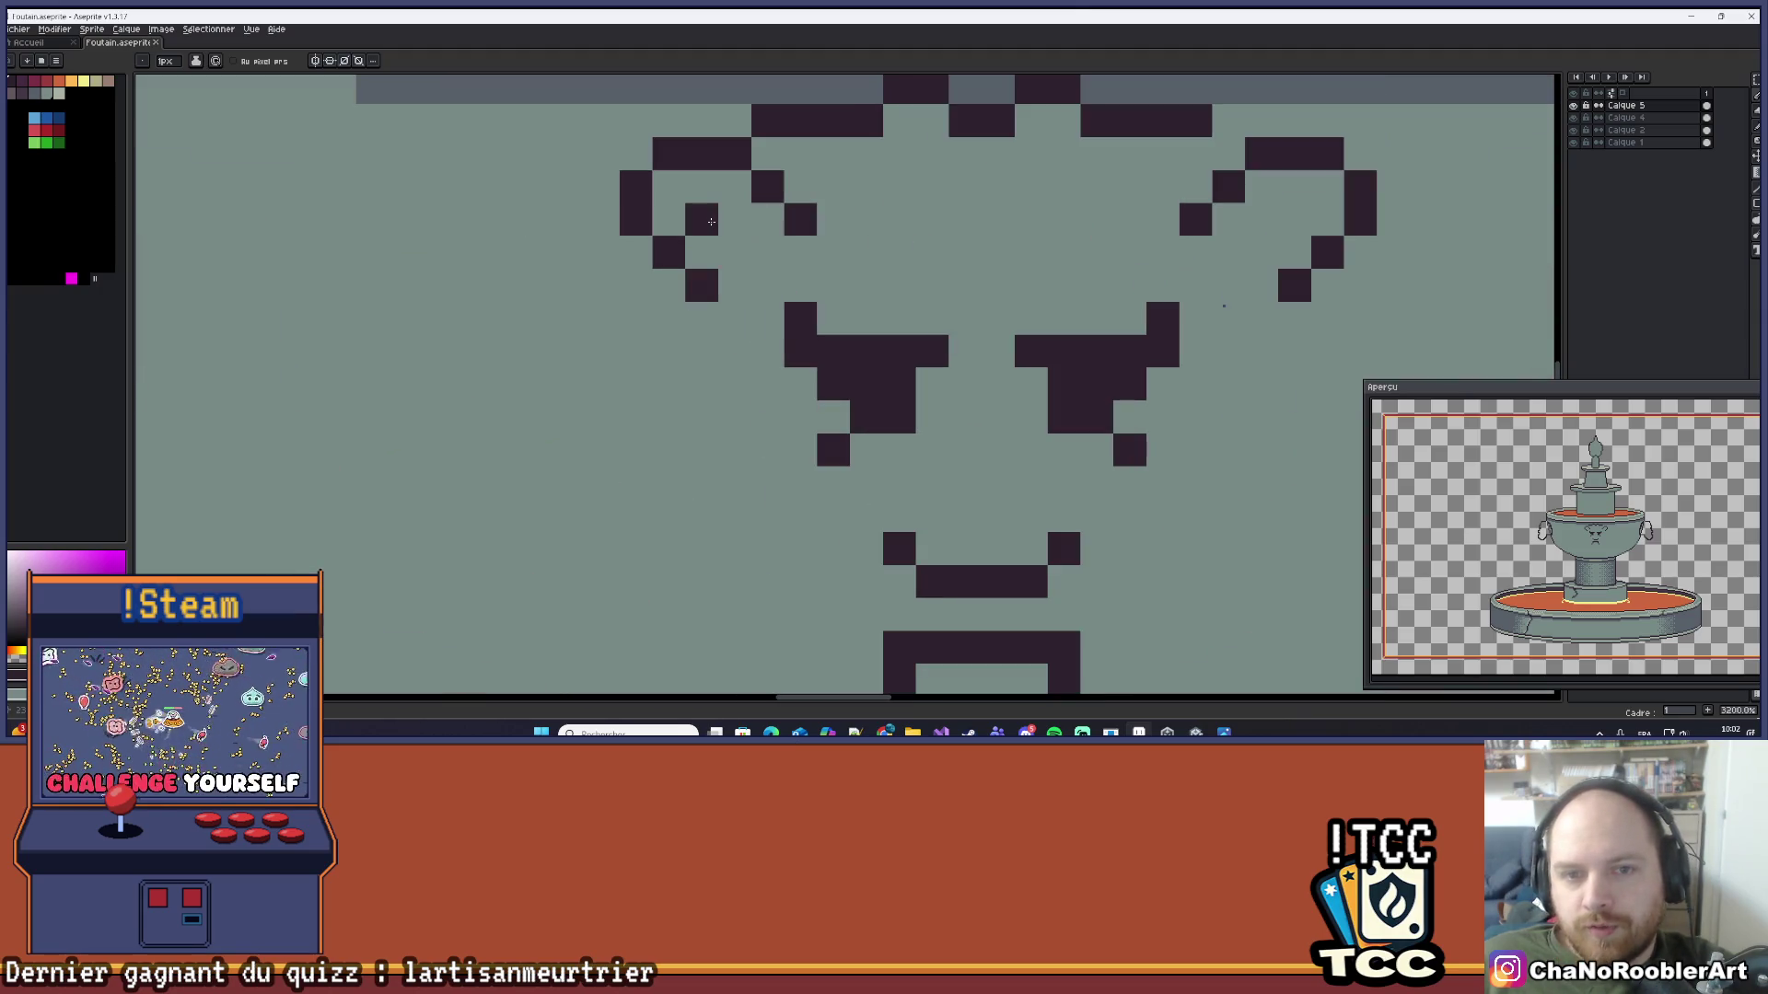
right_click(711, 222)
left_click(734, 224)
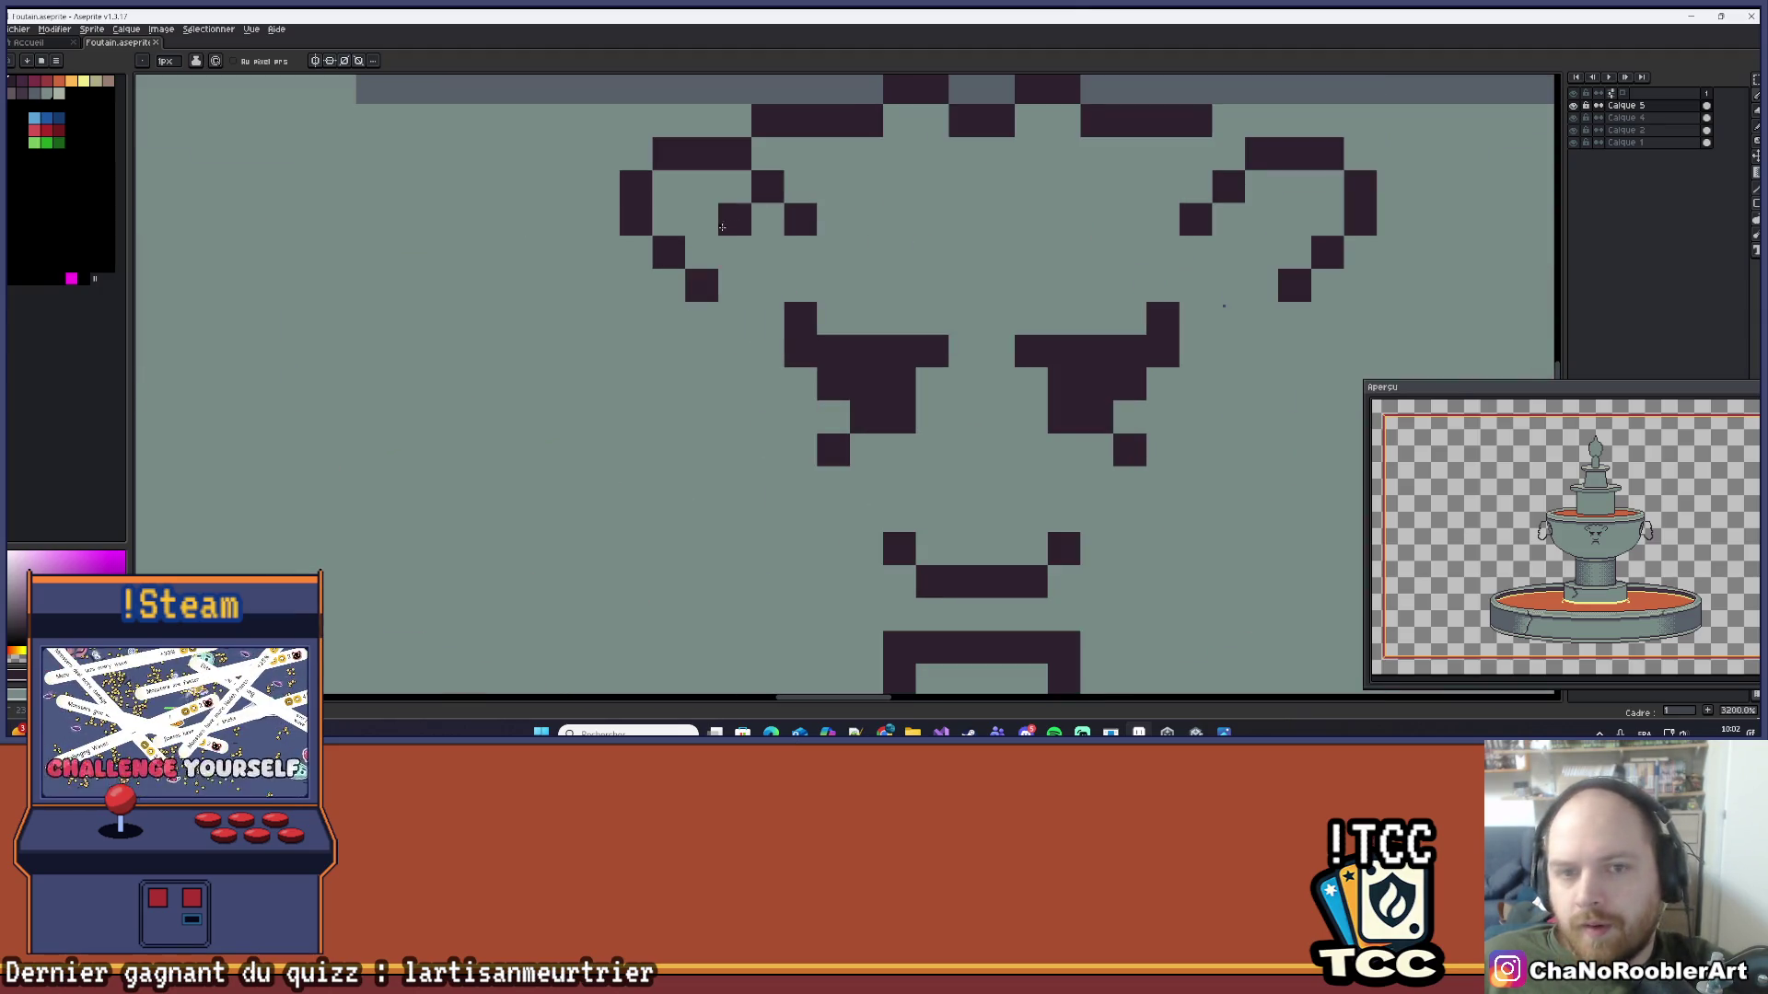
left_click(768, 219)
scroll(921, 276, "down", 6)
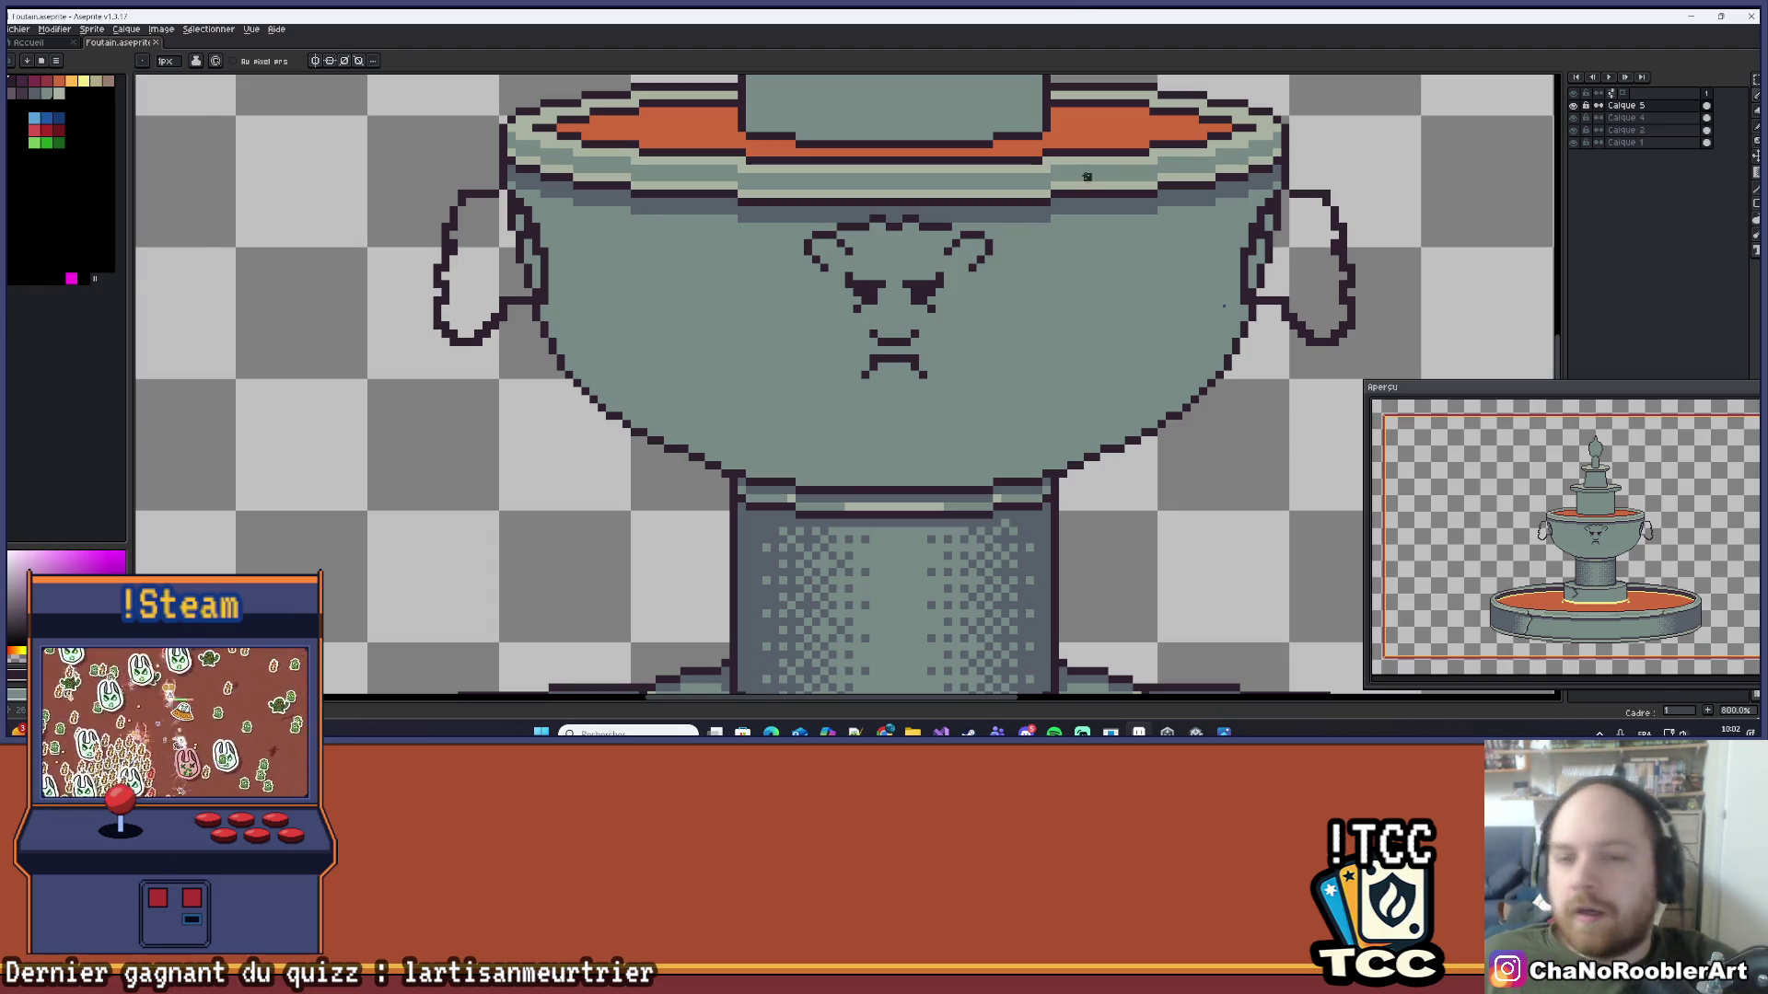
scroll(936, 241, "up", 5)
mouse_move(935, 241)
left_mouse_down()
mouse_move(1017, 229)
mouse_move(957, 256)
left_mouse_up()
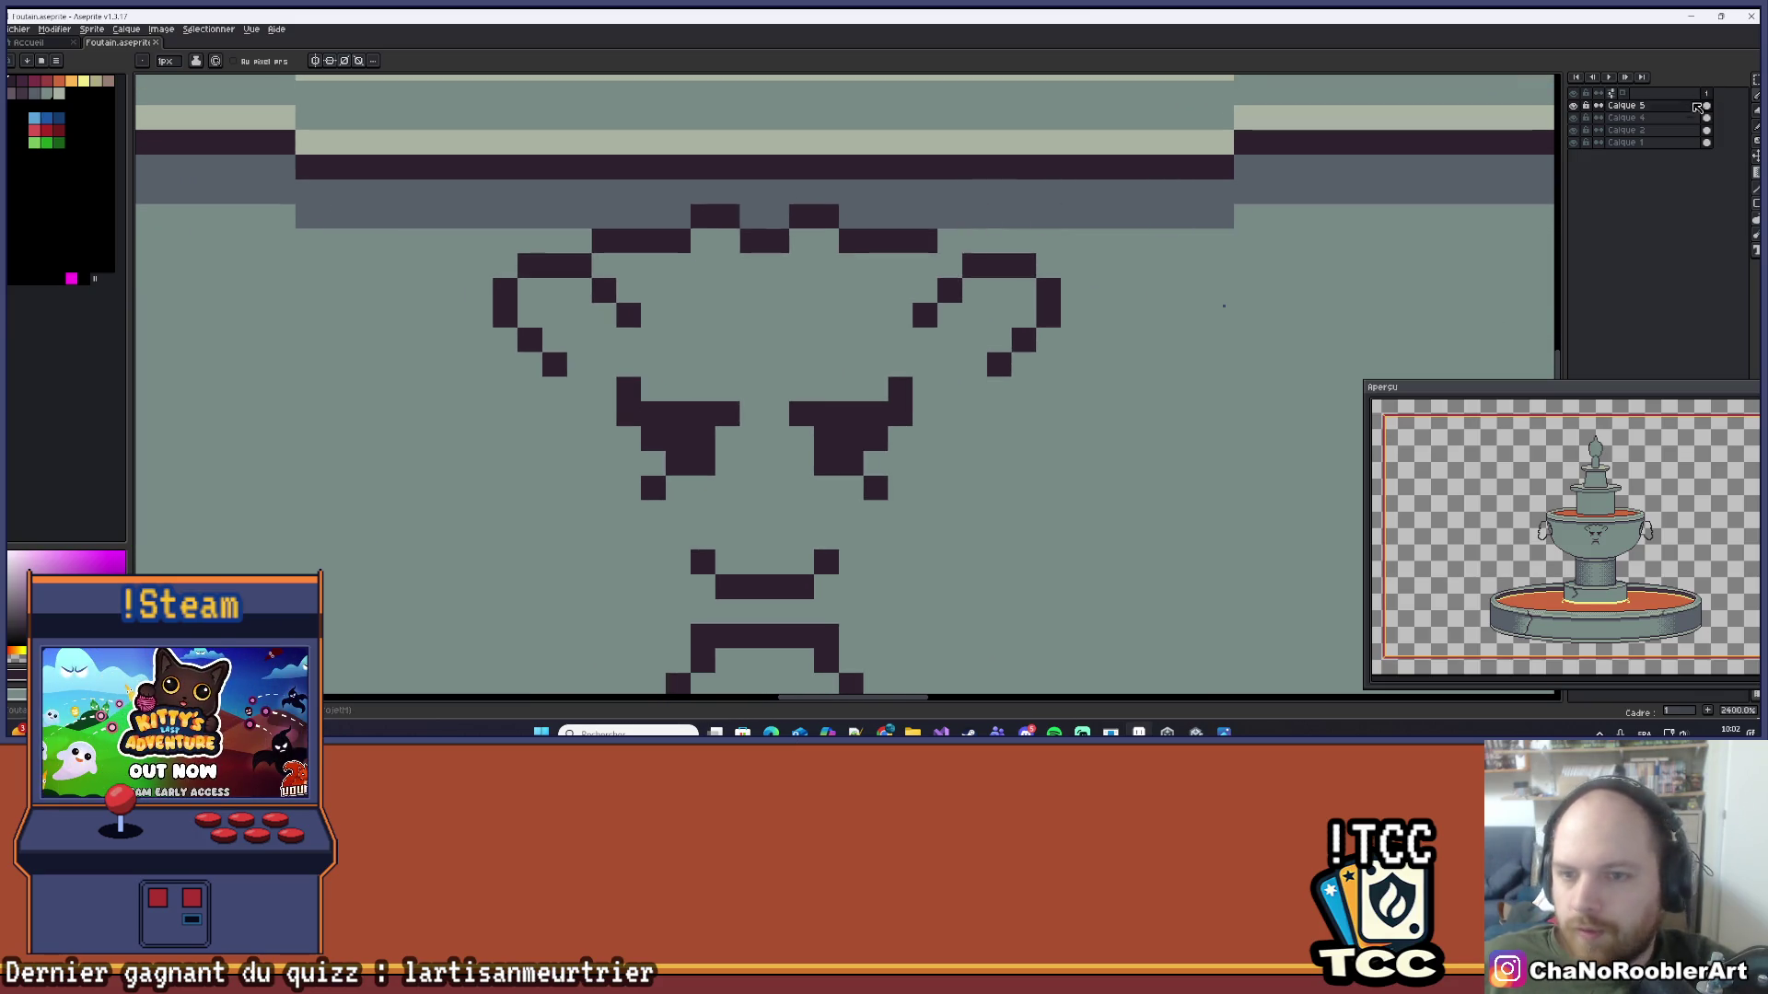
left_click(1754, 80)
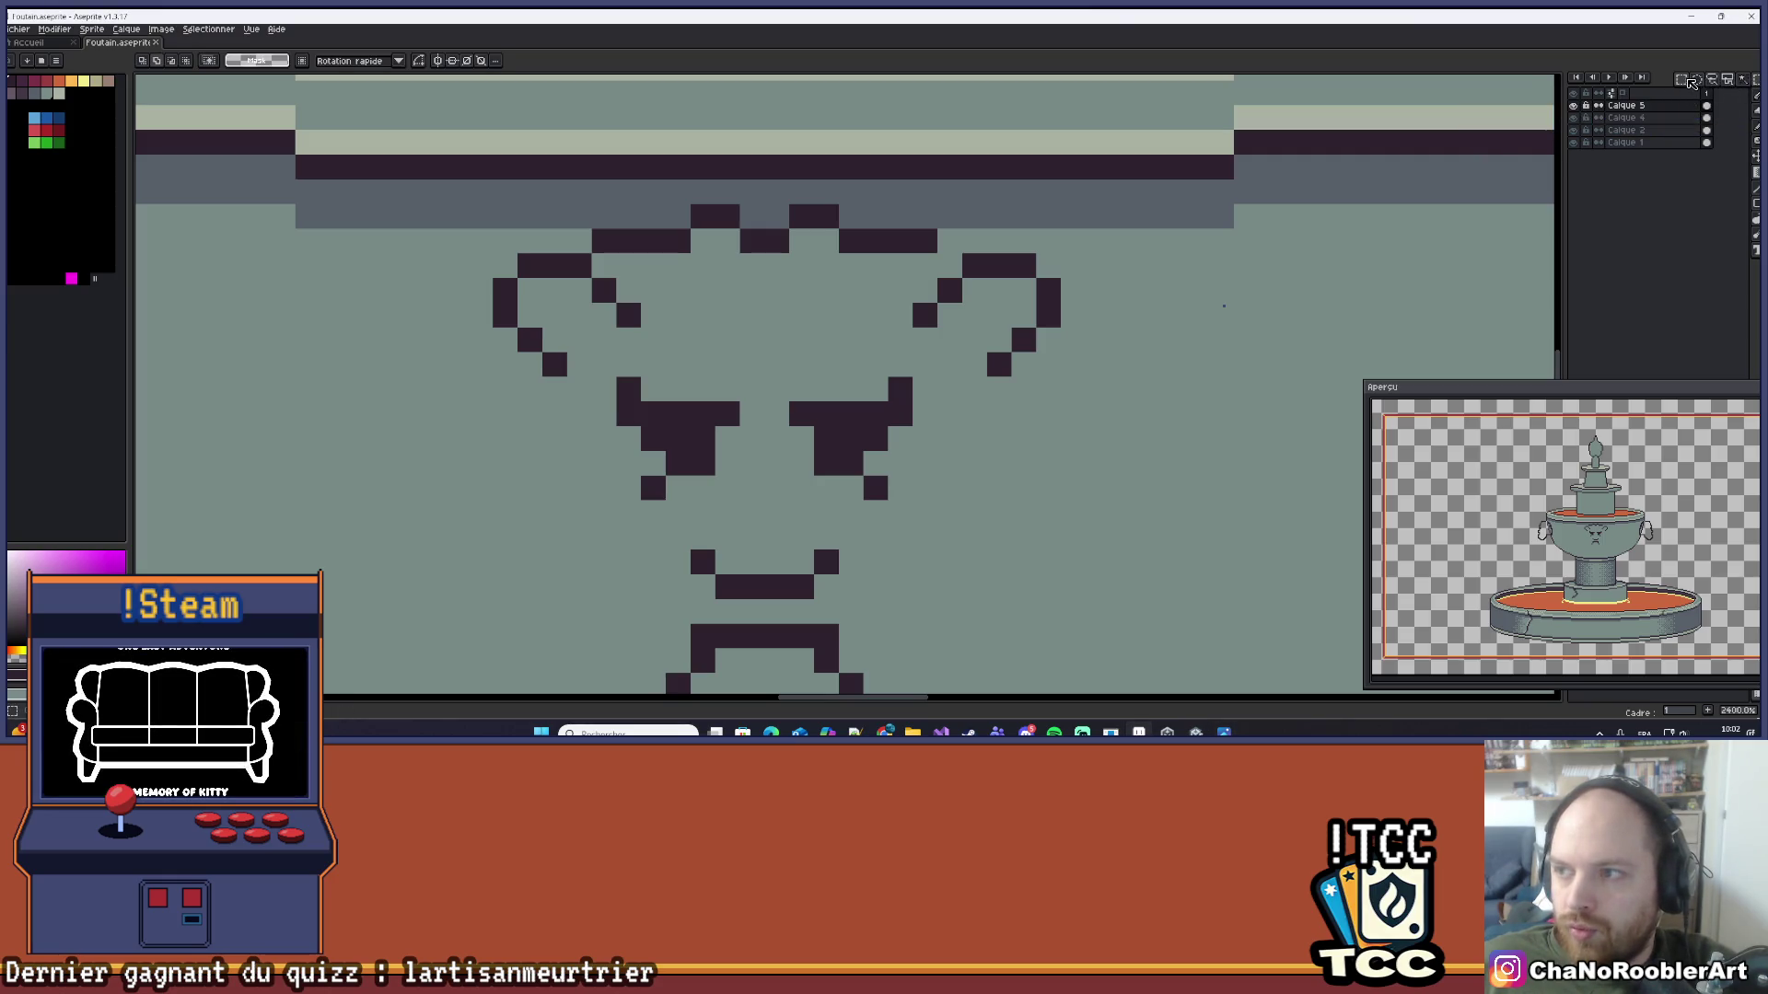
Step: Box-select the right curl, move it one pixel left, and deselect to commit
left_click_drag(1135, 251, 909, 381)
left_click_drag(1094, 323, 1069, 323)
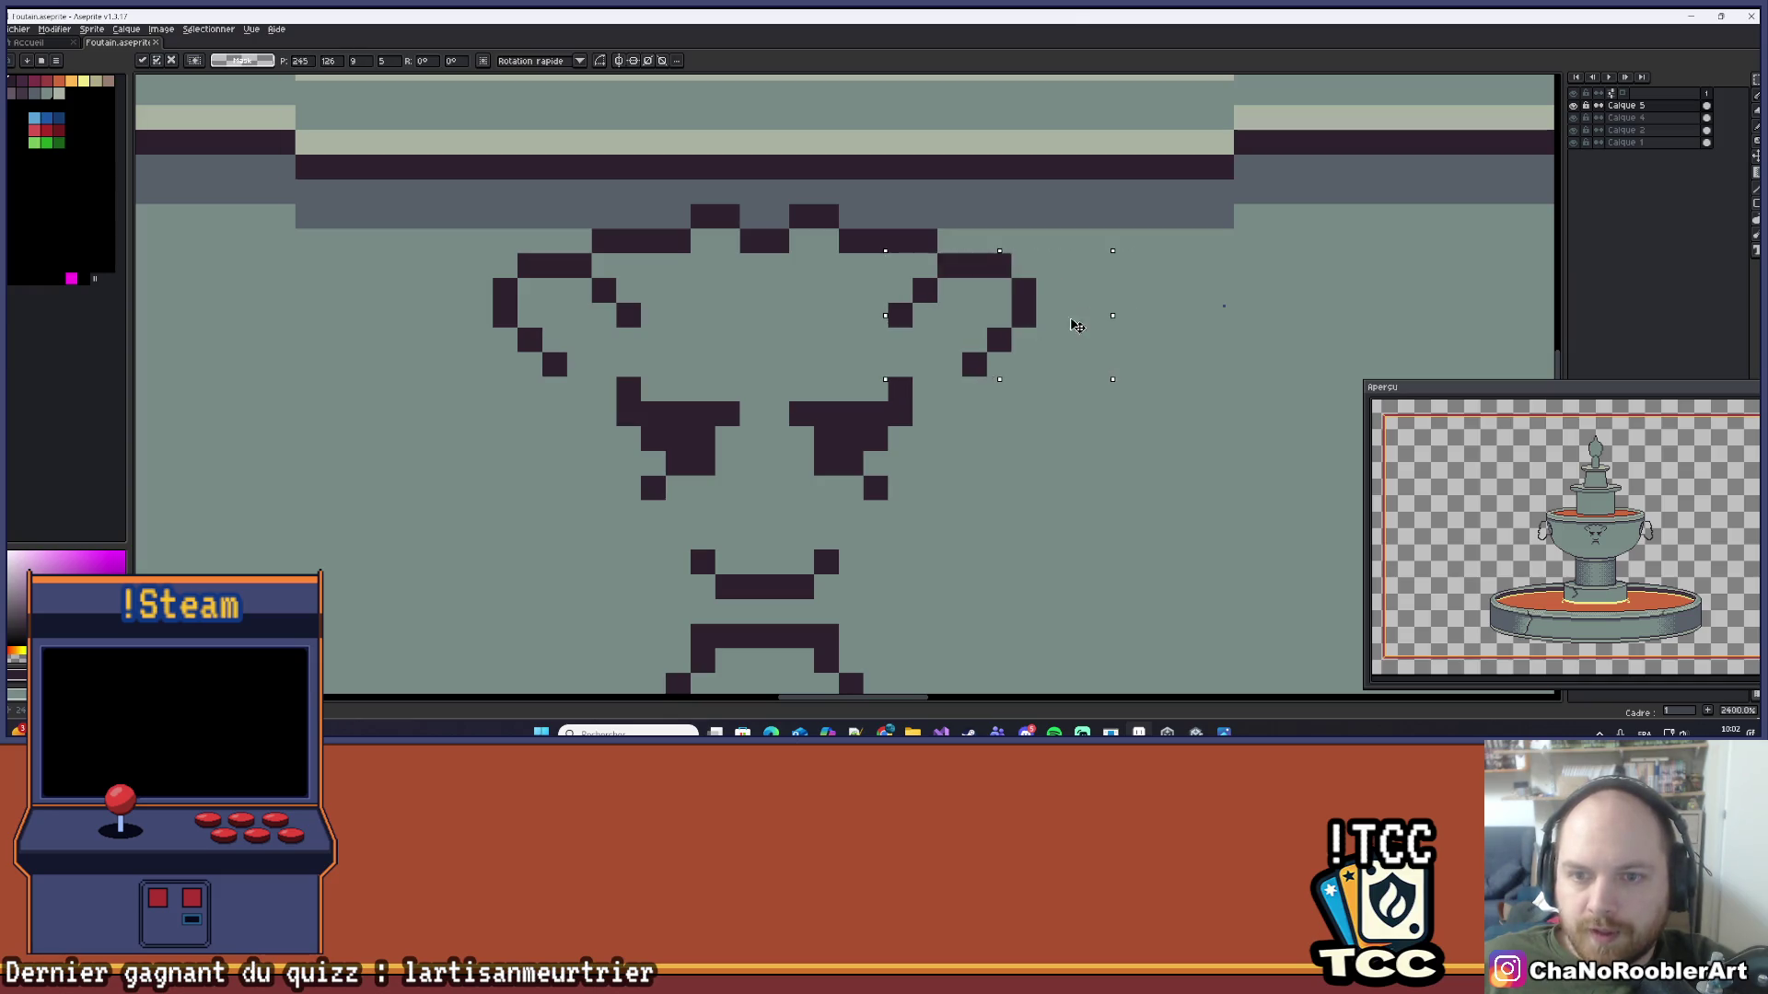
key("ctrl+d")
scroll(1059, 318, "down", 3)
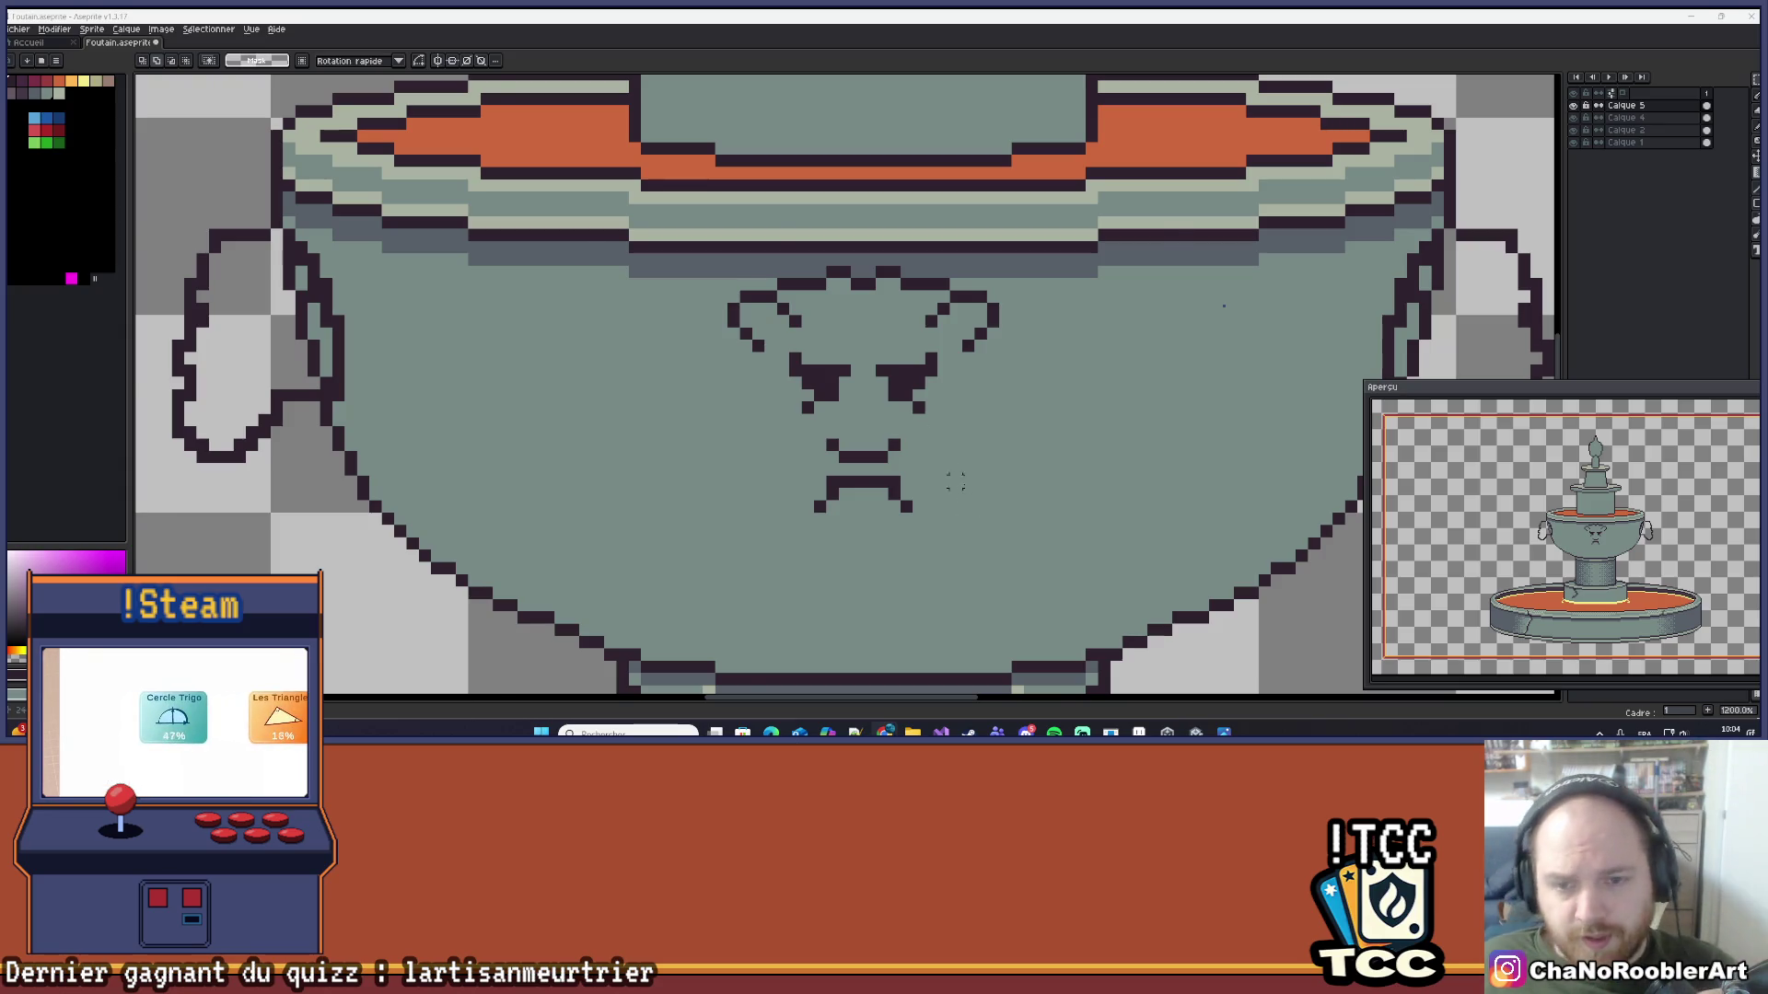
scroll(955, 481, "down", 2)
mouse_move(972, 409)
left_mouse_down()
mouse_move(926, 385)
mouse_move(940, 346)
left_mouse_up()
scroll(930, 377, "up", 3)
key("i")
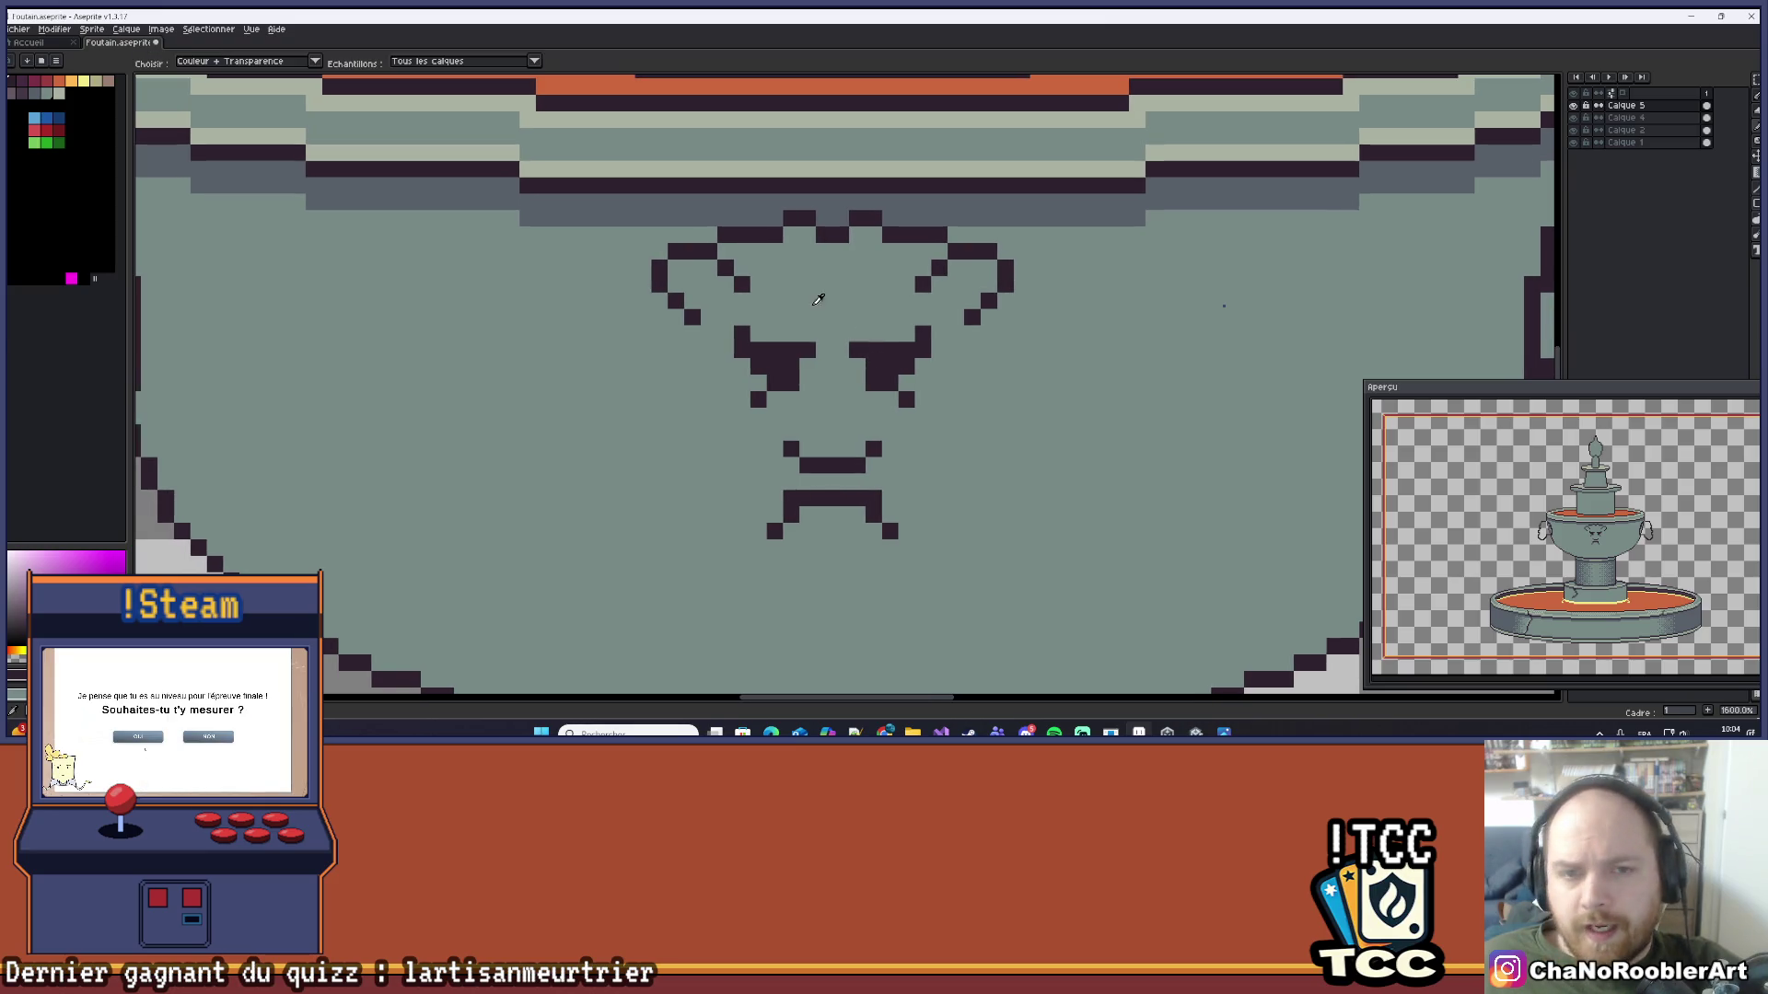
key("m")
key("b")
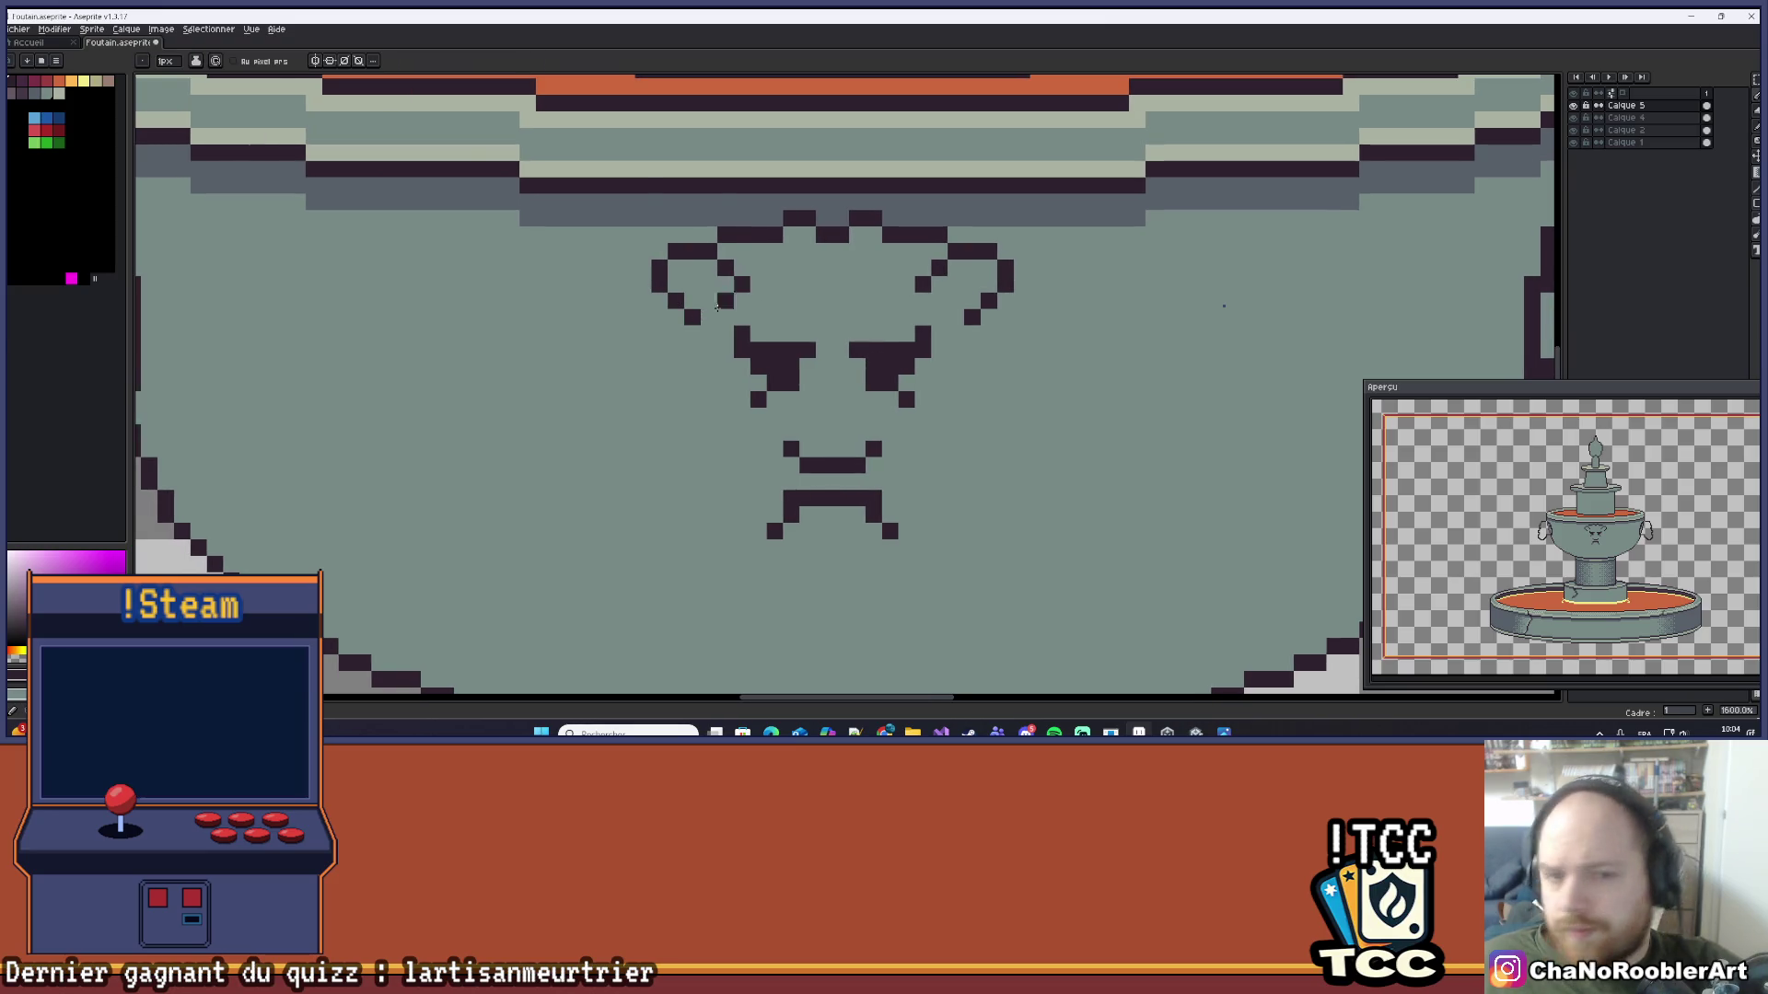
scroll(742, 285, "up", 2)
left_click_drag(675, 383, 686, 397)
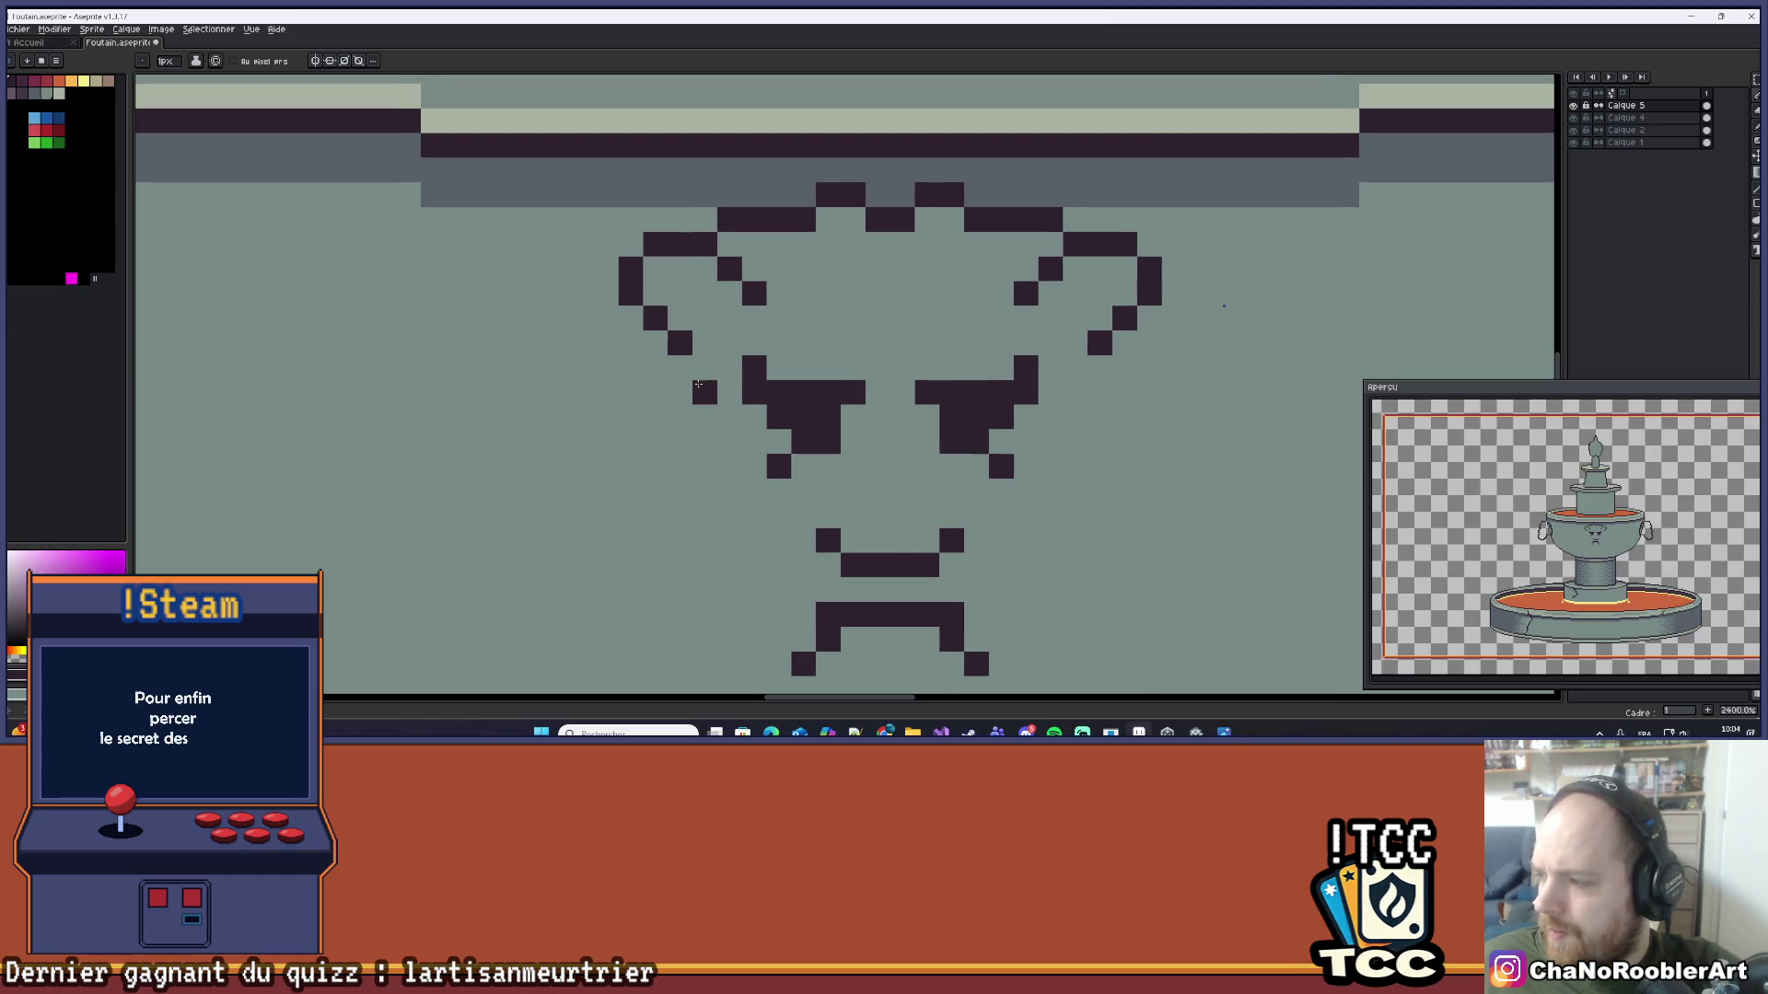
scroll(682, 313, "up", 1)
left_click_drag(675, 284, 708, 279)
scroll(708, 279, "down", 3)
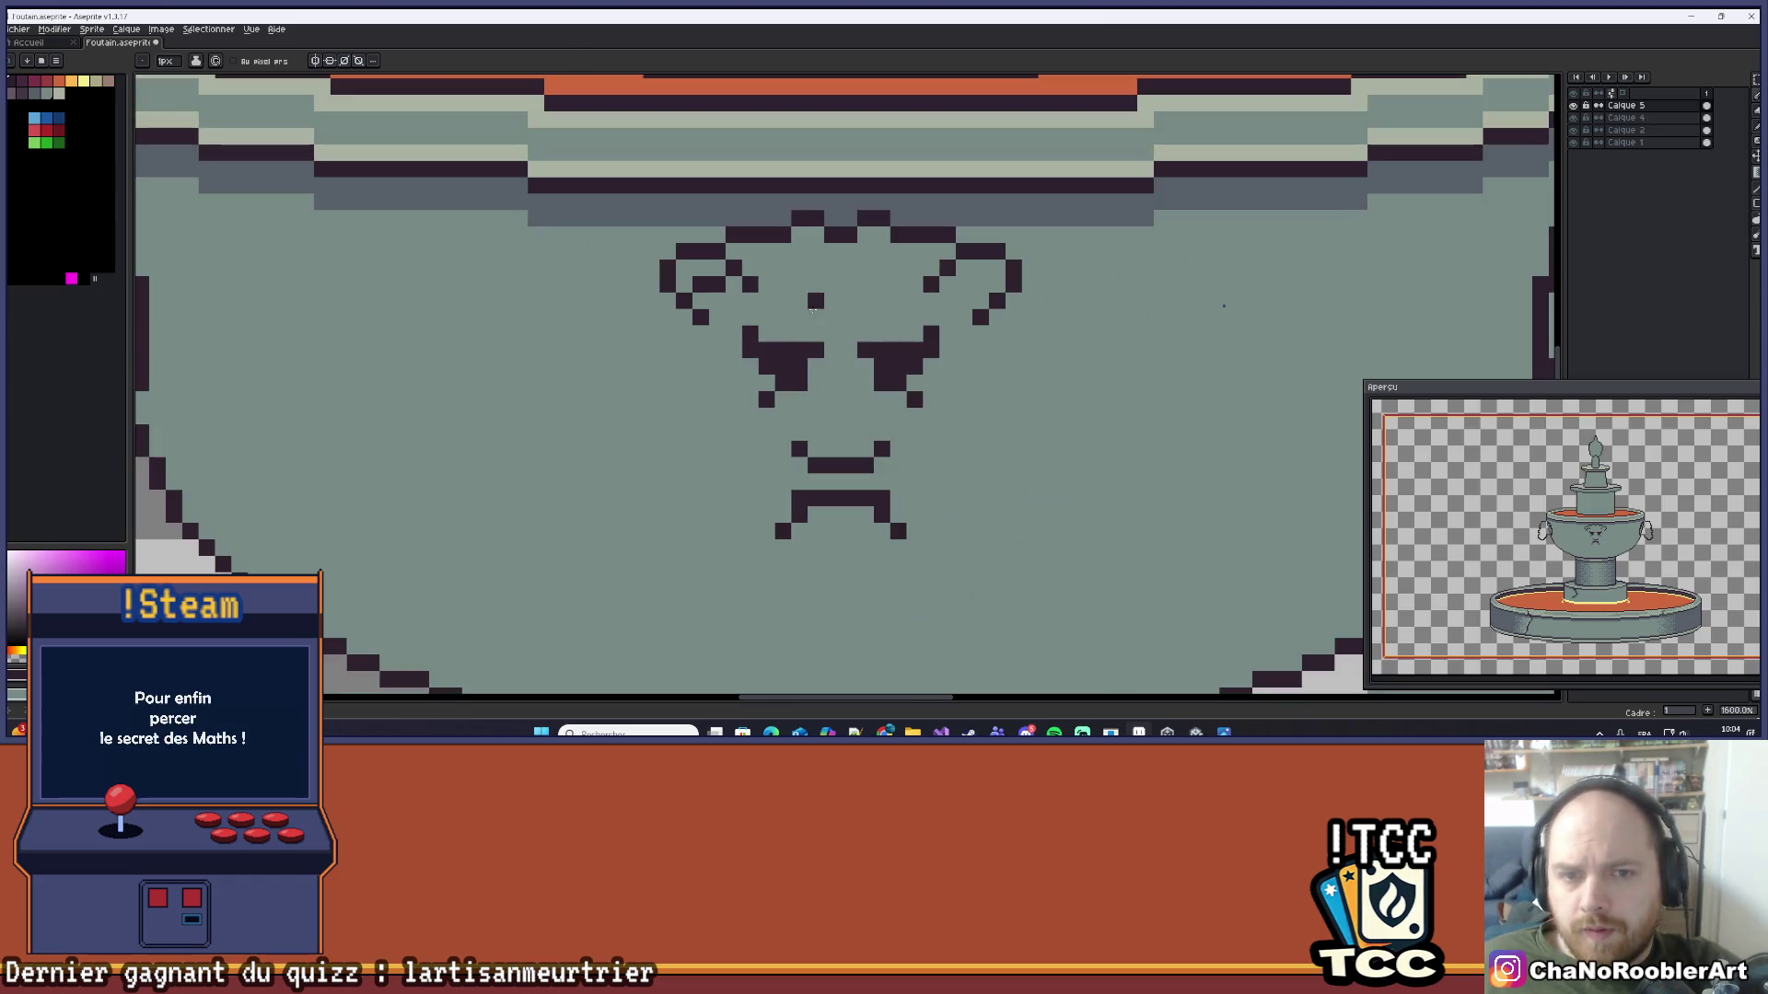
key("ctrl+z")
scroll(744, 301, "left", 2)
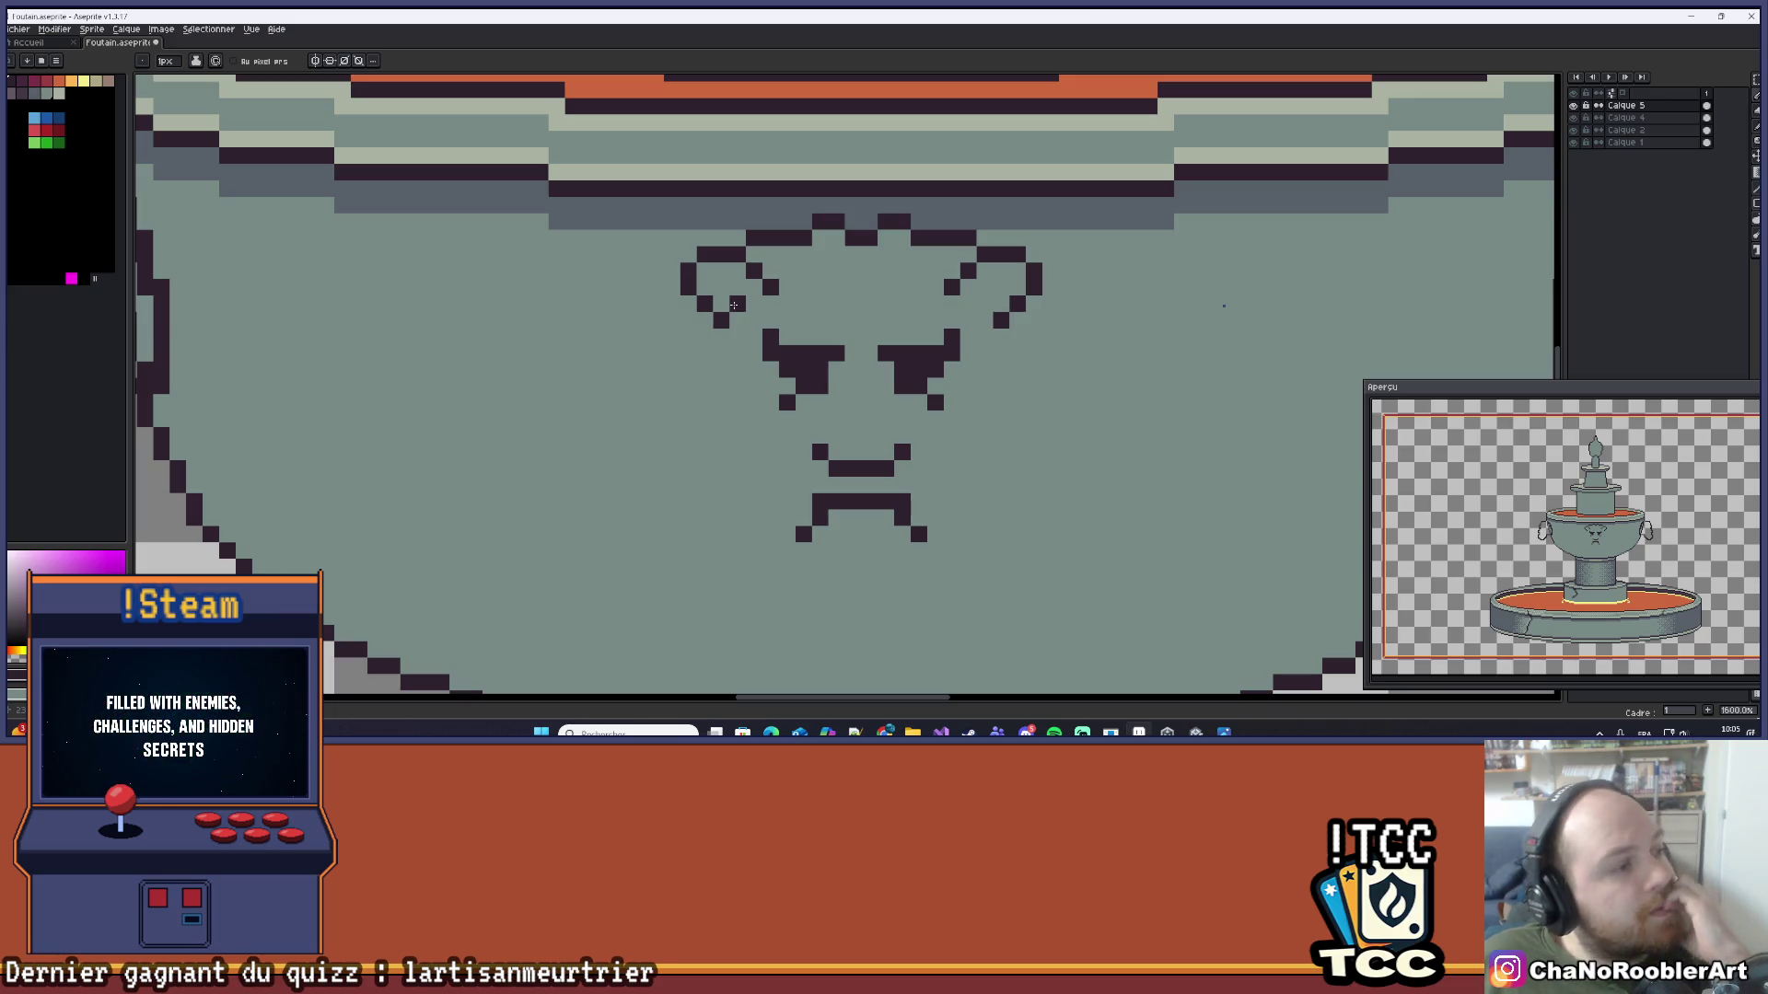
Step: Thicken the left curl's lower diagonal with dark pixels and erase the stray pixel inside it
left_click_drag(854, 269, 782, 288)
scroll(771, 297, "up", 3)
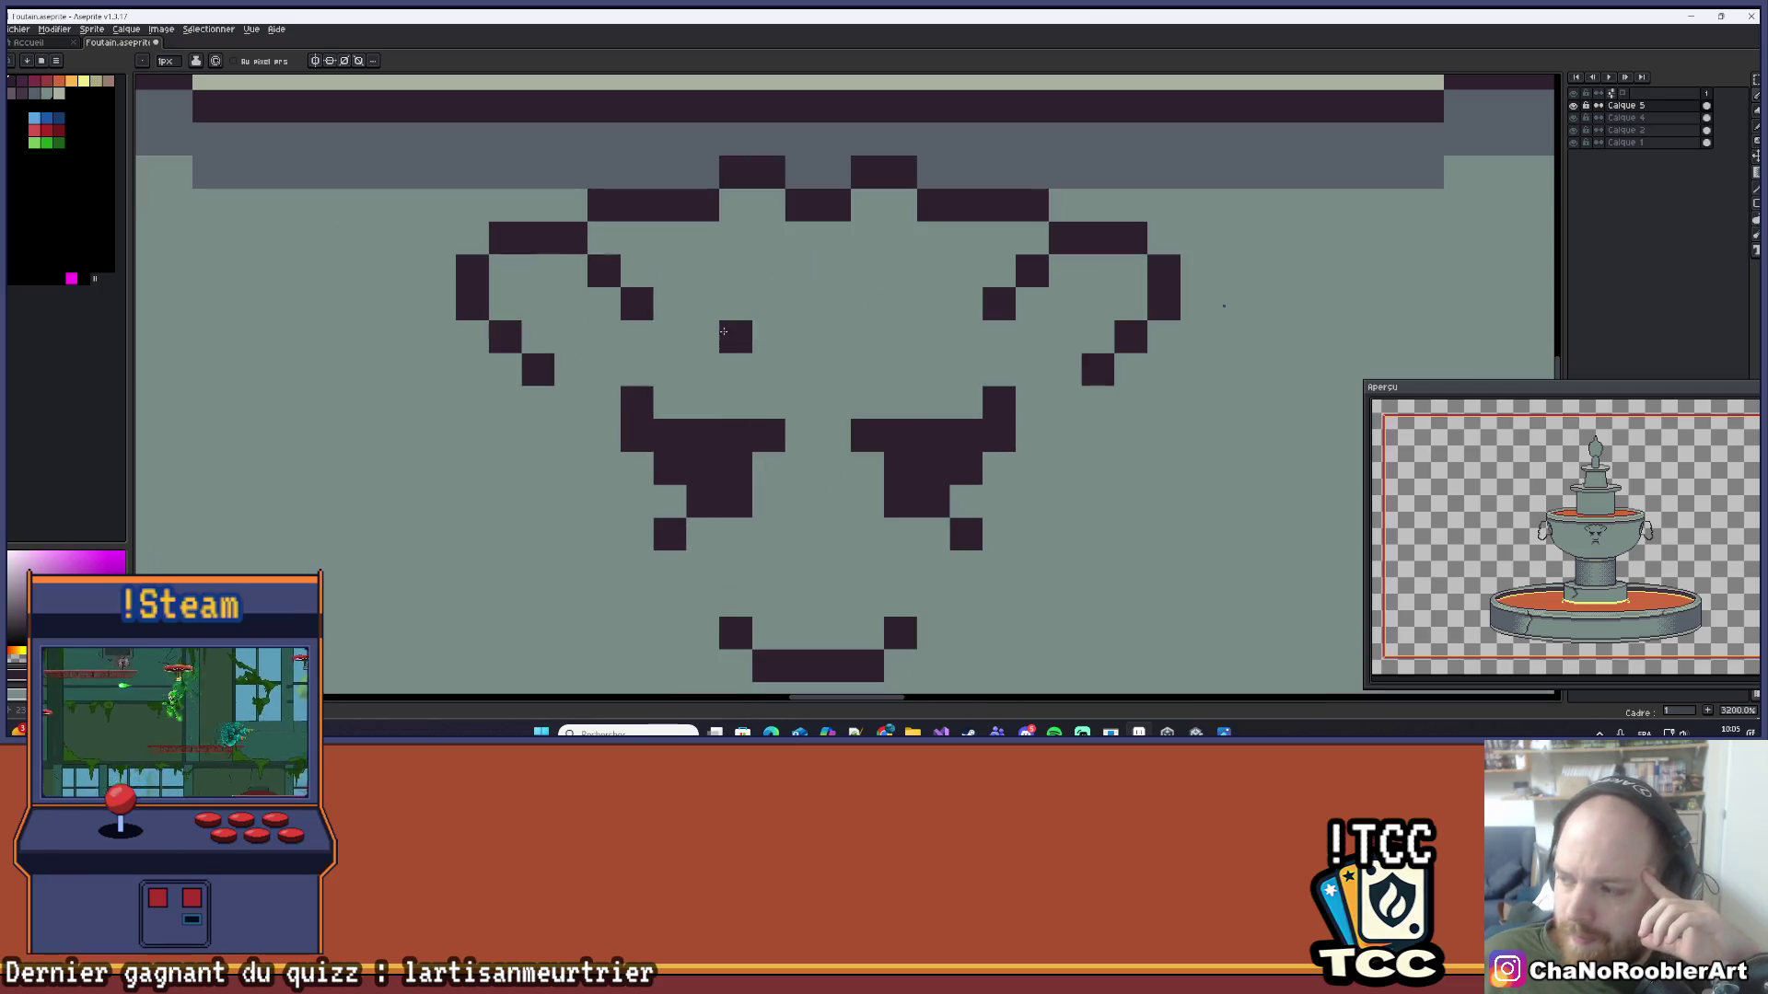
left_click_drag(531, 422, 583, 432)
left_click_drag(493, 379, 610, 398)
key("plus")
key("plus")
key("plus")
key("minus")
key("minus")
key("minus")
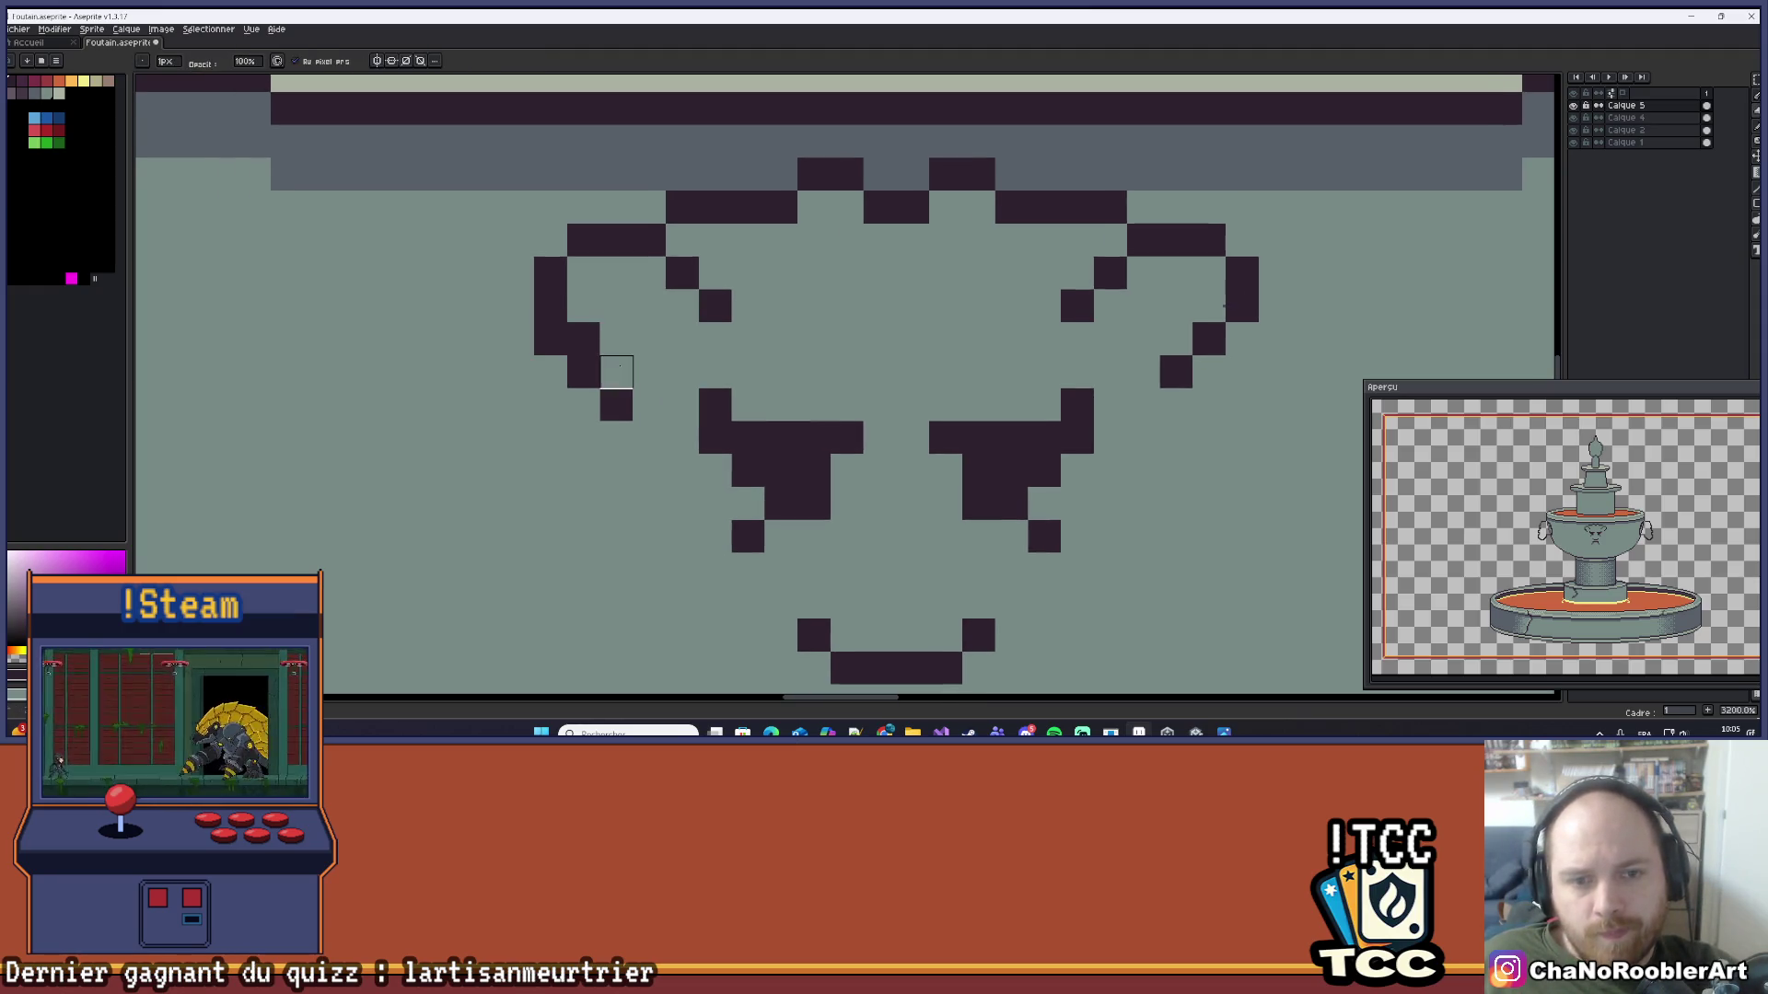
Step: Try extending the left curl down by one pixel, then undo that extra pixel
scroll(727, 338, "down", 8)
scroll(718, 338, "down", 2)
scroll(628, 338, "up", 5)
left_click_drag(627, 338, 661, 303)
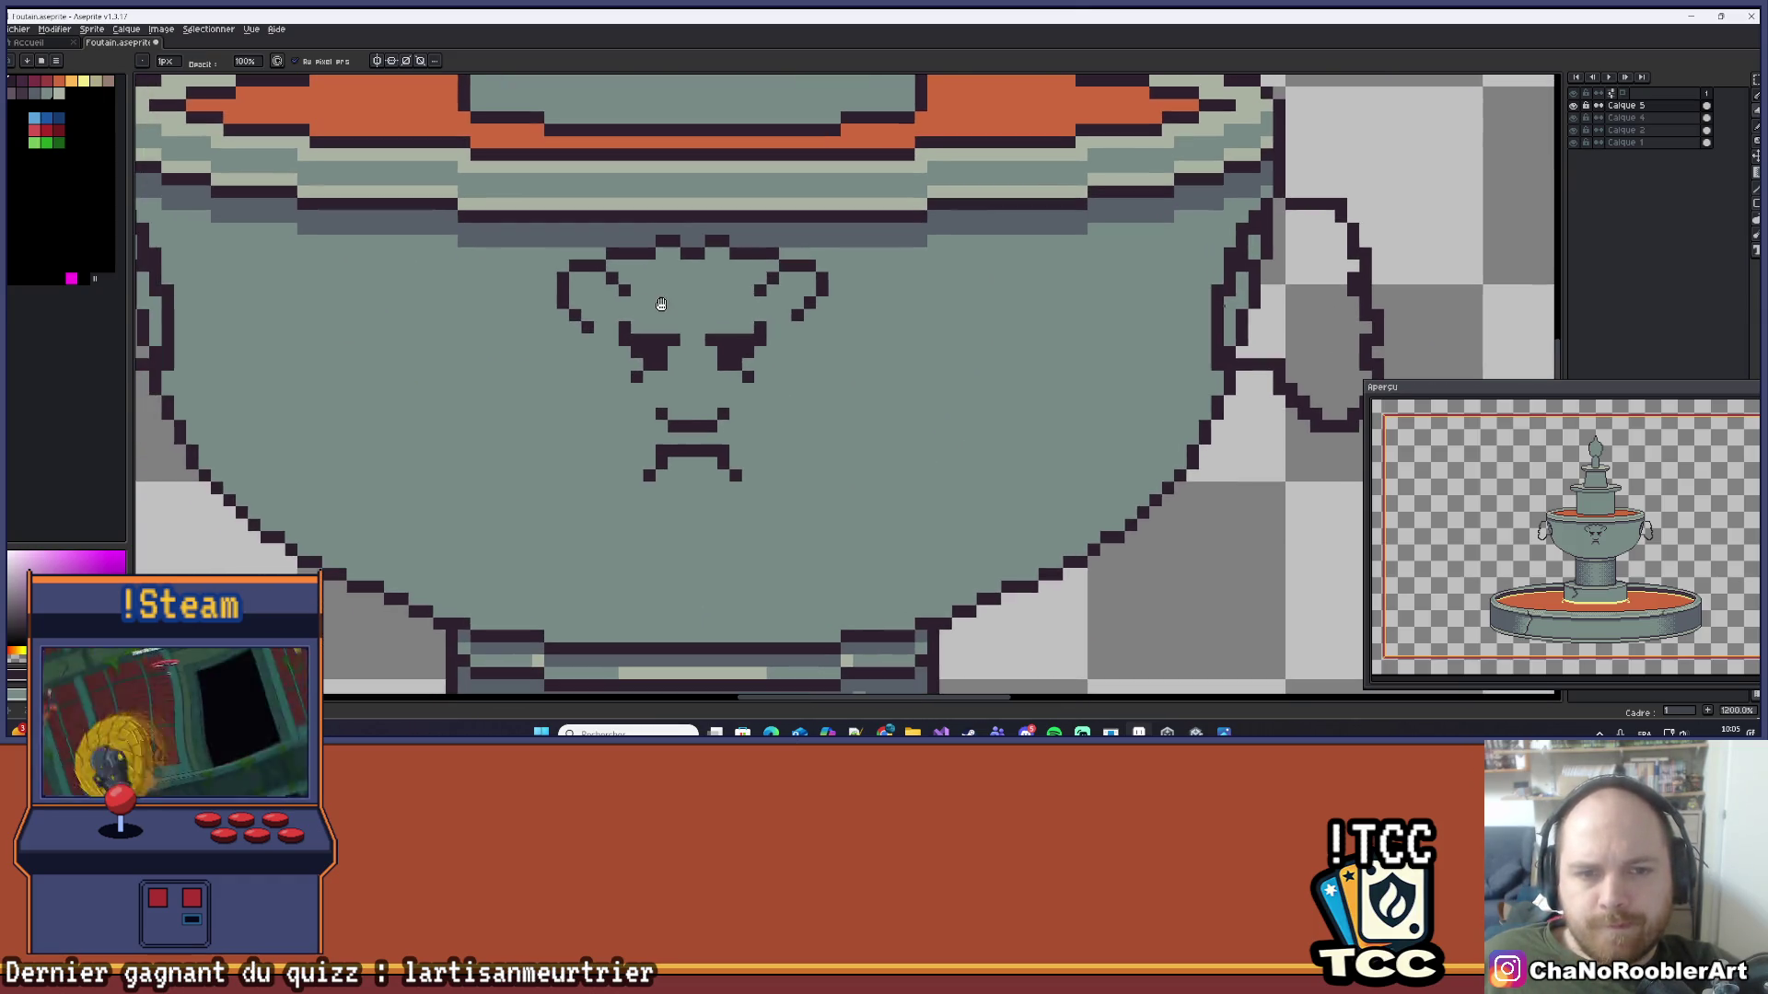
scroll(625, 316, "up", 3)
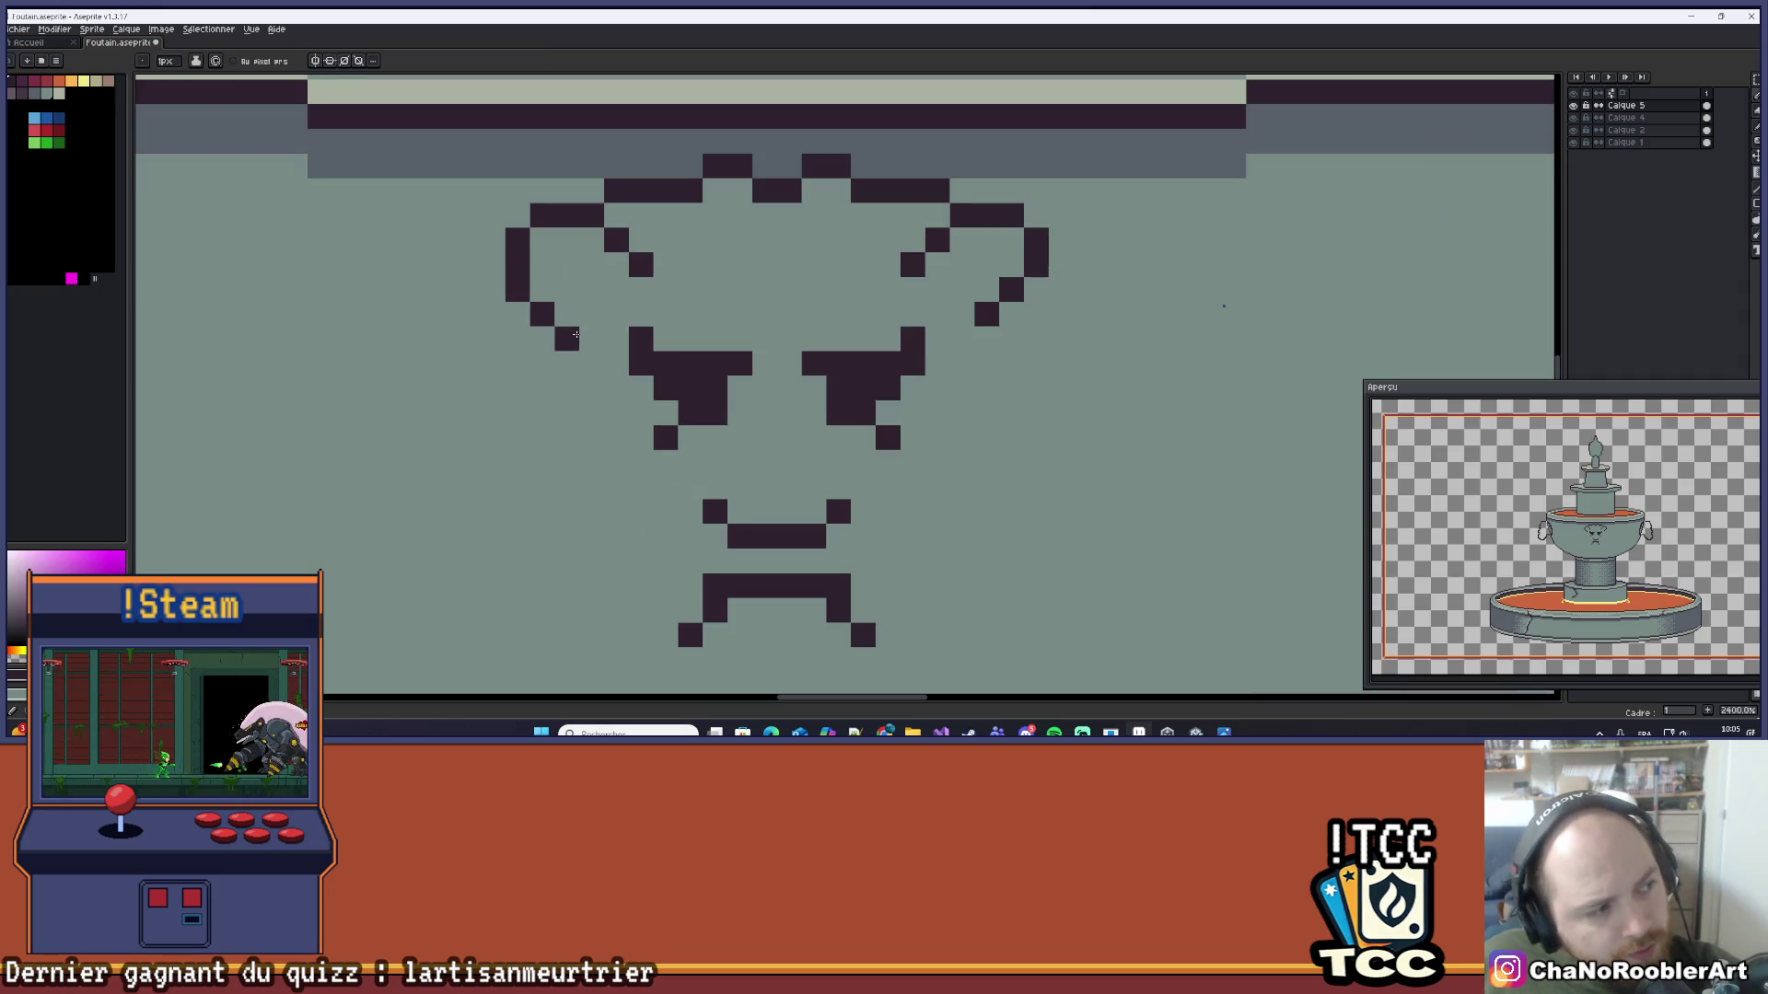
left_click(566, 353)
key("ctrl+z")
key("ctrl+y")
key("ctrl+z")
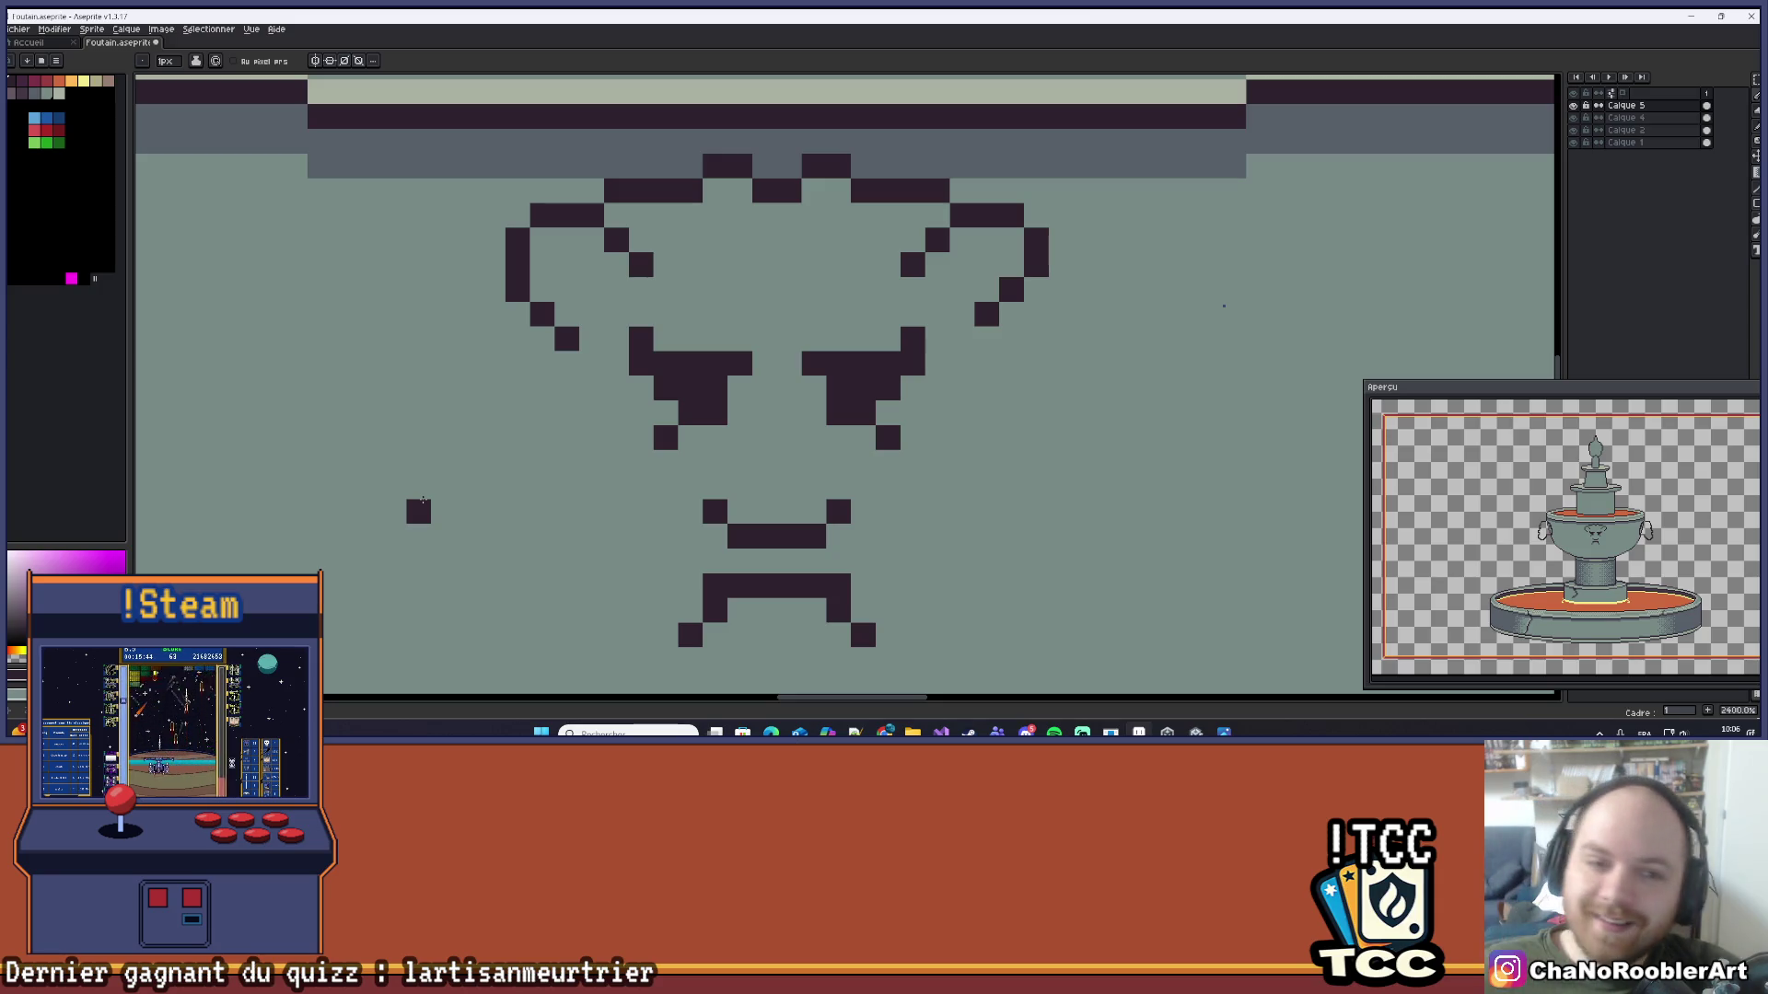
Step: Add and erase dark pixels around the small mark above the frown
scroll(815, 324, "up", 1)
mouse_move(816, 324)
left_mouse_down()
mouse_move(805, 383)
mouse_move(837, 423)
left_mouse_up()
scroll(837, 423, "down", 1)
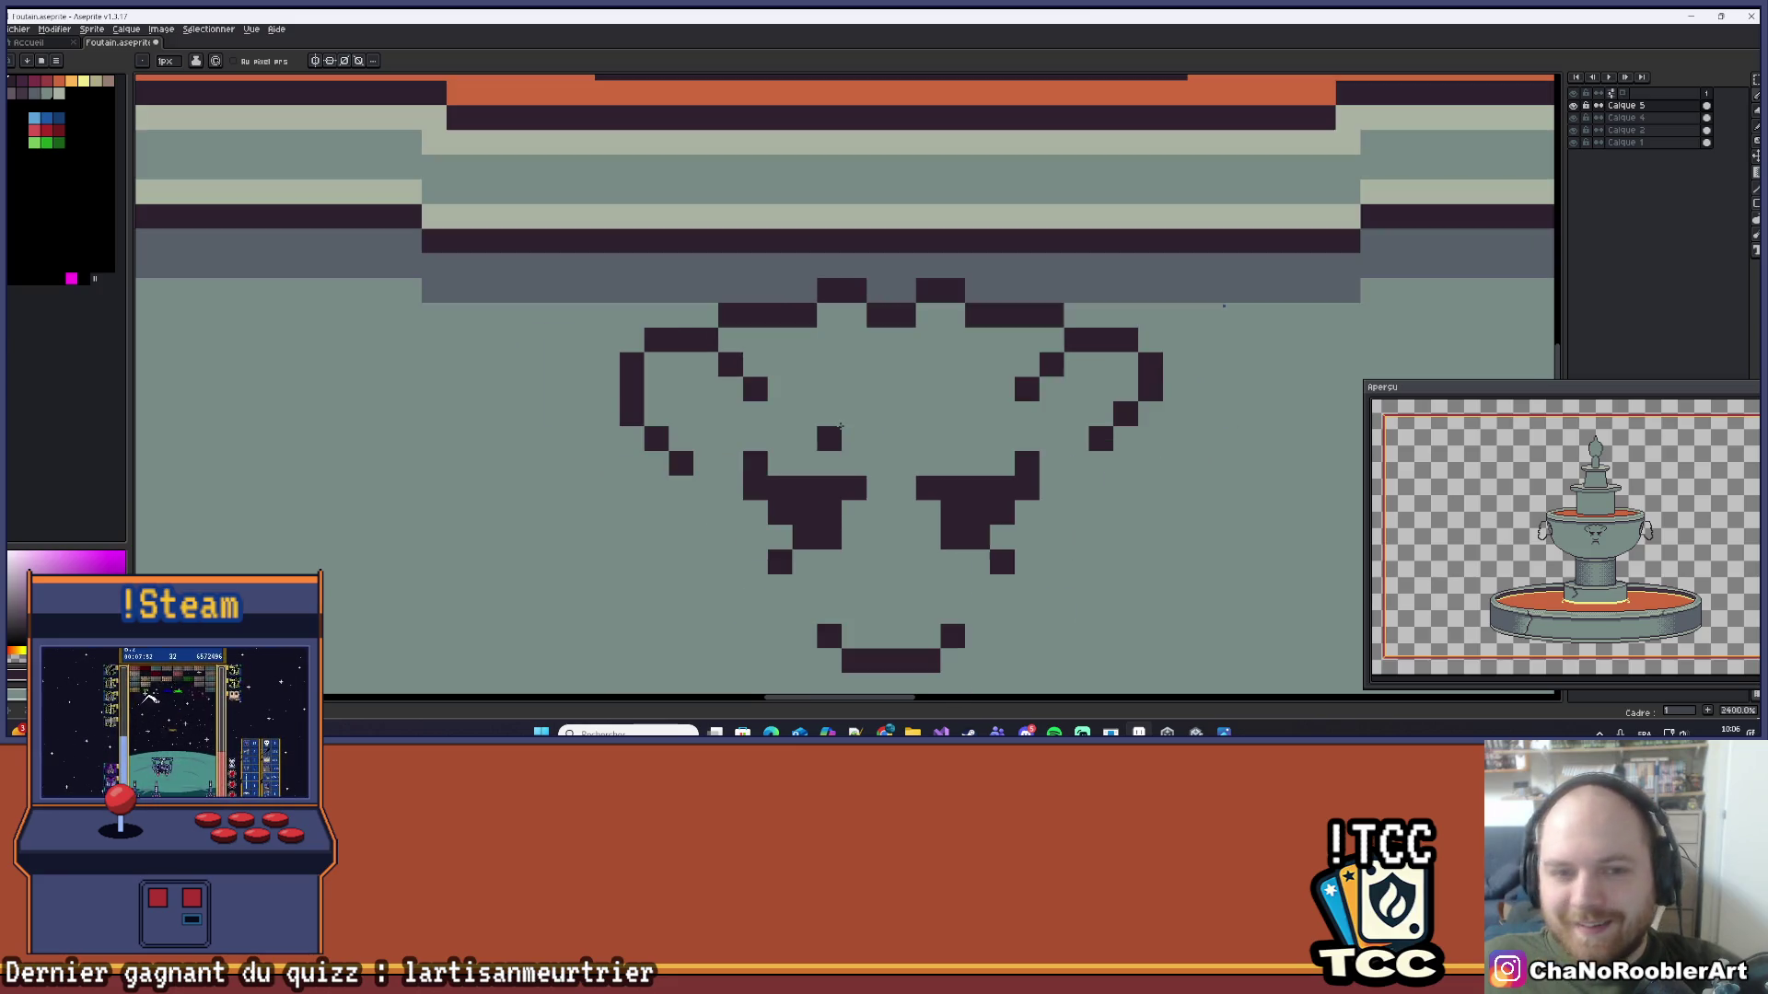
scroll(840, 426, "down", 4)
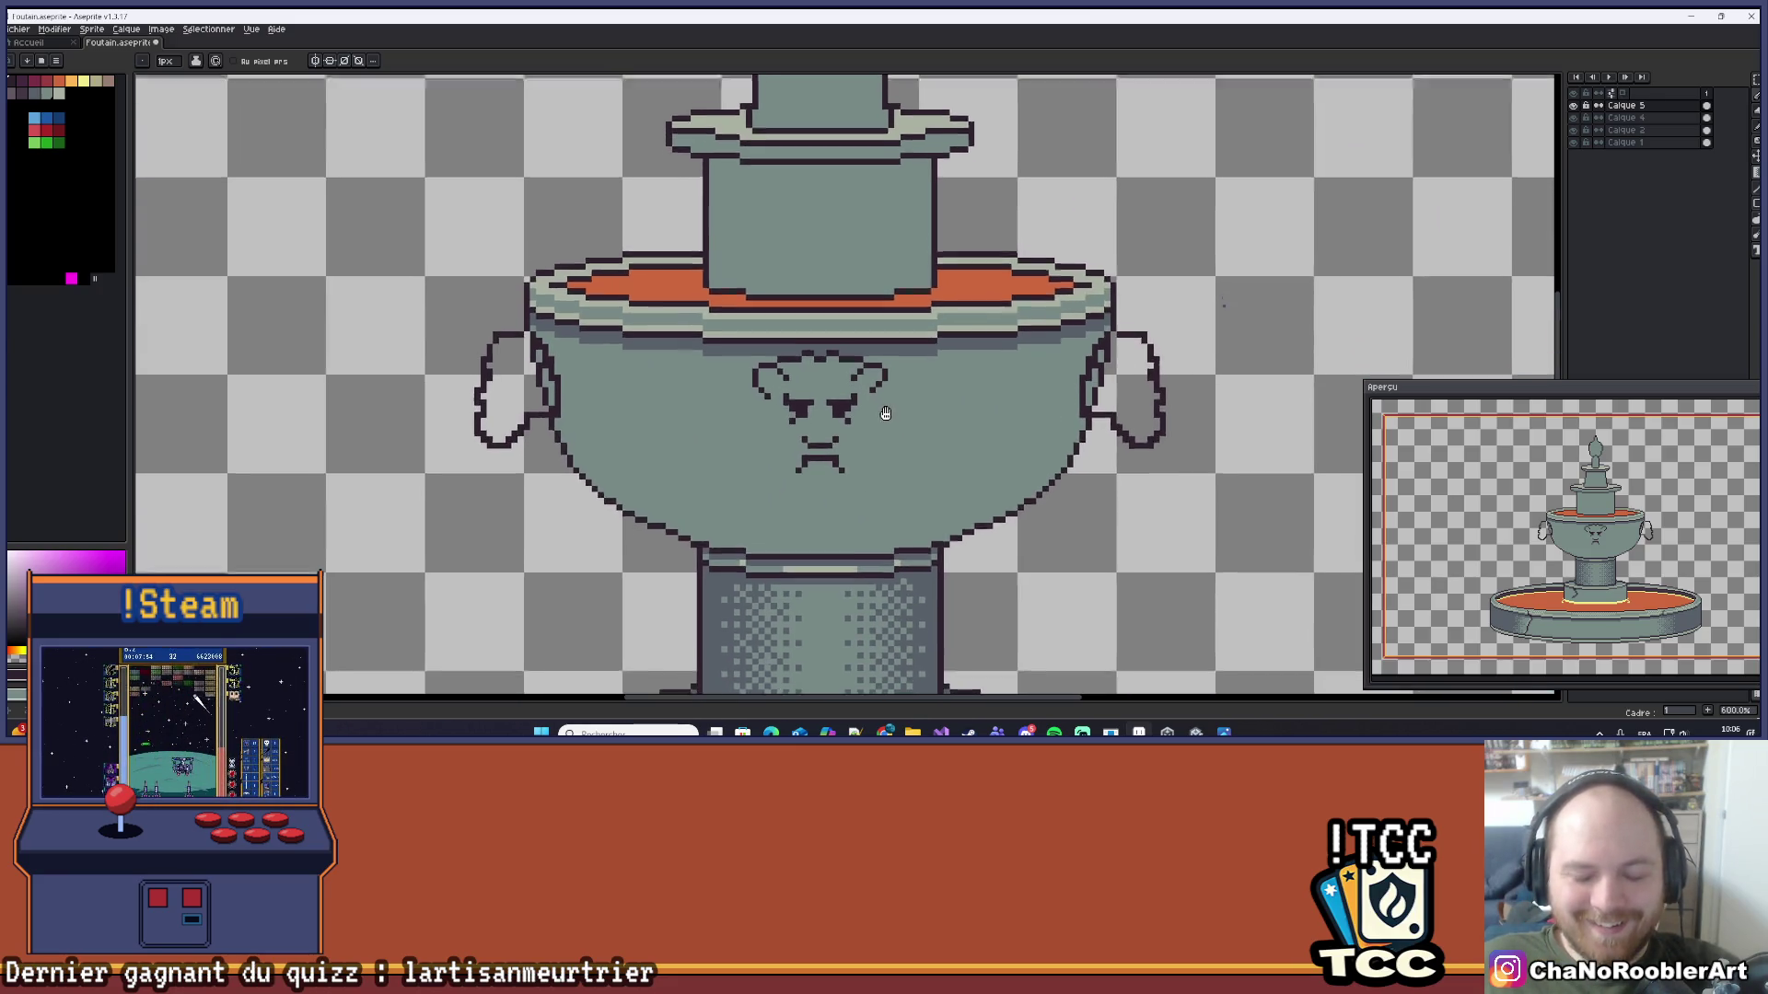
scroll(783, 368, "up", 5)
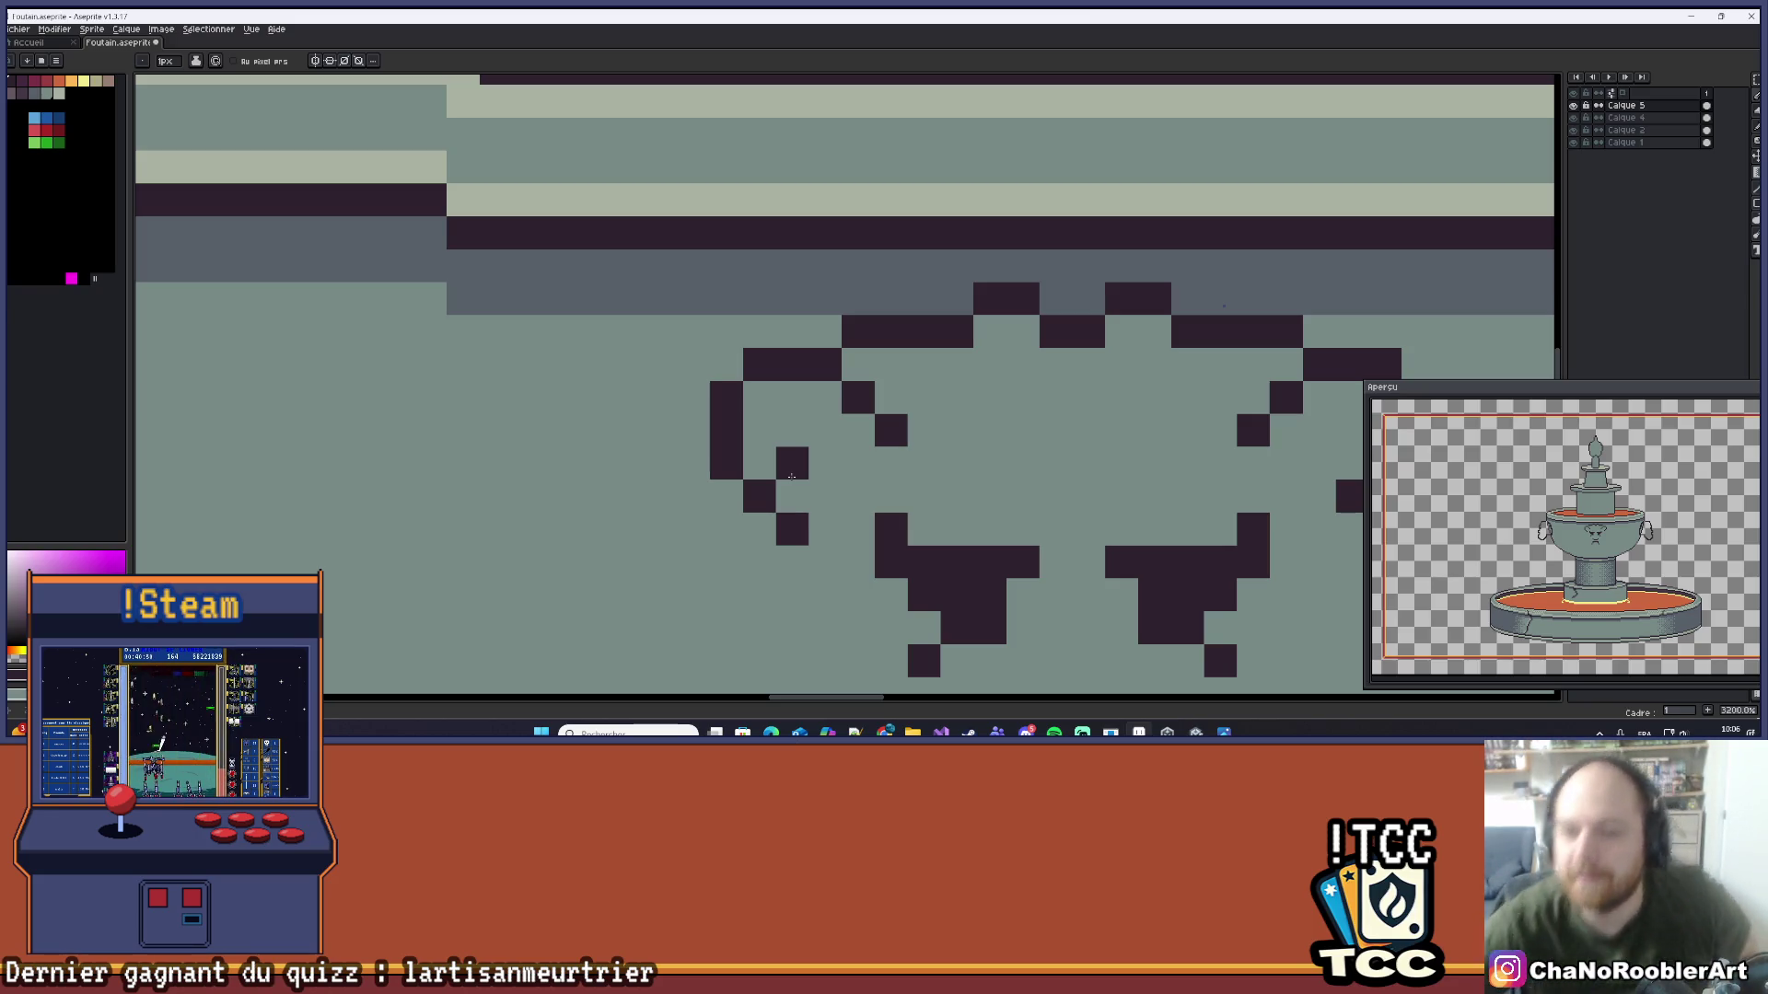
scroll(790, 476, "down", 3)
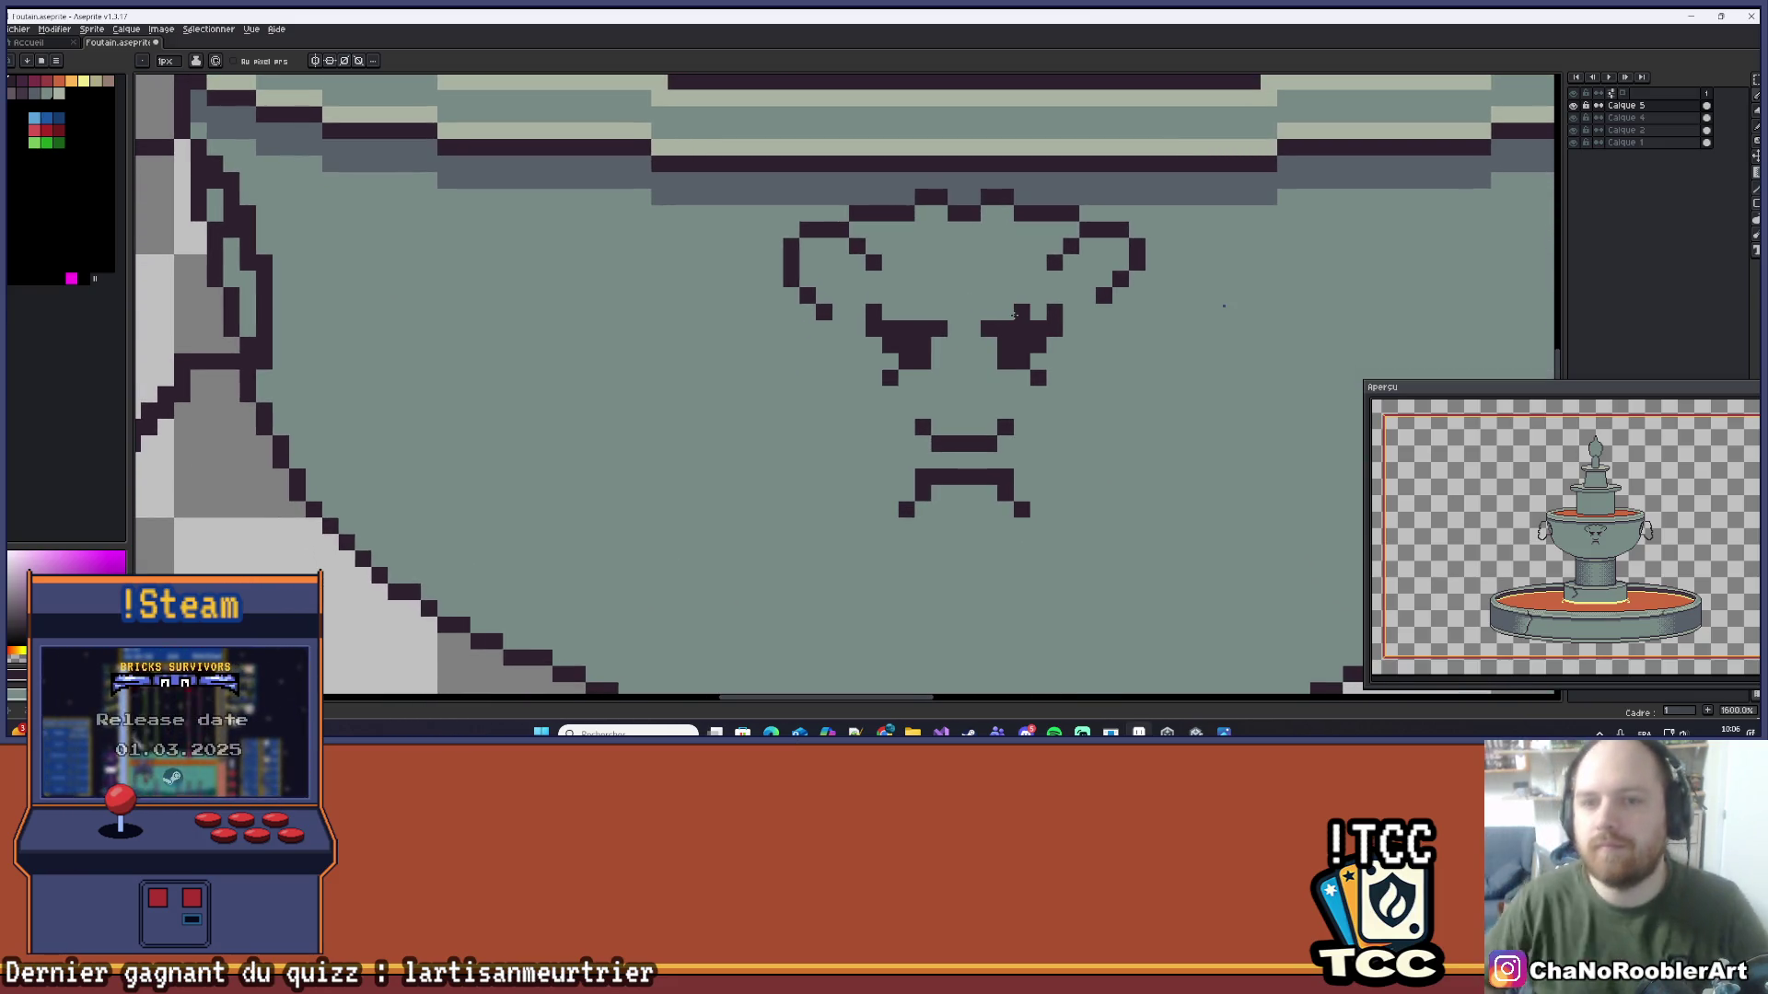
scroll(1033, 458, "up", 5)
mouse_move(999, 417)
left_mouse_down()
mouse_move(949, 368)
mouse_move(835, 377)
left_mouse_up()
right_click(850, 368)
left_click(752, 368)
Step: Erase the nose mark's outer and left pixels into a tighter shape, and save the fountain file
key("e")
left_click(900, 417)
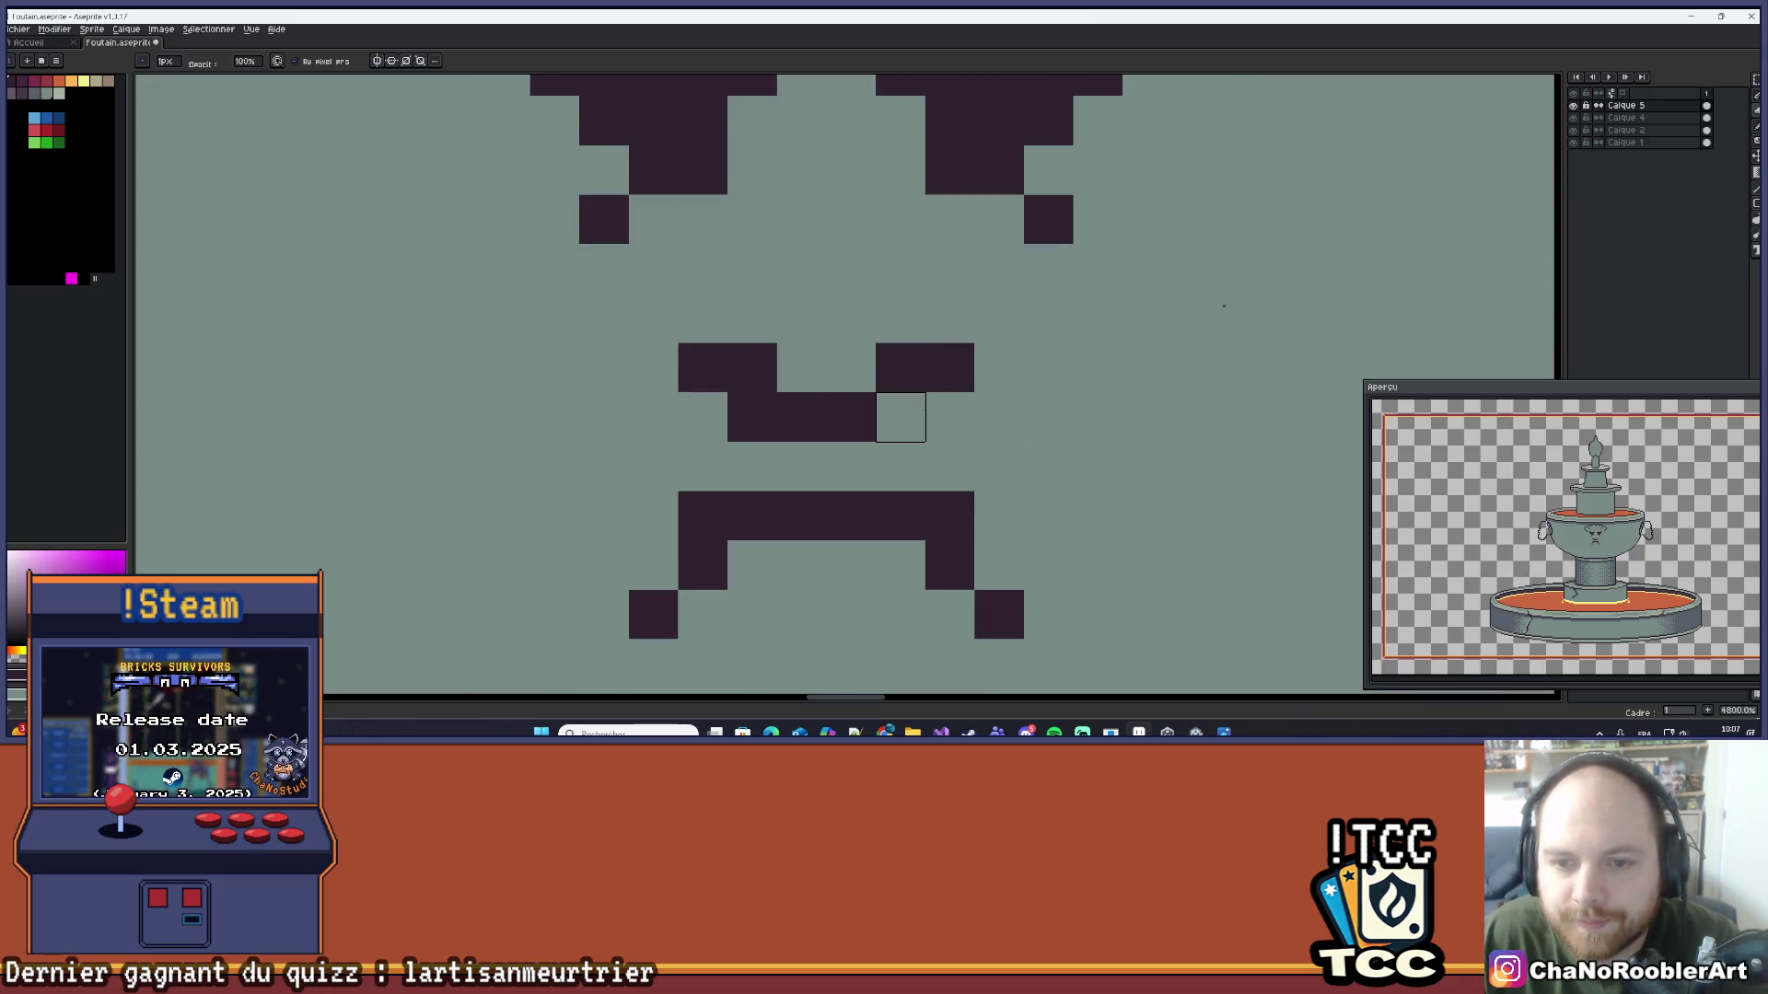
left_click(948, 368)
left_click(751, 417)
left_click(703, 368)
scroll(902, 338, "down", 5)
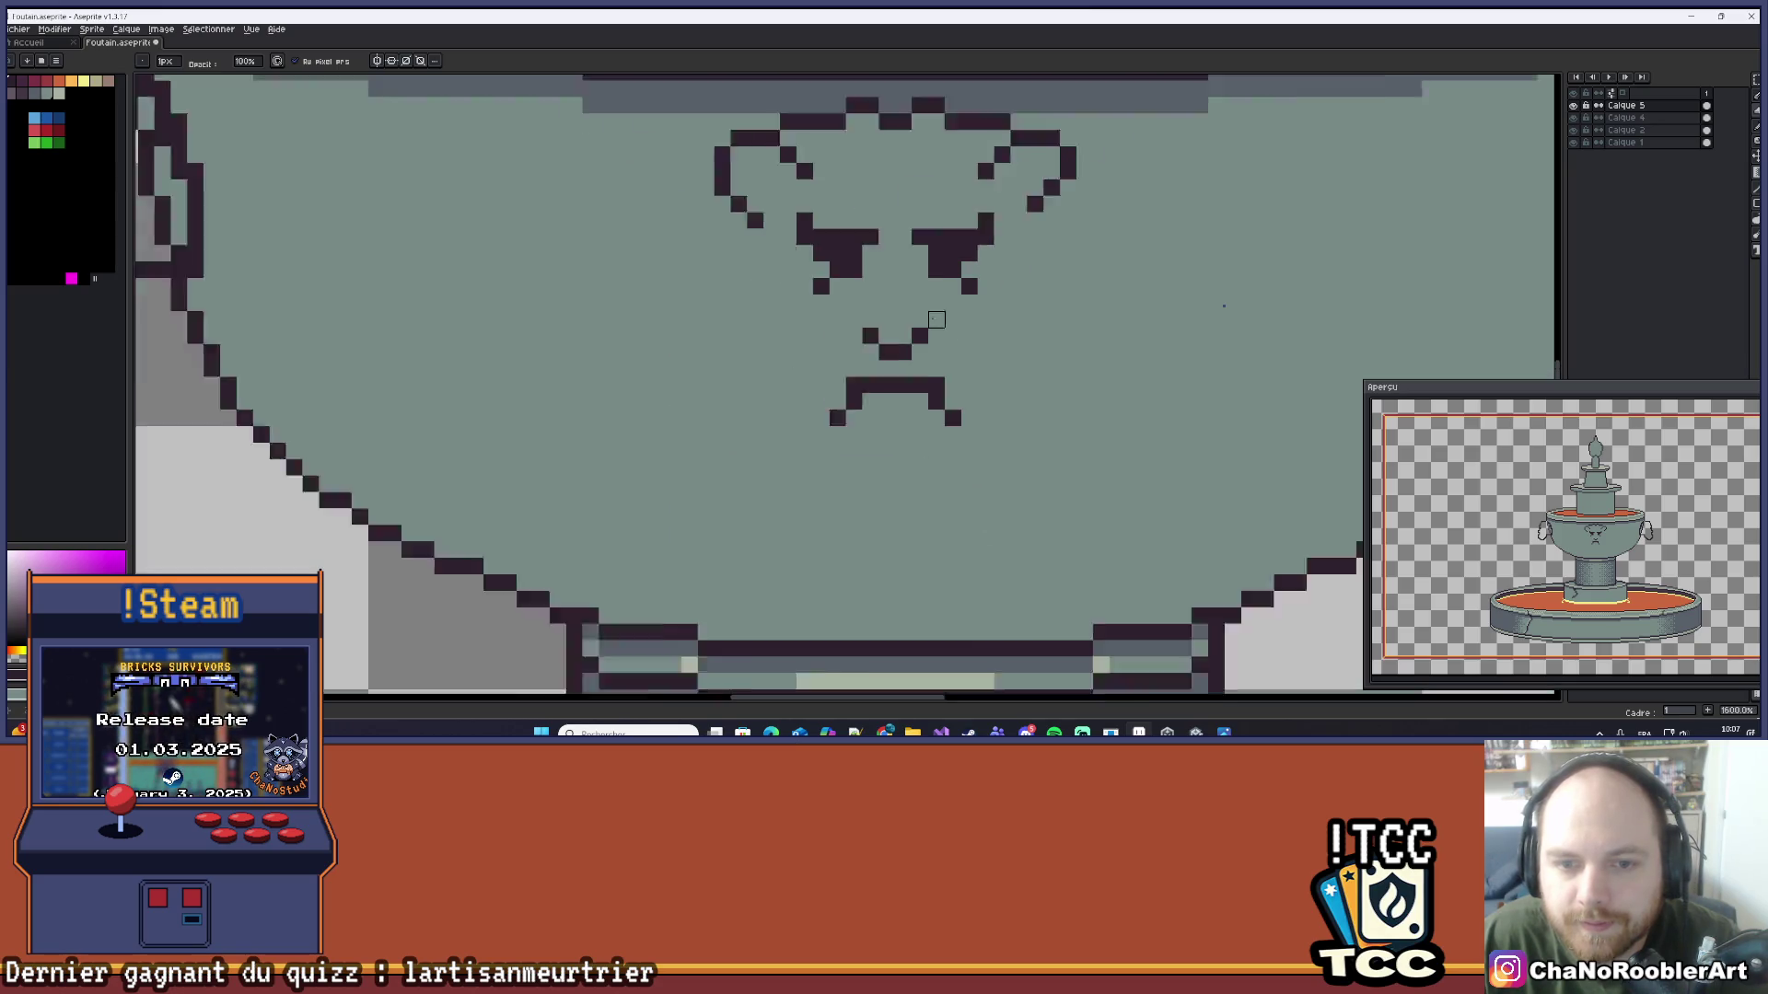
key("ctrl+s")
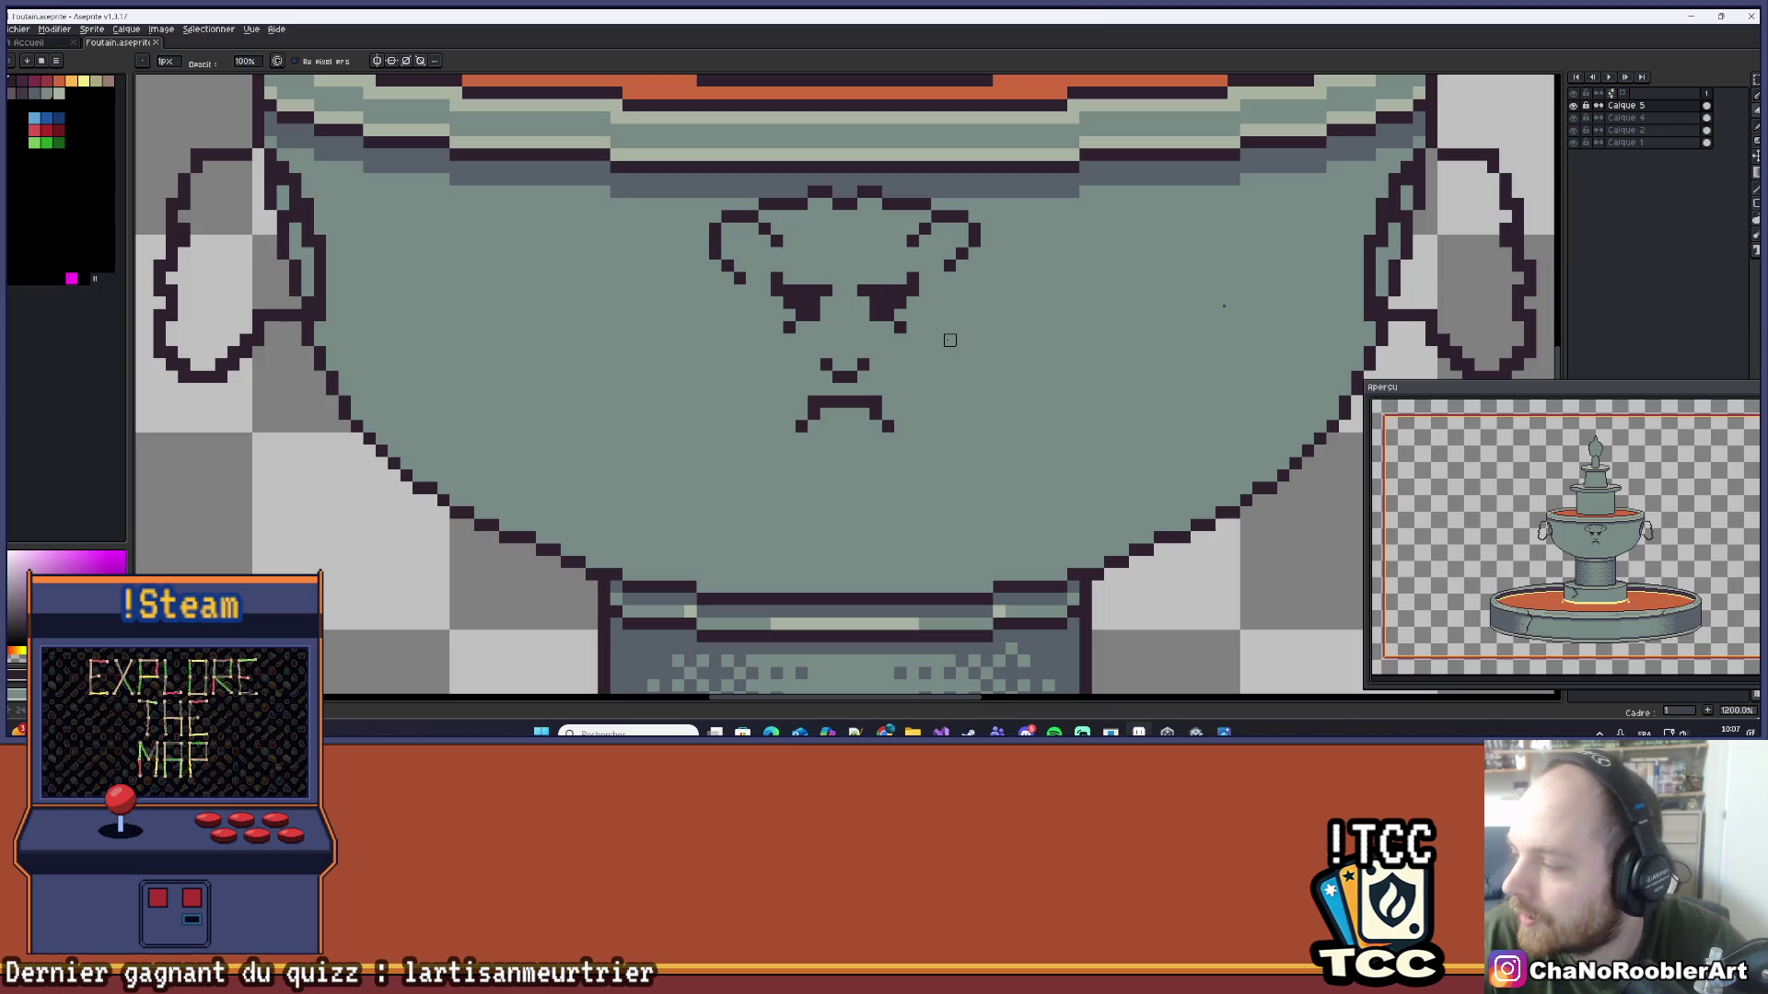
Step: Erase the top pixel above the right eye and return to the one-pixel pencil
scroll(924, 363, "up", 4)
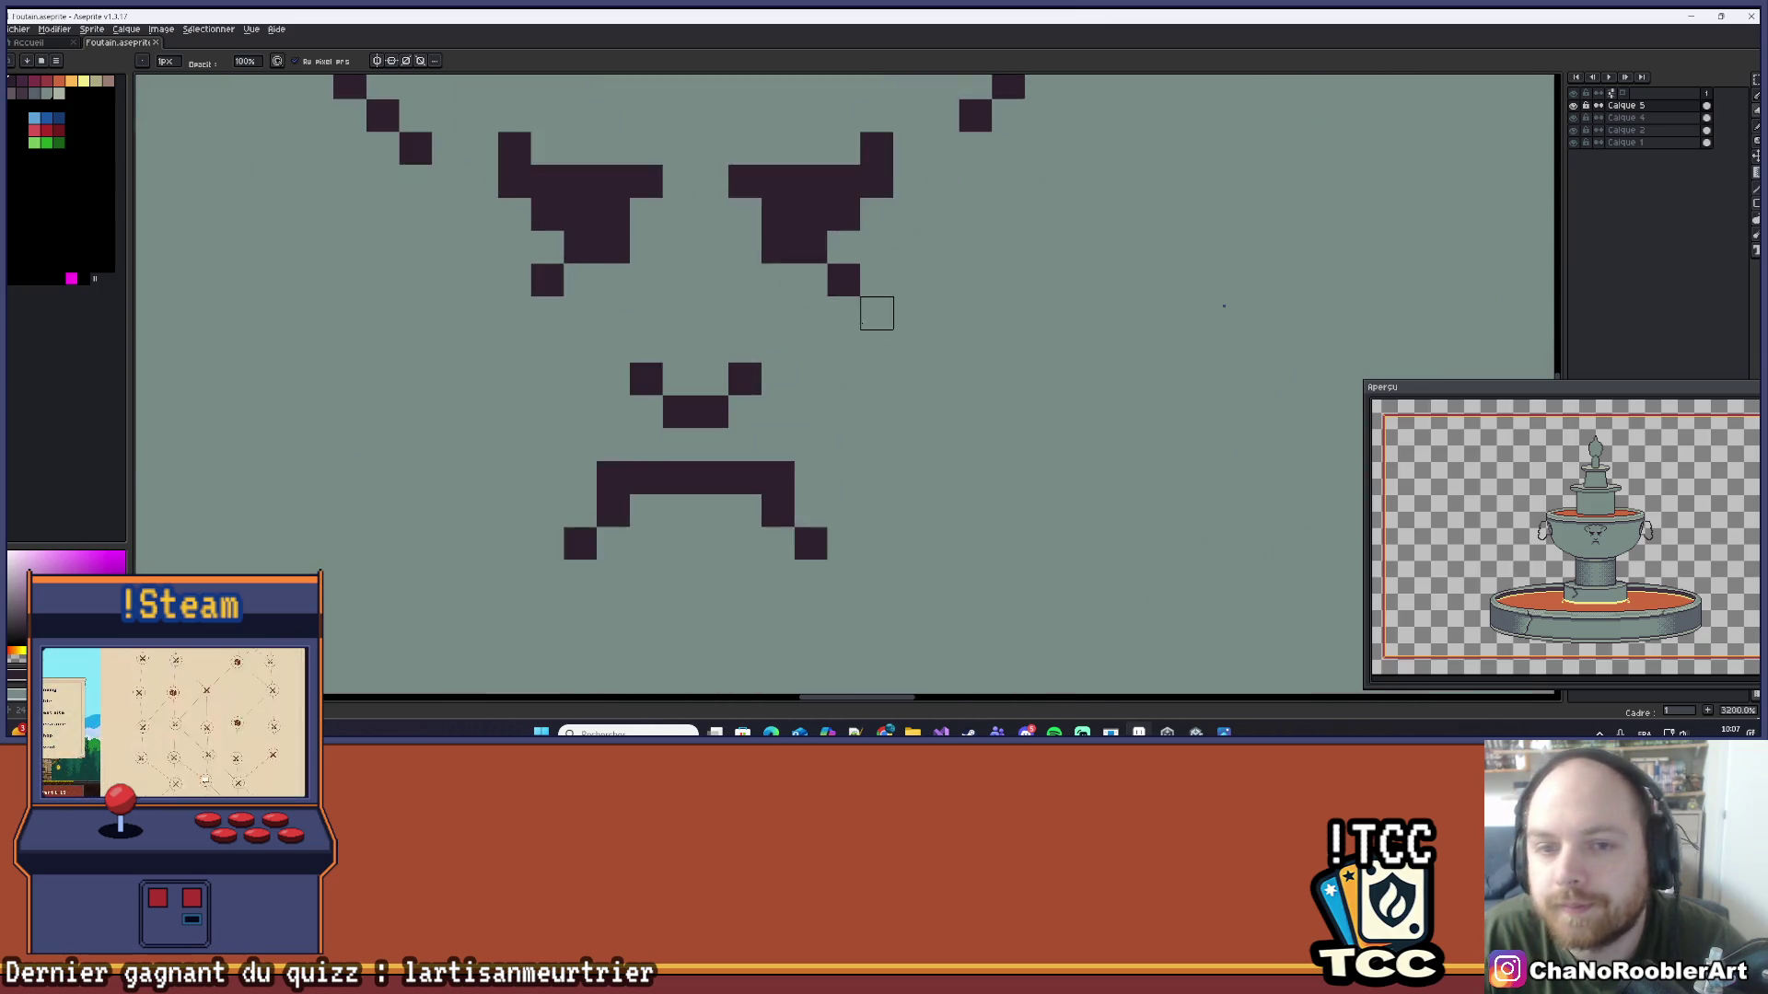
scroll(877, 313, "down", 3)
scroll(893, 278, "up", 2)
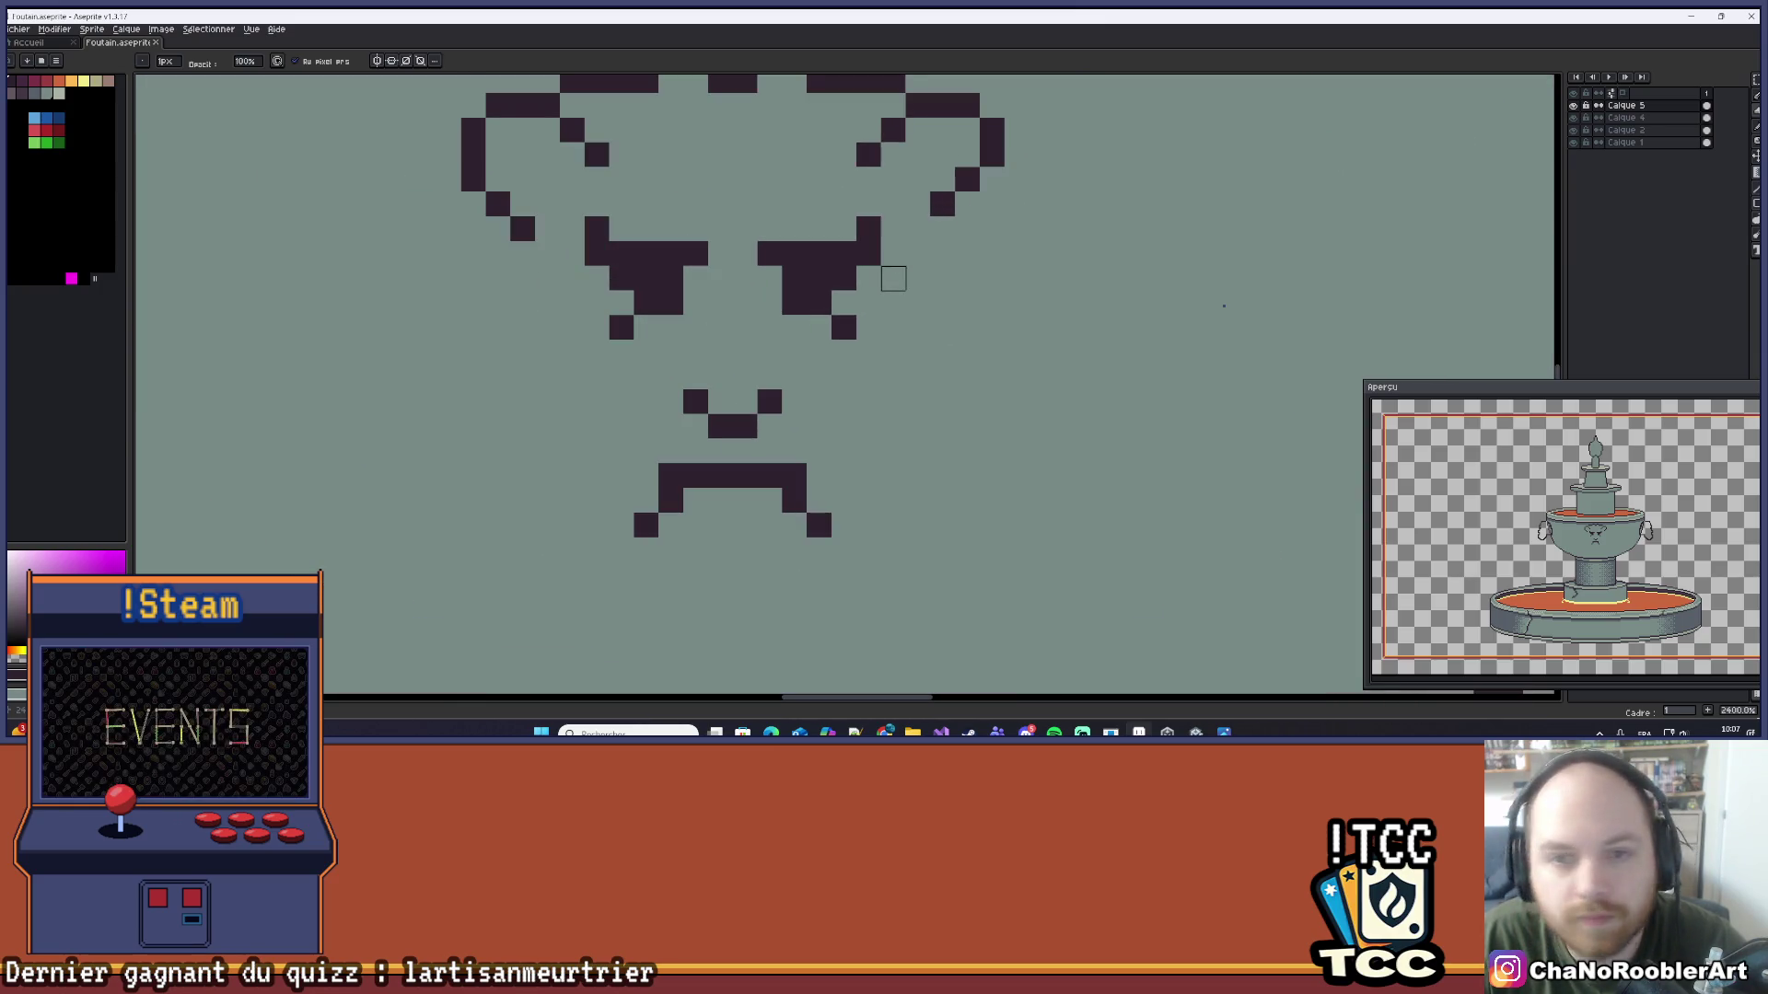
left_click_drag(893, 278, 912, 328)
right_click(887, 279)
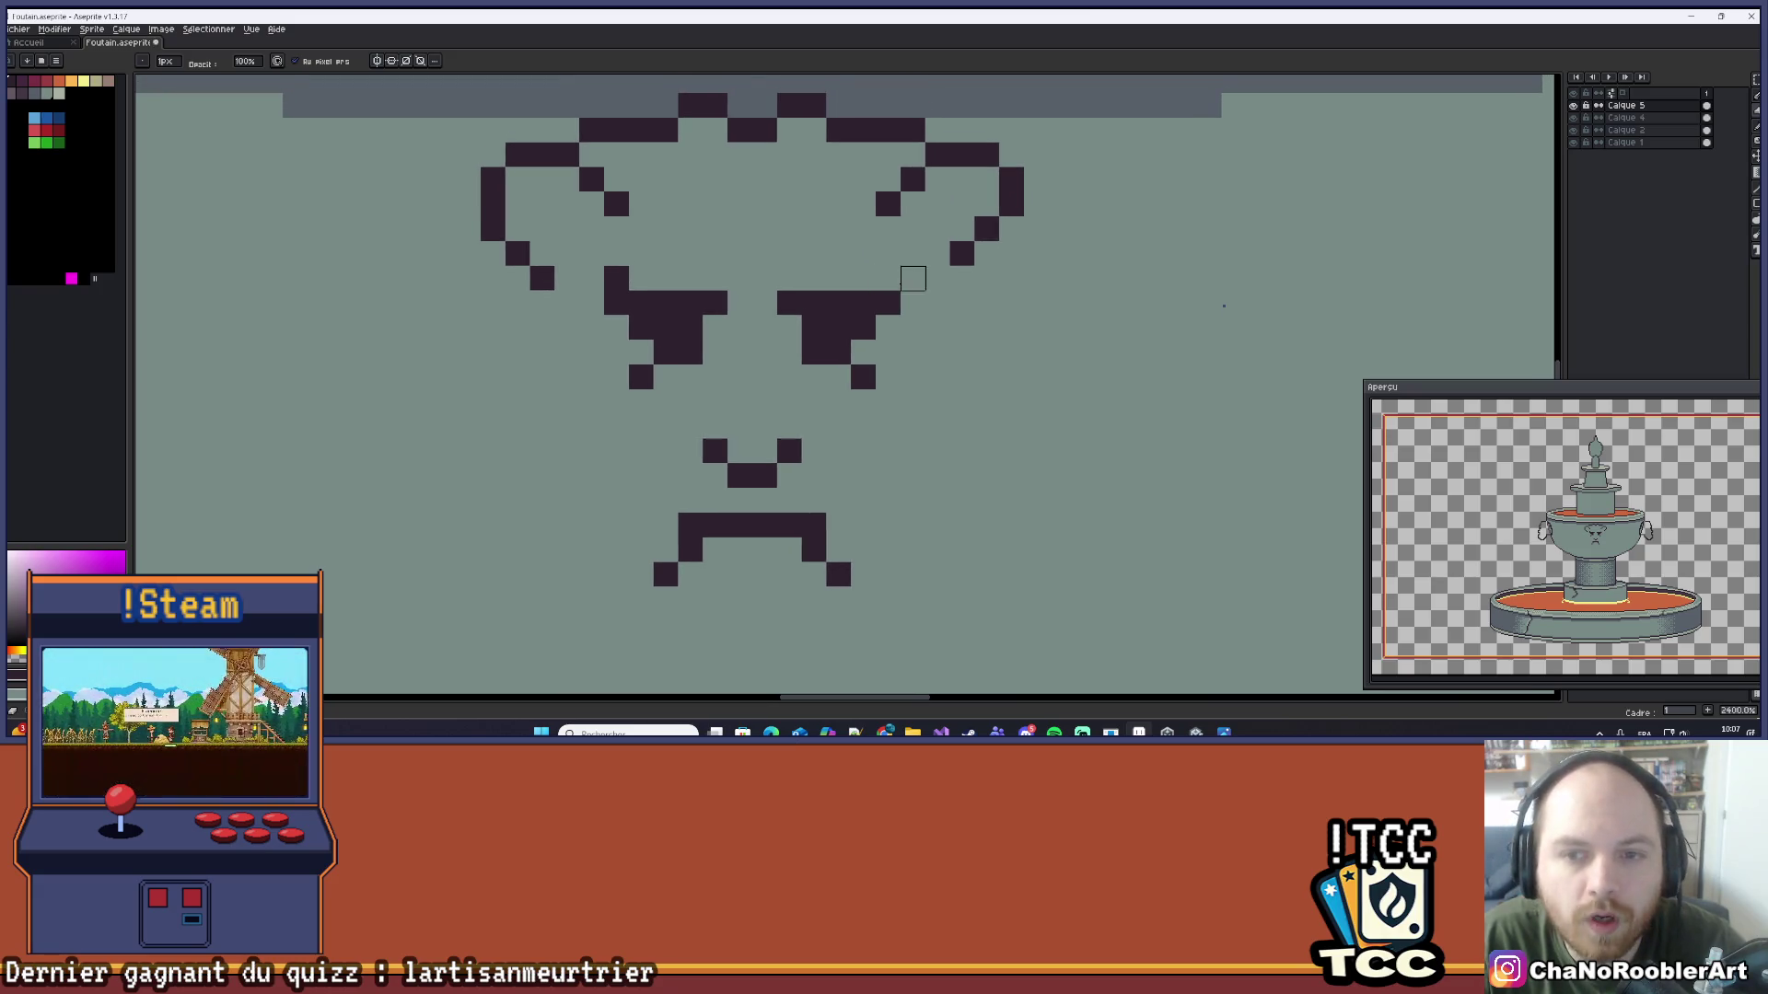
scroll(790, 253, "down", 3)
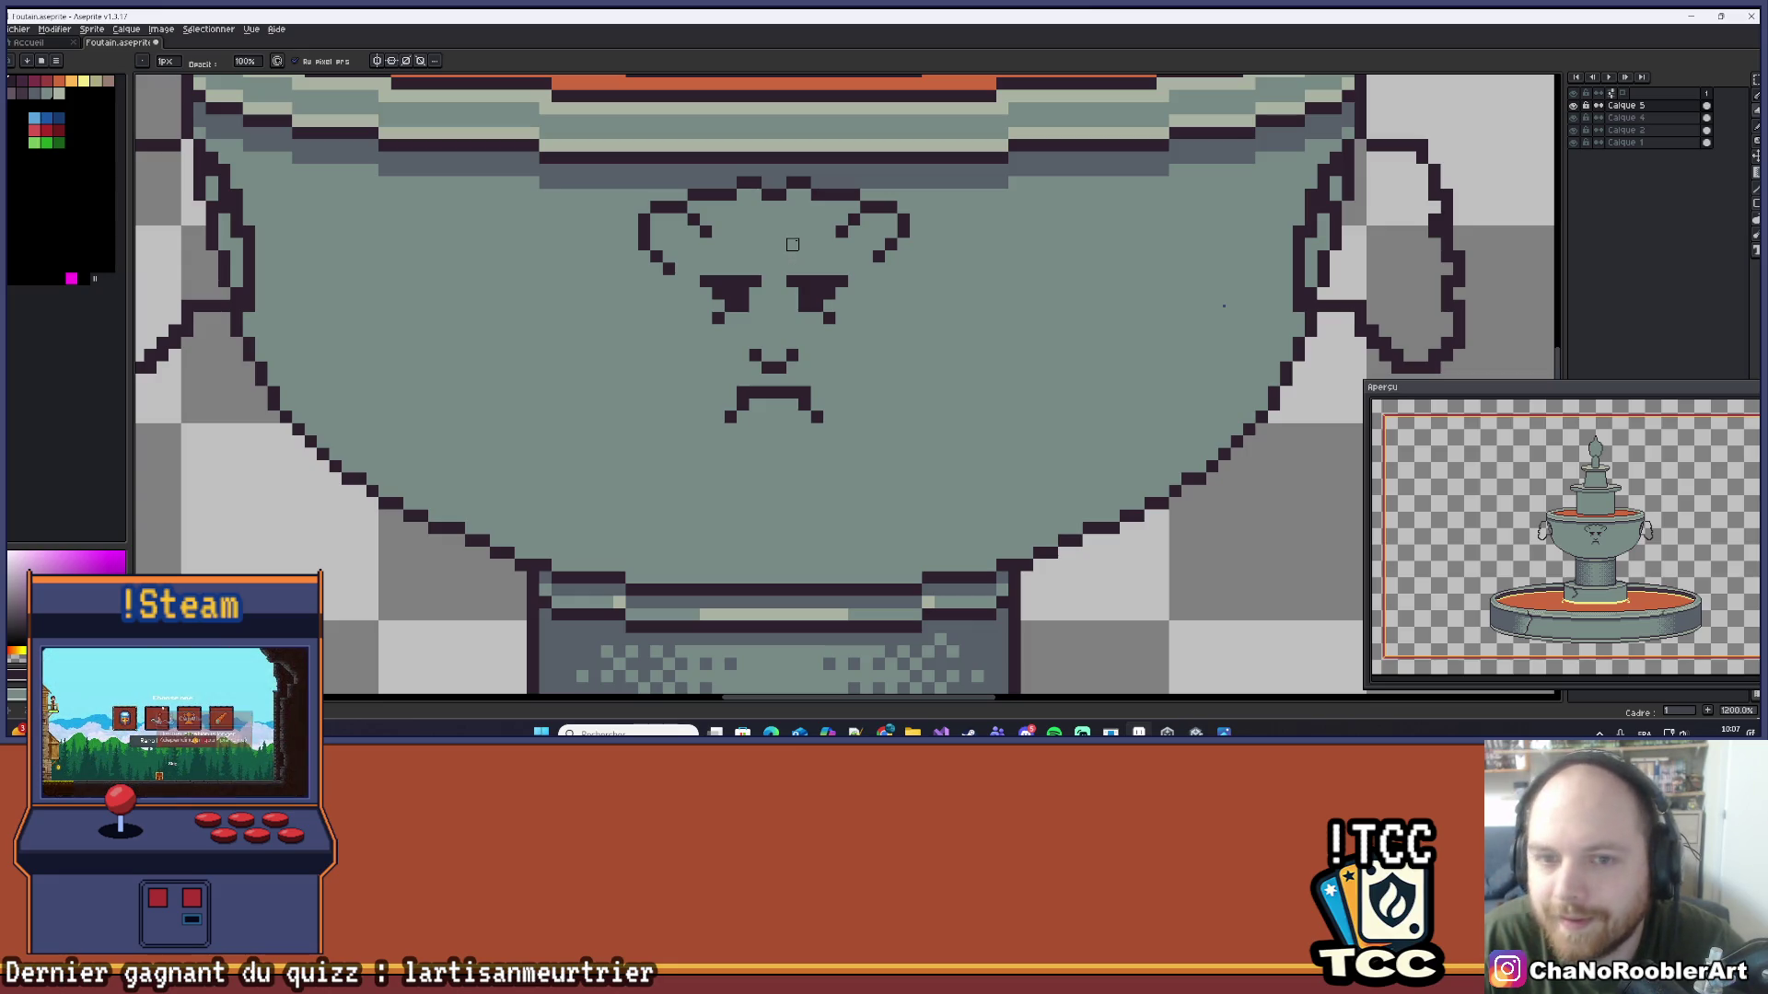
scroll(792, 243, "down", 1)
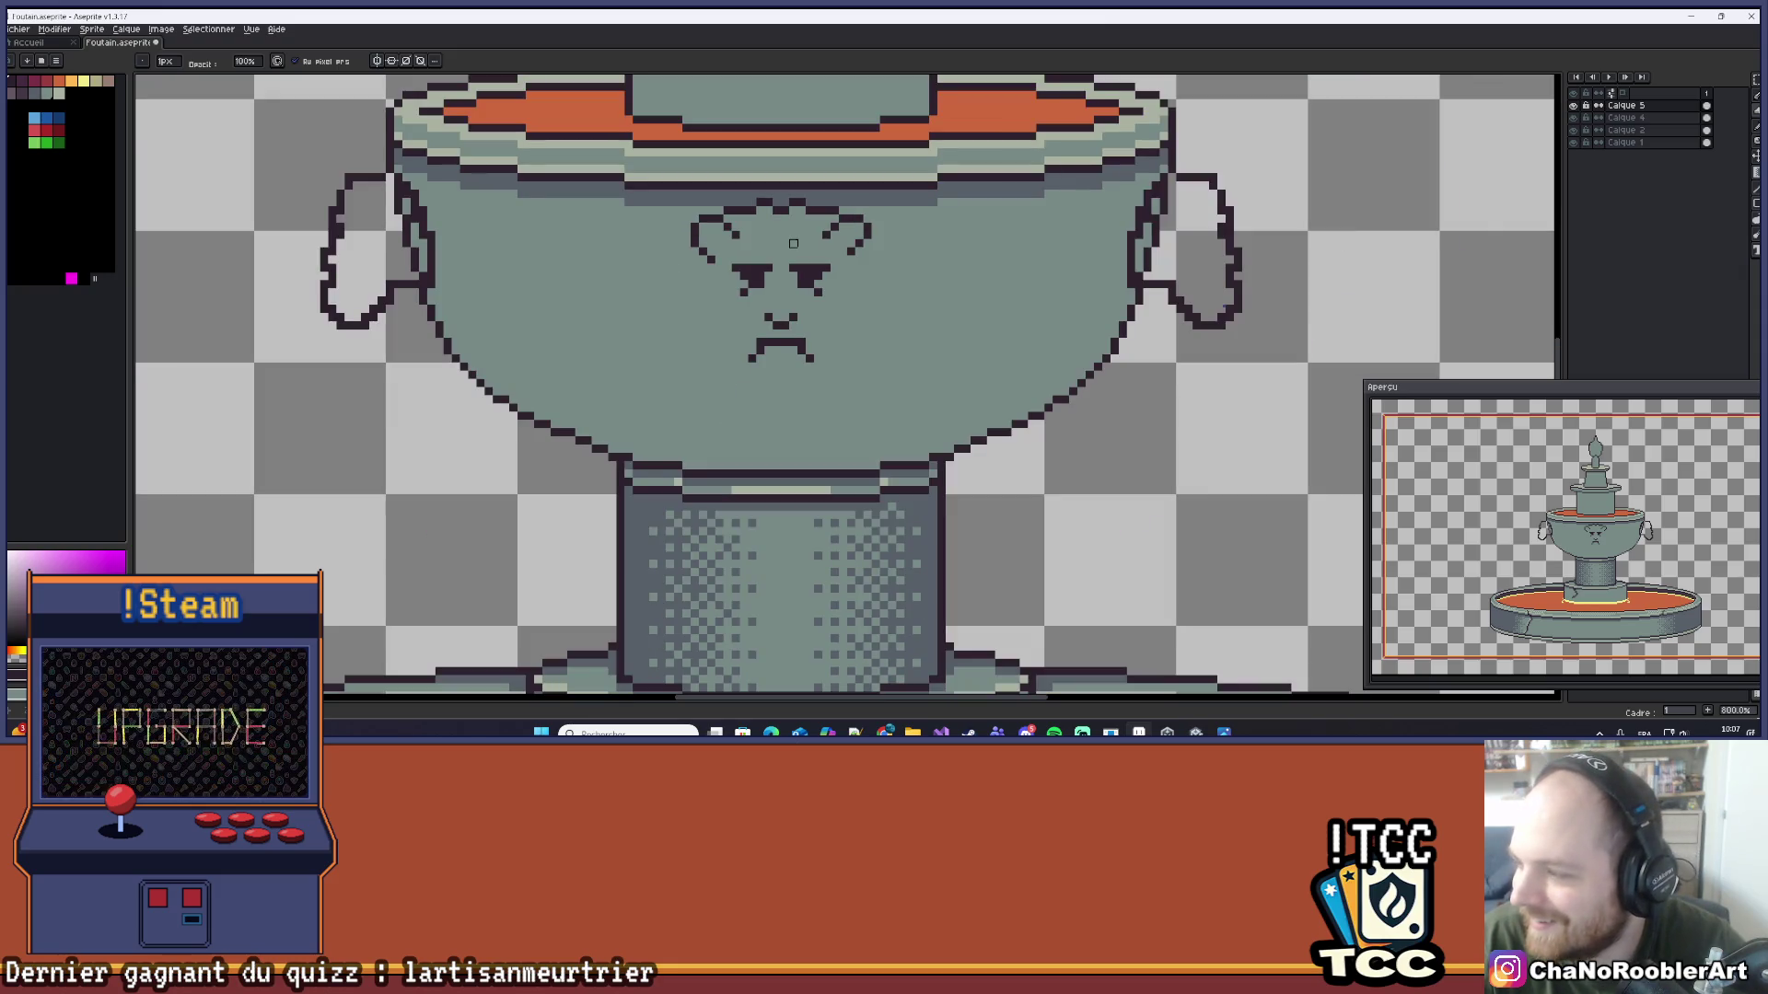
key("i")
key("b")
scroll(773, 387, "up", 2)
scroll(778, 349, "down", 3)
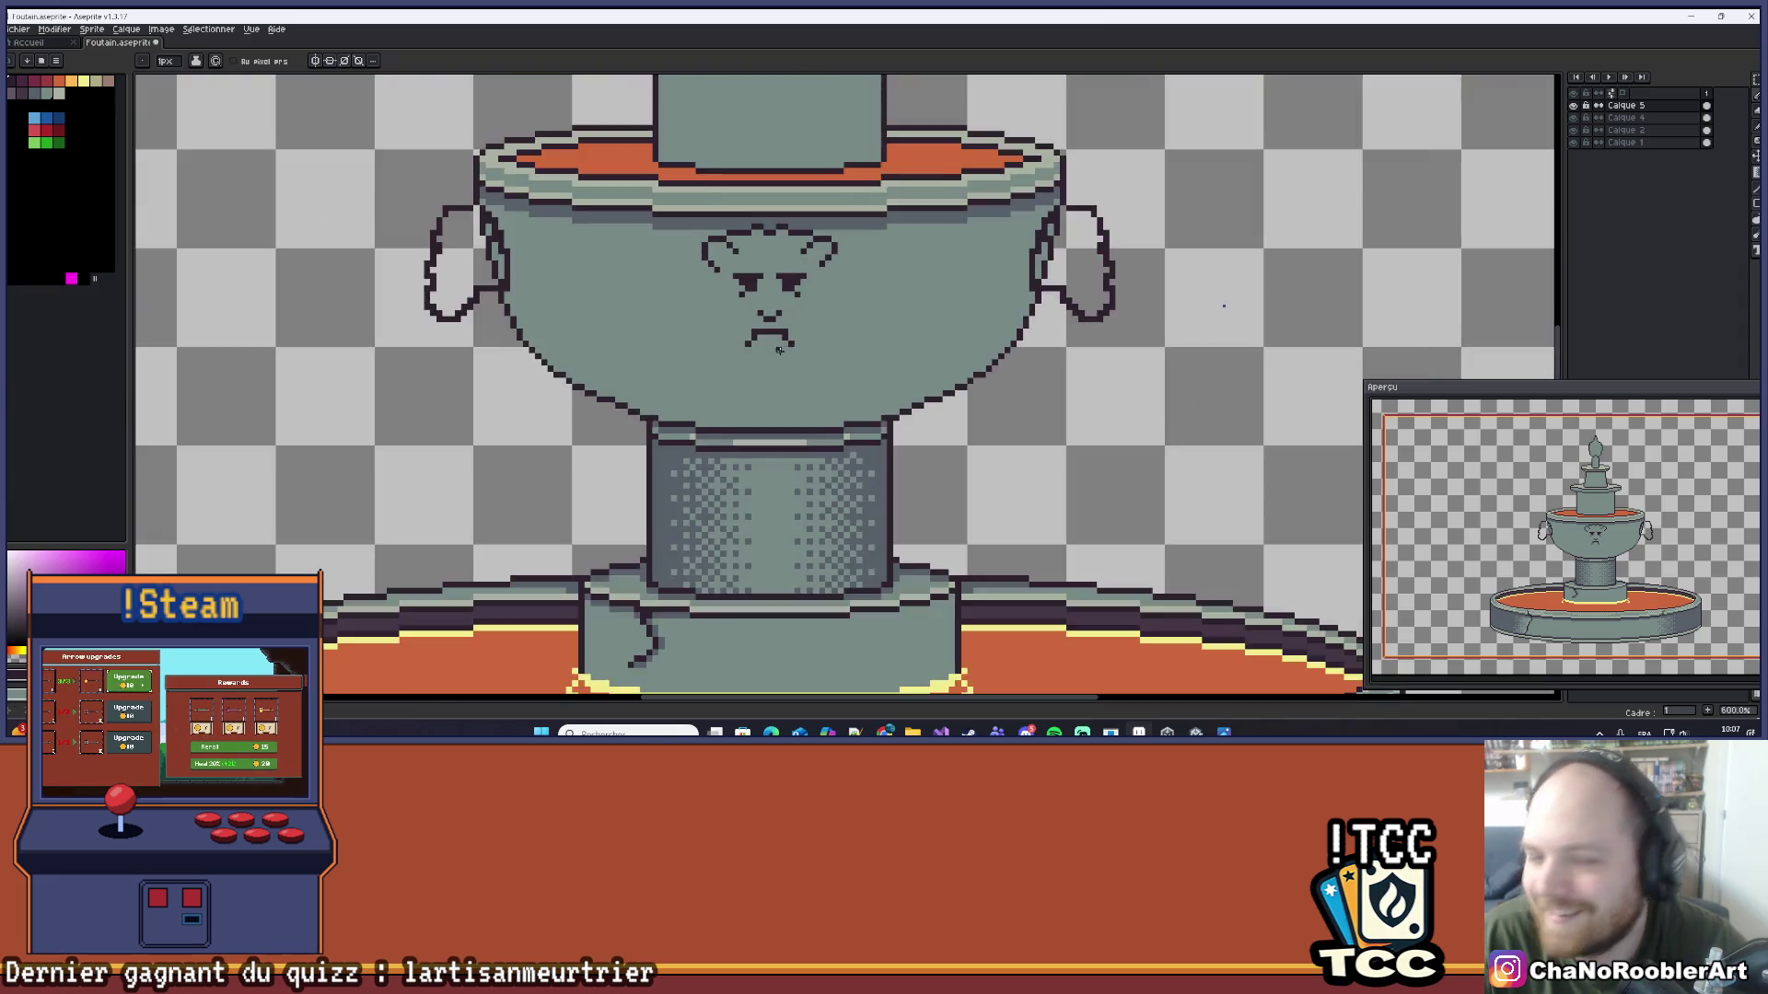
scroll(779, 350, "down", 1)
scroll(829, 240, "up", 2)
Step: Pick the basin-water orange and draw a solid orange spout down from the mouth
left_click(846, 208, "alt")
scroll(741, 388, "up", 3)
mouse_move(740, 388)
left_mouse_down()
mouse_move(797, 304)
mouse_move(779, 445)
left_mouse_up()
left_click_drag(862, 262, 861, 445)
left_click(797, 261)
key("ctrl+z")
mouse_move(845, 246)
left_mouse_down()
mouse_move(846, 438)
mouse_move(796, 442)
mouse_move(795, 254)
mouse_move(795, 438)
mouse_move(814, 268)
mouse_move(812, 428)
left_mouse_up()
left_click_drag(829, 247, 828, 428)
Step: Draw both orange stream edges down the pillar and join them along the lower basin rim
scroll(844, 373, "down", 6)
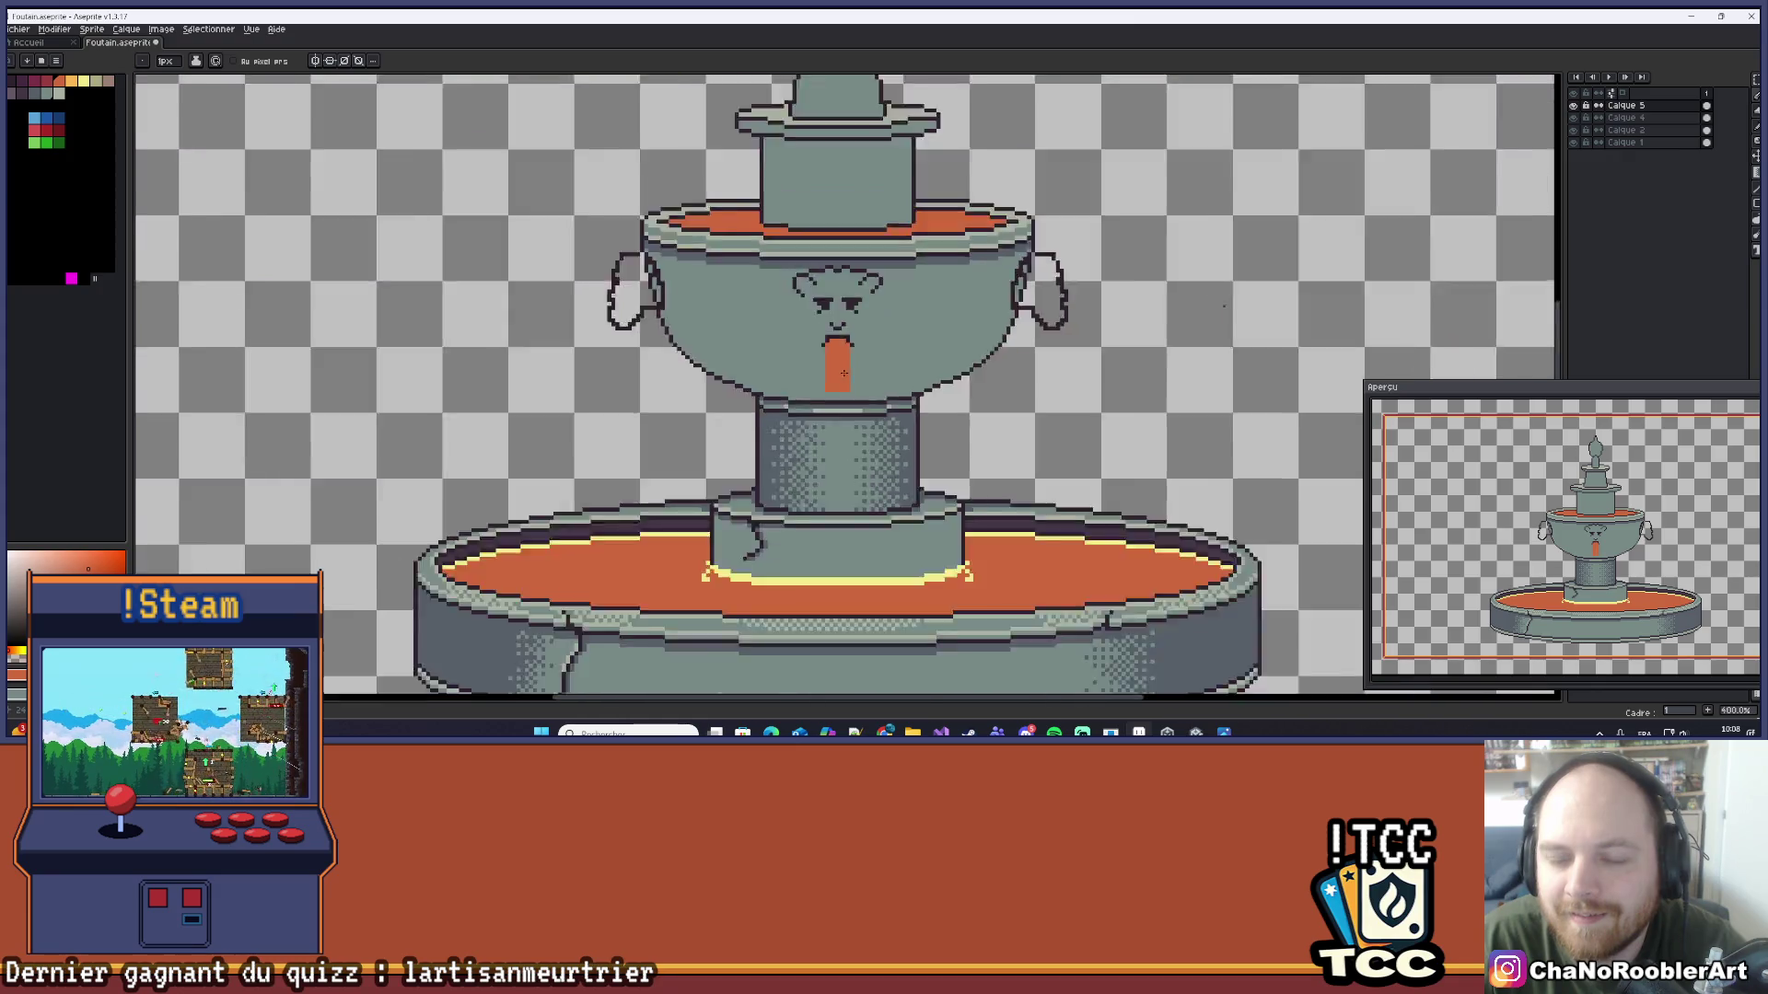
scroll(843, 373, "down", 4)
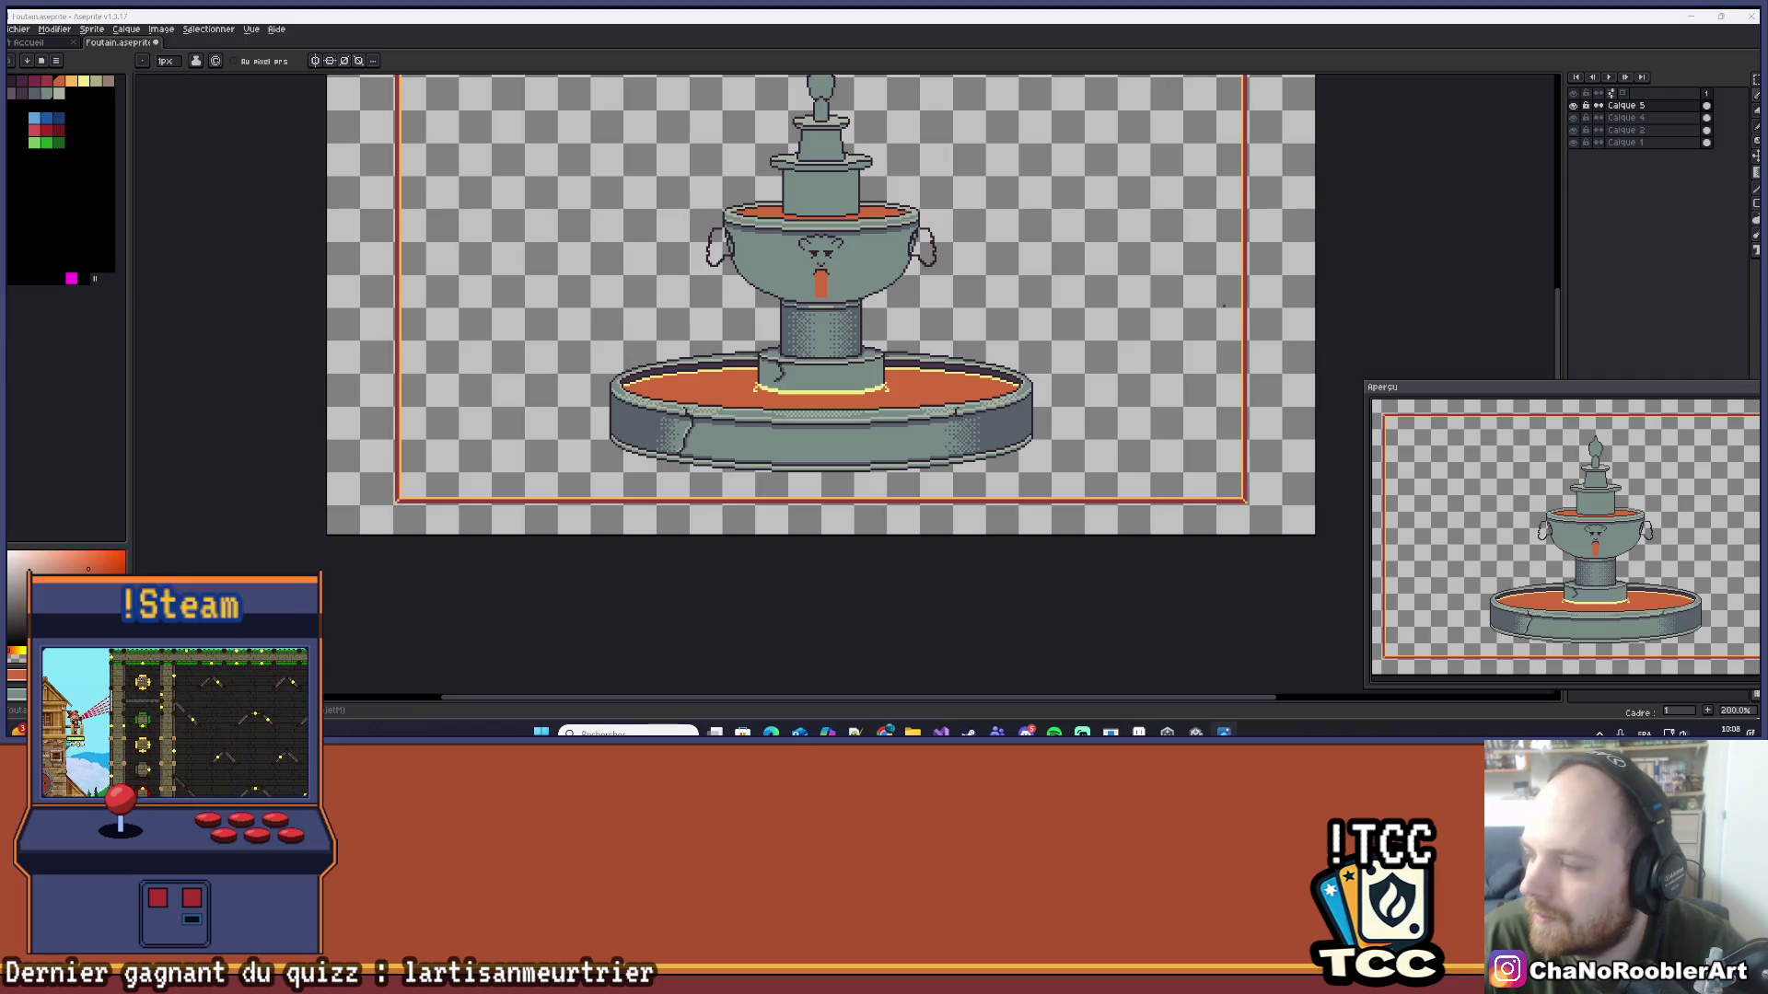
scroll(887, 326, "up", 3)
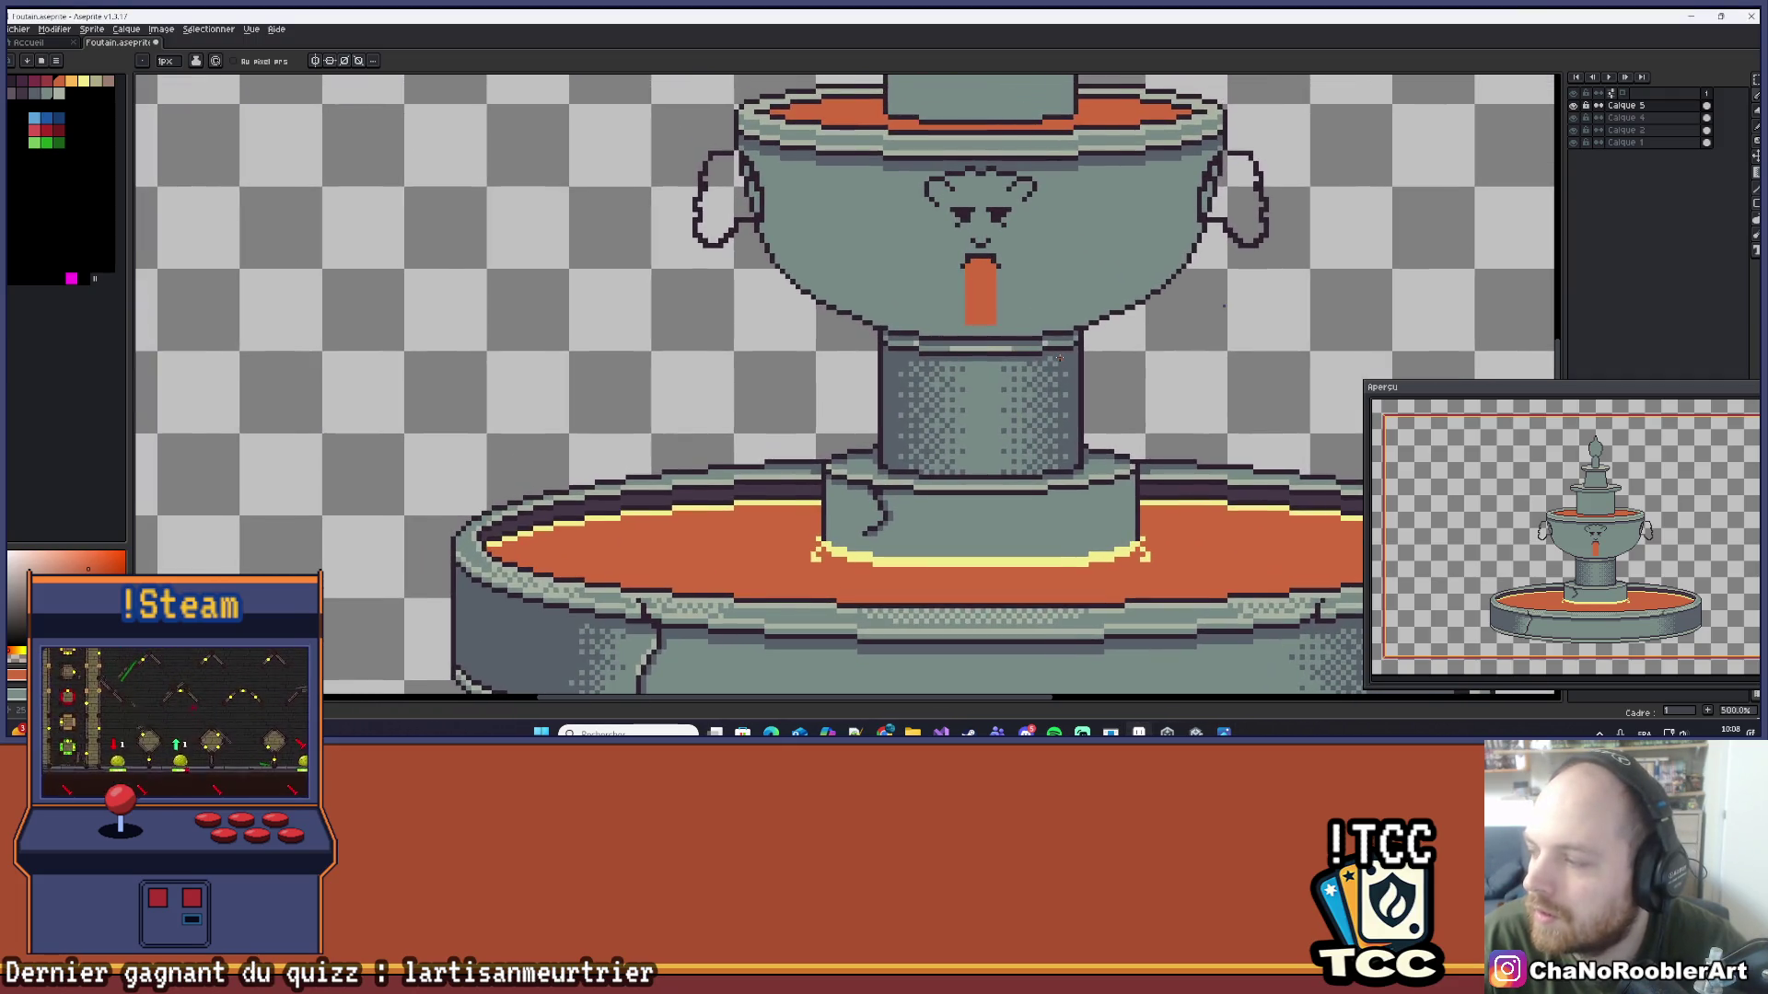
scroll(938, 276, "up", 2)
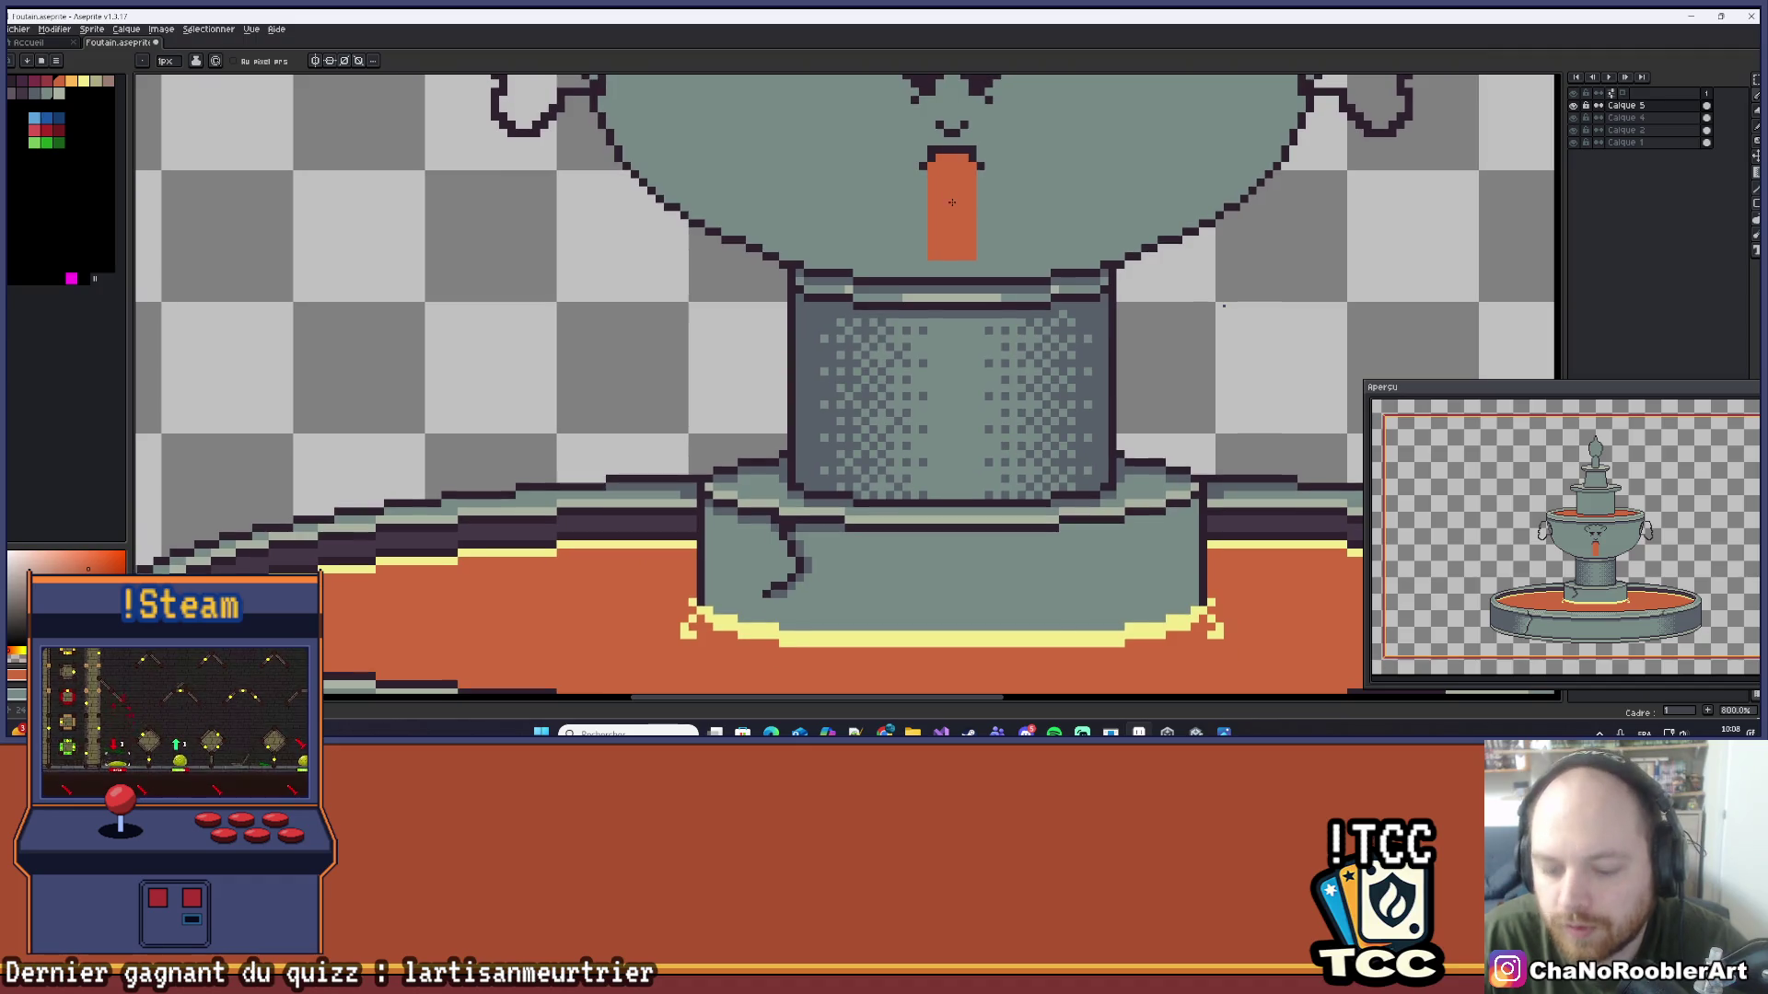
scroll(953, 204, "down", 1)
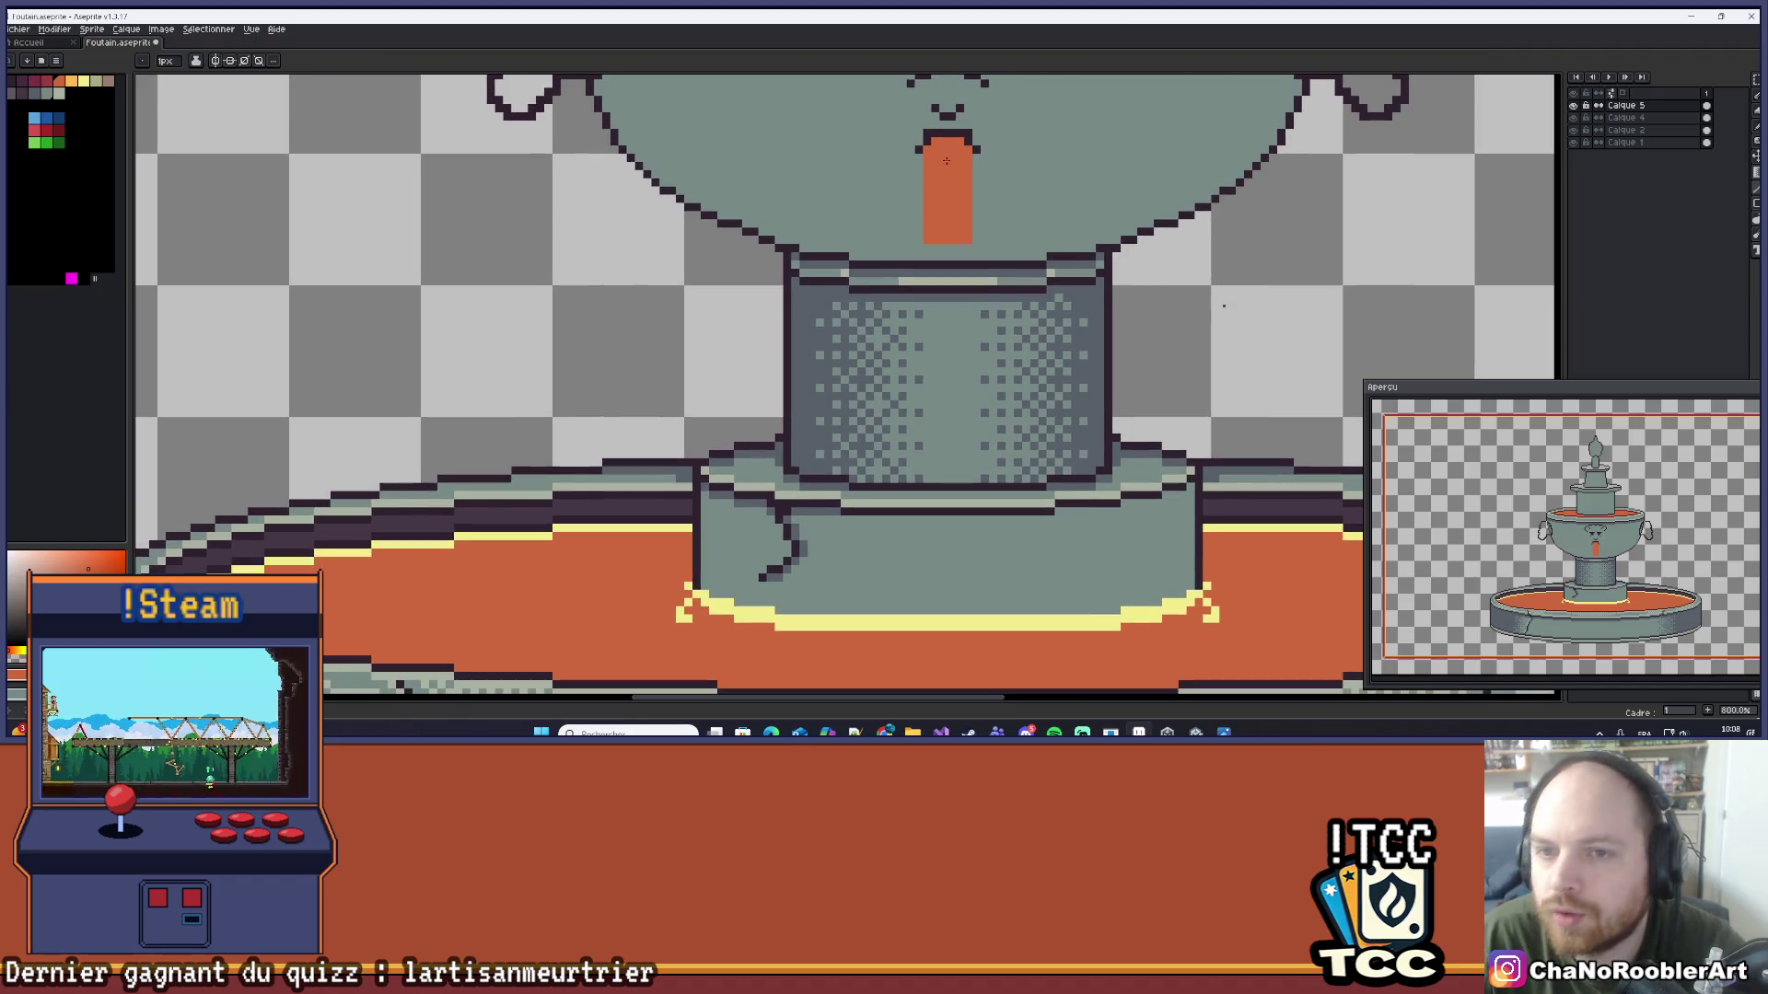
left_click_drag(927, 154, 877, 634)
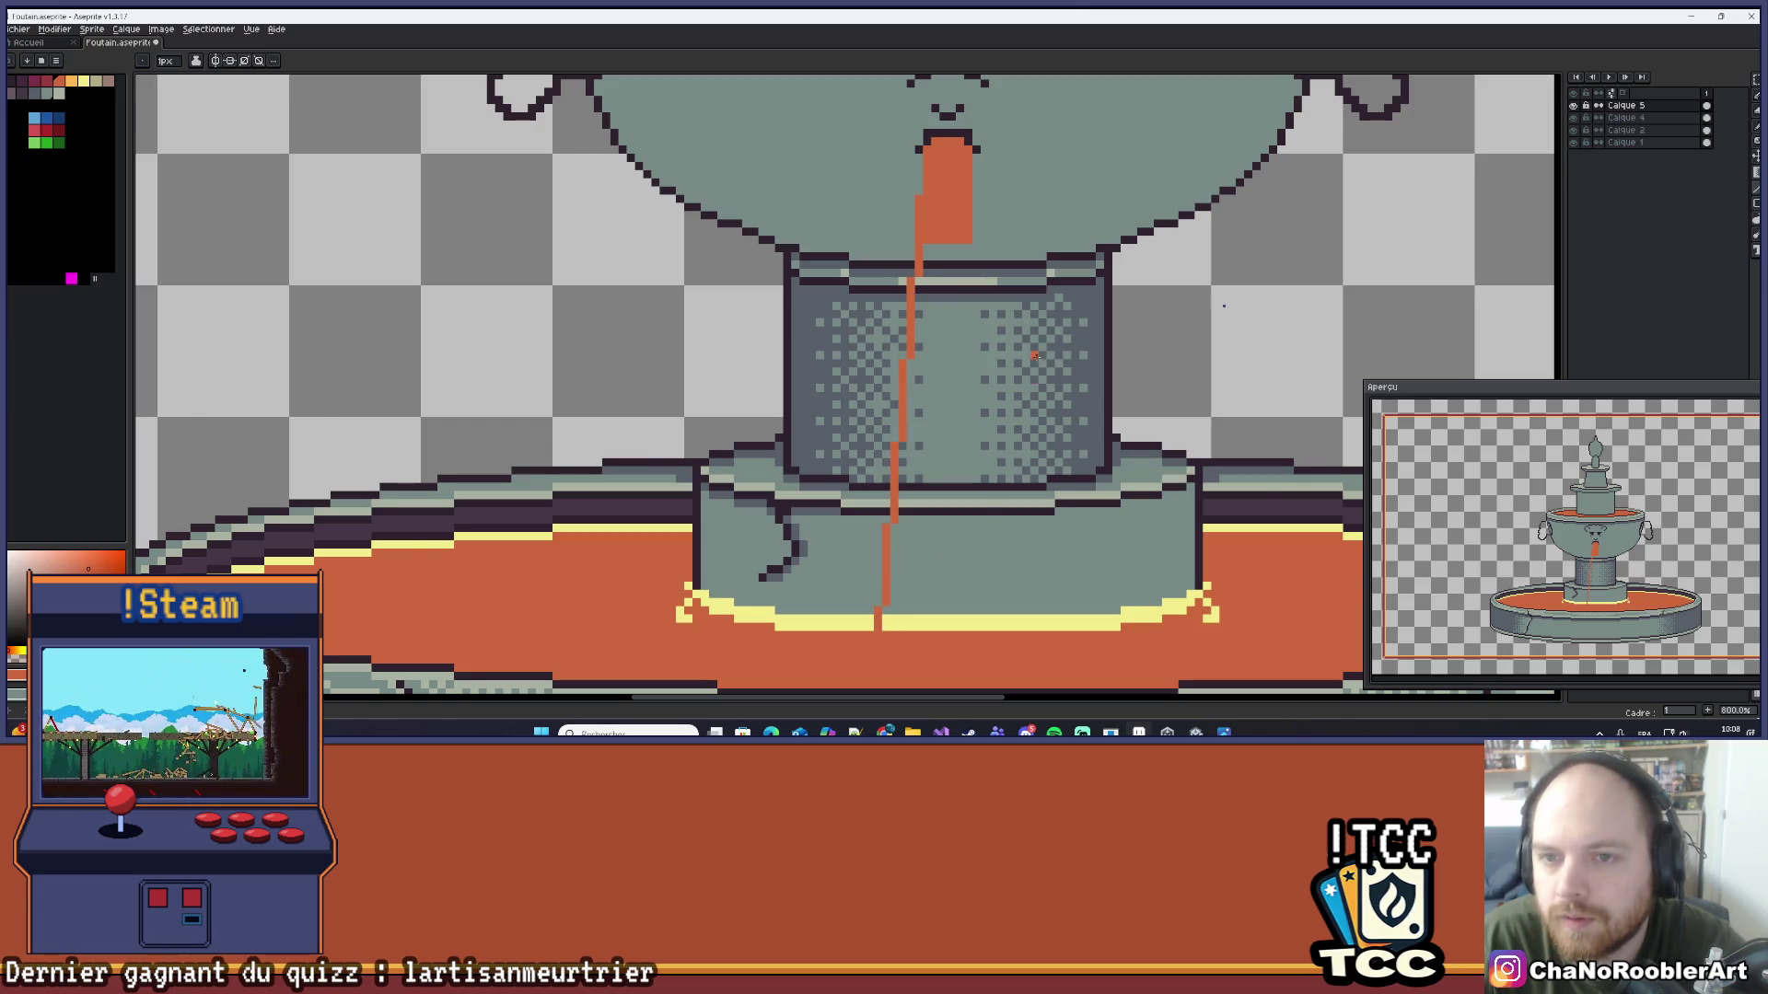
scroll(1035, 355, "down", 1)
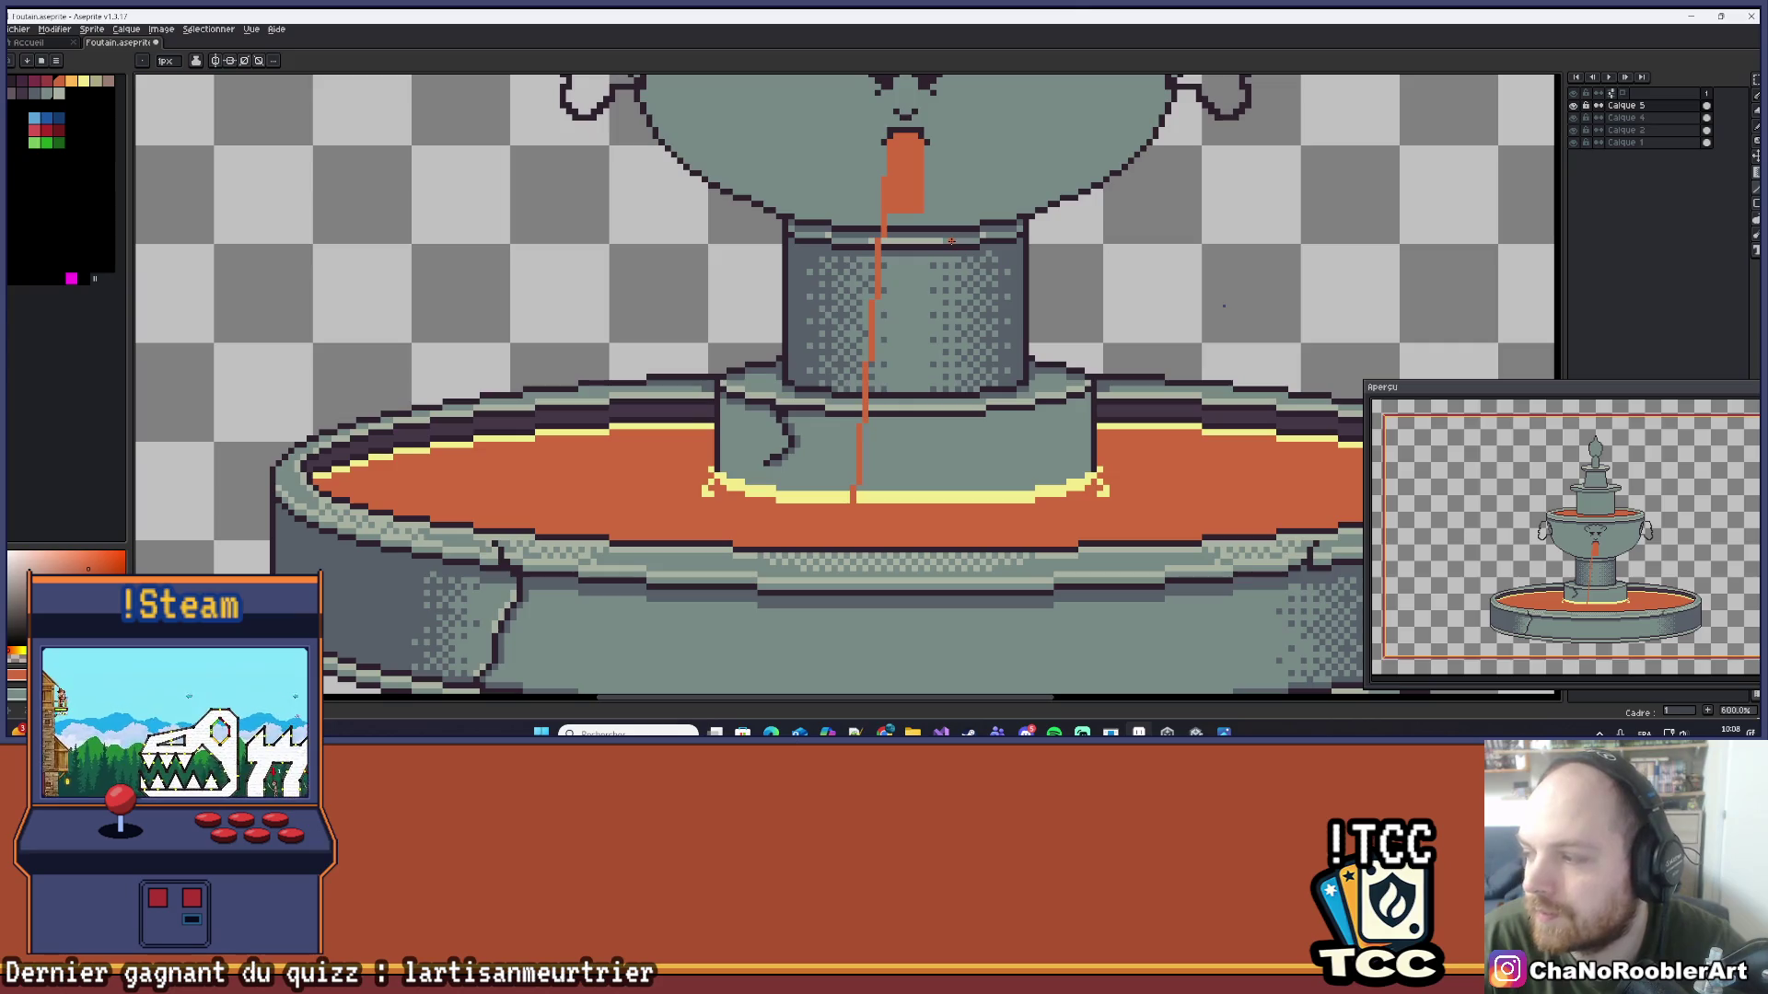
left_click_drag(921, 212, 950, 509)
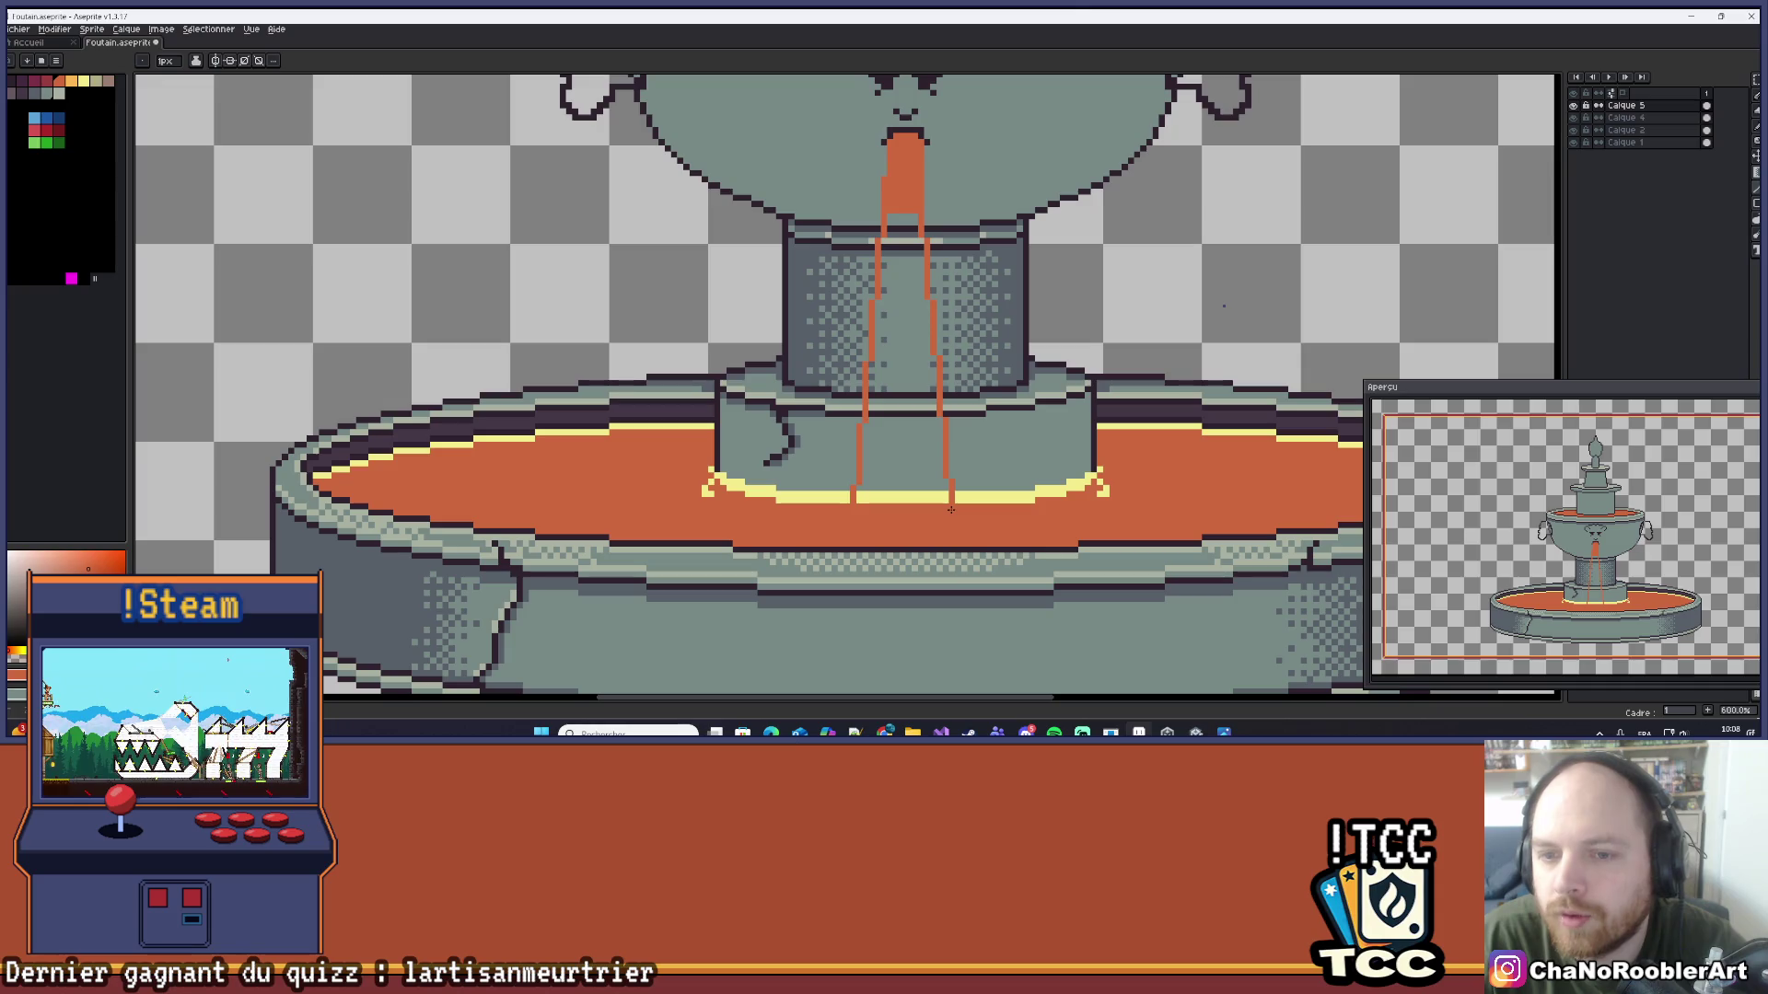
scroll(983, 423, "down", 3)
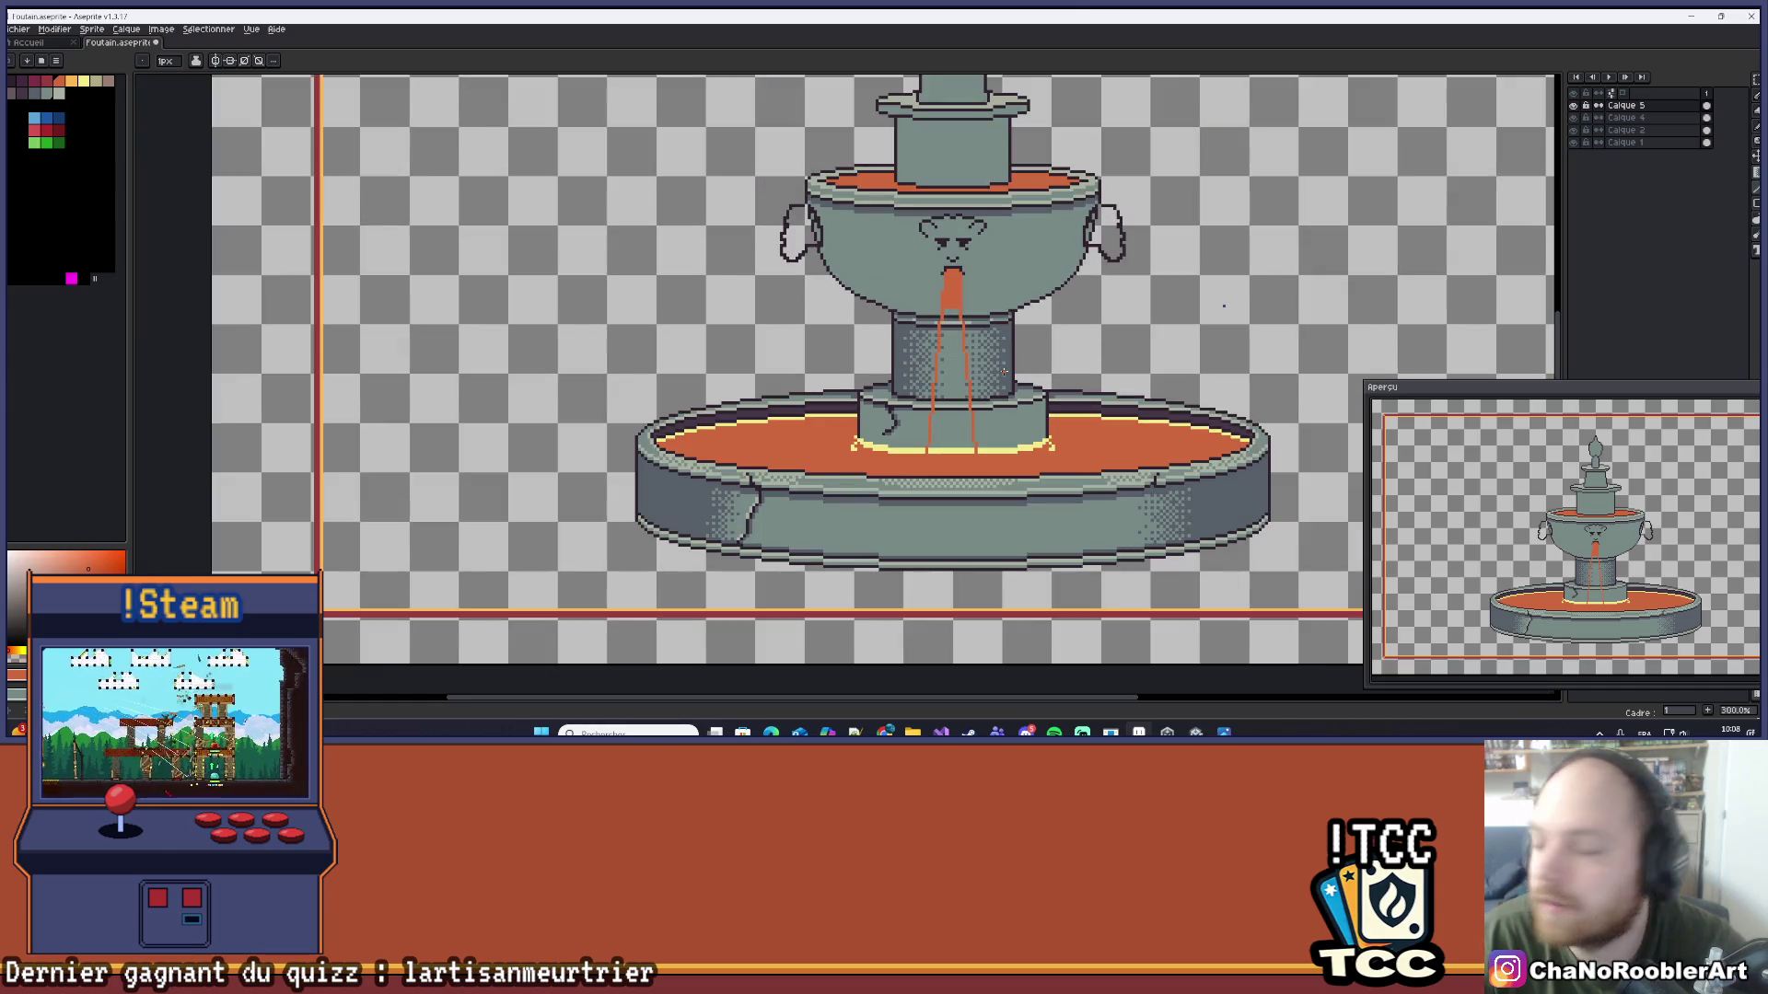
scroll(1004, 371, "up", 4)
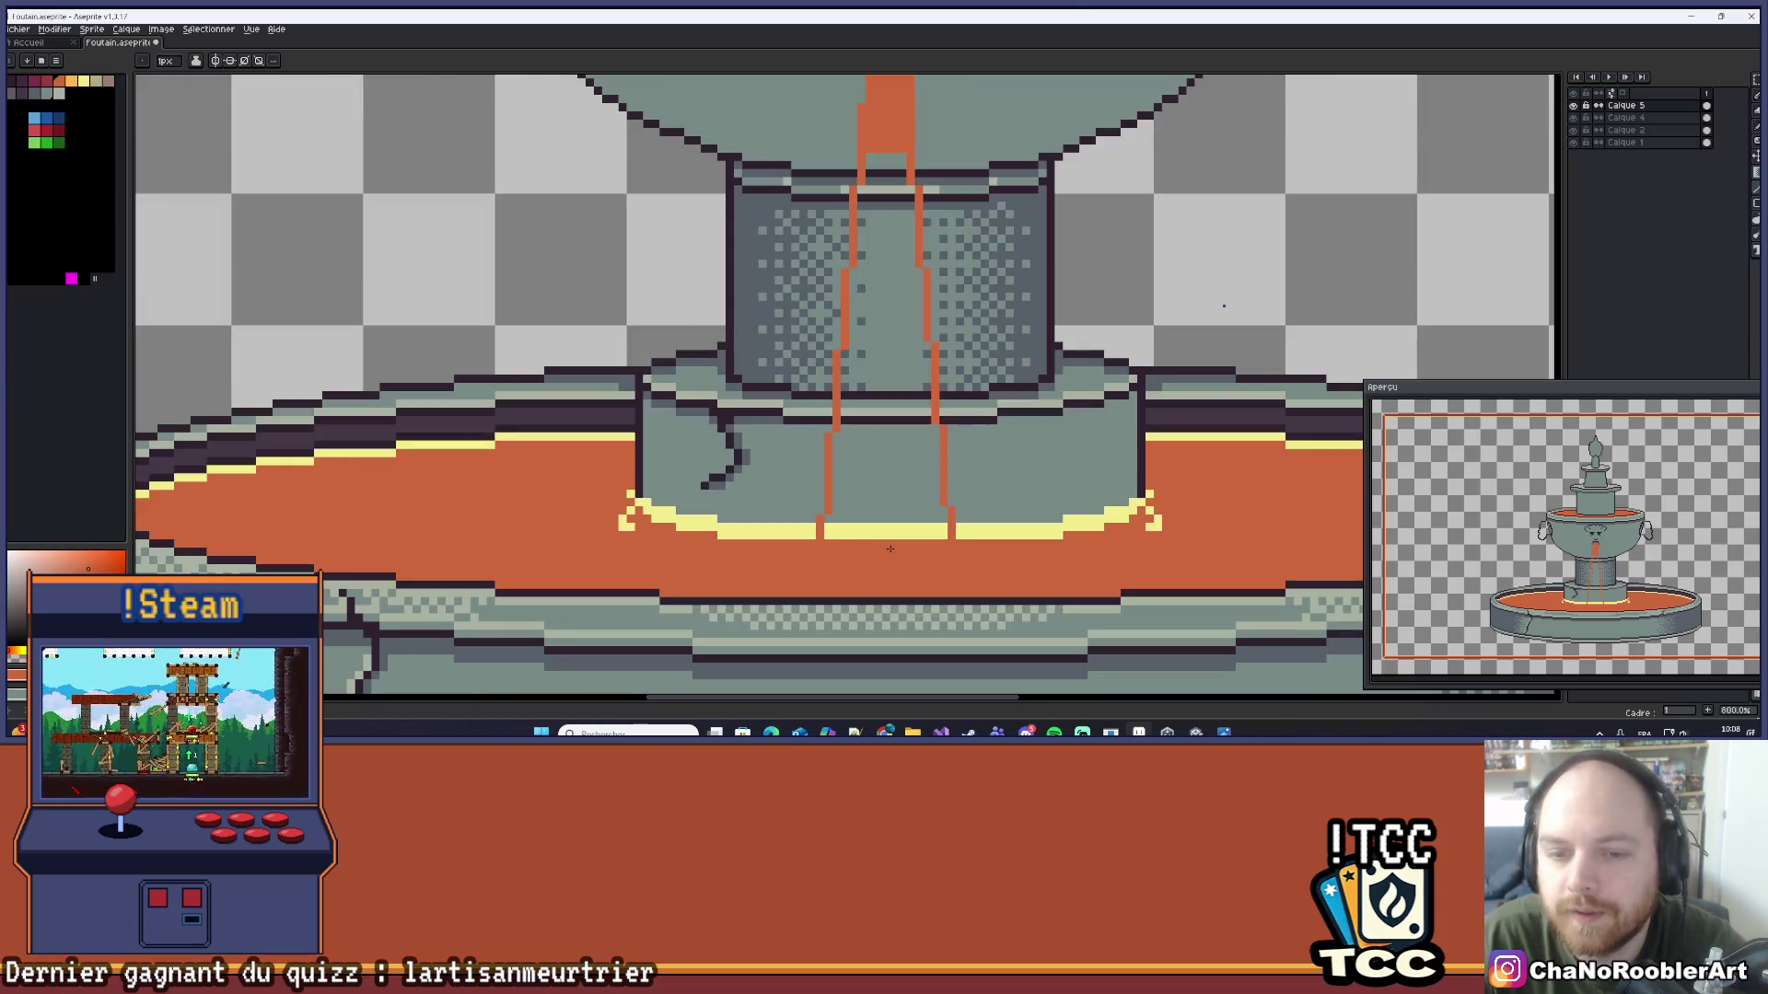
left_click_drag(820, 539, 946, 537)
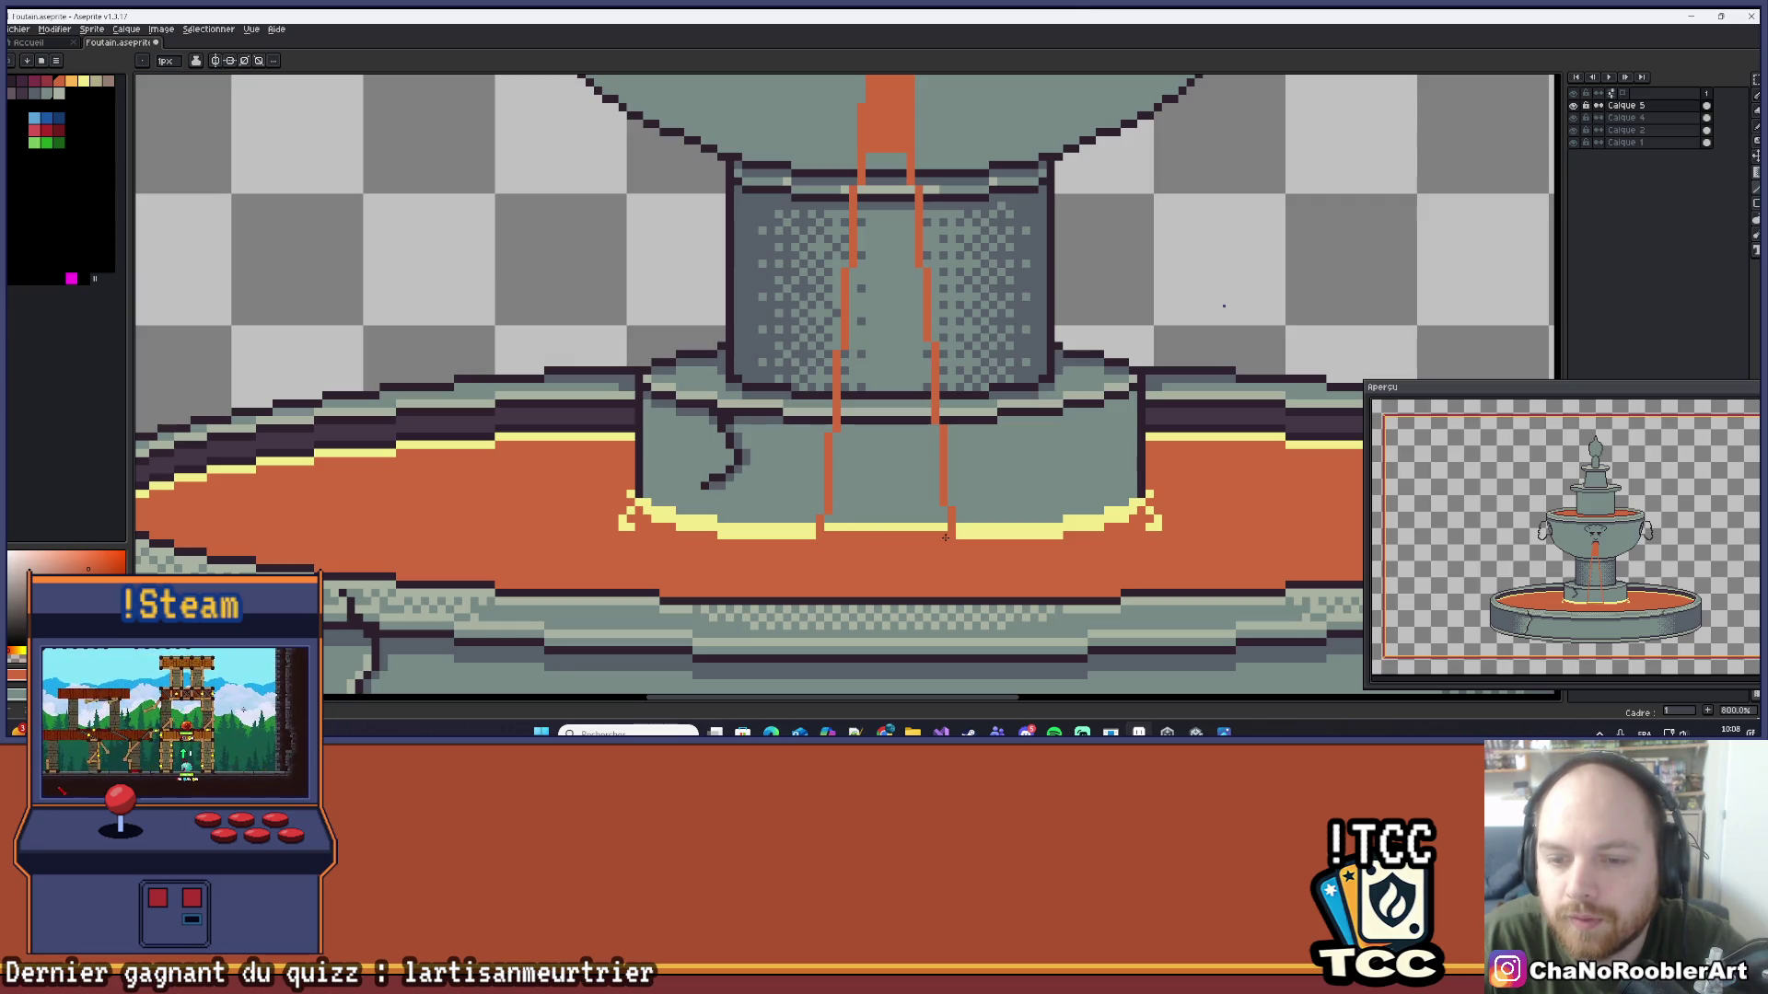
Step: Bucket-fill the stream's interior solid orange
key("g")
left_click(932, 520)
scroll(981, 402, "down", 5)
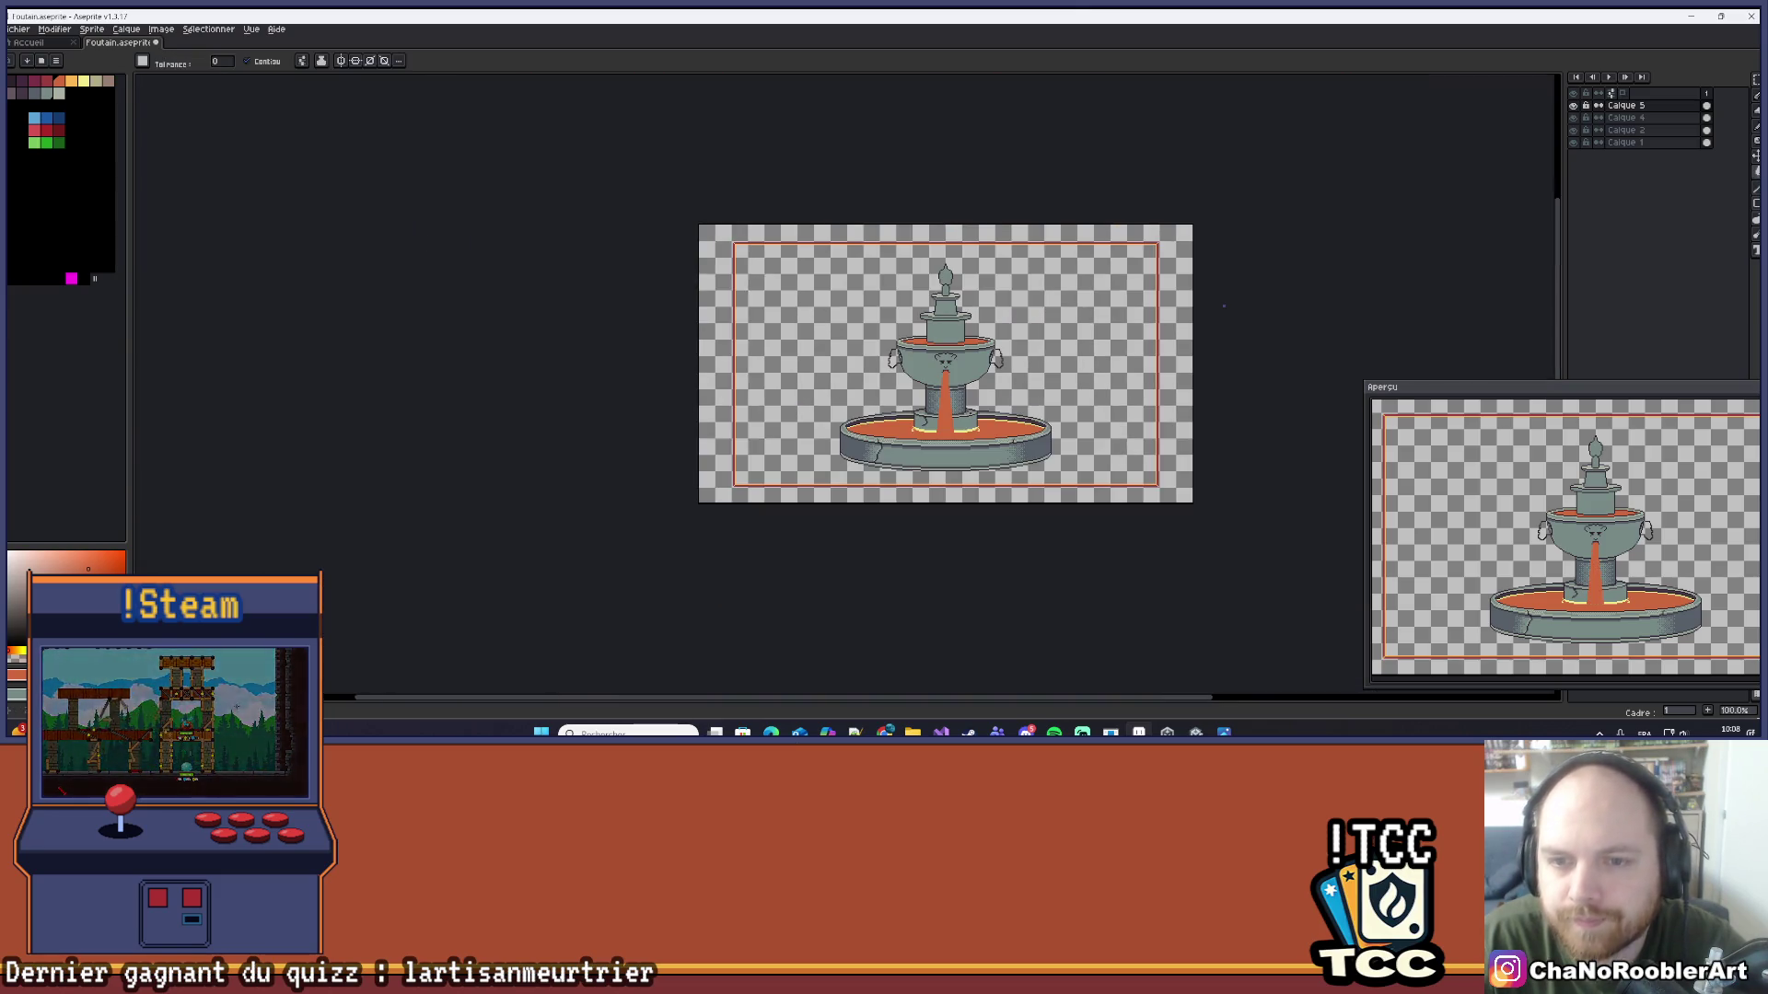
scroll(920, 346, "up", 1)
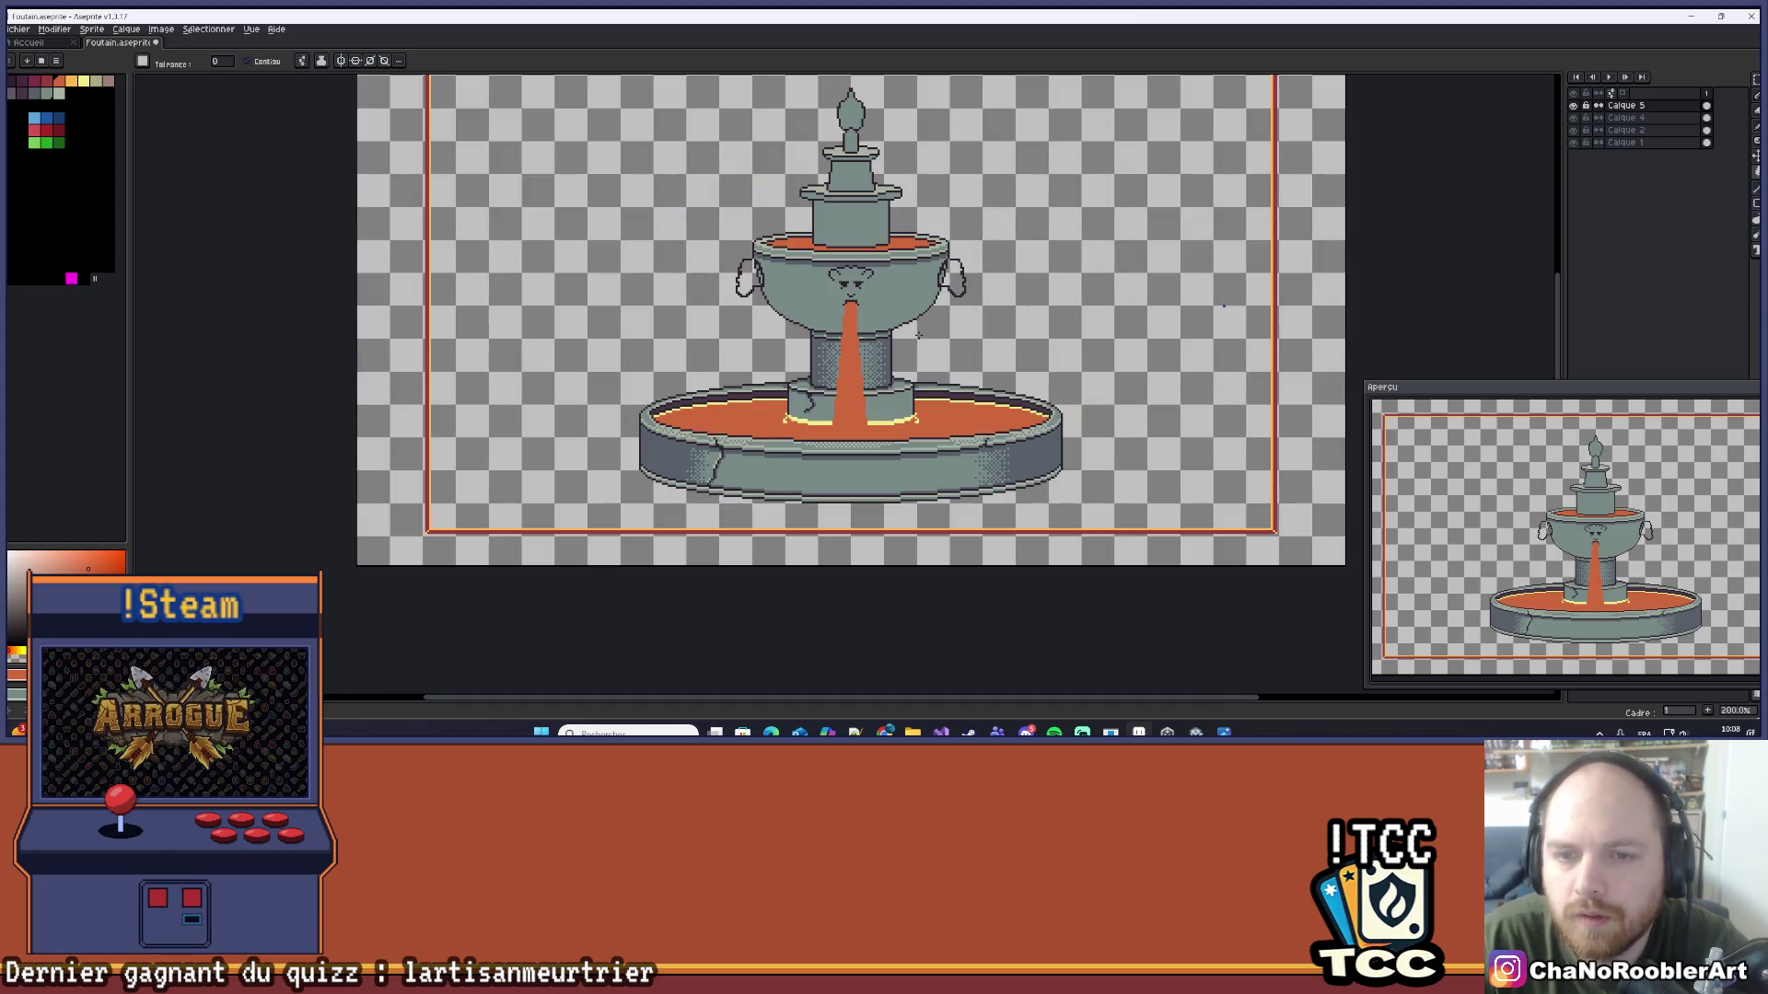
scroll(865, 316, "up", 7)
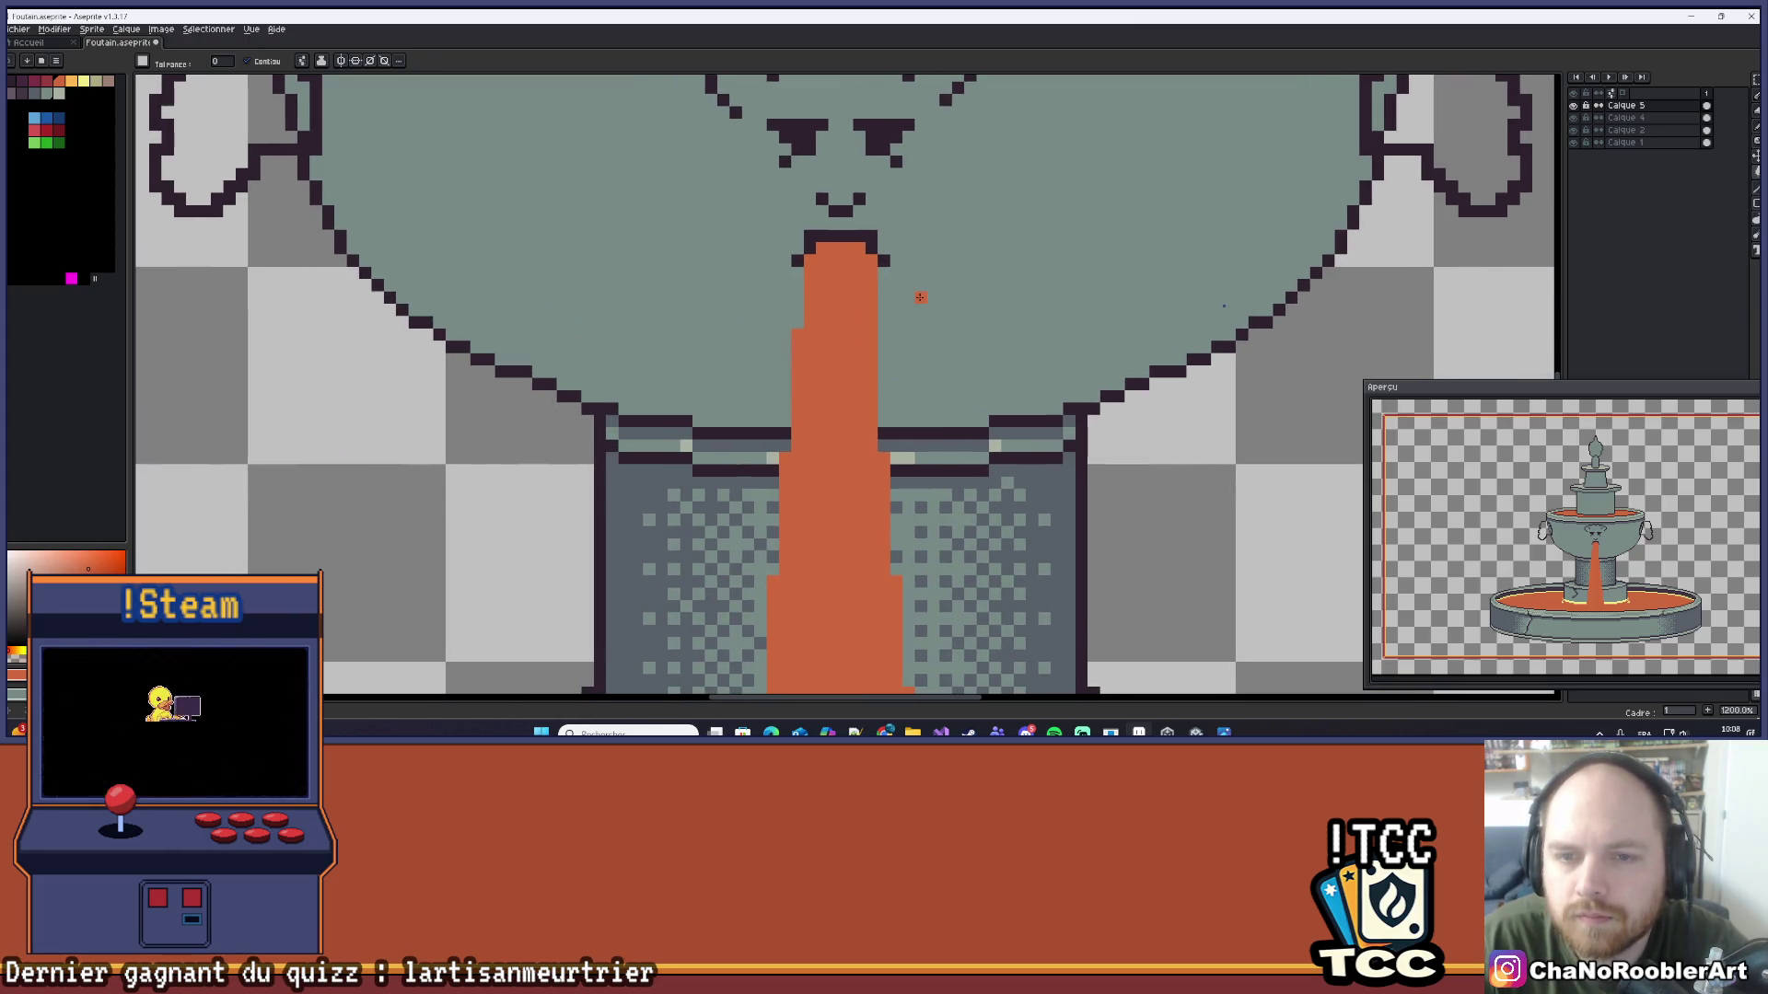
scroll(920, 297, "down", 3)
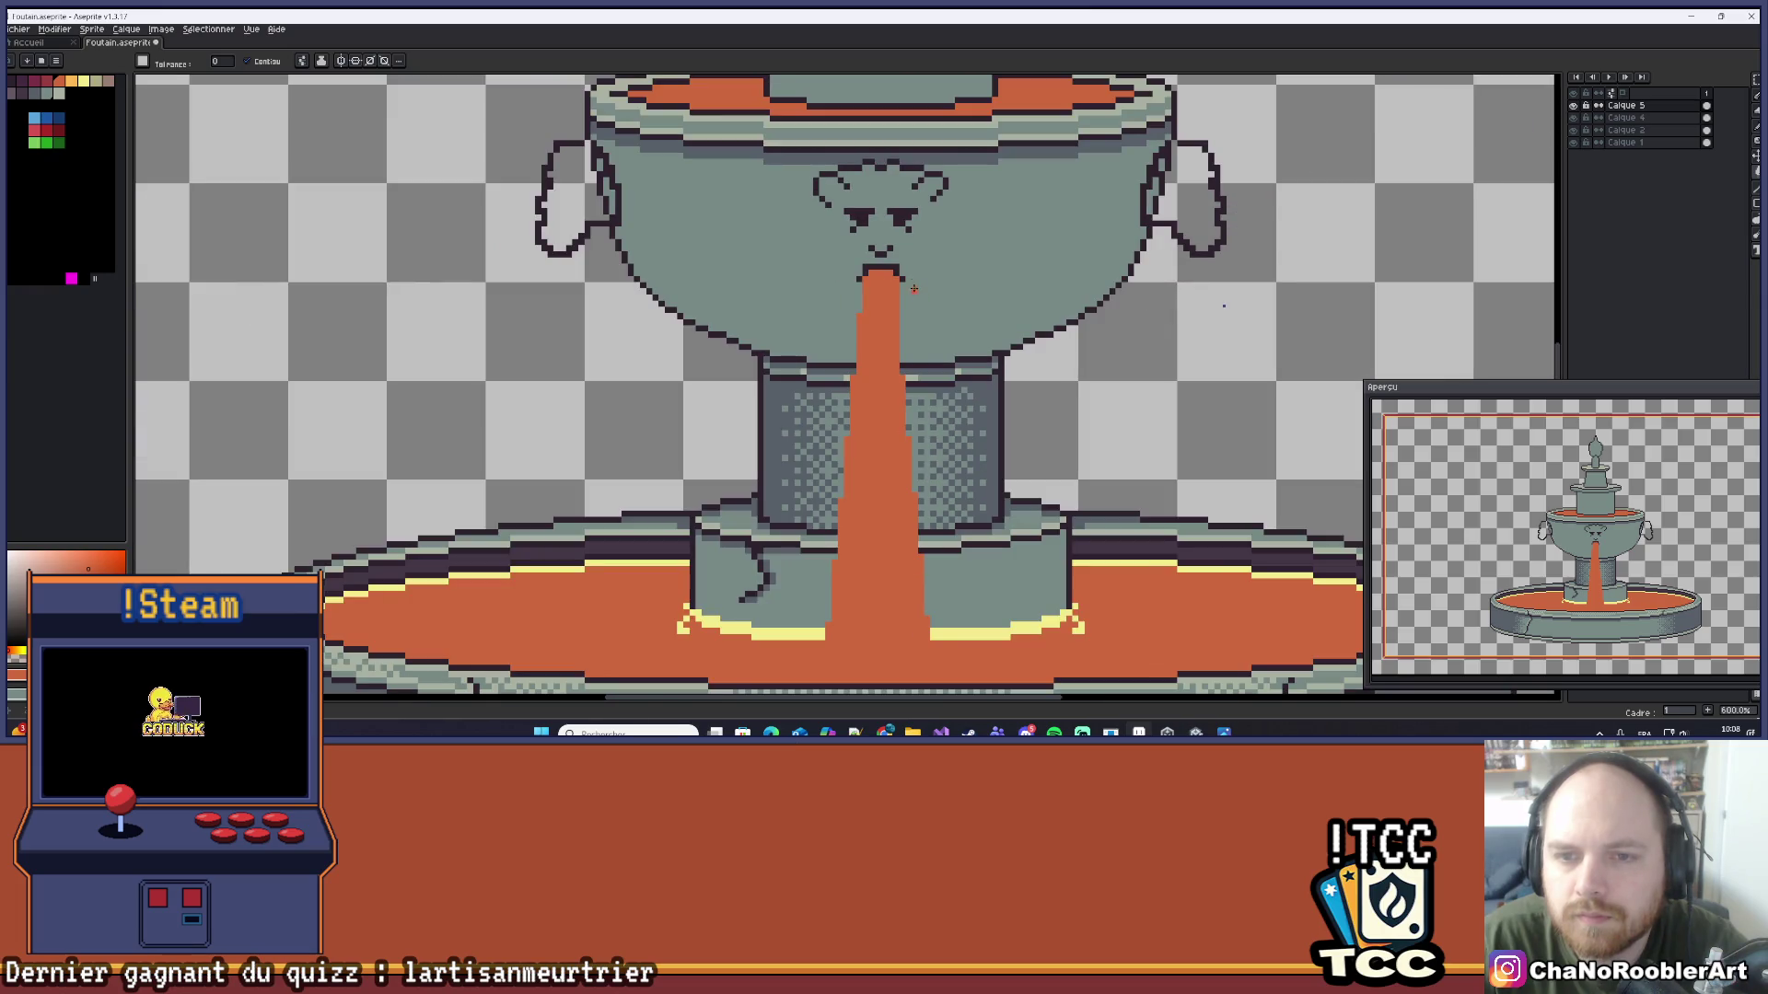
scroll(914, 290, "up", 3)
scroll(908, 265, "up", 2)
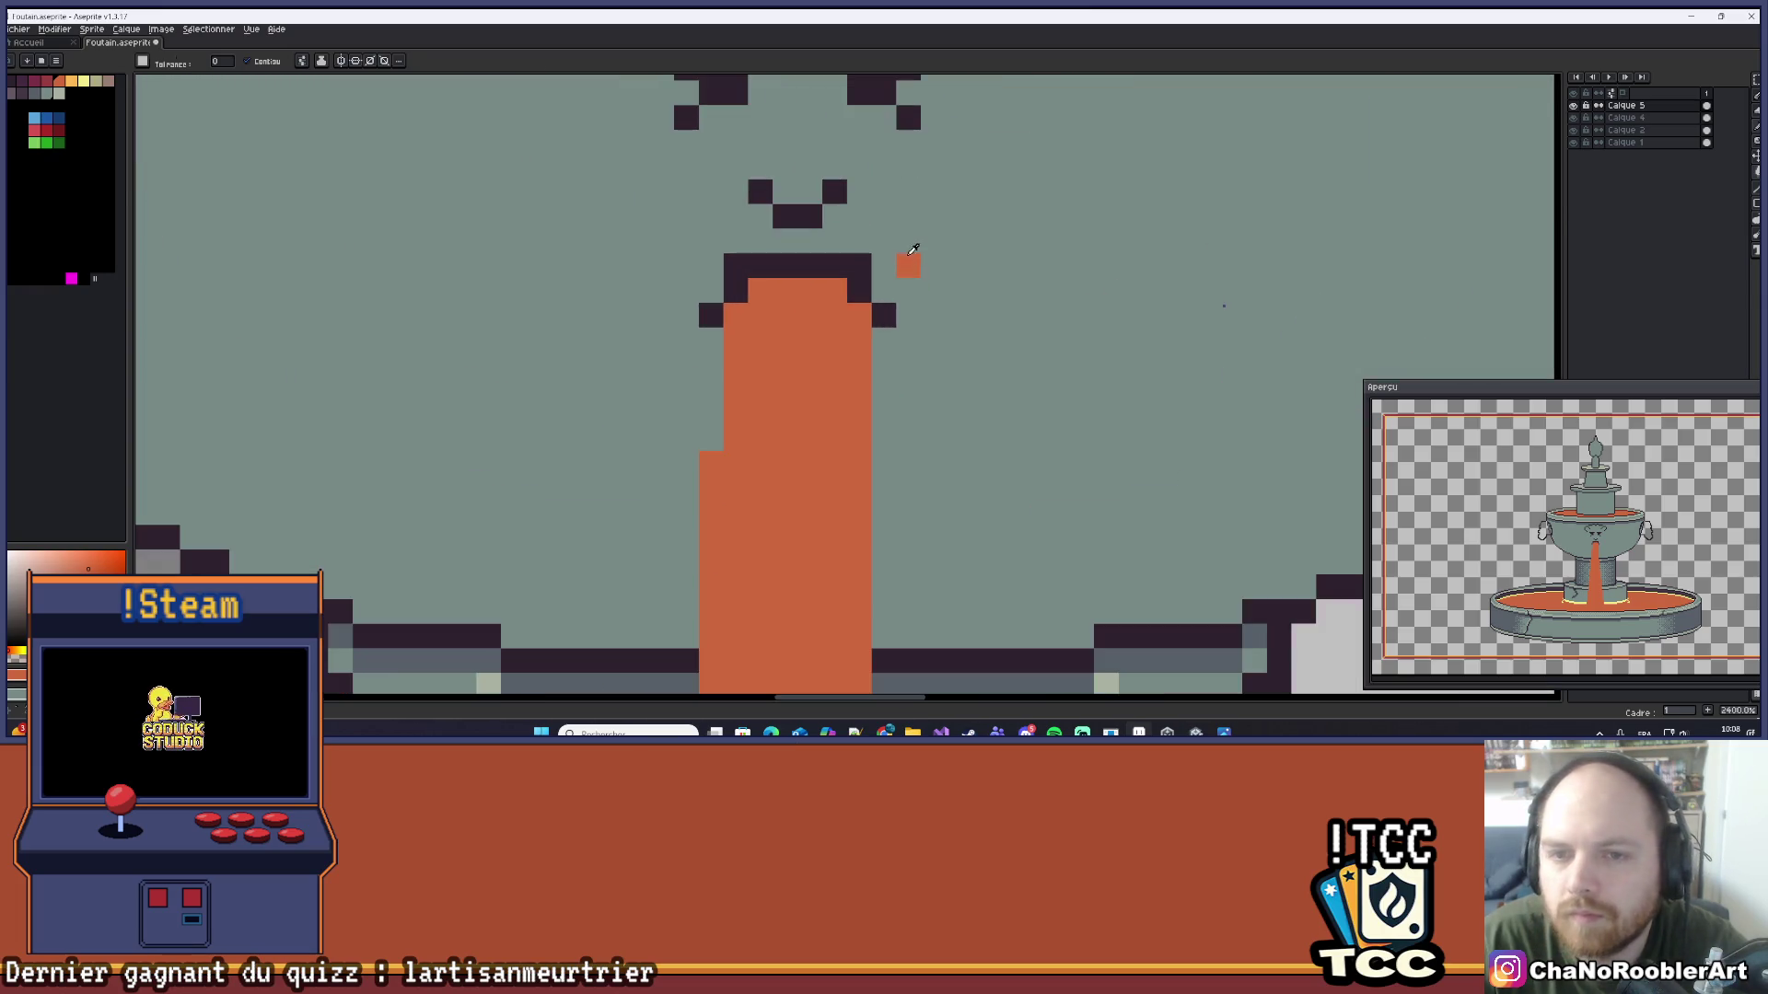
Step: Lighten the two dark pixels at the top of the spout with the pencil
key("b")
left_click(859, 265)
left_click(736, 266)
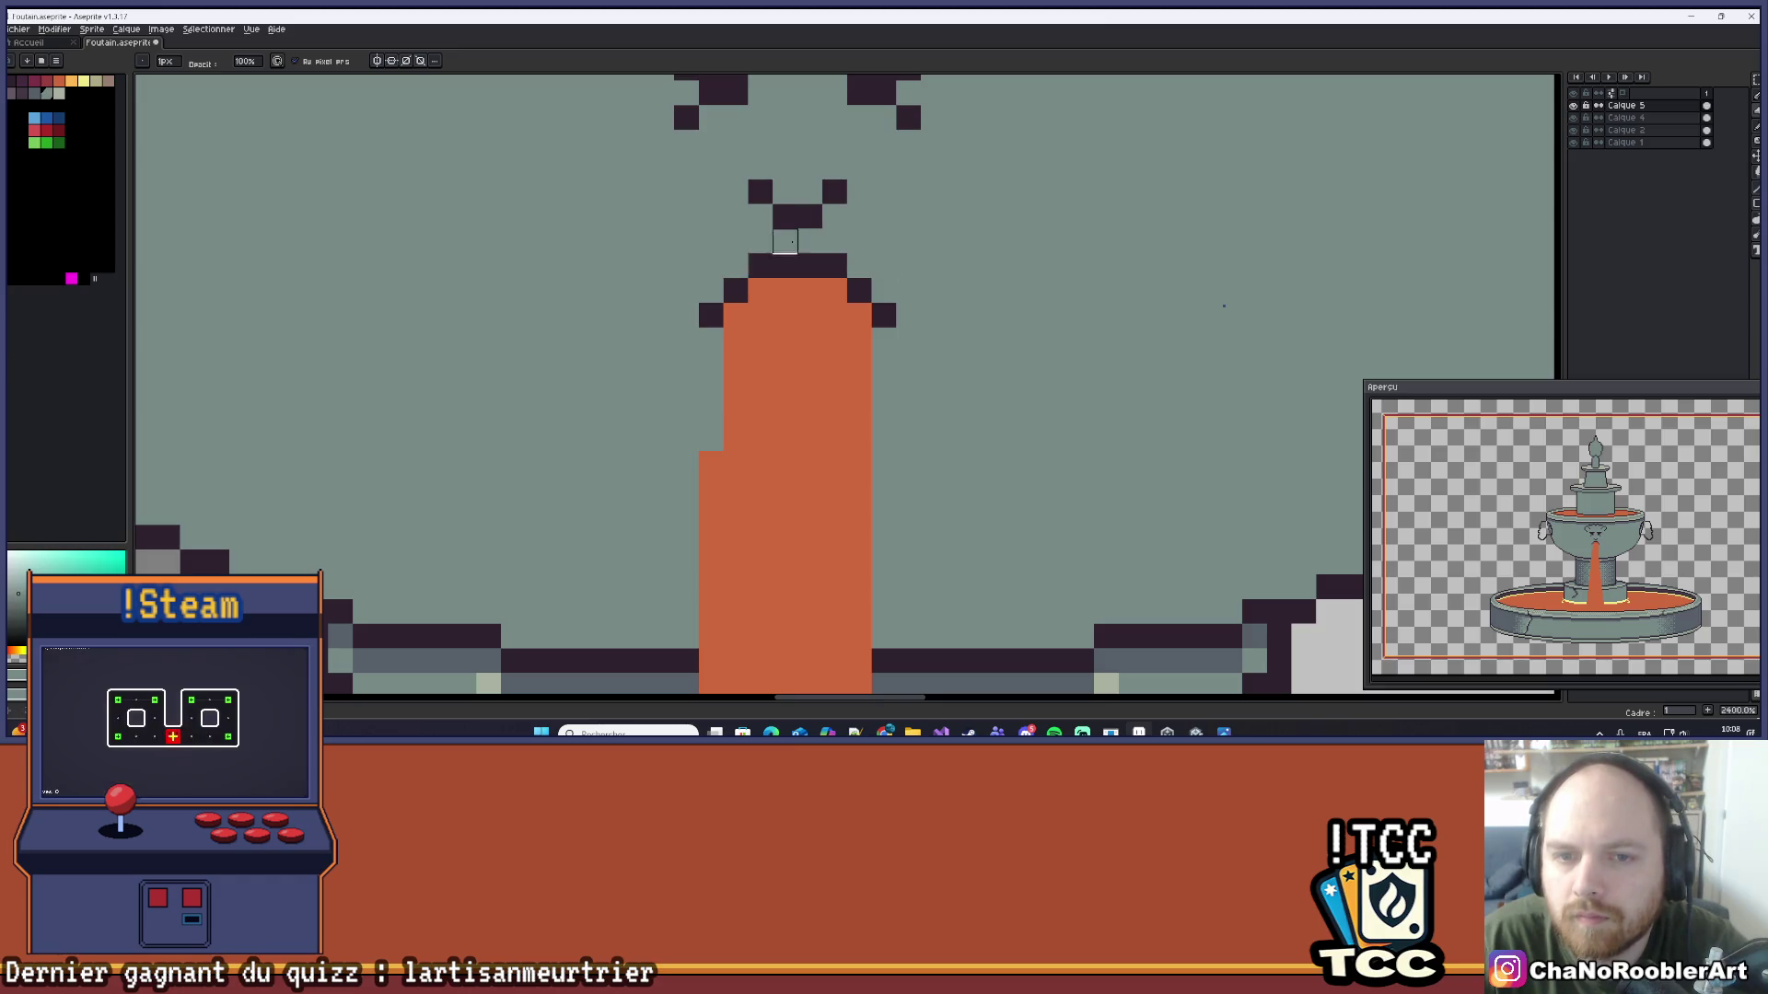
scroll(737, 267, "down", 4)
scroll(895, 261, "down", 4)
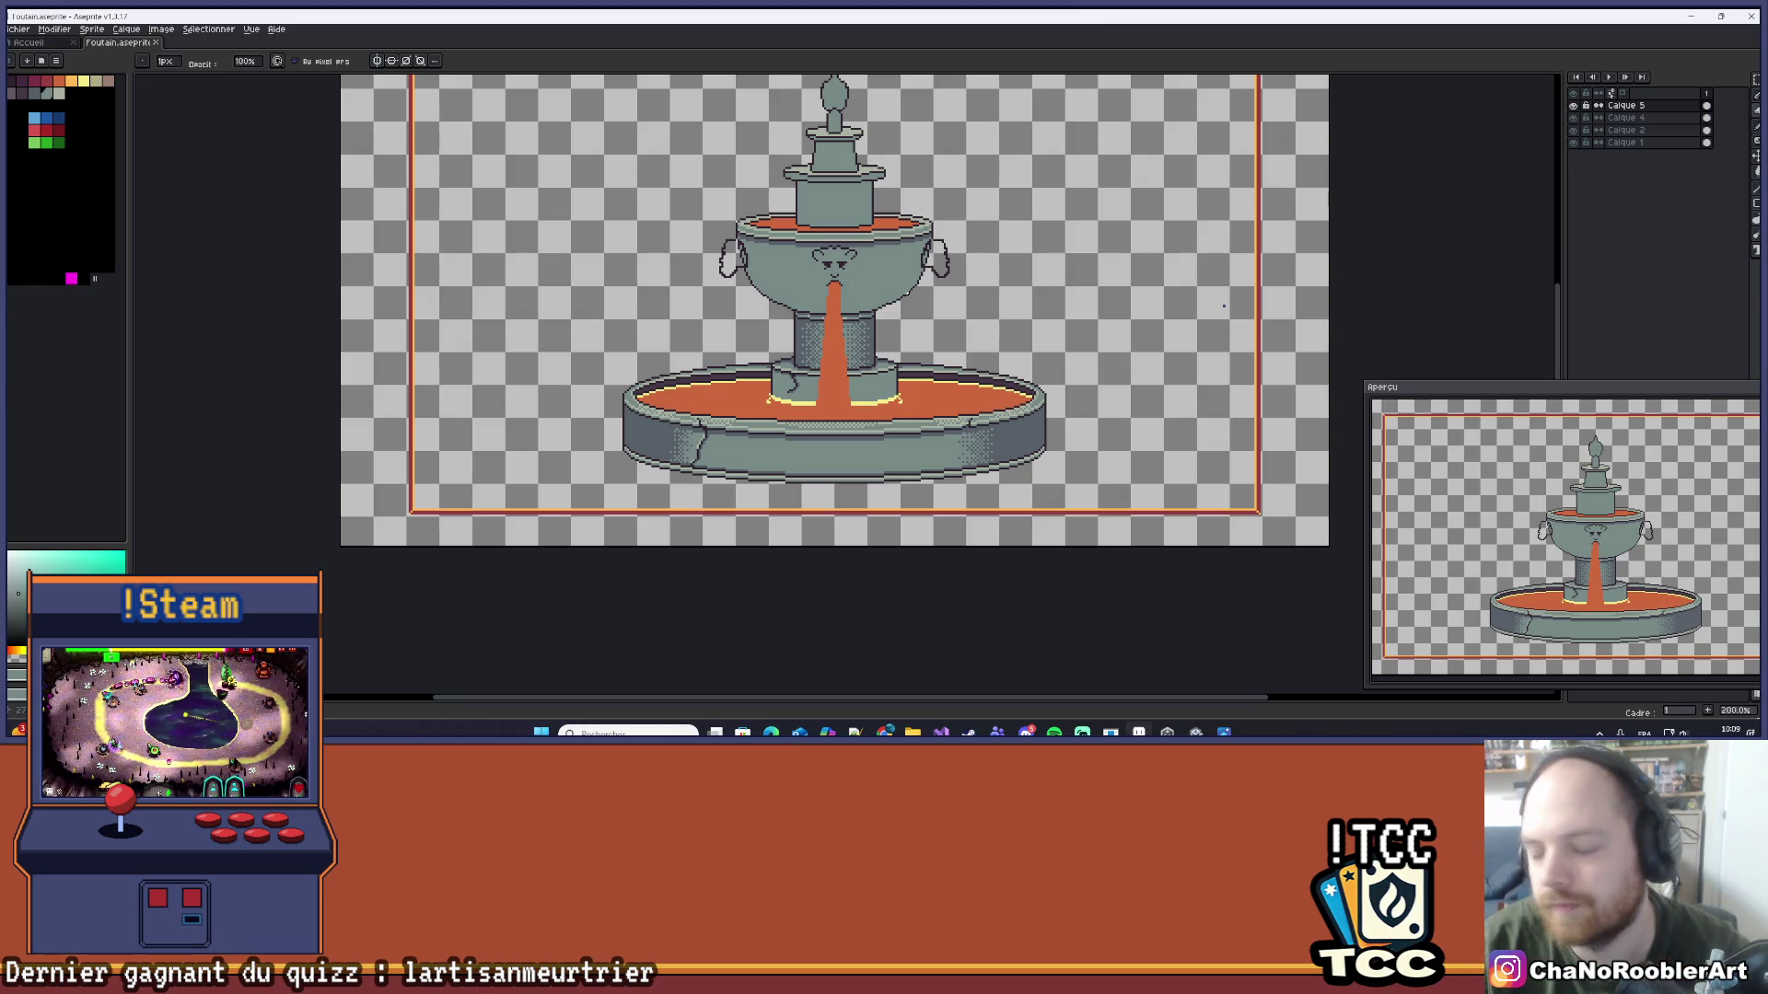
scroll(1223, 306, "up", 1)
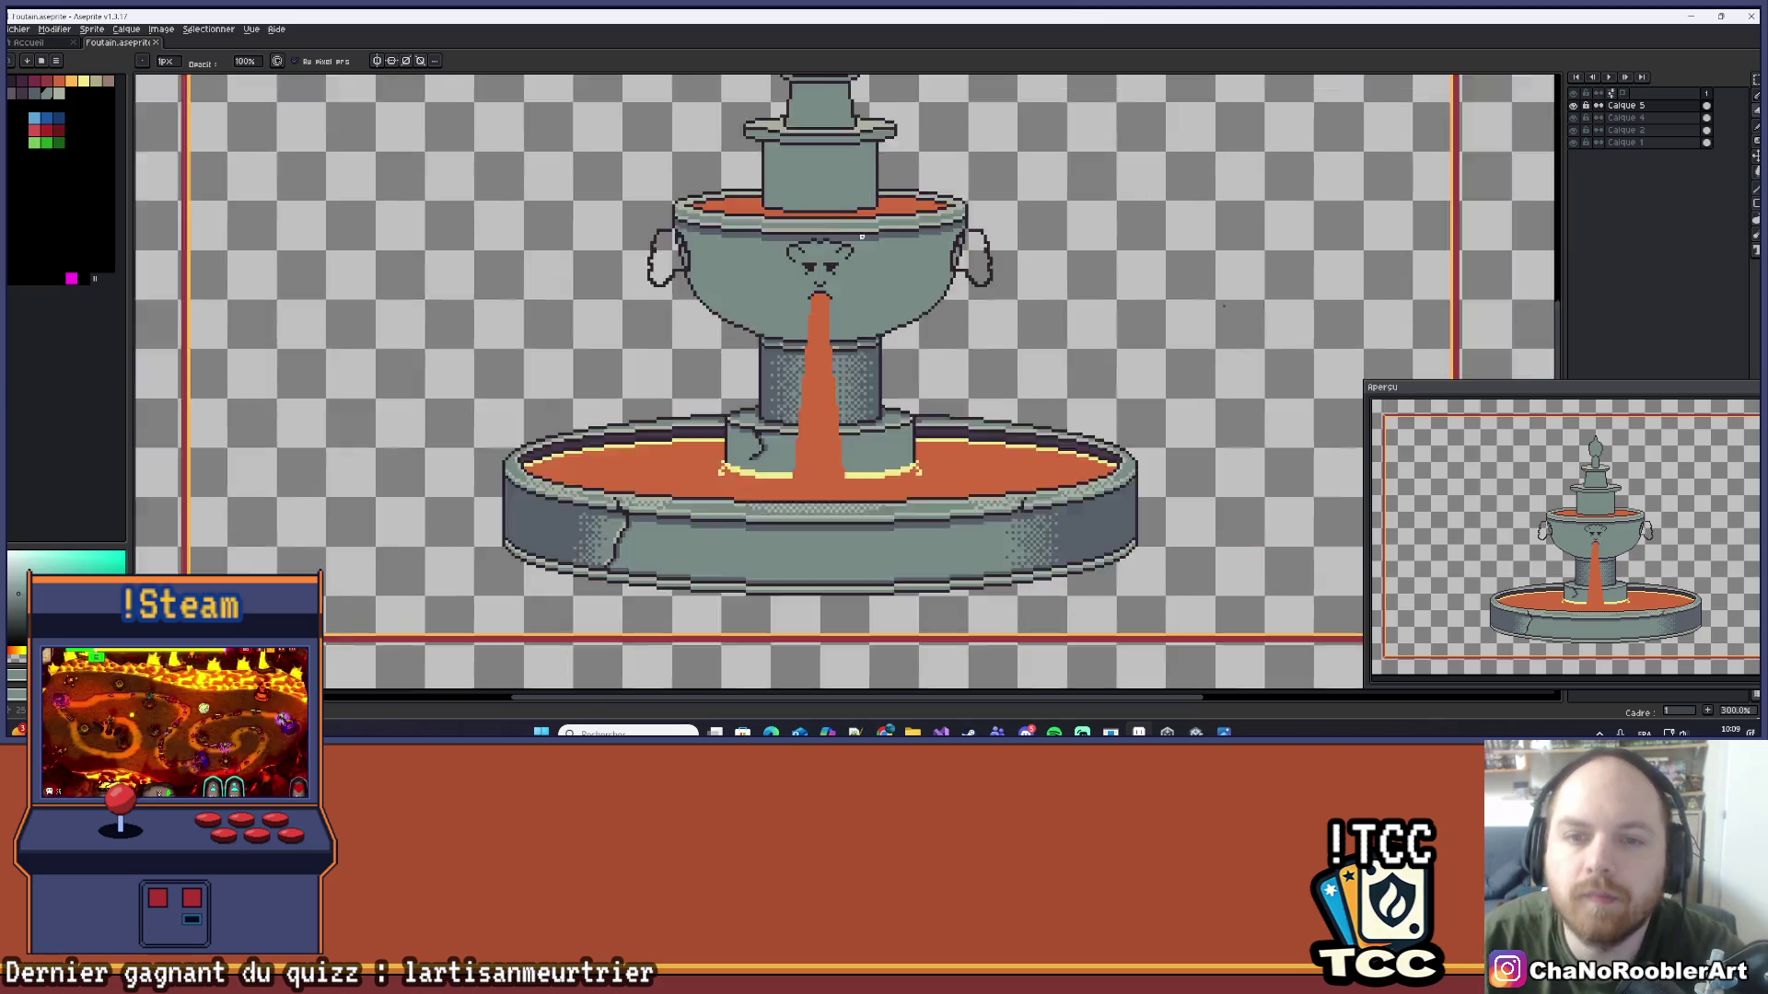
Step: Extend the face's left diagonal carved line with dark pixels, undoing the last one
scroll(1224, 306, "down", 1)
scroll(1224, 306, "up", 1)
scroll(723, 292, "up", 6)
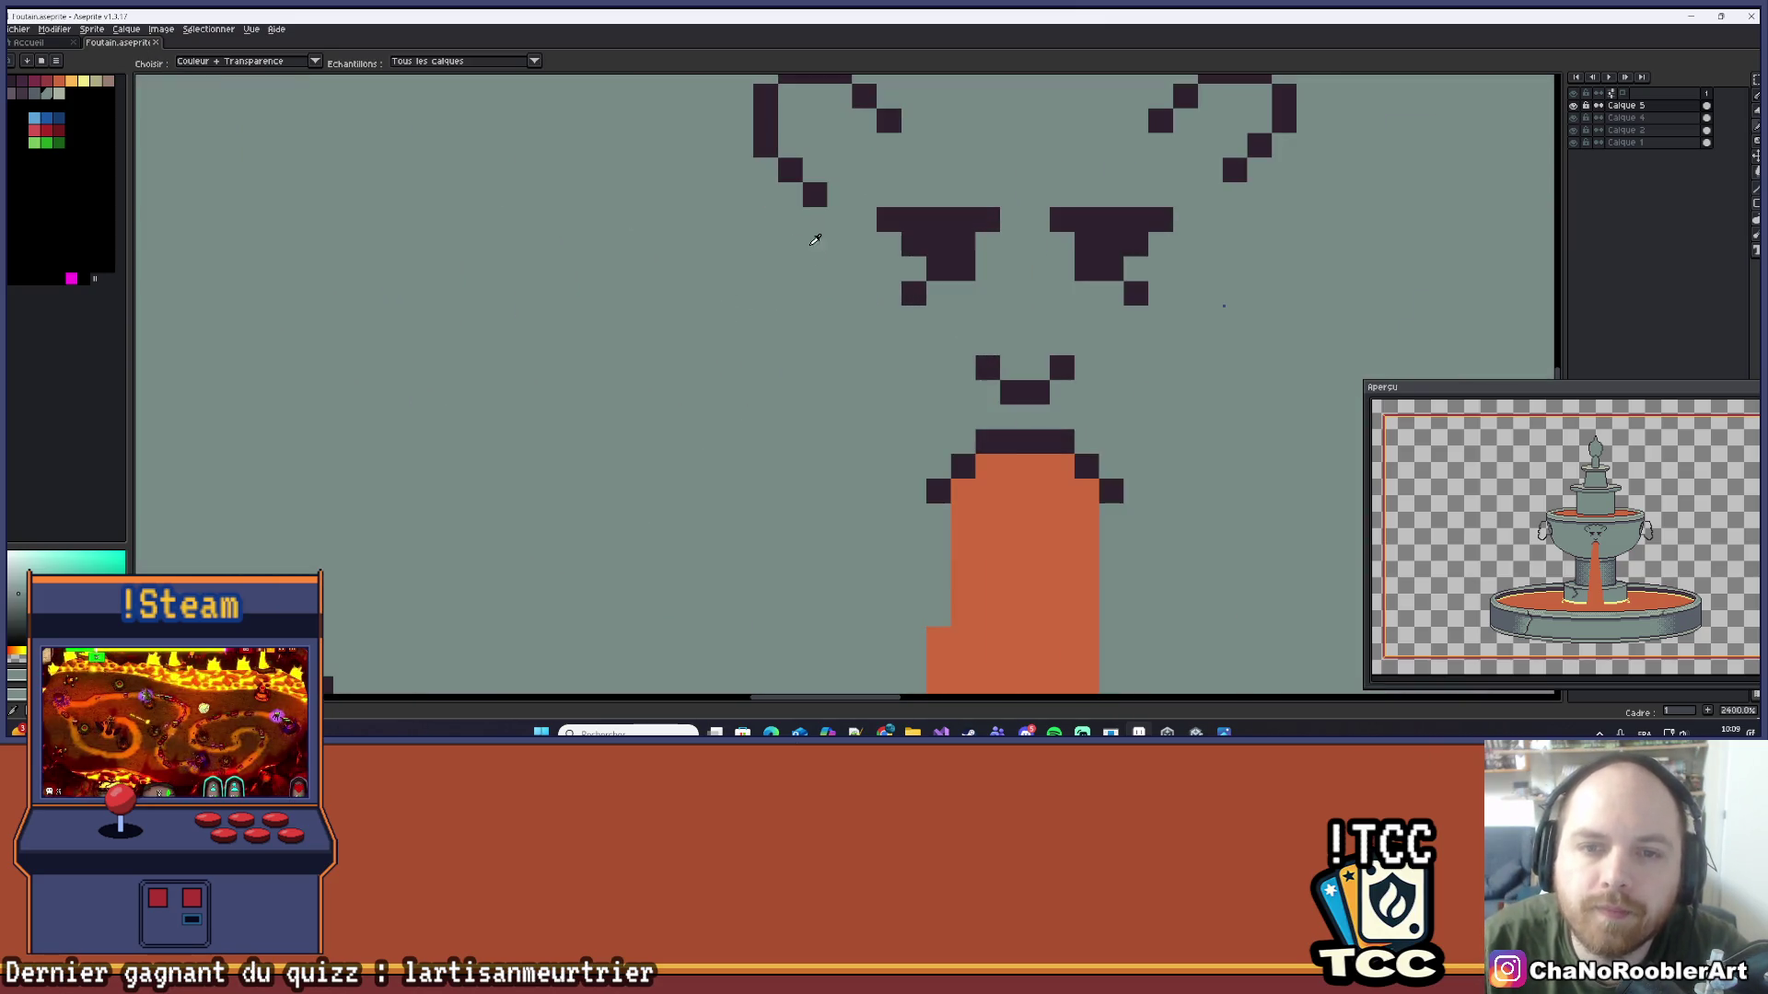
scroll(723, 292, "down", 2)
scroll(717, 275, "up", 2)
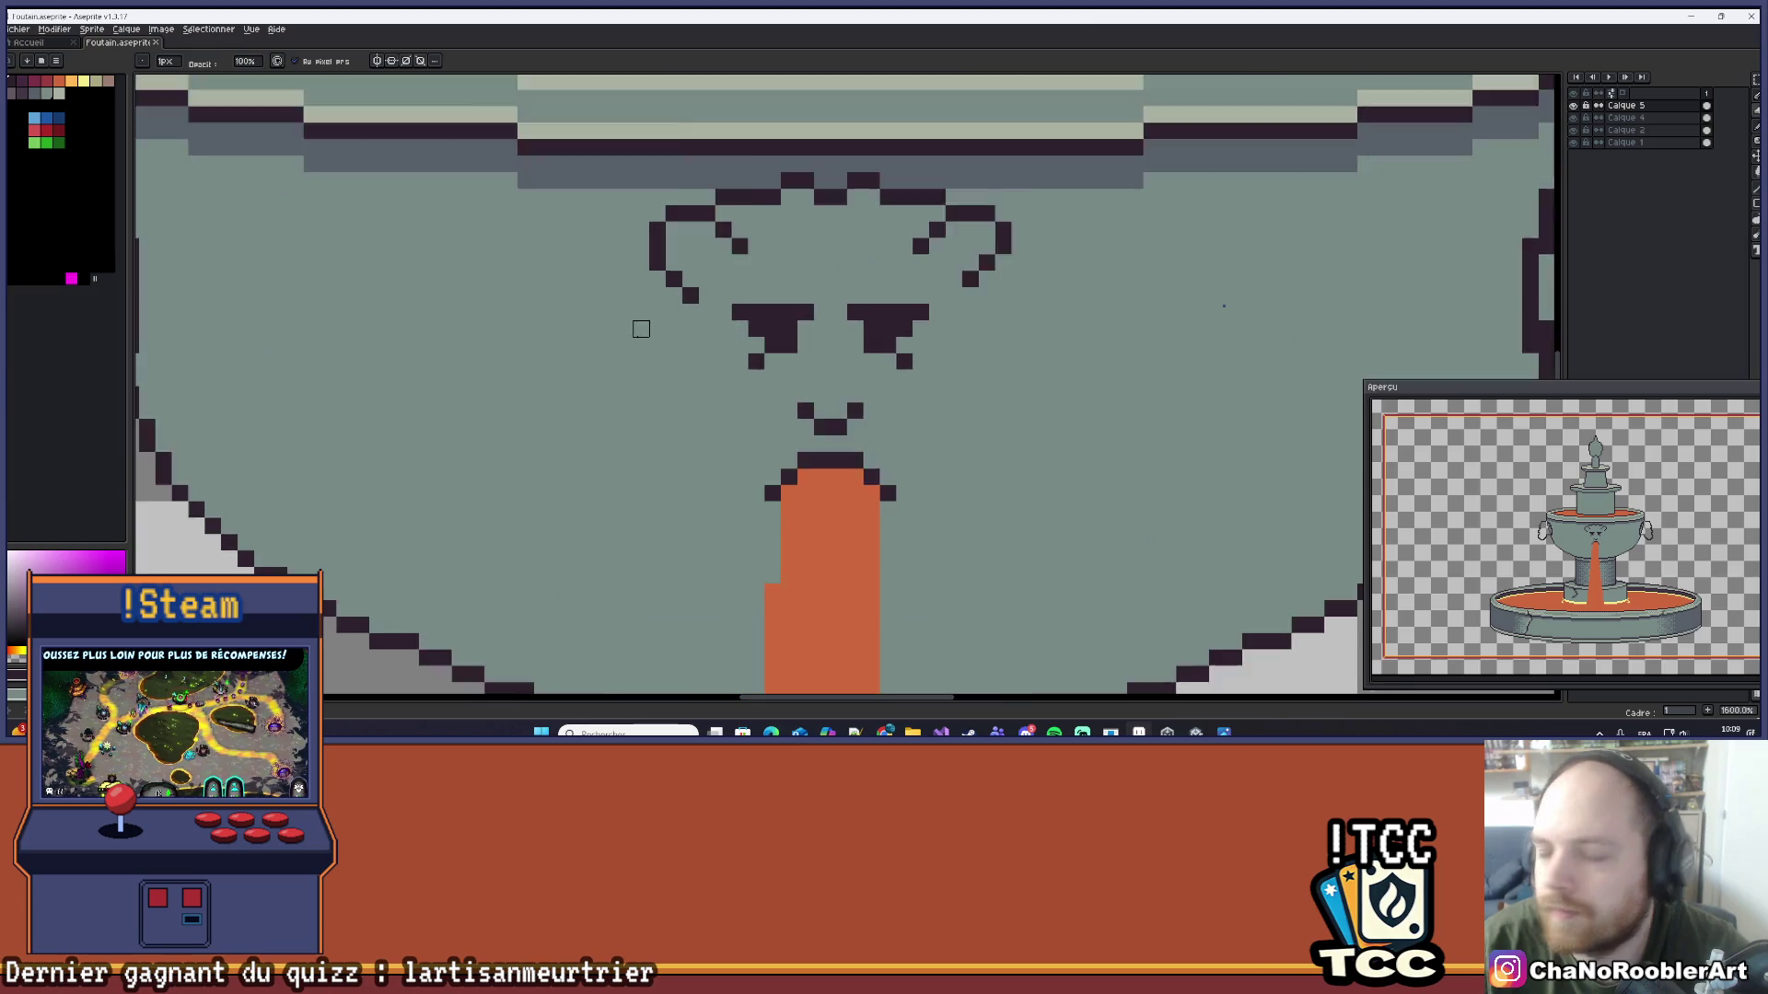
left_click(717, 275)
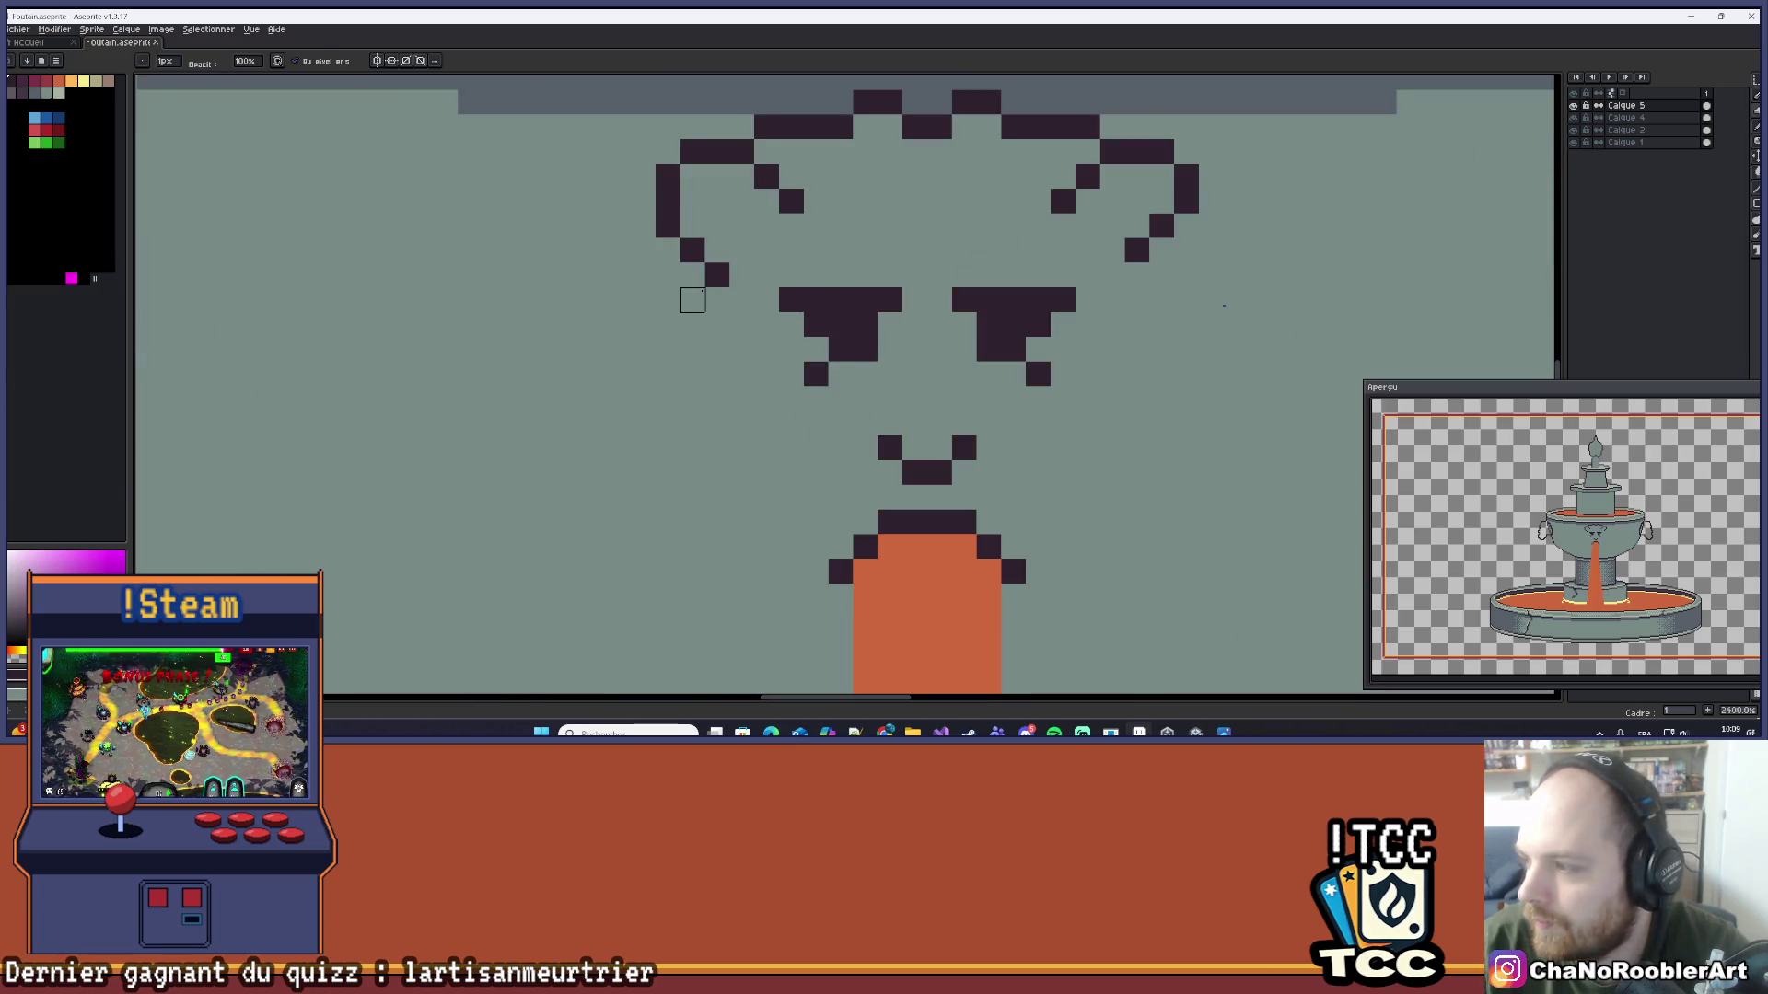
left_click(692, 299)
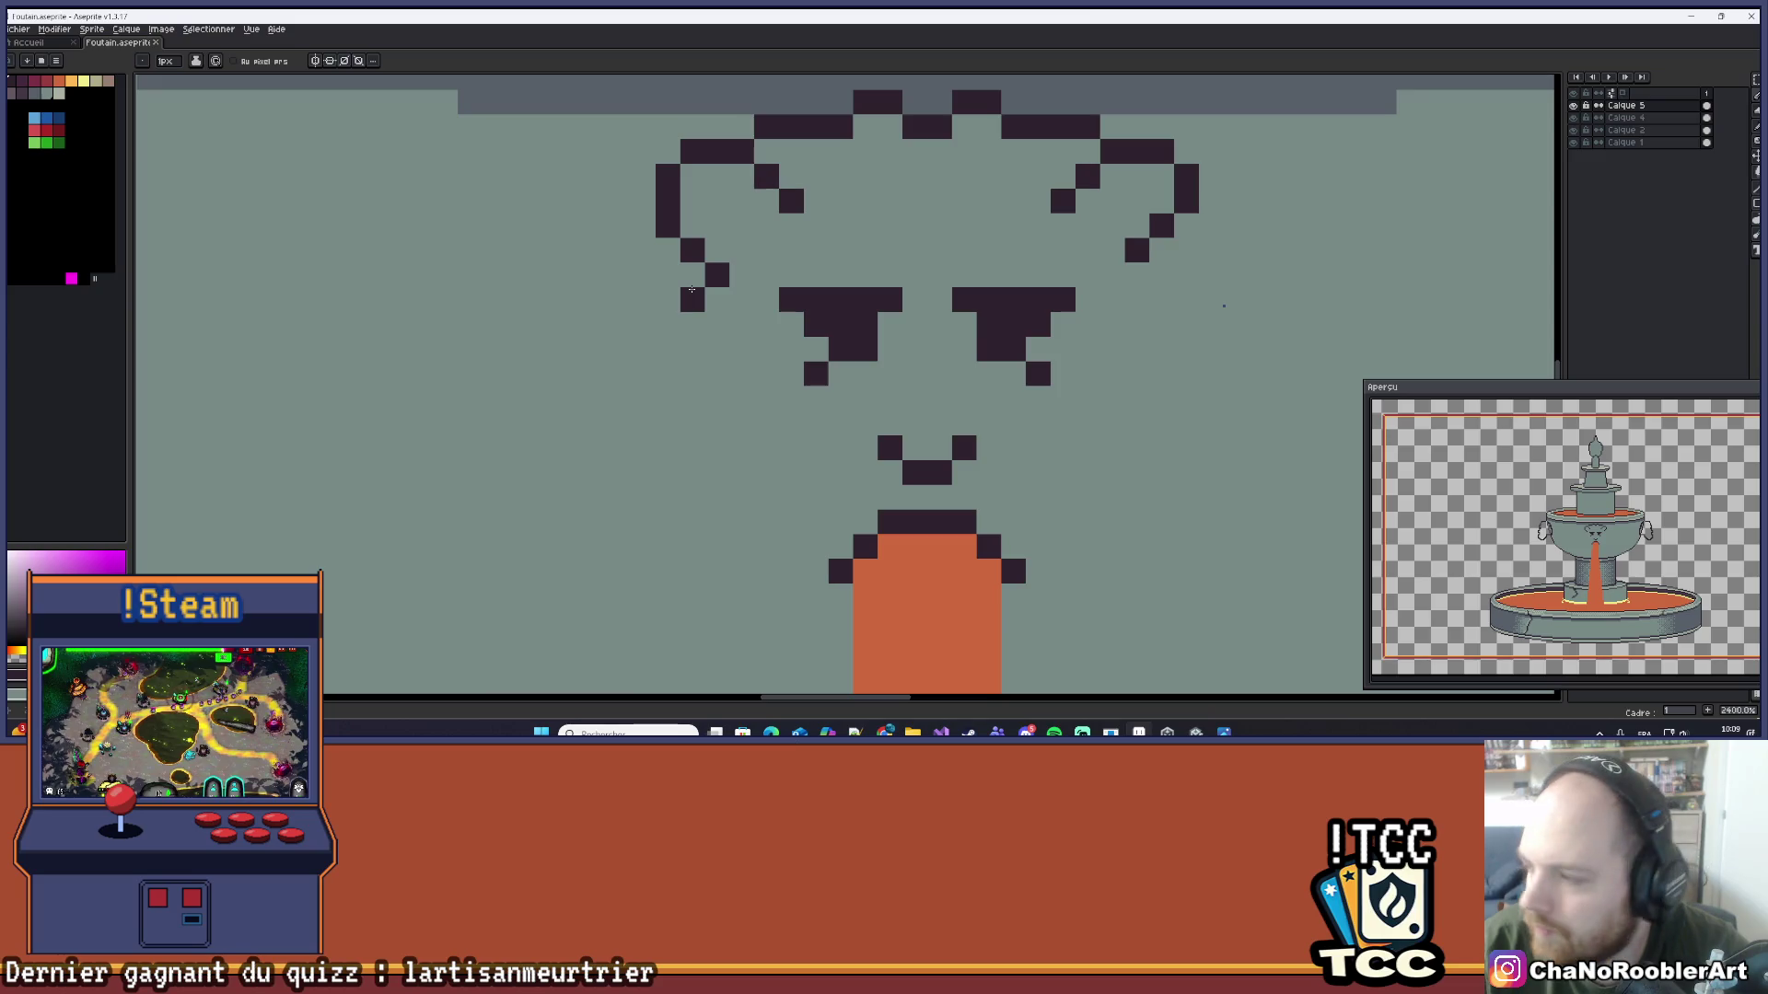
left_click(693, 274)
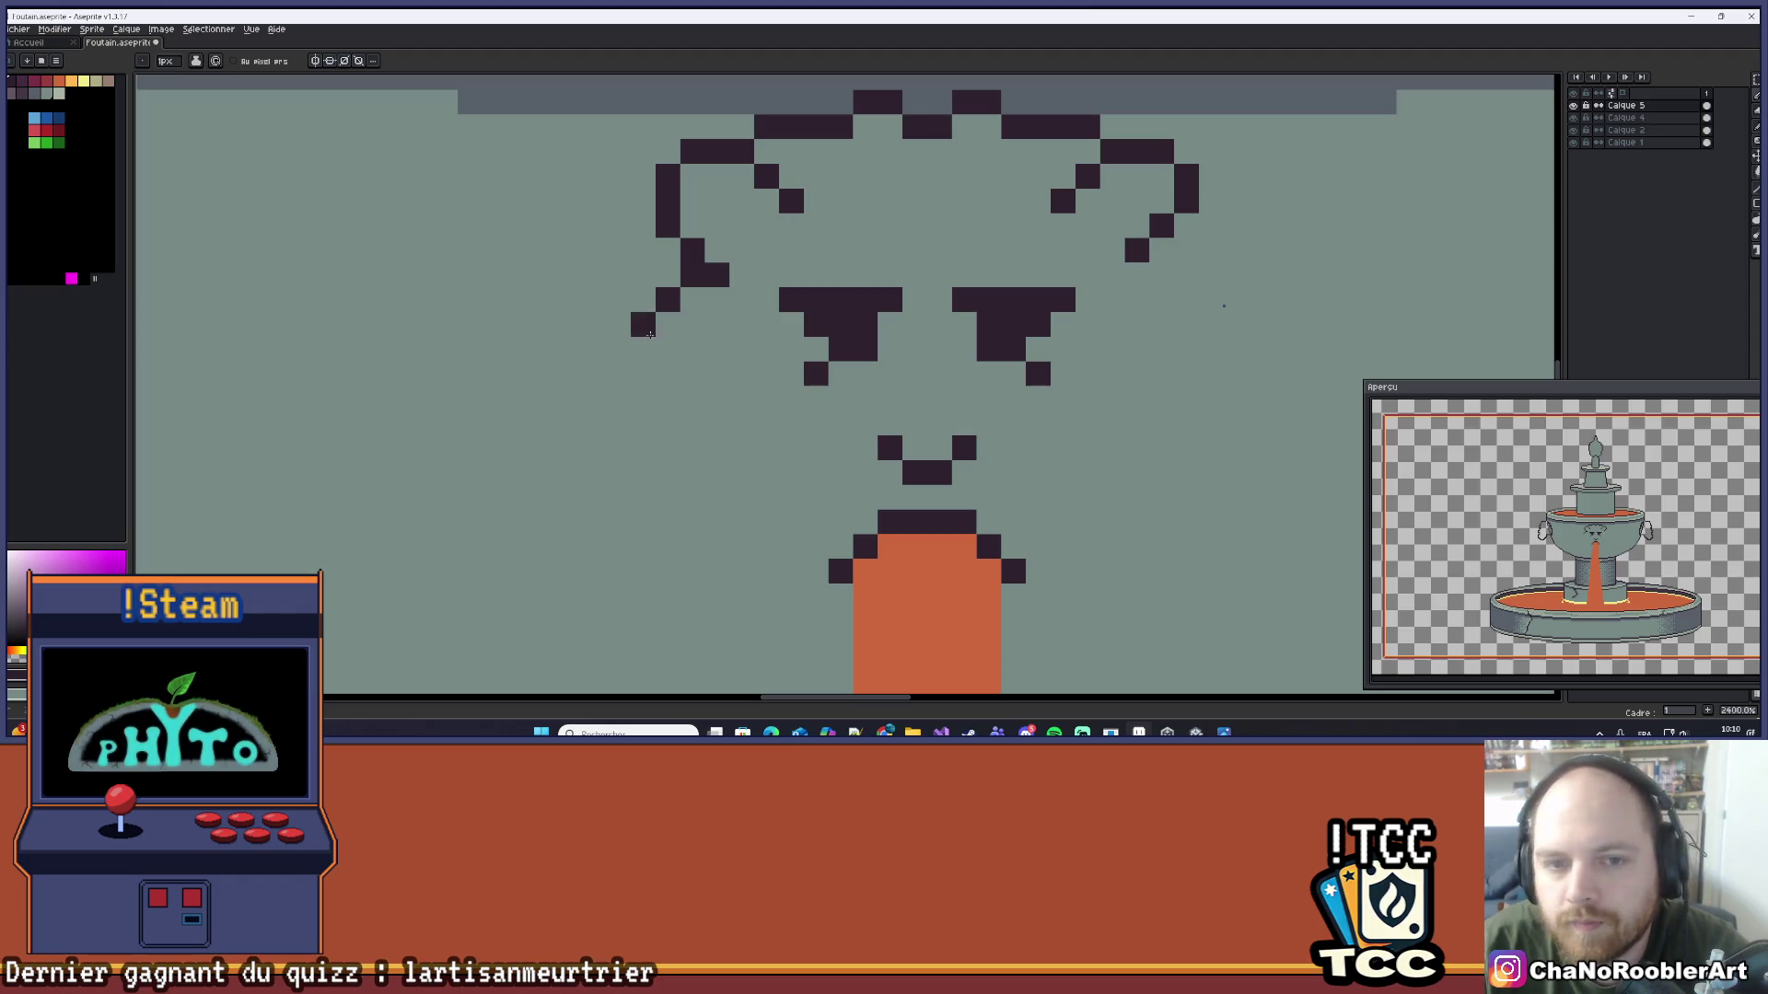
scroll(652, 344, "down", 5)
scroll(701, 366, "up", 2)
scroll(727, 349, "down", 2)
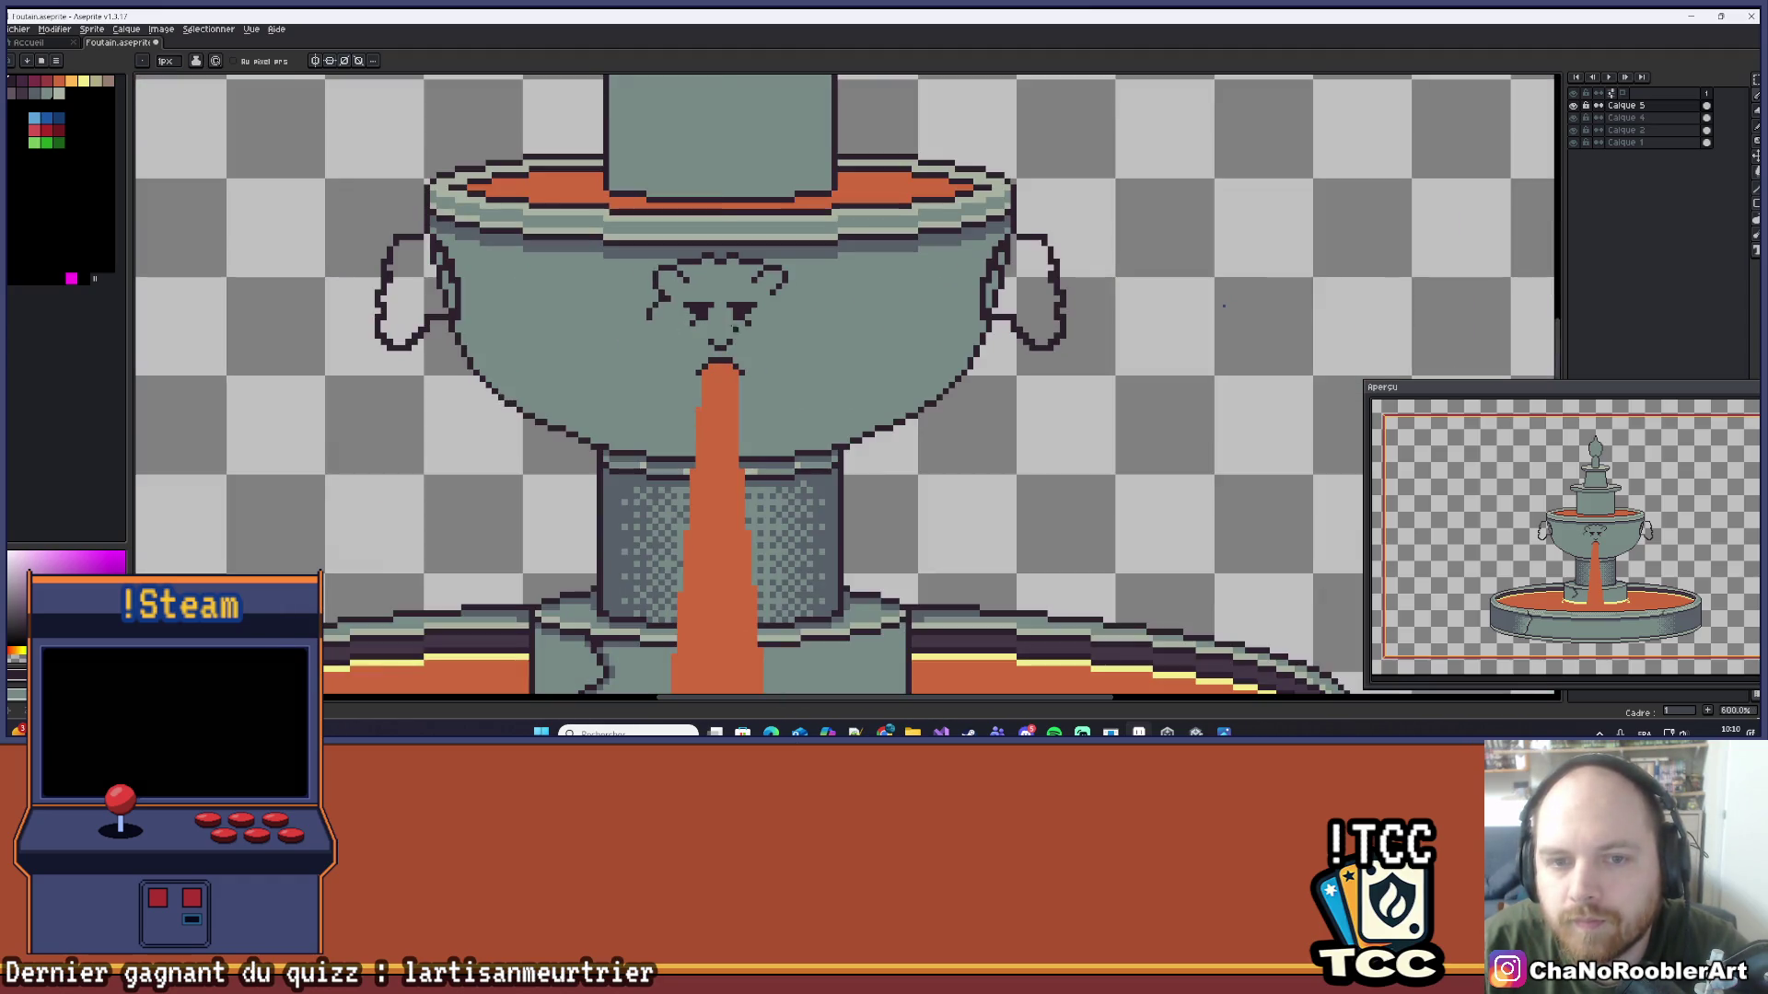
key("ctrl+z")
key("b")
Step: Enable vertical mirror symmetry centred on the fountain
scroll(753, 313, "down", 2)
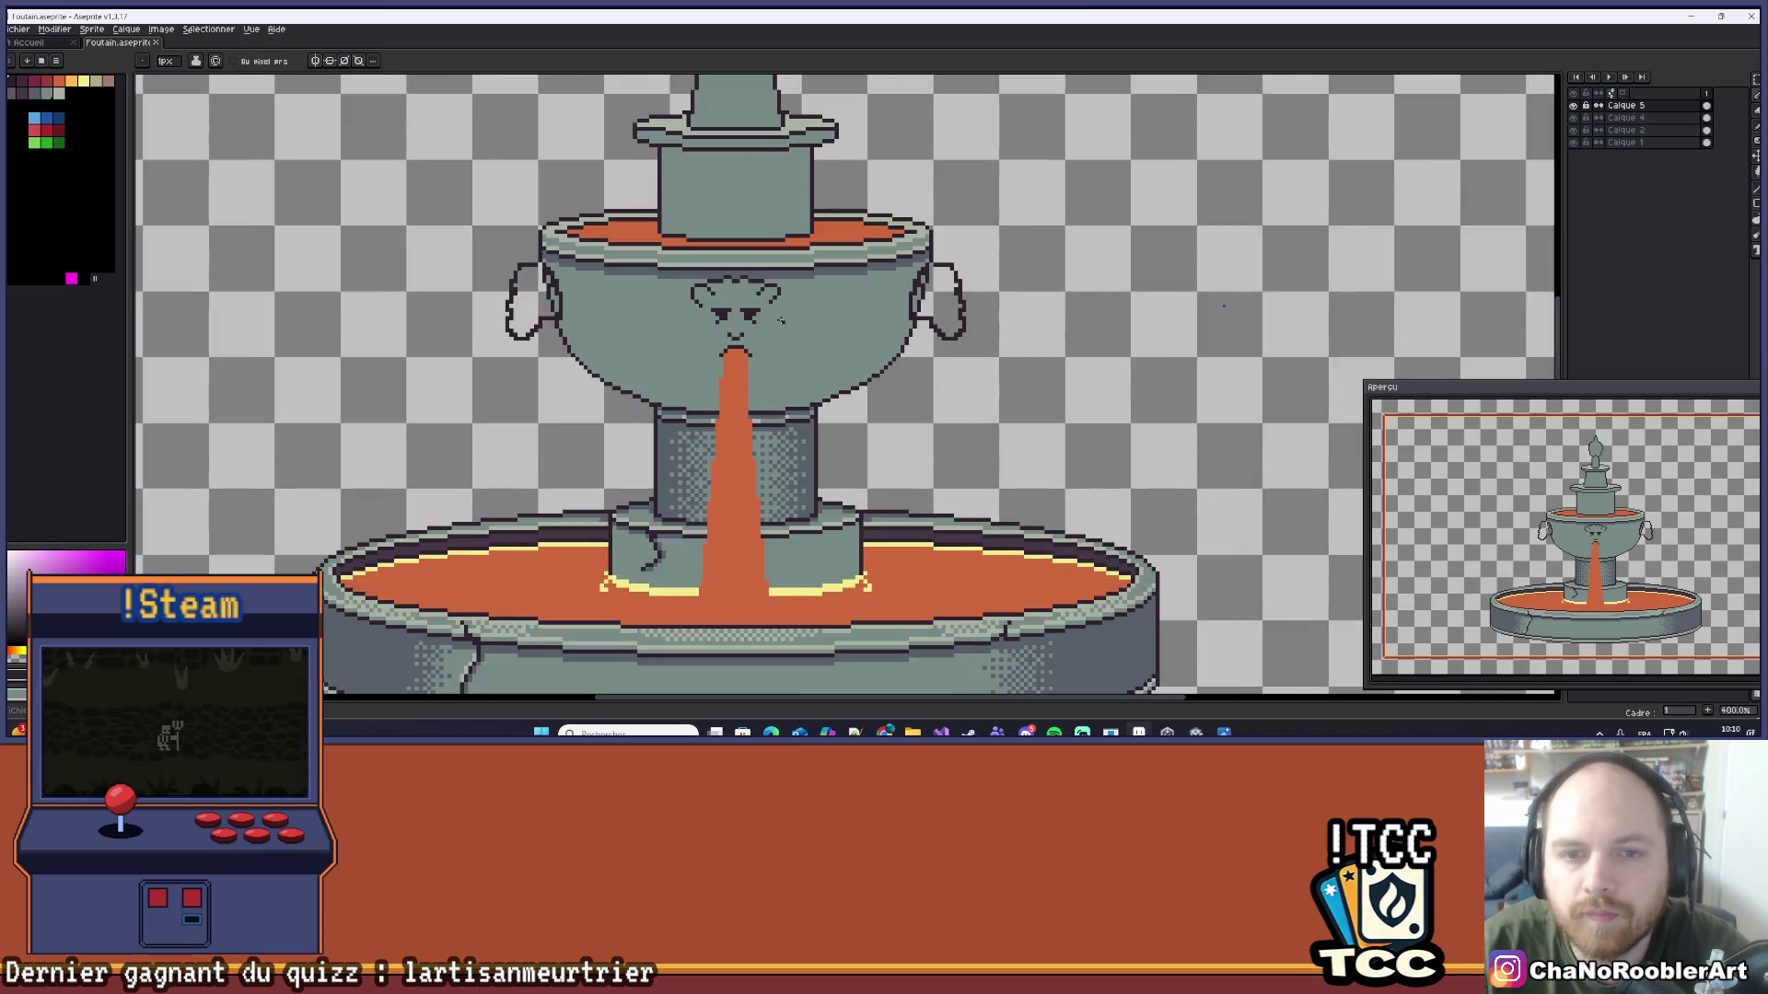
left_click(315, 60)
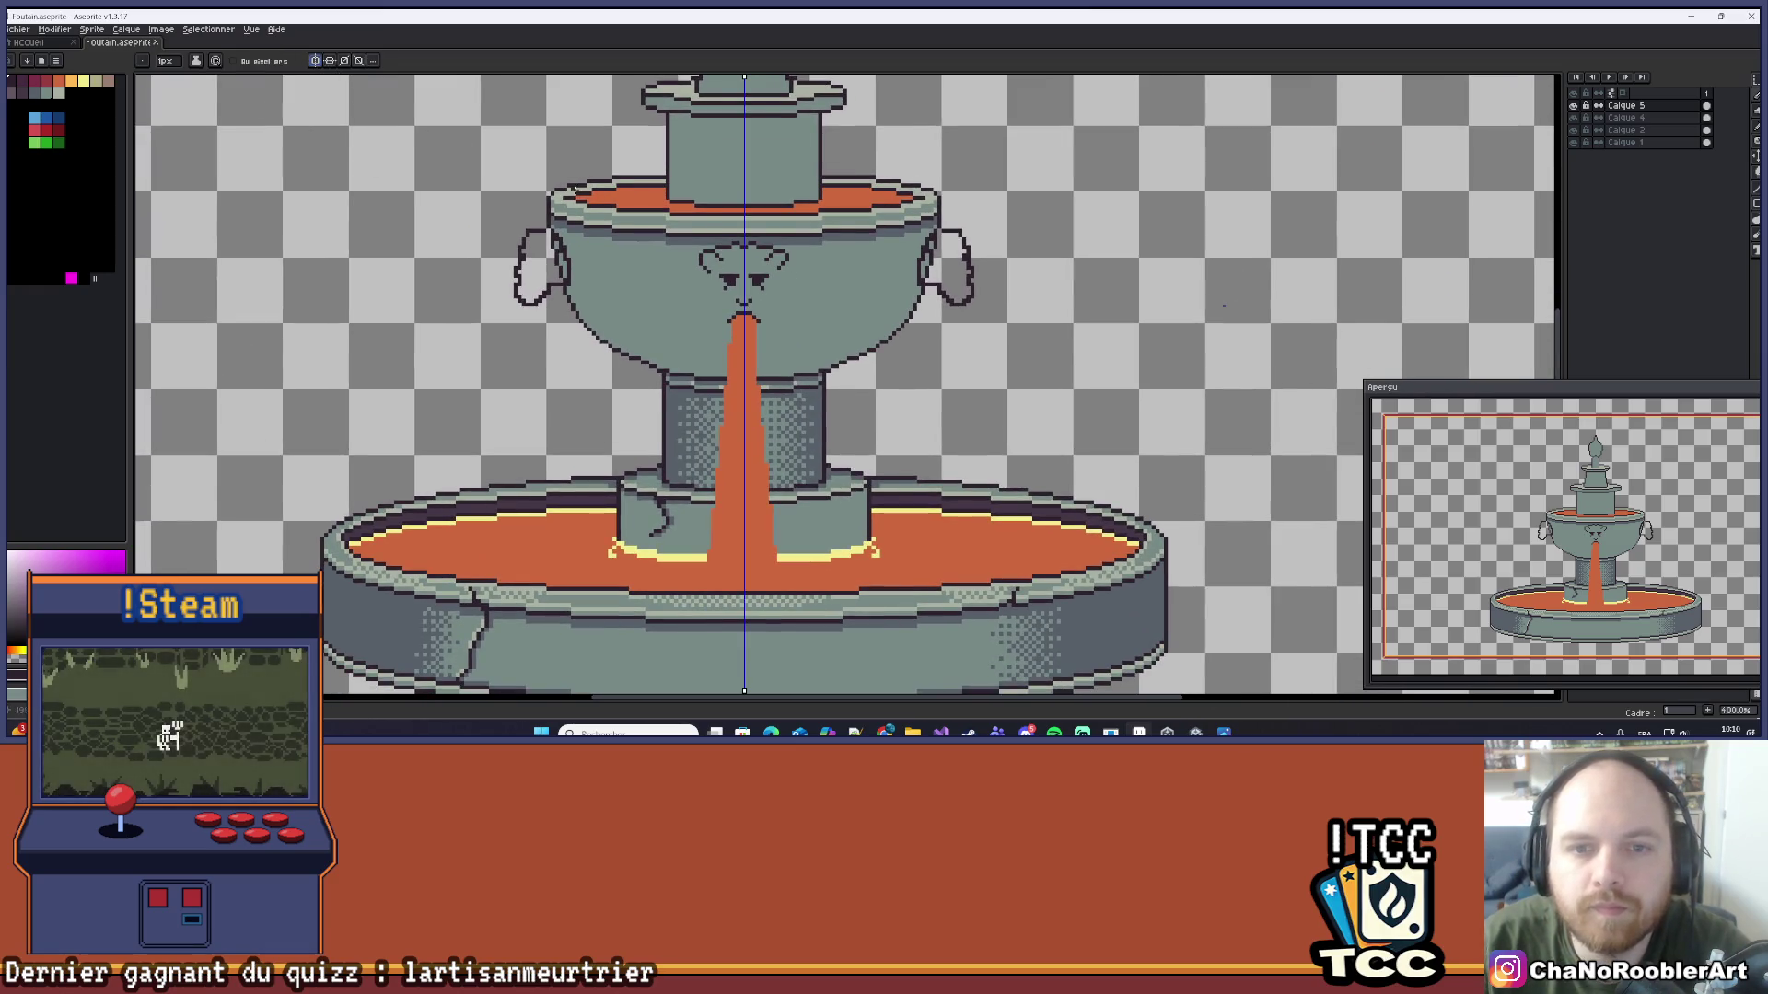
scroll(581, 193, "down", 1)
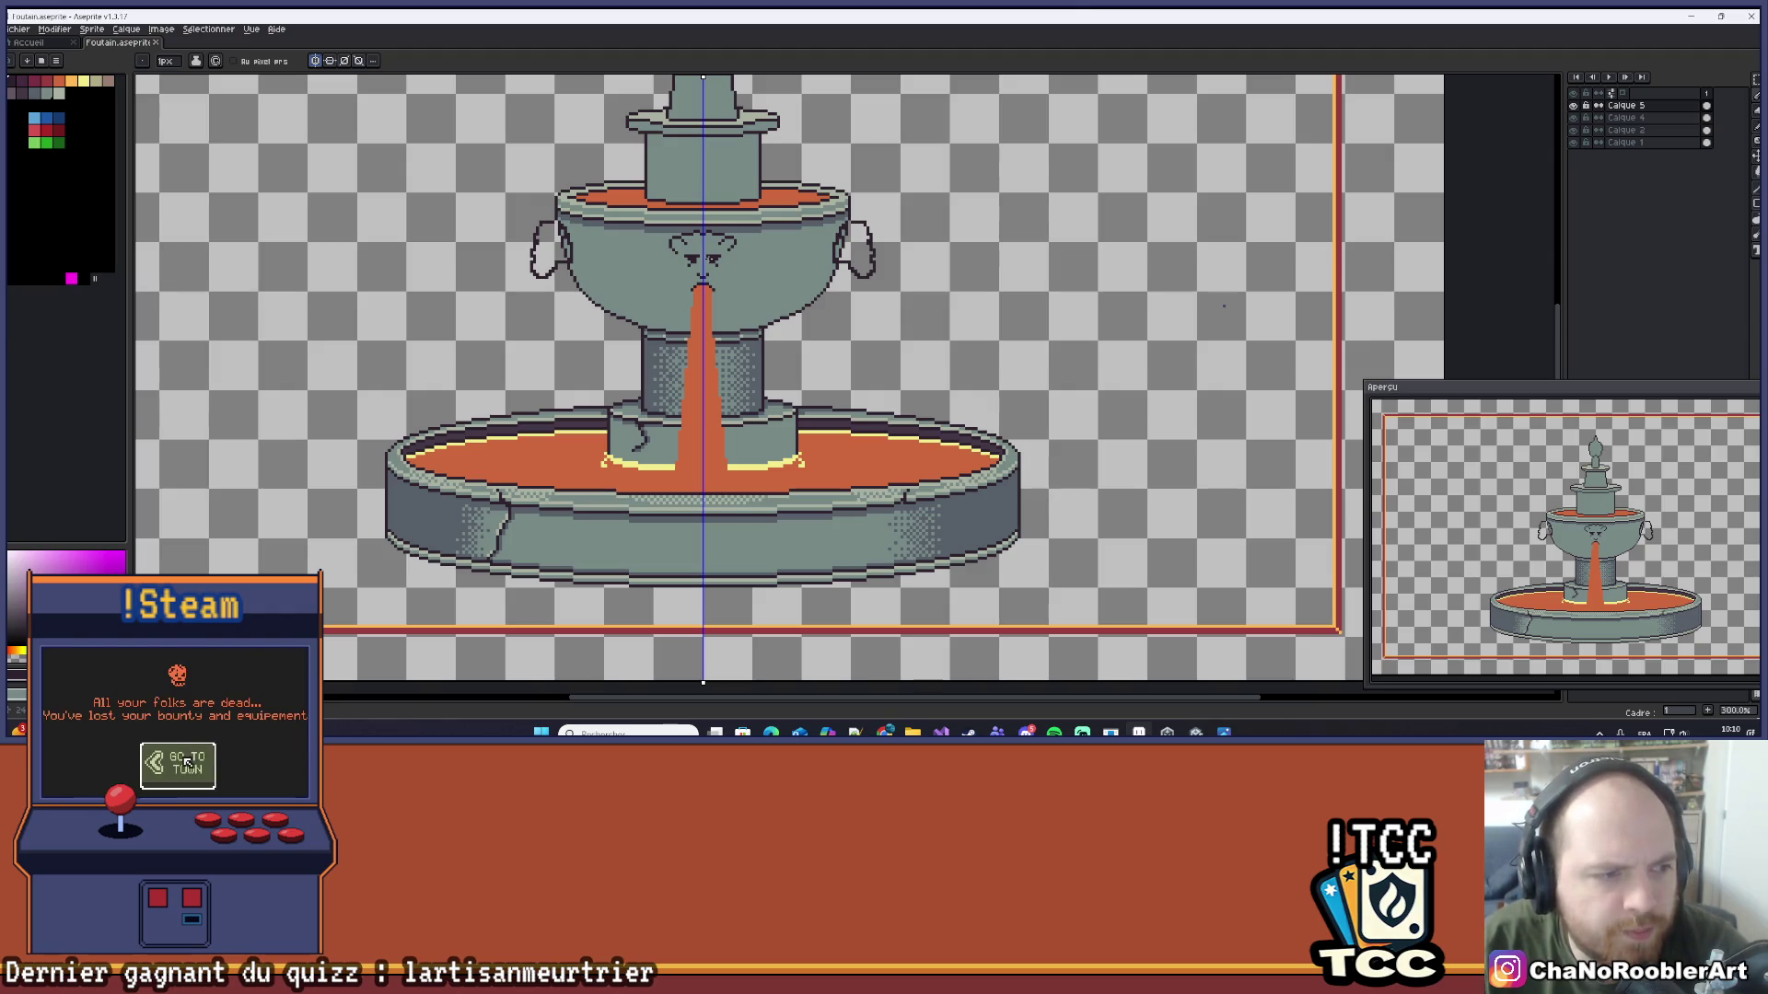
scroll(726, 248, "up", 4)
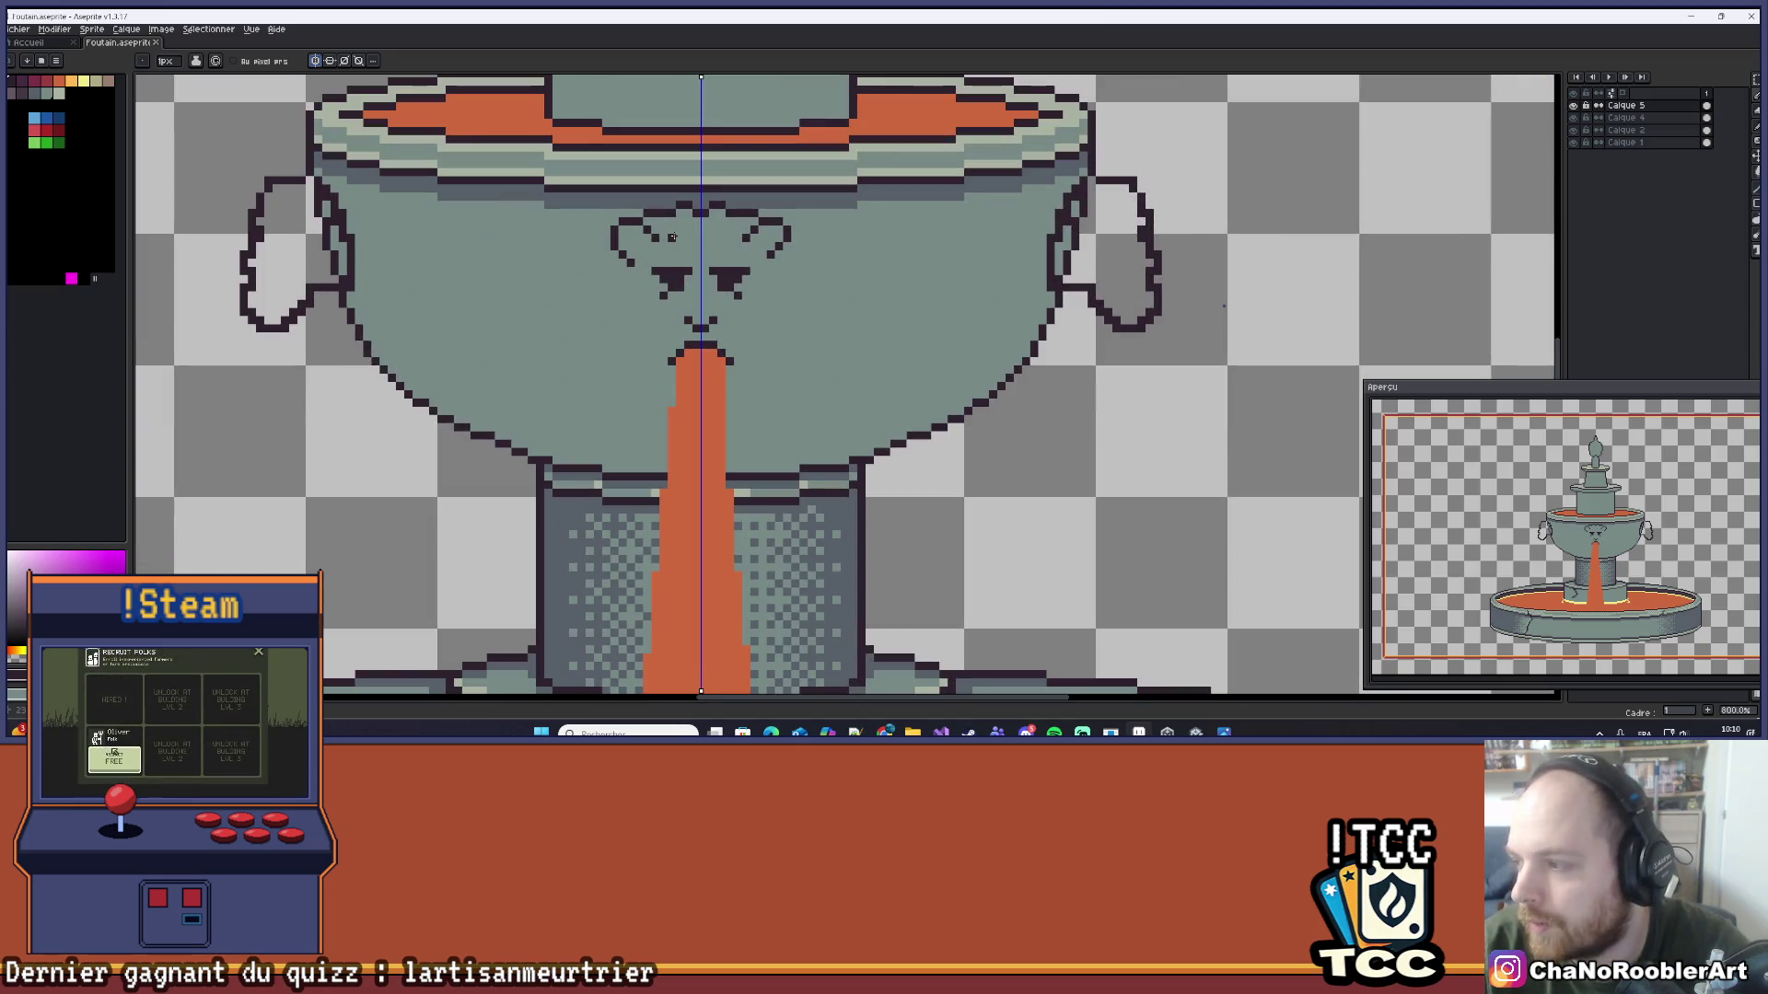
scroll(678, 338, "up", 2)
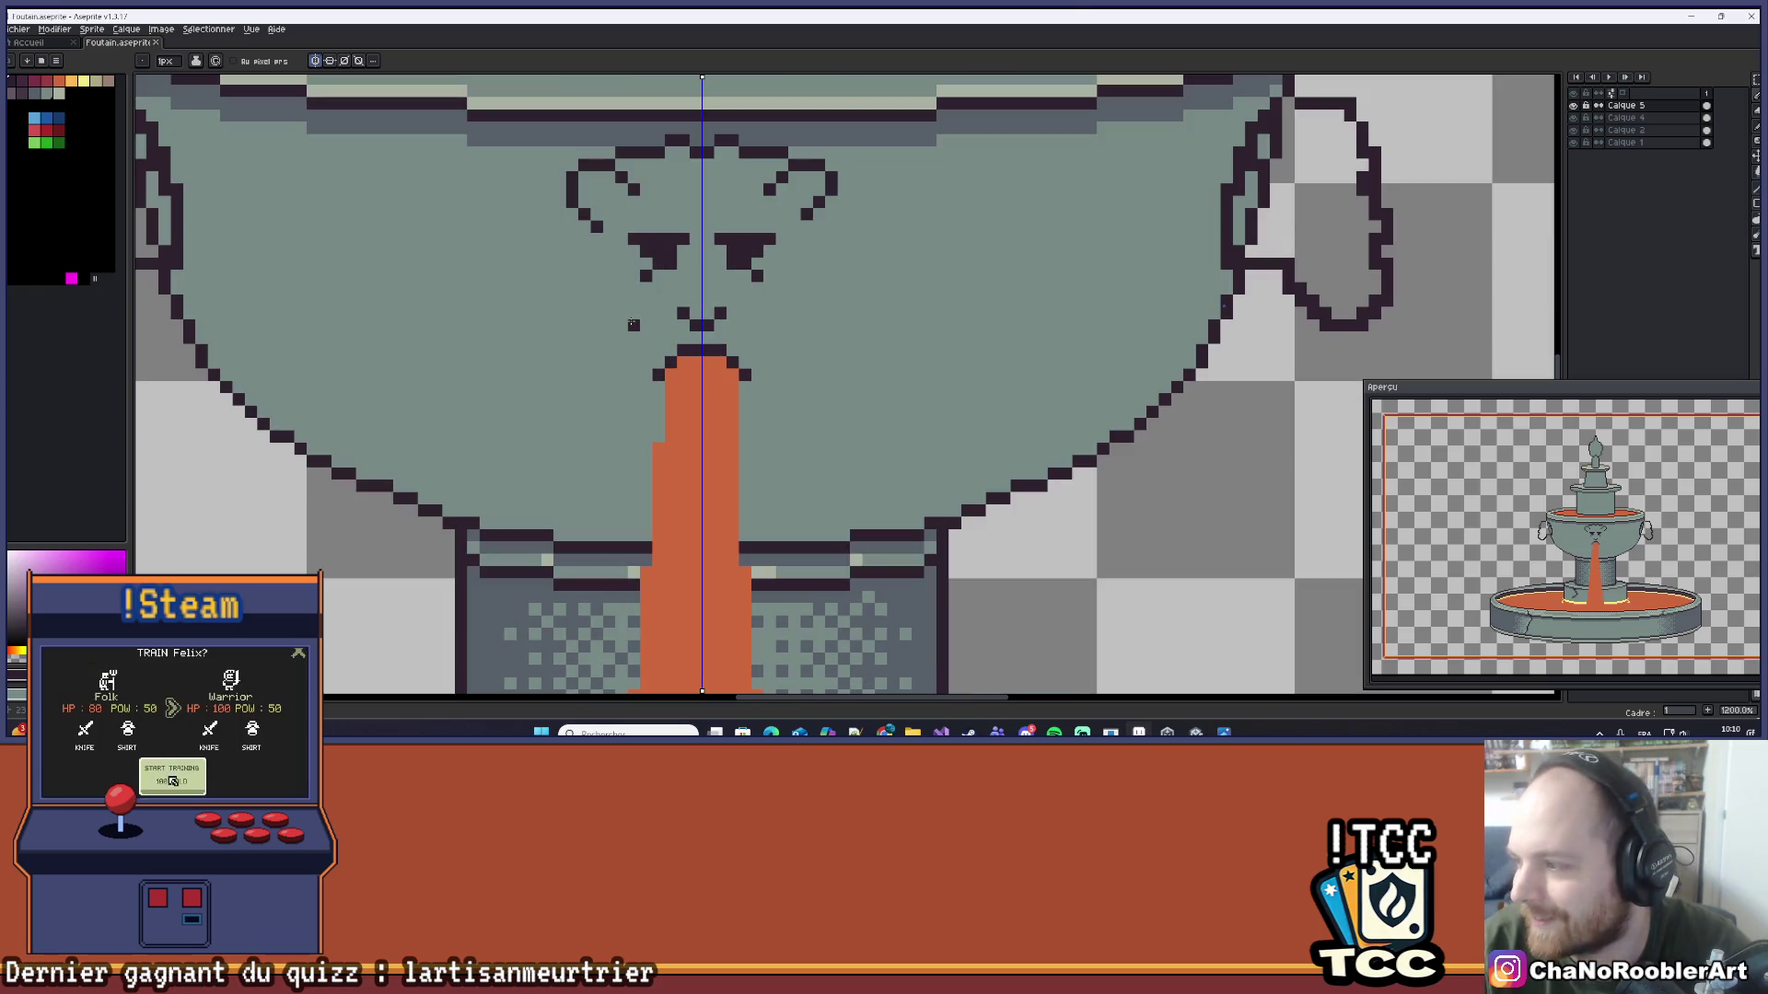
scroll(634, 324, "up", 3)
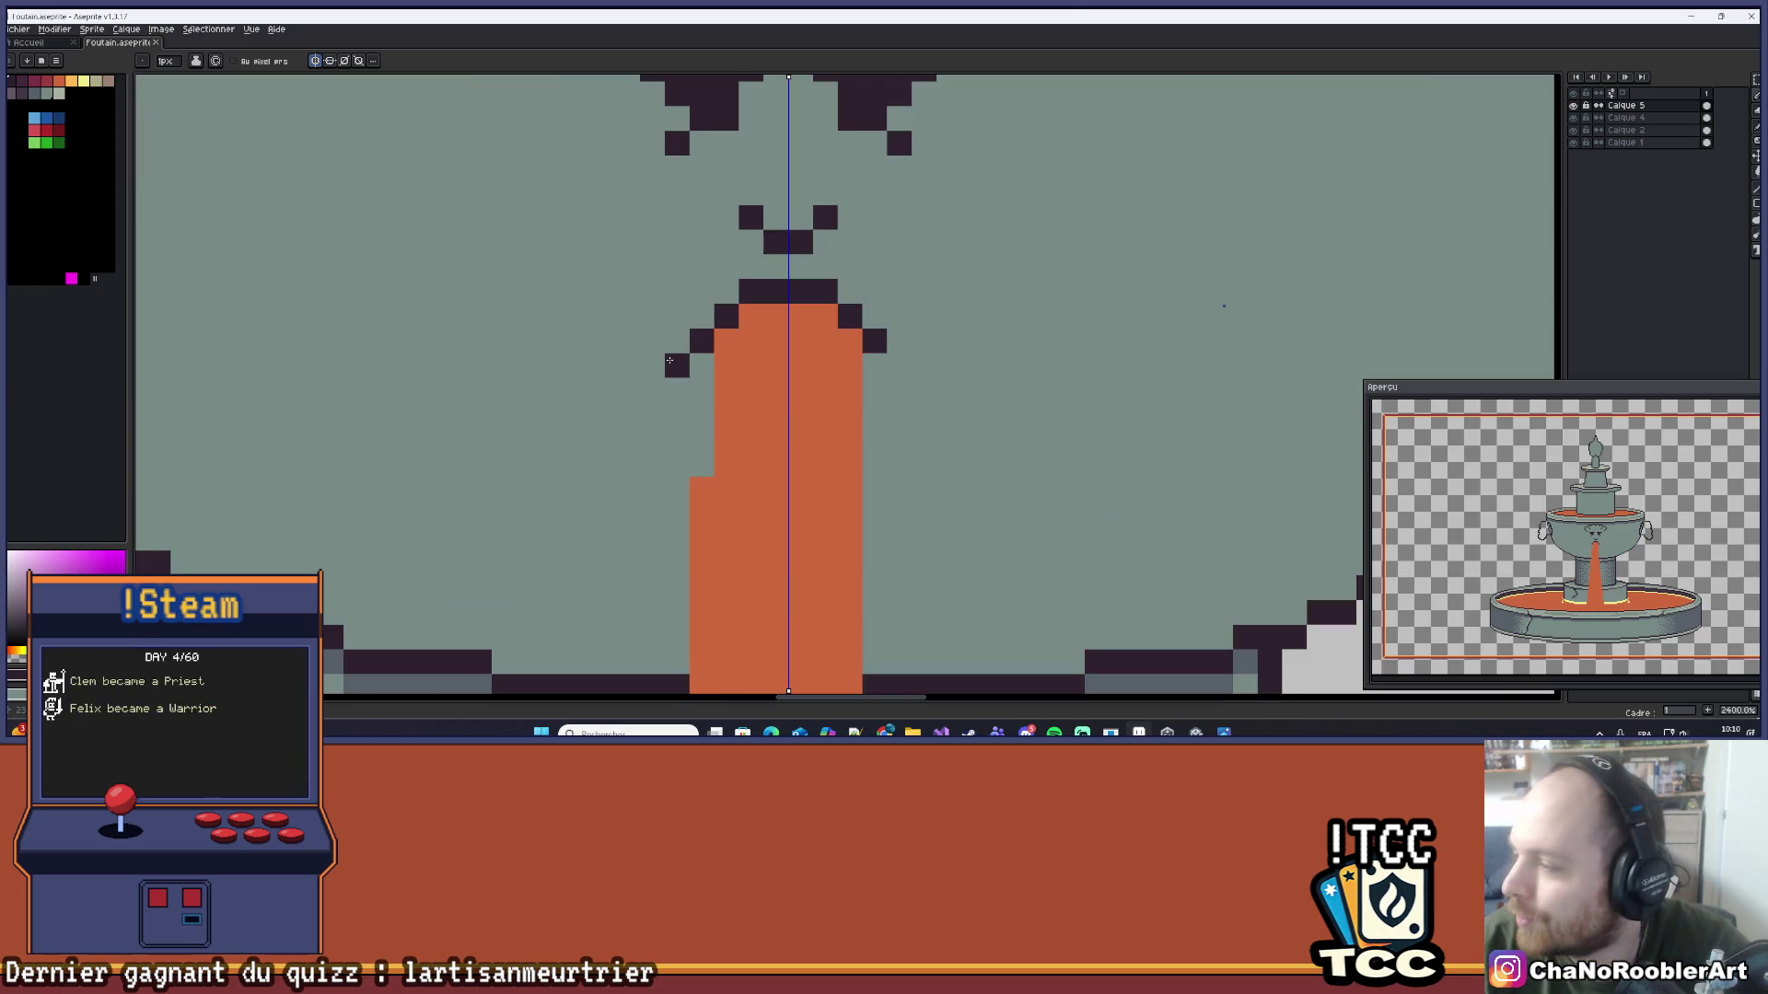
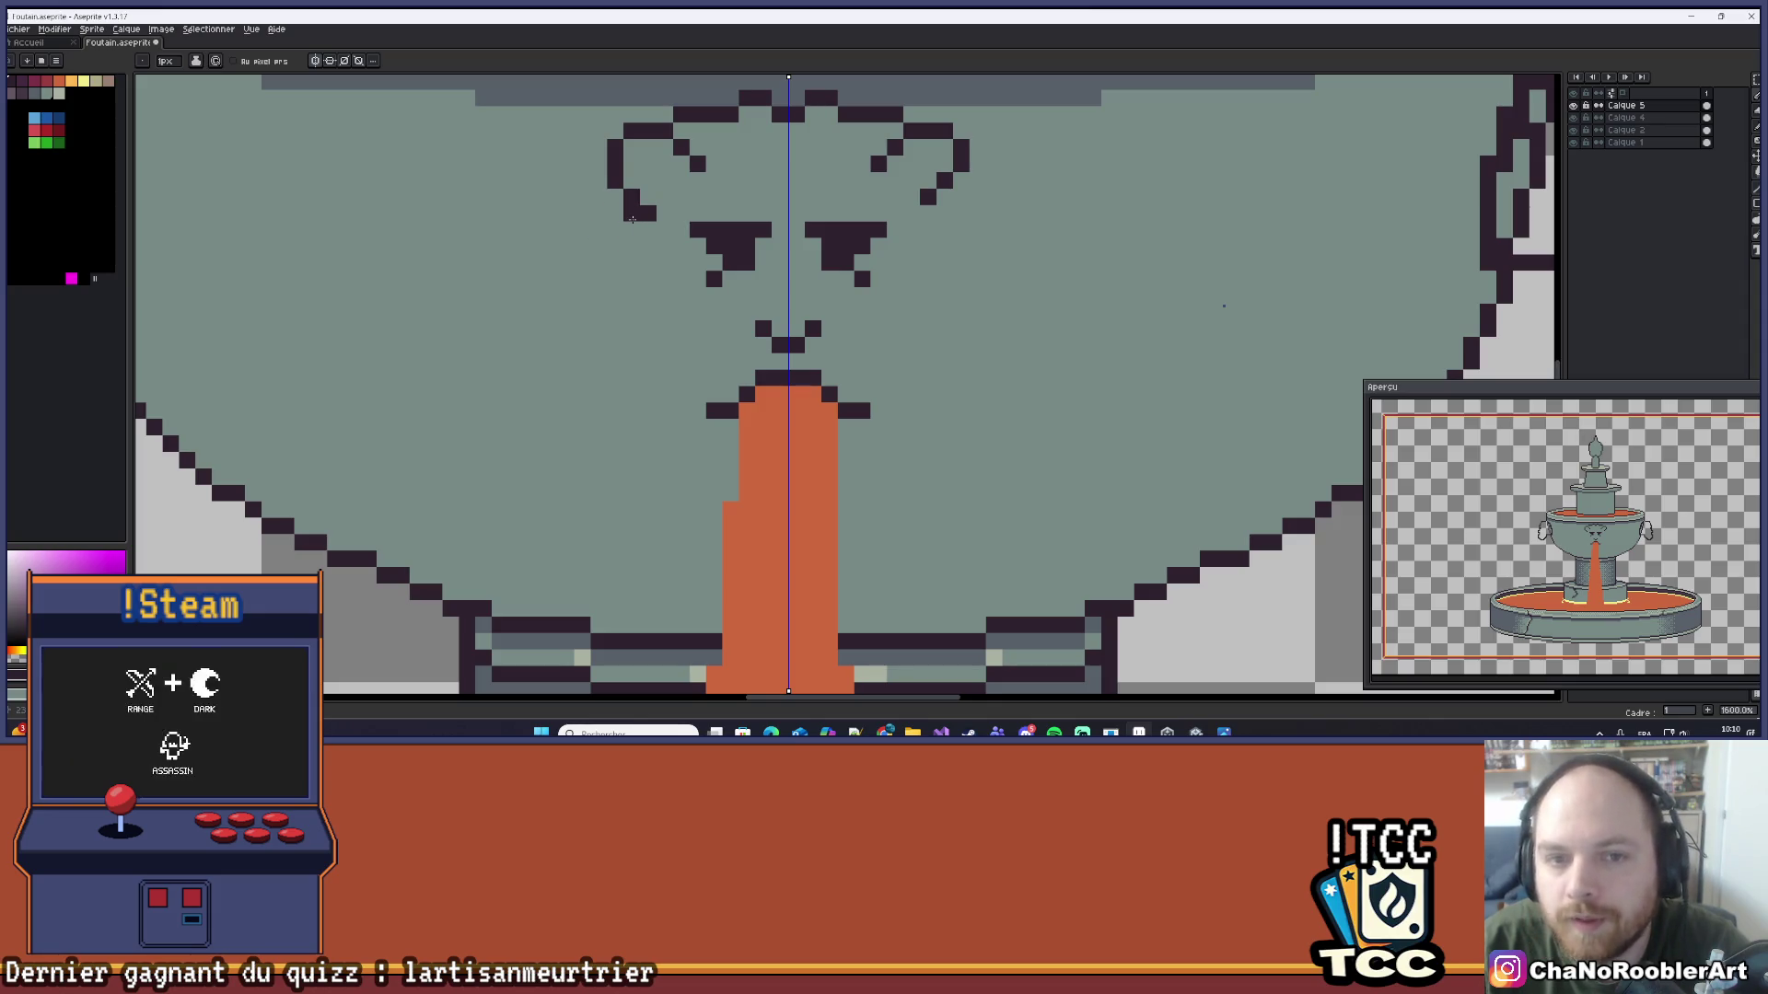
Step: Extend the curled horn outlines downward with dark pixels mirrored on both sides of the face
left_click_drag(632, 219, 610, 241)
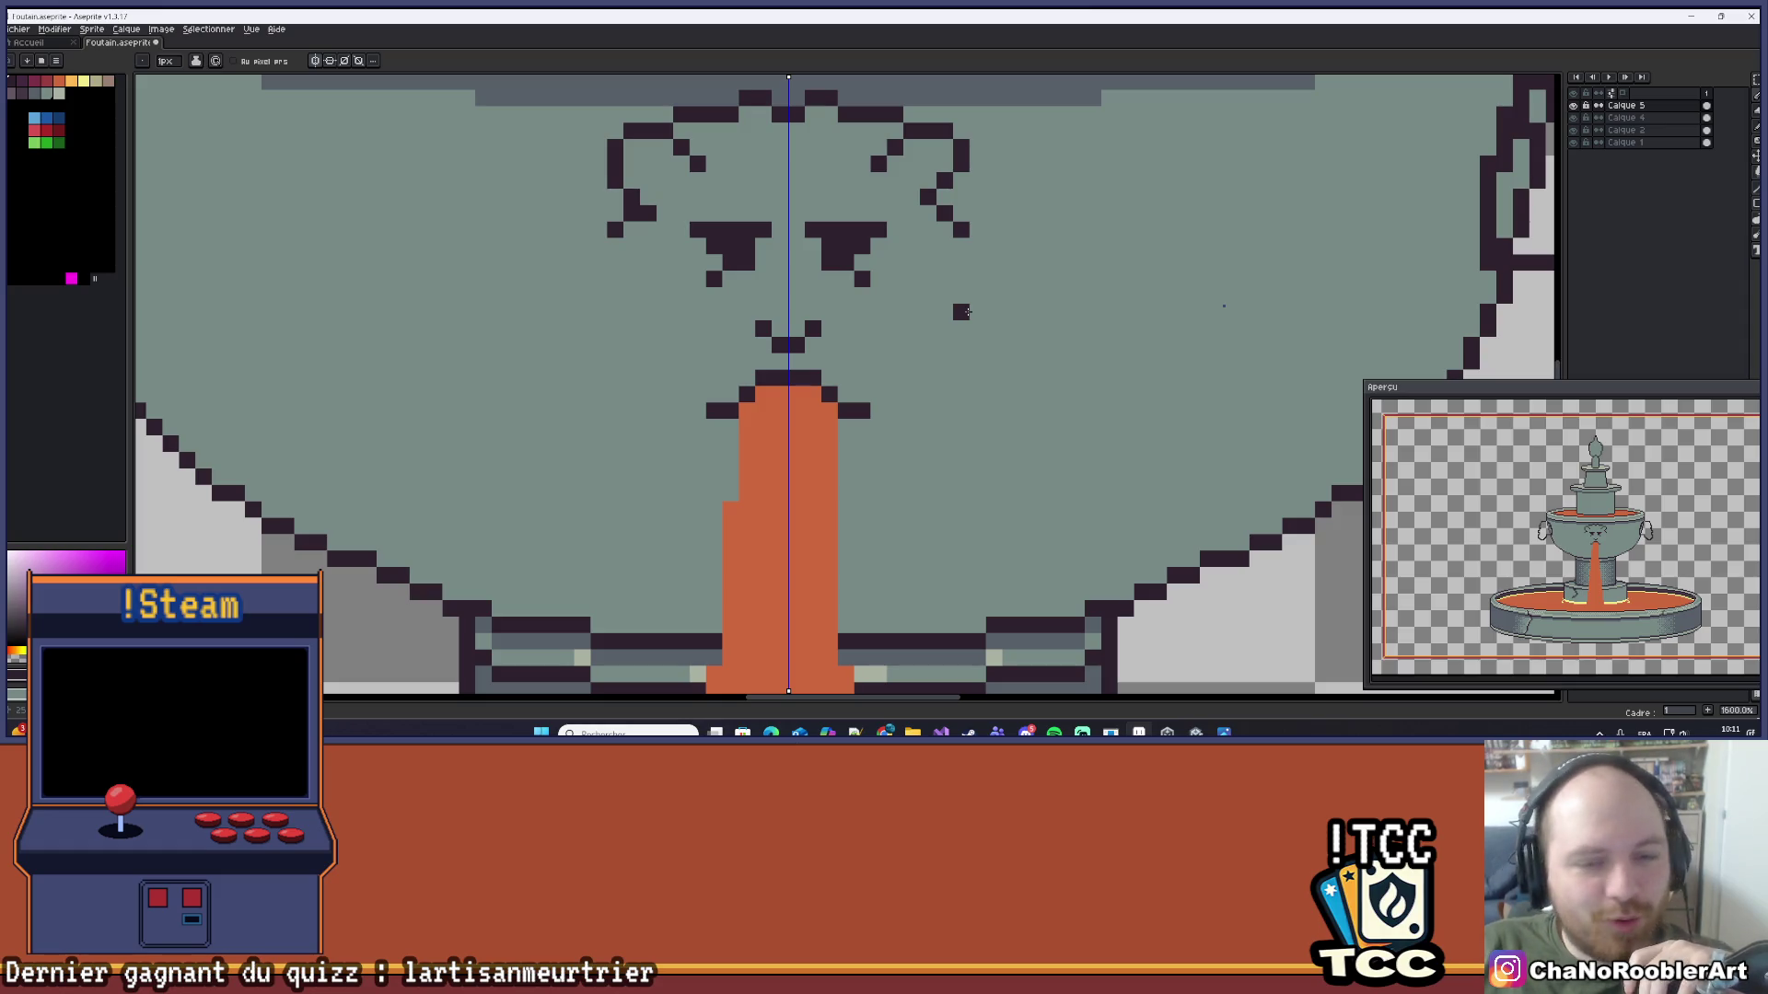
Step: Pan and zoom the view to 2400% on the fountain's face
mouse_move(943, 310)
left_mouse_down()
mouse_move(900, 351)
mouse_move(893, 405)
left_mouse_up()
scroll(653, 387, "up", 3)
left_click_drag(610, 409, 643, 410)
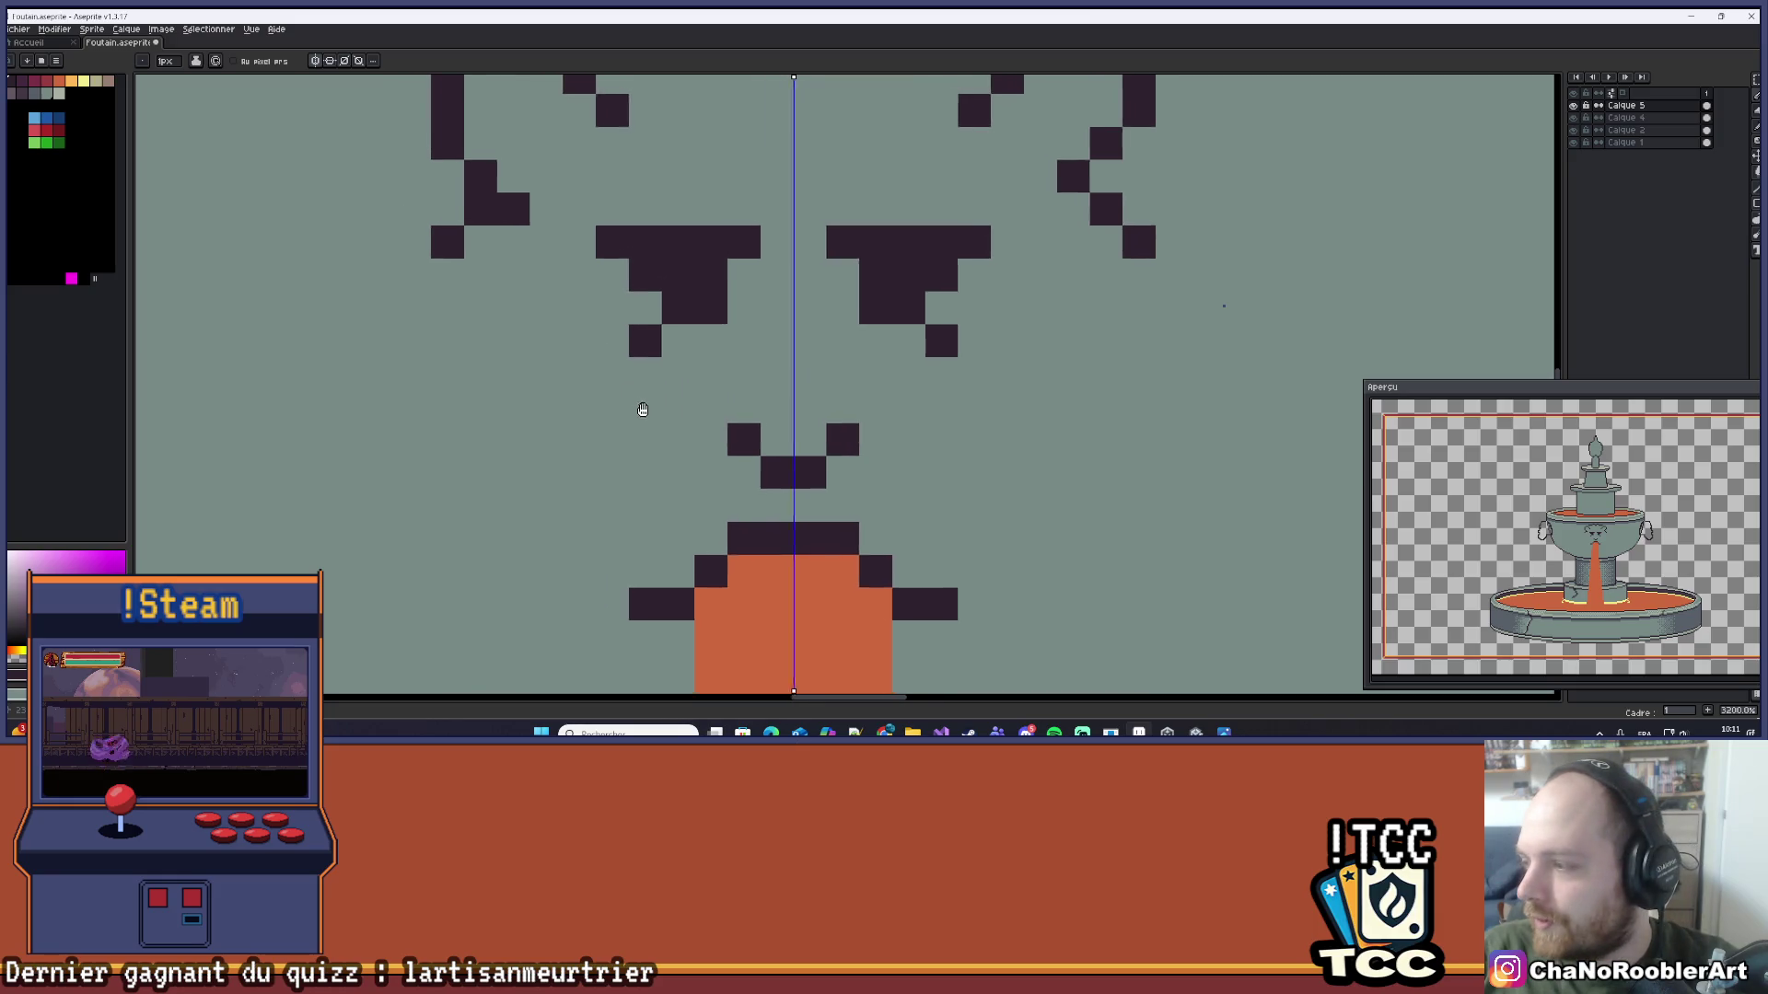
scroll(643, 409, "down", 2)
scroll(635, 382, "down", 3)
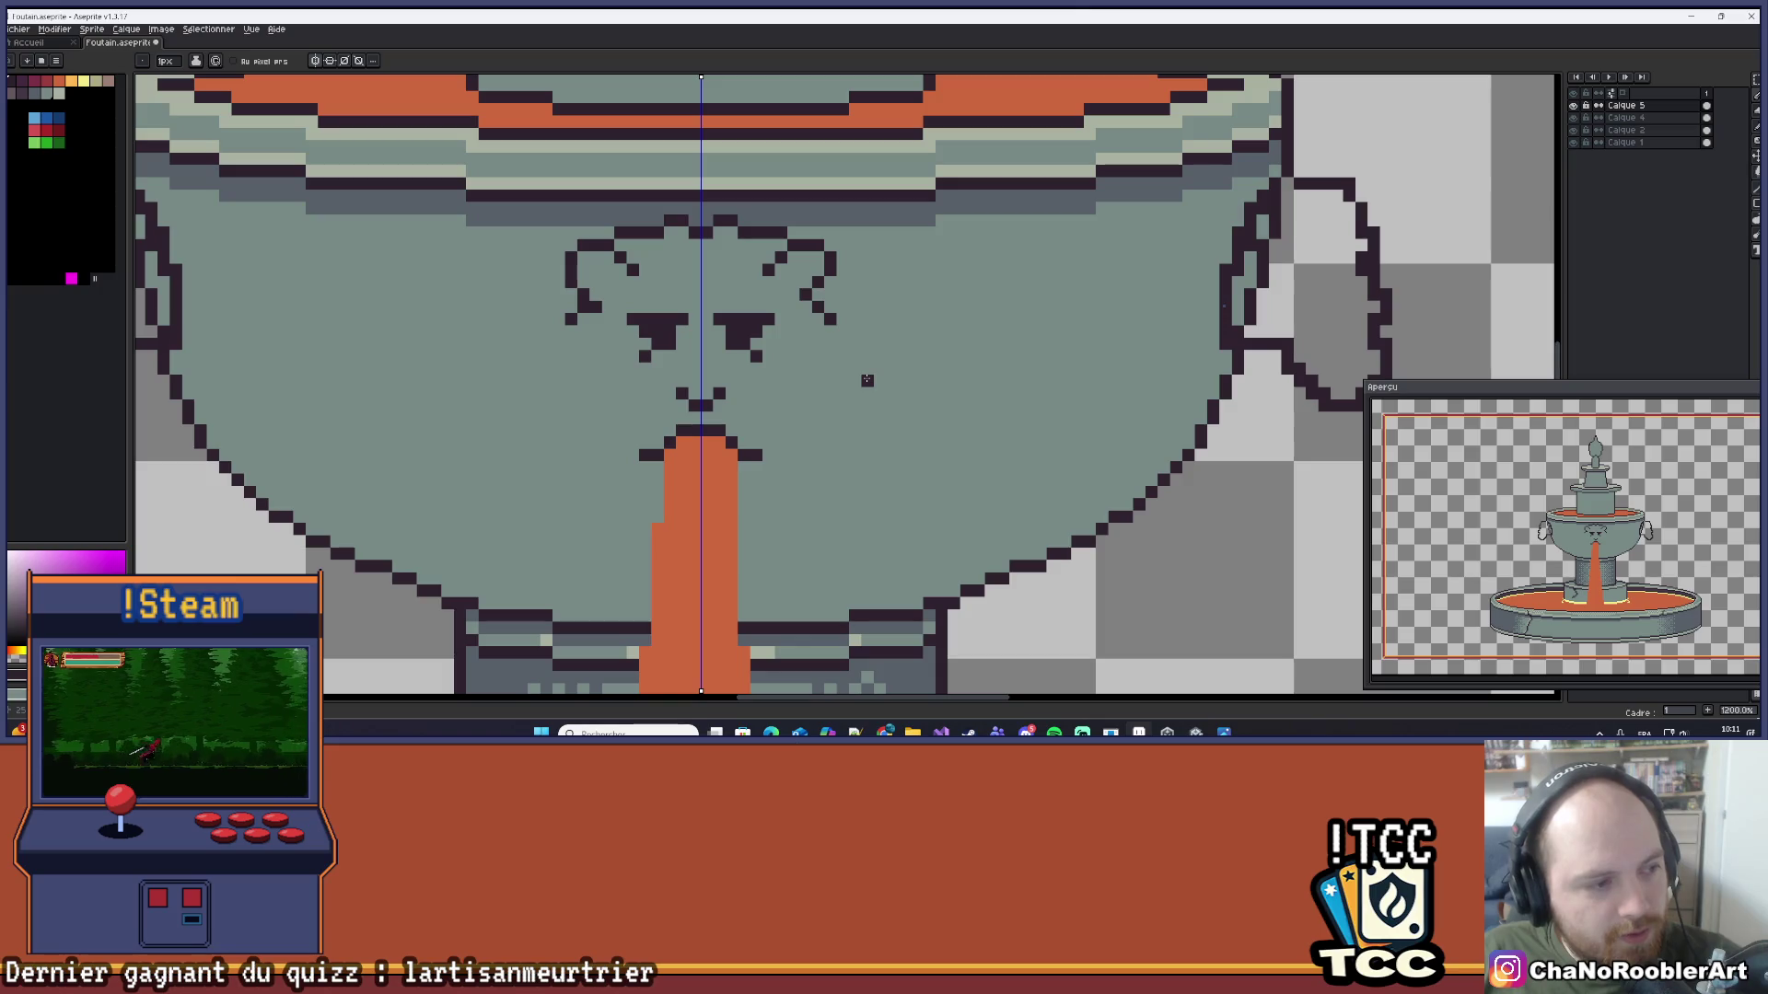
scroll(685, 402, "up", 1)
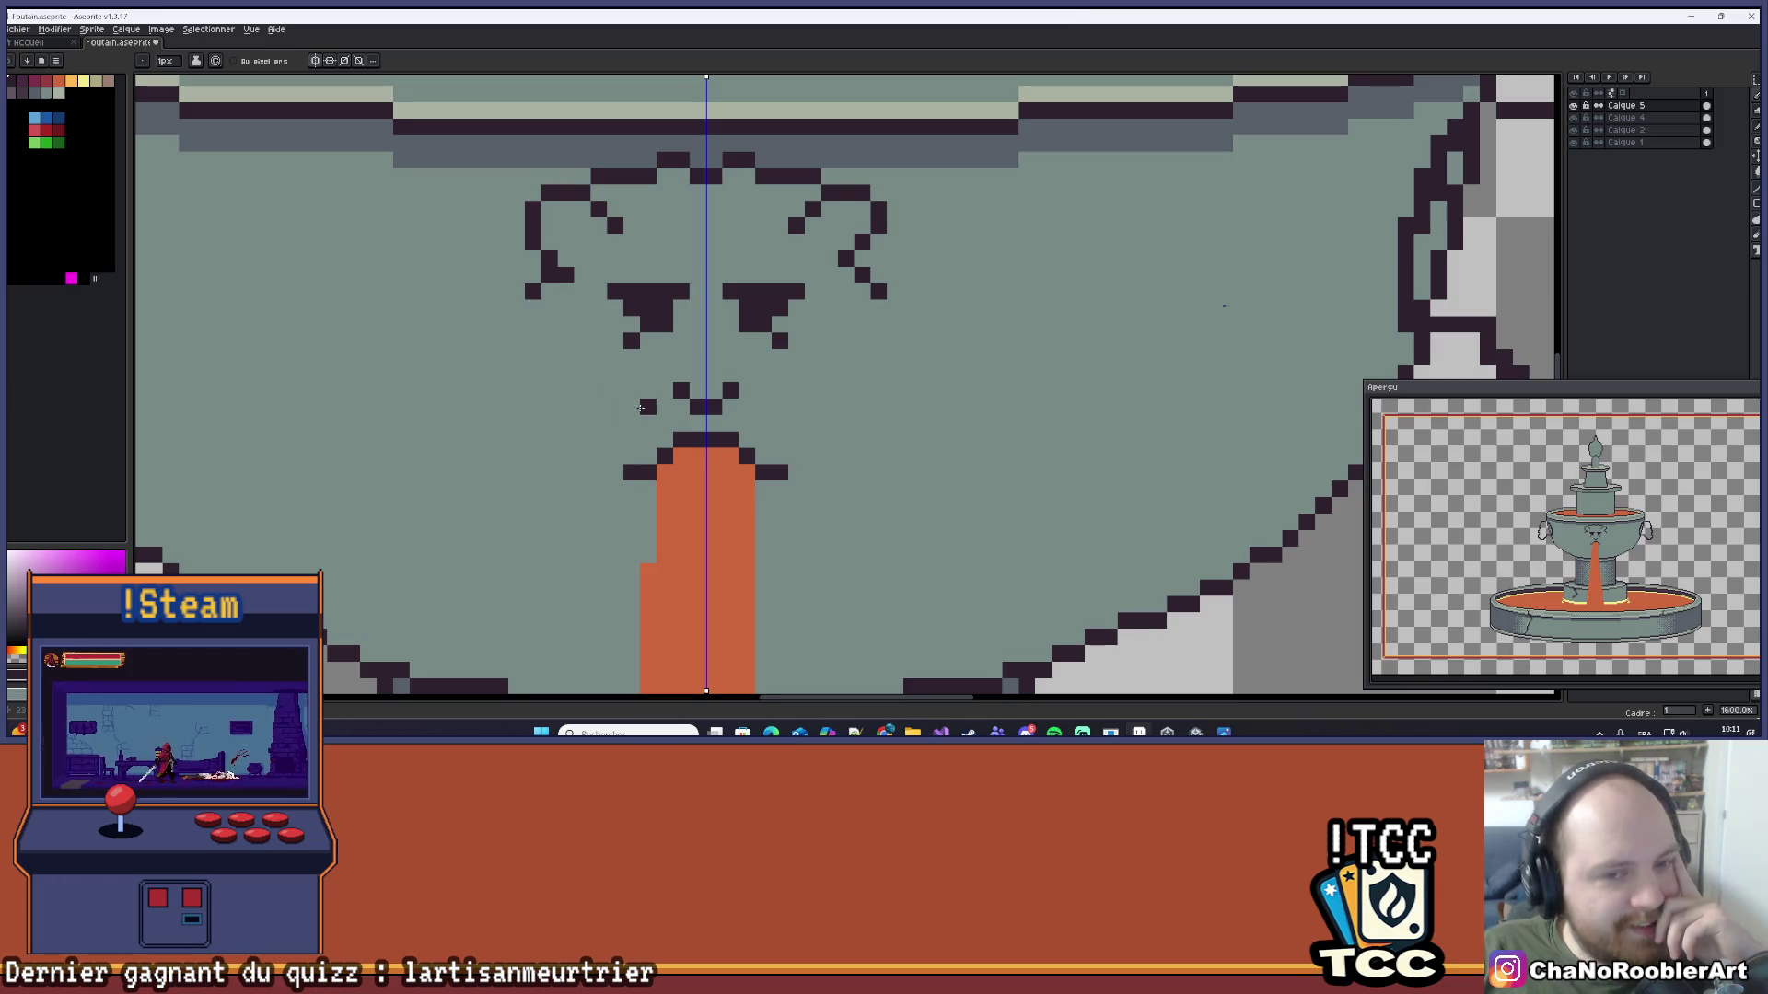
scroll(543, 400, "up", 2)
Step: With the Pencil, draw a mirrored dark outline down both sides of the face to the mouth
left_click_drag(561, 411, 702, 412)
left_click(1756, 203)
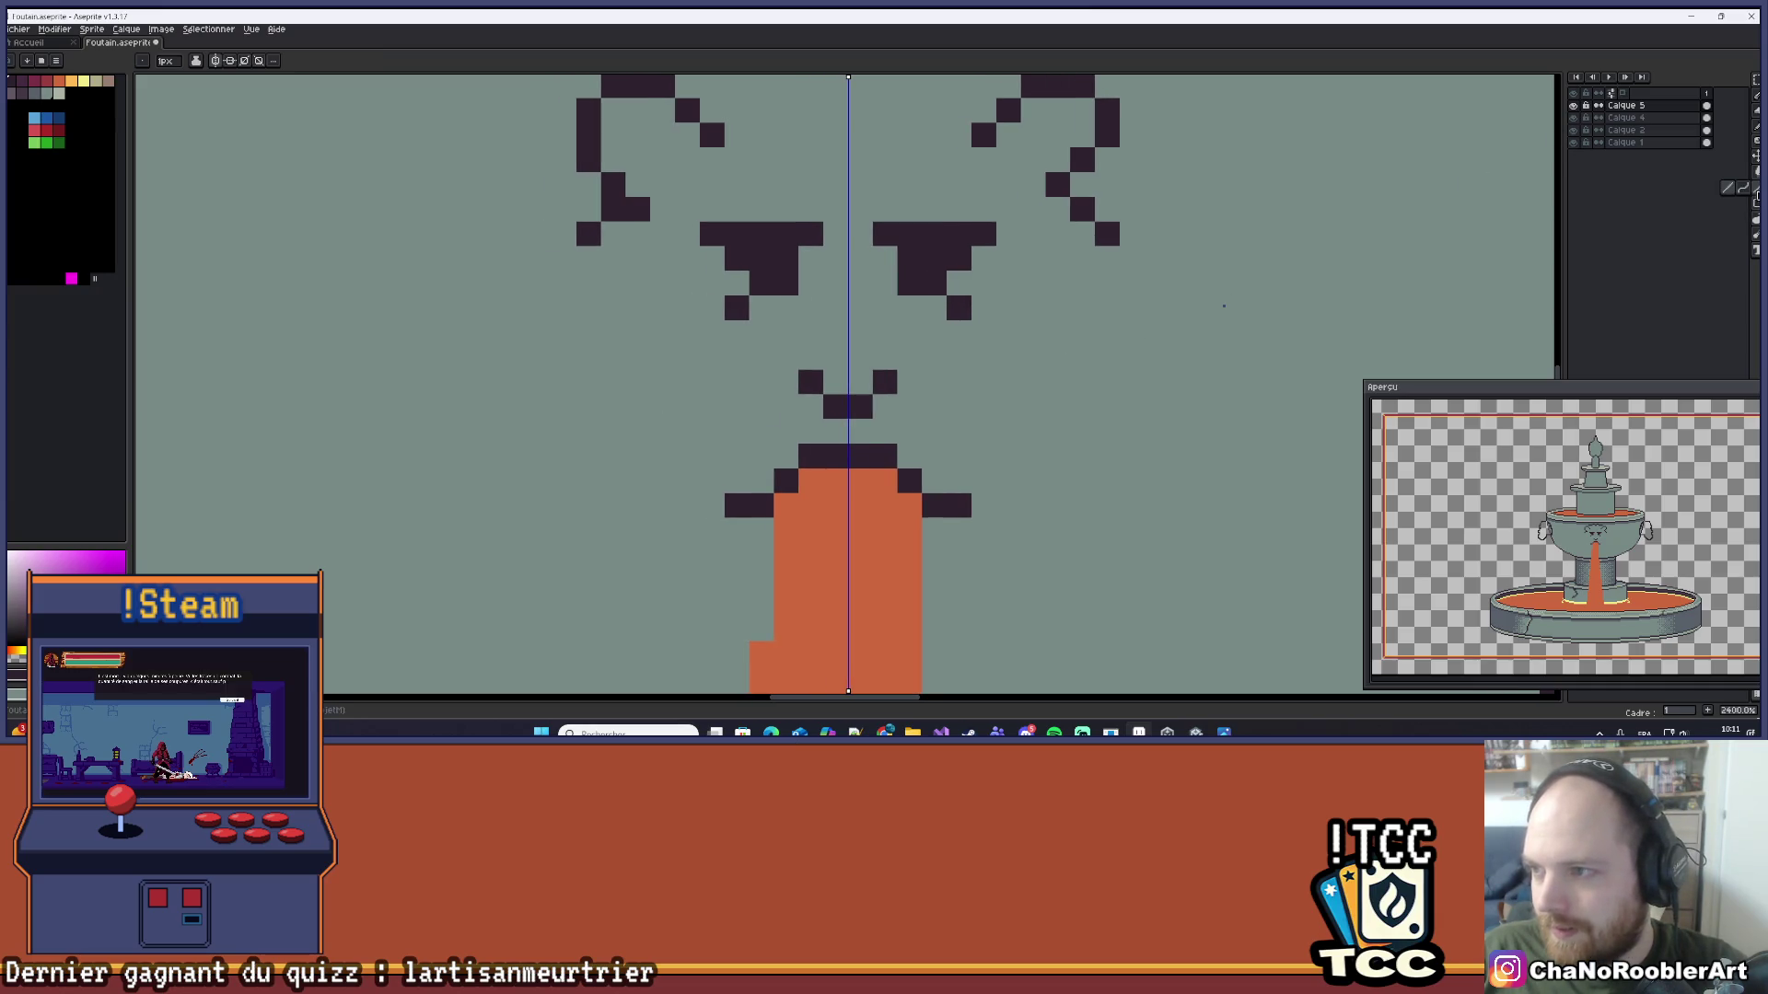
mouse_move(582, 264)
left_mouse_down()
mouse_move(730, 511)
mouse_move(637, 409)
left_mouse_up()
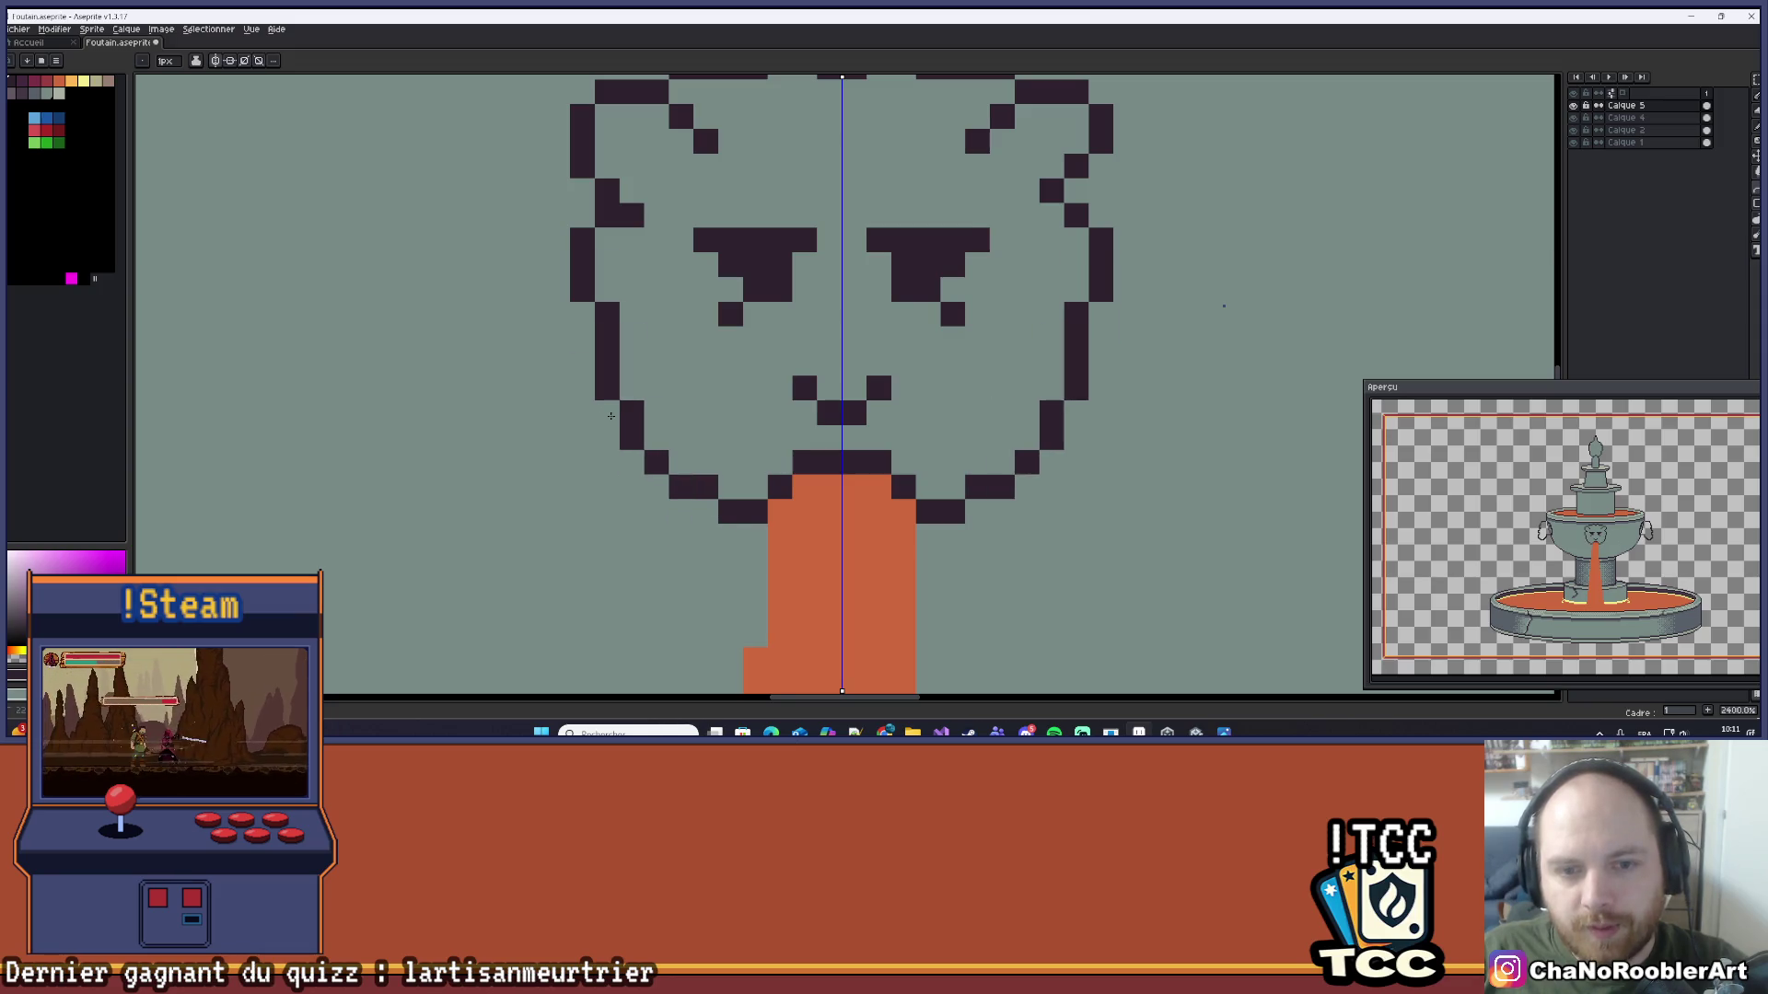
Step: Try widening the jaw outline by one pixel each side, then undo it
scroll(624, 409, "down", 2)
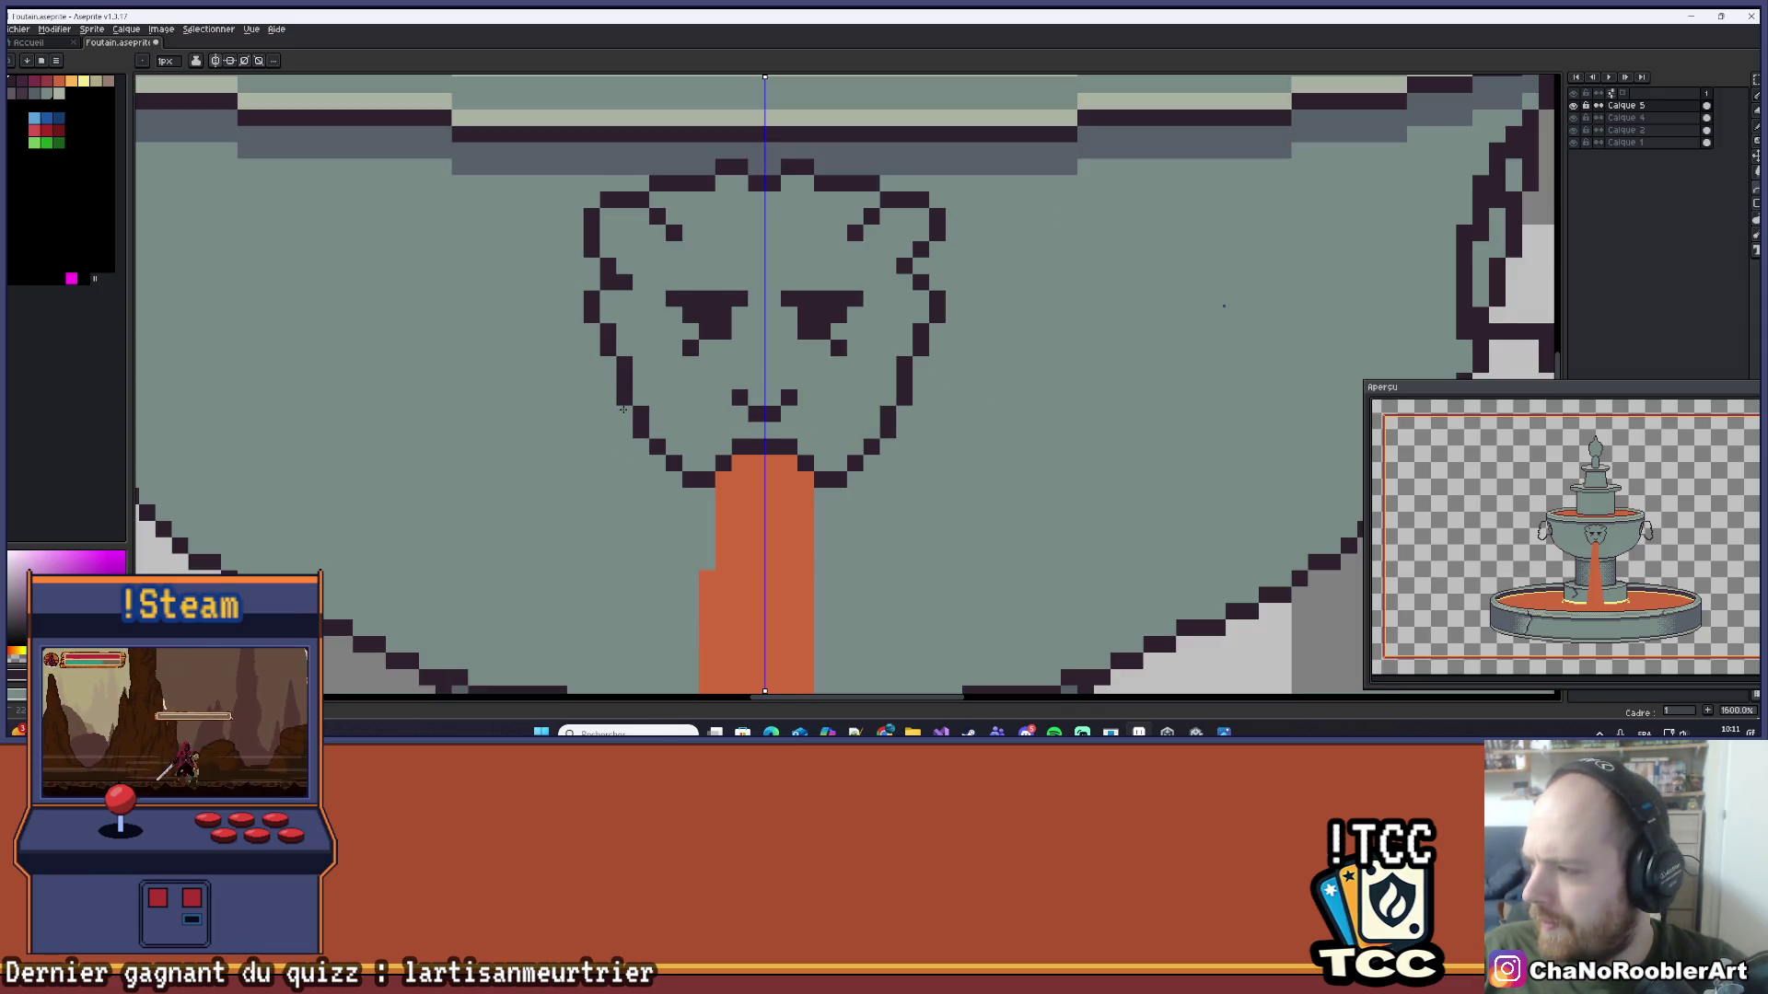
left_click_drag(622, 408, 609, 412)
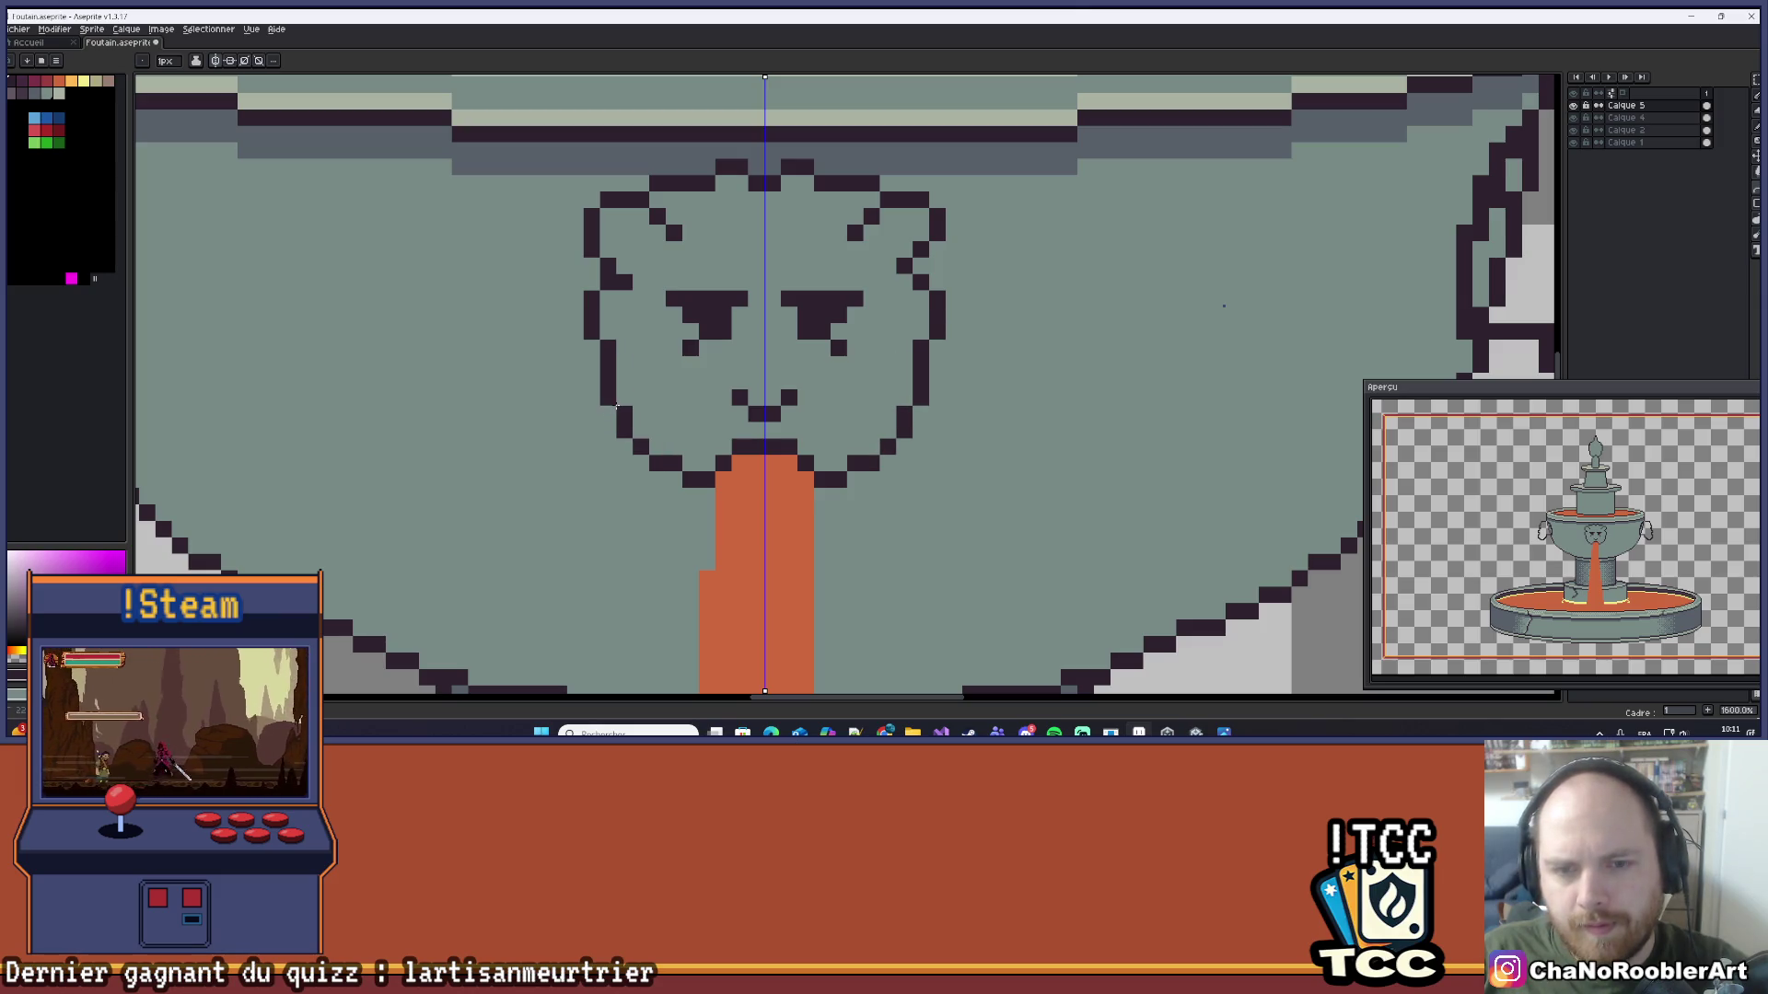
key("ctrl+z")
scroll(624, 399, "down", 4)
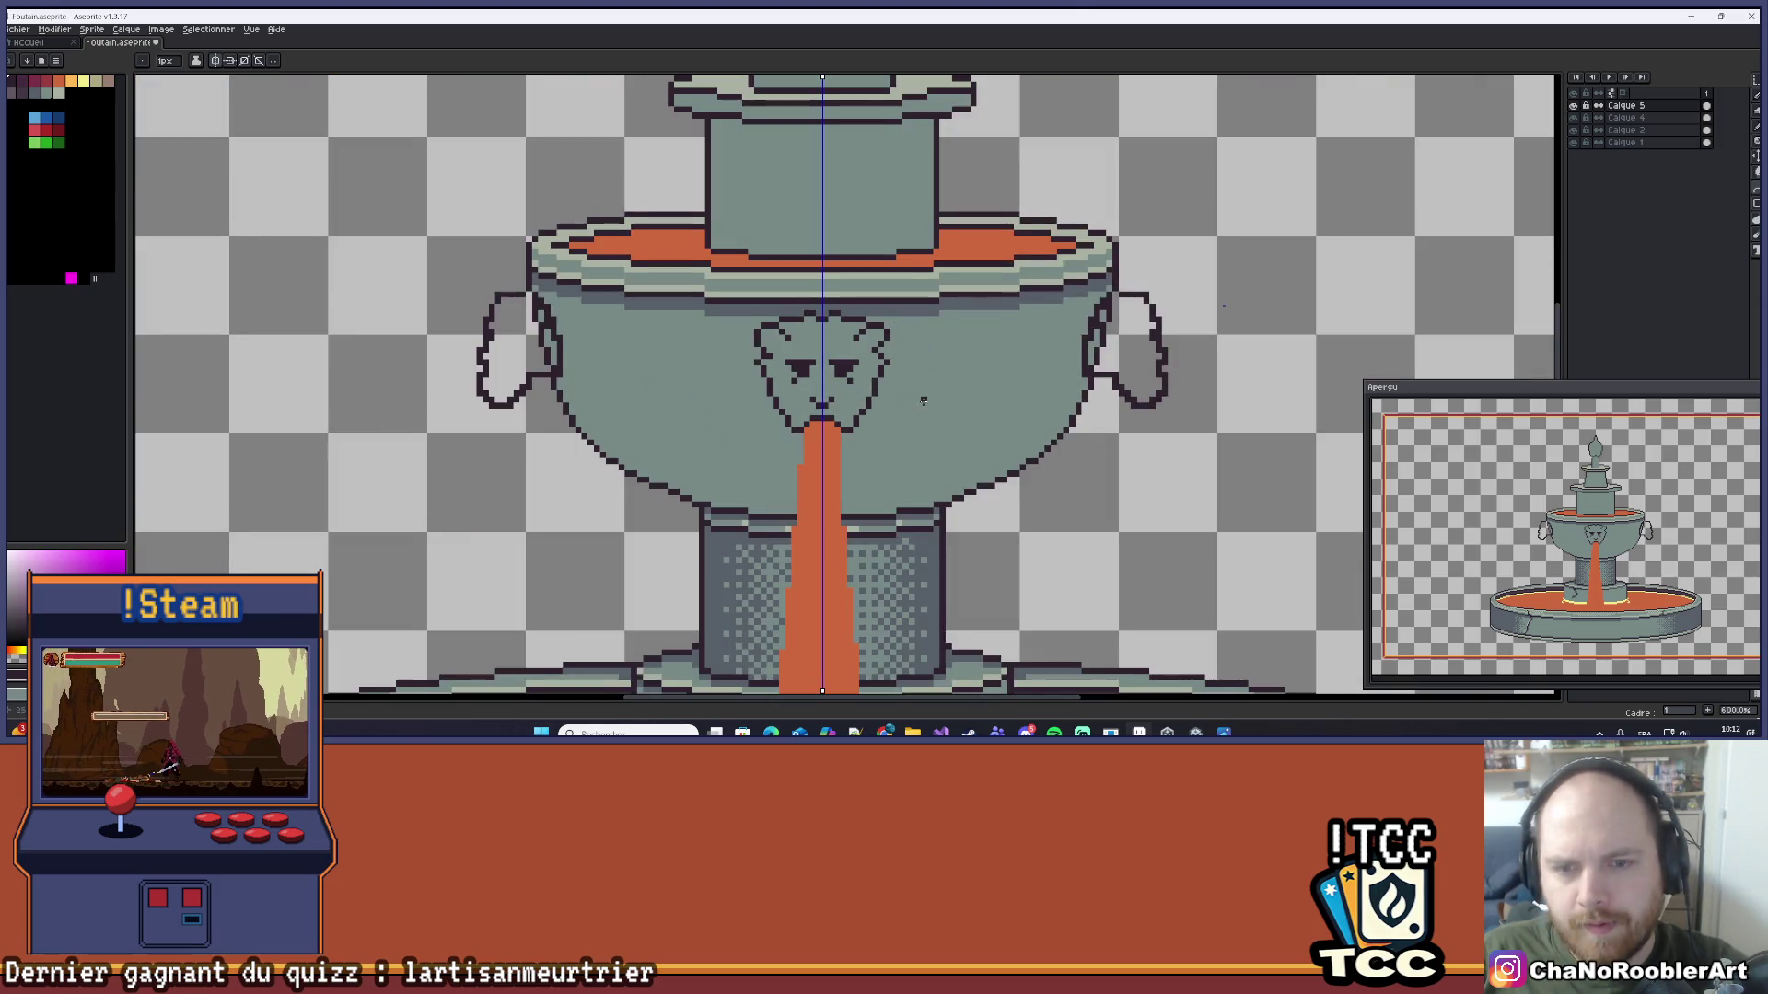
left_click_drag(908, 400, 884, 342)
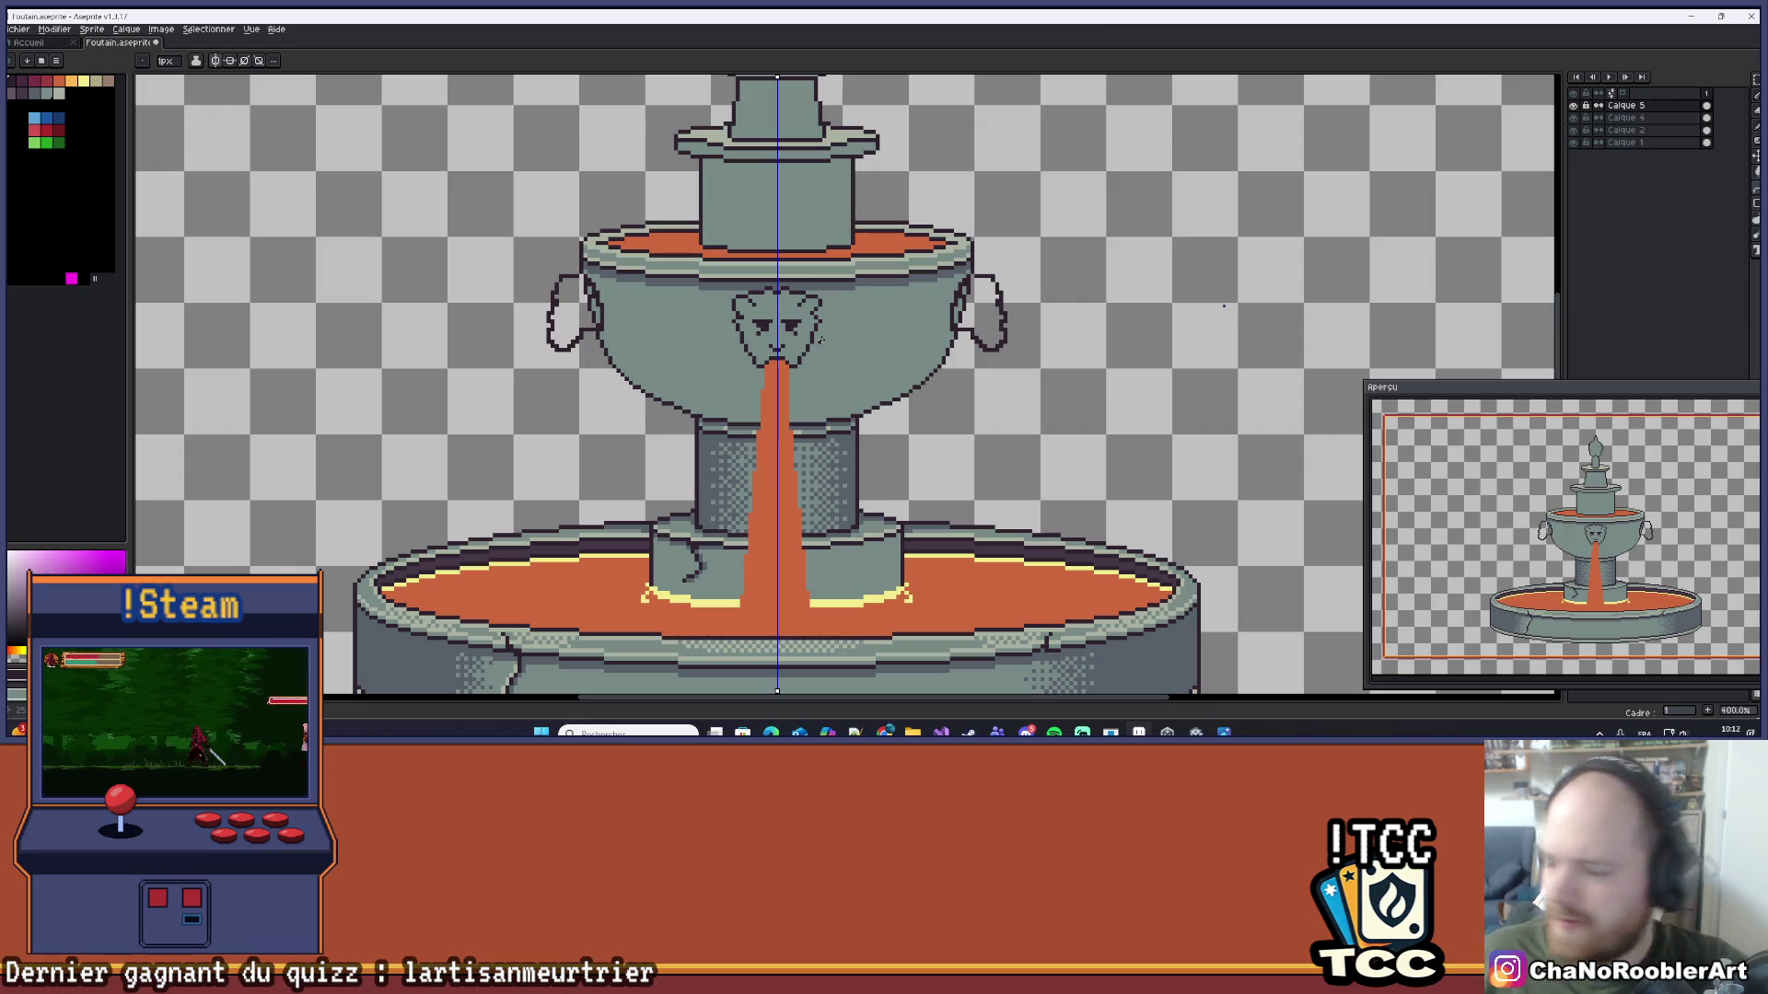
scroll(727, 348, "up", 11)
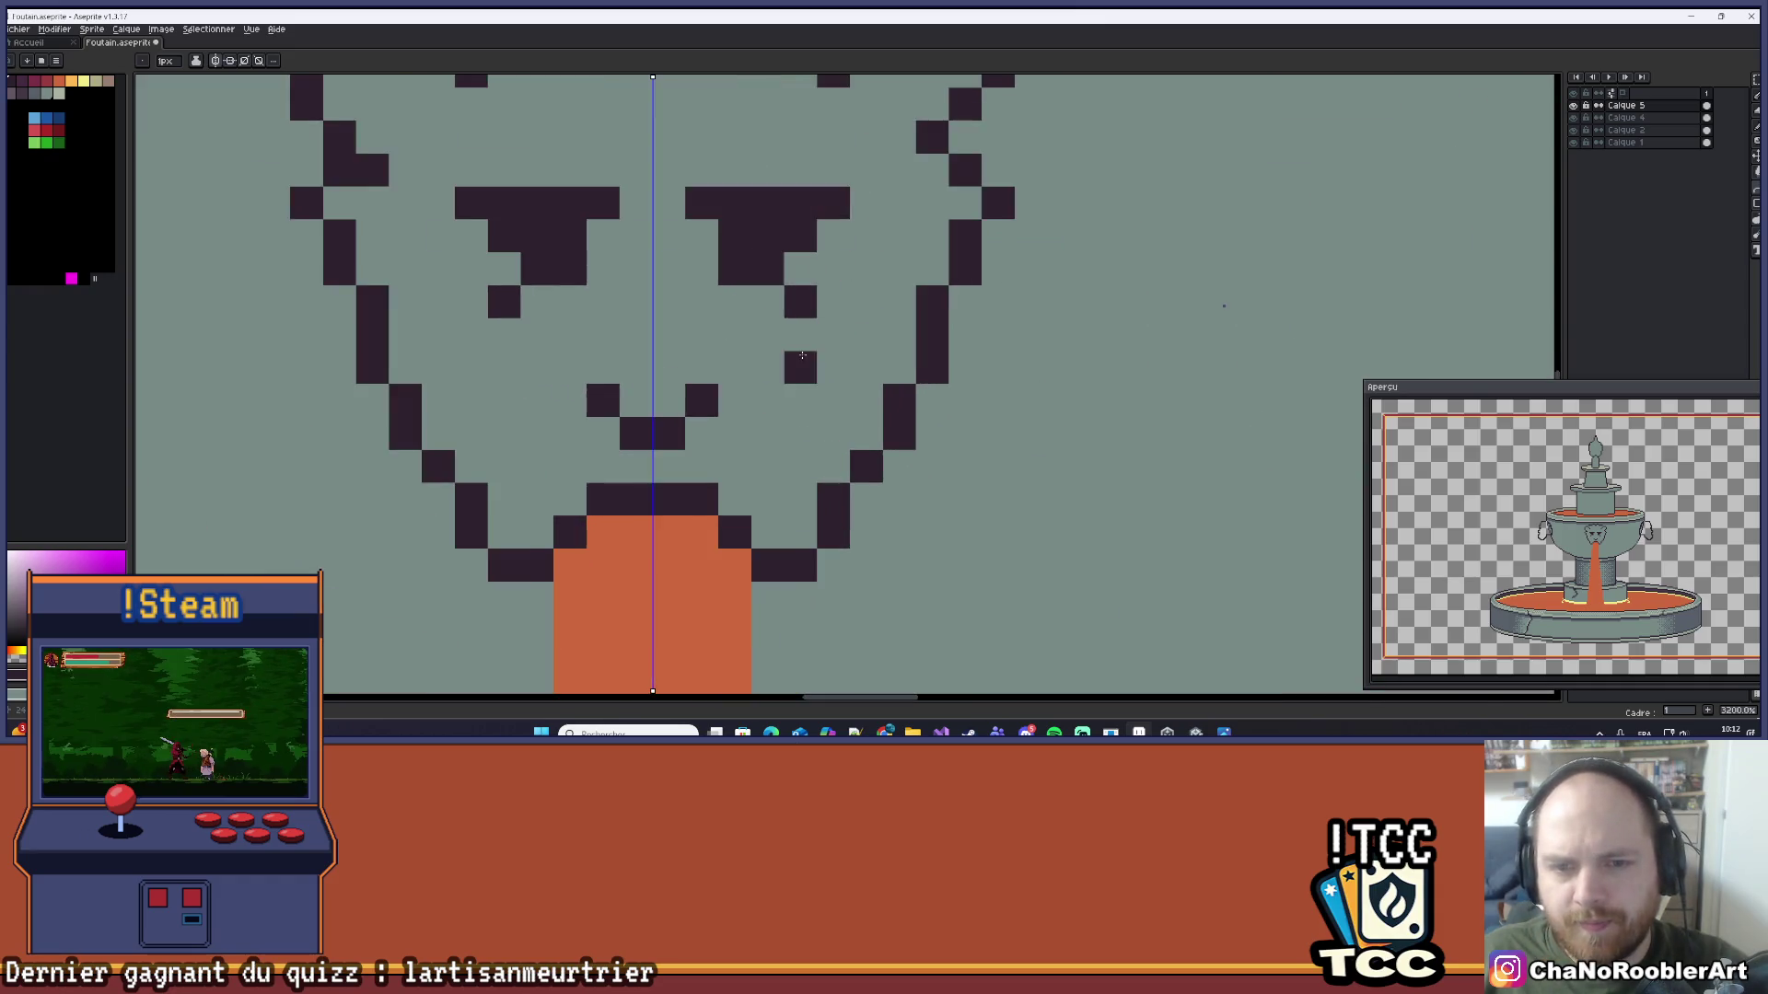
Step: Add mirrored pixels to the lower mouth row and erase the two mouth pixels above
left_click(738, 445)
key("e")
left_click(738, 395)
scroll(738, 396, "down", 12)
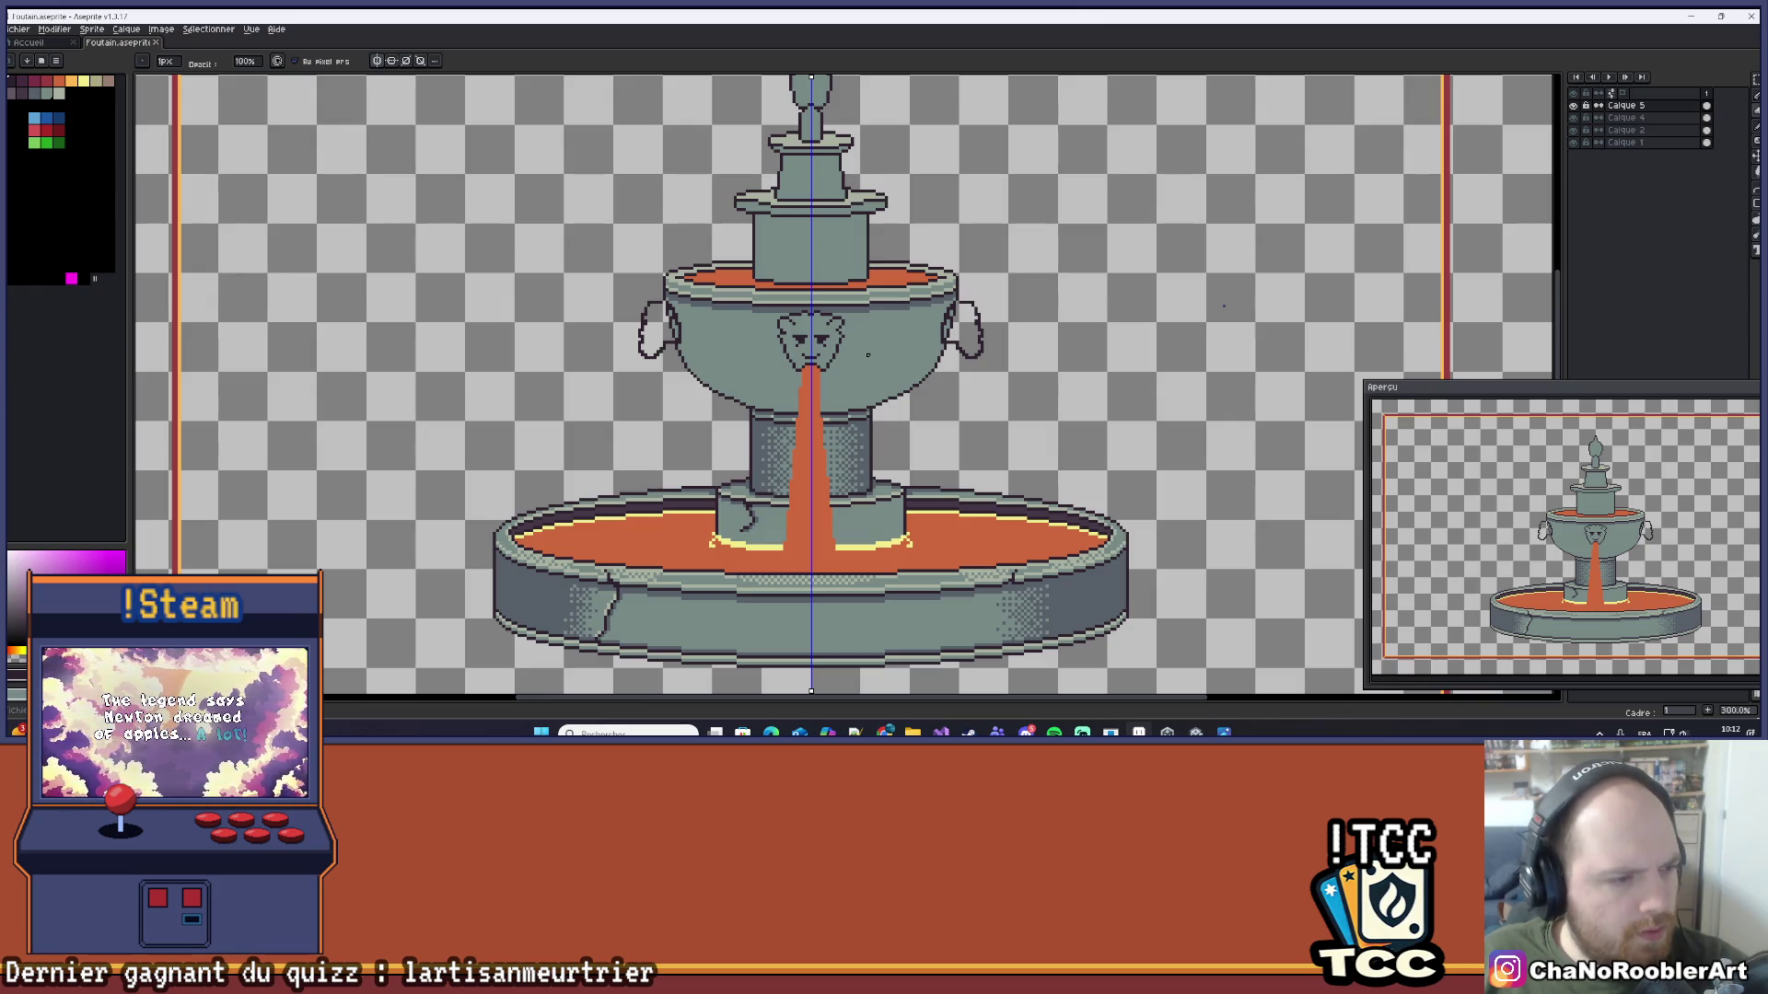
left_click_drag(875, 357, 825, 380)
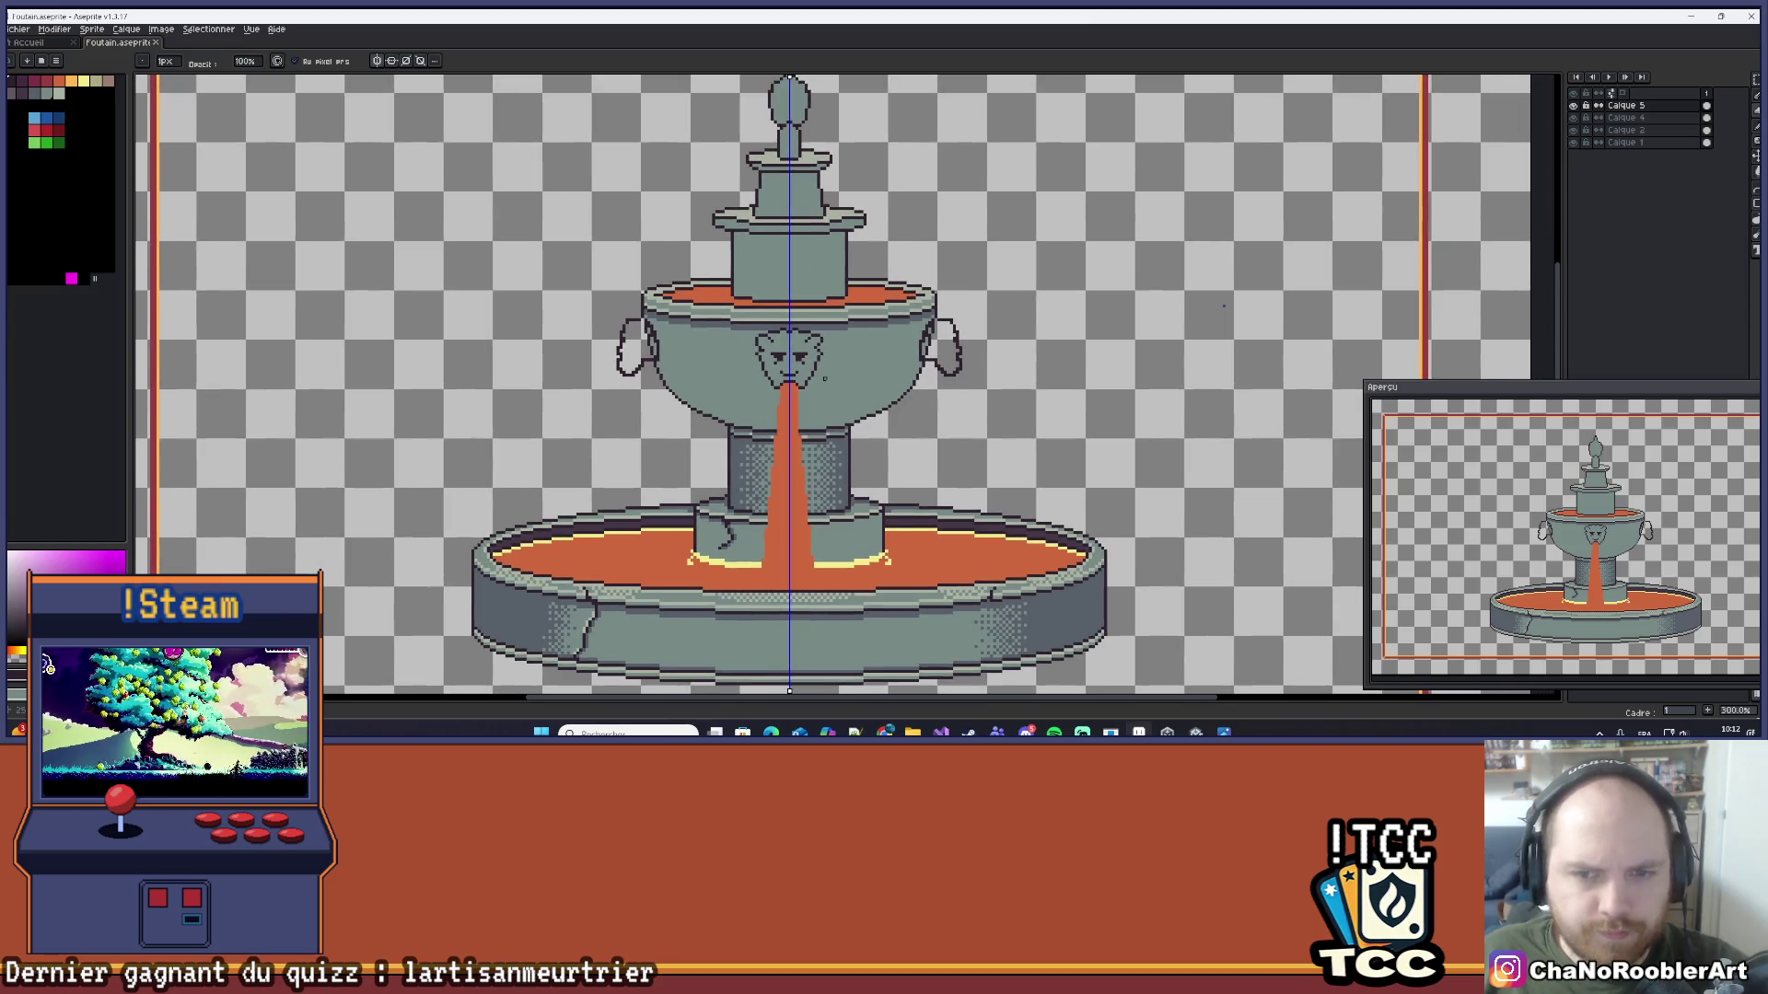
scroll(825, 380, "up", 4)
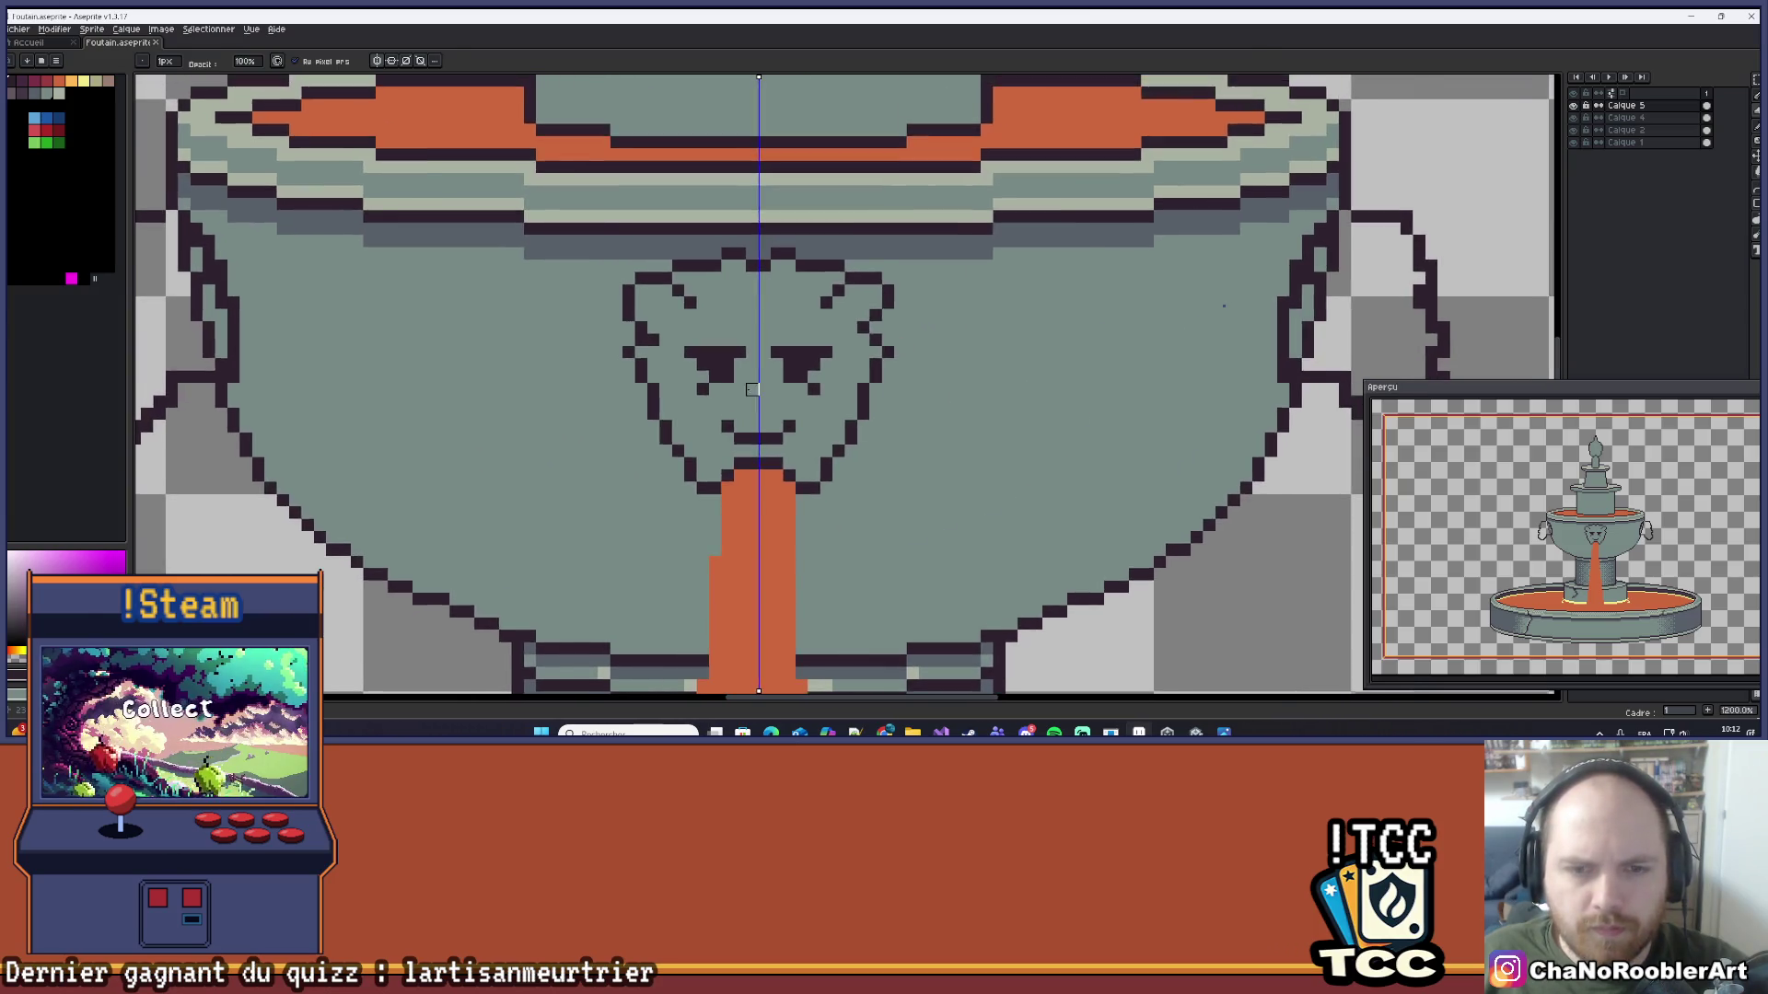
left_click_drag(758, 366, 761, 327)
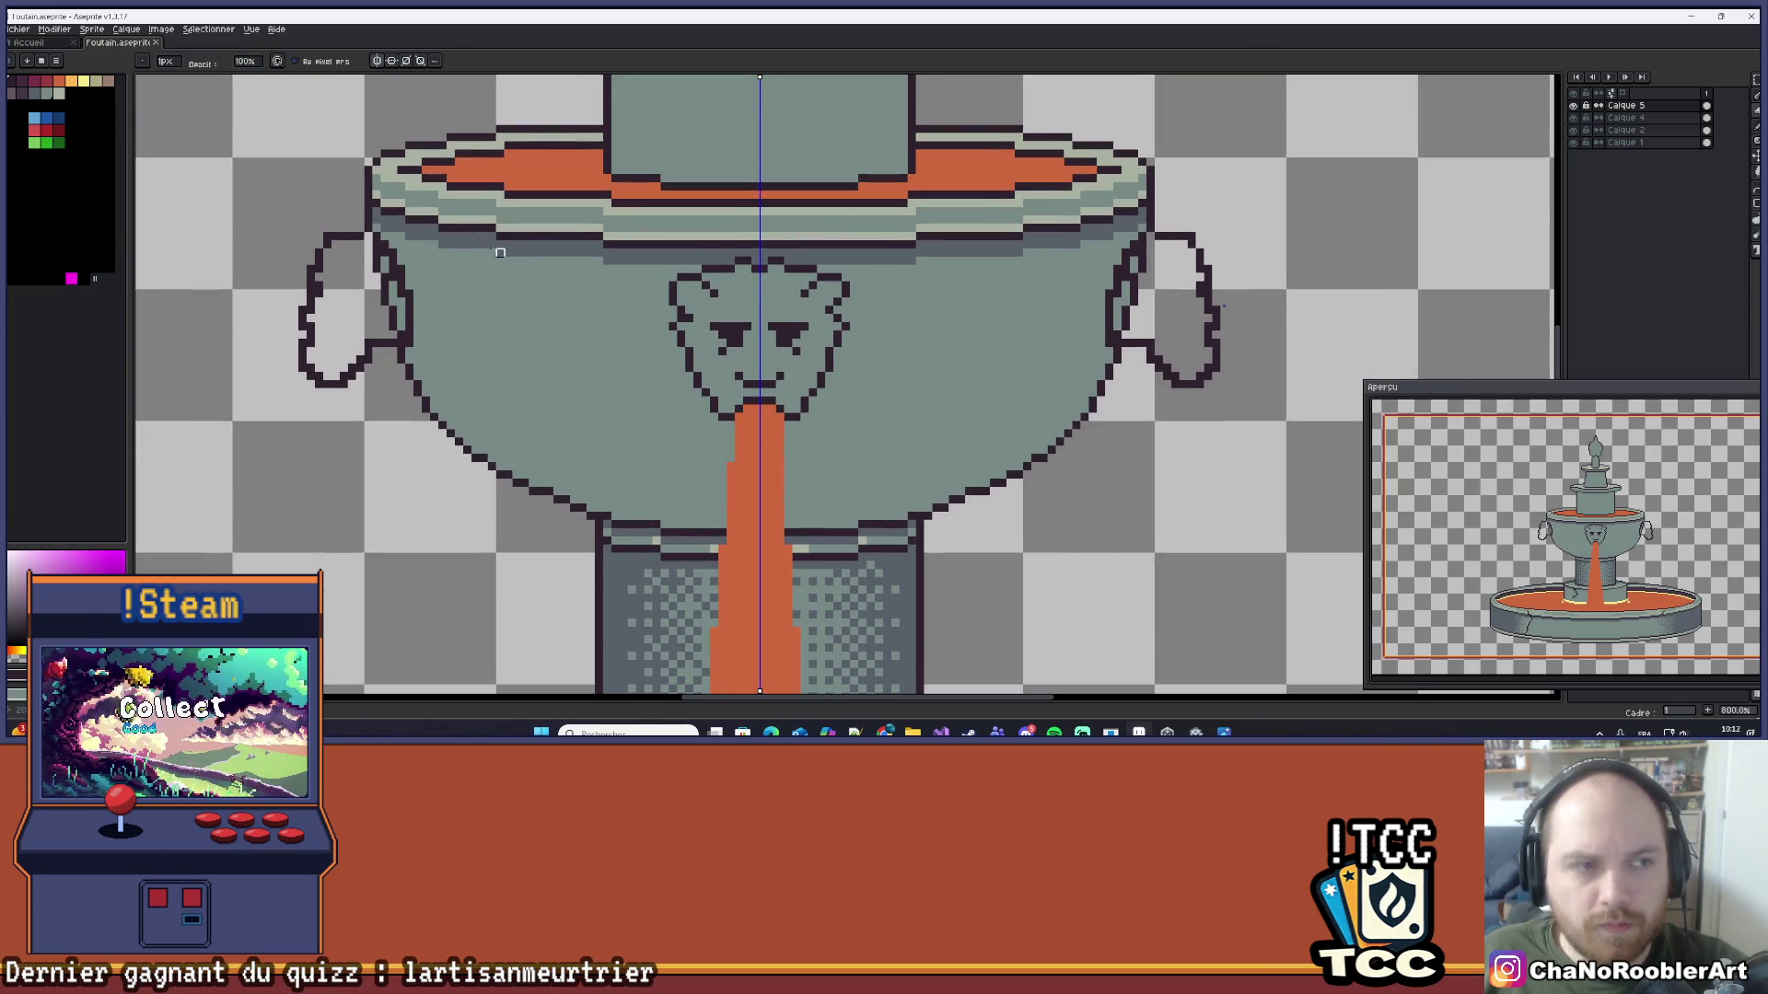
Step: Pick the orange swatch and flood-fill the inside of the lion face
left_click(75, 83)
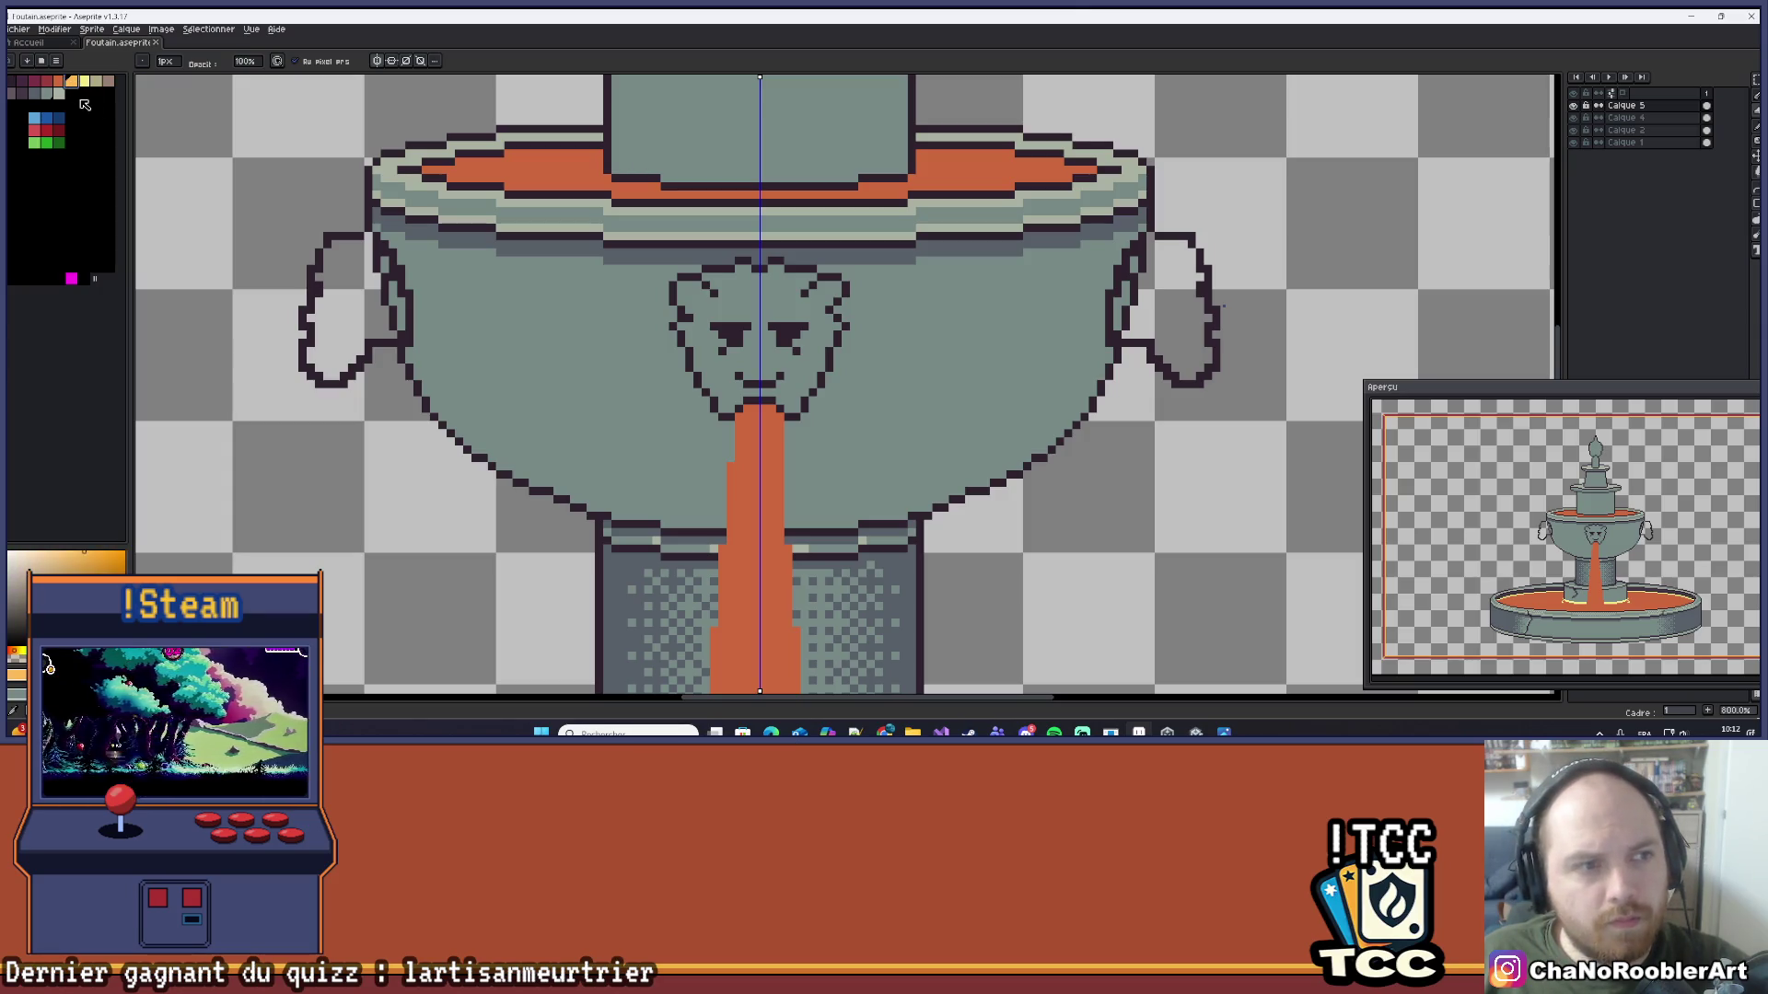
key("g")
left_click(746, 292)
scroll(745, 292, "down", 4)
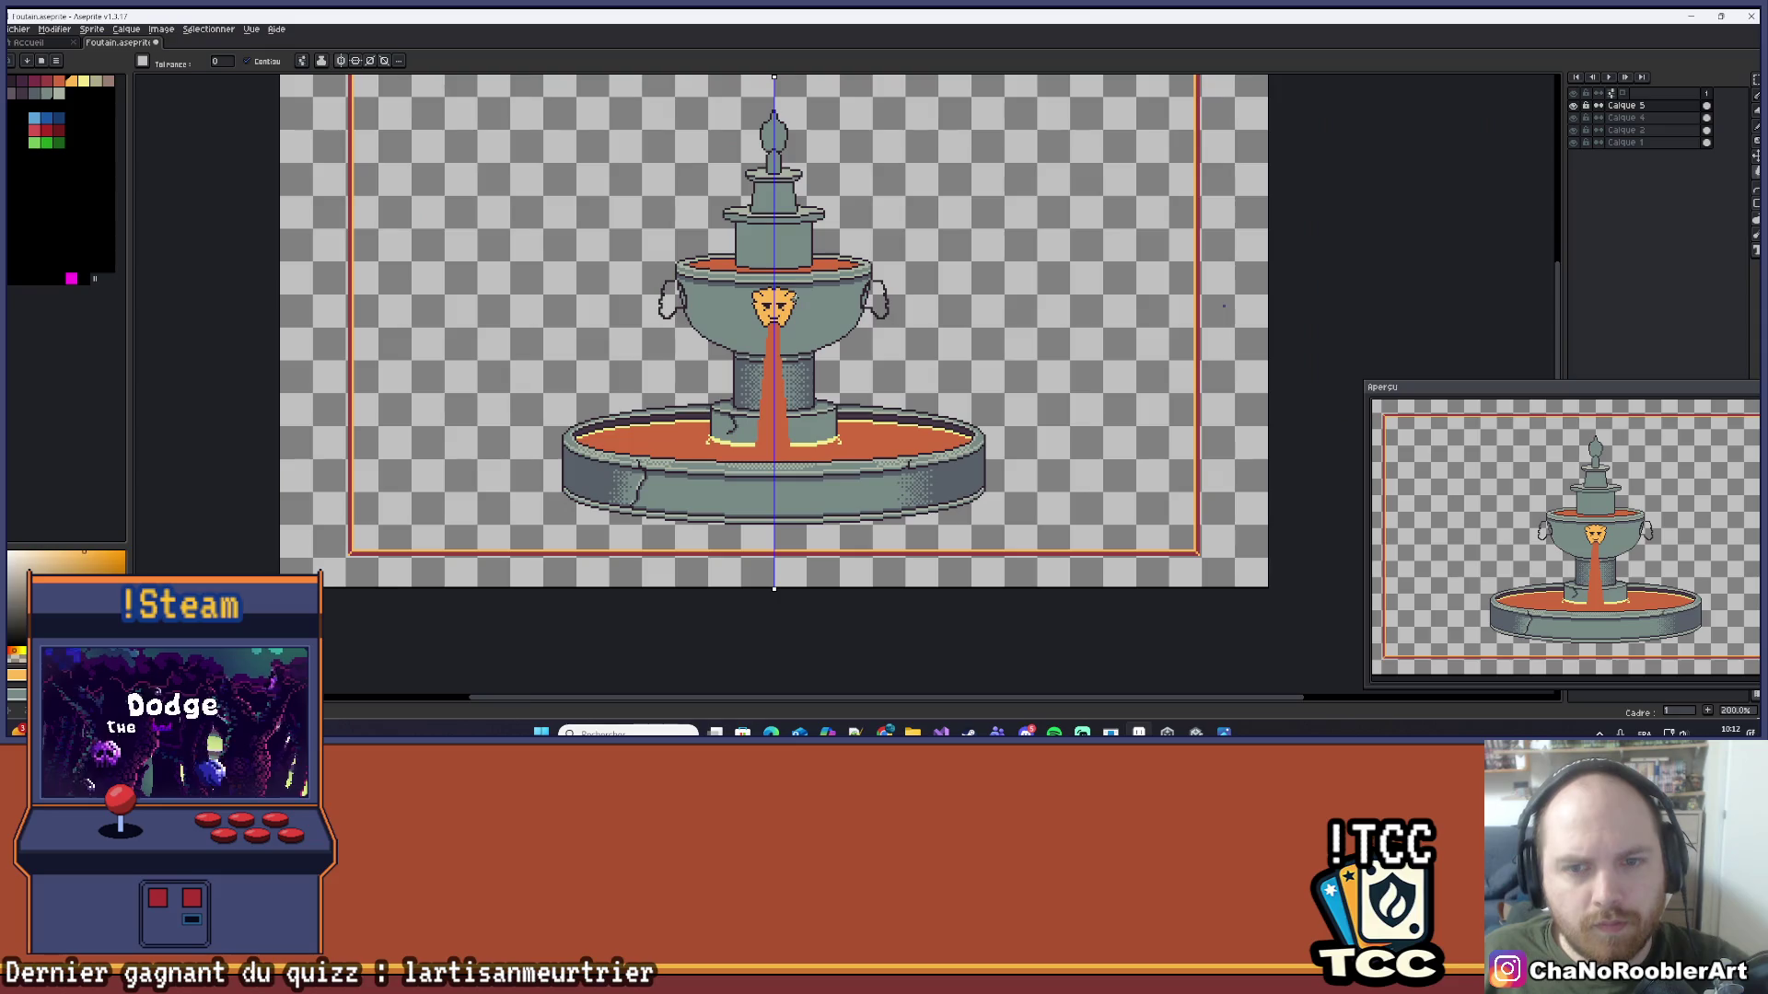
scroll(781, 316, "up", 5)
scroll(780, 316, "up", 3)
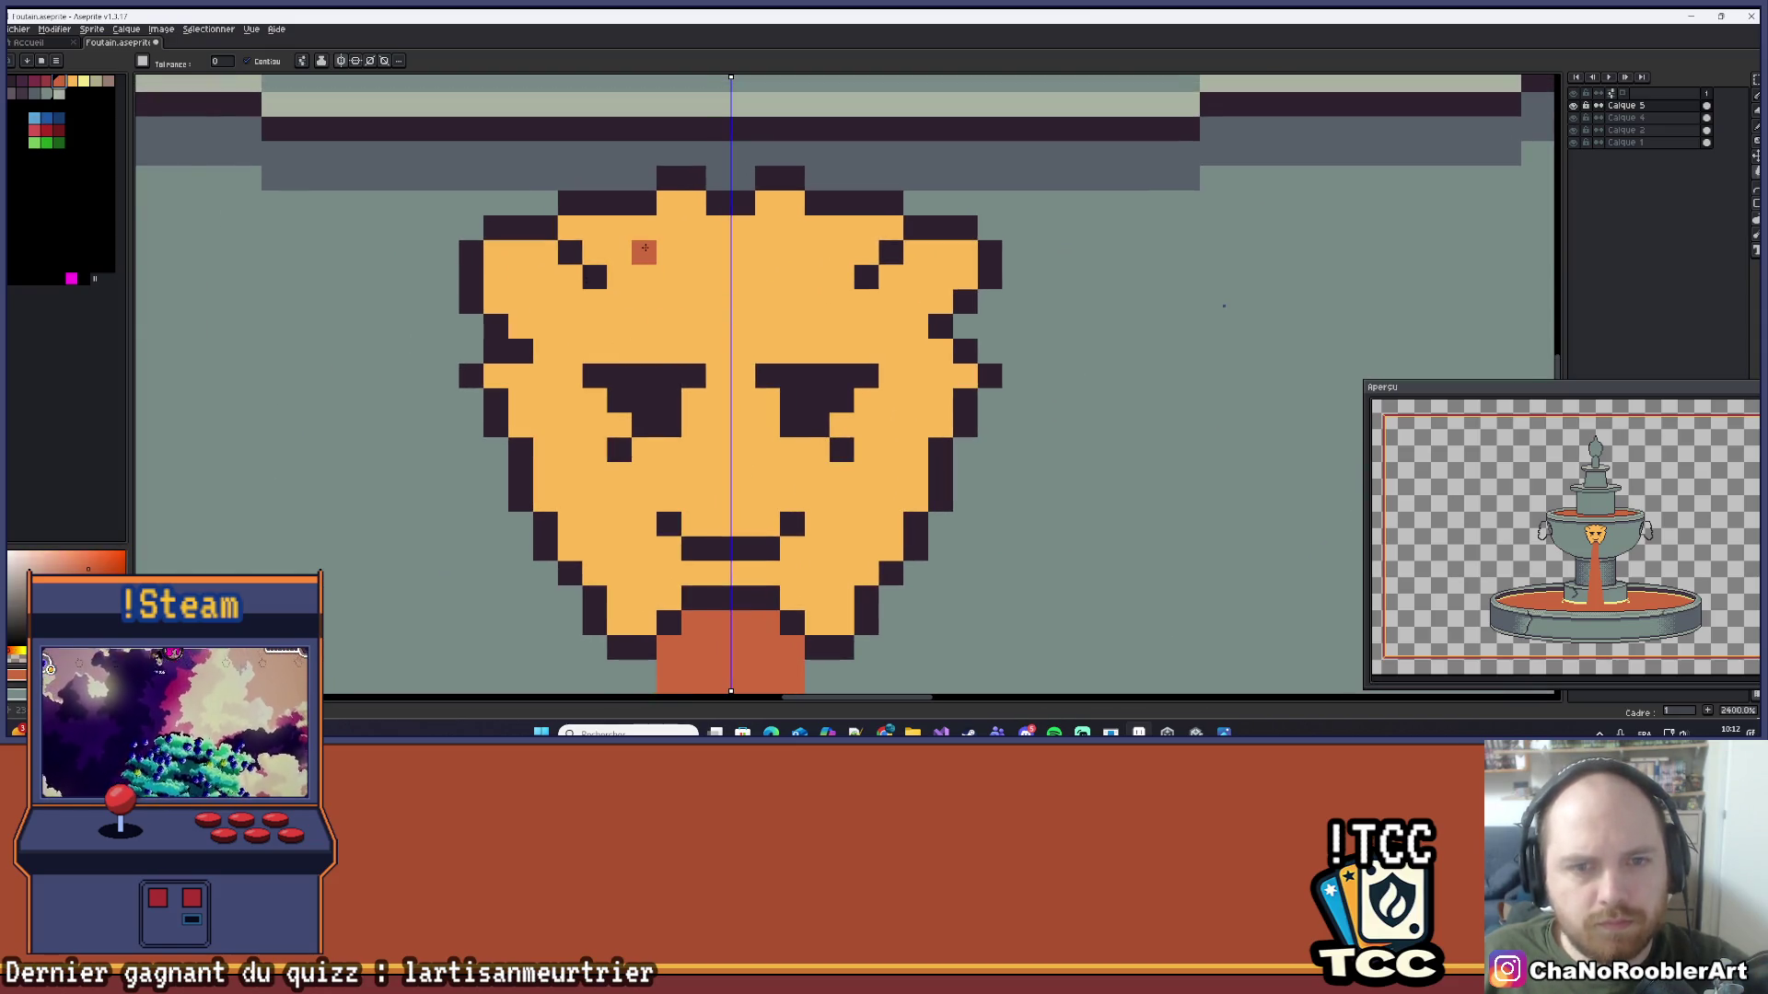
Step: With the Pencil, add two mirrored orange shading pixels to the lion's ear tips
key("b")
scroll(659, 259, "up", 1)
left_click(581, 235)
left_click(610, 269)
scroll(647, 236, "down", 4)
scroll(665, 231, "down", 4)
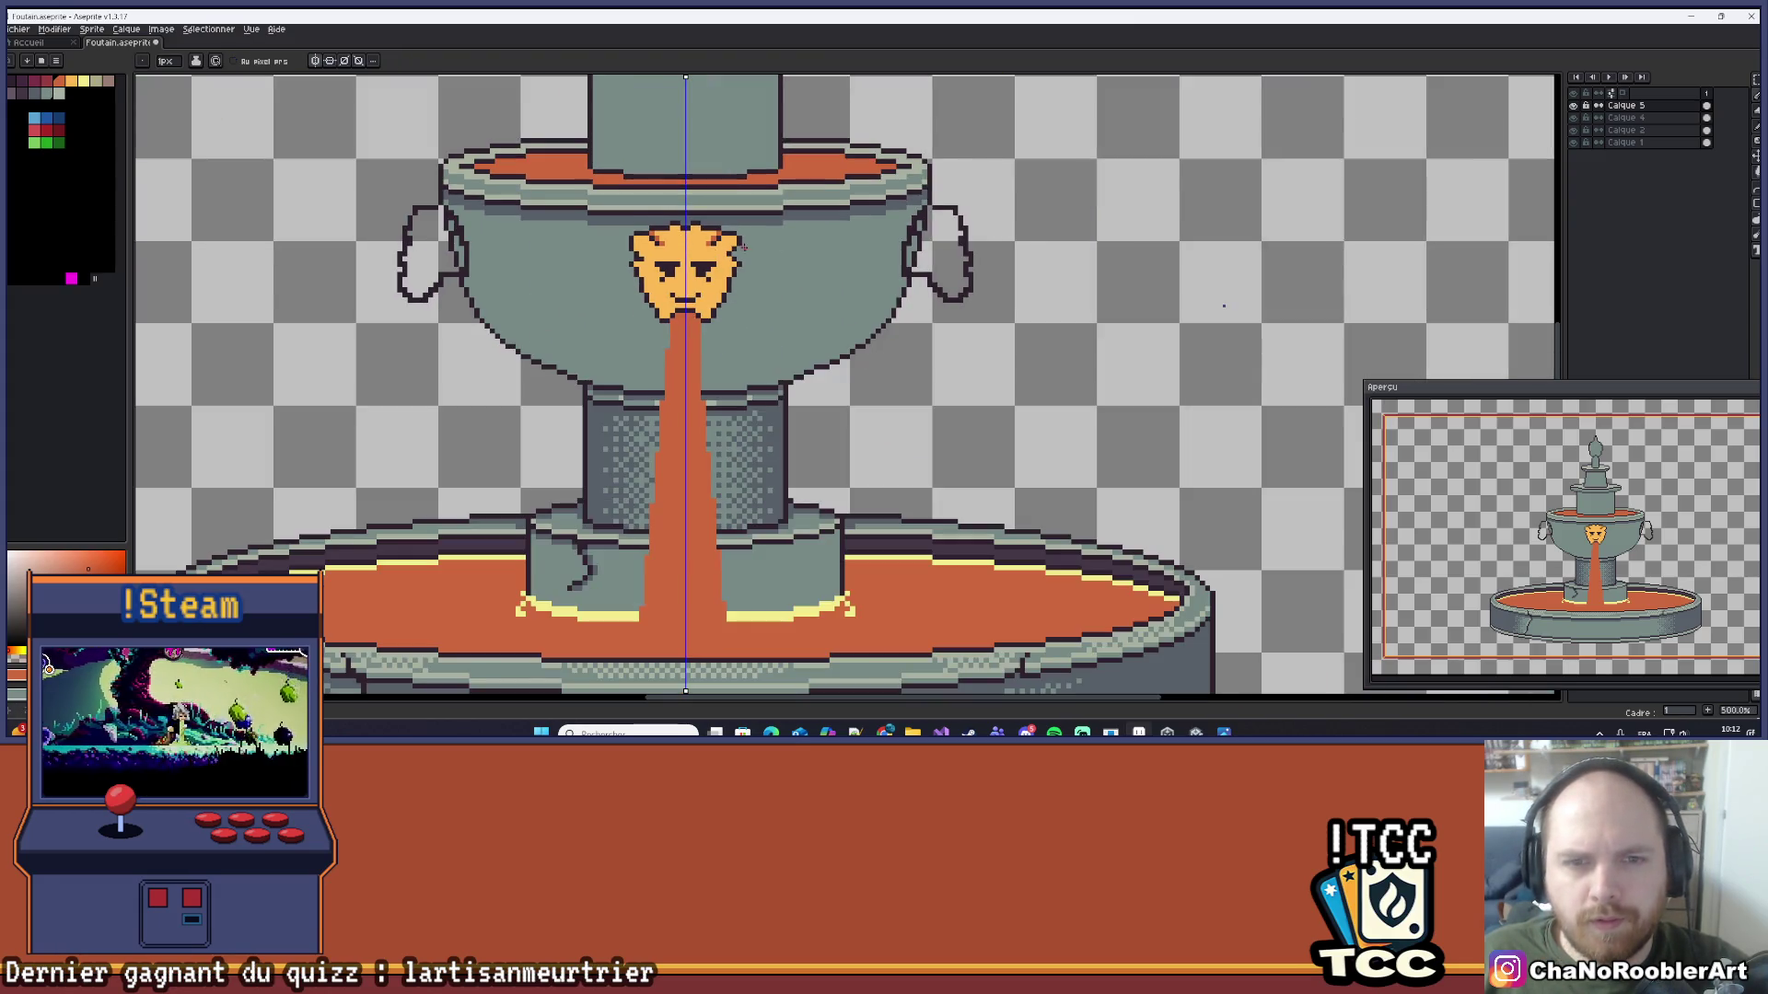
Step: Add mirrored orange shading pixels between the eyebrows and under the inner eyebrows
scroll(743, 247, "up", 8)
scroll(712, 224, "up", 1)
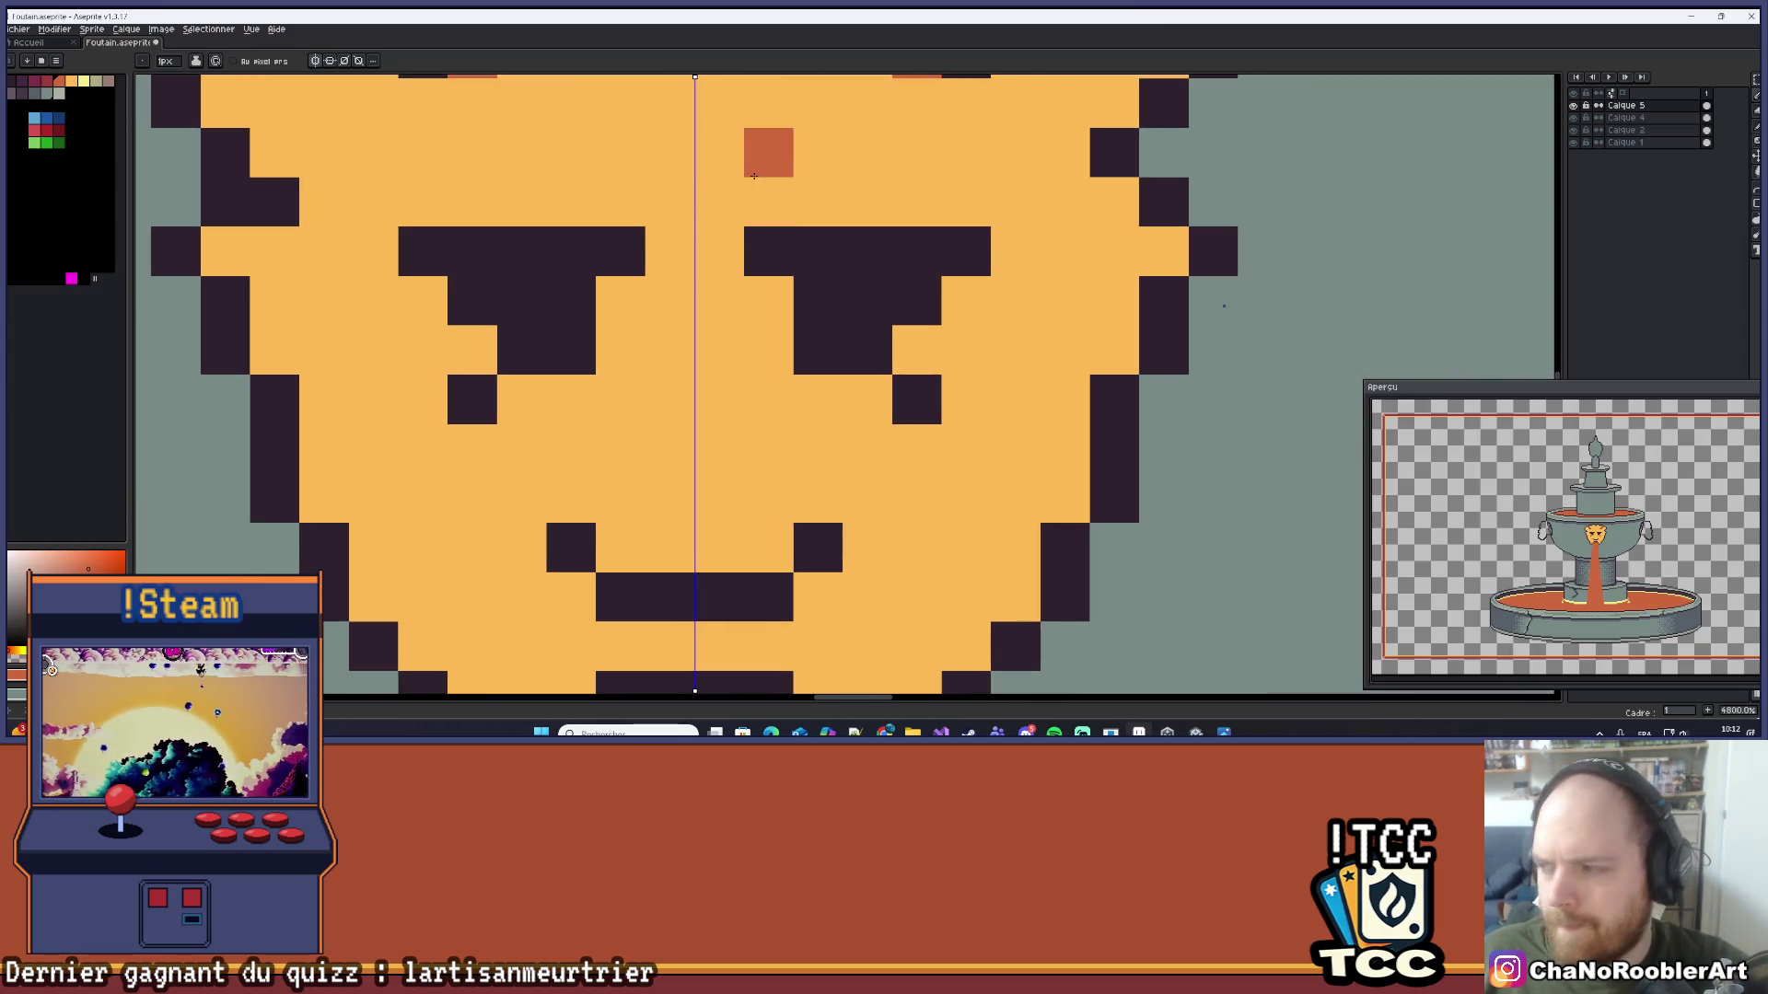
scroll(719, 197, "up", 1)
scroll(692, 356, "down", 1)
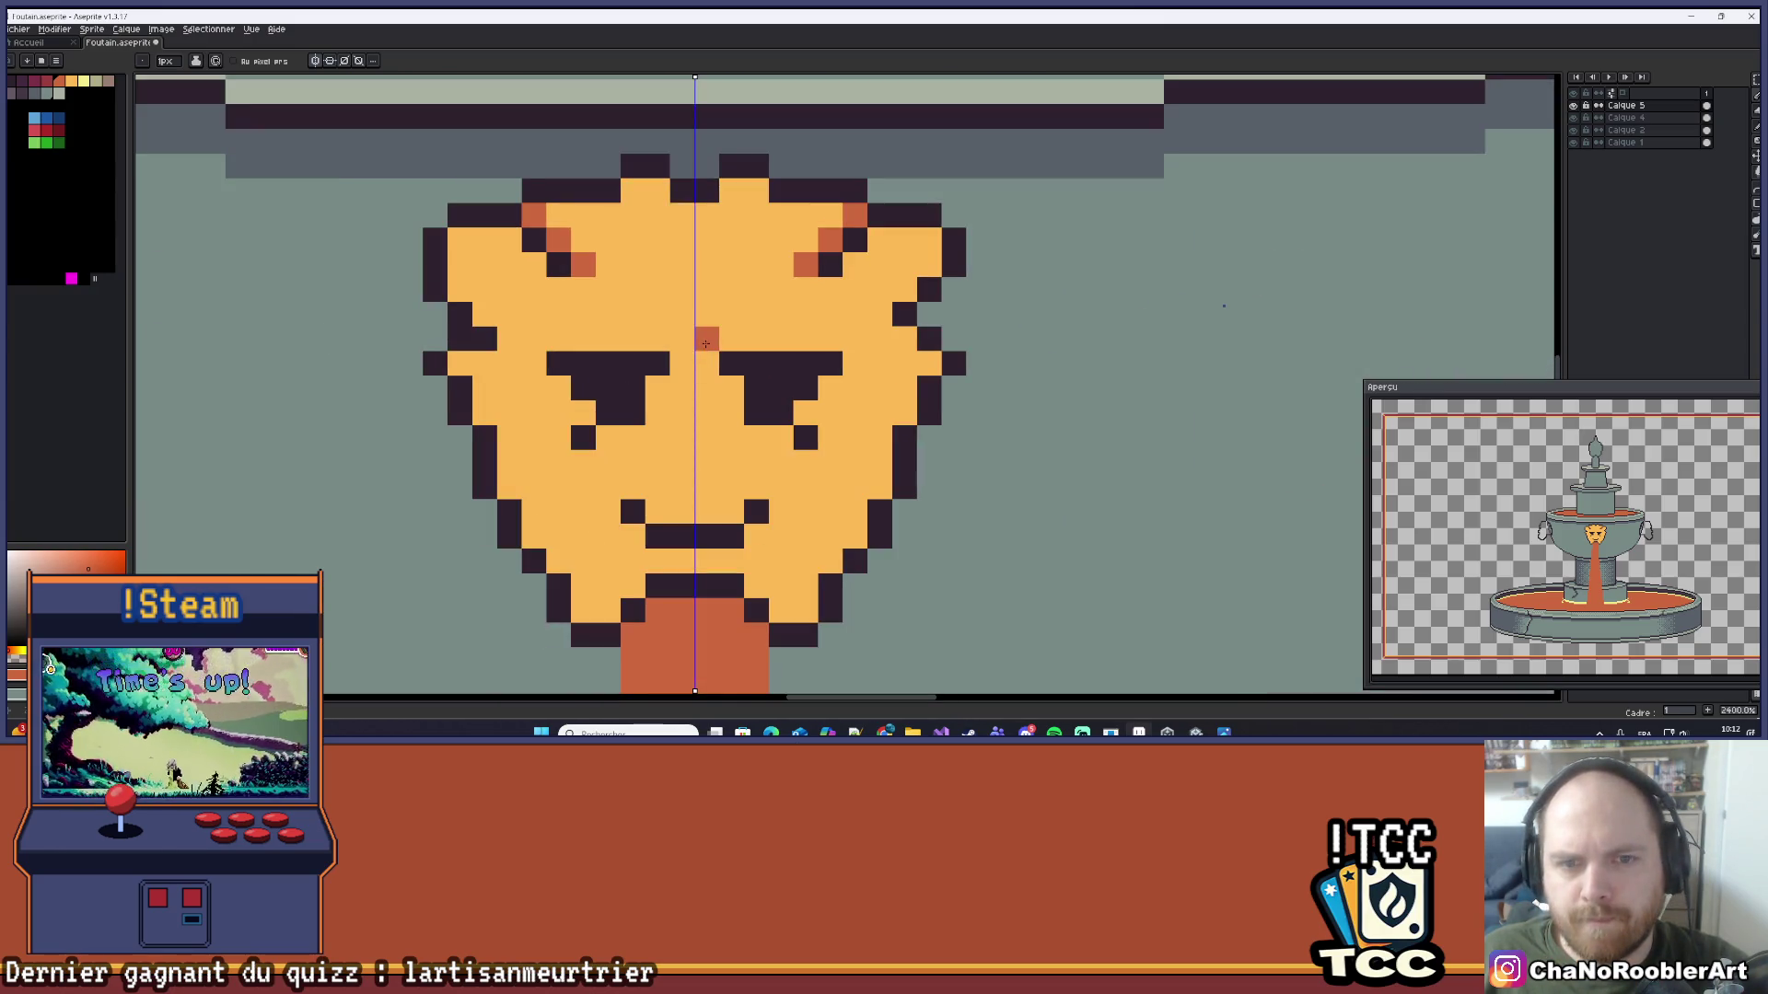
scroll(730, 328, "up", 1)
left_click(747, 397)
left_click(623, 373)
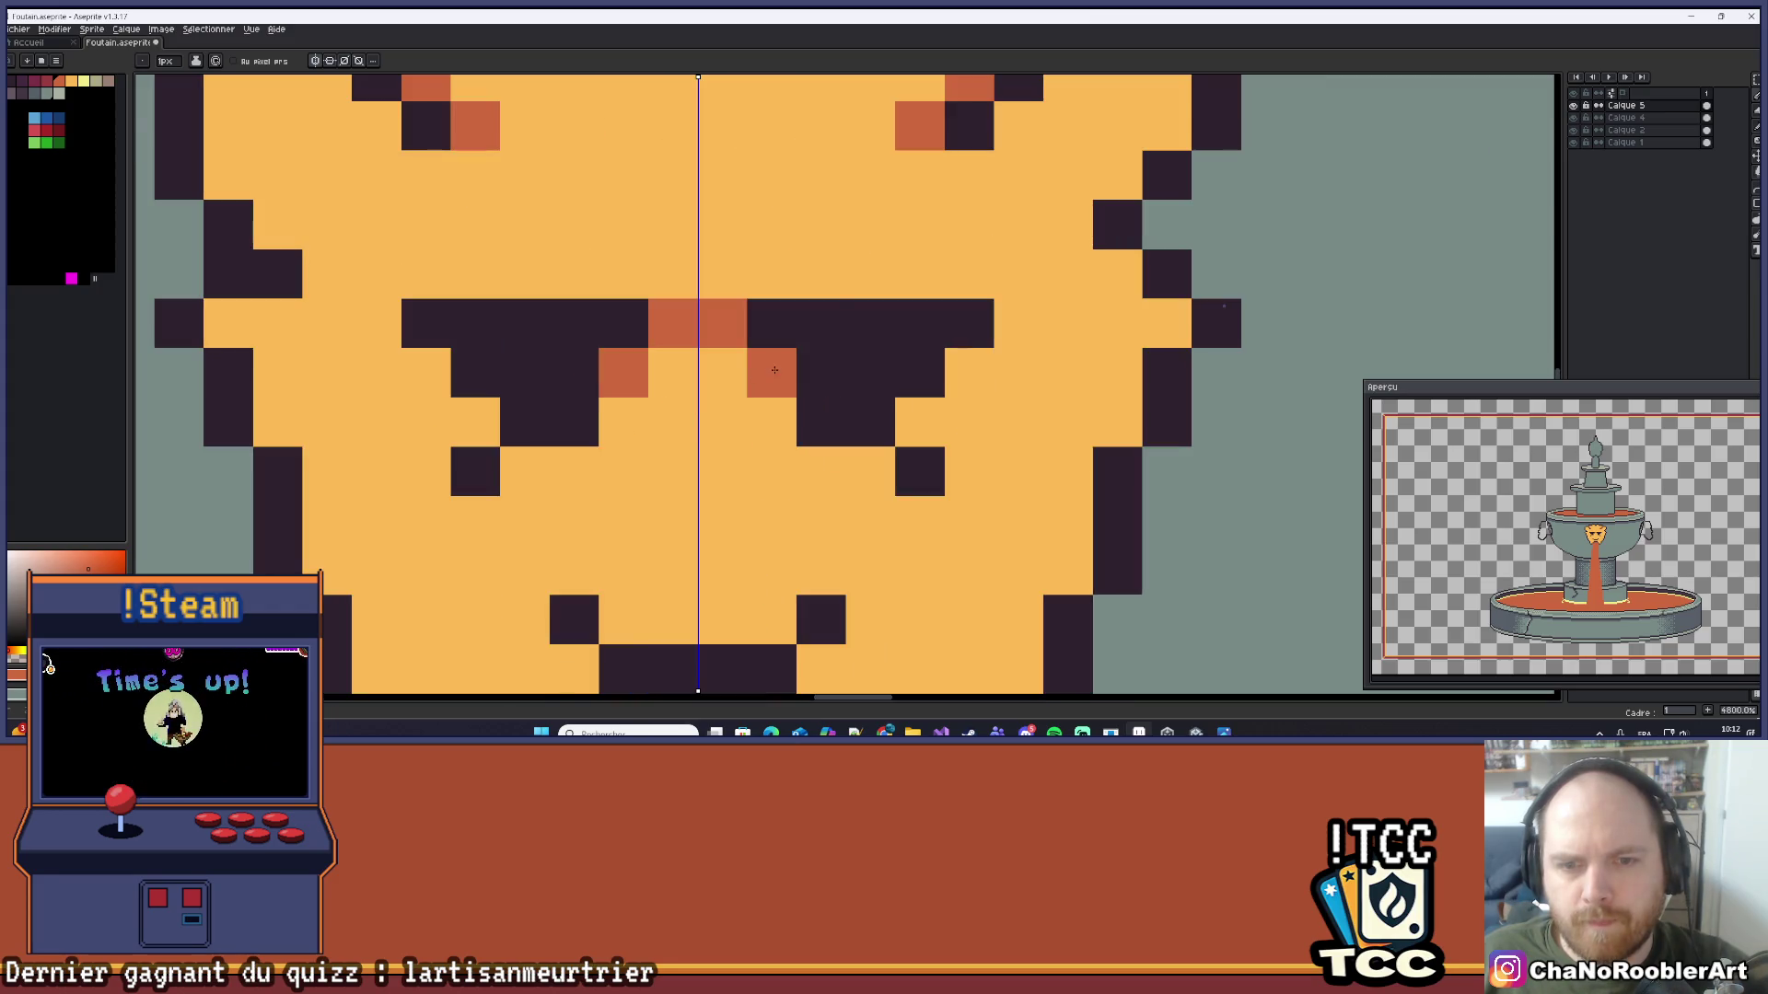
left_click(821, 274)
scroll(822, 274, "down", 3)
Step: Paint orange shading above the eyes and streaks across the lion's forehead
left_click_drag(836, 243, 731, 320)
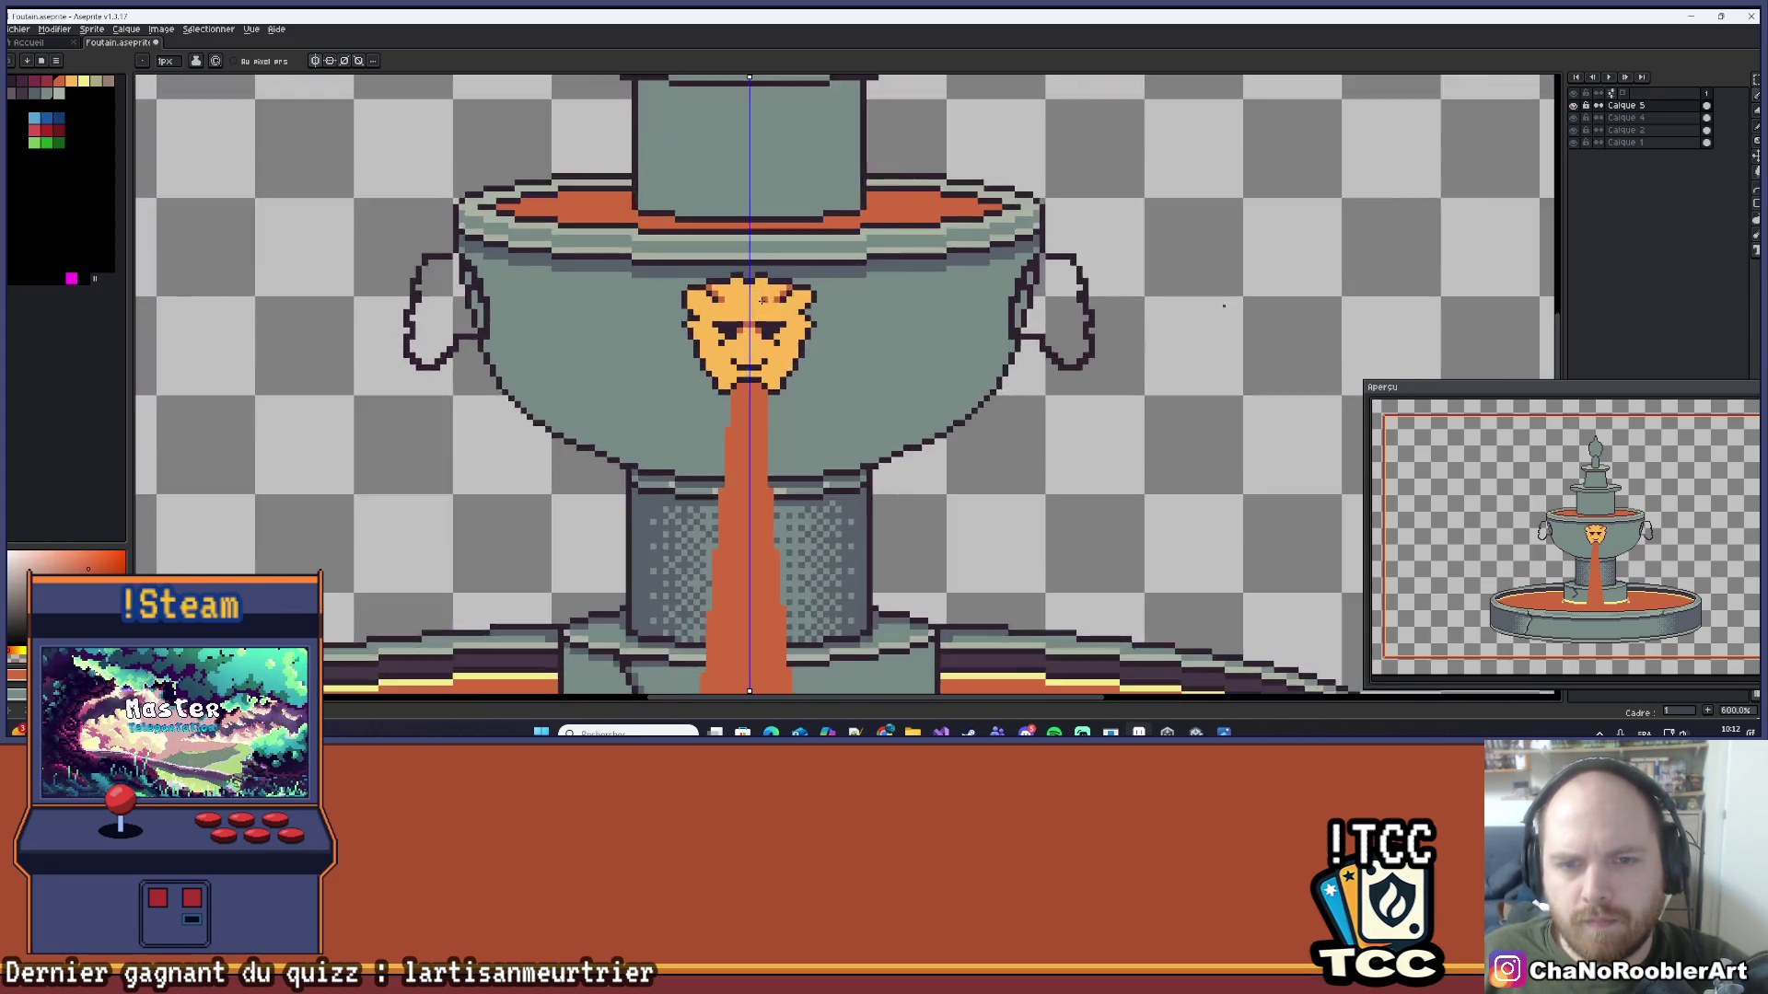
scroll(755, 298, "up", 3)
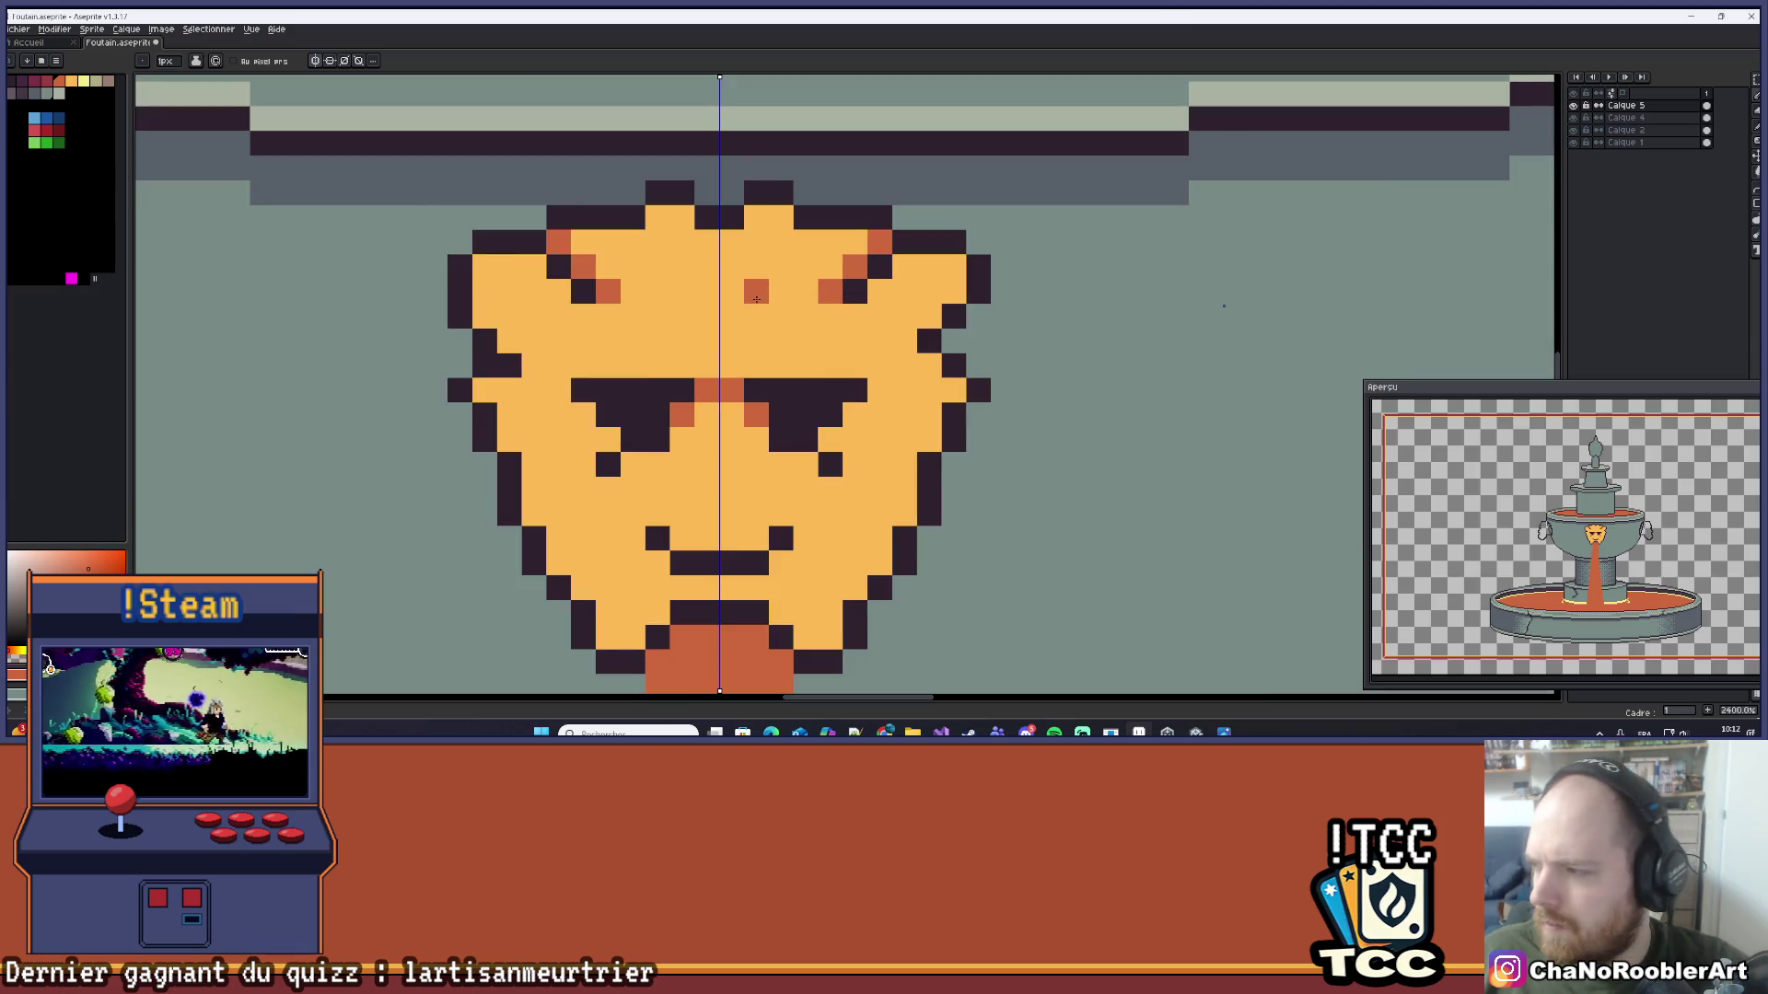
scroll(705, 290, "up", 1)
left_click(608, 194)
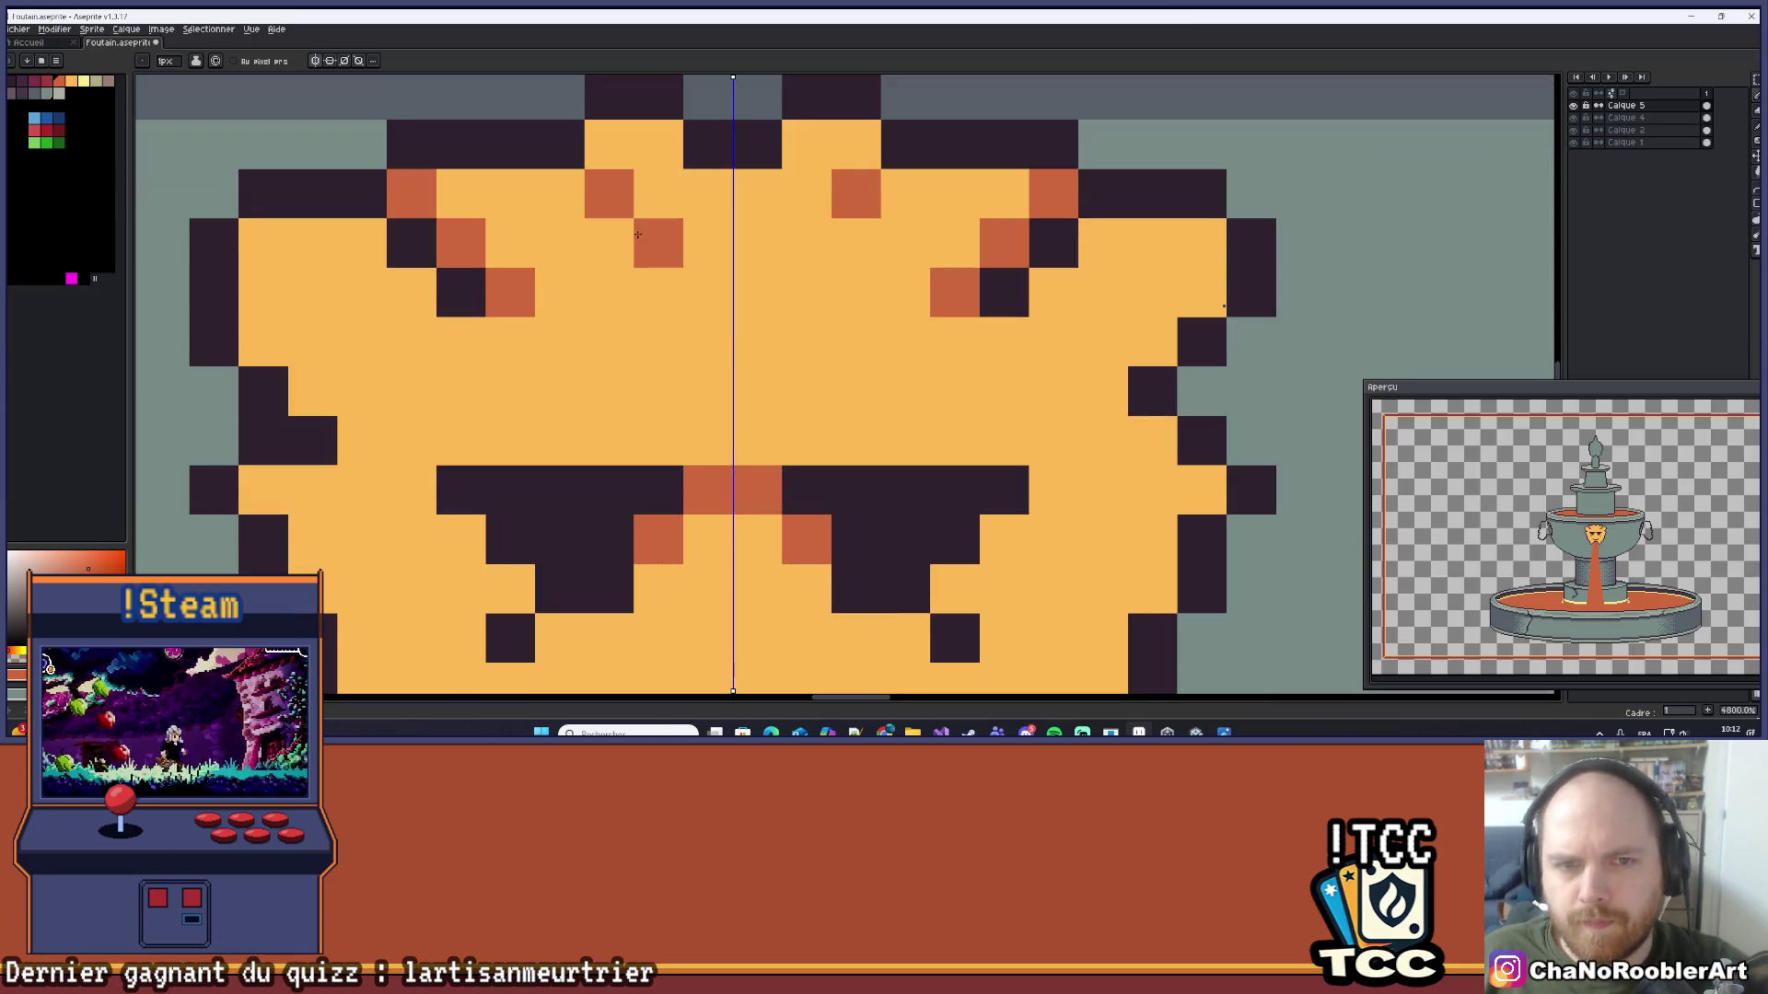
left_click(659, 243)
left_click(642, 268)
scroll(642, 268, "down", 6)
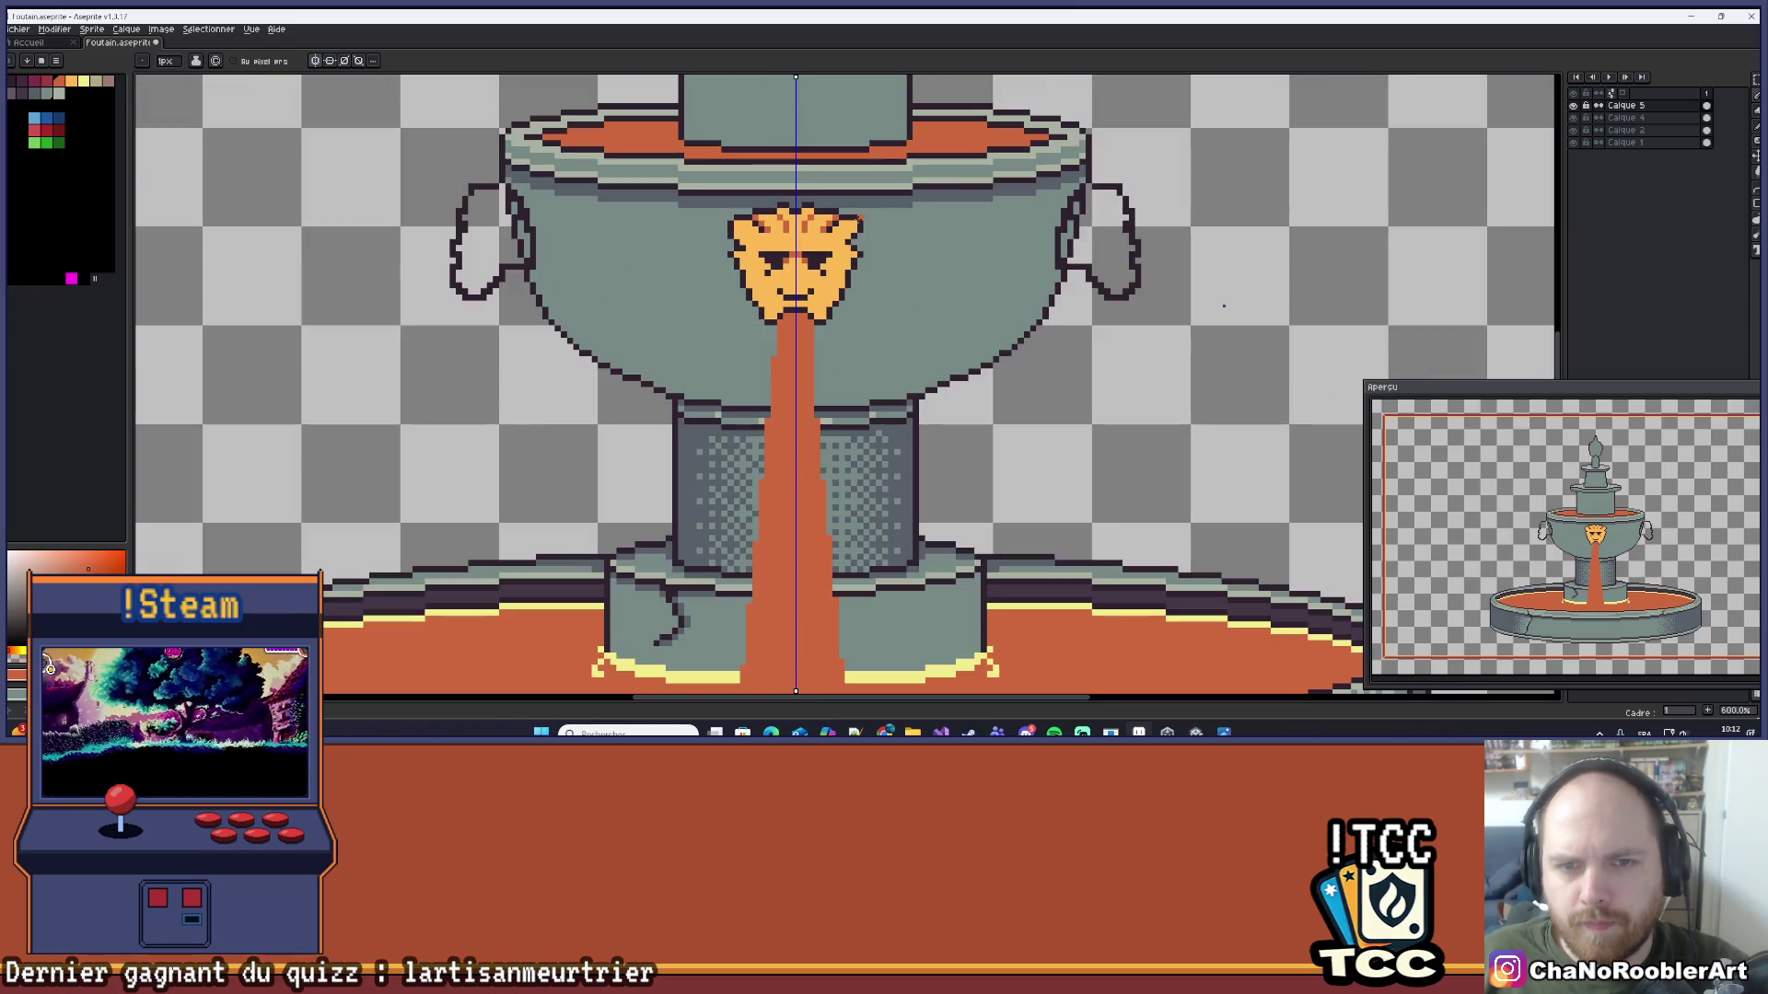
scroll(823, 211, "up", 6)
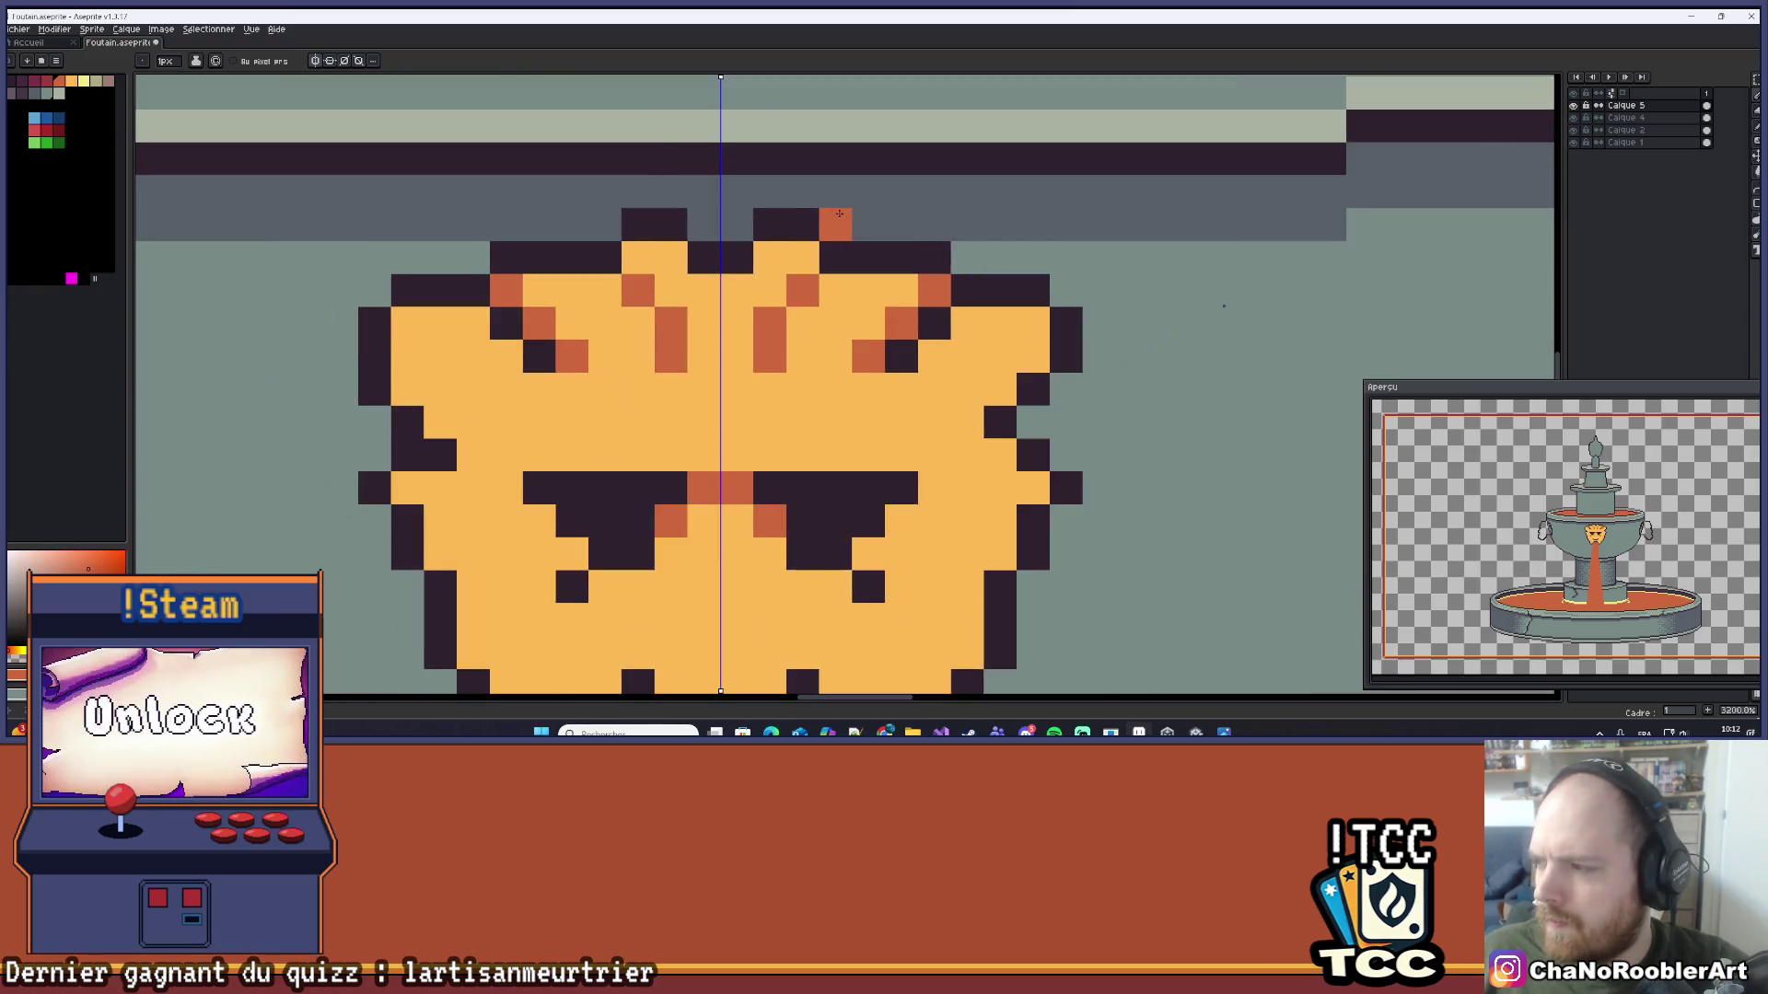
scroll(873, 212, "down", 3)
Step: Centre the lion face and zoom in and out to review the shading
left_click_drag(916, 206, 884, 171)
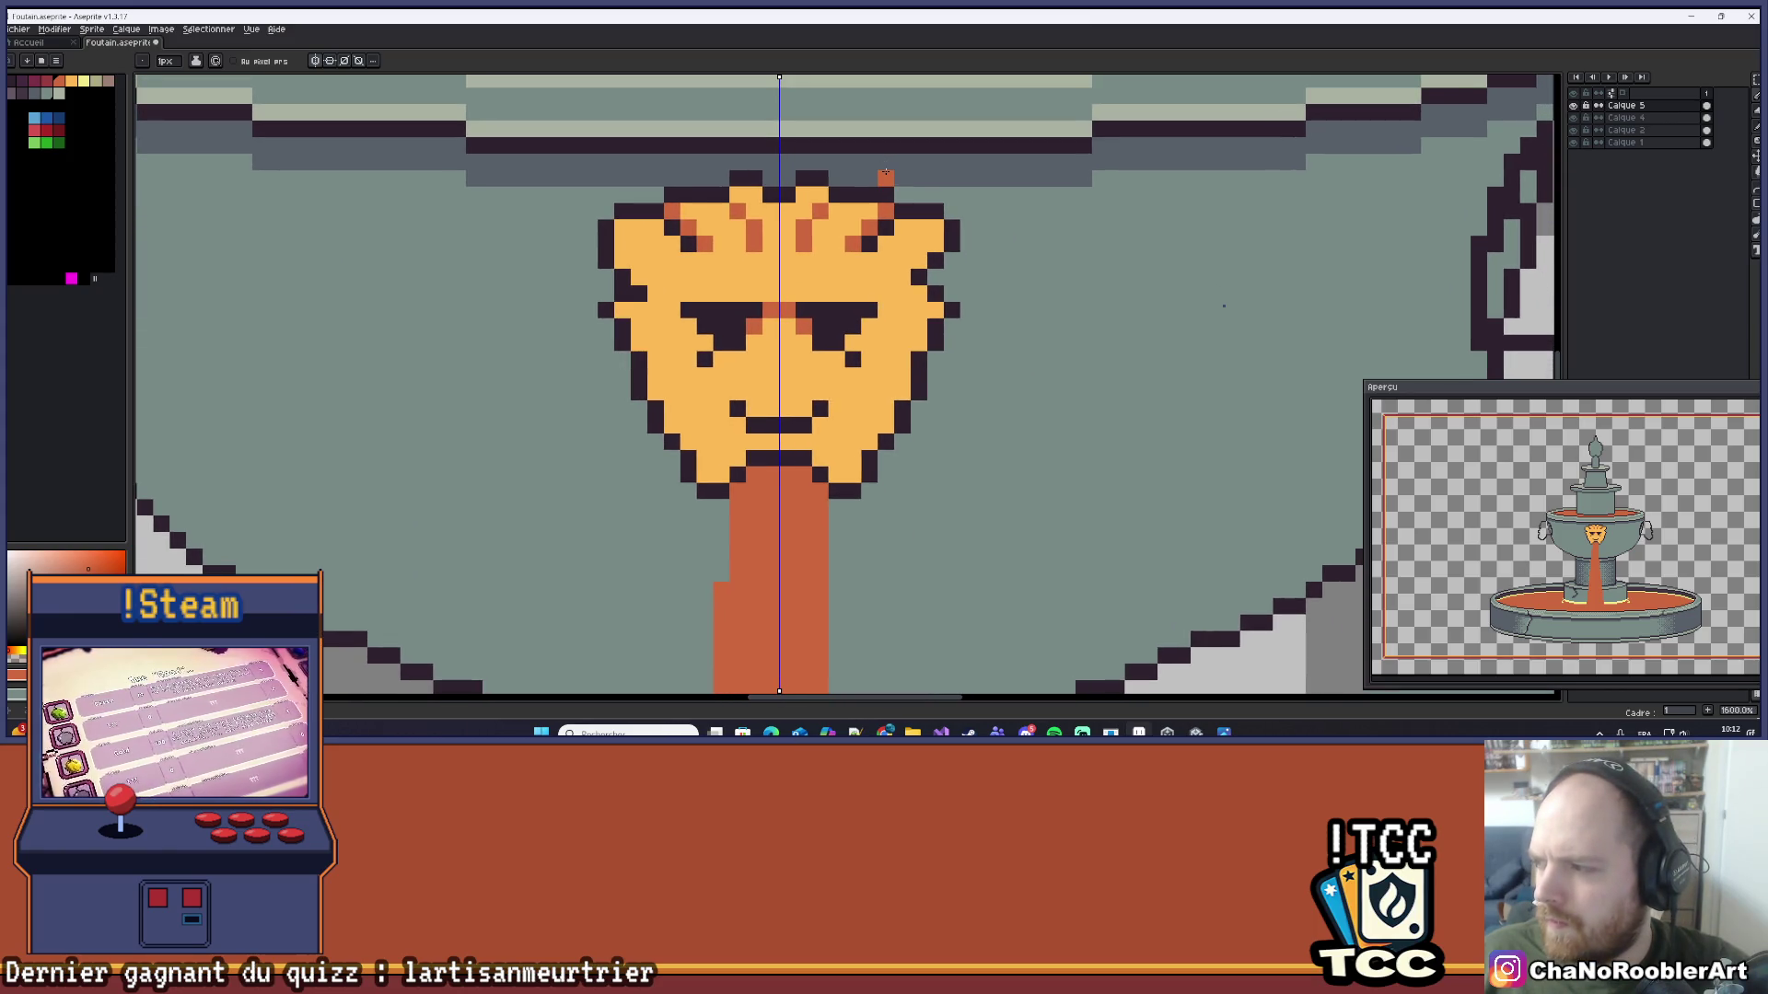
scroll(880, 210, "up", 1)
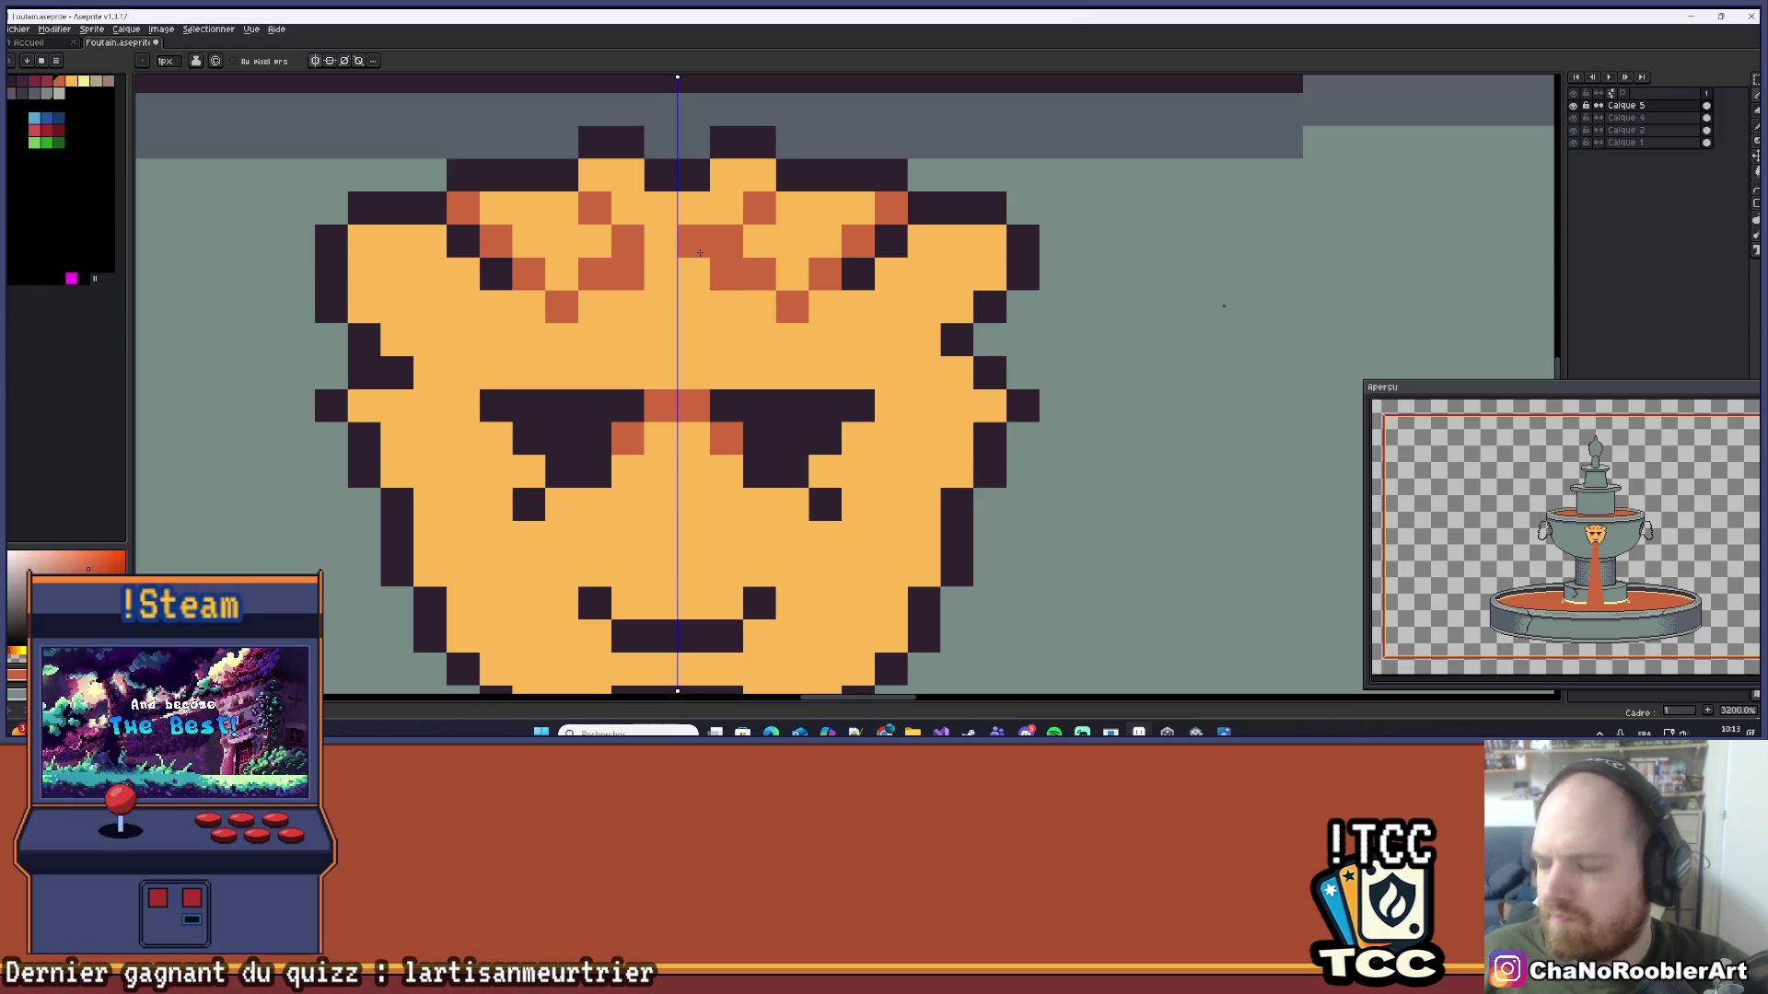
scroll(698, 270, "down", 1)
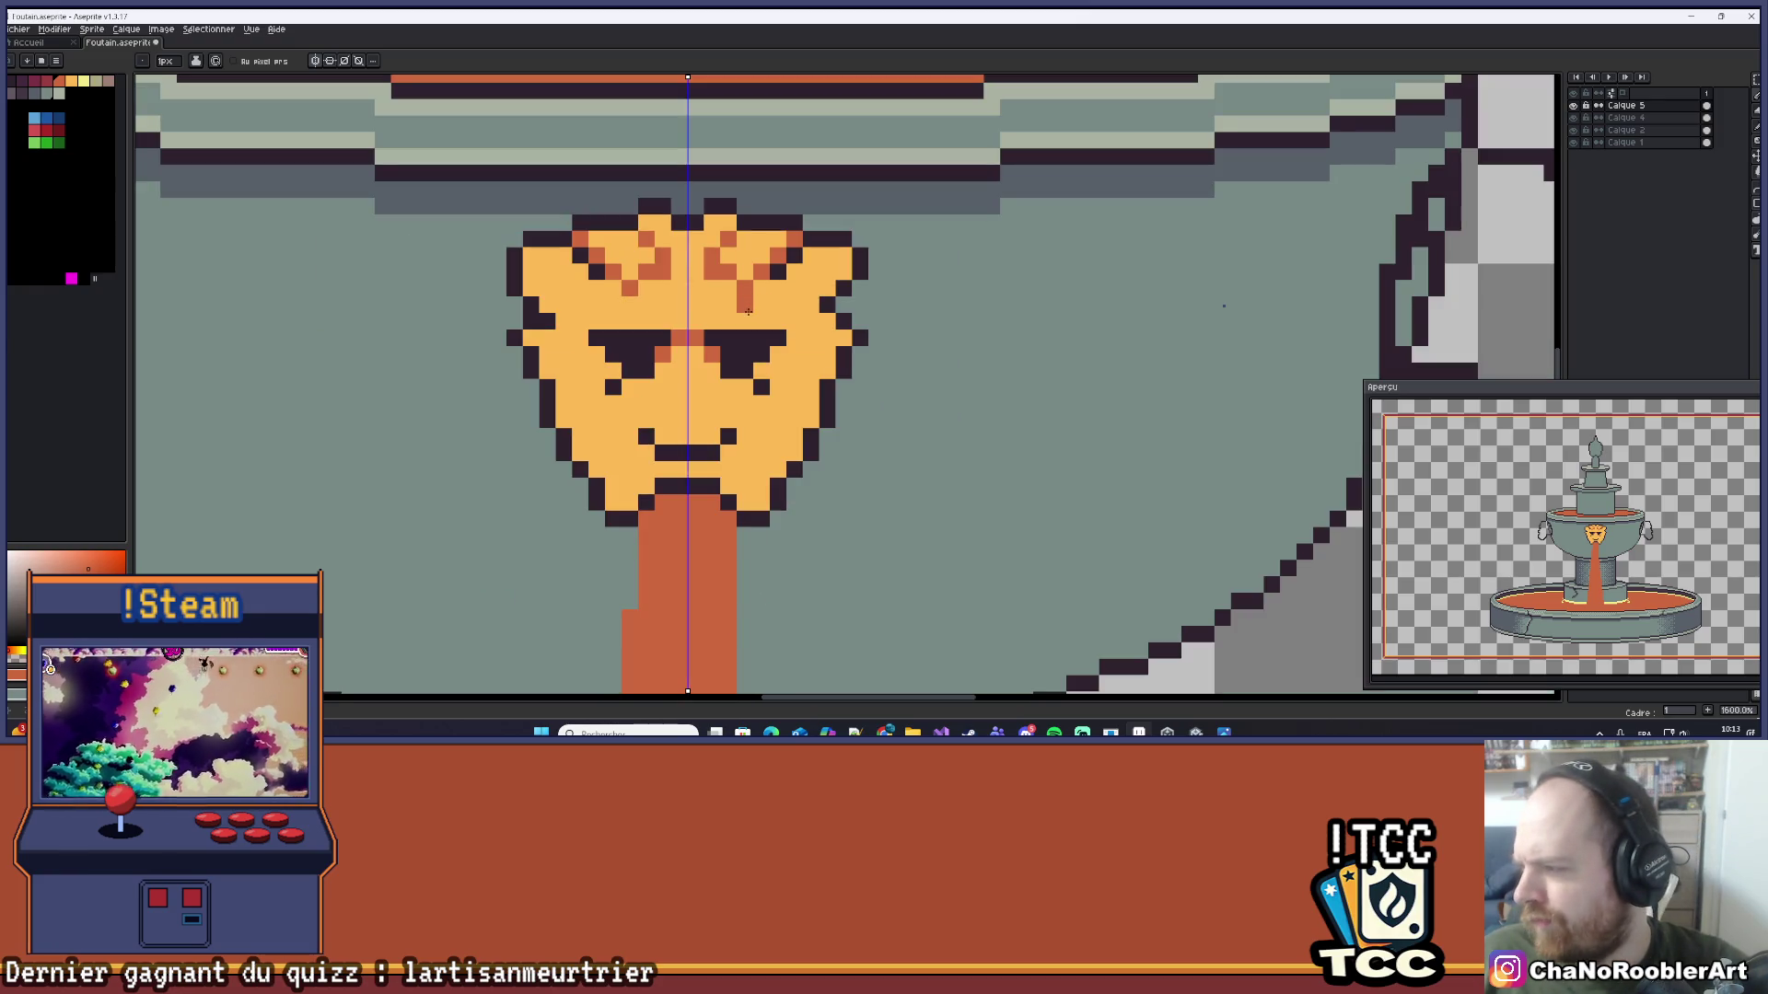
scroll(679, 288, "up", 1)
scroll(698, 274, "down", 8)
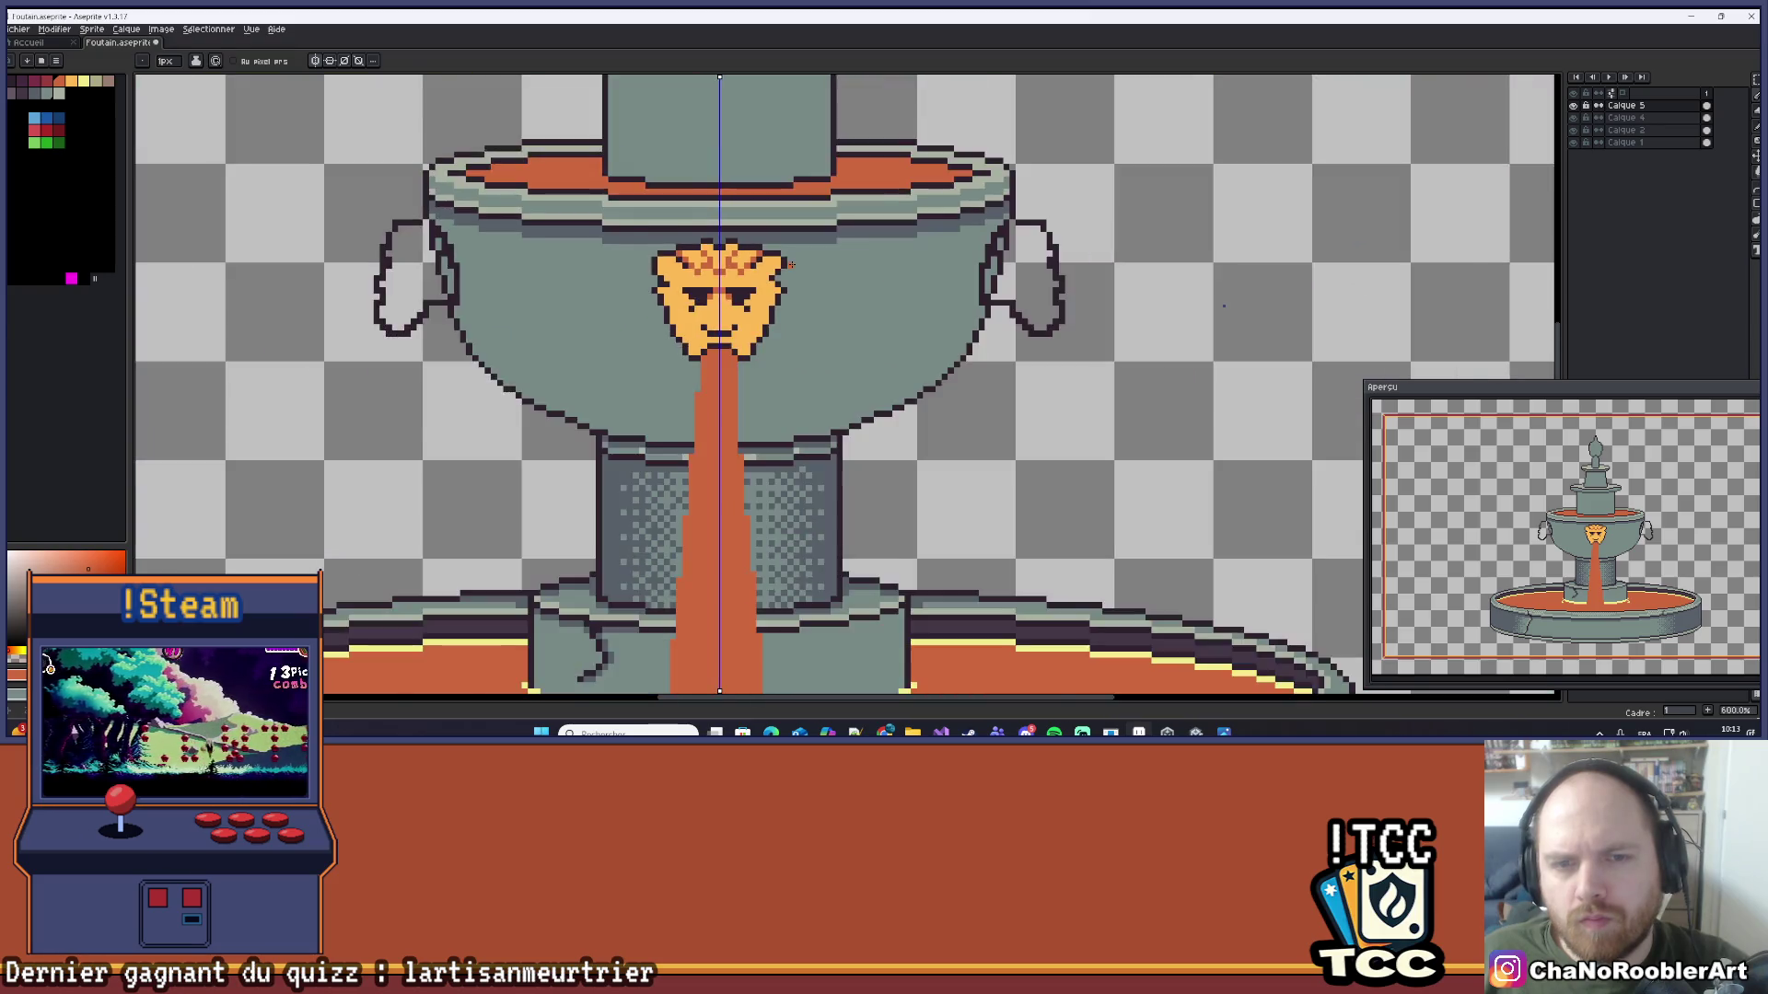
scroll(741, 248, "up", 2)
scroll(773, 257, "up", 3)
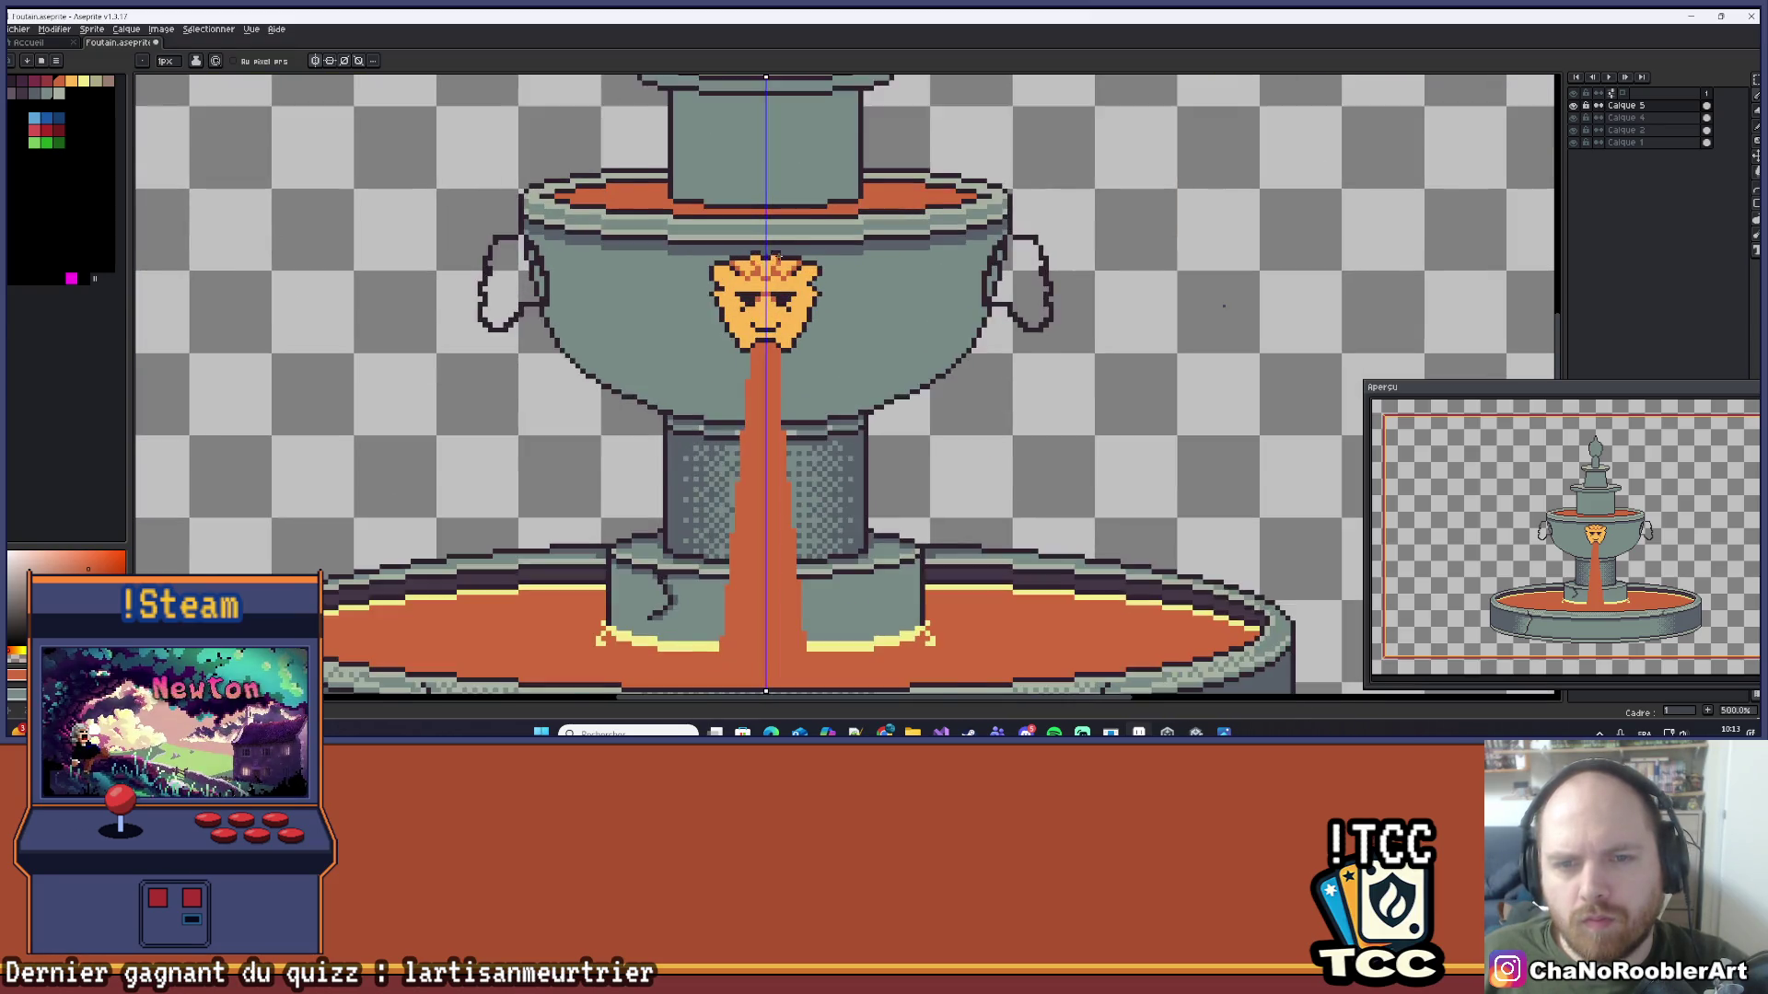
scroll(828, 276, "down", 6)
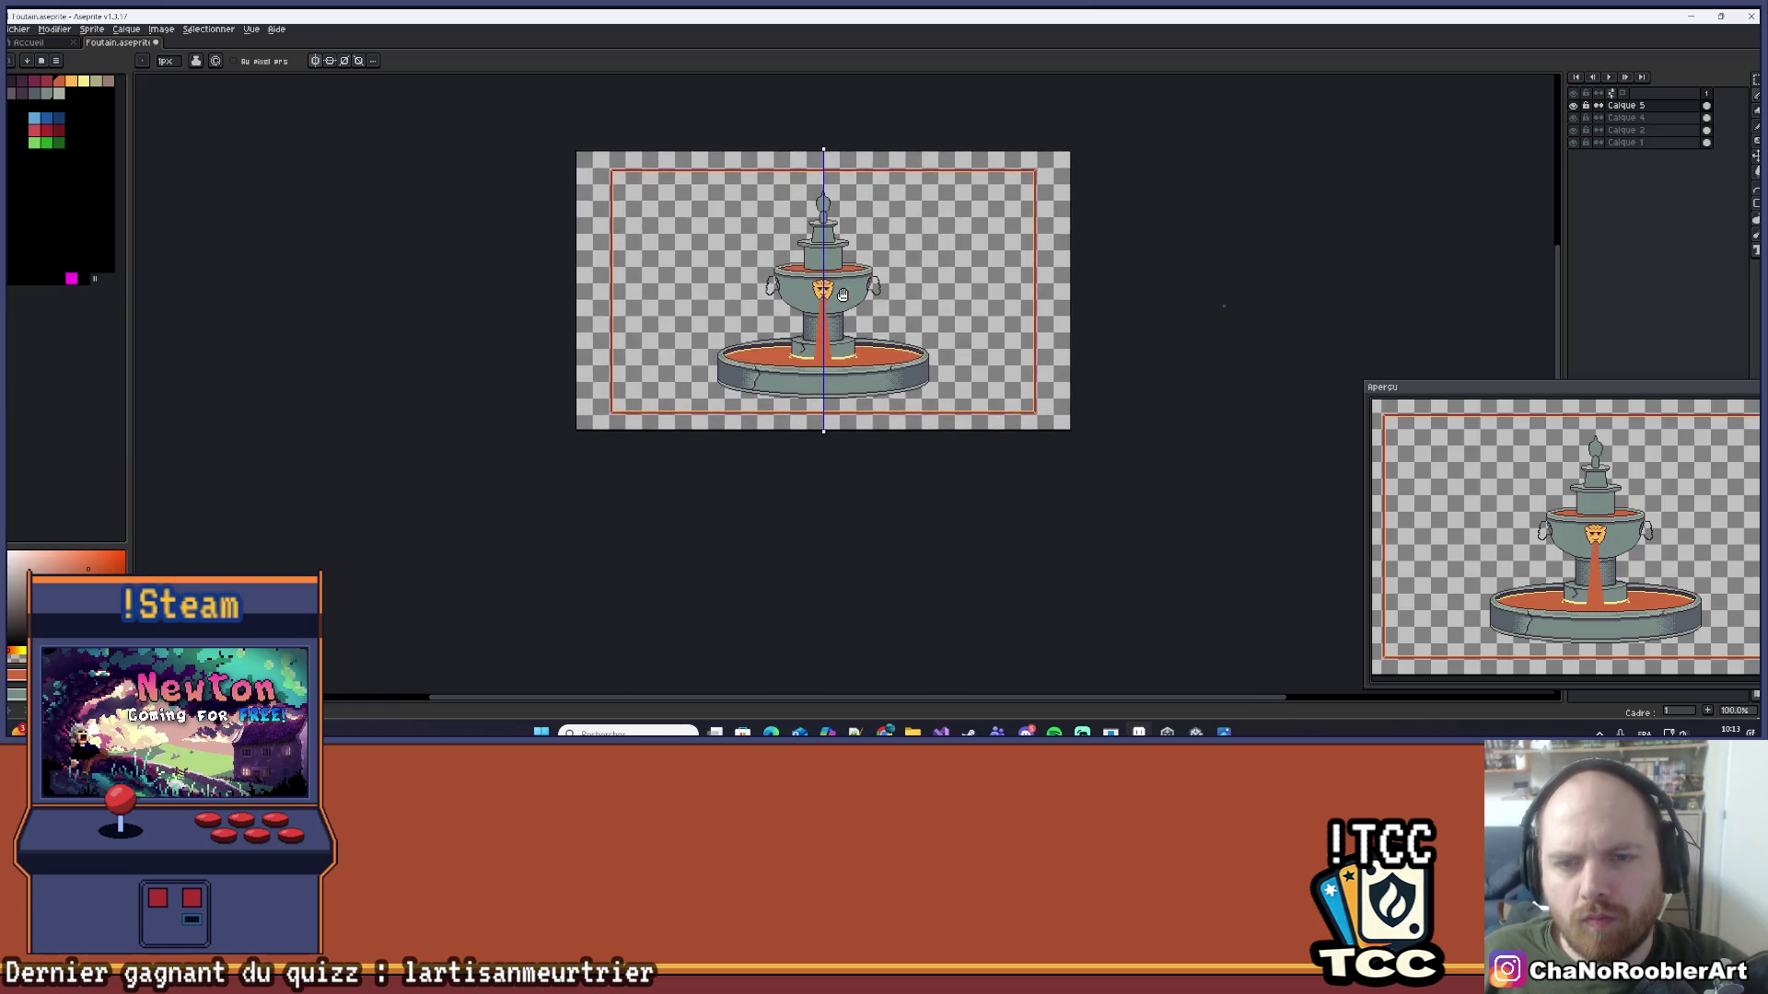
scroll(837, 331, "up", 1)
scroll(810, 327, "up", 7)
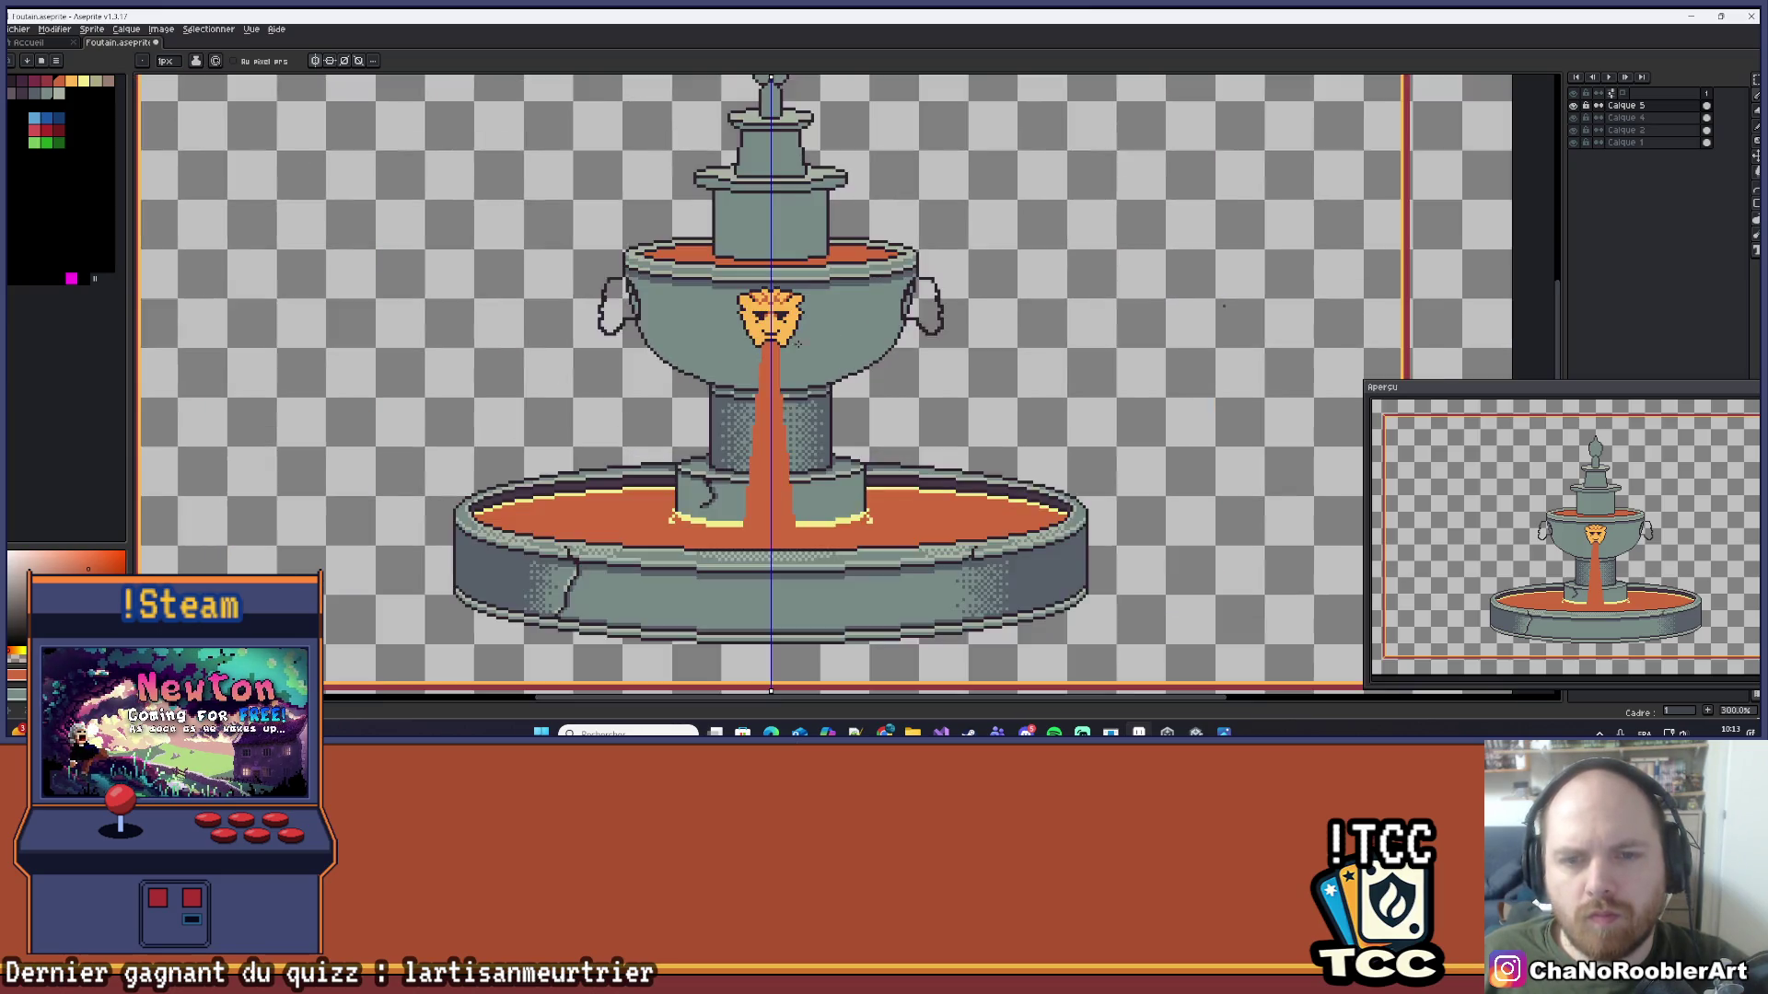